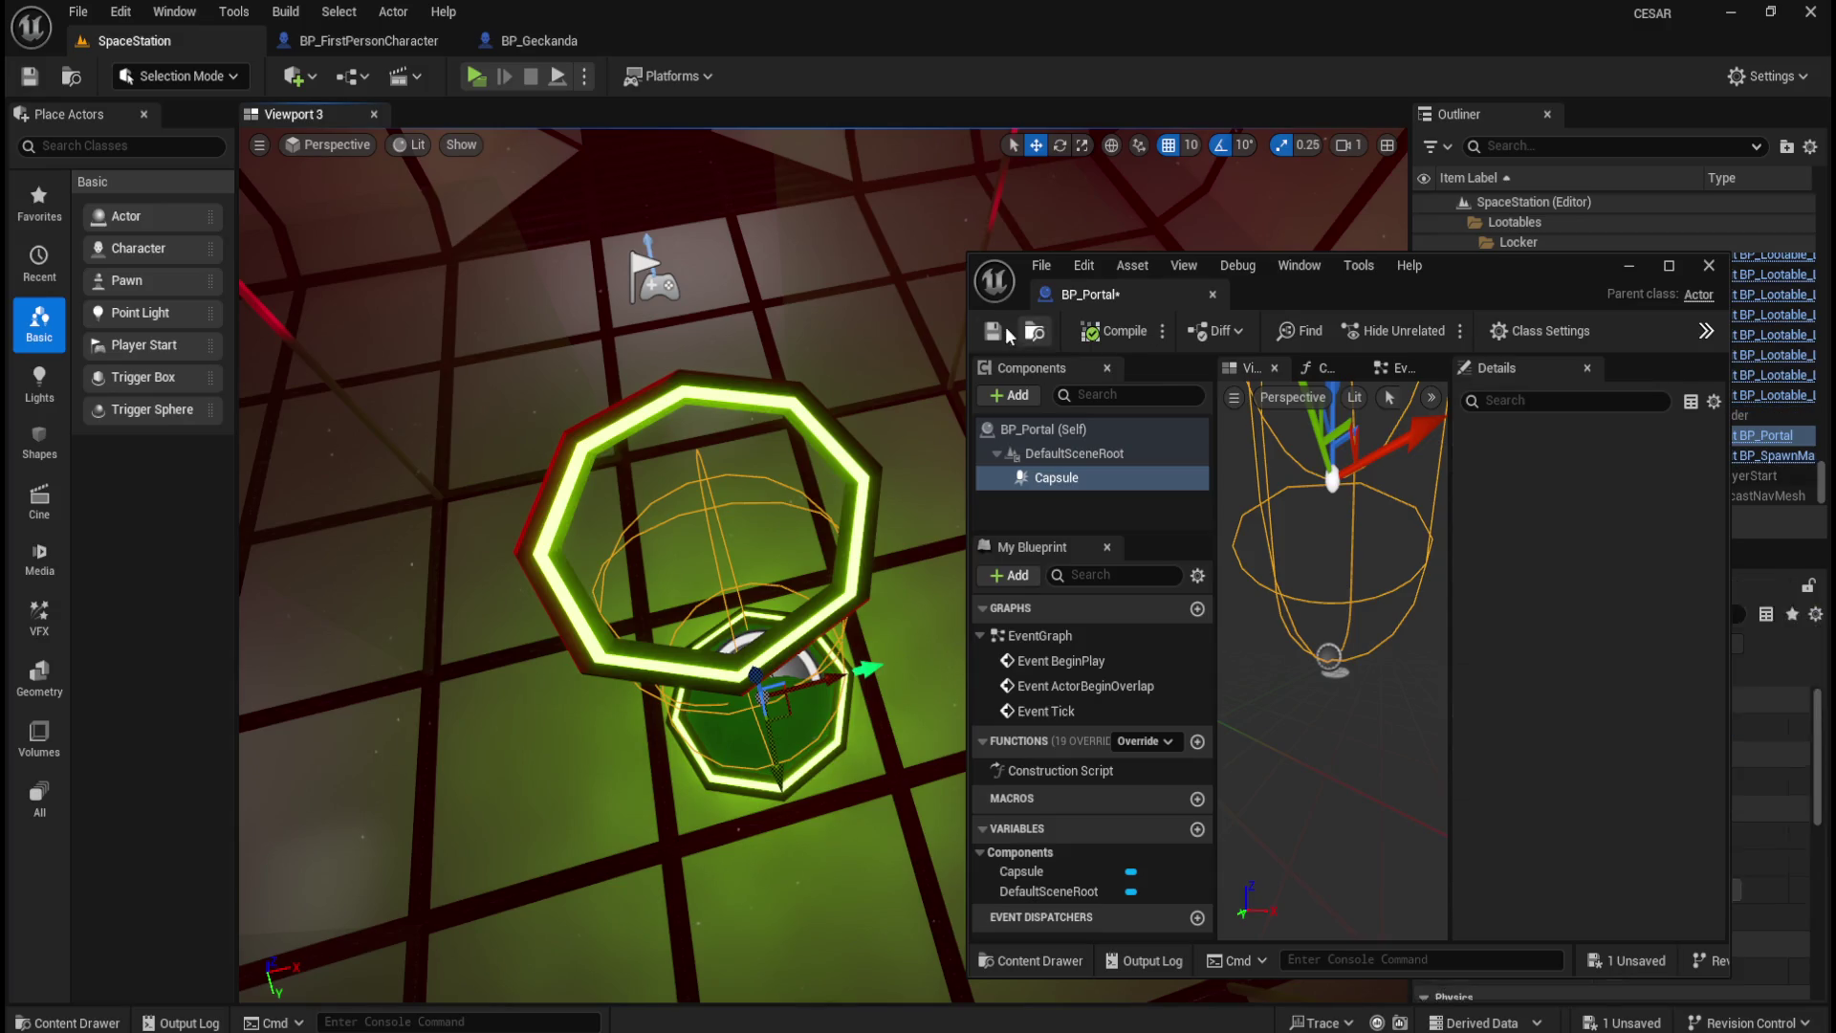
Step: Switch Viewport 3 to a top-down wireframe view
left_click(298, 145)
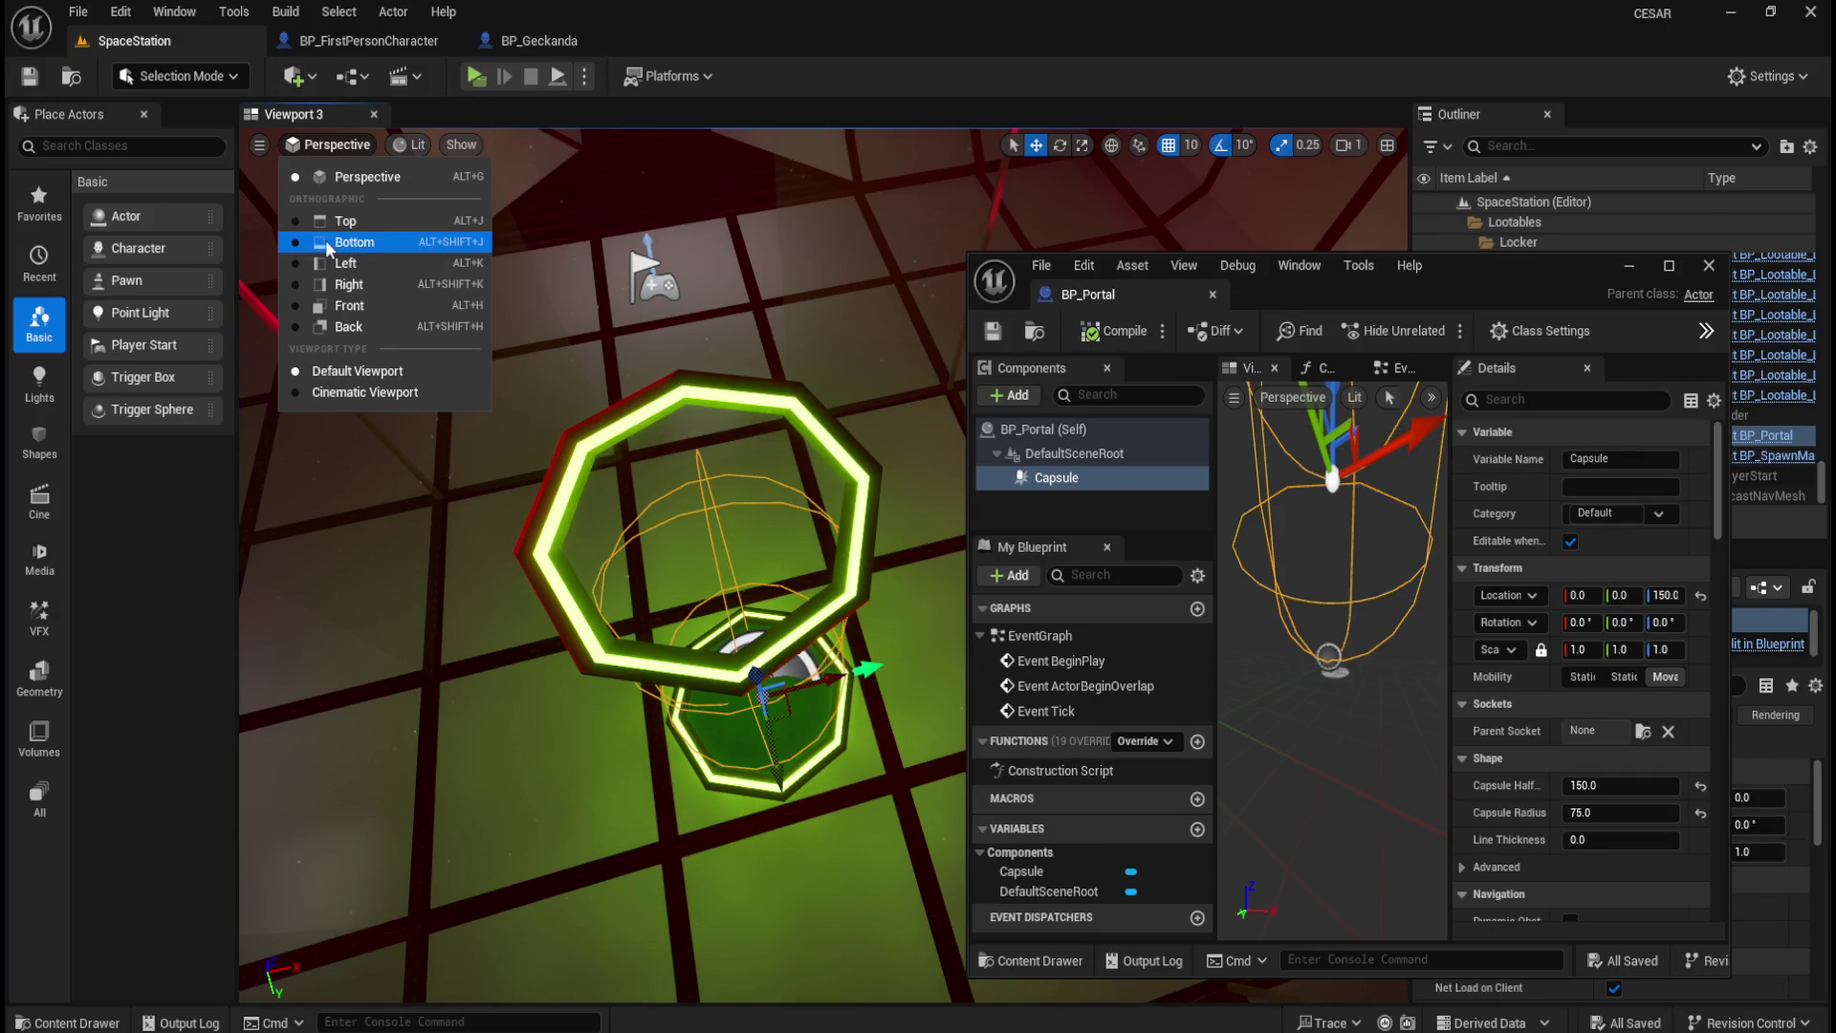
left_click(297, 220)
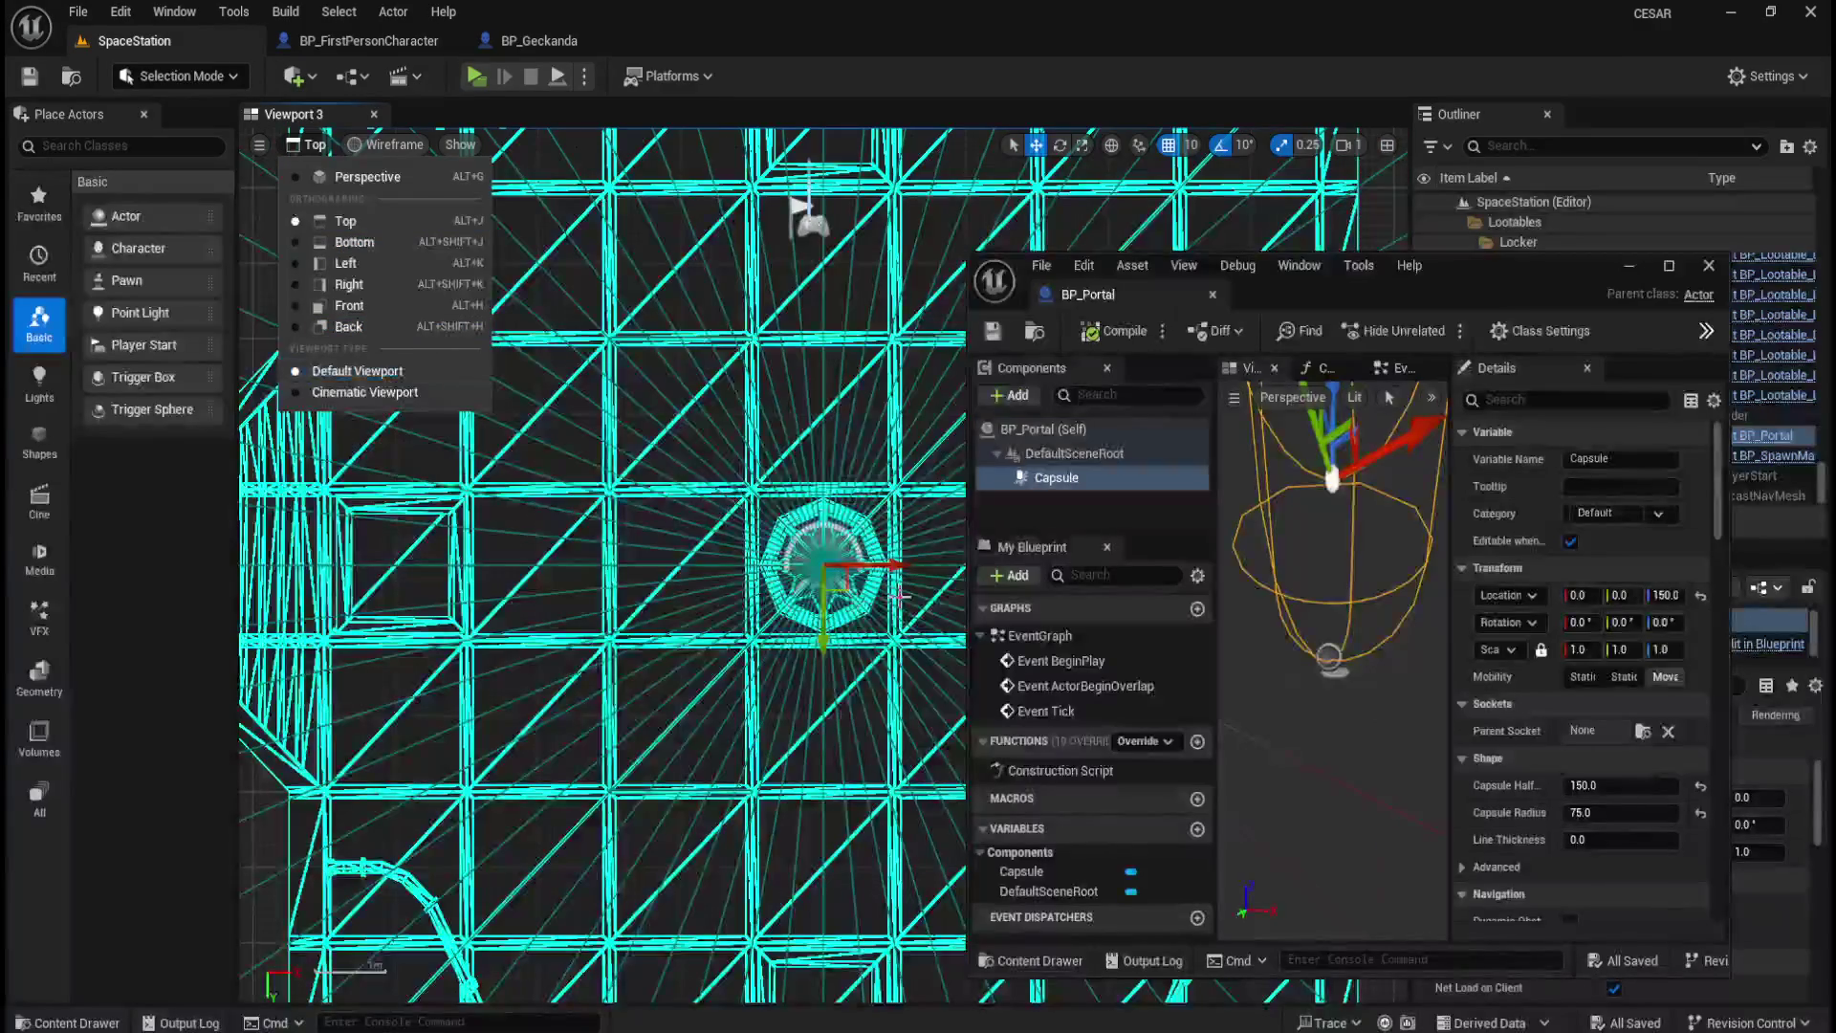
scroll(878, 585, "up", 8)
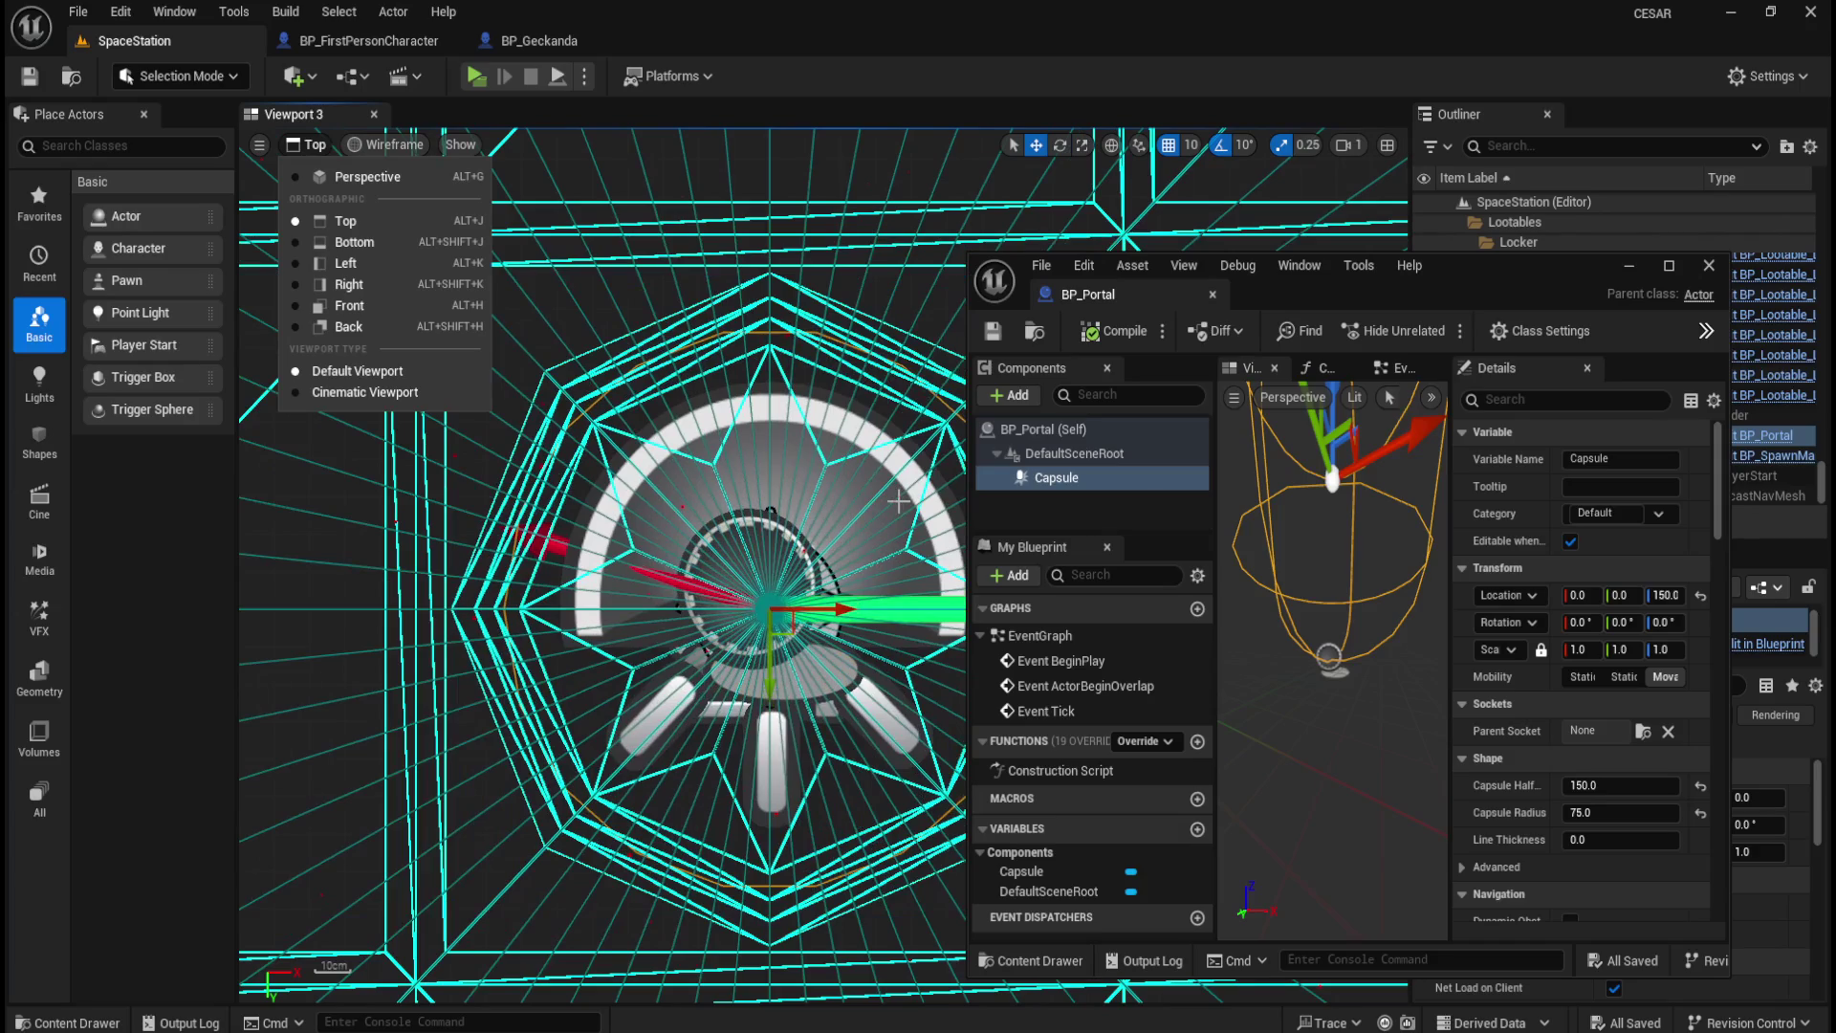
scroll(556, 440, "down", 2)
scroll(672, 259, "up", 1)
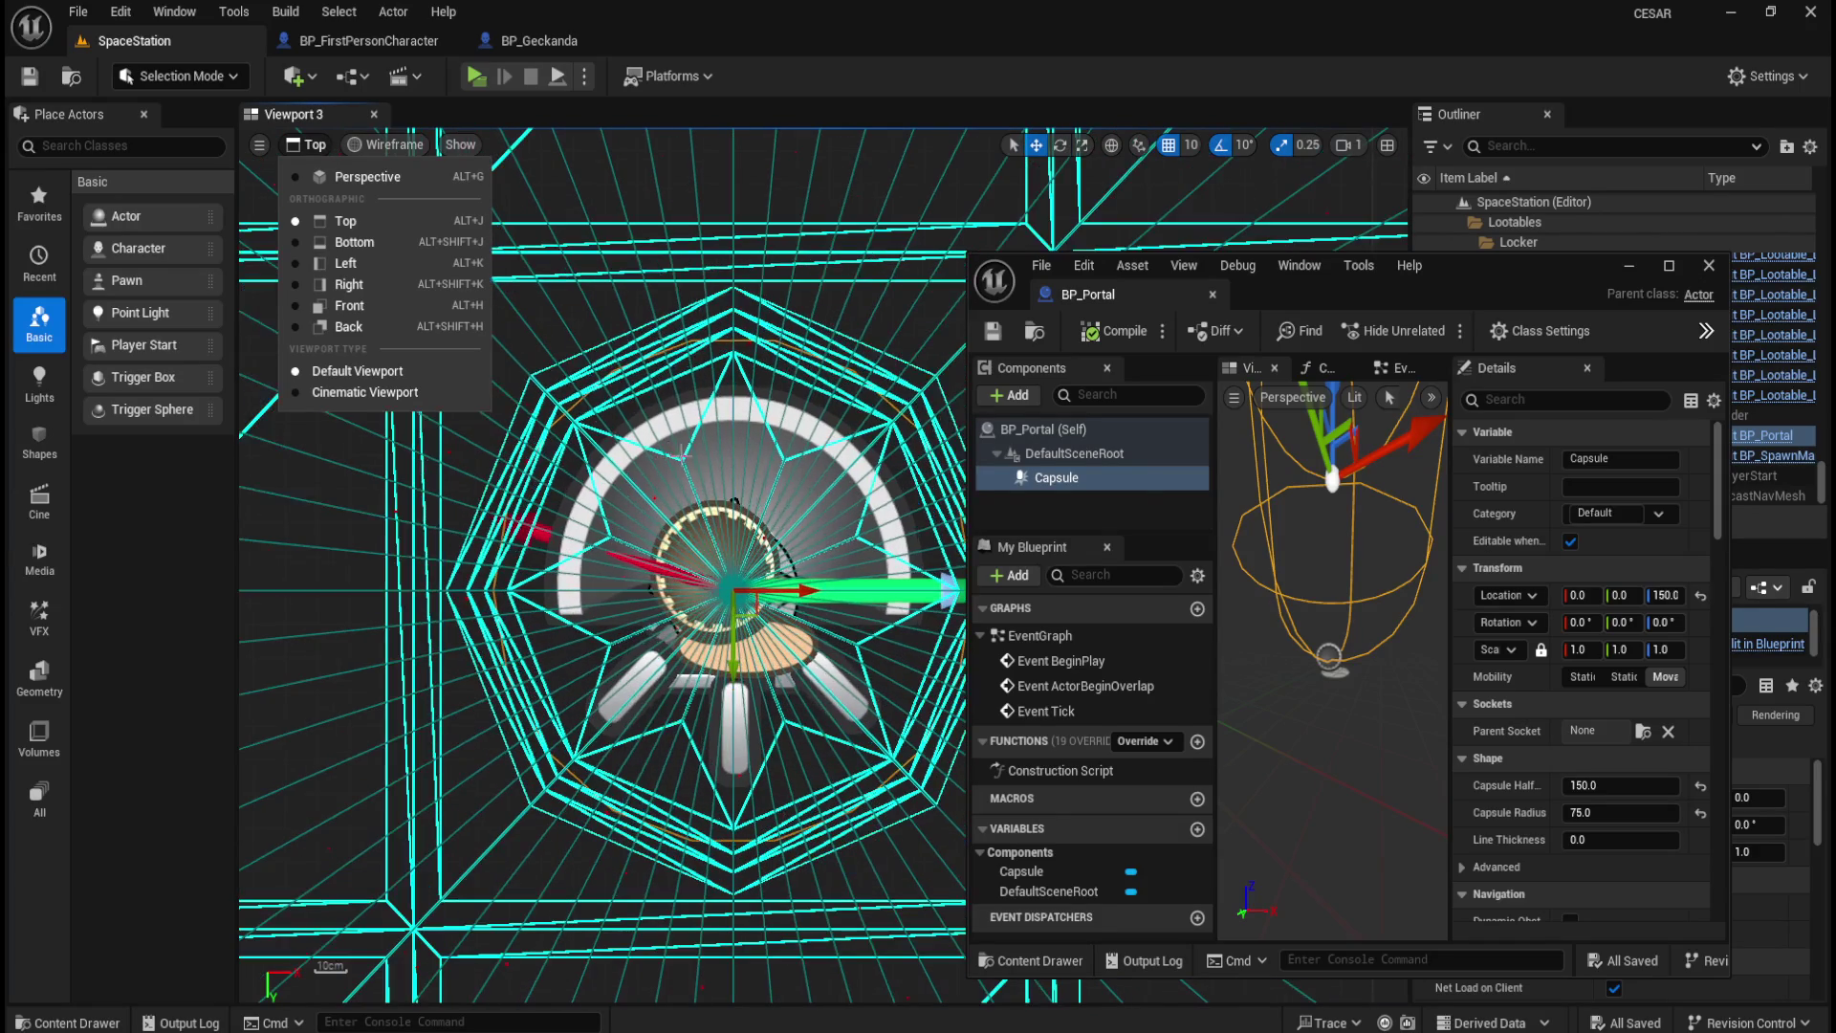
left_click(835, 36)
Step: Reselect the BP_Portal actor and set its capsule radius to 80
mouse_move(1484, 273)
left_mouse_down()
mouse_move(1013, 203)
mouse_move(1127, 286)
mouse_move(1192, 372)
mouse_move(1432, 239)
left_mouse_up()
left_click(1545, 456)
left_click(1536, 437)
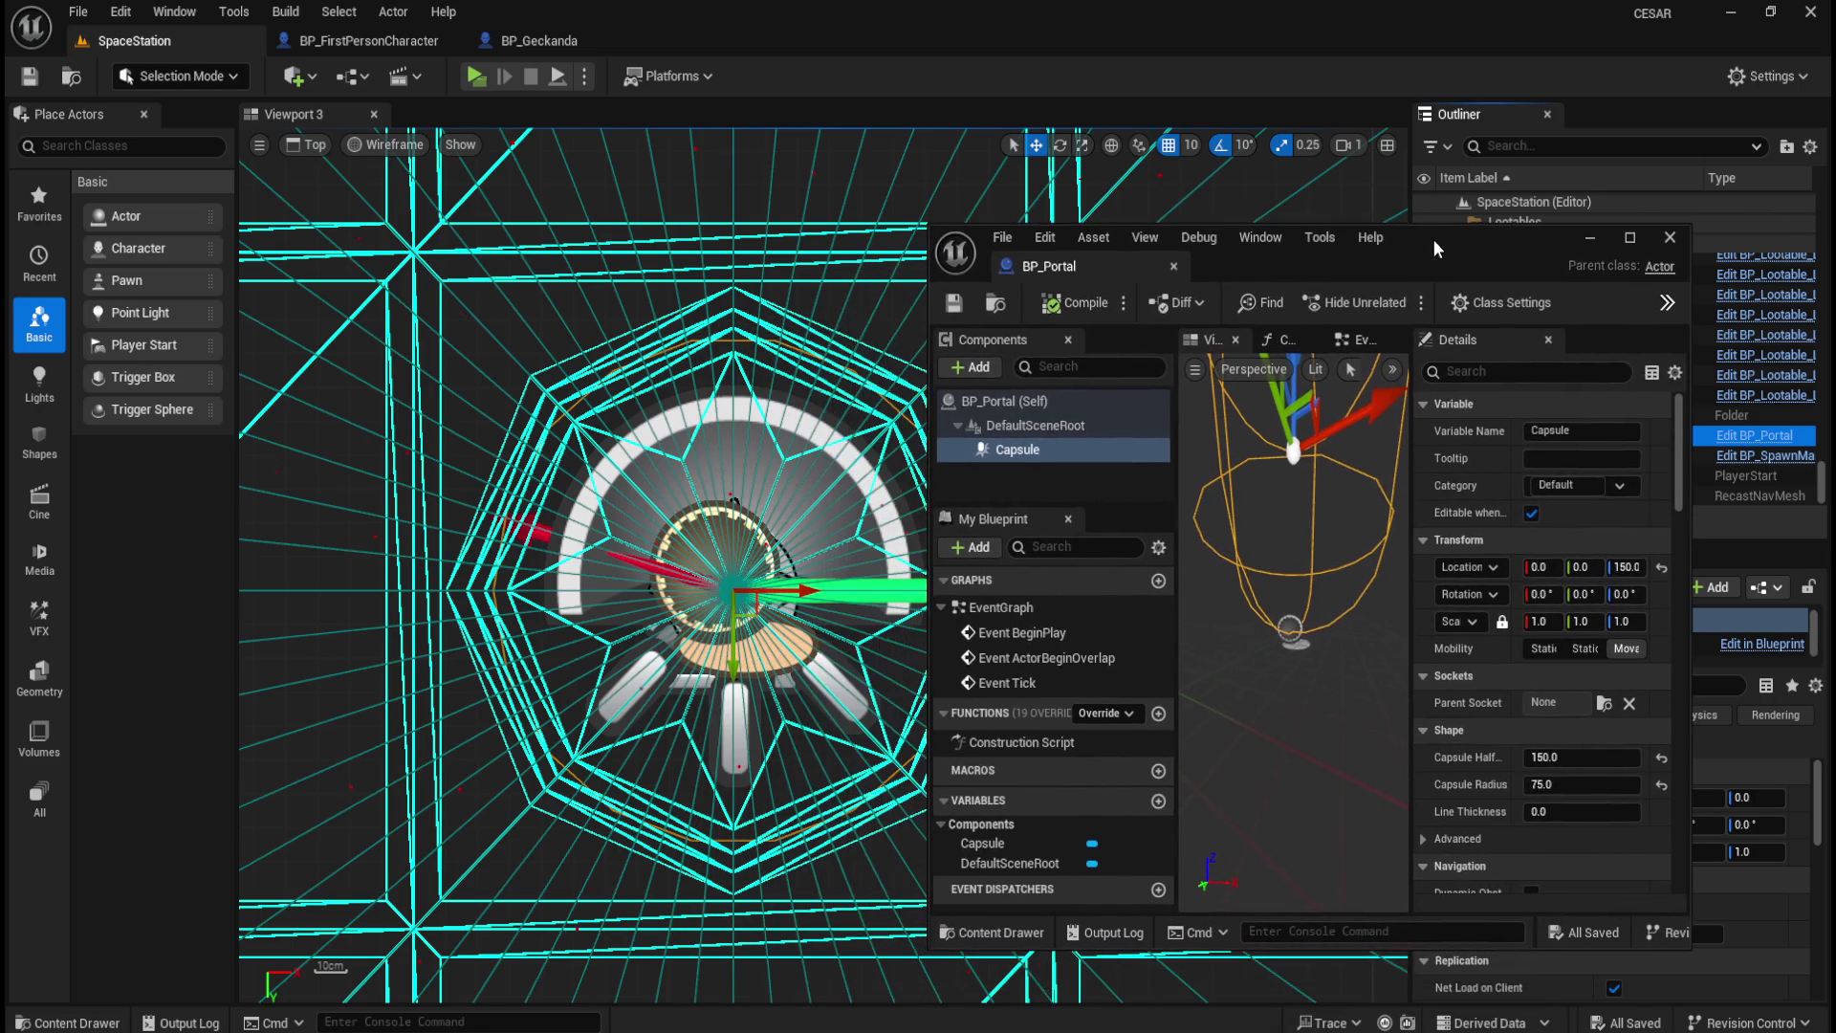
mouse_move(1568, 784)
left_mouse_down()
mouse_move(1606, 785)
mouse_move(1586, 784)
left_mouse_up()
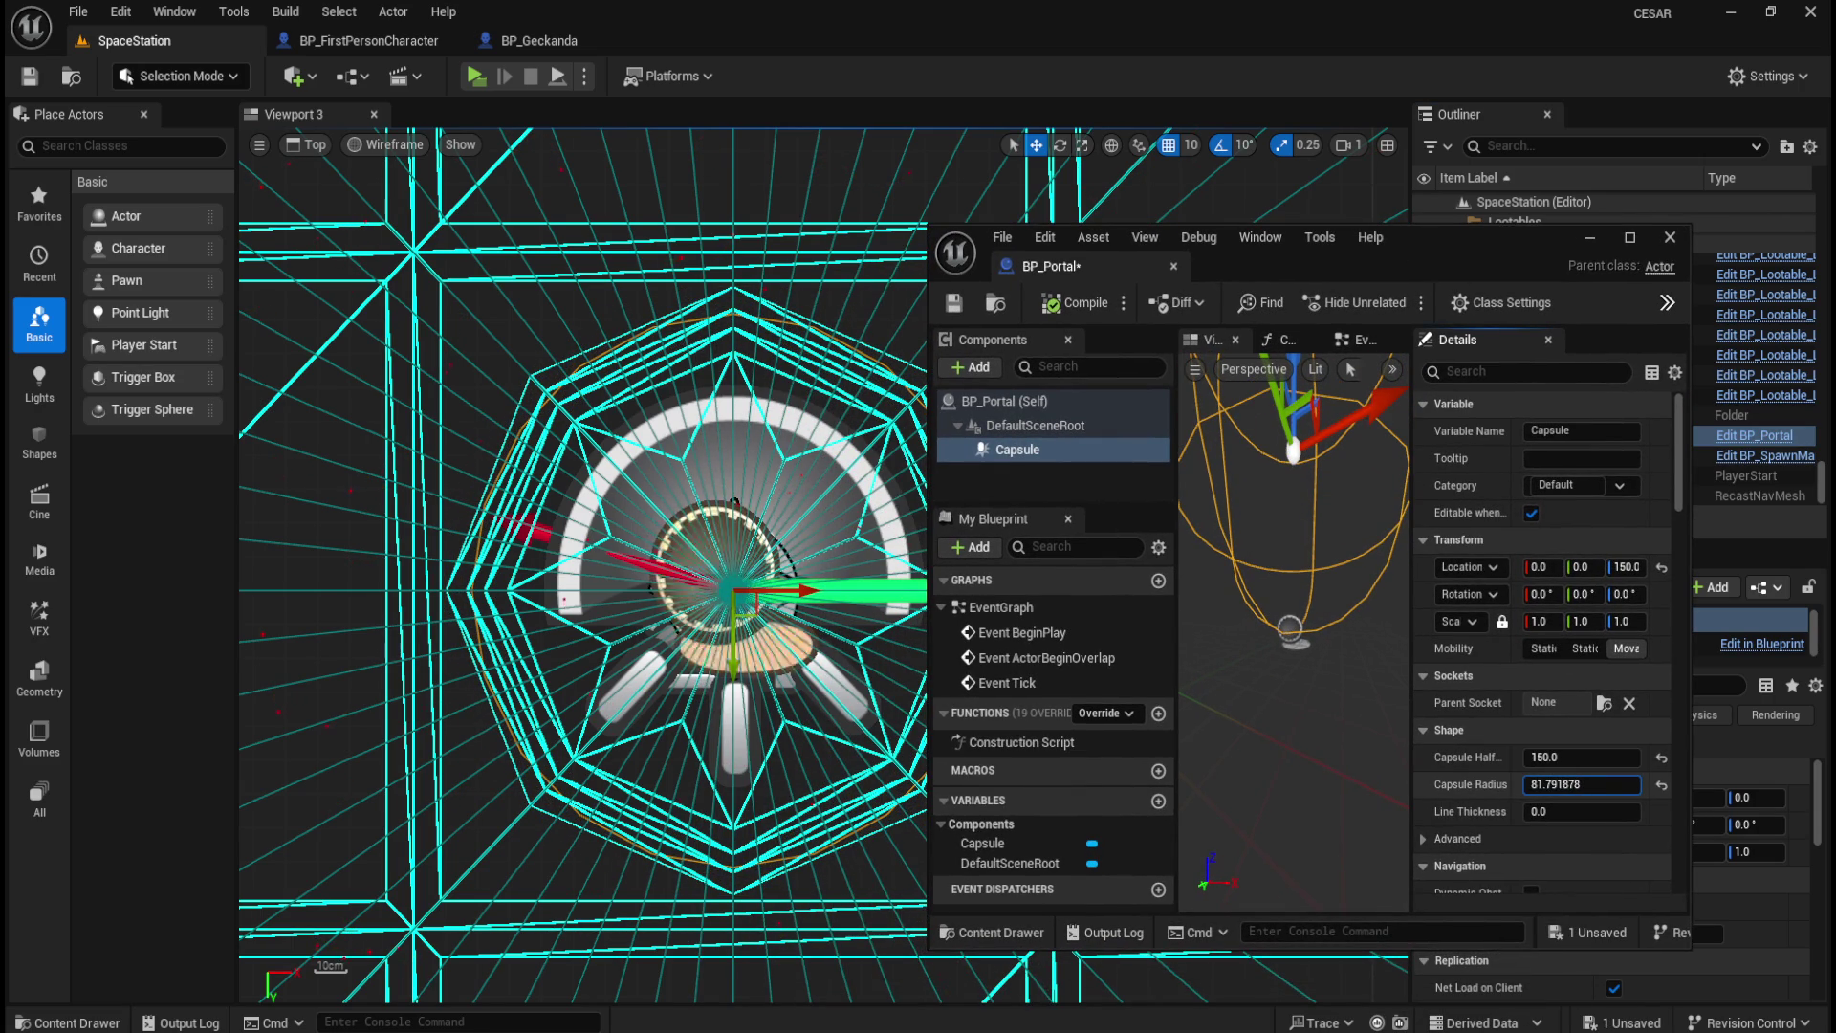
left_click(1565, 790)
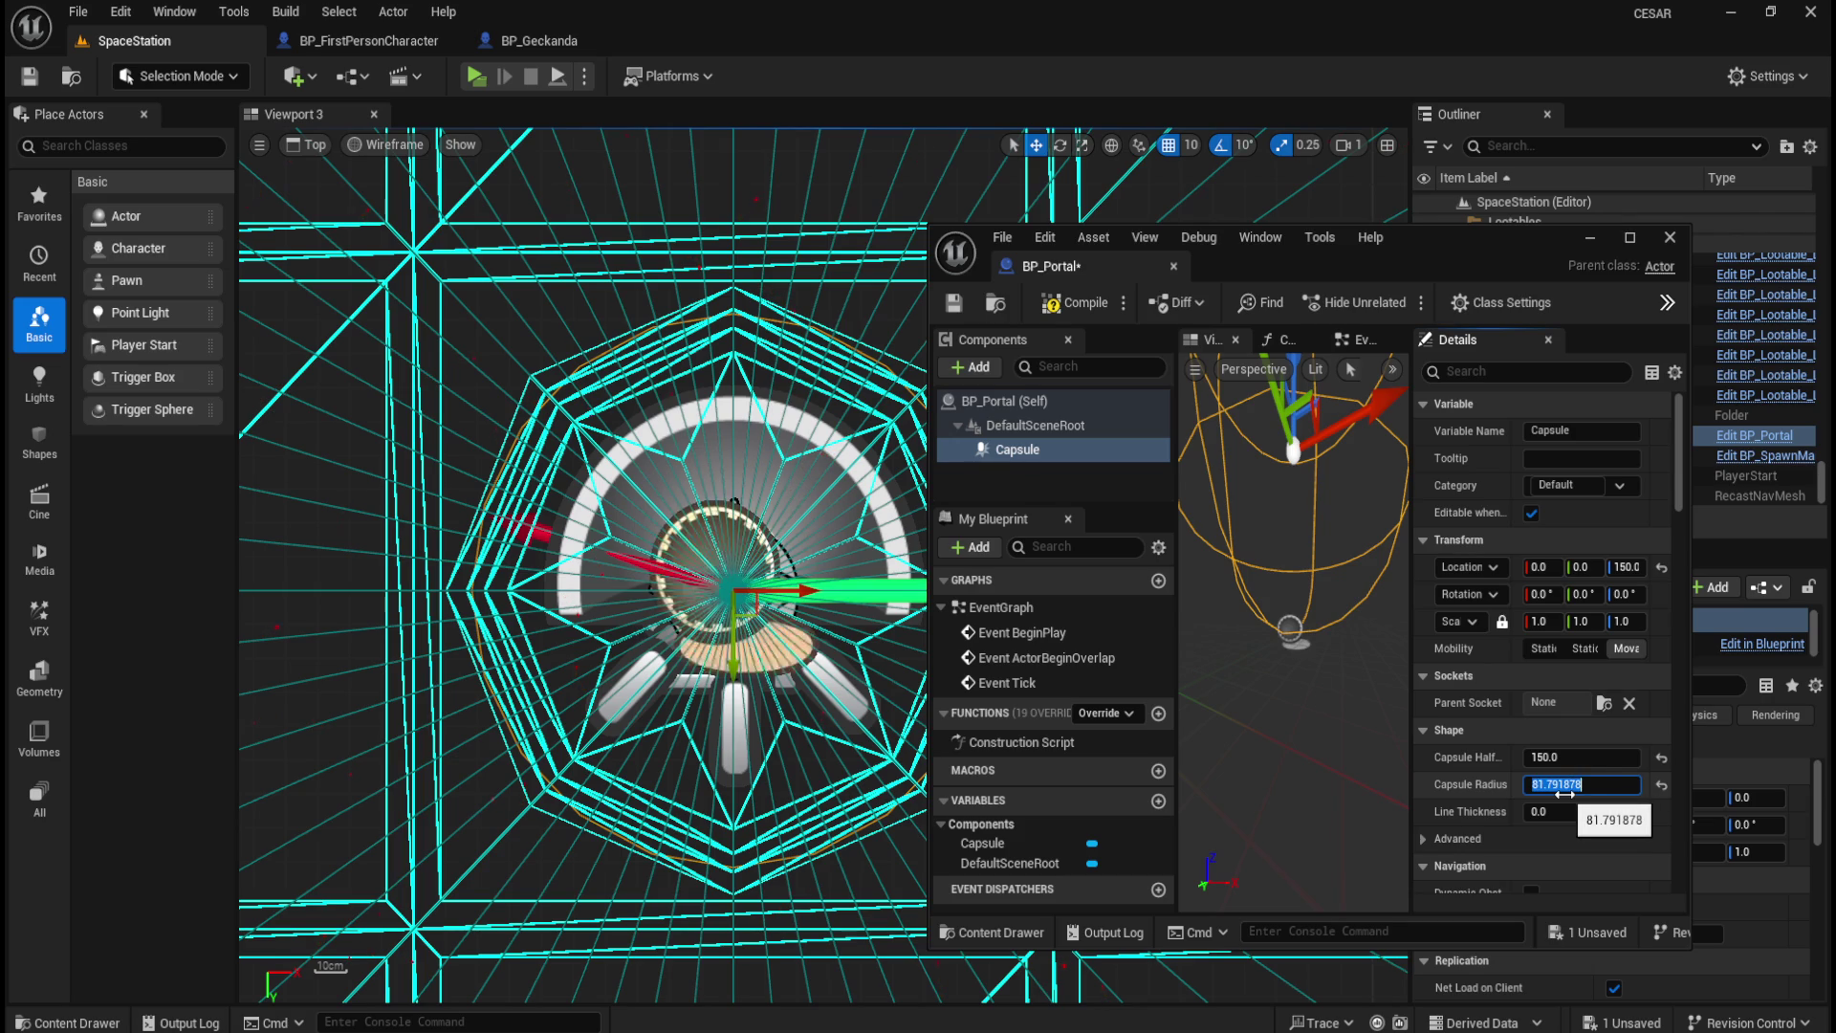
type("80")
key("Return")
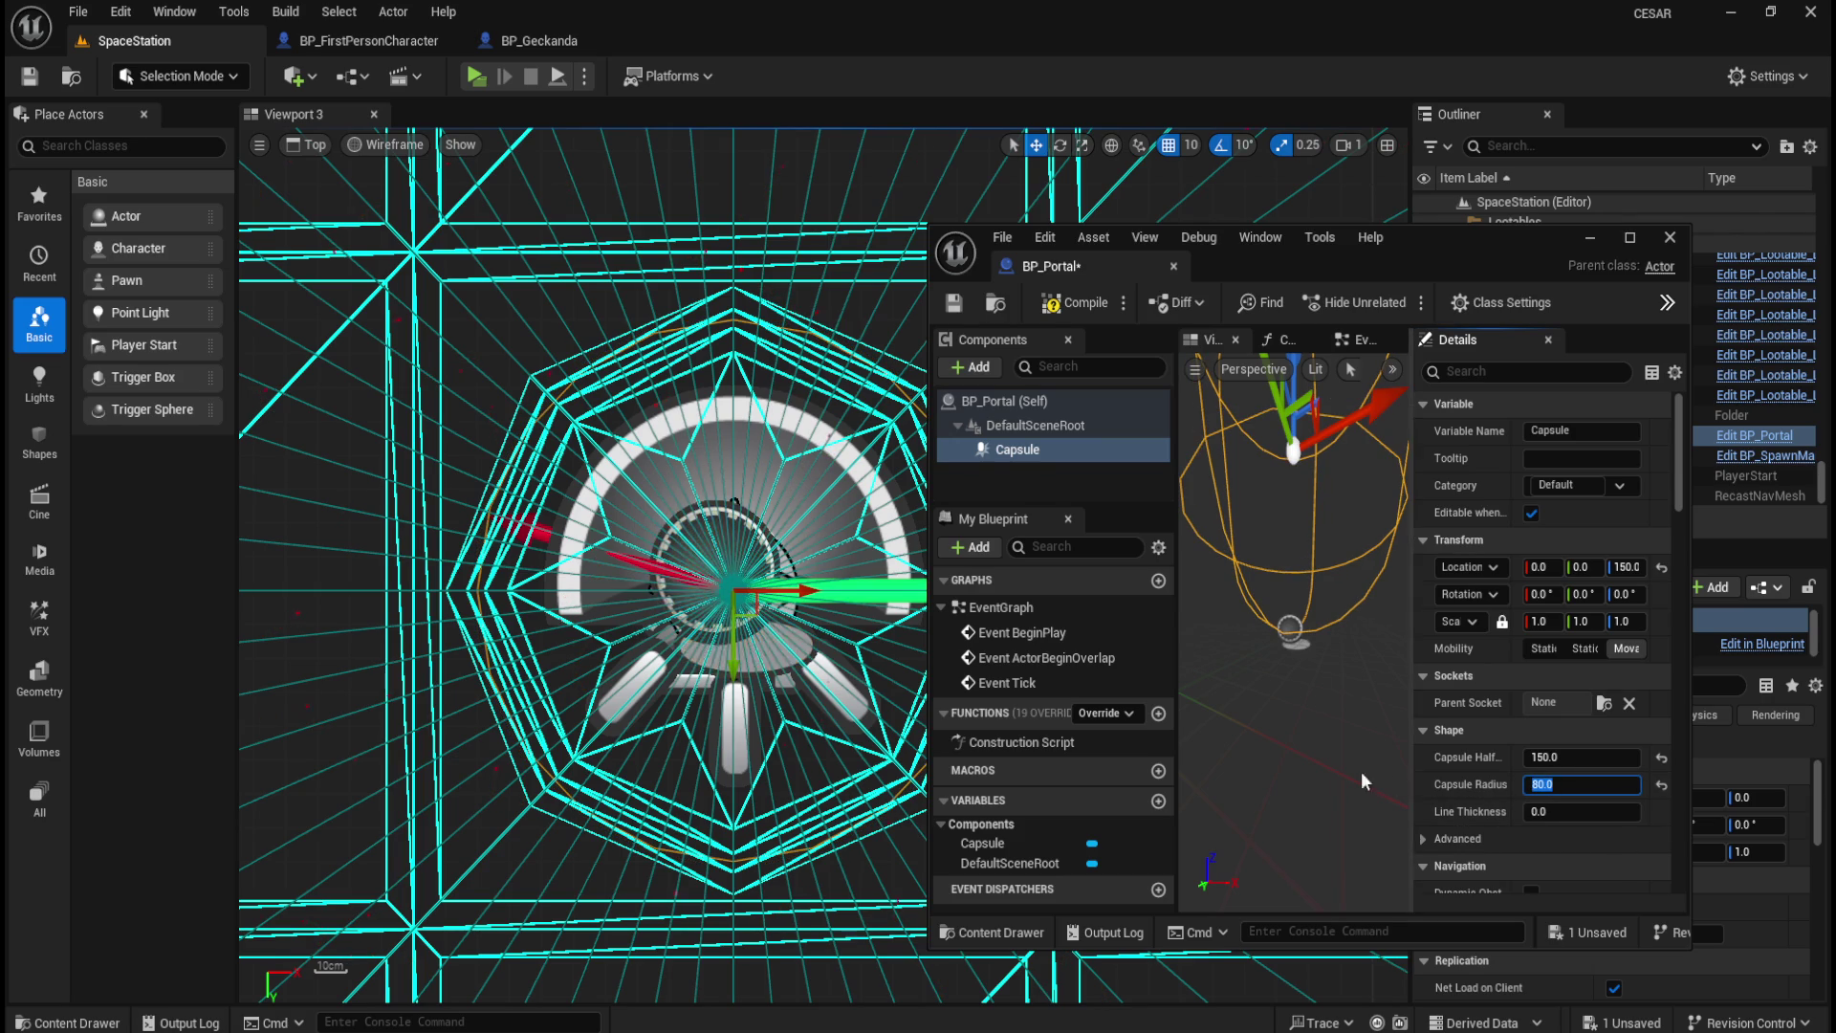
Step: Compile BP_Portal and return the viewport to a lit perspective view near the portal
left_click(1075, 302)
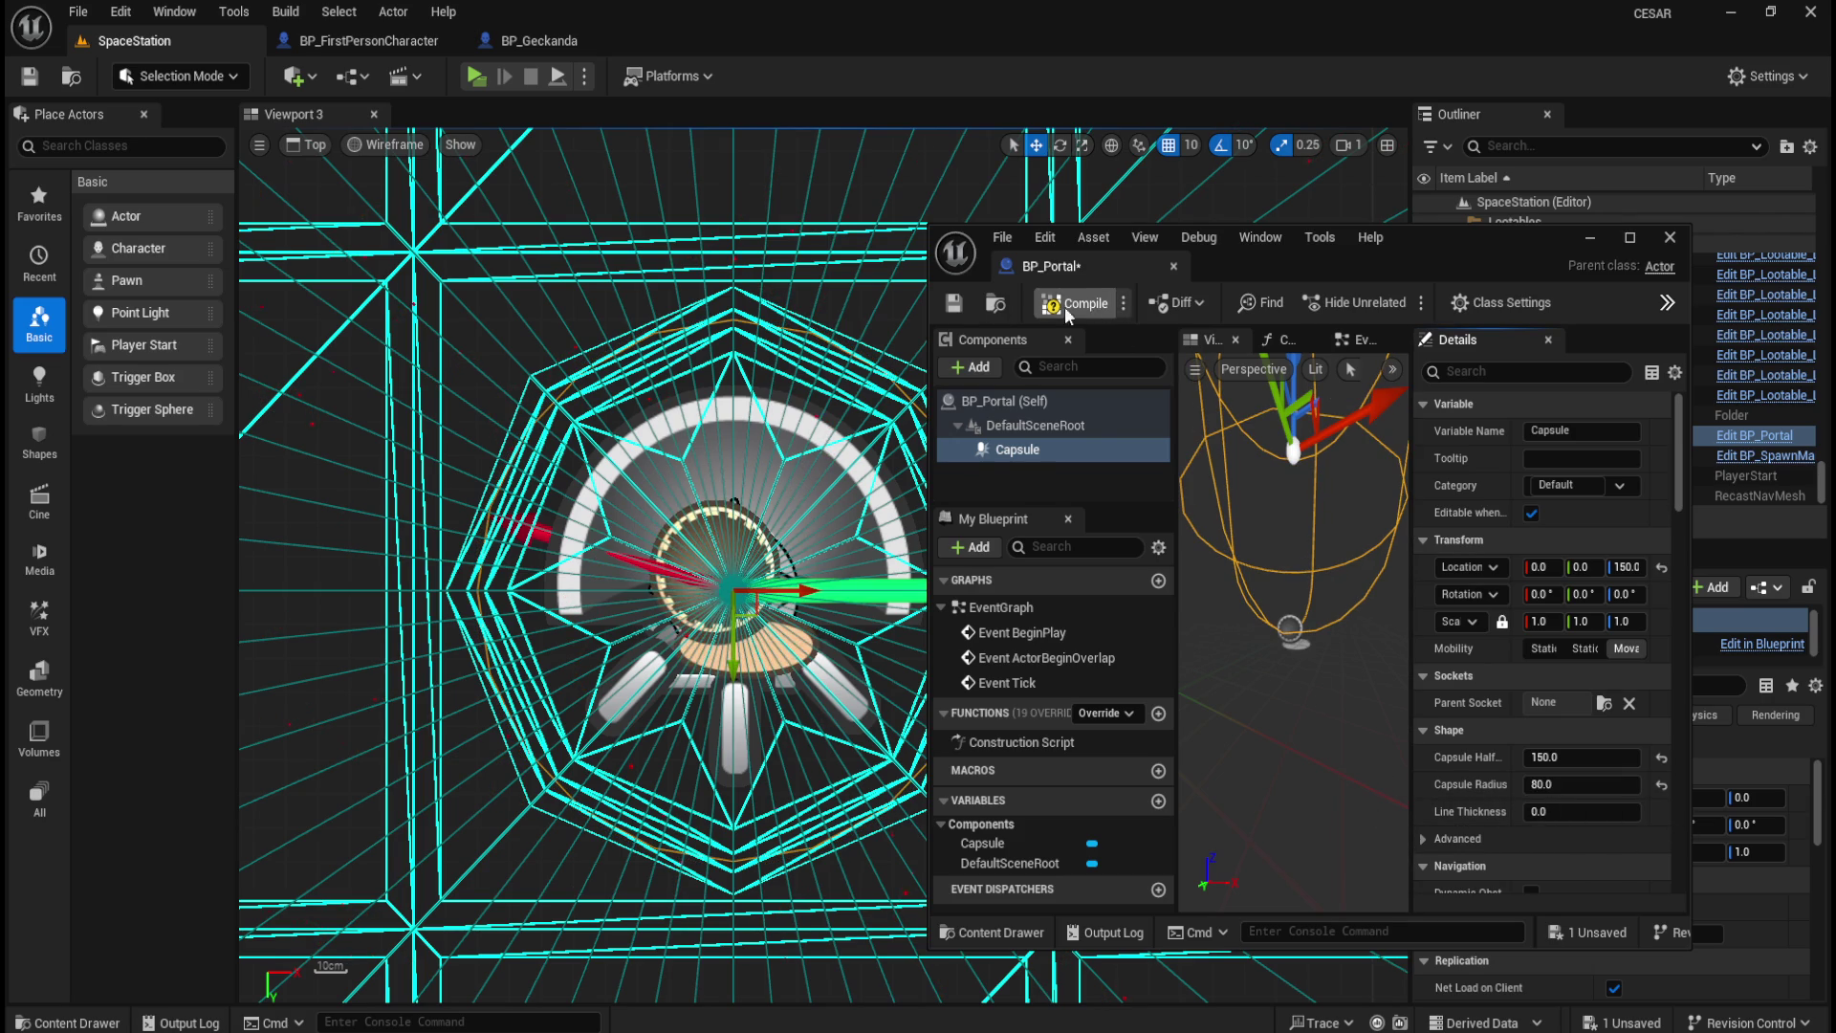
left_click(953, 302)
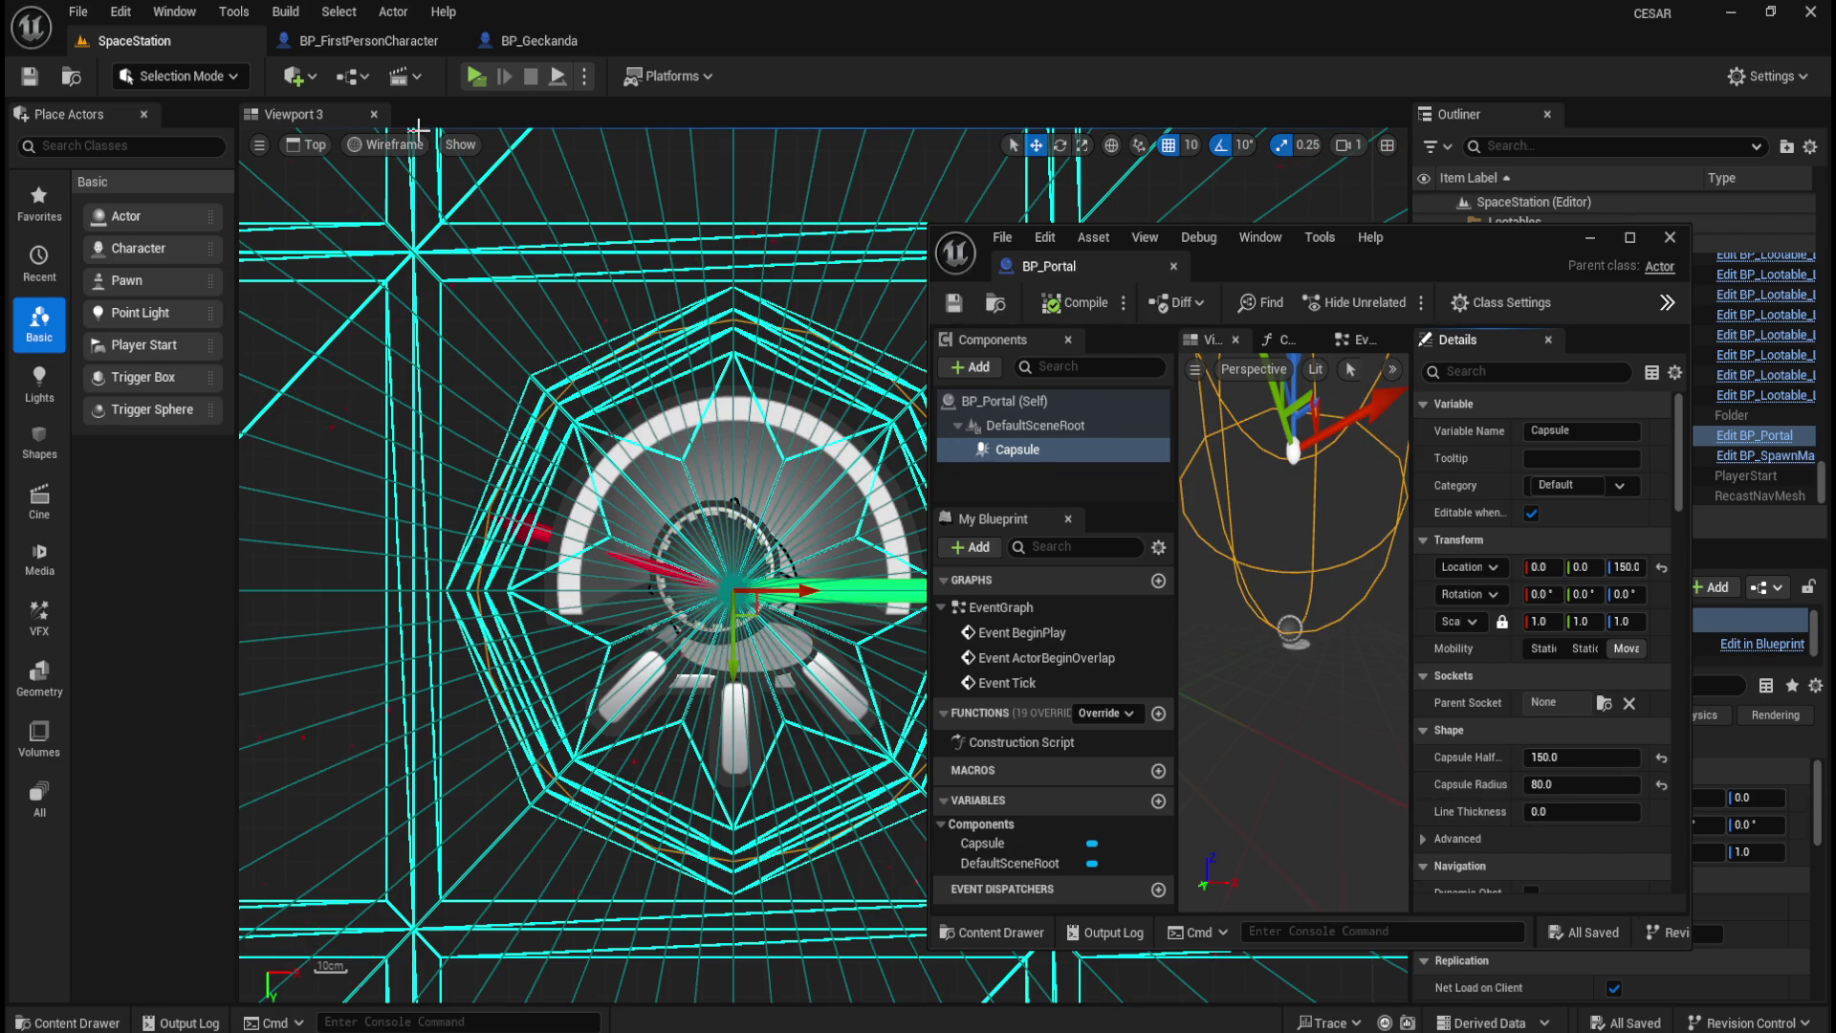
left_click(315, 145)
left_click(356, 174)
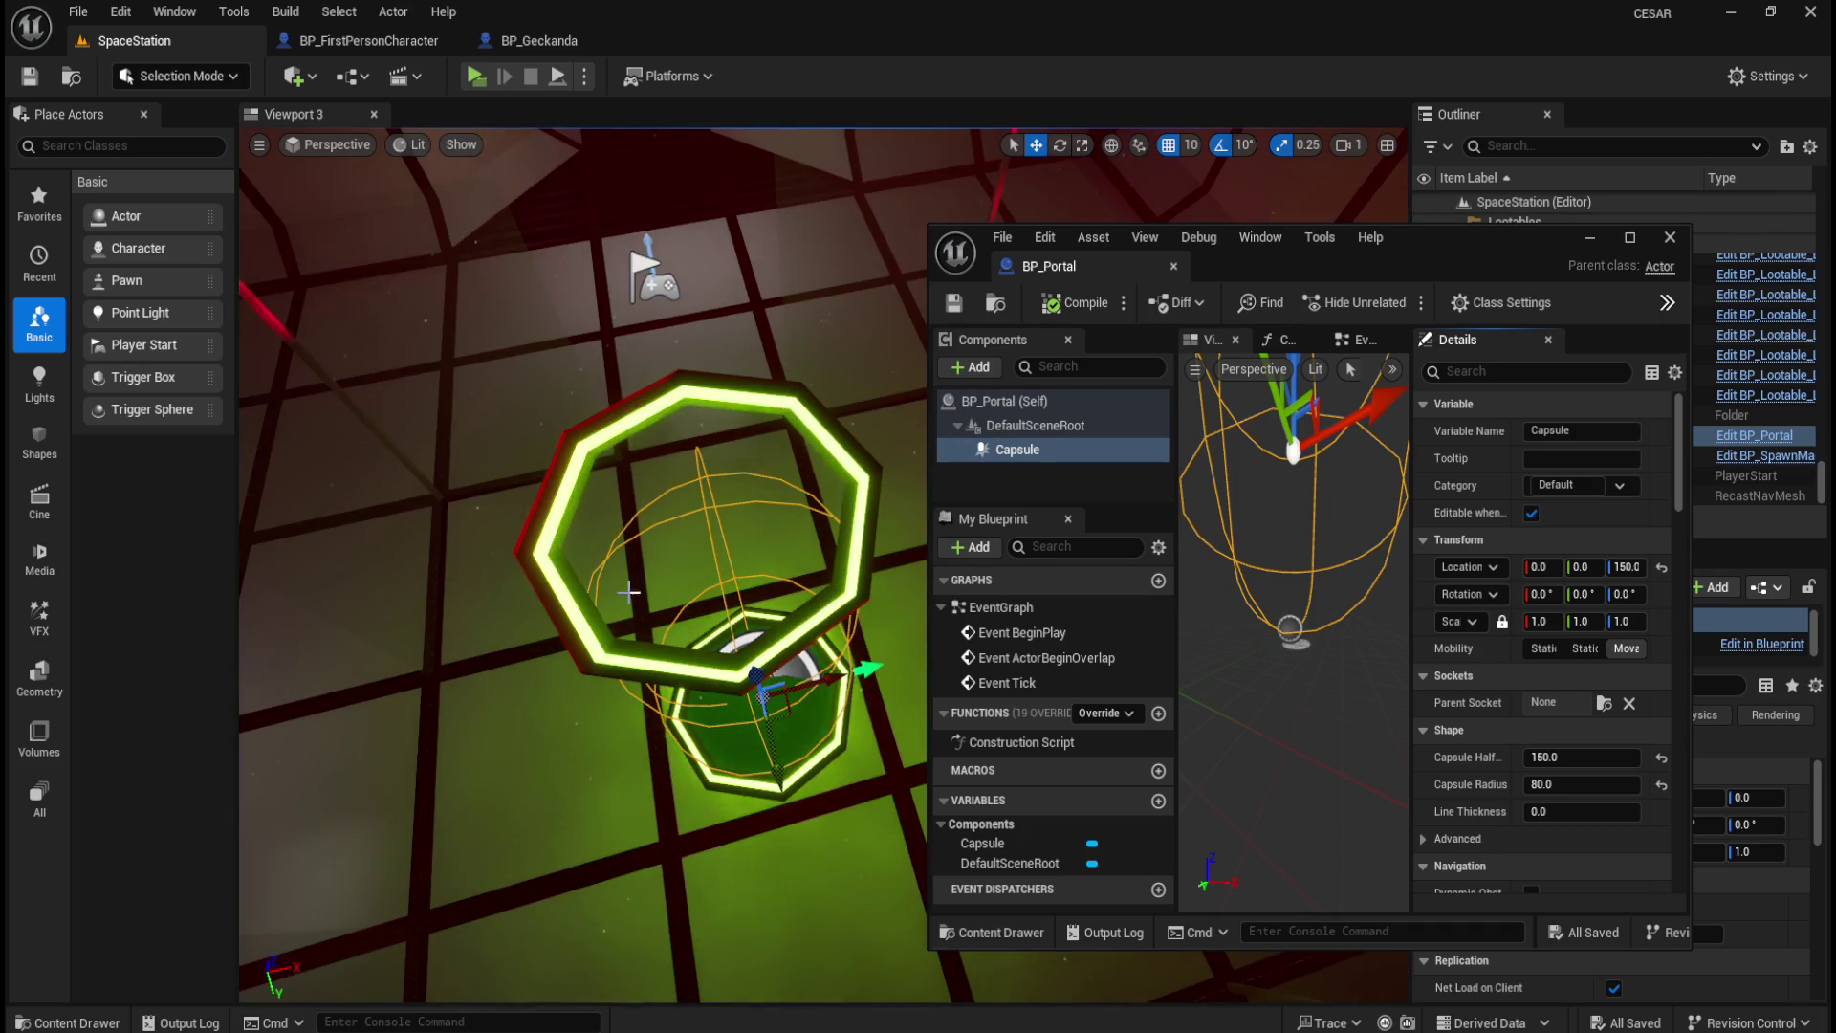
left_click_drag(706, 636, 650, 407)
Step: Dock the BP_Portal editor into the main window and frame the capsule in a wider viewport
mouse_move(1049, 266)
left_mouse_down()
mouse_move(909, 153)
mouse_move(715, 51)
left_mouse_up()
left_click_drag(597, 495, 328, 495)
key("f")
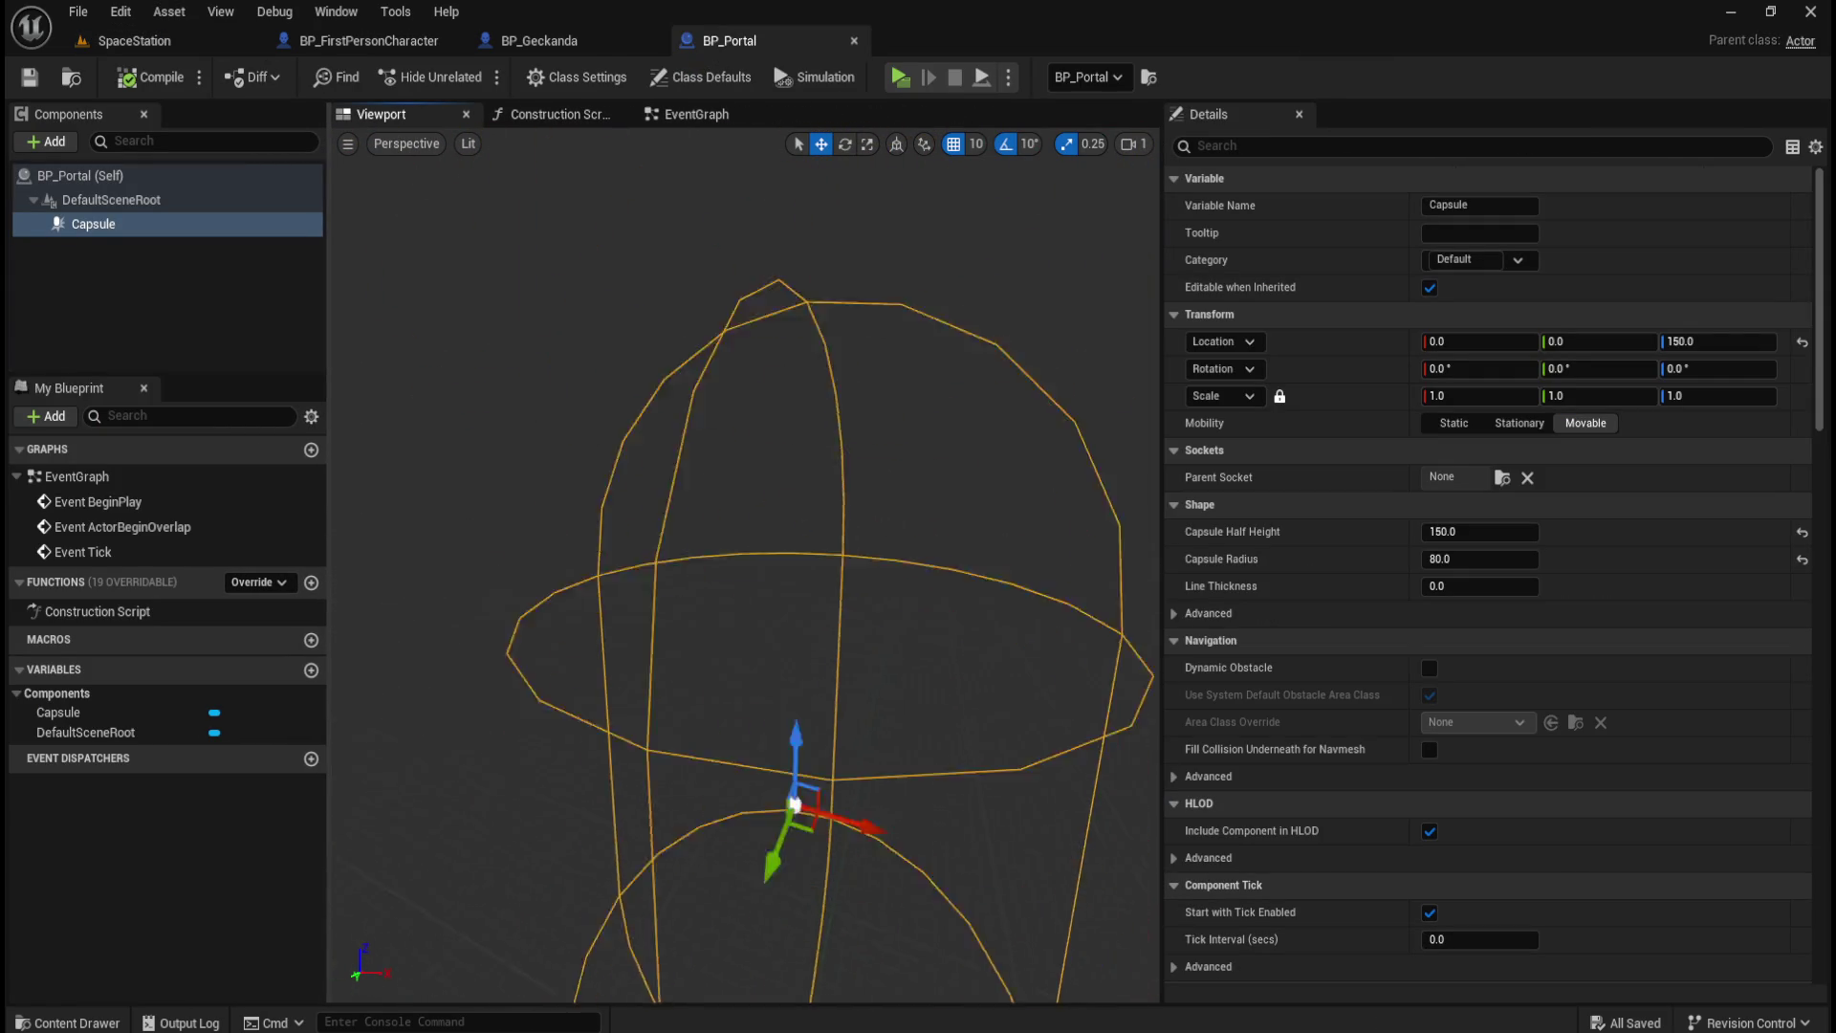
left_click(108, 230)
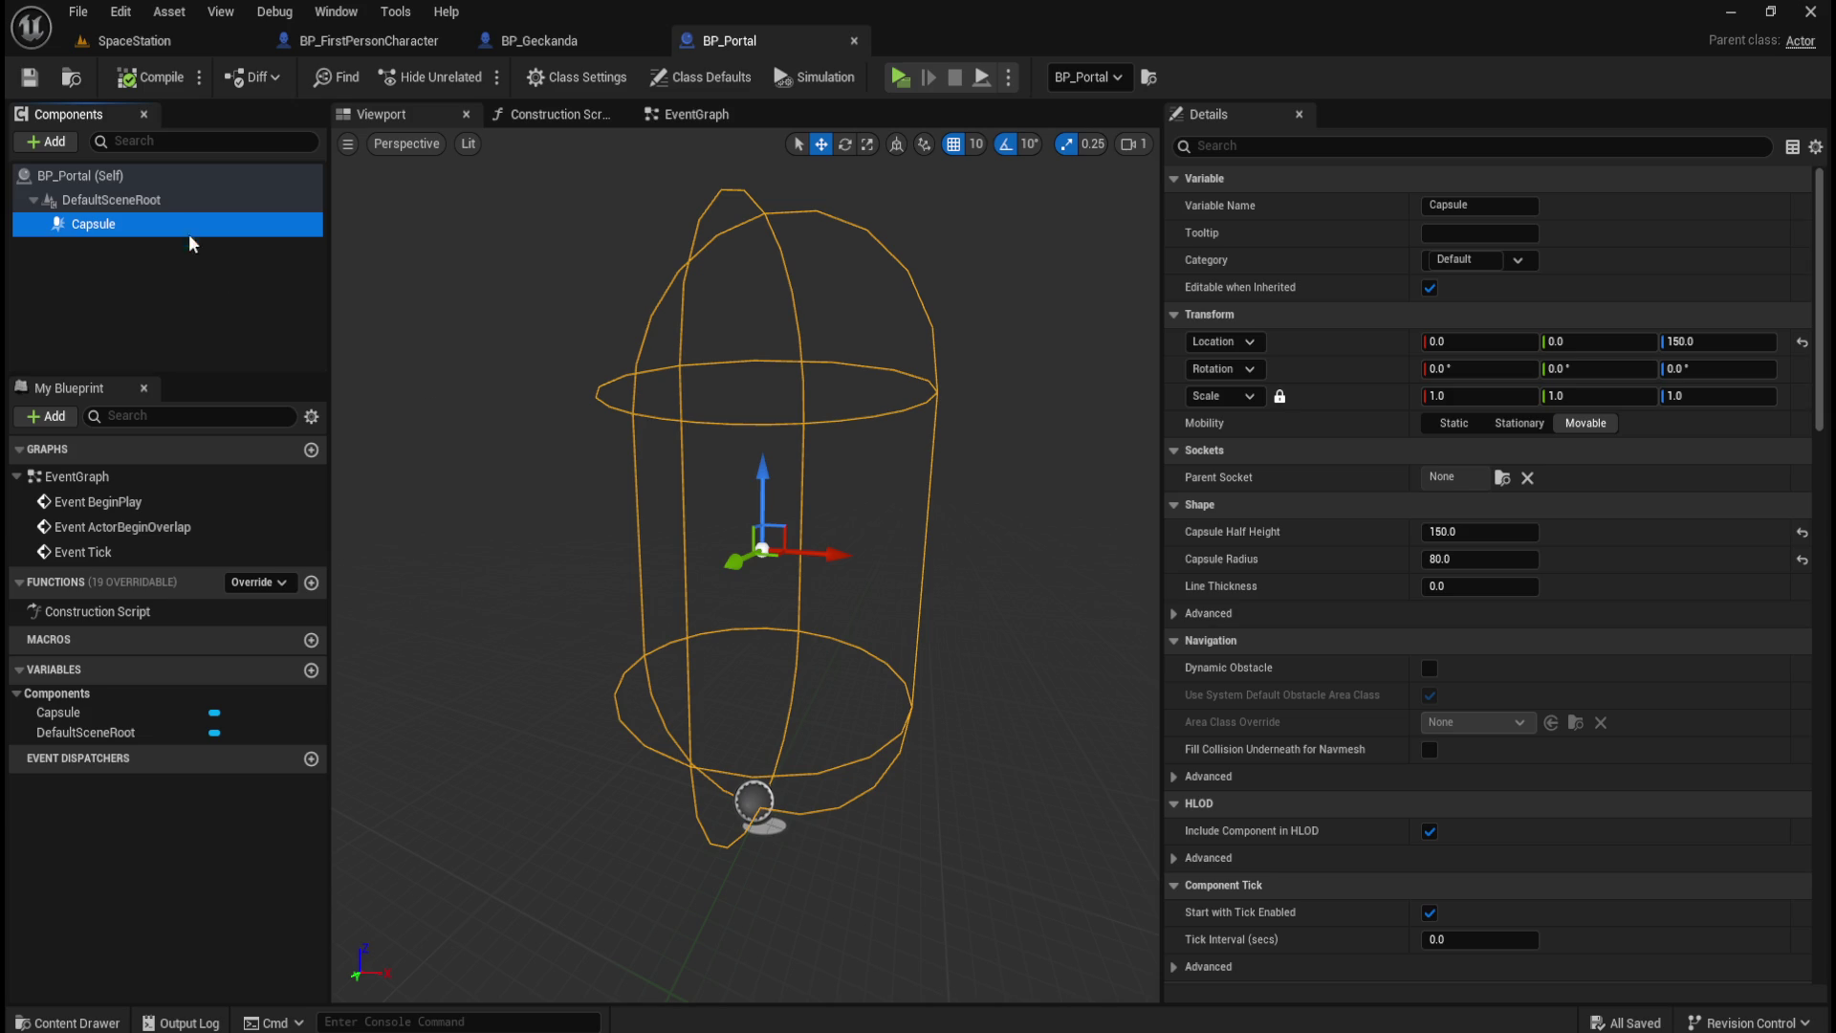
left_click(86, 175)
left_click(94, 224)
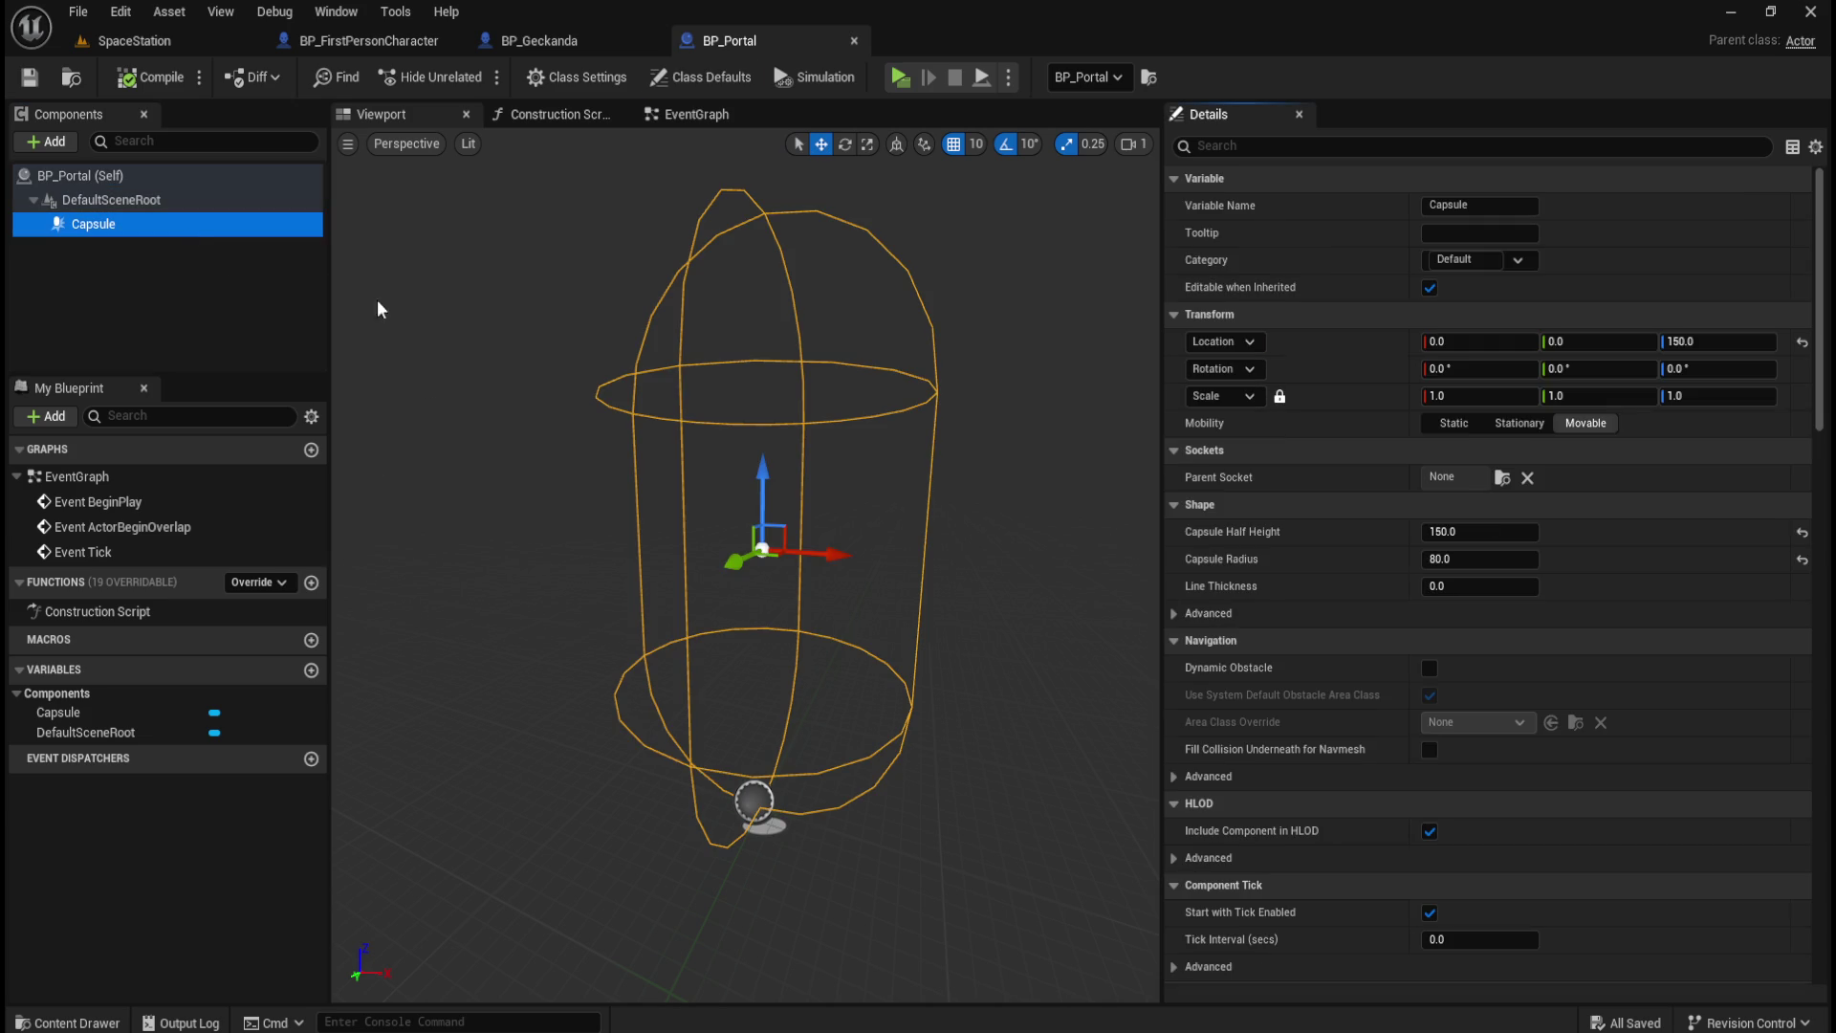
left_click_drag(1161, 241, 1373, 283)
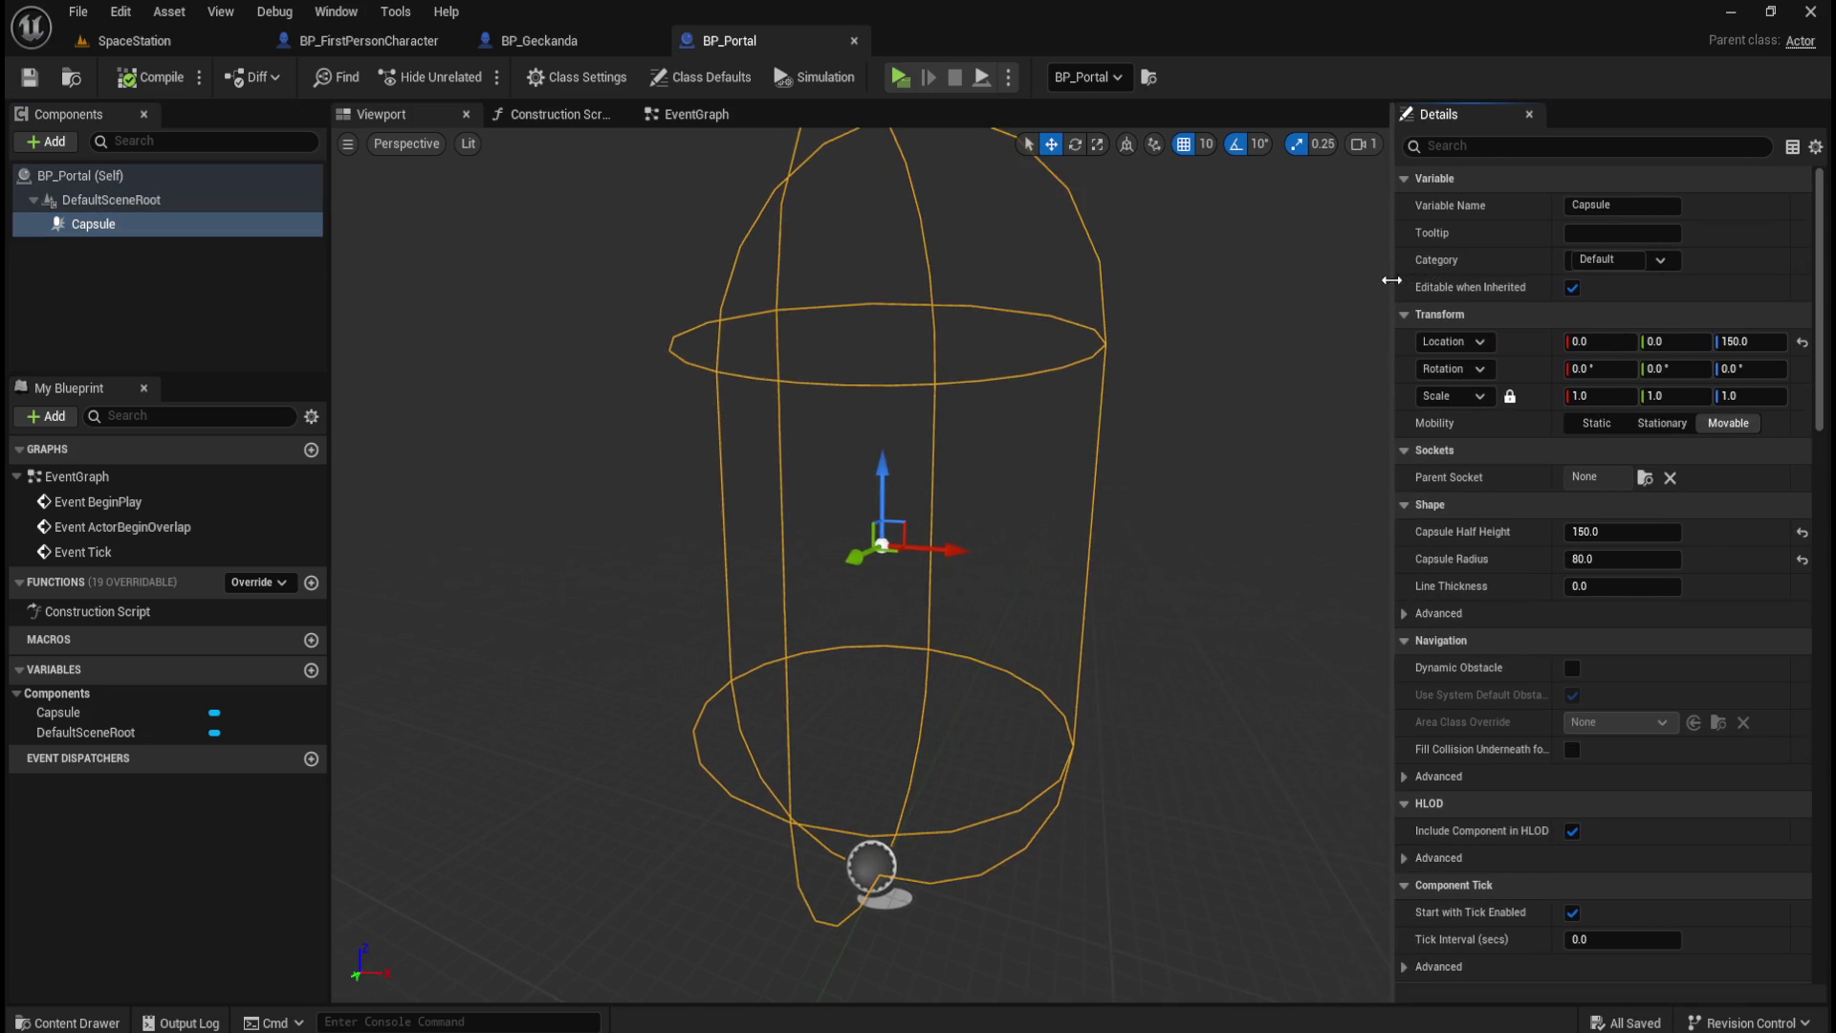
Step: Set the Capsule component's collision response to overlap with Pawns
left_click(295, 319)
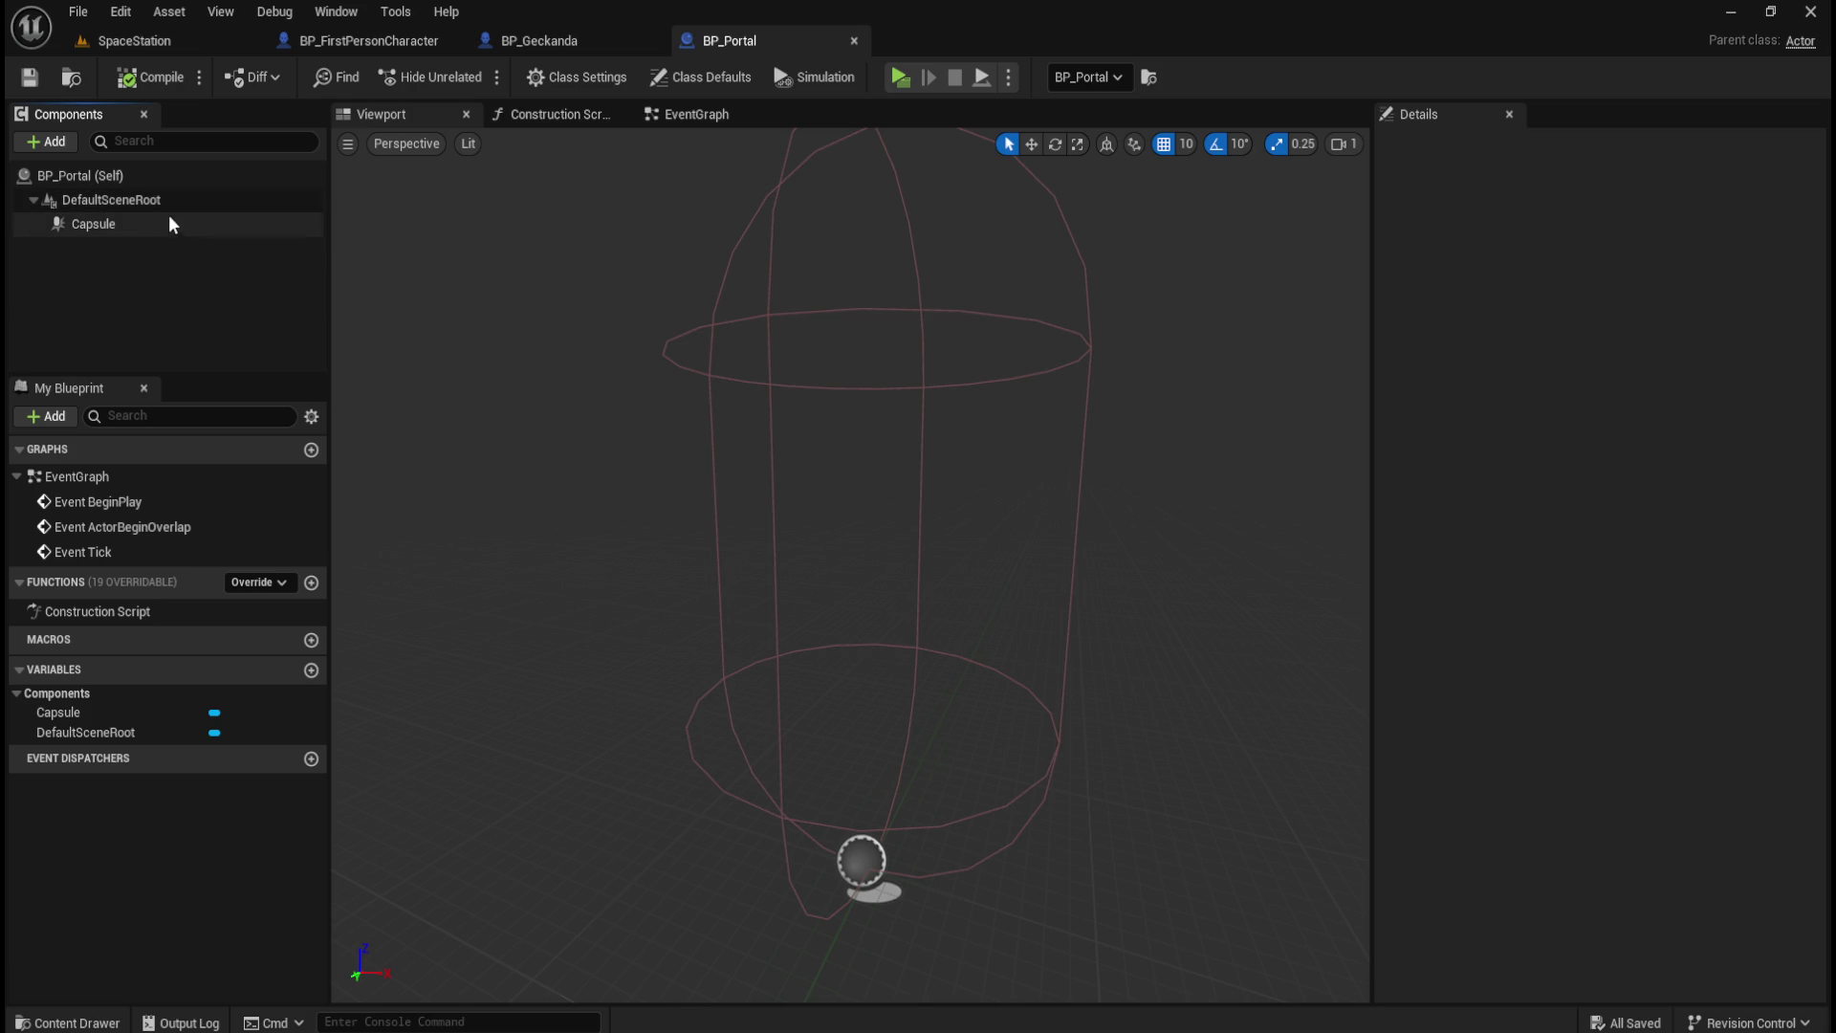
left_click(147, 226)
scroll(1485, 744, "down", 10)
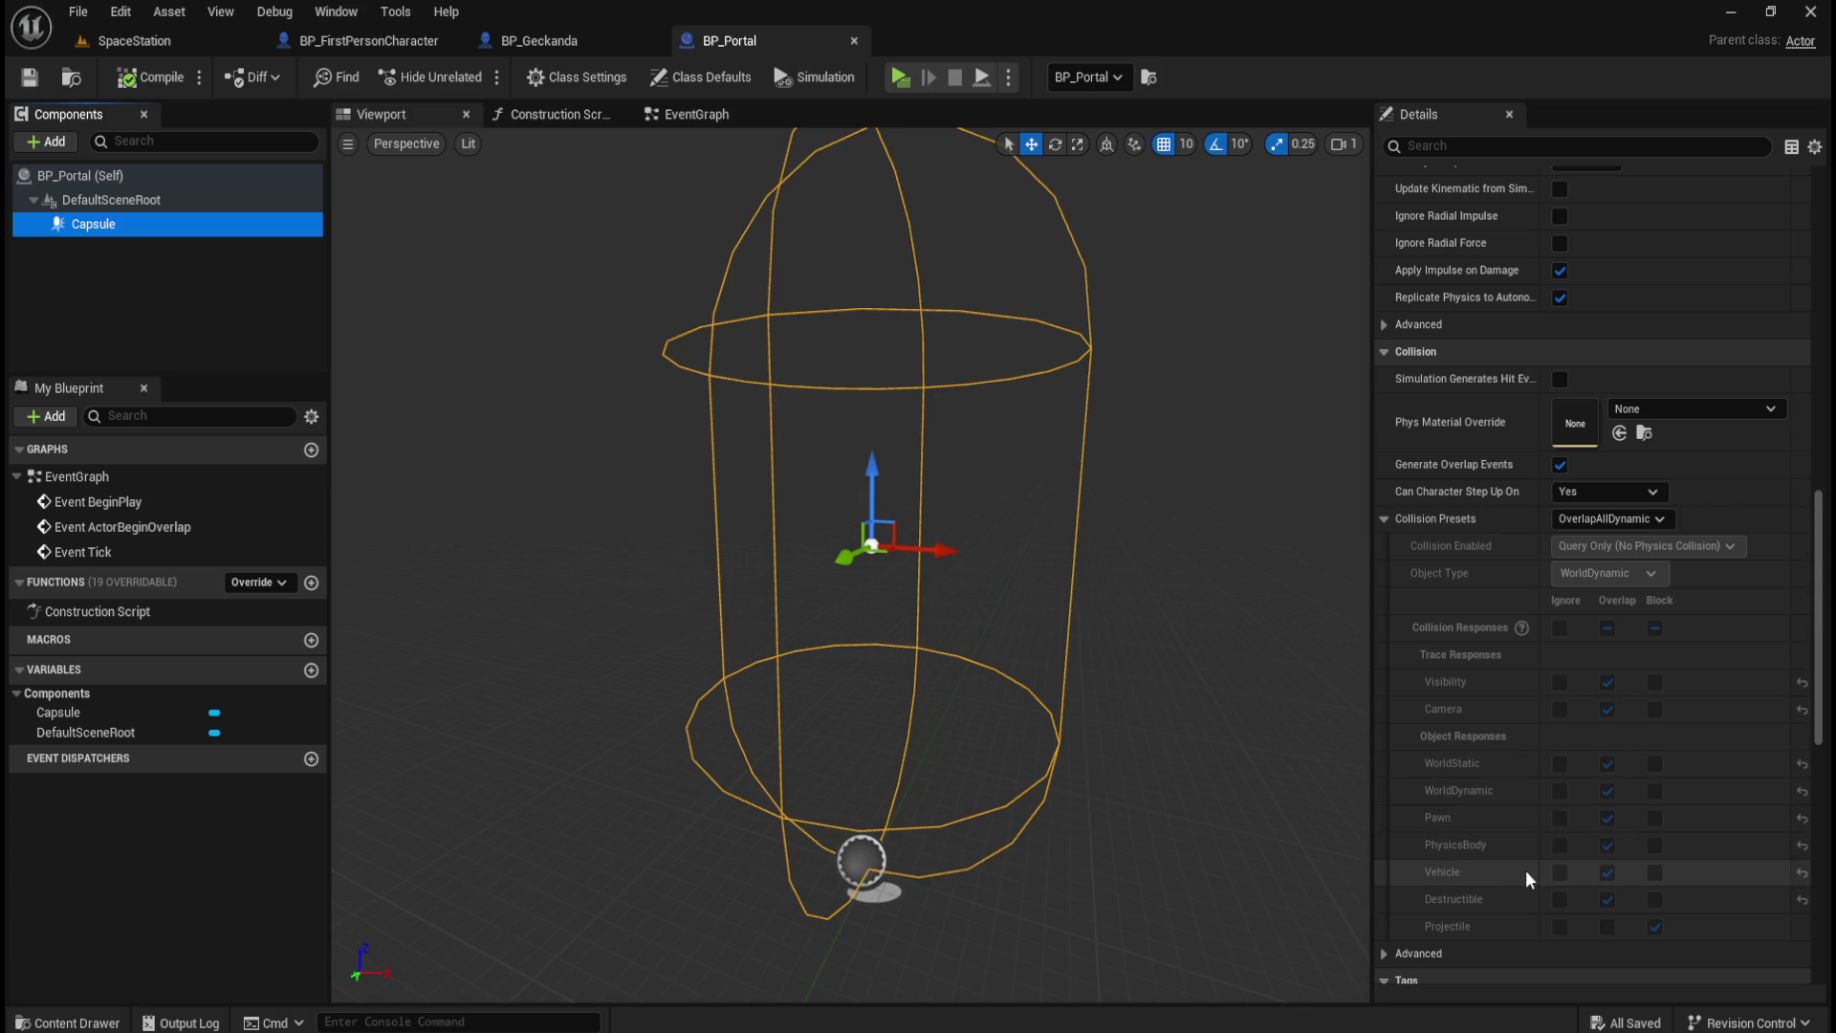
left_click(1606, 818)
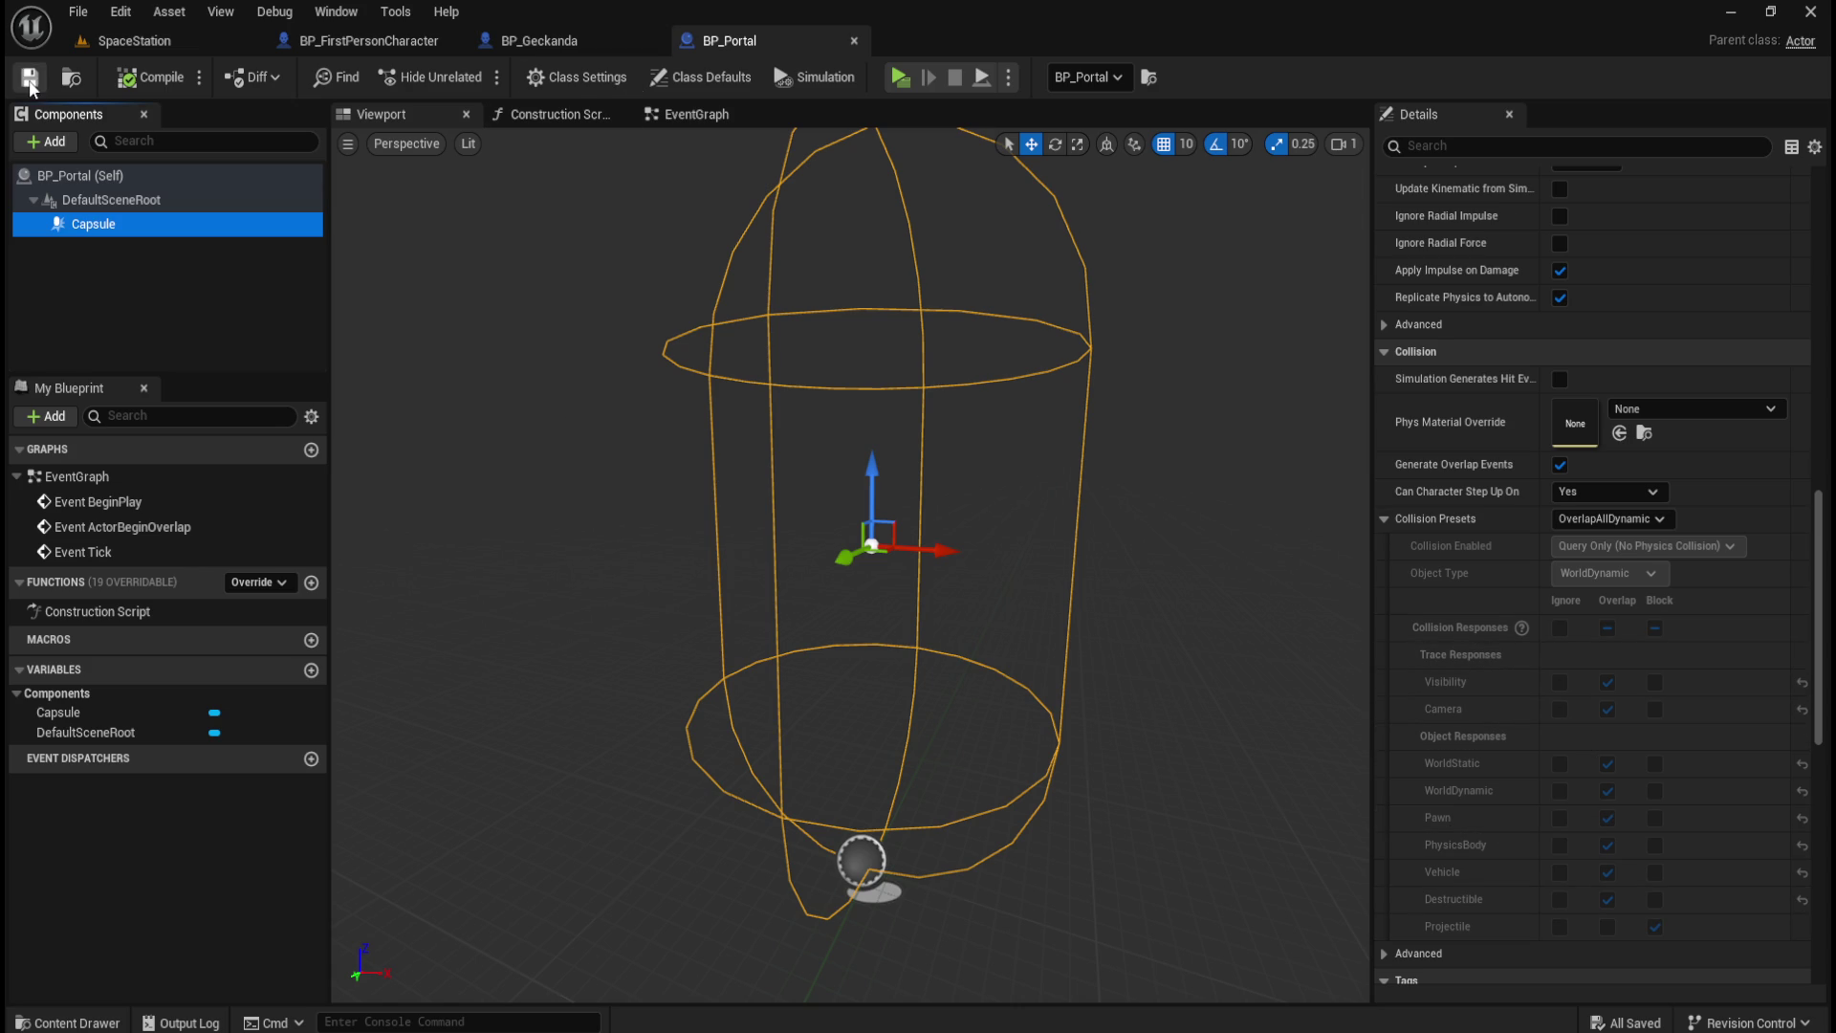
scroll(1538, 863, "down", 2)
scroll(1538, 862, "up", 4)
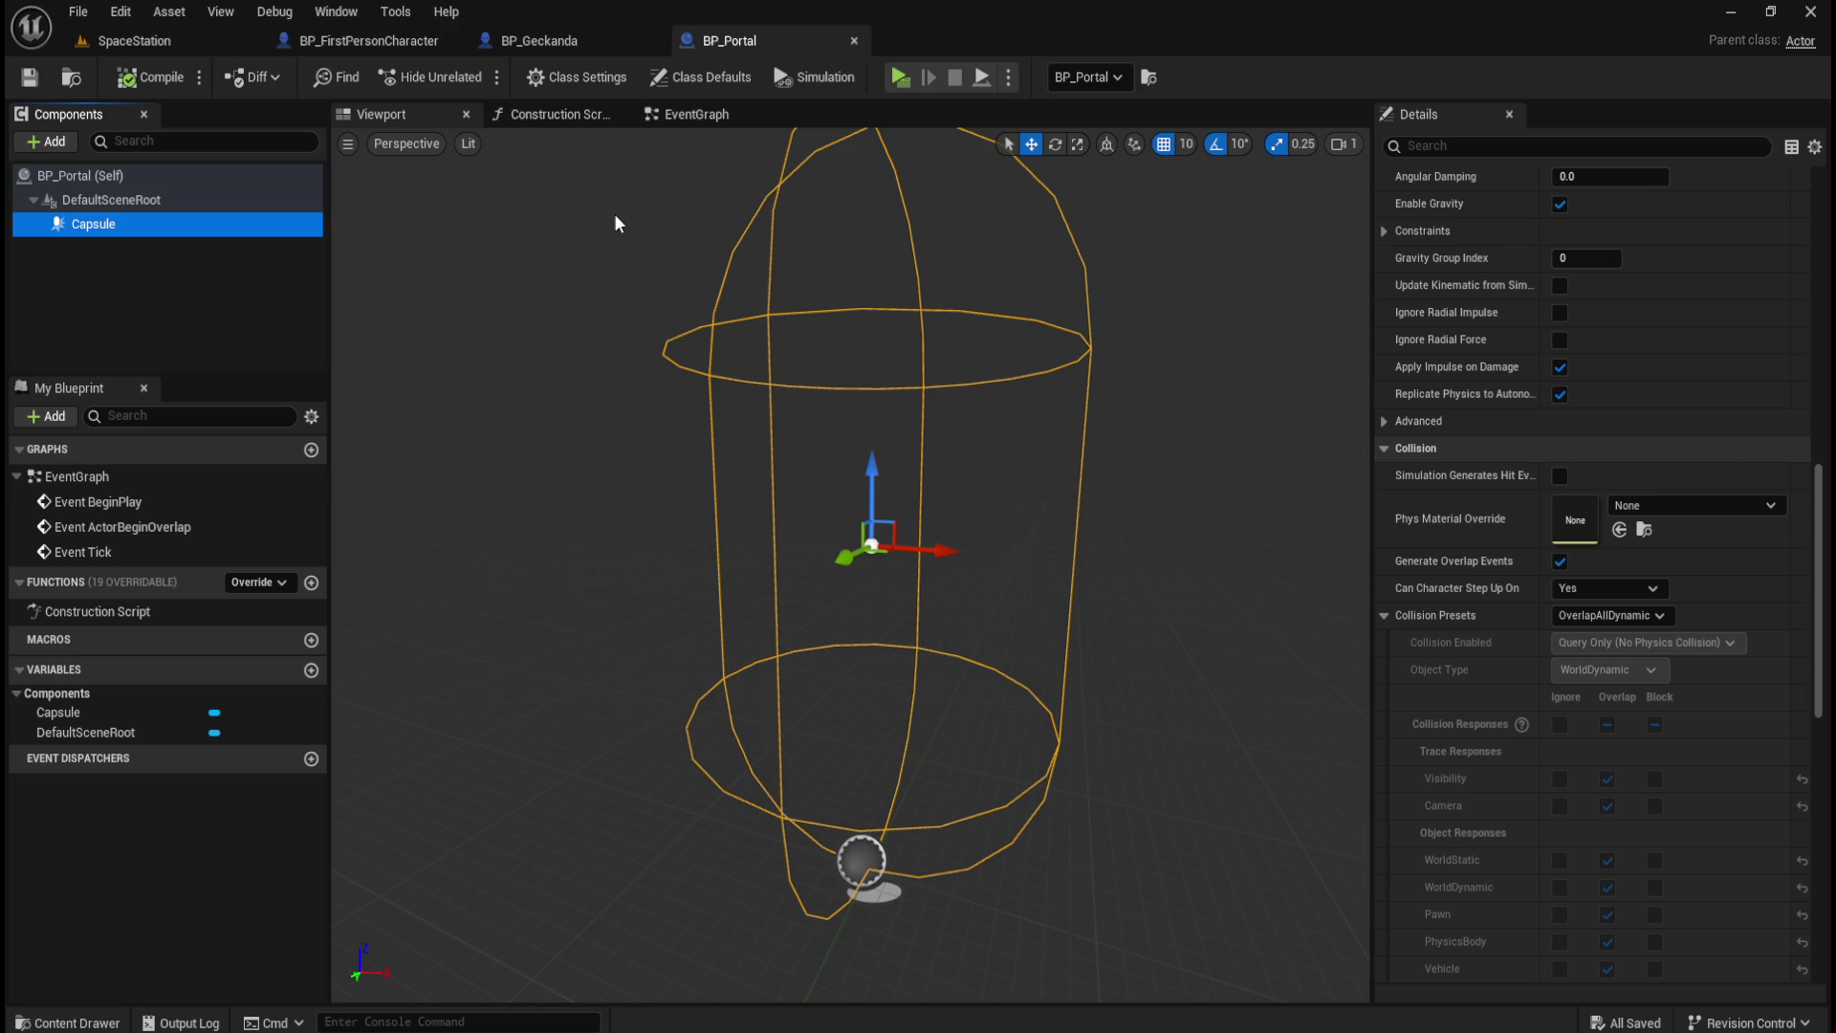
key("ctrl+space")
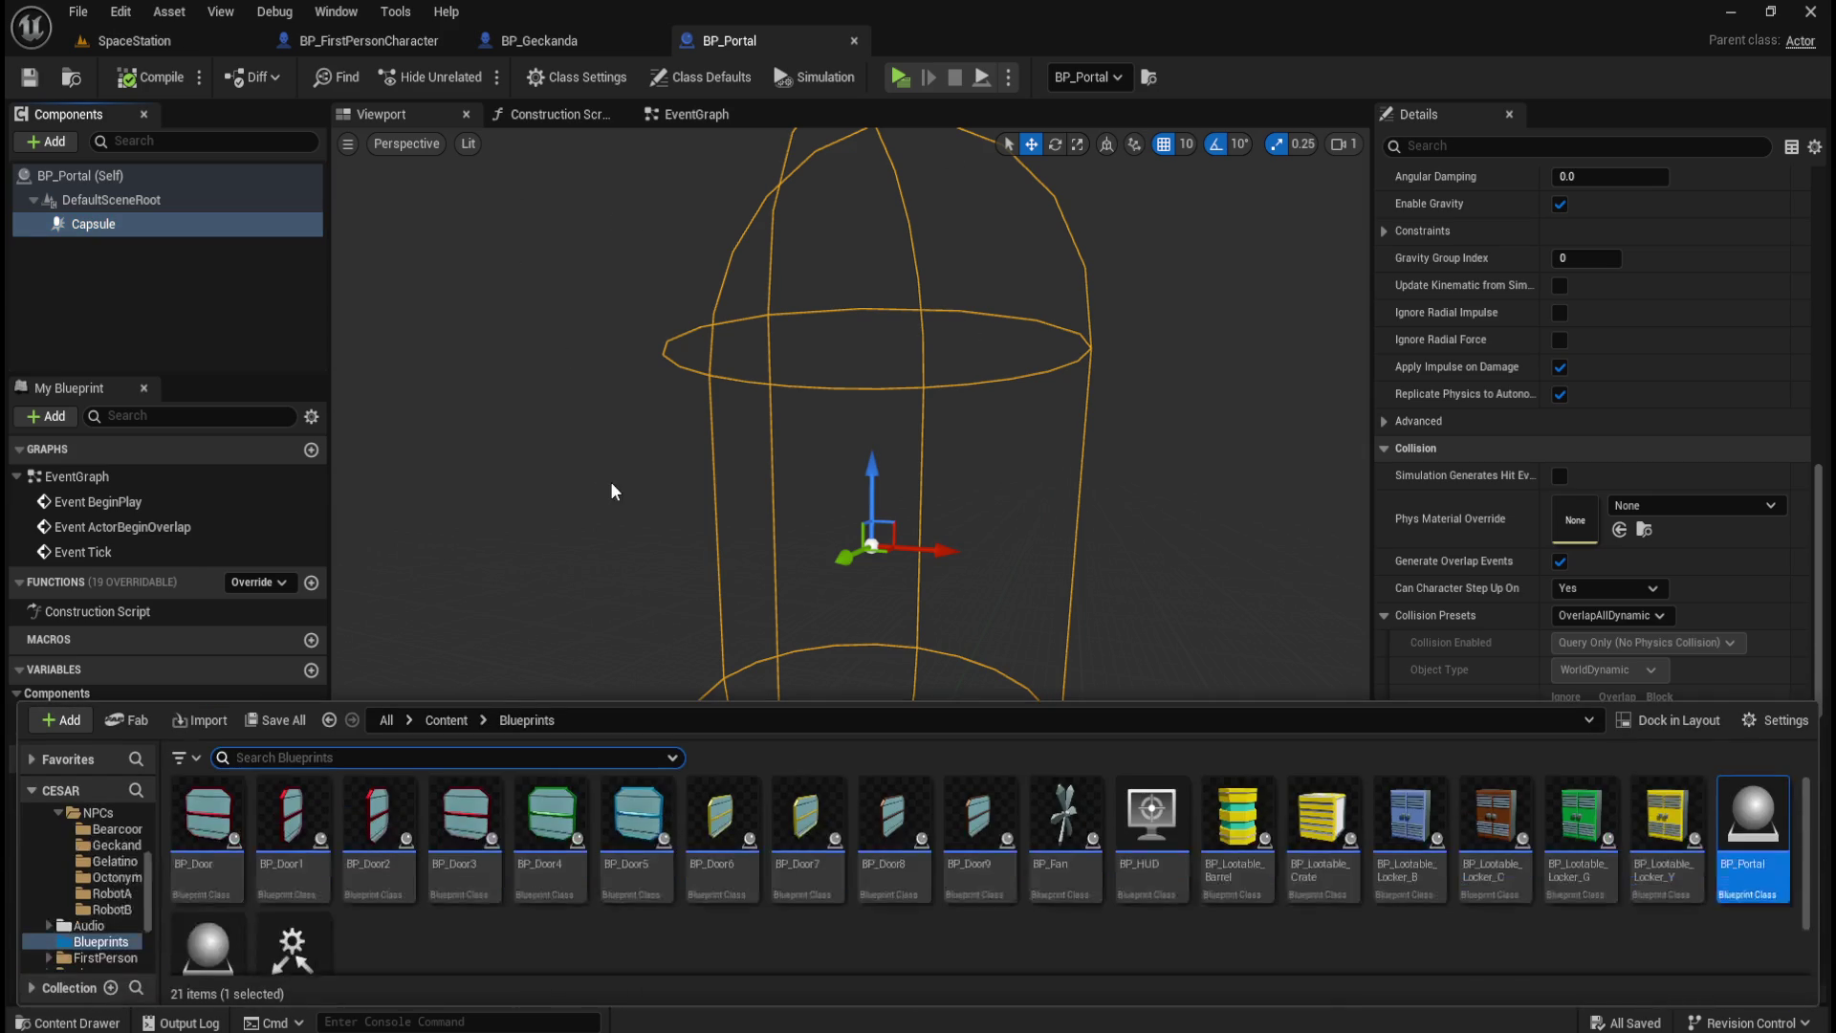
Step: Open BP_Bearcoon from the Content > AI > Bearcoon folder
left_click(445, 720)
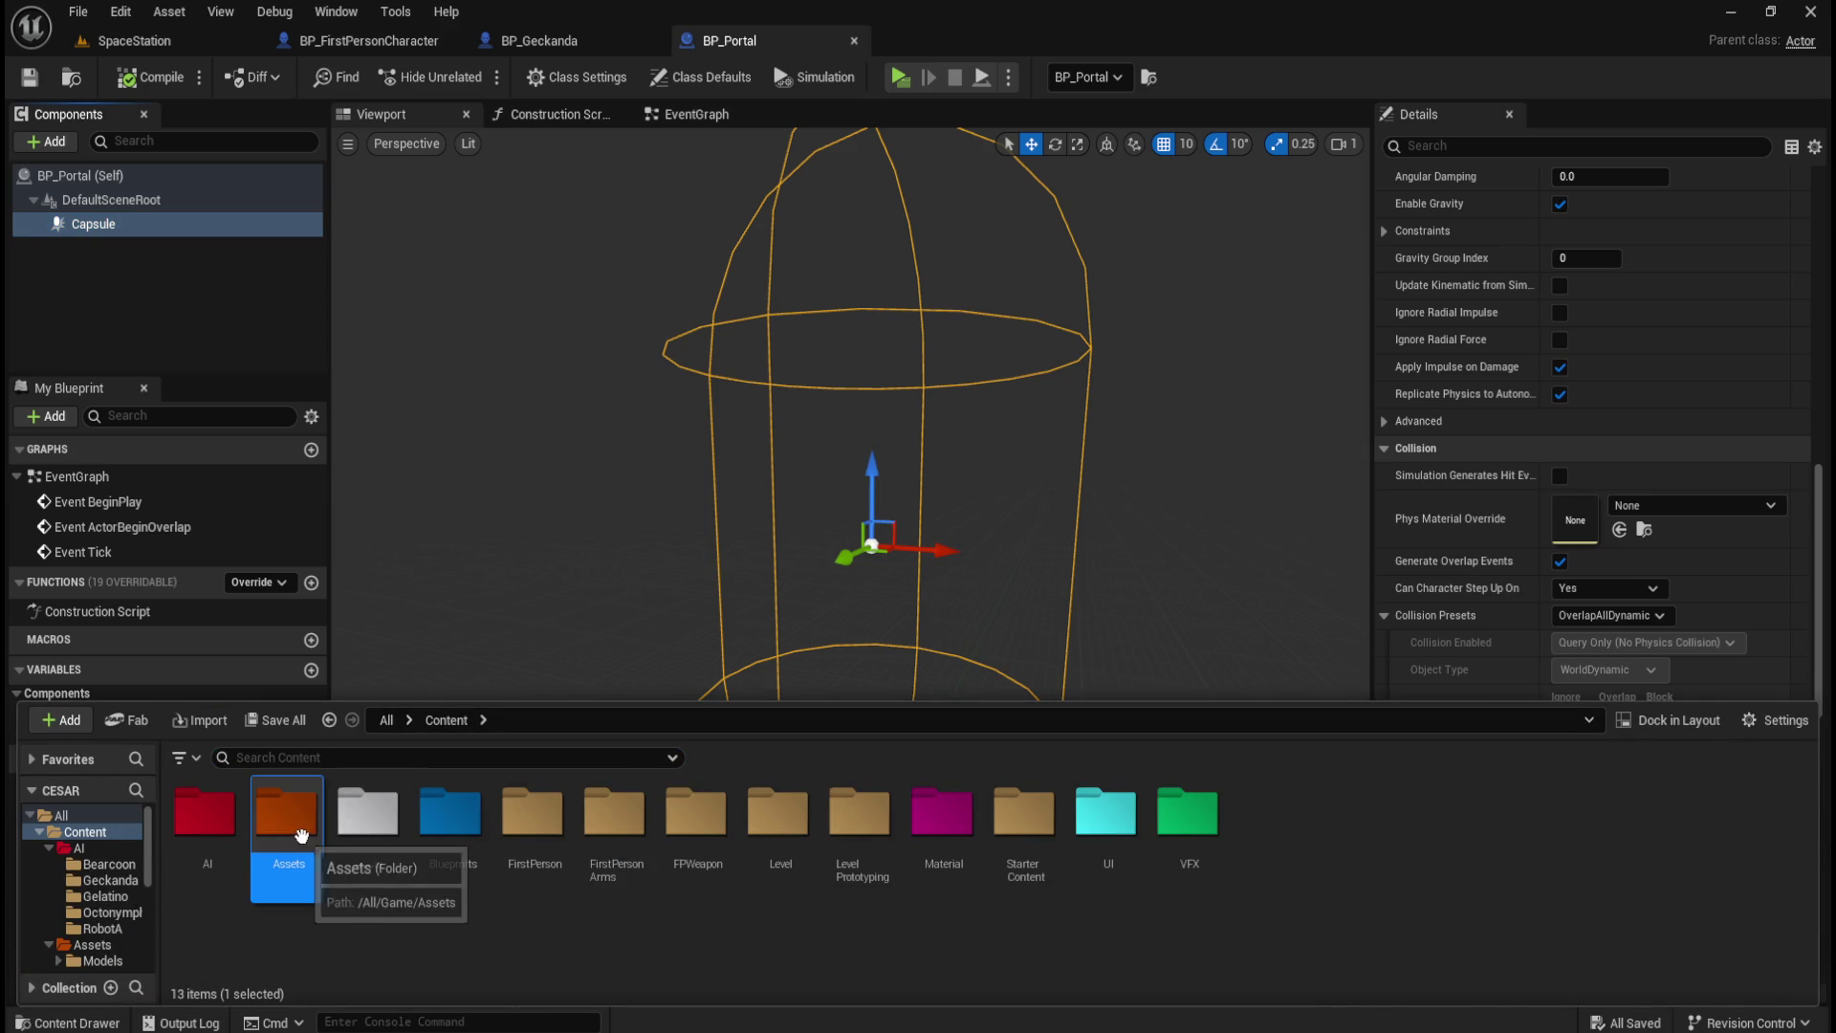
double_click(205, 815)
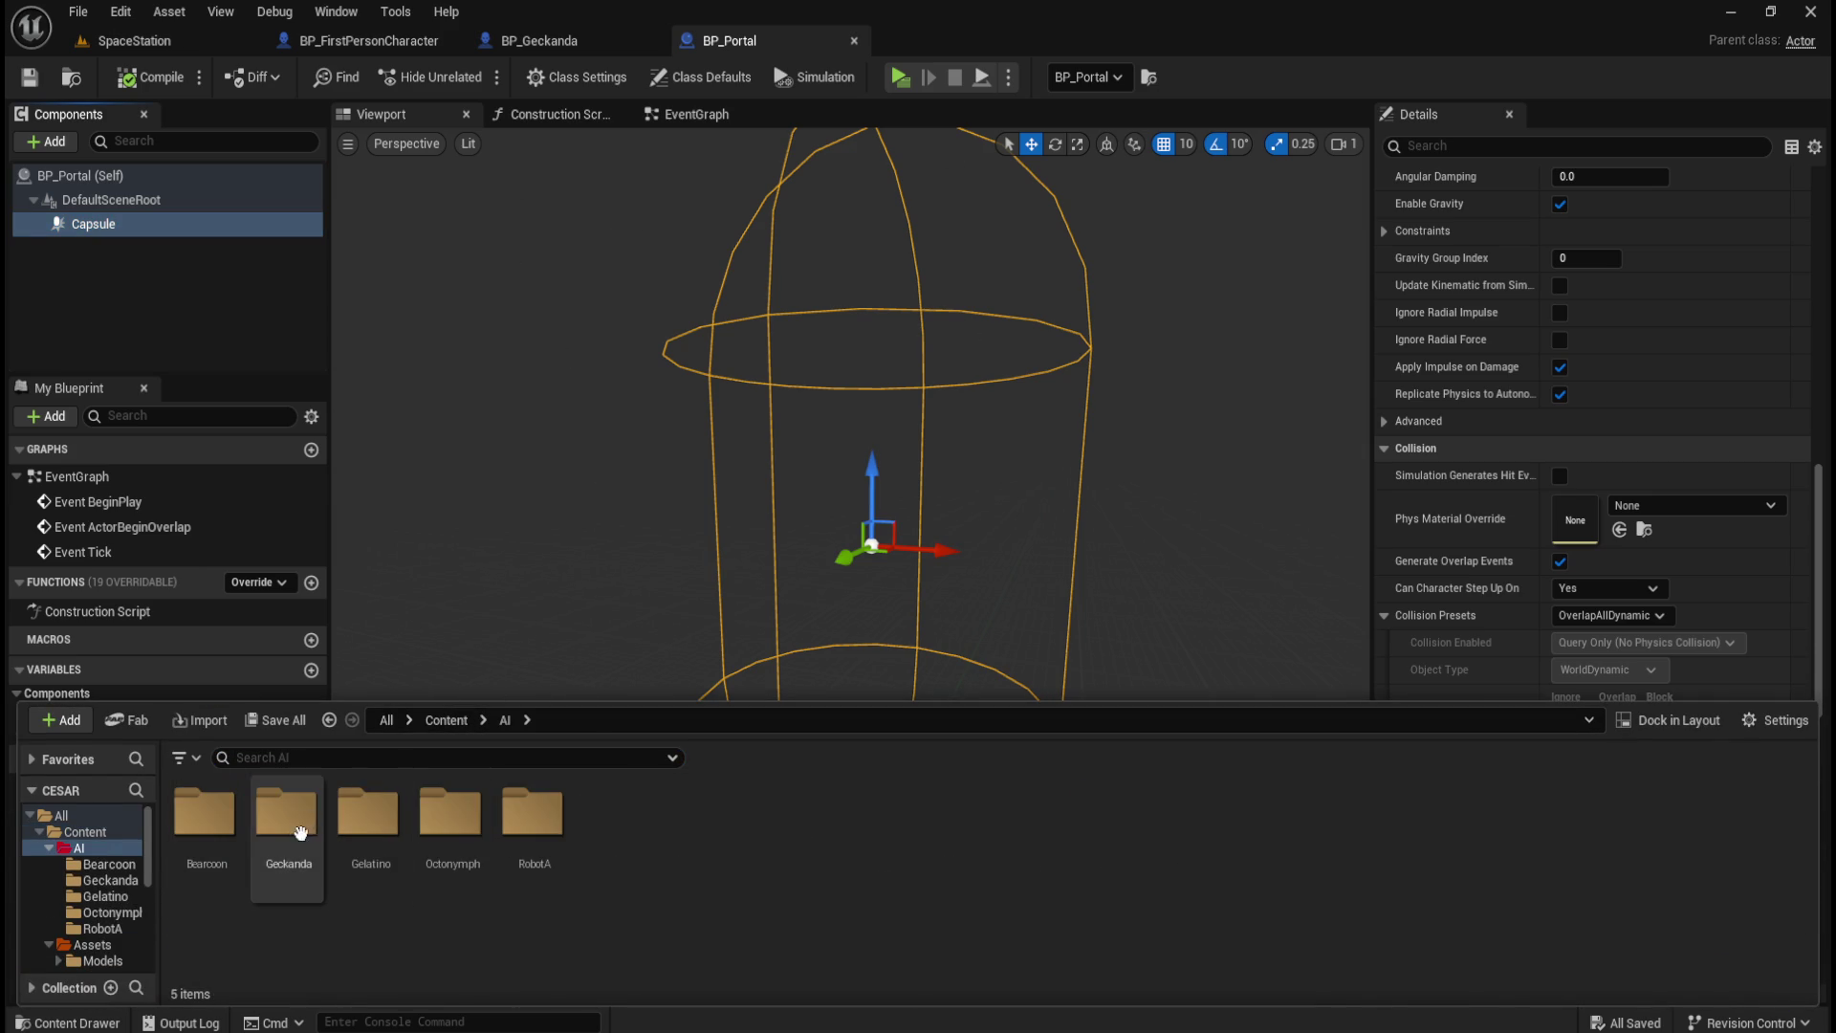
double_click(204, 814)
left_click(370, 830)
double_click(370, 830)
Step: Open BP_Gelatino and BP_Octonymph from their AI subfolders, then return to BP_Portal
key("ctrl+space")
left_click(505, 720)
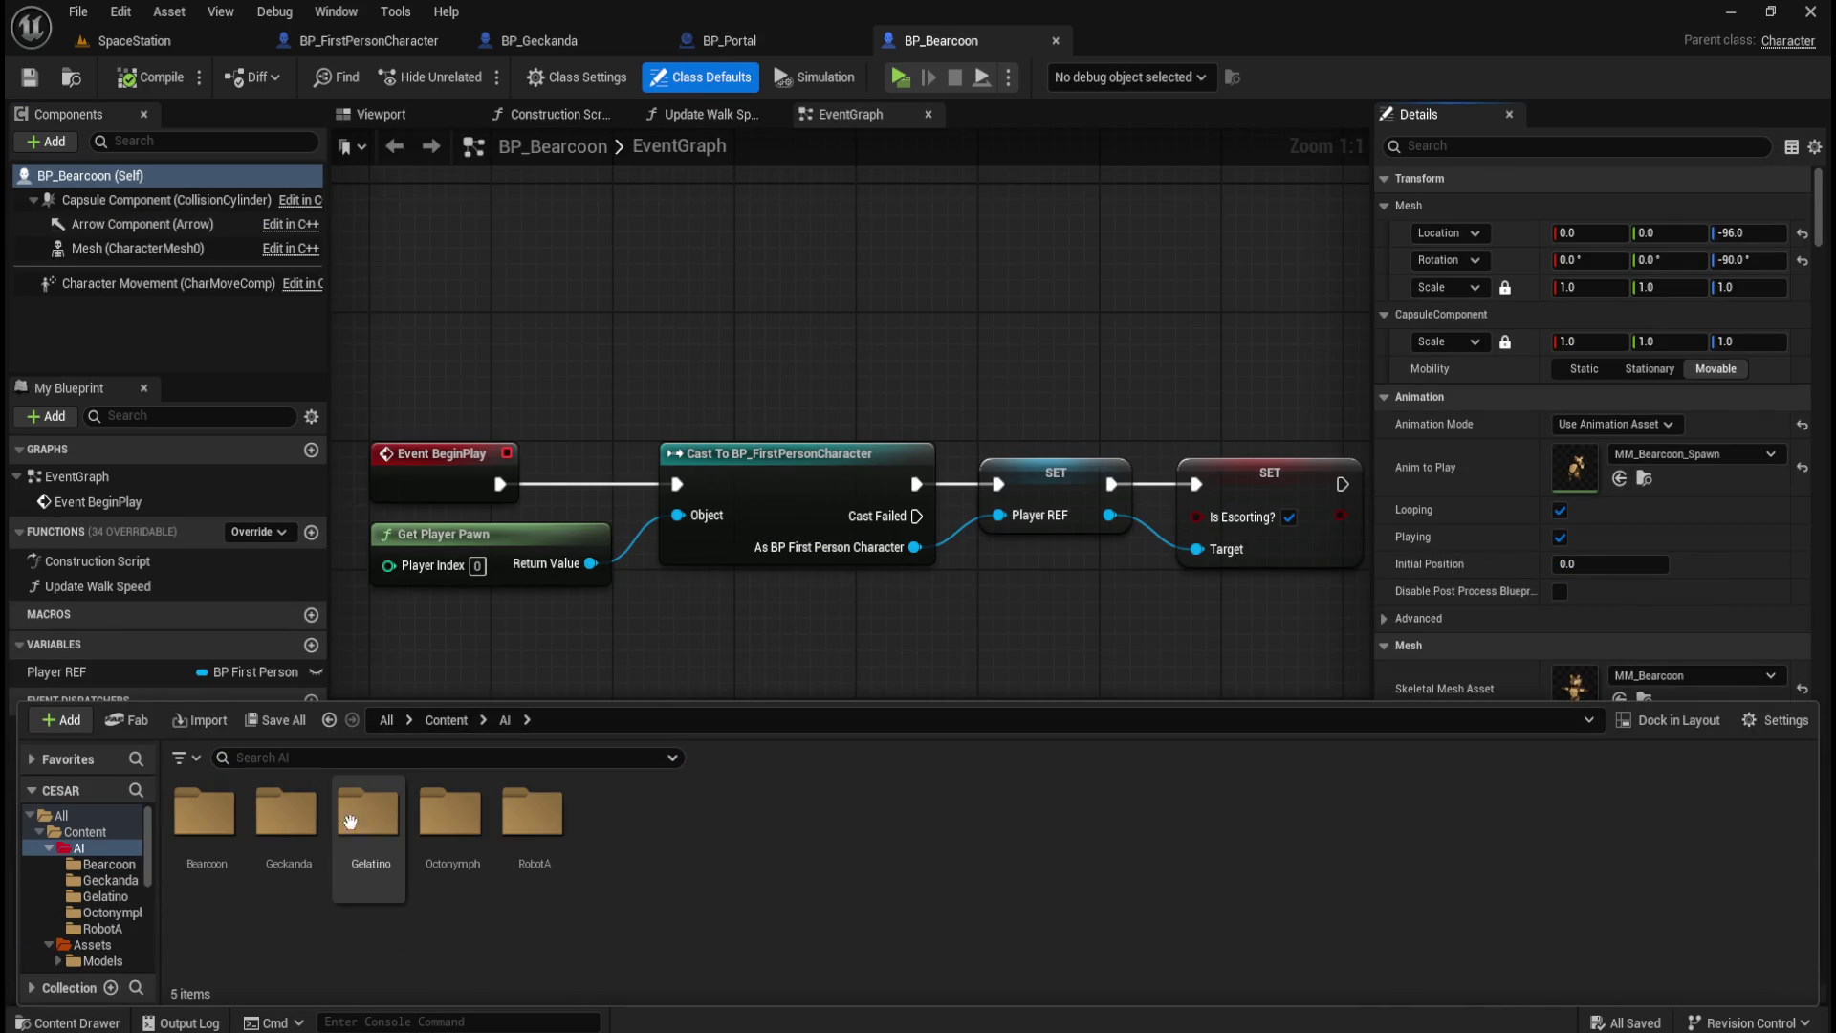
double_click(369, 813)
double_click(287, 823)
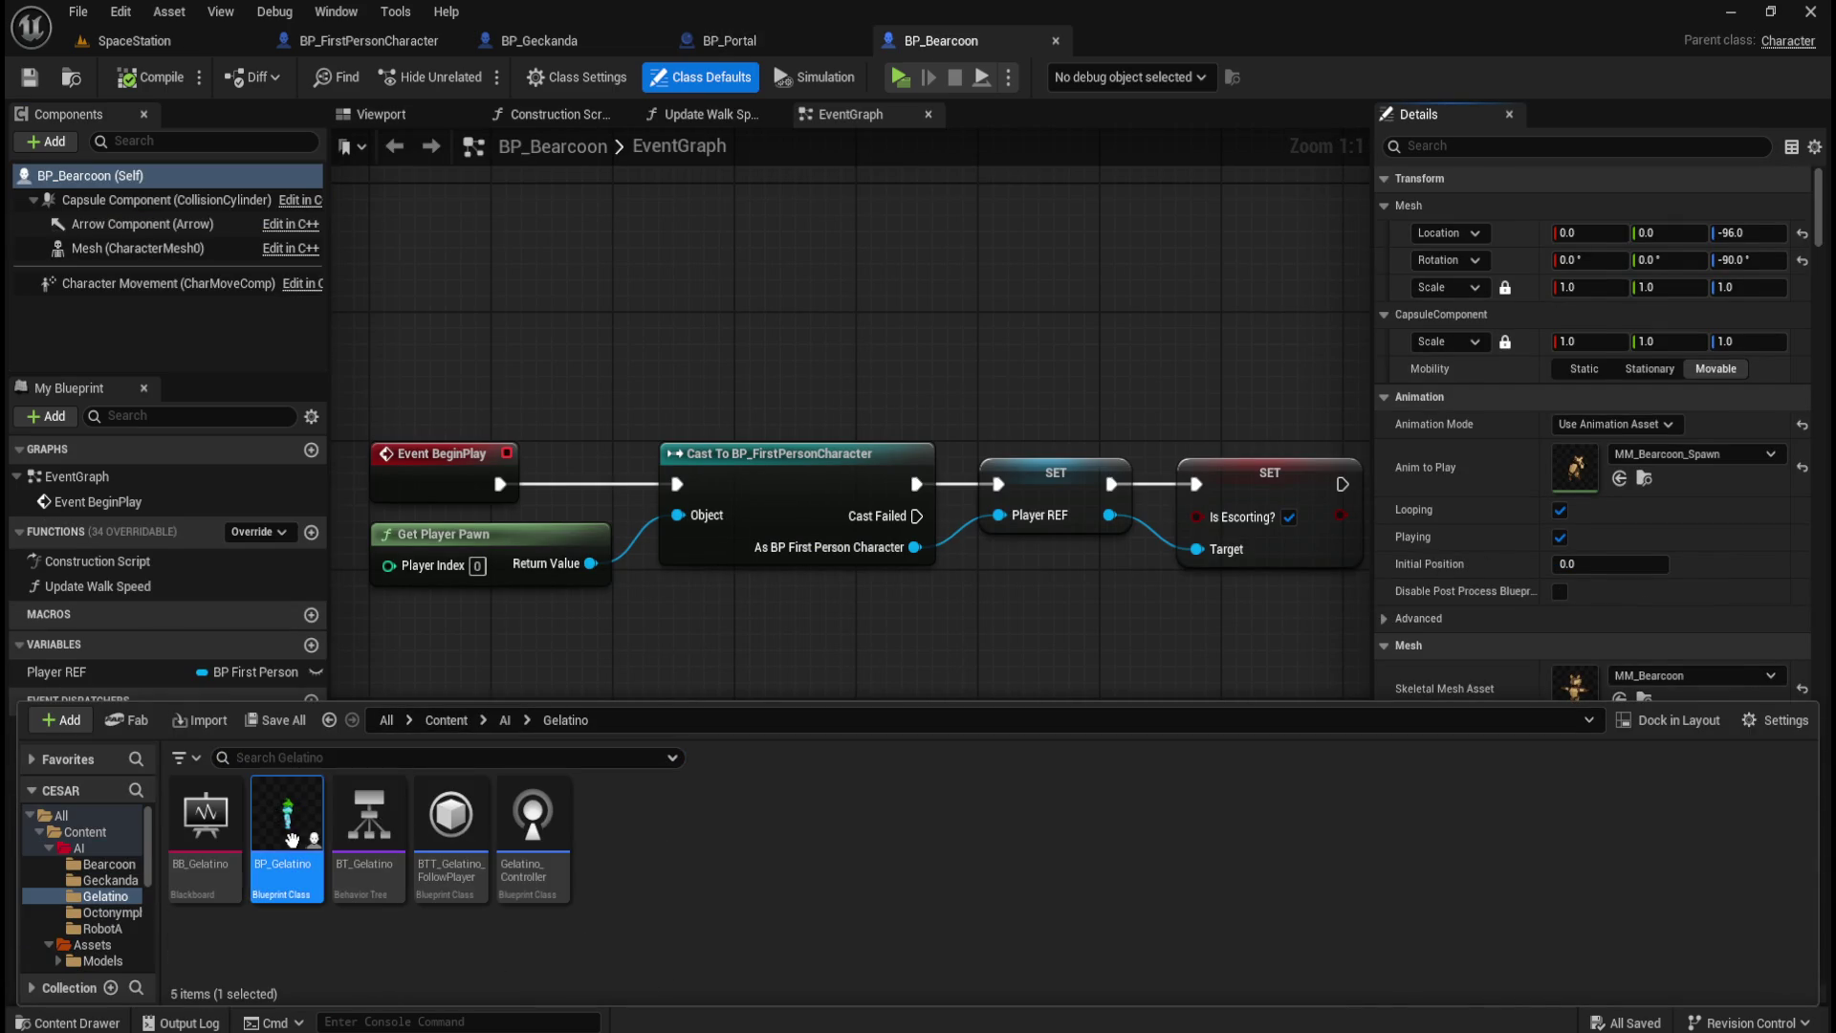
key("ctrl+space")
left_click(505, 720)
double_click(422, 822)
double_click(293, 840)
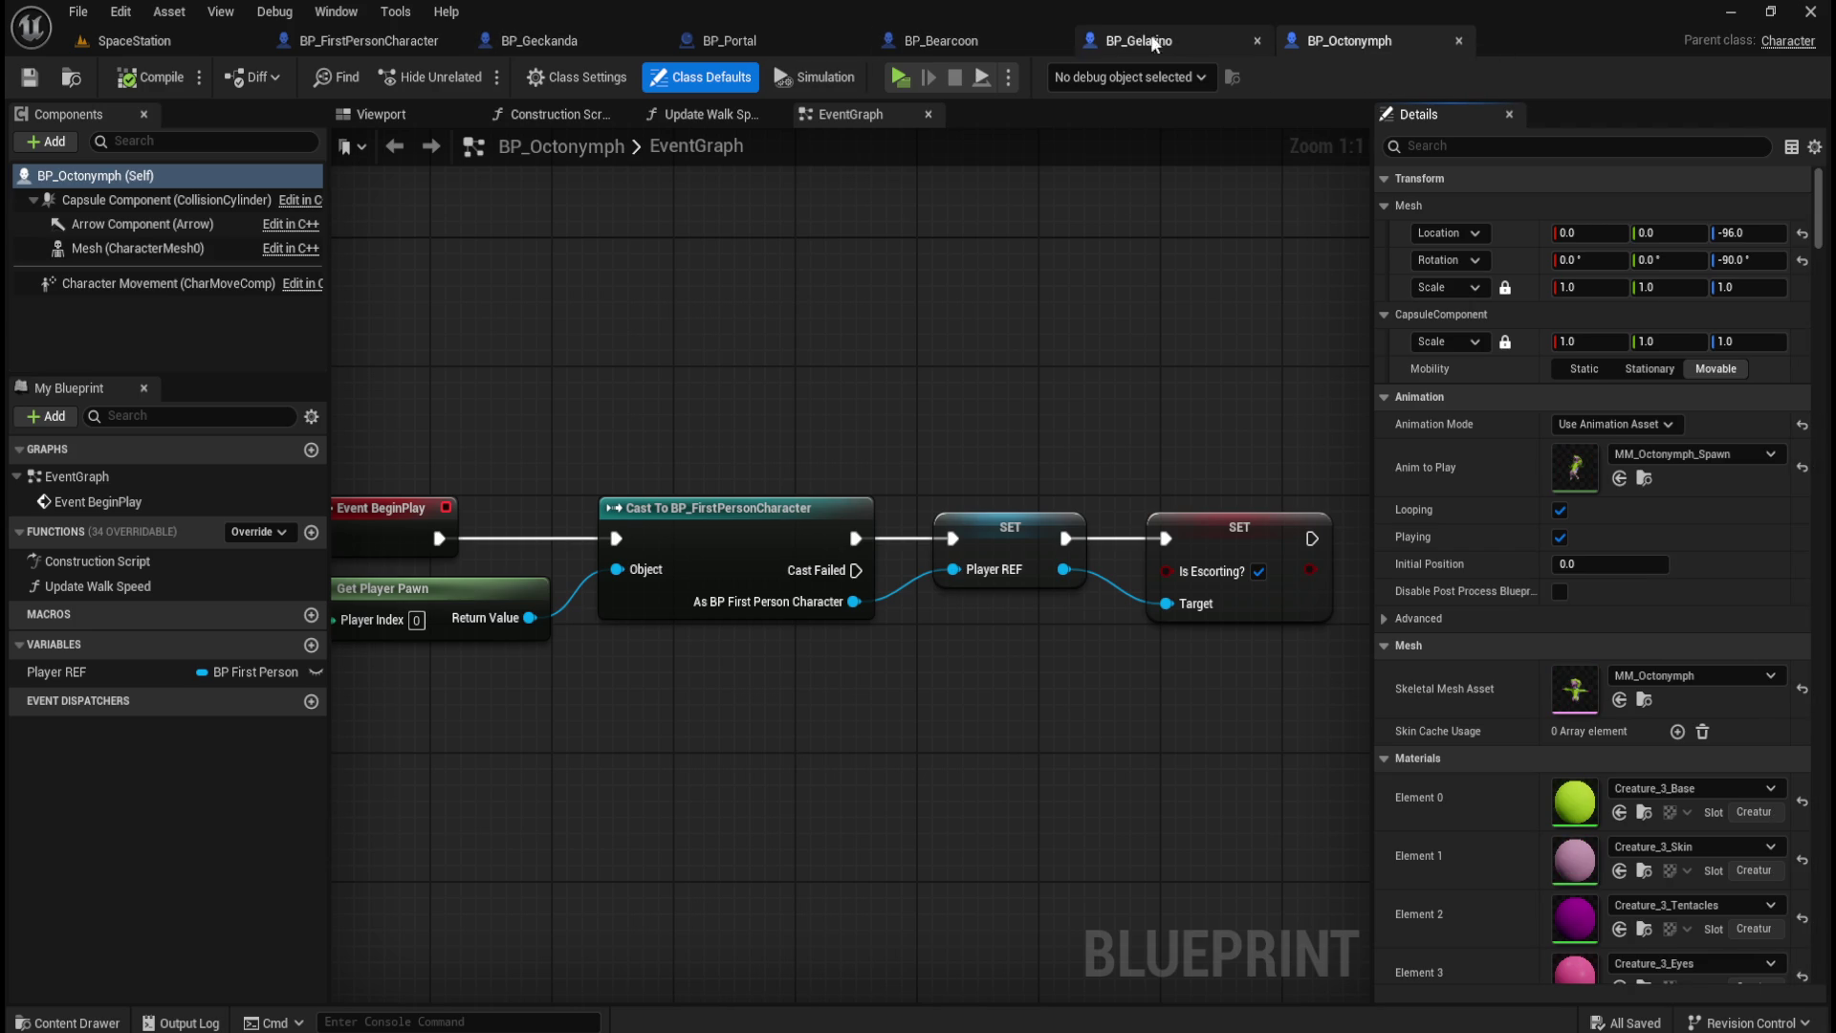
left_click(754, 42)
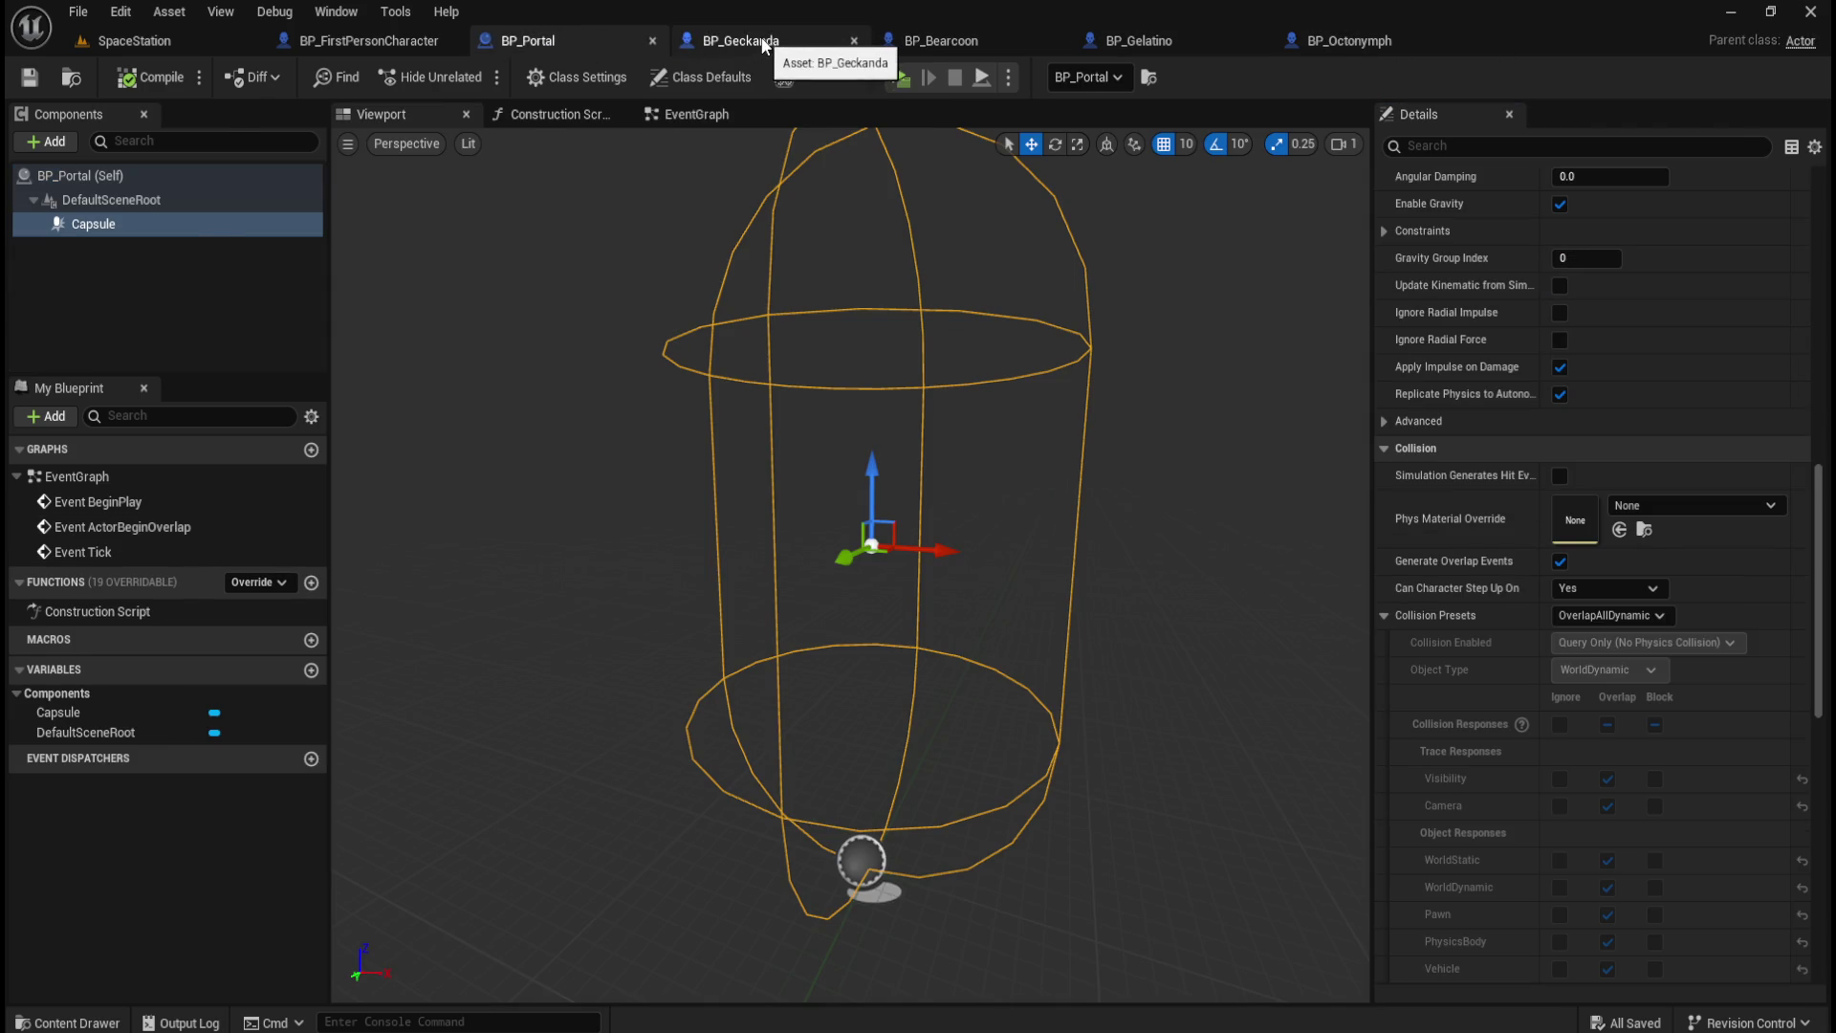
Step: Add the actor tag Creature to BP_Geckanda and compile it
left_click(766, 42)
left_click(134, 181)
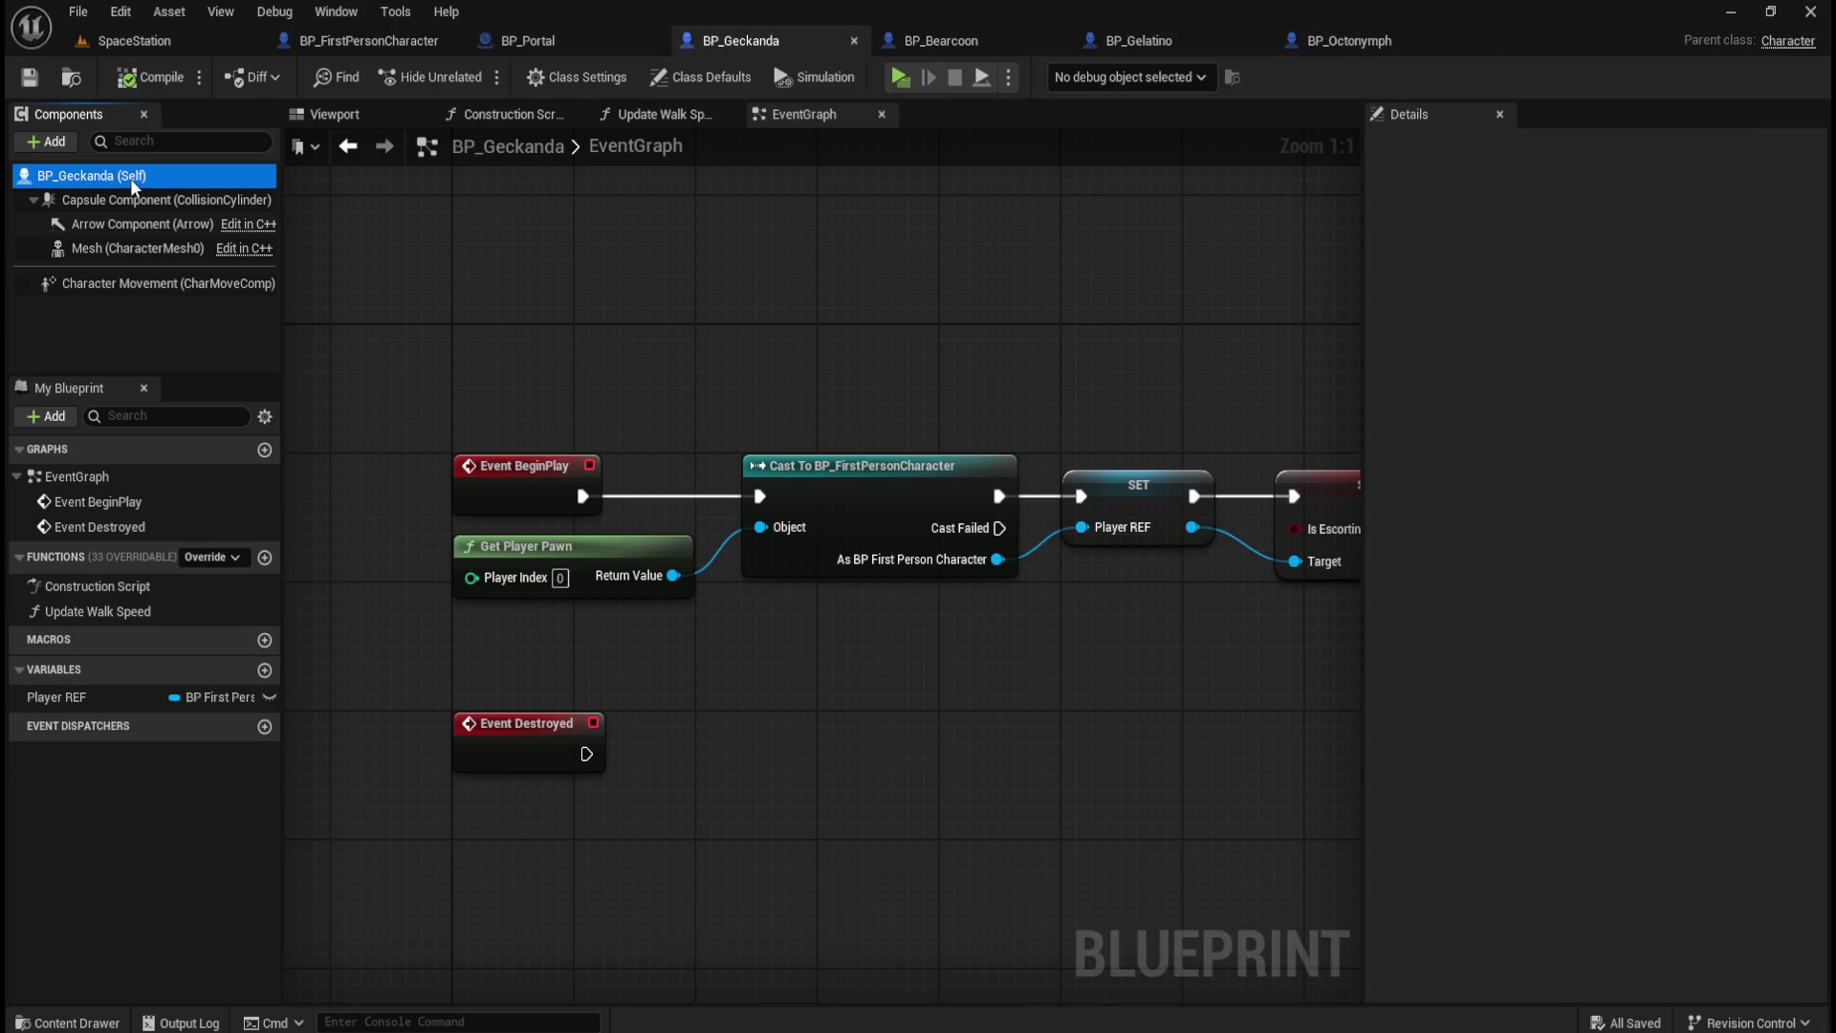
left_click(1505, 145)
type("tag")
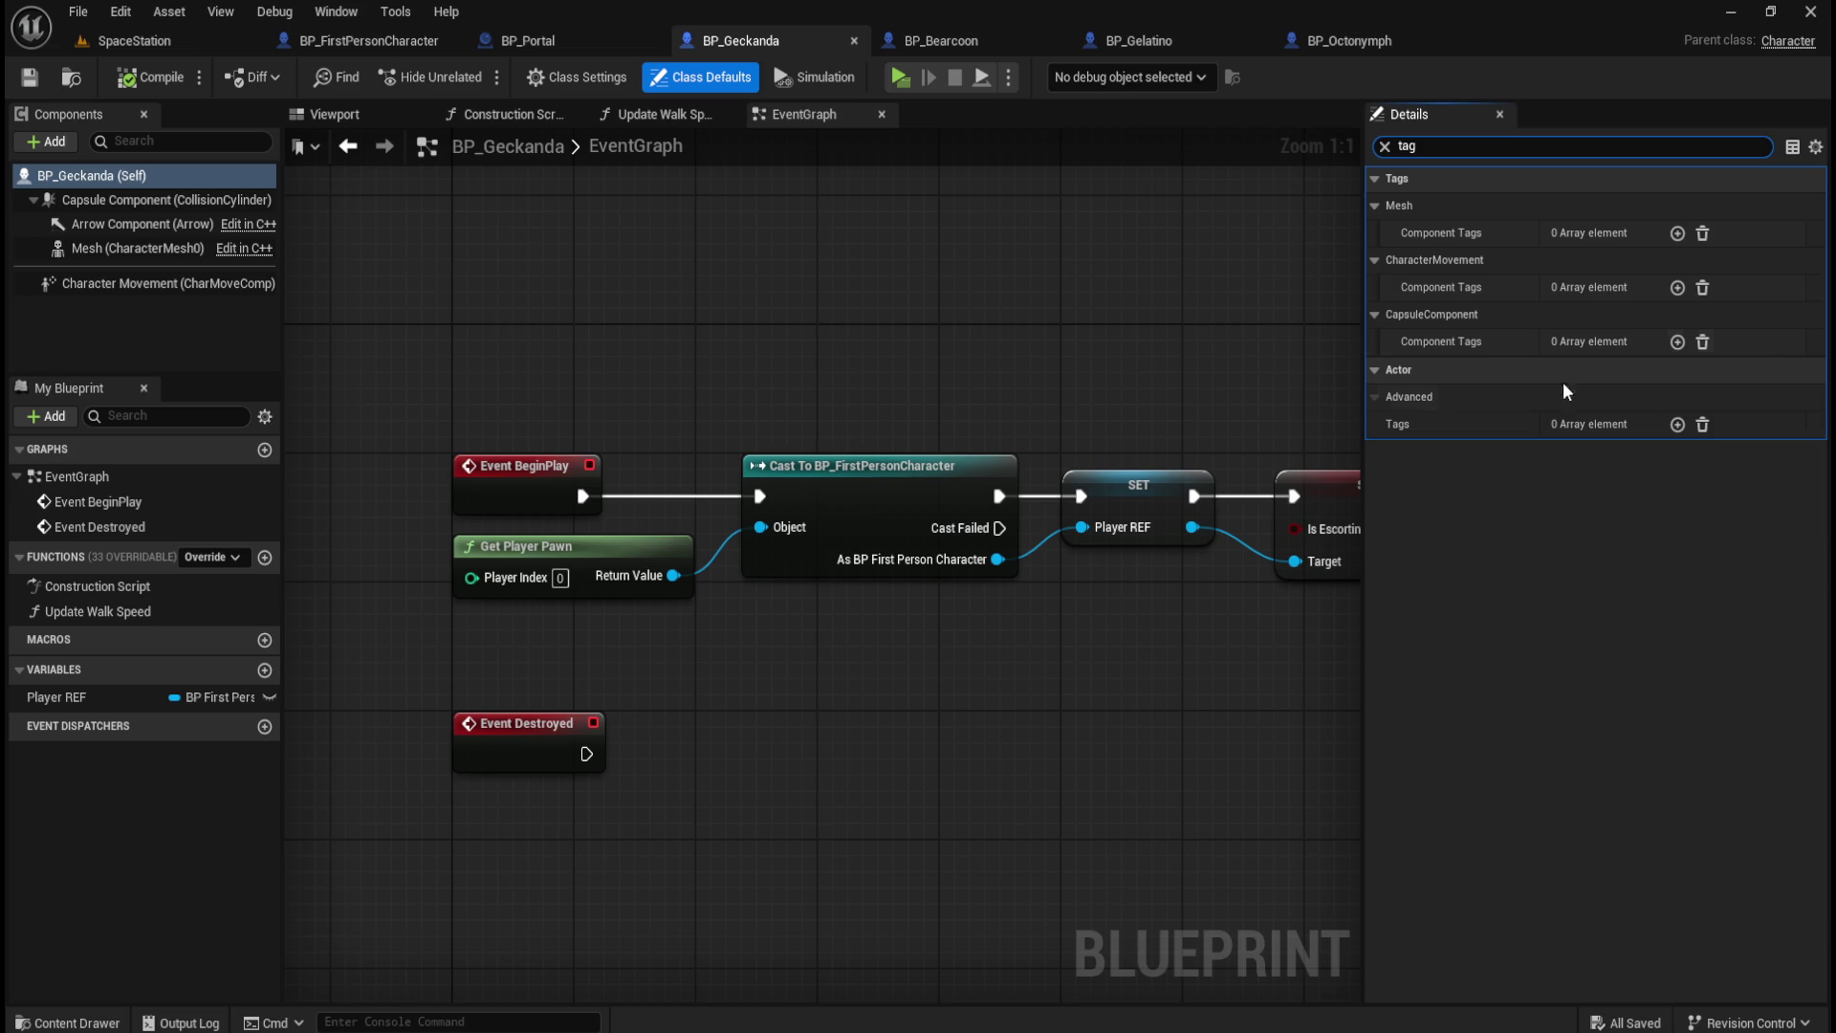
left_click(1679, 424)
left_click(1584, 454)
type("Creature")
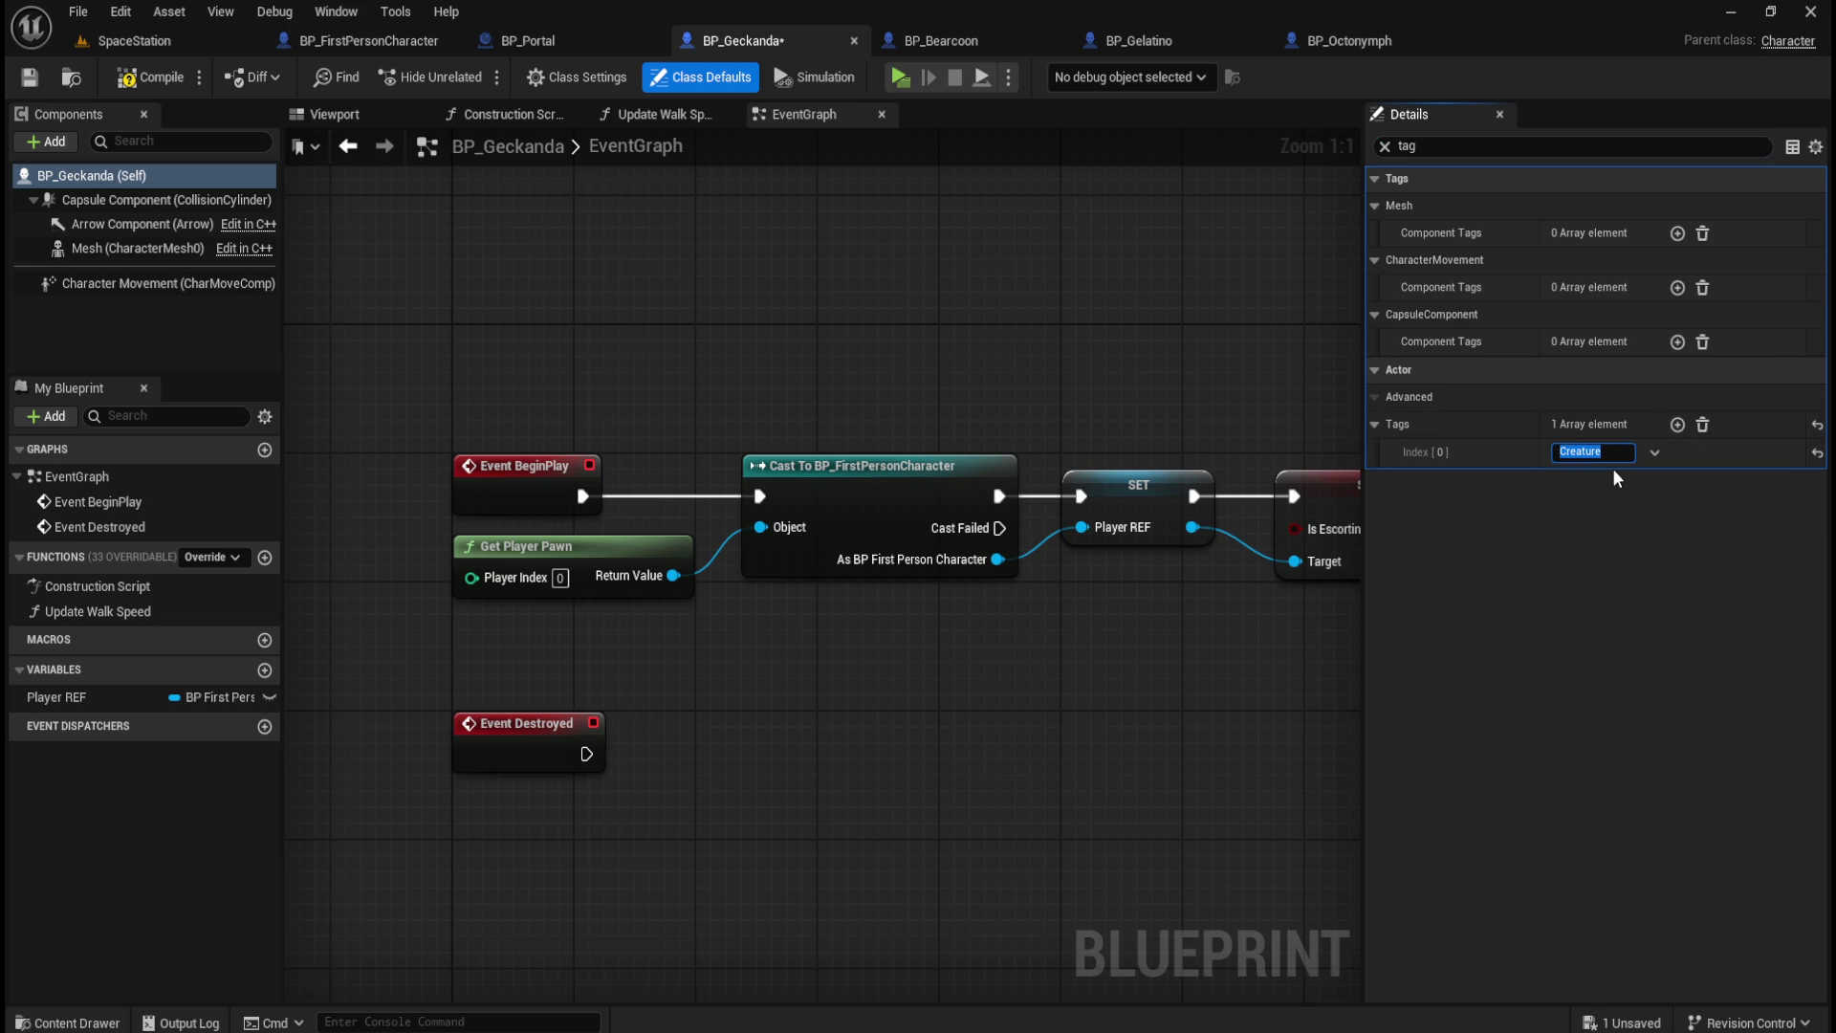
key("Return")
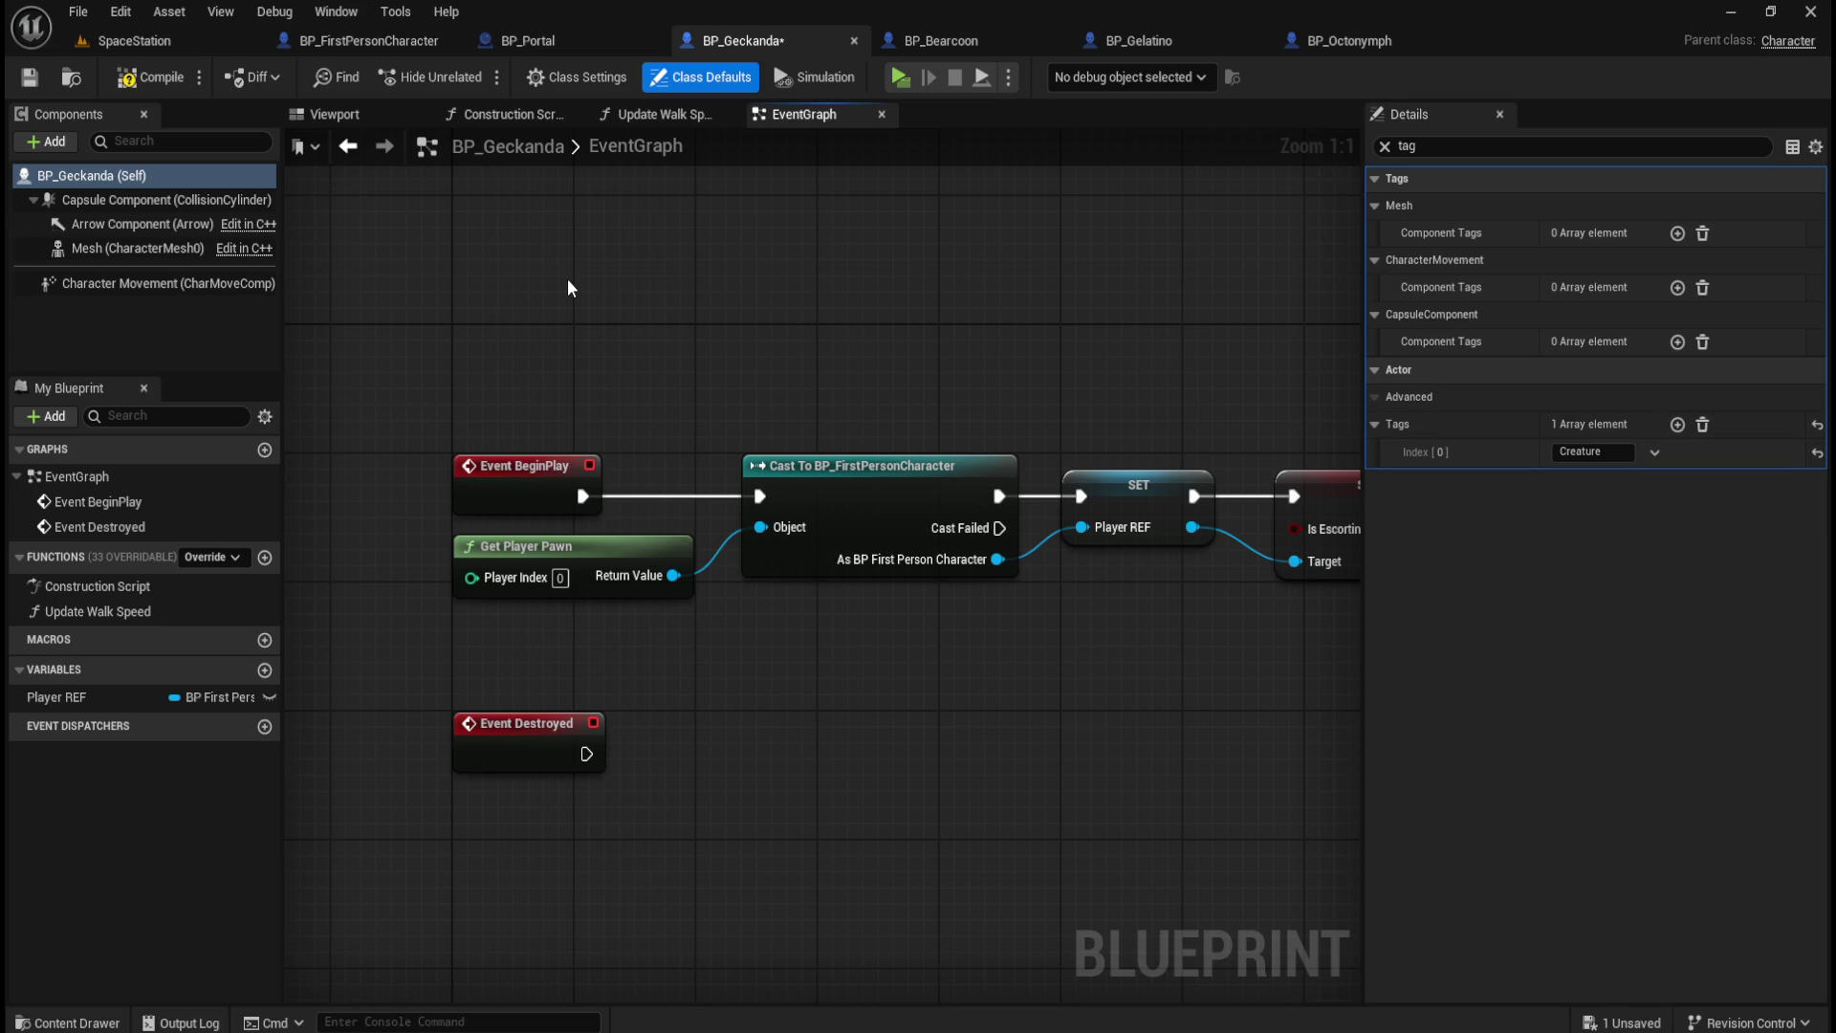
left_click(151, 77)
left_click(30, 77)
left_click(1609, 451)
key("Return")
Step: Tag BP_Bearcoon with Creature, then compile and save it
left_click(941, 43)
left_click(1454, 149)
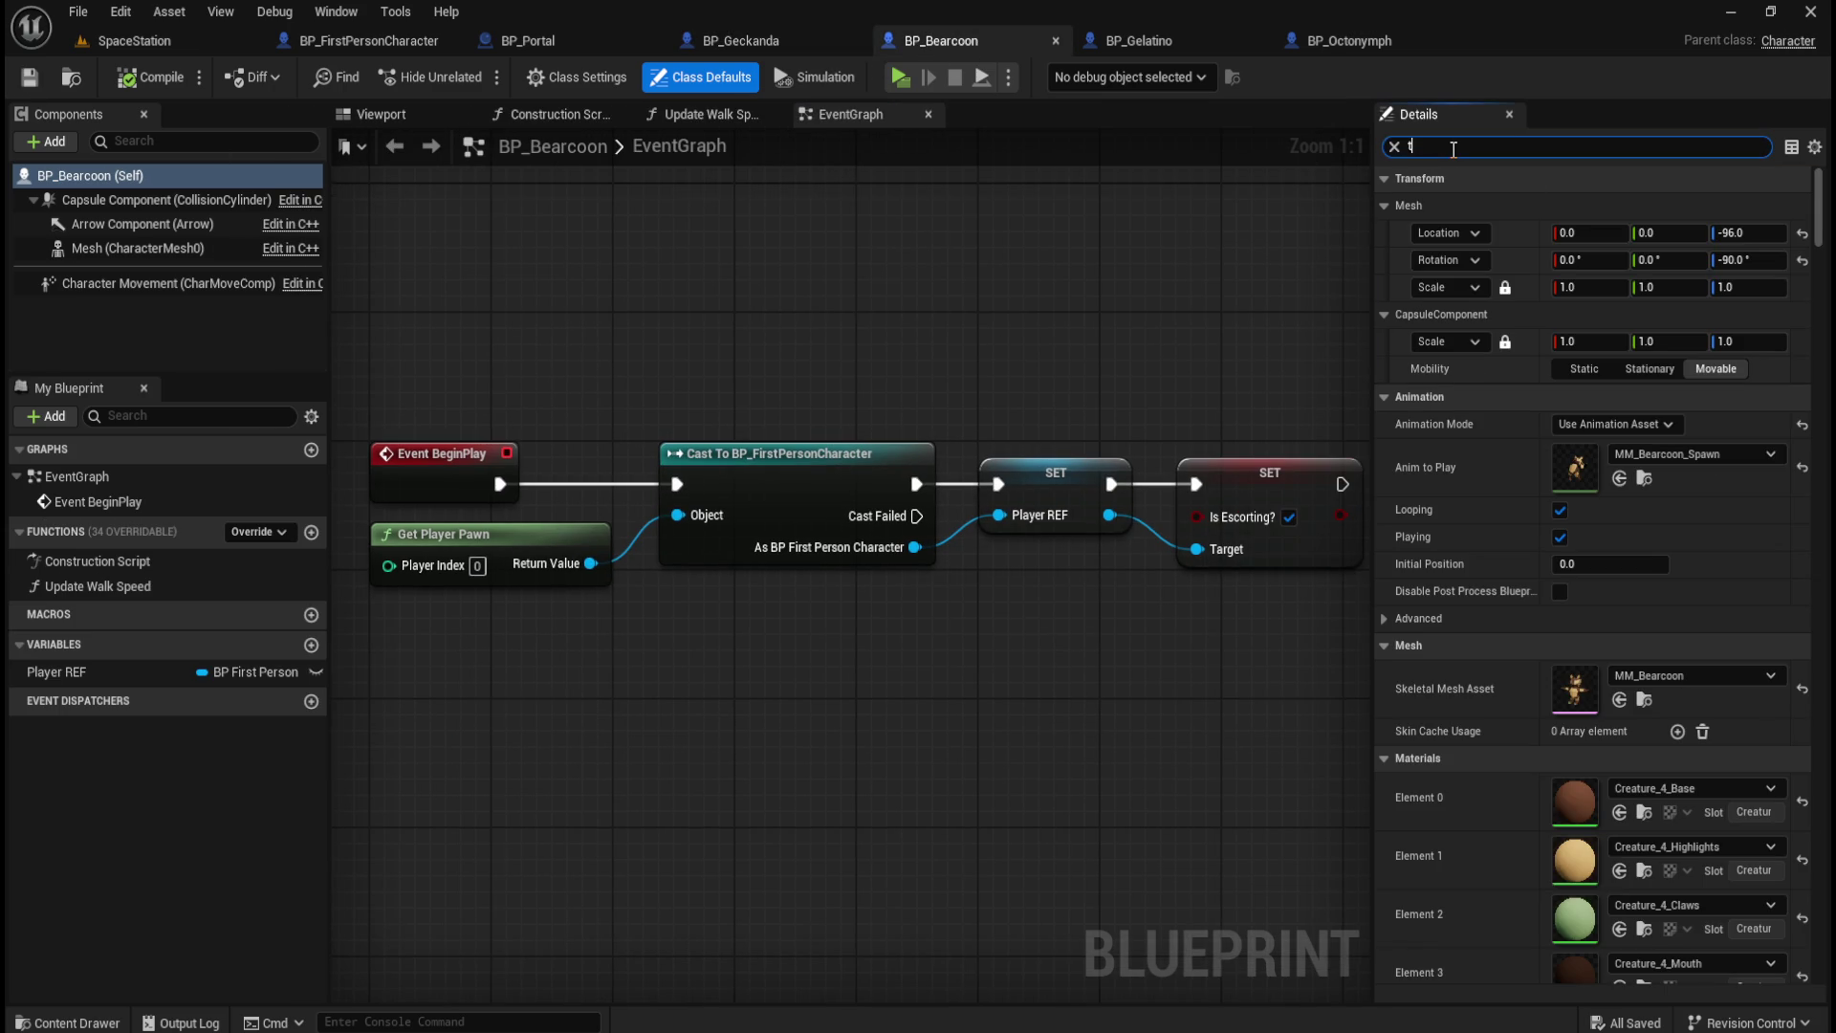
left_click(1683, 424)
left_click(1599, 451)
type("Creature")
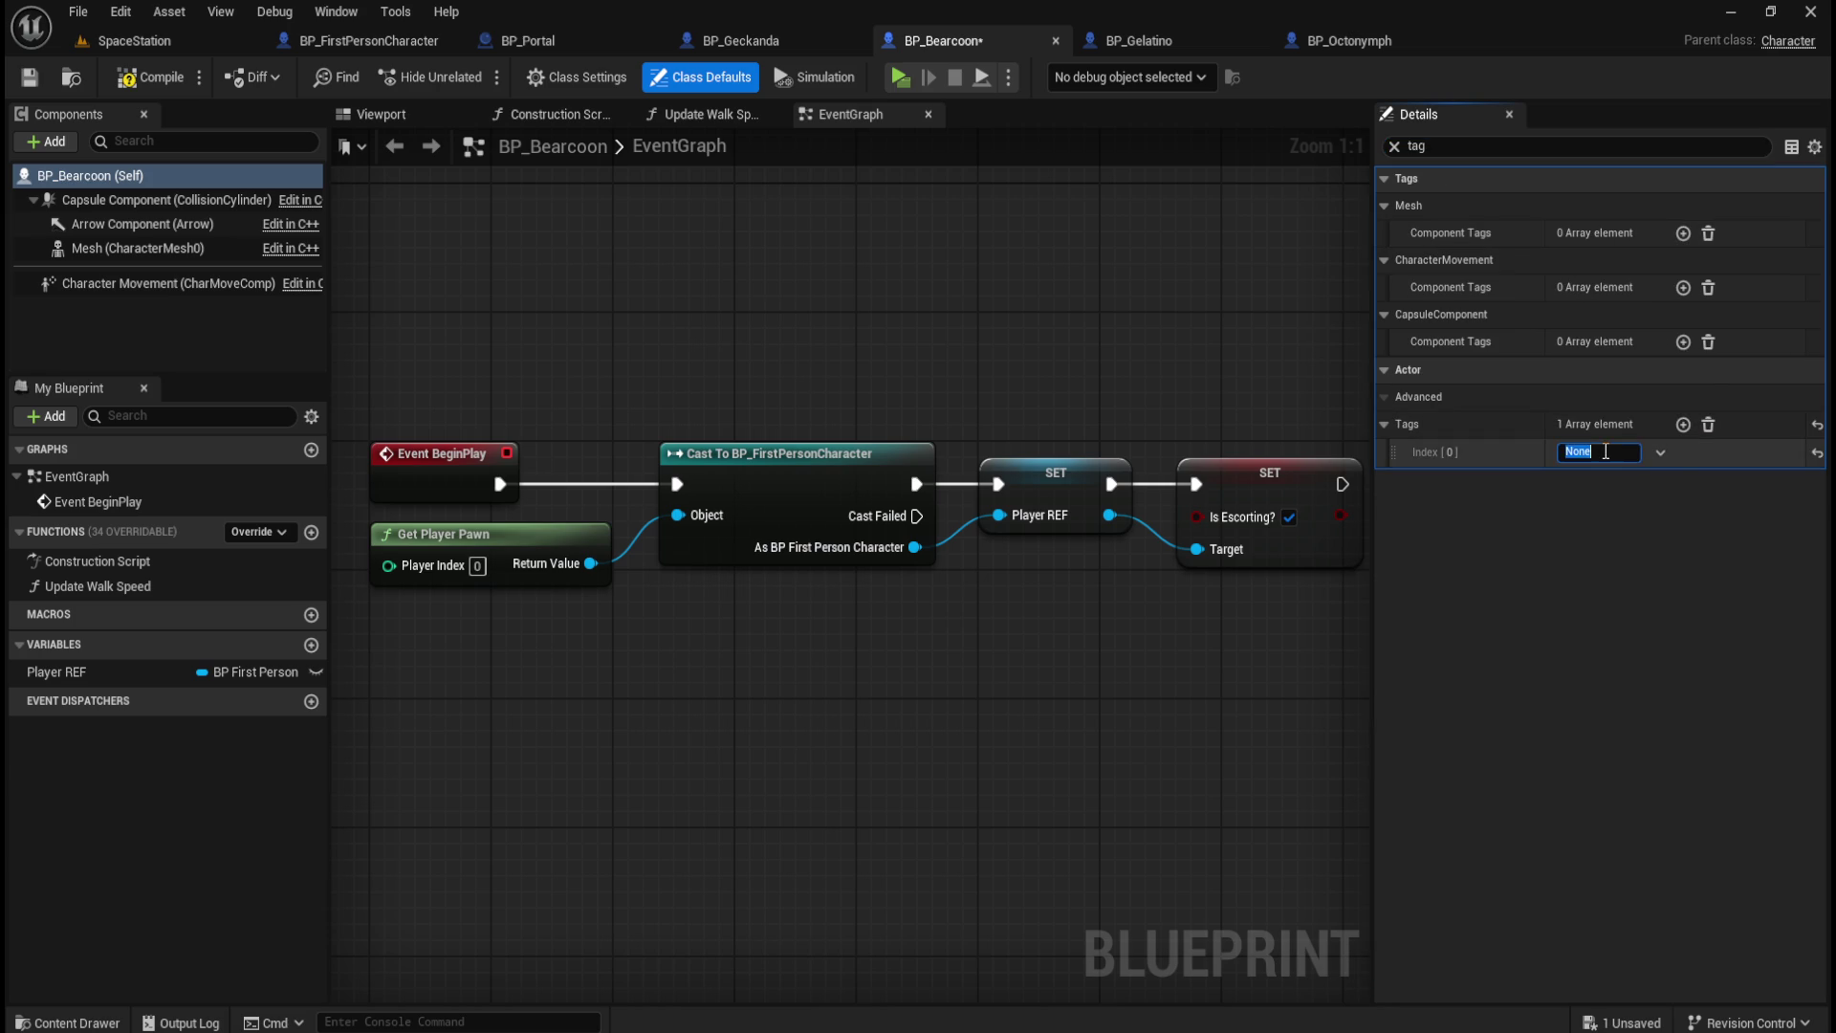
left_click(913, 316)
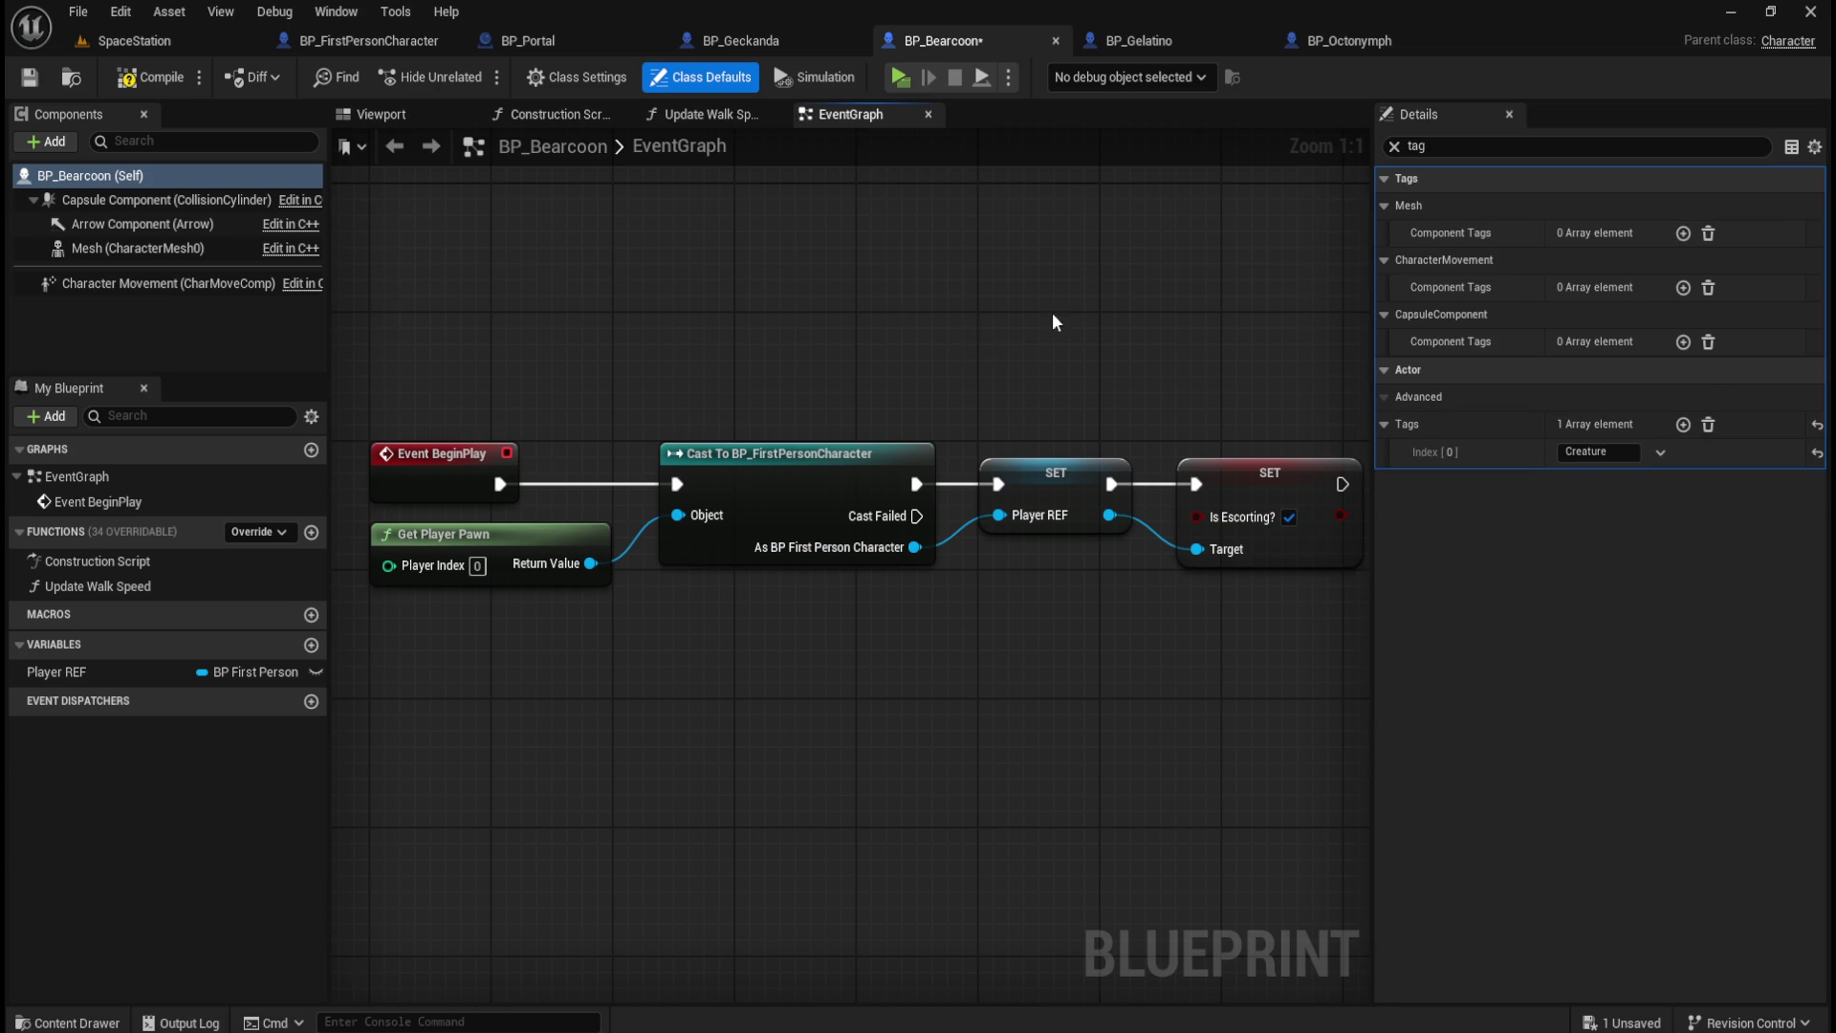
left_click(125, 77)
left_click(29, 76)
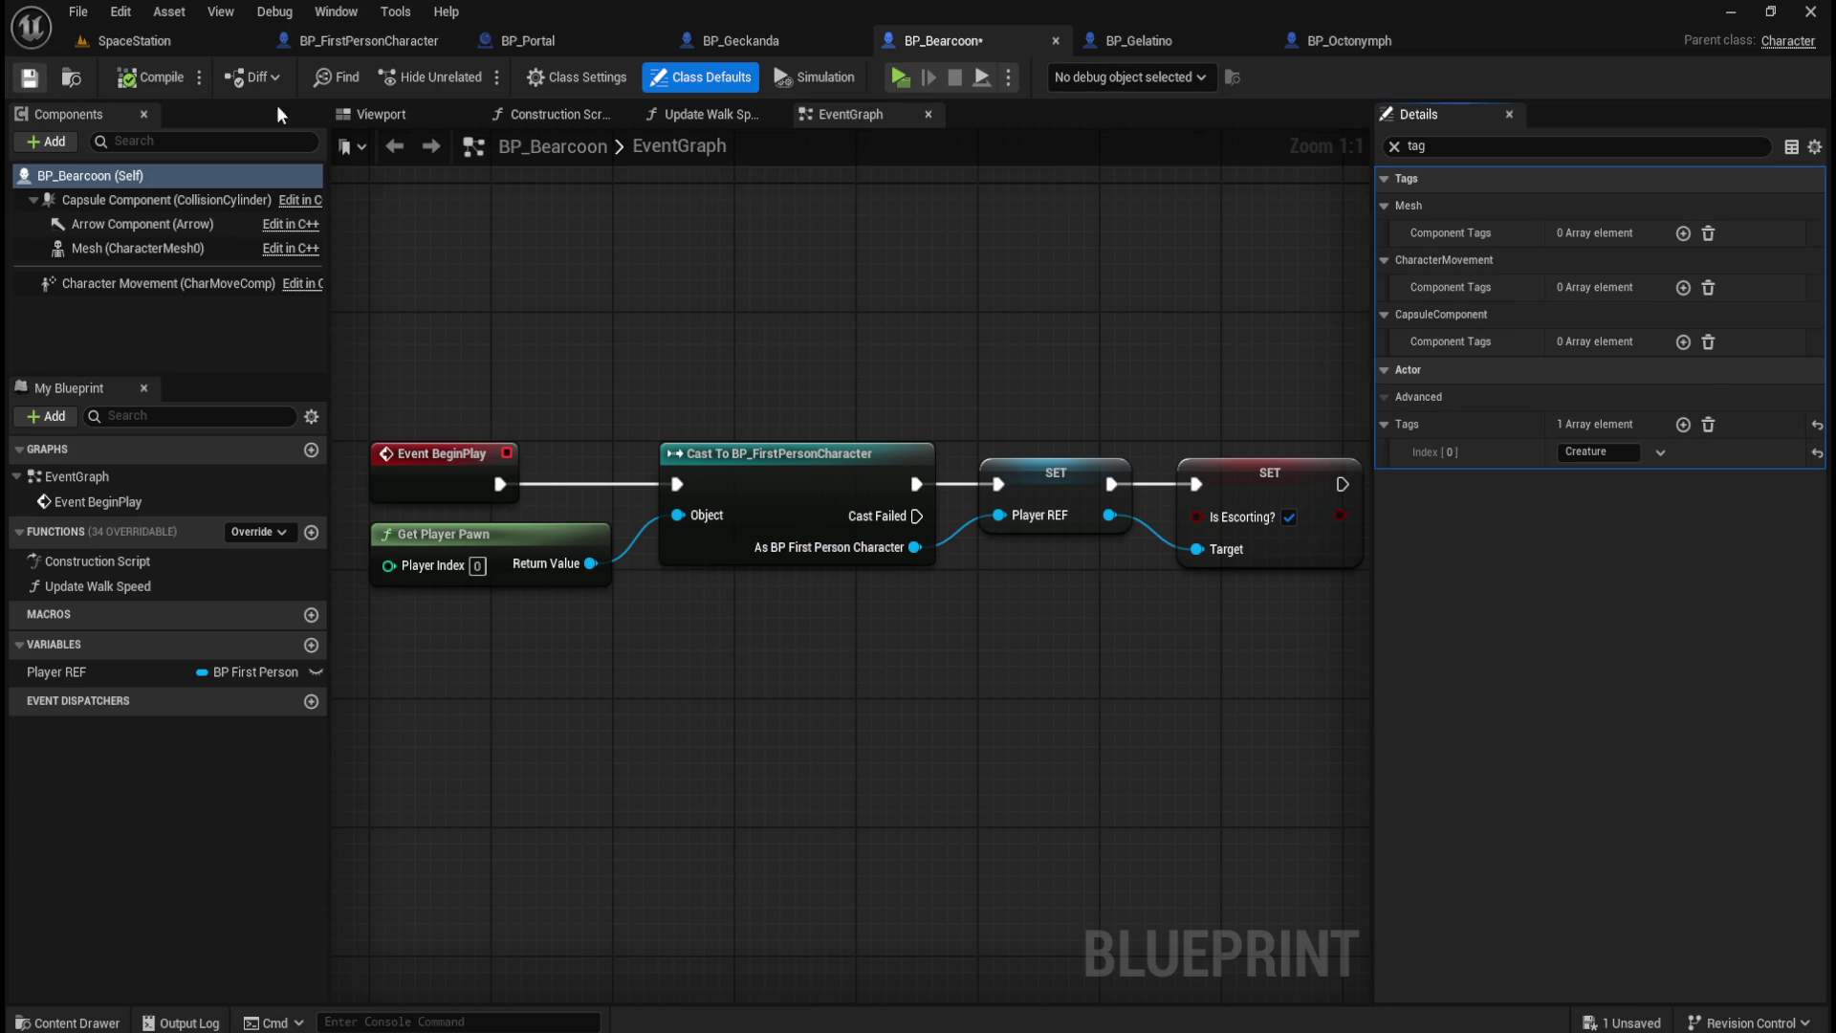
Step: Tag BP_Gelatino with Creature, then compile and save it
left_click(1168, 40)
left_click(1476, 148)
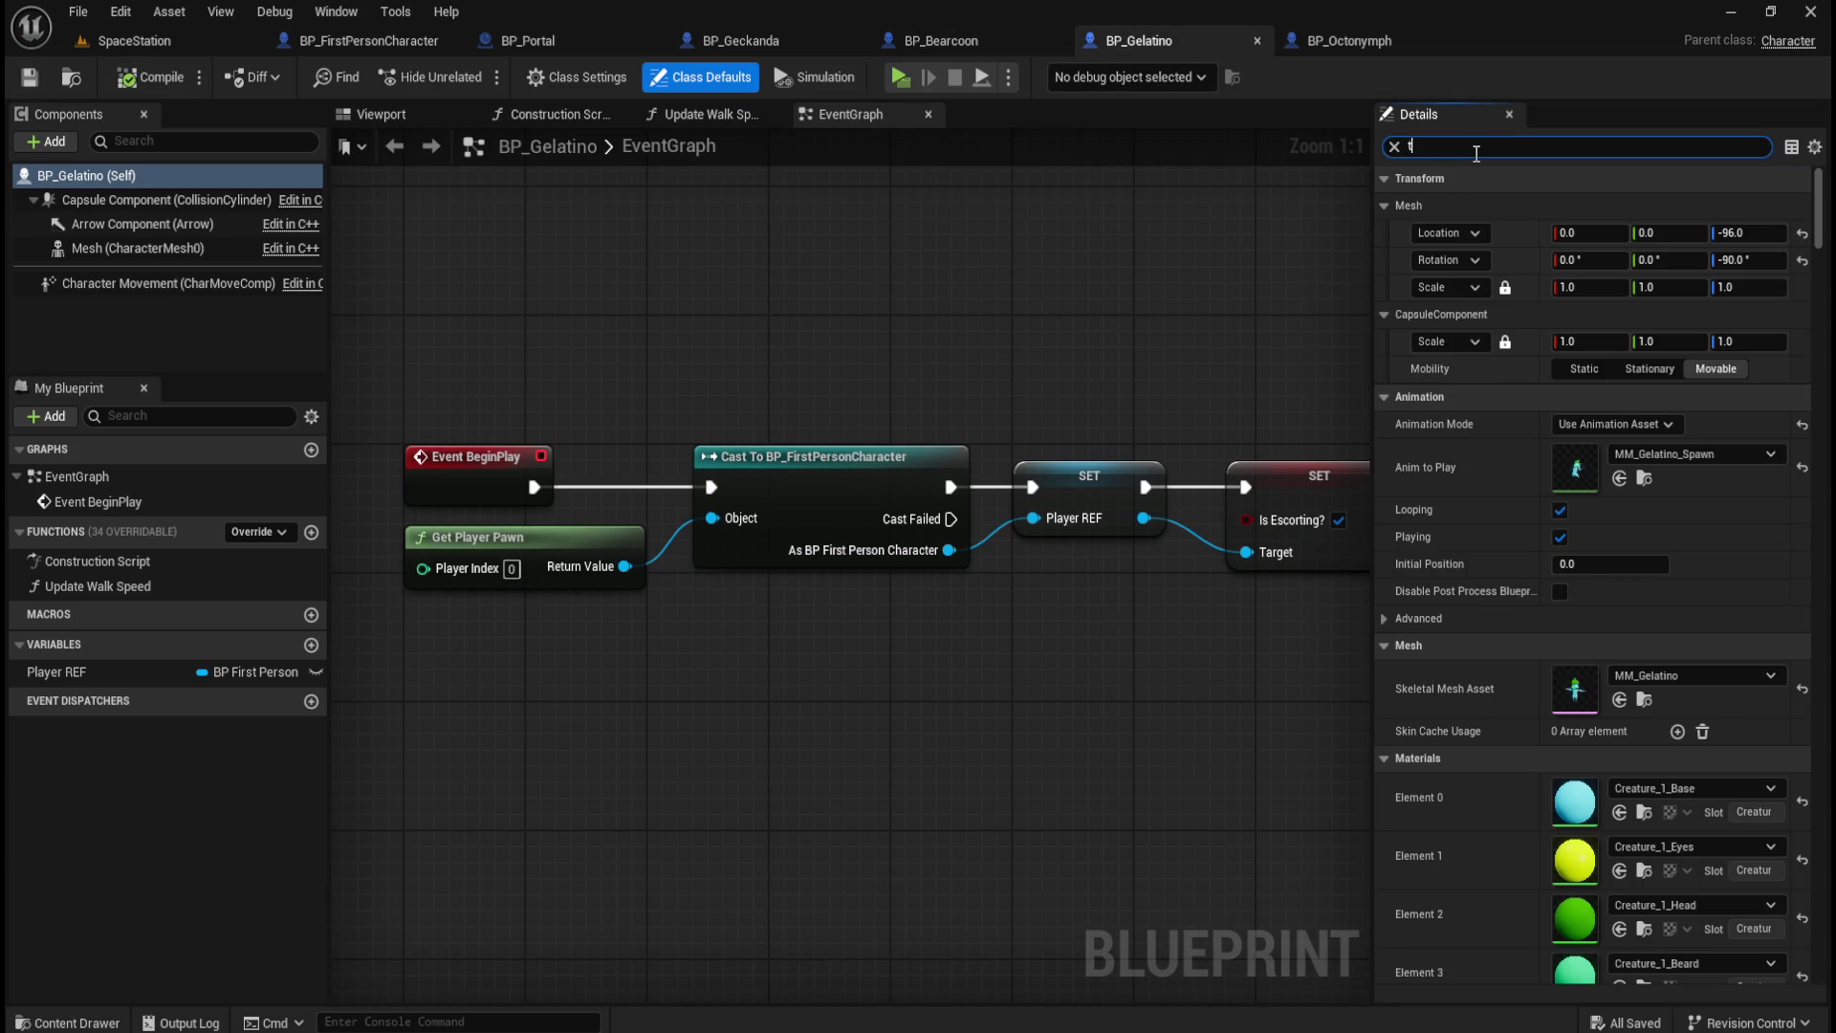
type("ag")
left_click(1683, 424)
left_click(1597, 452)
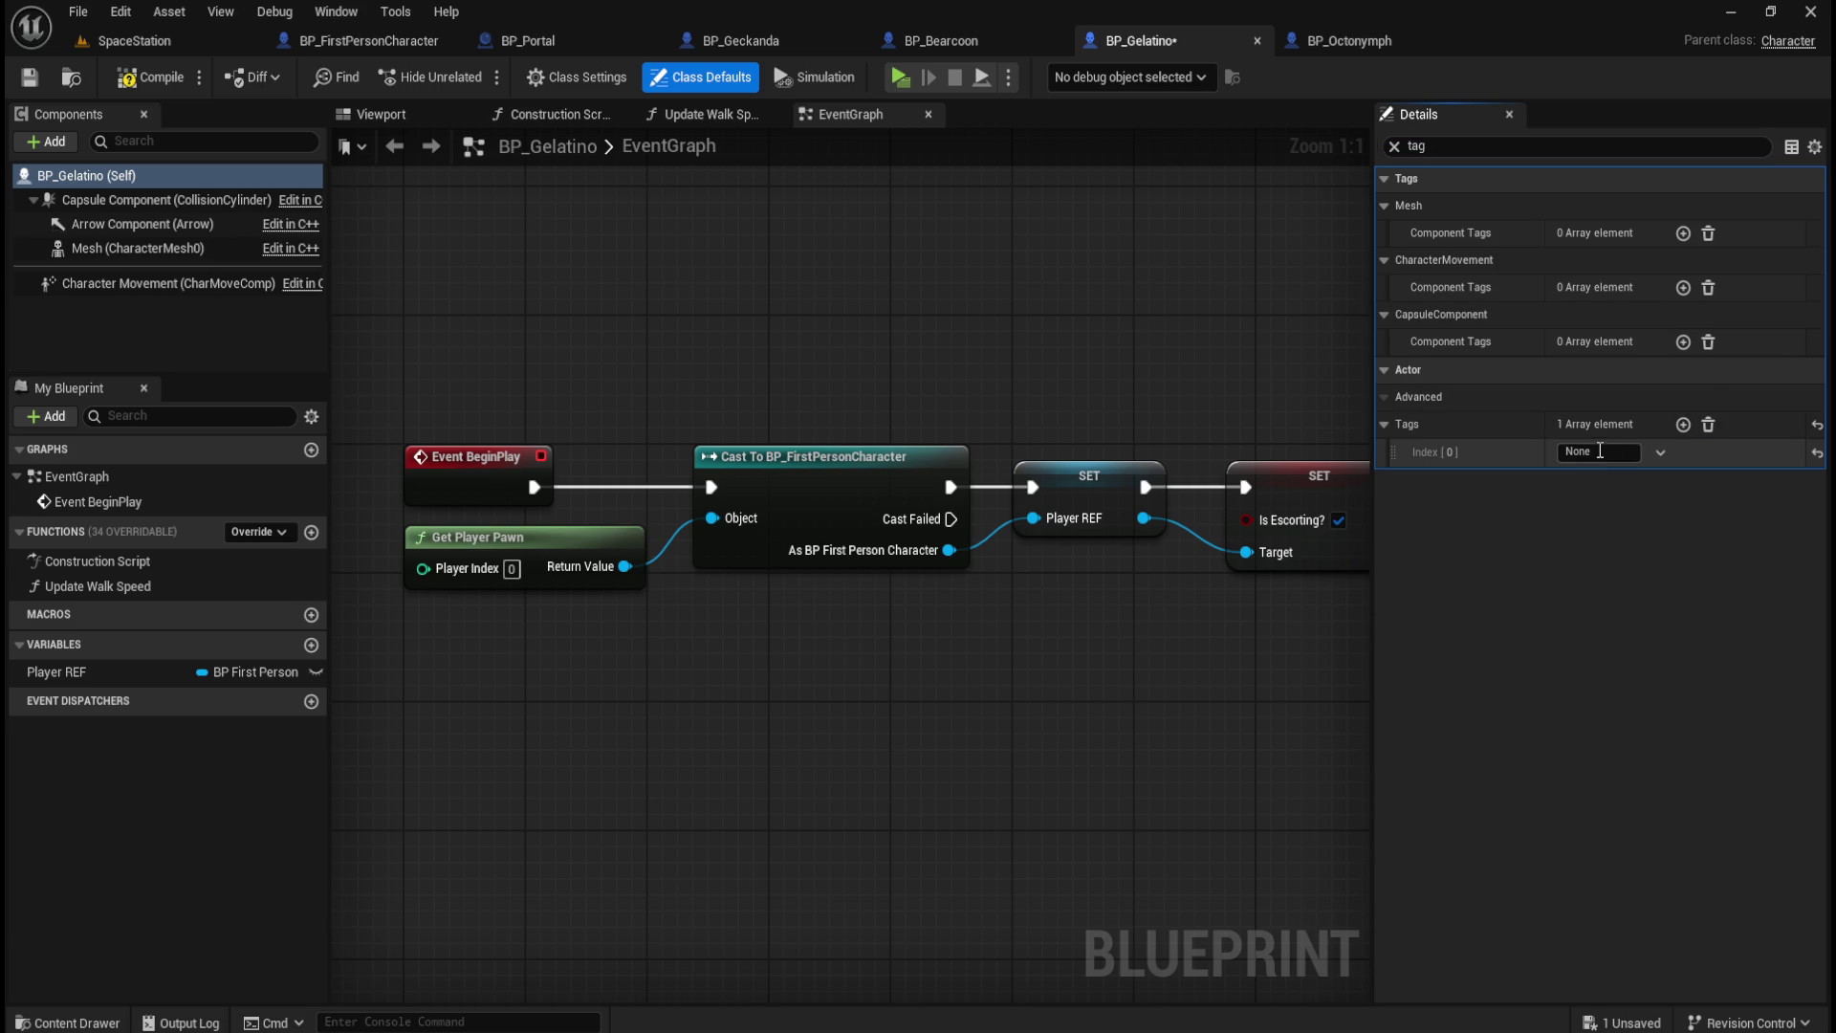
type("Creature")
key("Return")
left_click(150, 77)
left_click(29, 77)
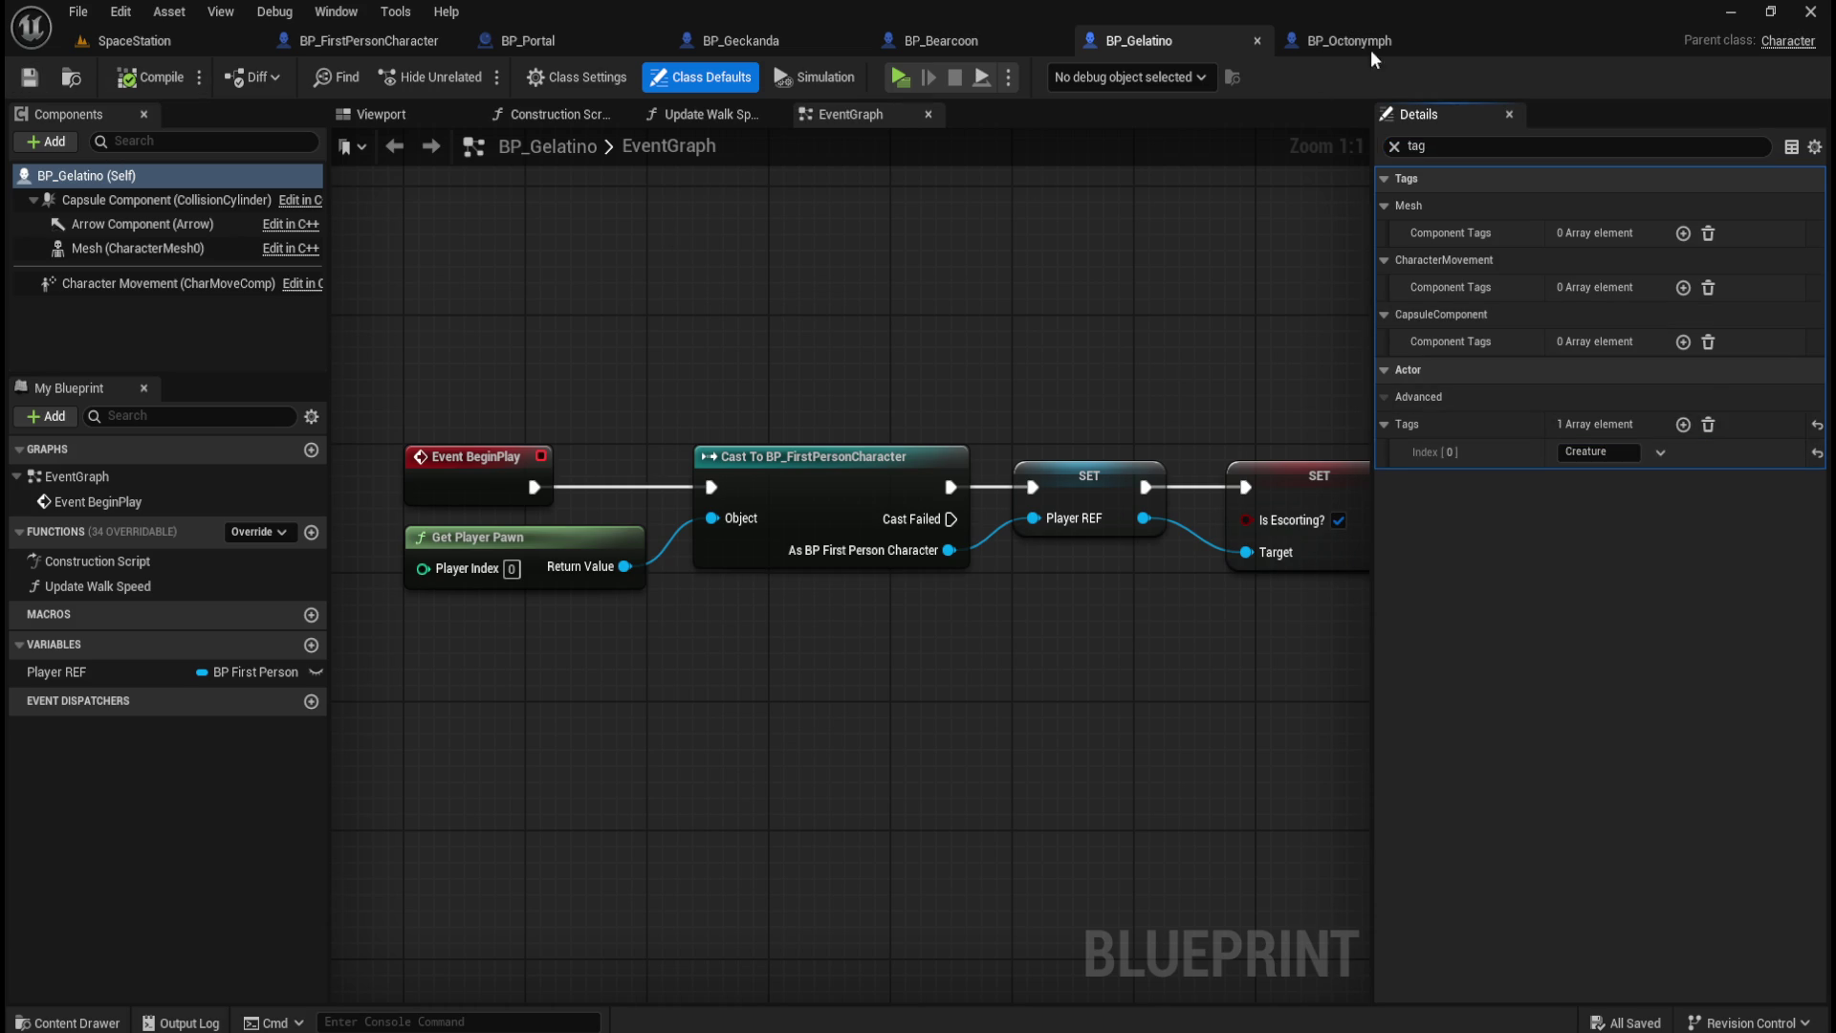
Step: Paste Creature as BP_Octonymph's actor tag, then compile and save it
left_click(1366, 40)
left_click(1546, 148)
type("ta")
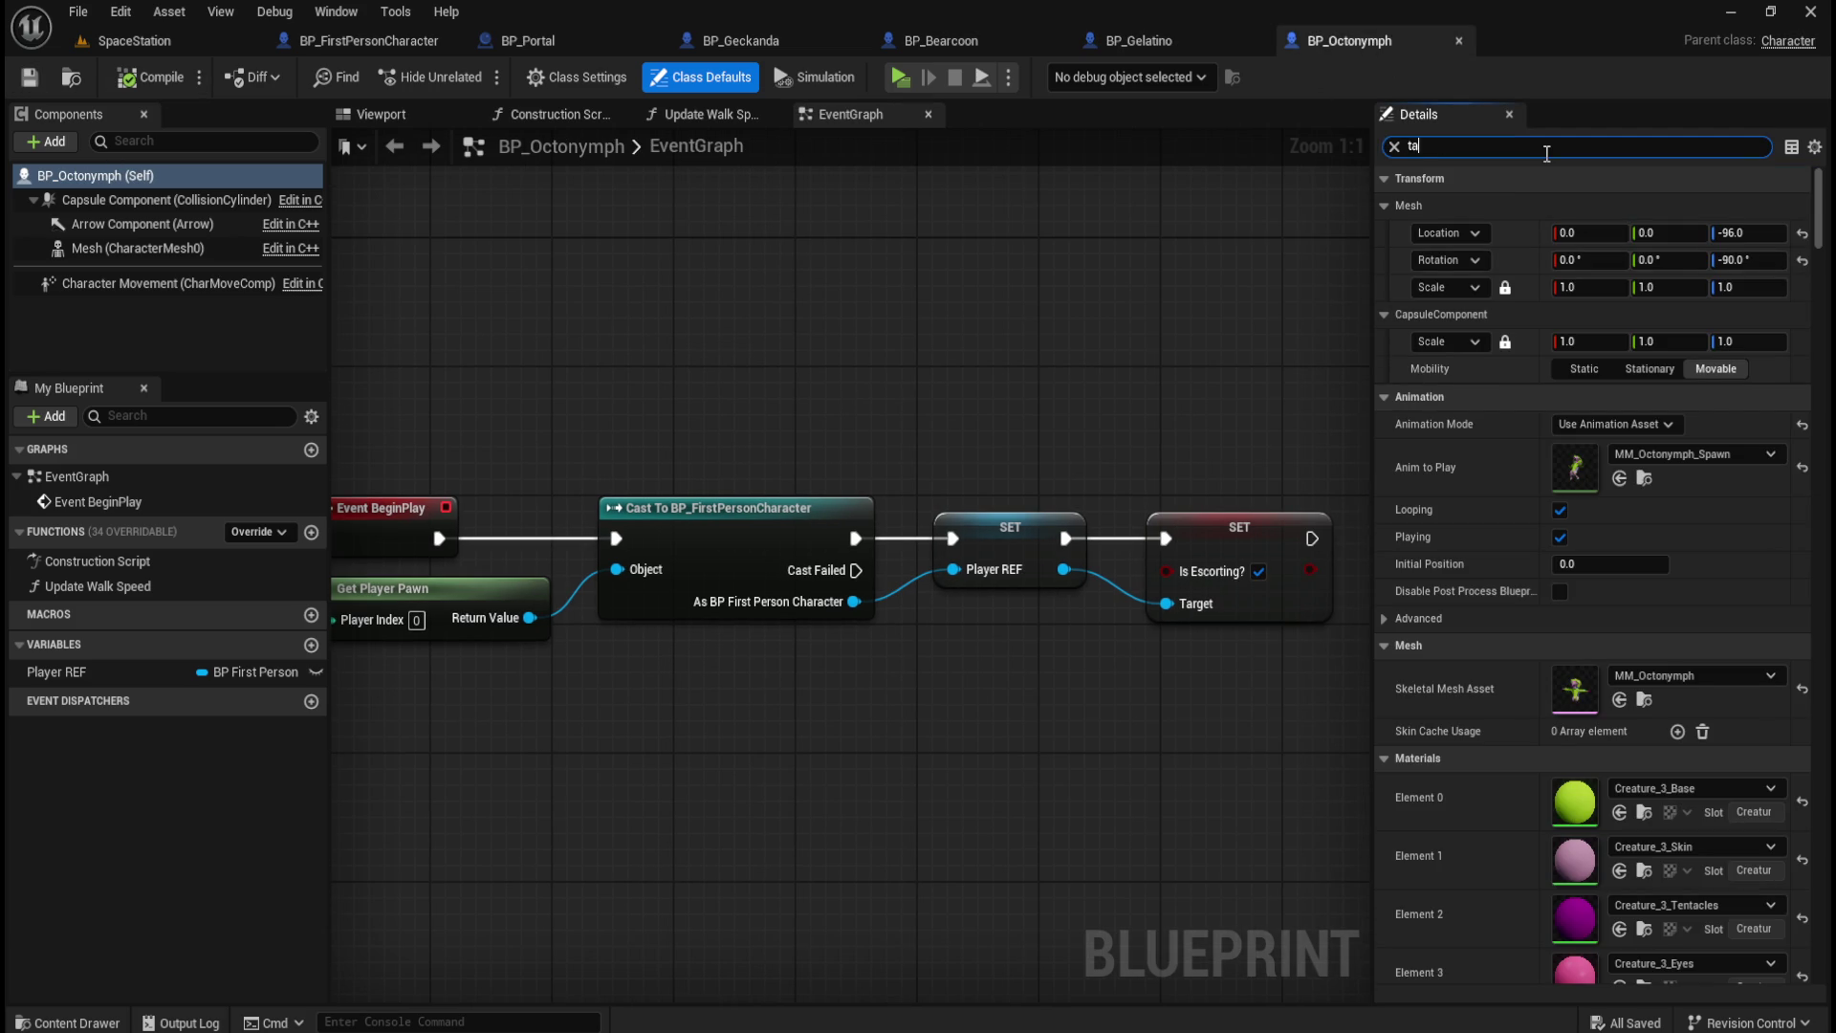
type("g")
left_click(1683, 423)
left_click(1608, 449)
type("Creature")
key("F7")
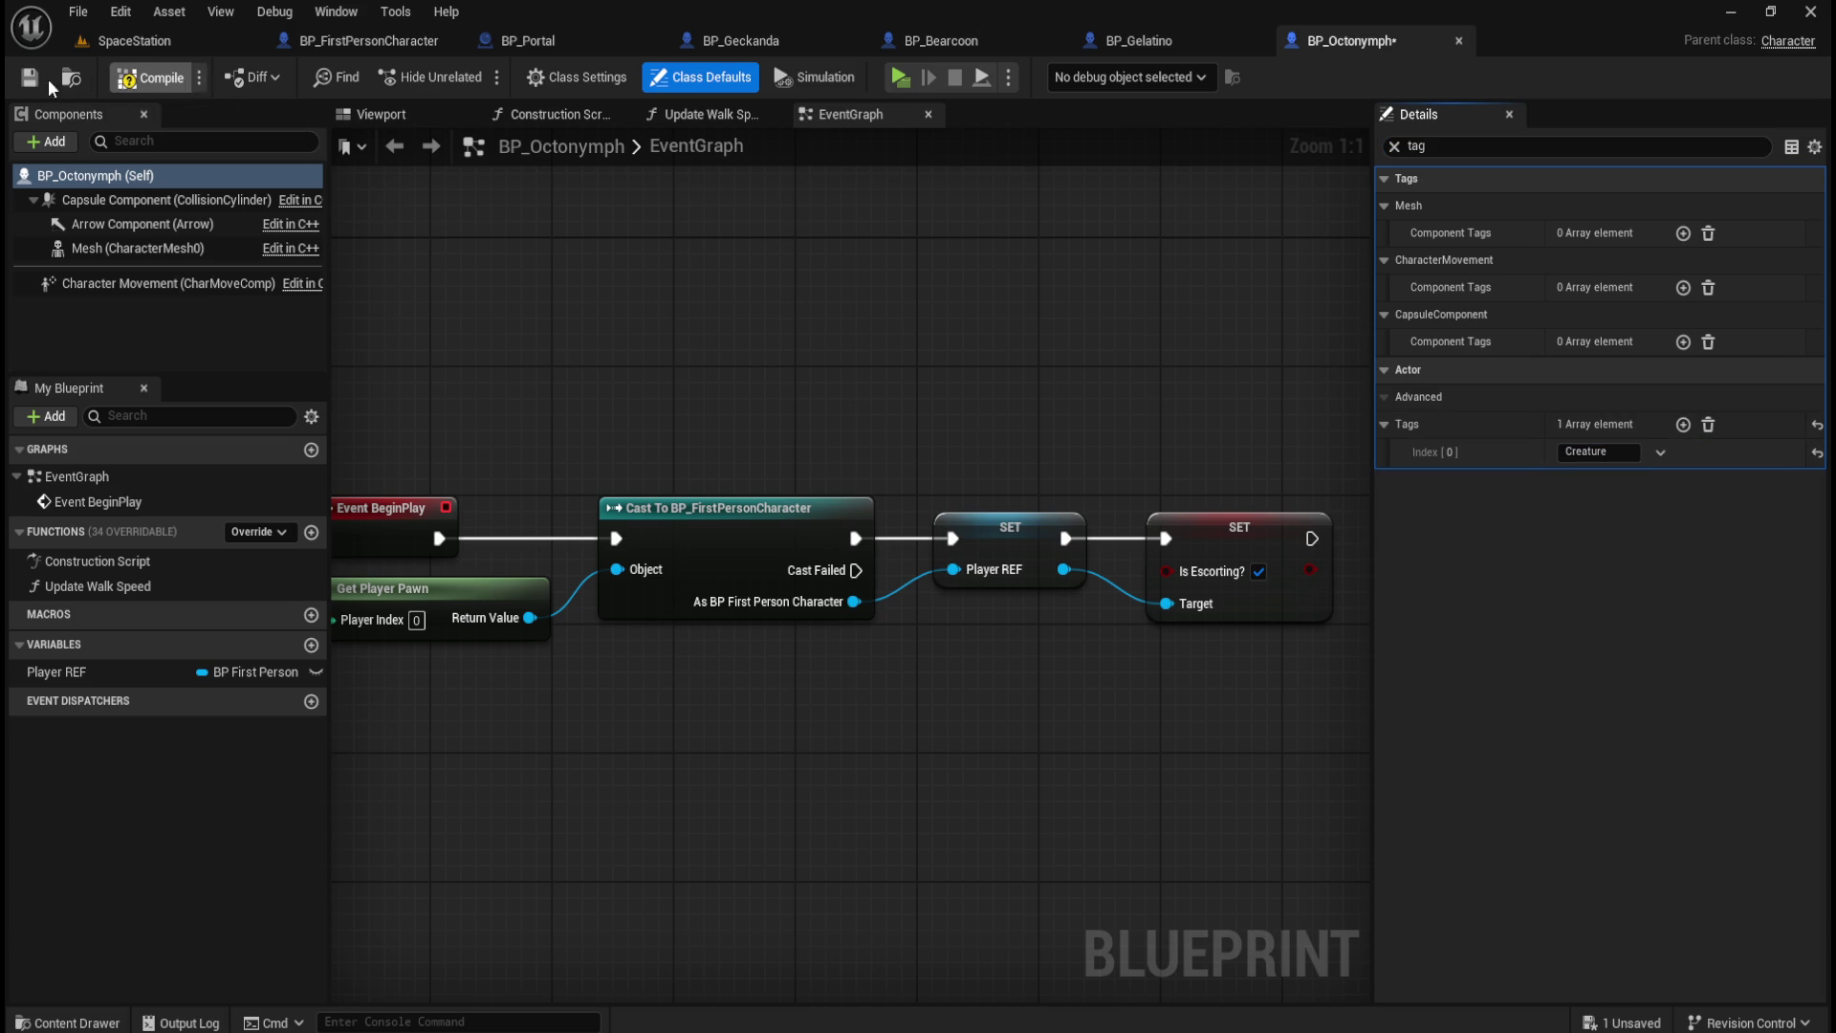
key("ctrl+s")
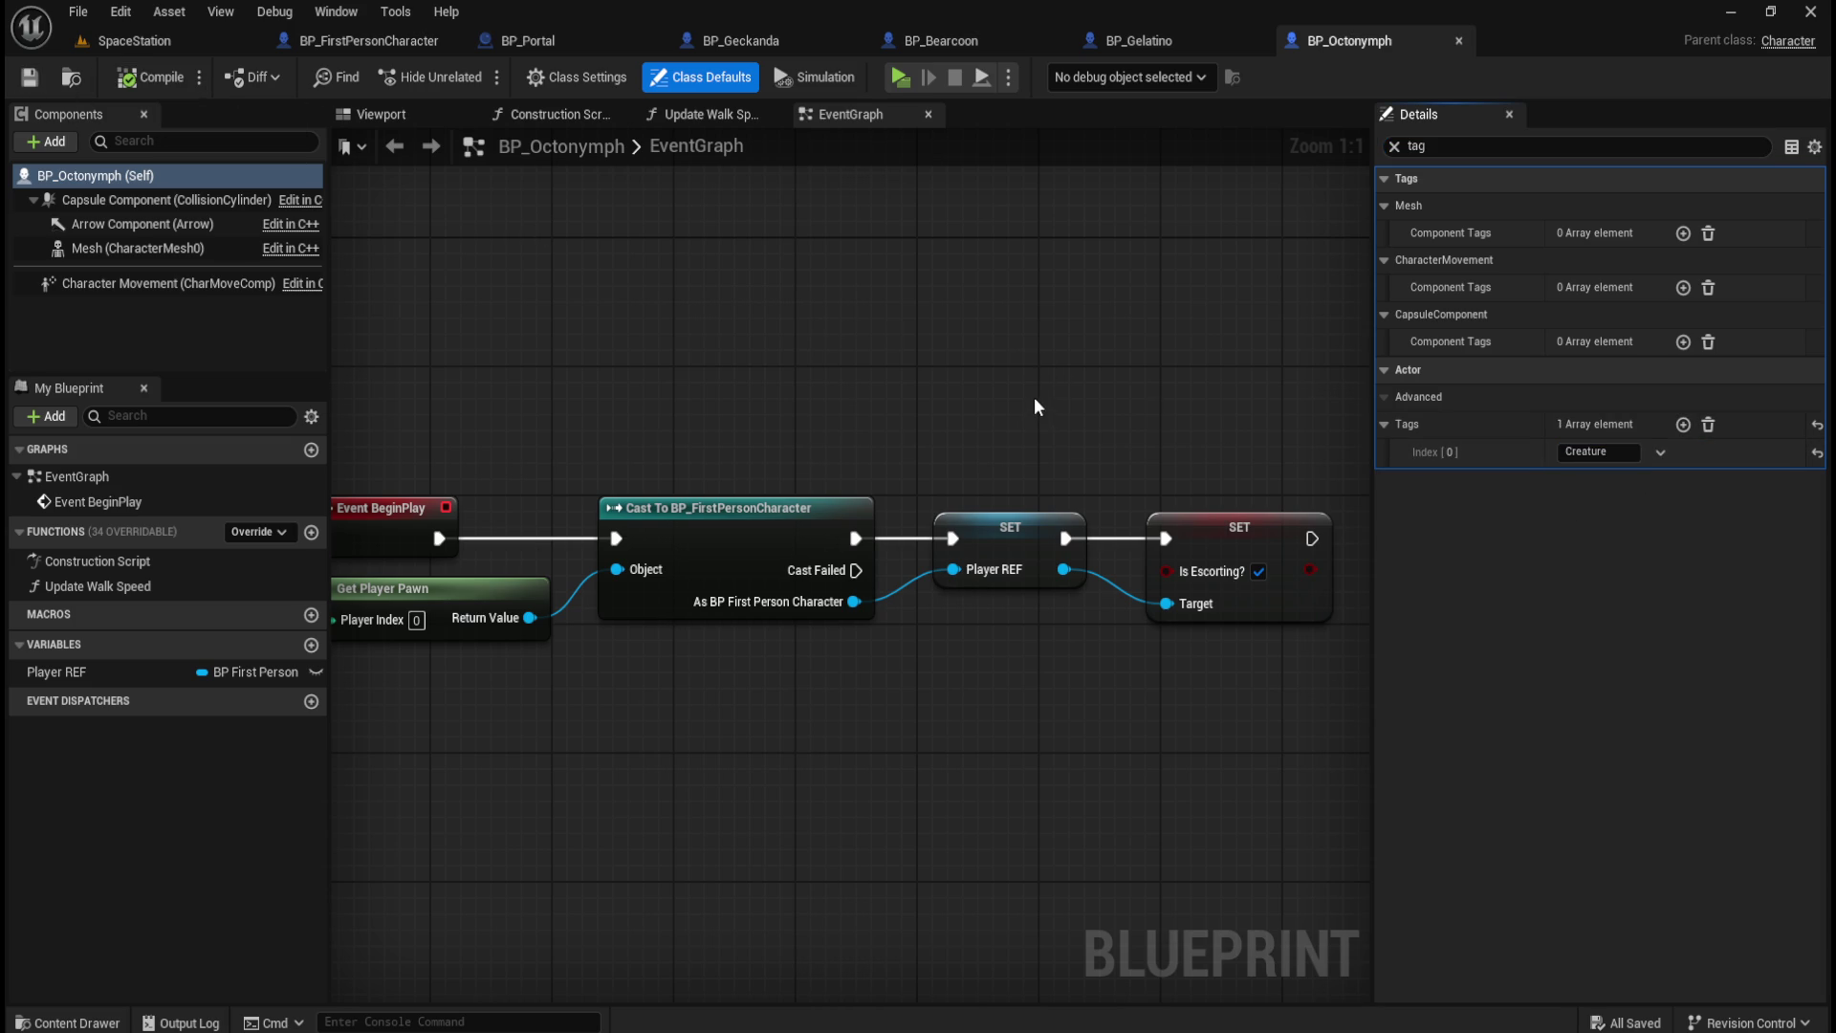
Step: Verify the Creature tag on all four creature blueprints and clear the property filter
left_click(746, 40)
left_click(939, 40)
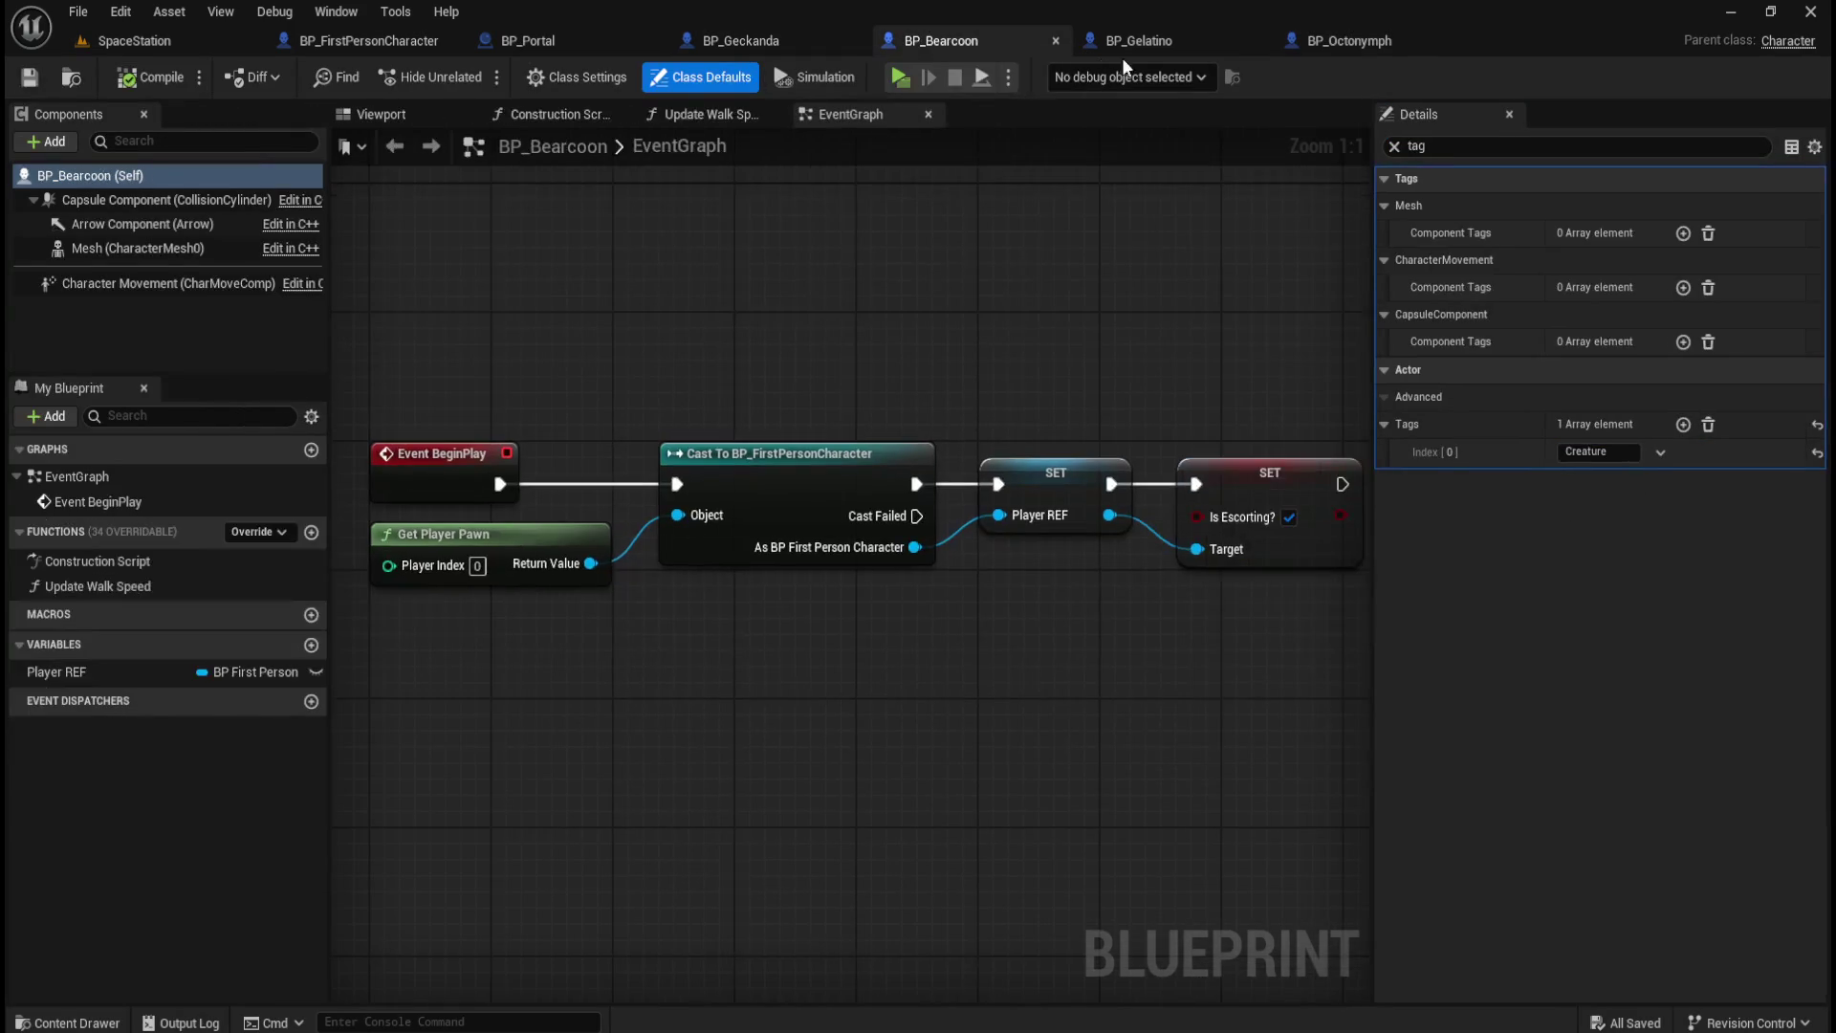
left_click(1161, 44)
left_click(1356, 41)
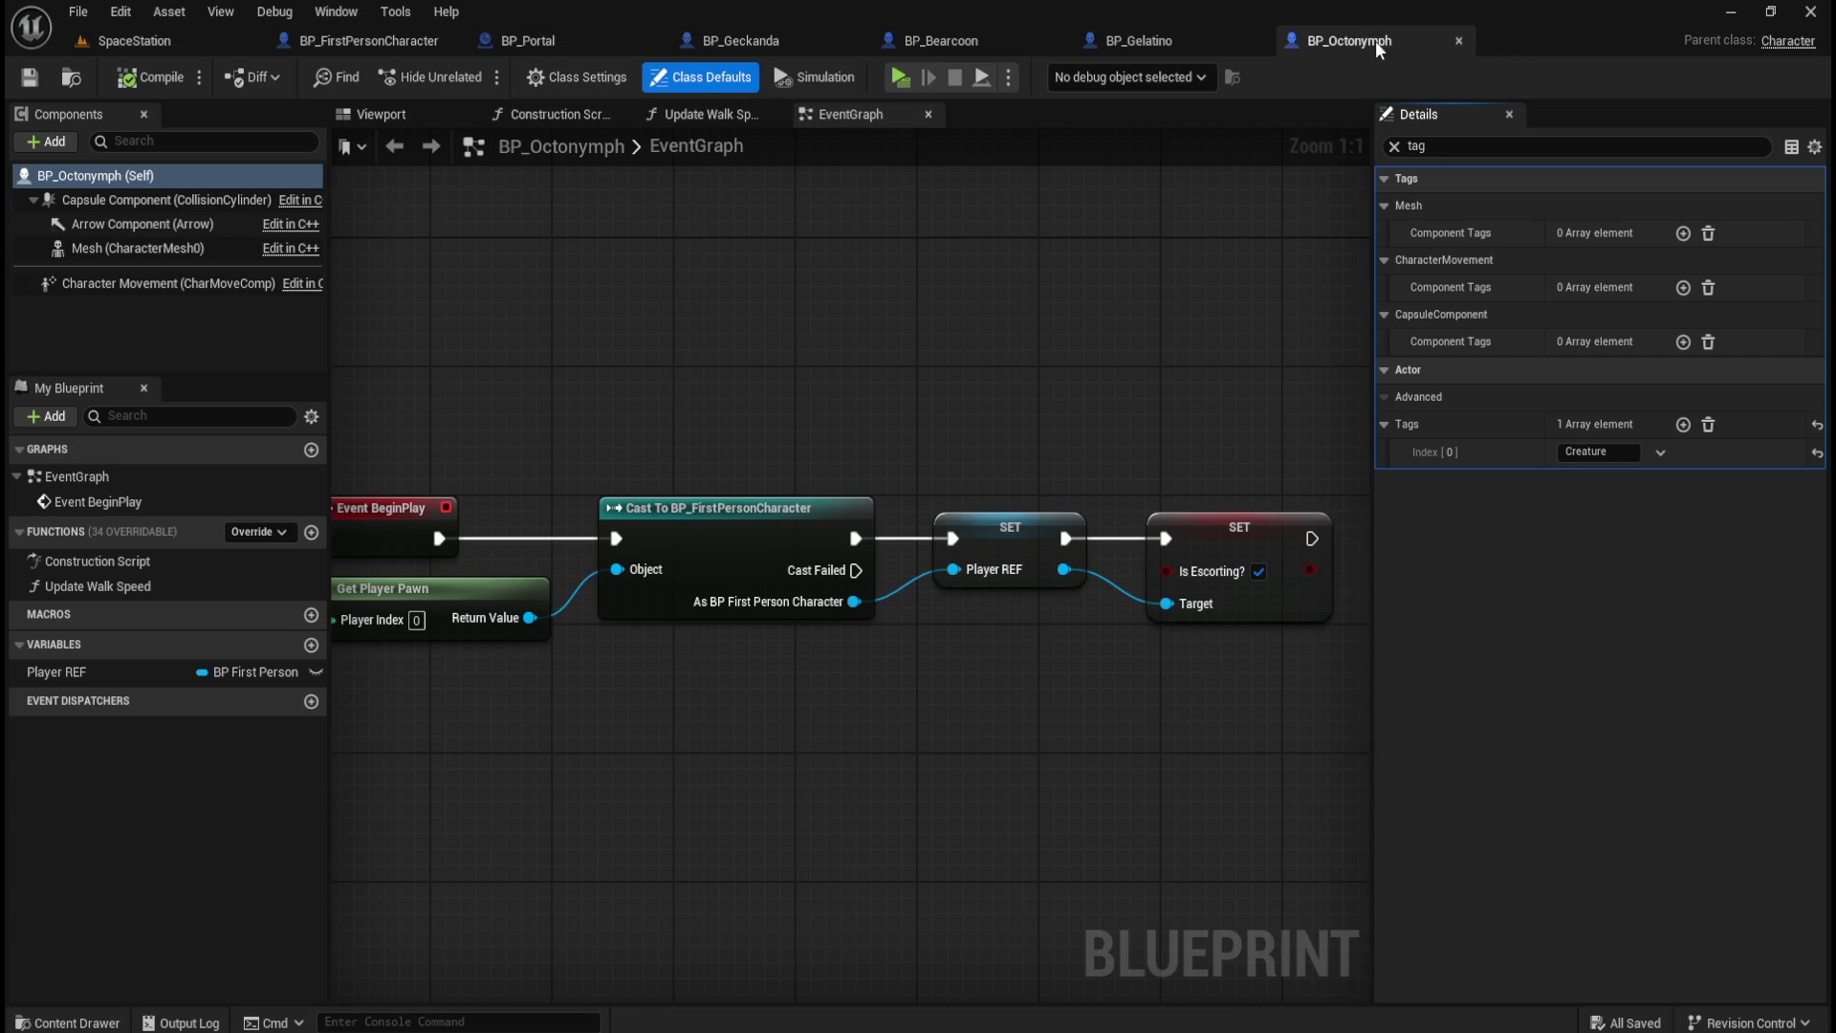
left_click(1395, 146)
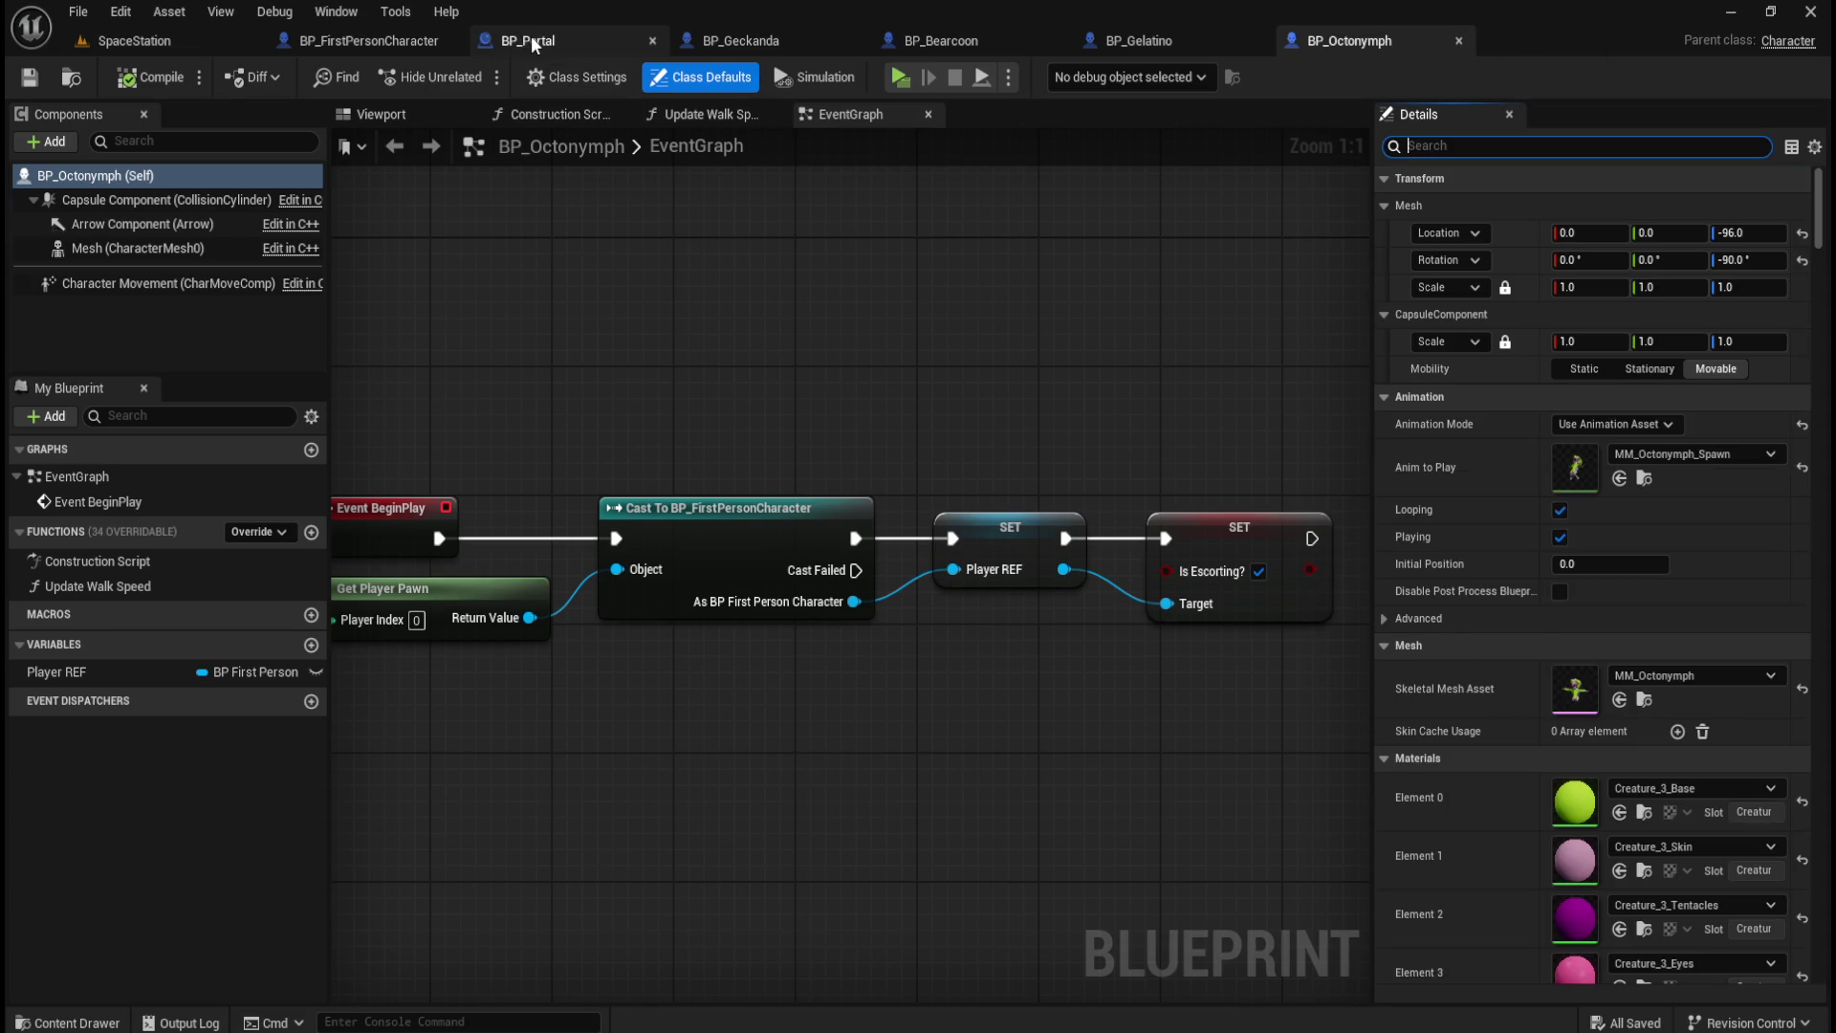
left_click(531, 40)
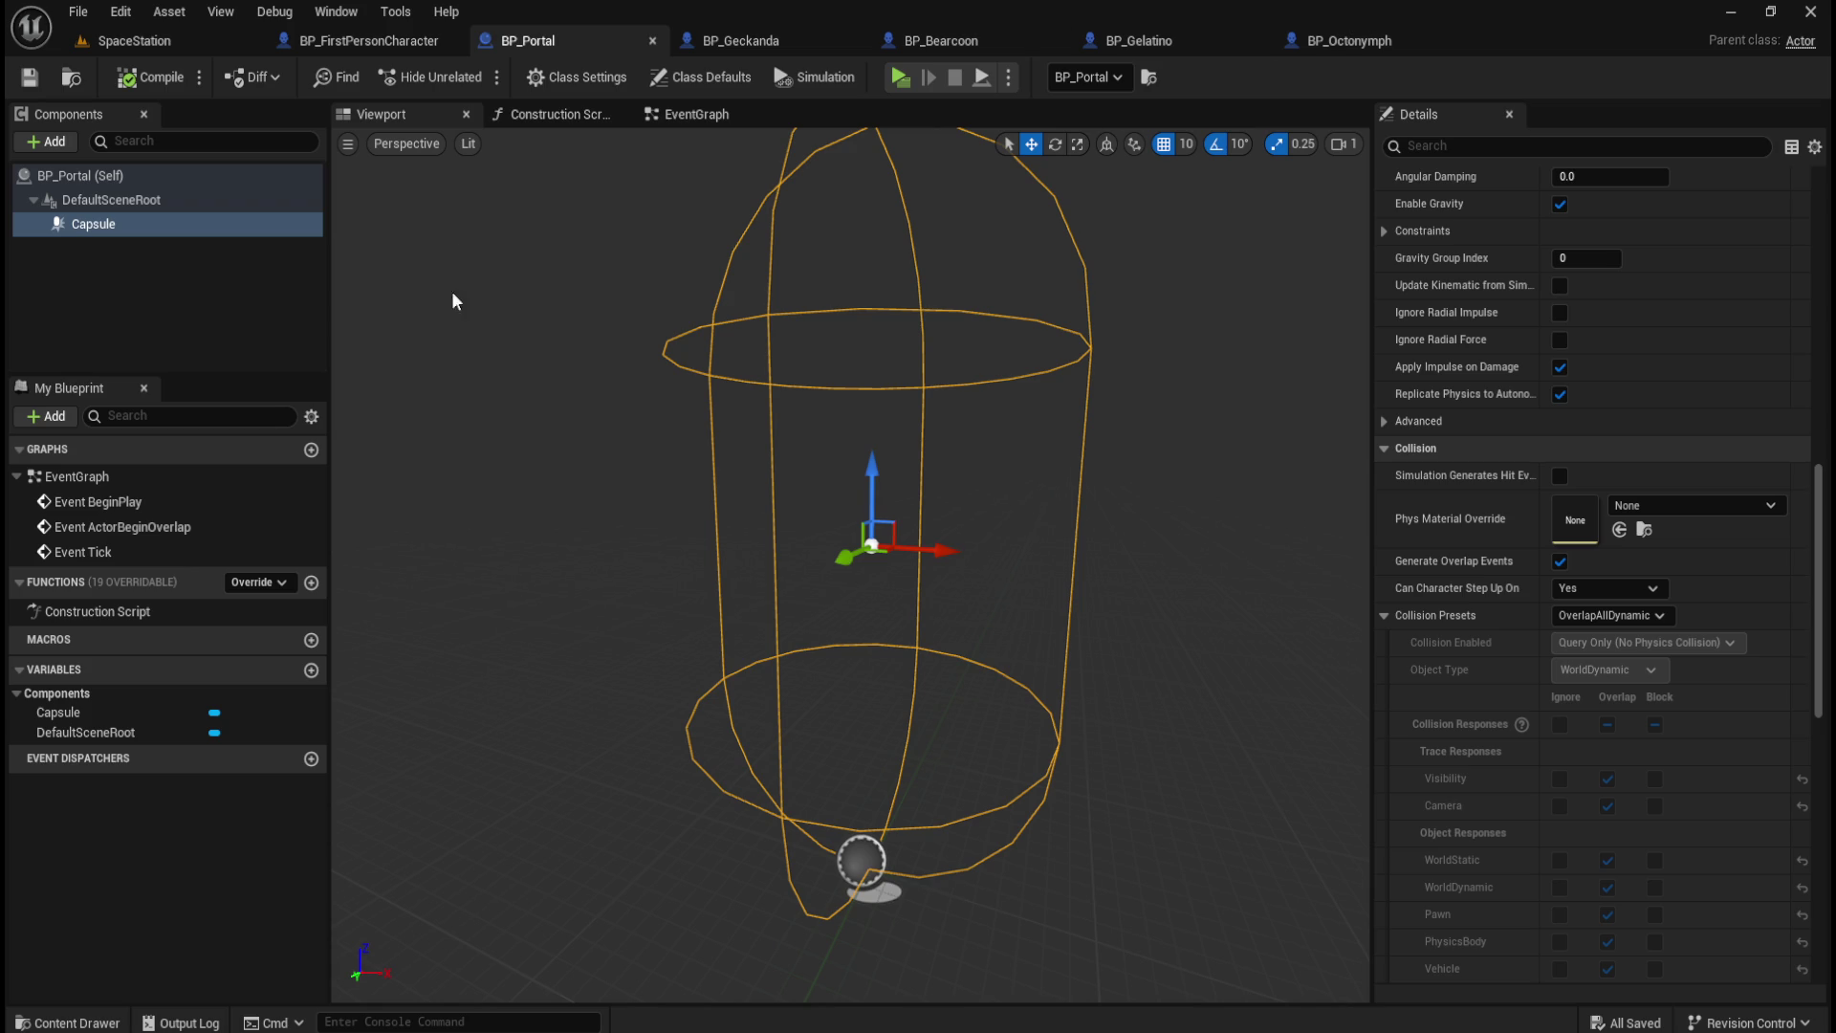
Step: Clear BP_Geckanda's property filter, save all modified assets, and return to BP_Portal
left_click(796, 44)
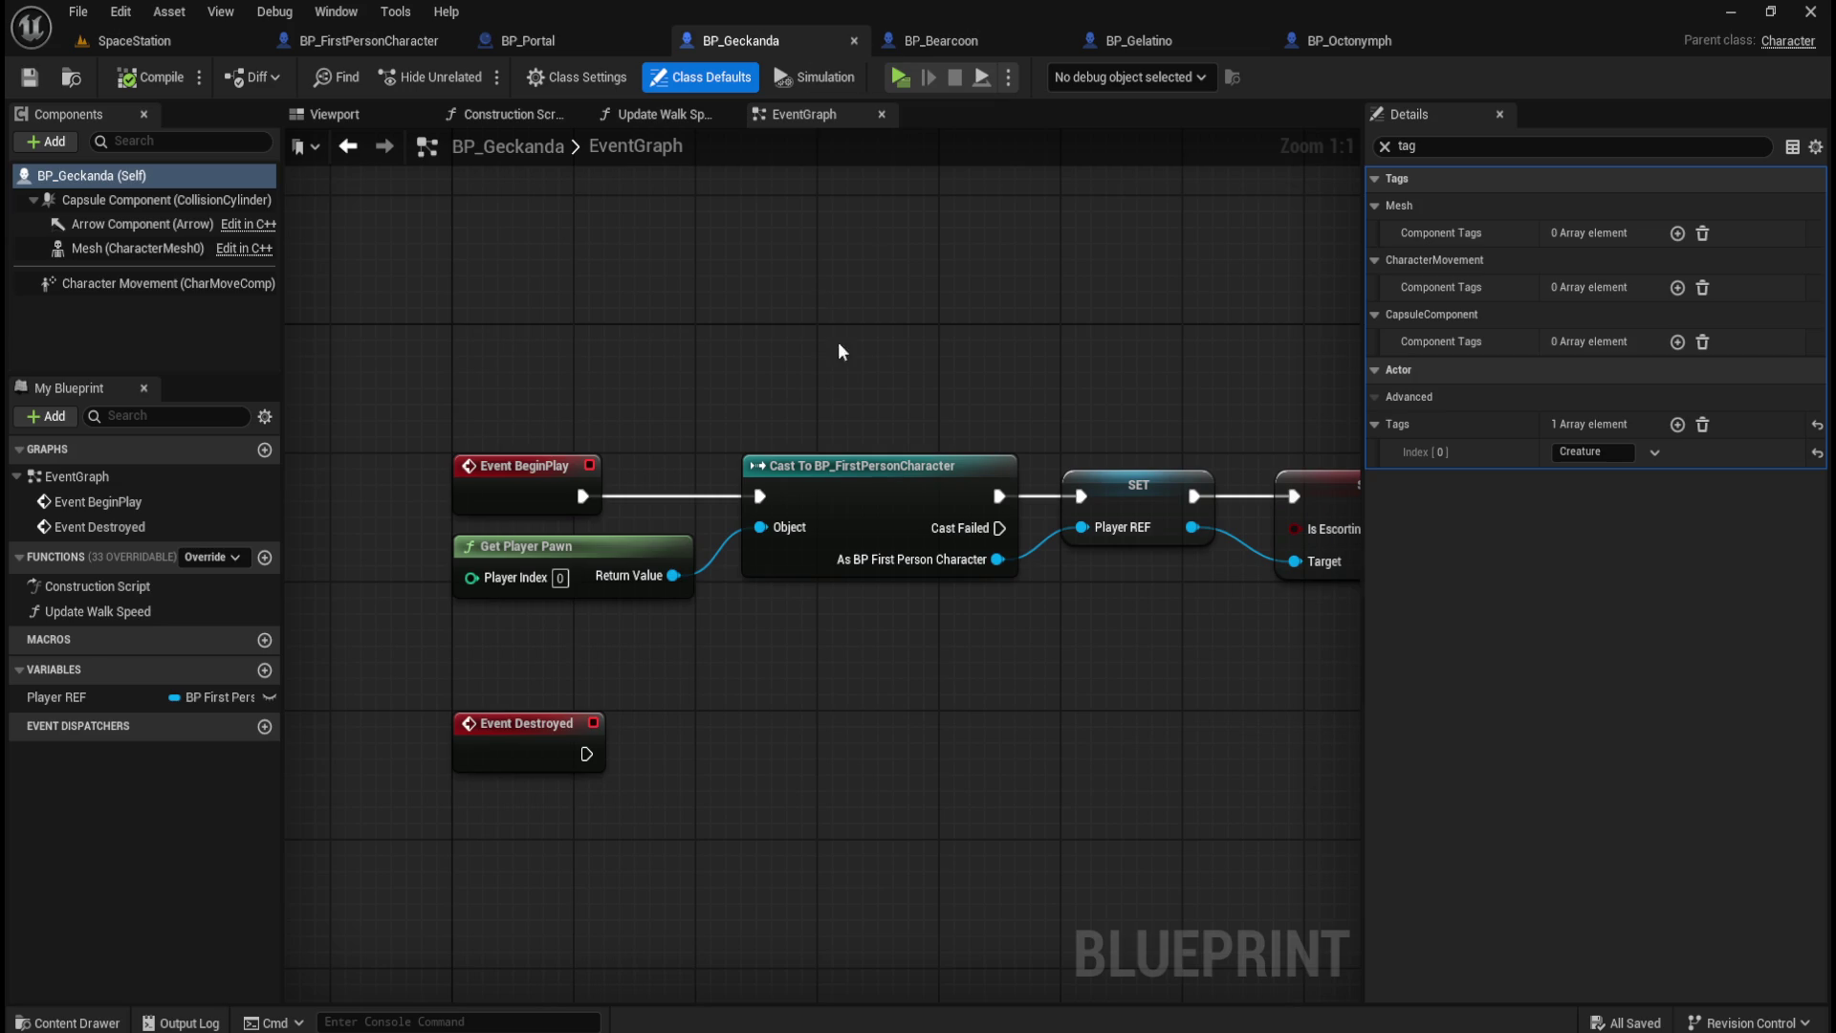
left_click(1384, 147)
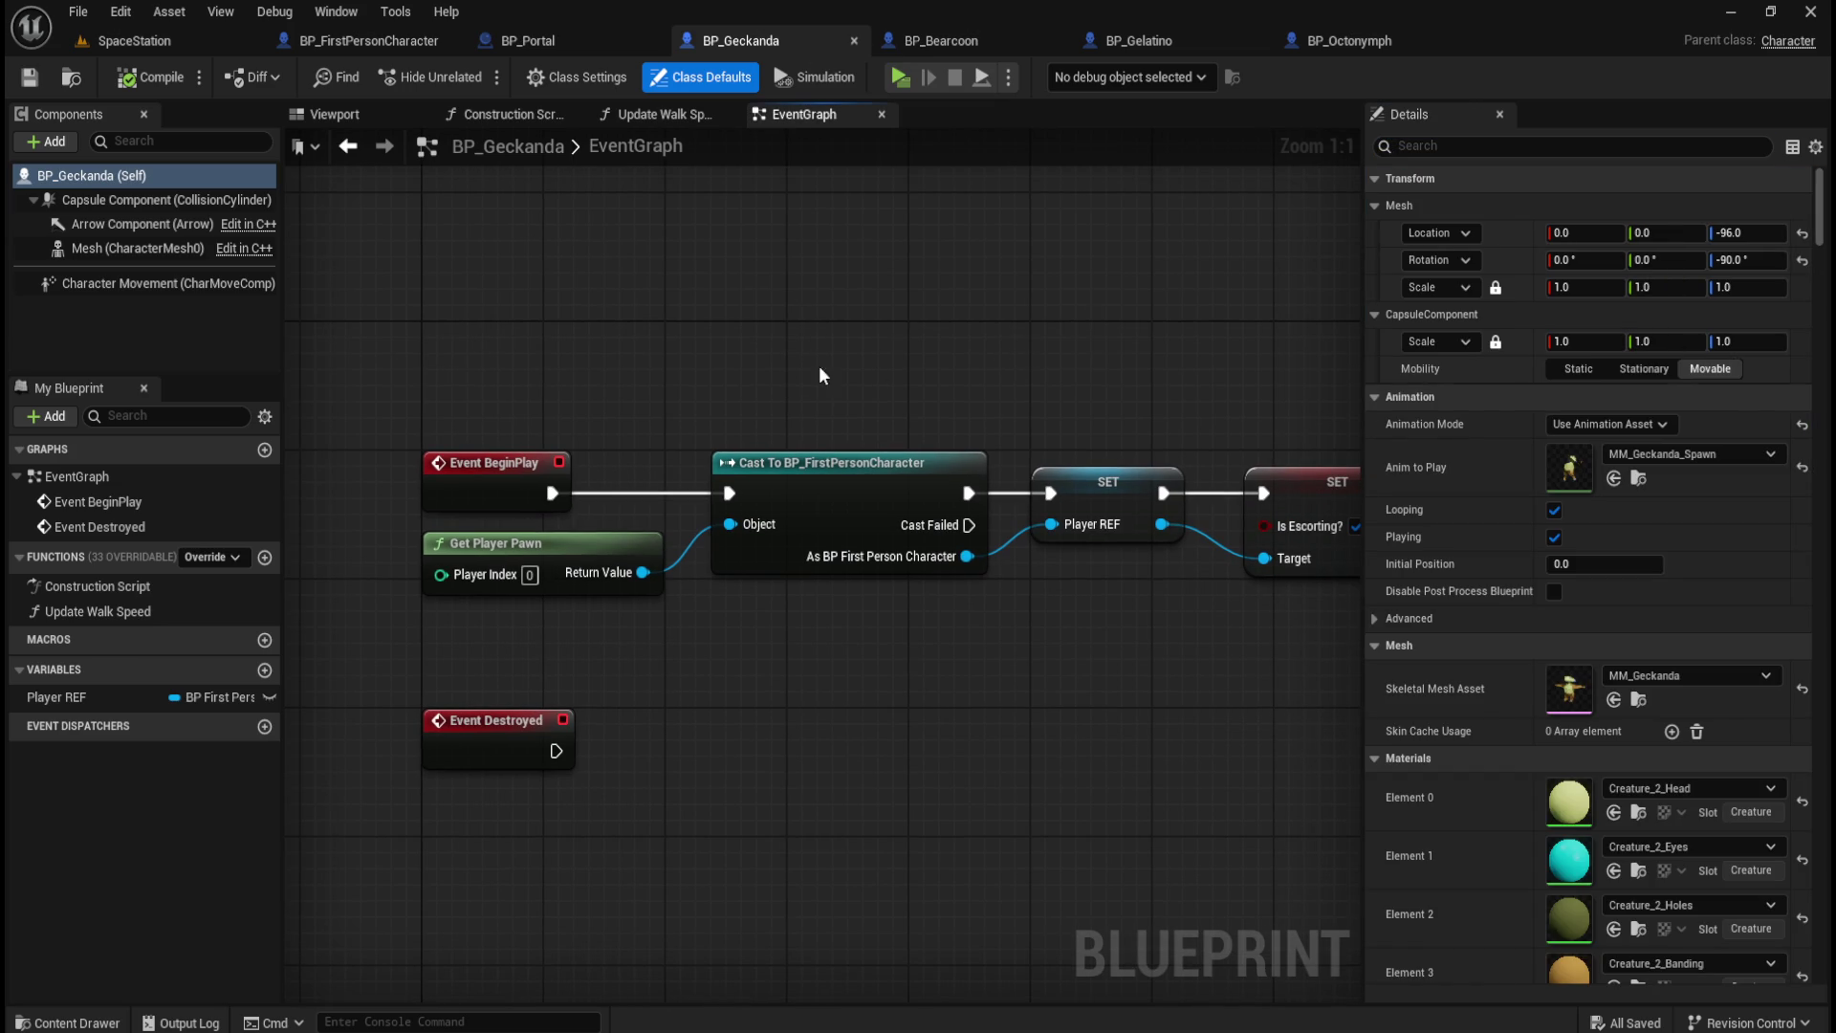
left_click(78, 11)
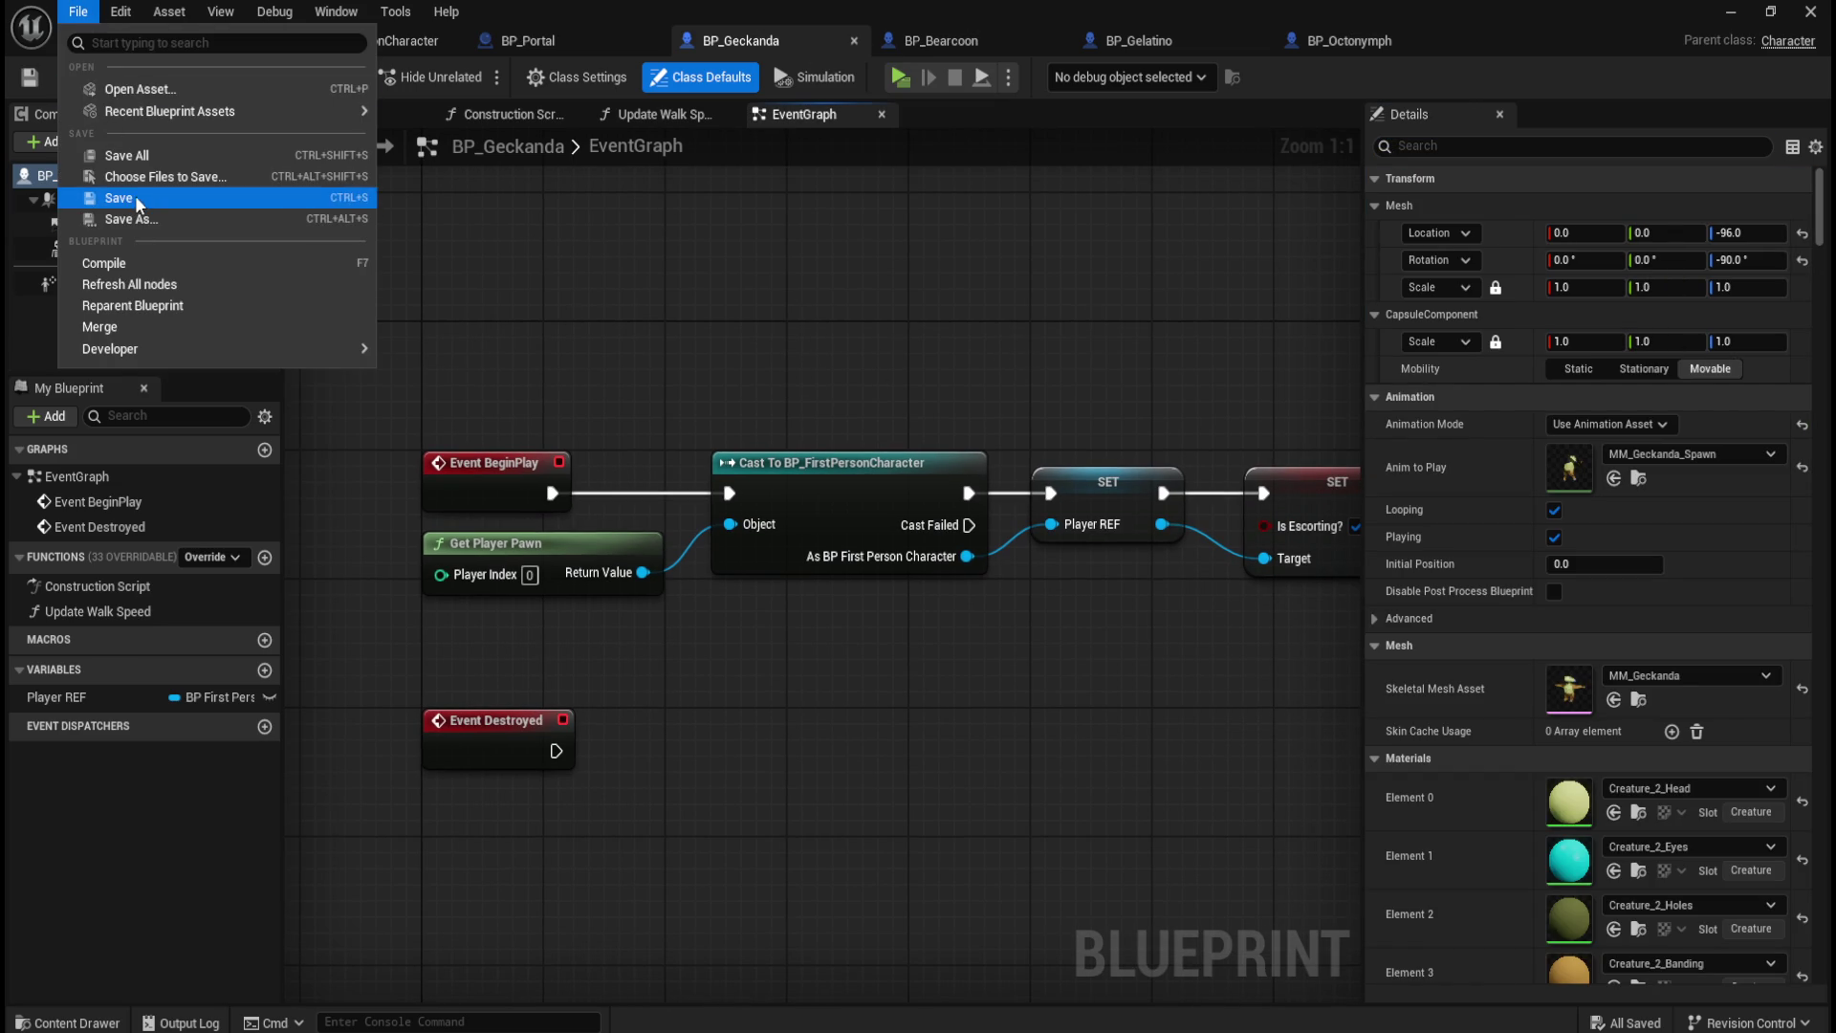
left_click(147, 157)
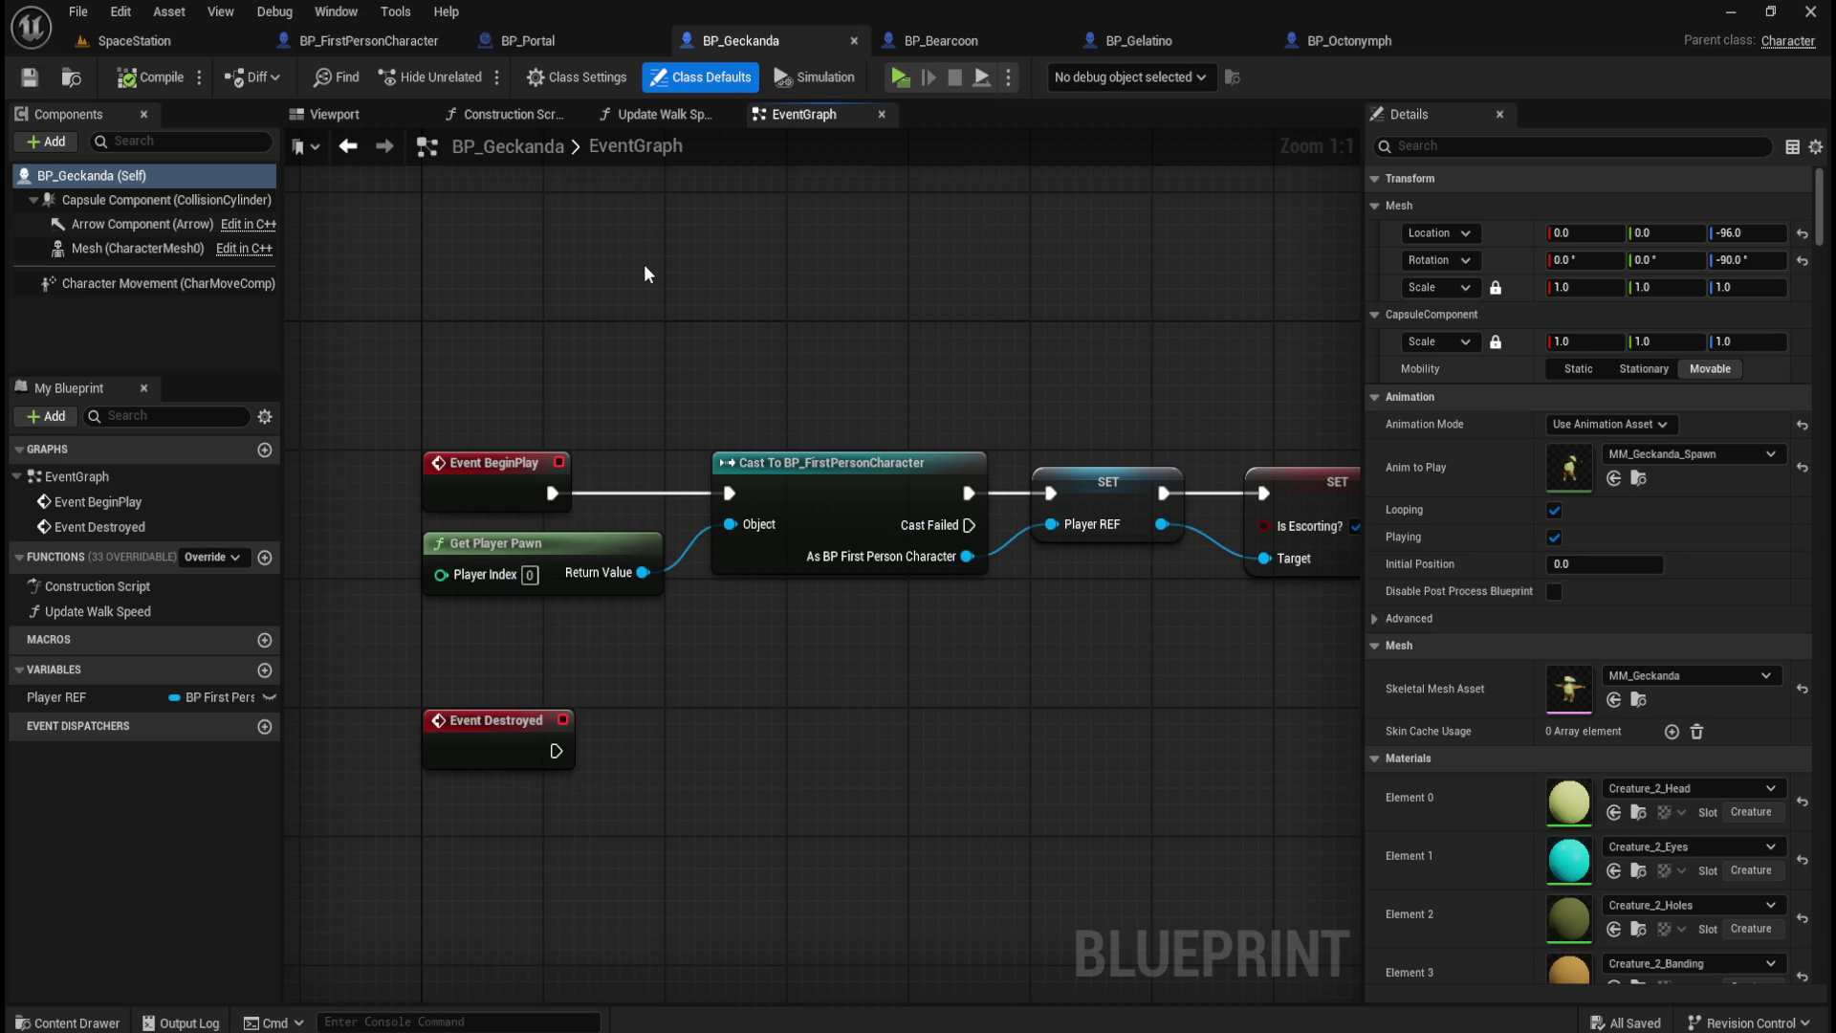
left_click(558, 44)
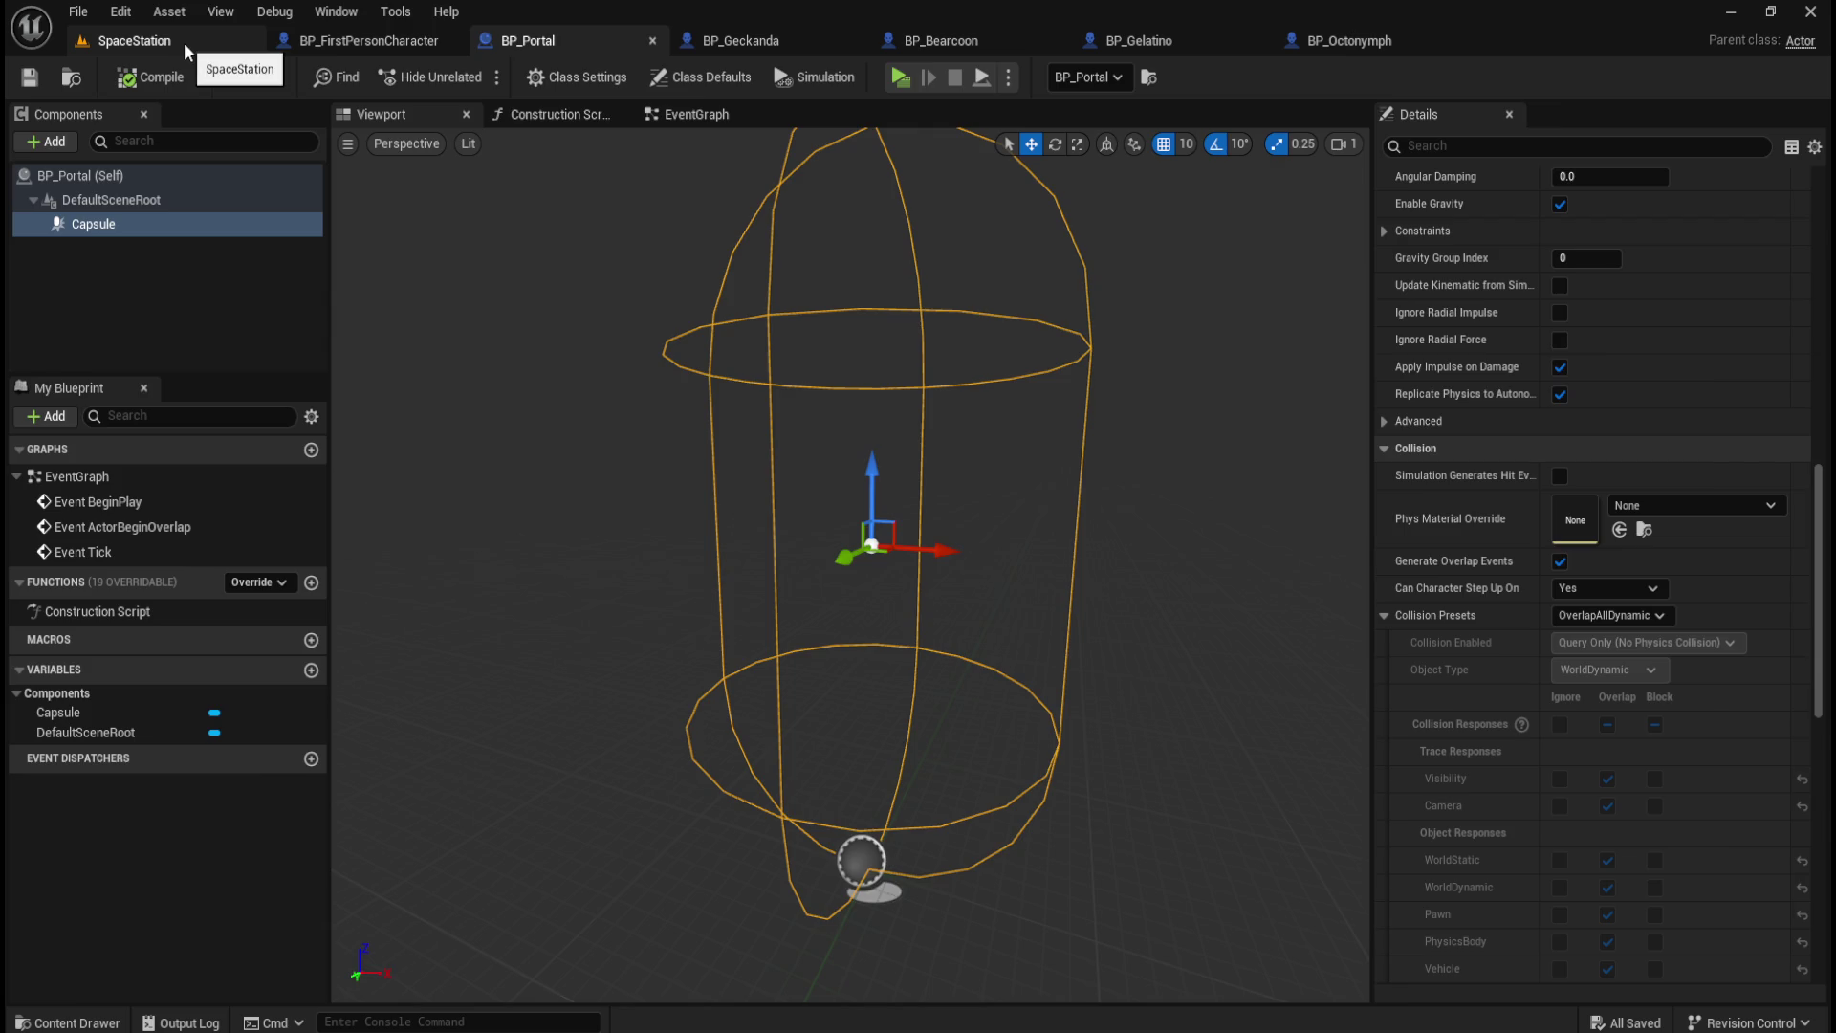
Step: Show the SpaceStation level, move the view toward the portal, and open the content drawer
left_click(185, 46)
mouse_move(1061, 622)
left_mouse_down()
mouse_move(1100, 517)
mouse_move(1061, 522)
left_mouse_up()
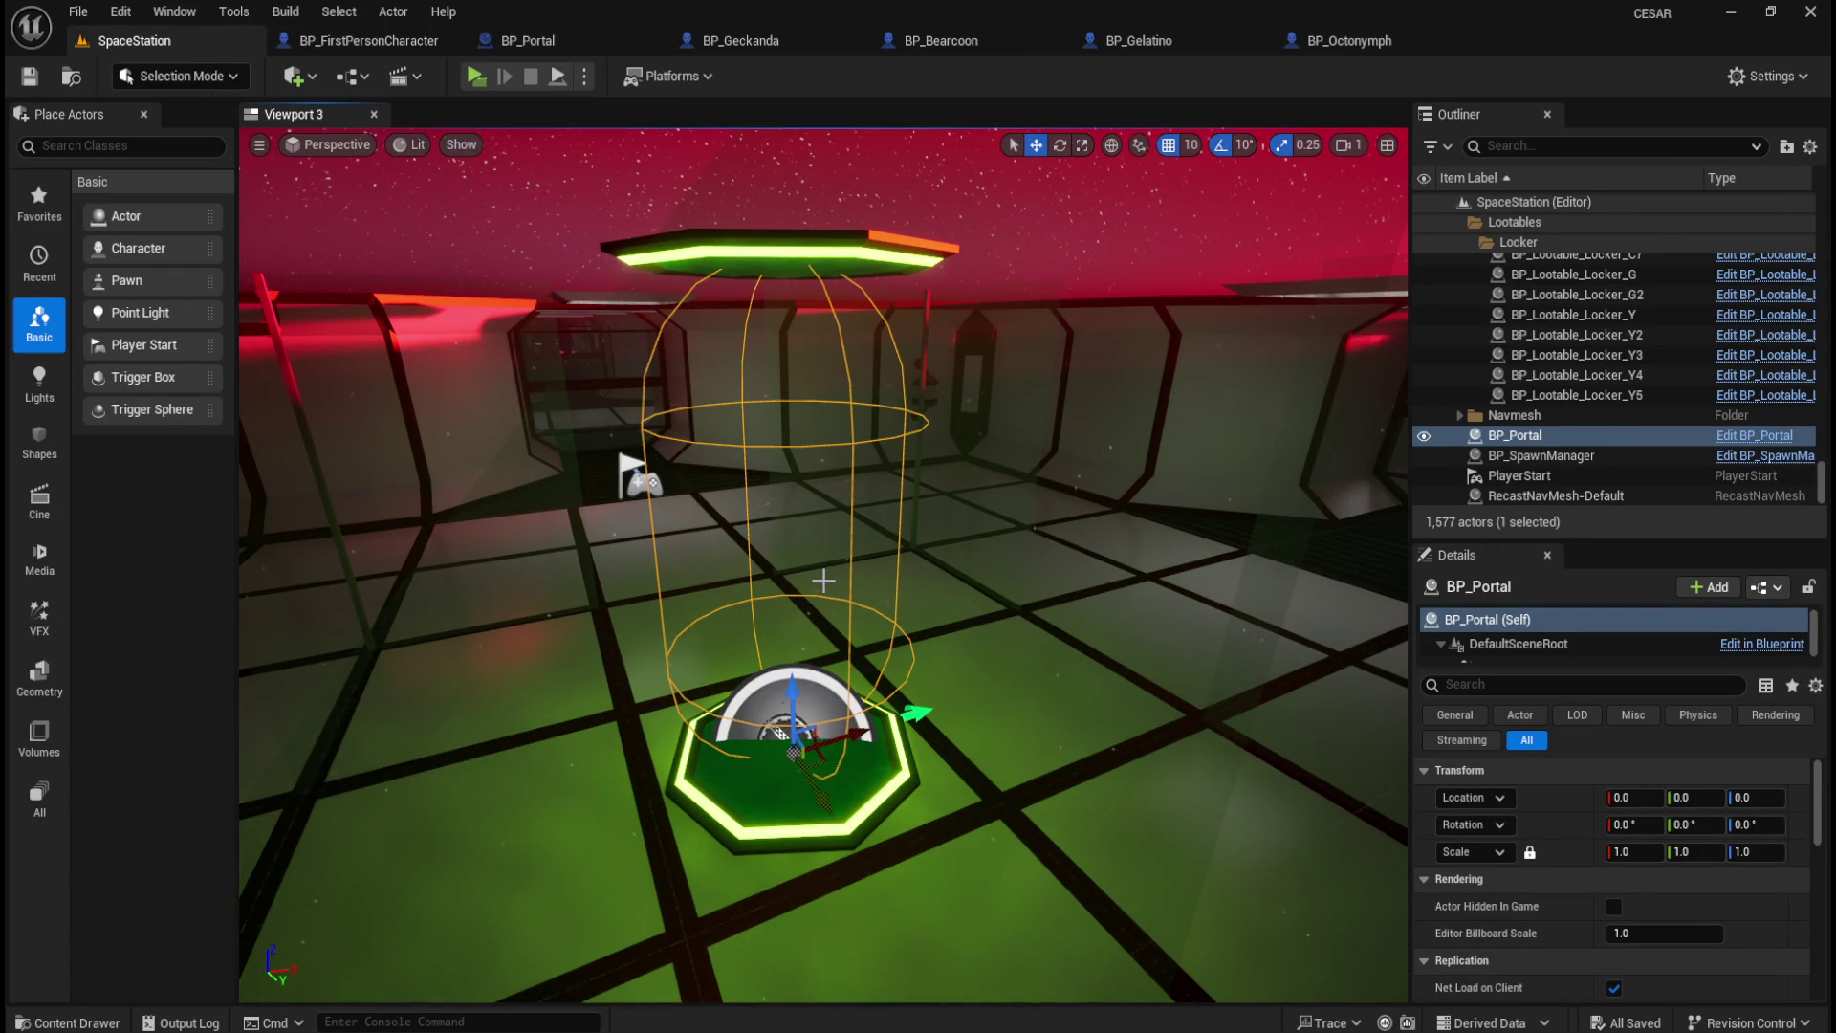
mouse_move(843, 564)
left_mouse_down()
mouse_move(847, 588)
mouse_move(846, 559)
left_mouse_up()
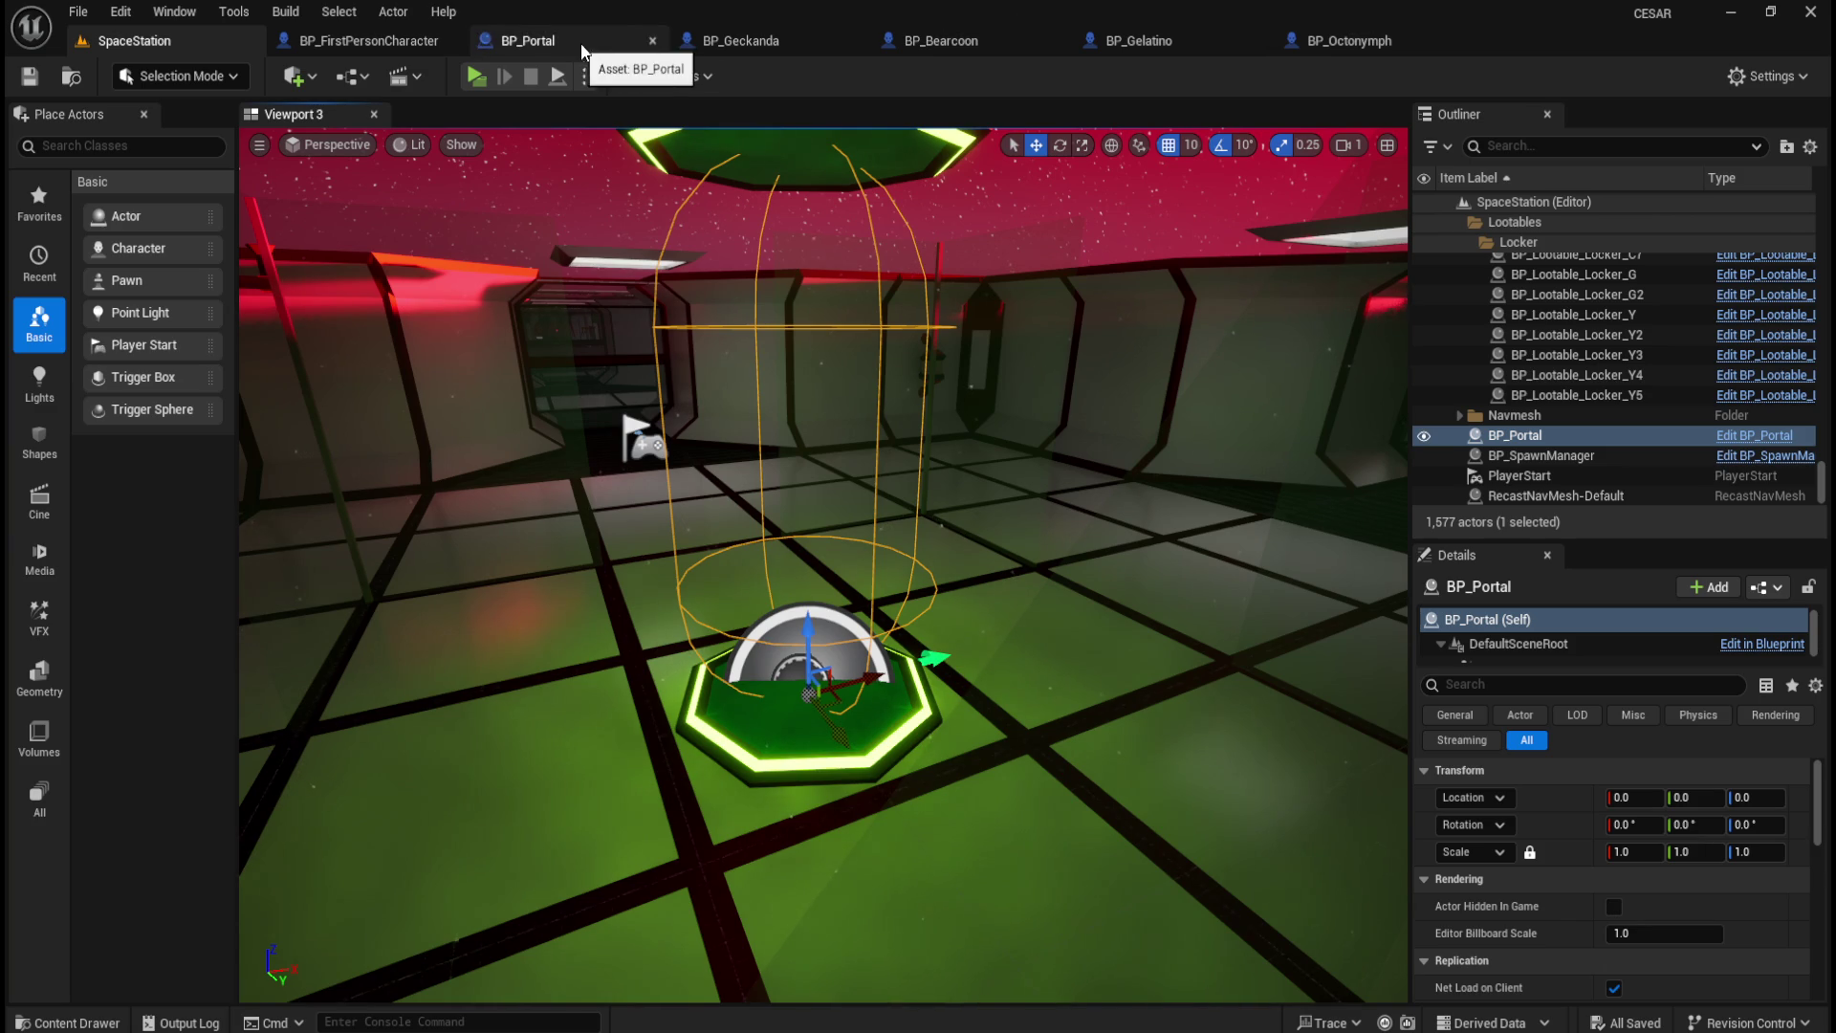
key("ctrl+space")
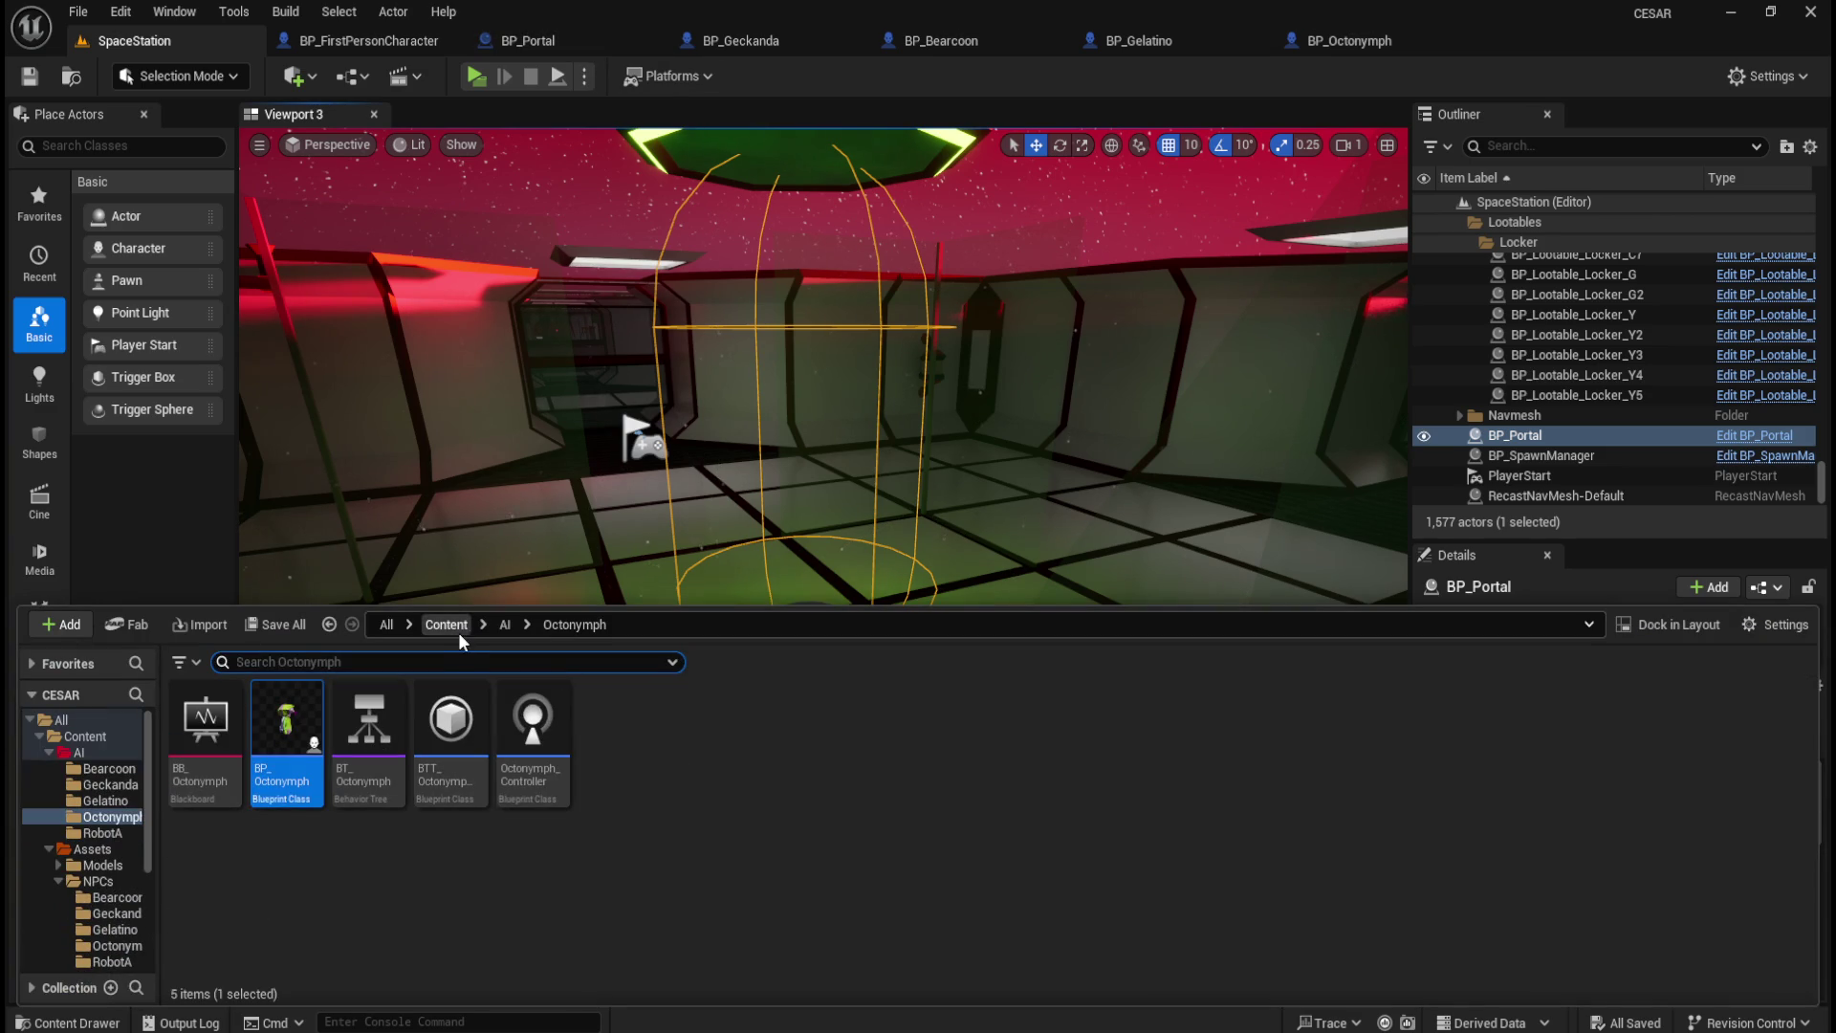
Step: Start a new Niagara System from the Add menu in the VFX folder
left_click(447, 627)
double_click(1184, 748)
right_click(693, 831)
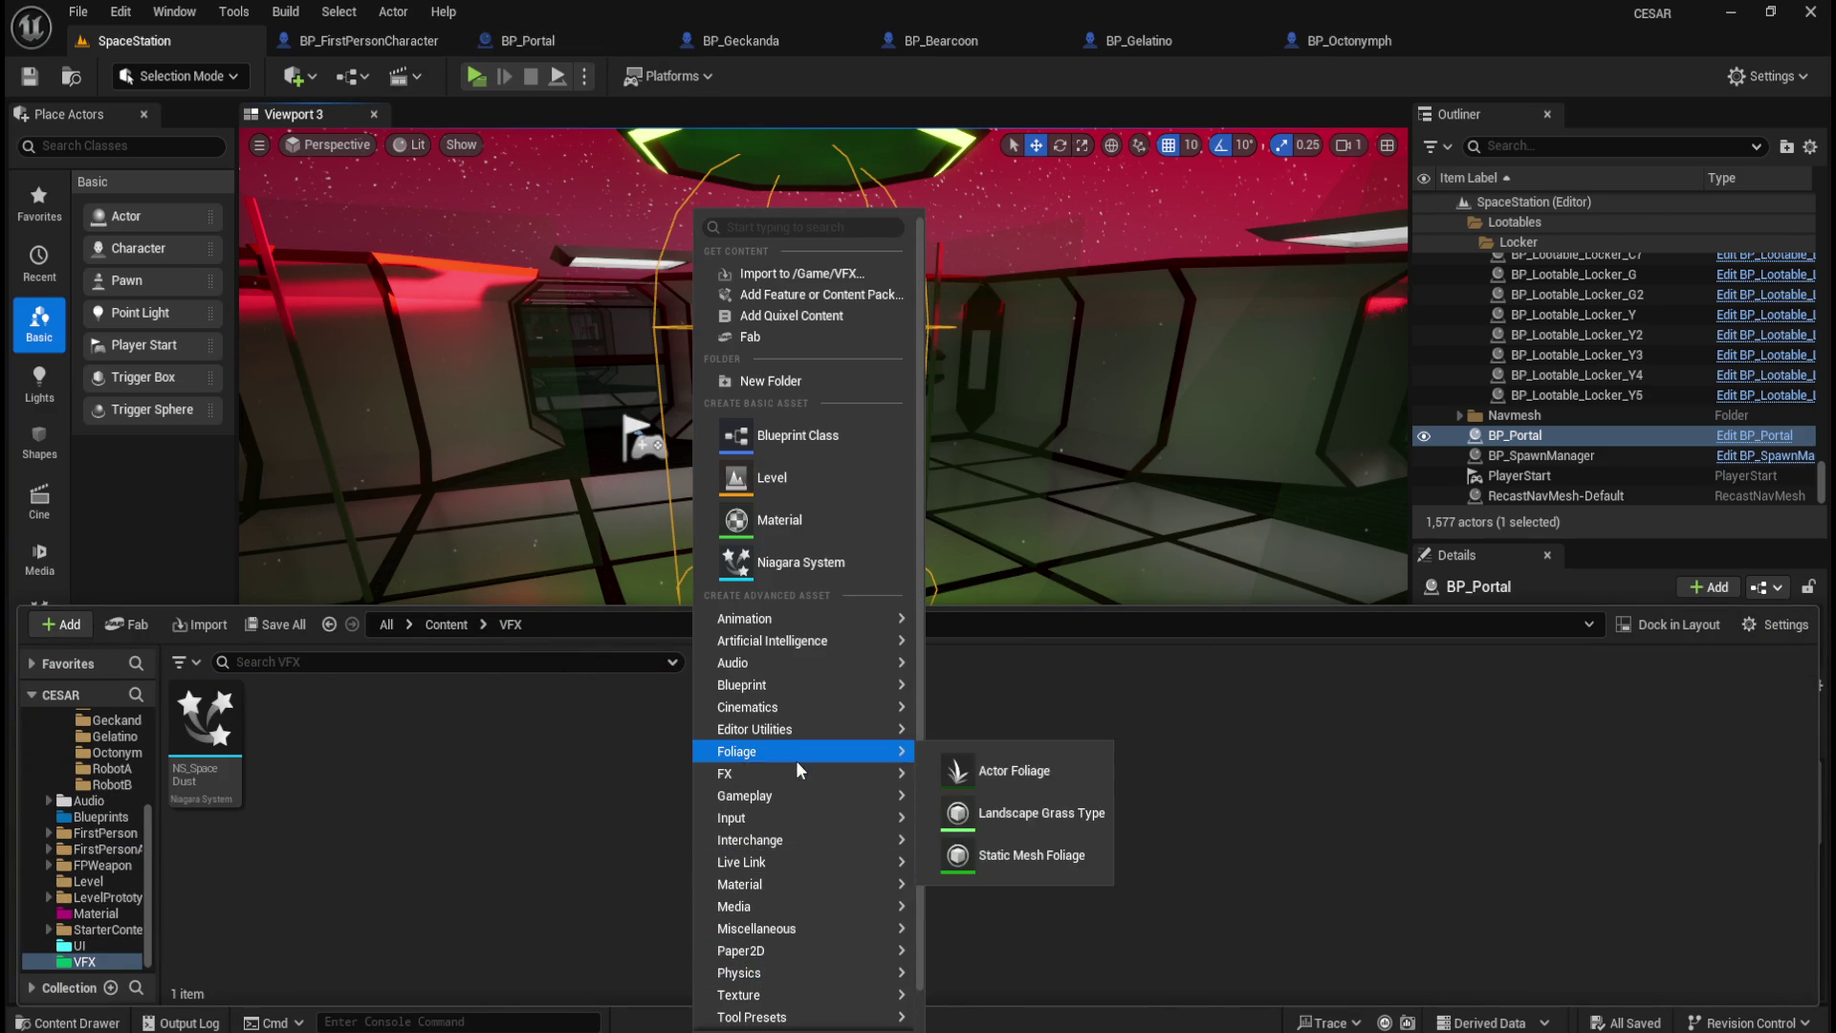
mouse_move(860, 772)
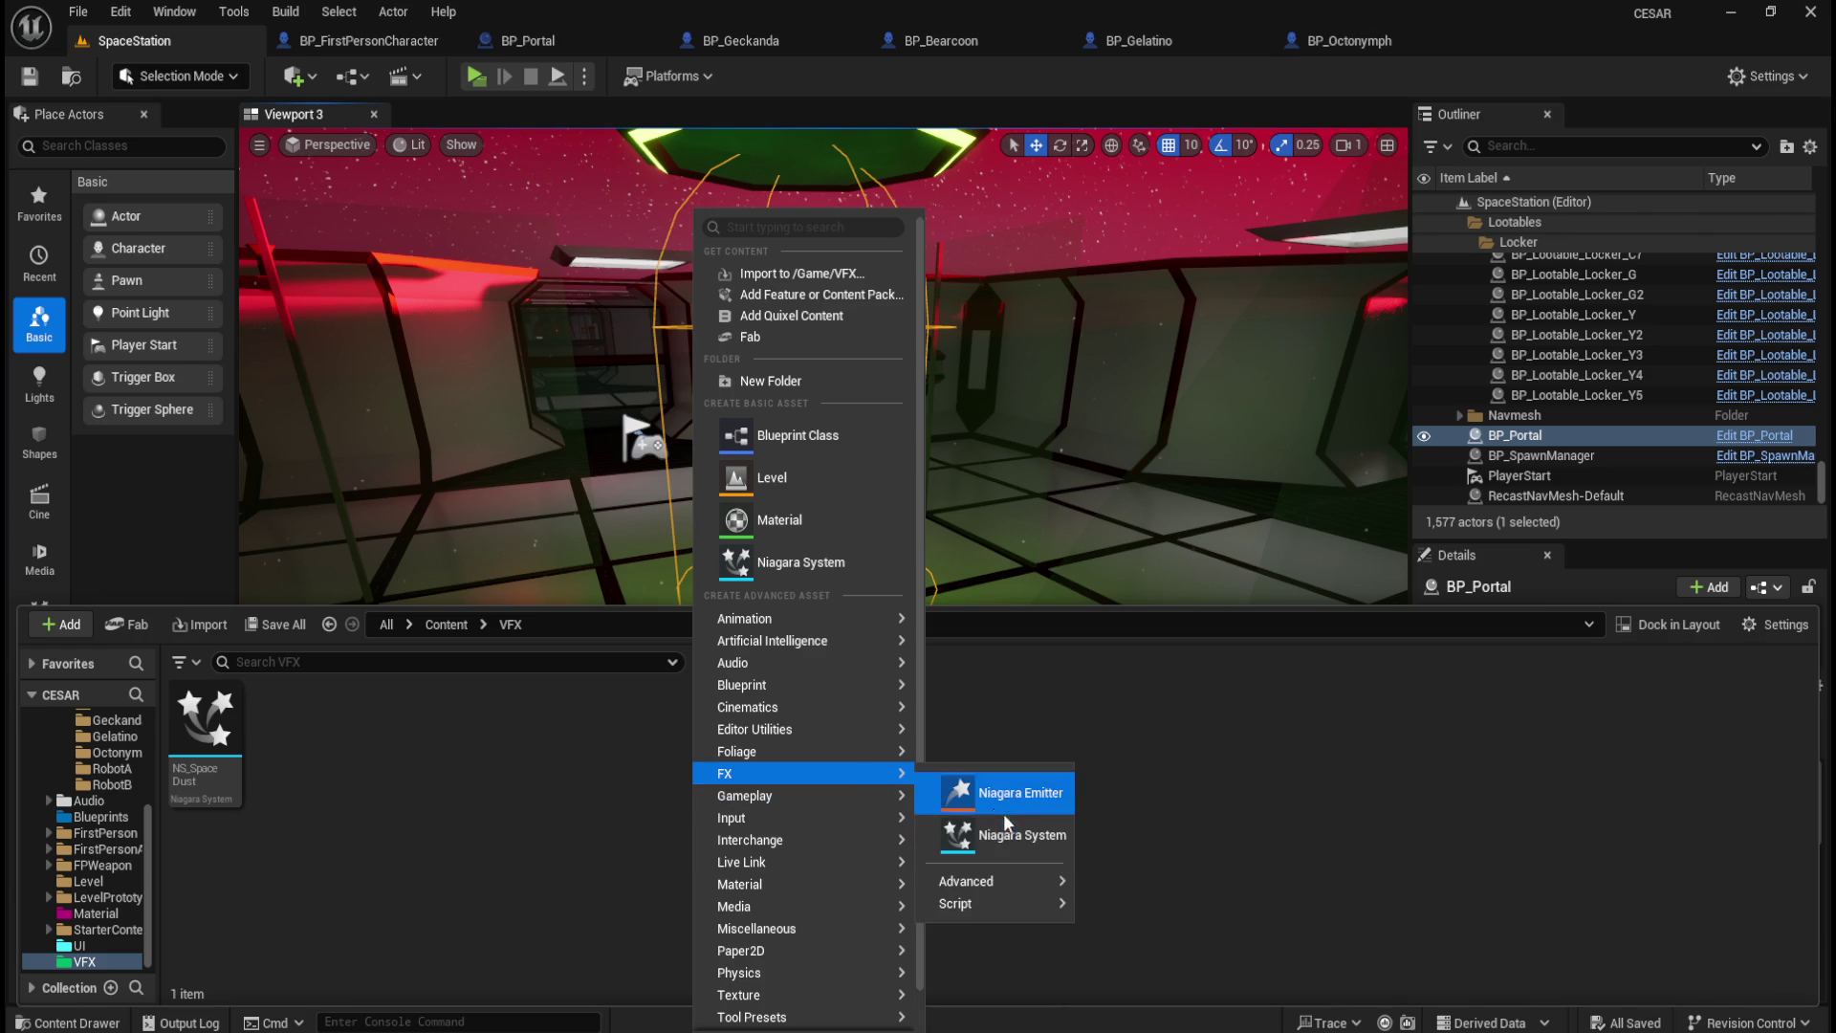
left_click(1008, 834)
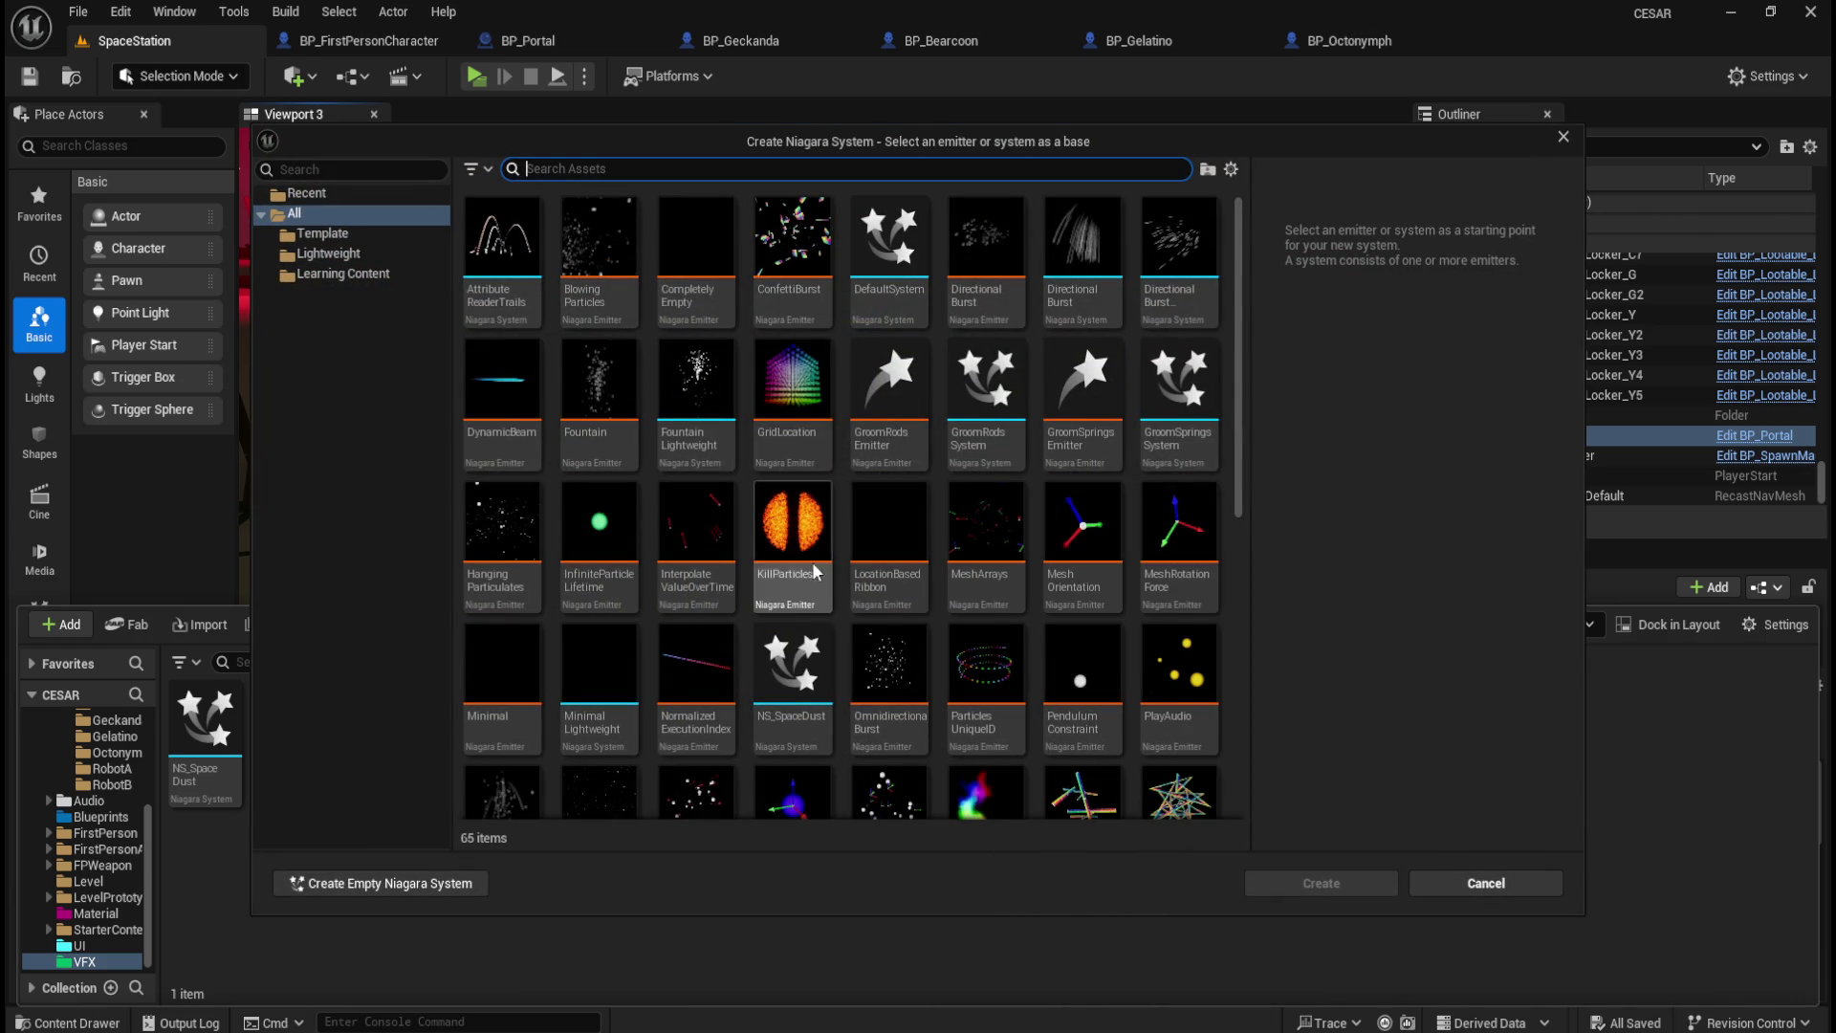
mouse_move(800, 383)
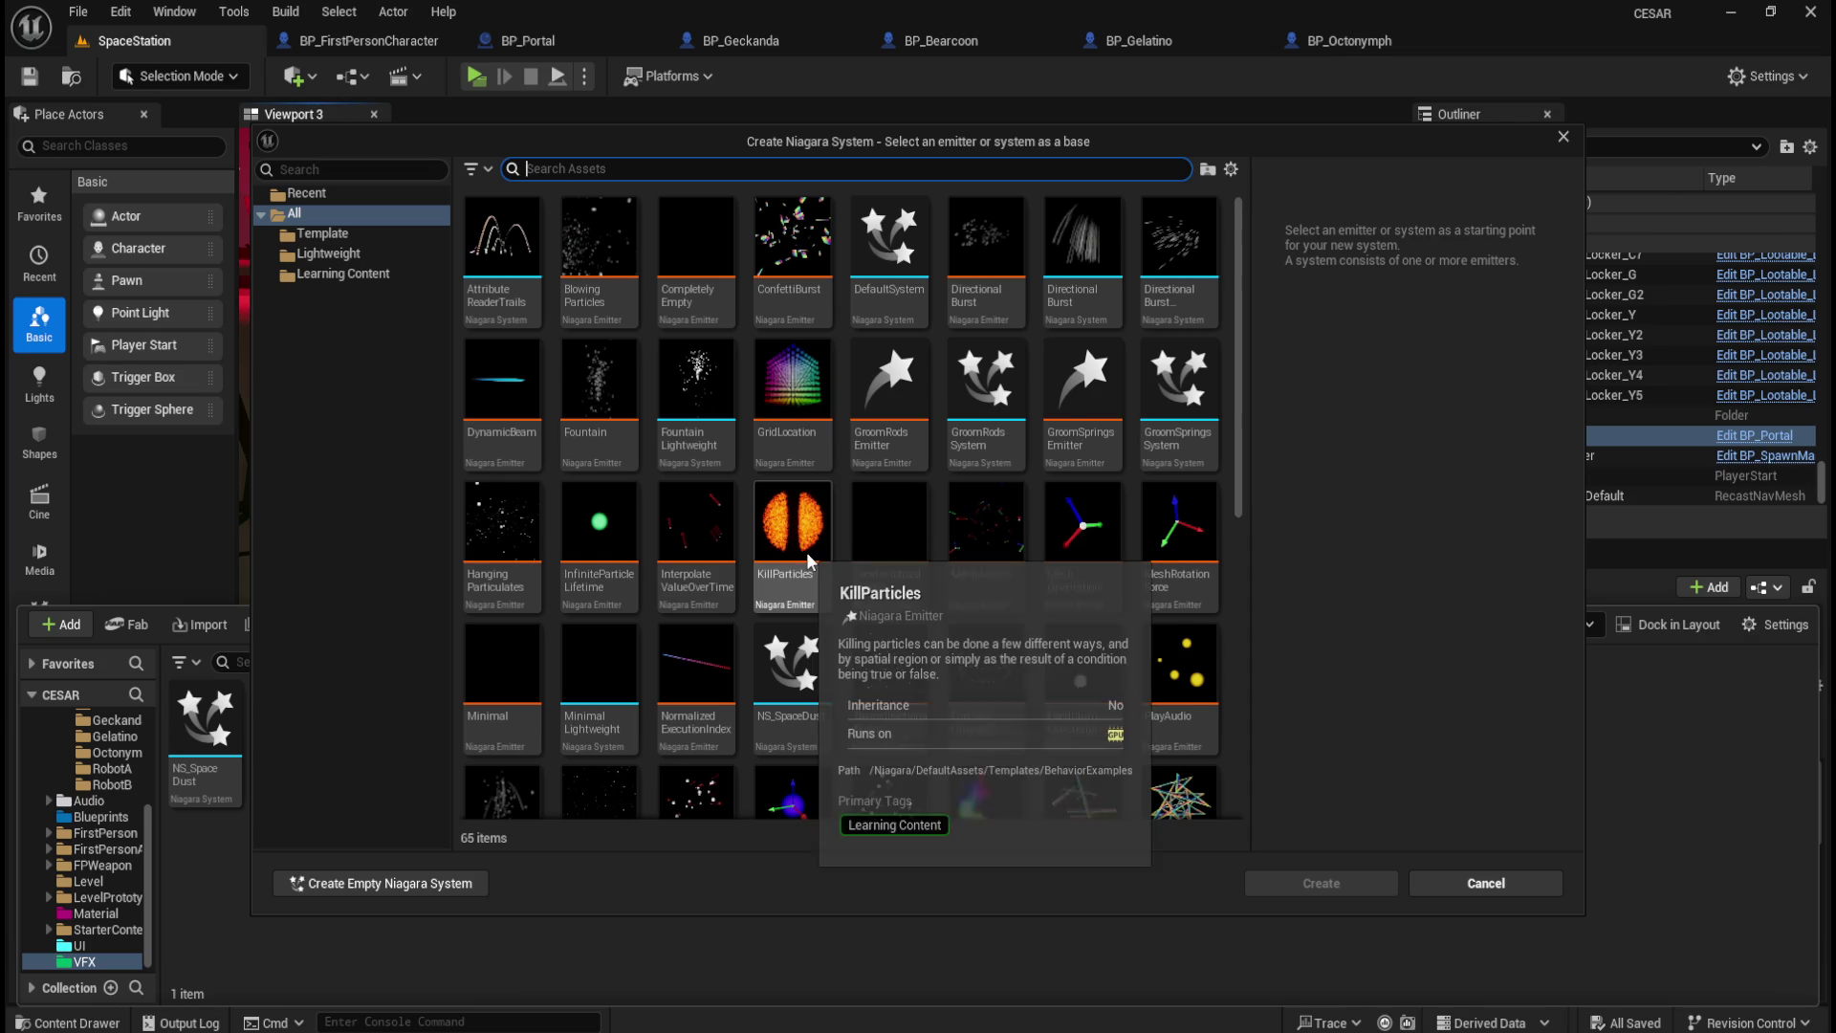
Step: Browse the 65 emitter and system templates in the Create Niagara System dialog
scroll(1099, 518, "down", 3)
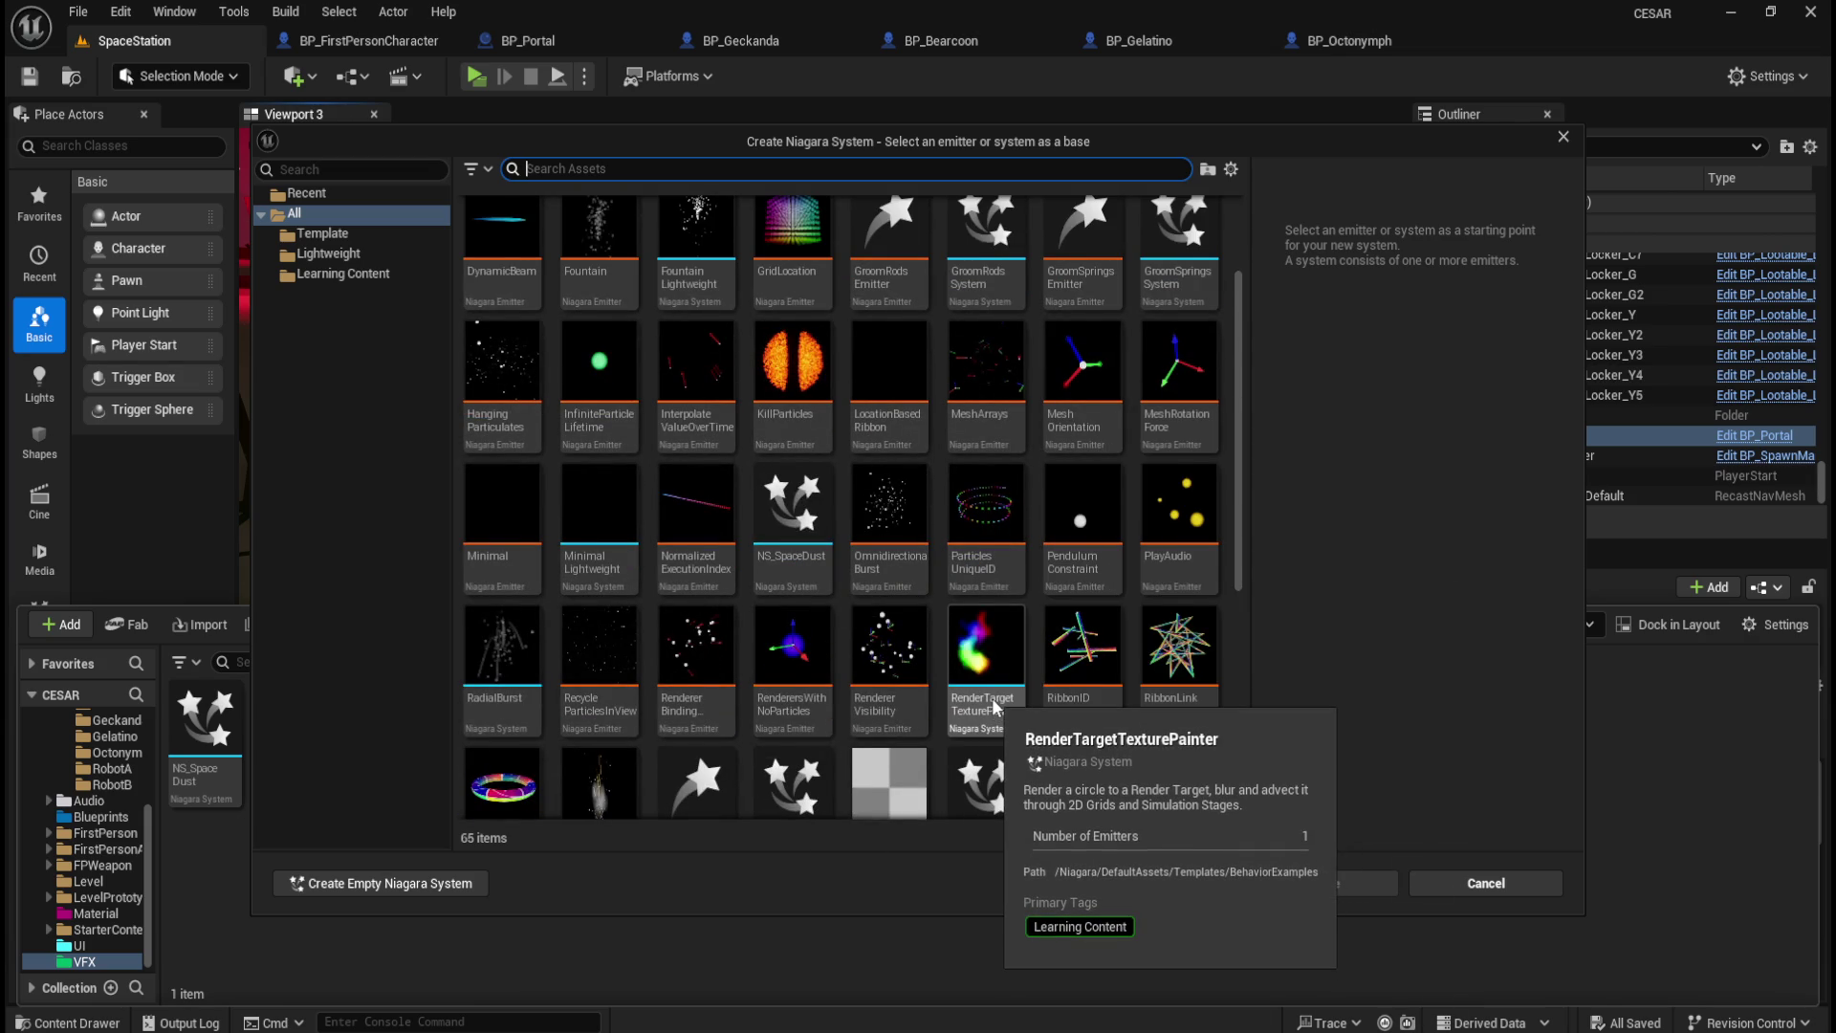
scroll(999, 726, "down", 3)
scroll(1026, 729, "down", 3)
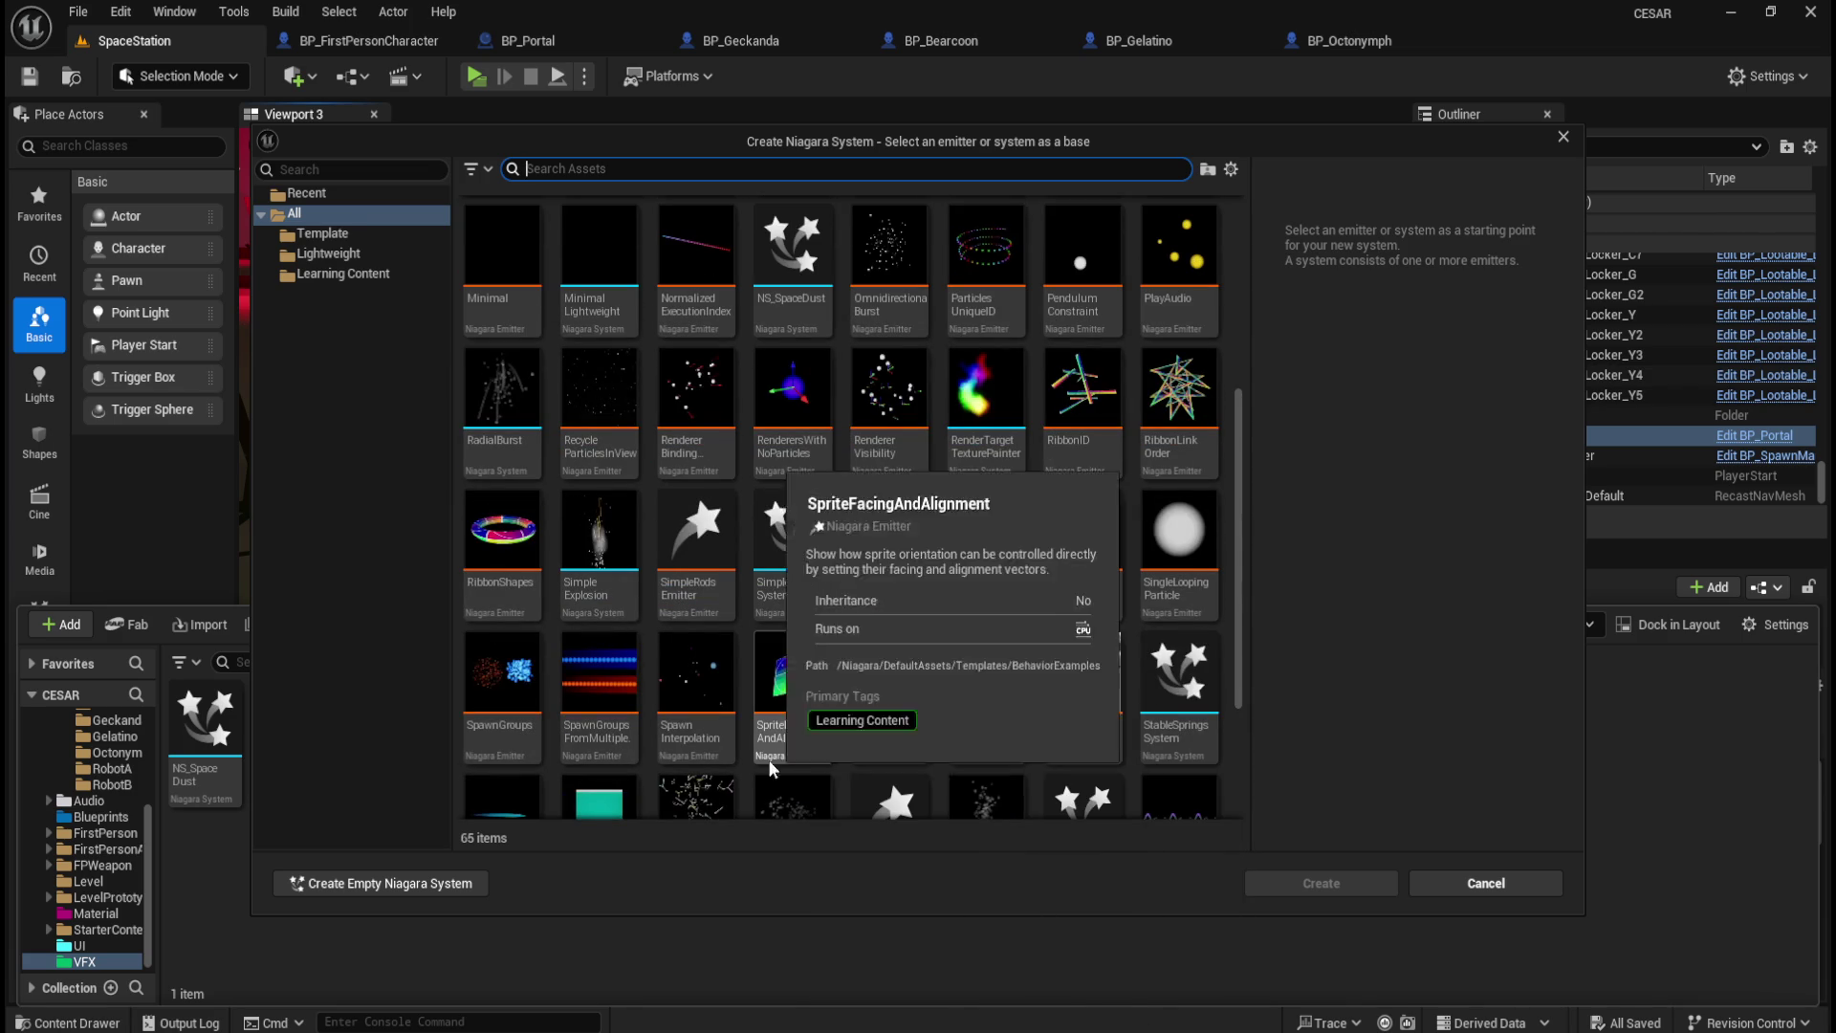
scroll(670, 688, "down", 3)
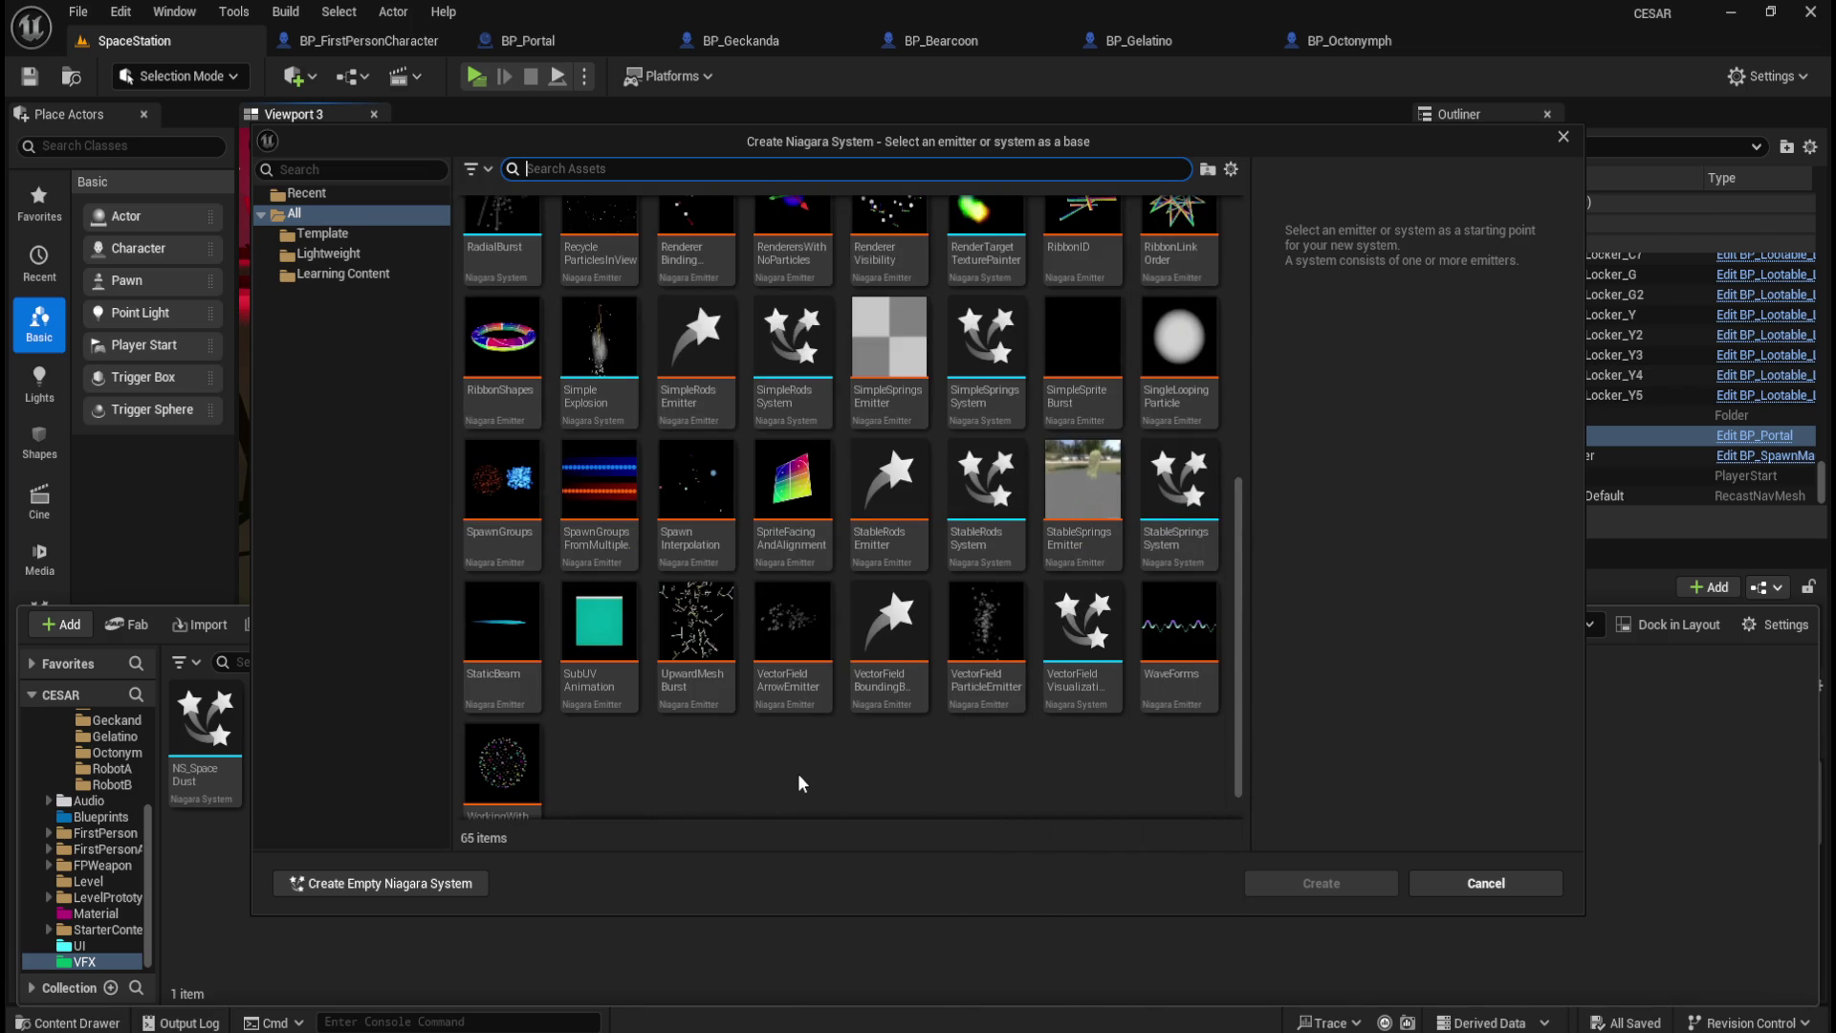
scroll(811, 778, "down", 1)
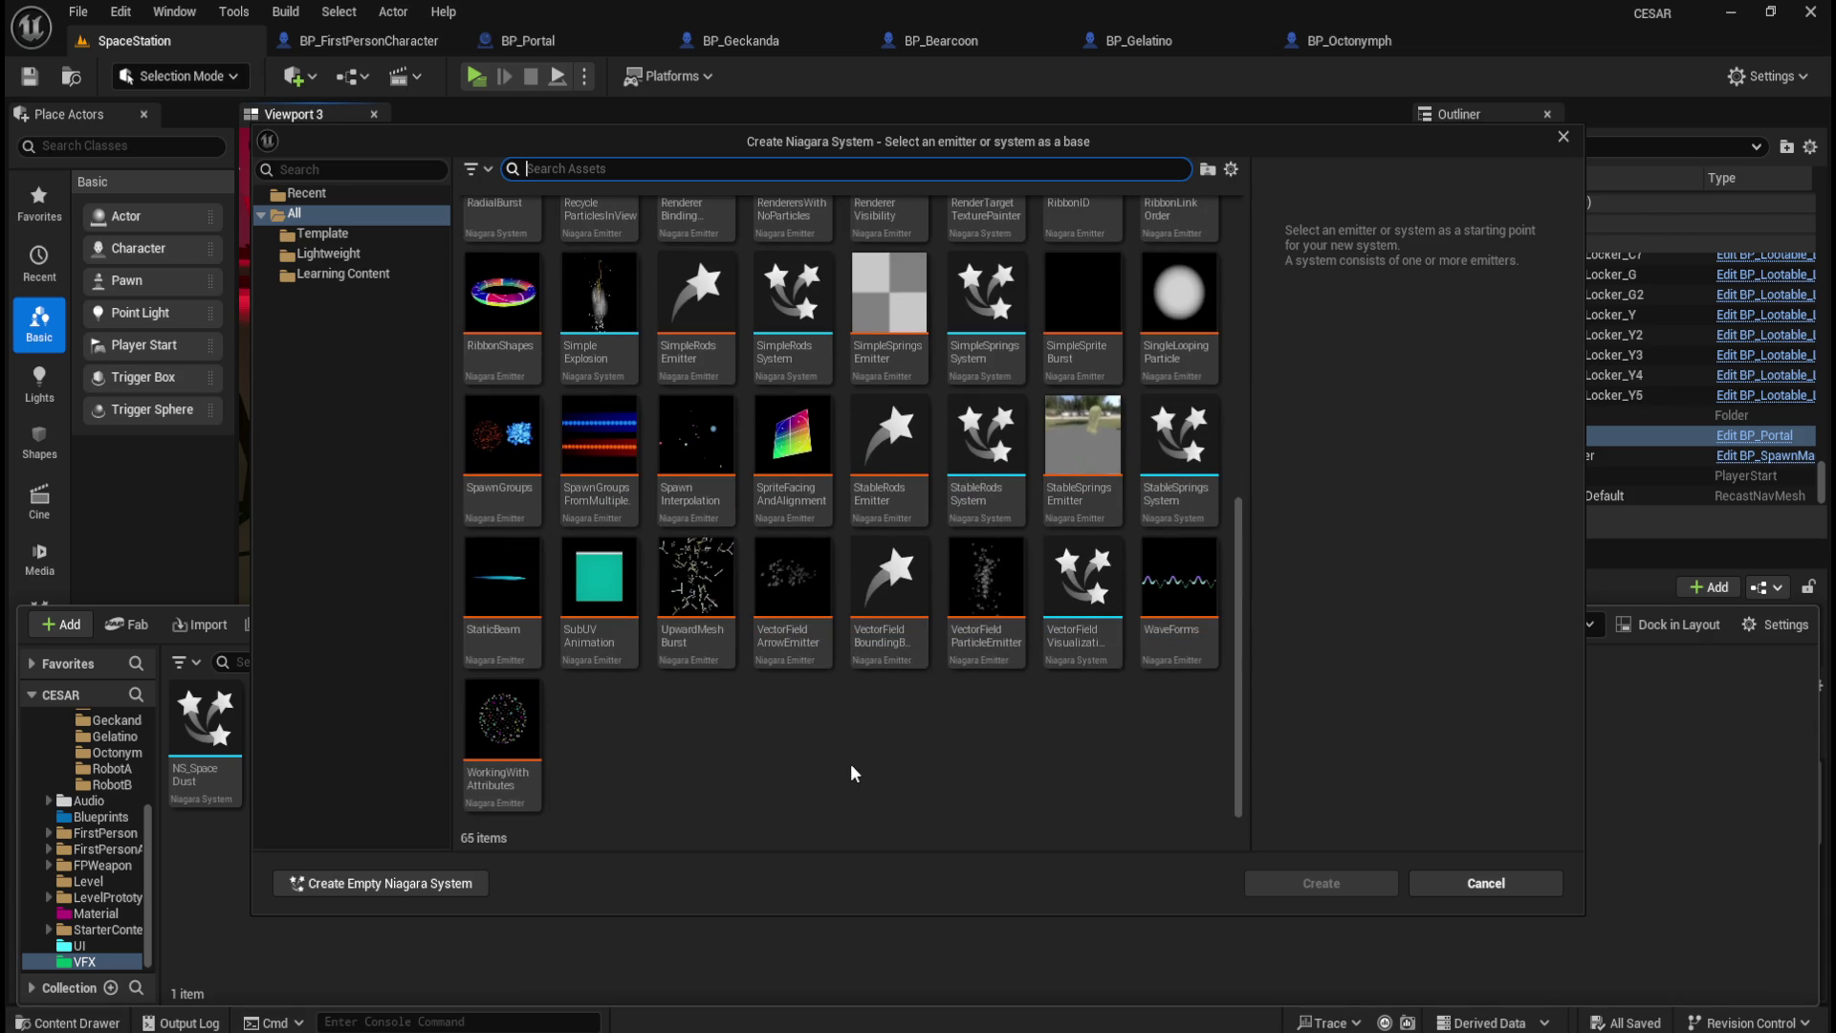
mouse_move(1201, 595)
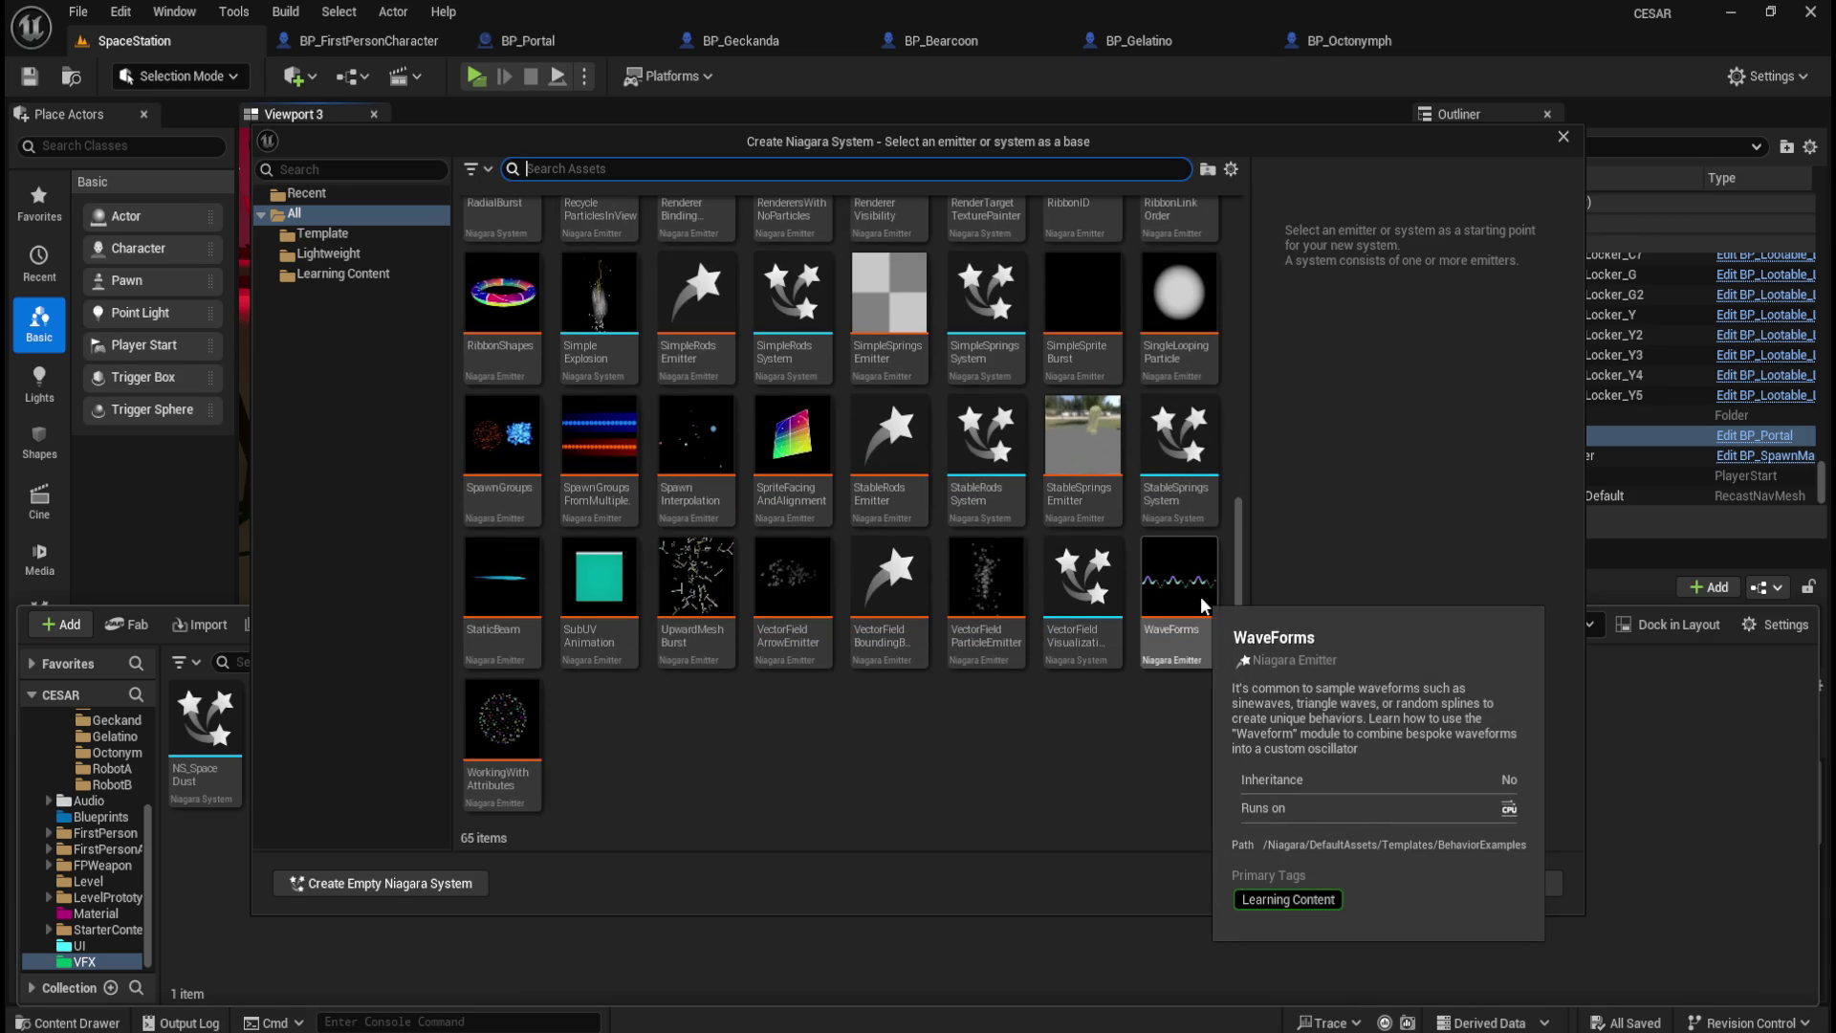
scroll(1109, 688, "up", 2)
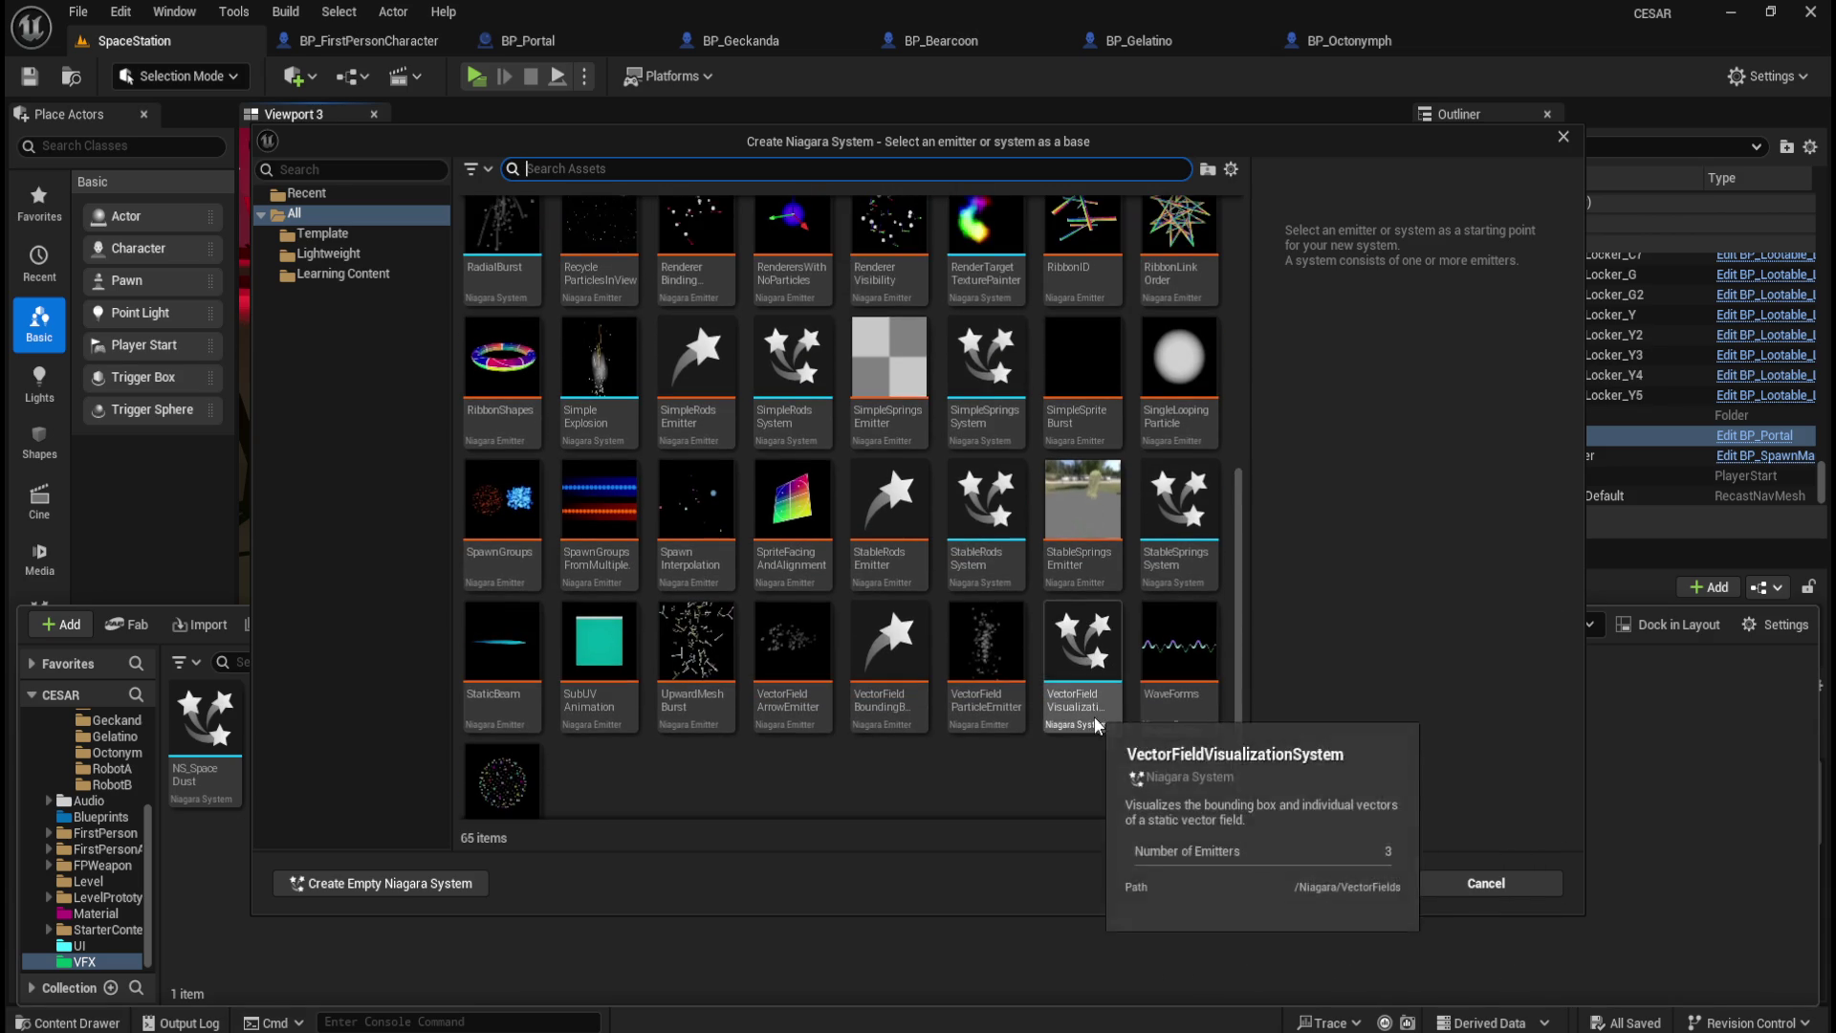
scroll(1046, 707, "up", 4)
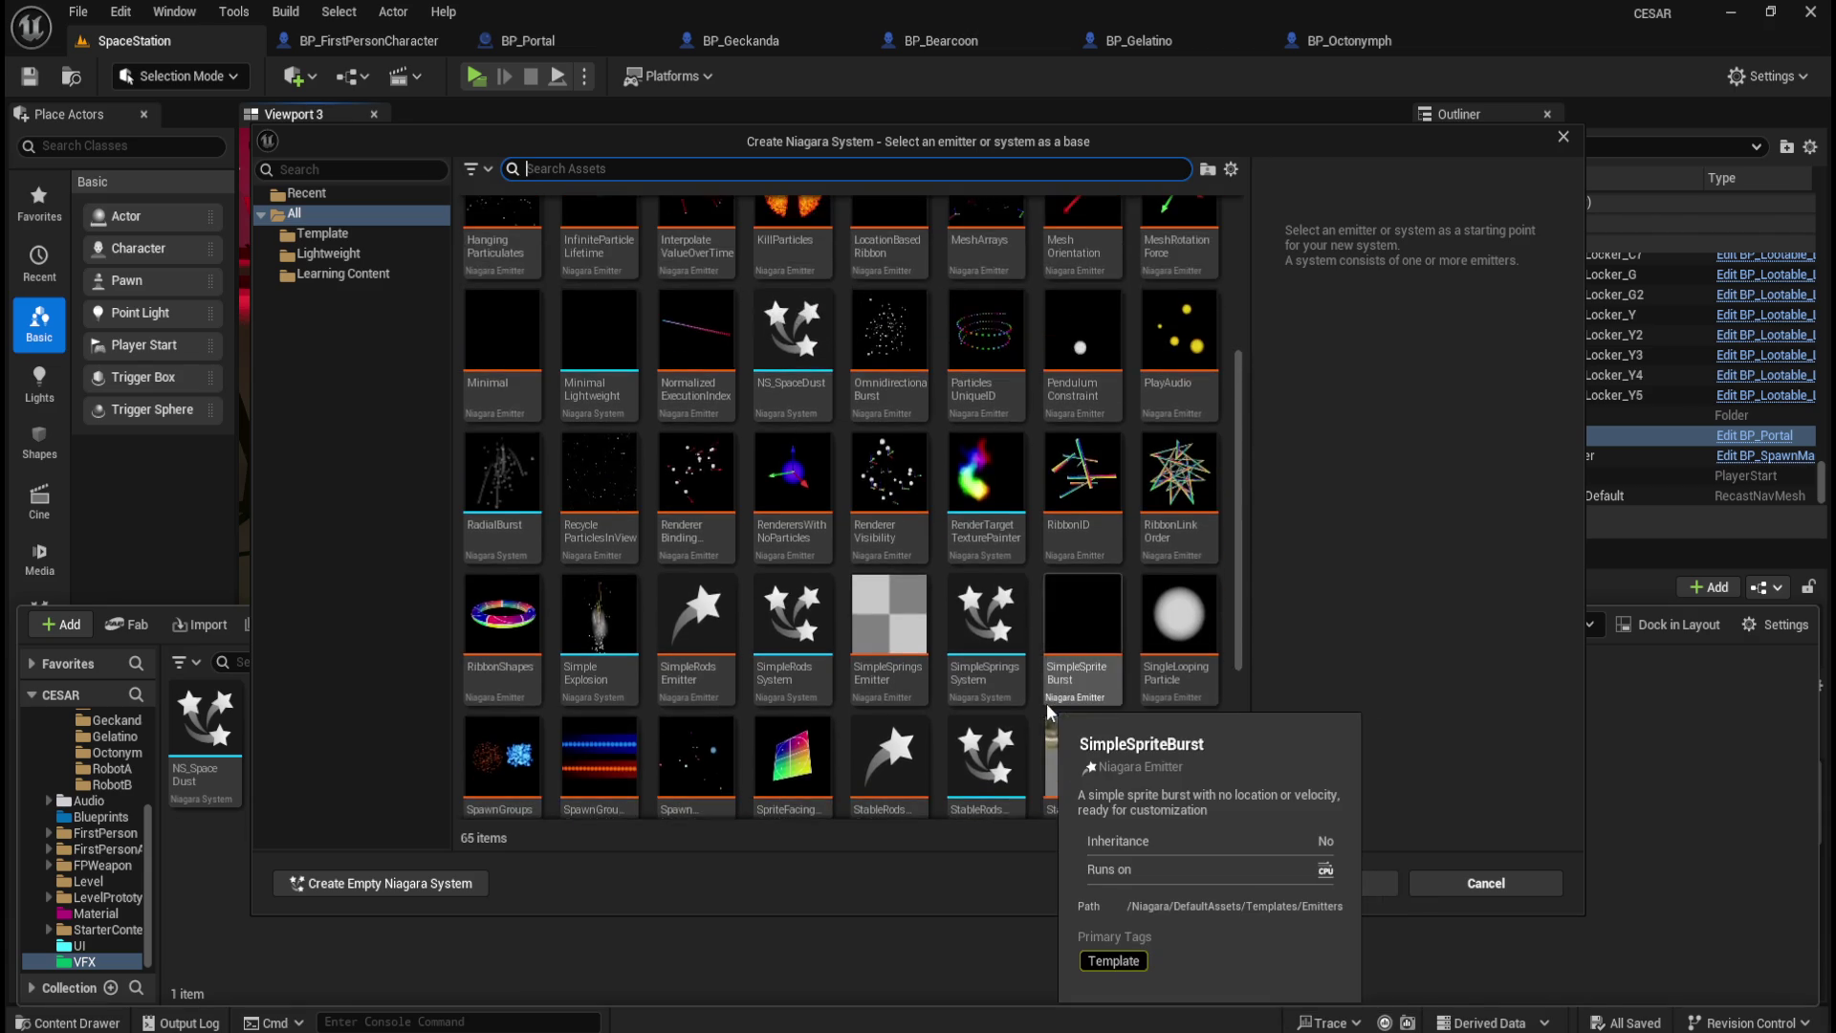
mouse_move(985, 511)
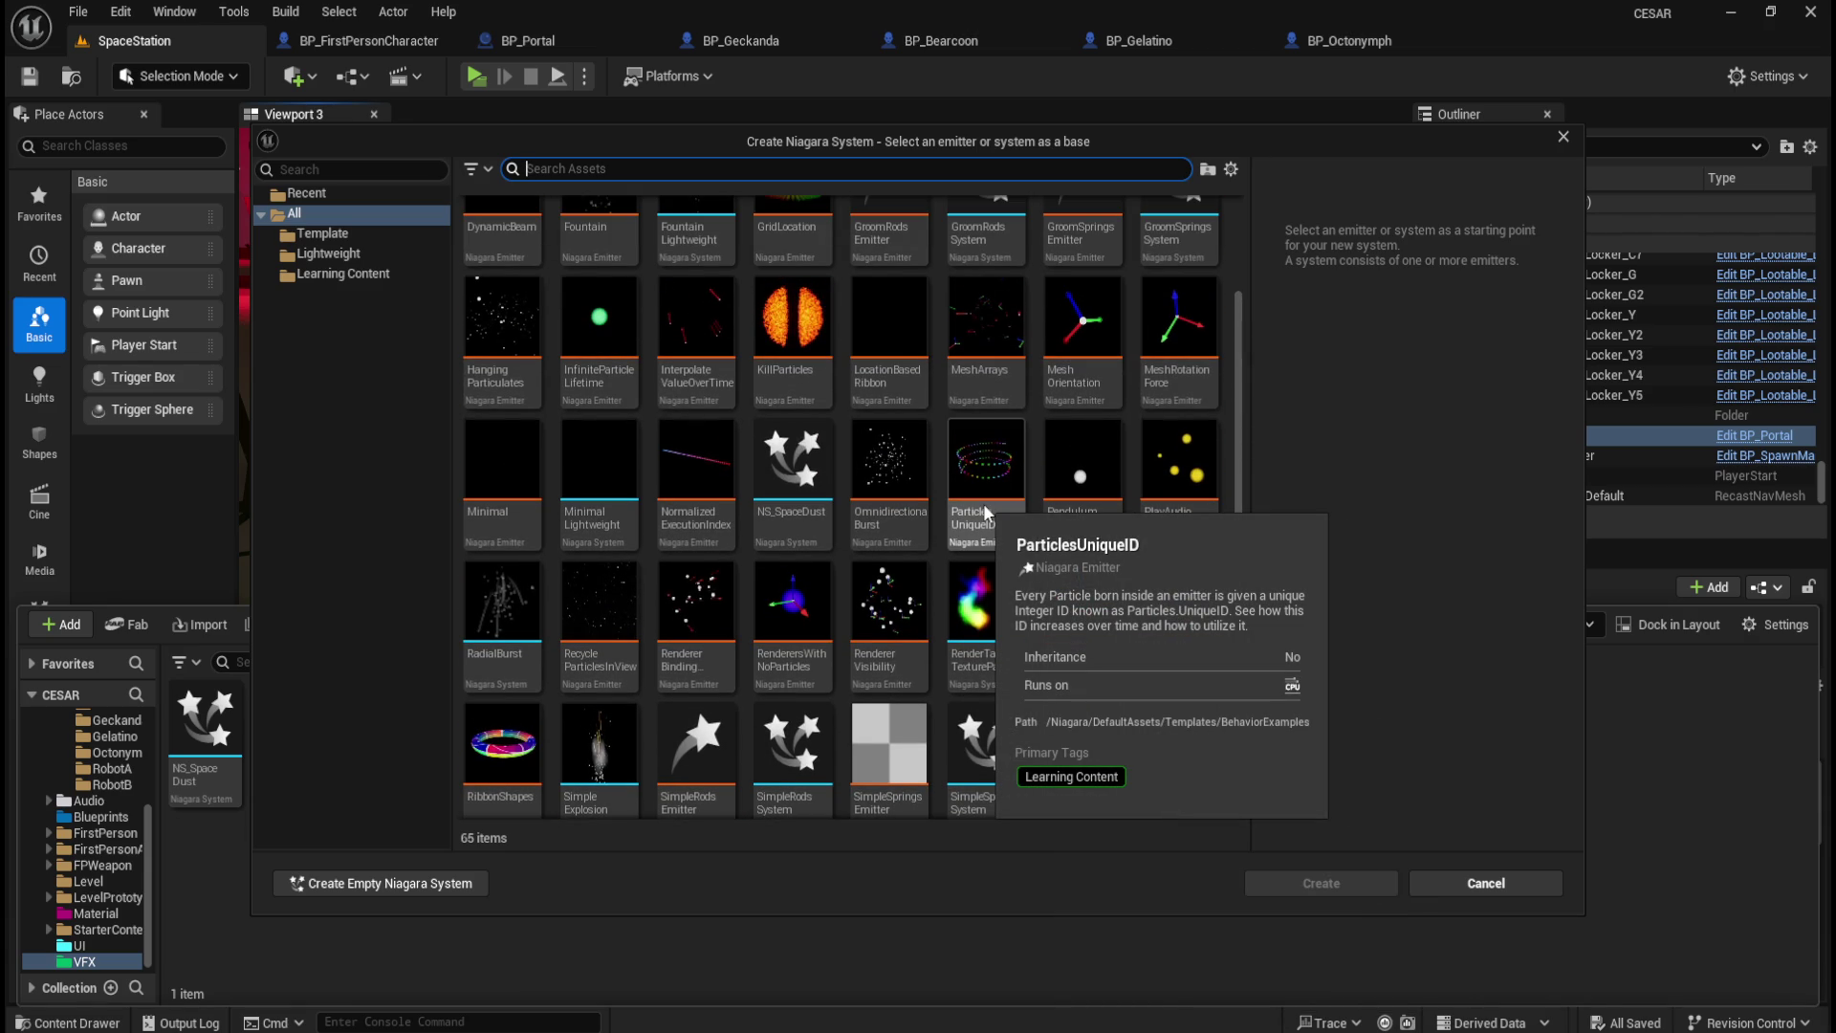
scroll(985, 516, "up", 2)
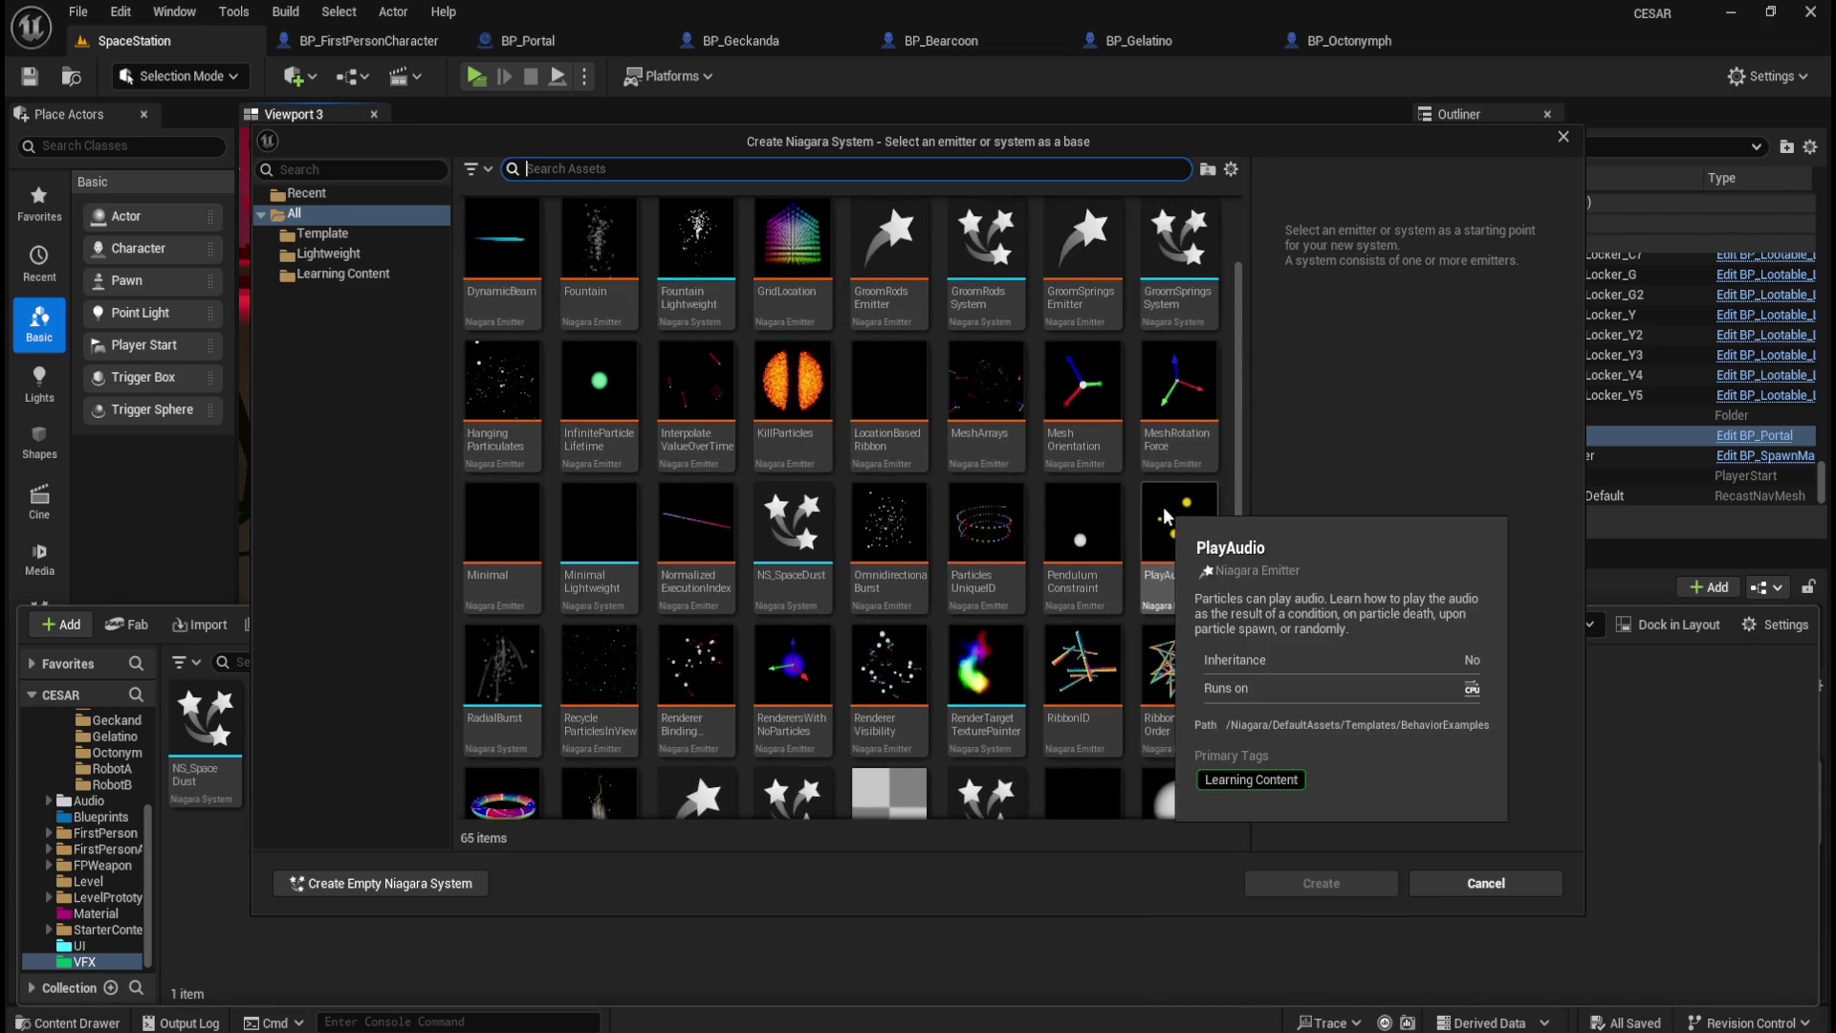
scroll(1166, 541, "up", 1)
mouse_move(858, 687)
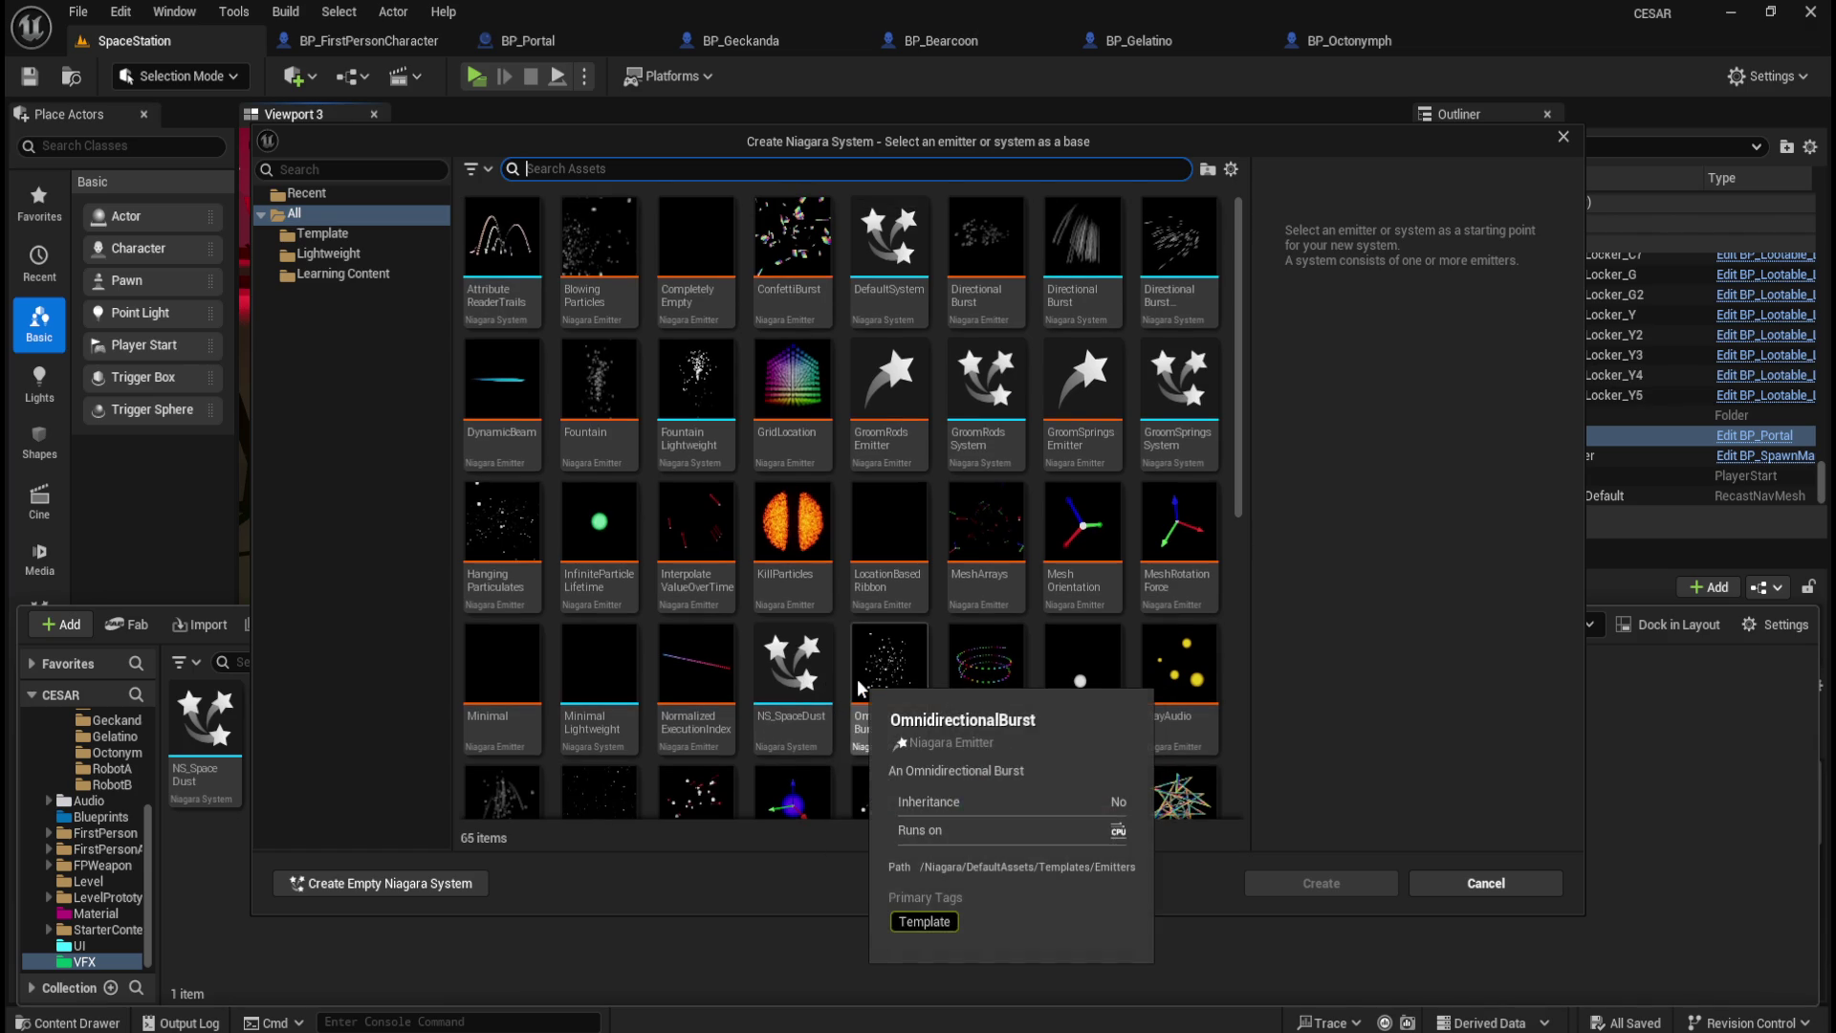
mouse_move(514, 409)
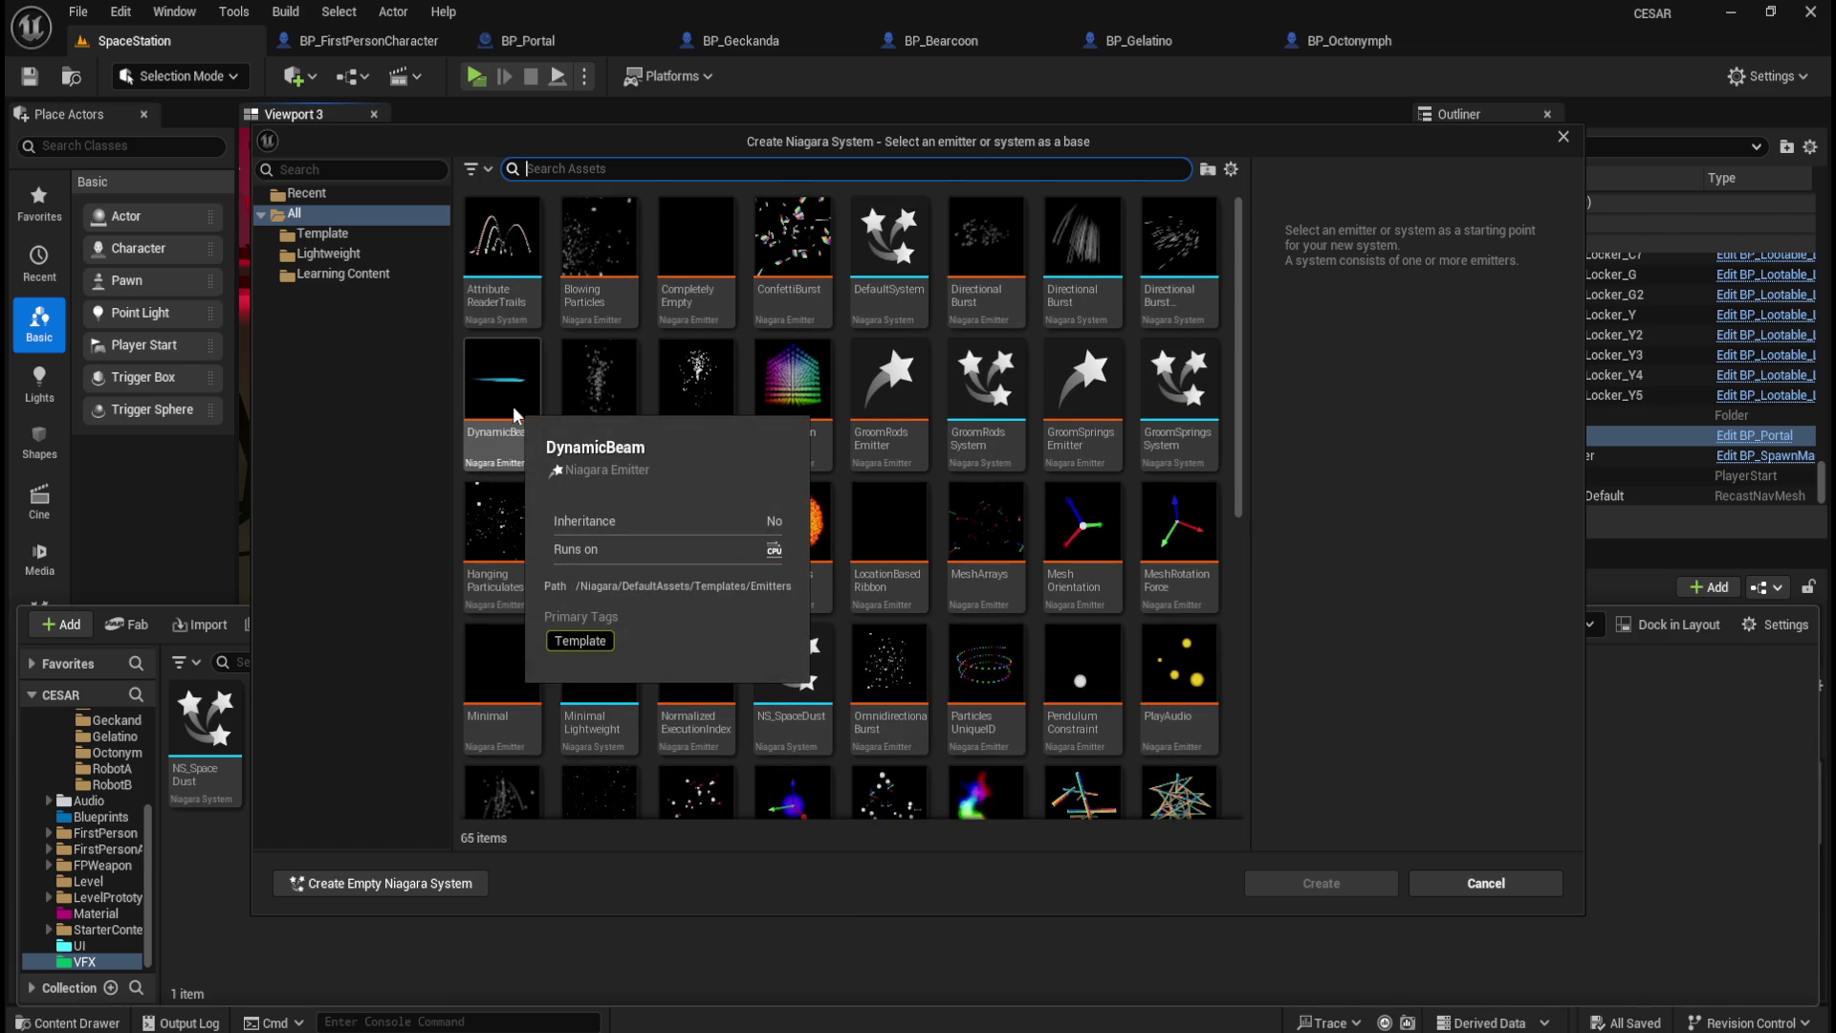
mouse_move(995, 464)
mouse_move(987, 571)
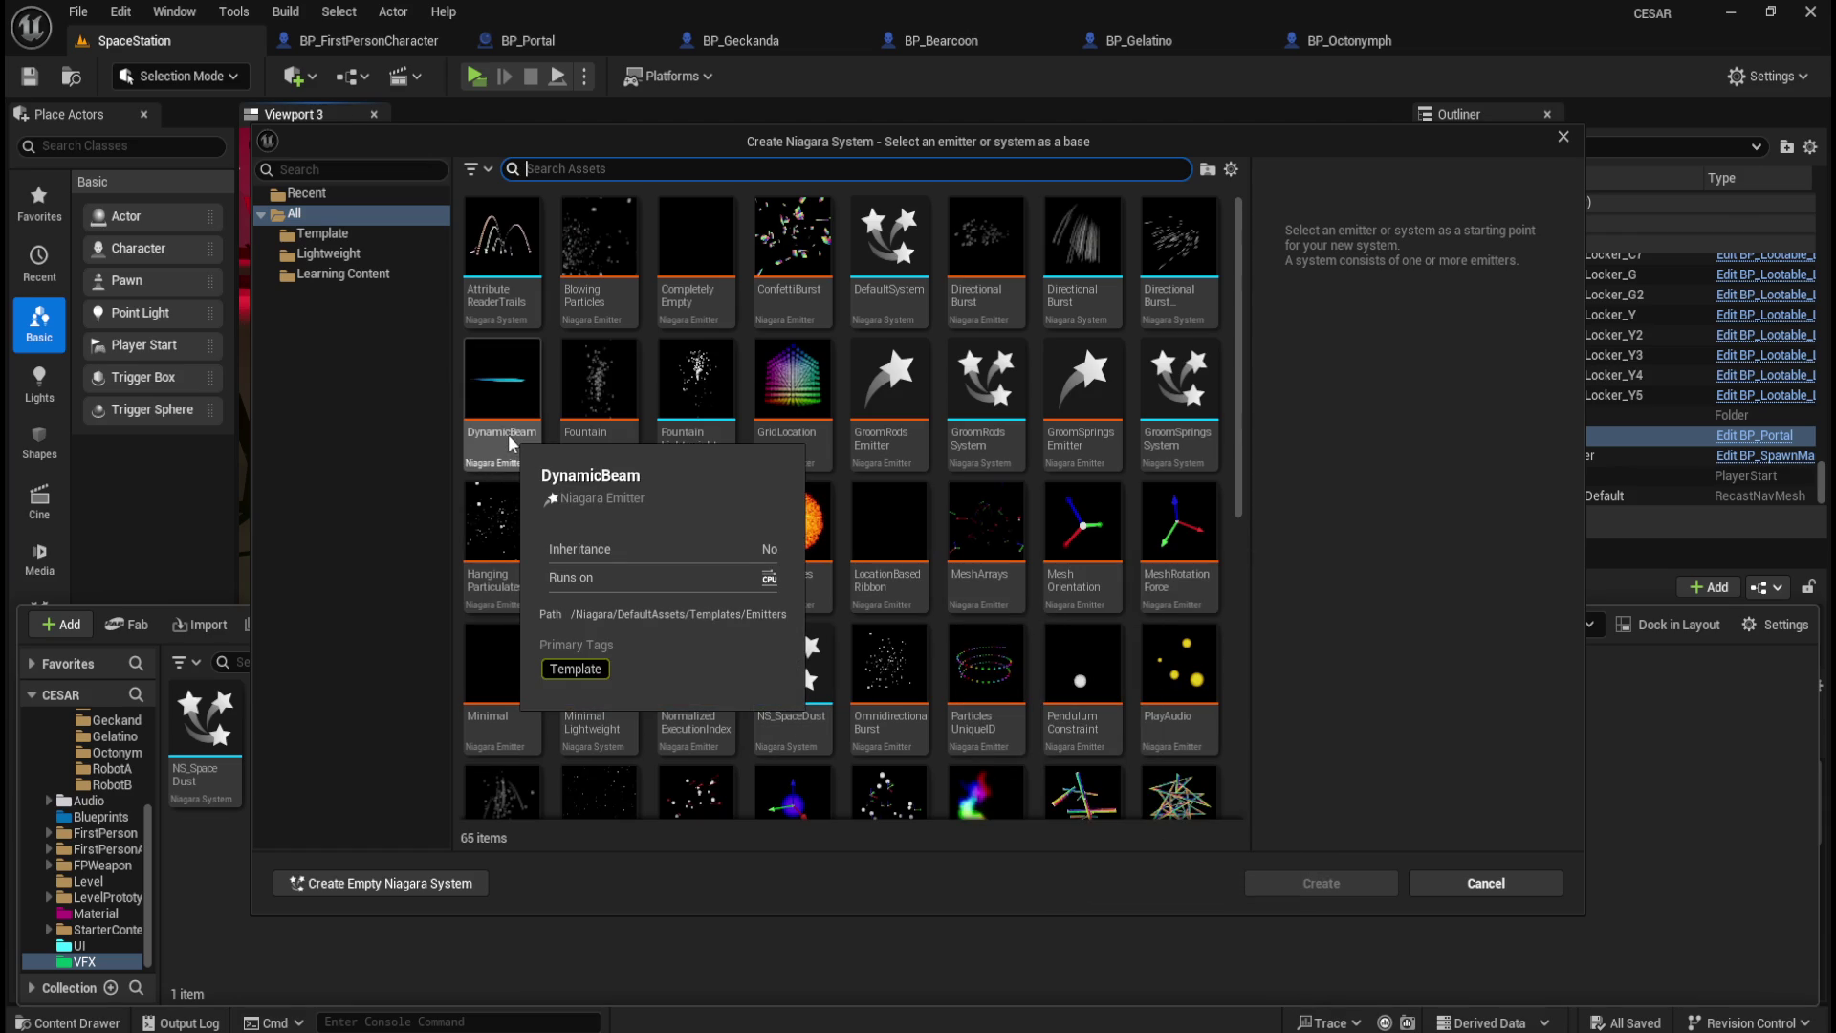
mouse_move(616, 417)
mouse_move(701, 432)
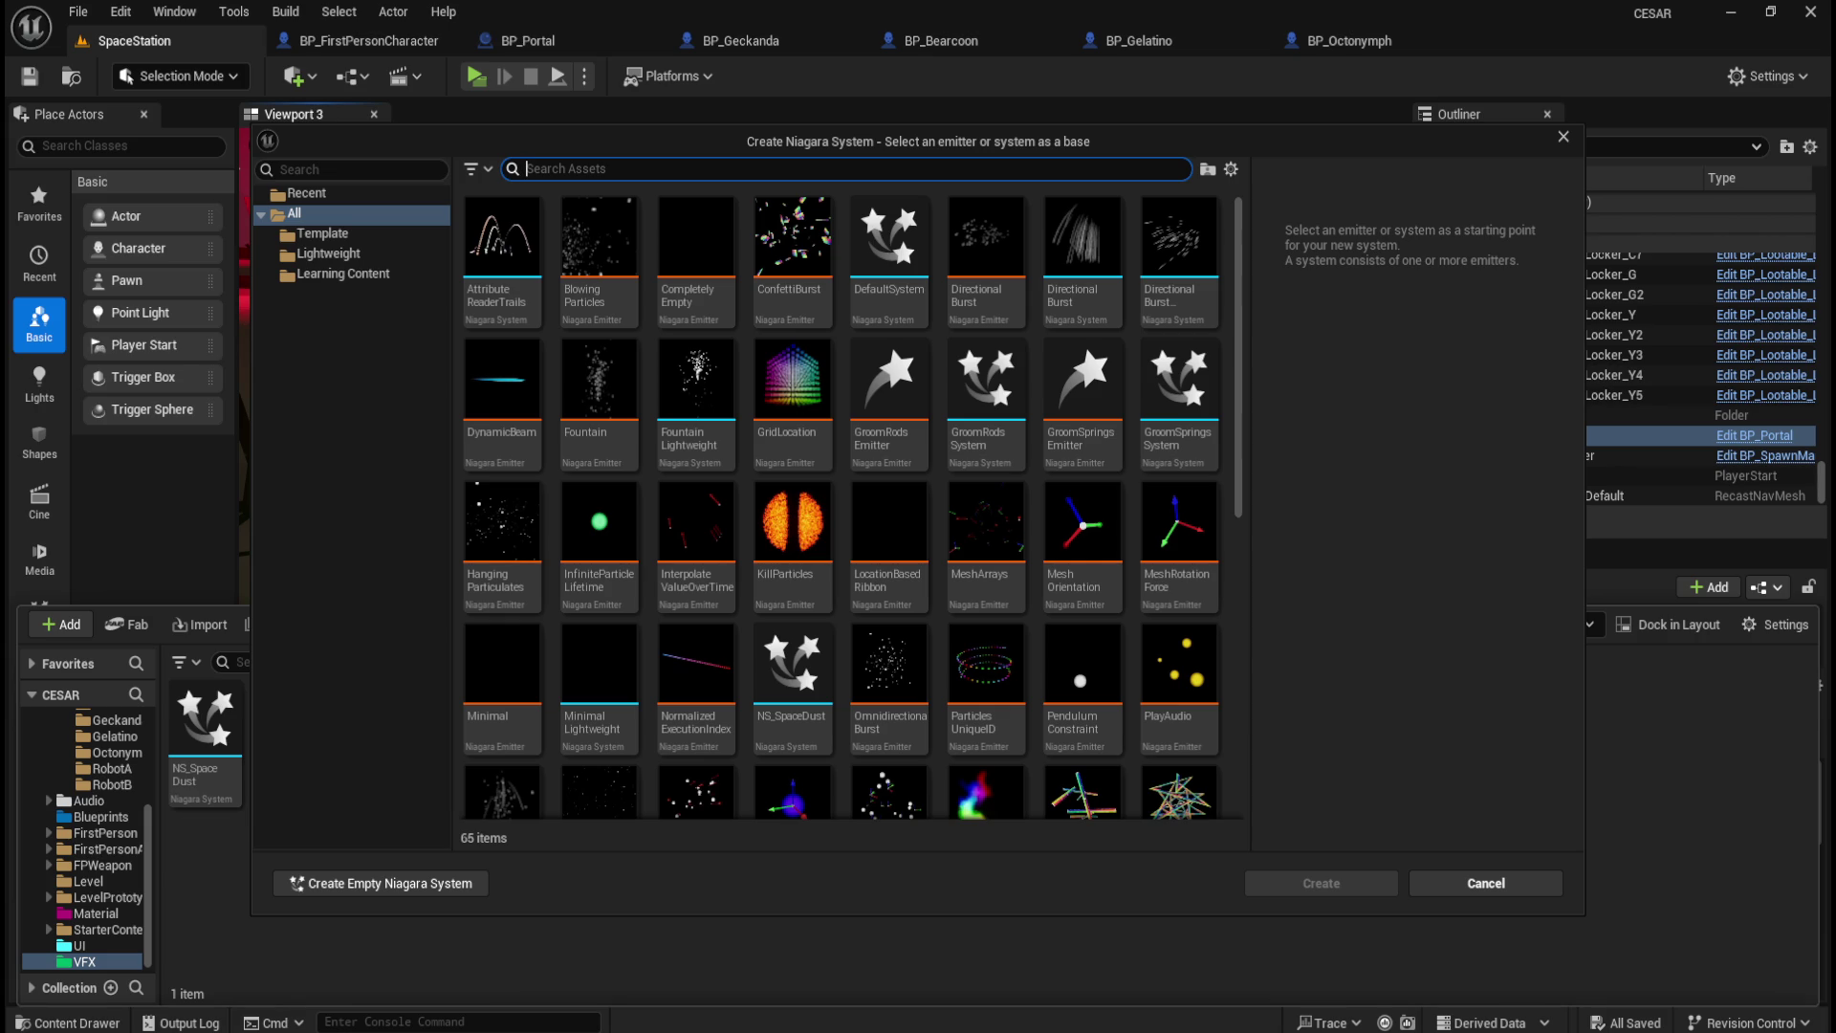
scroll(949, 531, "down", 2)
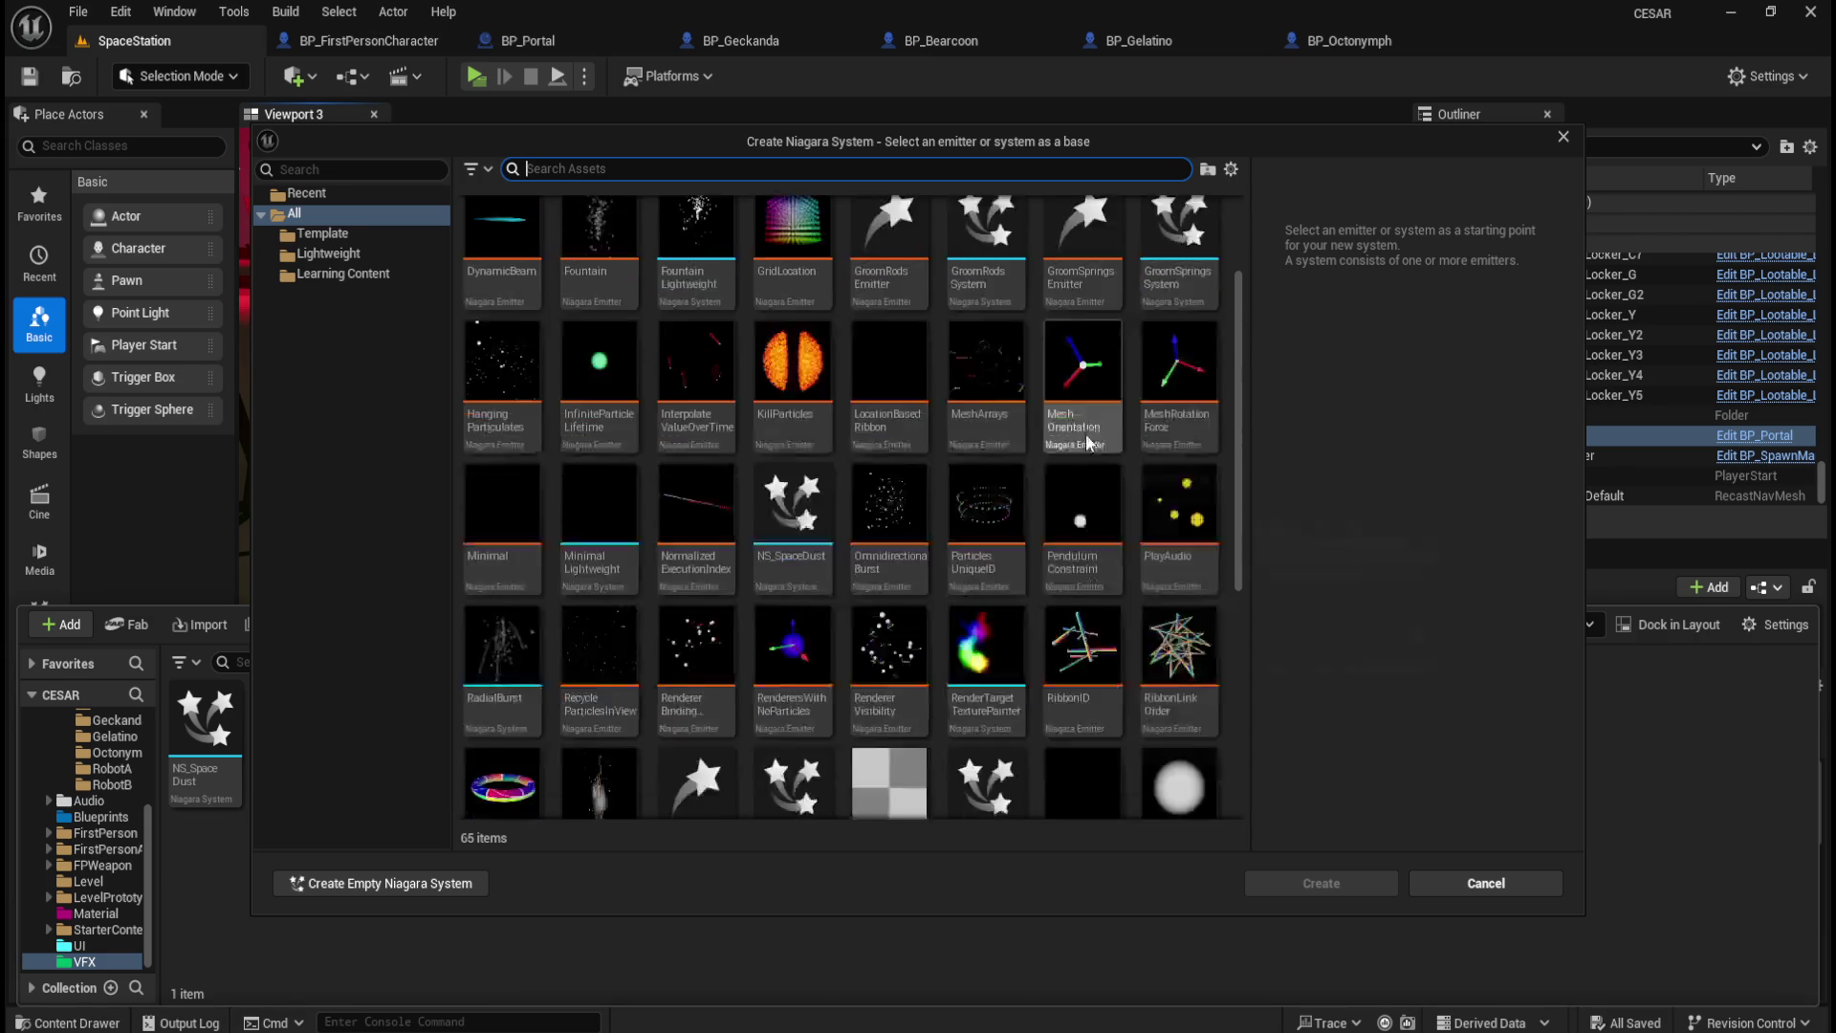
scroll(1090, 373, "down", 4)
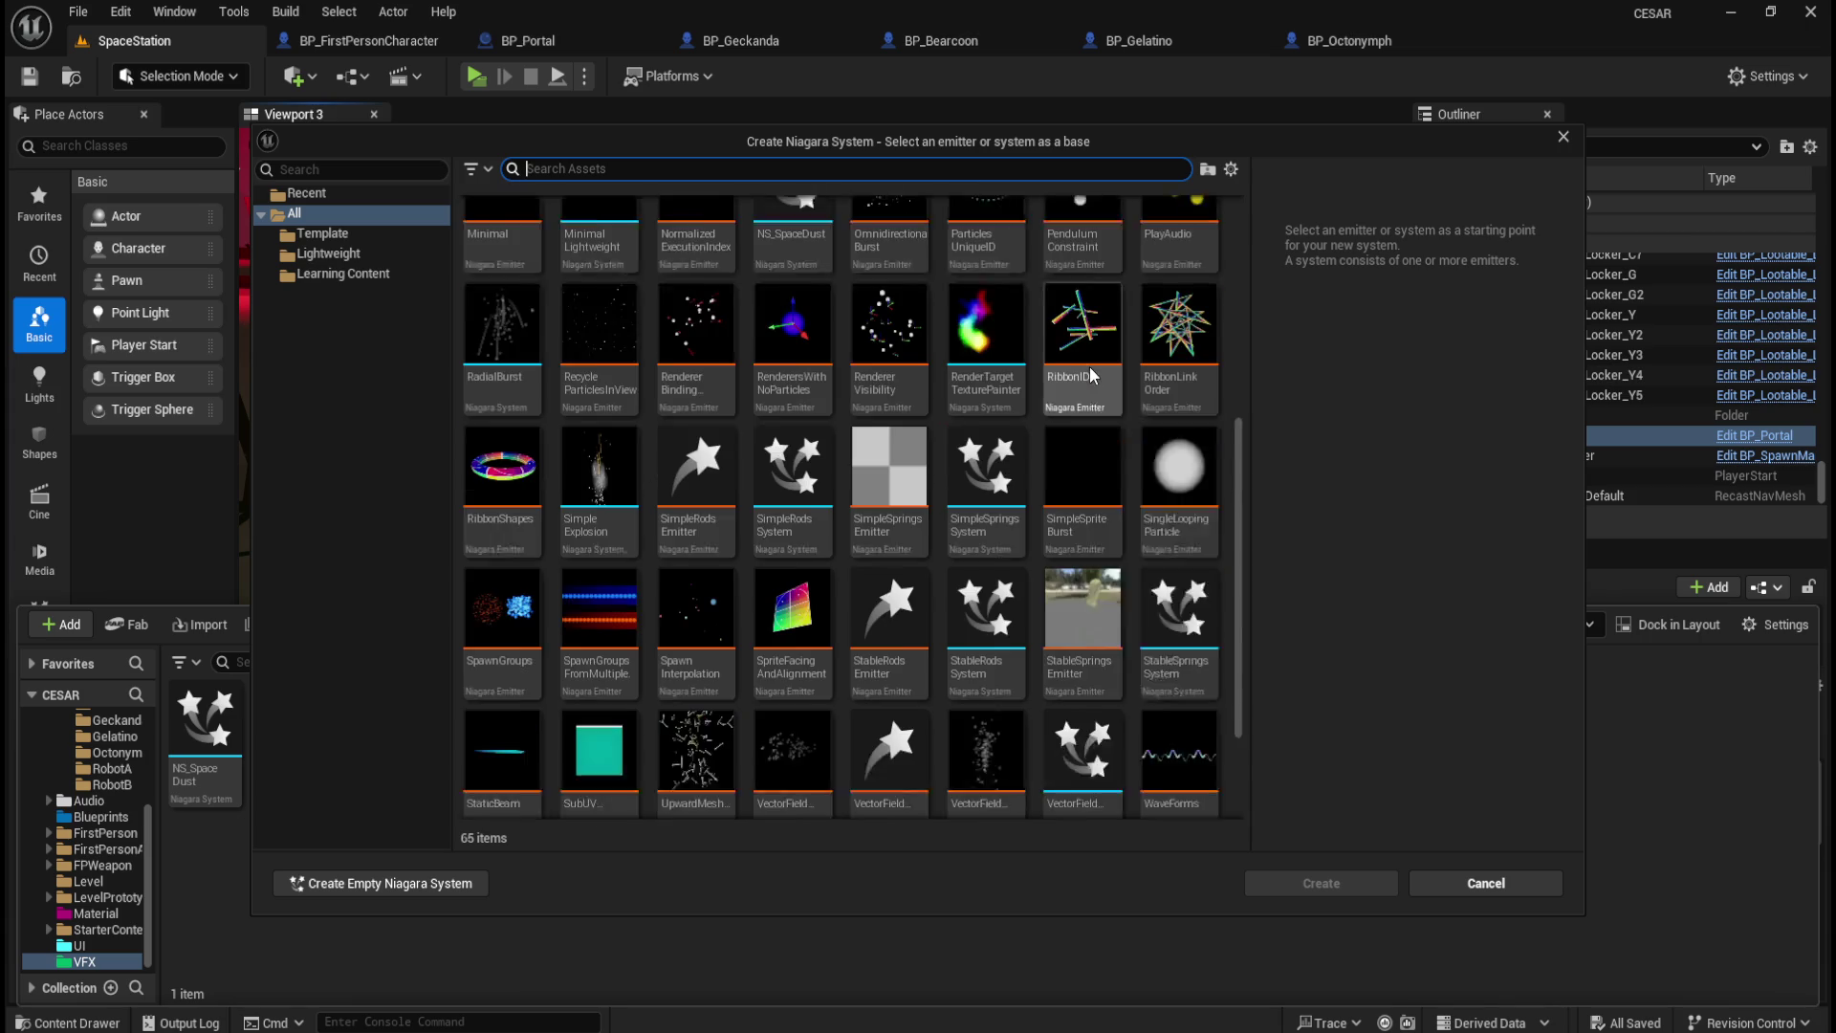
scroll(933, 350, "down", 2)
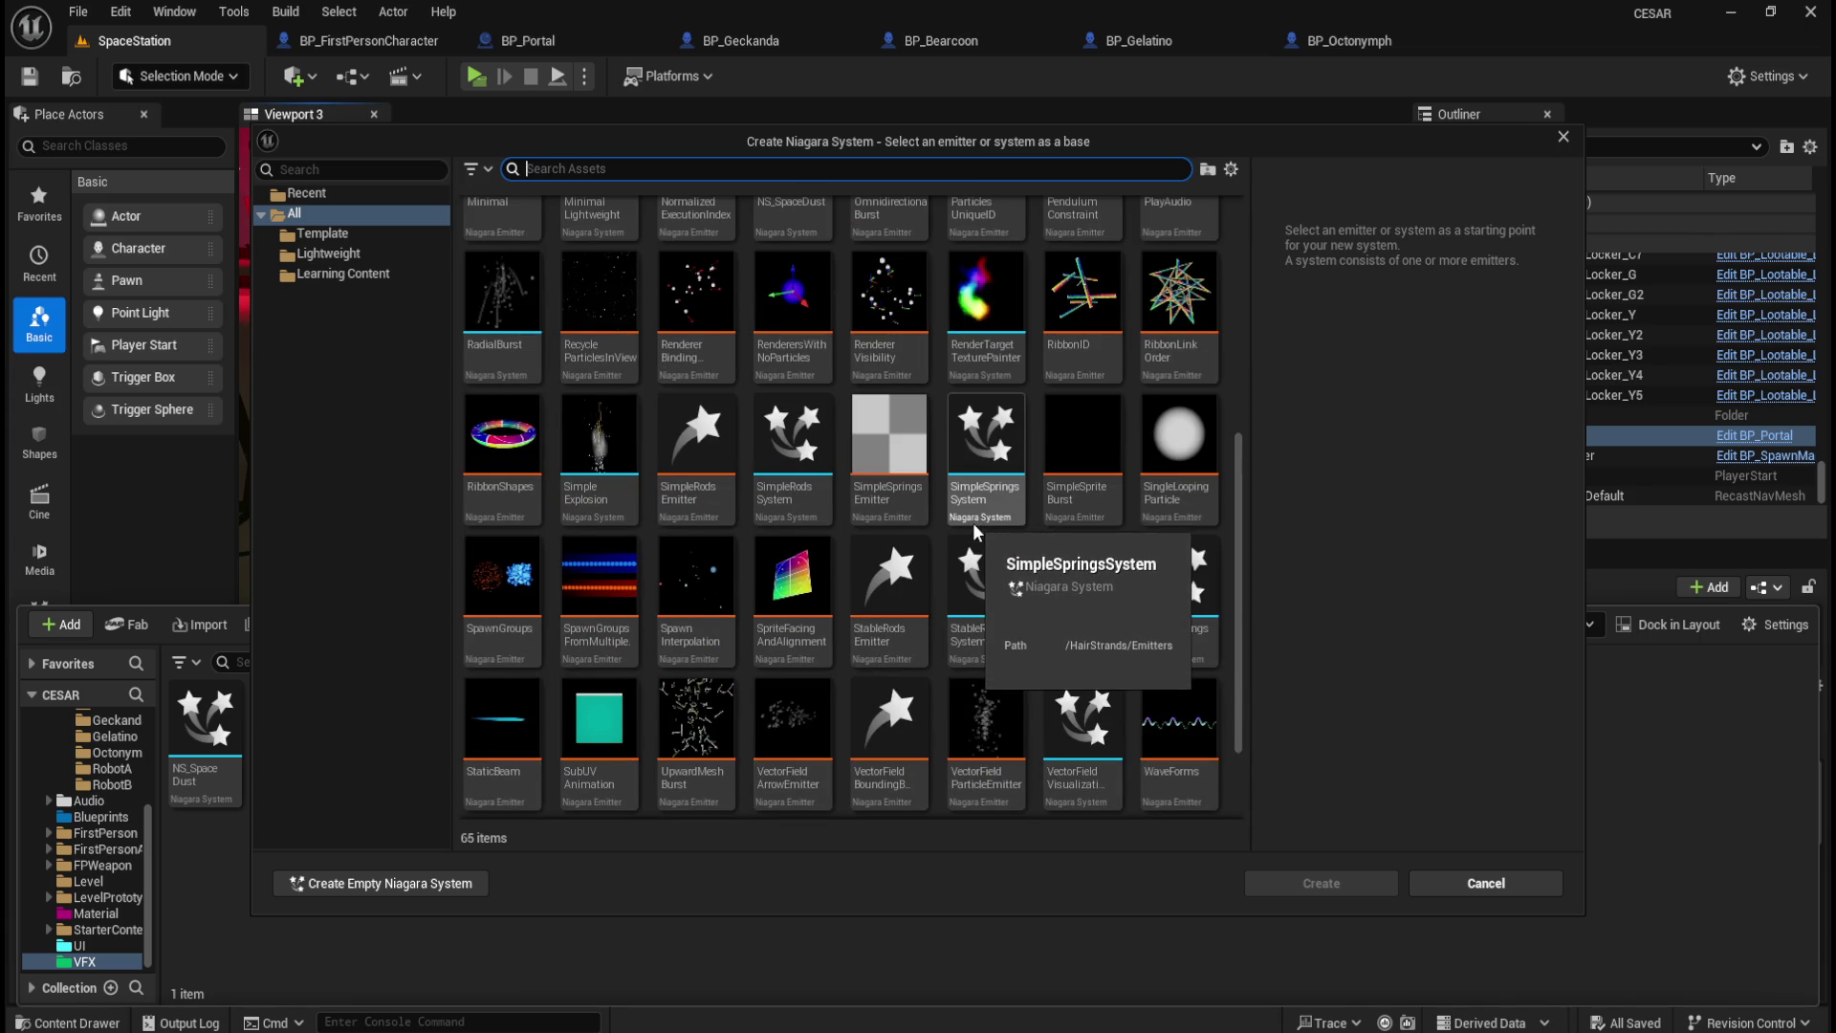
scroll(970, 526, "down", 1)
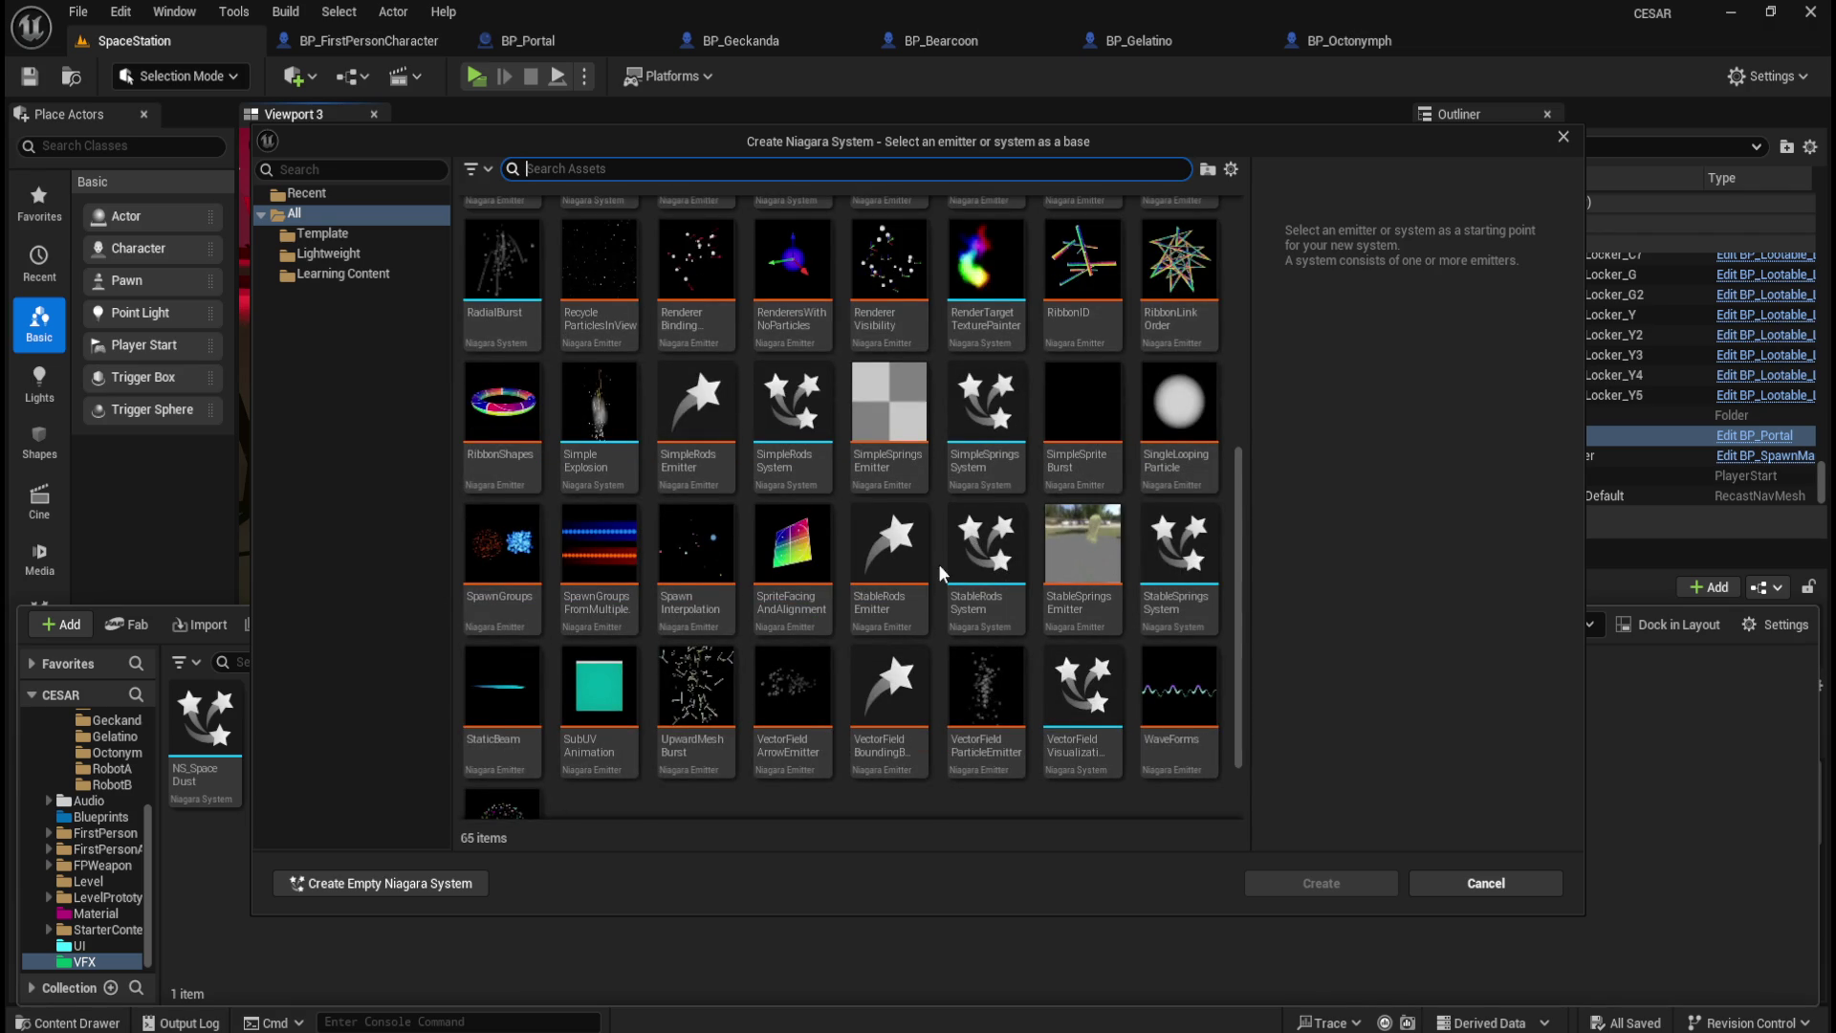
scroll(941, 560, "down", 2)
scroll(809, 509, "down", 1)
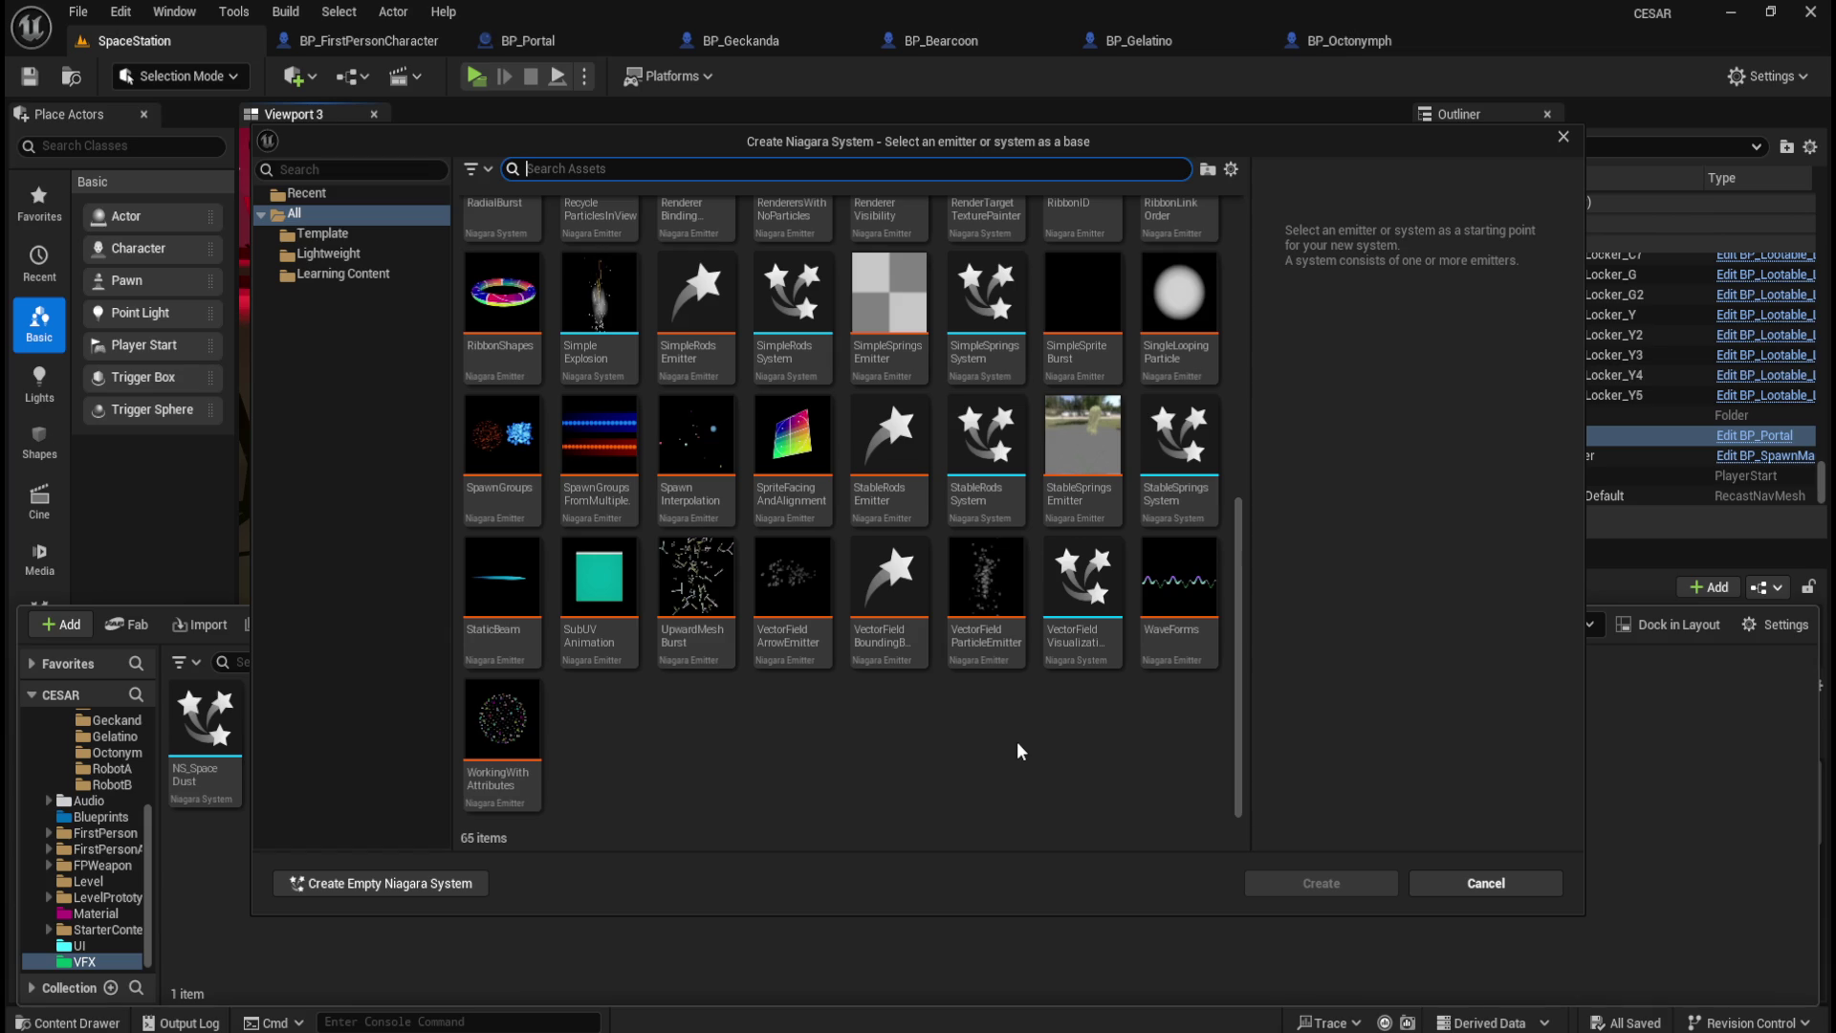
scroll(1015, 742, "up", 3)
mouse_move(1015, 742)
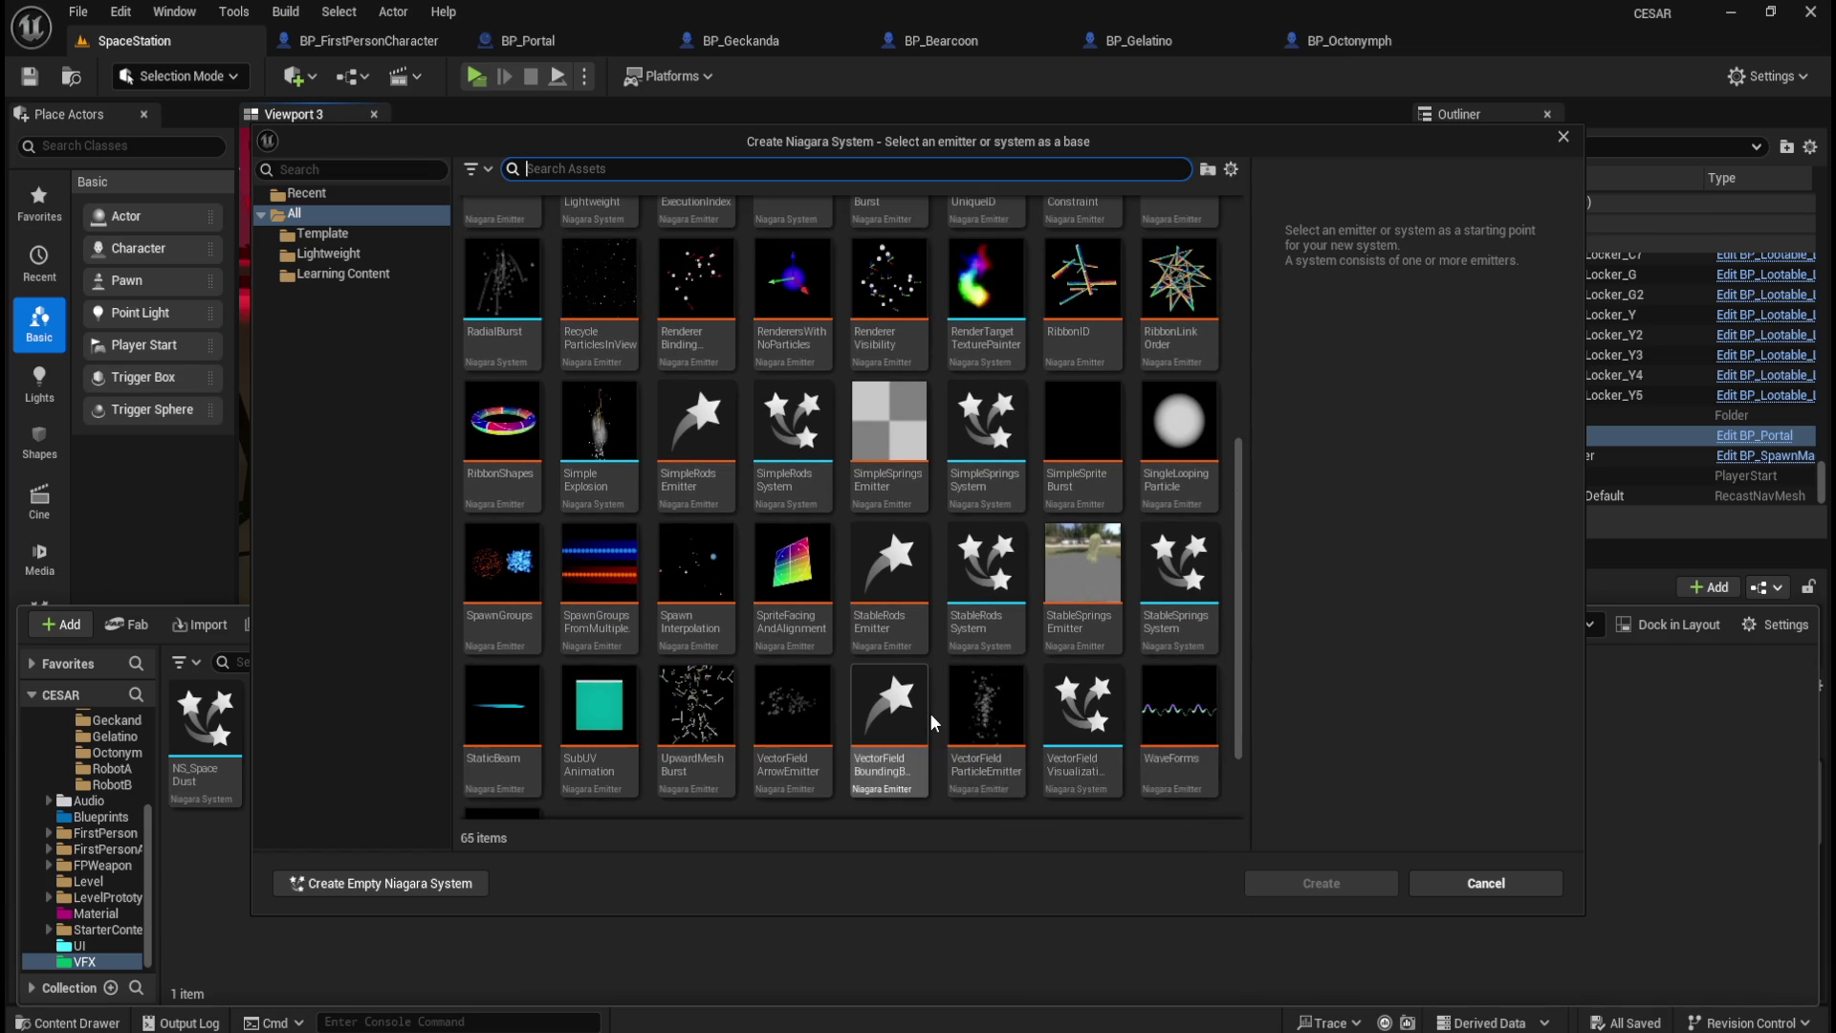
scroll(929, 711, "up", 4)
mouse_move(932, 715)
scroll(930, 716, "up", 2)
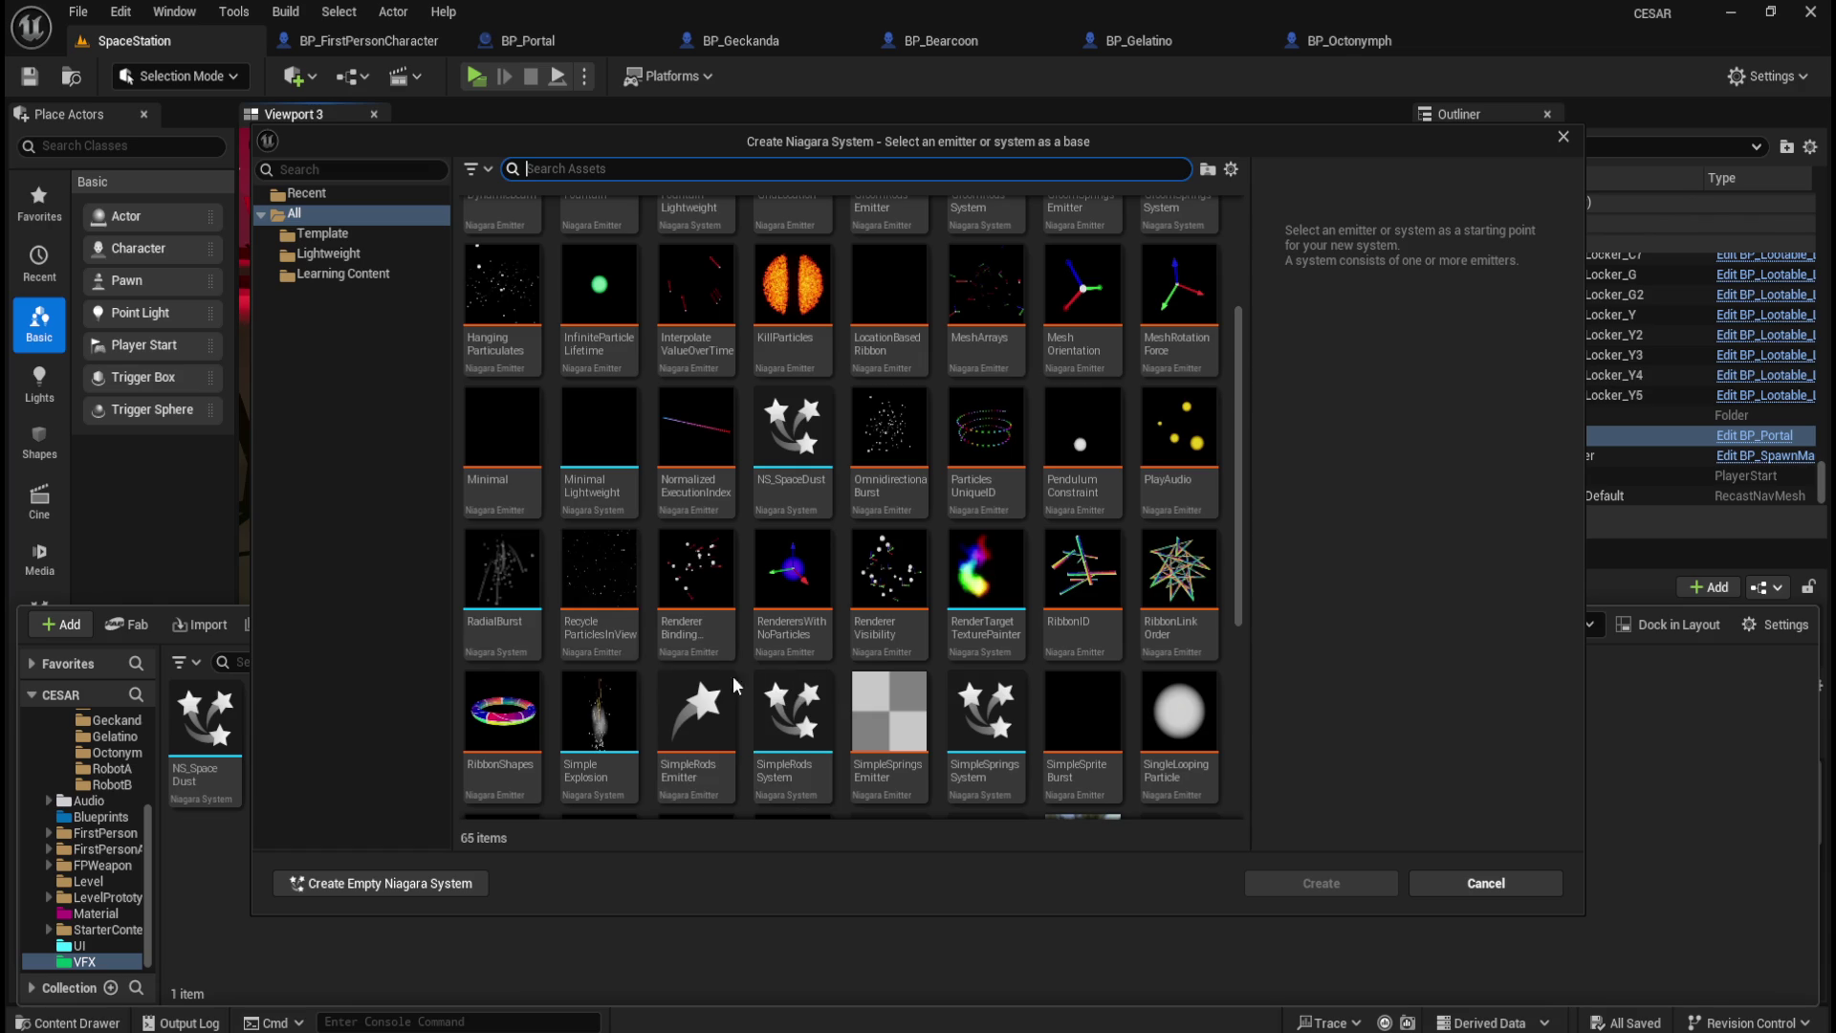
mouse_move(501, 617)
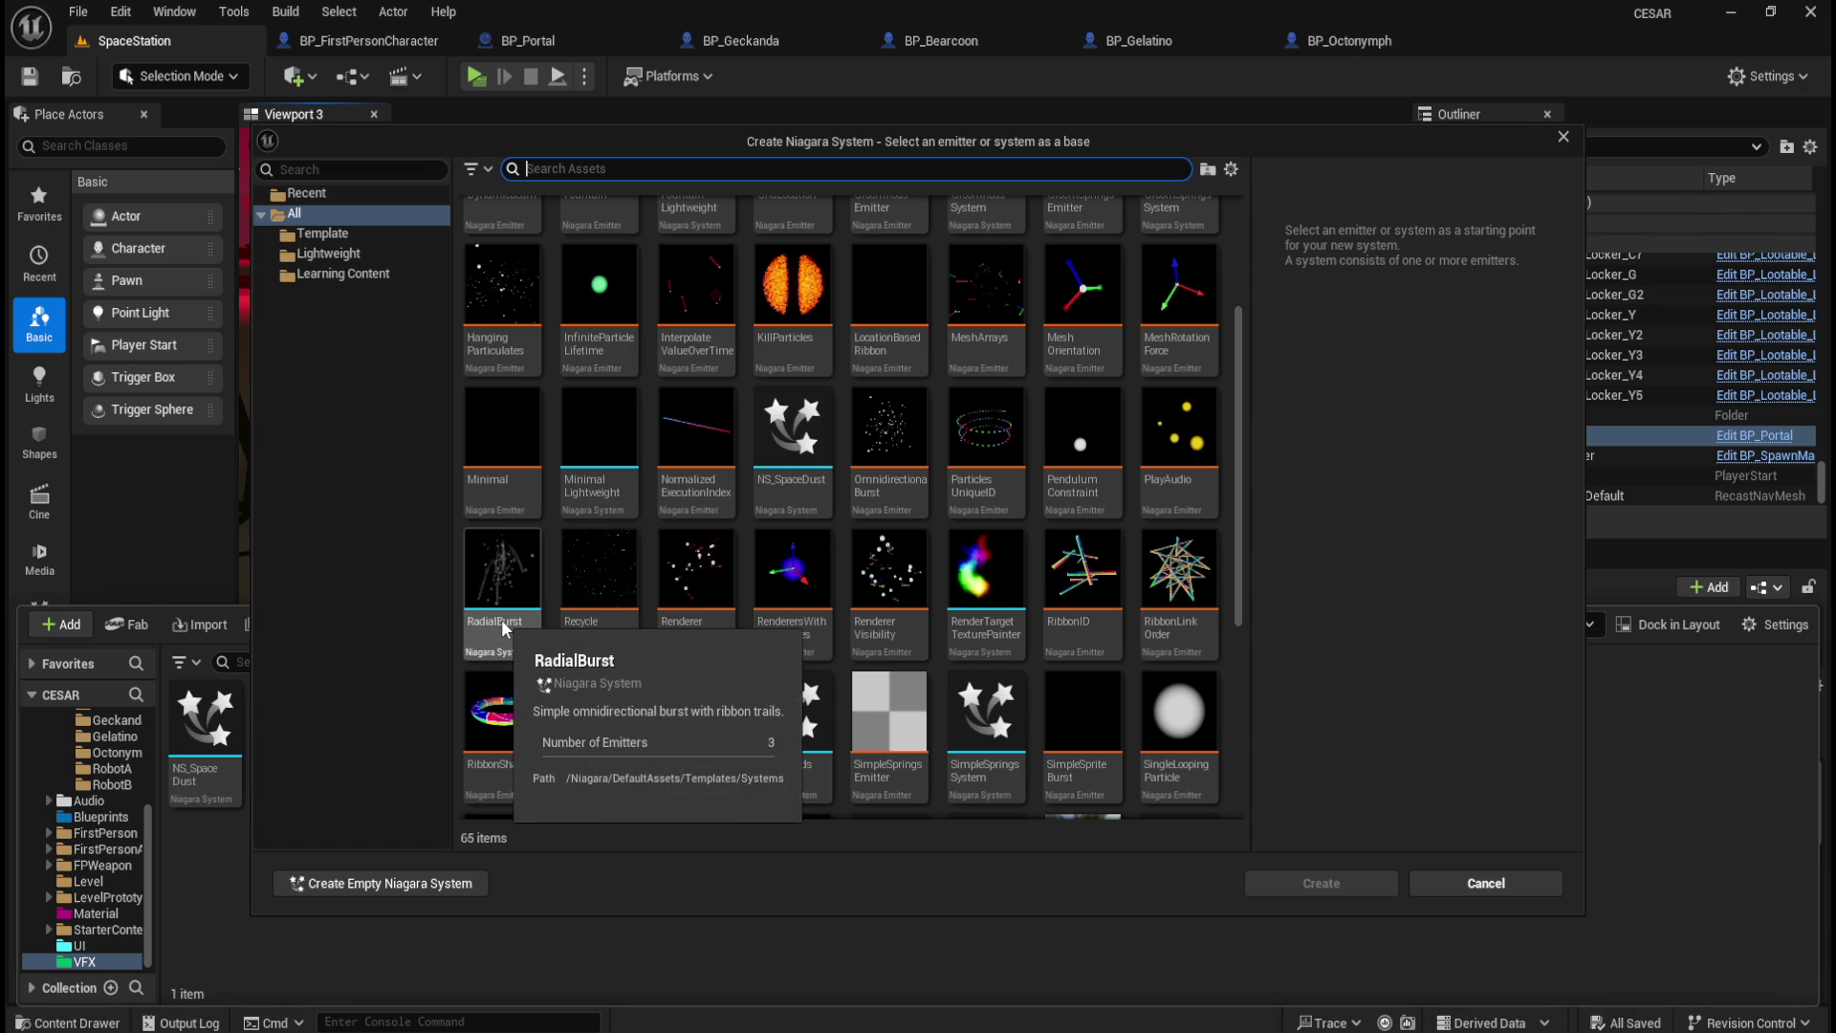
Step: Pick the RibbonID template and create the system in the VFX folder
scroll(506, 617, "up", 2)
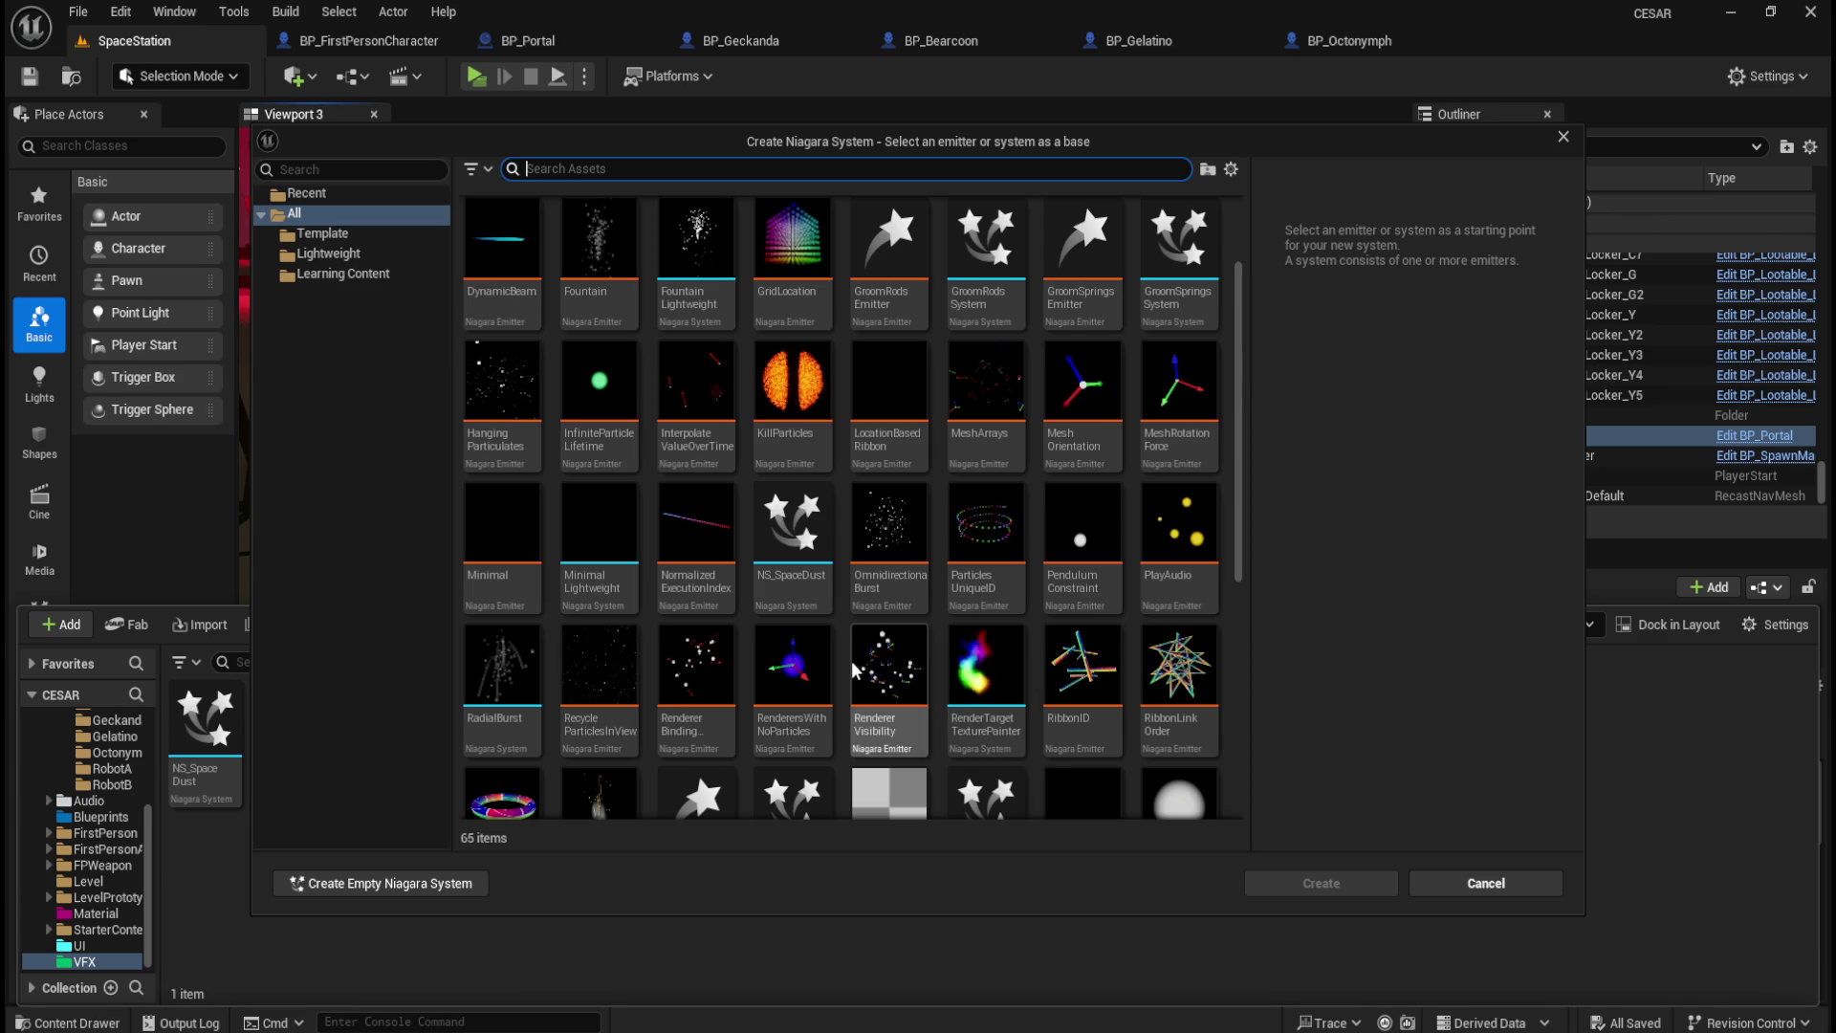
mouse_move(811, 677)
scroll(810, 677, "down", 2)
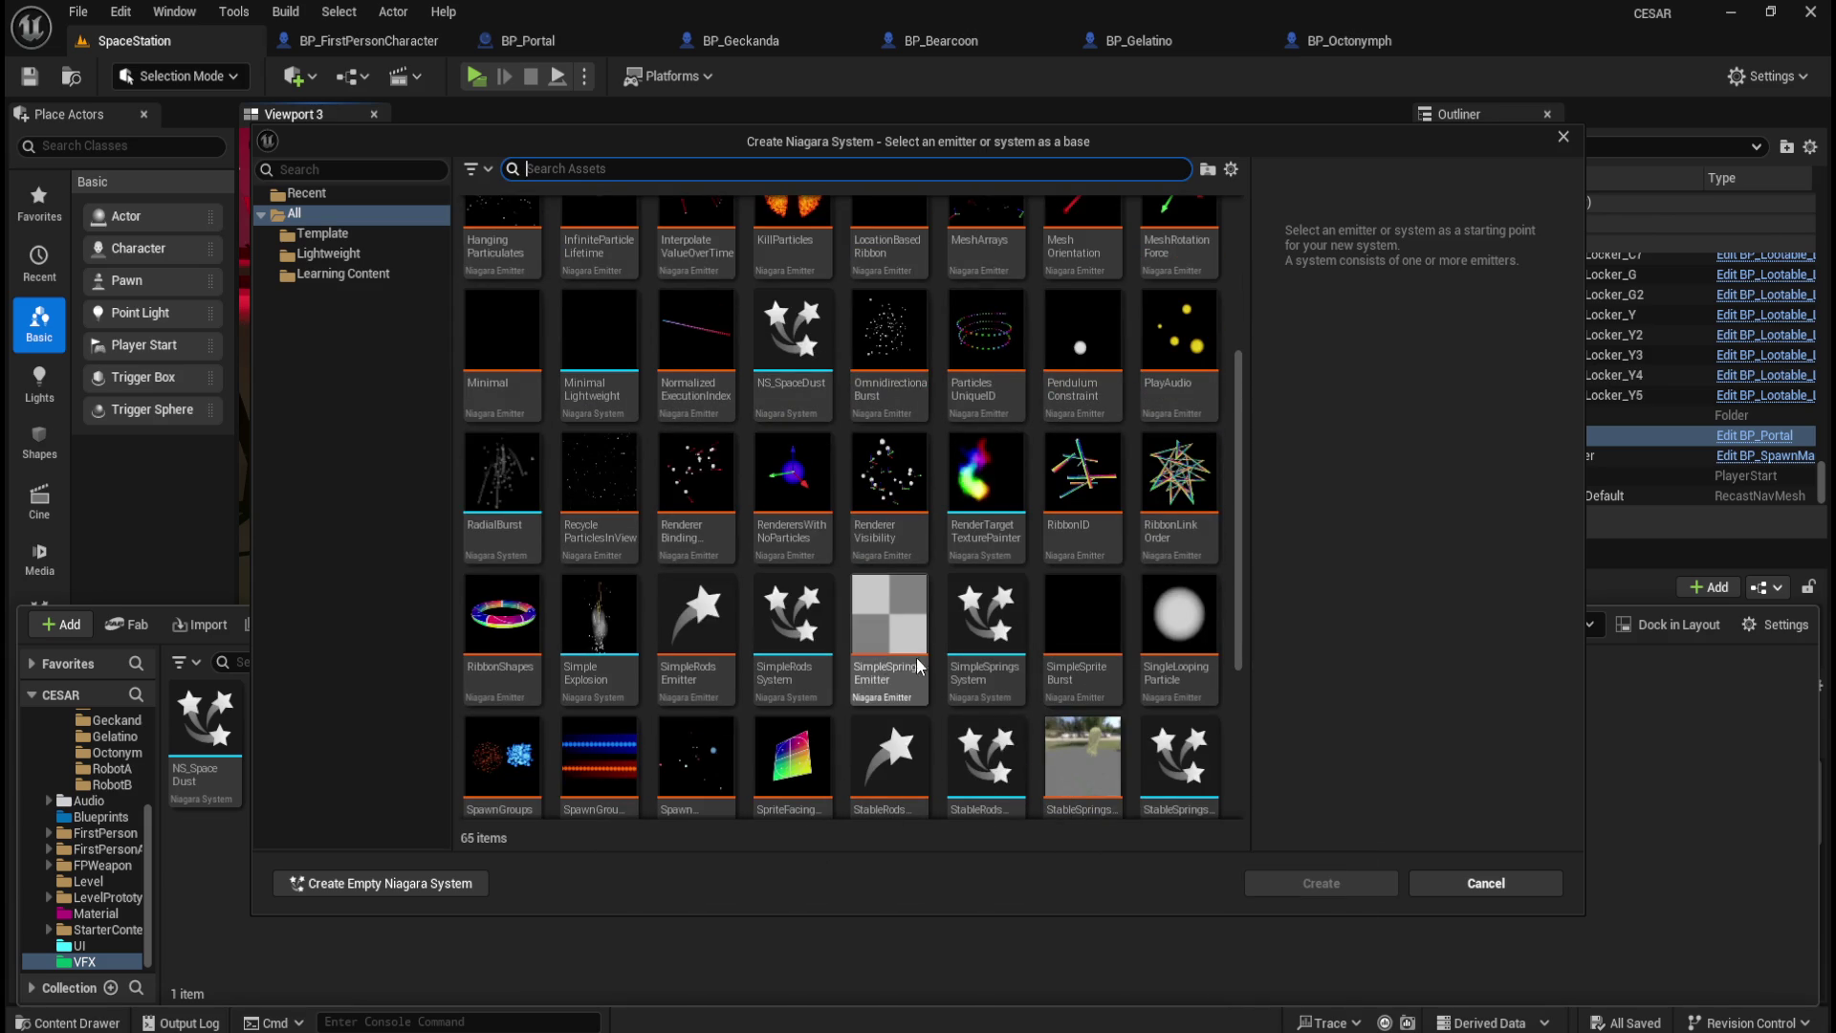
mouse_move(1096, 523)
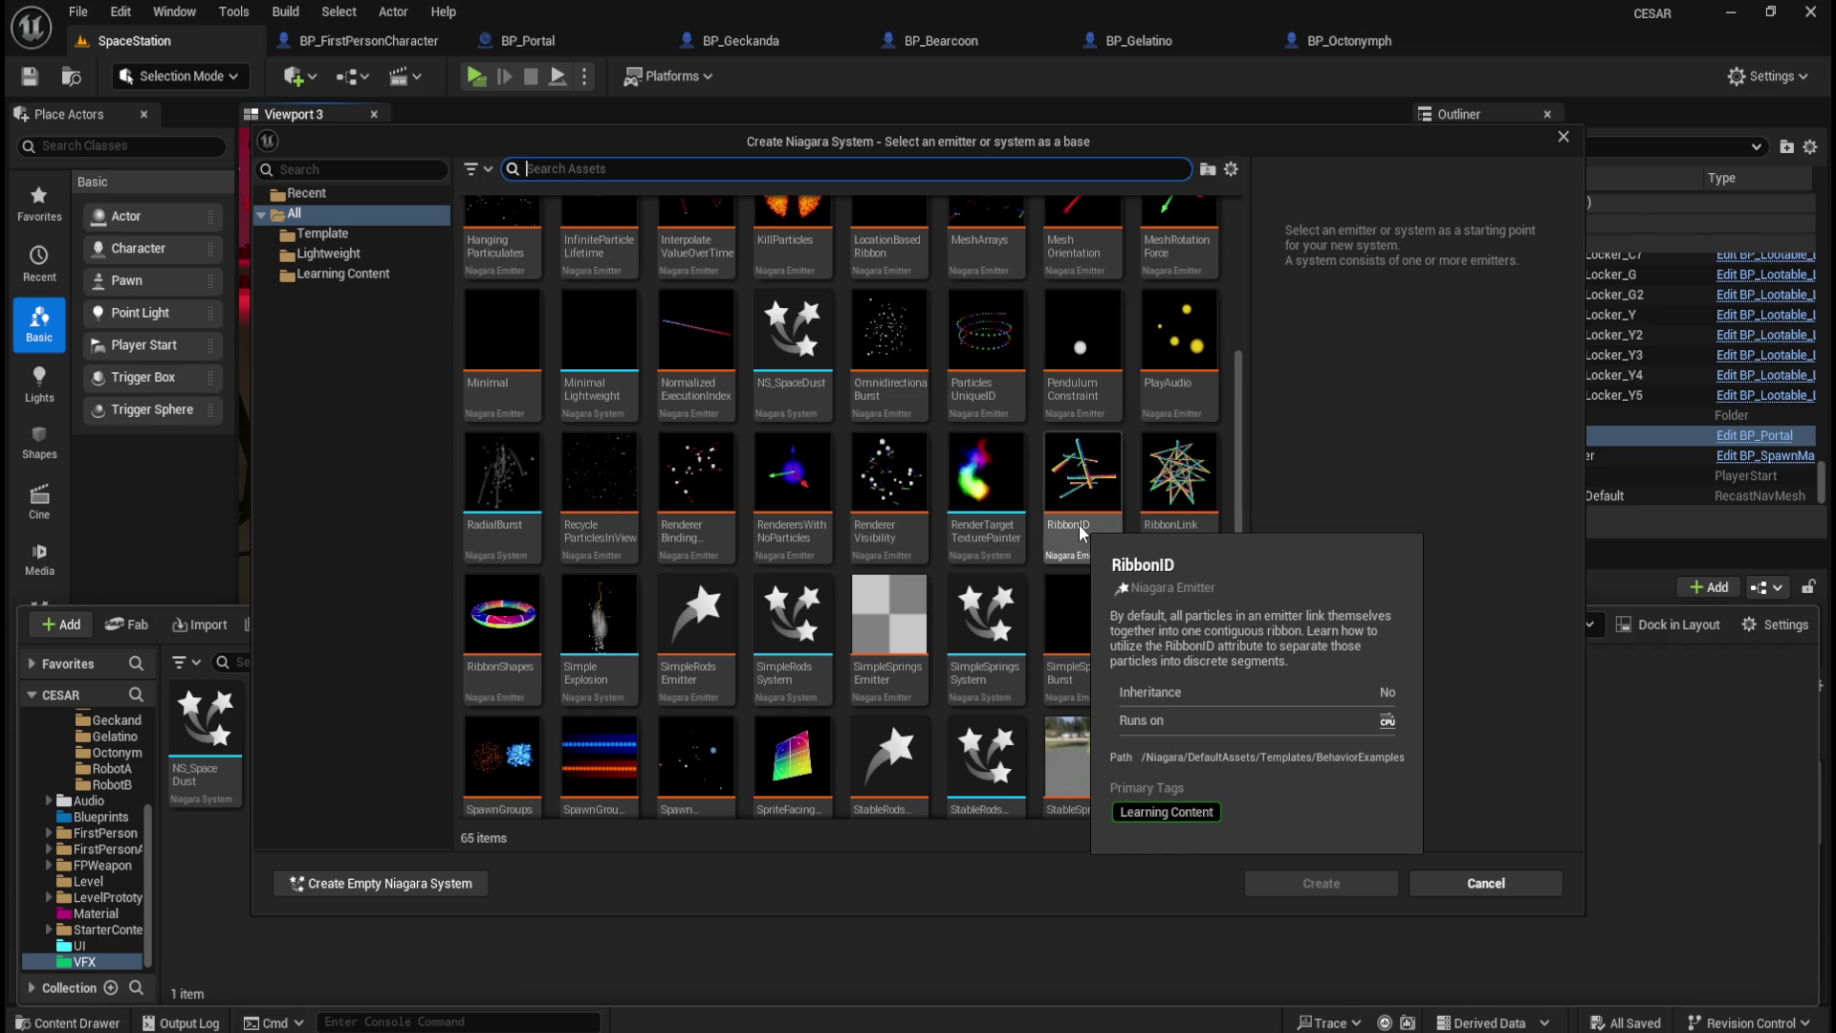
left_click(1079, 524)
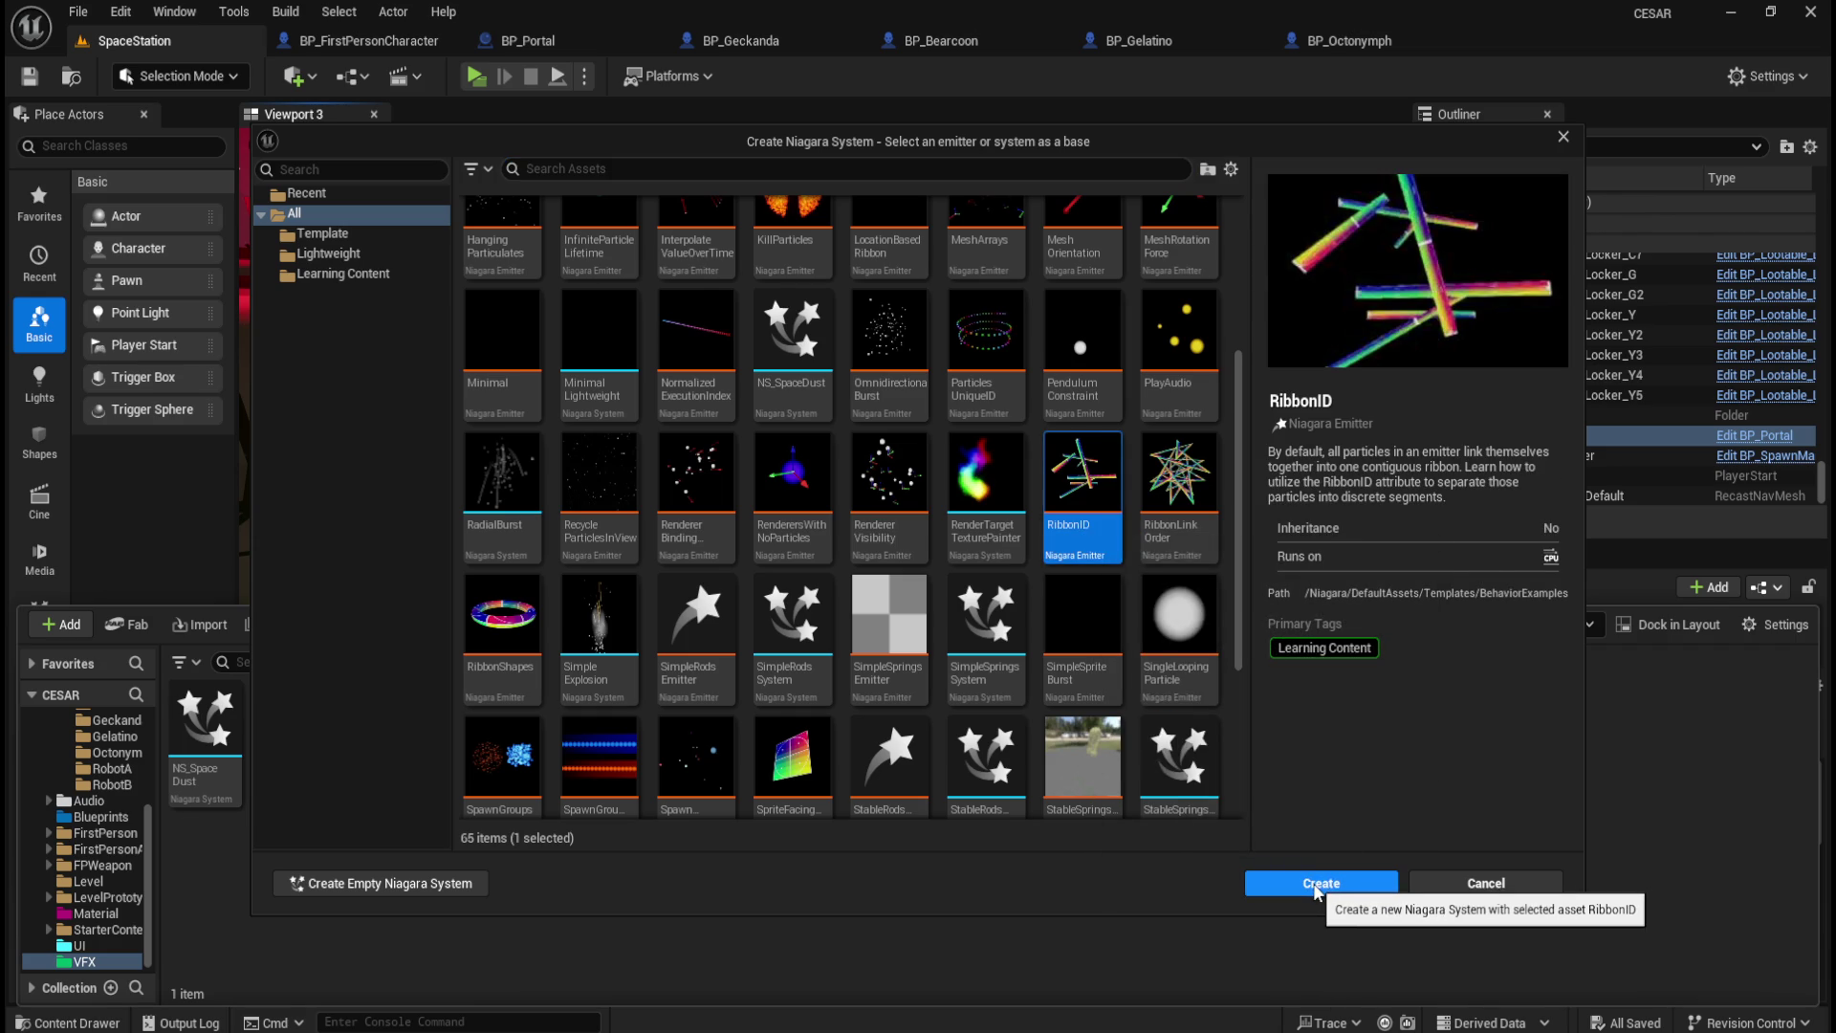
left_click(1318, 884)
Step: Name the new system NS_Portal and open it in the Niagara editor
type("NS_Portal")
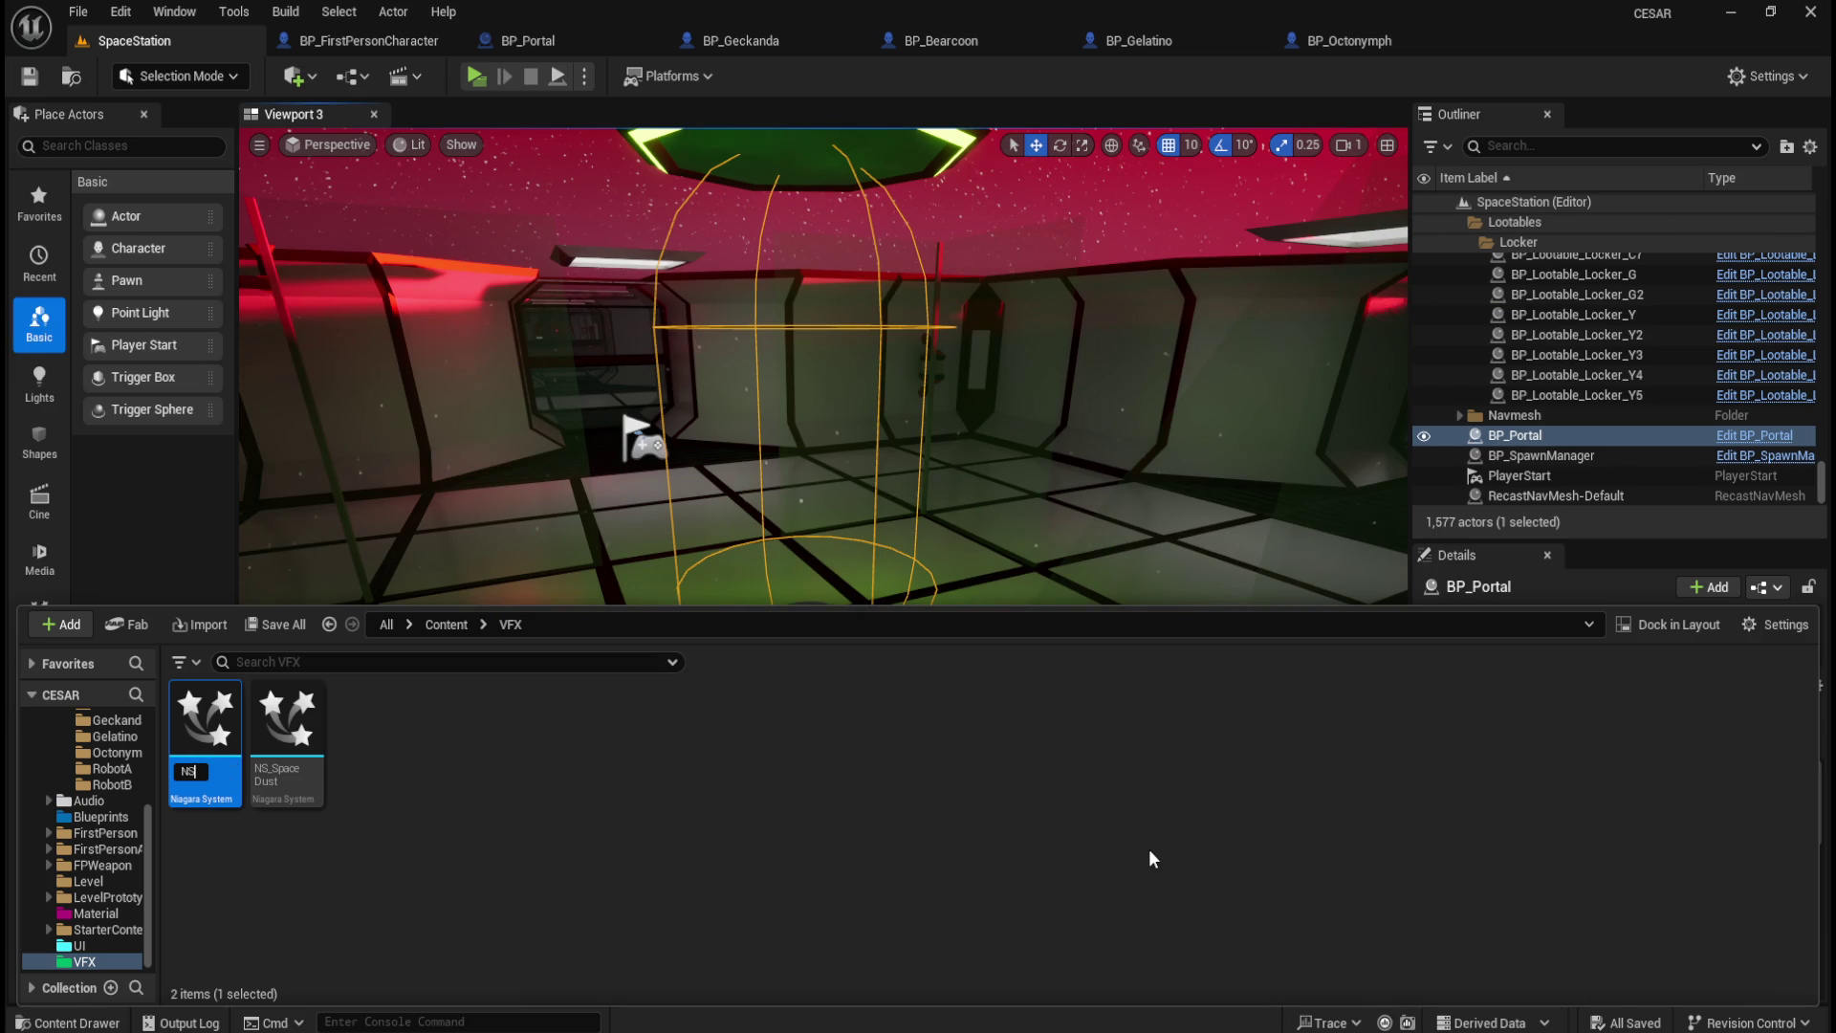
key("Return")
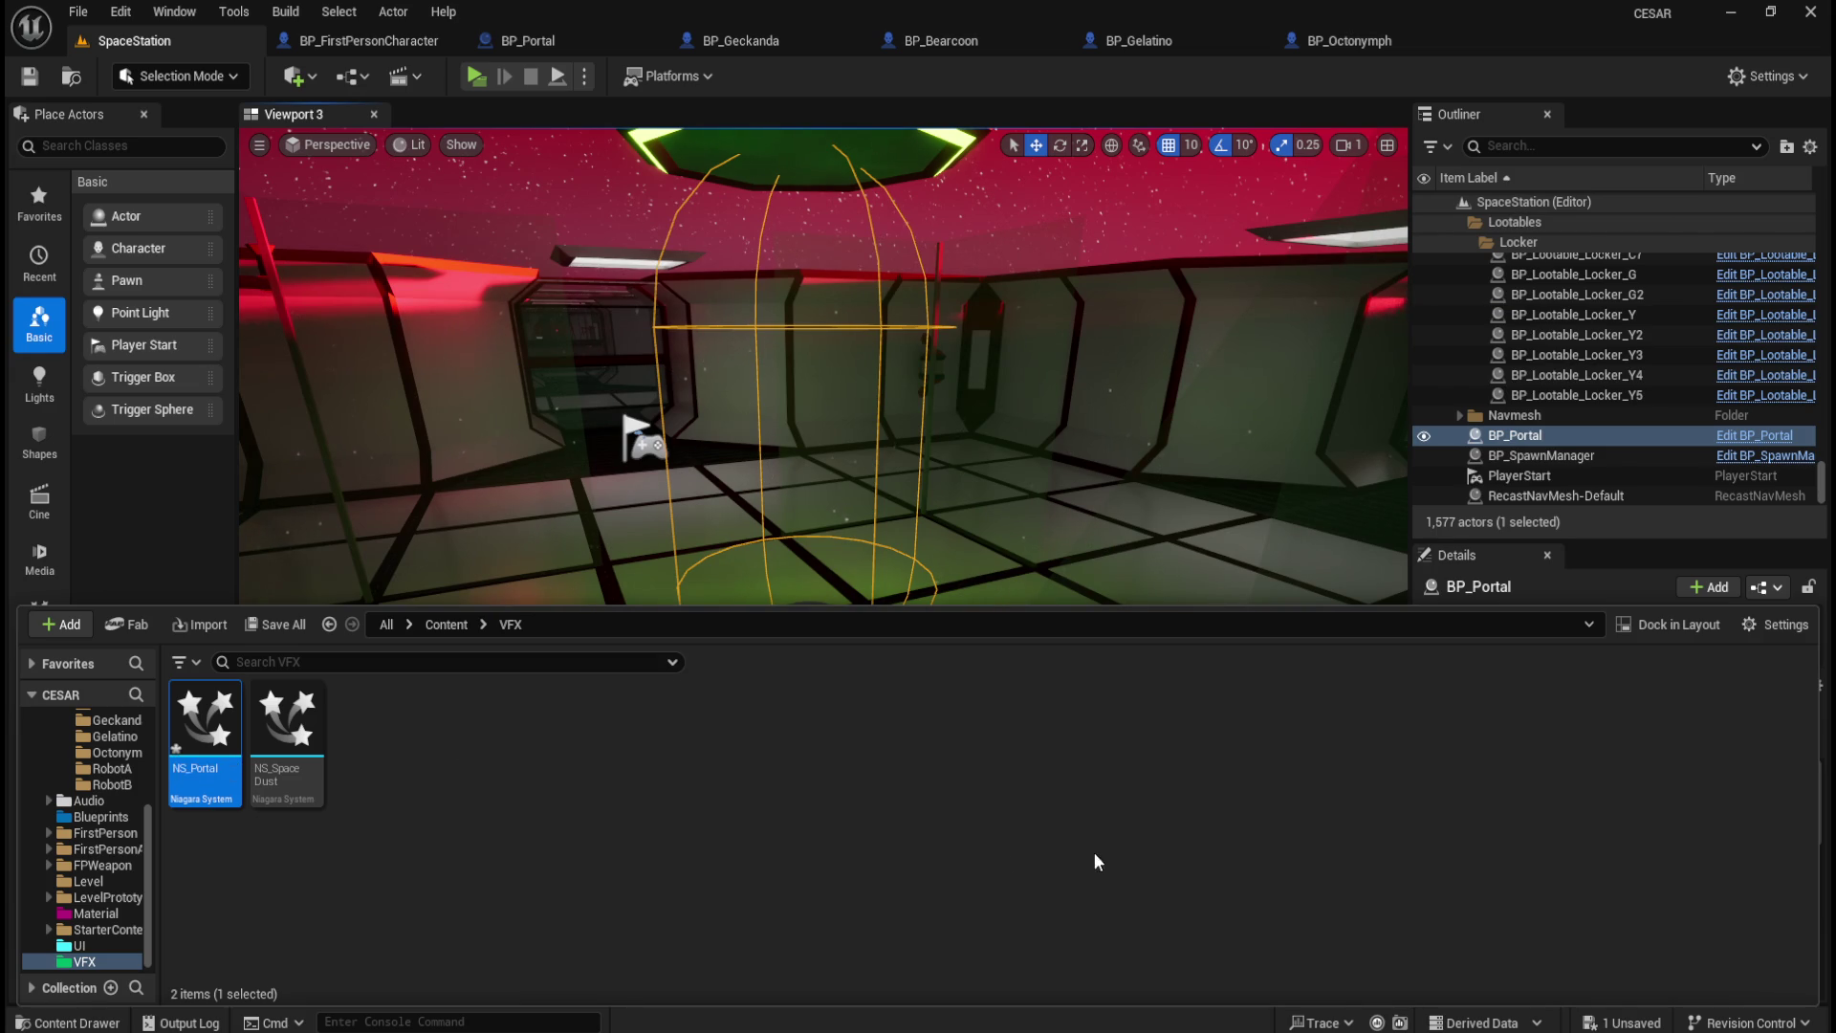
double_click(204, 722)
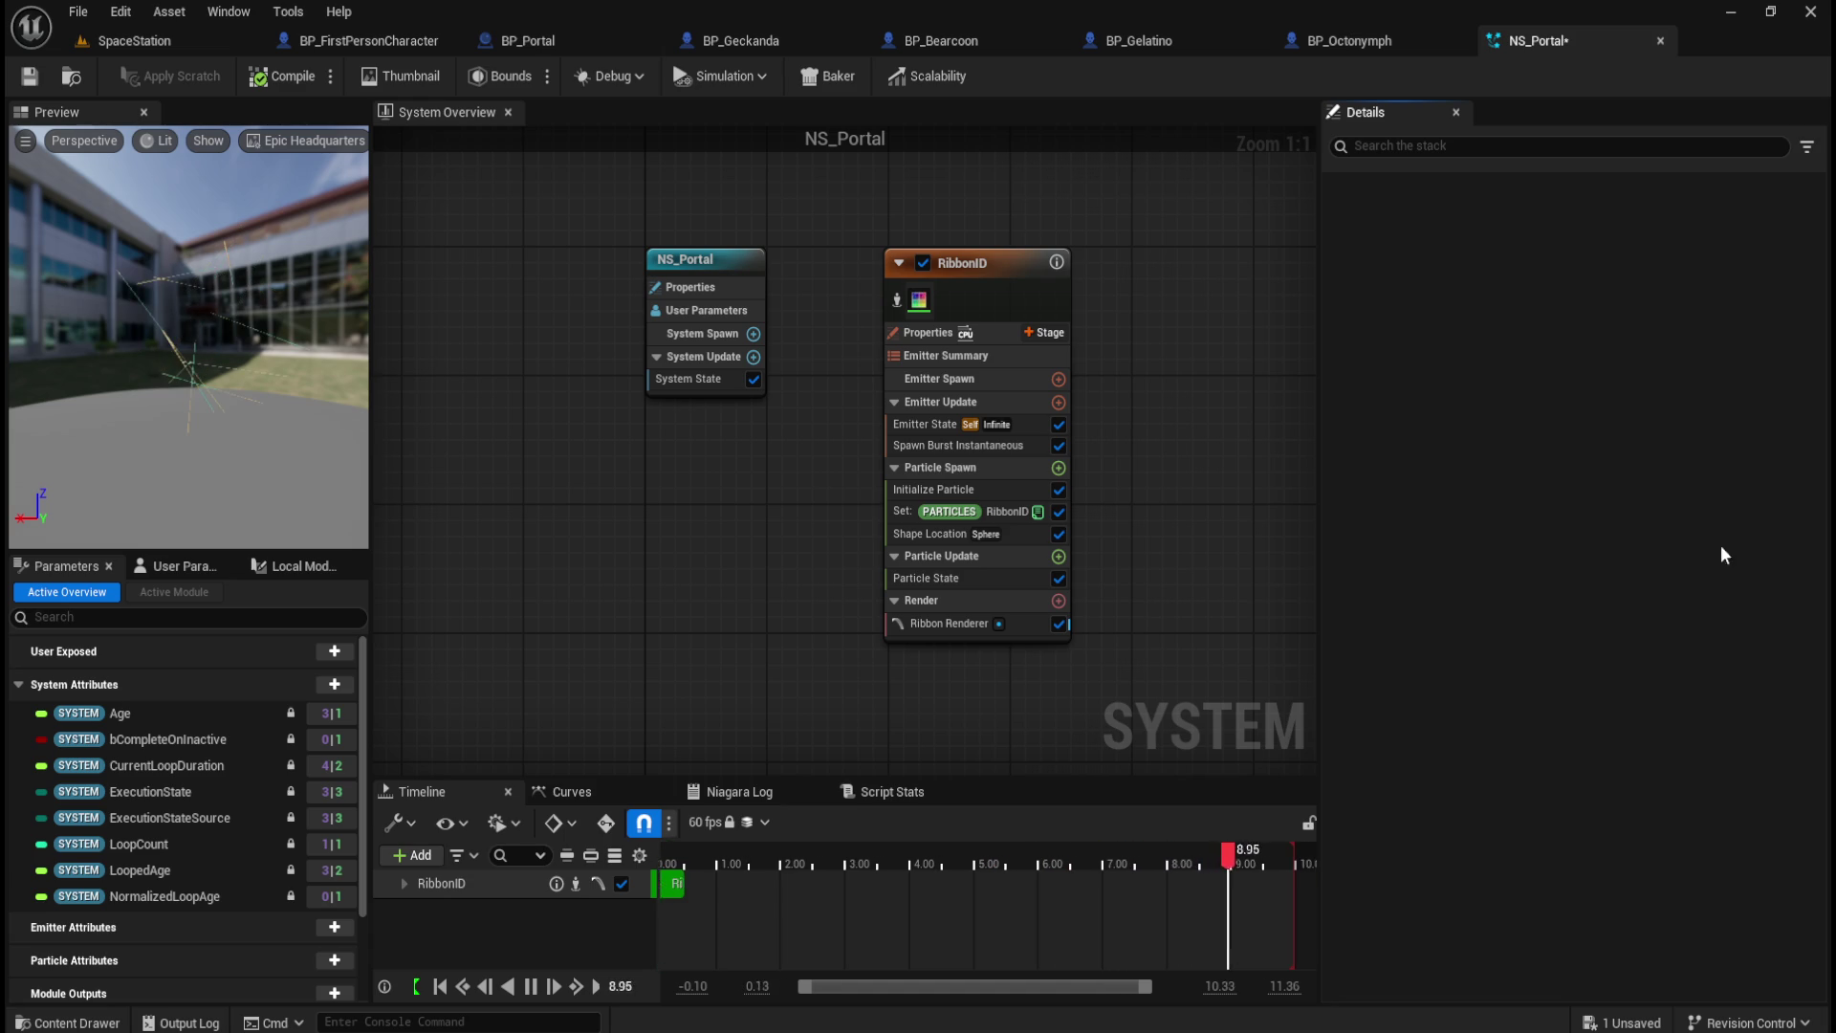
Step: Delete the RibbonID emitter and bring up the Add Emitter dialog from the graph
left_click(990, 254)
key("Delete")
right_click(866, 298)
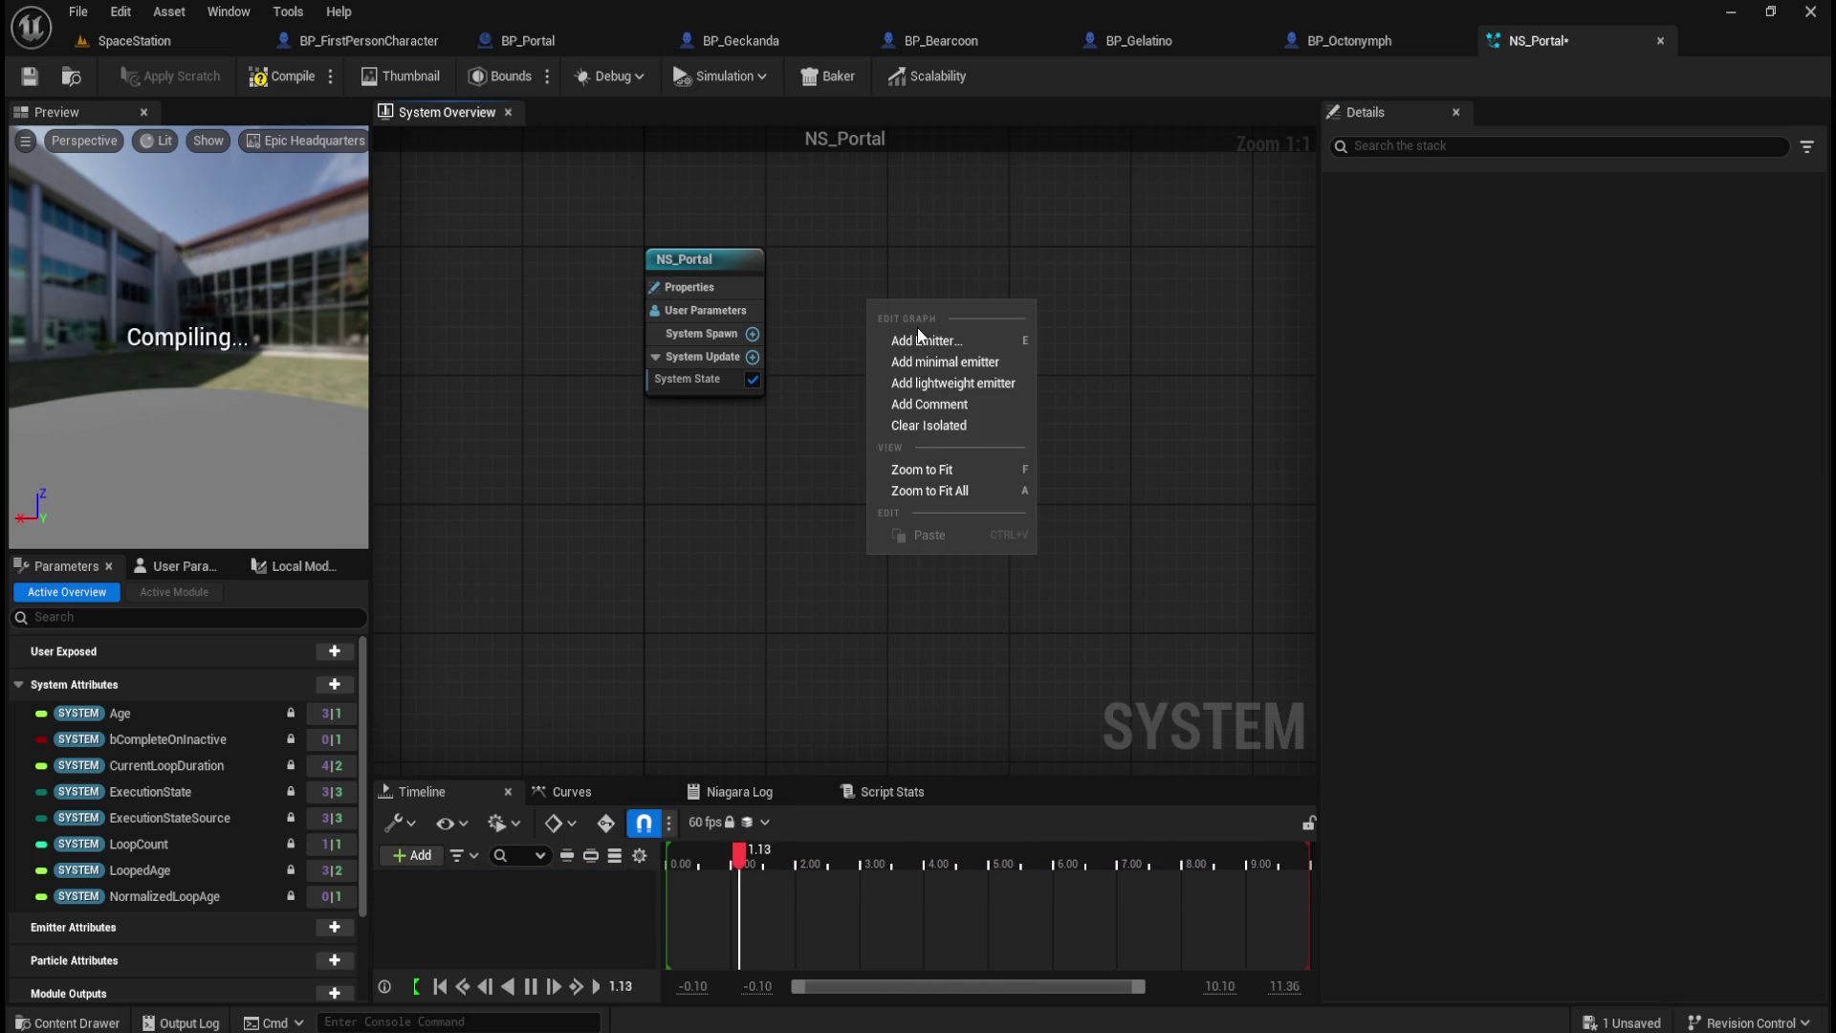
left_click(950, 344)
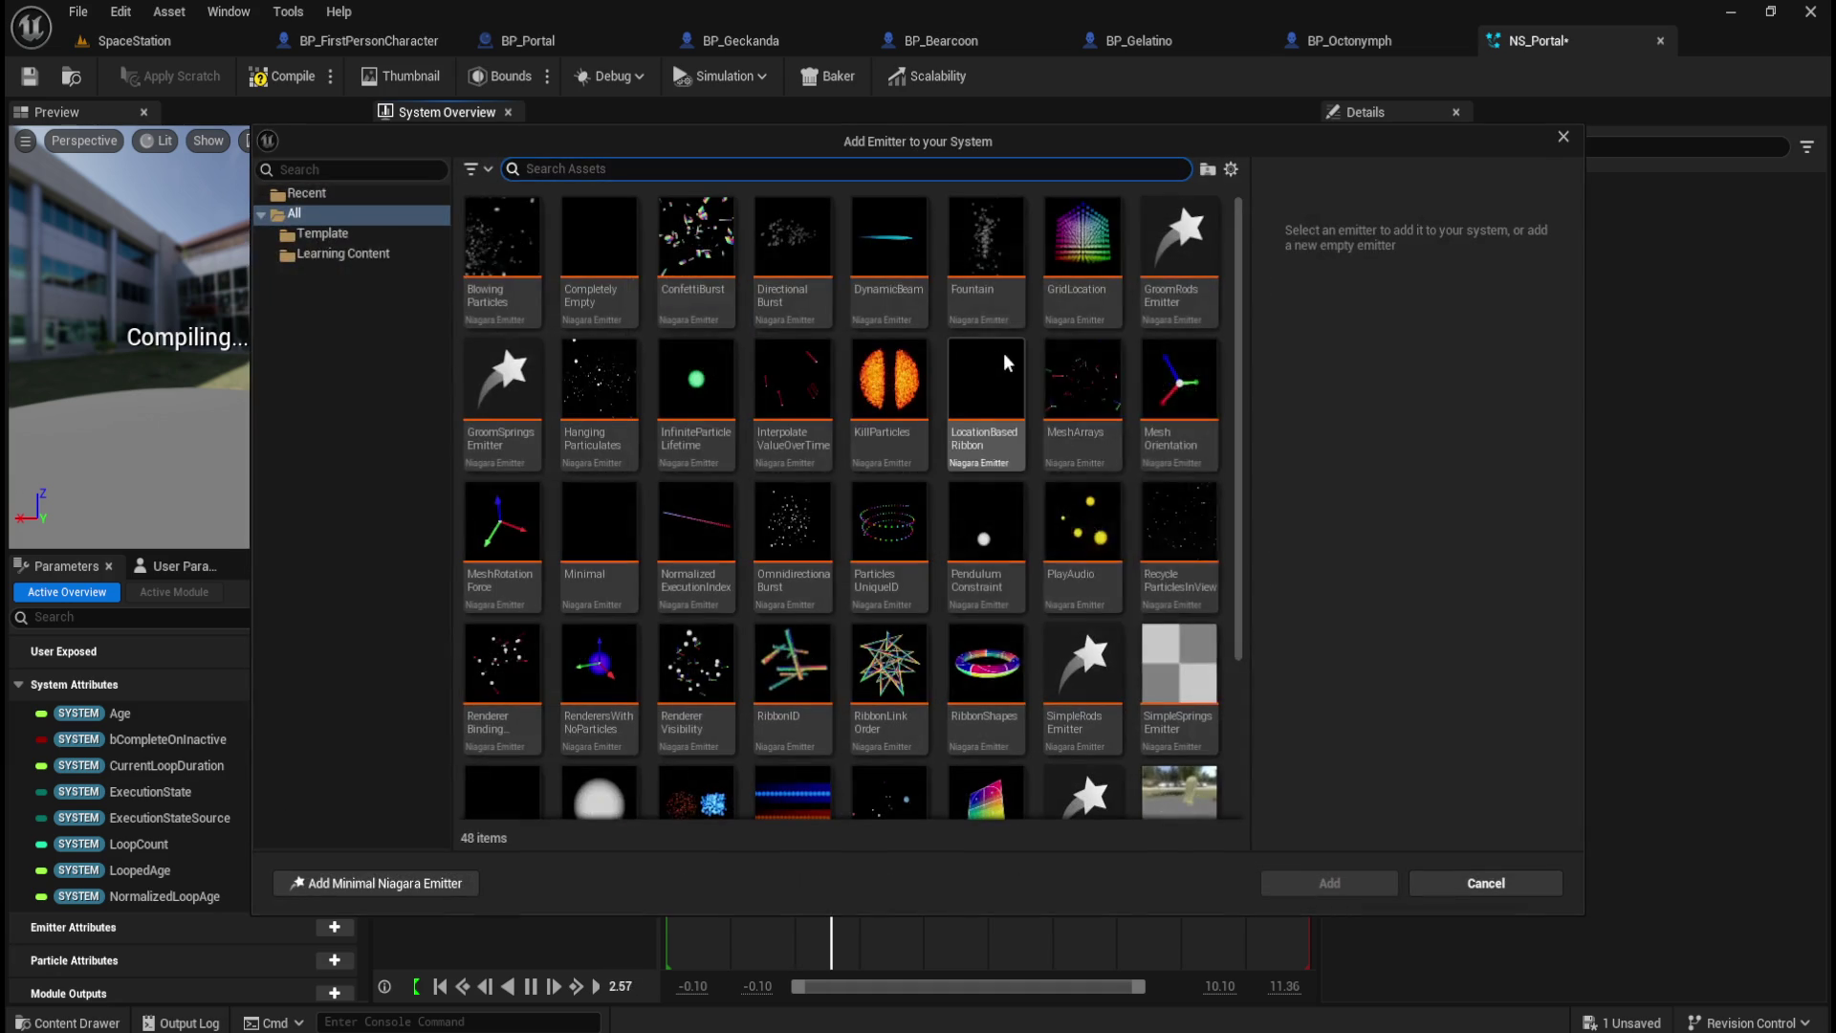
Step: Browse the emitter templates and add GridLocation to NS_Portal
mouse_move(770, 422)
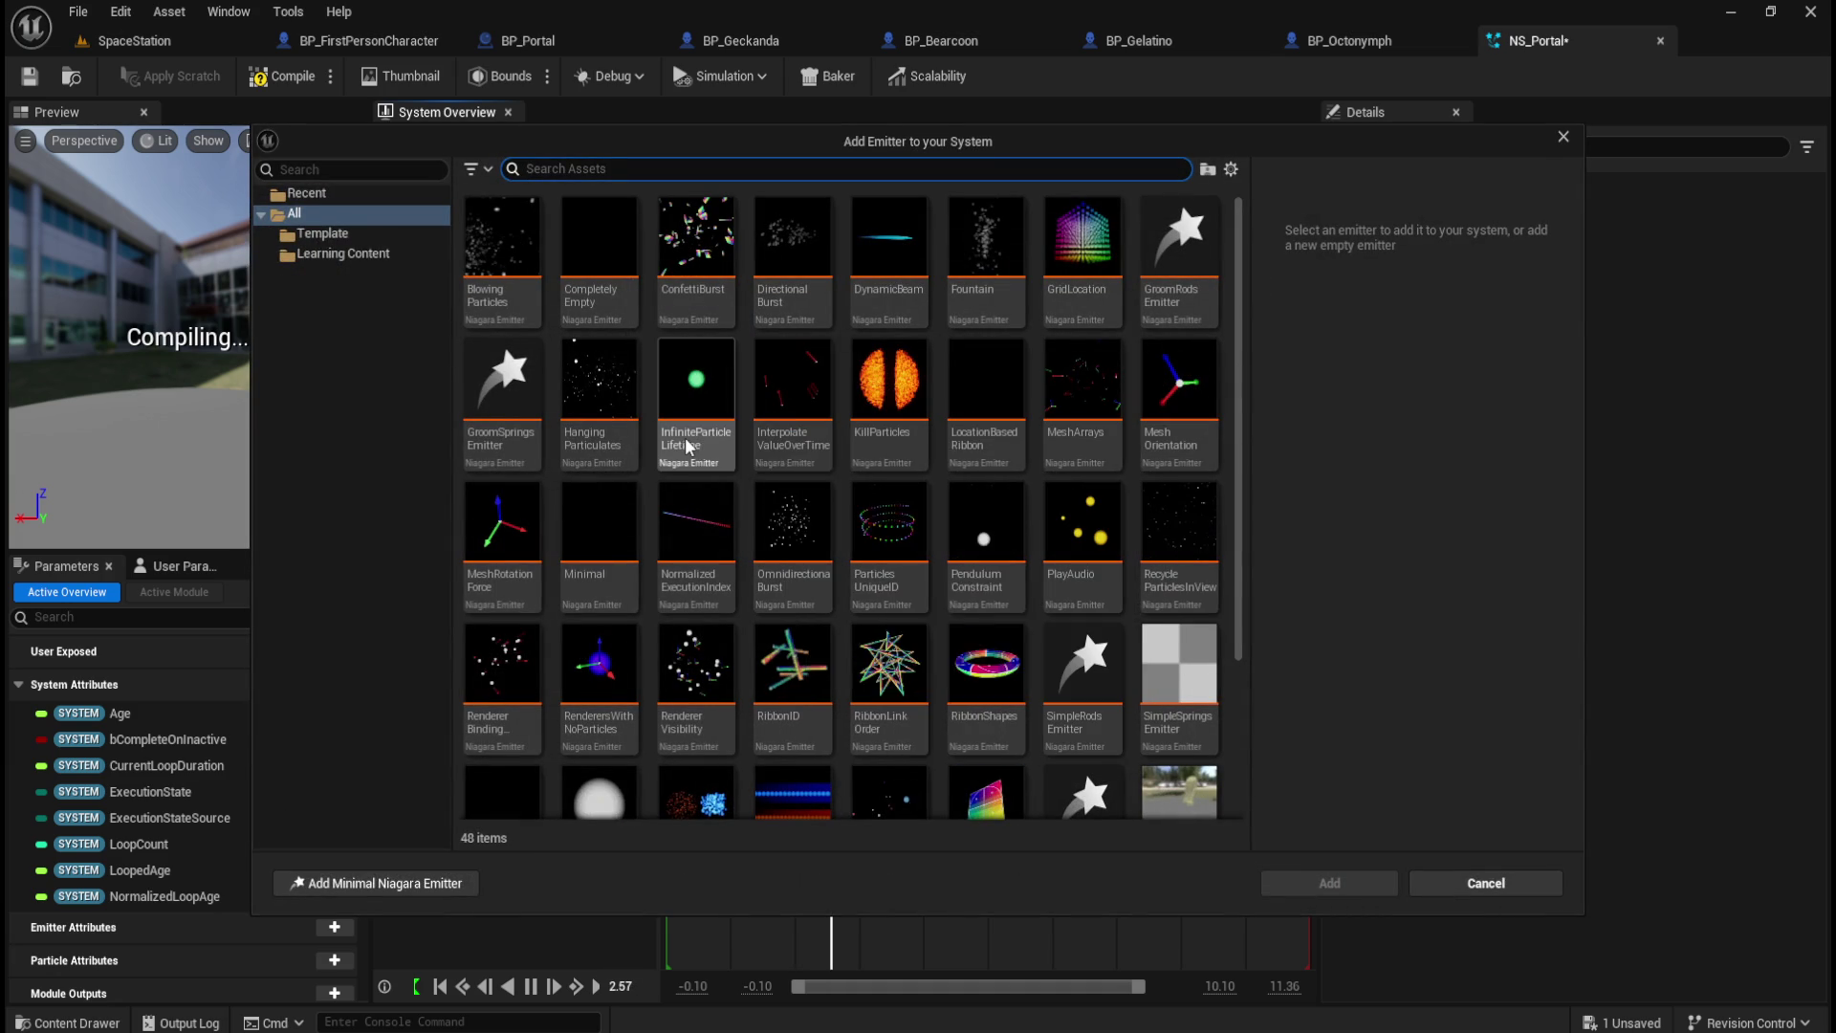
mouse_move(684, 446)
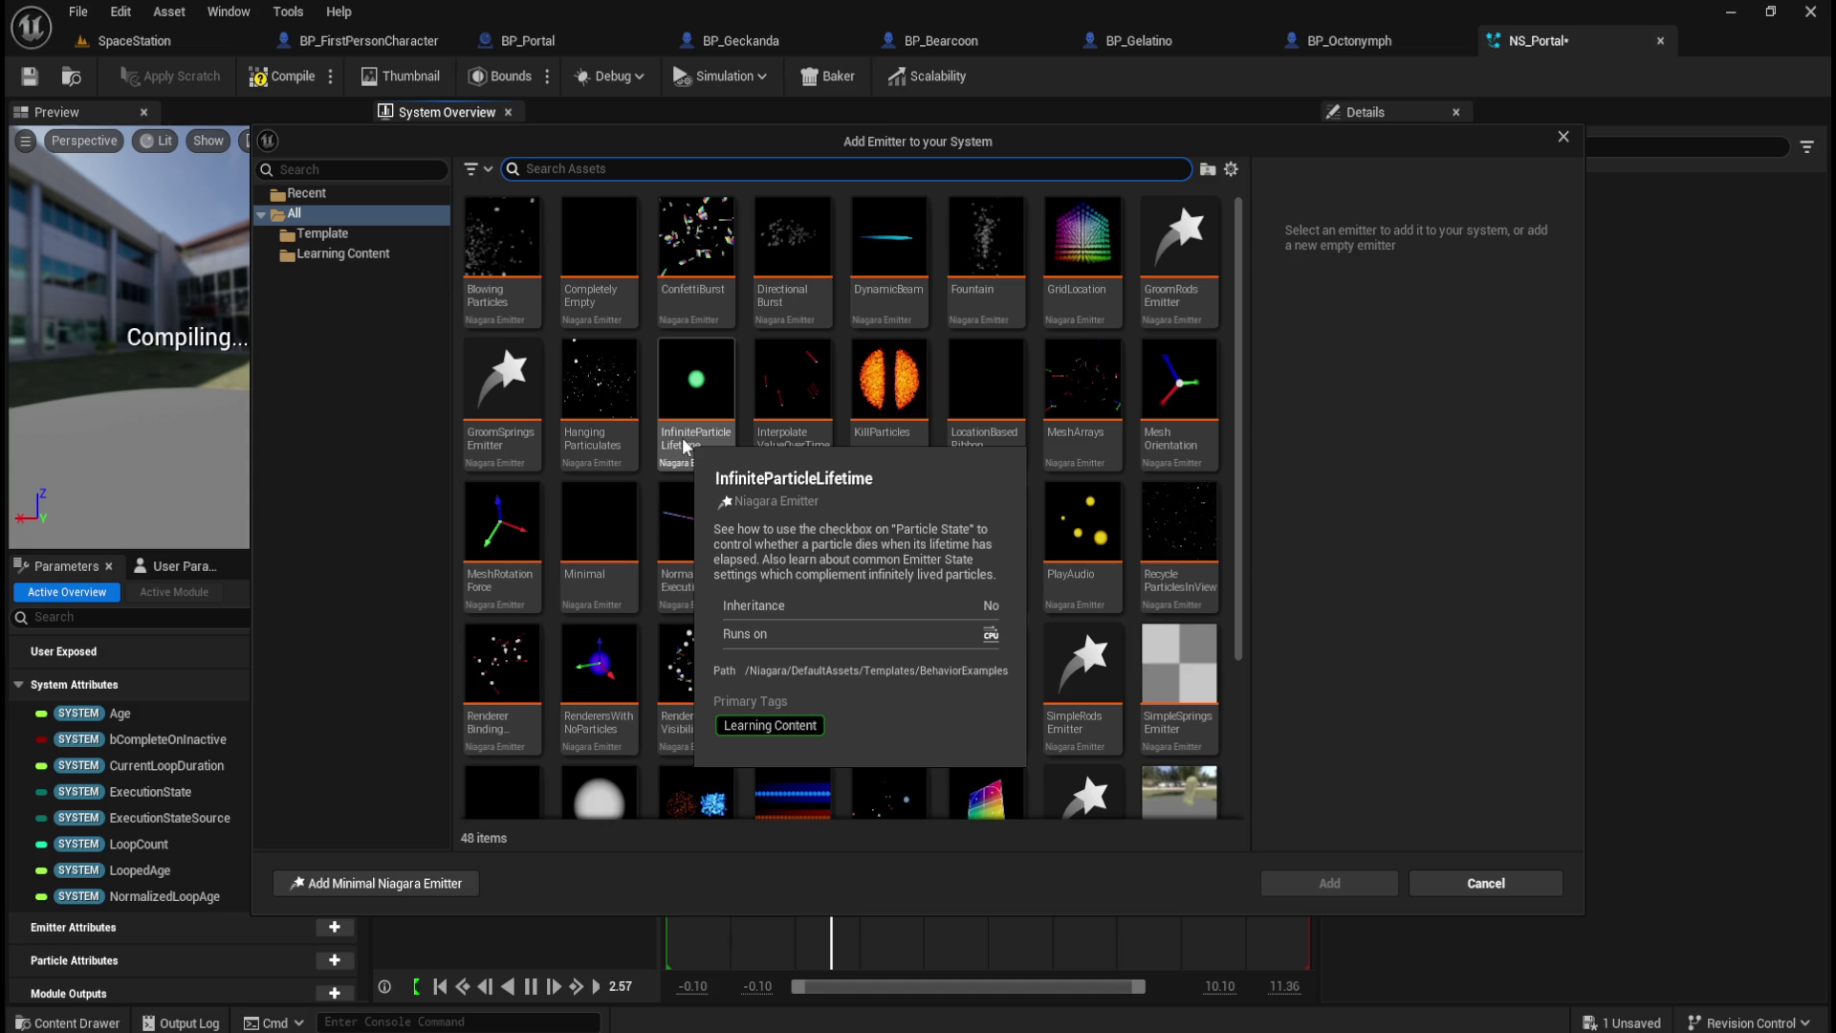
mouse_move(708, 285)
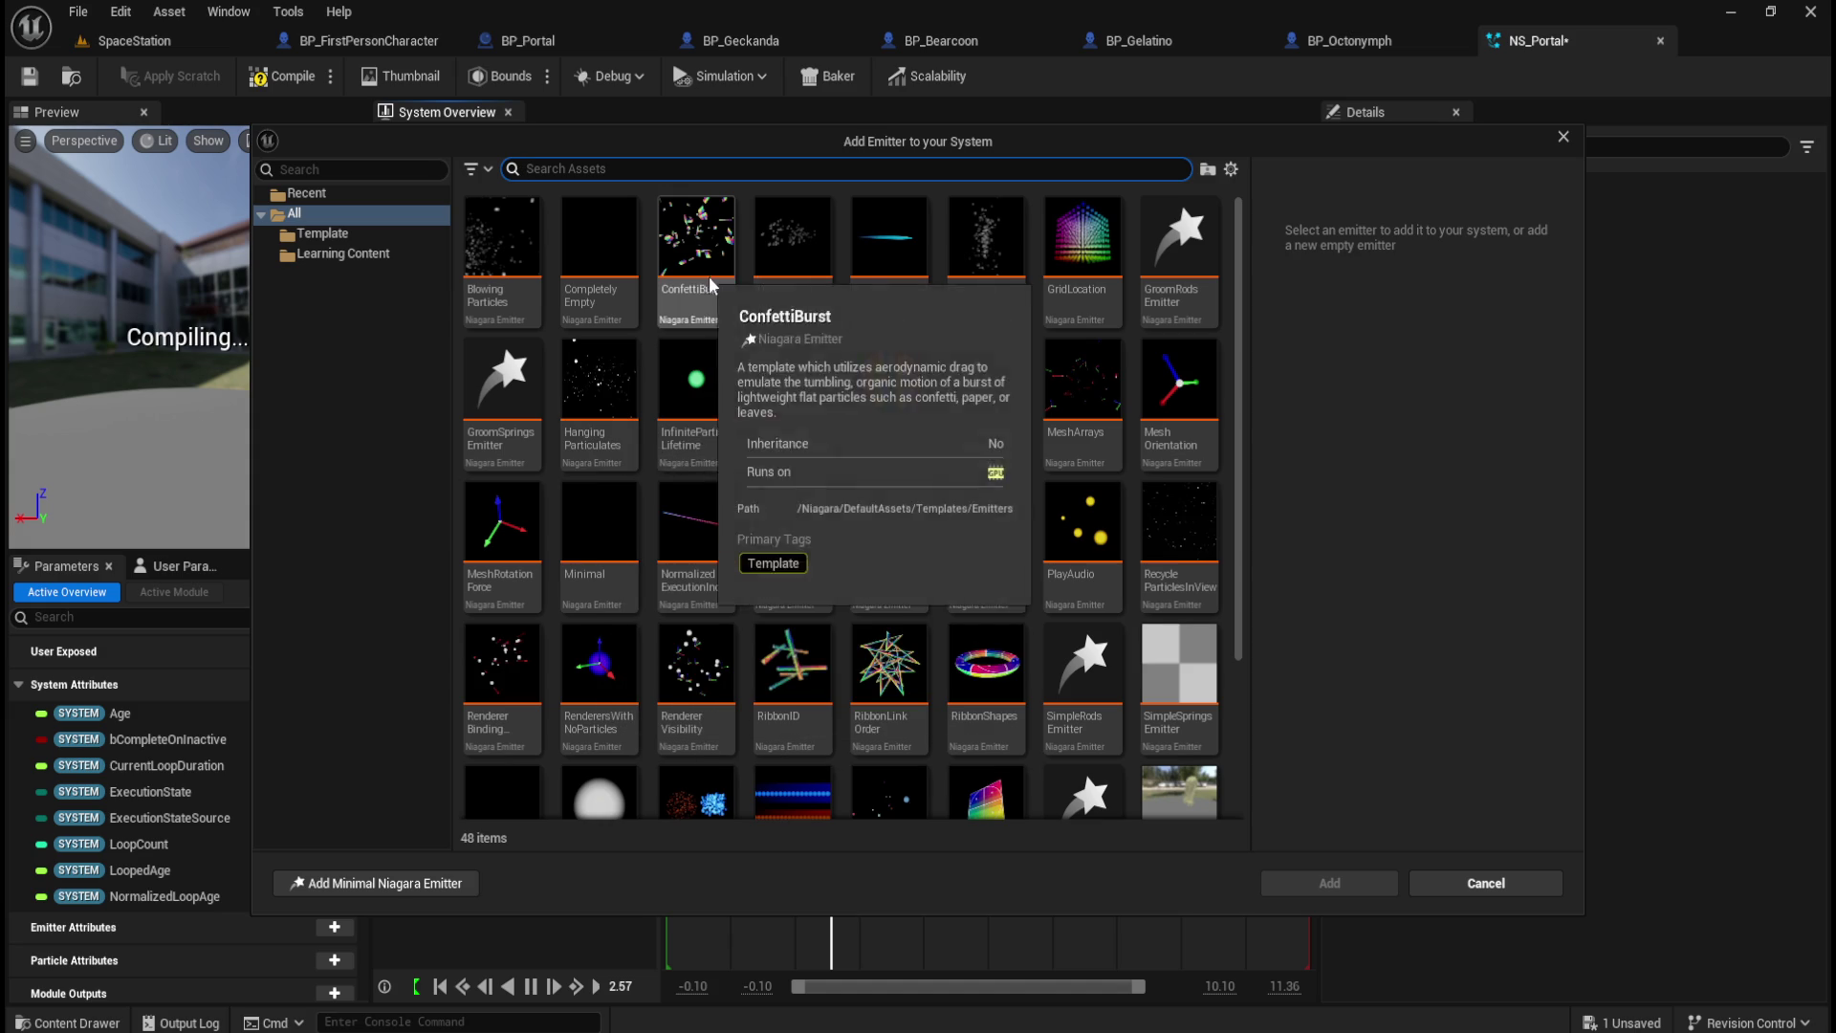
mouse_move(885, 318)
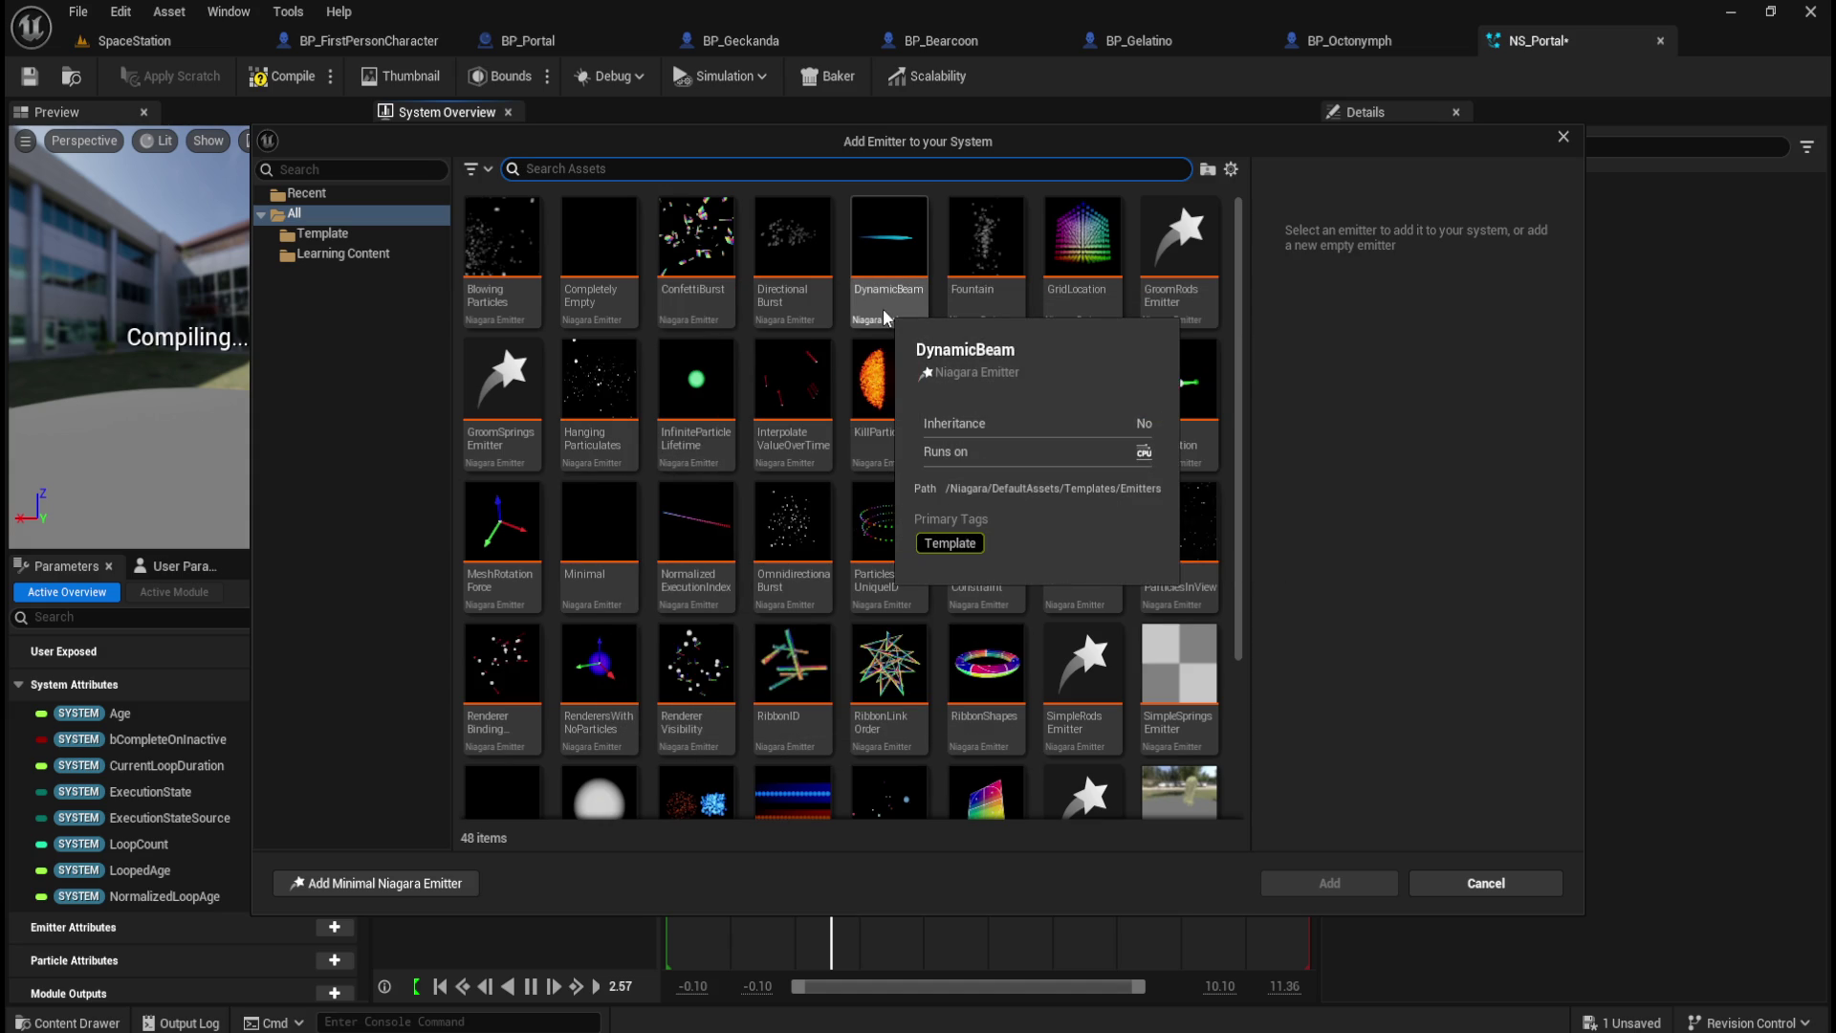
mouse_move(1084, 304)
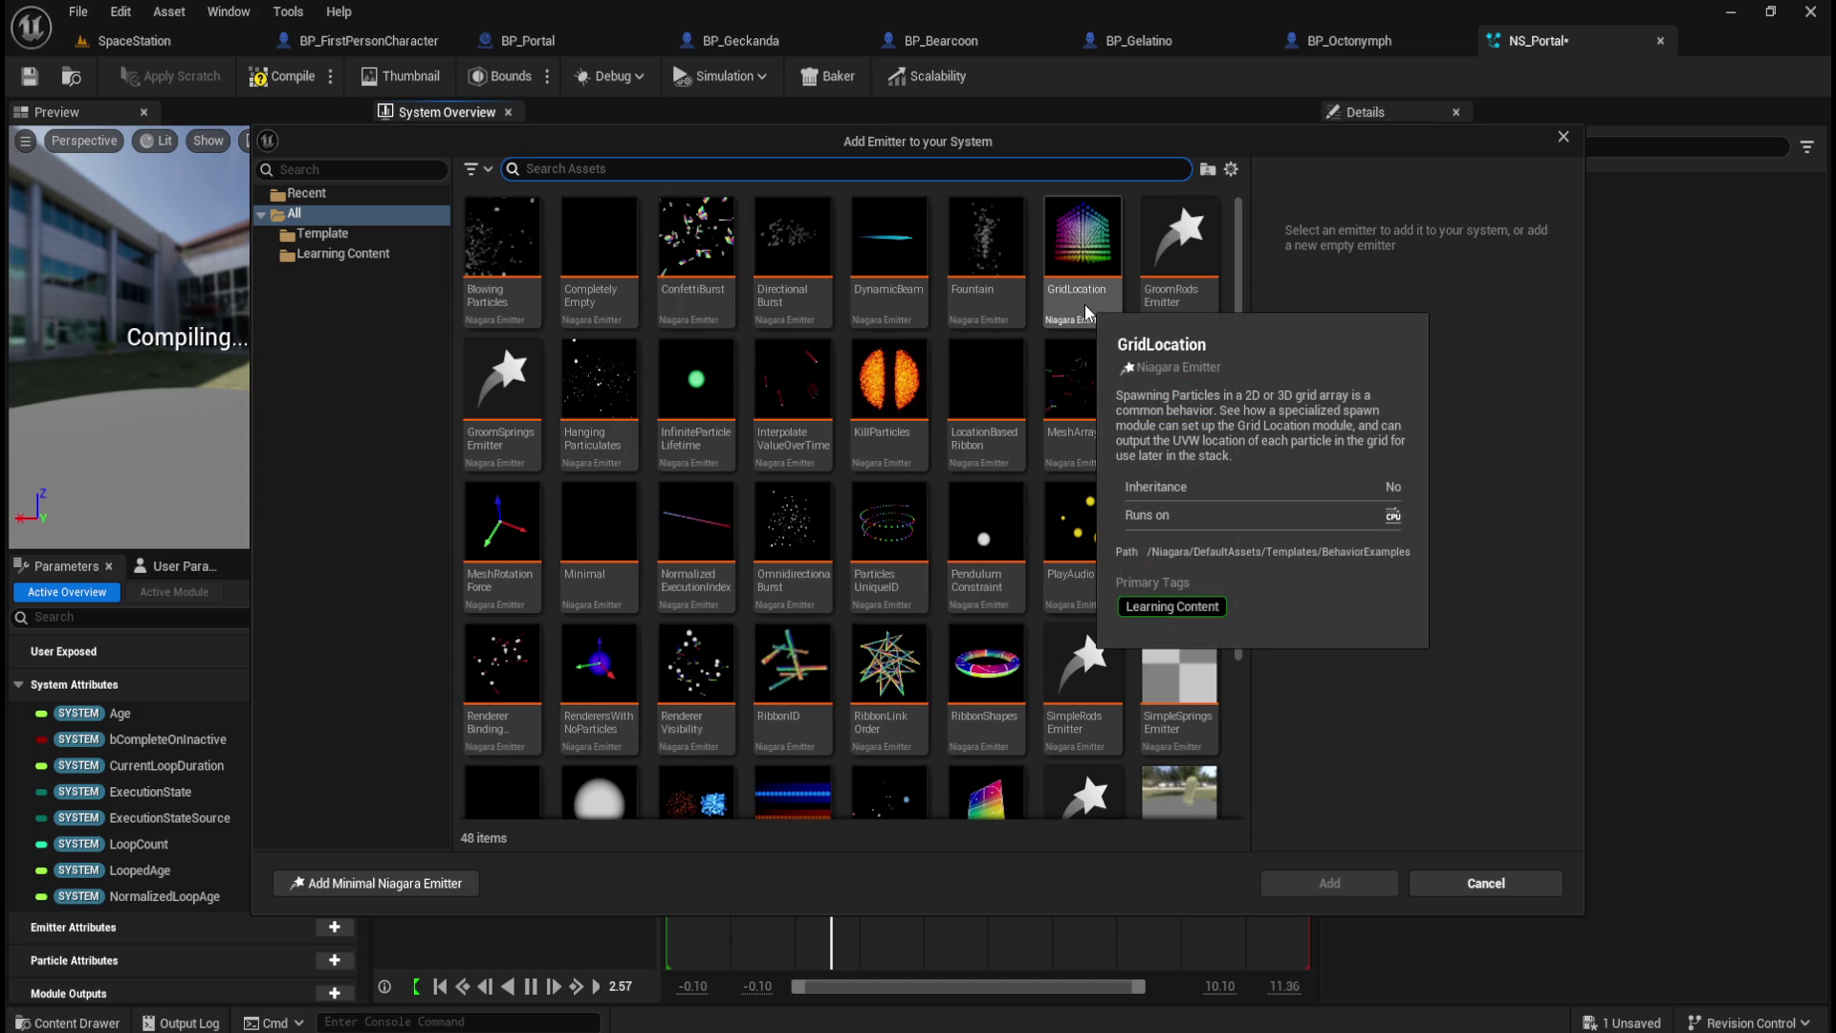
left_click(1093, 256)
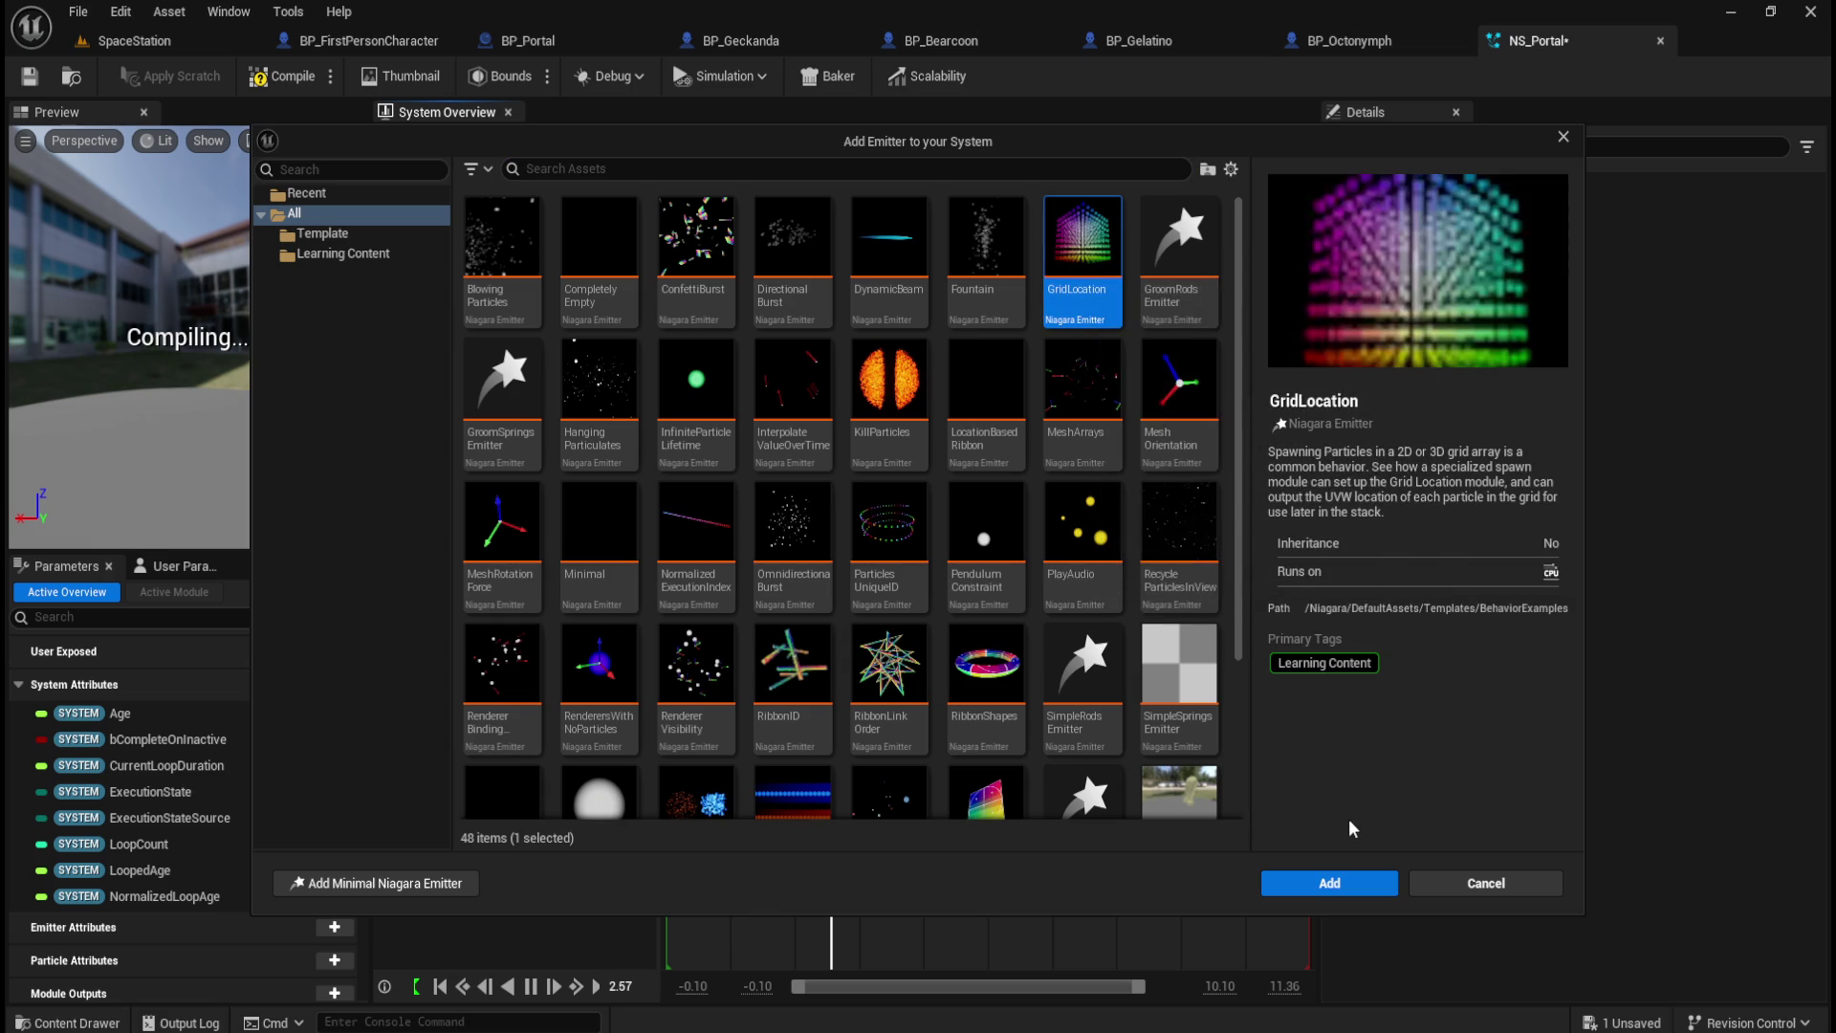
left_click(1351, 882)
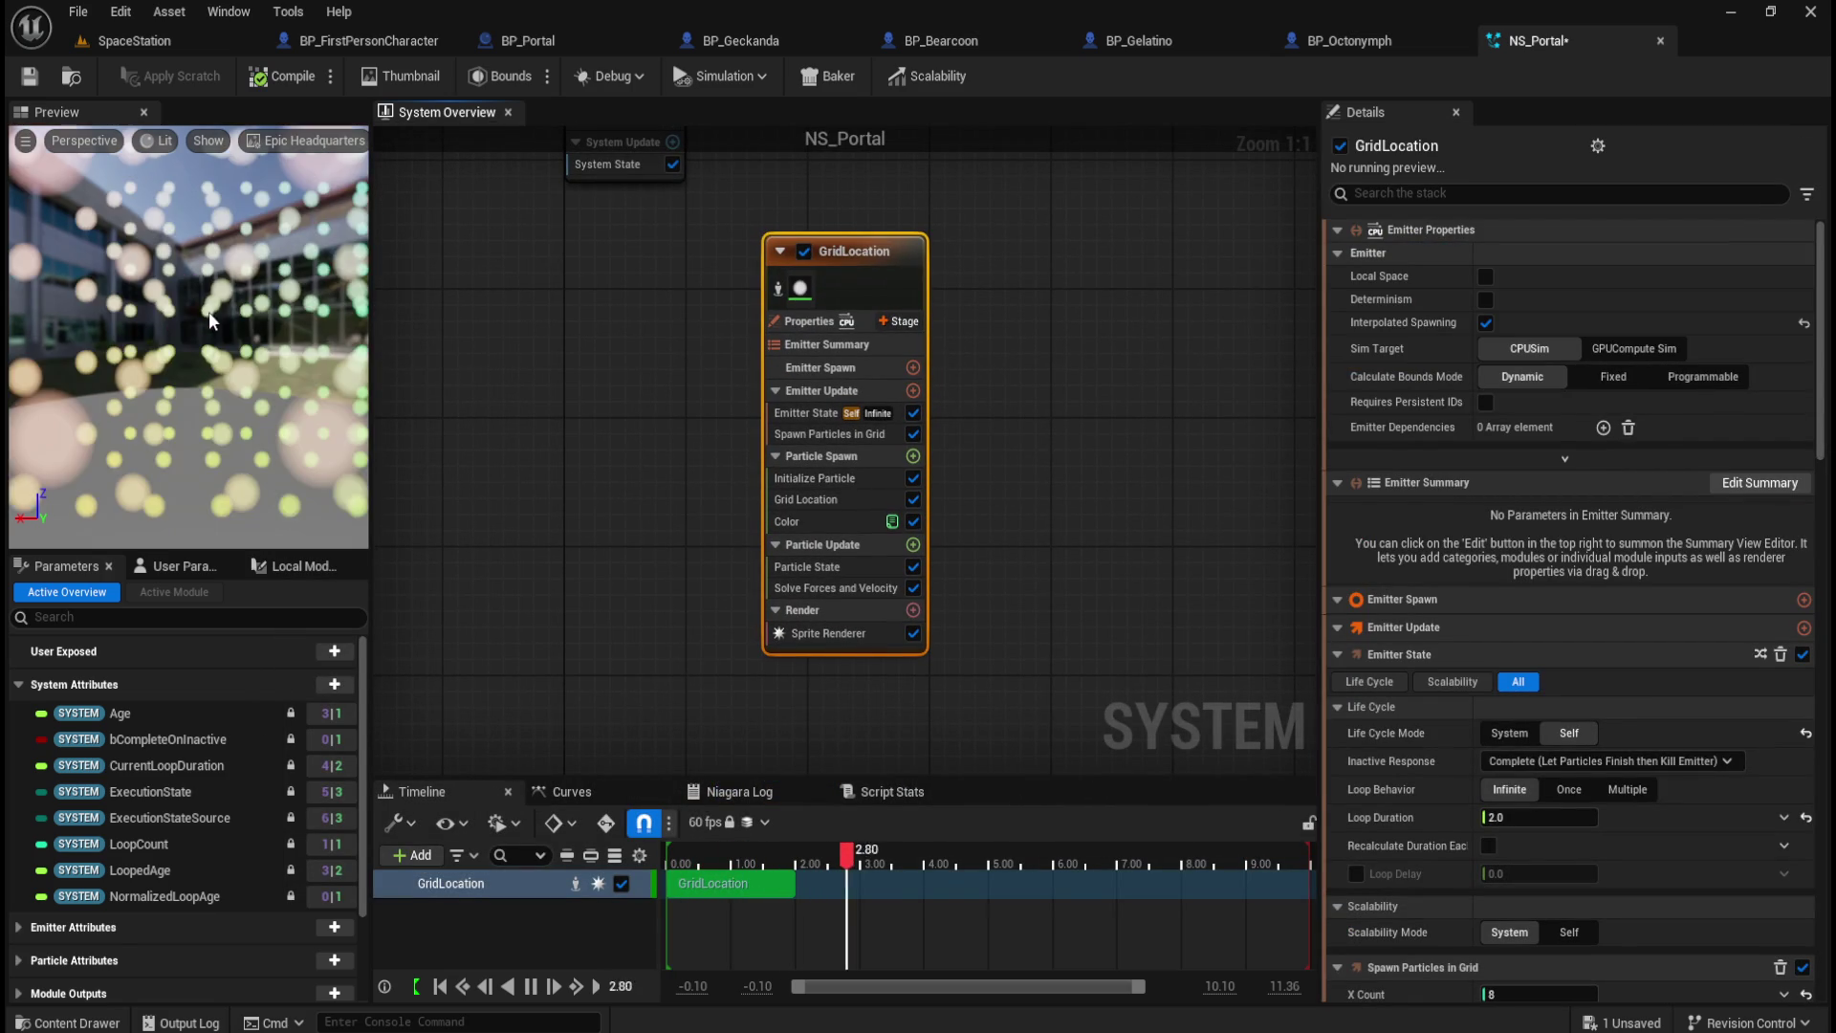
Step: Orbit the preview and browse GridLocation's stage and Emitter Spawn module lists without adding anything
mouse_move(236, 311)
left_mouse_down()
mouse_move(189, 312)
mouse_move(226, 319)
mouse_move(149, 354)
mouse_move(199, 342)
left_mouse_up()
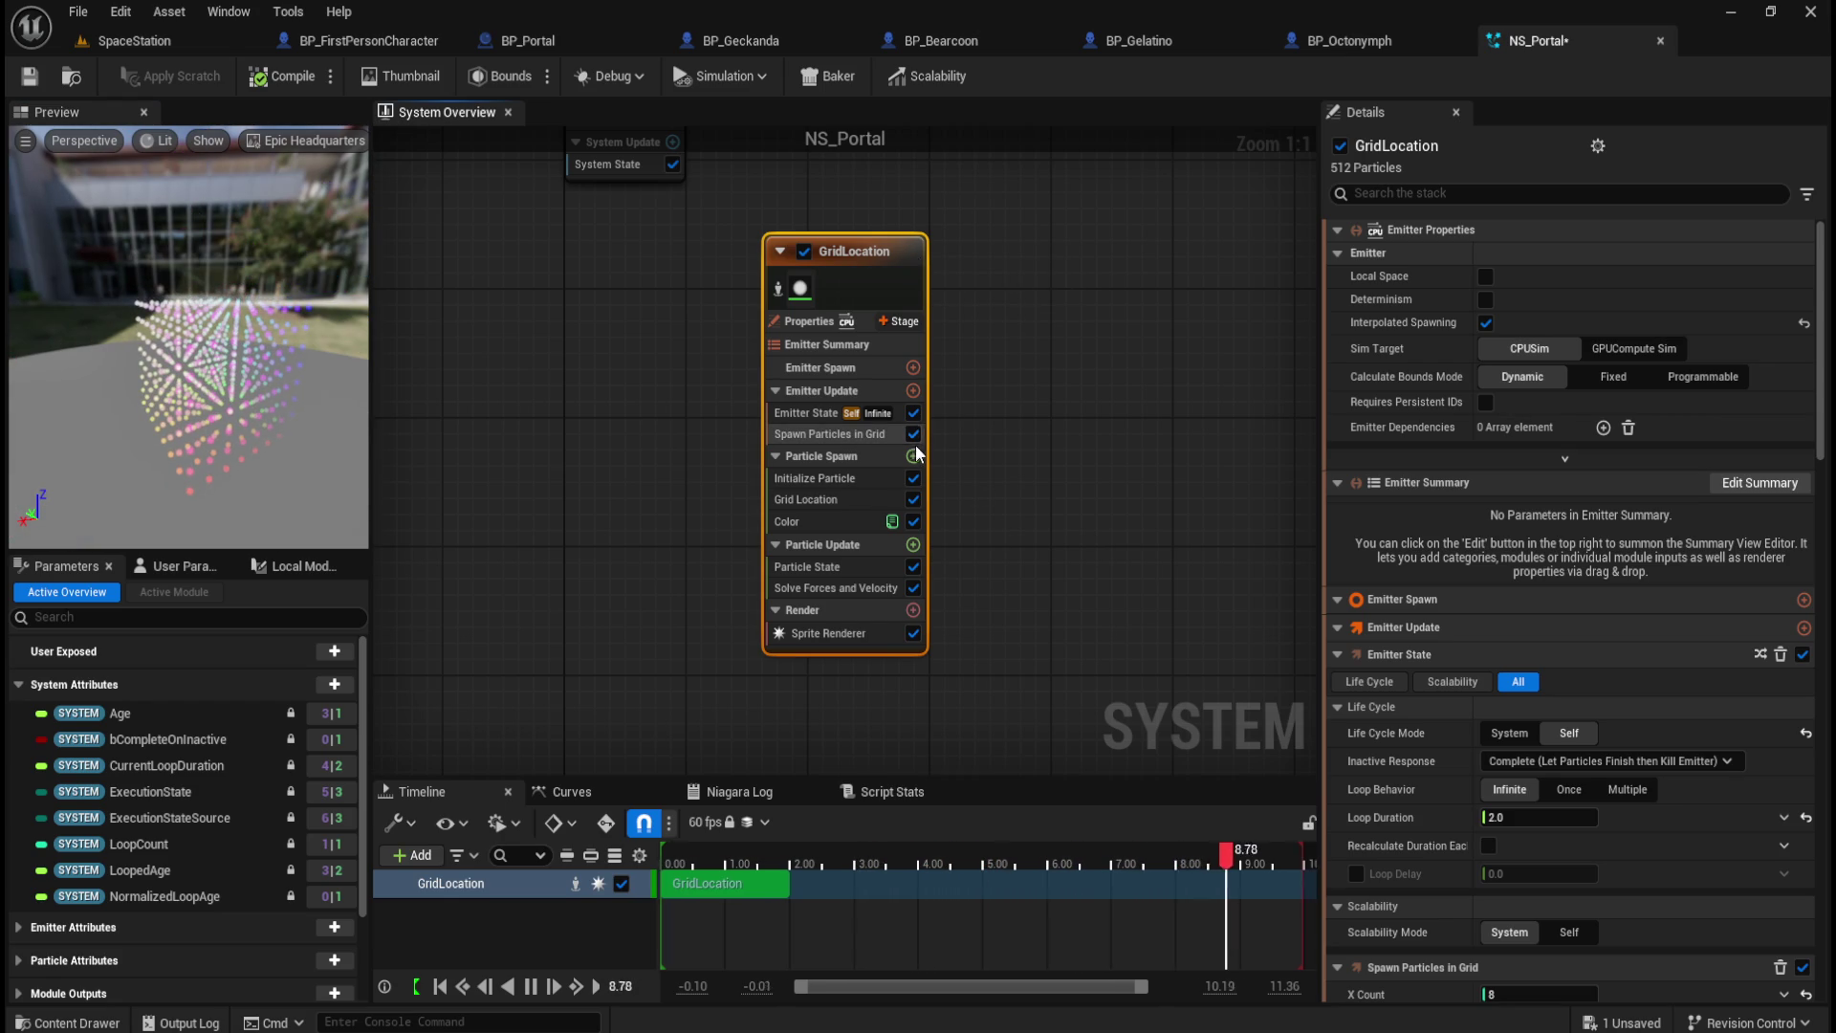
left_click(903, 323)
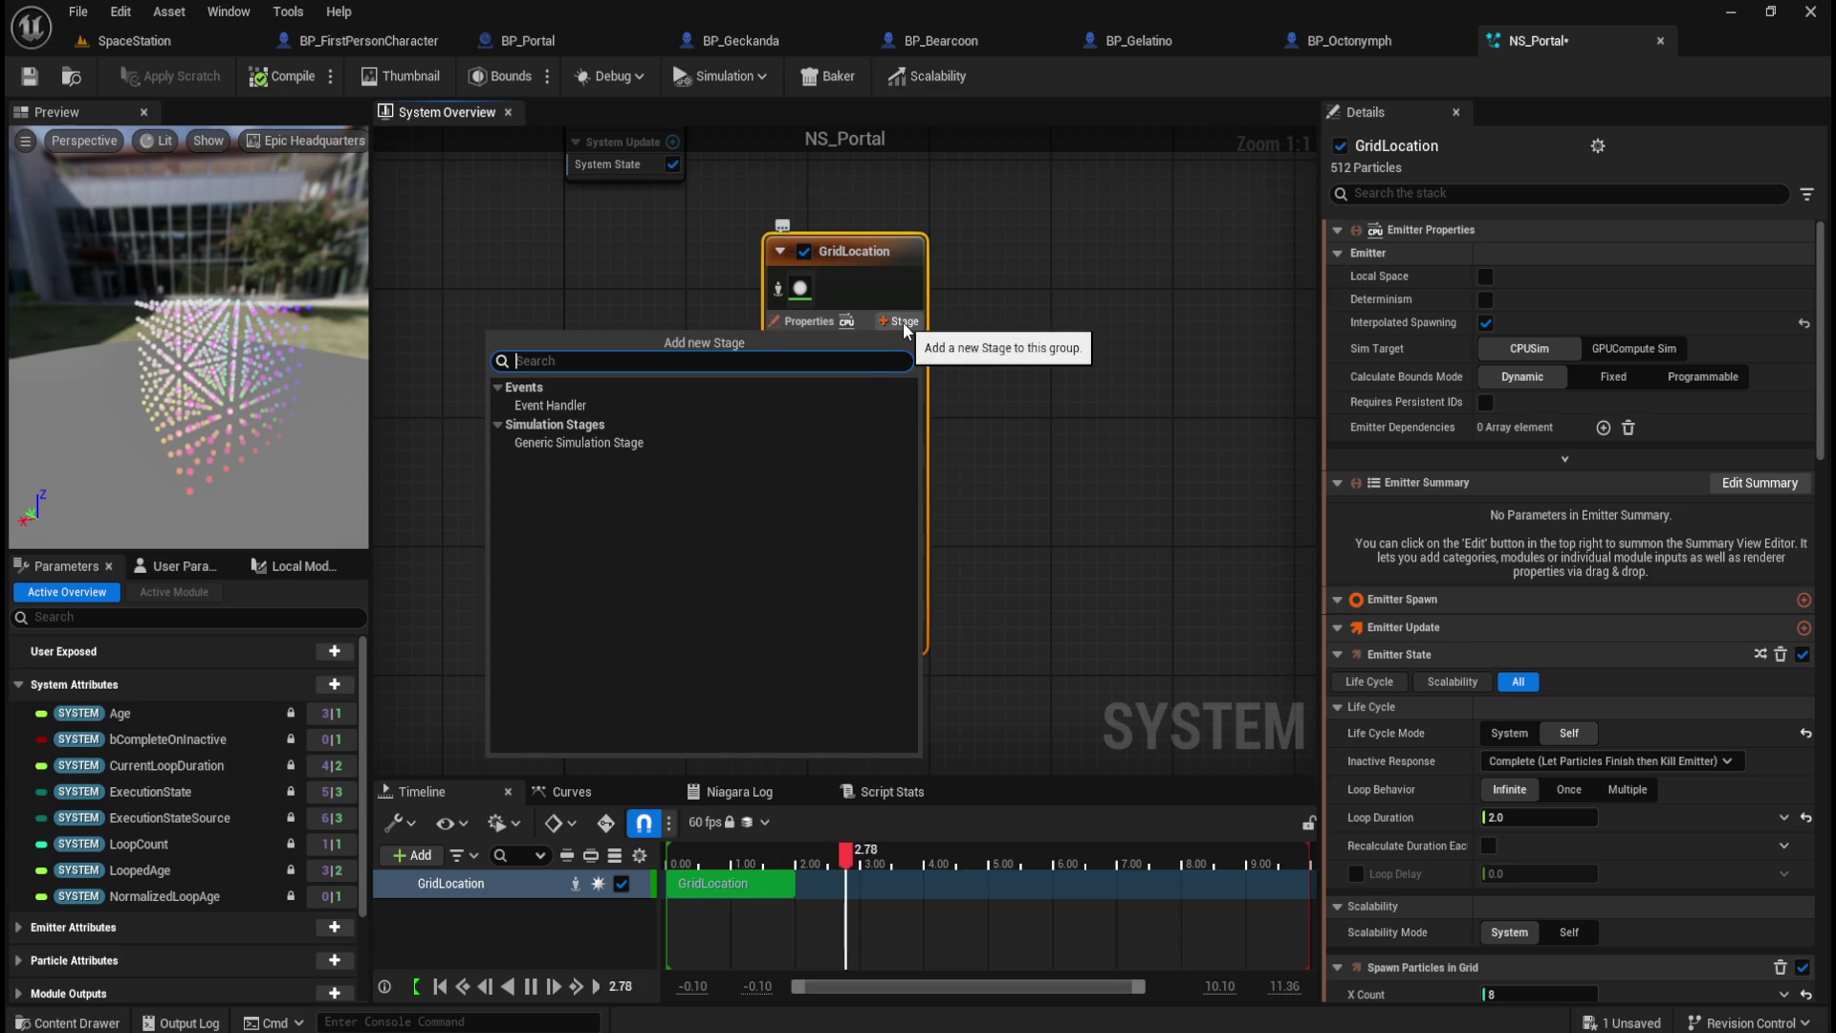
left_click(1018, 434)
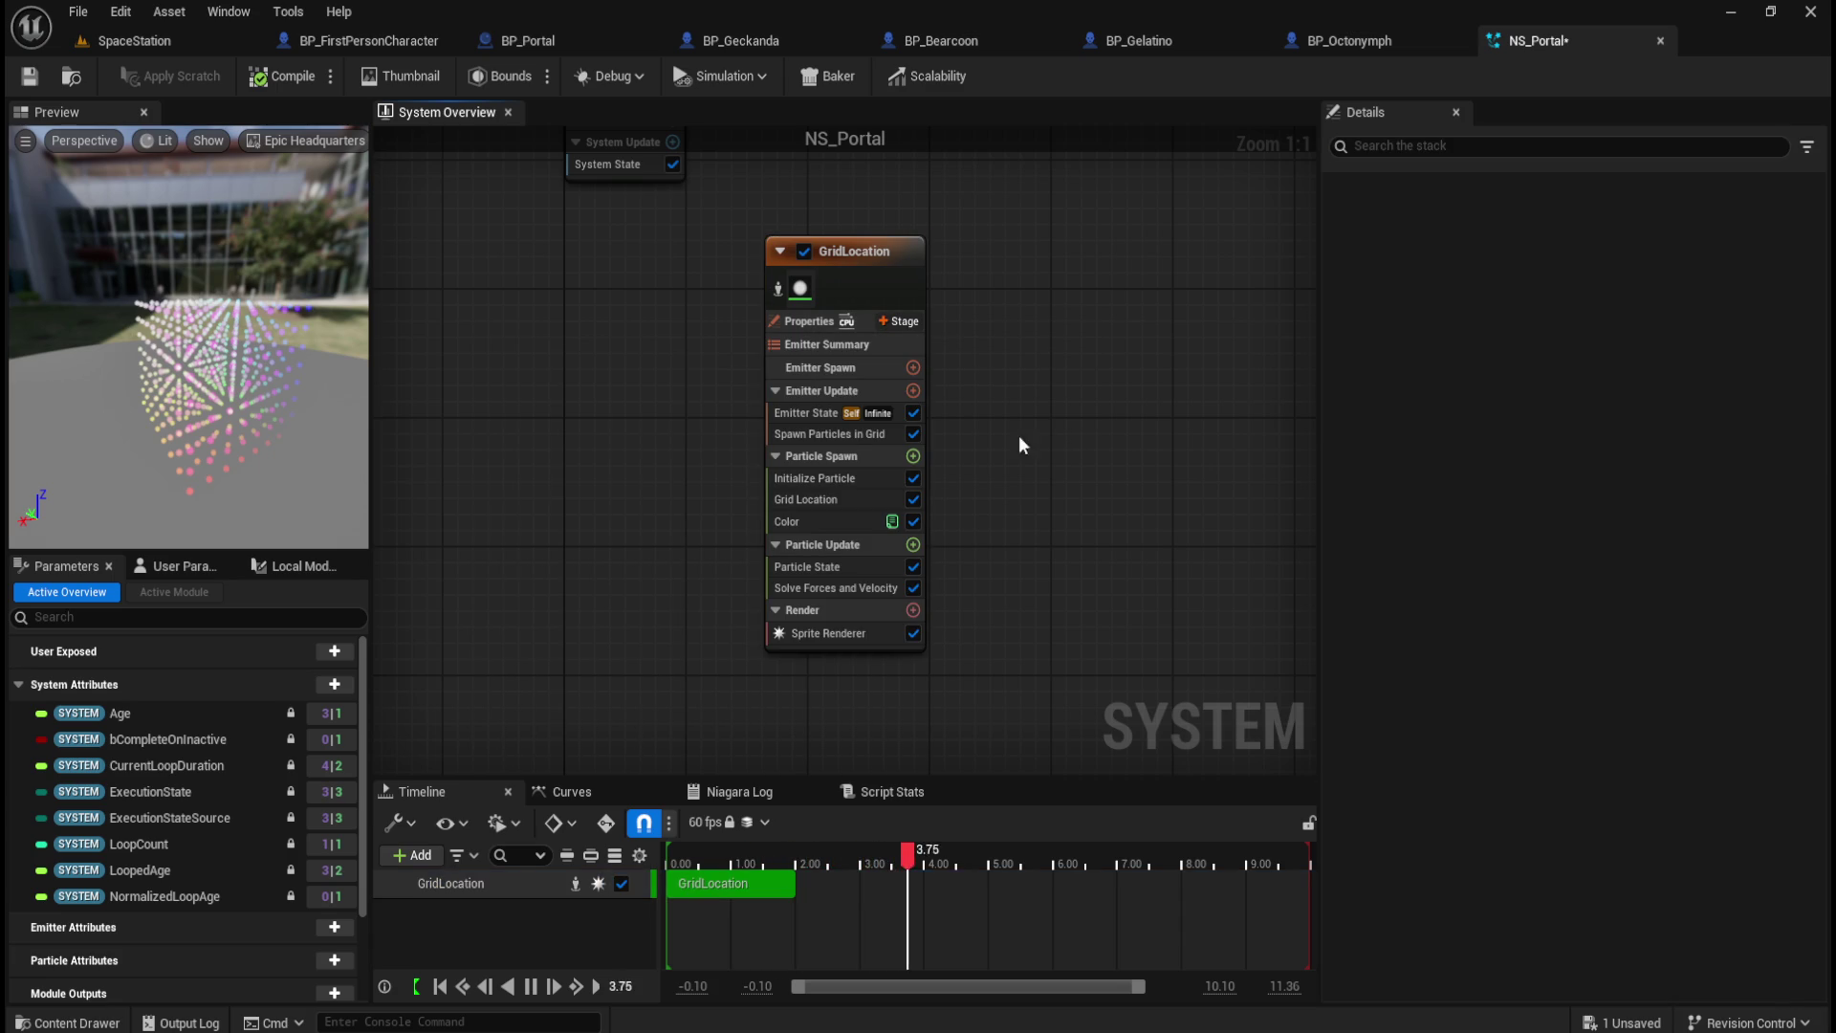
left_click(882, 369)
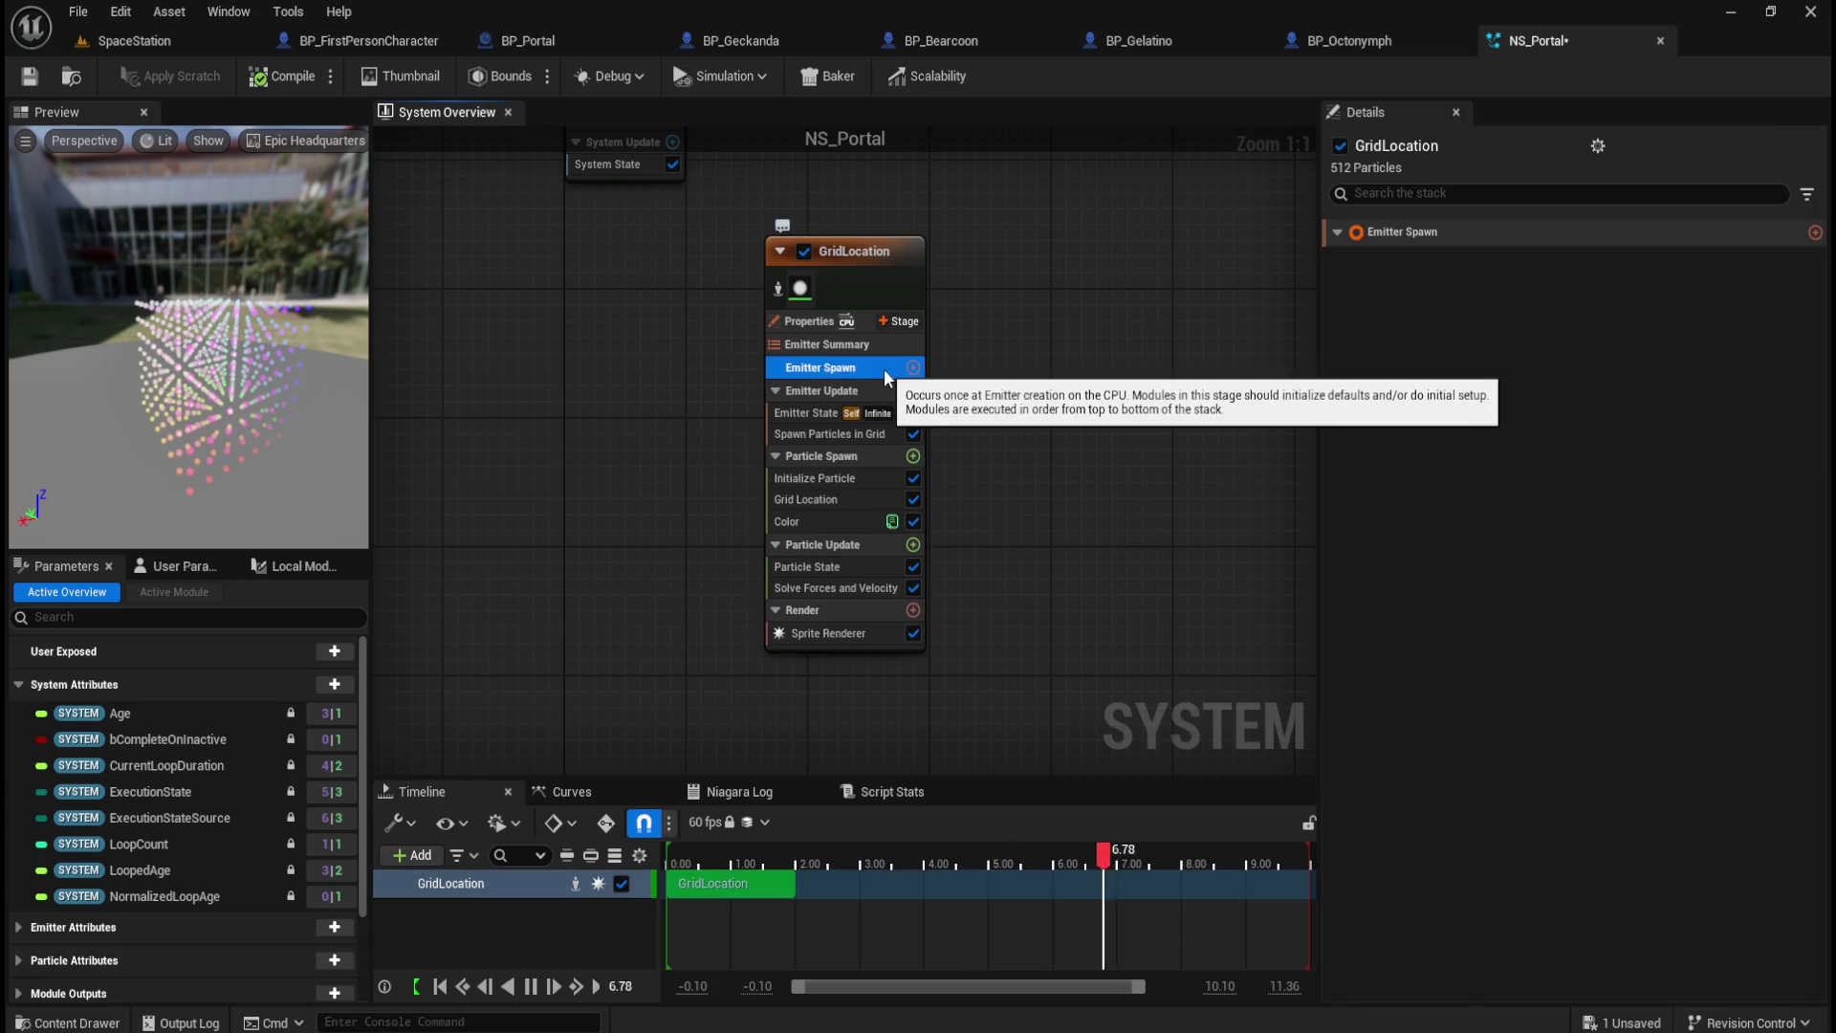
left_click(1339, 233)
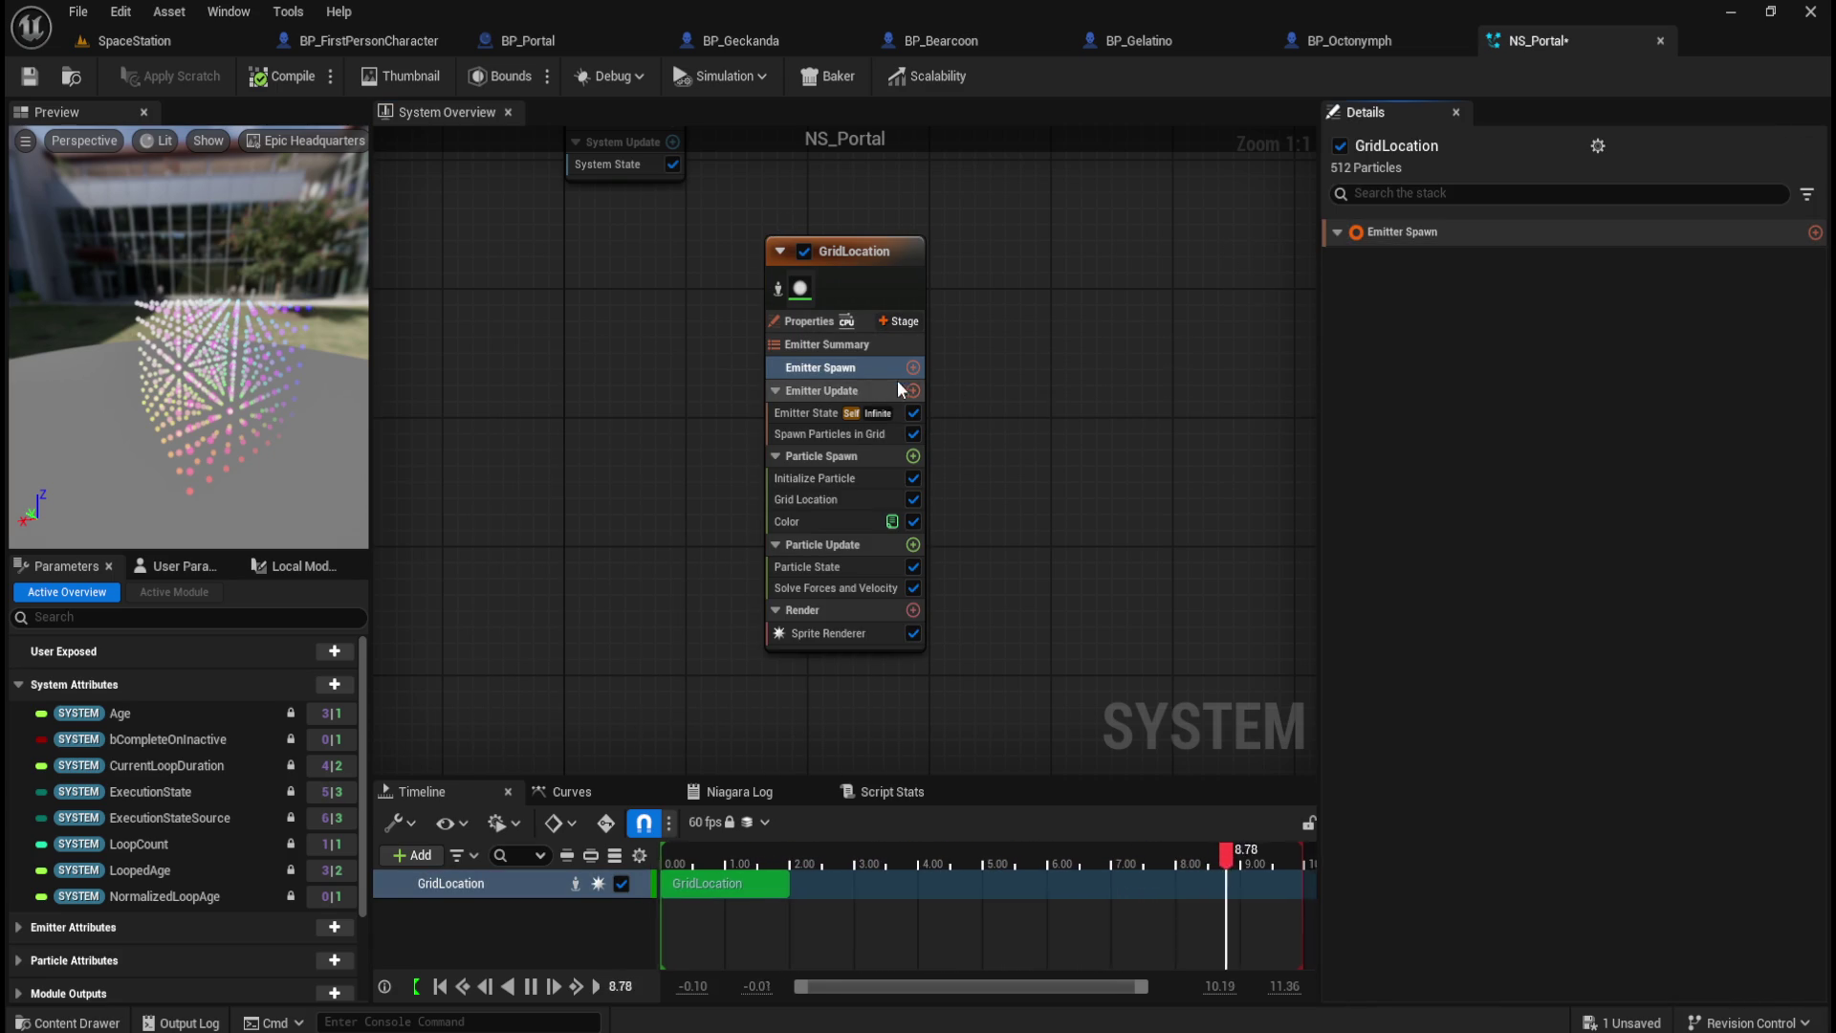
left_click(913, 367)
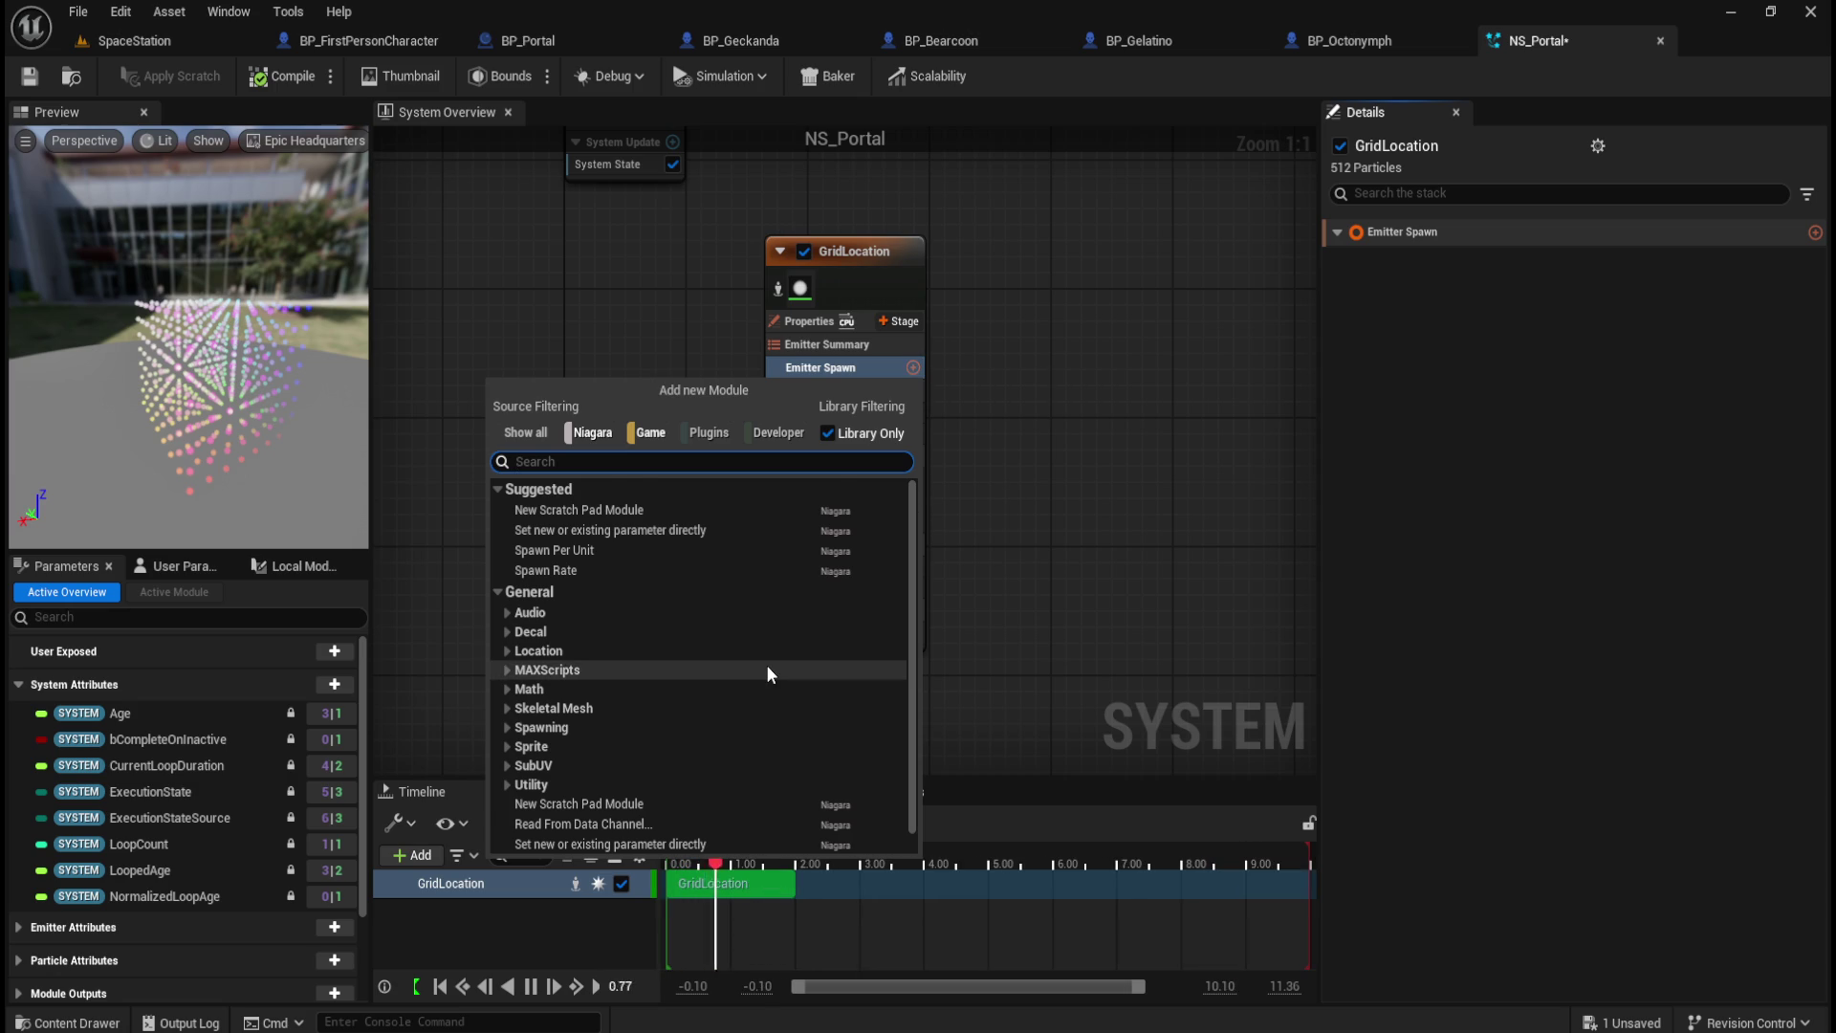
scroll(766, 664, "down", 1)
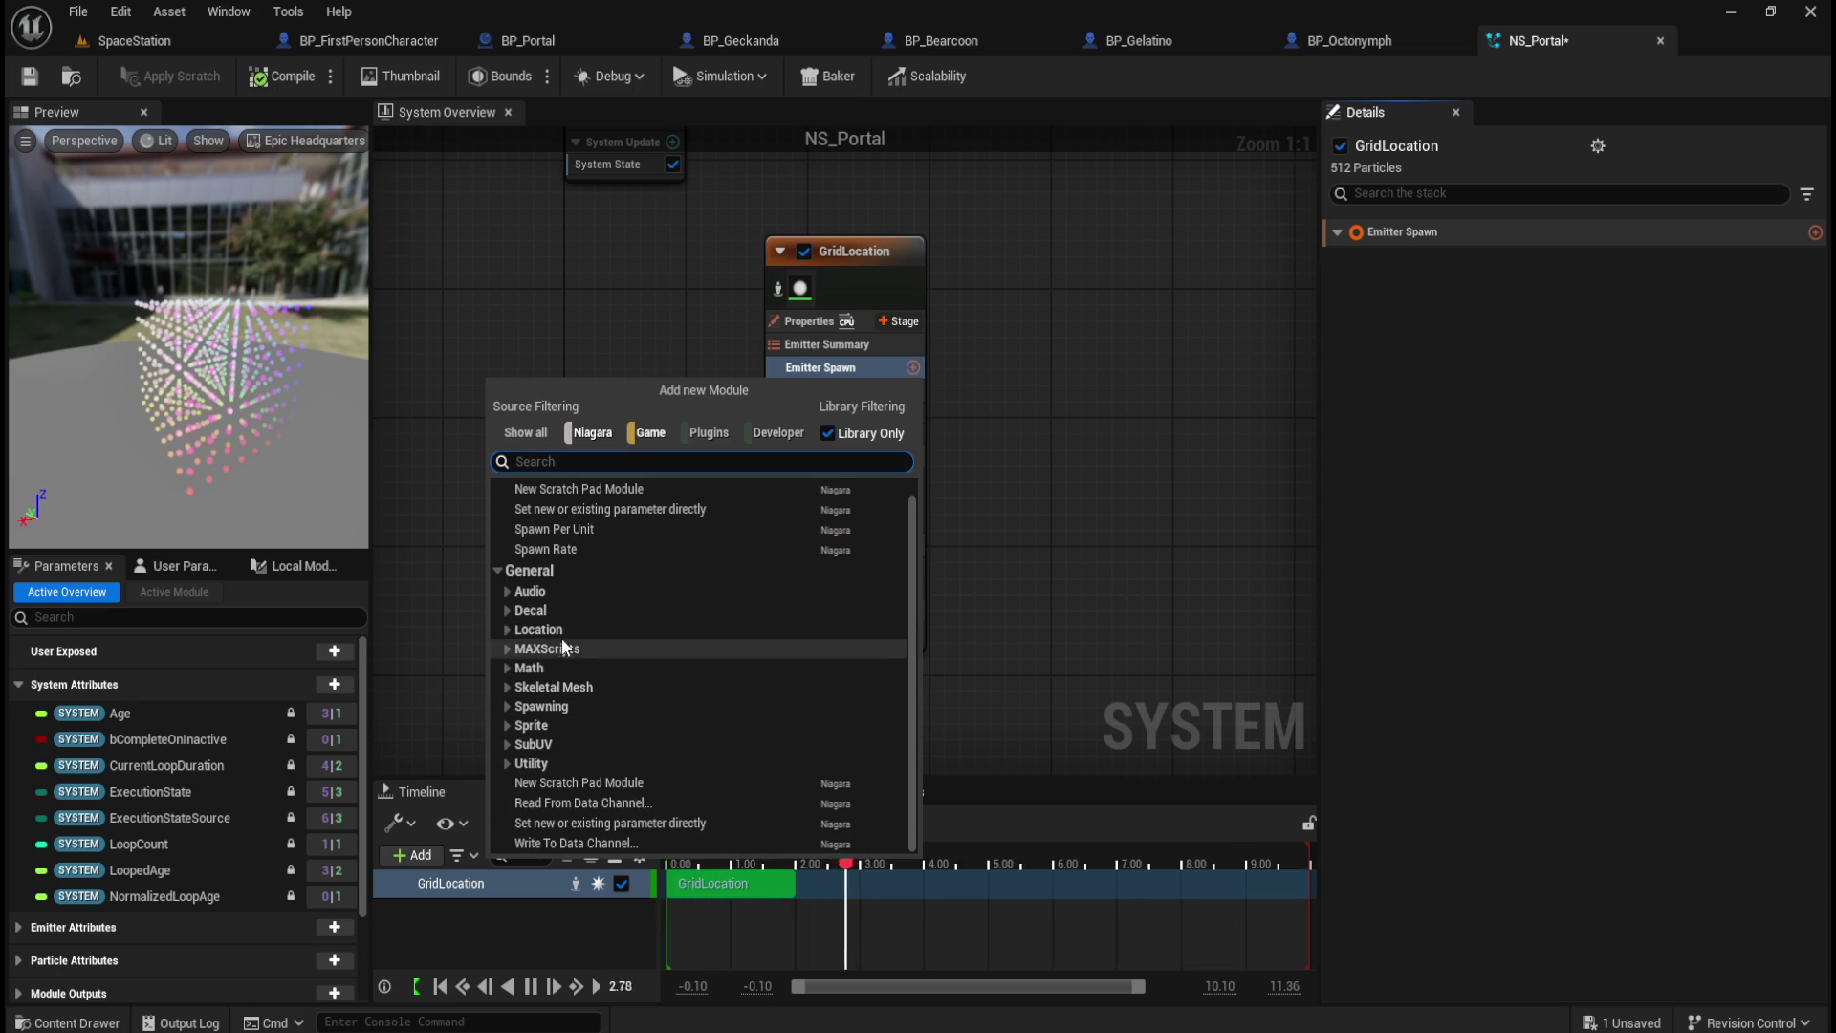
left_click(1098, 505)
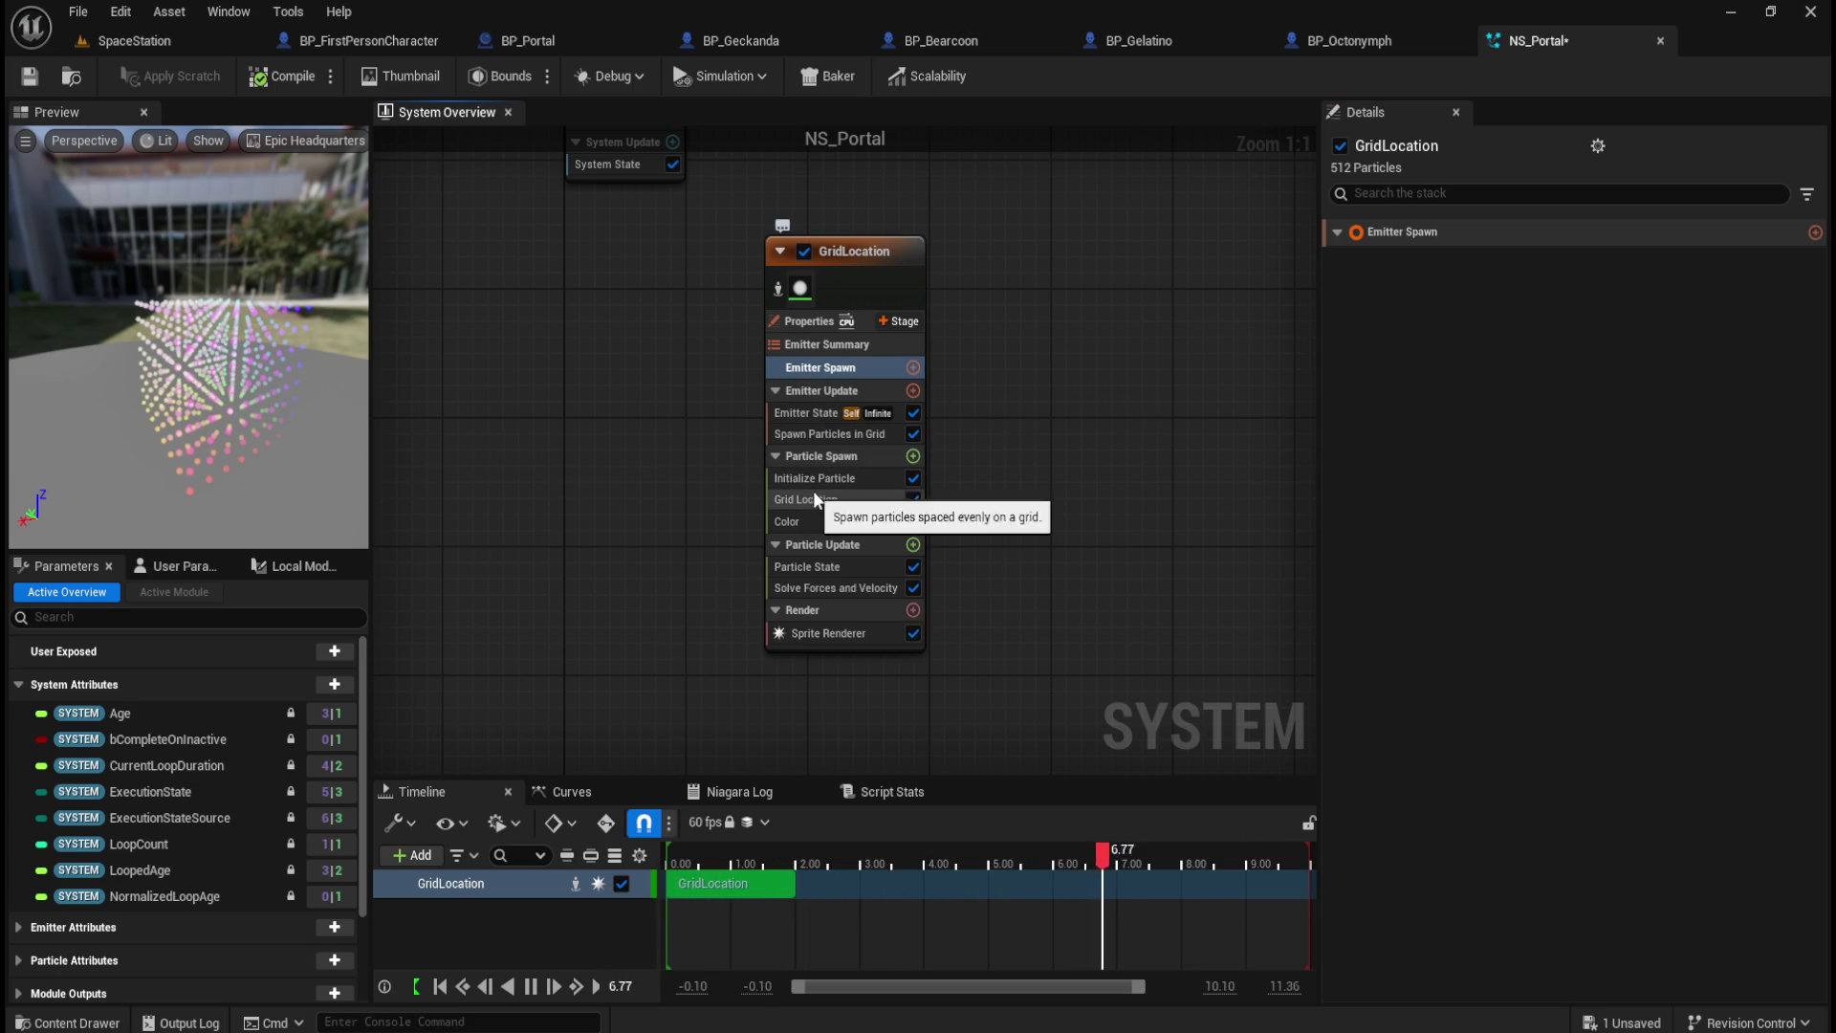
Step: Try the speed and acceleration limits in Solve Forces and Velocity, leaving both off, then view Particle State
left_click(843, 478)
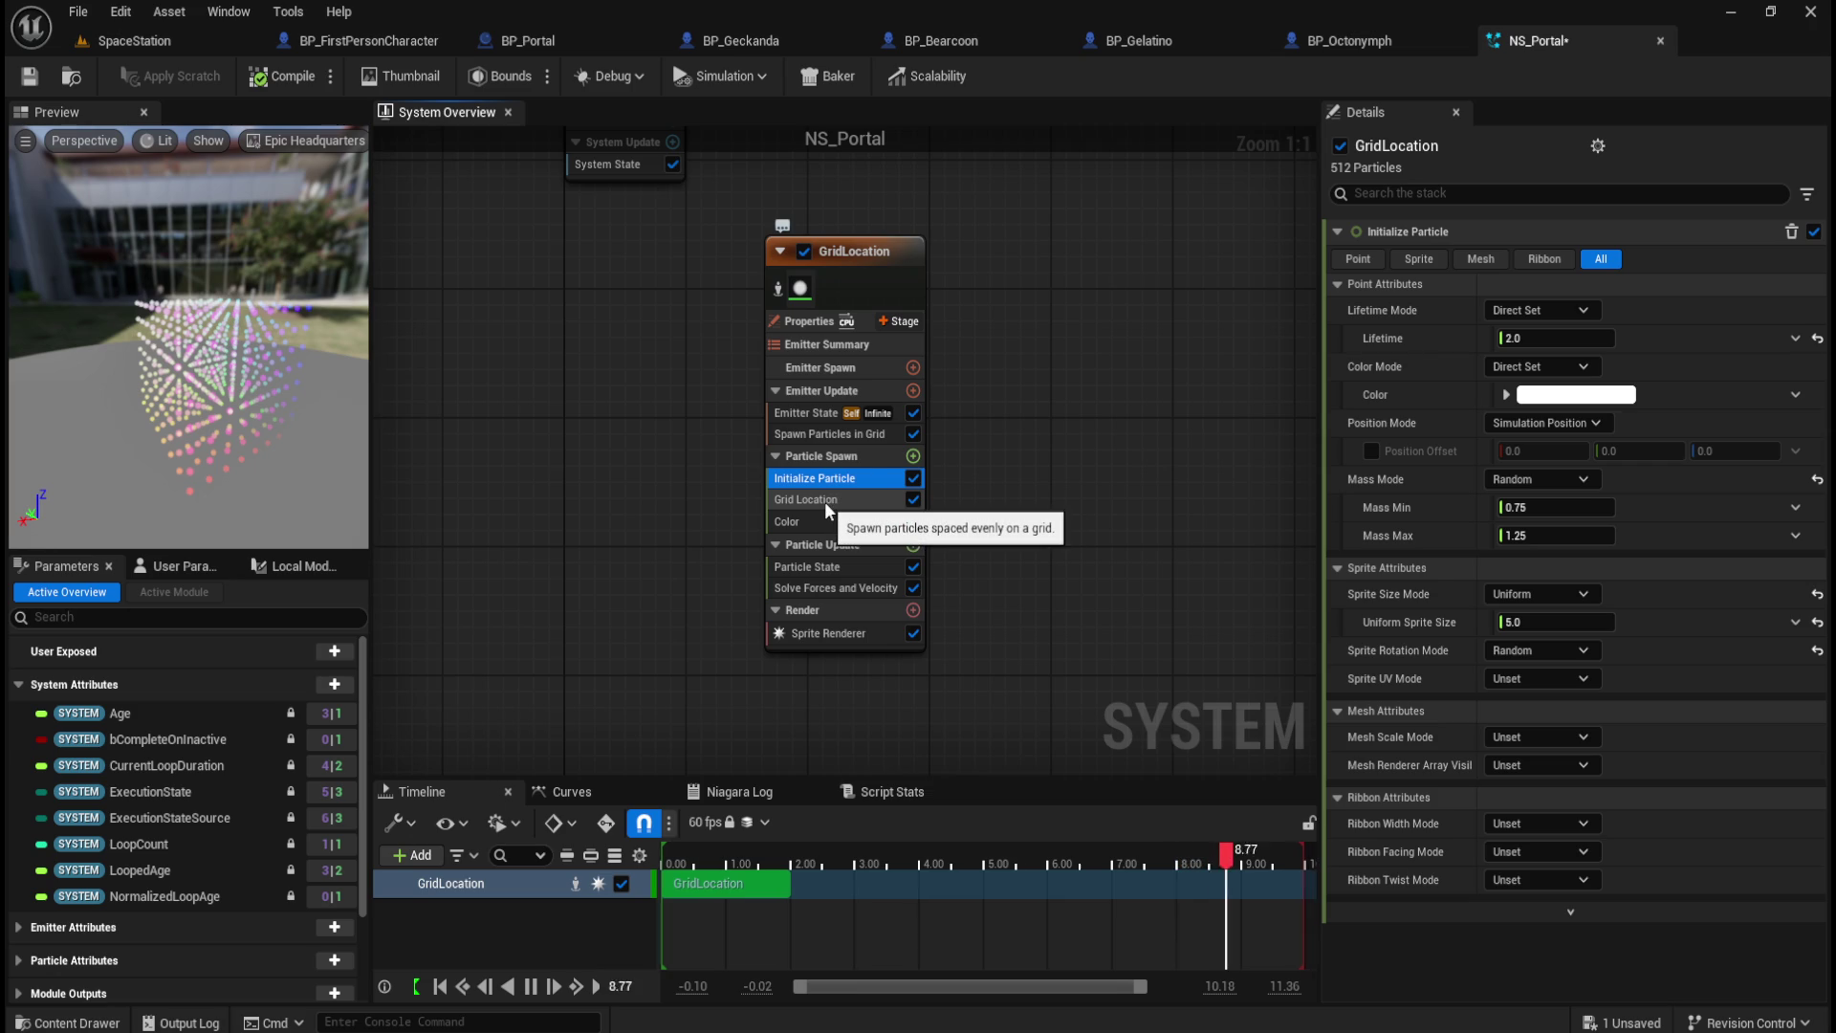
left_click(1568, 828)
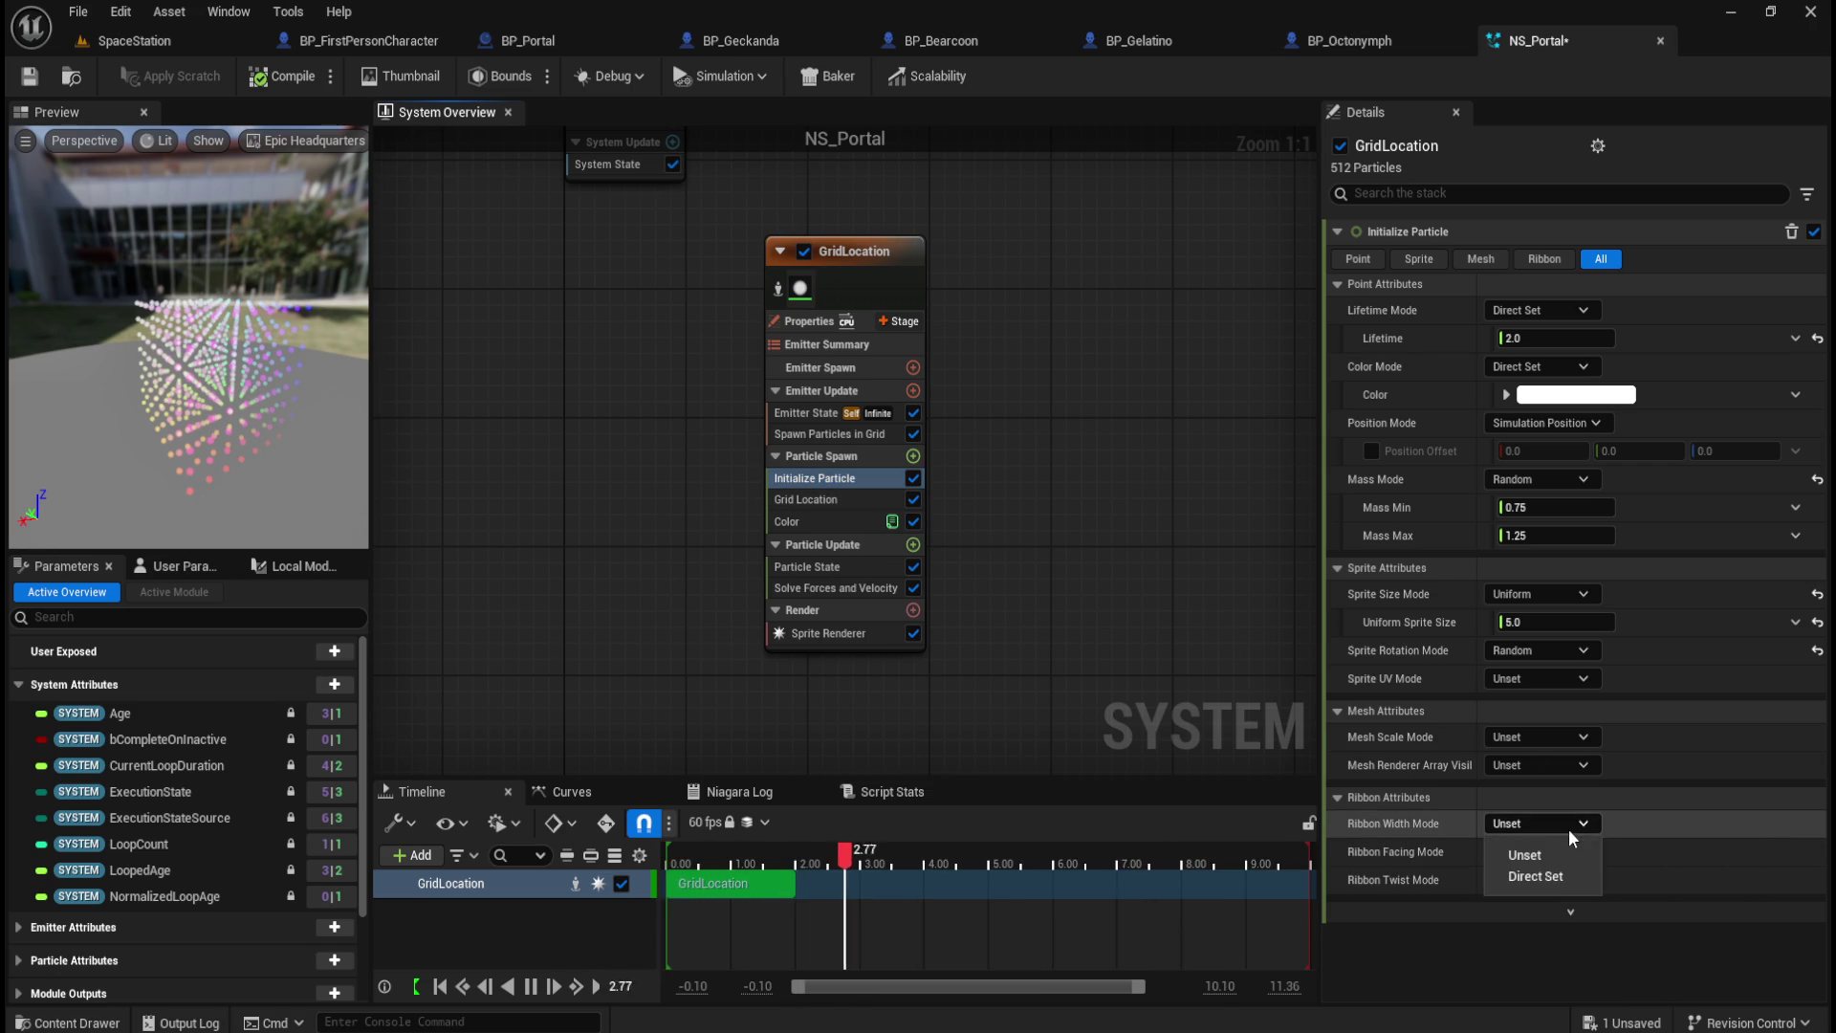
left_click(1570, 825)
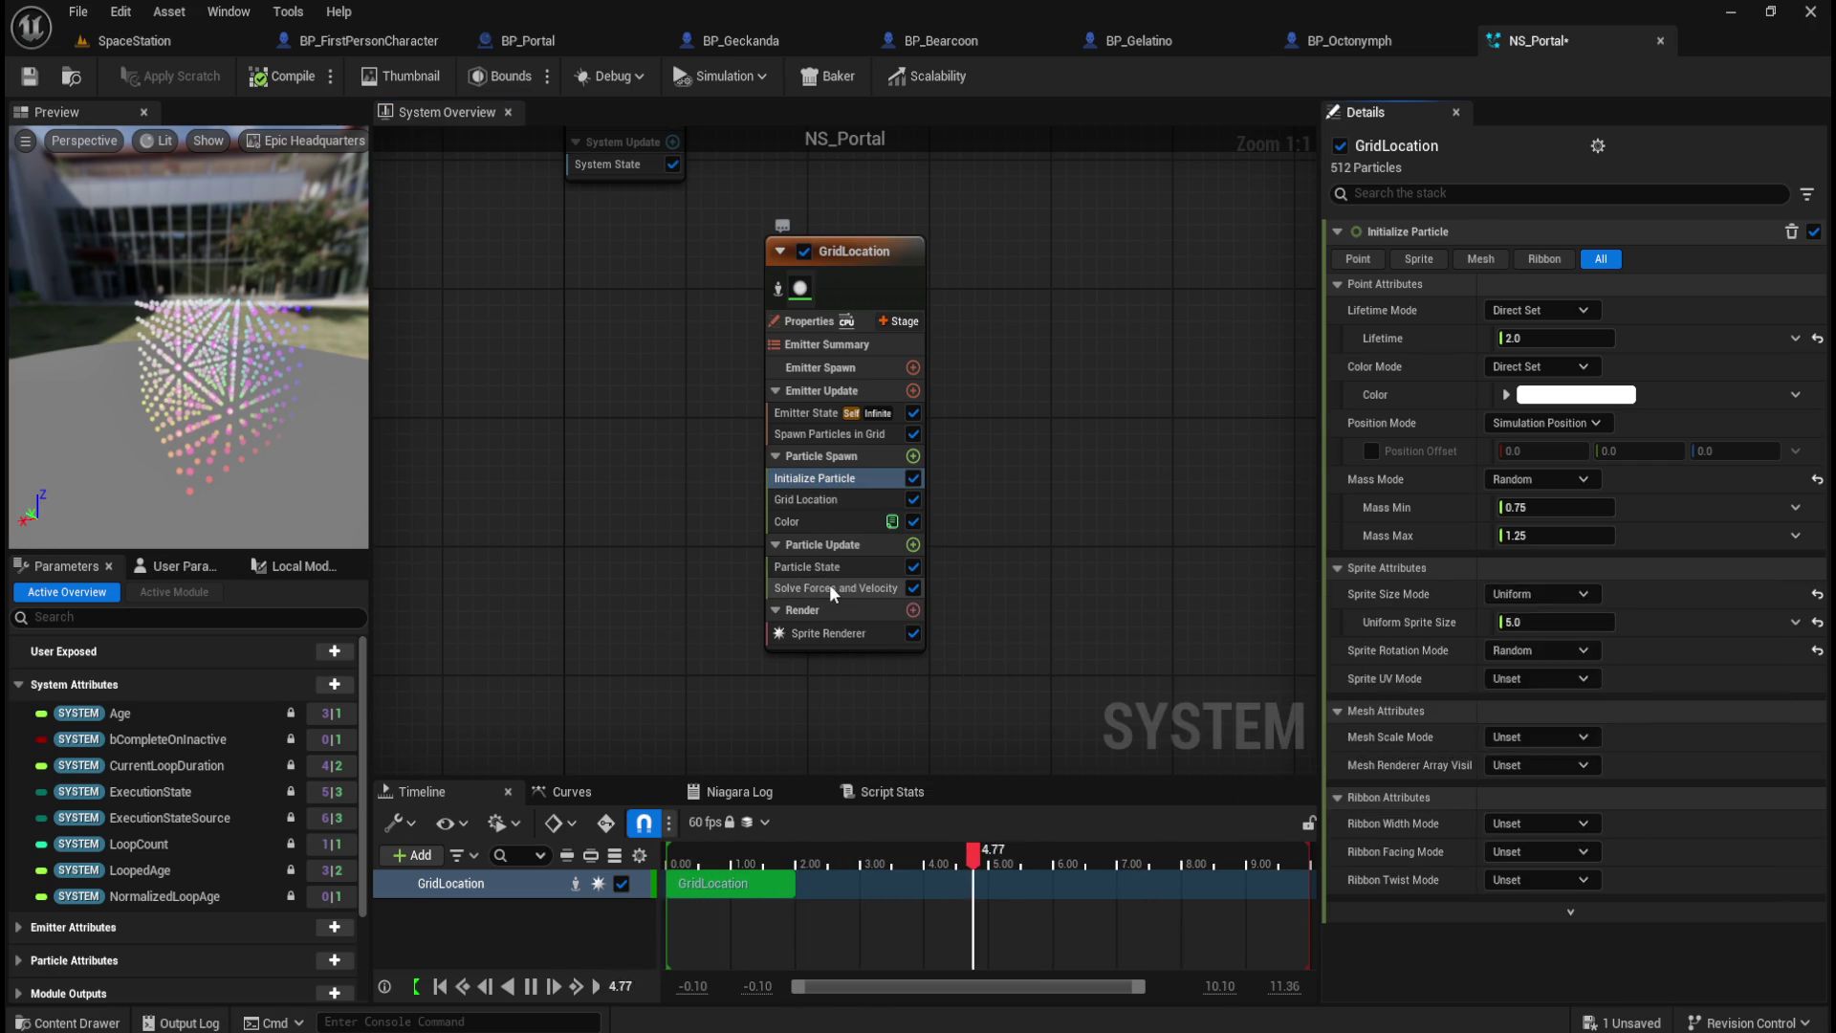
left_click(830, 585)
left_click(1355, 260)
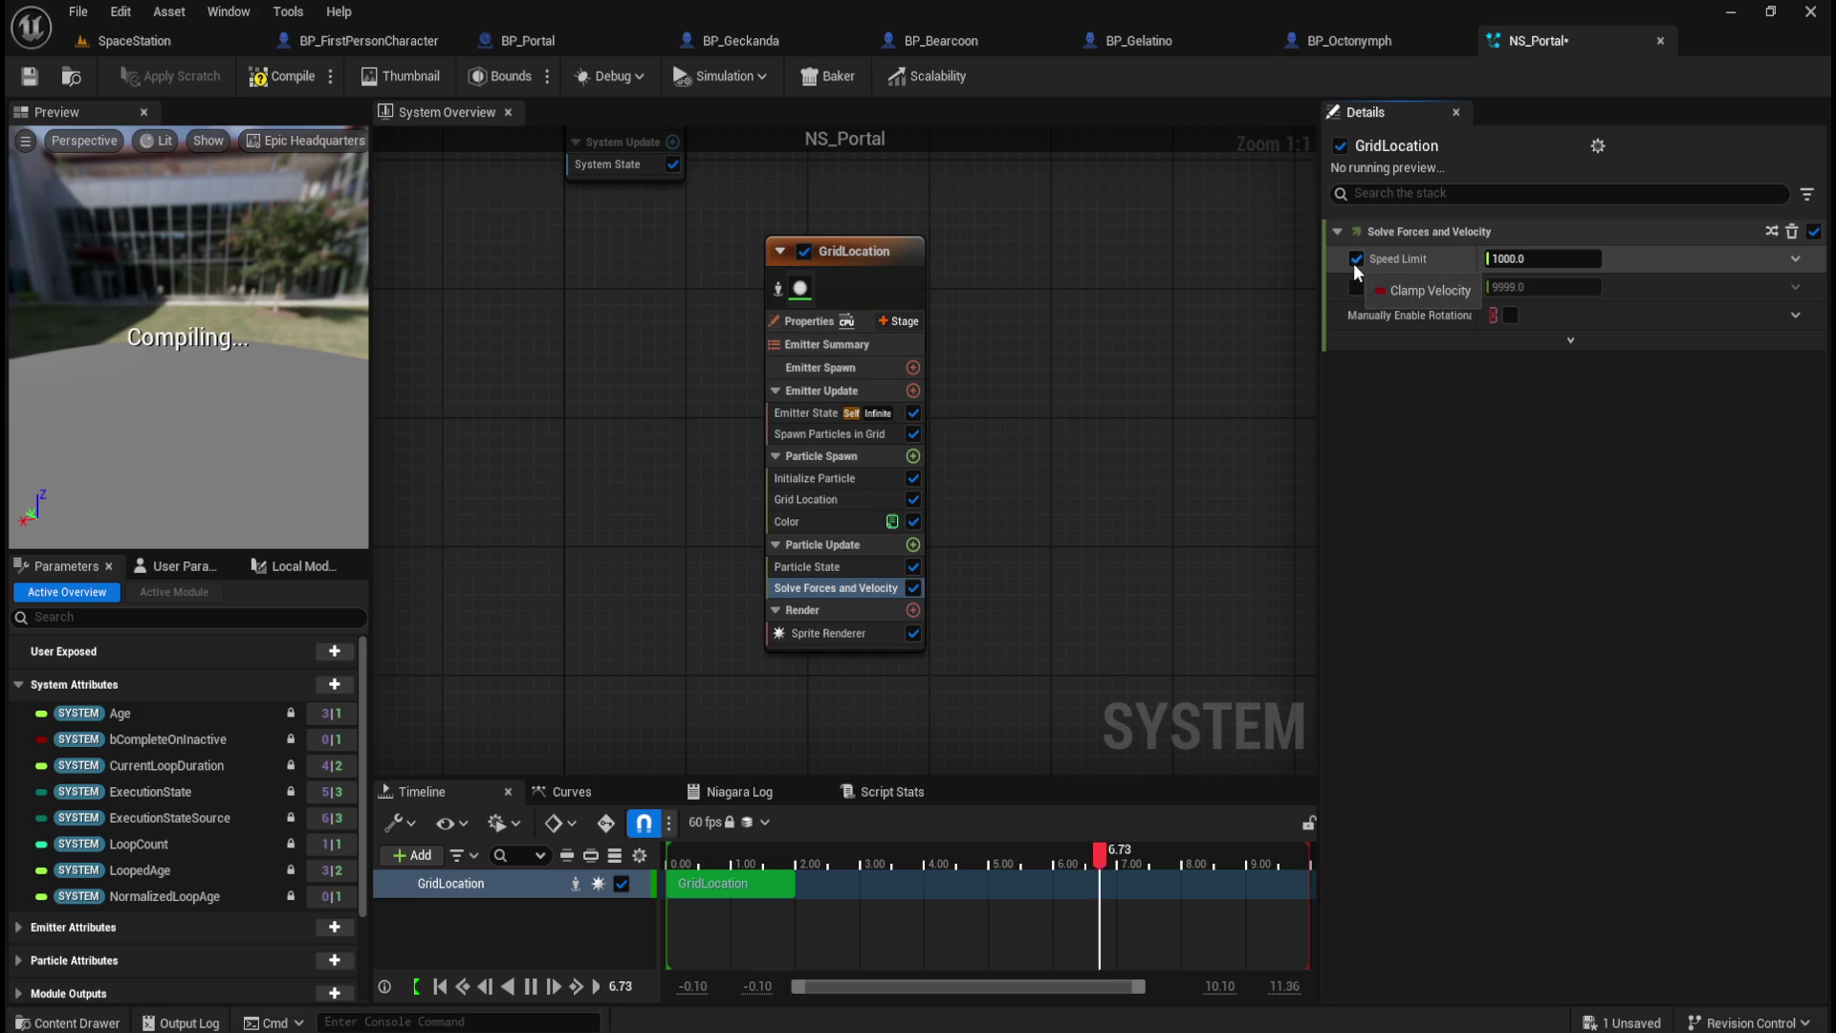
left_click(1354, 259)
left_click(1356, 284)
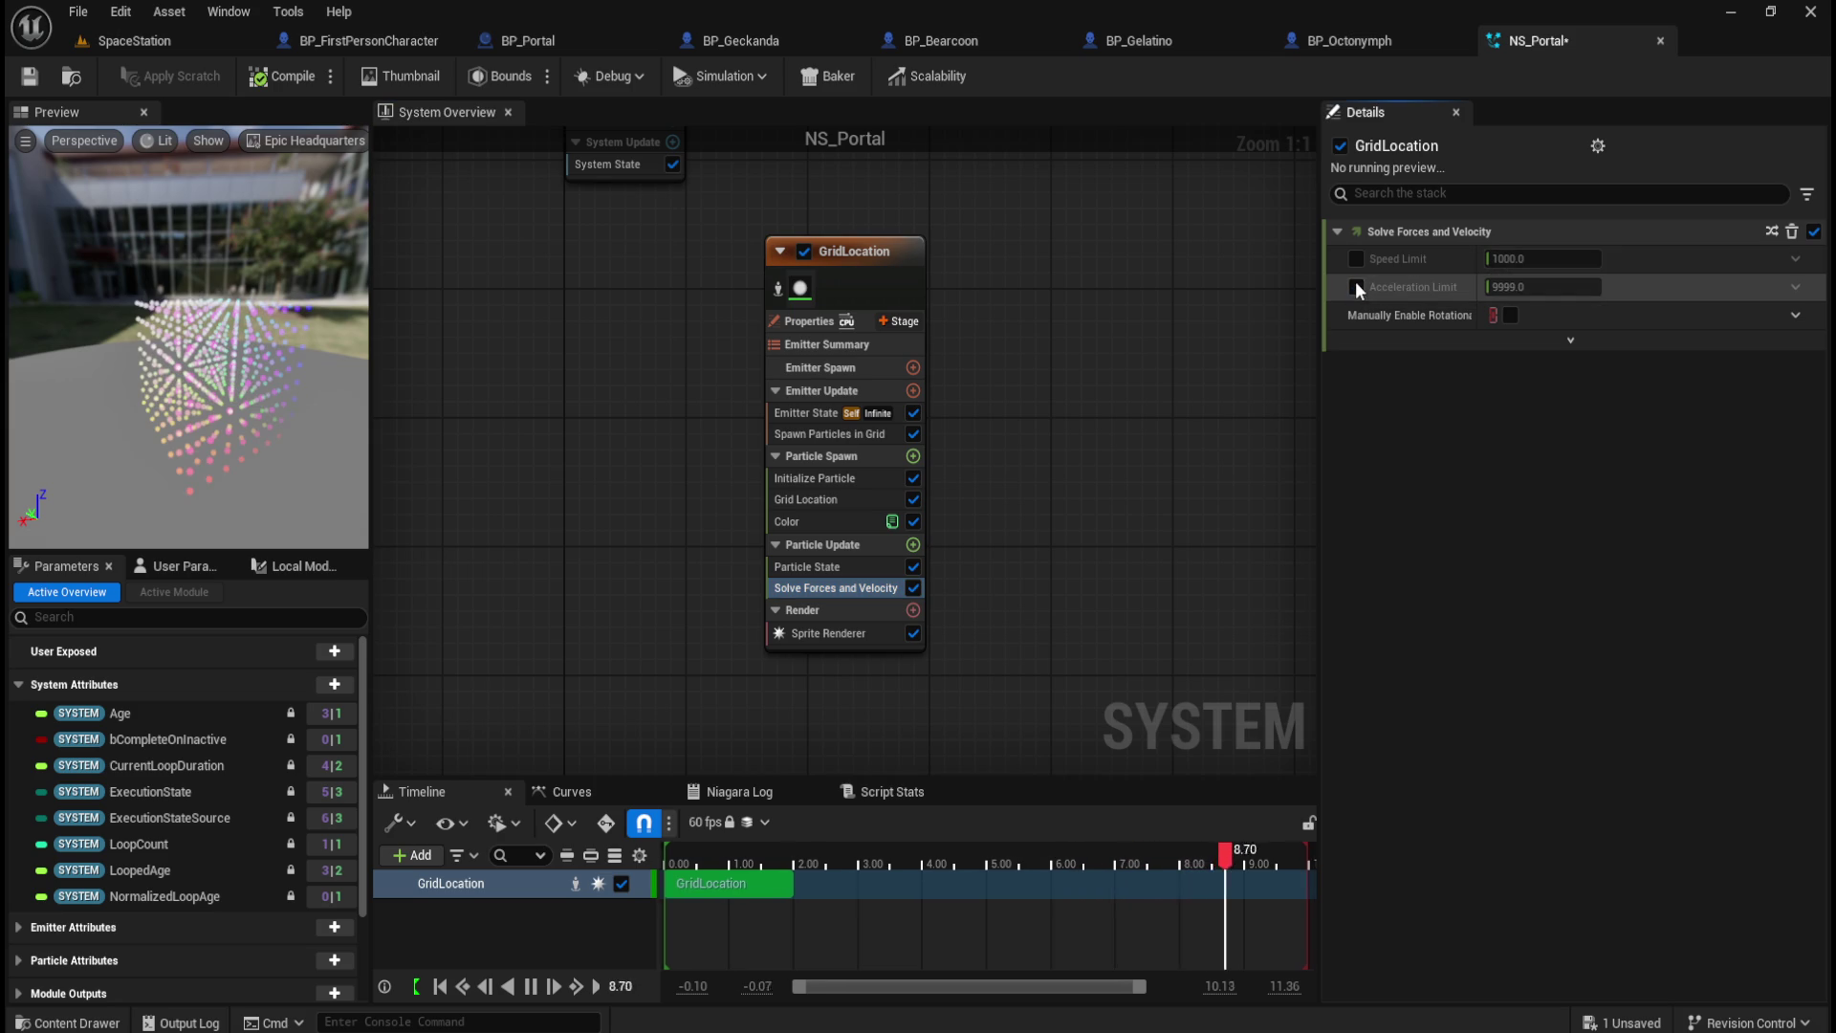
left_click(1354, 260)
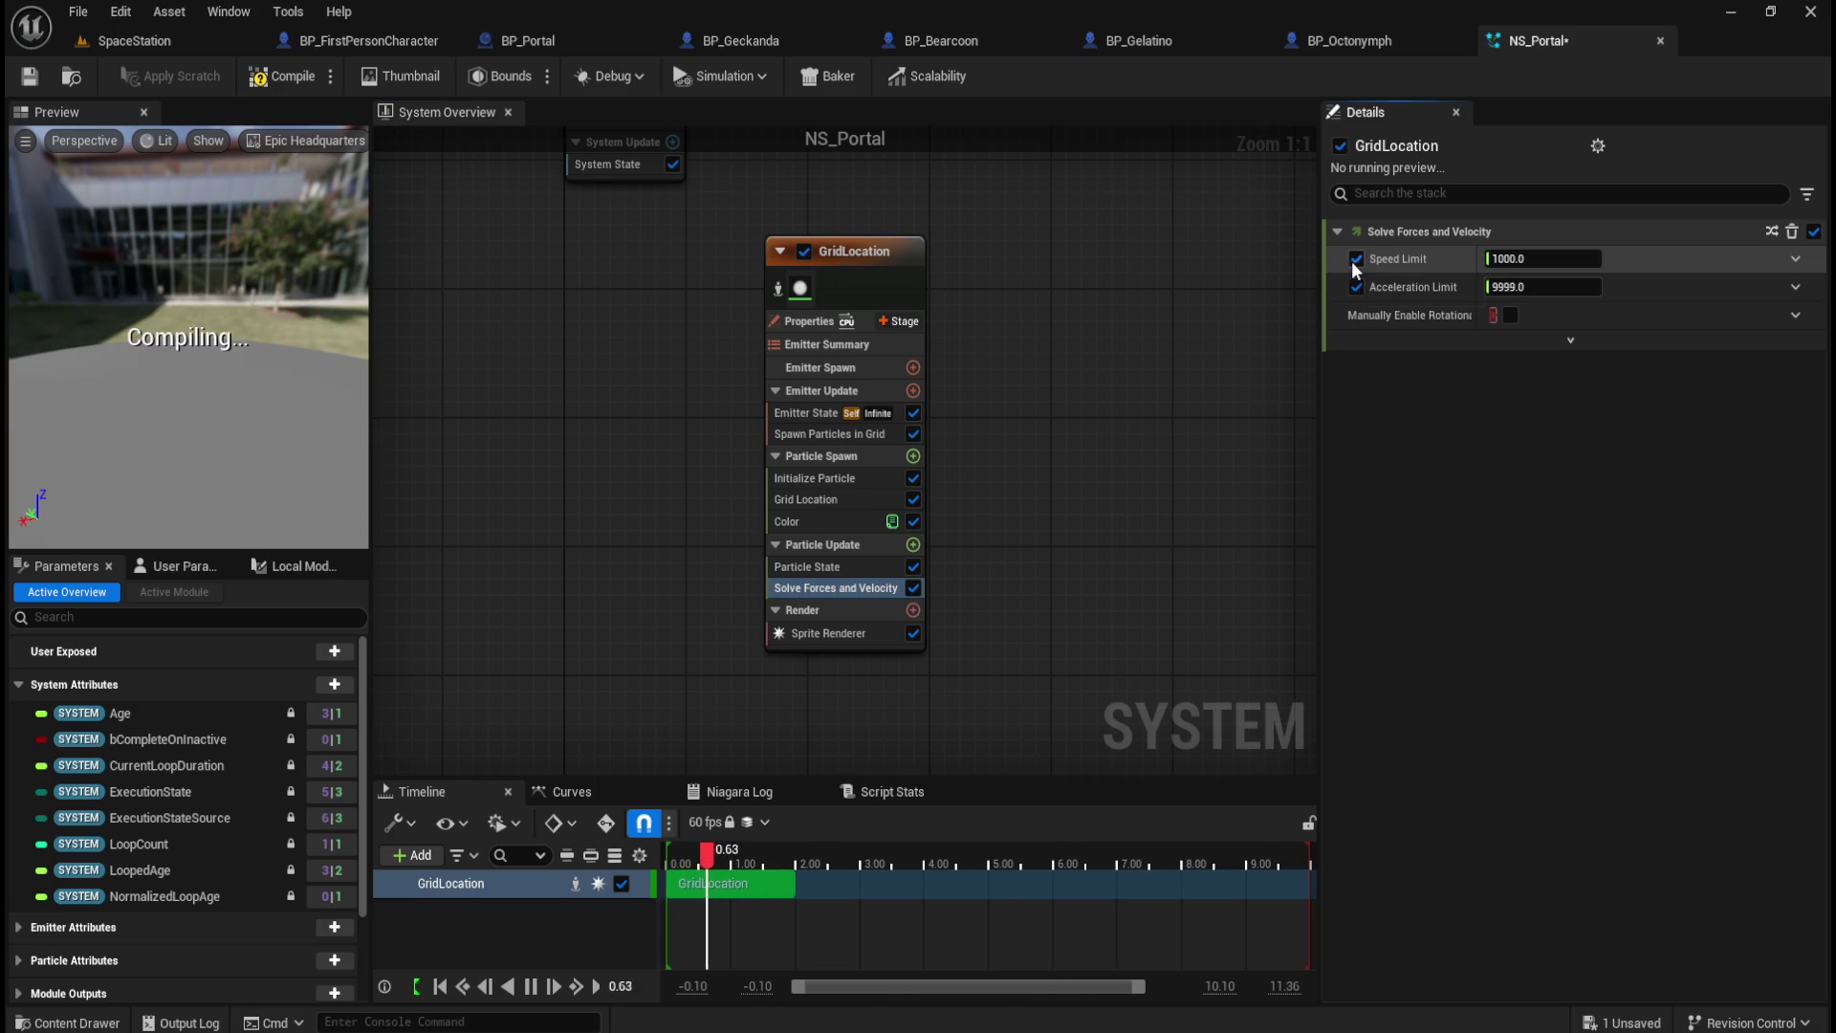
left_click(1355, 260)
left_click(1351, 287)
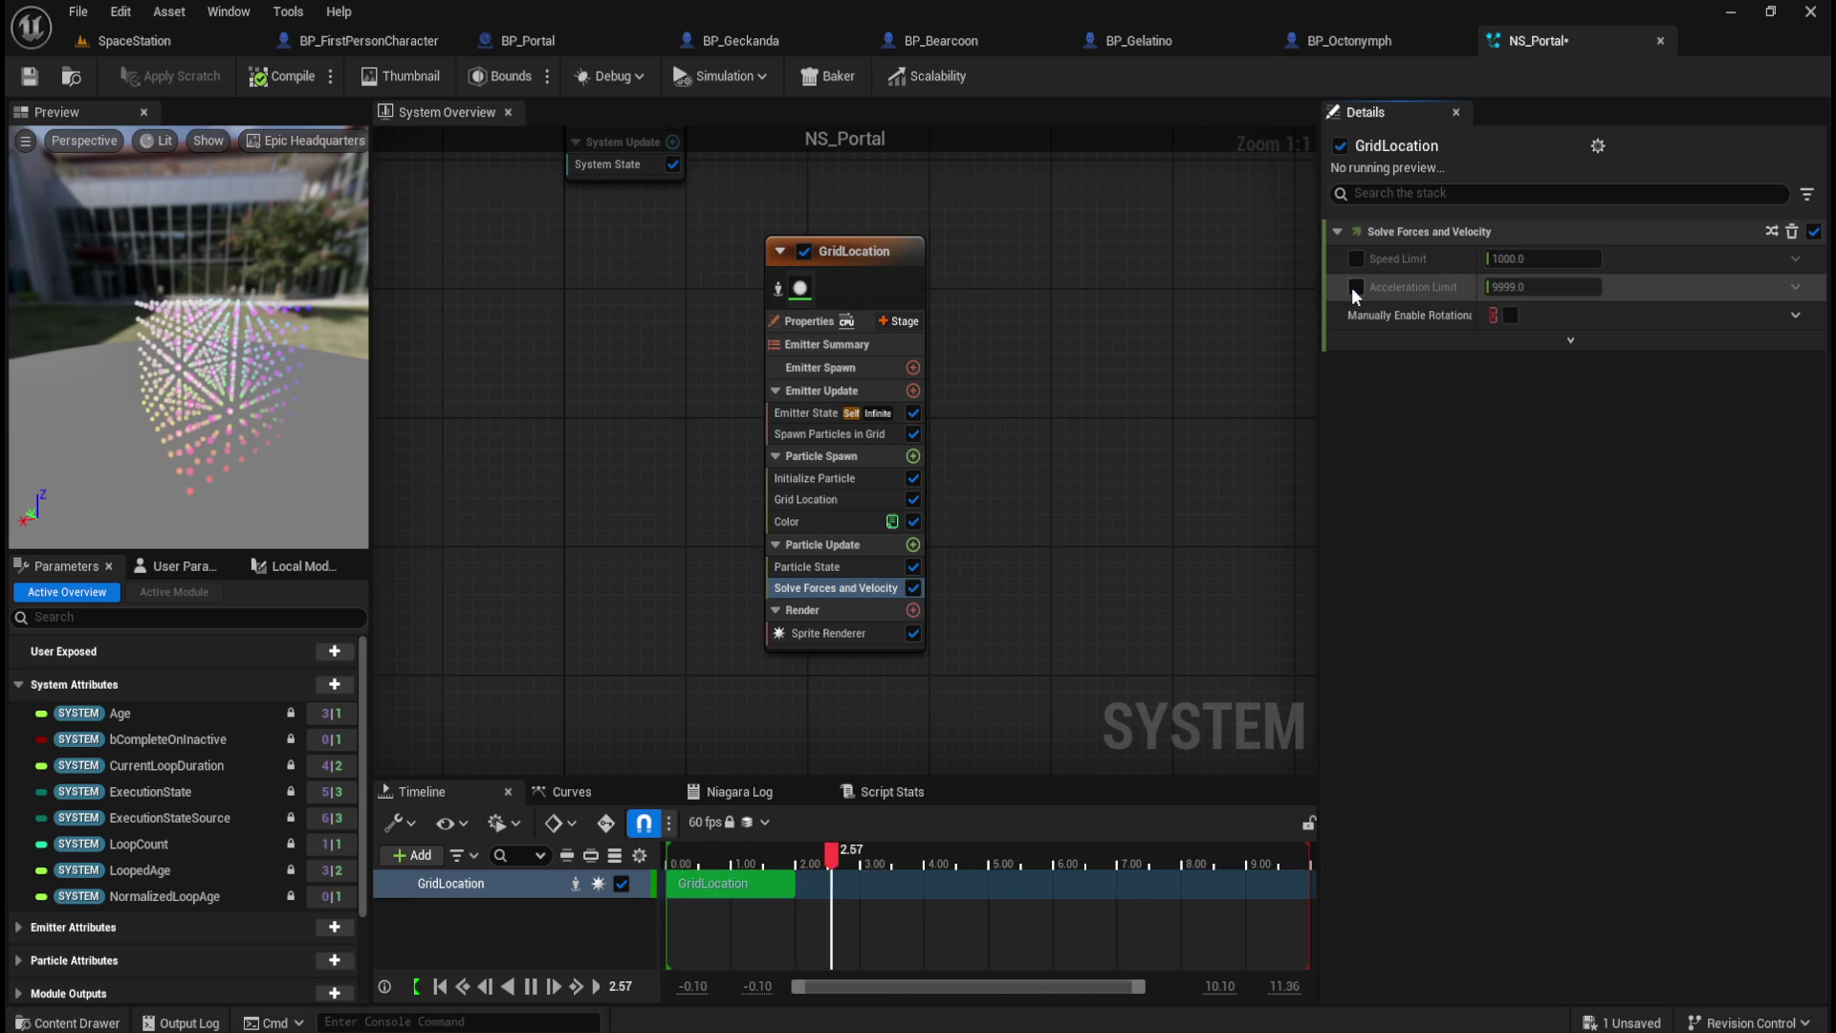
left_click(847, 566)
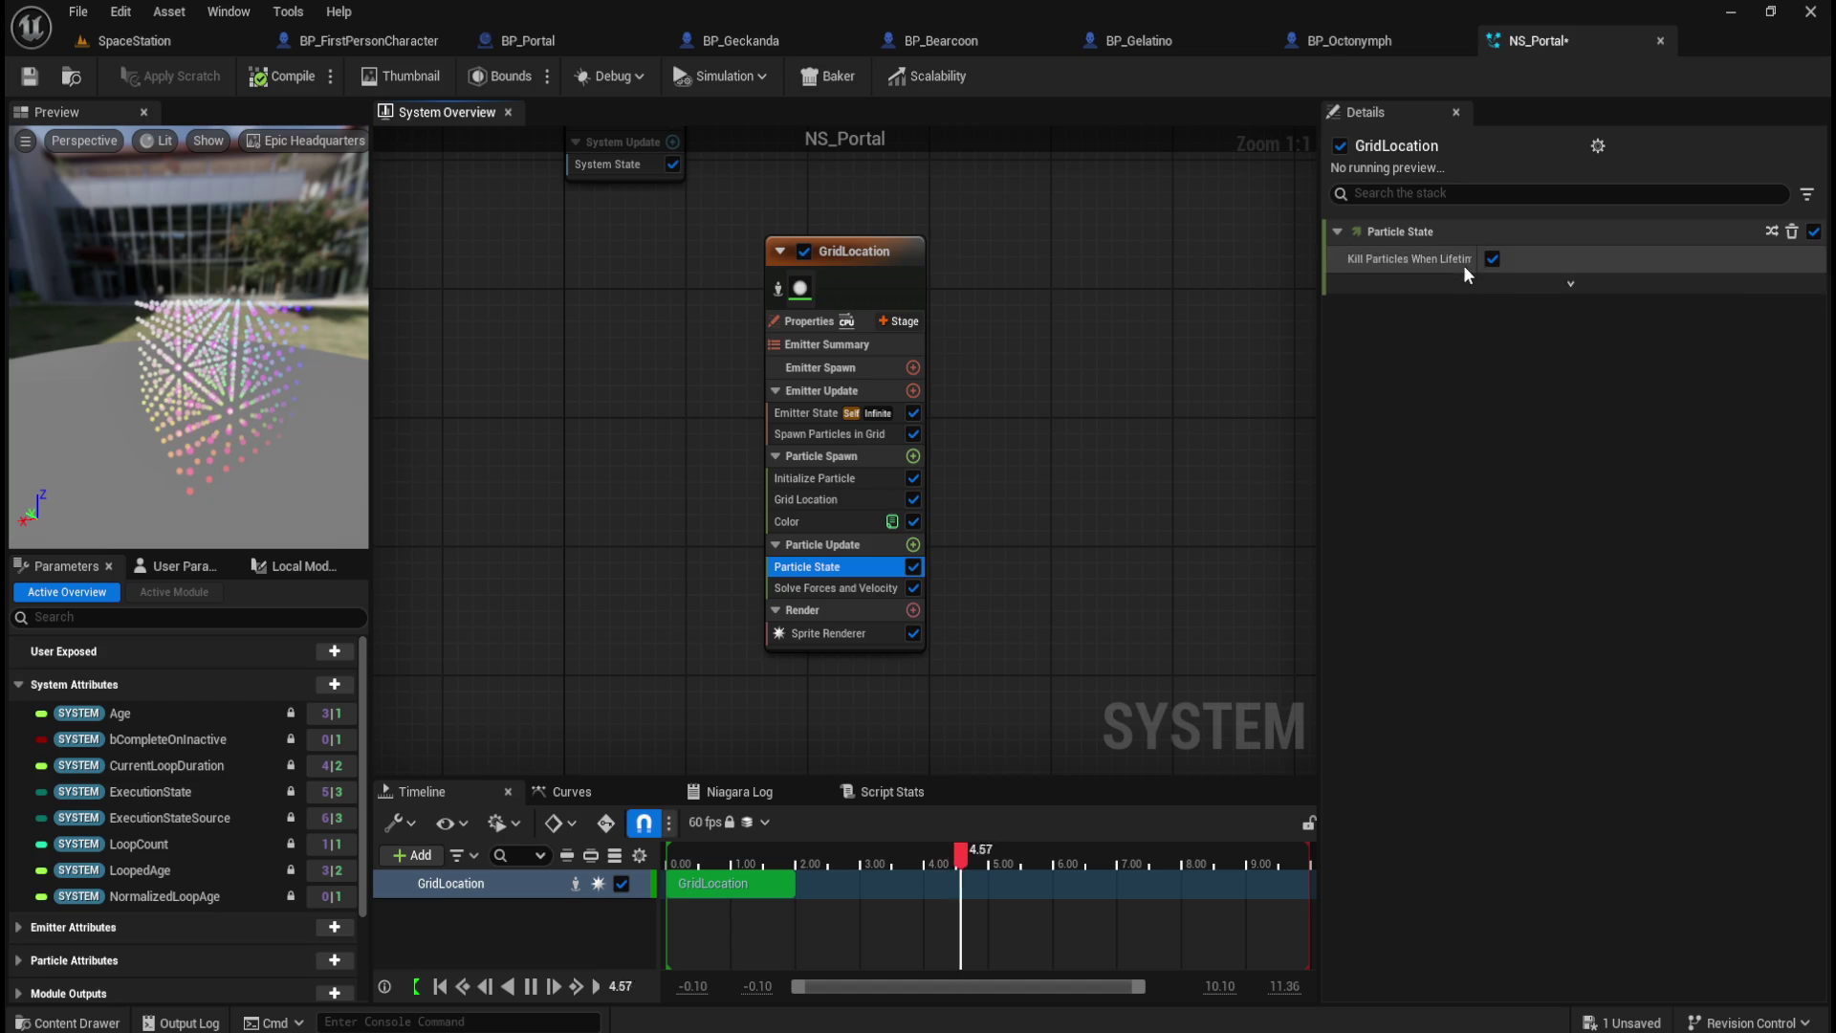
Step: Raise the Spawn Particles in Grid Z count to 40, making an 8 × 8 × 40 grid of 2,560 particles
left_click(846, 435)
left_click_drag(1531, 264, 1536, 264)
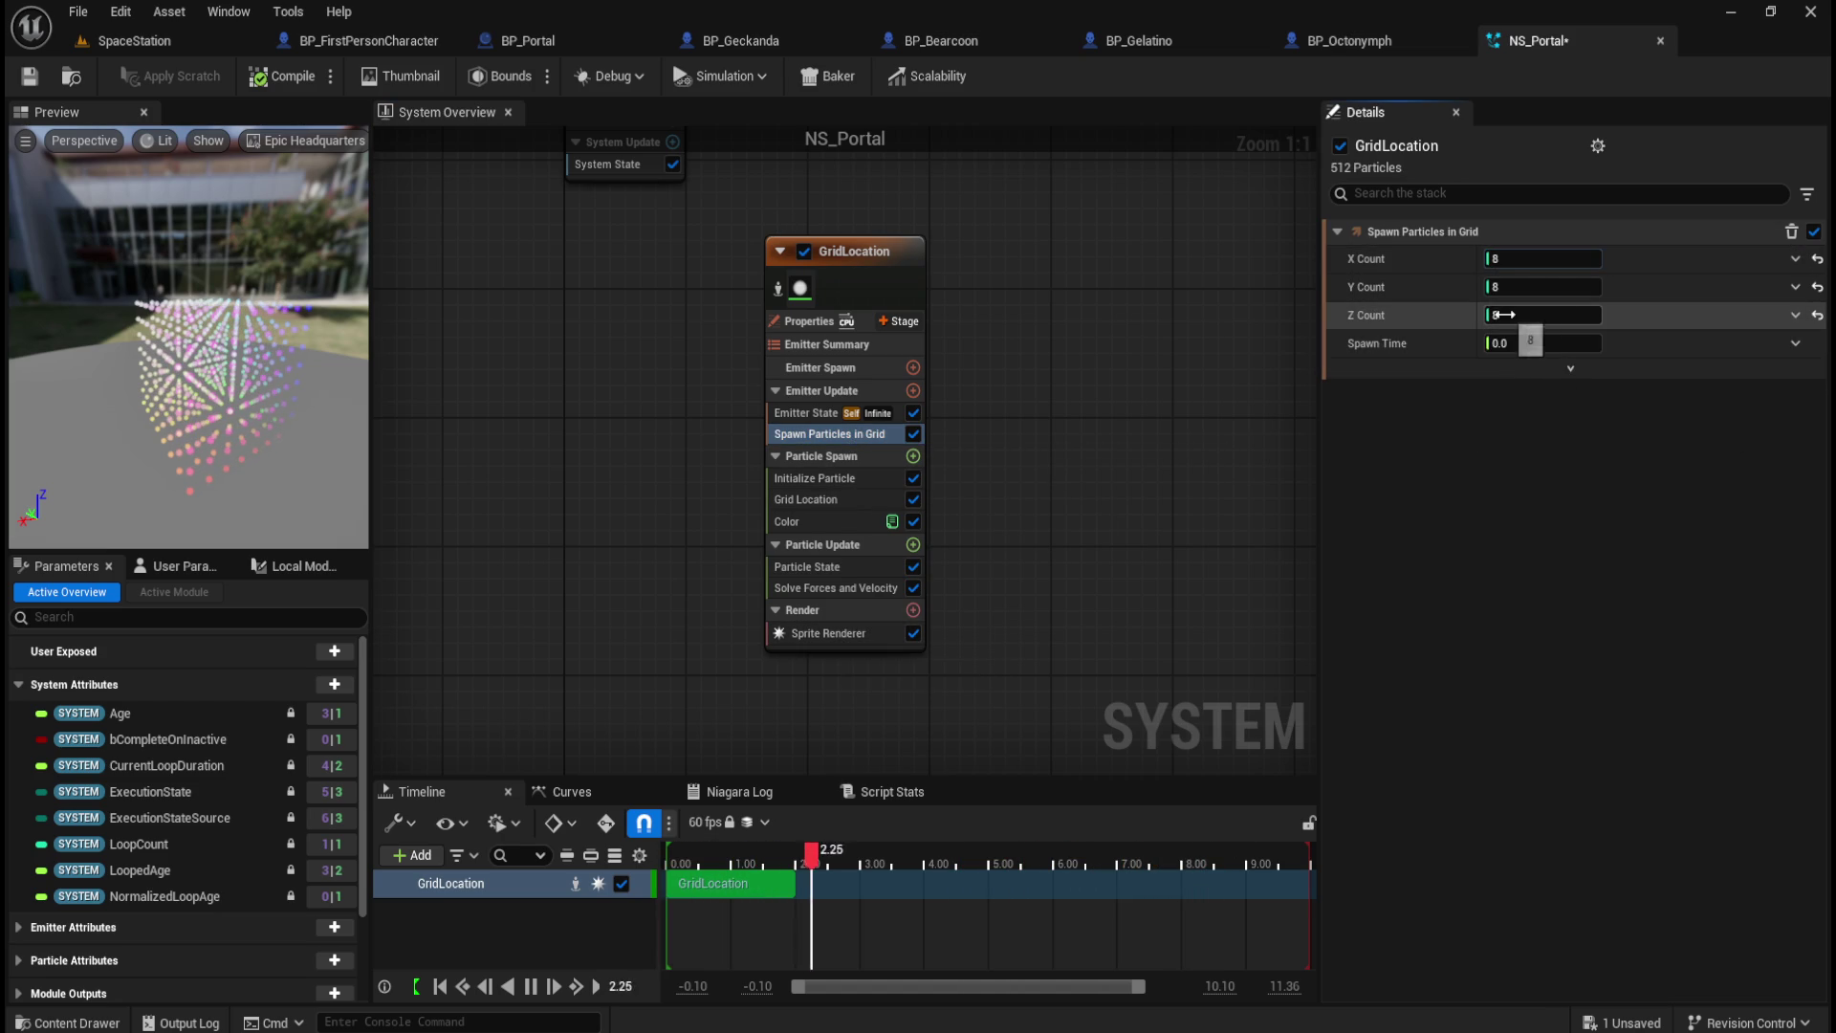
mouse_move(1543, 315)
left_mouse_down()
mouse_move(1574, 315)
mouse_move(1553, 314)
left_mouse_up()
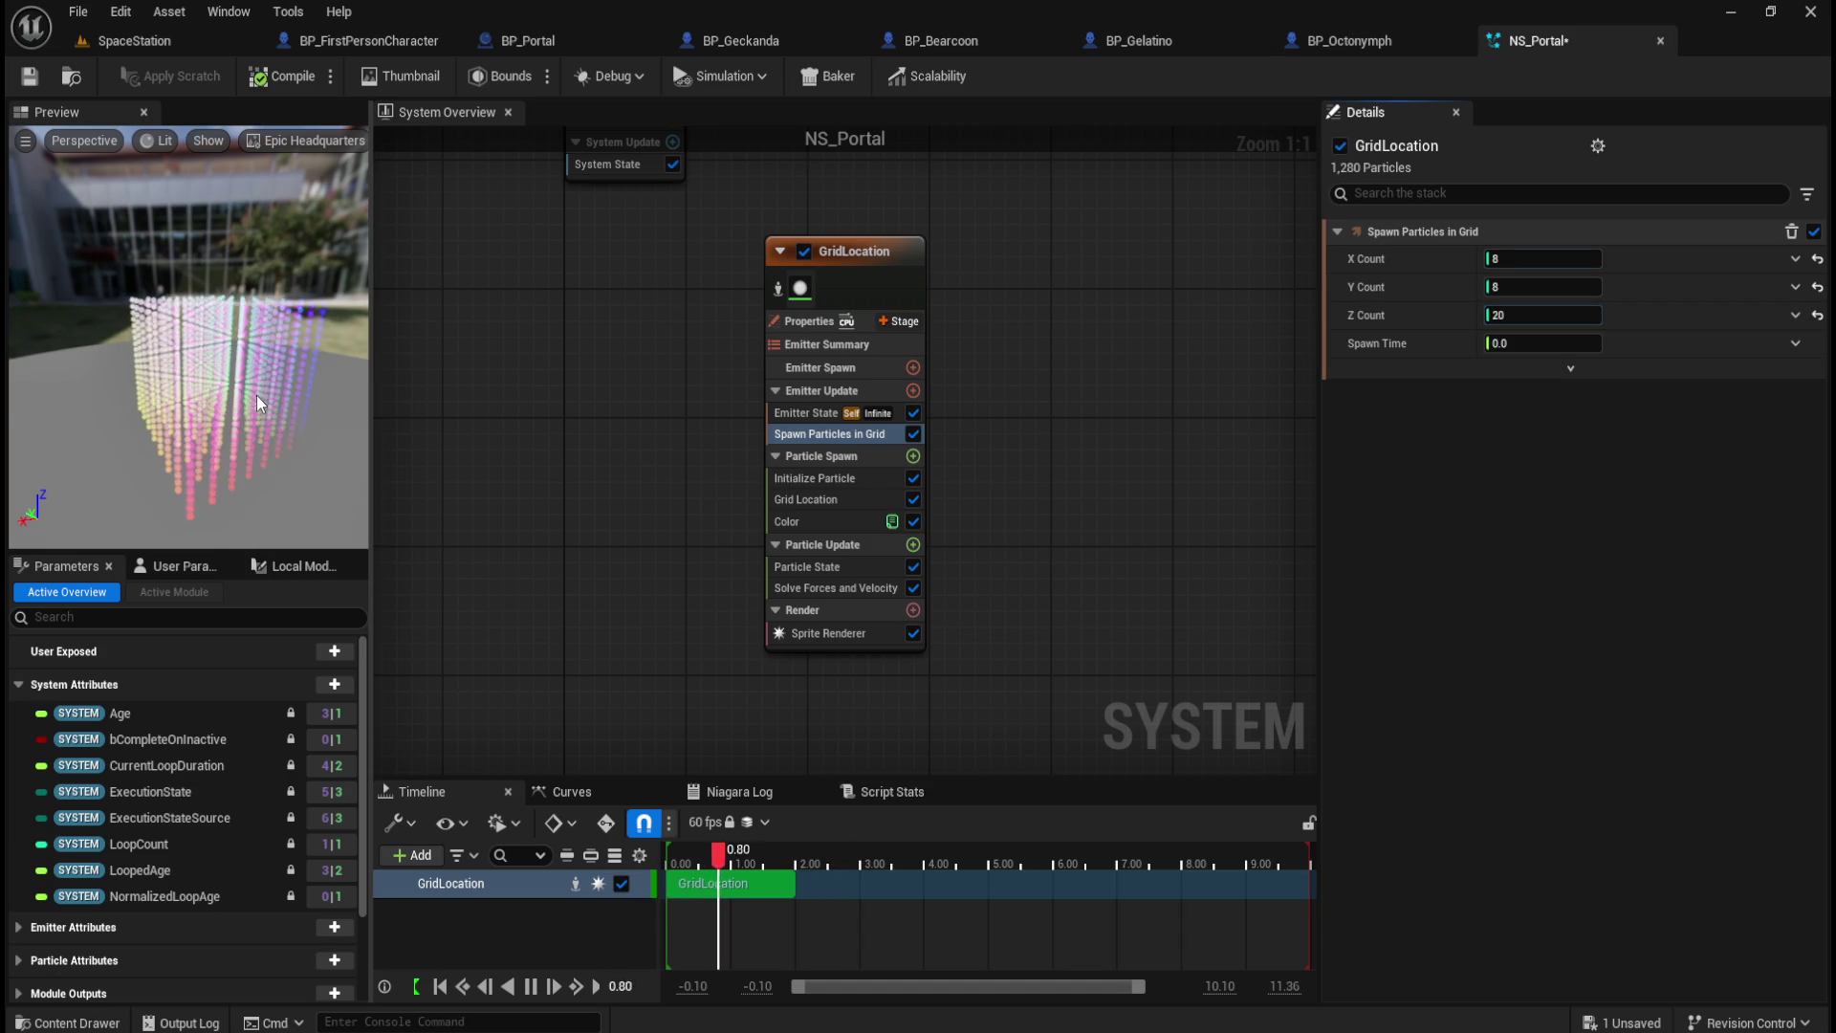
scroll(256, 394, "up", 5)
left_click_drag(1531, 314, 1552, 315)
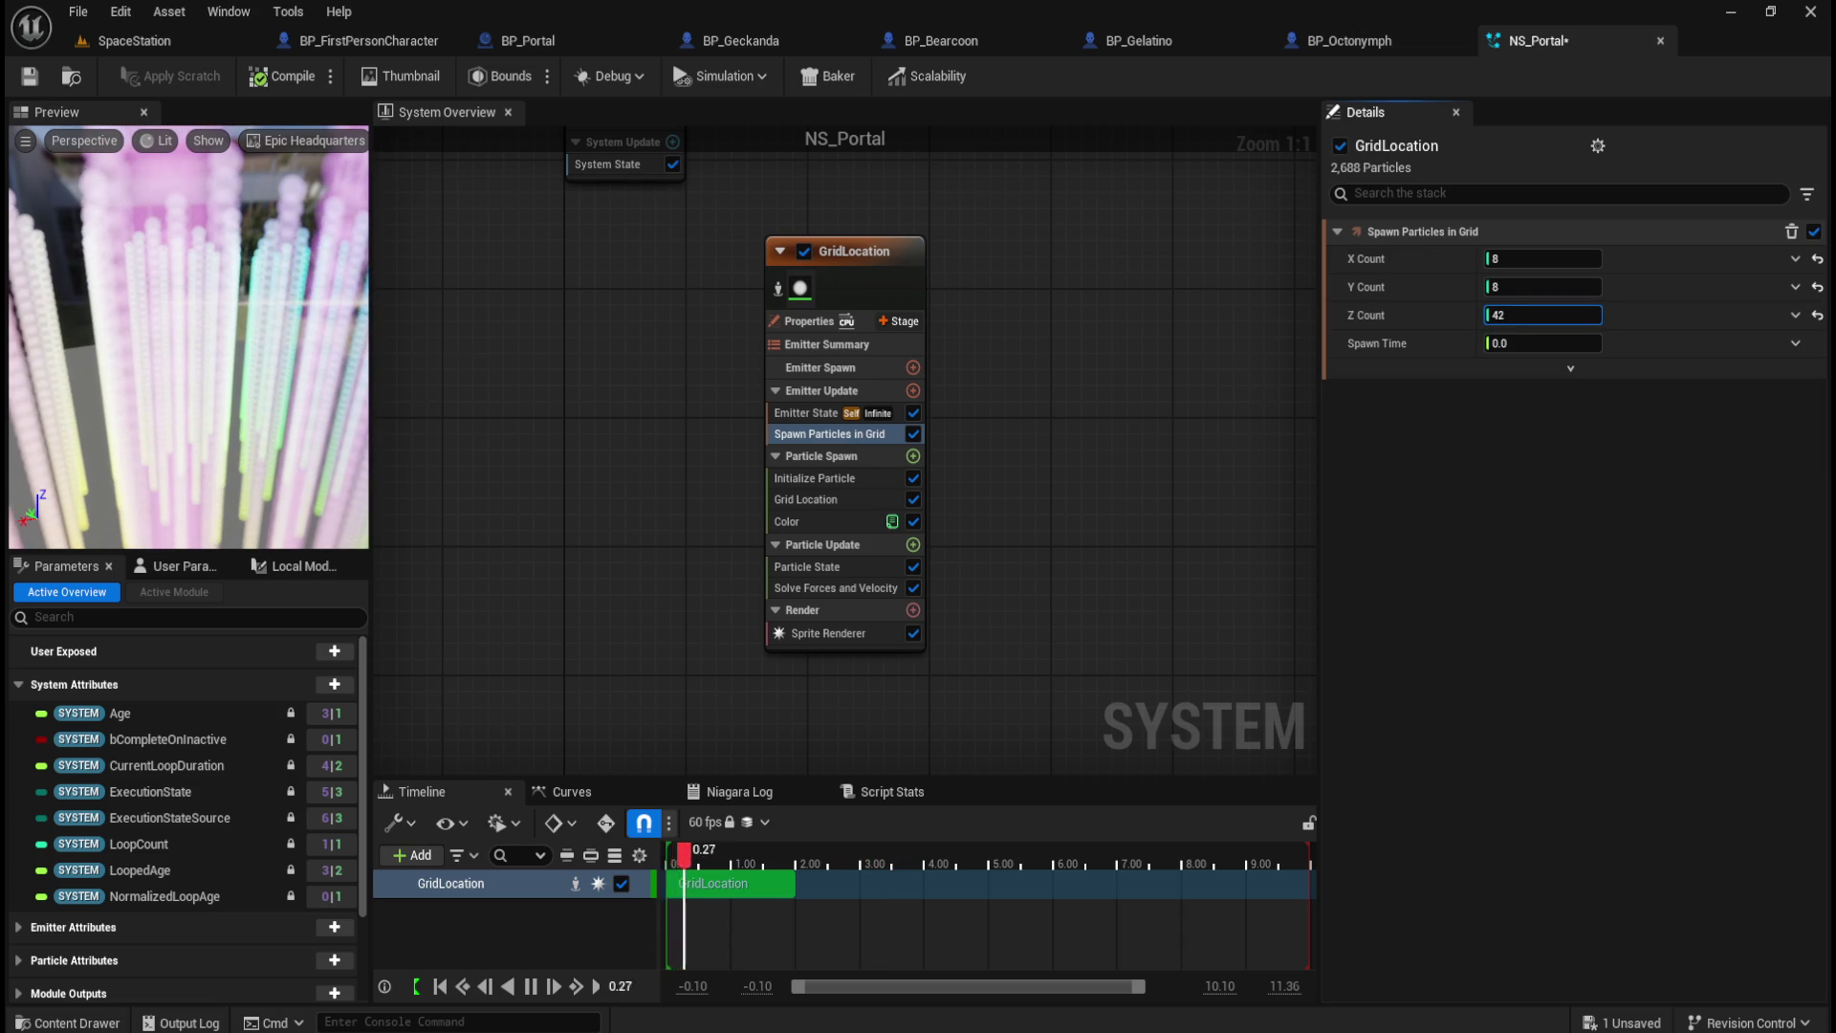
scroll(186, 359, "down", 3)
scroll(187, 361, "up", 3)
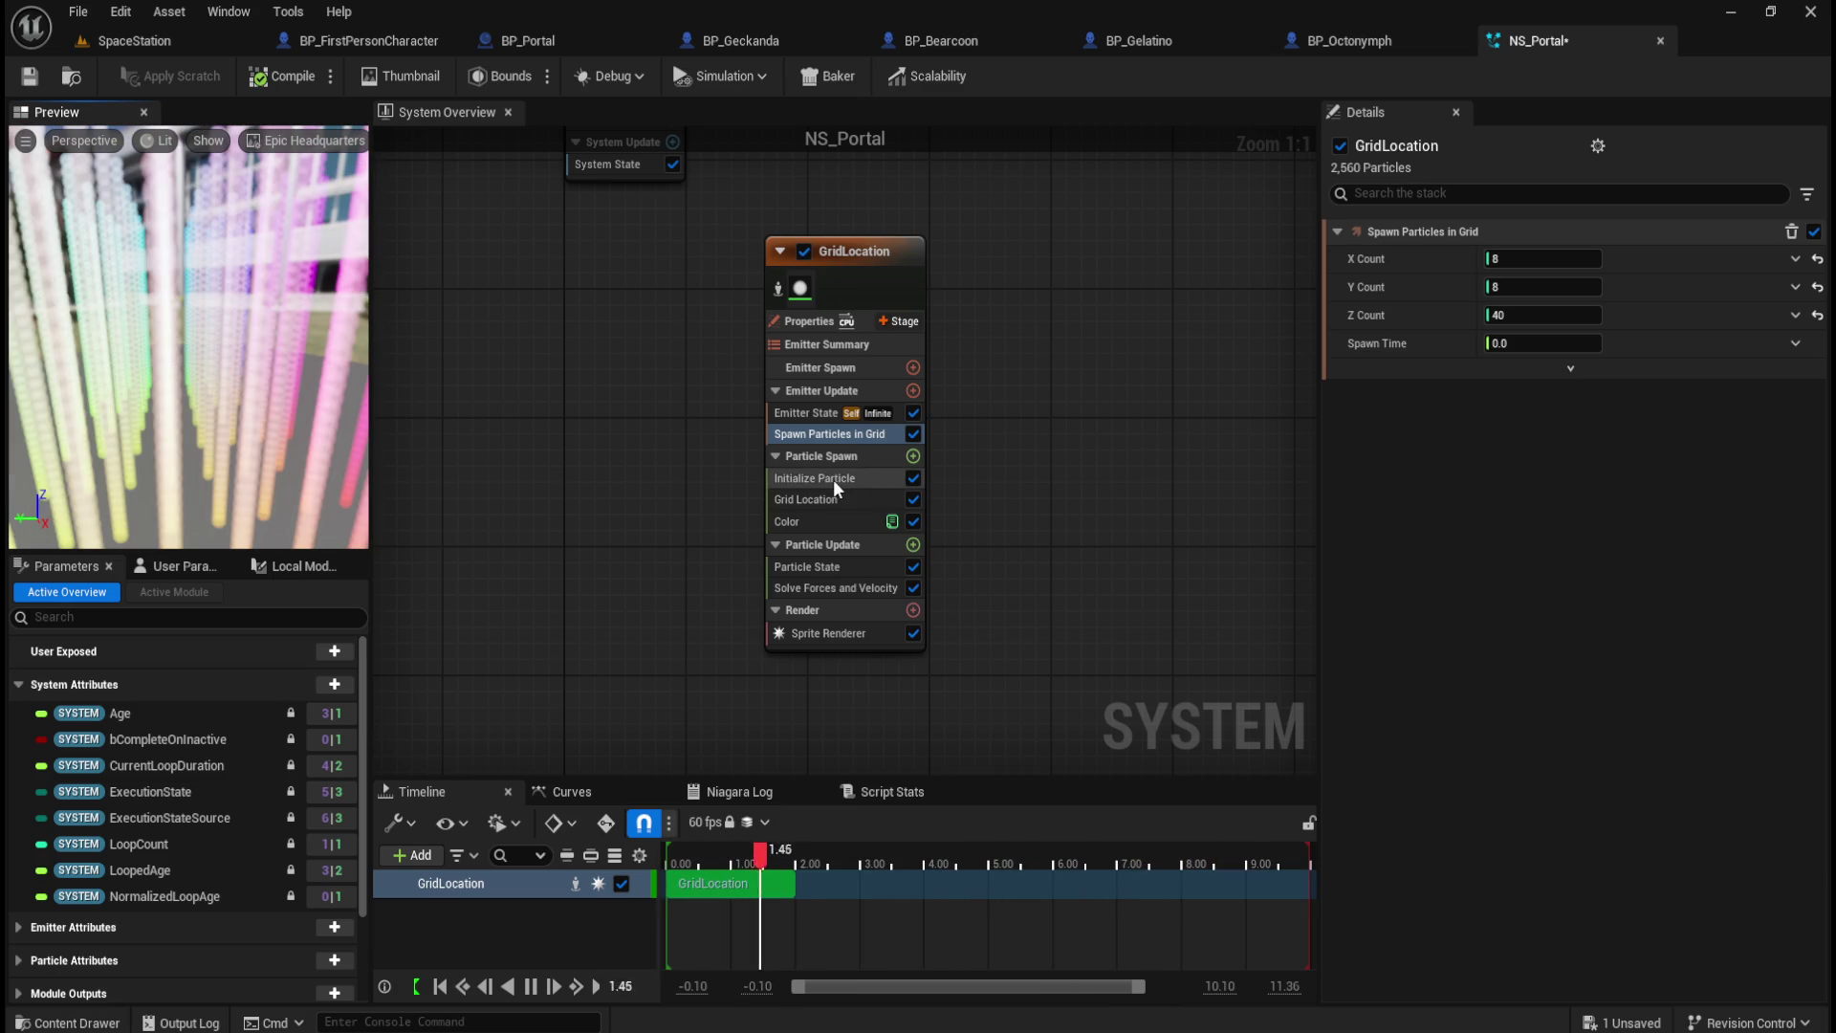
left_click(819, 417)
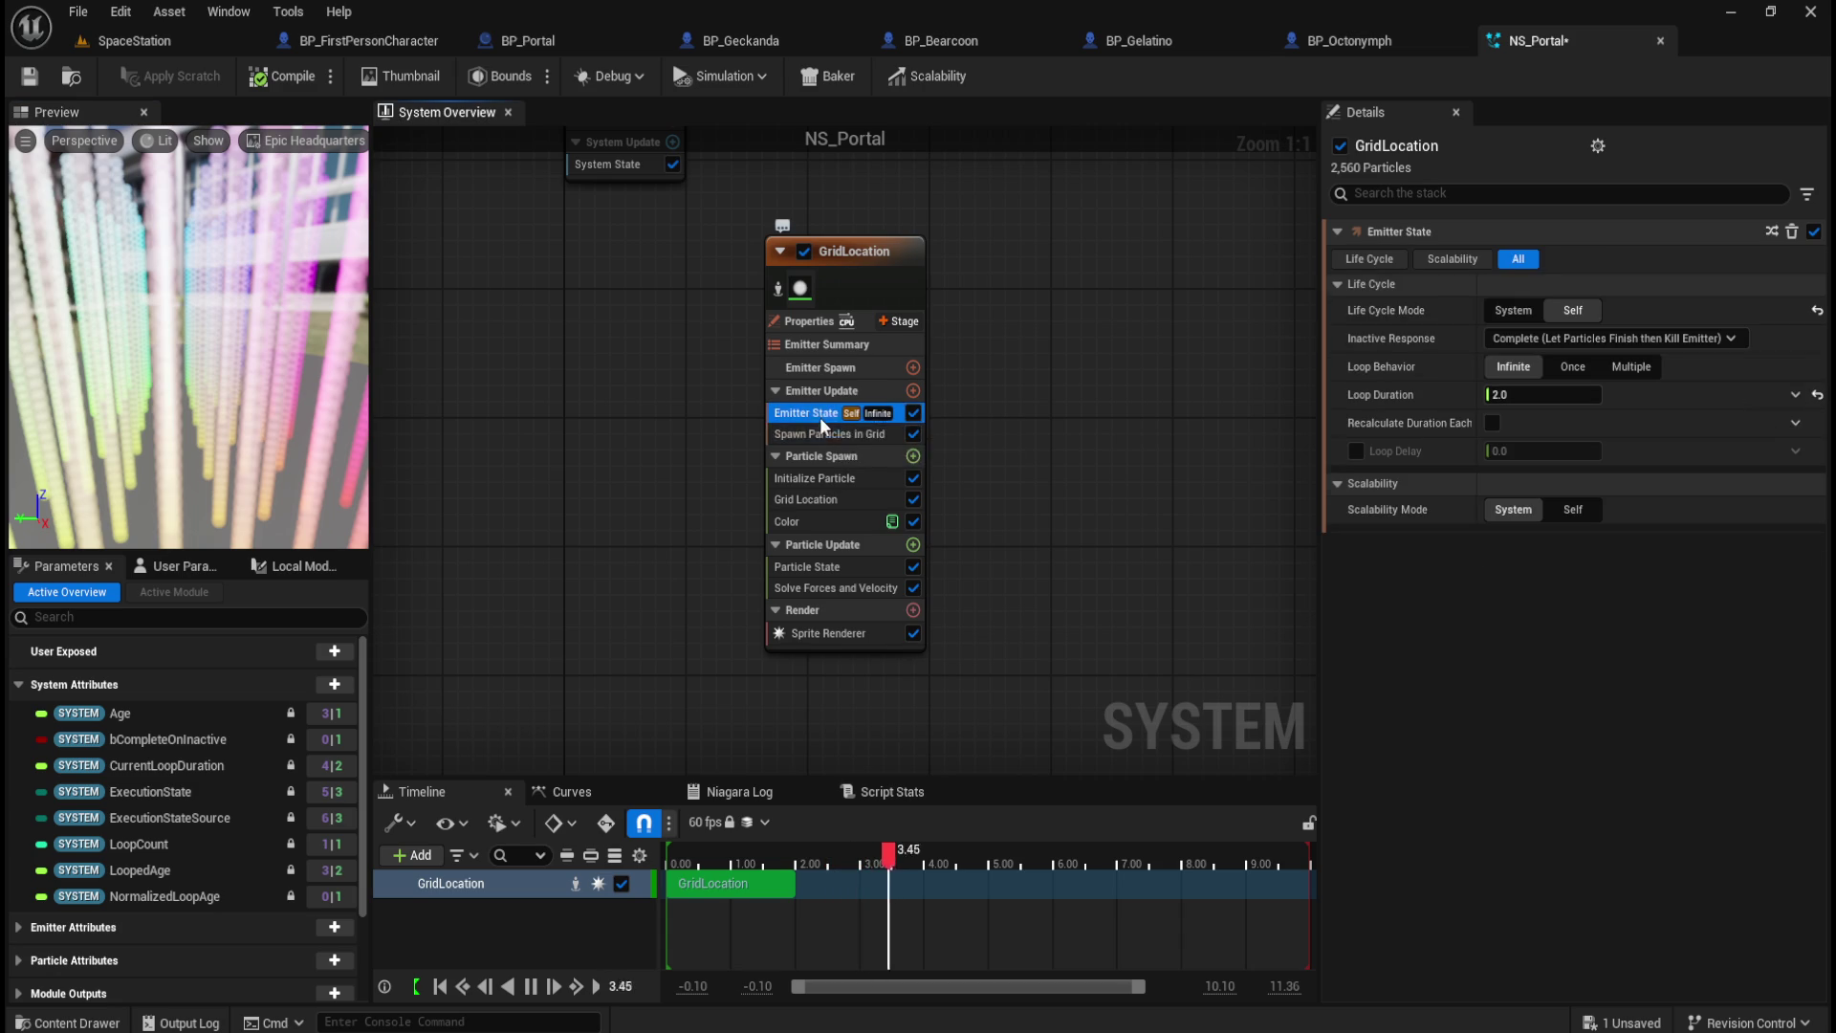
Step: Experiment with the Color module's red, green and blue Scale Color values
left_click(840, 474)
left_click(838, 500)
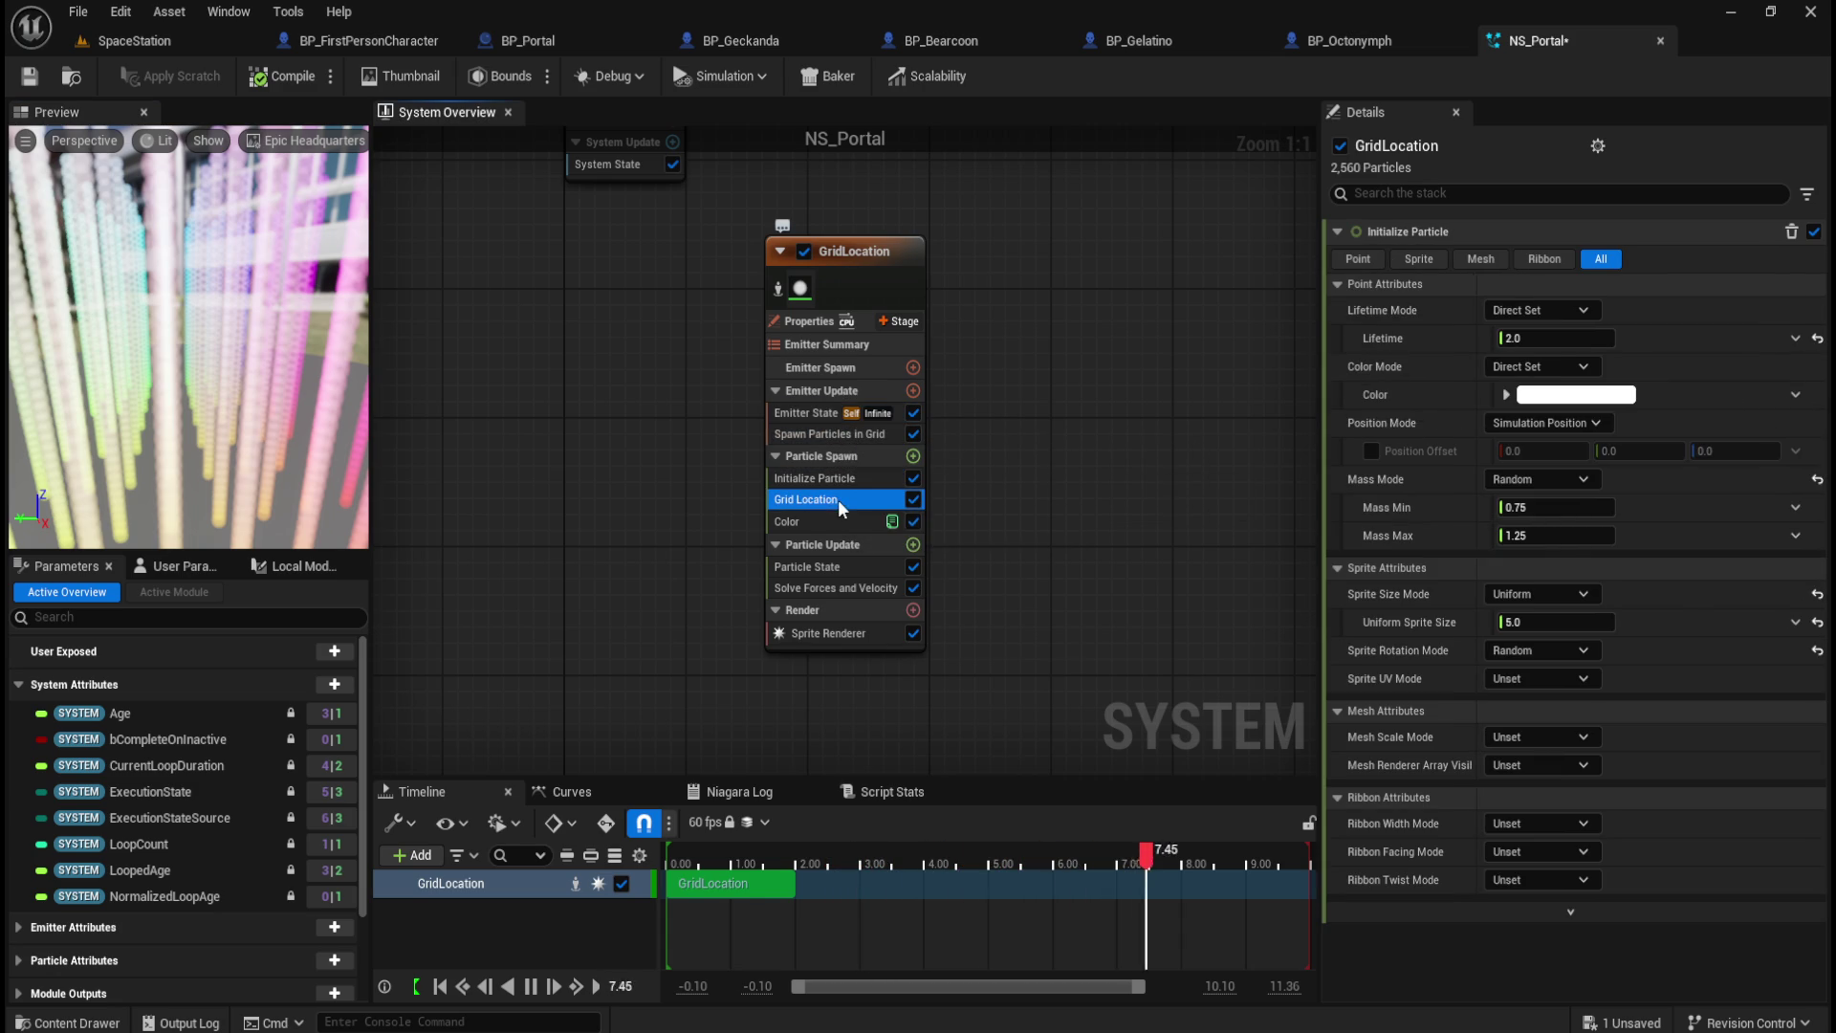
left_click(823, 518)
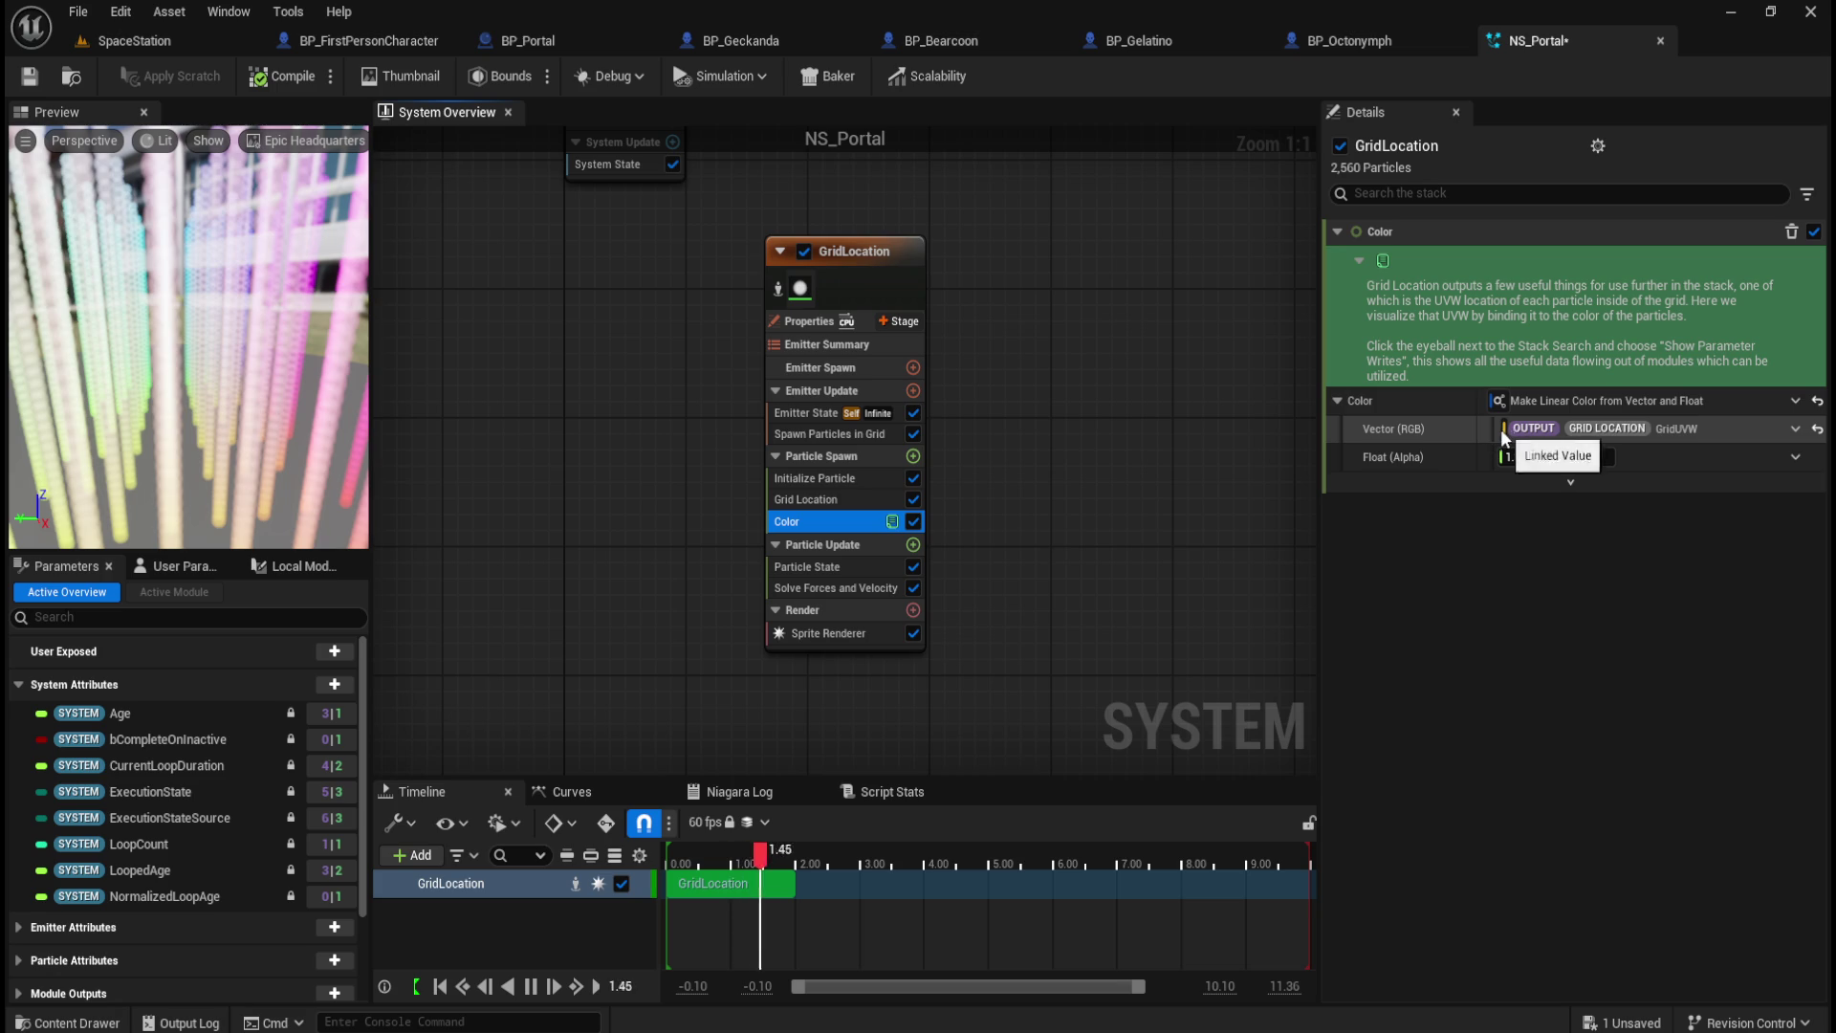
left_click(1794, 429)
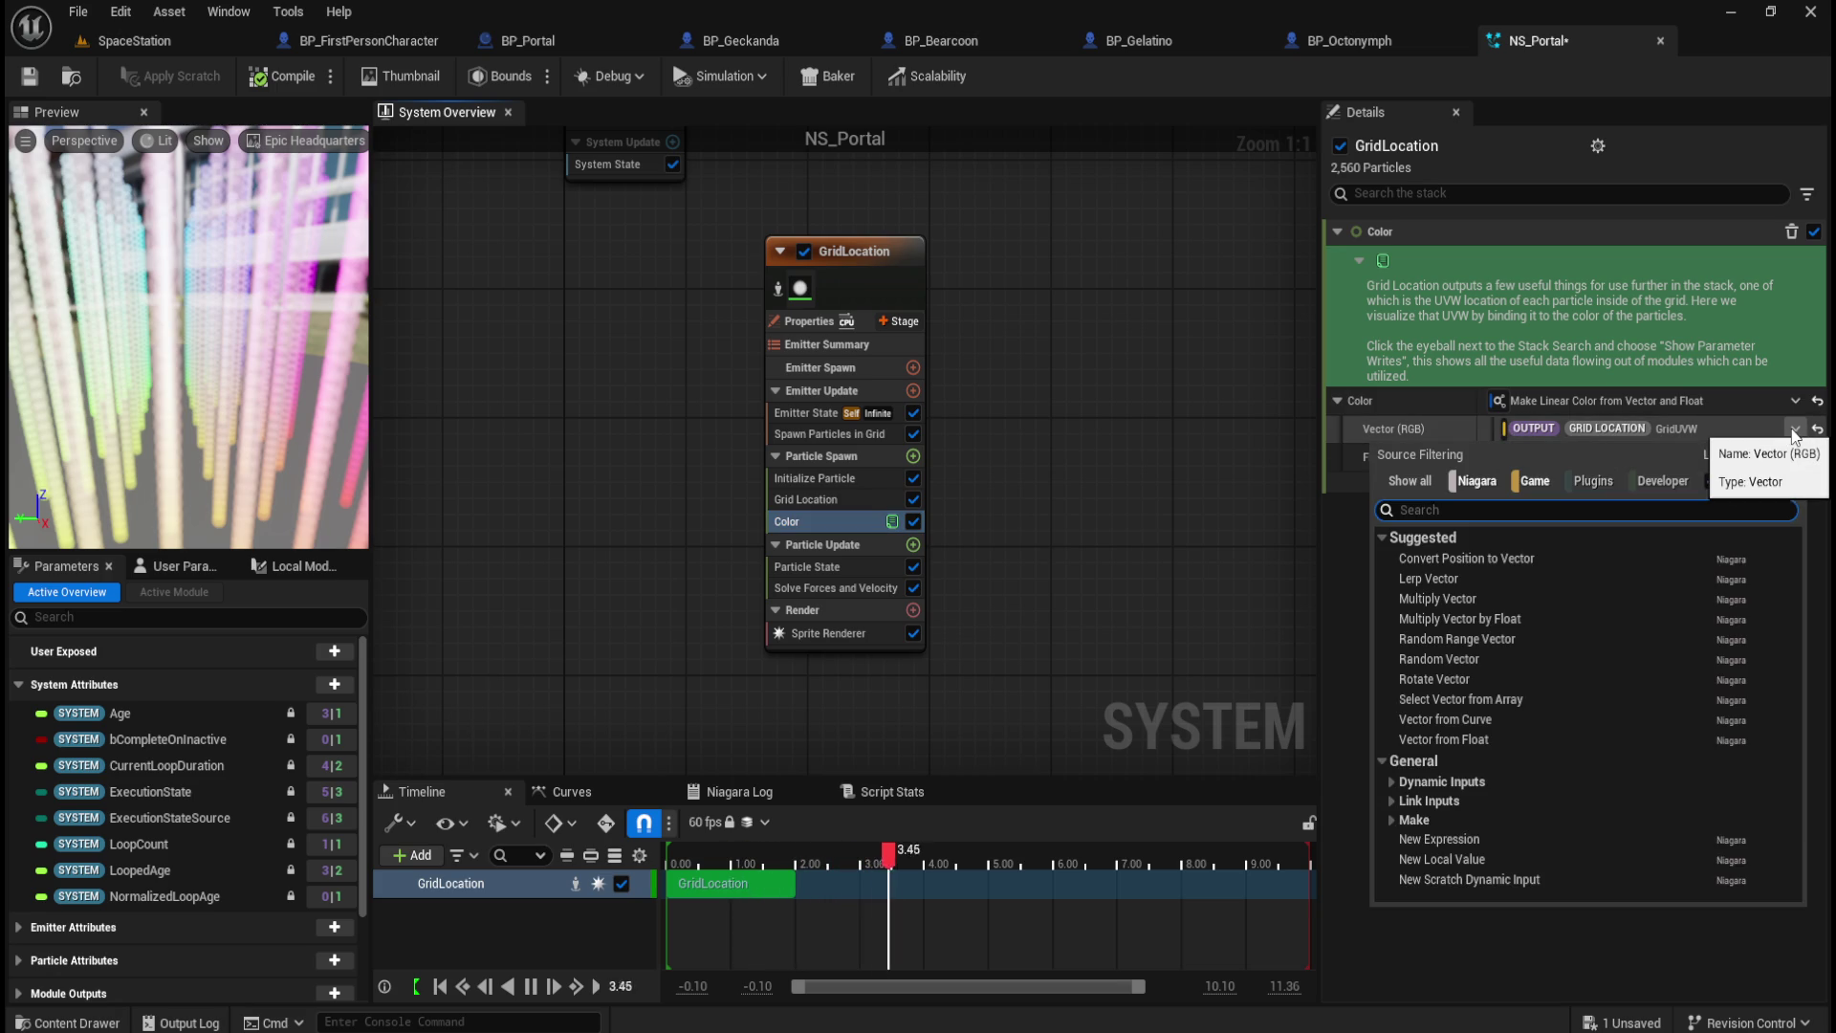
left_click(1794, 431)
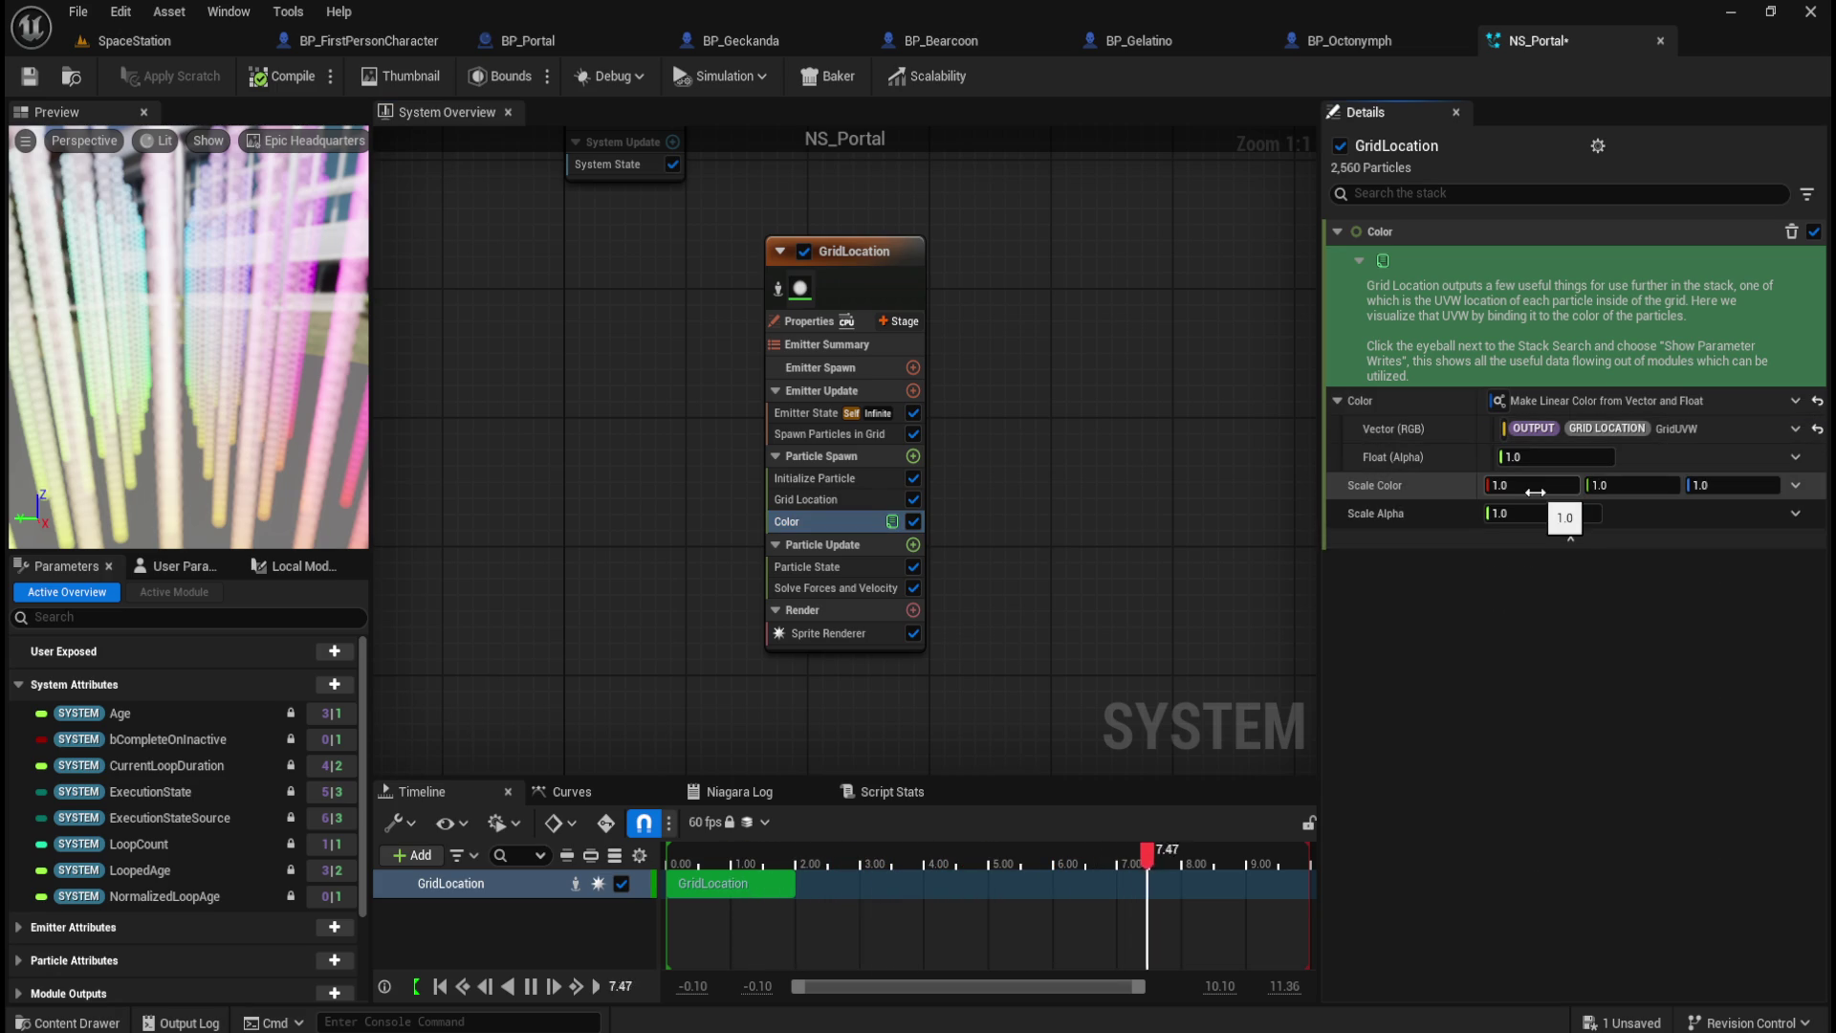
left_click_drag(1530, 485, 1453, 485)
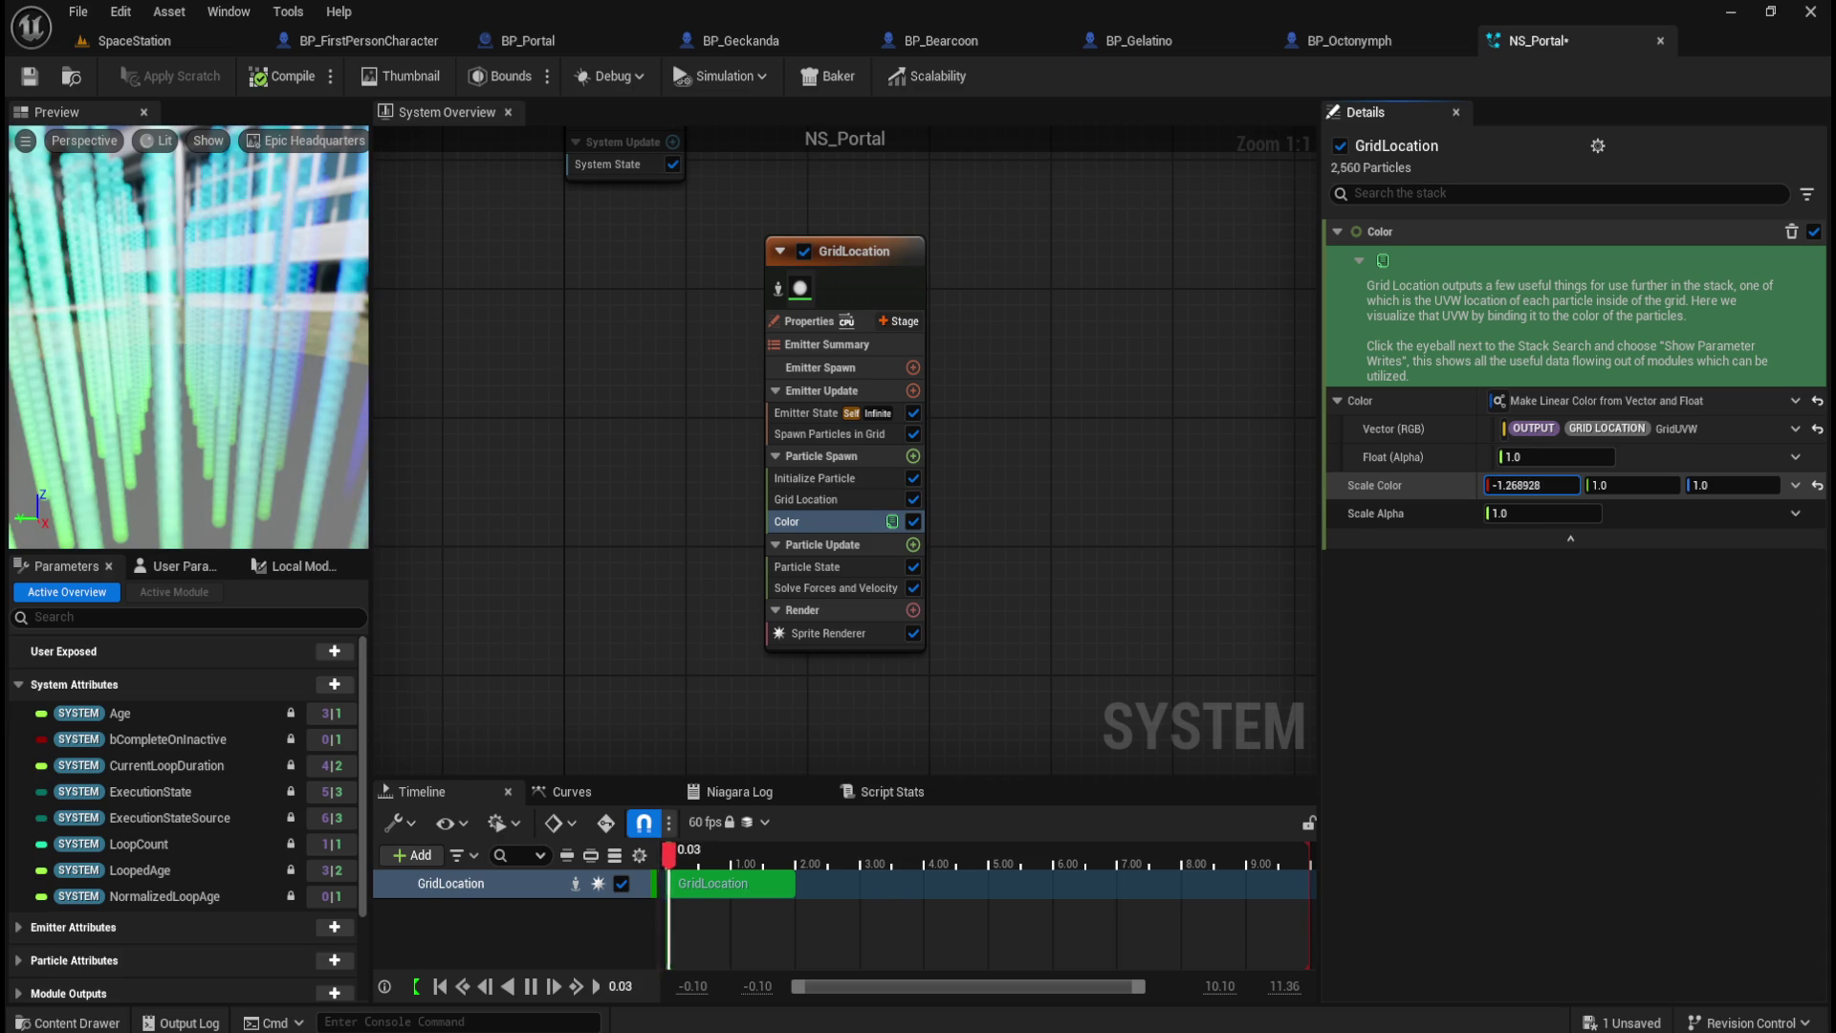
left_click_drag(1634, 485, 1618, 485)
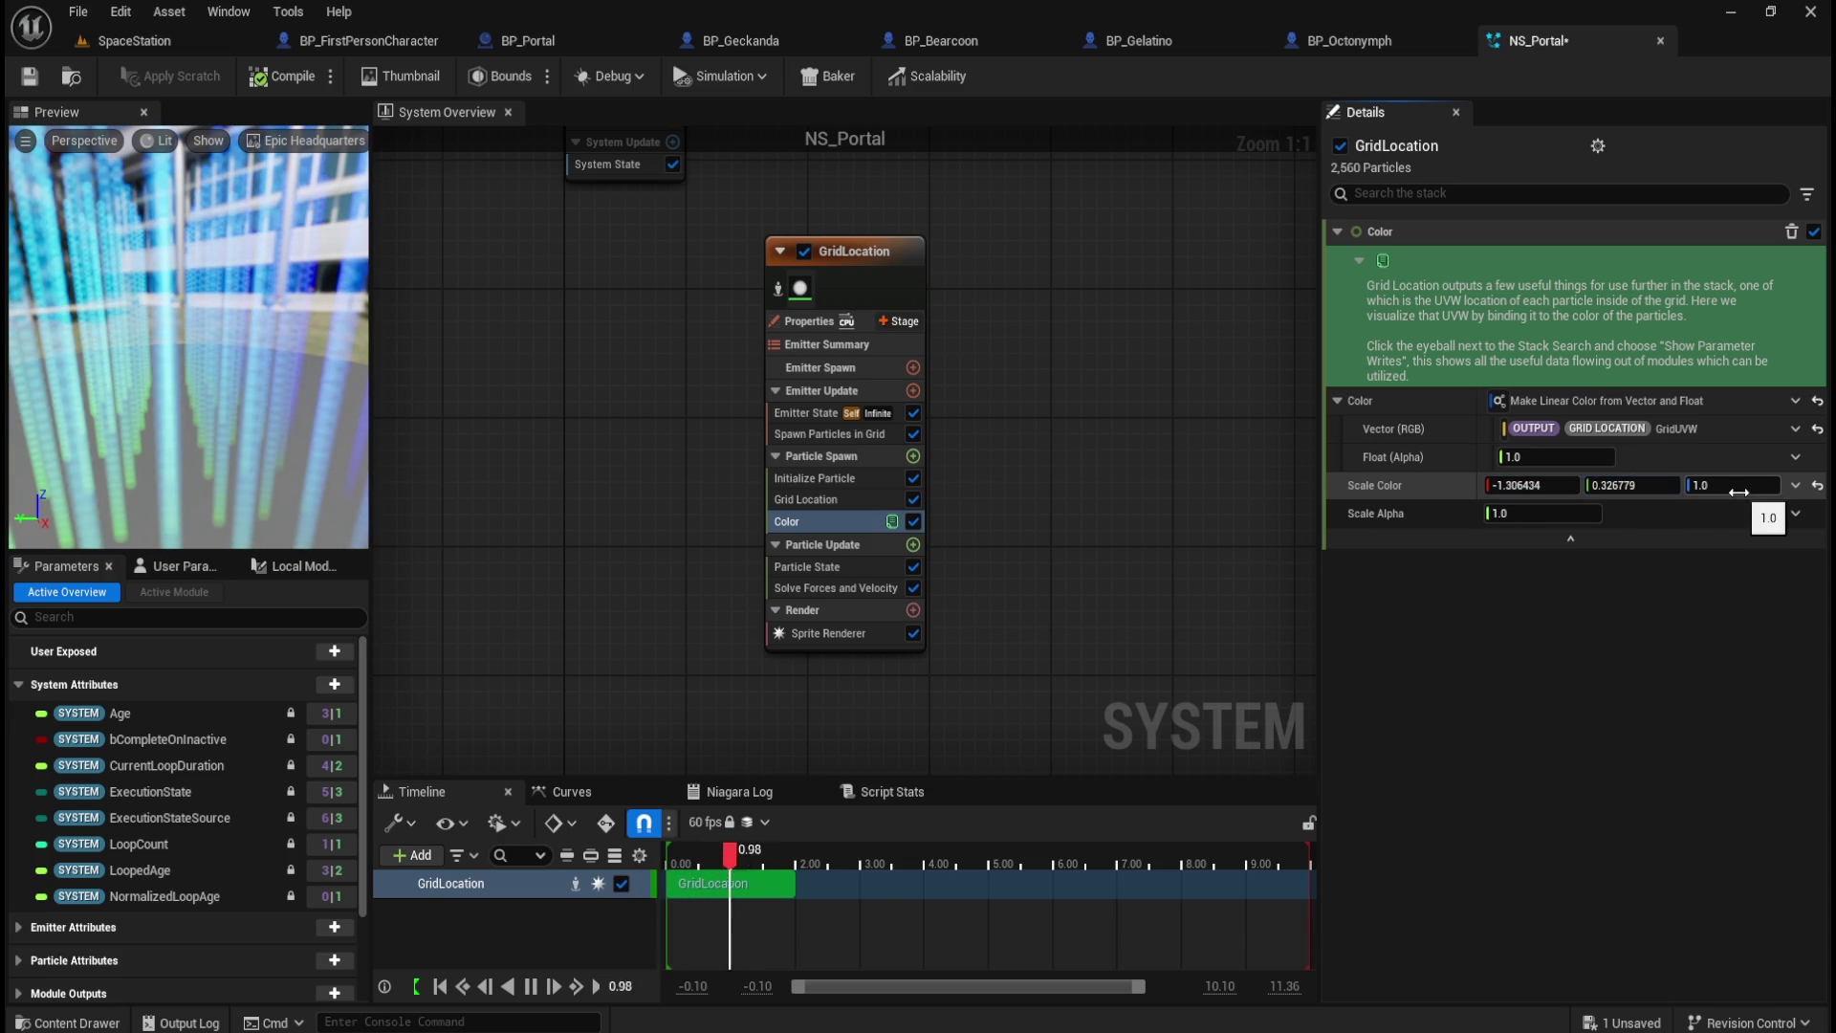
mouse_move(1733, 488)
left_mouse_down()
mouse_move(1803, 489)
mouse_move(1750, 484)
mouse_move(1802, 485)
mouse_move(1768, 485)
left_mouse_up()
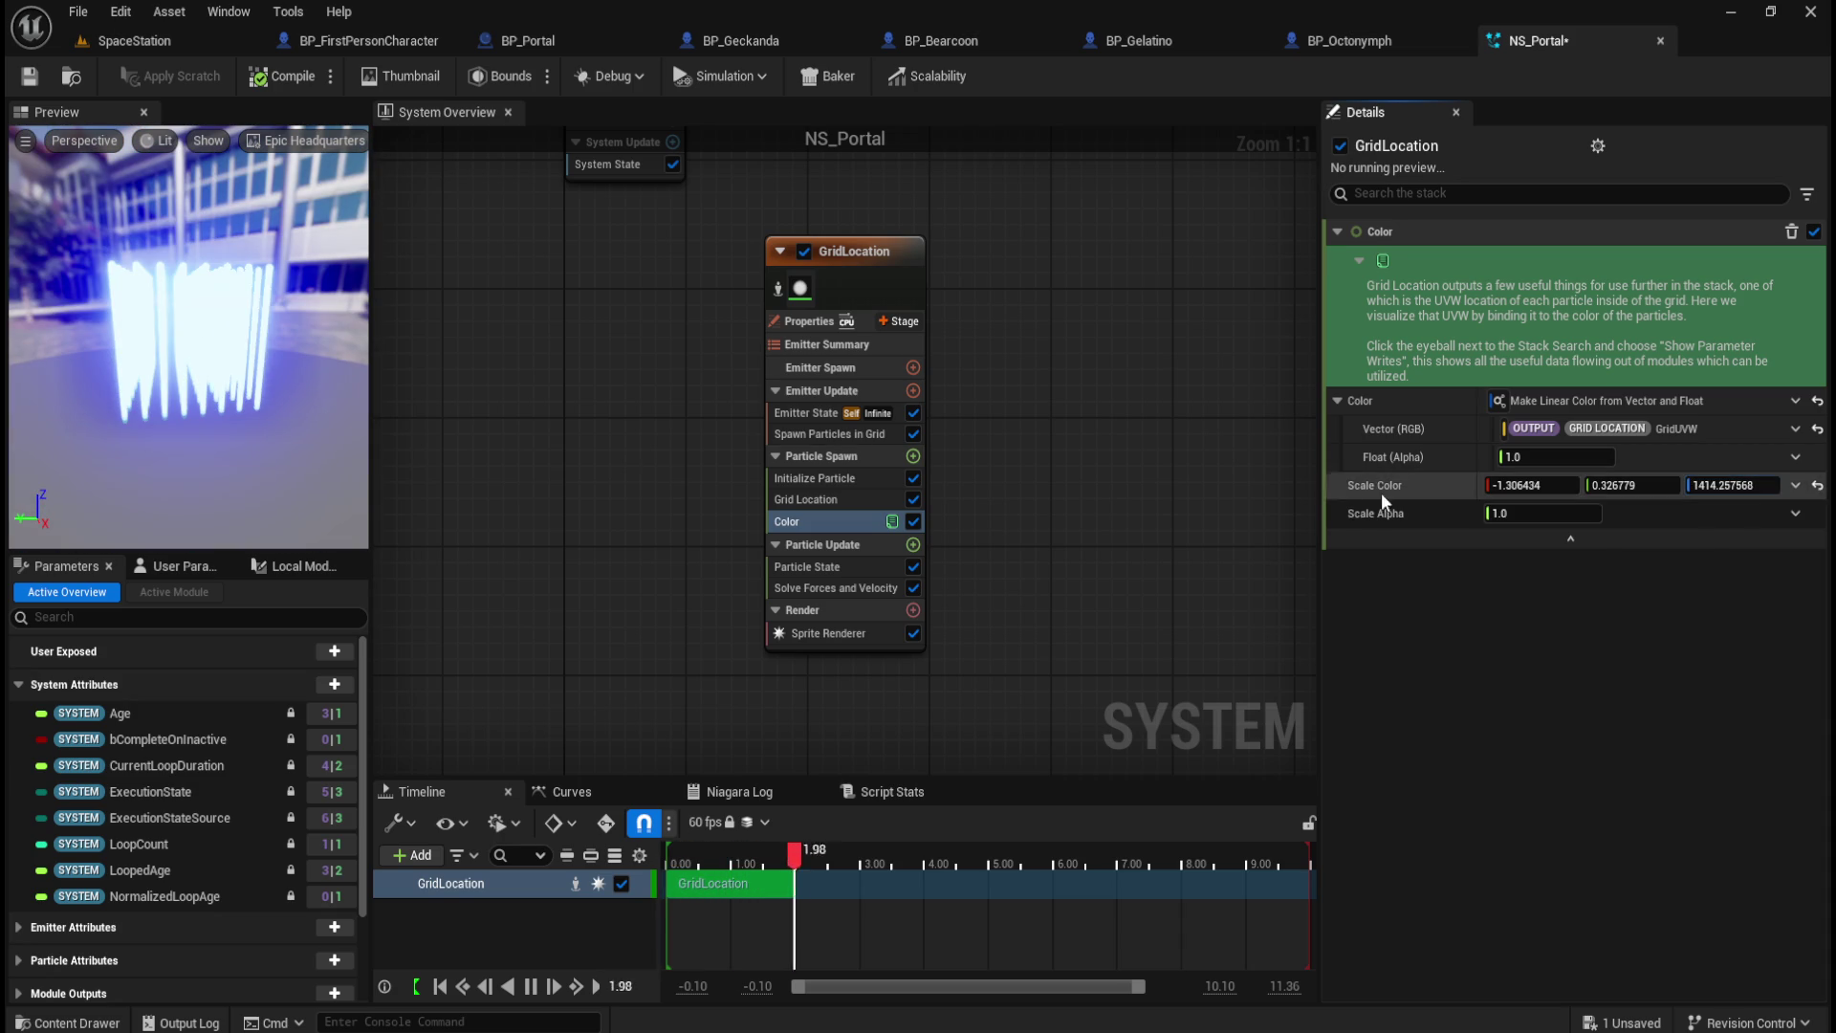
mouse_move(1733, 485)
left_mouse_down()
mouse_move(1750, 485)
mouse_move(1708, 485)
left_mouse_up()
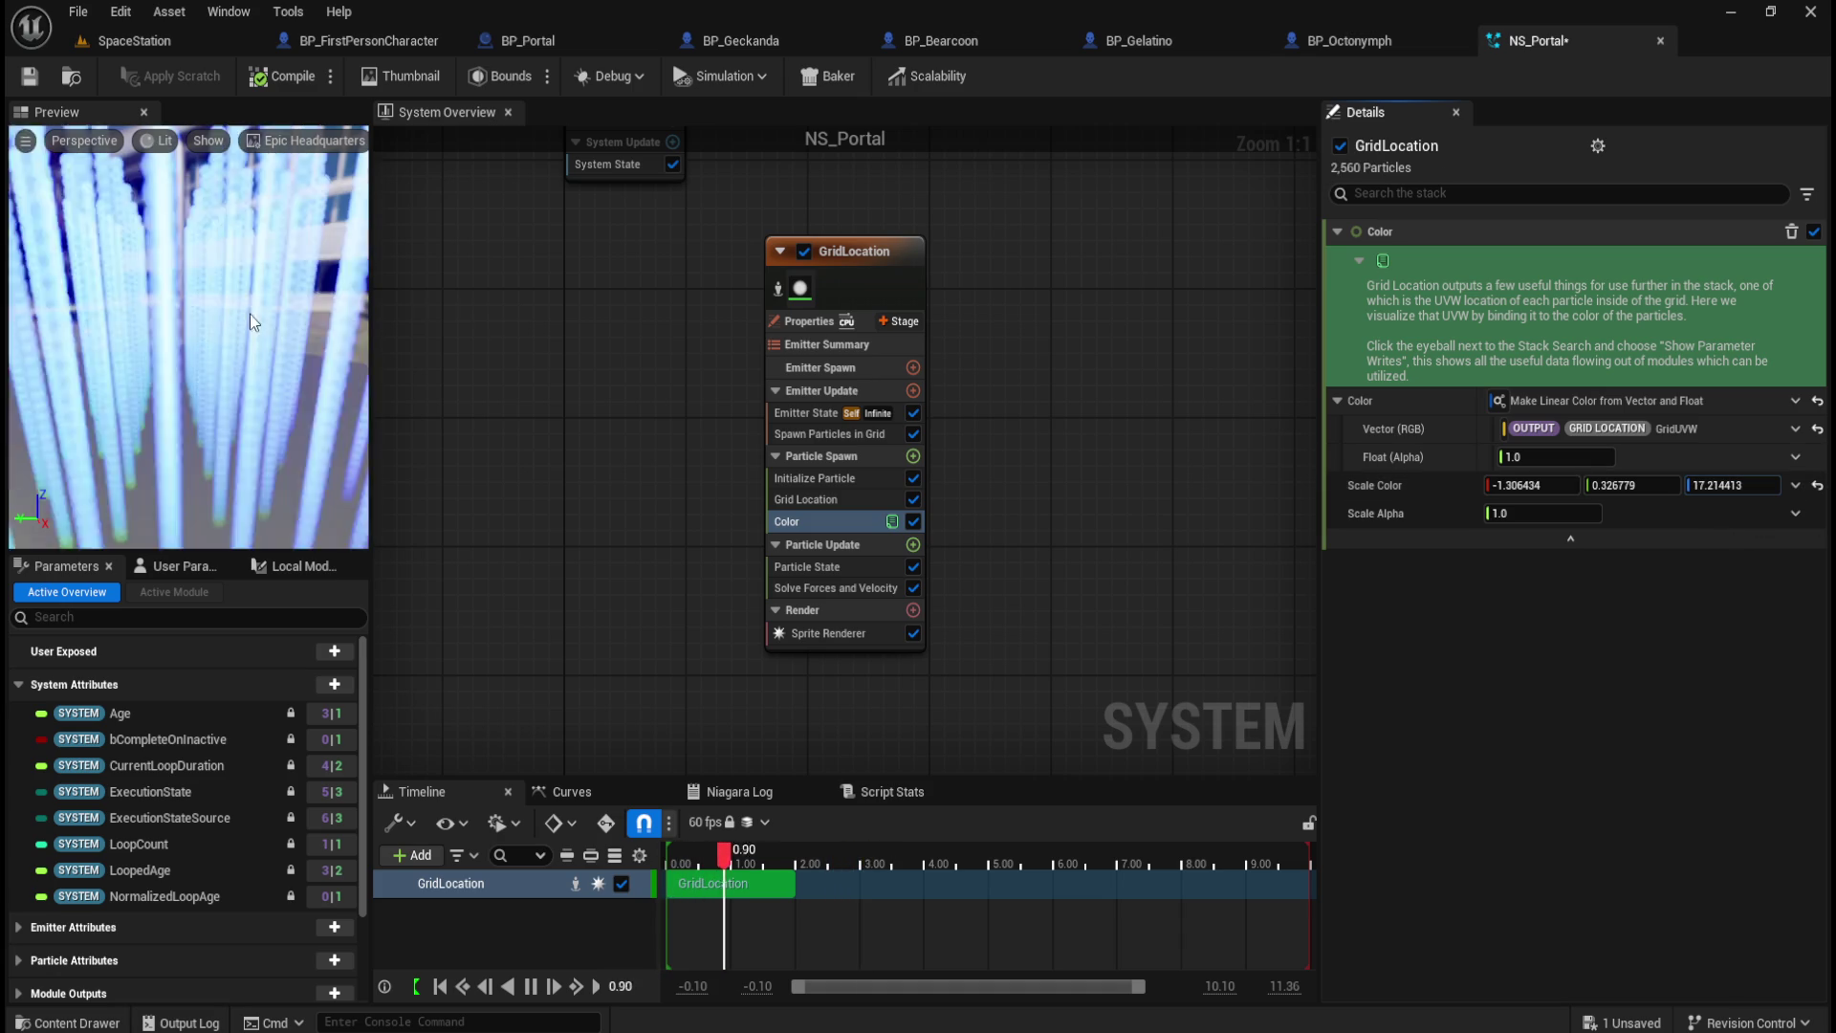
scroll(247, 333, "up", 5)
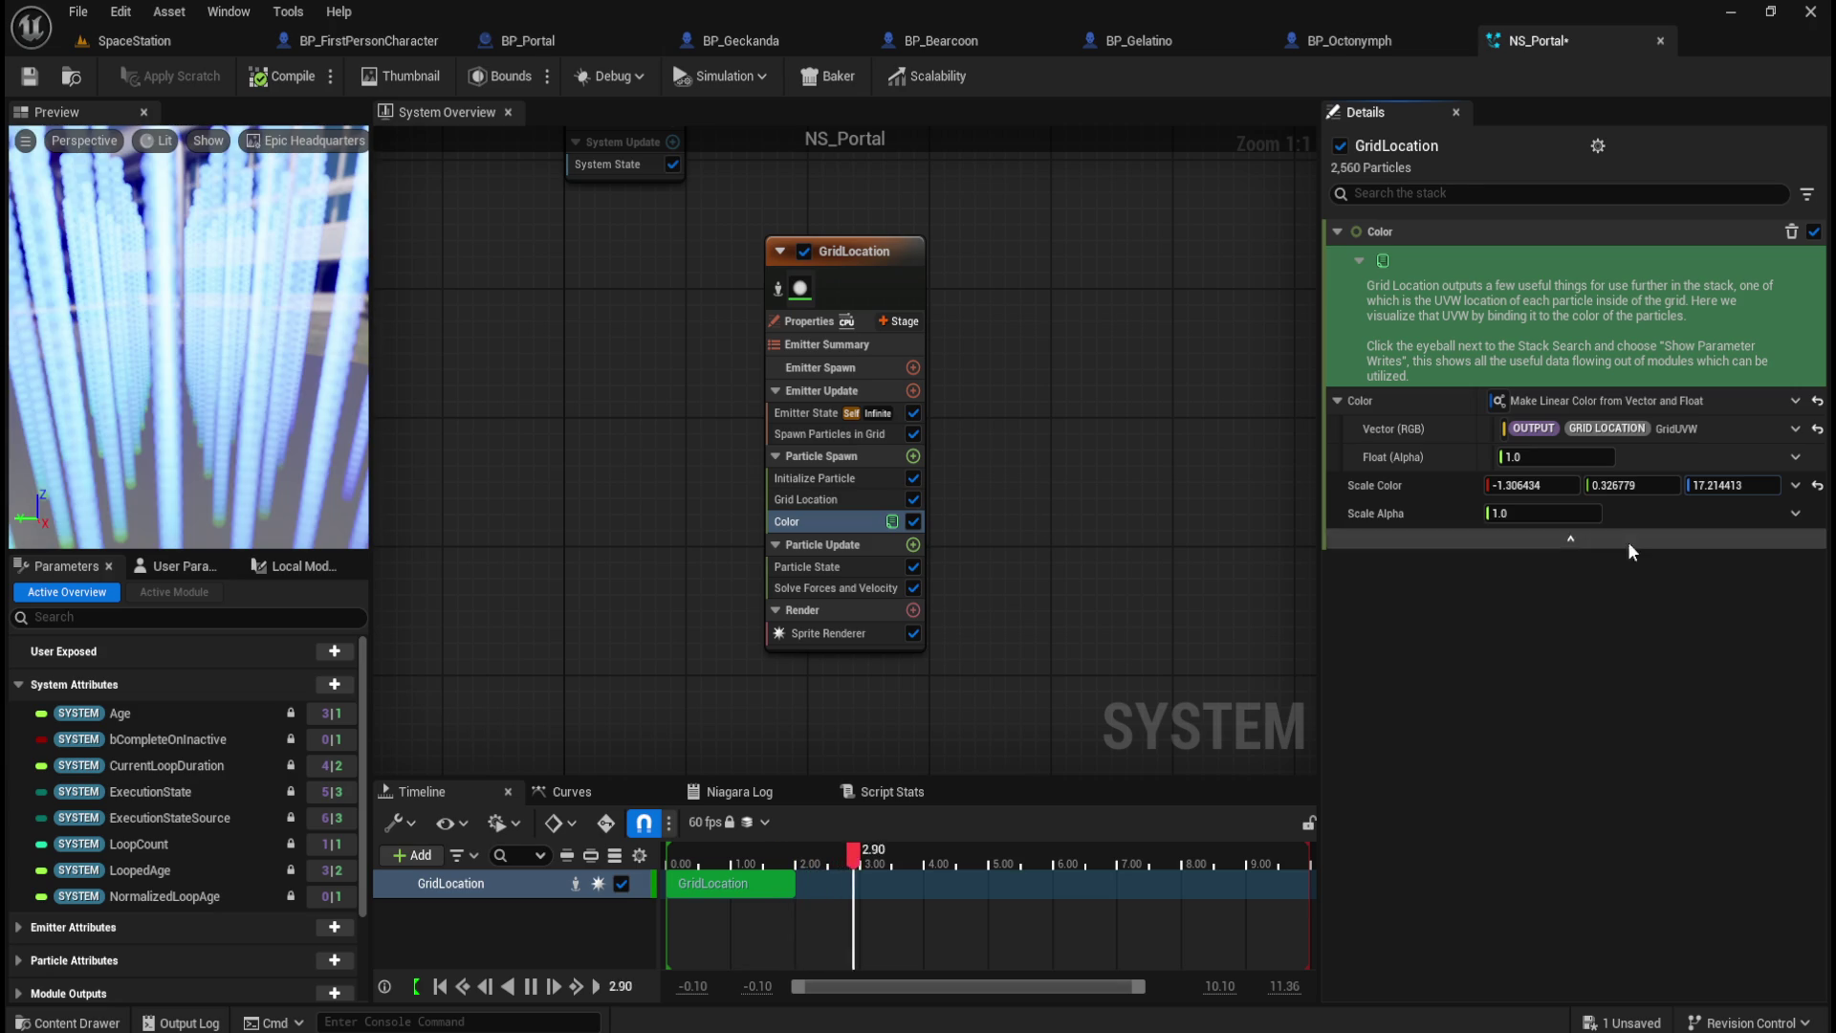
mouse_move(1630, 485)
left_mouse_down()
mouse_move(1611, 485)
mouse_move(1640, 485)
left_mouse_up()
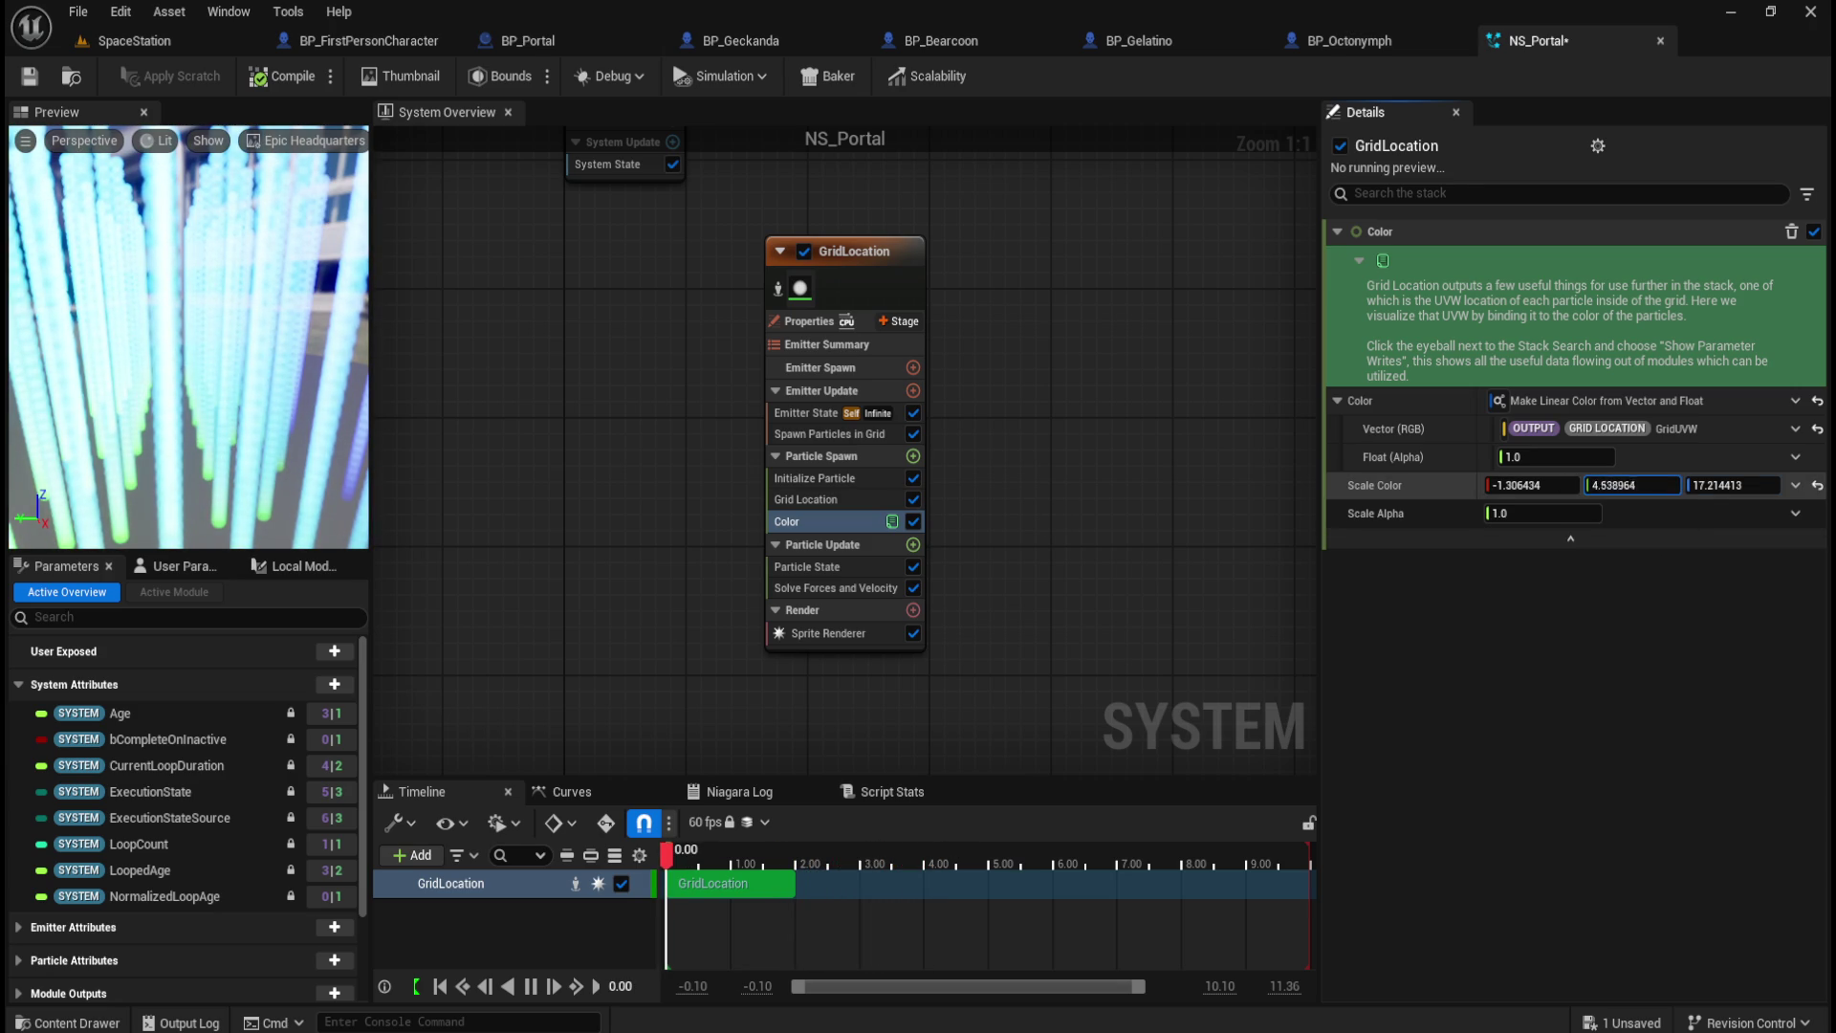
left_click_drag(1516, 483, 1539, 483)
mouse_move(1530, 485)
left_mouse_down()
mouse_move(1511, 485)
mouse_move(1554, 484)
left_mouse_up()
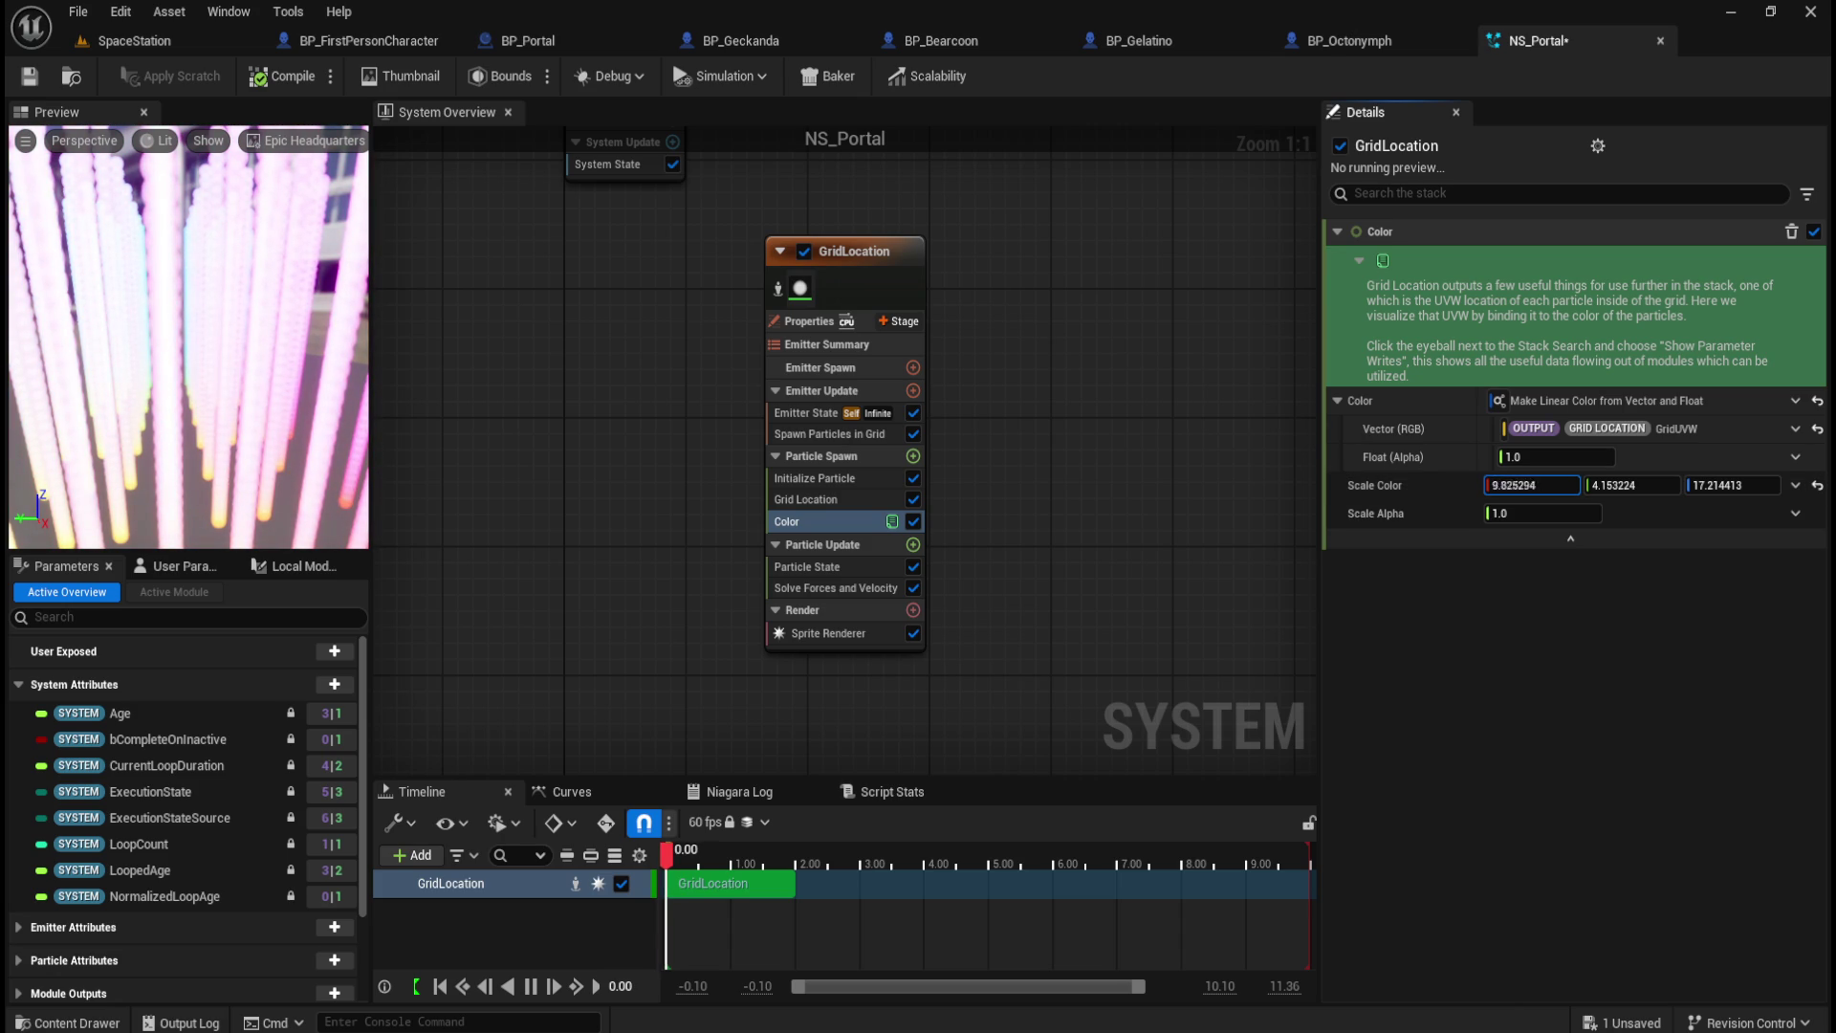
Step: Set the colour alpha to 1.0 and bring the red scale down to about 6.58
mouse_move(1530, 485)
left_mouse_down()
mouse_move(1554, 514)
mouse_move(1538, 512)
left_mouse_up()
type("11.423217")
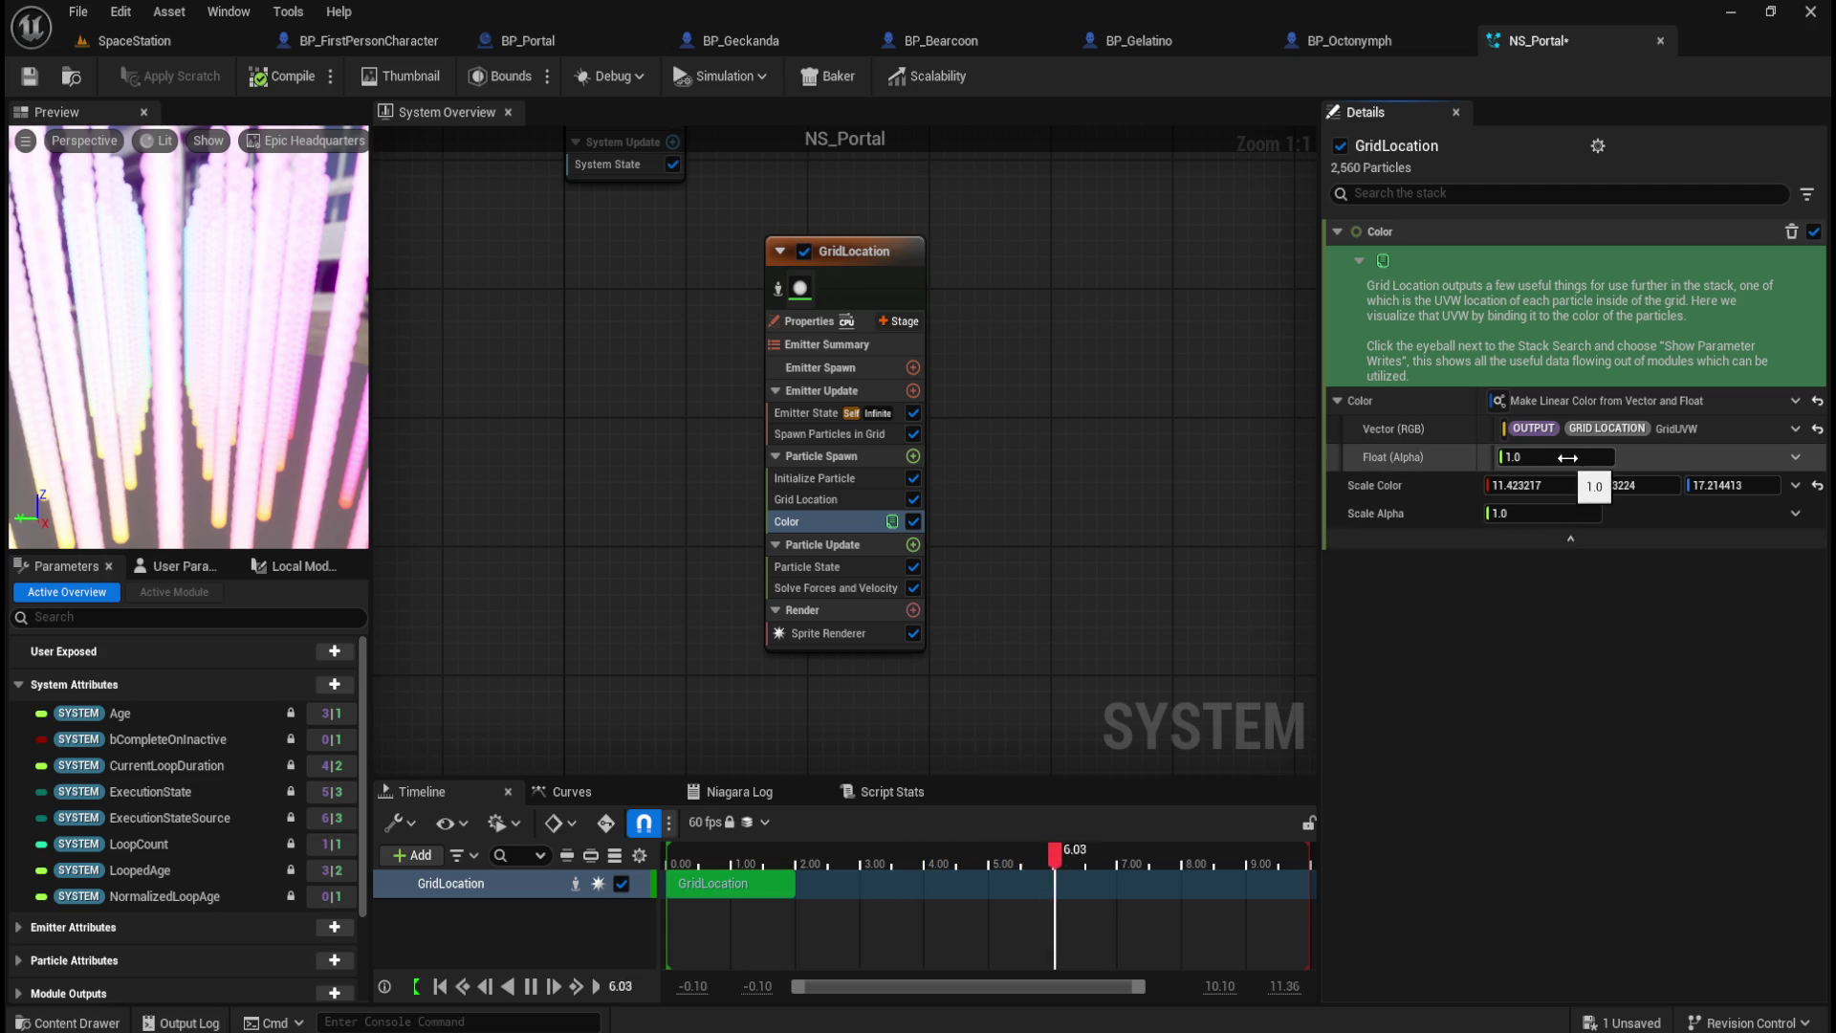
left_click_drag(1562, 458, 1525, 458)
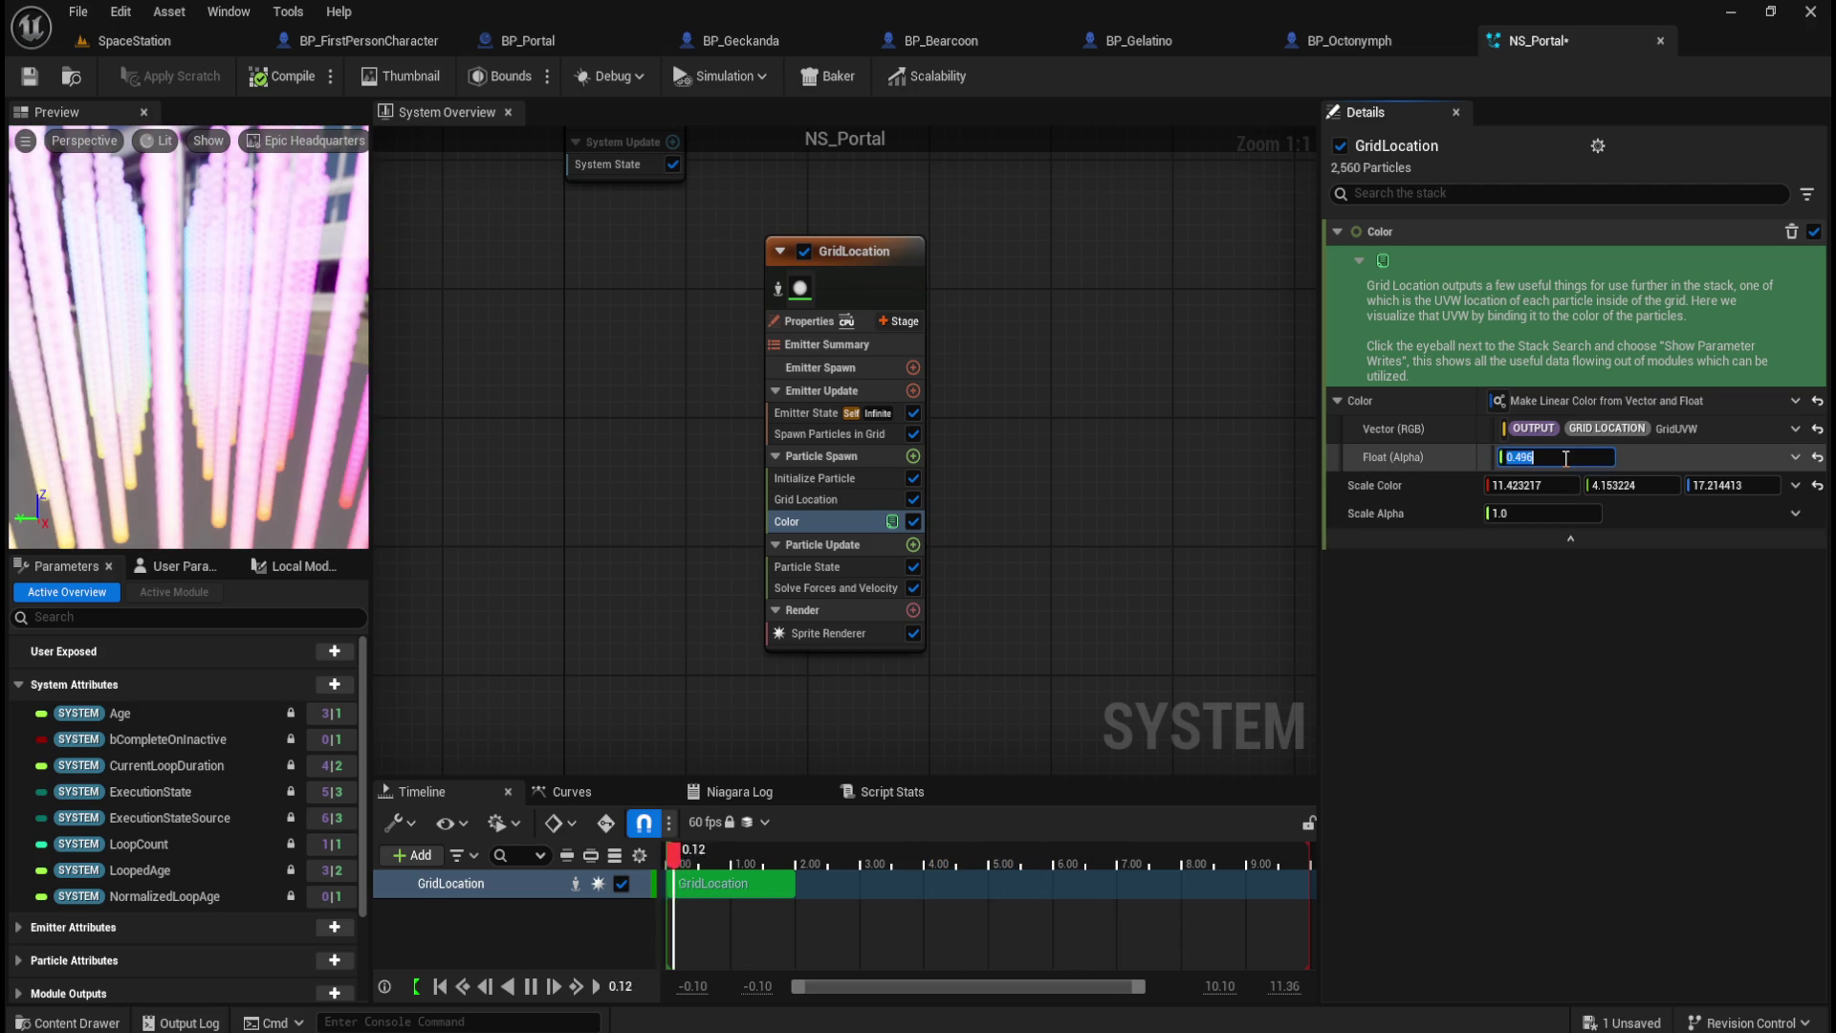
type("1")
key("Return")
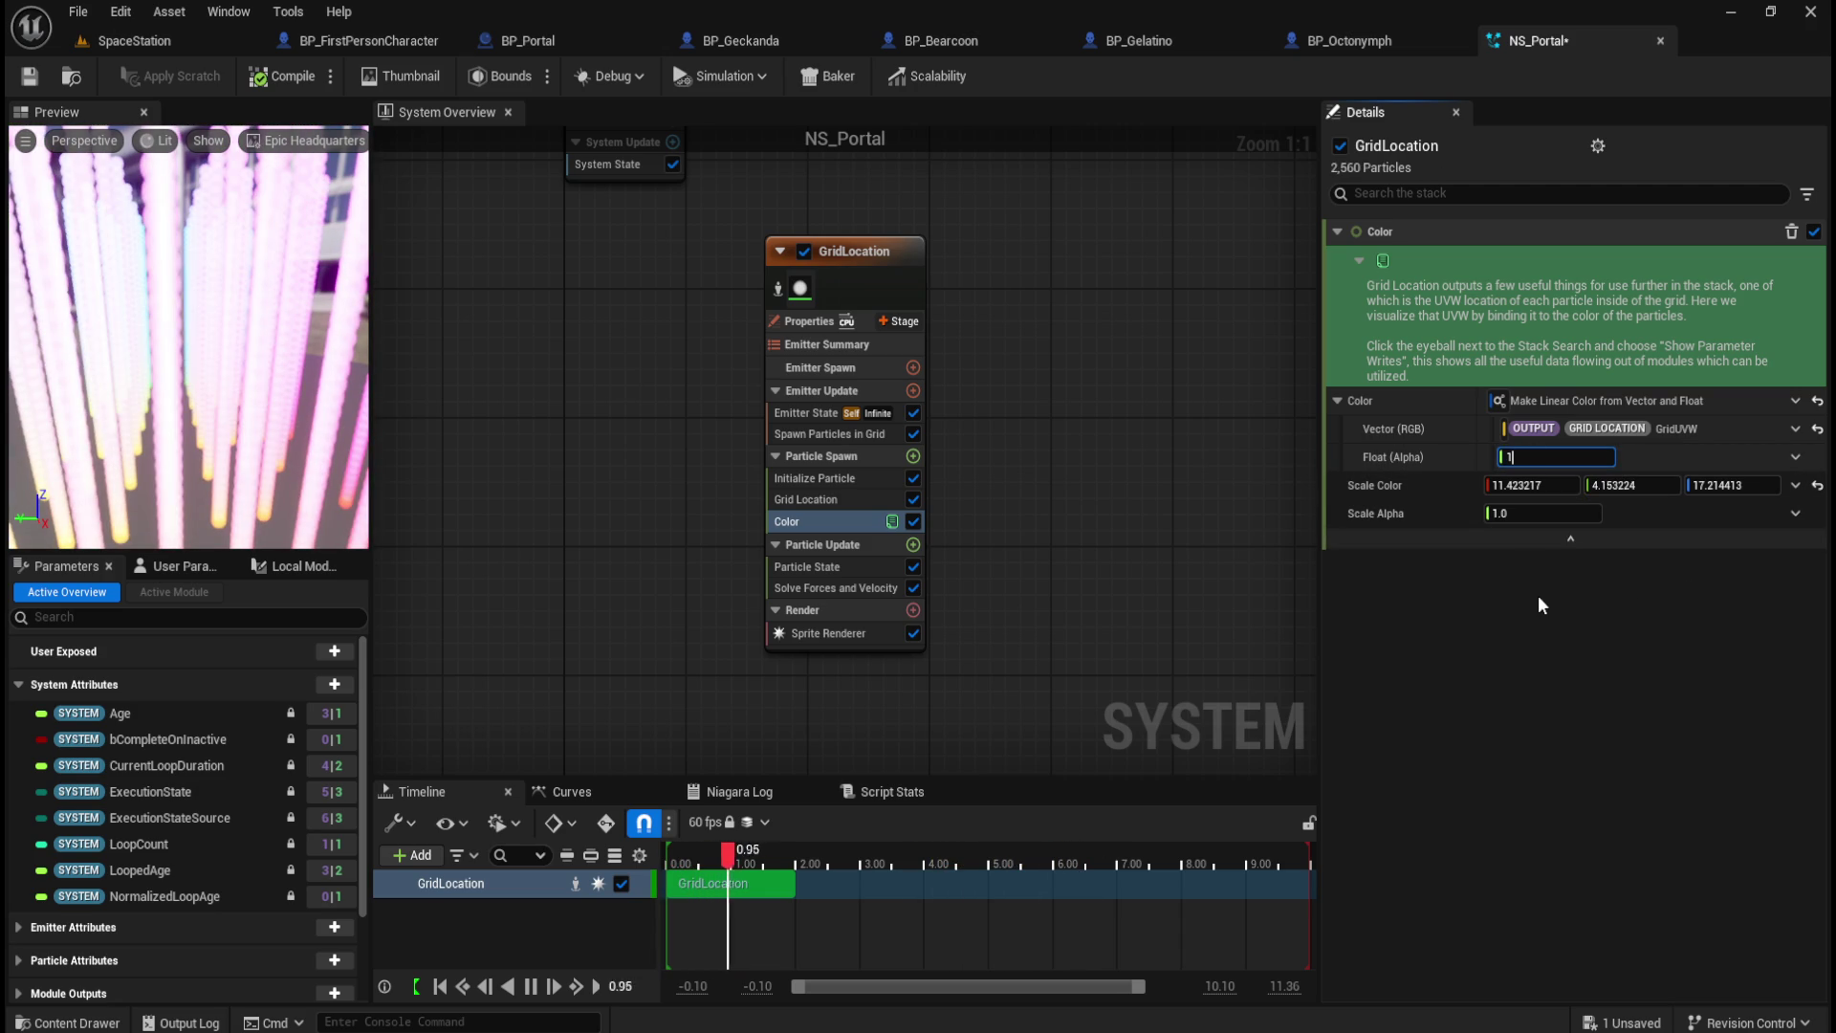
left_click_drag(1530, 485, 1502, 485)
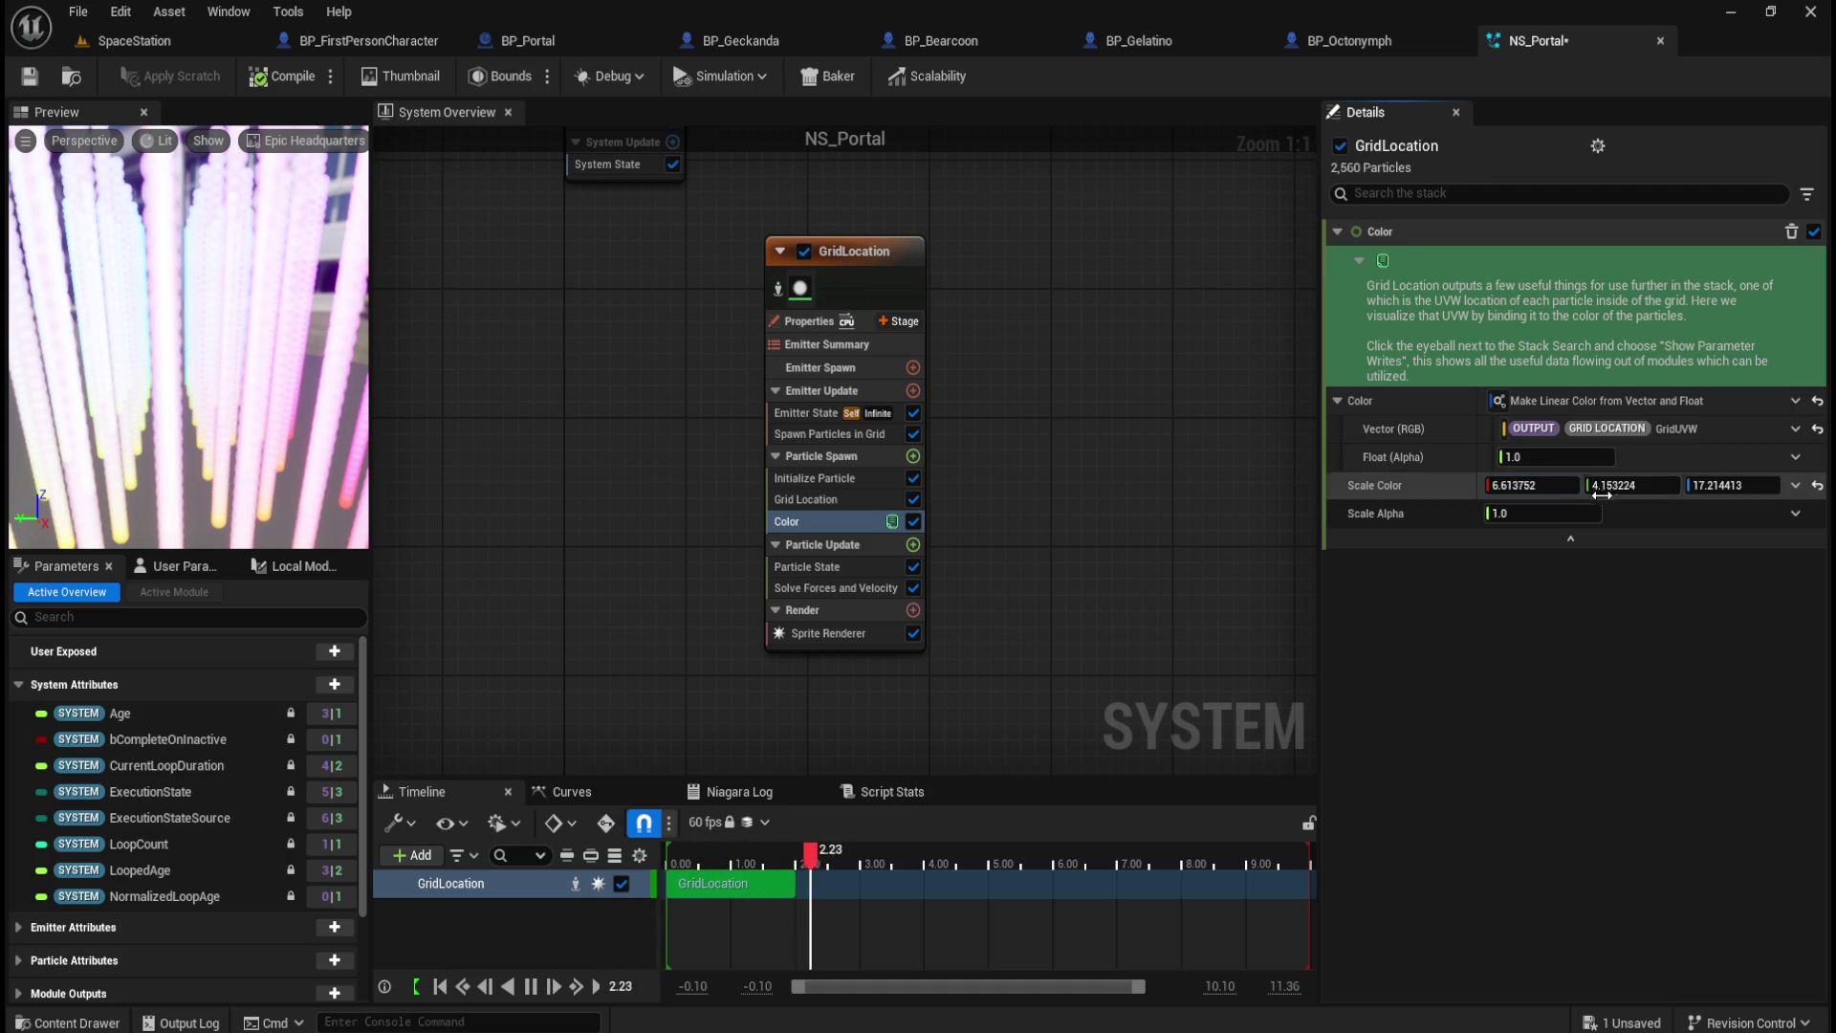
left_click(1794, 487)
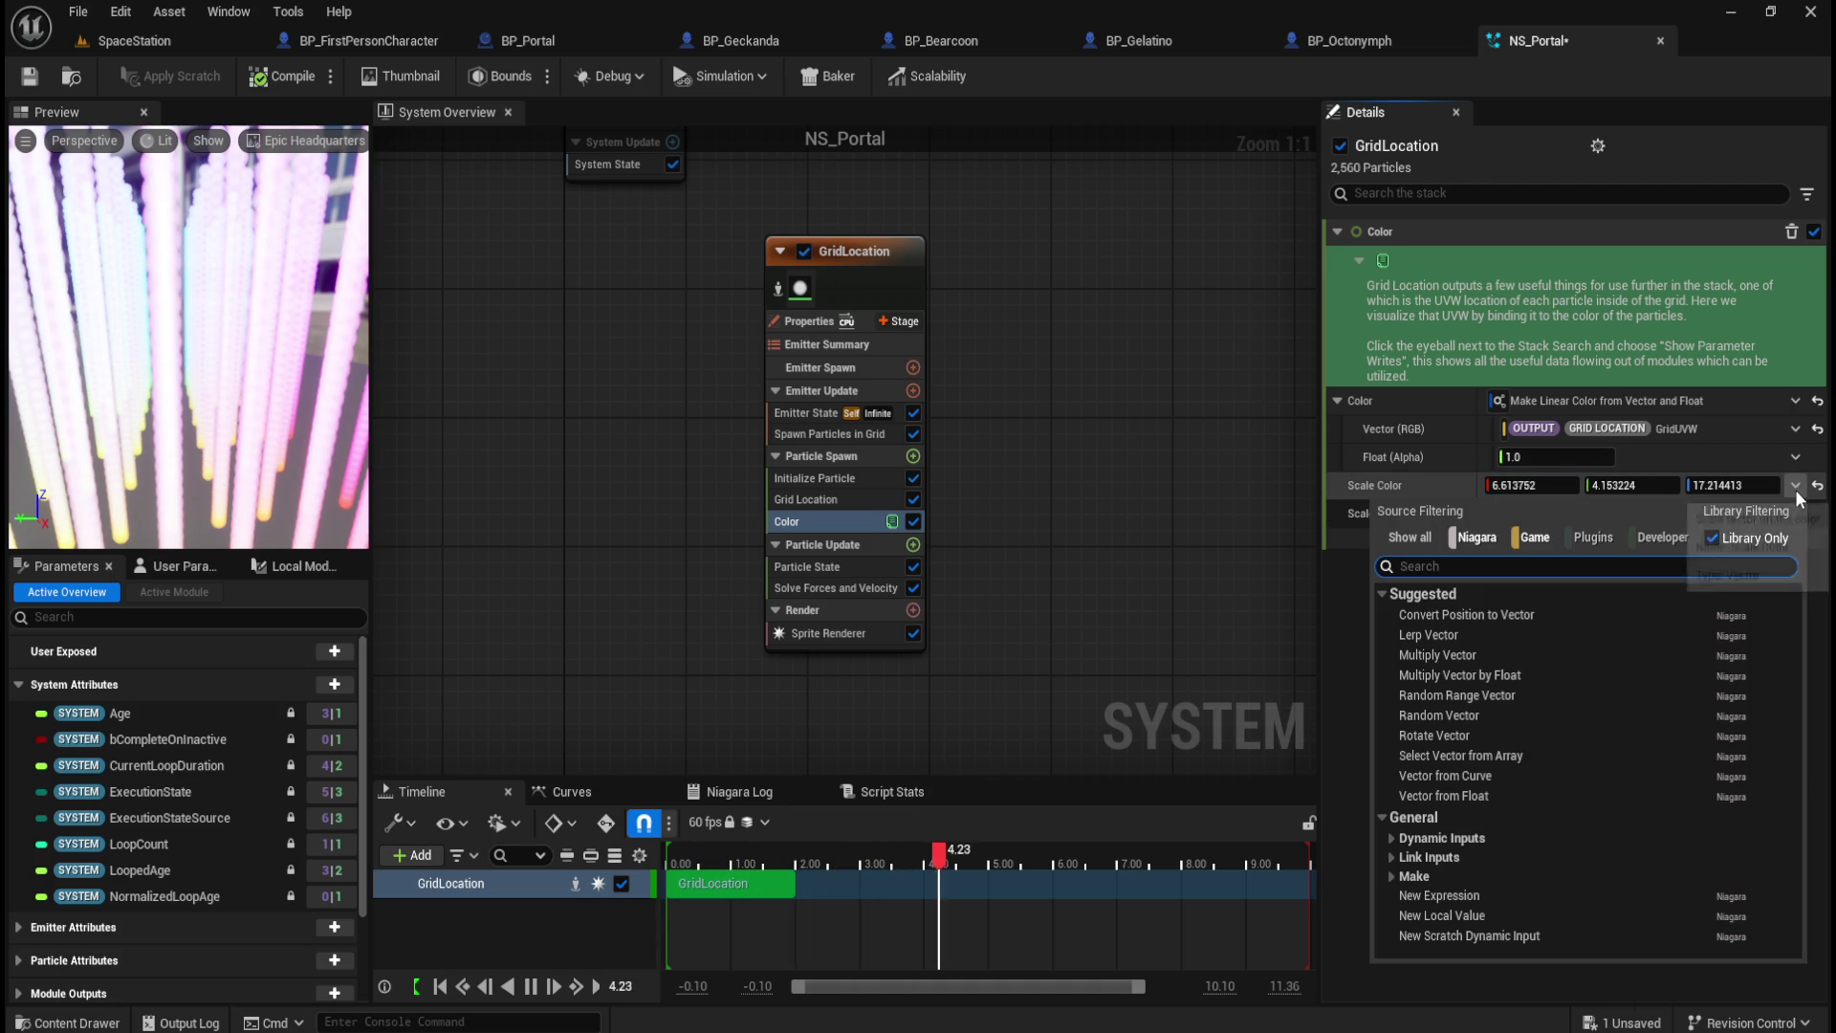
left_click(1788, 489)
mouse_move(1512, 485)
left_mouse_down()
mouse_move(1569, 485)
mouse_move(1489, 485)
left_mouse_up()
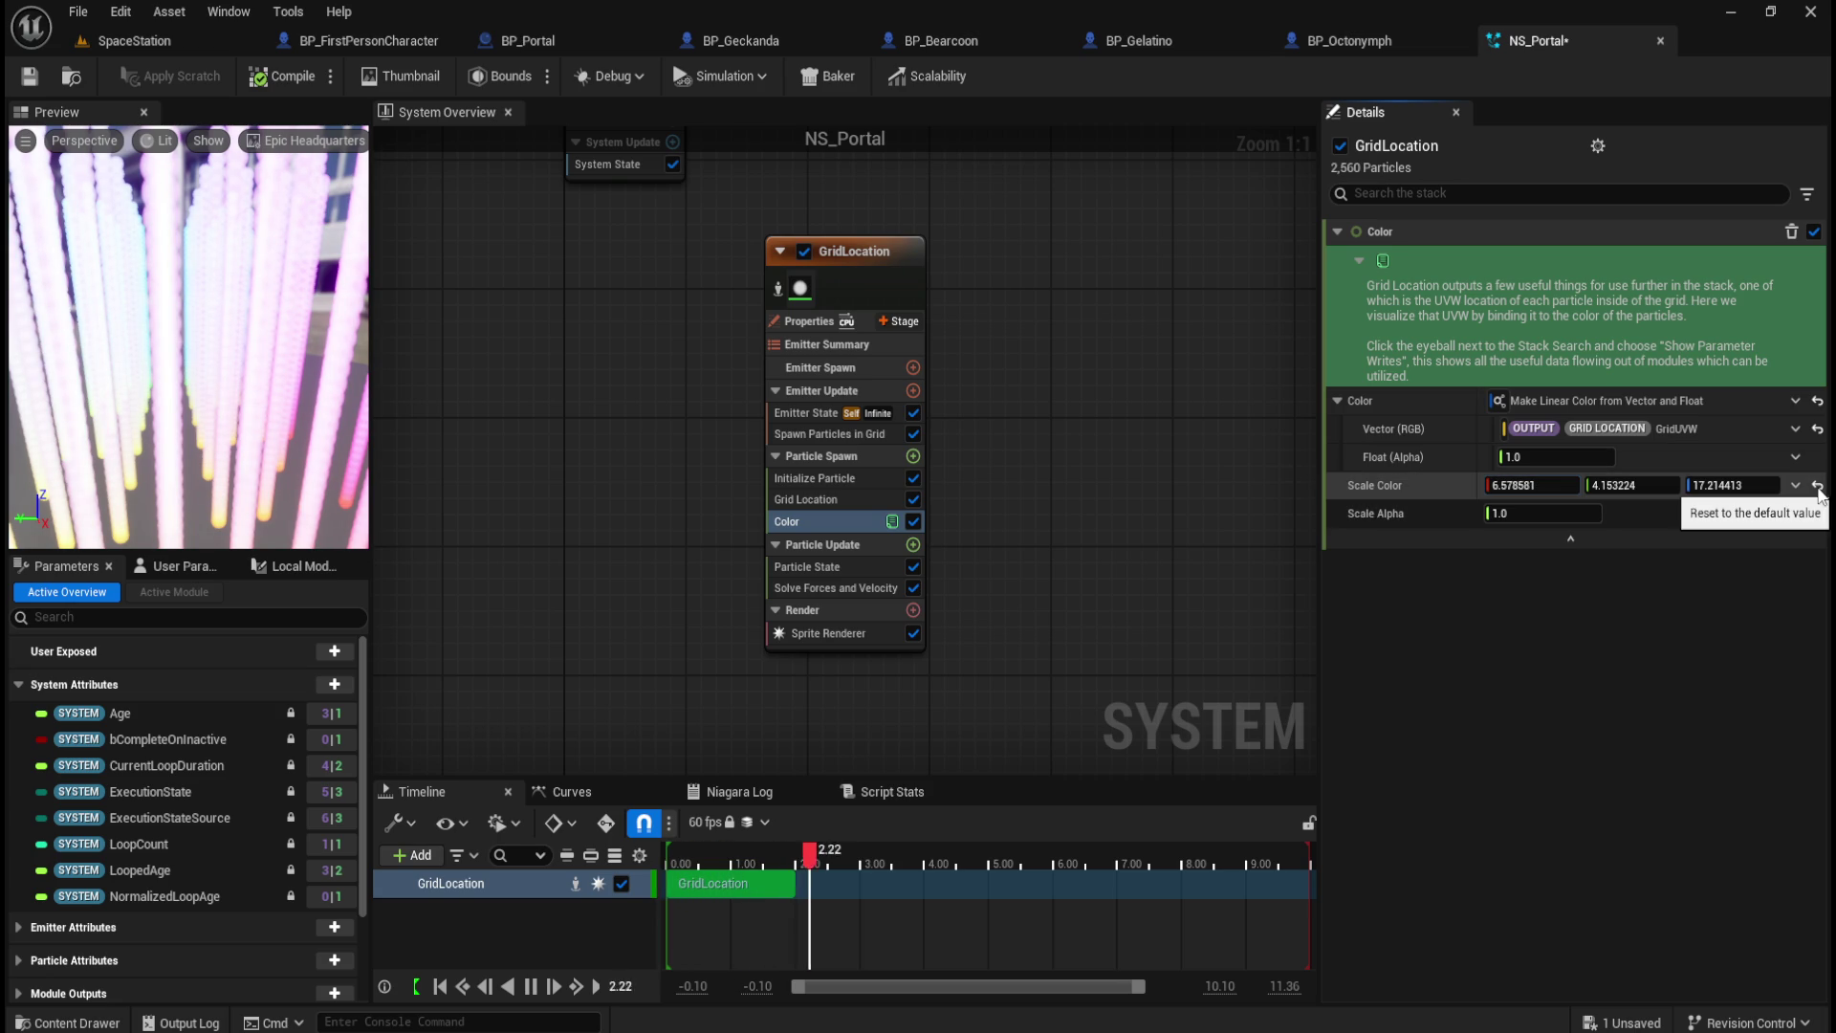
Step: Review the neighbouring modules, then disable the Color module
left_click(808, 500)
left_click(804, 523)
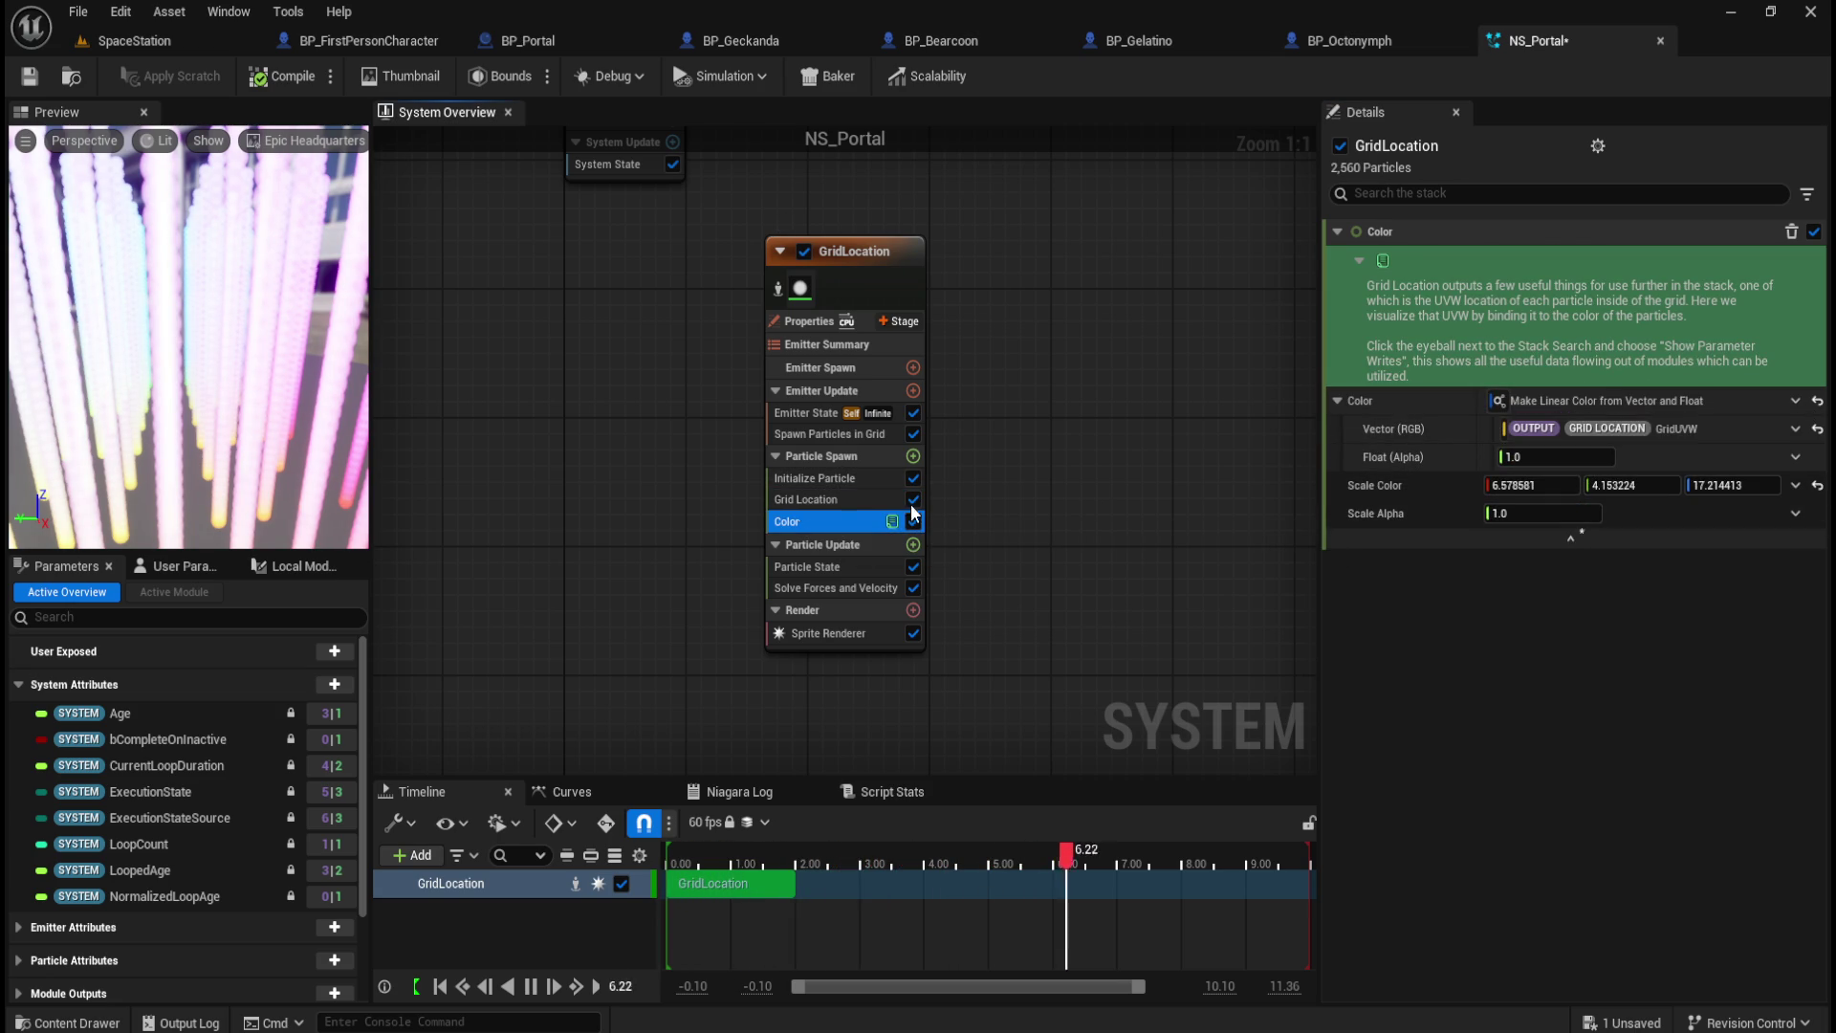
left_click(790, 499)
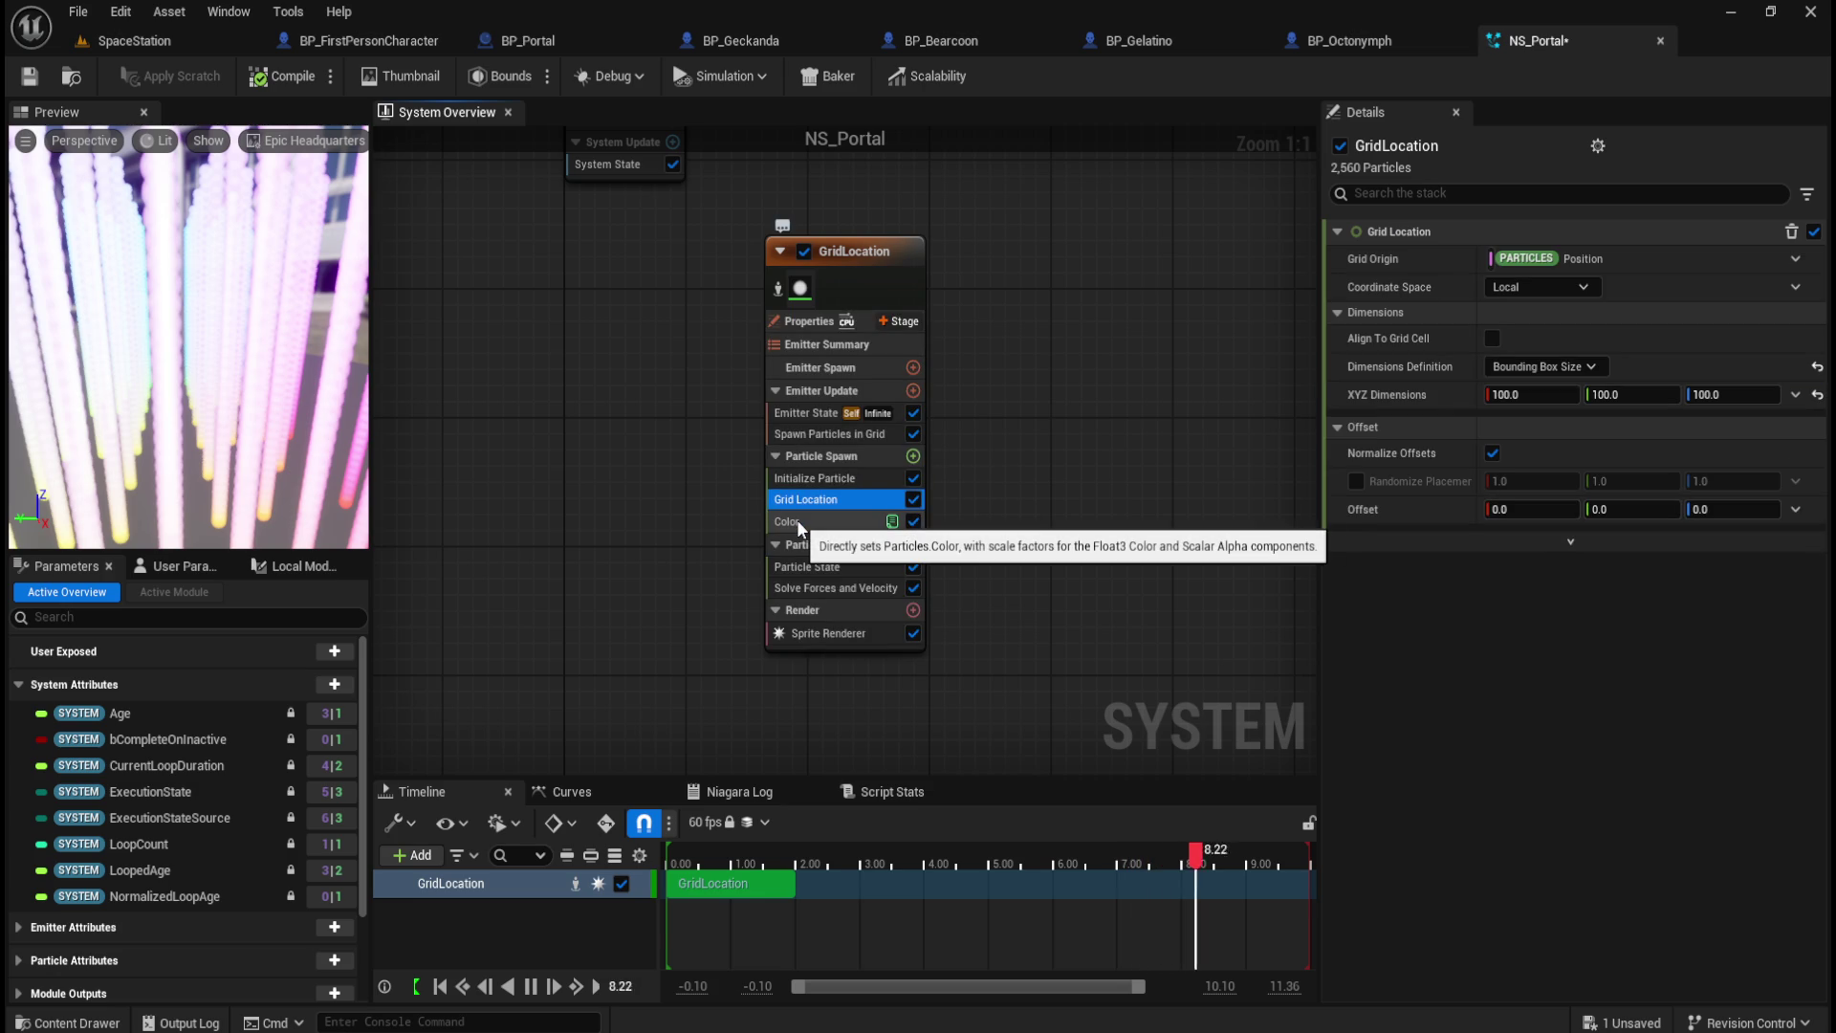
left_click(798, 523)
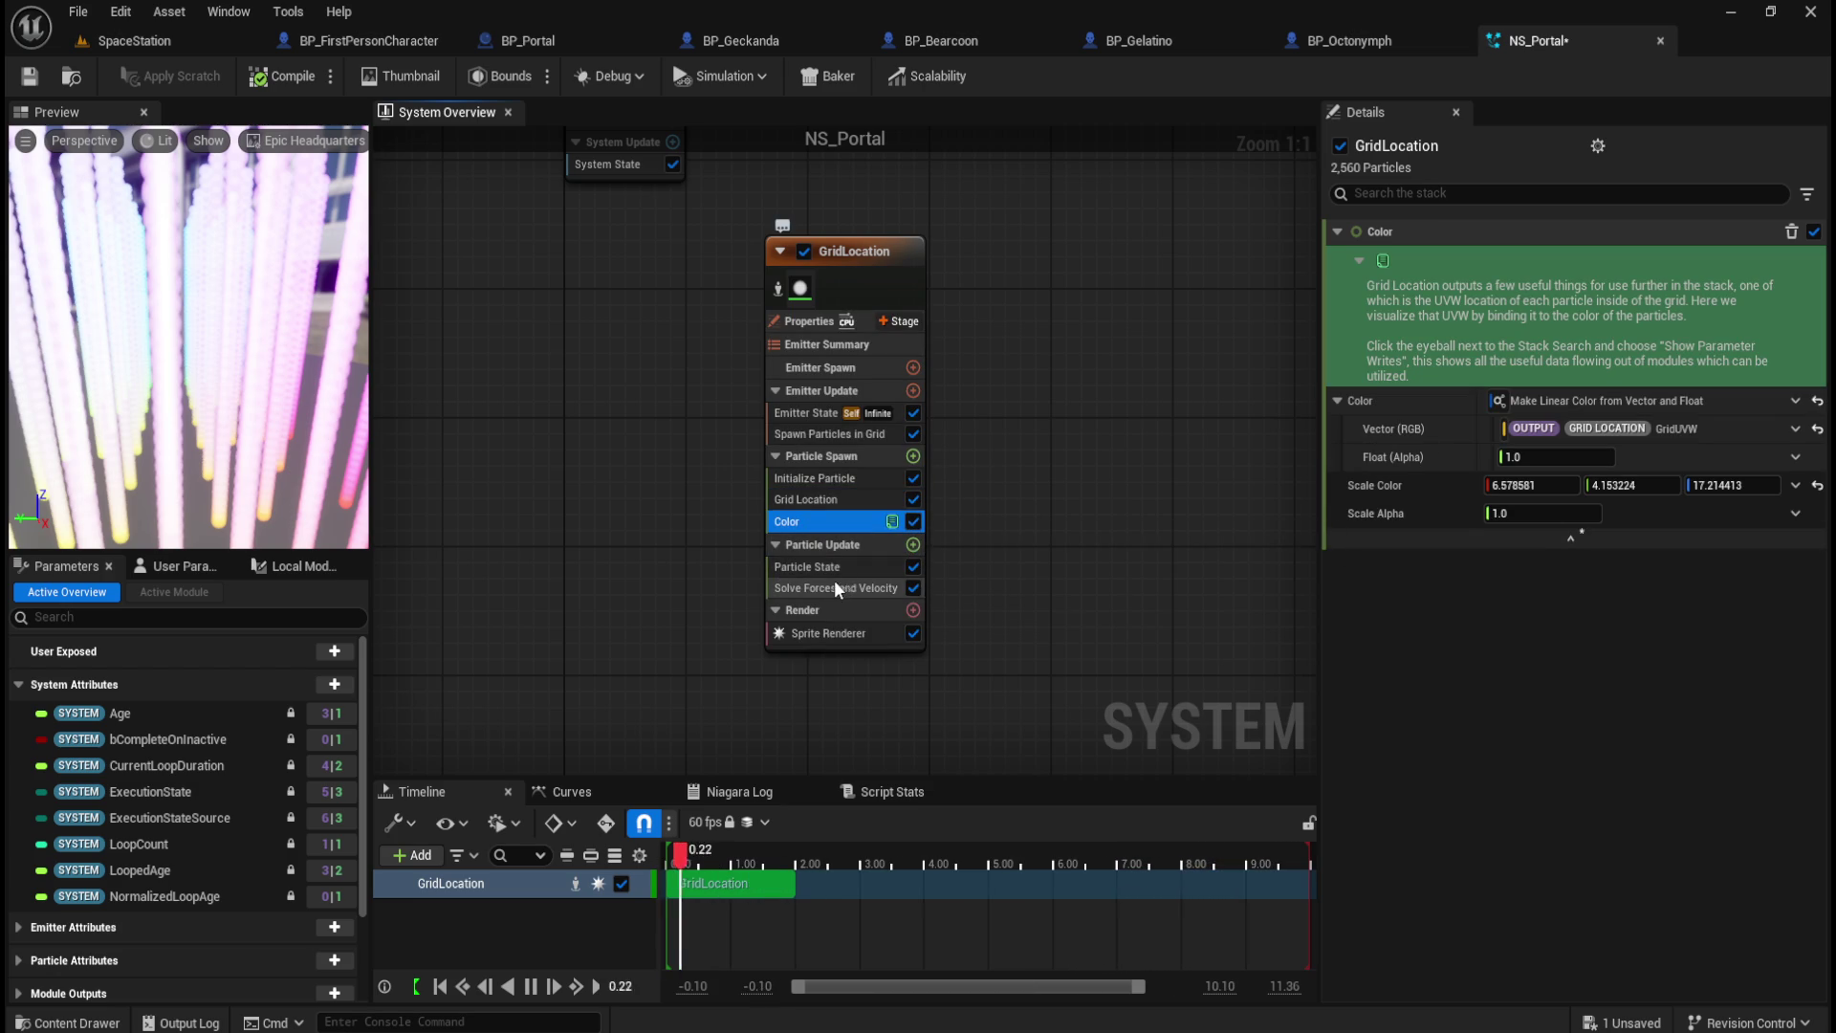
left_click(840, 478)
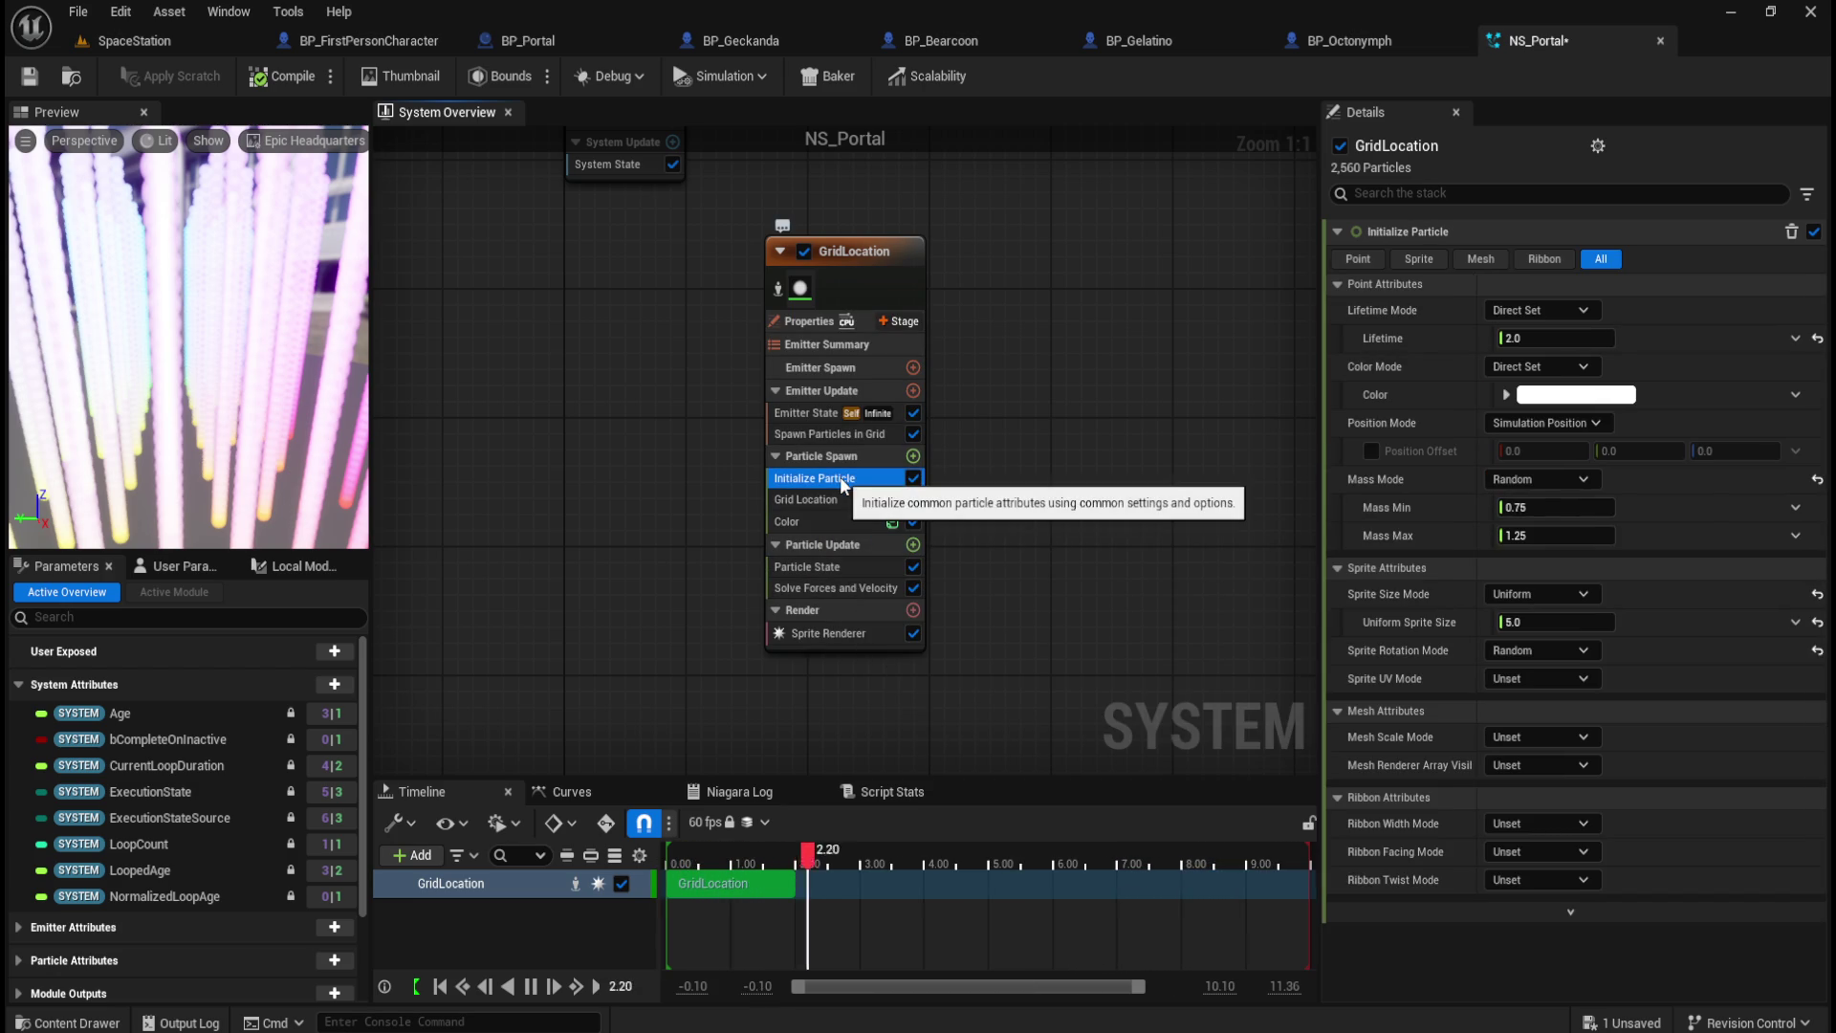
left_click(788, 521)
left_click(913, 522)
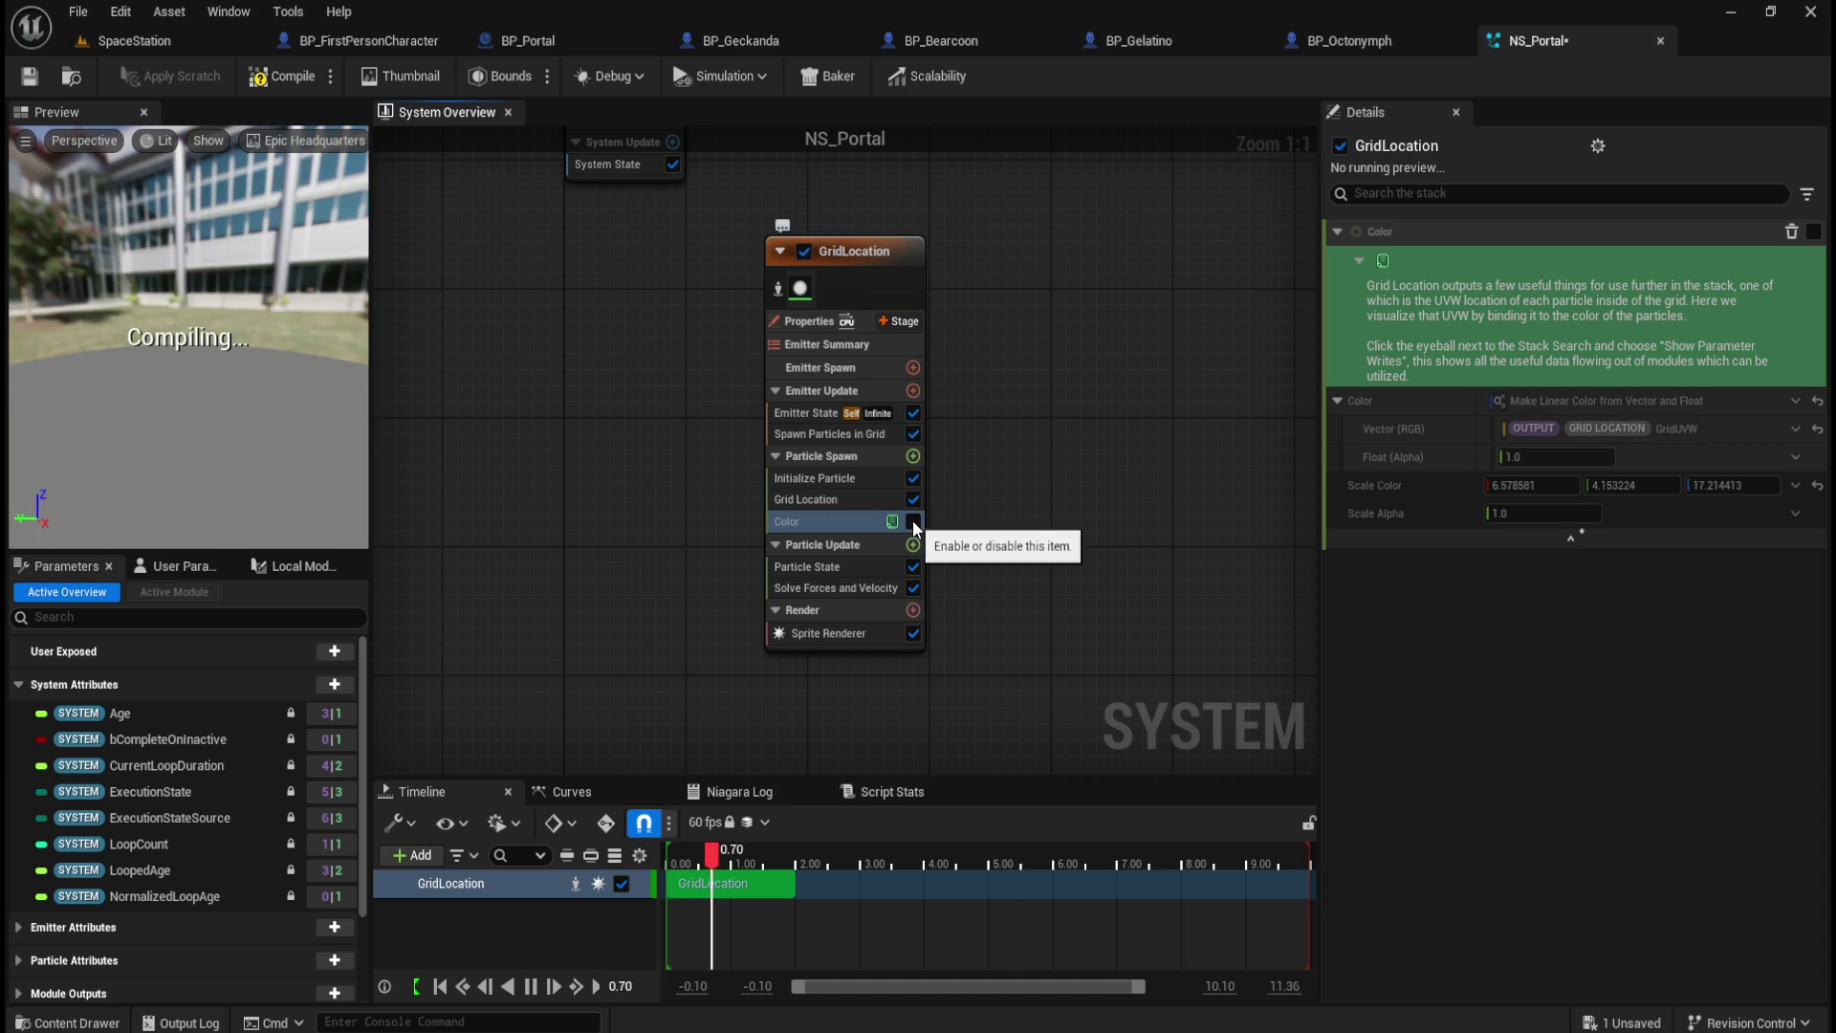
Step: Delete the Color module and set Initialize Particle's colour to grey
right_click(813, 521)
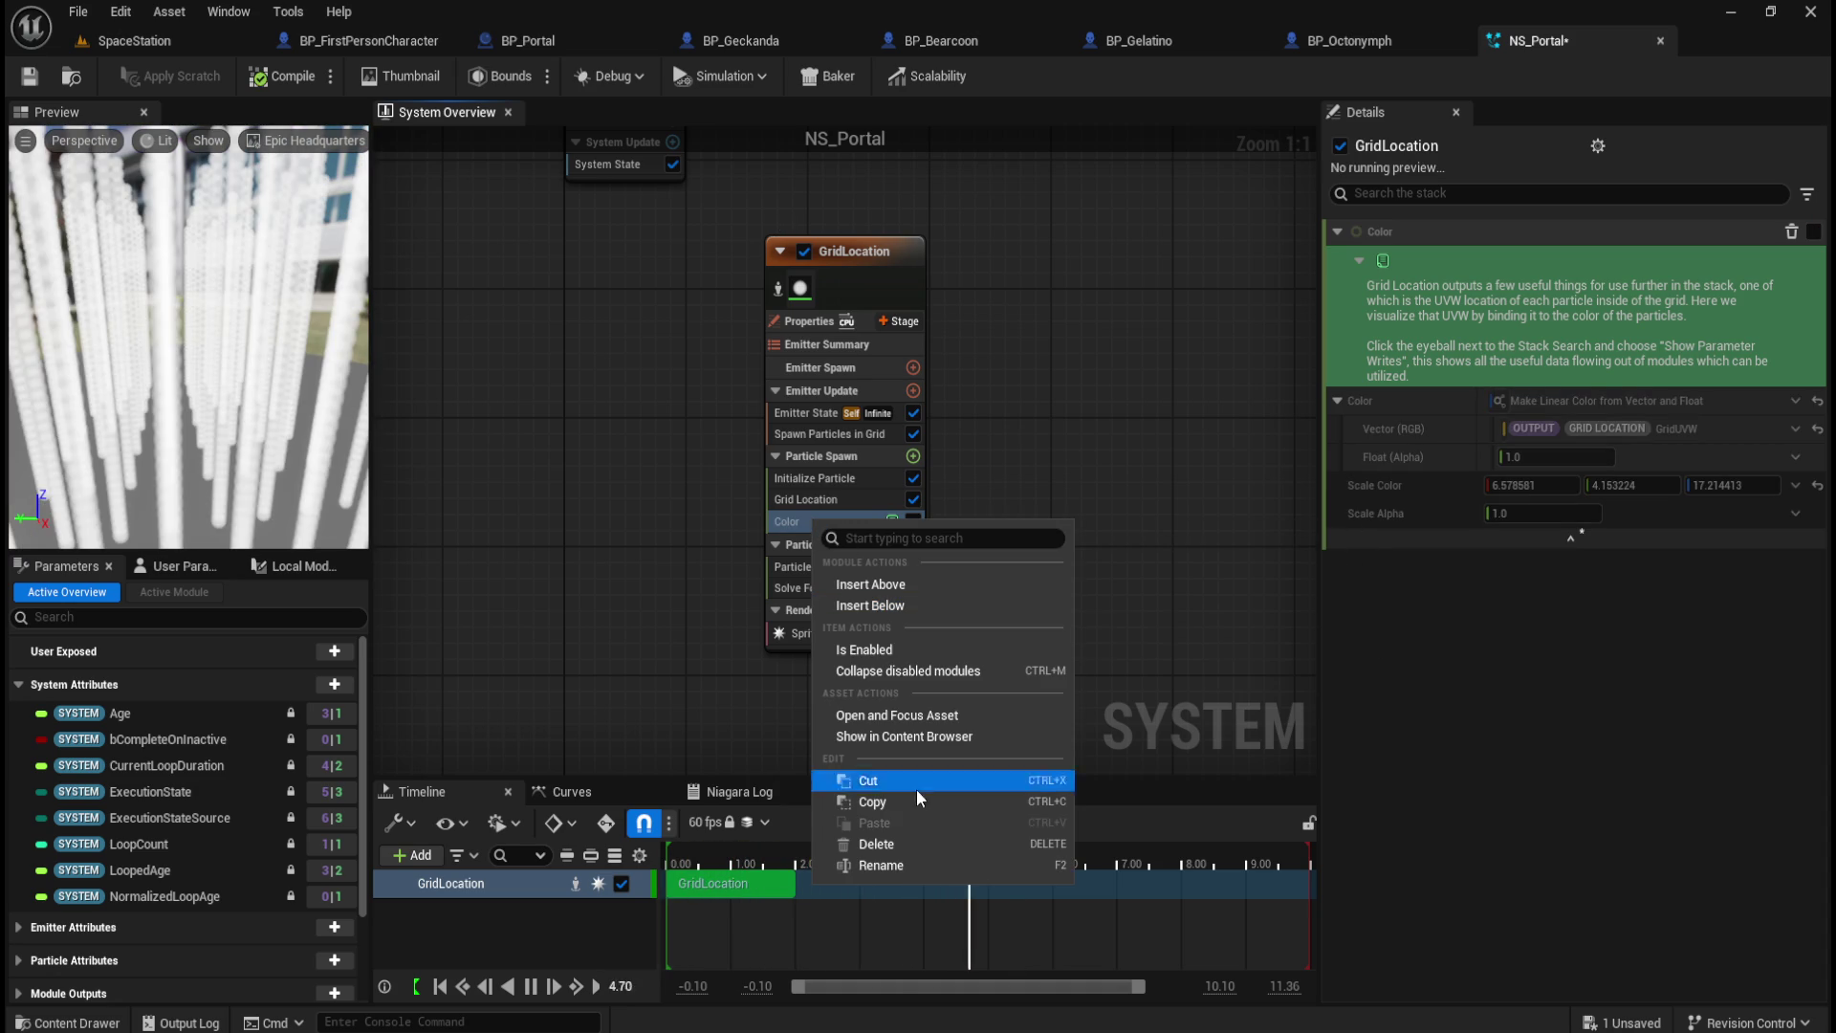
left_click(889, 843)
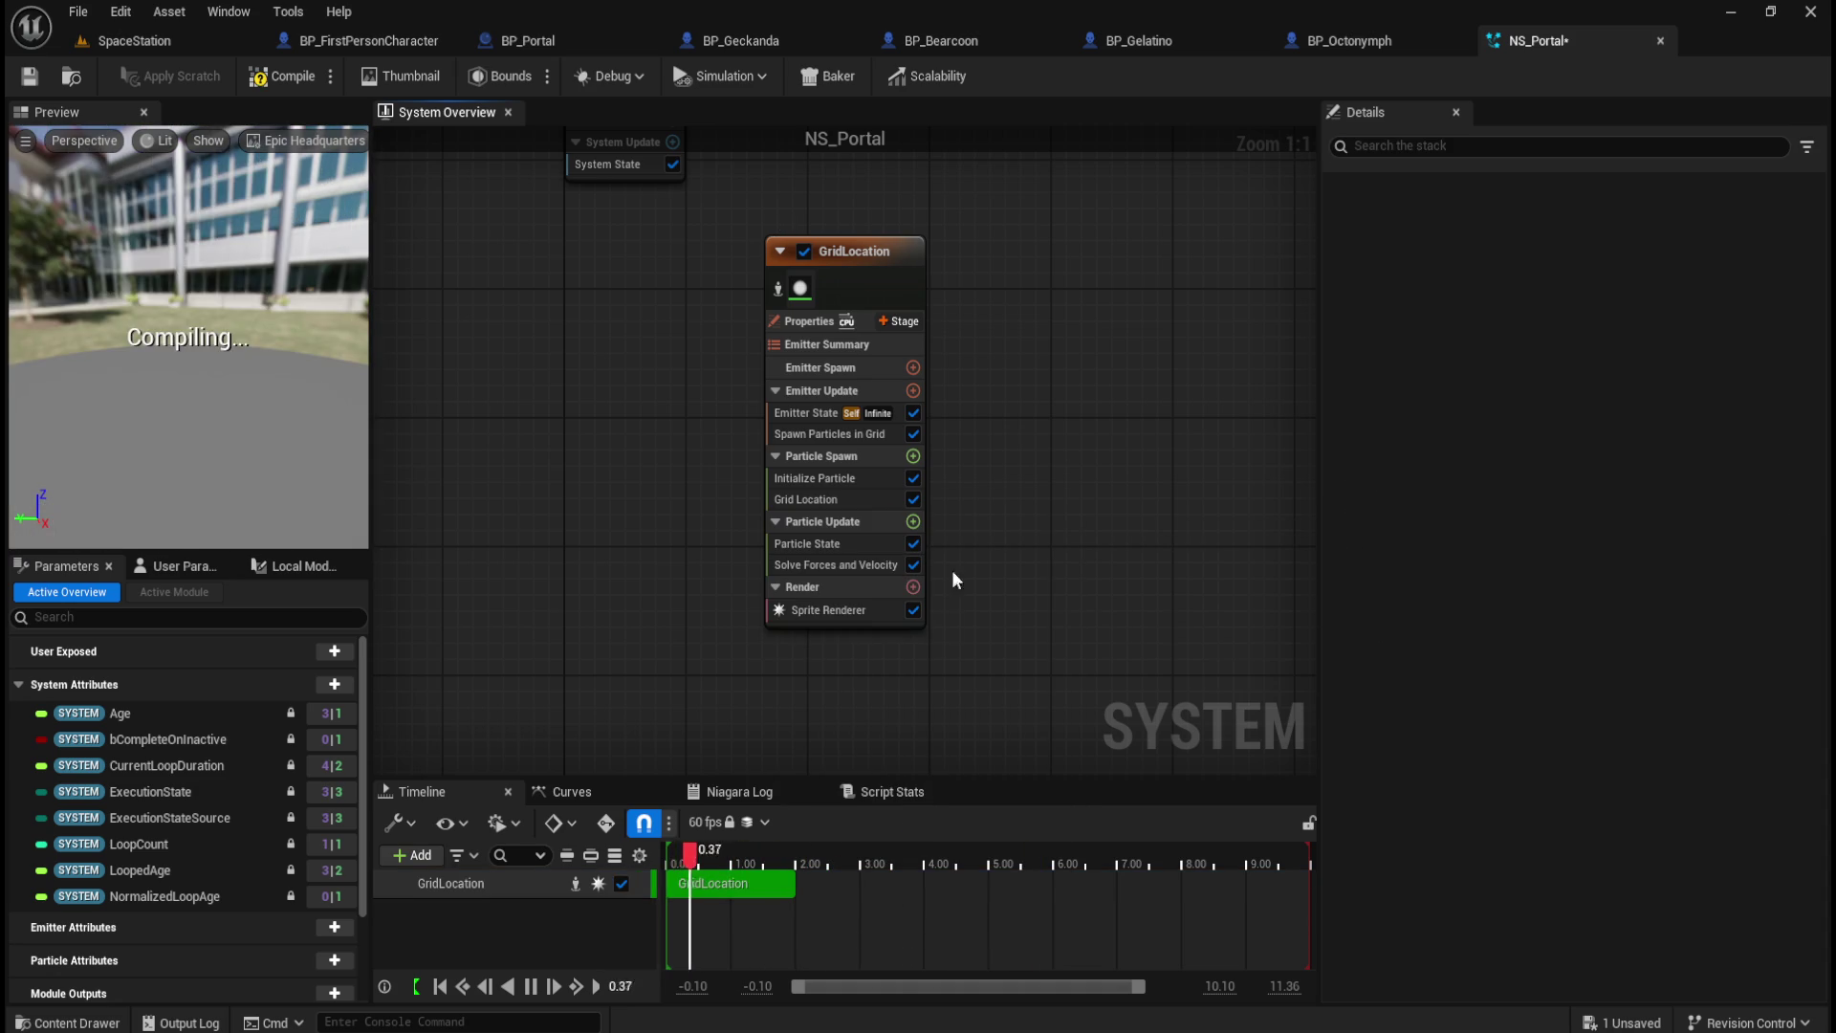
left_click(831, 482)
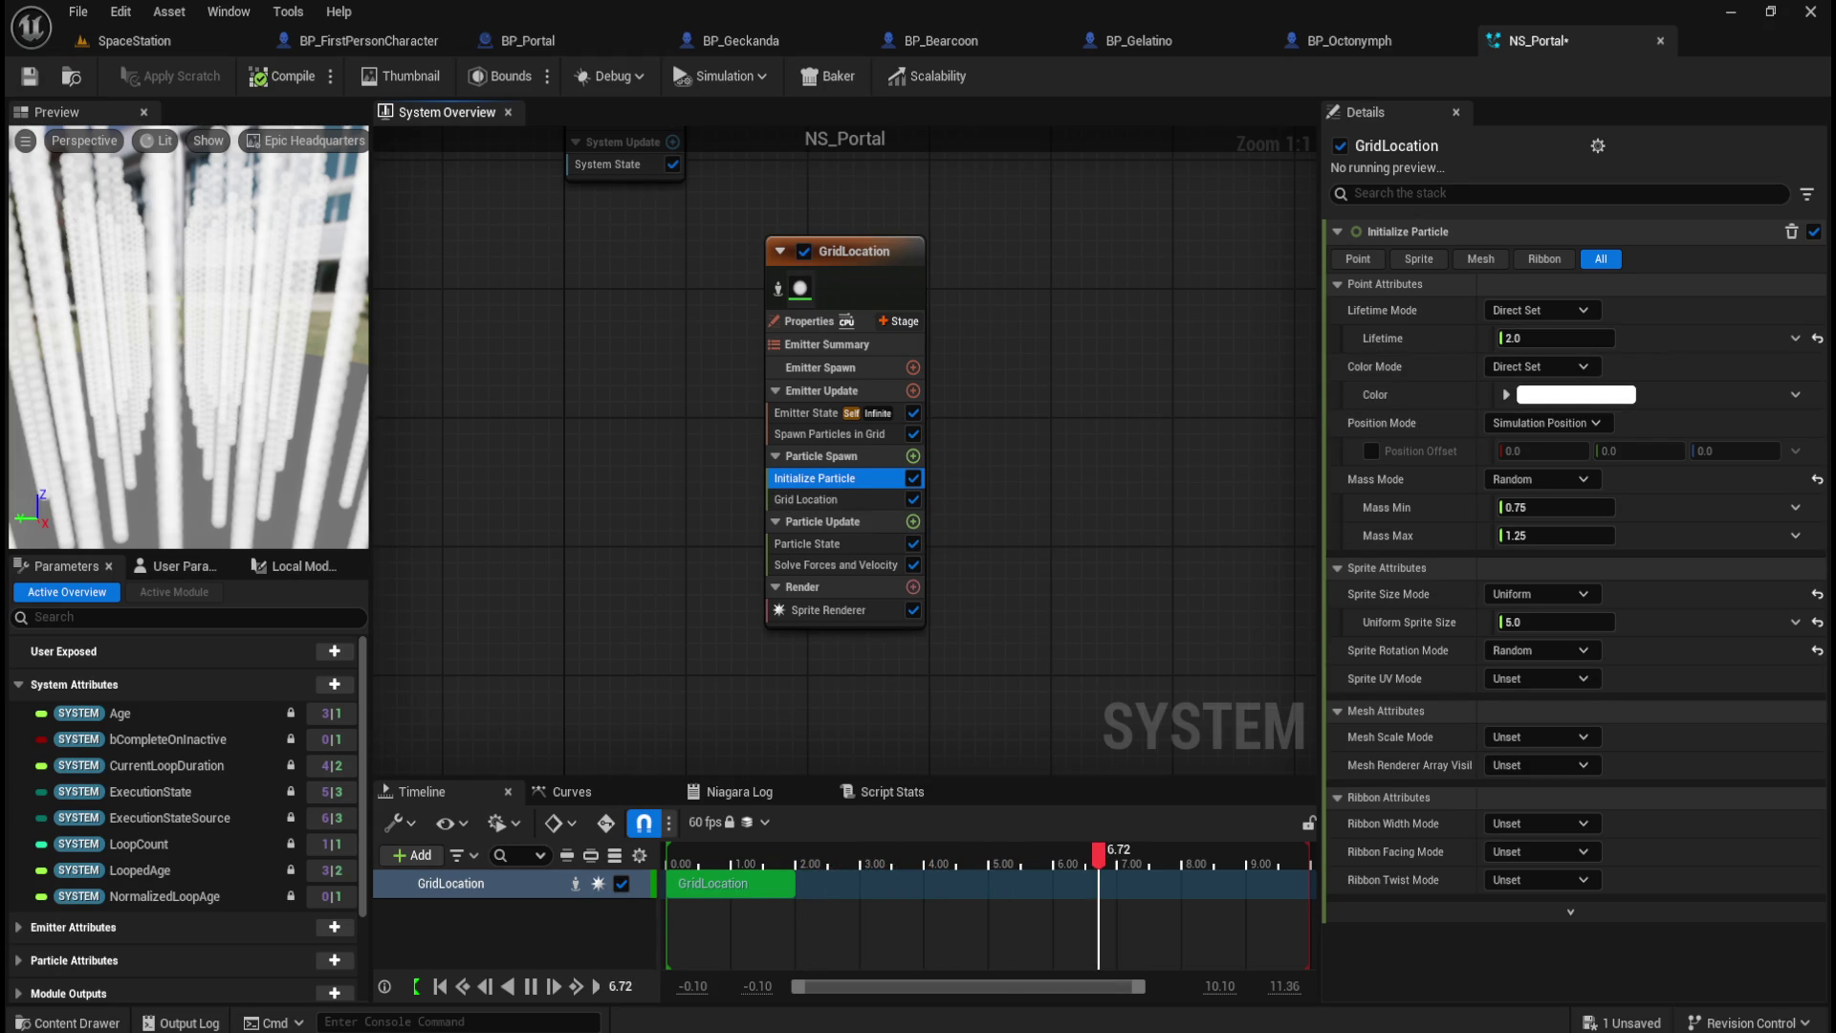
left_click(1573, 394)
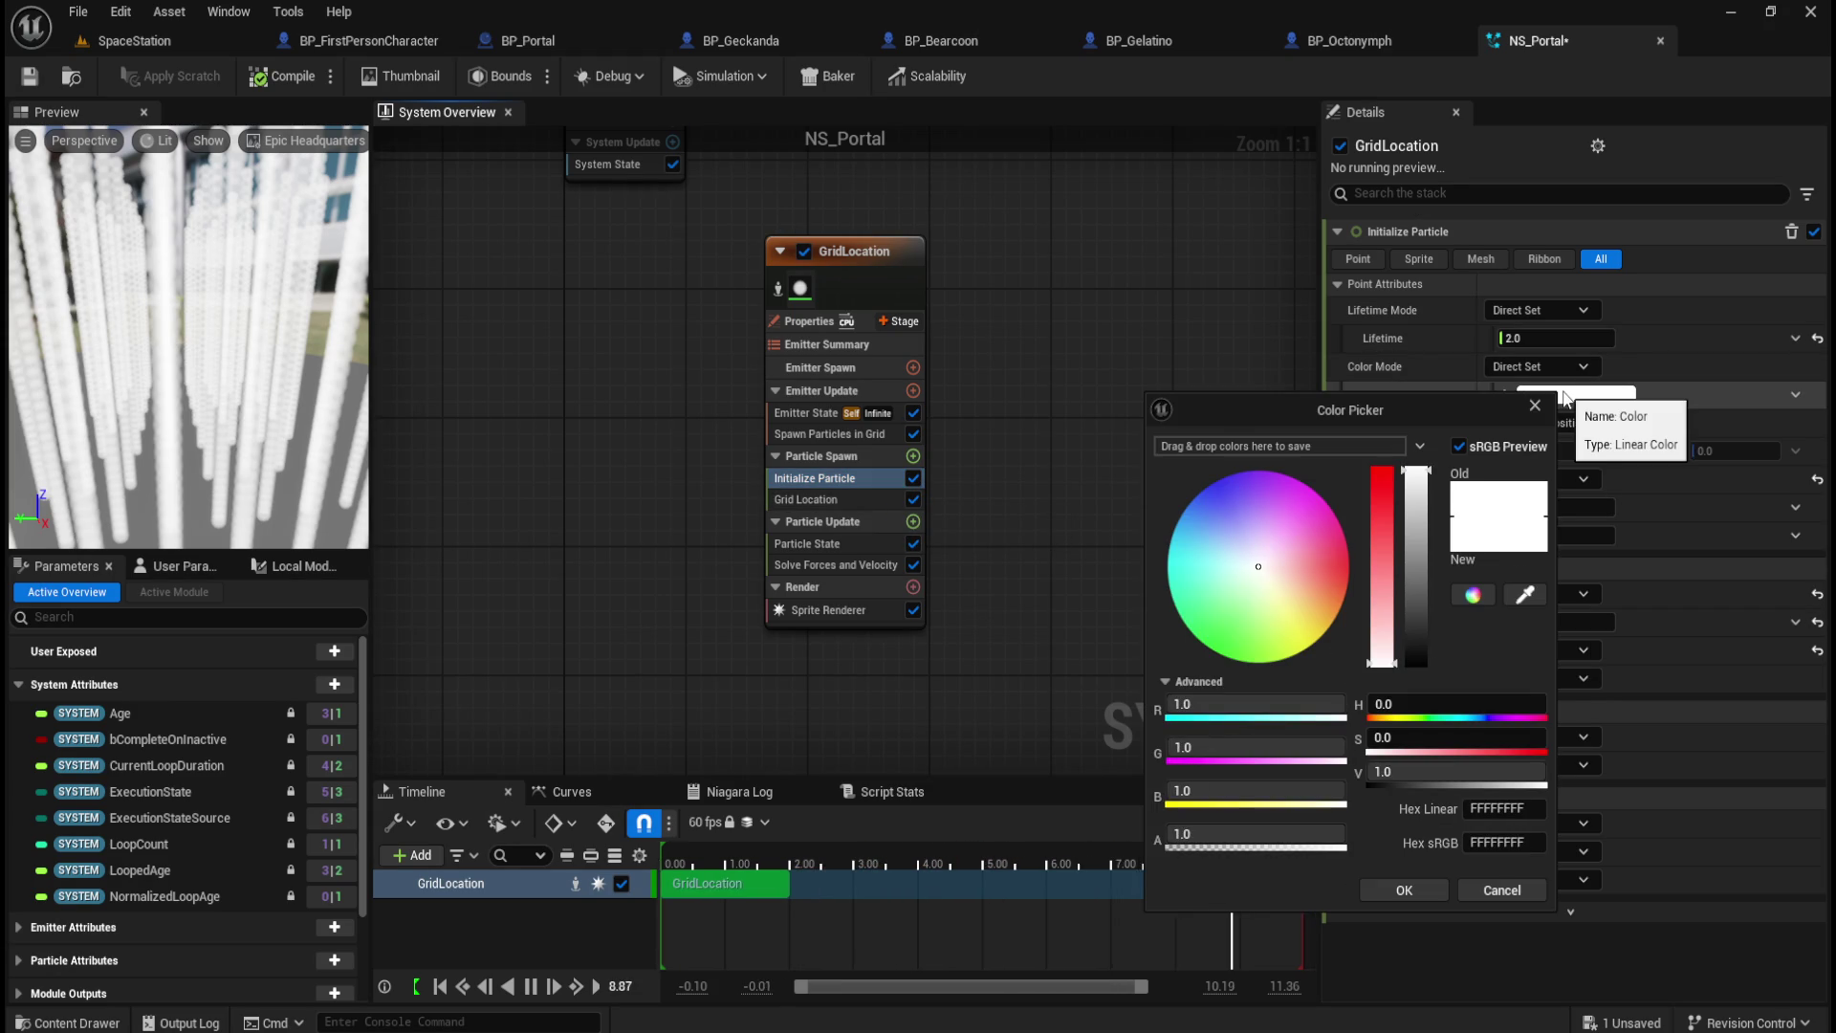
left_click(1517, 811)
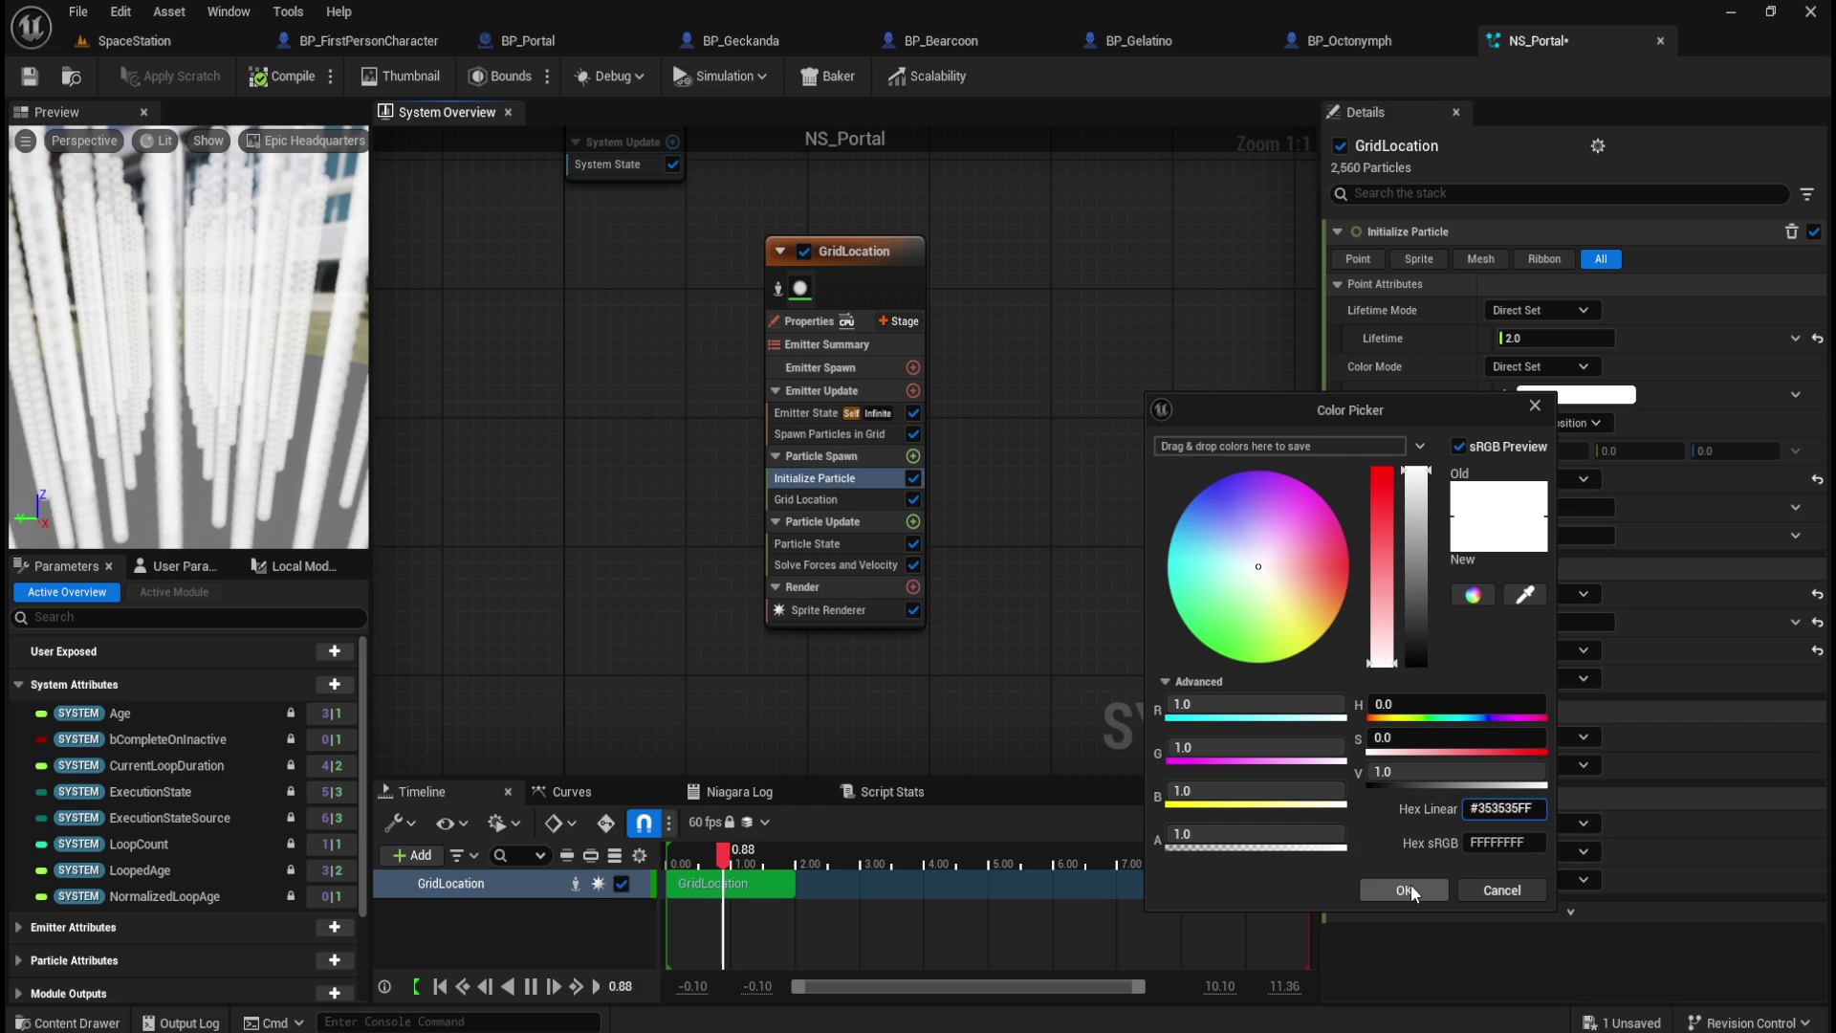
left_click(1410, 885)
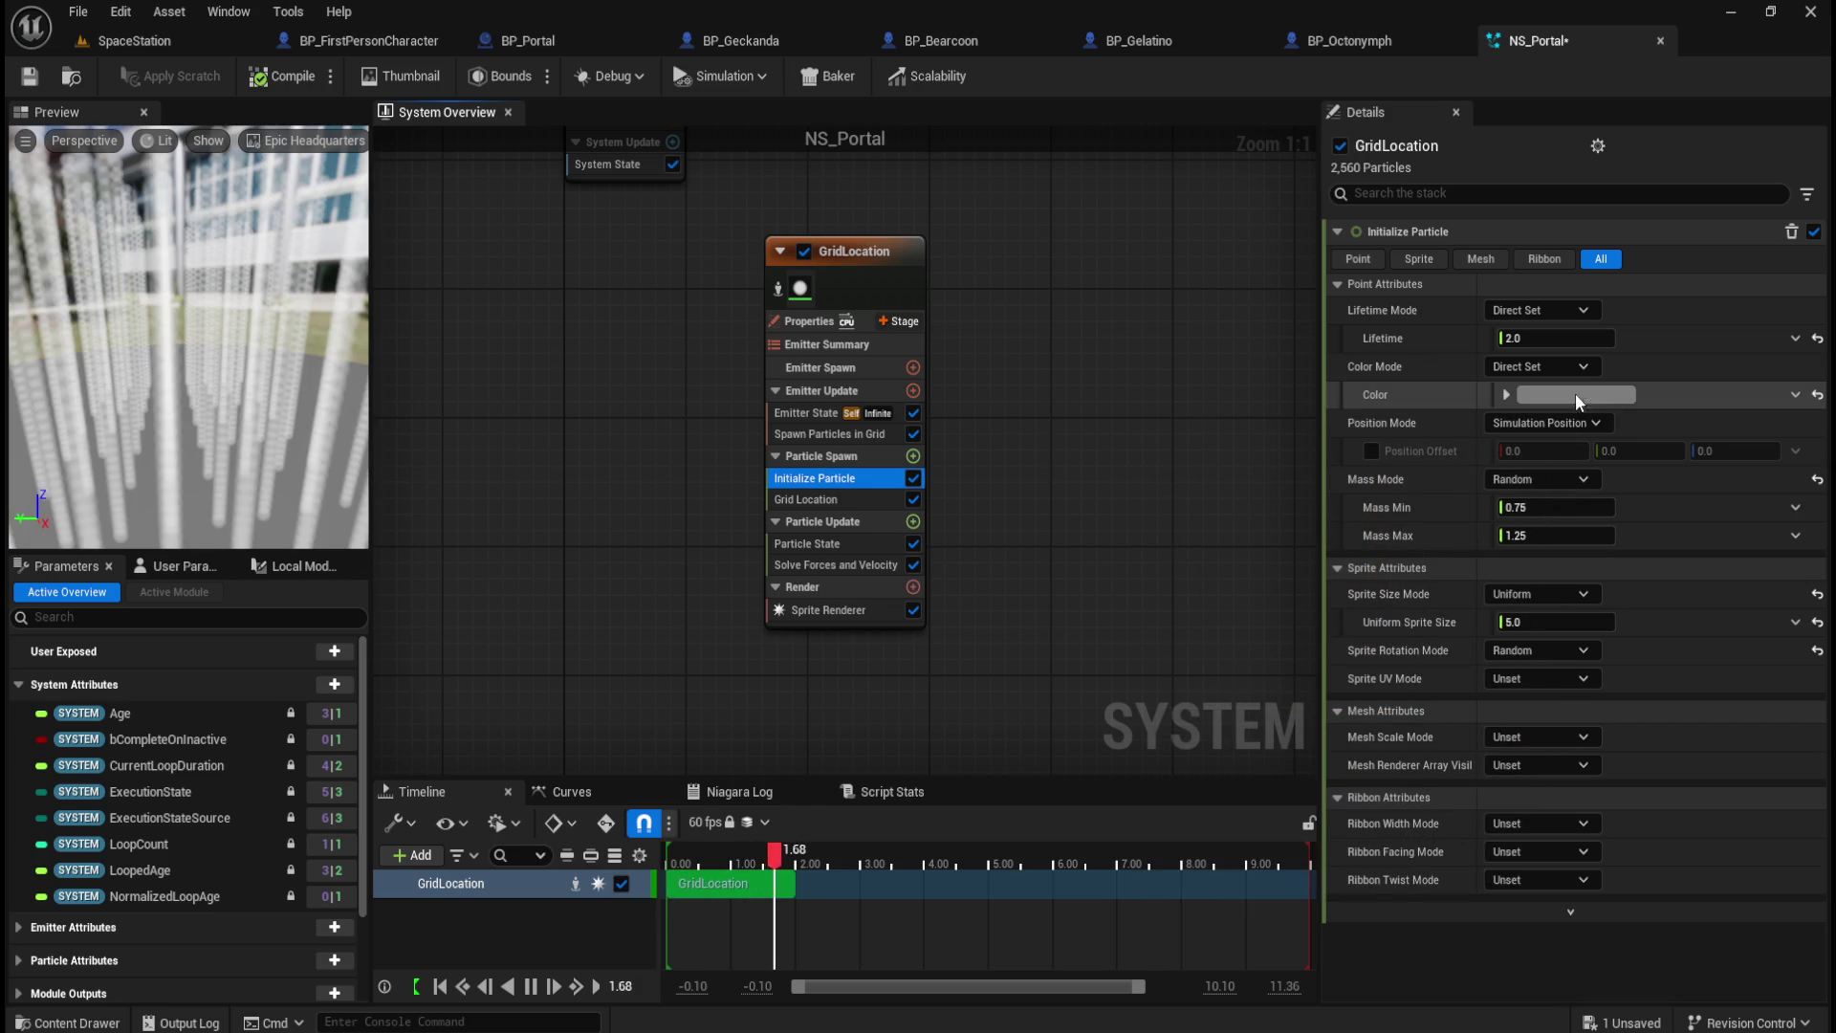
Step: Try a darker particle colour, then discard the change to keep it white
left_click(1541, 396)
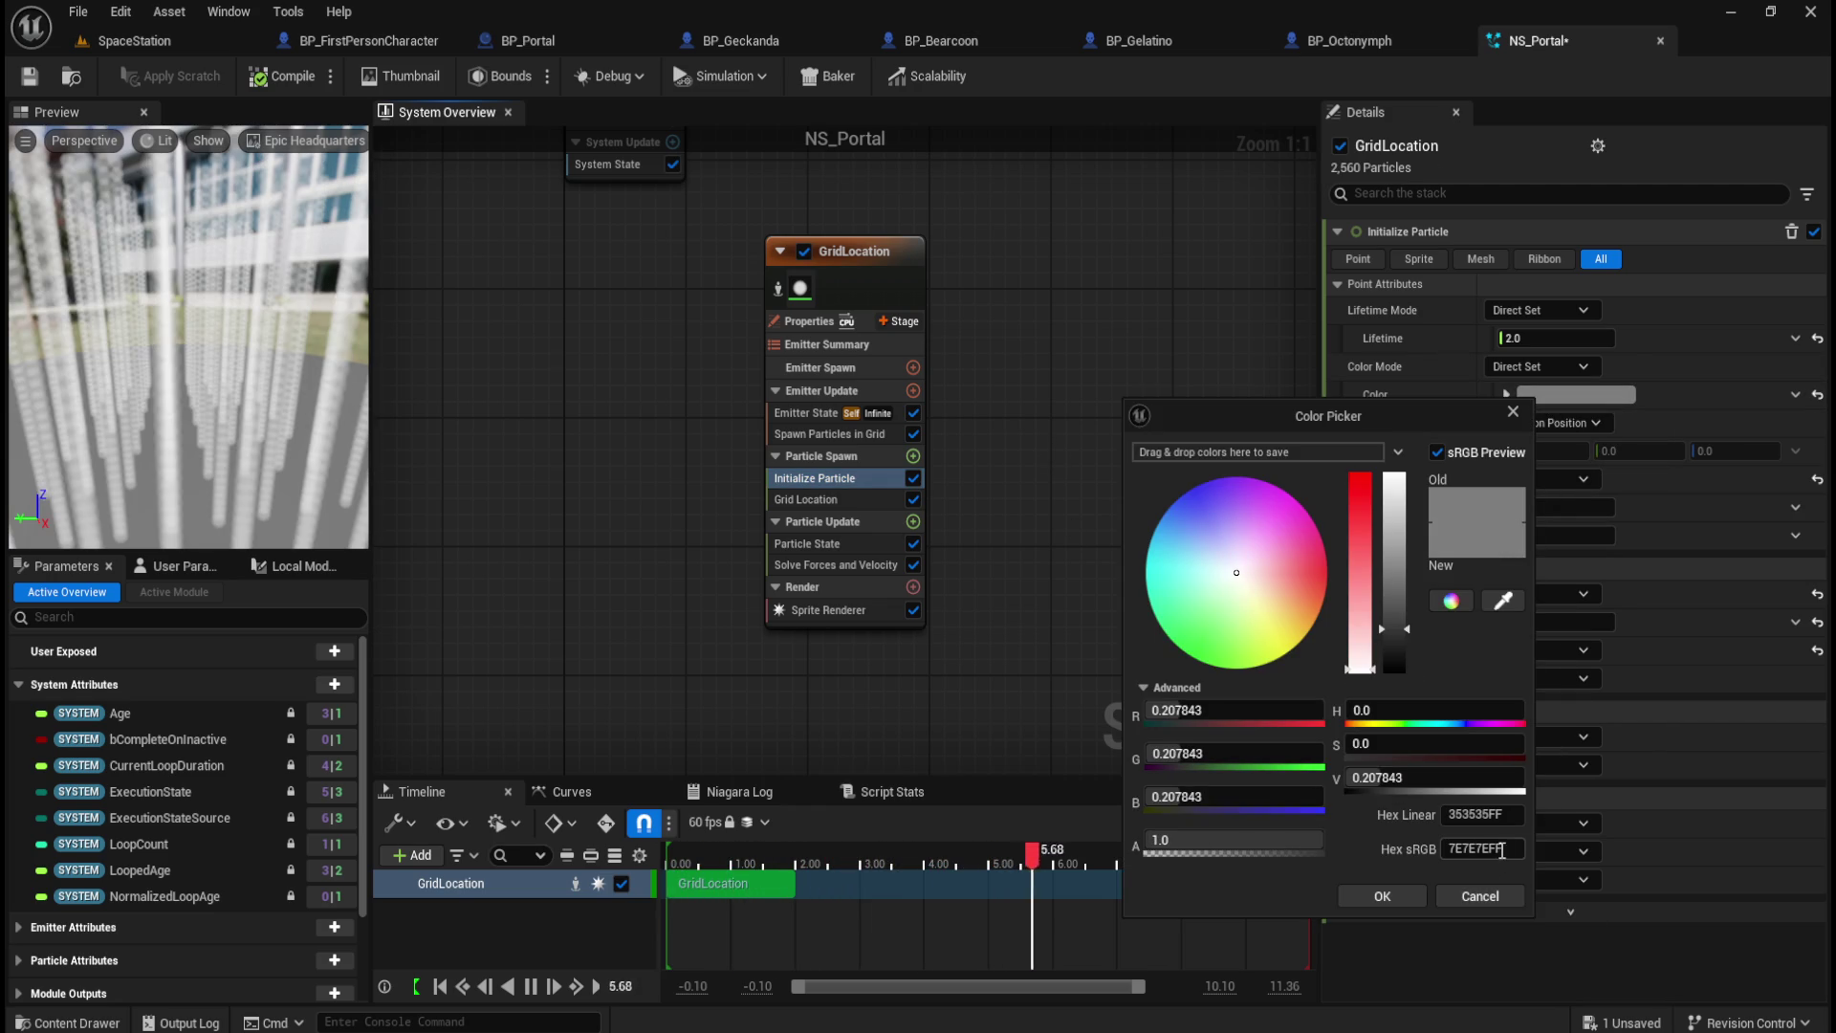
left_click(1393, 886)
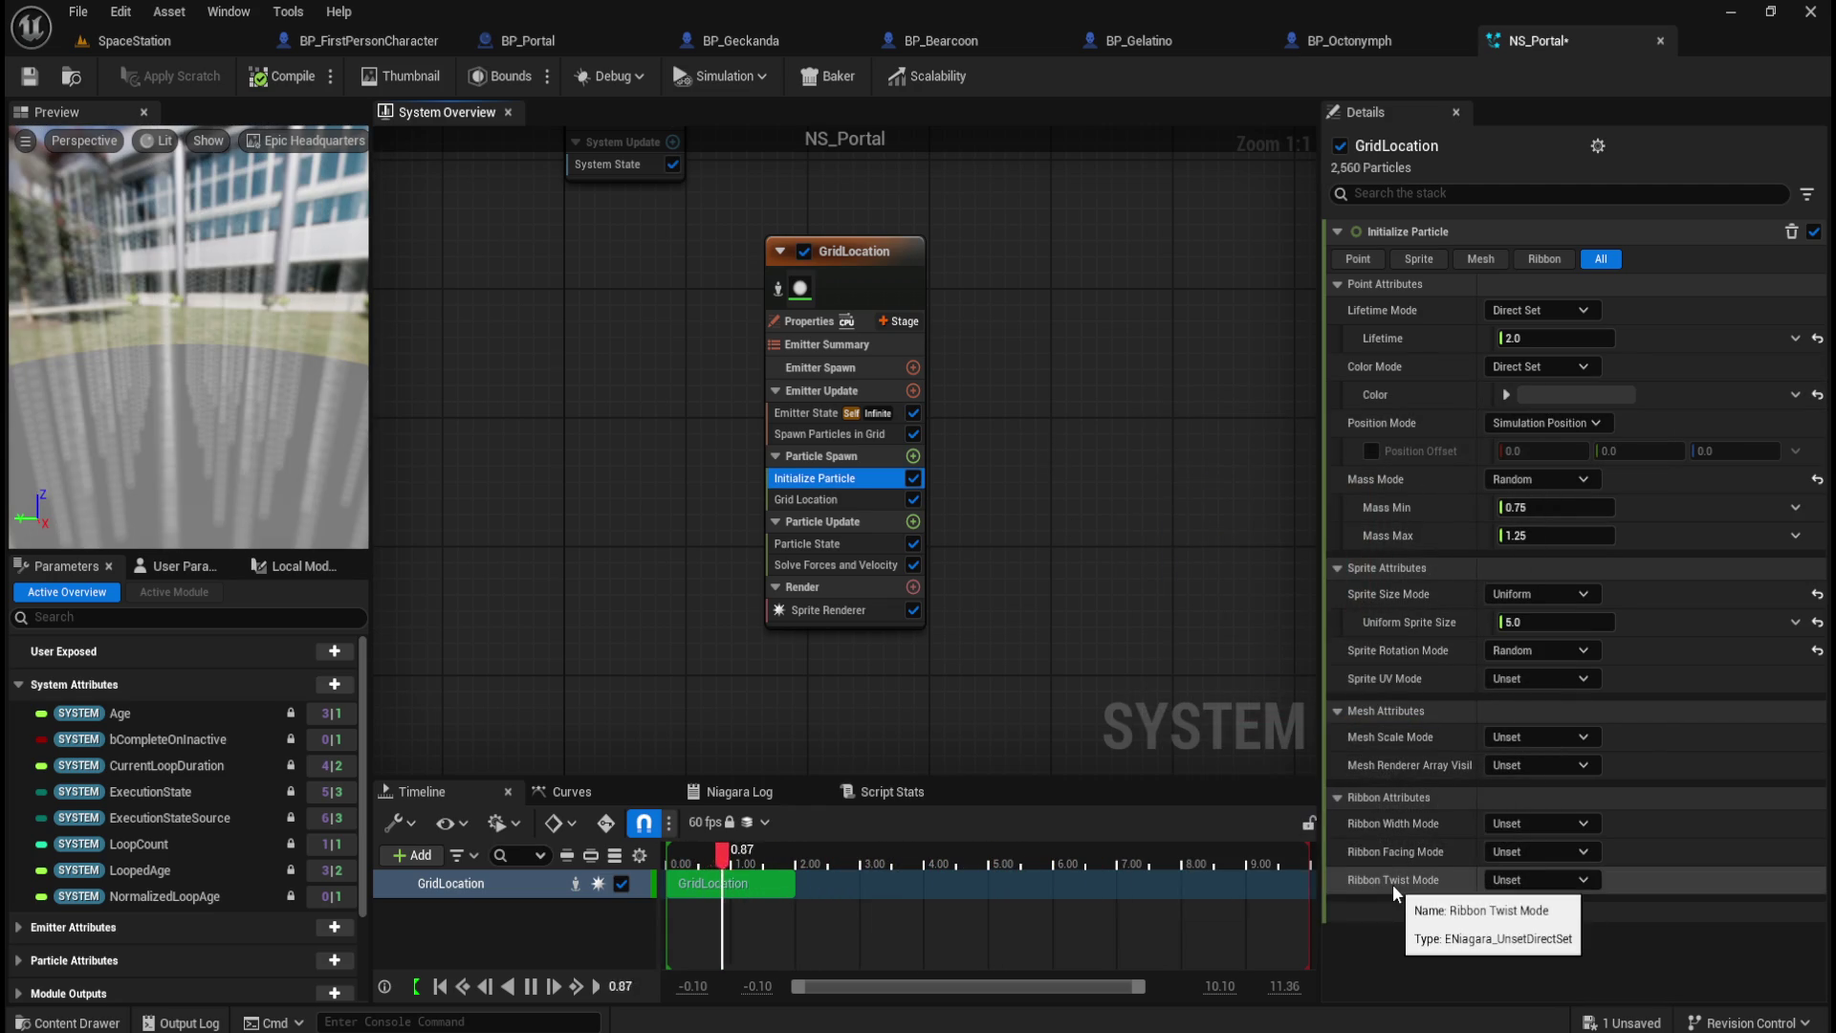
left_click(1576, 394)
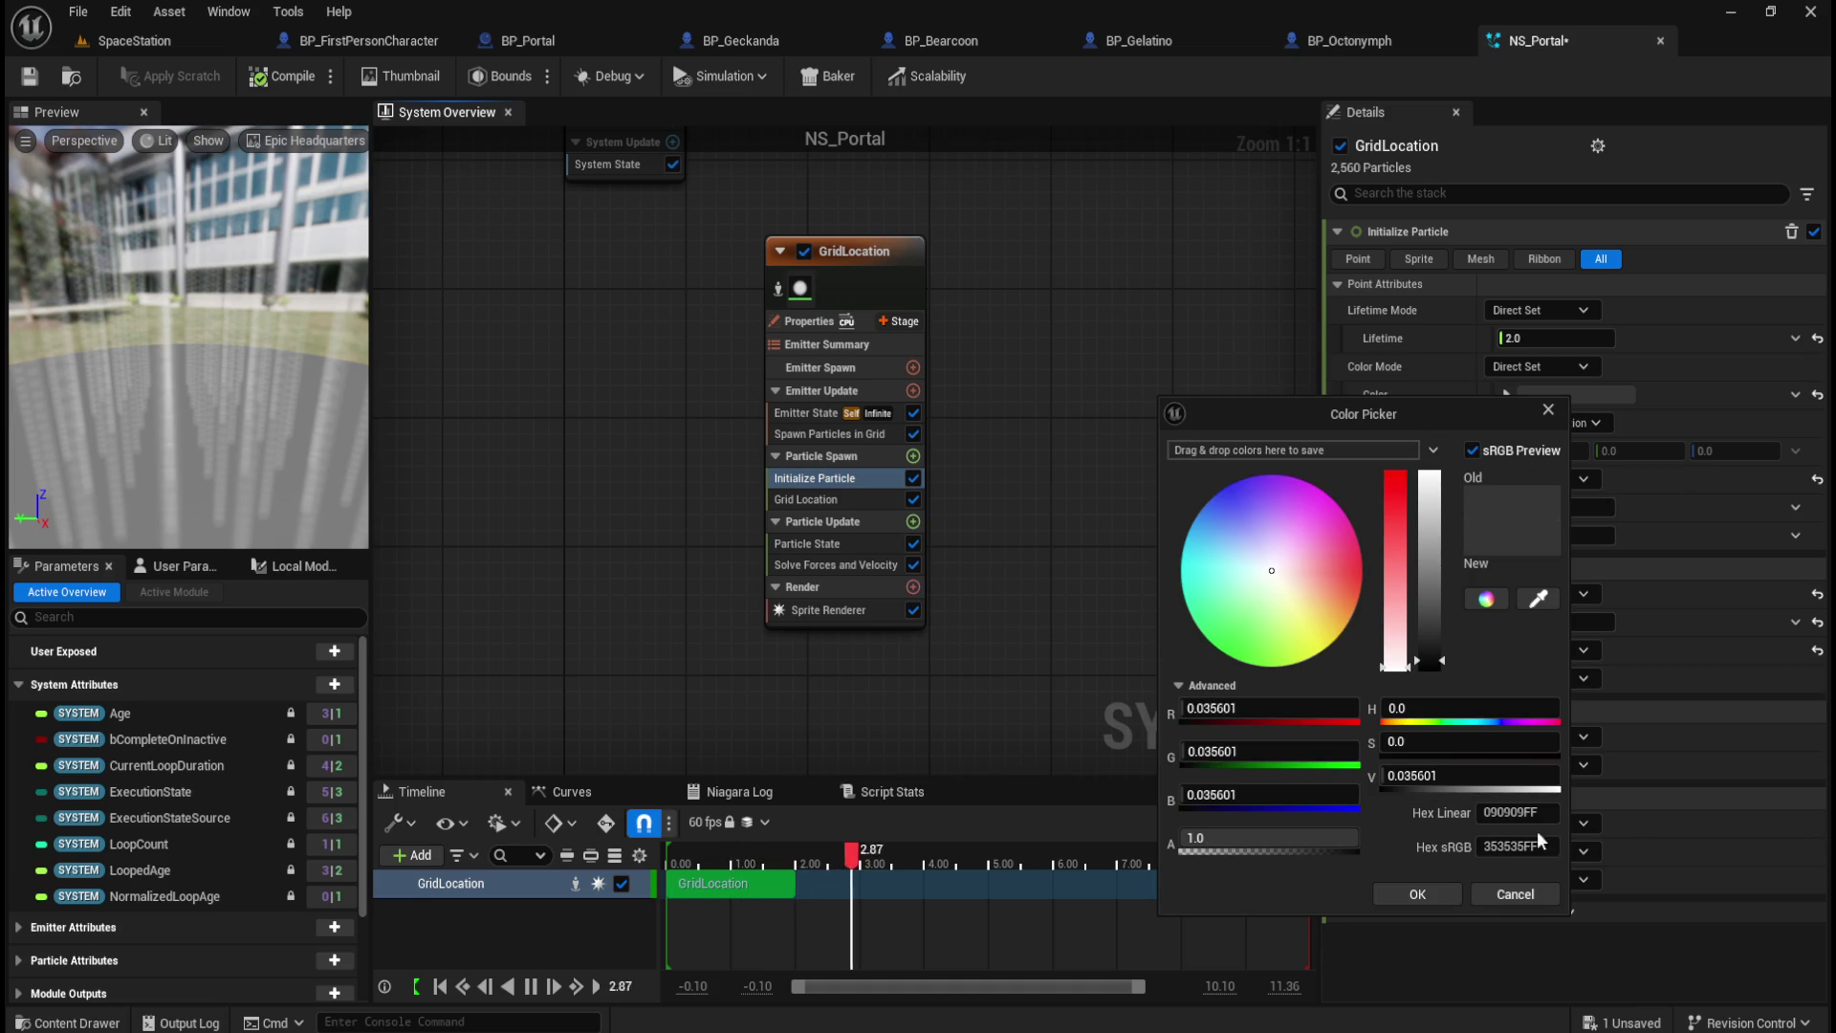
left_click(1530, 895)
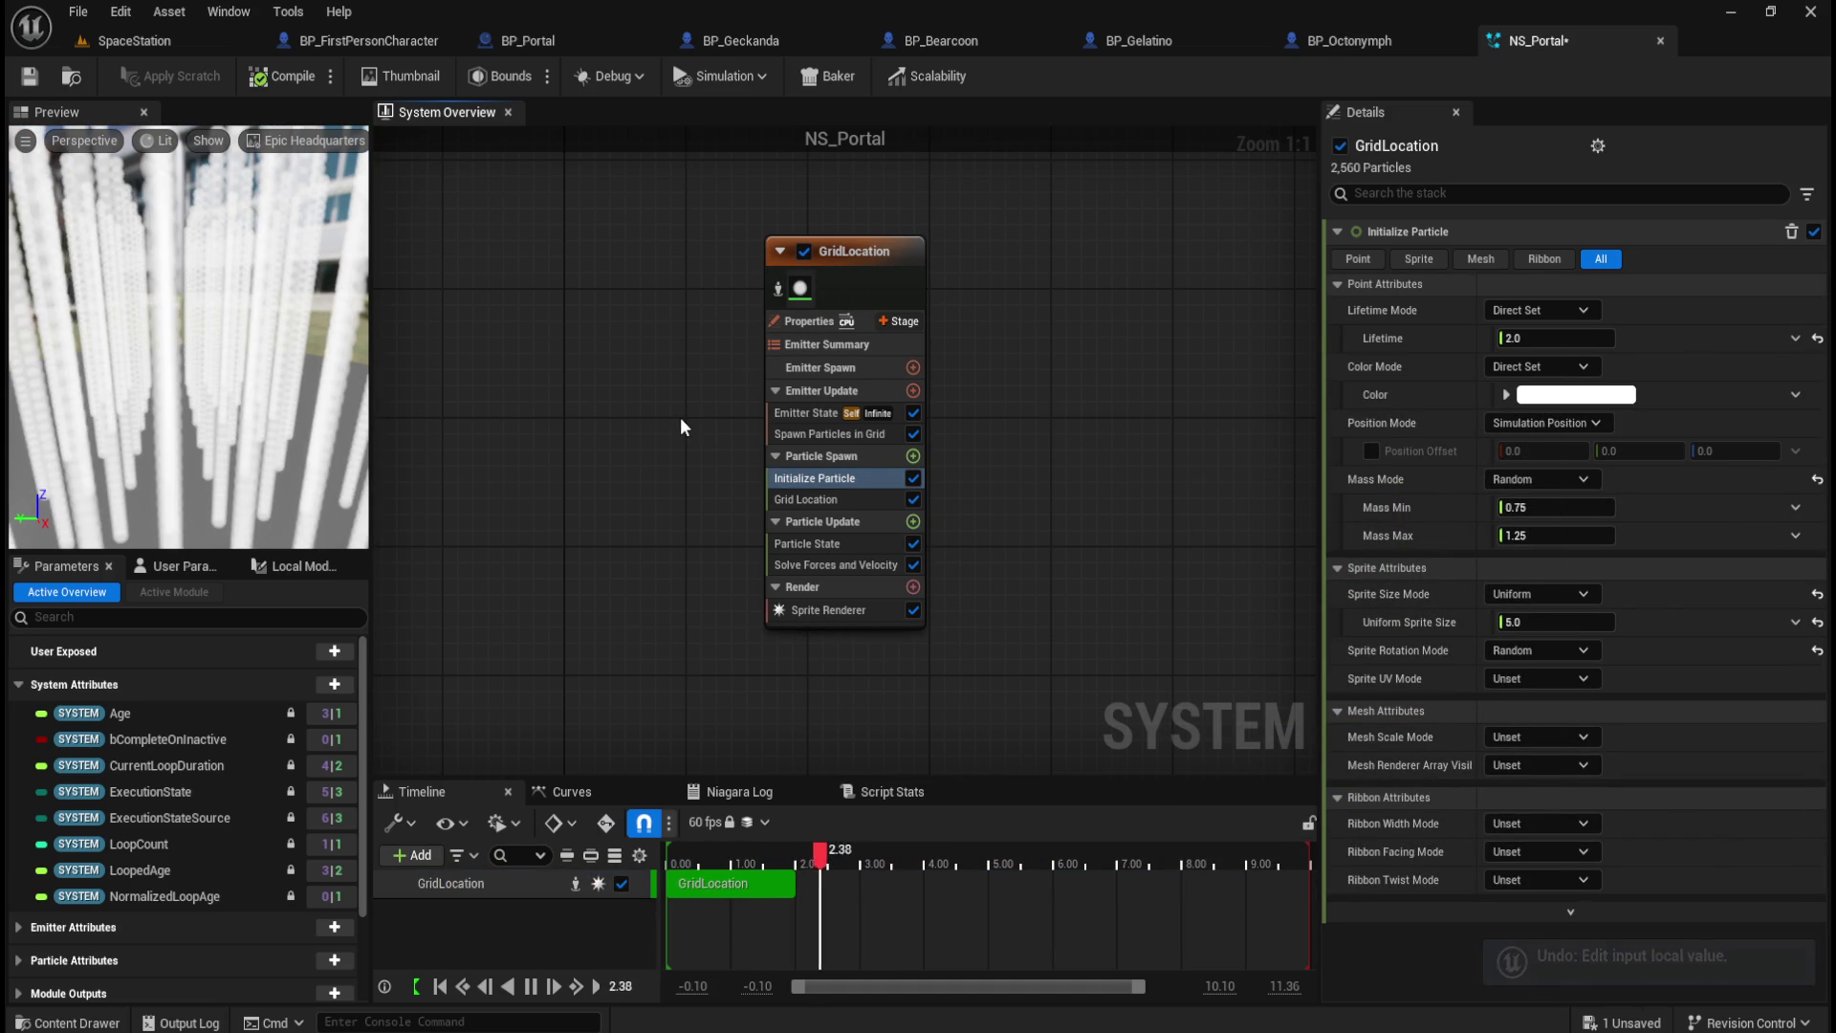
left_click(1507, 392)
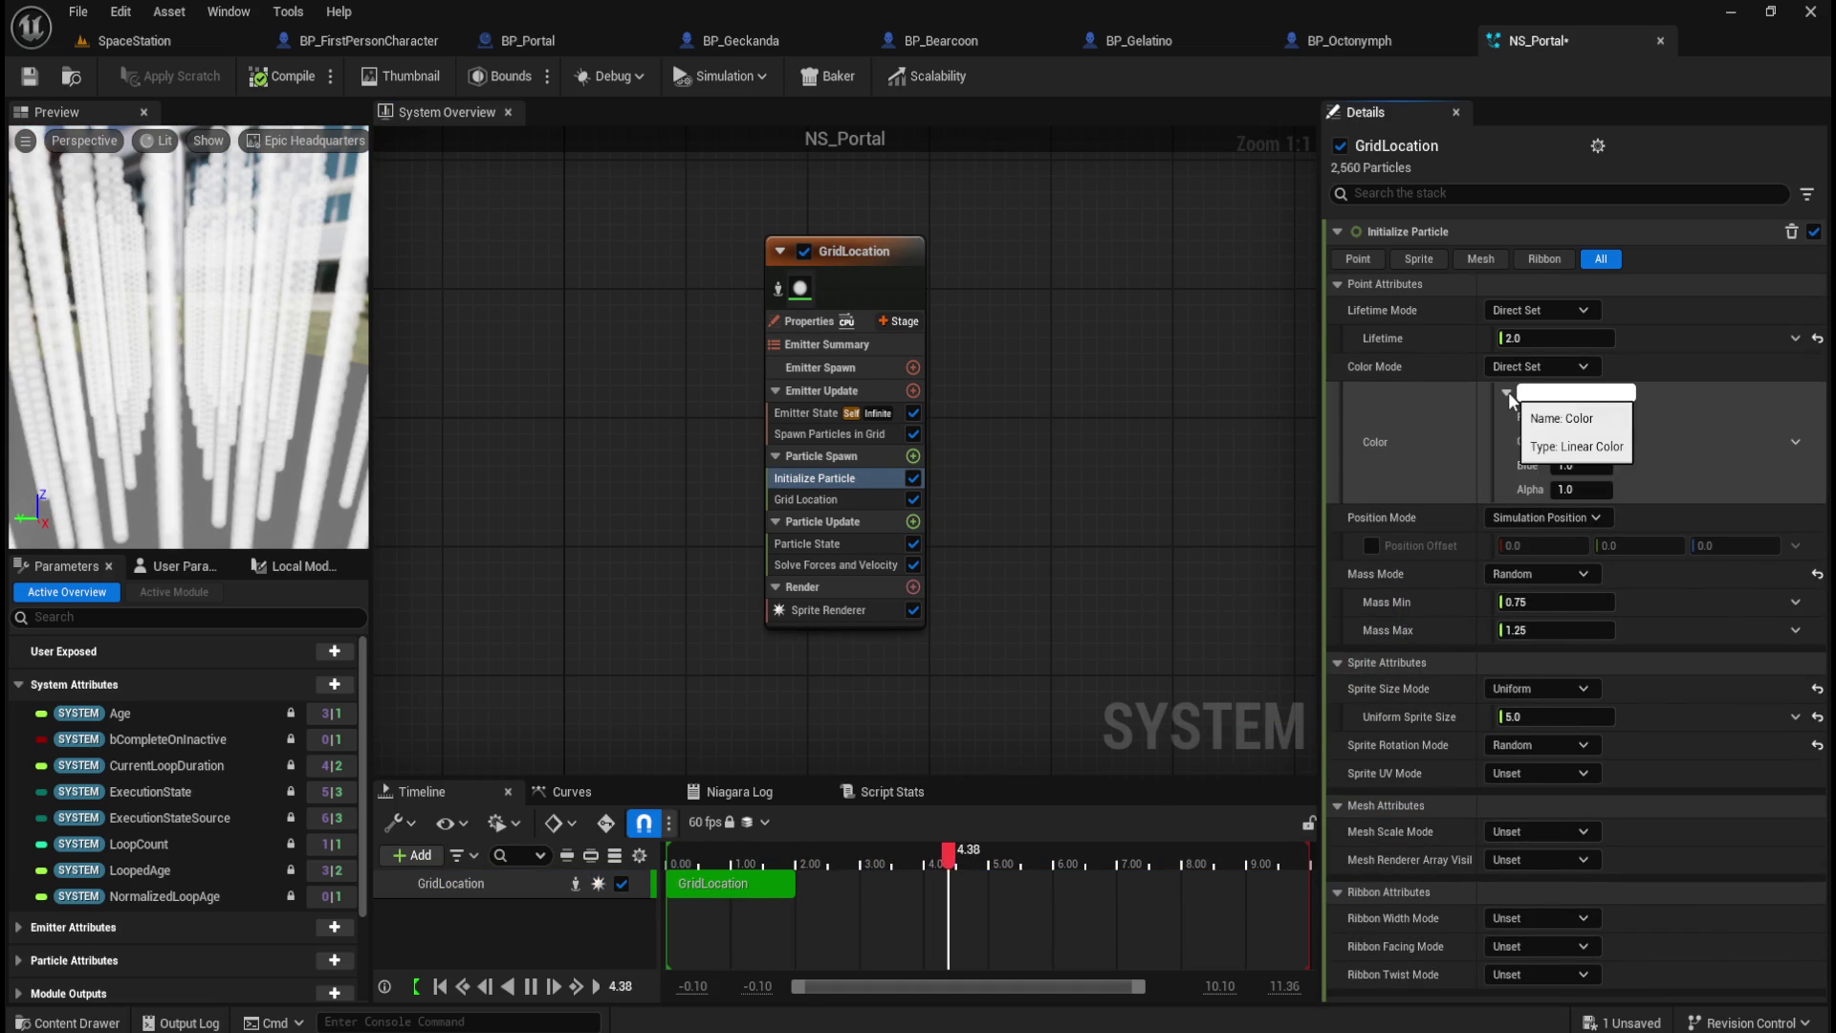
left_click(1507, 393)
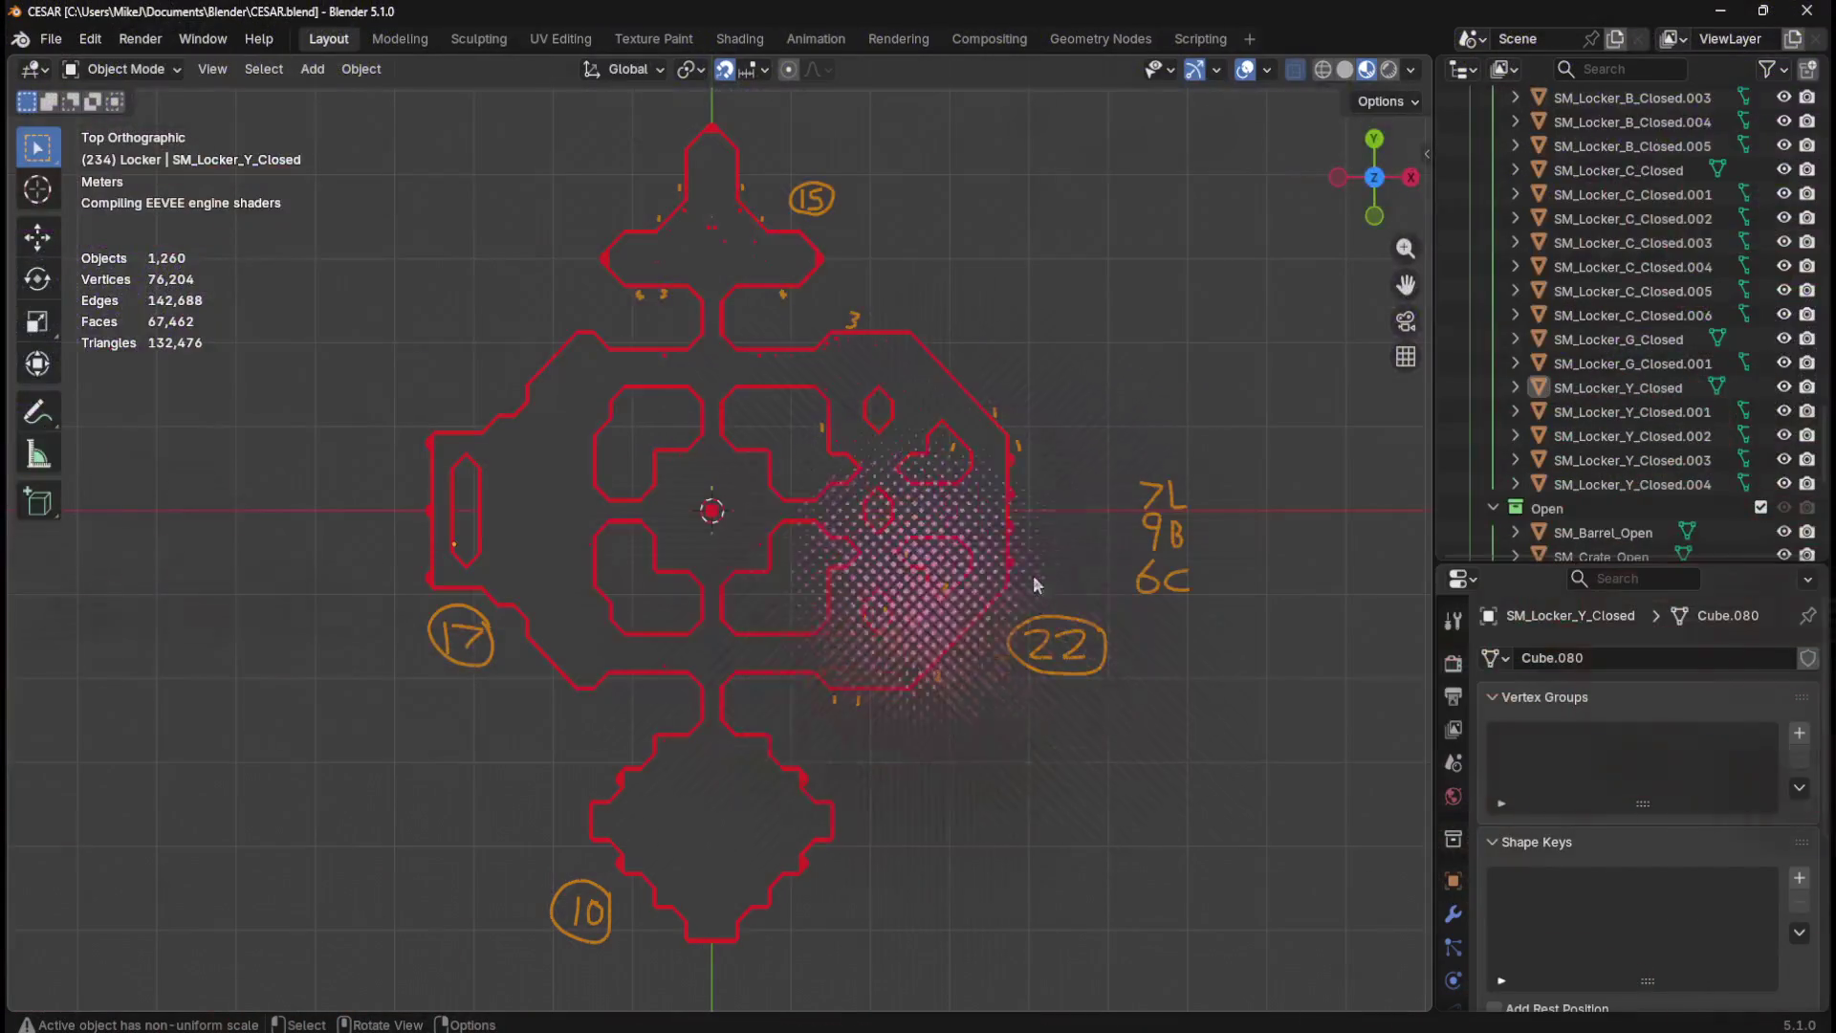
Step: Orbit from Top Orthographic into a perspective view of the level and select the SM_Teleporter base
scroll(788, 537, "up", 6)
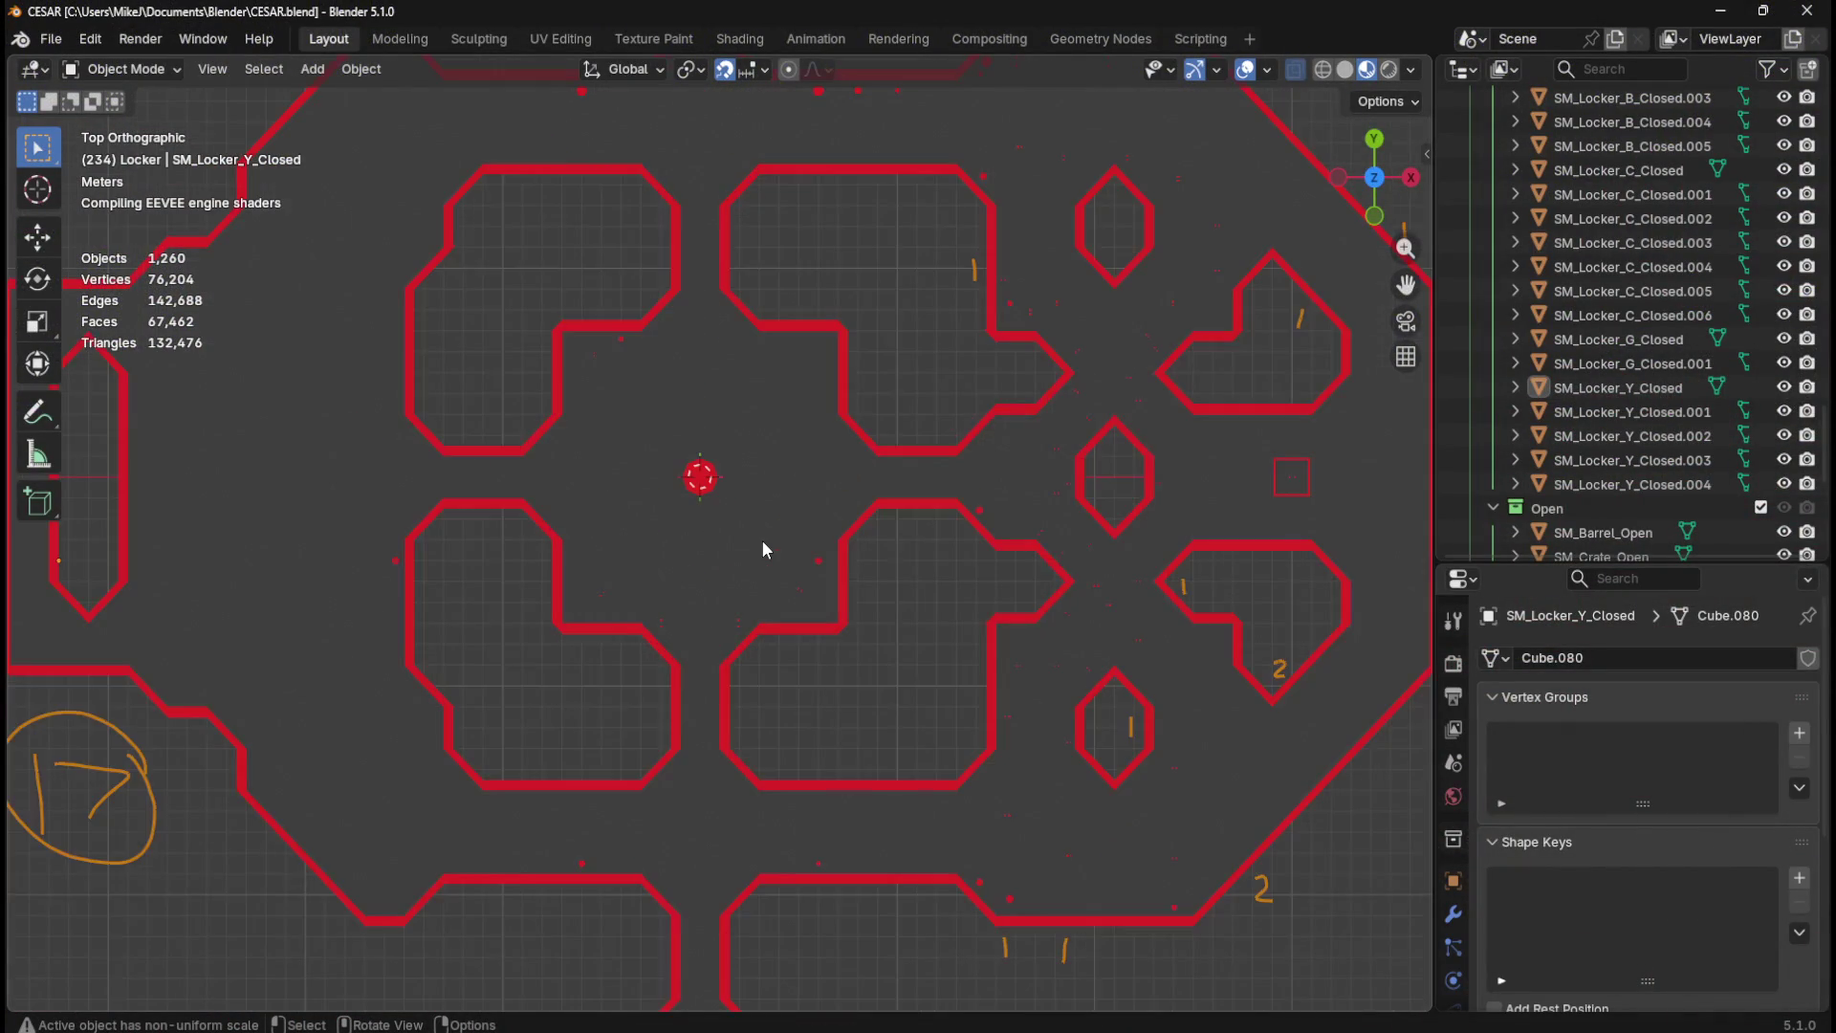
right_click(760, 528)
key("Escape")
mouse_move(826, 433)
left_mouse_down()
mouse_move(969, 662)
mouse_move(1004, 518)
mouse_move(1014, 529)
left_mouse_up()
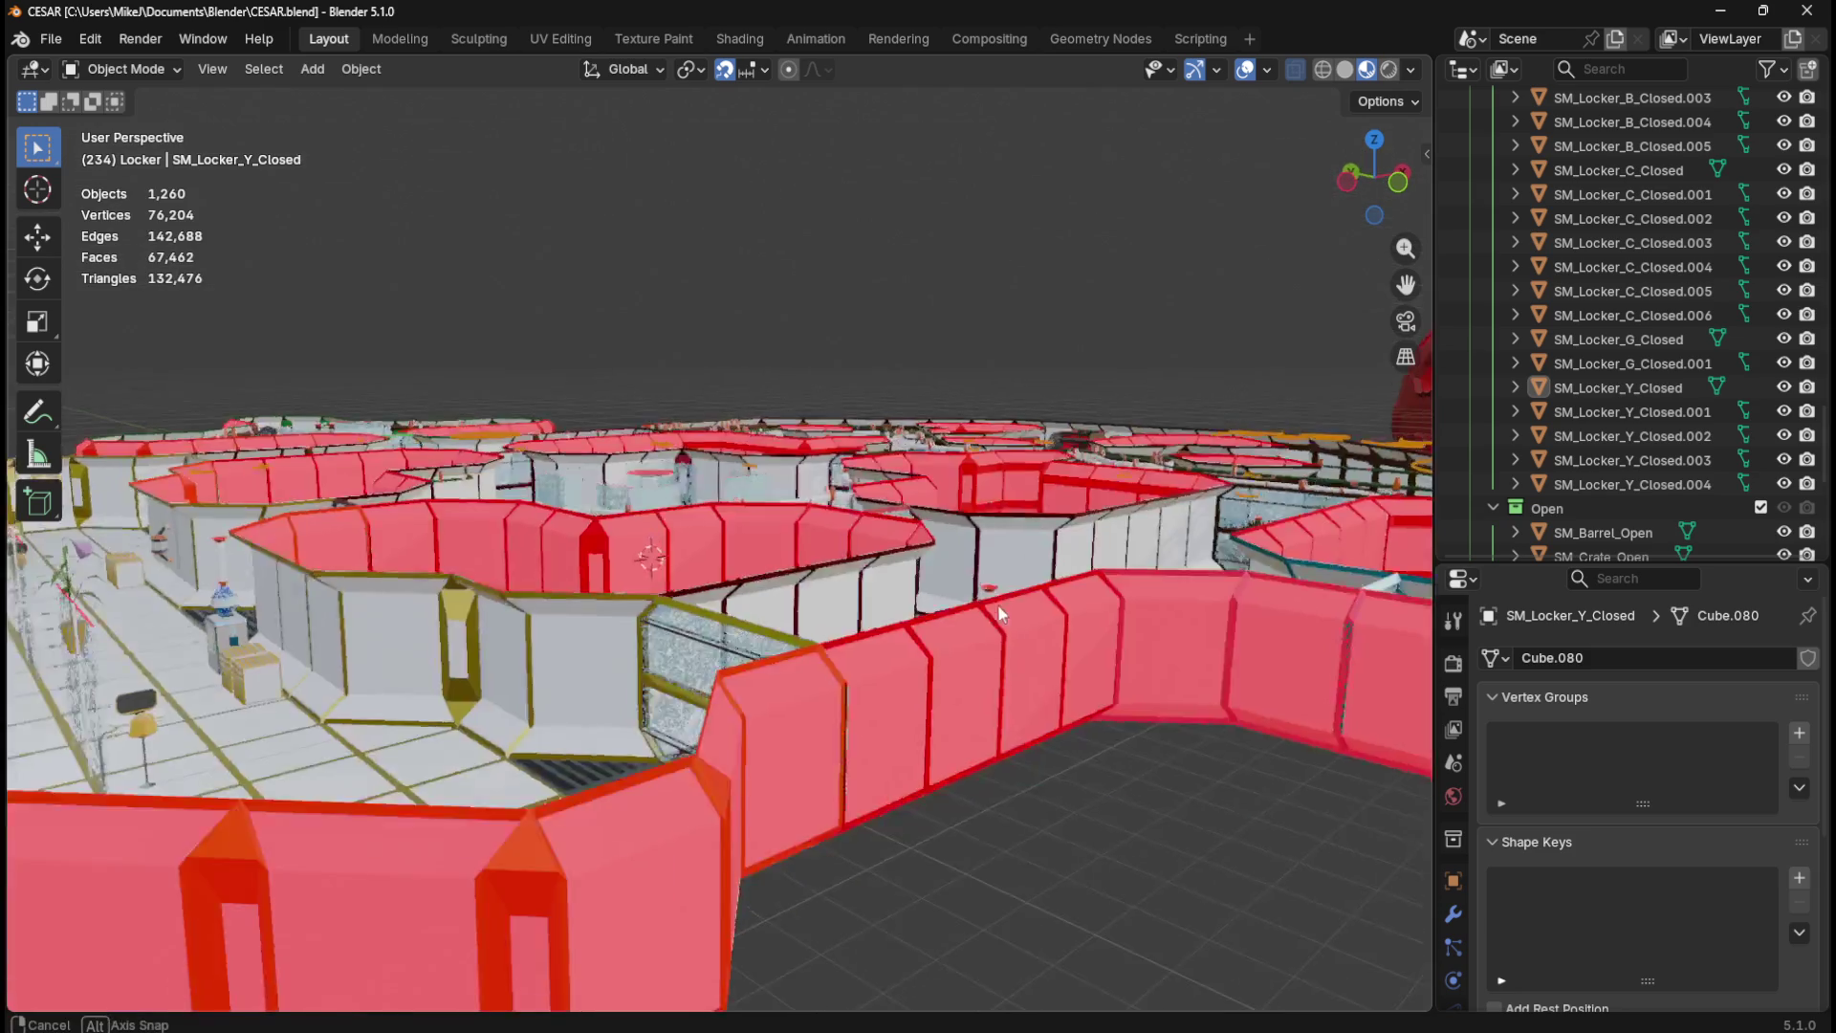
mouse_move(997, 604)
left_mouse_down()
mouse_move(949, 638)
mouse_move(942, 697)
mouse_move(995, 493)
mouse_move(600, 450)
mouse_move(726, 525)
mouse_move(851, 540)
mouse_move(859, 568)
left_mouse_up()
scroll(858, 542, "up", 5)
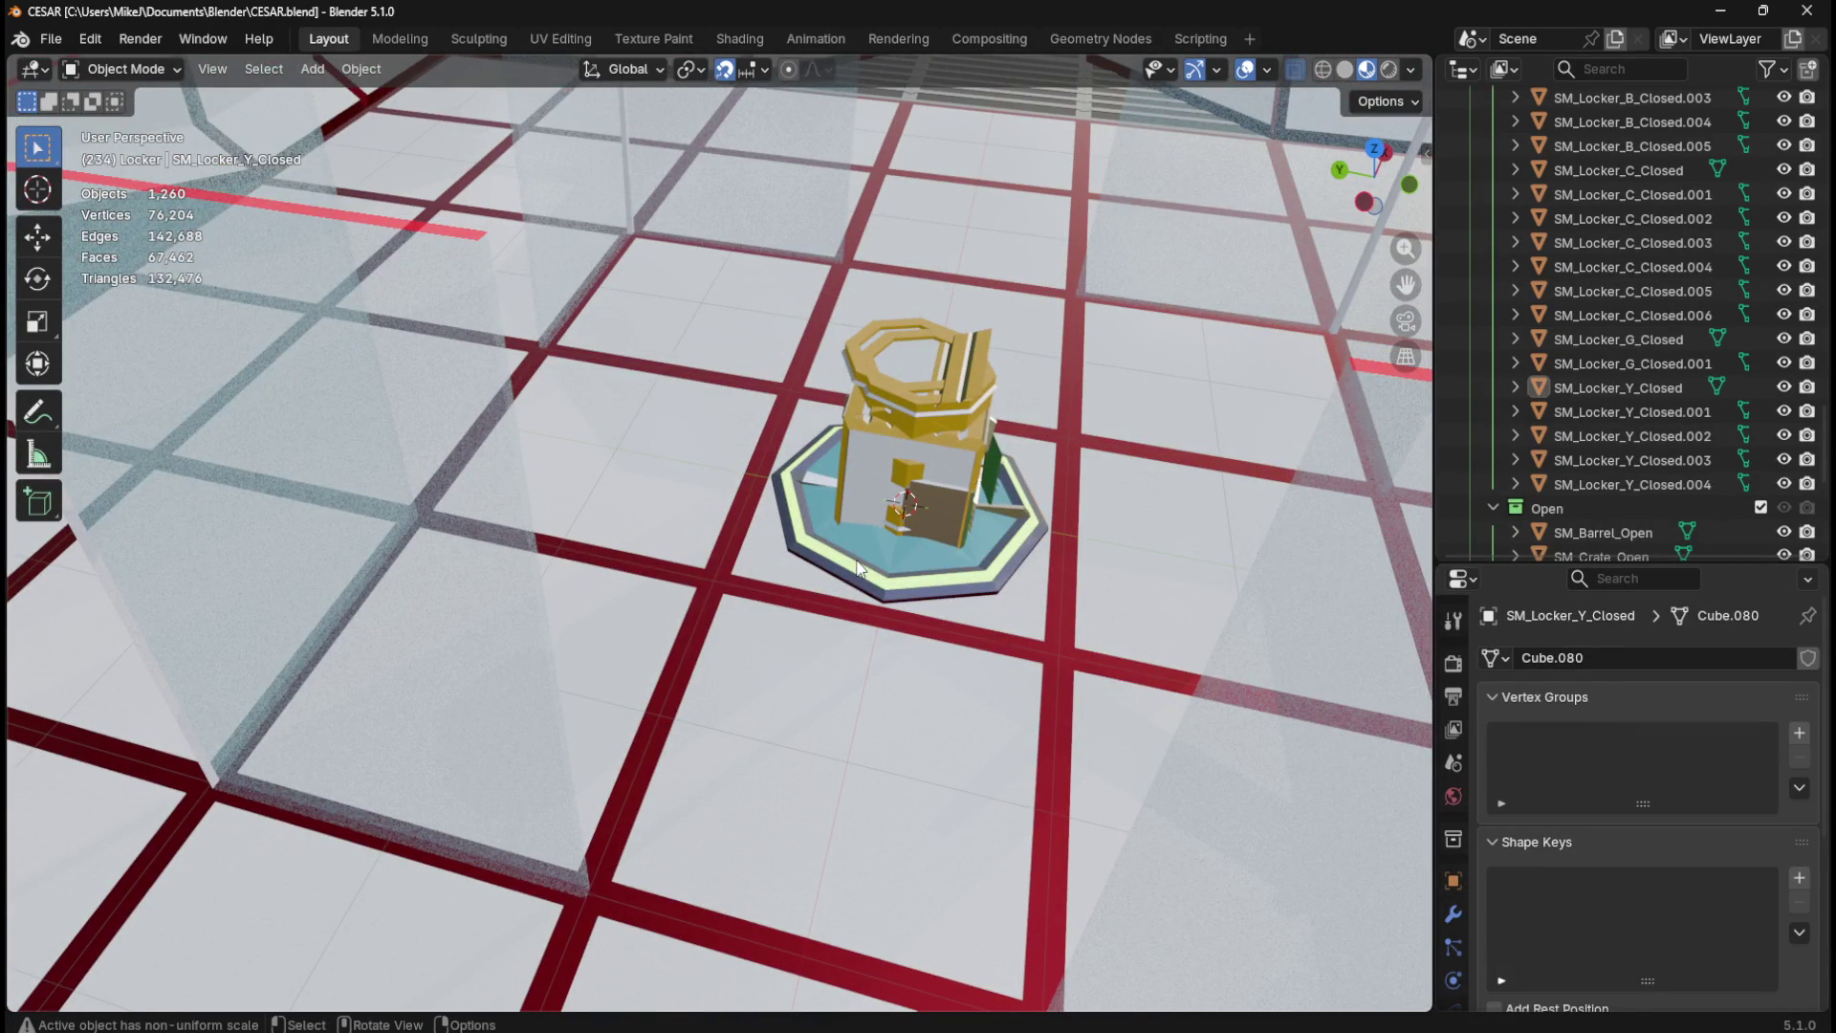
left_click(859, 568)
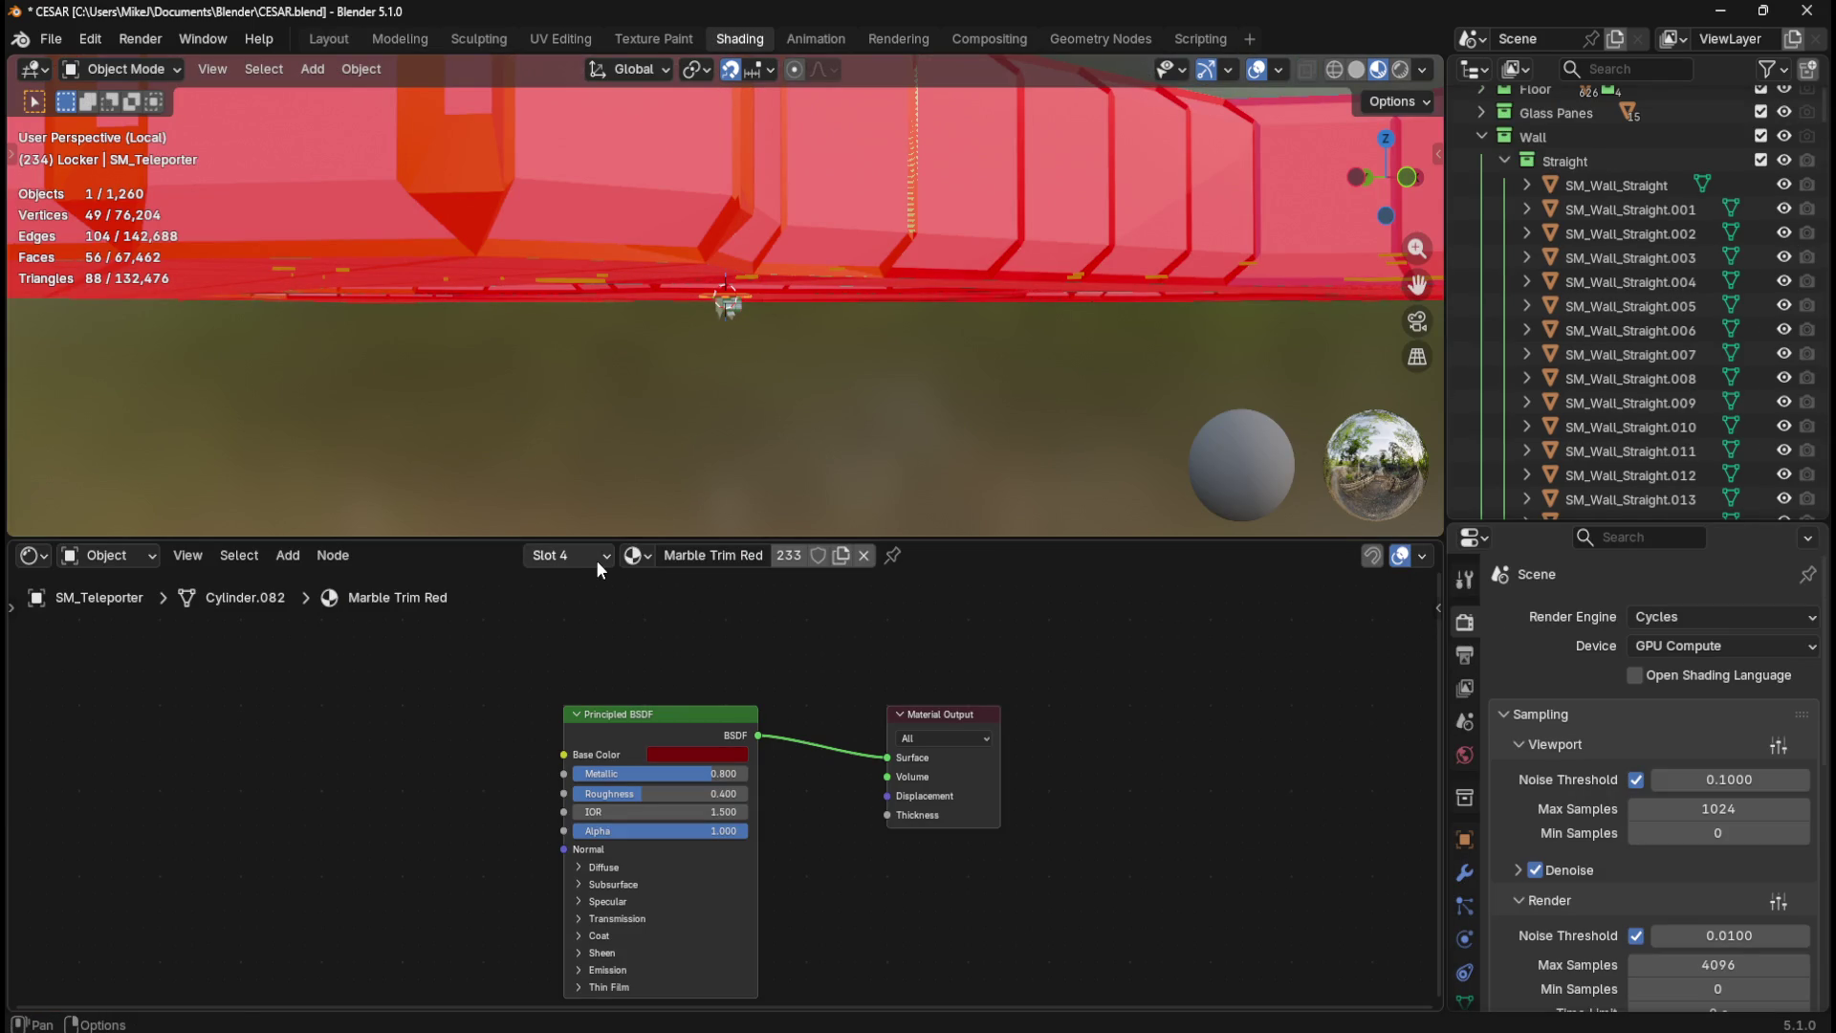
Step: Isolate the teleporter and inspect the Teleporter_Emmisive material's base colour hex
key("KP_Divide")
mouse_move(766, 369)
left_mouse_down()
mouse_move(857, 479)
mouse_move(815, 397)
left_mouse_up()
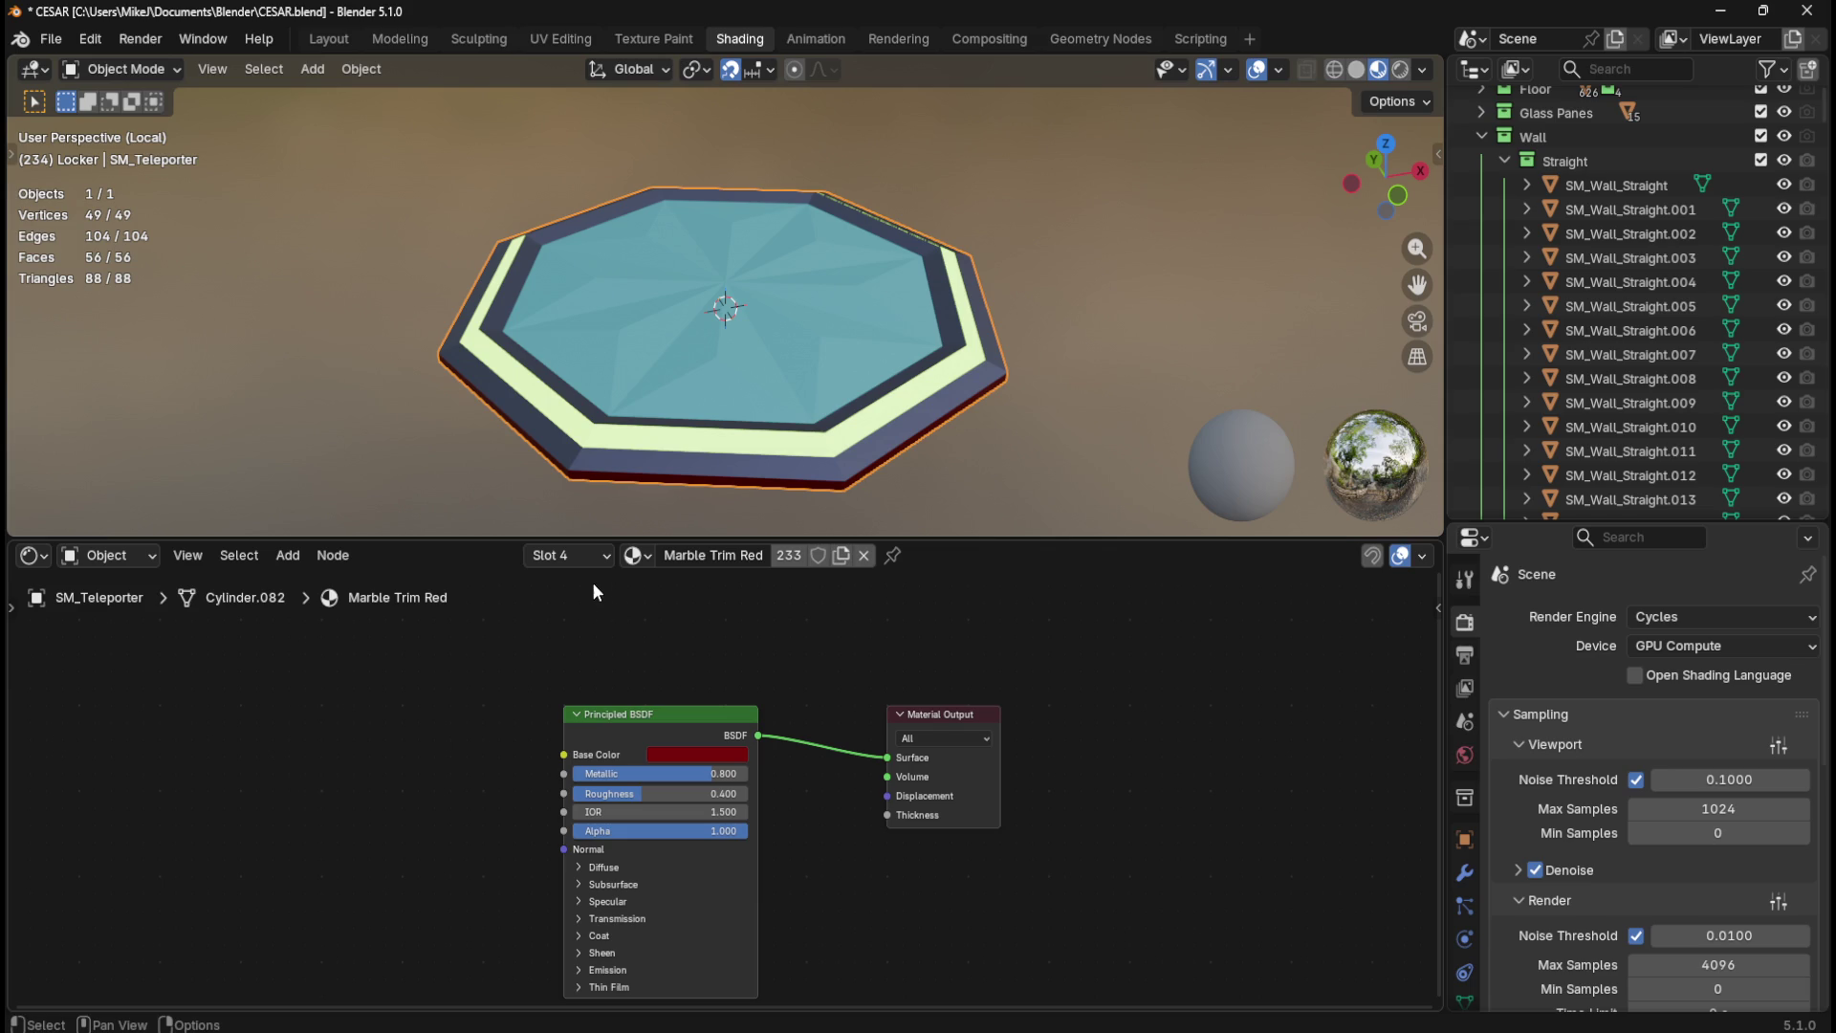
left_click(589, 556)
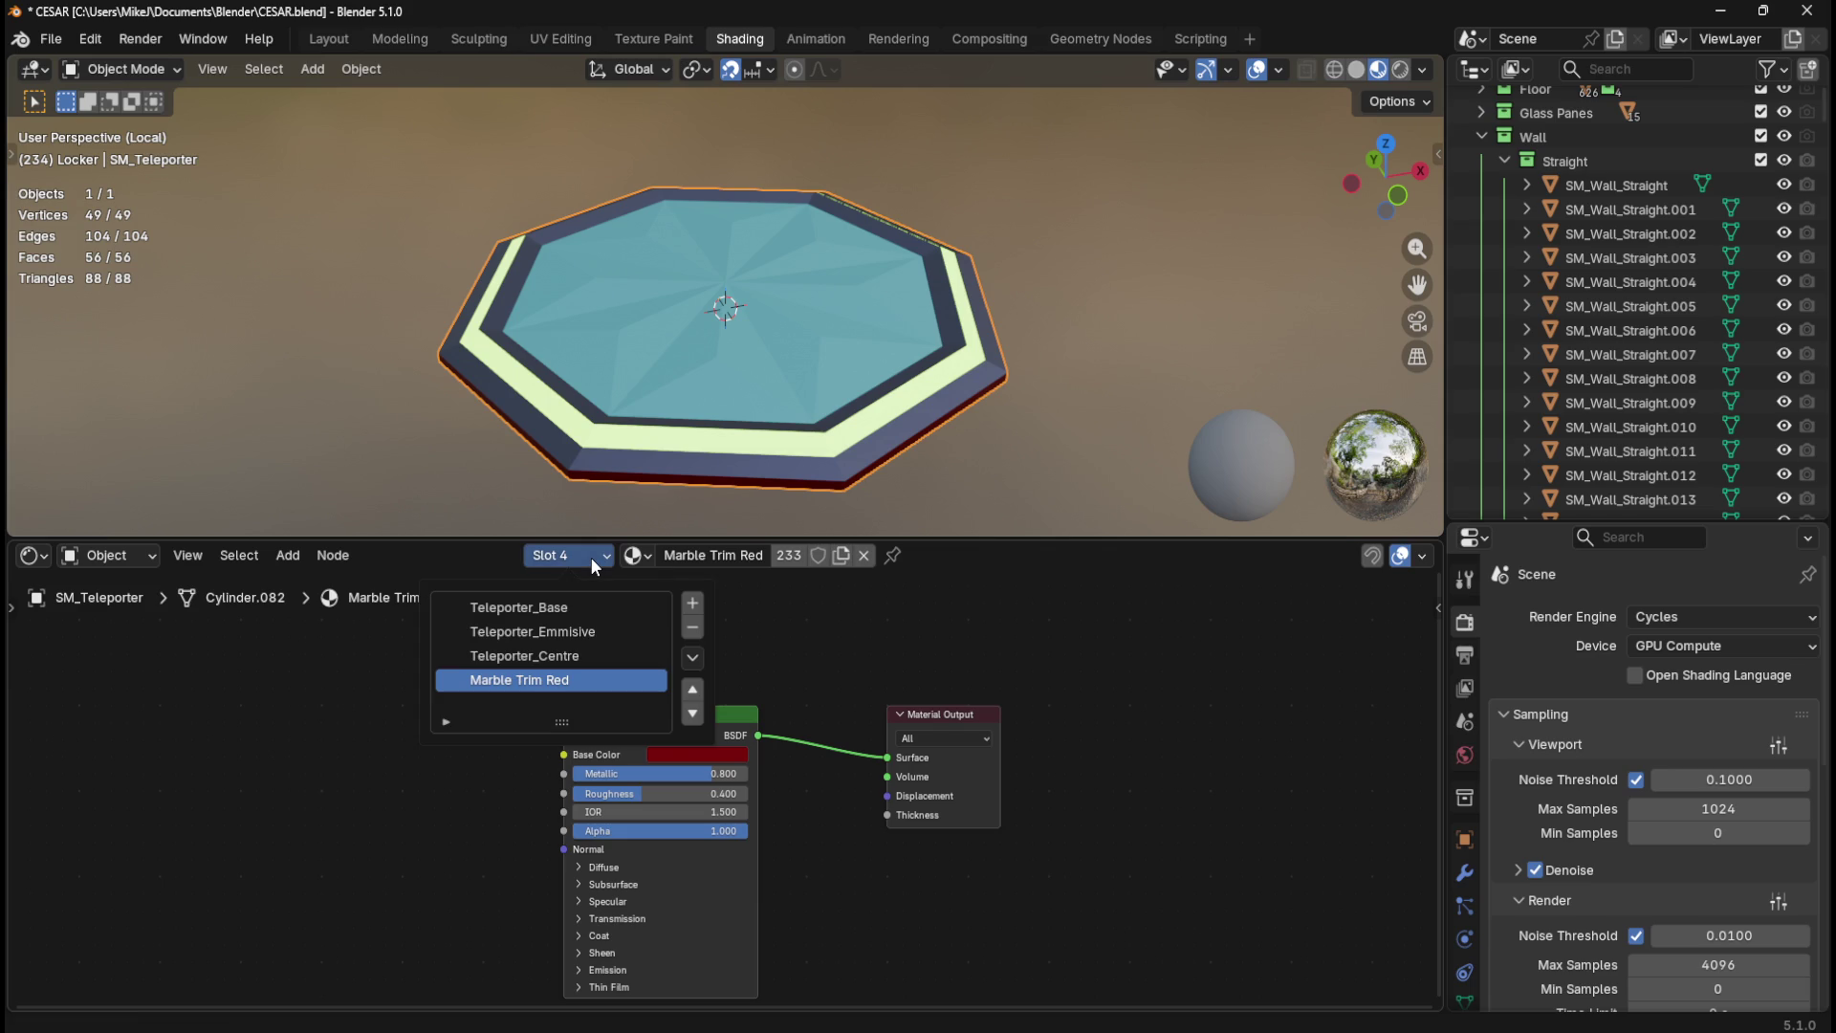
left_click(574, 631)
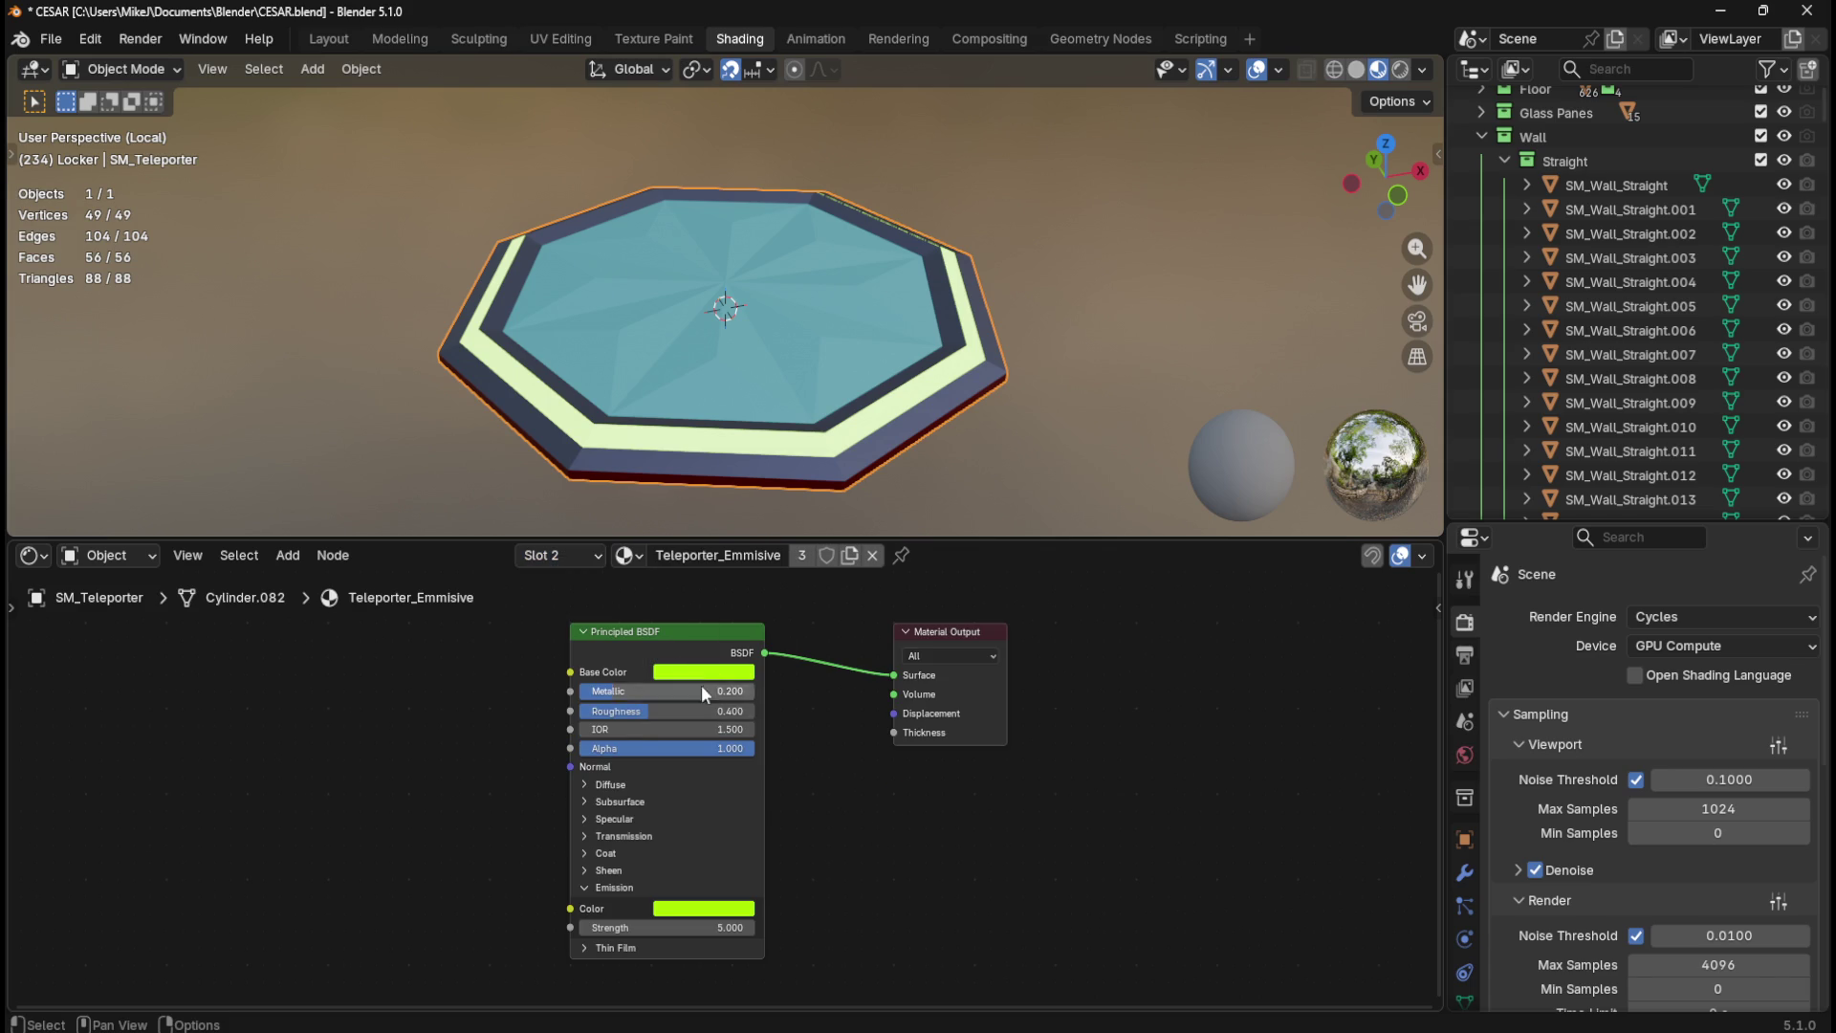
left_click(683, 676)
left_click(754, 641)
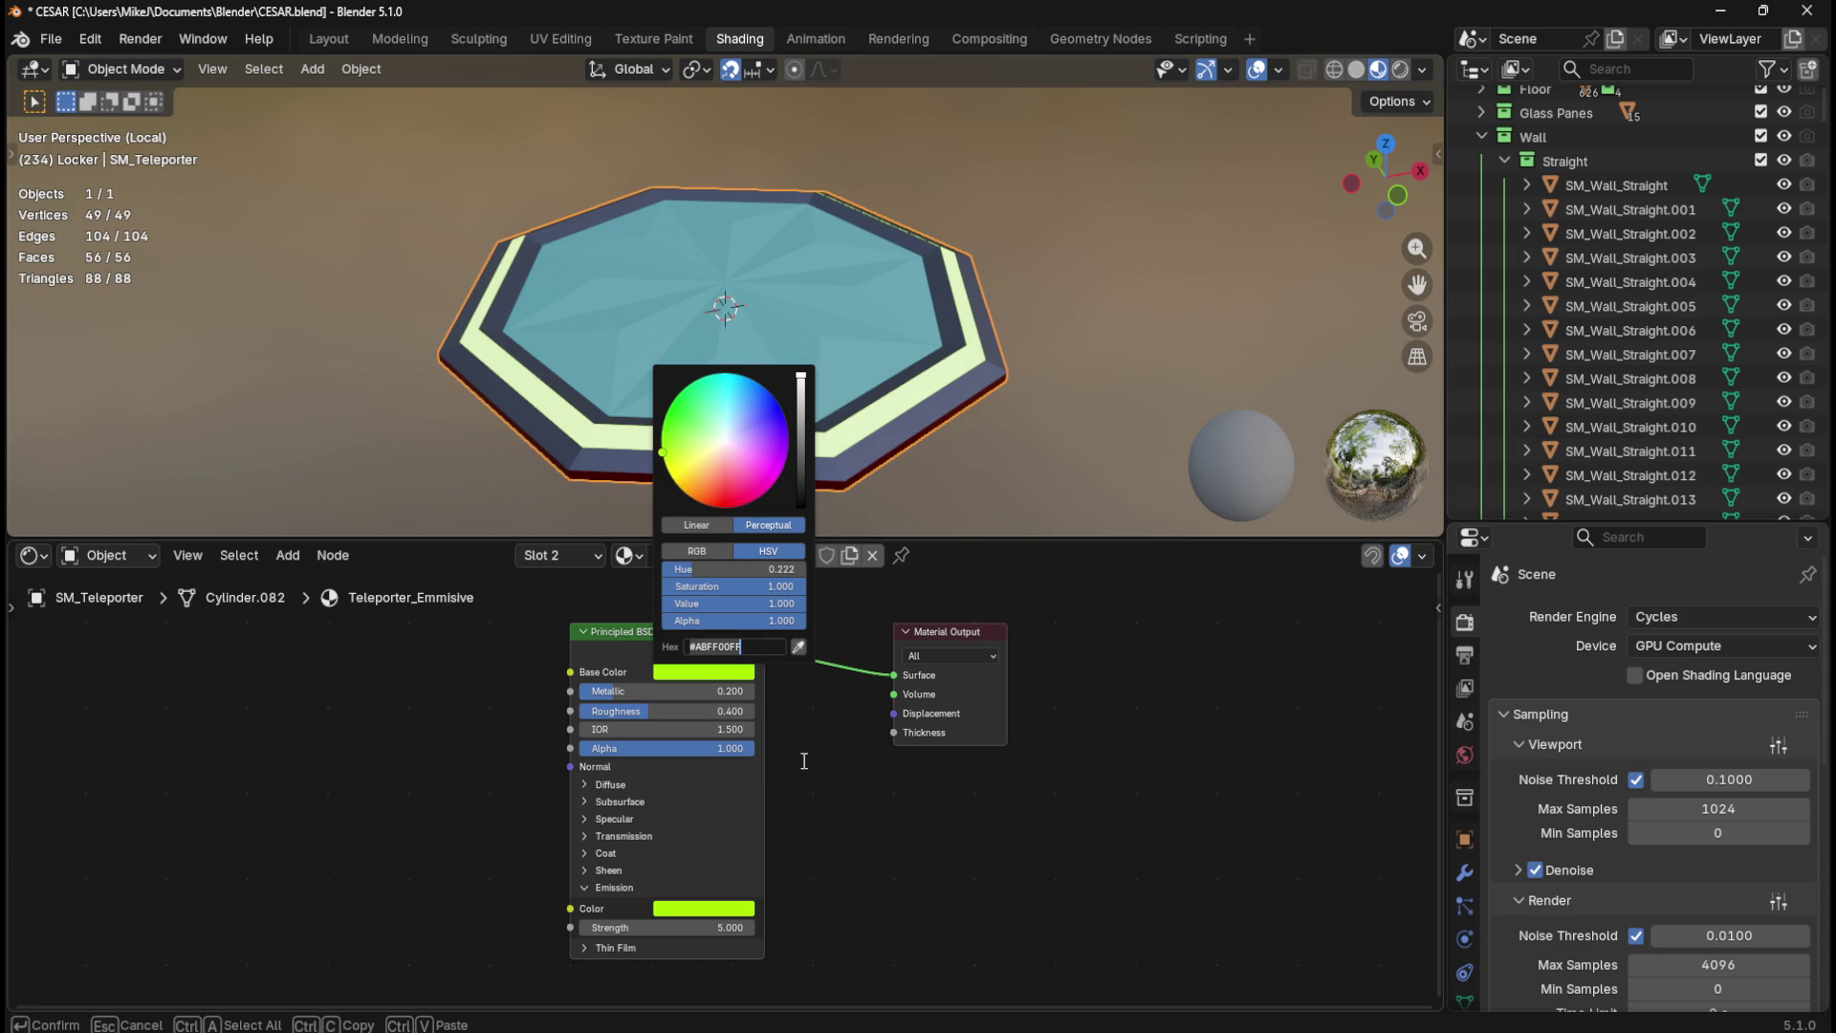
key("Return")
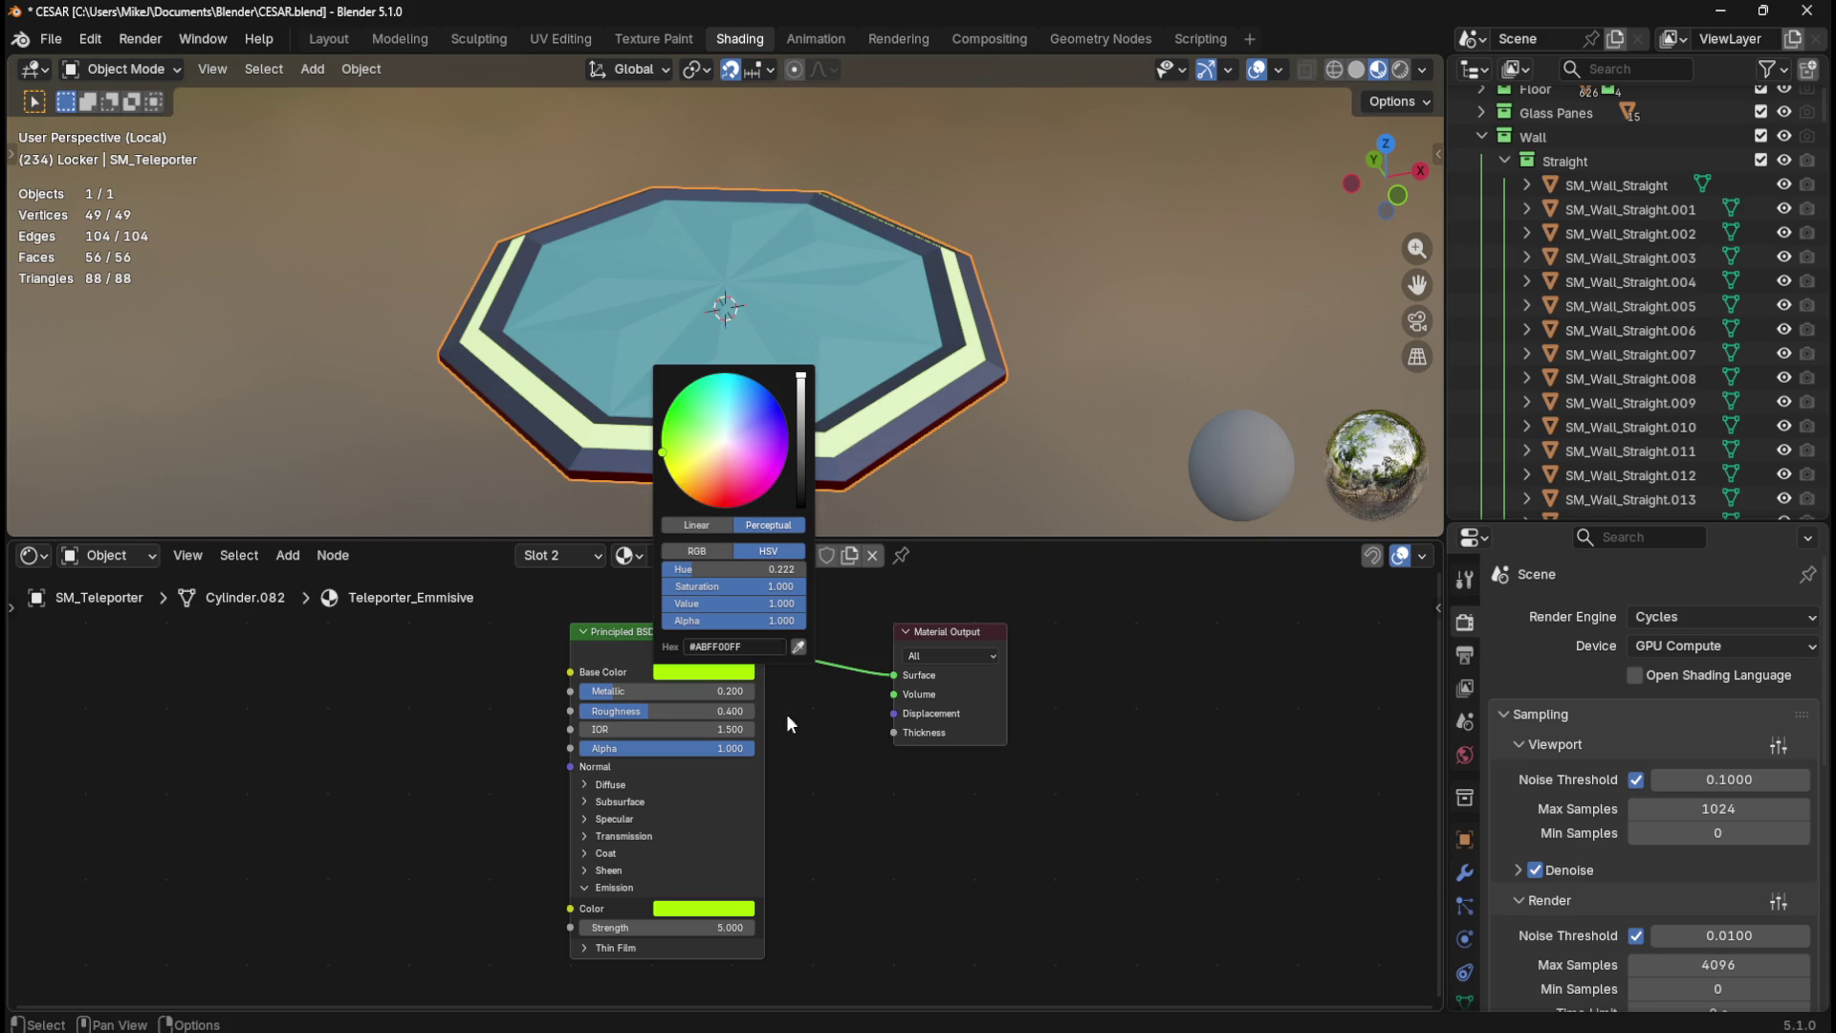
Step: Copy Teleporter_Centre's teal base colour hex #3DA4B2FF
left_click(577, 555)
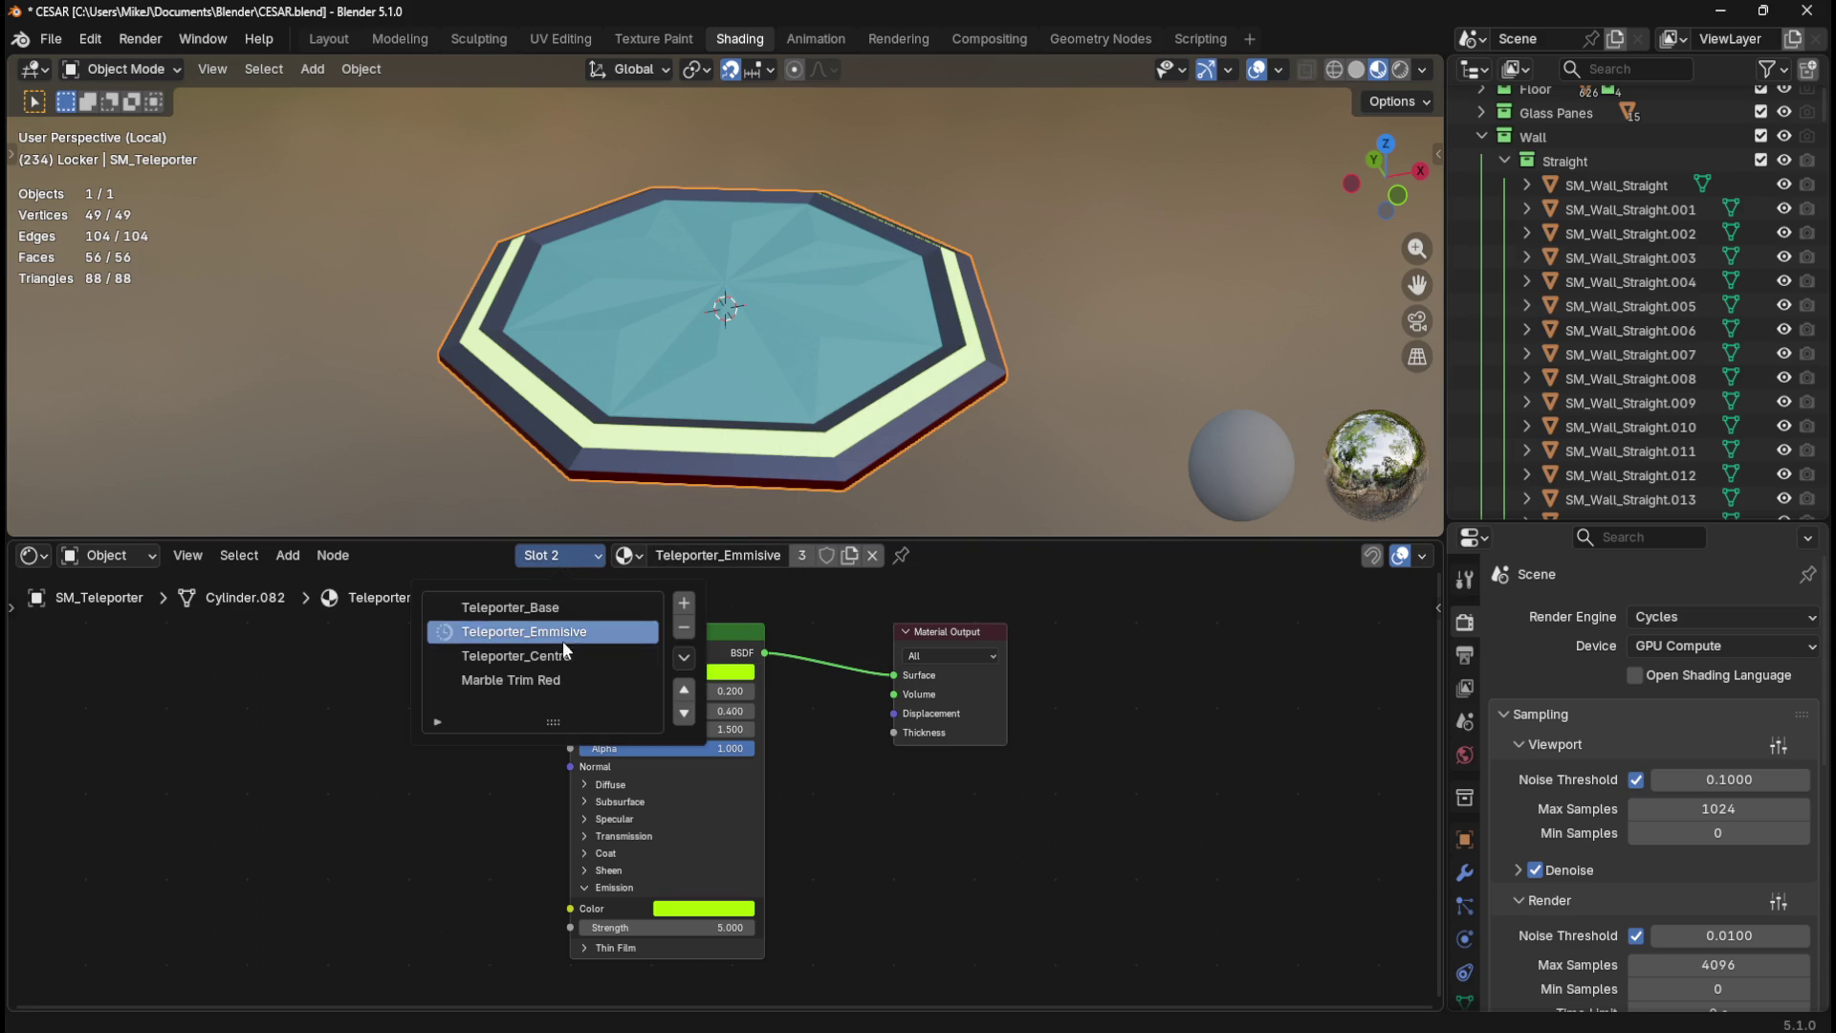
left_click(561, 664)
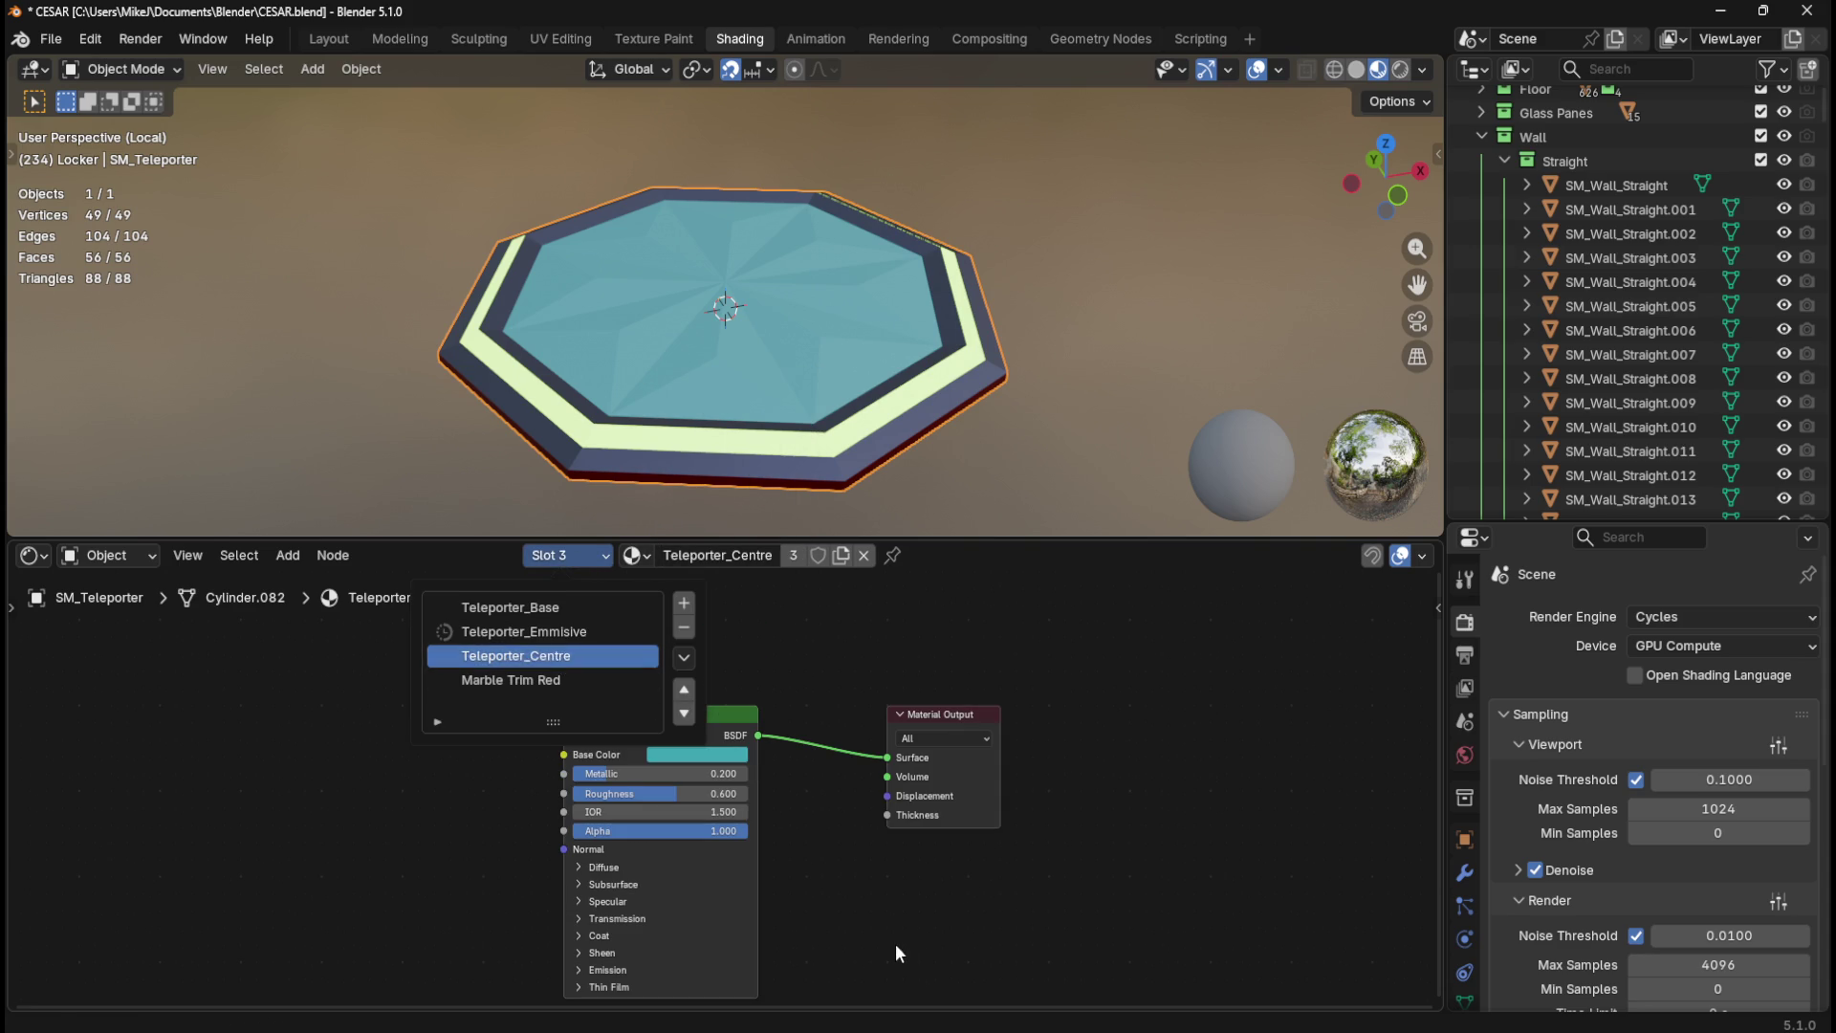
left_click(723, 757)
left_click(755, 729)
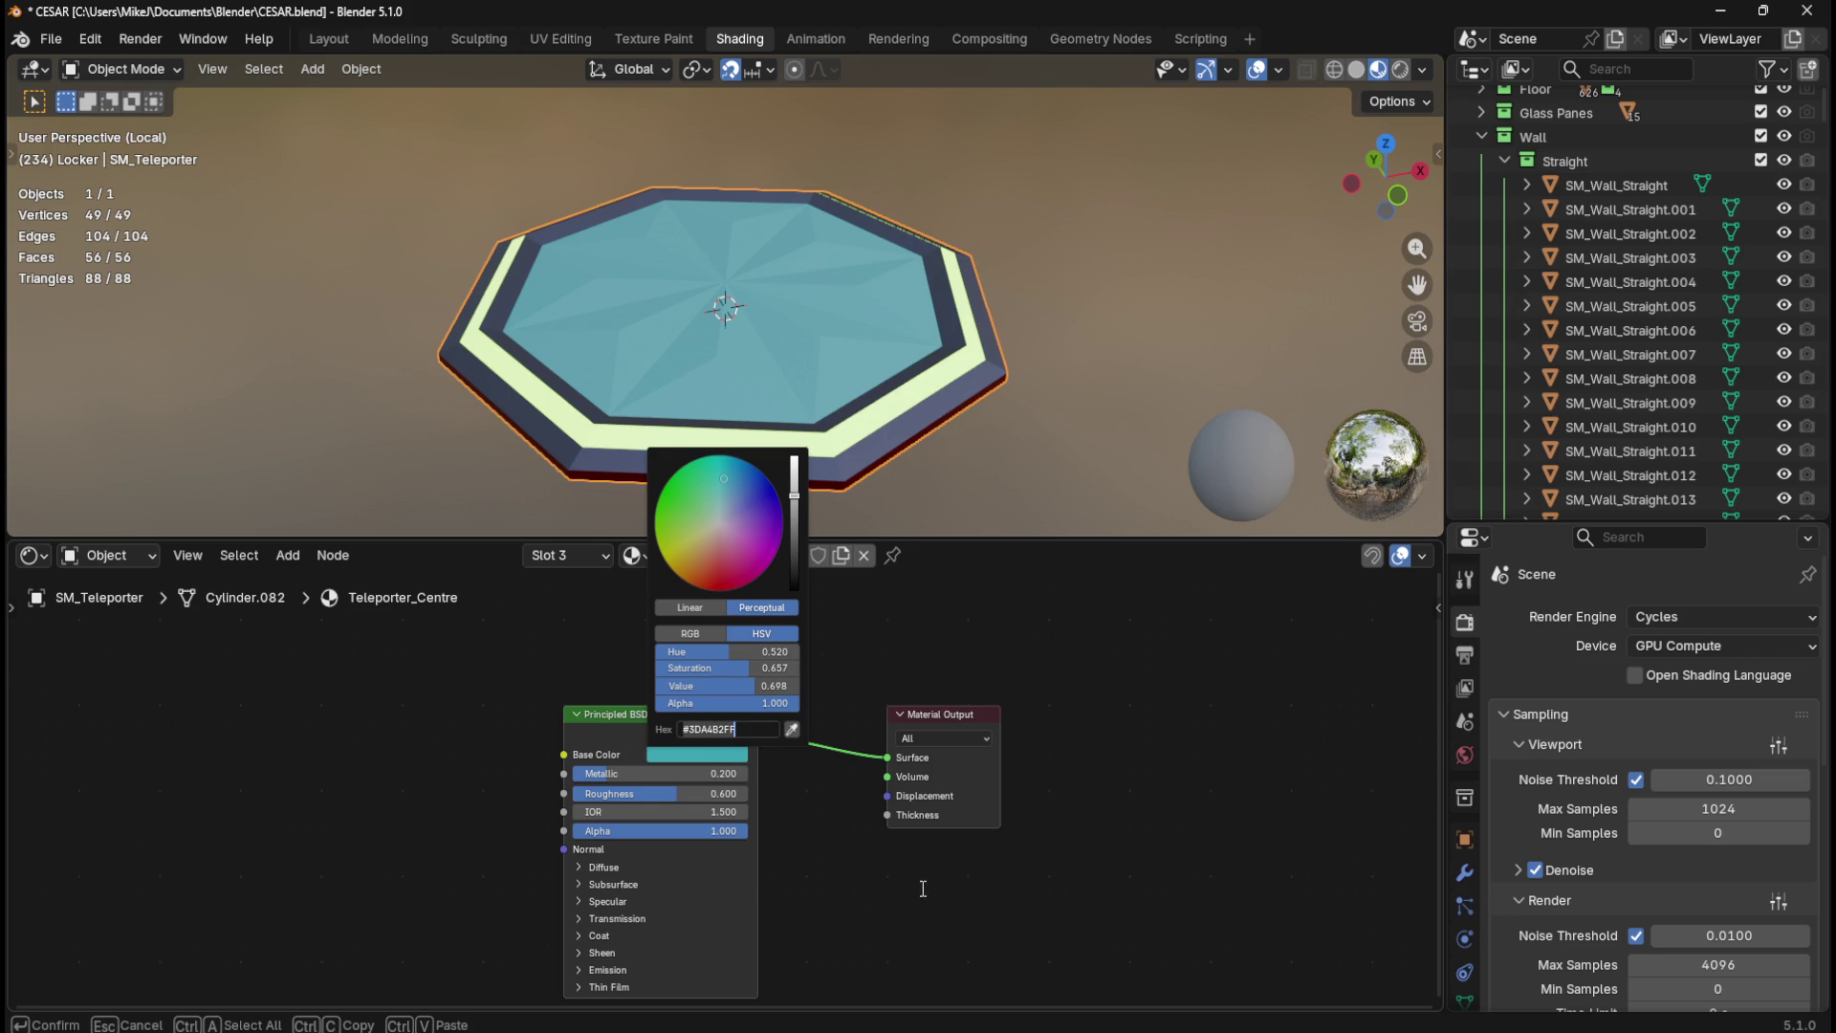
key("Return")
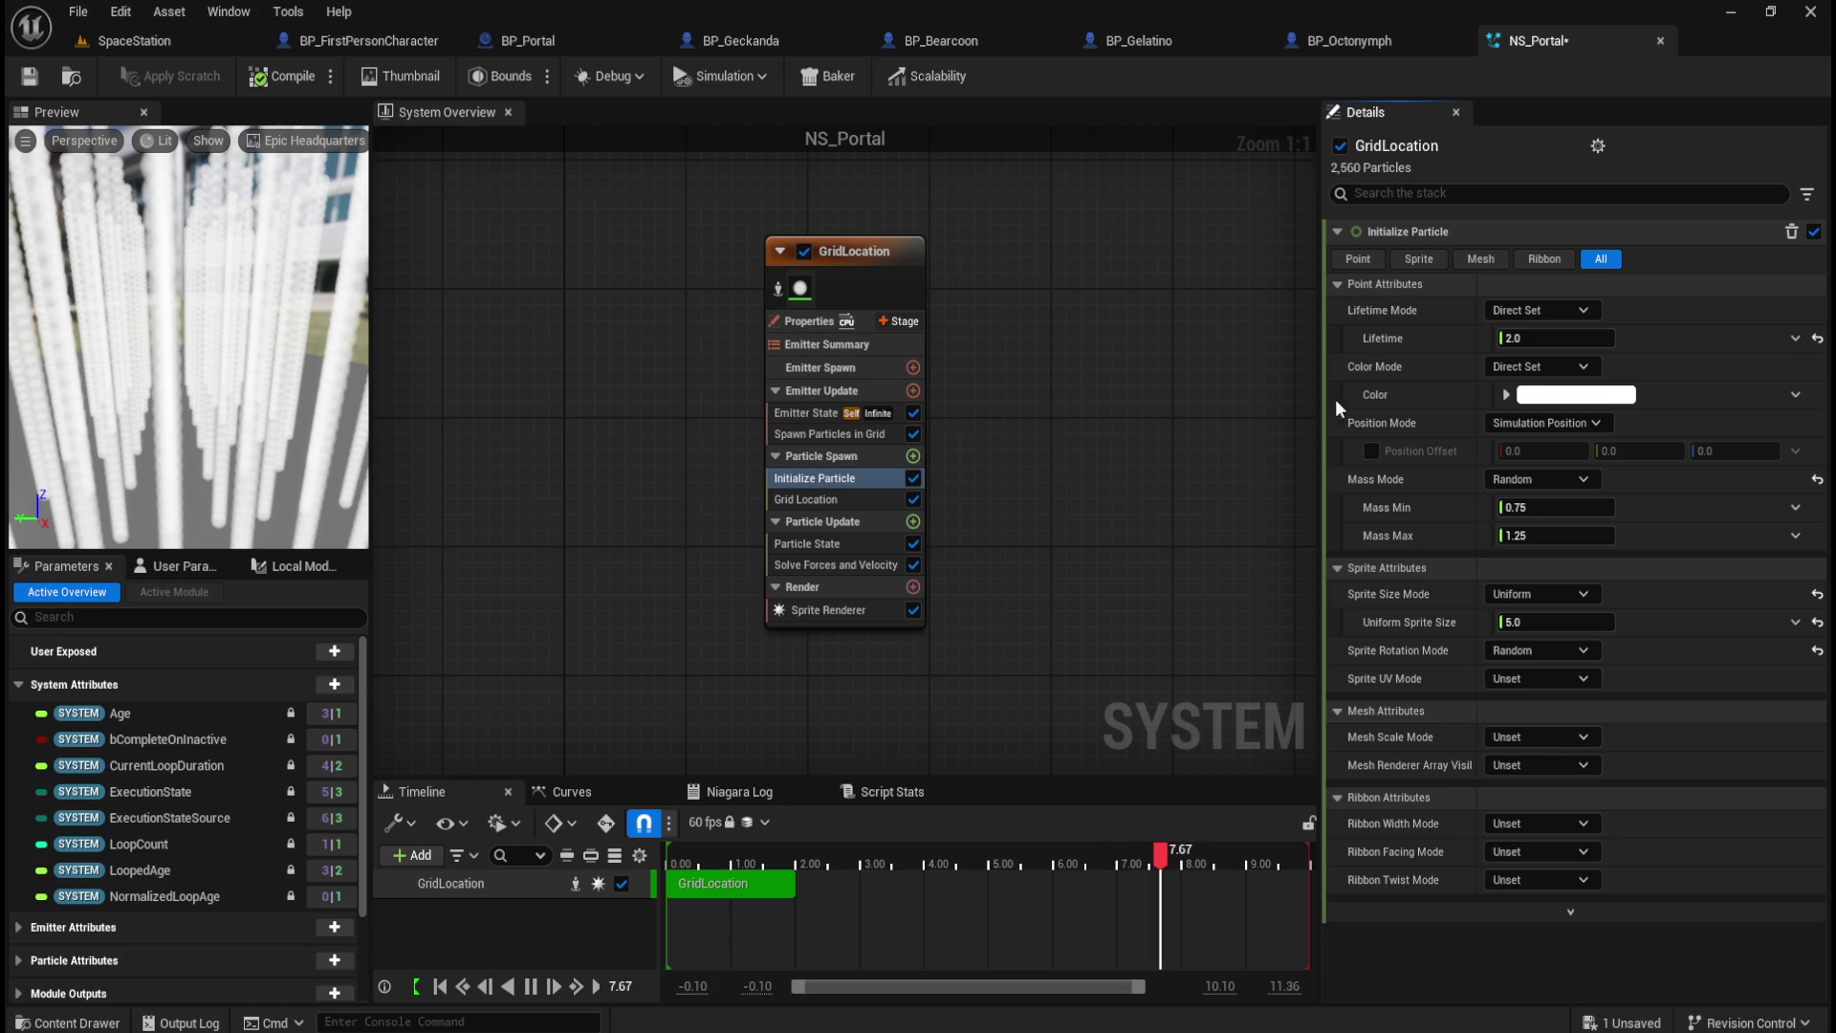
Step: Paste #3DA4B2FF as the Initialize Particle colour to tint the columns teal
left_click(1549, 394)
left_click(1484, 816)
type("#3DA4B2FF")
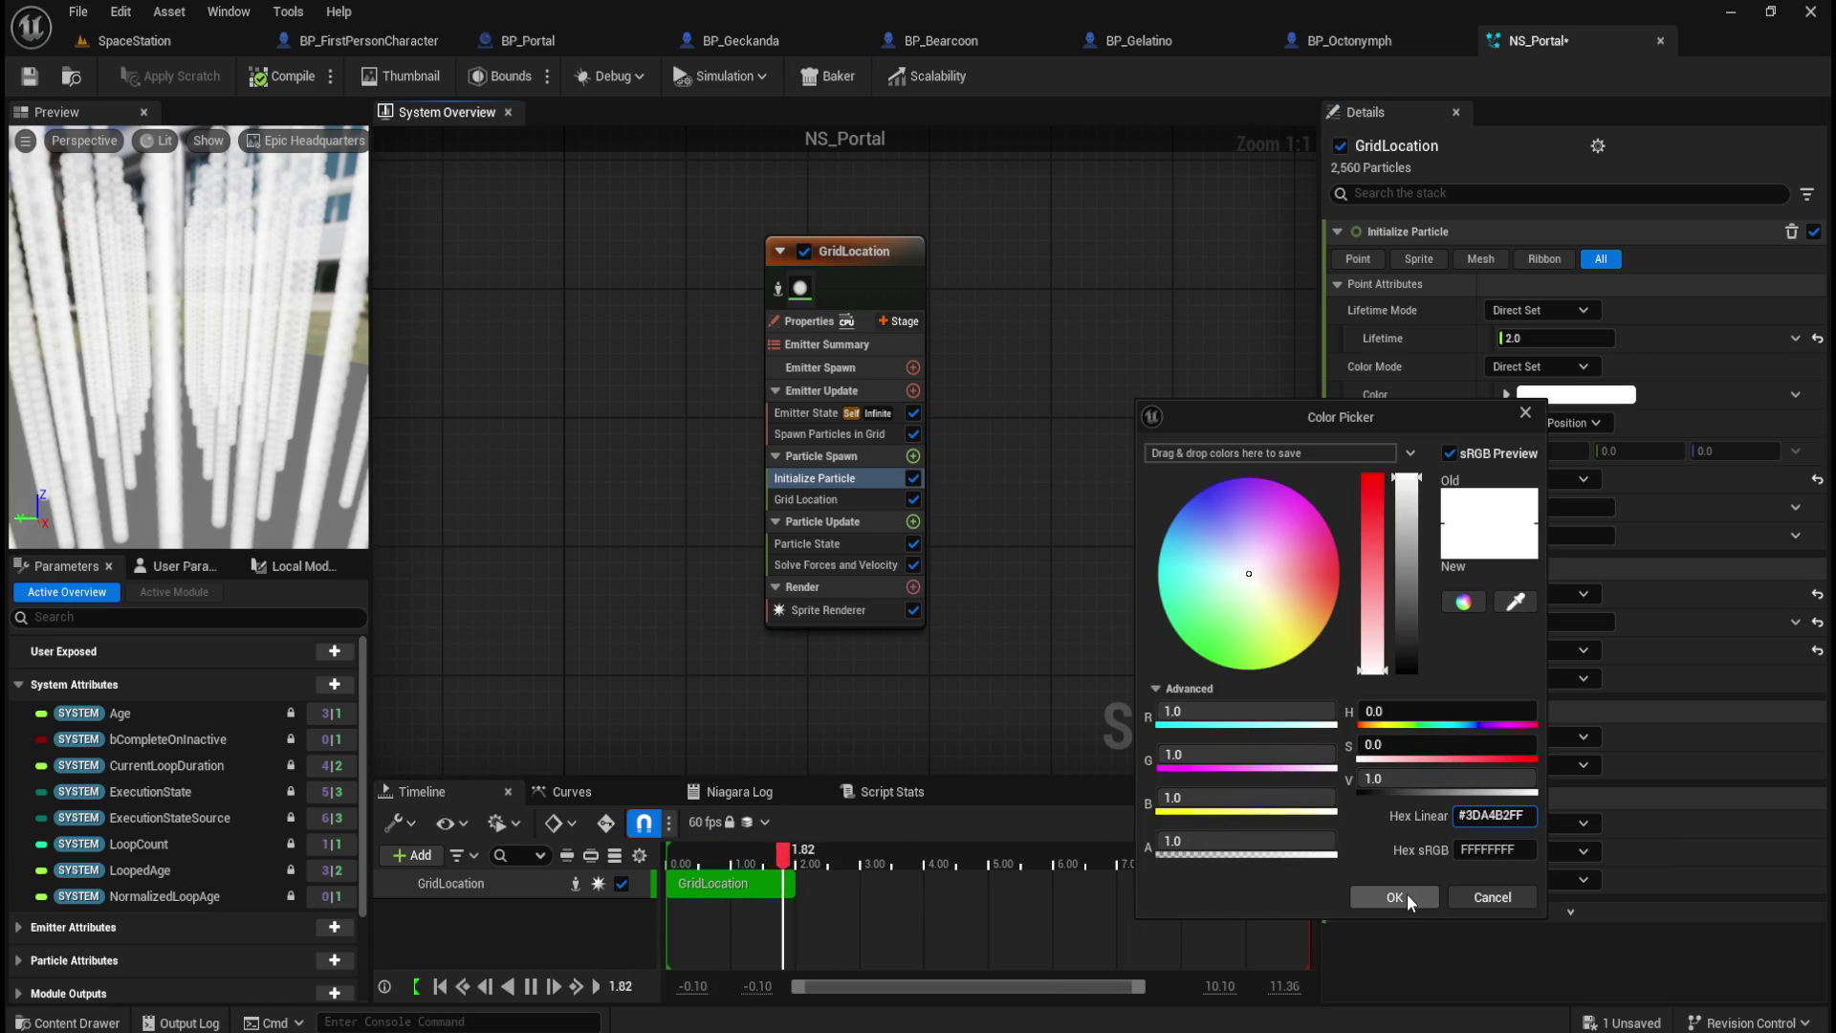
left_click(1408, 893)
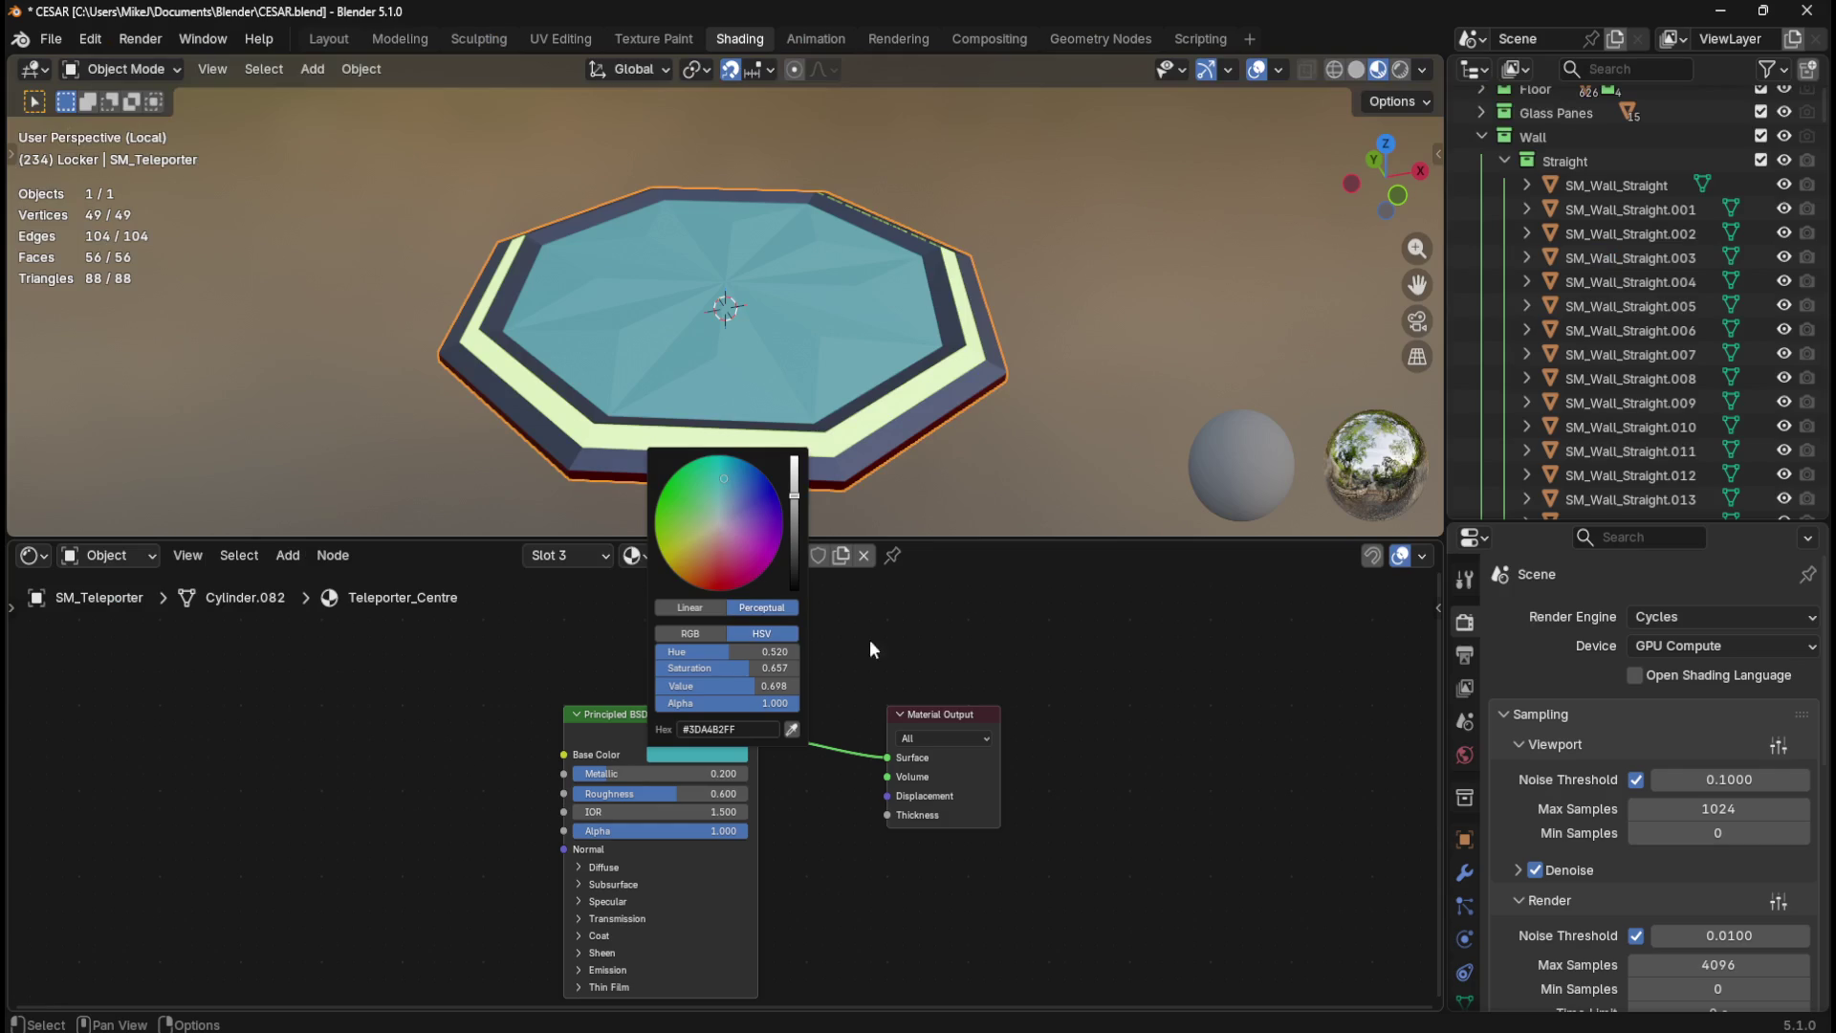
Step: Close Blender, answering its save prompt
left_click(1806, 11)
left_click(978, 576)
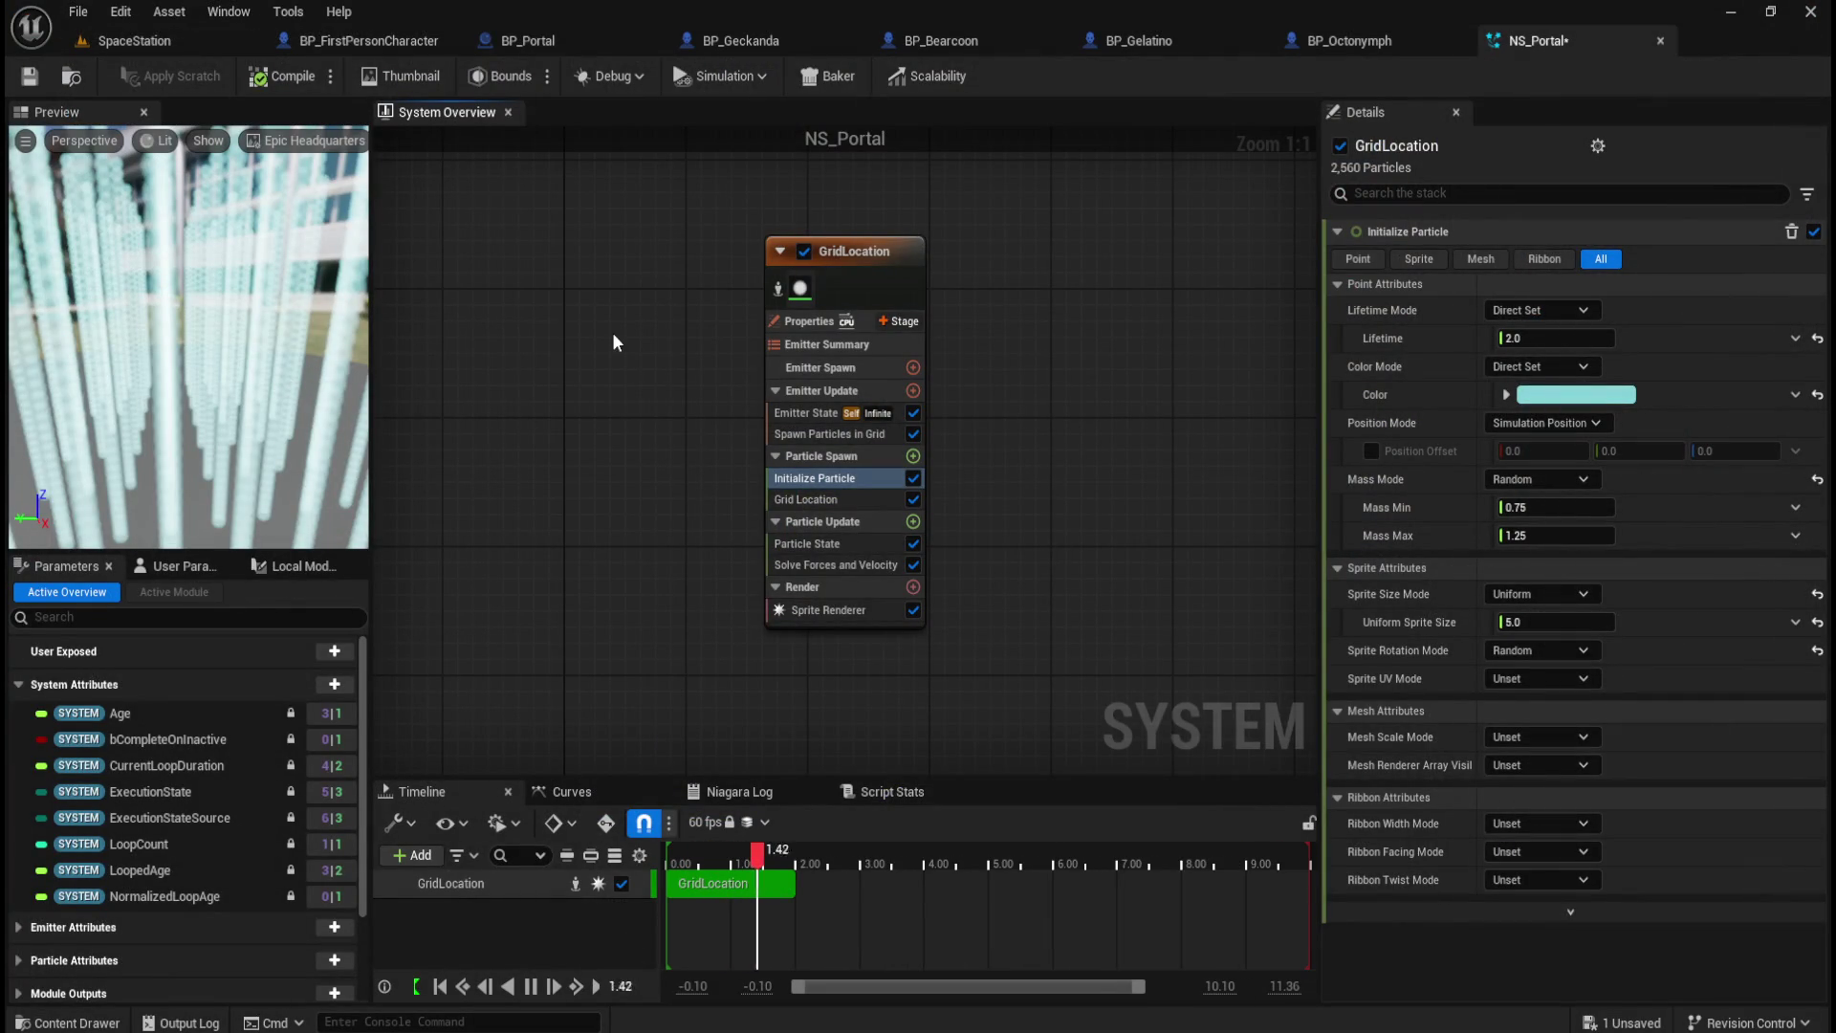
scroll(261, 390, "down", 5)
scroll(261, 390, "up", 5)
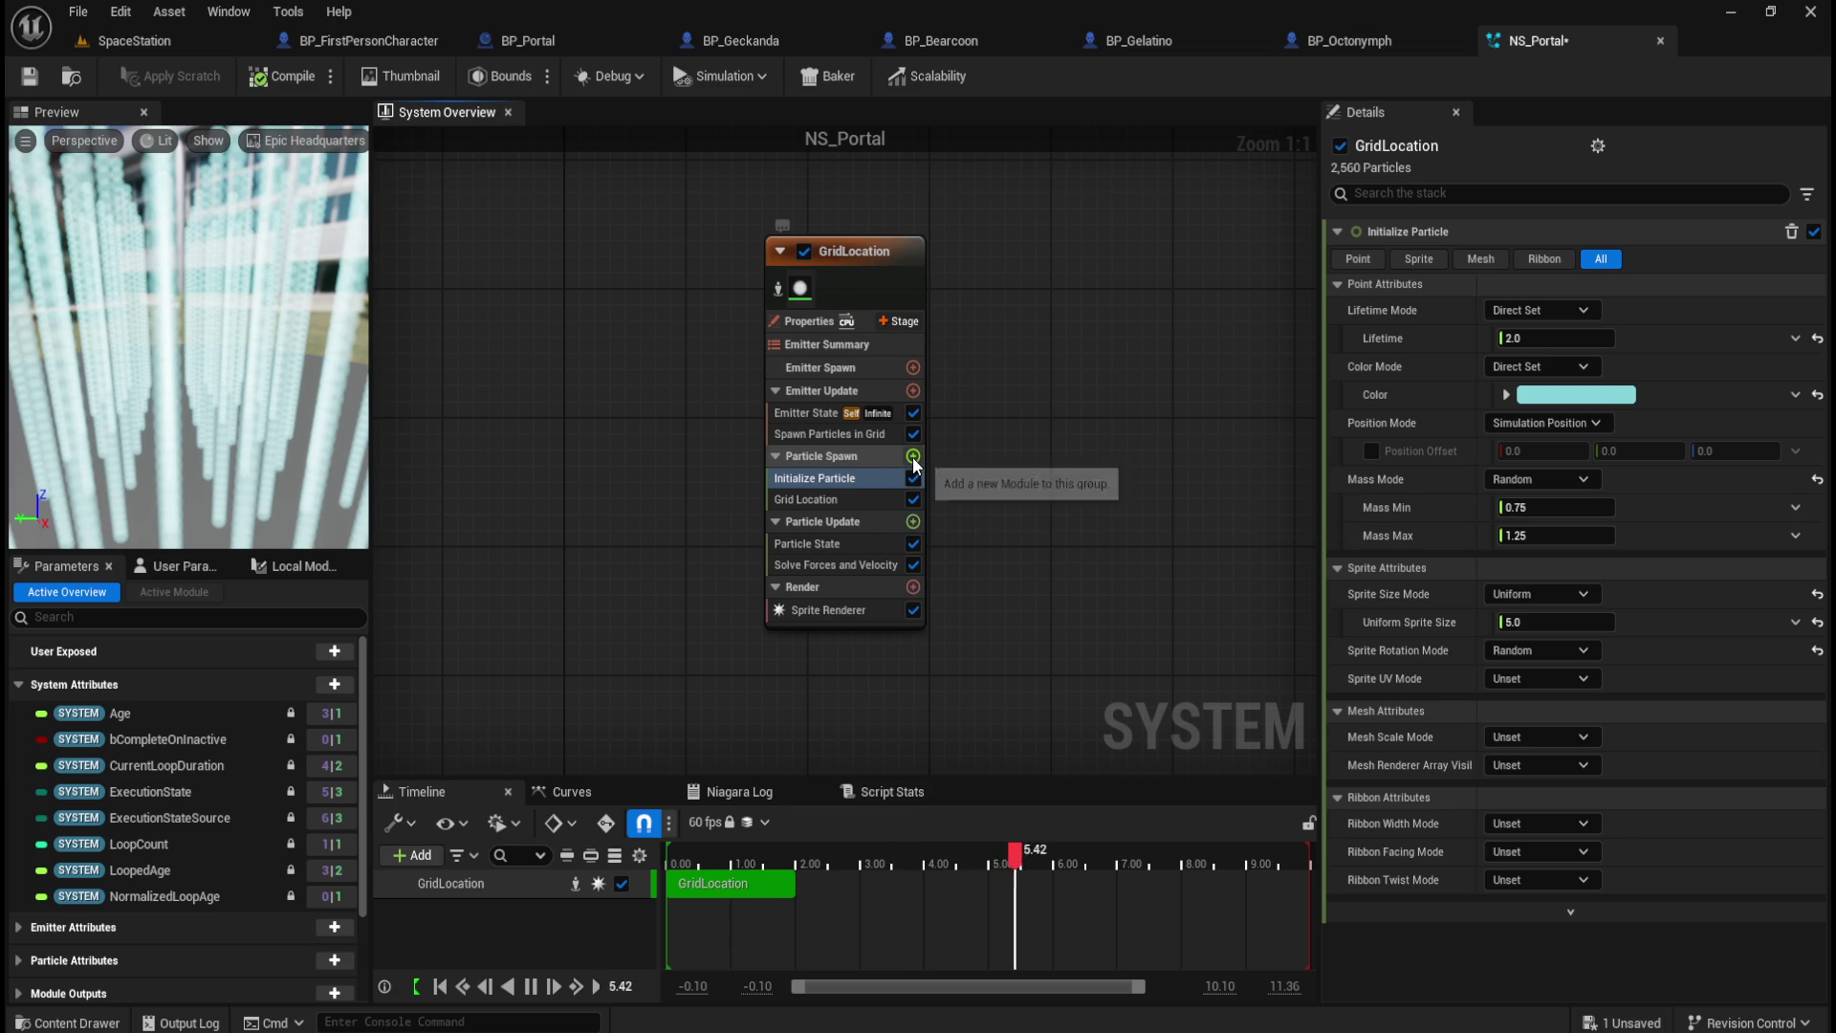
left_click(861, 548)
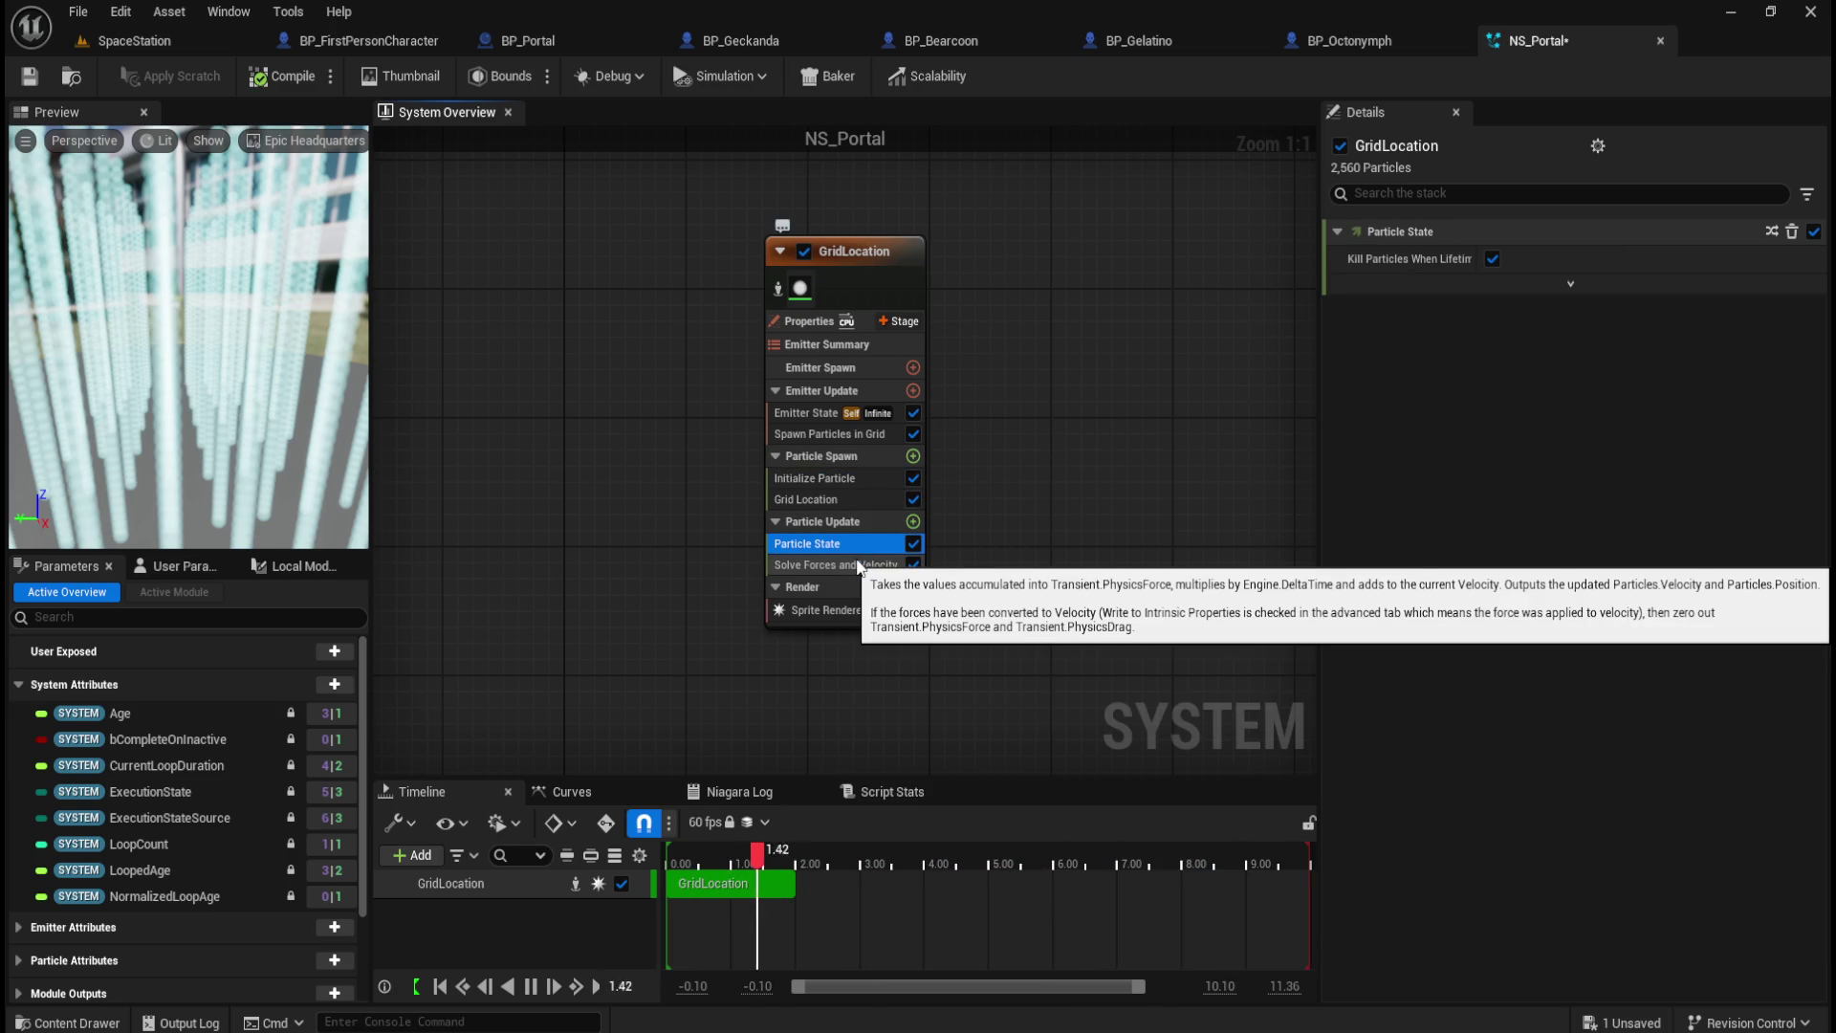
left_click(852, 566)
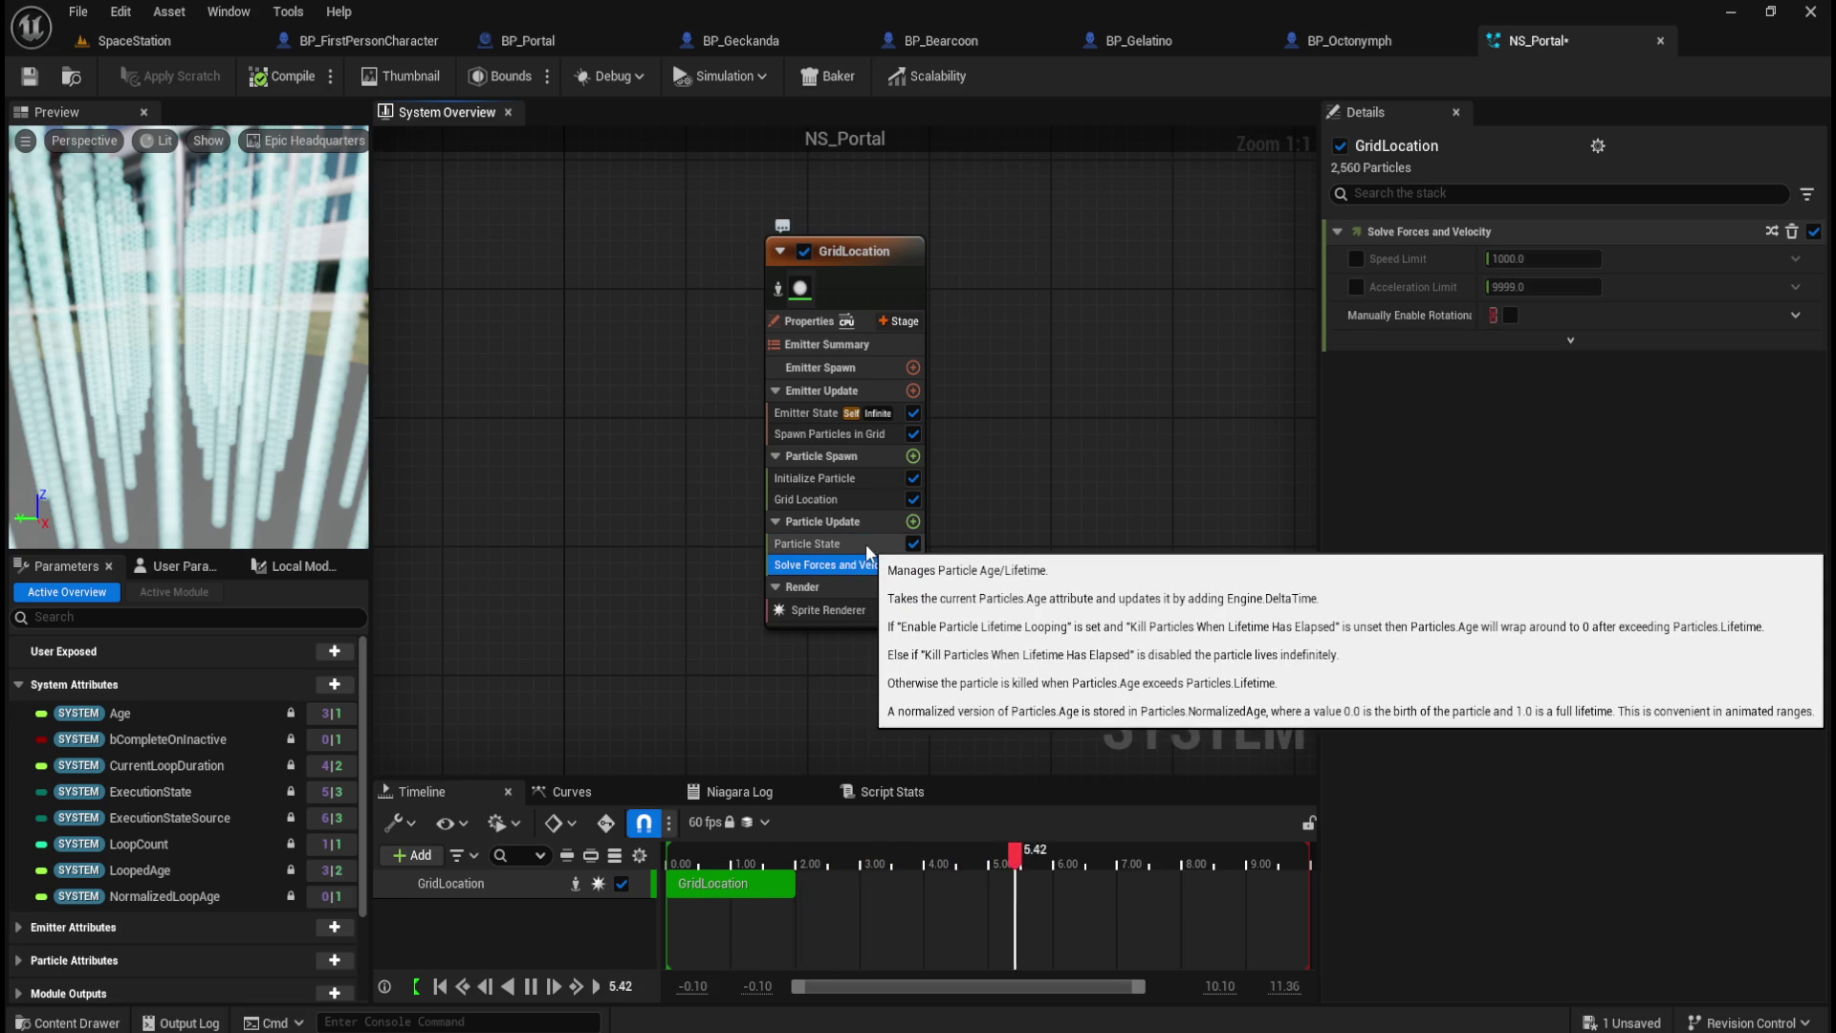
left_click(864, 543)
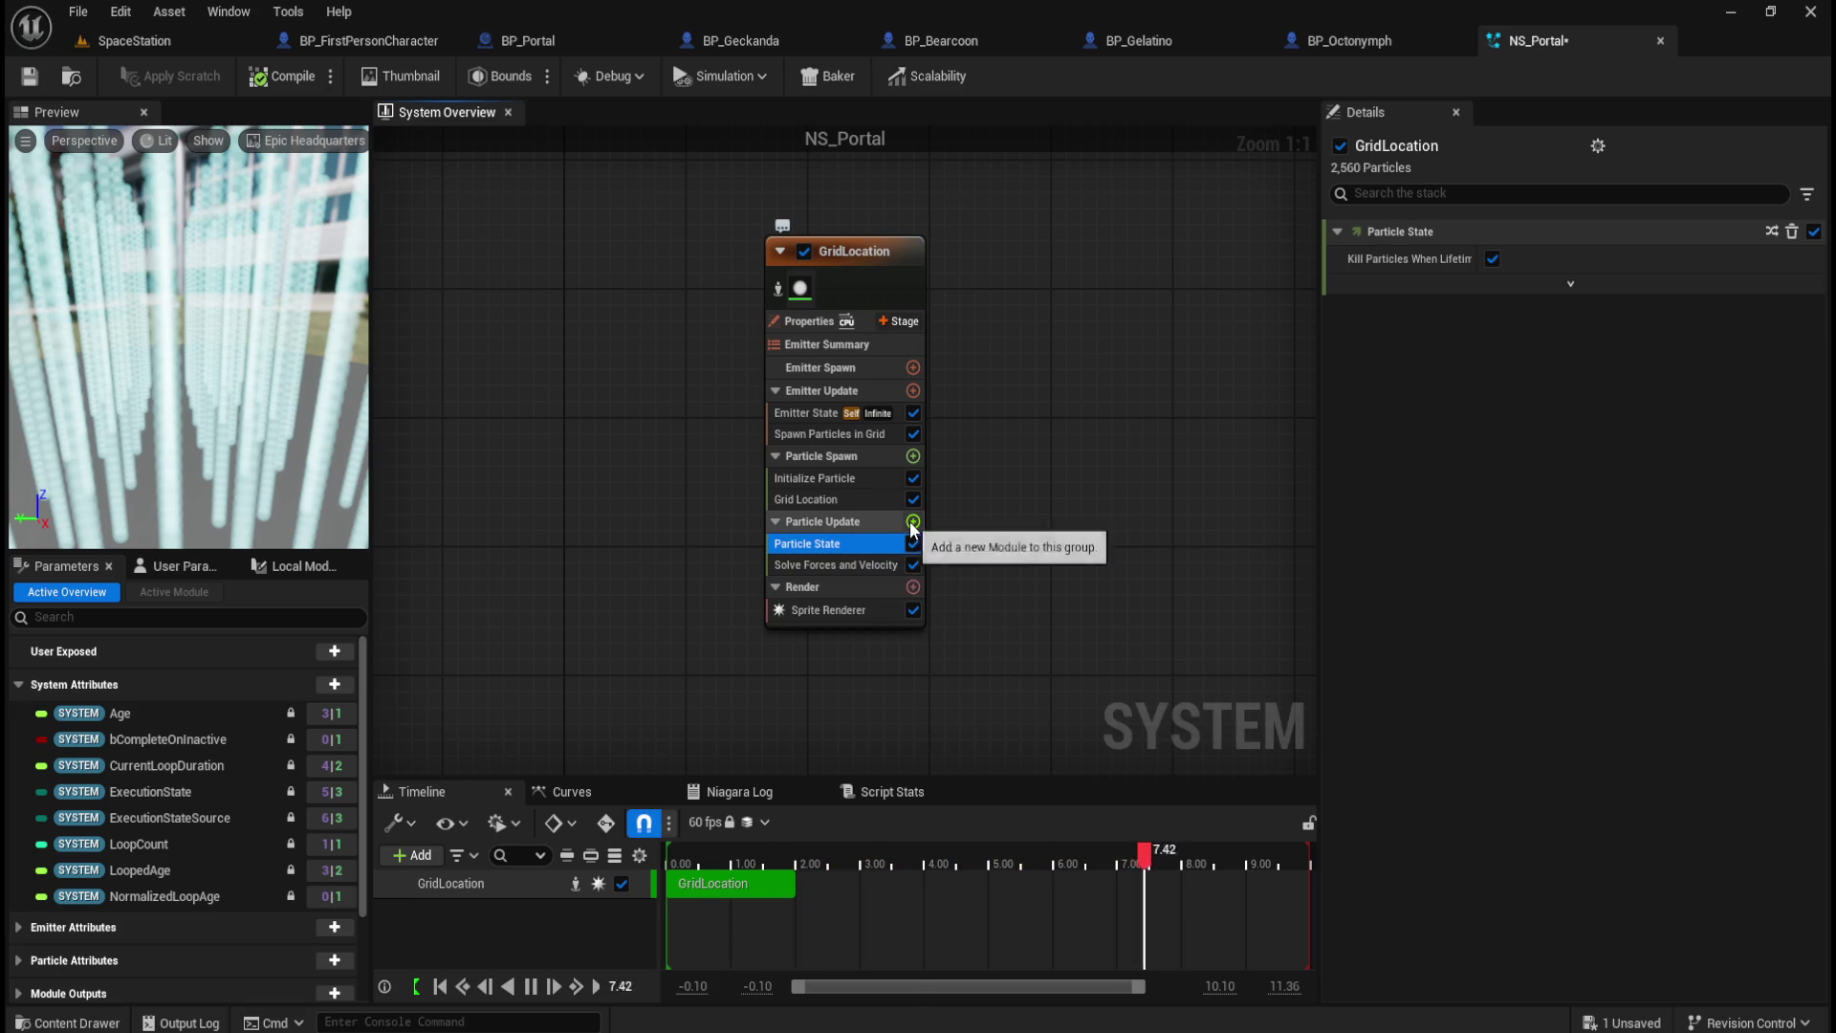
left_click(913, 521)
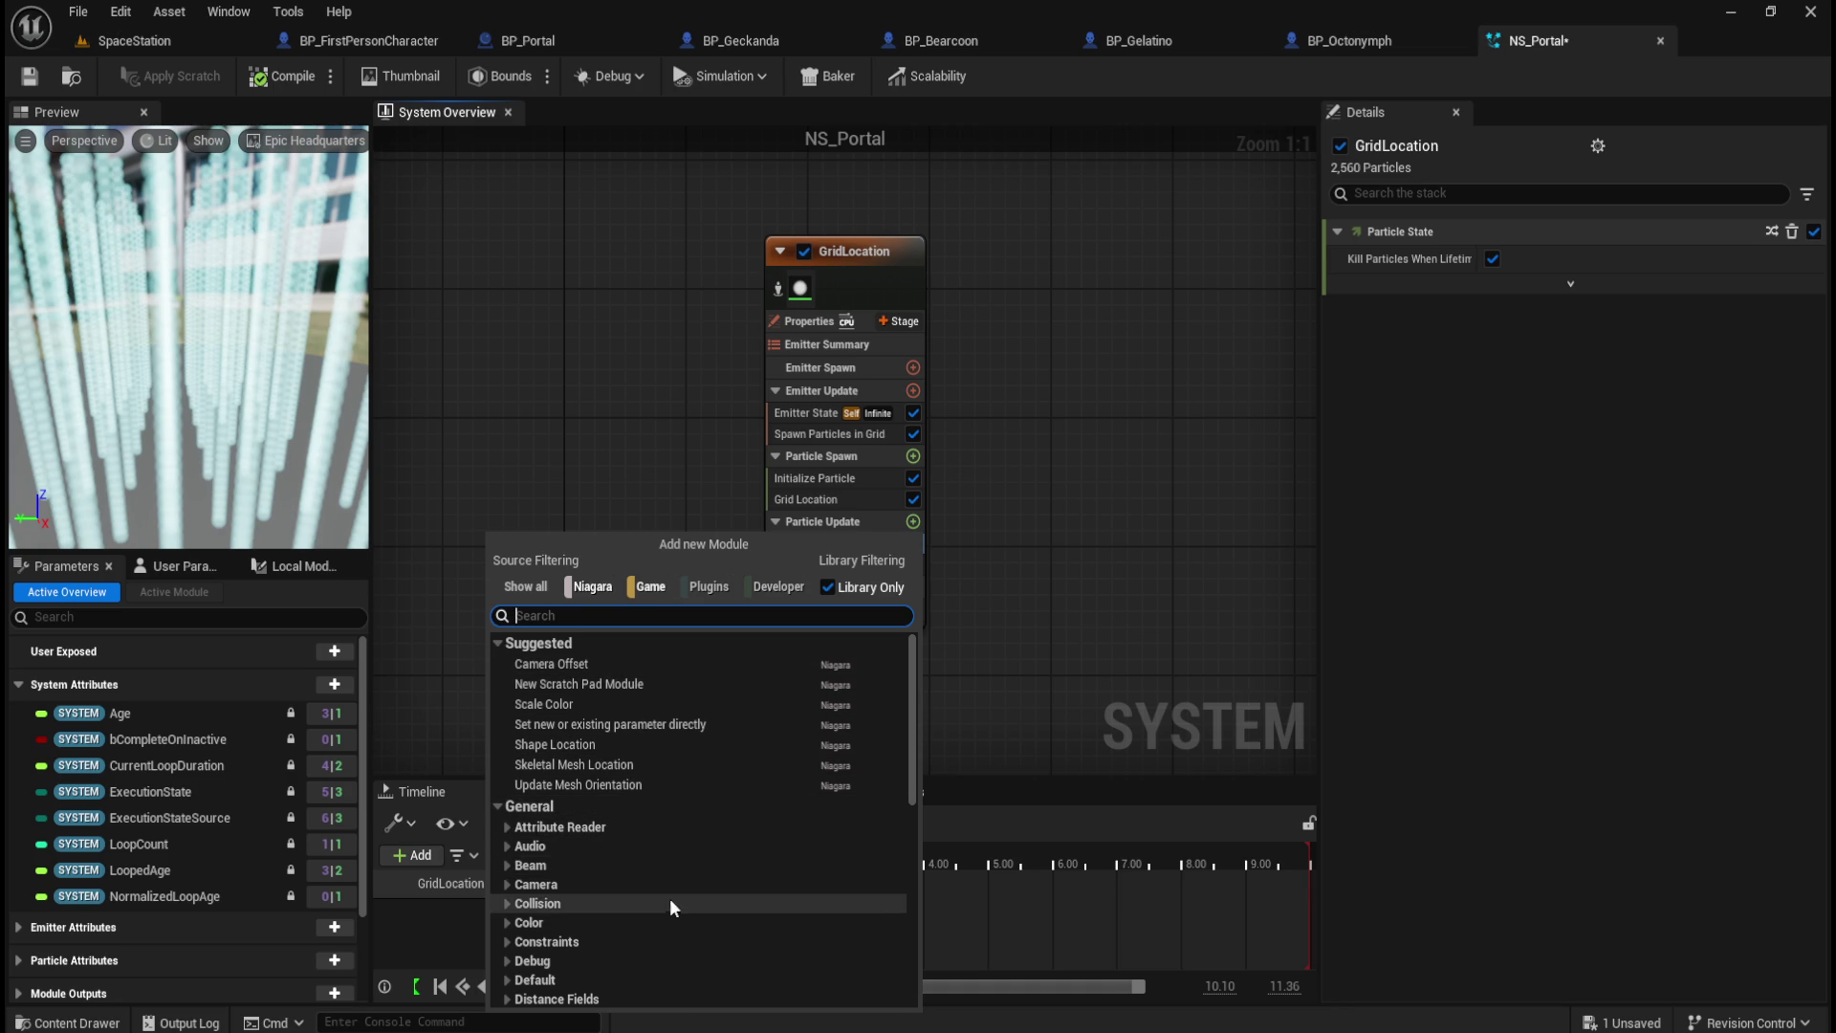
scroll(724, 890, "down", 2)
scroll(725, 880, "down", 3)
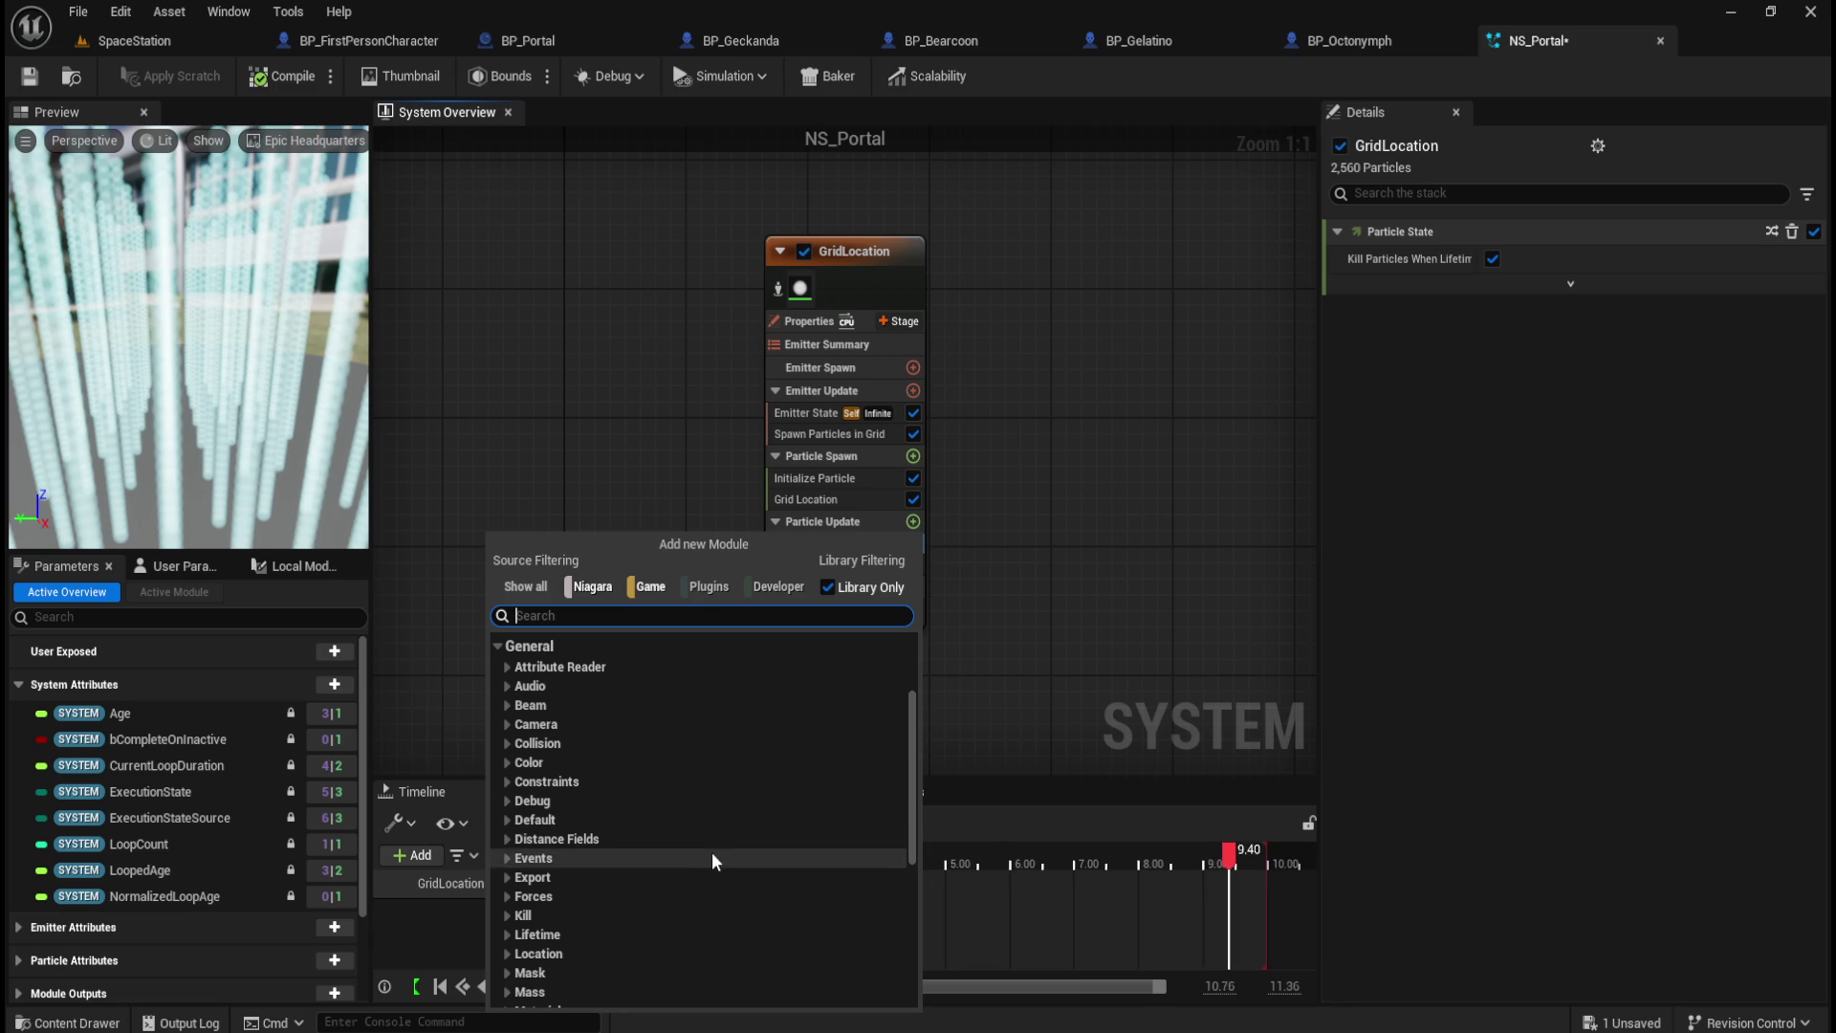
scroll(711, 853, "down", 2)
left_click(507, 890)
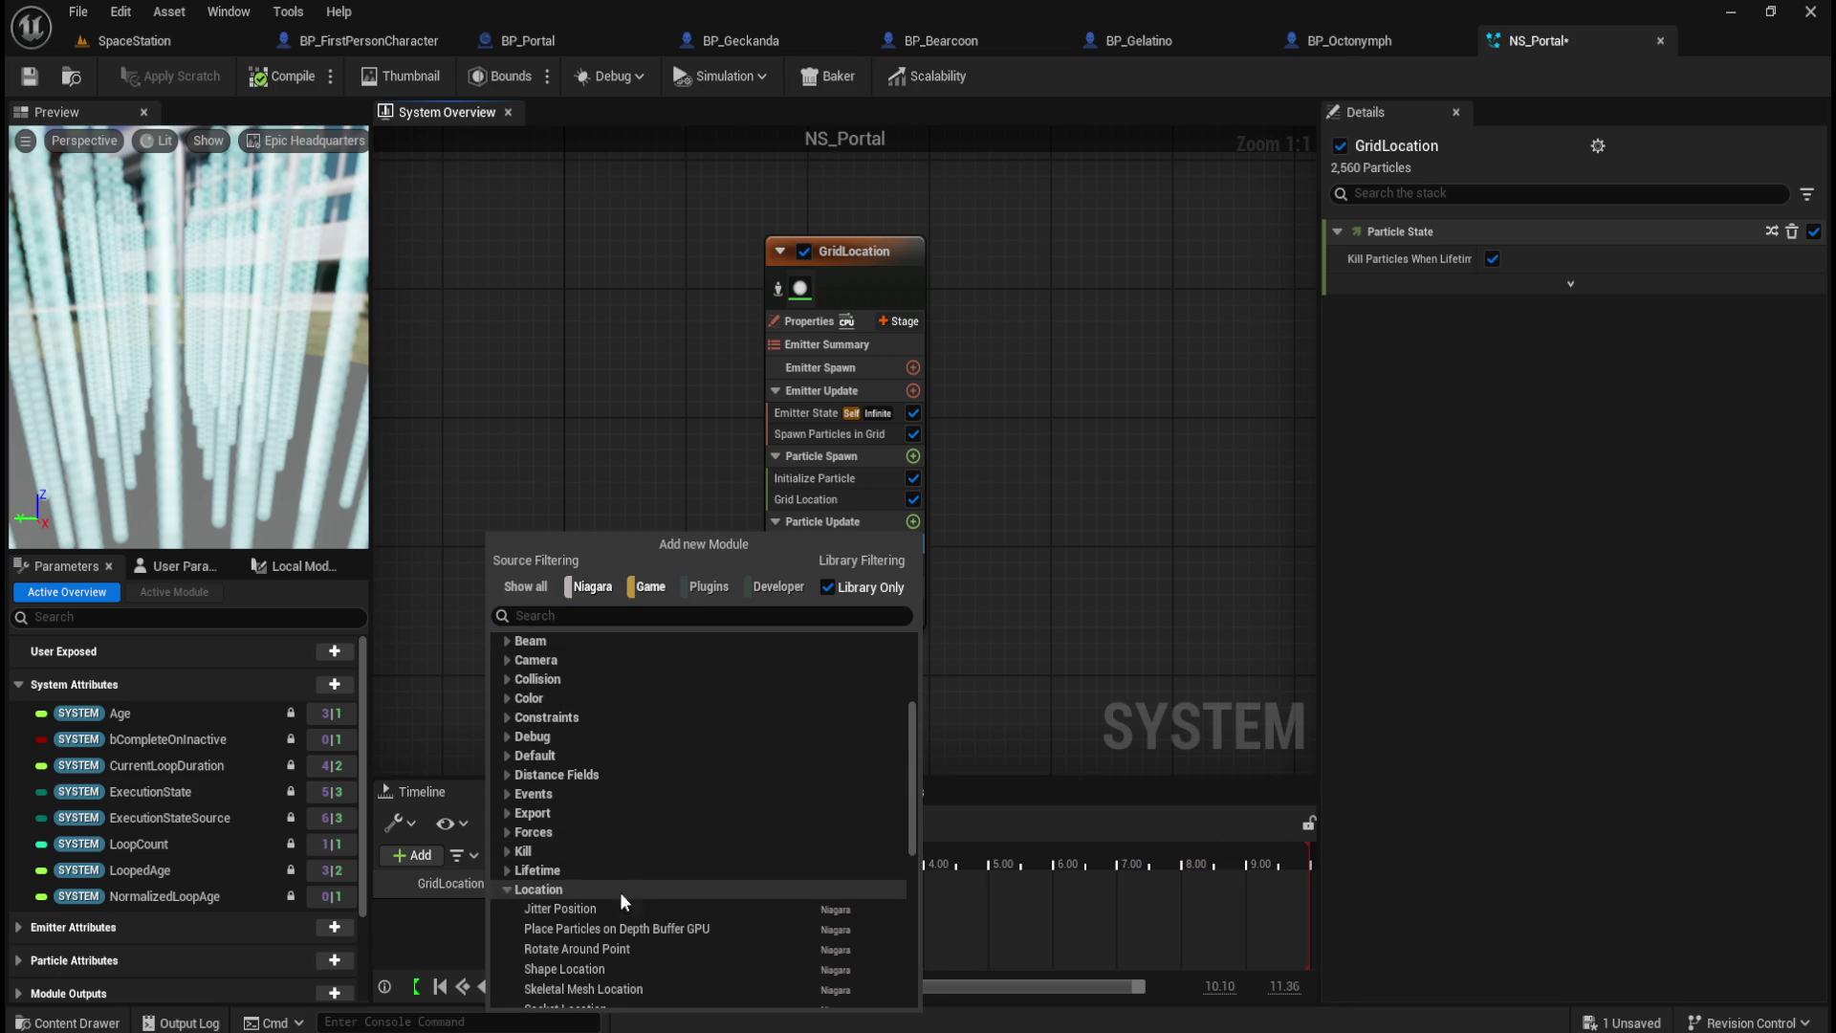
scroll(622, 890, "down", 2)
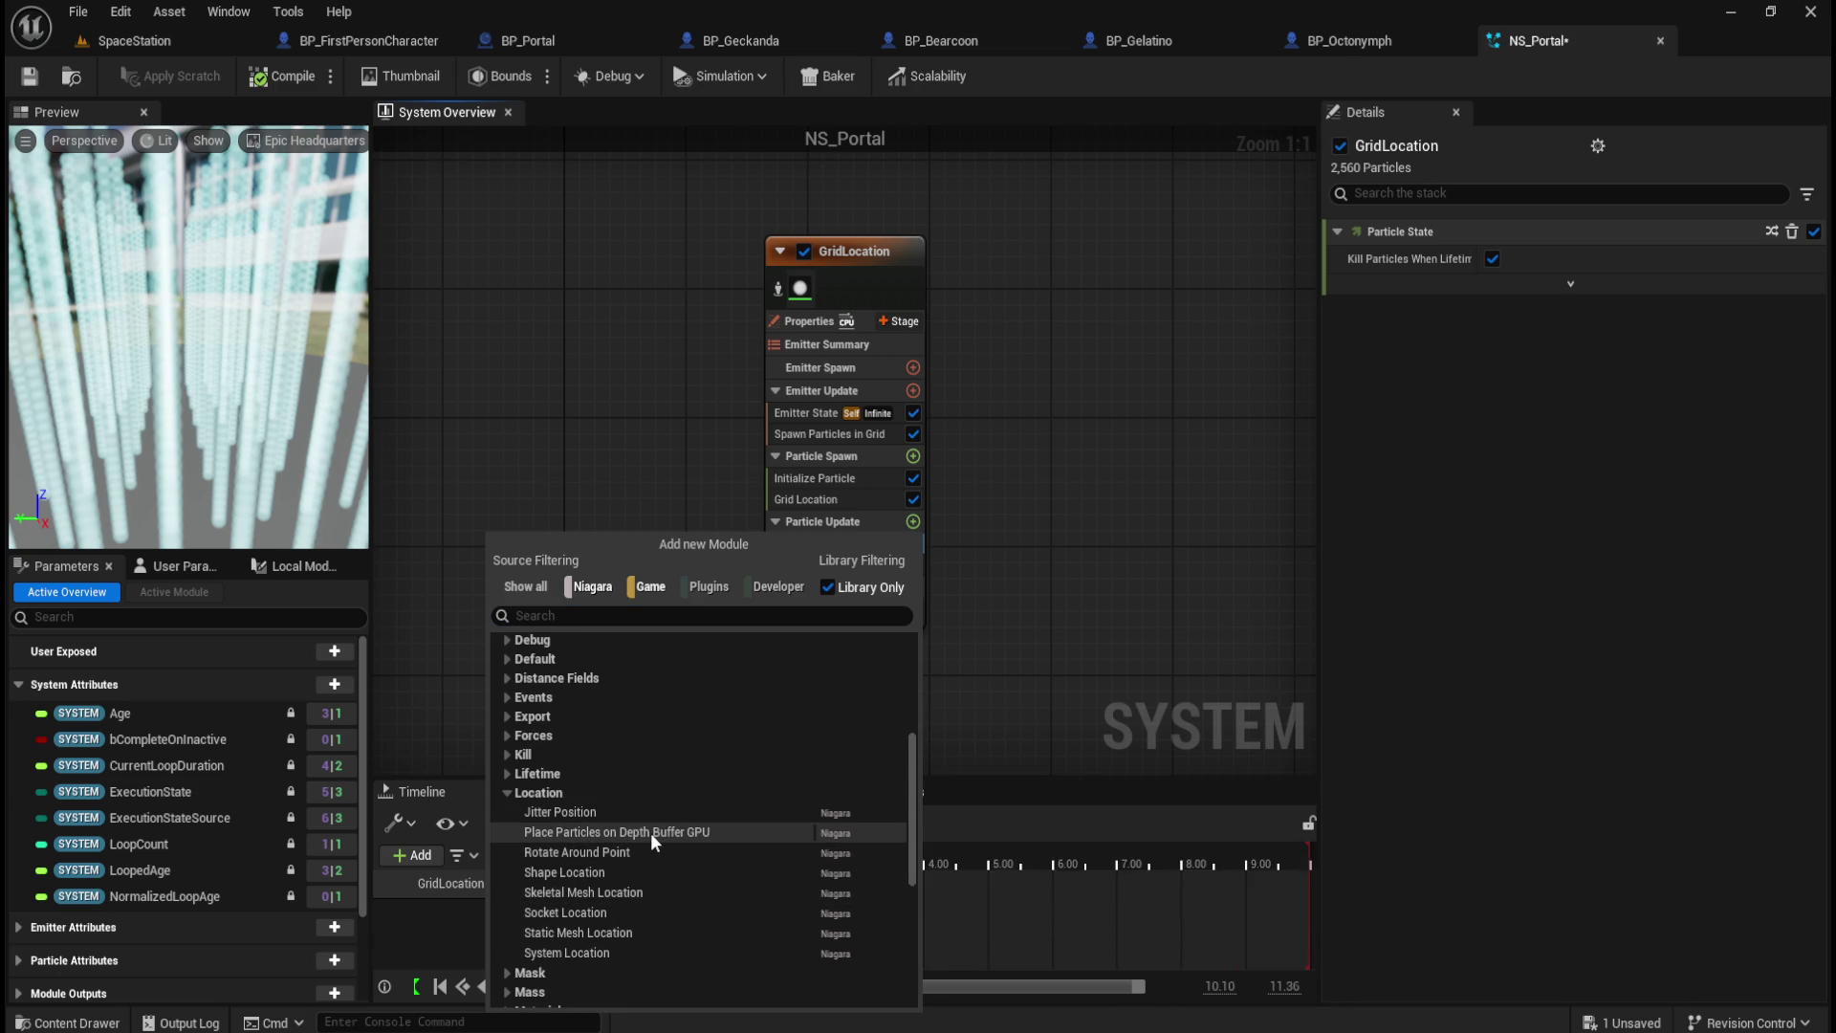
mouse_move(651, 834)
left_click(504, 794)
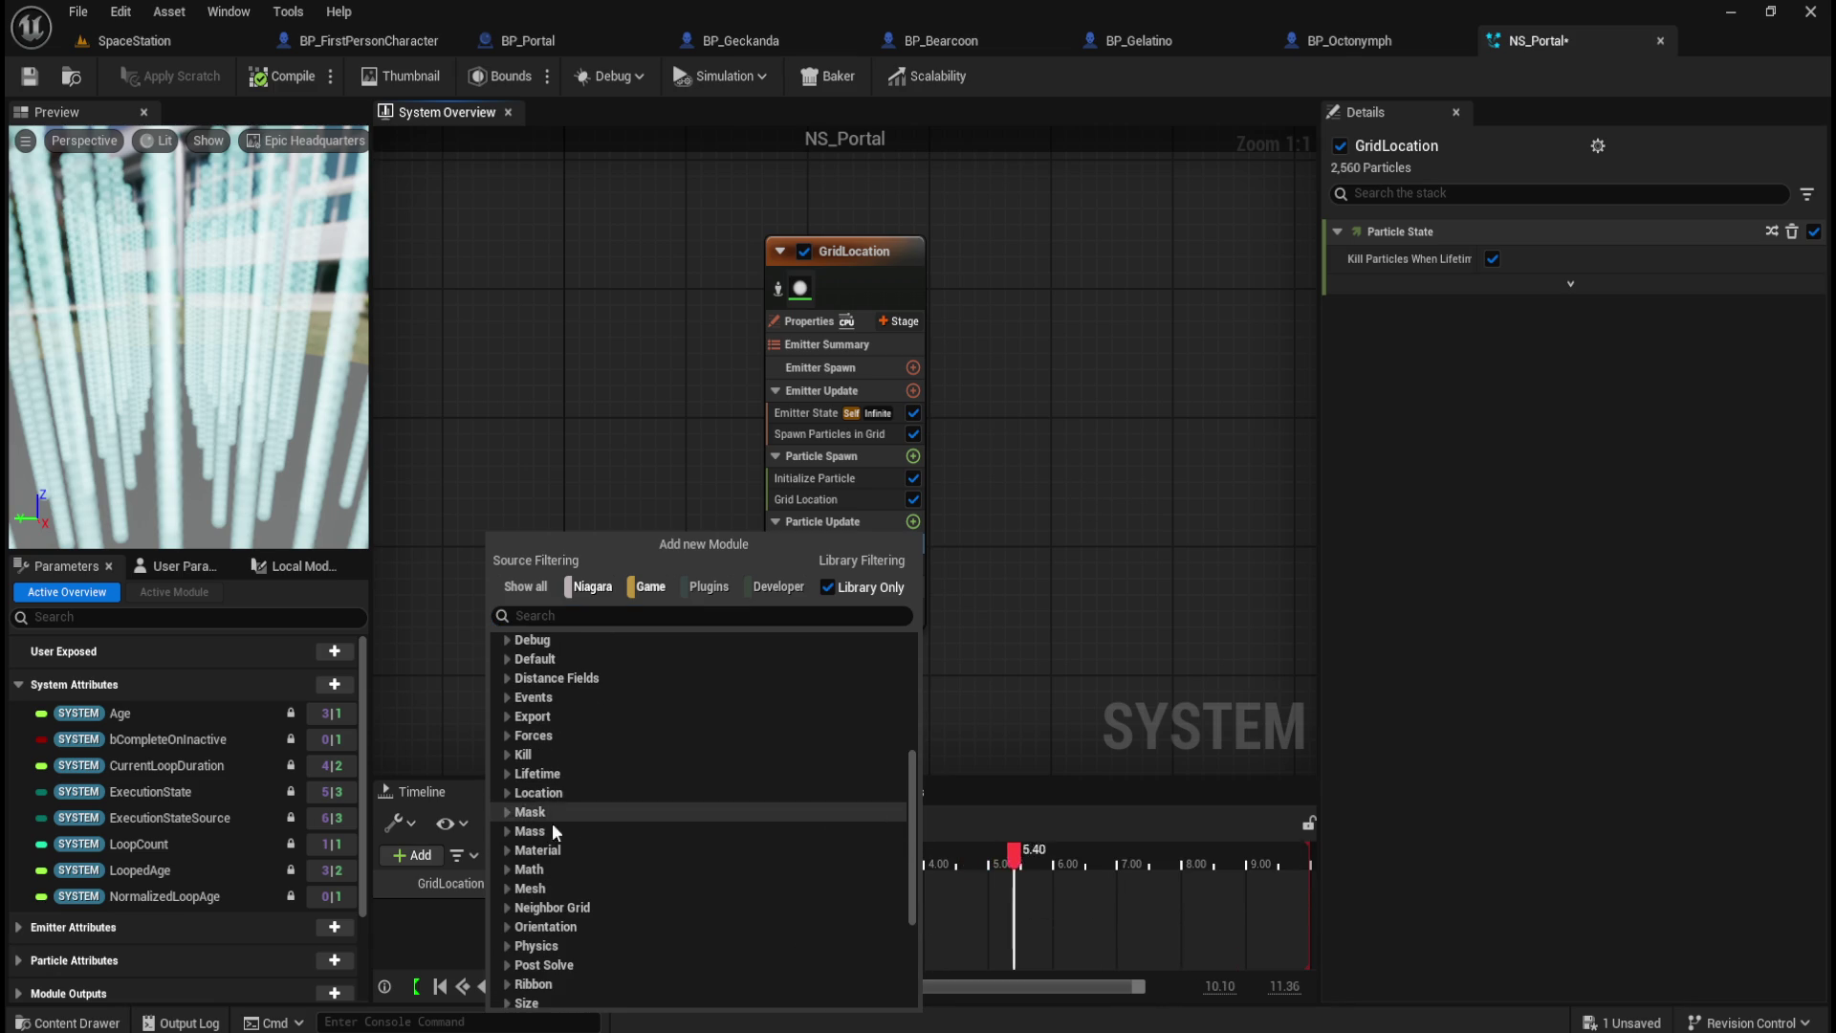
scroll(593, 844, "down", 2)
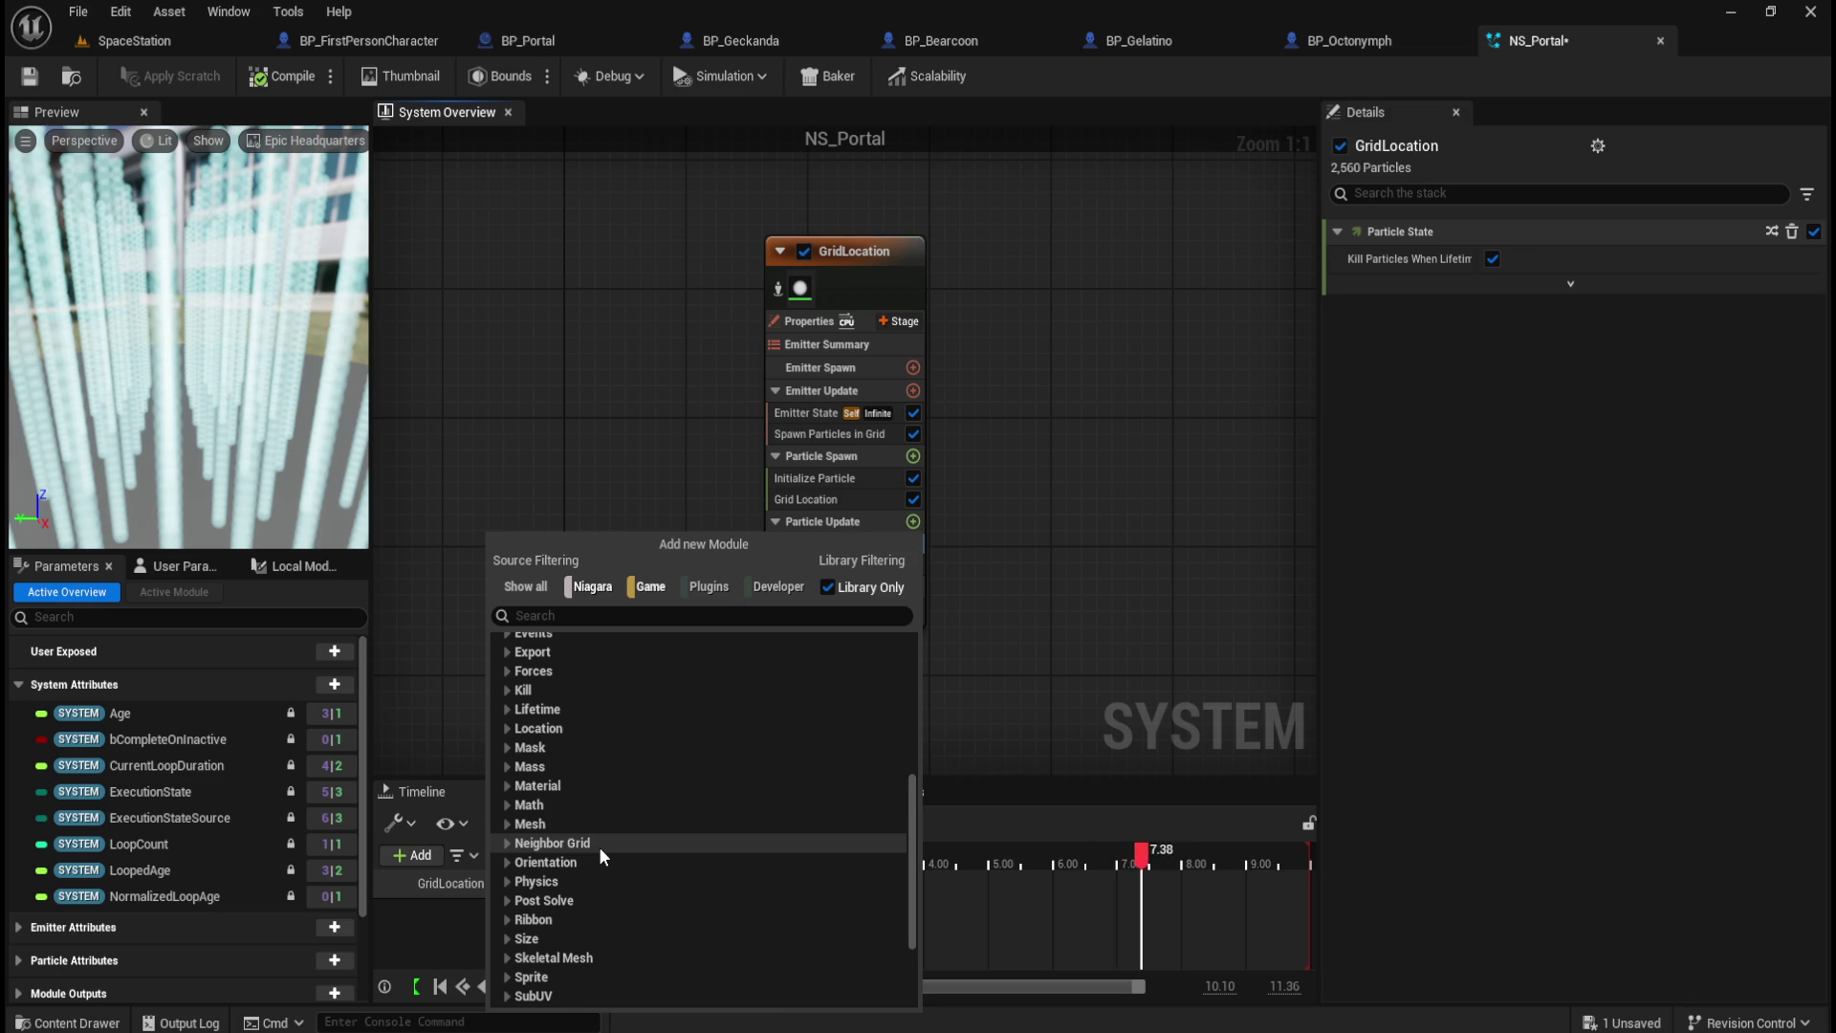
scroll(598, 847, "down", 2)
scroll(616, 847, "down", 2)
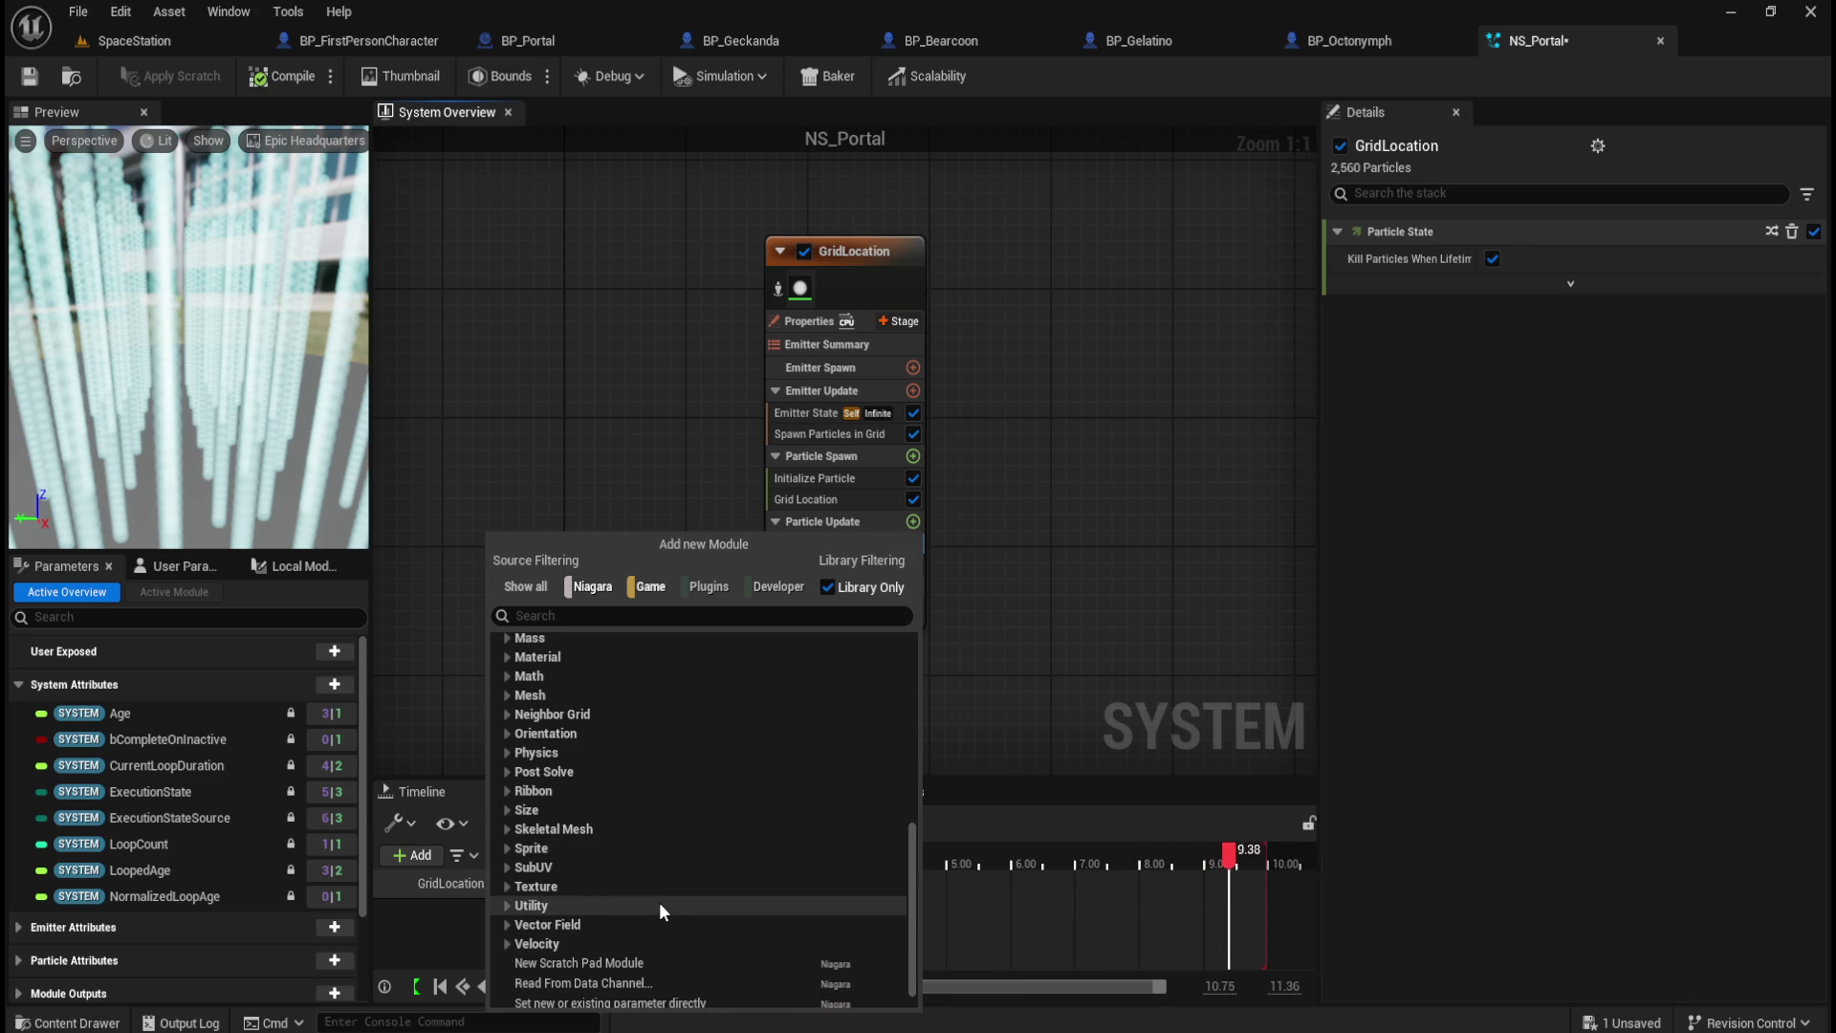
scroll(658, 903, "down", 2)
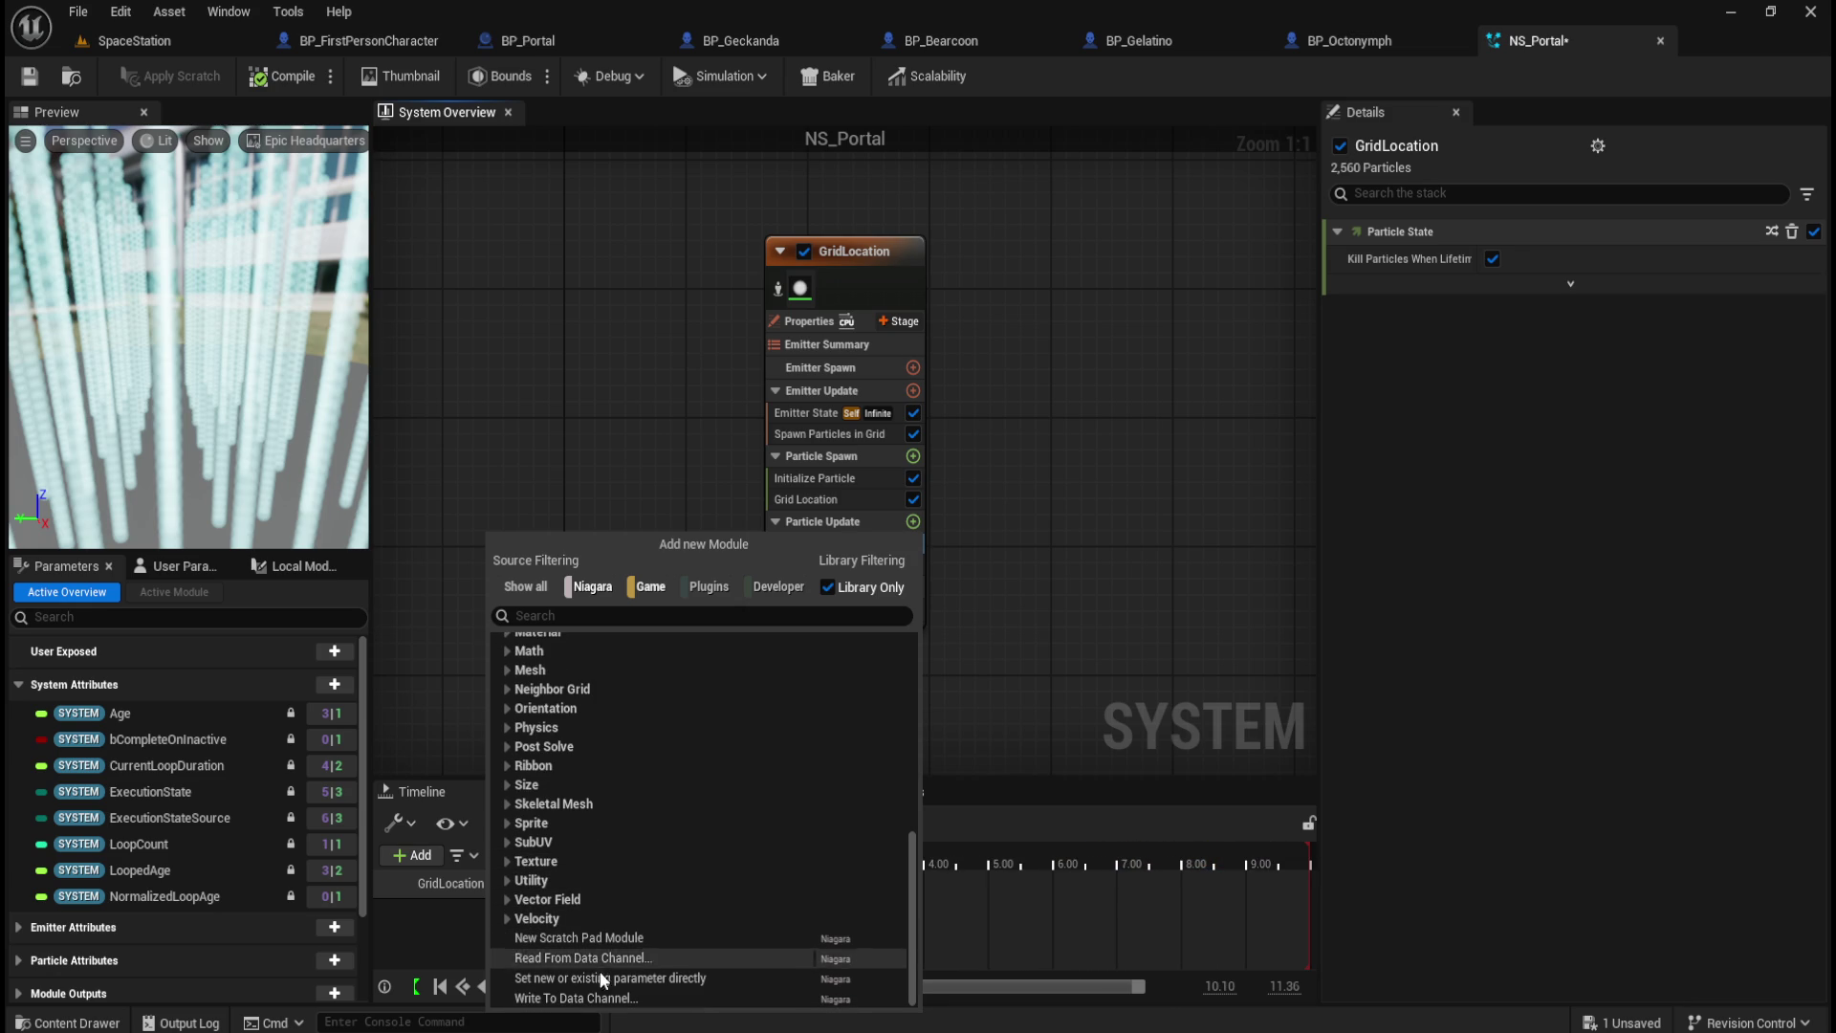
left_click(511, 882)
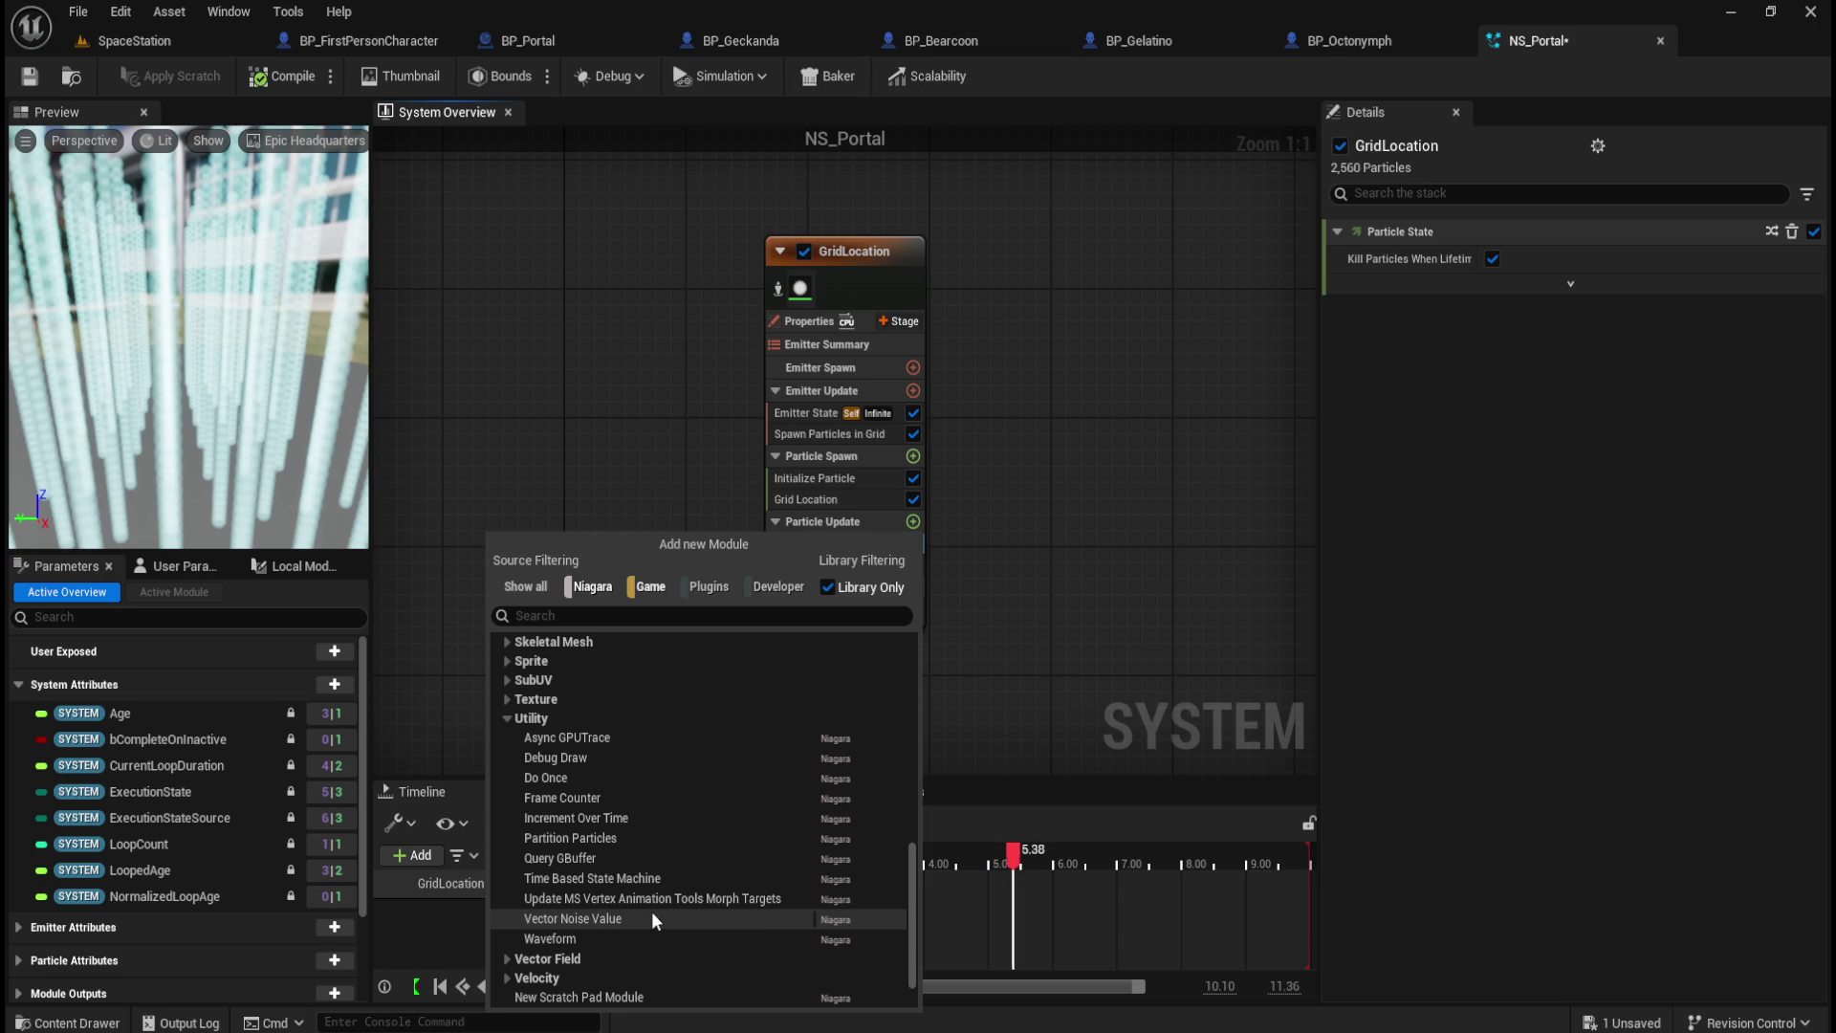
left_click(1092, 450)
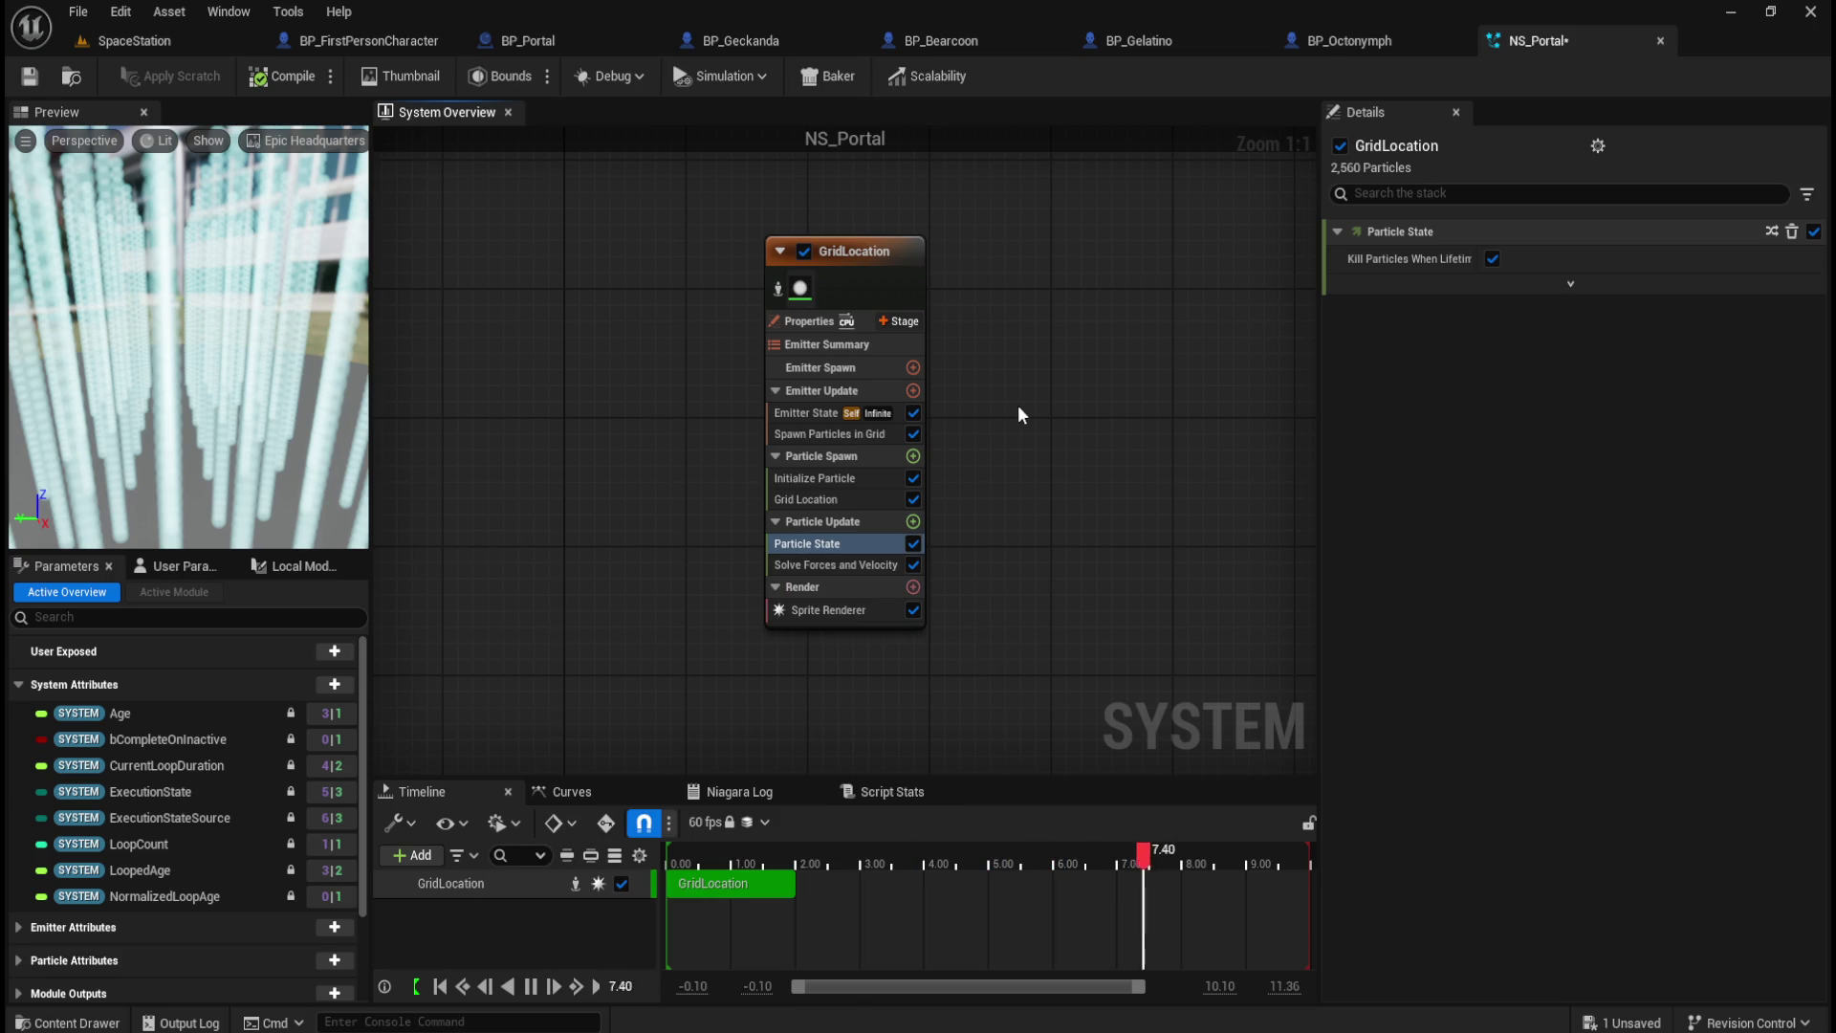
left_click_drag(1087, 414, 983, 459)
right_click(952, 469)
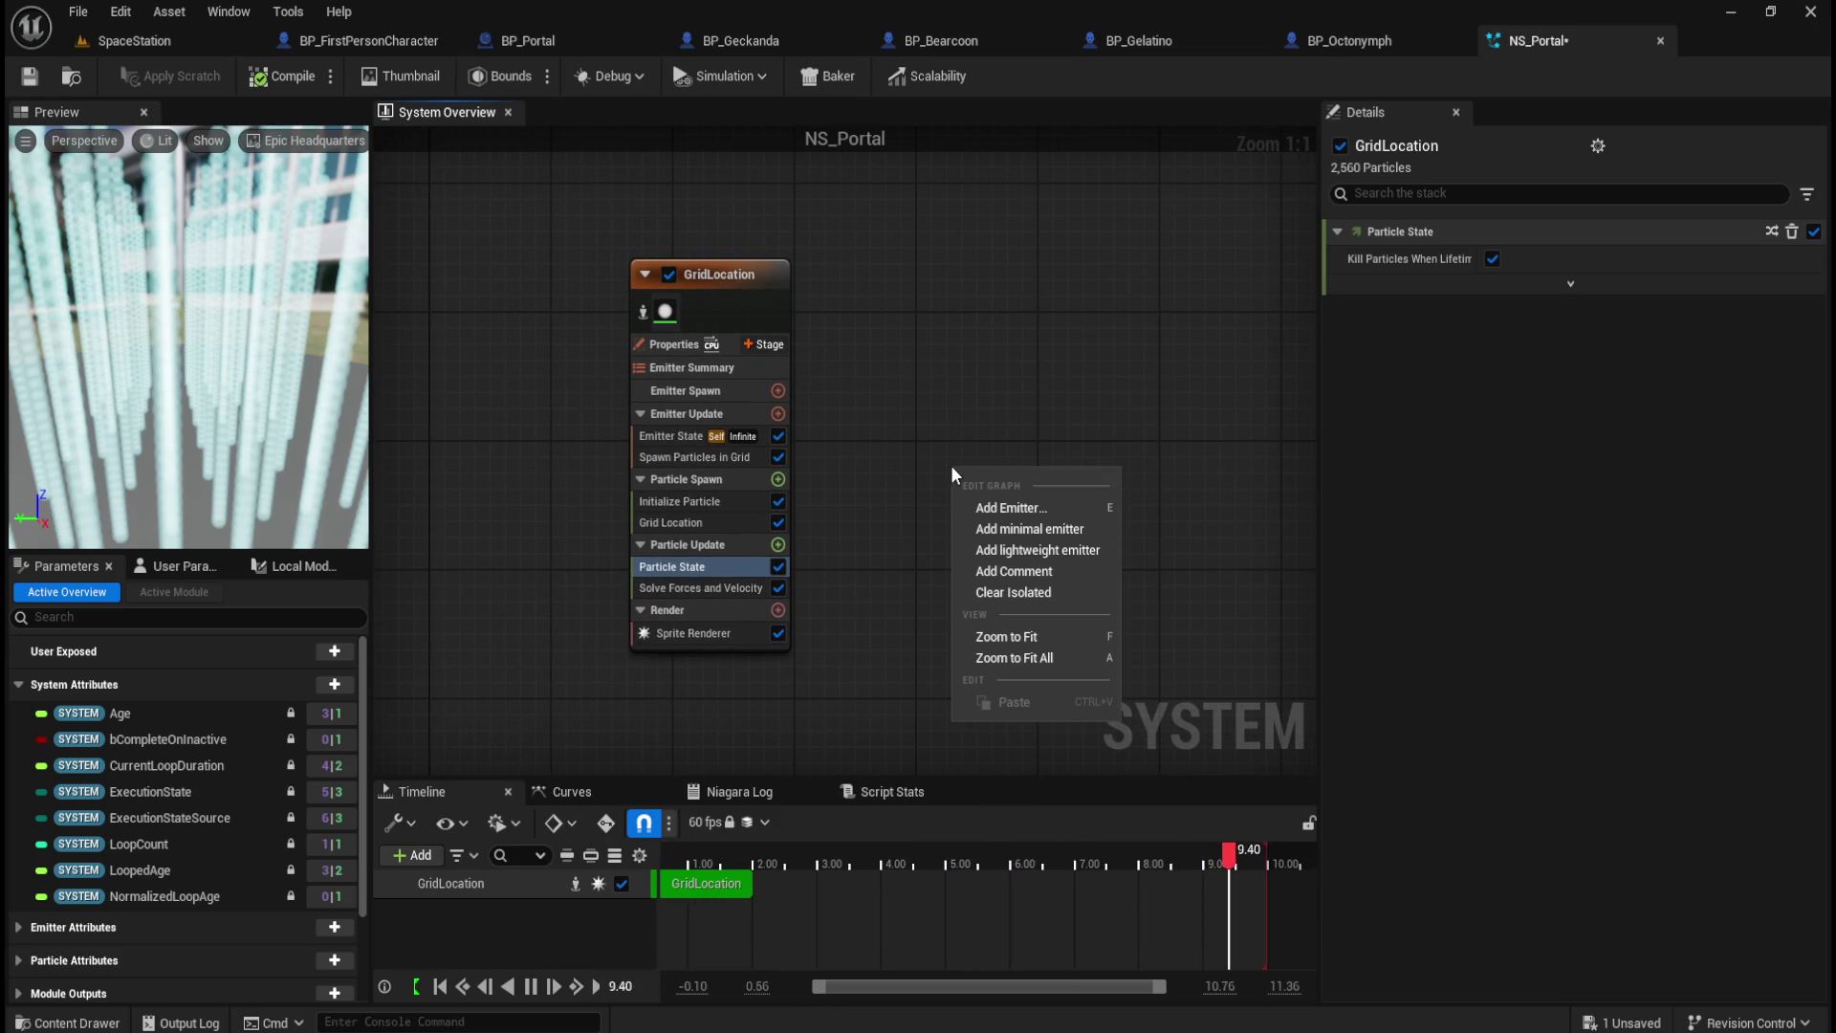
Step: Pick the WaveForms template from the emitter browser and add it to NS_Portal
left_click(1019, 510)
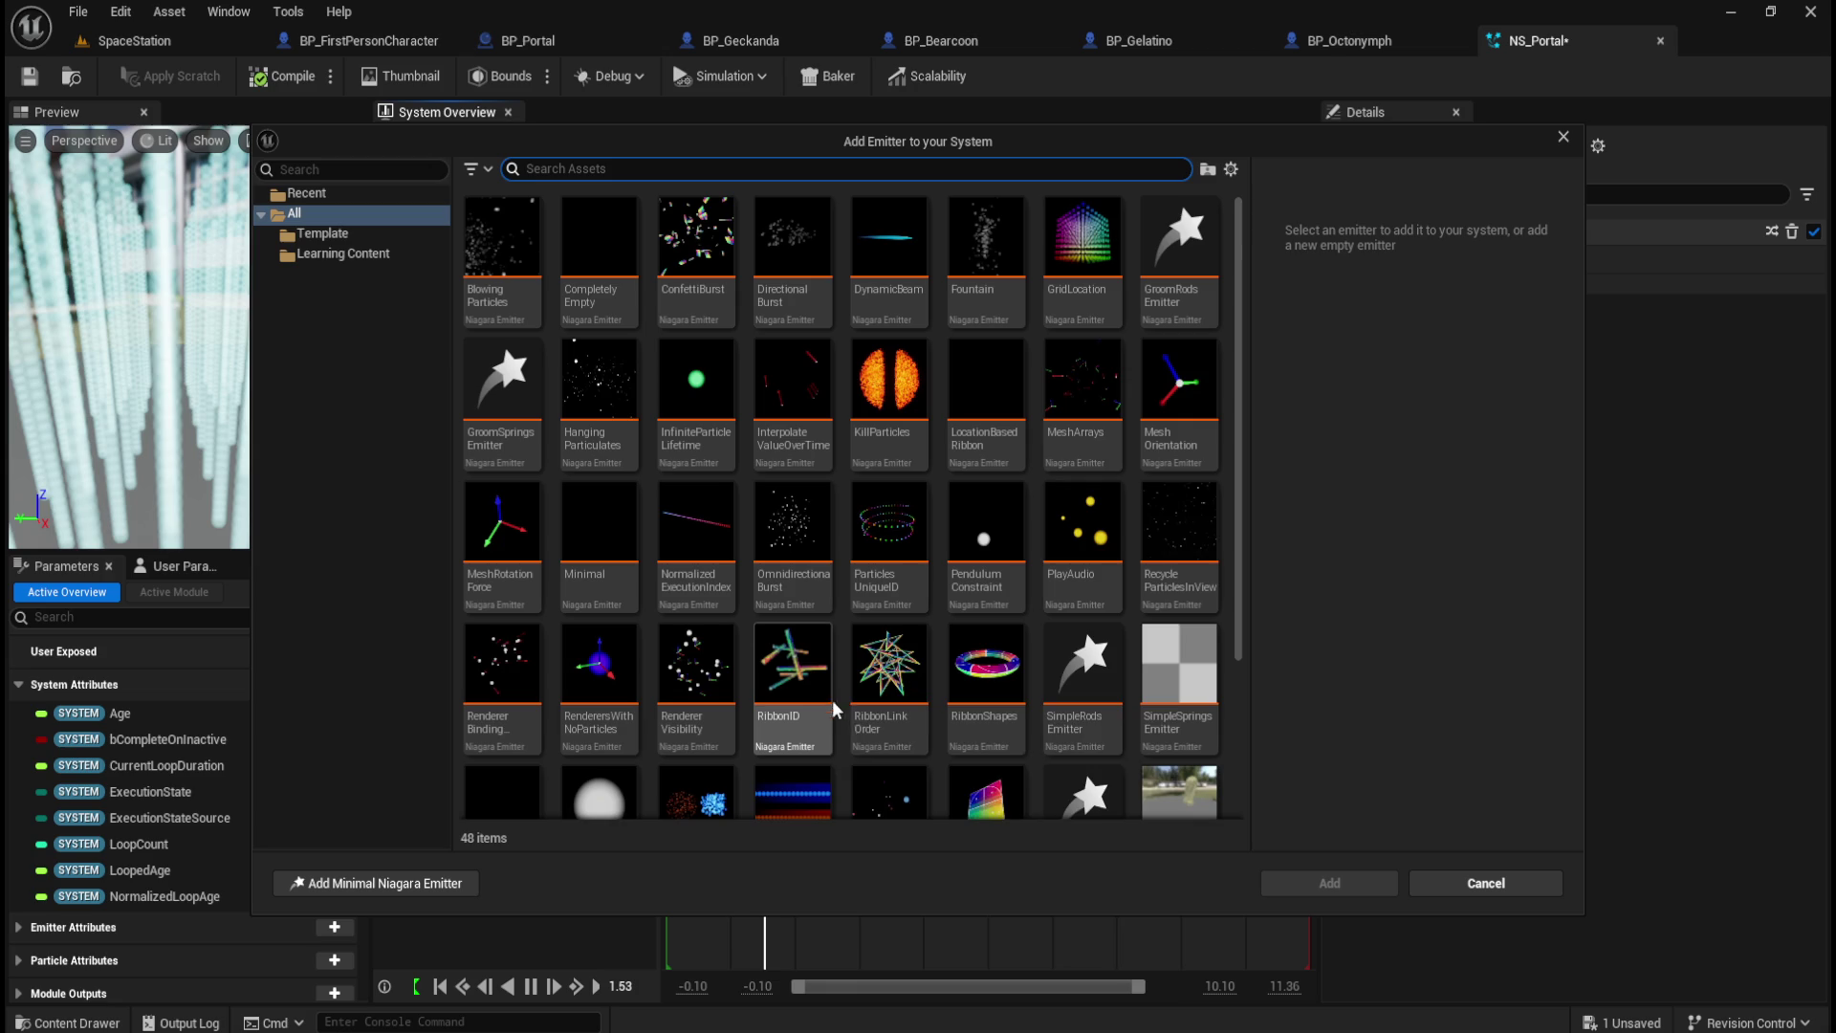
scroll(828, 677, "down", 5)
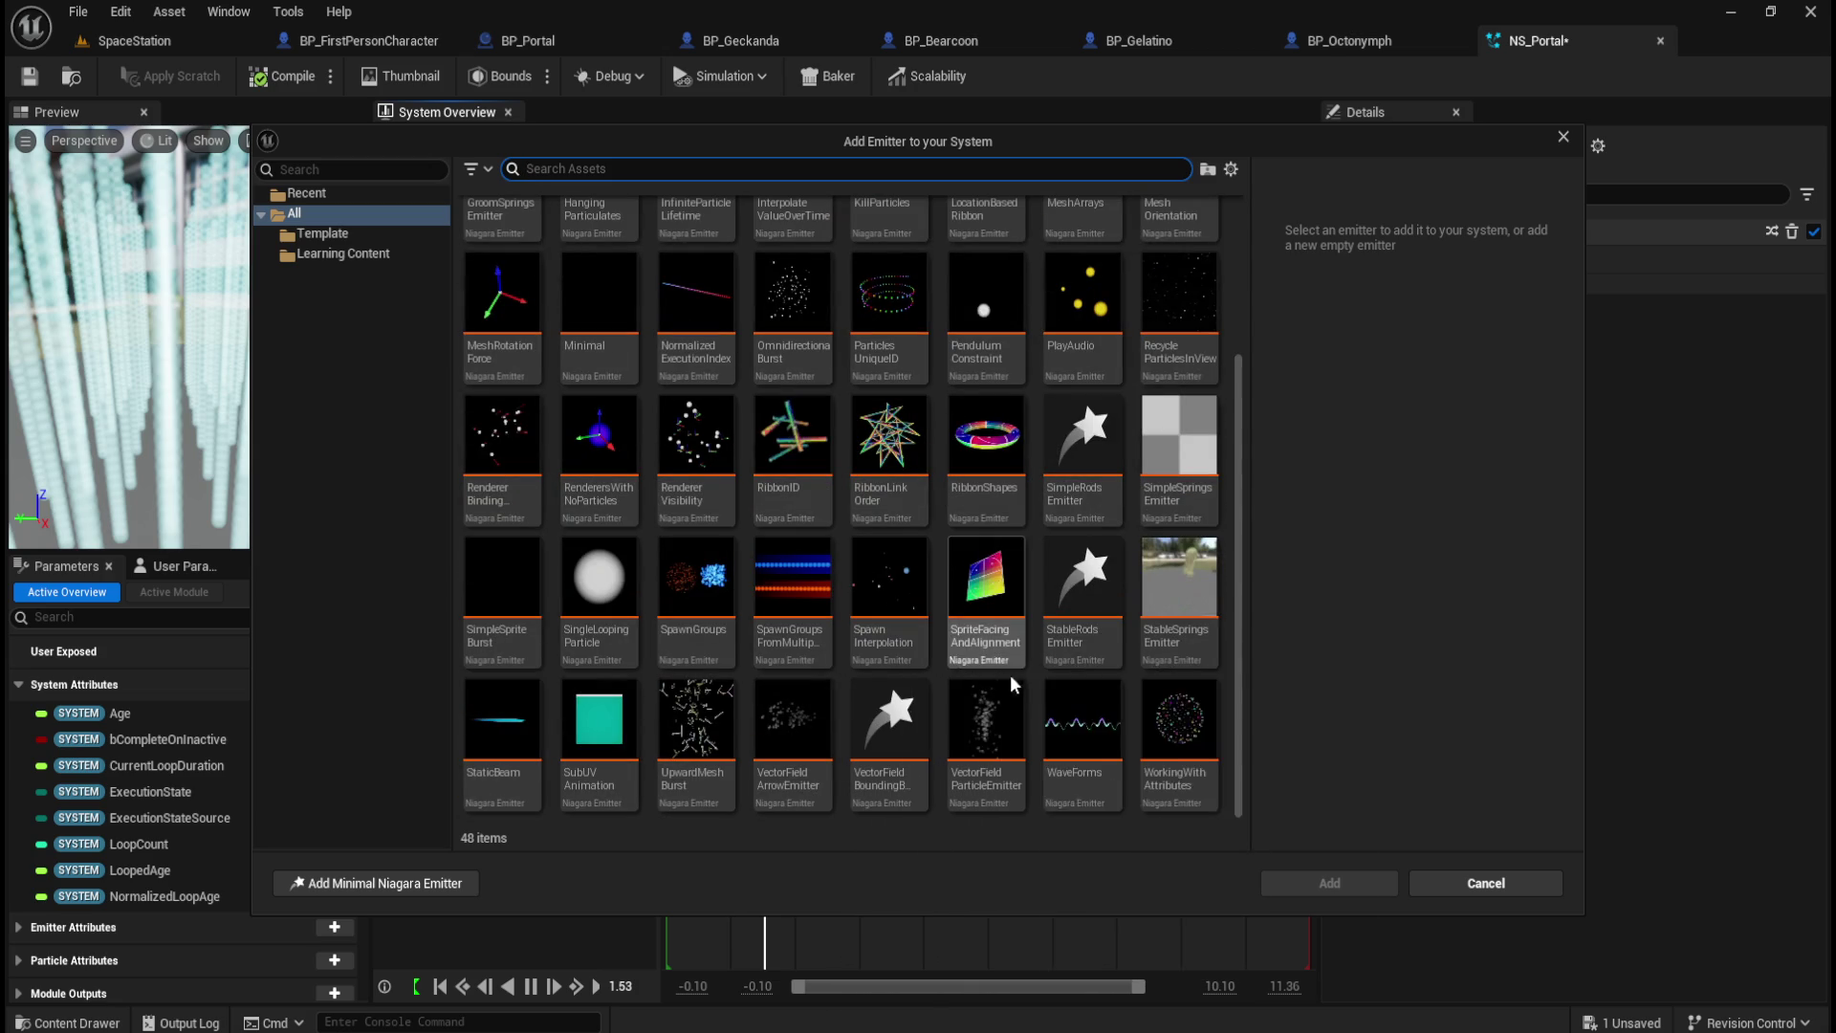
mouse_move(1081, 734)
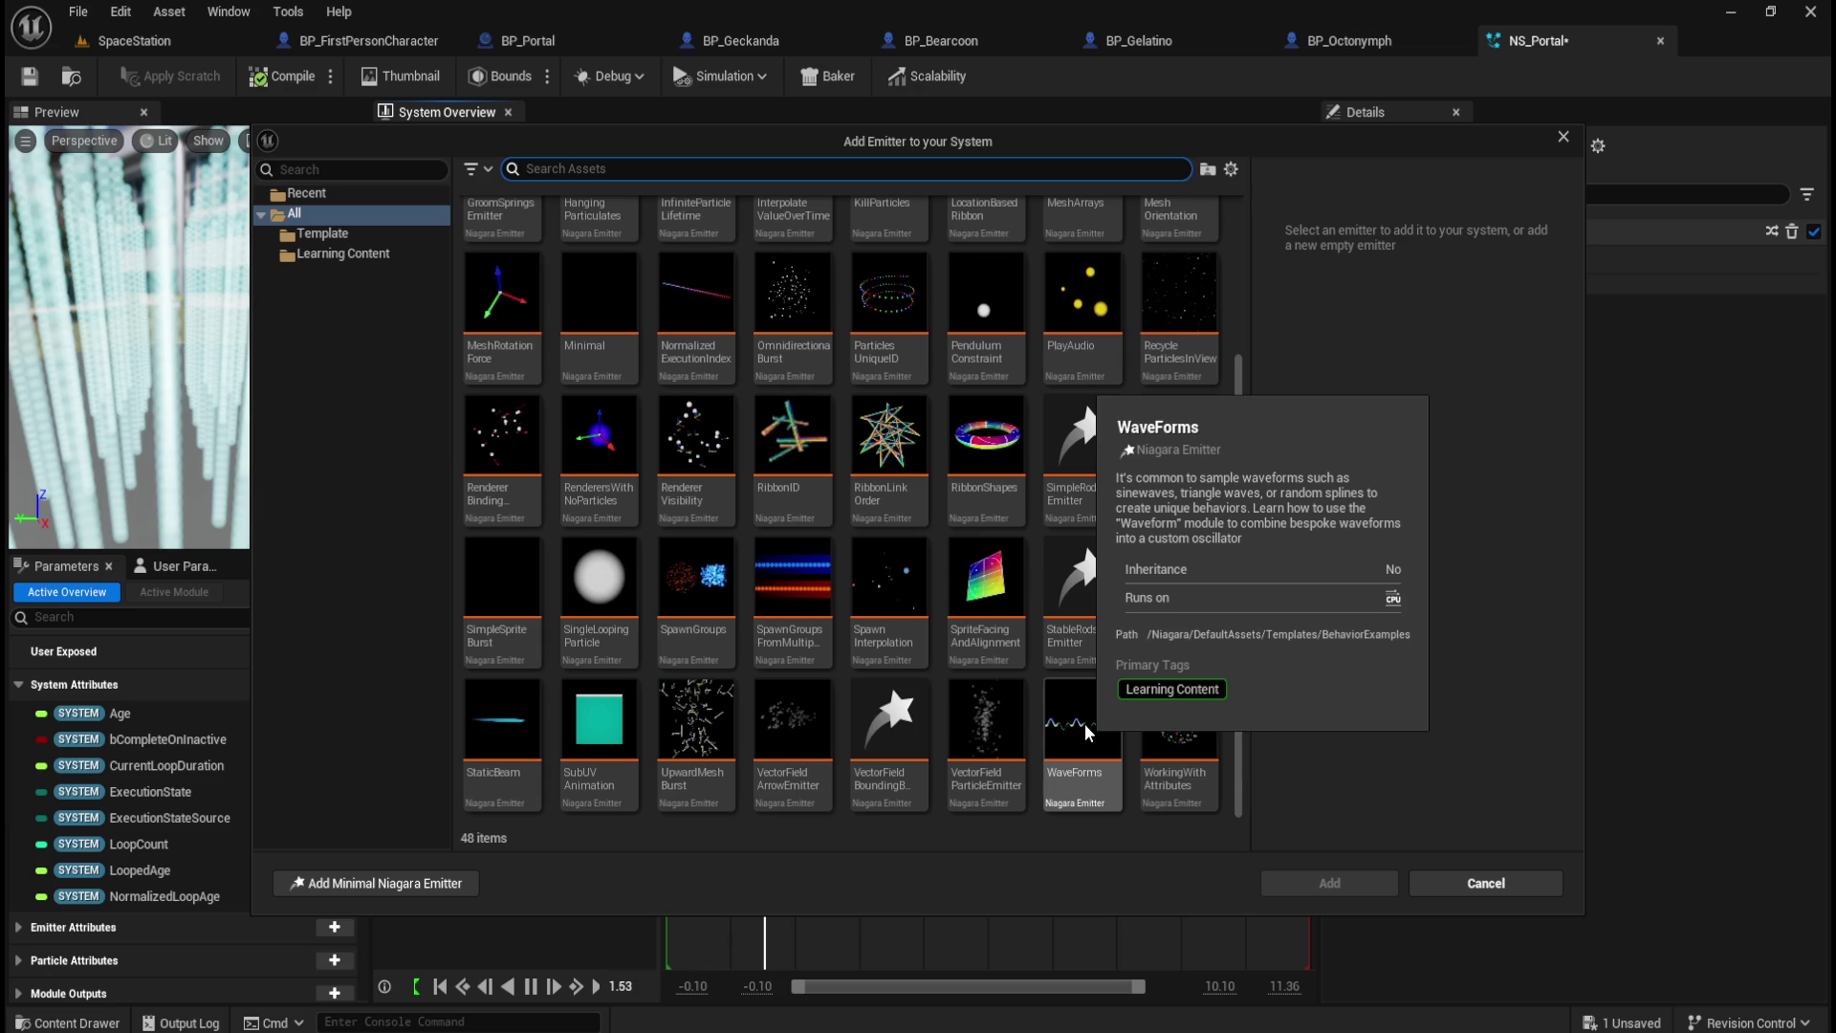
left_click(1085, 733)
left_click(1329, 883)
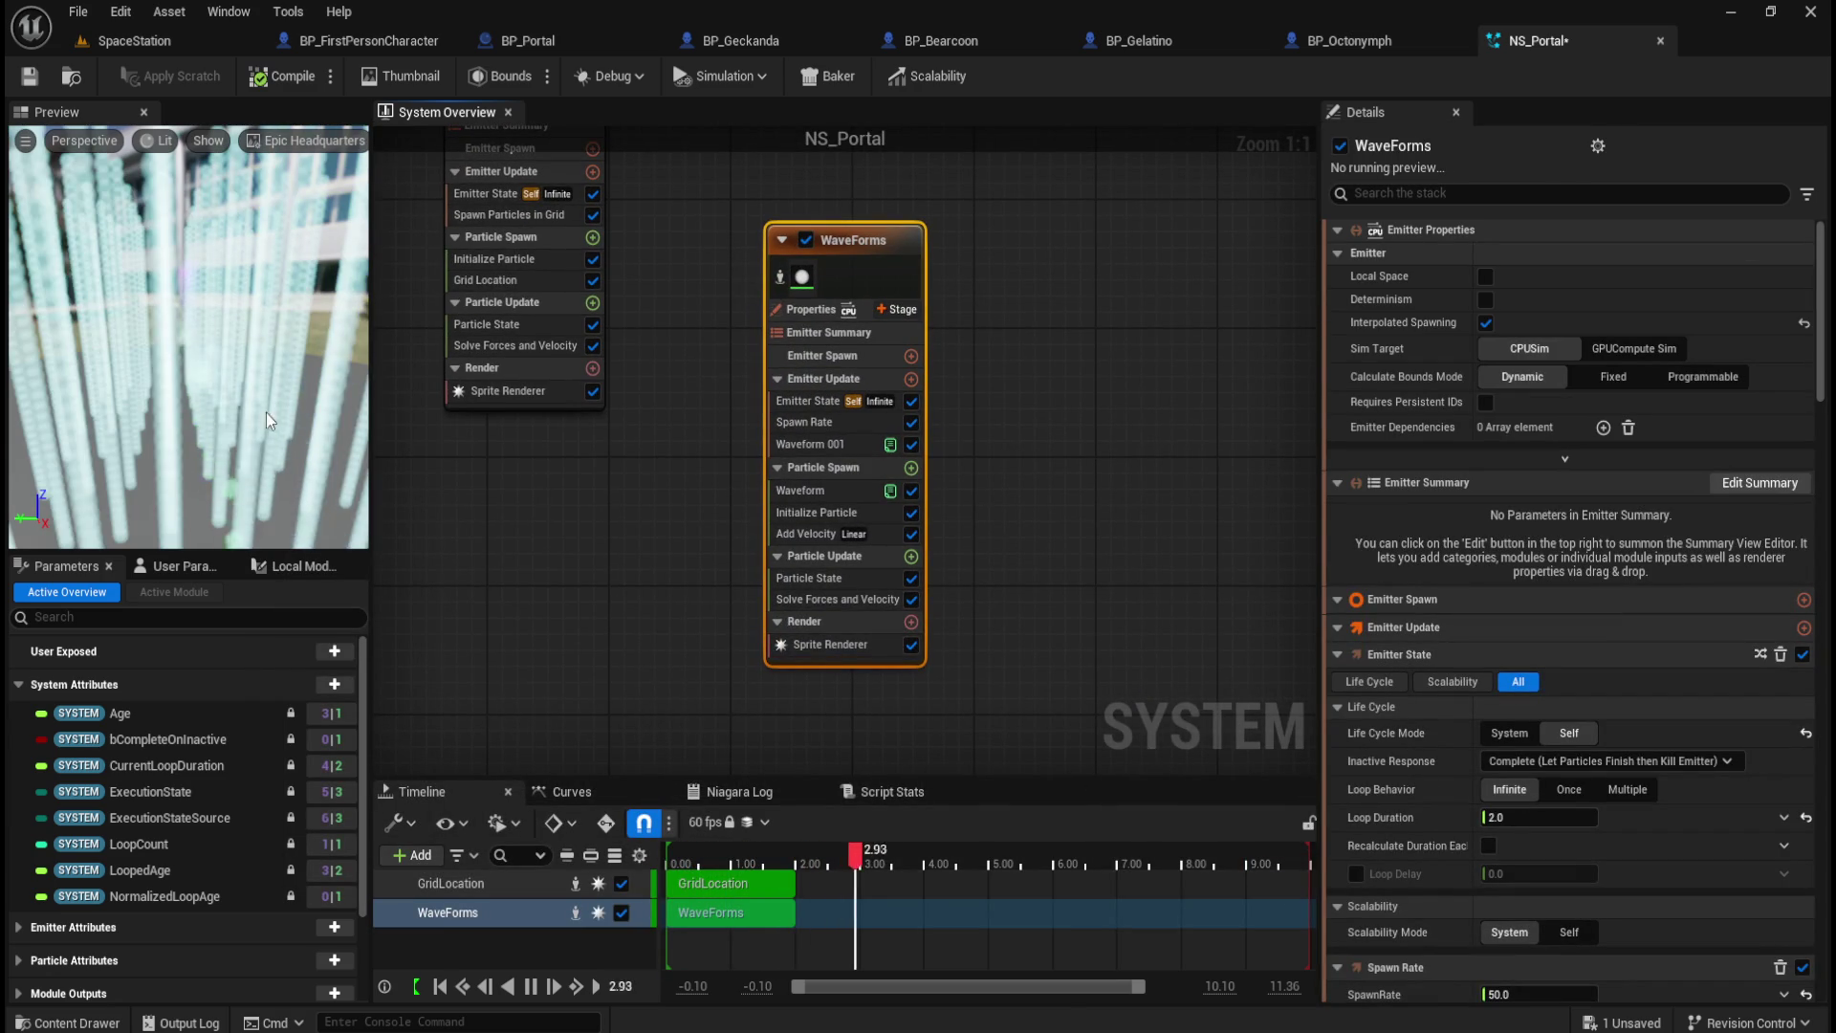
Step: Orbit the preview and move the WaveForms node up beside GridLocation in the system graph
scroll(272, 415, "down", 5)
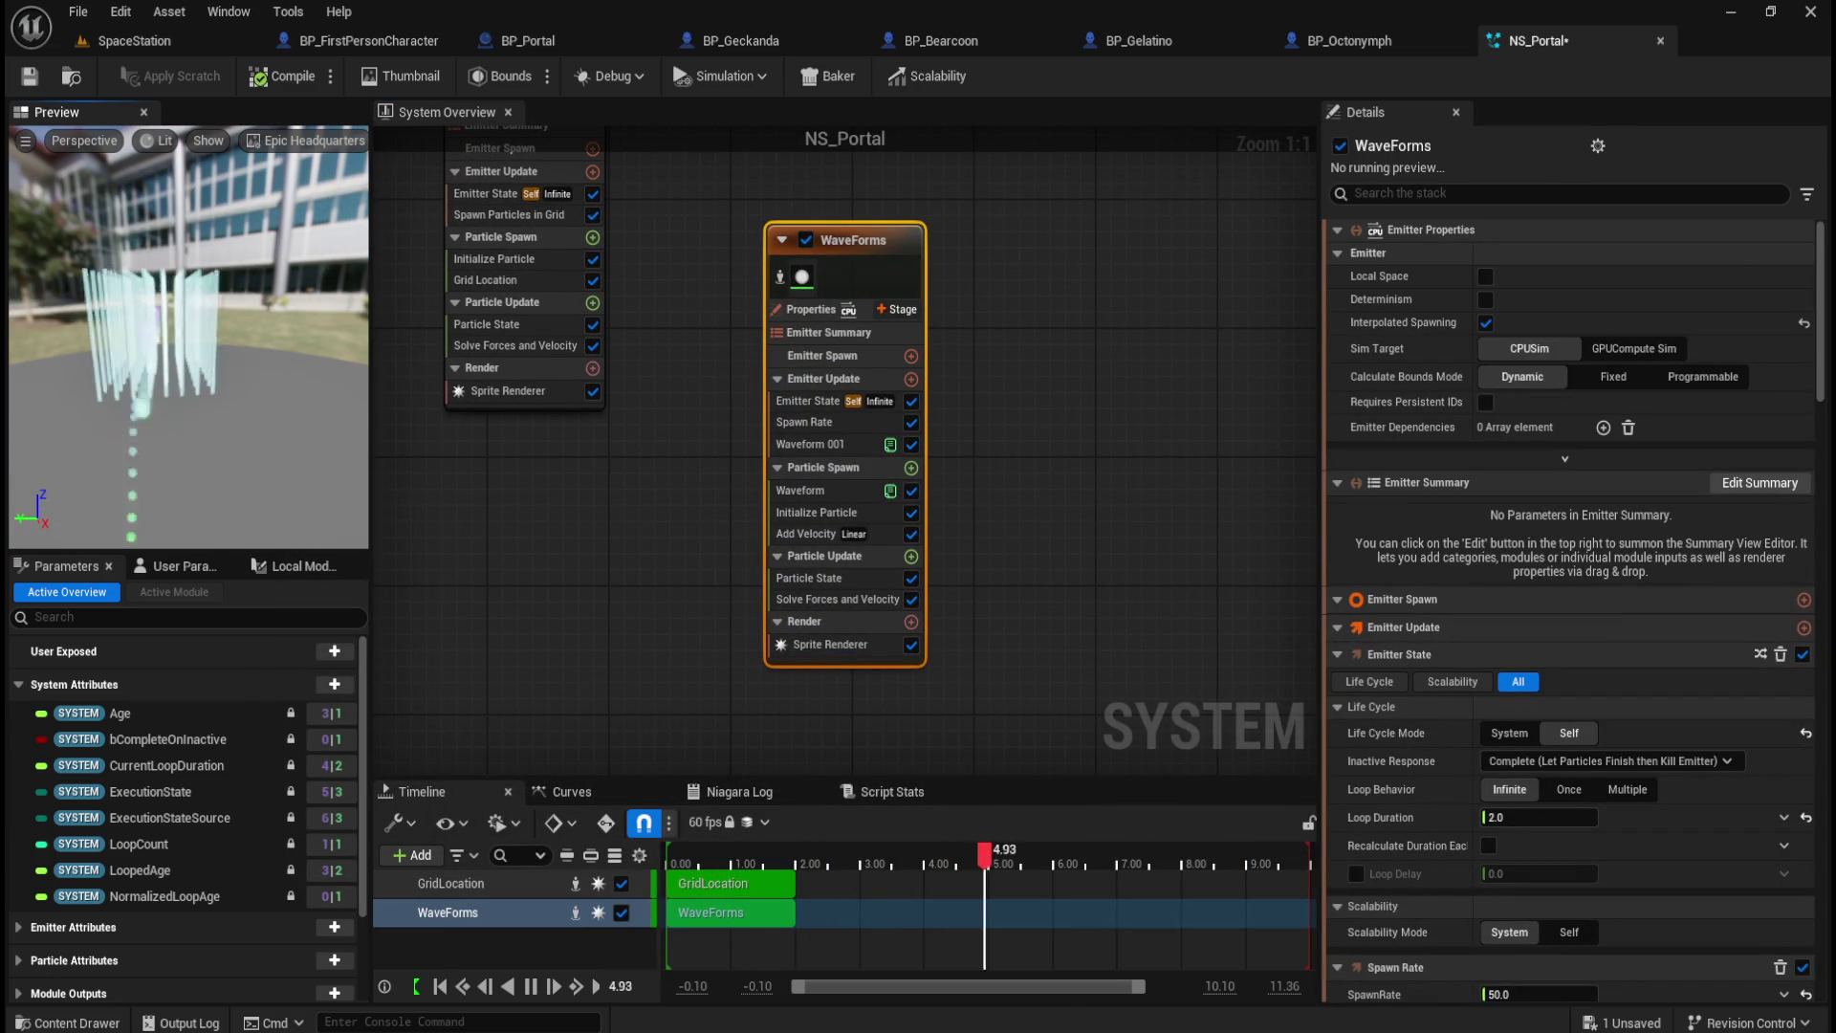
left_click_drag(231, 352, 153, 354)
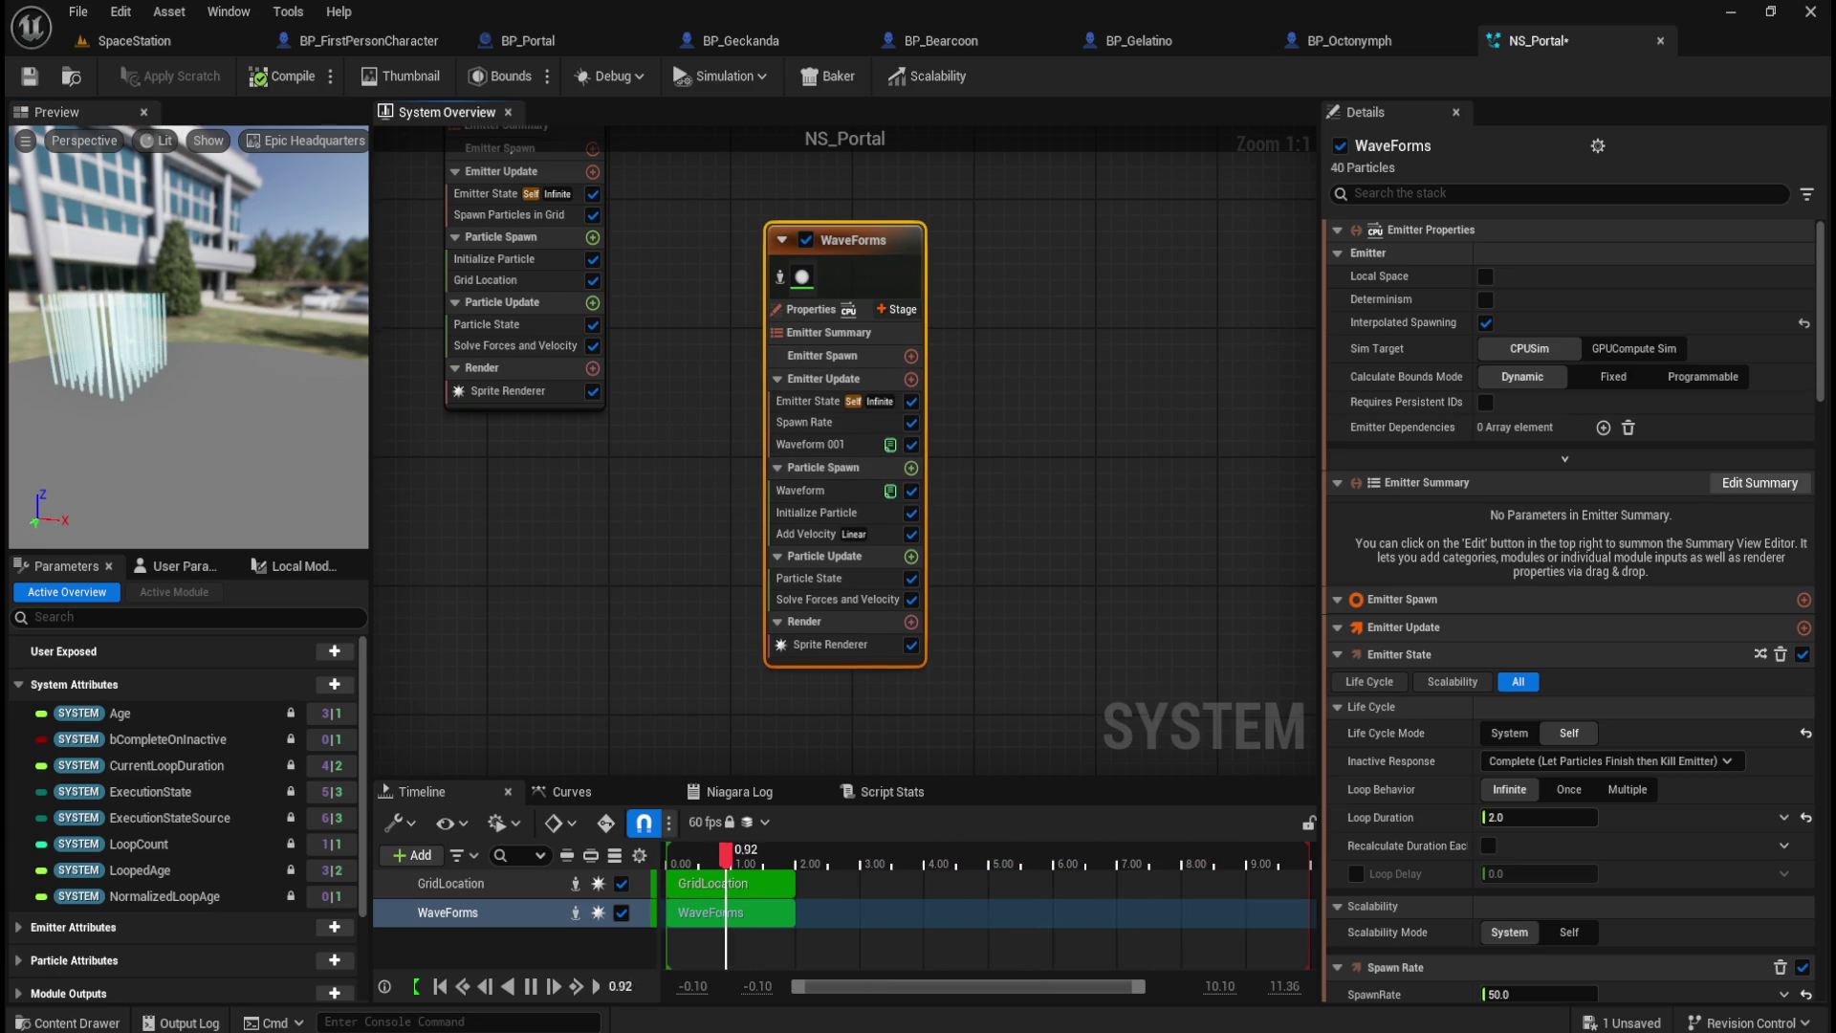
left_click_drag(665, 274, 731, 407)
left_click(647, 170)
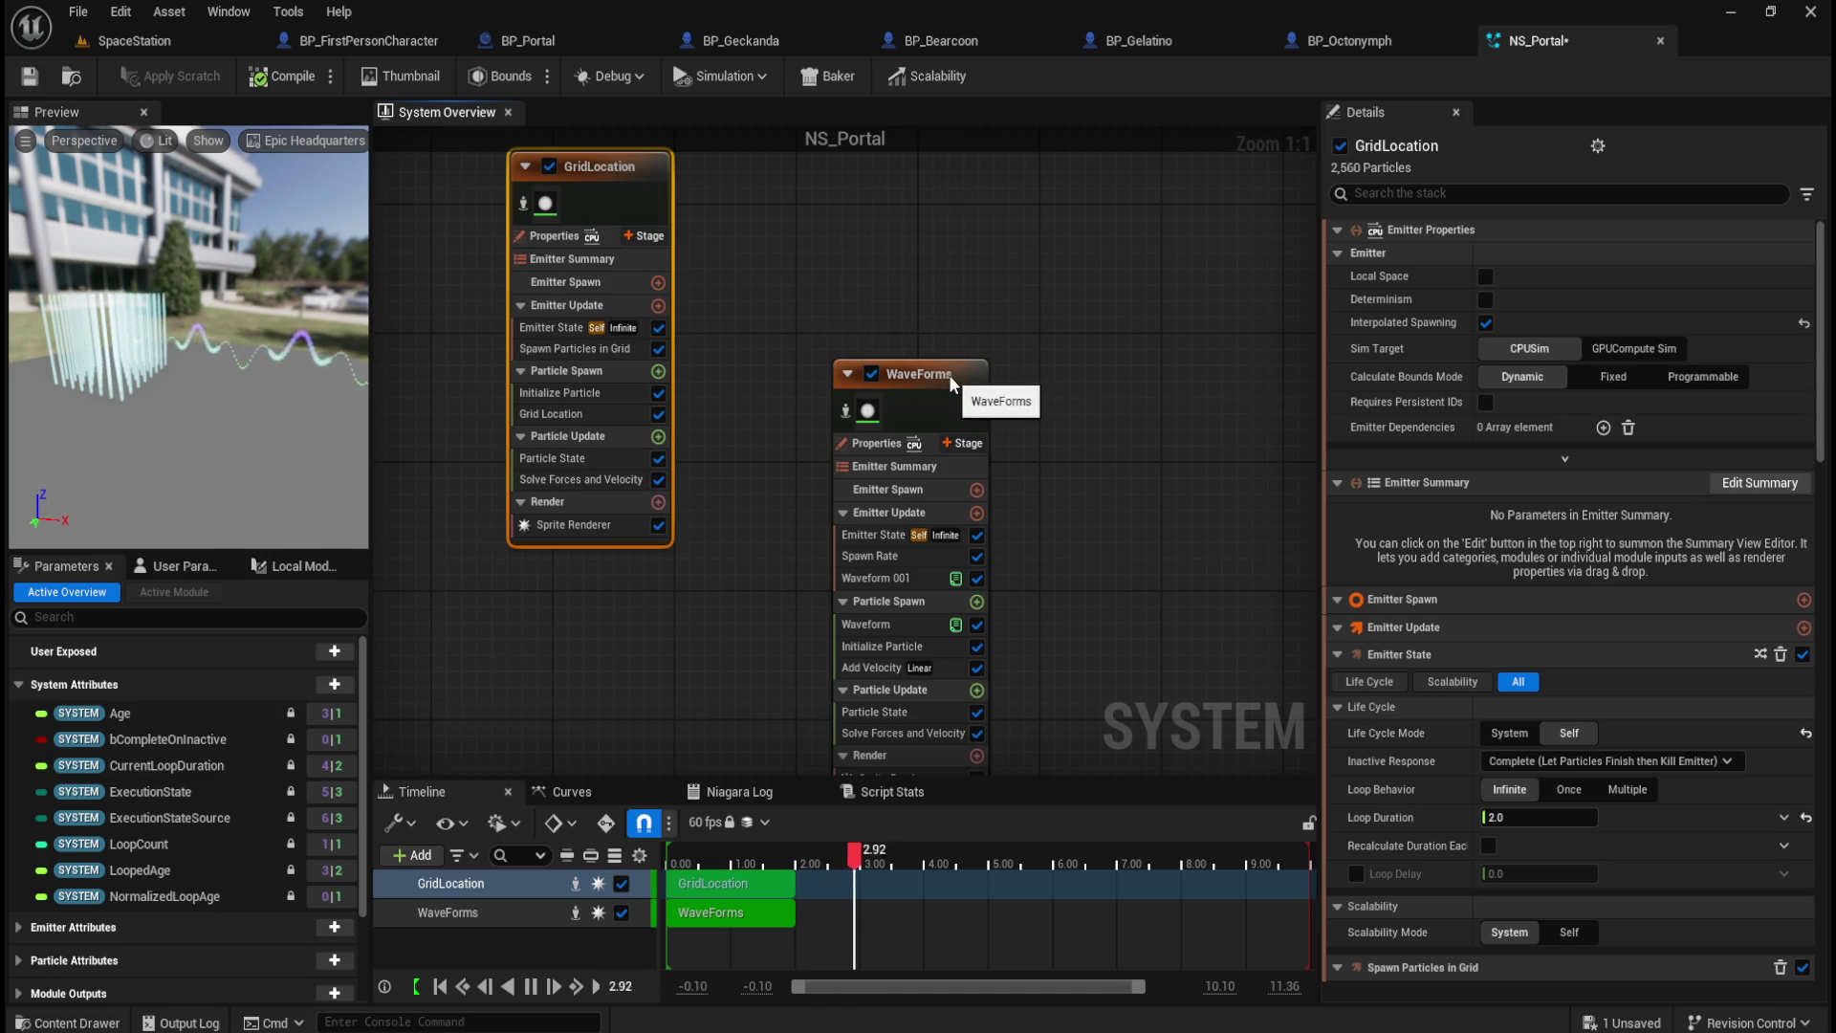
left_click(949, 374)
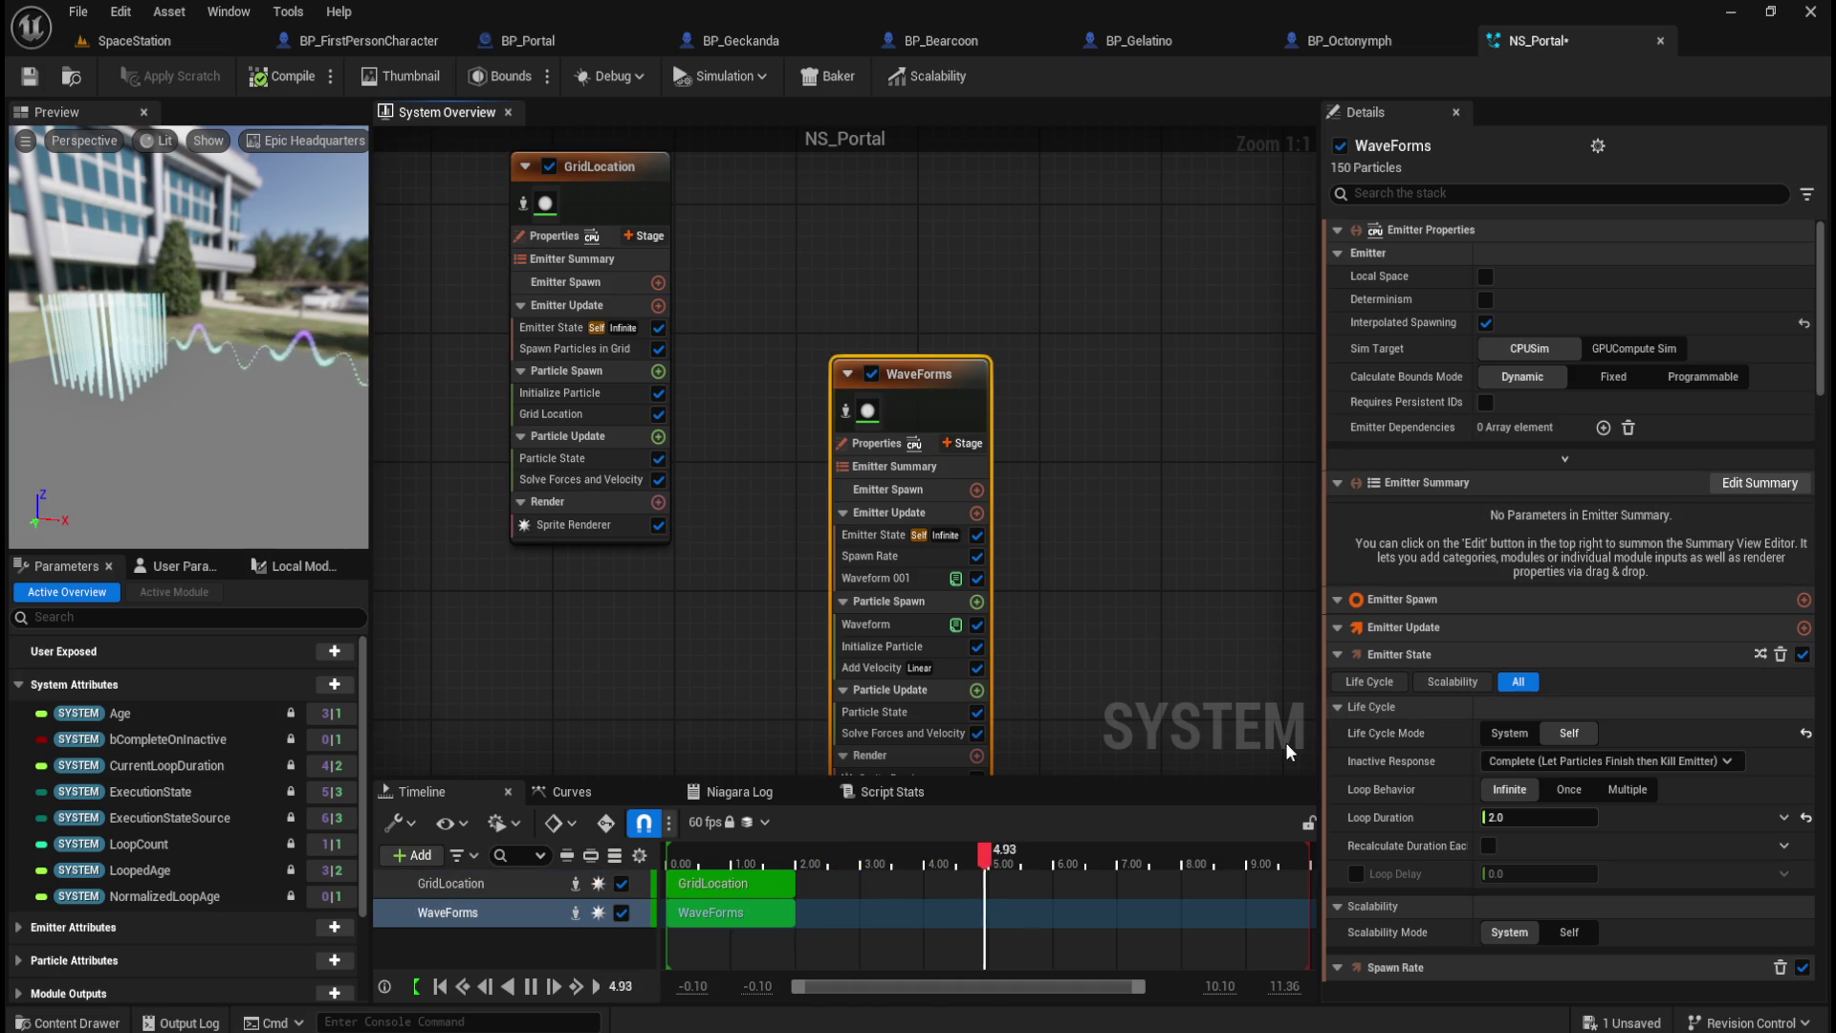
left_click_drag(978, 377, 974, 241)
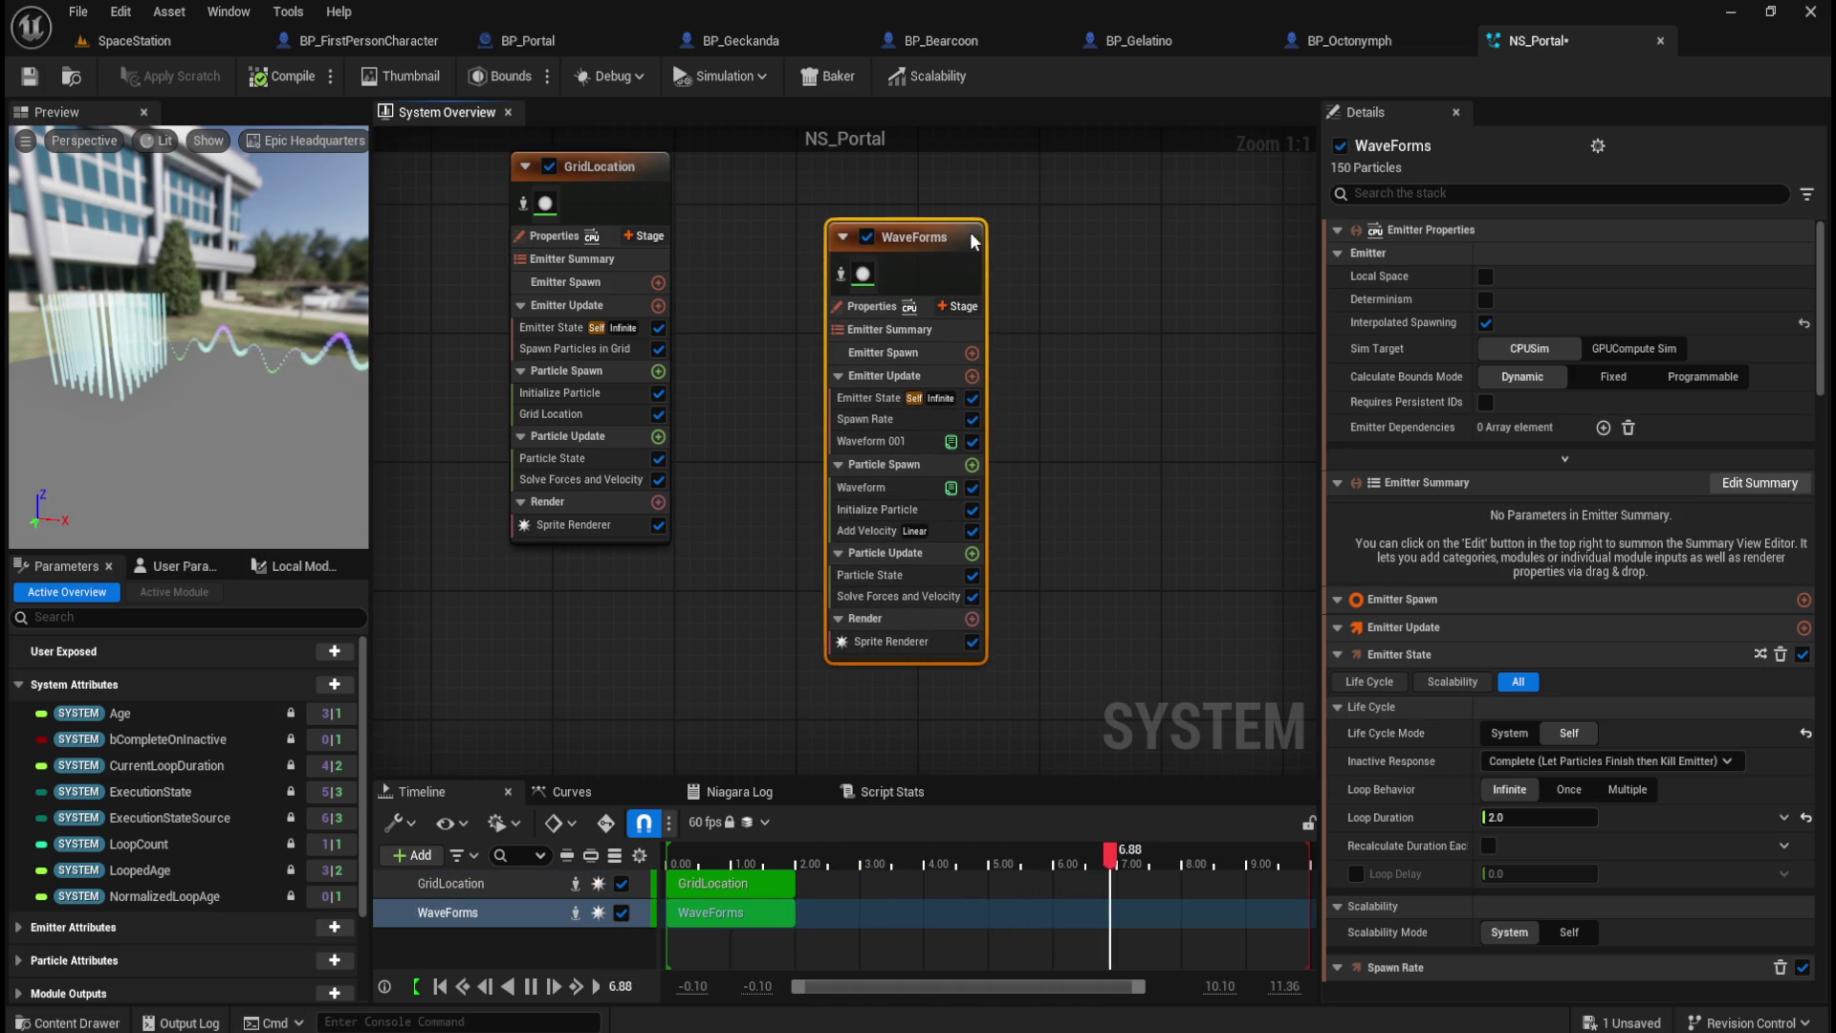
left_click(665, 182)
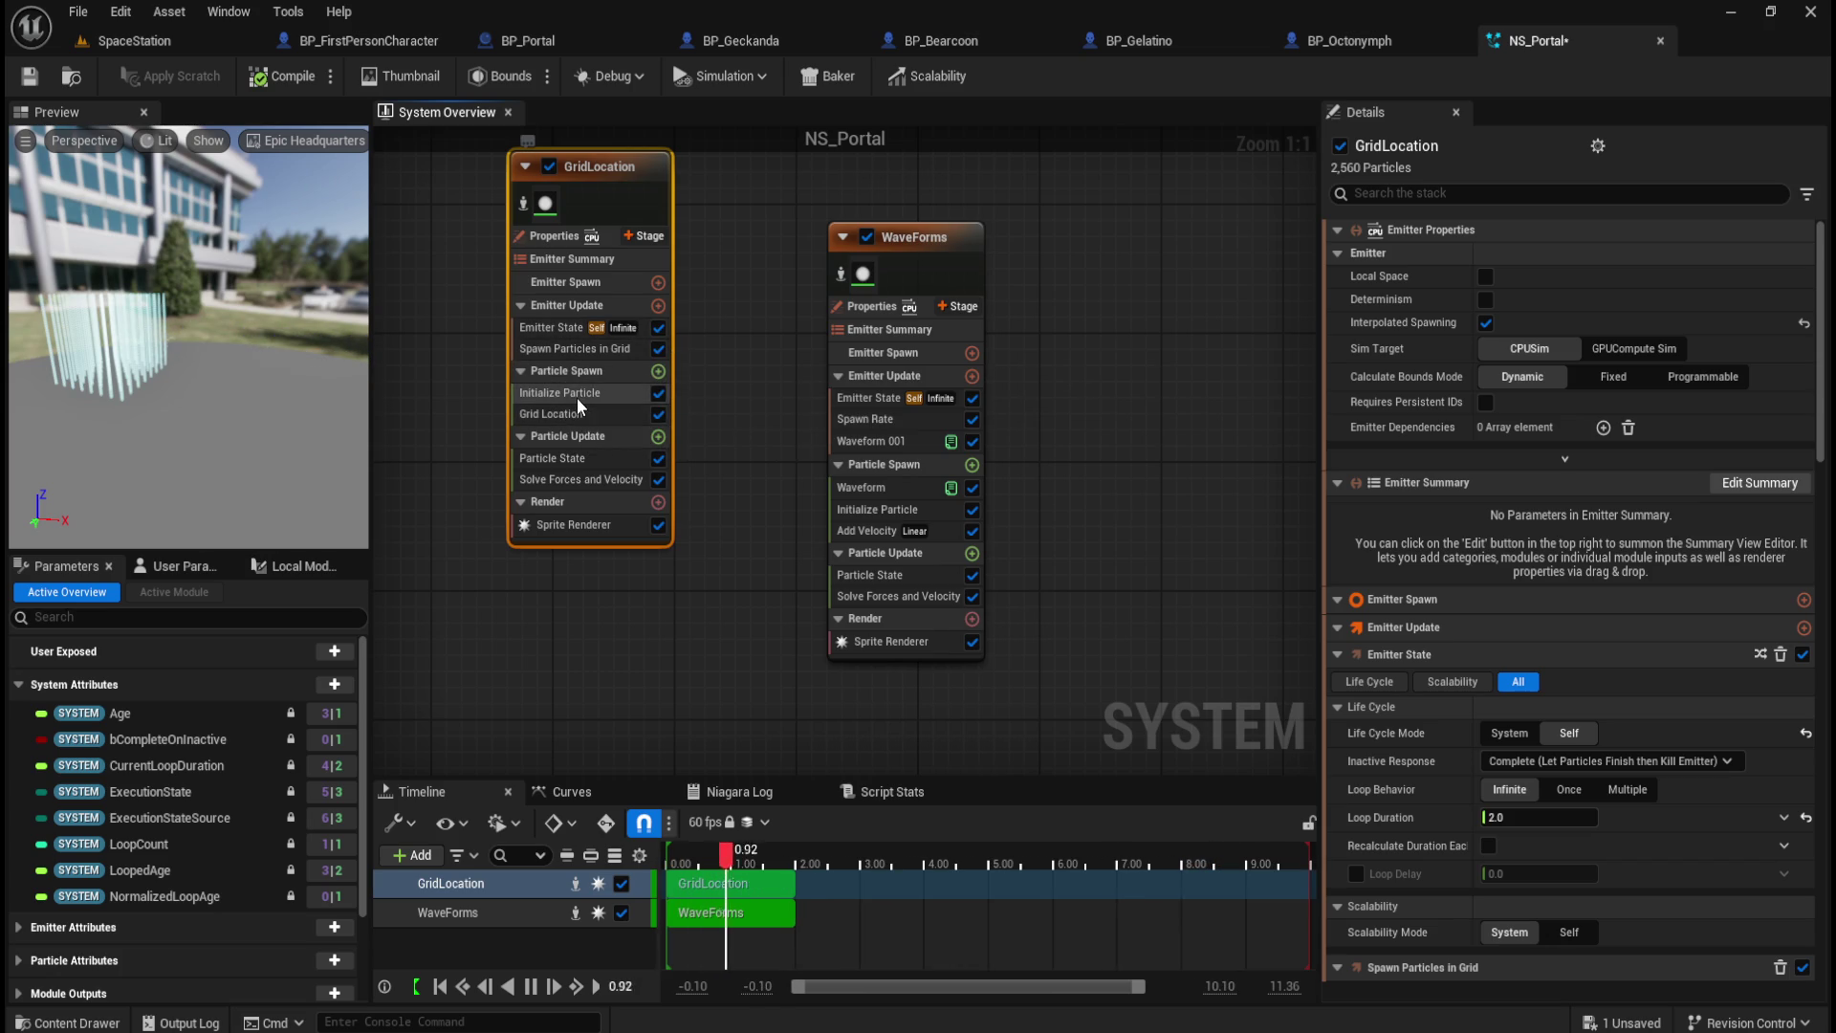
Step: Check the hex value of GridLocation's Initialize Particle colour without changing it
left_click(589, 347)
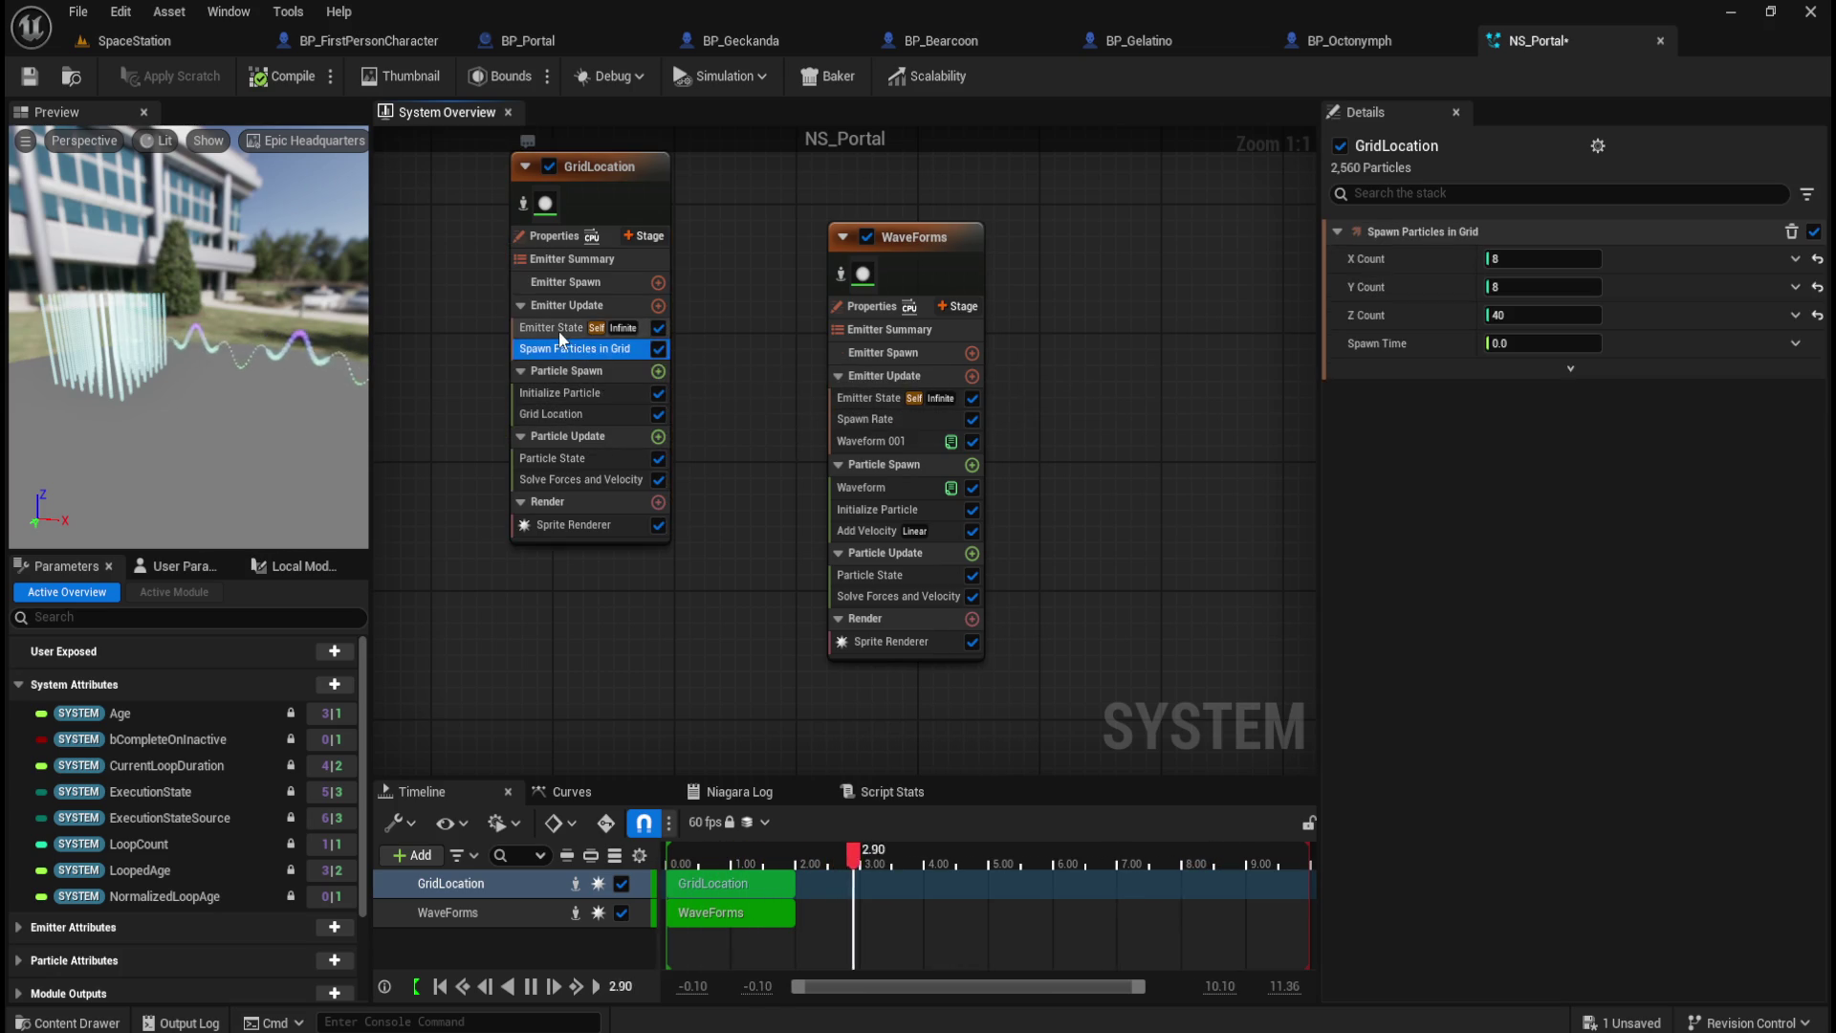
left_click(560, 330)
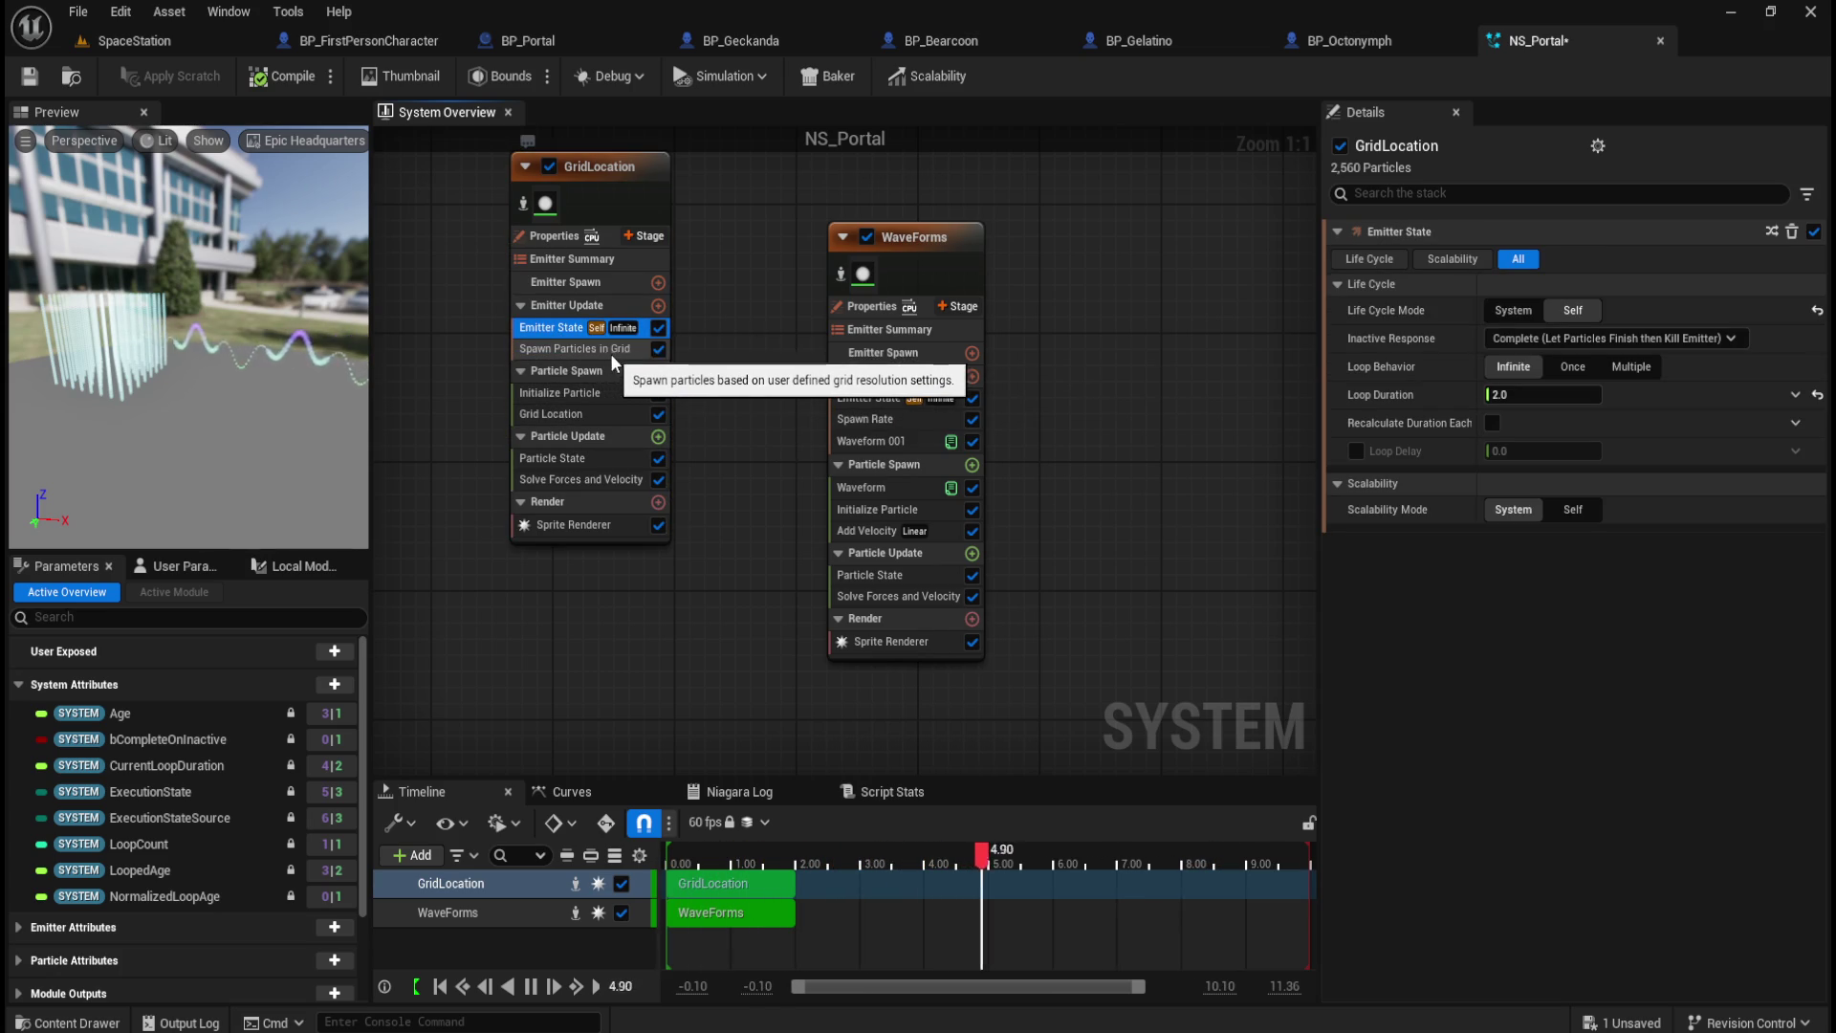
left_click(603, 394)
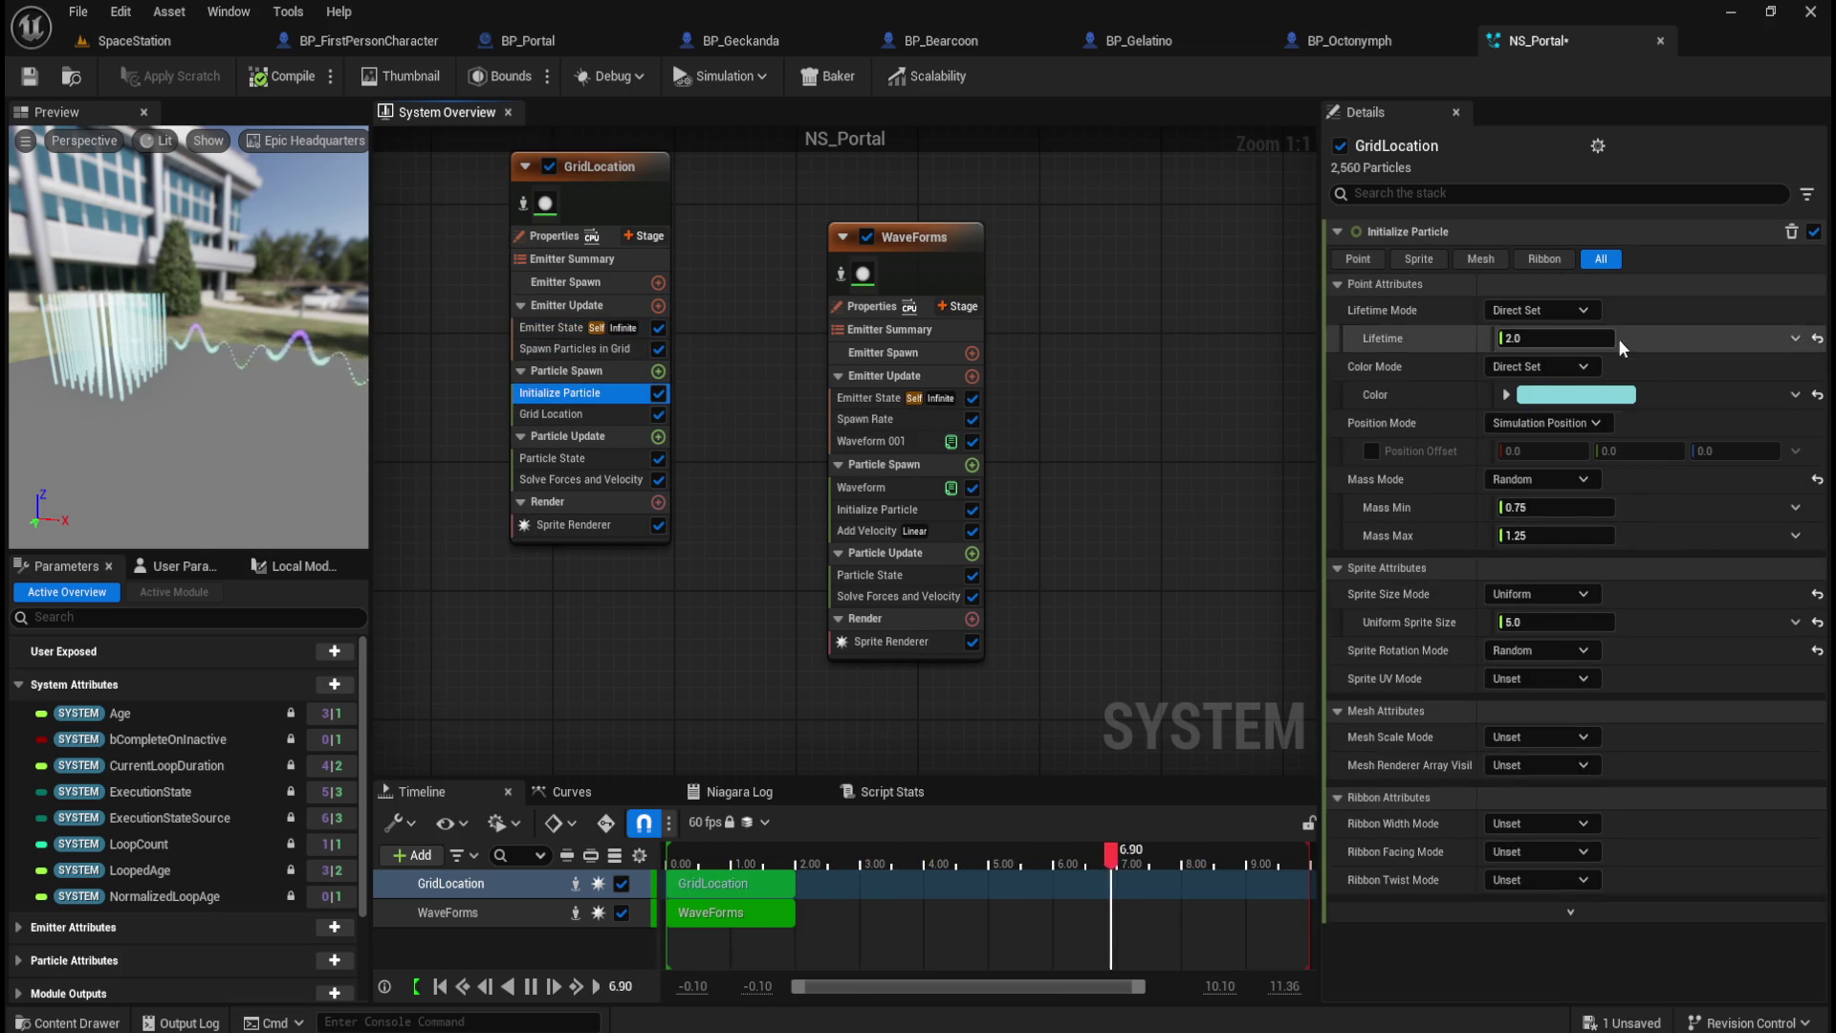
left_click(1582, 397)
left_click(1528, 816)
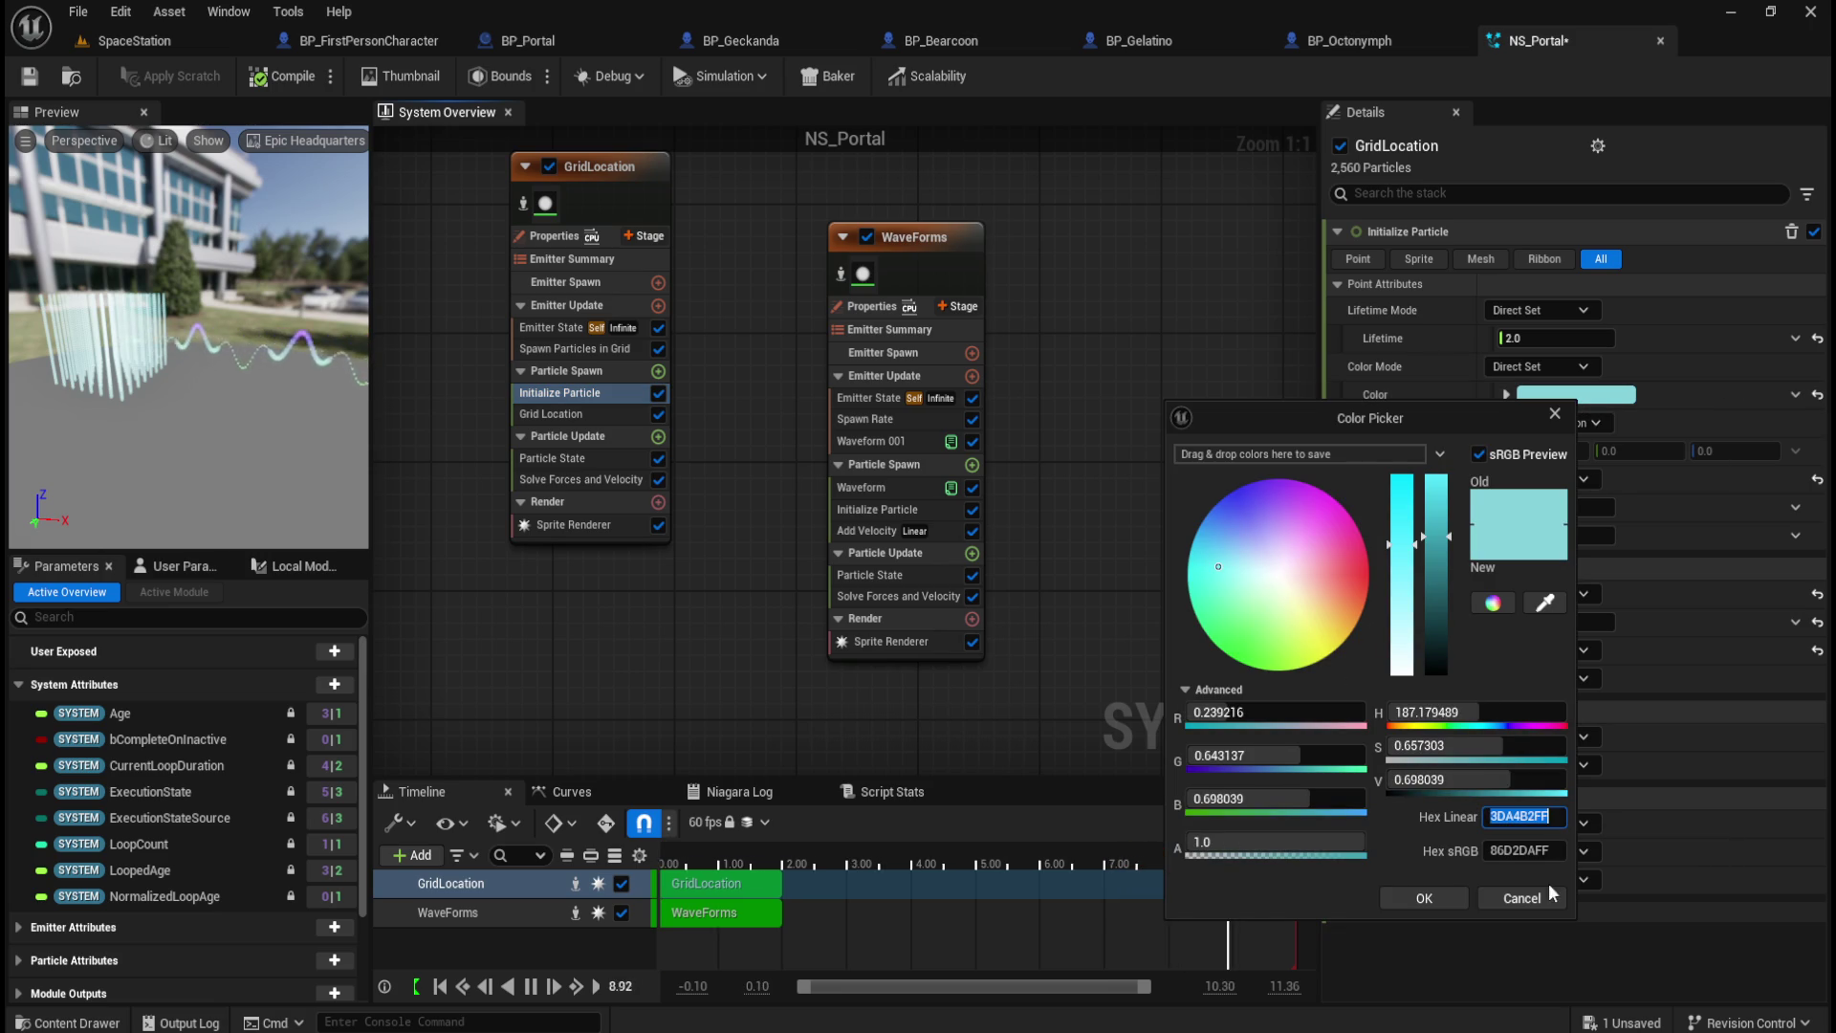
left_click(1536, 897)
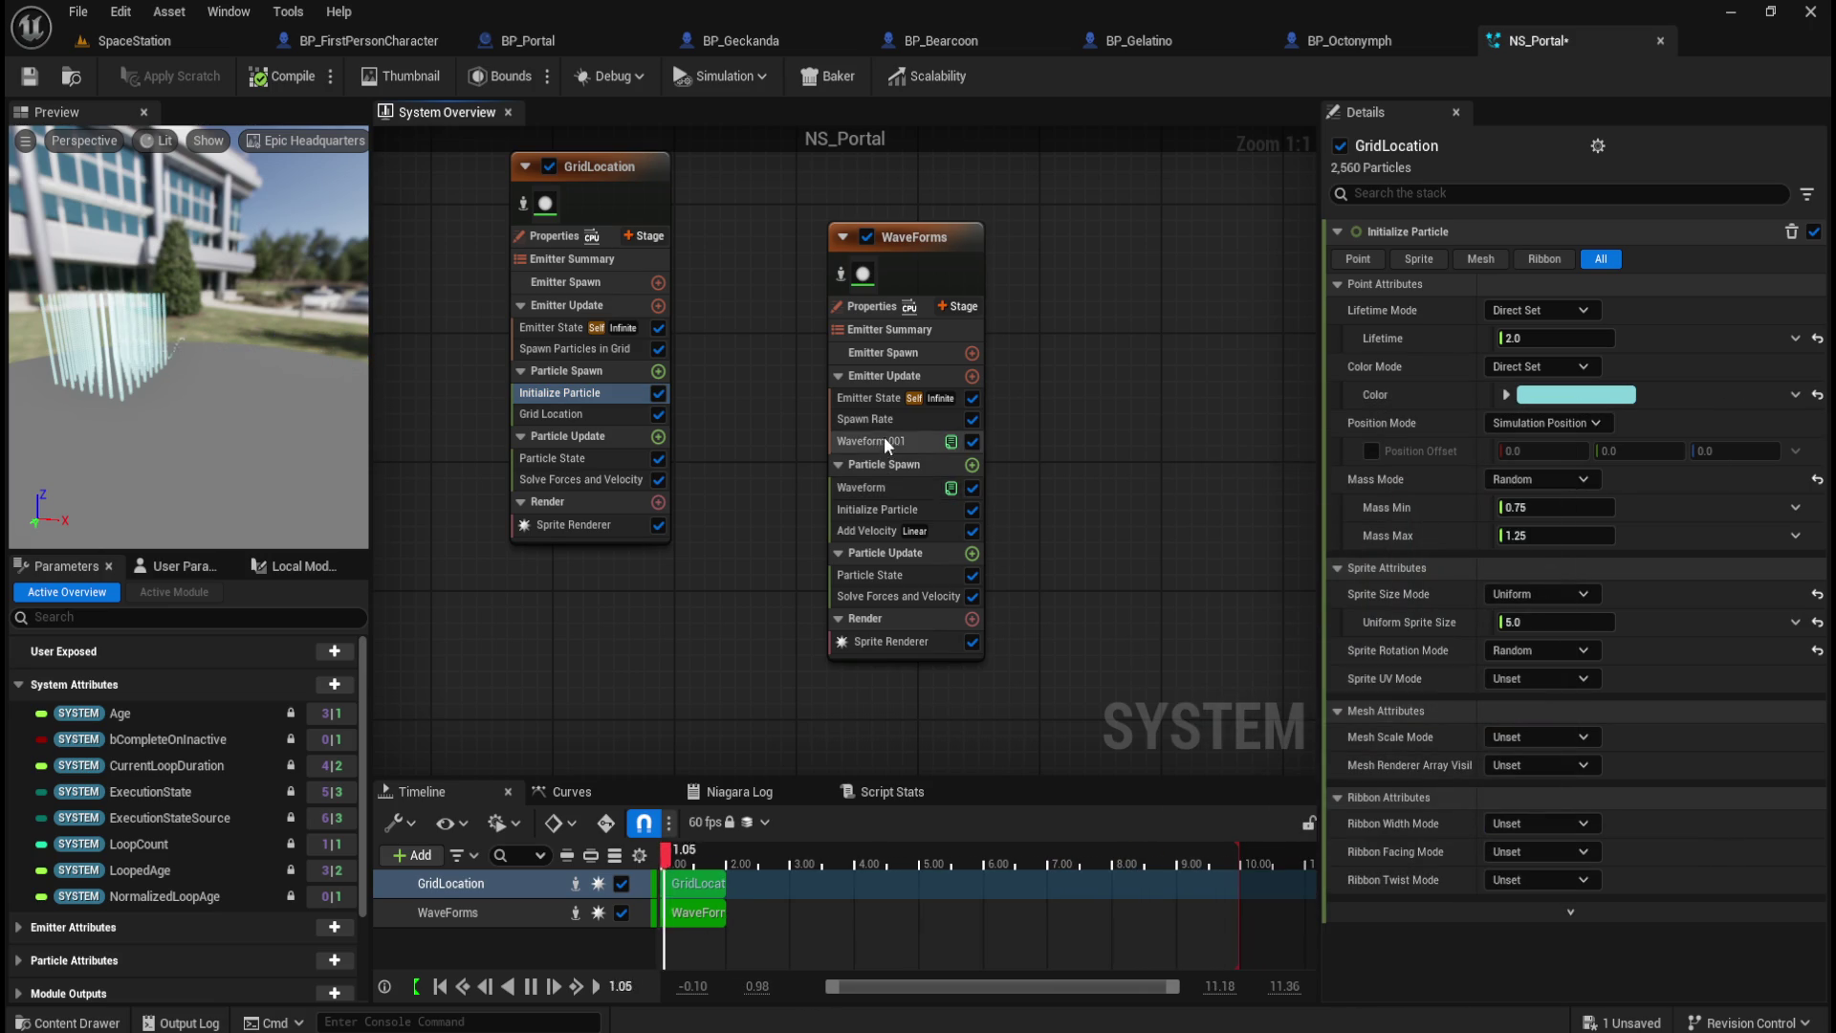
Step: Set the WaveForms StartColor and EndColor both to light cyan
left_click(880, 509)
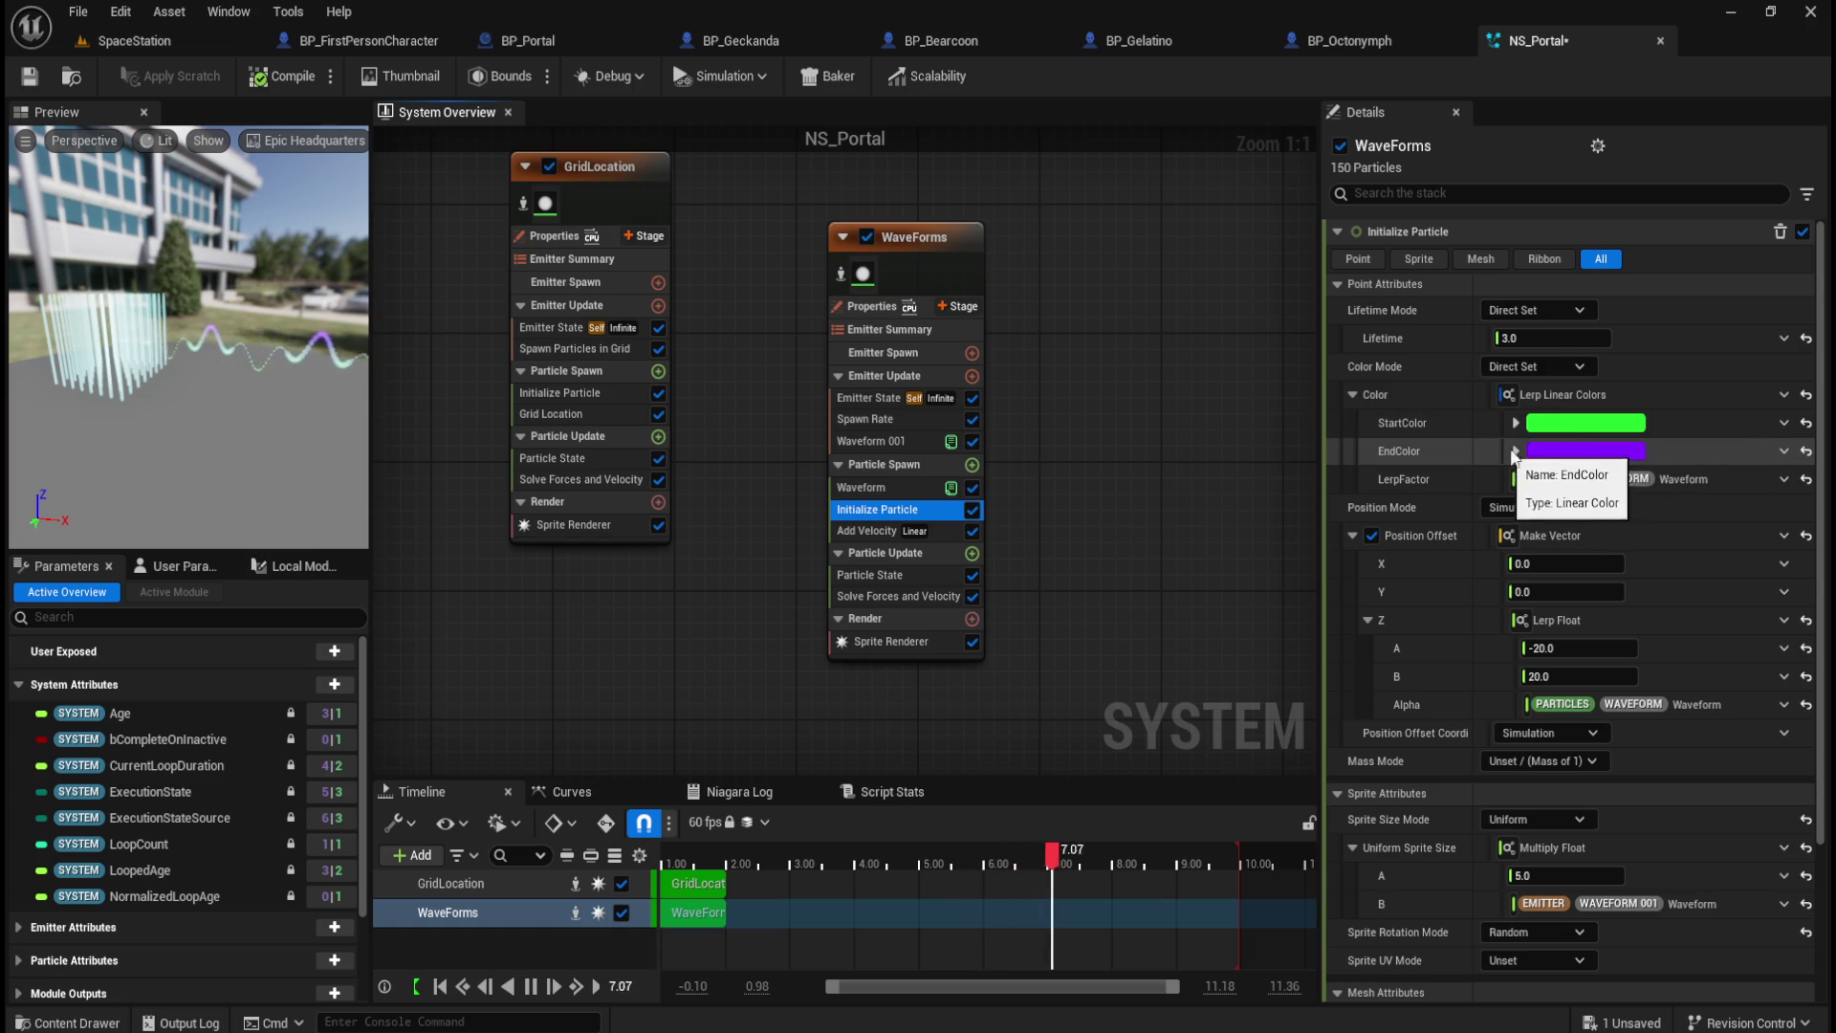
left_click(1586, 422)
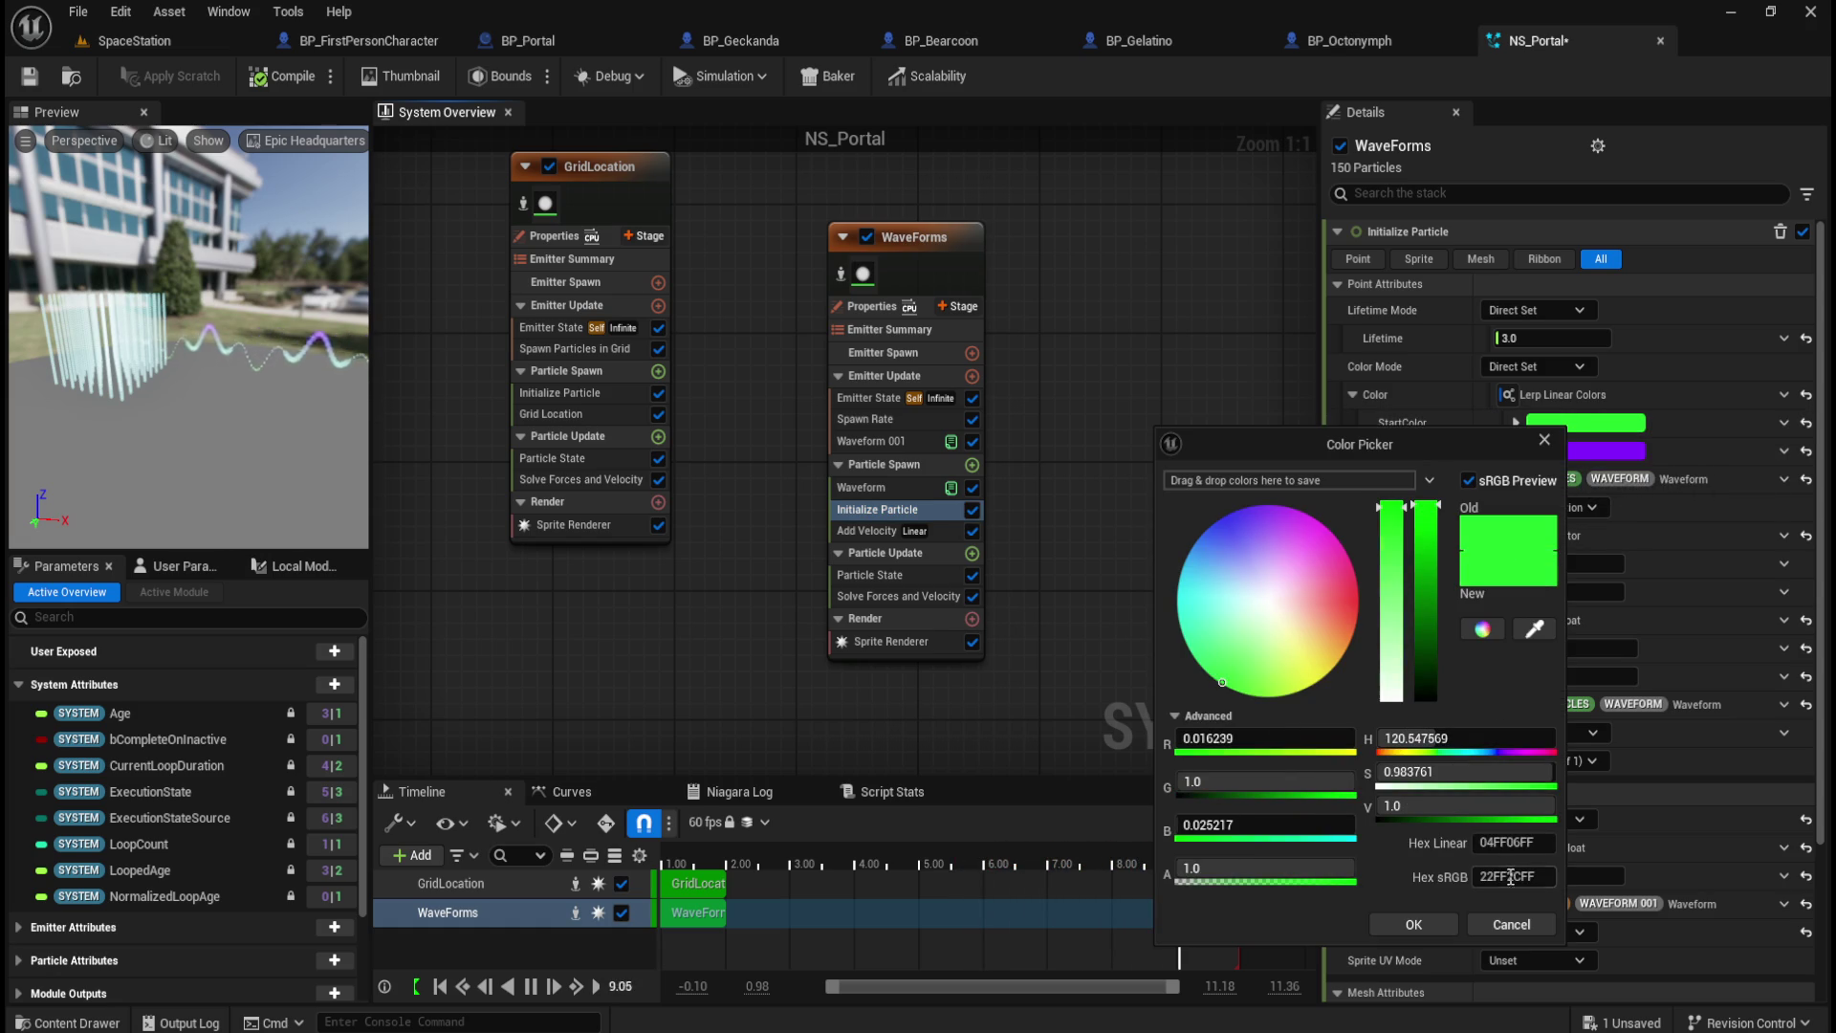
left_click(1426, 924)
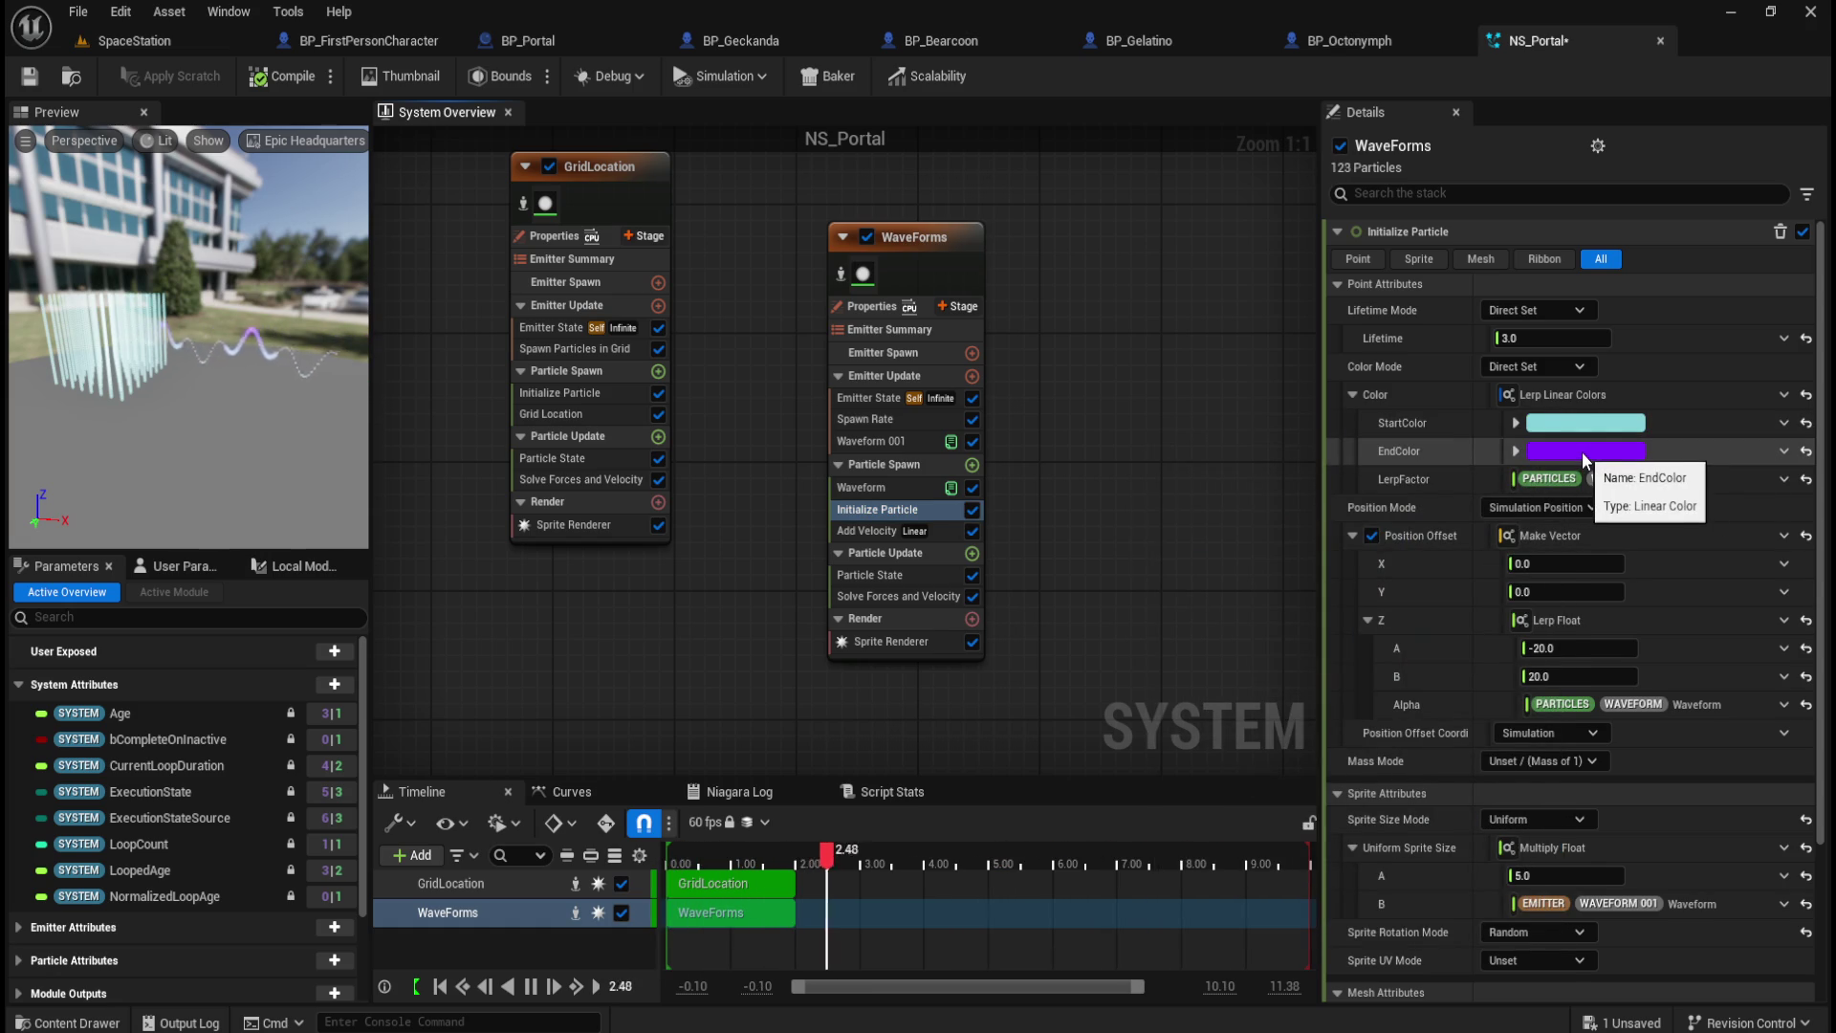
left_click(1582, 451)
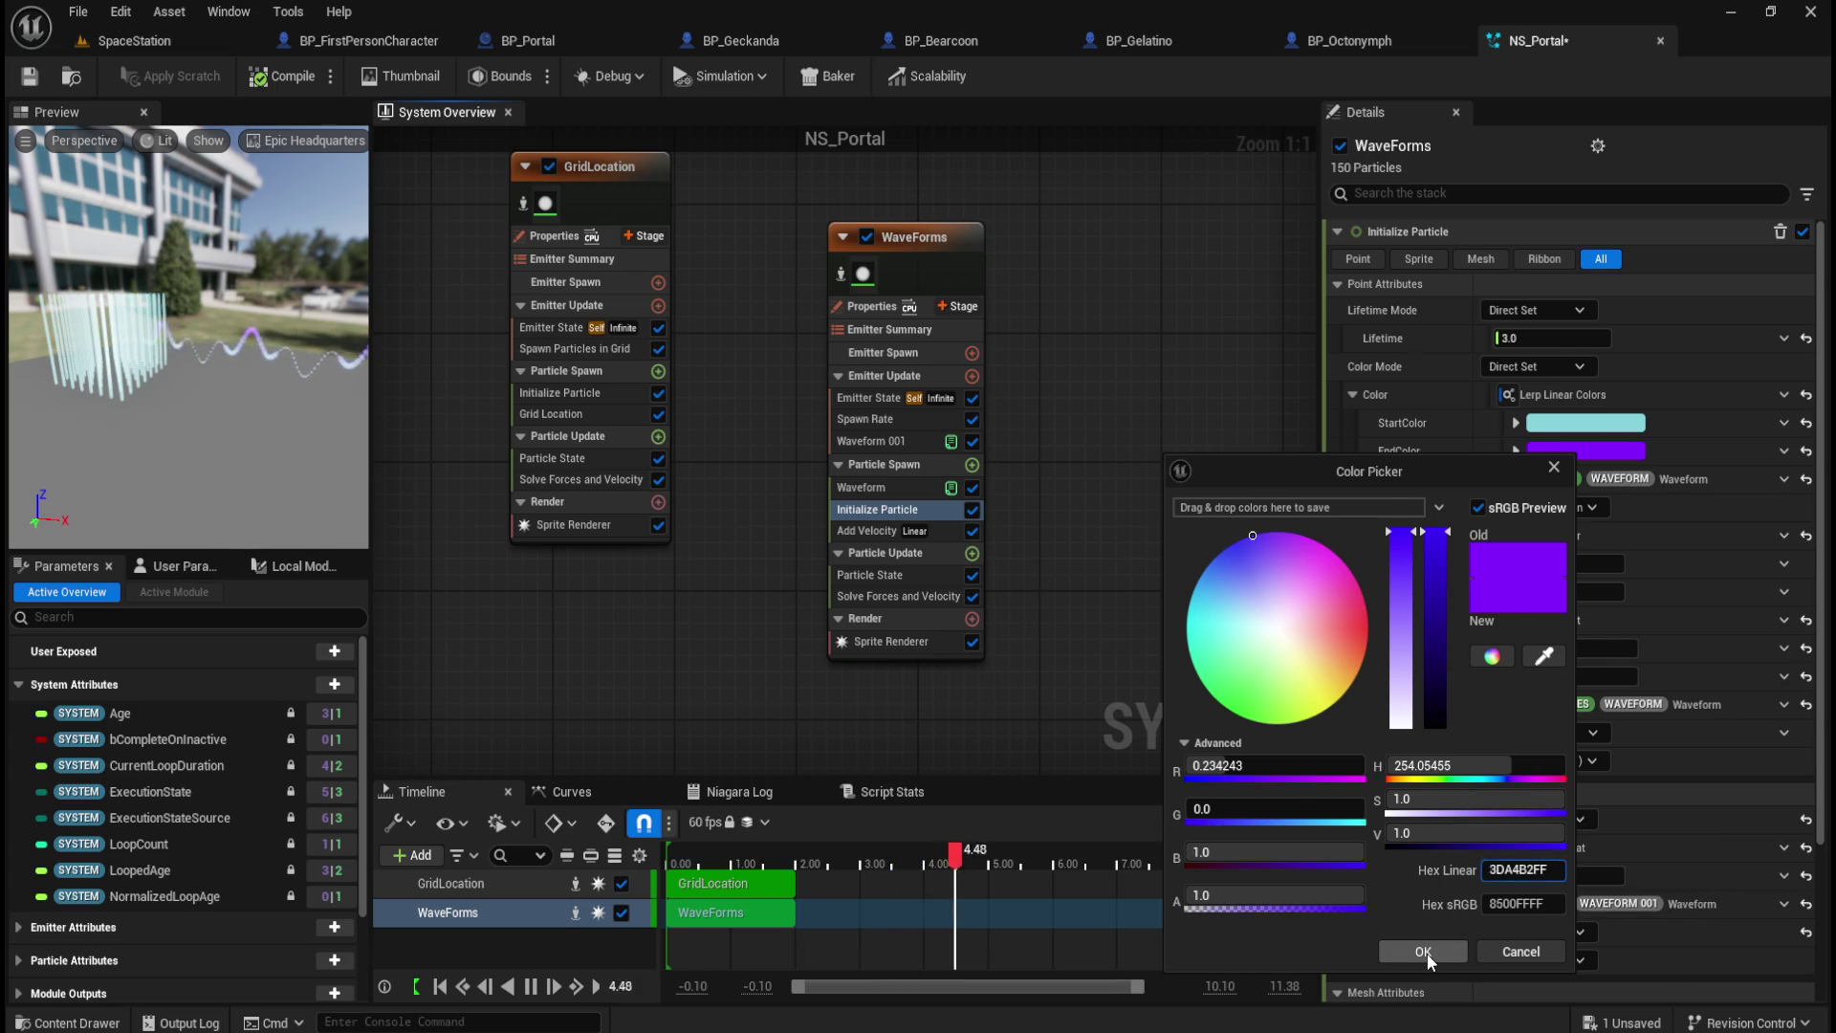
left_click(1424, 952)
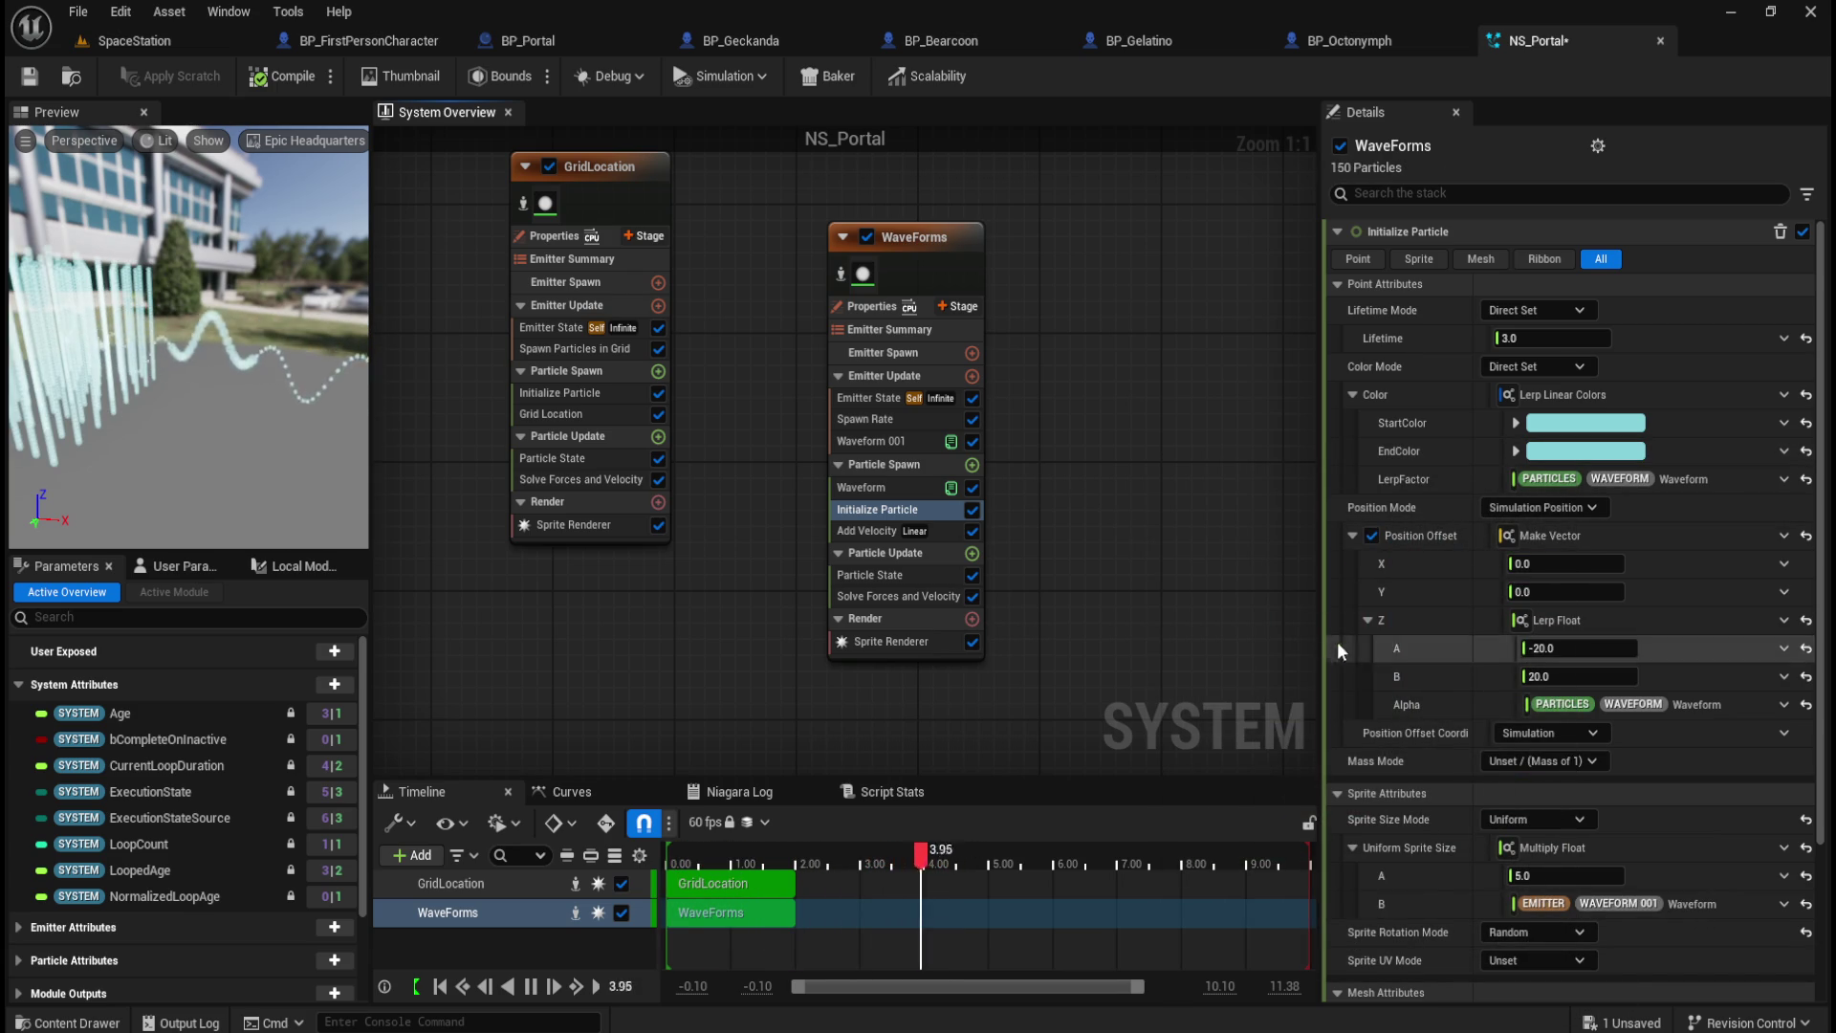
left_click(966, 233)
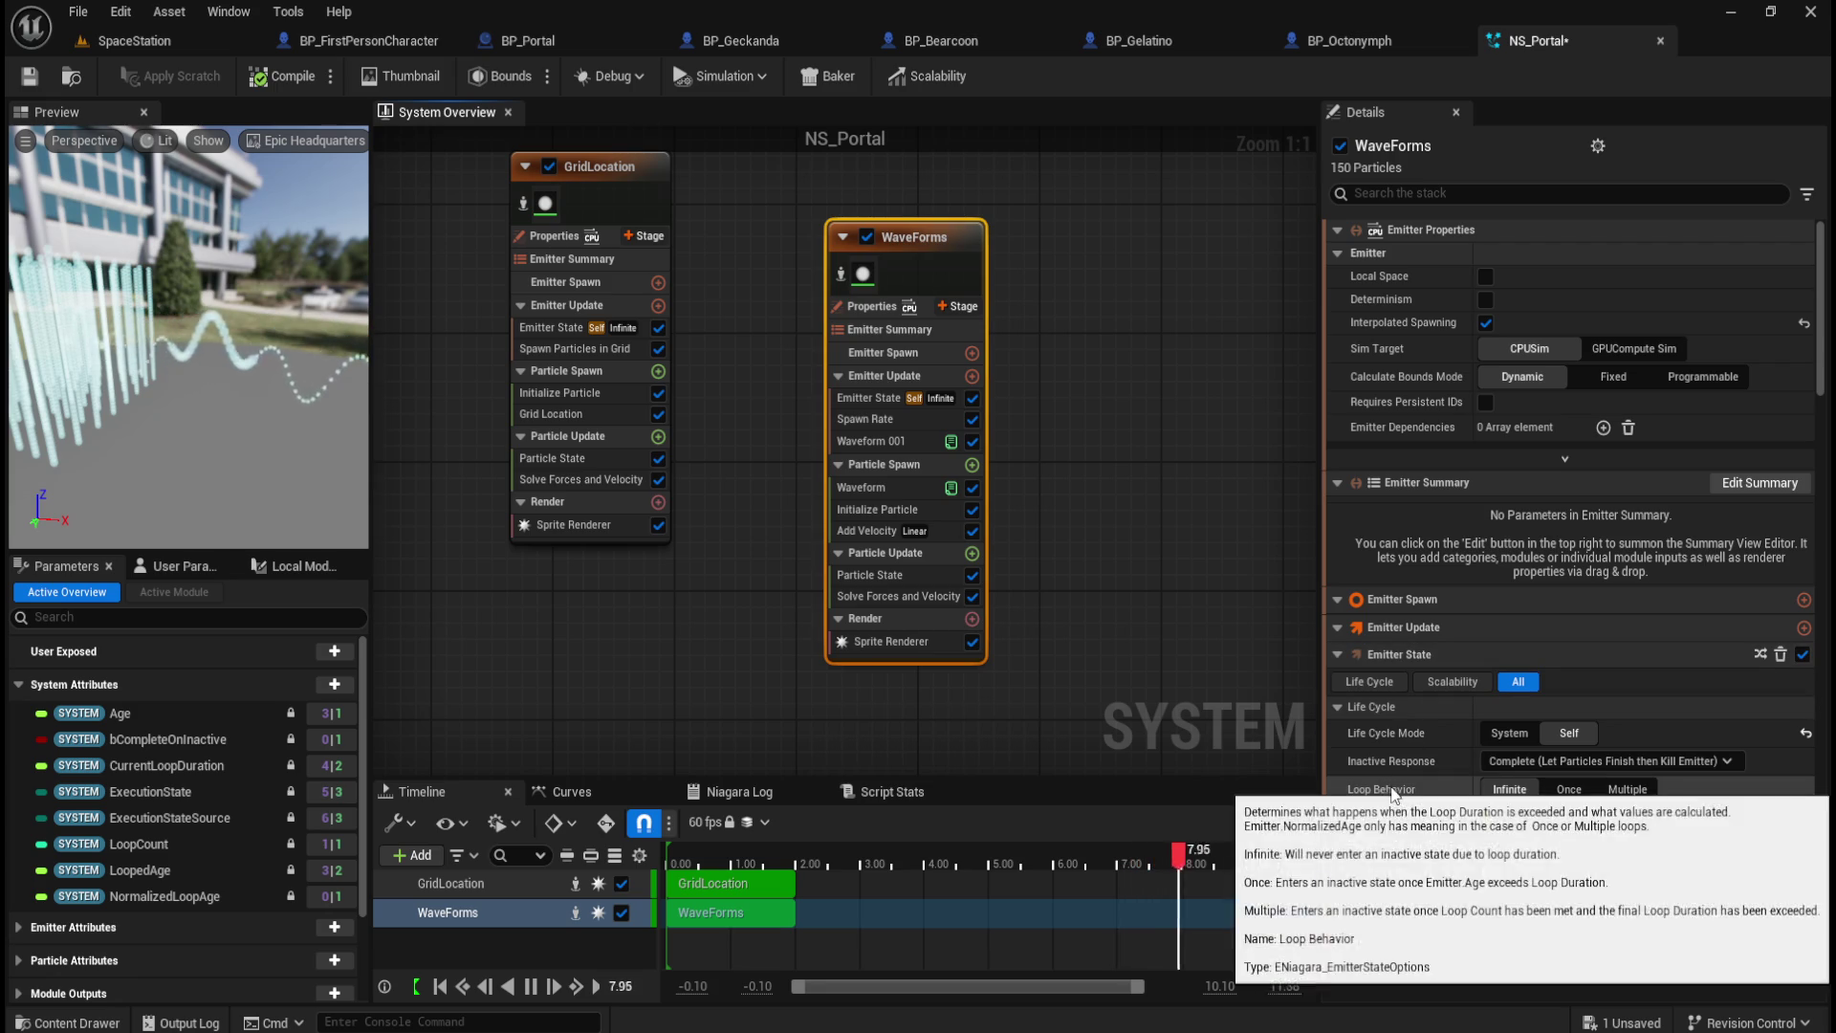
Step: Set the WaveForms Loop Duration to 2 seconds, after trying about 30.7 and resetting to 5.0
mouse_move(1453, 768)
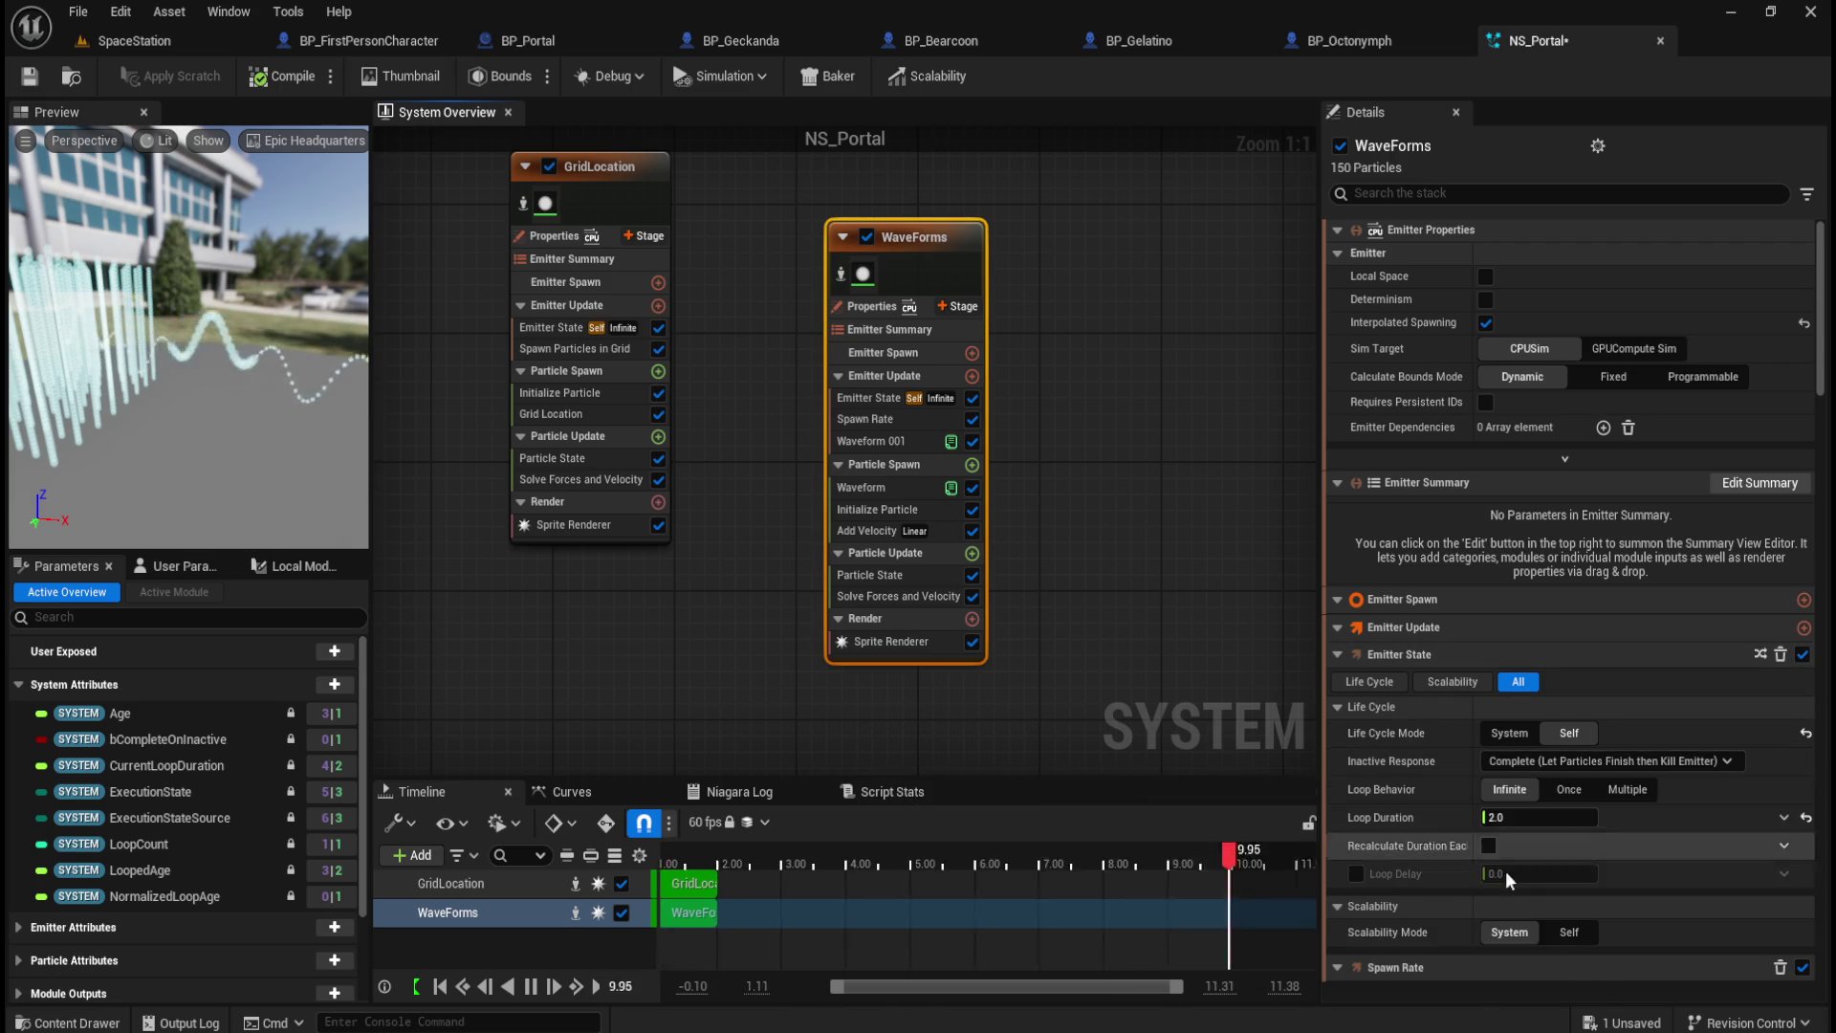
left_click(1530, 817)
left_click_drag(1540, 818, 1557, 832)
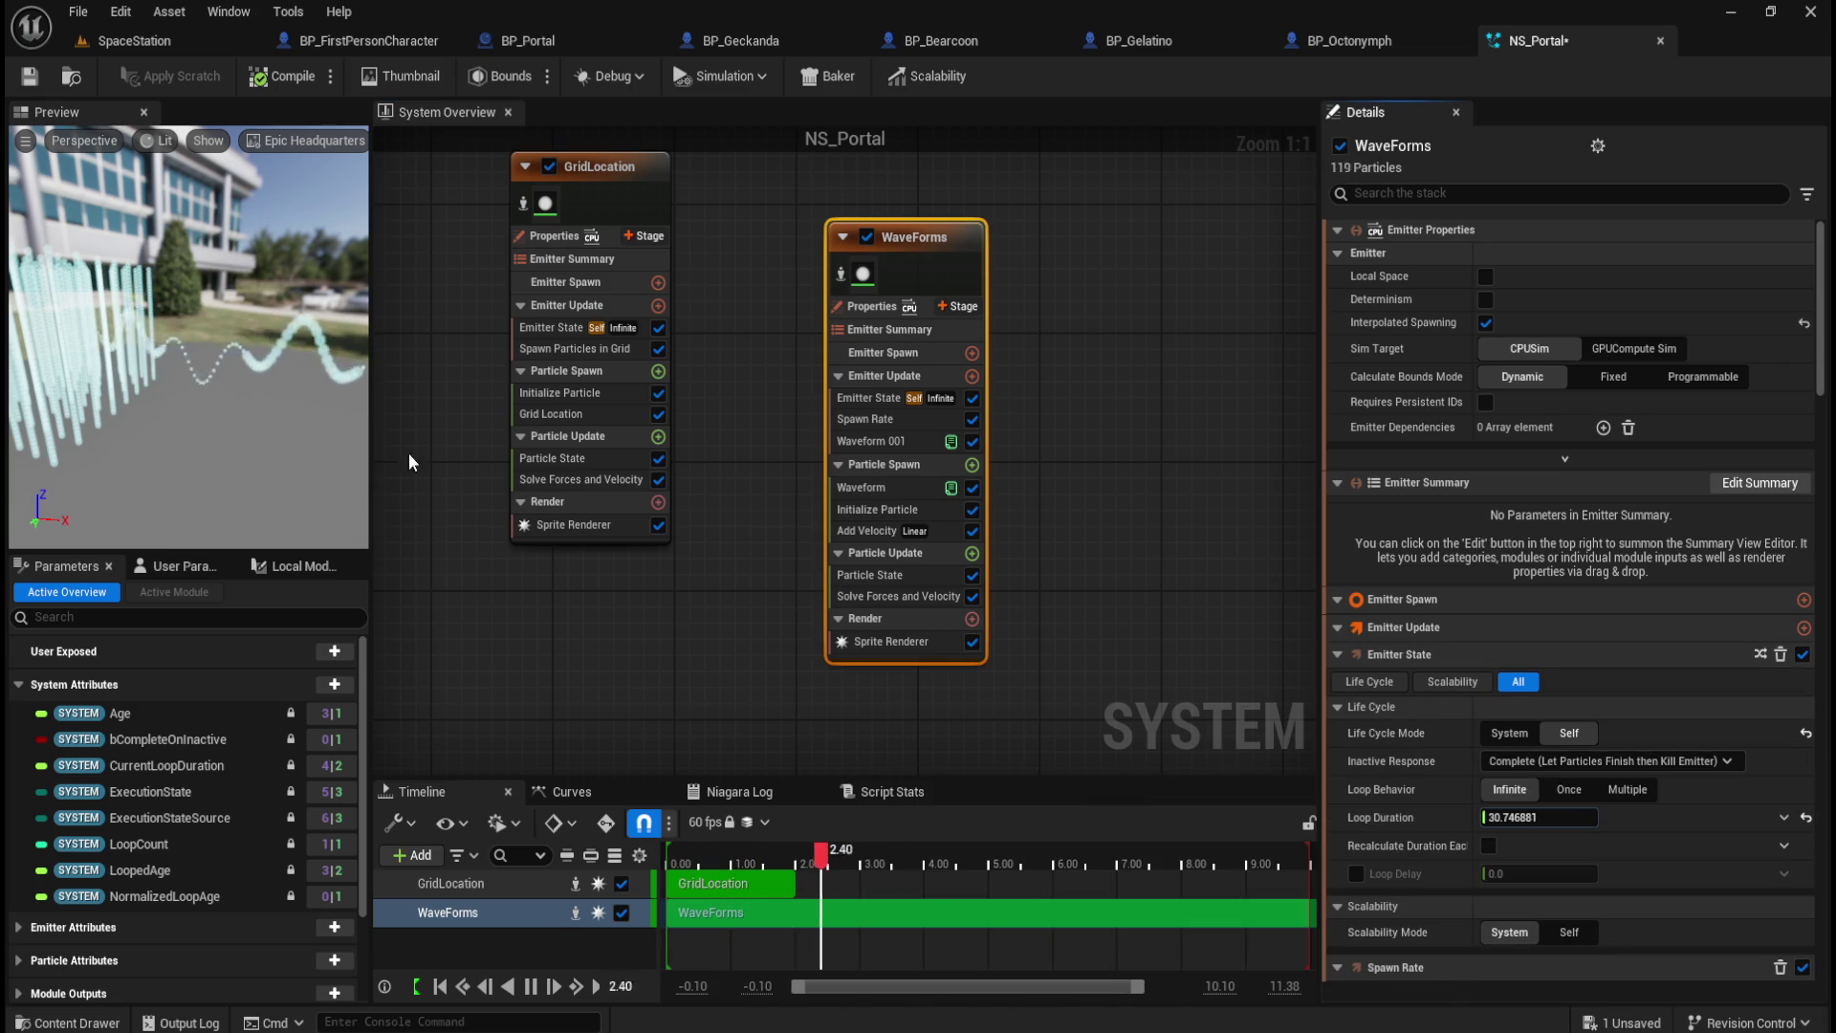
left_click(1806, 818)
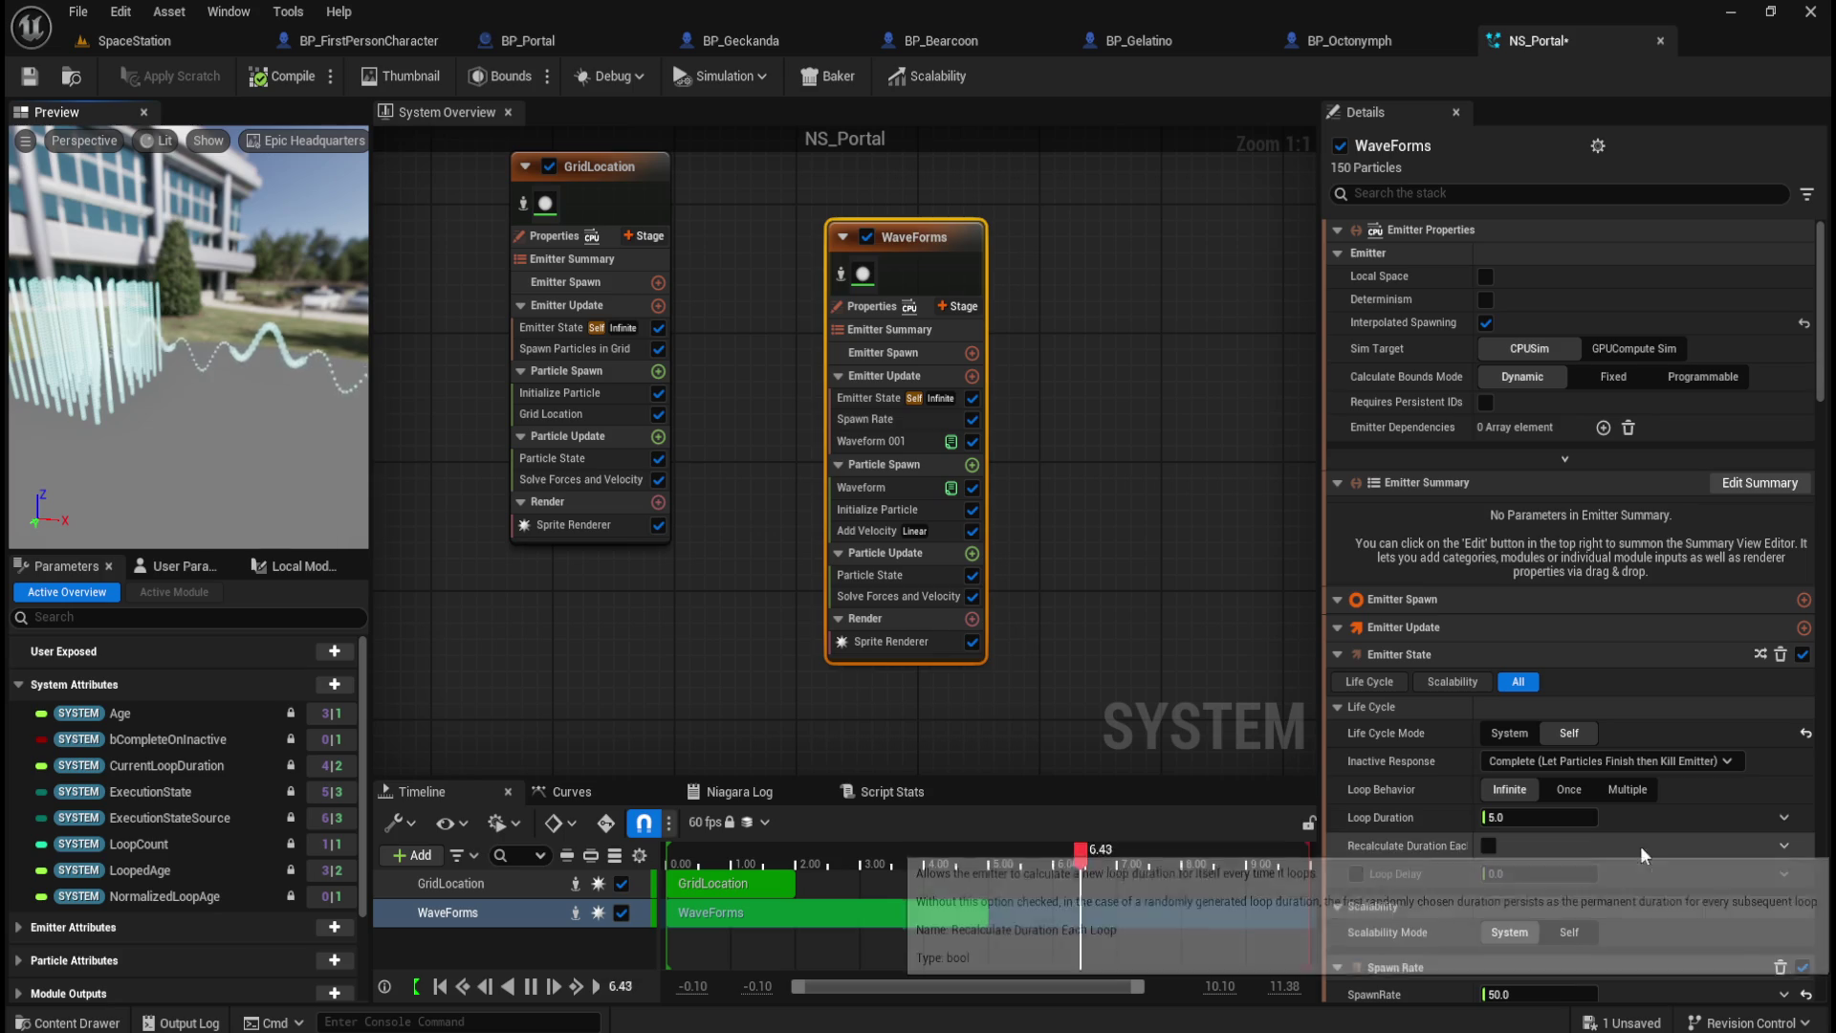
left_click(1530, 818)
type("2")
key("Return")
left_click(1161, 559)
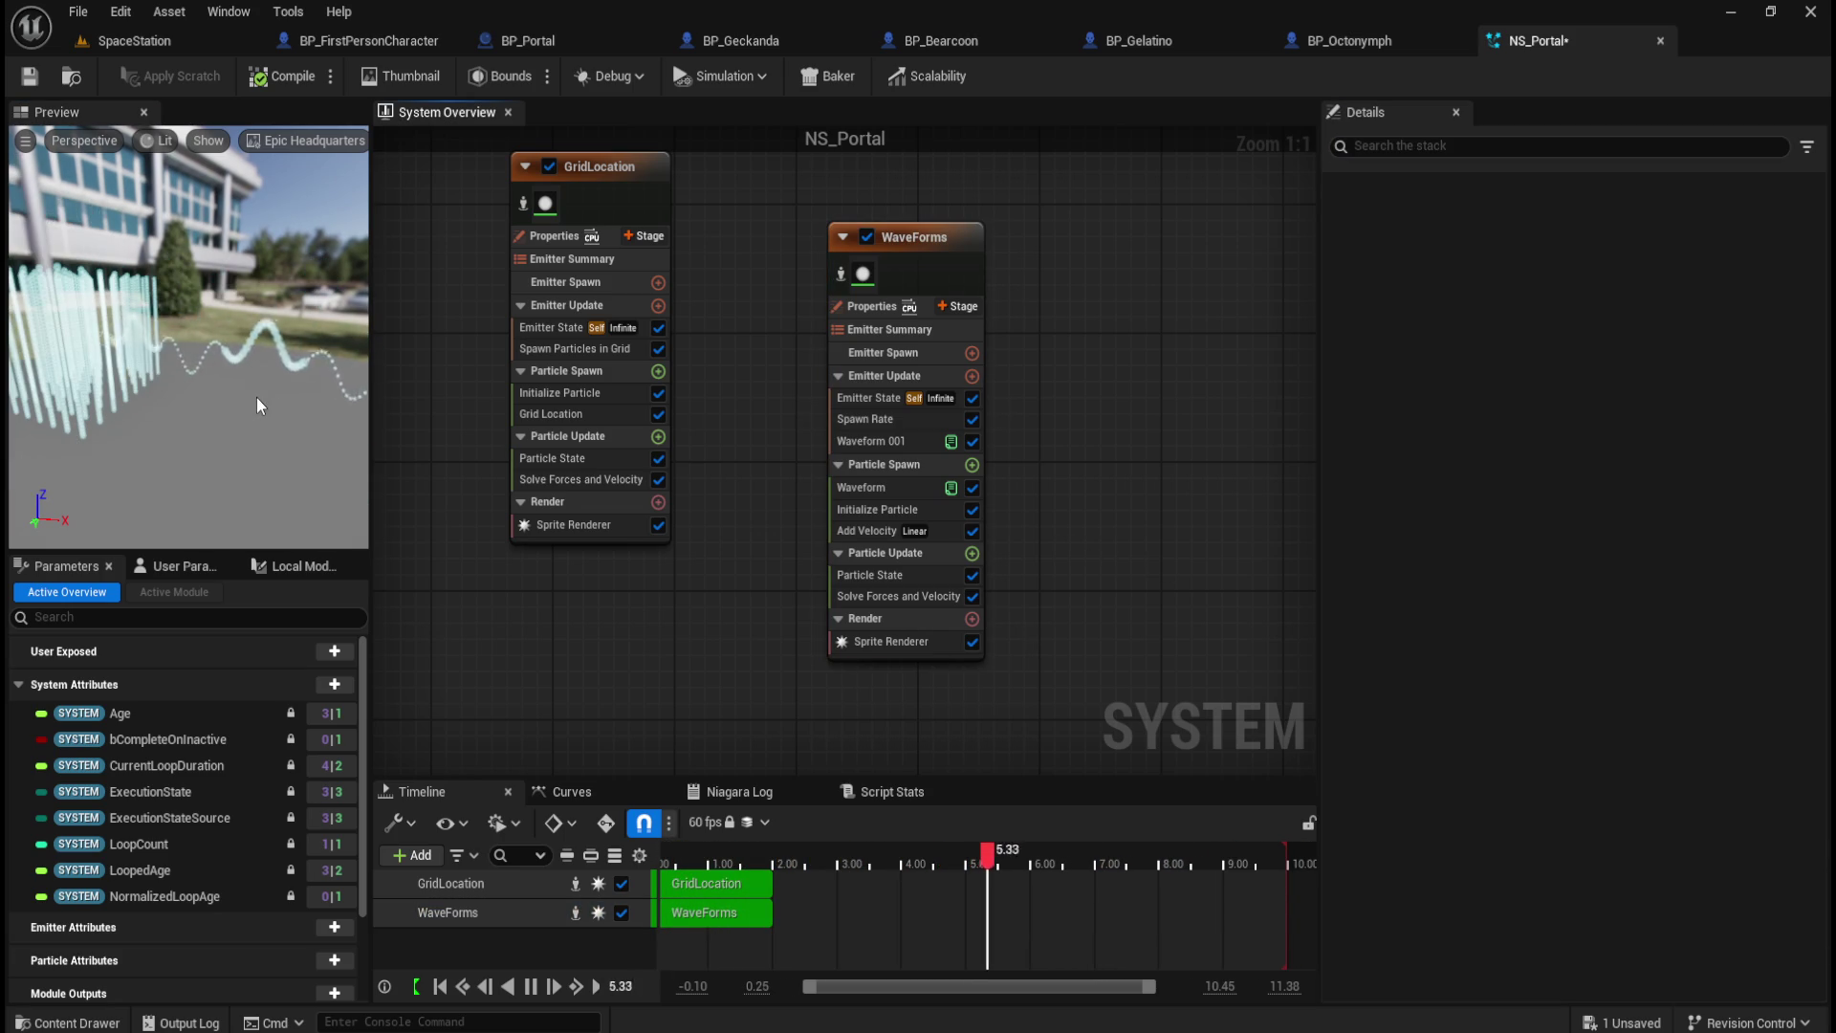
left_click(976, 245)
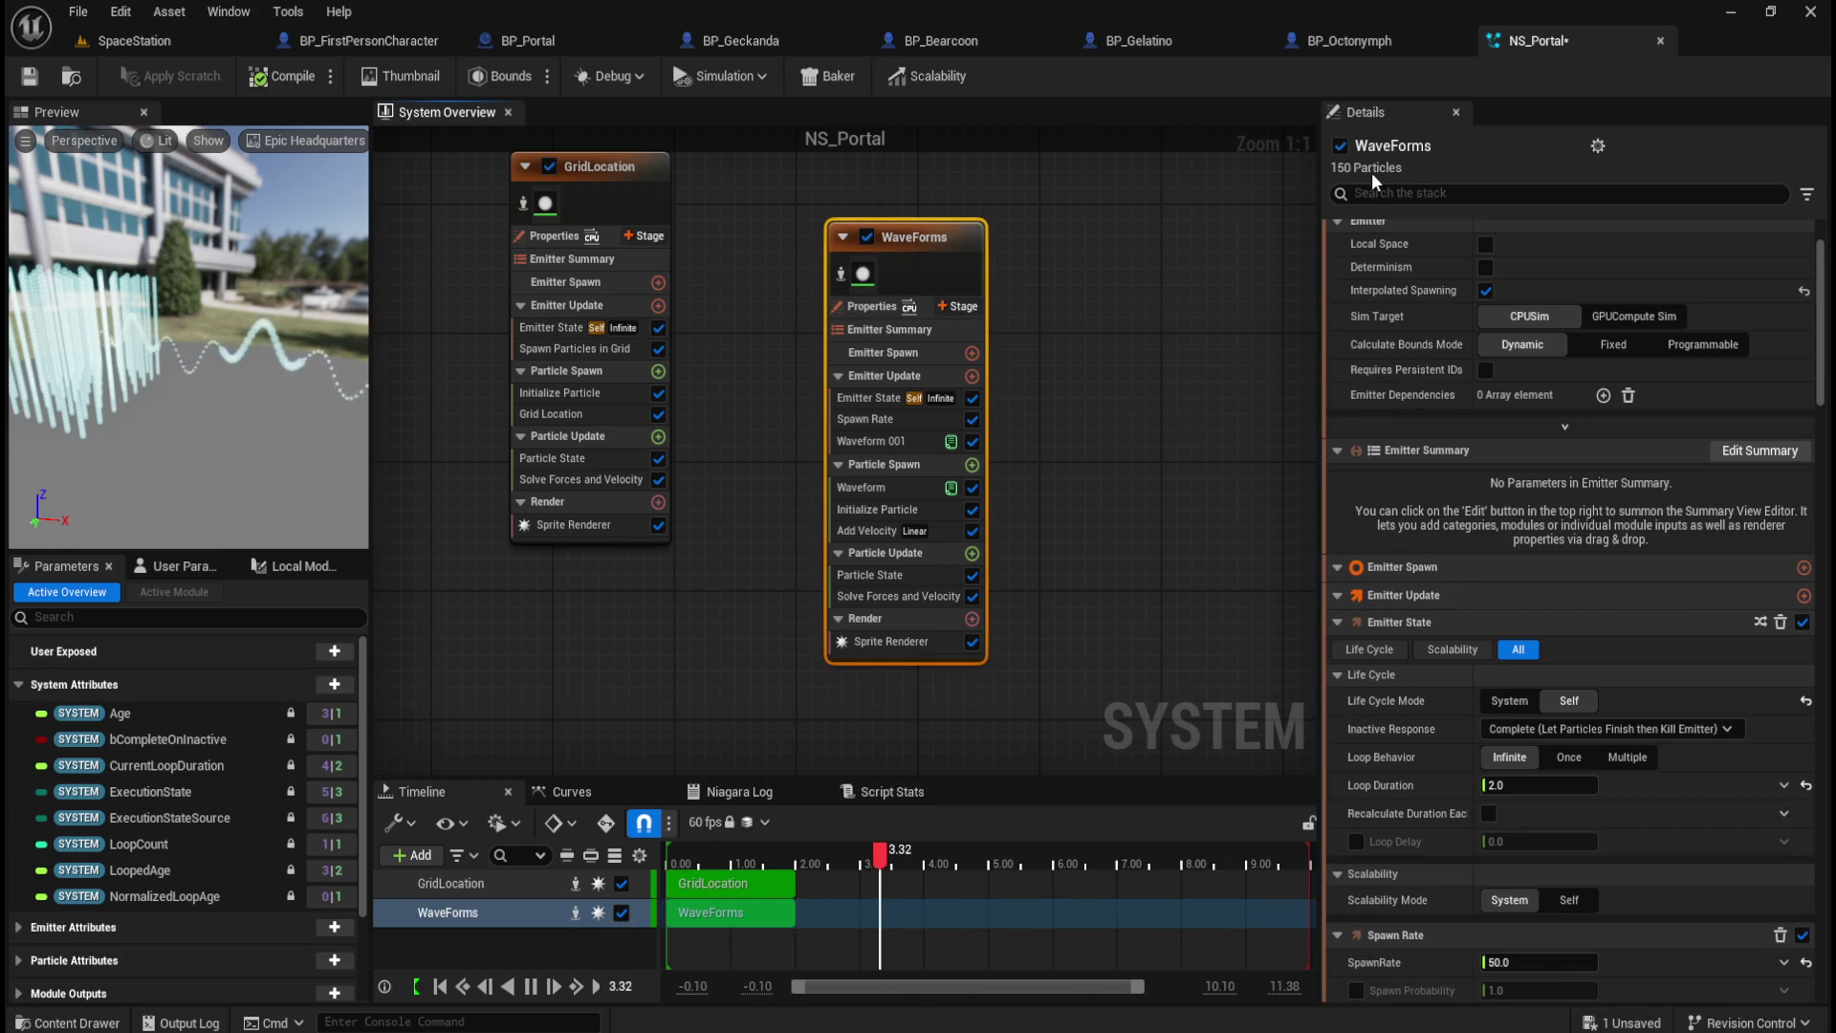
scroll(1430, 784, "down", 3)
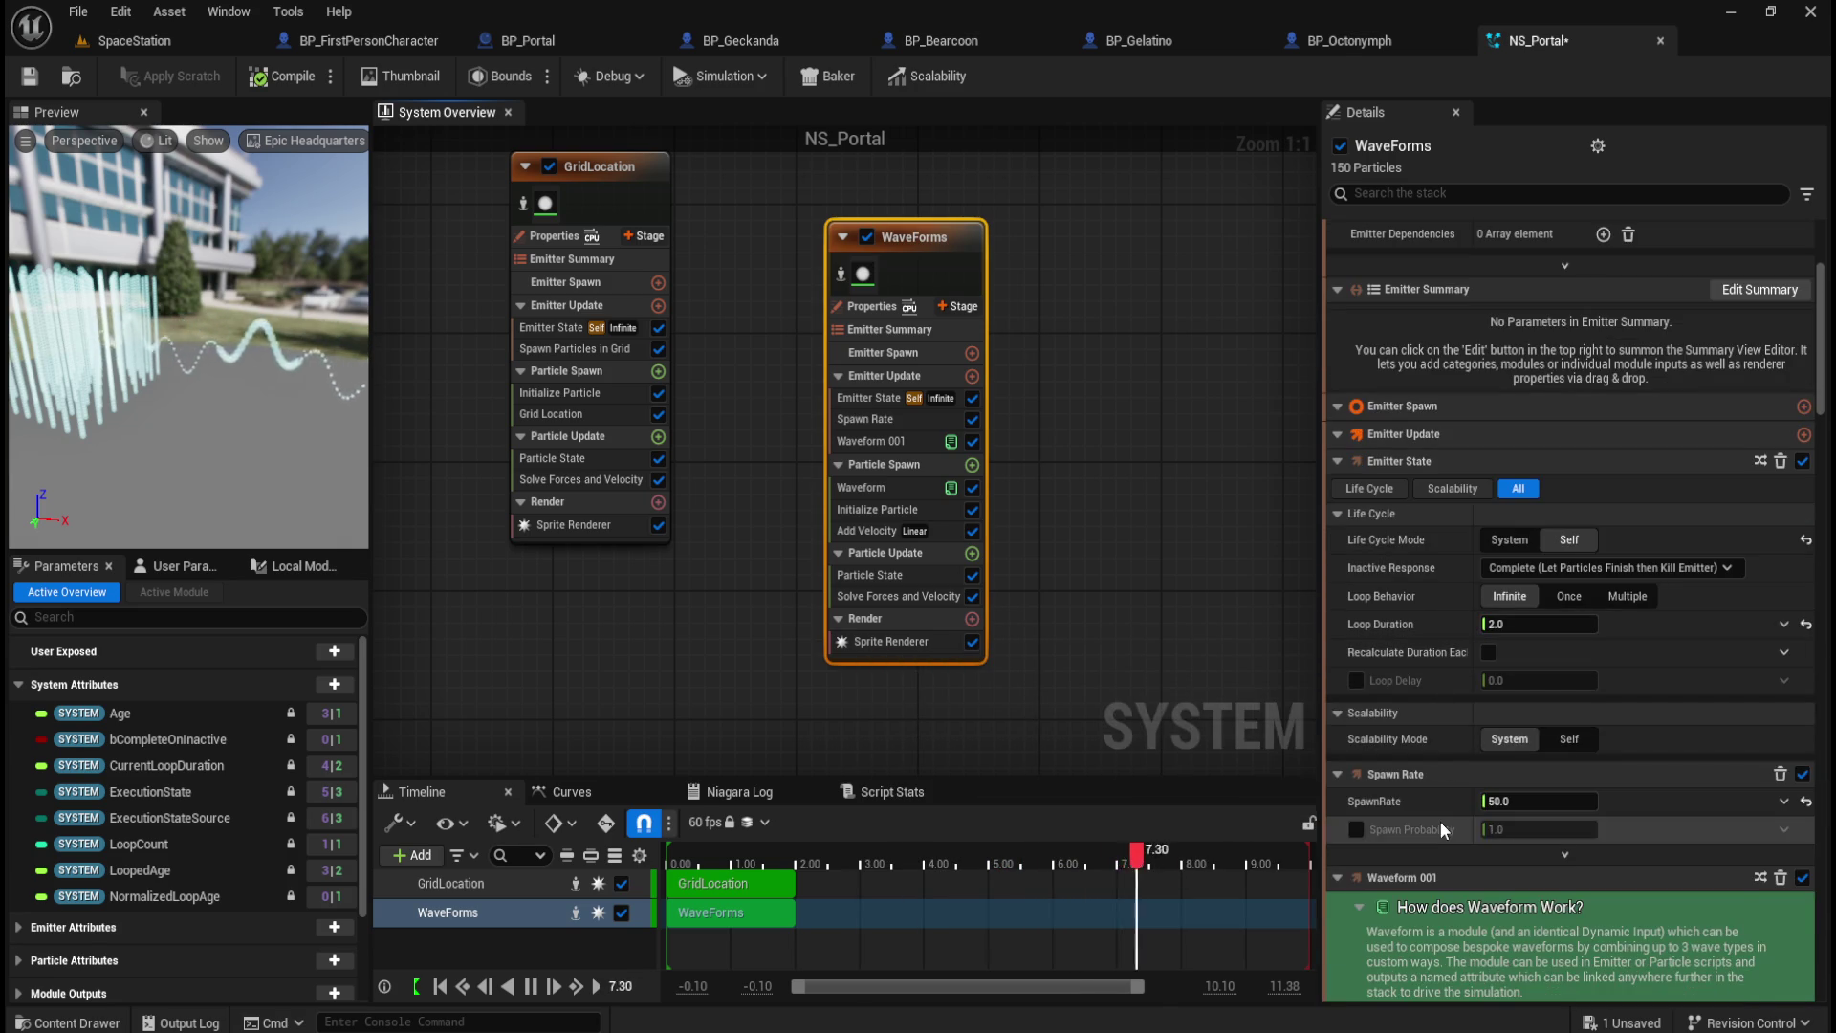
scroll(1434, 726, "down", 3)
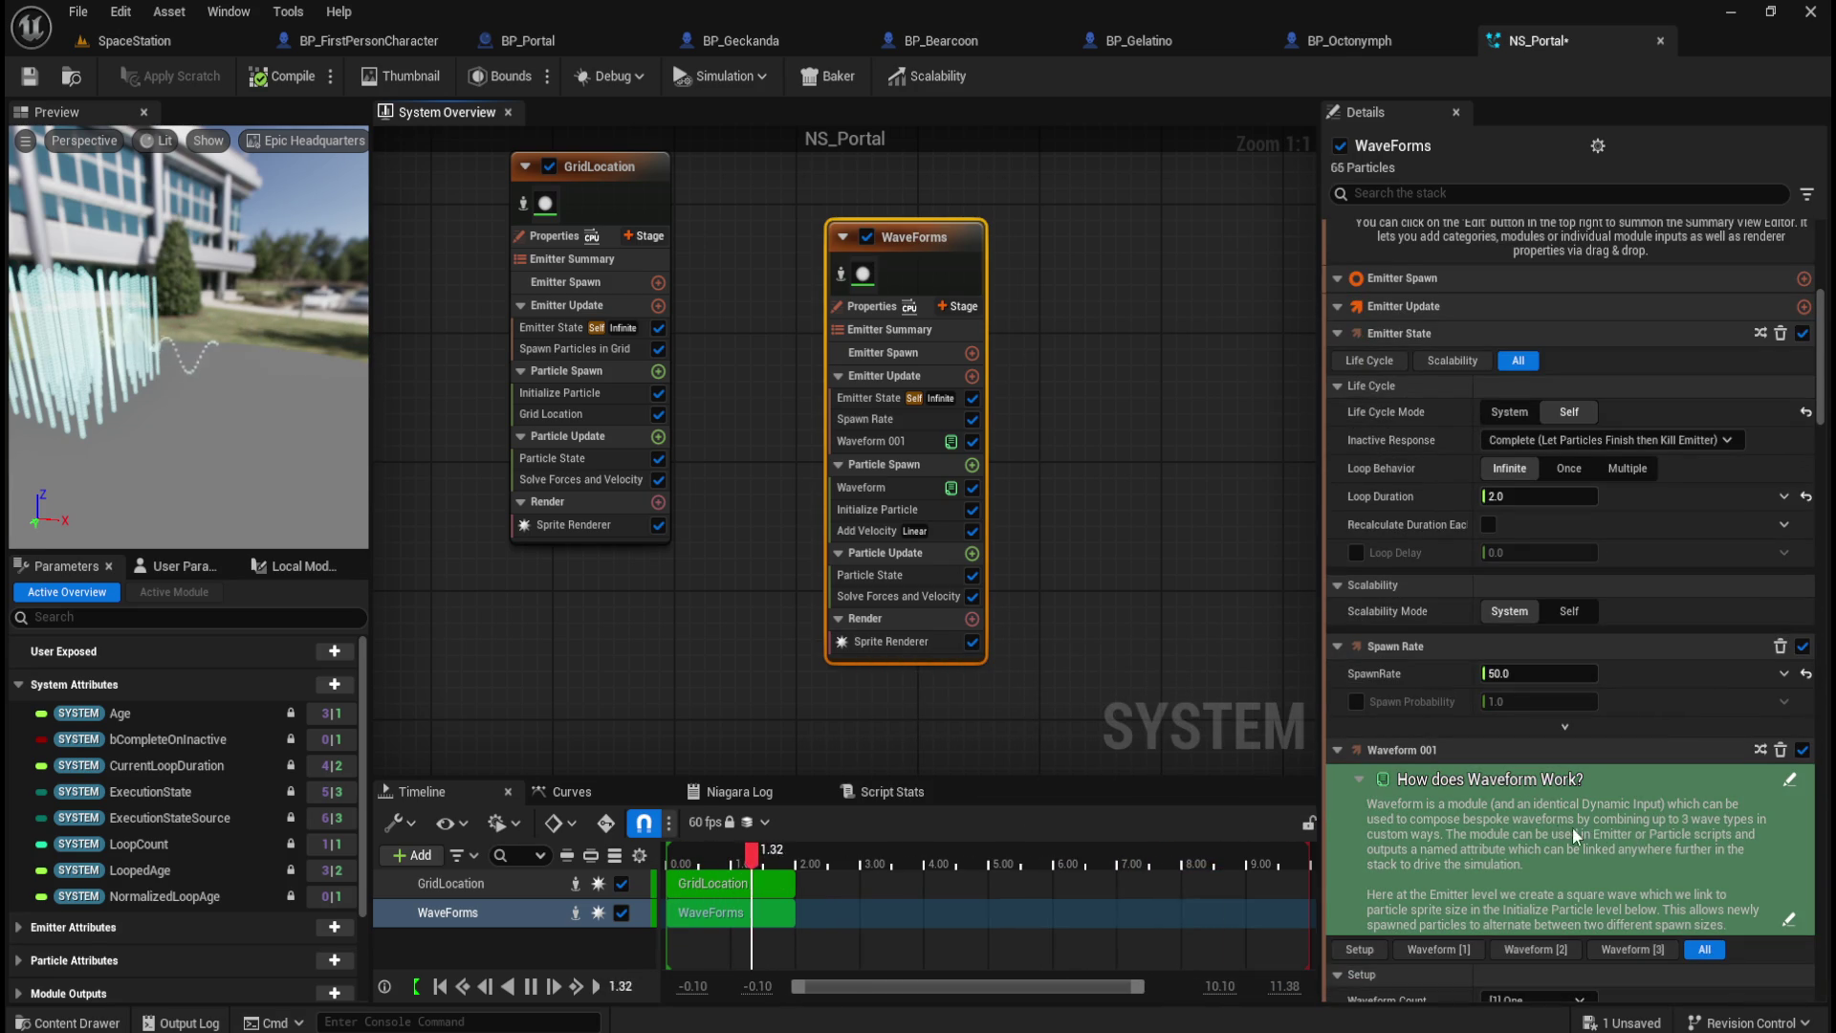
scroll(1434, 765, "down", 2)
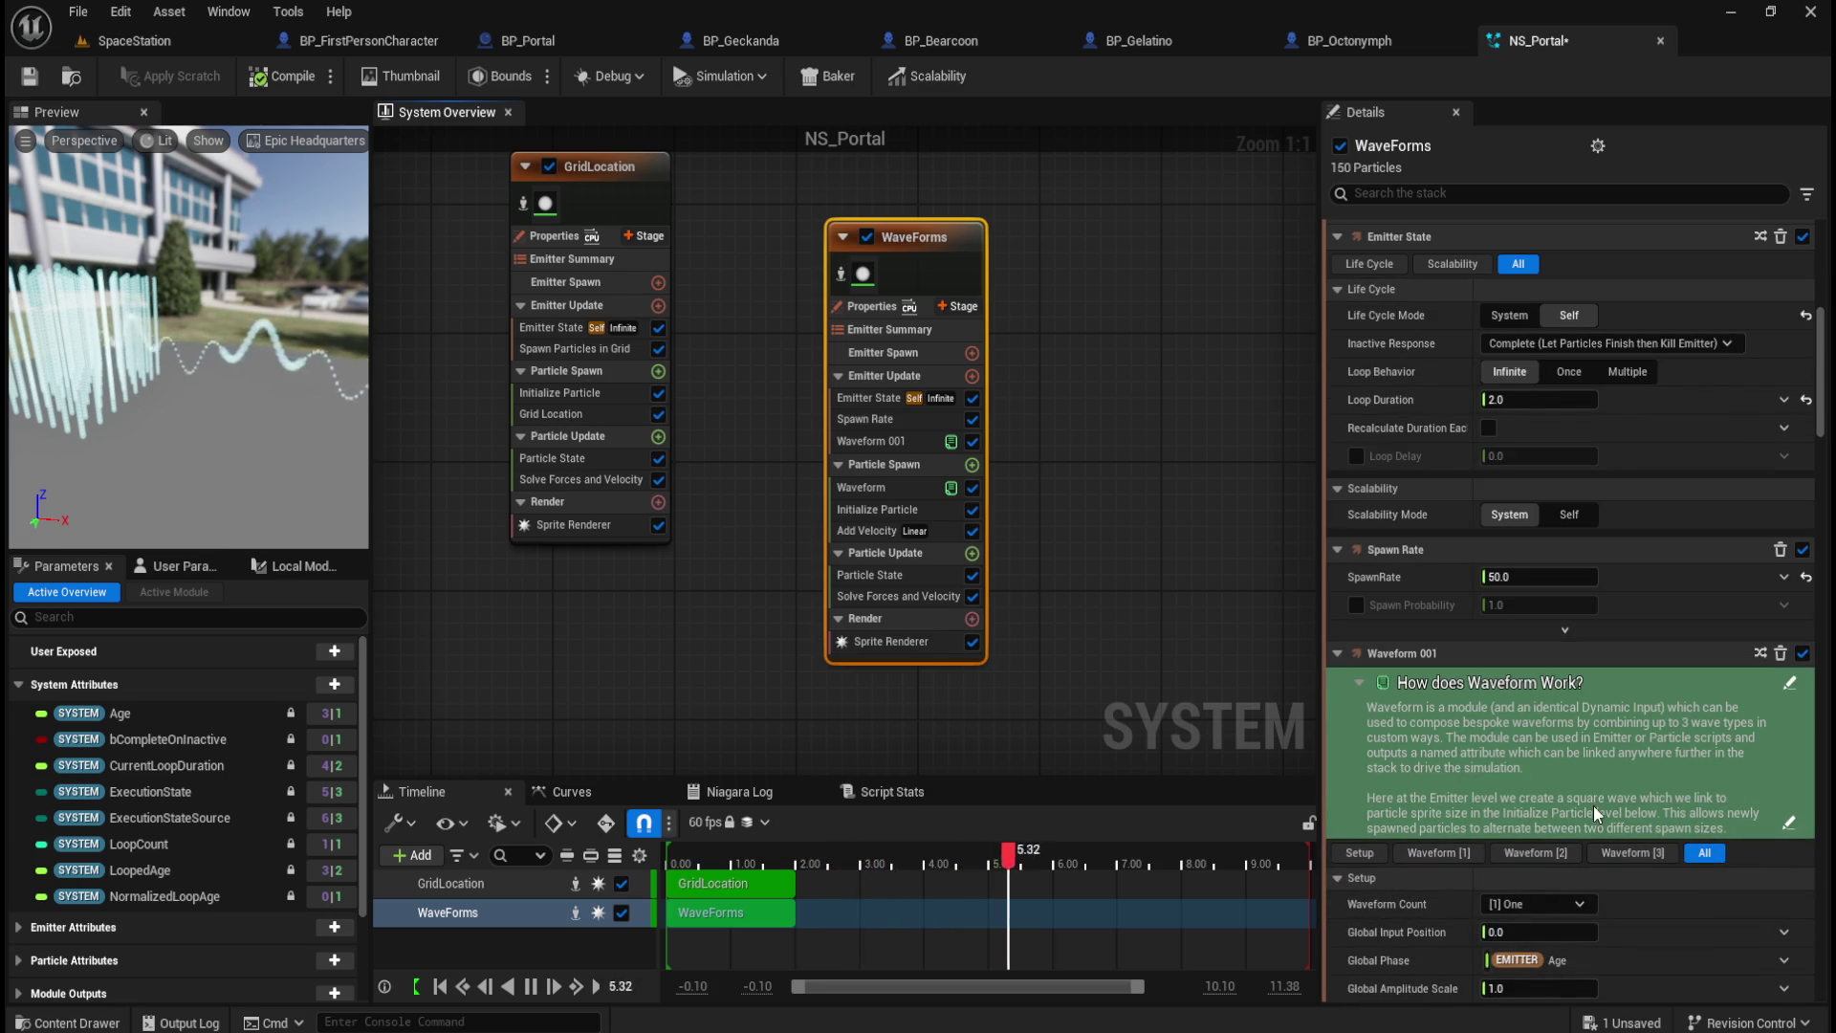
scroll(1484, 740, "down", 3)
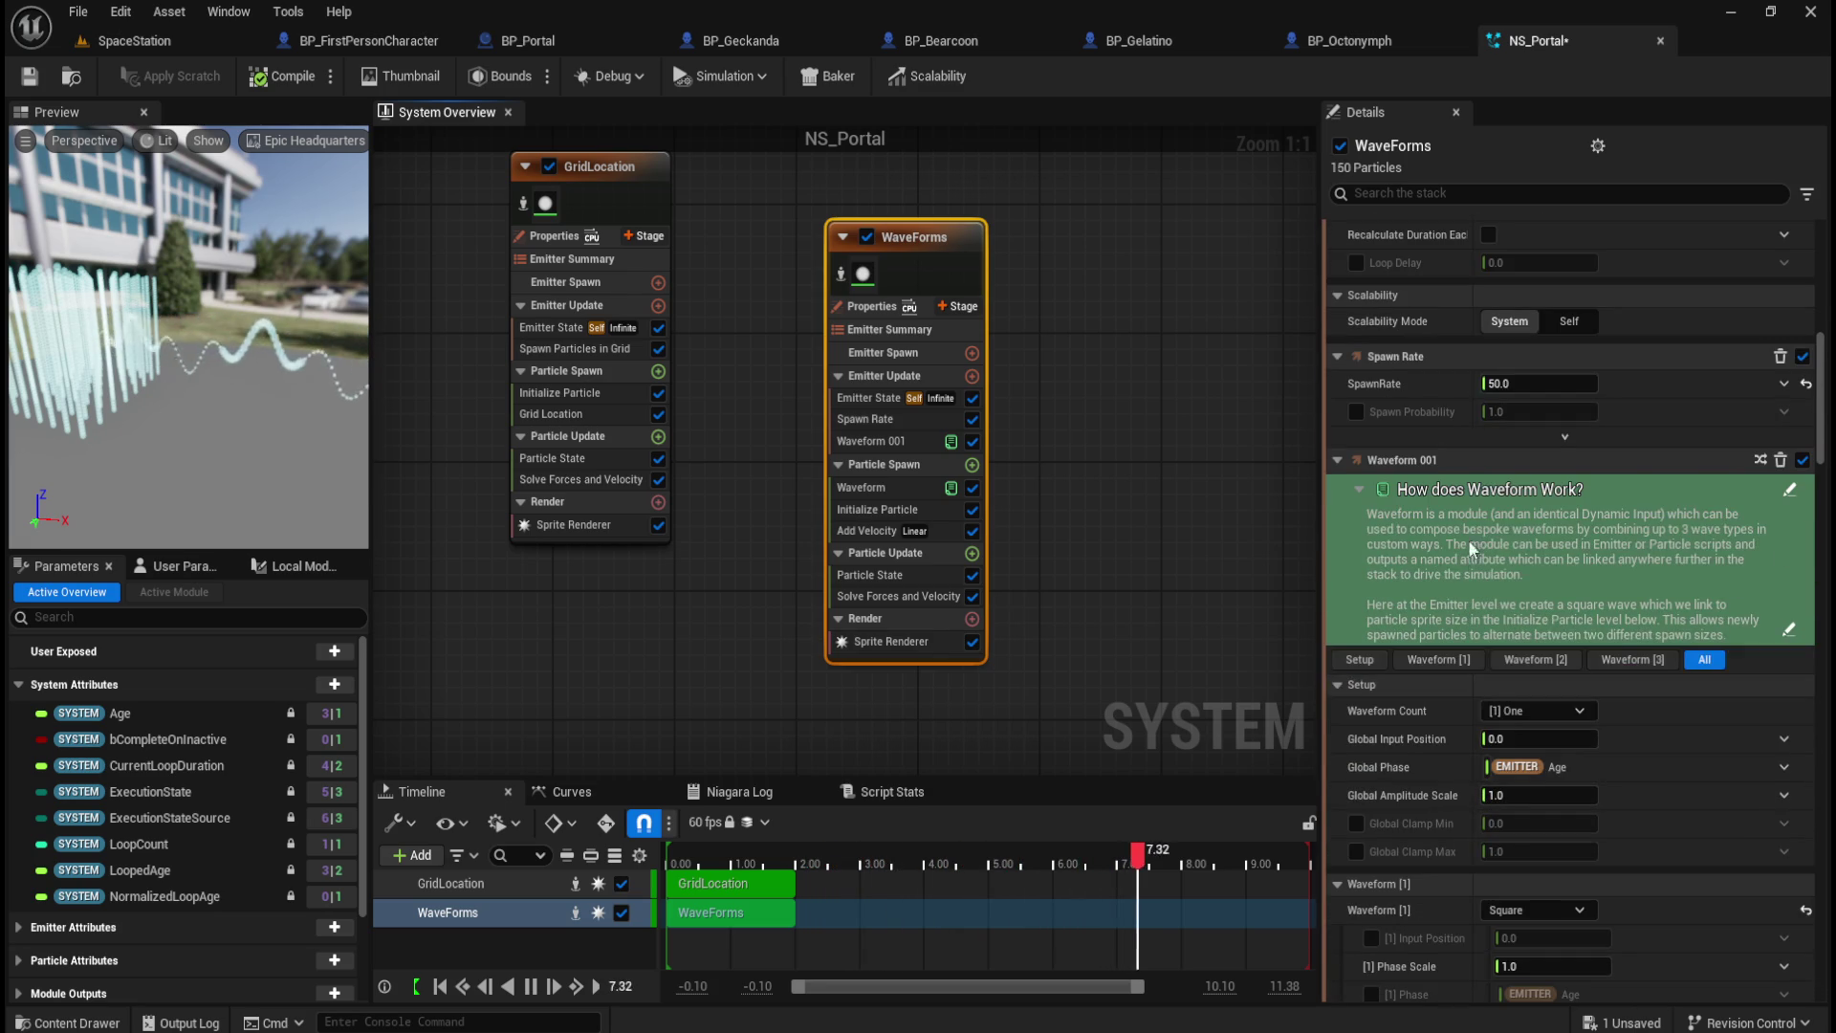
scroll(1505, 612, "down", 4)
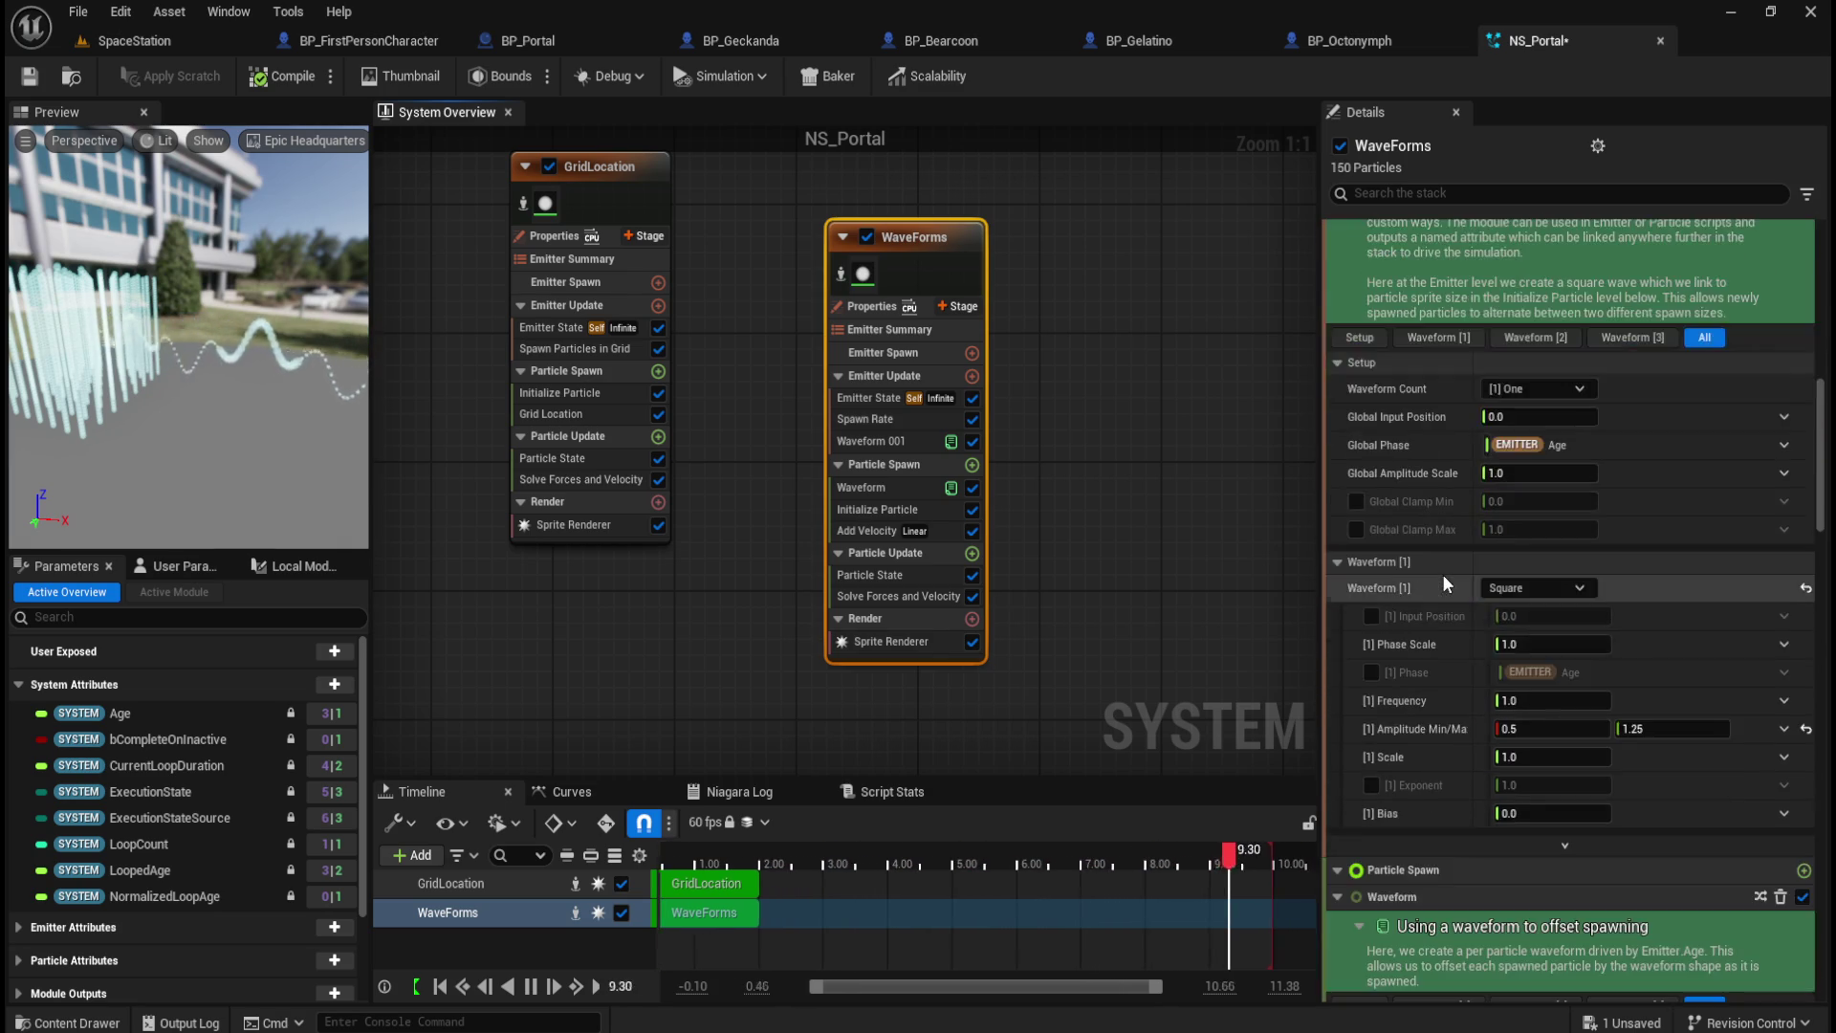
left_click(1496, 687)
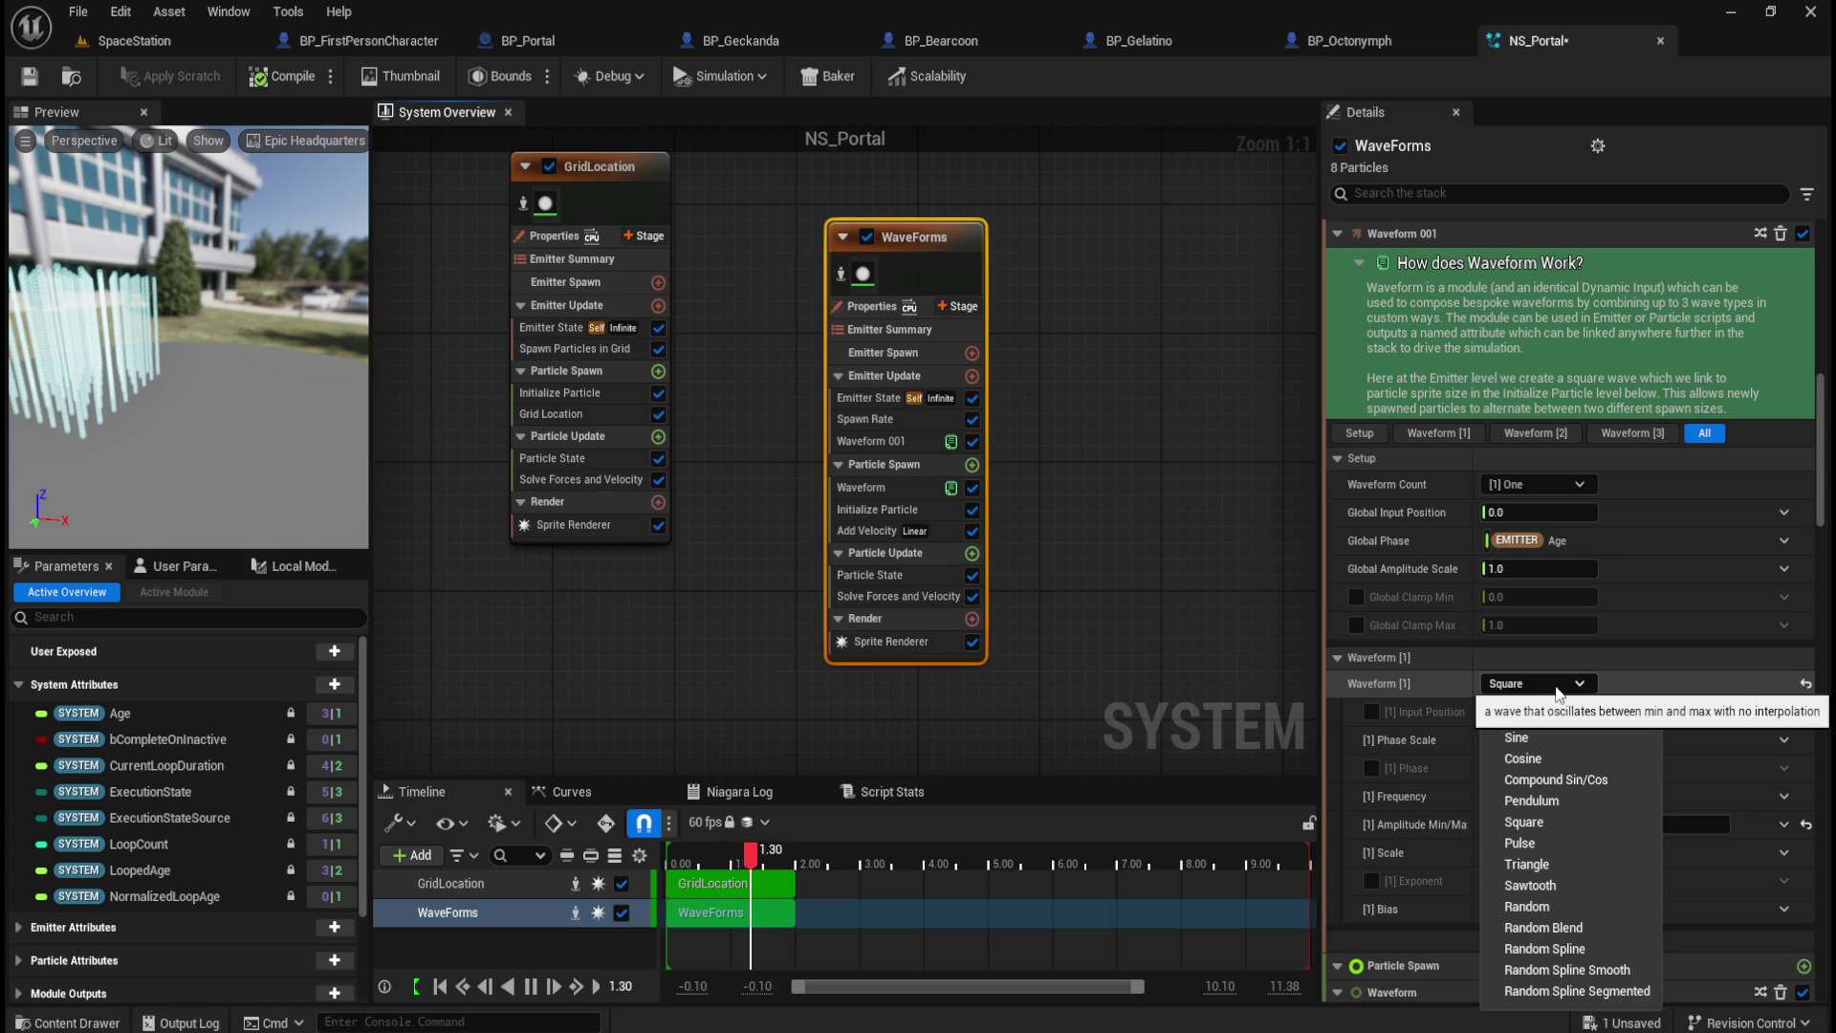
left_click(1094, 571)
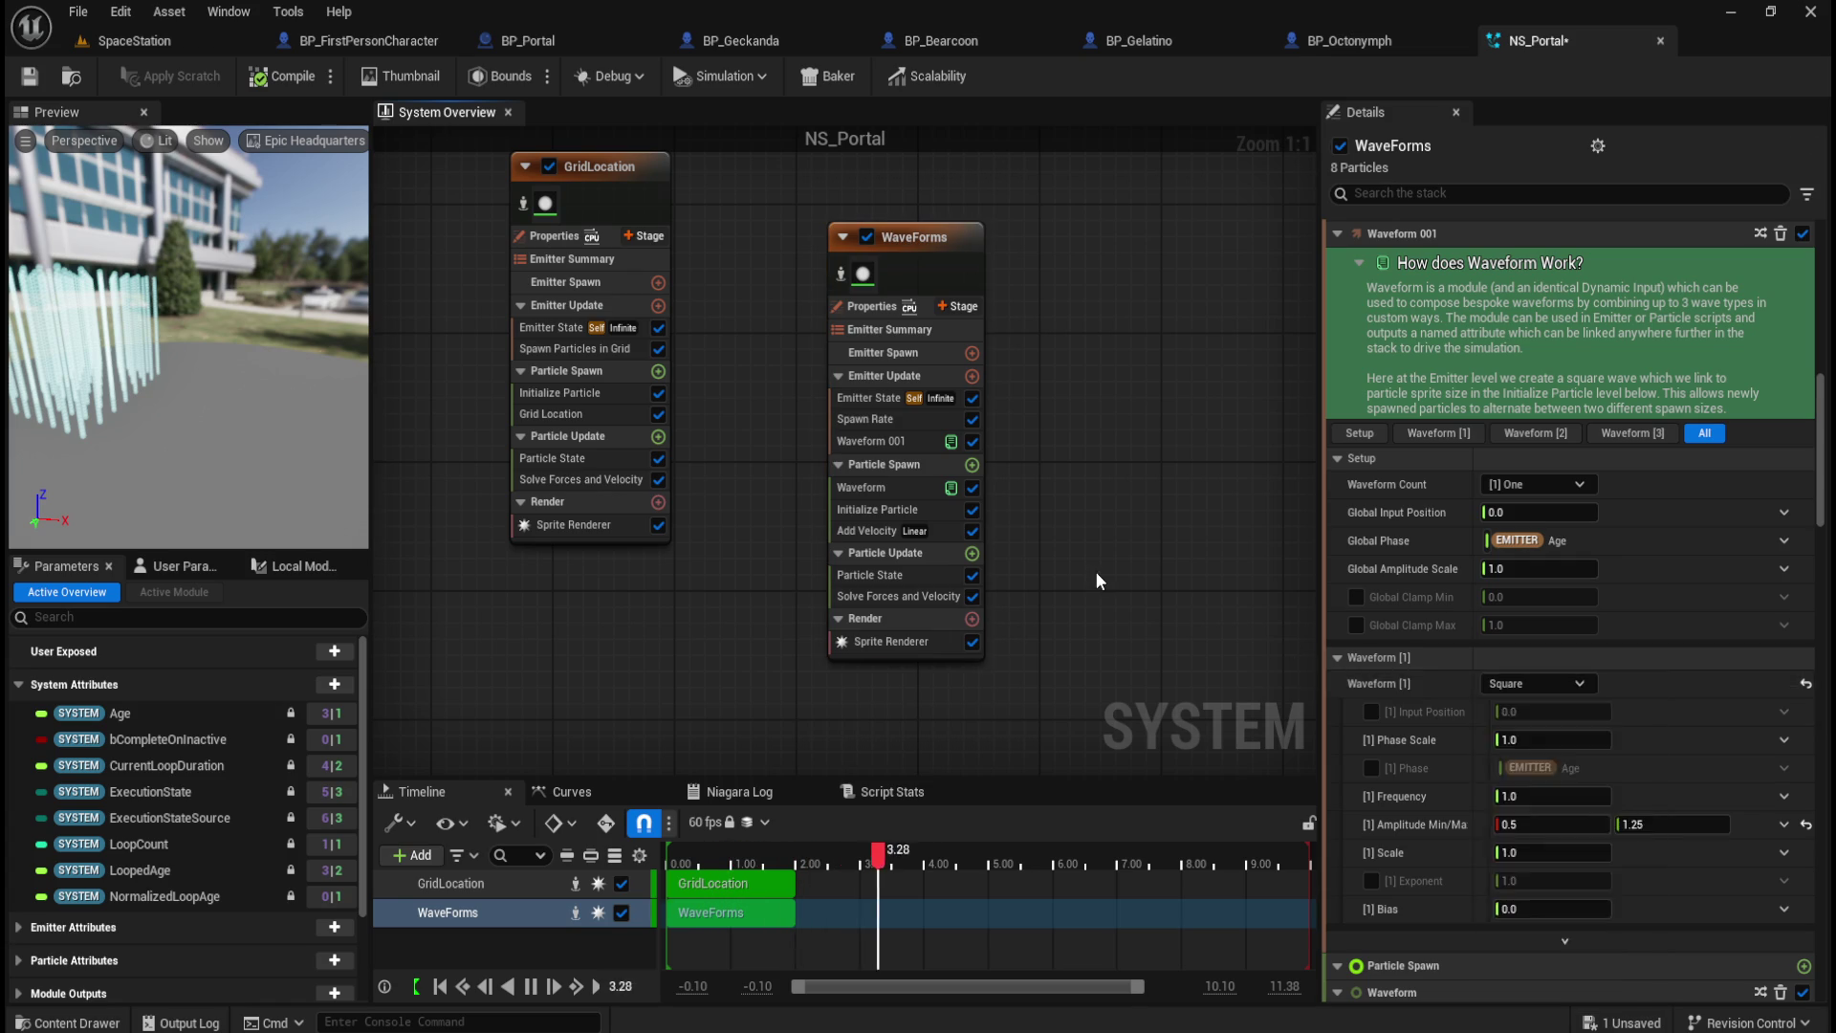
left_click(951, 235)
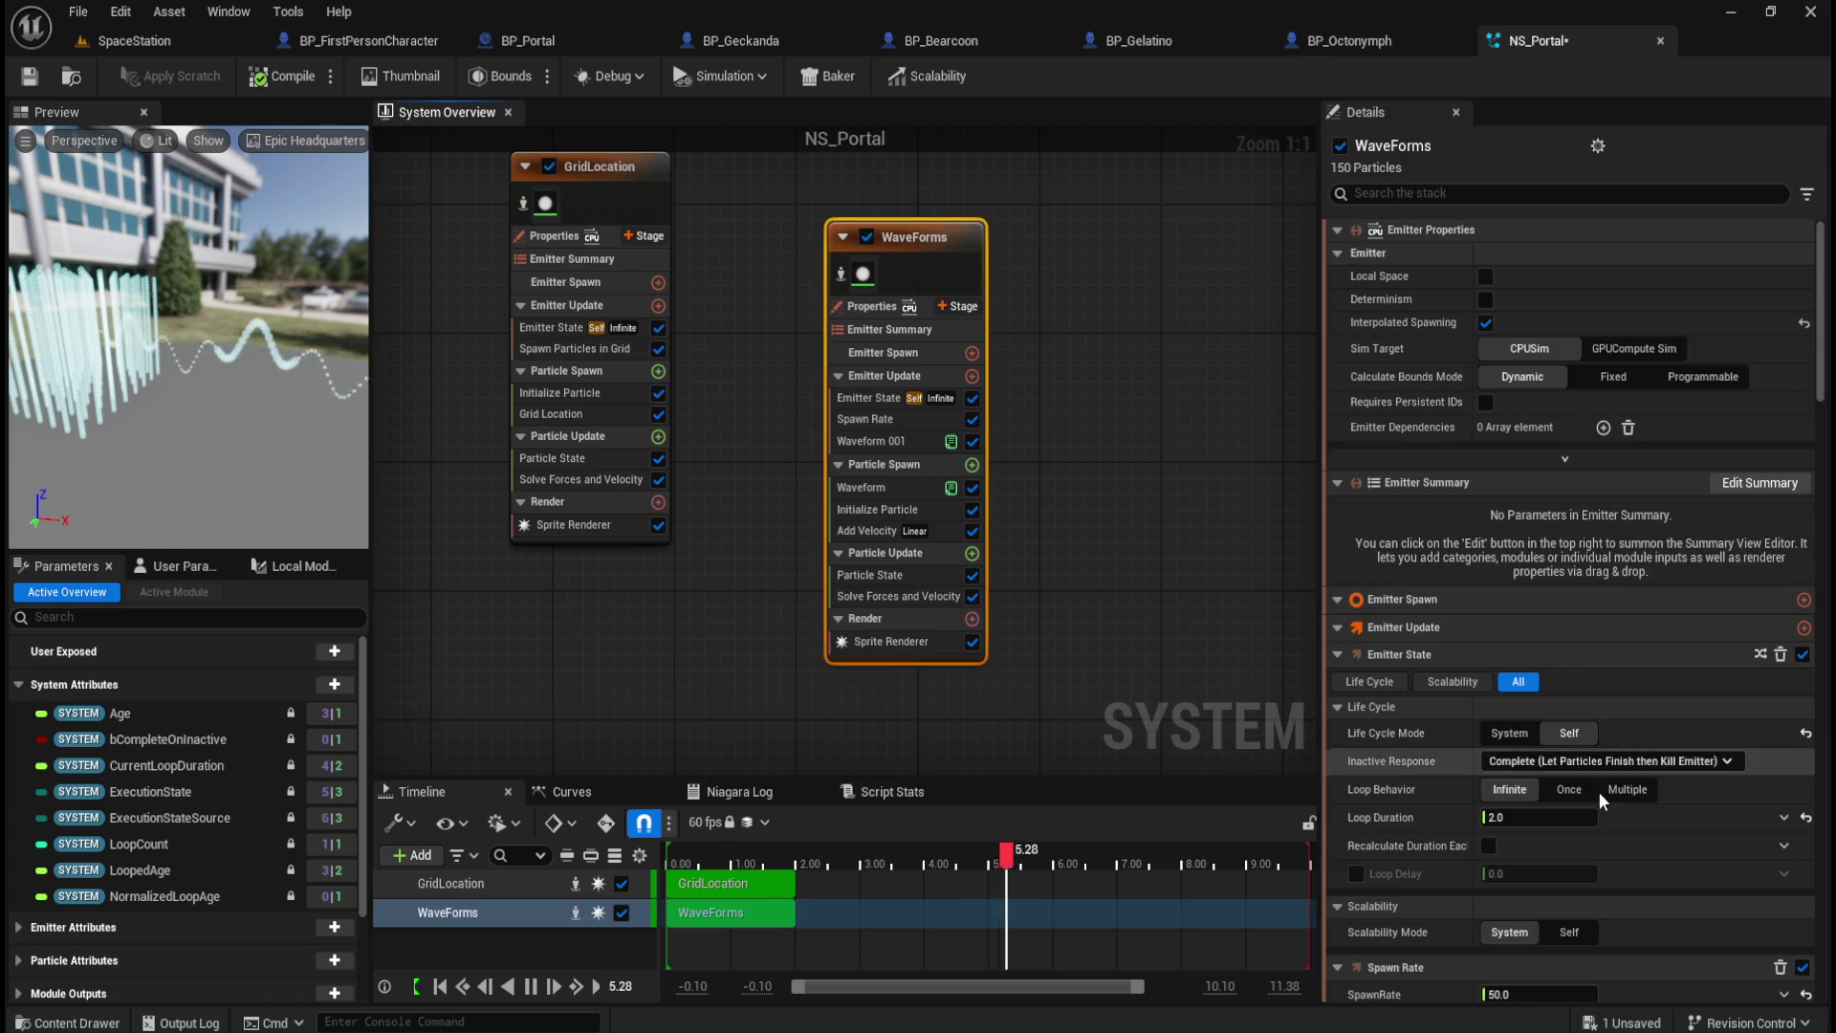
scroll(1485, 758, "down", 3)
scroll(1405, 765, "down", 5)
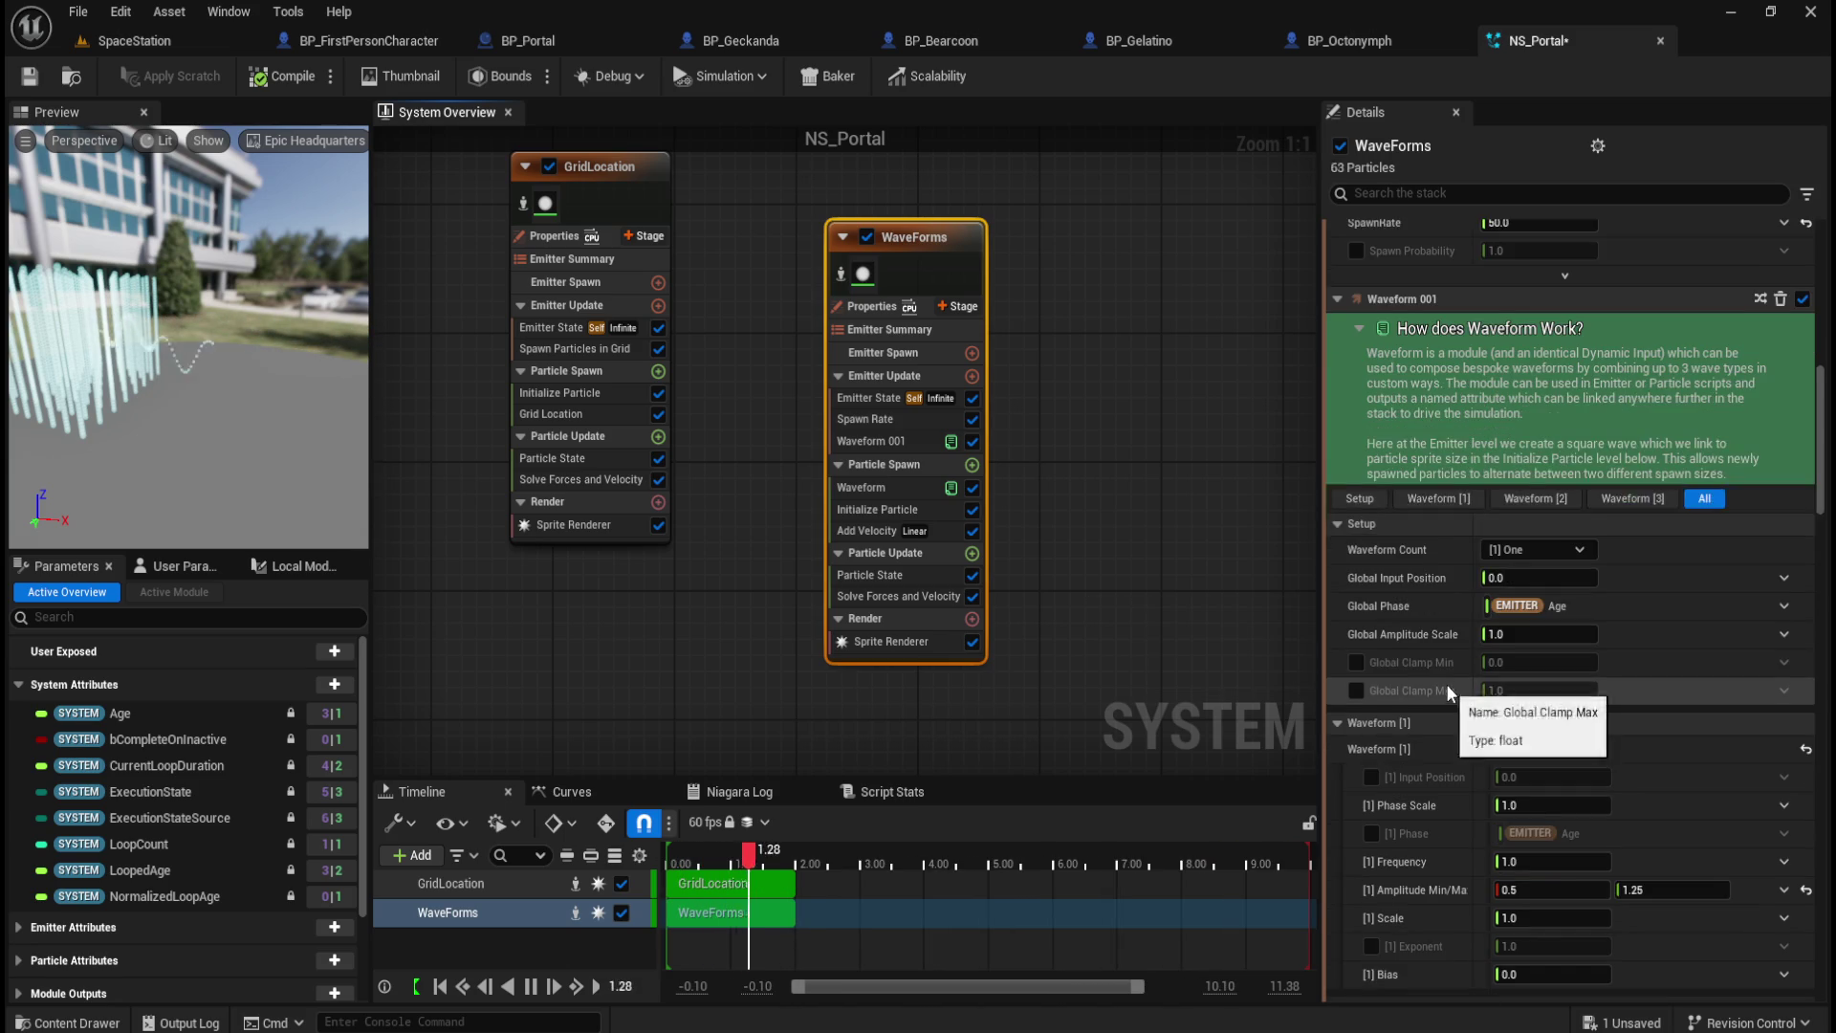
scroll(1438, 598, "down", 2)
scroll(1460, 786, "down", 4)
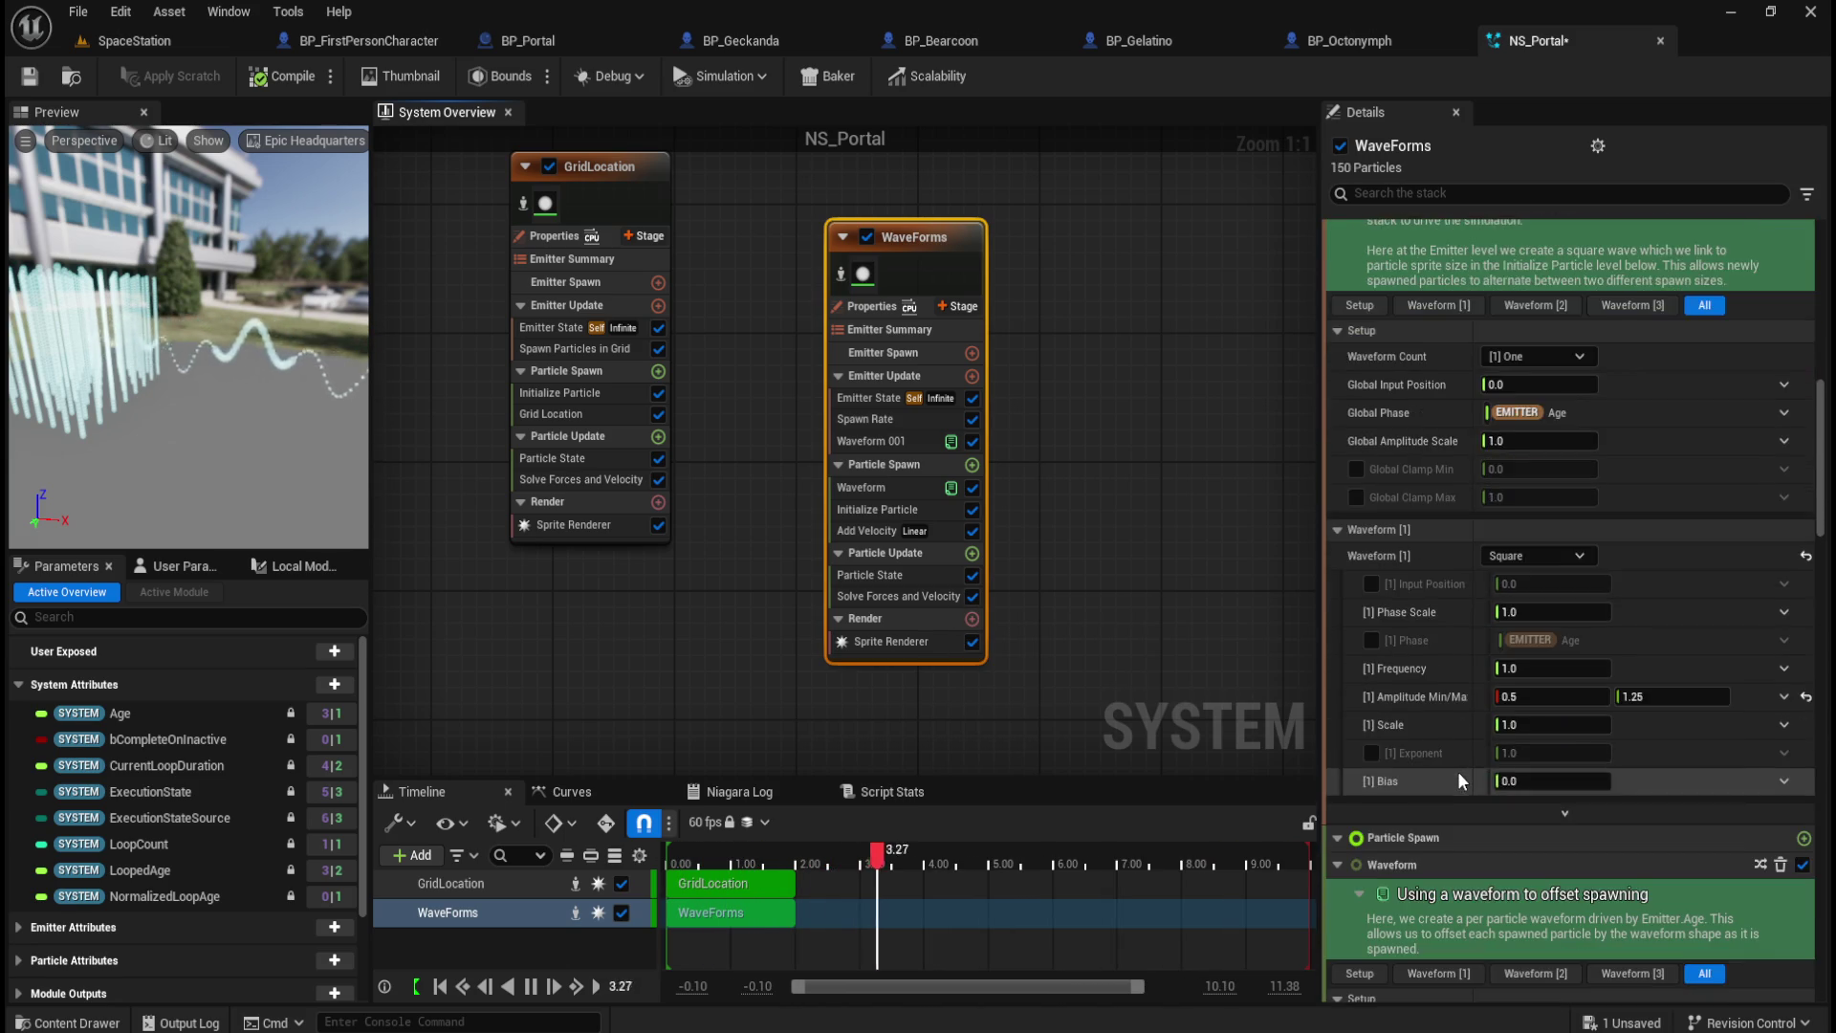
scroll(1483, 529, "down", 3)
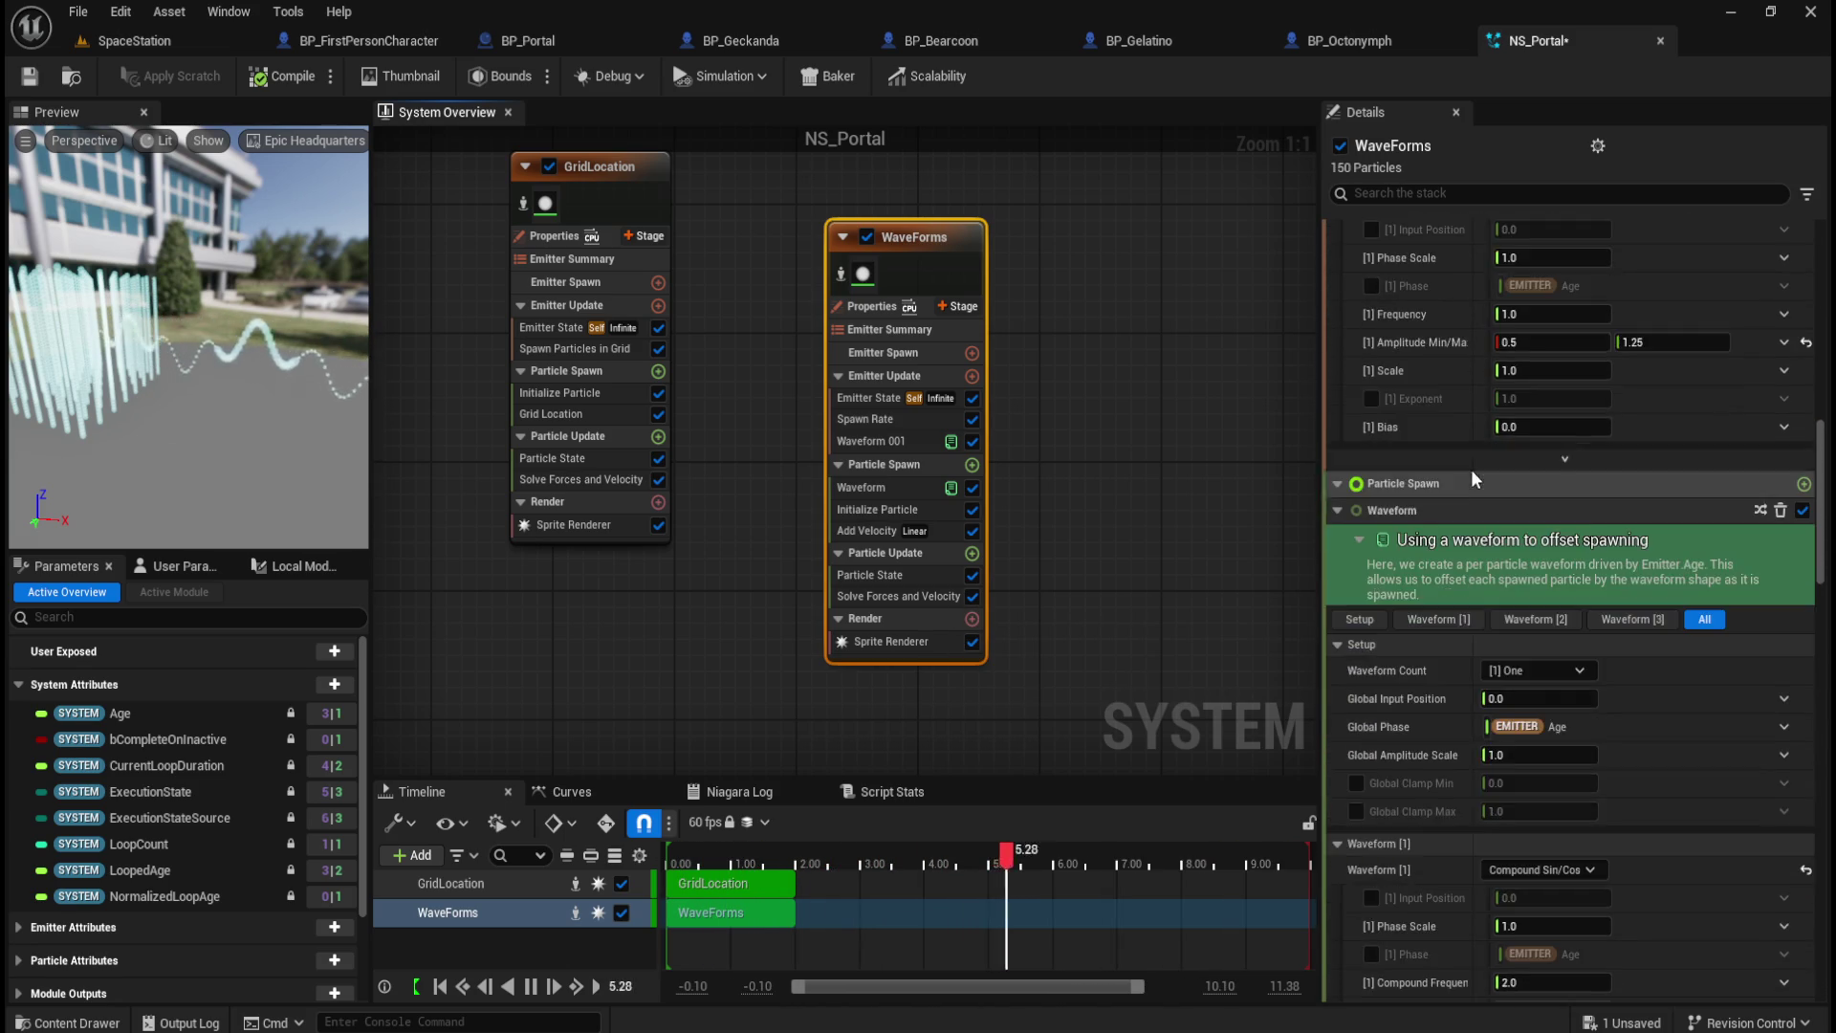
scroll(1462, 746, "up", 2)
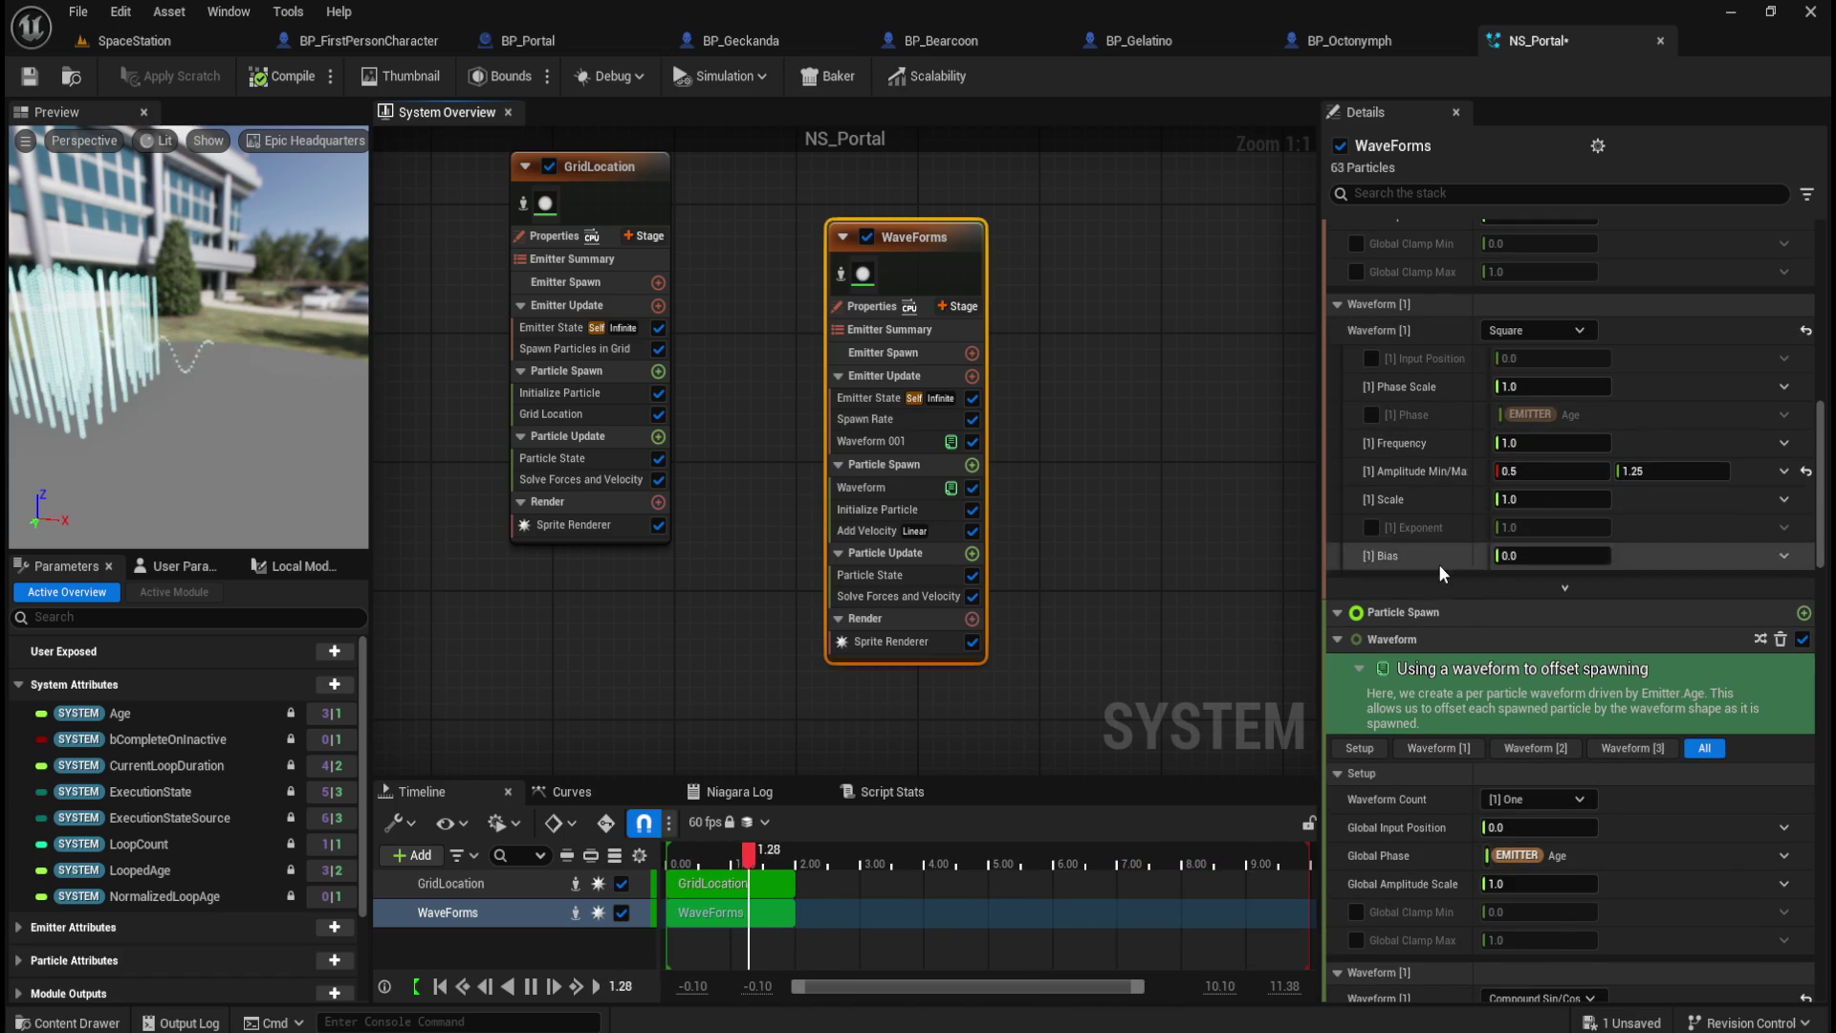
scroll(1358, 684, "down", 3)
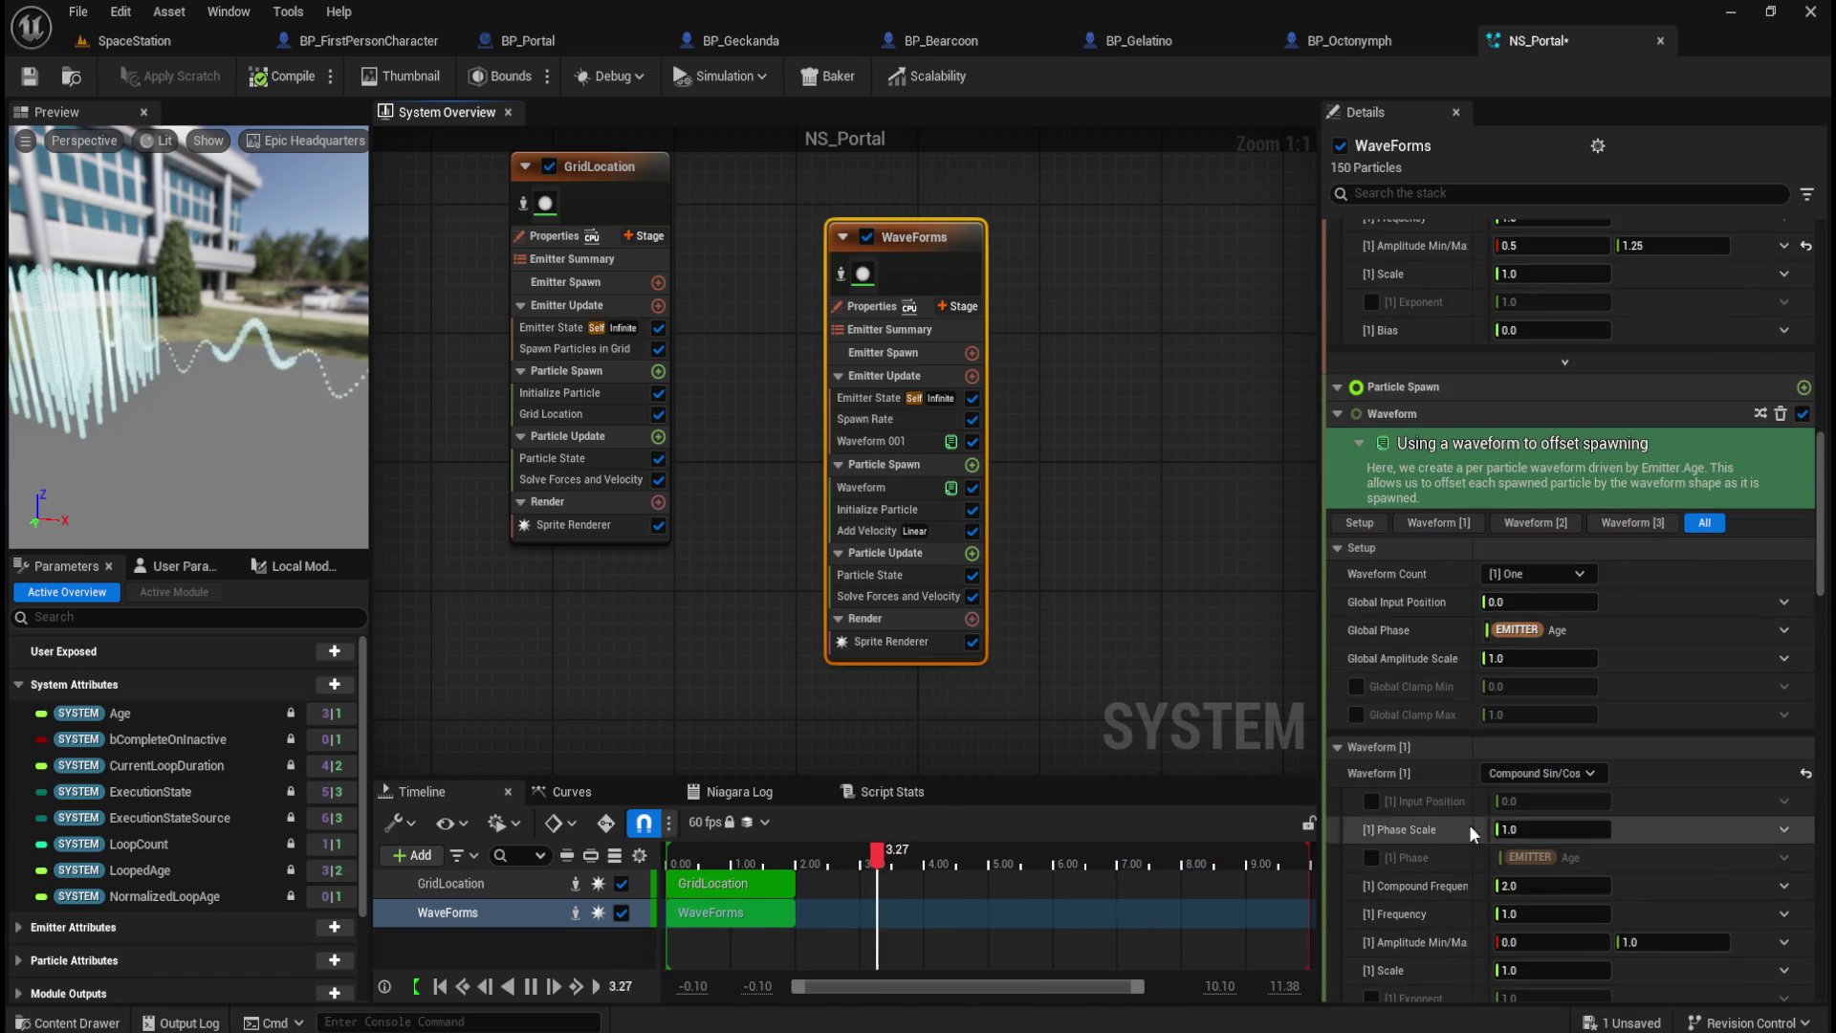
scroll(1448, 868, "up", 5)
scroll(1444, 841, "down", 3)
scroll(1438, 813, "down", 9)
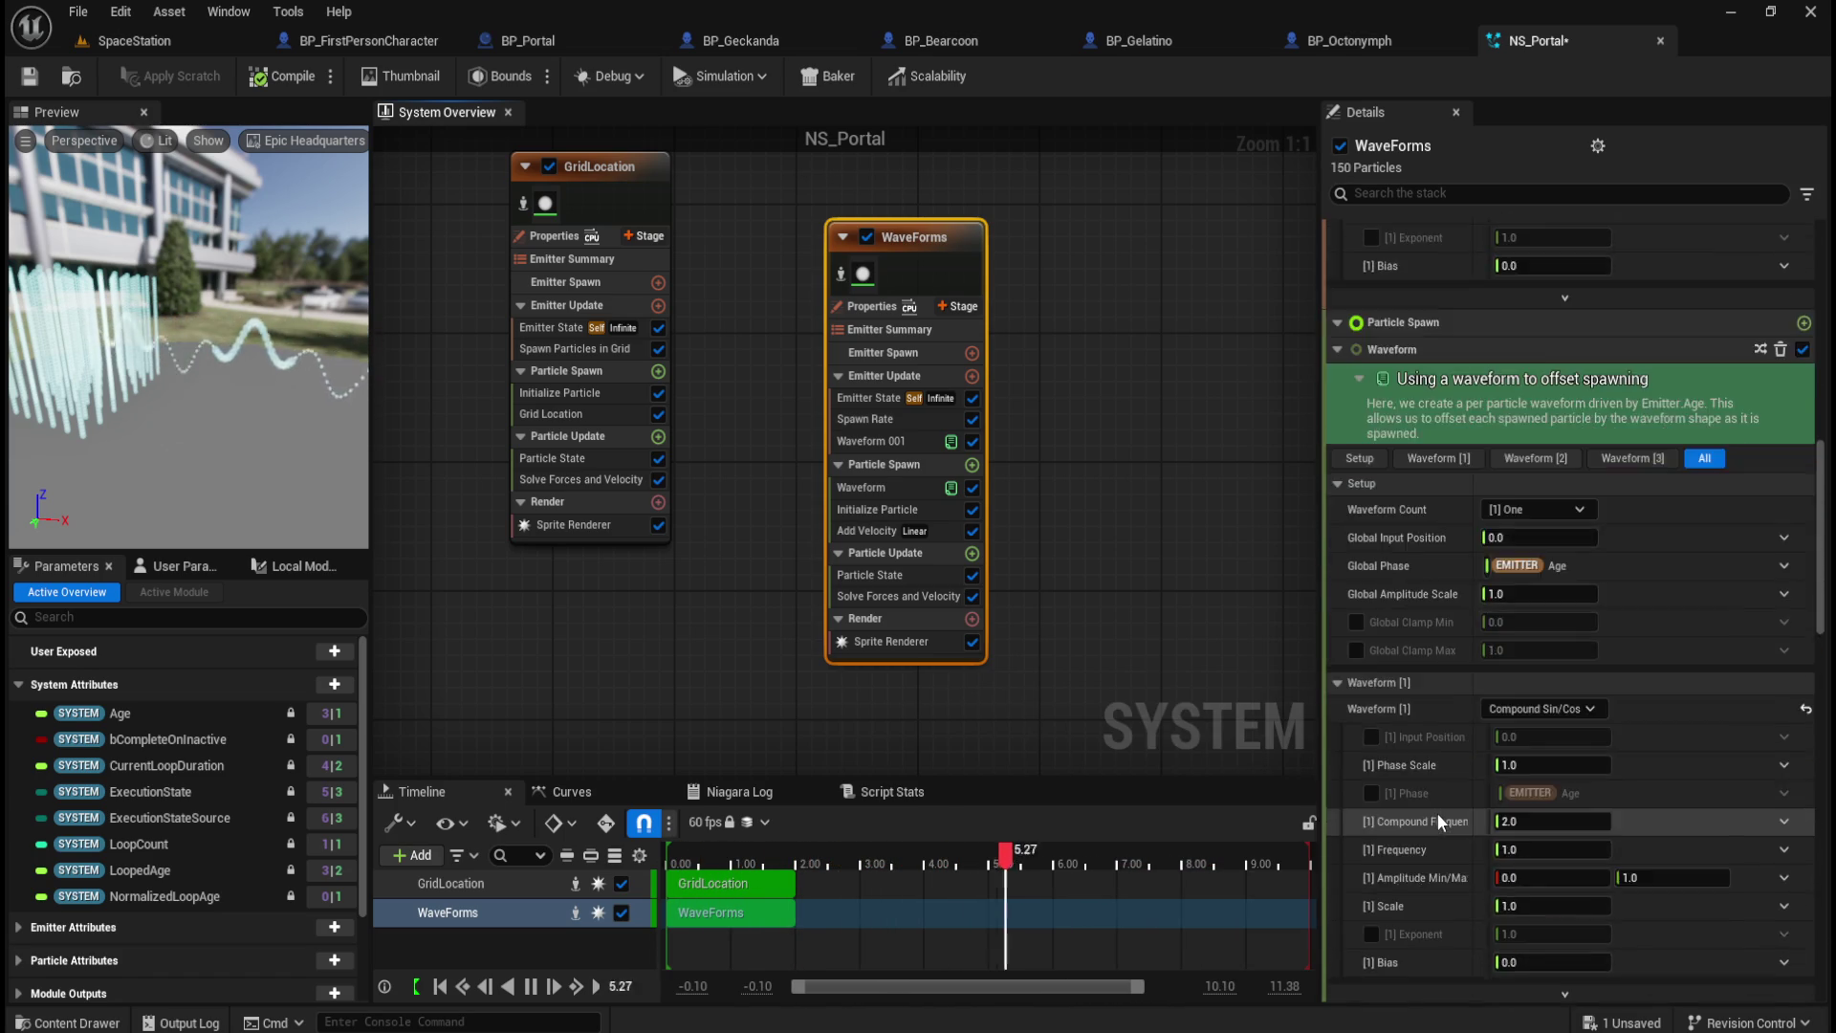
scroll(1438, 812, "up", 3)
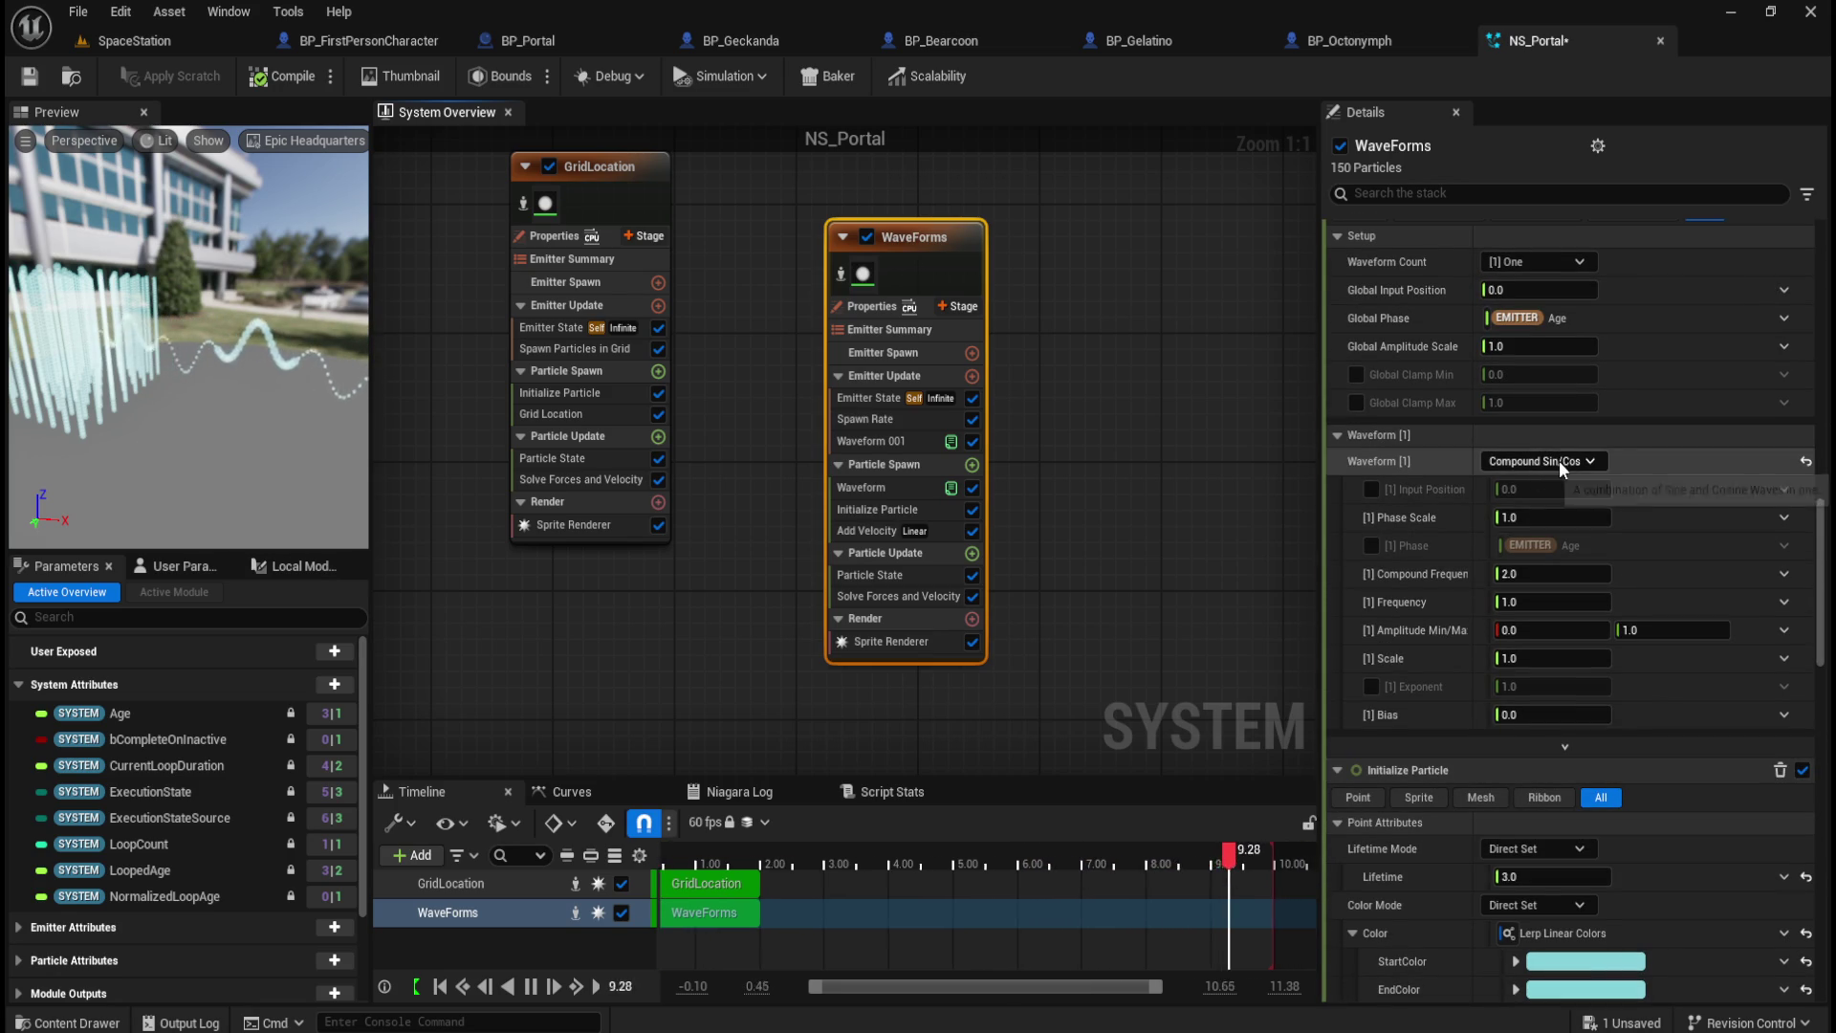
Step: Try Pendulum for the spawn waveform's wave shape, then return it to Sawtooth
left_click(1559, 460)
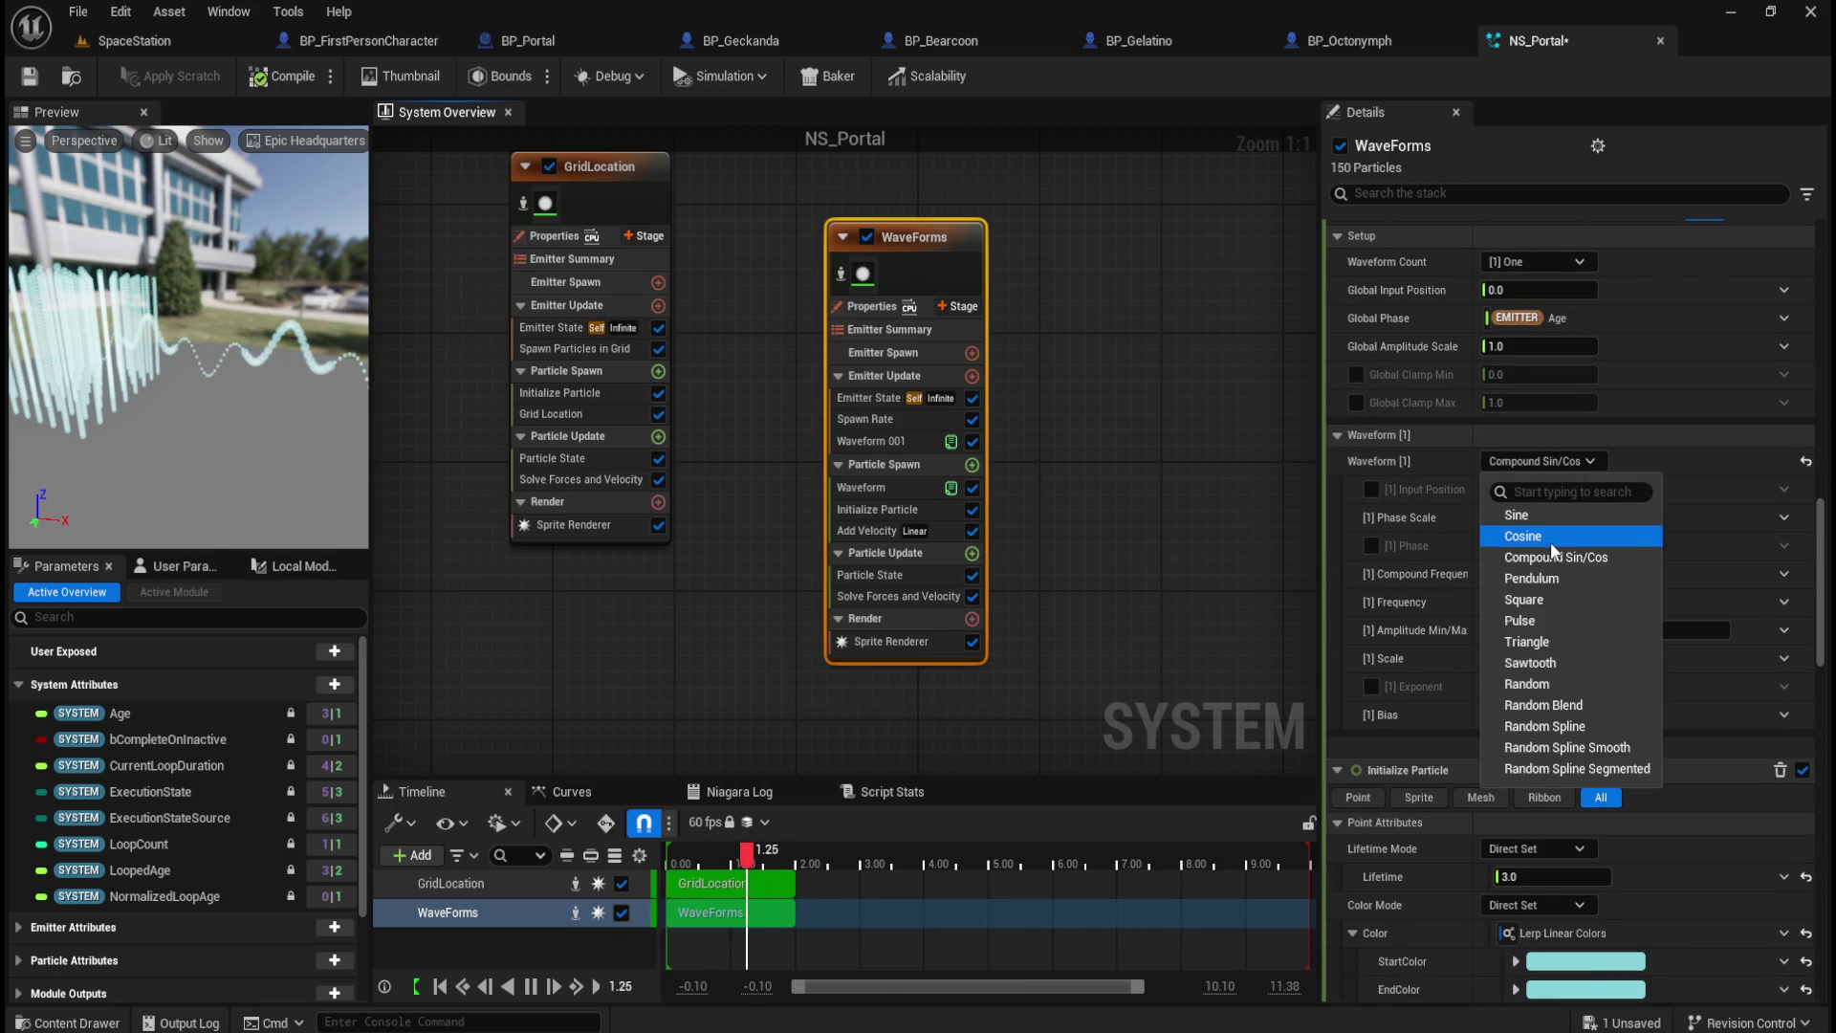
left_click(1571, 576)
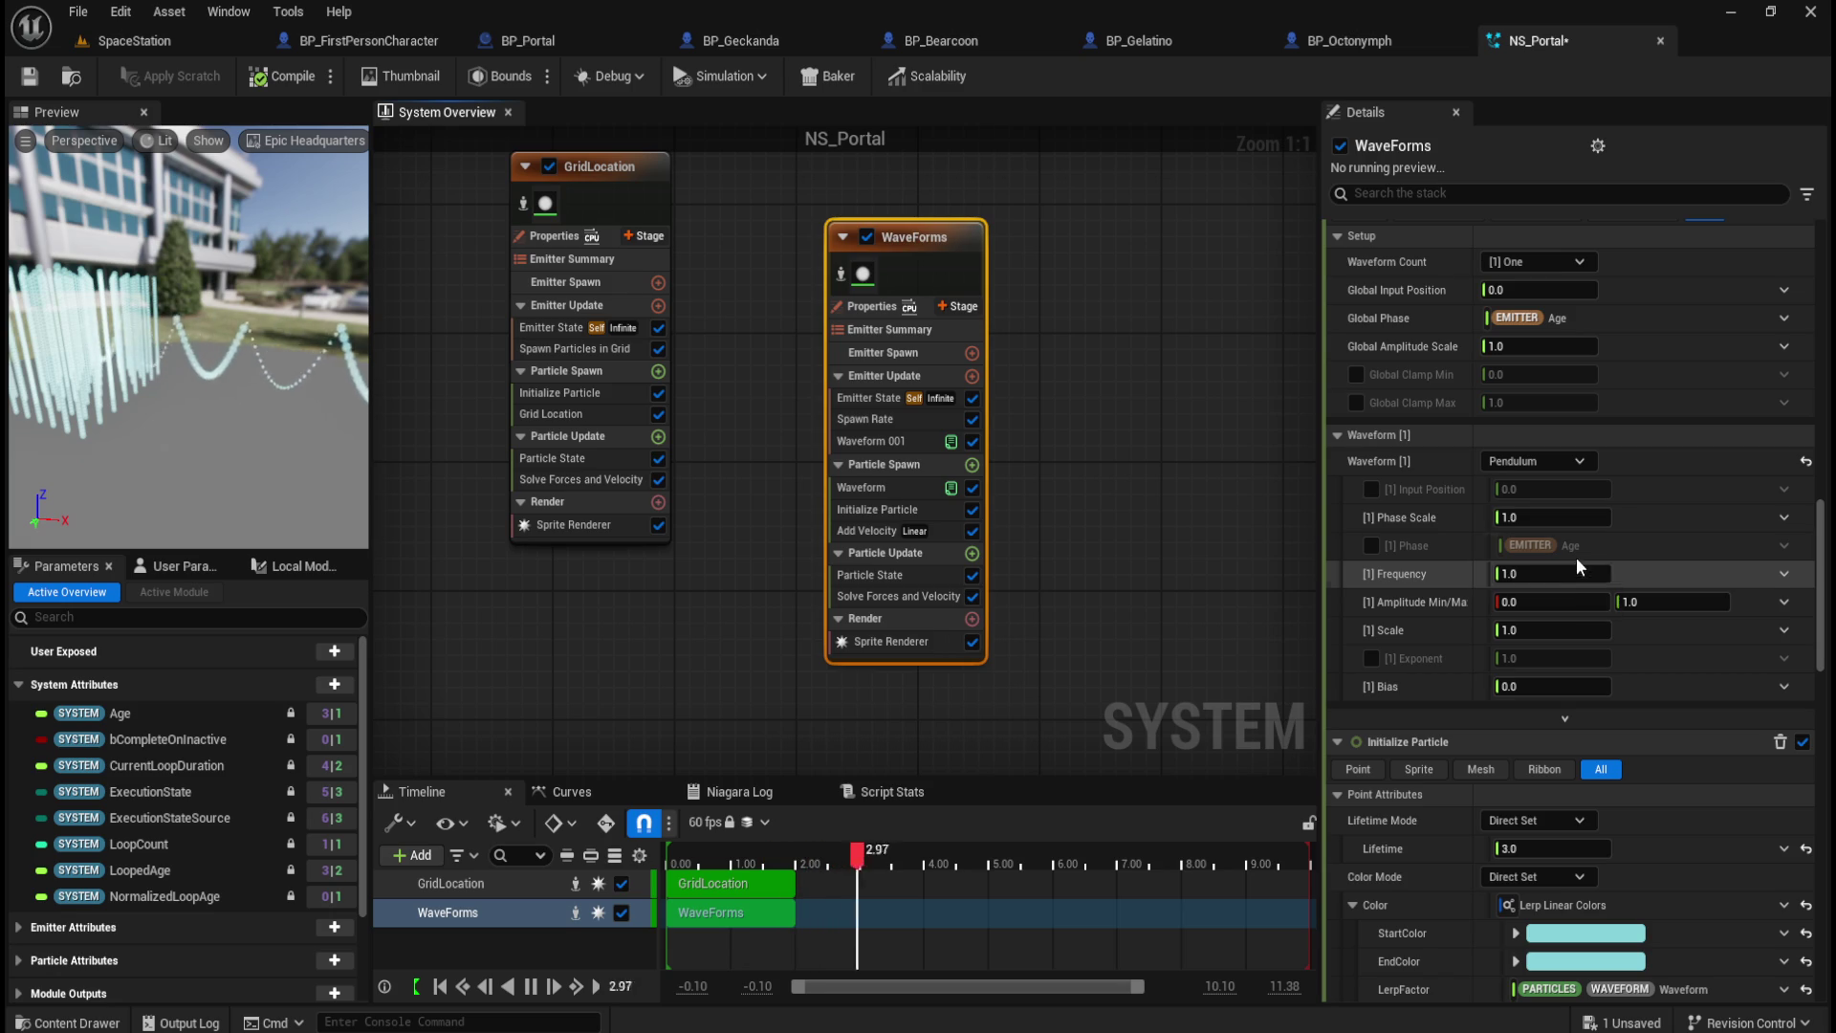
left_click(1580, 465)
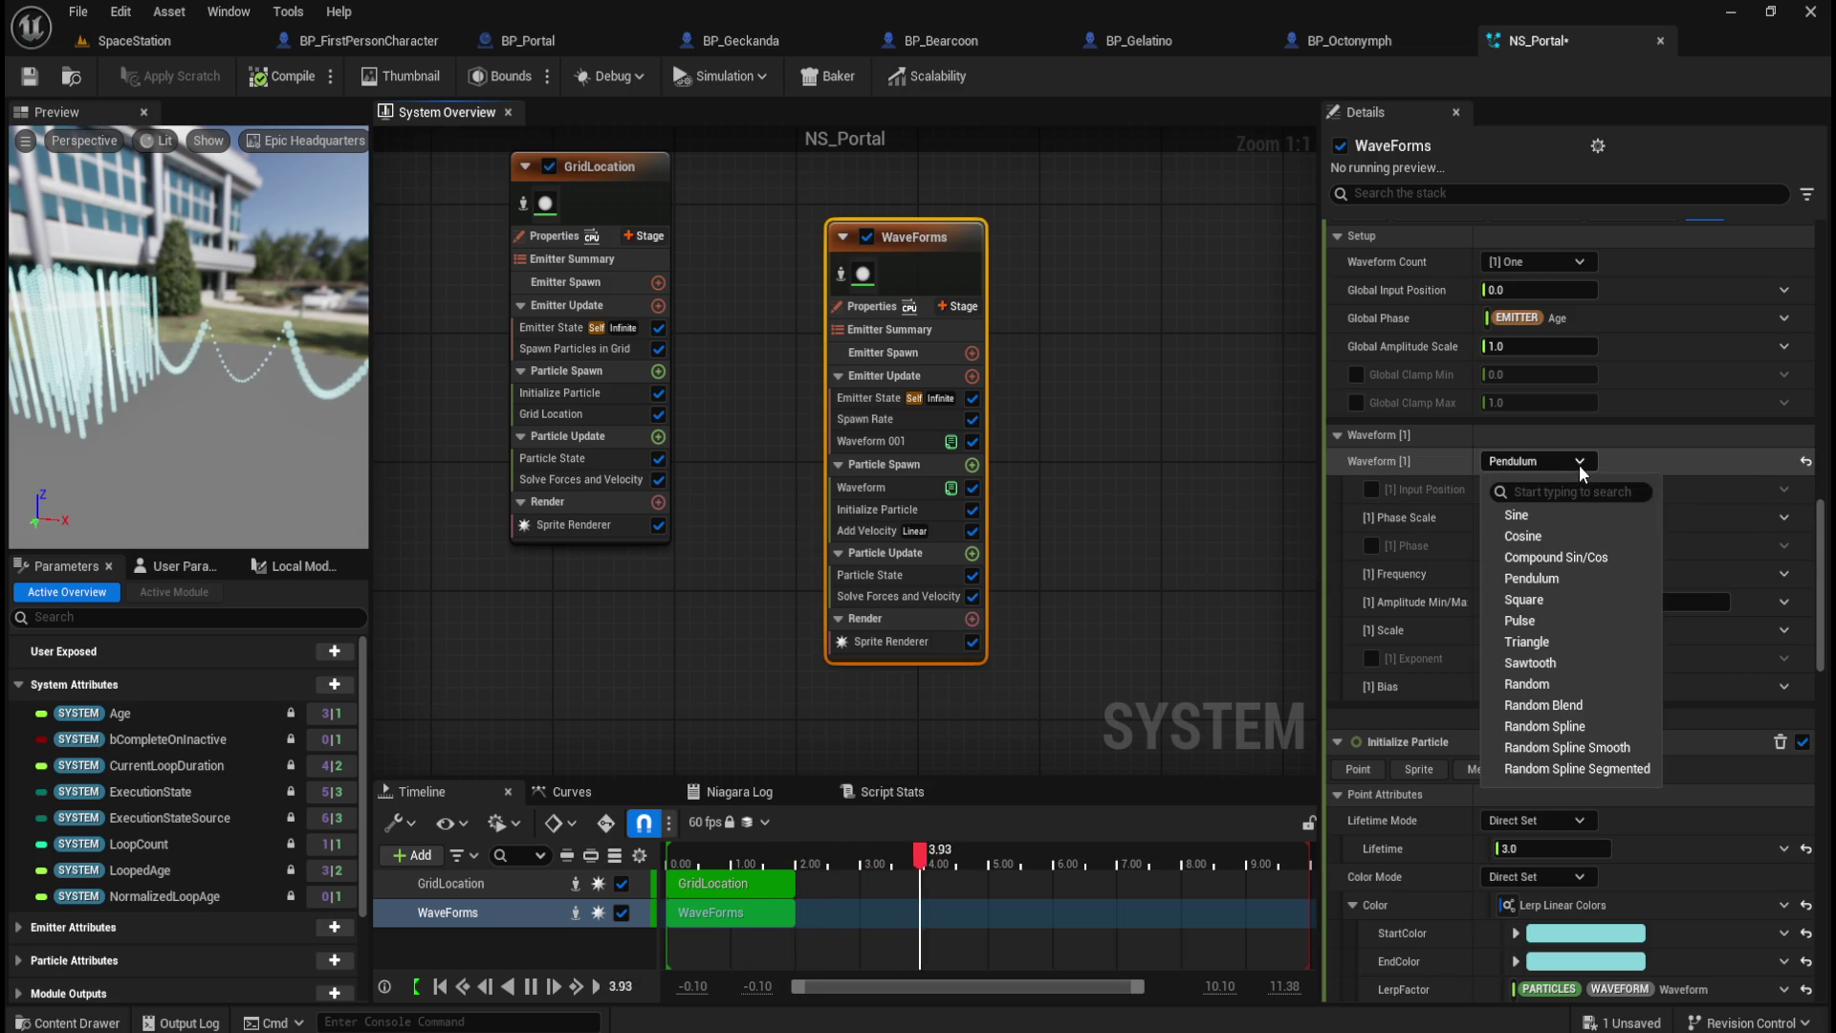
left_click(1542, 664)
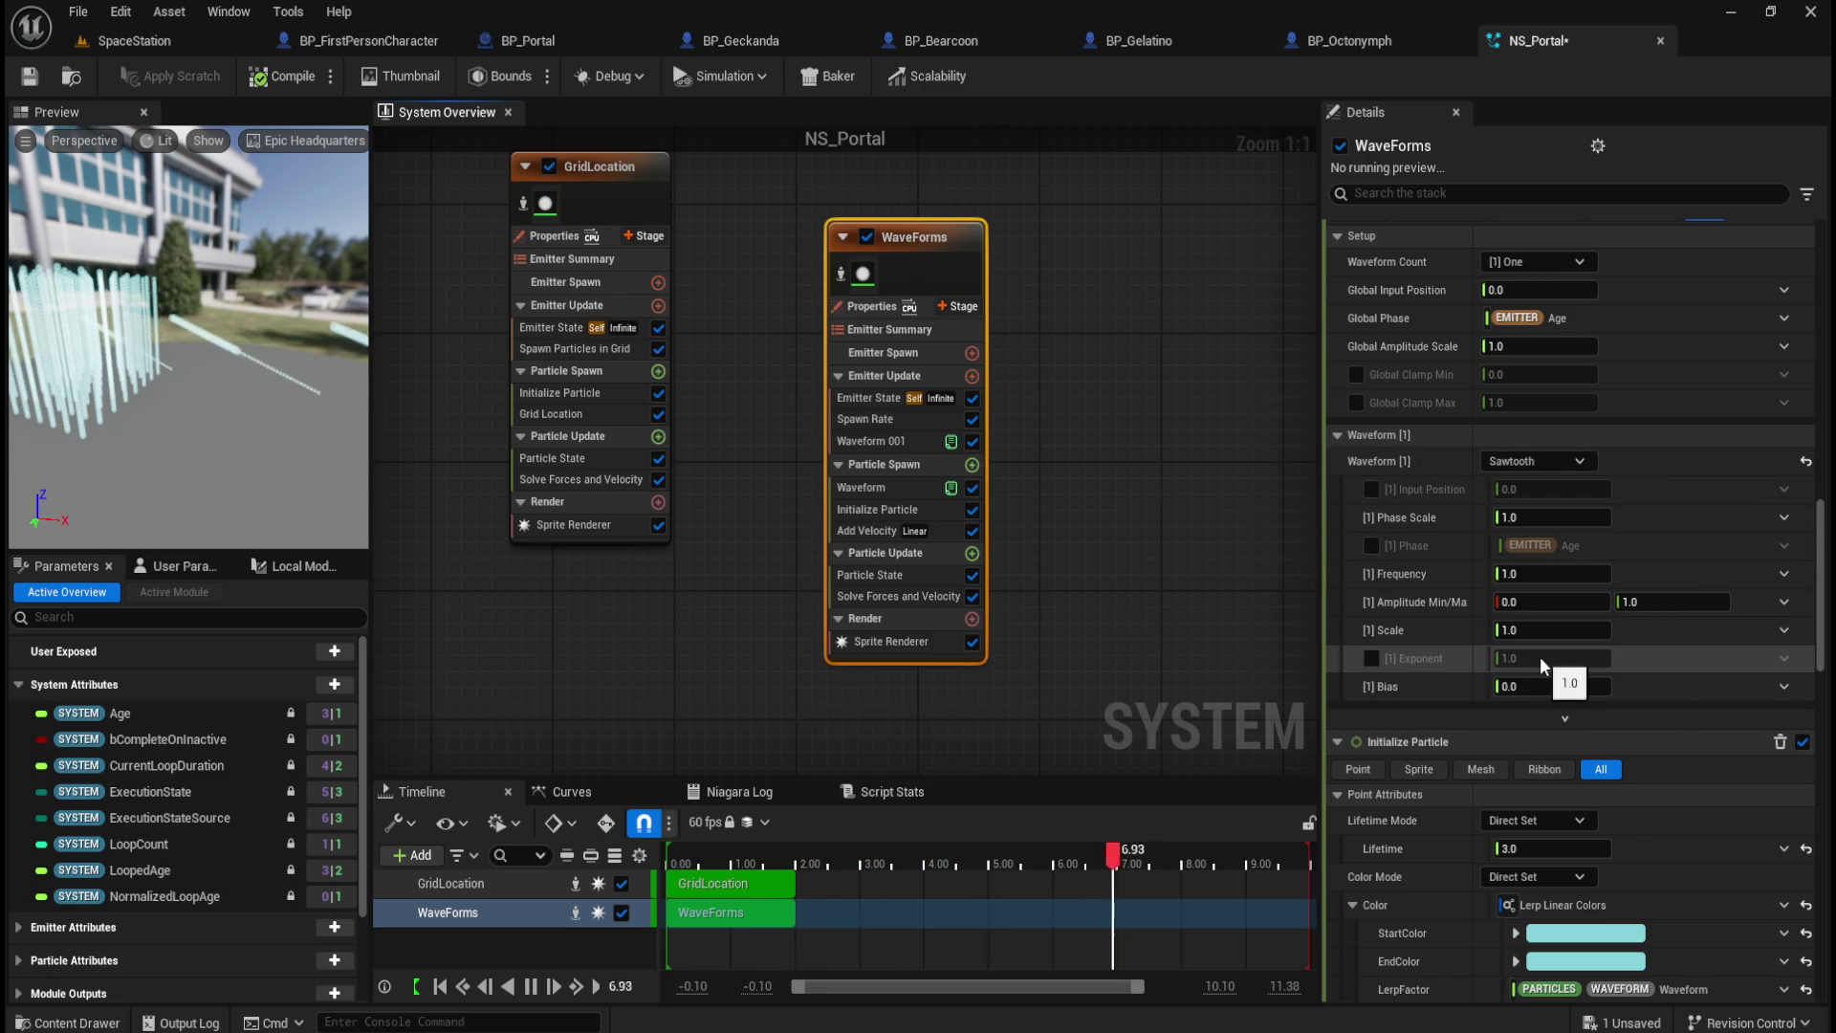
Step: Try Random Blend, Cosine and Sine as the first waveform's wave type
left_click(1563, 459)
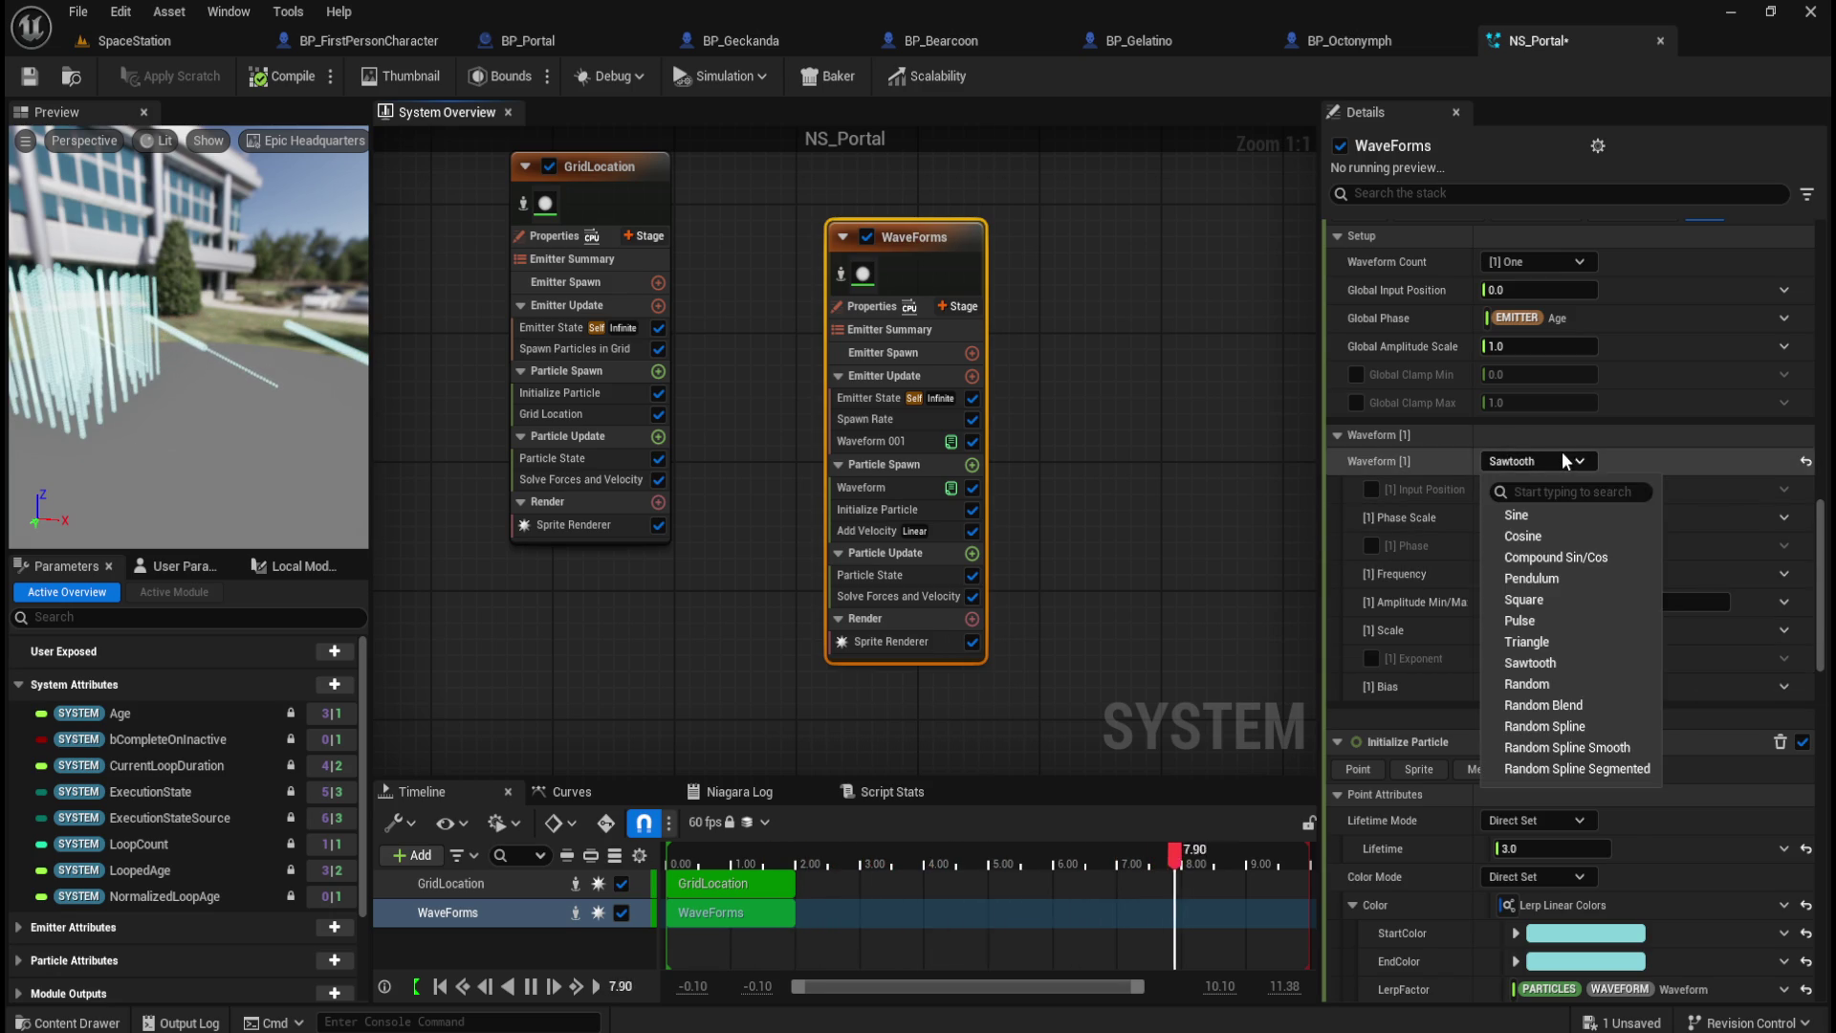
left_click(1565, 707)
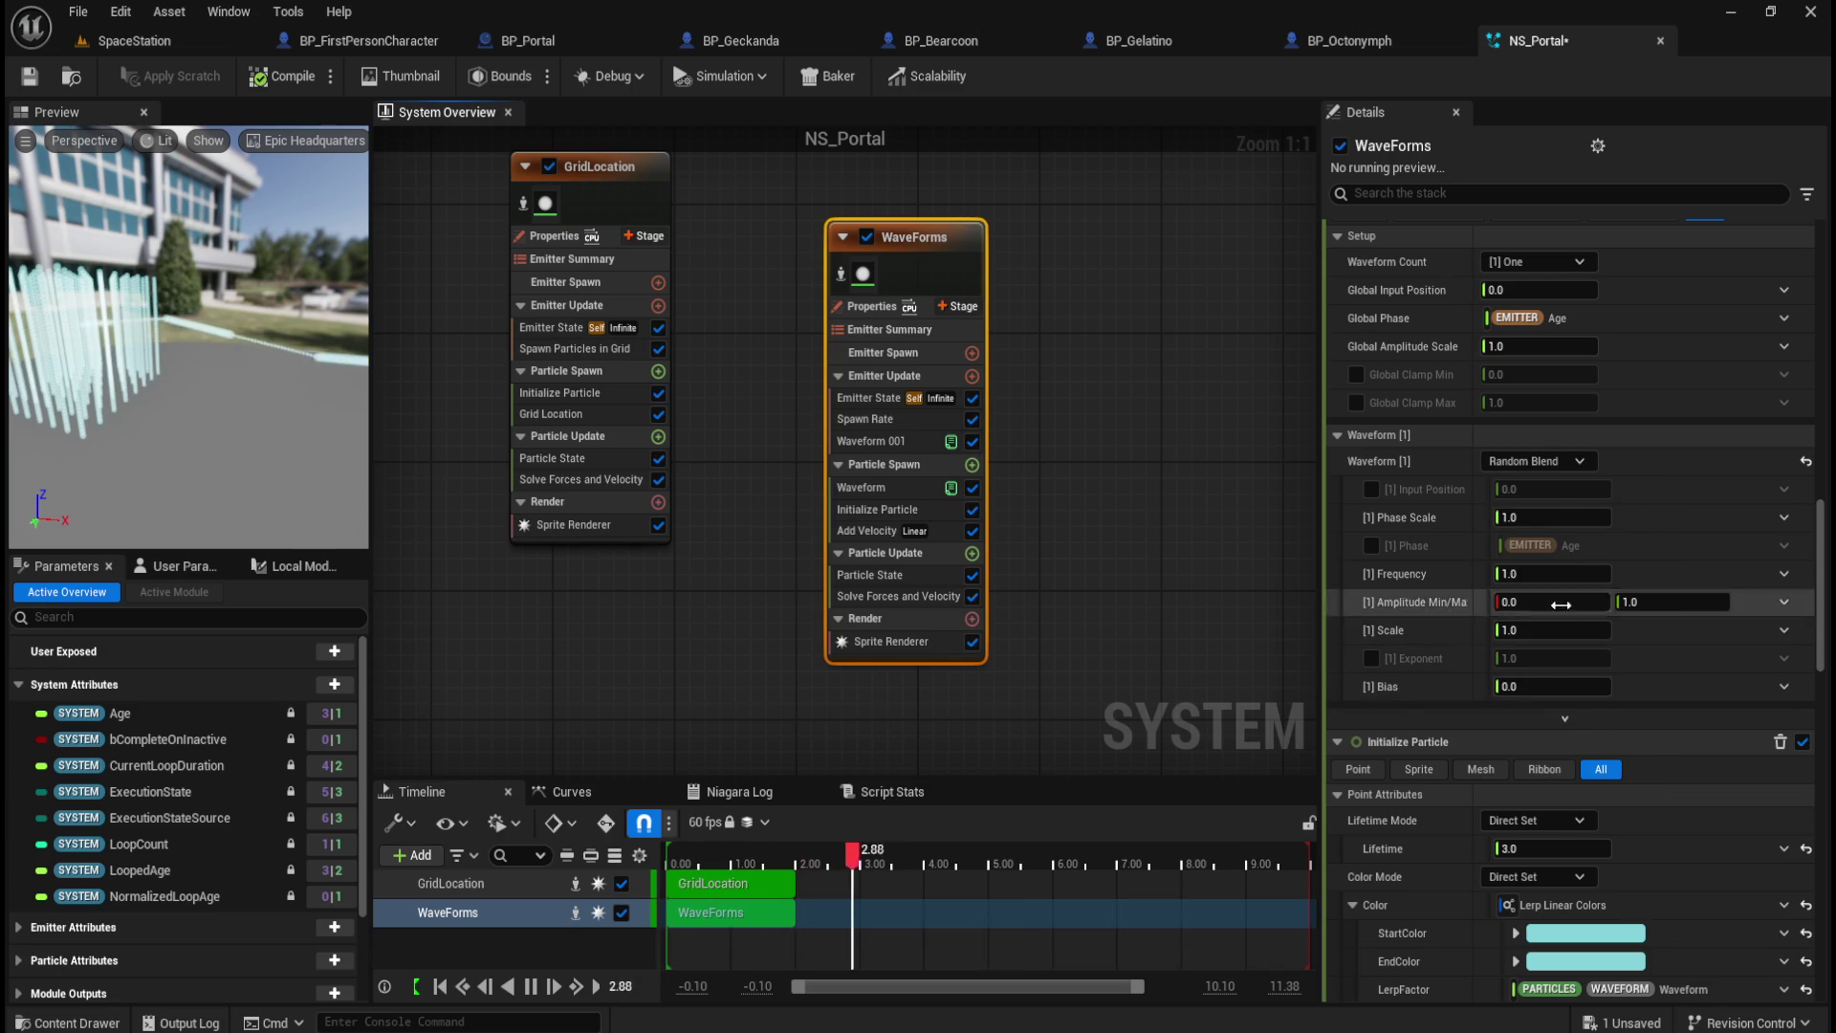
left_click(1549, 461)
left_click(1563, 537)
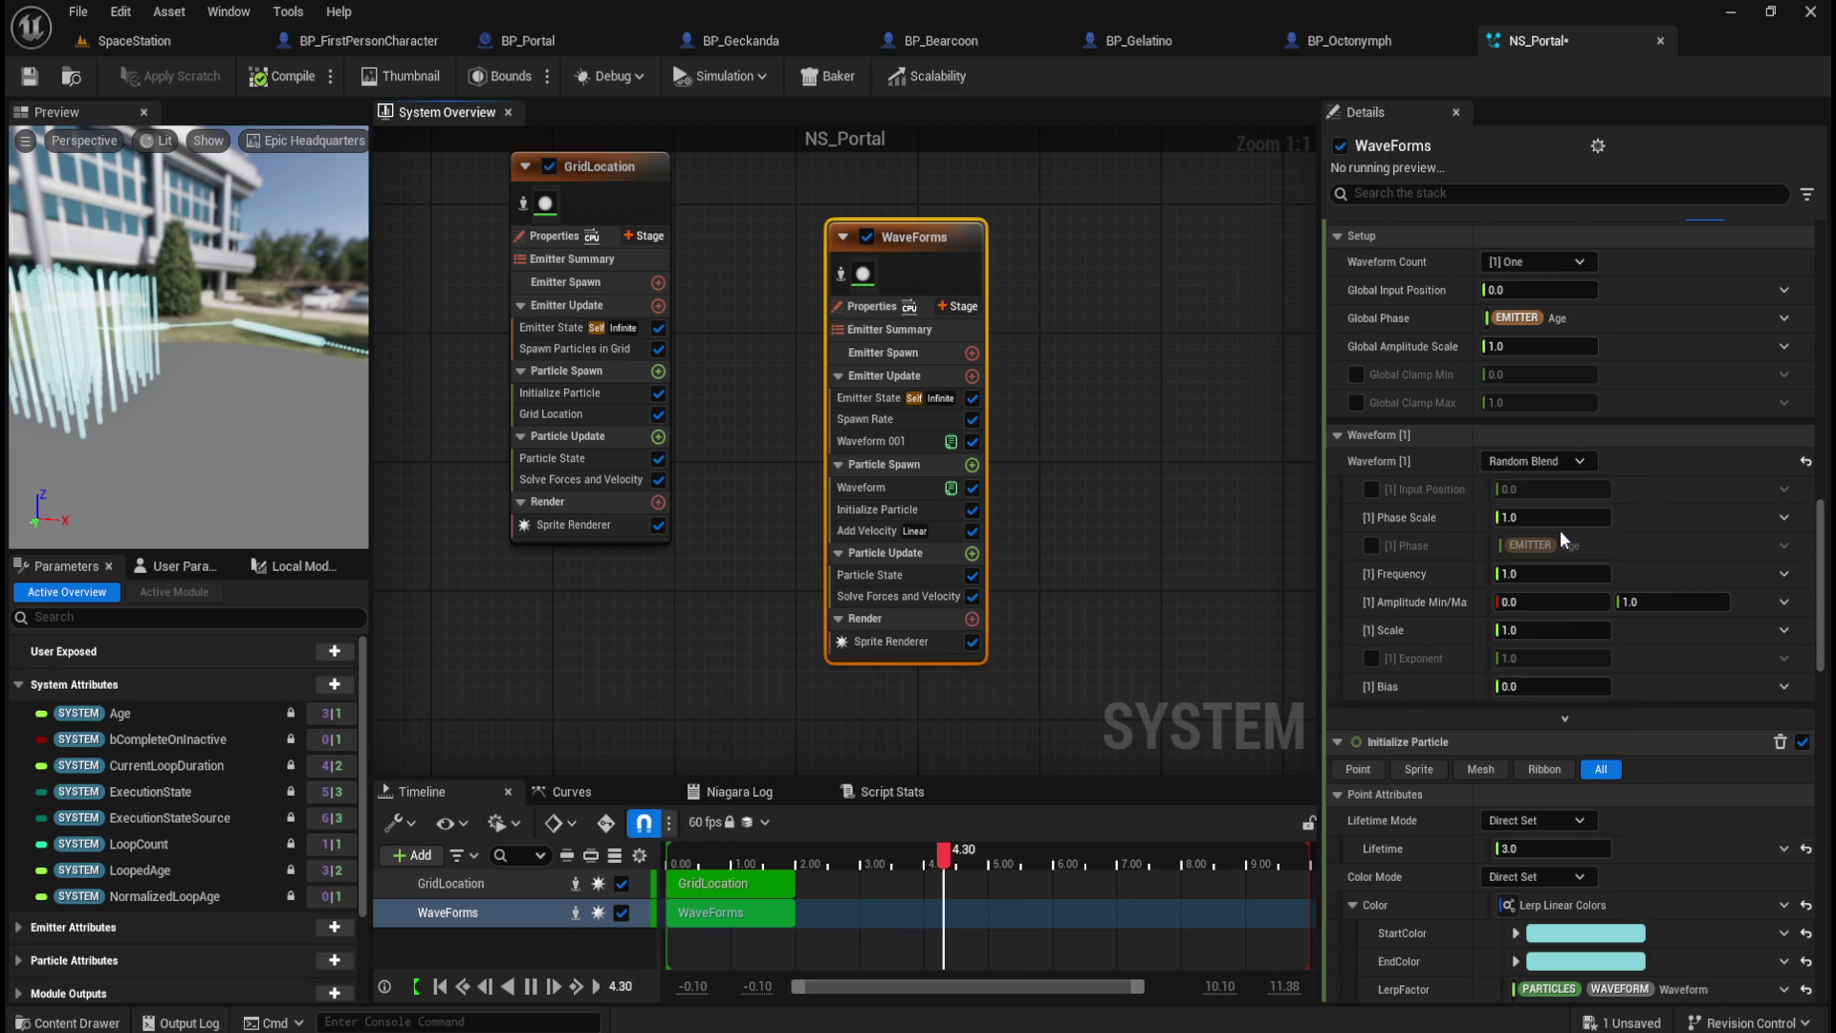
left_click(1568, 462)
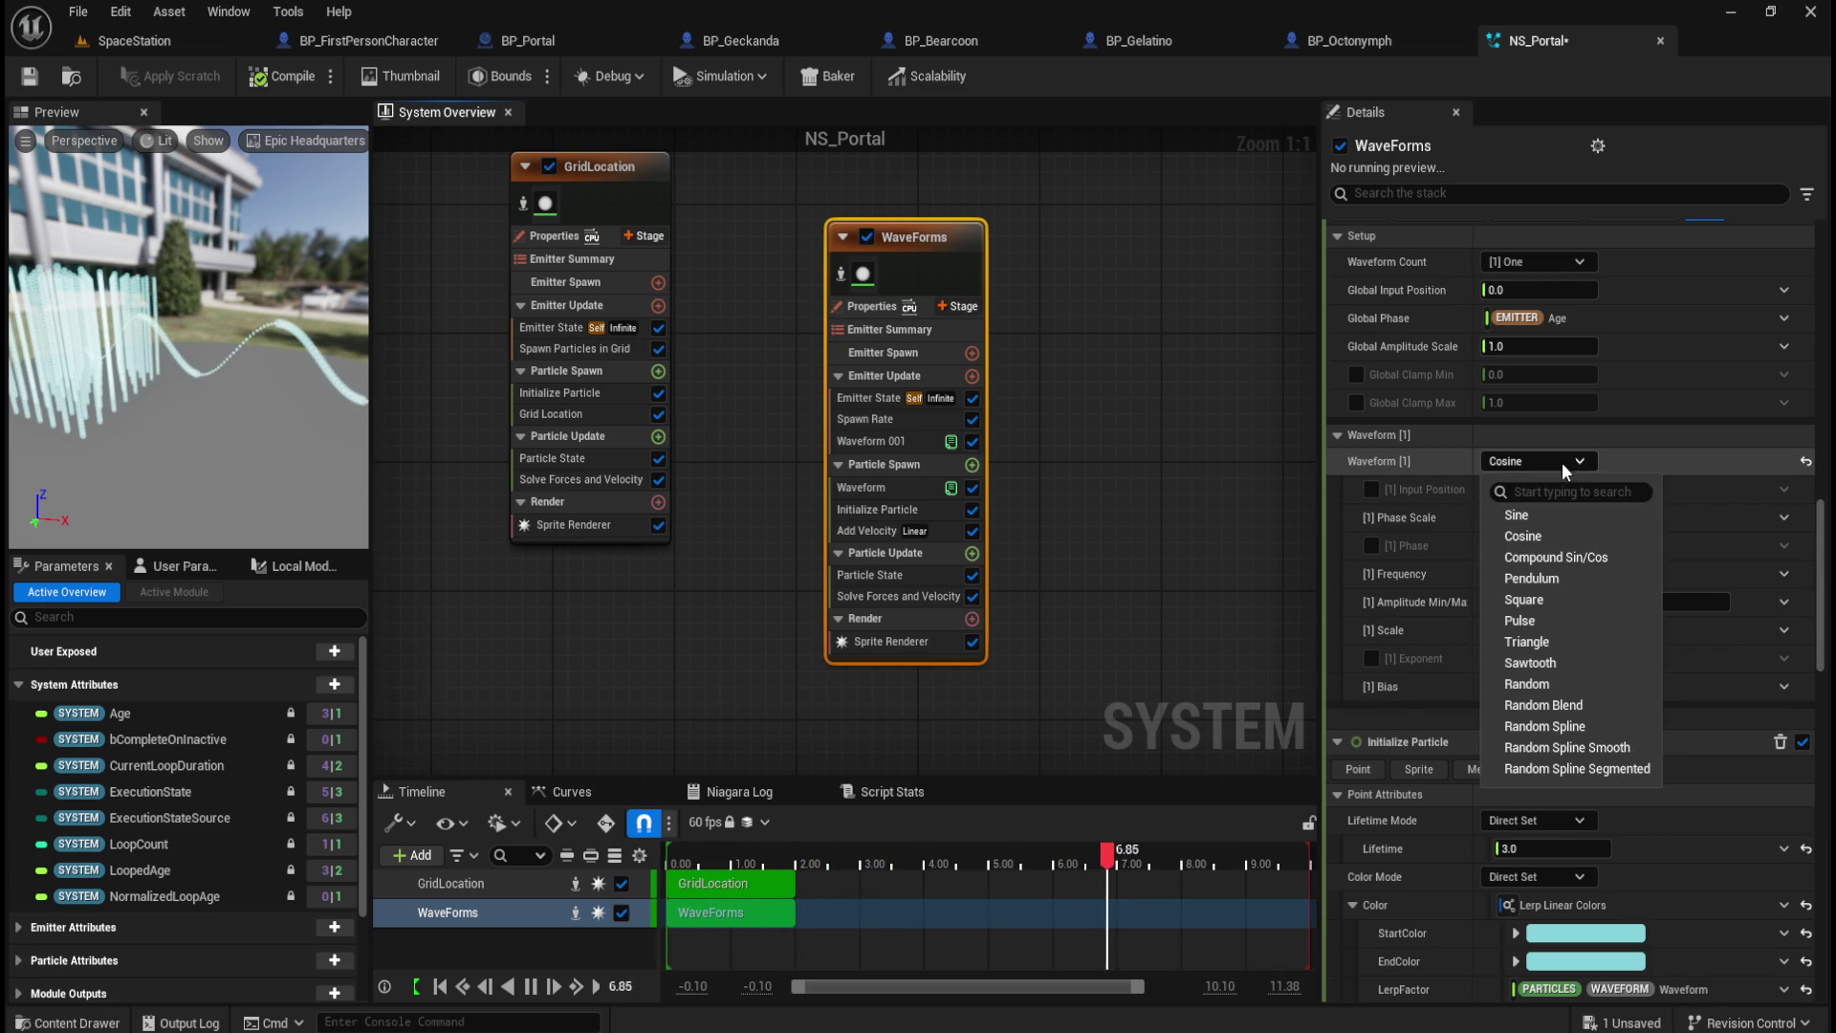
left_click(1550, 467)
left_click(1547, 462)
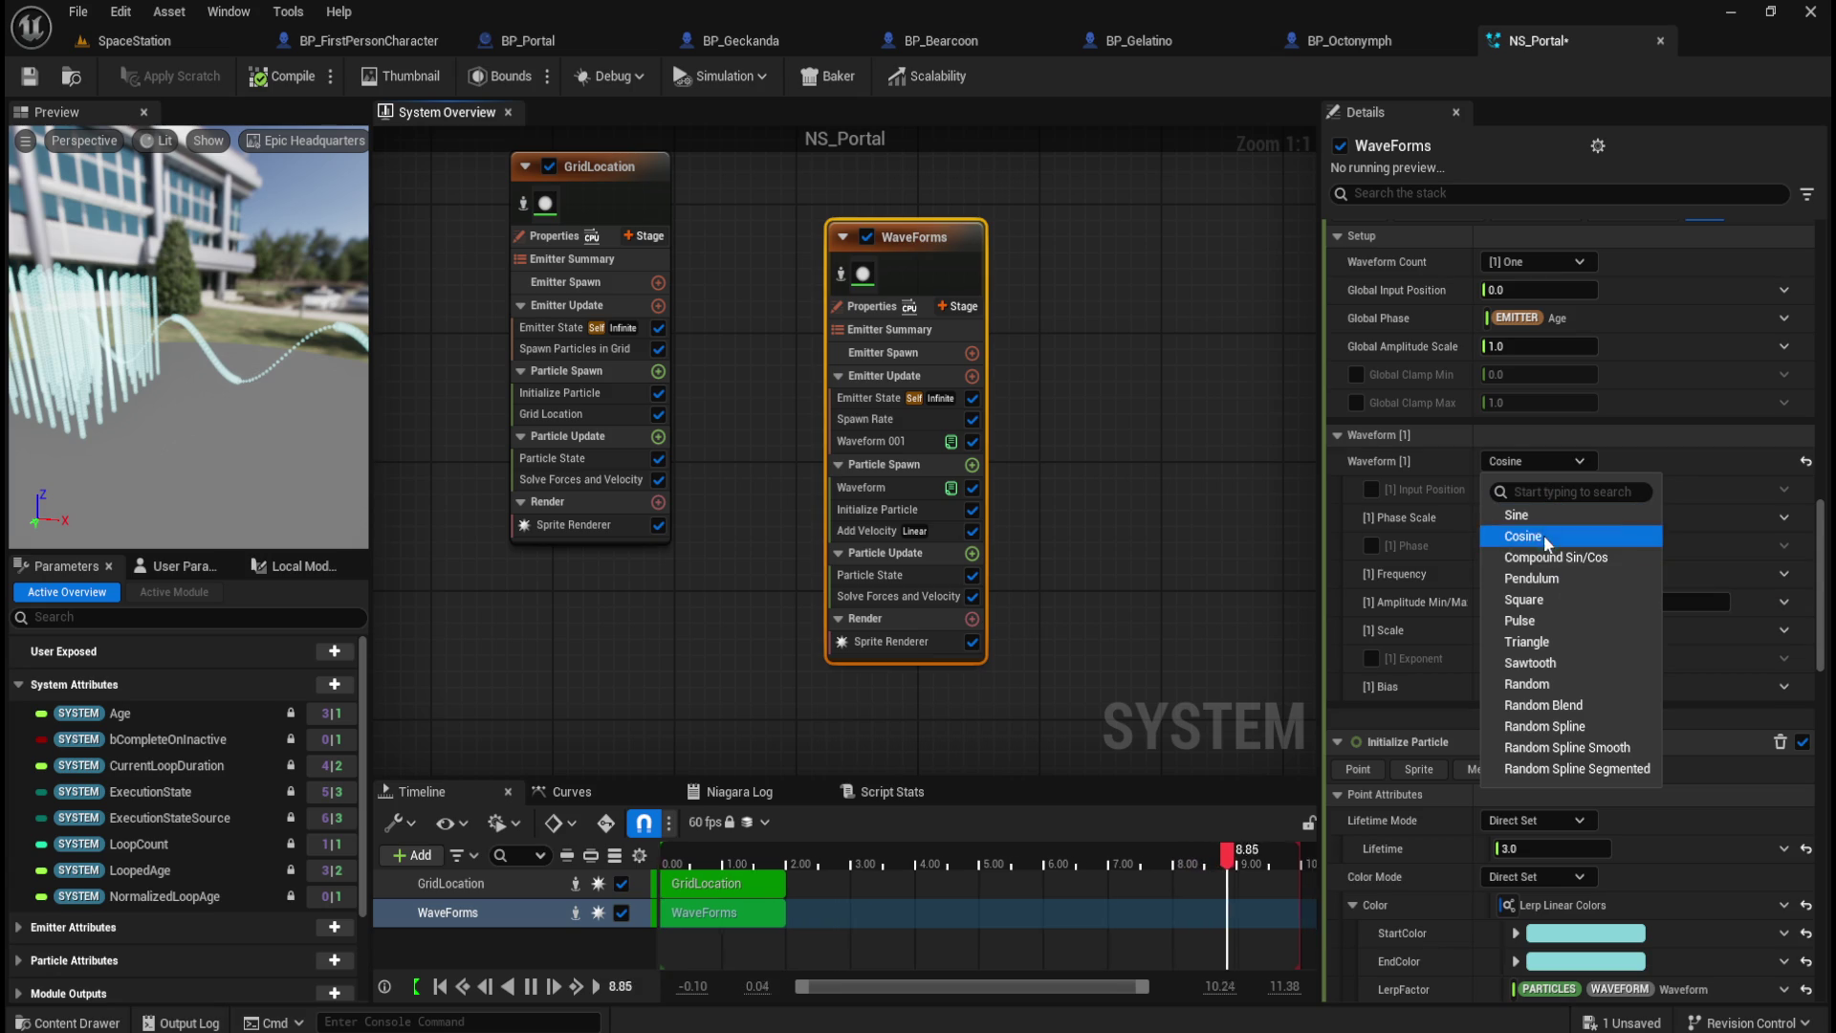
left_click(1549, 516)
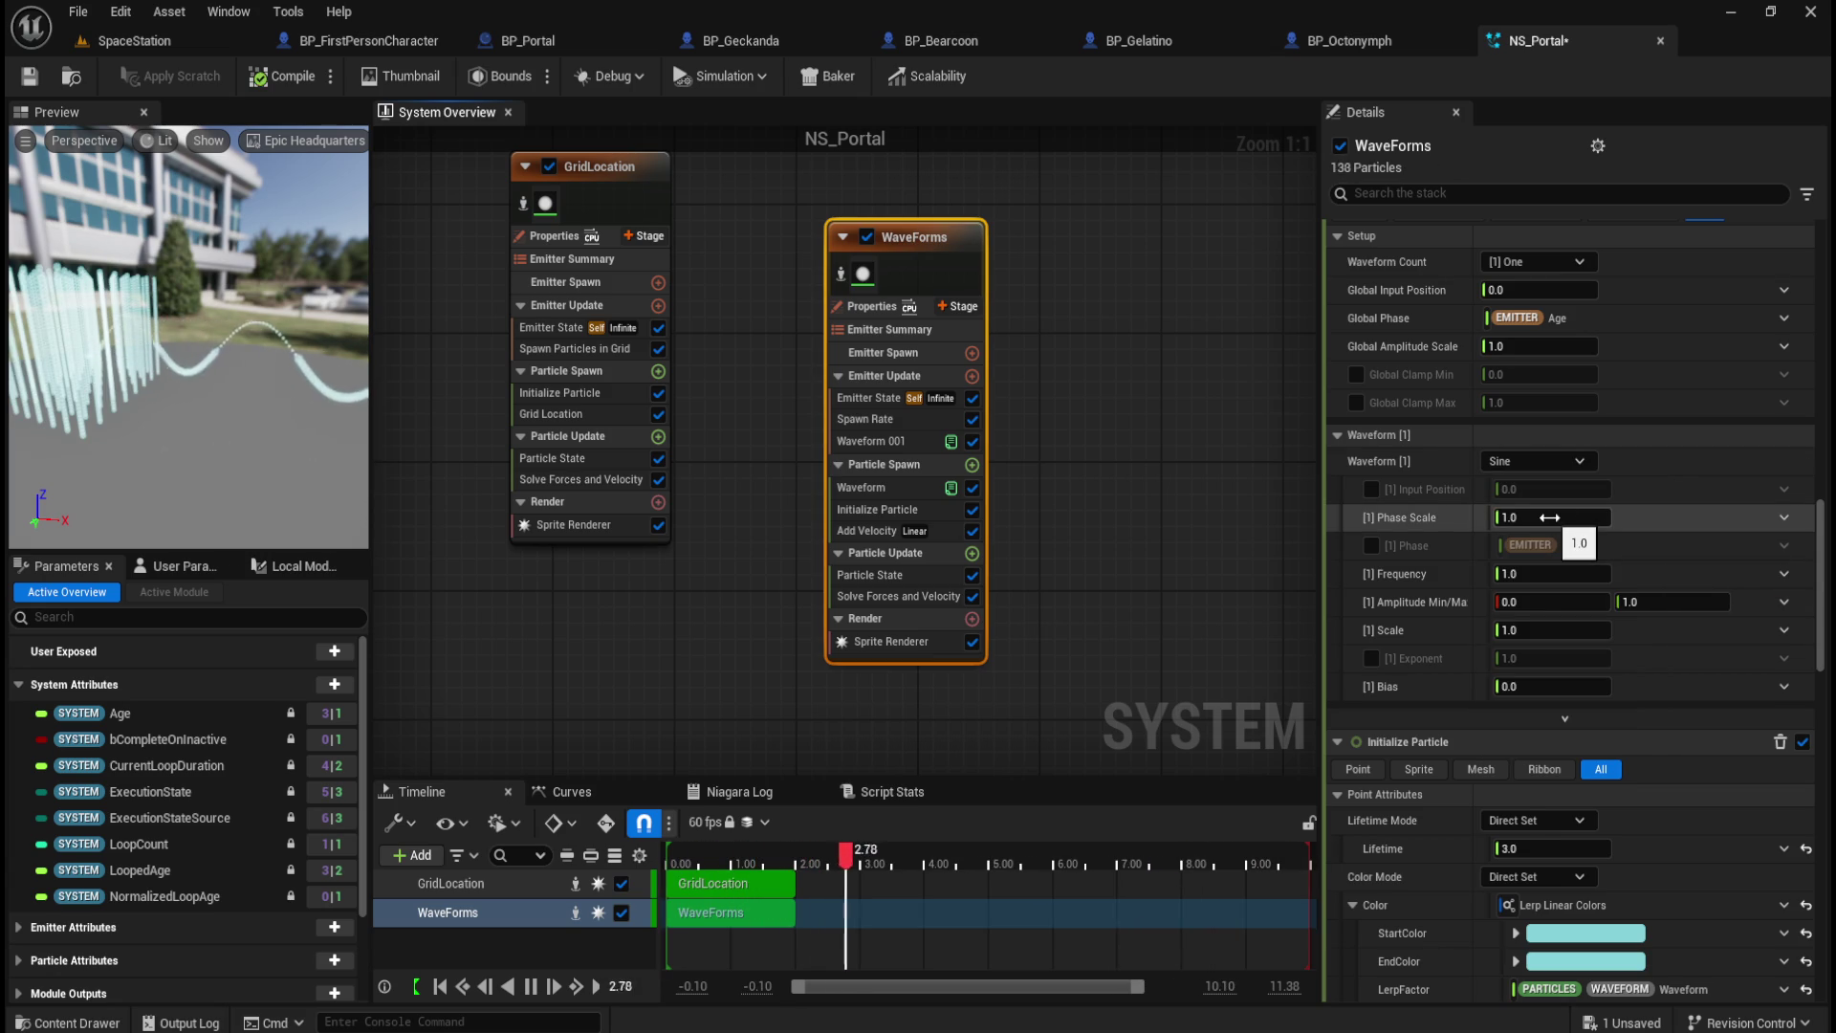
Step: Try Triangle, then settle the first waveform on Pulse with Amplitude Max kept at 1.0
left_click(1555, 458)
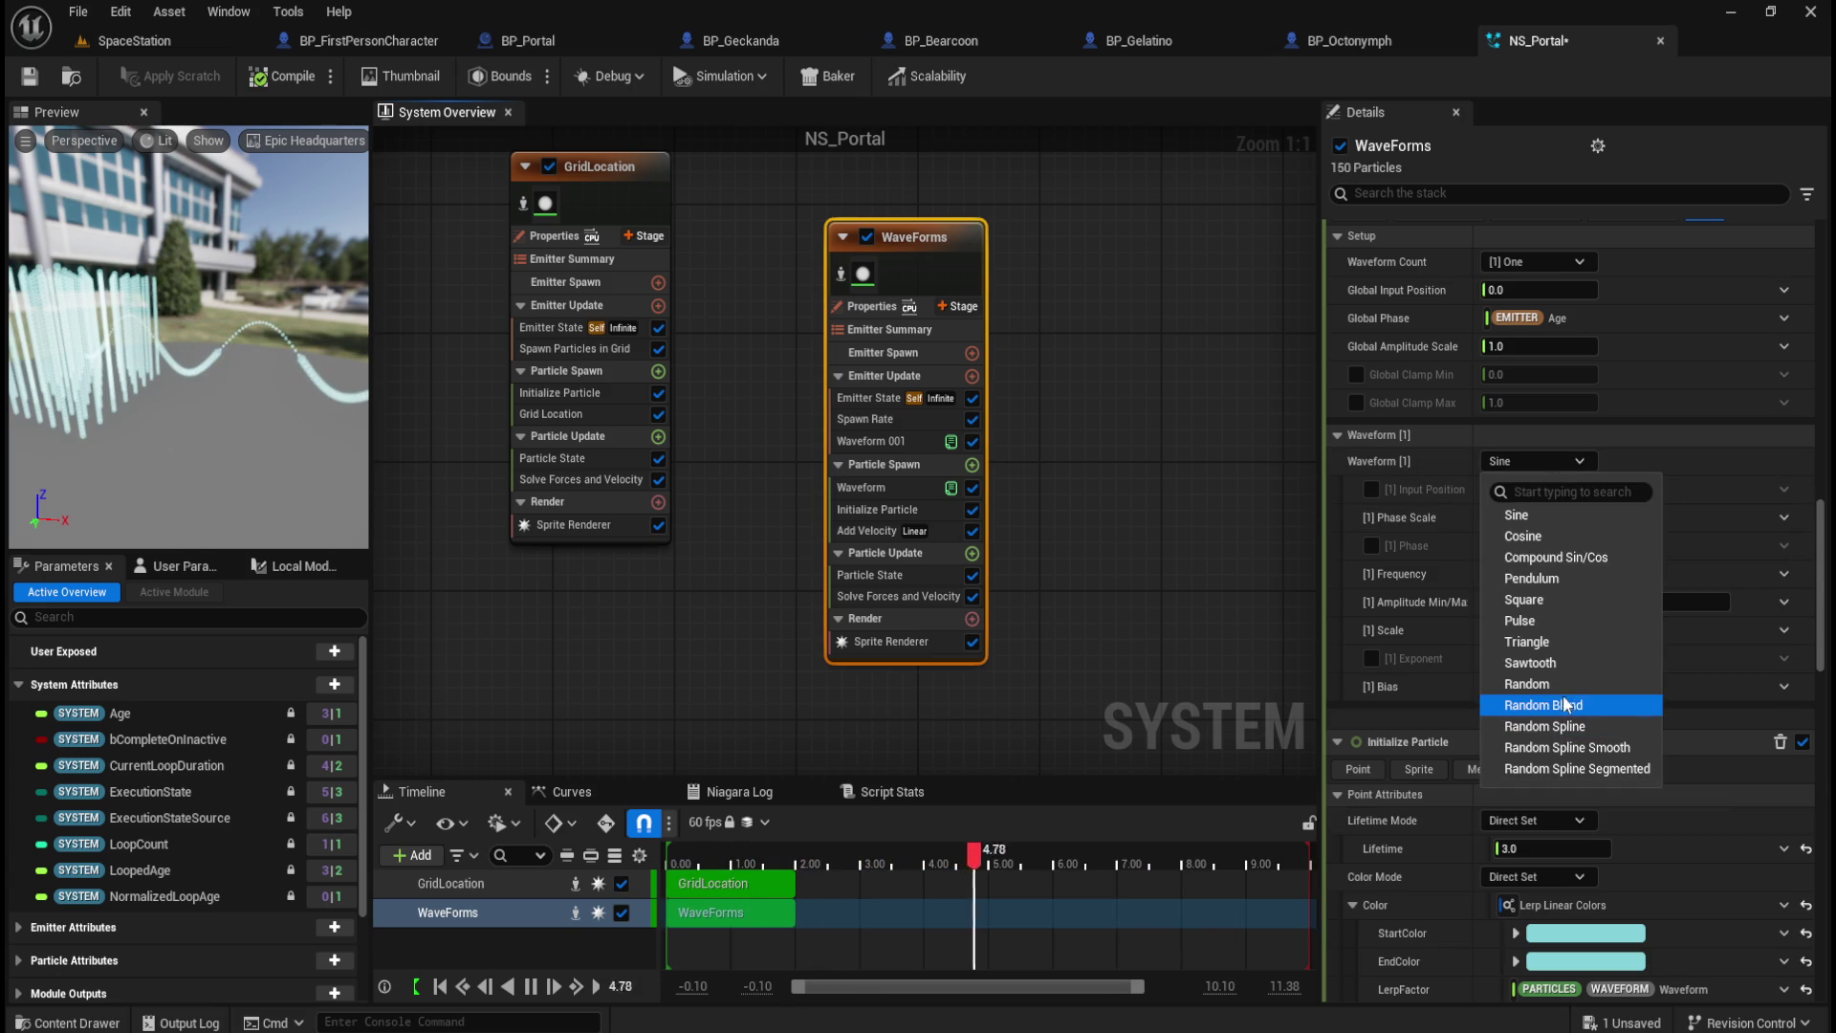
left_click(1553, 641)
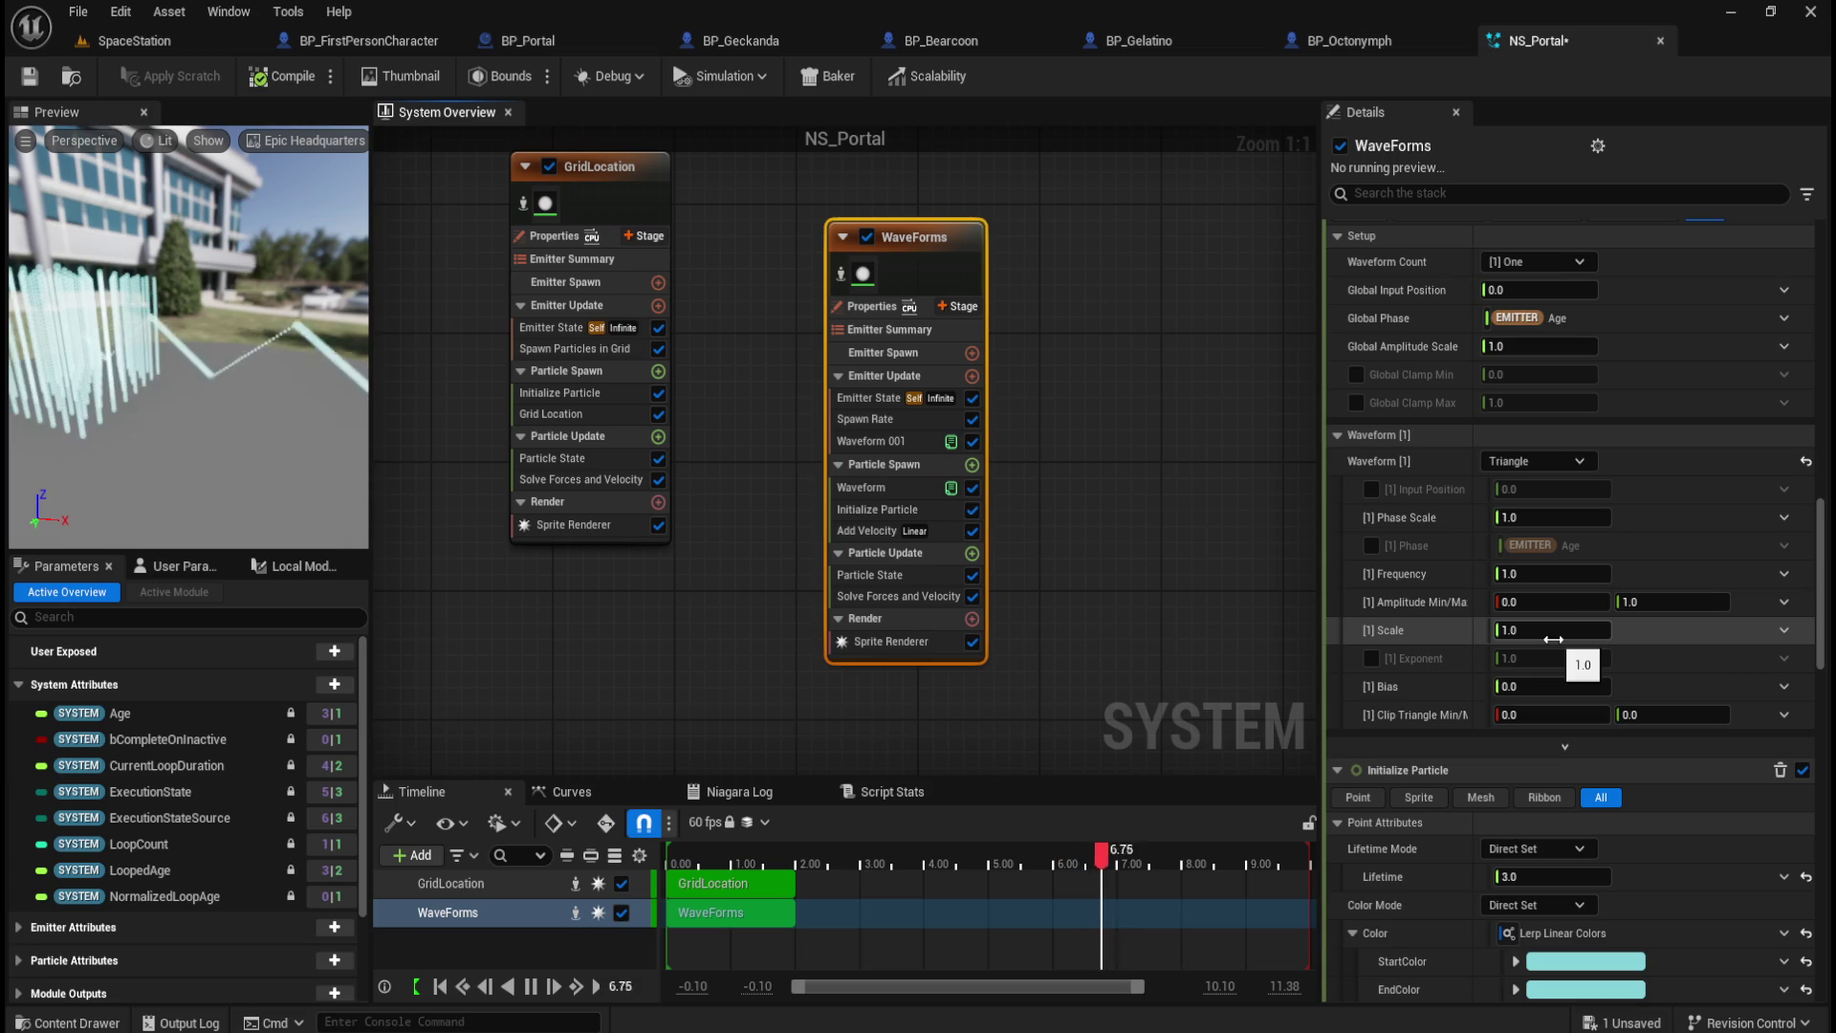
left_click(1535, 461)
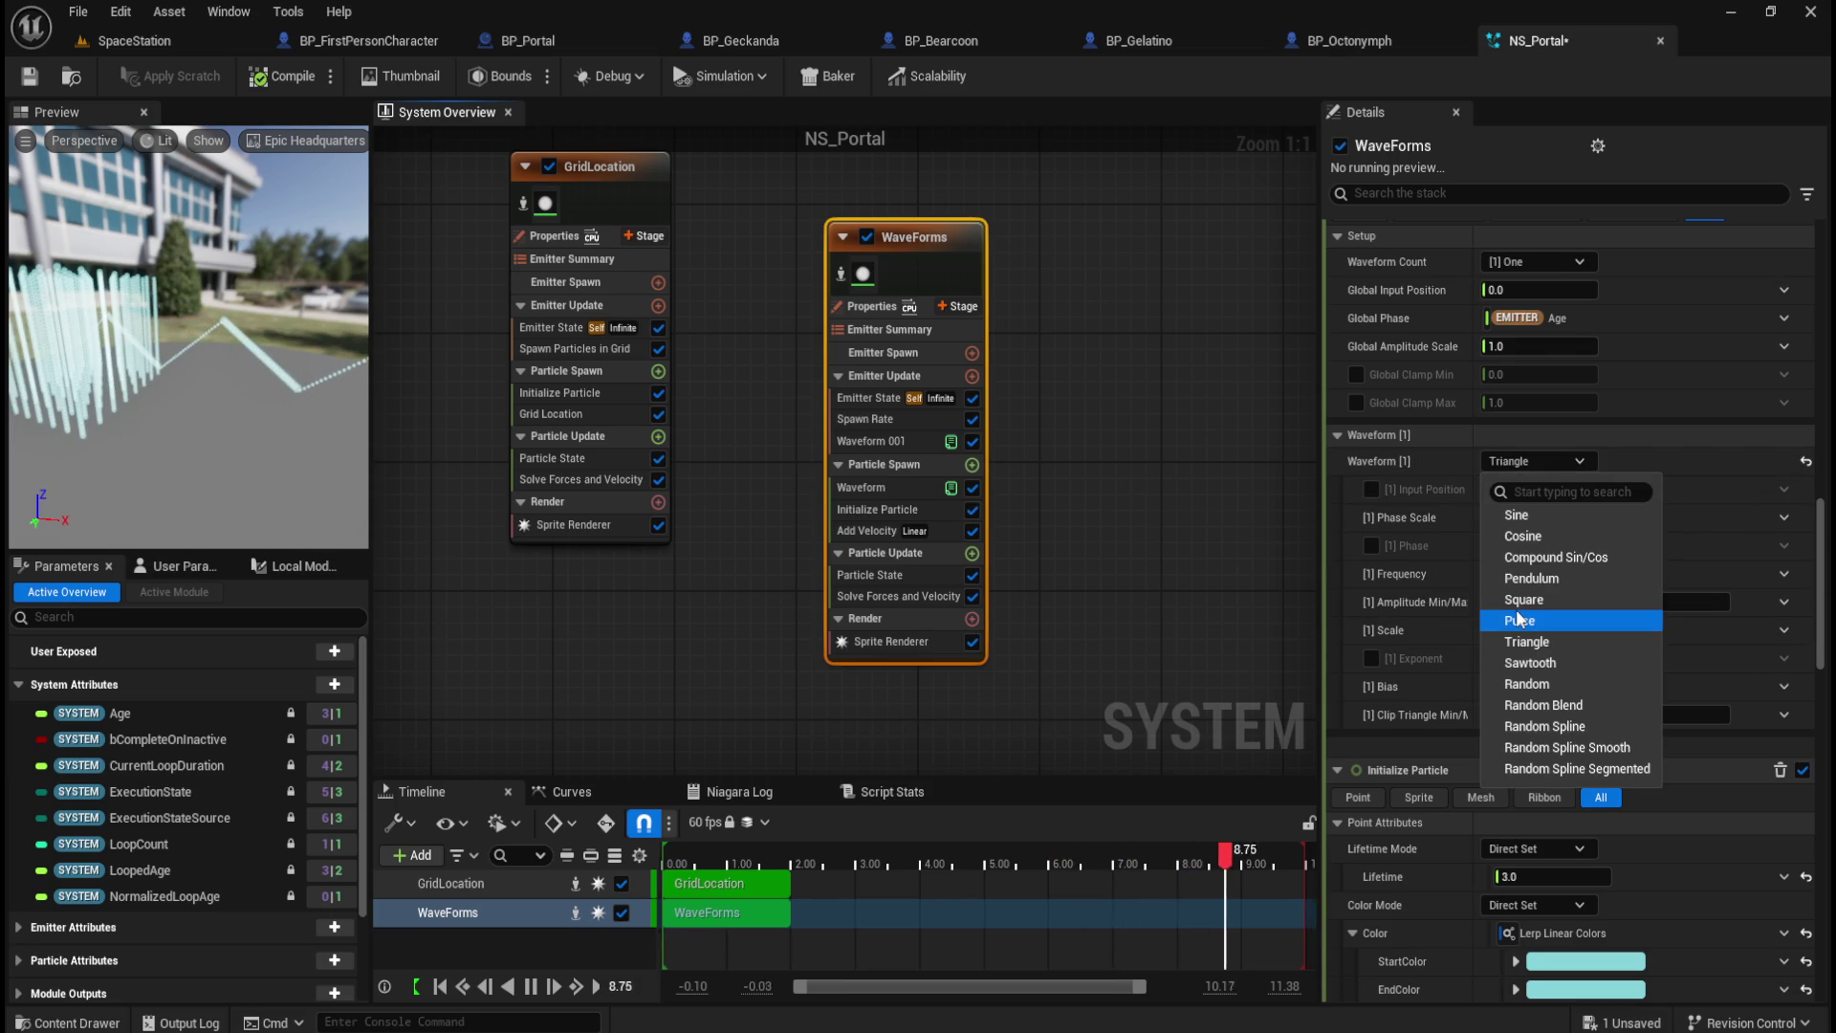
left_click(1536, 617)
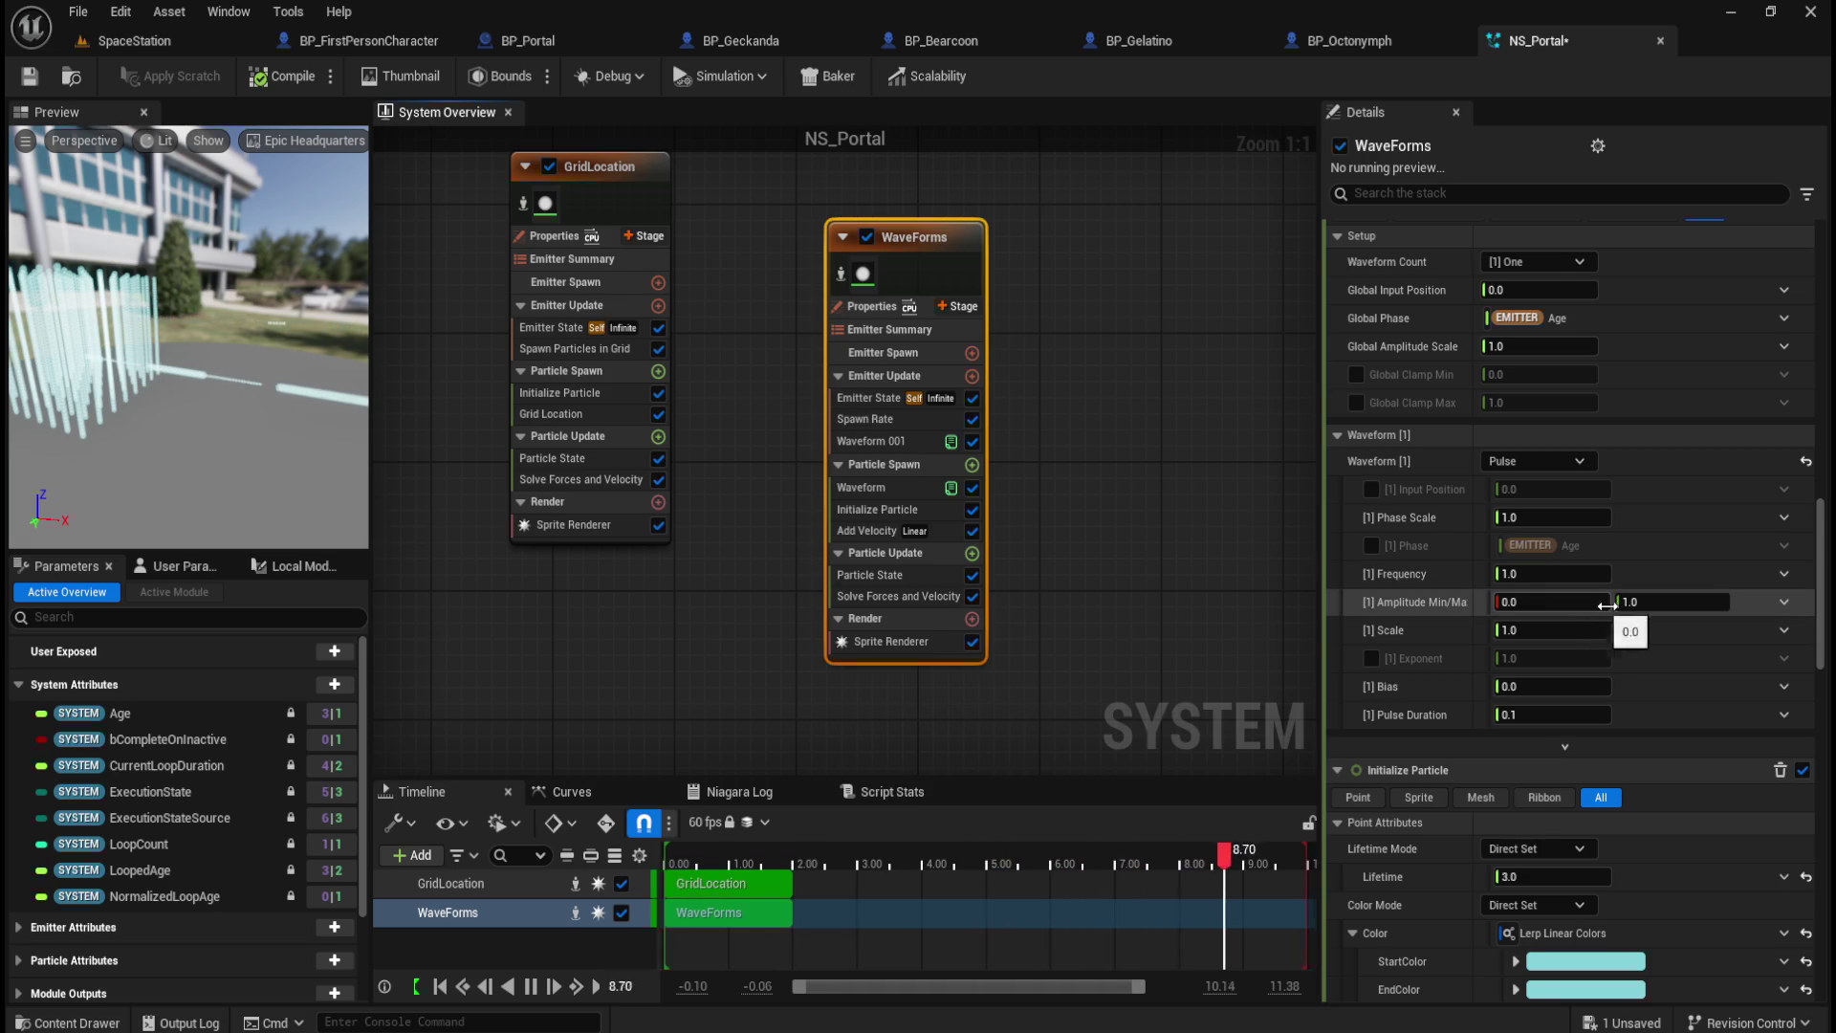
left_click_drag(1630, 602, 1683, 598)
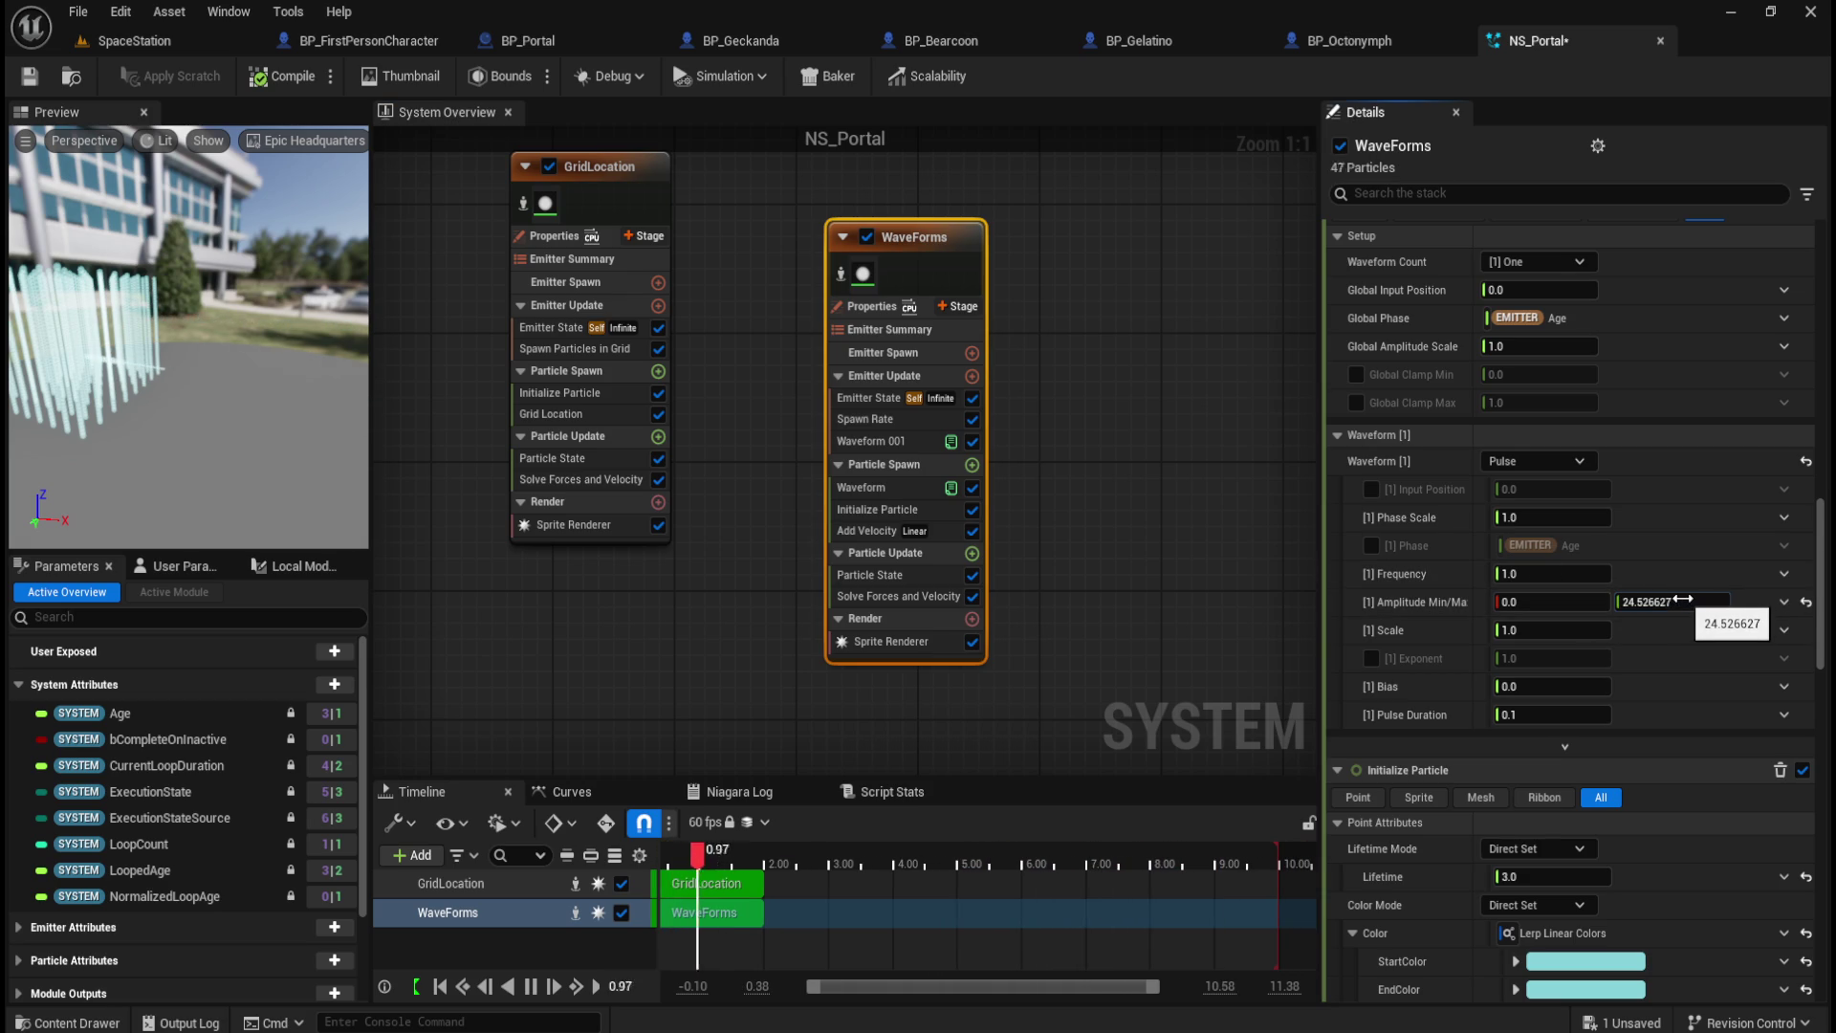
key("ctrl+z")
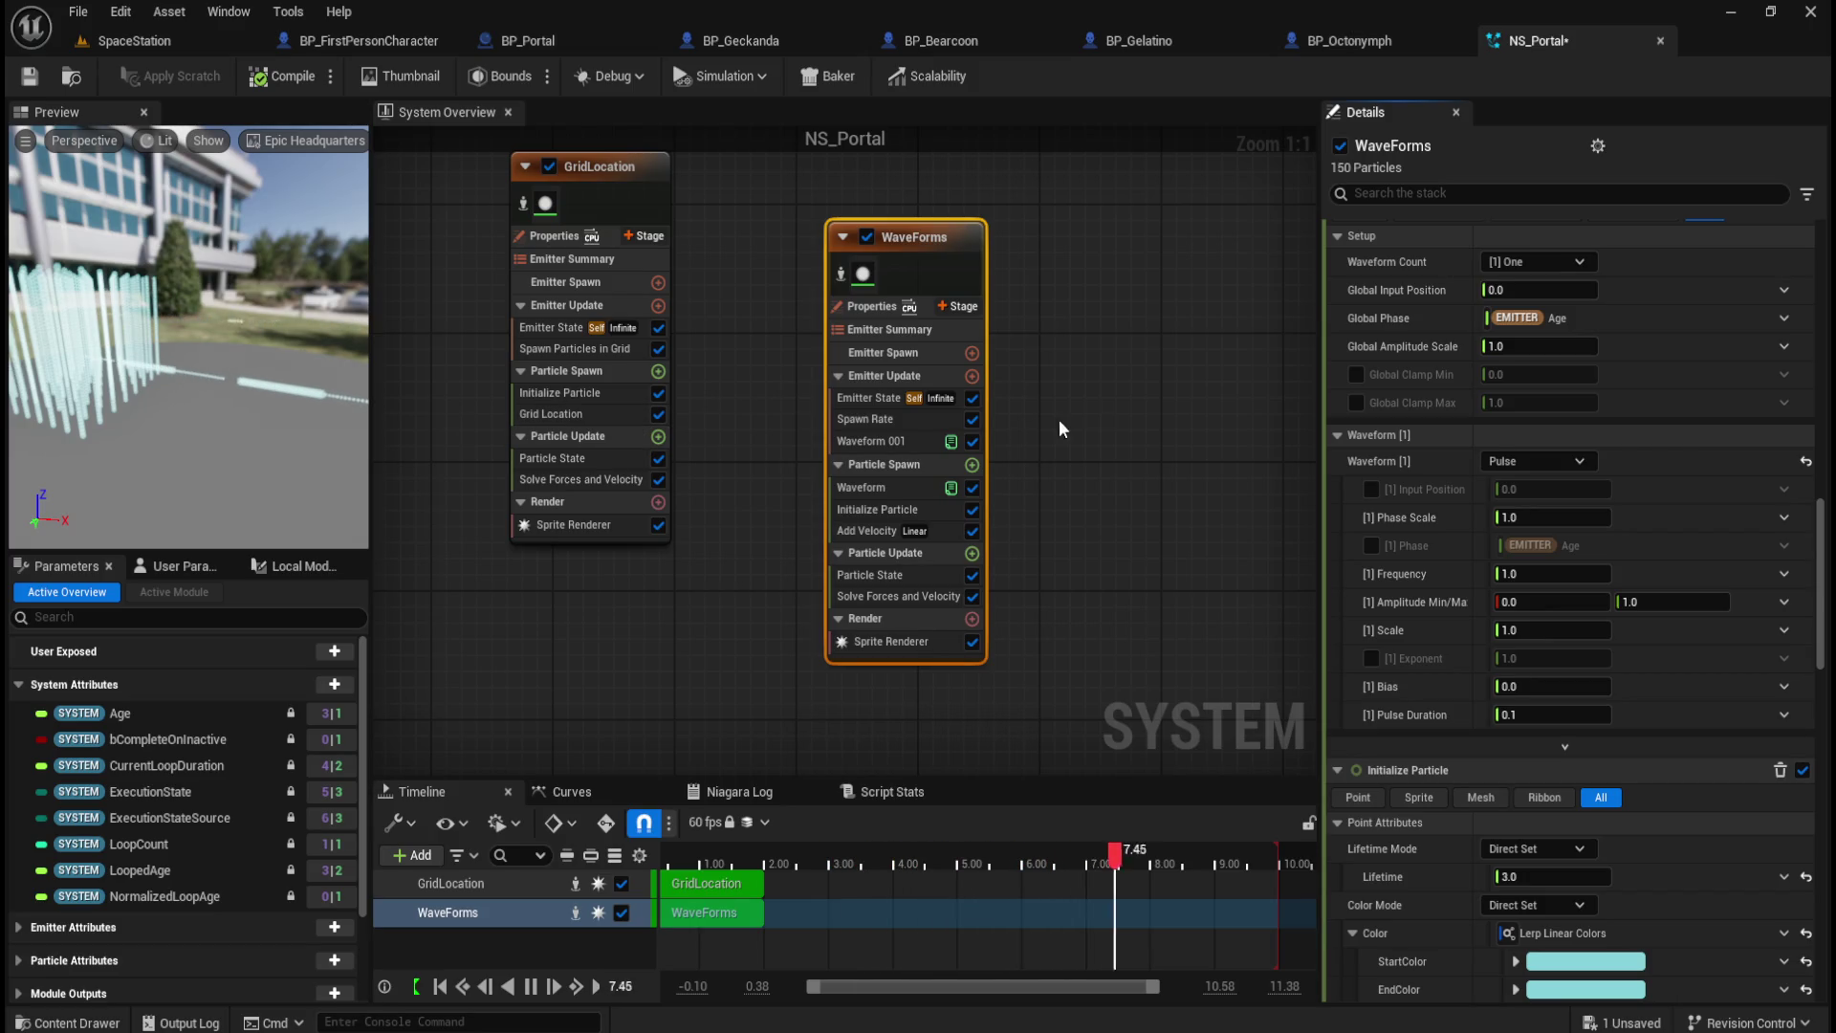
left_click(1117, 387)
mouse_move(1117, 388)
left_mouse_down()
mouse_move(1033, 393)
mouse_move(968, 427)
left_mouse_up()
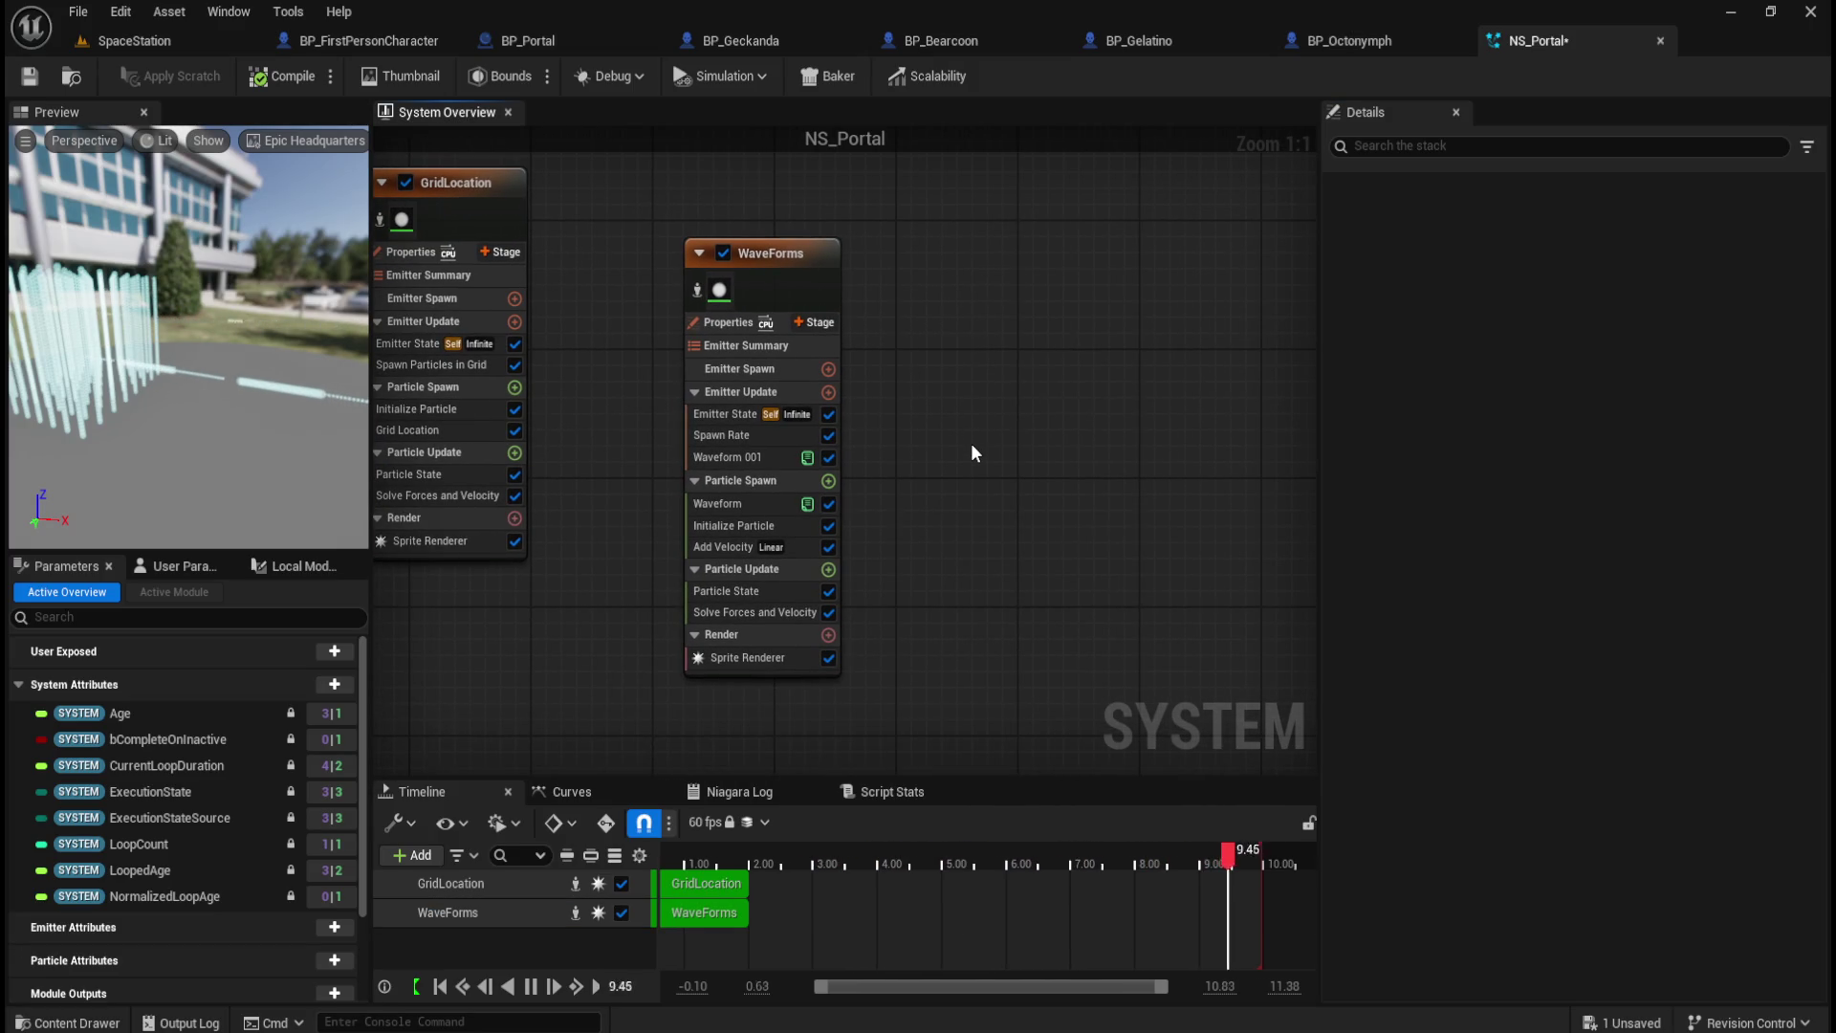
right_click(972, 441)
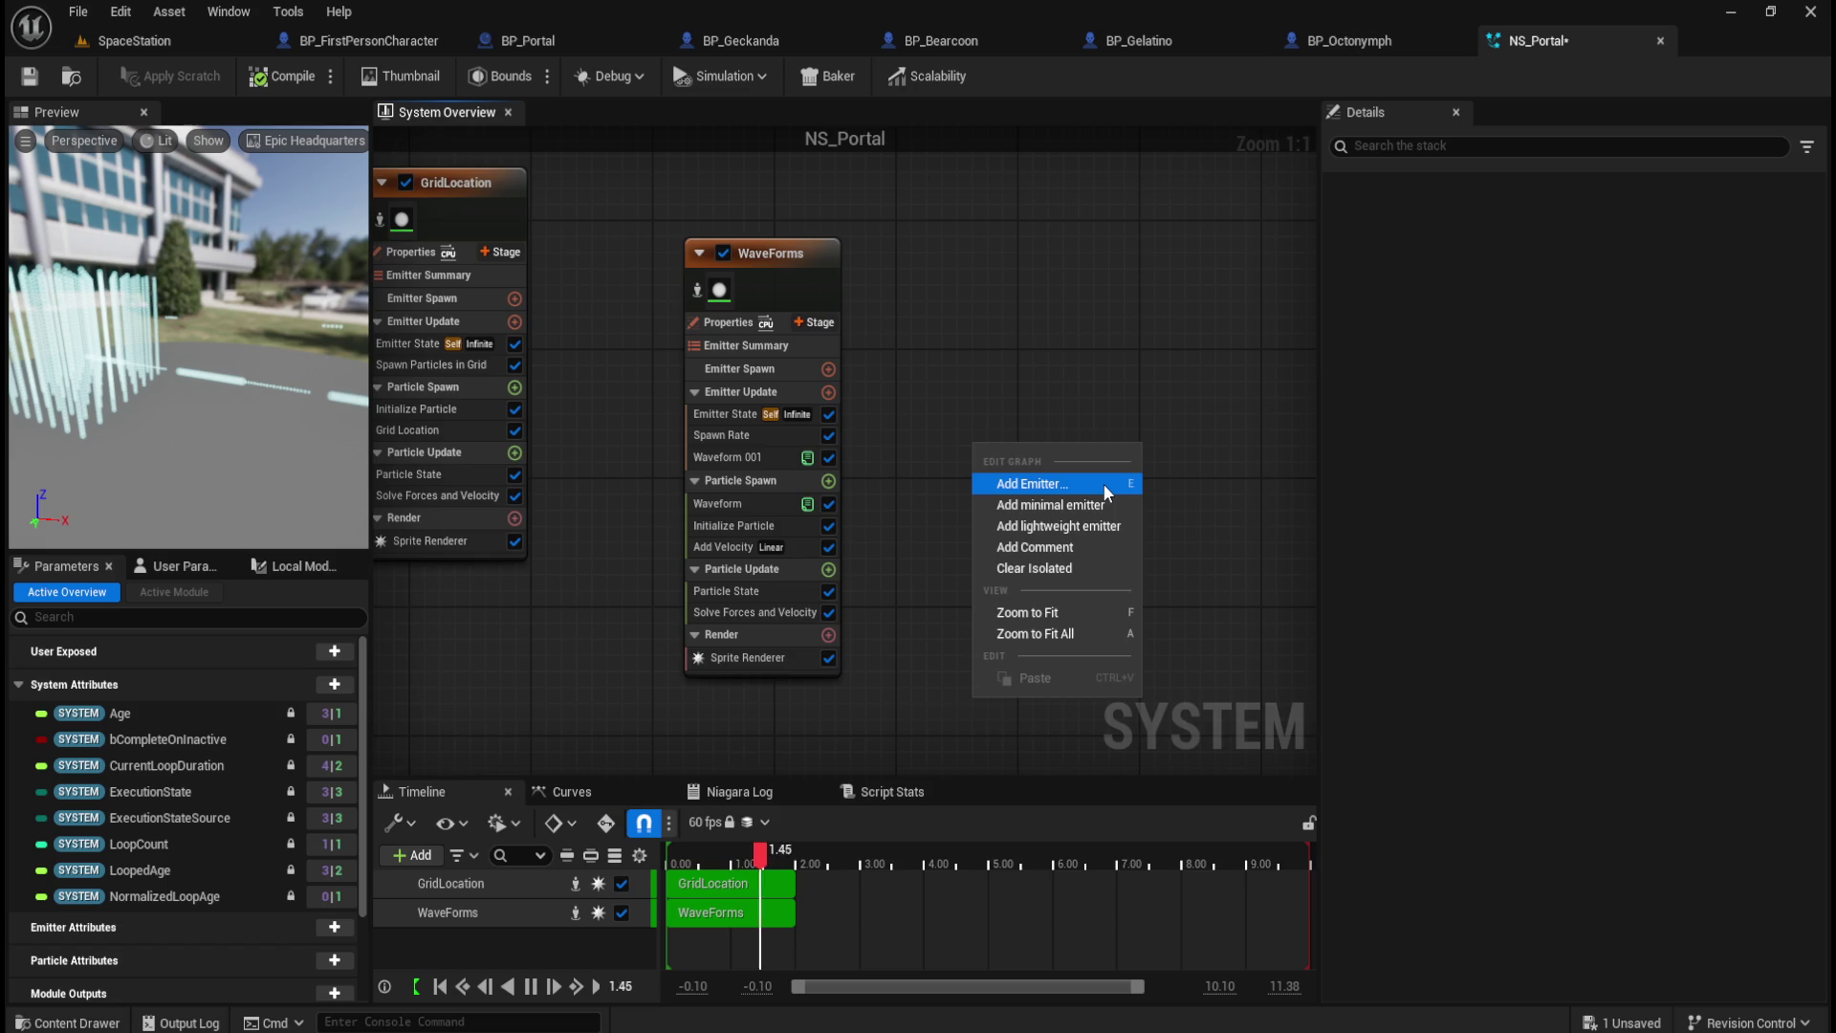
left_click(1104, 487)
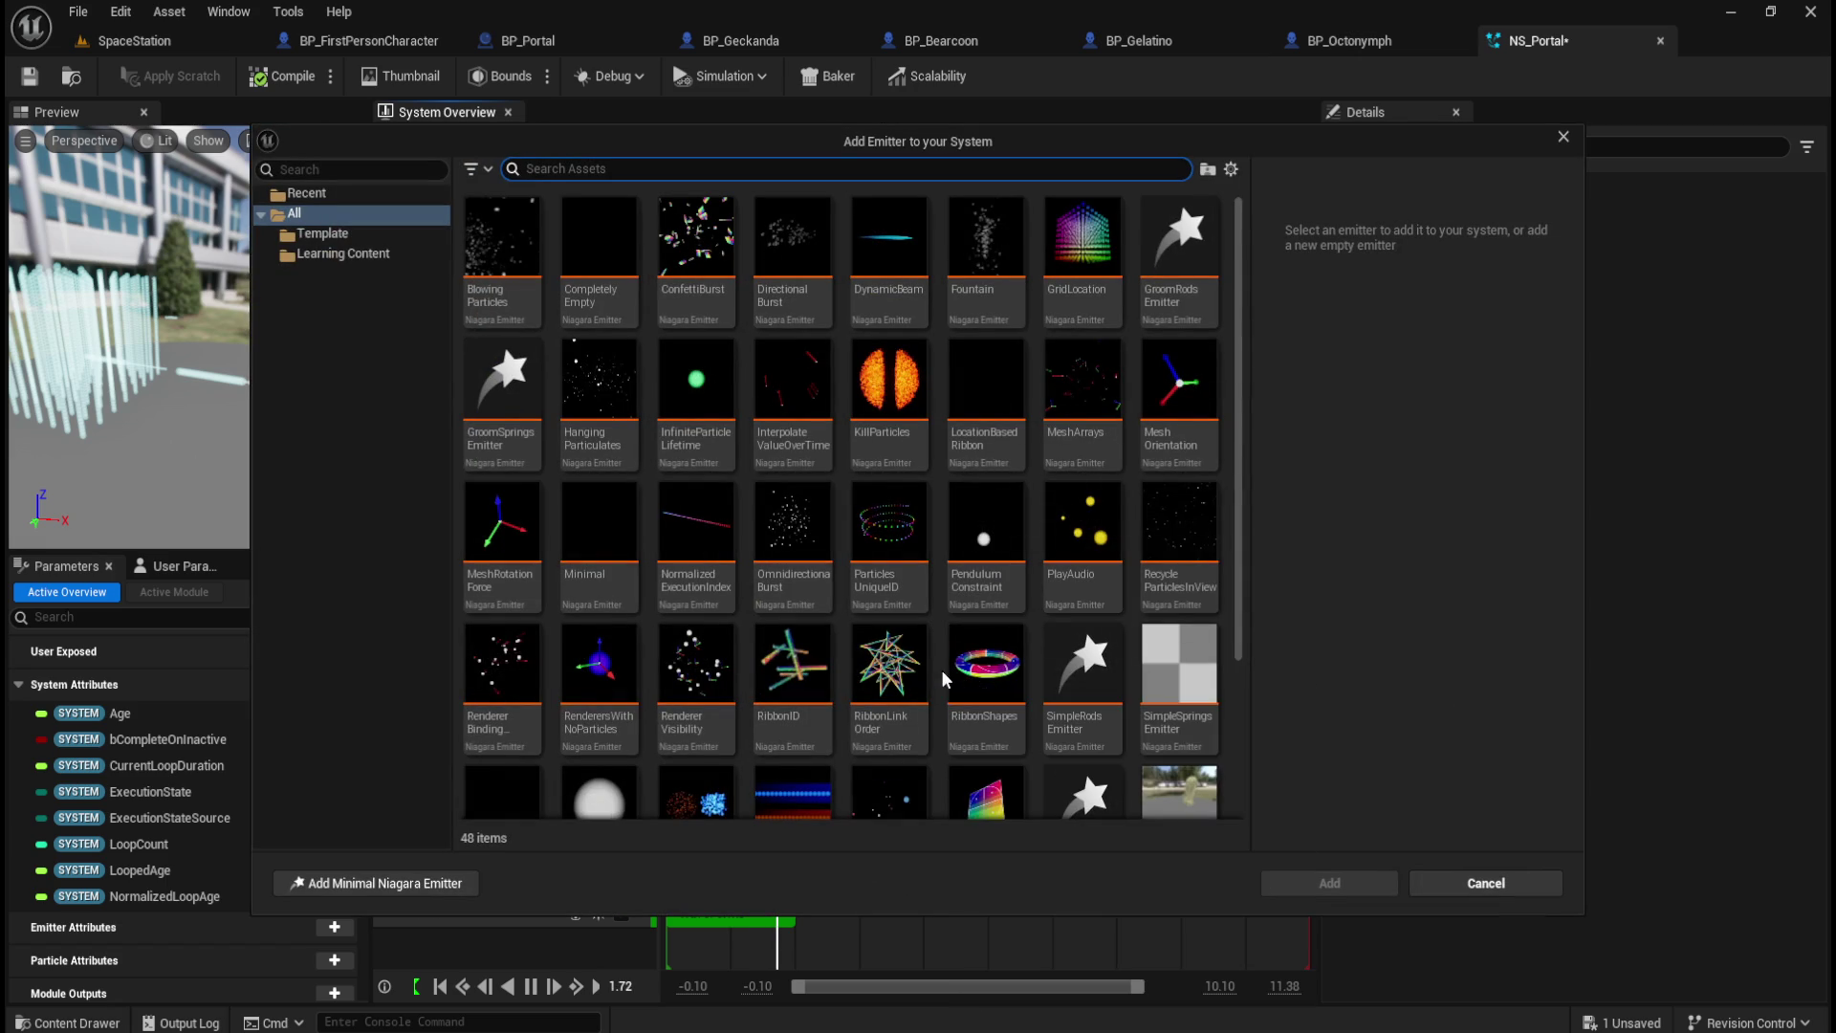
mouse_move(892, 539)
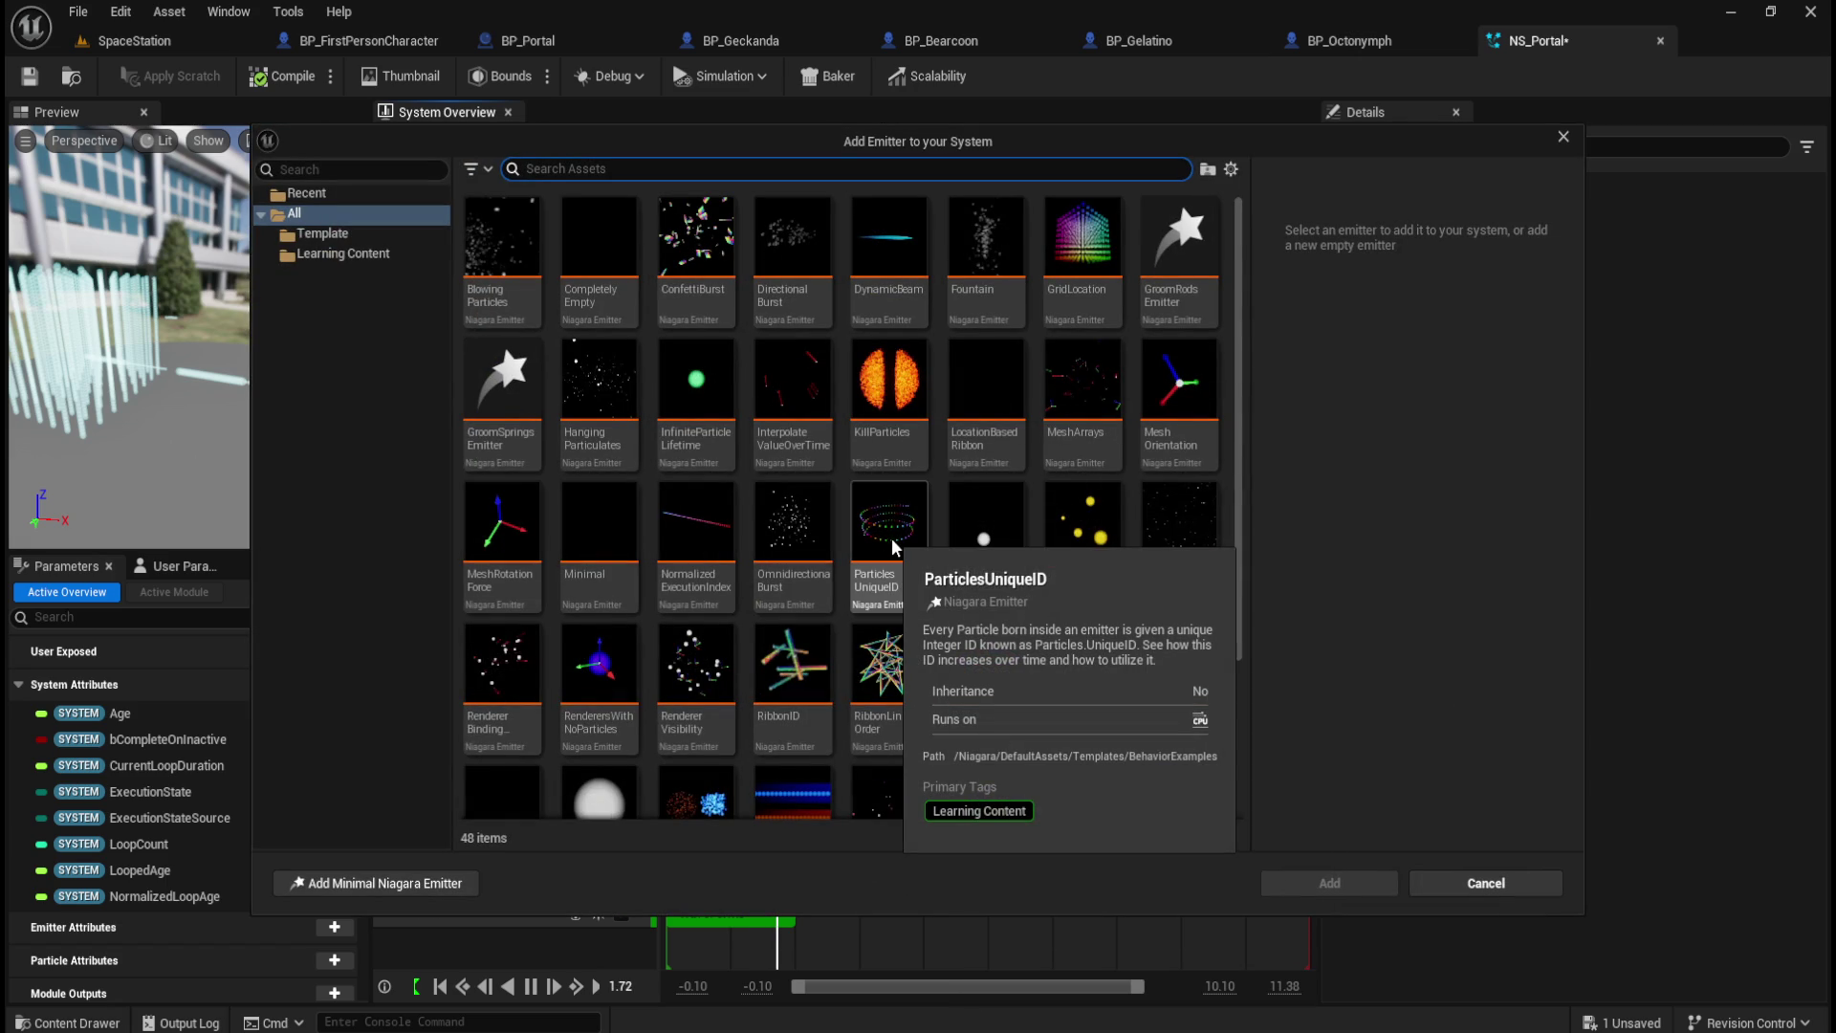
left_click(891, 537)
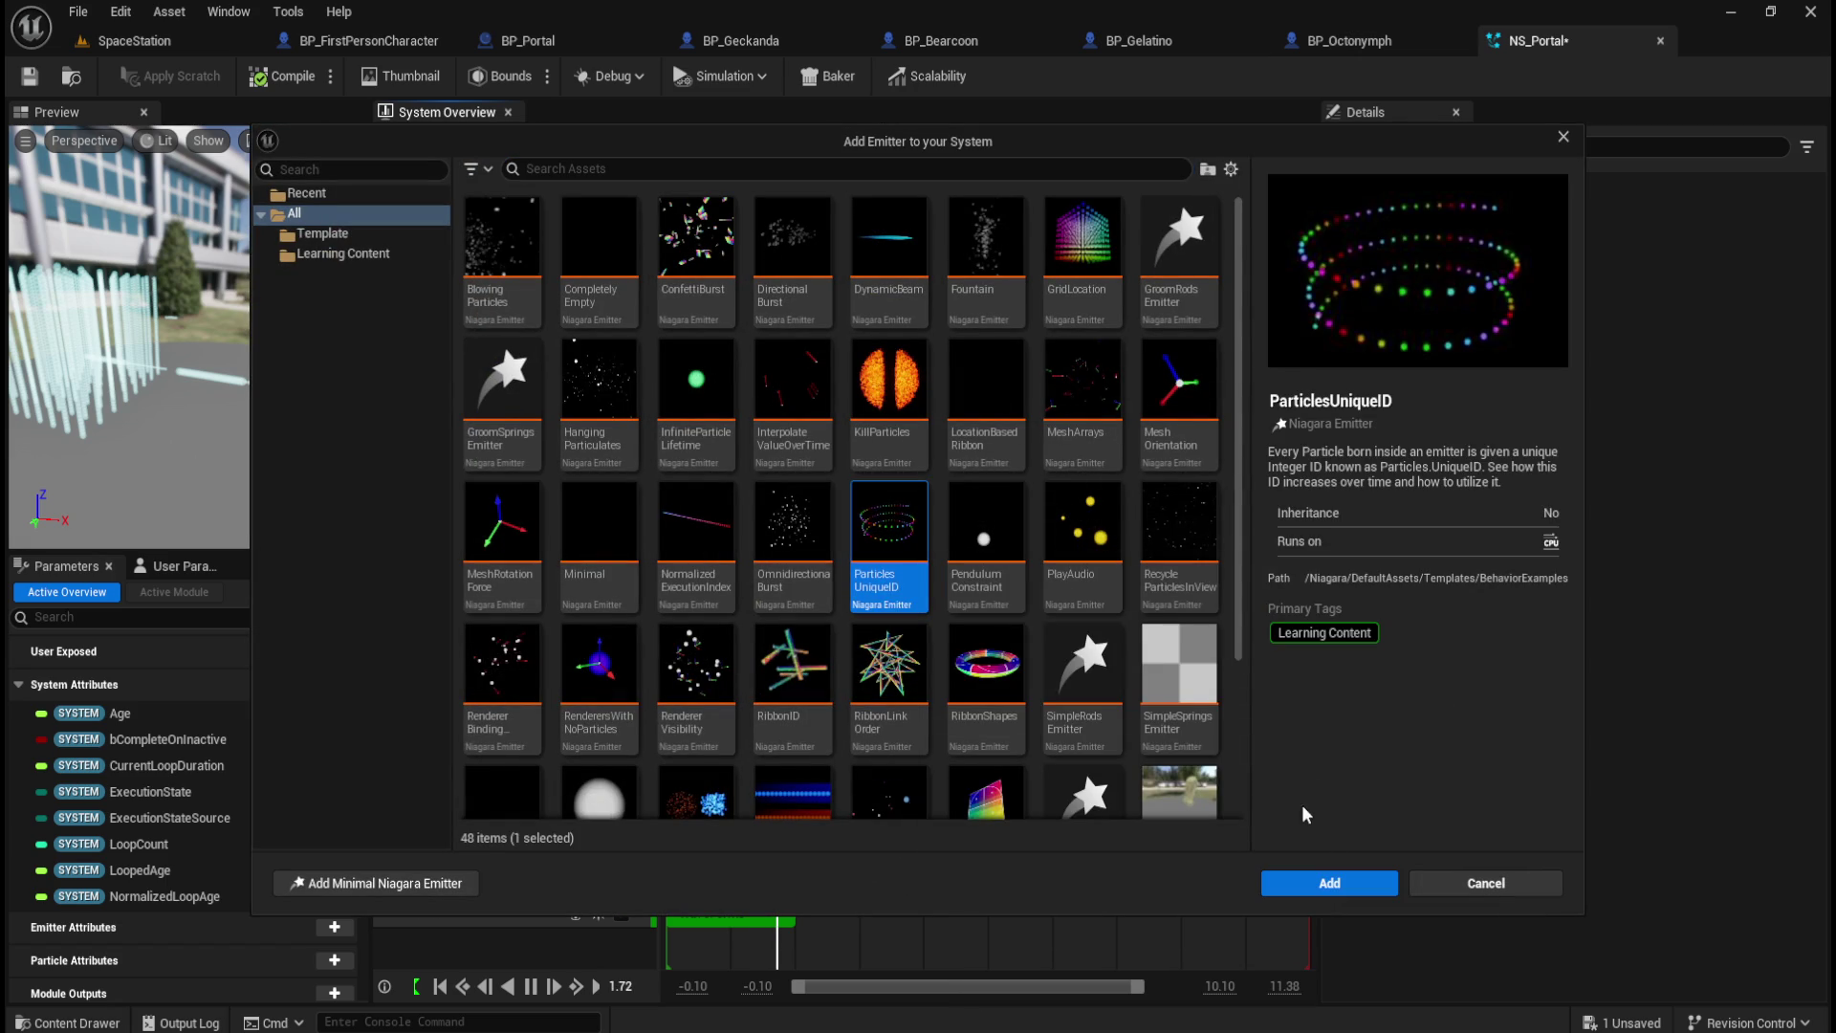
left_click(1328, 883)
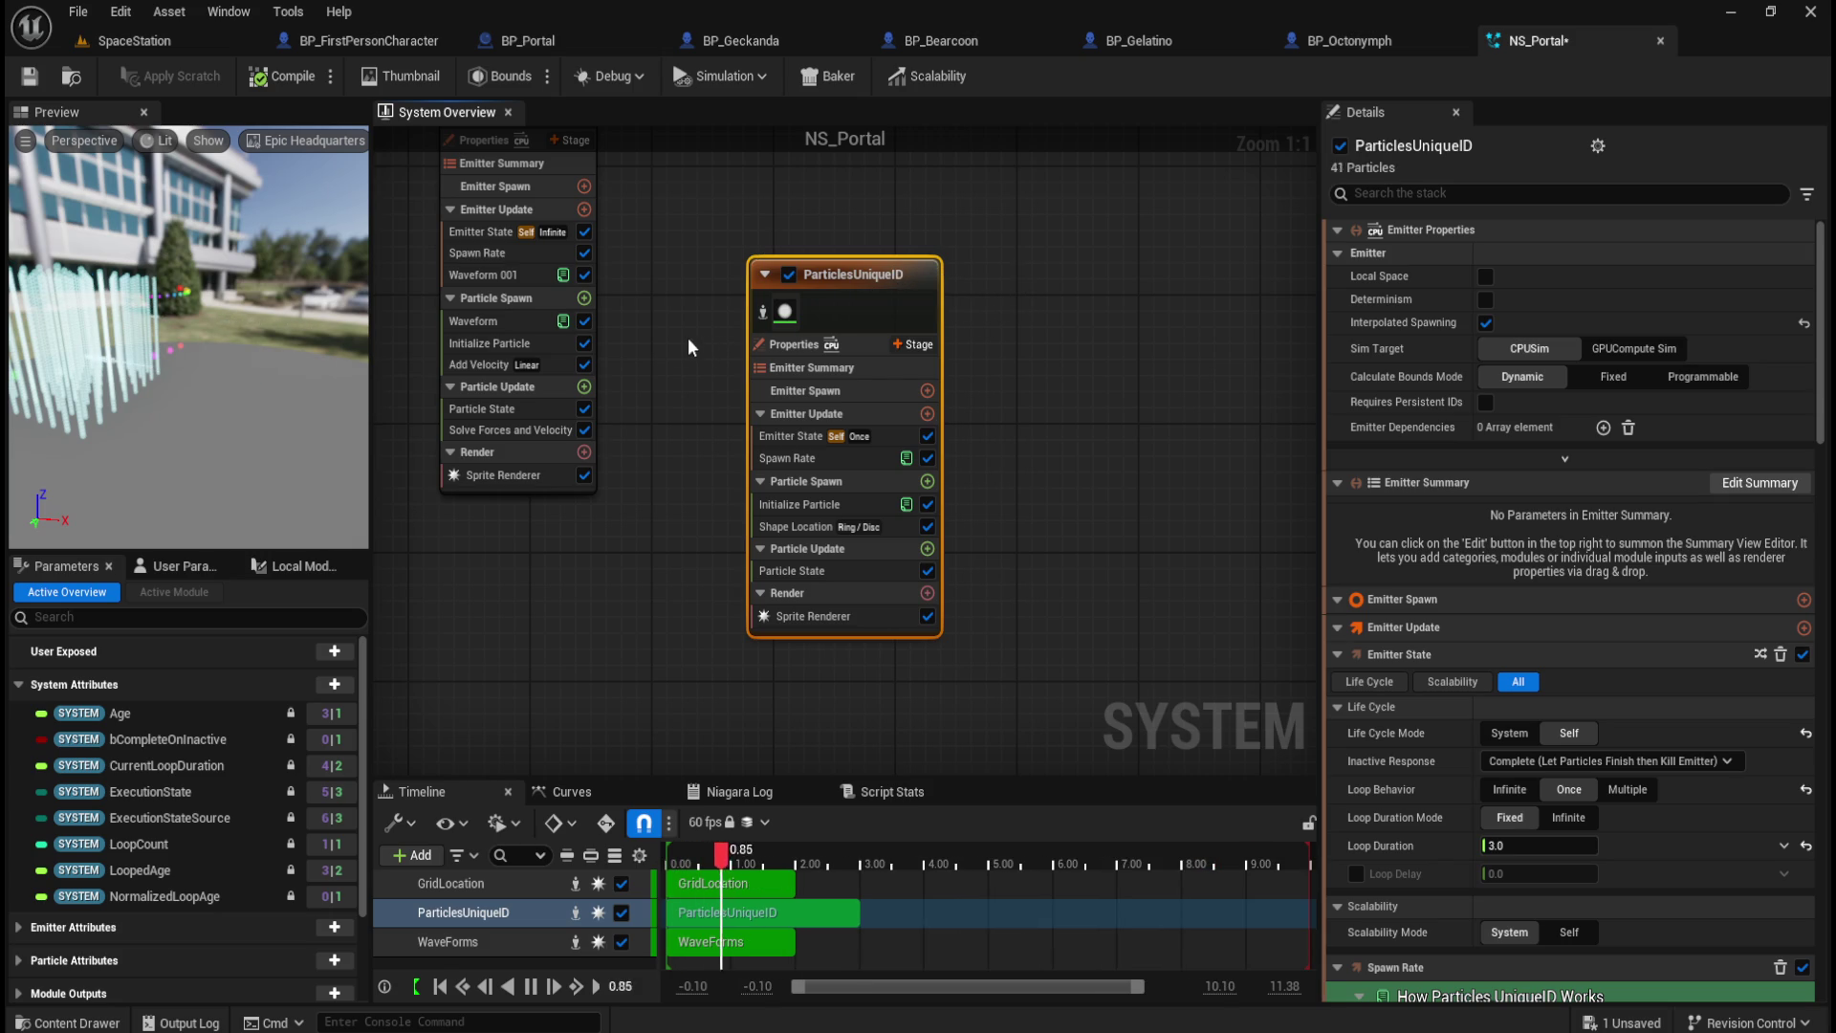
left_click(650, 345)
mouse_move(648, 343)
left_mouse_down()
mouse_move(779, 463)
mouse_move(808, 426)
left_mouse_up()
left_click(918, 388)
key("Delete")
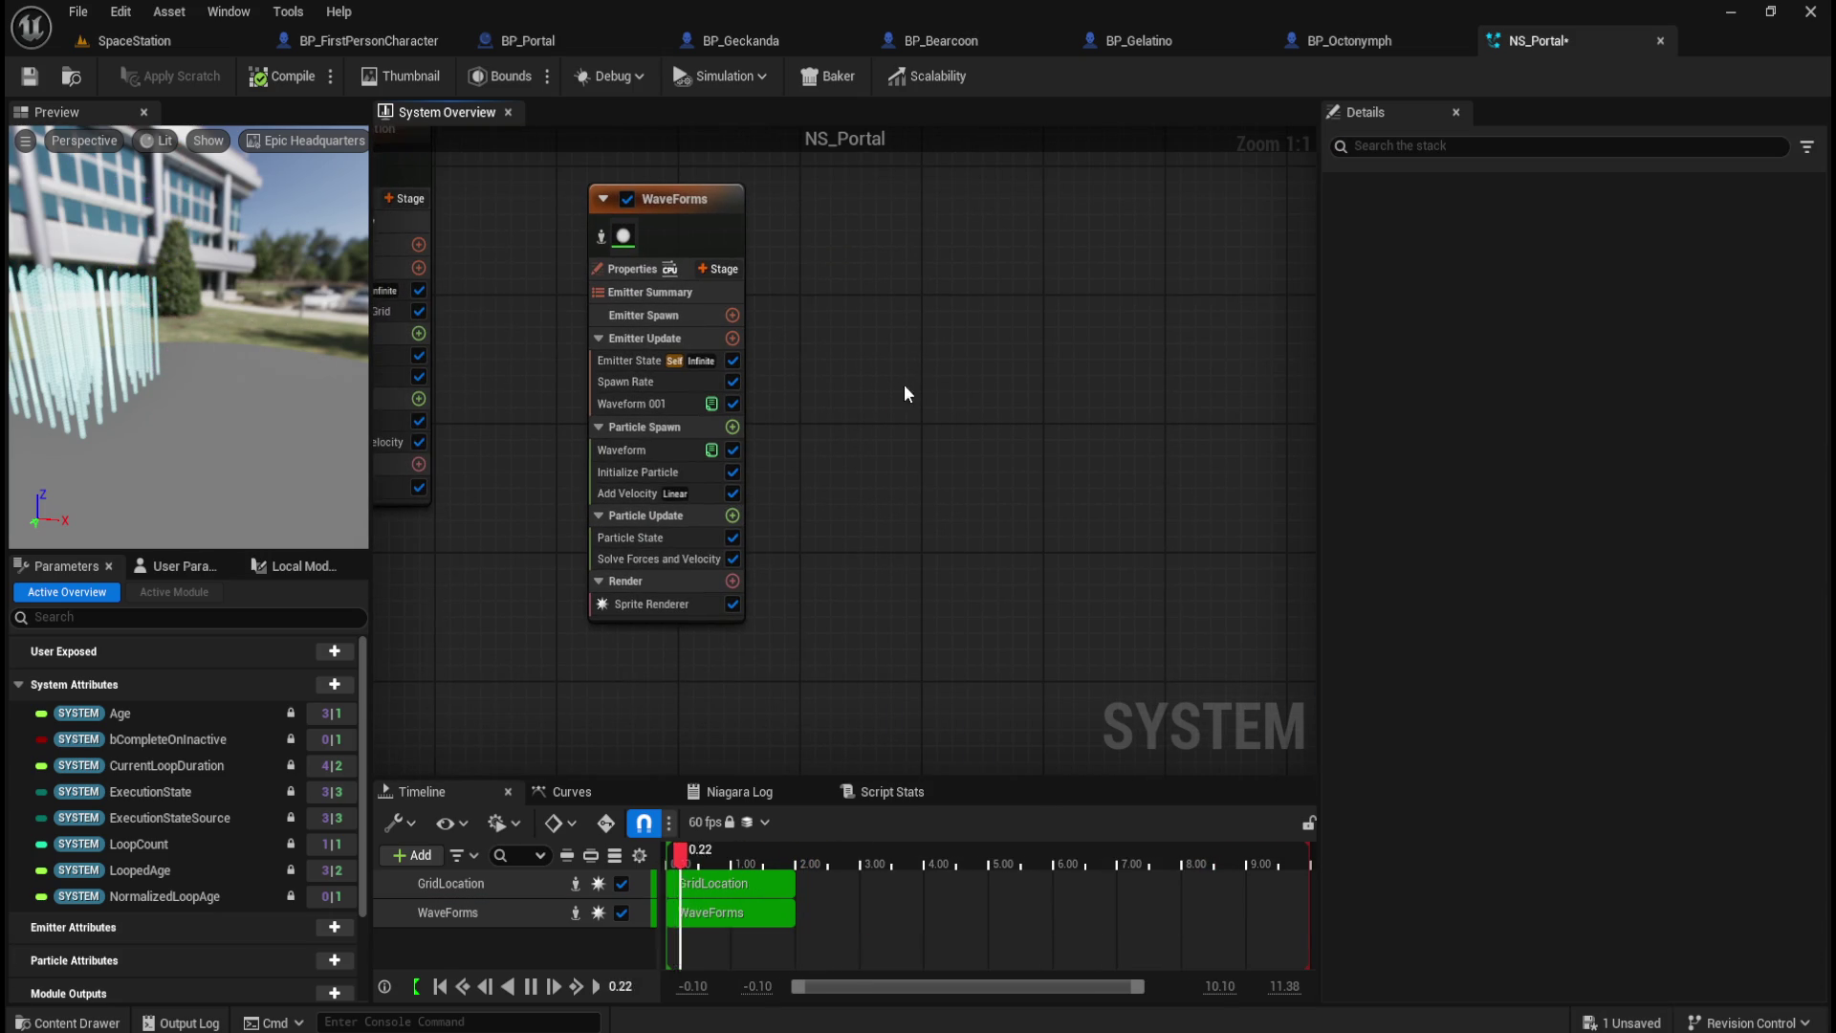
Step: Add the LocationBasedRibbon template from the graph's Add Emitter browser to NS_Portal
right_click(893, 402)
left_click(962, 432)
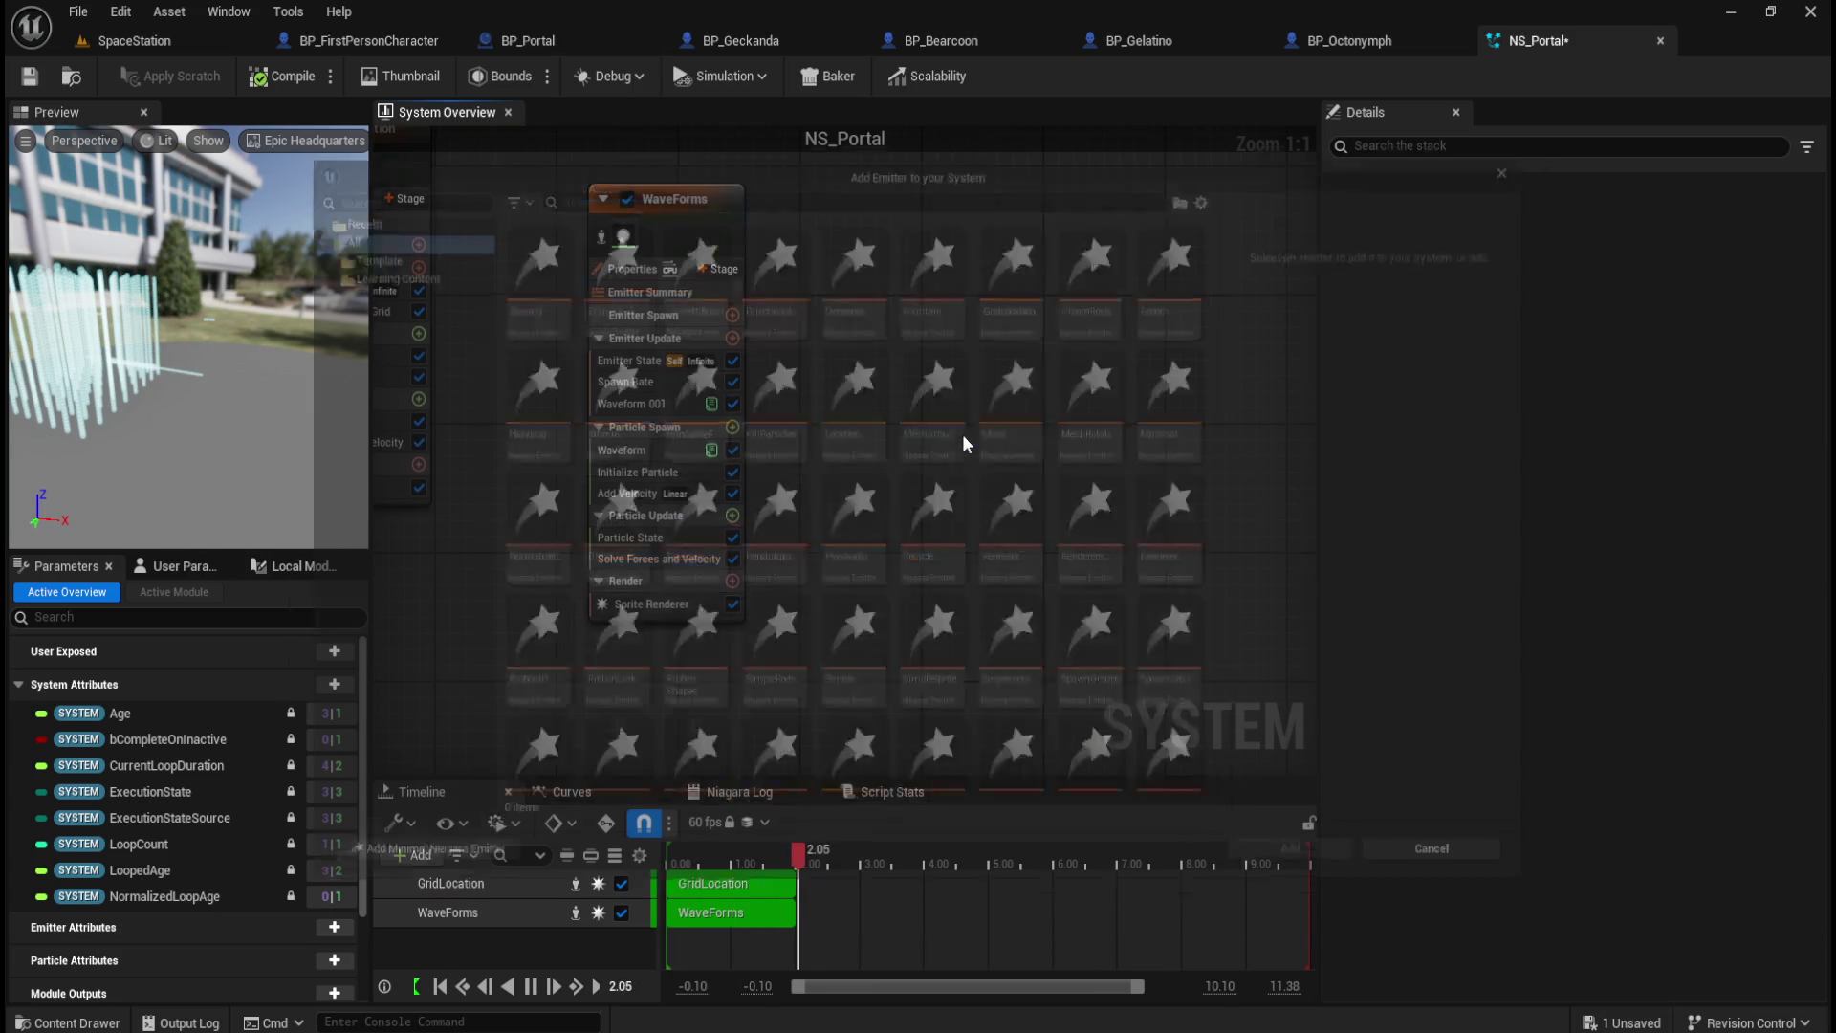
mouse_move(801, 547)
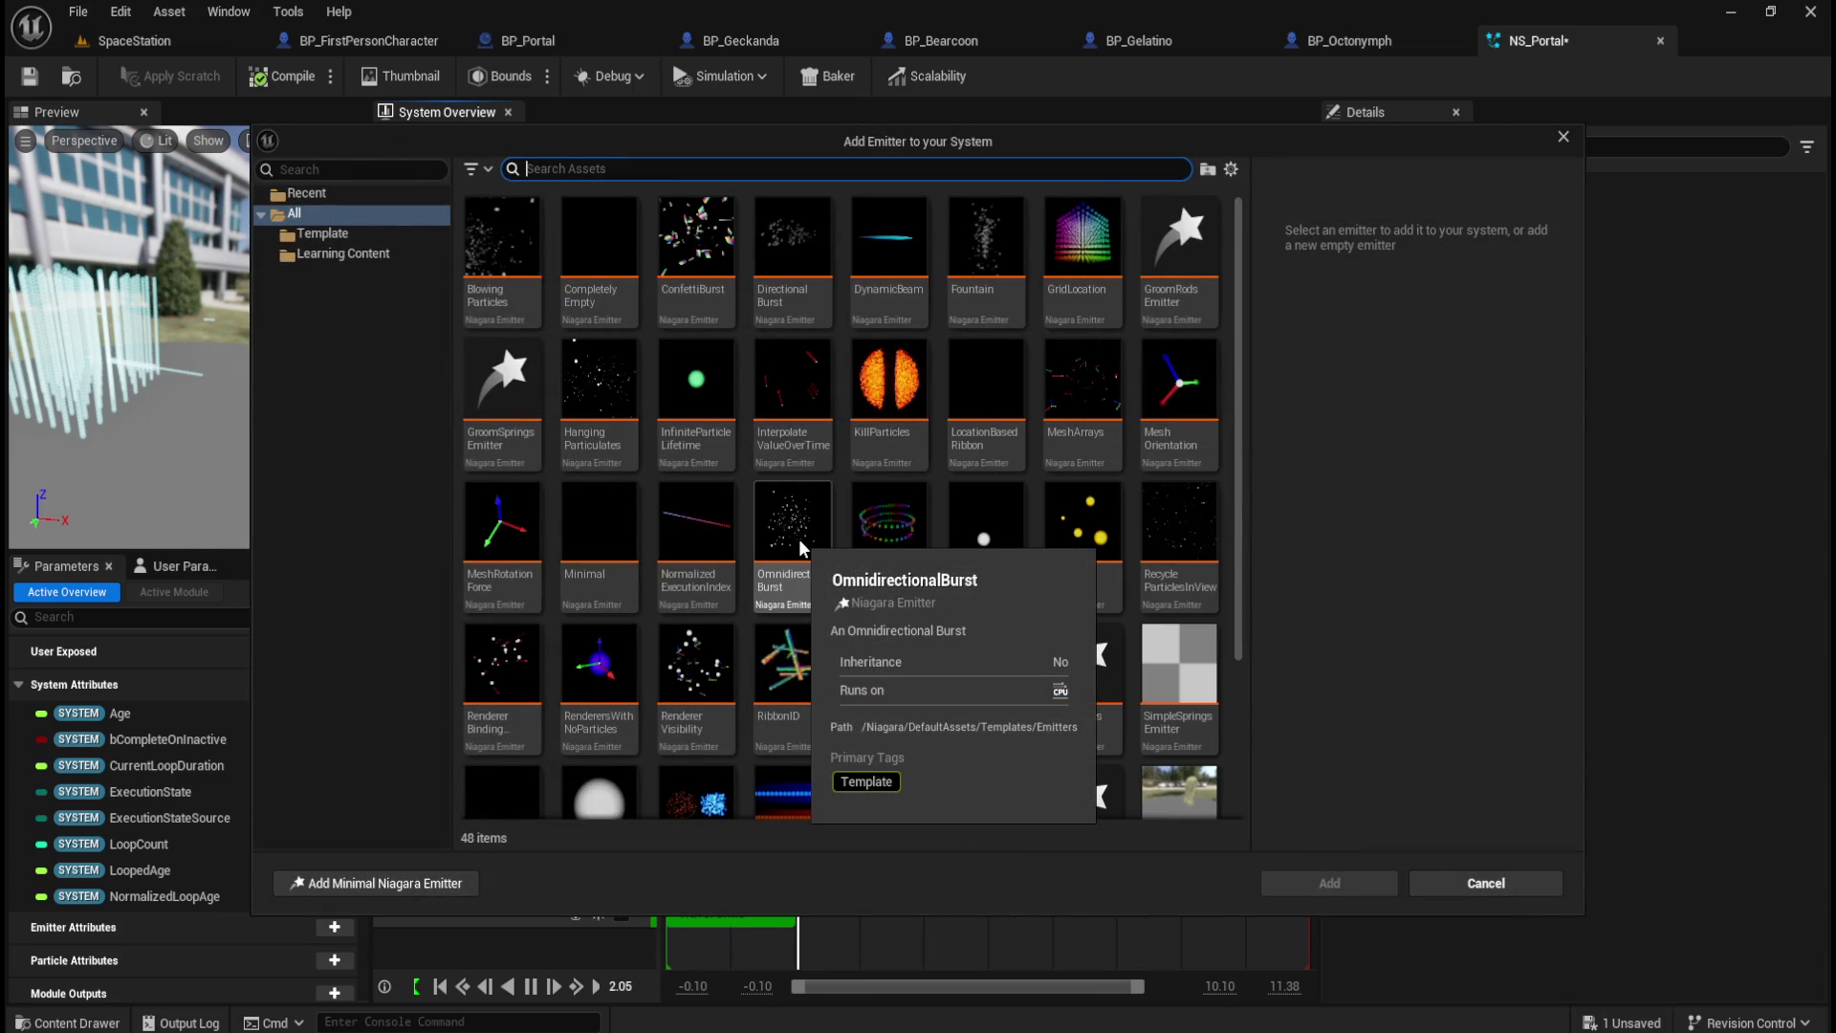
mouse_move(808, 433)
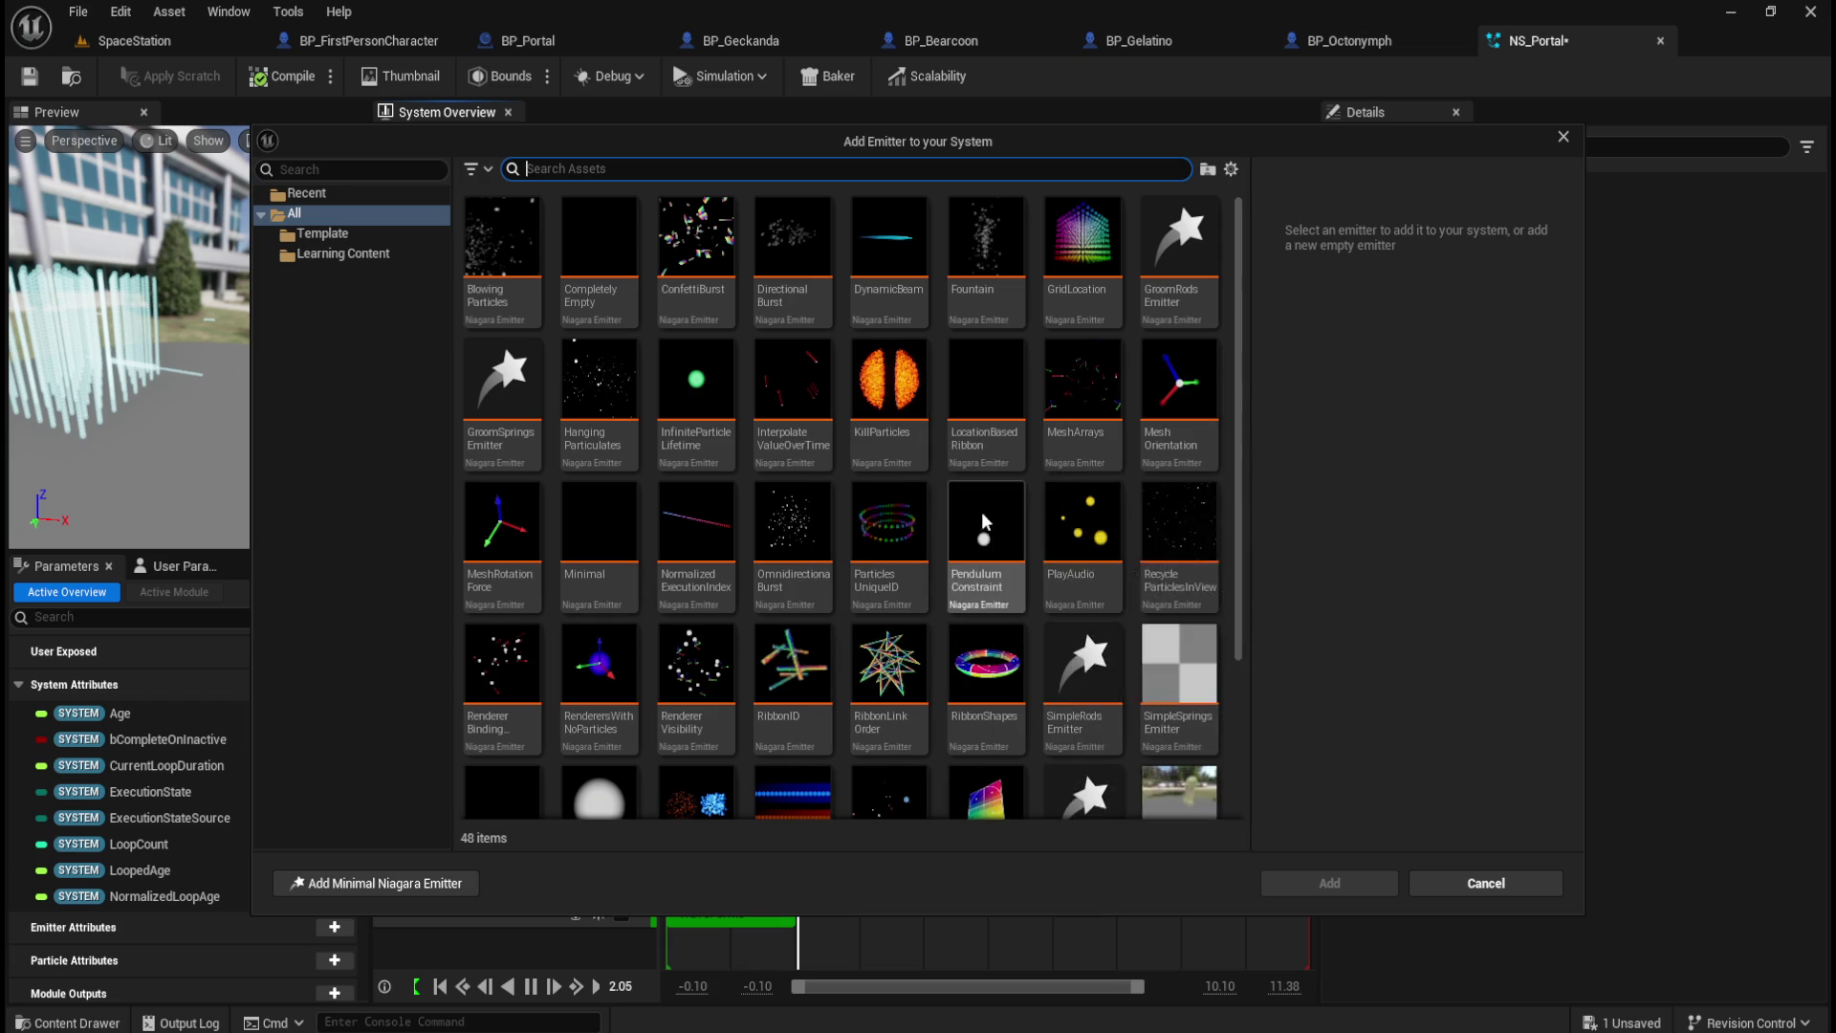
mouse_move(995, 454)
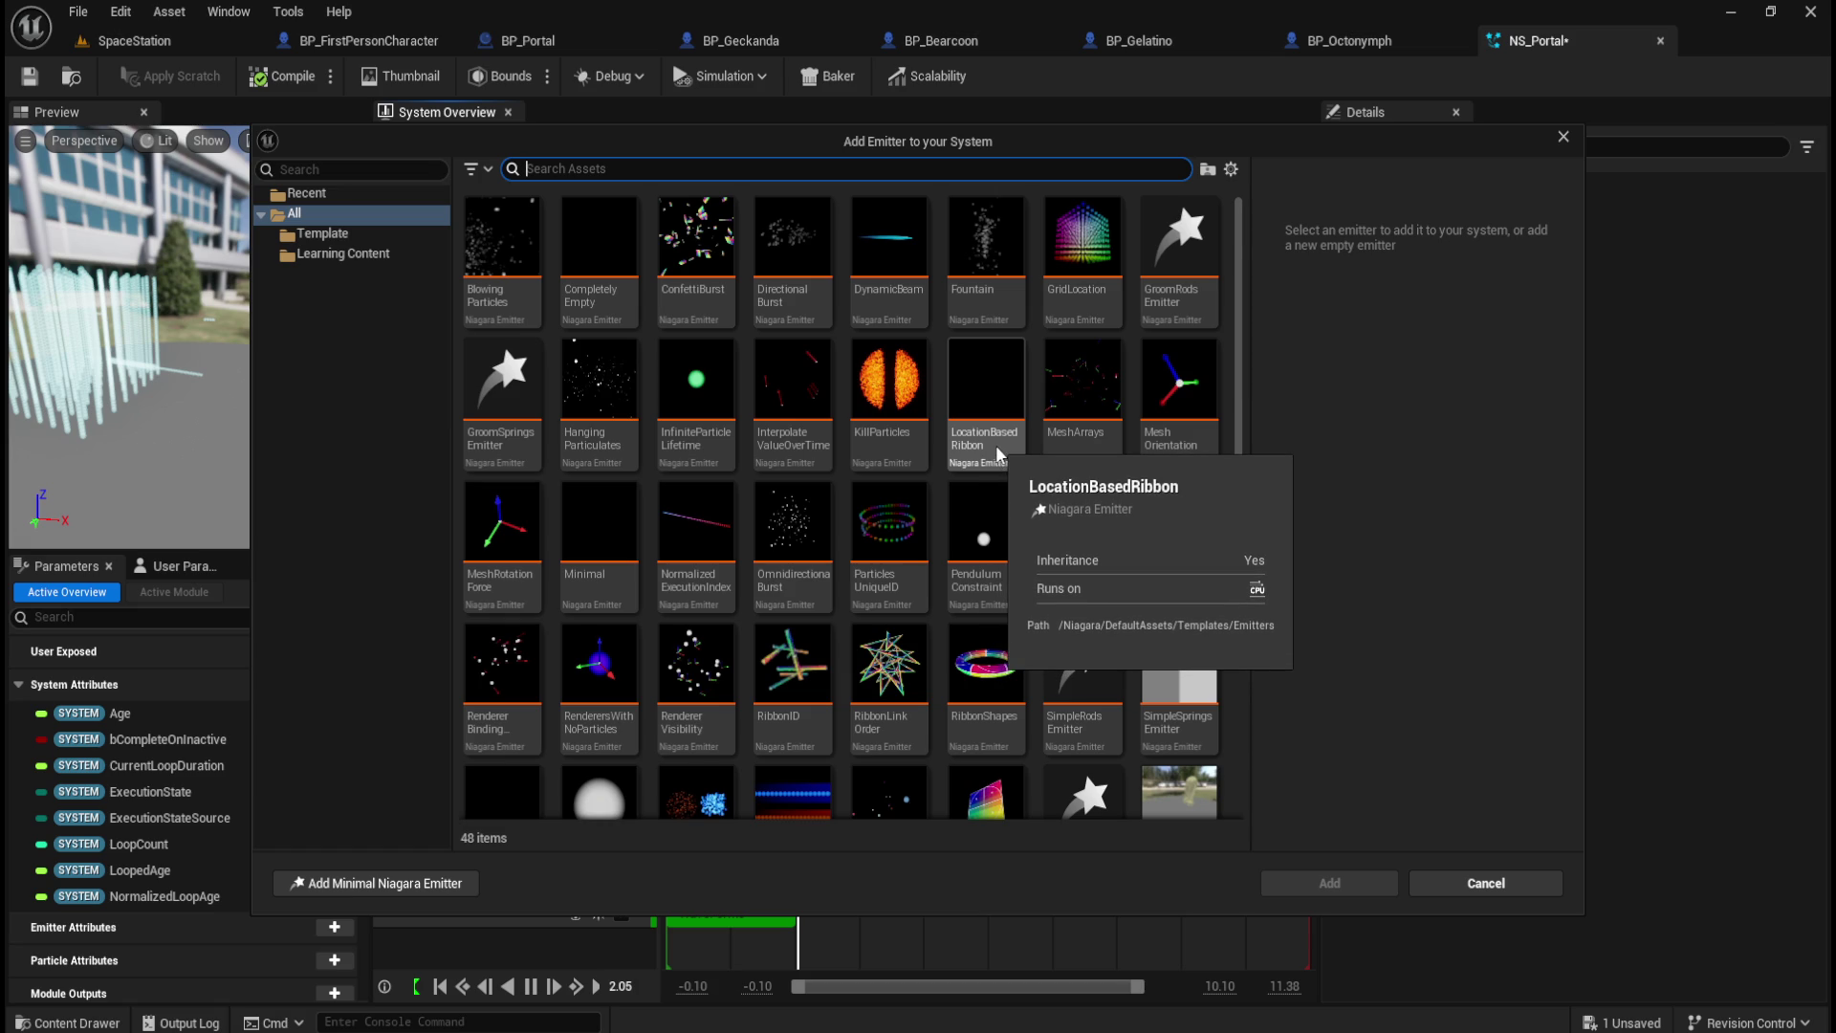
left_click(995, 444)
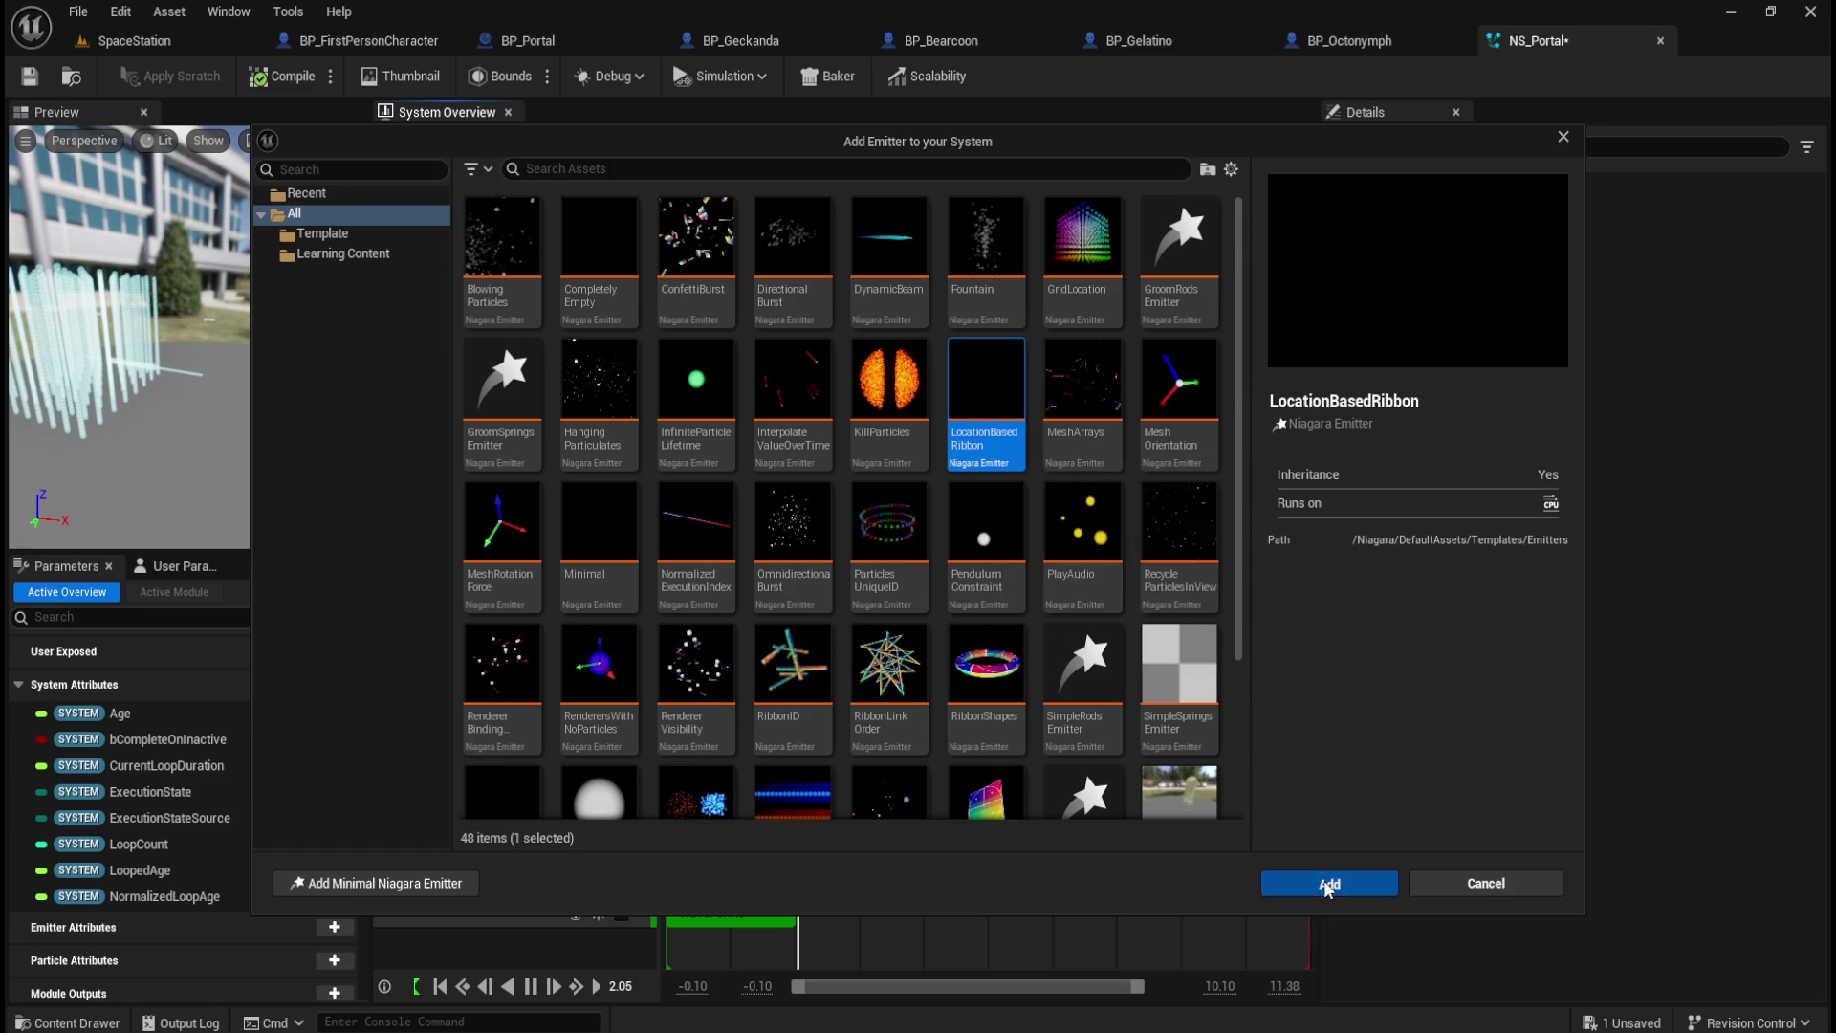
left_click(1329, 883)
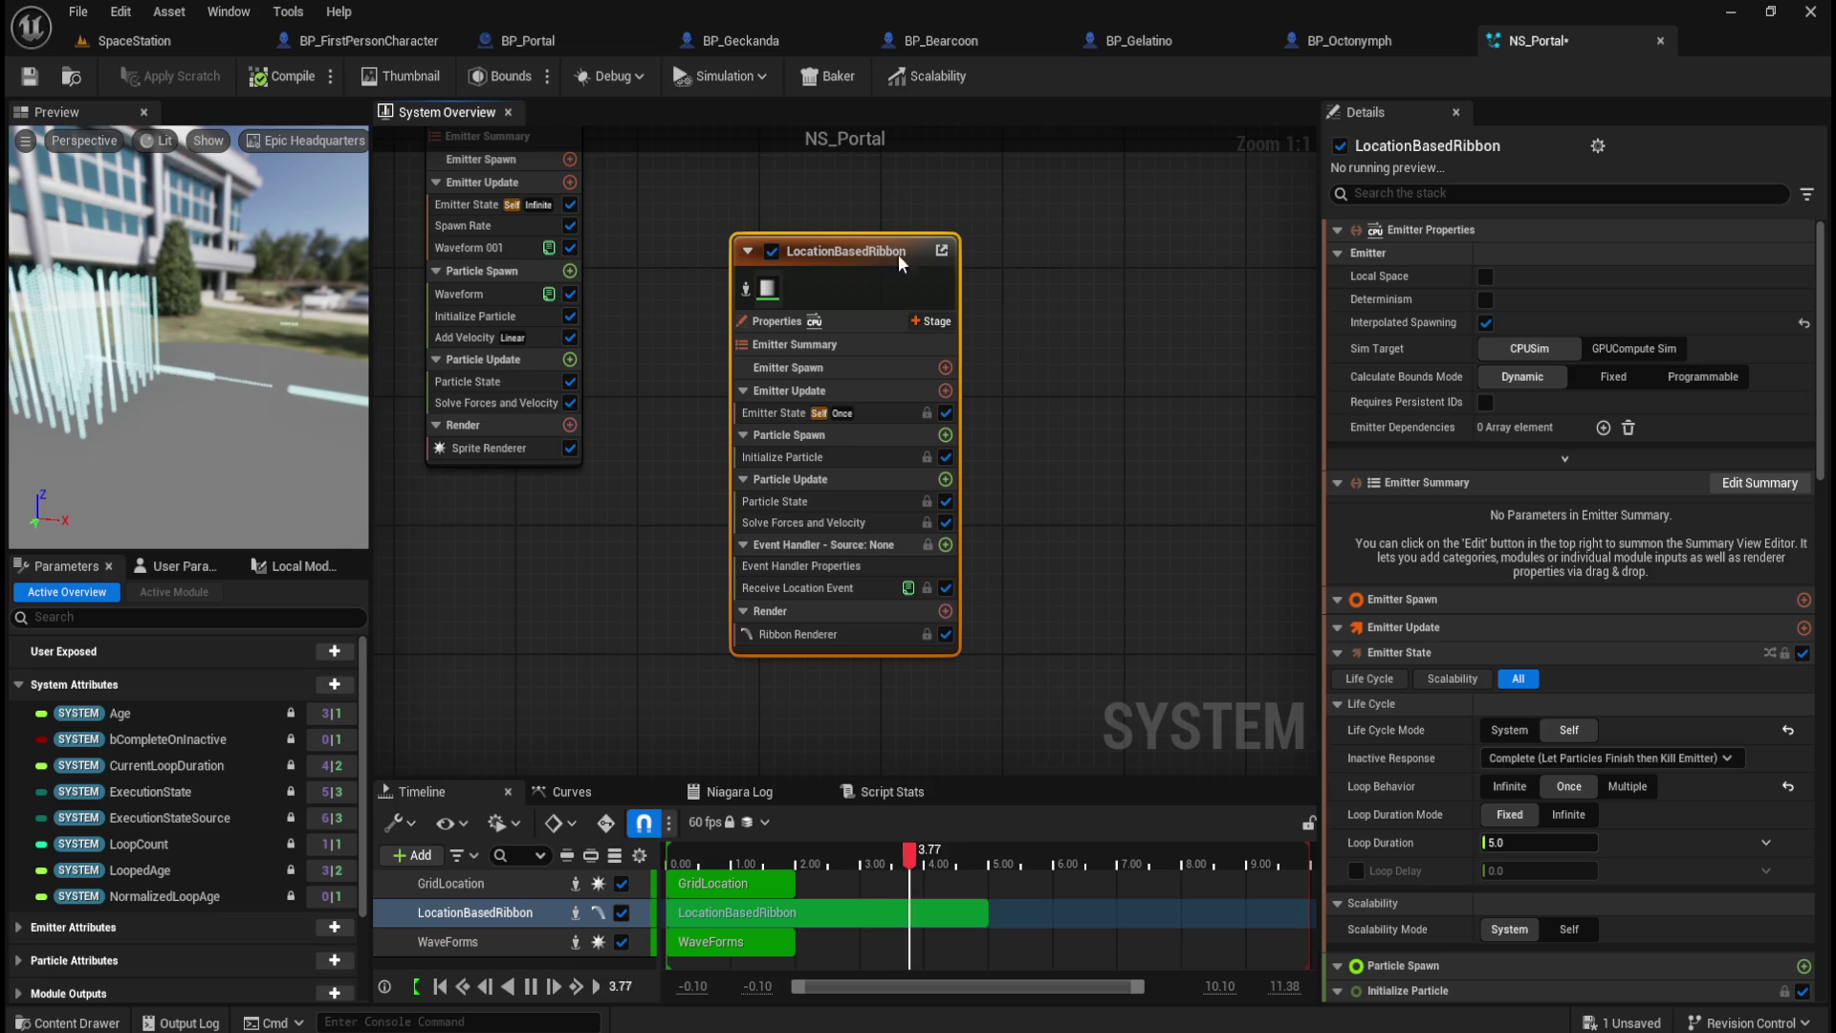
Step: Delete the LocationBasedRibbon emitter, leaving only GridLocation and WaveForms in the graph
key("Delete")
right_click(730, 315)
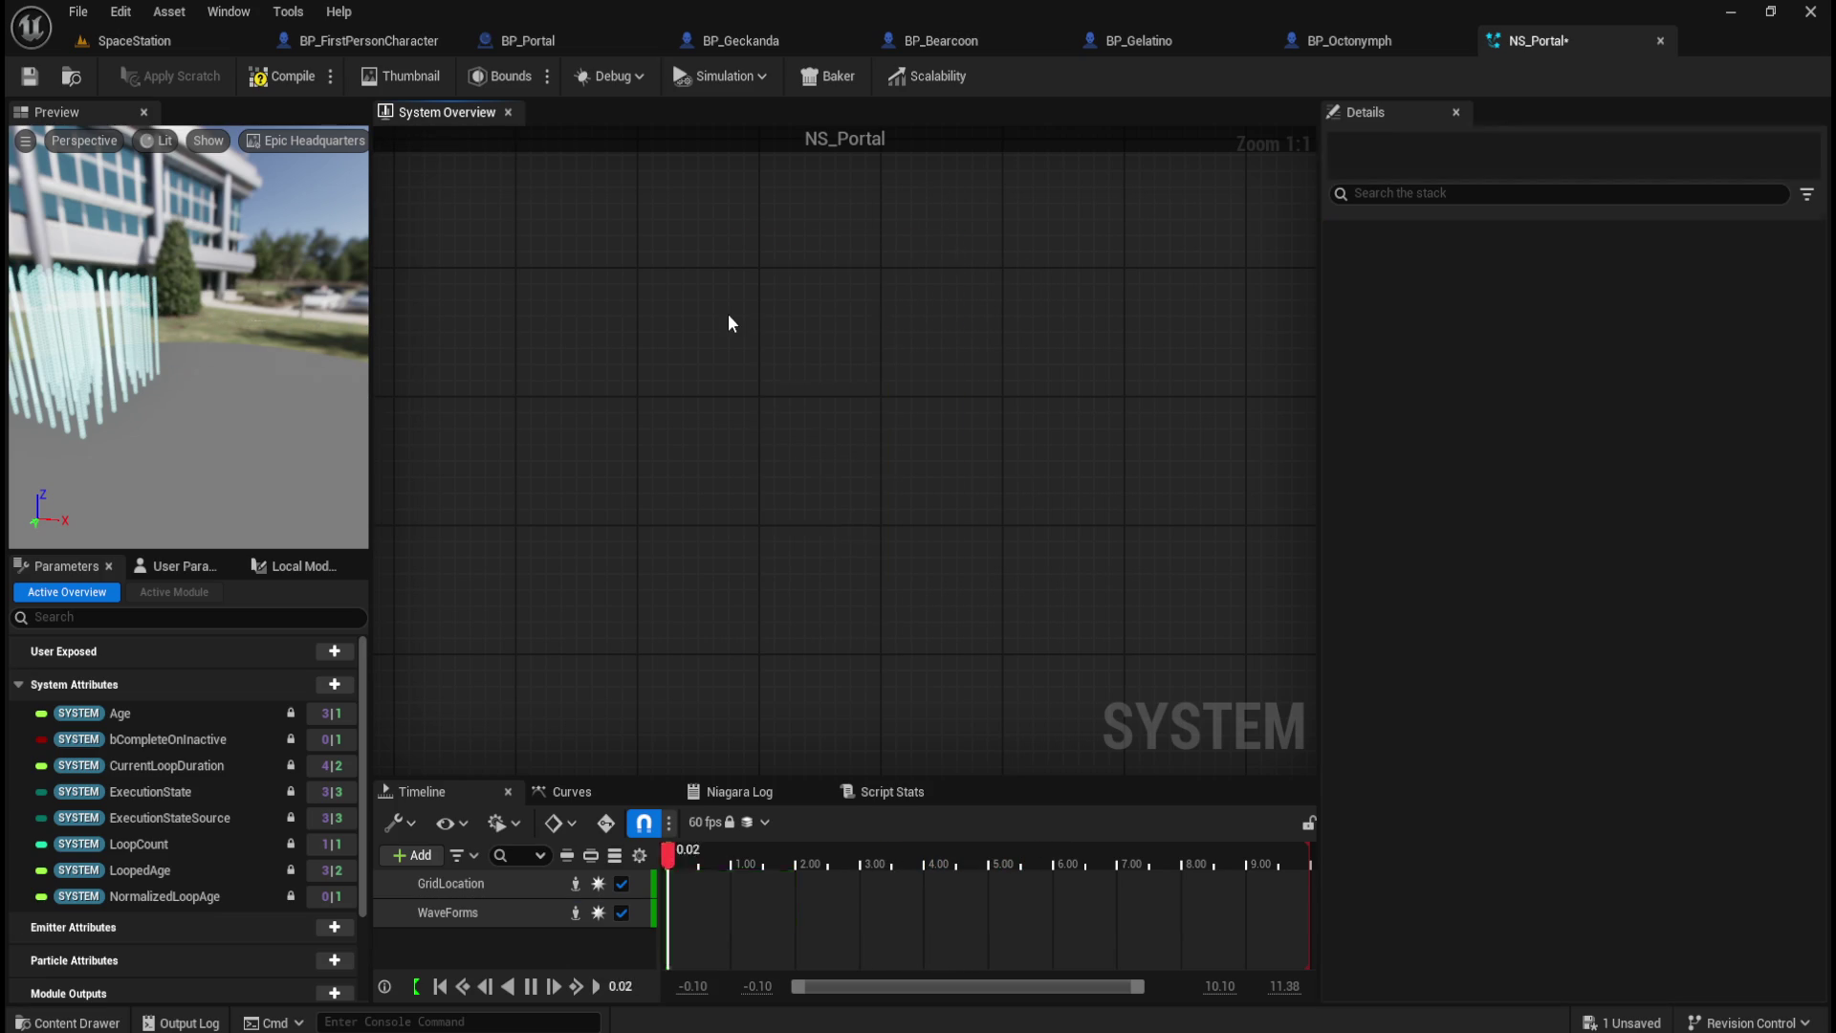
left_click_drag(972, 579, 1002, 489)
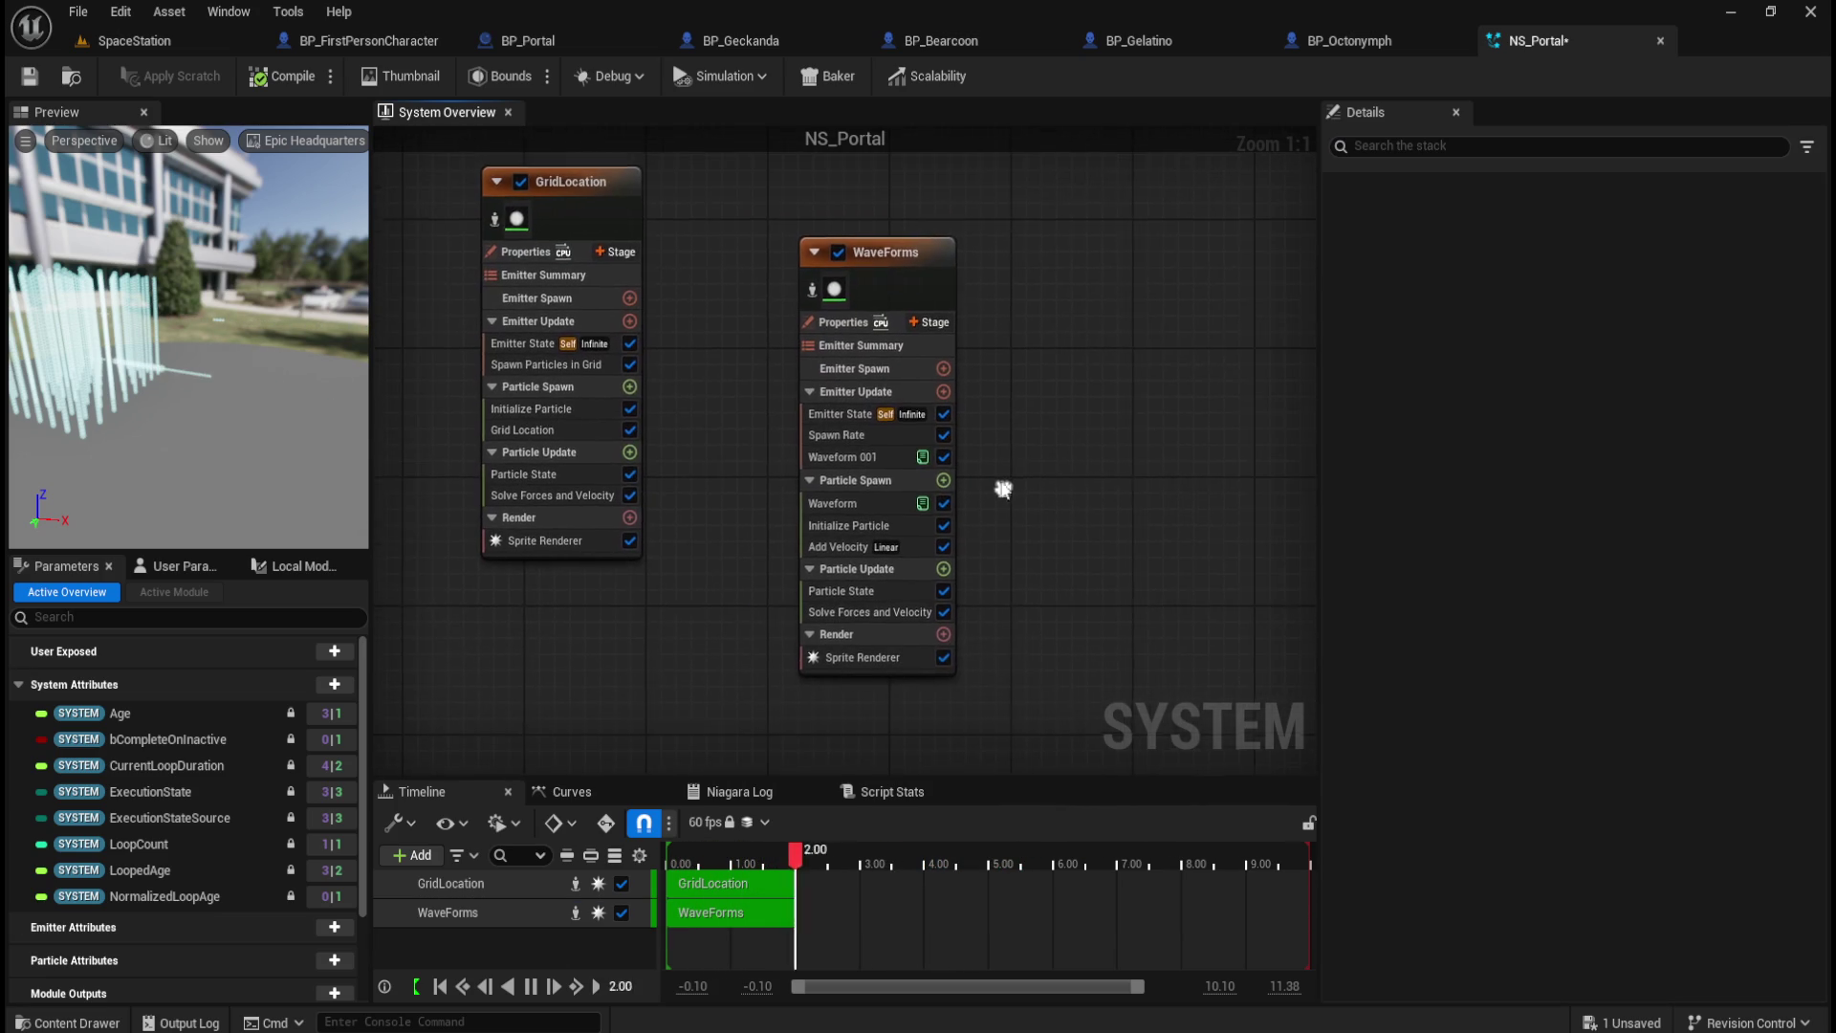
left_click_drag(1137, 413, 1024, 417)
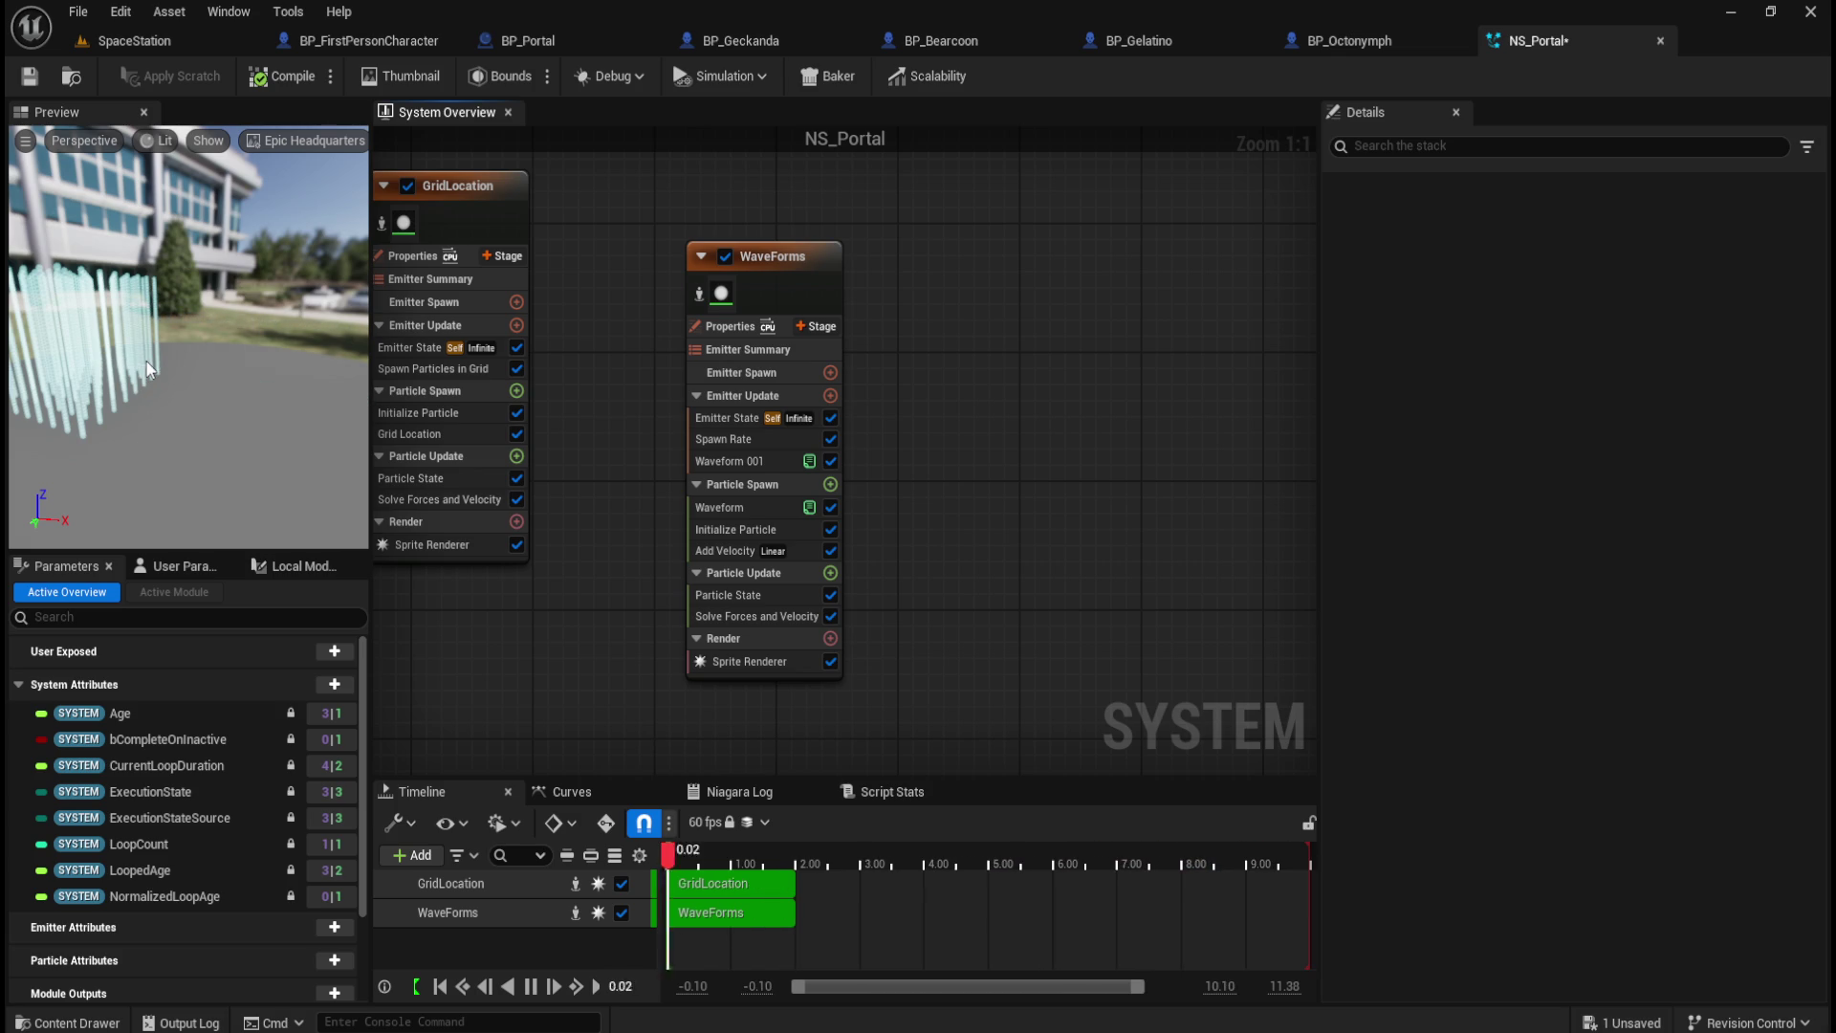
Step: Reopen the 48-template Add Emitter browser and scroll through the templates
right_click(1052, 432)
left_click(1104, 467)
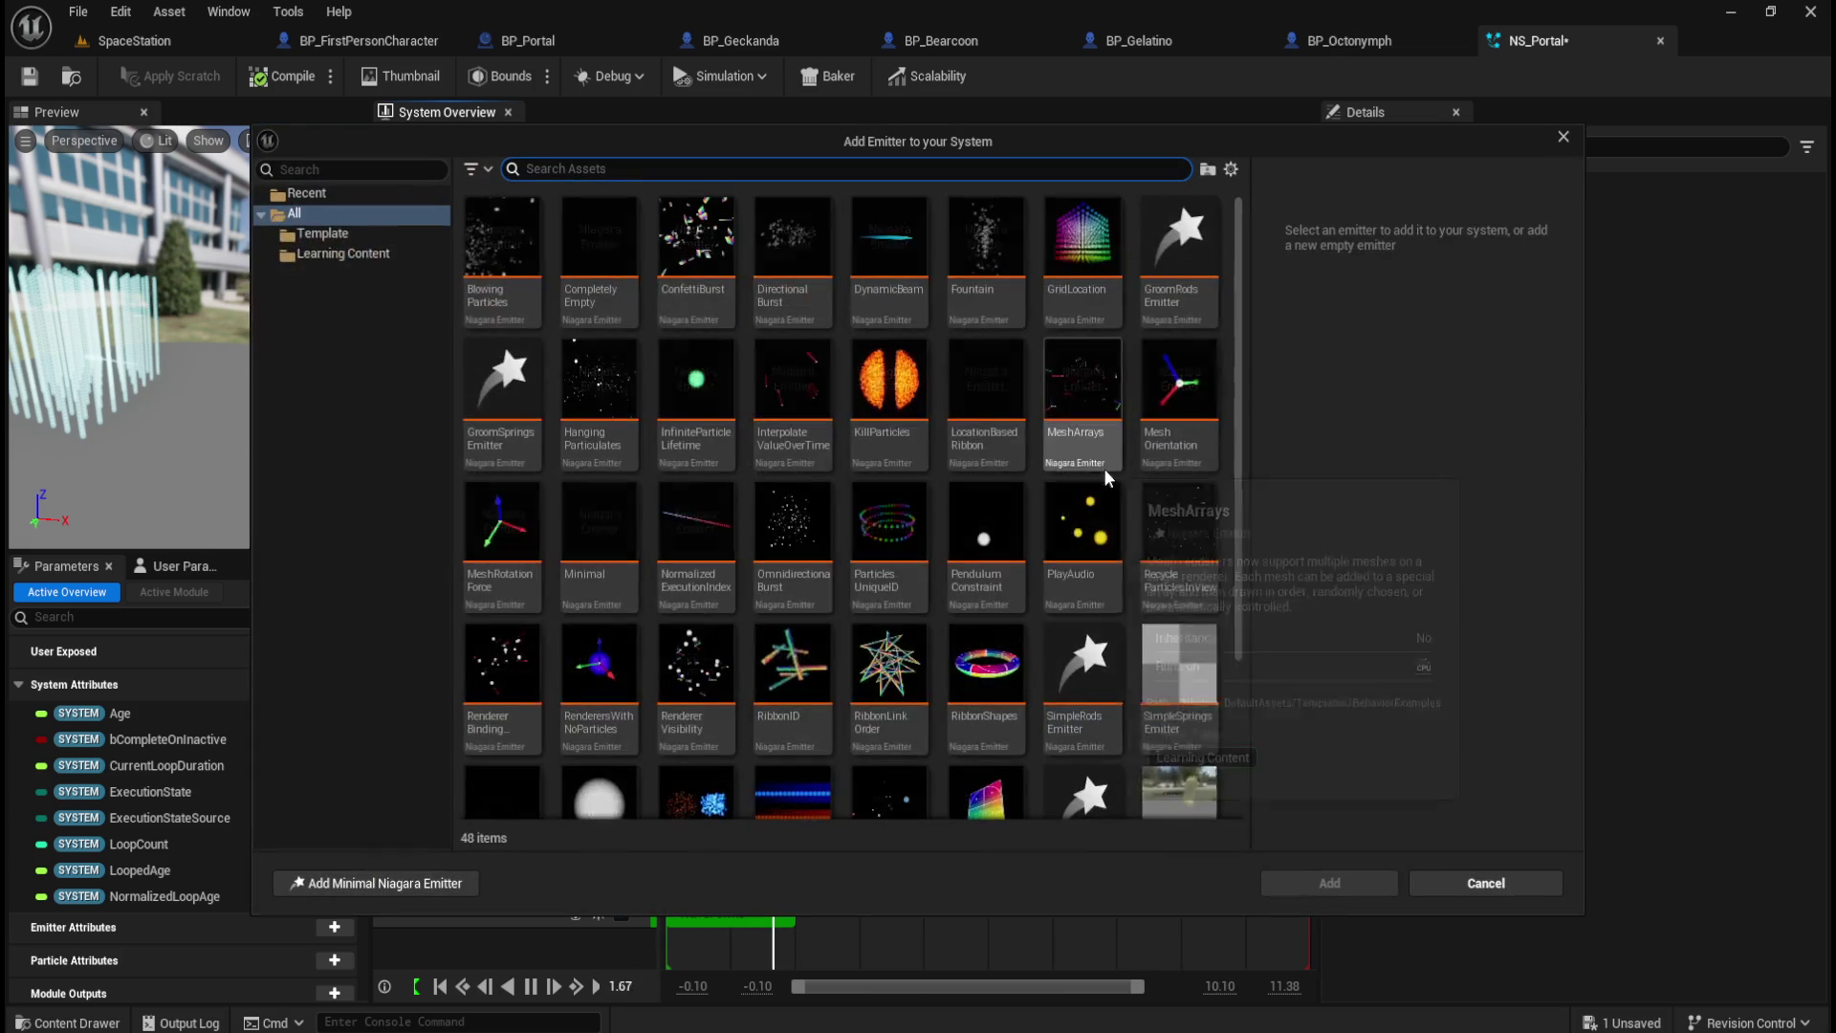
scroll(905, 648, "down", 4)
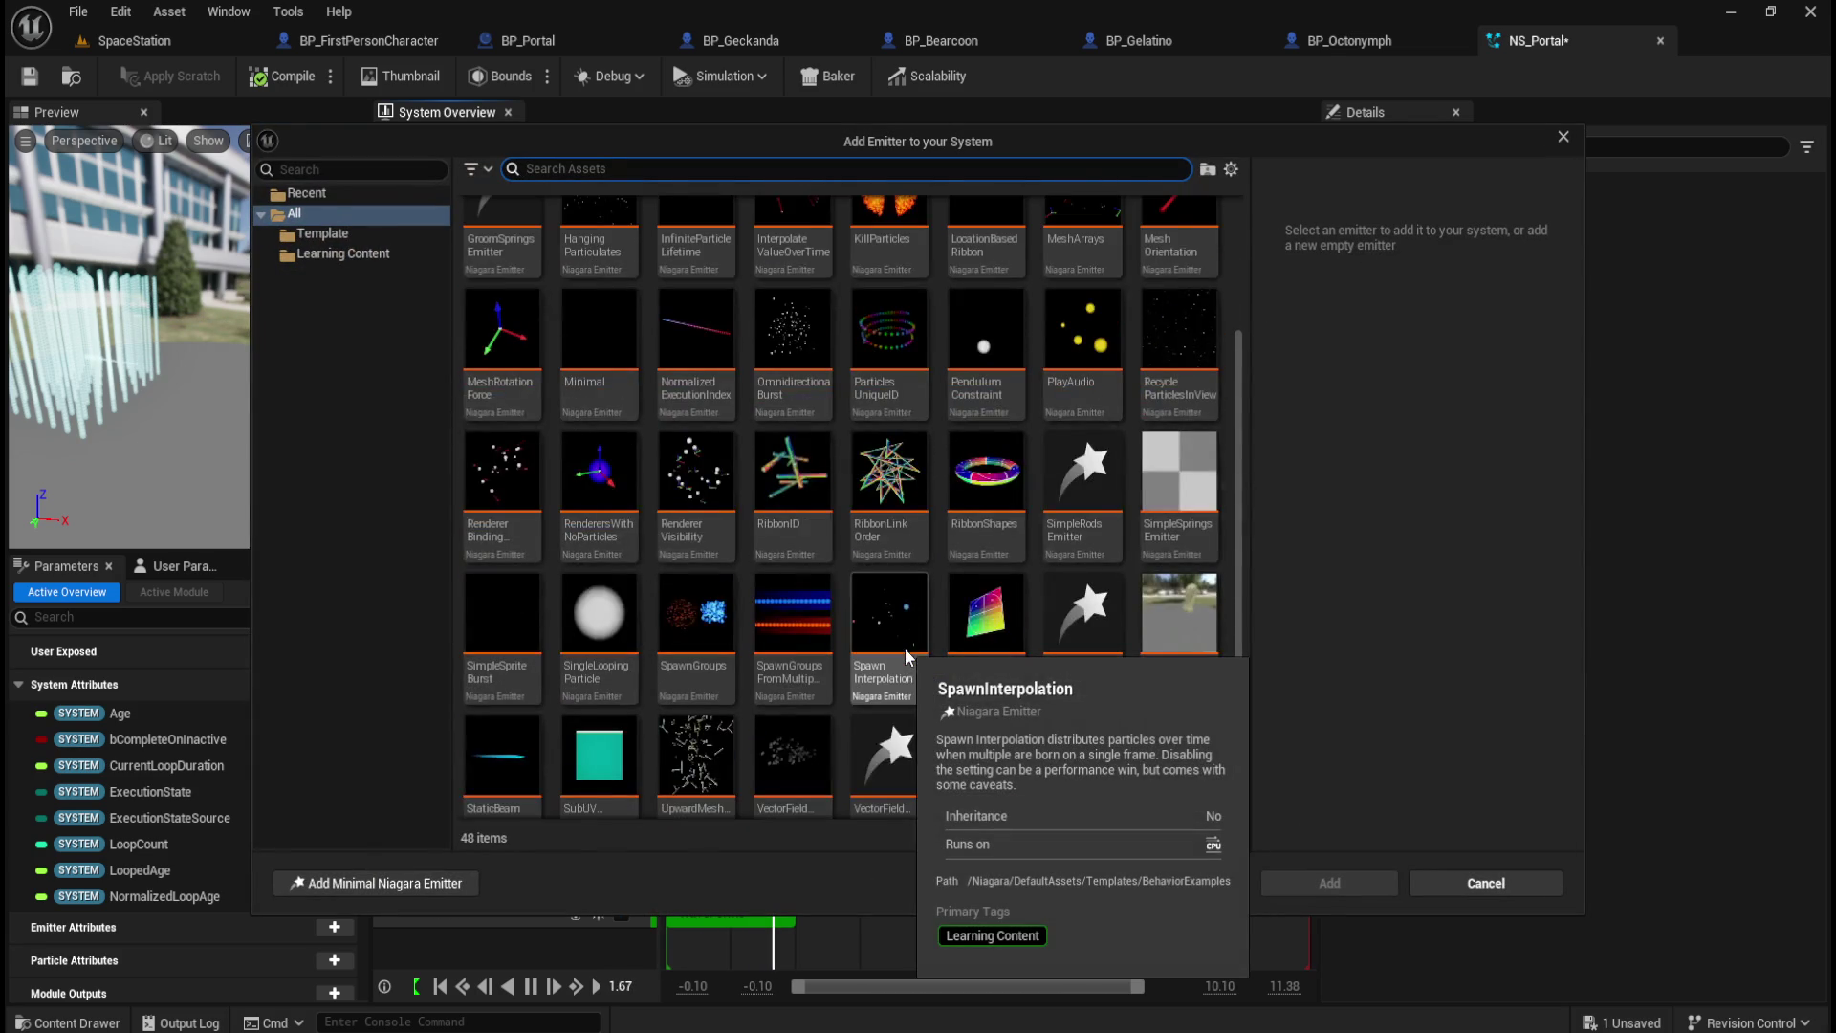
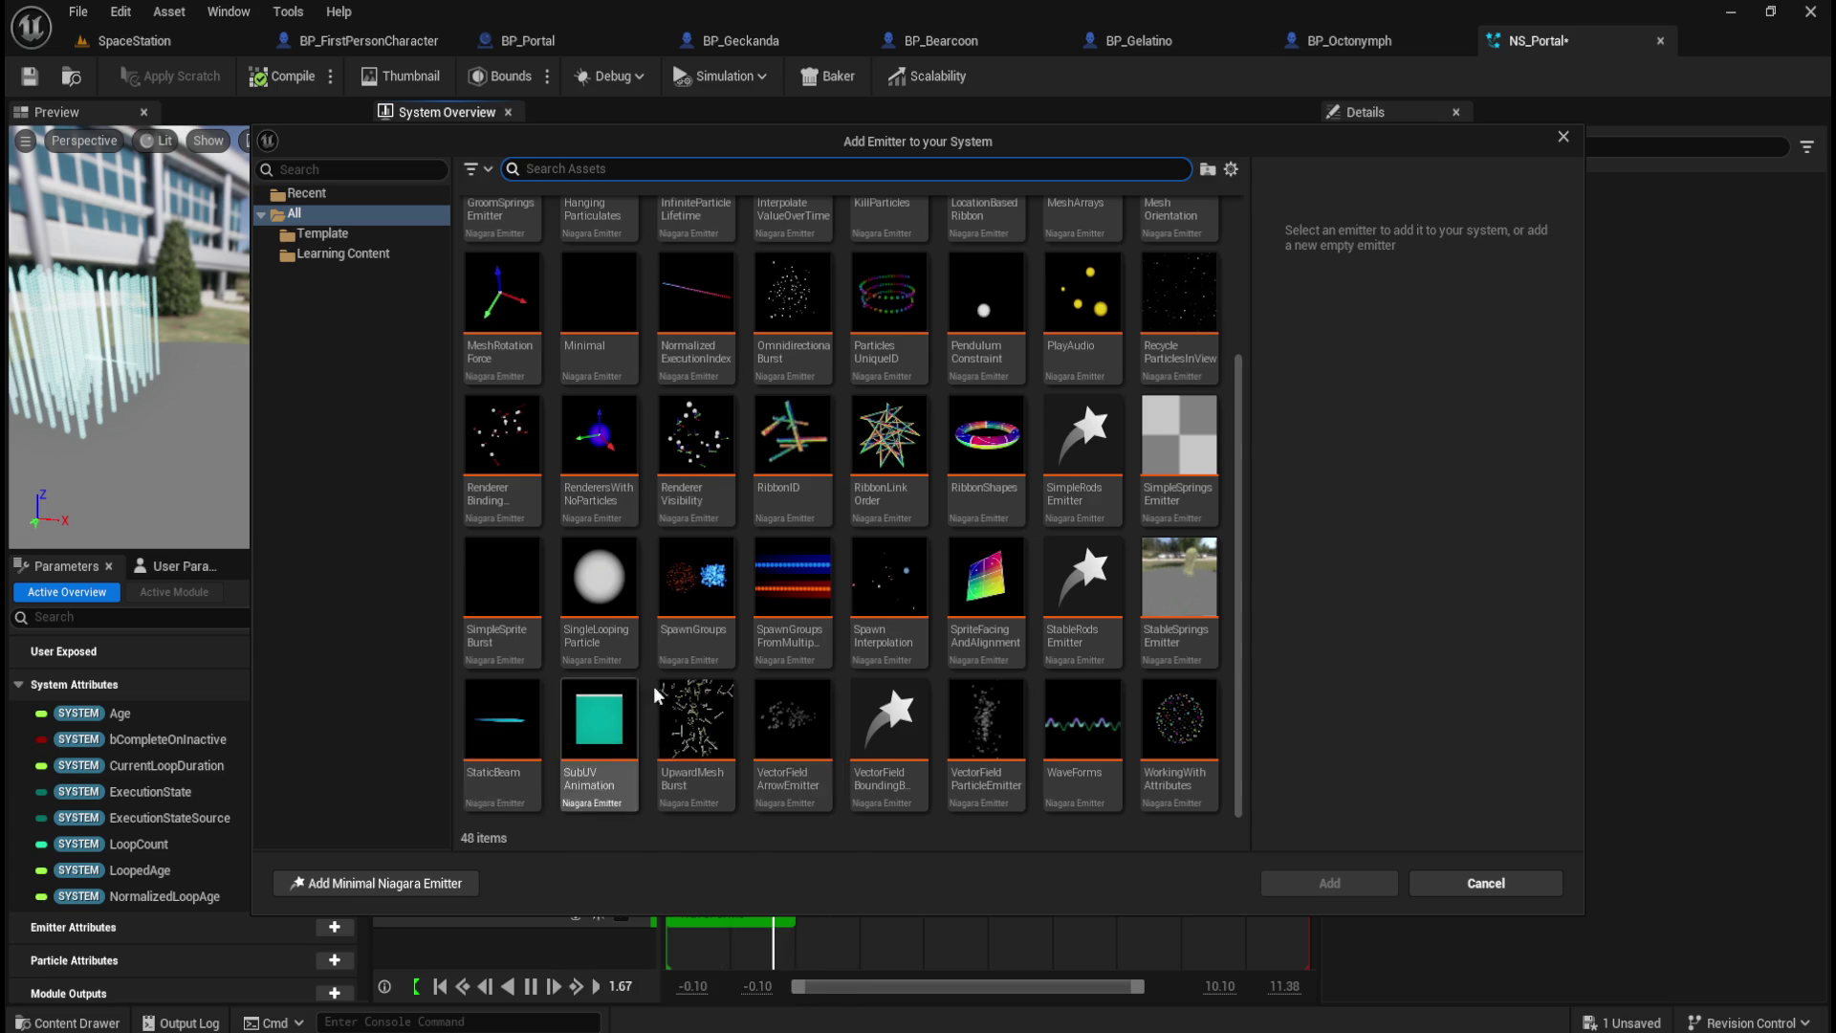
Step: Add the StaticBeam template emitter to NS_Portal
scroll(628, 704, "up", 3)
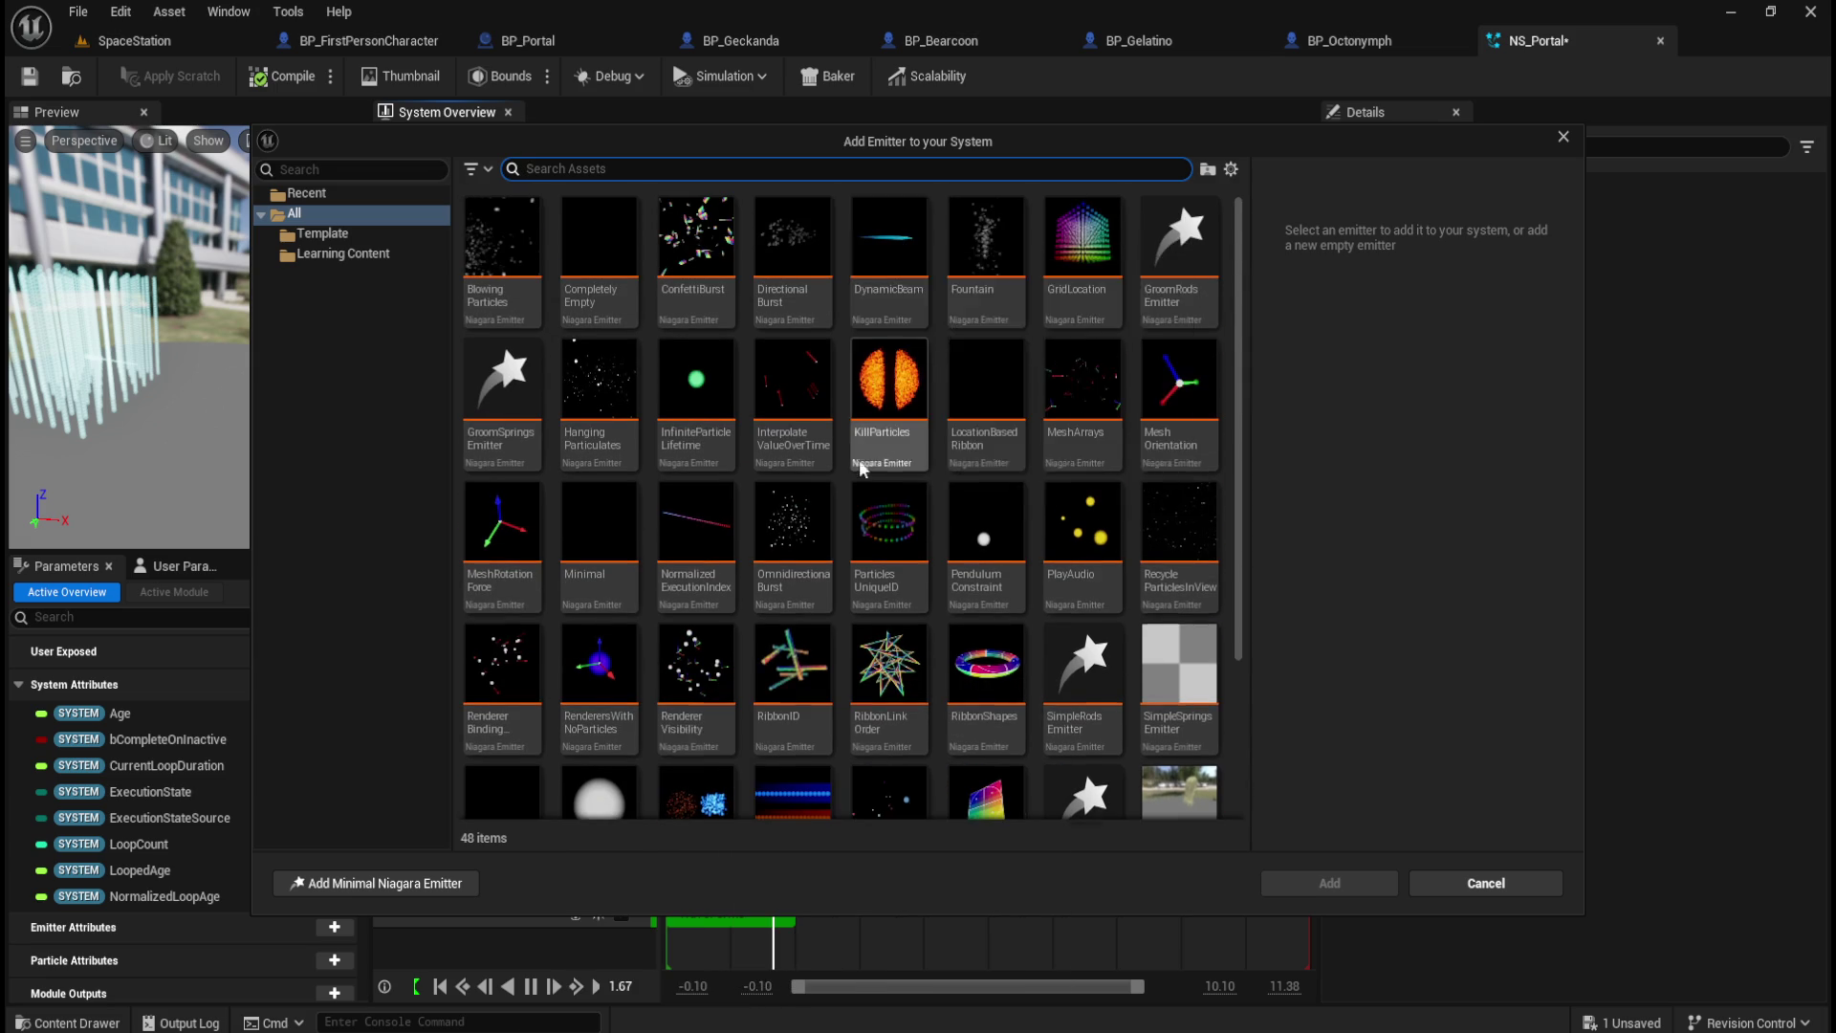
scroll(817, 519, "down", 3)
mouse_move(489, 732)
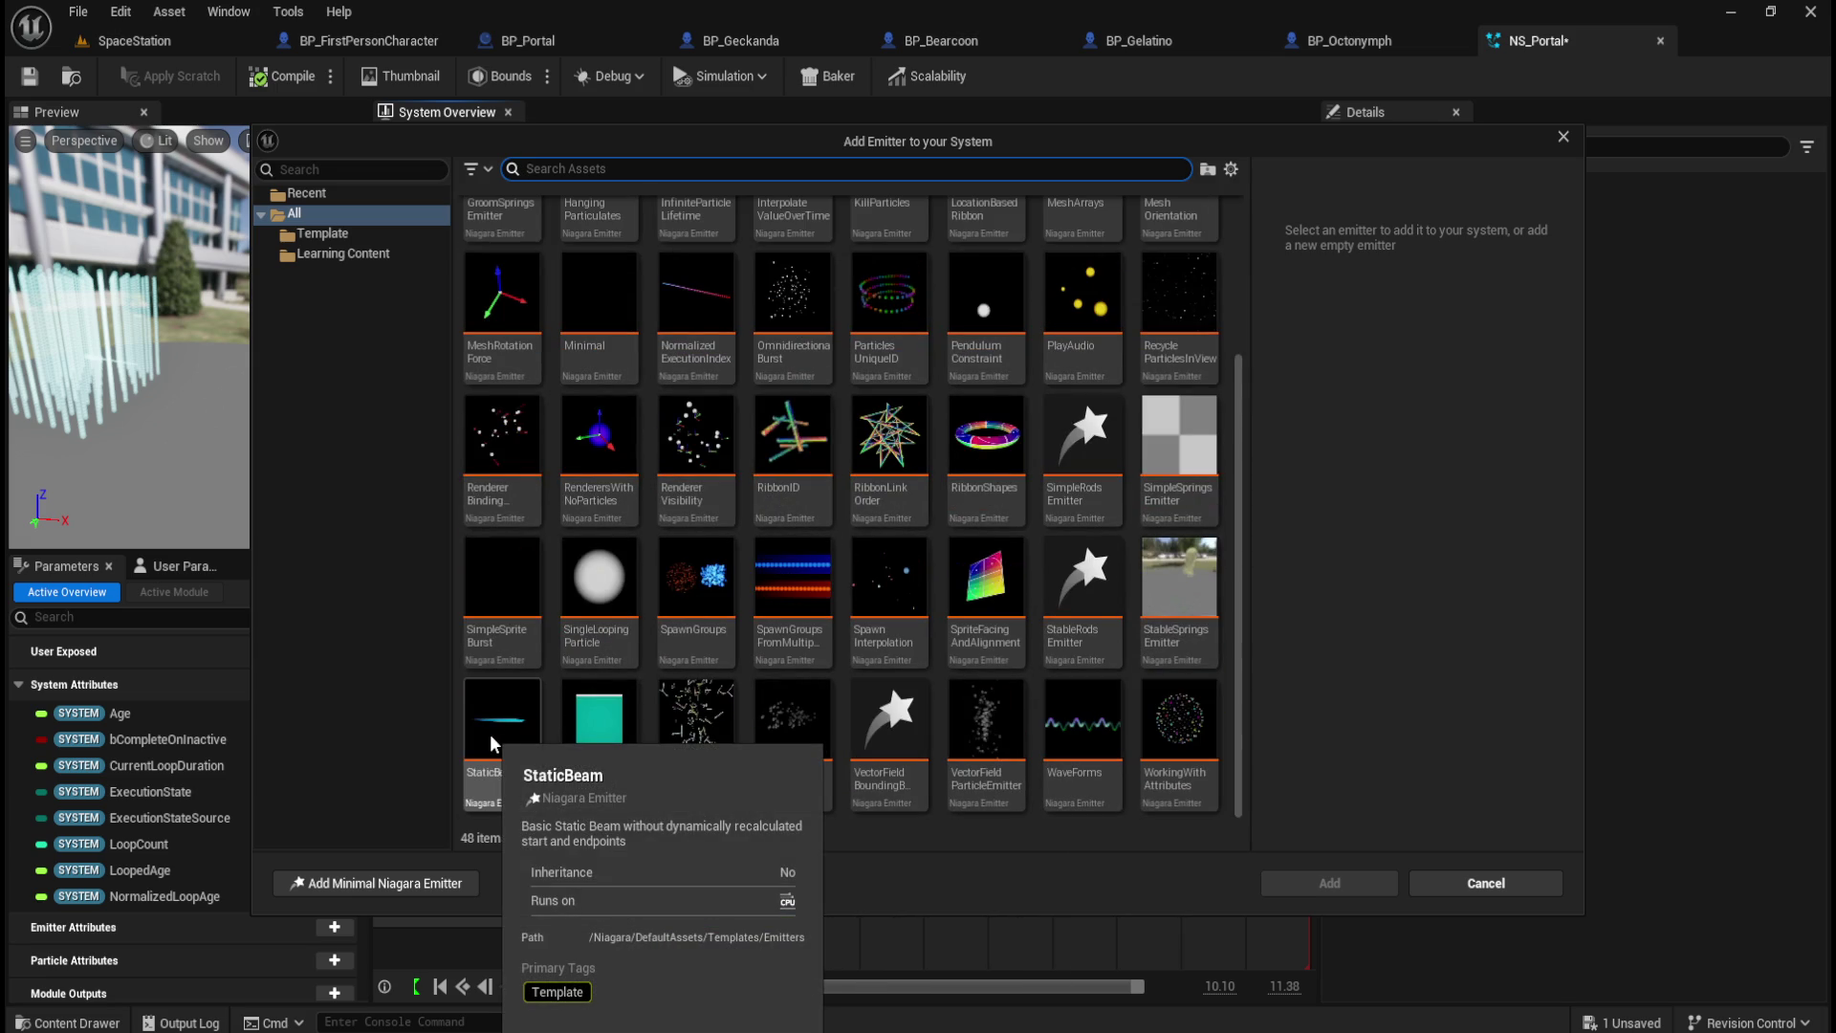
left_click(494, 735)
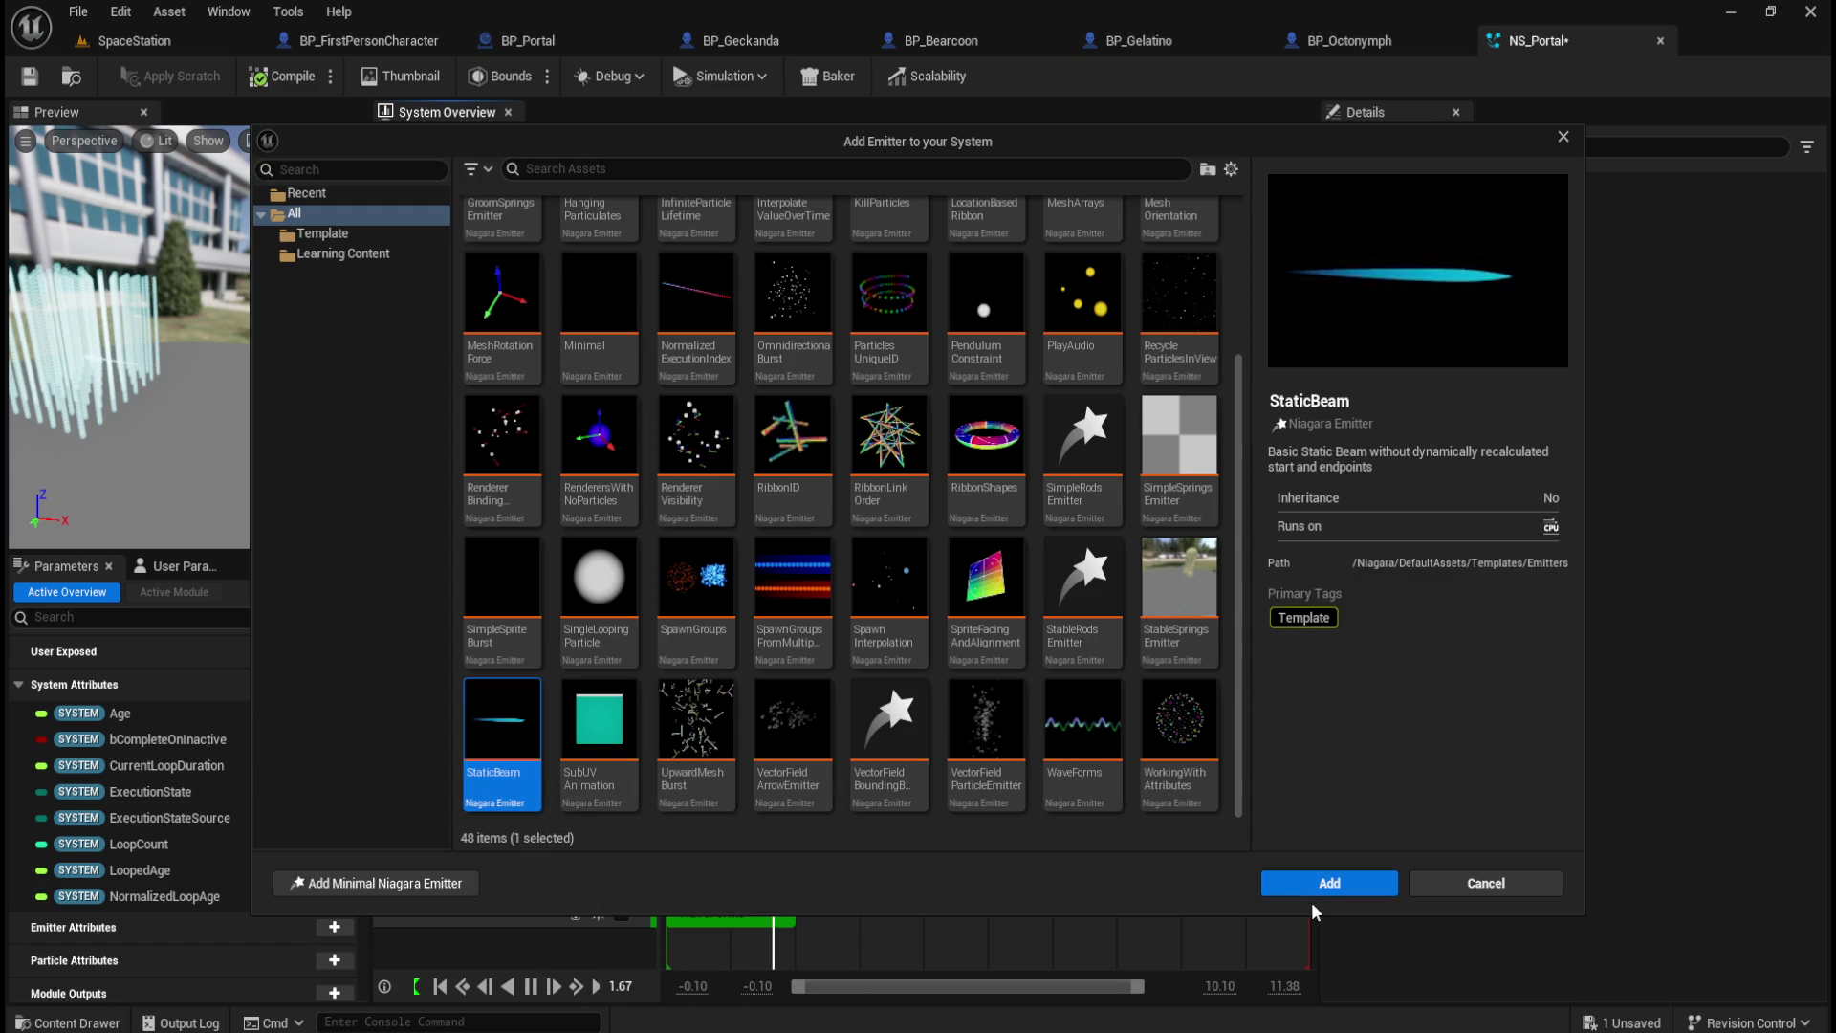
left_click(1335, 881)
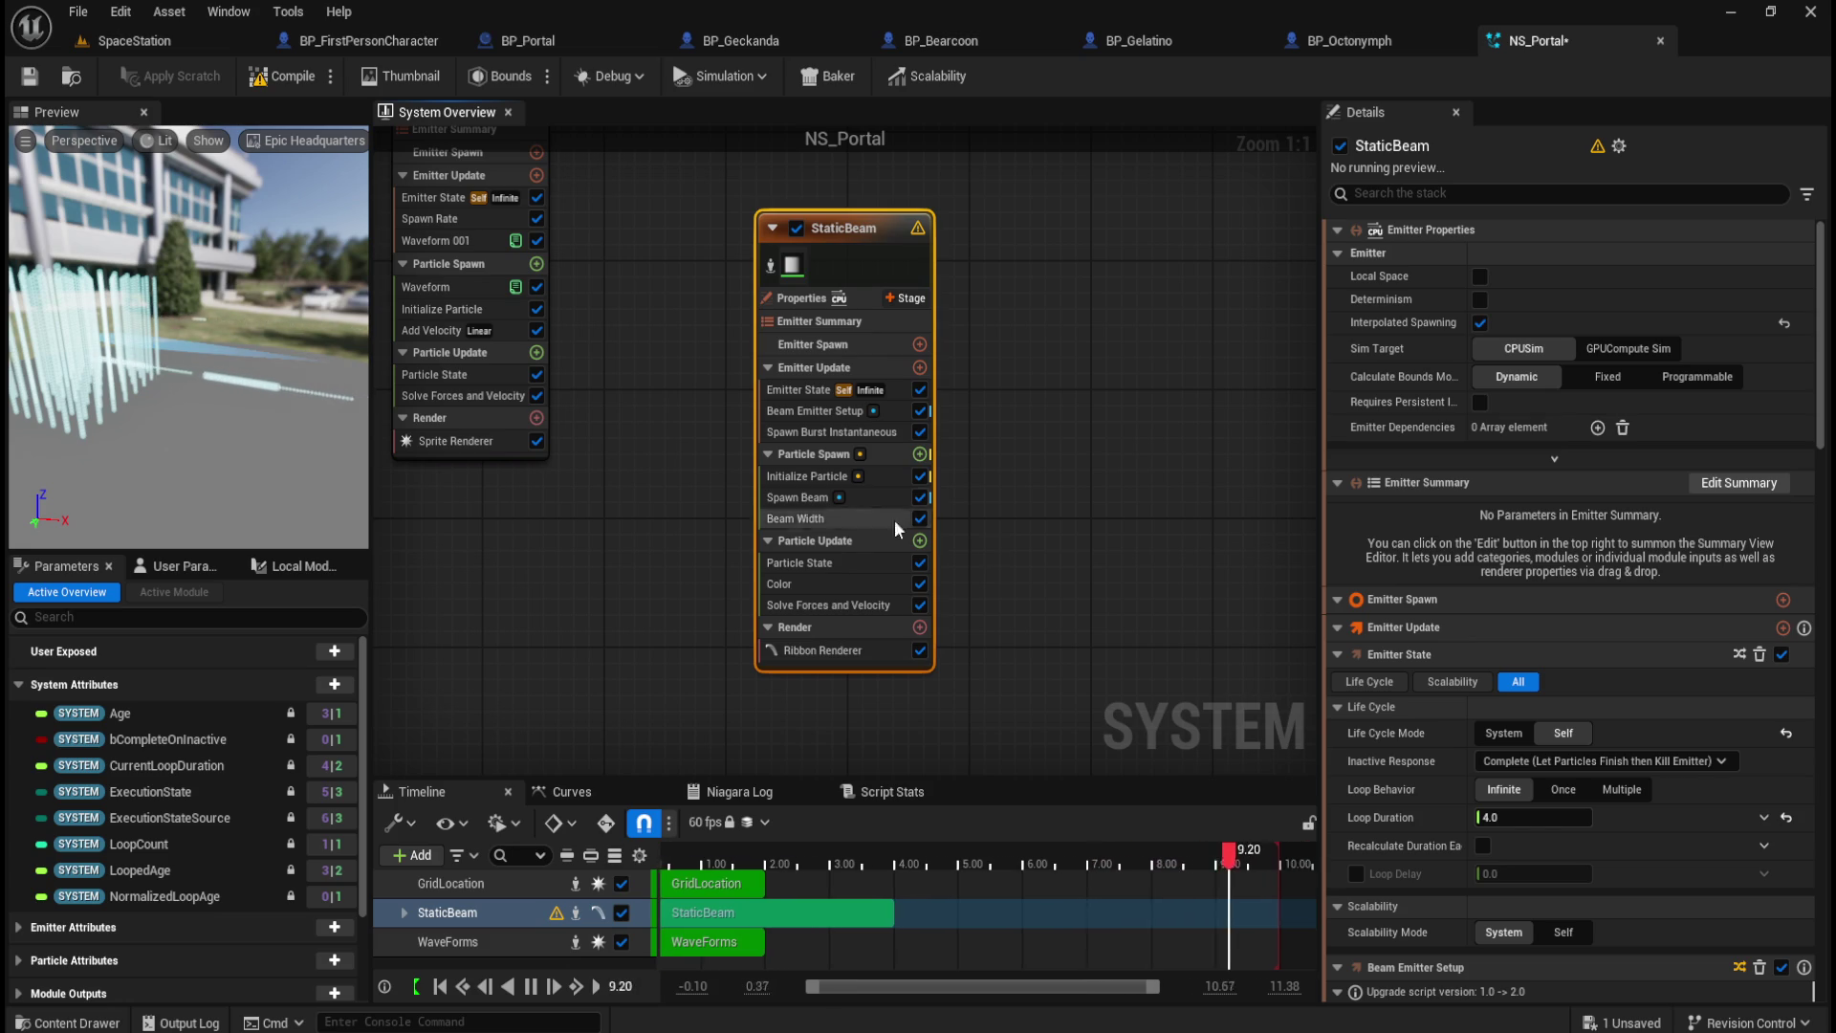
Step: Preview the StaticBeam emitter, then delete it from the system
mouse_move(1444, 824)
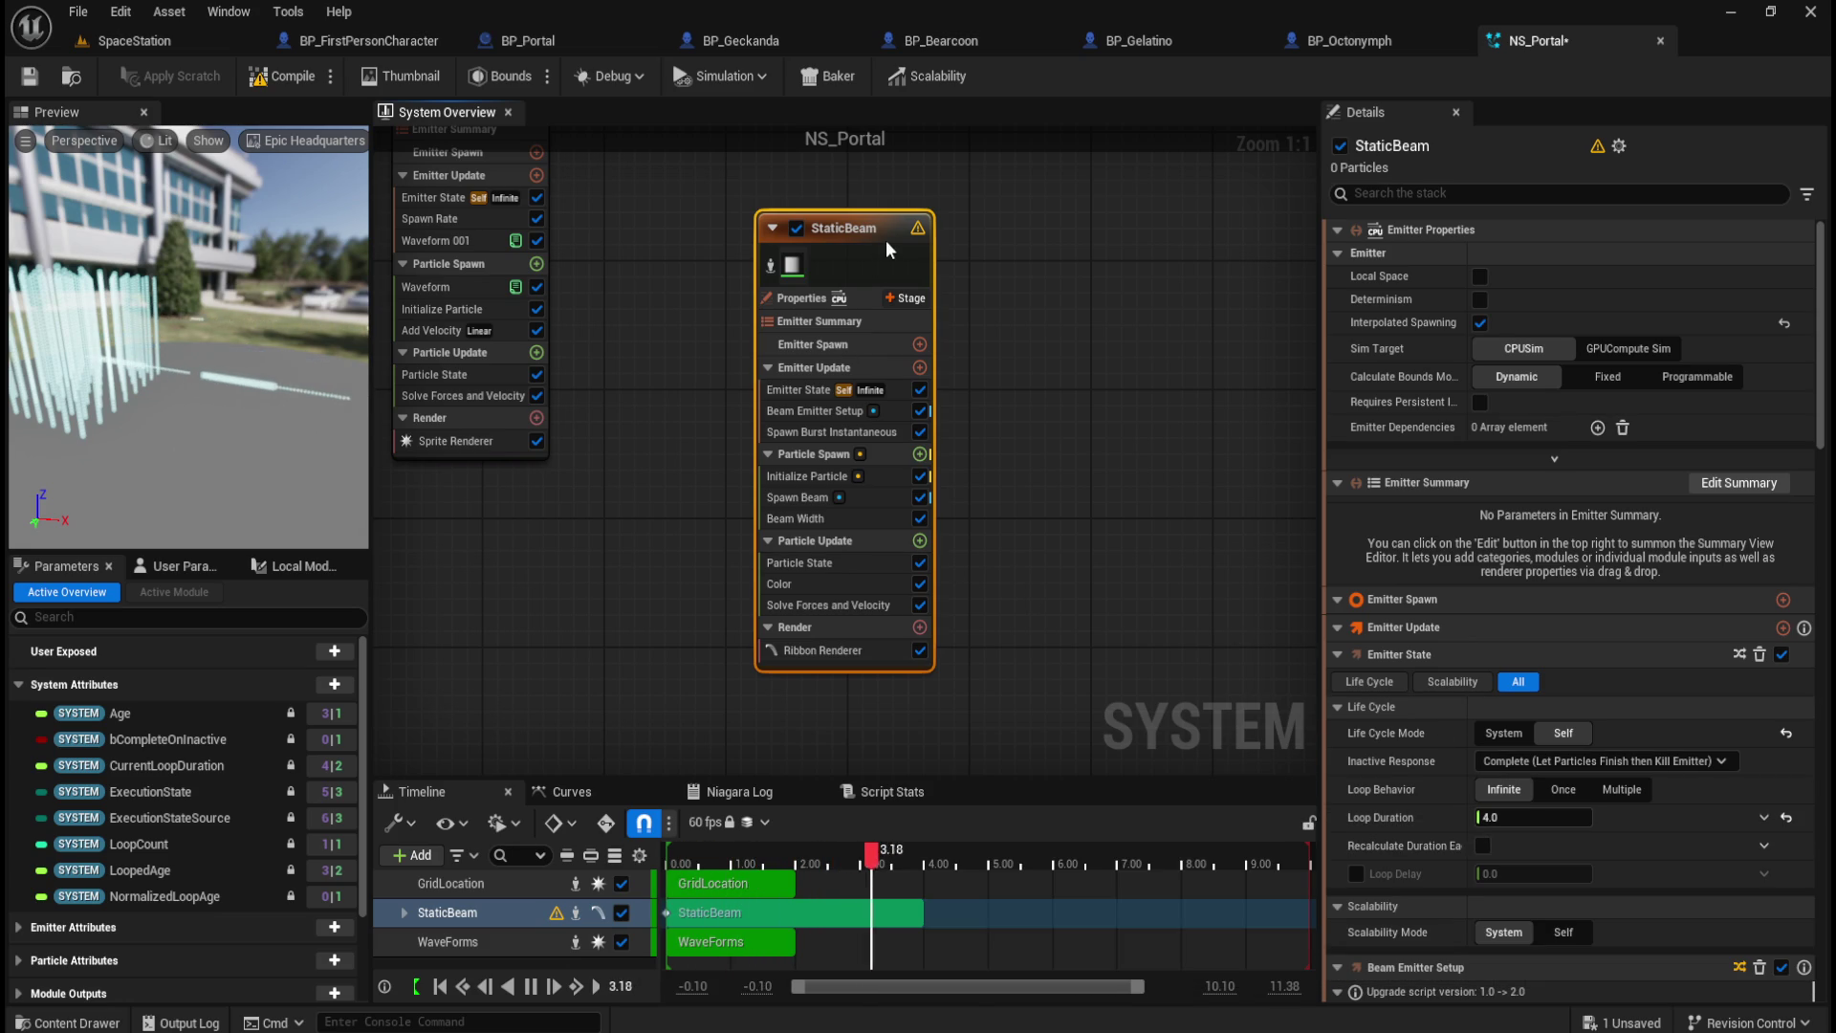
mouse_move(918, 237)
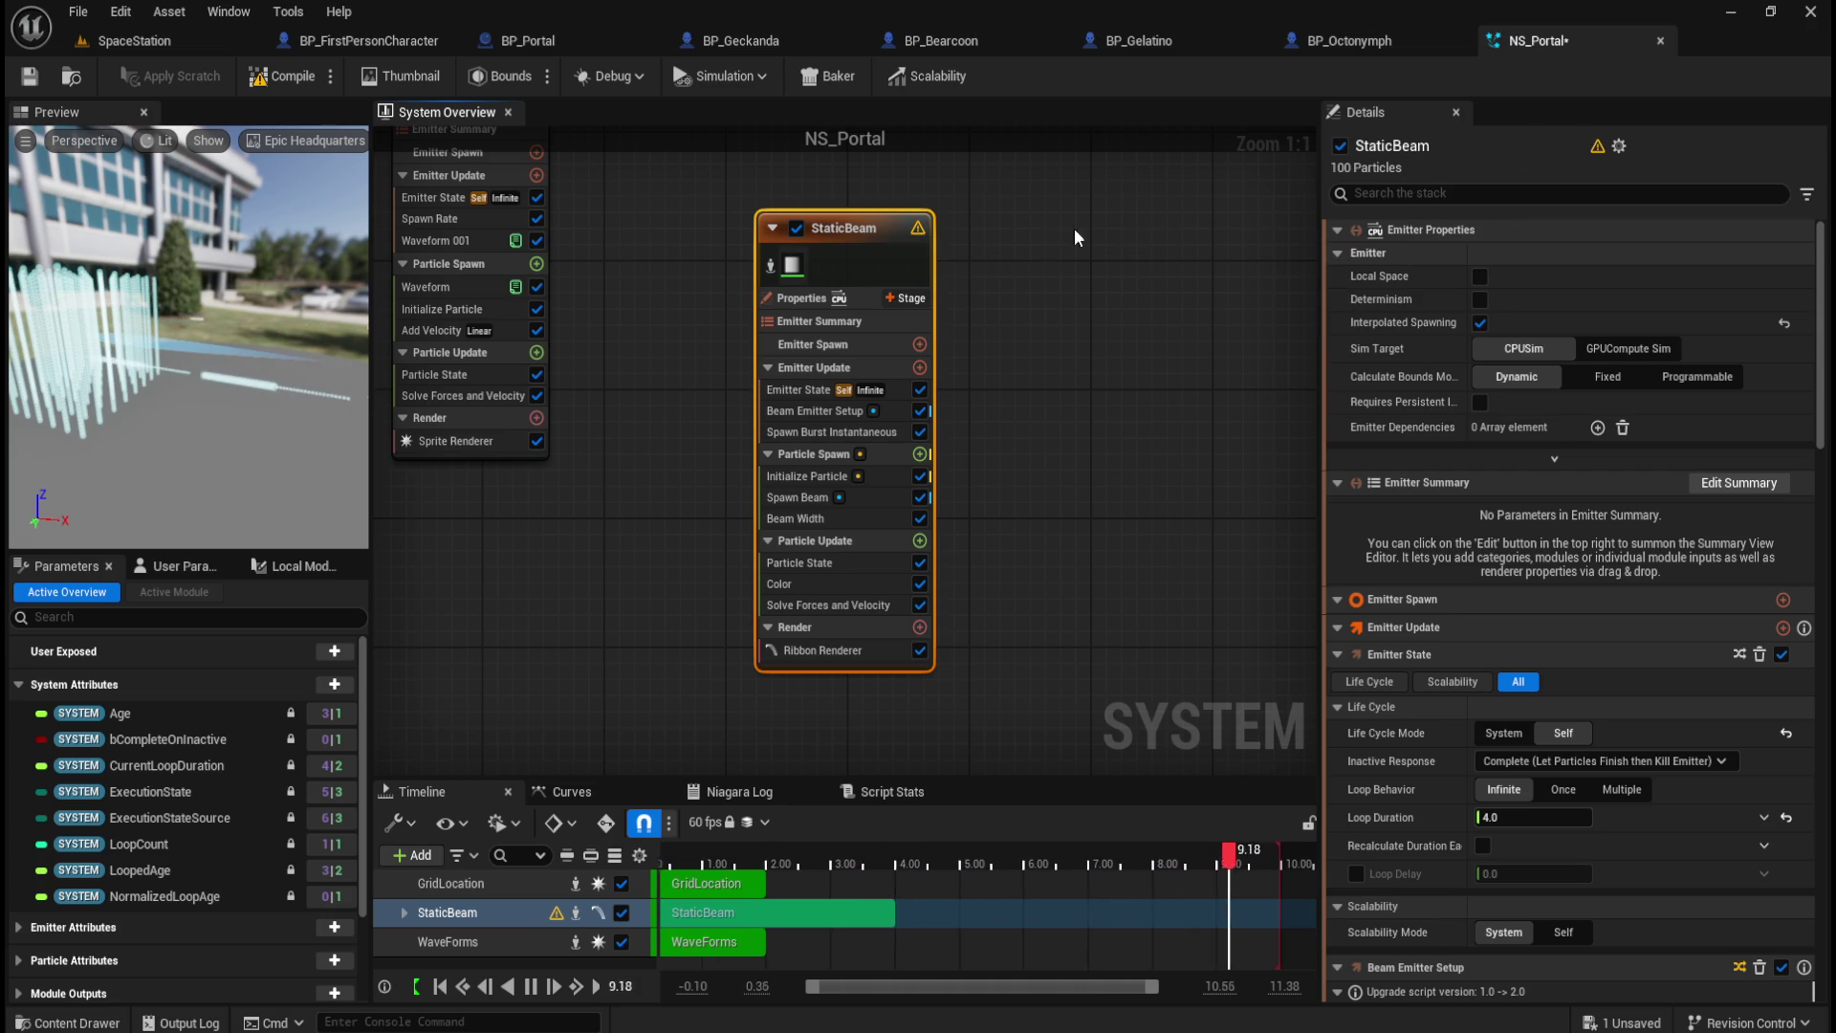
key("Delete")
right_click(752, 381)
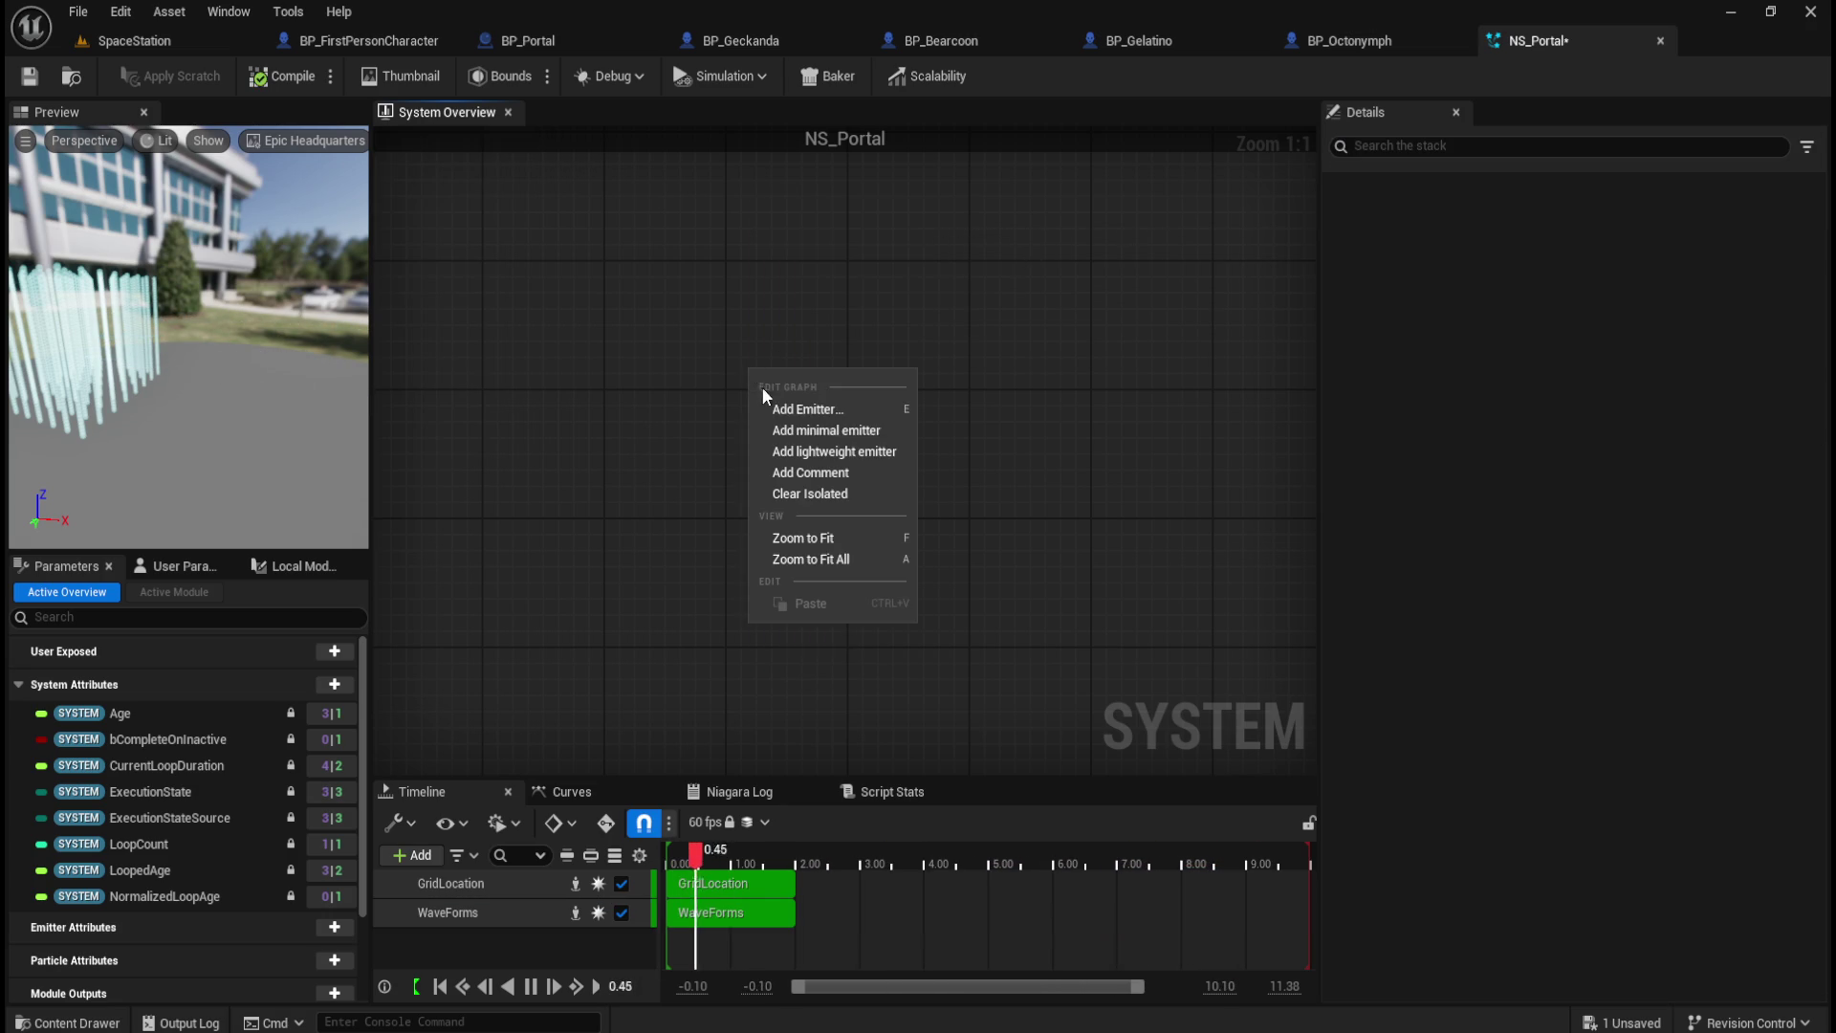
Step: Add a DynamicBeam emitter and place its node to the right of WaveForms
left_click(861, 408)
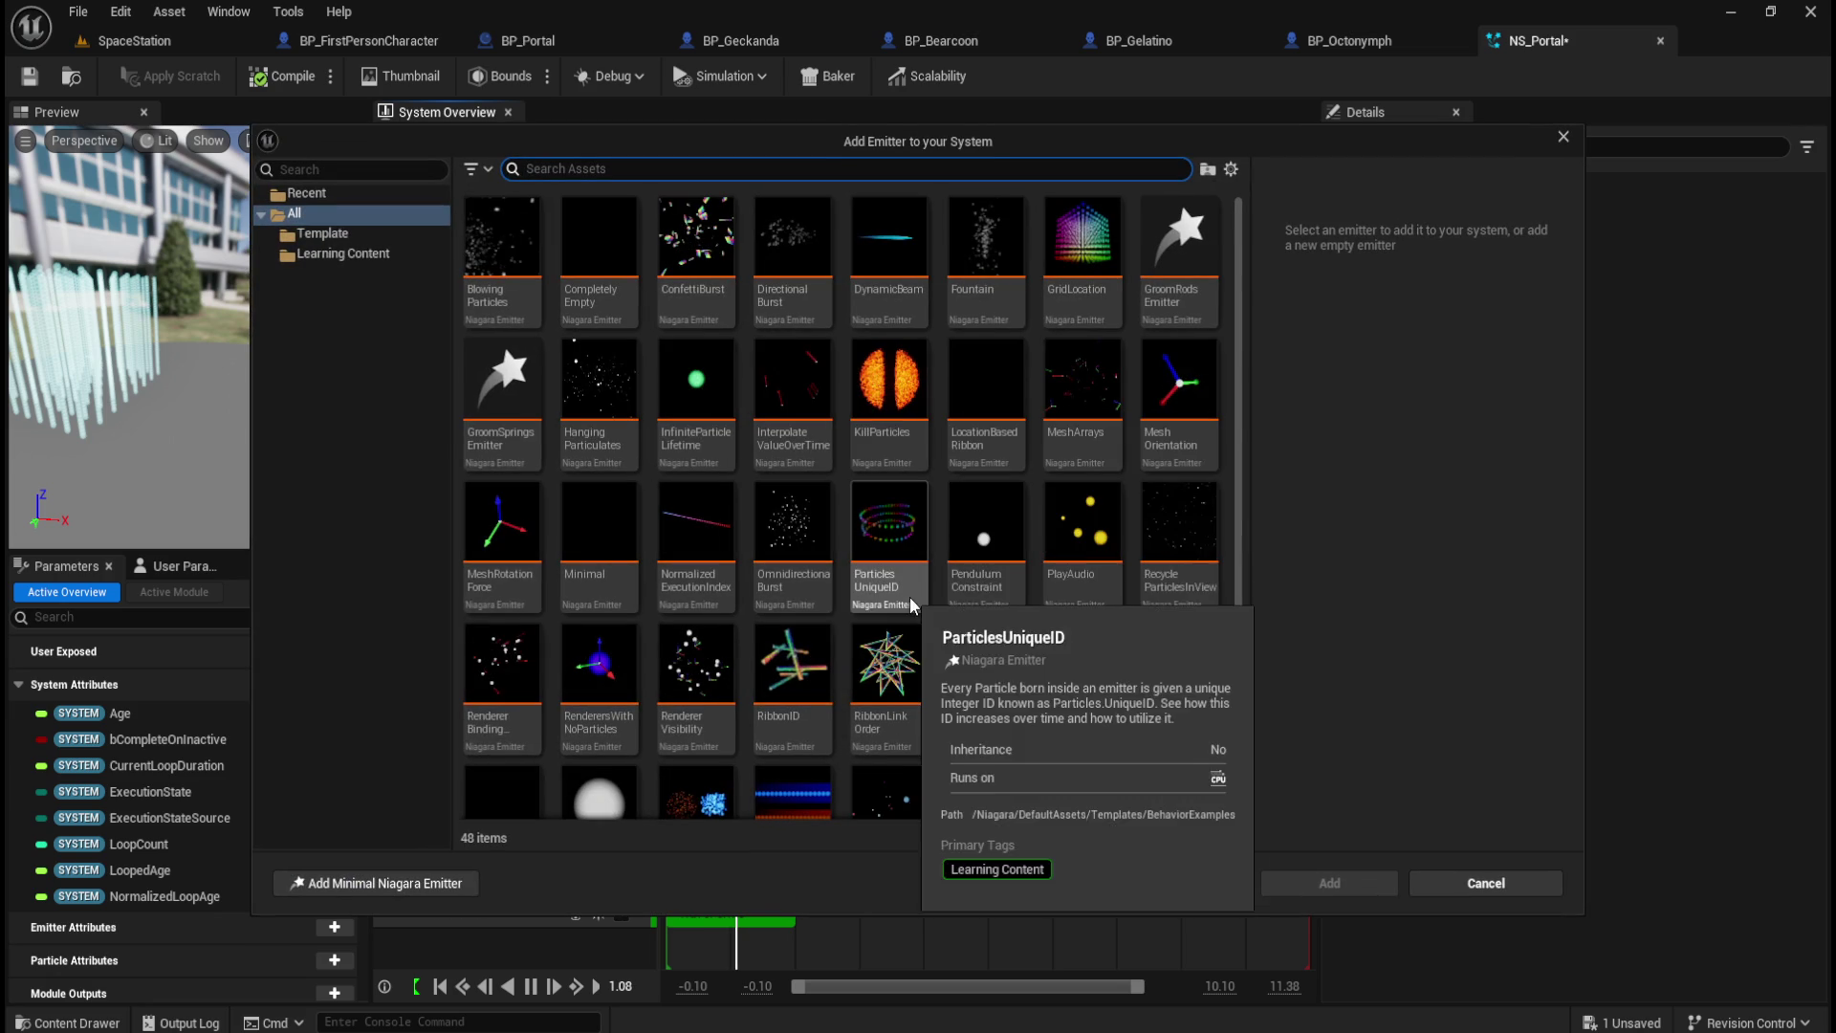
left_click(888, 253)
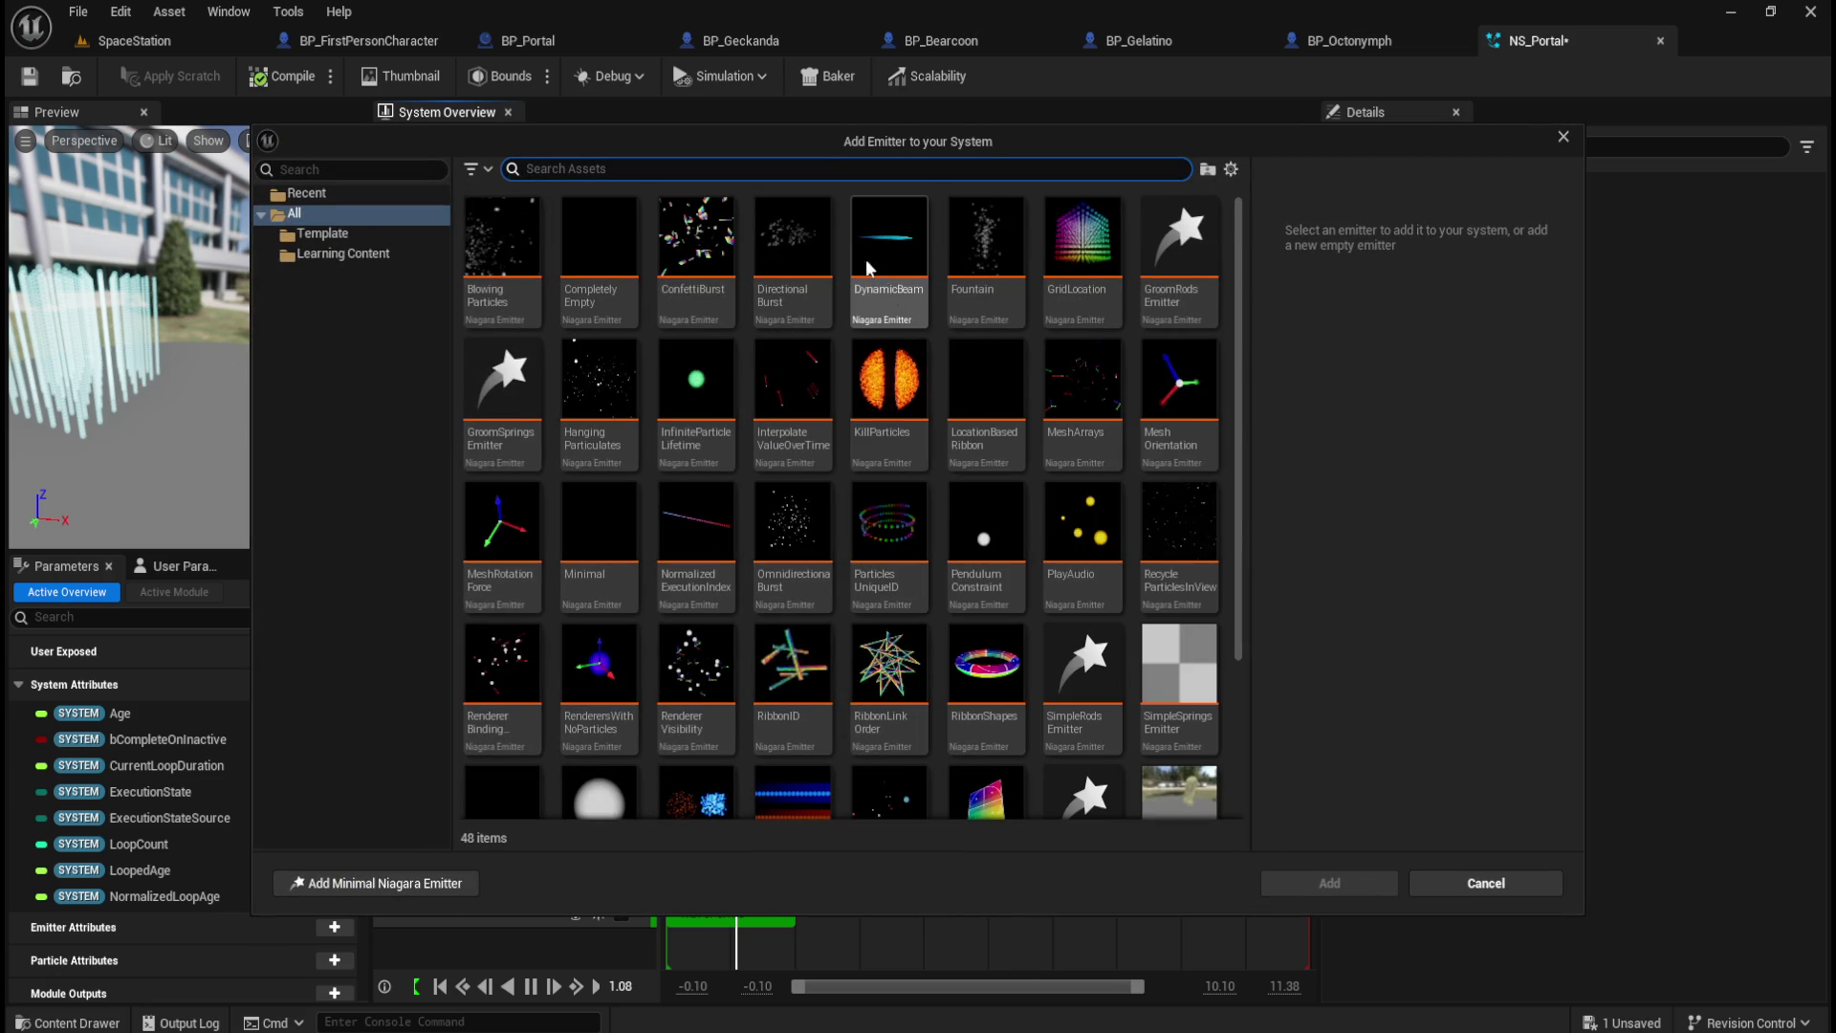
left_click(1330, 884)
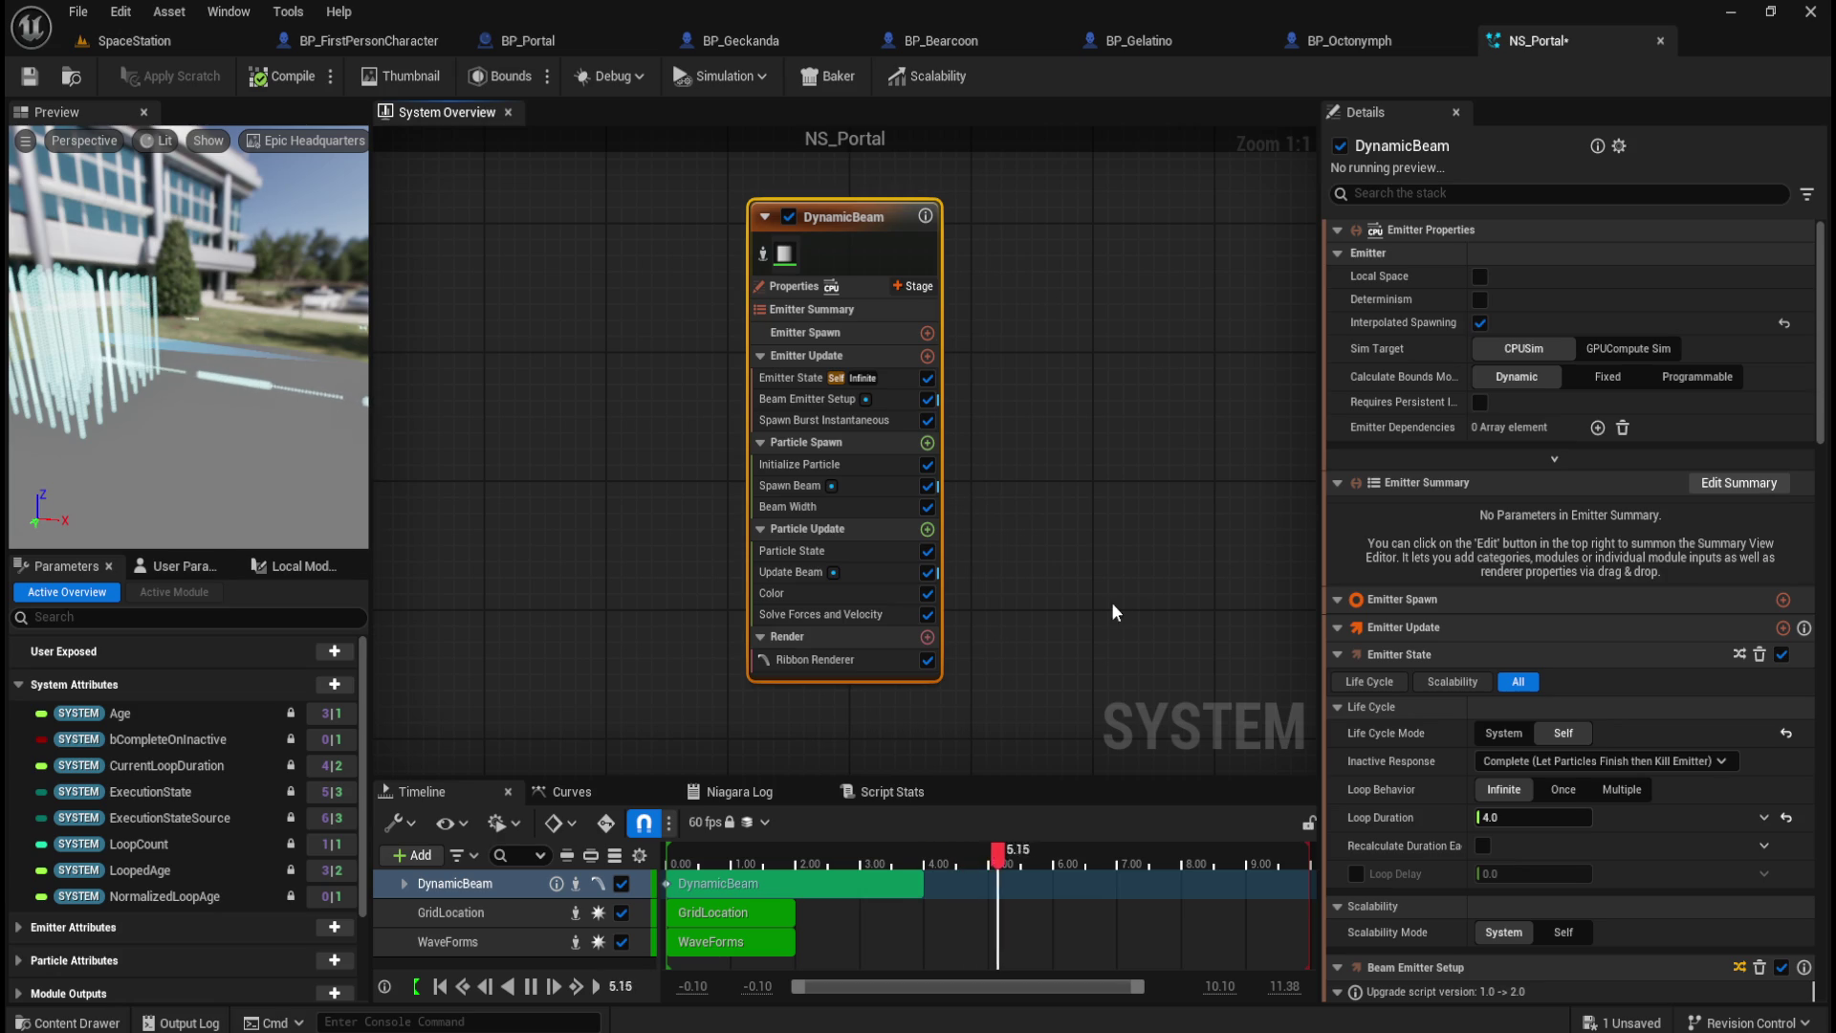
mouse_move(829, 203)
left_mouse_down()
mouse_move(1090, 277)
mouse_move(998, 270)
left_mouse_up()
scroll(999, 269, "down", 4)
left_click_drag(840, 299, 784, 565)
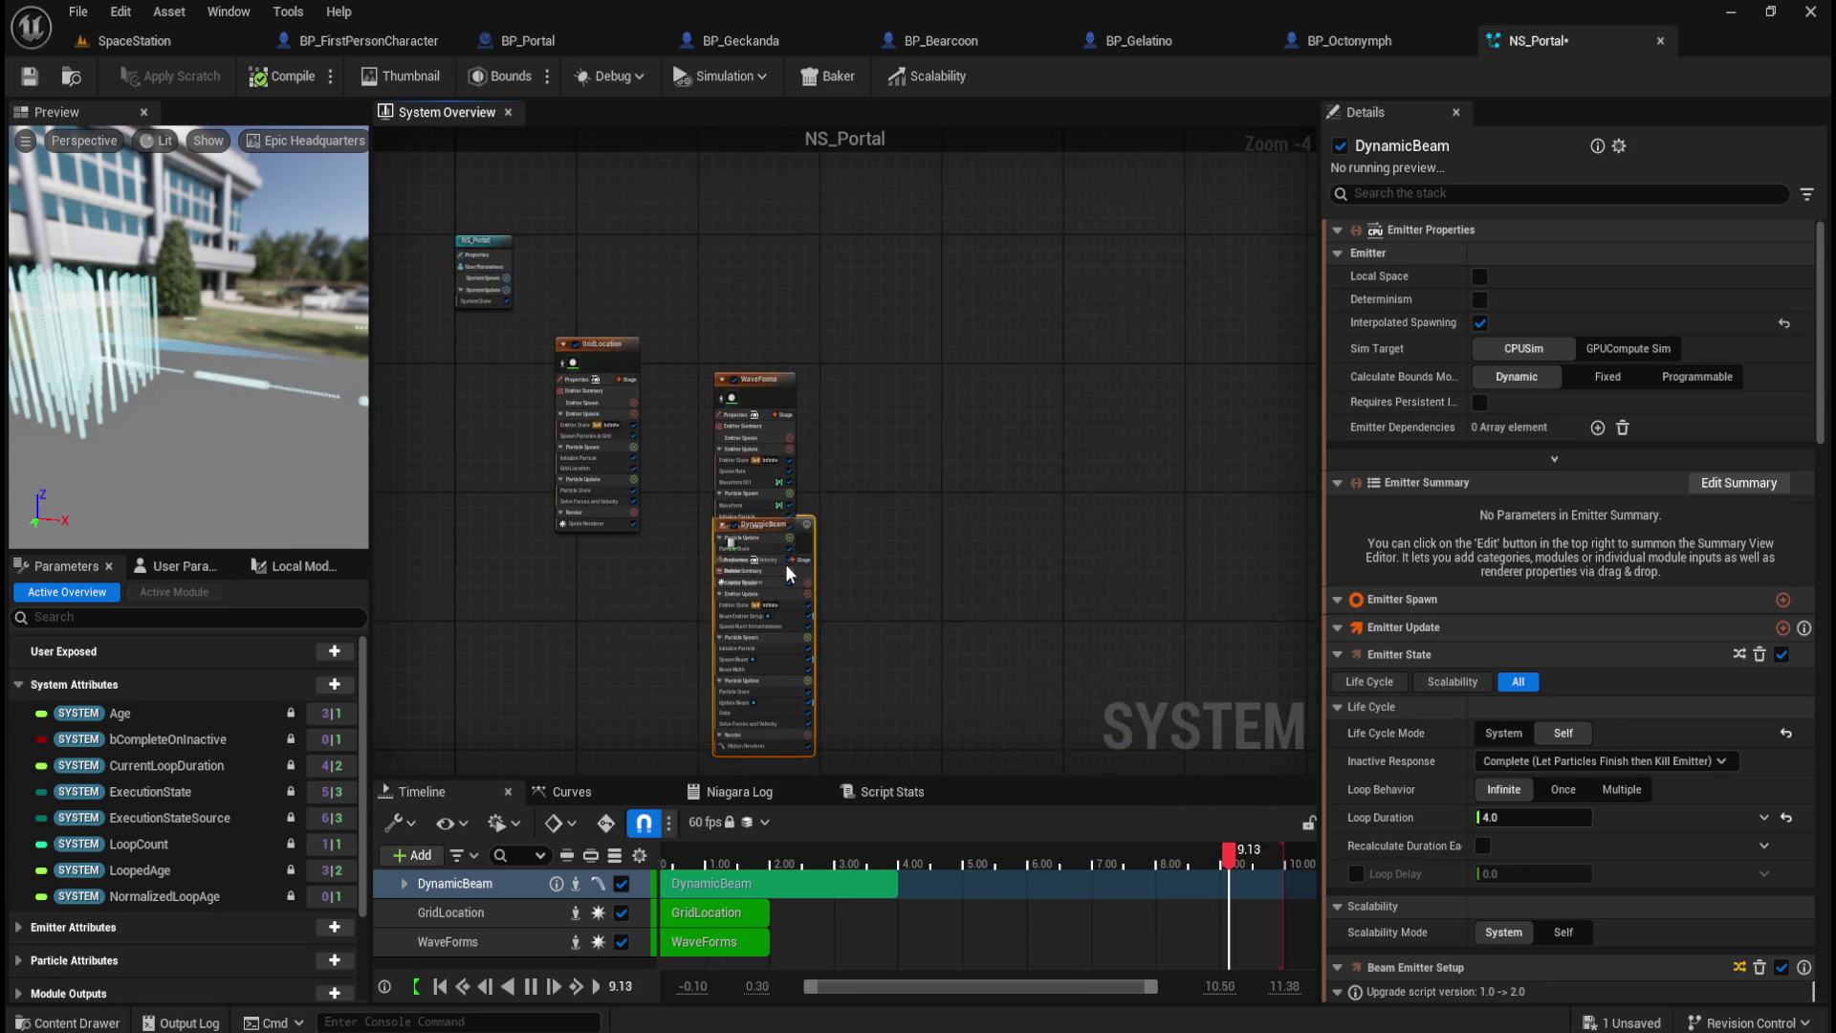
scroll(841, 501, "up", 4)
mouse_move(820, 505)
left_mouse_down()
mouse_move(1030, 388)
mouse_move(1044, 216)
left_mouse_up()
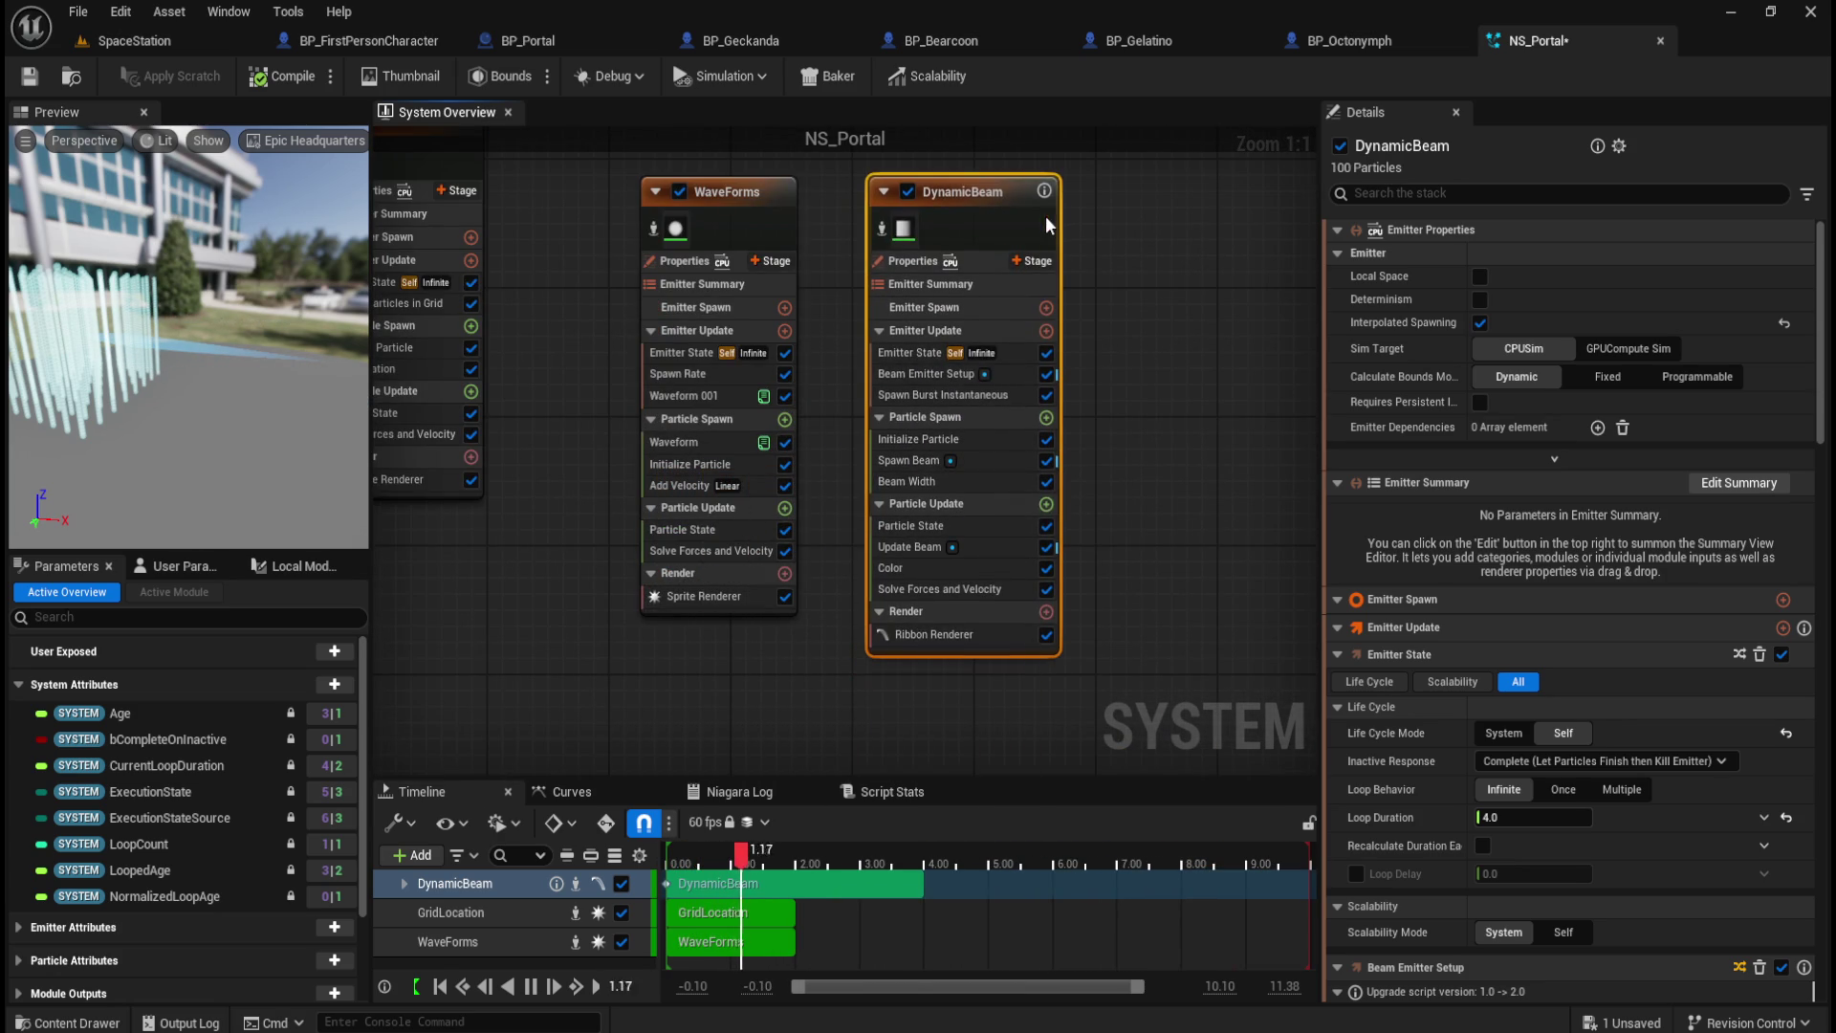
Step: Raise the DynamicBeam's Beam Width scale curve to about 86.29
left_click_drag(1160, 391, 1177, 462)
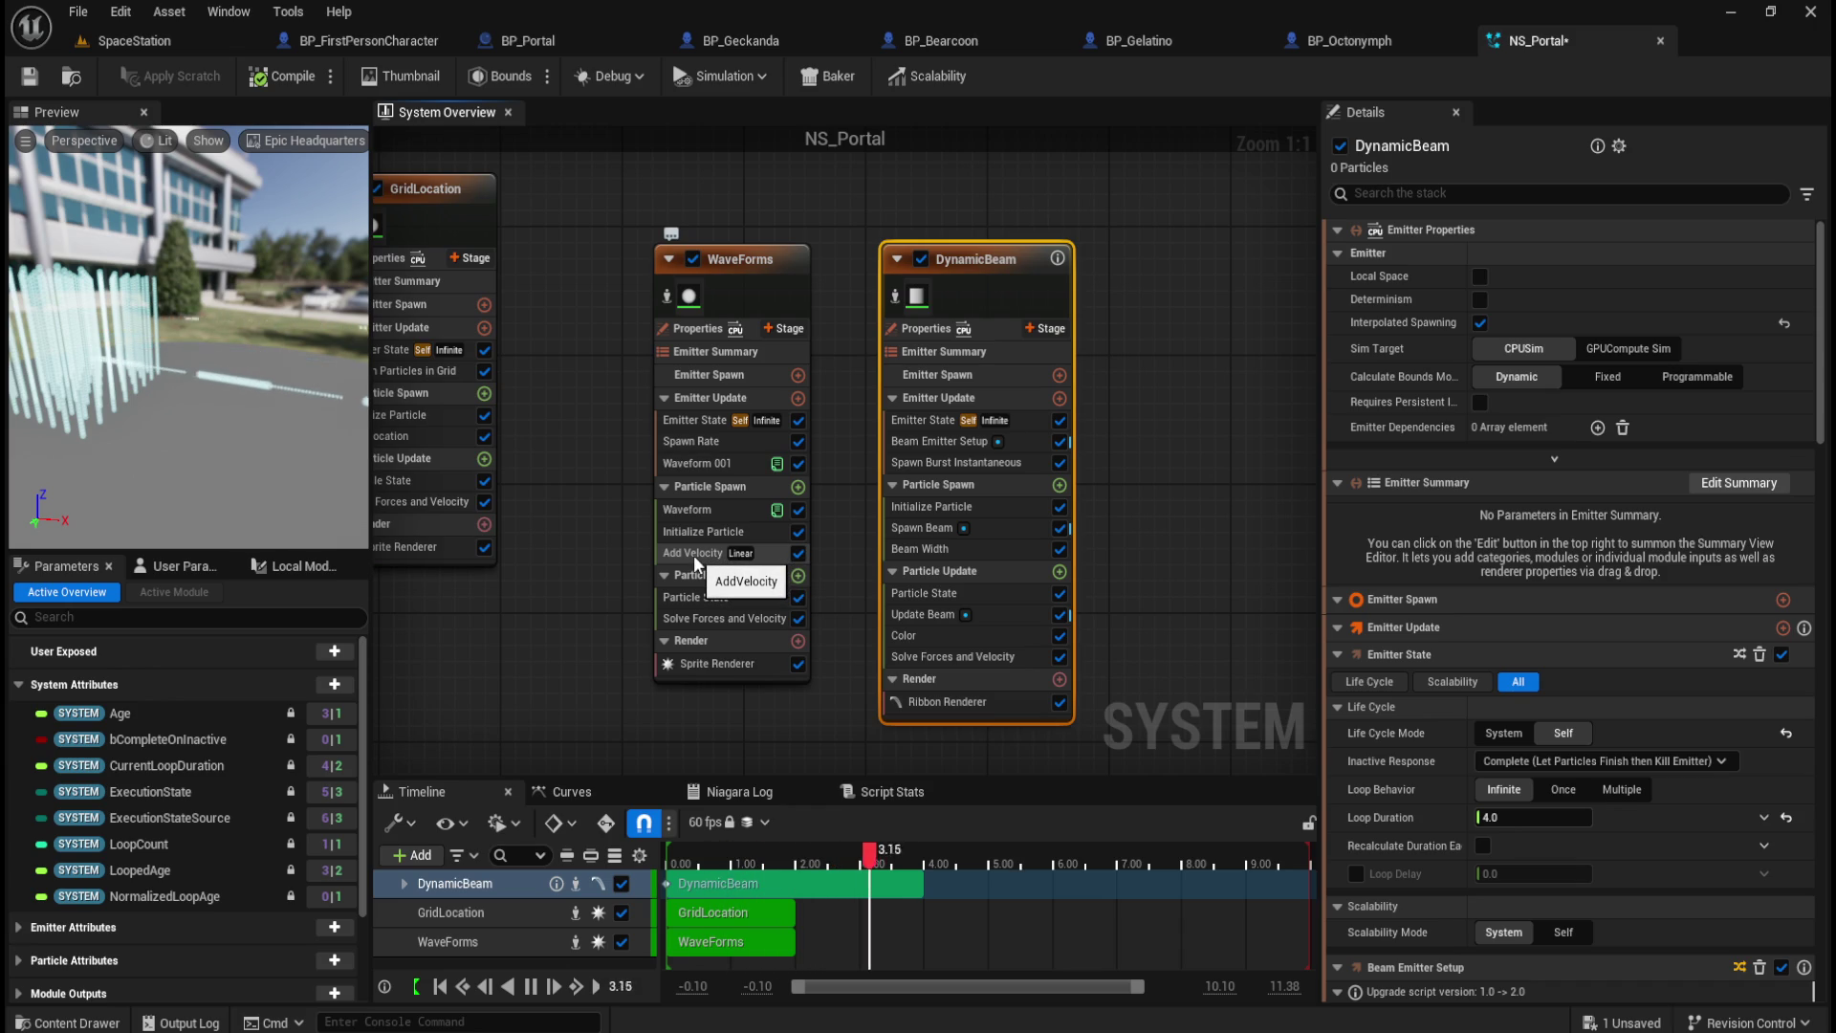
left_click(986, 552)
left_click_drag(1530, 542, 1597, 541)
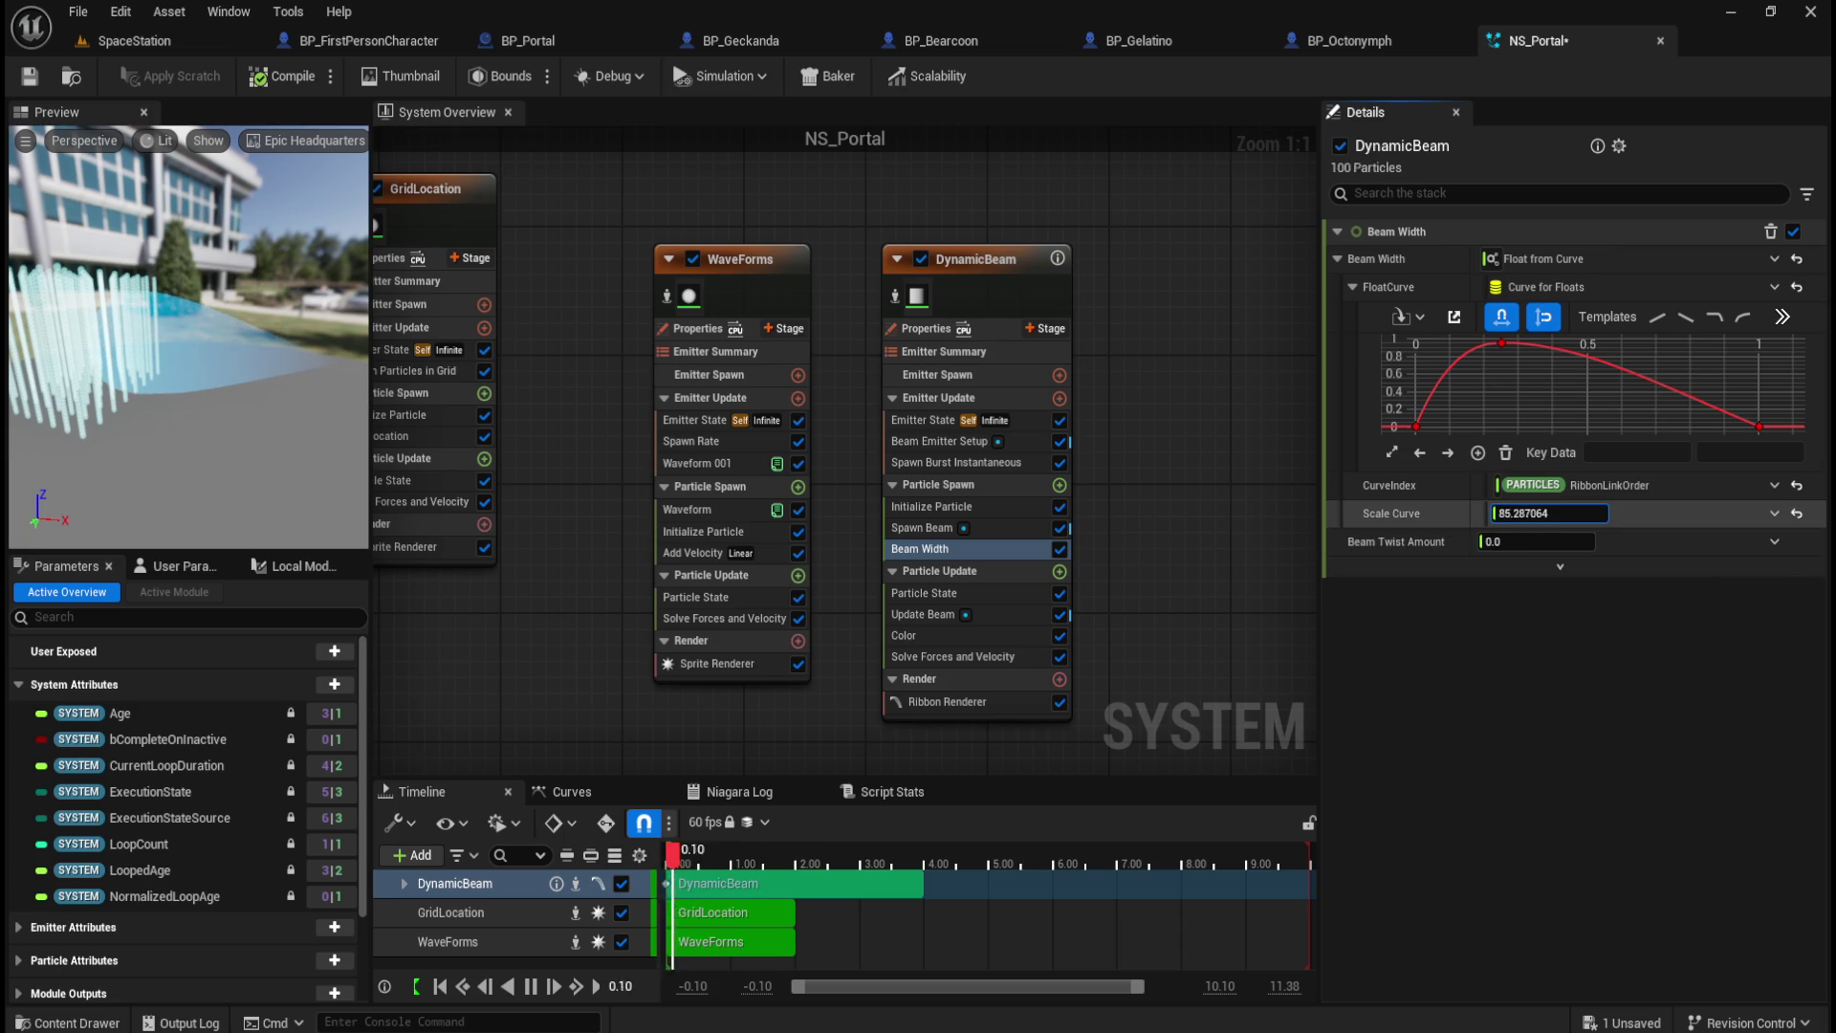
Step: Widen the beam scale curve to 132.19, review Emitter State and Update Beam, then delete DynamicBeam
left_click_drag(1535, 517, 1607, 517)
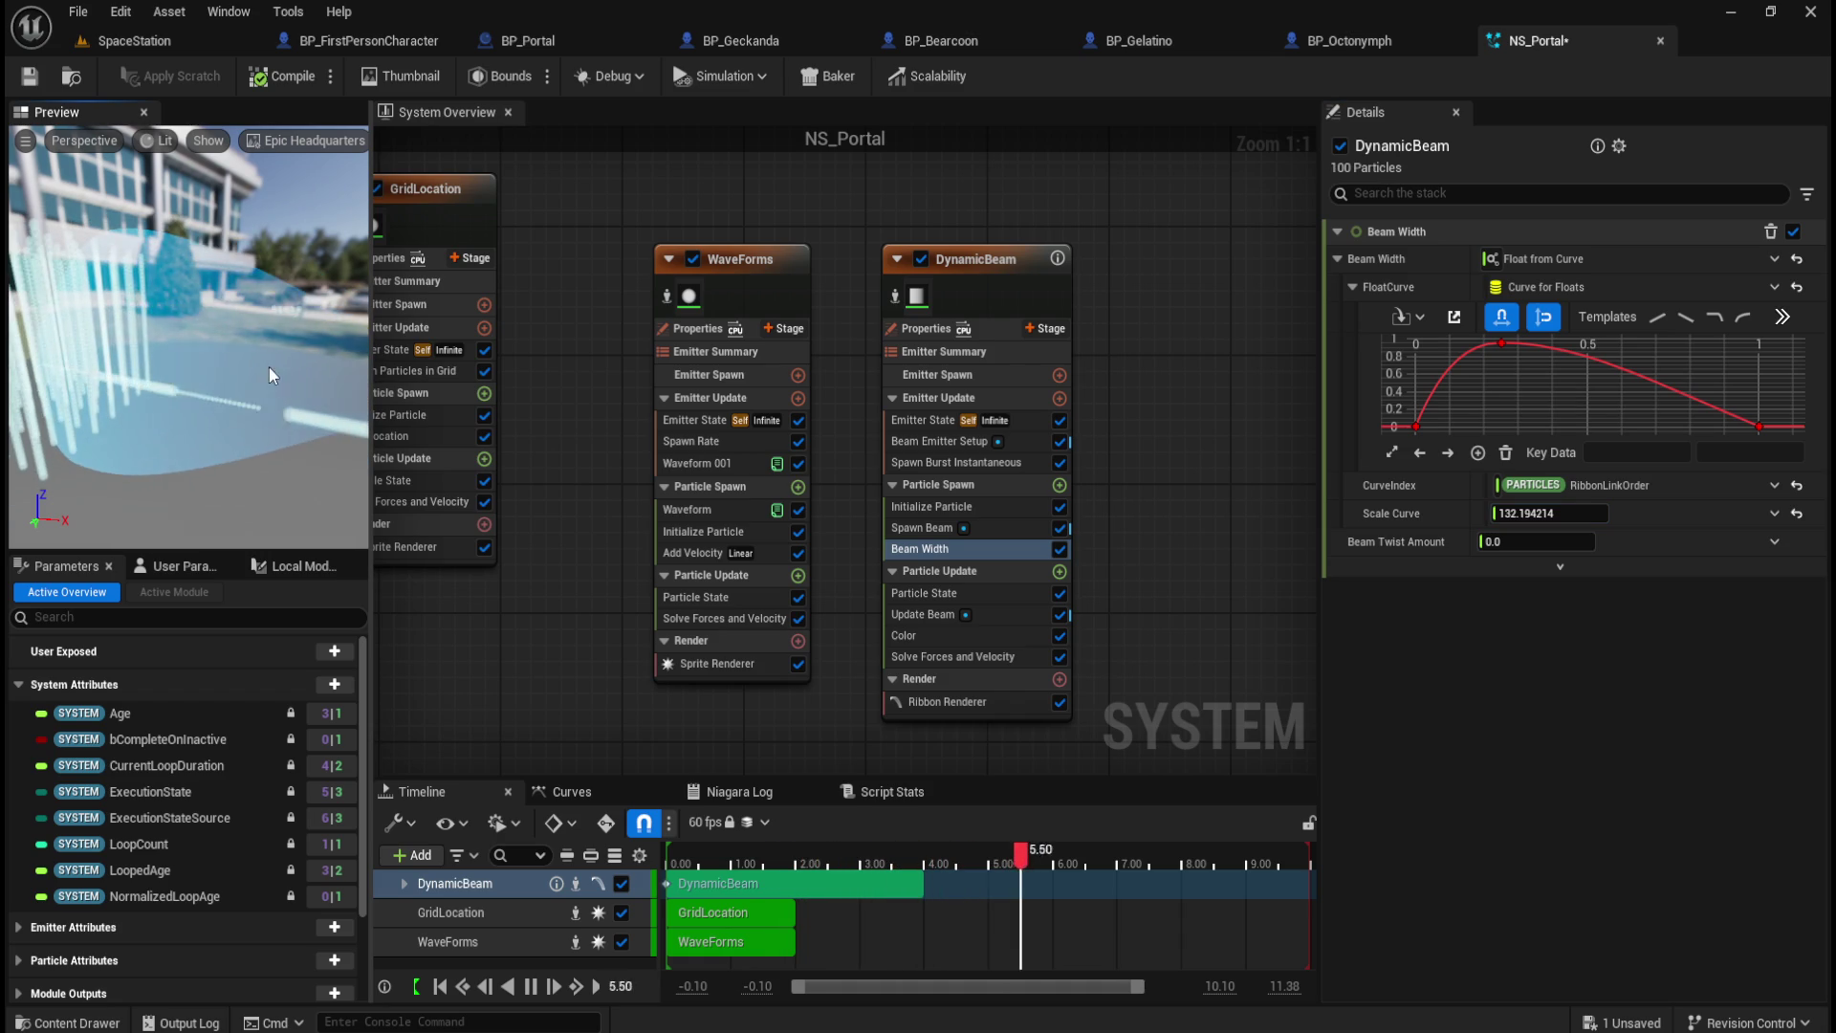
left_click_drag(192, 344, 15, 346)
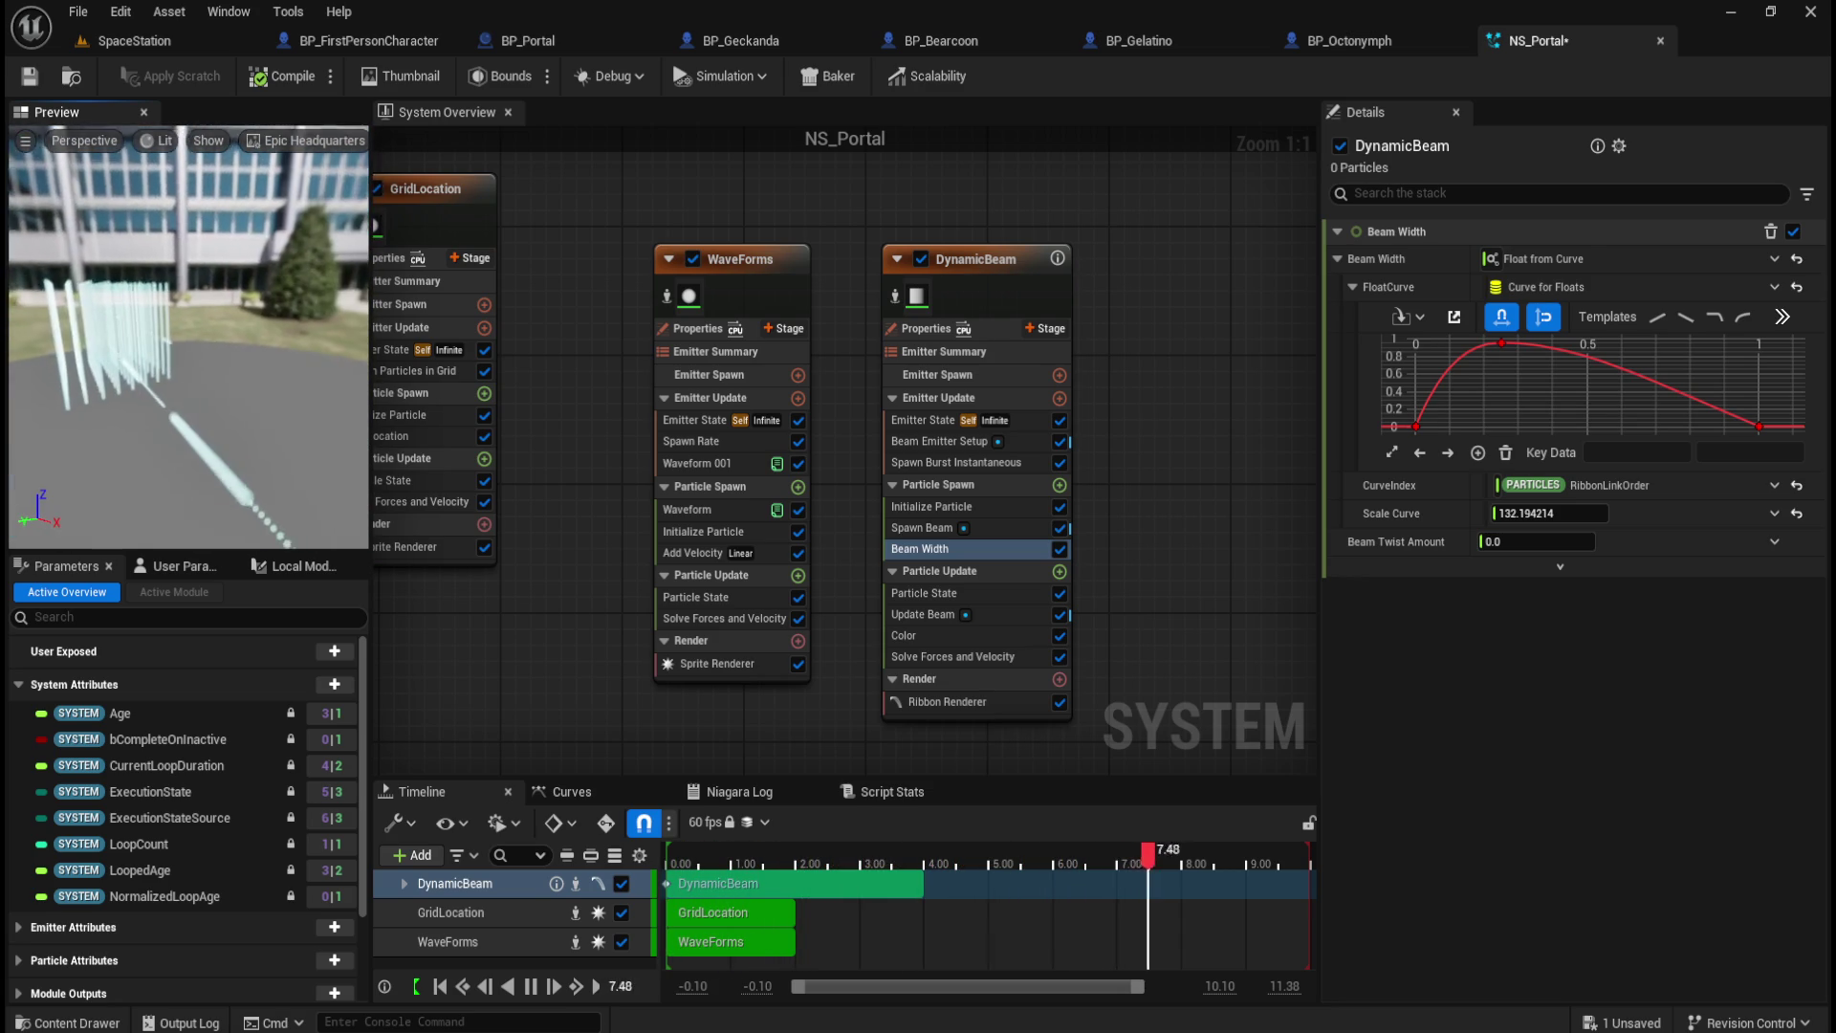
left_click(925, 423)
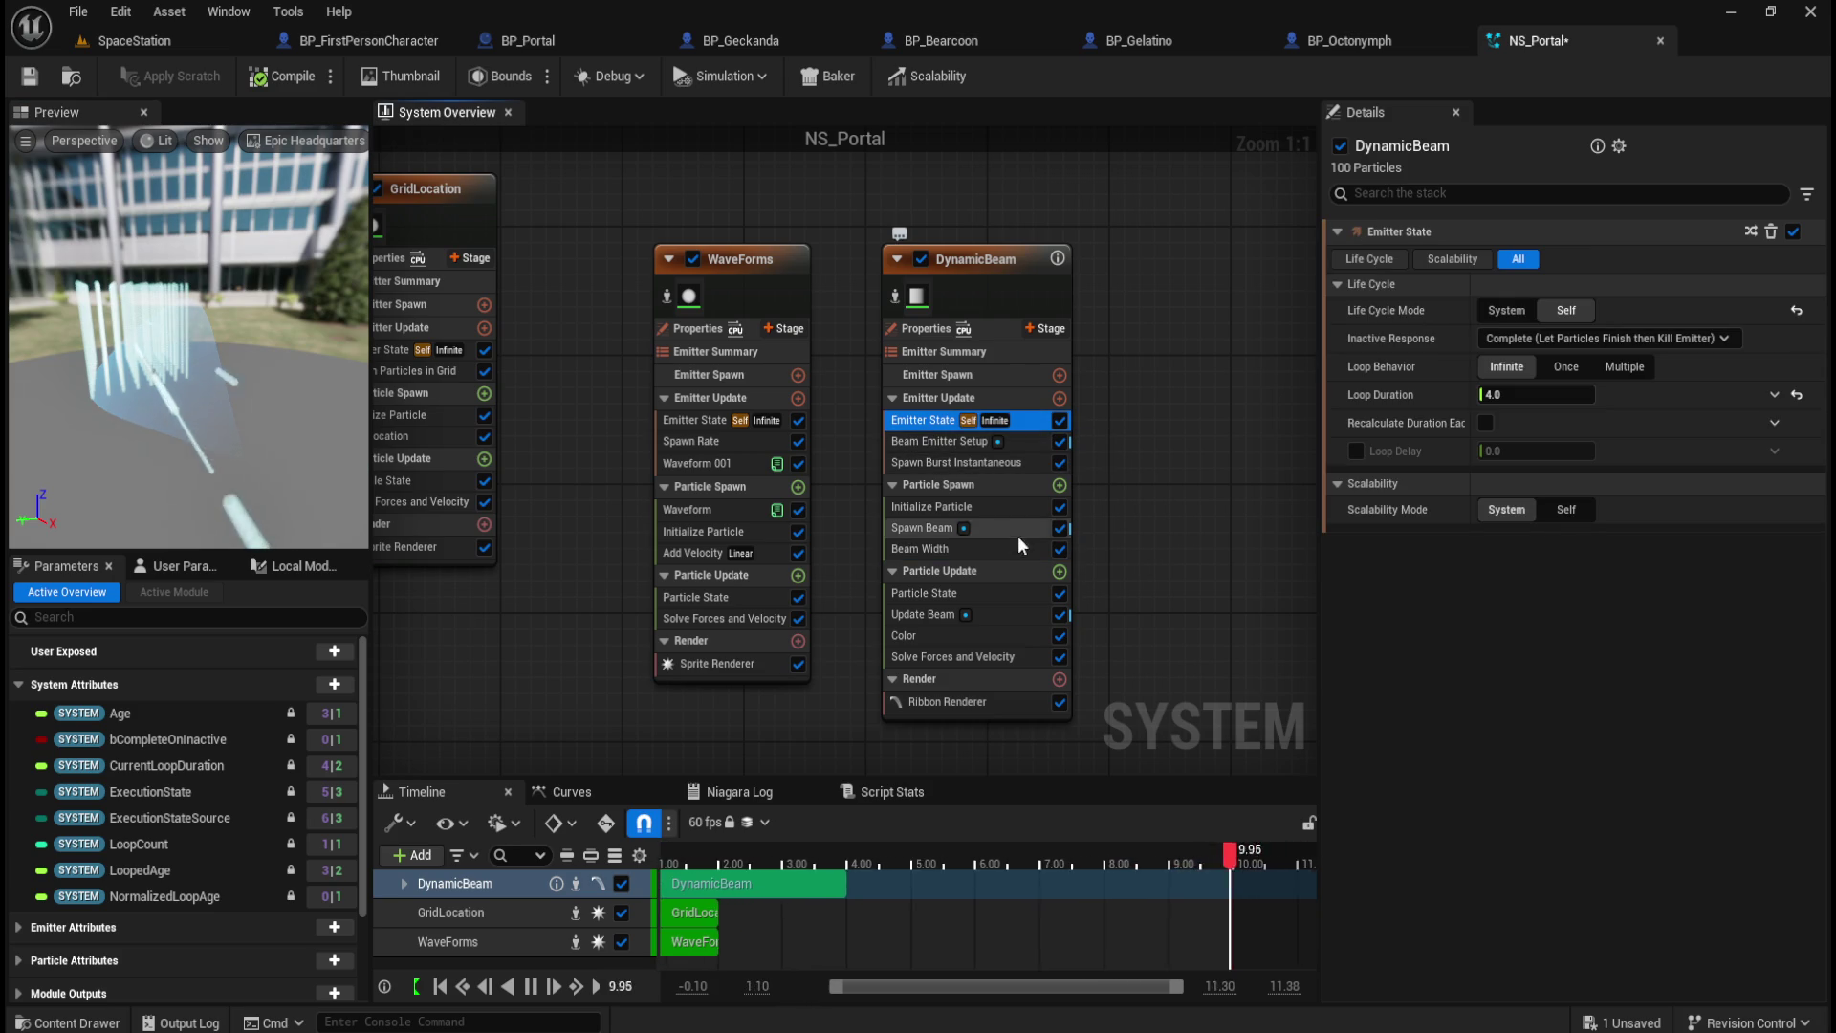
left_click(926, 613)
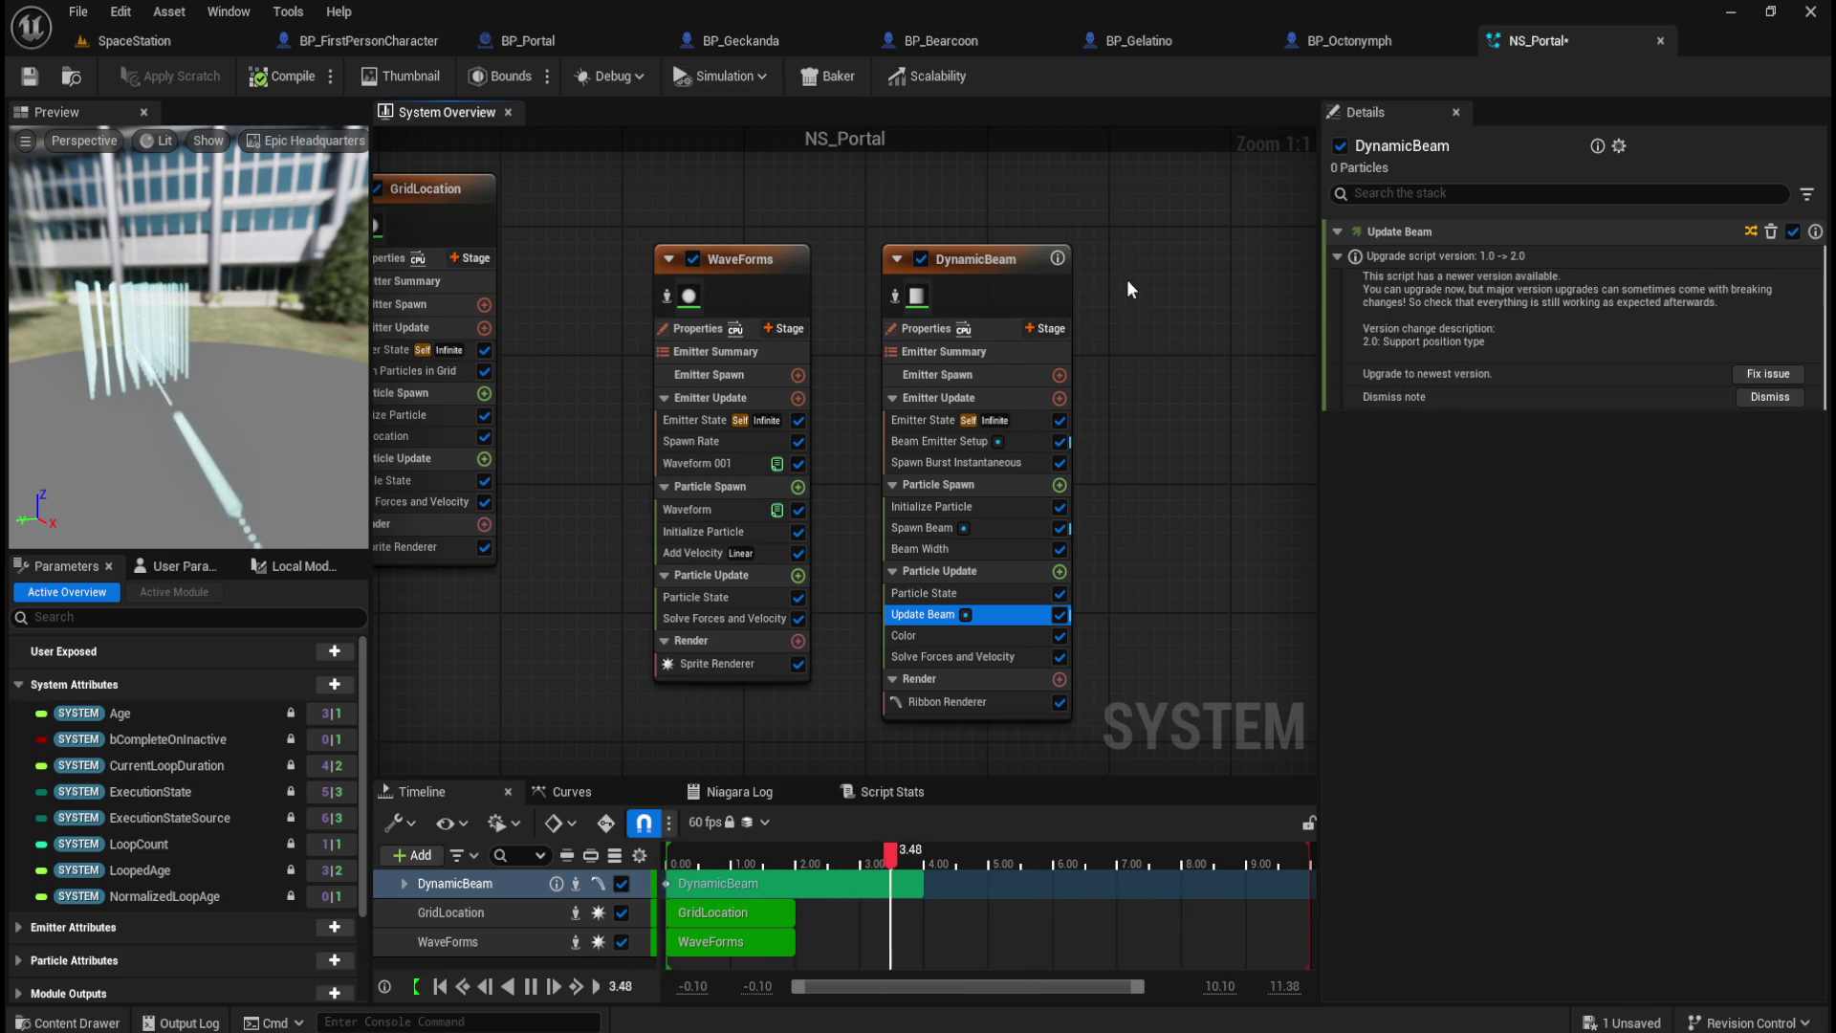
left_click(1124, 232)
key("Delete")
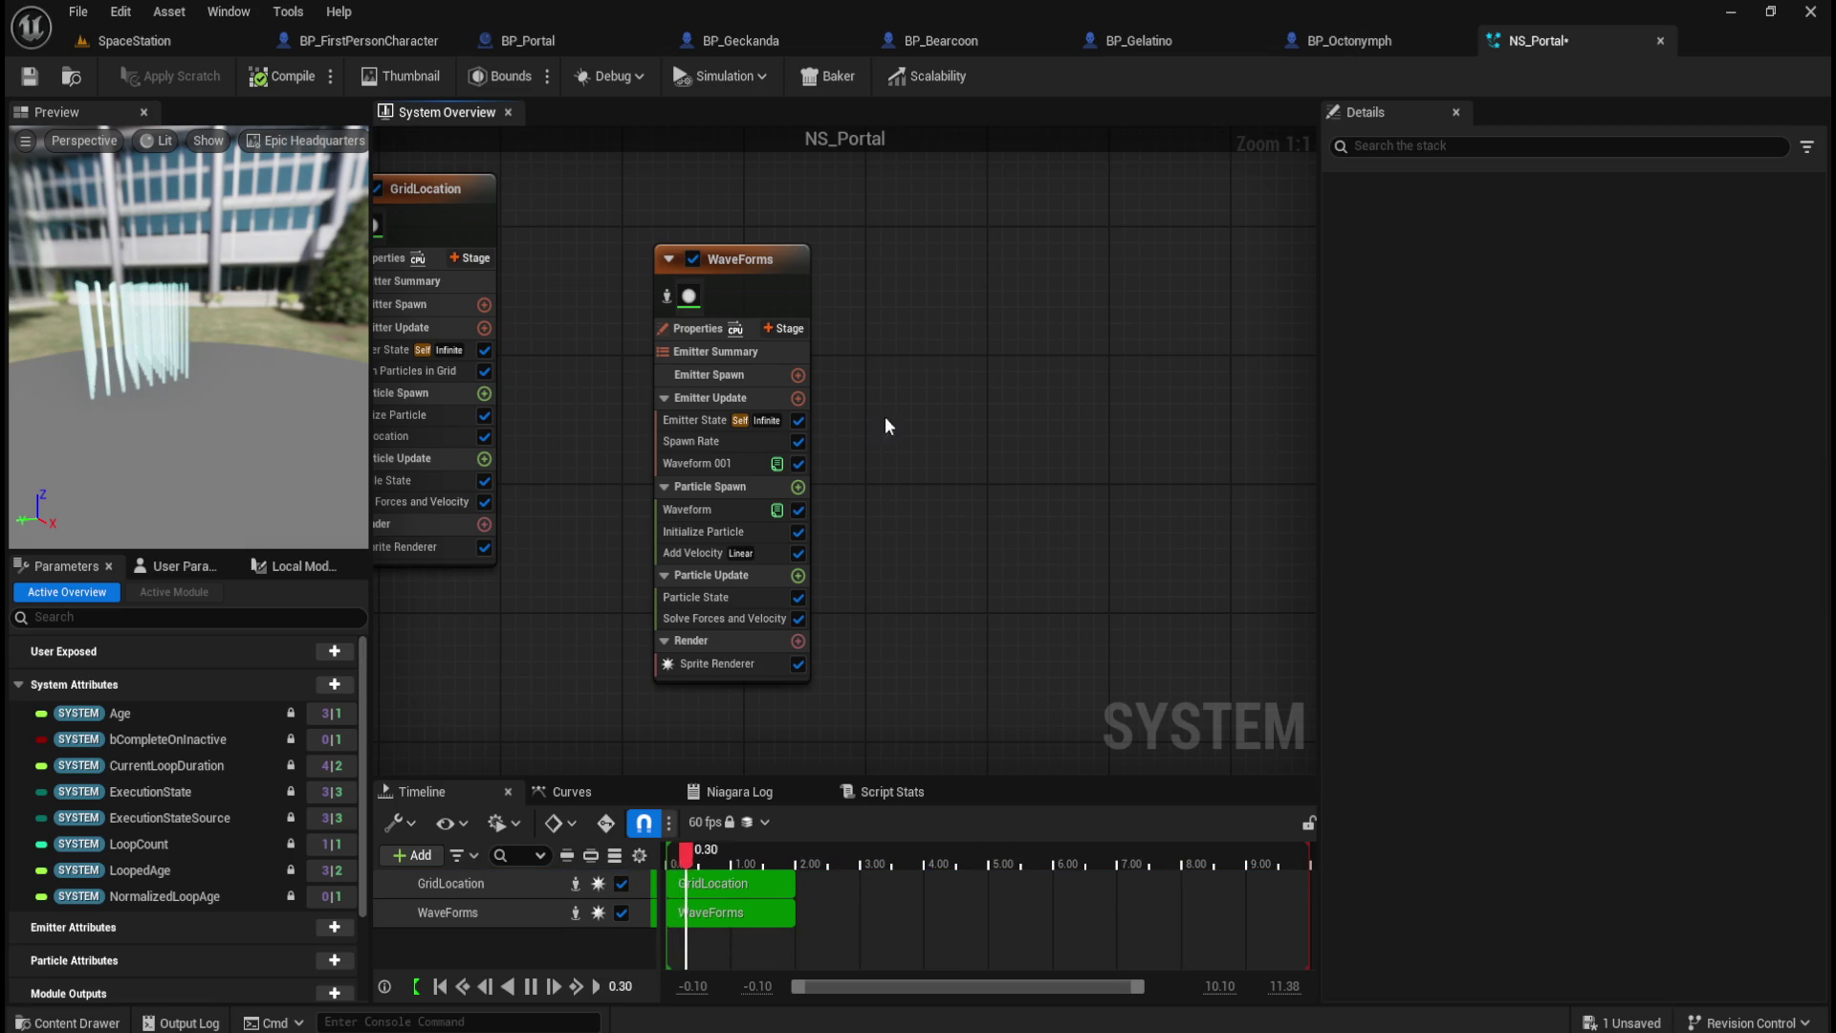
Step: Browse the emitter templates available for NS_Portal
mouse_move(238, 442)
left_mouse_down()
mouse_move(110, 438)
mouse_move(180, 398)
left_mouse_up()
right_click(957, 373)
left_click(1016, 411)
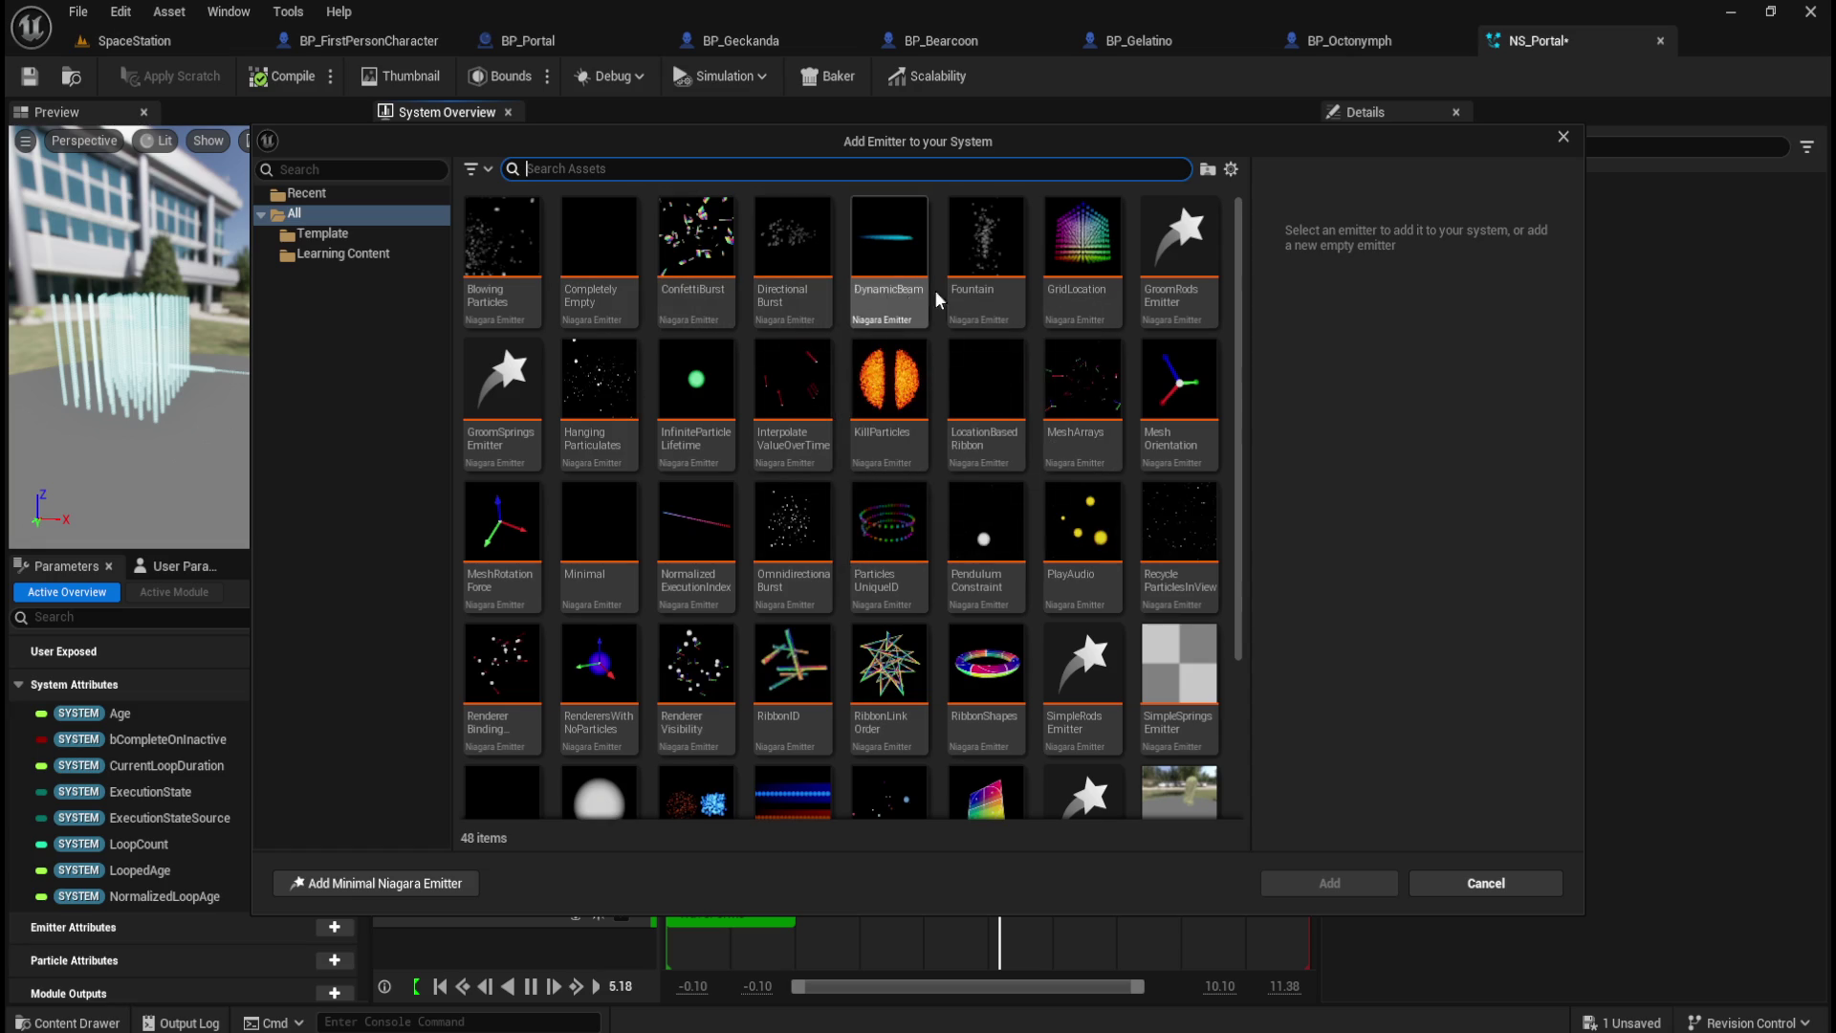
mouse_move(1013, 295)
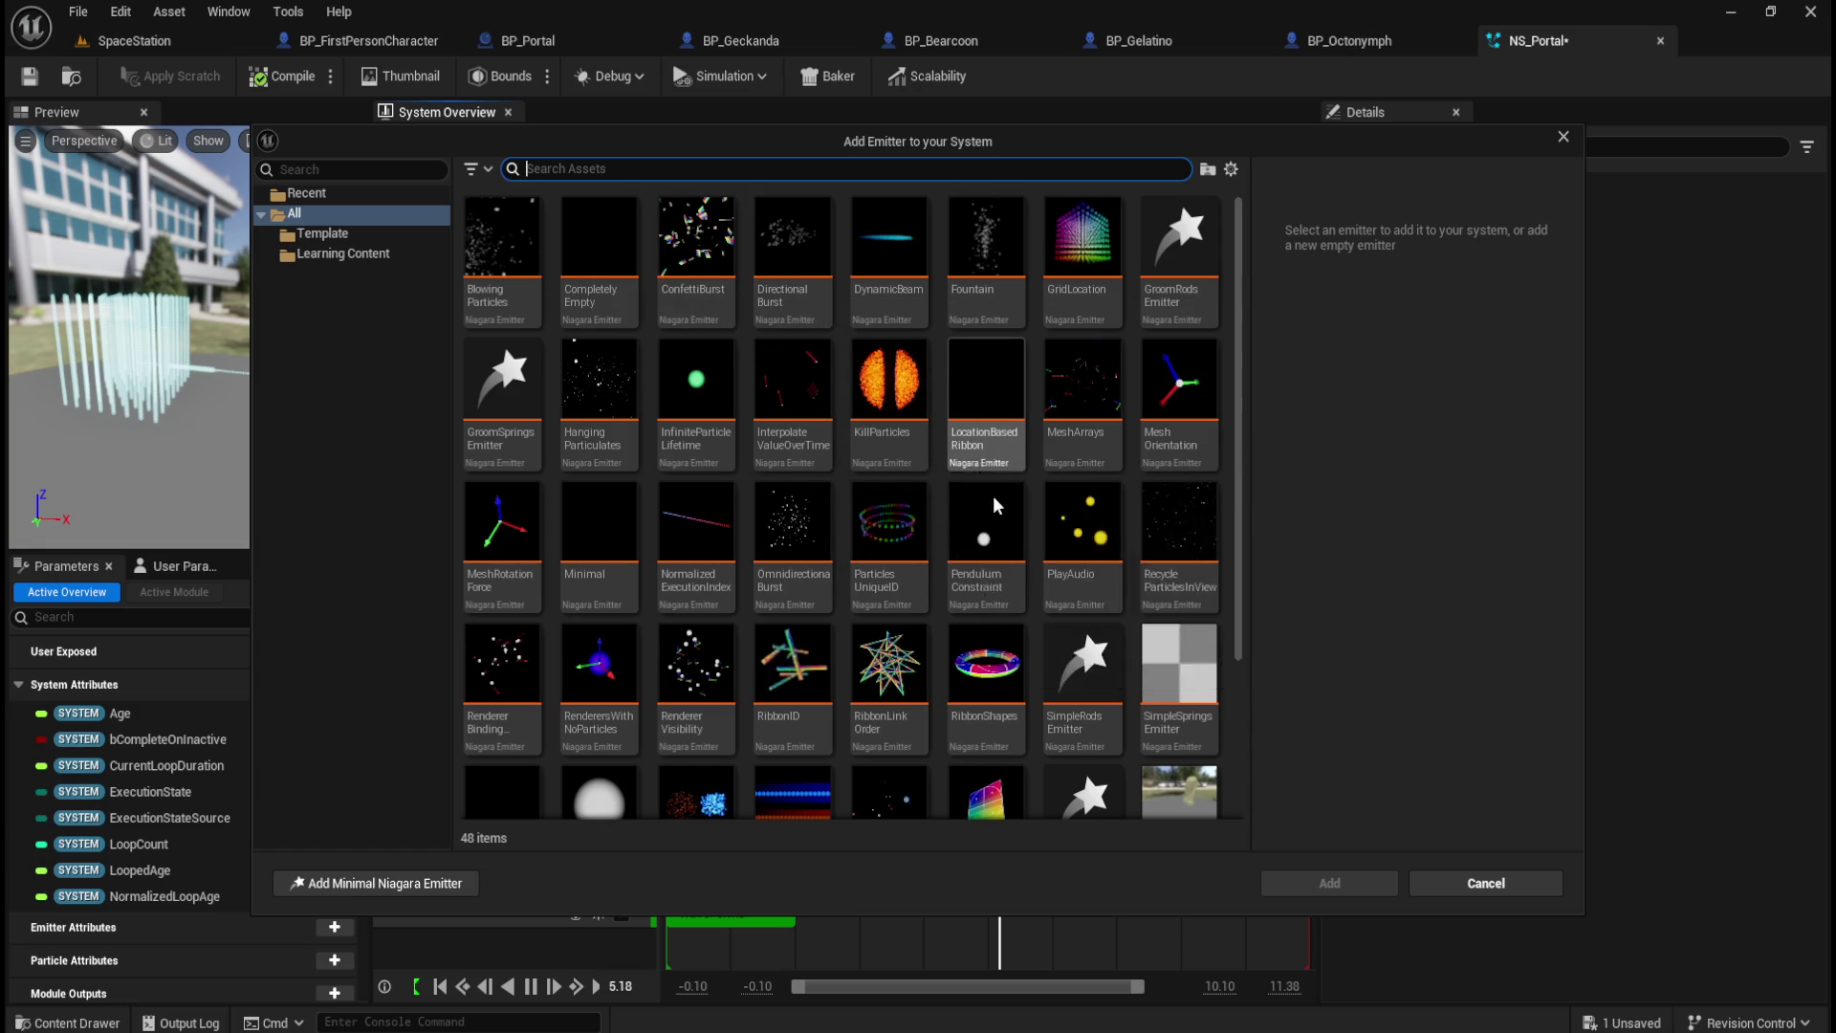
mouse_move(1014, 509)
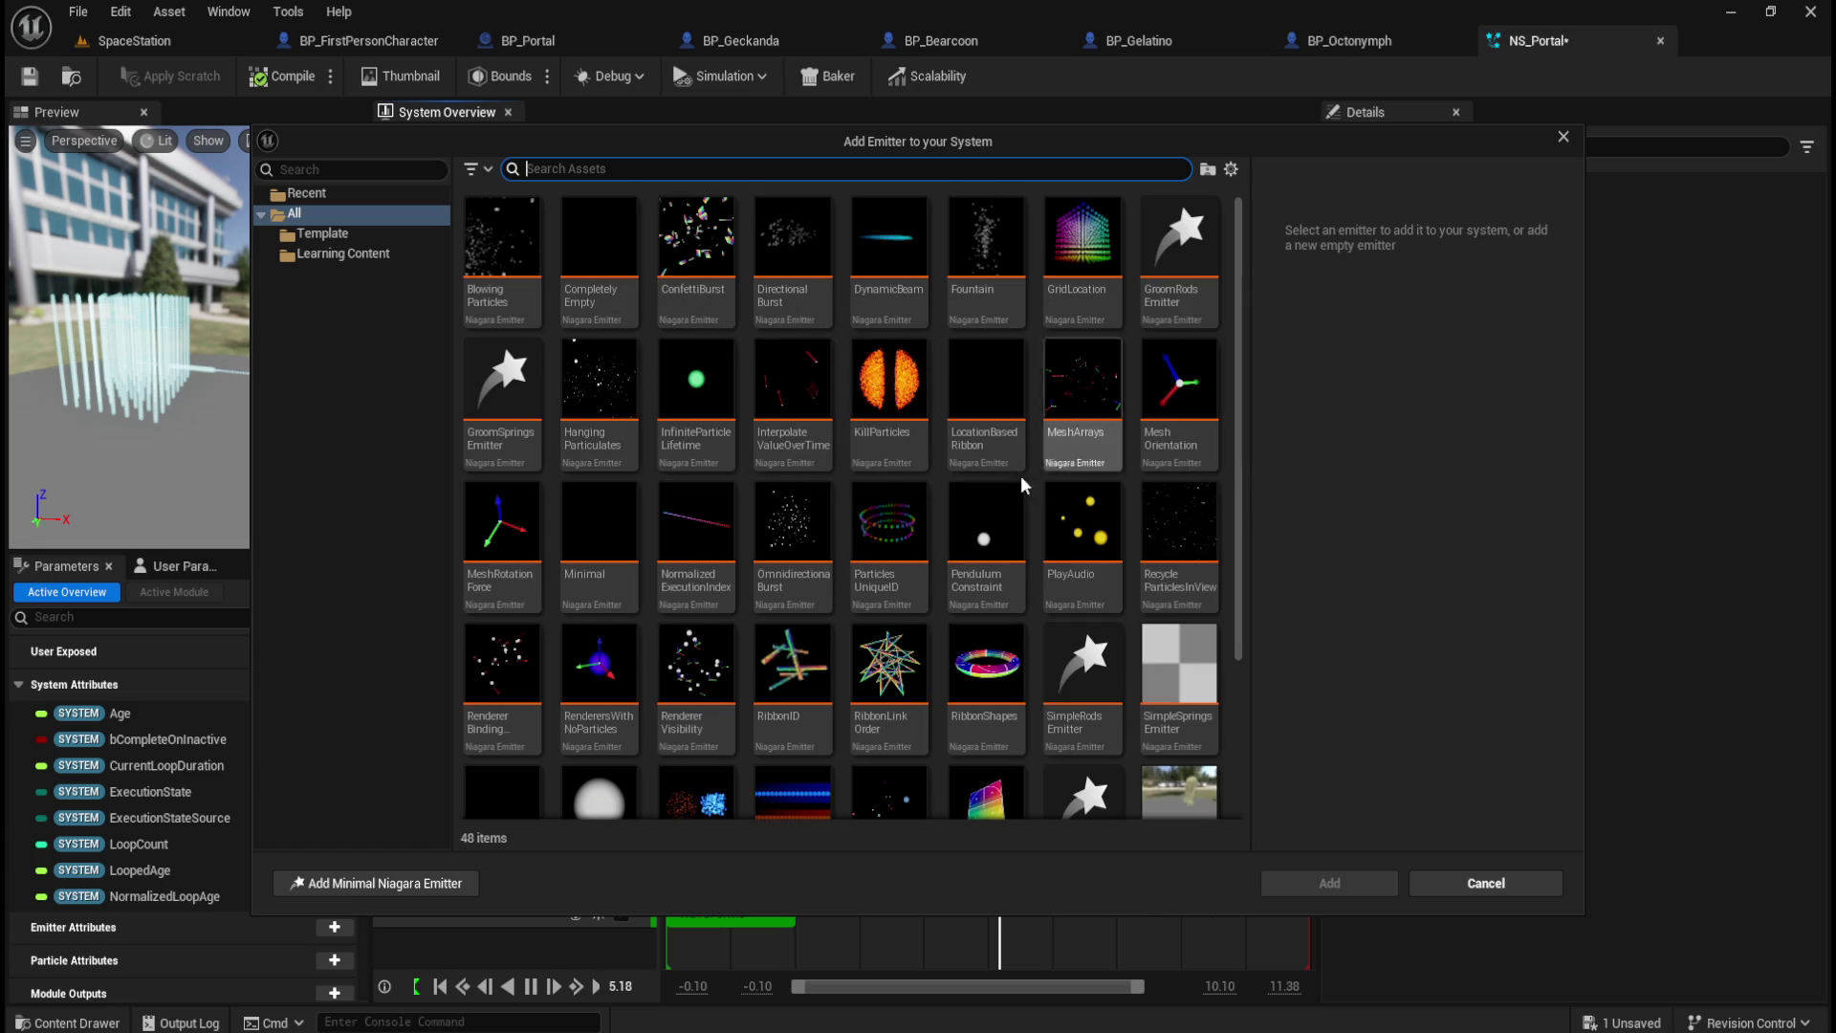
mouse_move(716, 607)
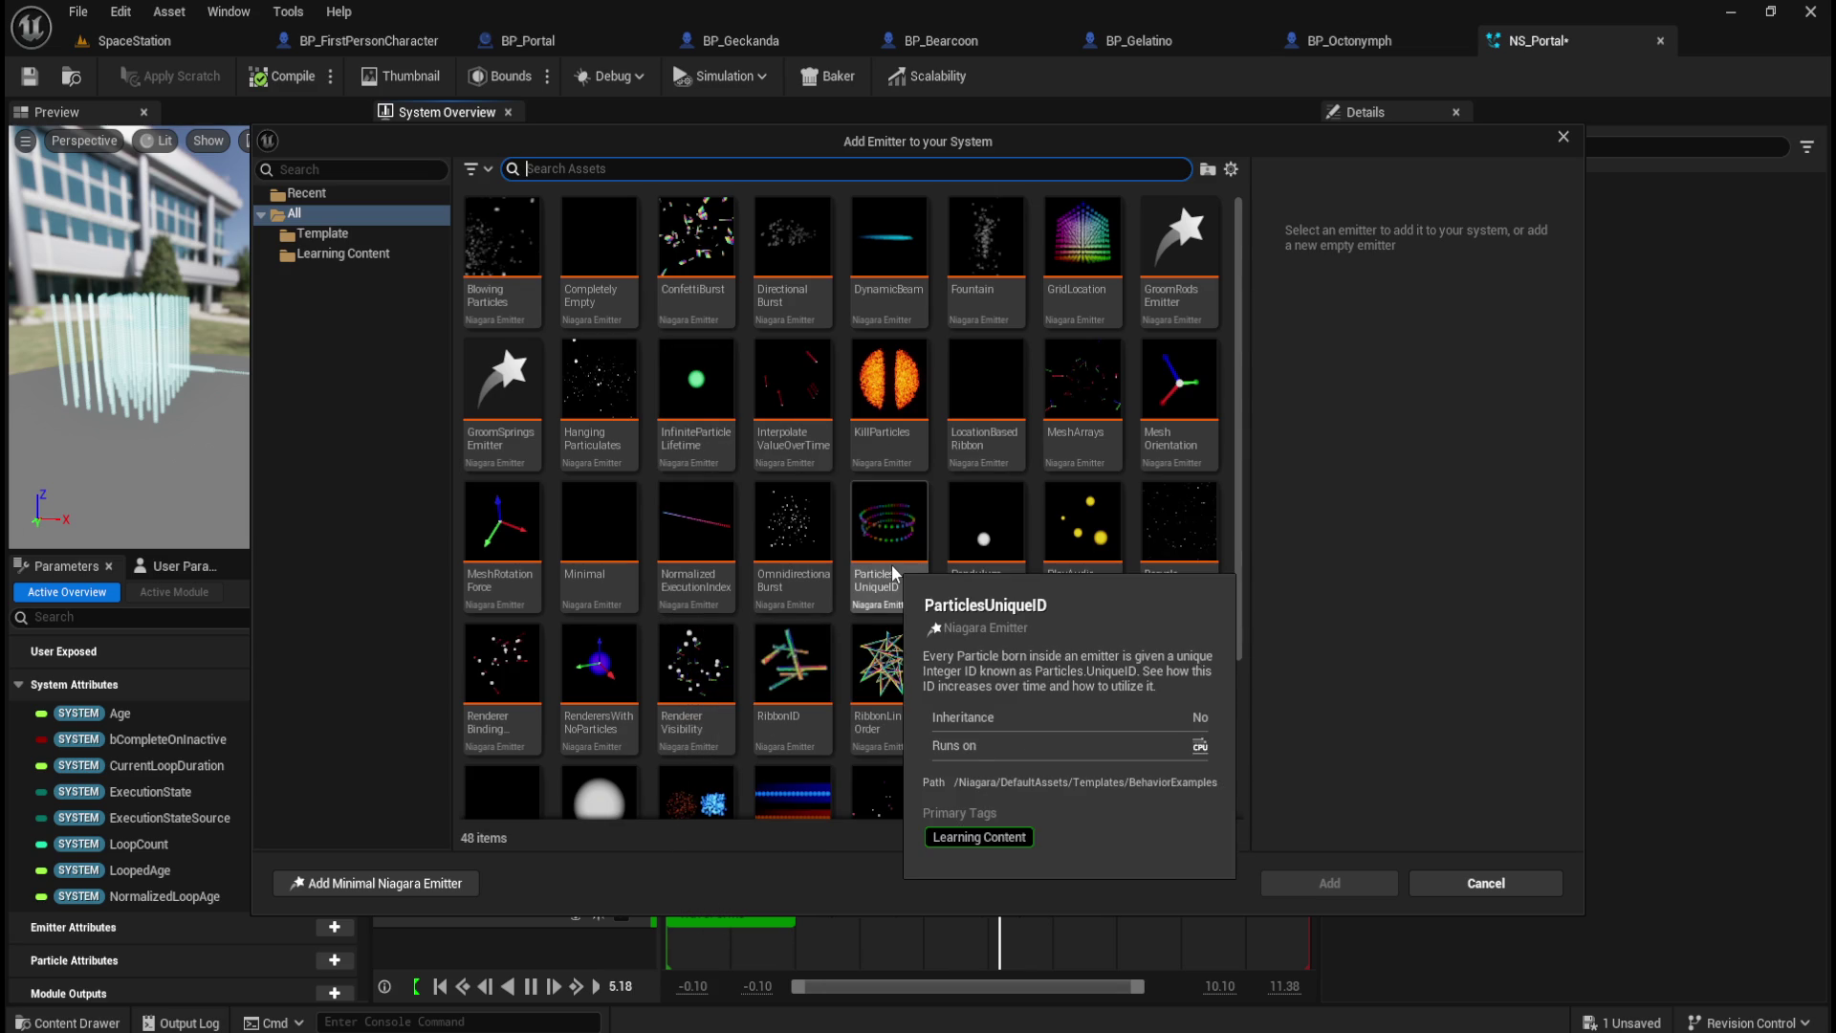
scroll(904, 594, "down", 1)
scroll(904, 594, "down", 3)
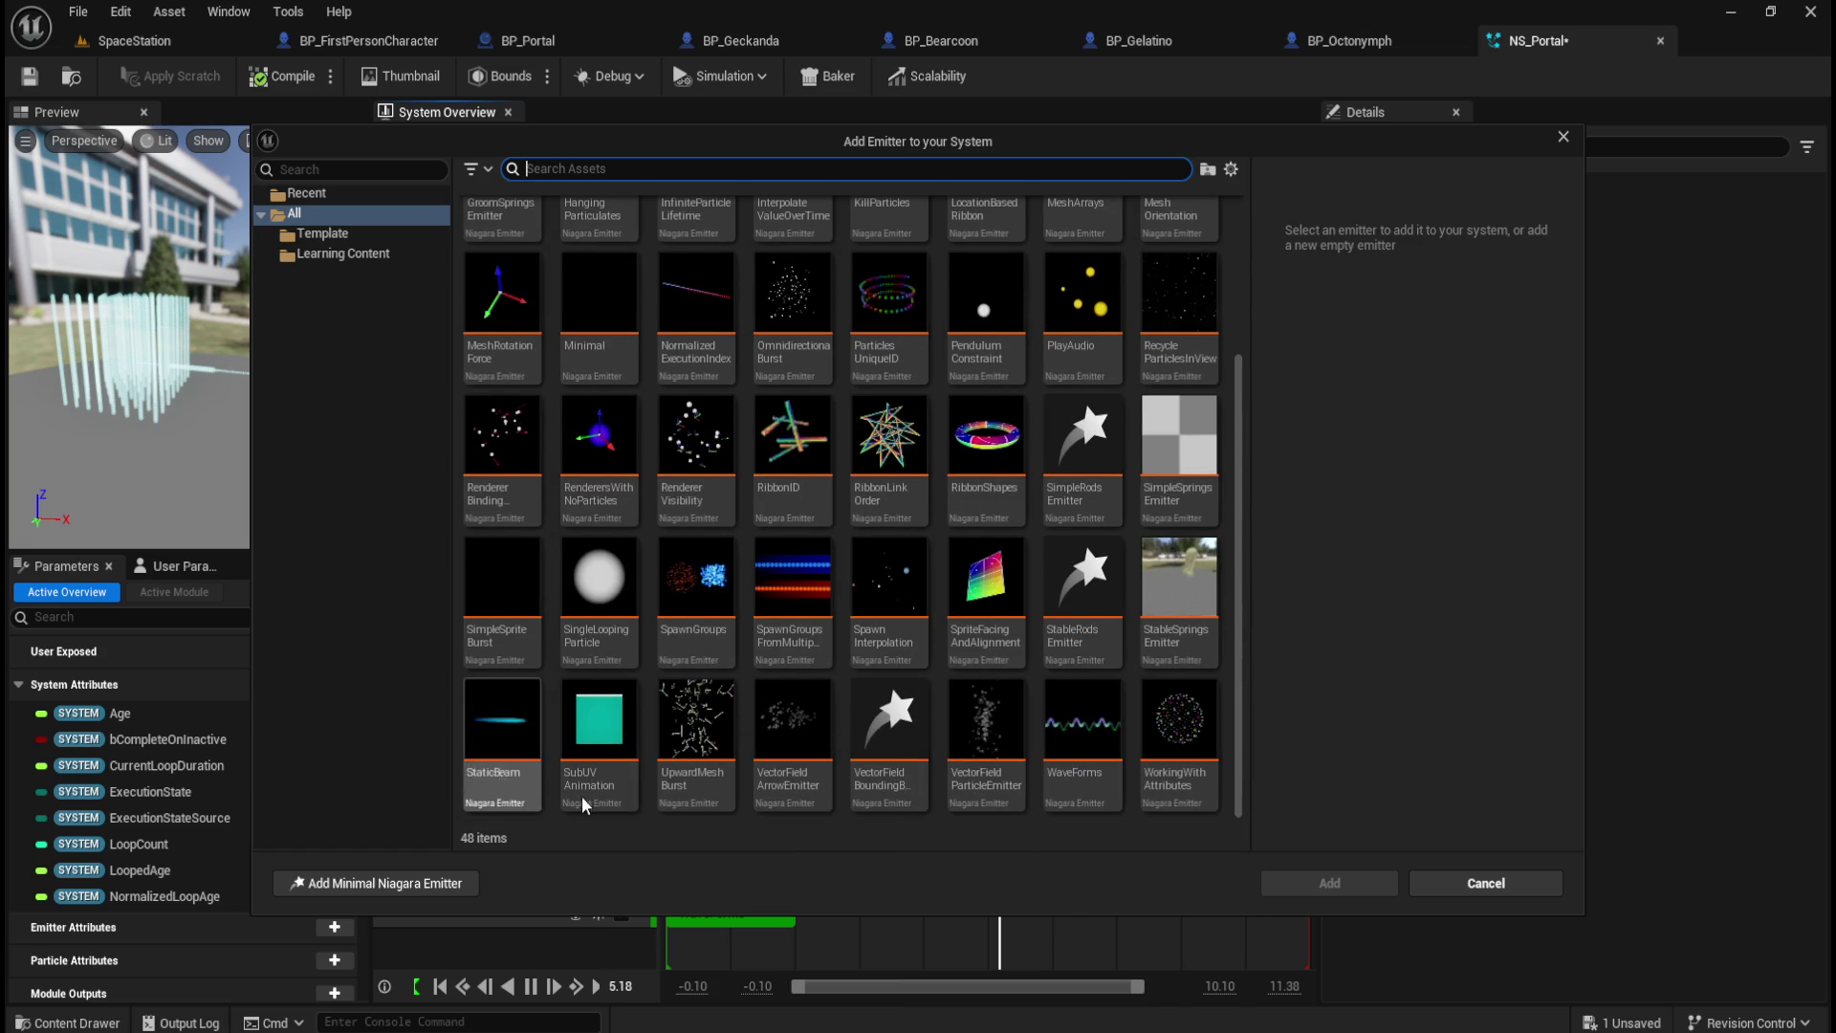
mouse_move(603, 645)
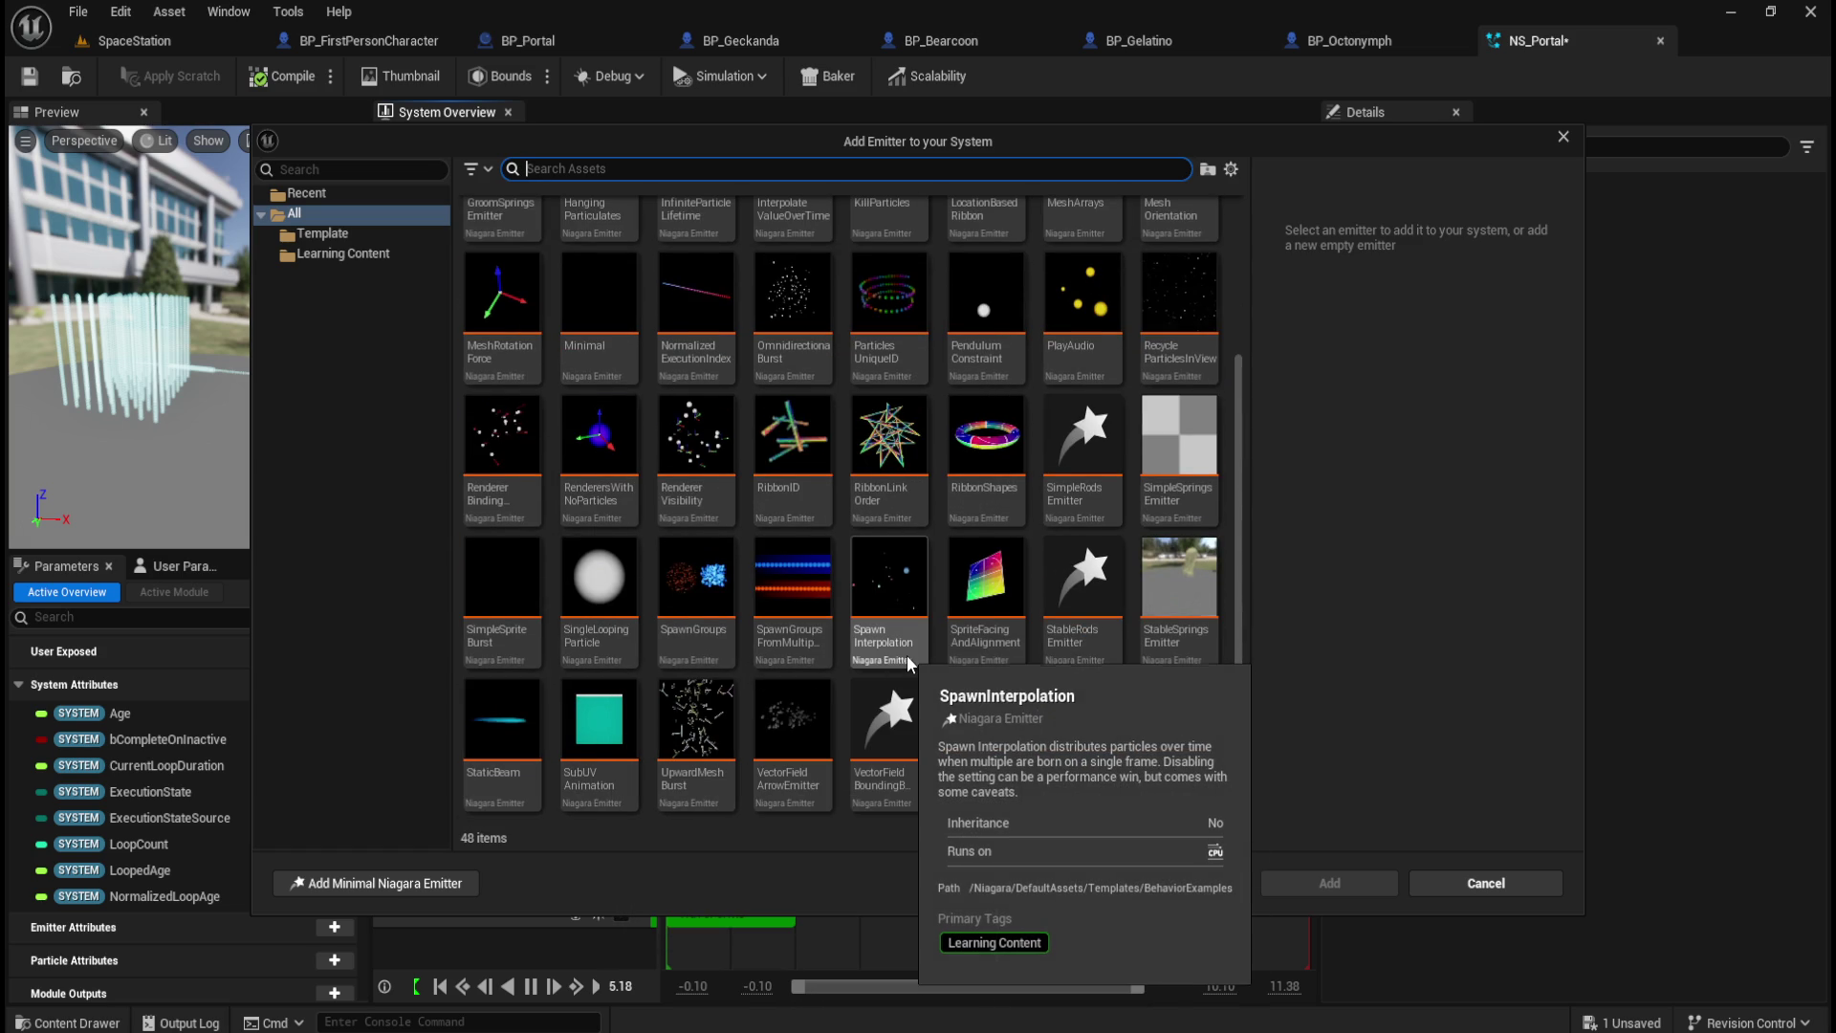
mouse_move(1006, 655)
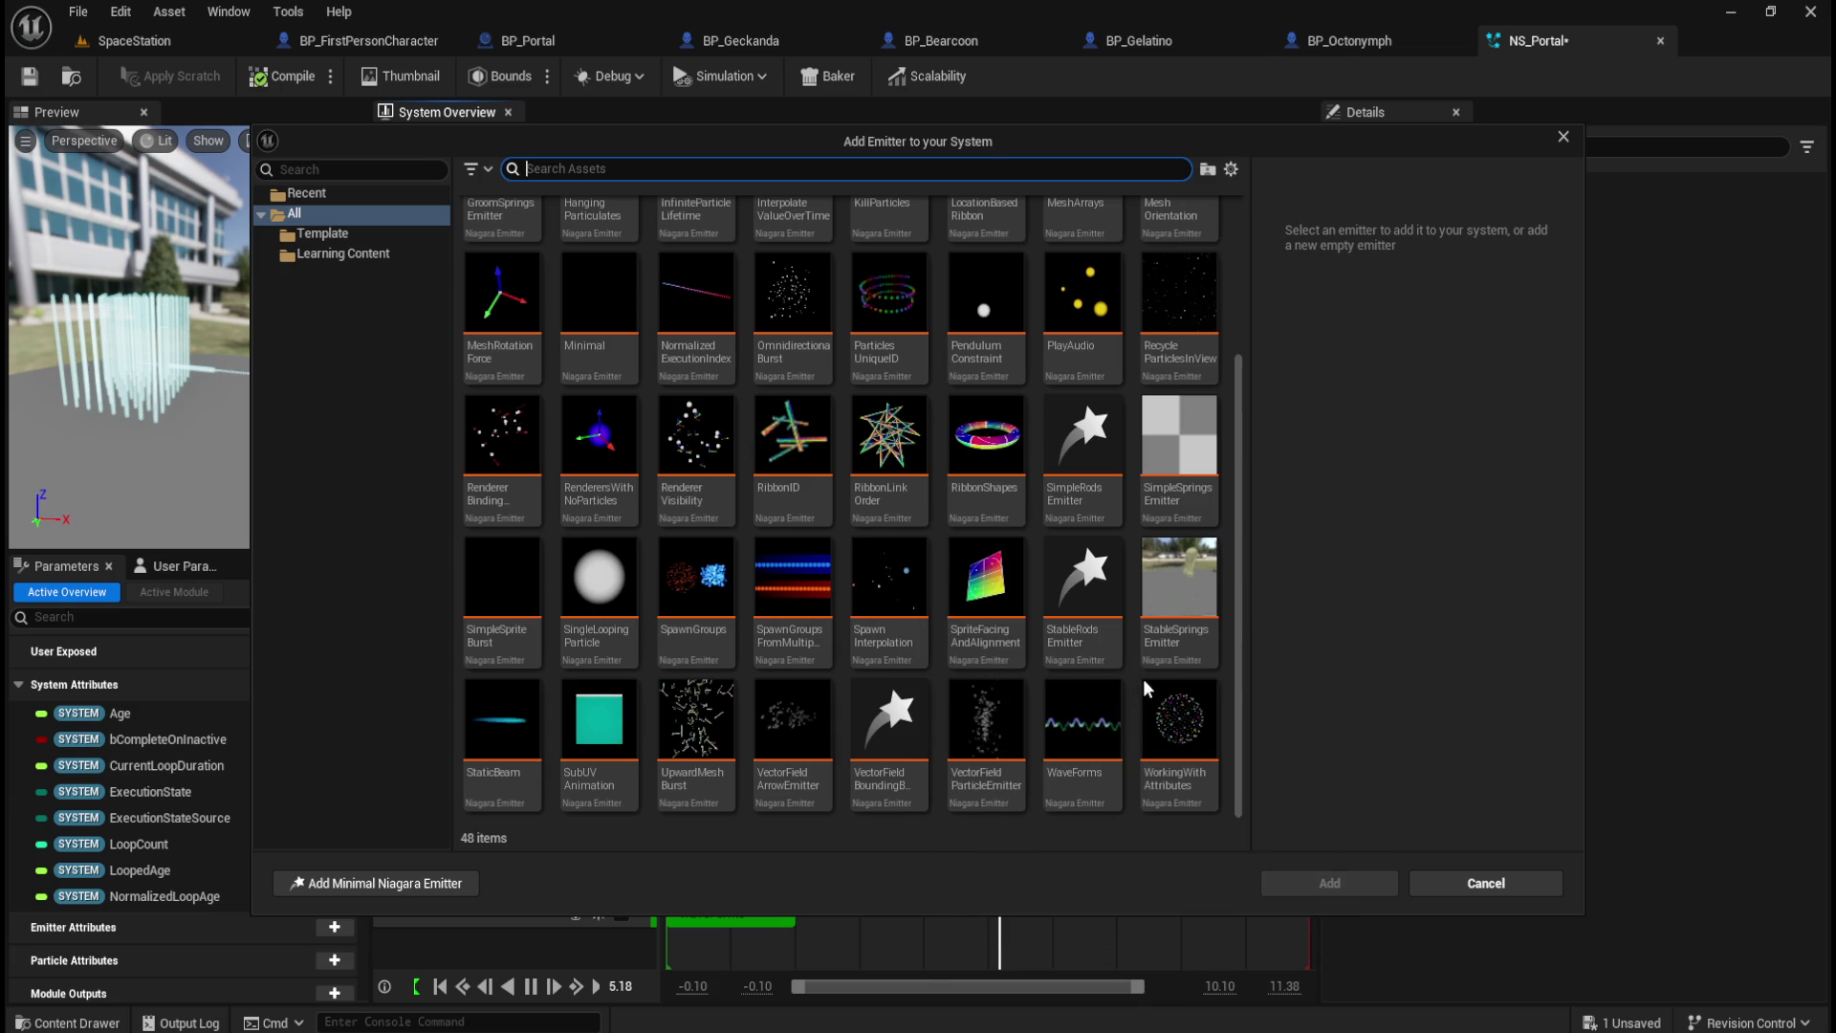
mouse_move(1193, 782)
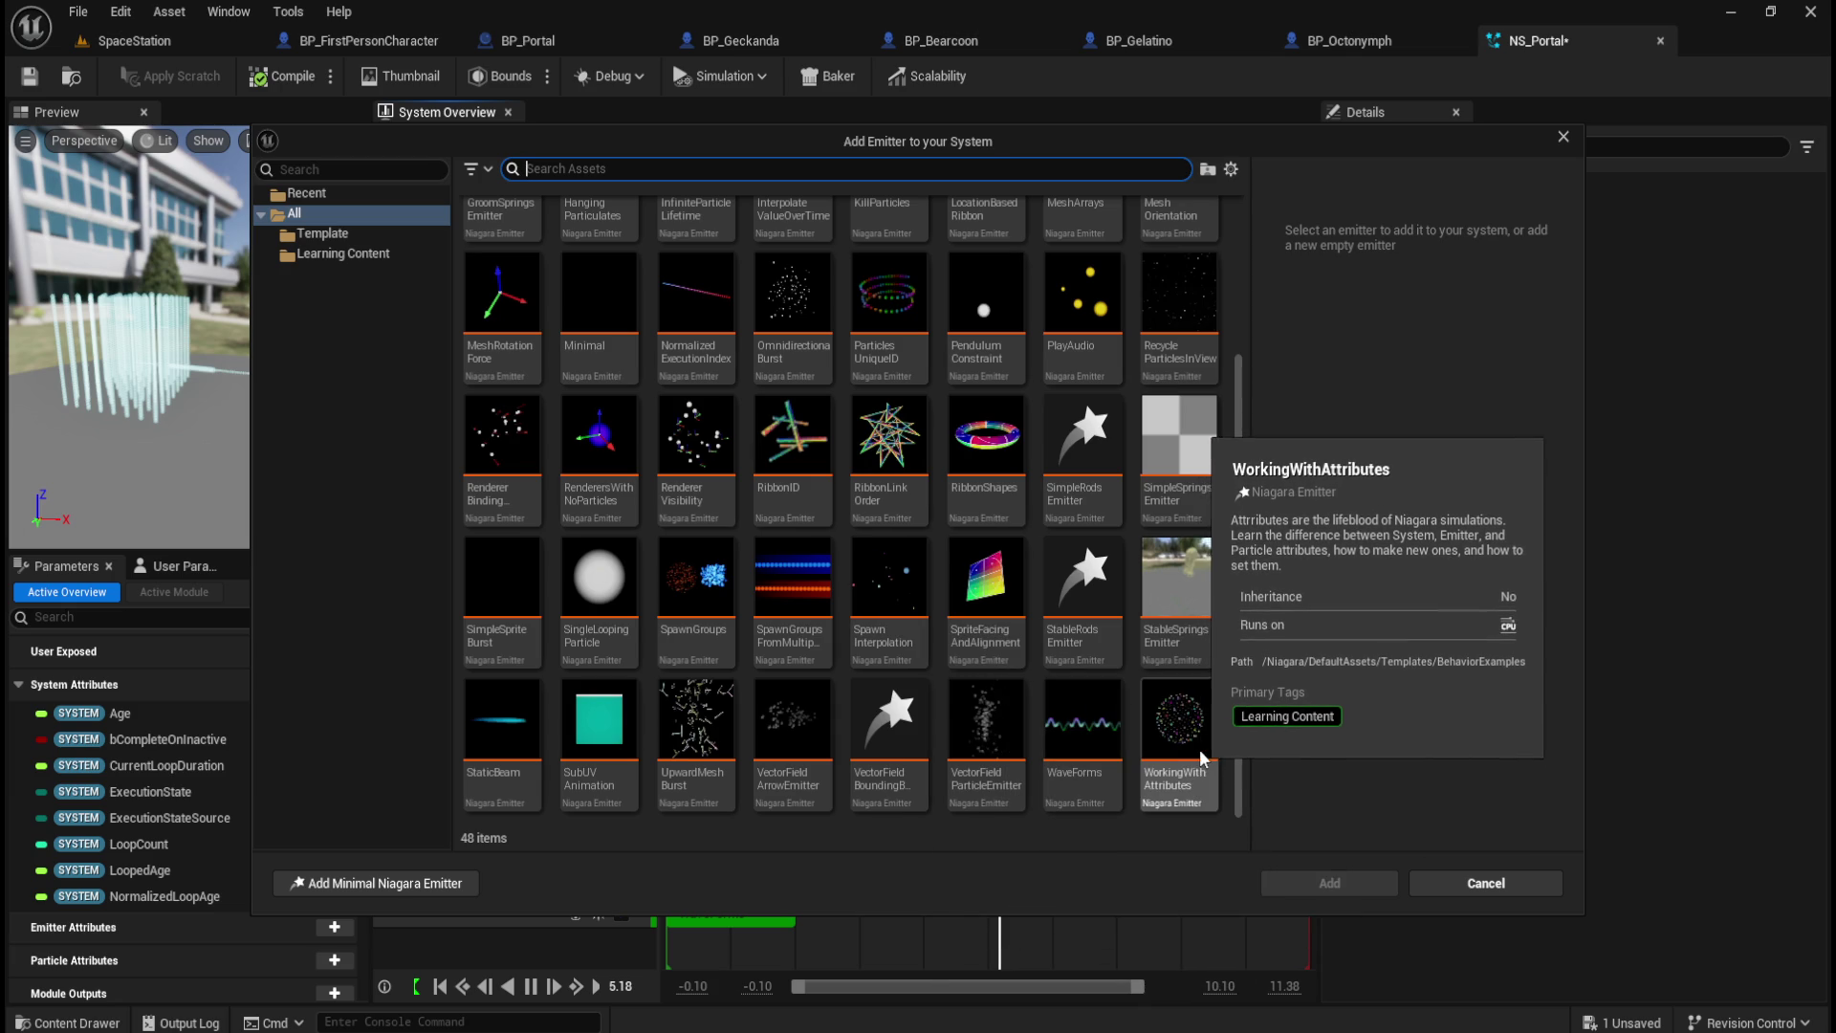
mouse_move(892, 580)
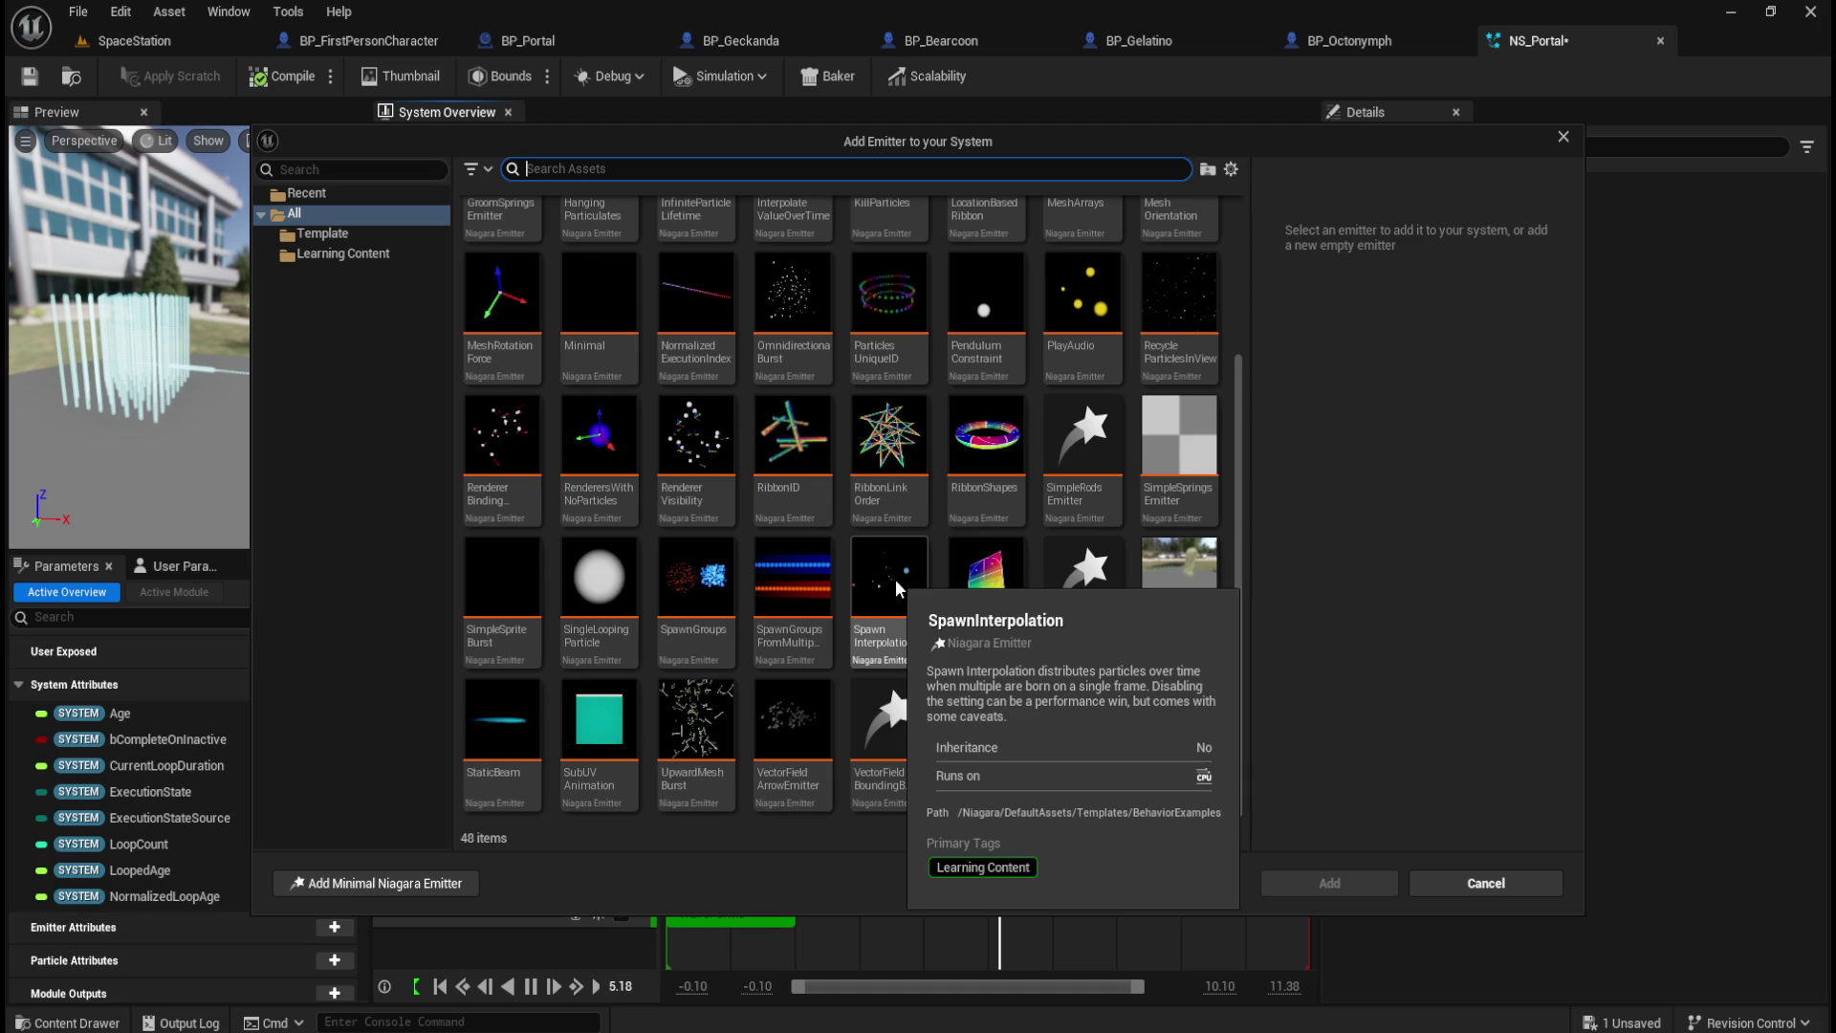
scroll(896, 585, "up", 3)
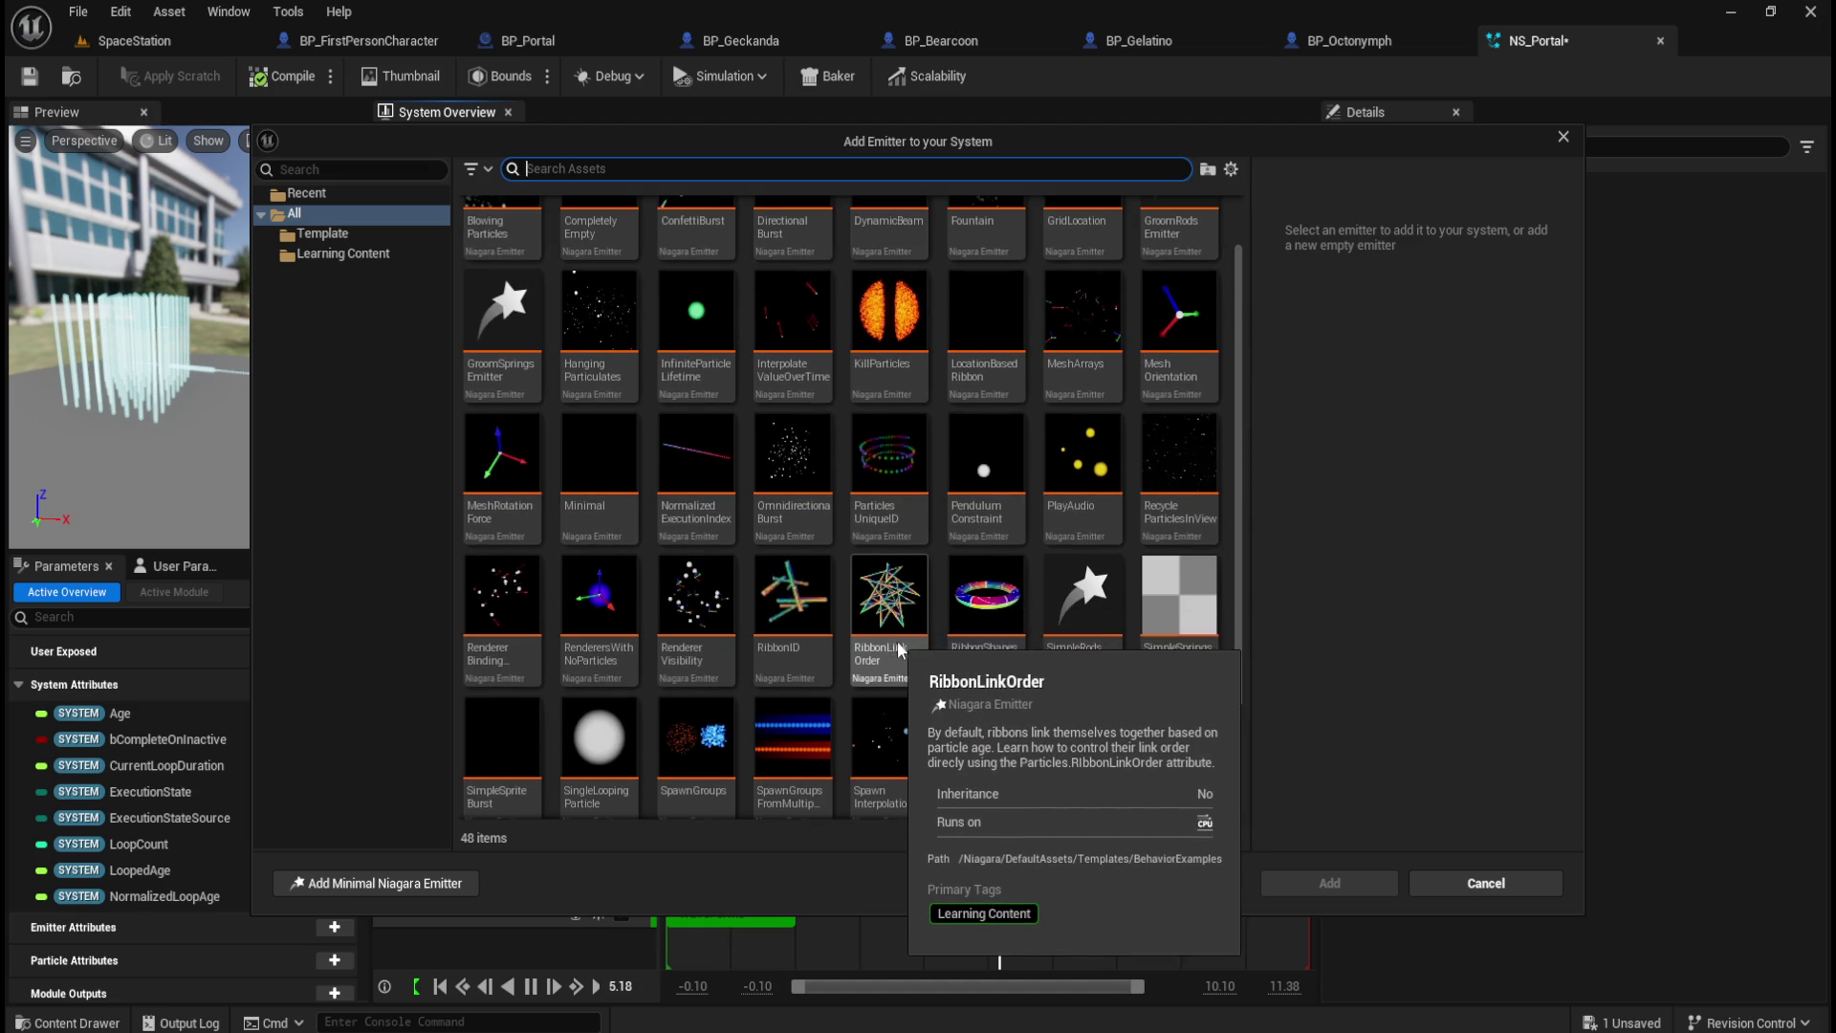
scroll(899, 622, "up", 2)
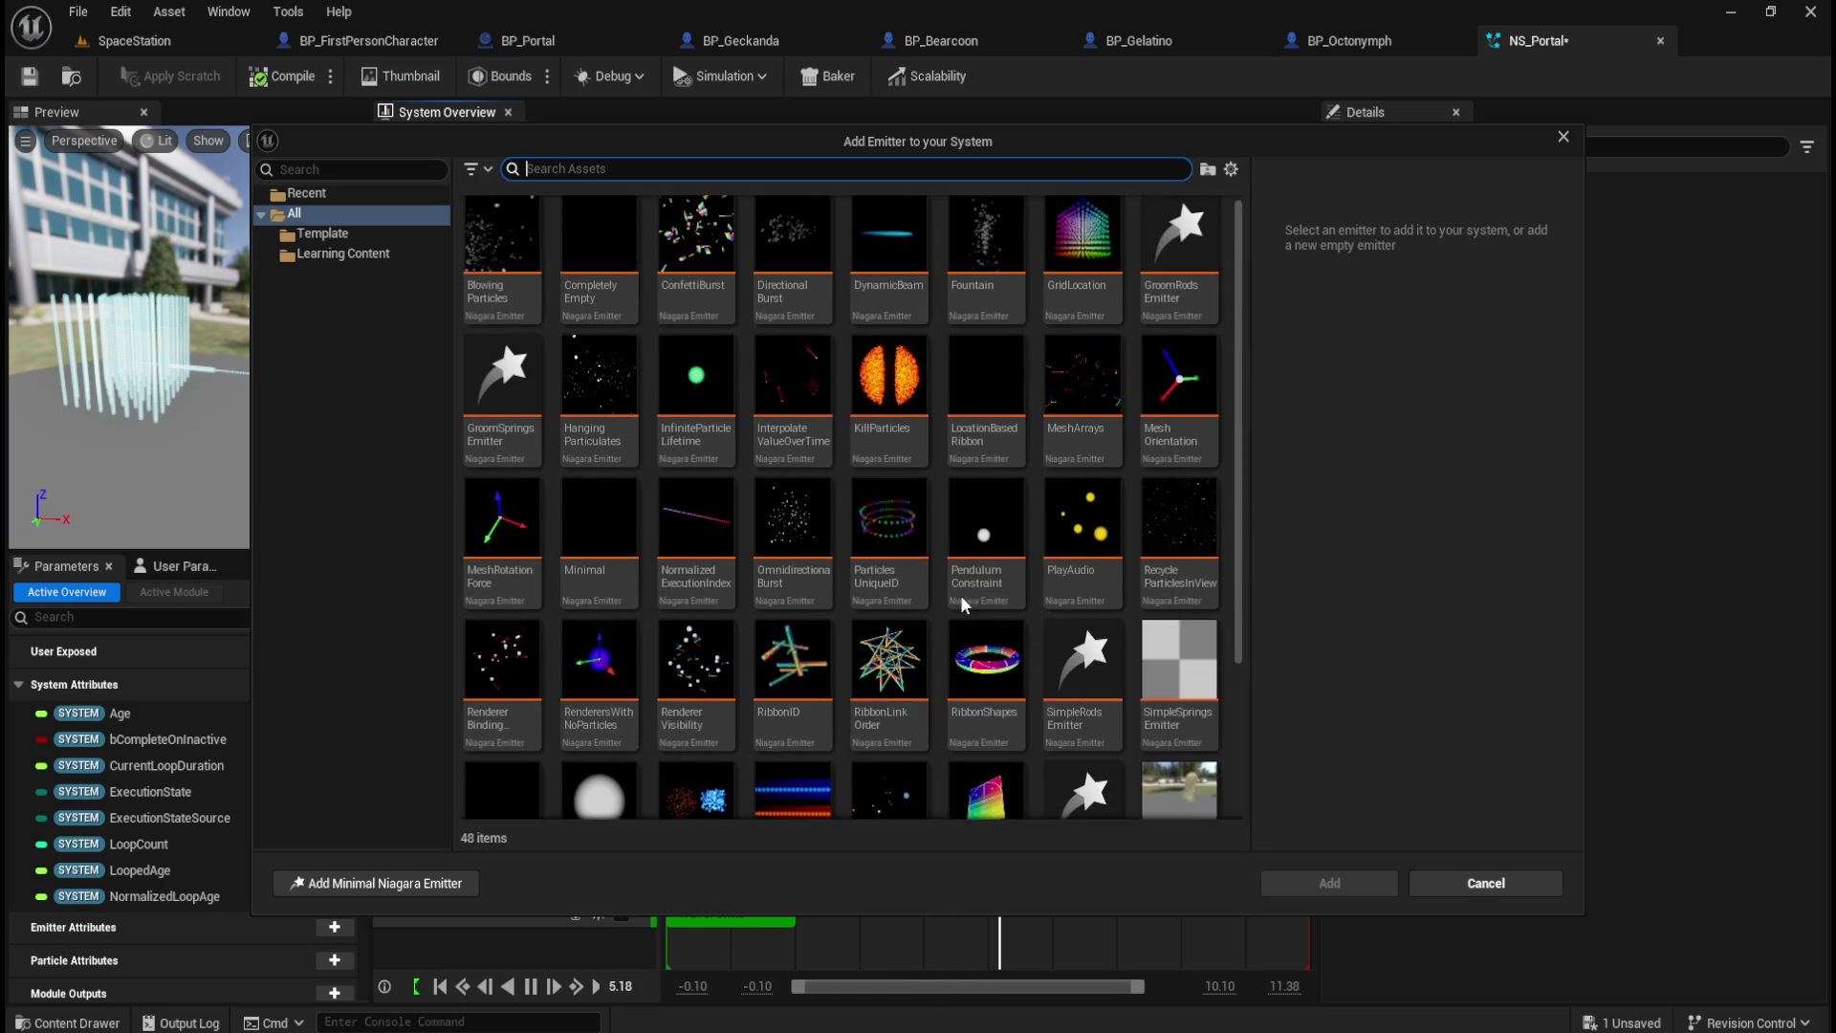
Step: Select the Fountain template and add it to NS_Portal
mouse_move(992, 576)
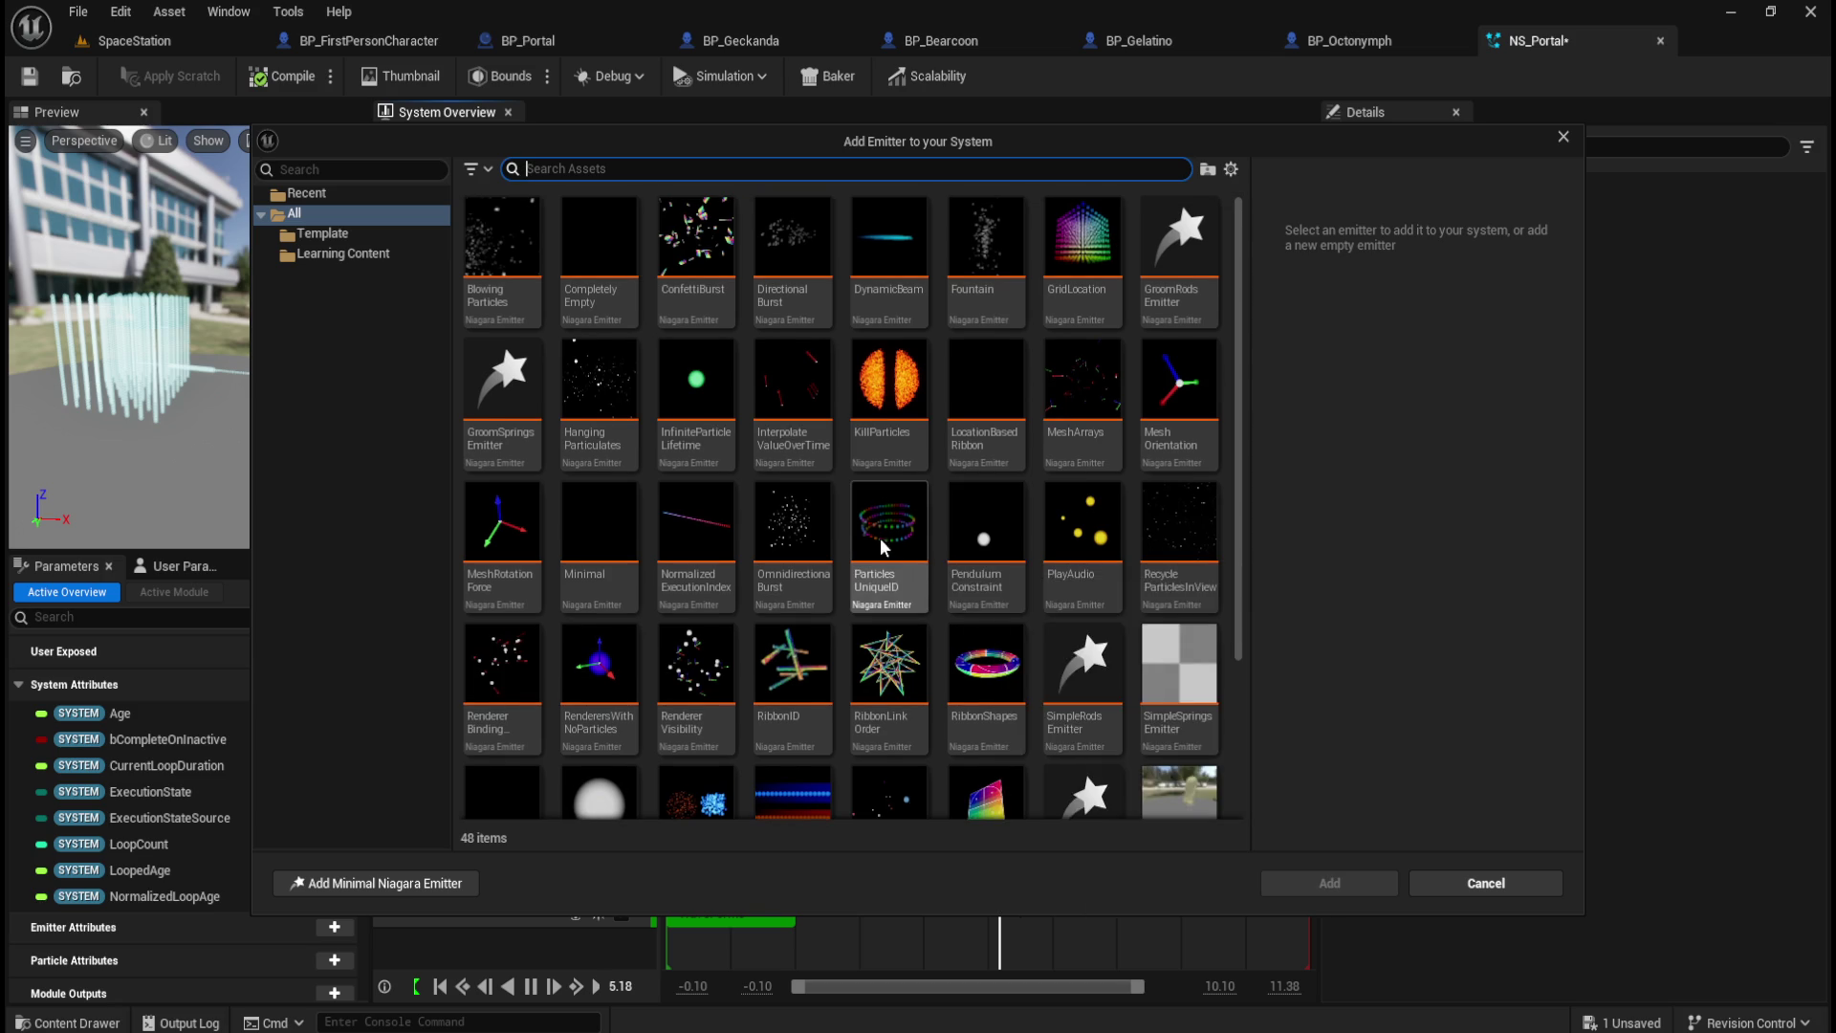
mouse_move(514, 279)
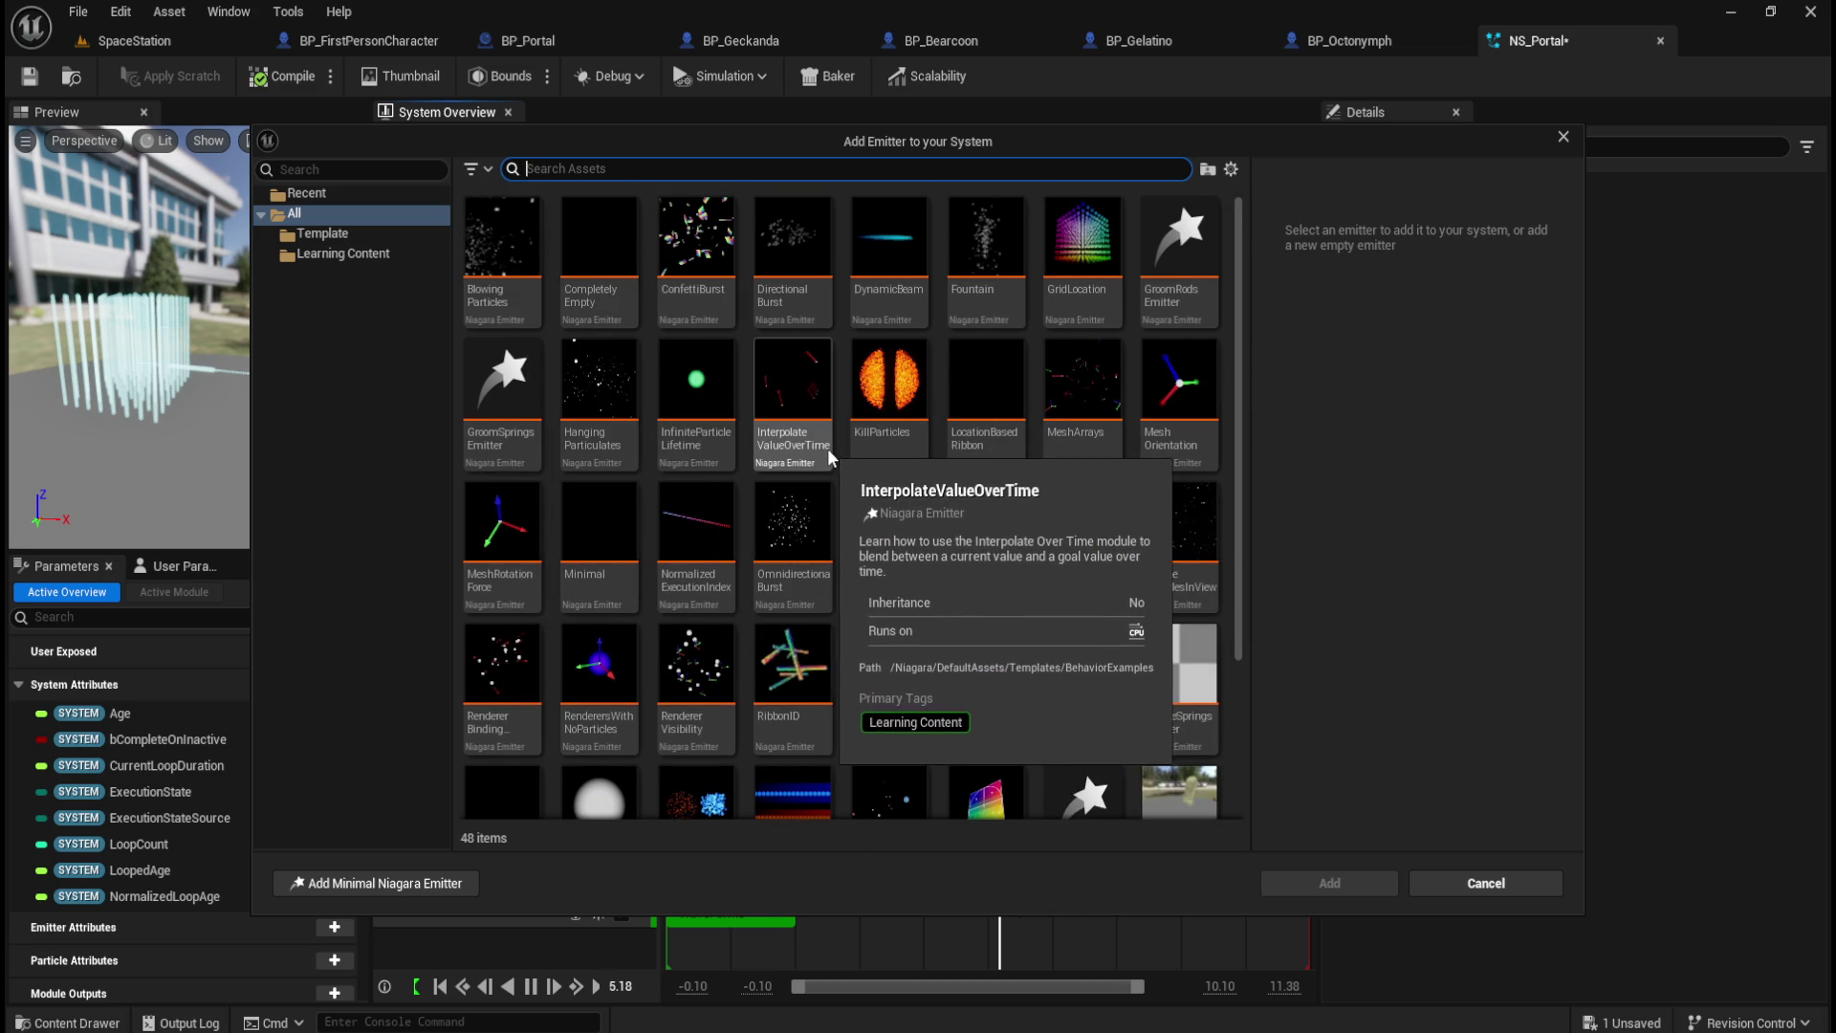
mouse_move(992, 284)
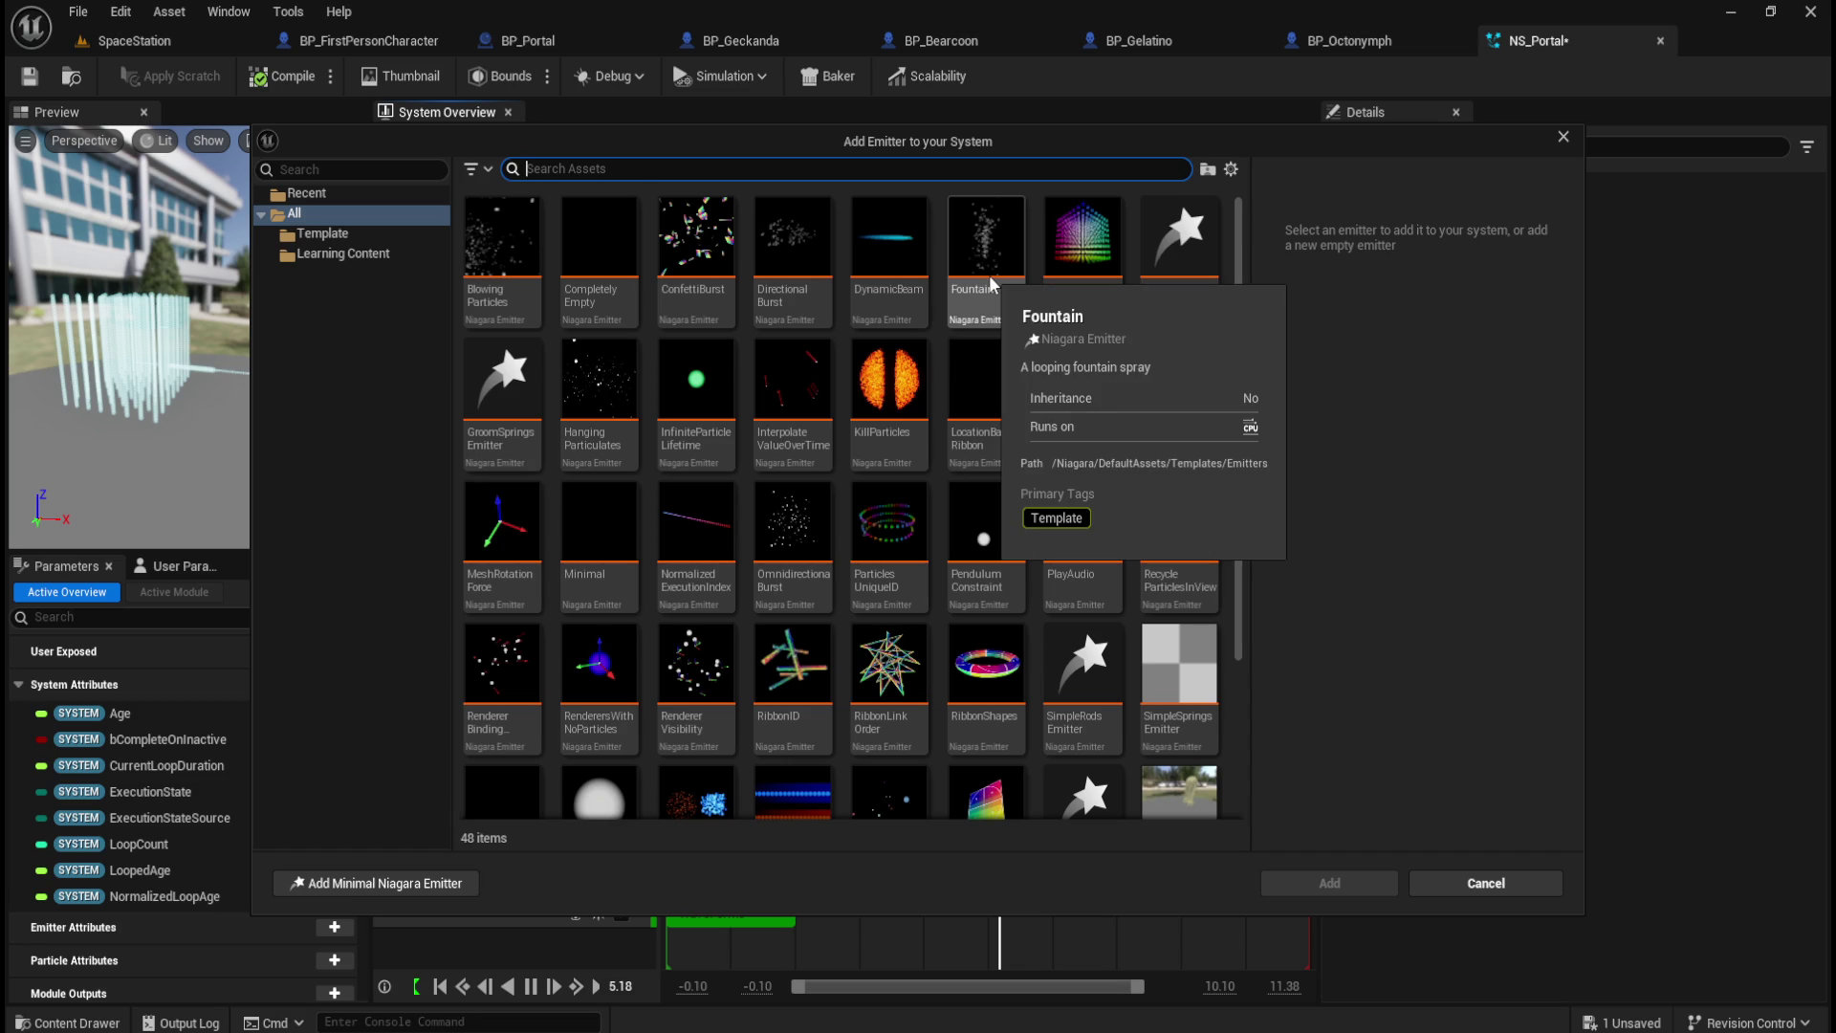
mouse_move(481, 304)
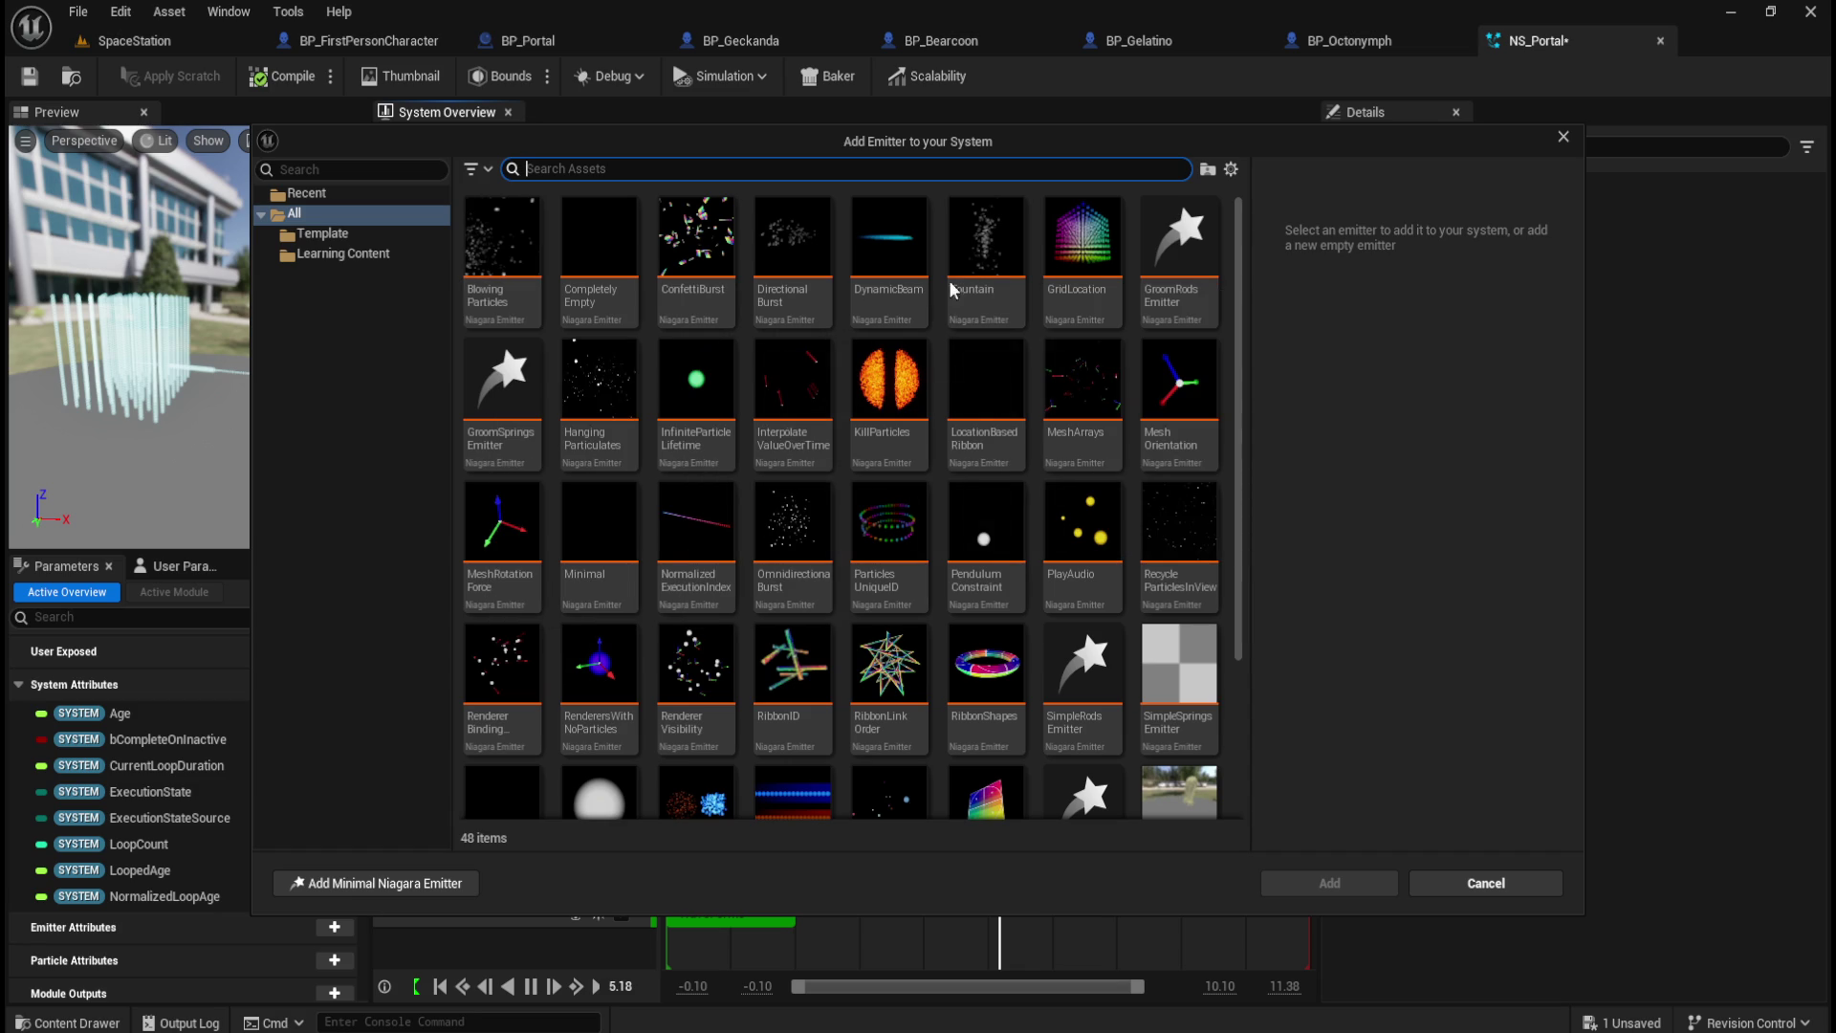
left_click(985, 268)
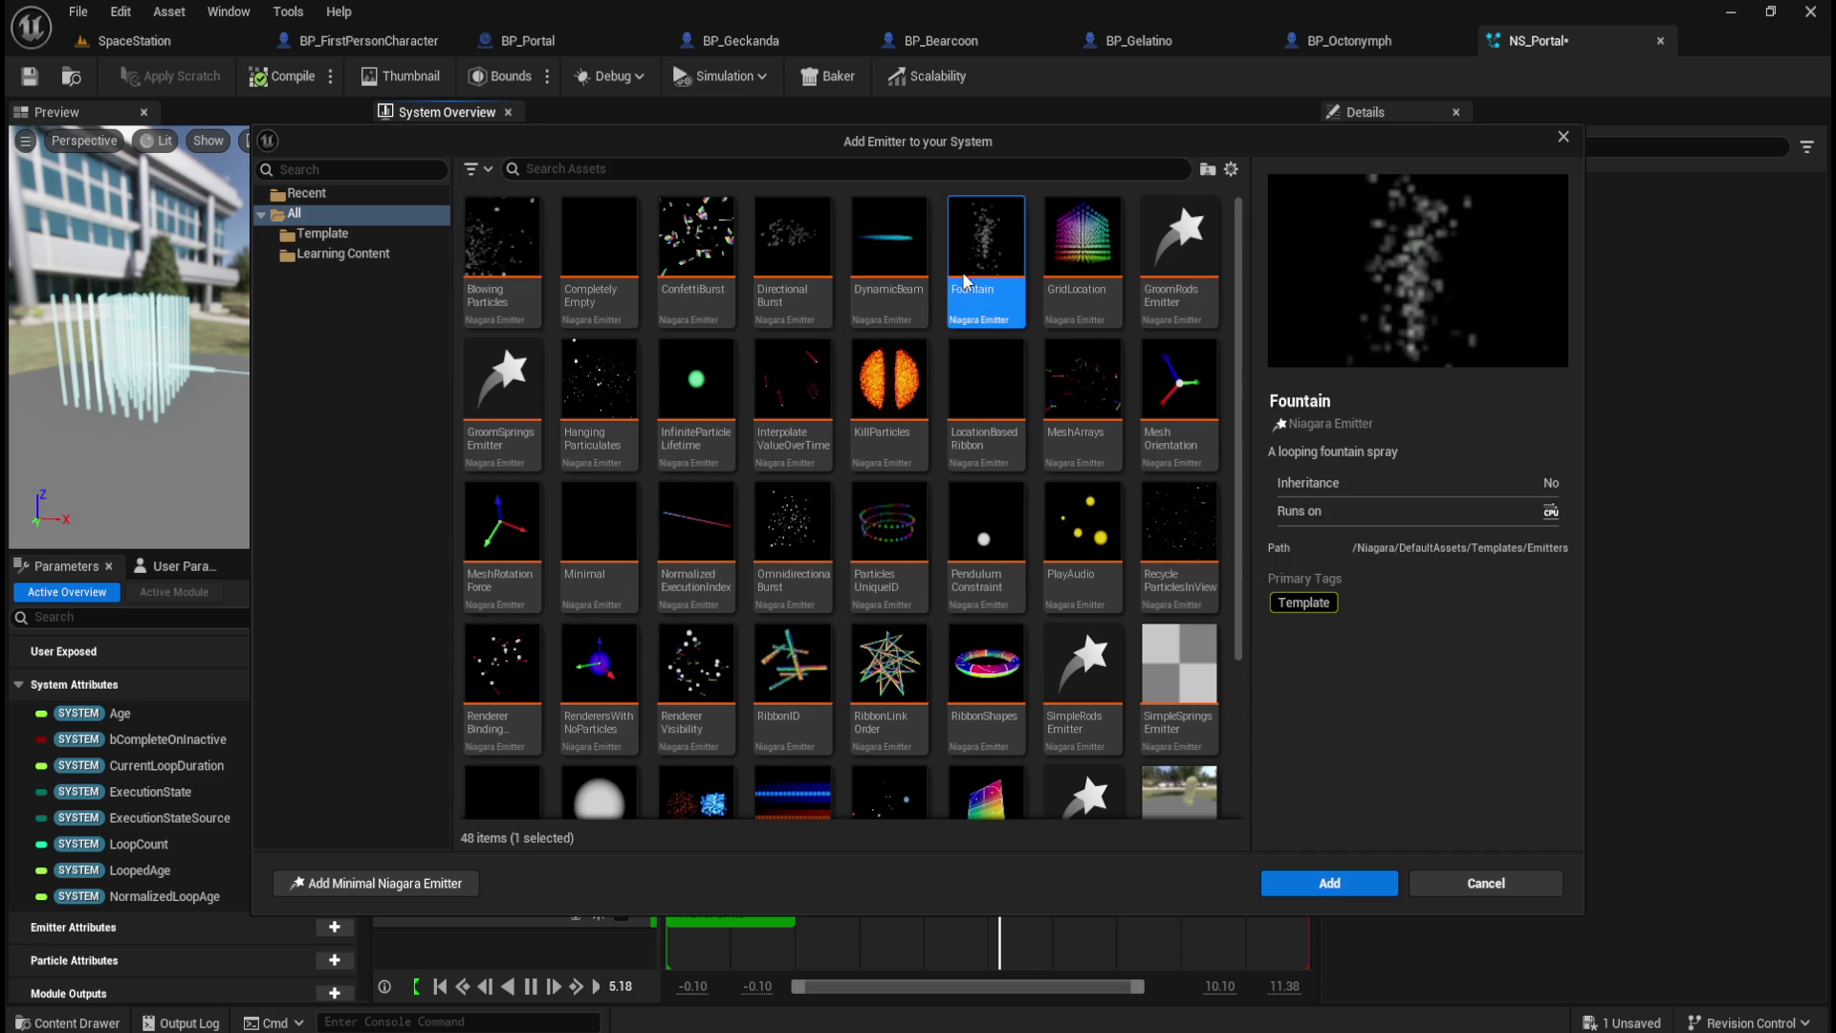
left_click(1331, 886)
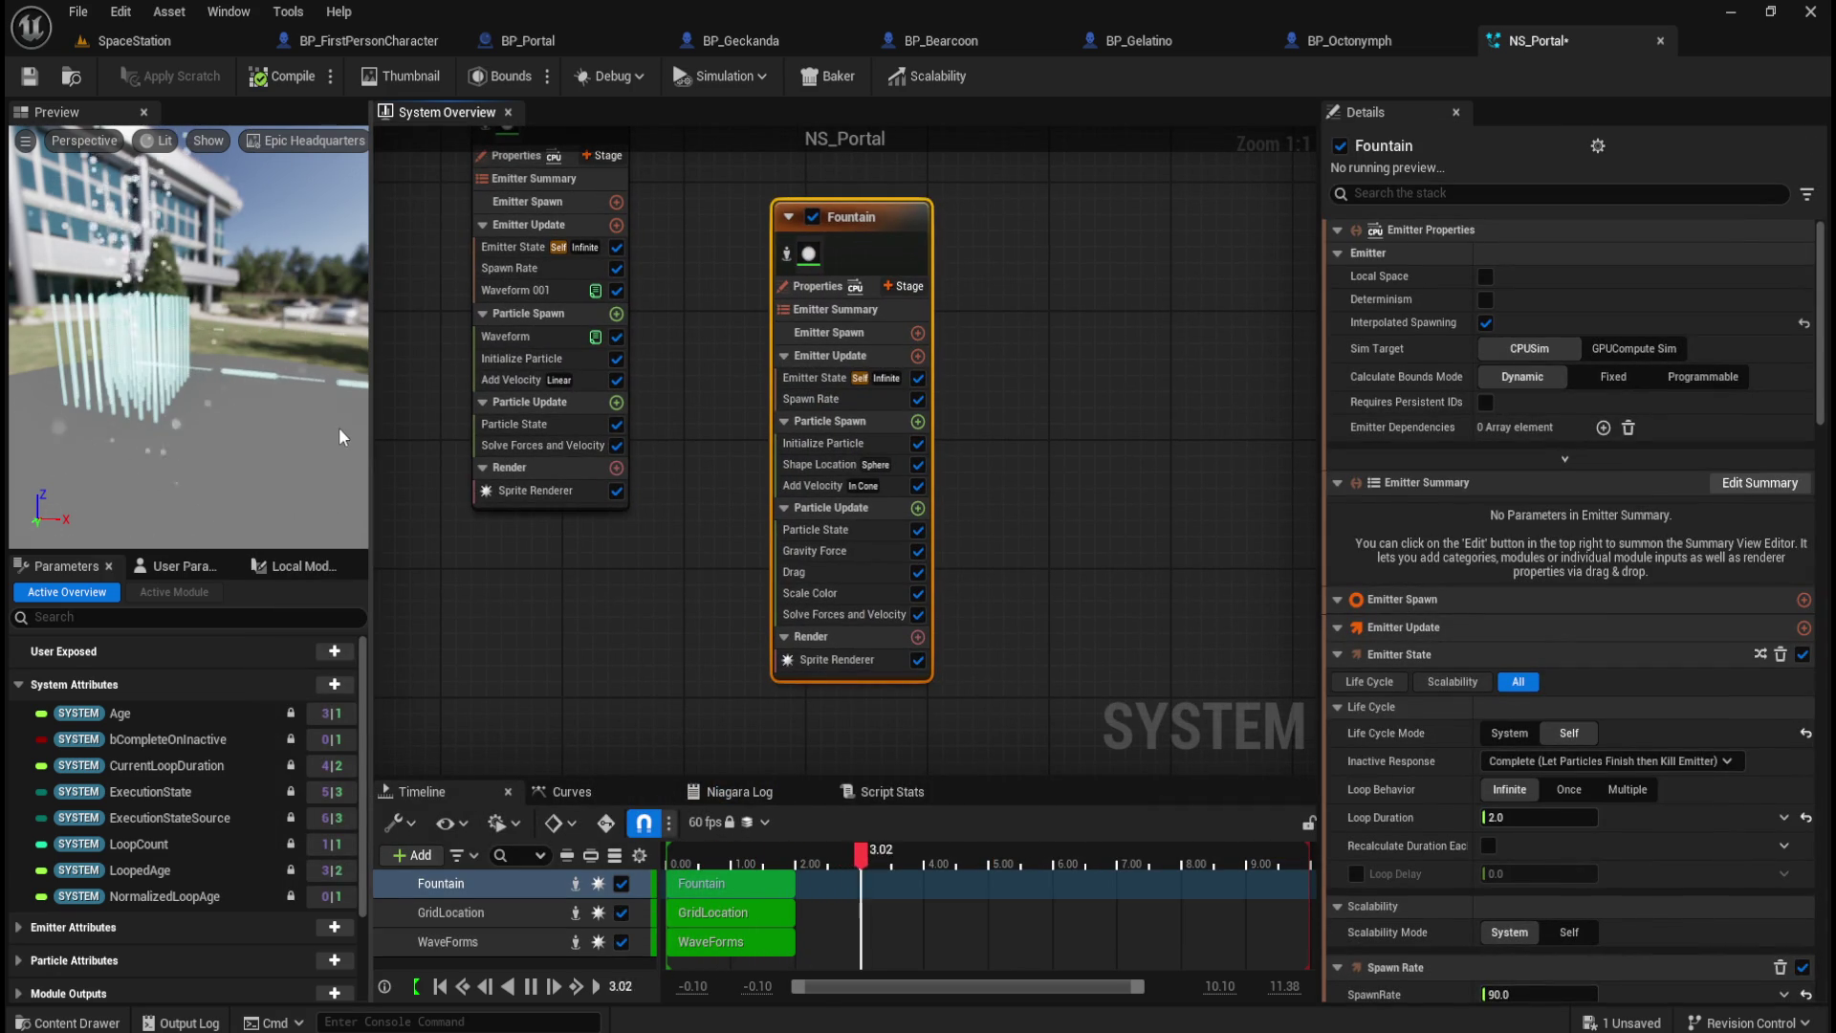
Step: Replace the Fountain emitter with a BlowingParticles emitter
left_click_drag(1028, 247, 891, 260)
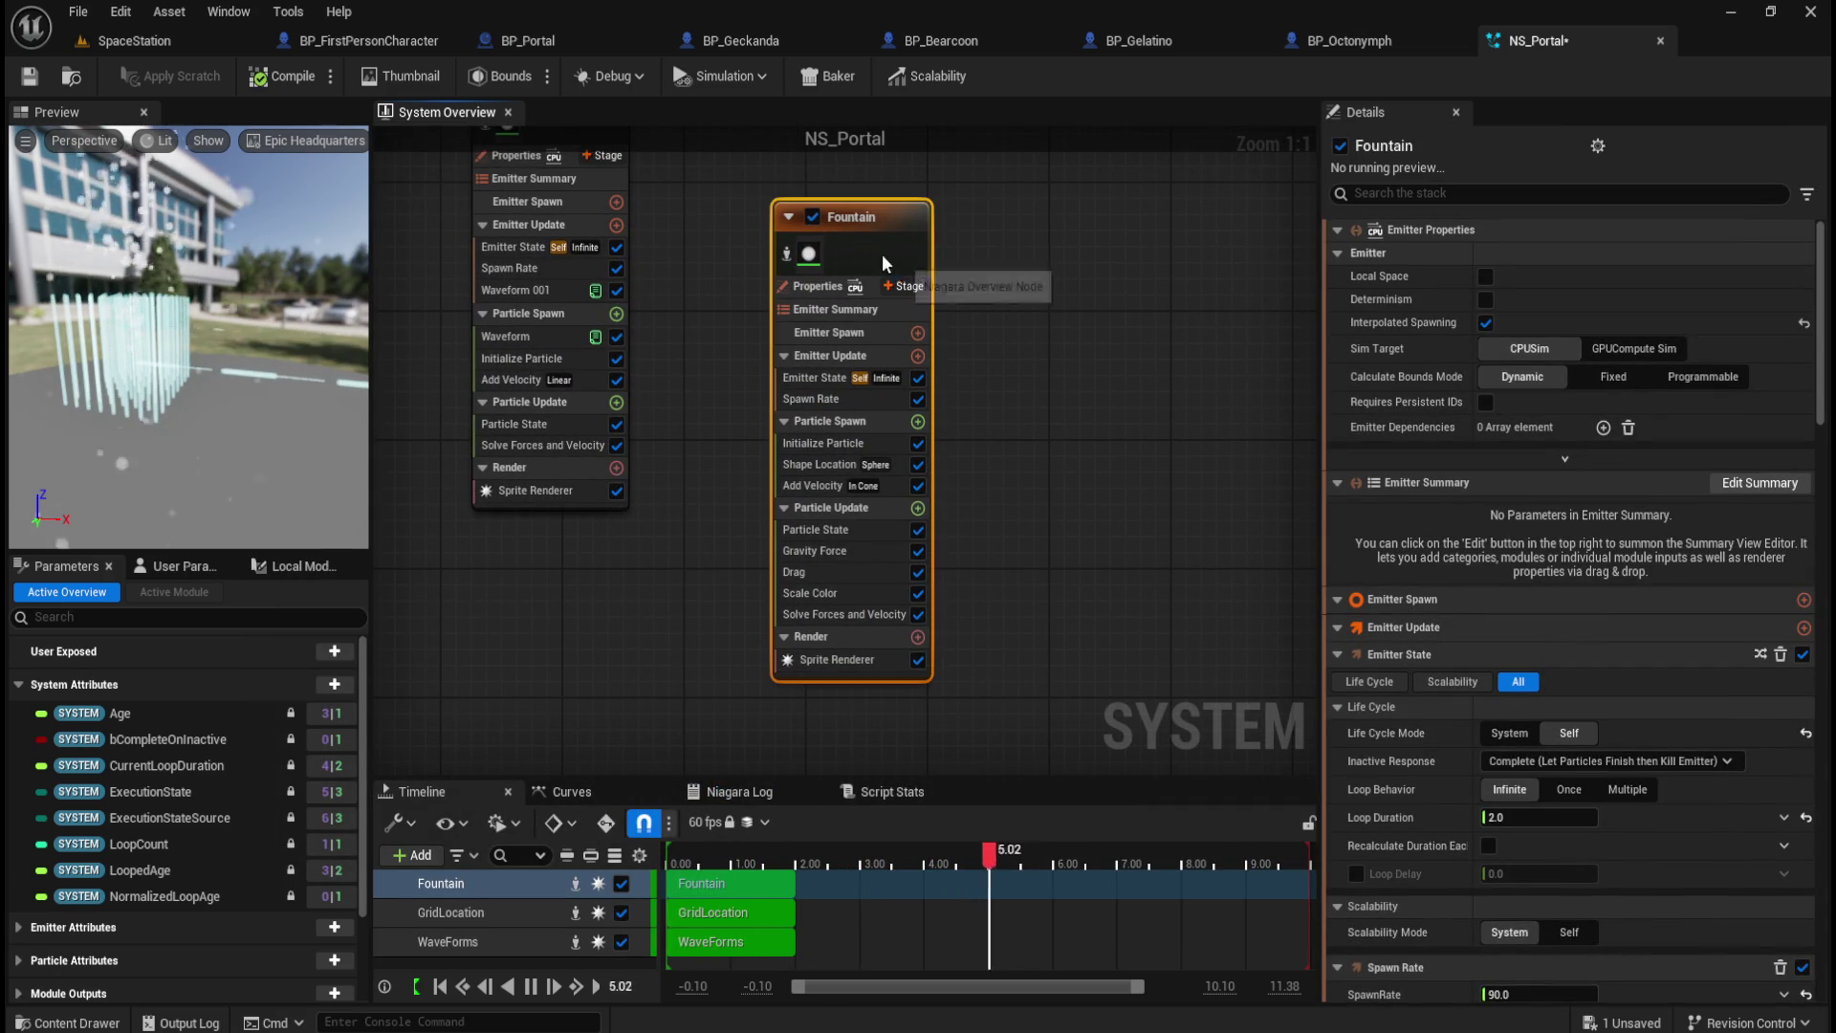
key("Delete")
right_click(822, 318)
left_click(880, 353)
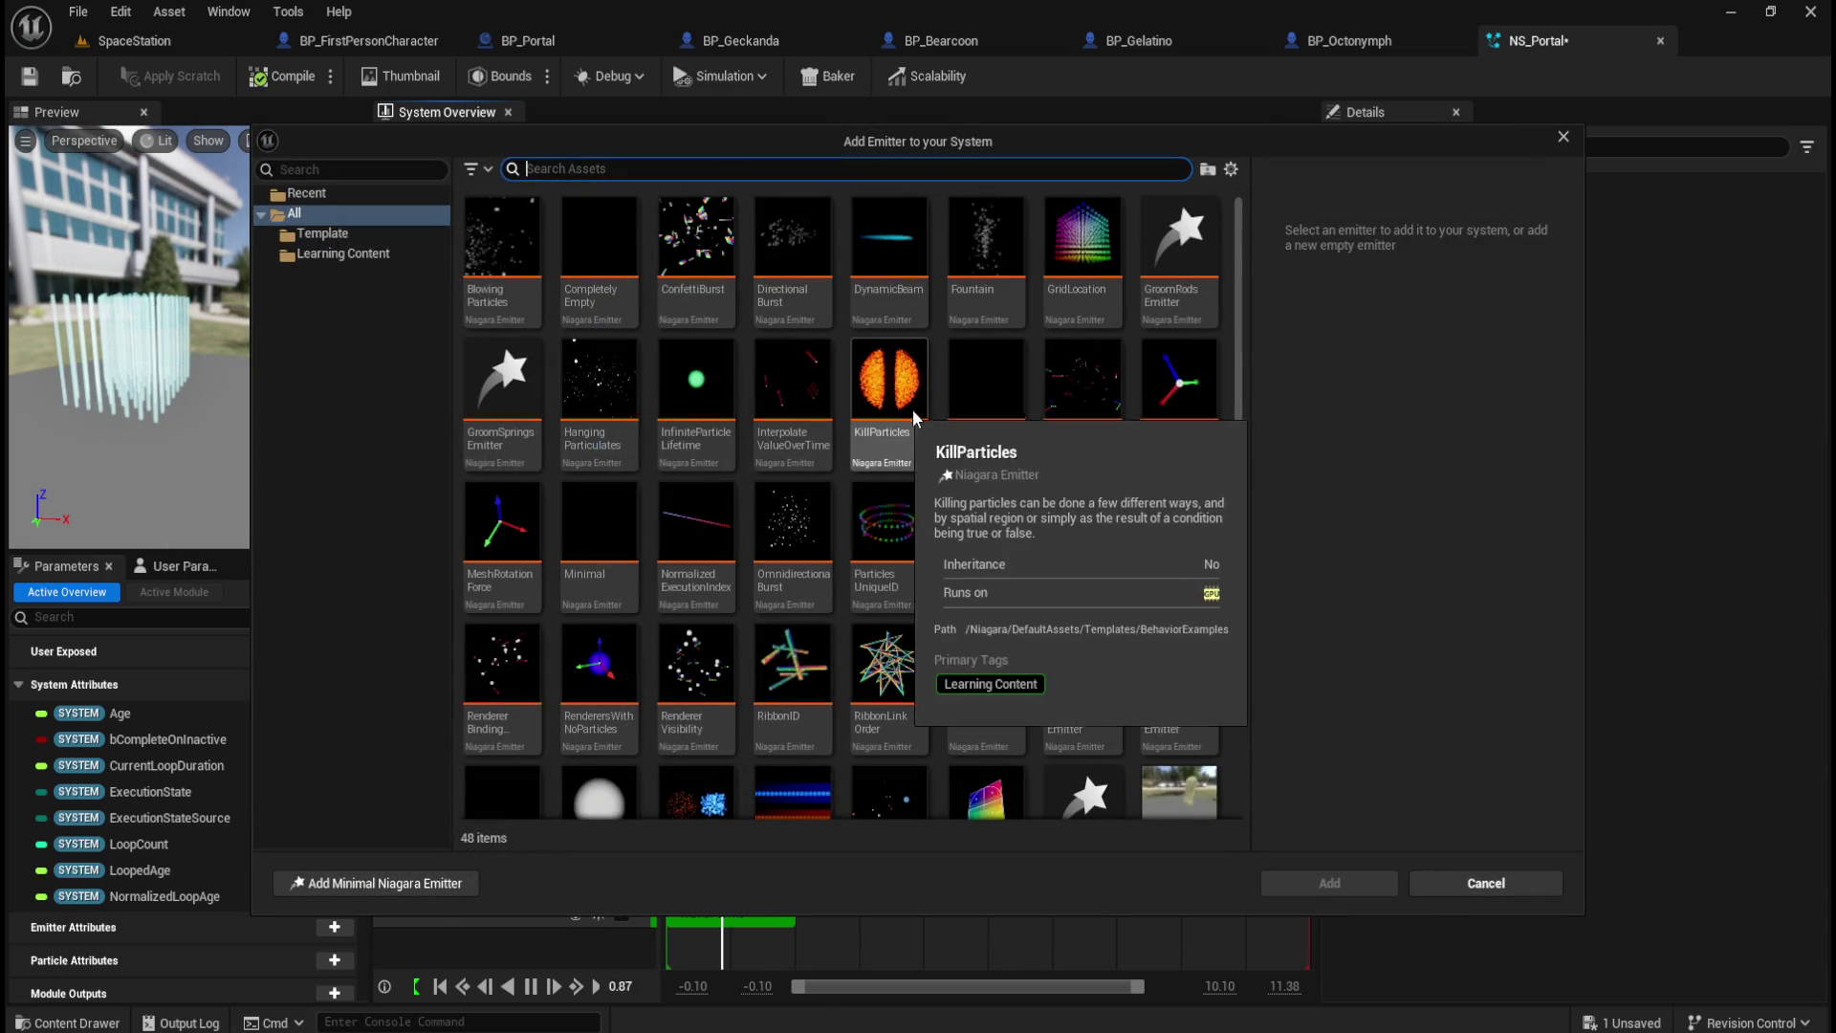
left_click(502, 244)
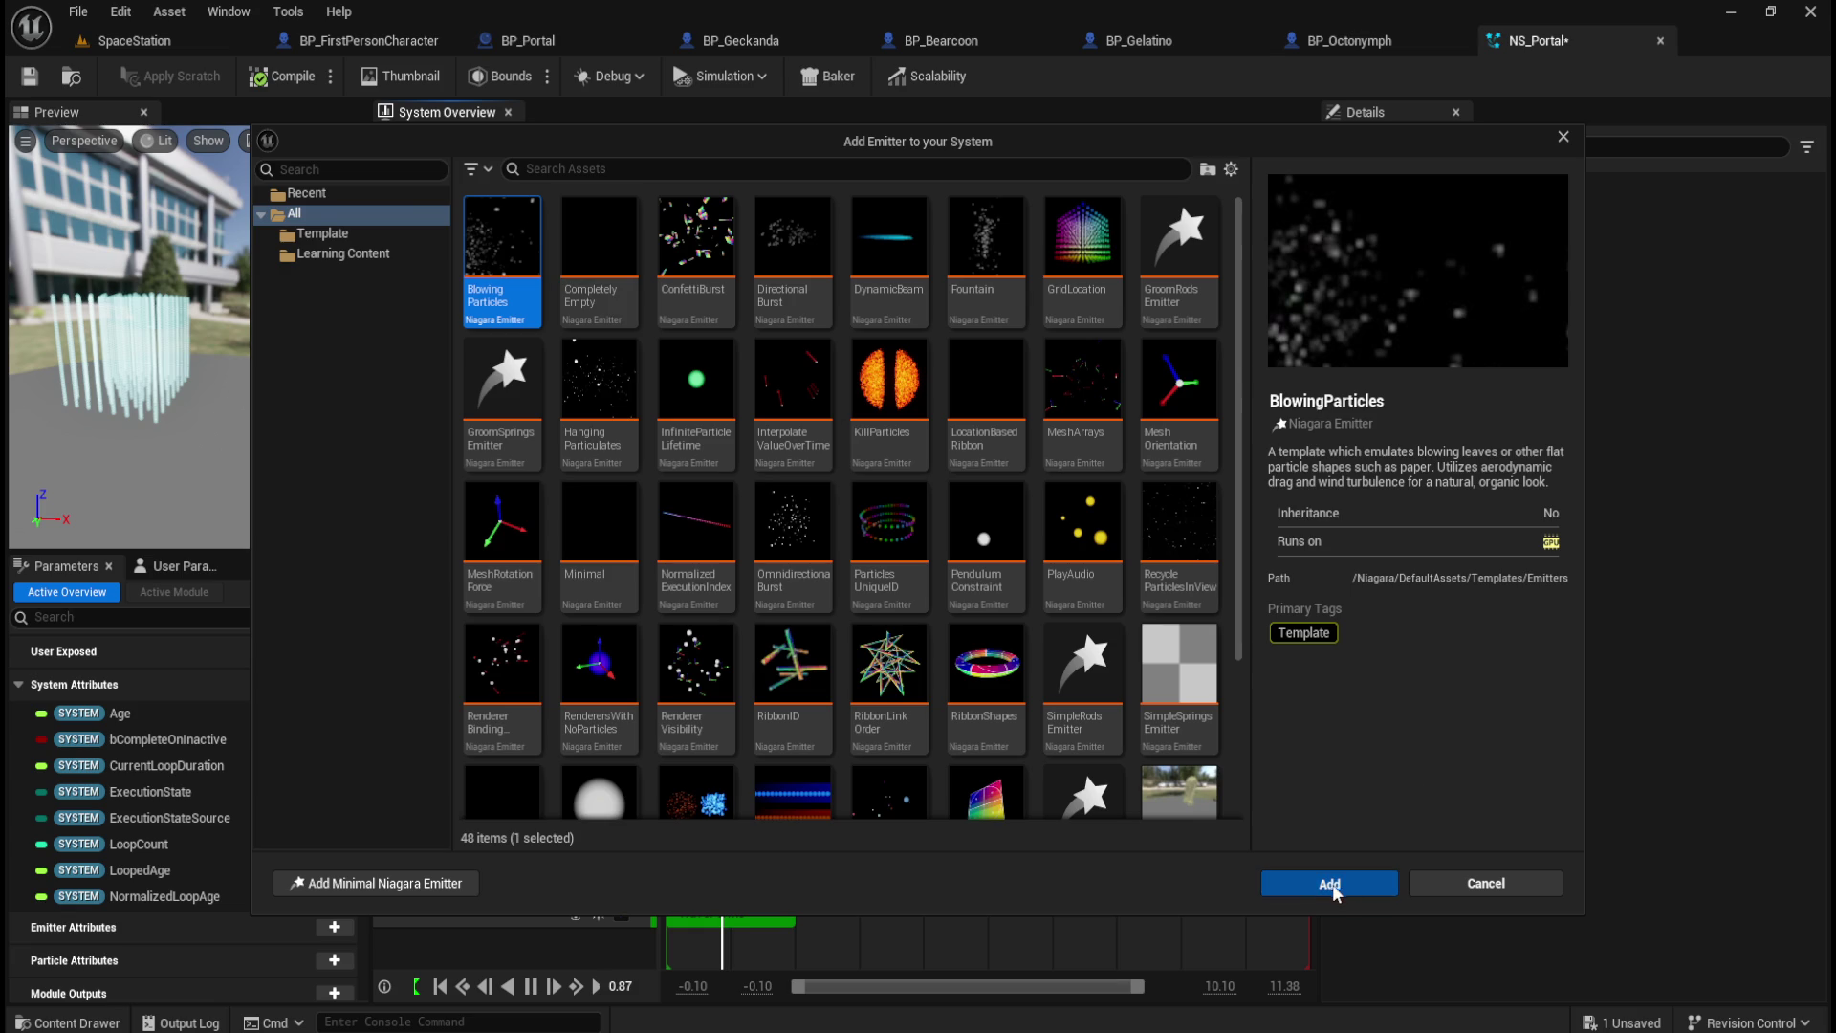
left_click(1332, 883)
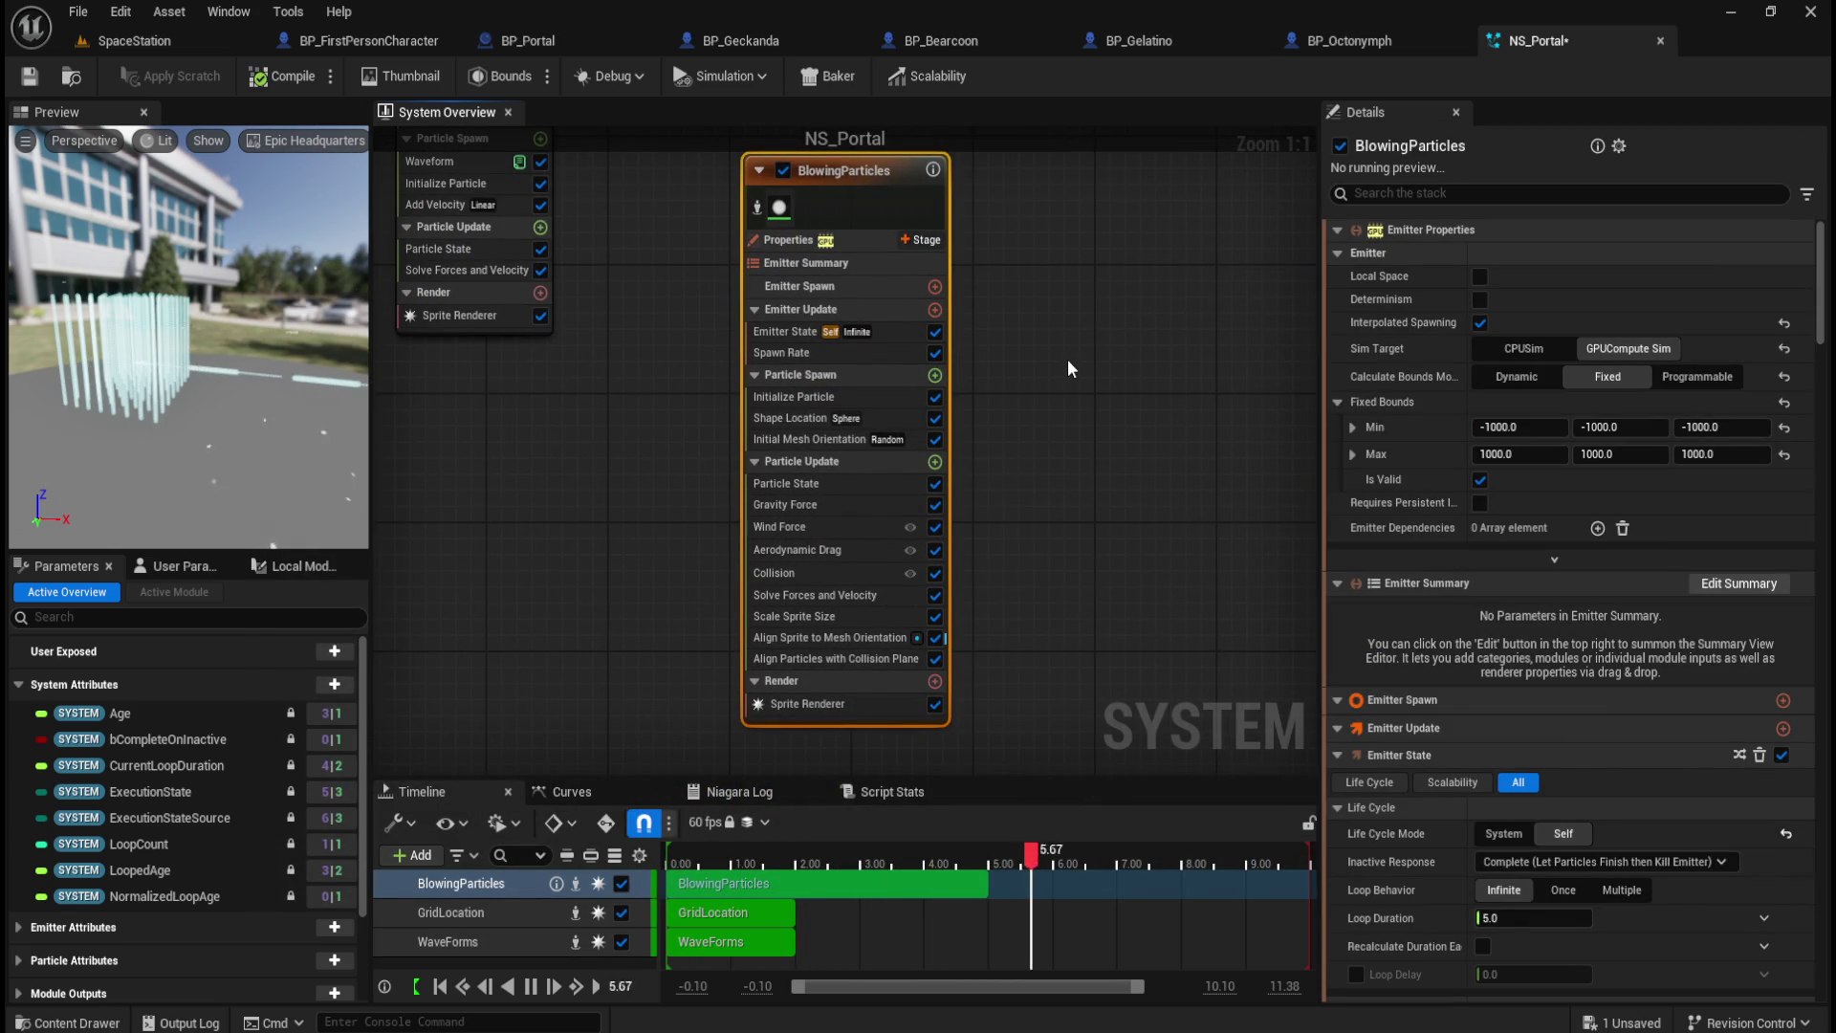
Step: Delete the BlowingParticles emitter again, leaving GridLocation and WaveForms
left_click_drag(1084, 324, 926, 403)
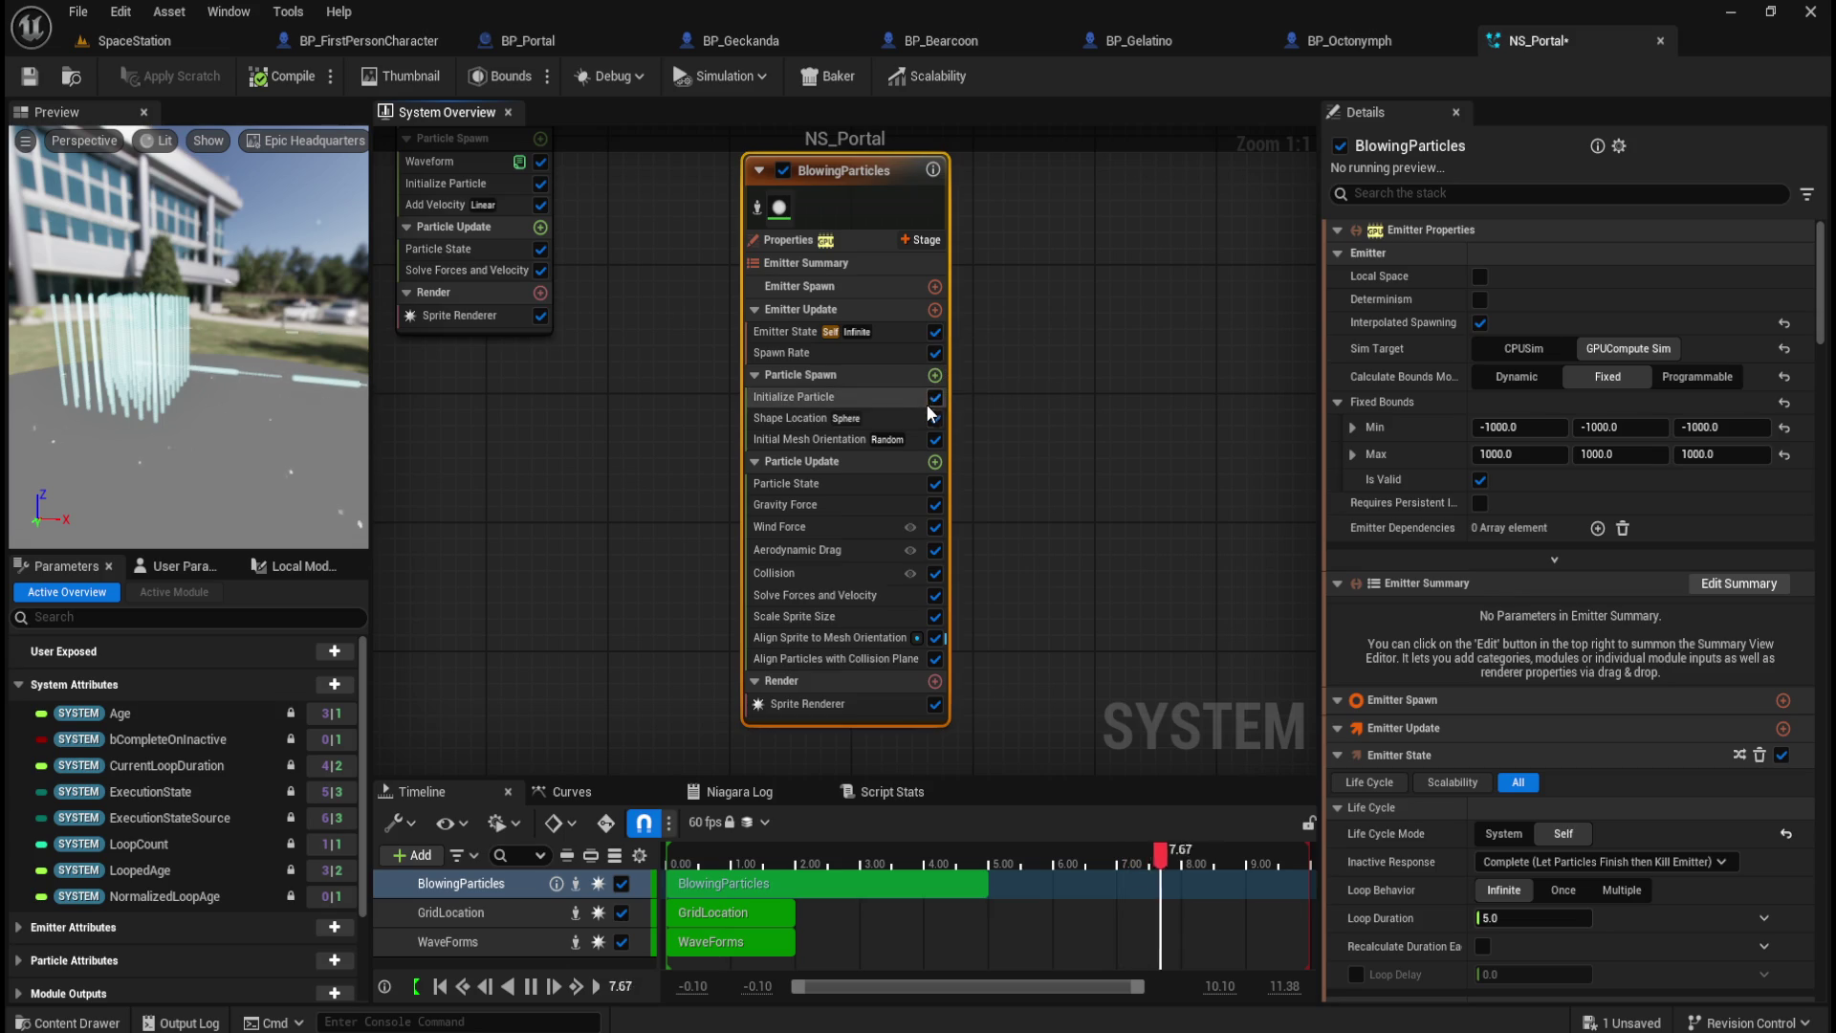
key("Delete")
right_click(725, 394)
left_click(777, 564)
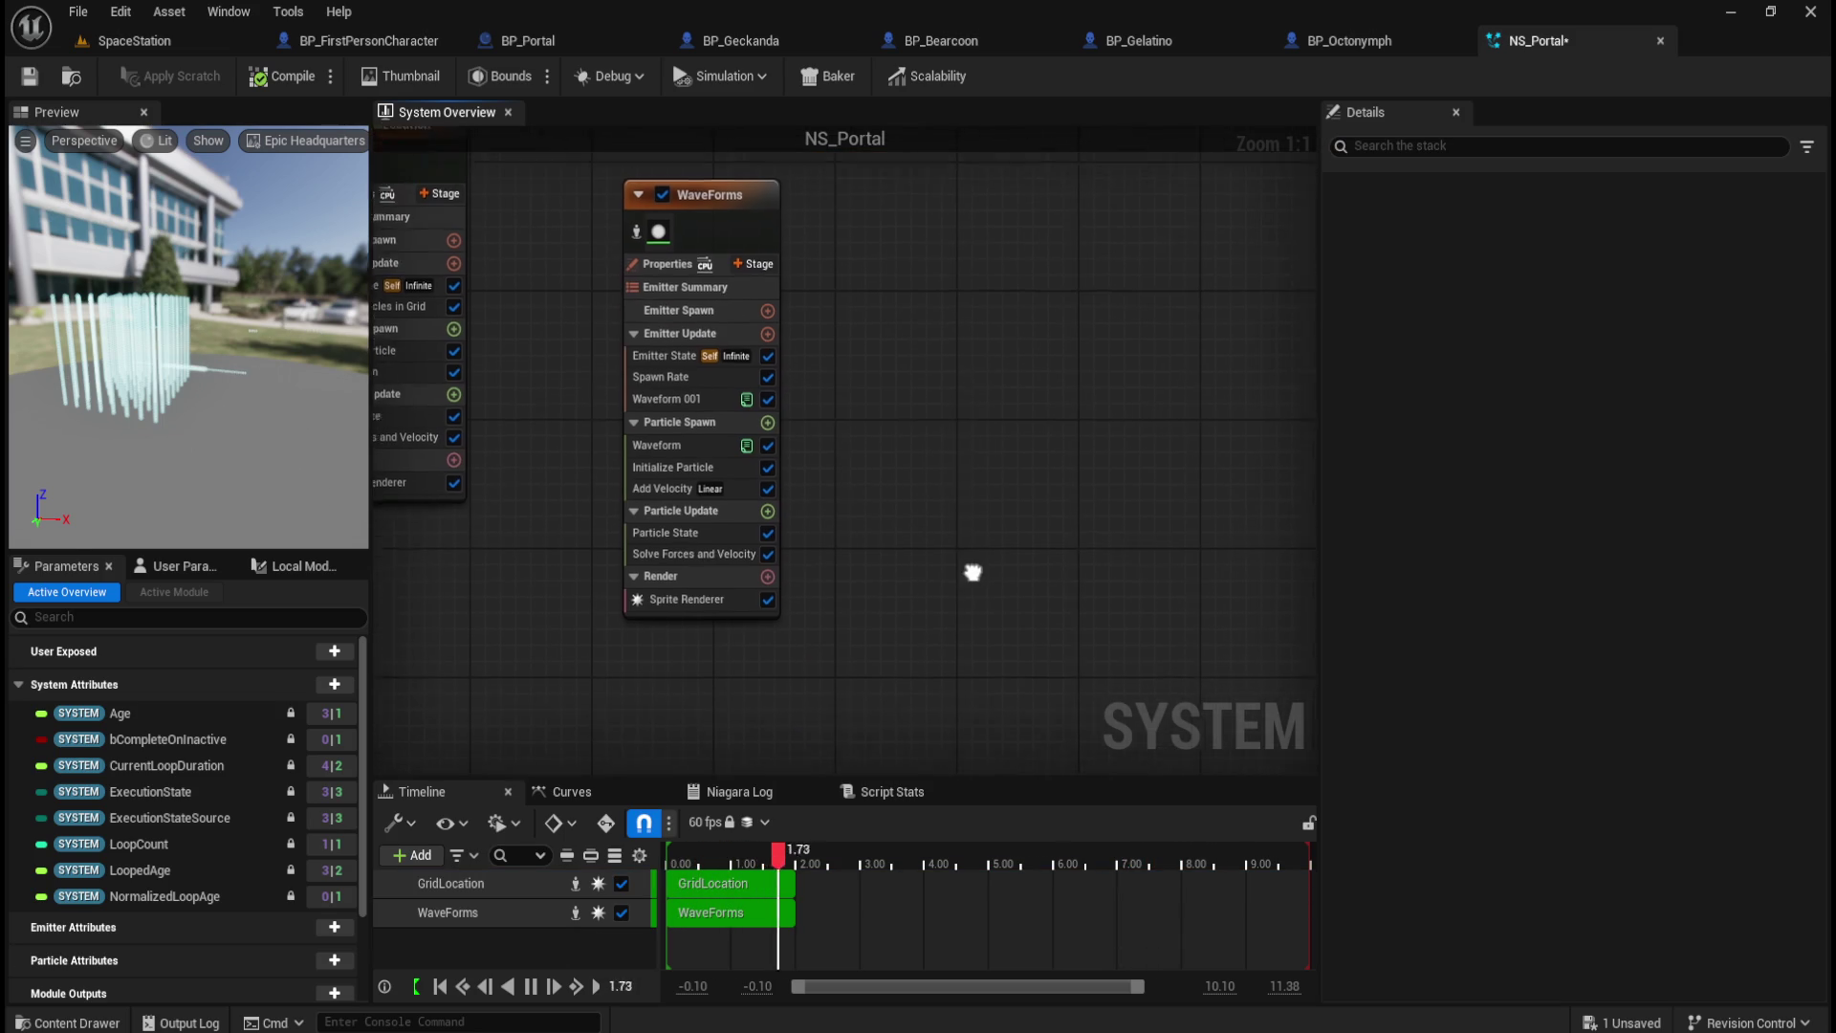
Step: Add a DirectionalBurst emitter to NS_Portal
right_click(929, 404)
left_click(968, 445)
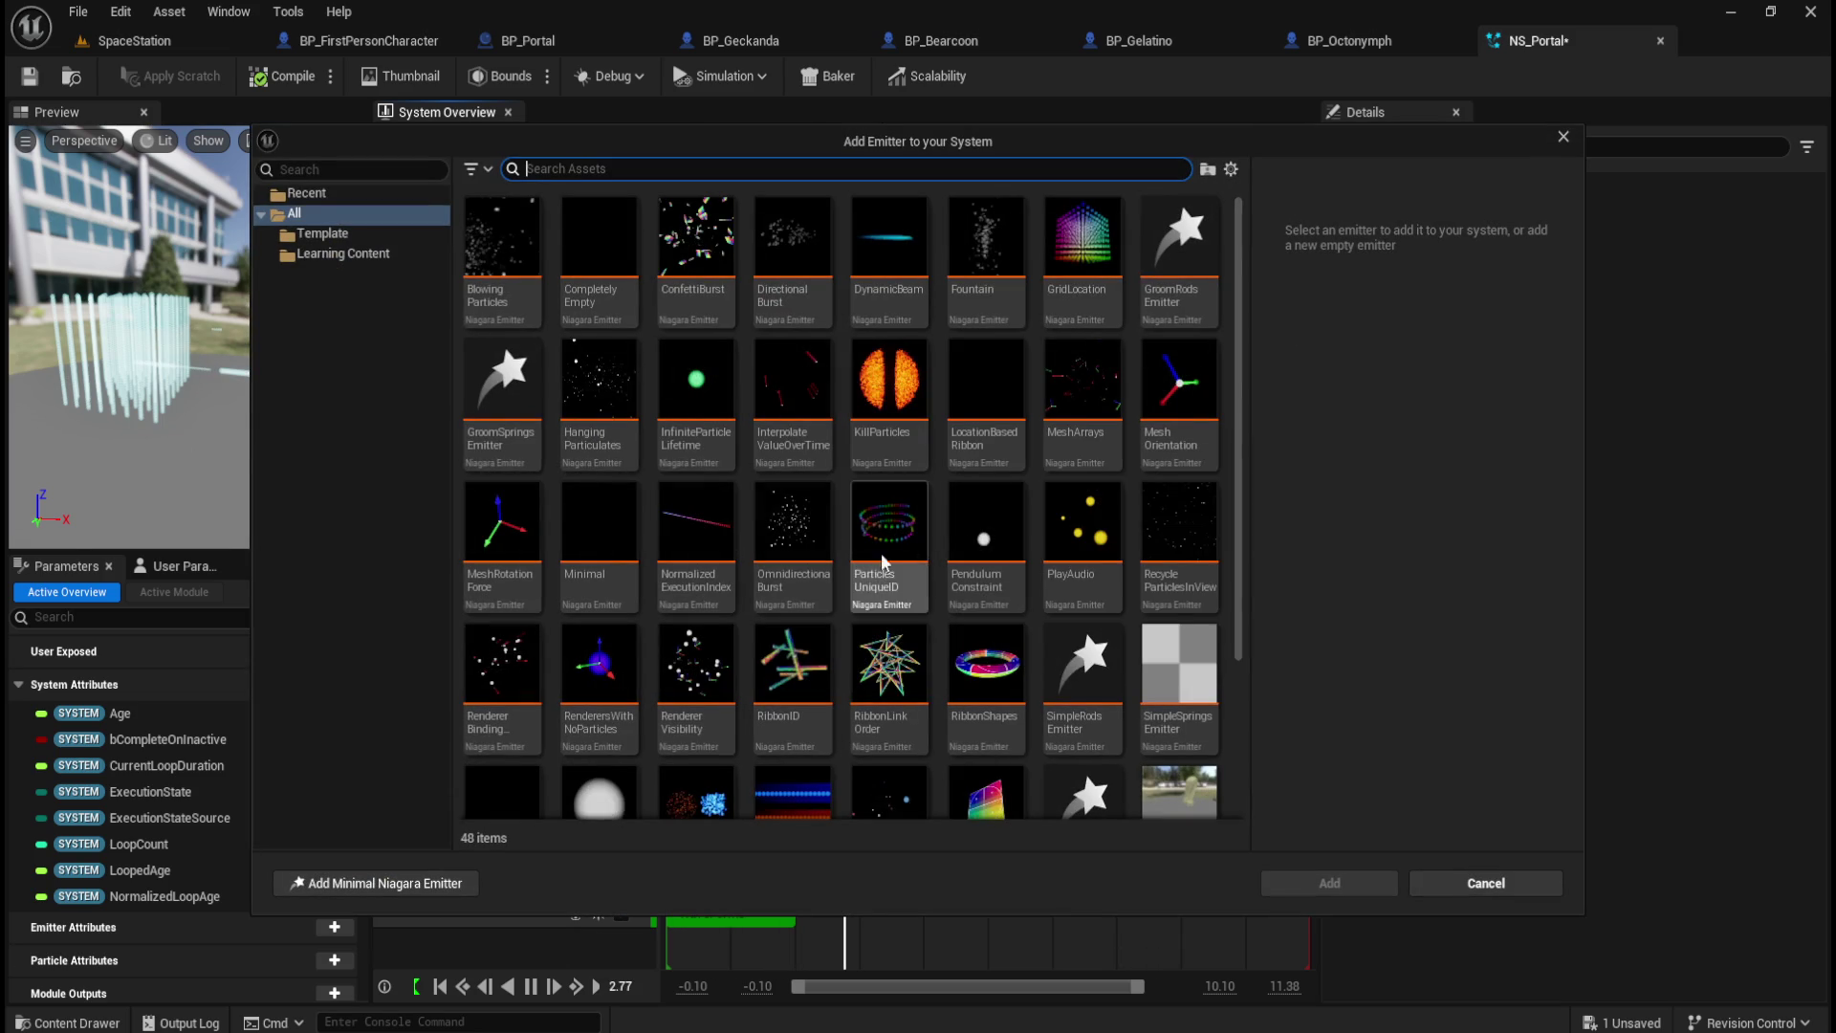
left_click(813, 290)
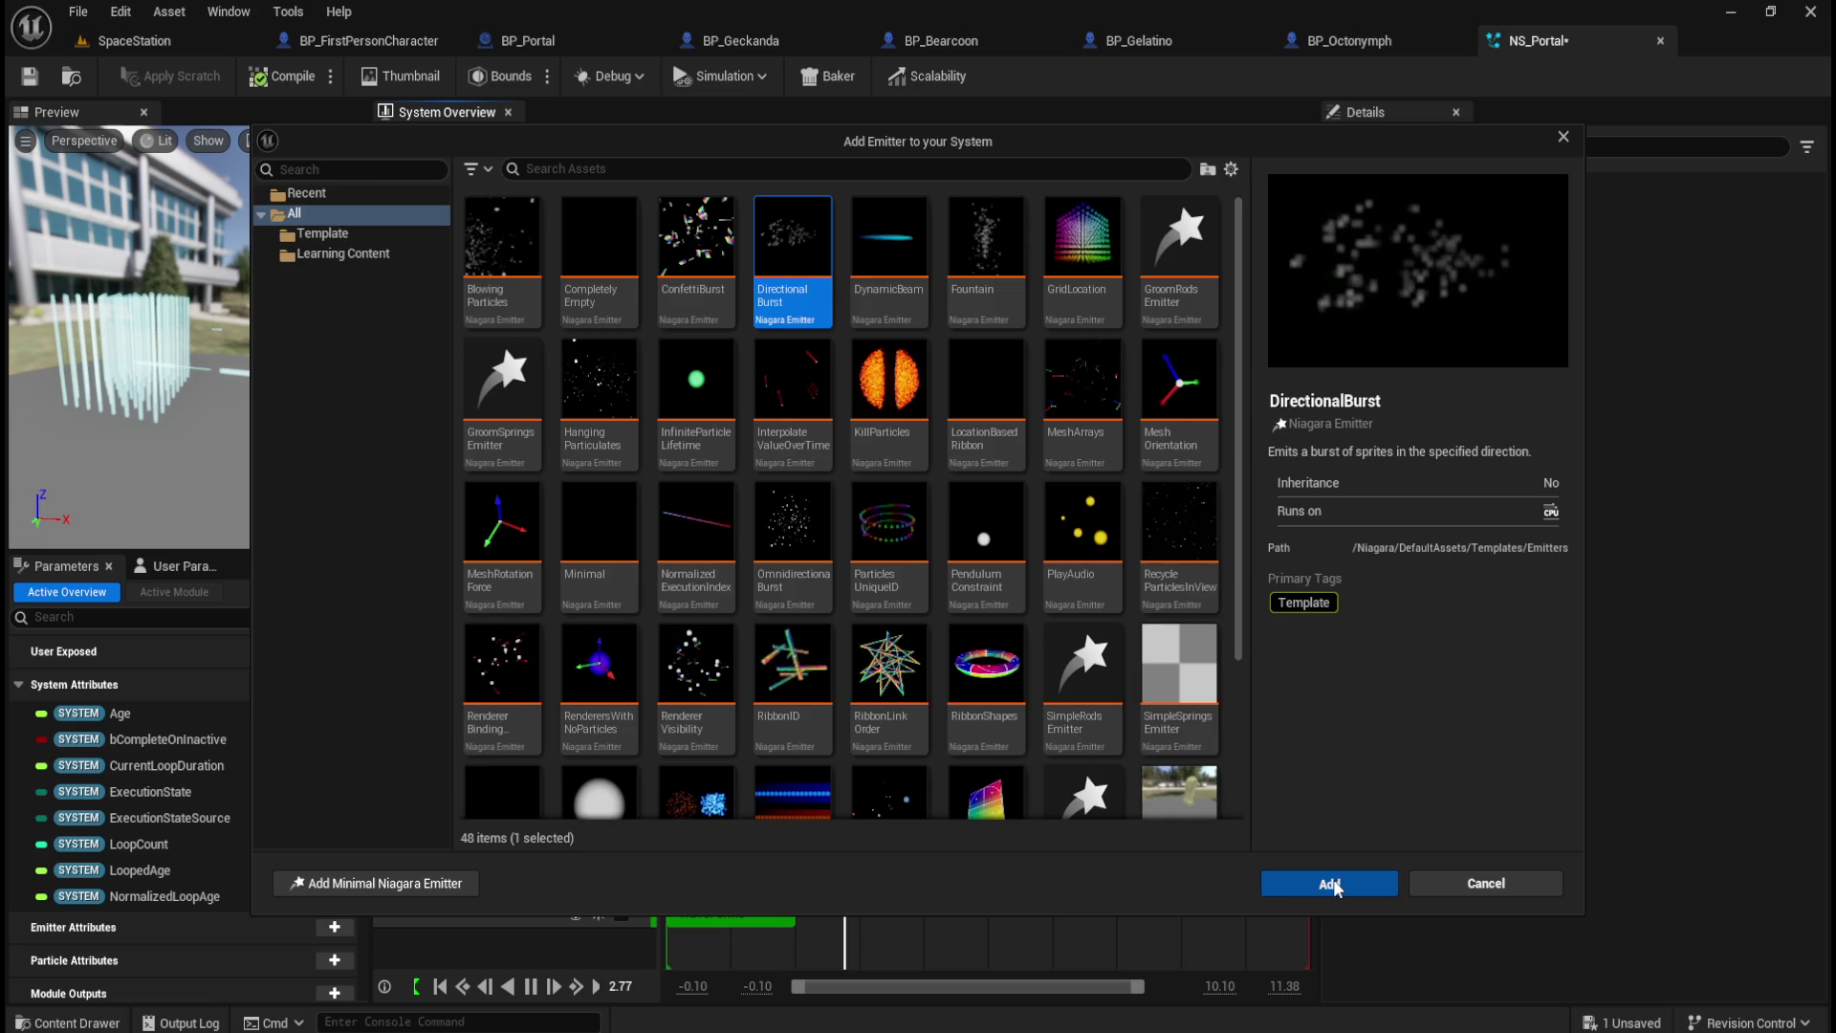
left_click(1331, 882)
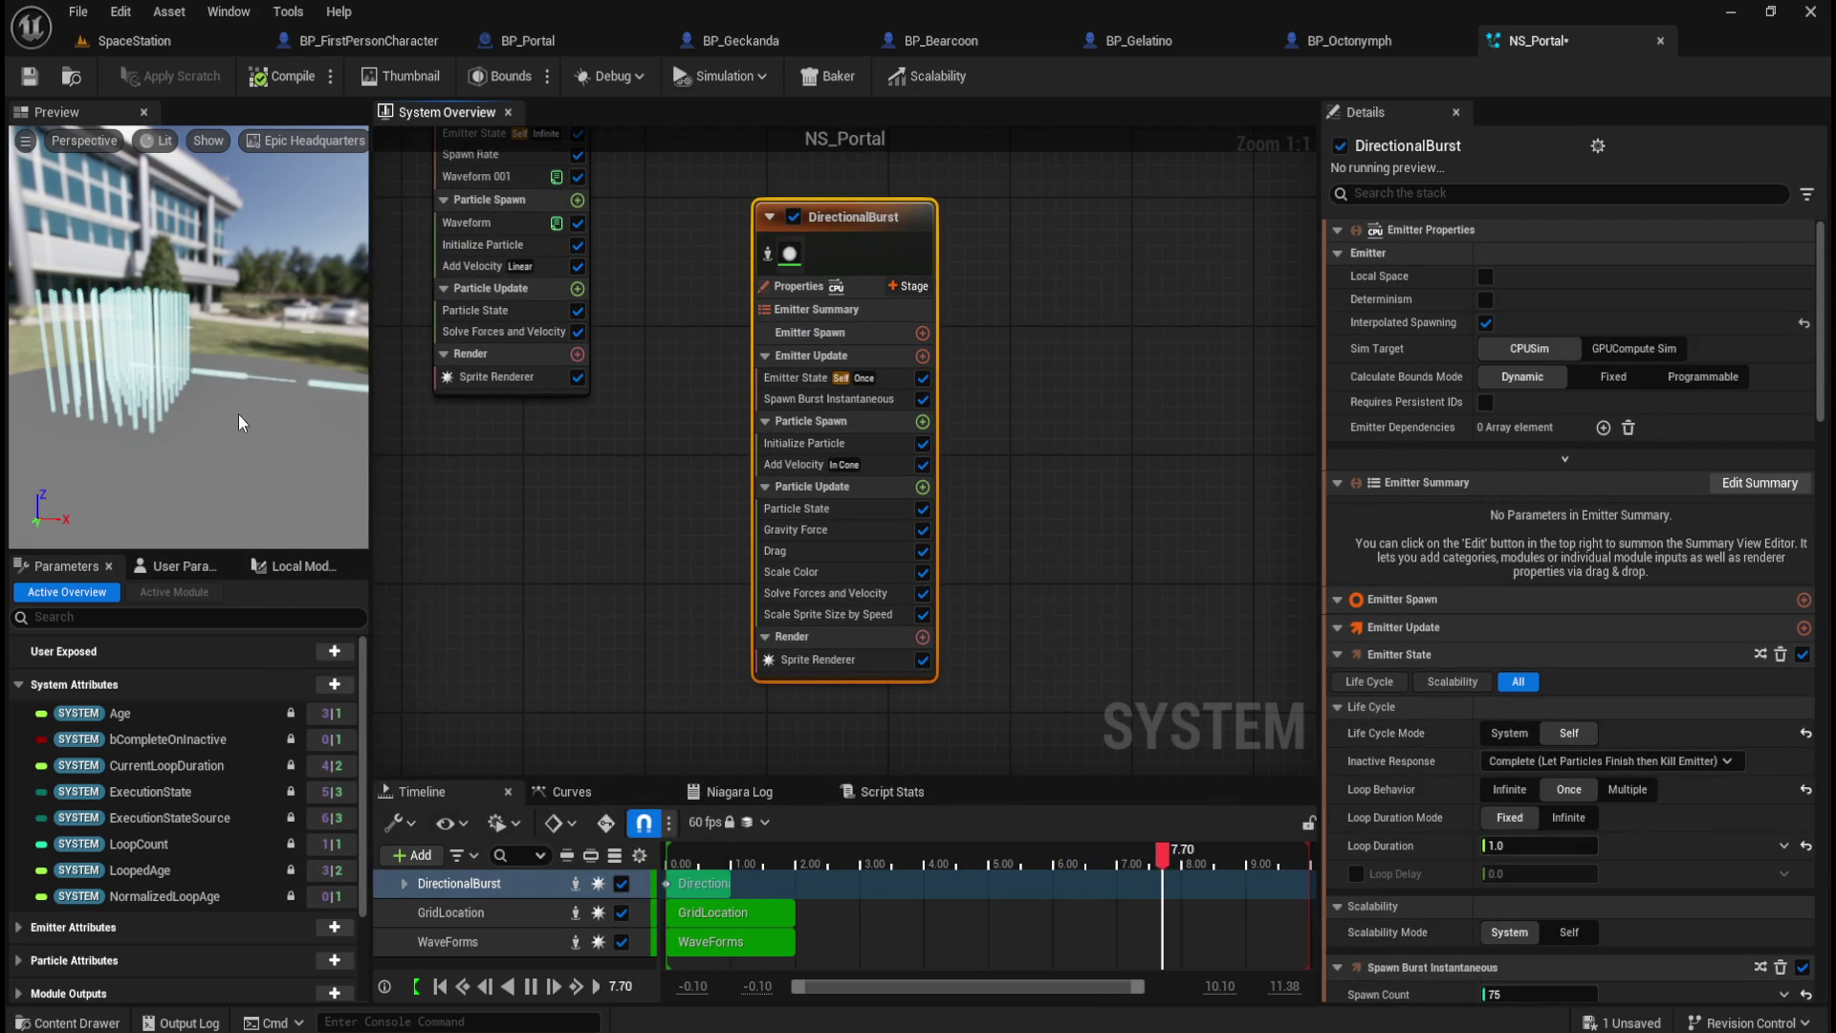
Step: Delete the trial DirectionalBurst emitter from the system
left_click_drag(1022, 233, 932, 261)
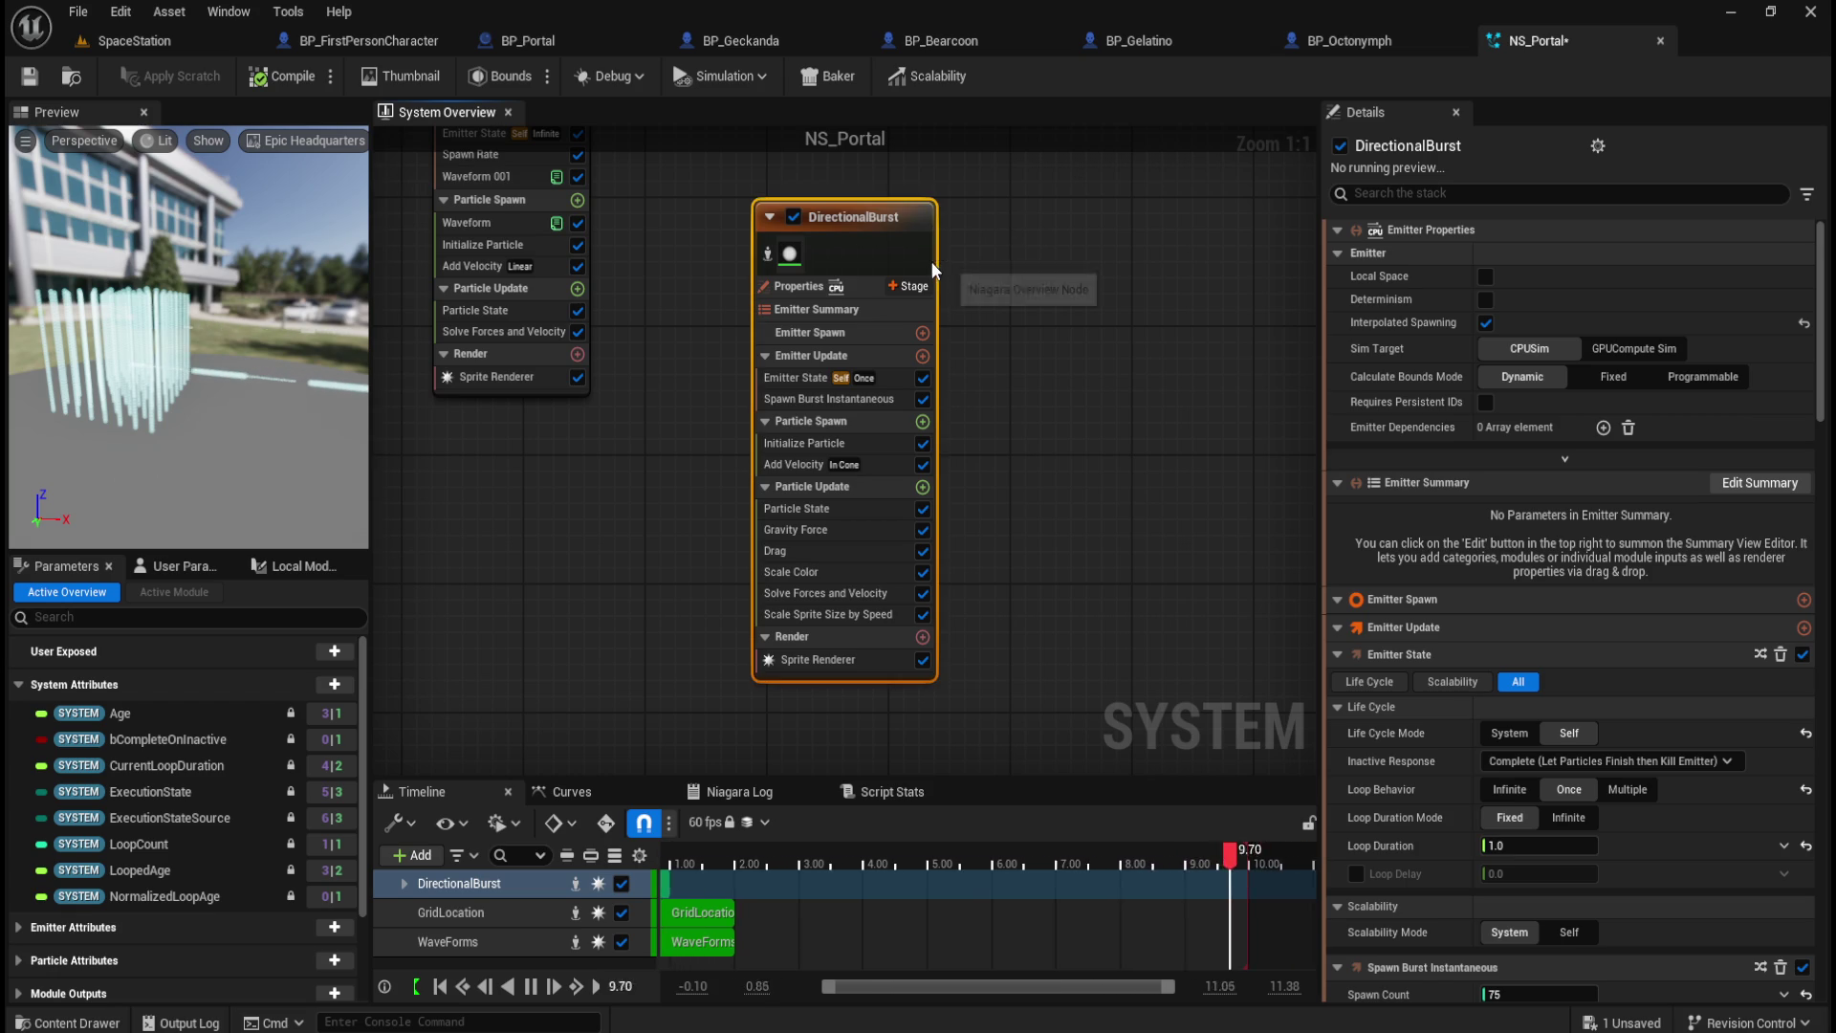
key("Delete")
right_click(754, 271)
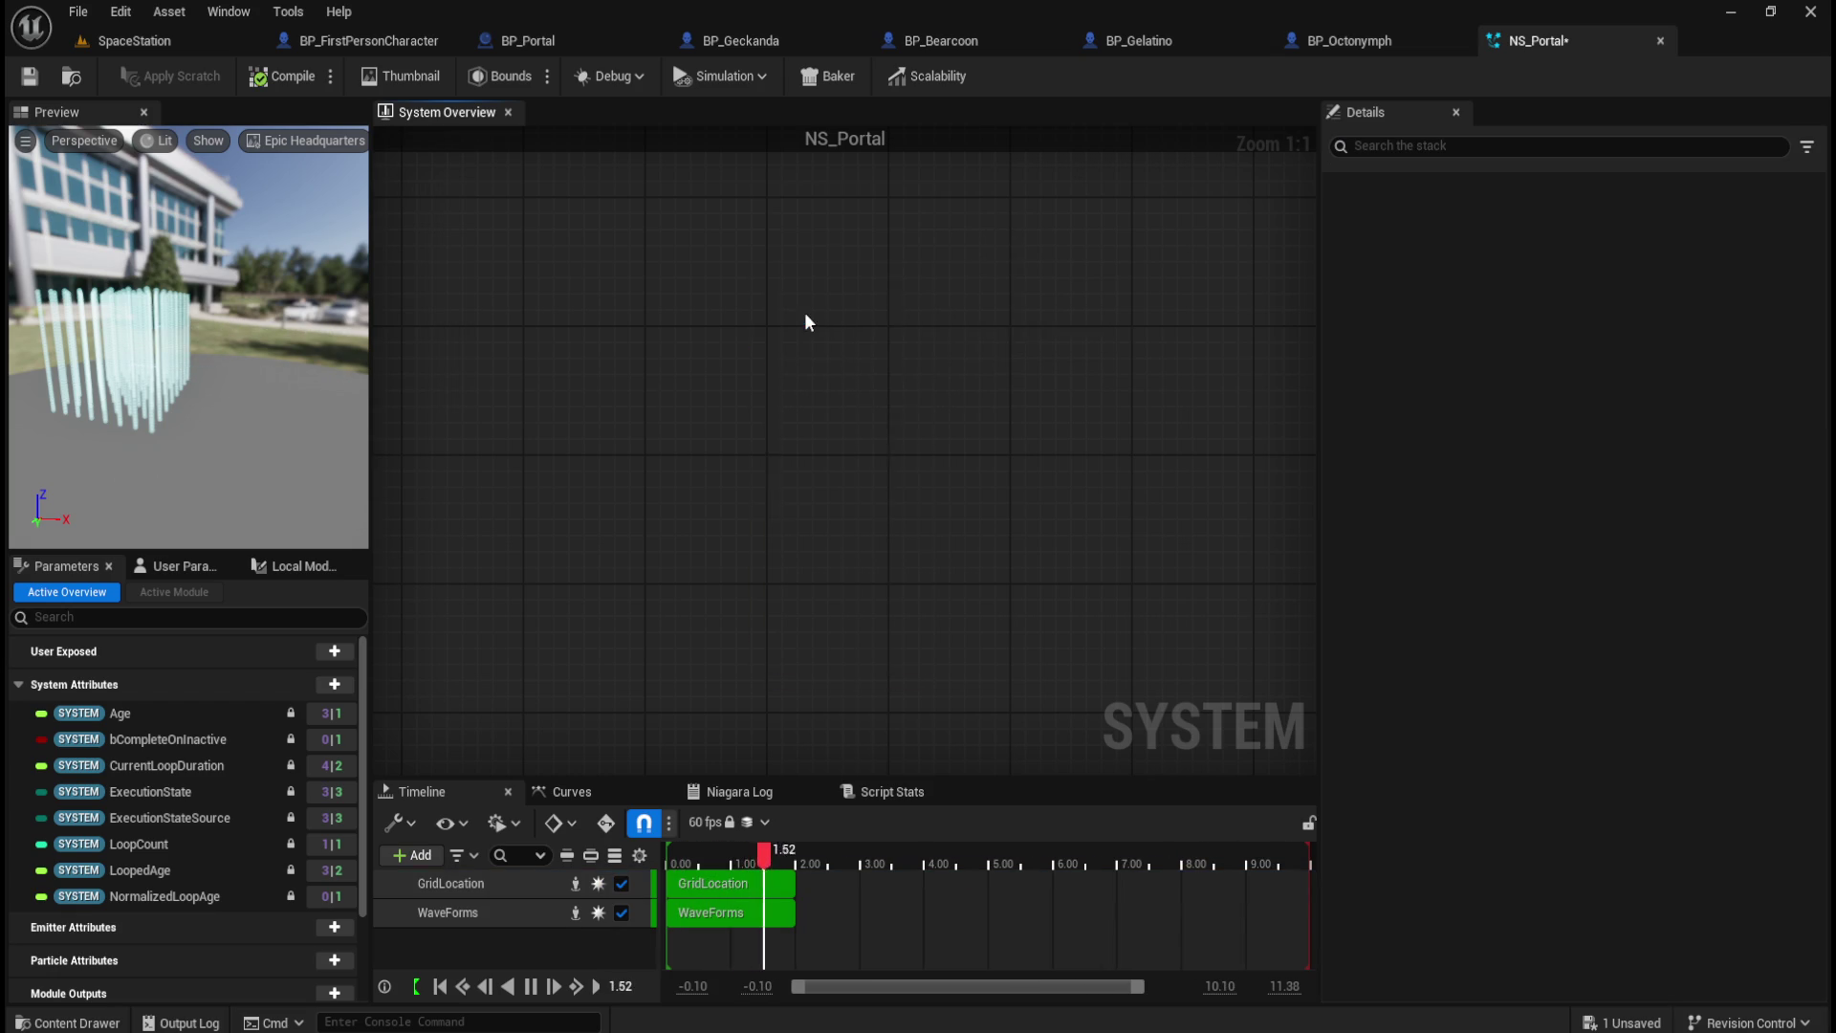
Step: Add the VectorFieldParticleEmitter template to NS_Portal
left_click(794, 312)
scroll(1041, 548, "down", 2)
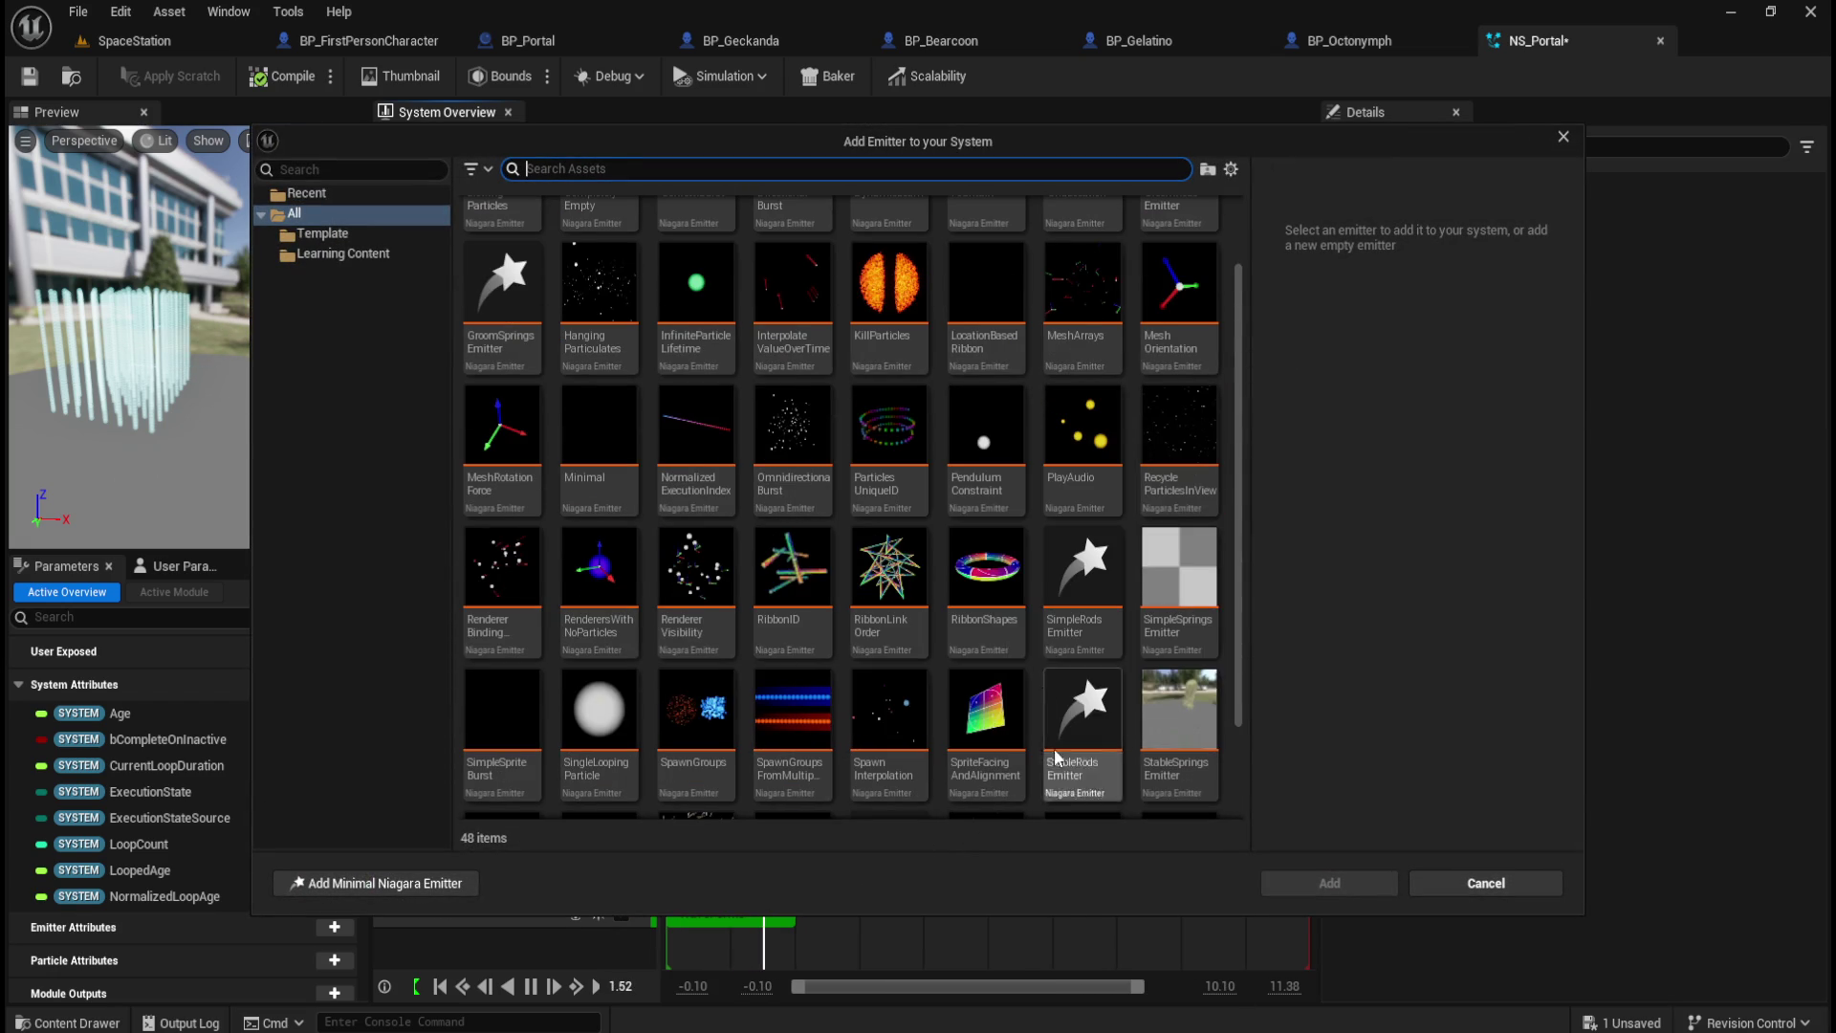
mouse_move(994, 602)
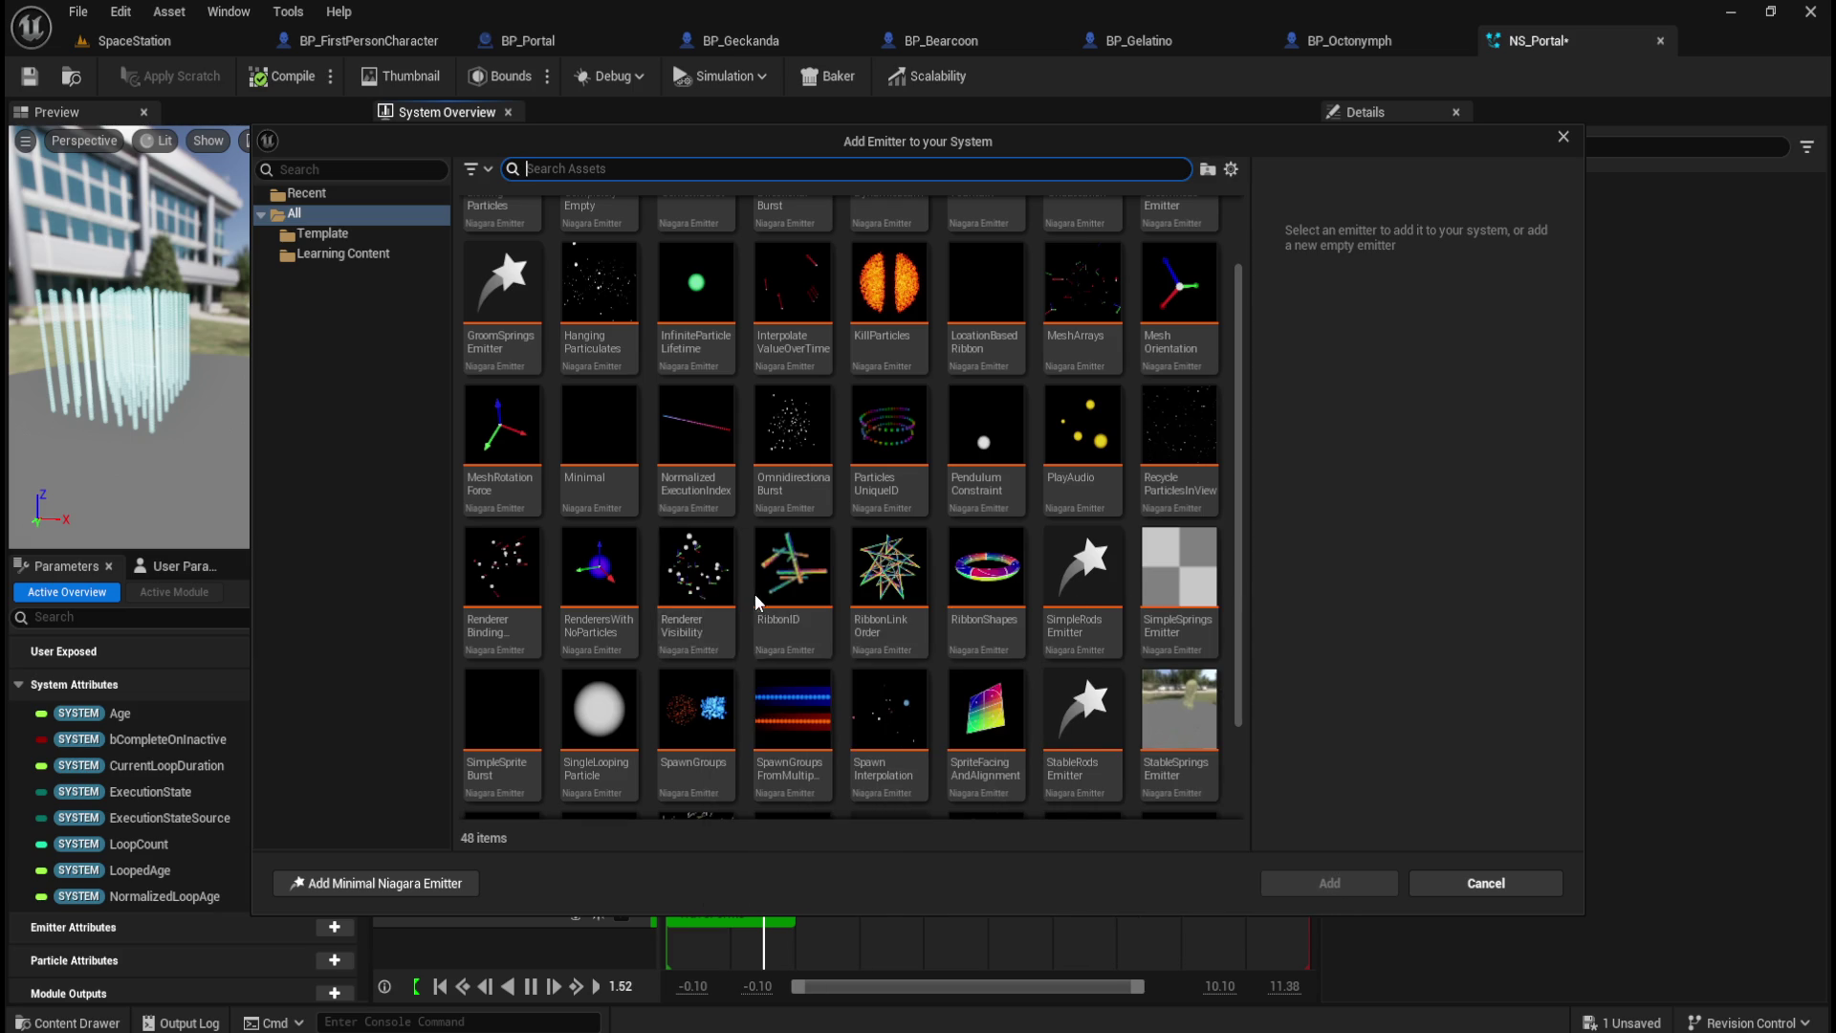
mouse_move(722, 785)
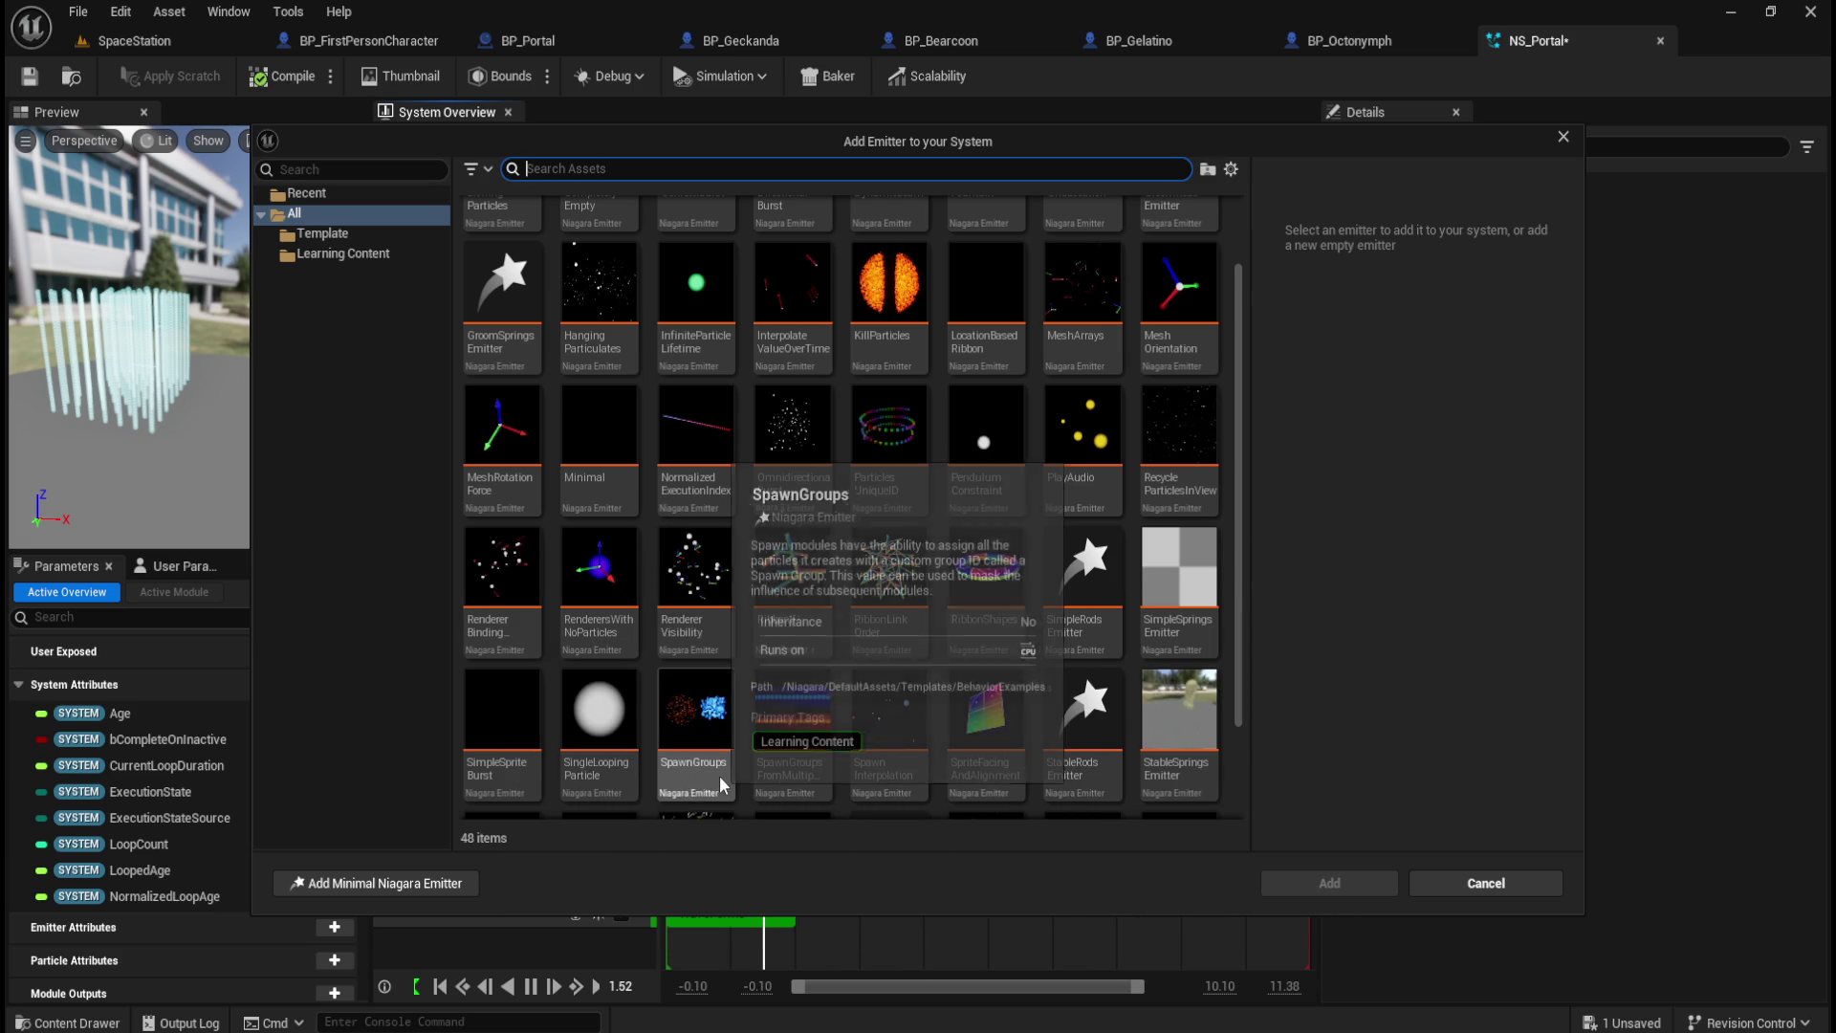
scroll(632, 741, "down", 2)
mouse_move(765, 668)
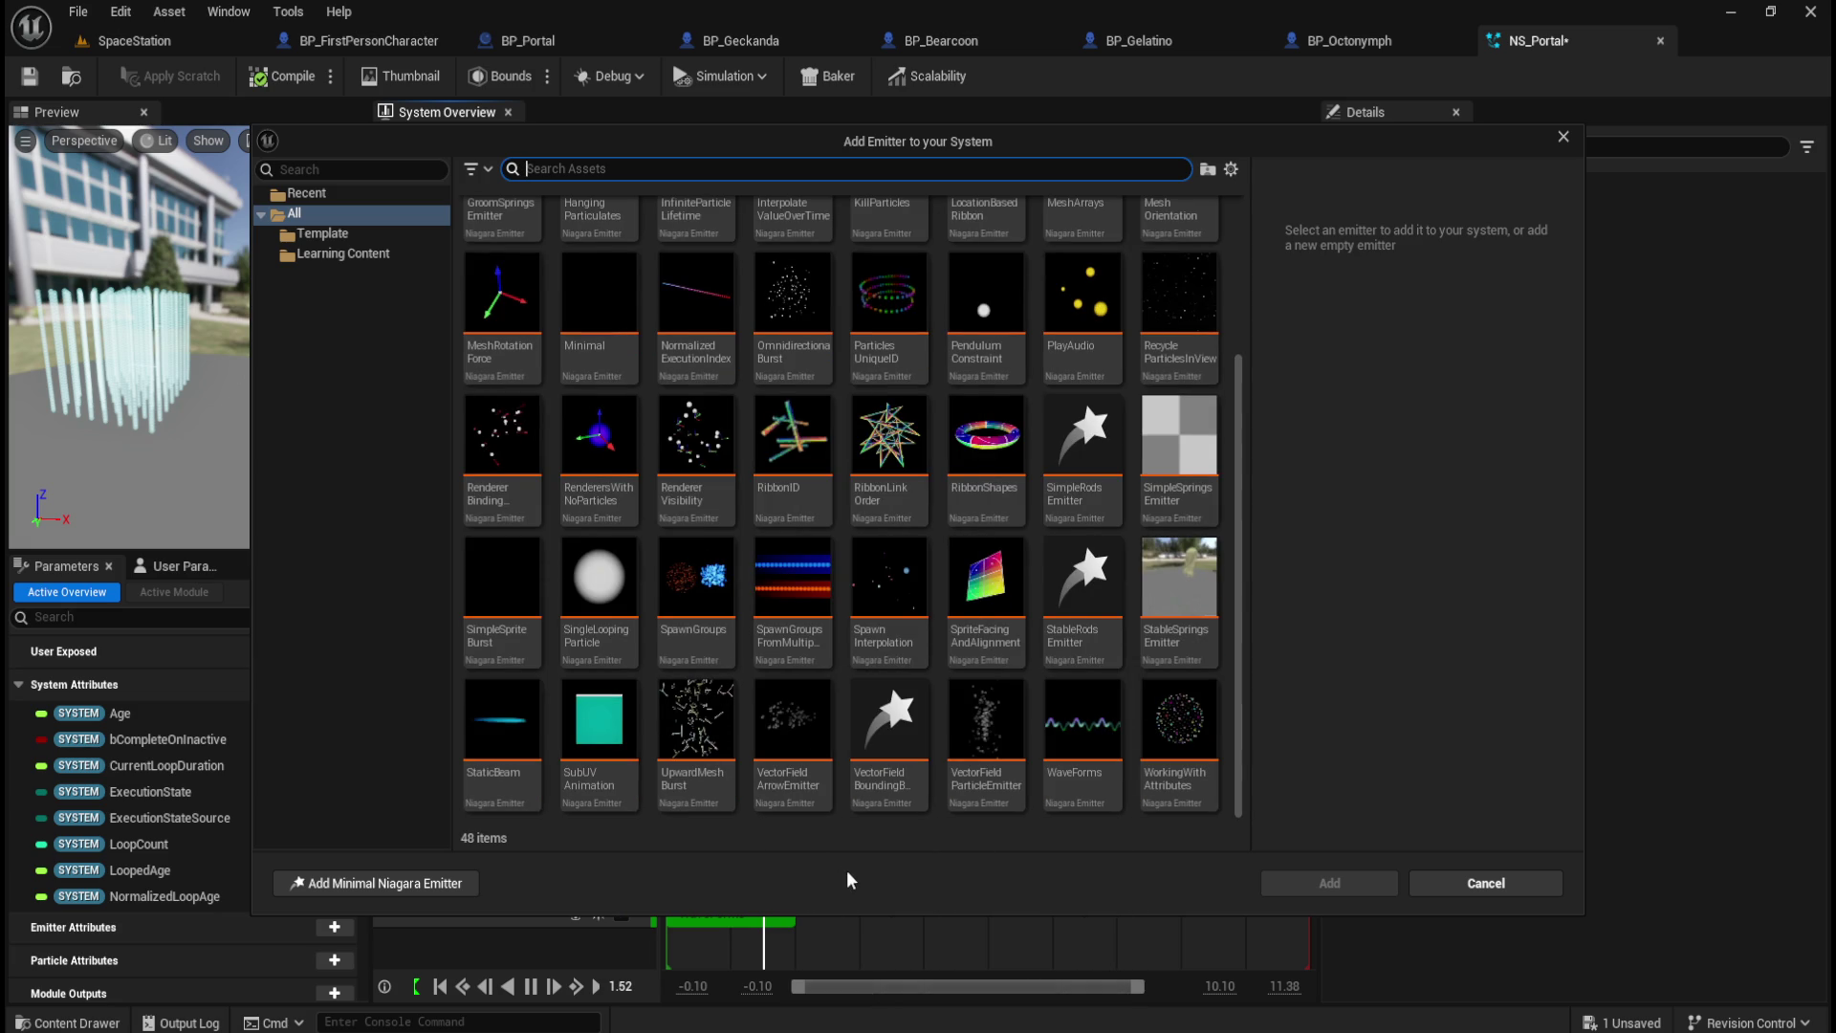
left_click(1003, 773)
left_click(1329, 883)
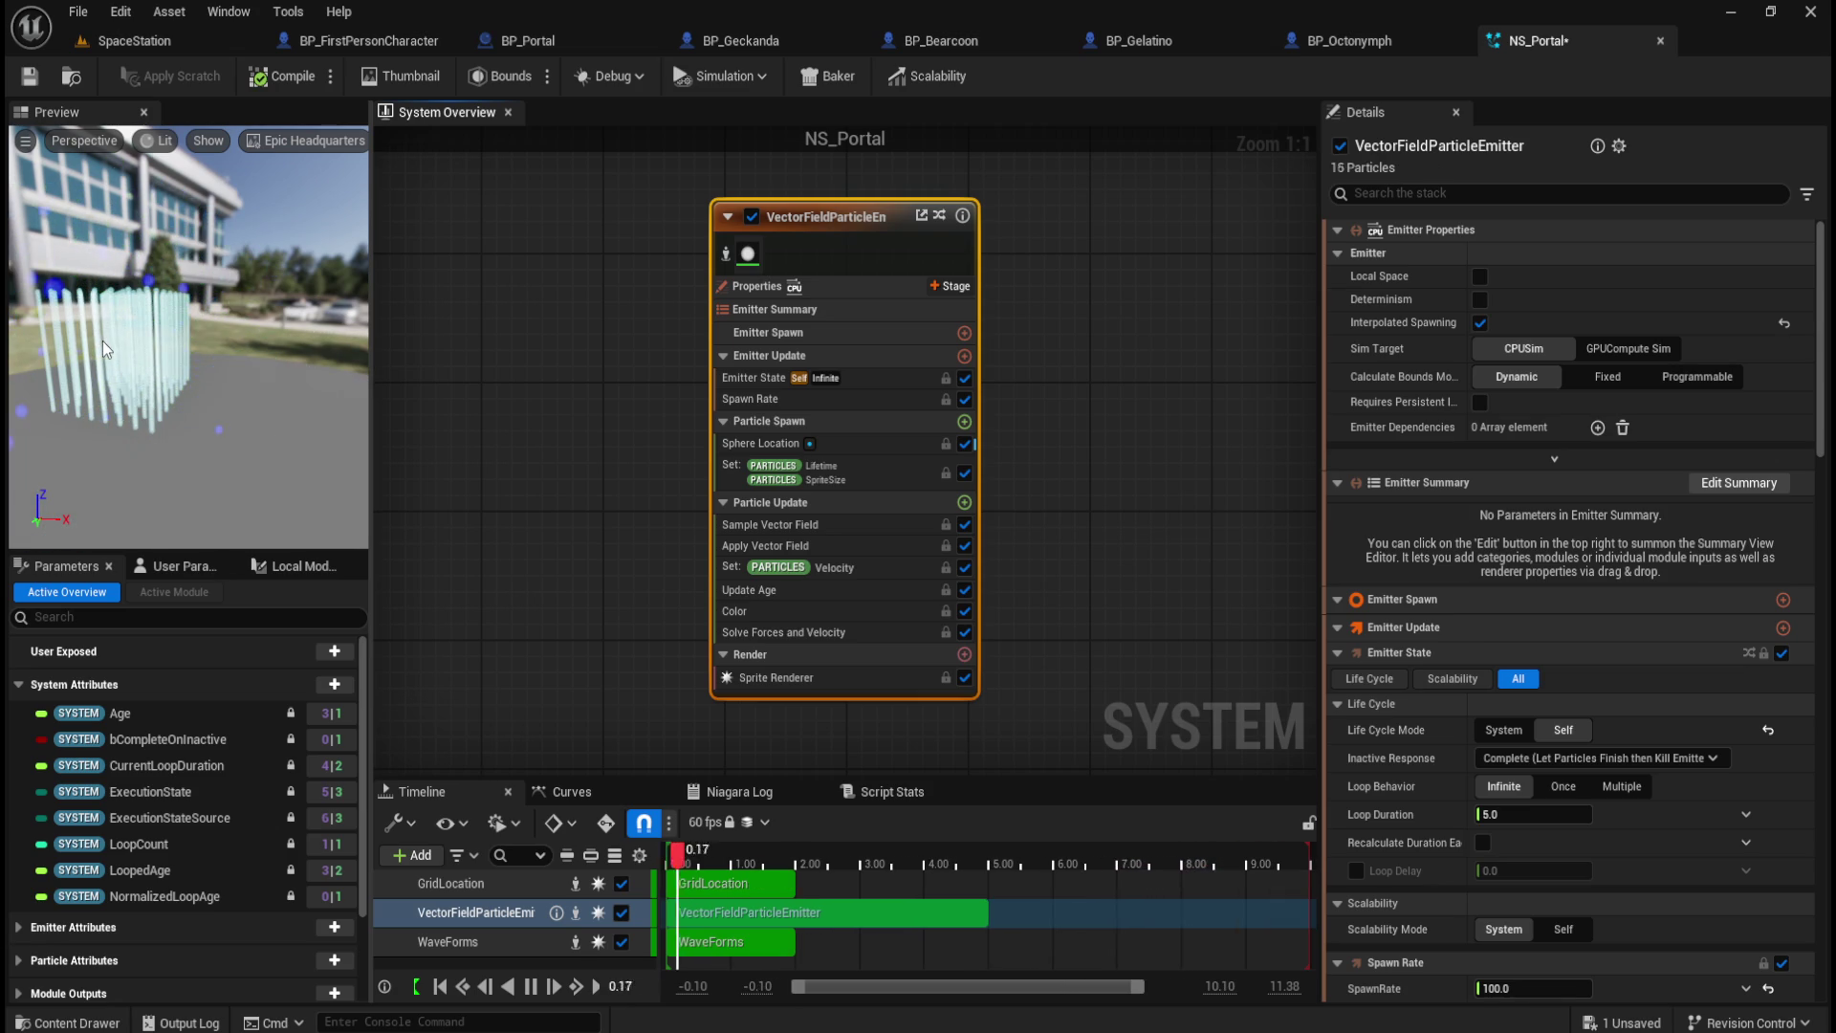
Step: Inspect the vector-field particles in the preview, then delete that emitter
mouse_move(238, 376)
left_mouse_down()
mouse_move(158, 375)
mouse_move(222, 387)
left_mouse_up()
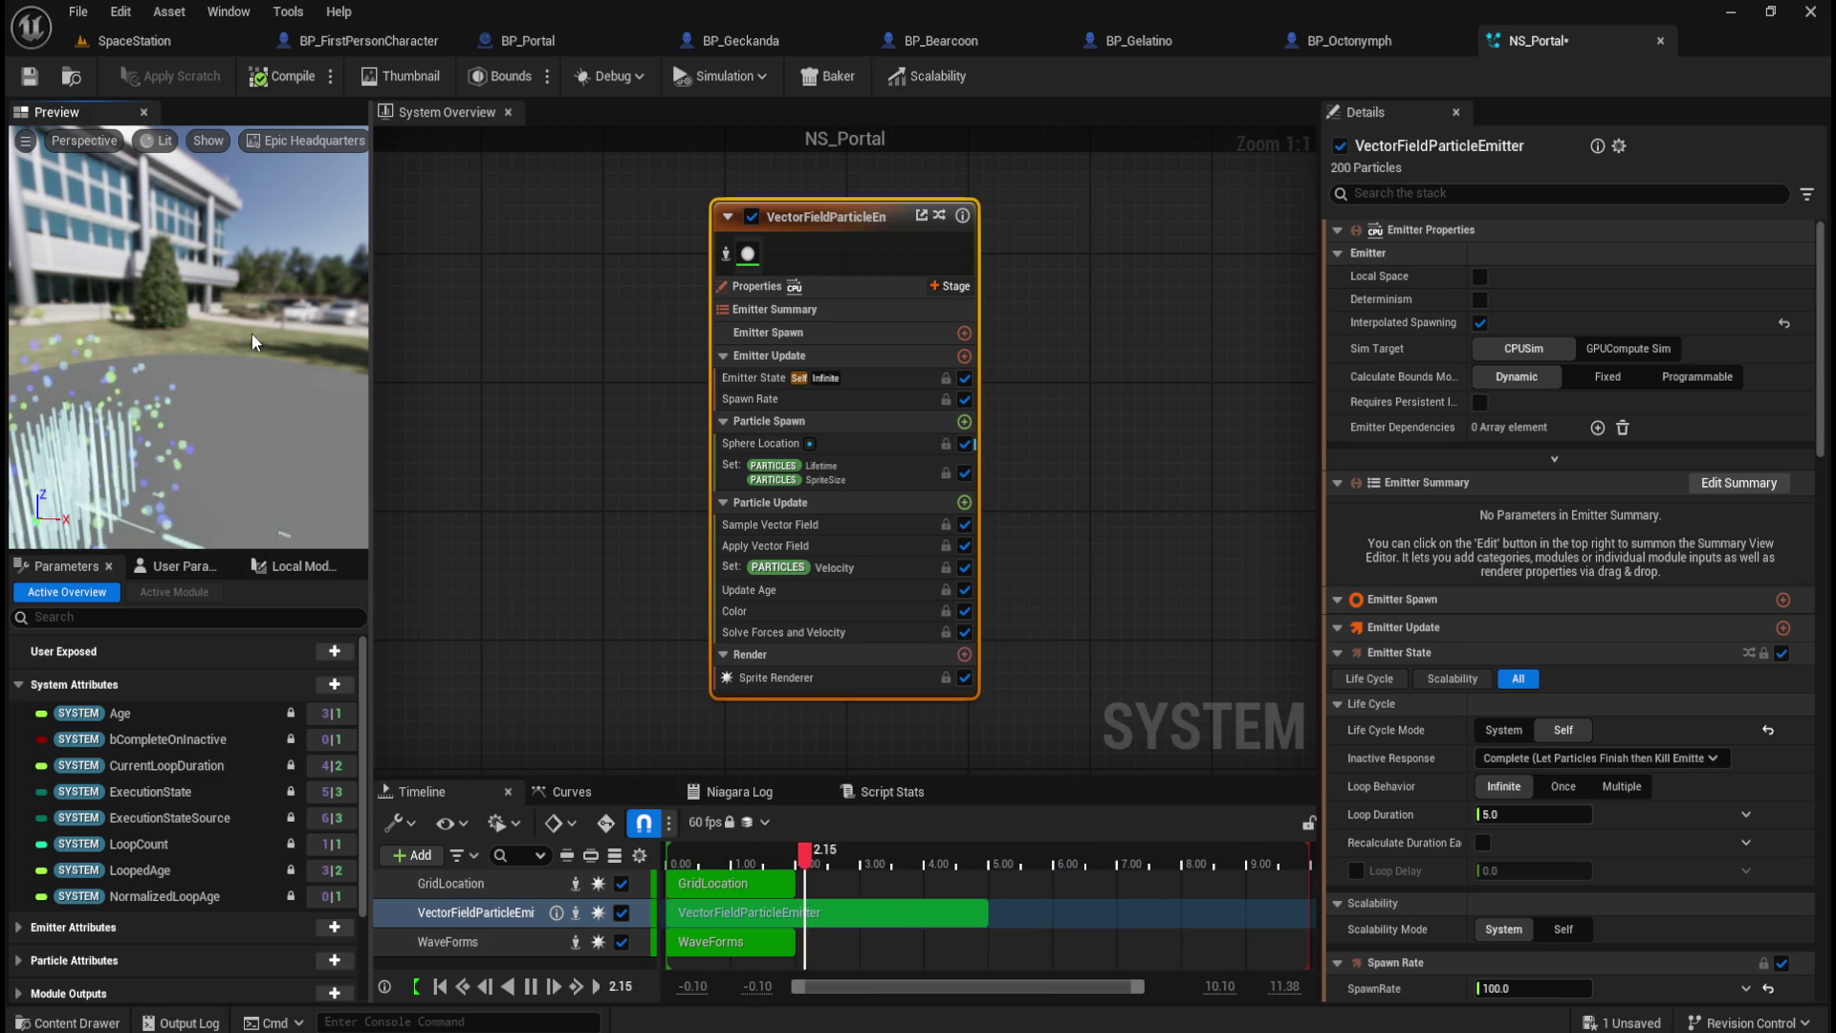
mouse_move(247, 348)
left_mouse_down()
mouse_move(215, 358)
mouse_move(272, 317)
left_mouse_up()
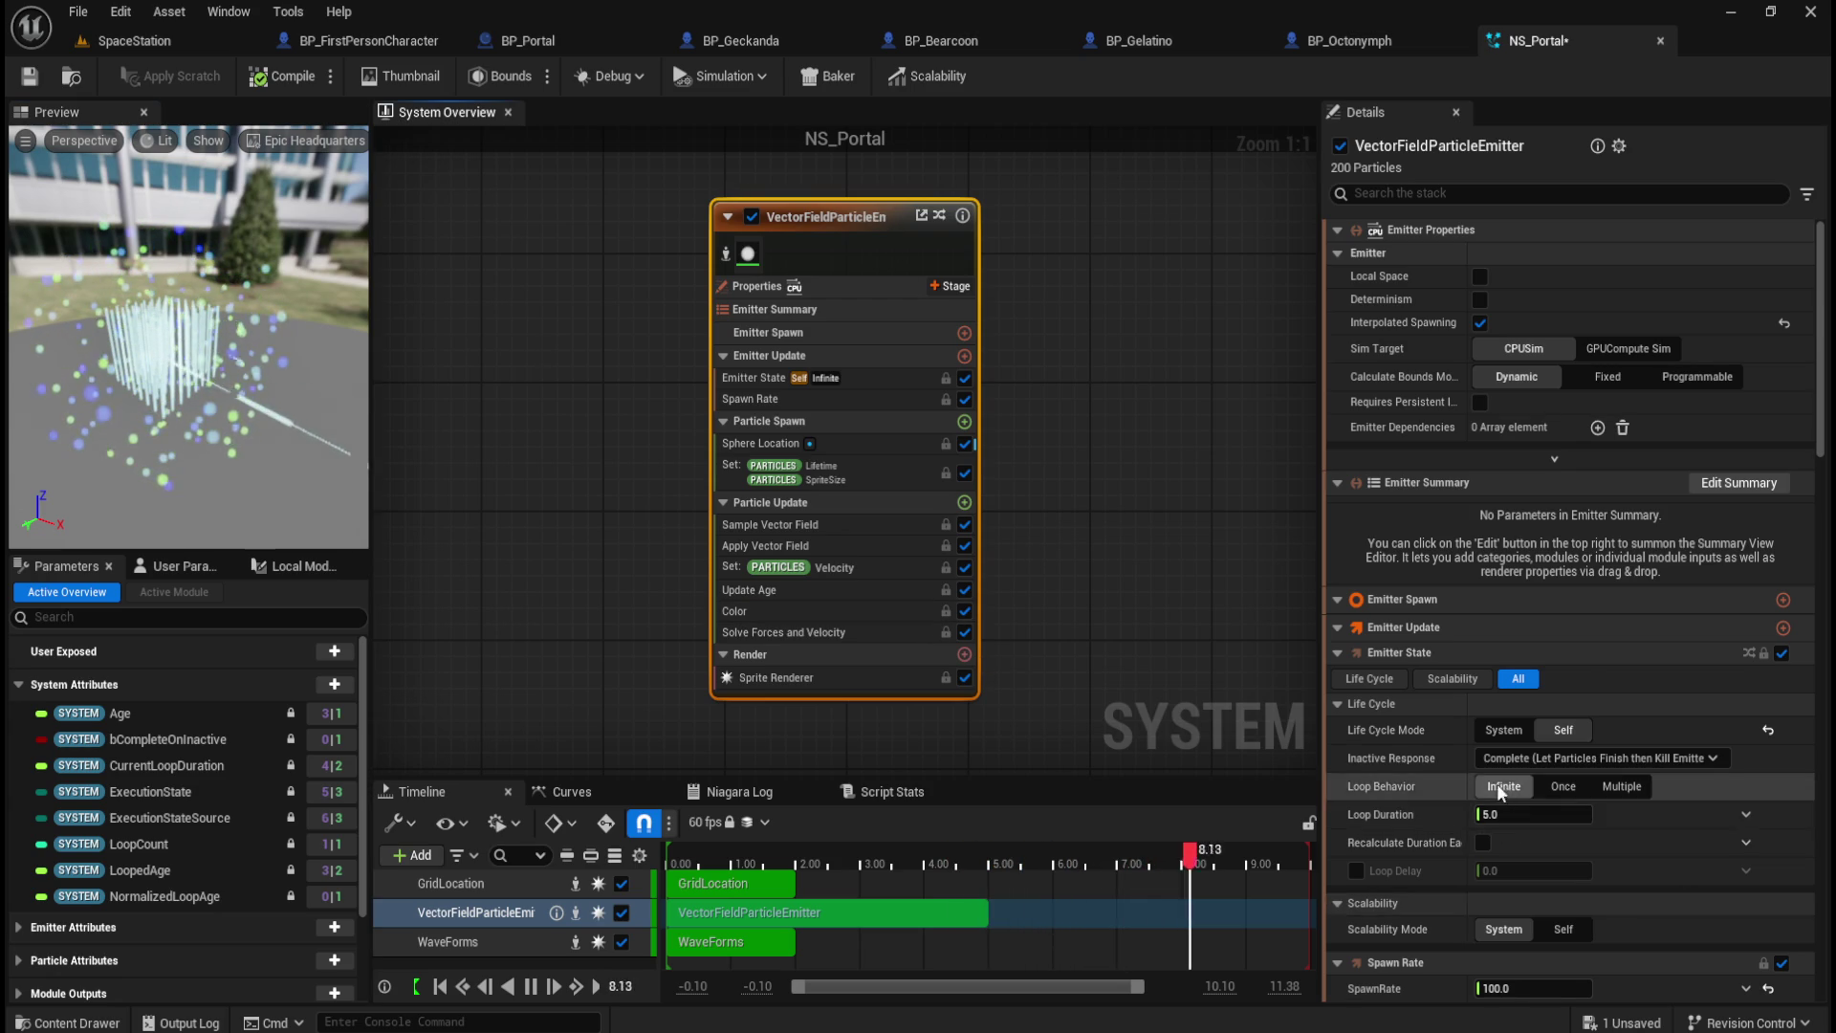
scroll(1496, 783, "down", 5)
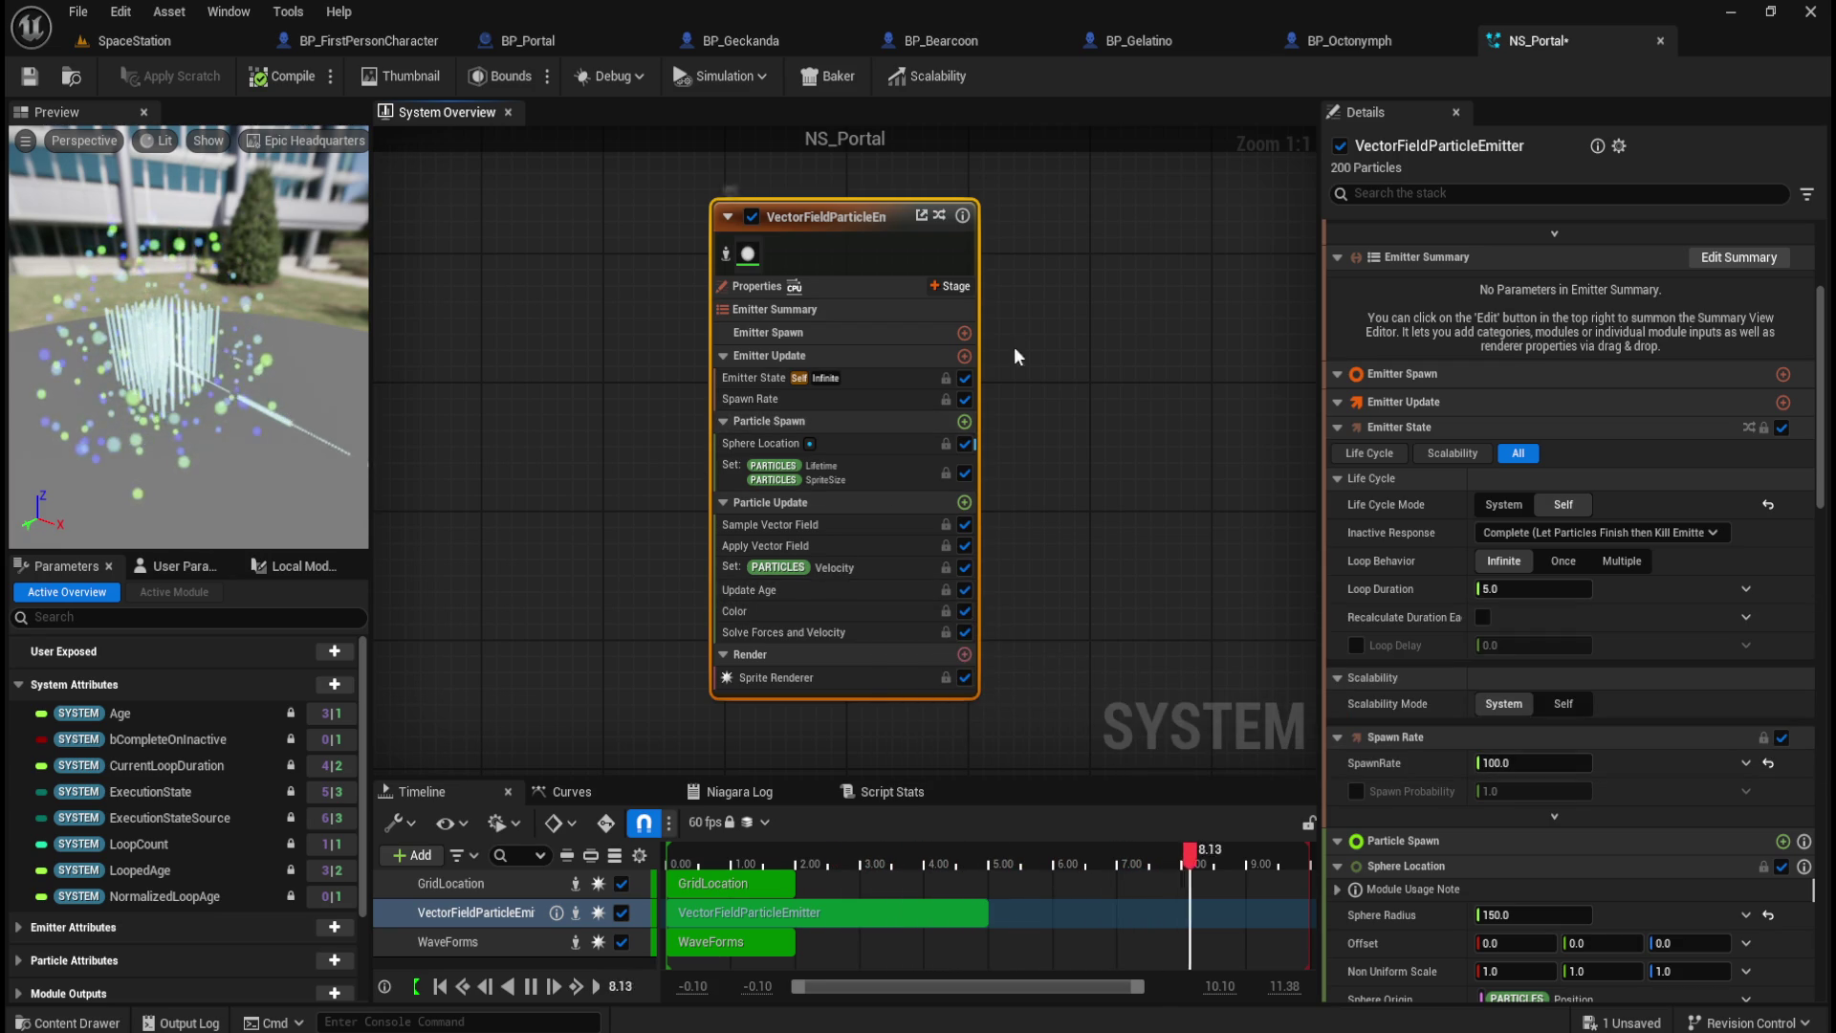
mouse_move(1100, 246)
left_mouse_down()
mouse_move(1014, 340)
mouse_move(1047, 319)
mouse_move(1025, 273)
left_mouse_up()
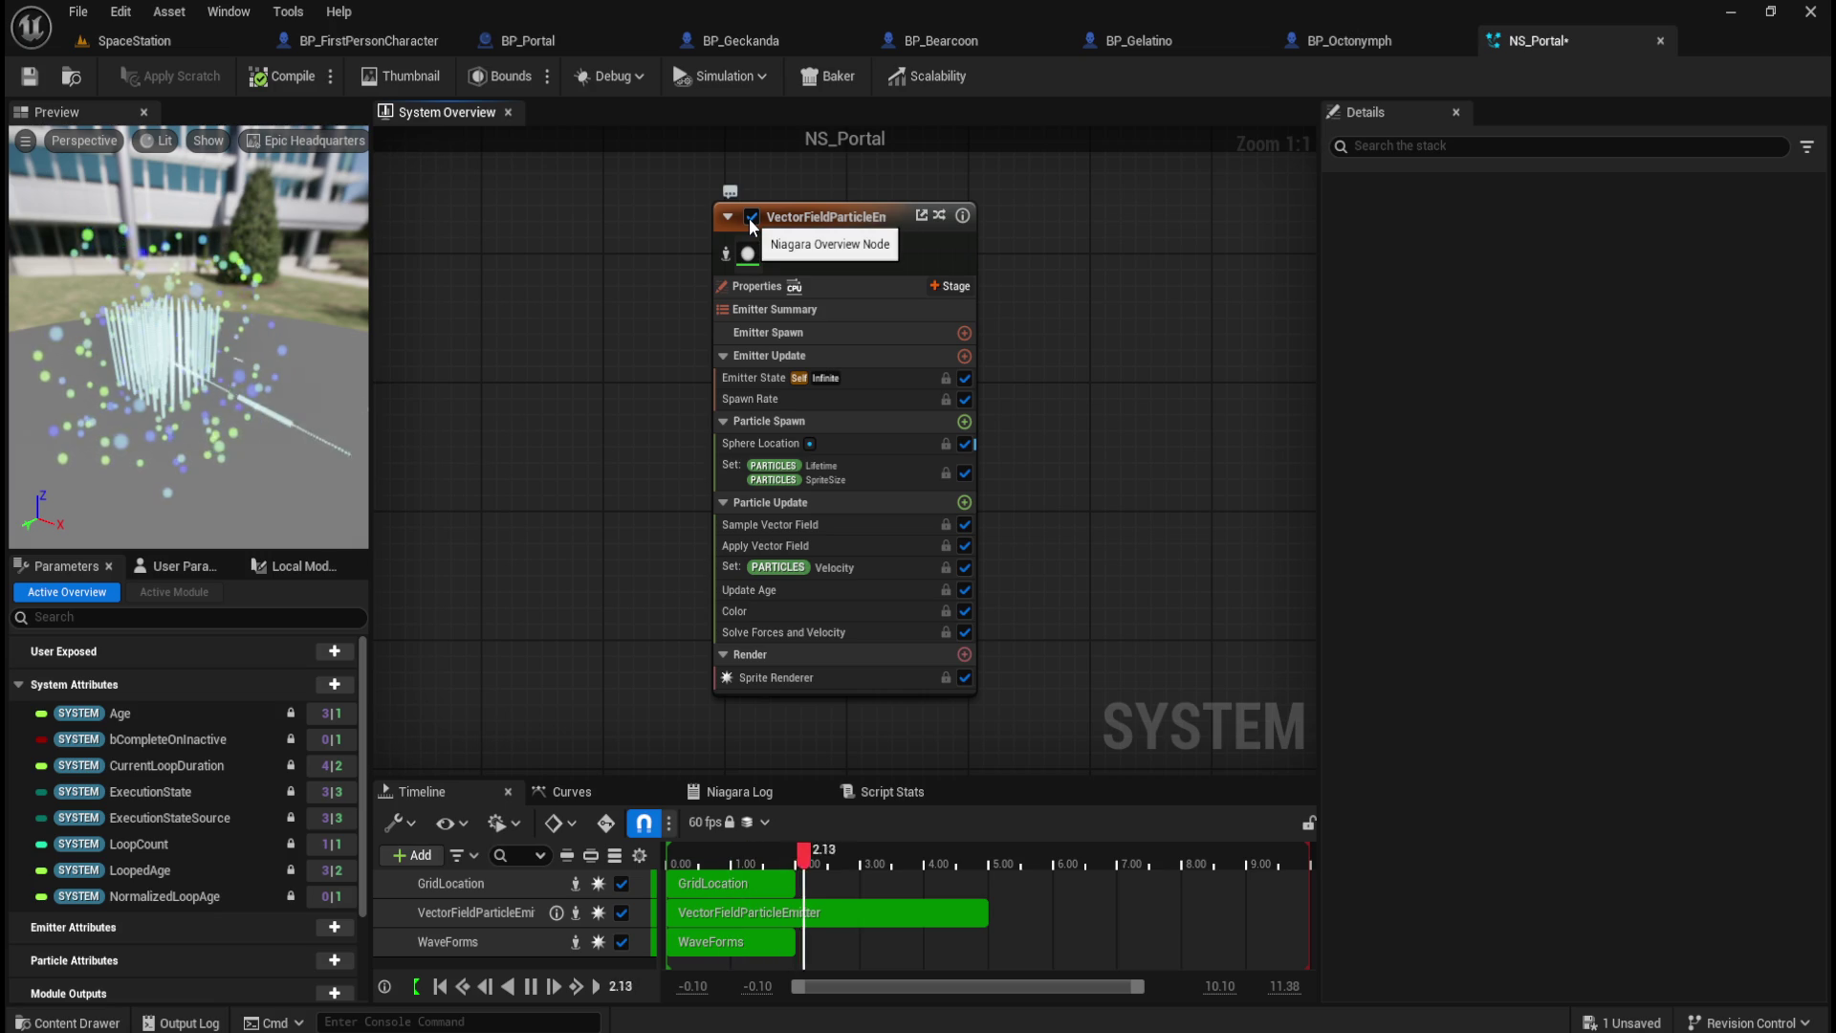
left_click(821, 226)
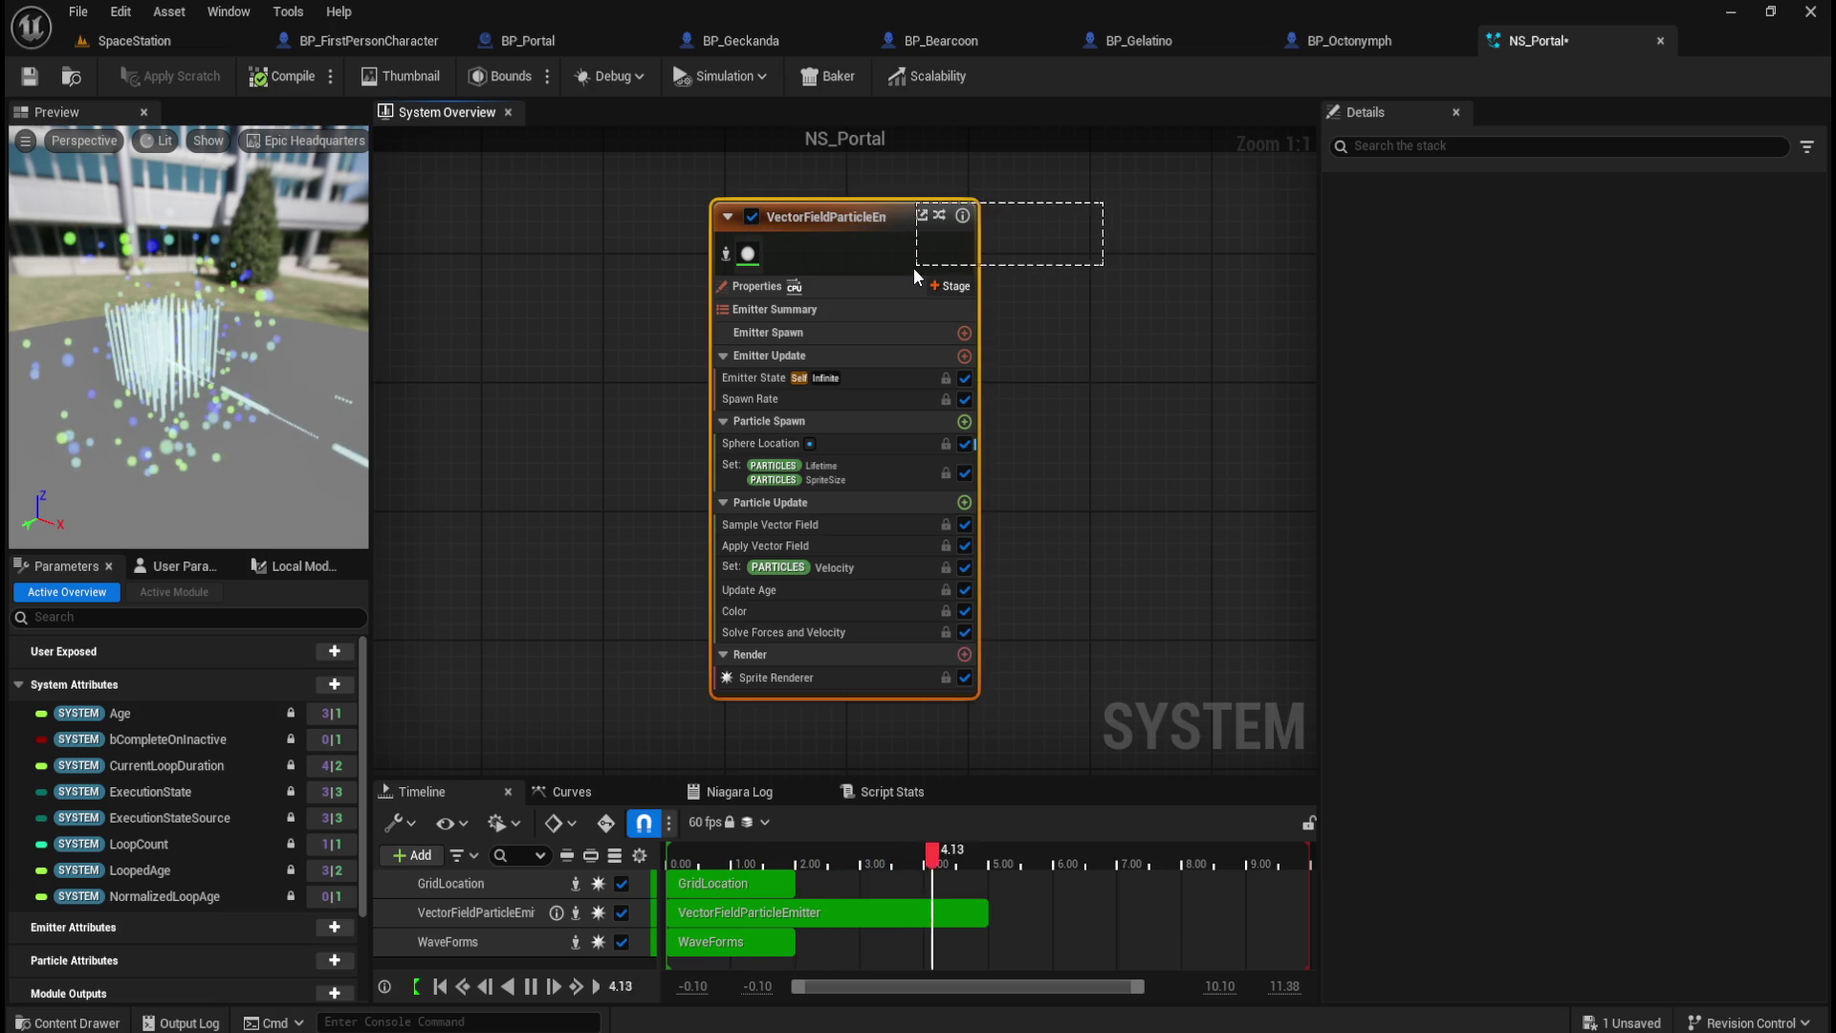
key("Delete")
Step: Add an InterpolateValueOverTime emitter to NS_Portal
right_click(754, 319)
left_click(801, 356)
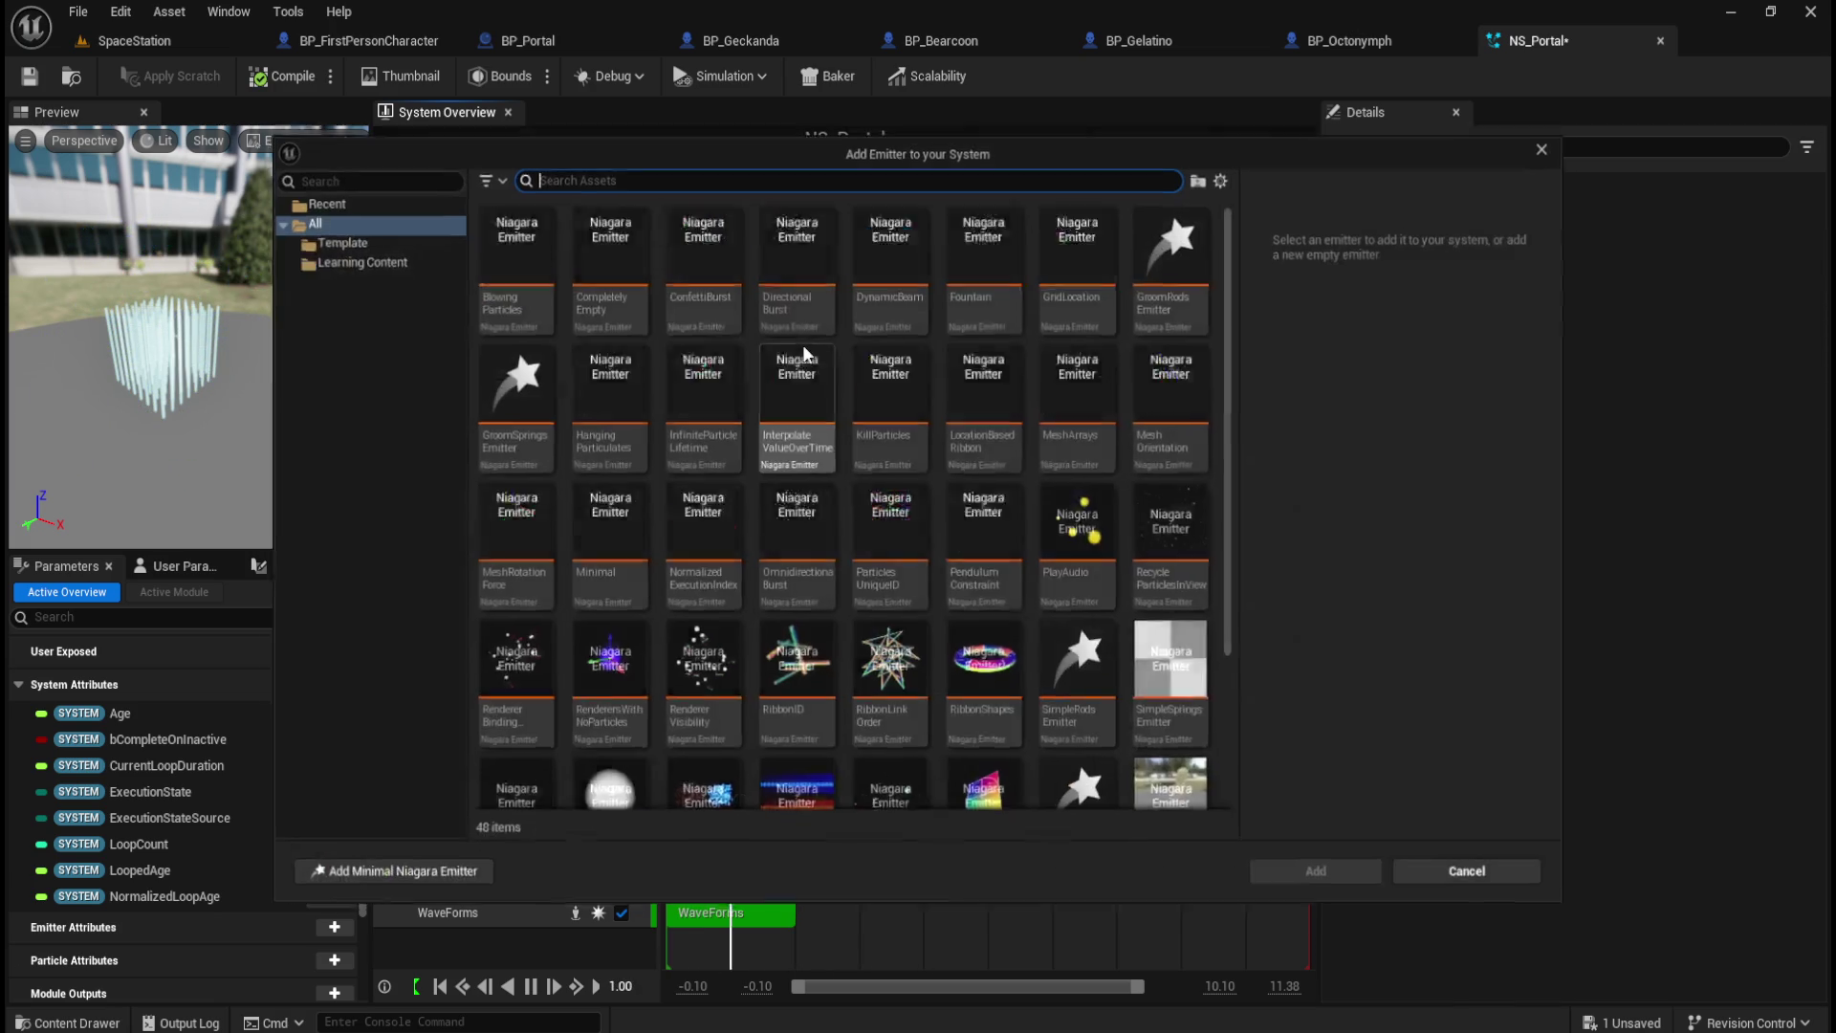
mouse_move(809, 414)
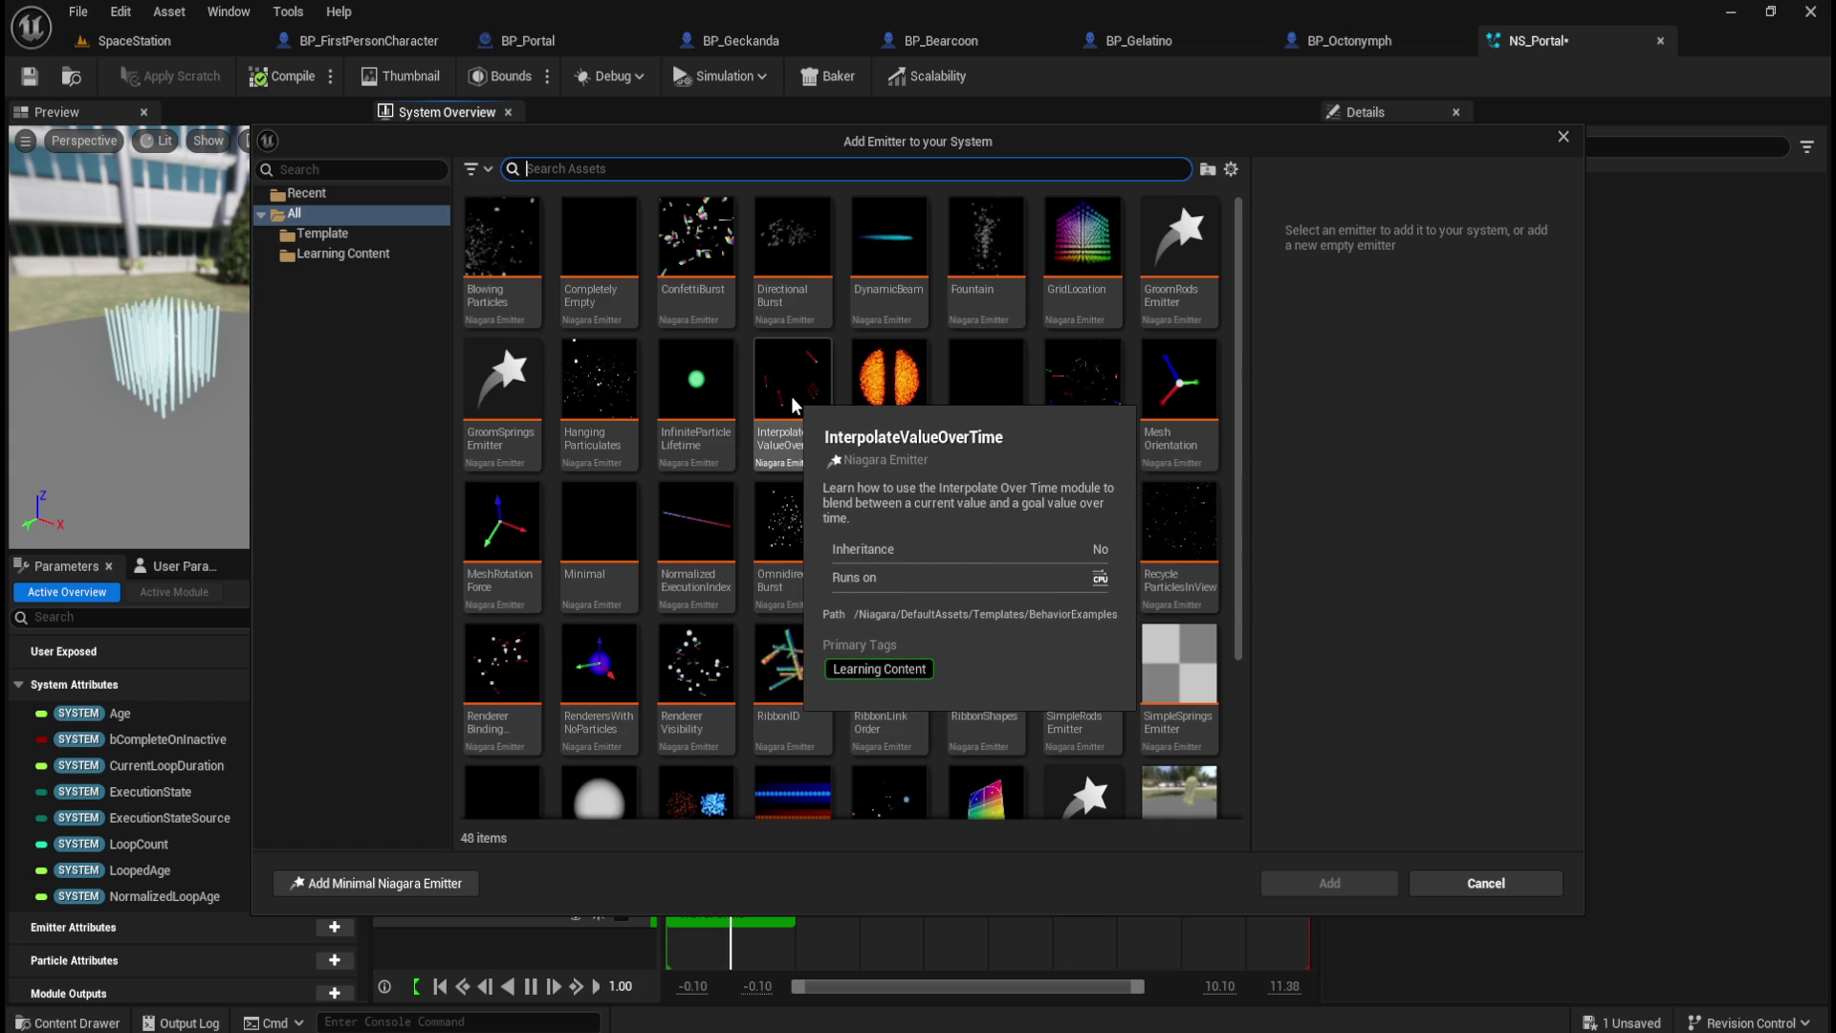
left_click(790, 395)
left_click(1318, 878)
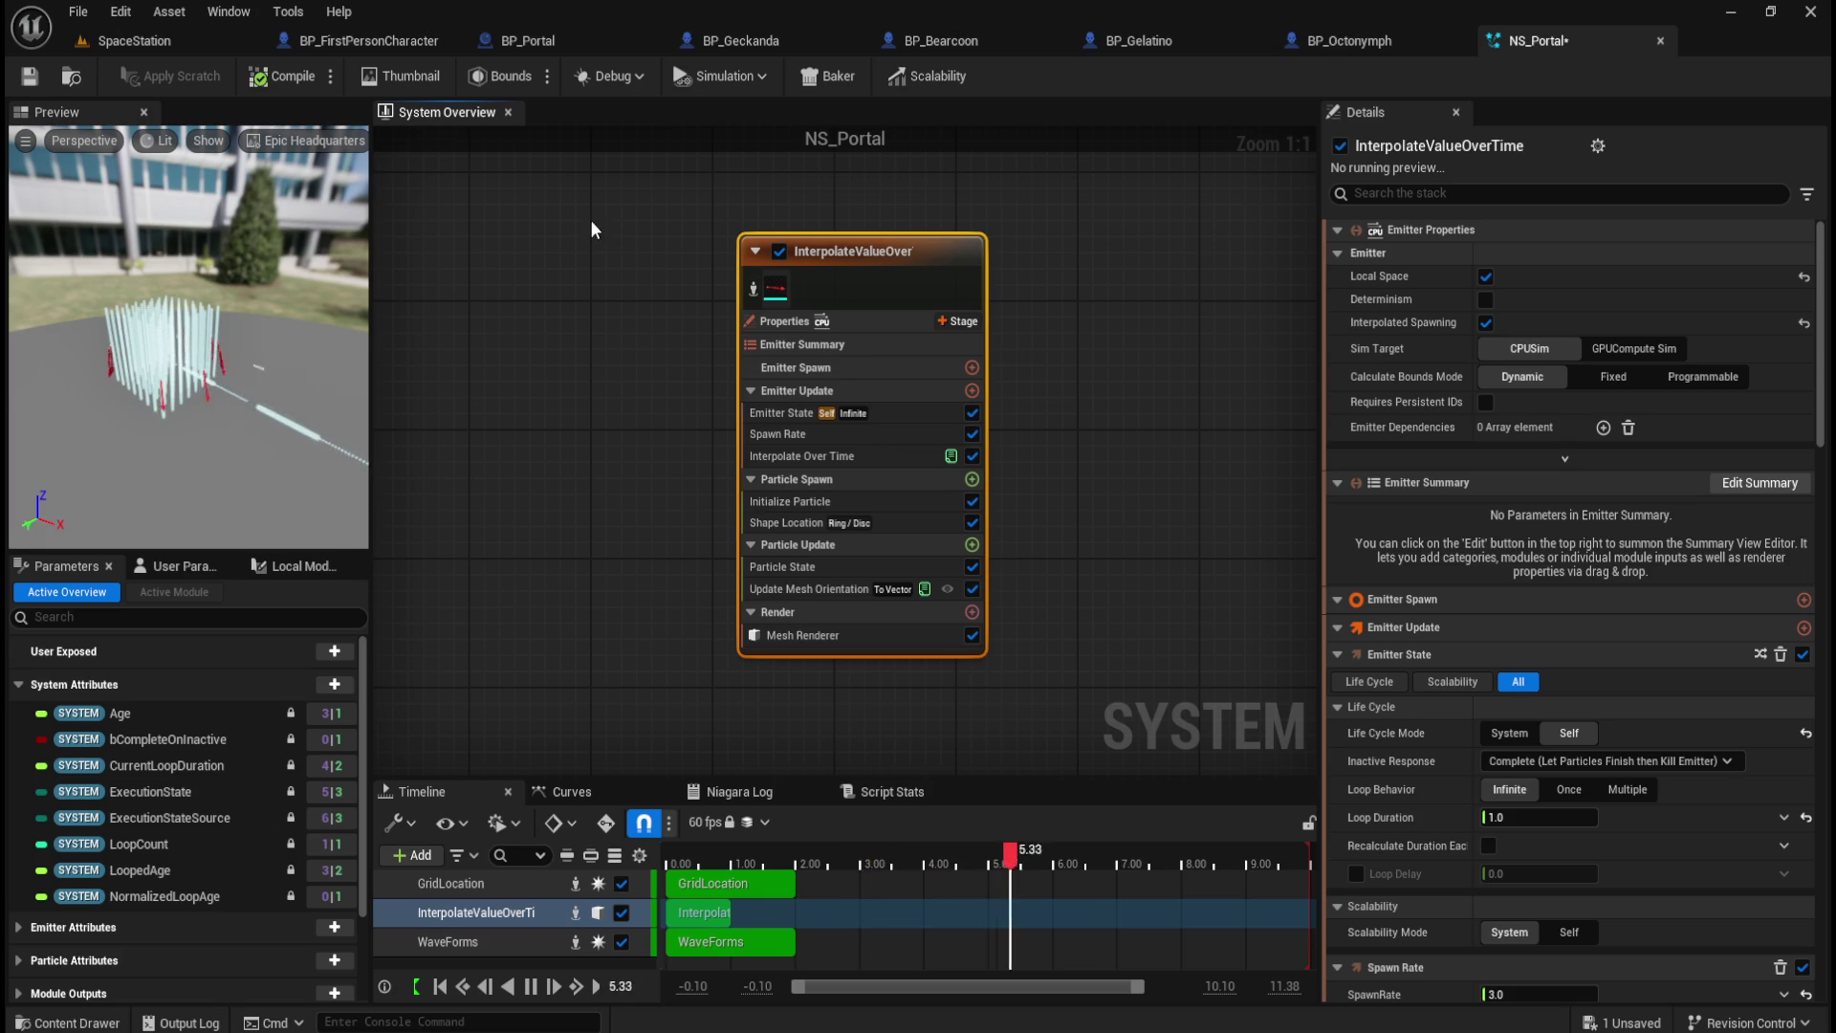
Step: Delete the InterpolateValueOverTime emitter from the system
left_click_drag(639, 243, 864, 369)
key("Delete")
right_click(675, 346)
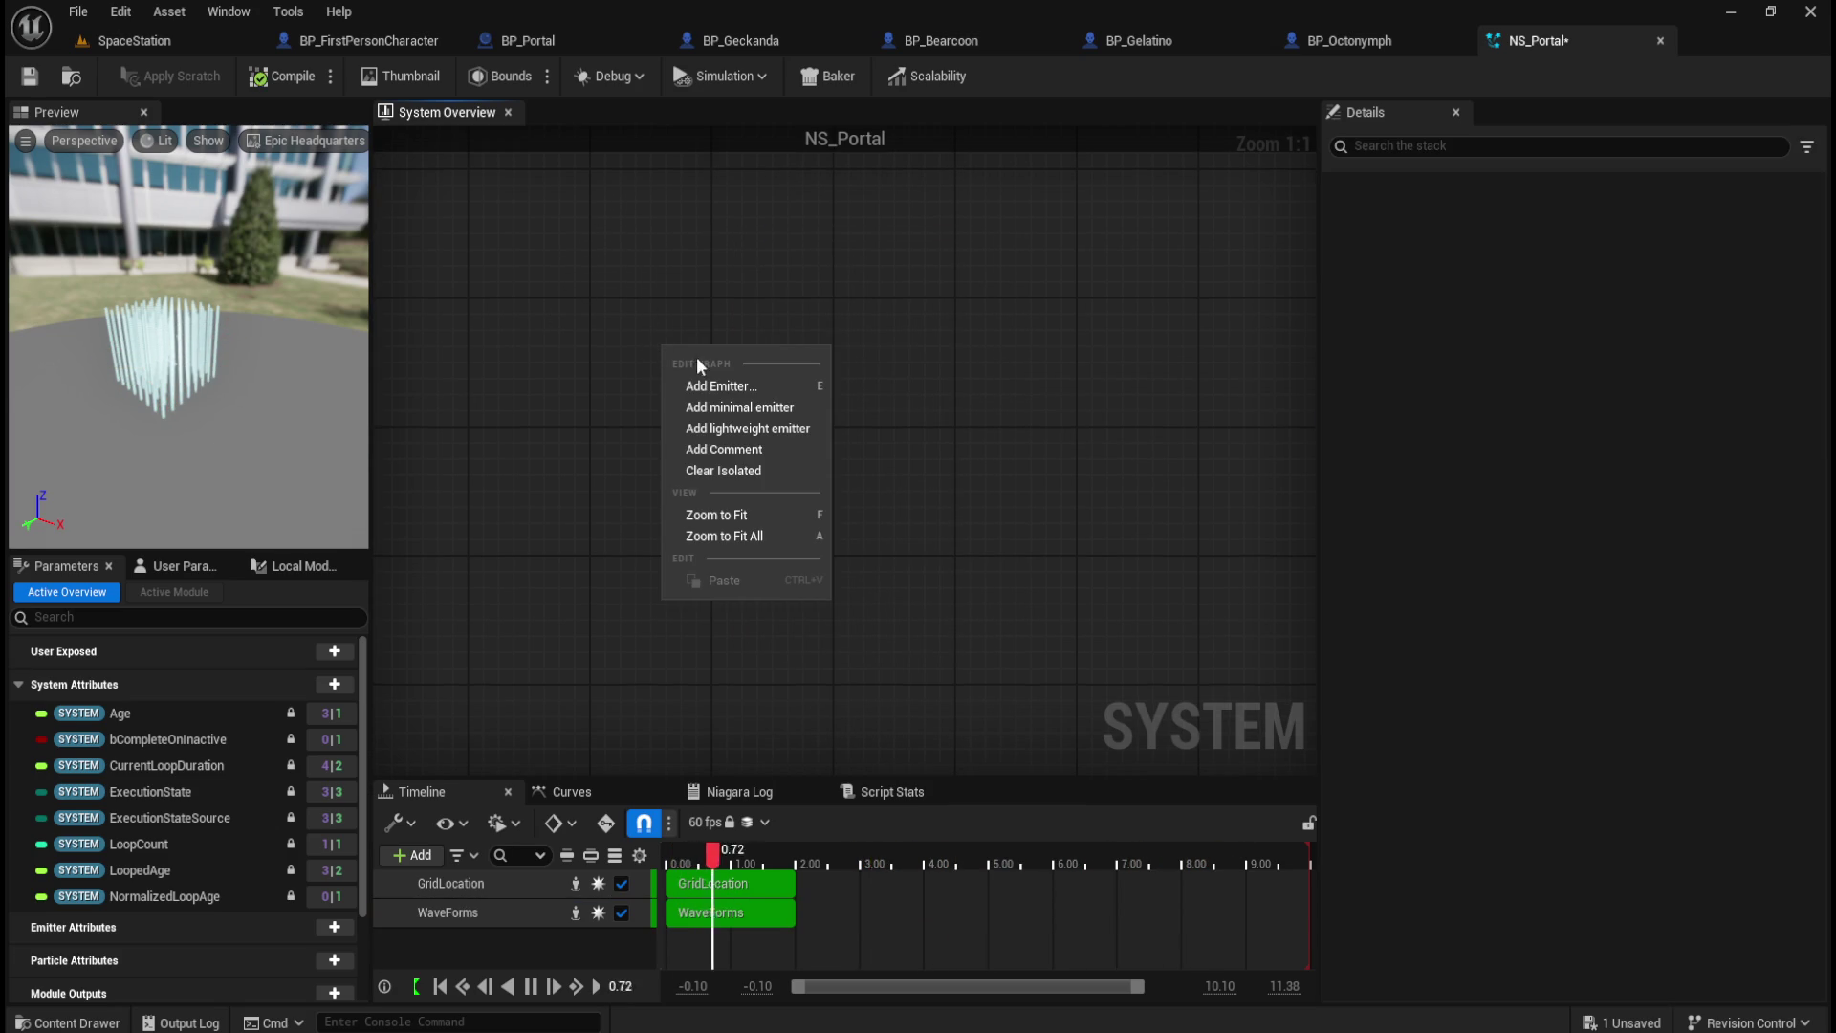
Step: Browse the emitter template grid for the WorkingWithAttributes template
left_click(712, 379)
mouse_move(977, 491)
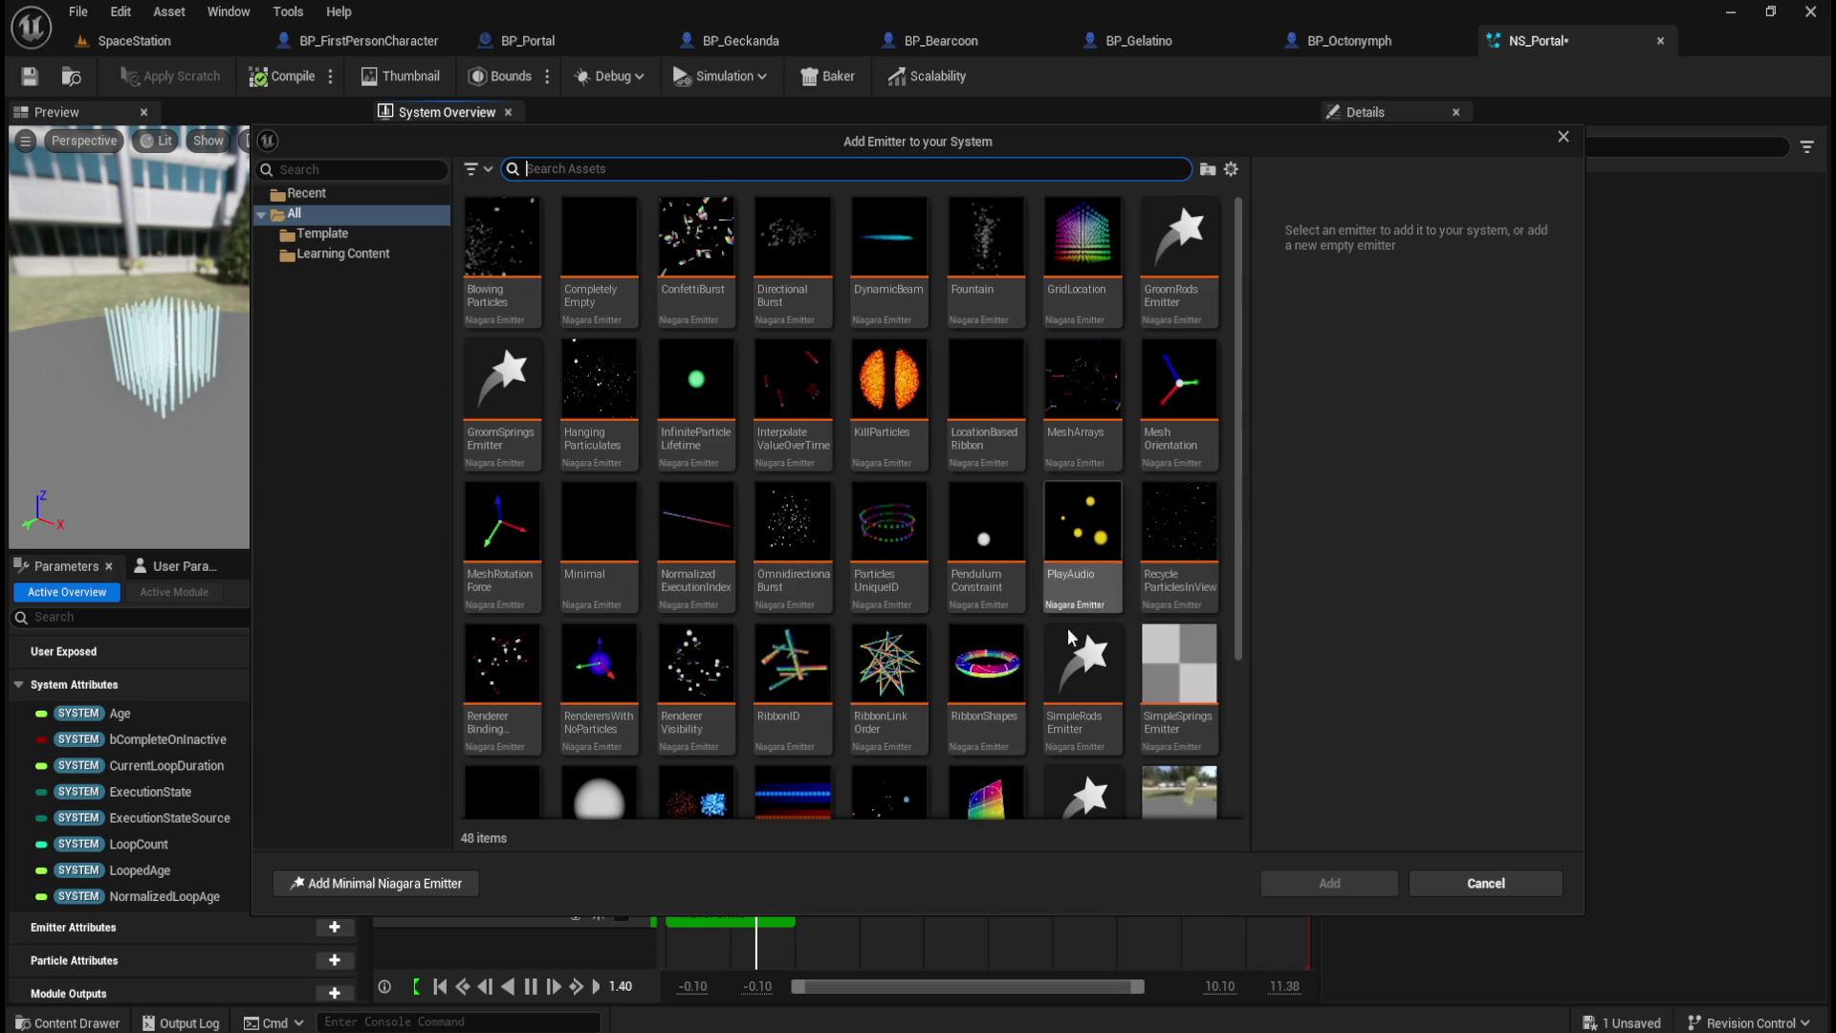
scroll(1032, 683, "down", 5)
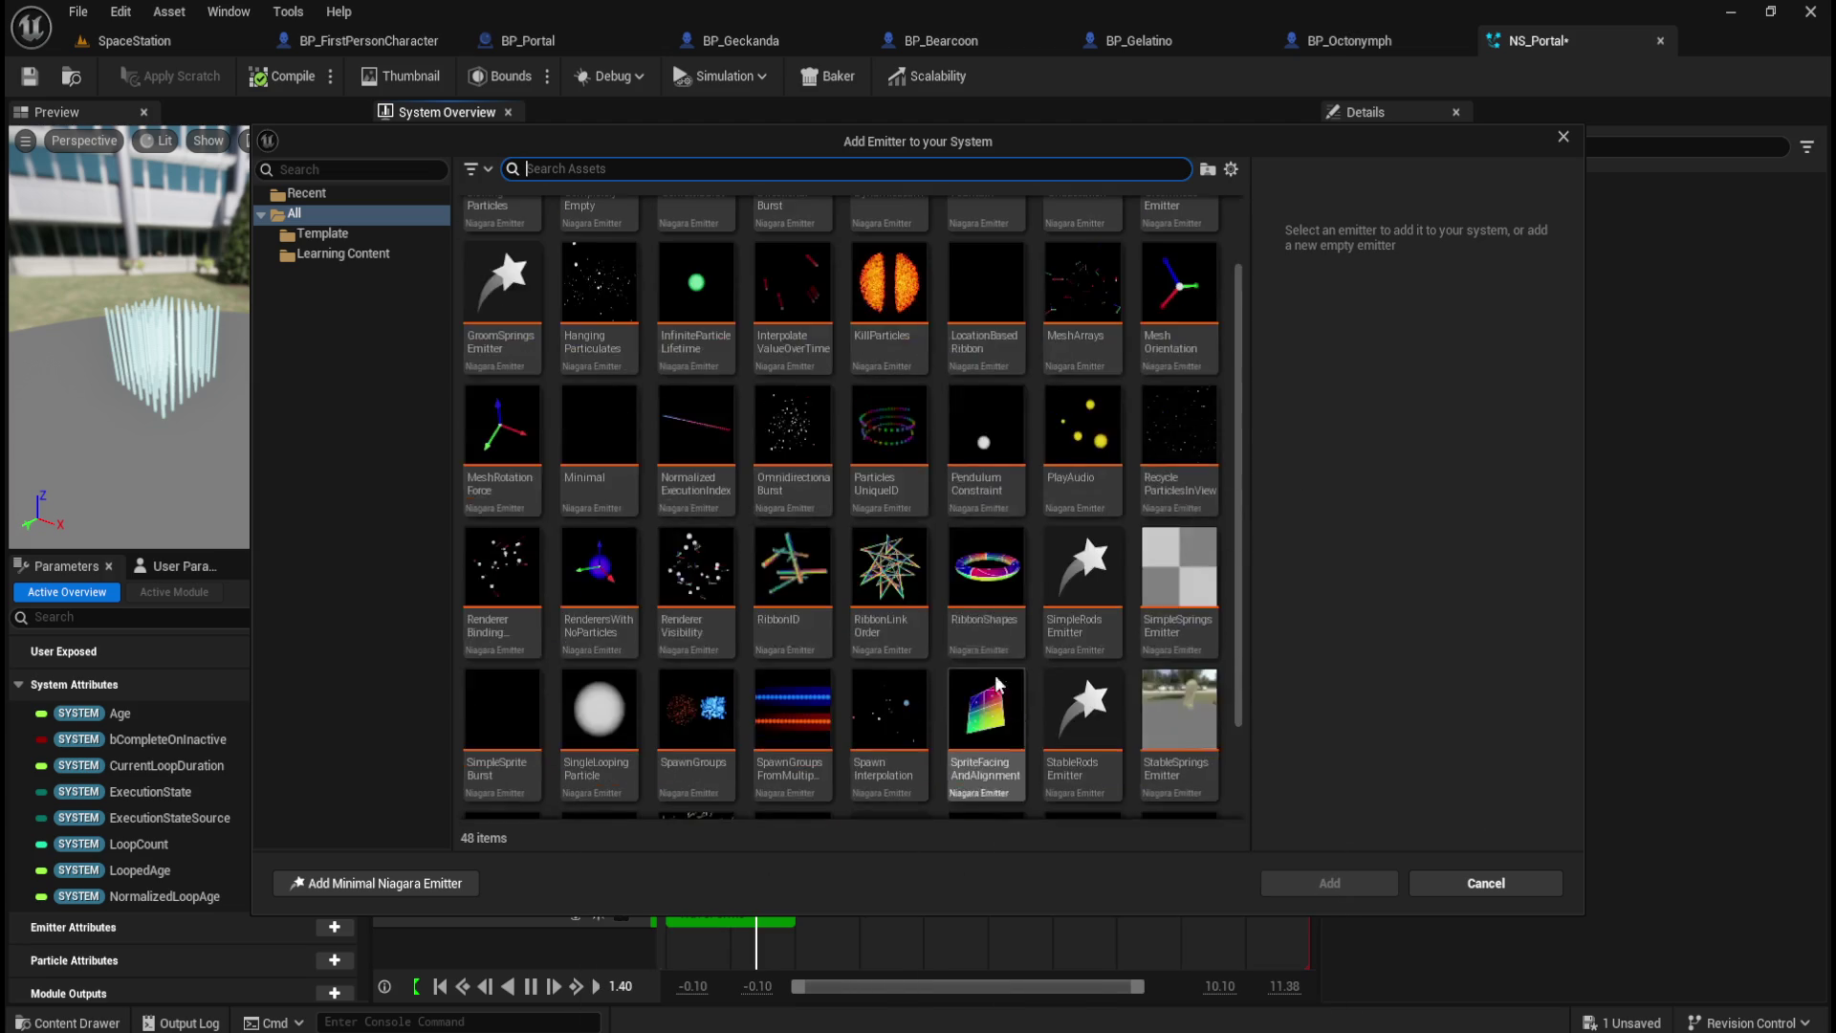
mouse_move(794, 582)
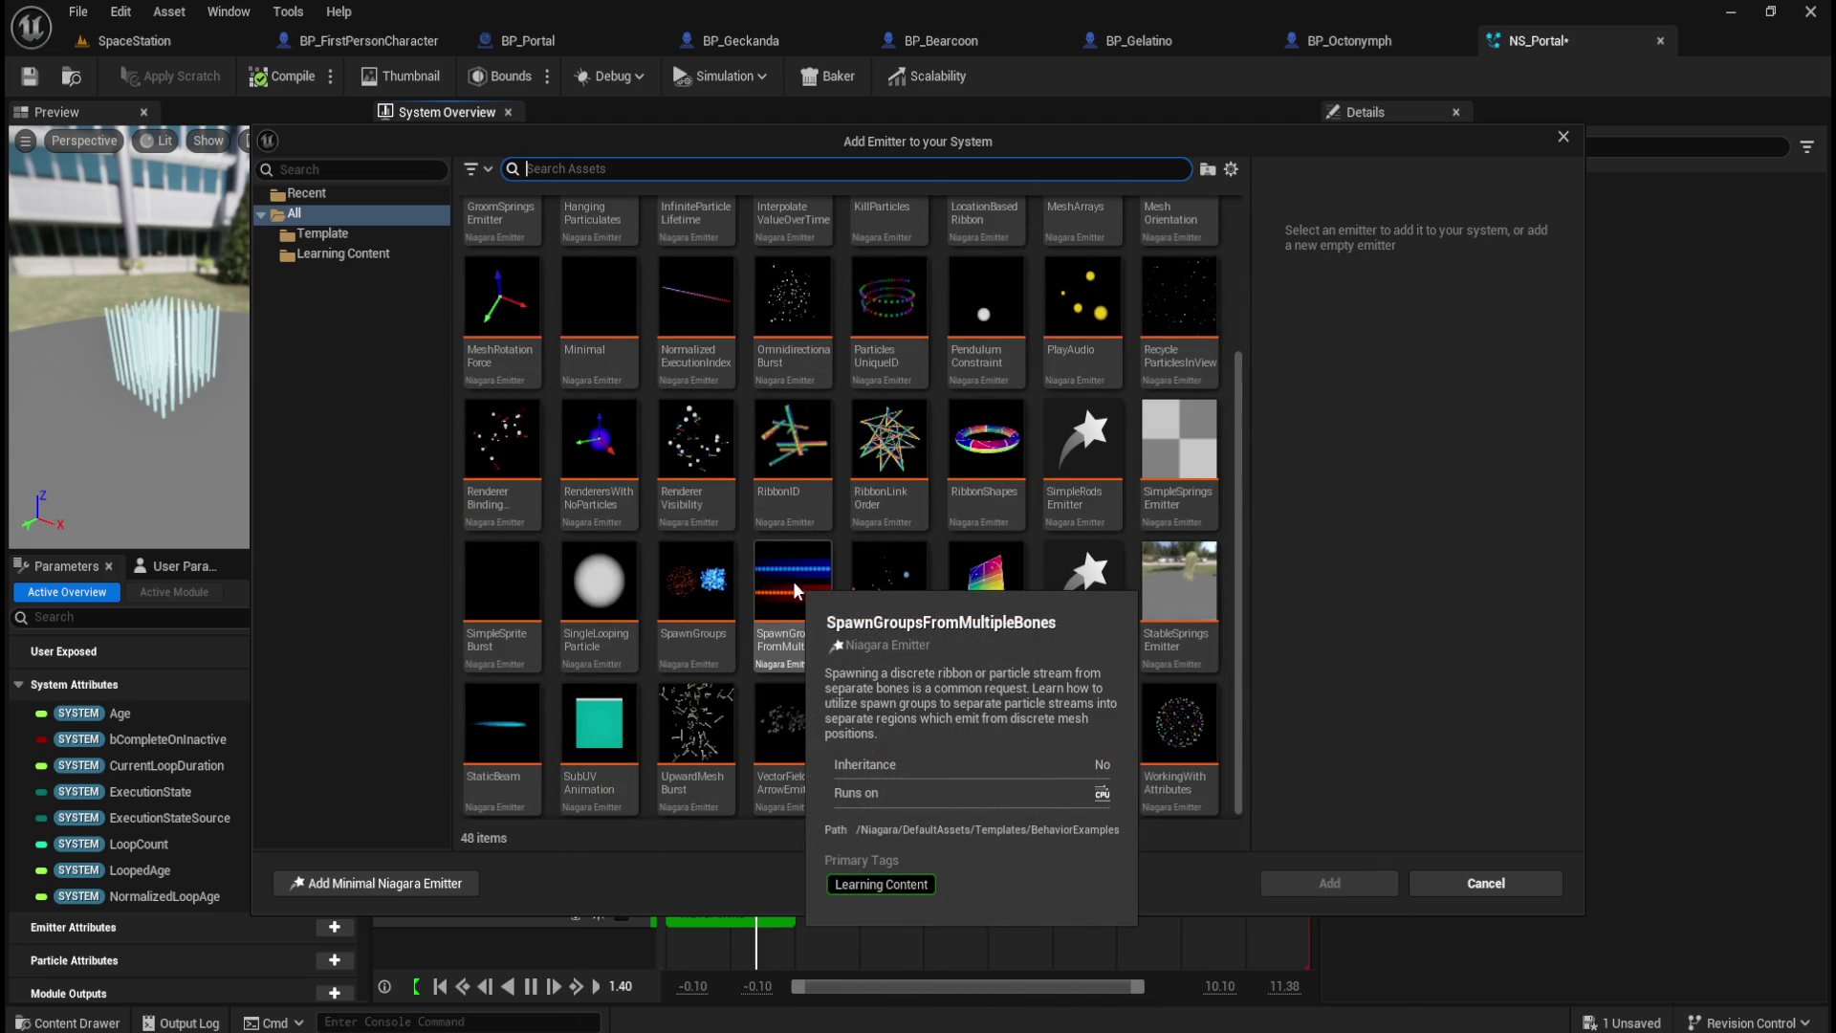
mouse_move(694, 610)
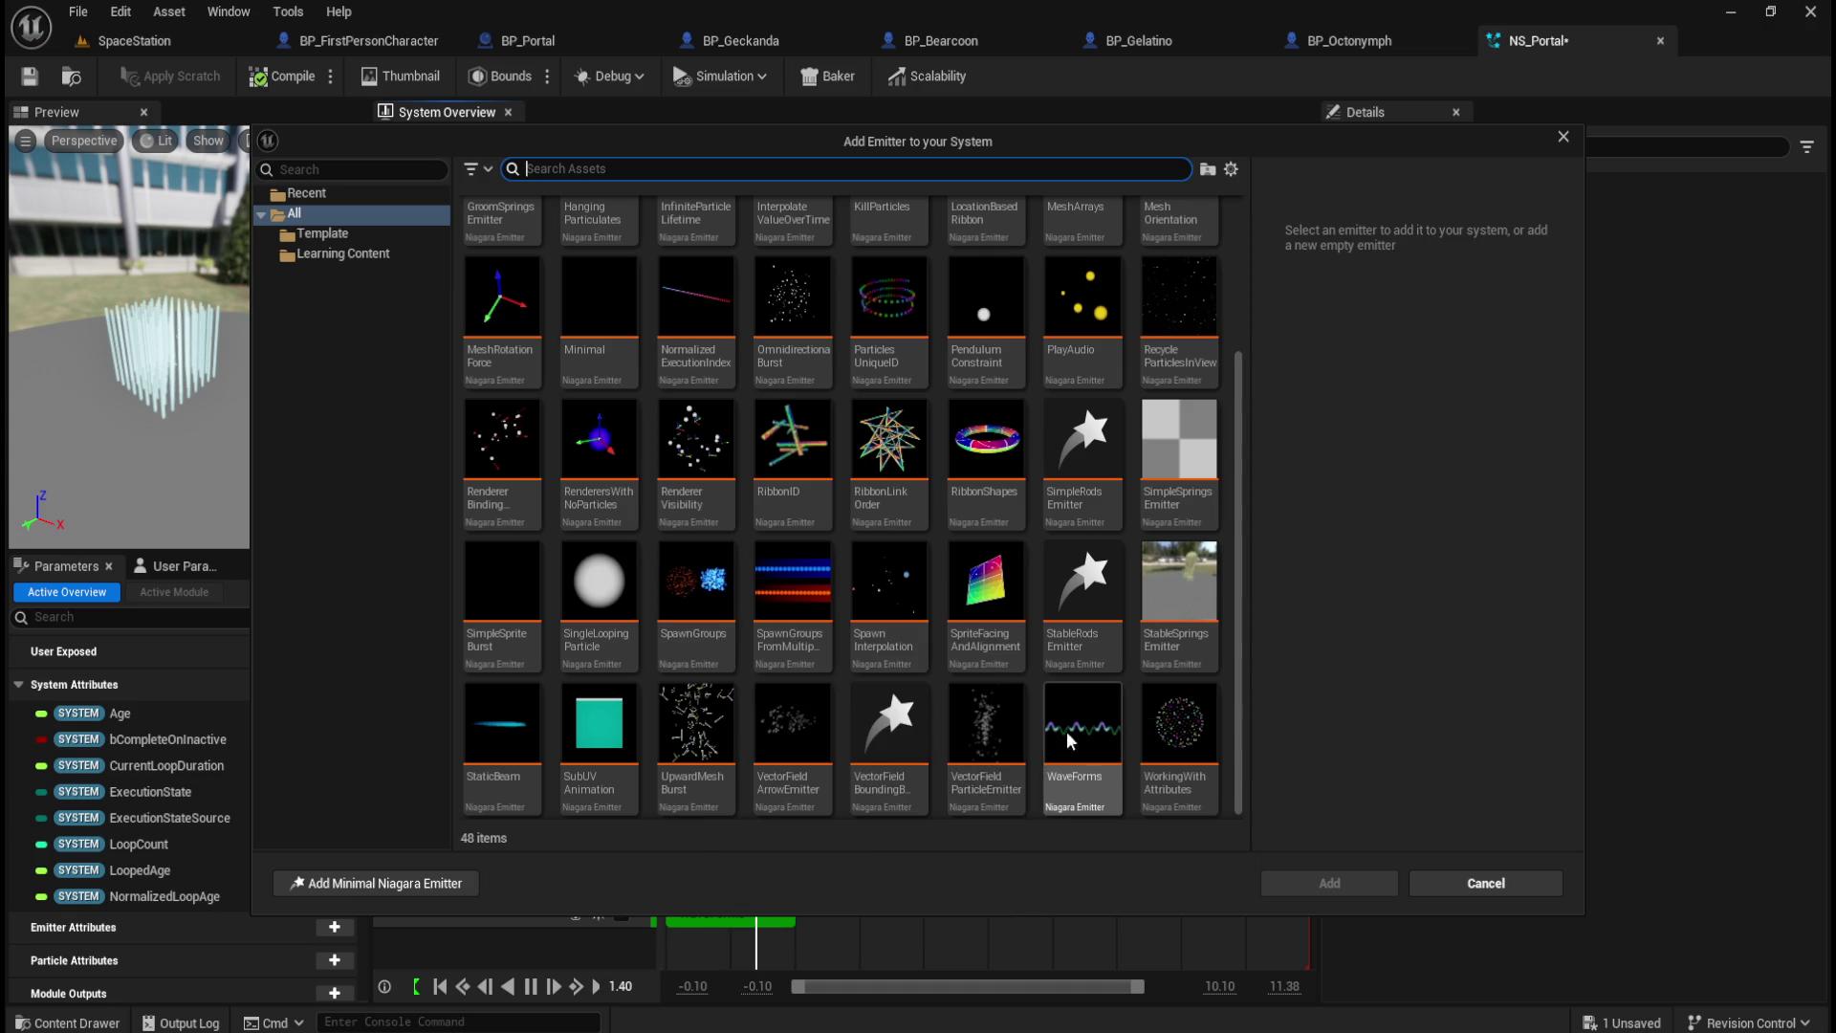
mouse_move(1187, 749)
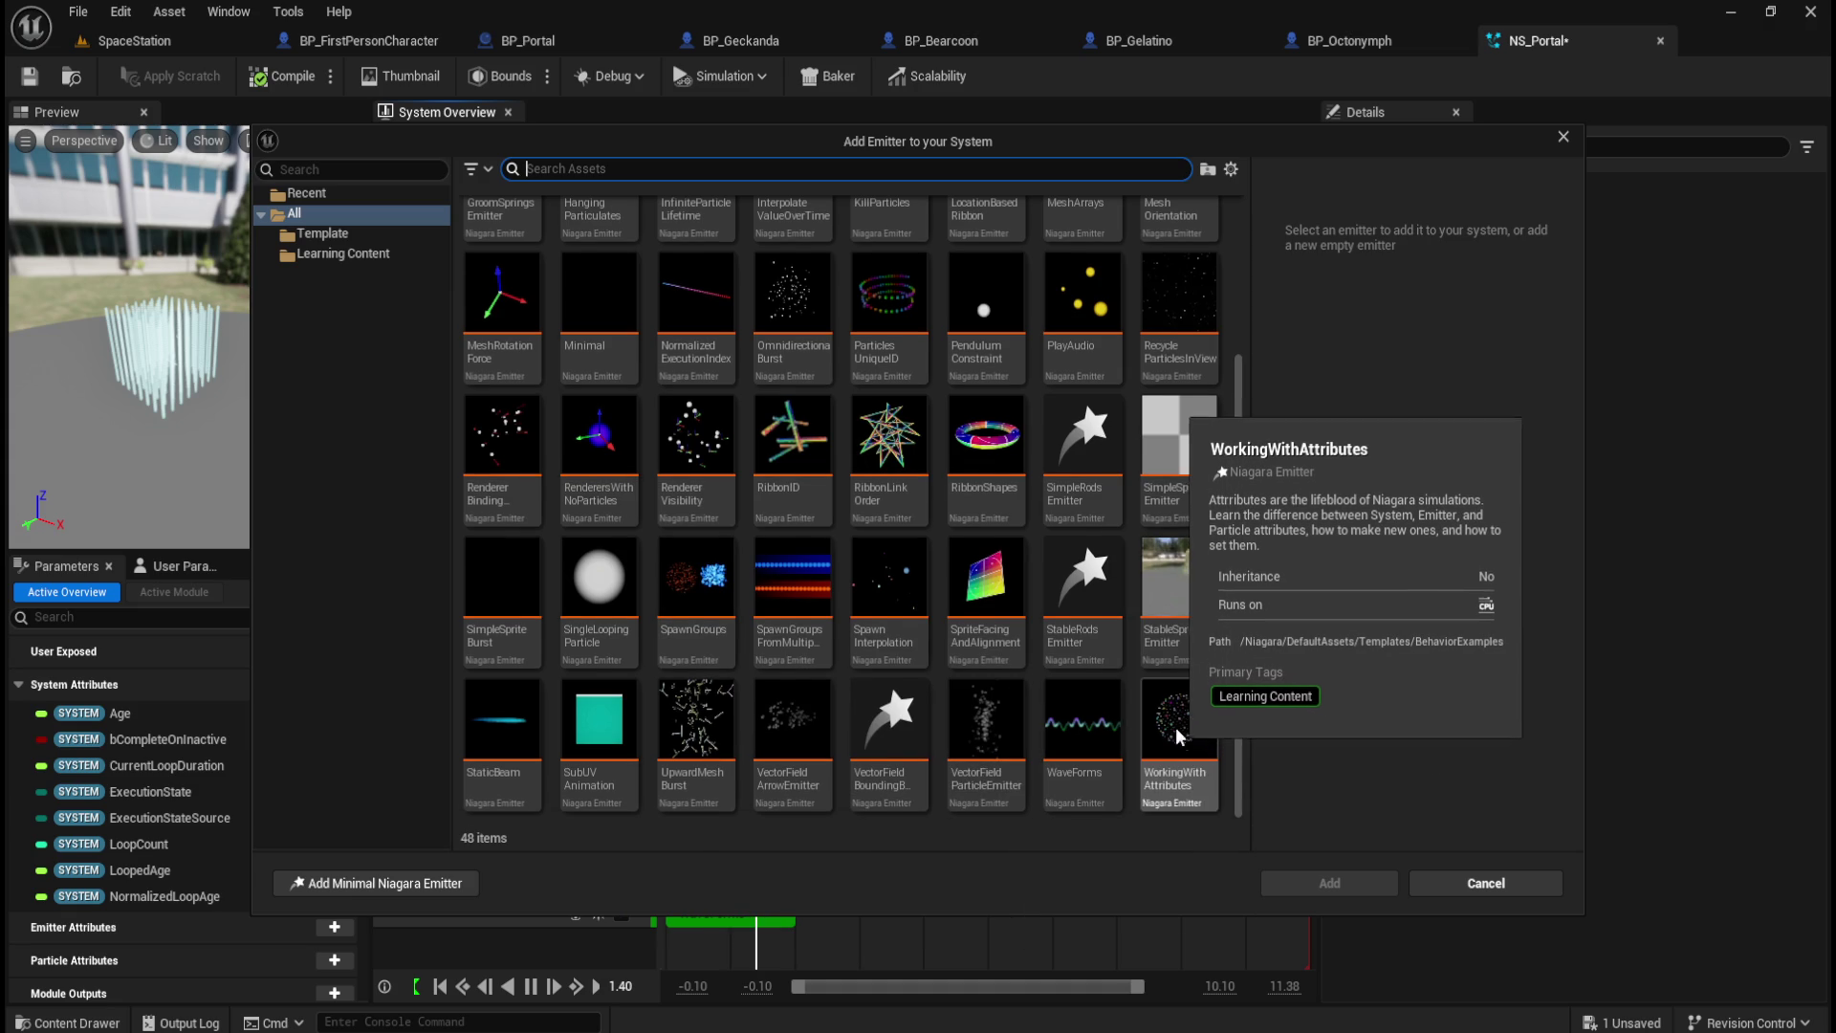
Step: Add the WorkingWithAttributes emitter, view its particles up close, then delete it
left_click(1180, 721)
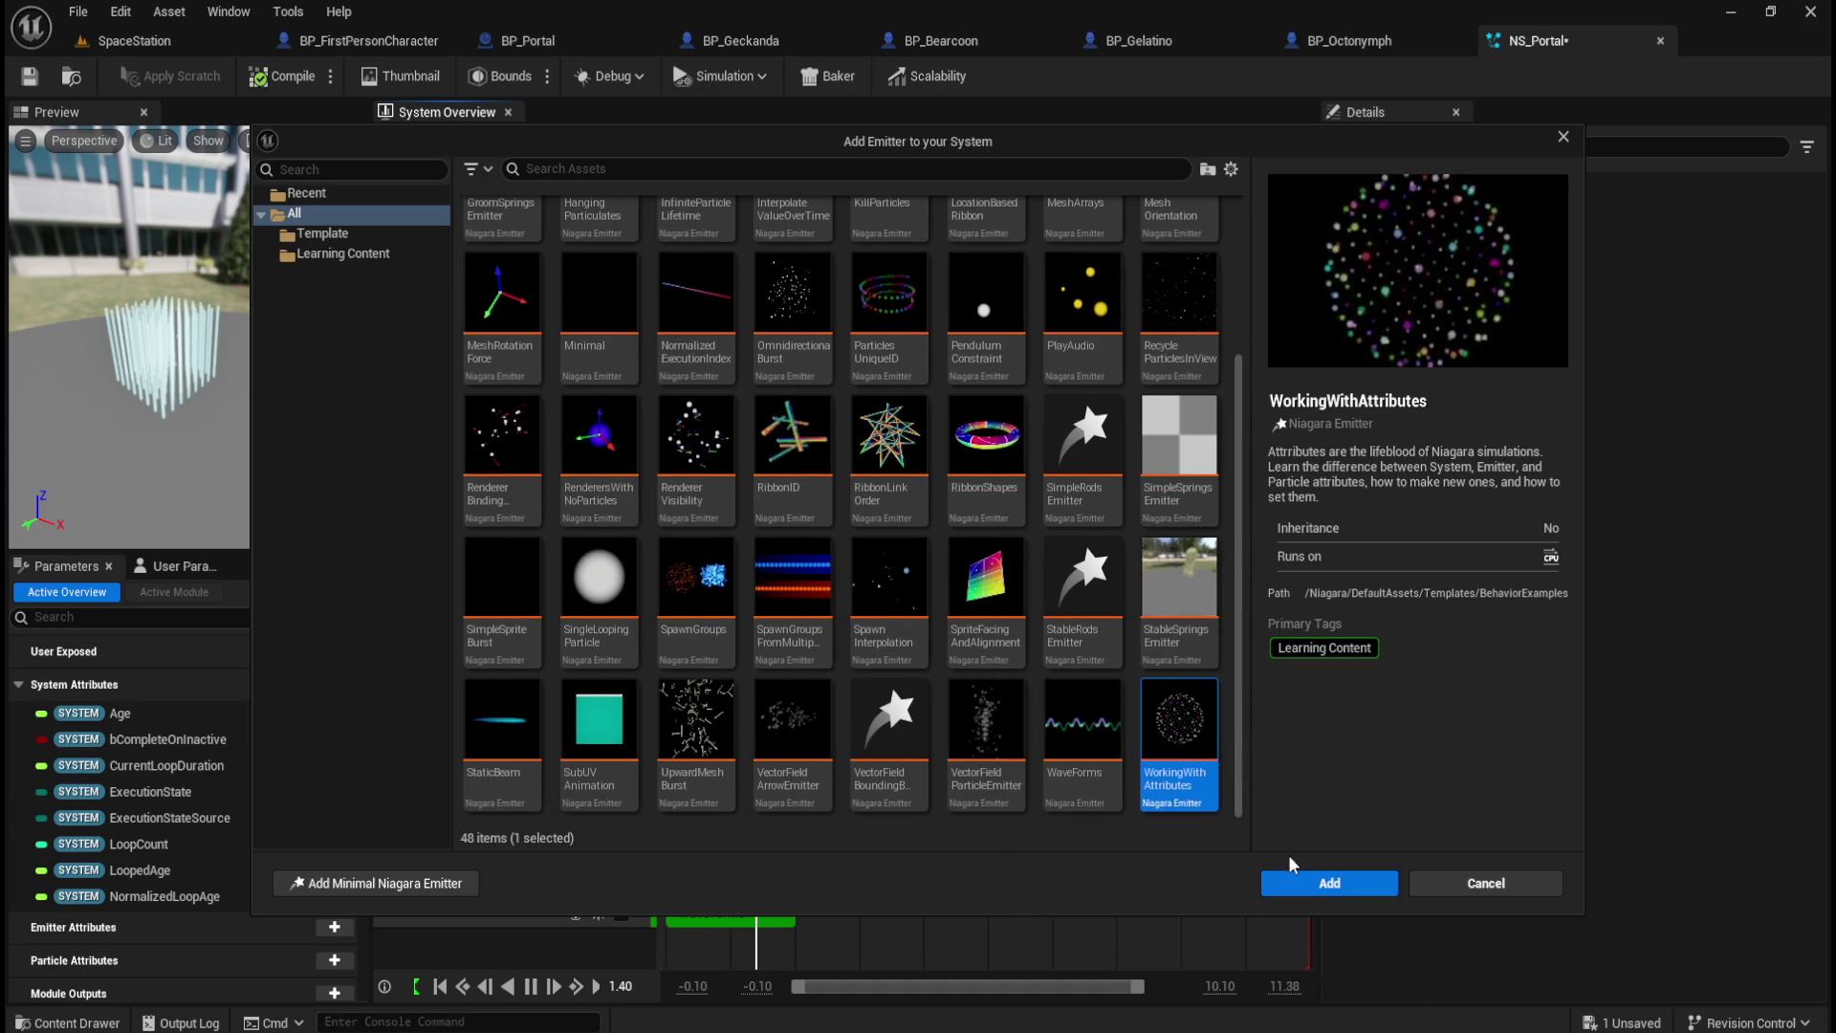
left_click(1316, 885)
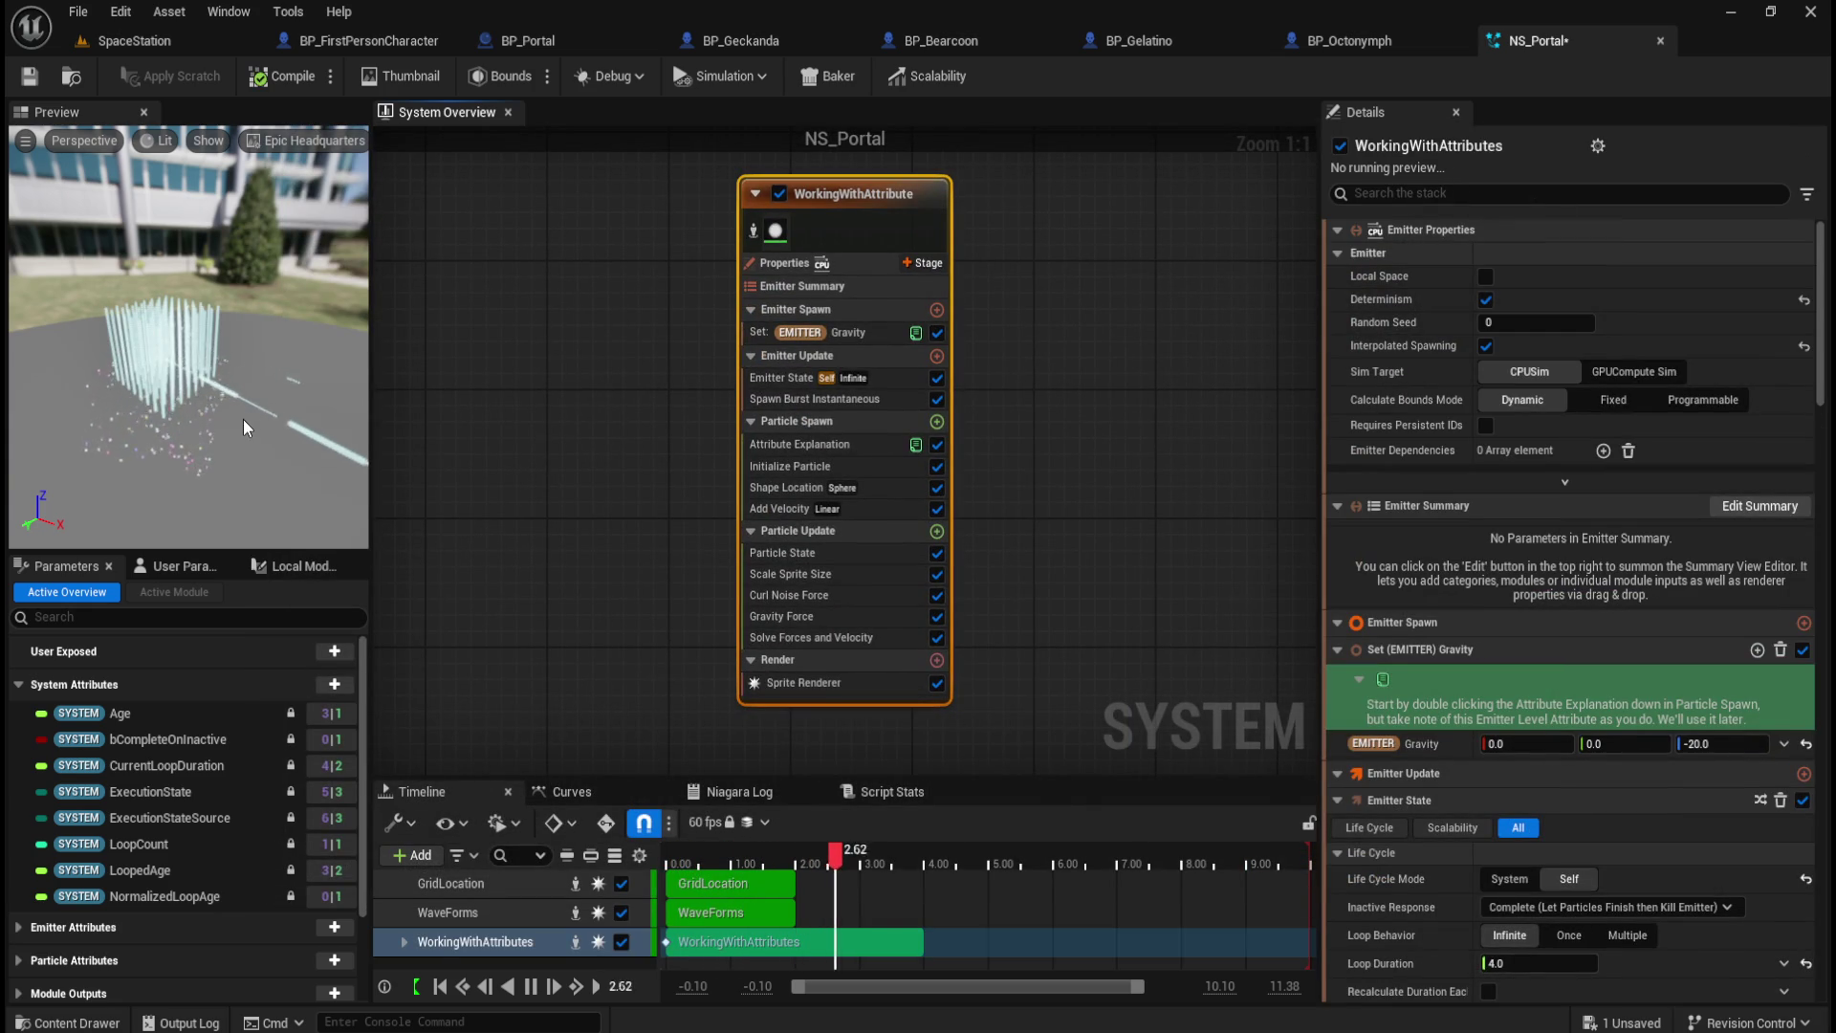
left_click_drag(215, 415, 193, 354)
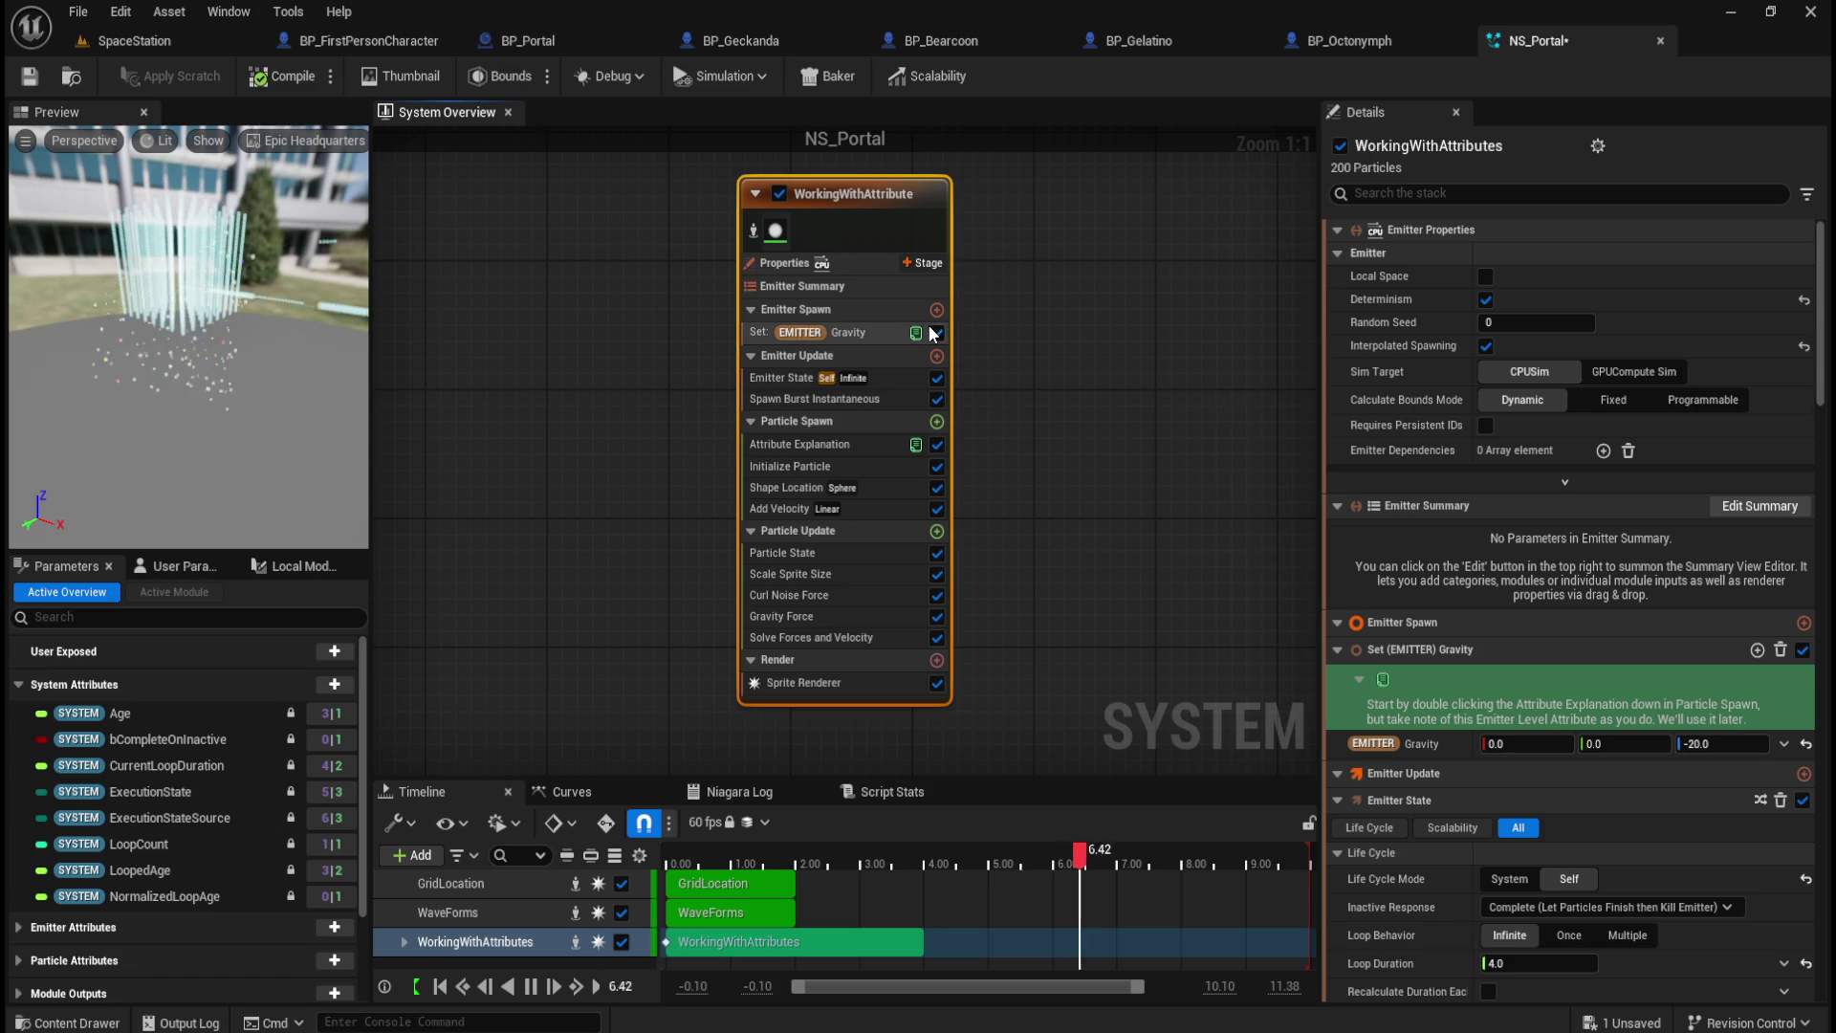
key("Delete")
Step: Find the ParticlesUniqueID template in the emitter grid and add it to NS_Portal
right_click(795, 387)
left_click(843, 418)
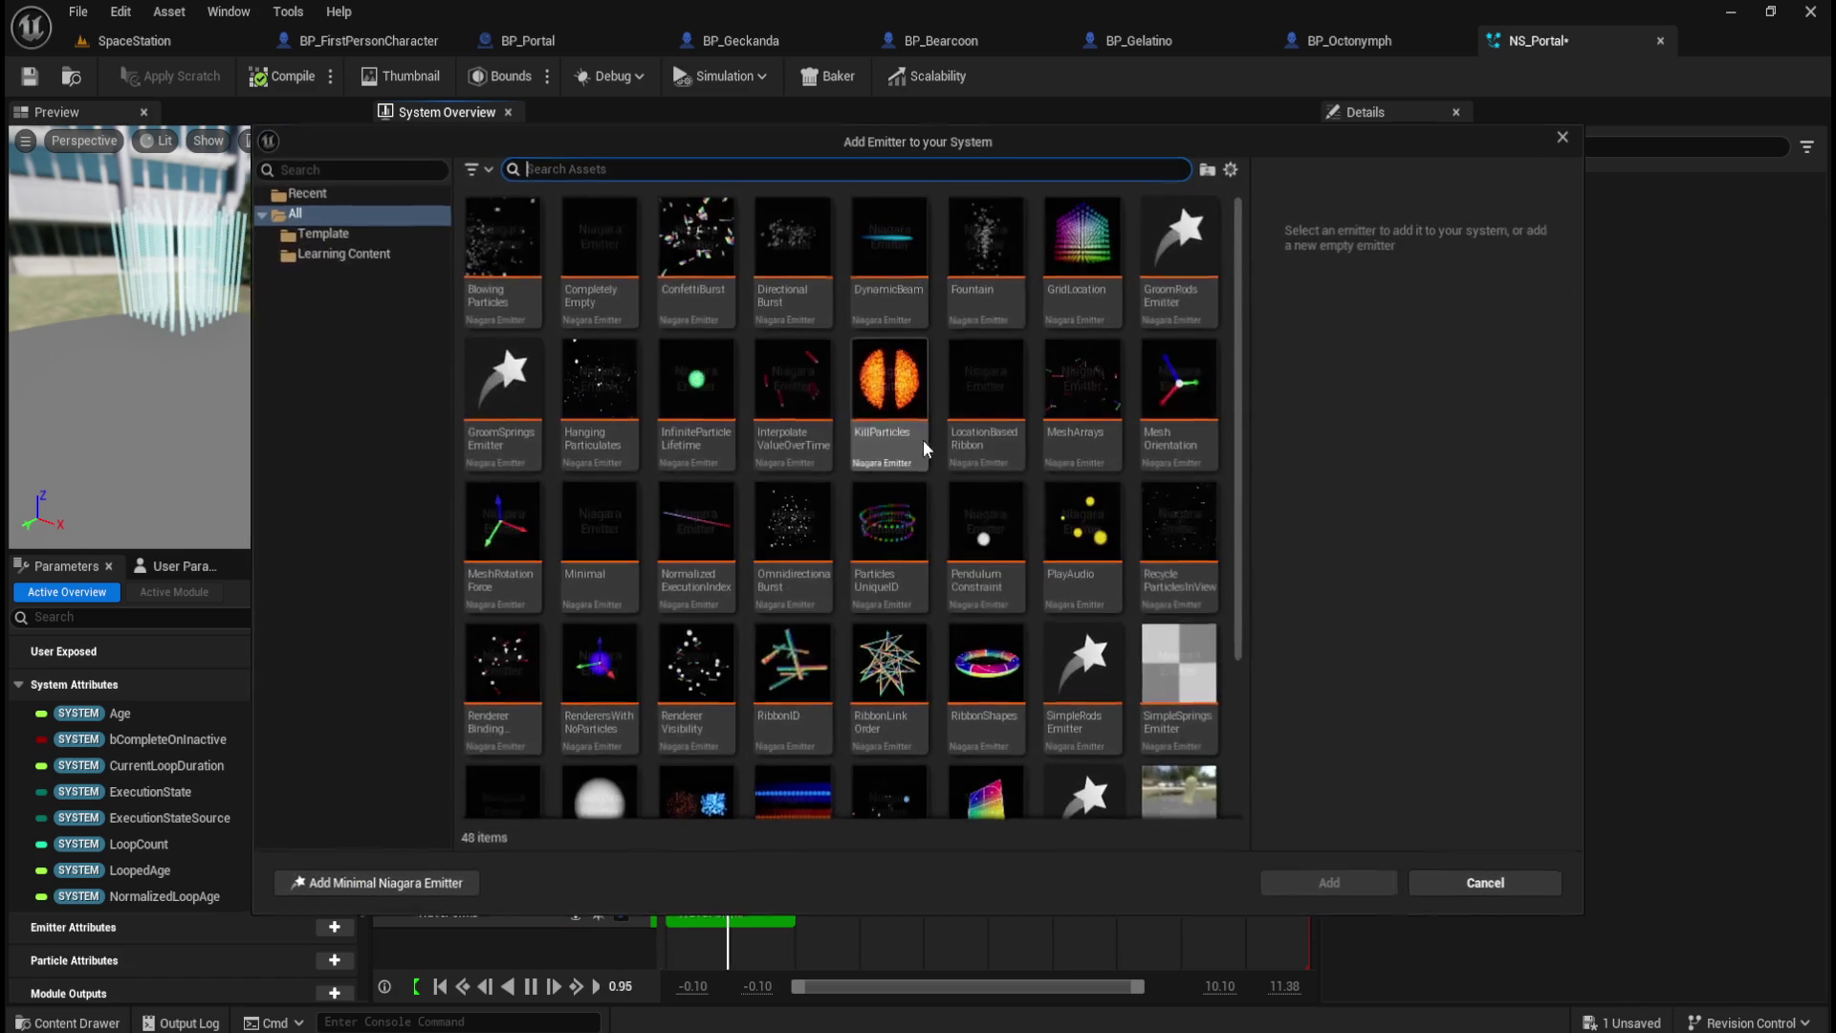
scroll(988, 595, "down", 5)
scroll(988, 594, "down", 1)
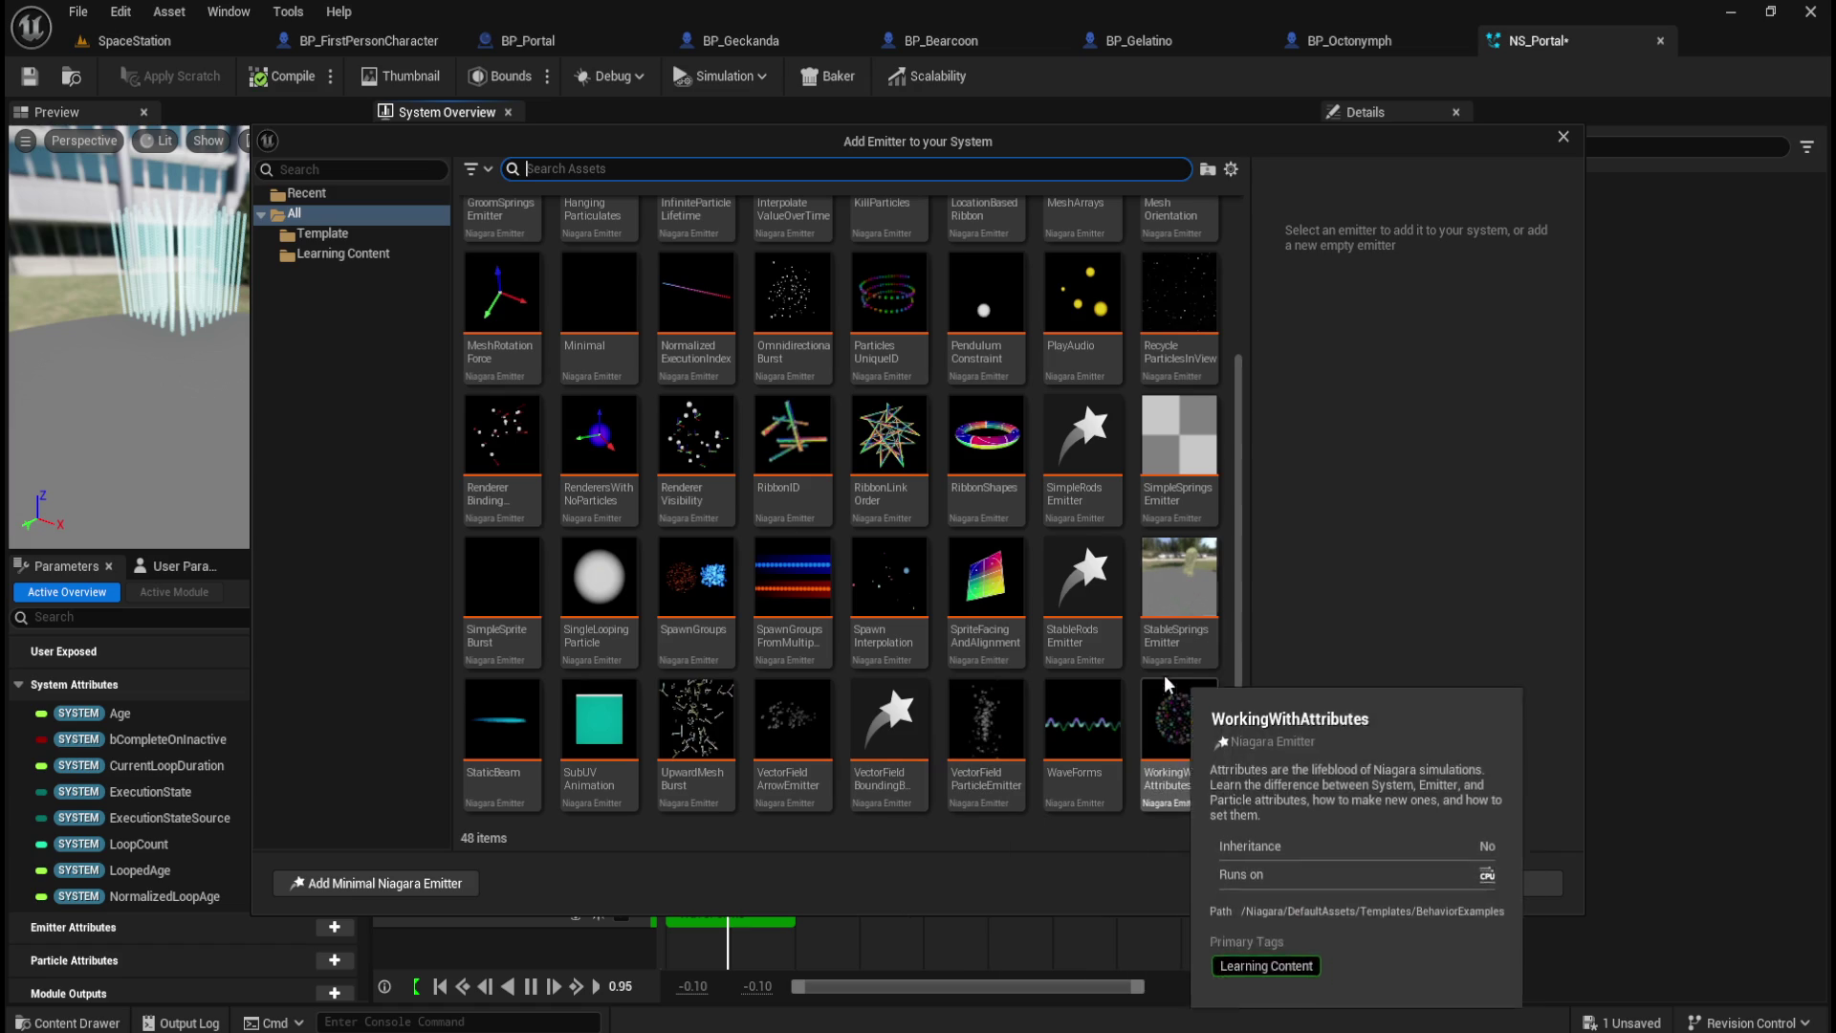
scroll(925, 649, "up", 1)
scroll(926, 648, "up", 2)
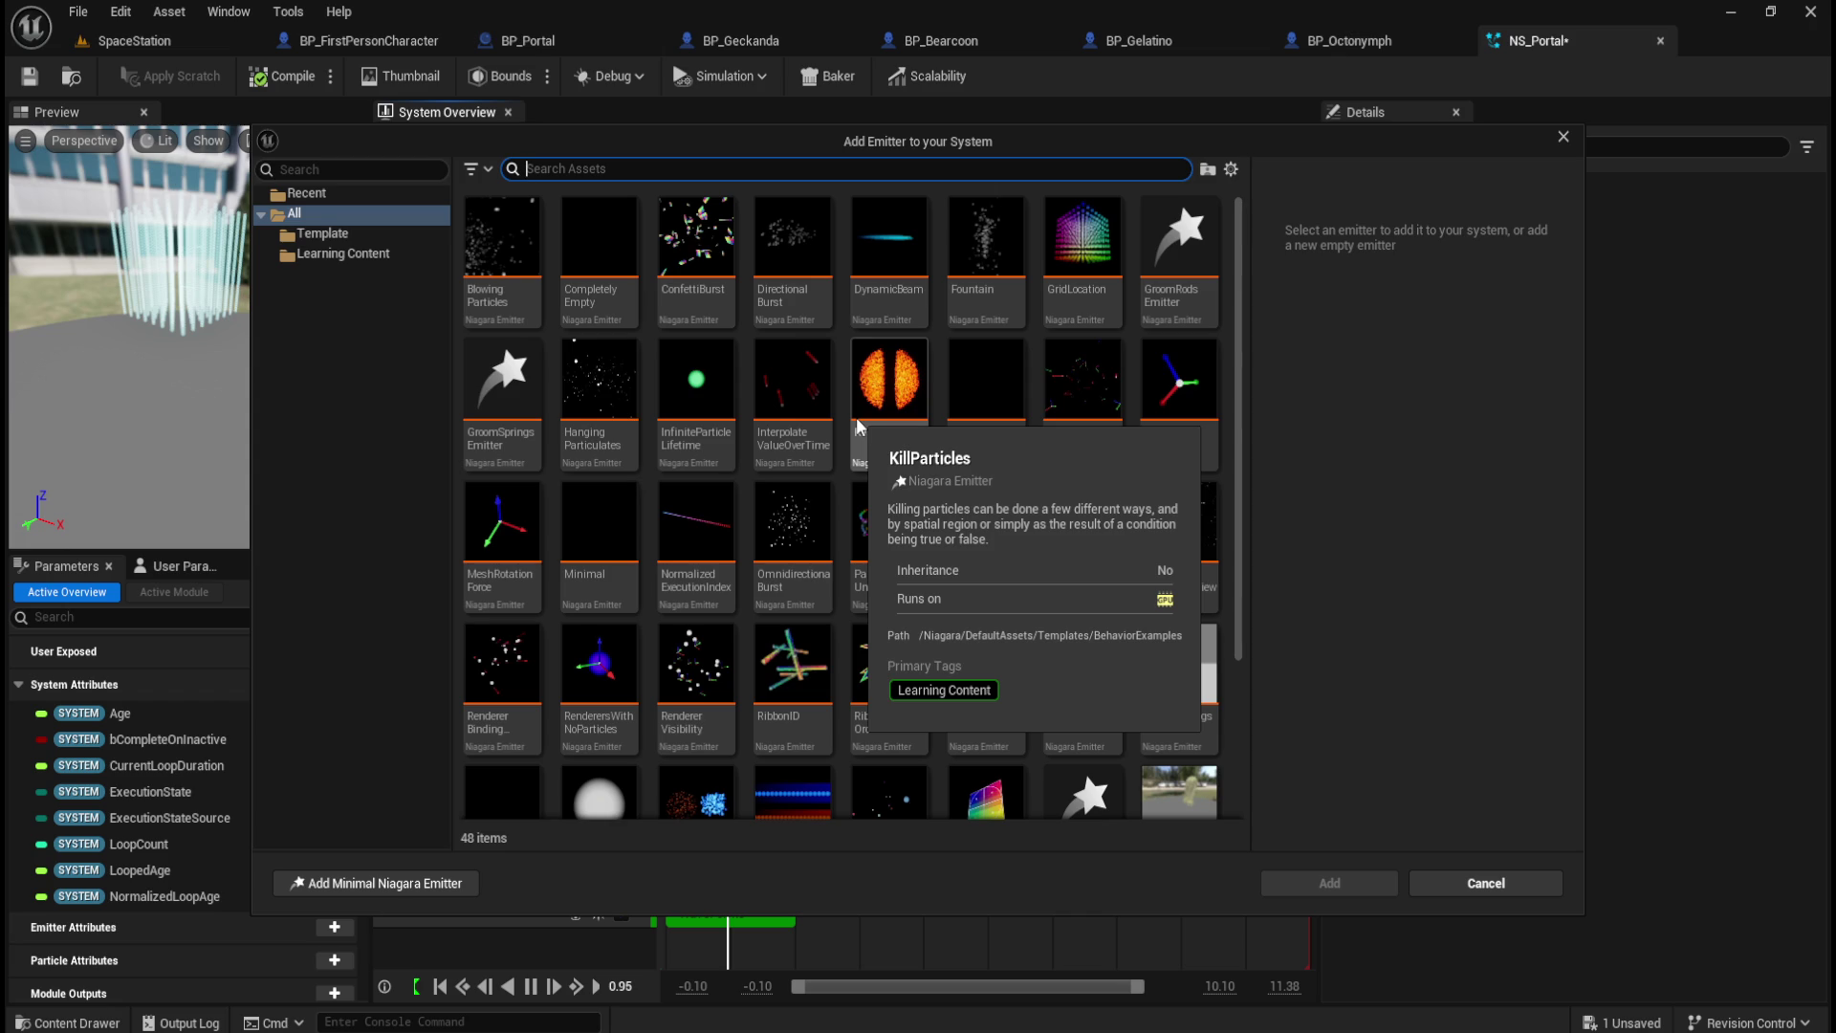
scroll(971, 498, "down", 2)
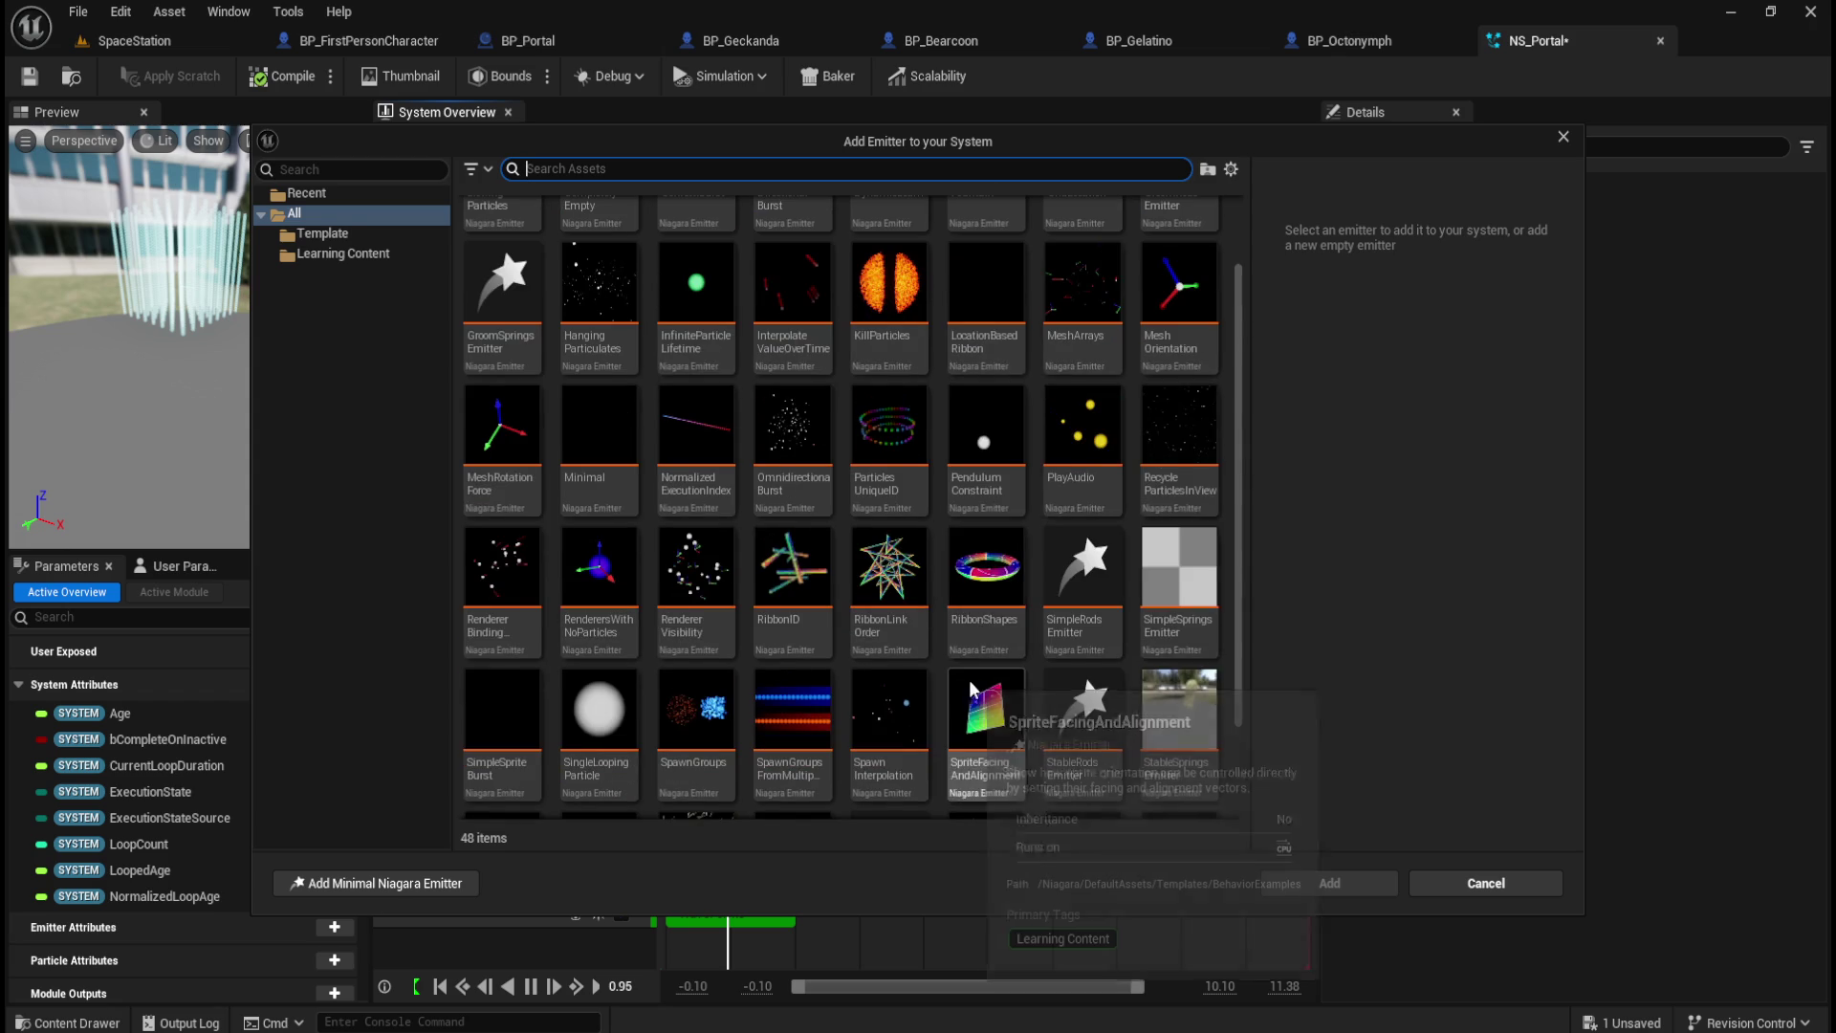
scroll(969, 689, "down", 2)
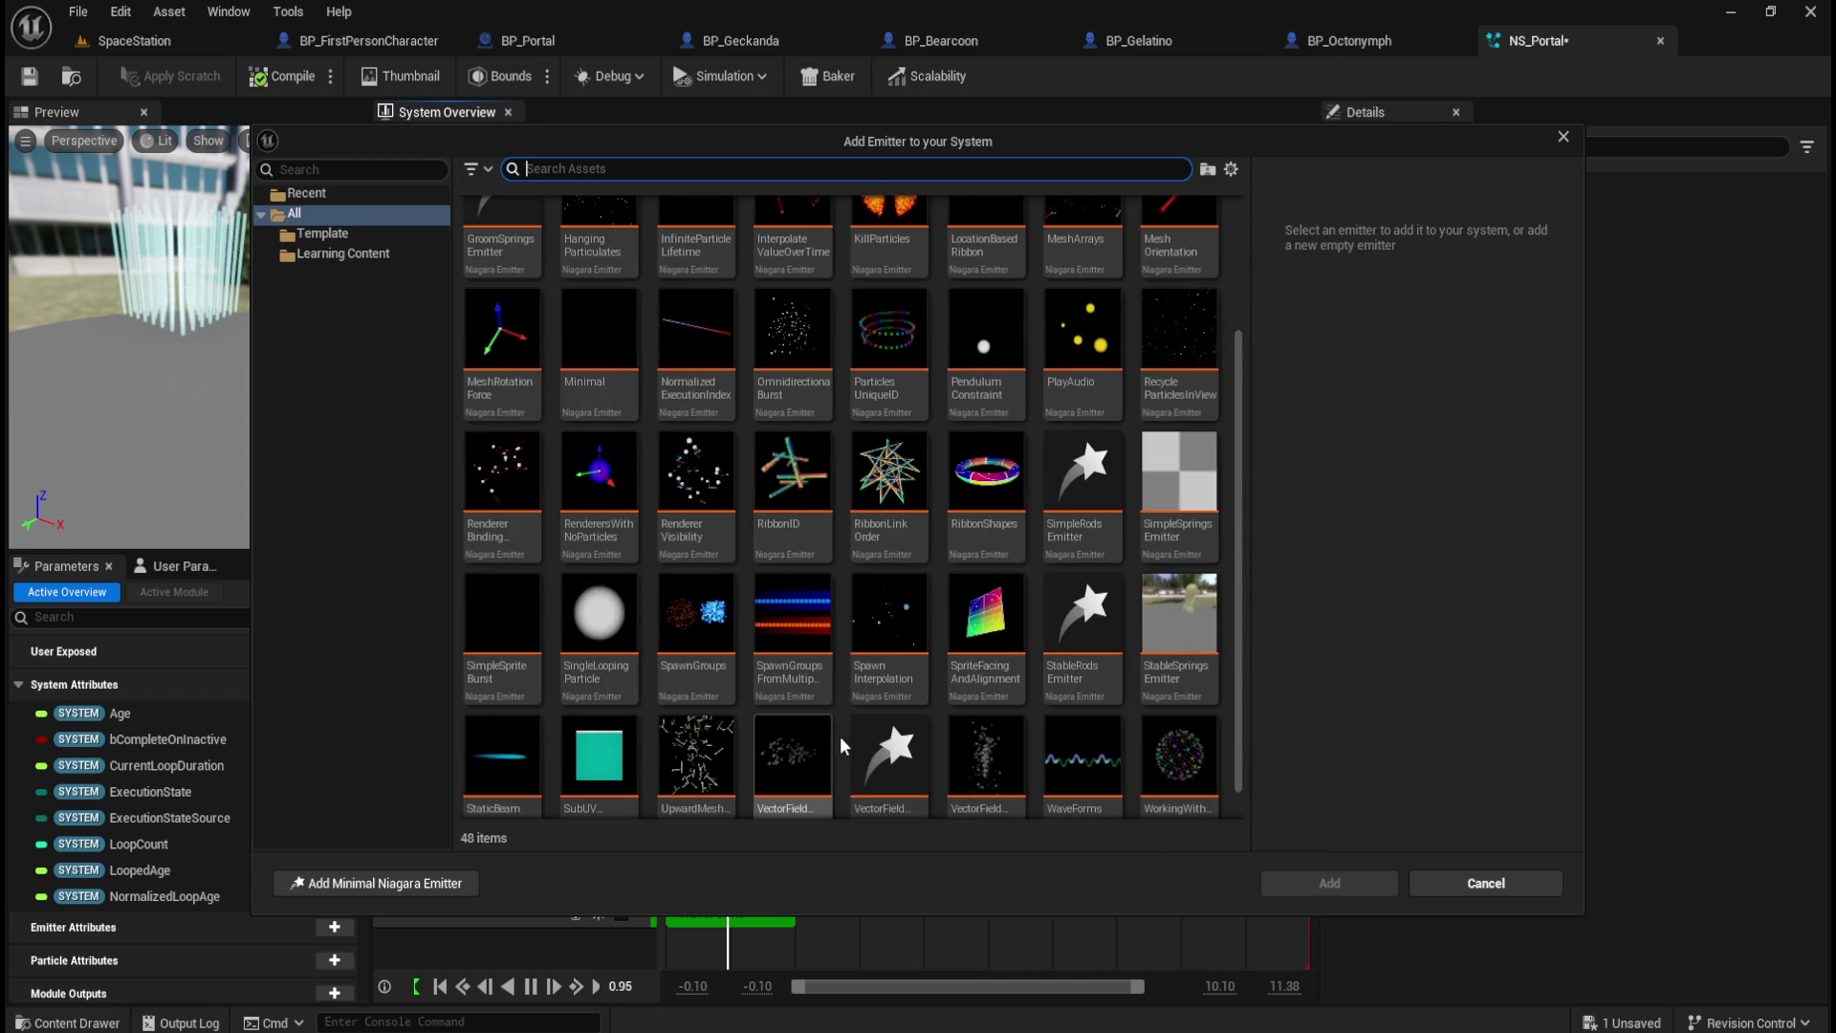
scroll(828, 744, "down", 1)
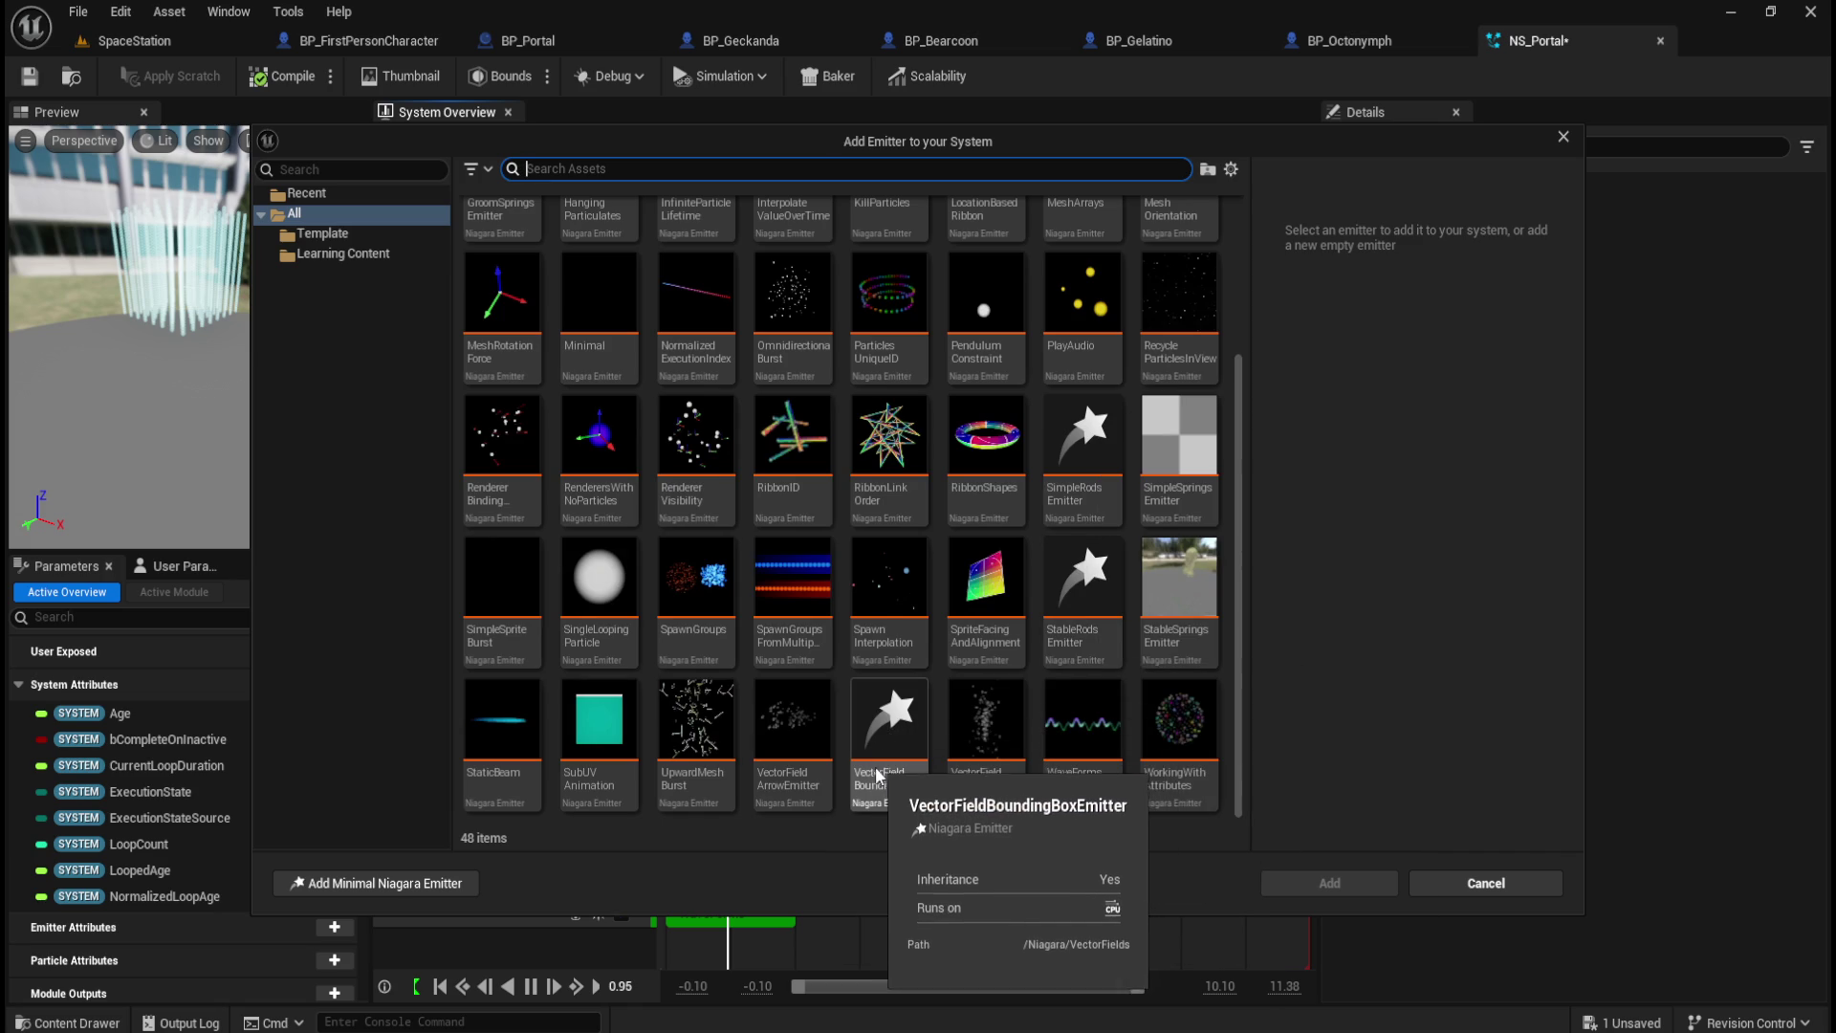
scroll(845, 700, "up", 1)
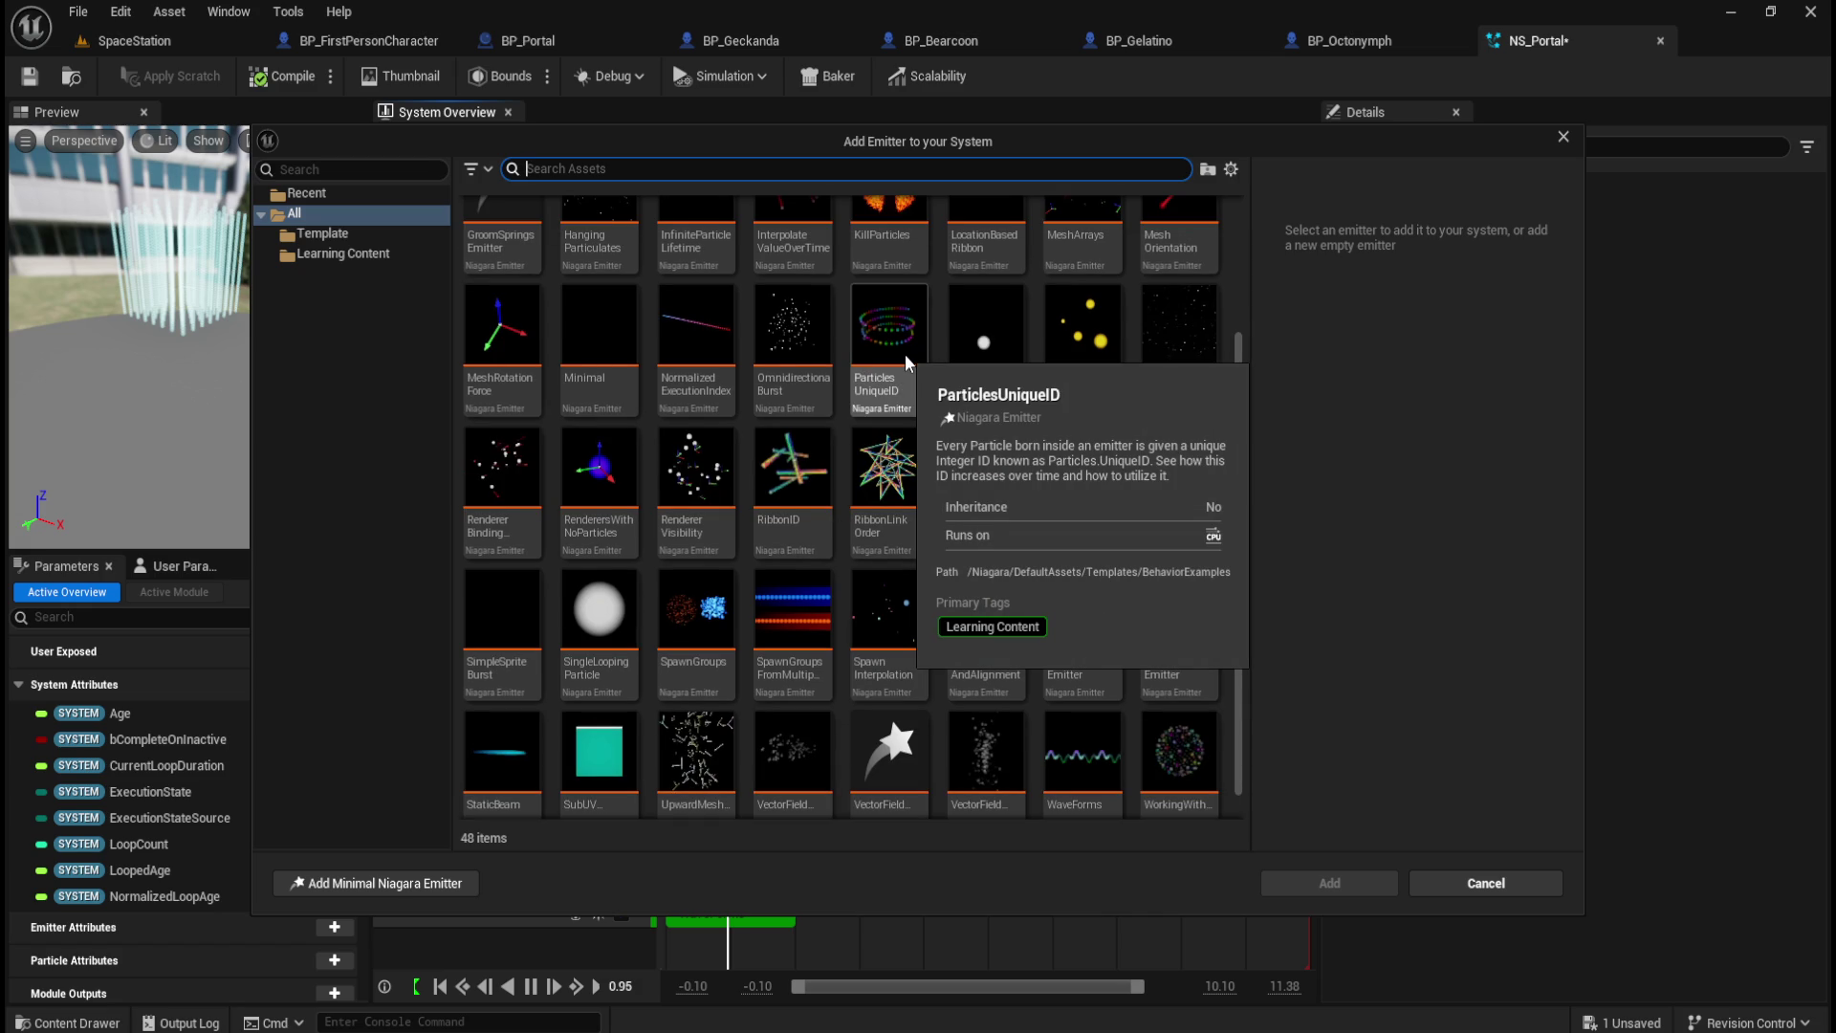
left_click(905, 354)
left_click(1309, 888)
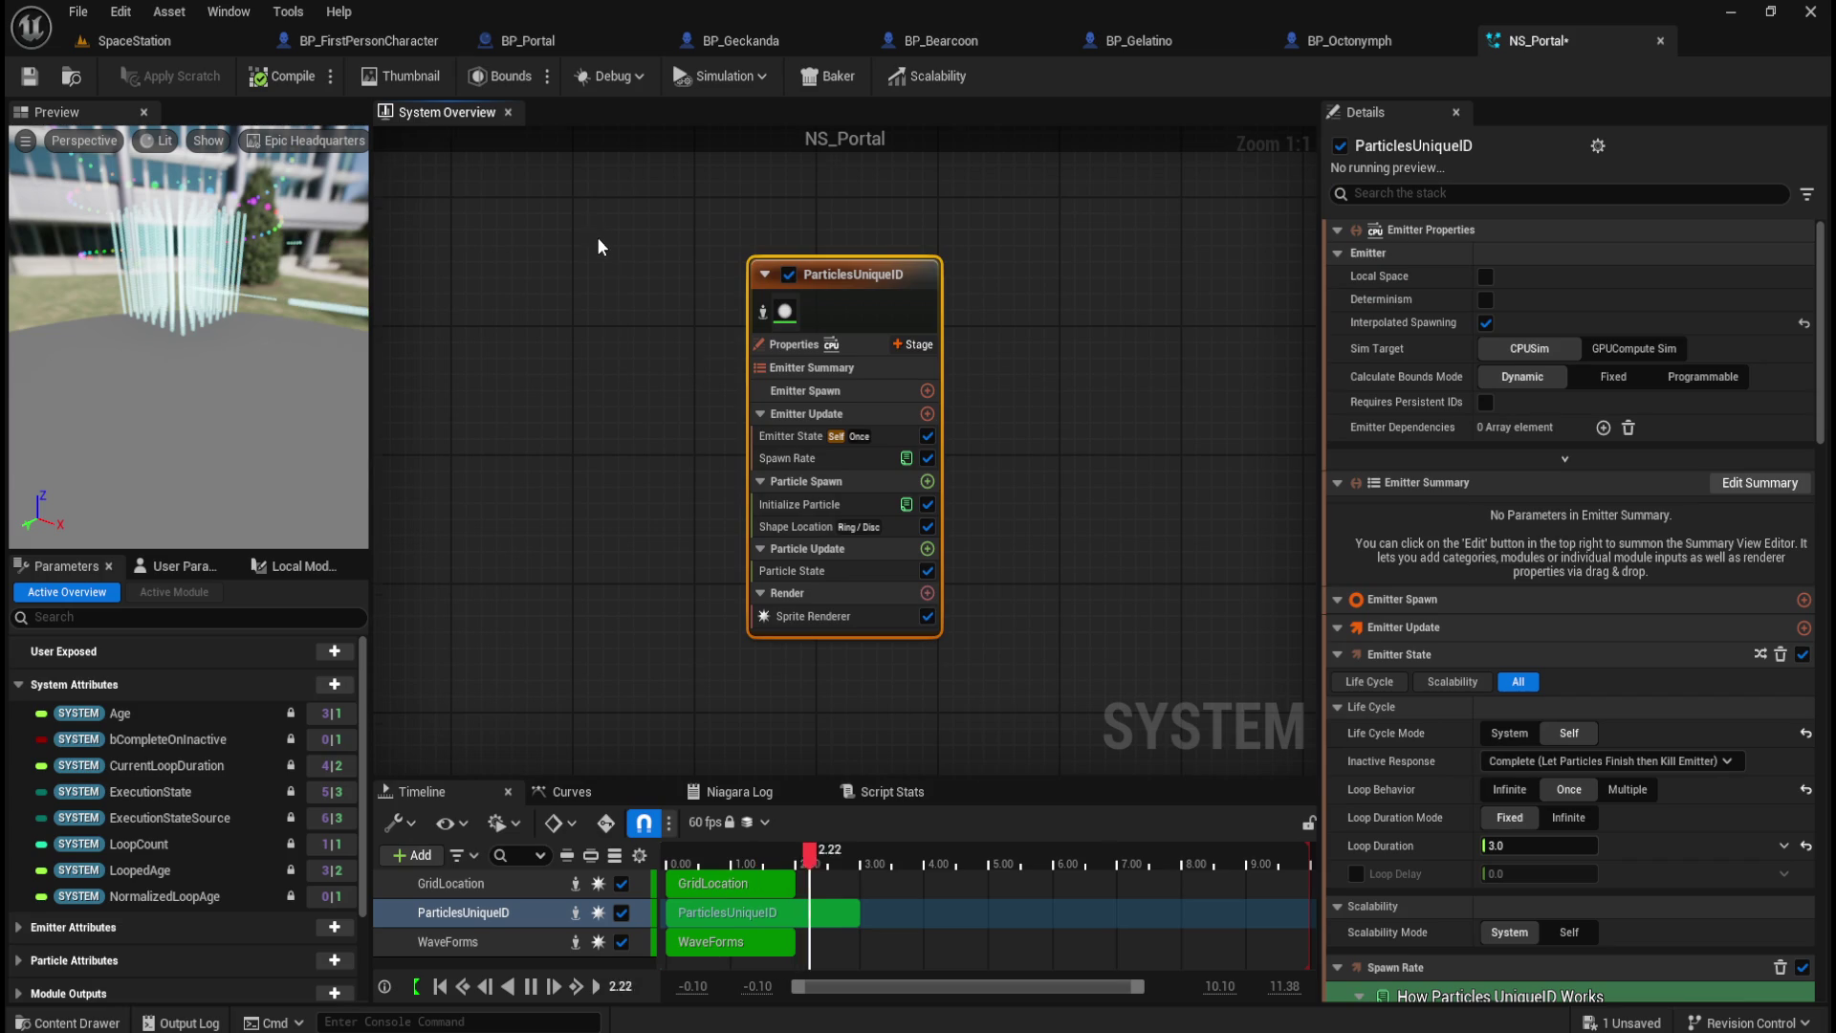
Step: Delete the WaveForms emitter and place the ParticlesUniqueID node beside GridLocation
scroll(593, 228, "down", 3)
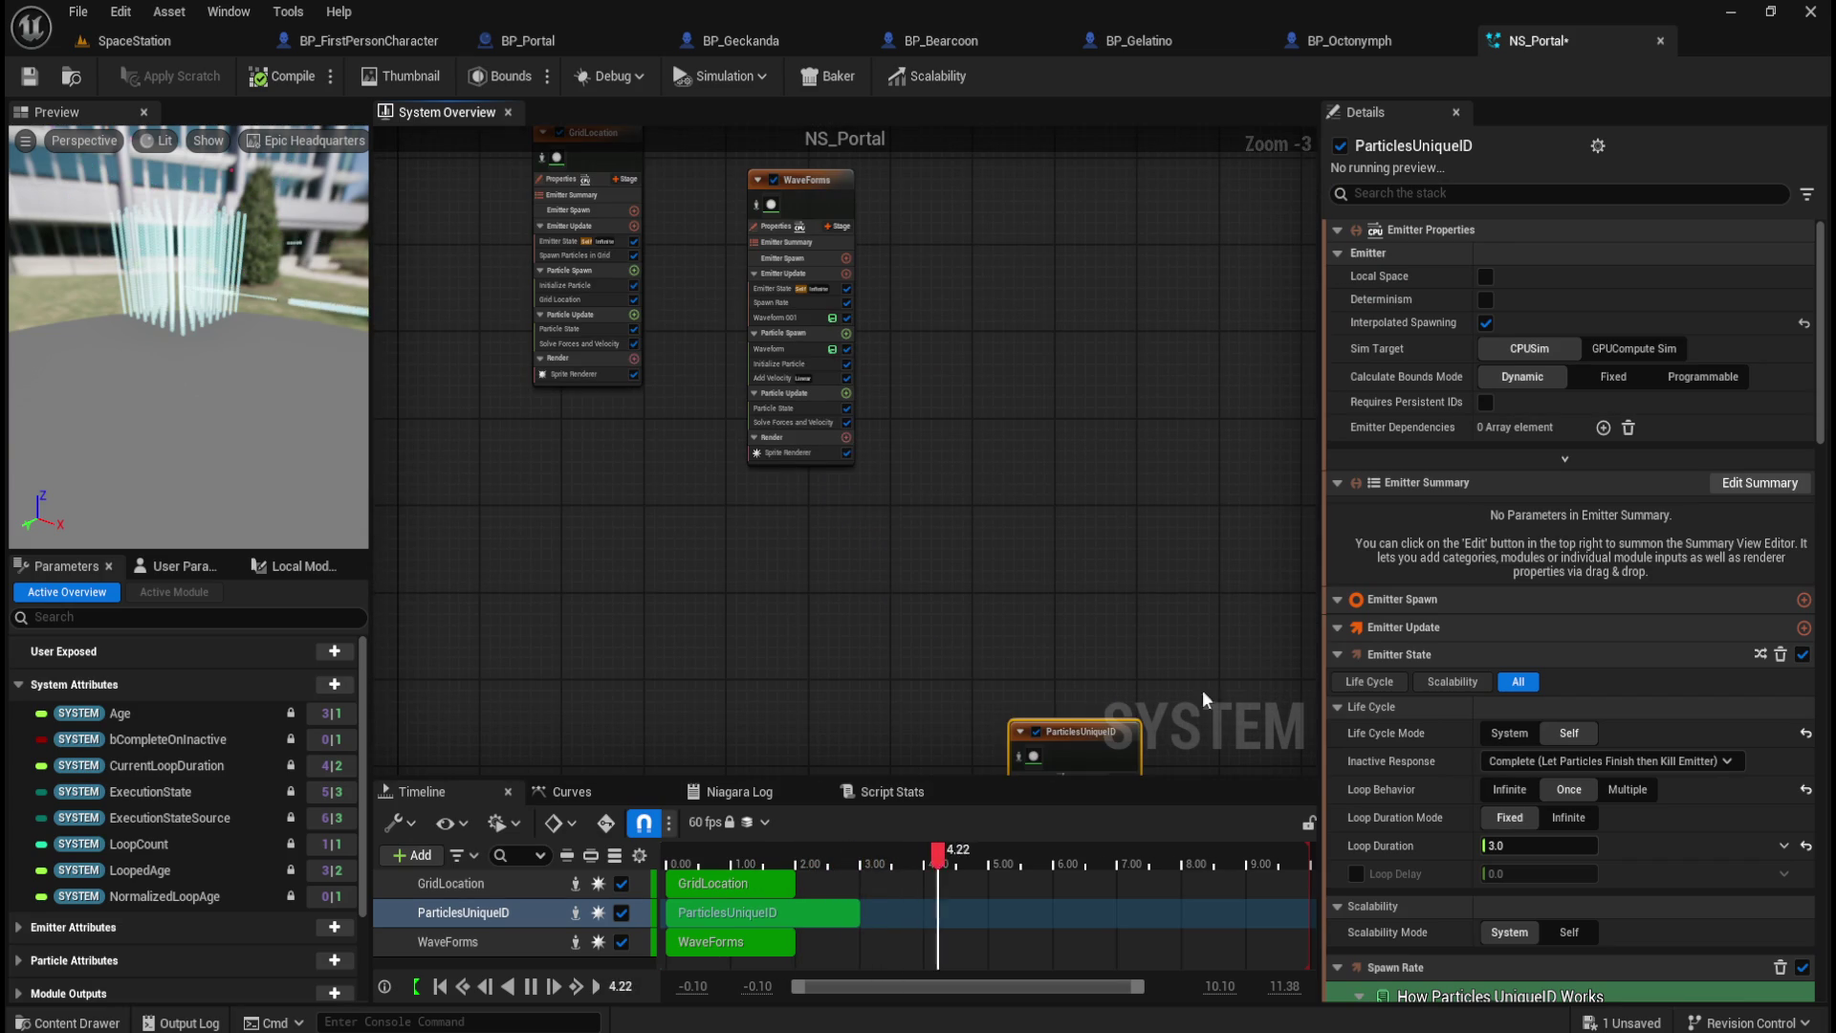
mouse_move(1028, 741)
left_mouse_down()
mouse_move(942, 375)
mouse_move(949, 257)
left_mouse_up()
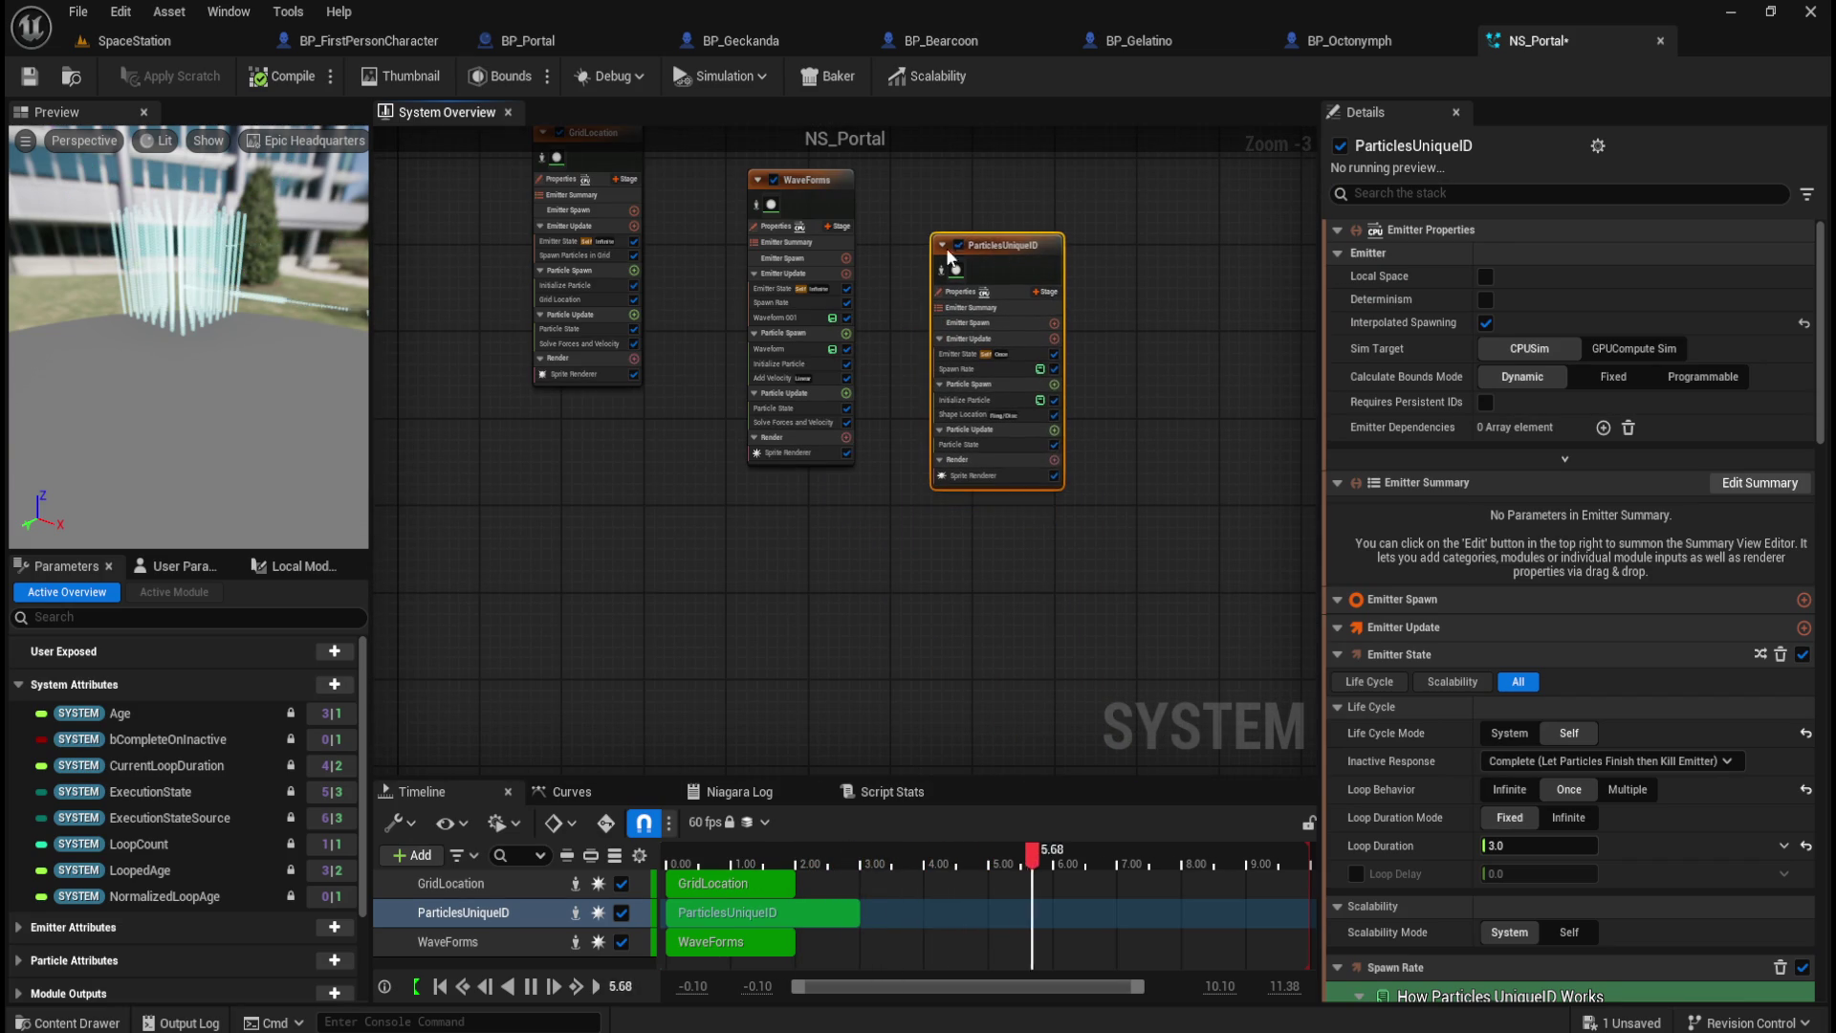
left_click(852, 187)
key("Delete")
left_click_drag(1109, 452, 903, 363)
scroll(897, 424, "up", 2)
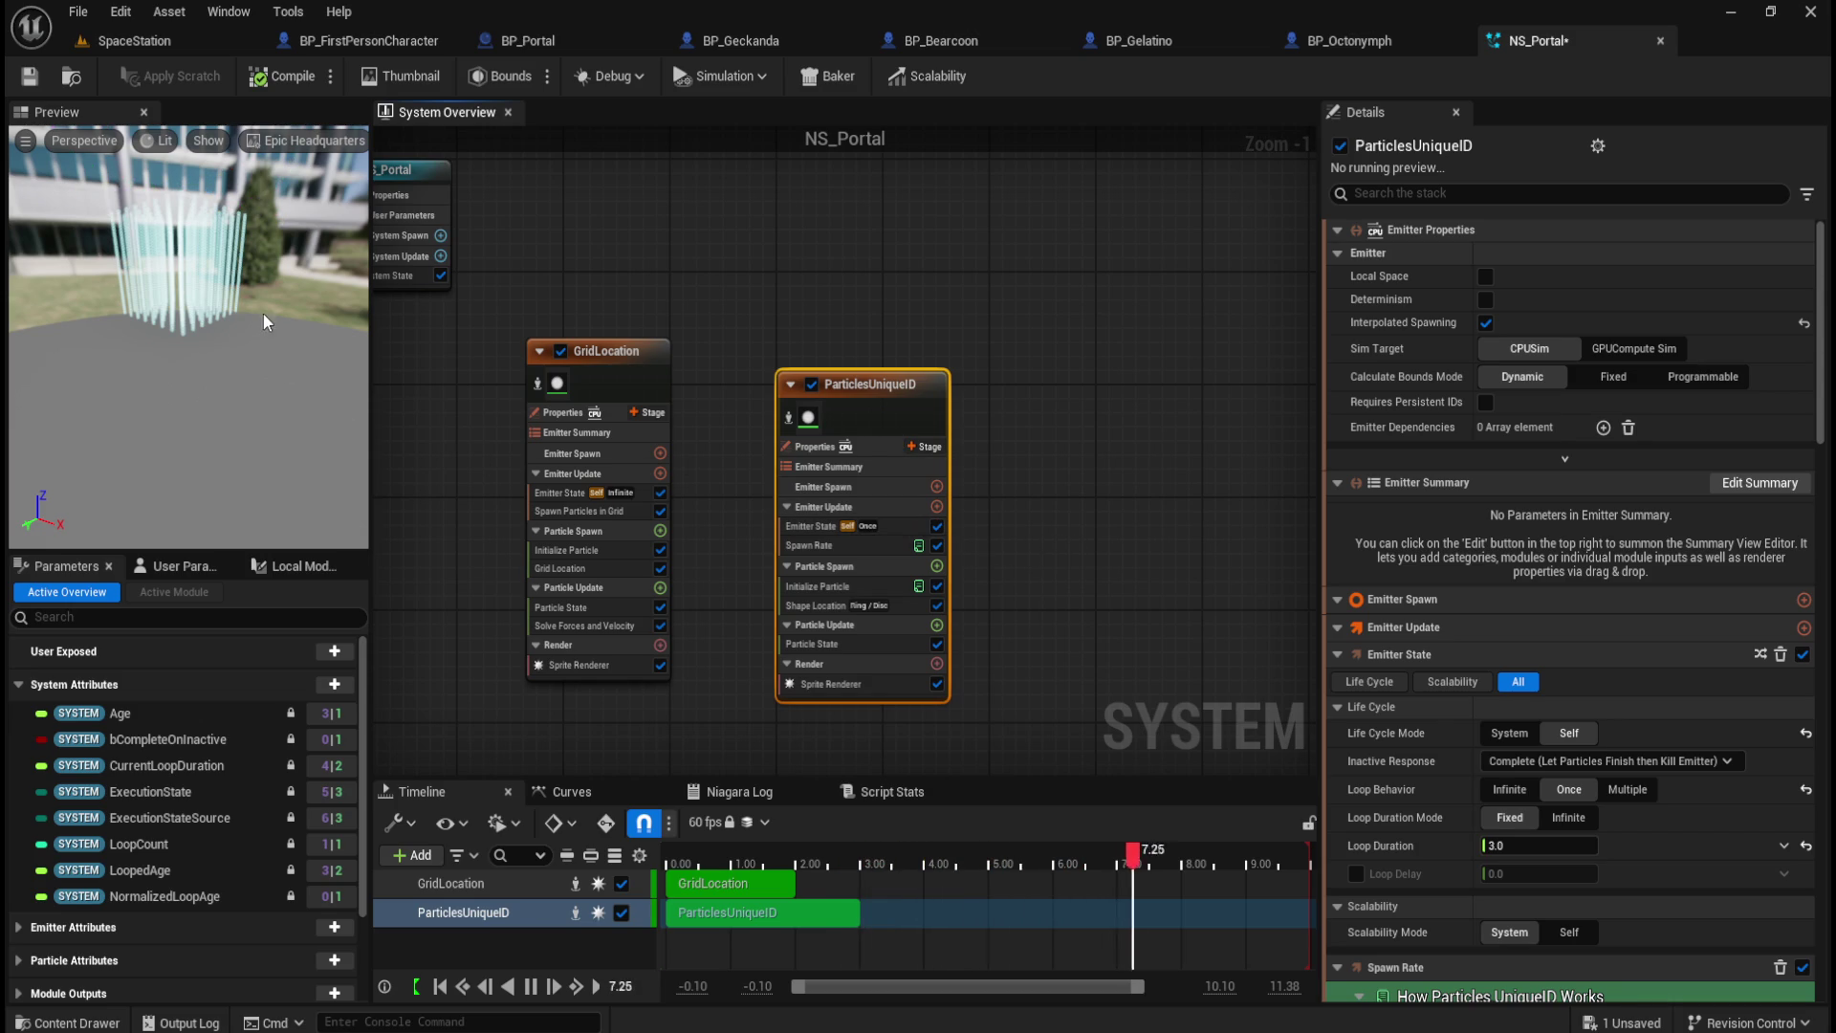
left_click_drag(266, 323, 264, 308)
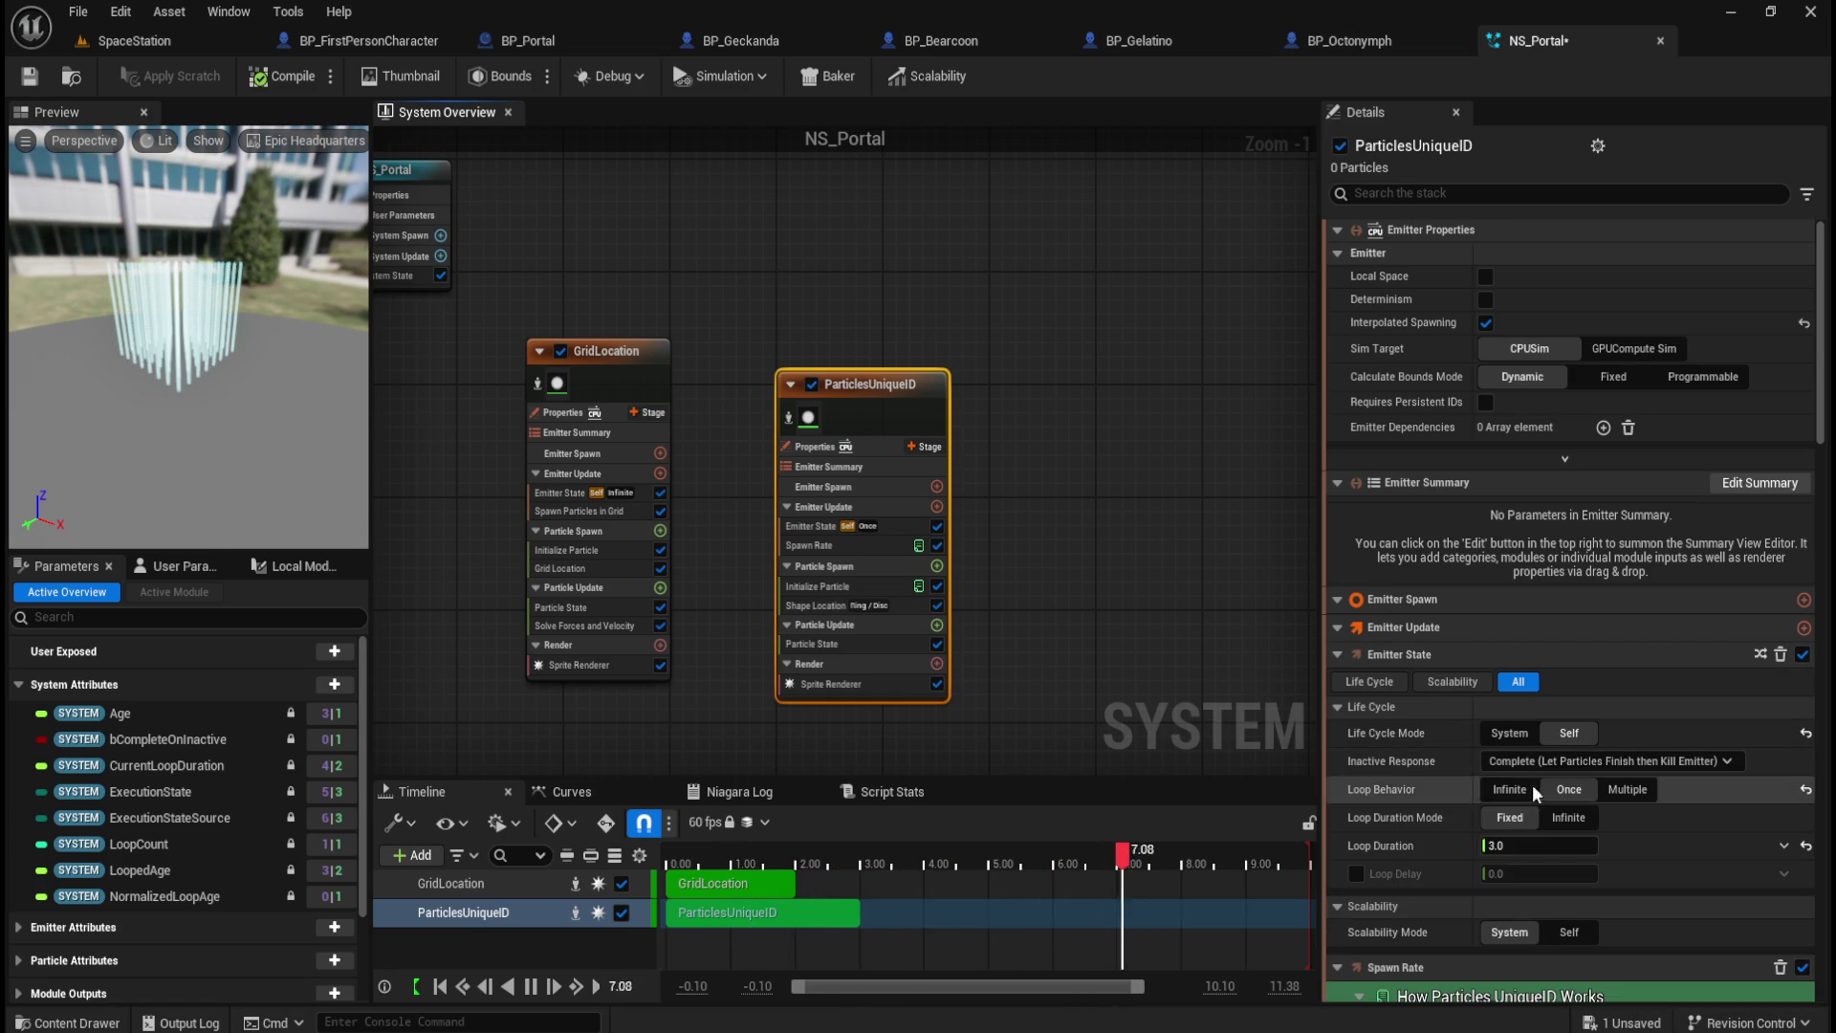
Step: Try the loop options, then set ParticlesUniqueID to play Once over a fixed 3.0-second loop
left_click(1570, 820)
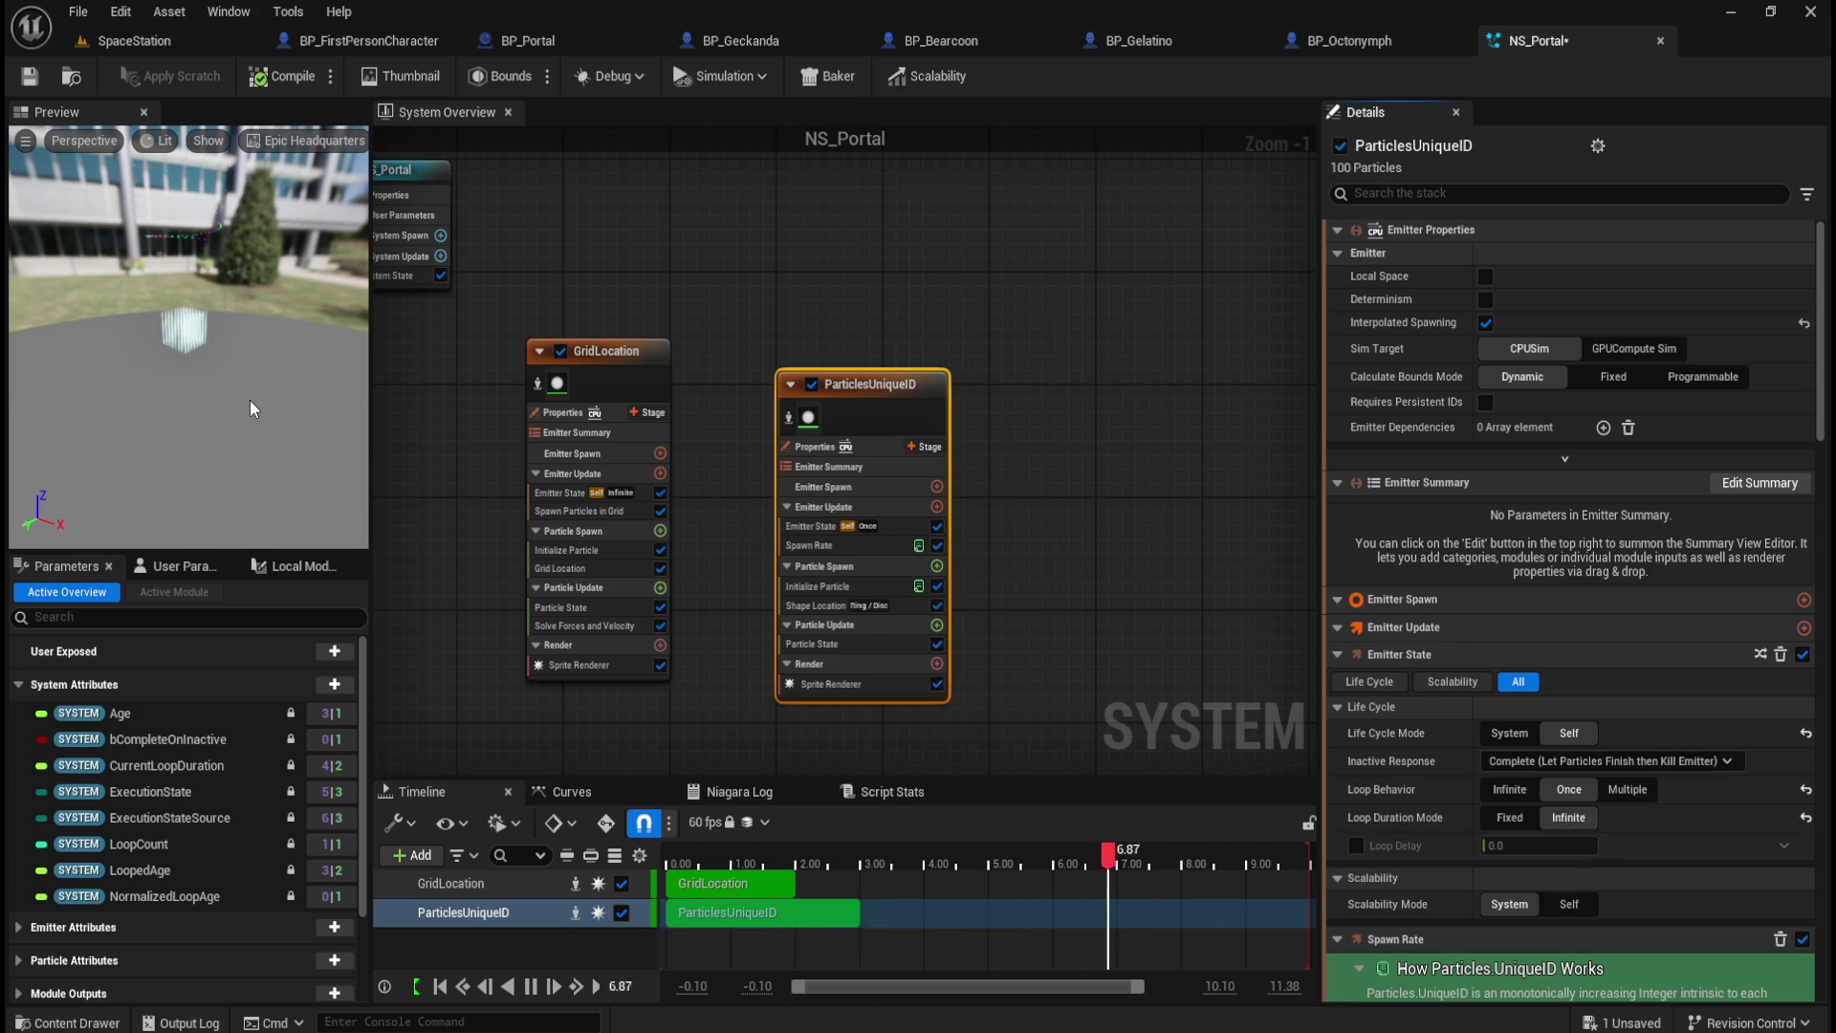
left_click(1517, 817)
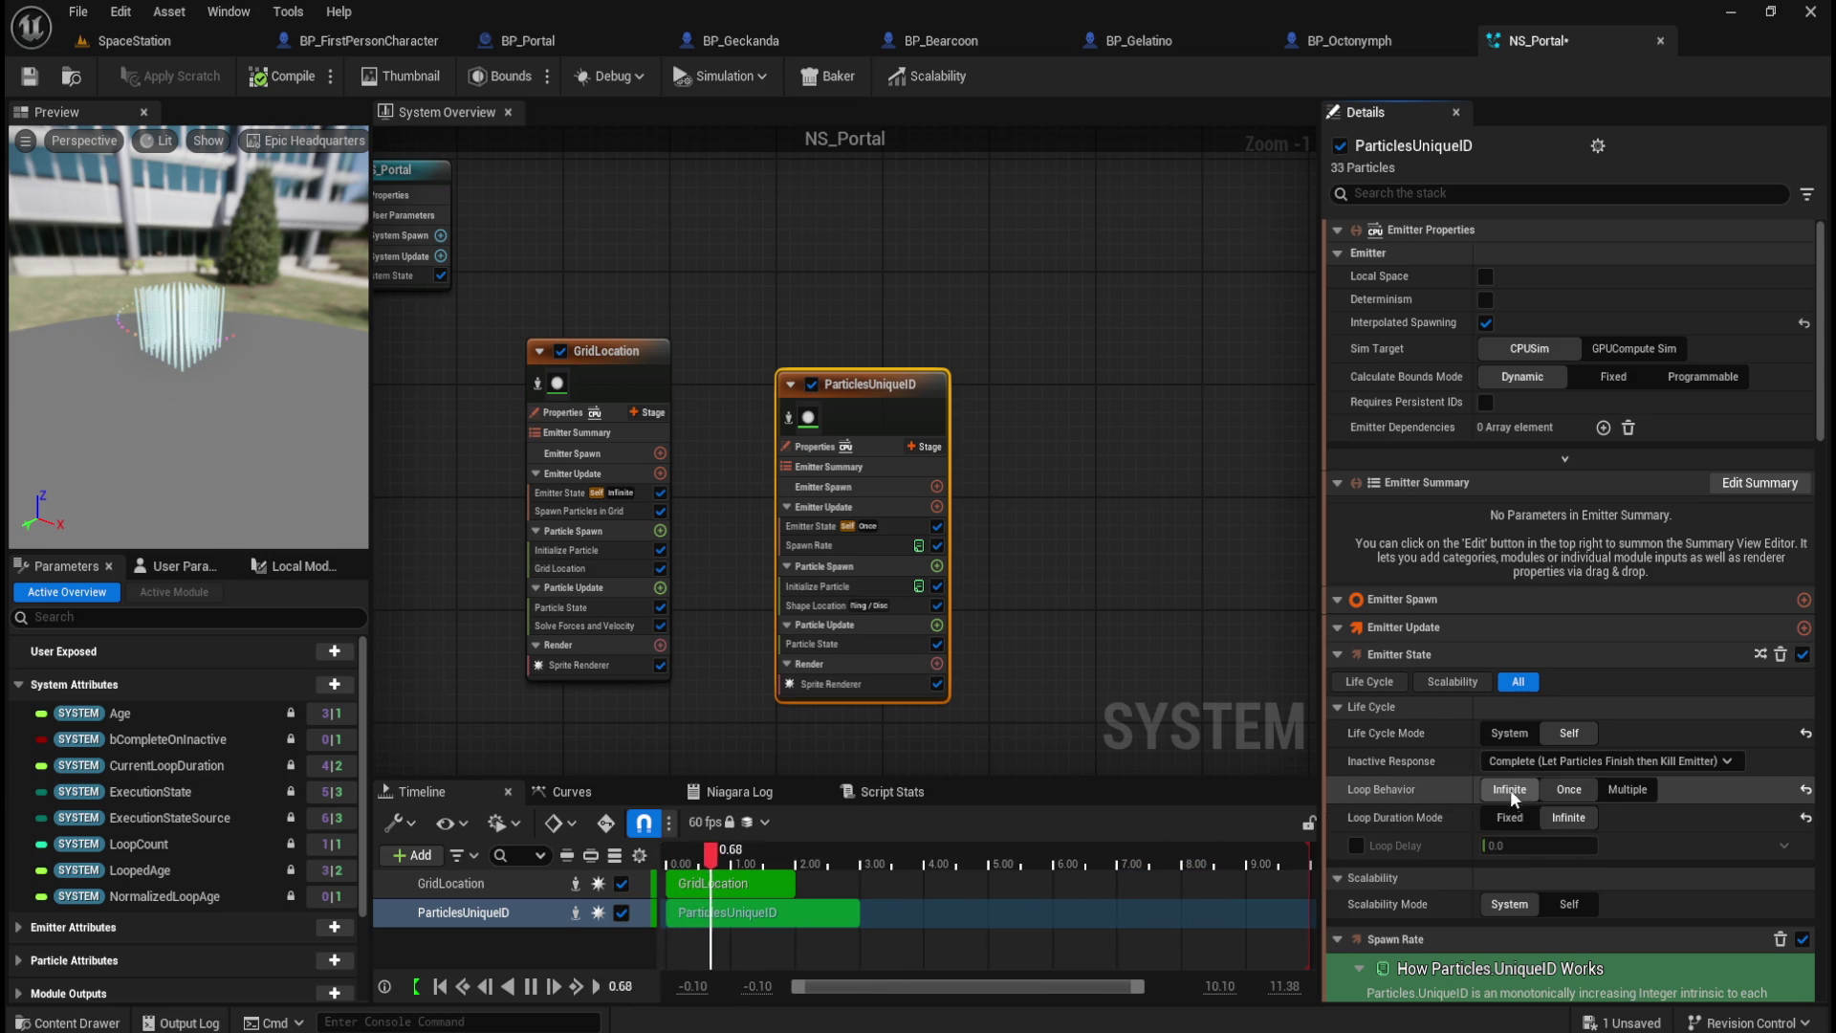
left_click(1511, 815)
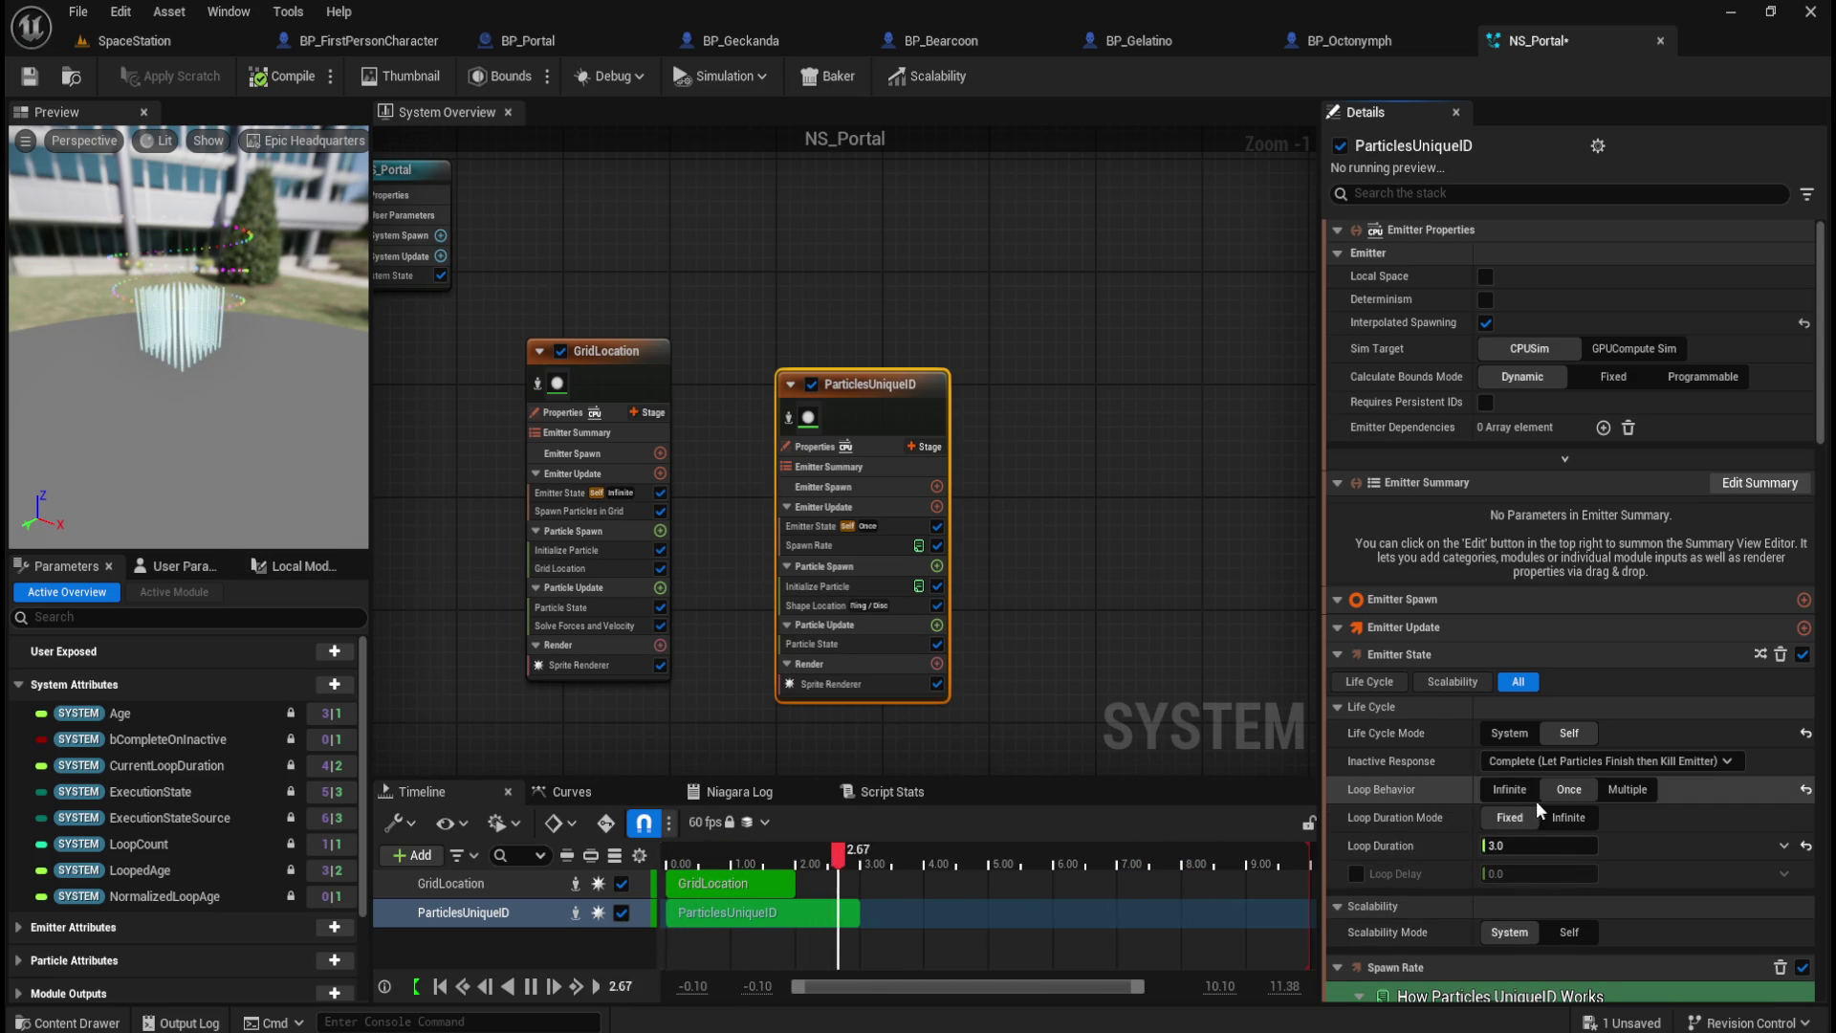
left_click(1521, 790)
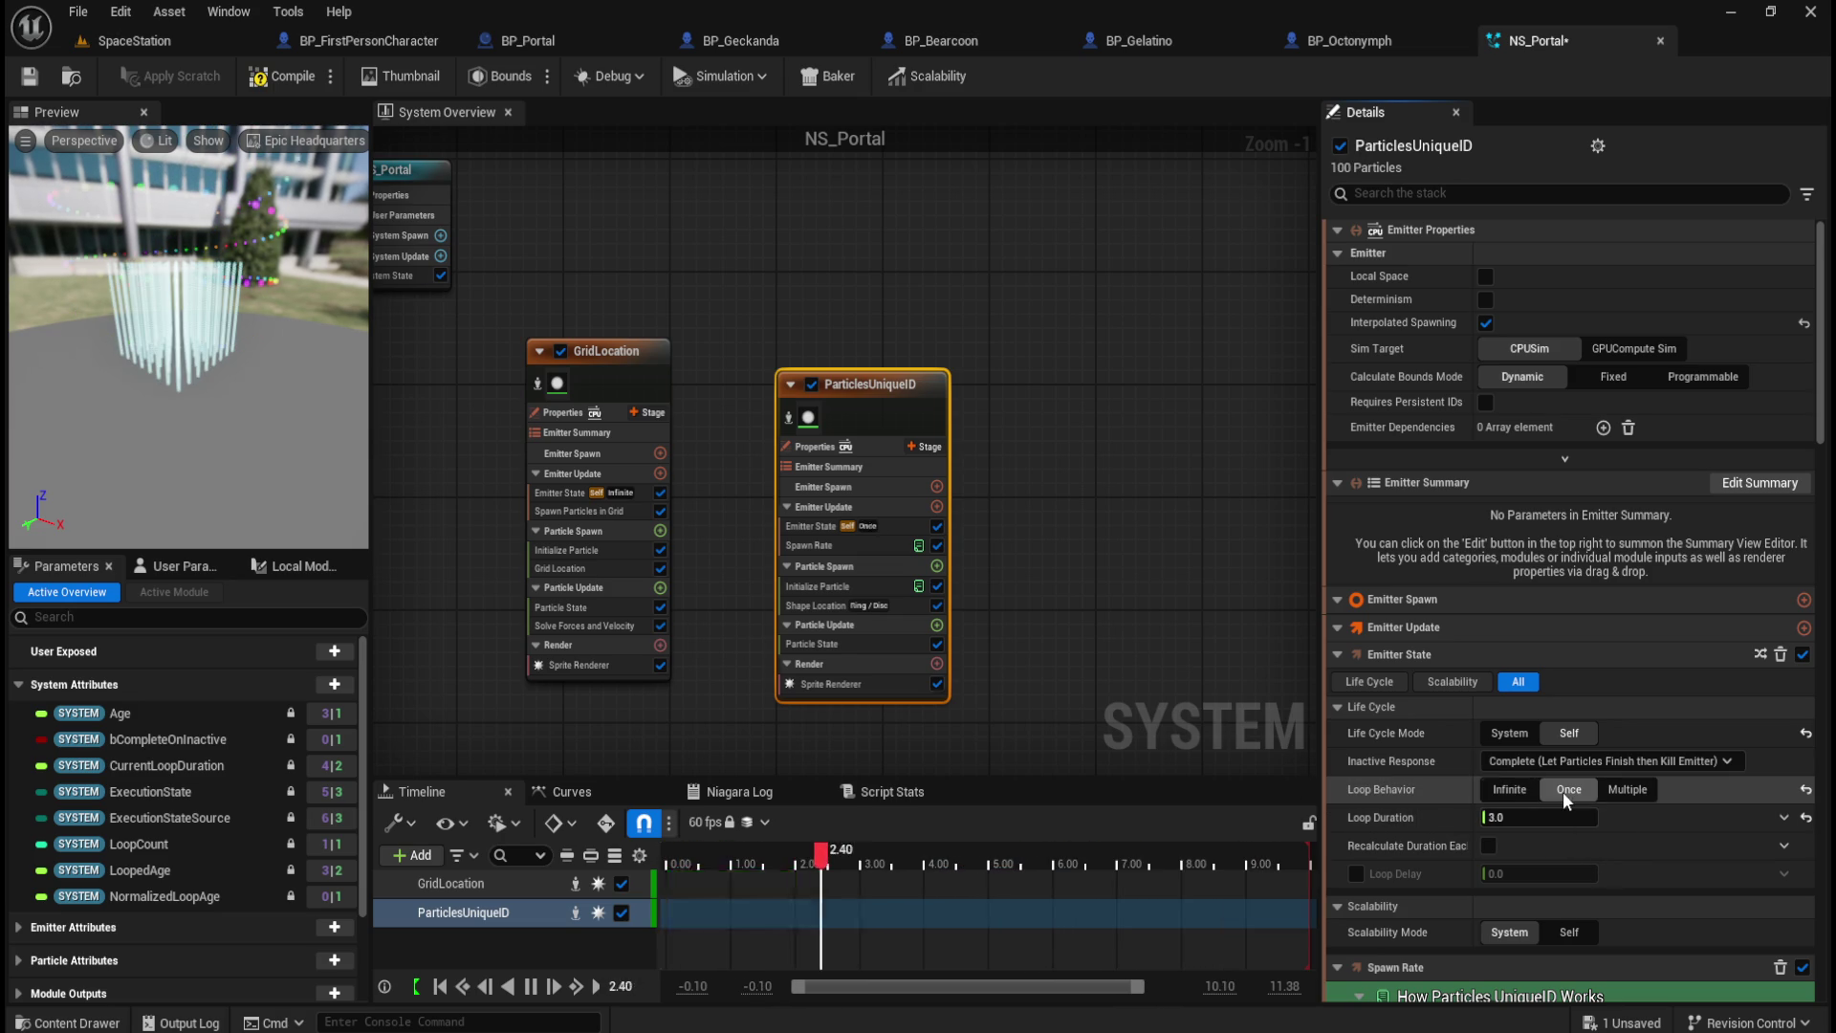
left_click(1563, 792)
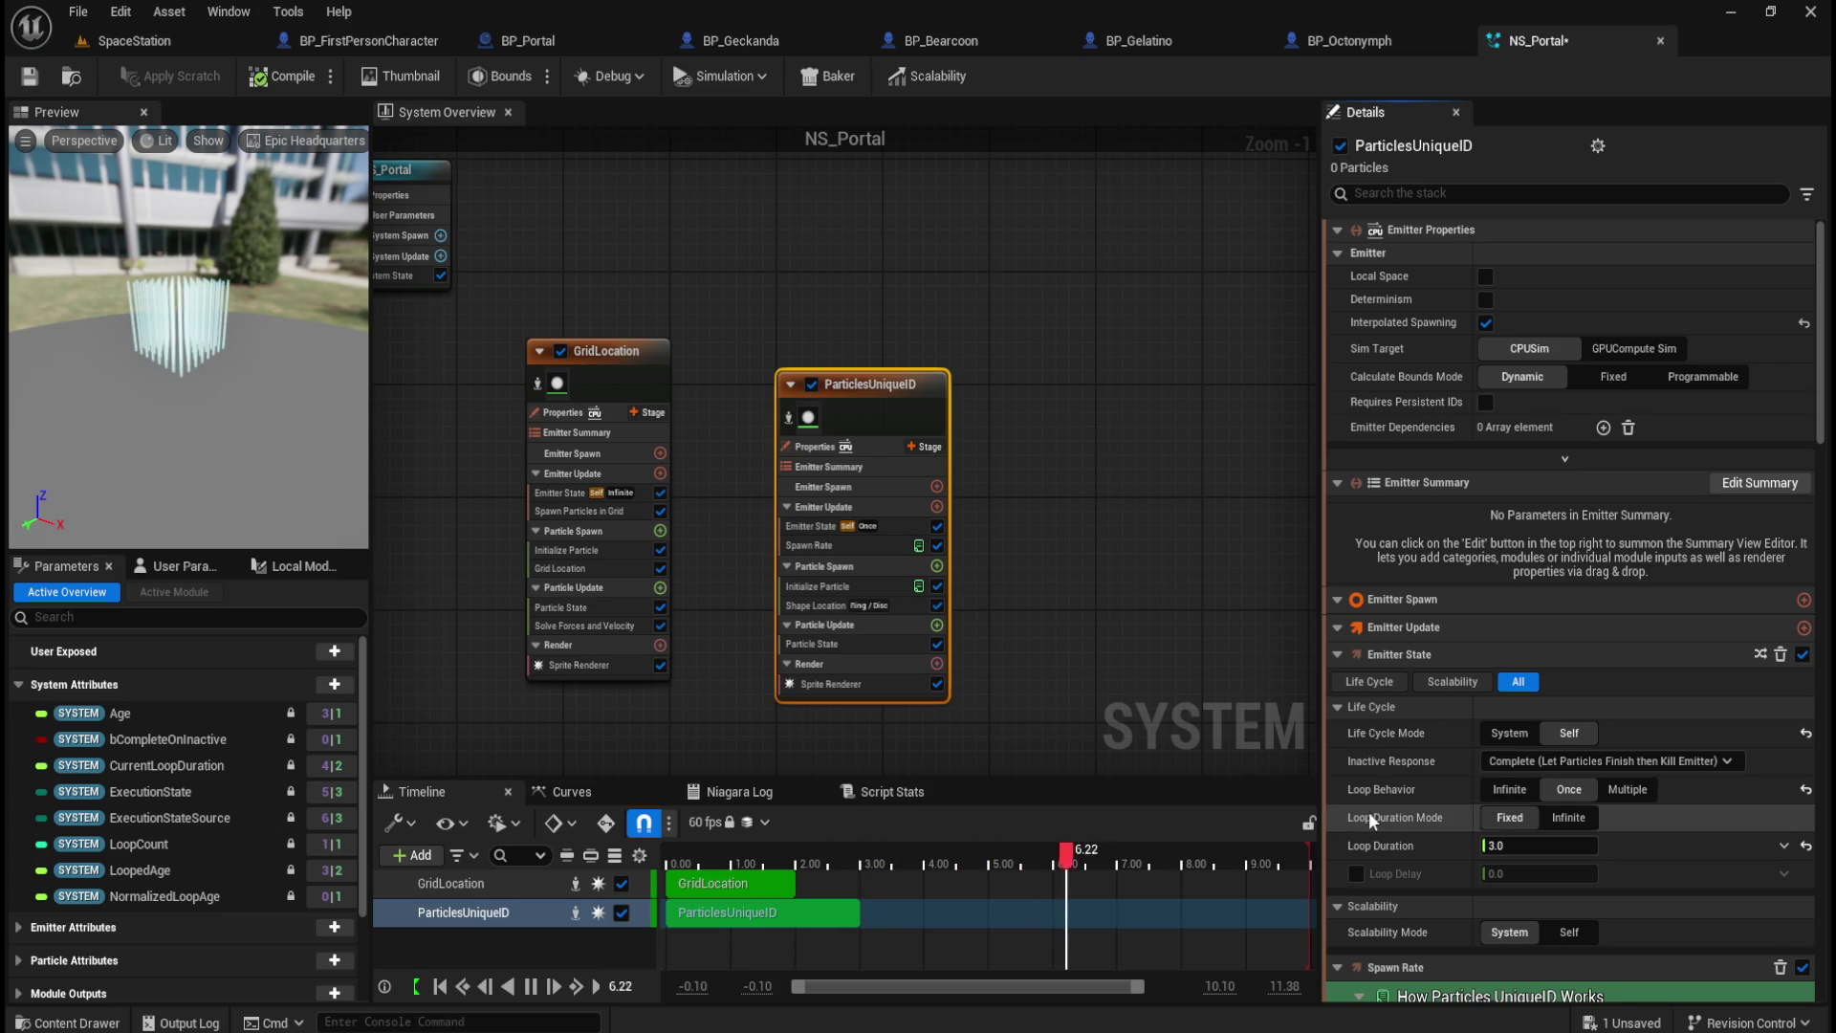
scroll(1425, 817, "down", 2)
scroll(1430, 821, "down", 3)
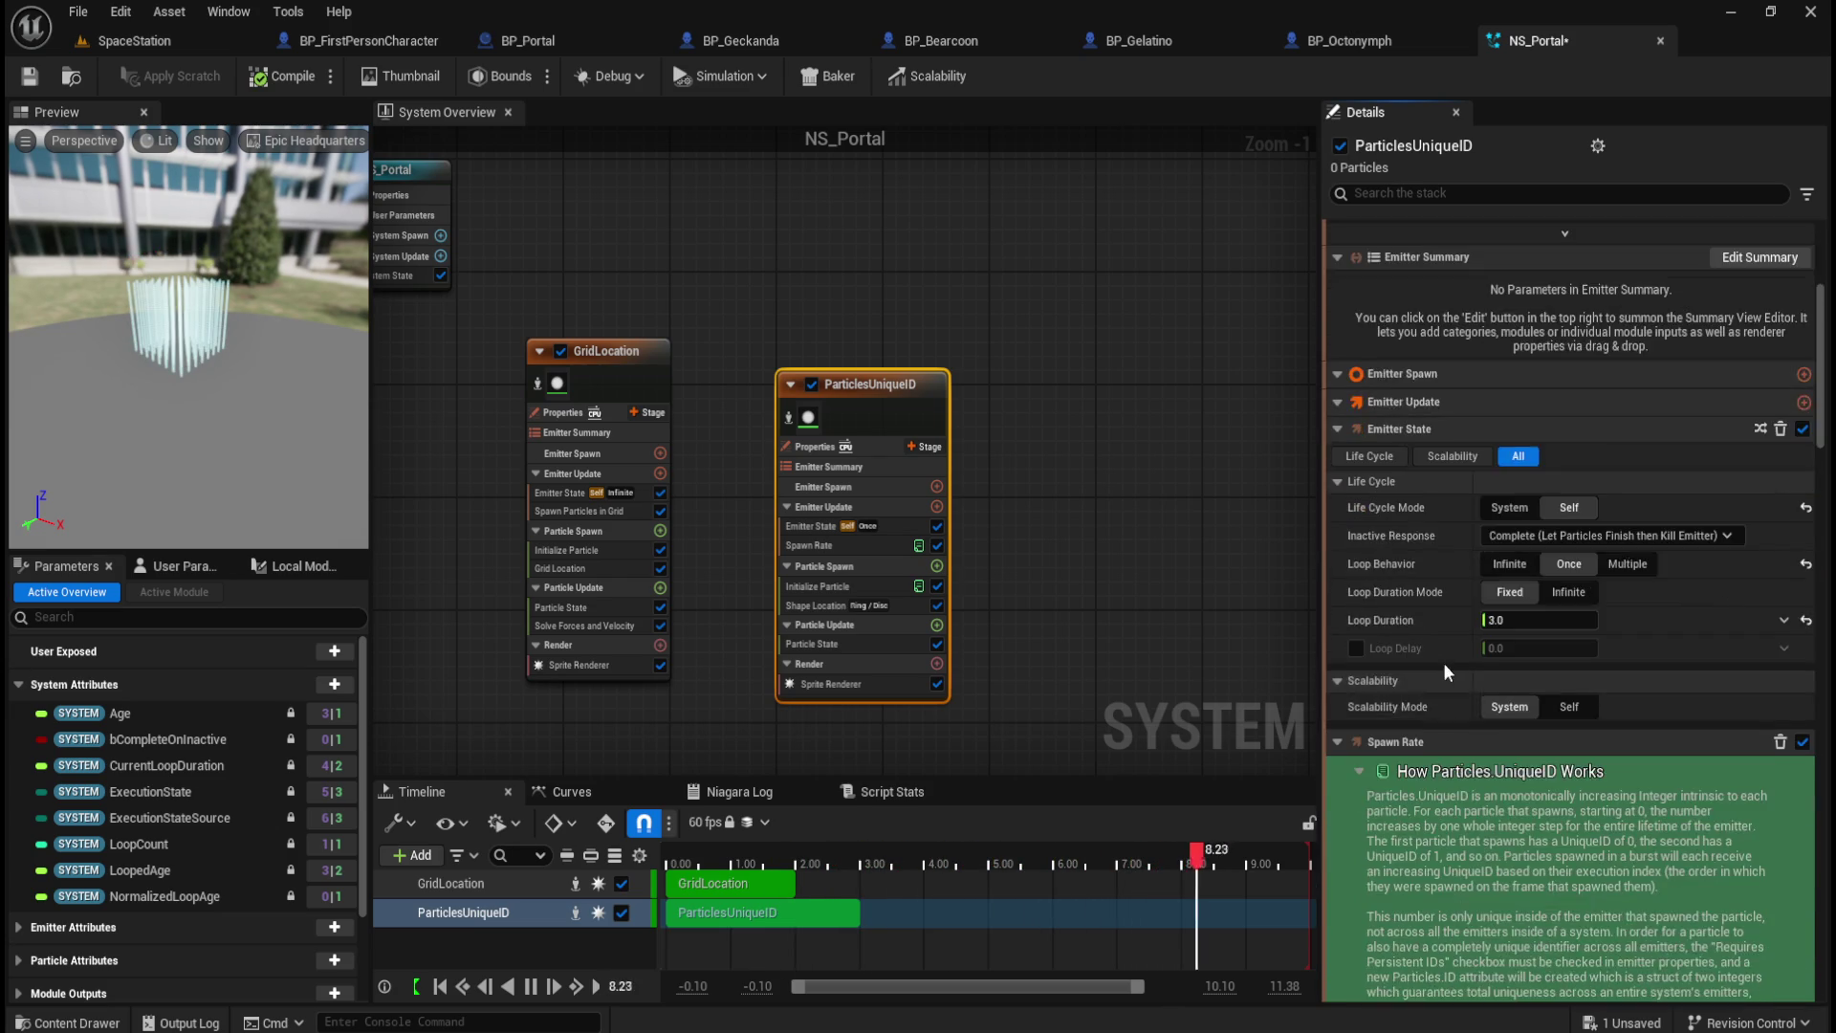
scroll(1444, 663, "down", 3)
scroll(1497, 817, "down", 3)
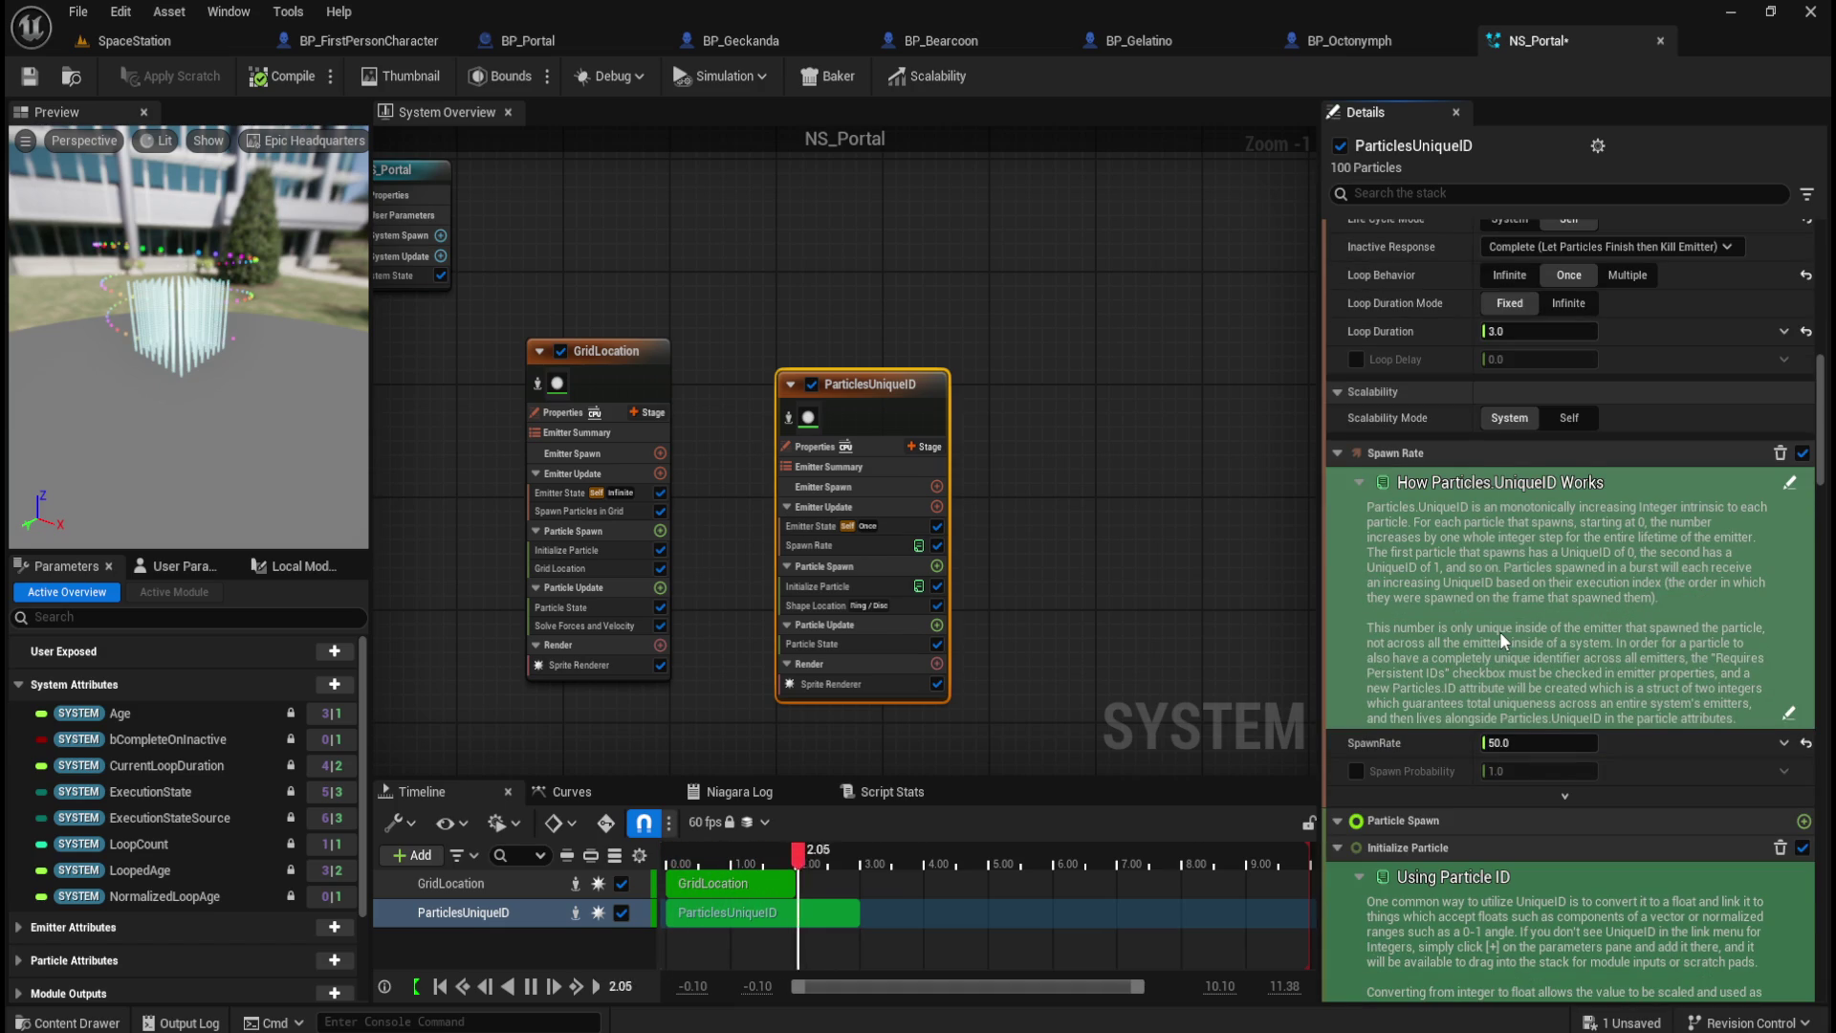
scroll(1499, 631, "down", 2)
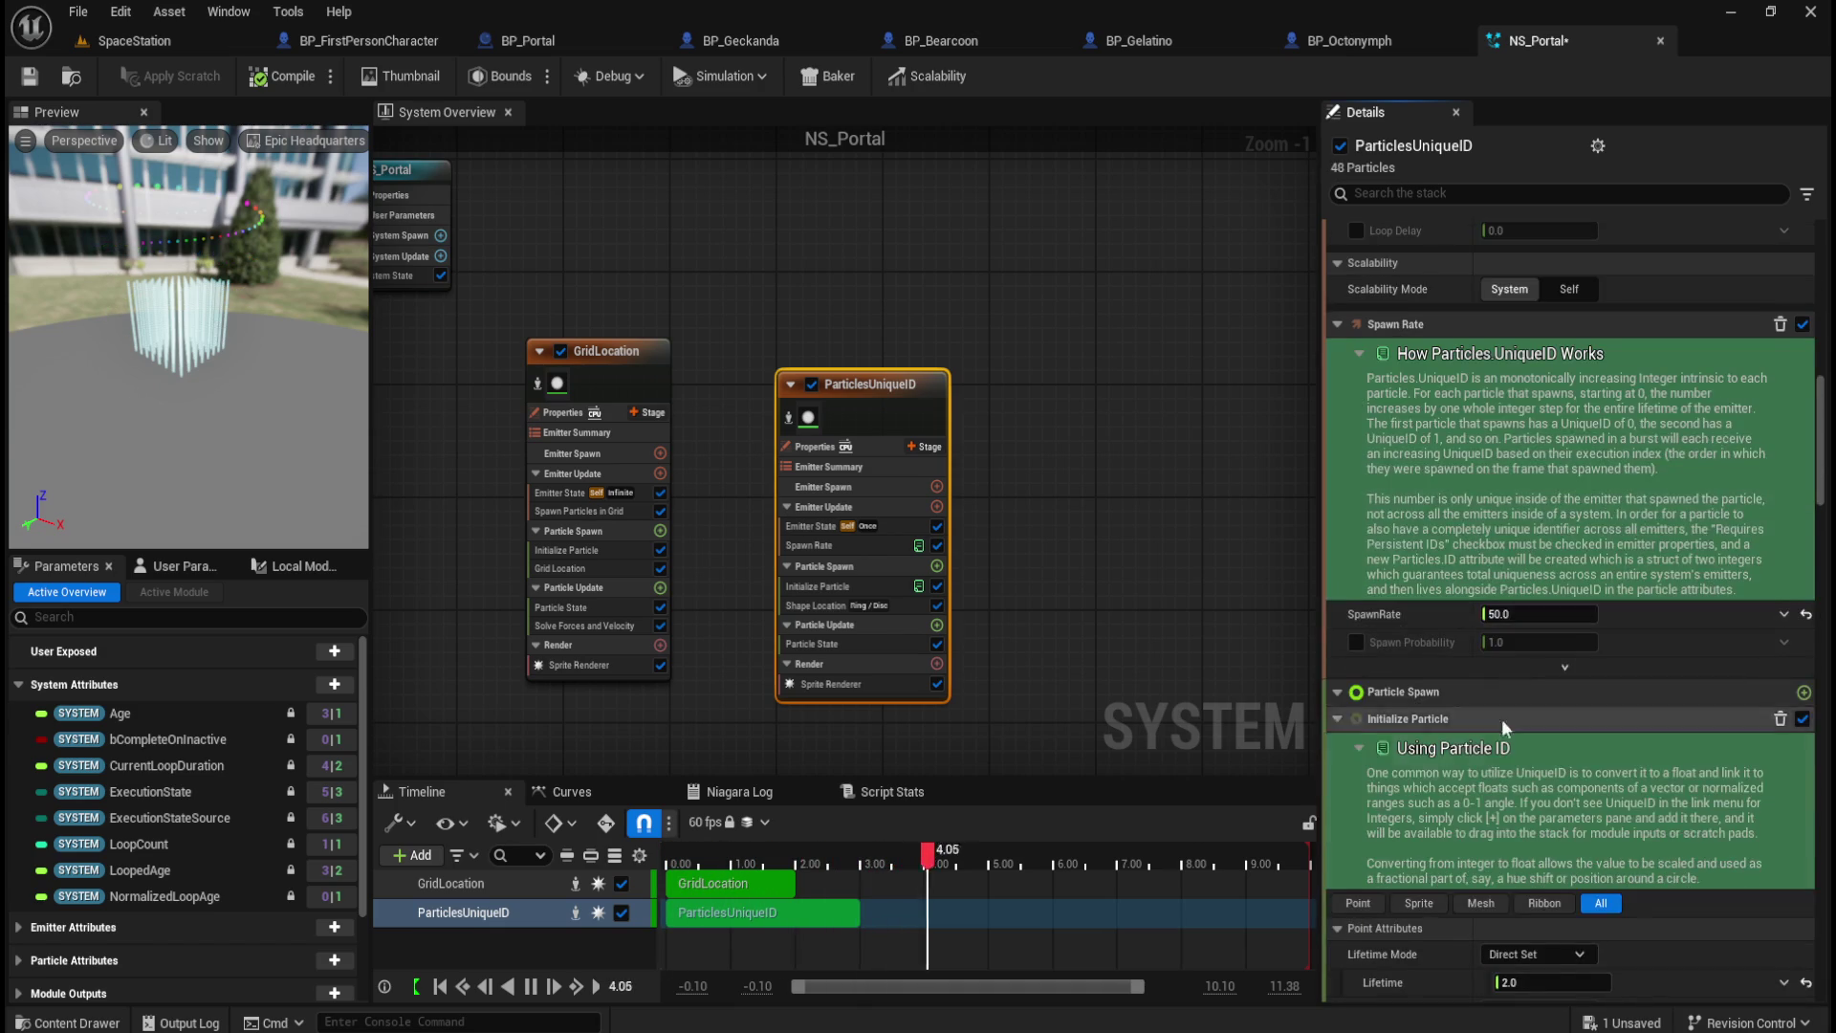
scroll(1507, 708, "down", 3)
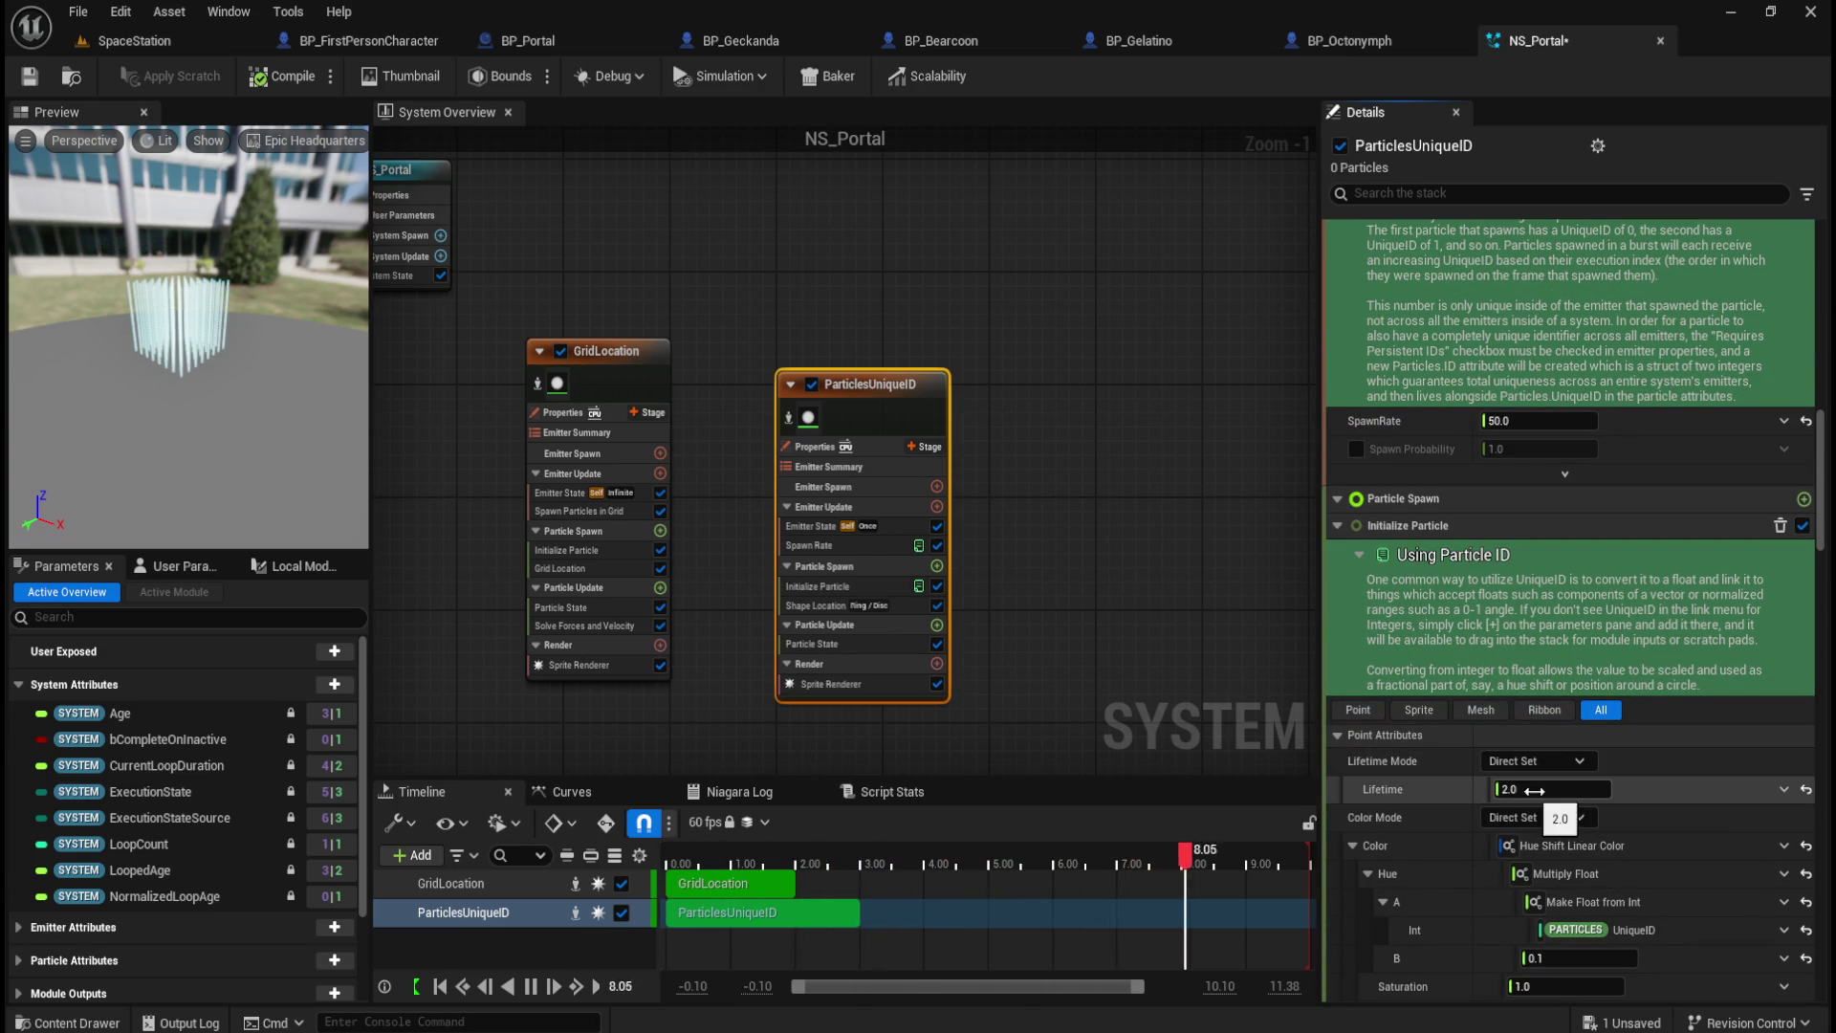
scroll(1426, 767, "down", 3)
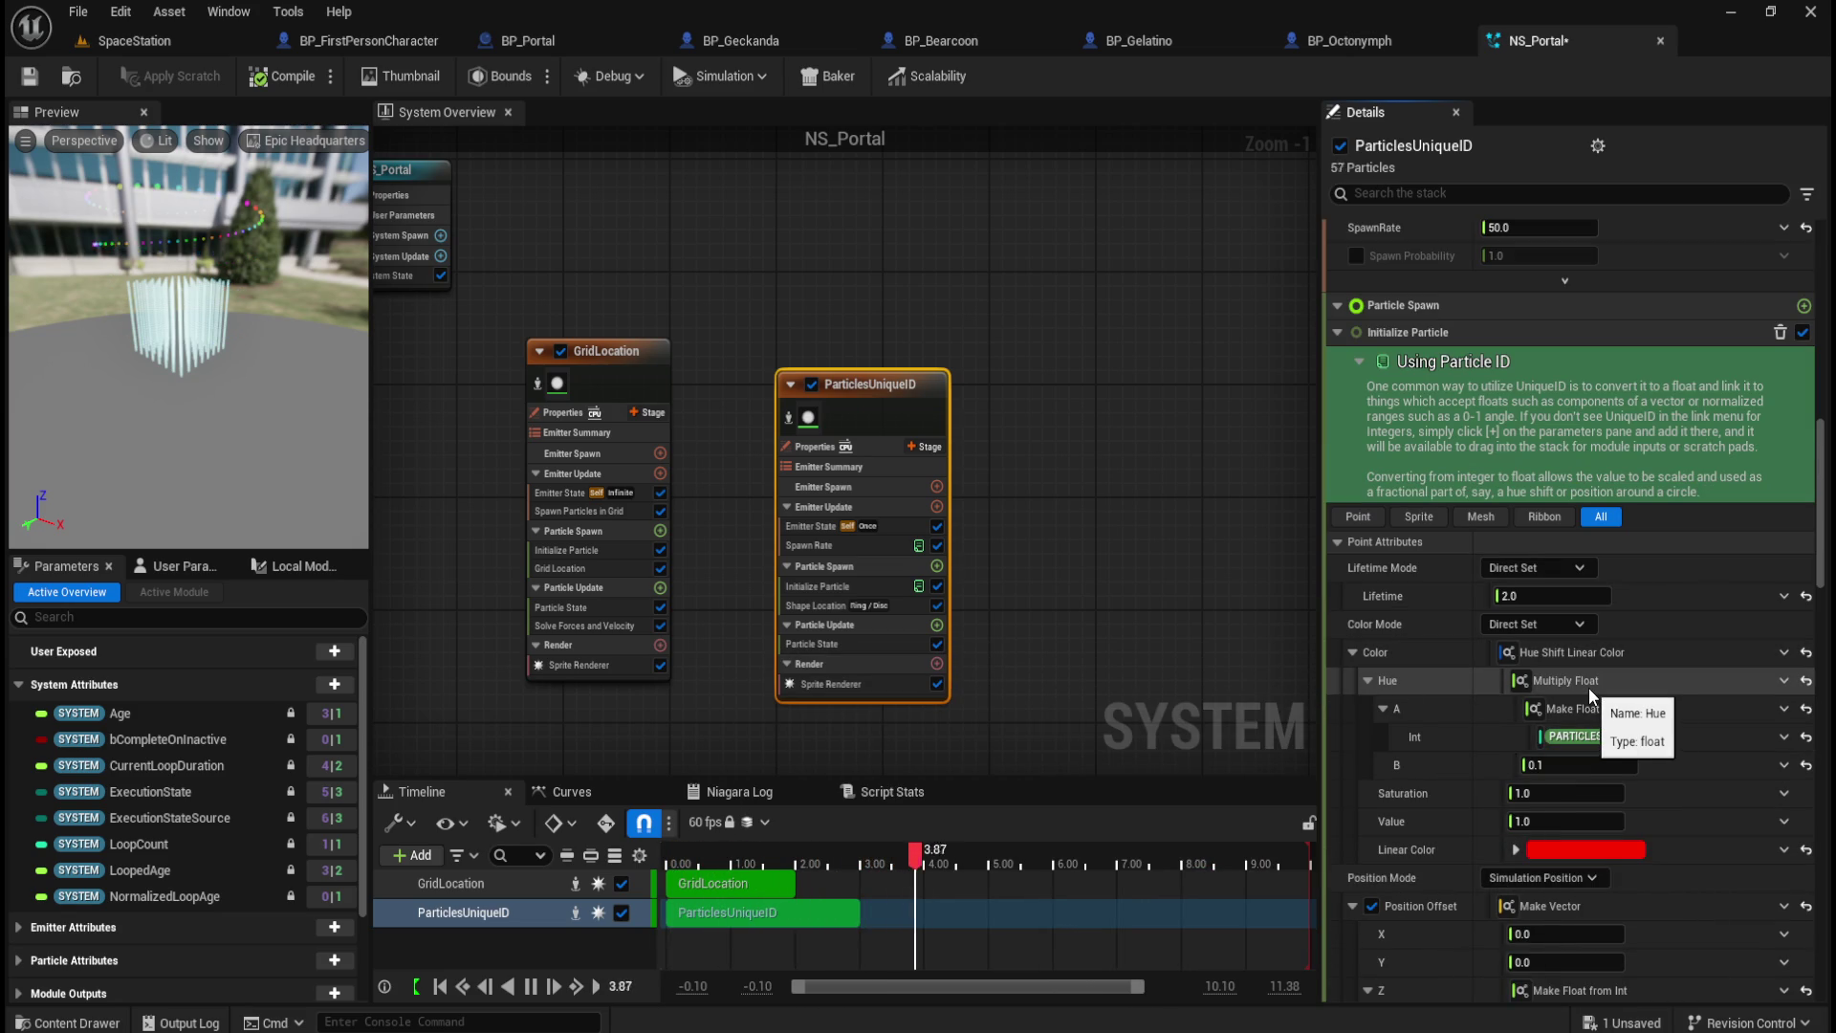
left_click(1514, 849)
left_click(1514, 848)
scroll(1481, 816, "down", 5)
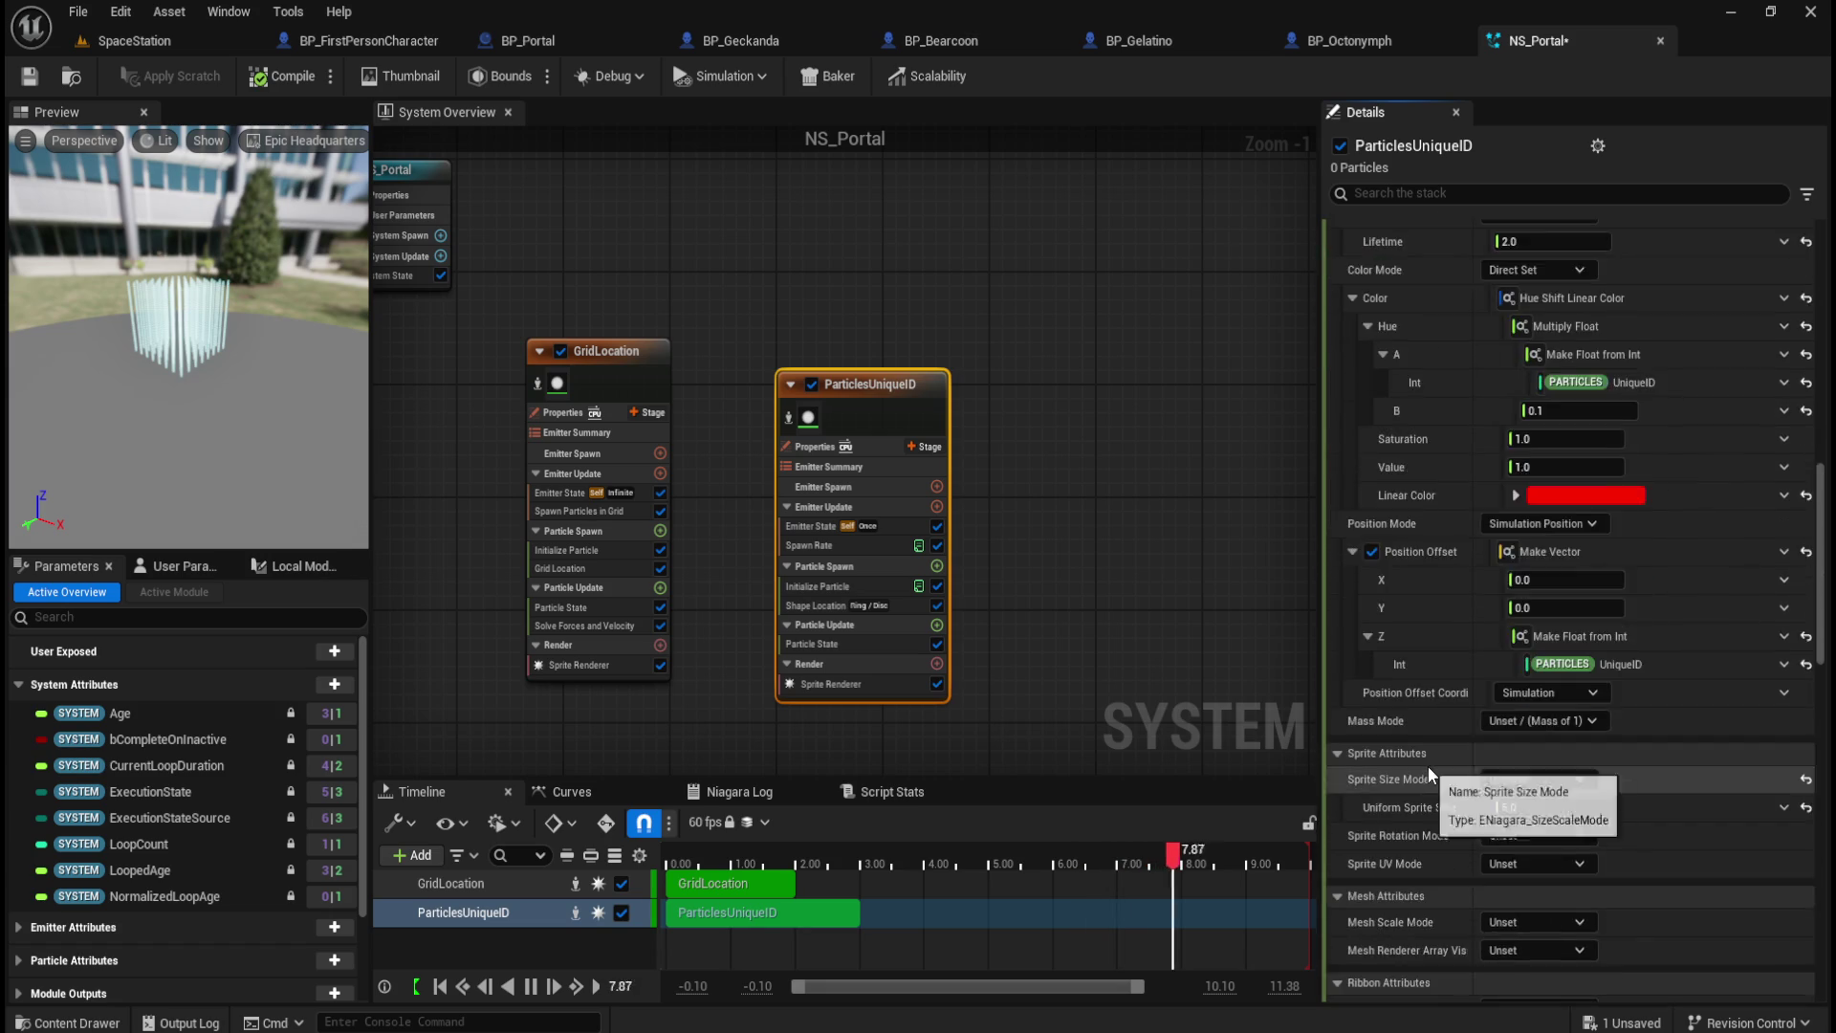
scroll(1453, 729, "down", 6)
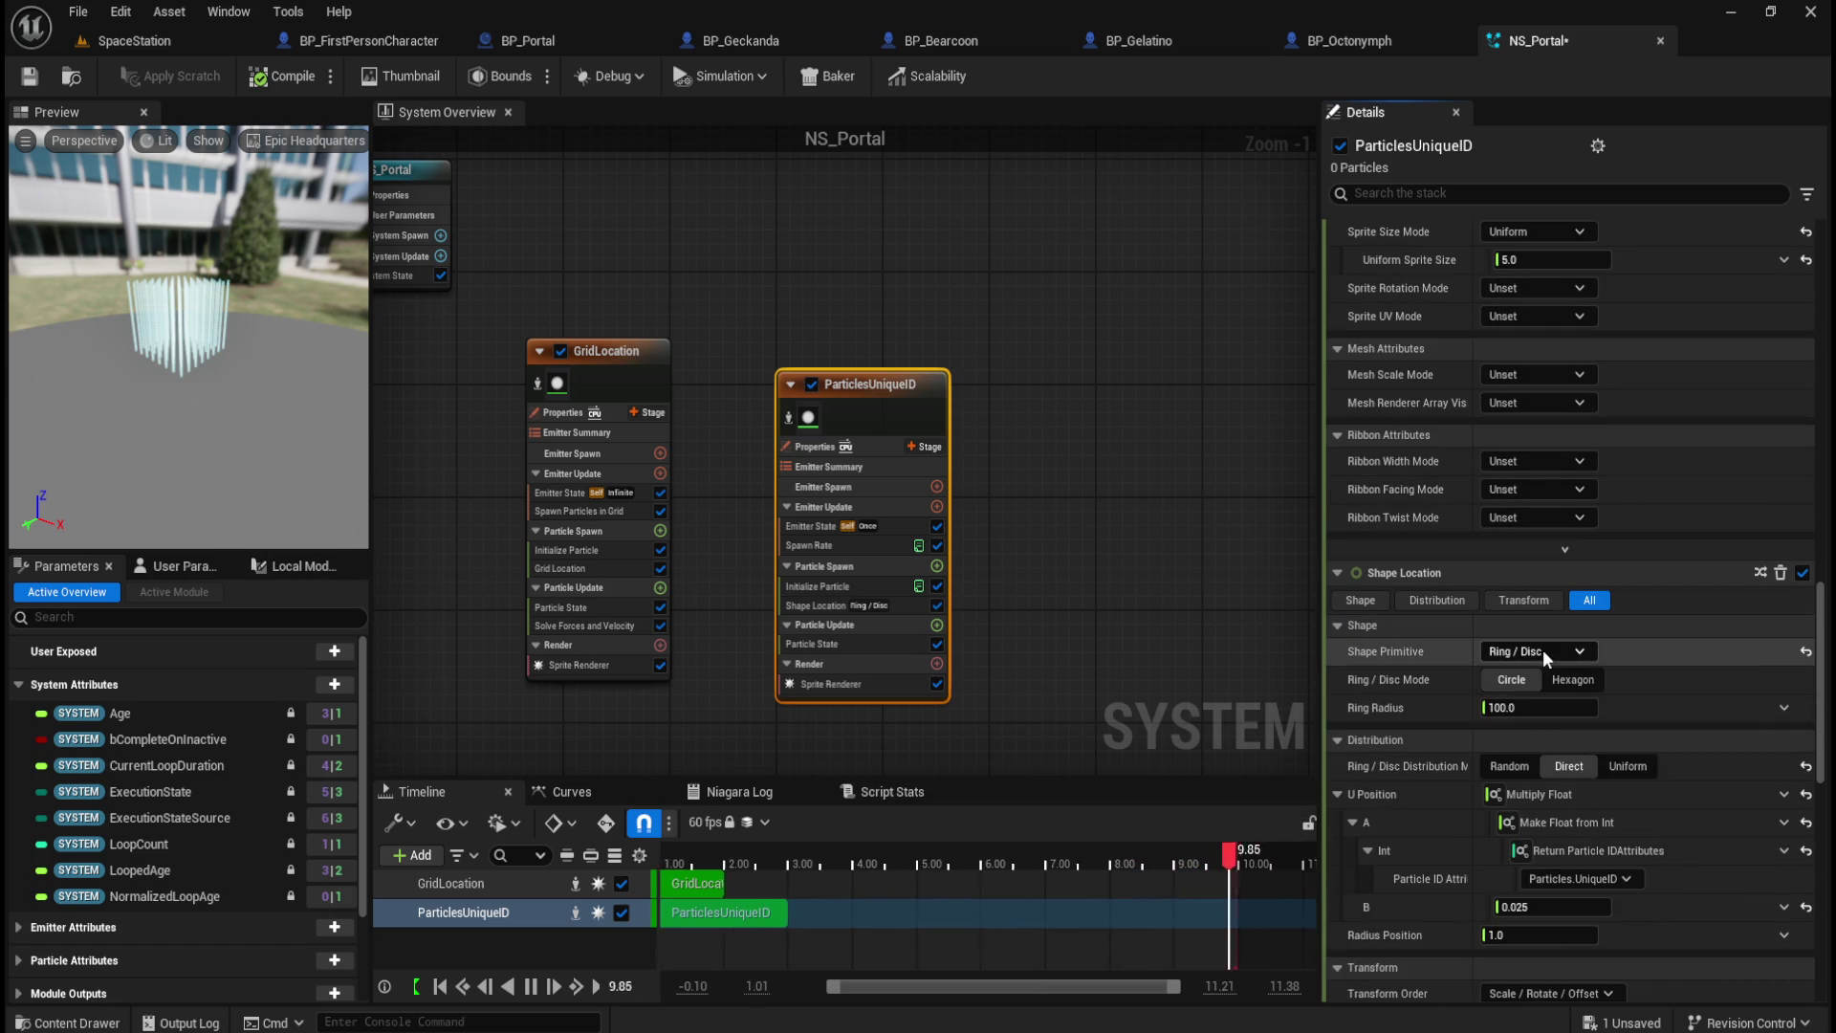
Step: Try Sphere, Cylinder, Box/Plane and Torus as the ParticlesUniqueID spawn shape
left_click(1542, 650)
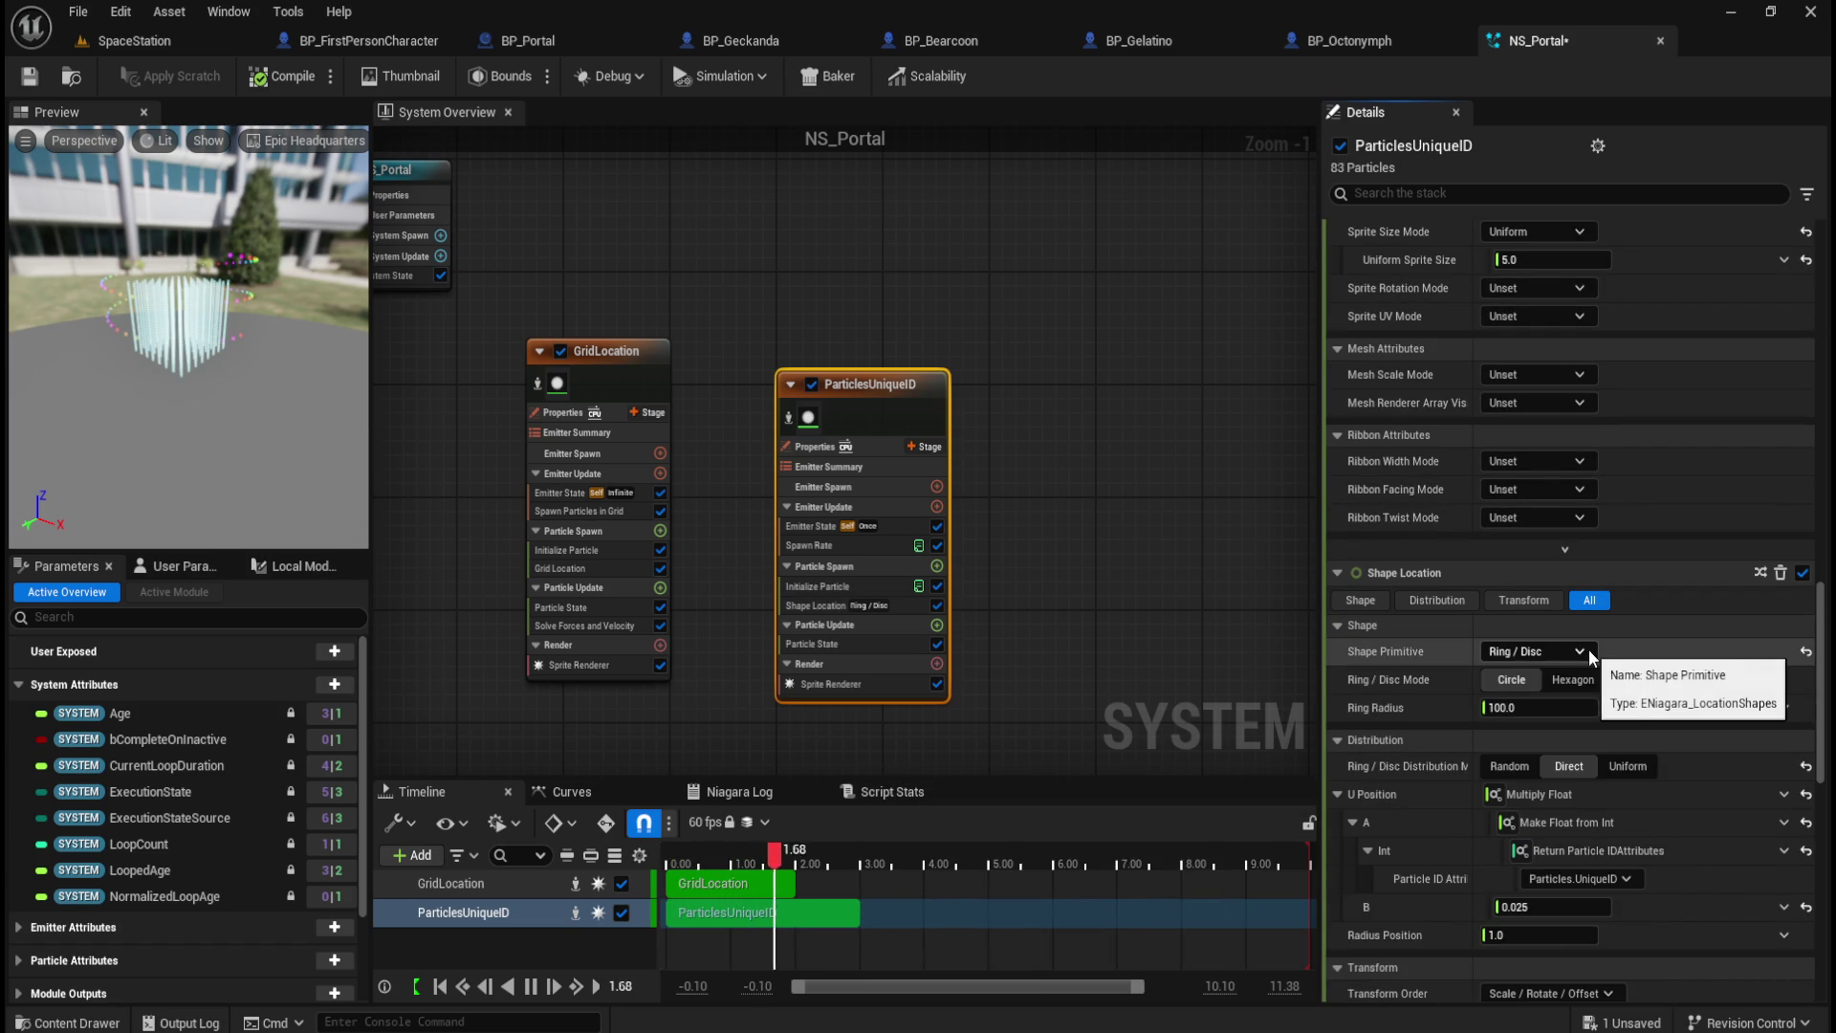
left_click(1573, 650)
left_click(1569, 675)
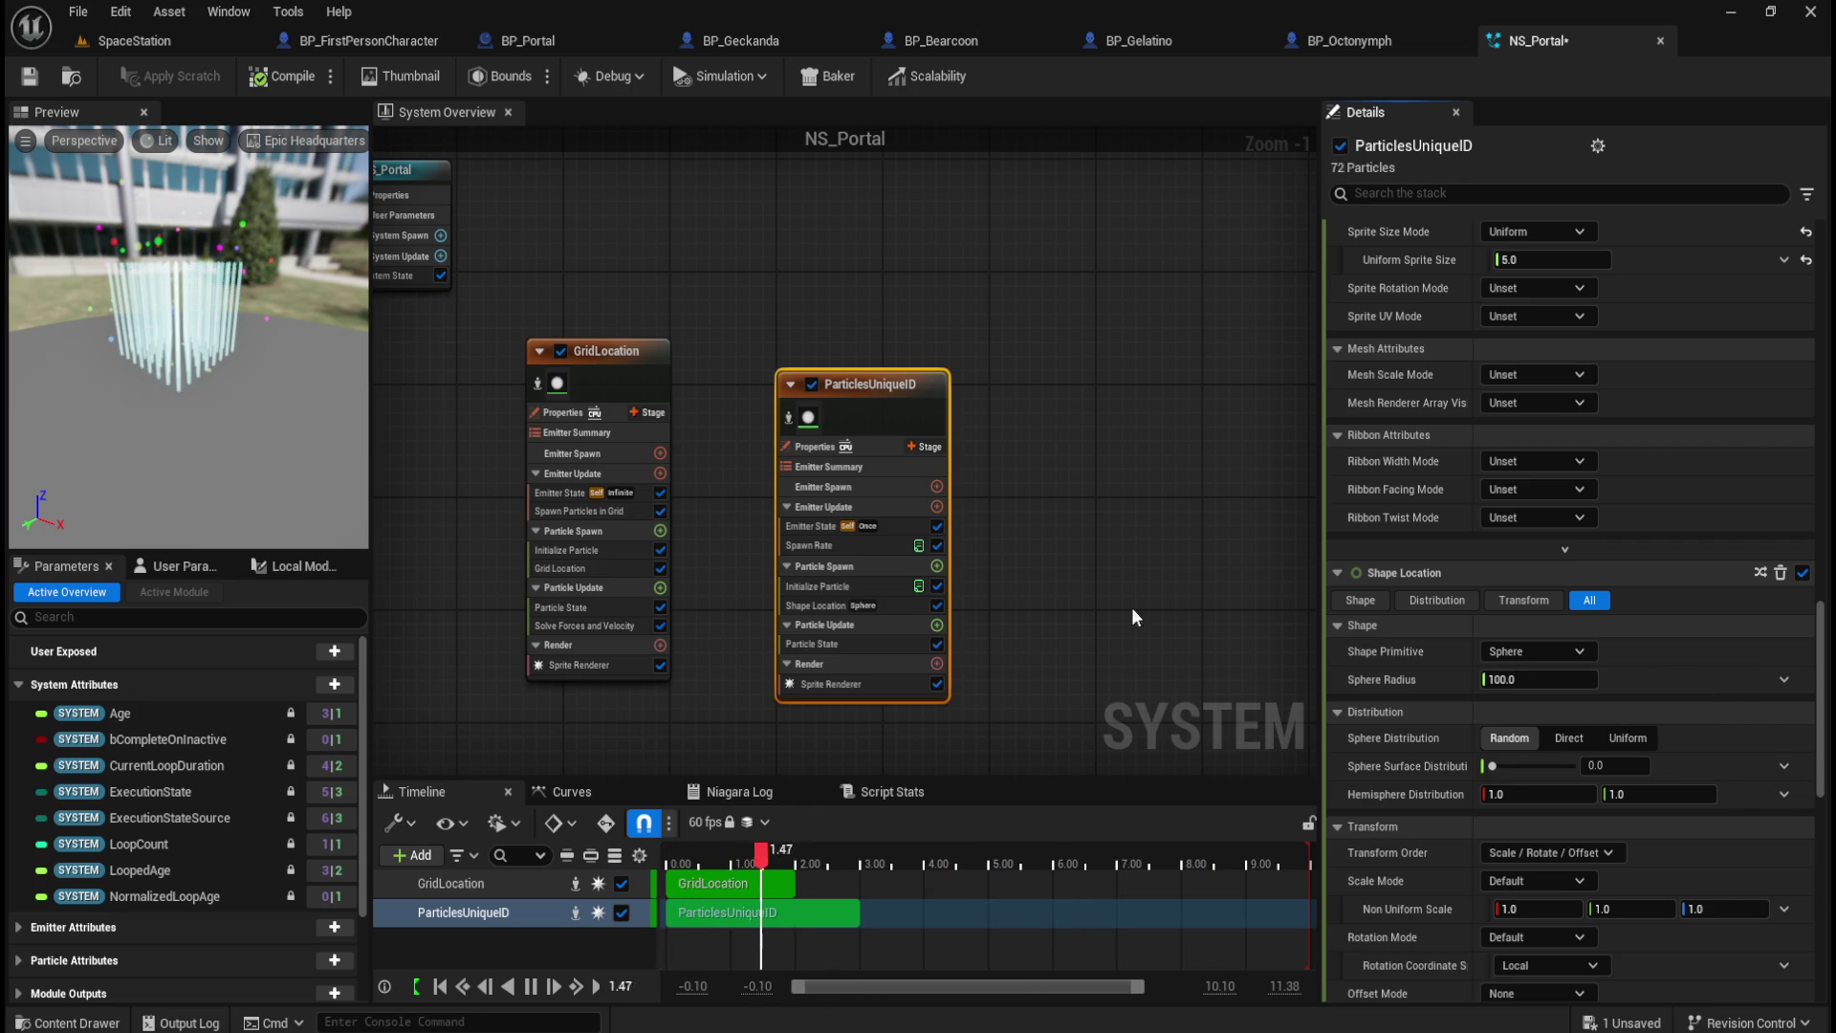
left_click(1541, 651)
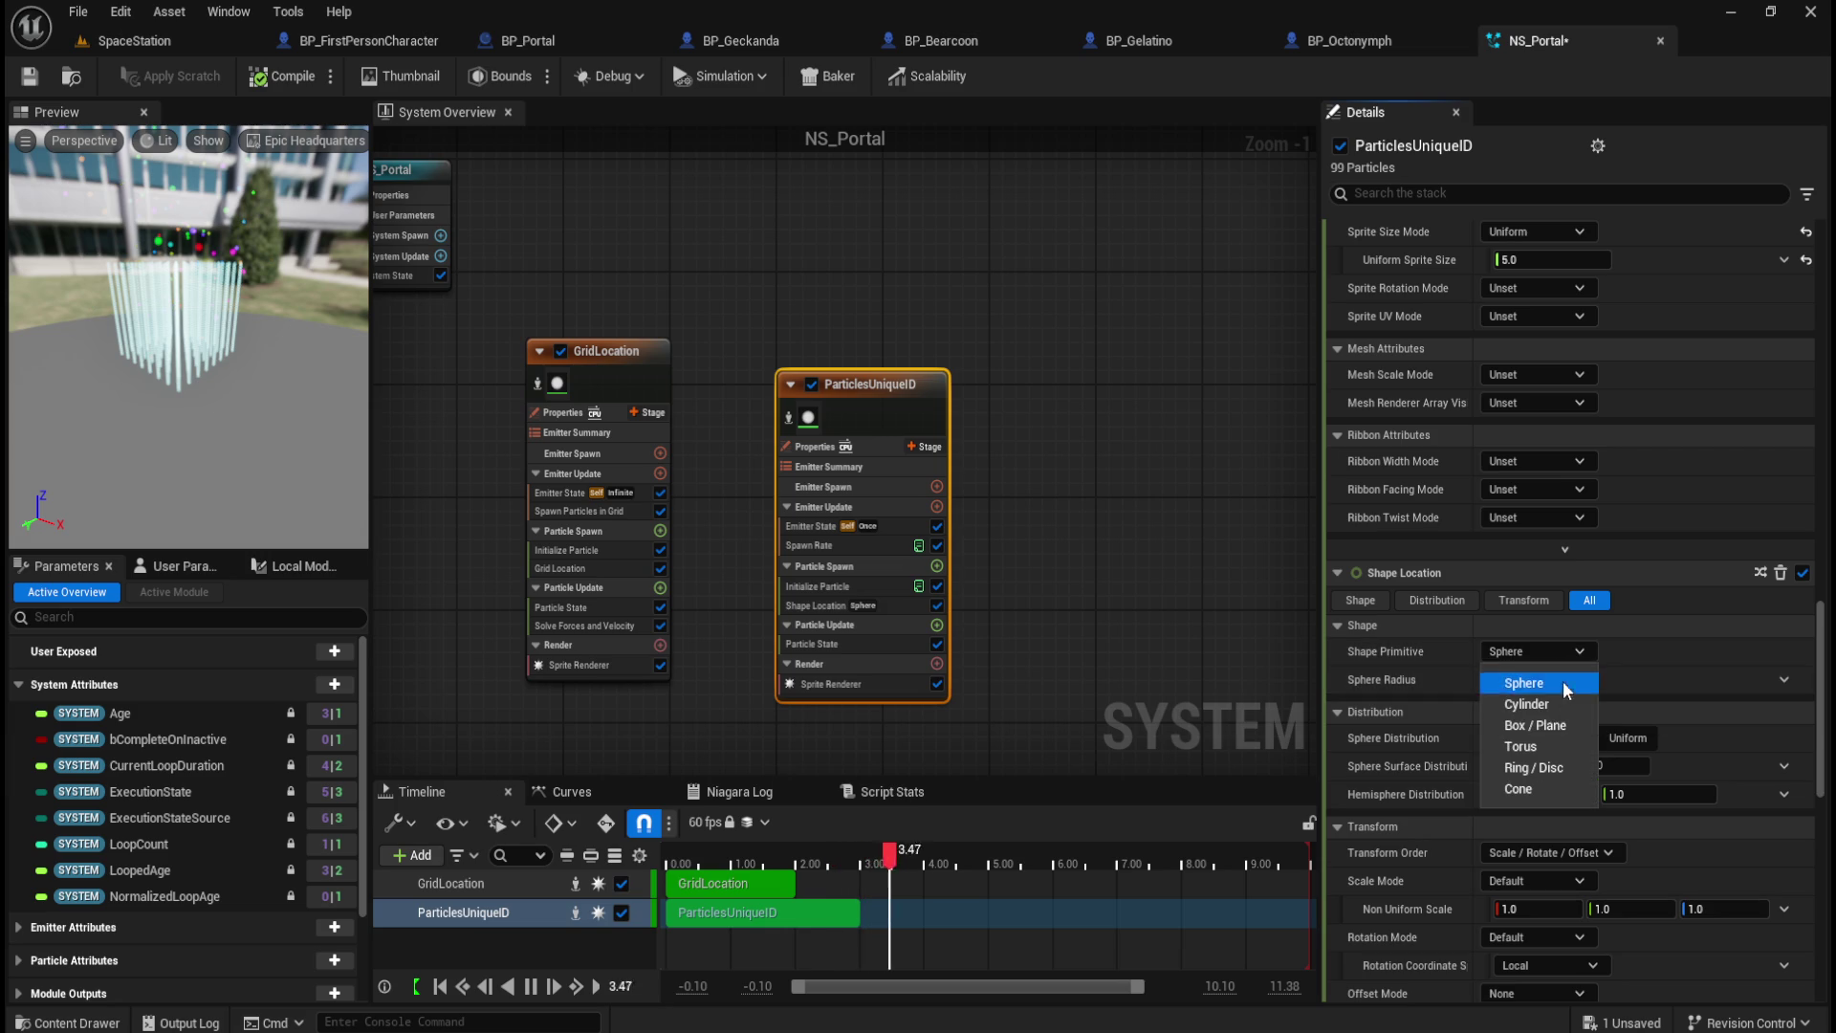
left_click(1552, 700)
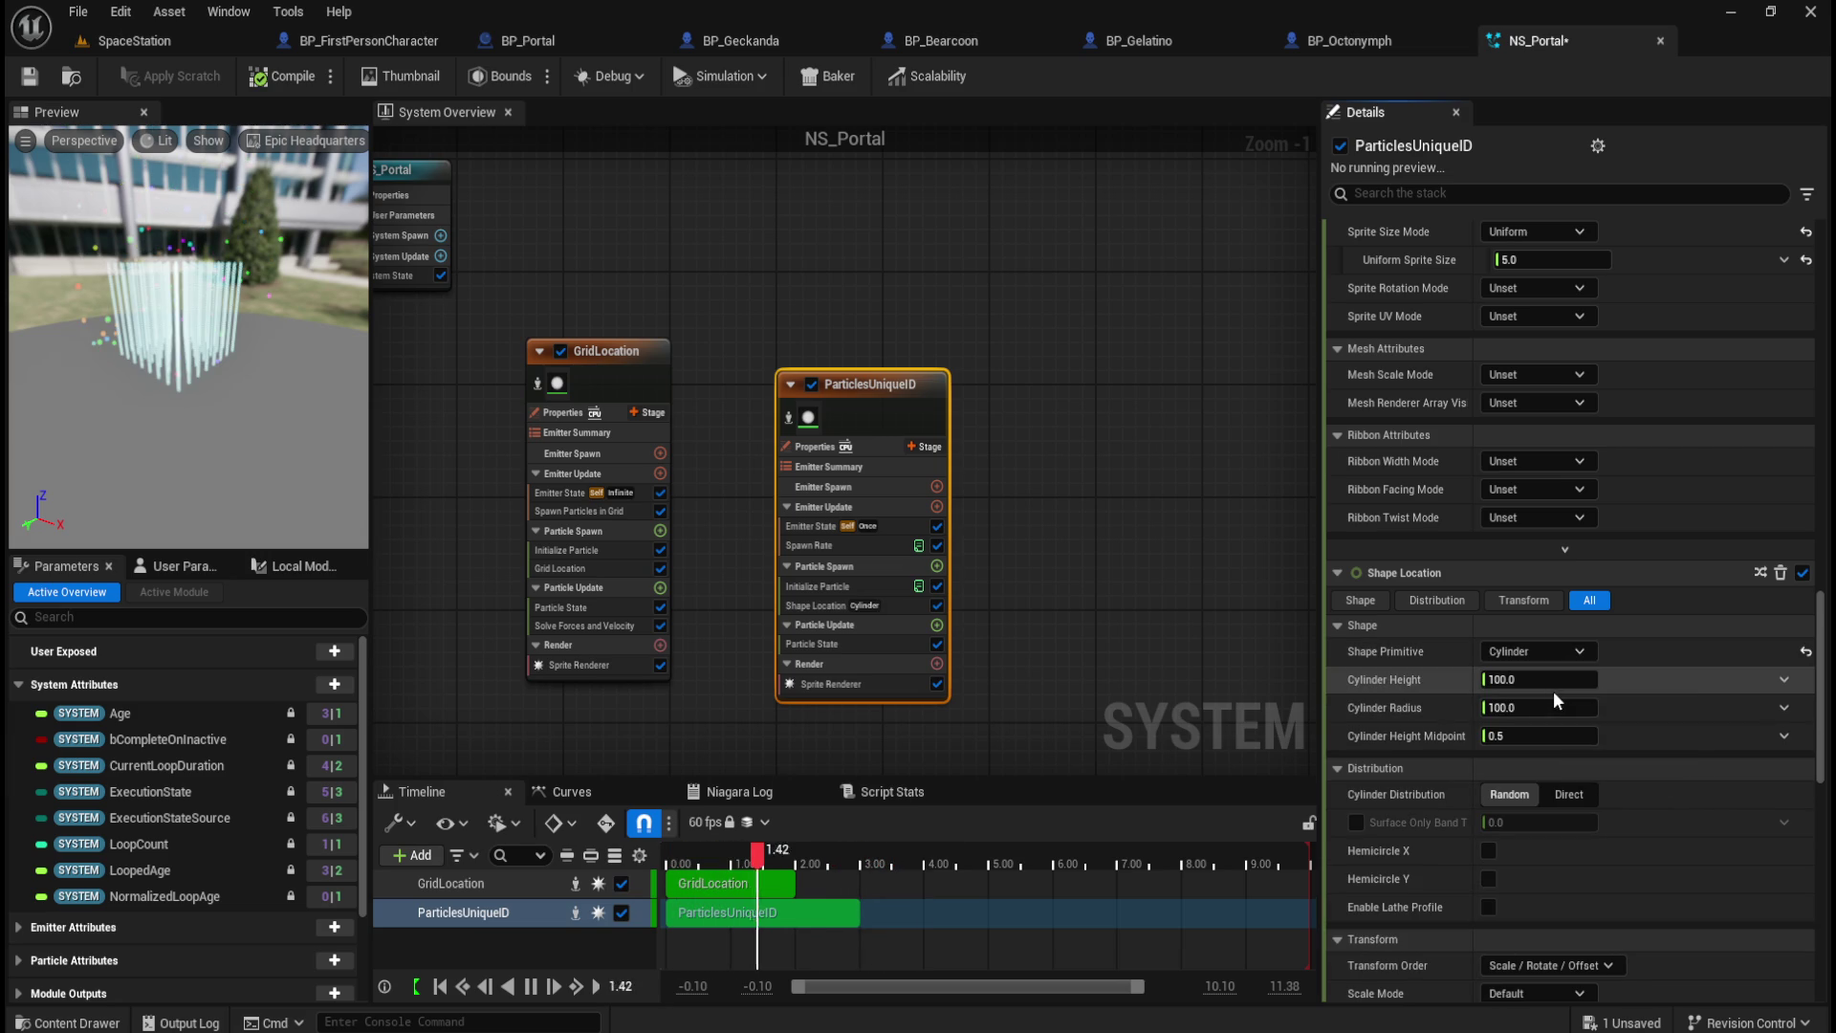
left_click(1574, 652)
left_click(1535, 725)
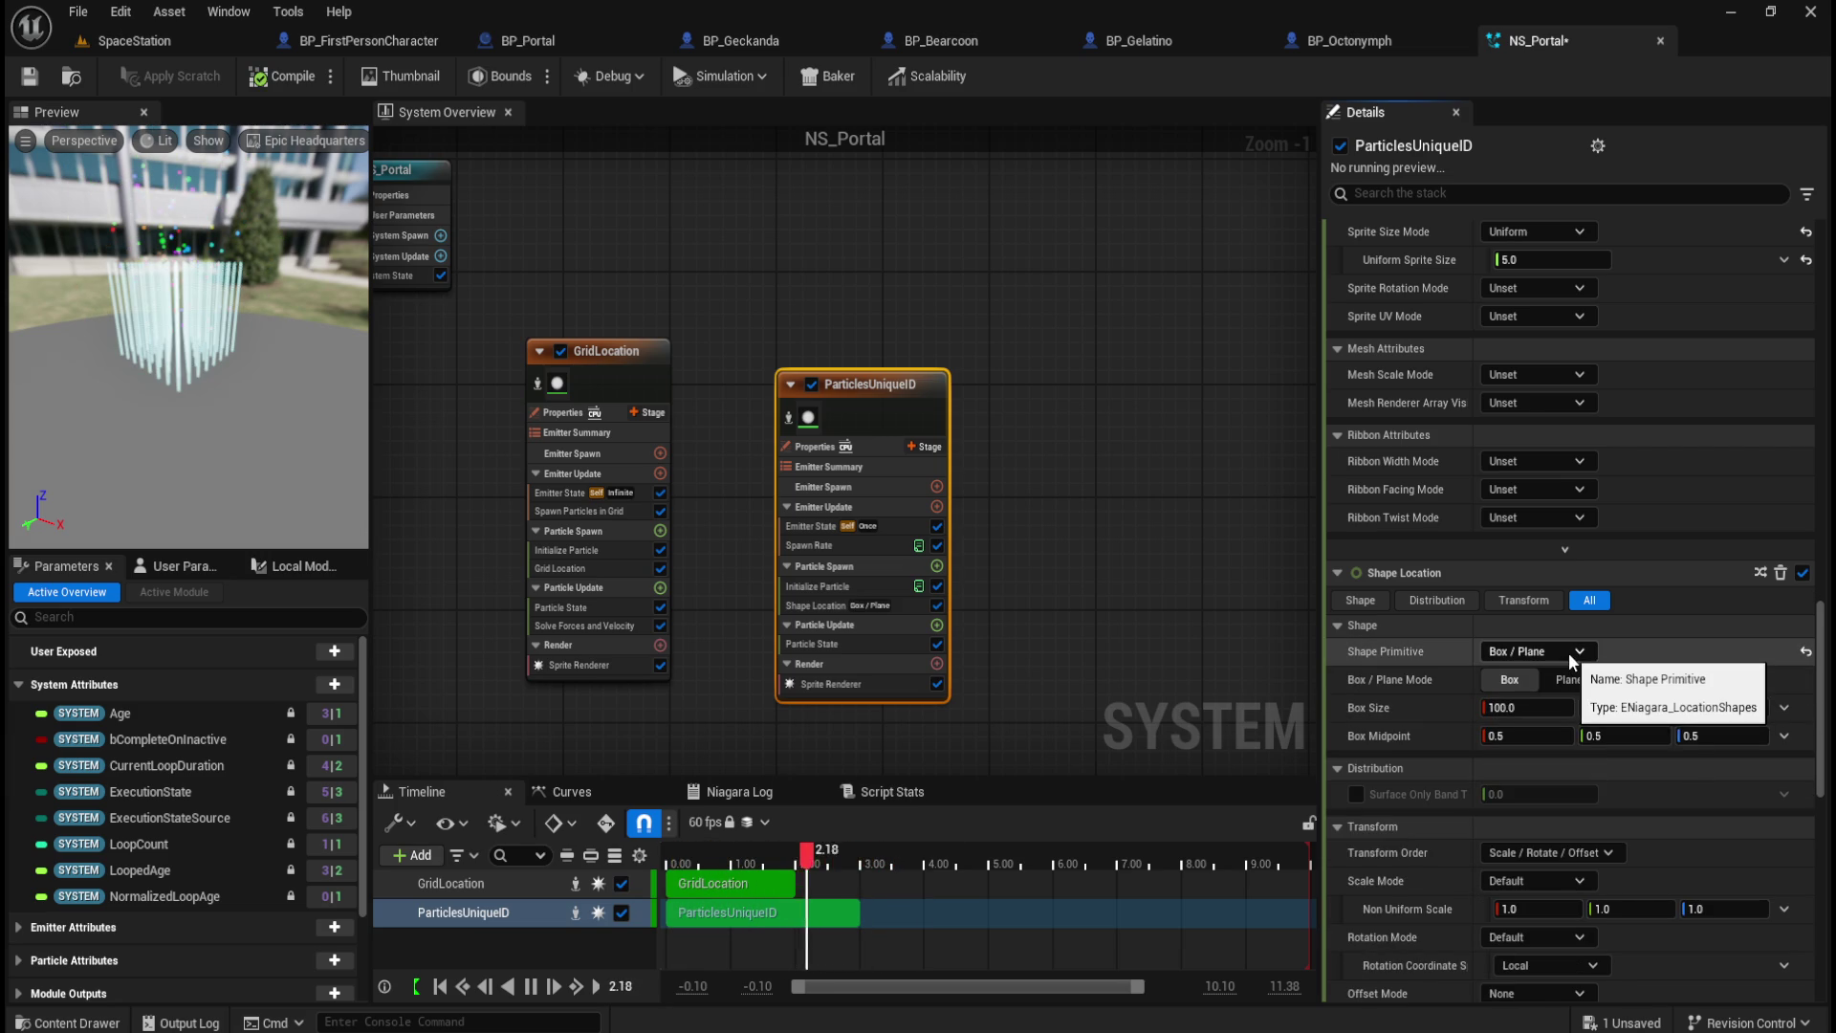
left_click(1568, 652)
left_click(1553, 723)
left_click(1565, 652)
left_click(1563, 742)
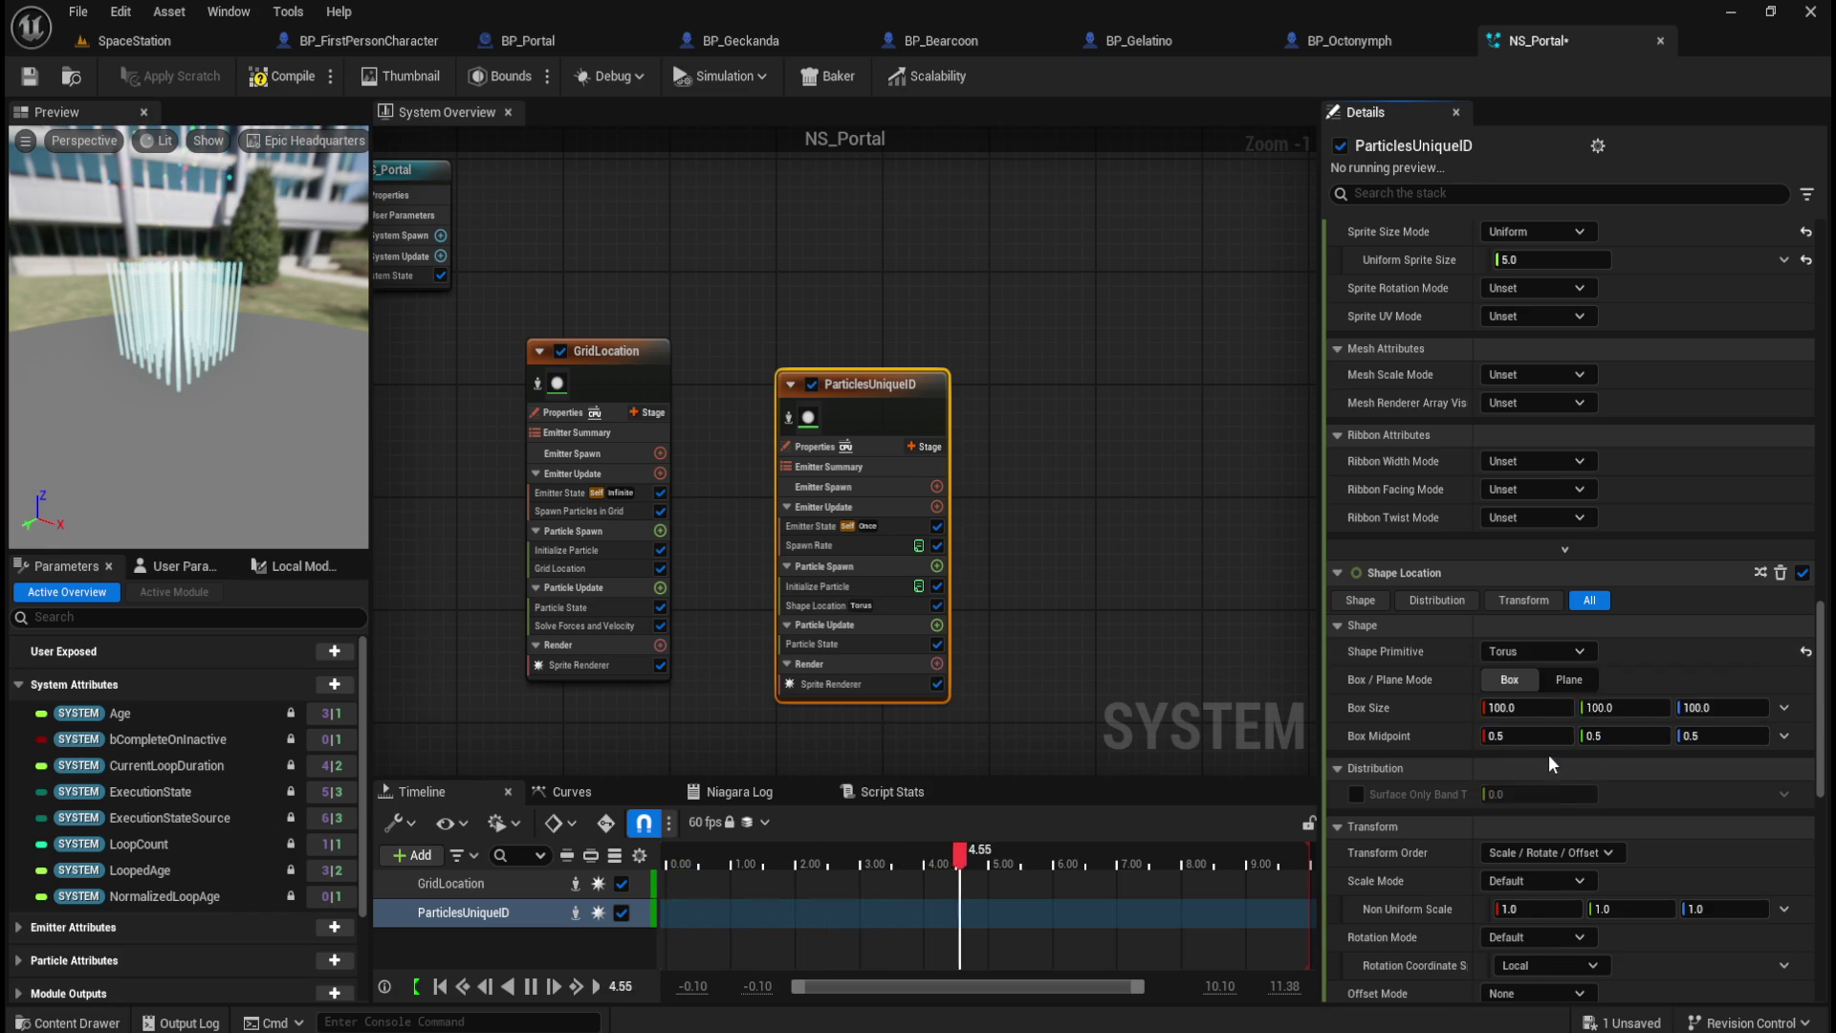
Step: Try Ring/Disc and Cone, then settle on a Cylinder spawn shape with 100 height and radius
left_click(1582, 652)
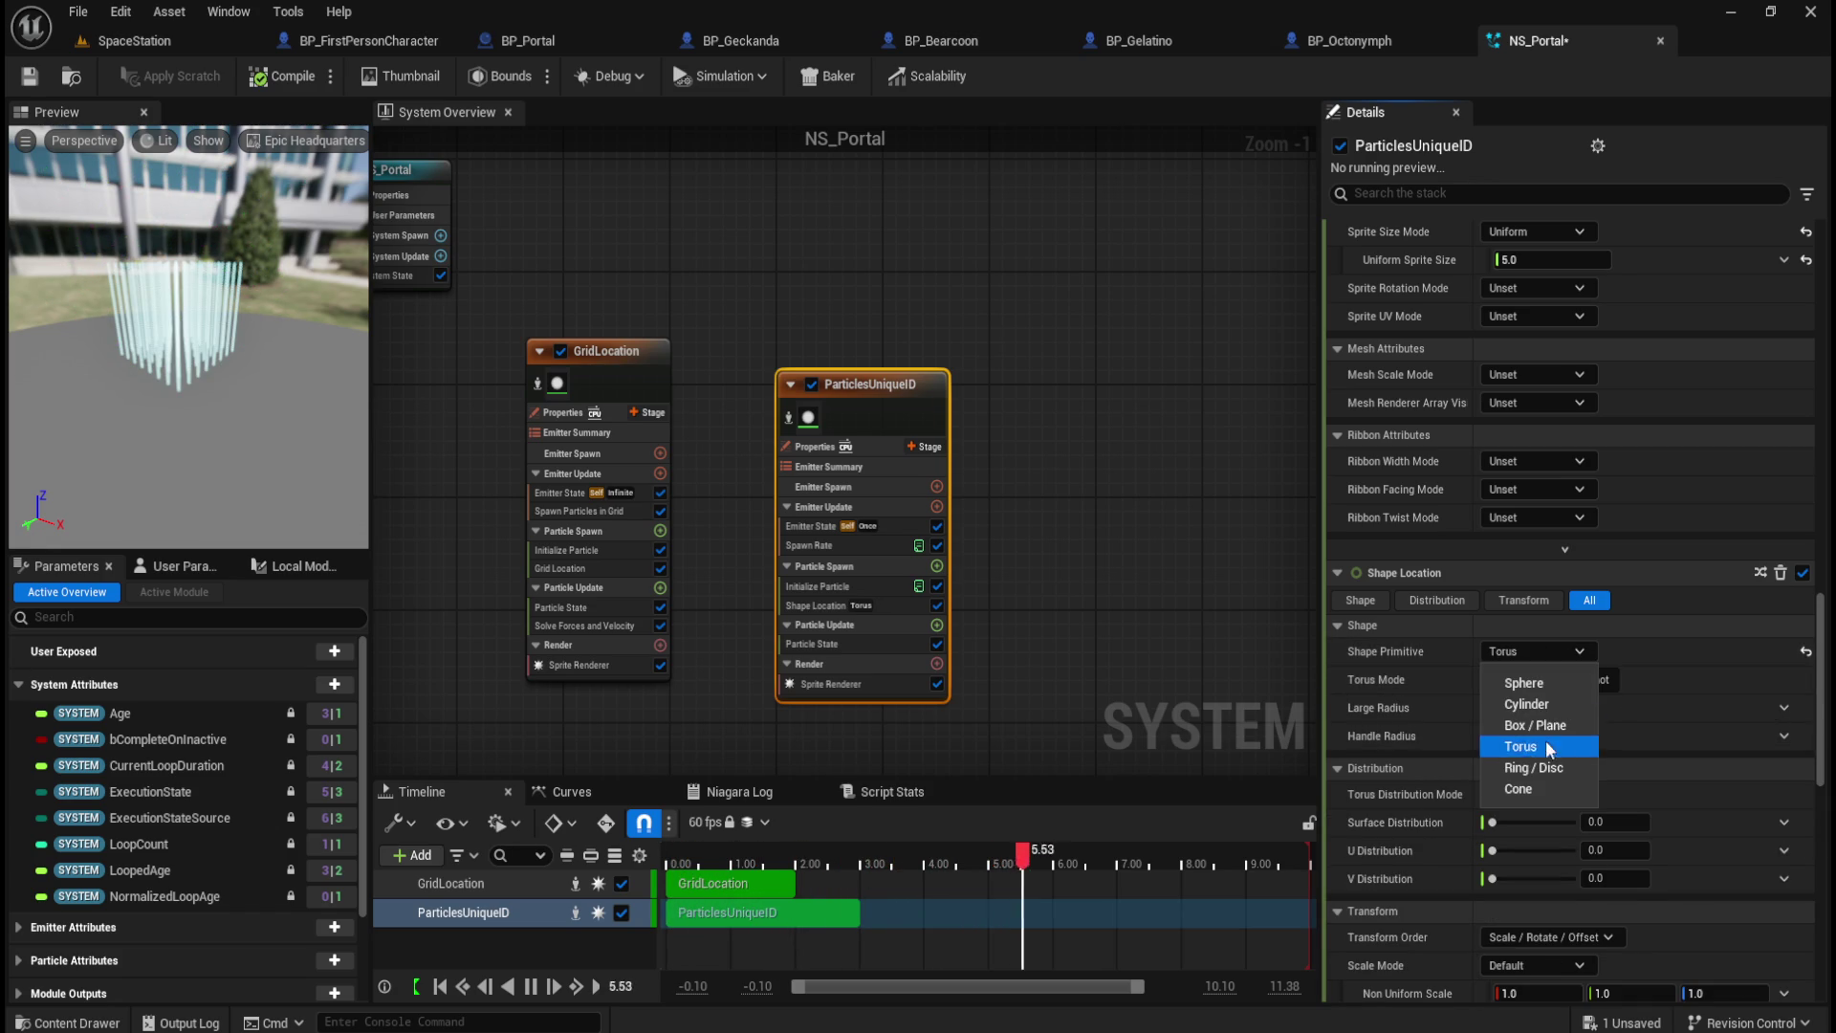
left_click(1539, 759)
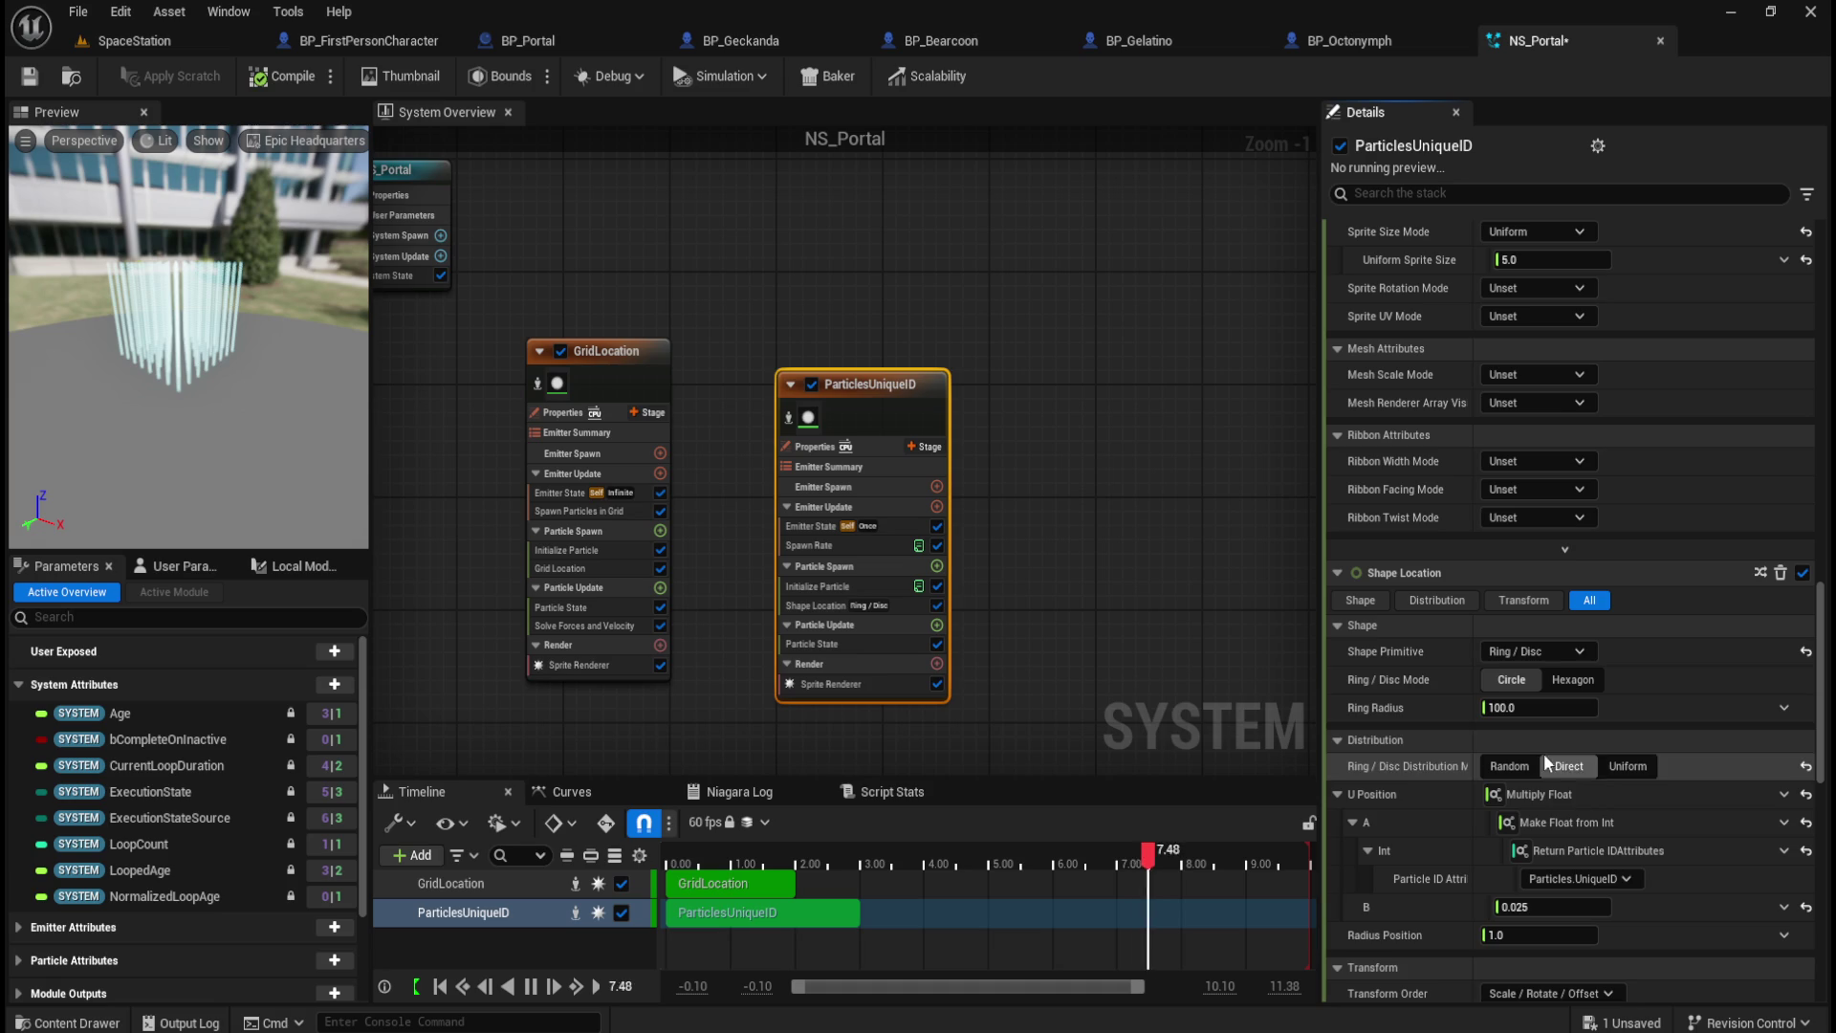
left_click(1540, 651)
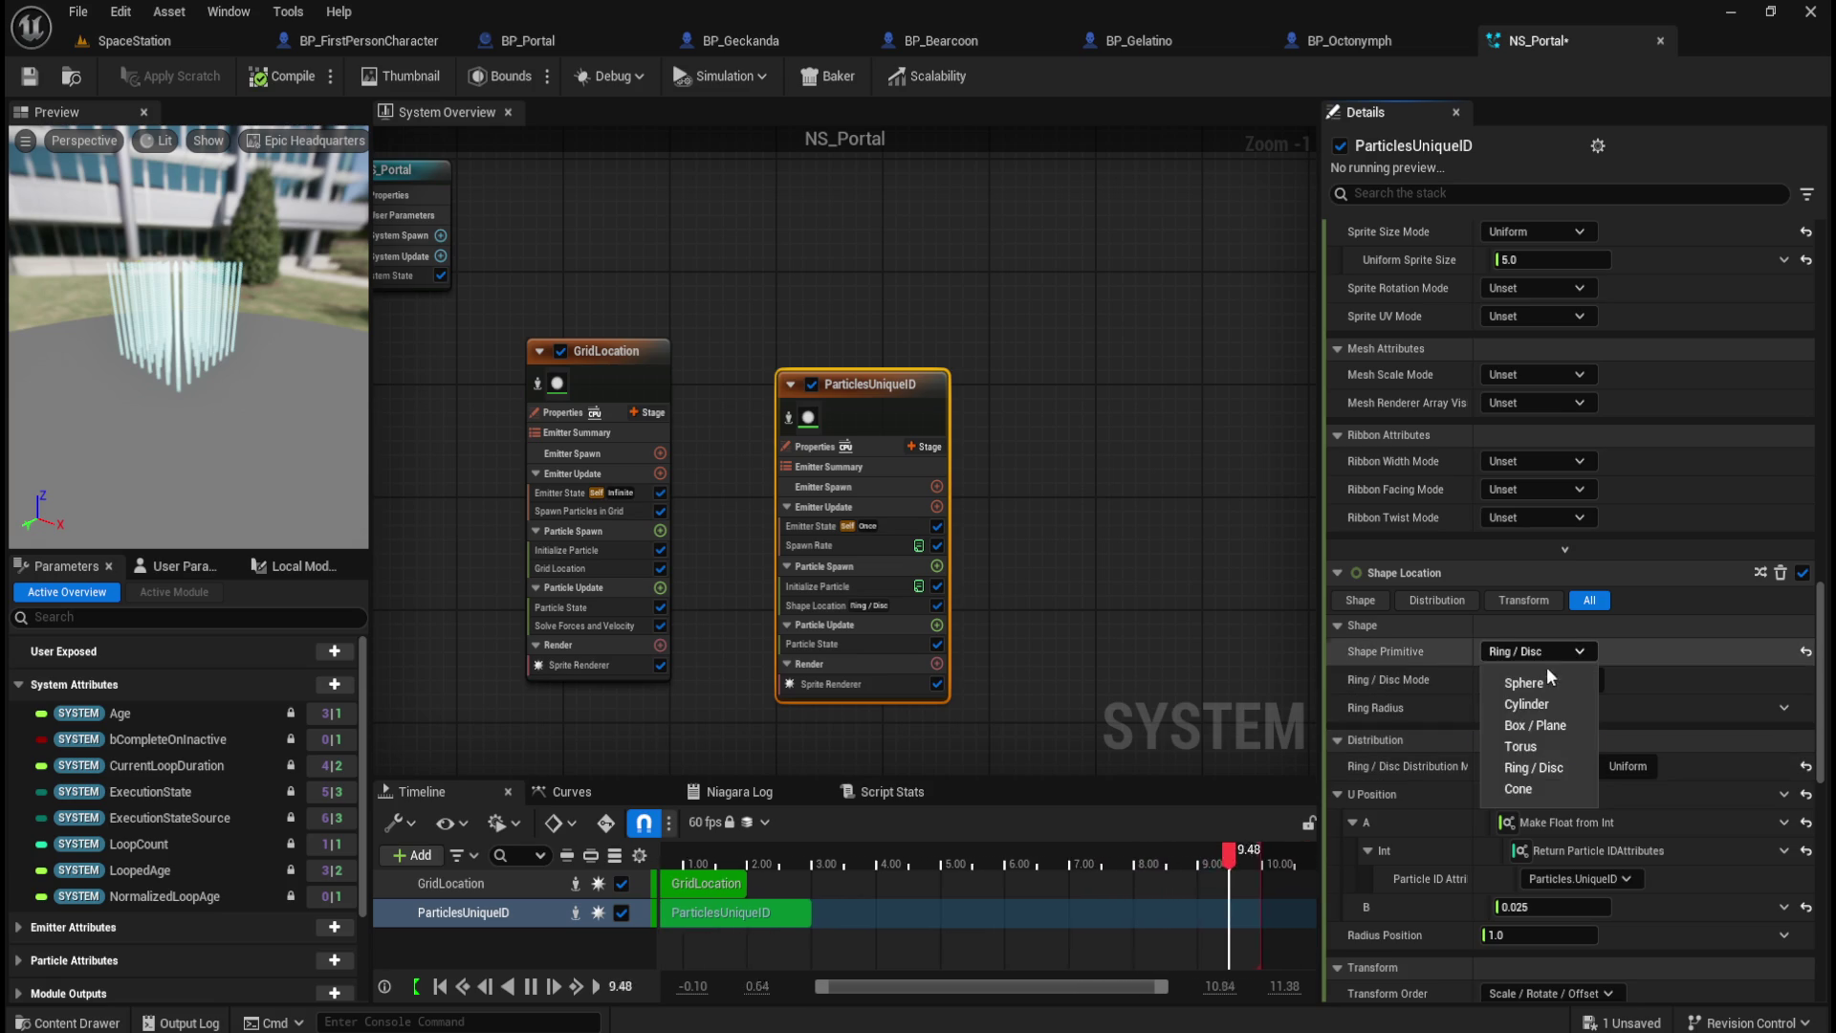
left_click(1528, 787)
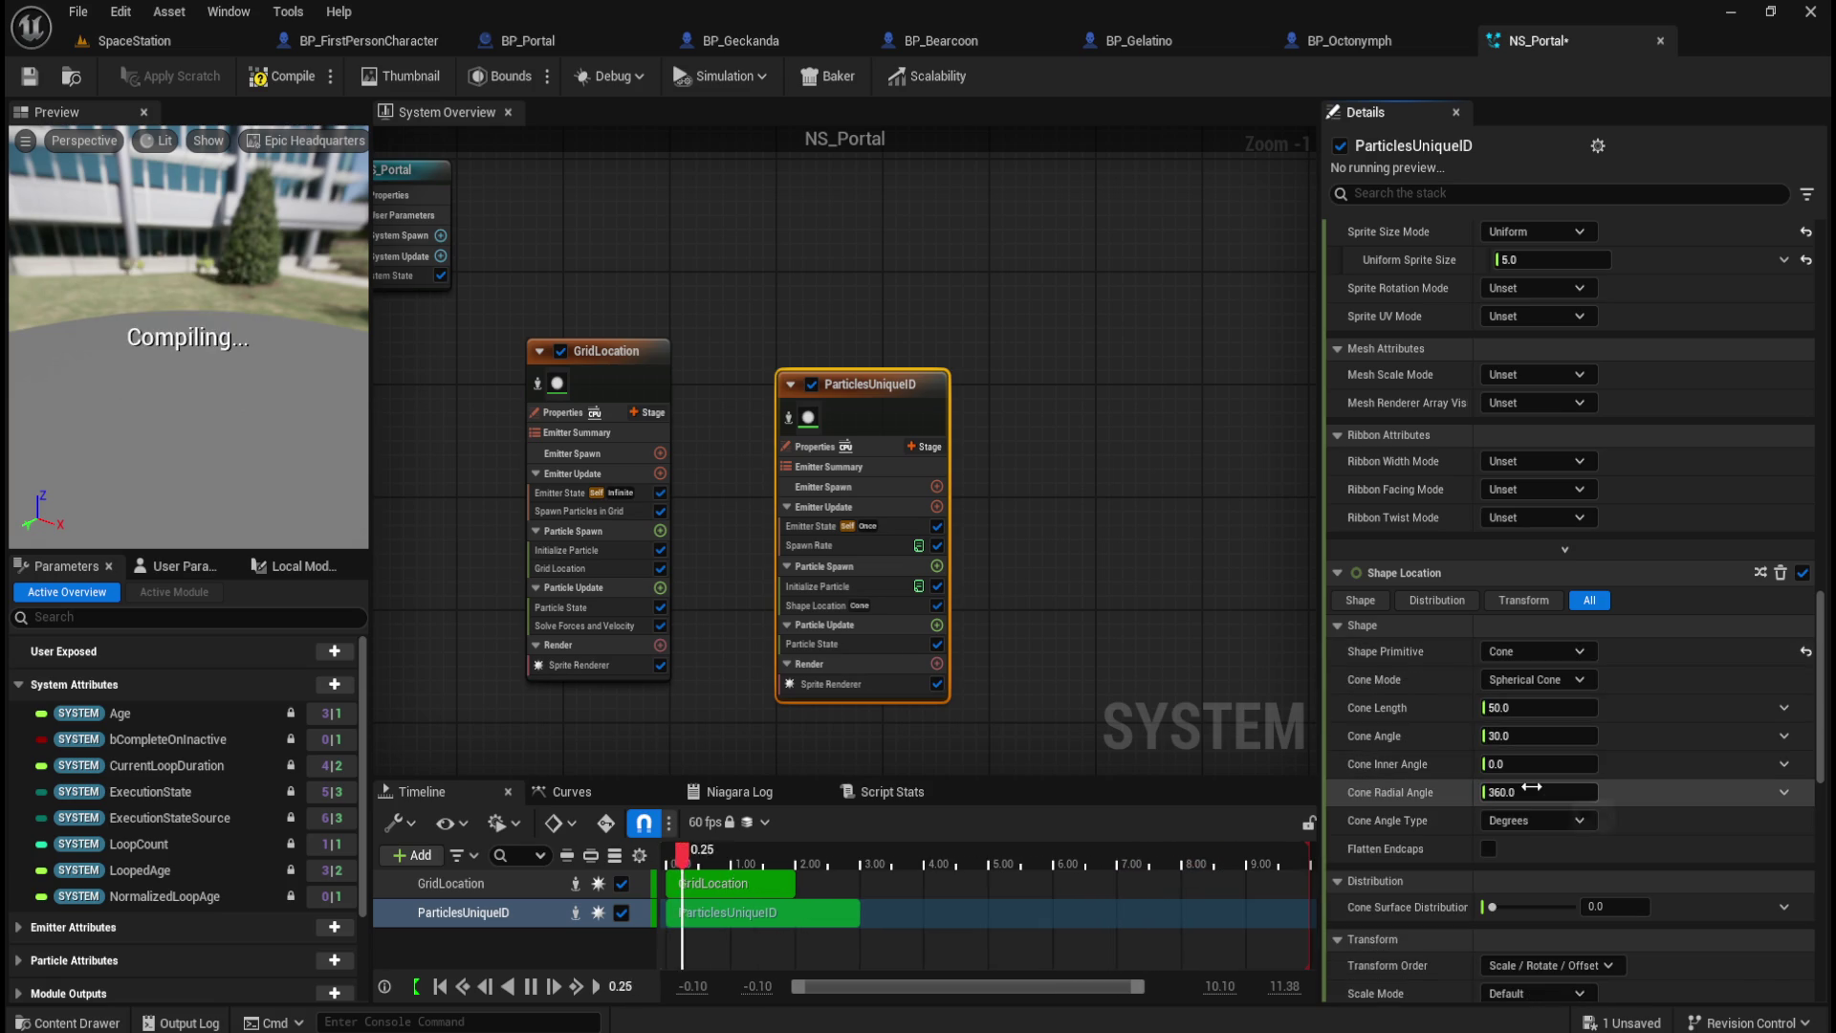
left_click(1561, 651)
left_click(1540, 767)
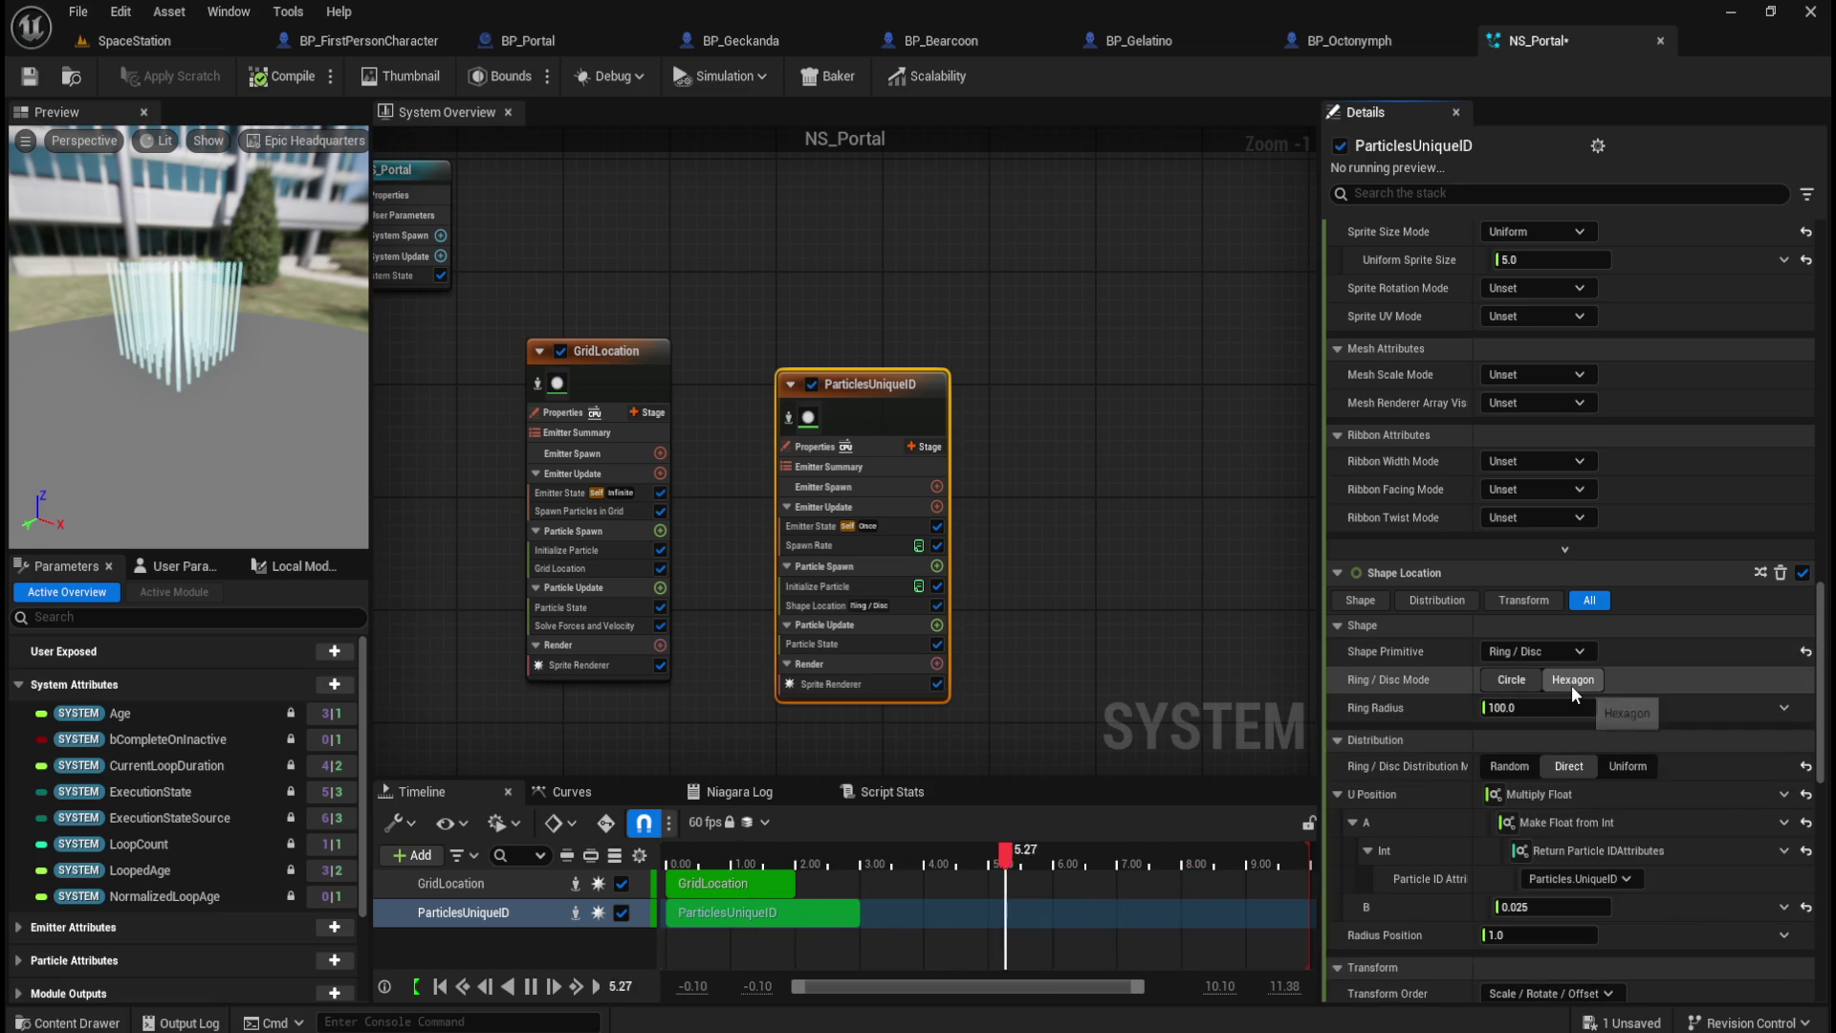
left_click(1561, 651)
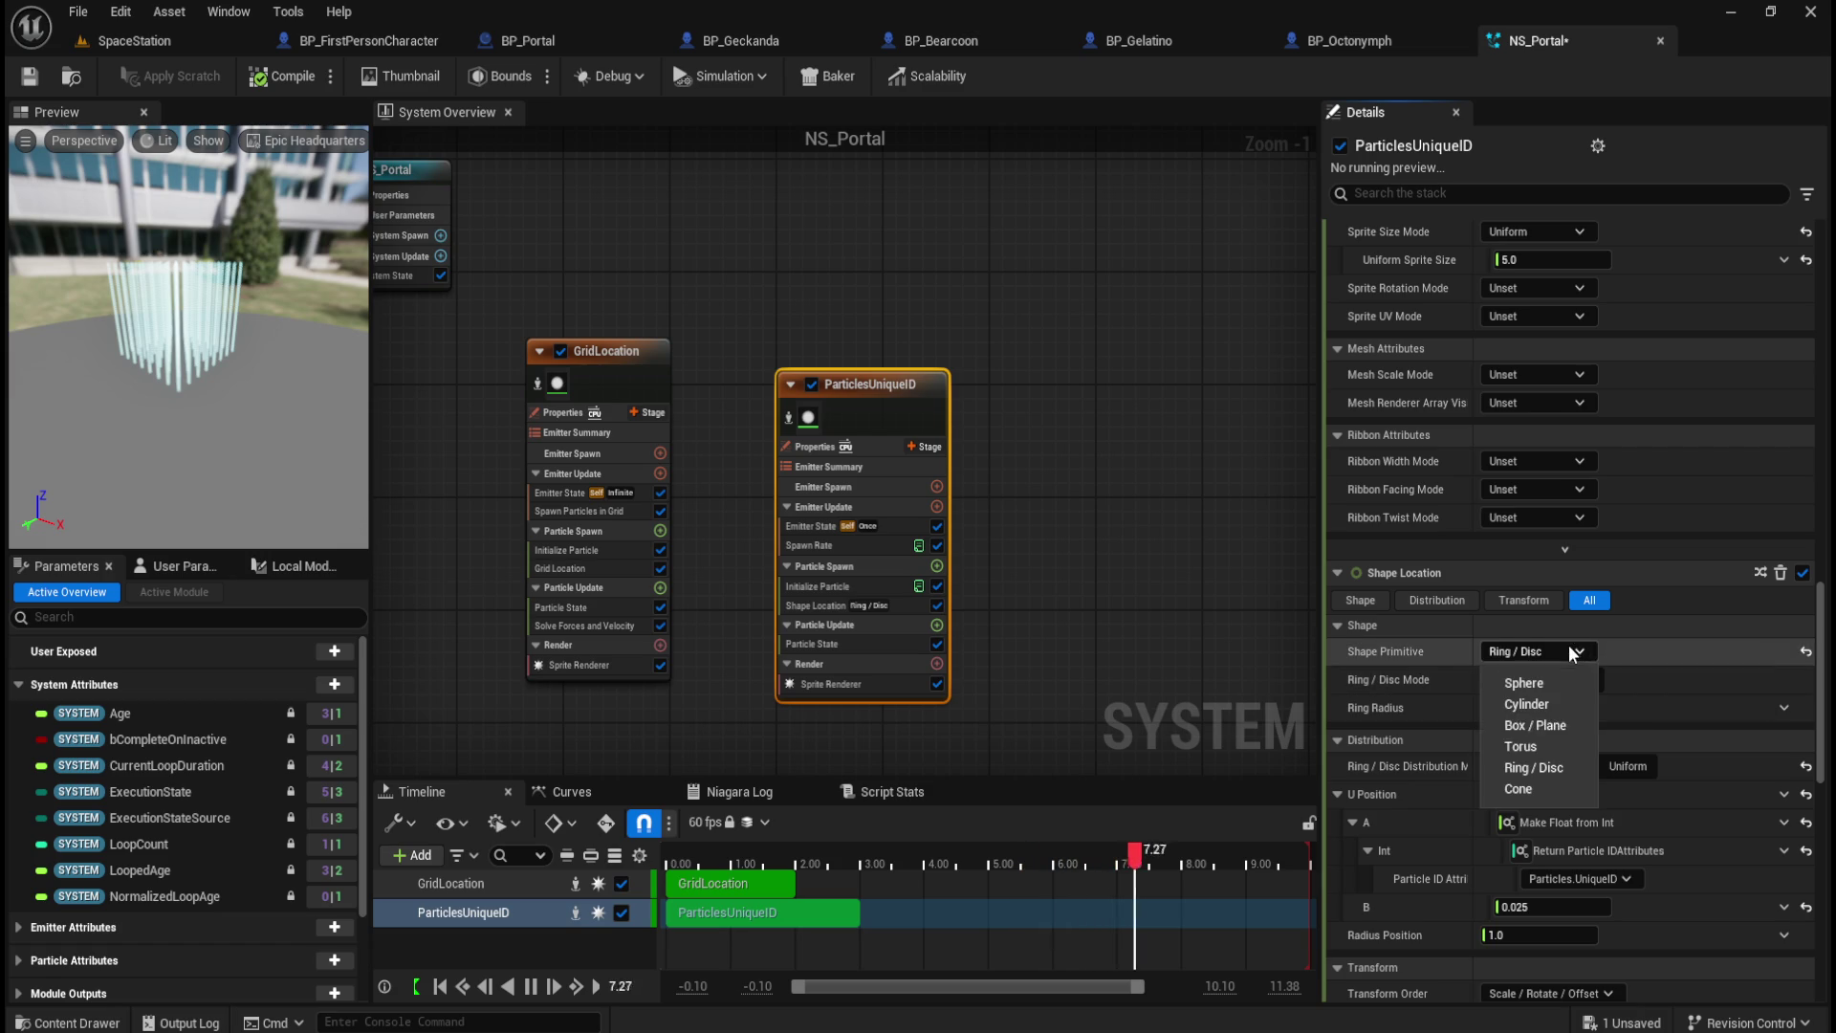
left_click(1557, 704)
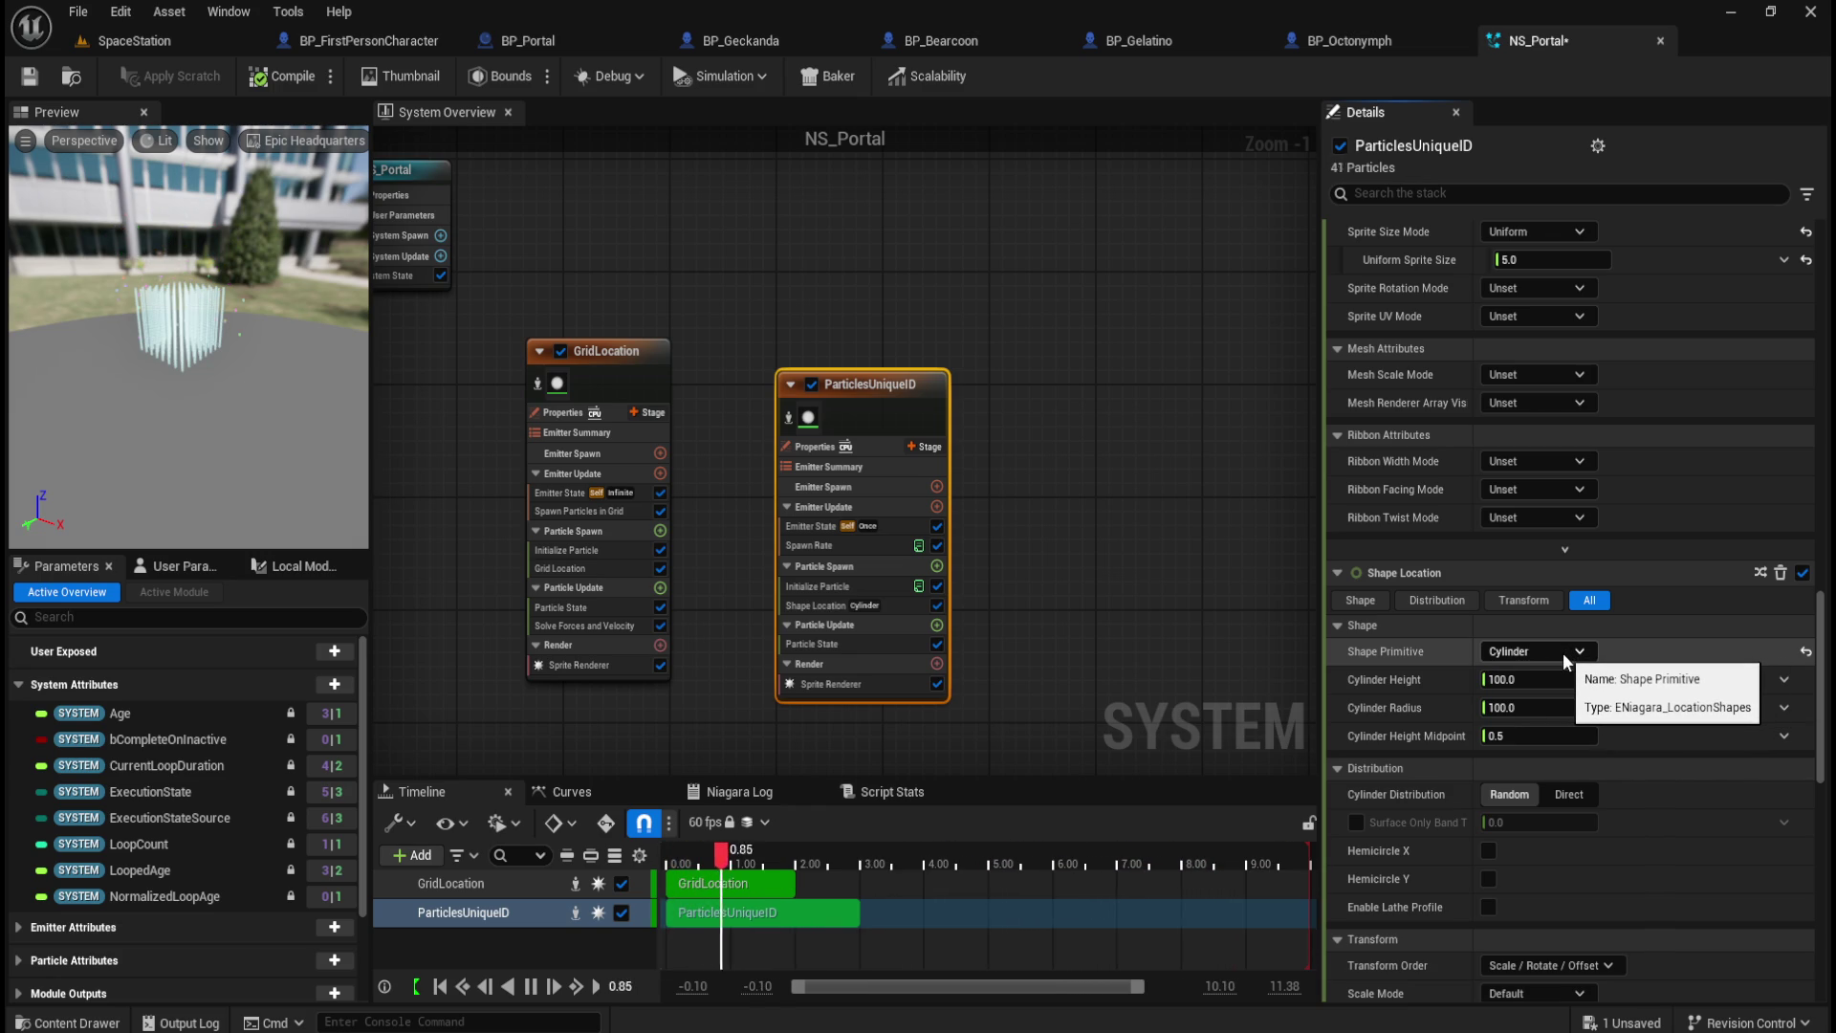
Step: Switch the spawn shape to a circular Ring/Disc and set Ring Radius to 50
left_click(1563, 652)
left_click(1545, 770)
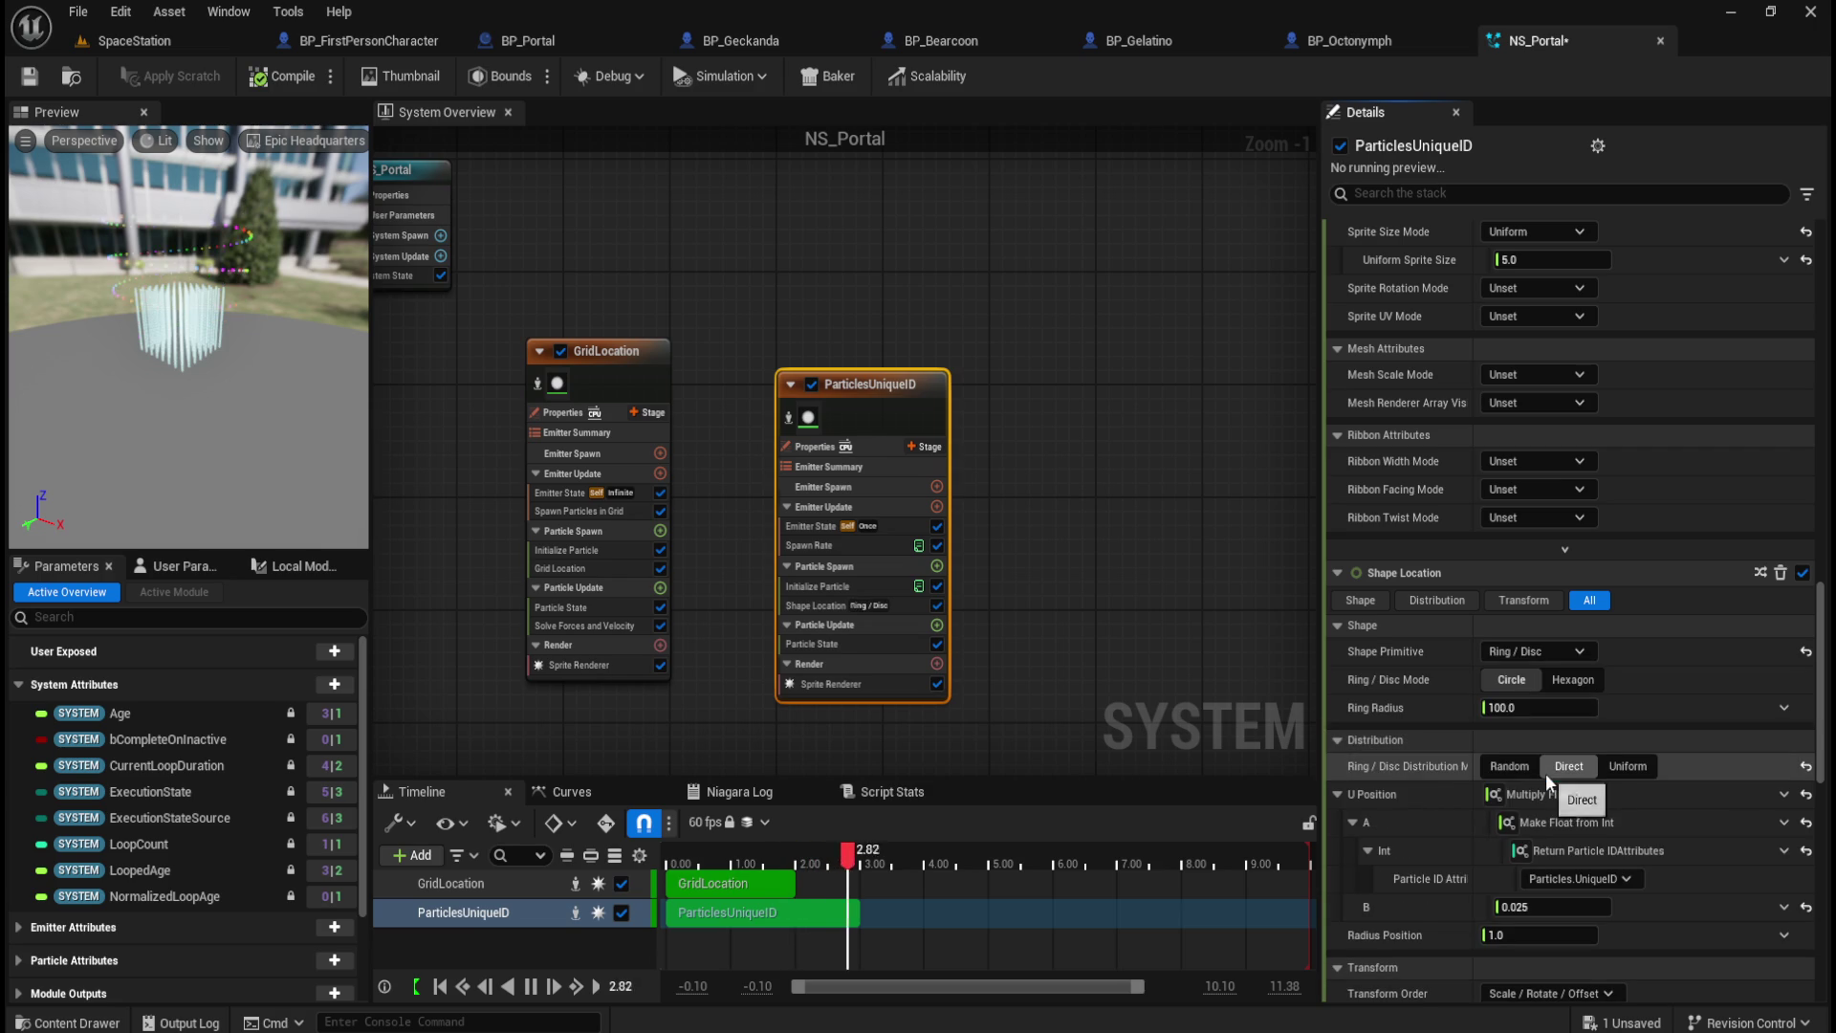
left_click(1562, 679)
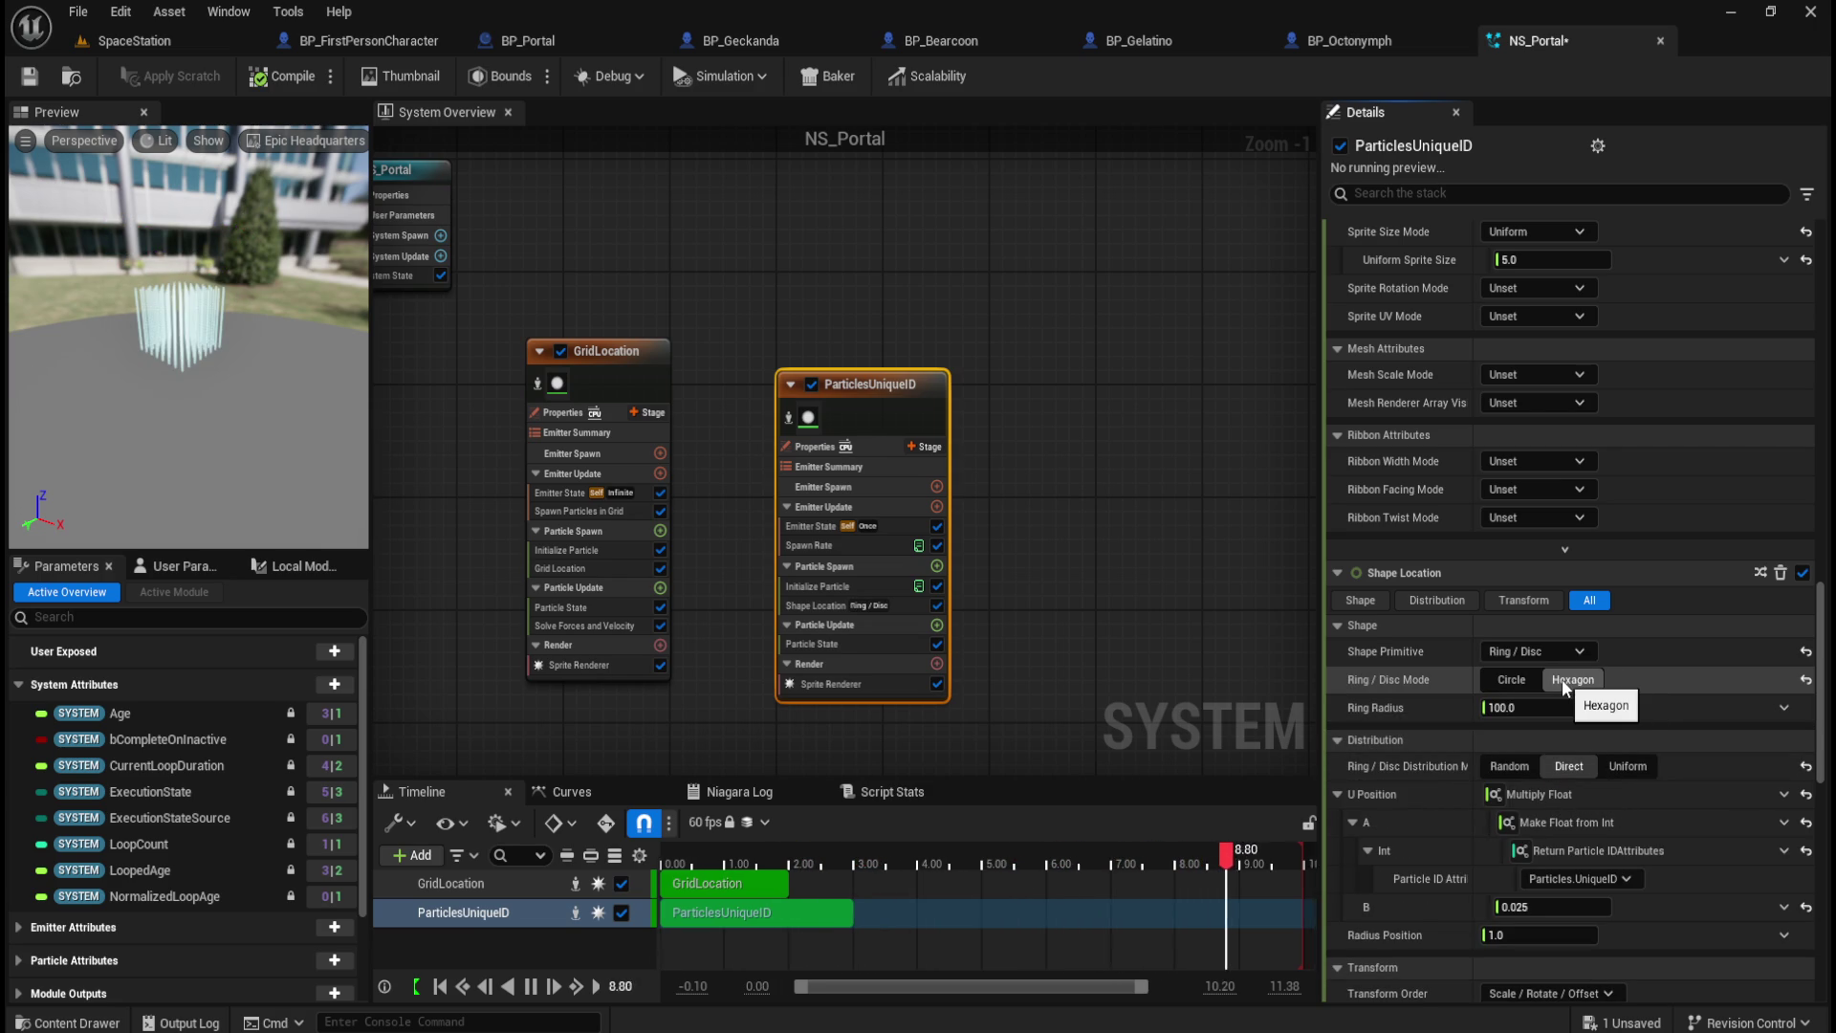
left_click(1520, 684)
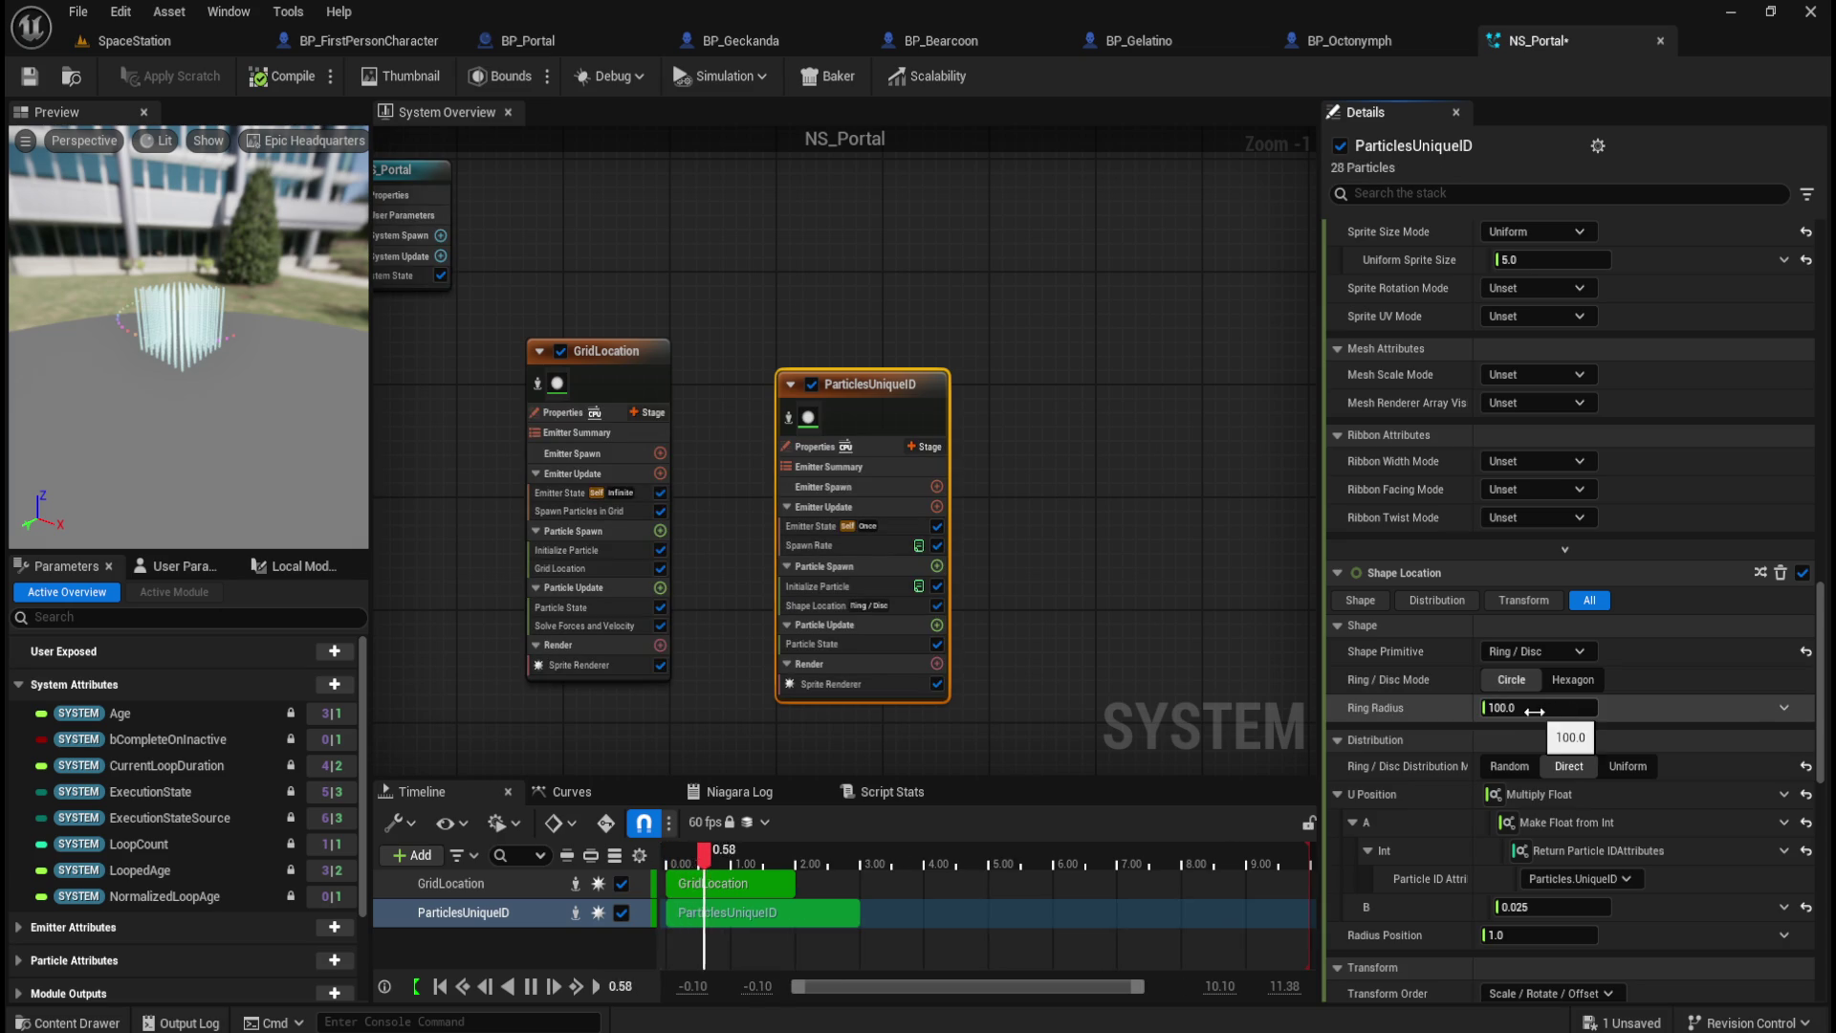
left_click_drag(1535, 710, 1511, 710)
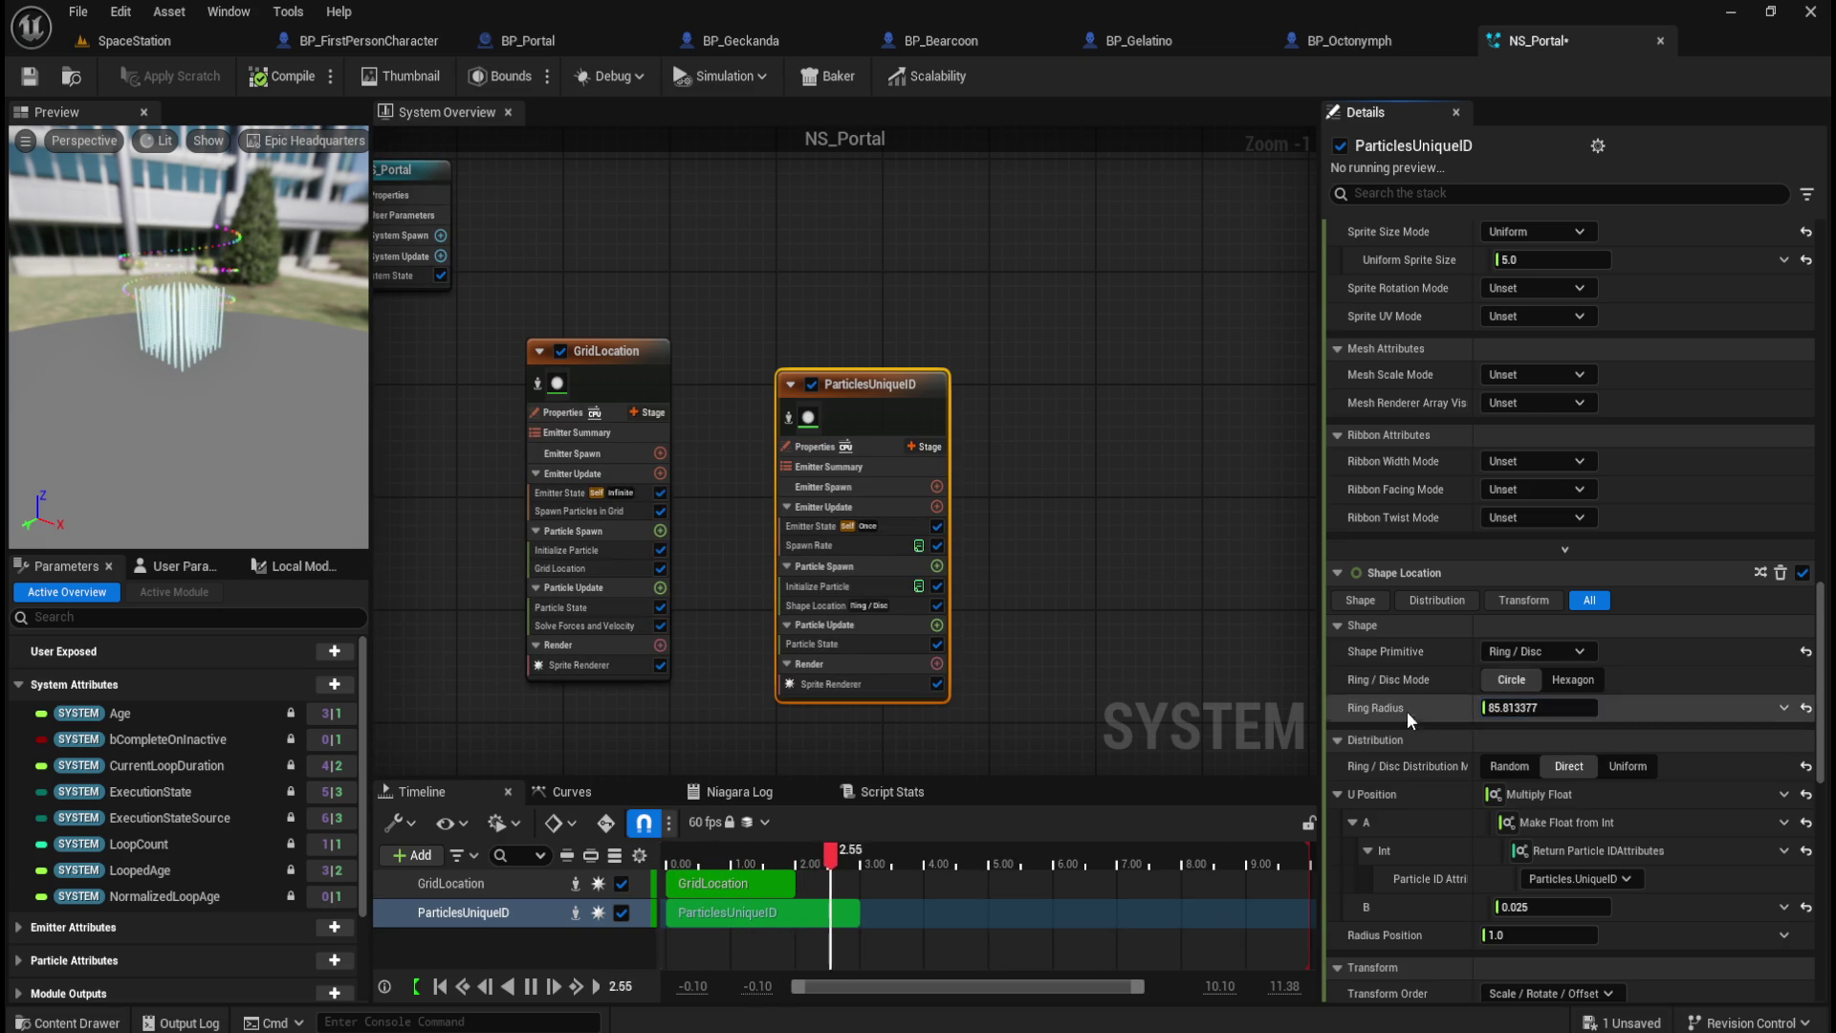
left_click_drag(1535, 709, 1559, 706)
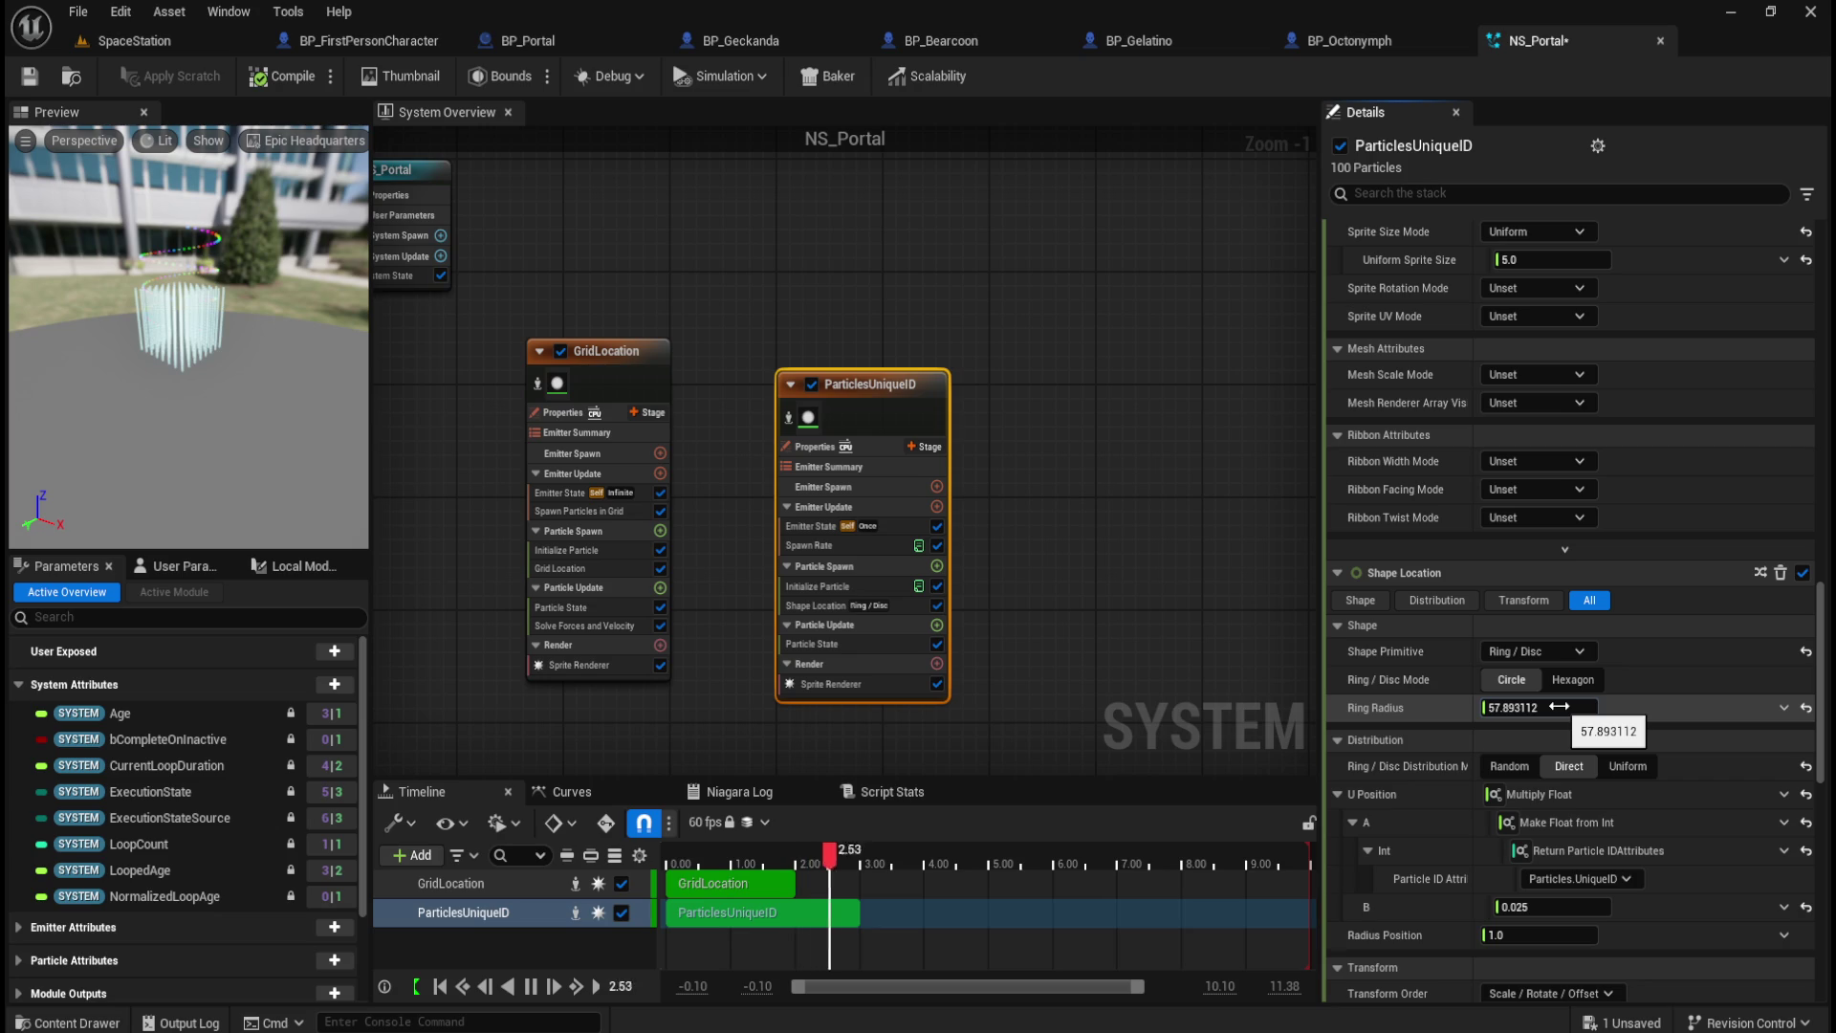
left_click_drag(1562, 706, 1551, 706)
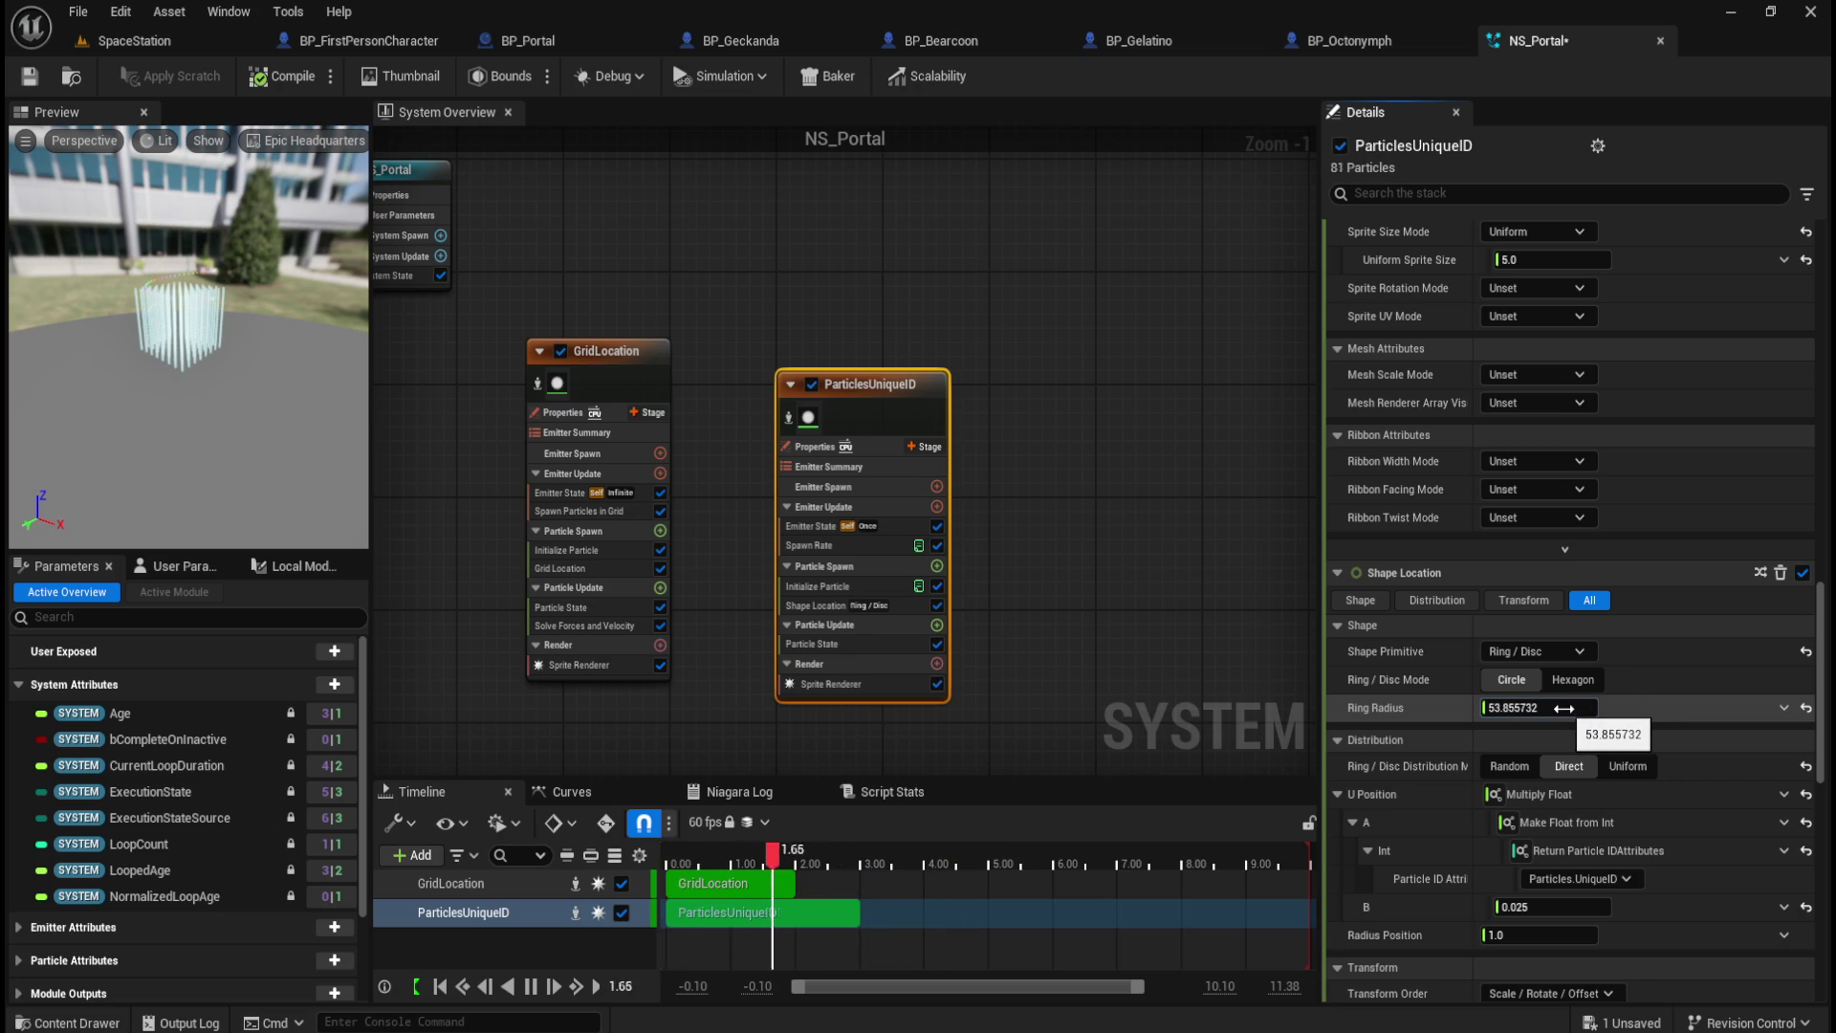
left_click(1531, 708)
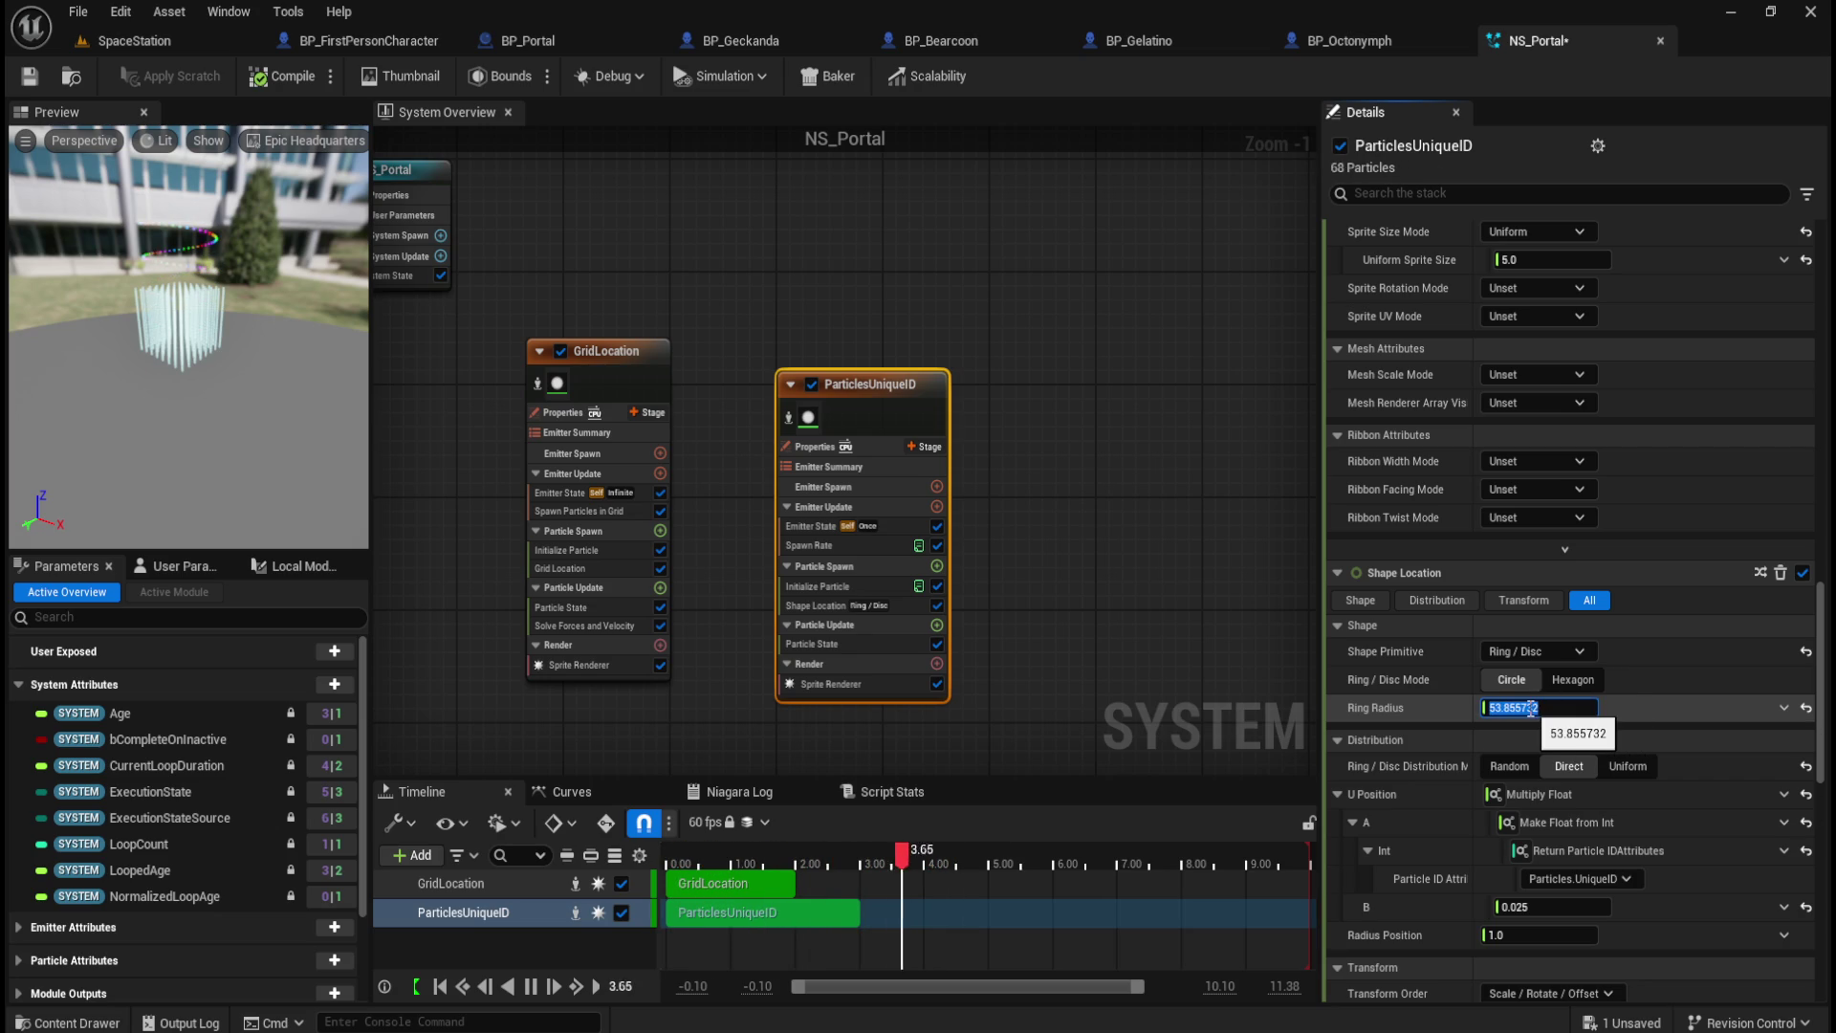
type("50")
key("Return")
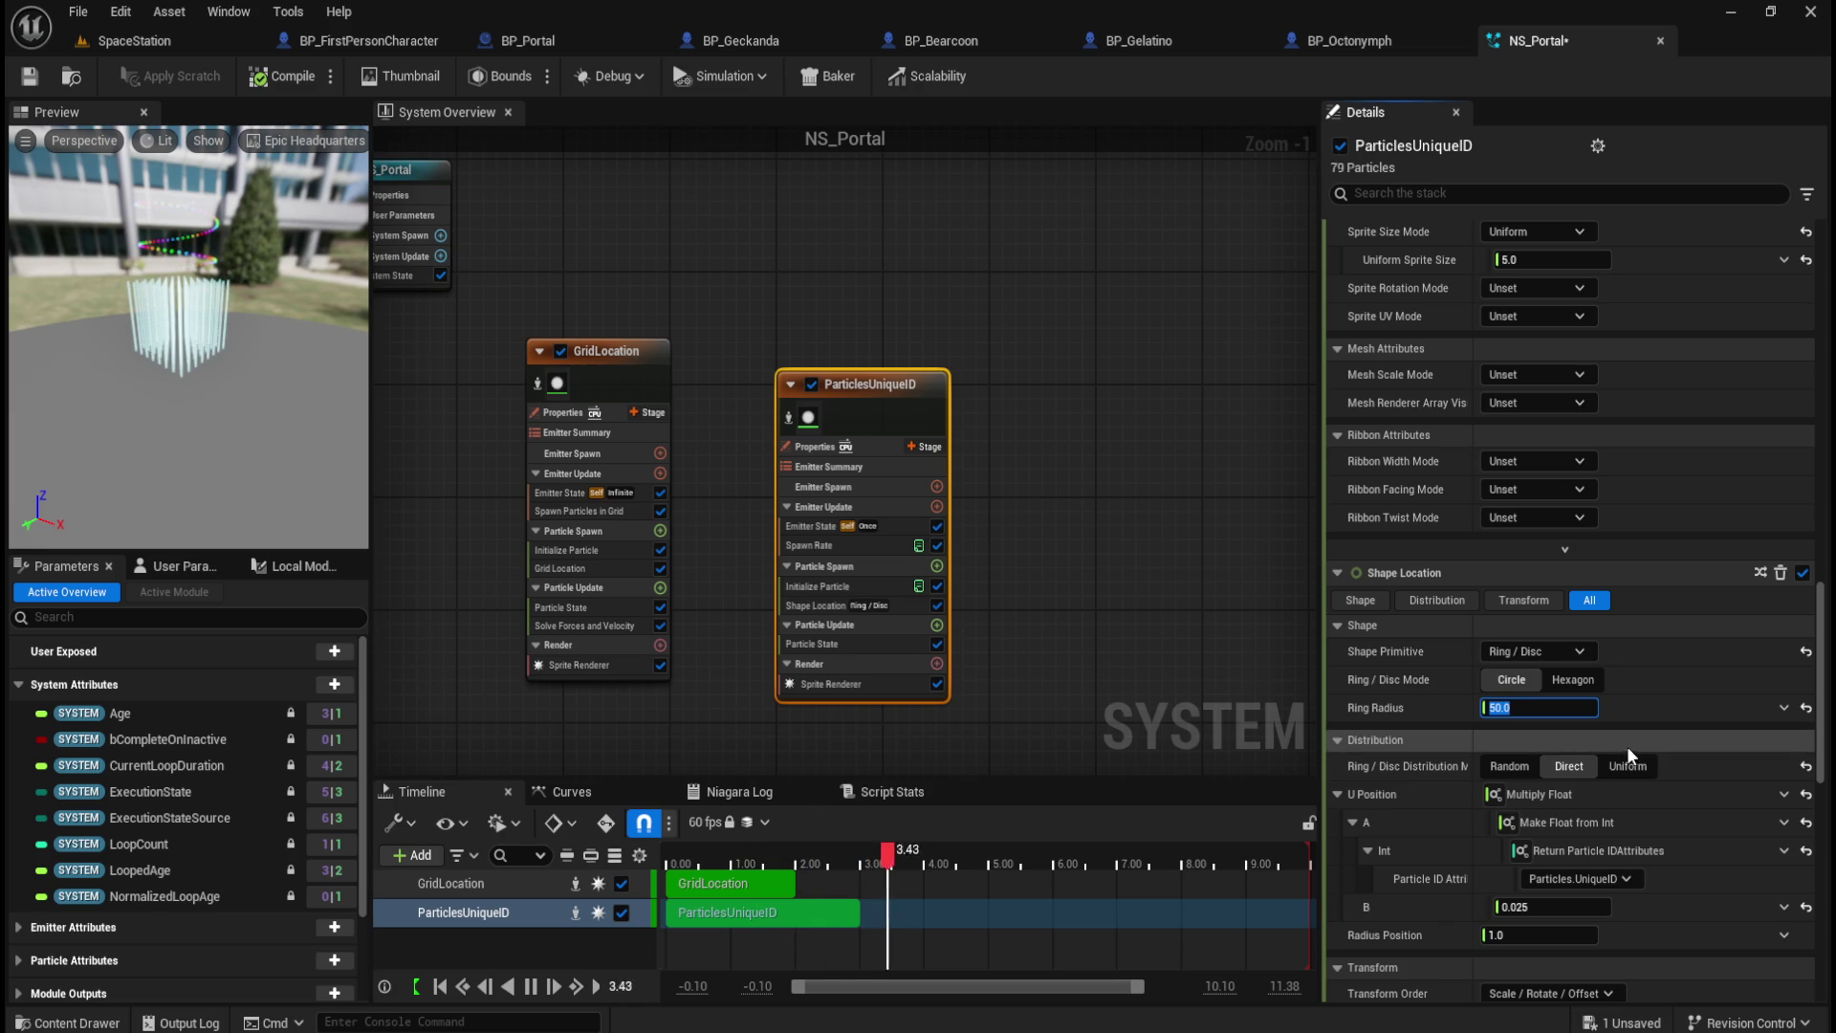
scroll(1535, 808, "down", 5)
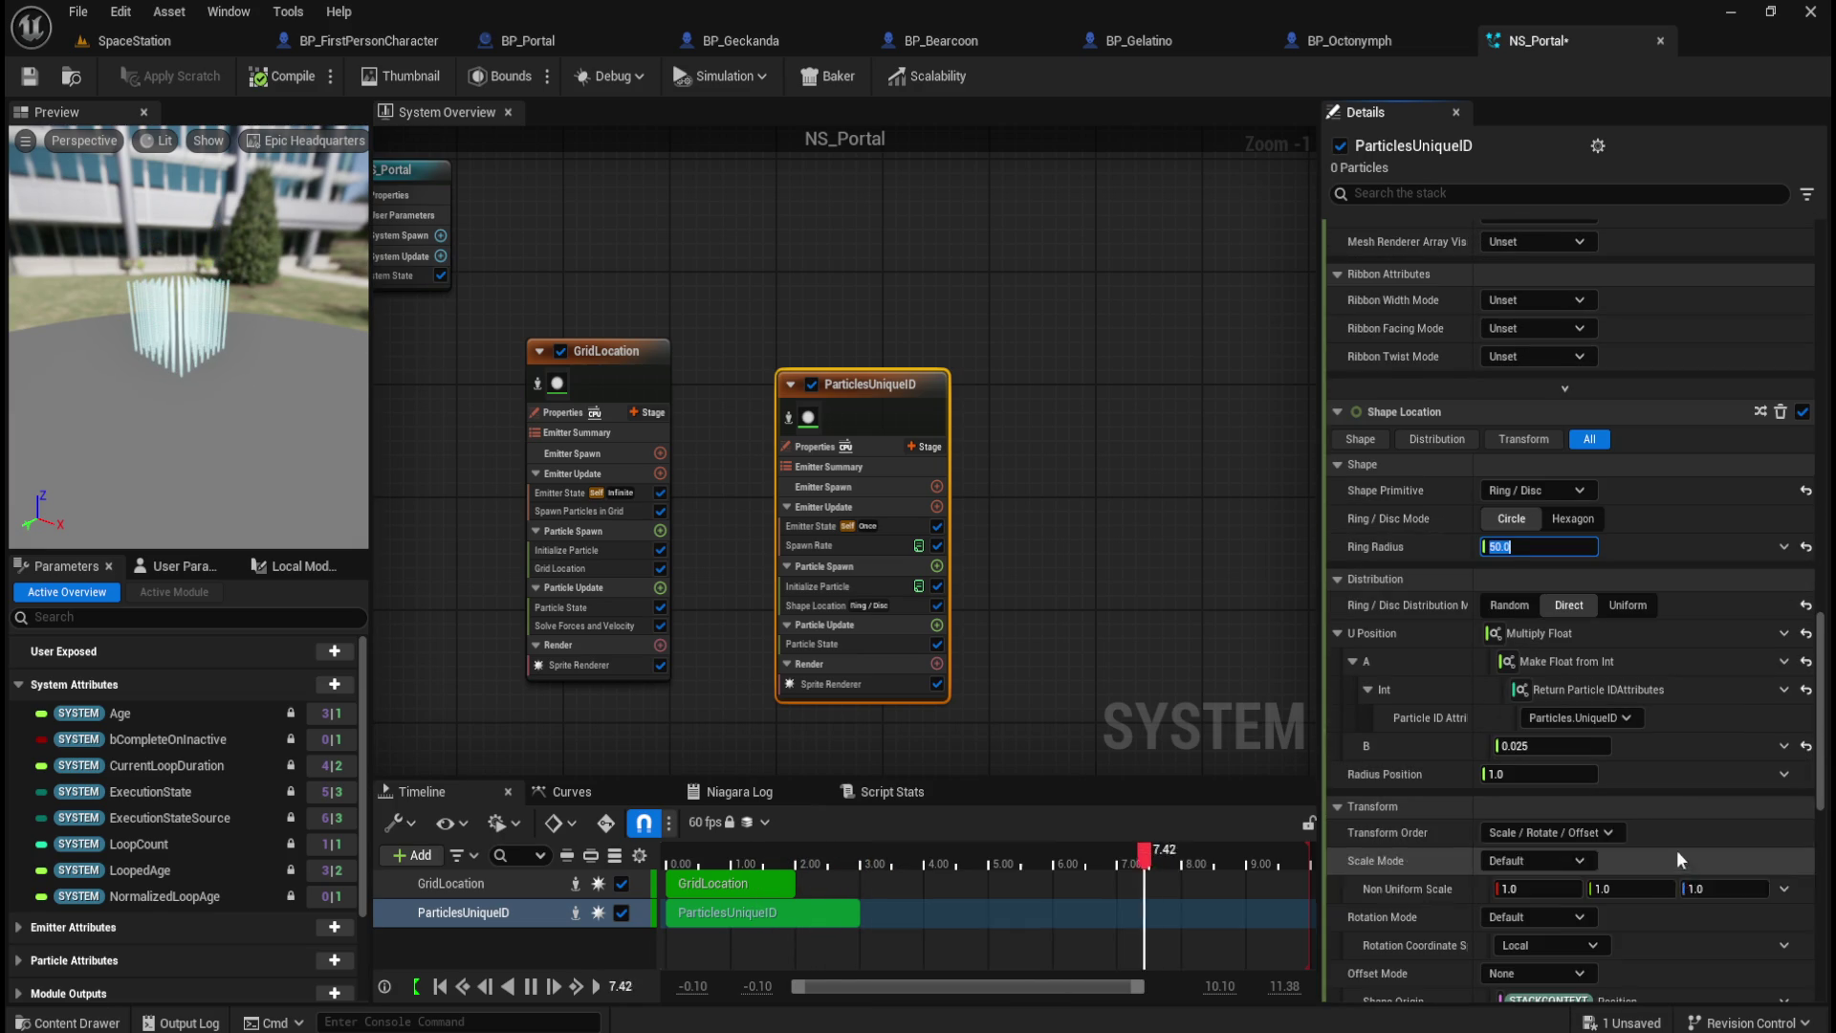
Step: Review ParticlesUniqueID's Color Mode and Hue settings without changing them
scroll(1671, 858, "down", 1)
scroll(1672, 853, "down", 5)
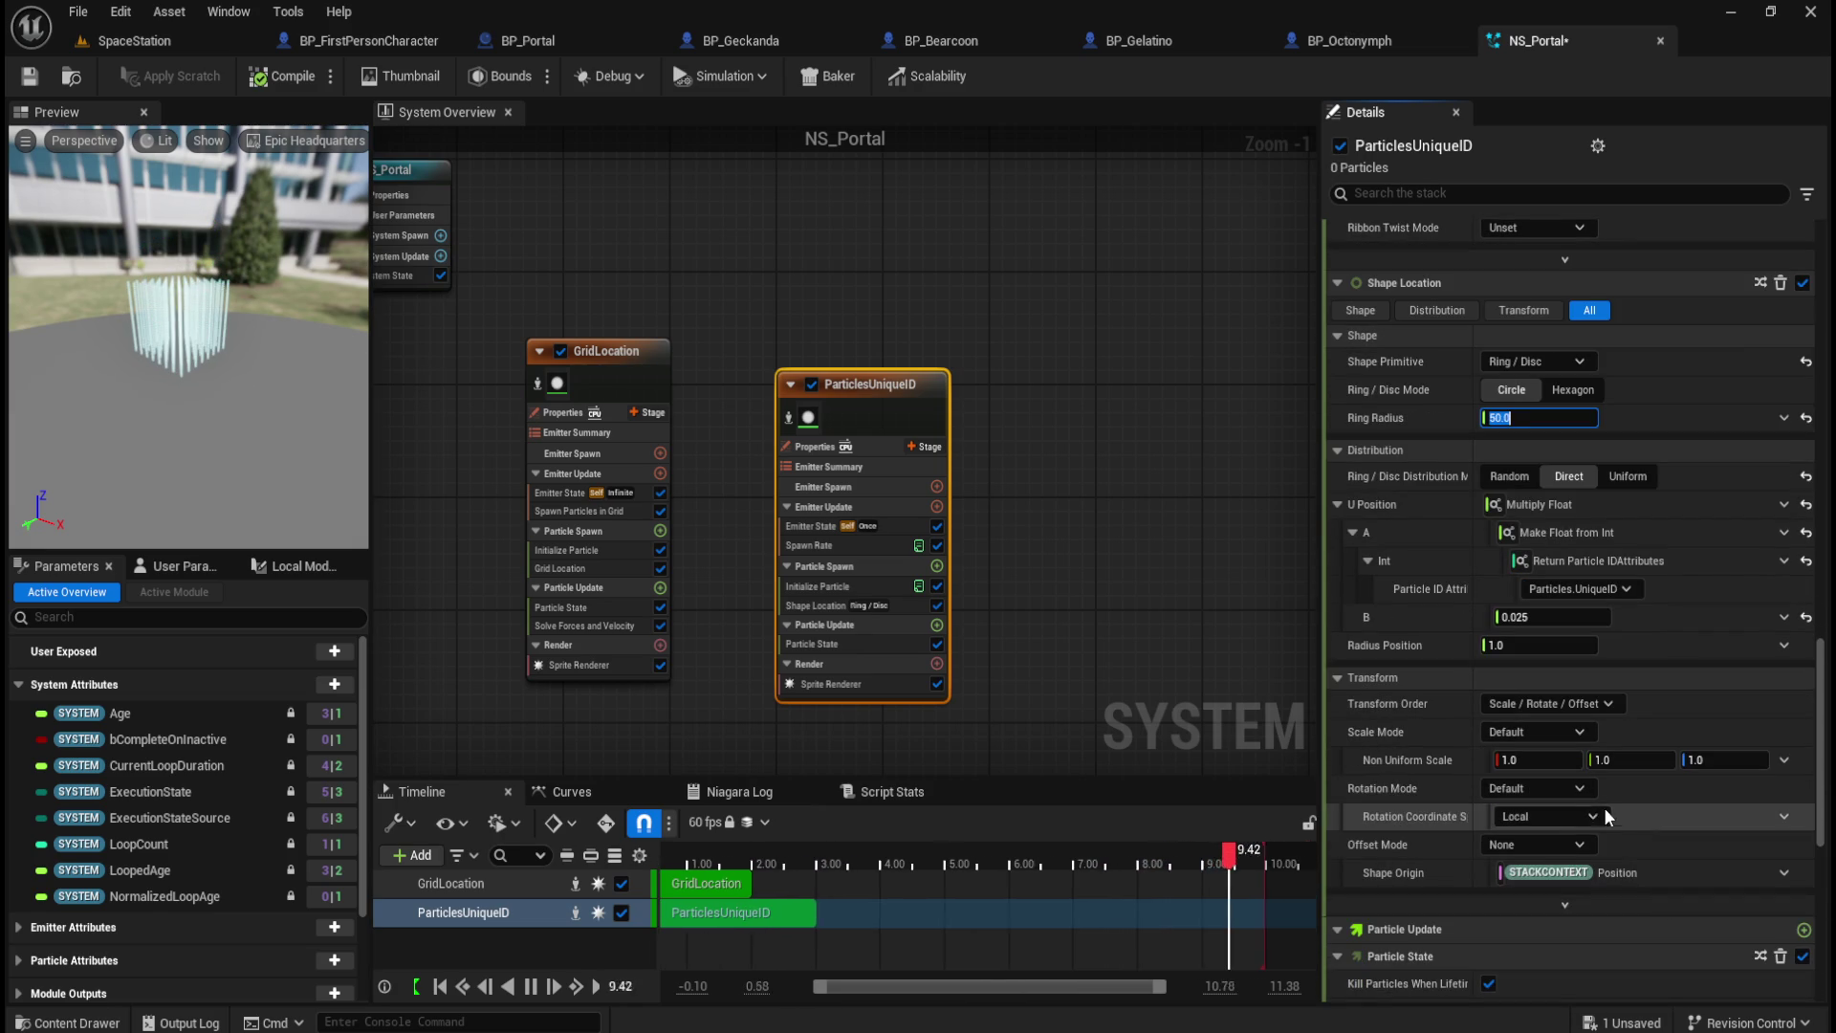
scroll(1677, 808, "down", 12)
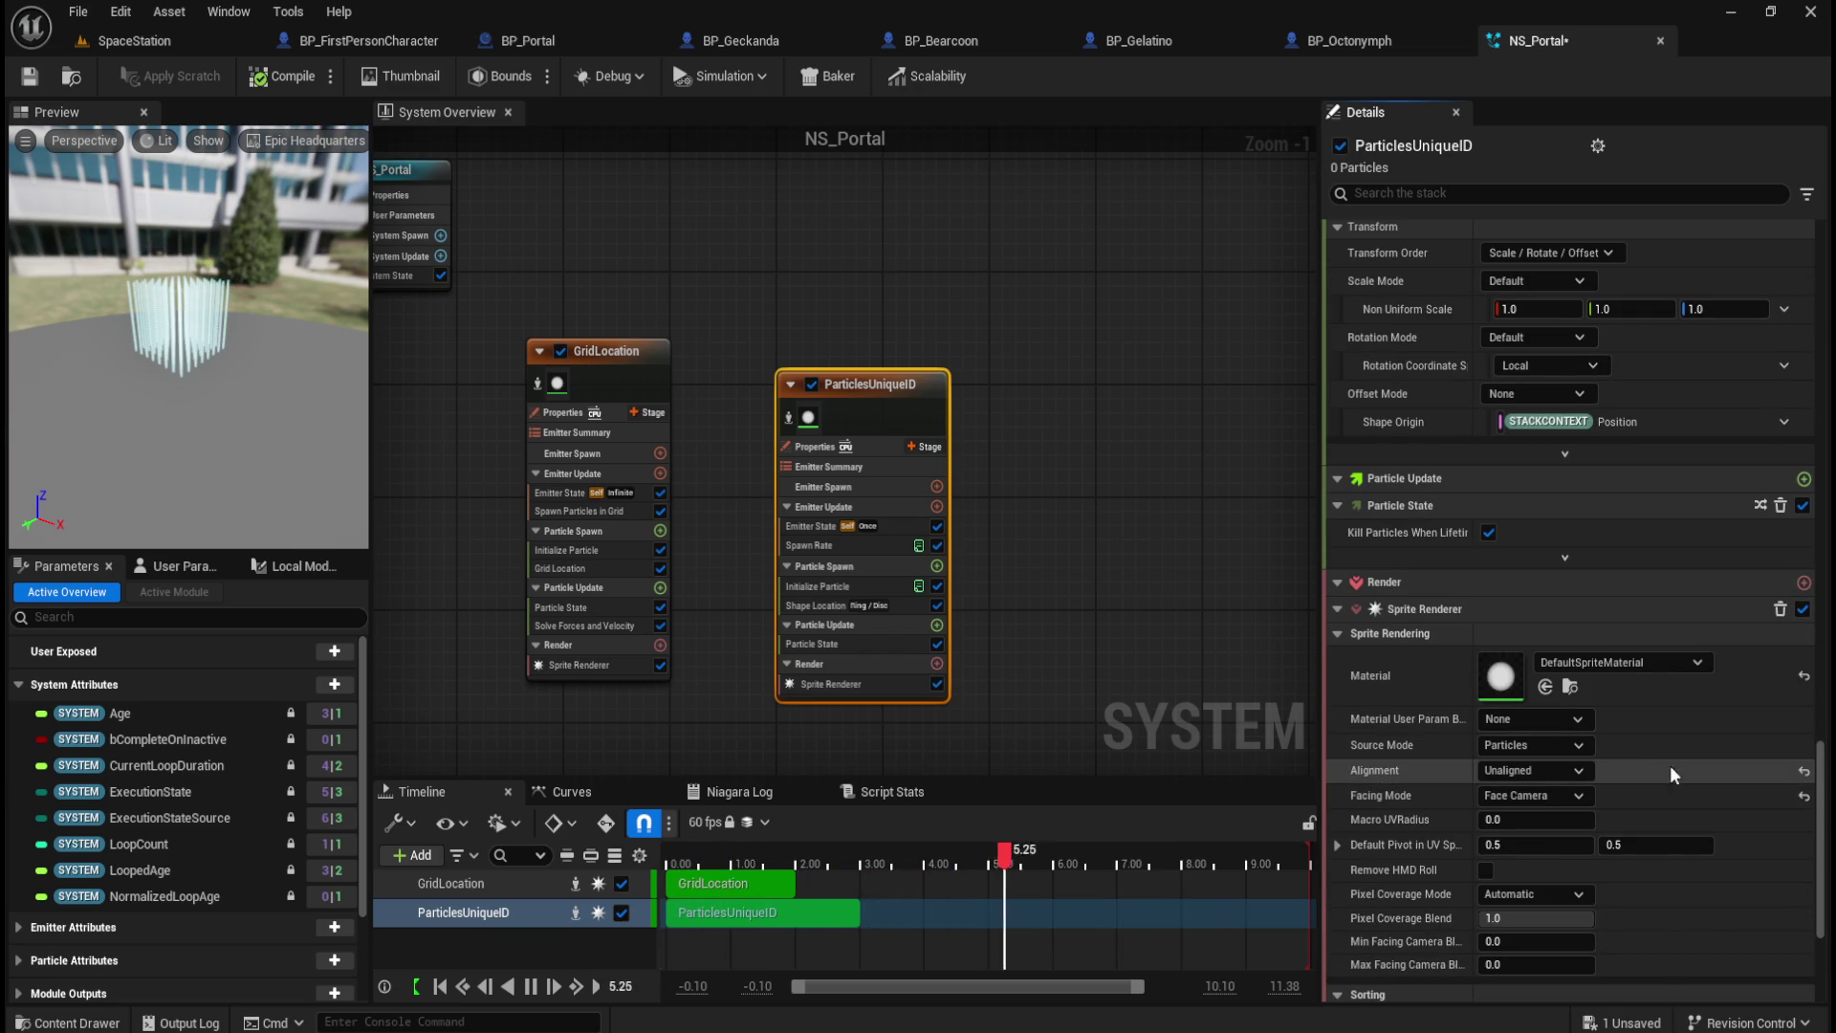
scroll(1651, 759, "down", 2)
scroll(1679, 863, "up", 11)
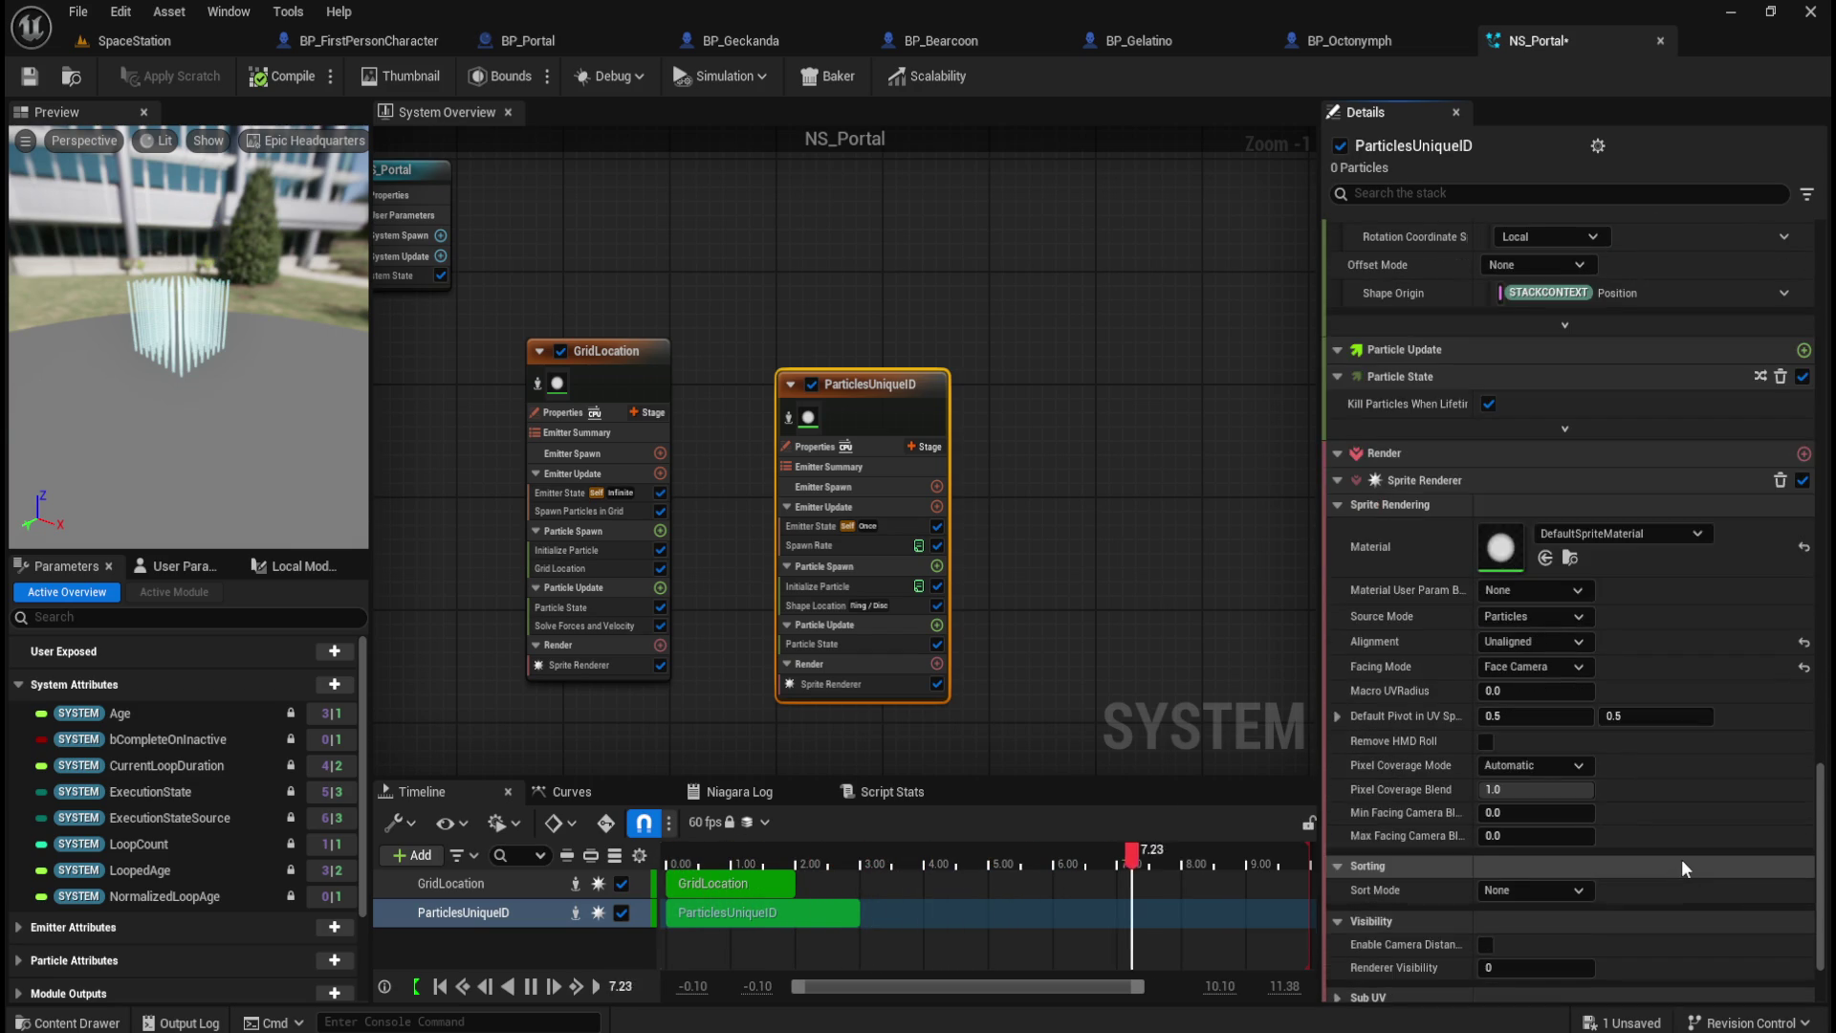
scroll(1683, 863, "up", 20)
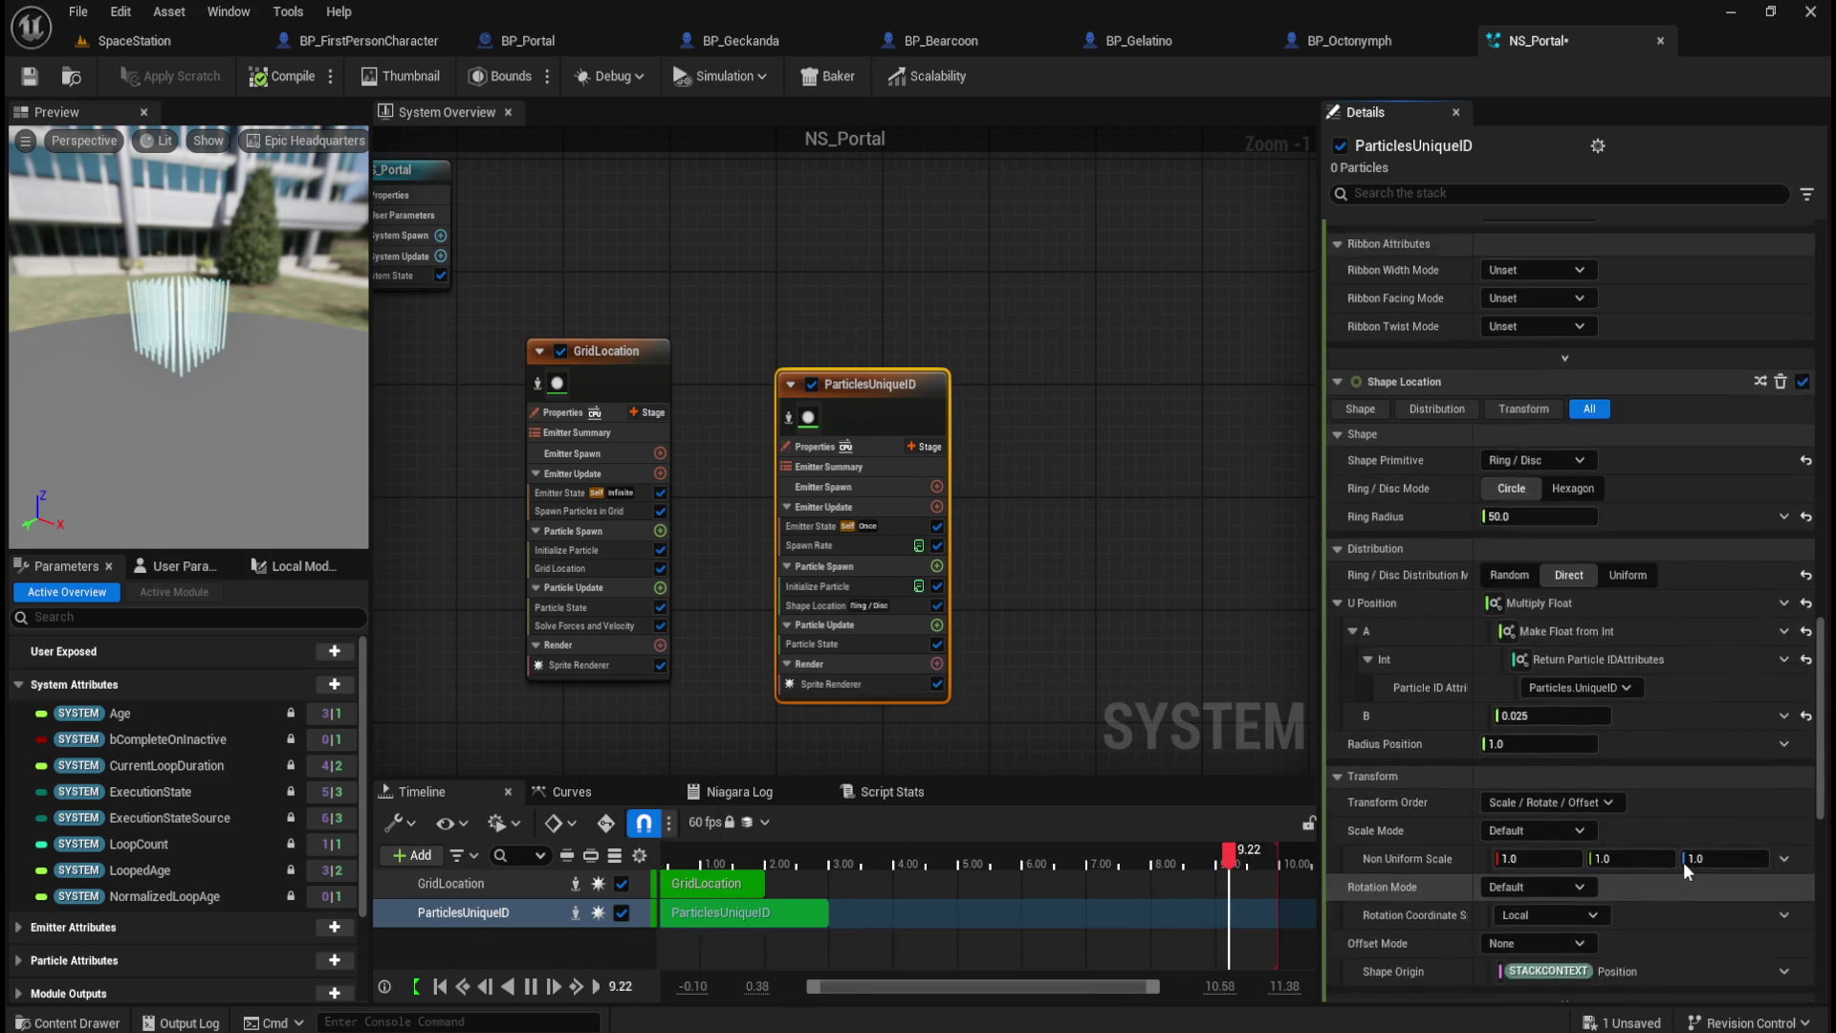
scroll(1693, 861, "up", 12)
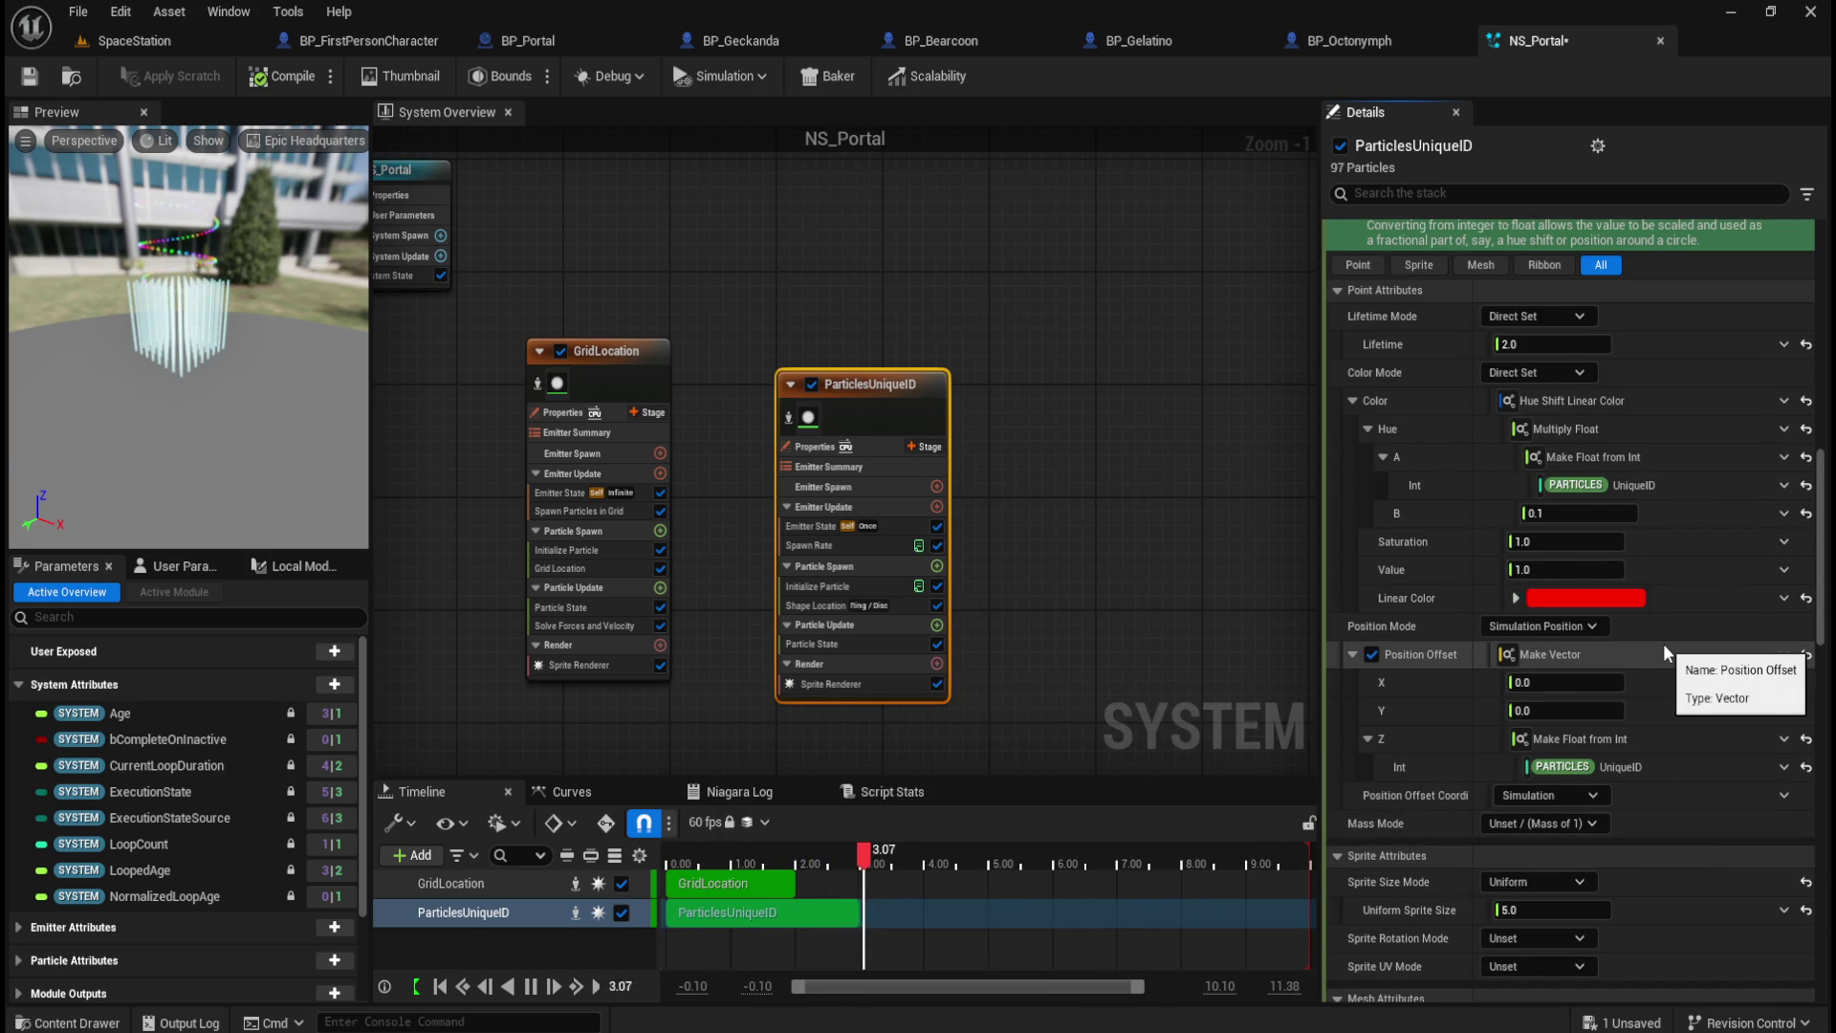
scroll(1664, 646, "up", 5)
scroll(1684, 680, "up", 15)
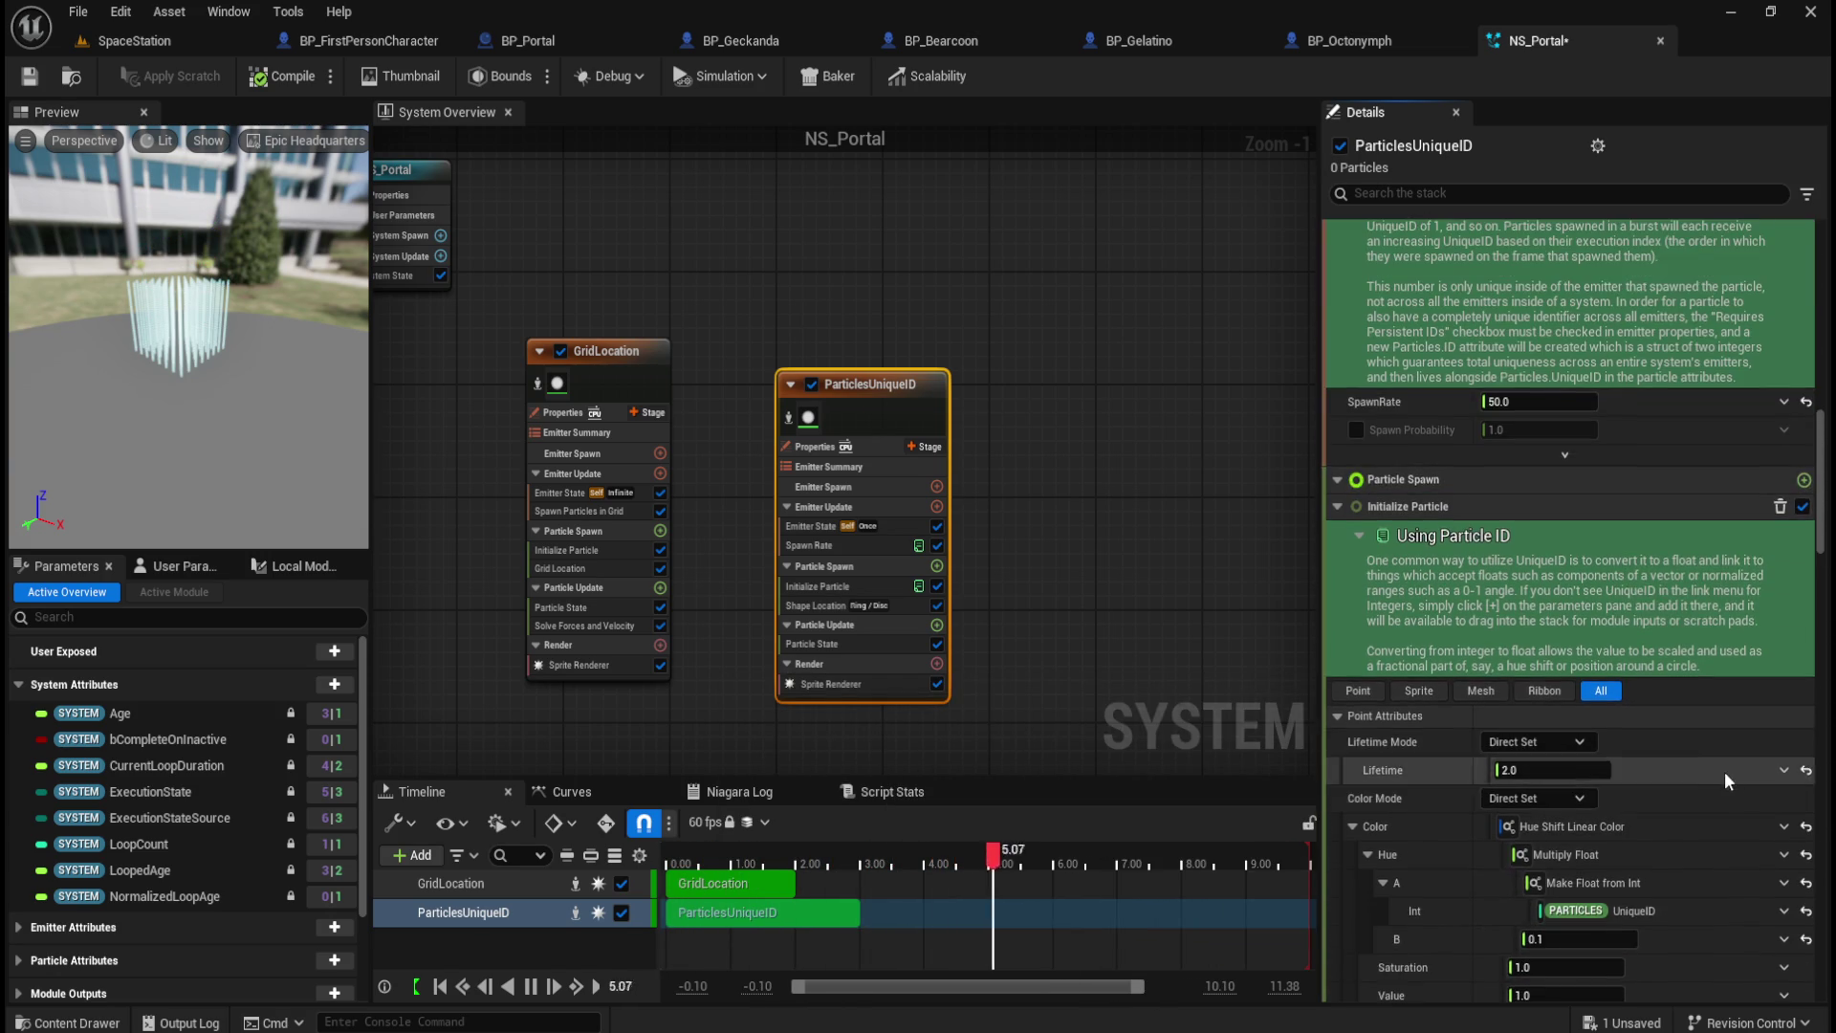
scroll(1721, 837, "up", 11)
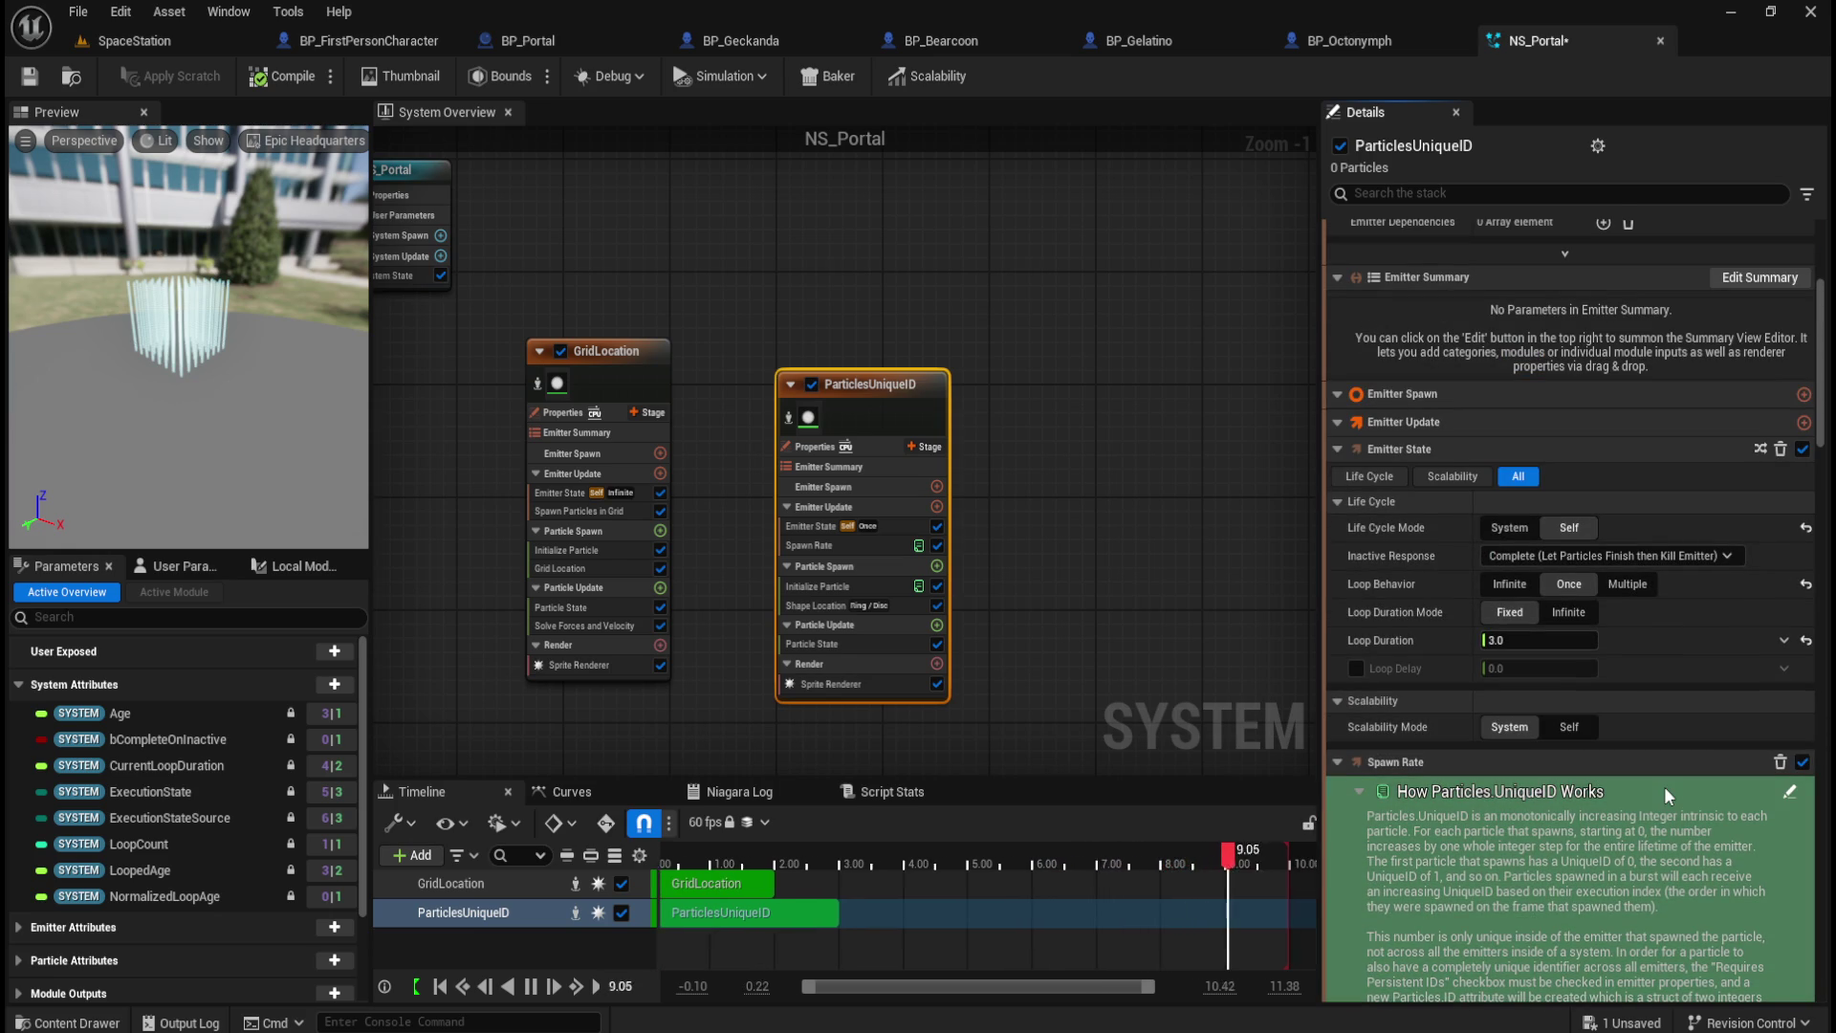
scroll(1664, 786, "down", 13)
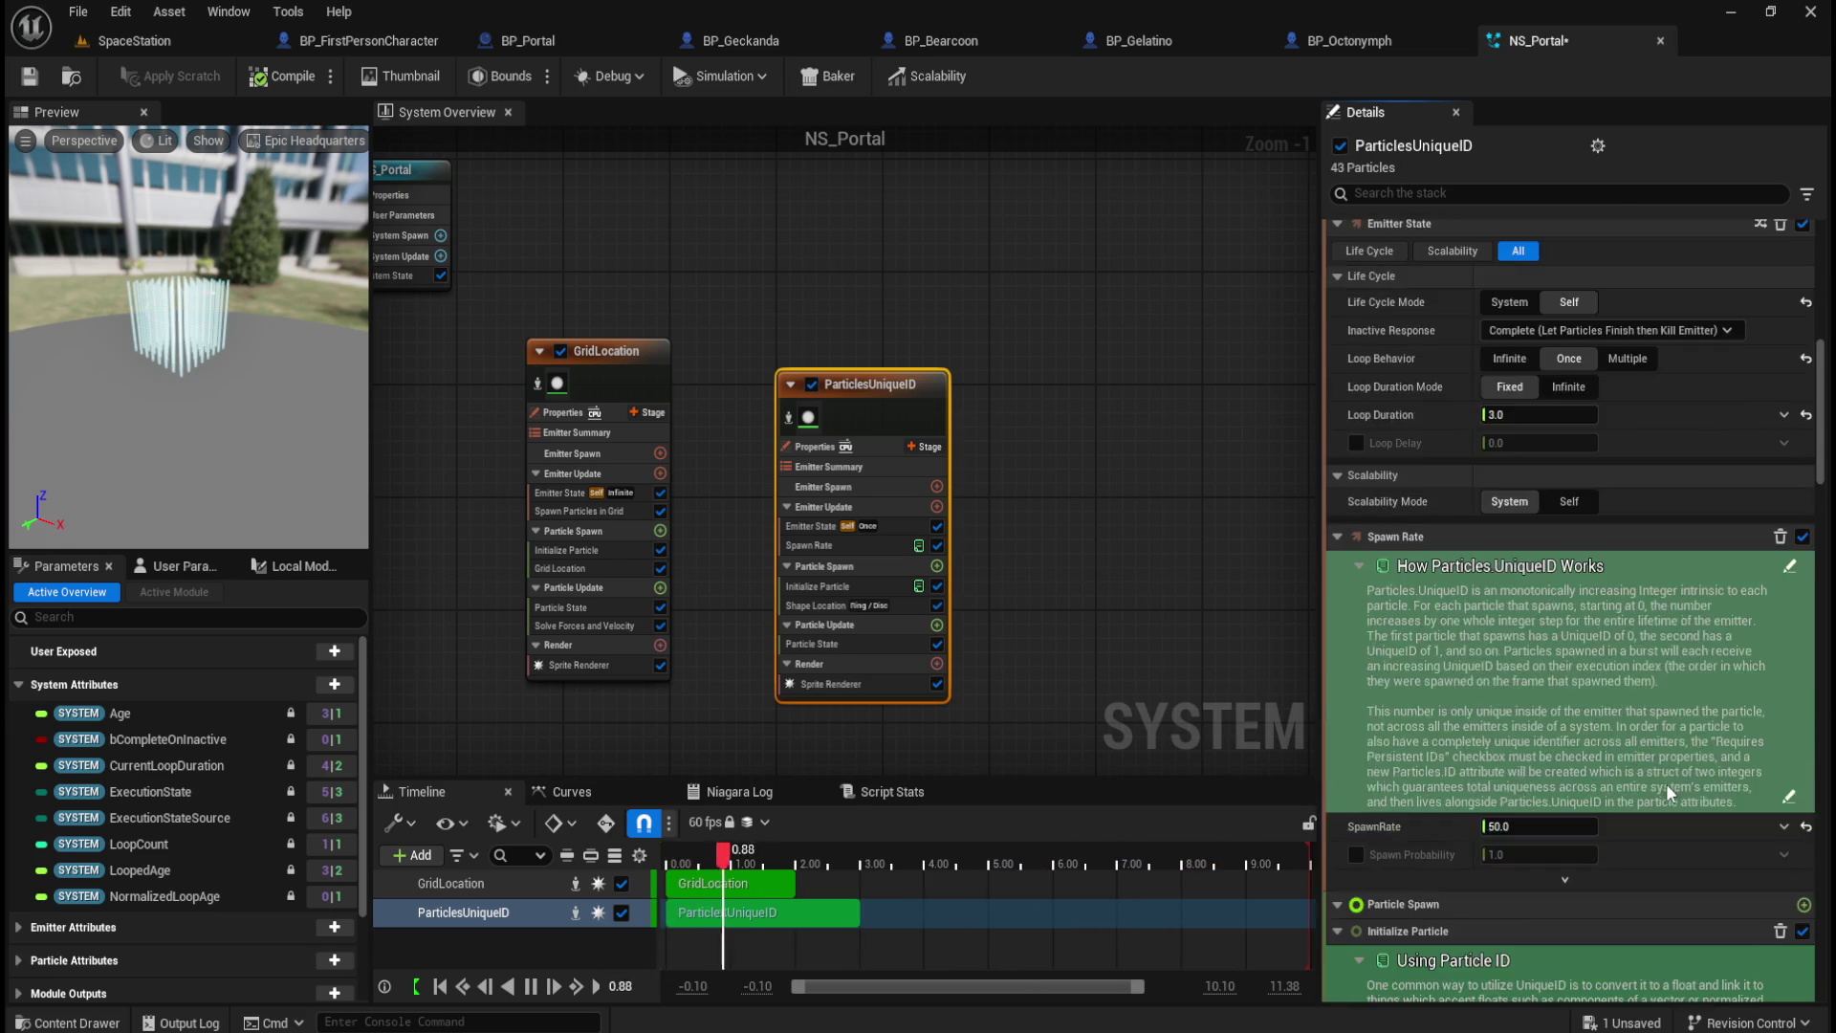
scroll(1667, 783, "down", 11)
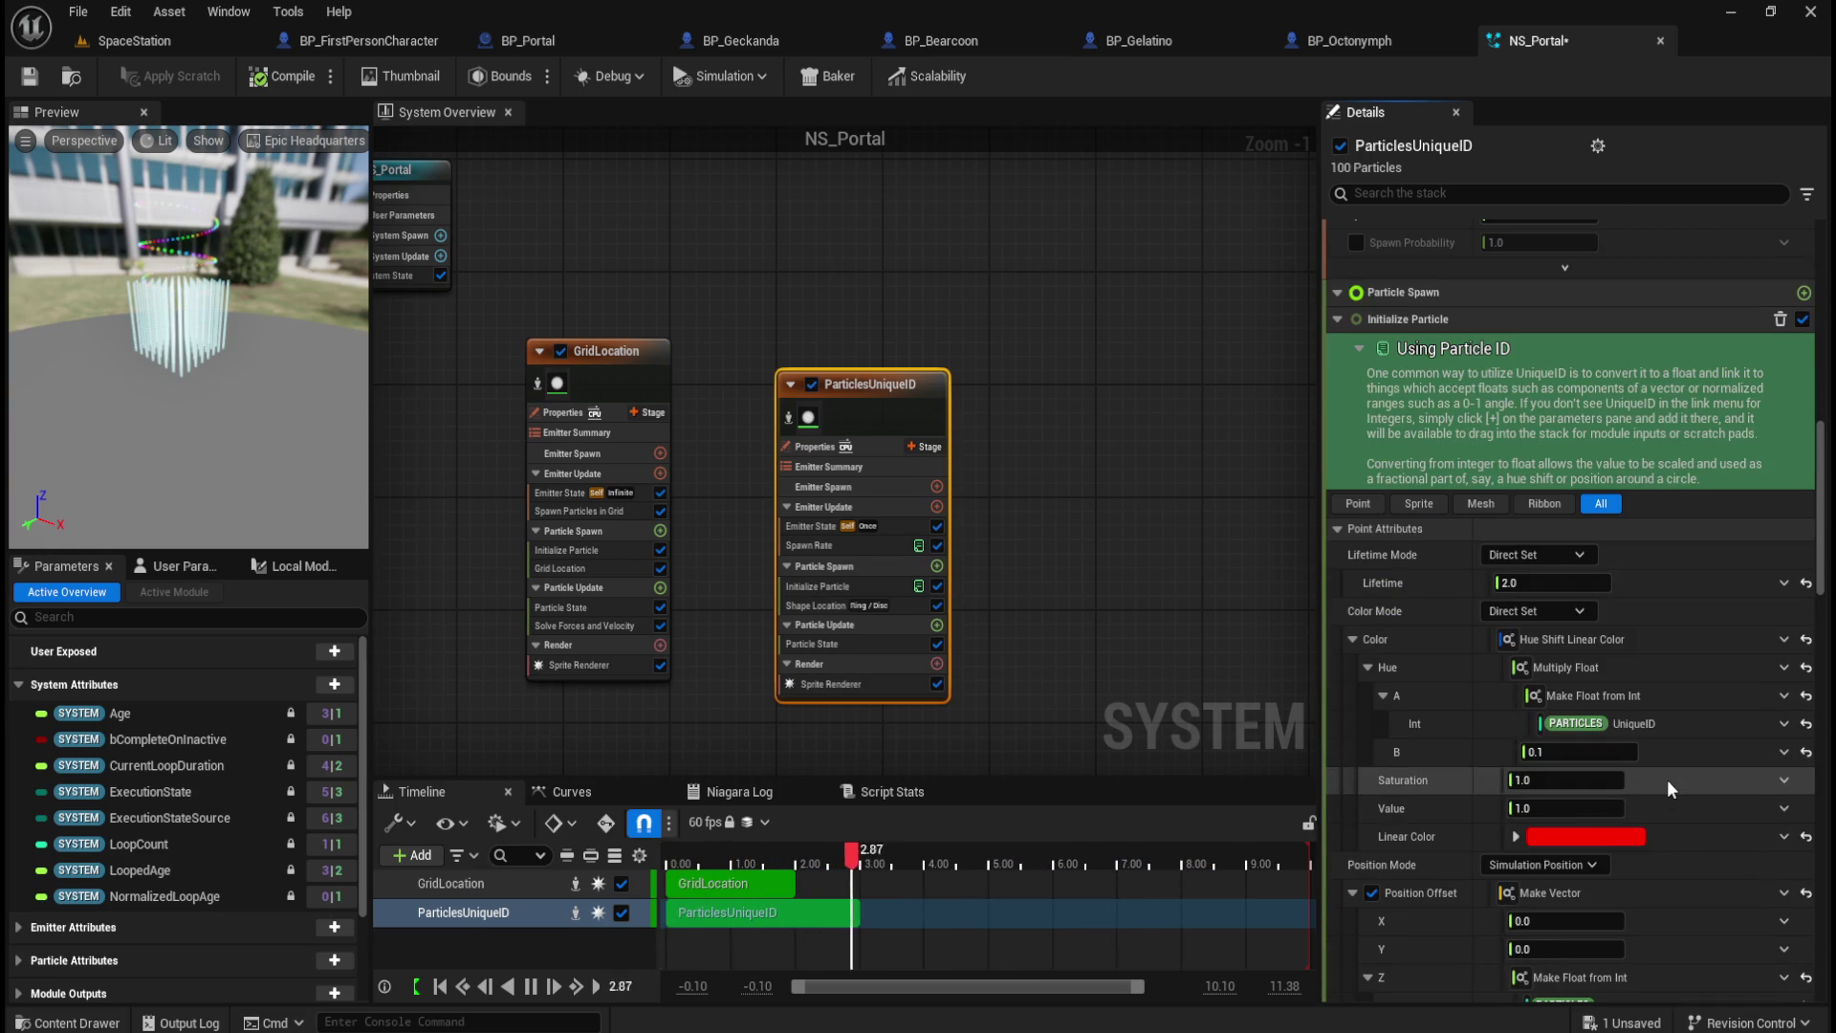
scroll(1667, 778, "down", 3)
left_click(1568, 514)
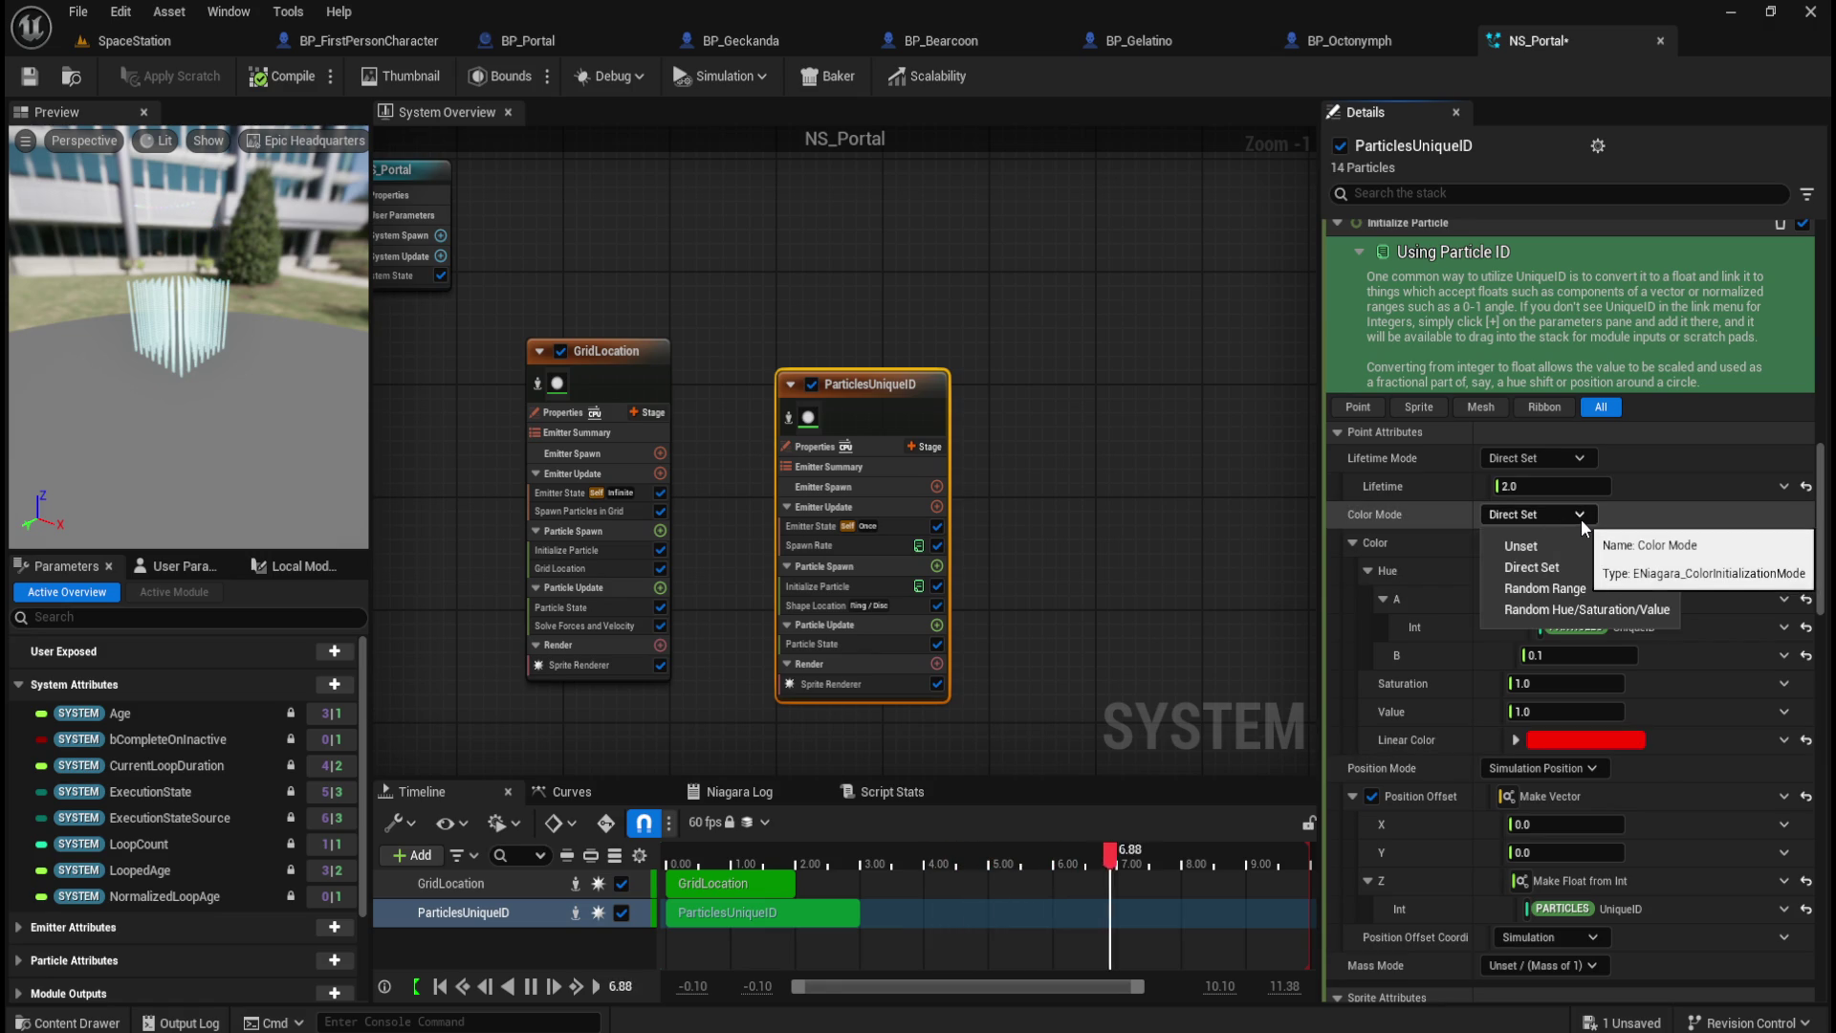
left_click(1581, 520)
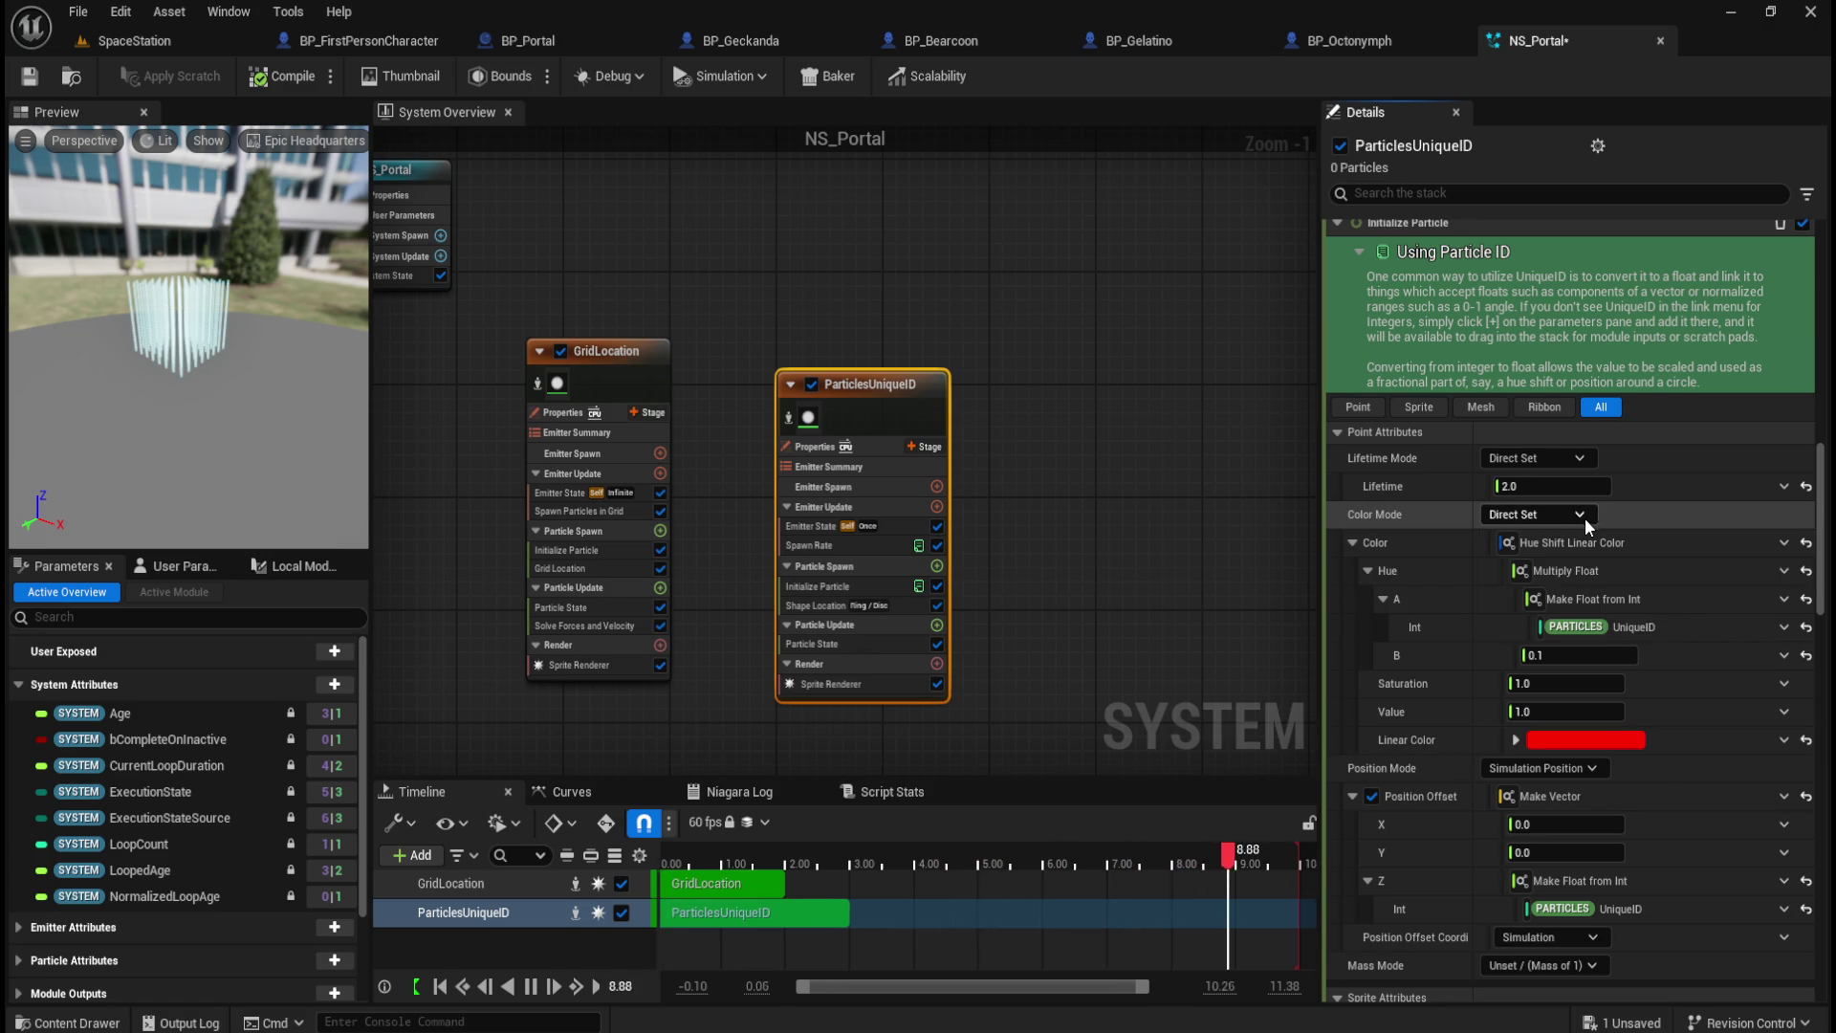
right_click(1434, 570)
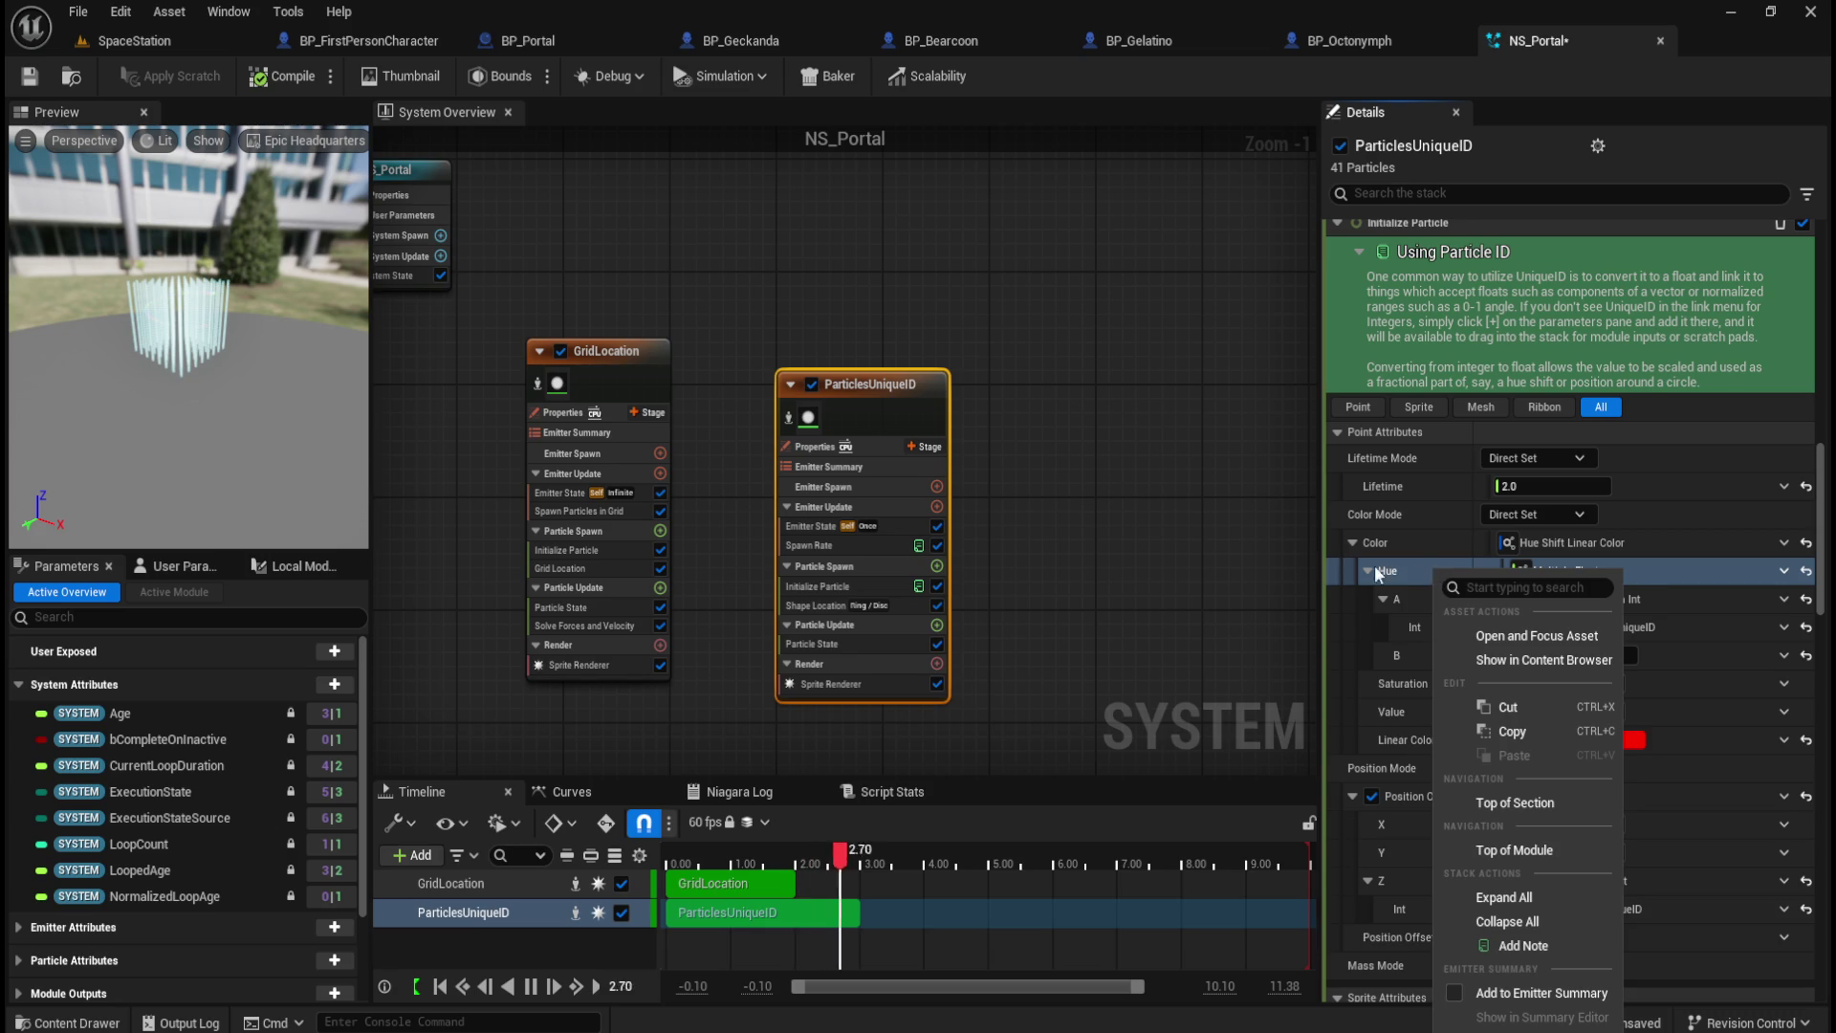
left_click(1213, 524)
Step: Collapse ParticlesUniqueID's Color hue breakdown and select the GridLocation emitter
left_click(875, 386)
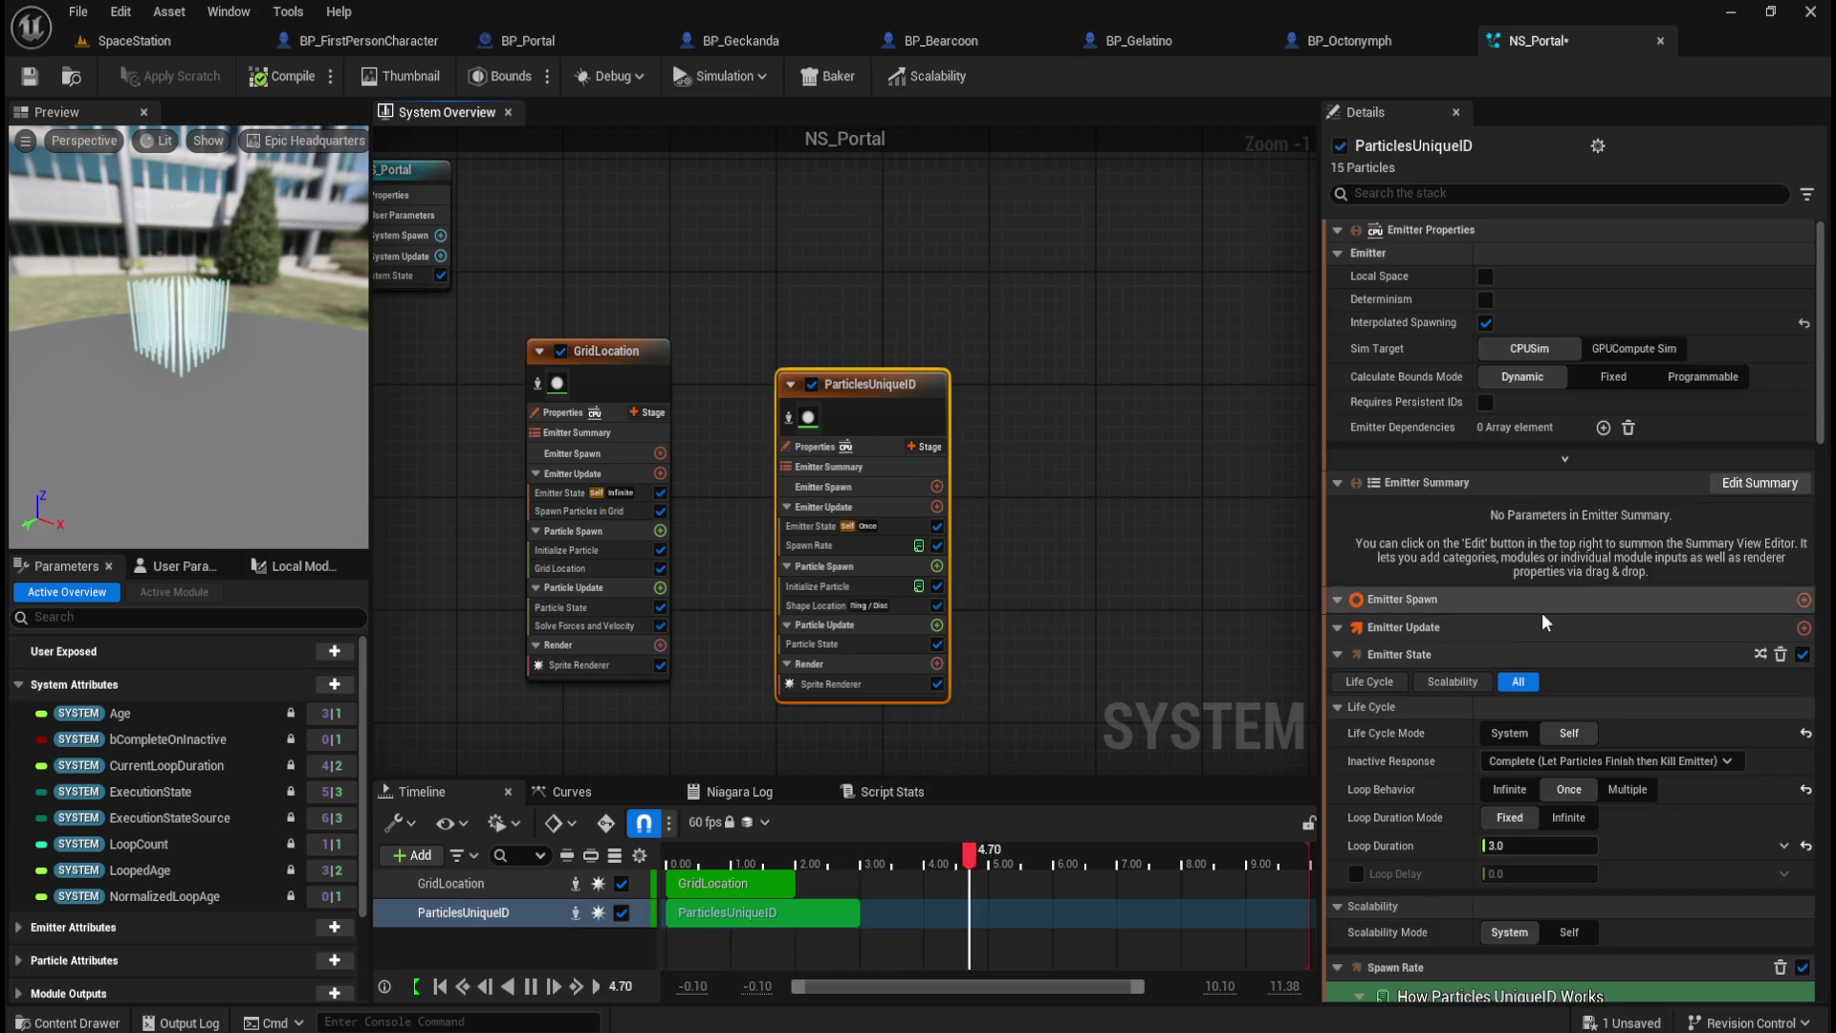
scroll(1427, 694, "down", 8)
scroll(1432, 685, "down", 4)
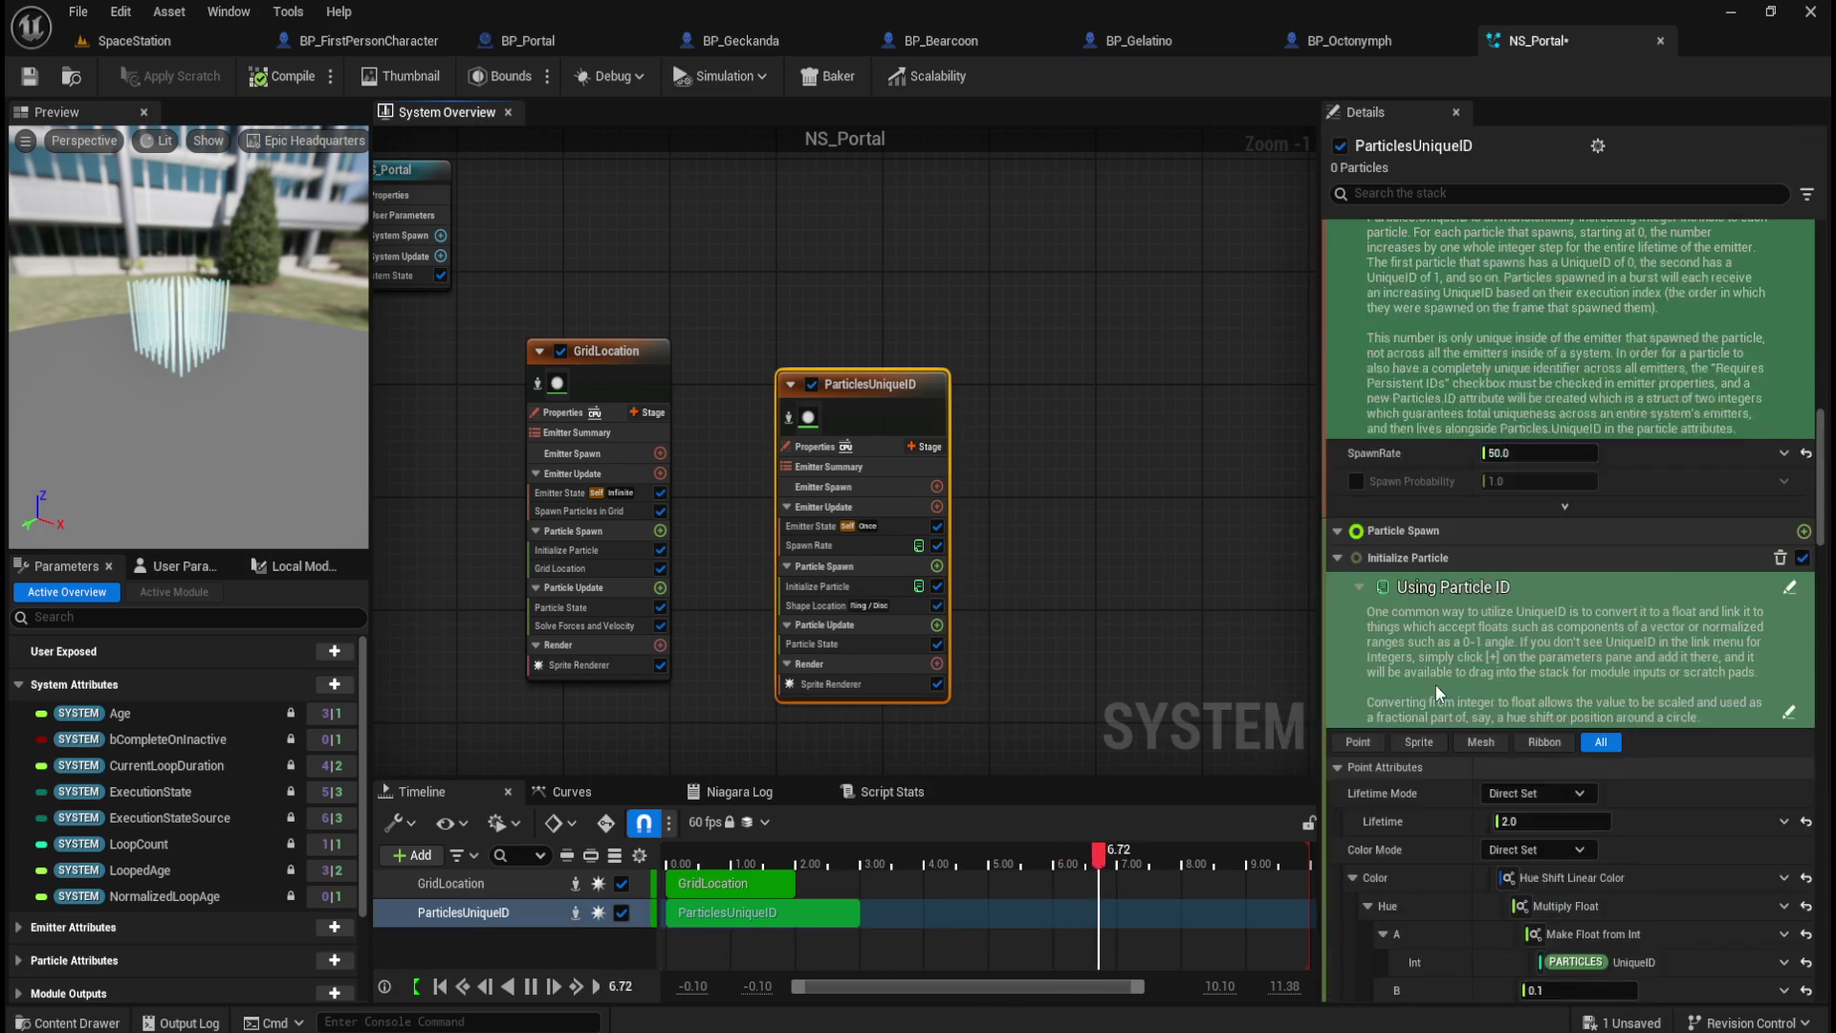
scroll(1444, 691, "down", 4)
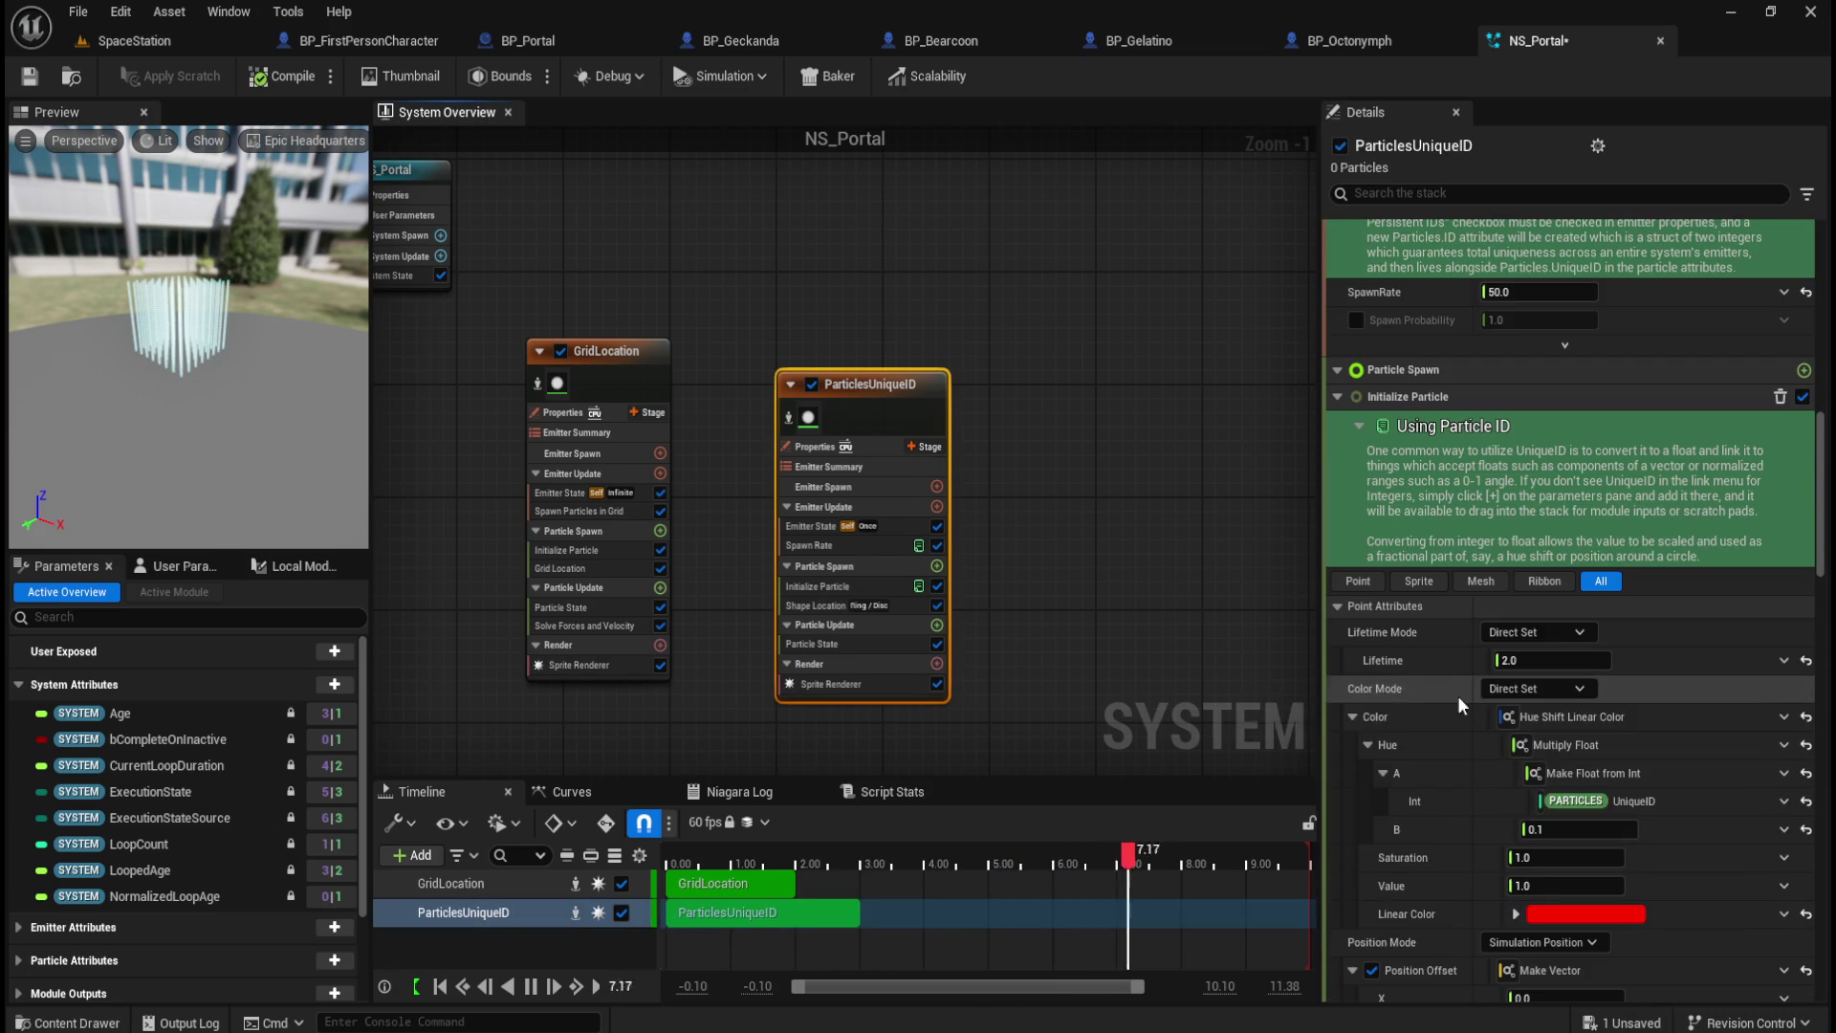
left_click(1352, 717)
scroll(1505, 778, "down", 2)
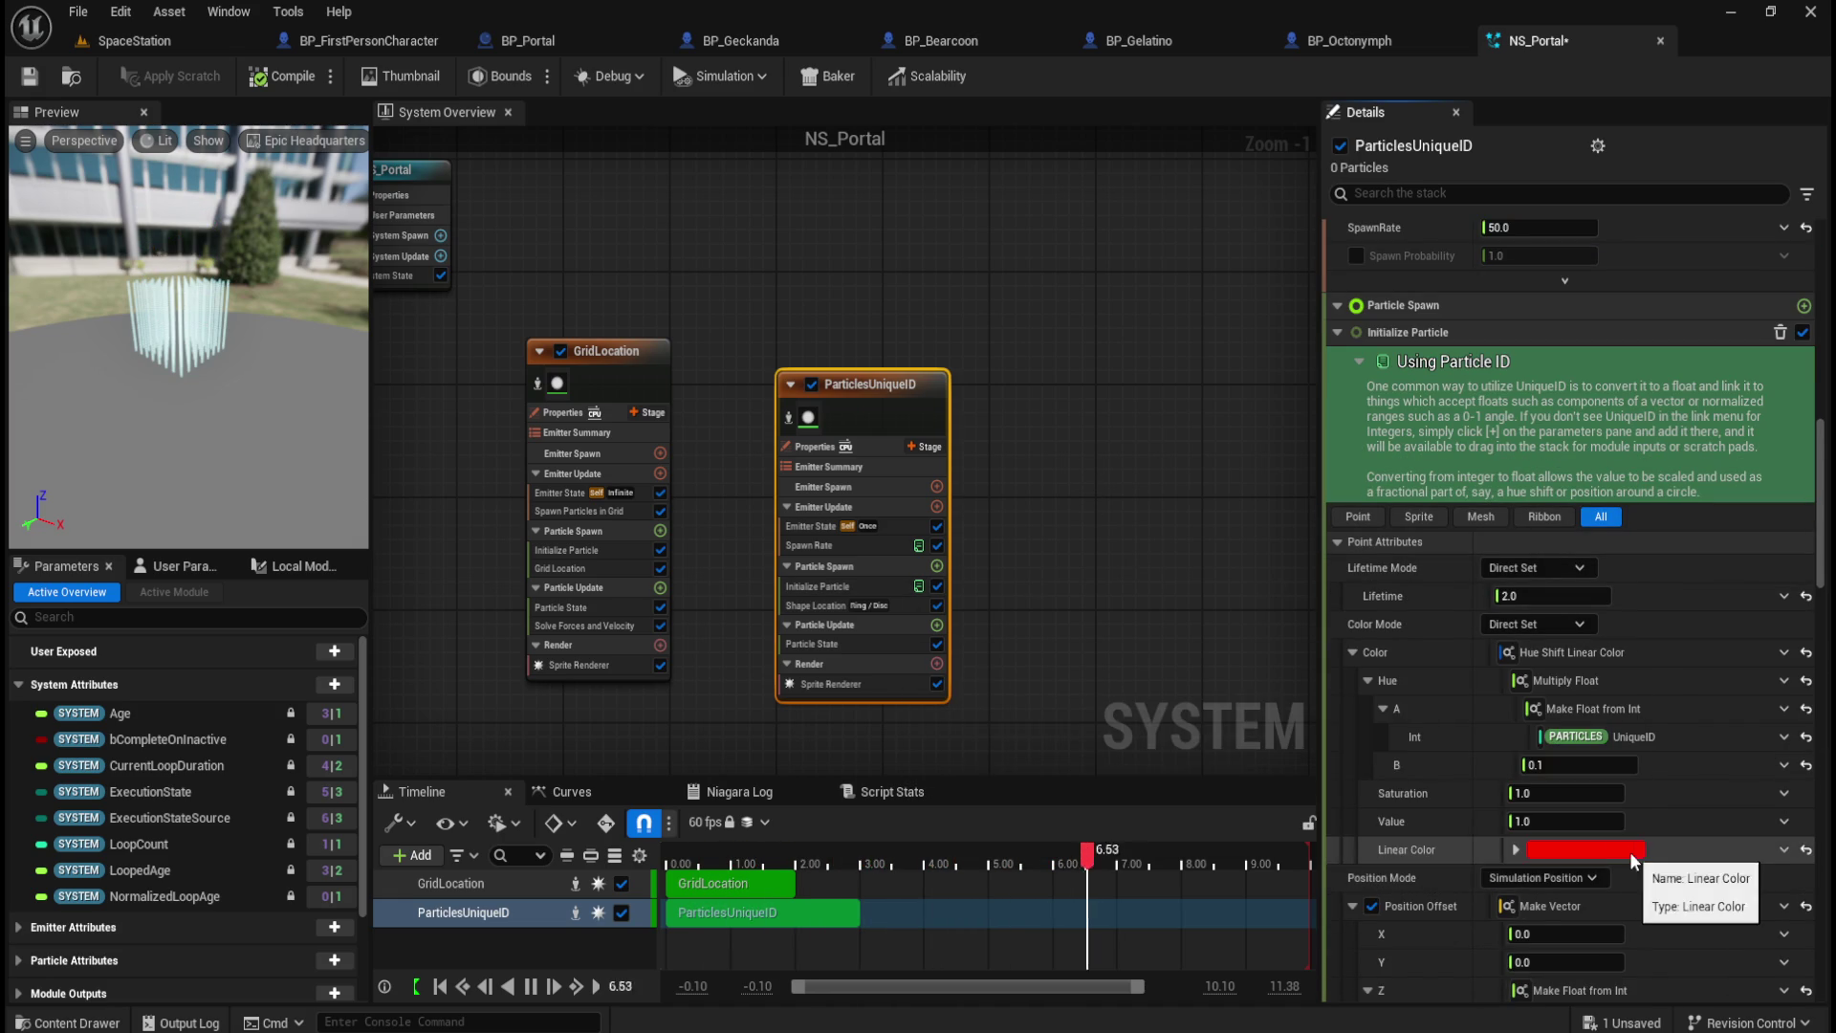
left_click(637, 347)
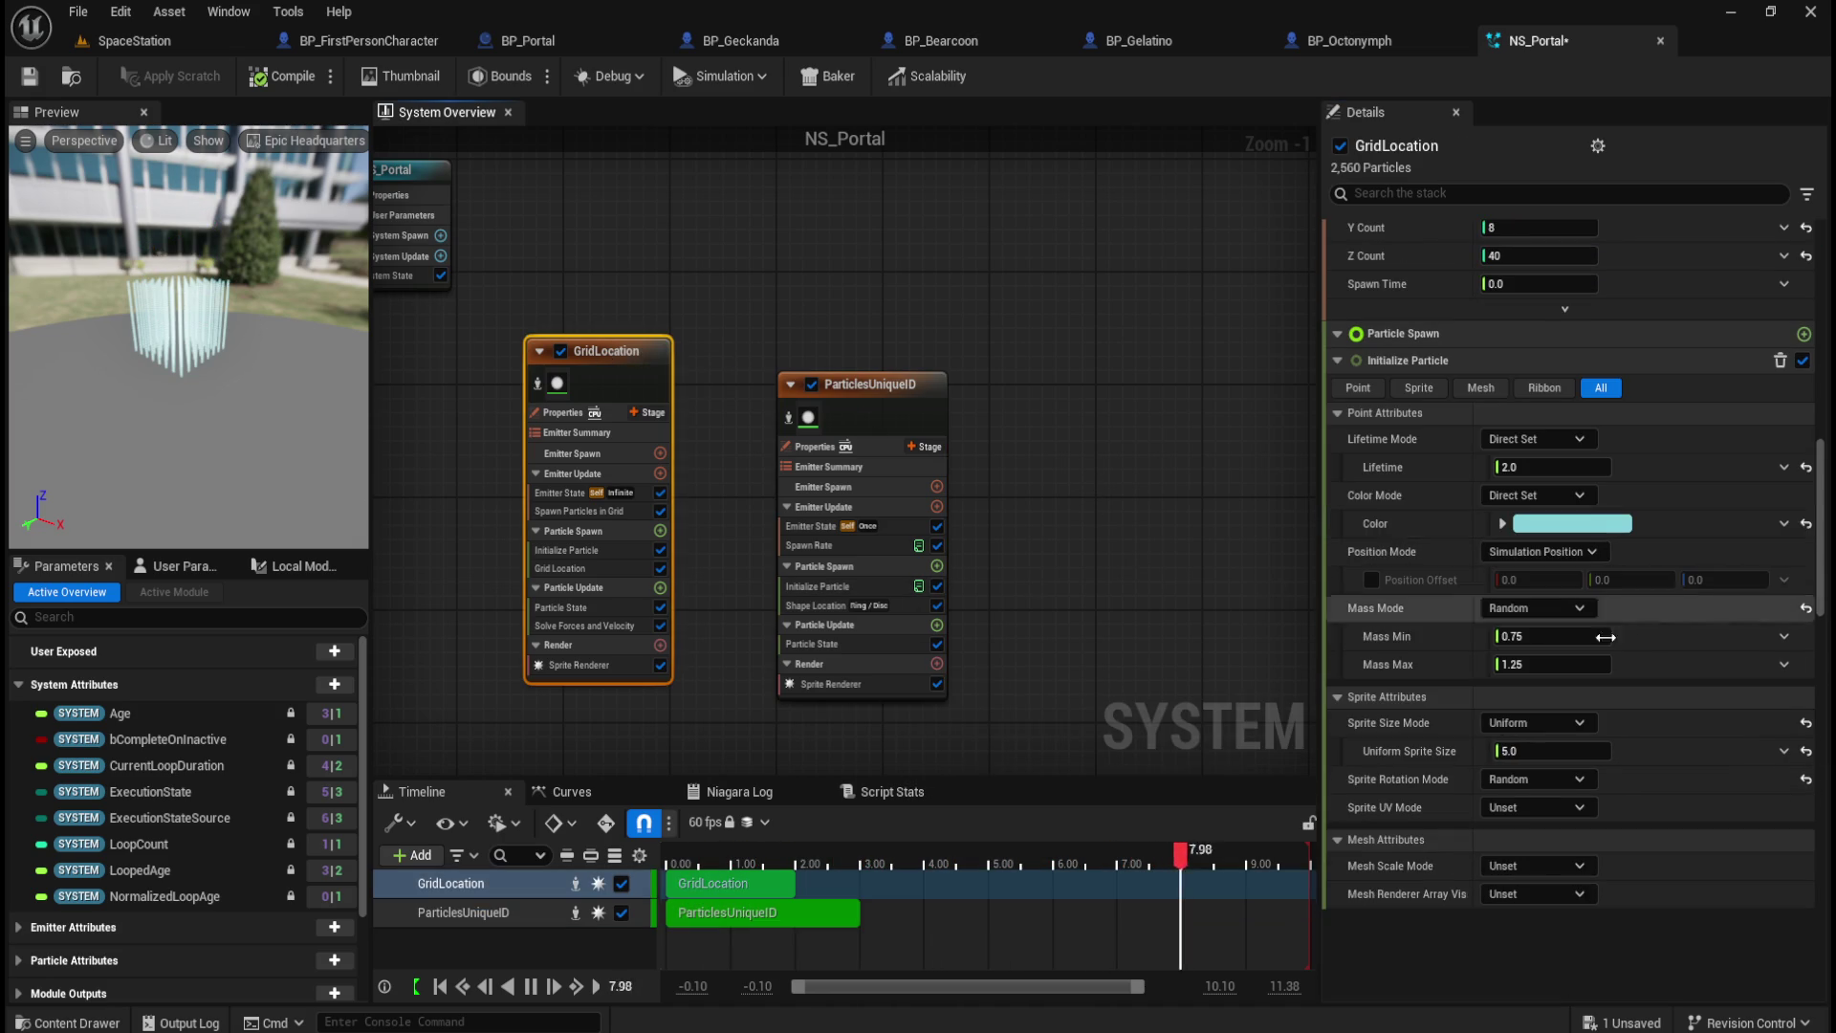
Step: Read GridLocation's cyan, then set ParticlesUniqueID's Linear Color to hex 3DA4B2FF
left_click(1603, 530)
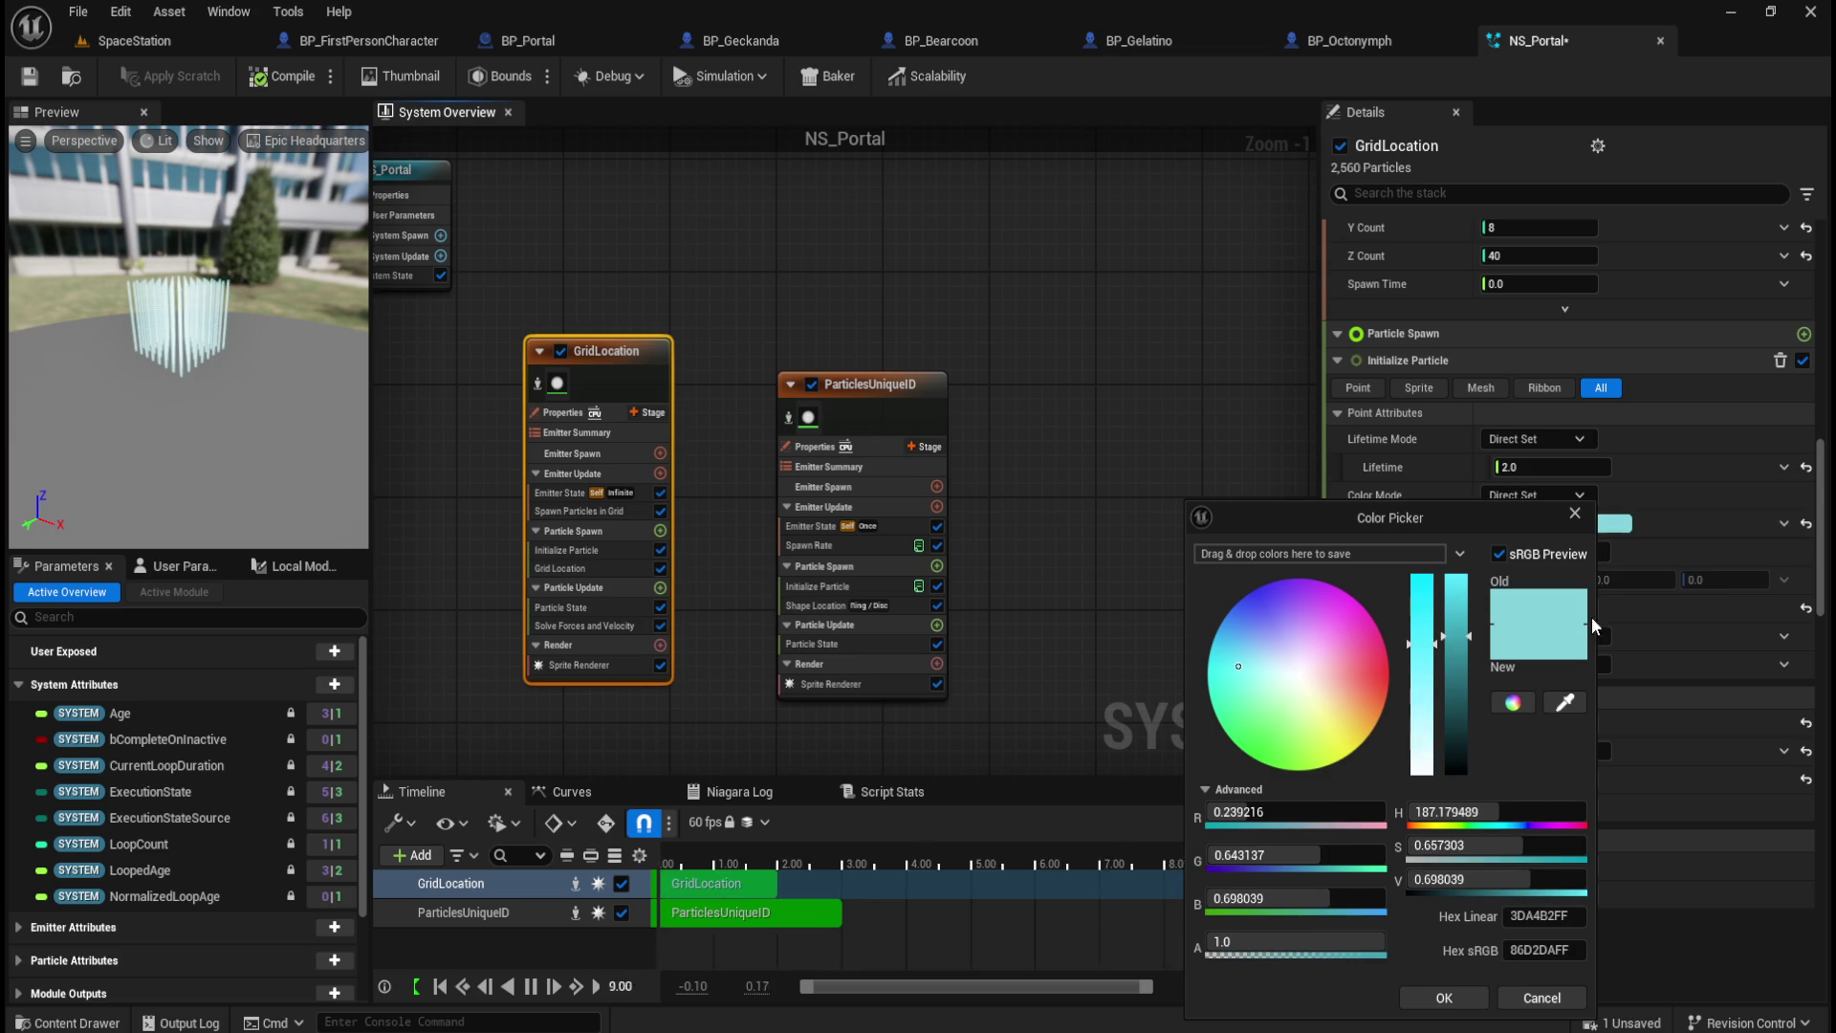
left_click(1542, 997)
left_click(801, 402)
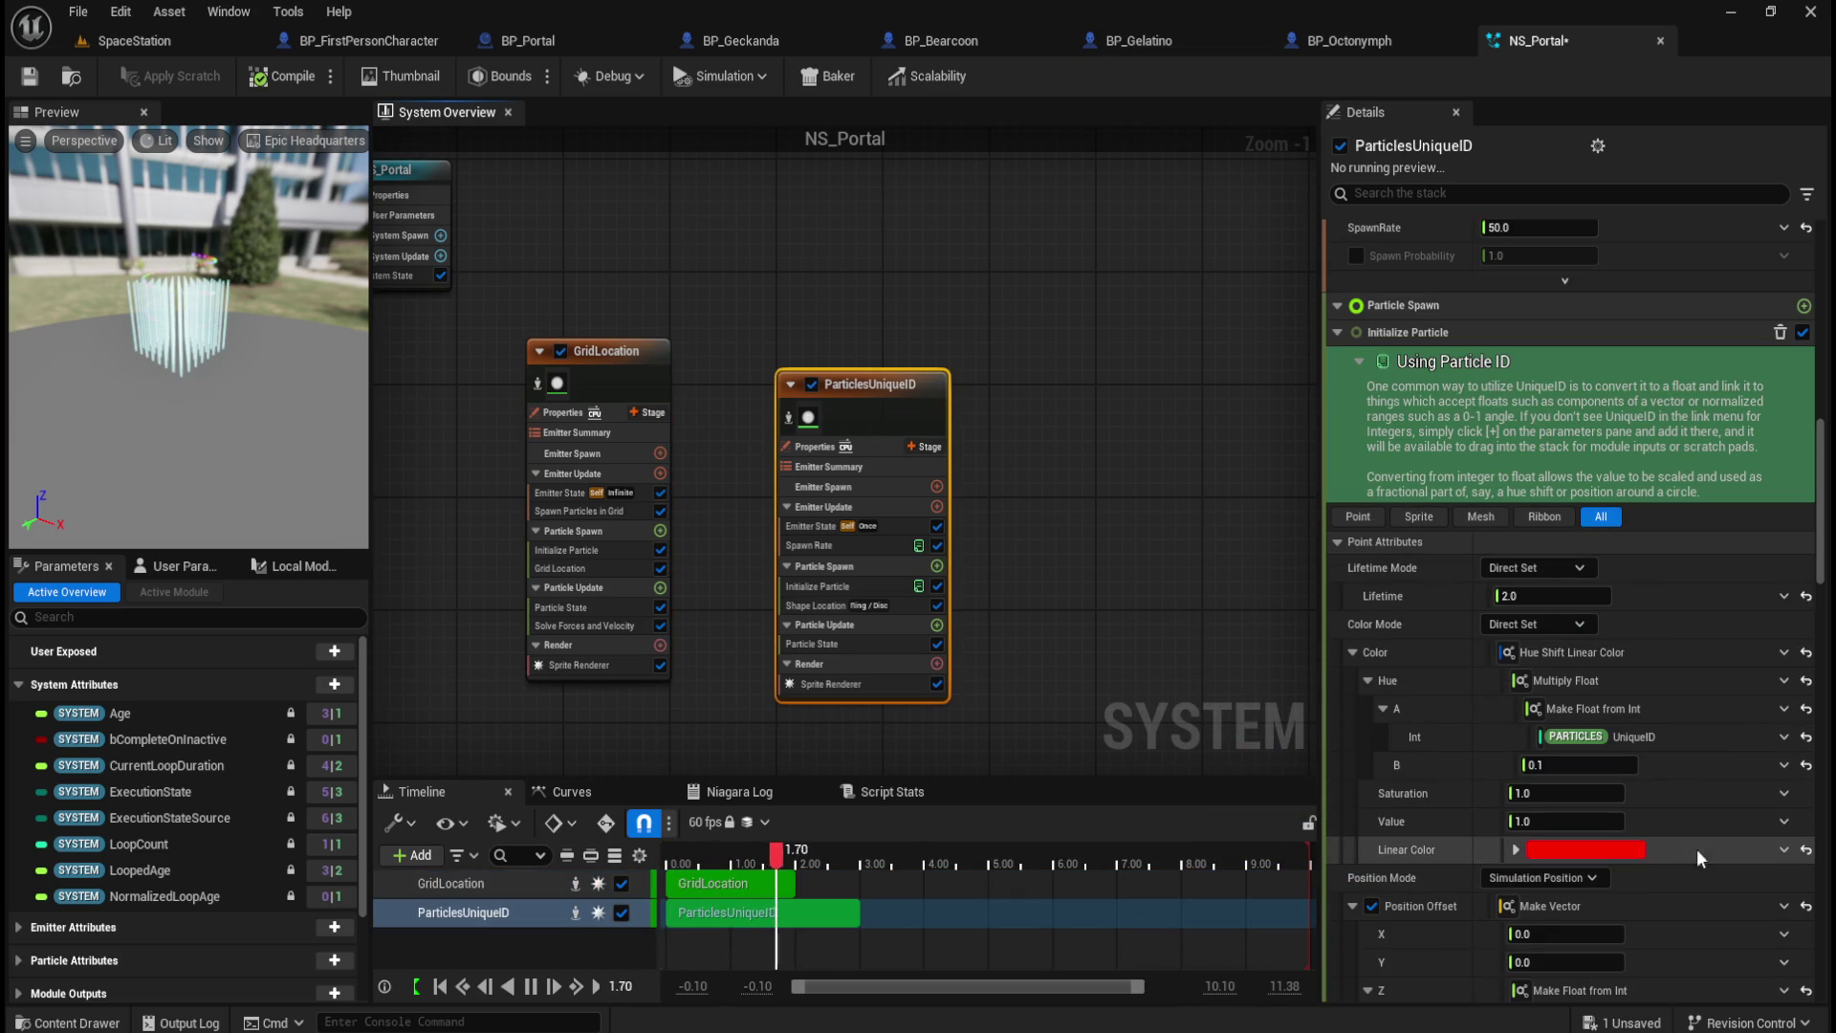
left_click(1618, 851)
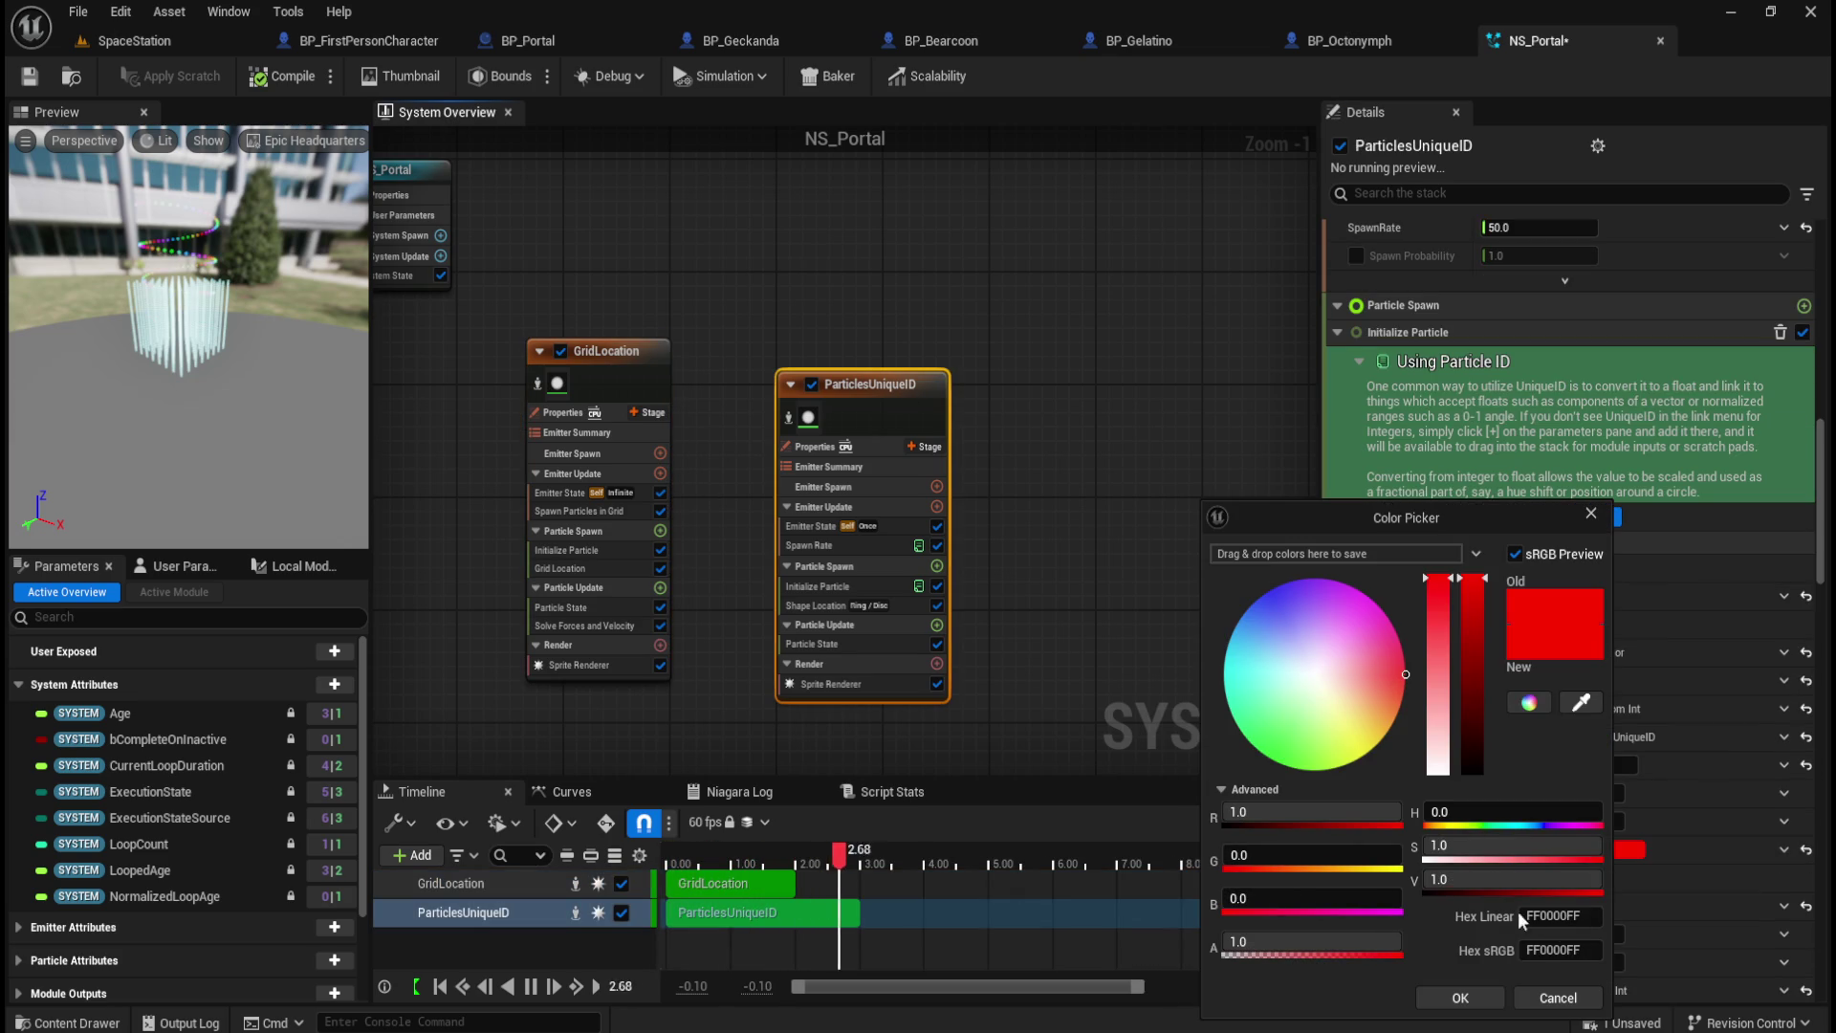
left_click(1463, 995)
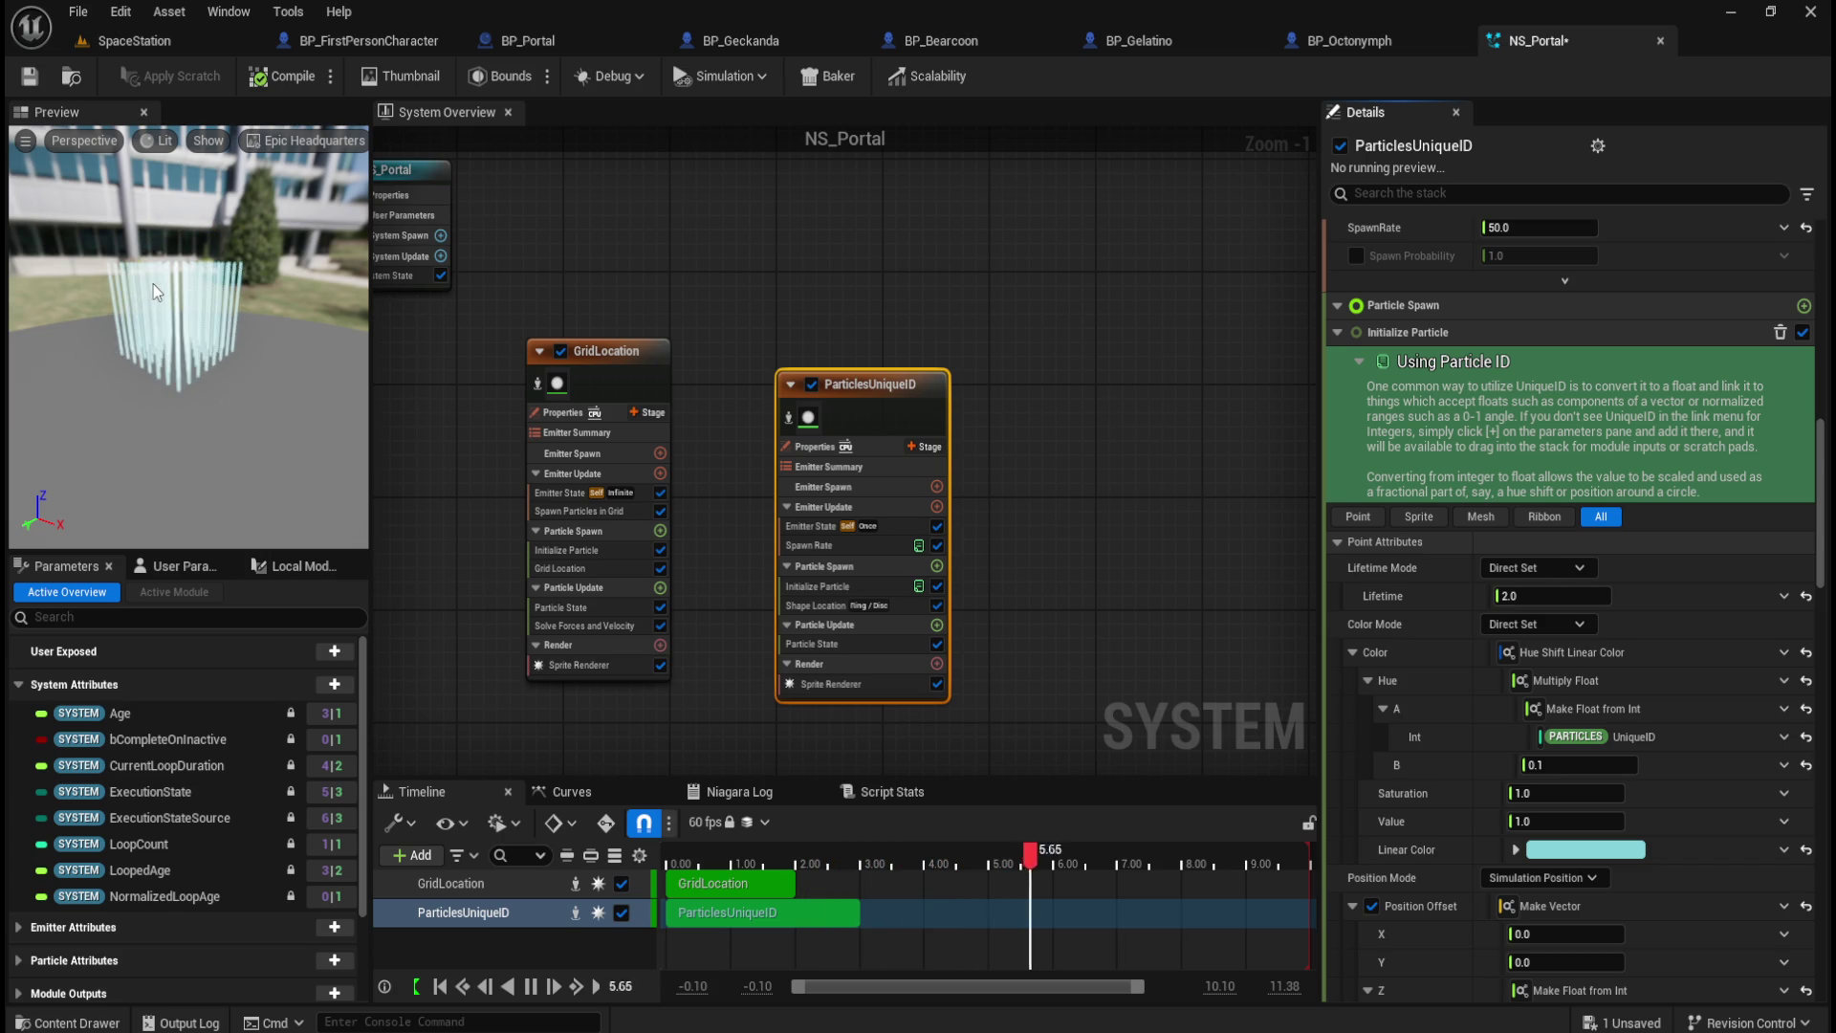
left_click(652, 352)
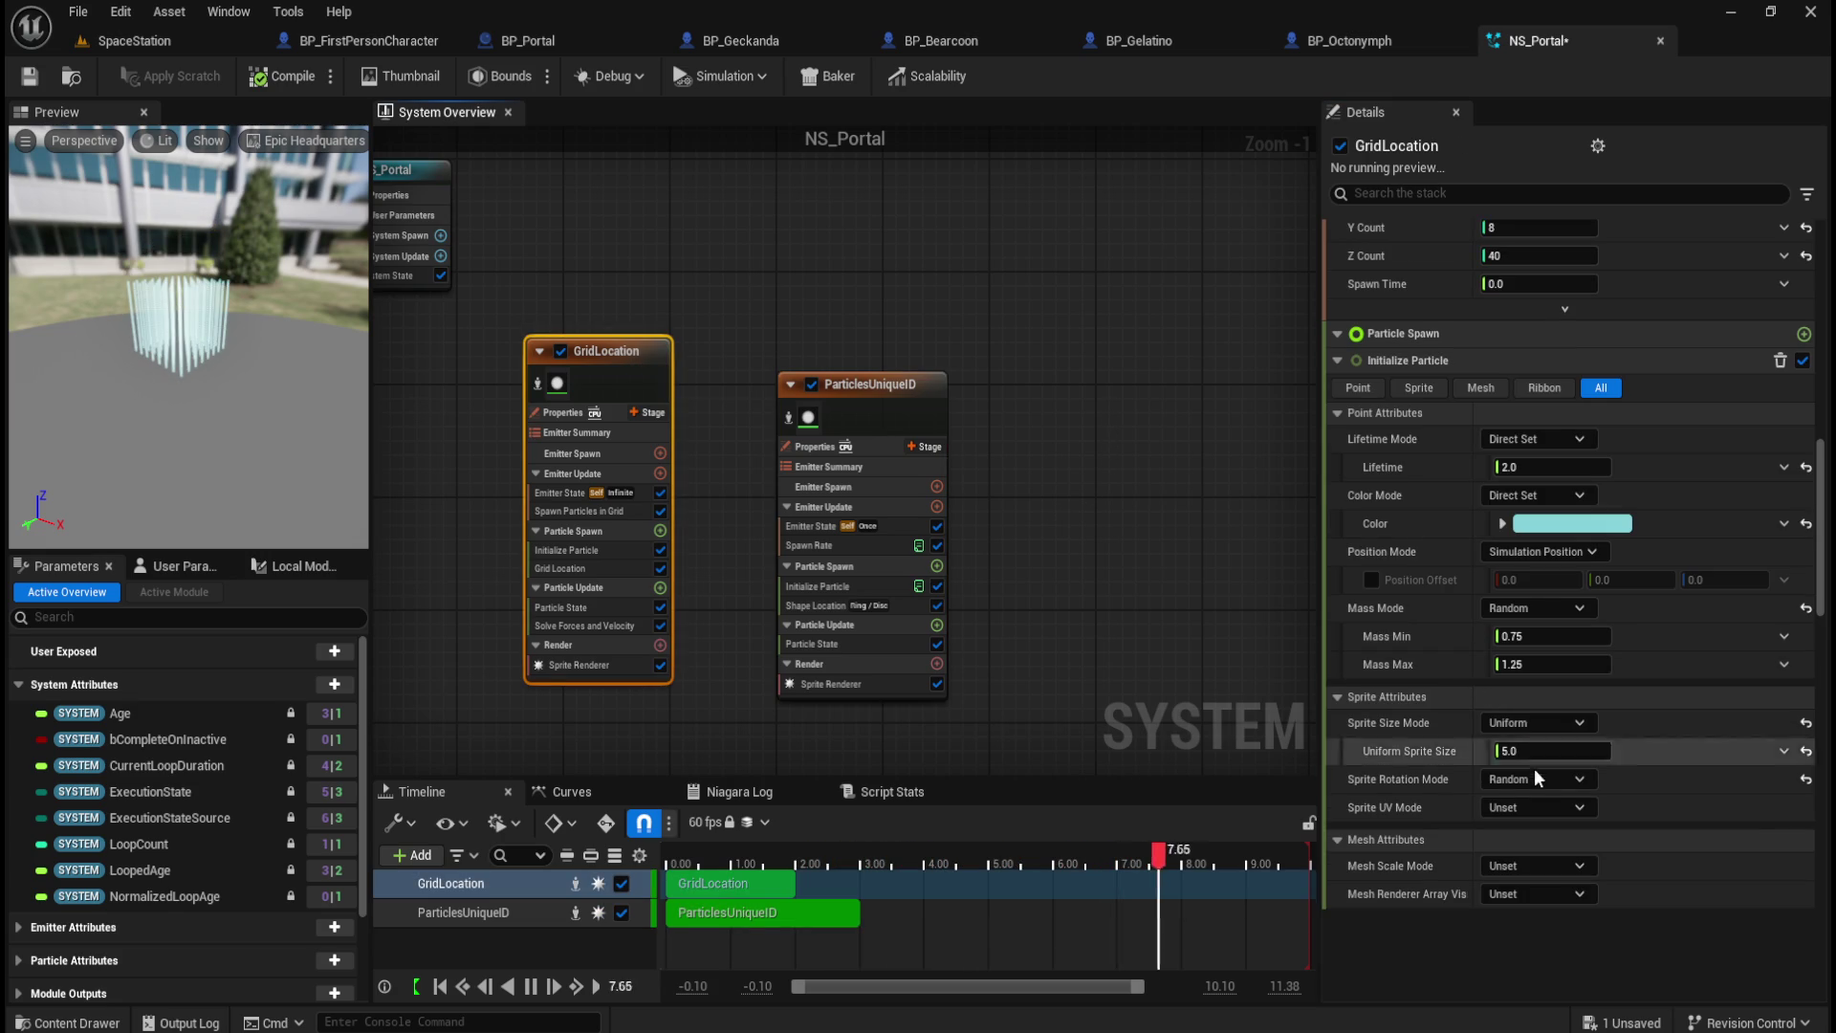
scroll(1482, 685, "up", 3)
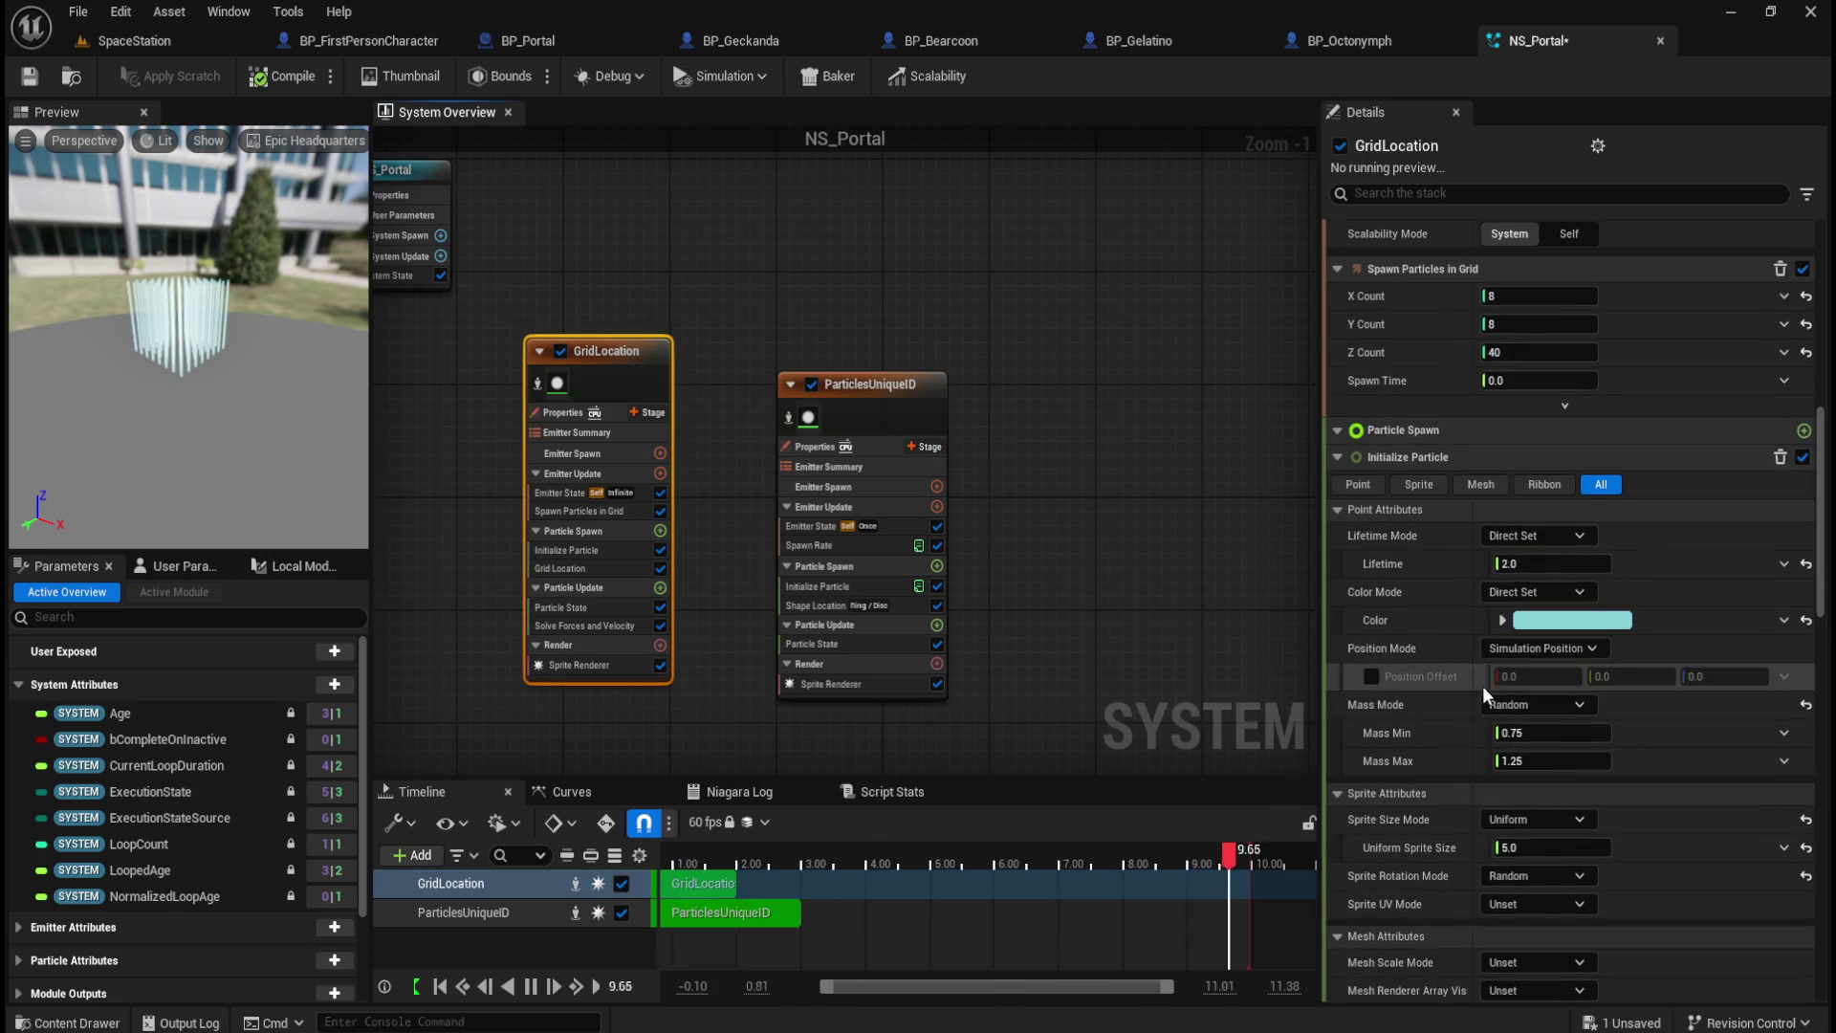
mouse_move(1537, 360)
left_mouse_down()
mouse_move(1494, 359)
mouse_move(1520, 359)
left_mouse_up()
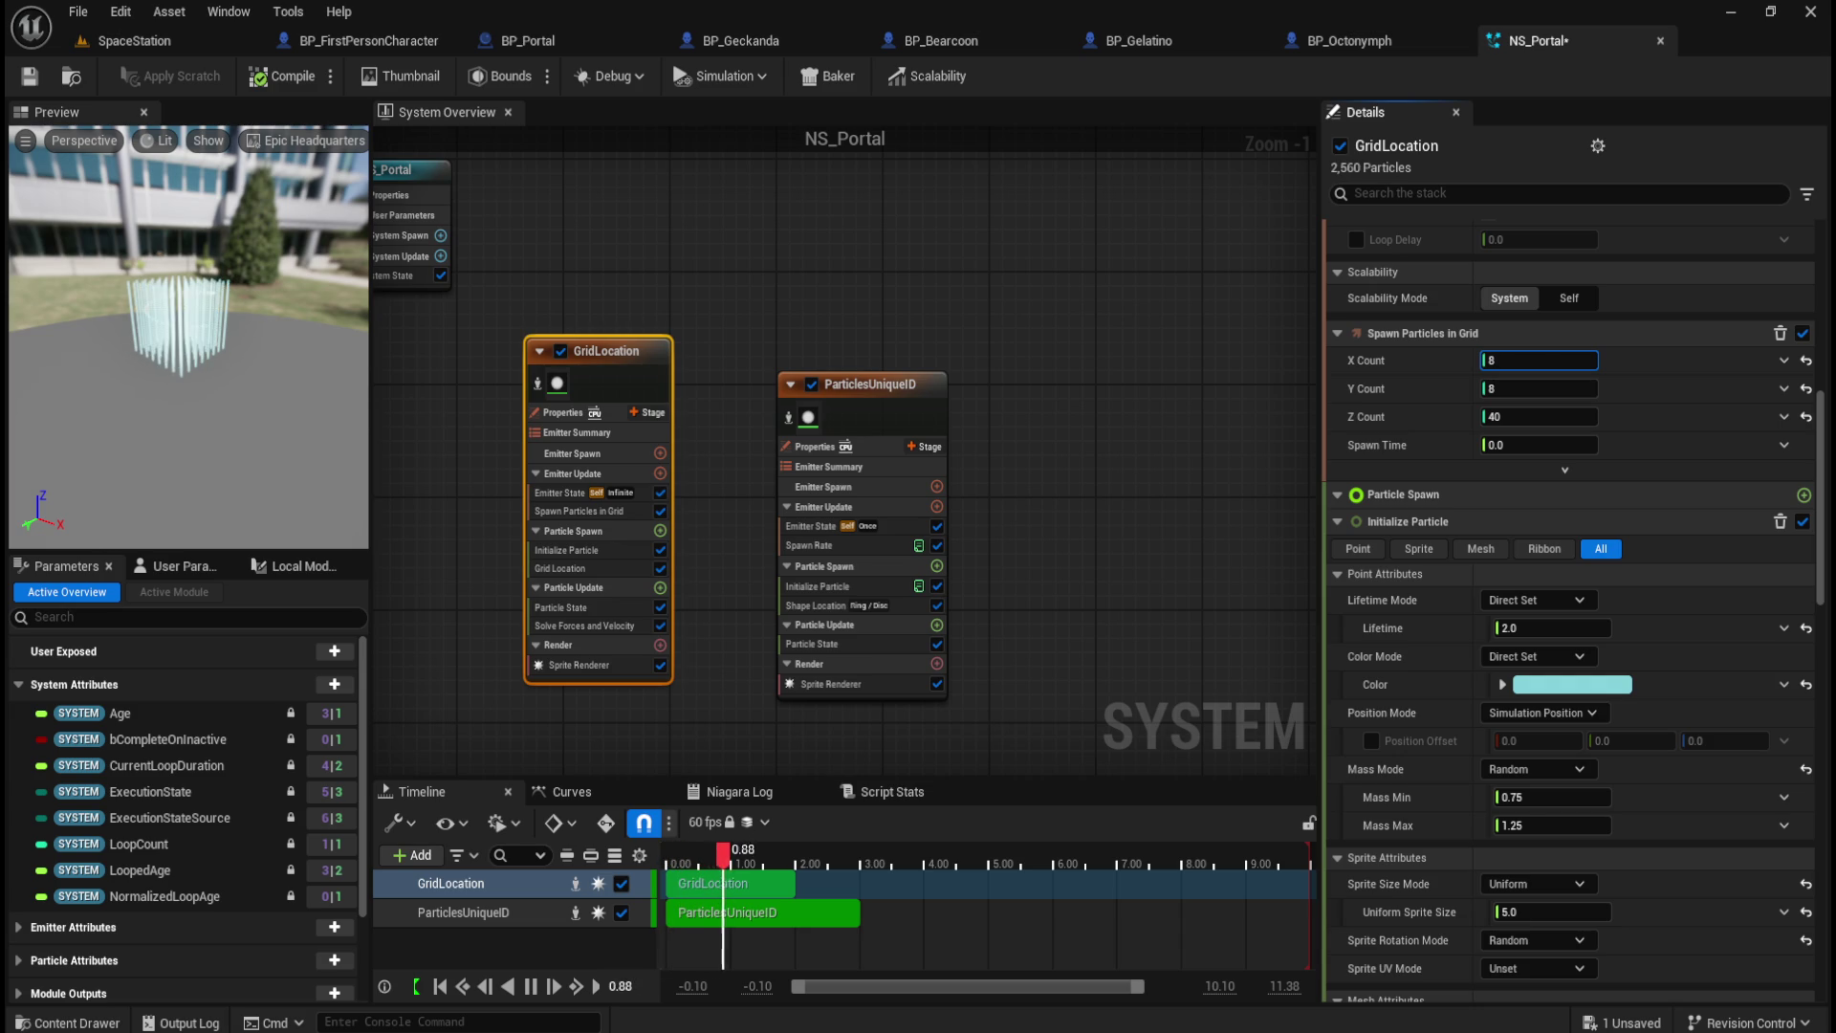
type("9")
left_click_drag(1535, 388, 1516, 388)
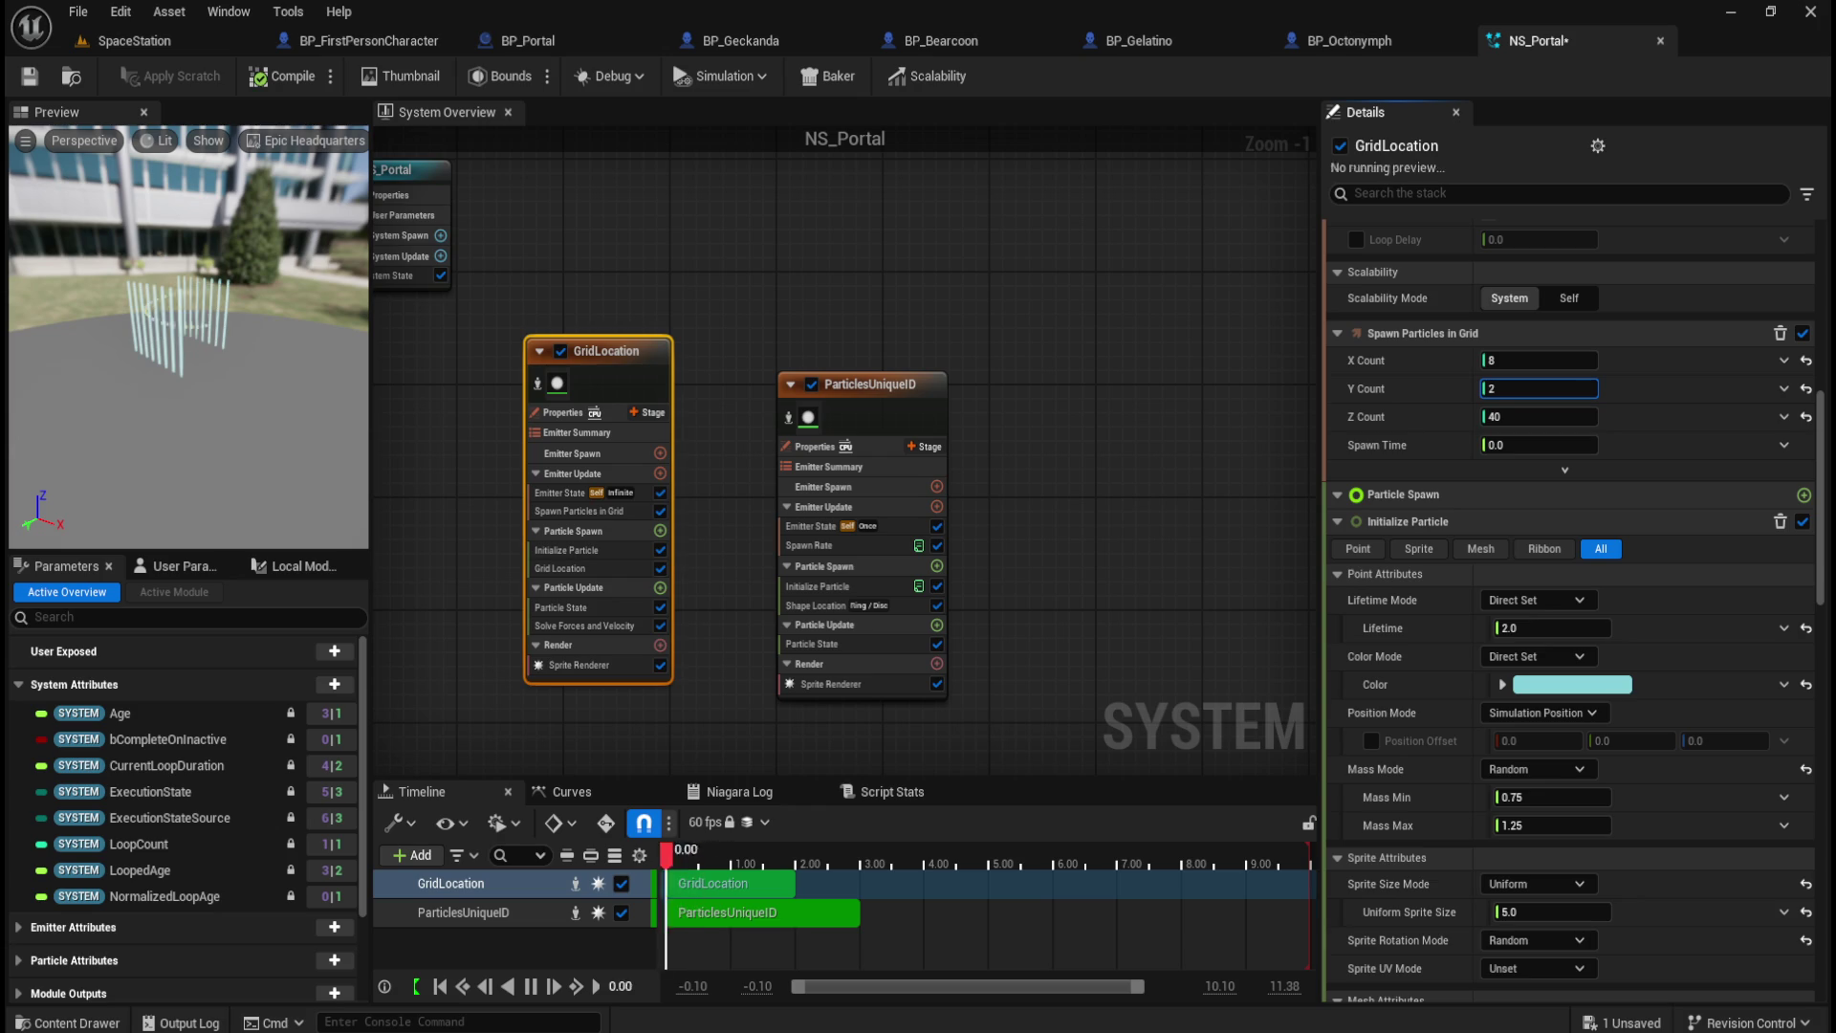
left_click_drag(1516, 388, 1535, 388)
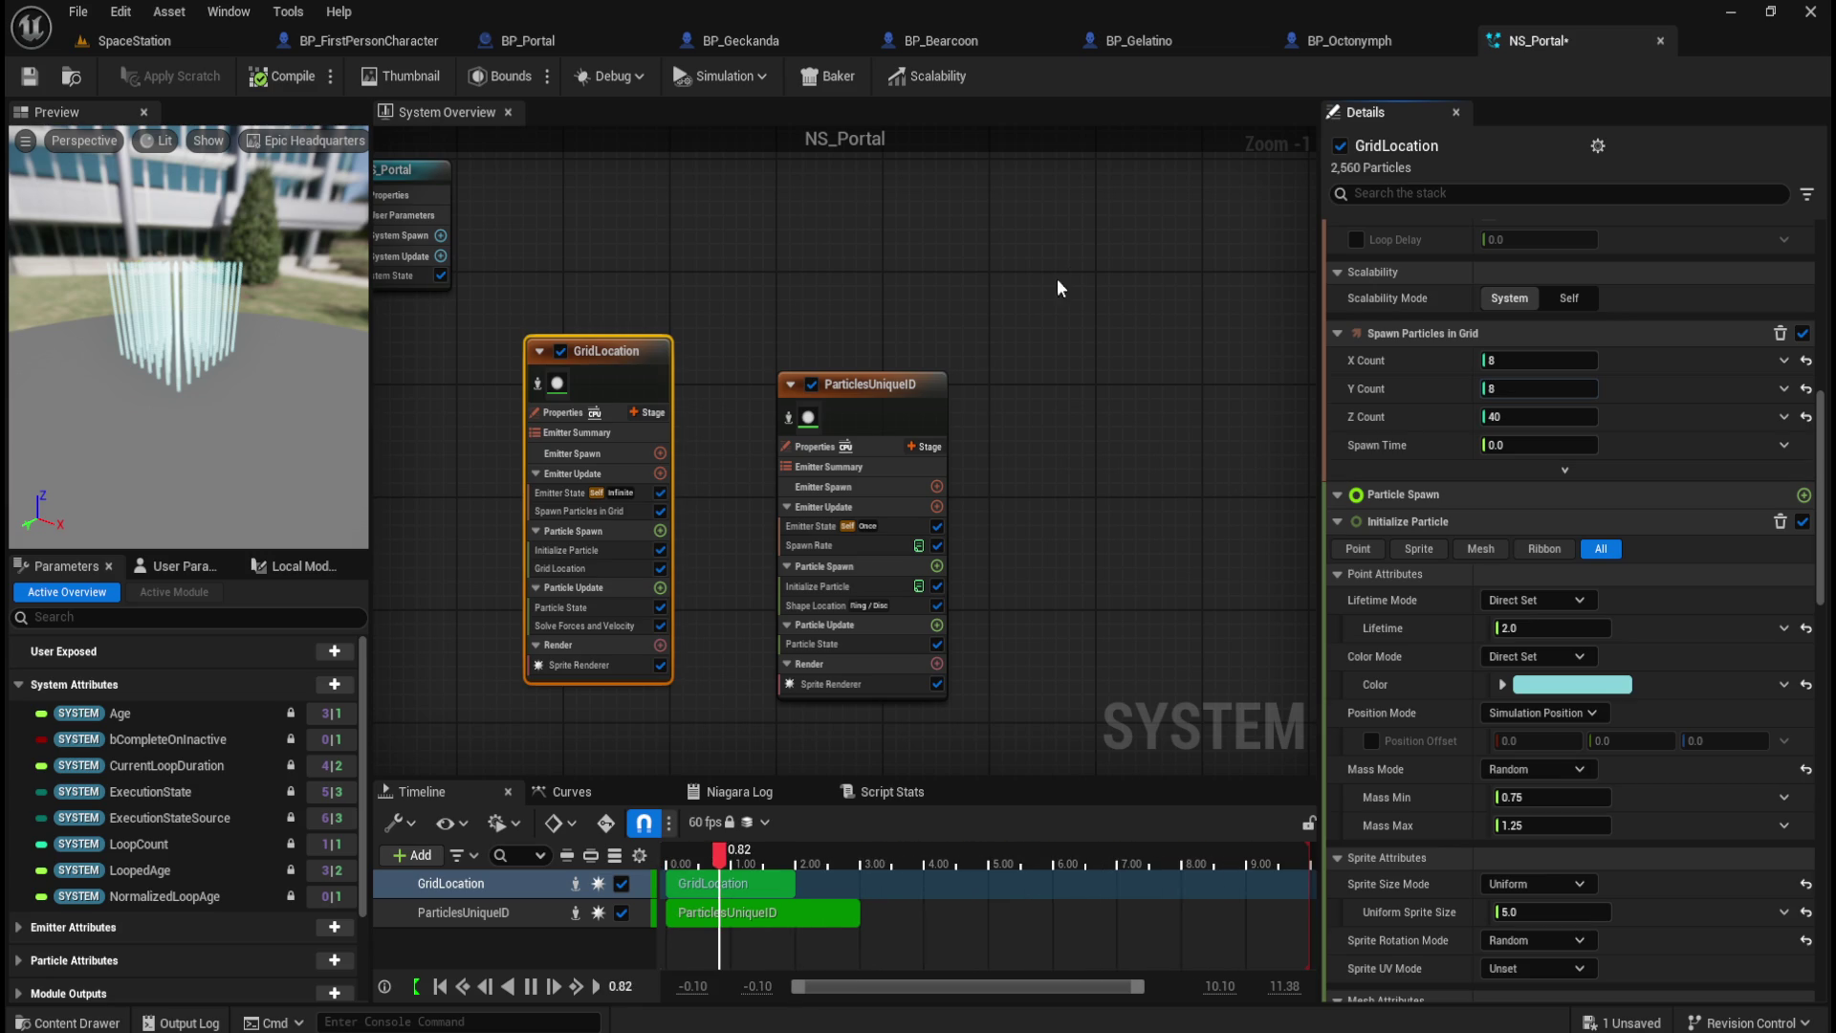
left_click(945, 383)
Step: Delete ParticlesUniqueID, then select GridLocation and show its Solve Forces and Velocity settings
key("Delete")
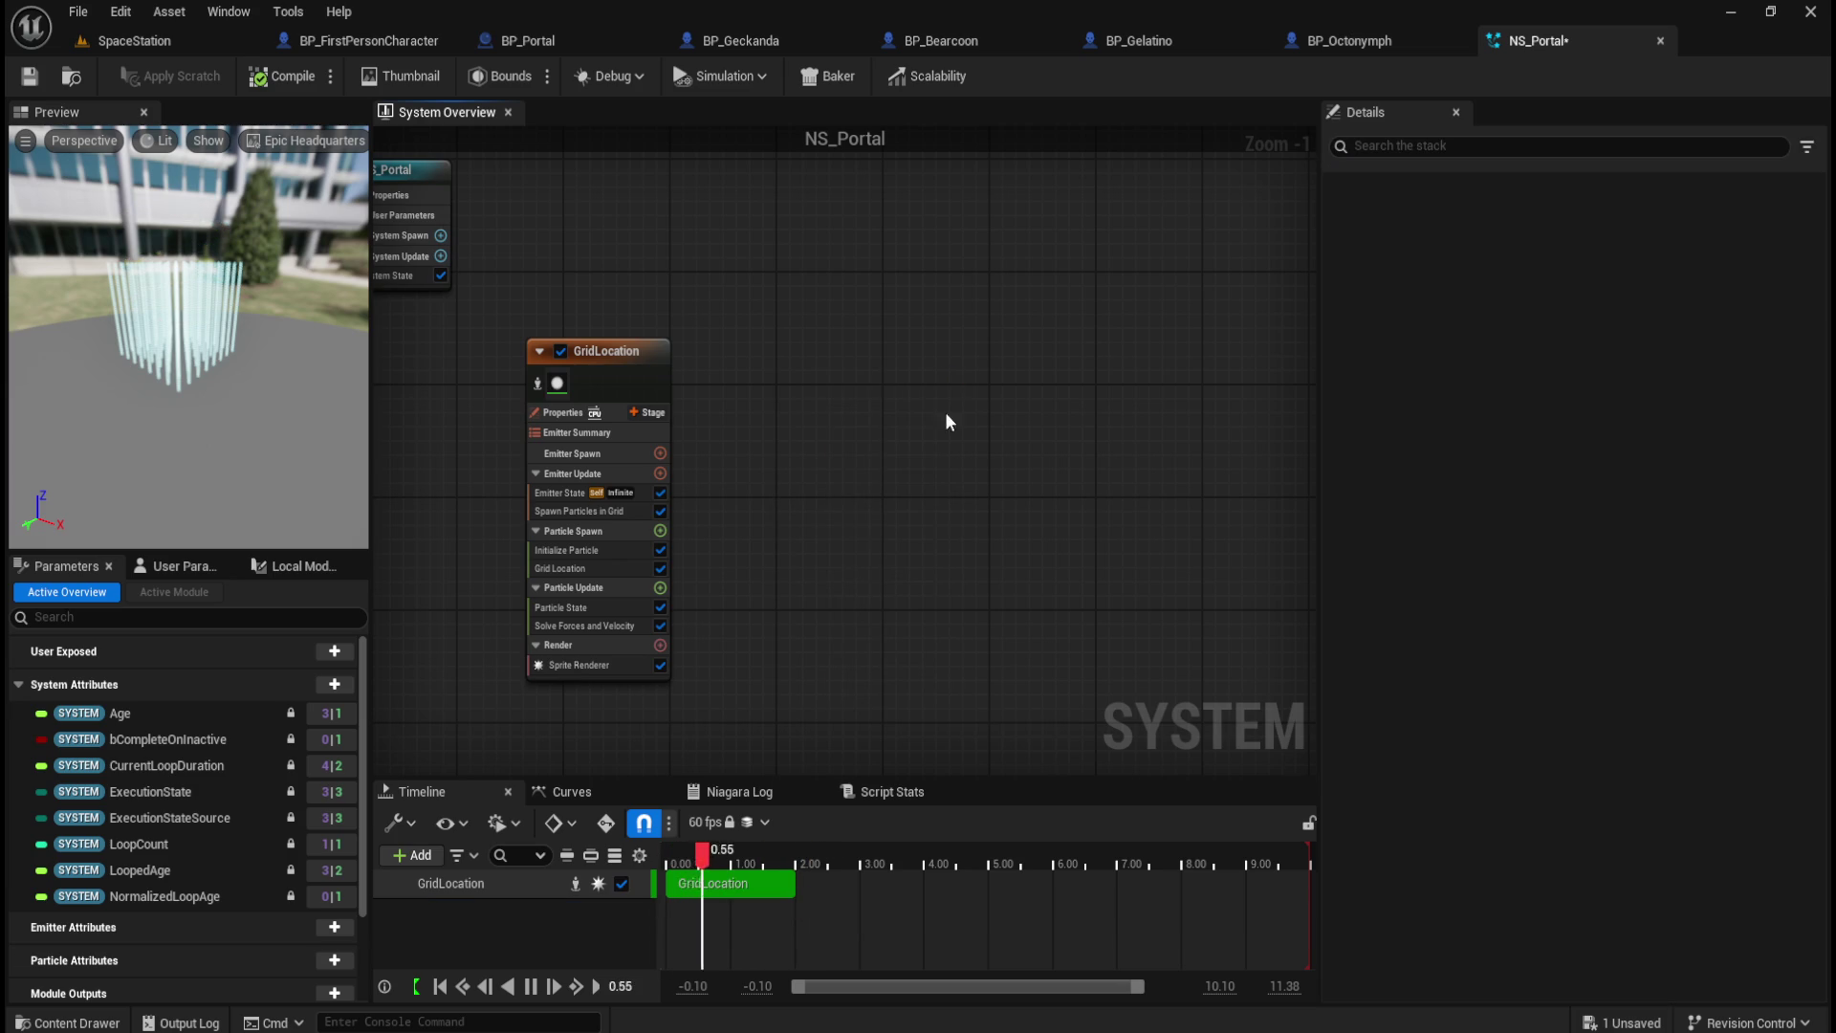
scroll(440, 351, "up", 1)
left_click(843, 346)
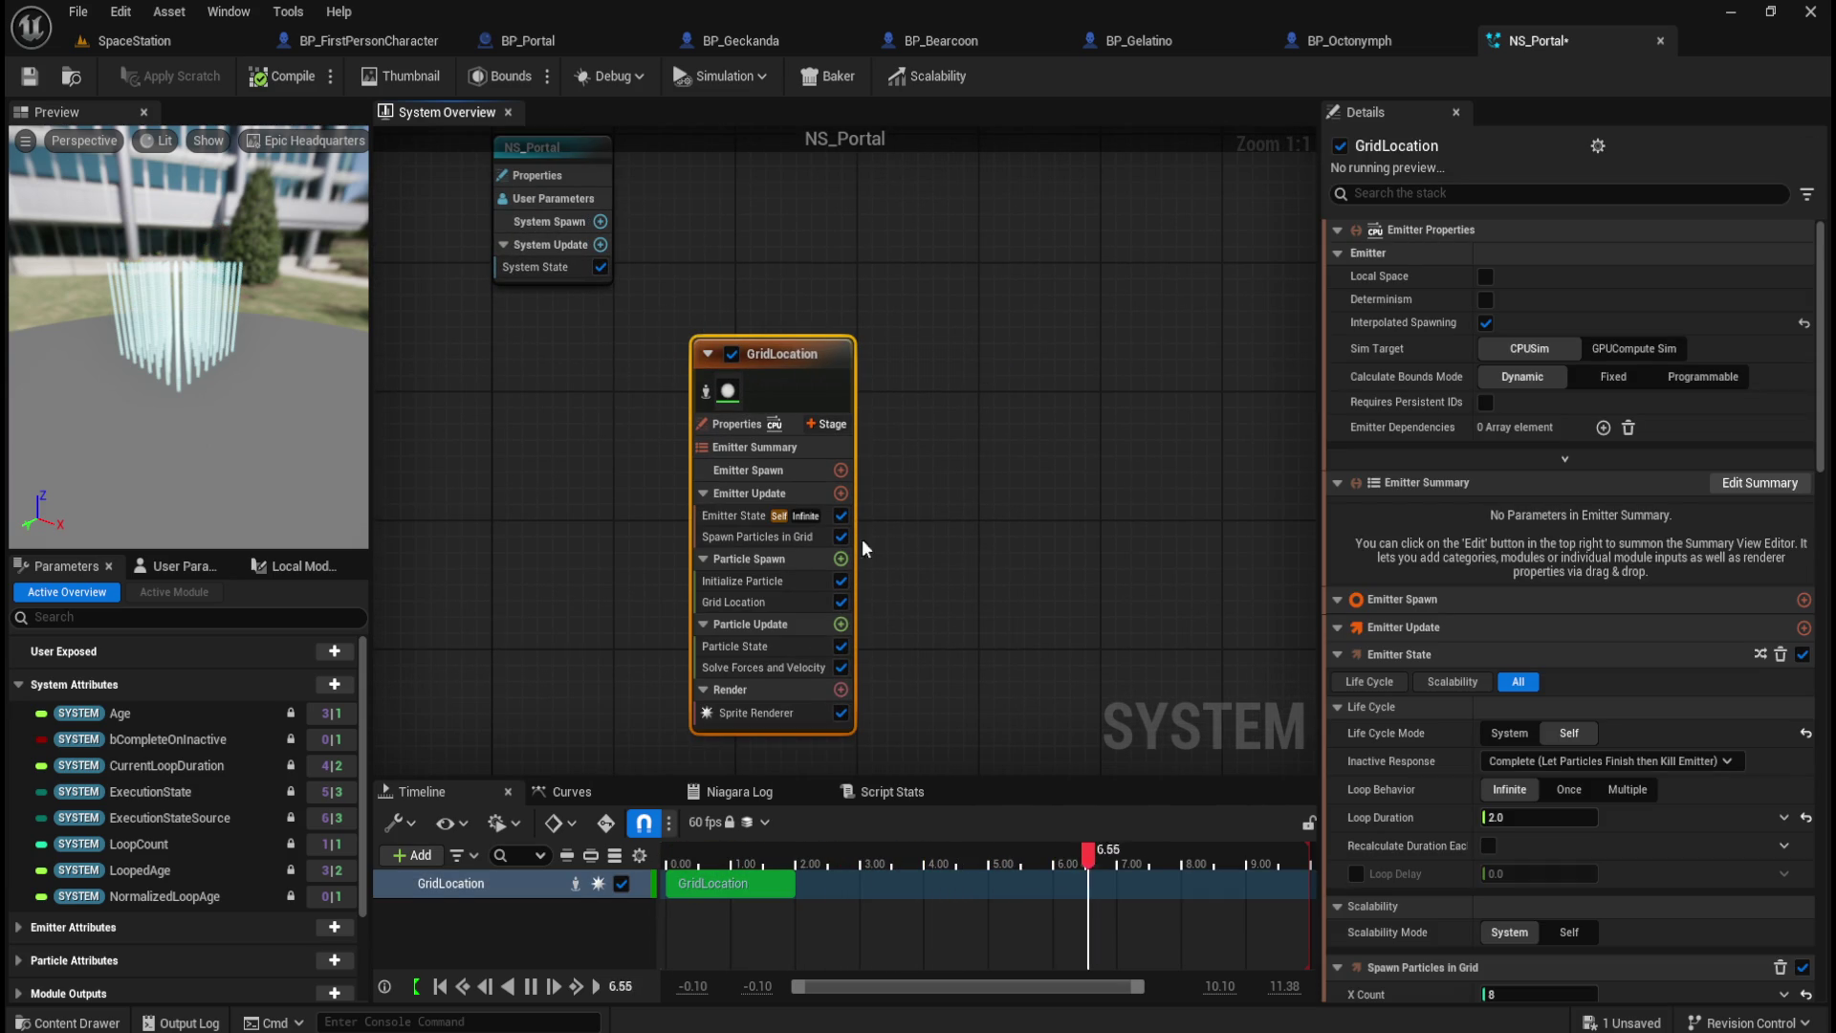
left_click(784, 667)
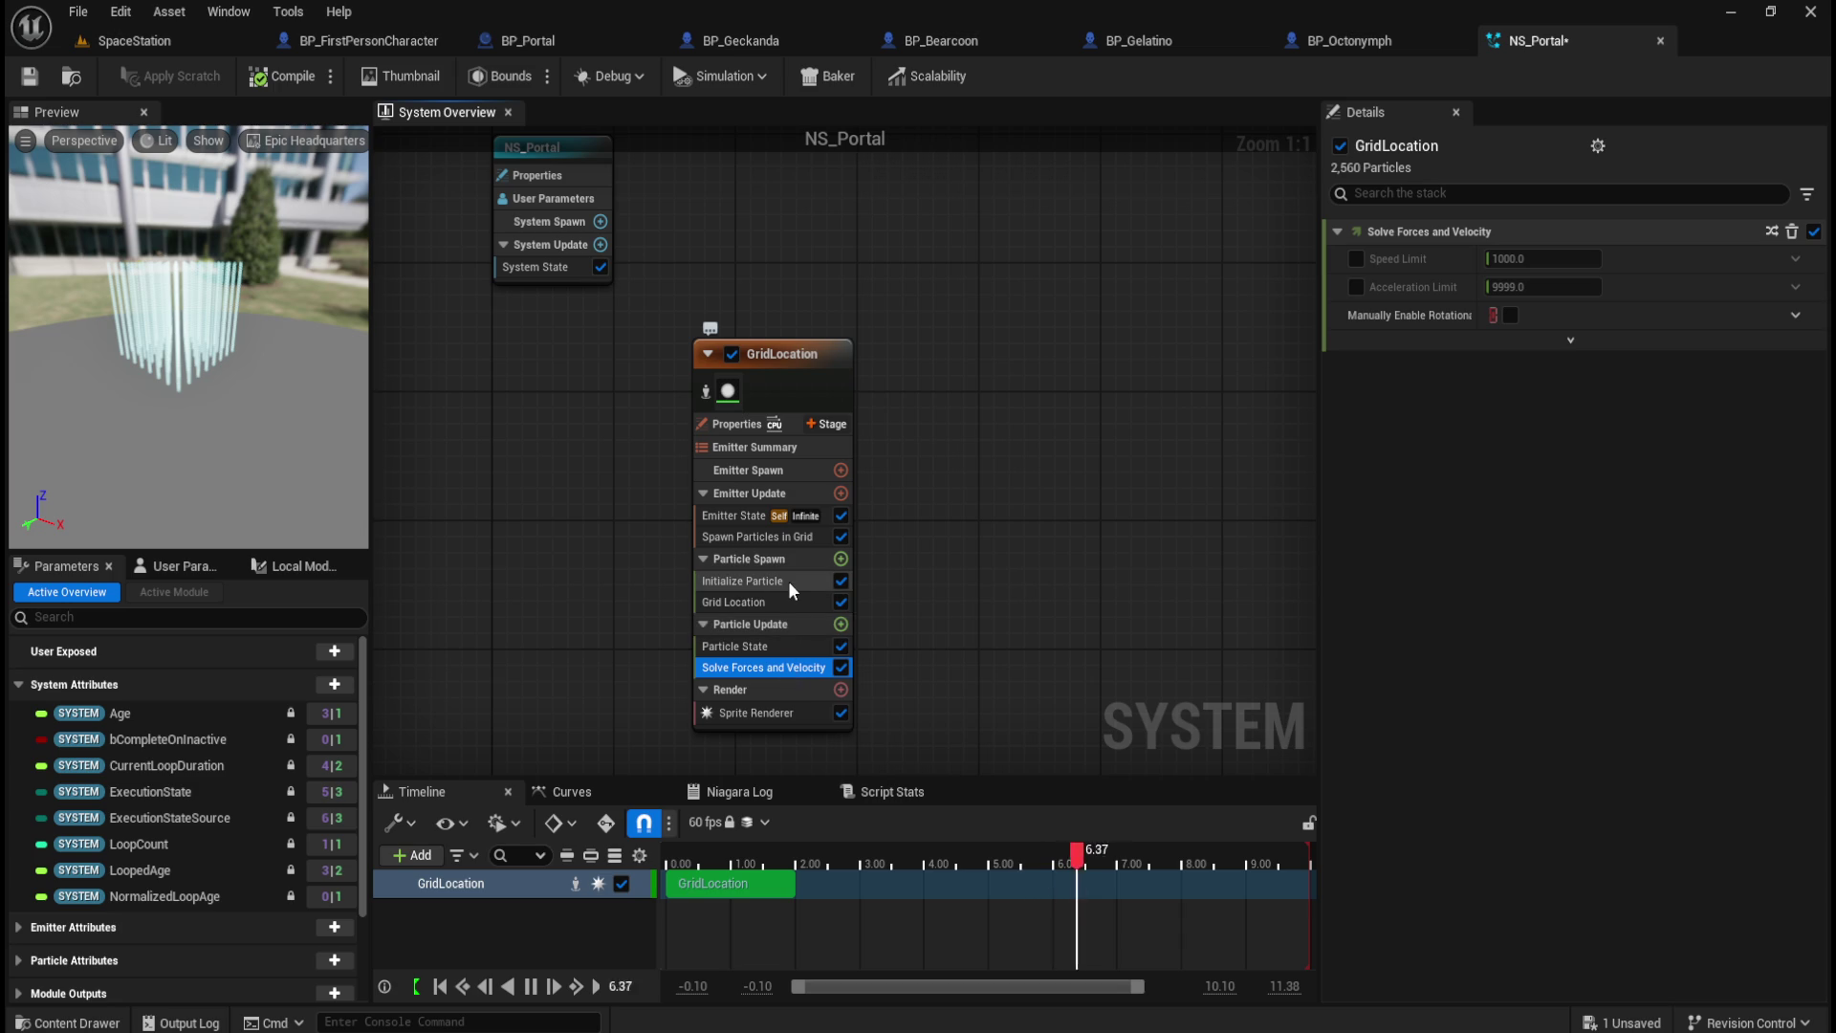
Step: Add a new ScratchModule scratch pad module to Particle Spawn and bring up its actions menu
left_click(840, 559)
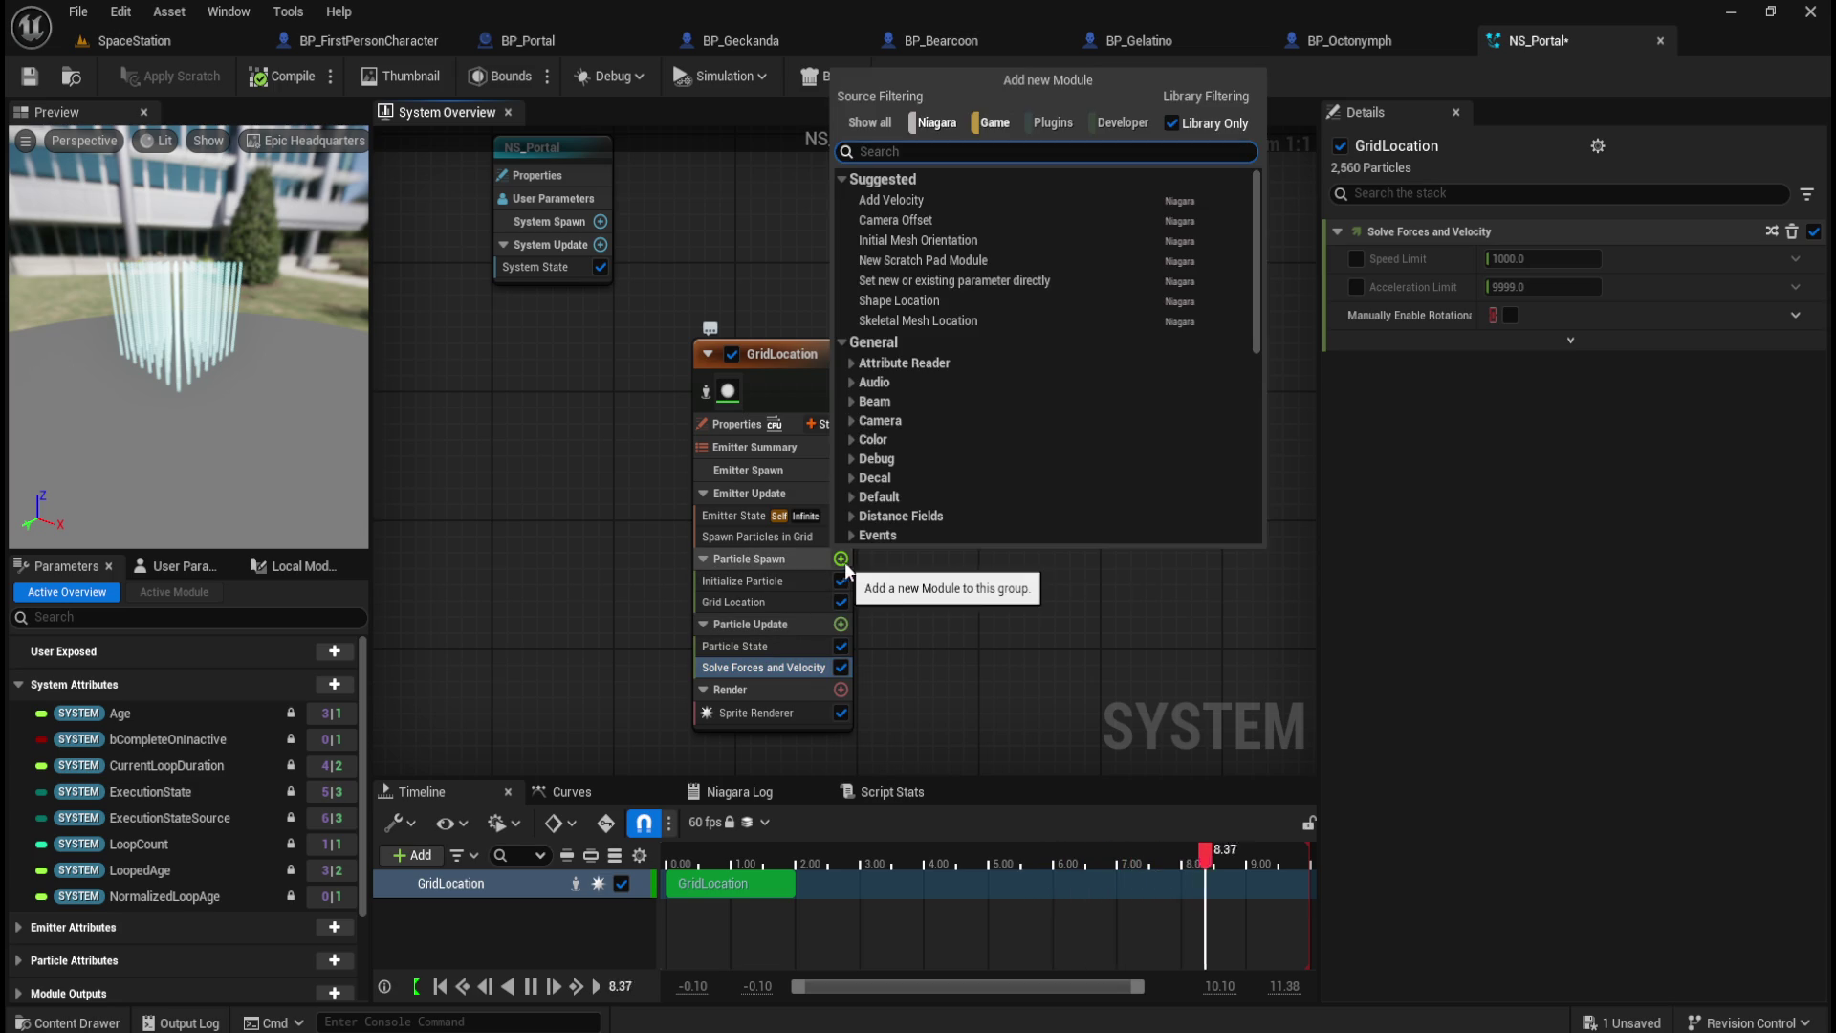
scroll(941, 445, "down", 10)
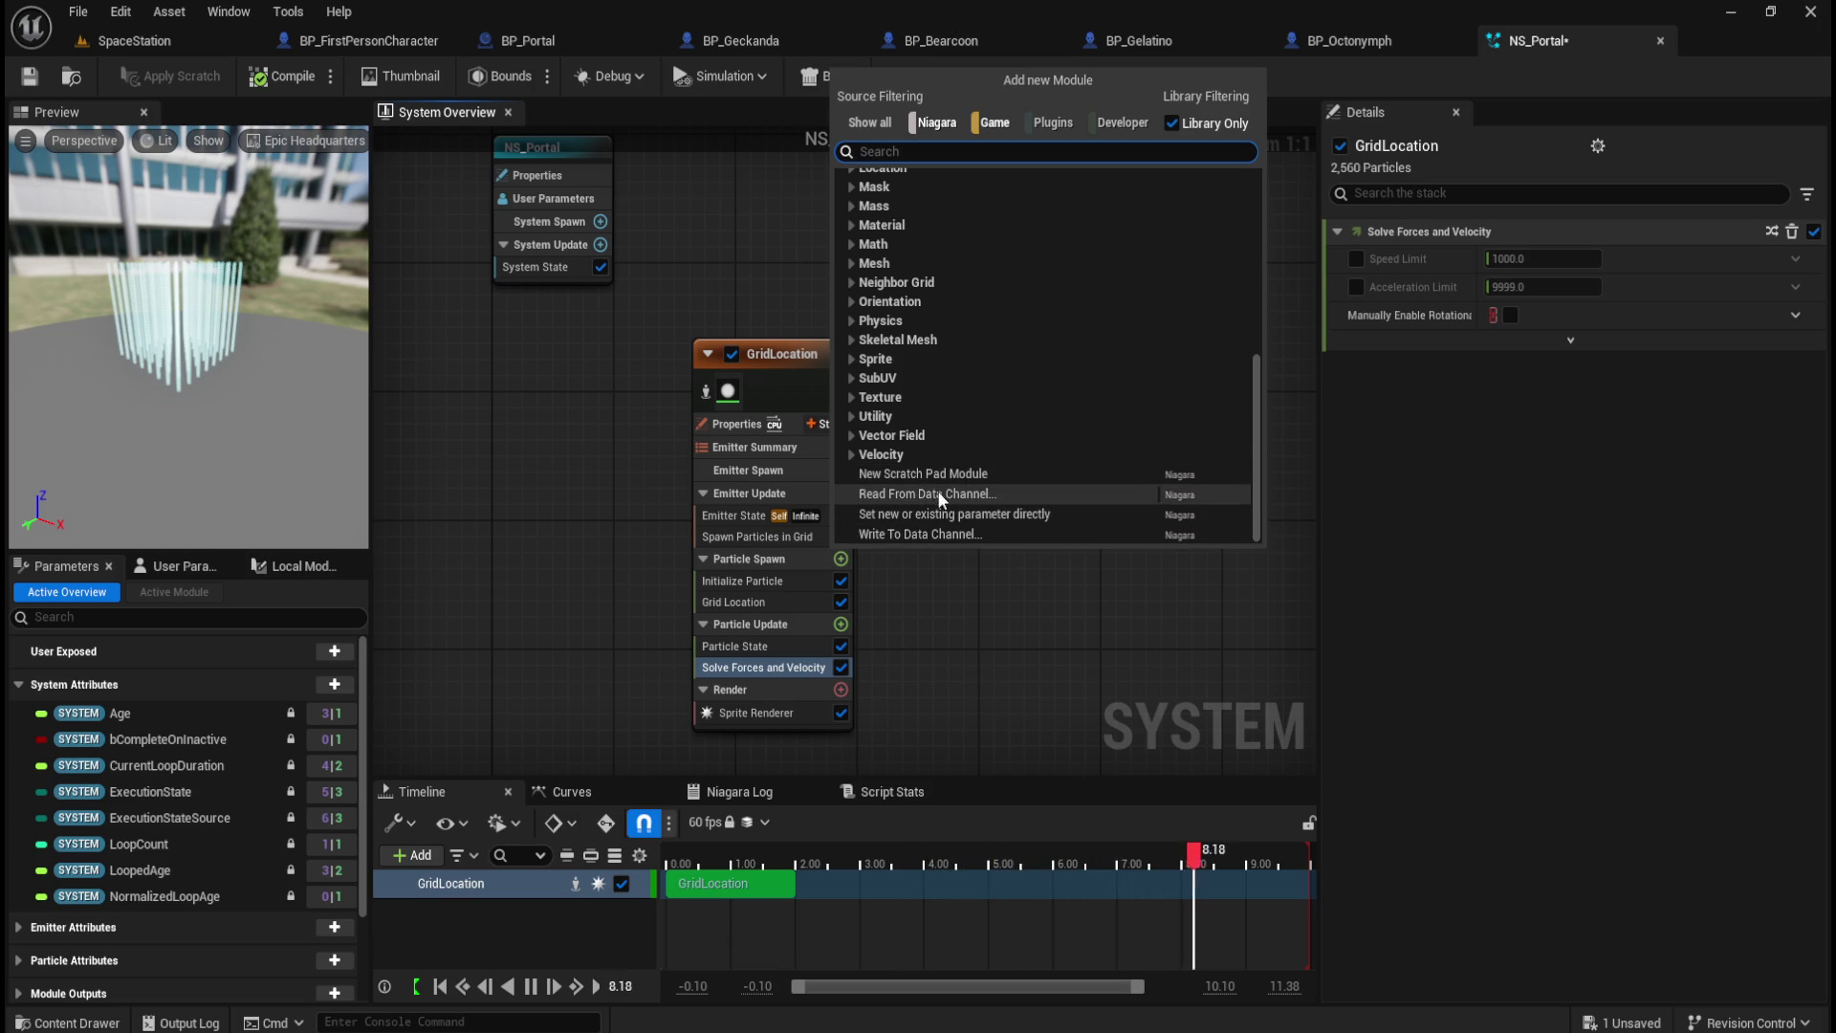
left_click(890, 453)
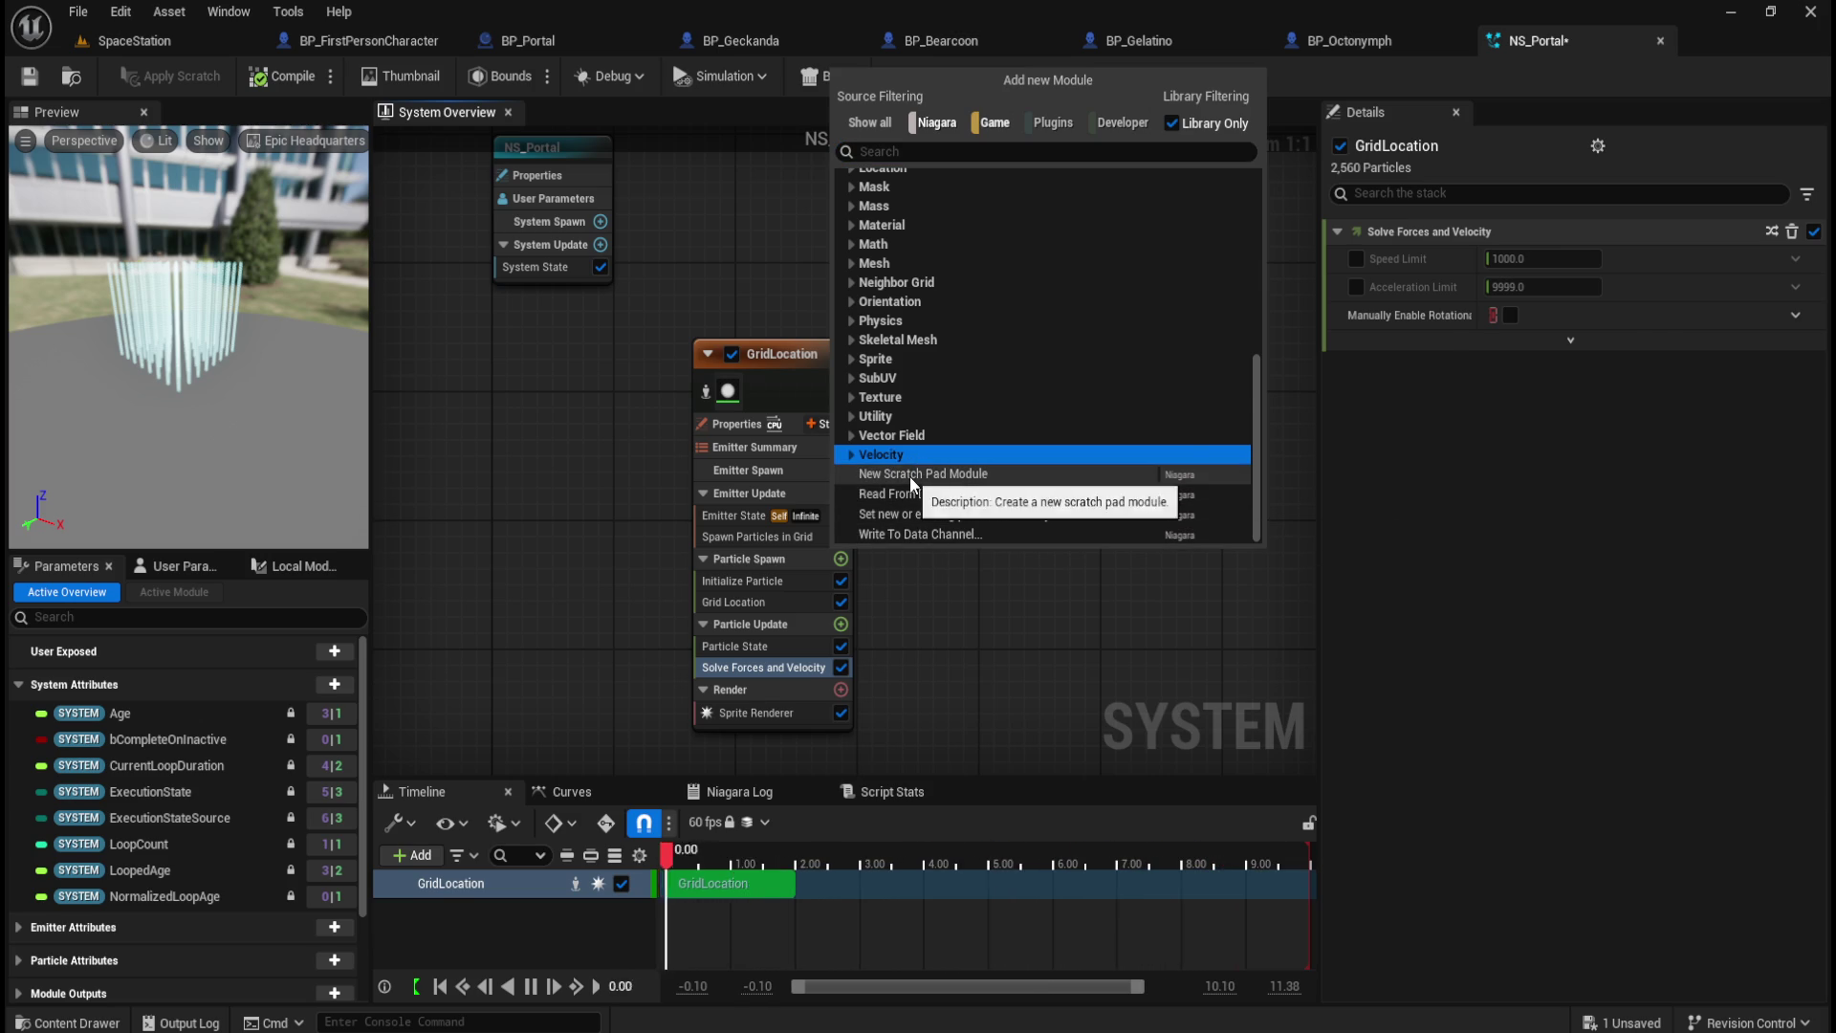
left_click(910, 475)
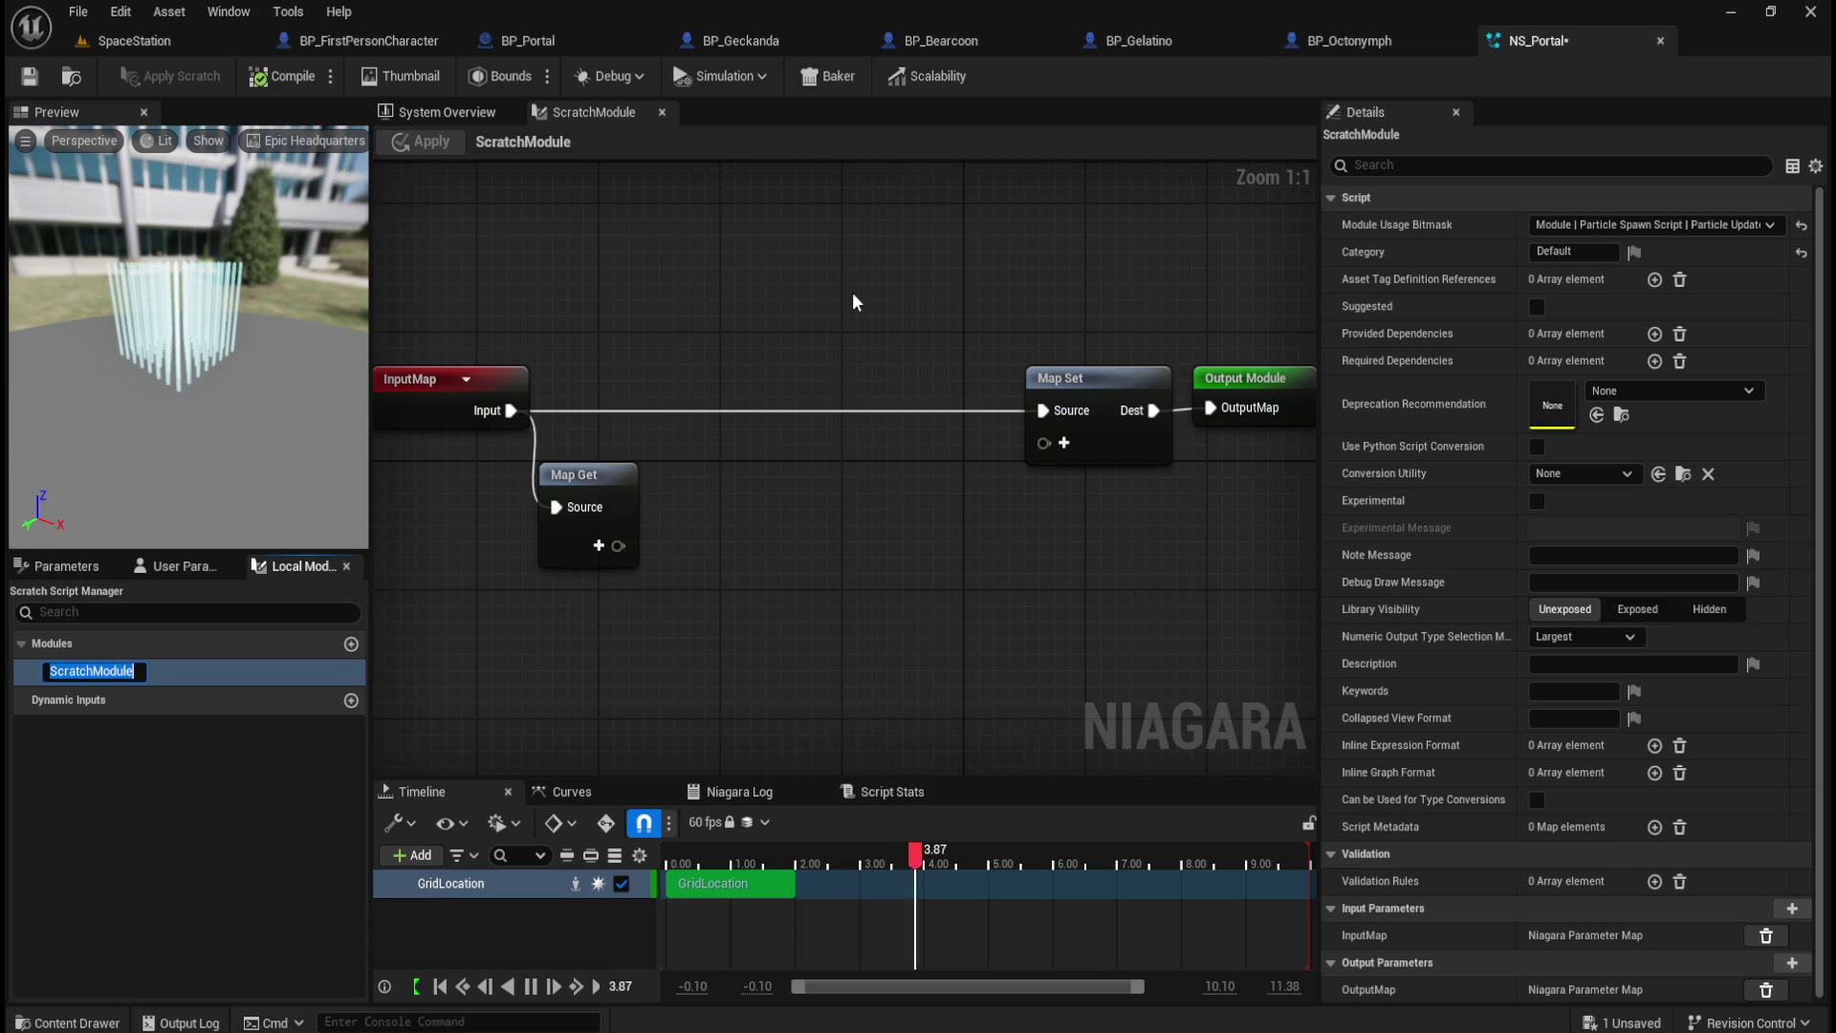
left_click(739, 294)
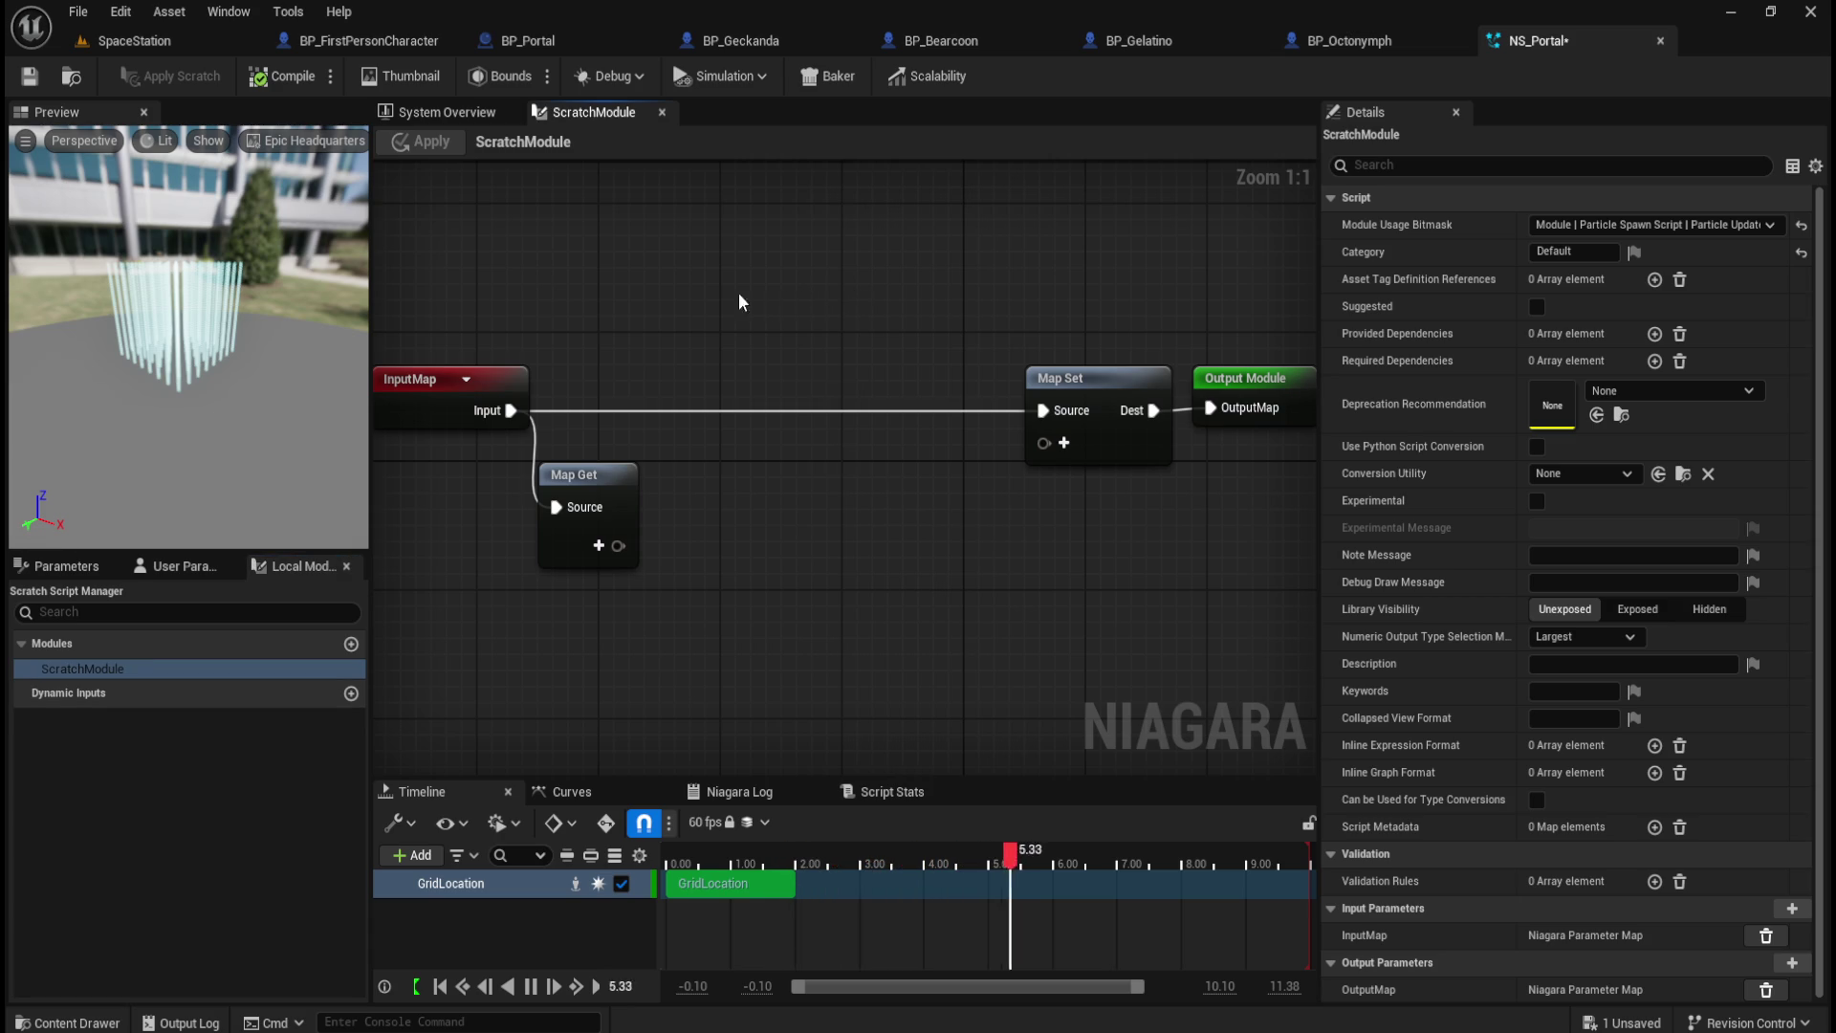
left_click(661, 112)
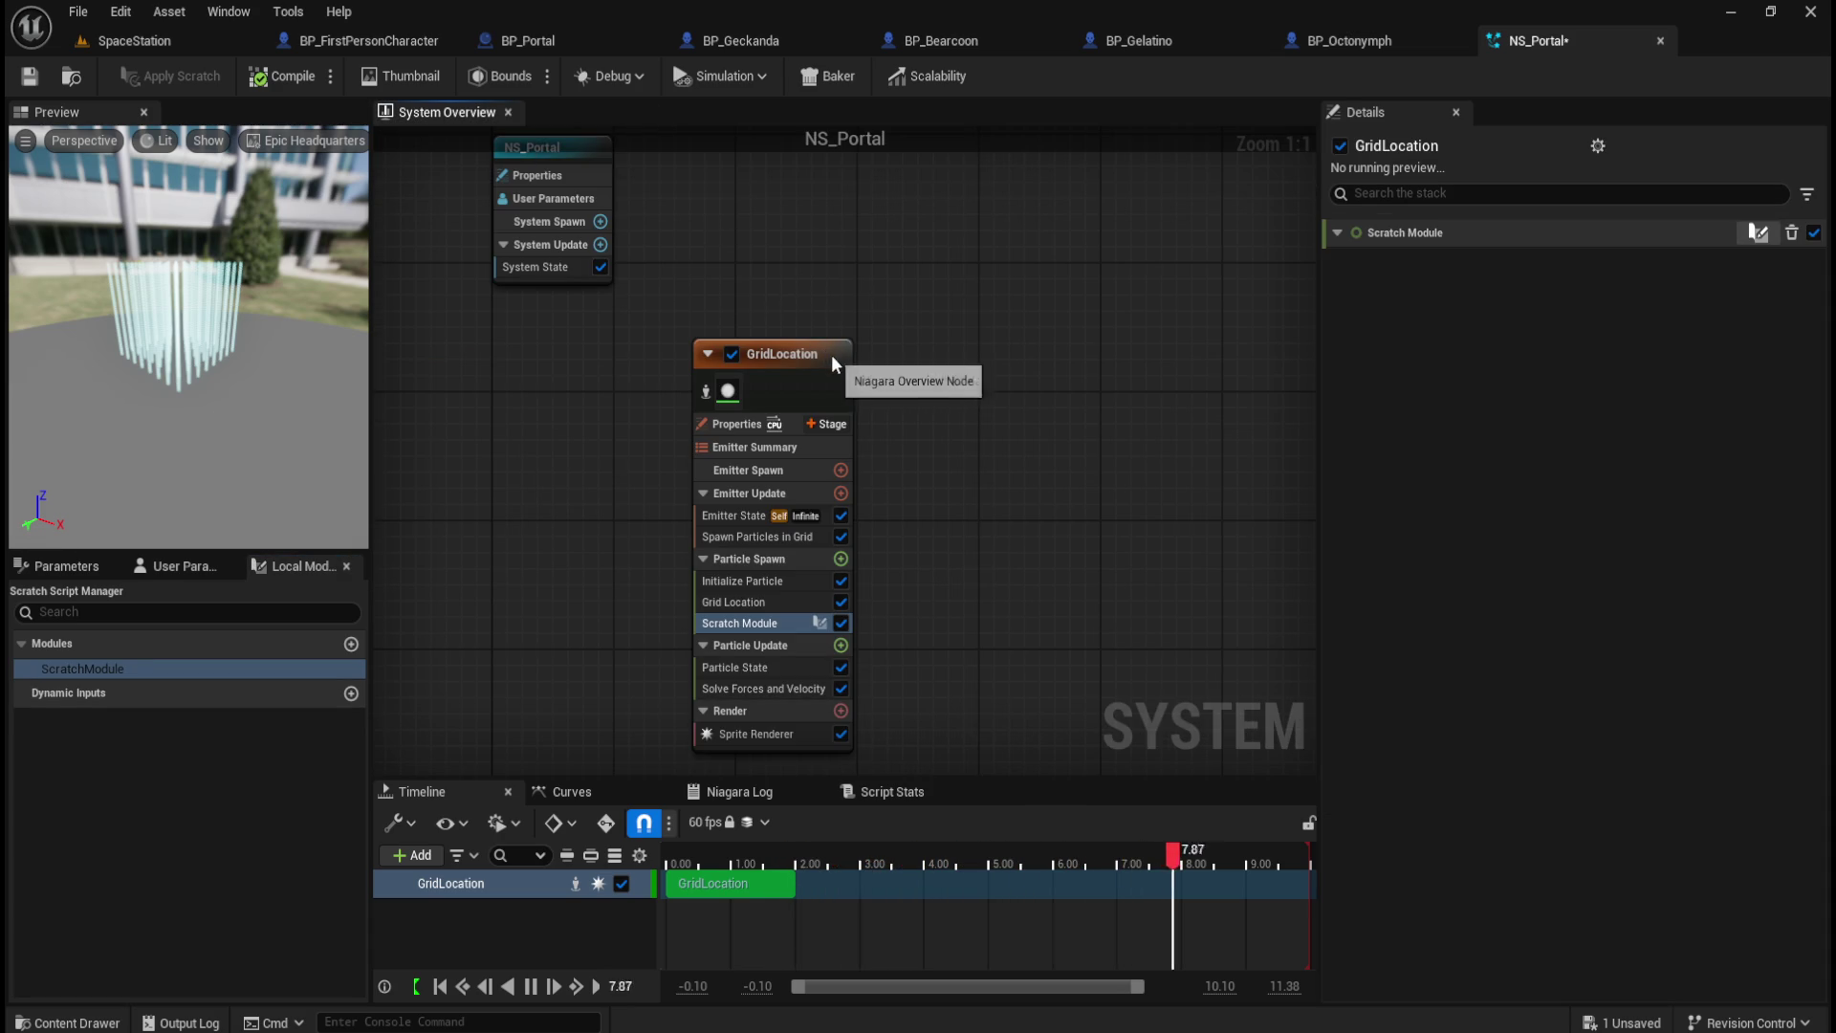
right_click(770, 623)
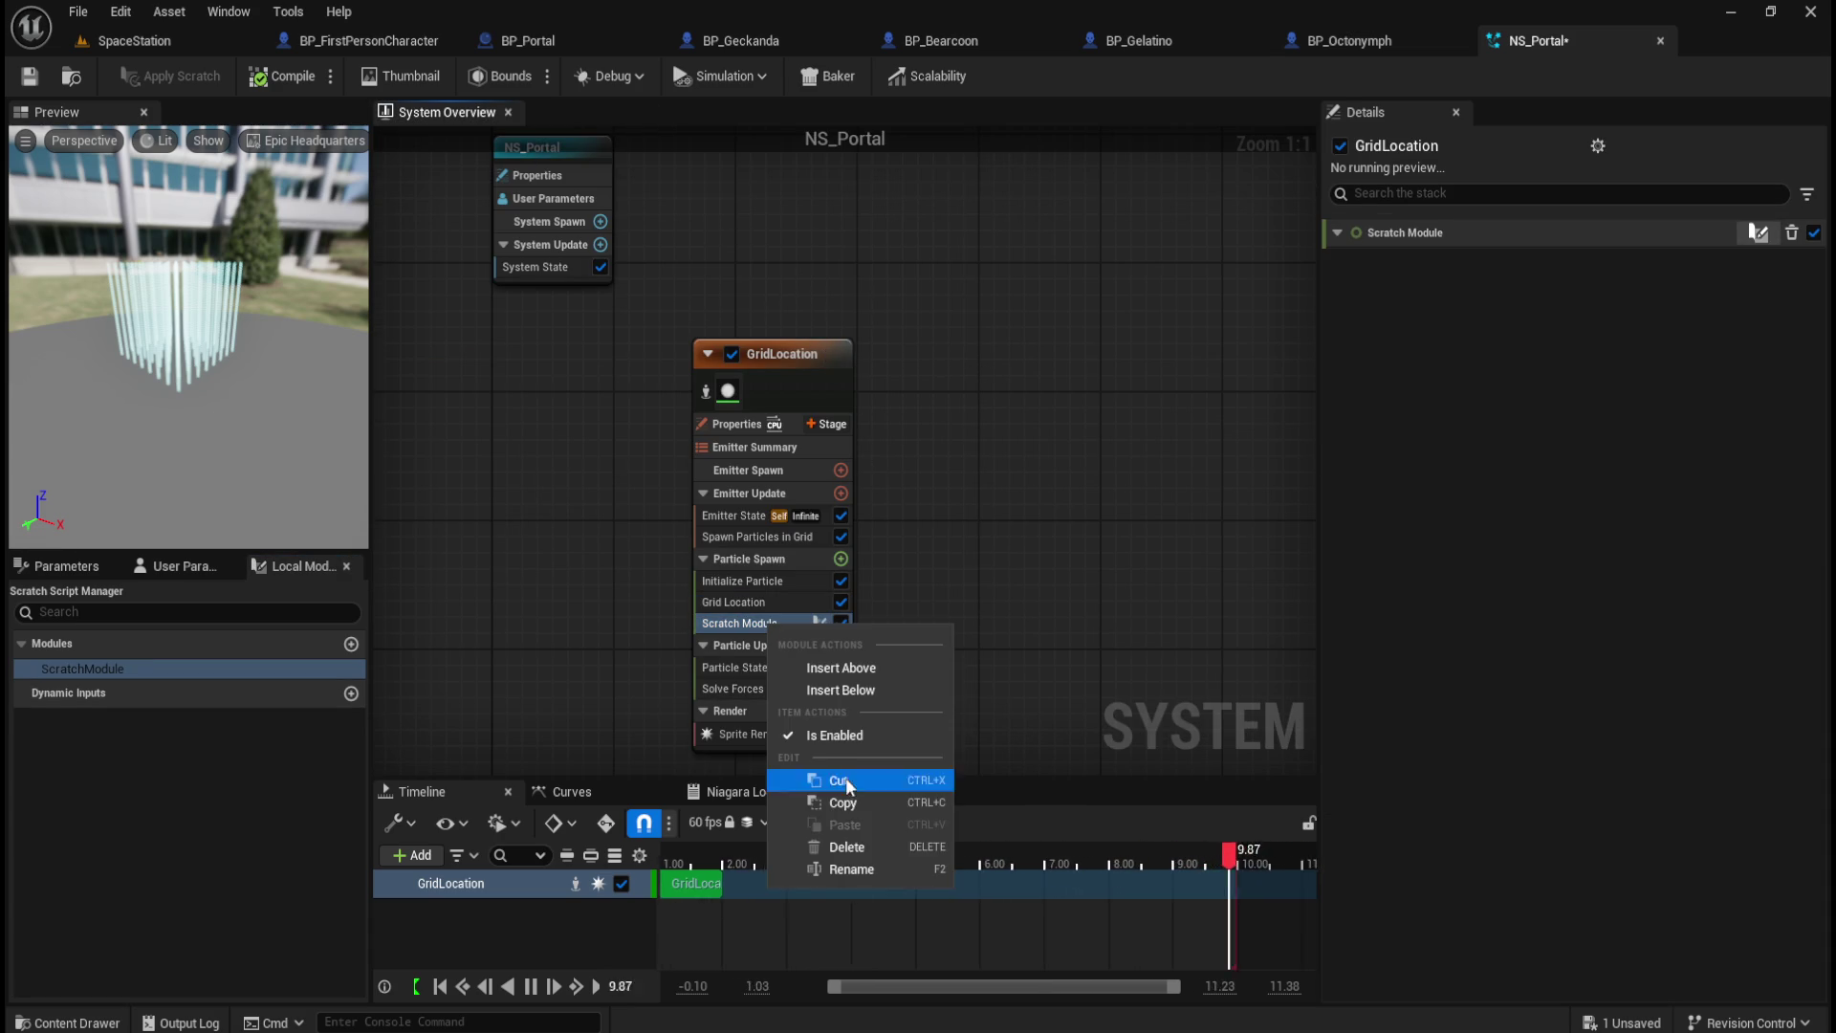
Step: Cut the Scratch Module, add Add Velocity to Particle Spawn, and set it to From Point
left_click(846, 846)
left_click(840, 559)
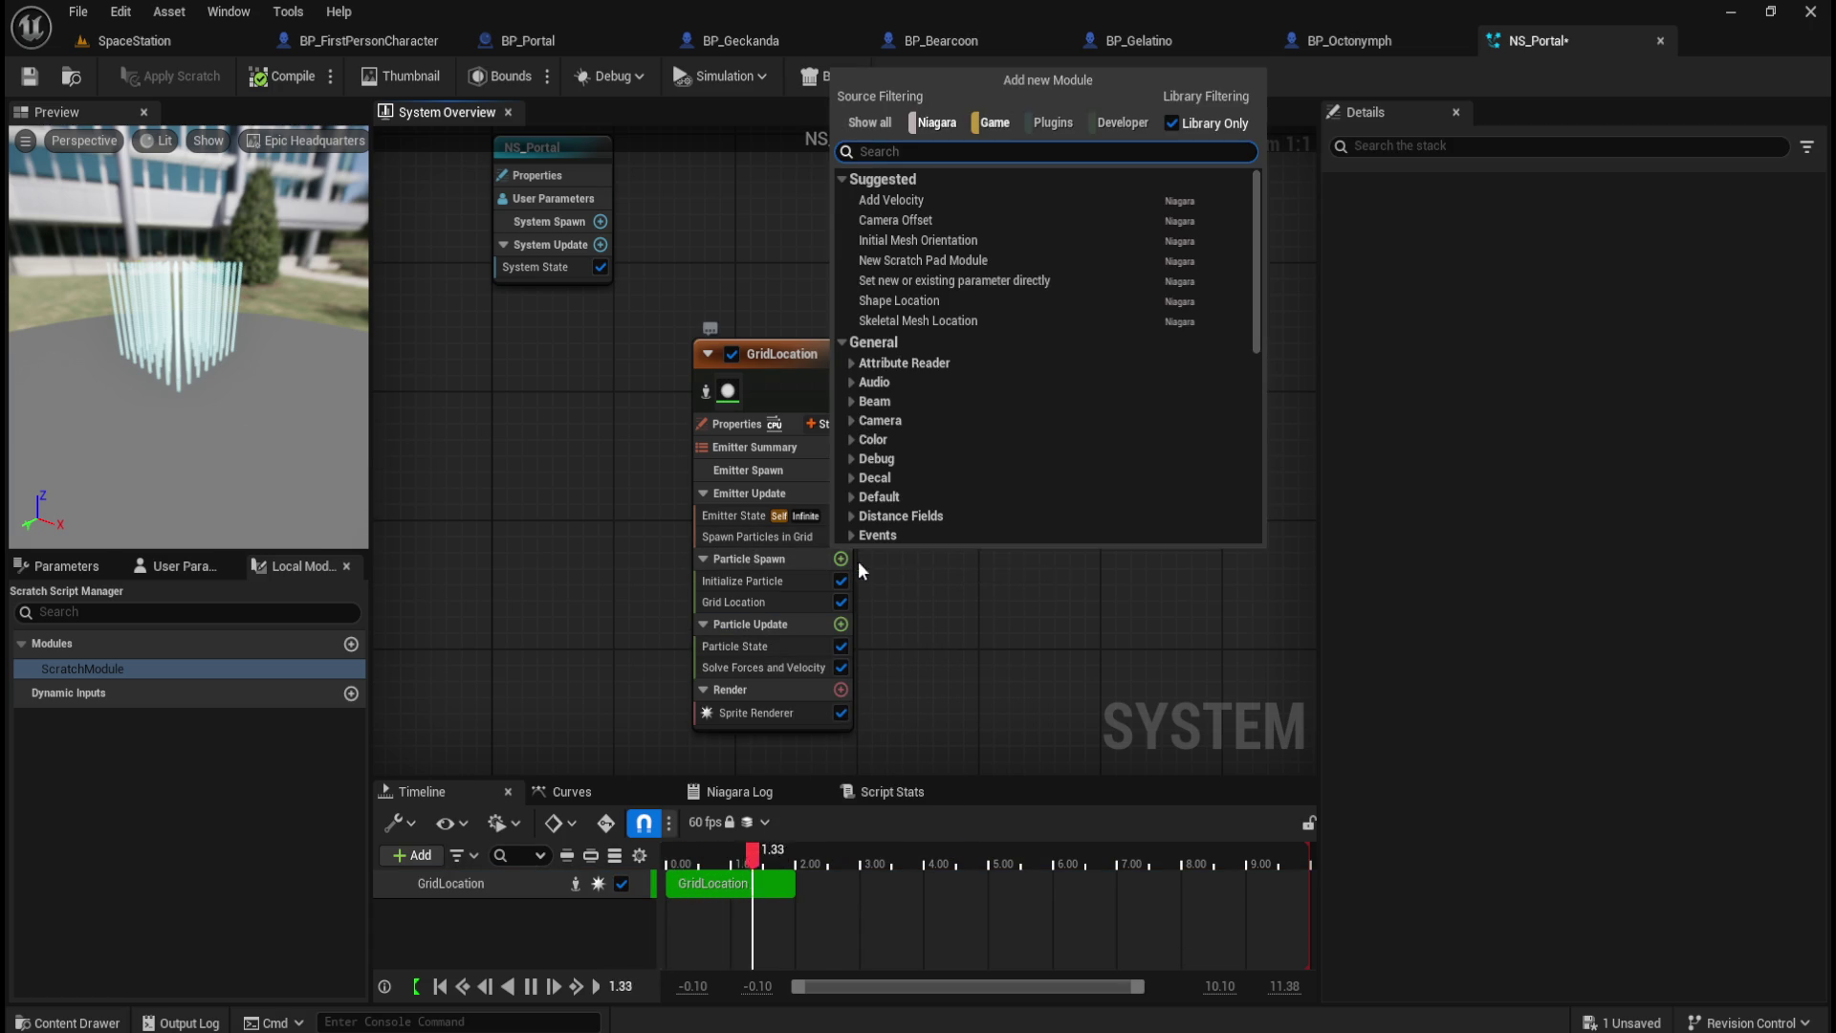
left_click(979, 202)
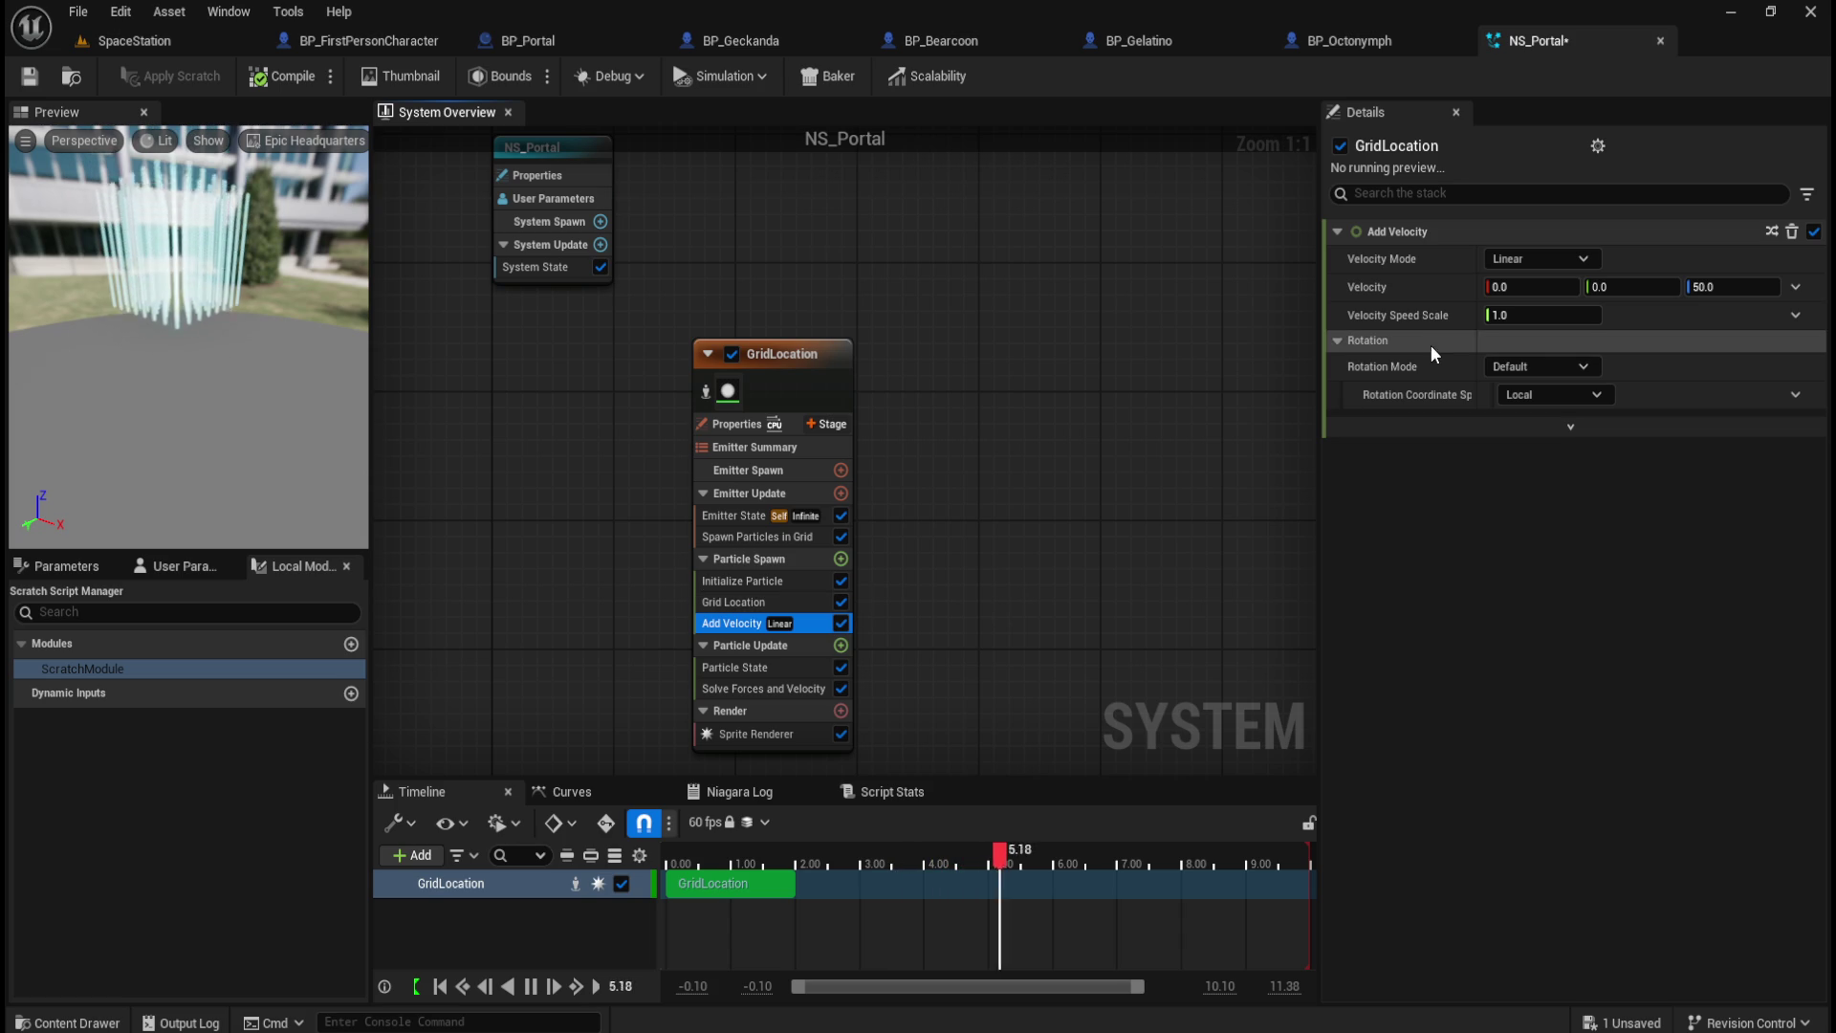
left_click(1565, 260)
left_click(1543, 306)
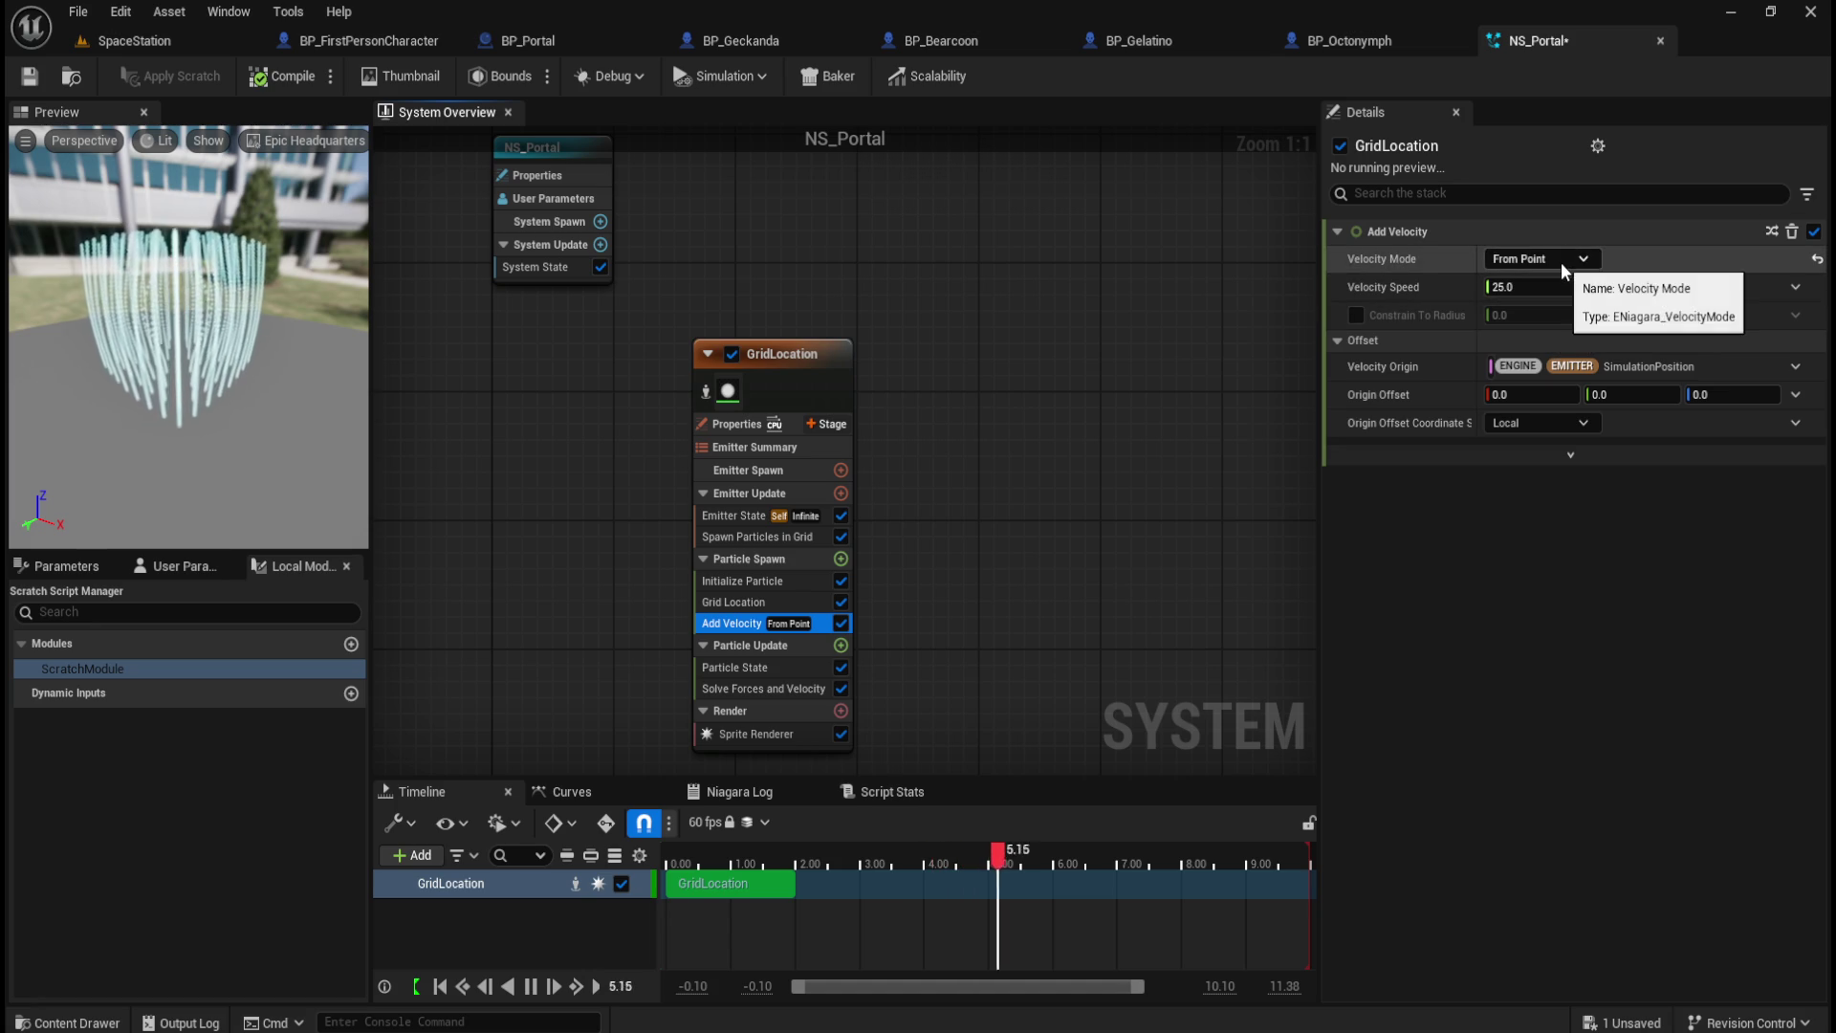
left_click(1564, 258)
left_click(1557, 288)
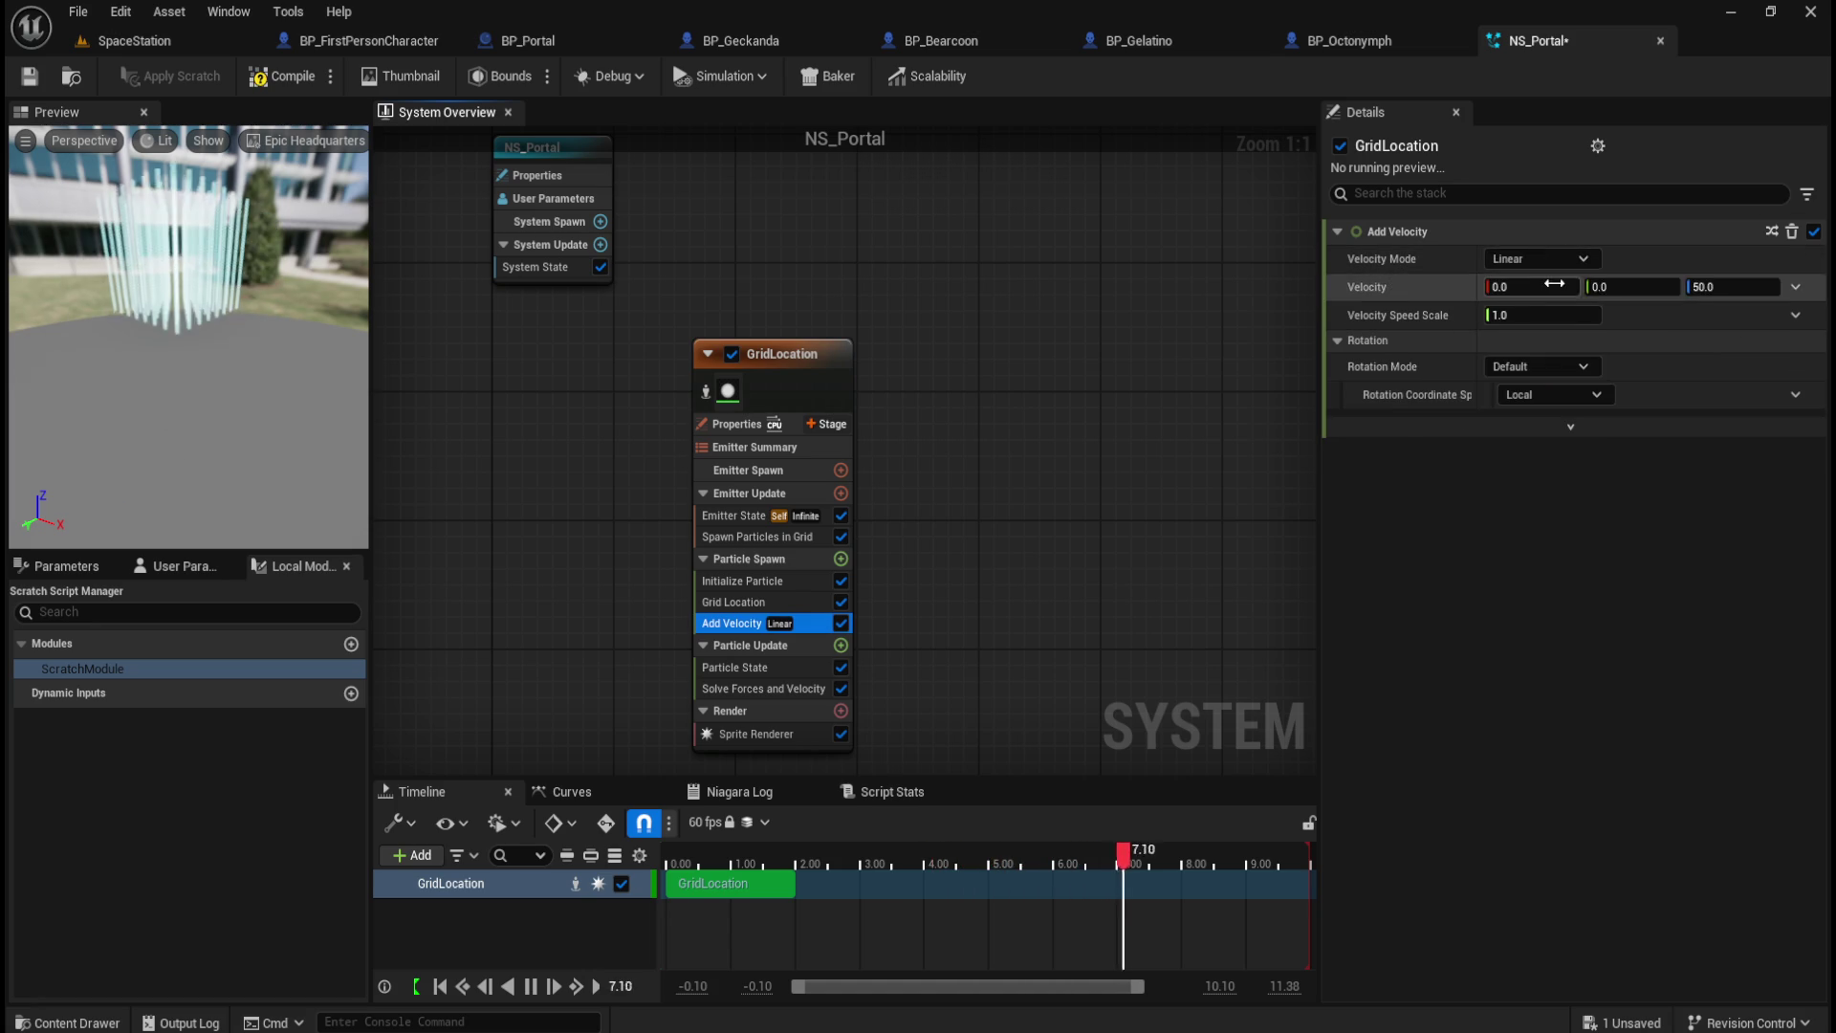
left_click(1562, 256)
left_click(1524, 336)
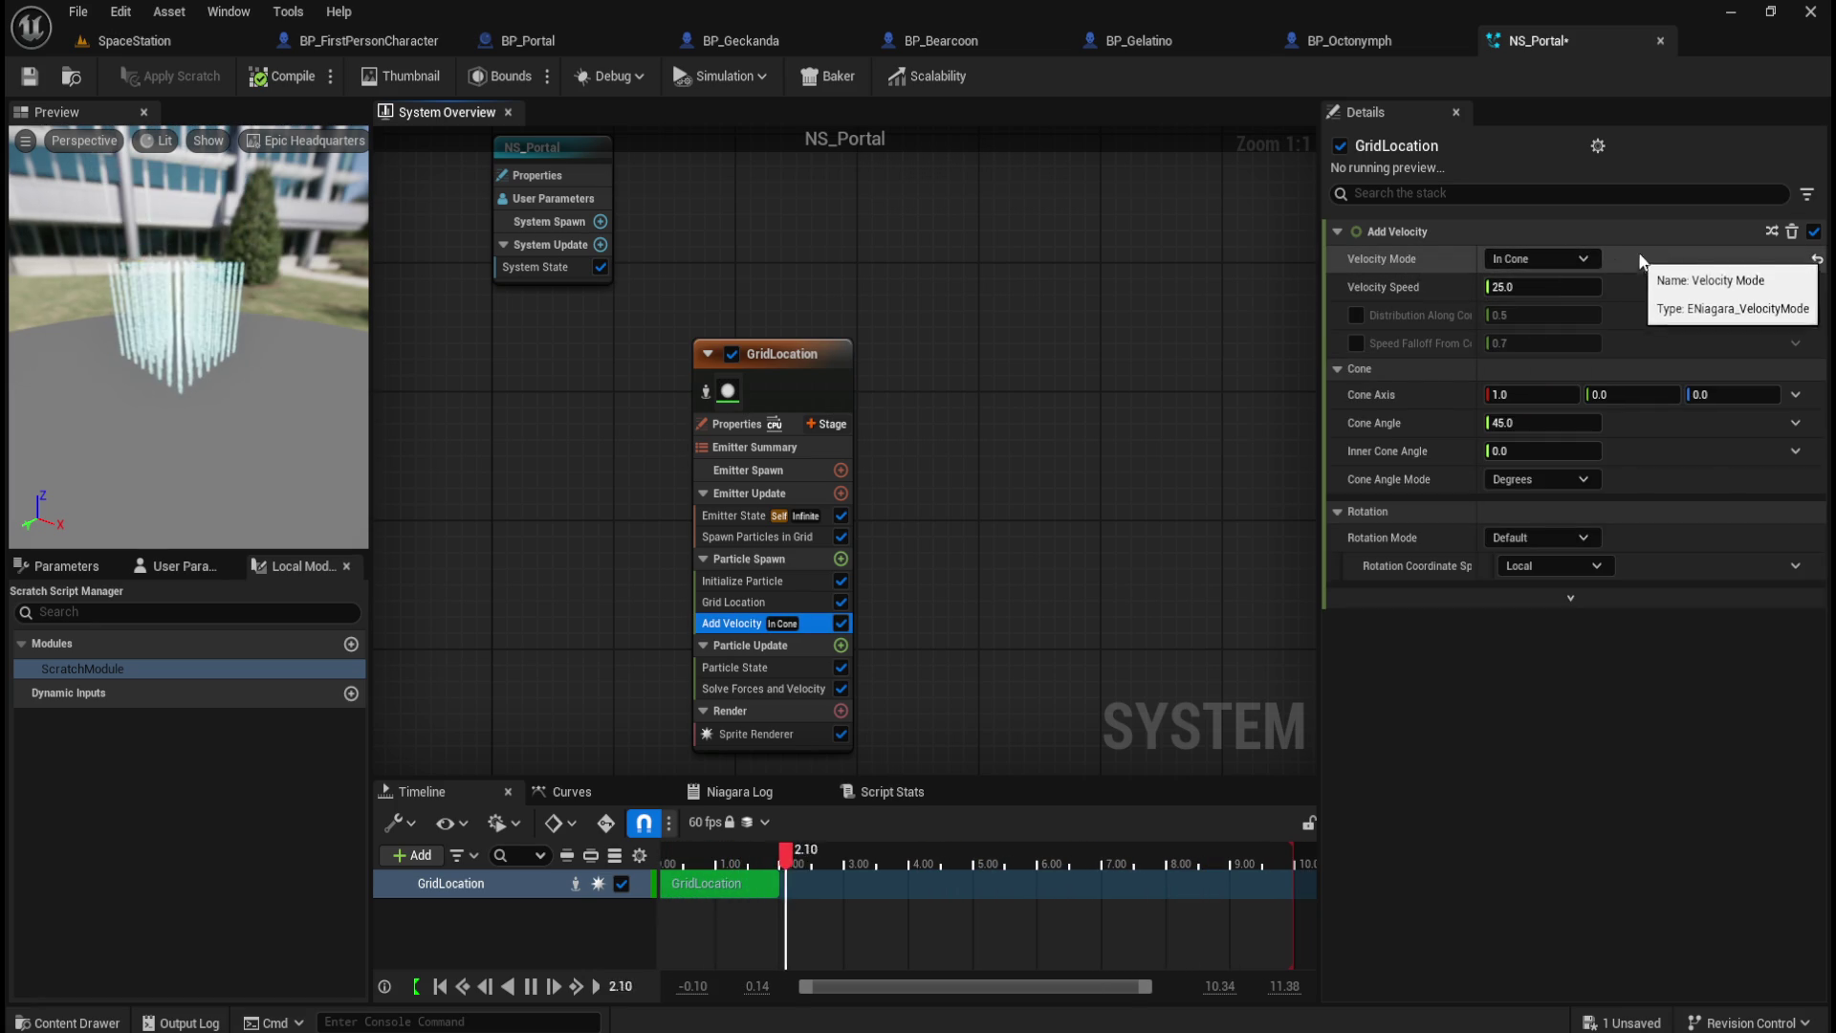
left_click(1574, 255)
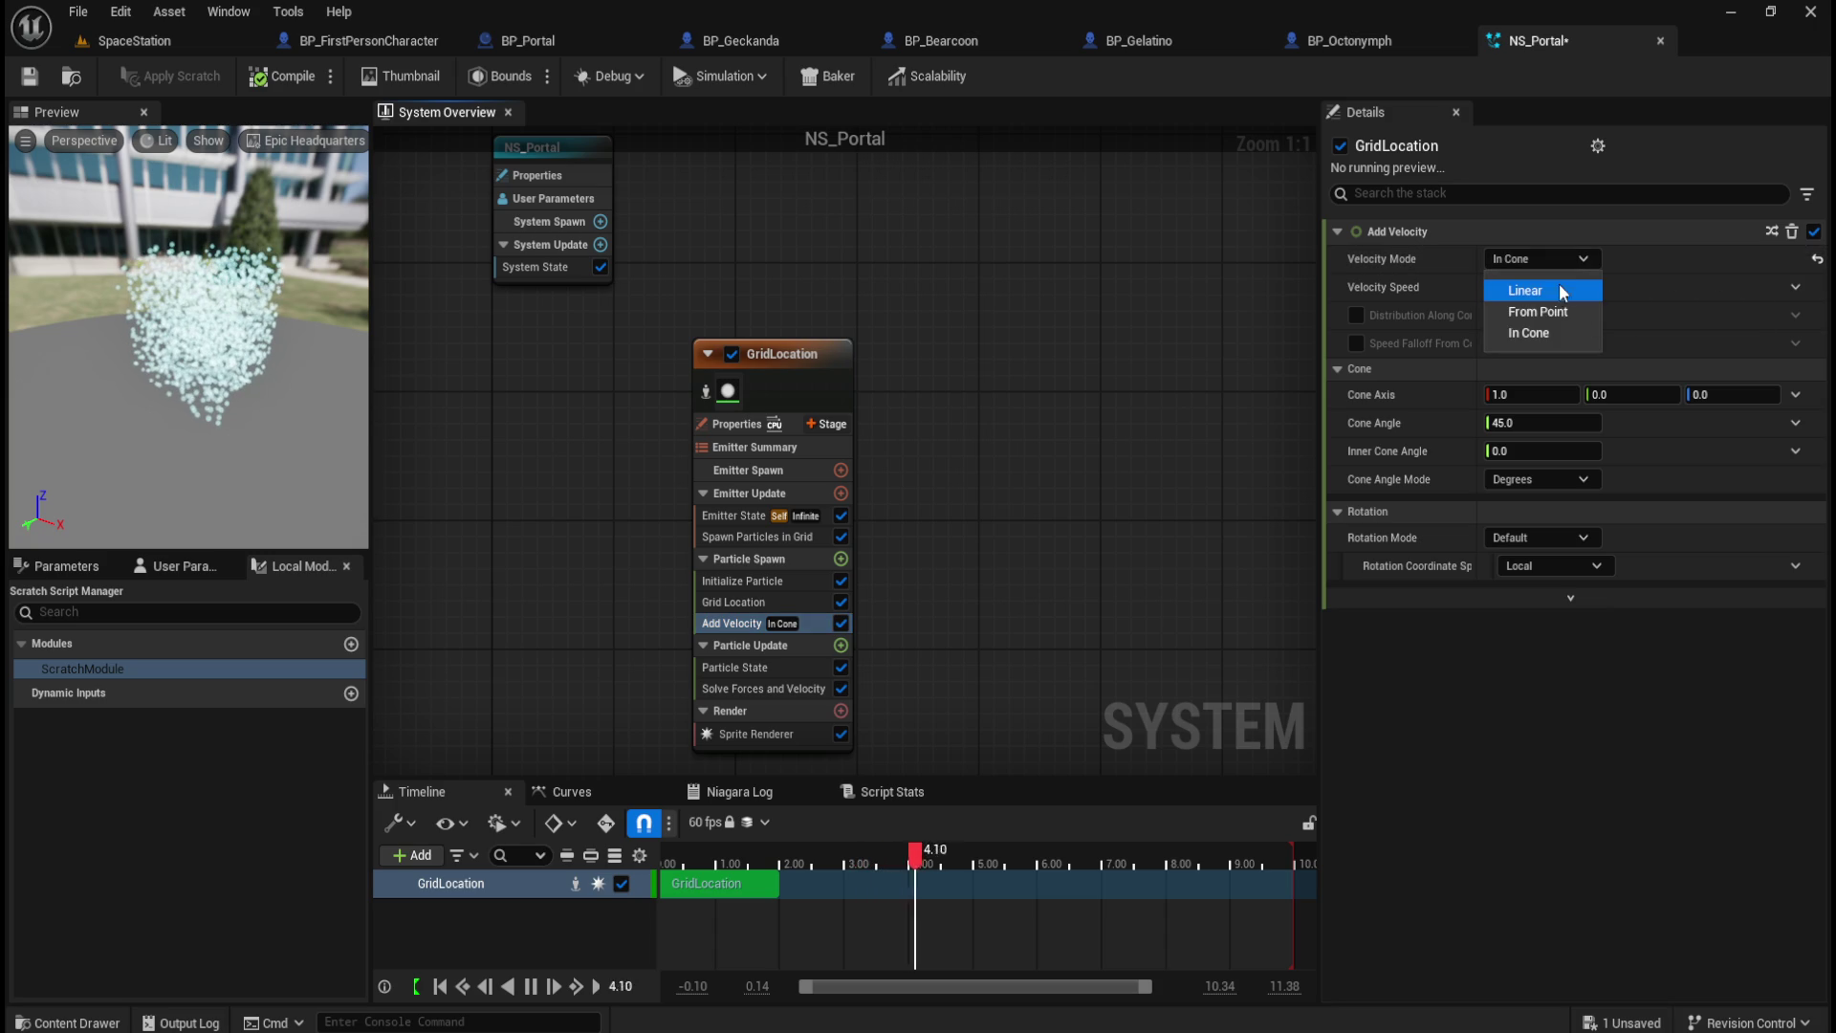
left_click(1555, 289)
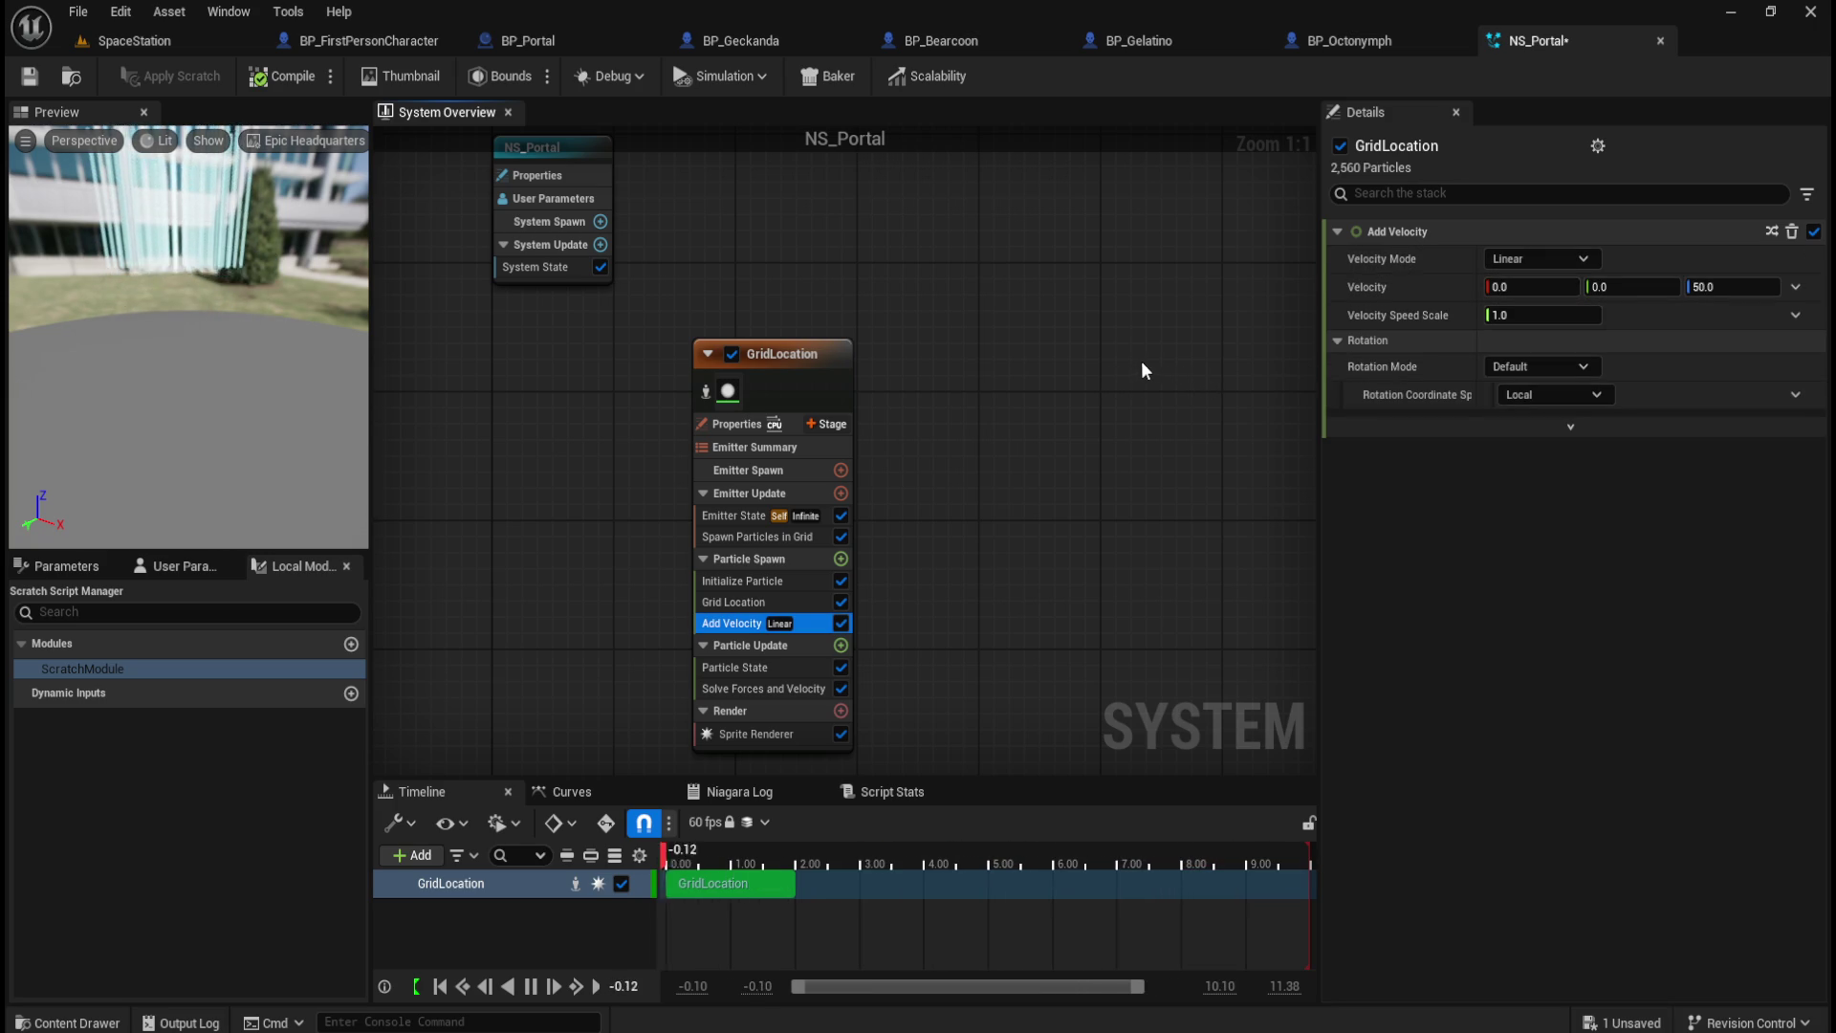
left_click(1565, 366)
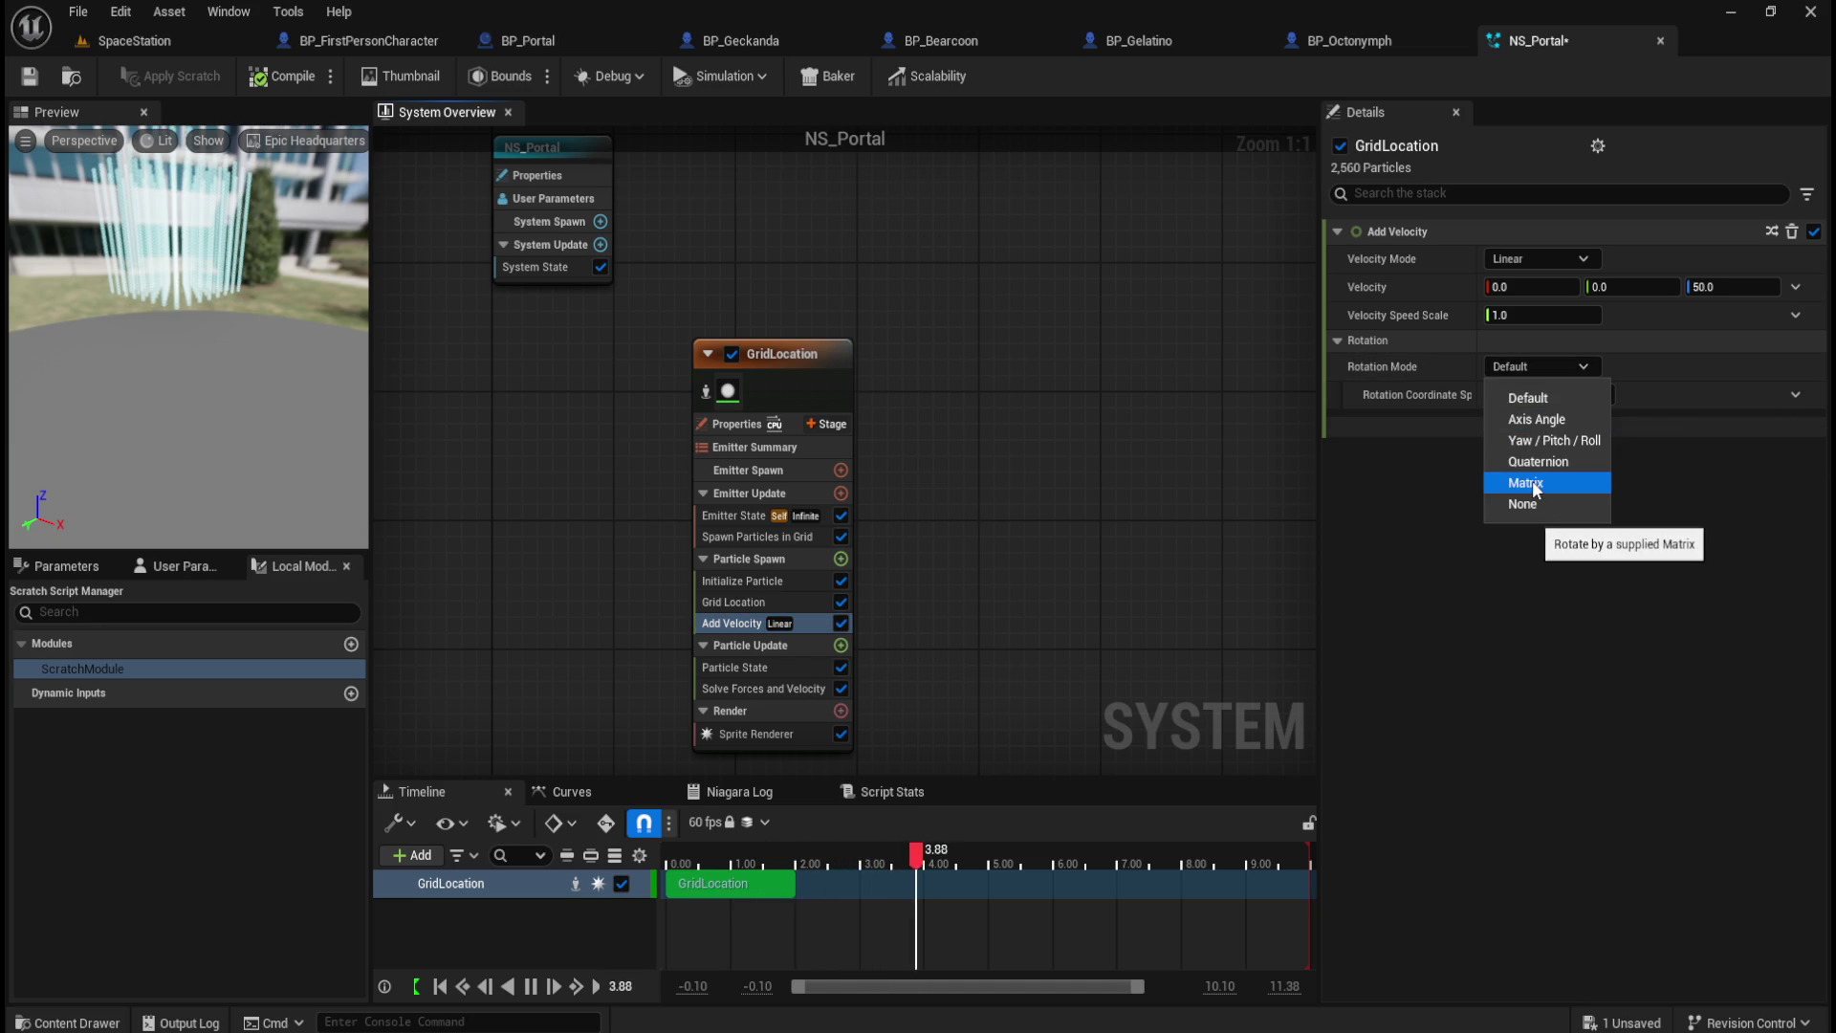
Step: Try Matrix and yaw/pitch/roll rotation, then restore Default rotation mode with Local space
left_click(1534, 484)
left_click(1564, 375)
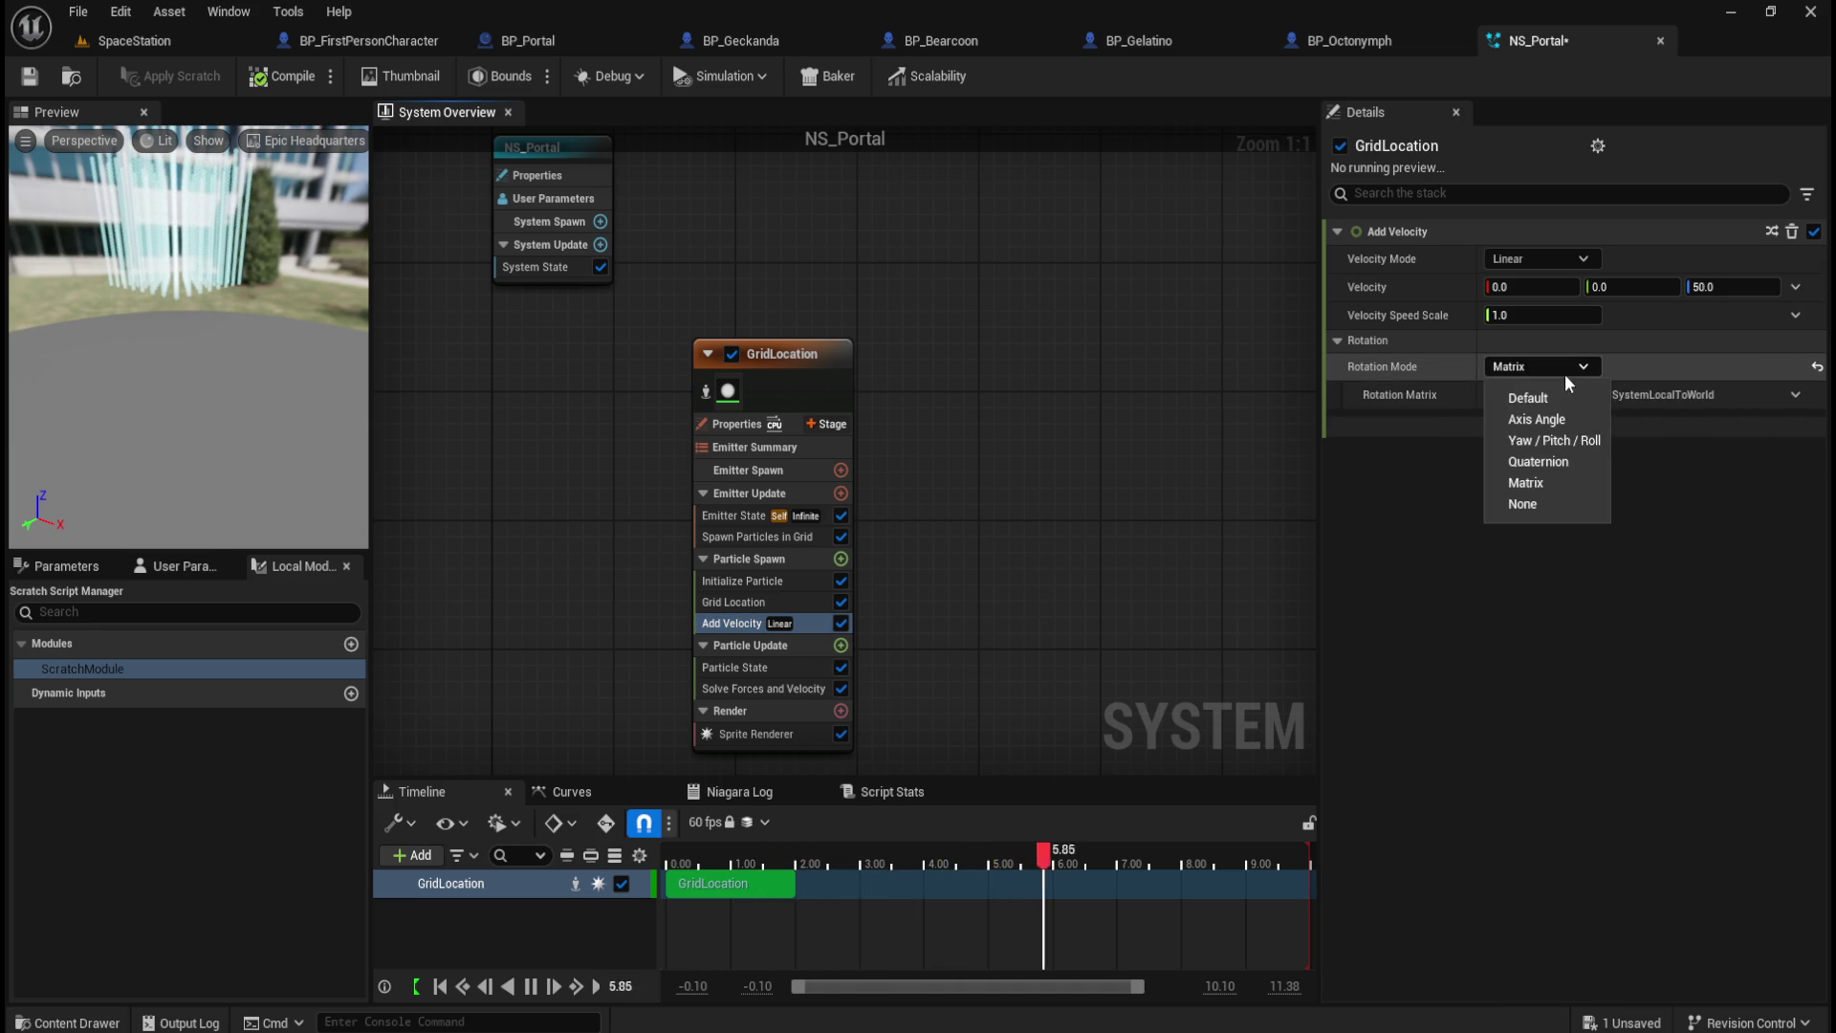
left_click(1561, 440)
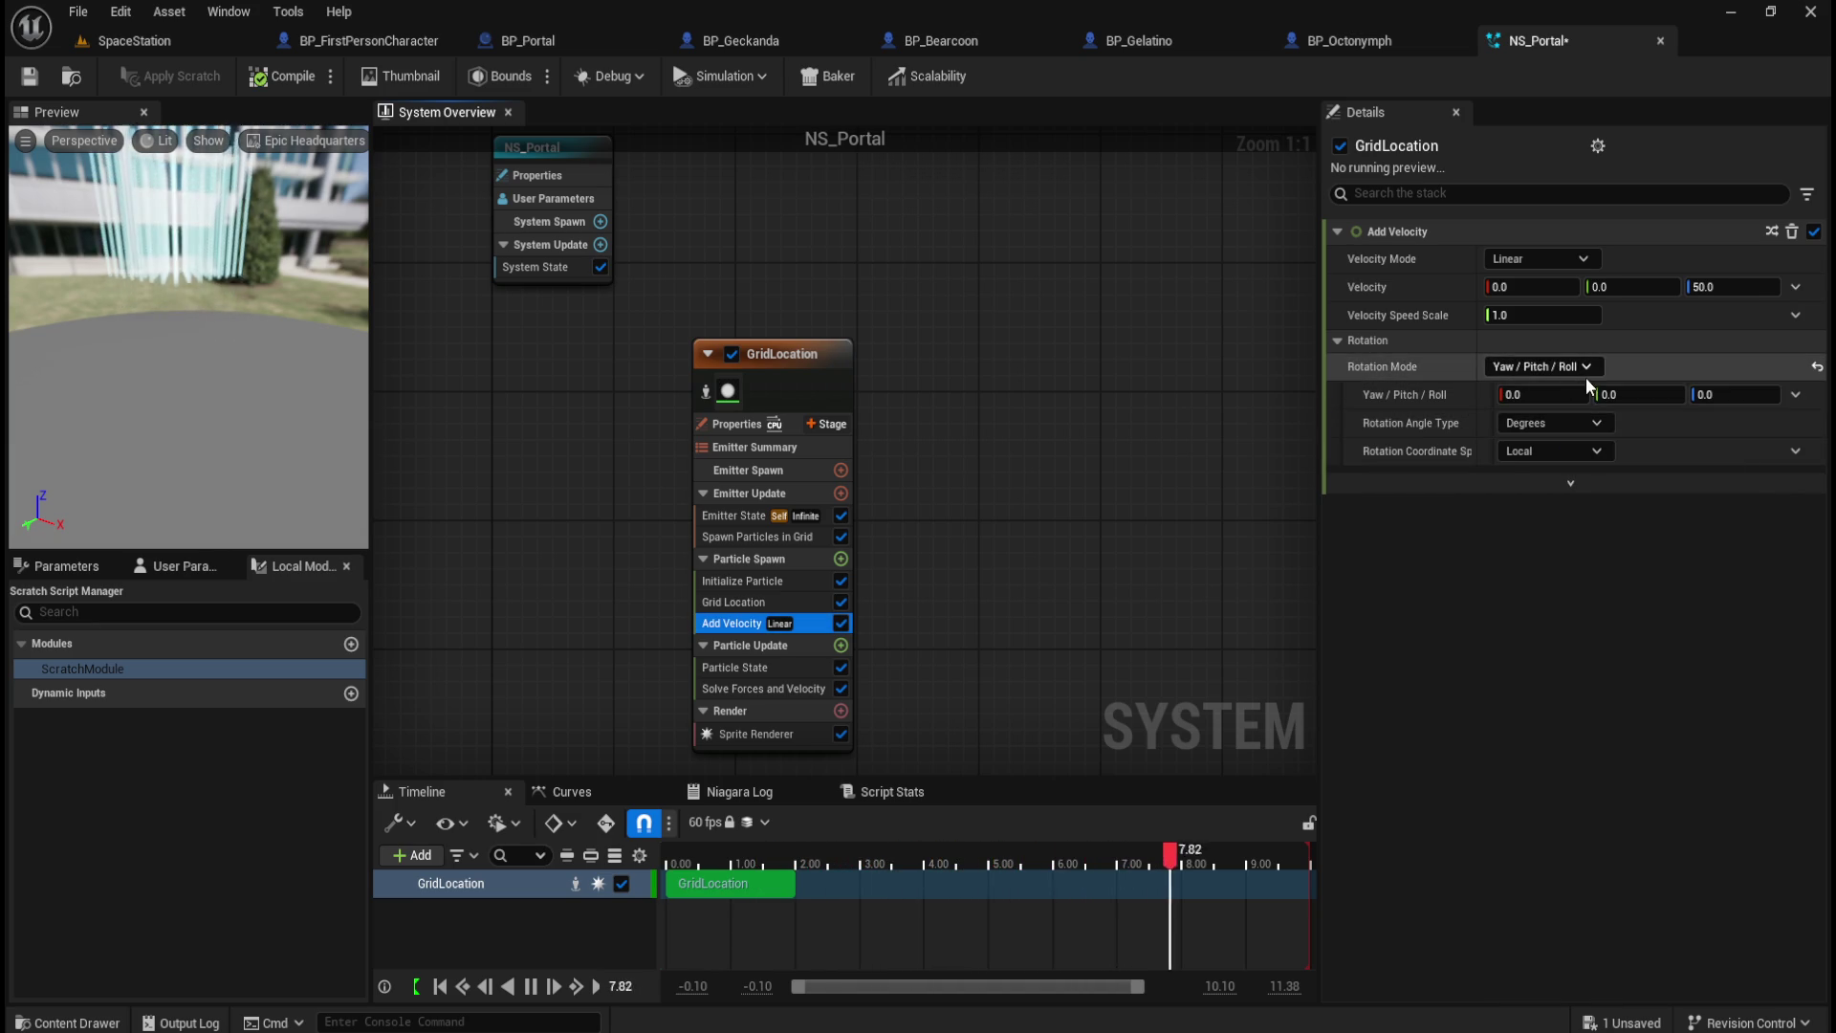
left_click(1607, 394)
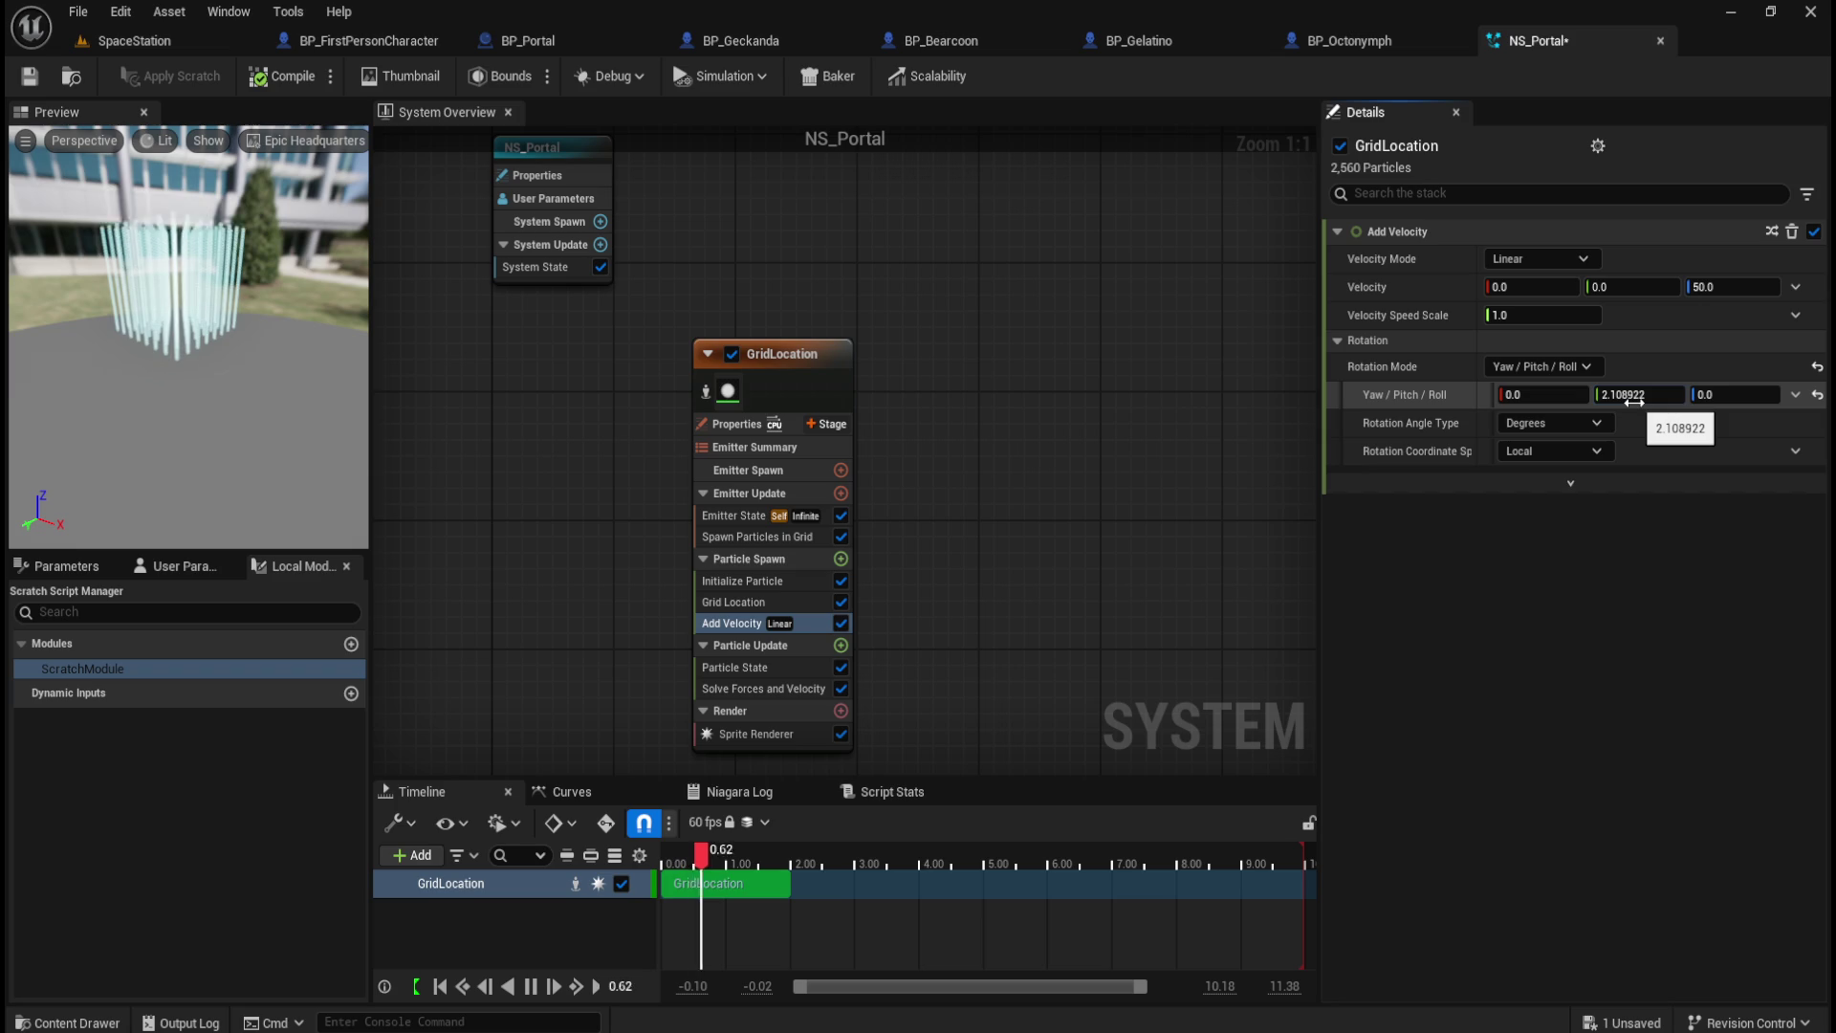
left_click_drag(1627, 399, 1683, 398)
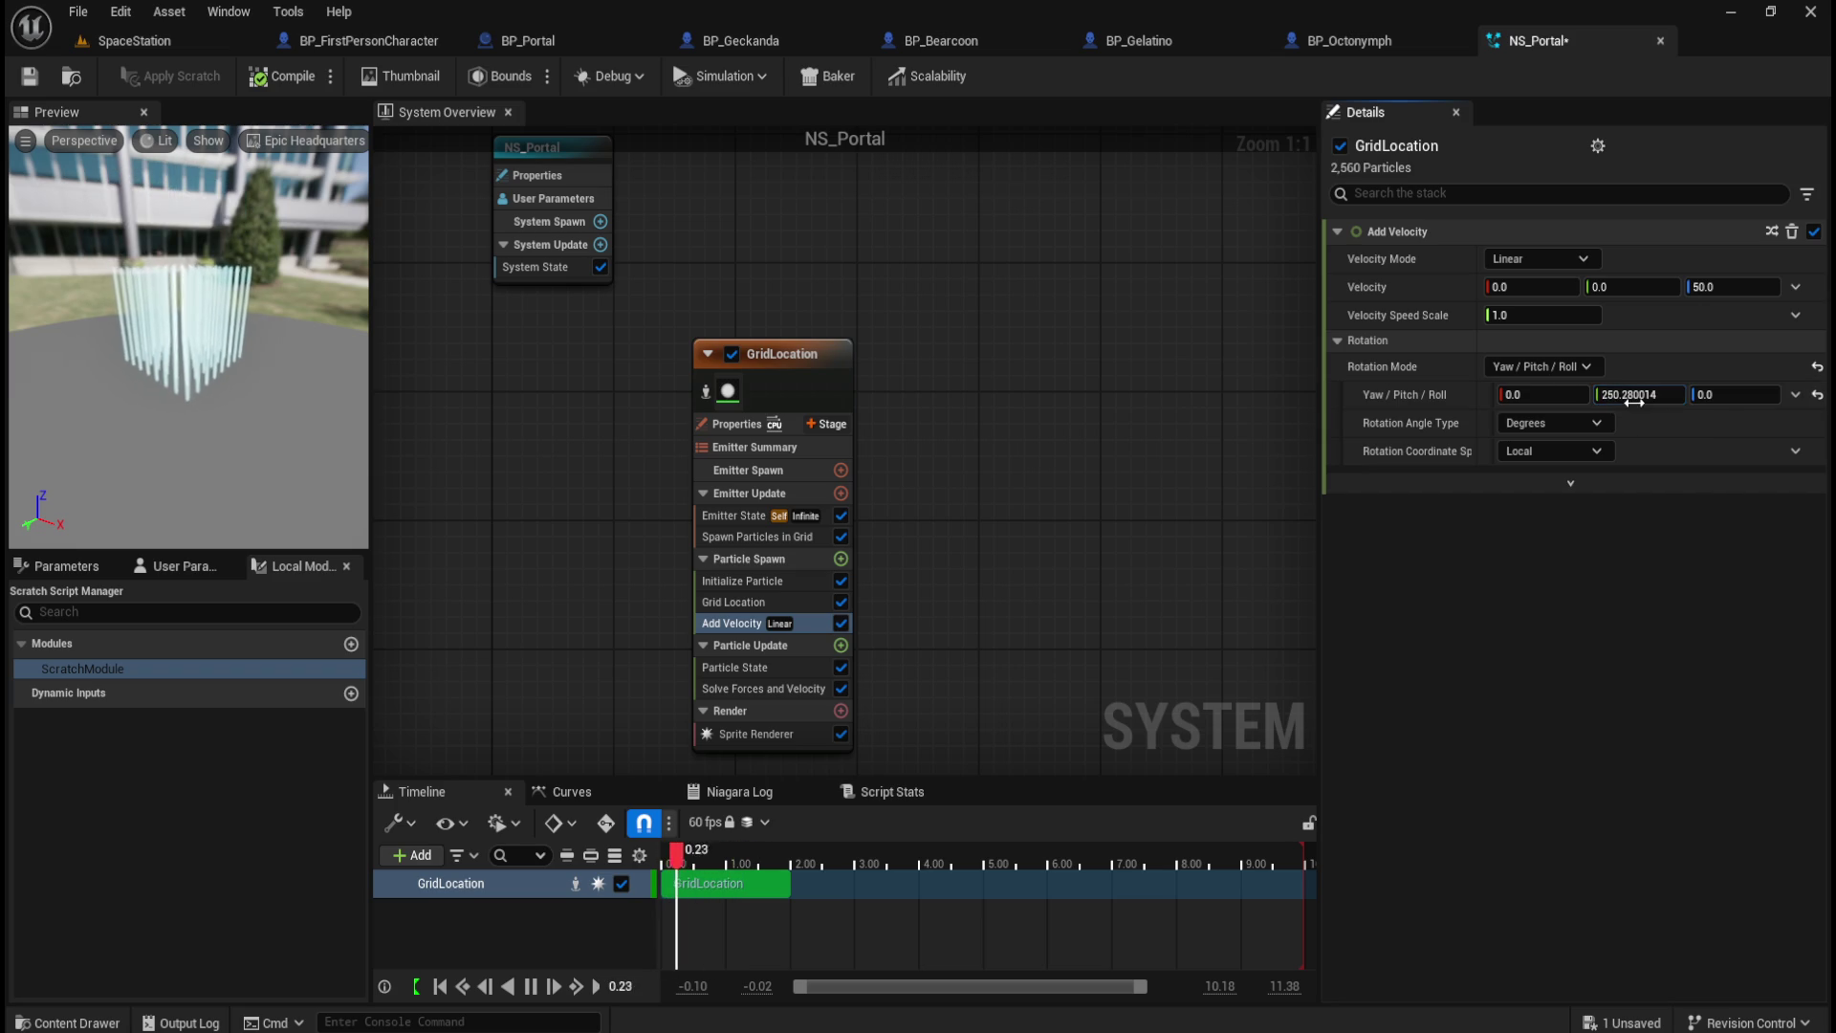
left_click(1817, 394)
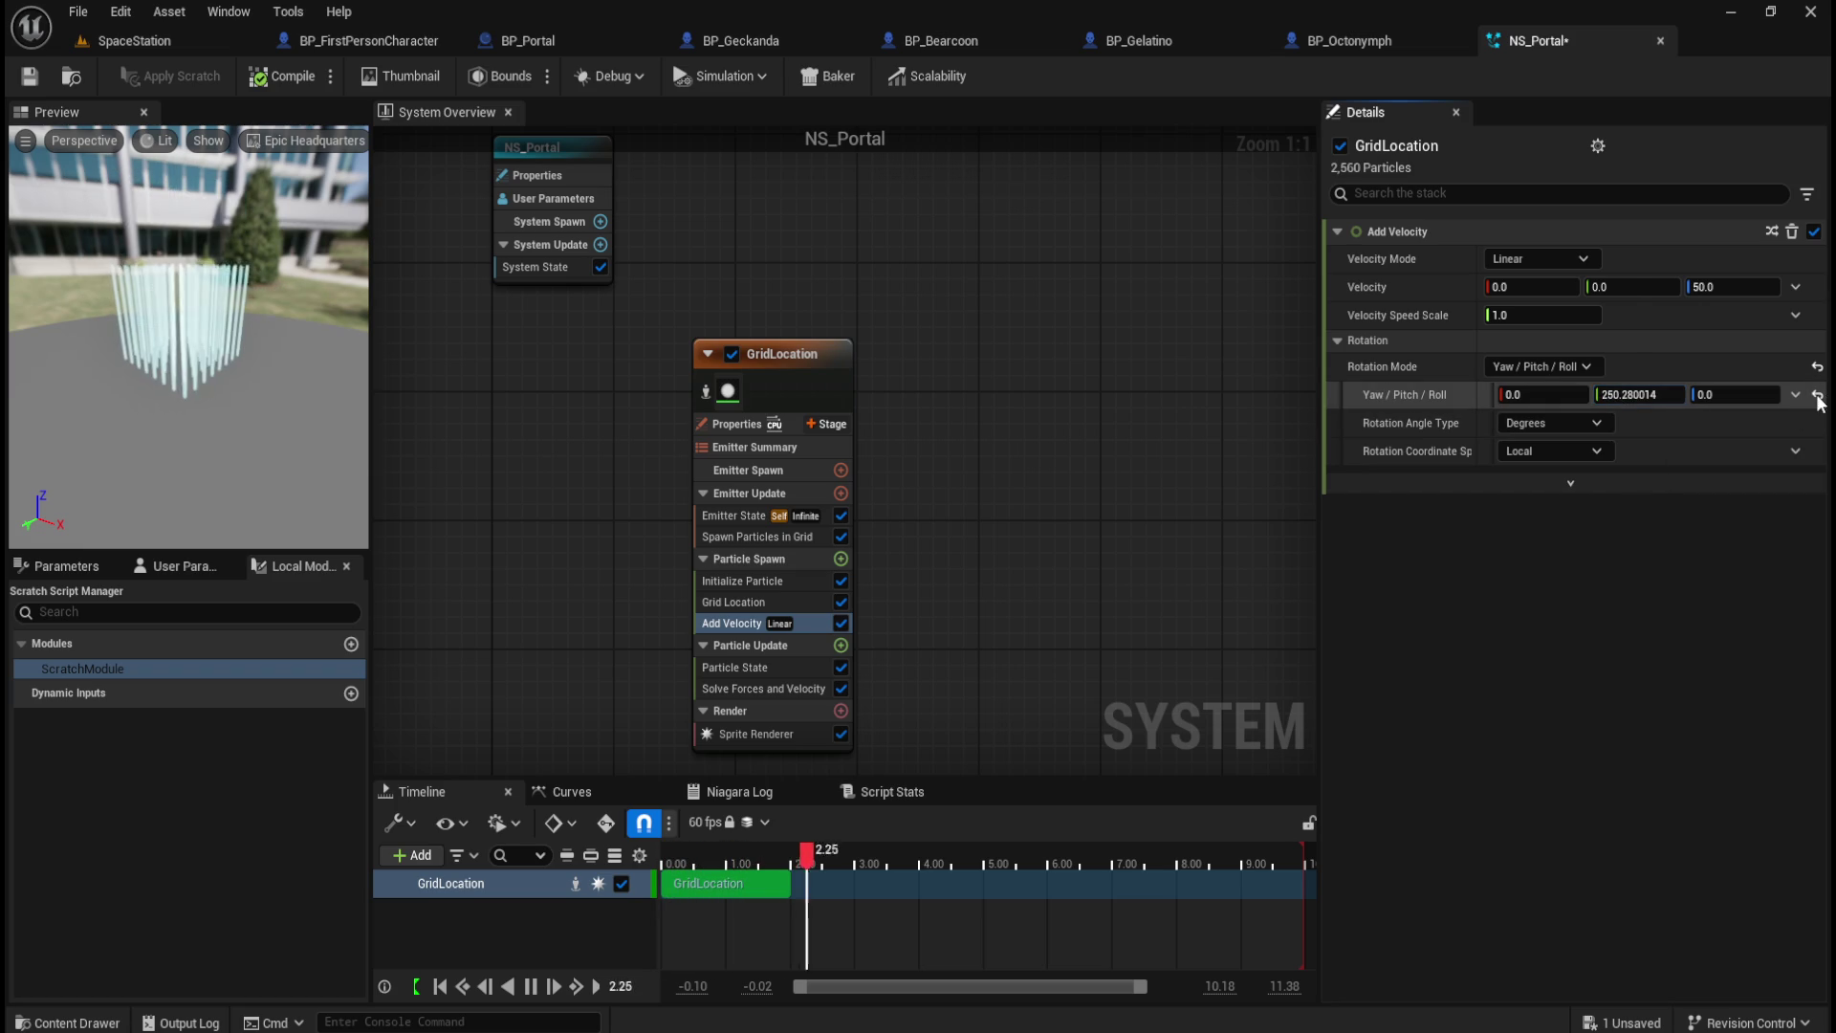
left_click(1526, 367)
left_click(1515, 387)
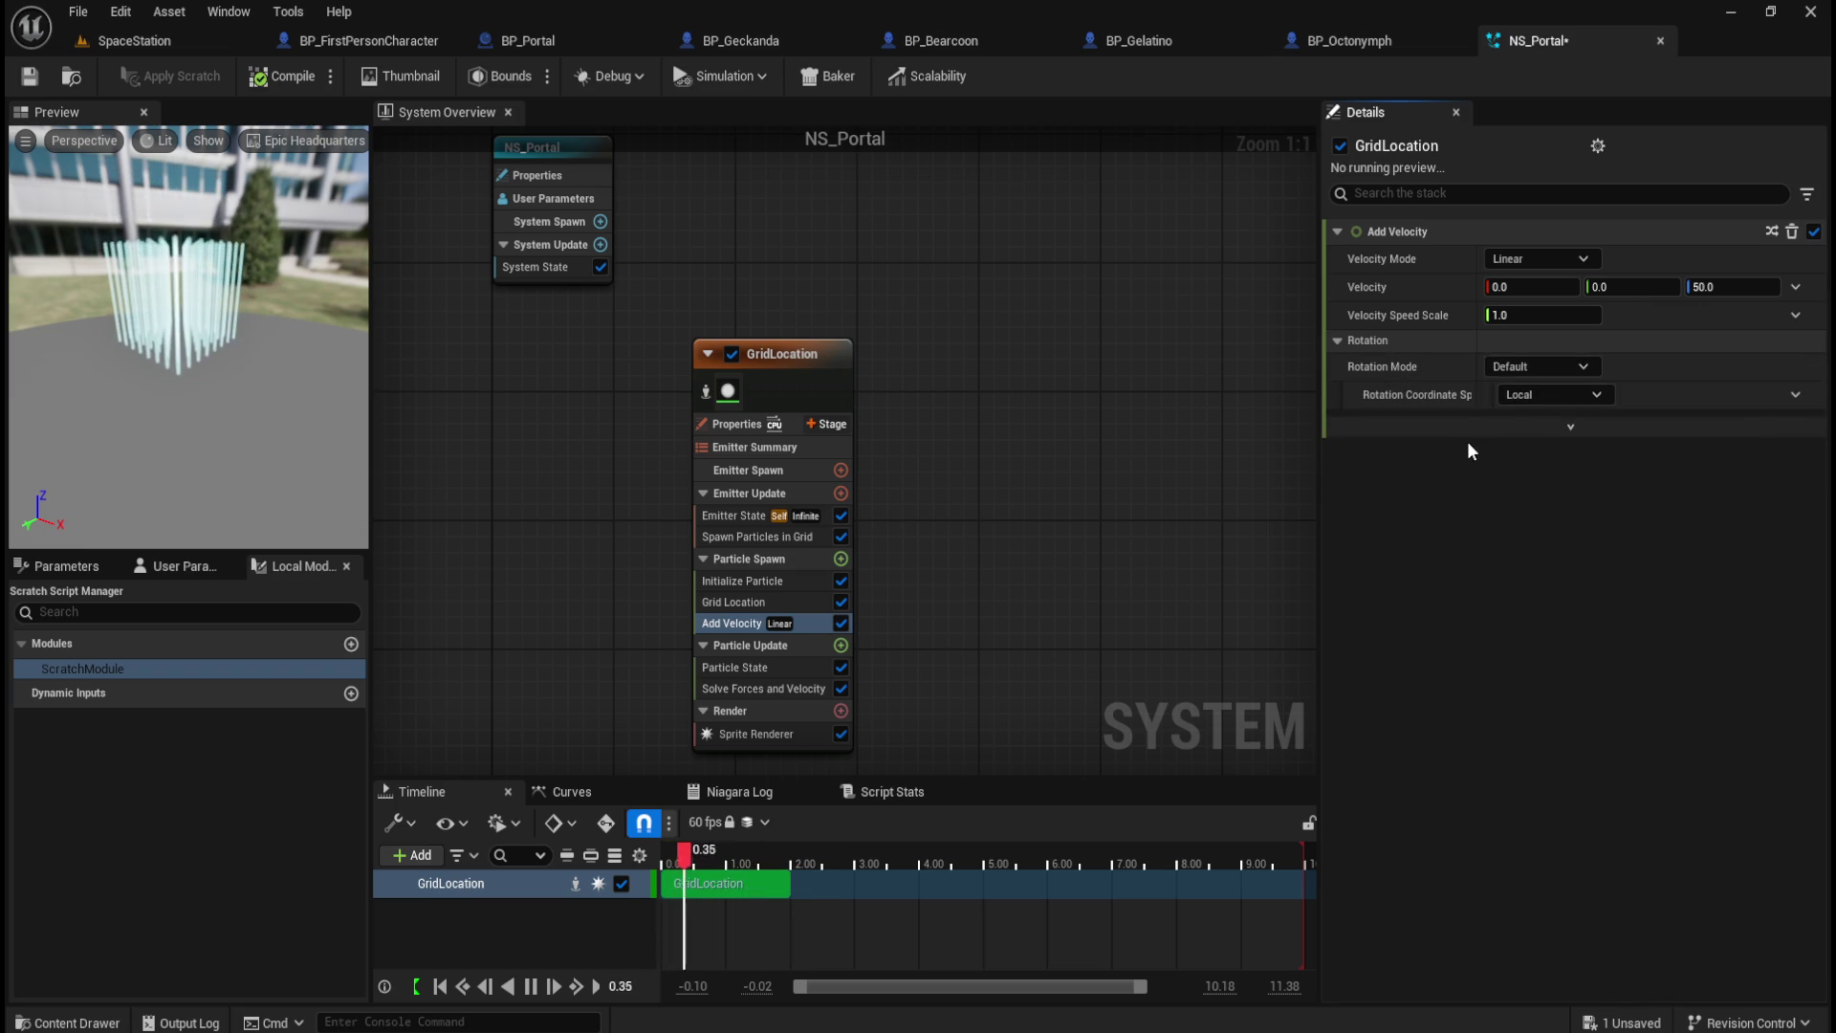
left_click(1551, 395)
left_click(1568, 398)
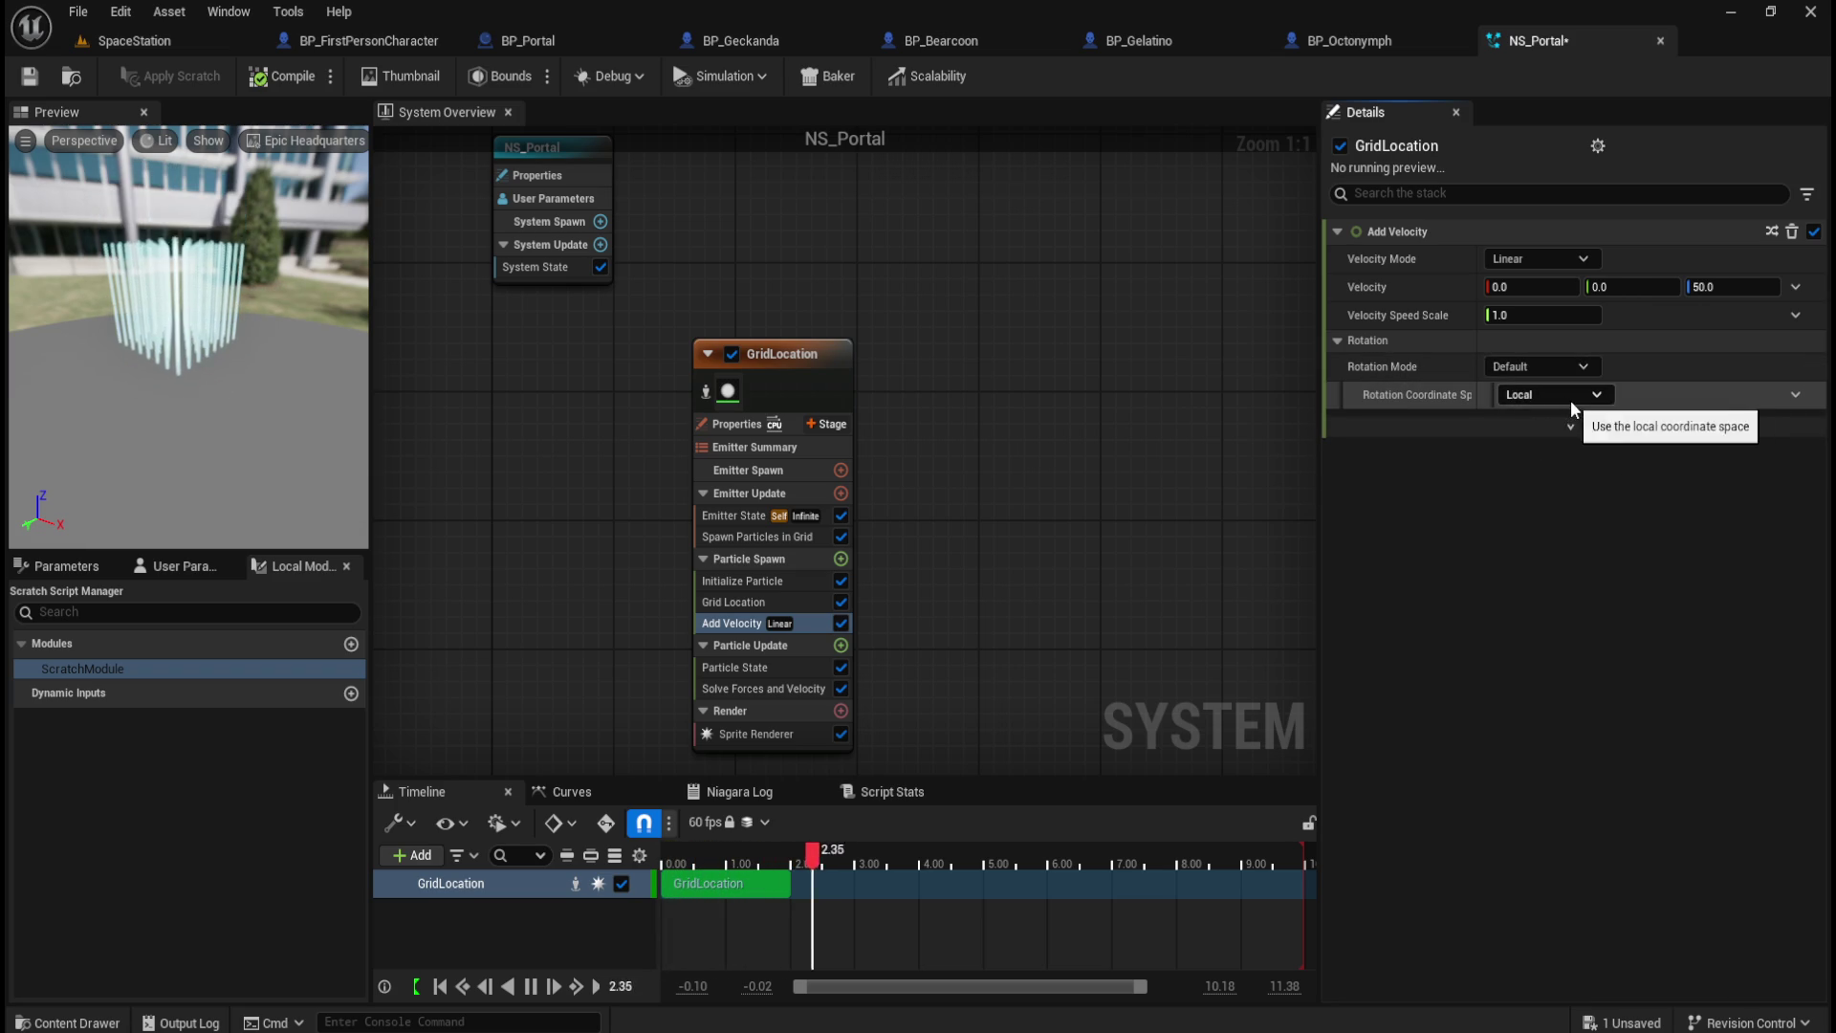
Step: Test then reset speed scale to 1.0 and velocity Y to 0, and reposition GridLocation
mouse_move(1530, 324)
left_mouse_down()
mouse_move(1625, 325)
mouse_move(1582, 335)
left_mouse_up()
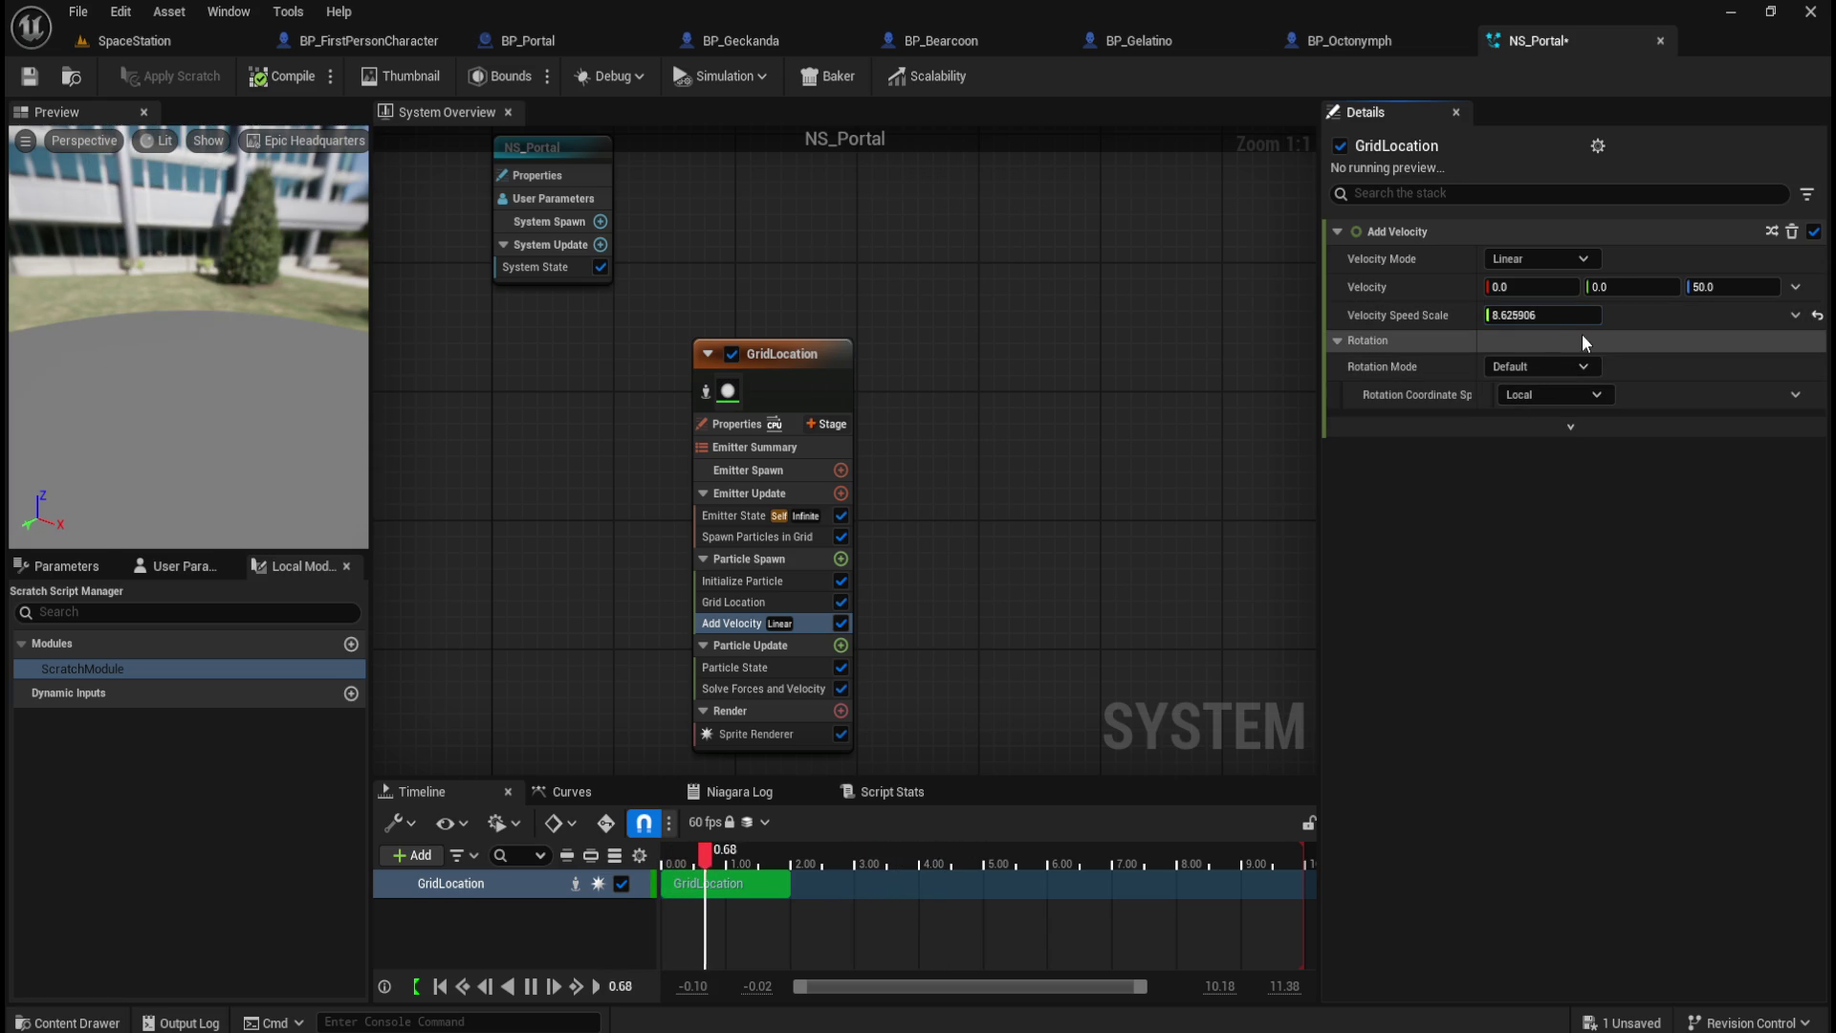
left_click(1817, 314)
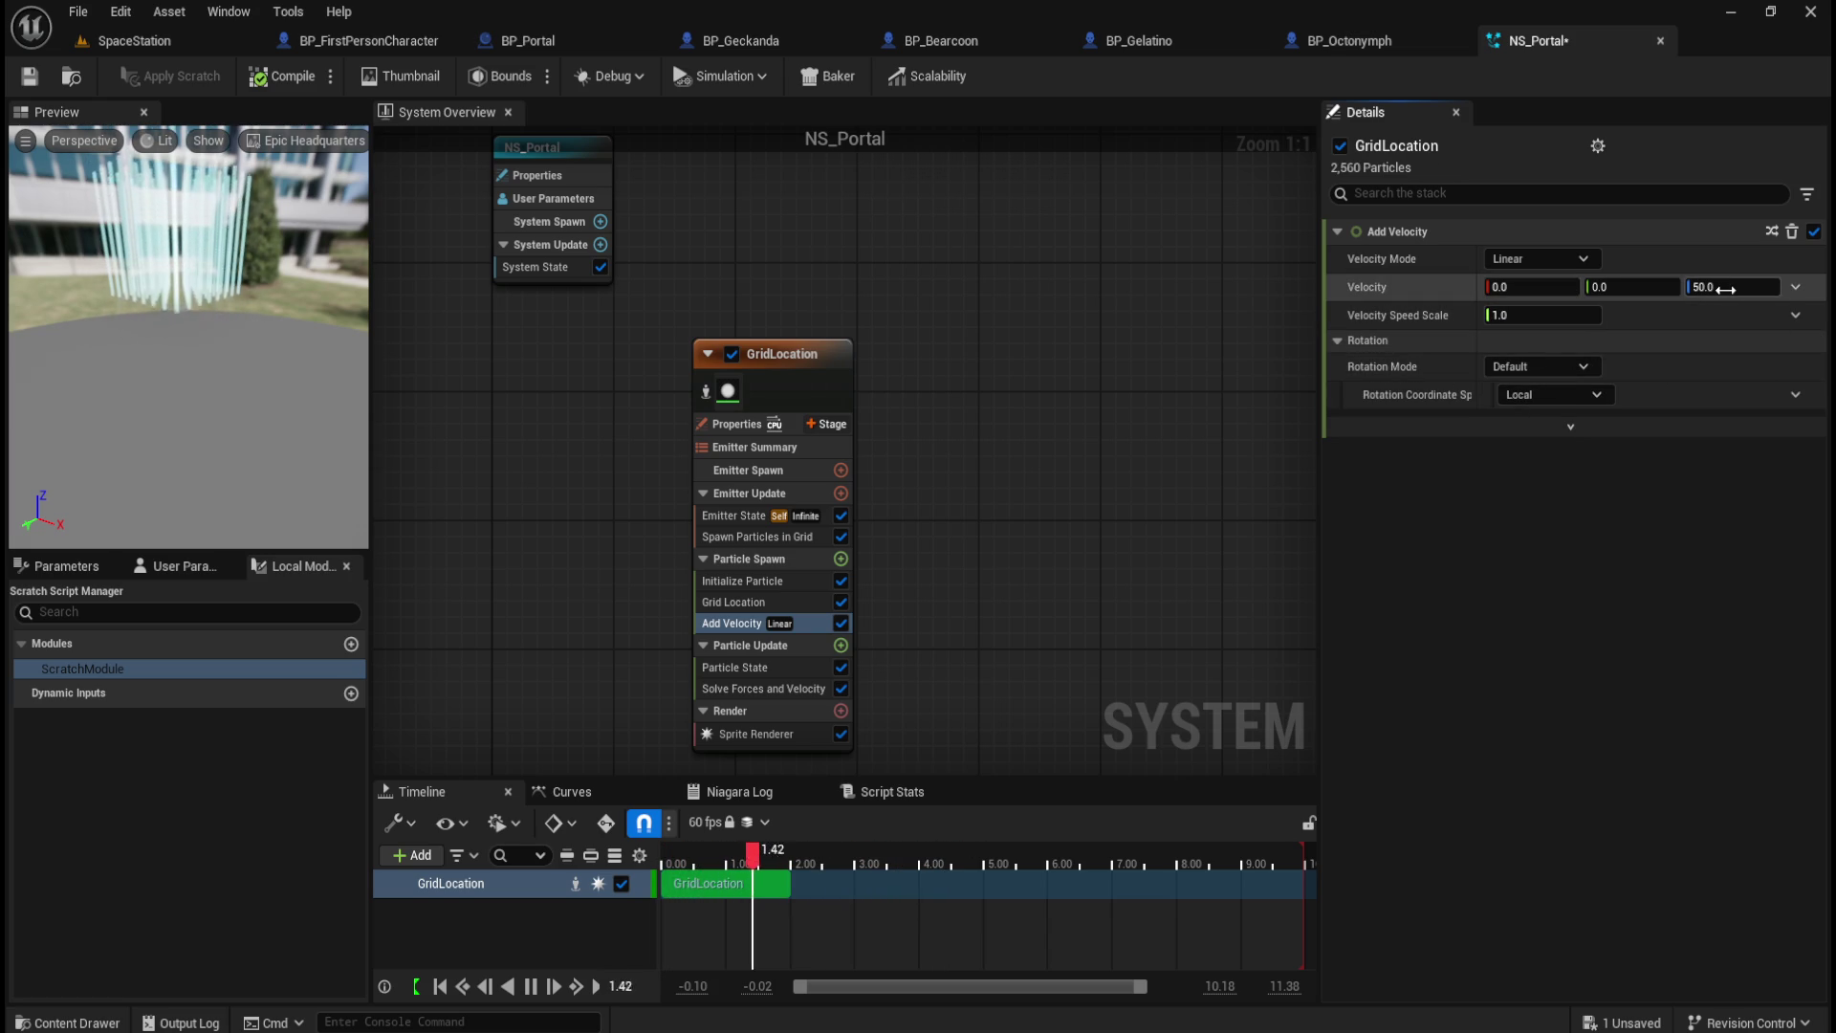
mouse_move(1631, 287)
left_mouse_down()
mouse_move(1654, 287)
mouse_move(1643, 306)
left_mouse_up()
left_click(1817, 287)
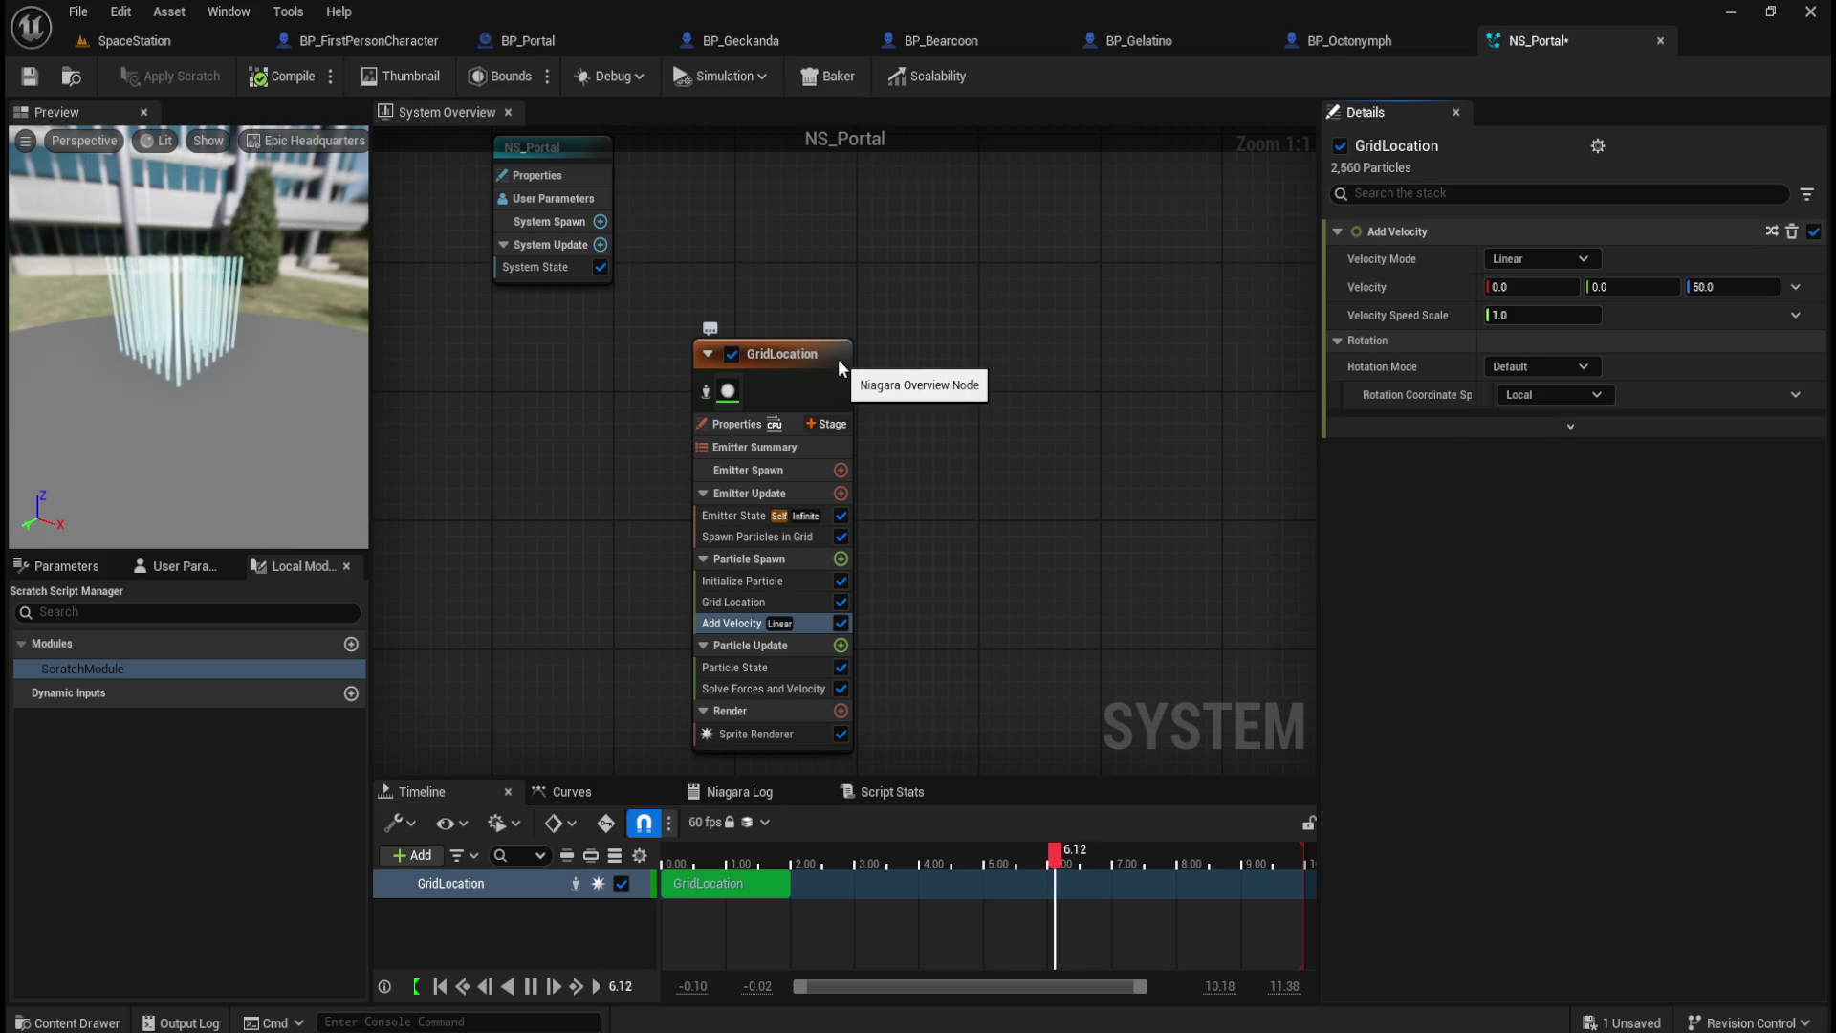
left_click_drag(841, 360, 854, 334)
left_click(854, 427)
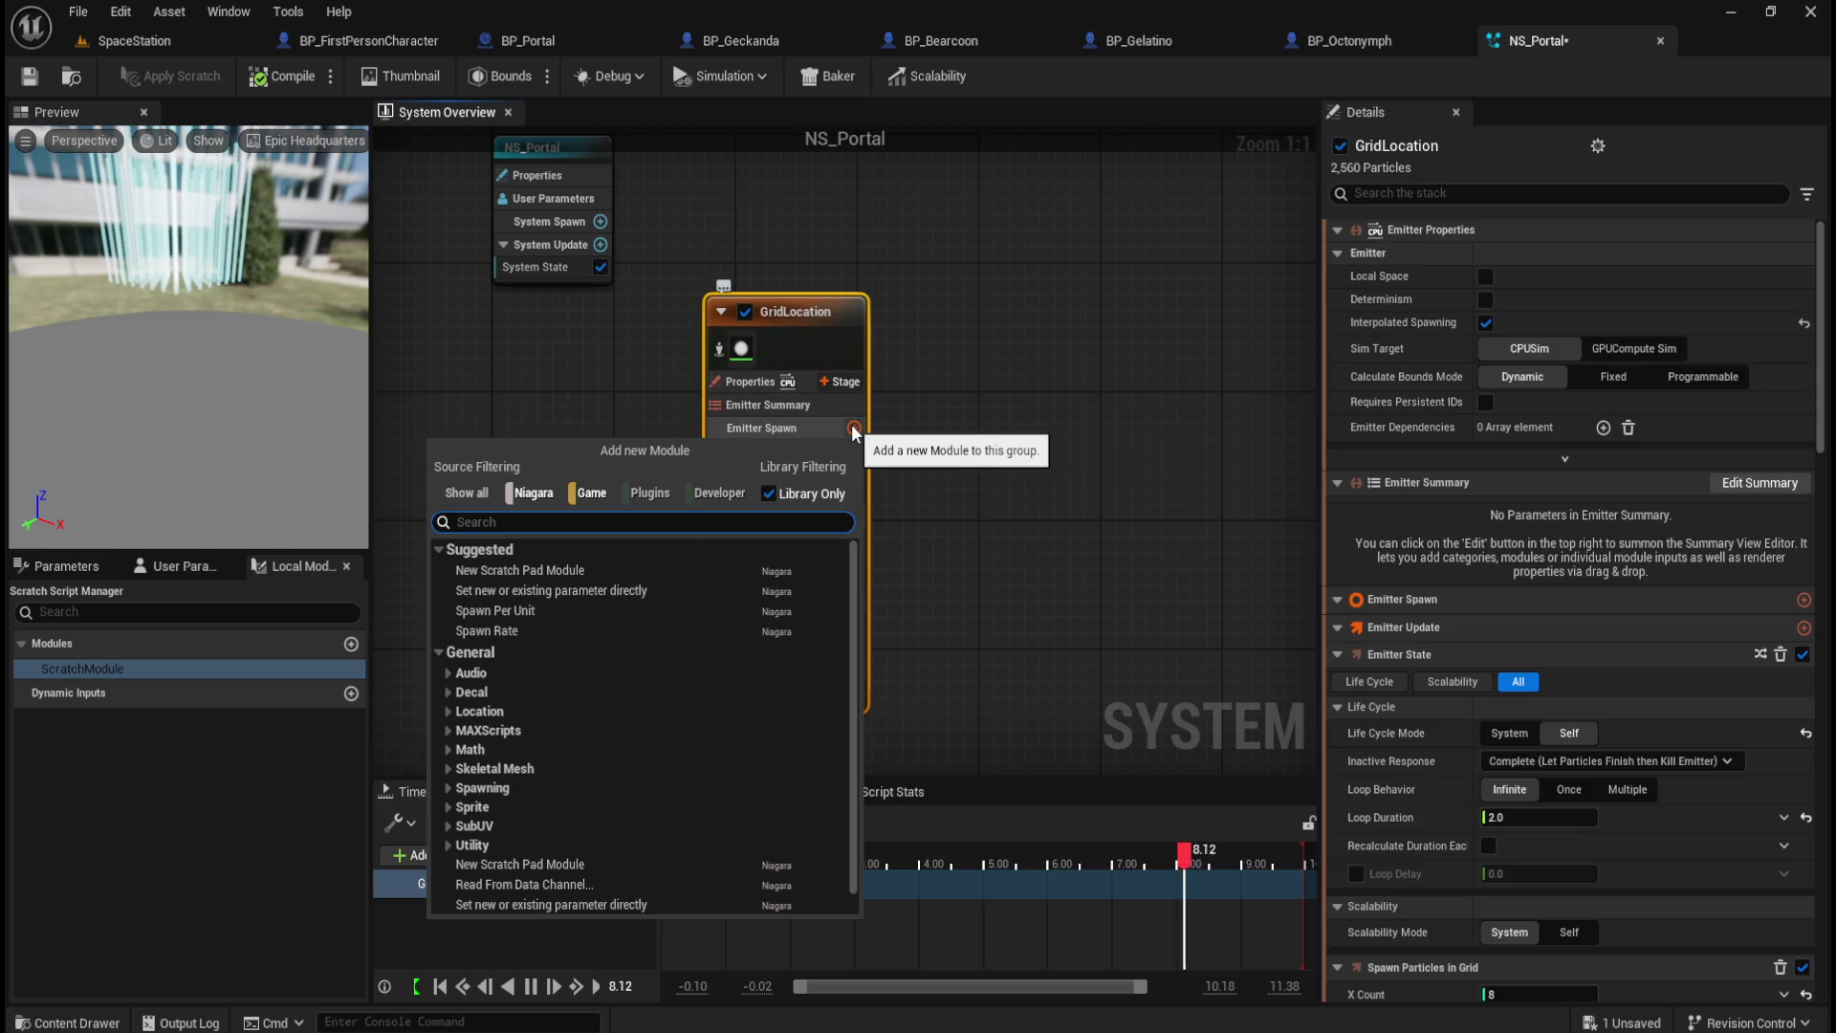
Step: Add Spawn Rate after Emitter State and set SpawnRate to about 360
left_click(531, 631)
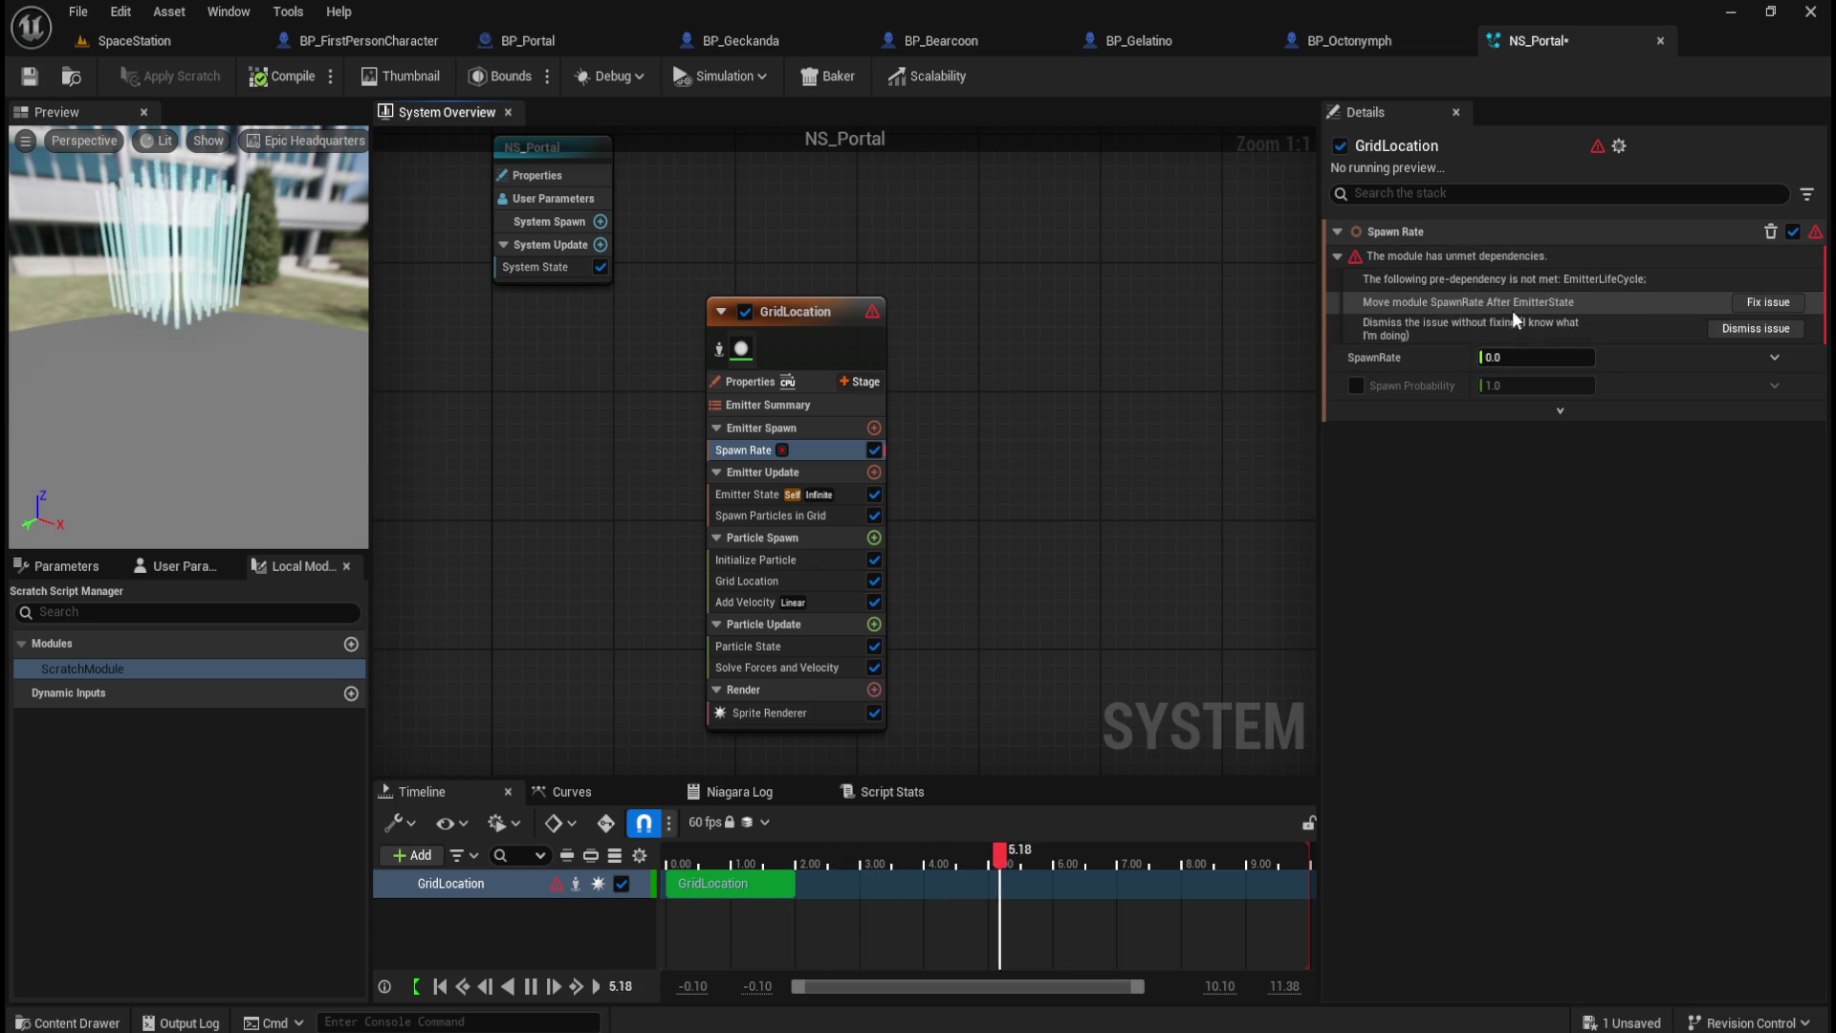
left_click(1754, 303)
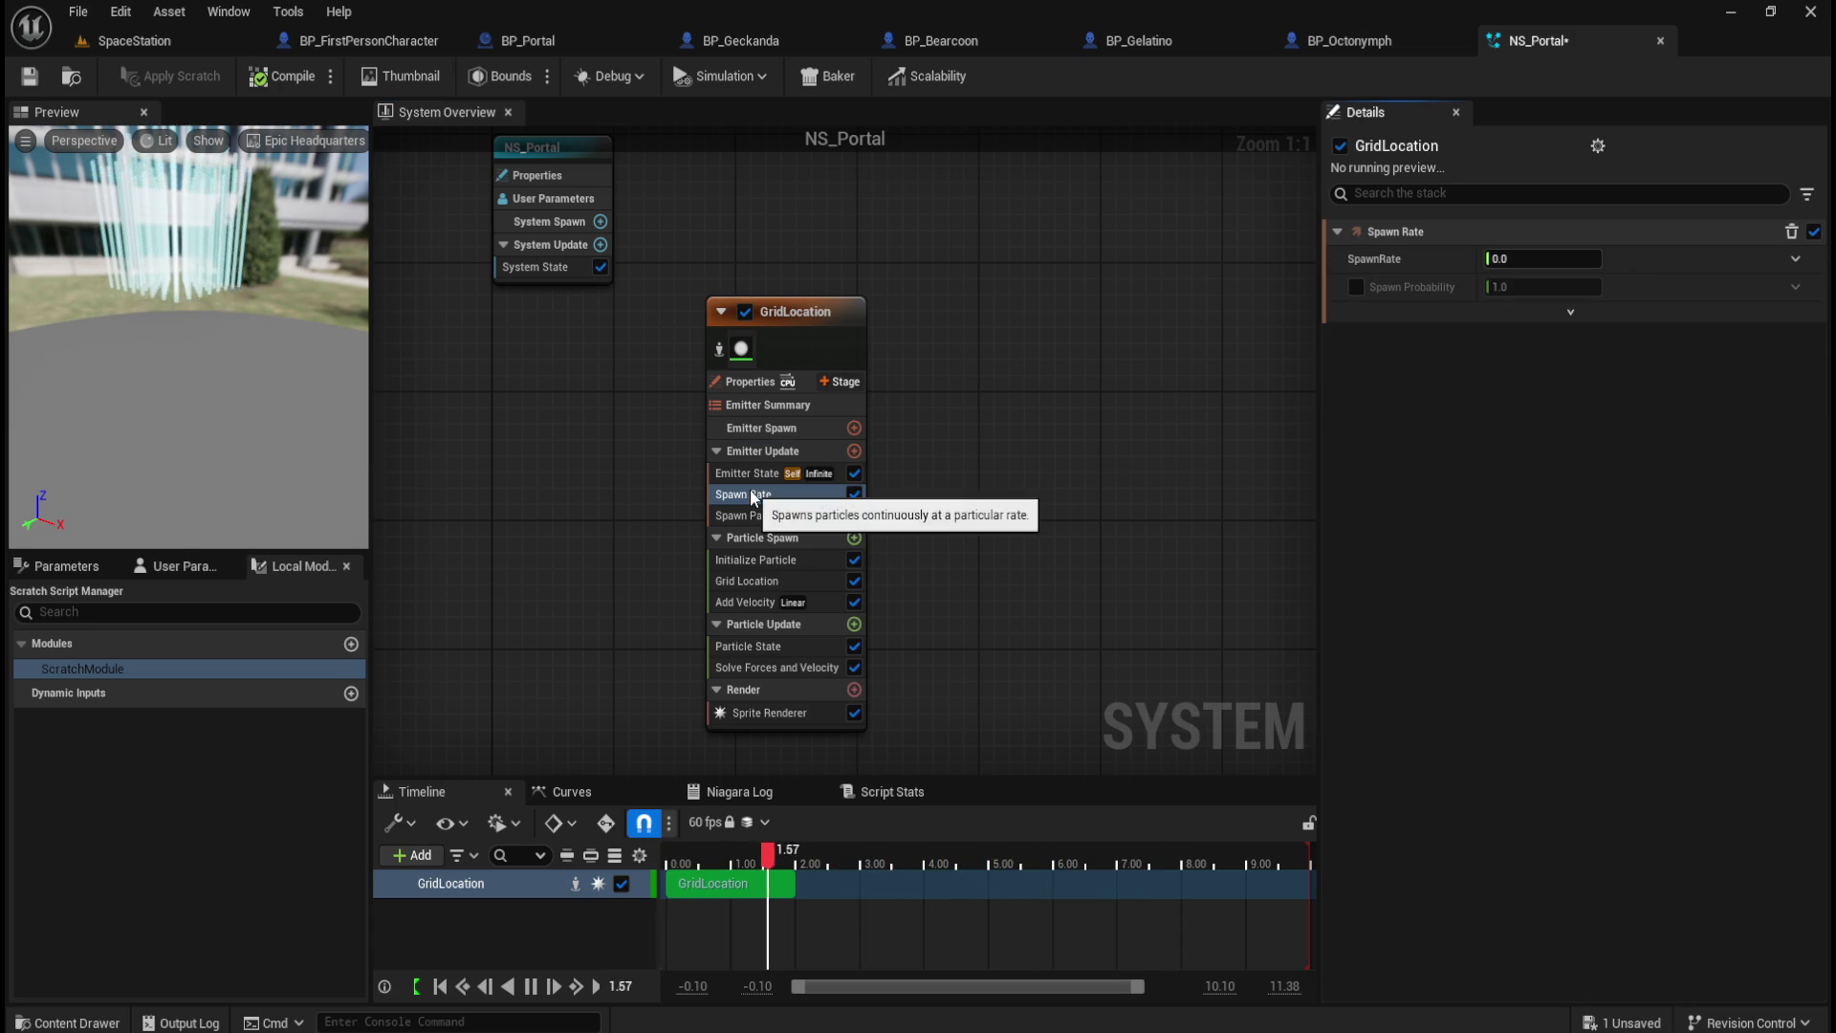
left_click(1542, 258)
type("1000")
key("Return")
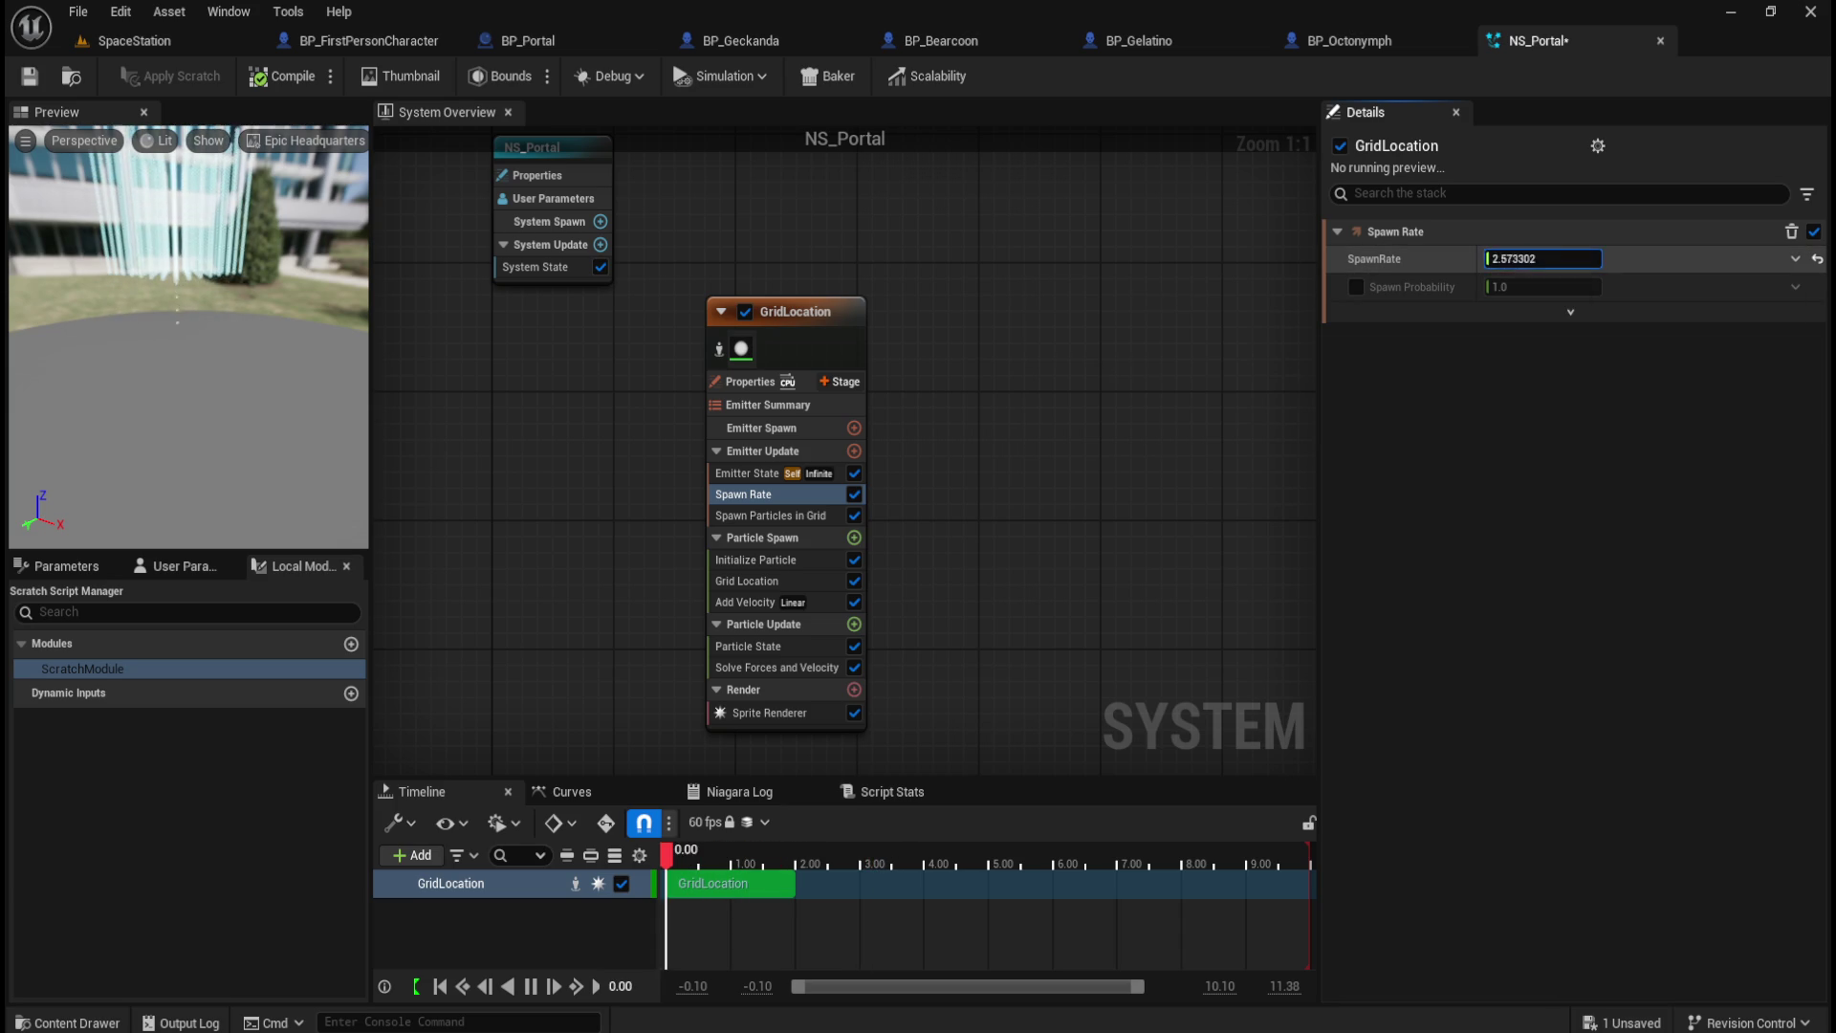
left_click_drag(1540, 258, 1626, 258)
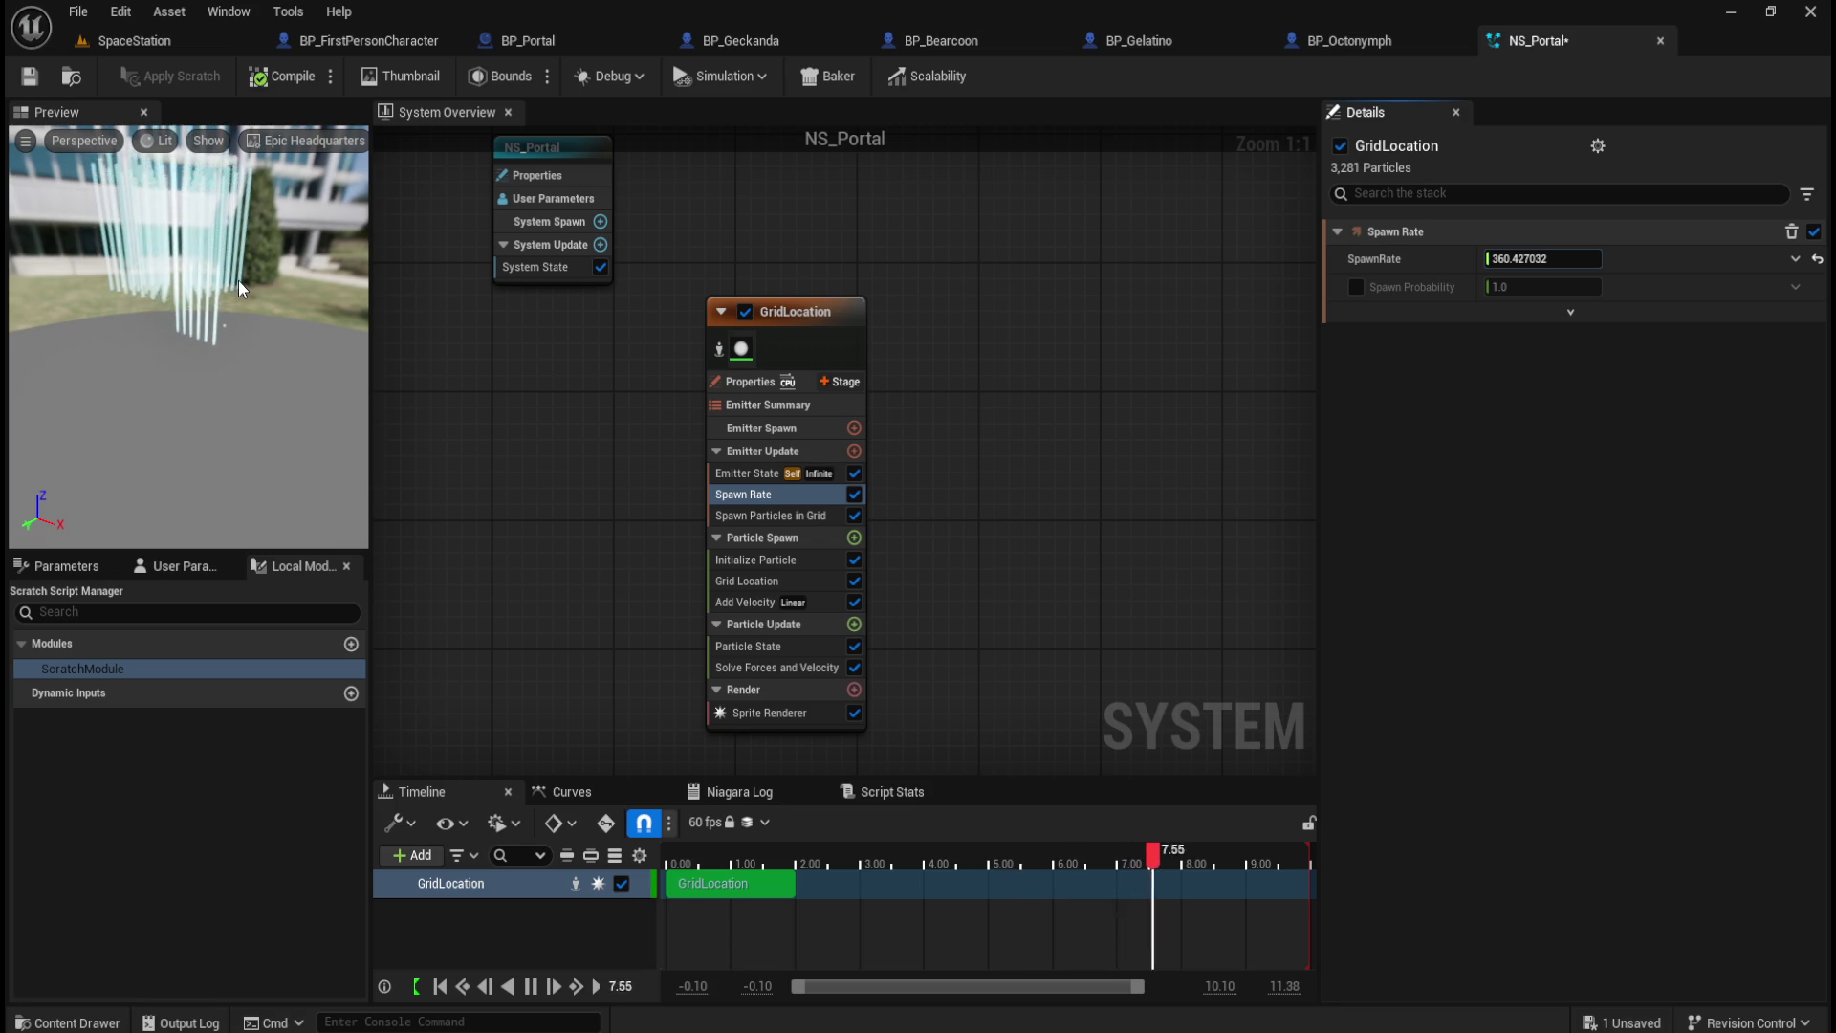
left_click(739, 478)
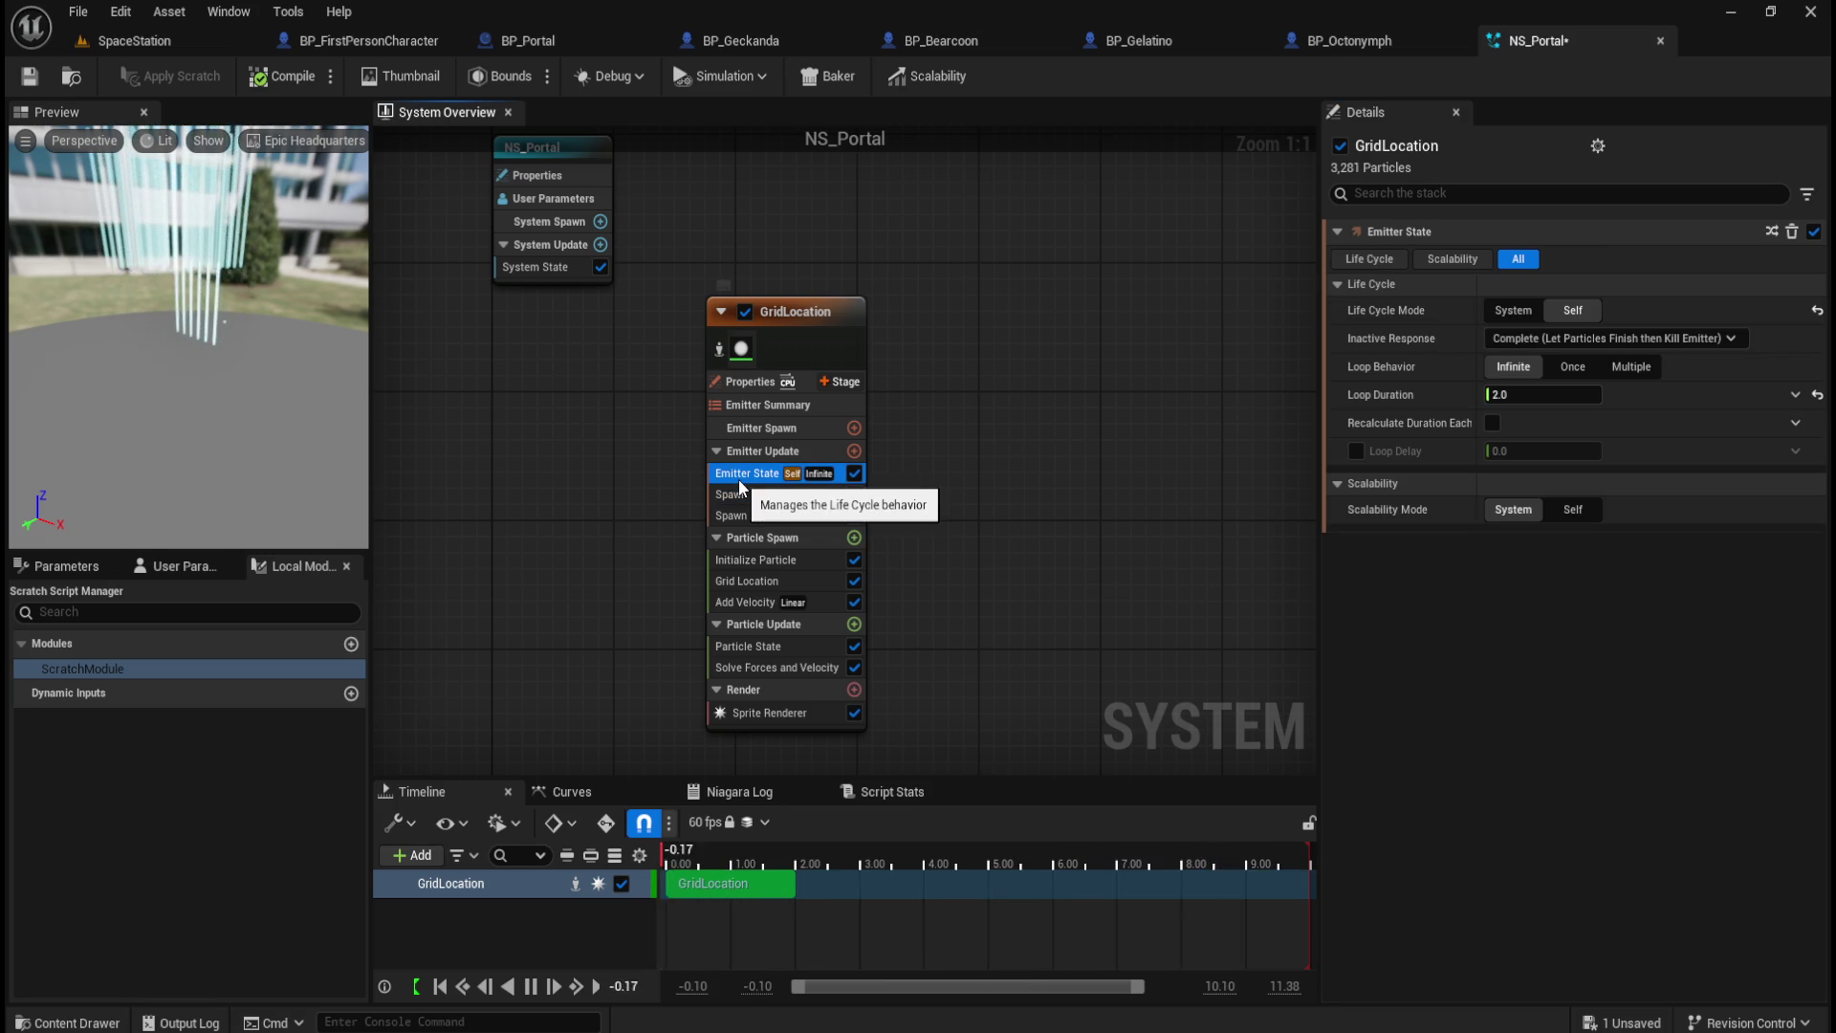
Step: Toggle per-loop loop-duration recalculation on and off, then lengthen the emitter's loop duration
left_click(1493, 424)
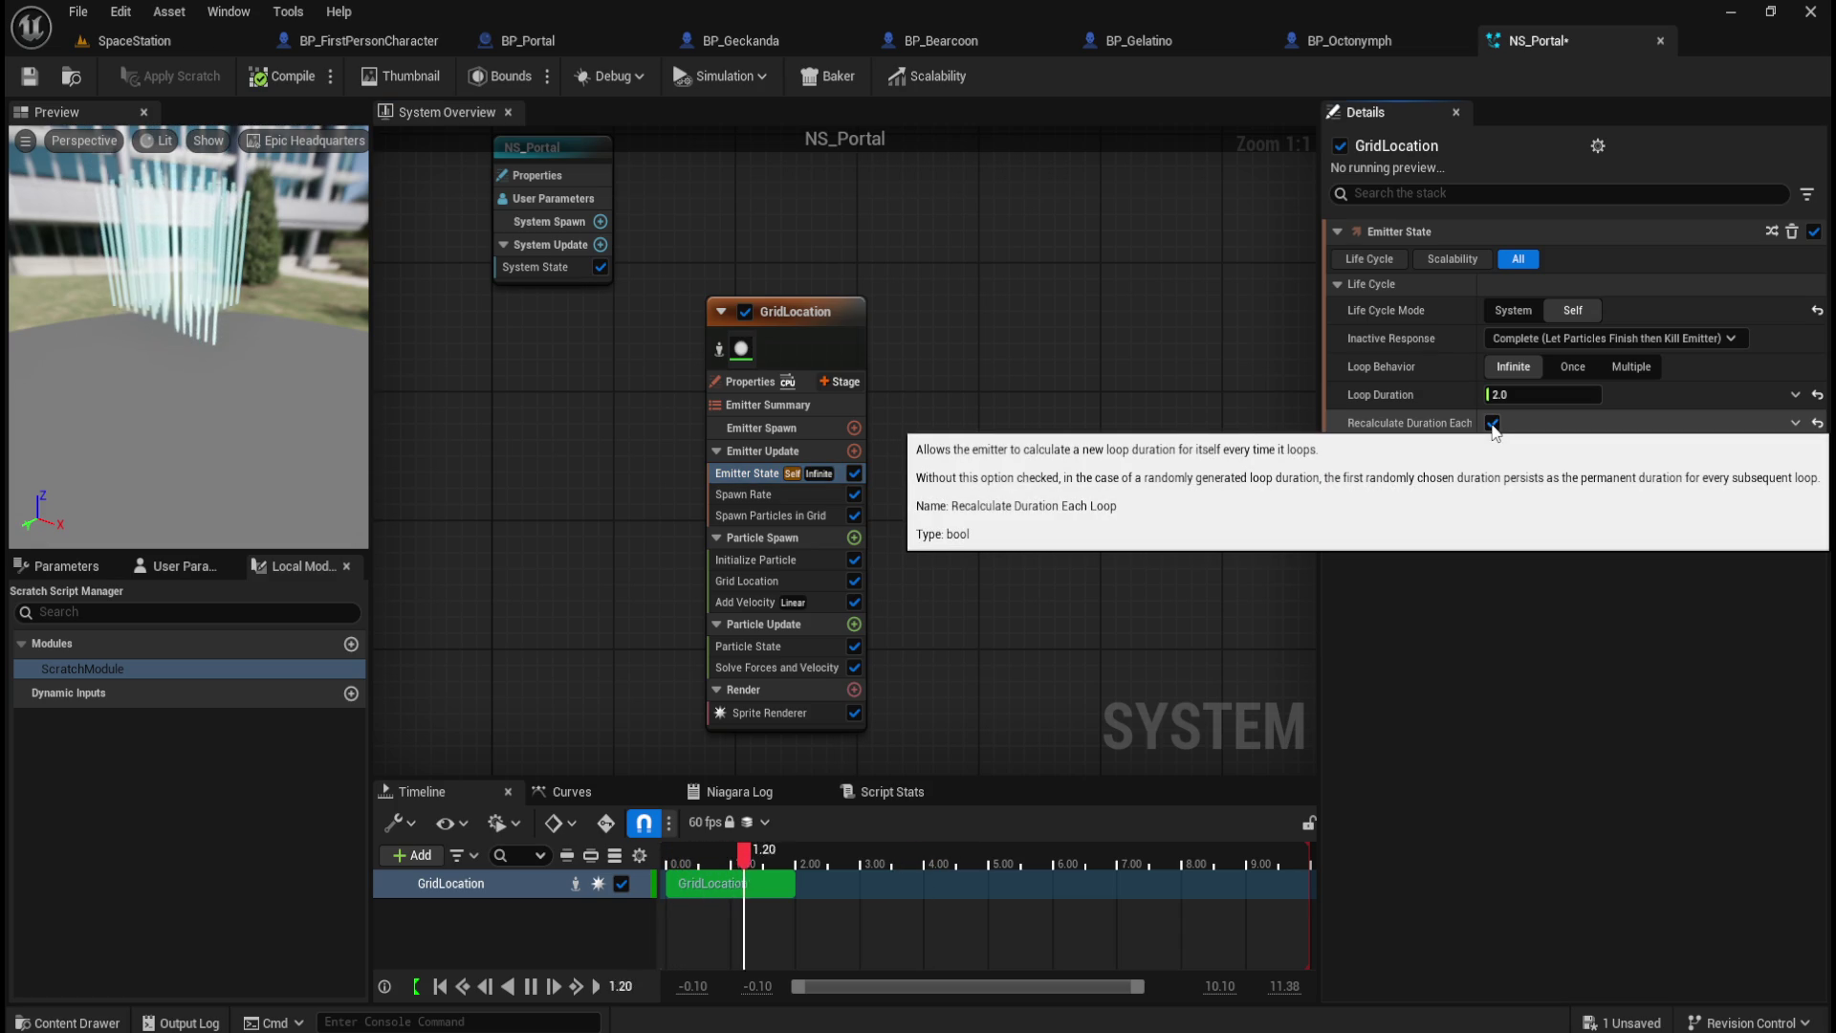
left_click(1493, 423)
left_click_drag(1530, 394, 1616, 394)
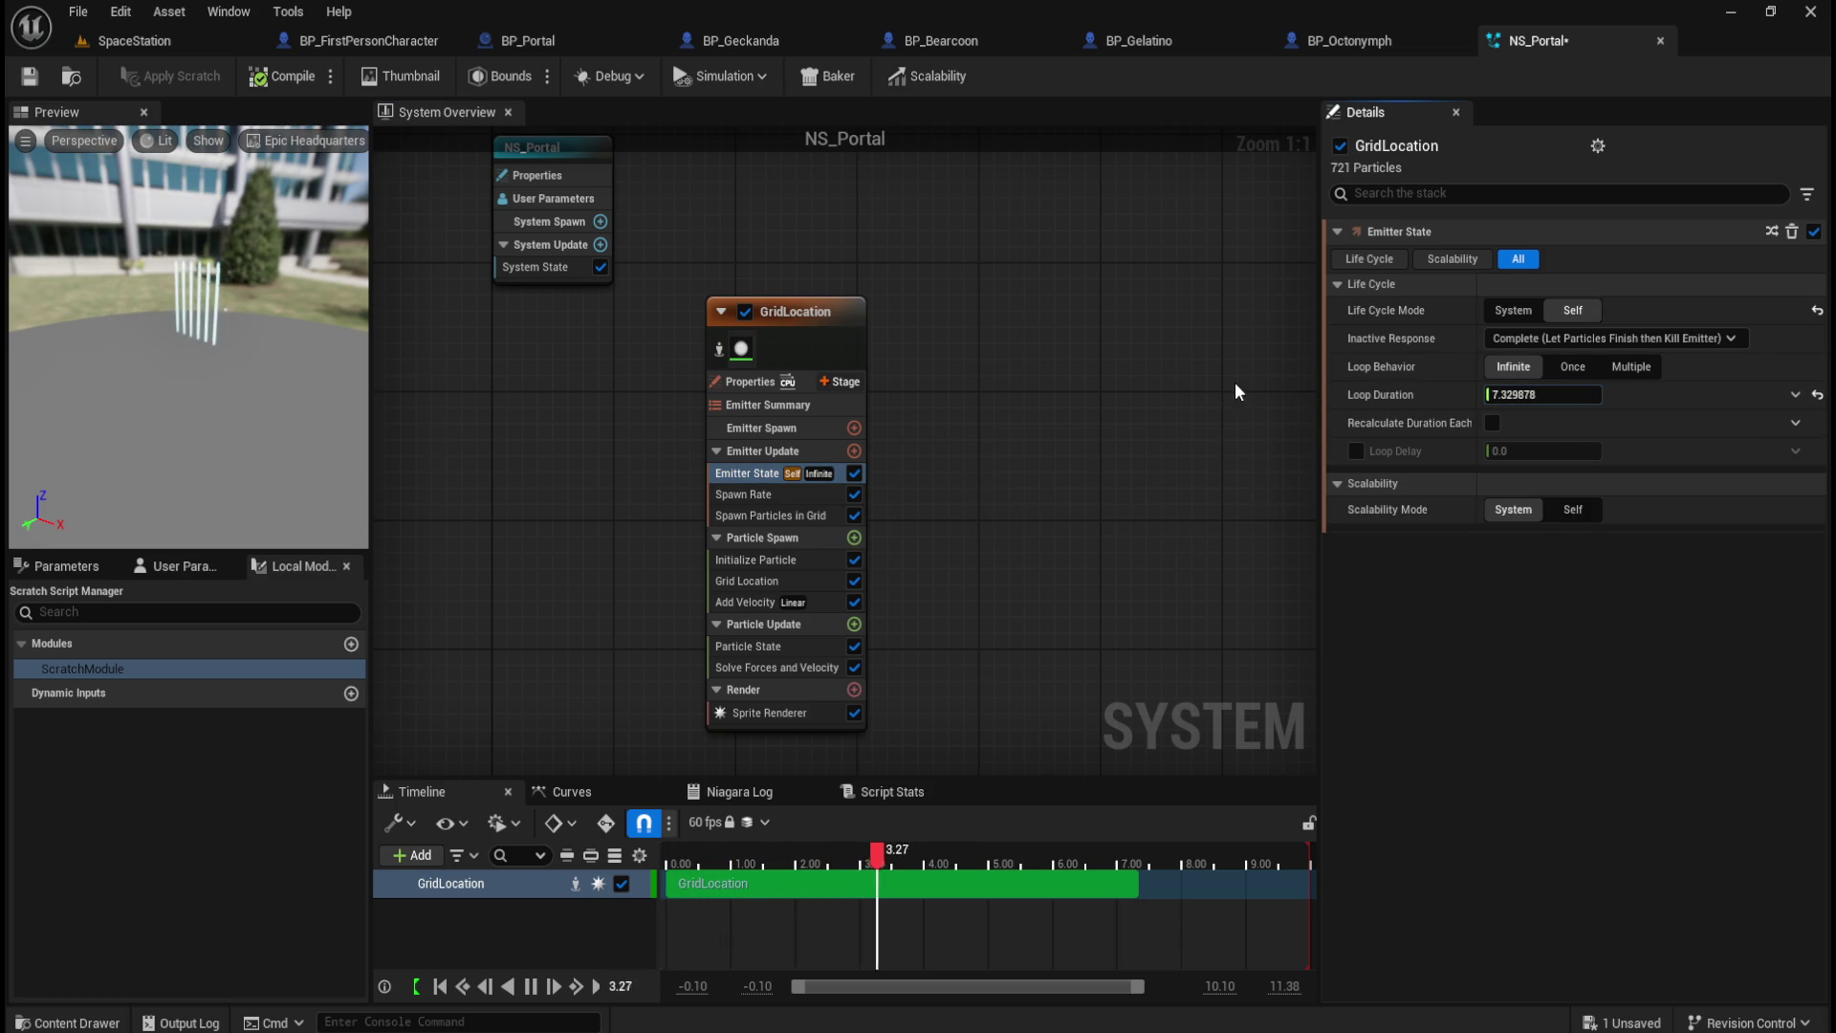
Step: Delete the Emitter State and Spawn Rate modules from GridLocation's Emitter Update
left_click(749, 487)
left_click(753, 474)
right_click(754, 474)
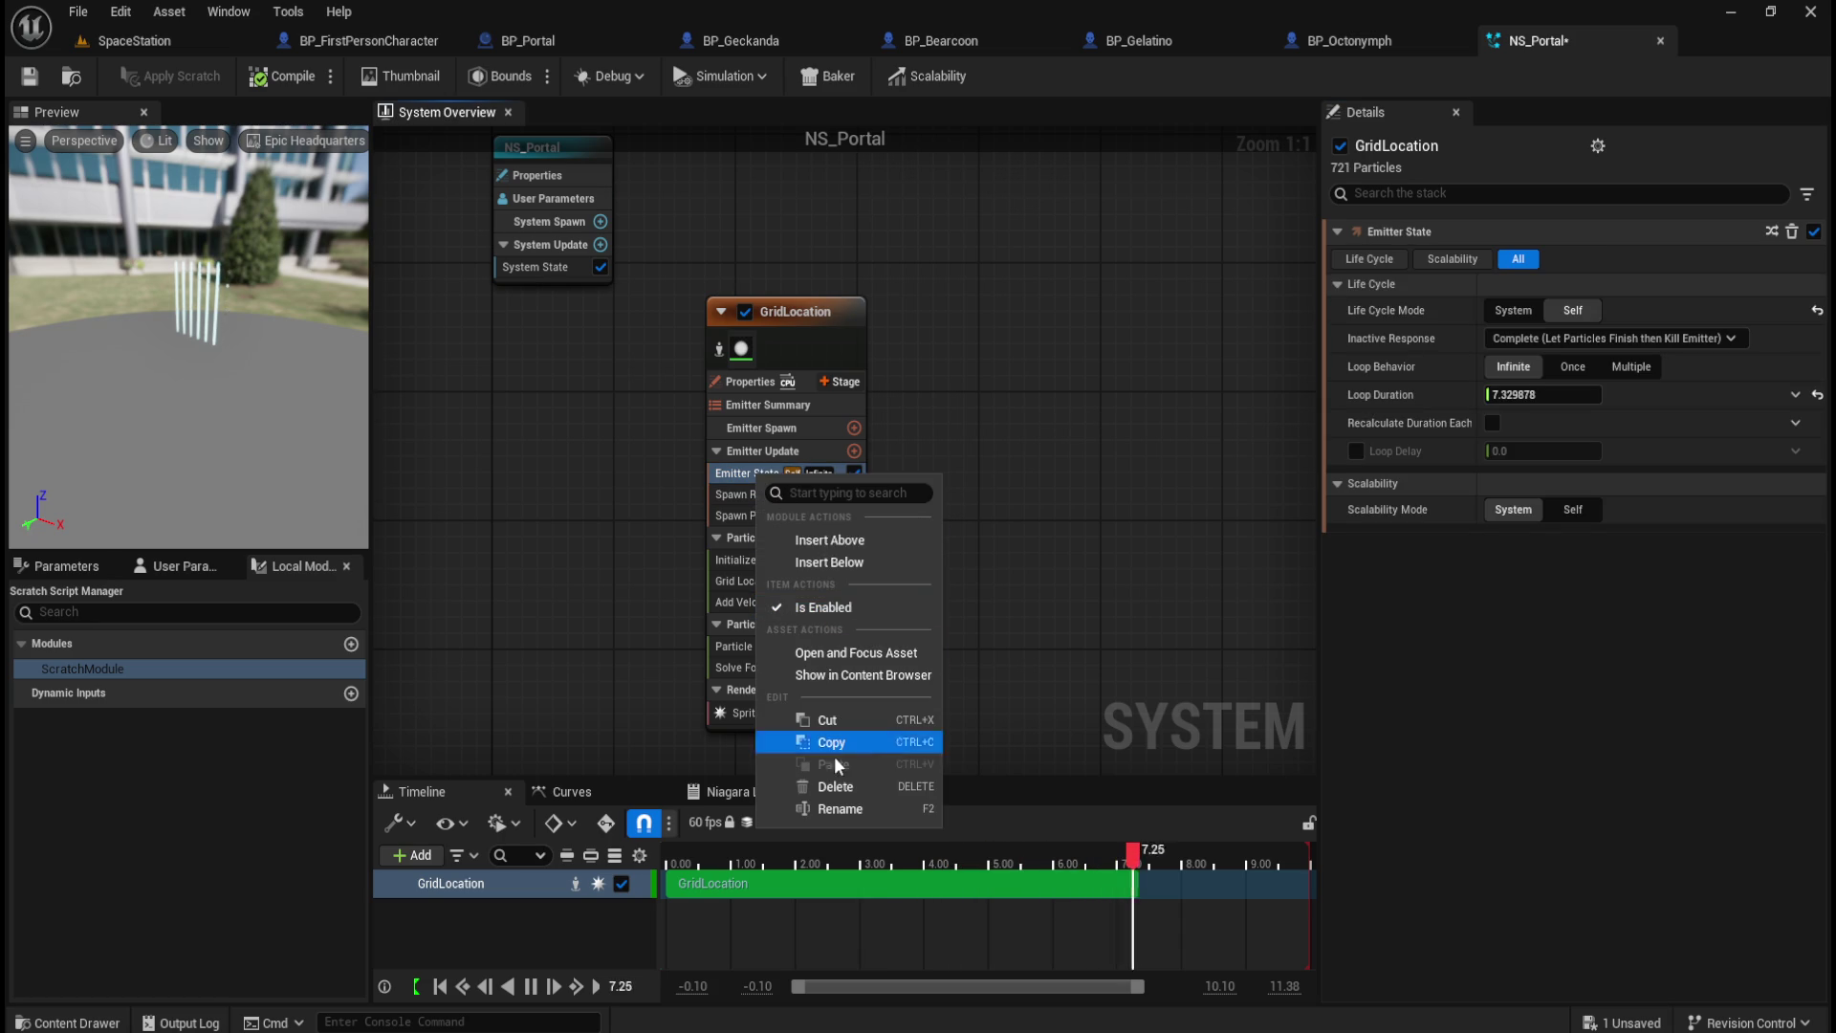
left_click(835, 786)
right_click(749, 474)
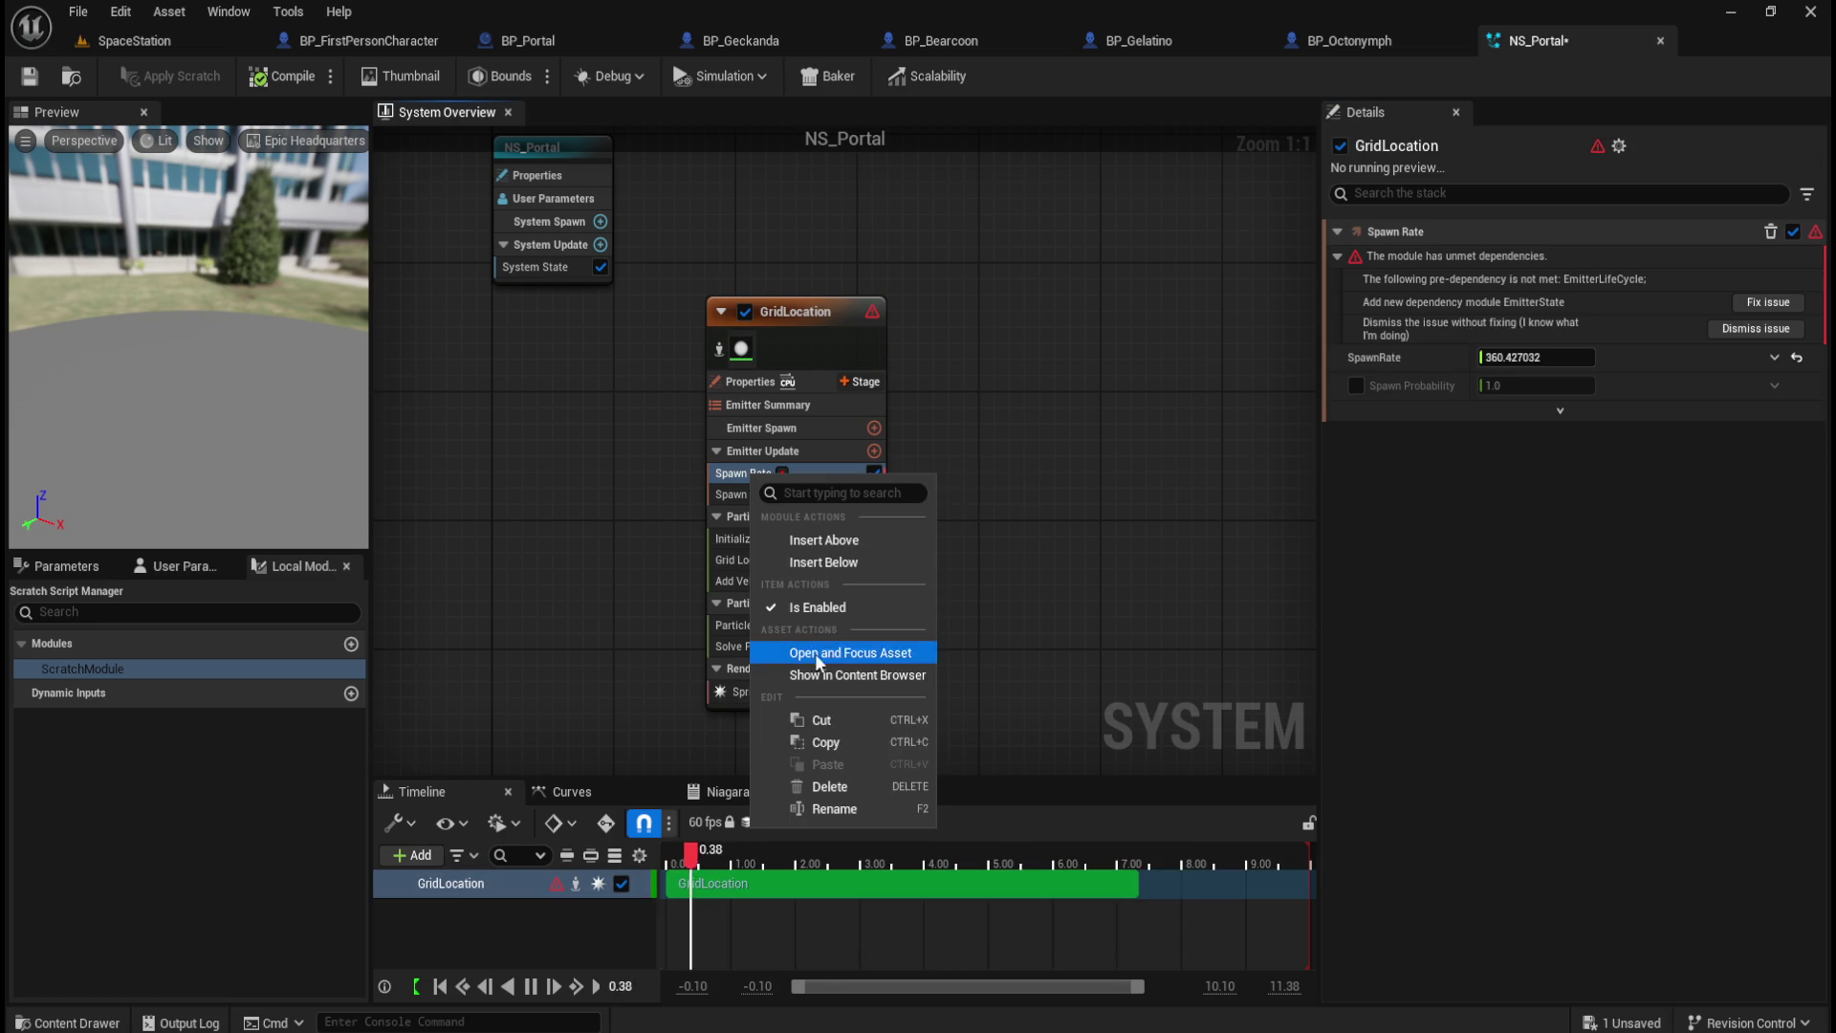
left_click(826, 775)
Step: Fix the Spawn Particles in Grid warning by adding Emitter State, then review the grid counts (8, 8, 40)
left_click(803, 474)
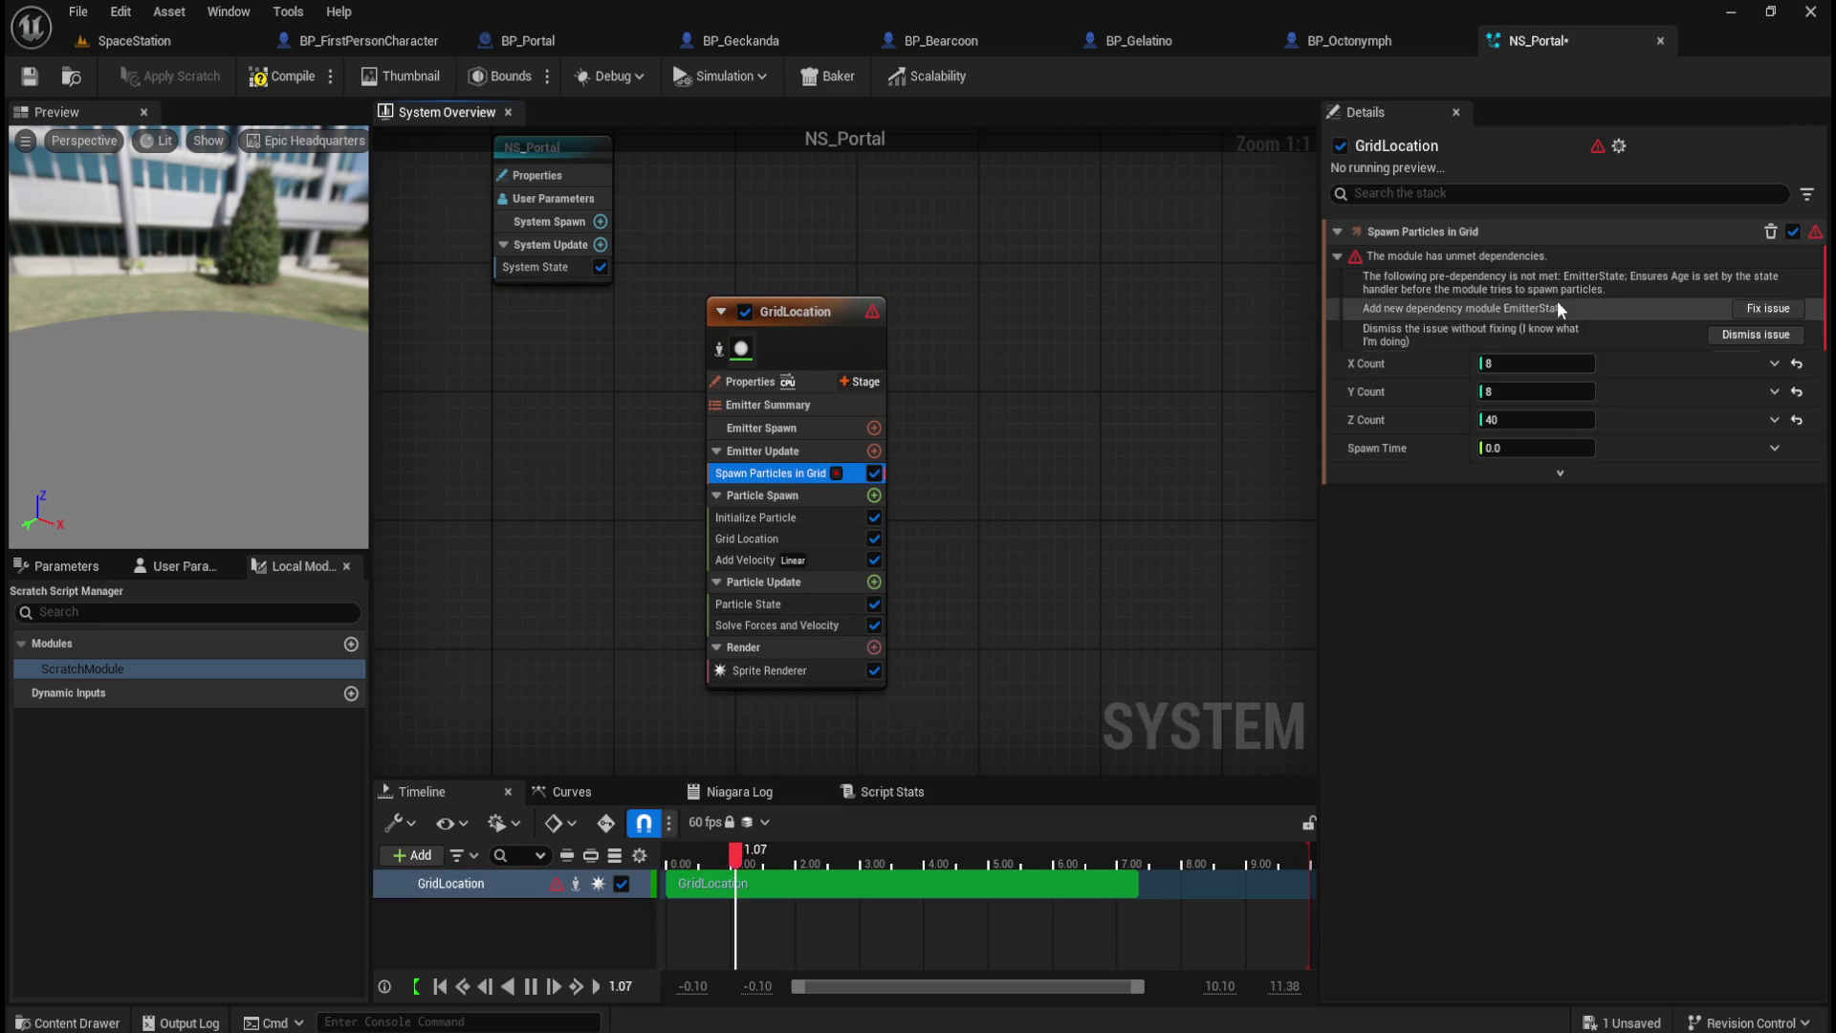
left_click(1759, 330)
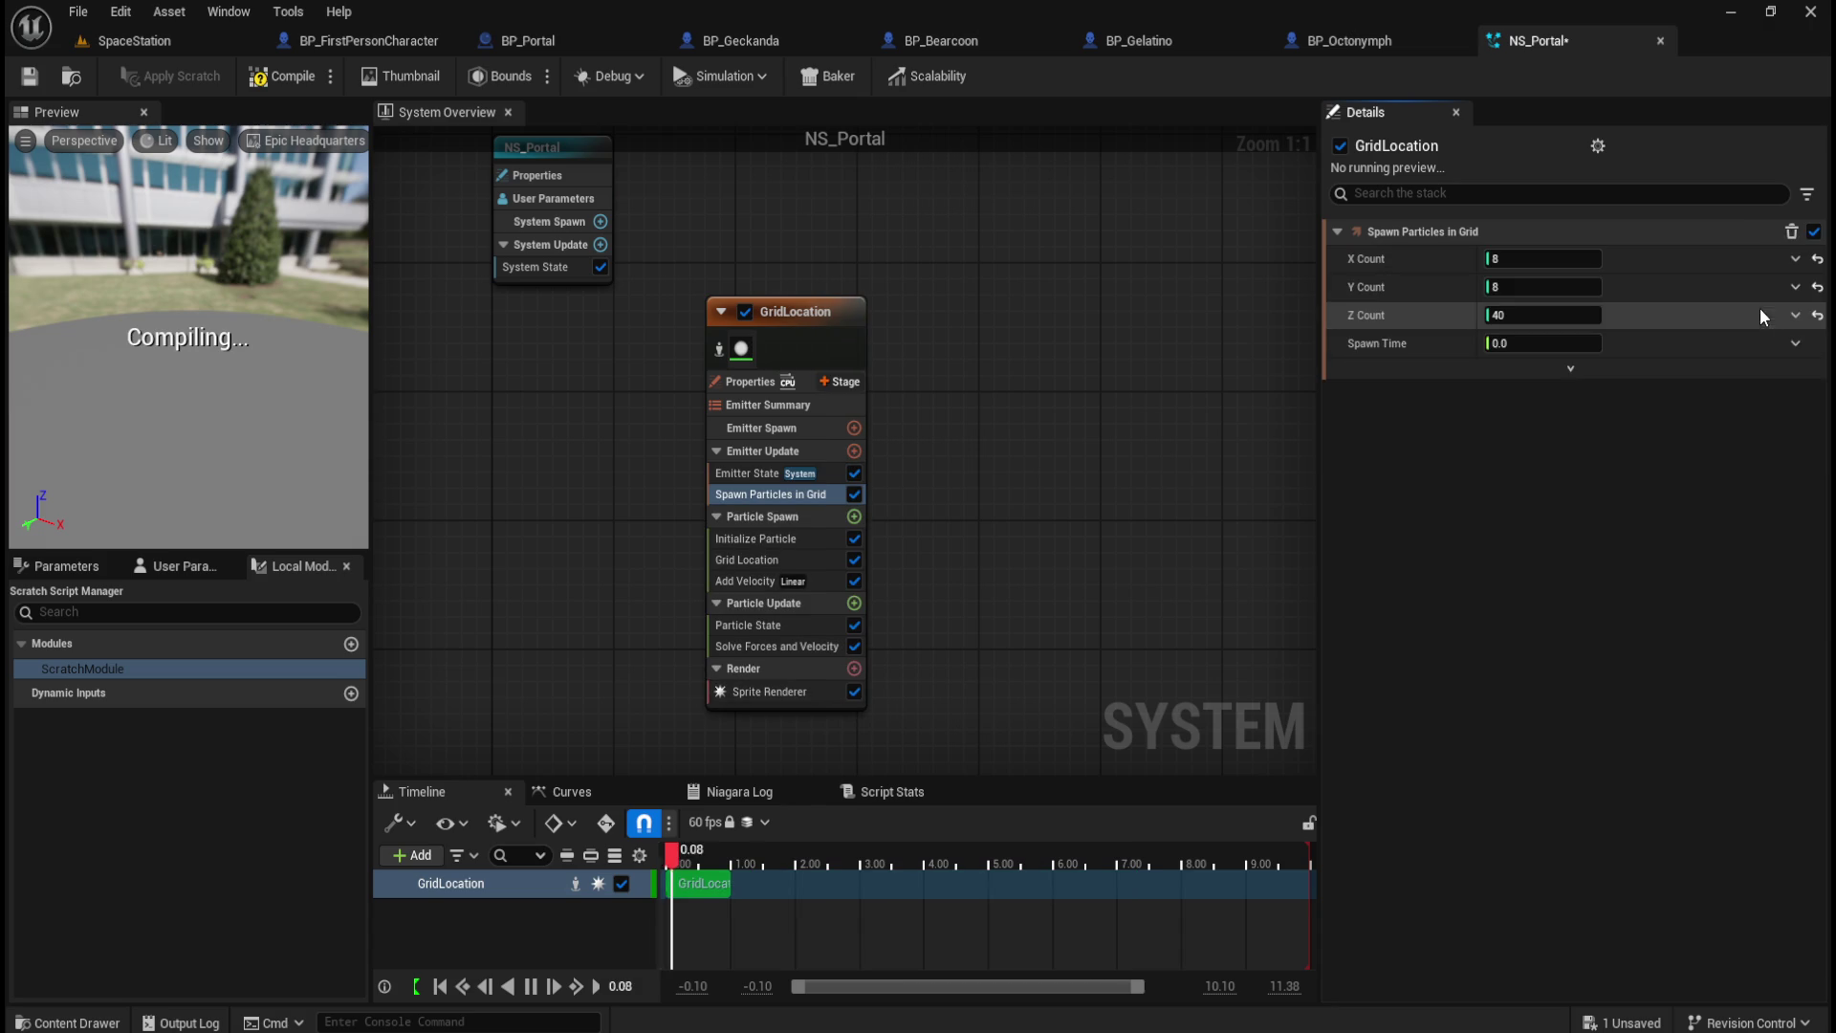
left_click(753, 475)
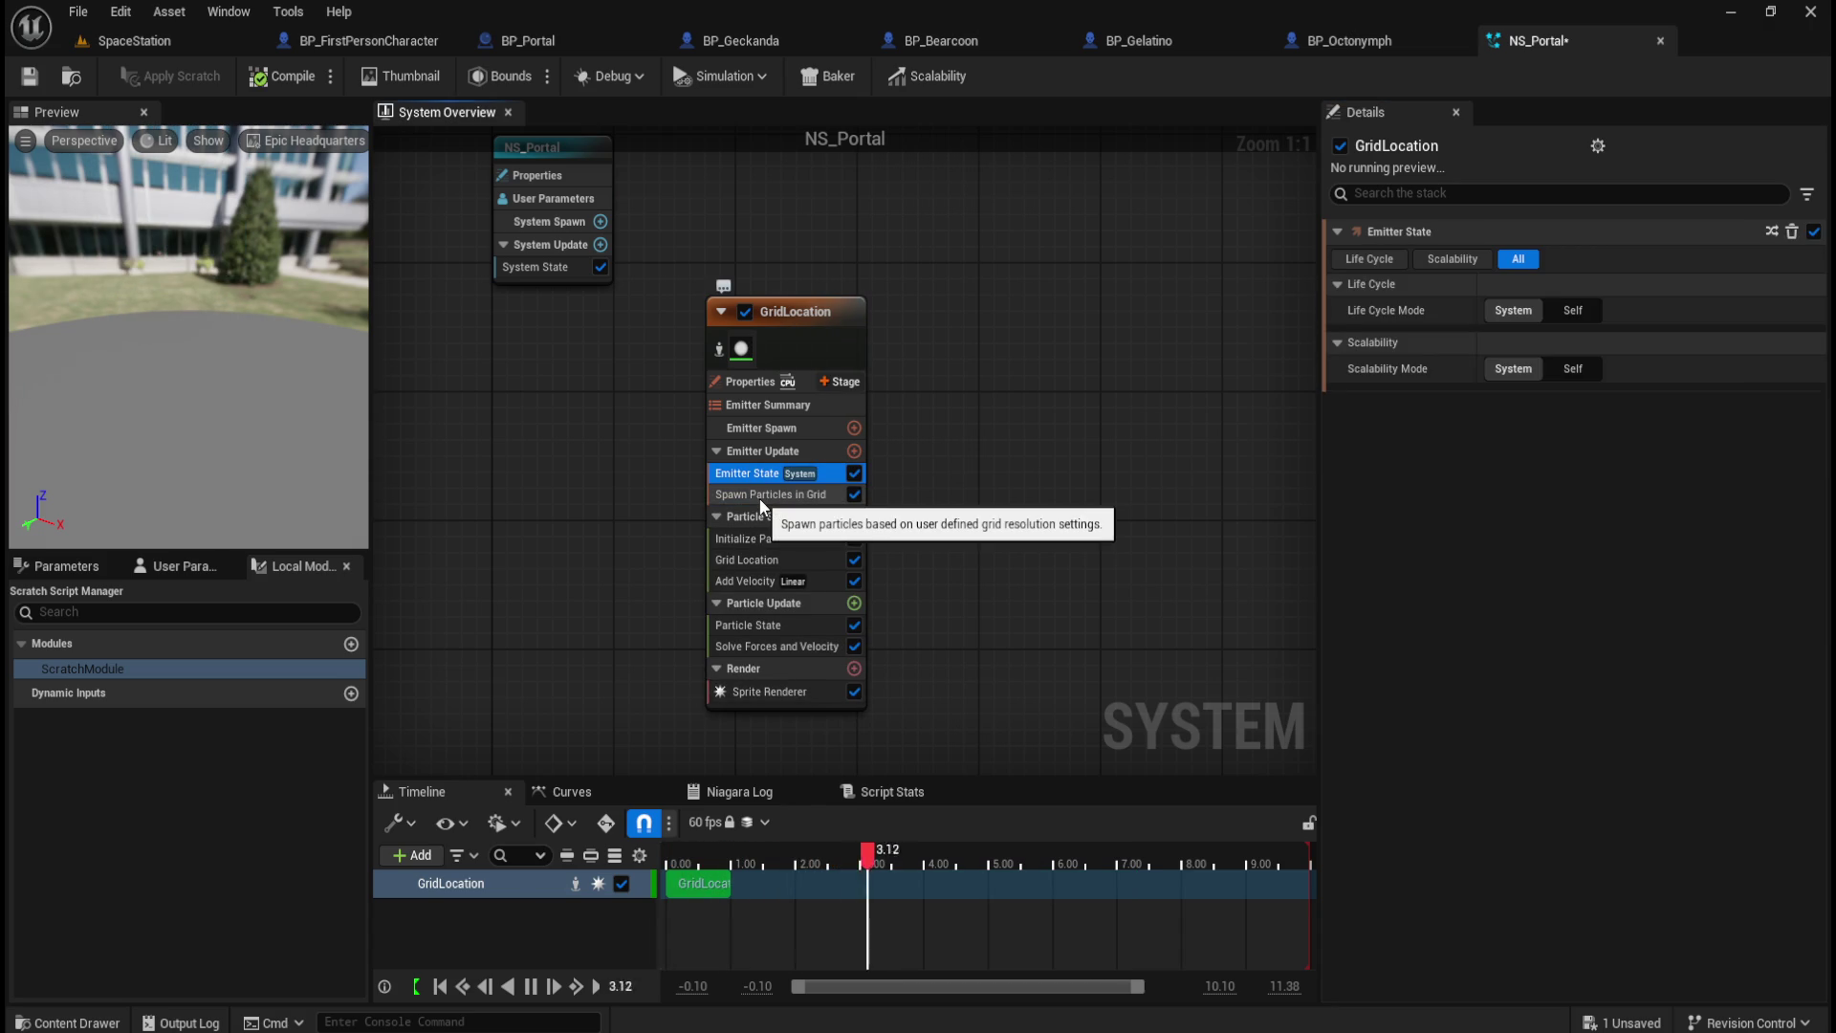
left_click(761, 496)
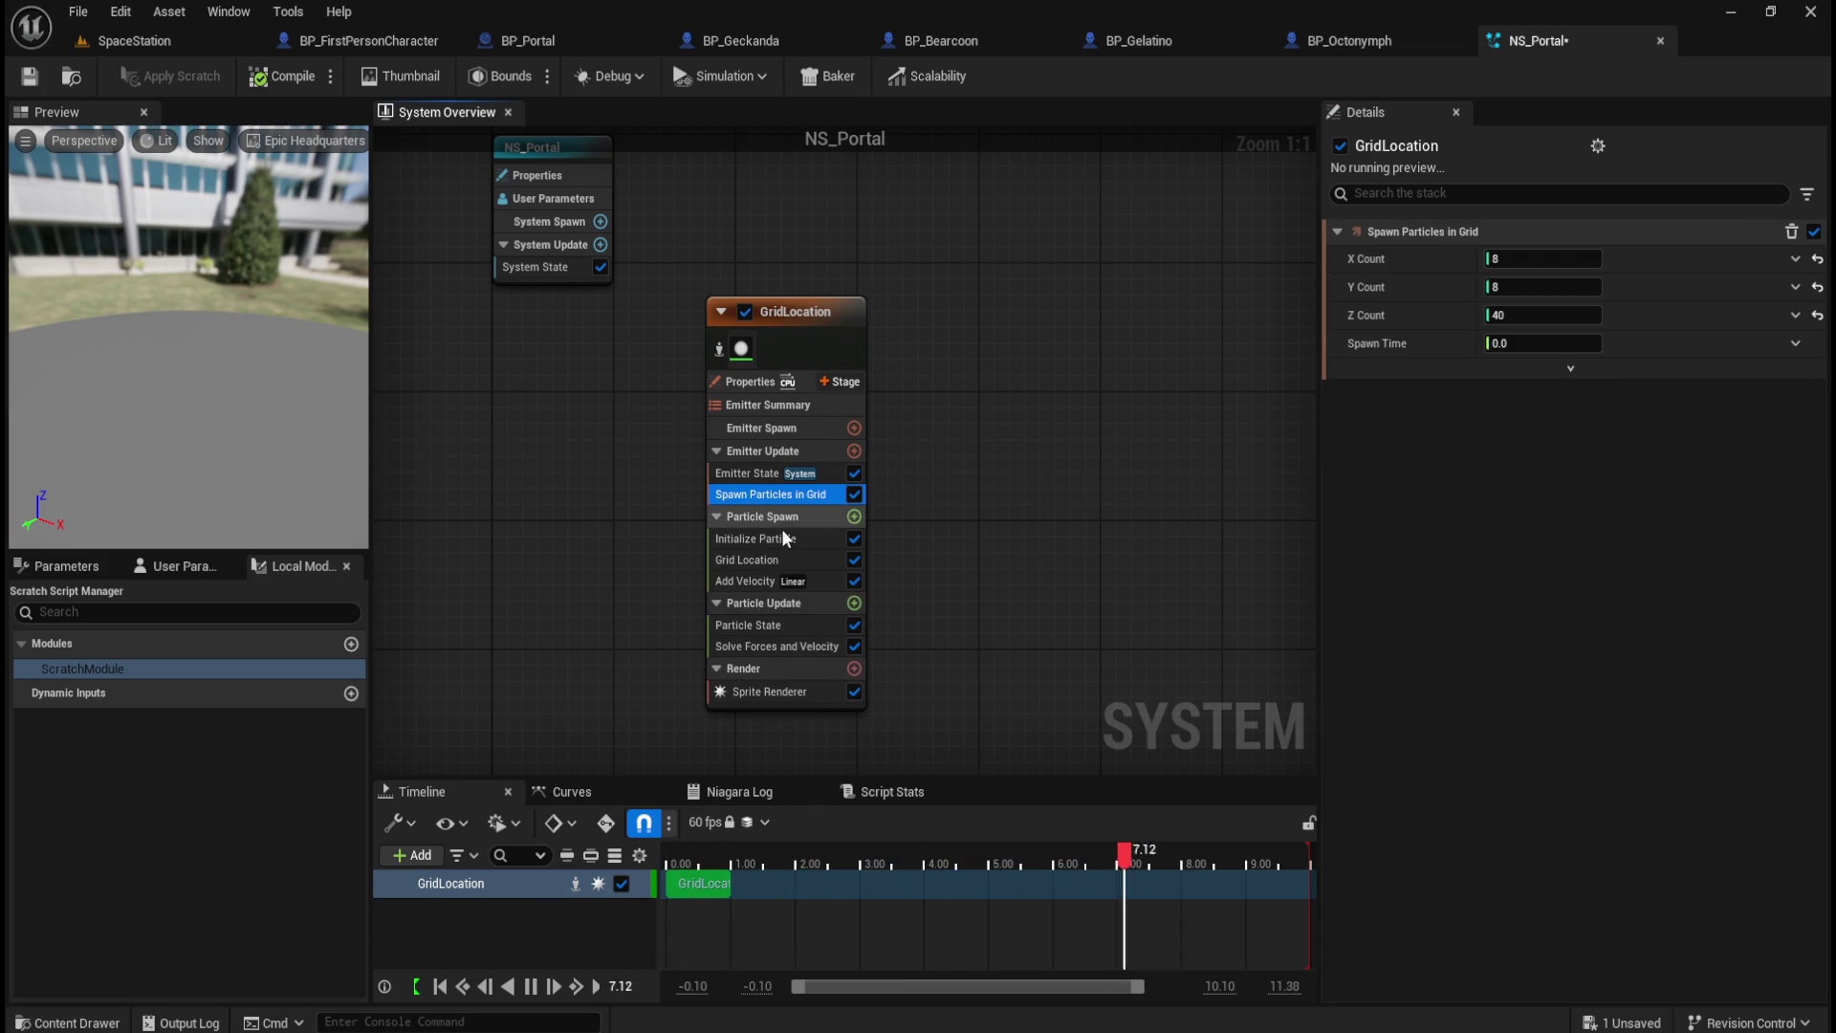
left_click(760, 538)
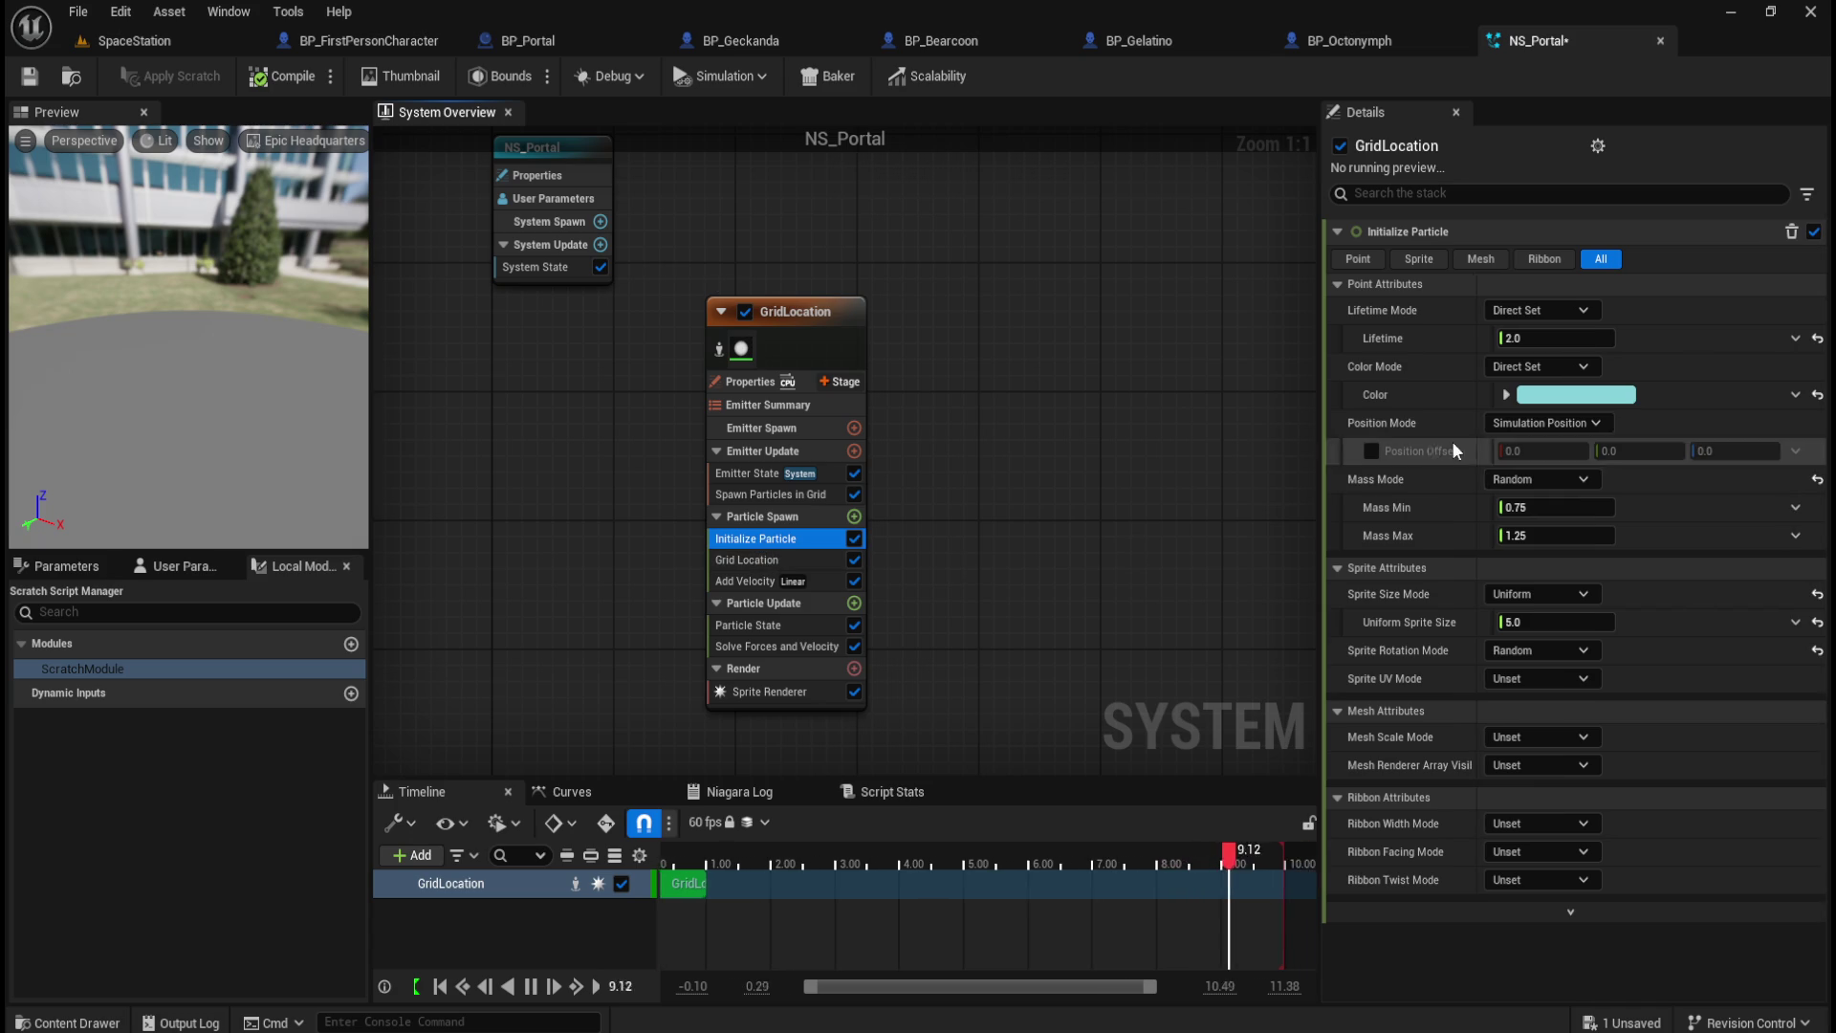
Step: Keep Lifetime Mode at Direct Set, raise Uniform Sprite Size from 5.0 to about 9.03, then delete GridLocation
left_click(1563, 310)
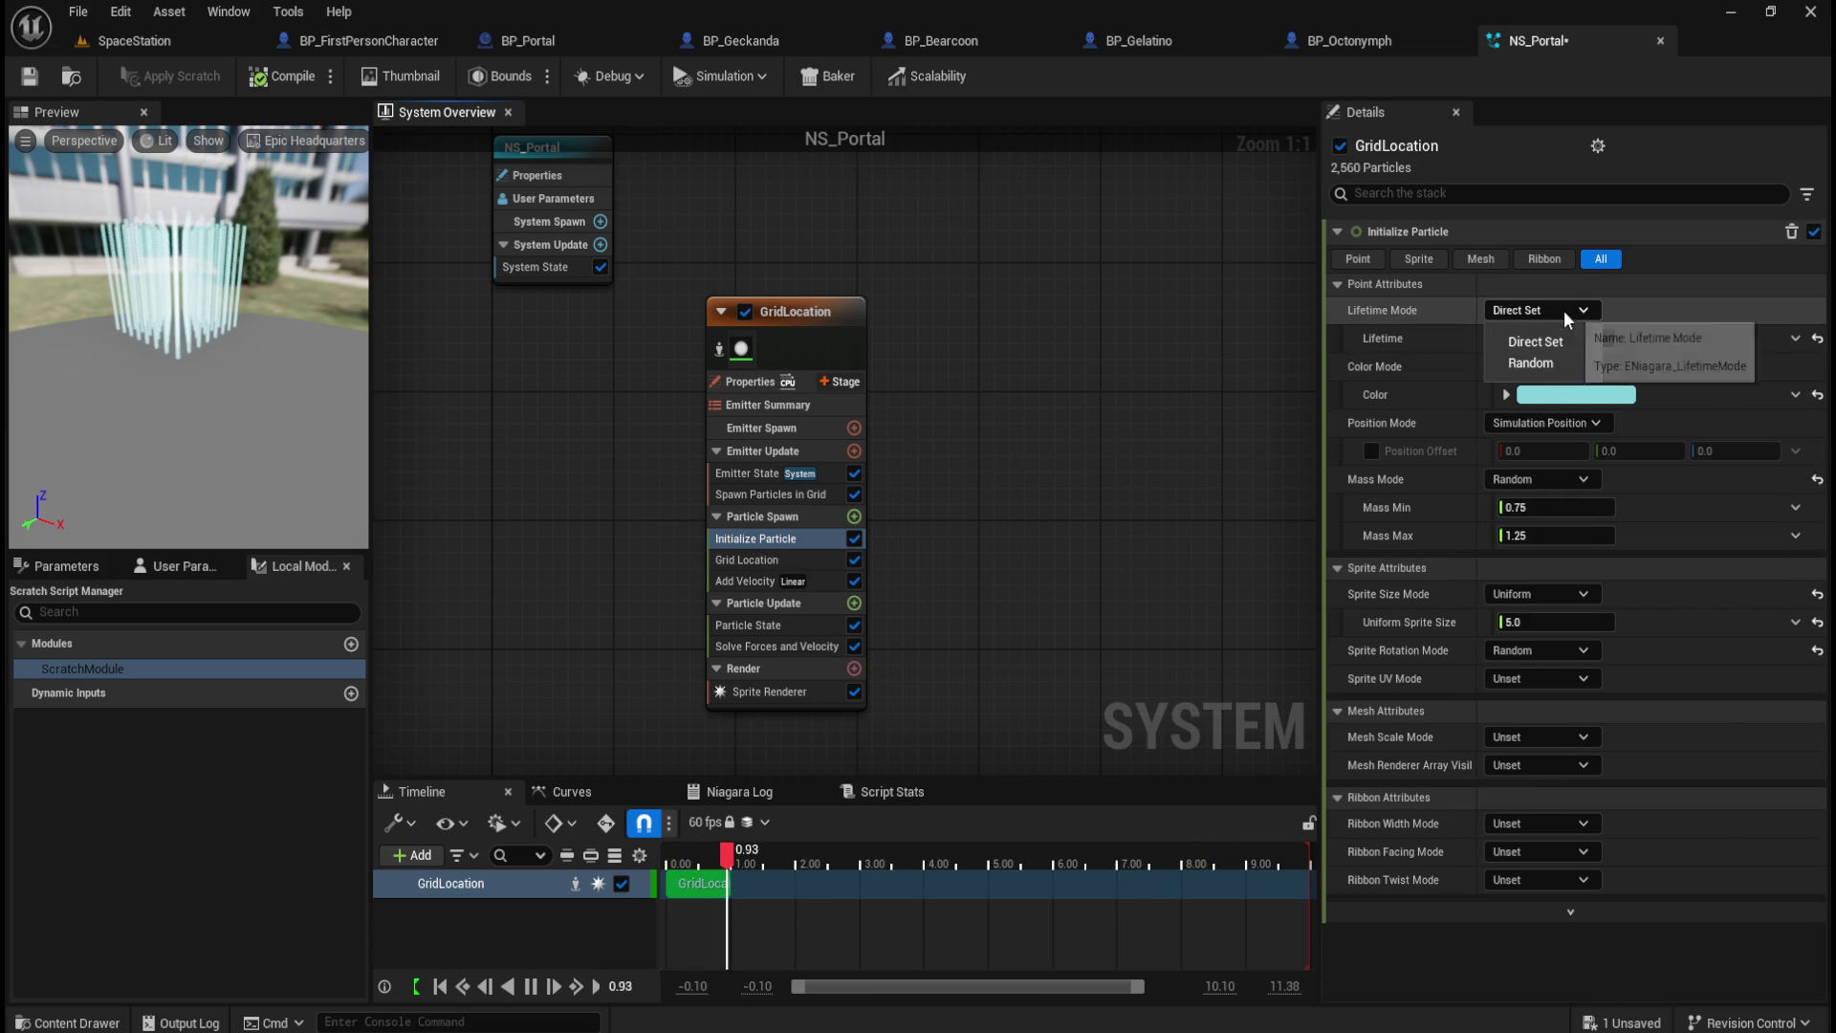
left_click(1573, 308)
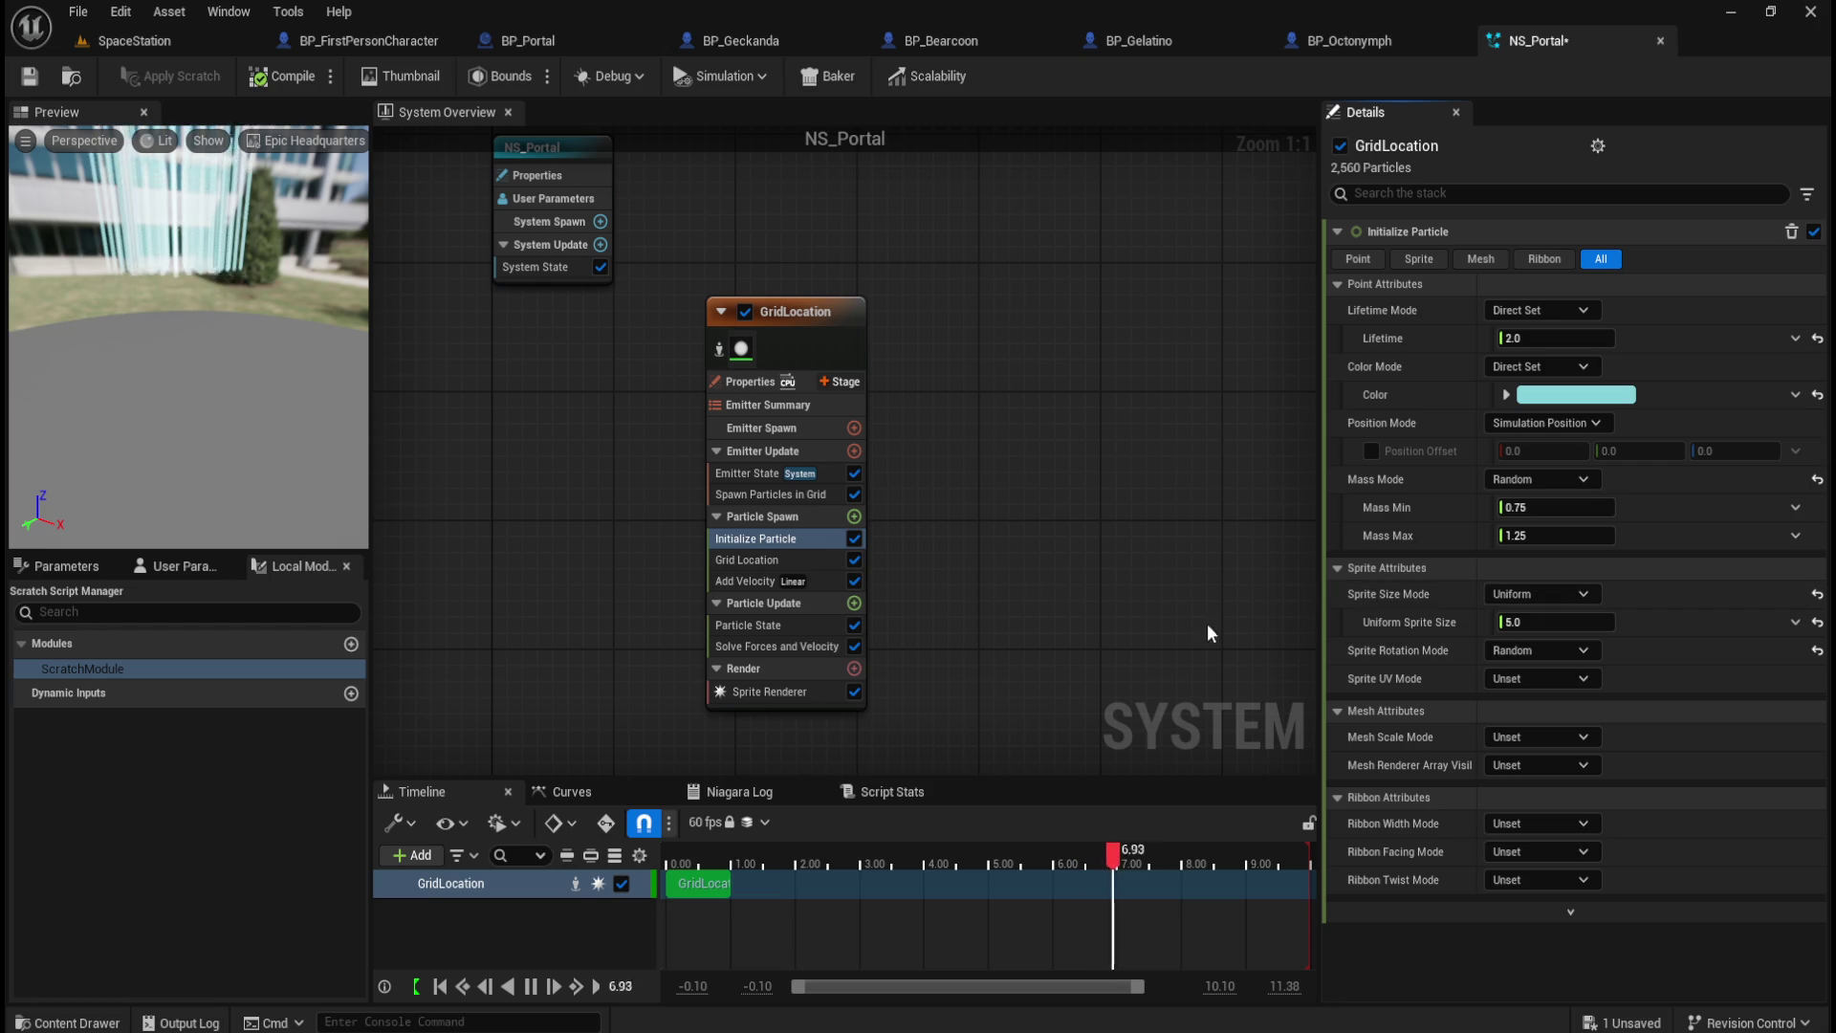
mouse_move(1535, 623)
left_mouse_down()
mouse_move(1578, 624)
mouse_move(1458, 624)
left_mouse_up()
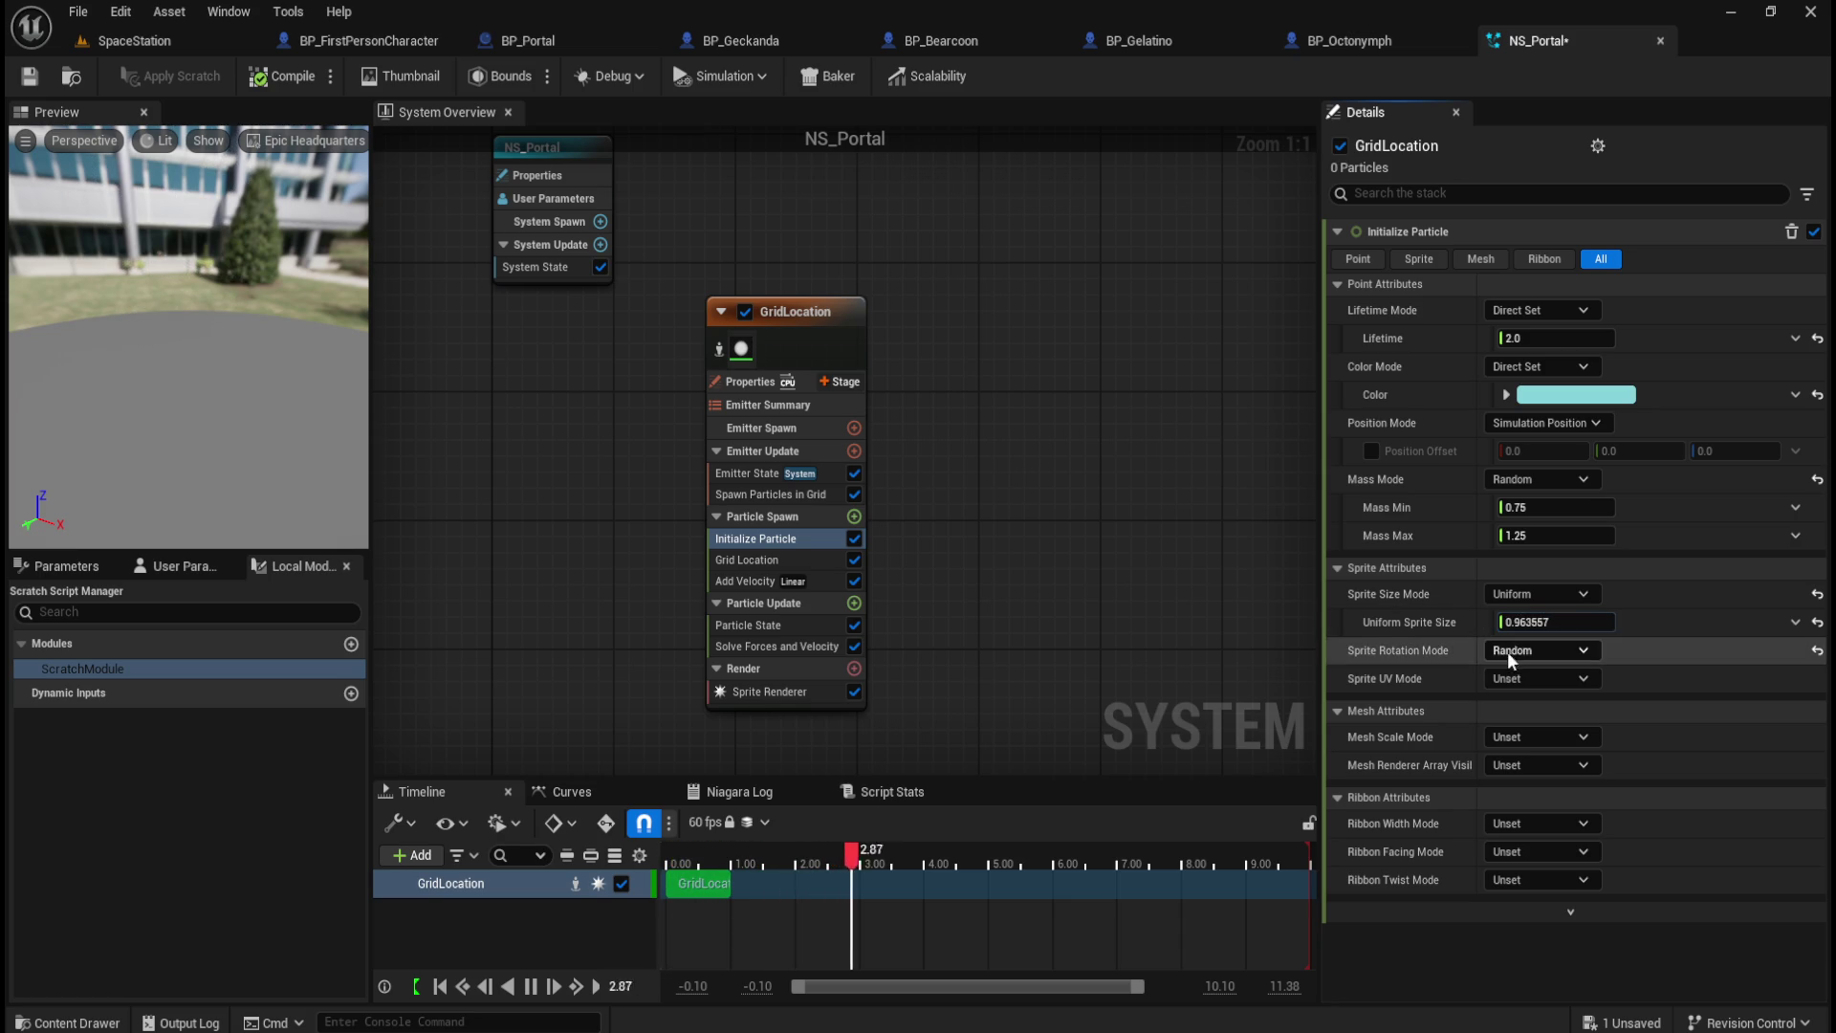
mouse_move(1525, 623)
left_mouse_down()
mouse_move(1644, 623)
mouse_move(1625, 622)
left_mouse_up()
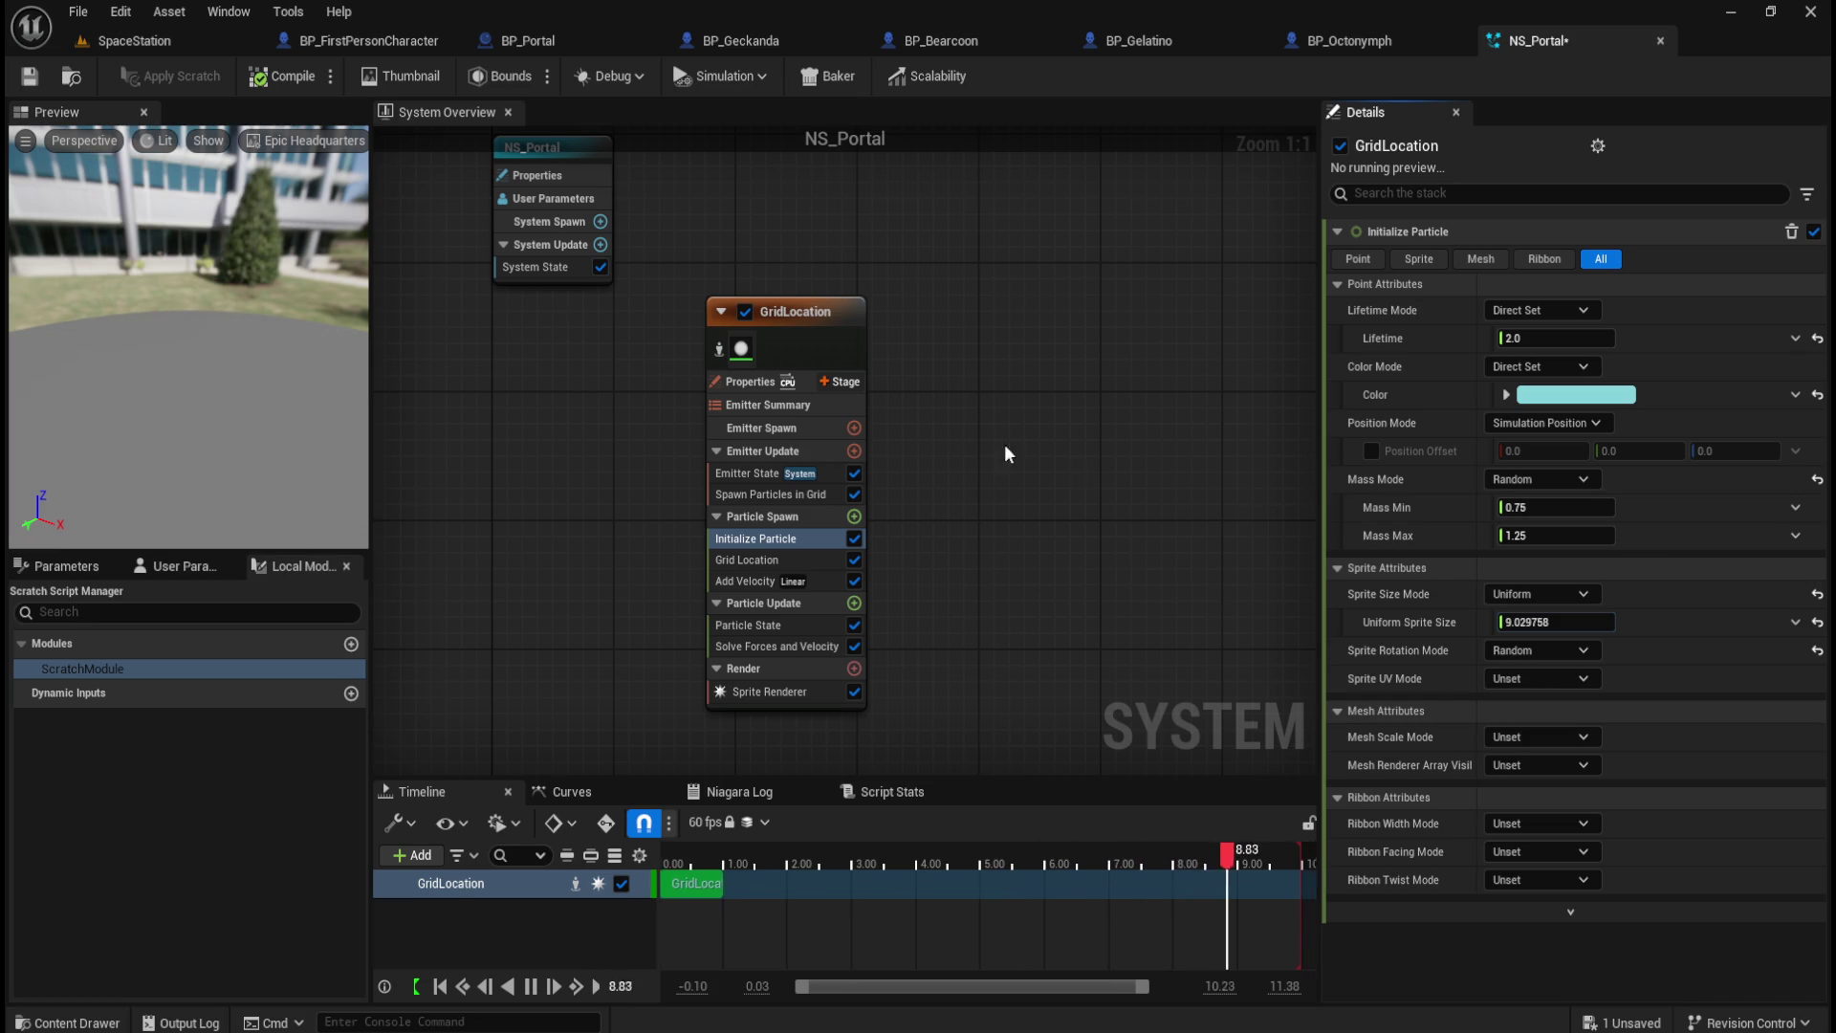
key("Delete")
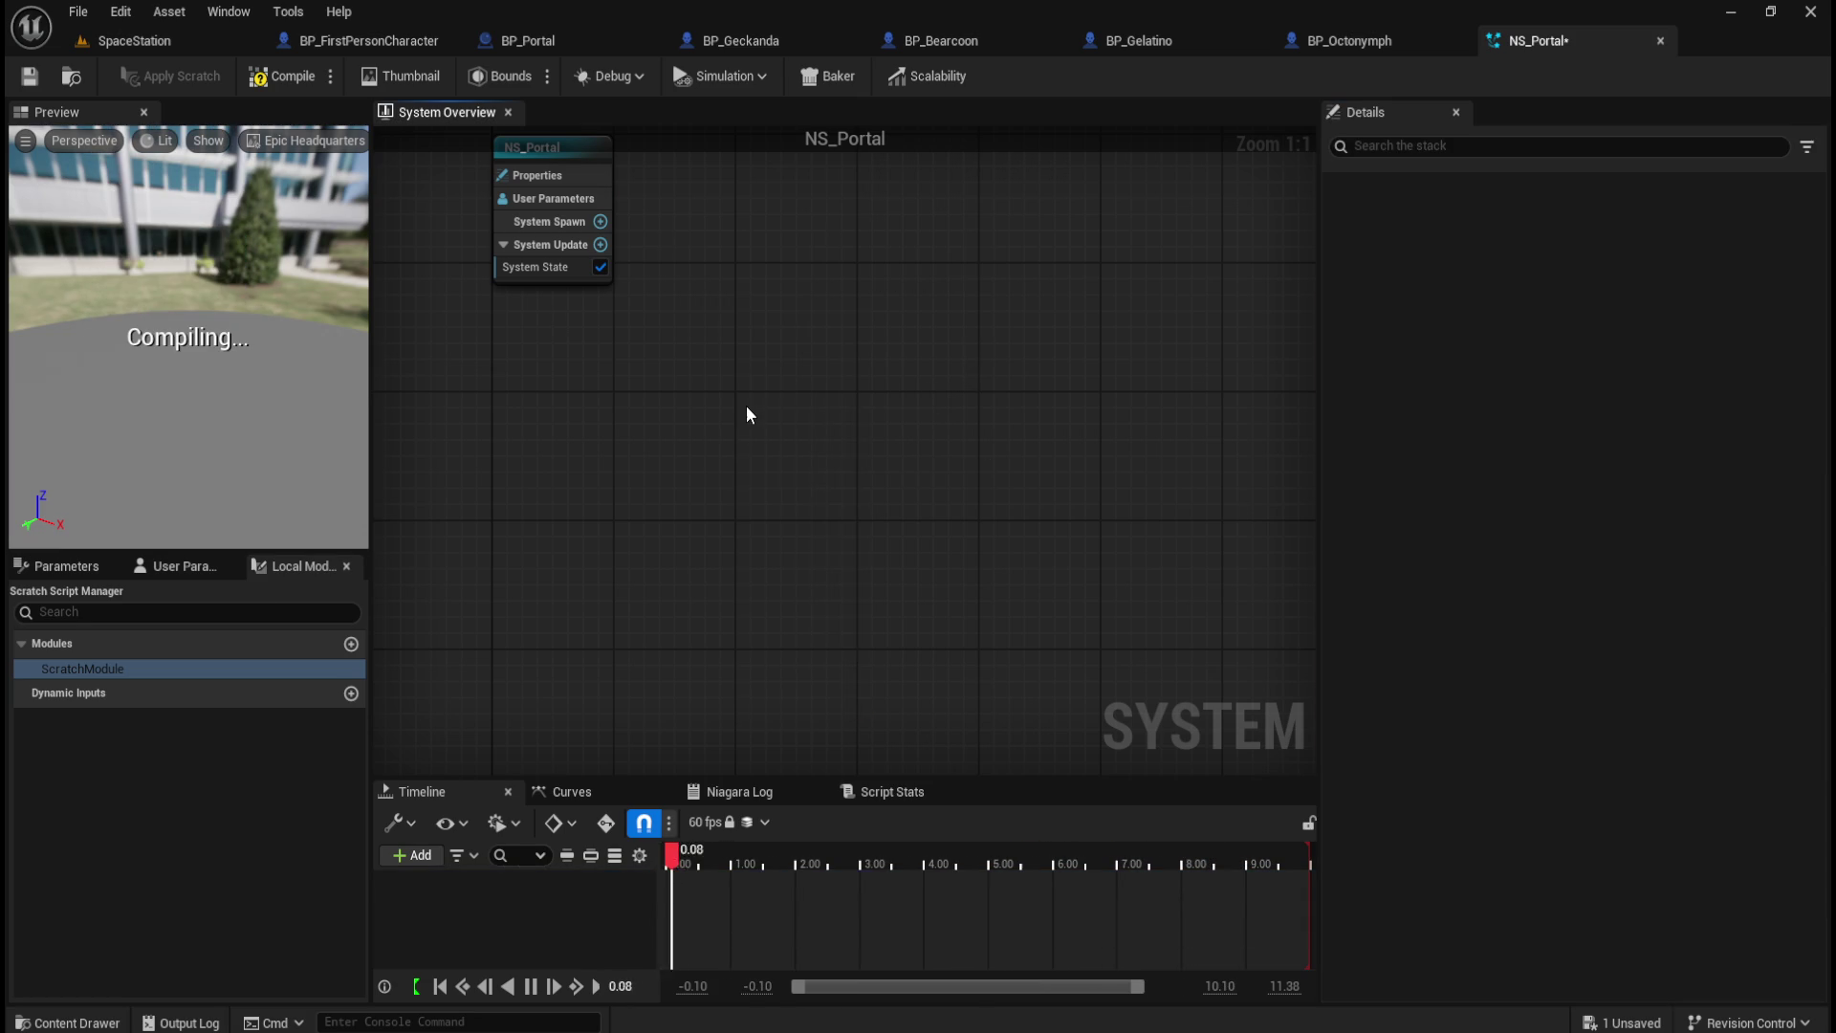
Step: Dismiss the graph menu and undo the GridLocation emitter deletion
right_click(742, 405)
key("Escape")
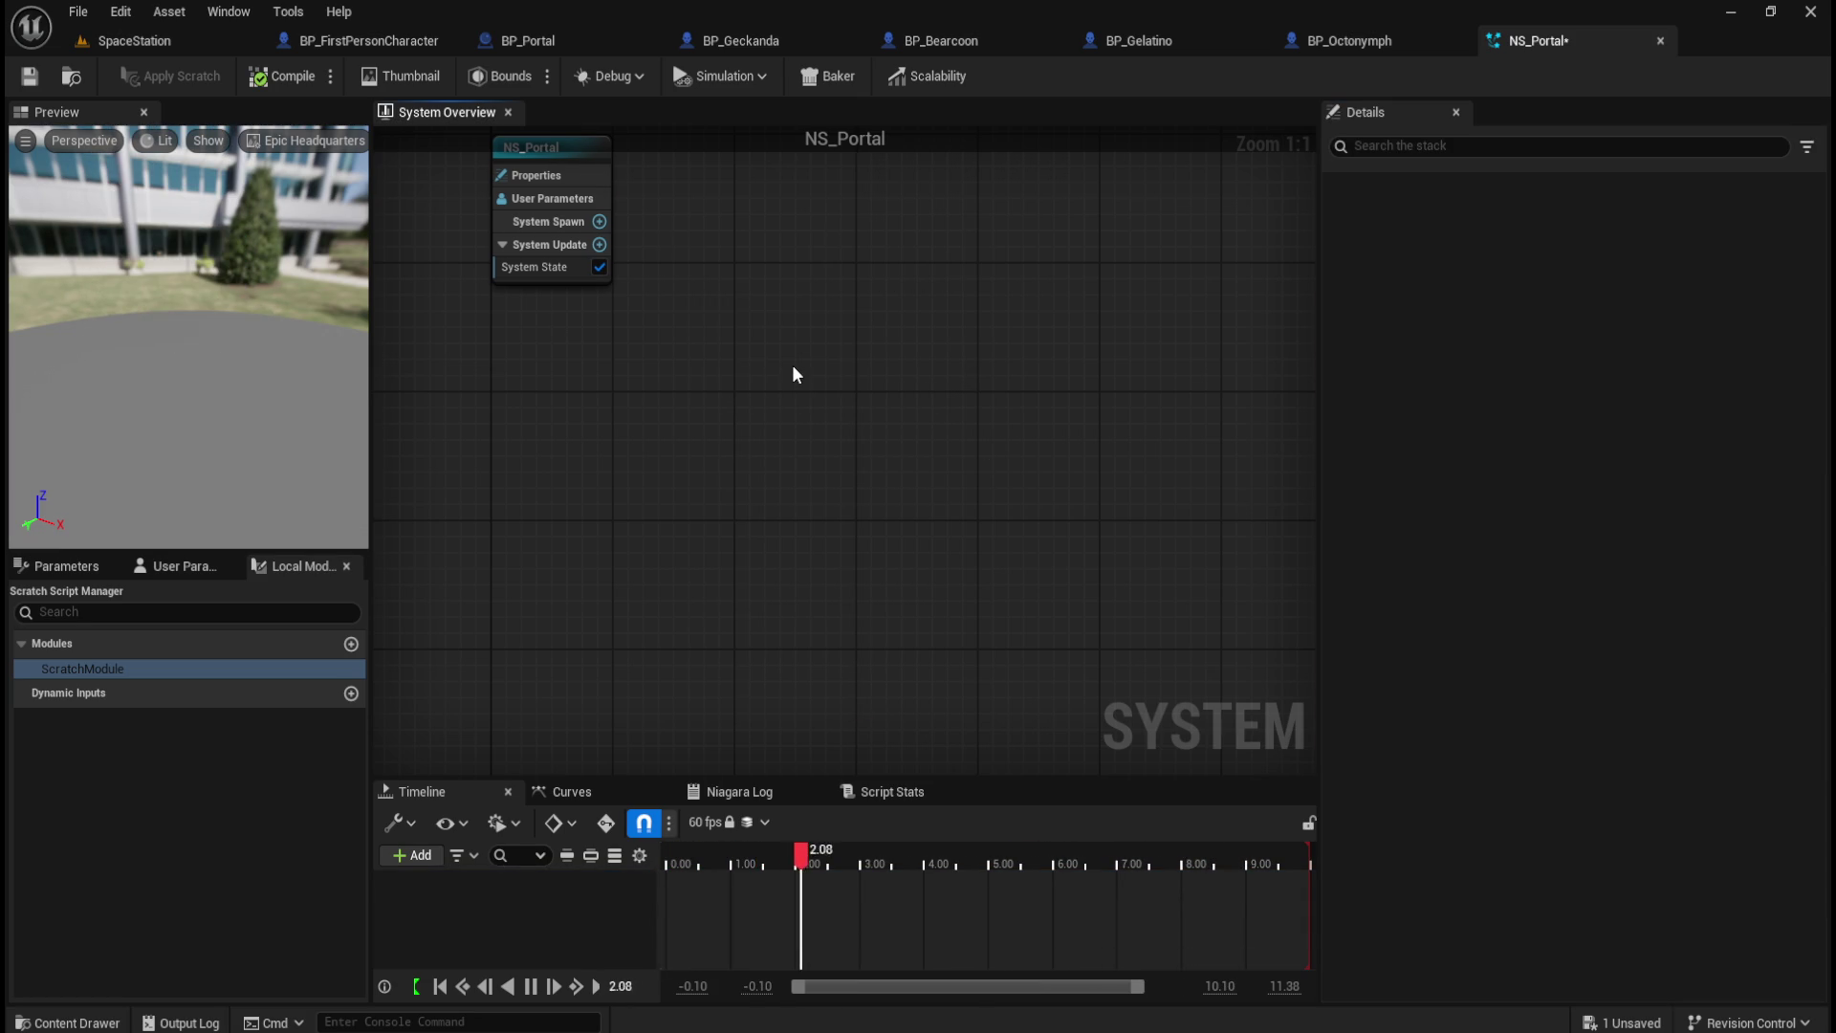
key("ctrl+z")
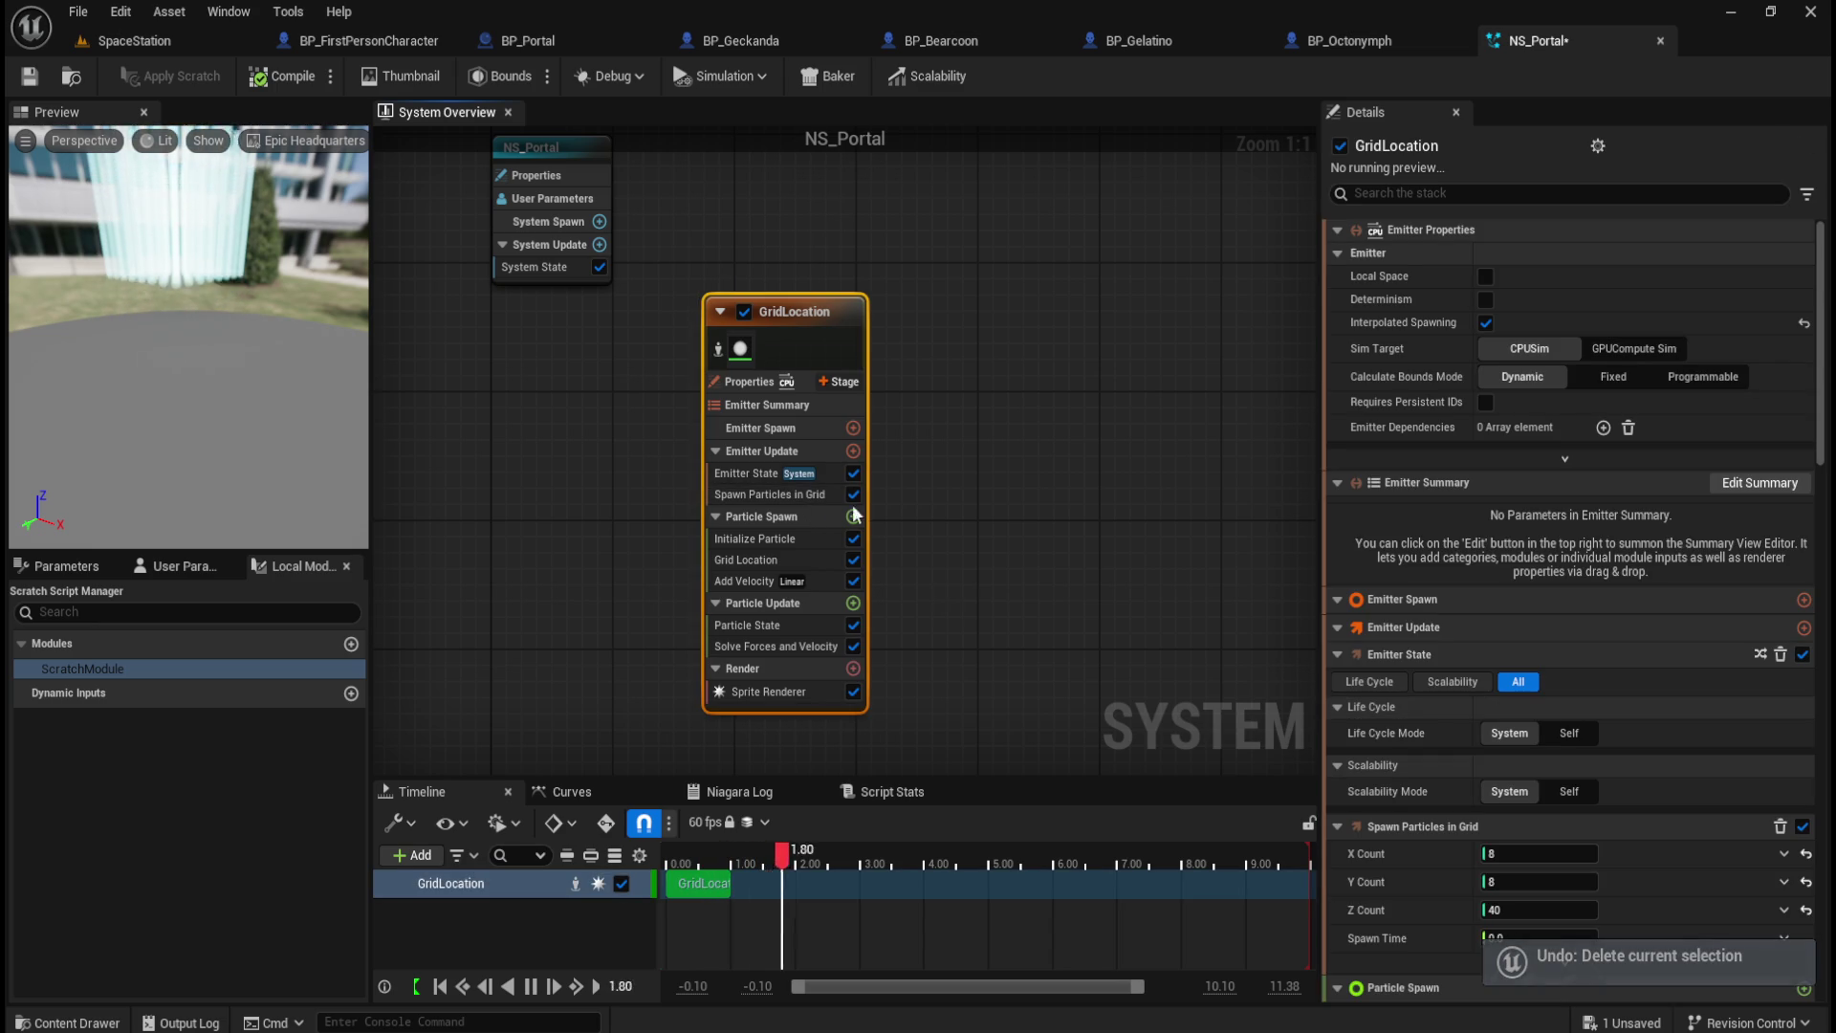
Step: Inspect Initialize Particle's colour as a Hex Linear value in the colour picker, then close it
left_click(765, 540)
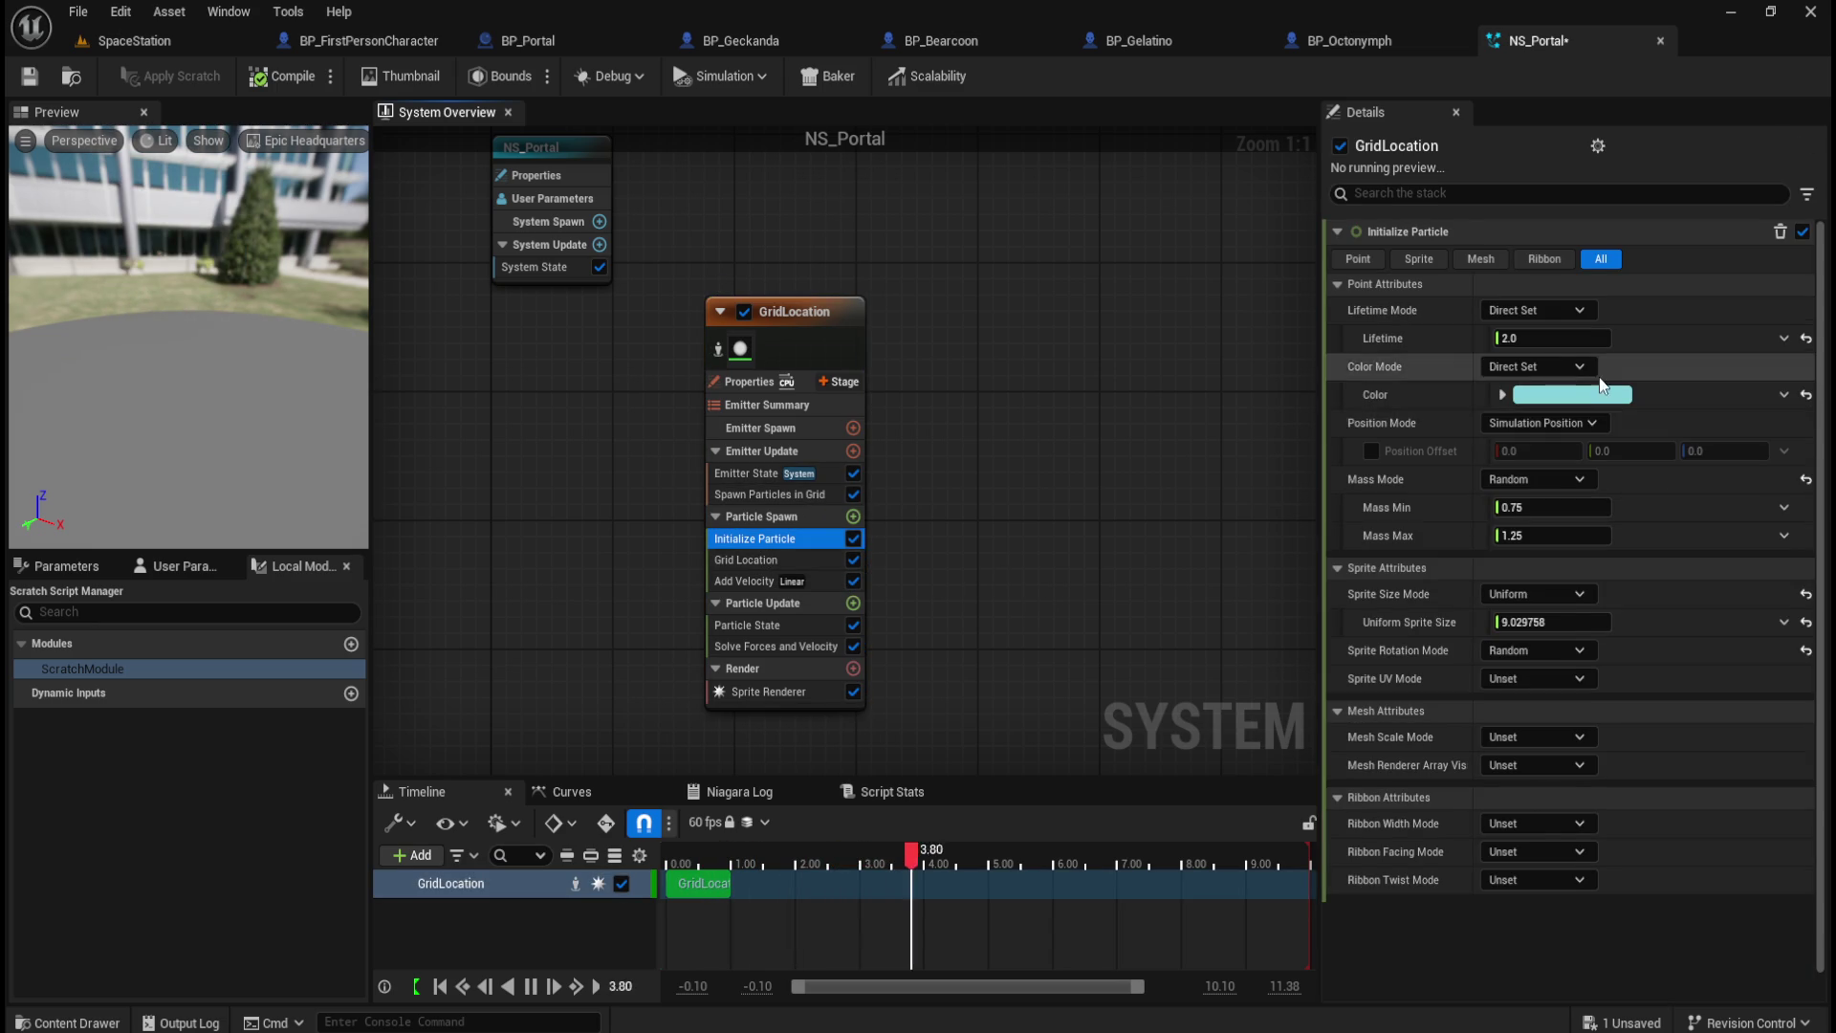
left_click(1583, 396)
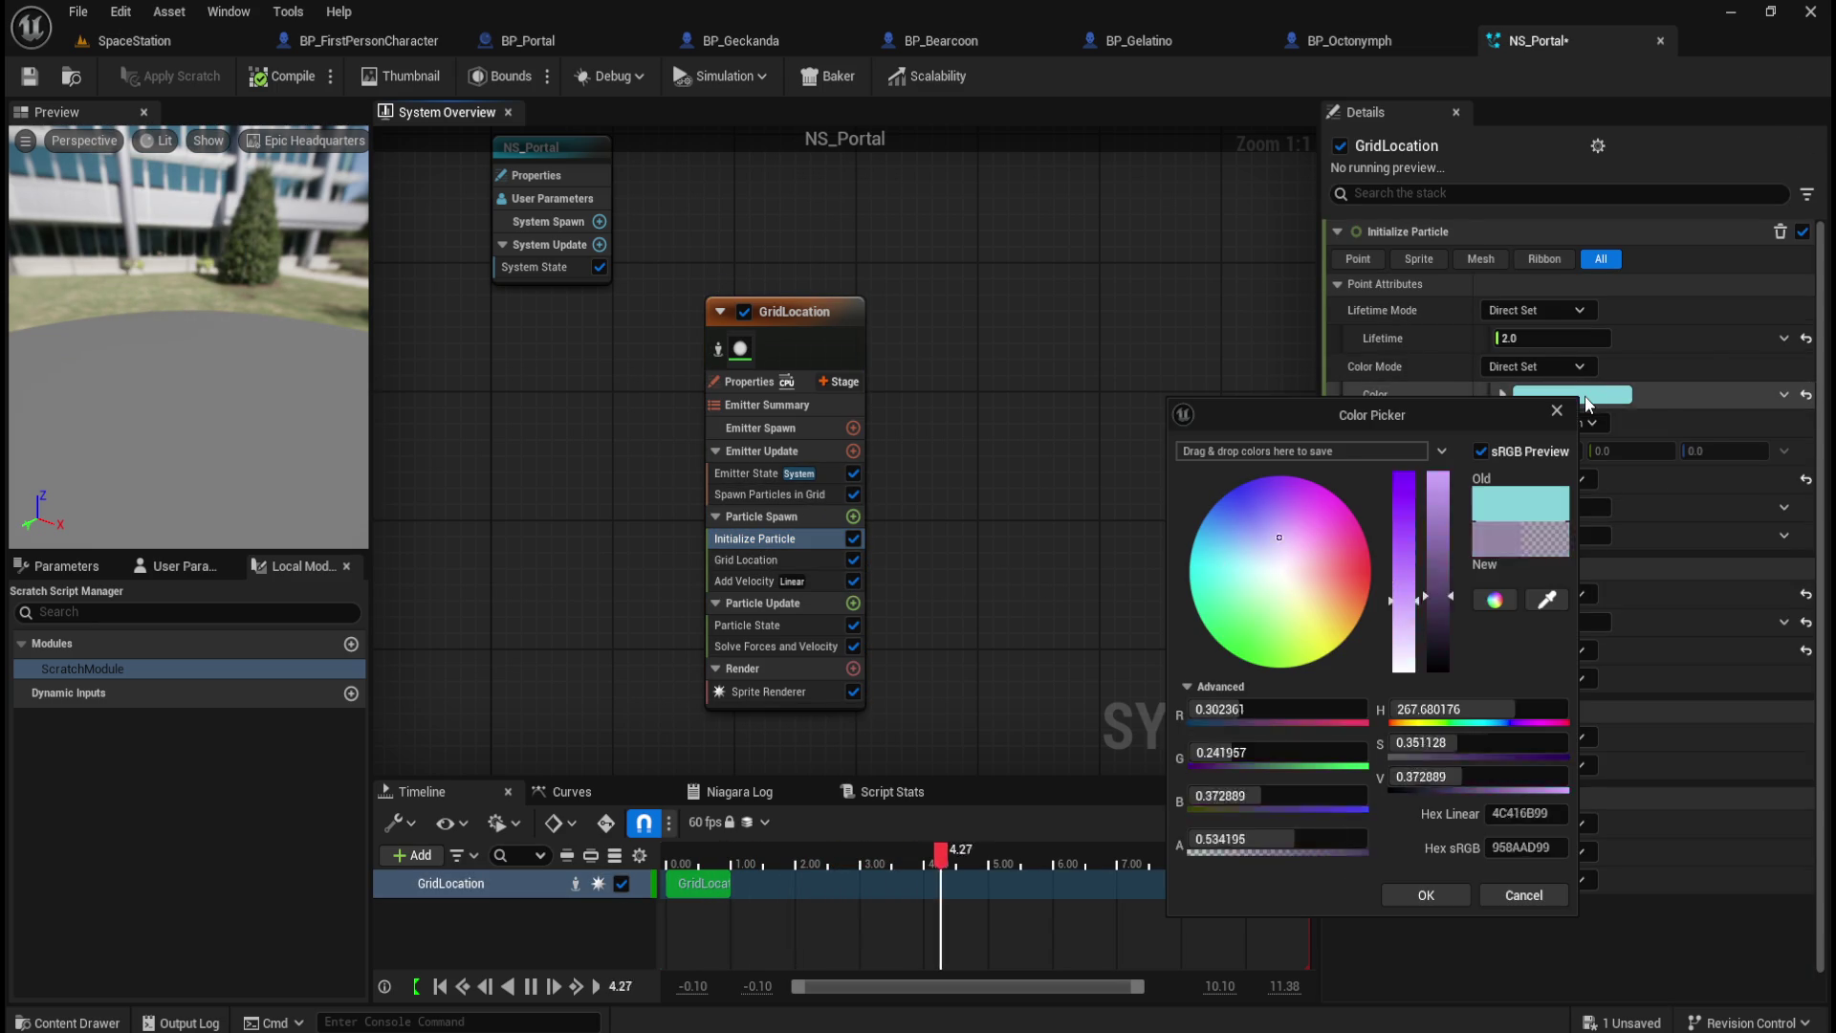
left_click(1524, 813)
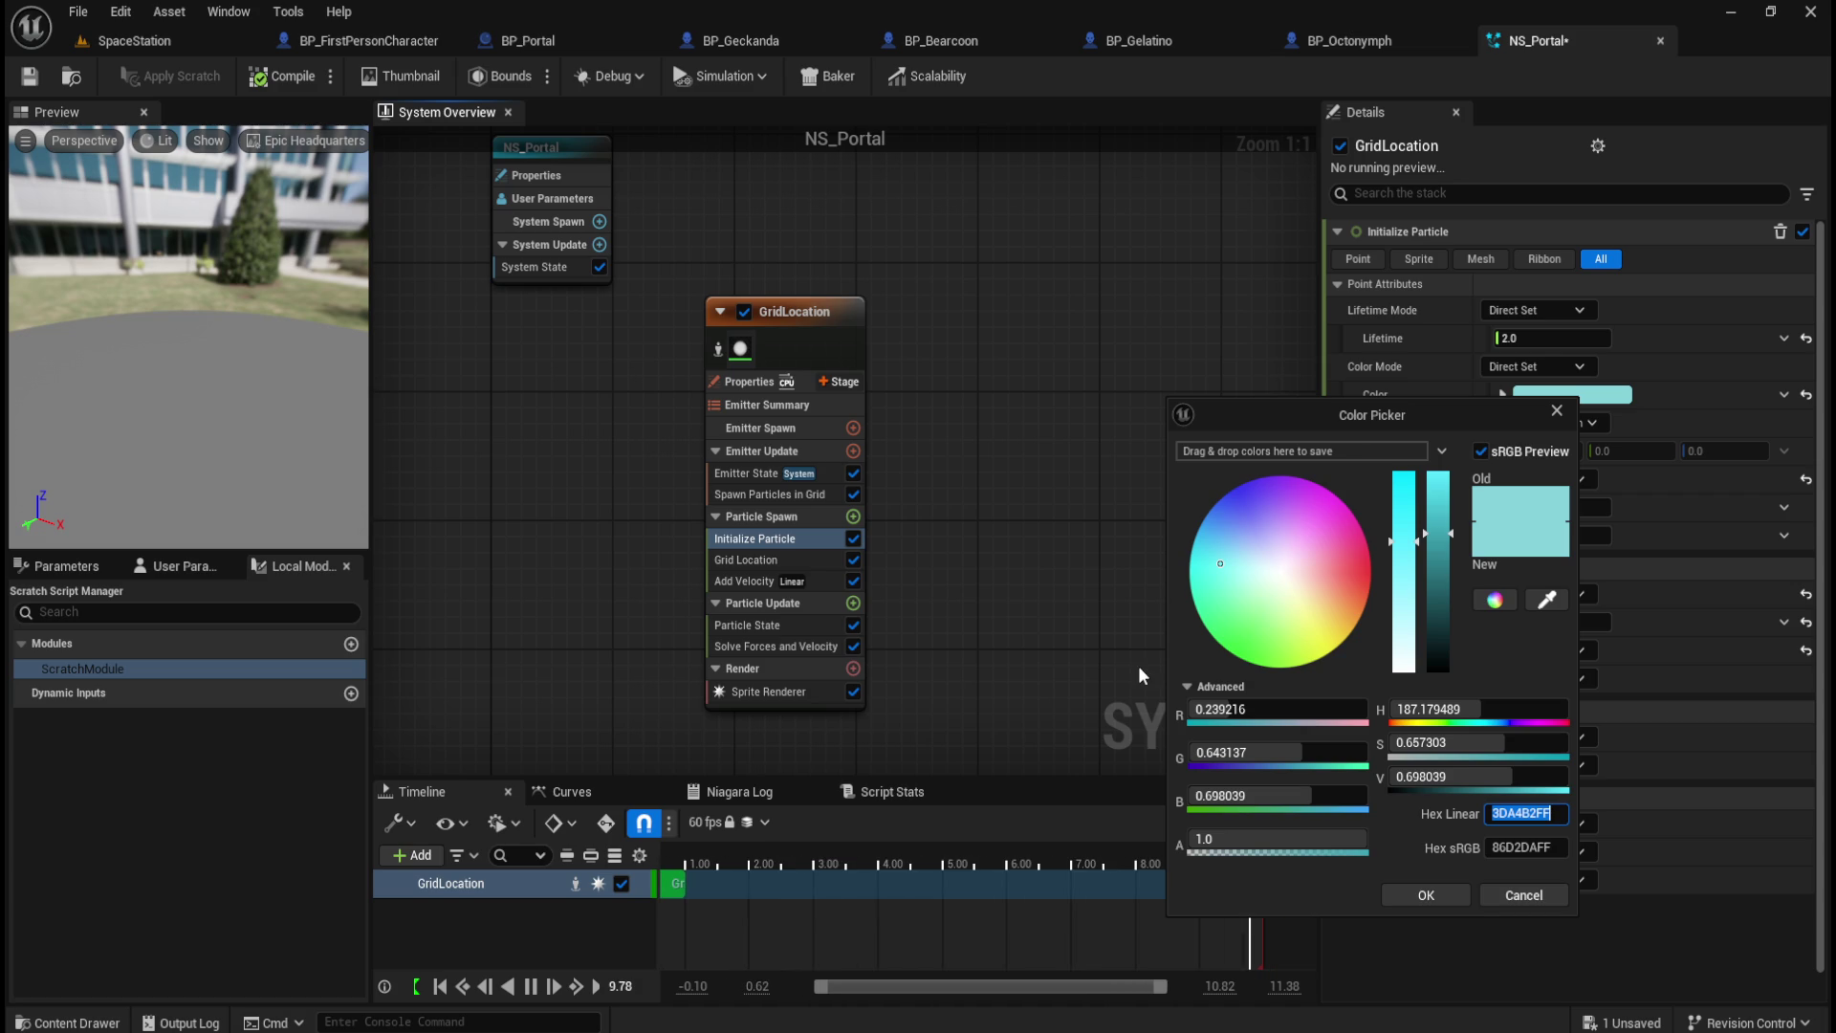
left_click(1523, 895)
Step: Marquee-select and delete the GridLocation emitter node, then bring up the empty graph's context menu
left_click_drag(1008, 256, 841, 392)
key("Delete")
right_click(854, 426)
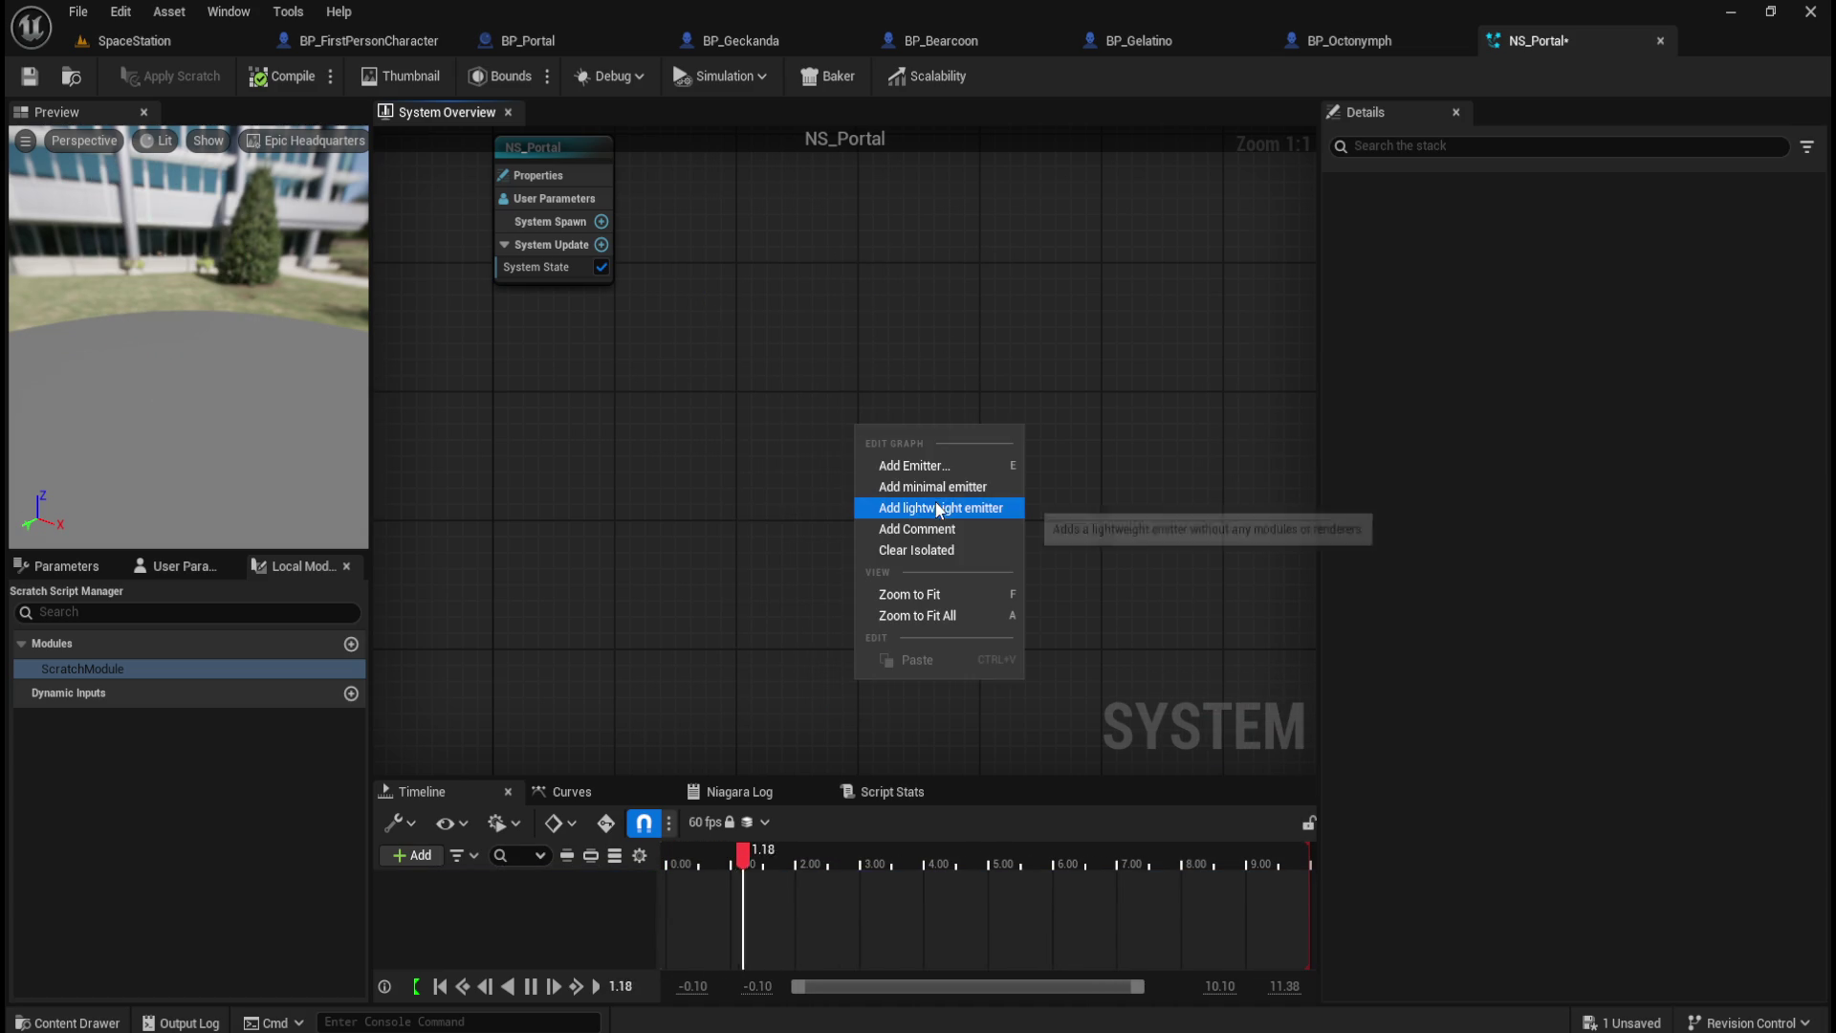
Step: Browse the 48 templates in the Add Emitter browser and pick VectorFieldBoundingBoxEmitter
left_click(951, 461)
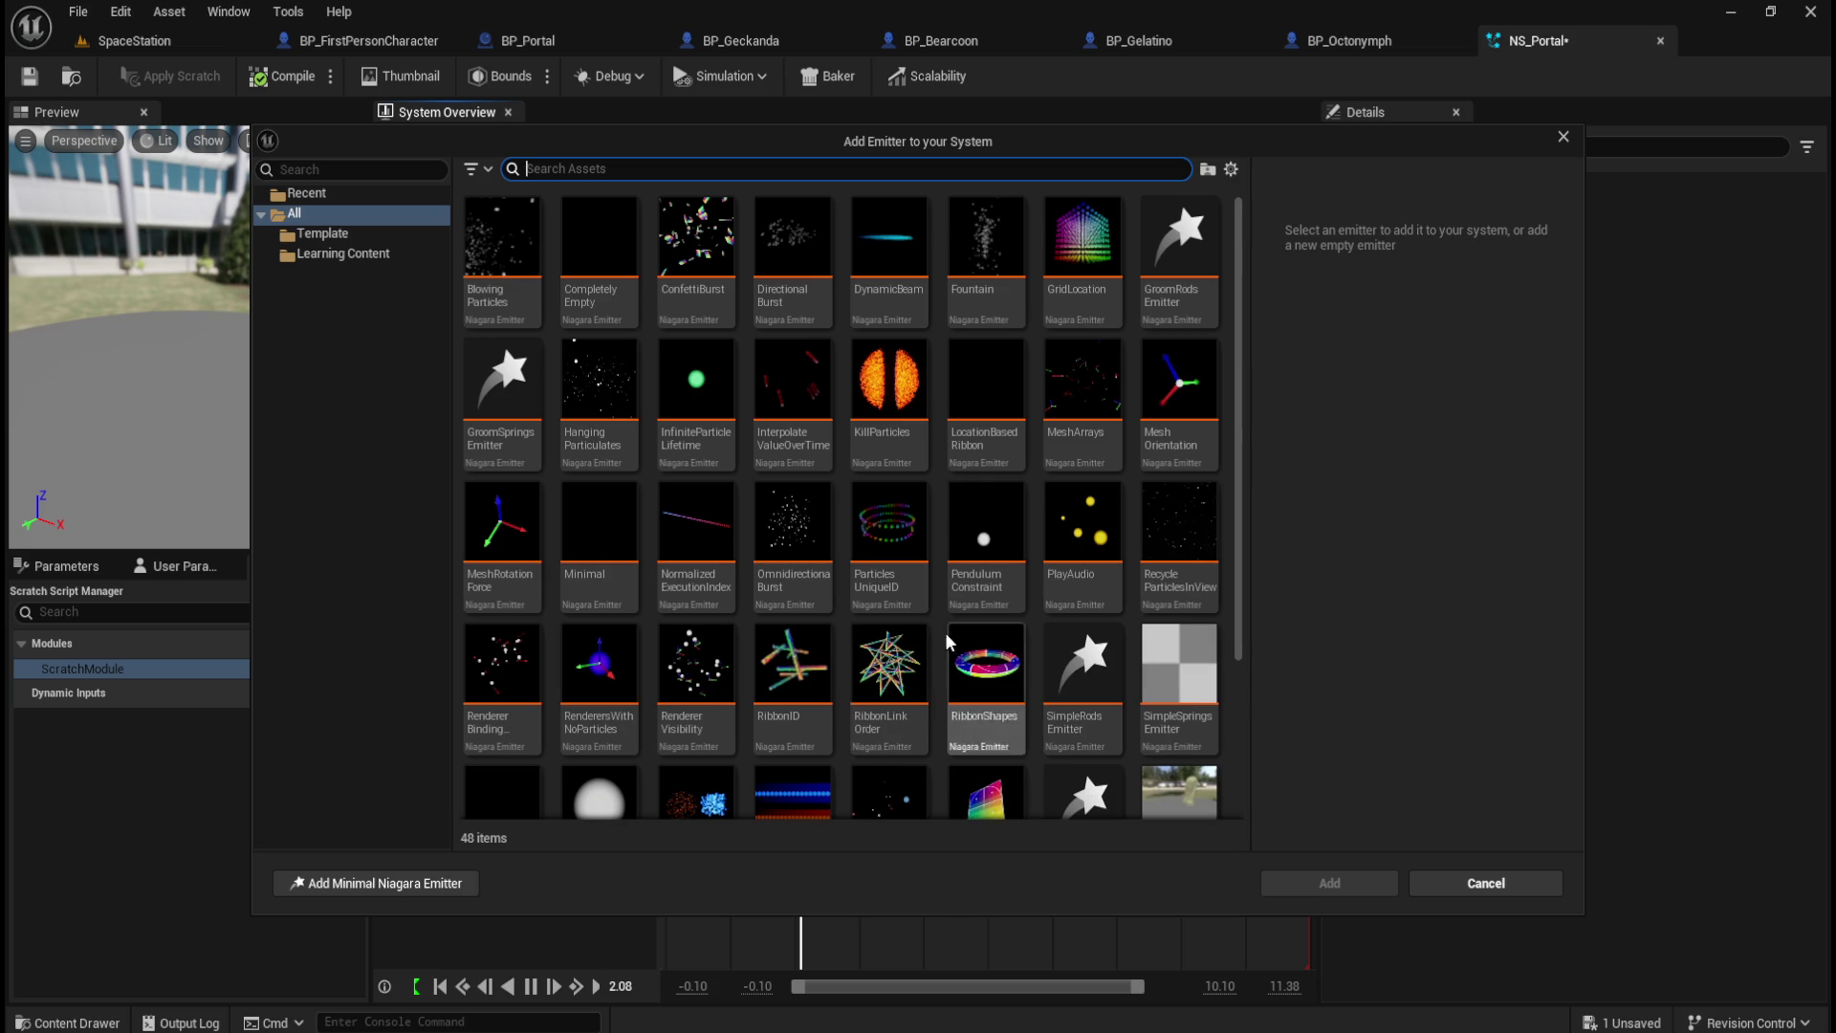
mouse_move(672, 414)
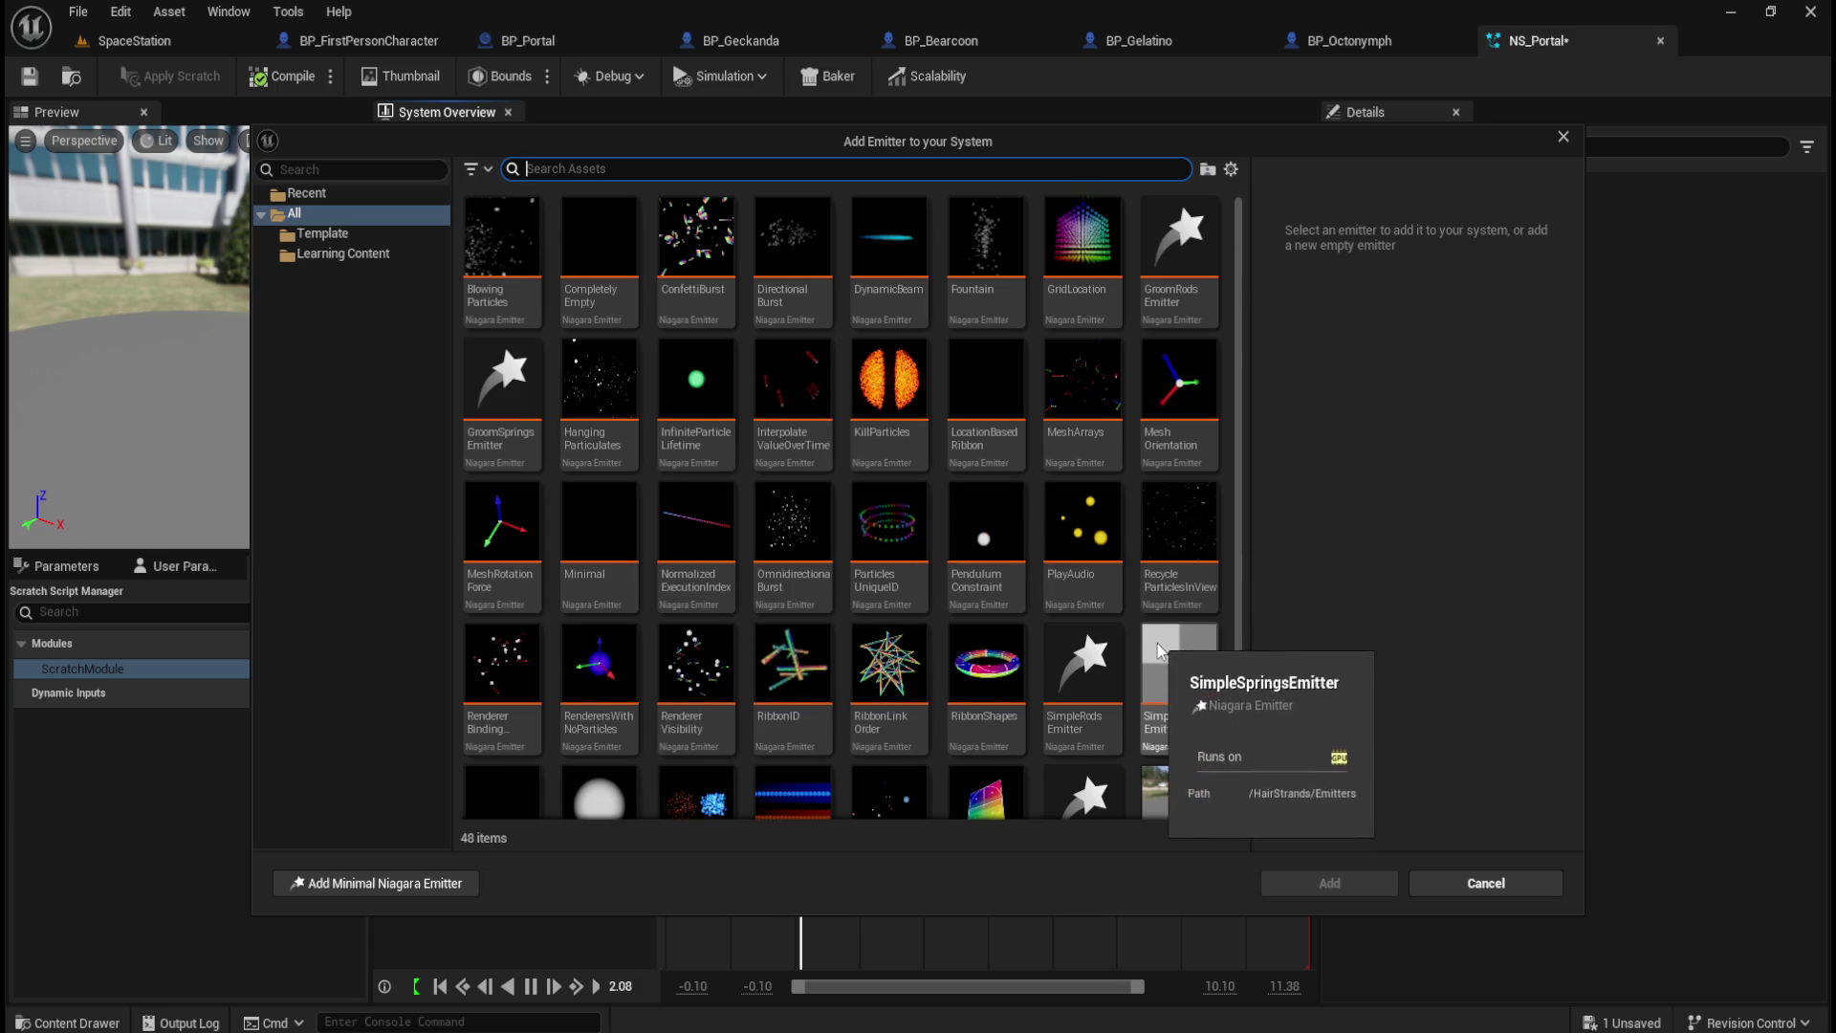
scroll(1099, 669, "down", 2)
mouse_move(1001, 669)
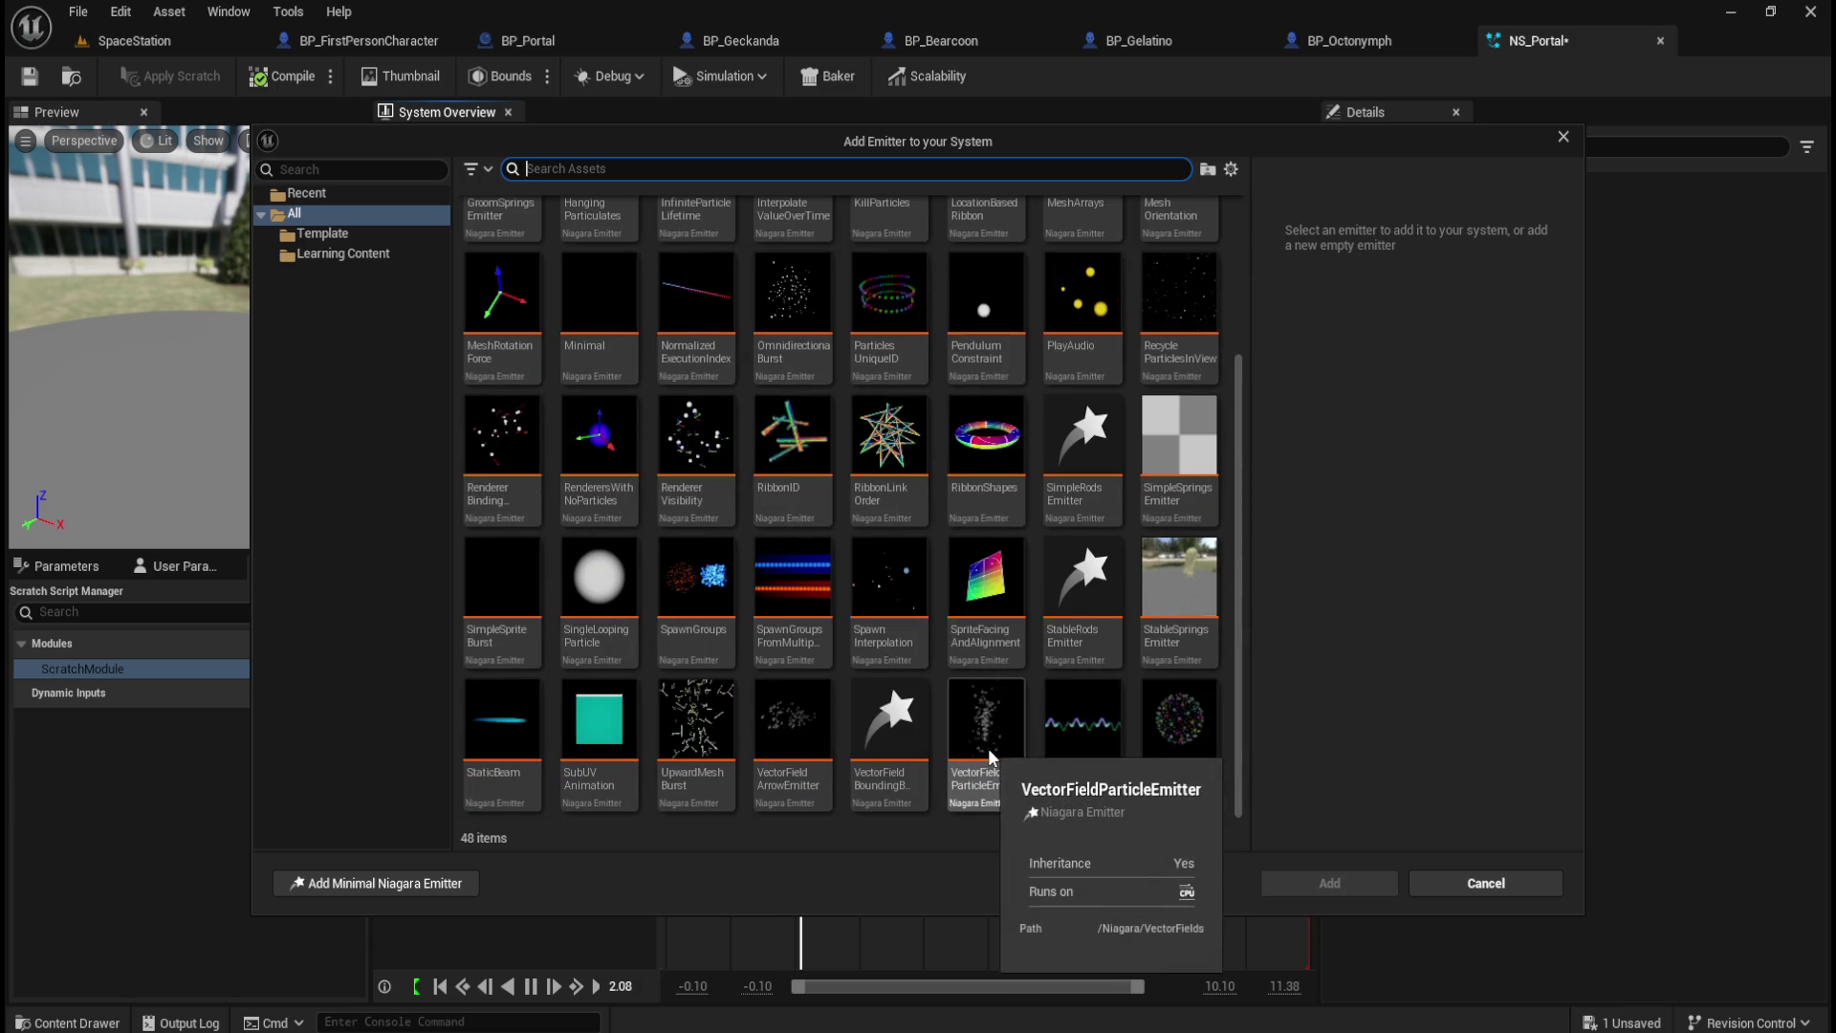
mouse_move(868, 683)
mouse_move(680, 634)
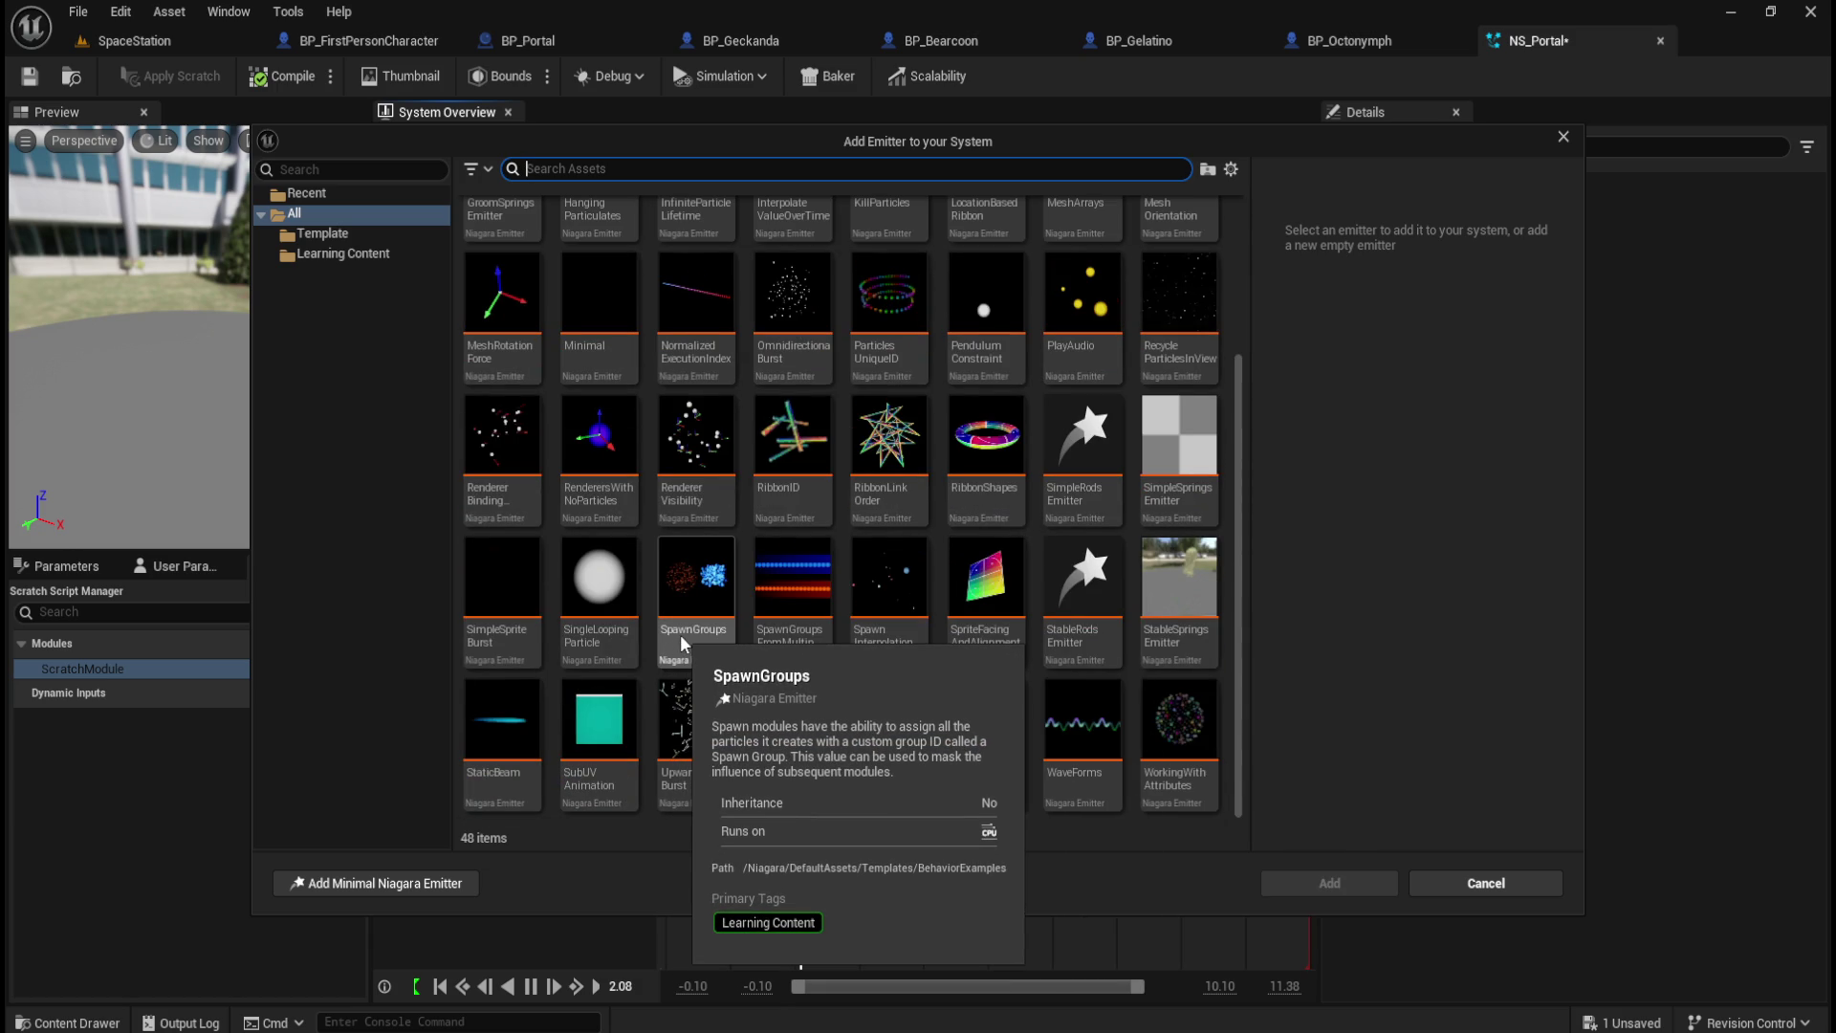
mouse_move(599, 628)
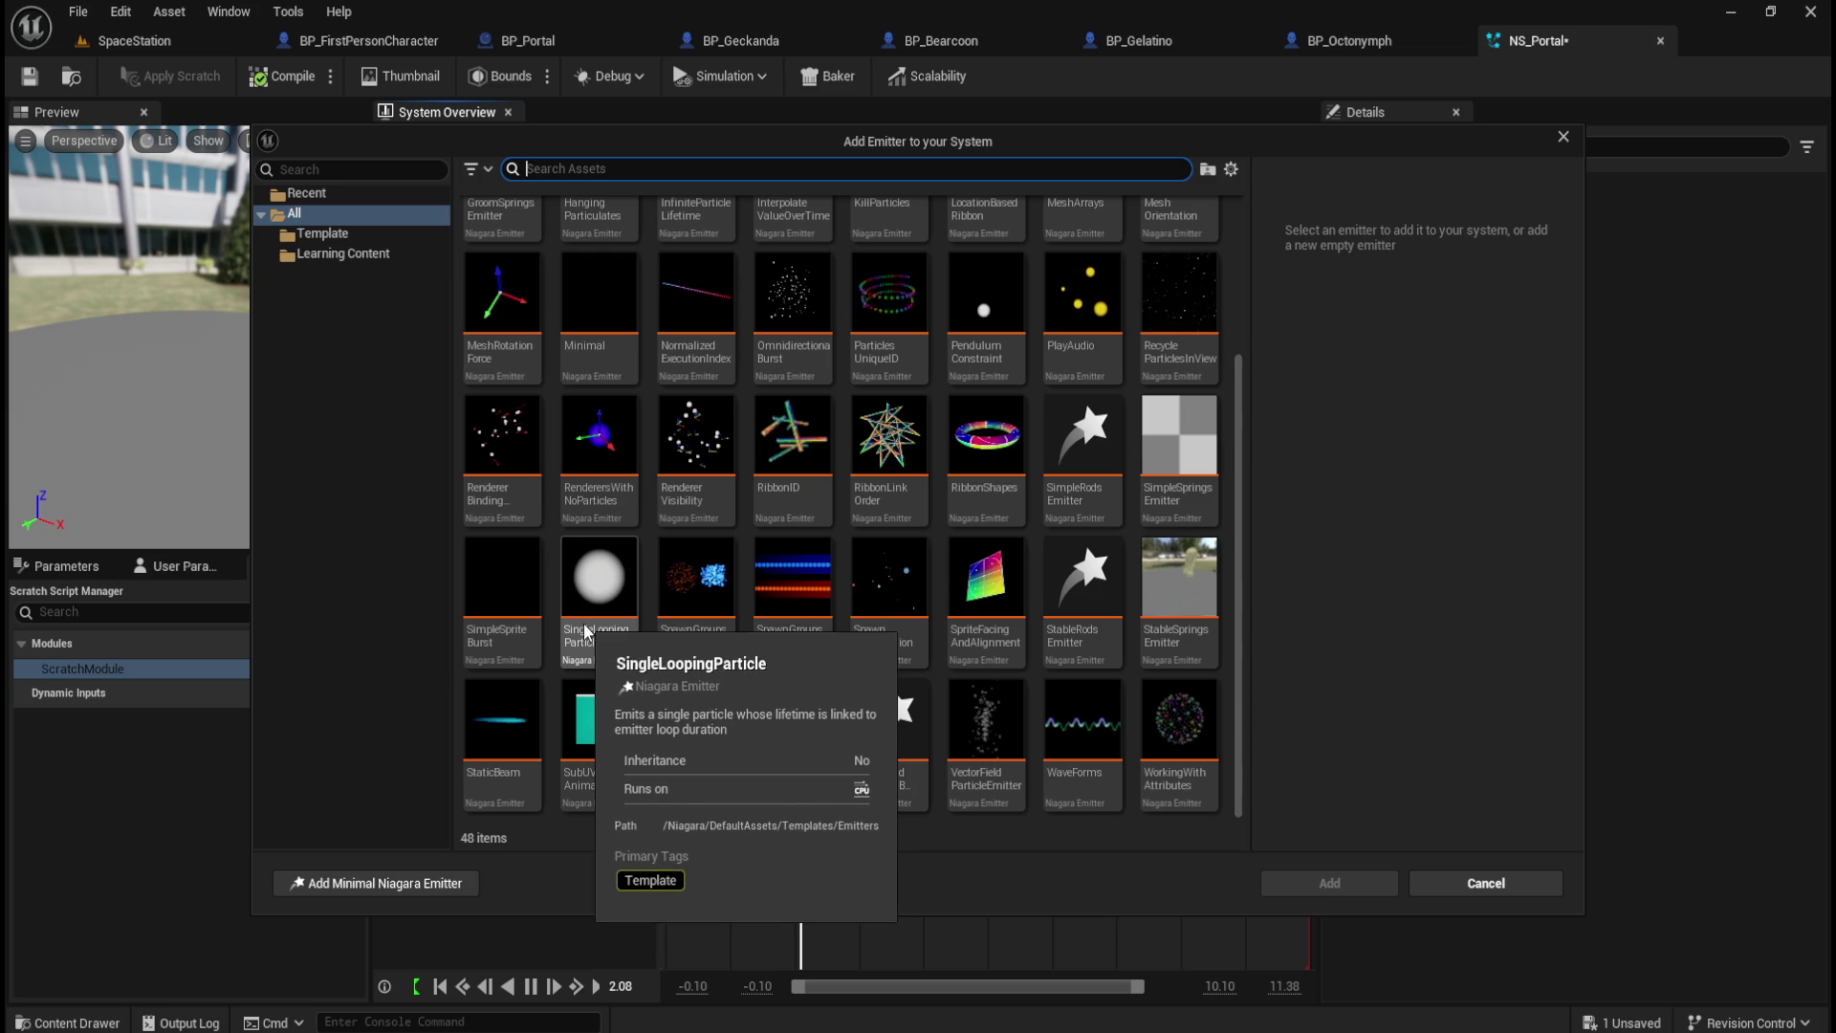
mouse_move(978, 762)
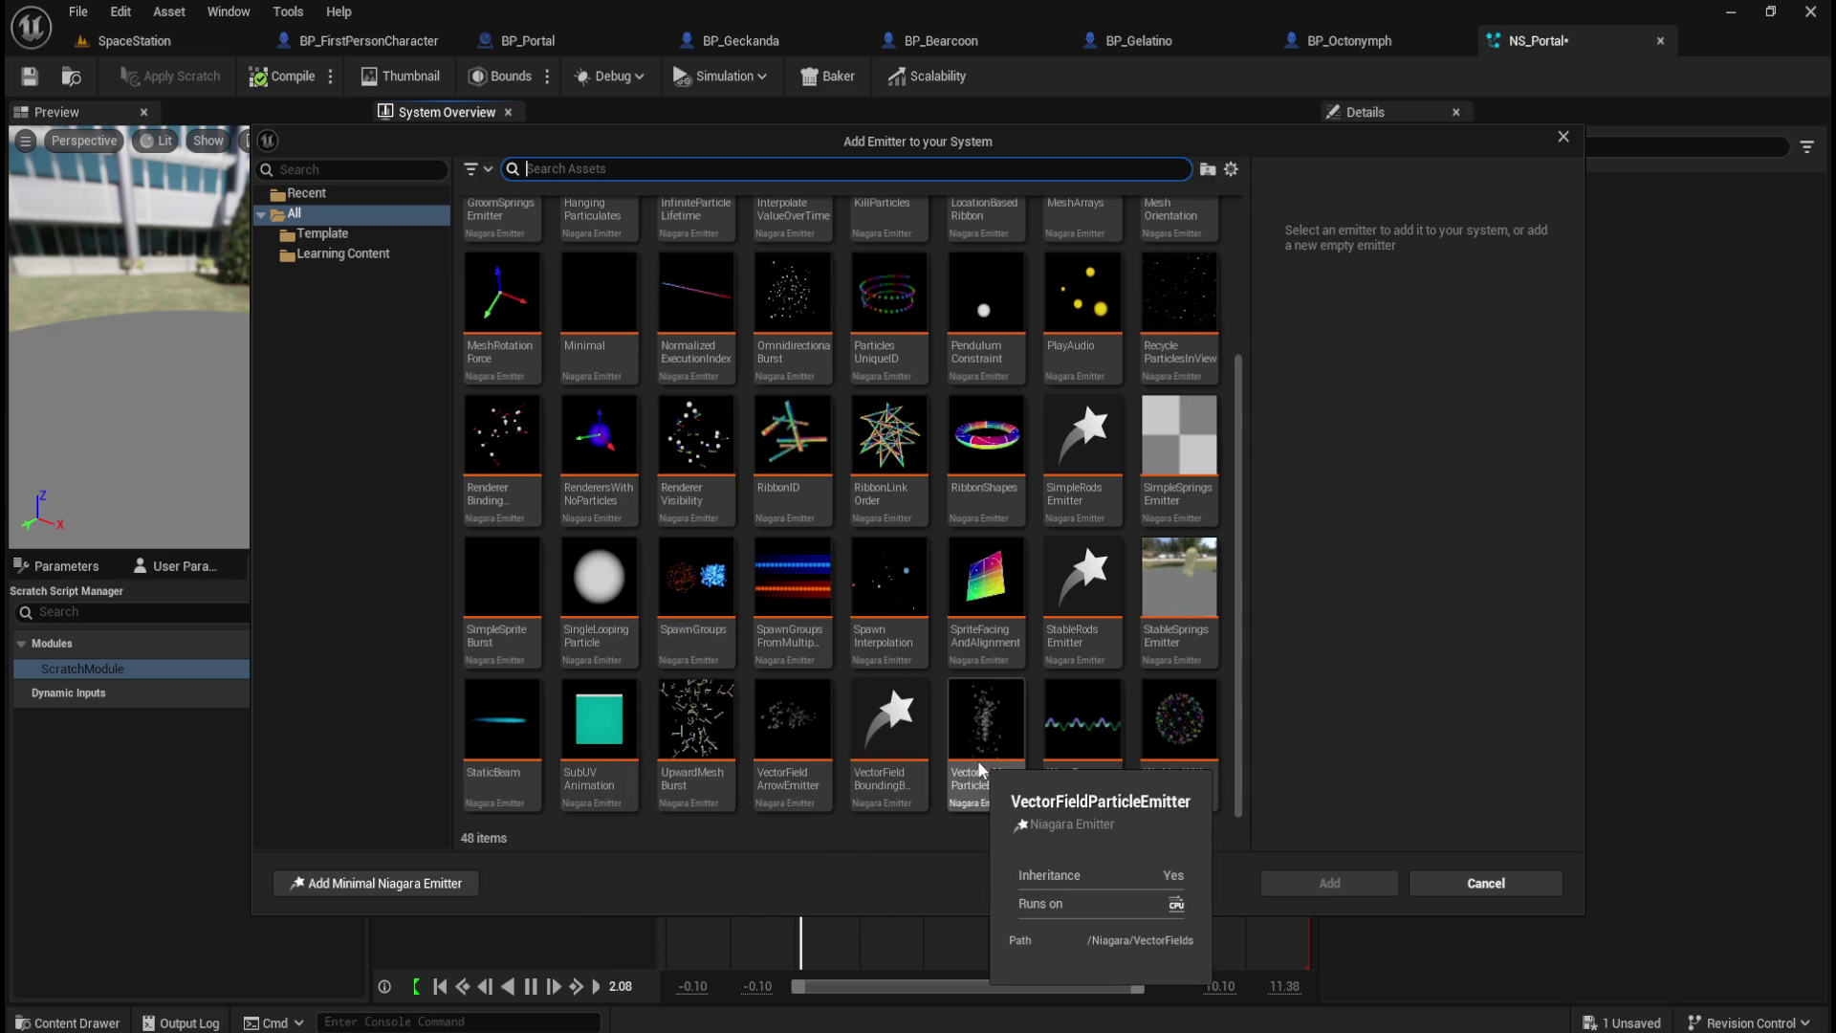
left_click(874, 782)
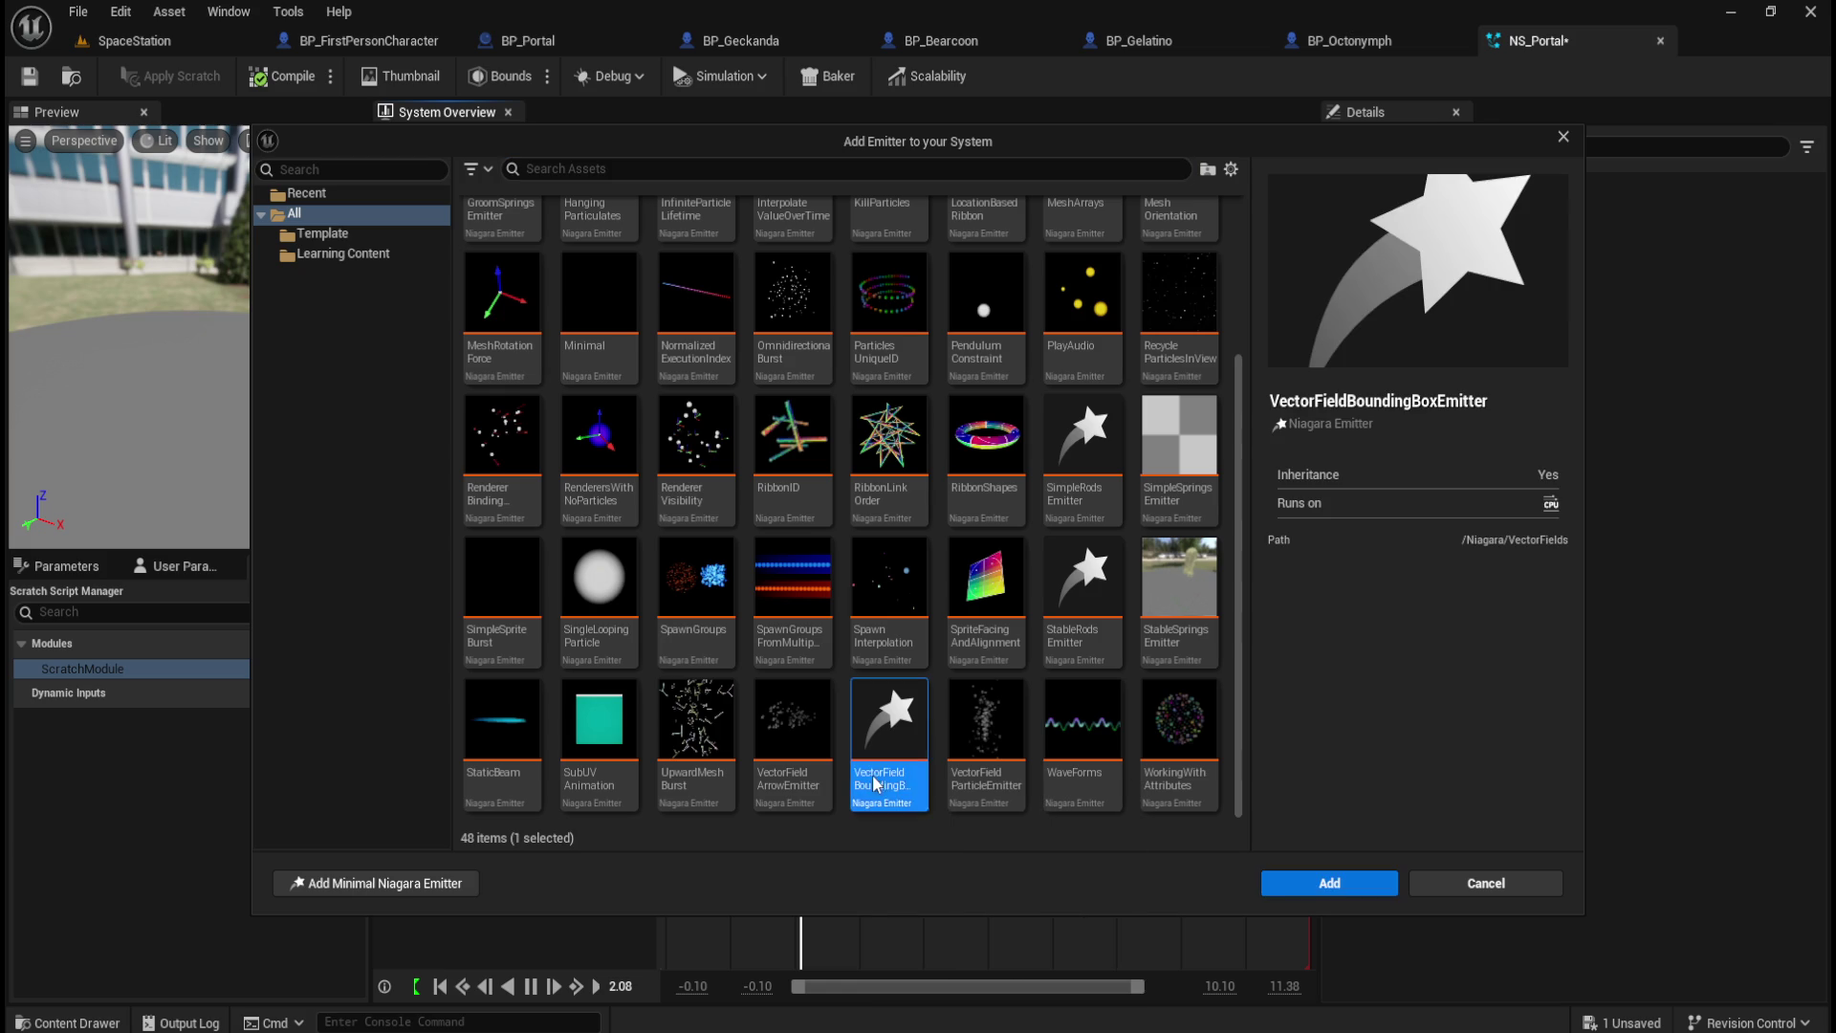
Step: Add VectorFieldBoundingBoxEmitter to NS_Portal, then marquee-select and delete it again
left_click(1323, 885)
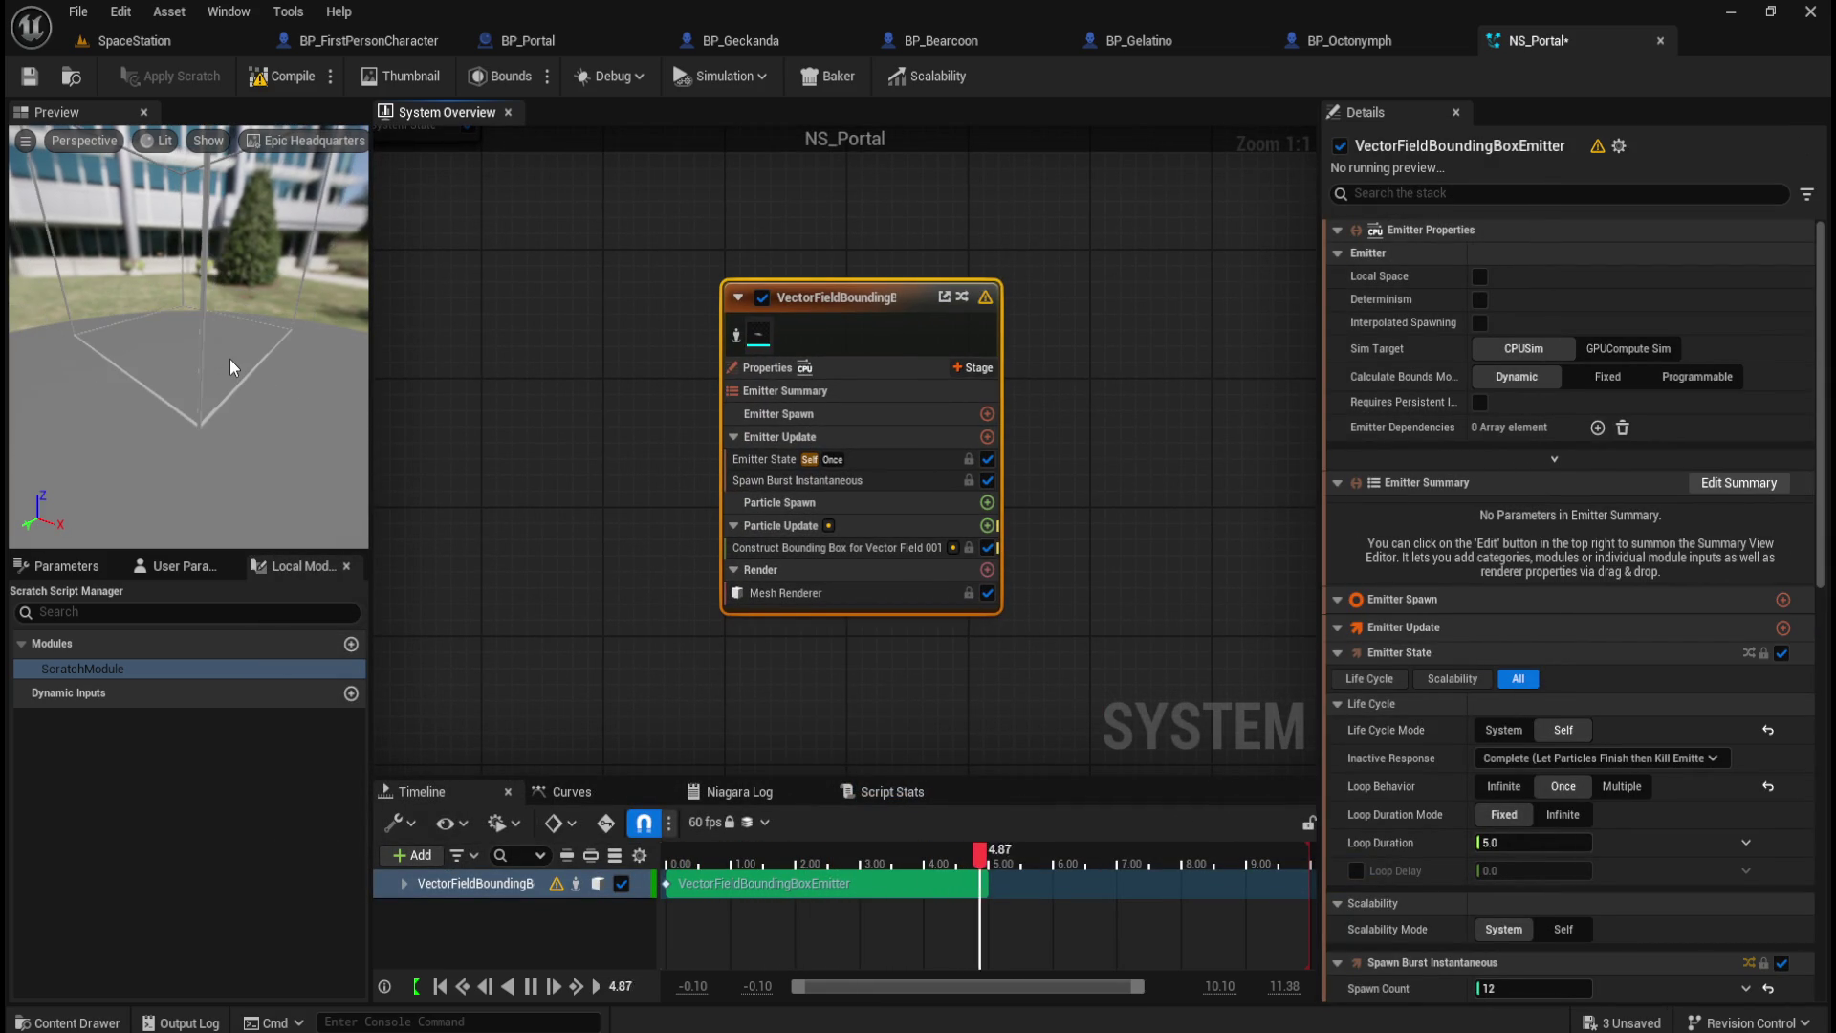
left_click_drag(737, 212, 946, 361)
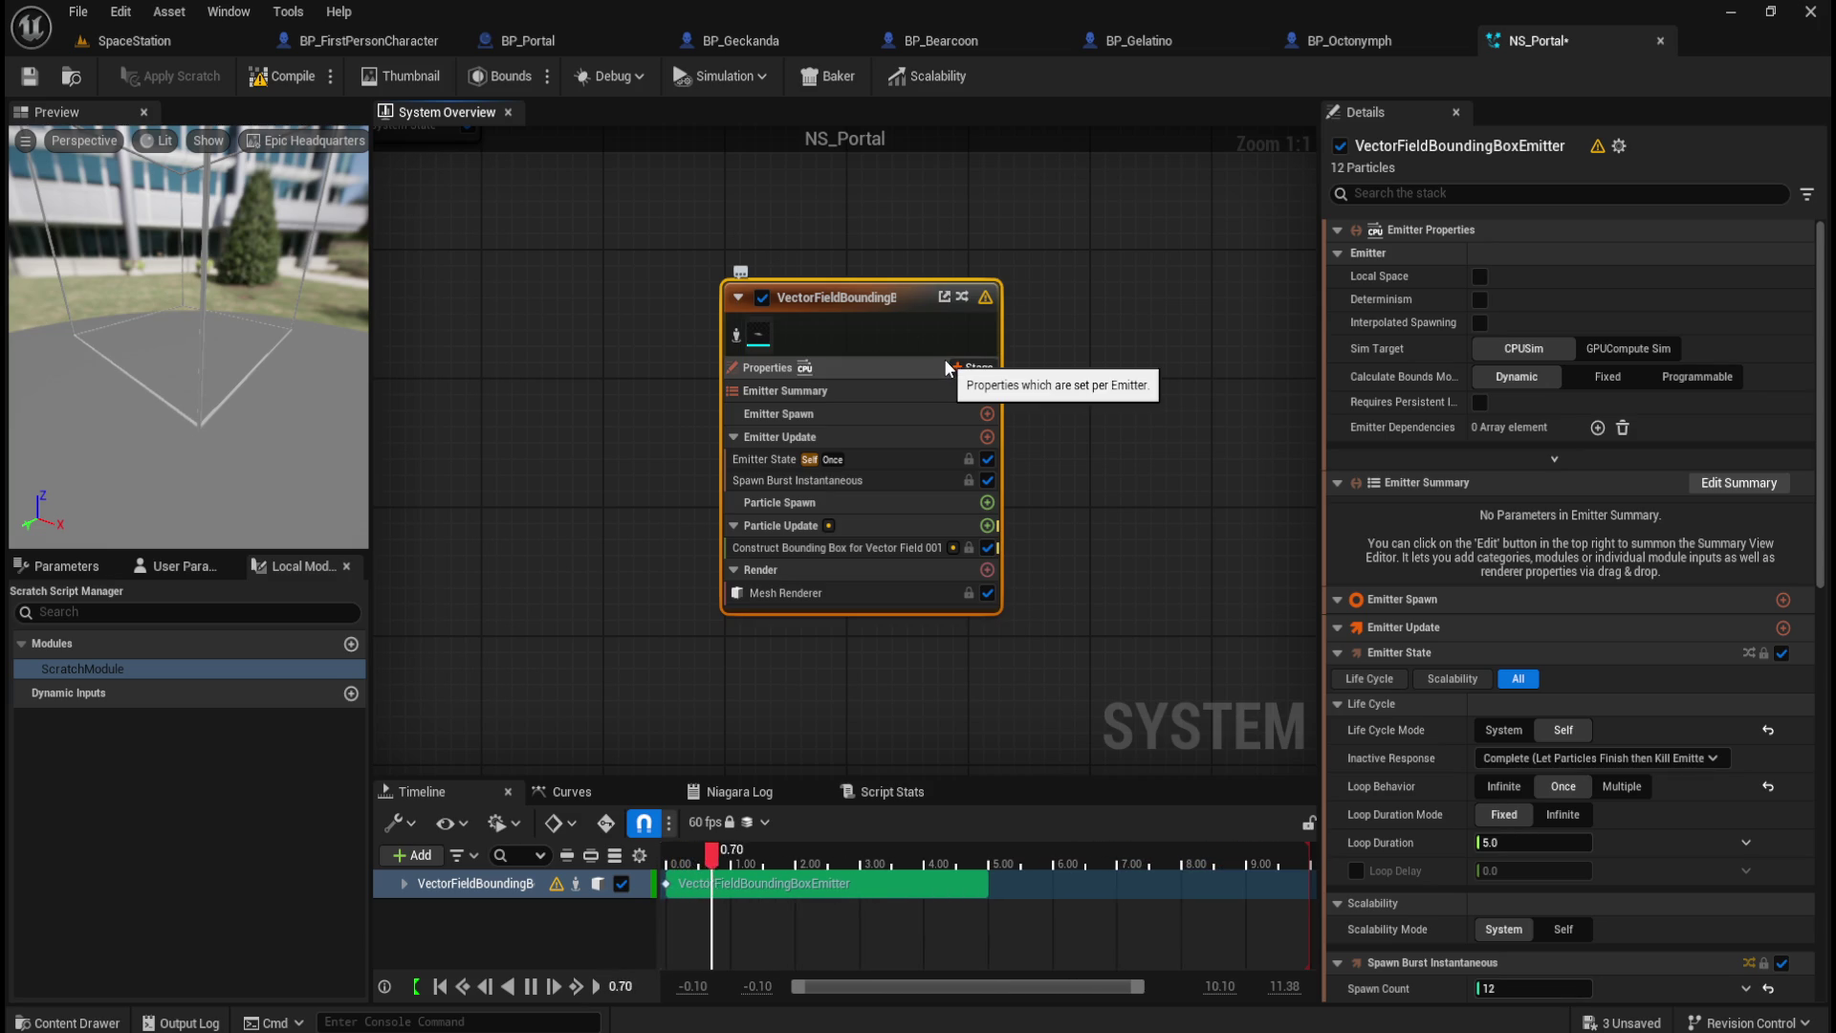
key("Delete")
right_click(876, 491)
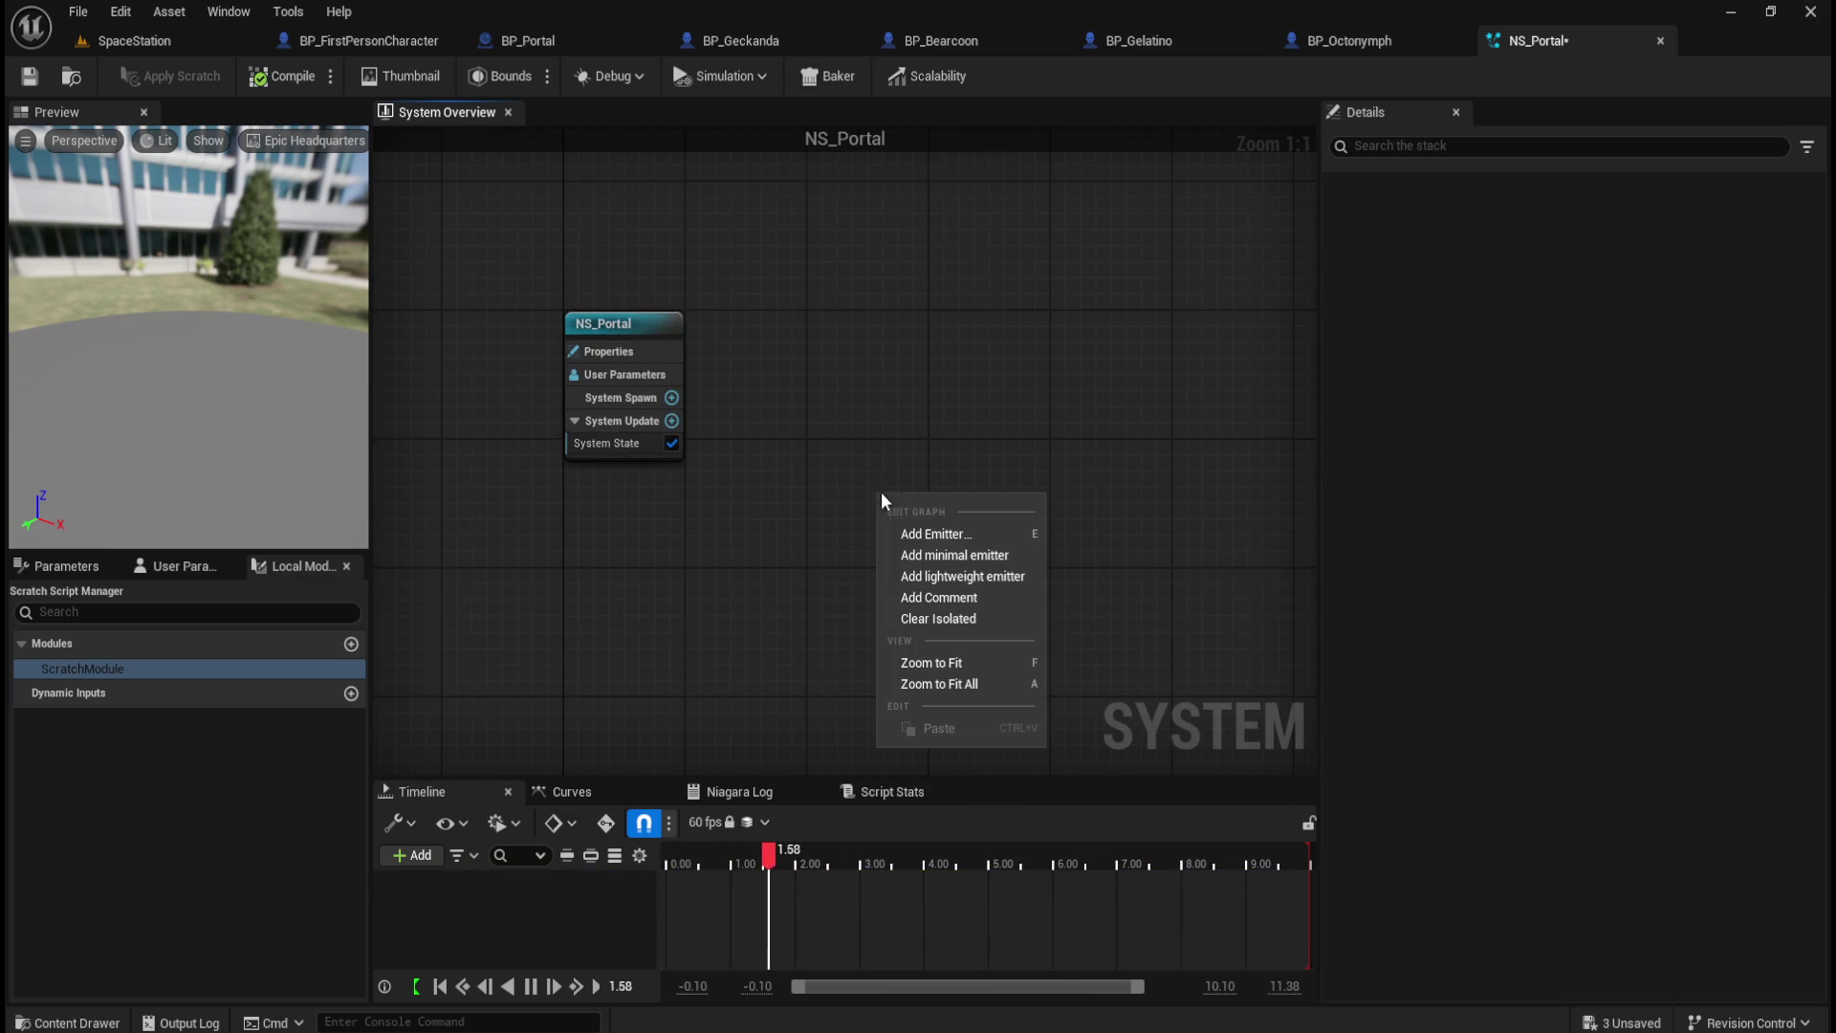
Step: Add a PendulumConstraint emitter to NS_Portal, then delete it
left_click(916, 529)
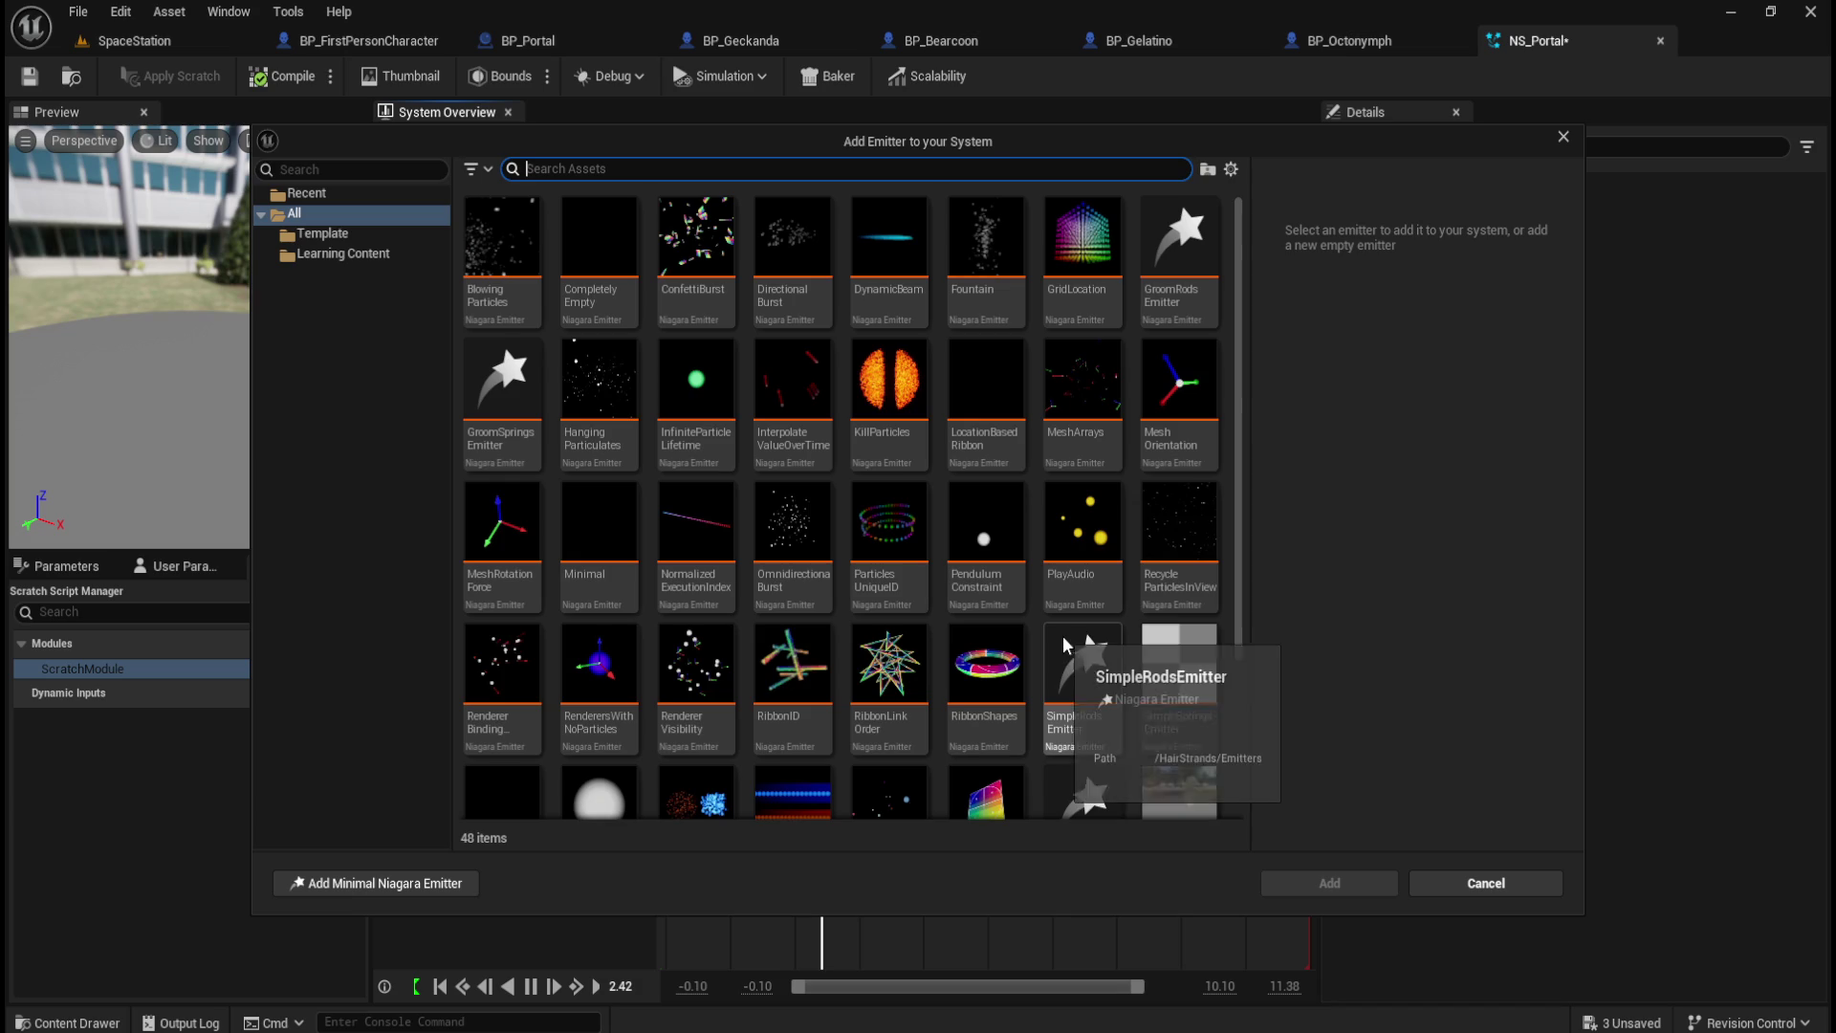
mouse_move(989, 572)
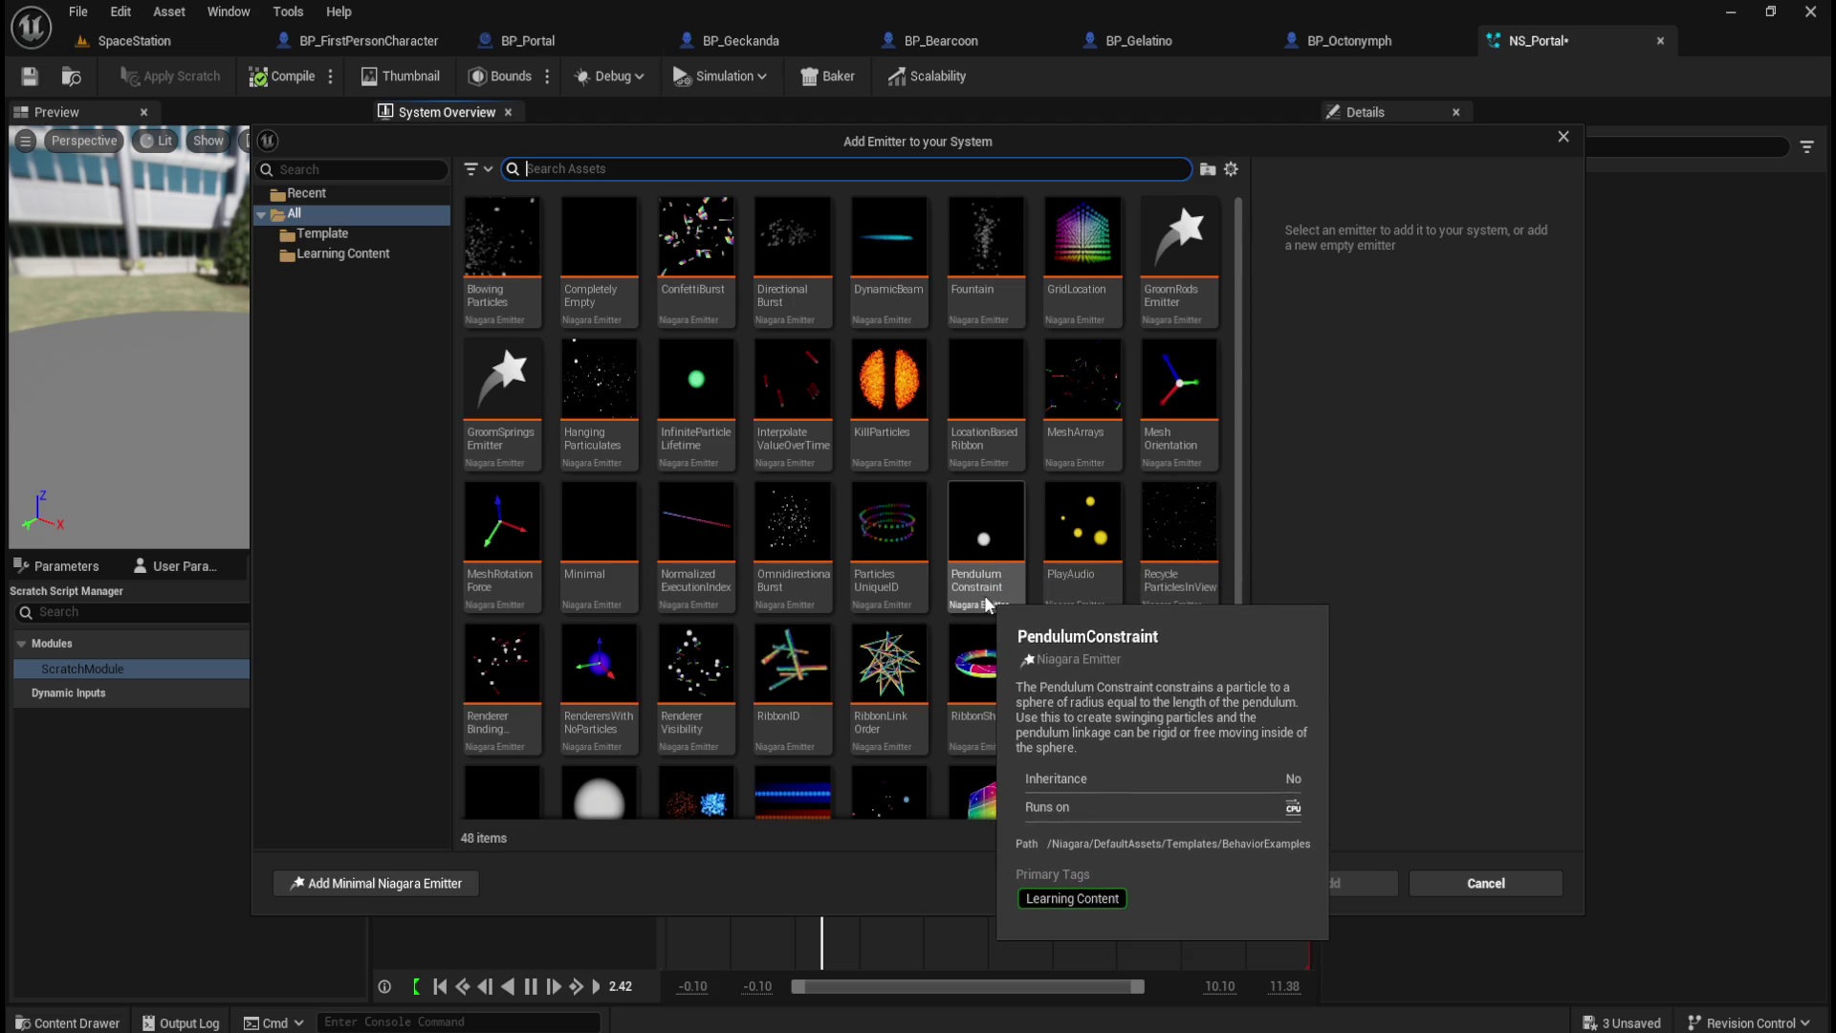
mouse_move(1178, 595)
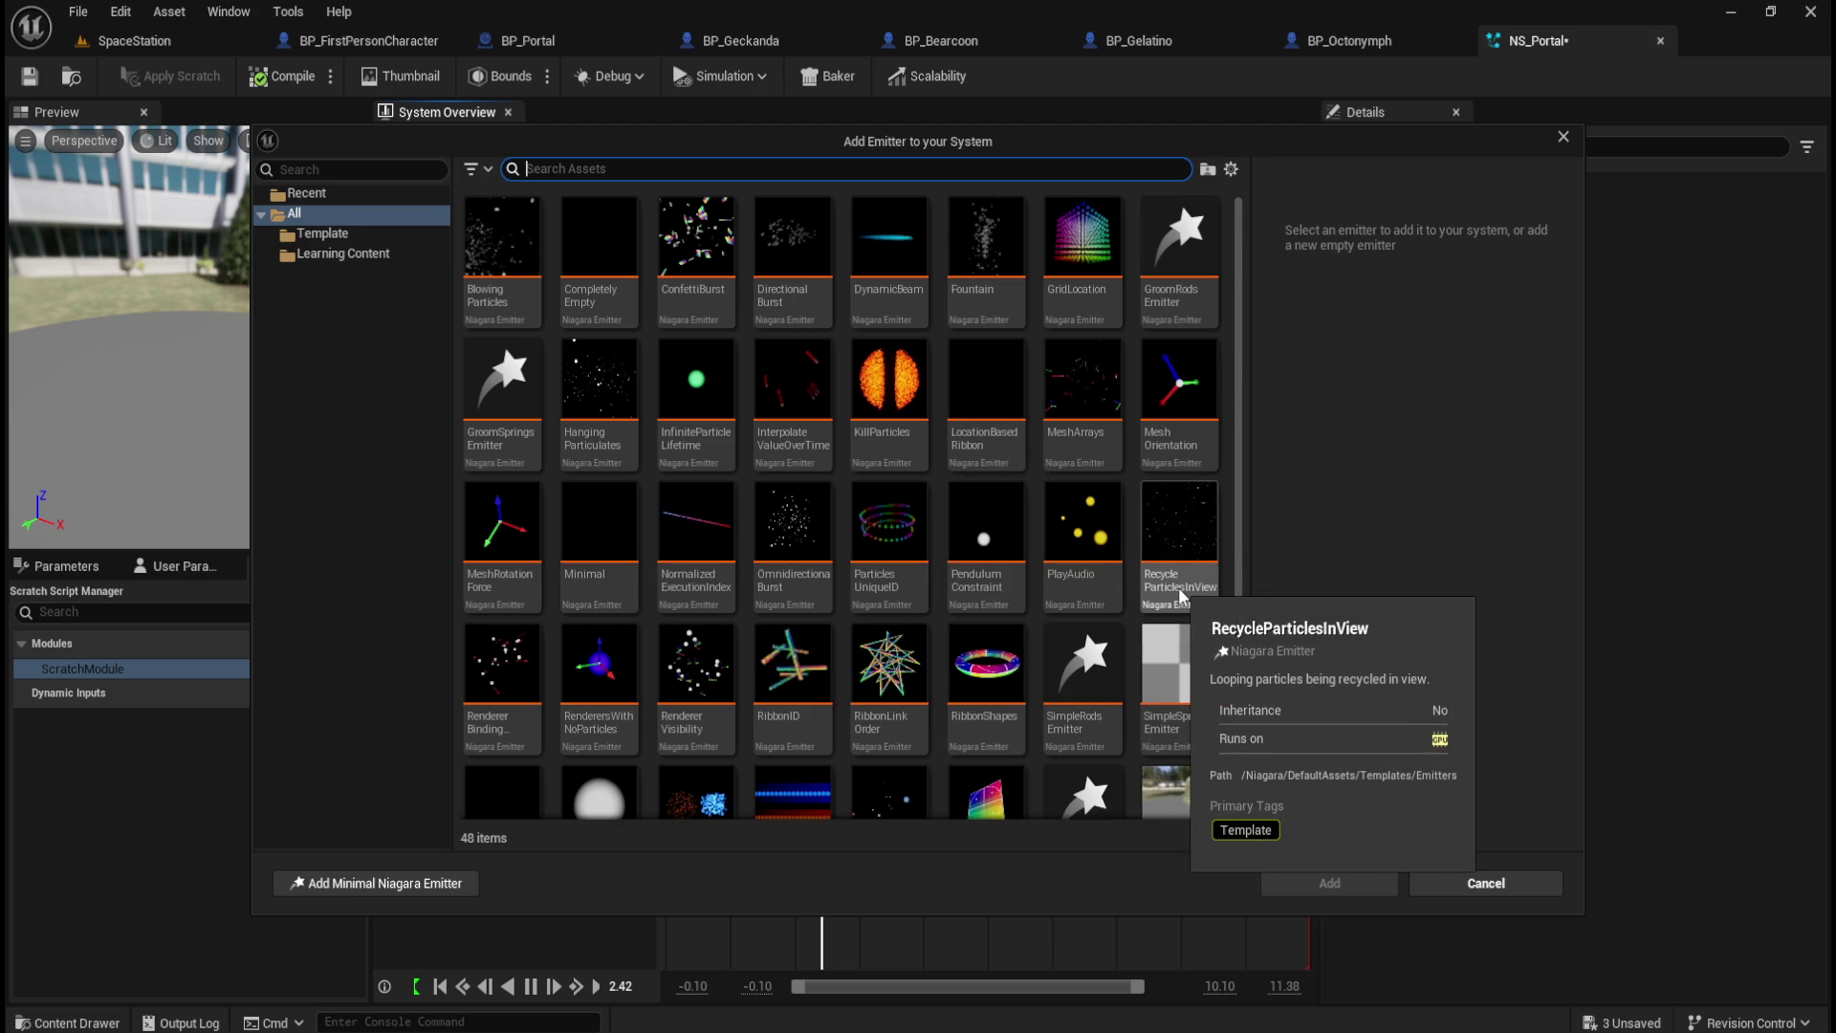
left_click(985, 545)
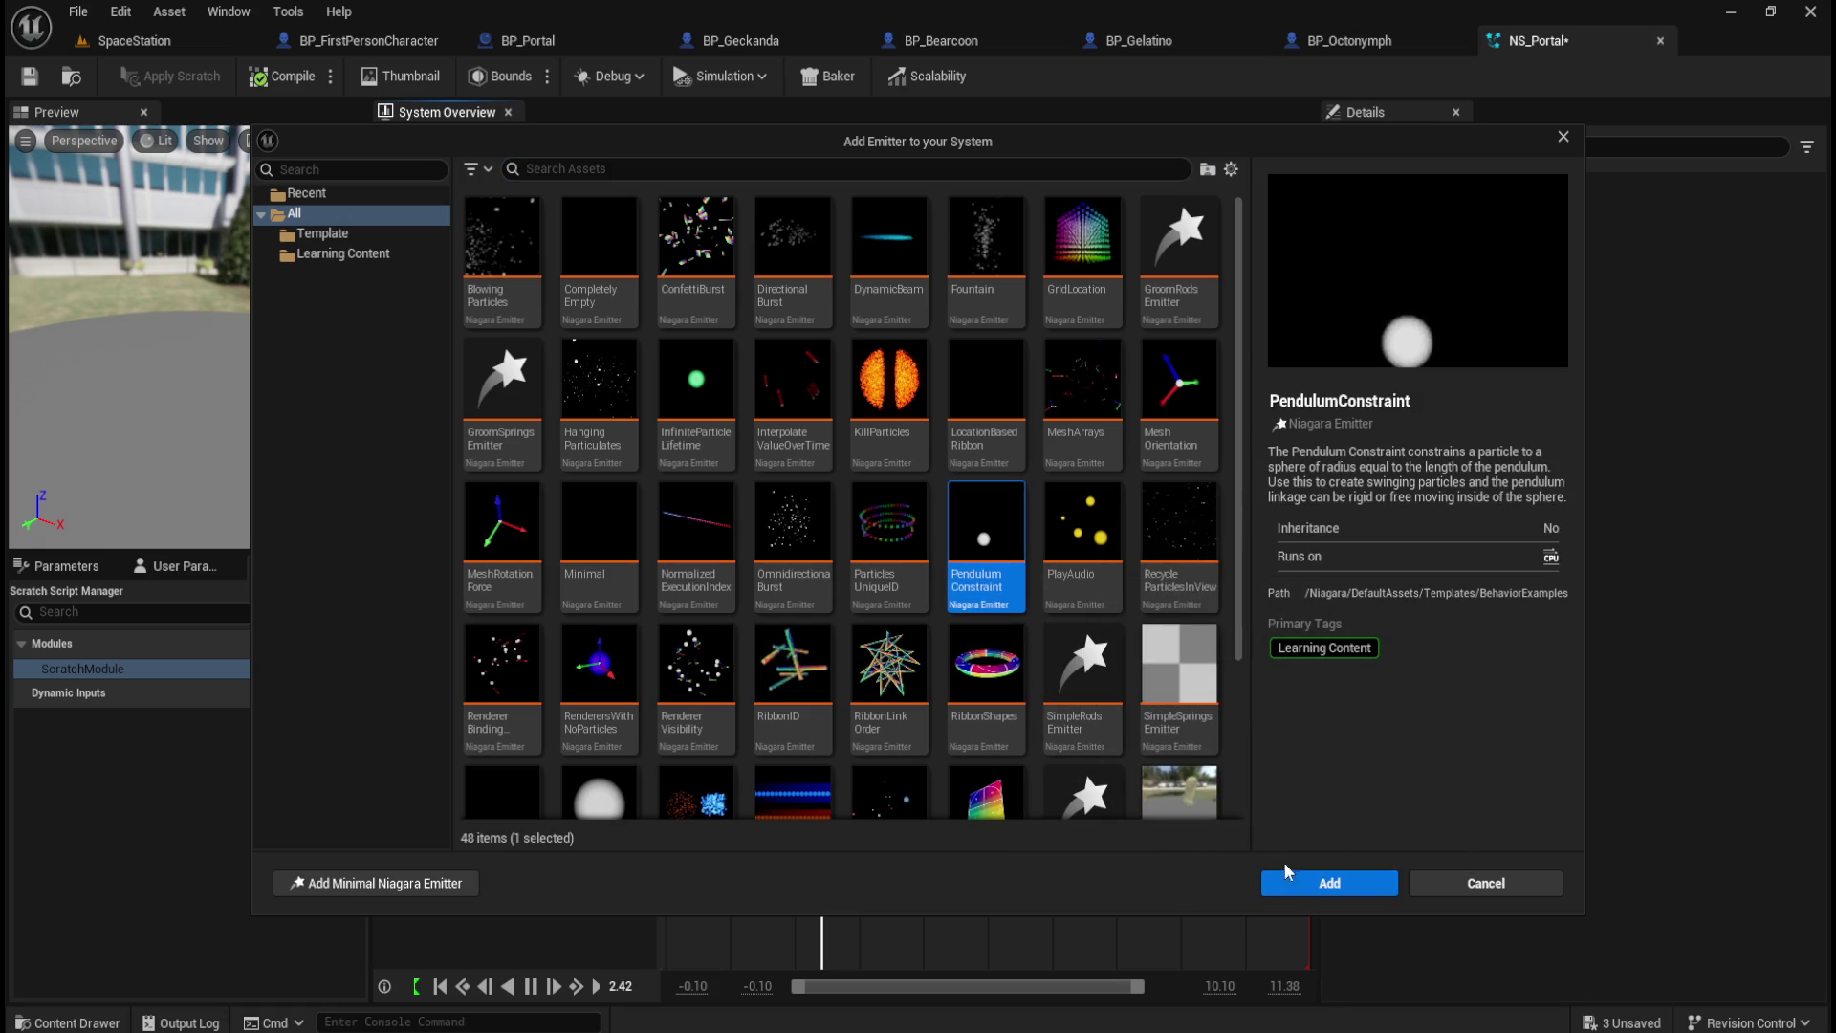
left_click(1329, 882)
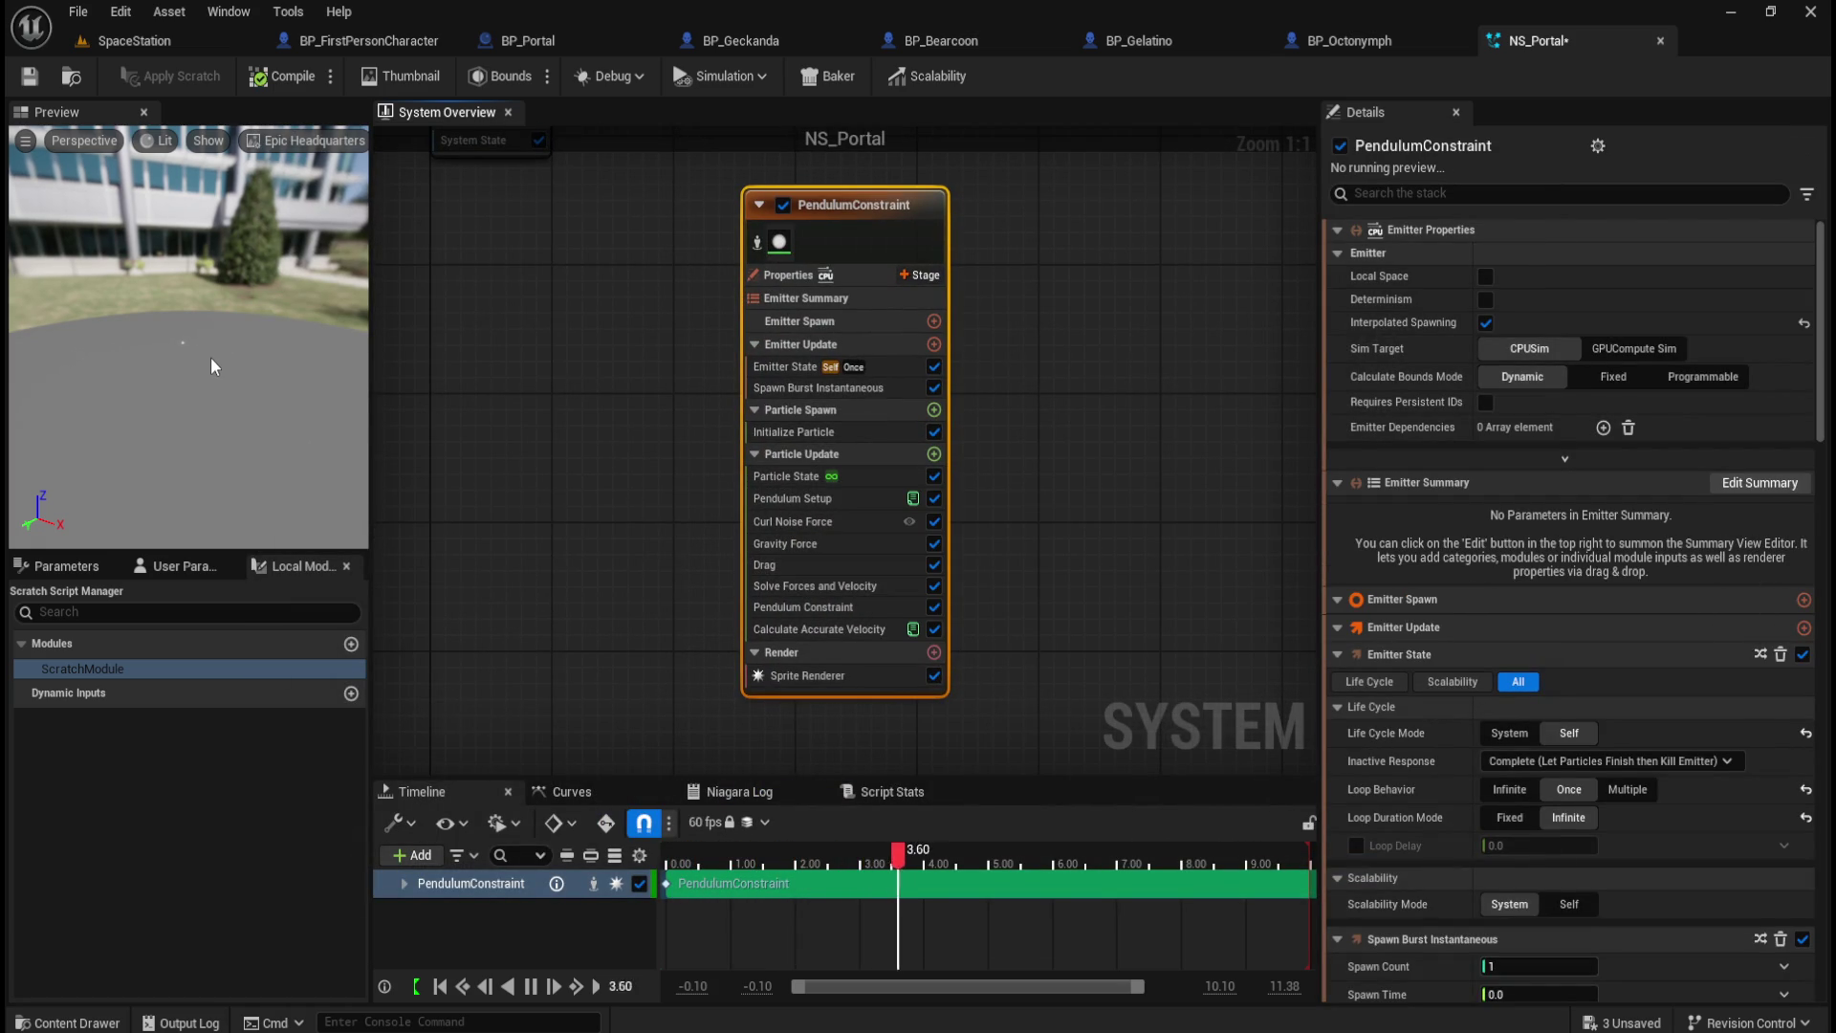
key("Delete")
Step: Preview UpwardMeshBurst, add a DirectionalBurst emitter instead, then delete it again
right_click(790, 398)
left_click(842, 430)
scroll(905, 517, "down", 3)
left_click(696, 727)
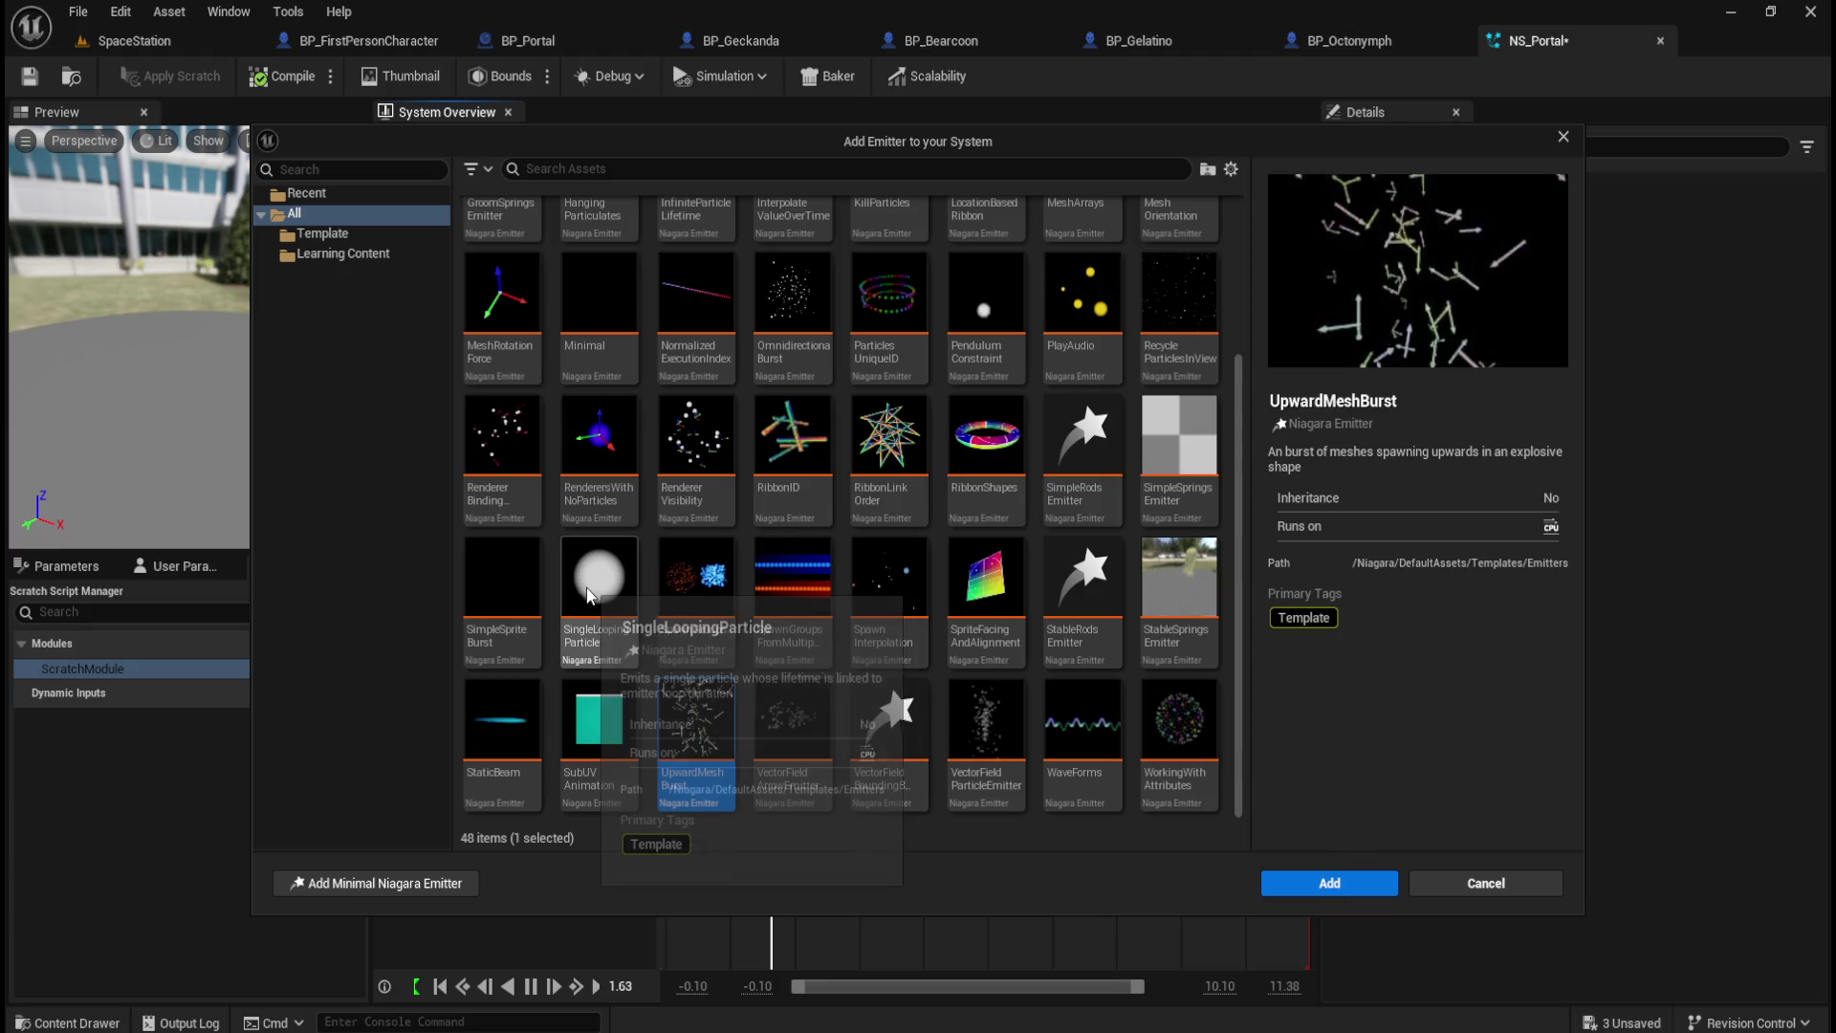
scroll(987, 608, "up", 3)
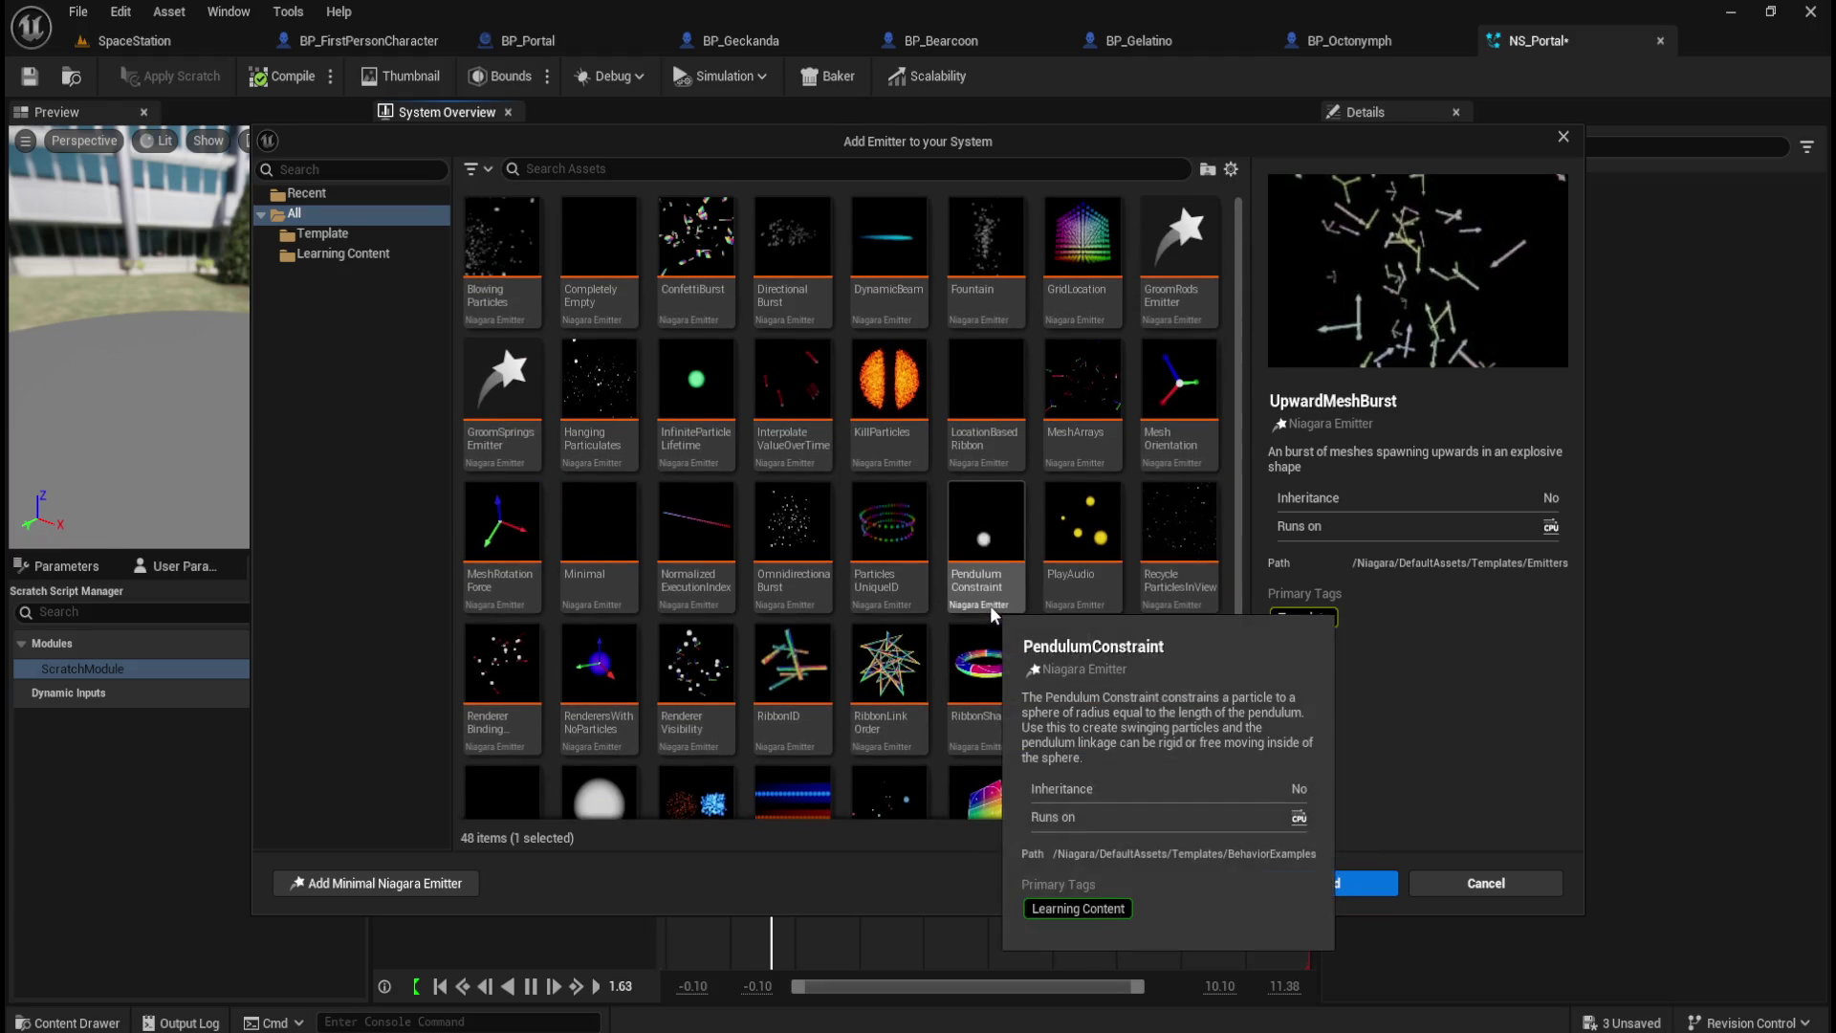
left_click(792, 287)
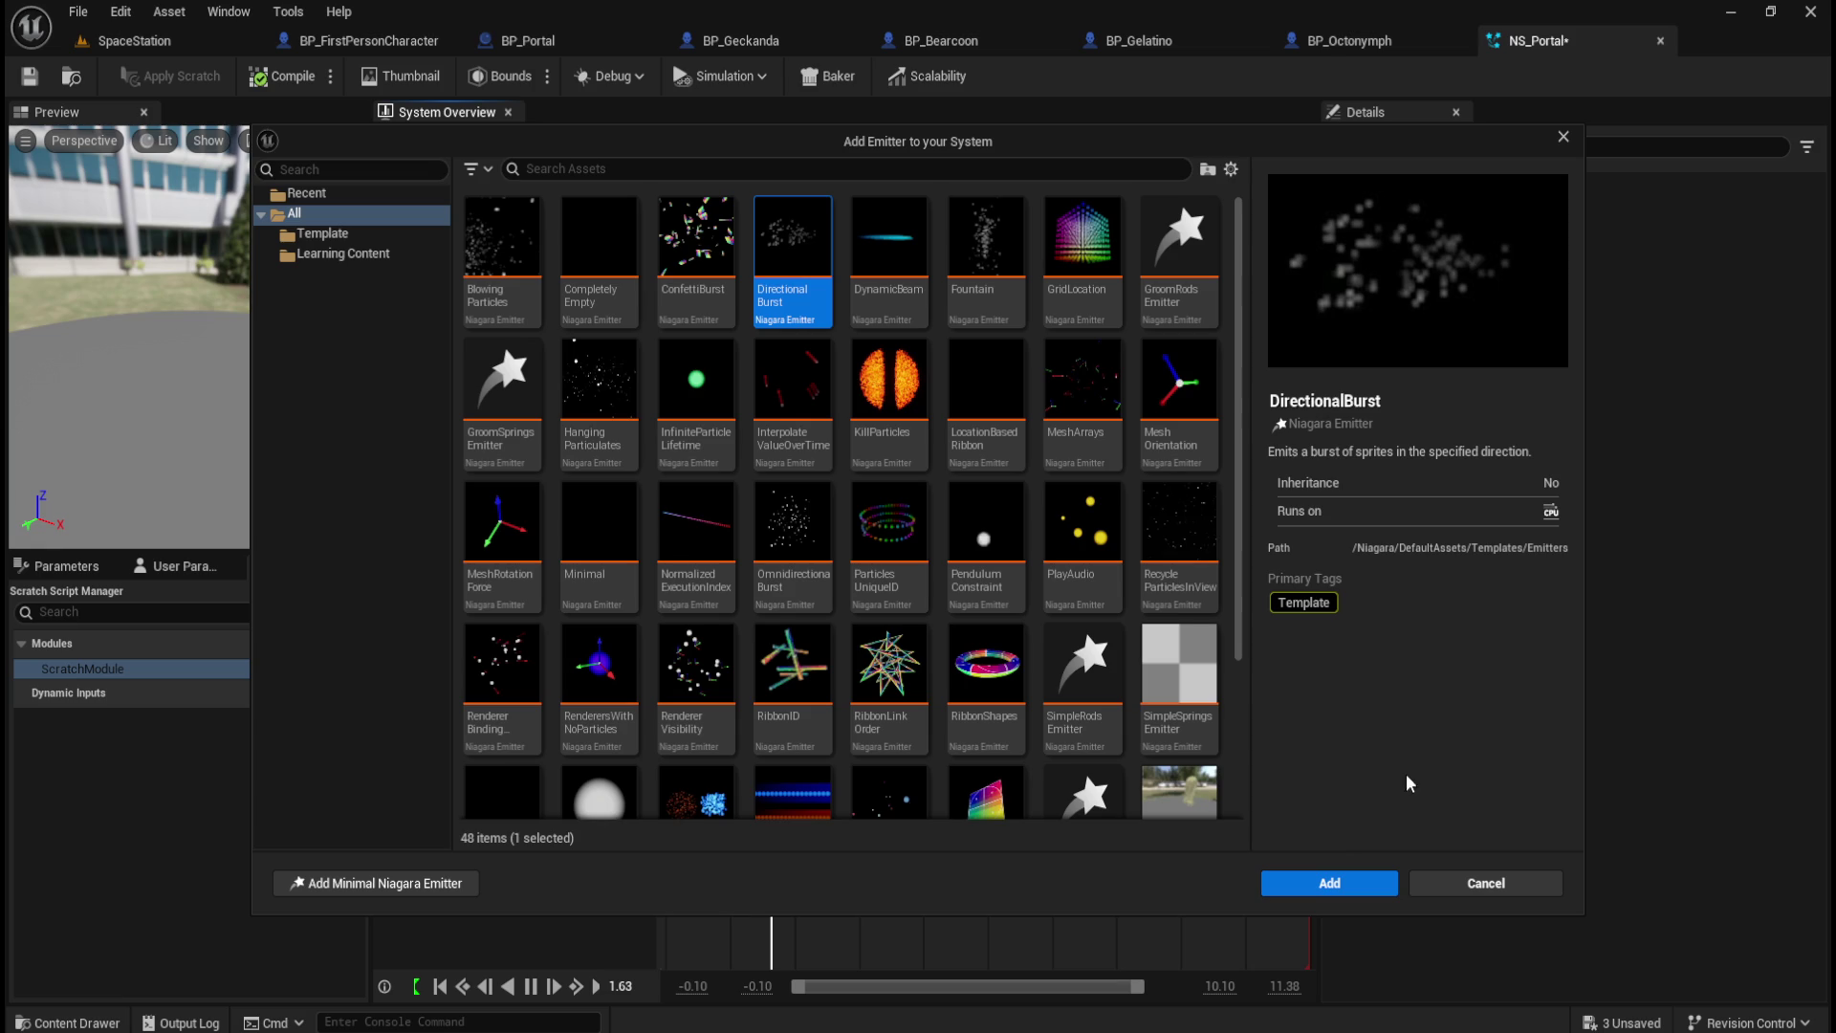
left_click(1326, 879)
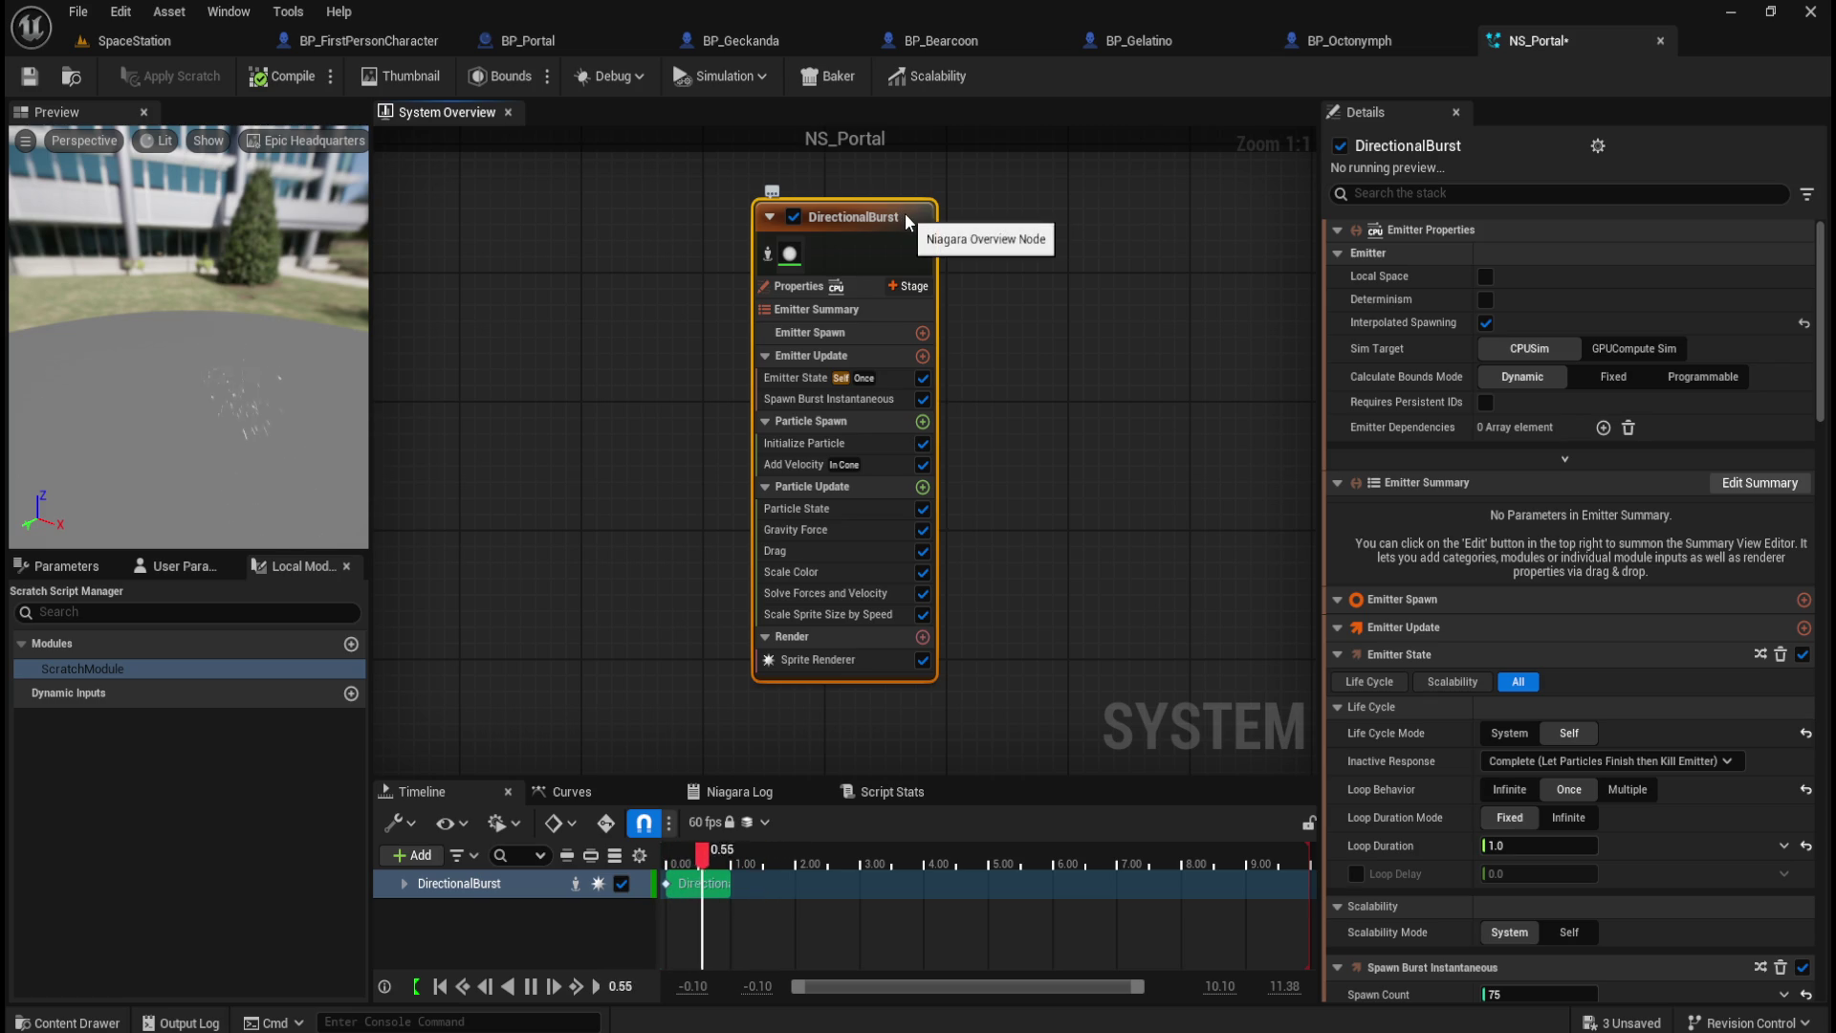
key("Delete")
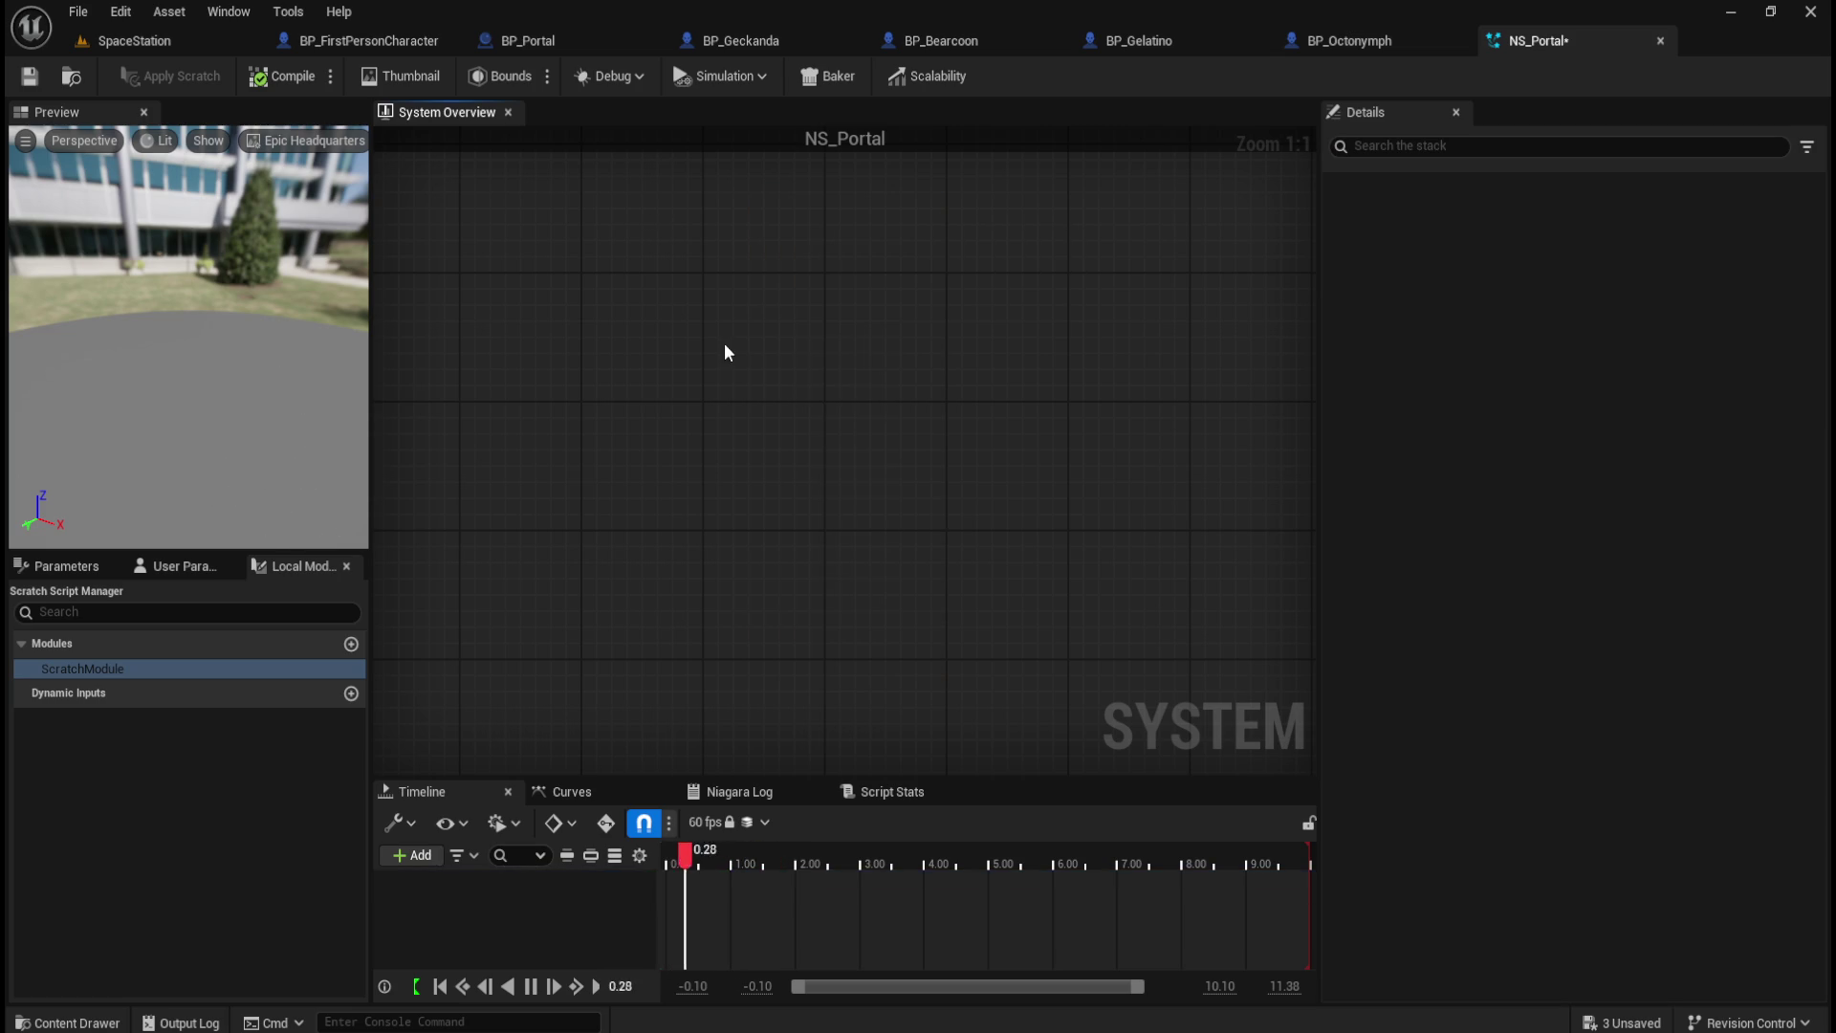
Step: Pick SimpleSpriteBurst from the Add Emitter template browser and add it to NS_Portal
right_click(726, 351)
left_click(812, 386)
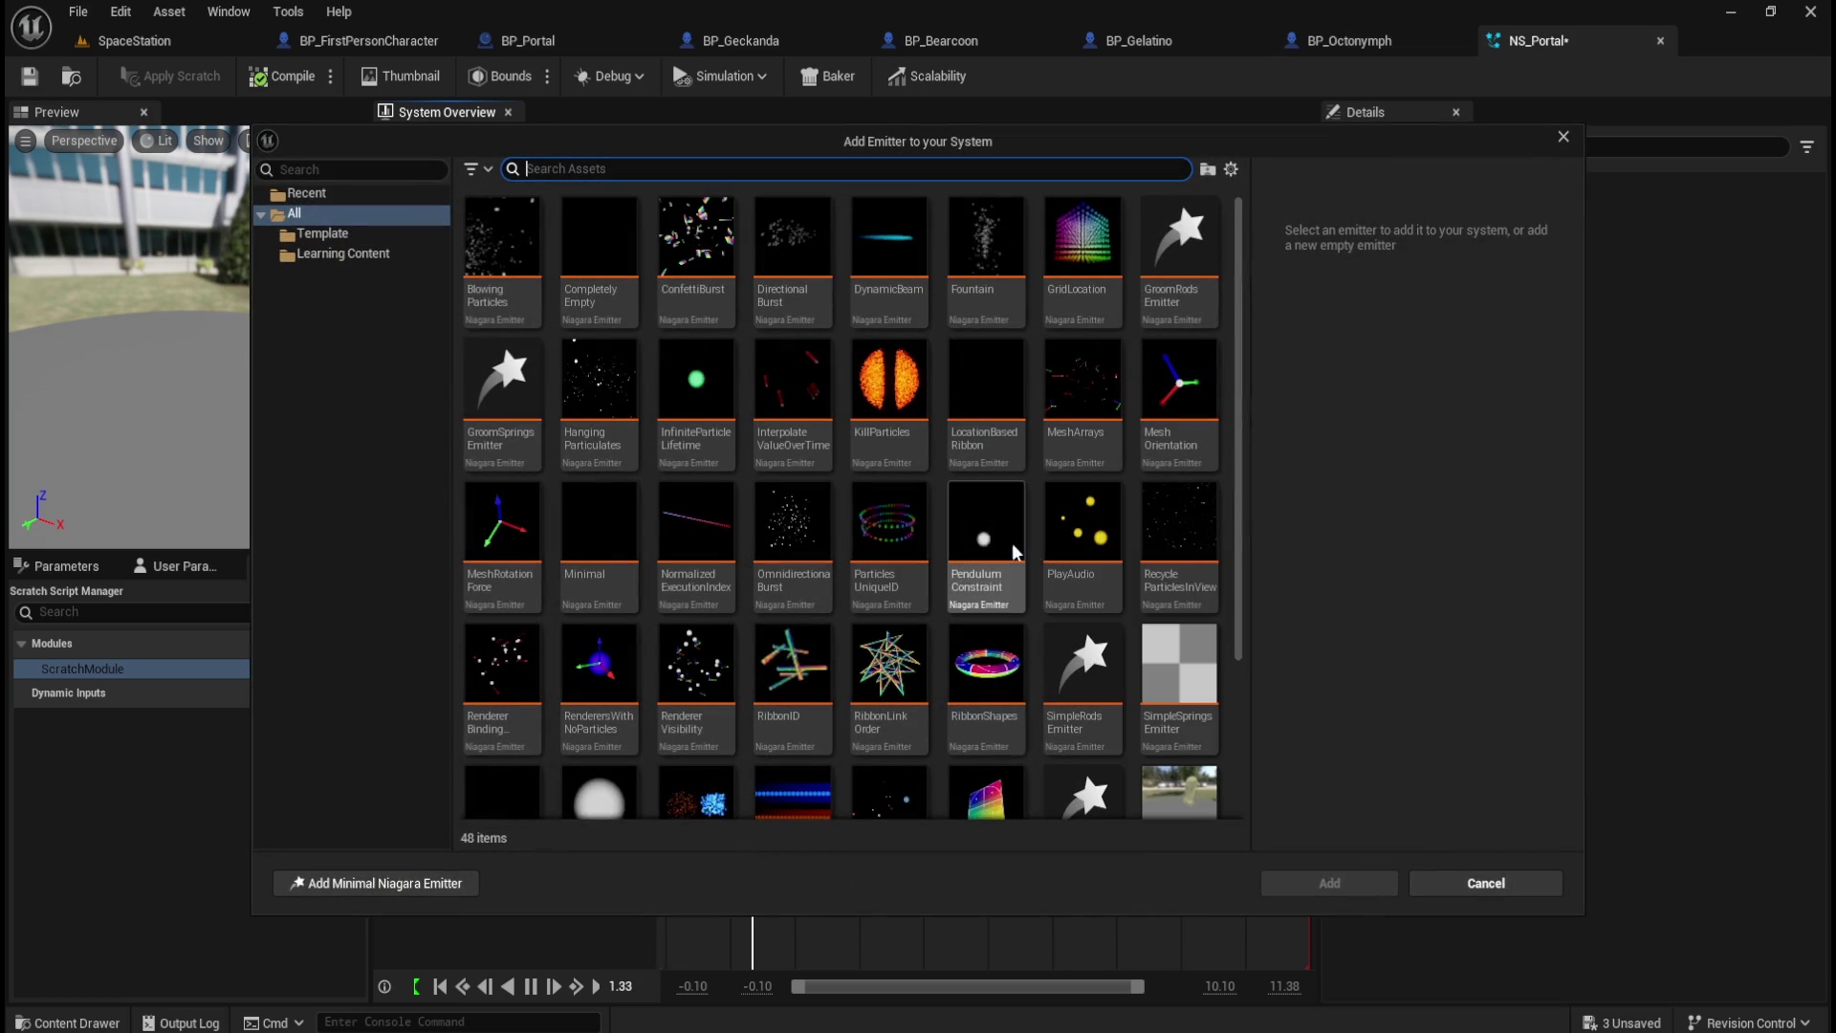
scroll(697, 689, "down", 3)
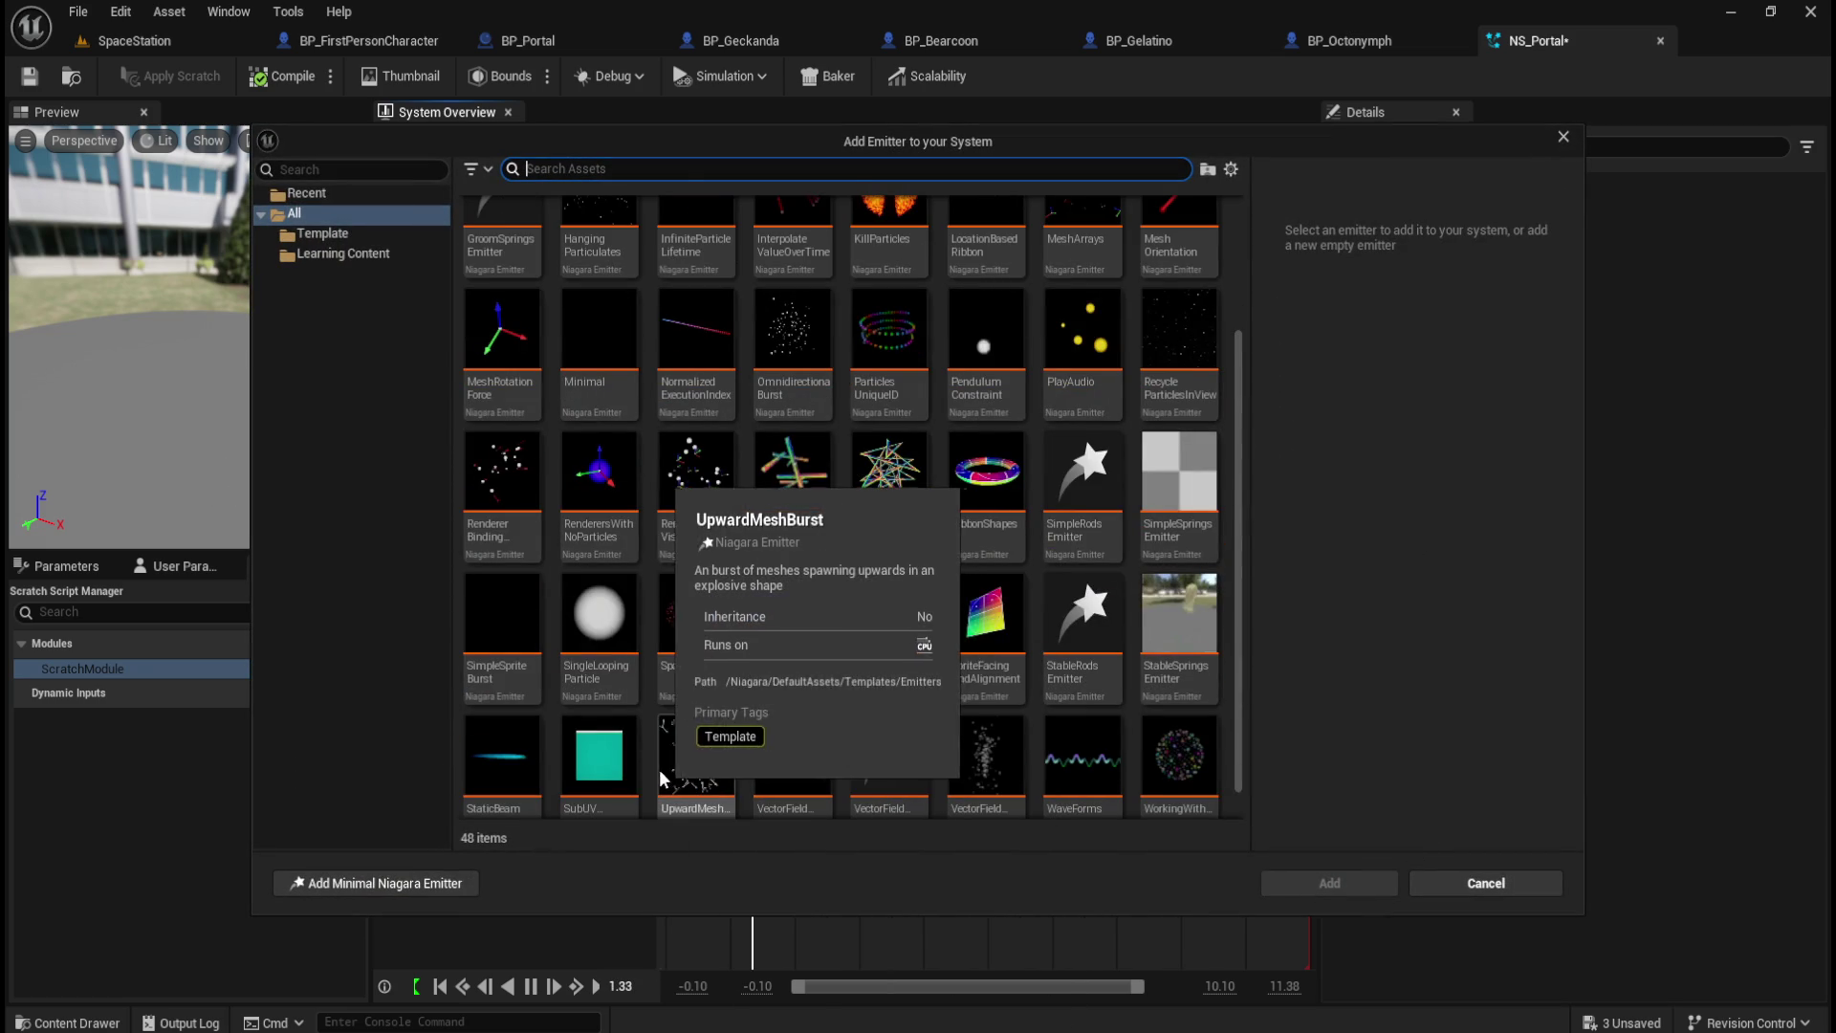
mouse_move(502, 650)
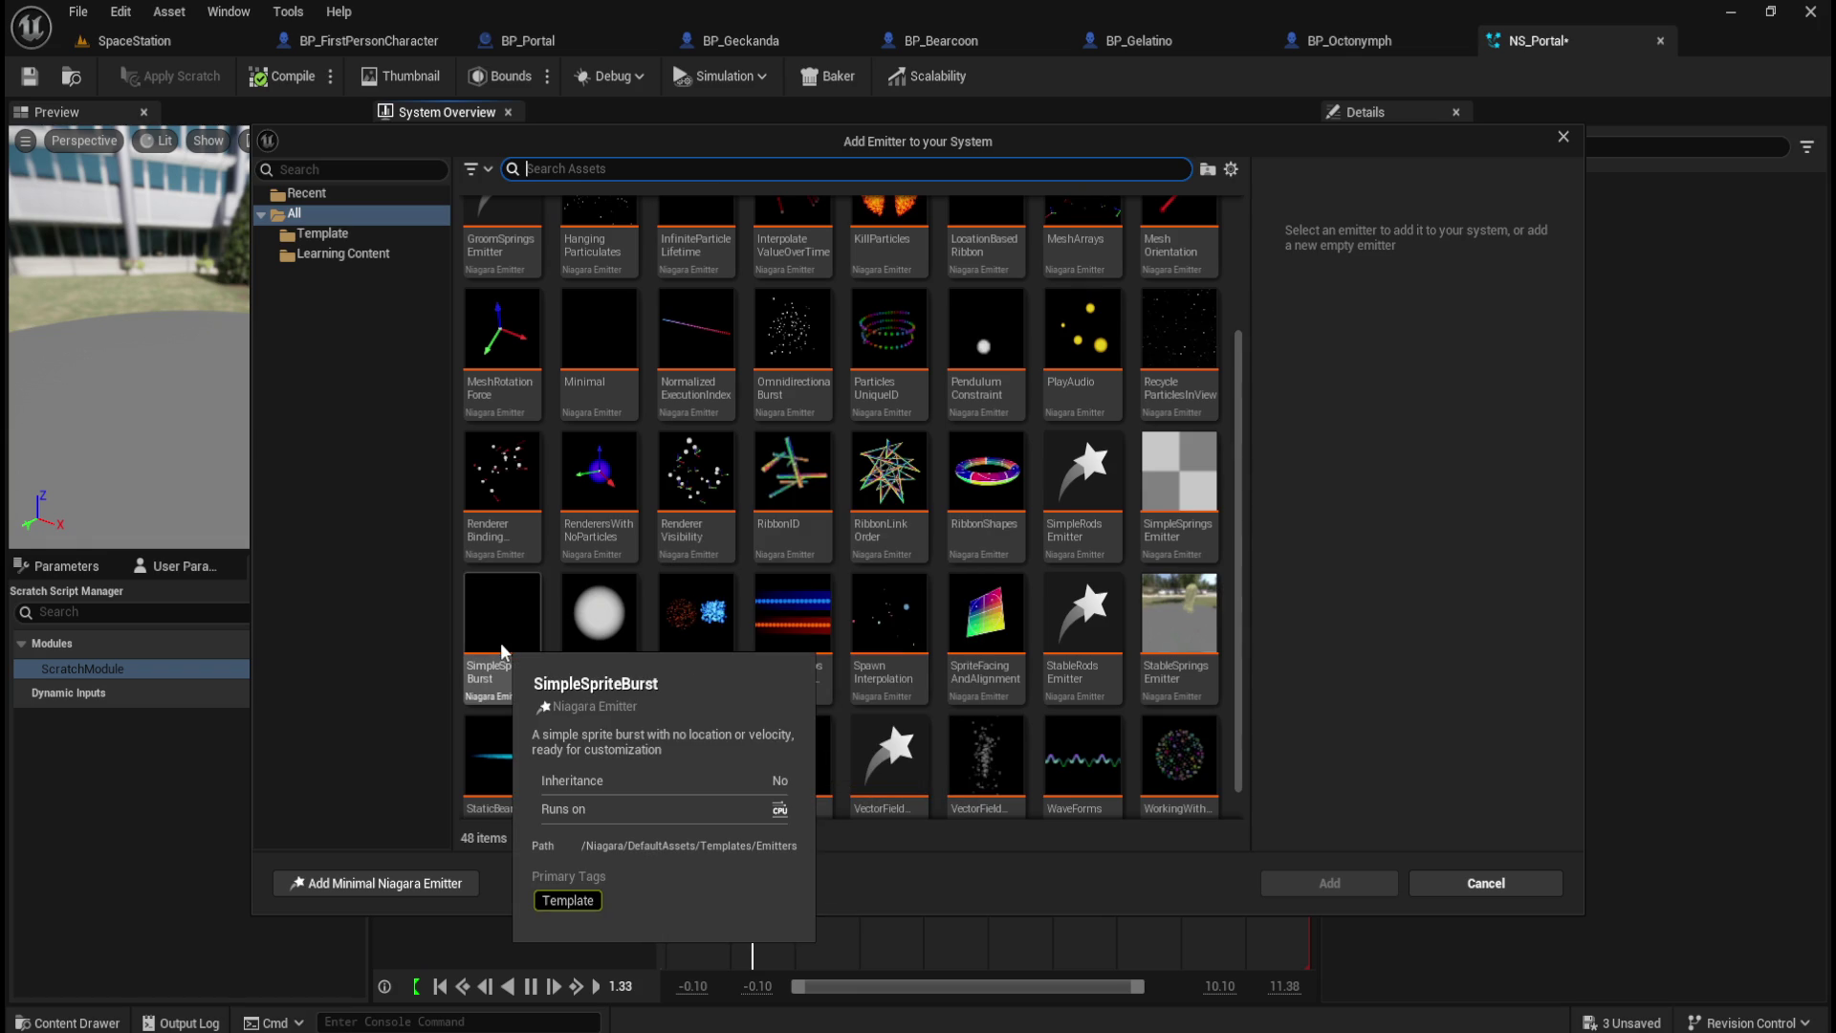
left_click(502, 650)
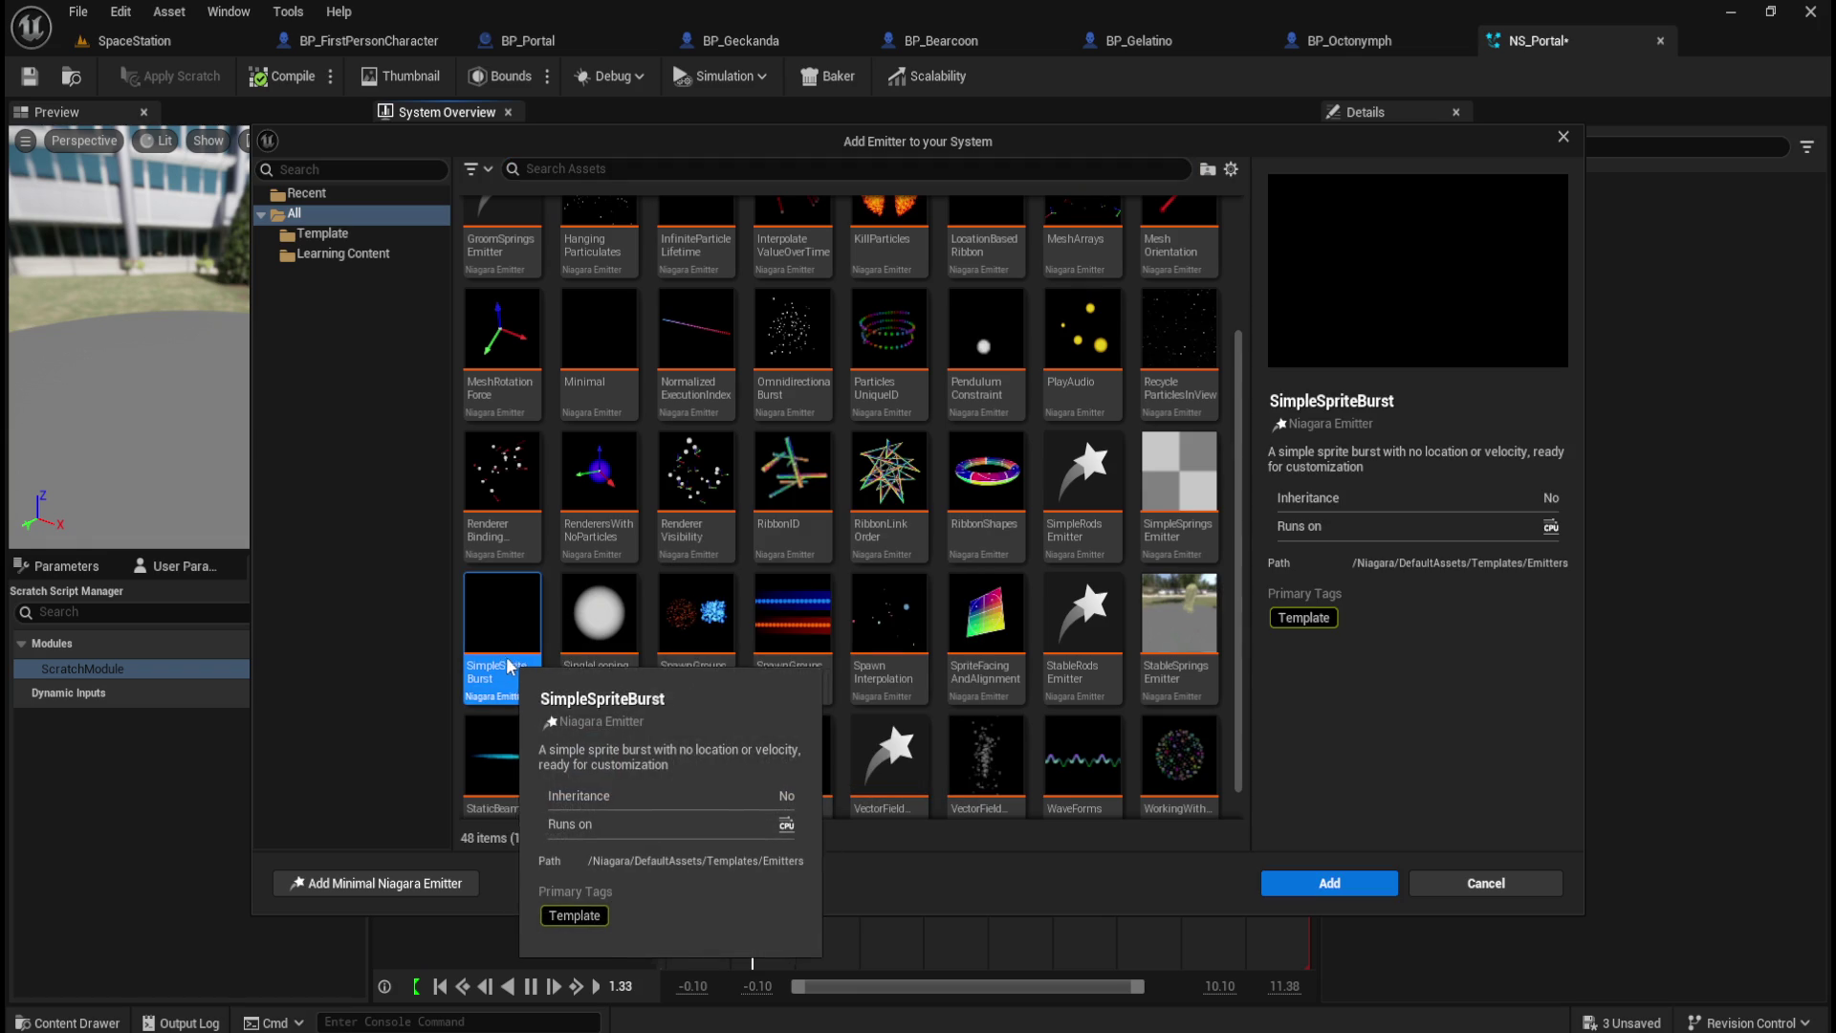
left_click(1389, 885)
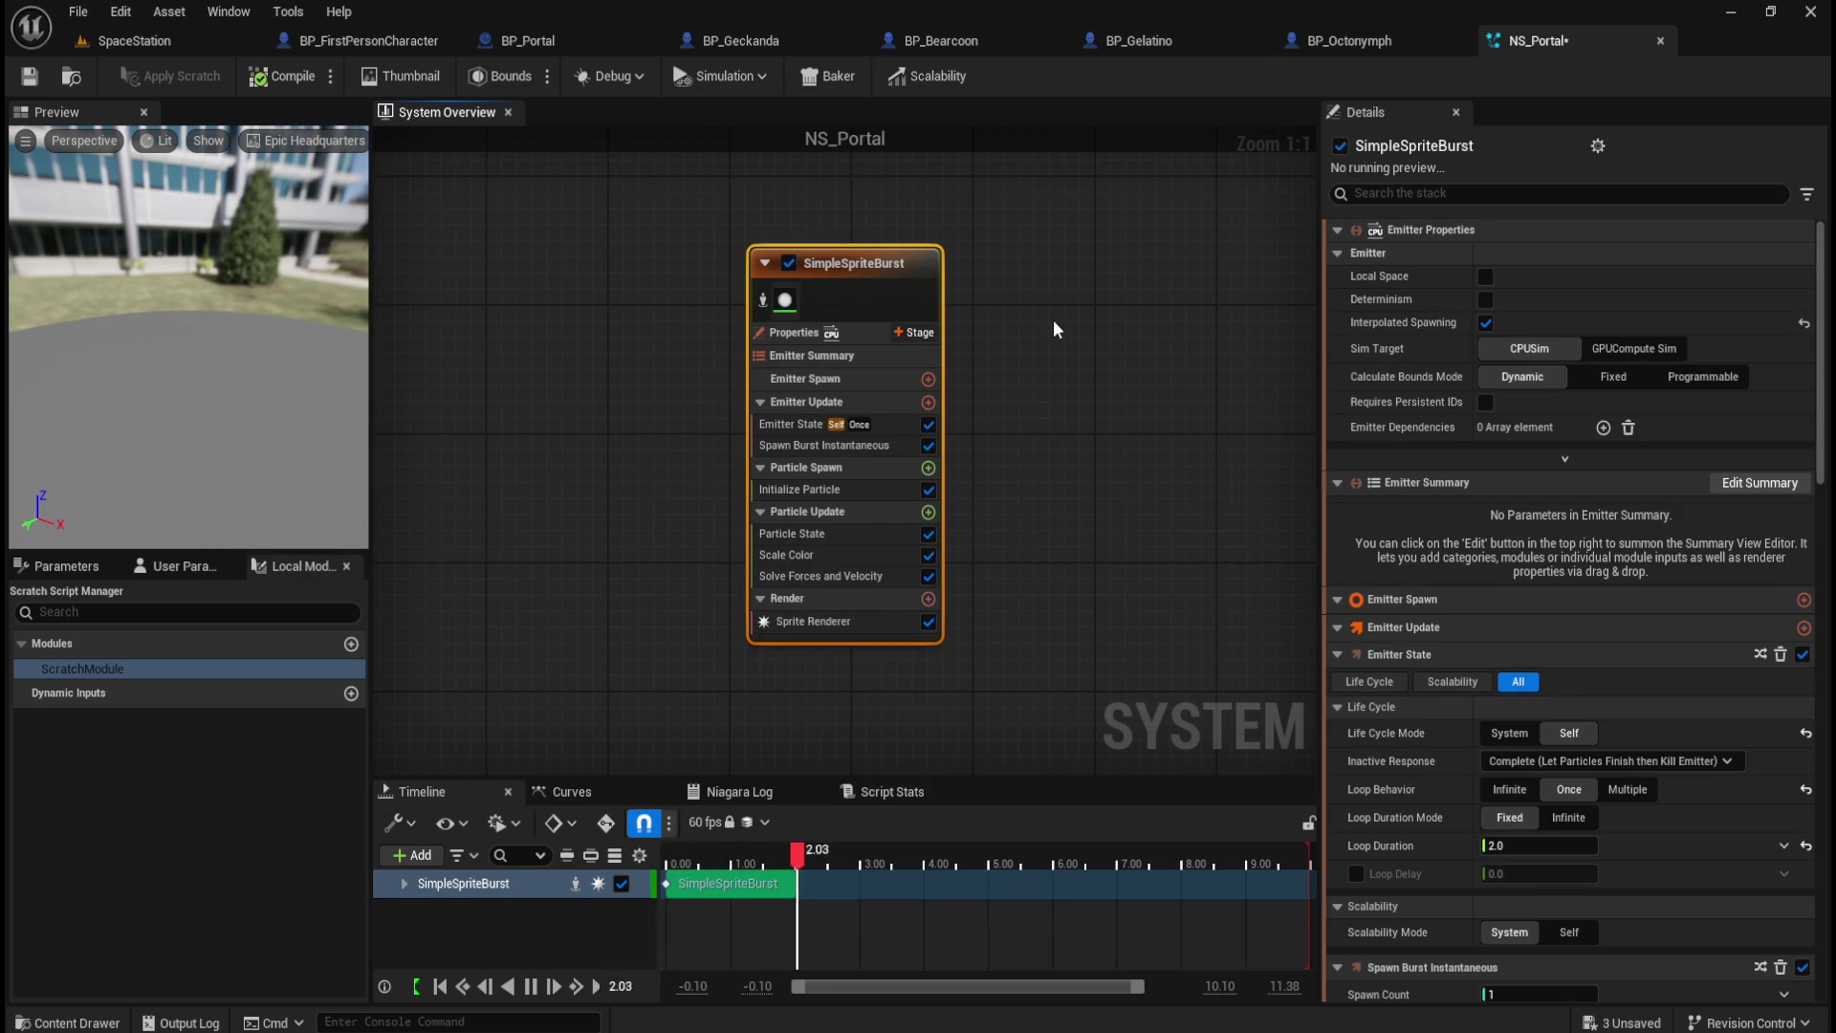
Step: Turn the Solve Forces and Velocity speed limit on, then back off
left_click(816, 574)
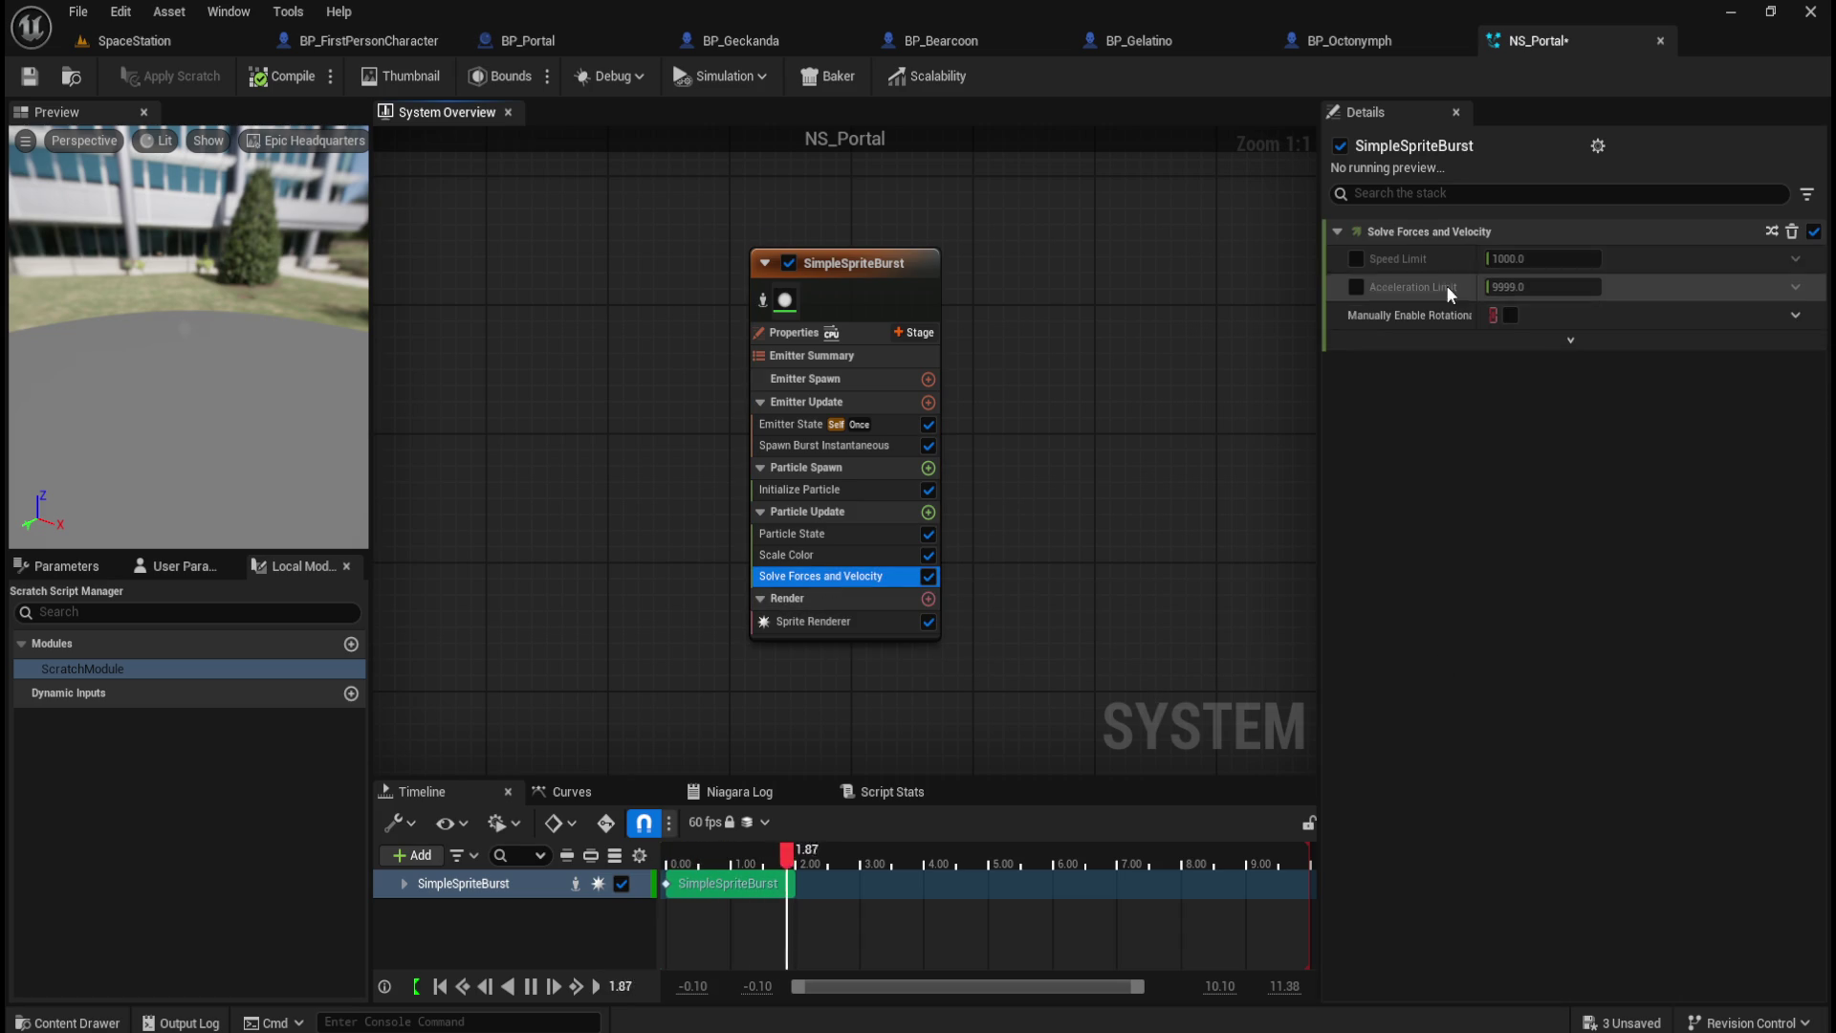
left_click(1356, 258)
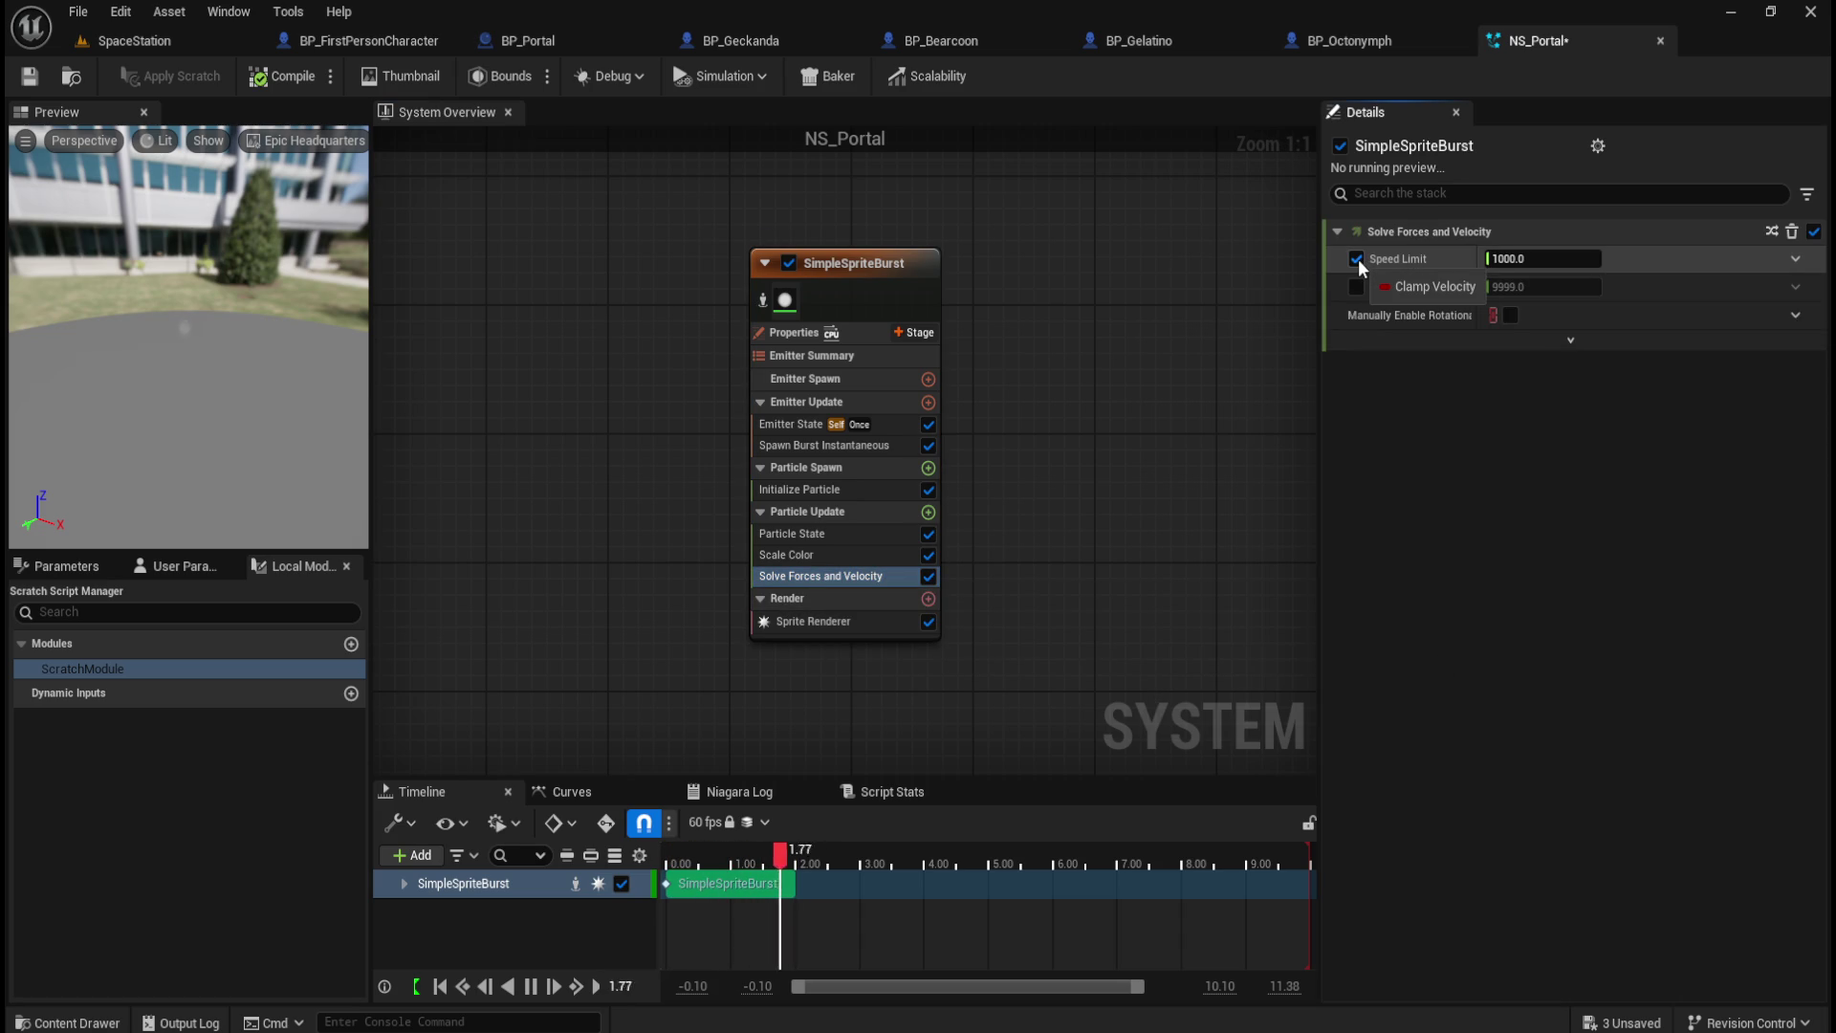
left_click(1356, 258)
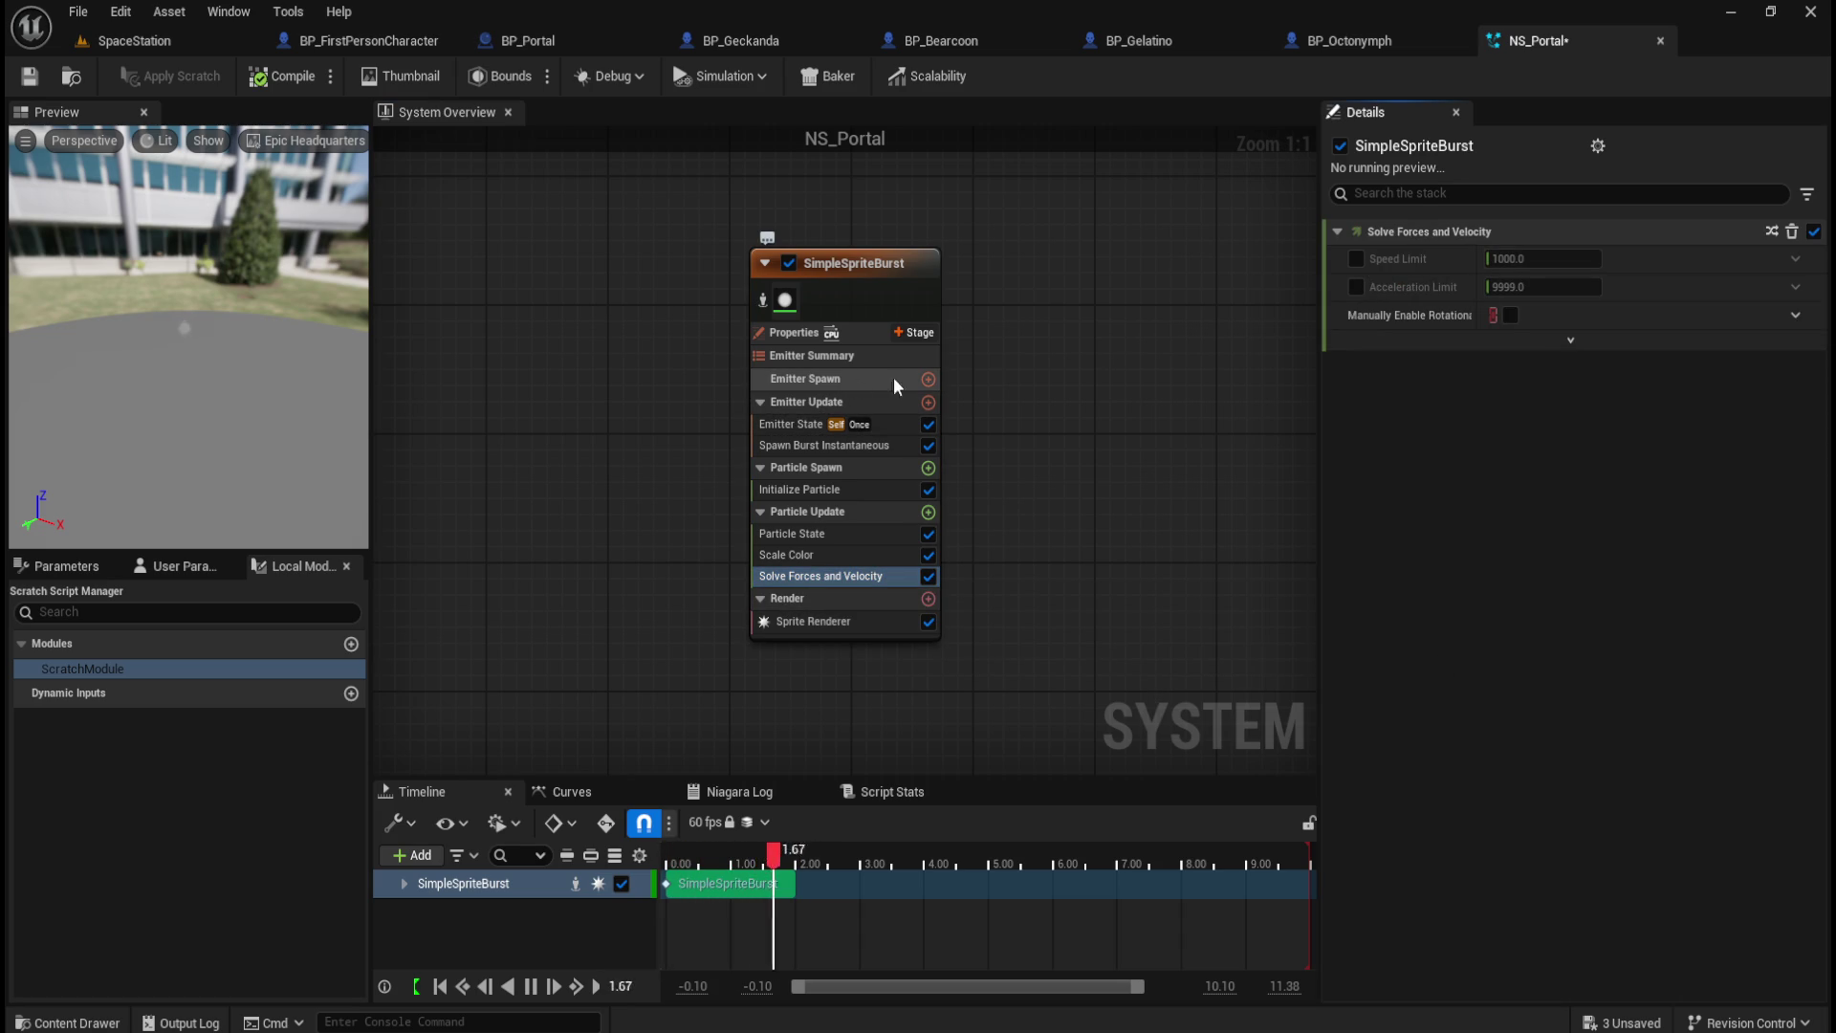
Step: Add a Spawn Rate module, try about 58 per second, reset it to 0, then delete it
left_click(928, 380)
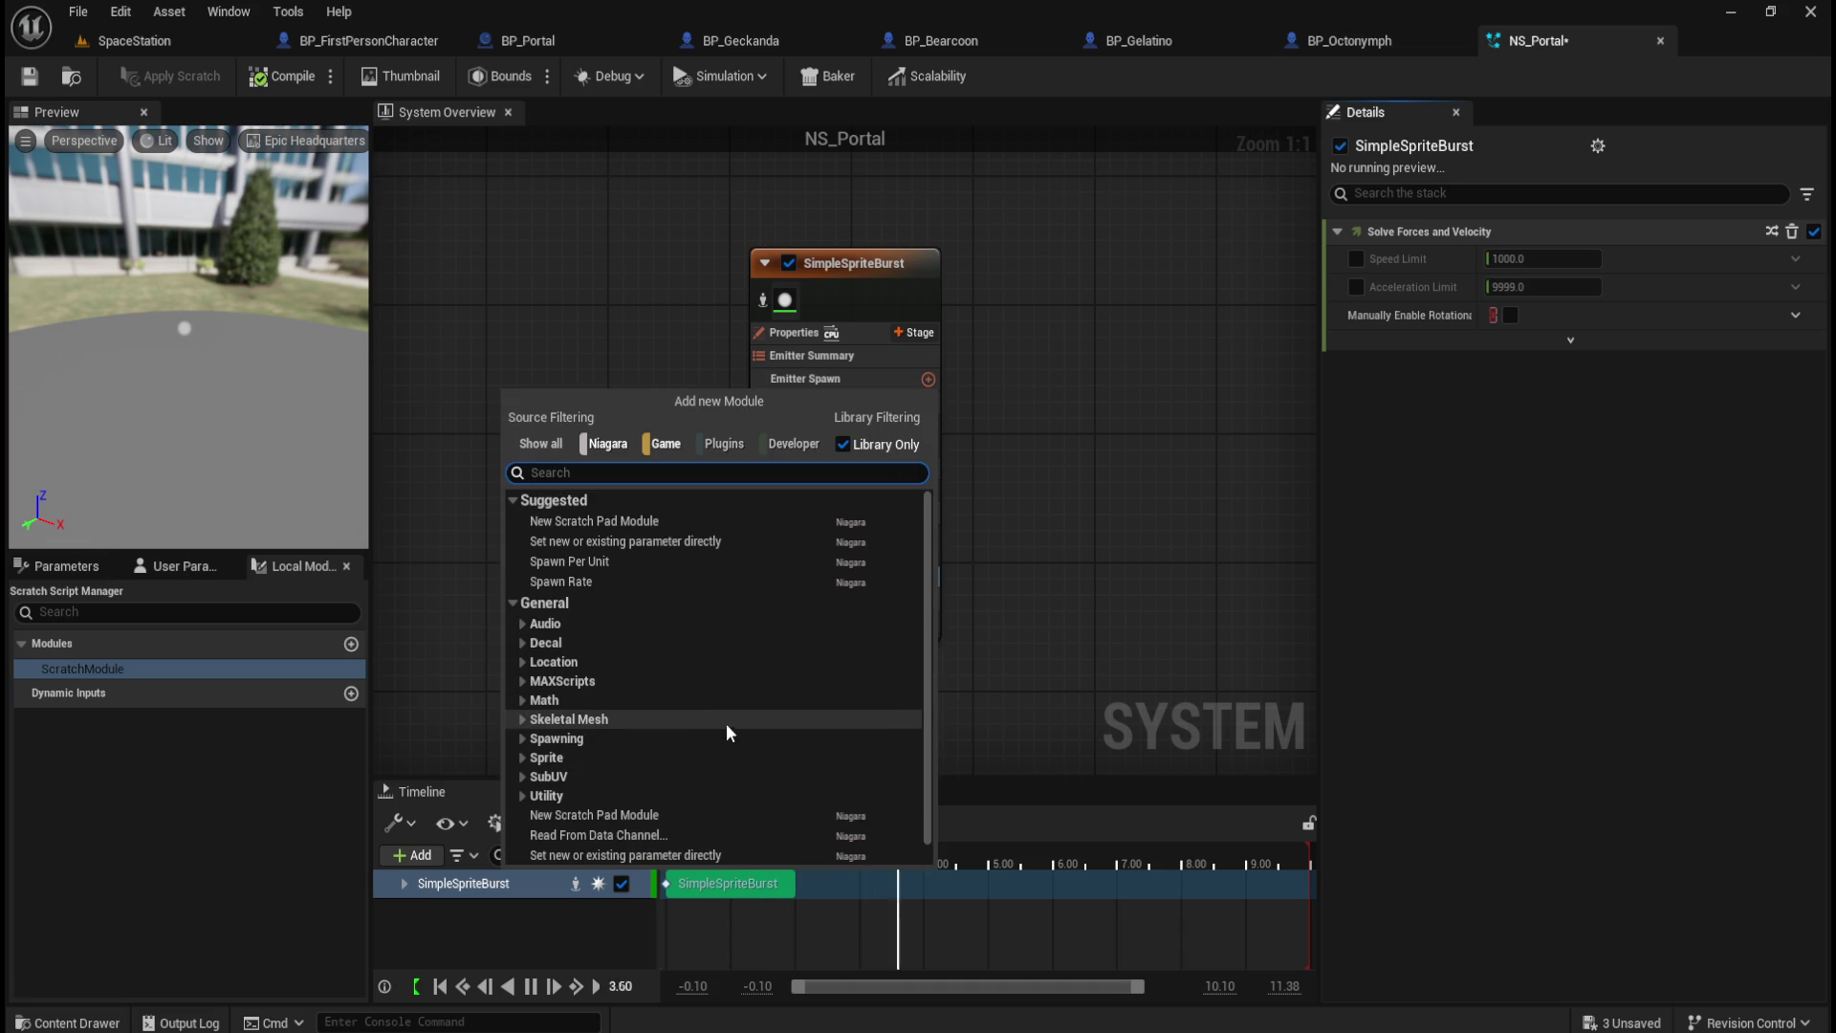
left_click(639, 583)
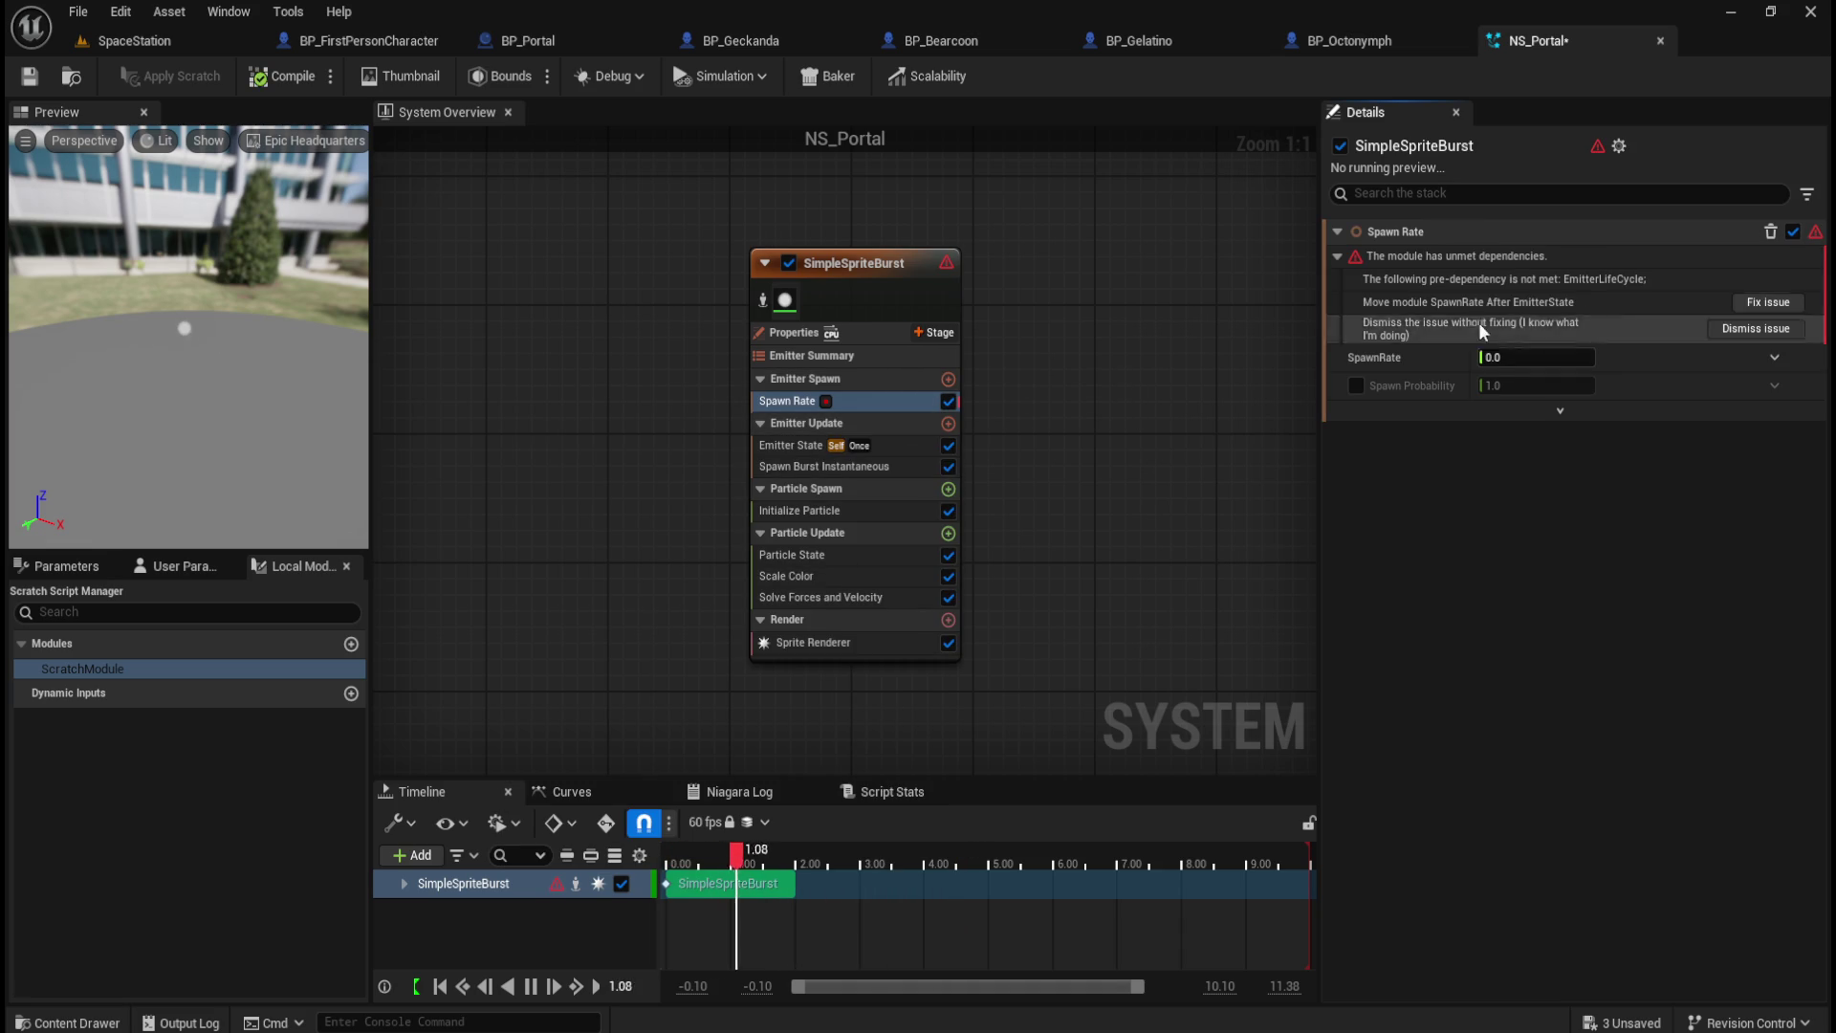
left_click(1768, 301)
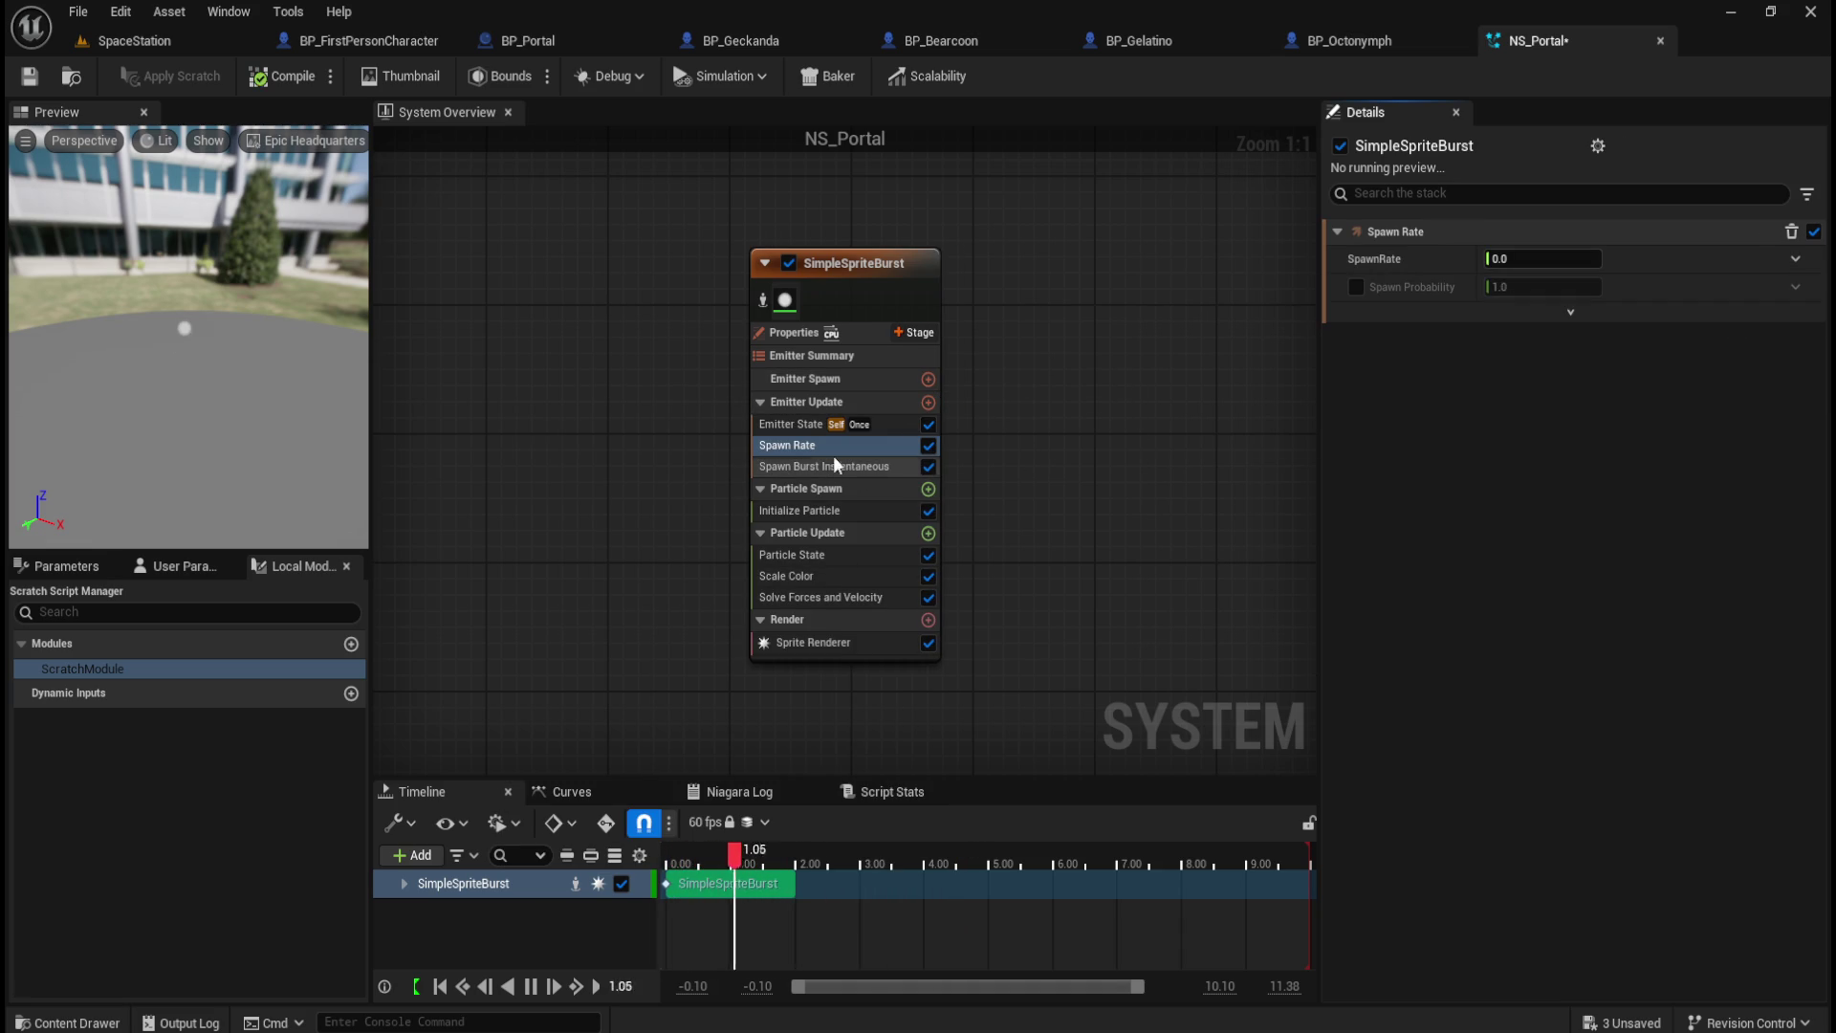
left_click(1541, 258)
type("0.008")
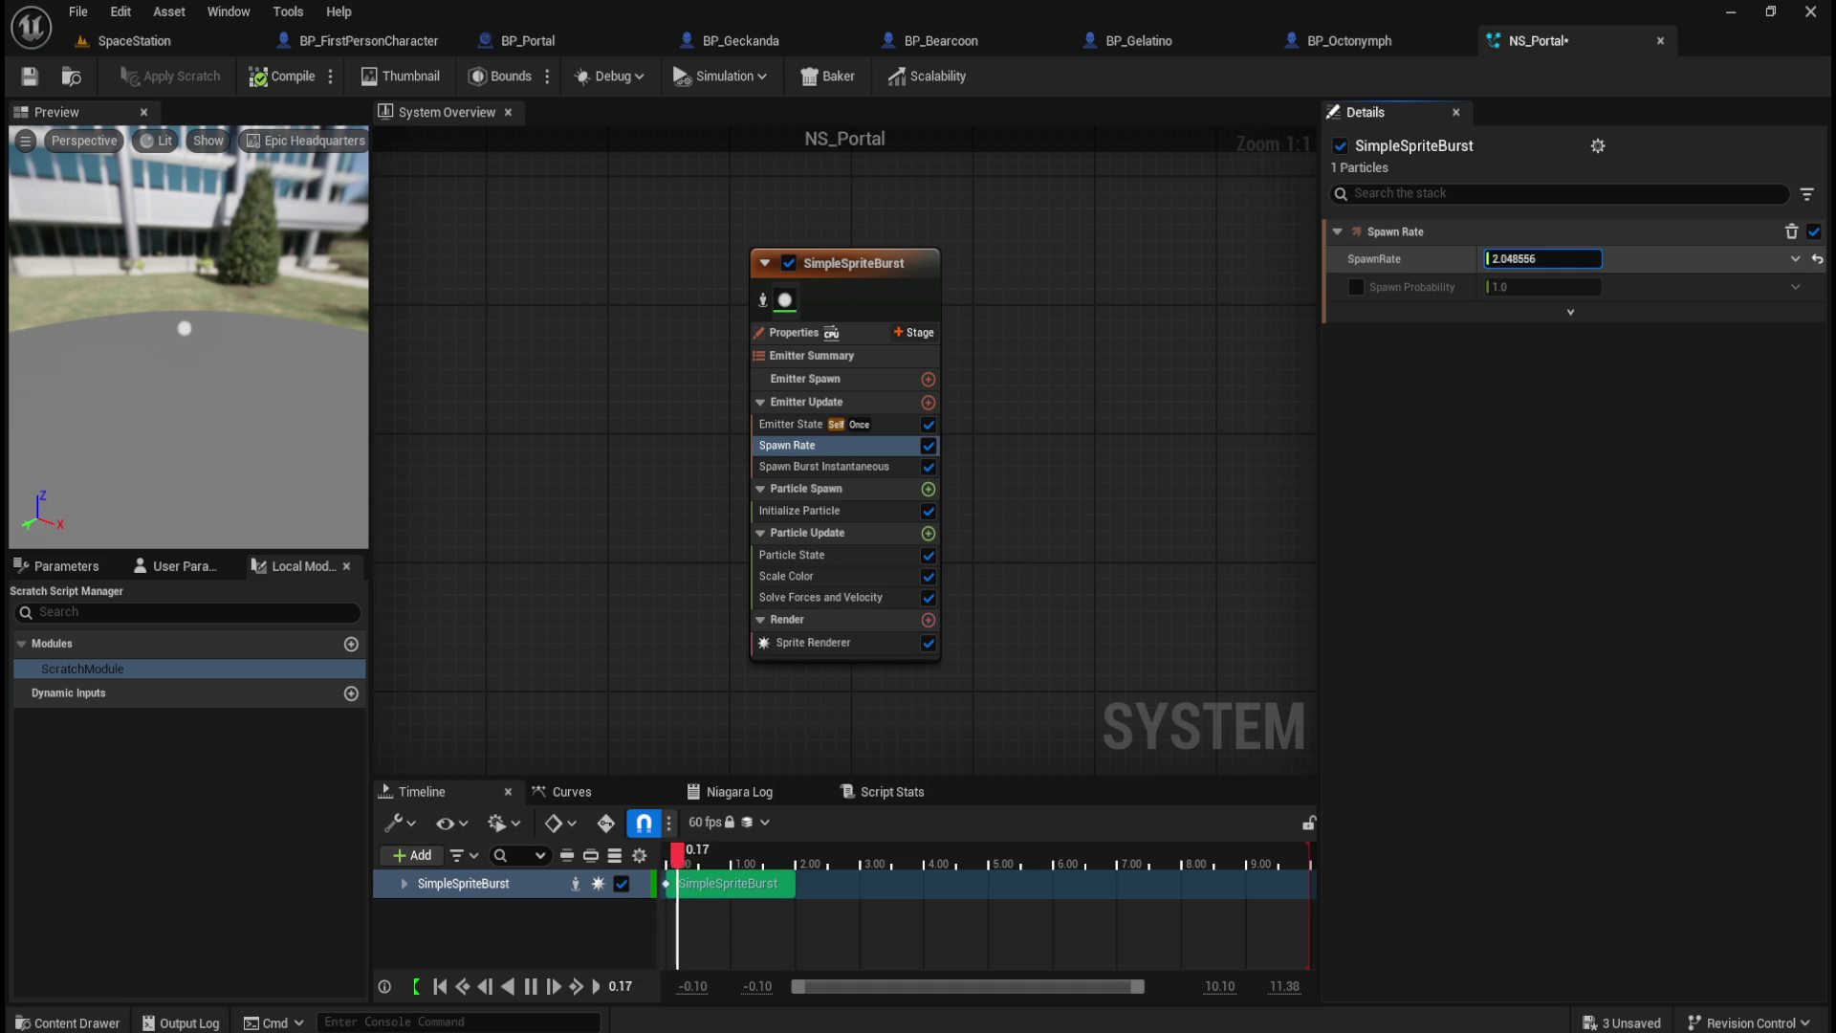
left_click_drag(1492, 259, 1508, 259)
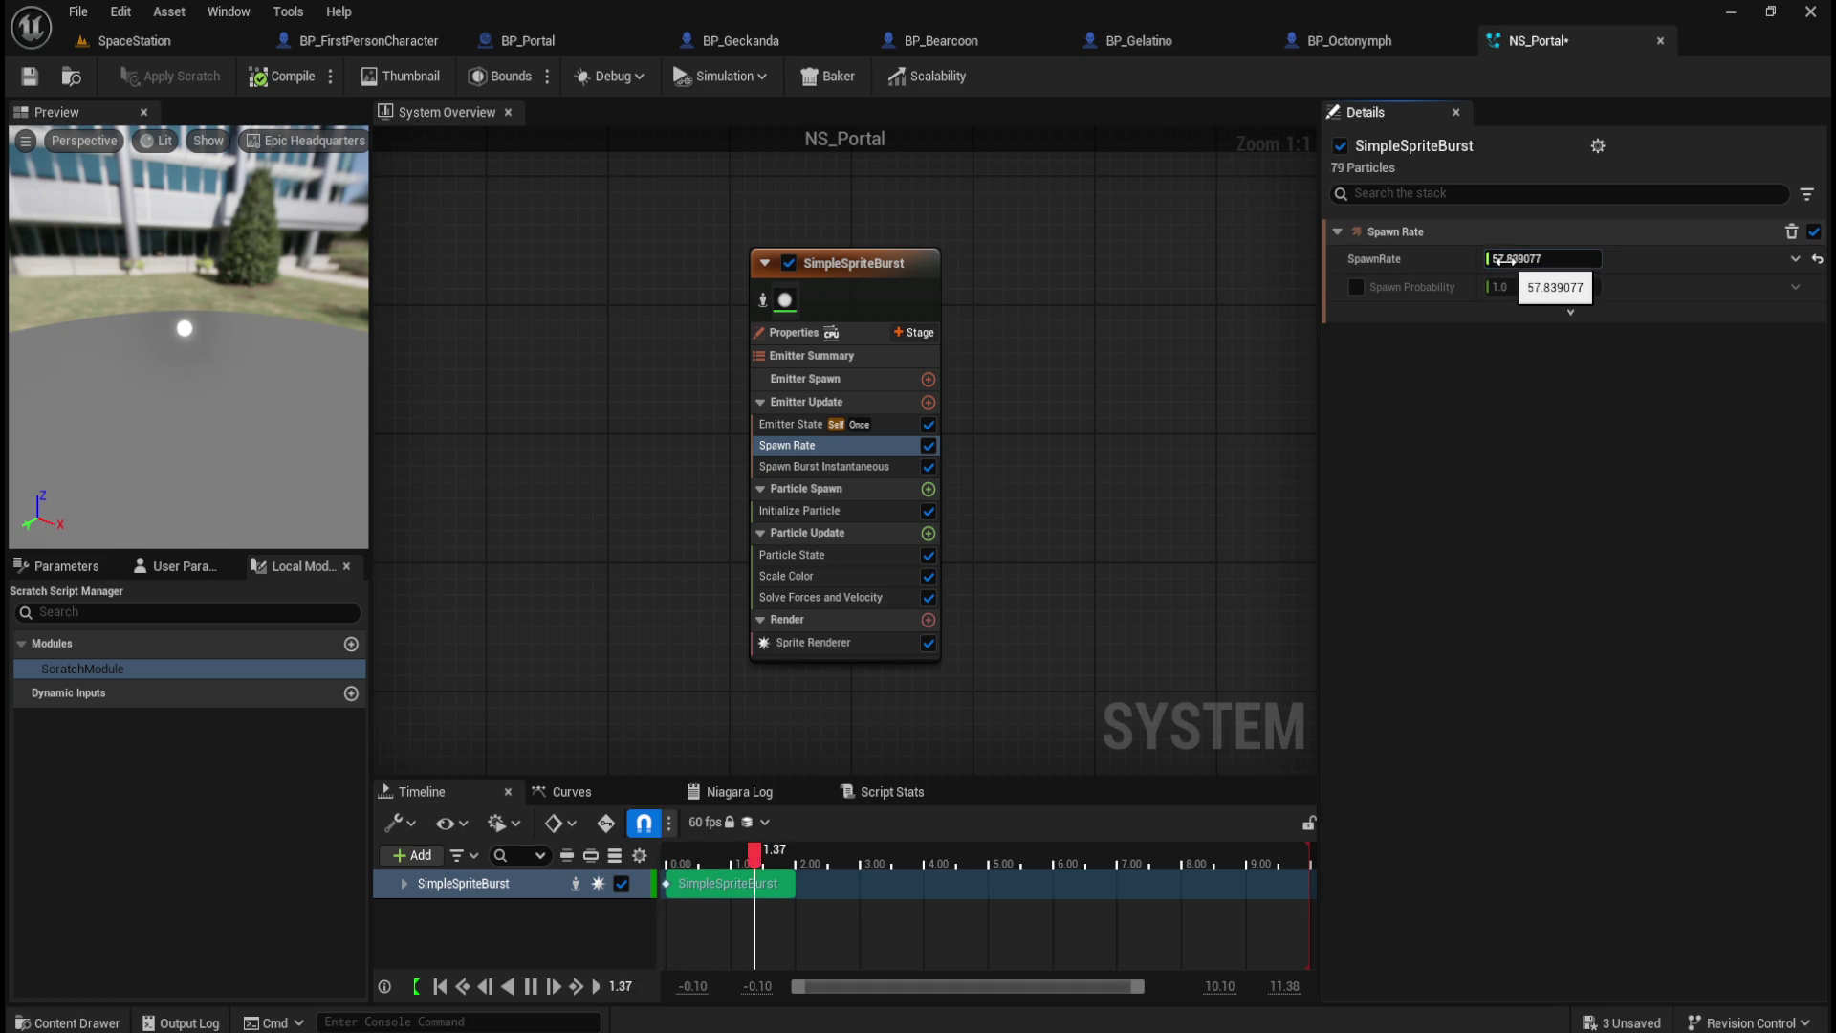
left_click(1817, 262)
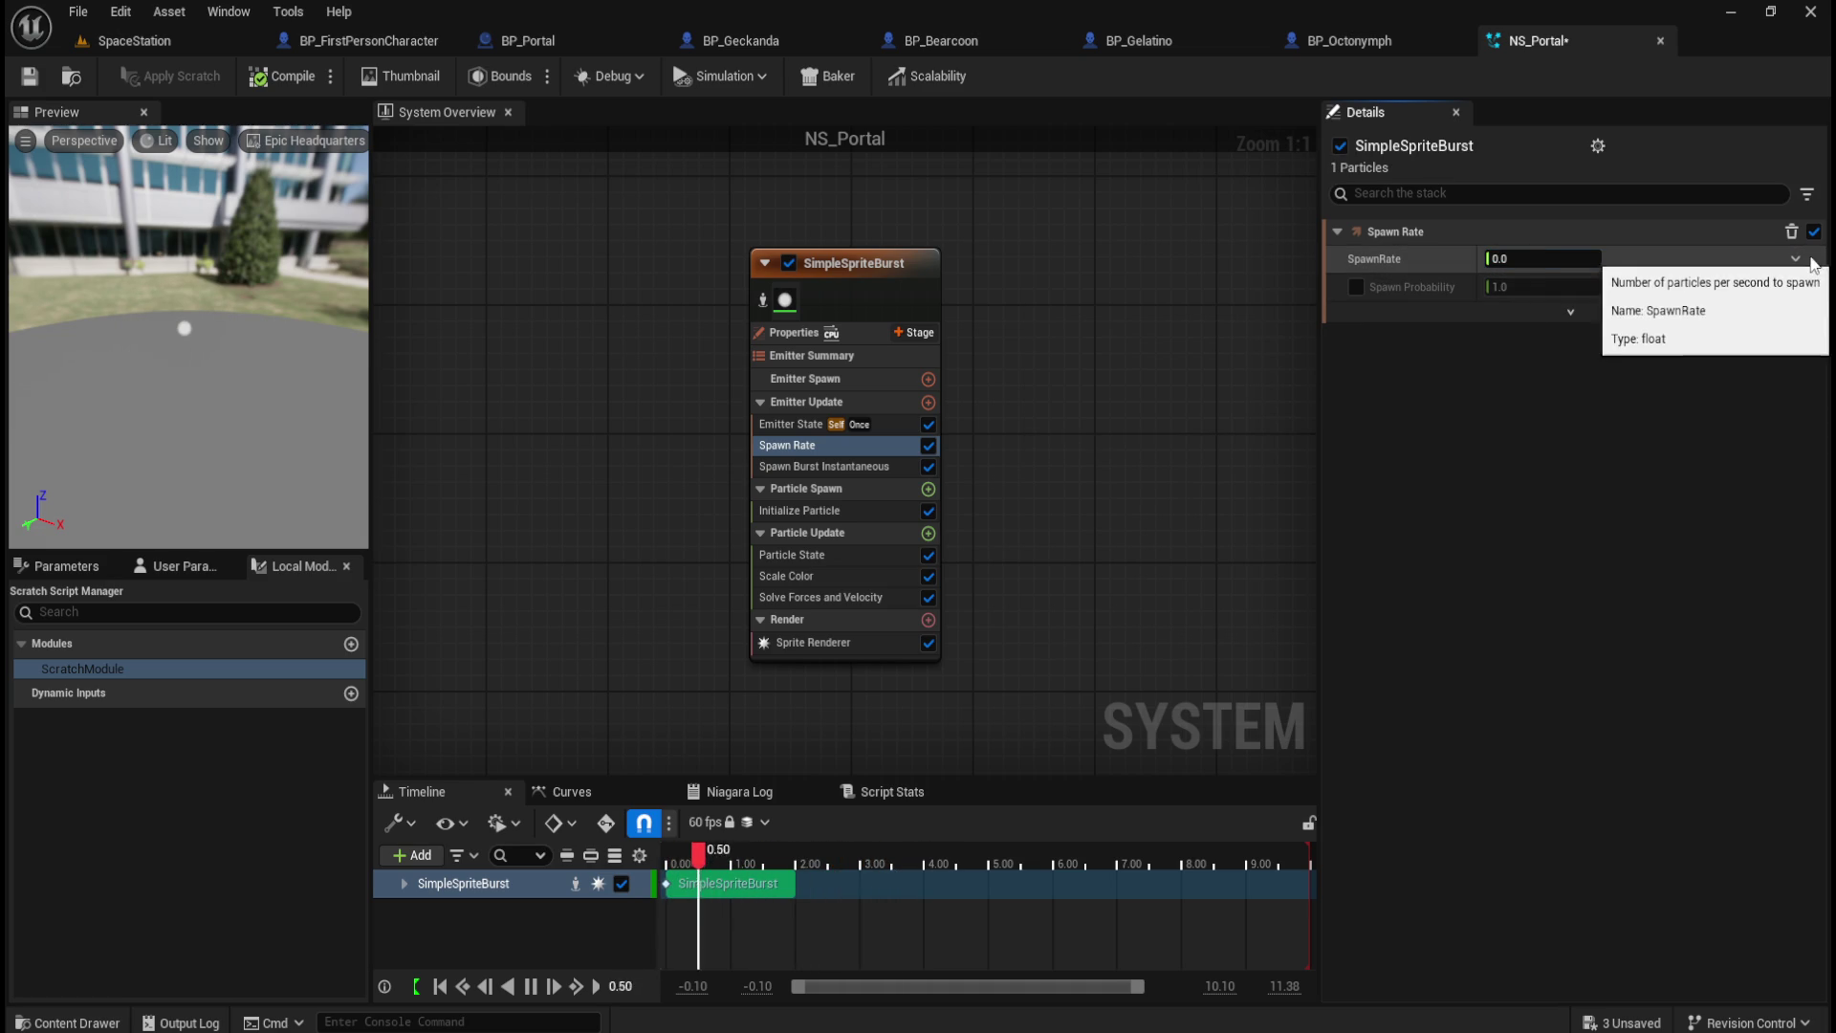
left_click(790, 445)
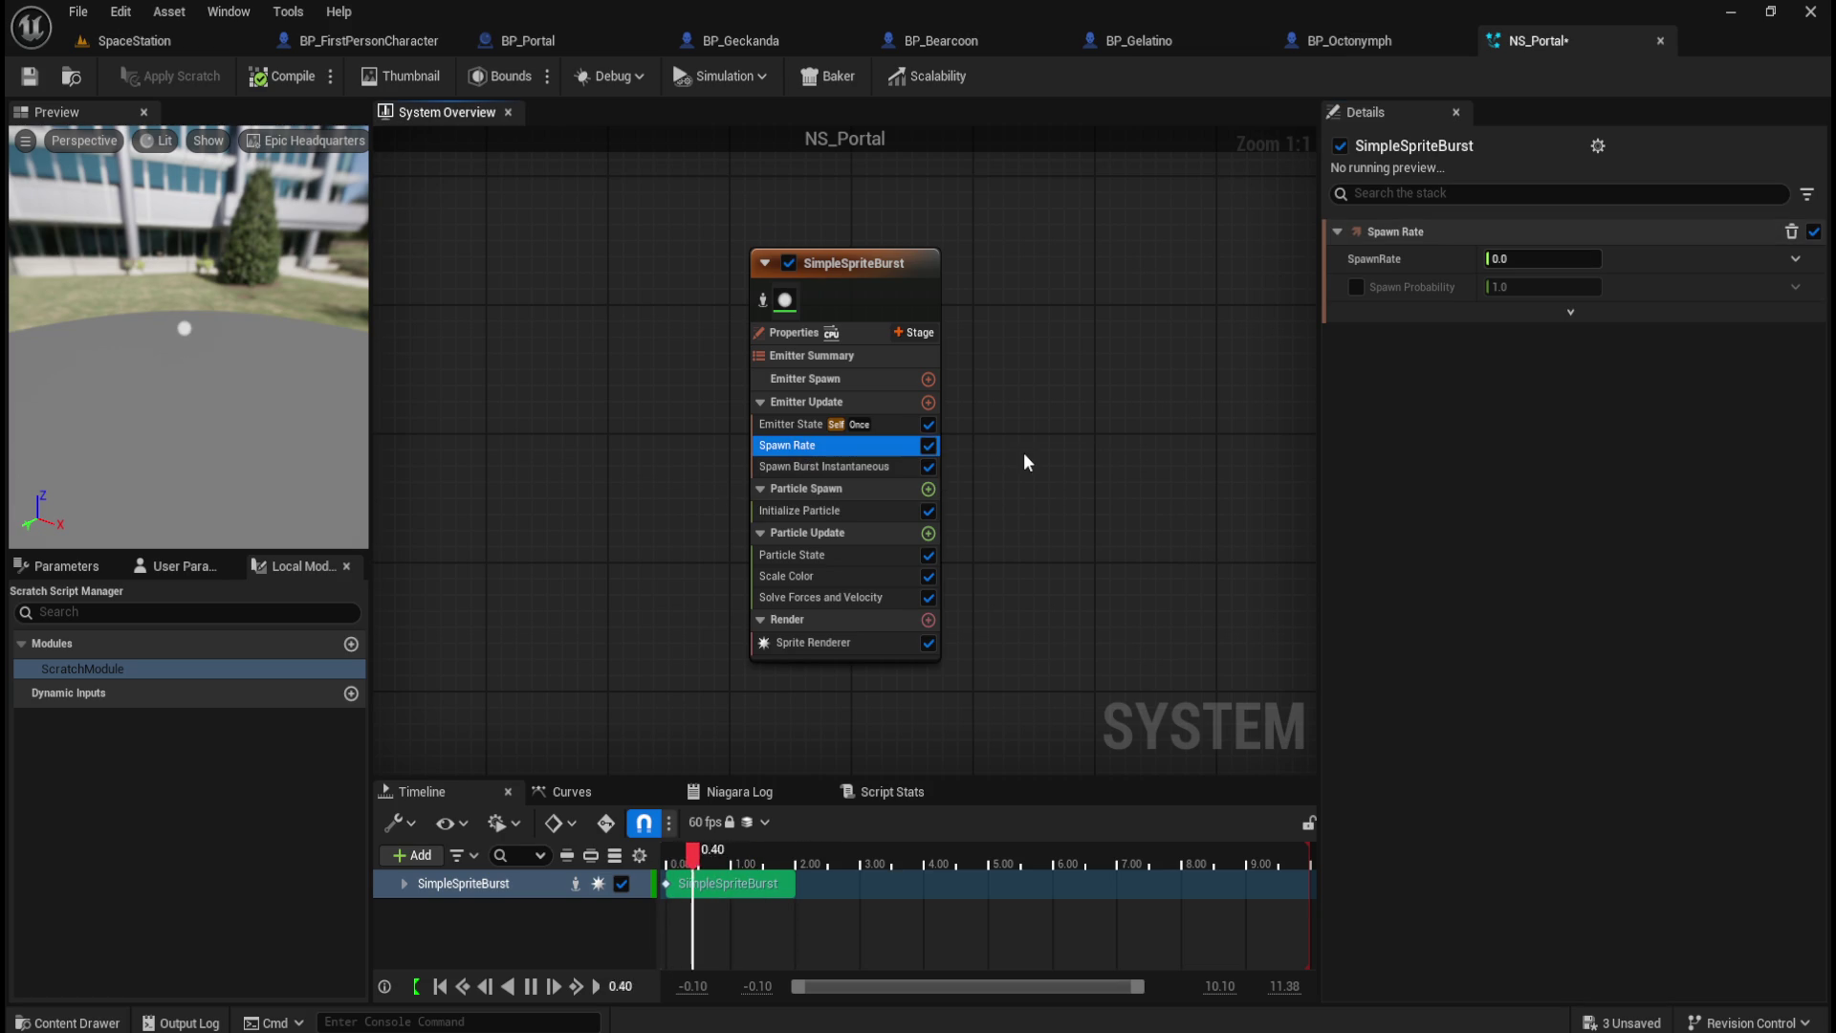
key("Delete")
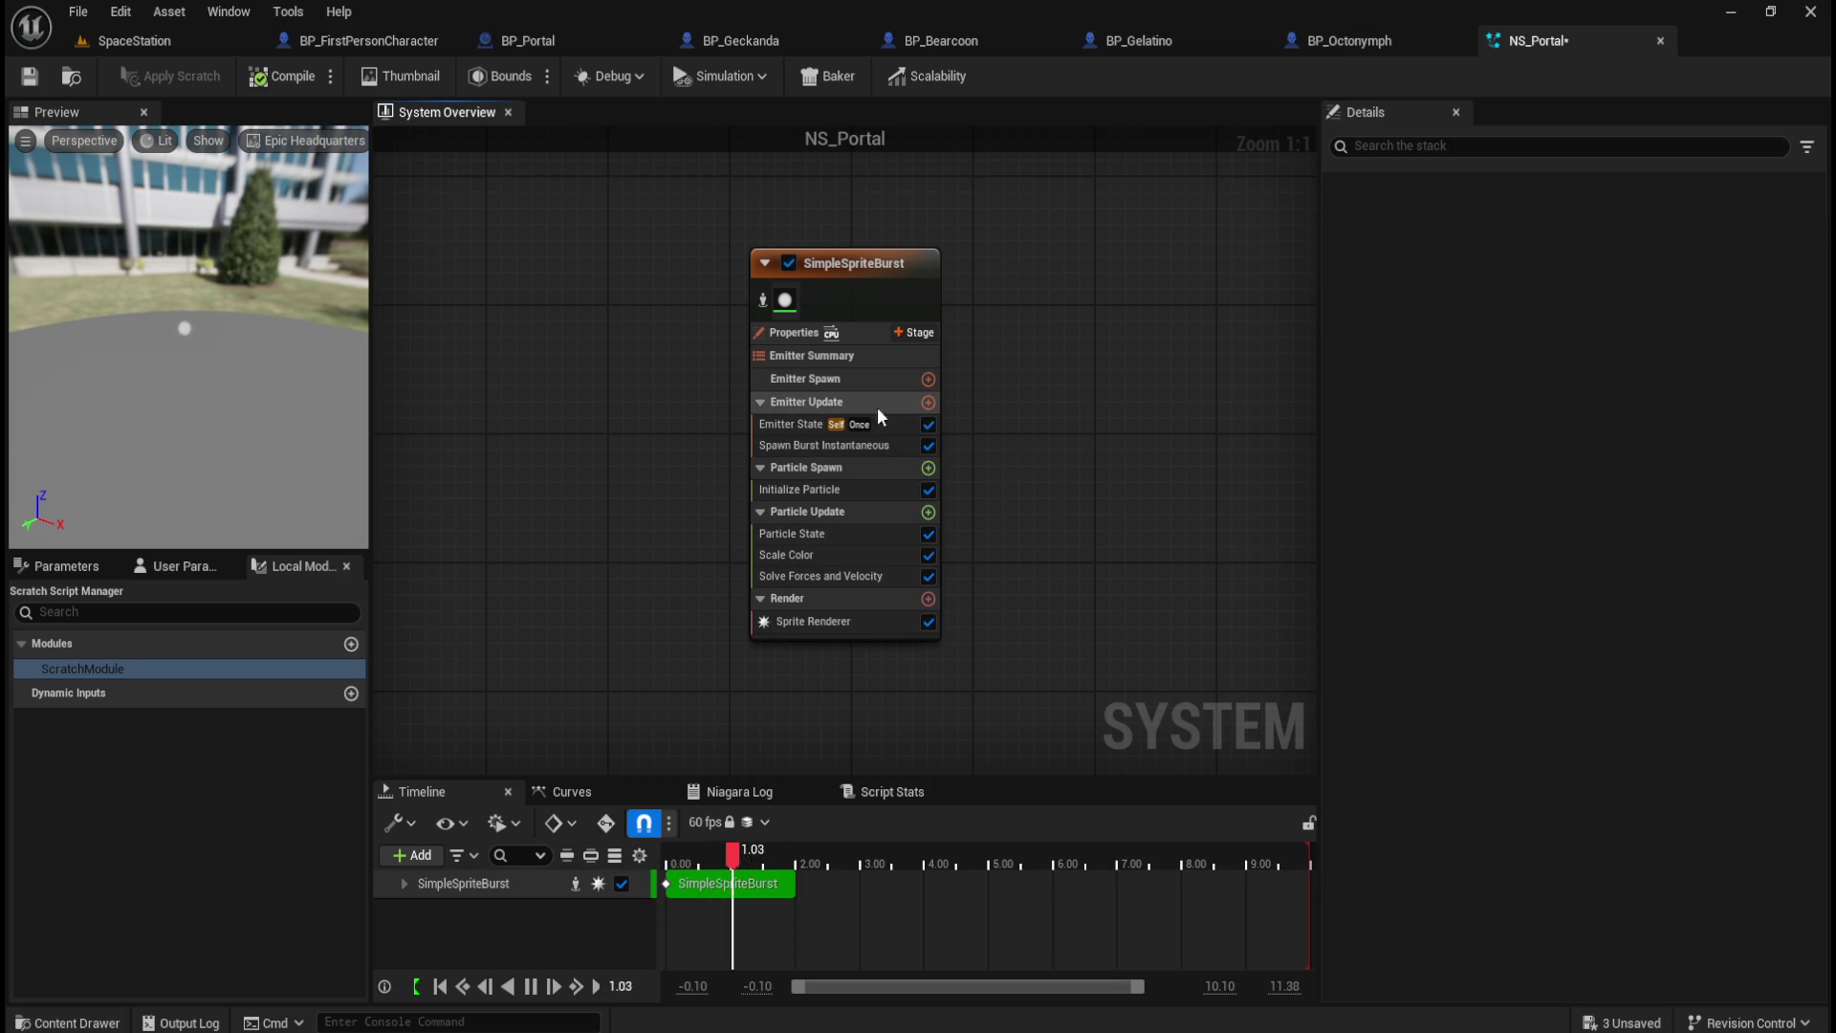
Step: Set the Spawn Burst Instantaneous count to 10, then delete the SimpleSpriteBurst emitter
left_click(851, 445)
left_click(1541, 259)
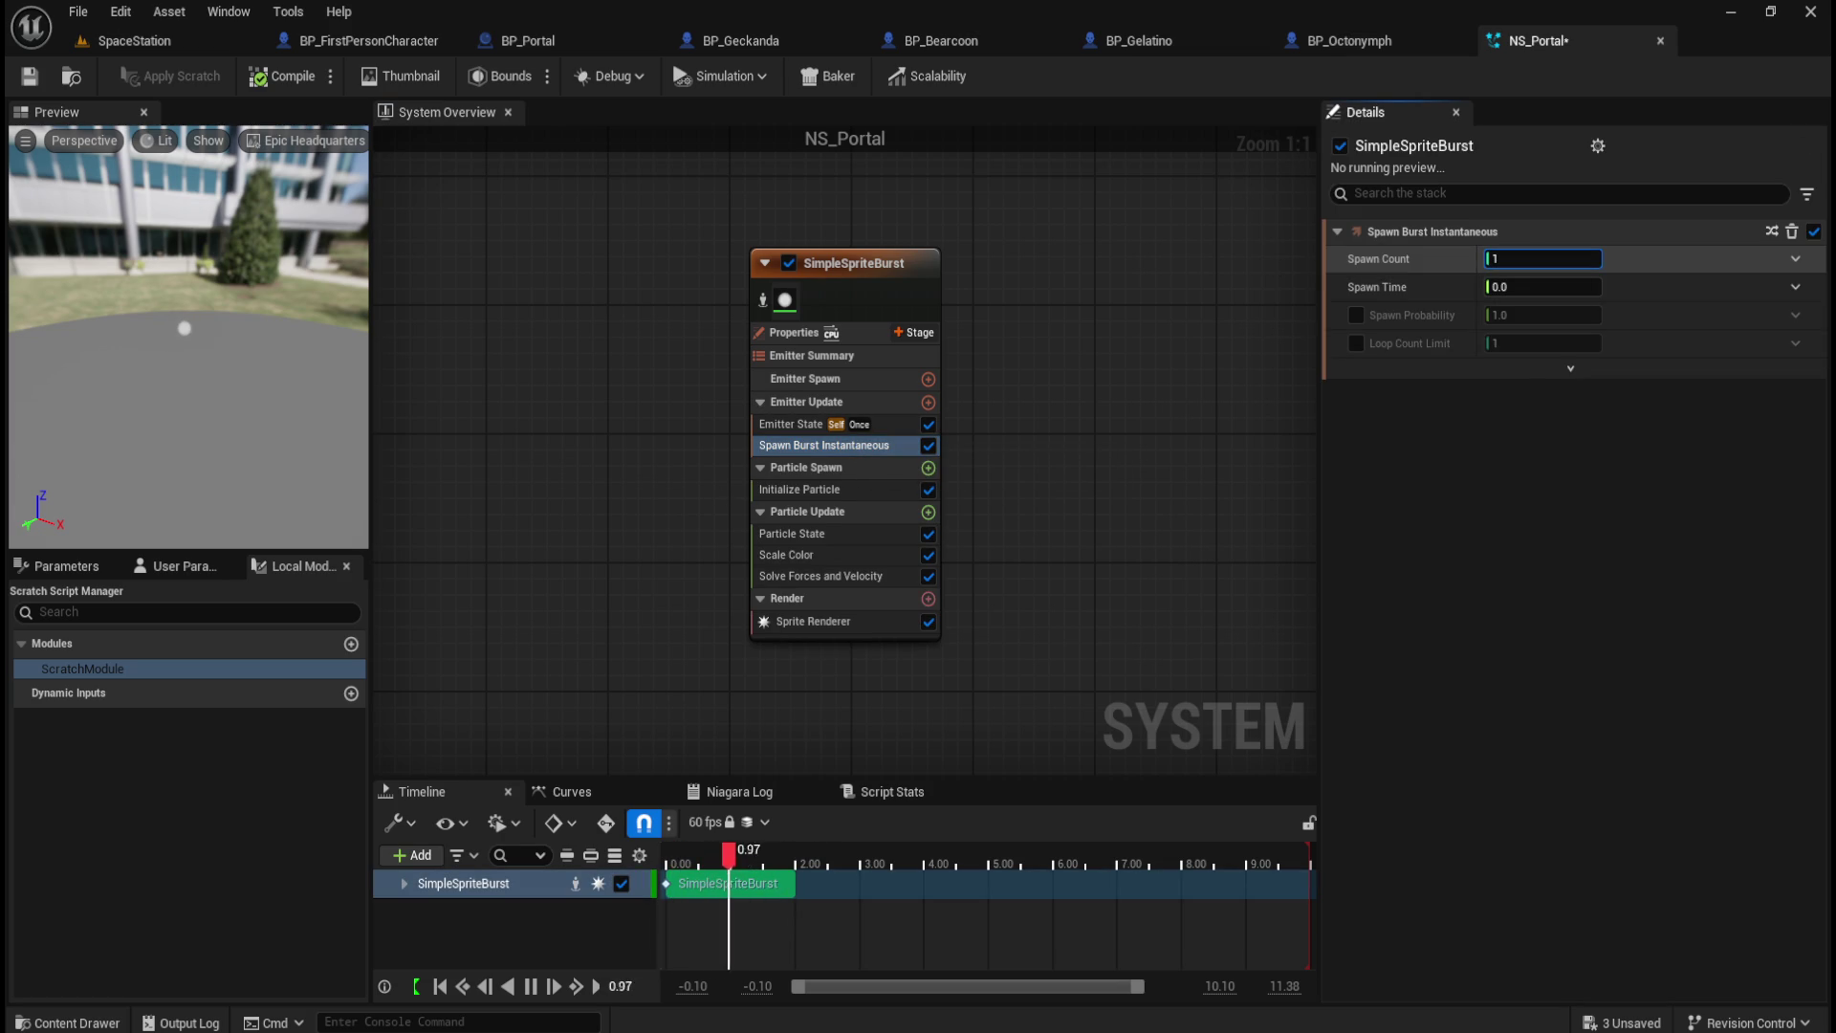
type("2")
key("Return")
type("10")
key("Return")
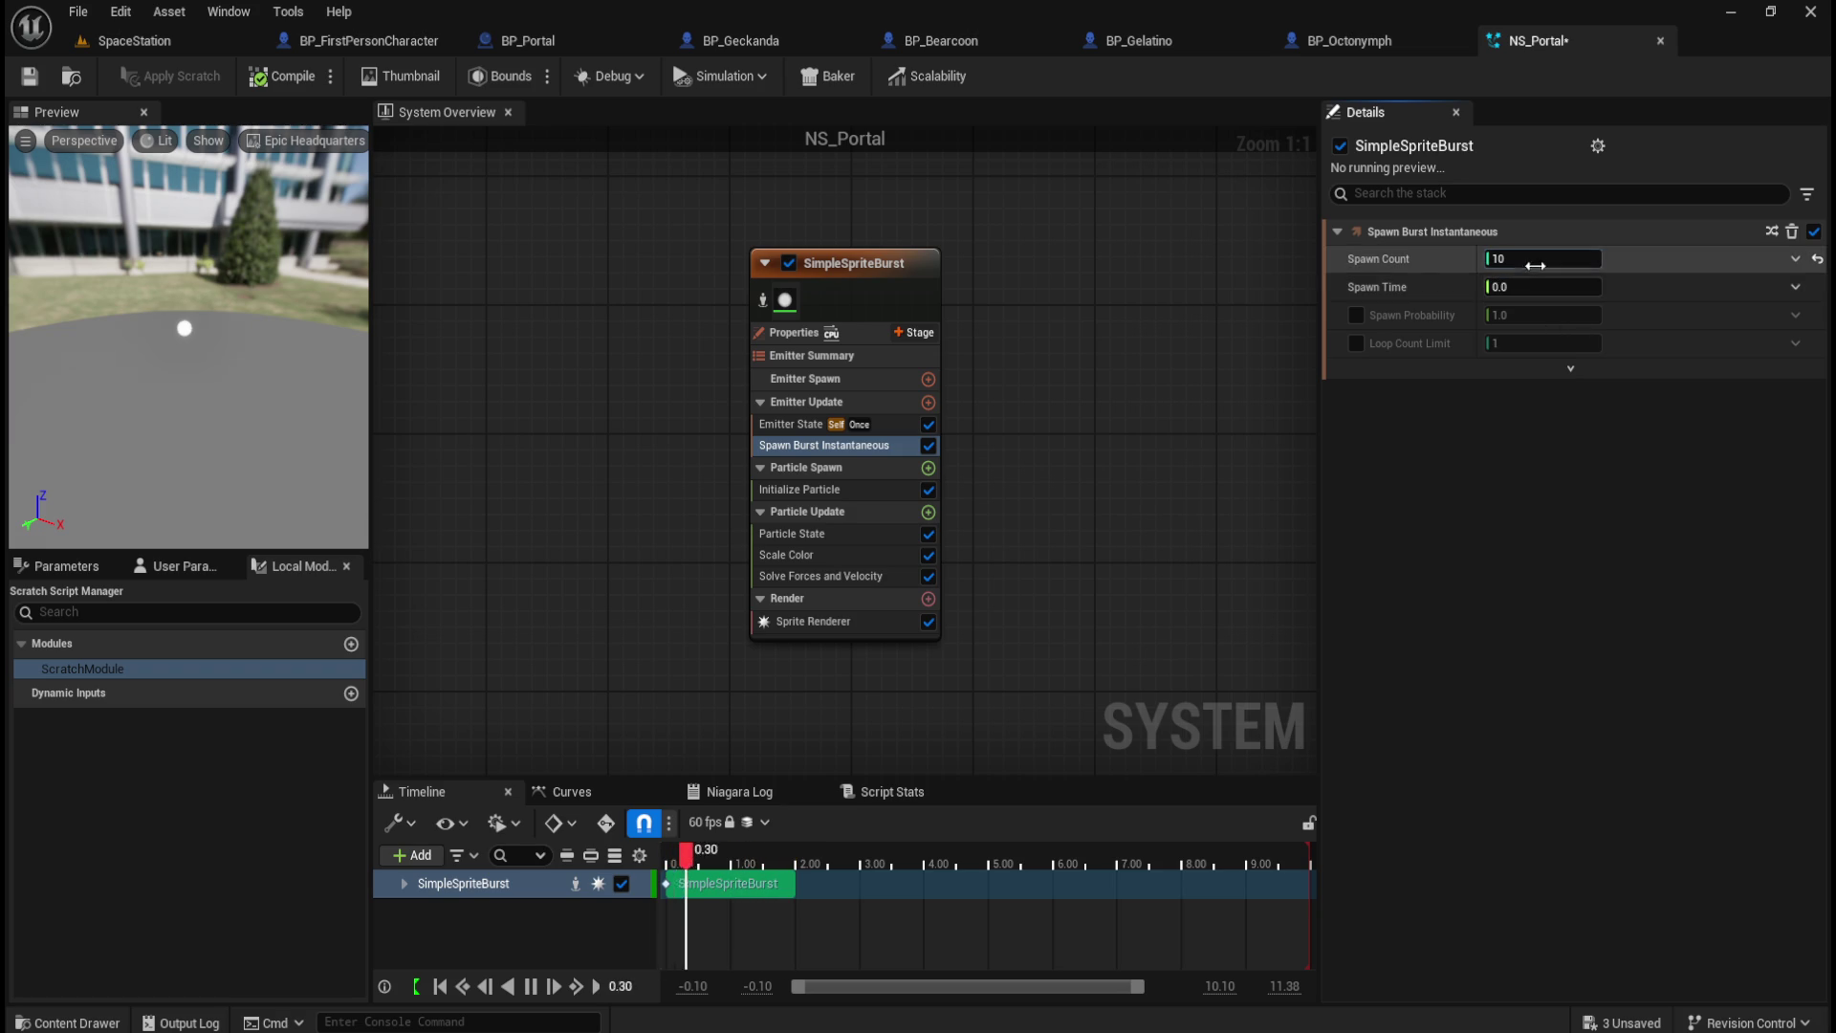
left_click(863, 371)
key("Delete")
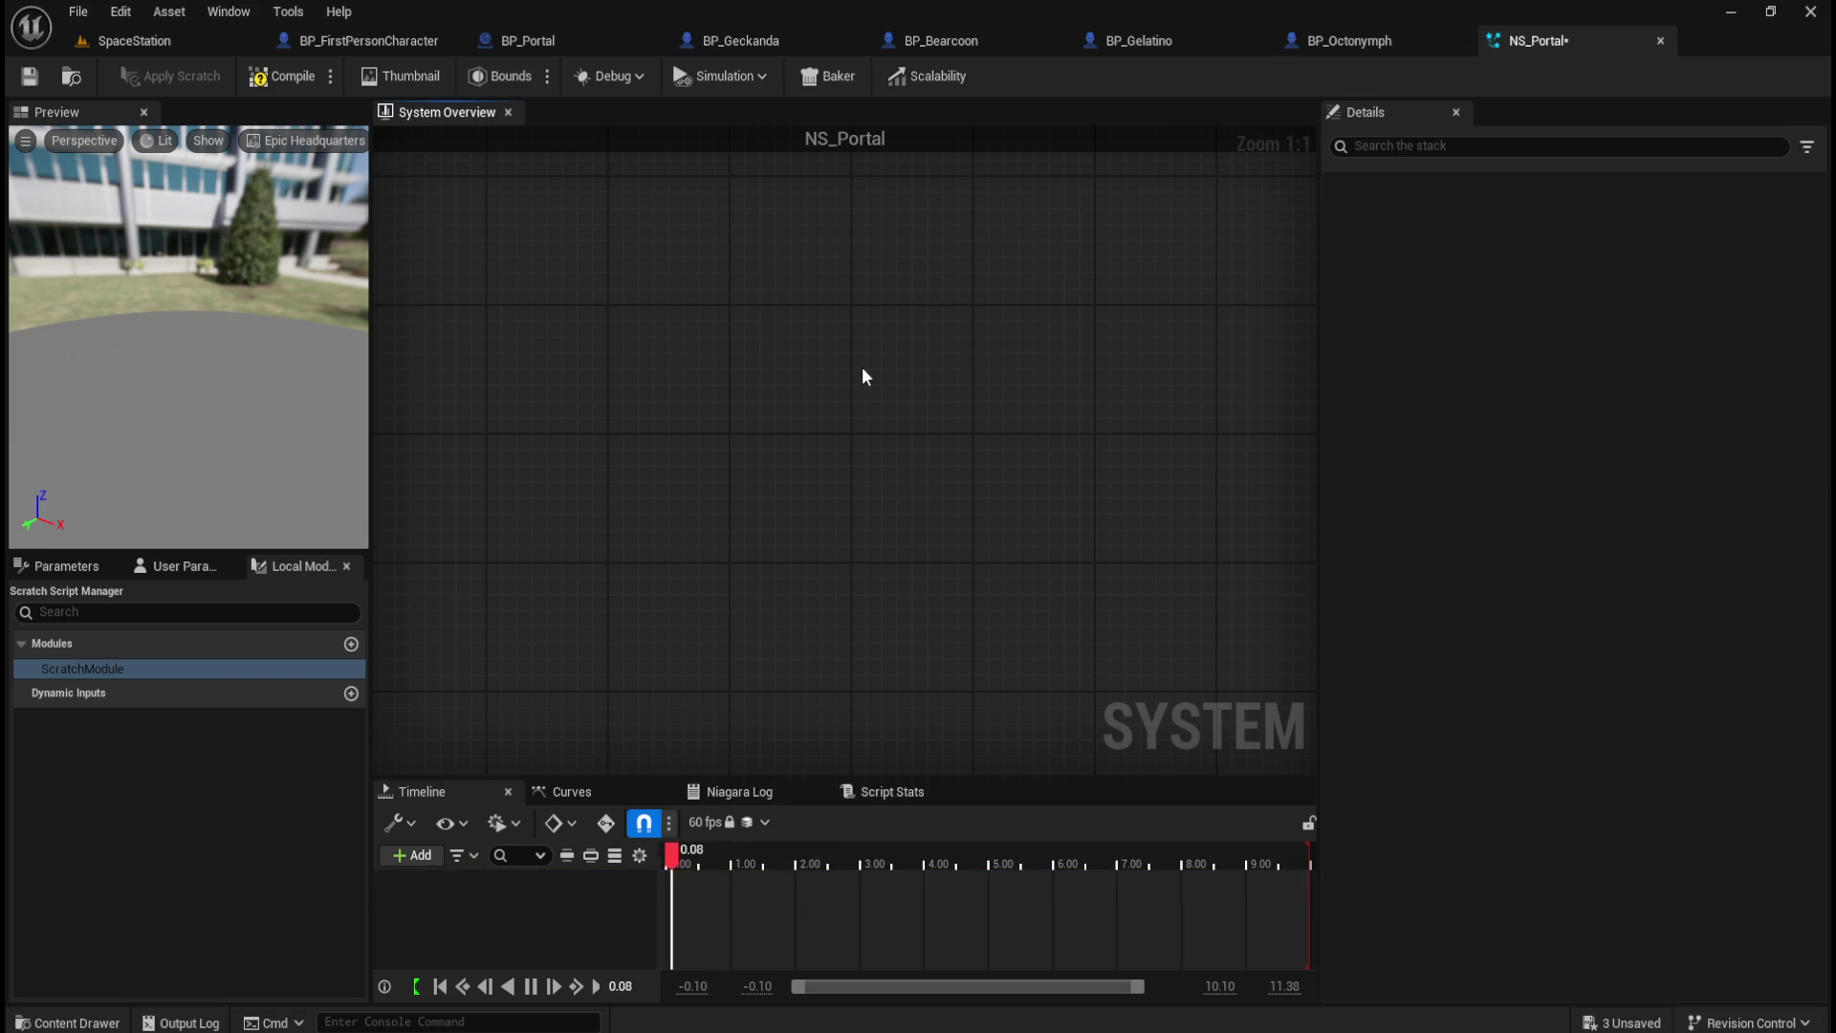
Step: Add a RibbonShapes emitter to NS_Portal, then delete it
right_click(871, 370)
left_click(921, 415)
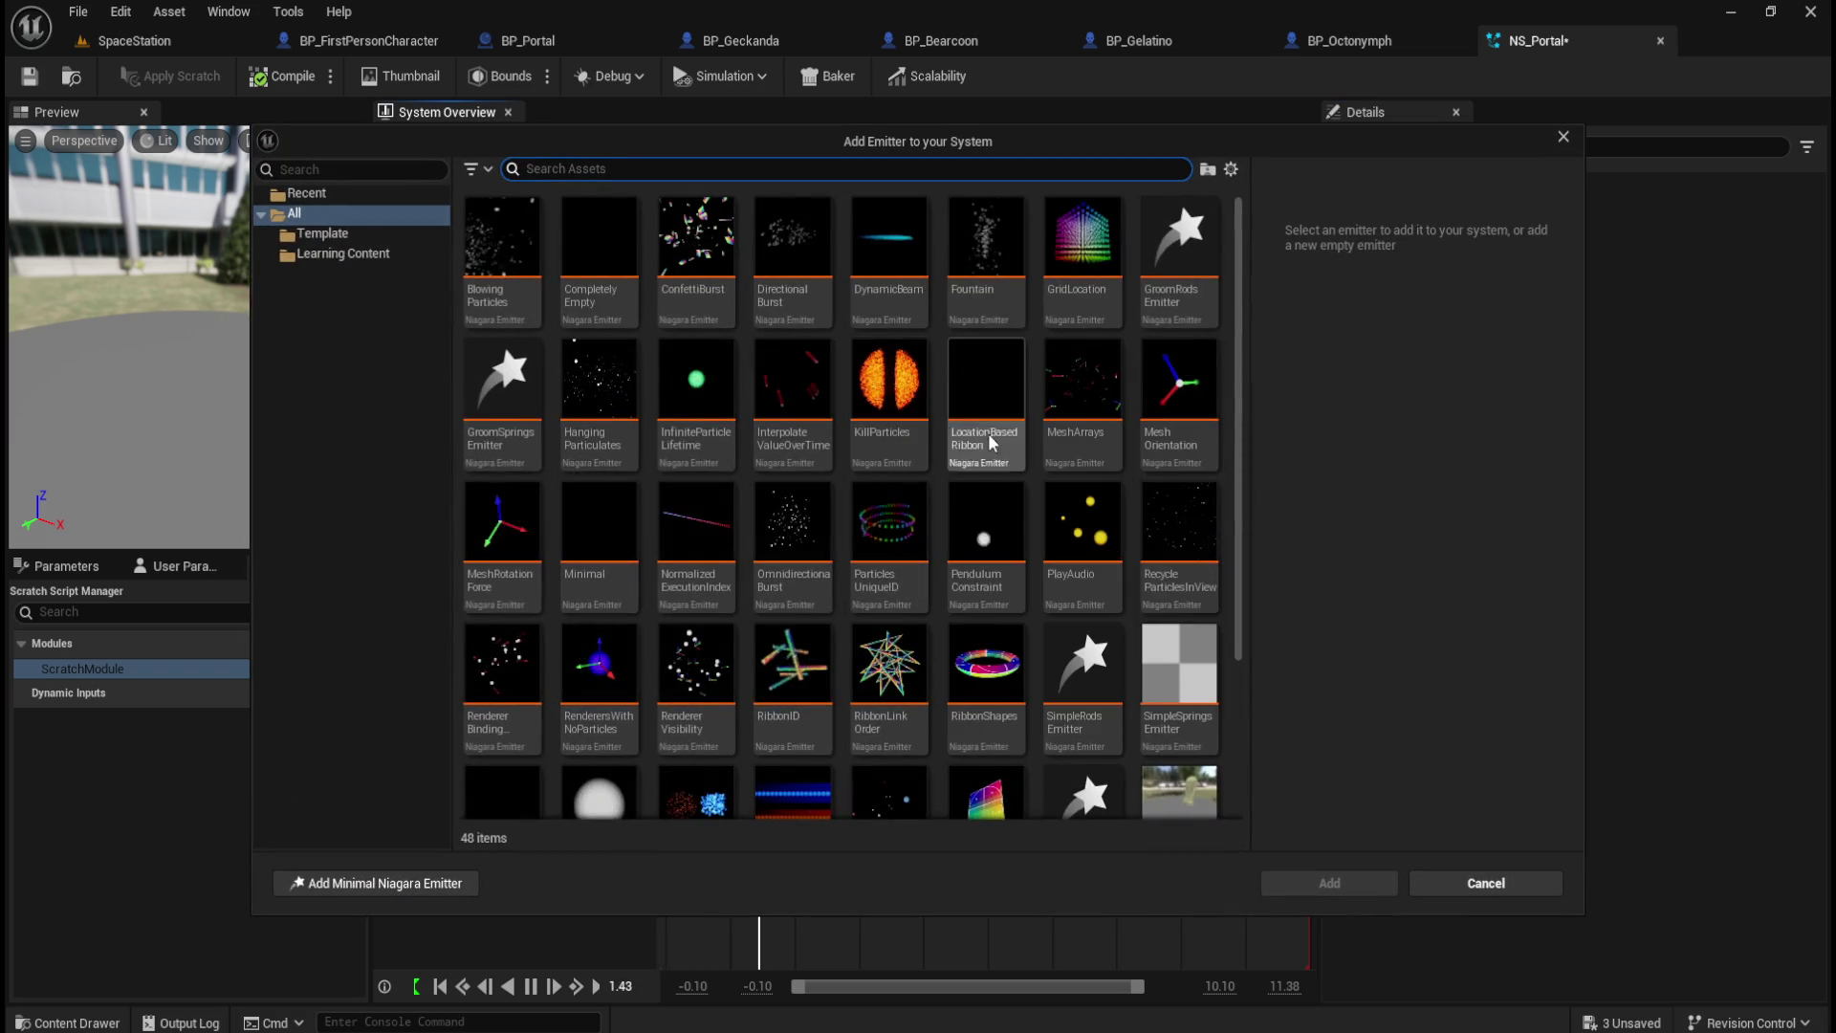
scroll(1024, 576, "down", 2)
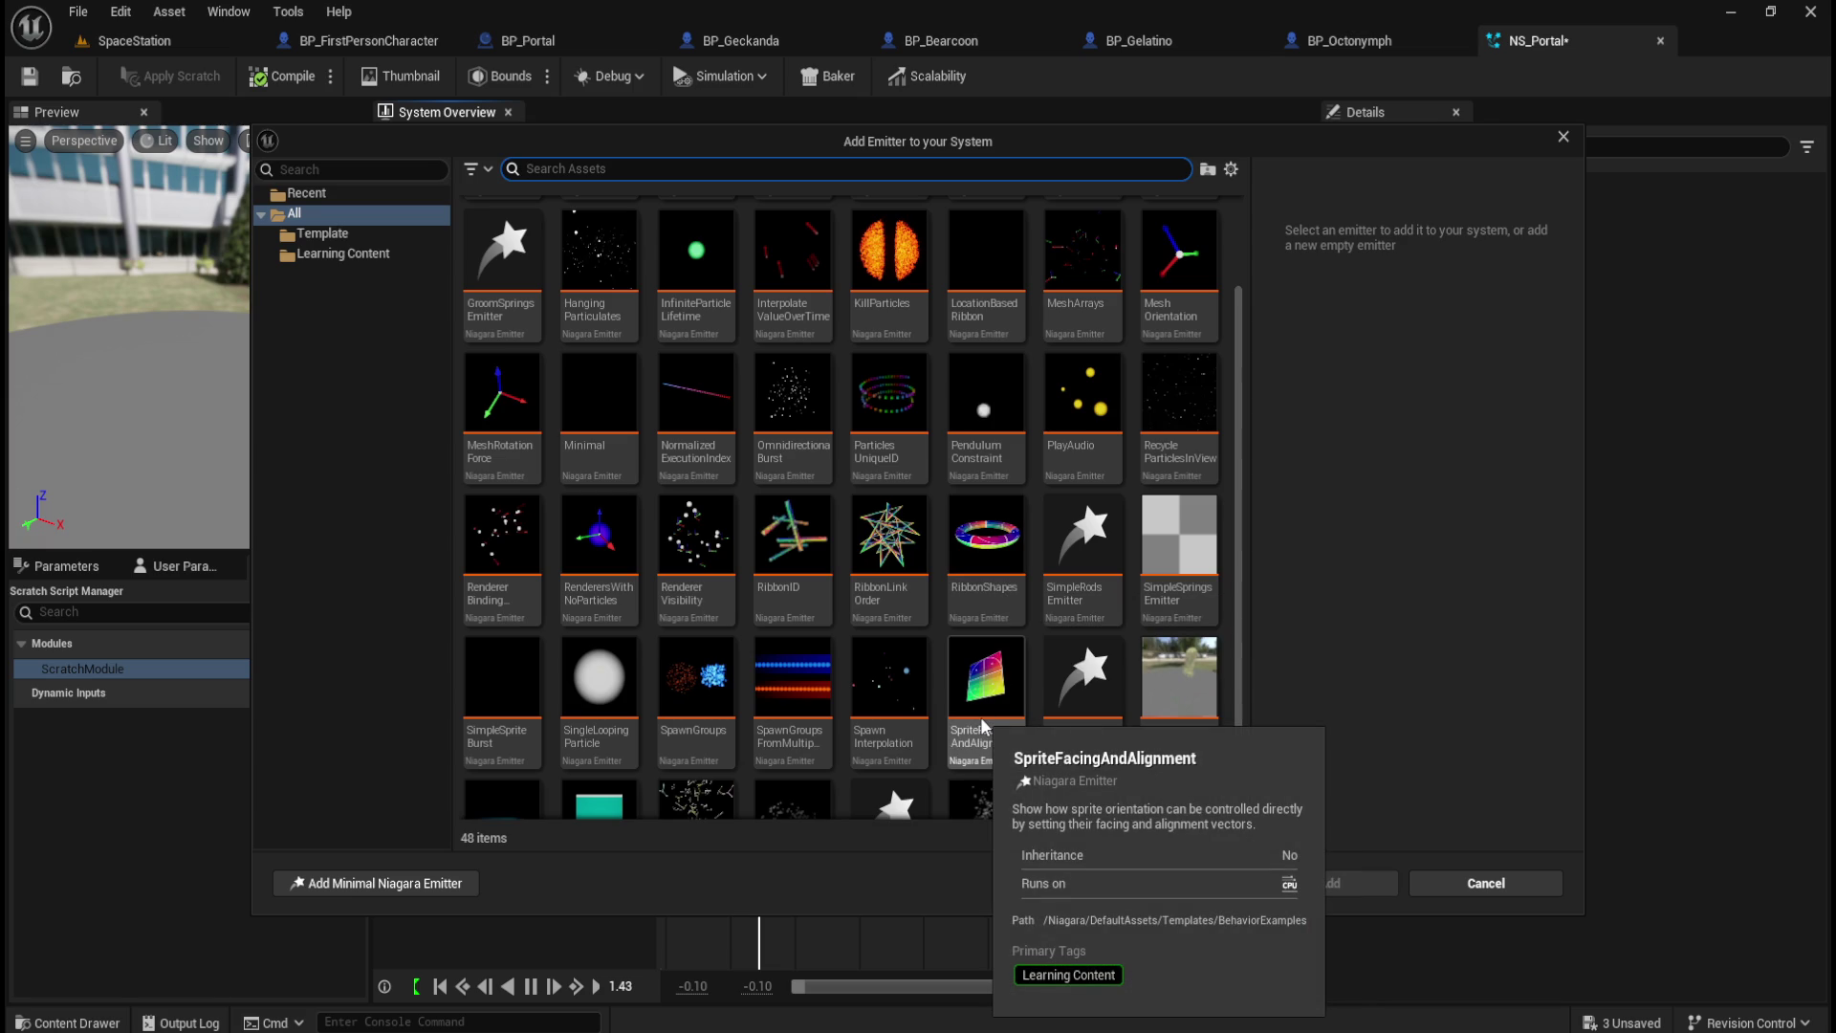
left_click(996, 580)
left_click(1325, 881)
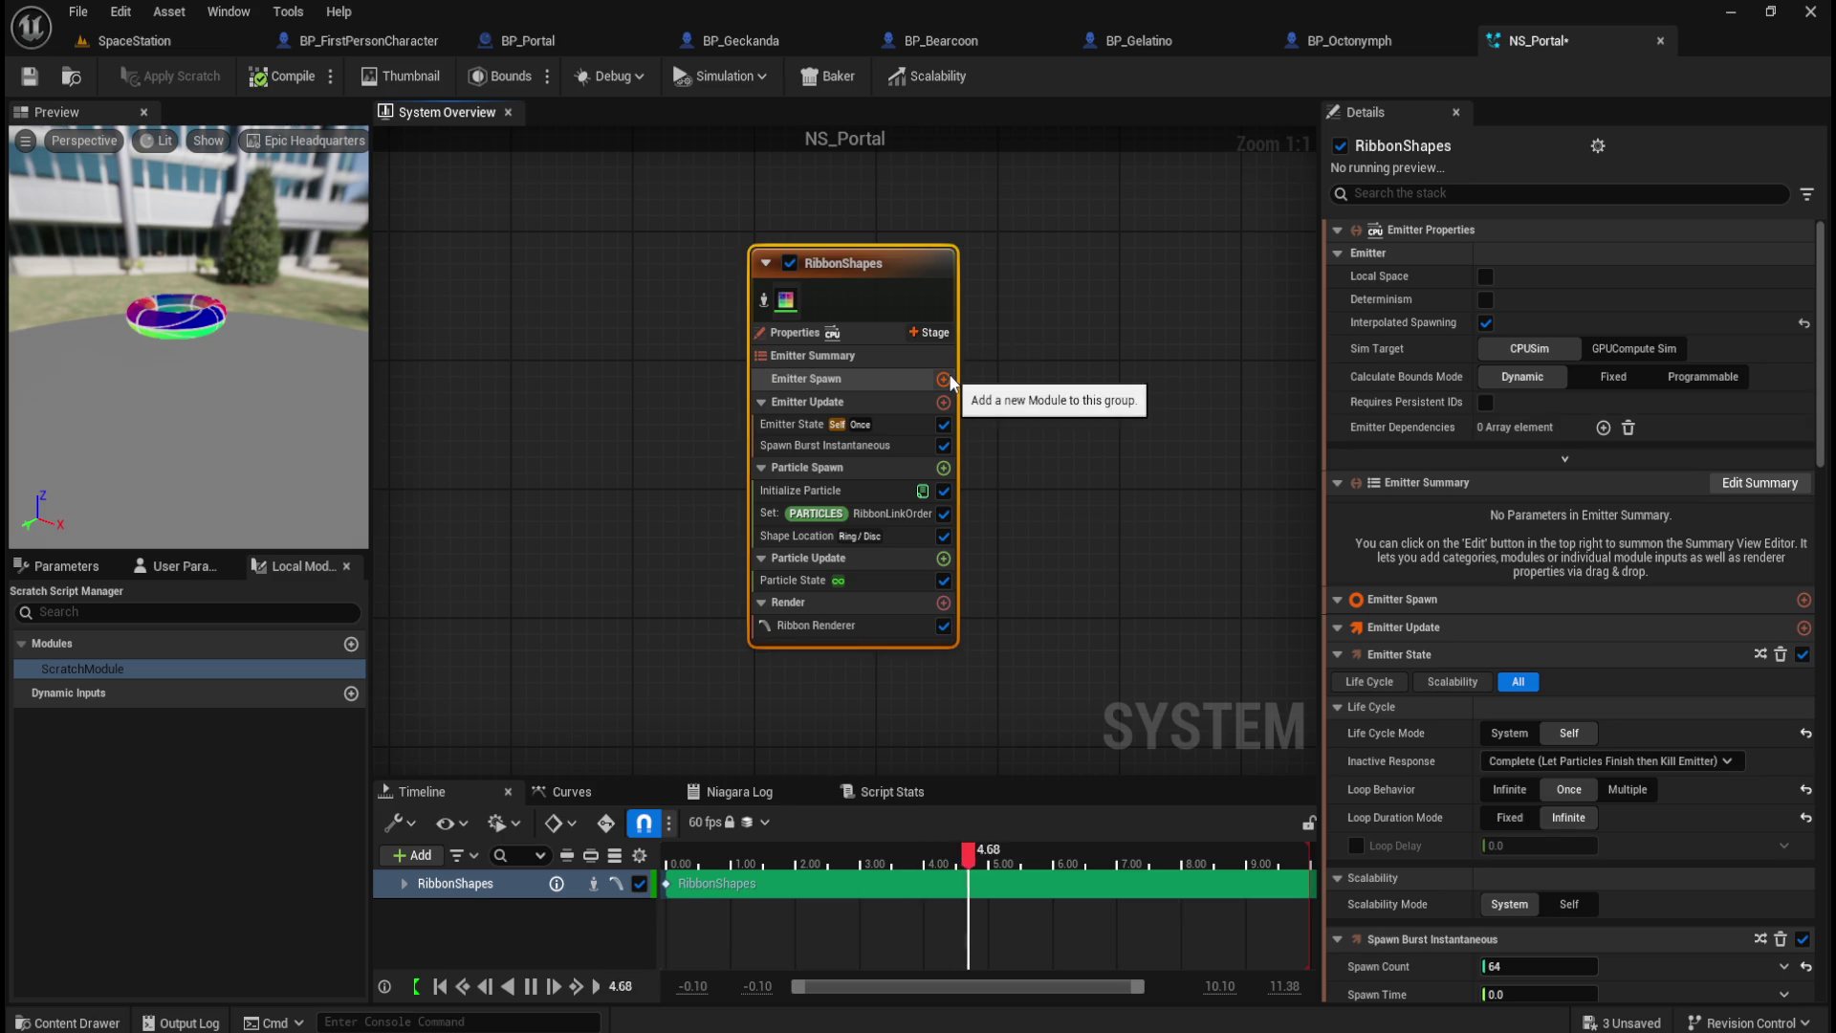
key("Delete")
Step: Reopen the emitter template browser and choose the Fountain template
right_click(868, 387)
scroll(891, 647, "down", 5)
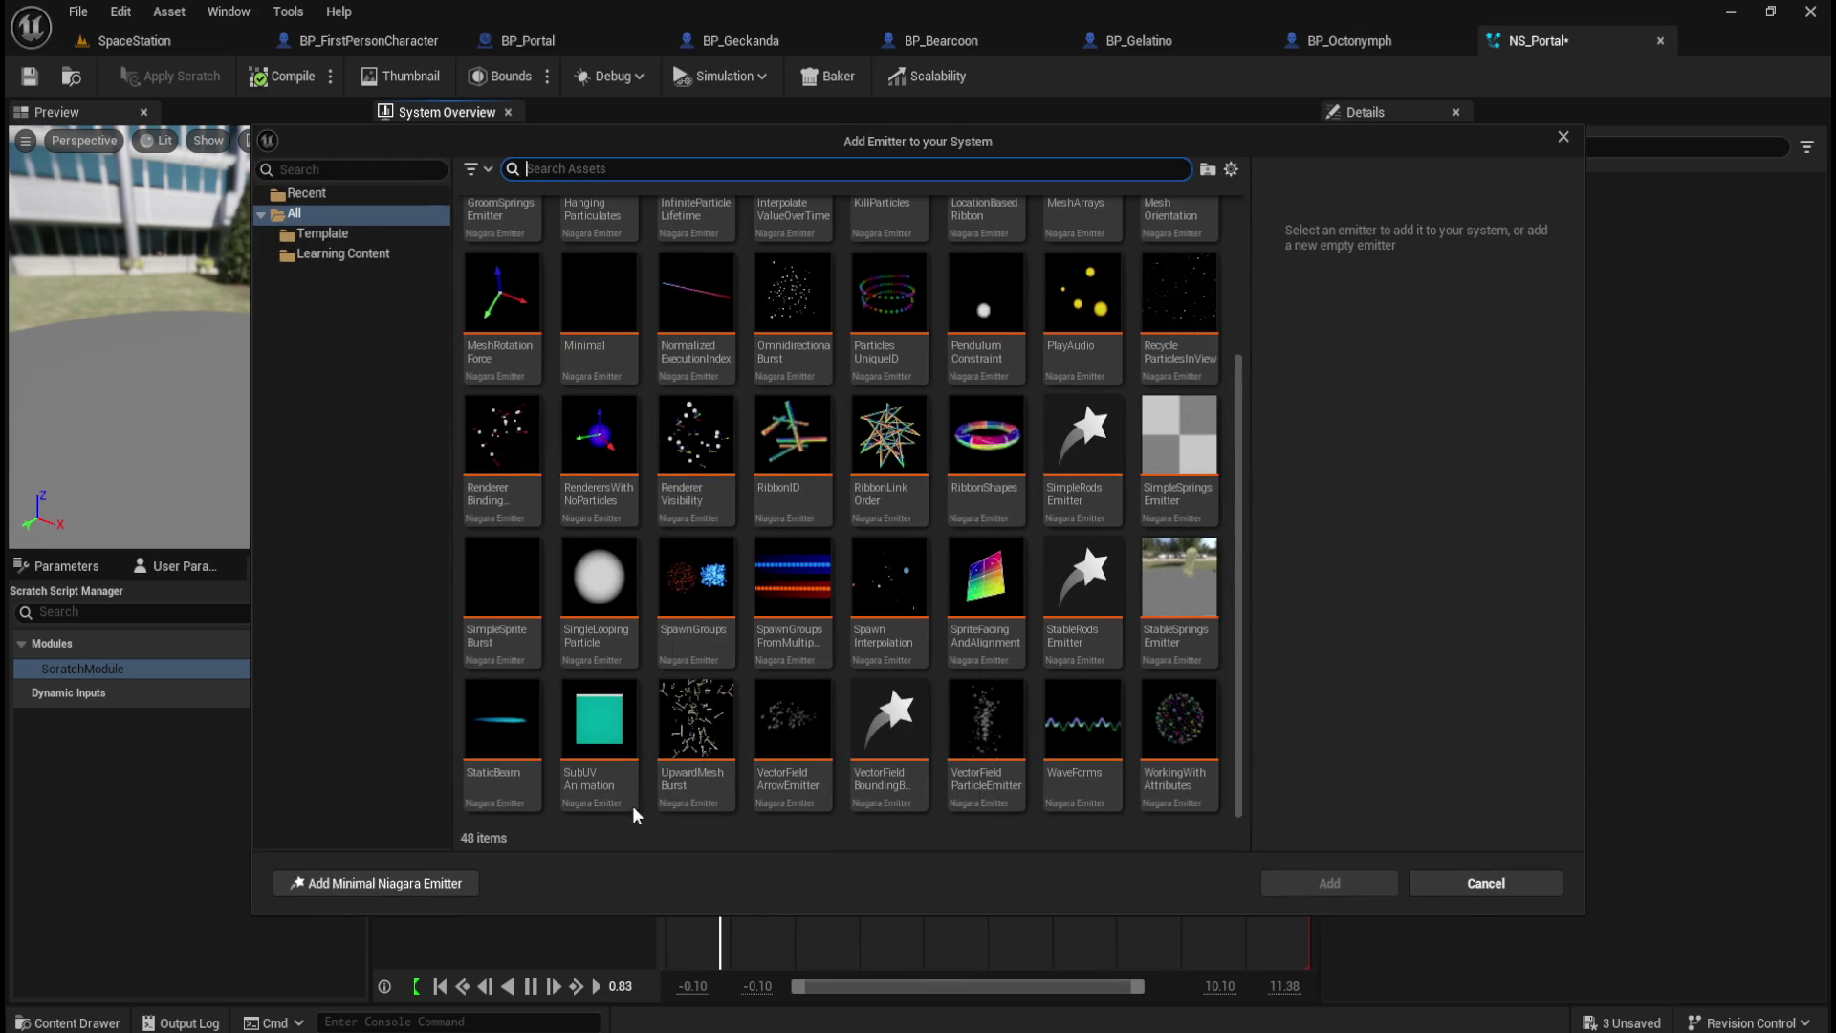
scroll(566, 760, "up", 4)
scroll(514, 633, "up", 1)
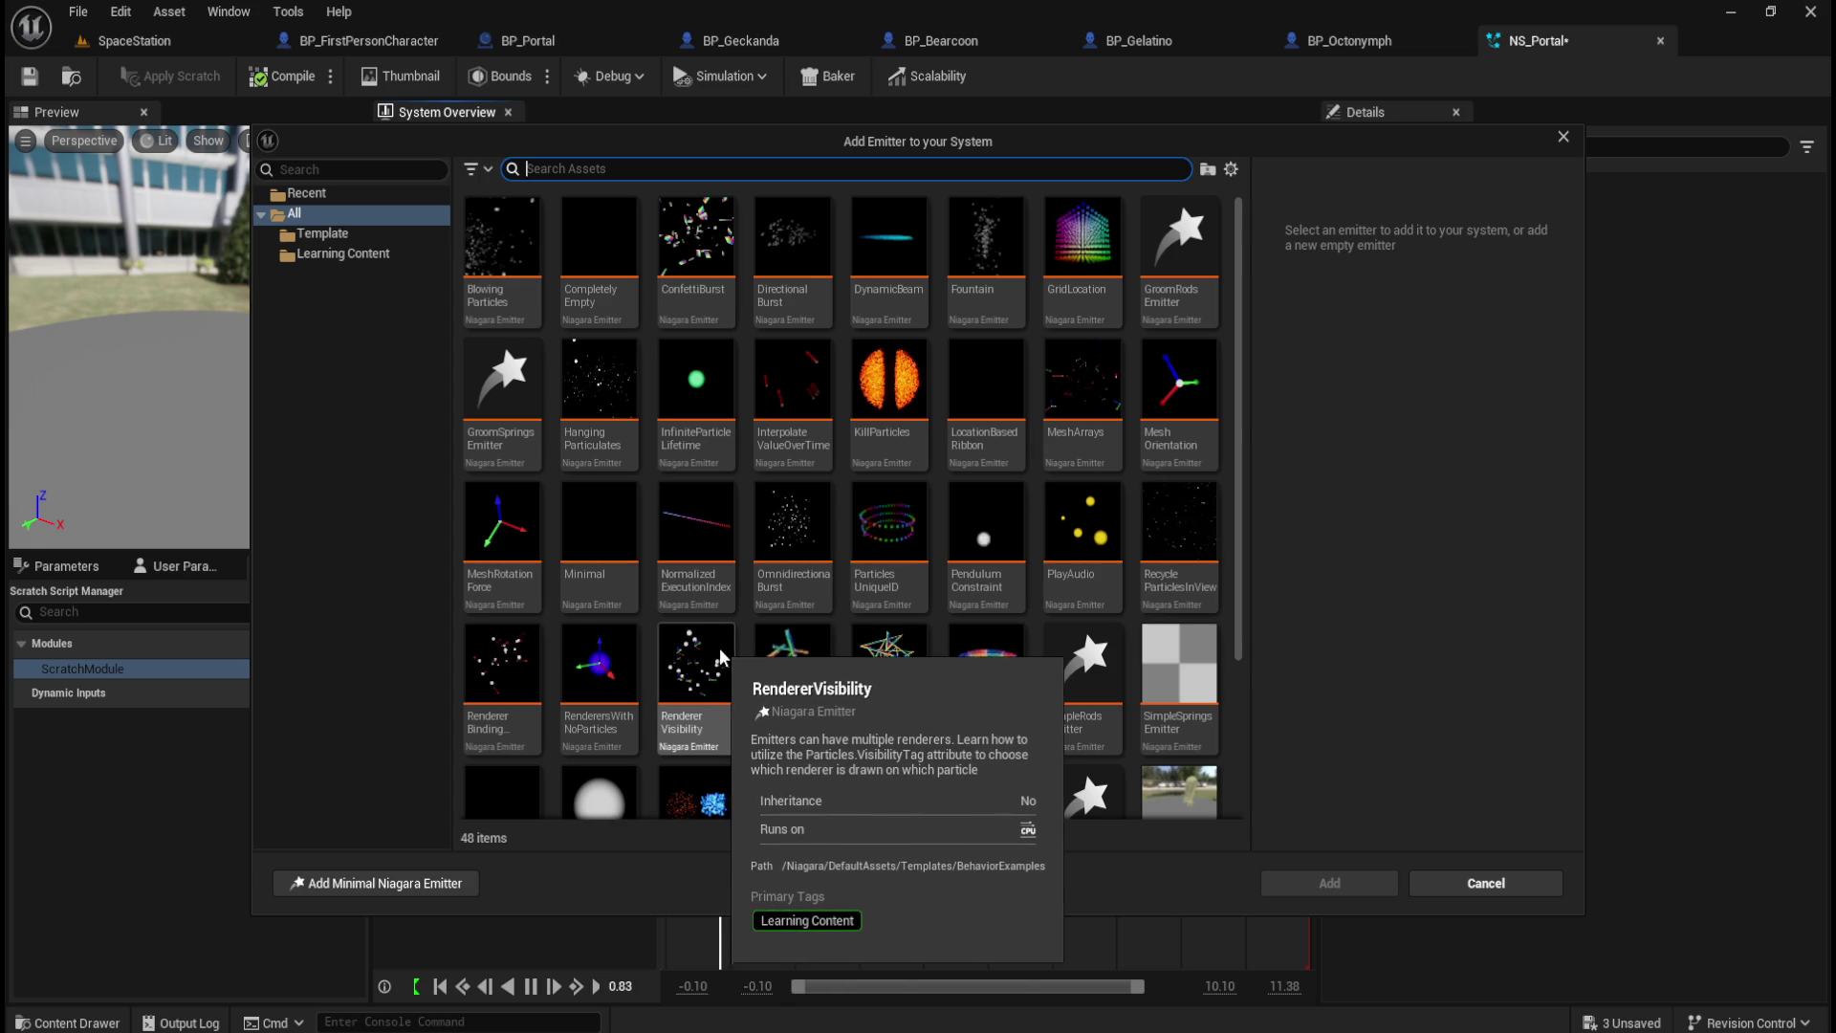
mouse_move(916, 535)
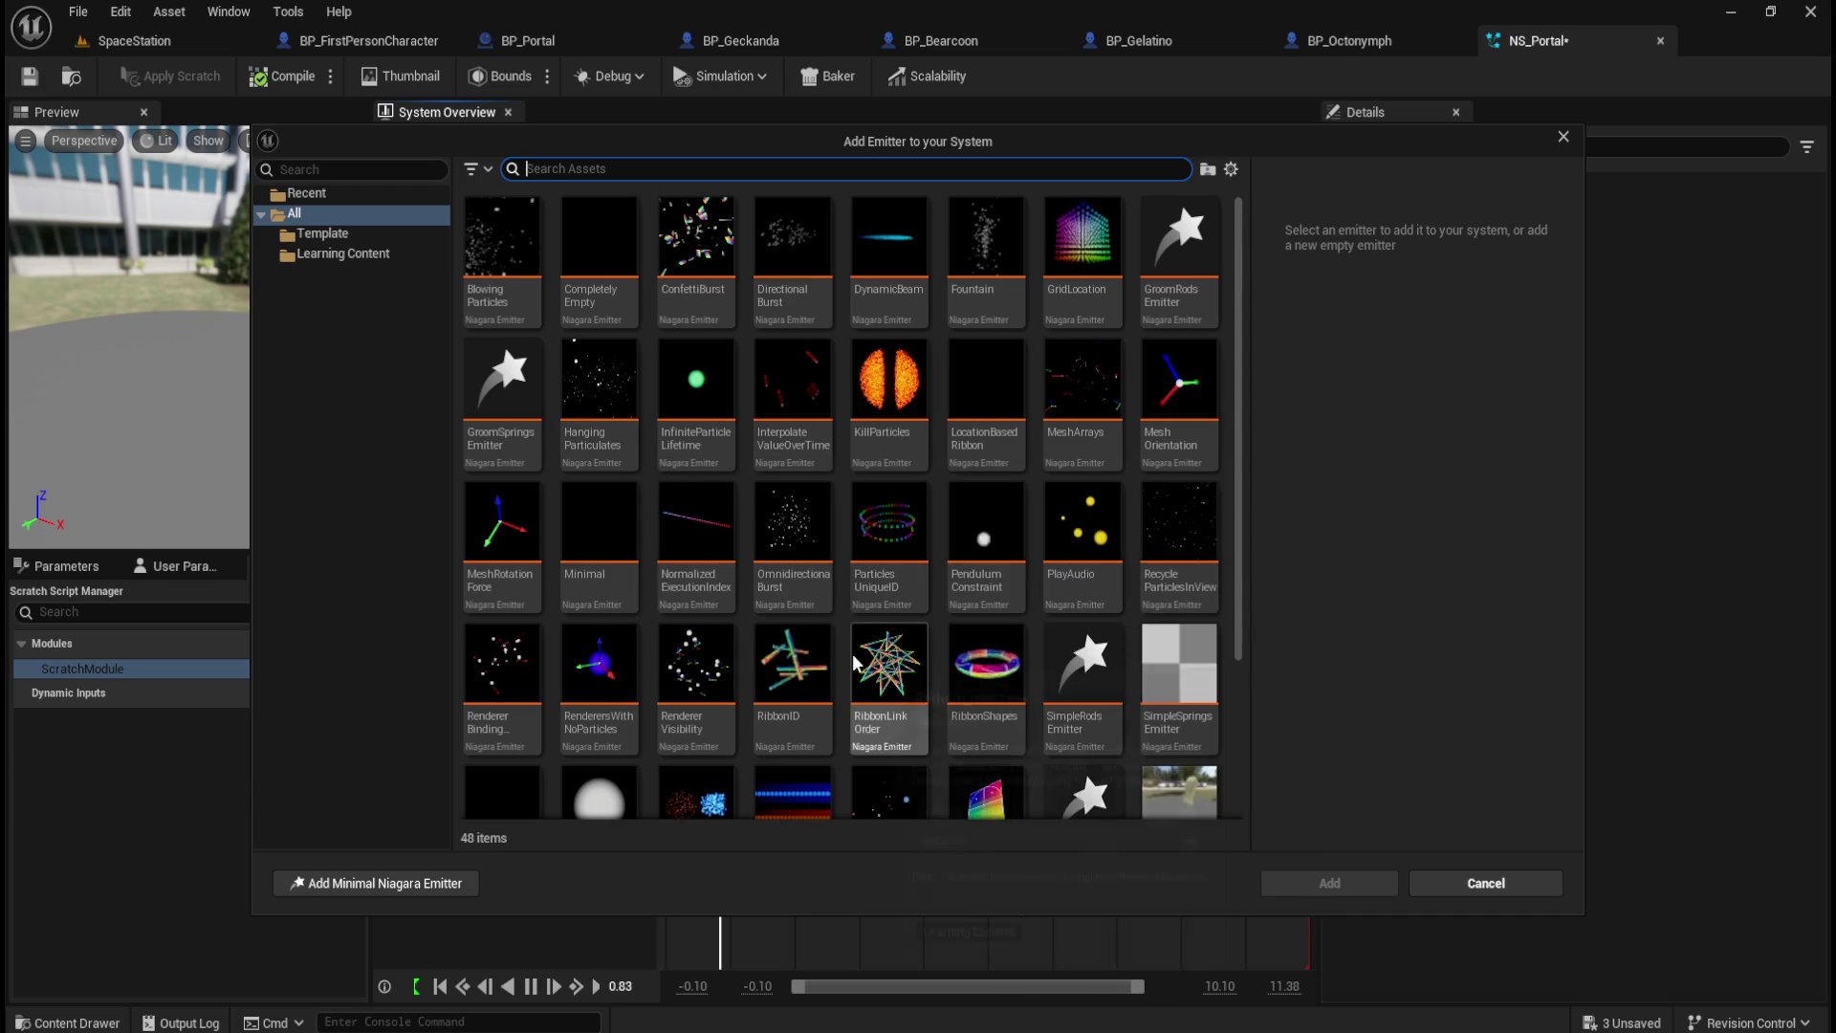
left_click(985, 277)
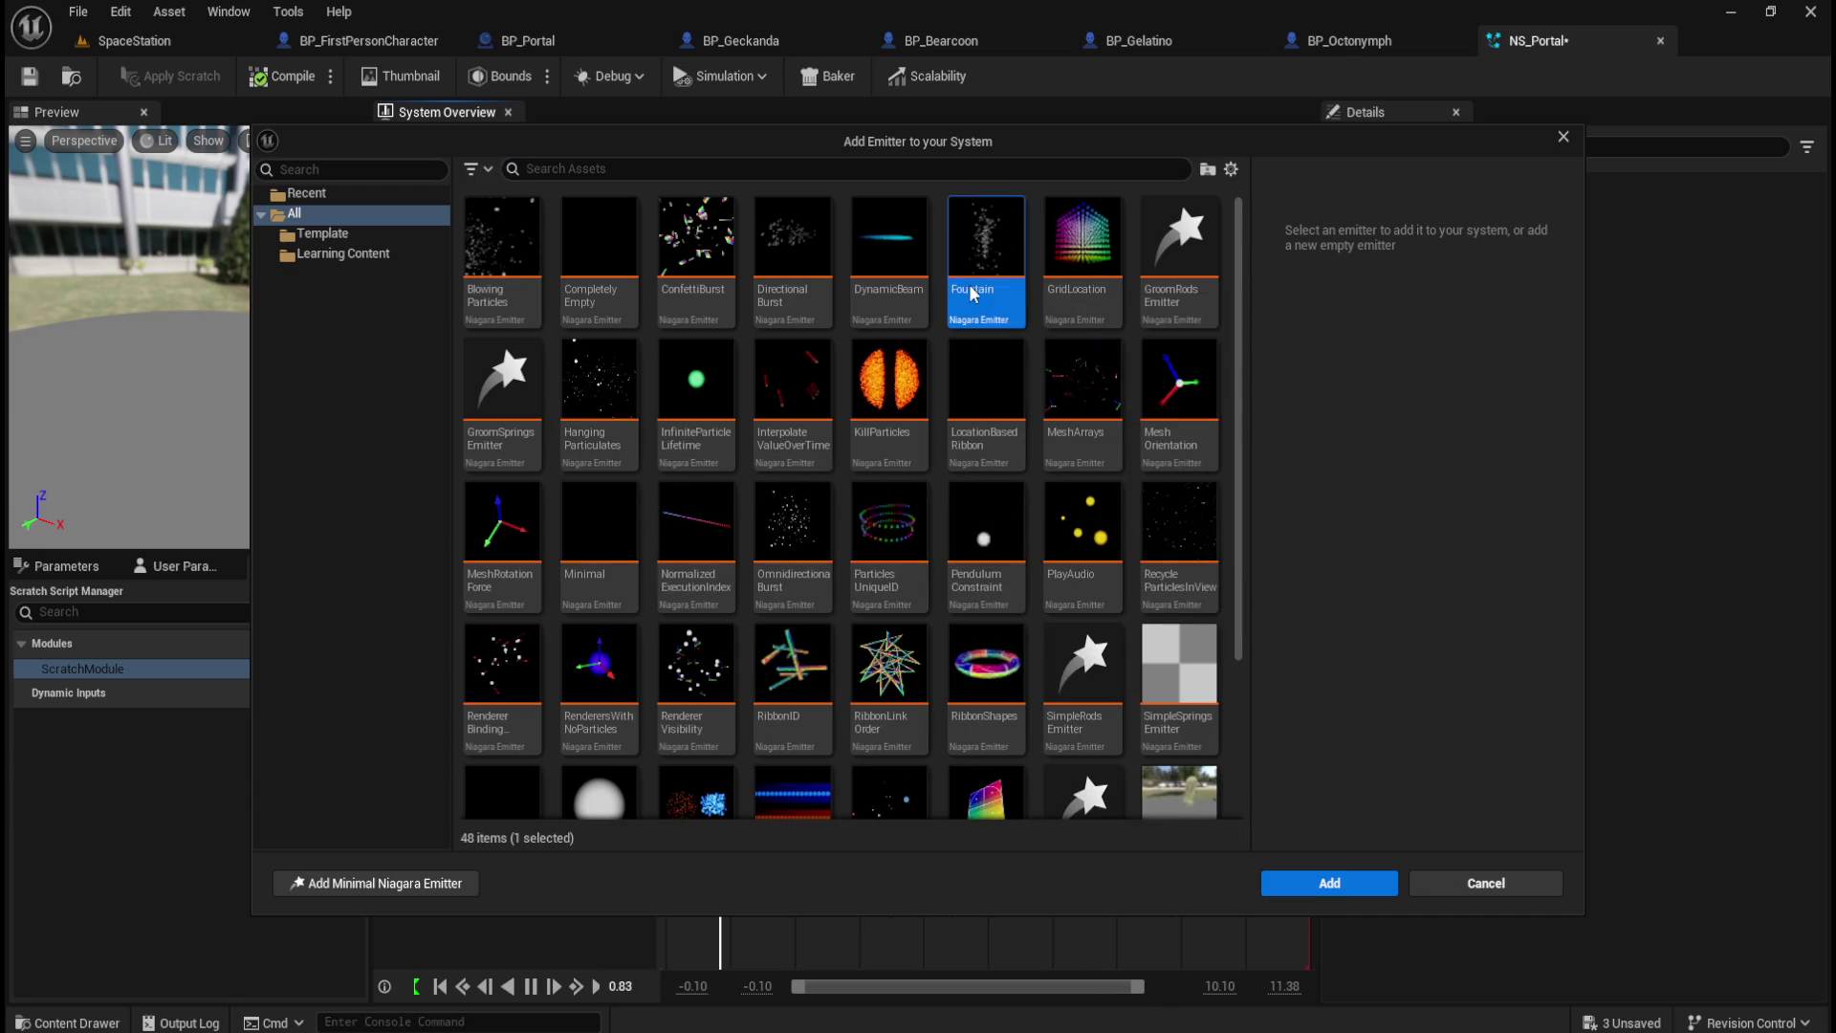
Step: Add the Fountain emitter to NS_Portal, toggle its Drag module off and back on, then view Emitter State
left_click(1331, 885)
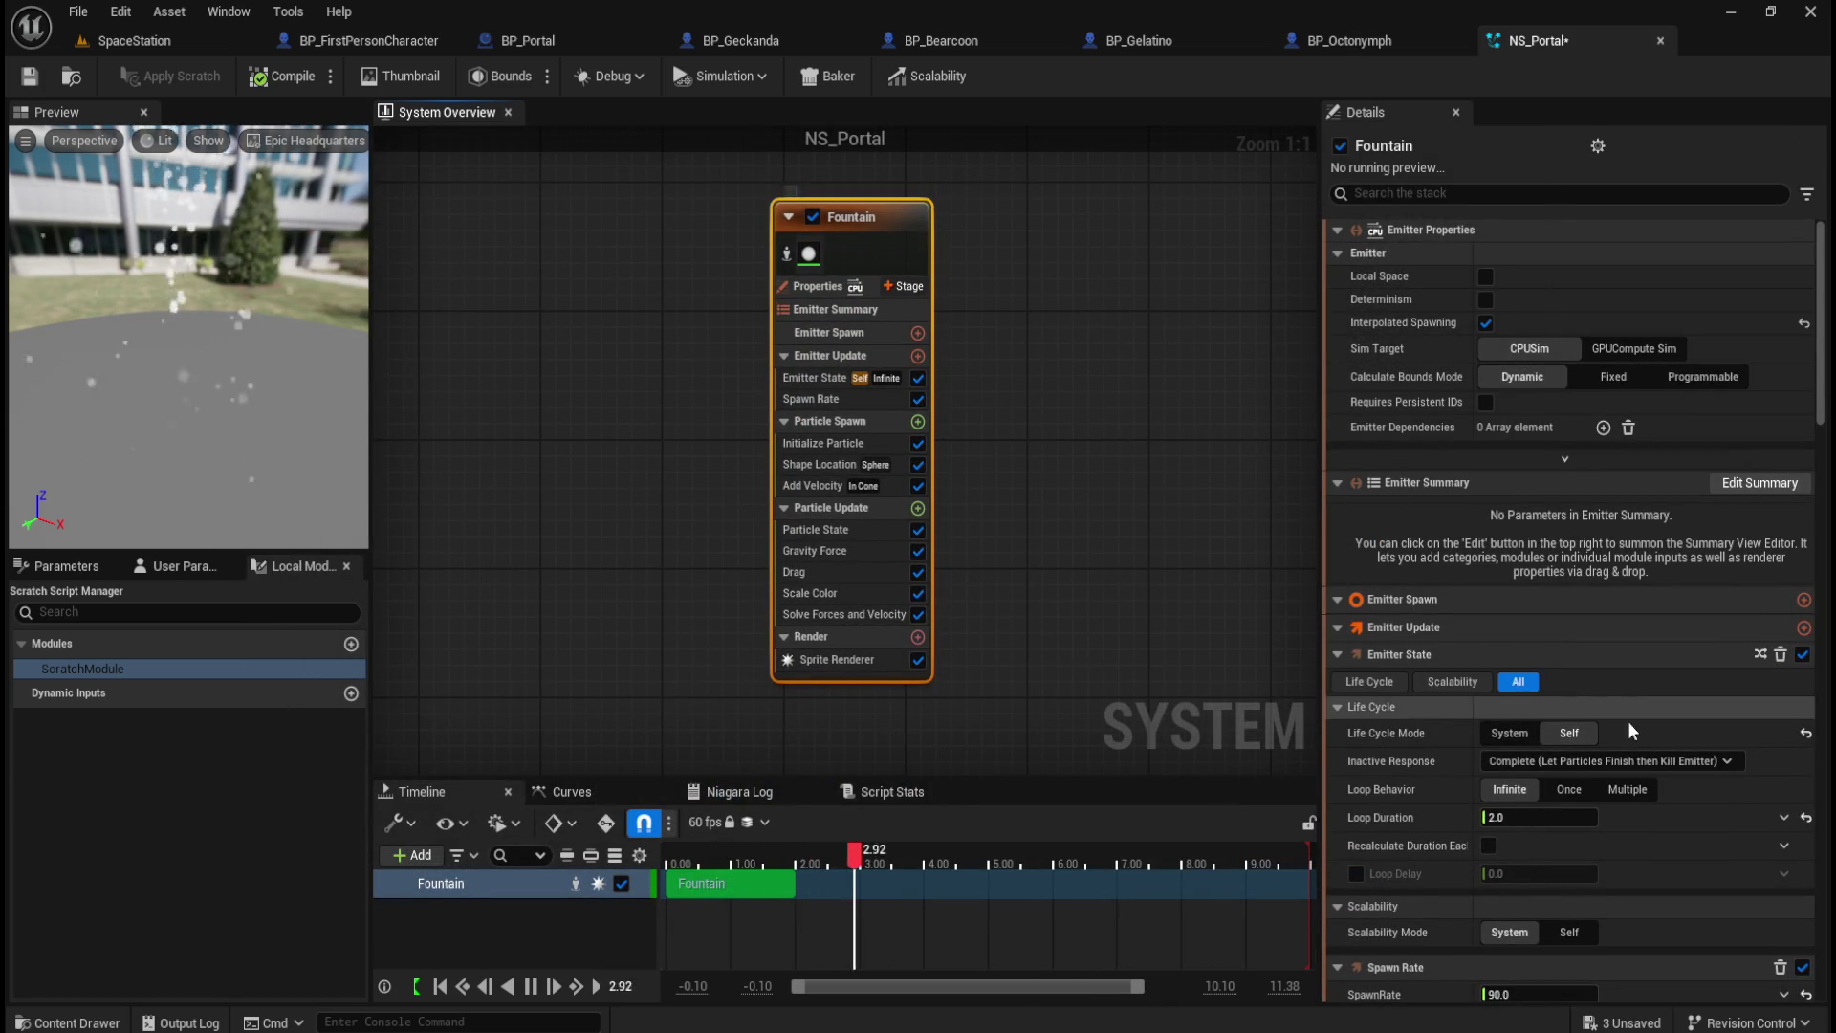
scroll(1442, 783, "down", 3)
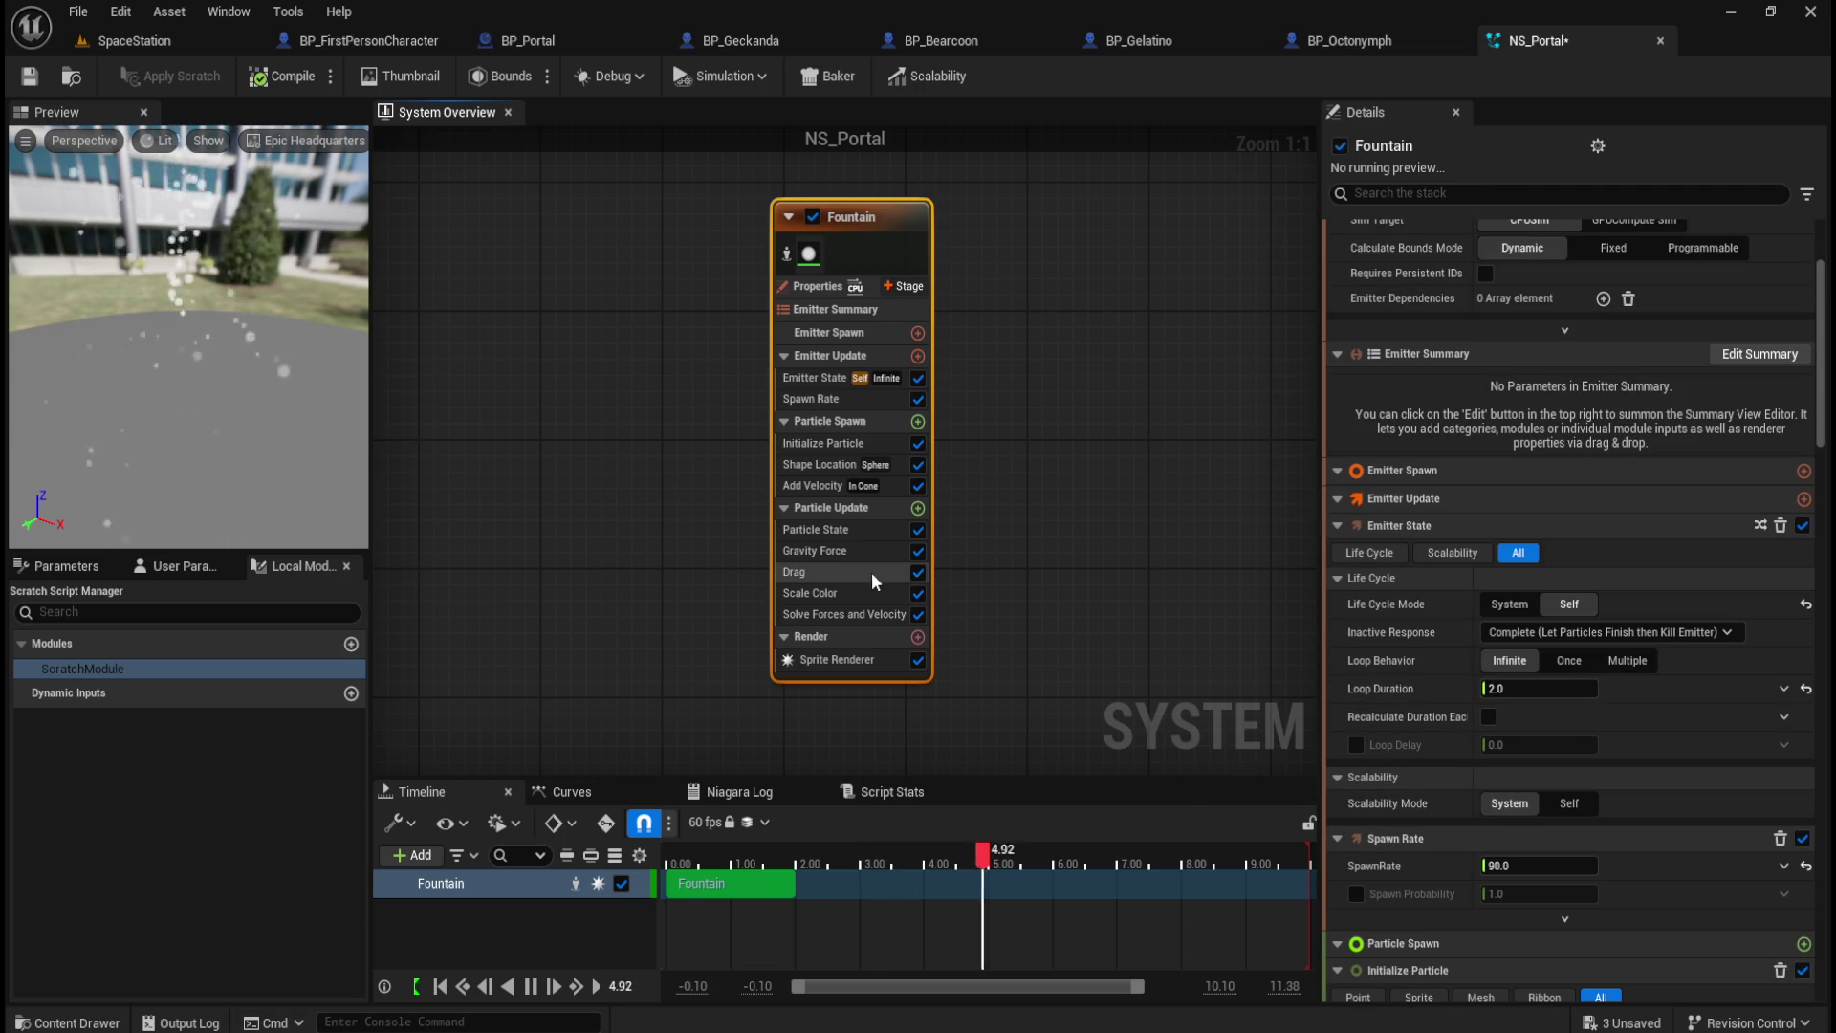
left_click(881, 572)
left_click(917, 572)
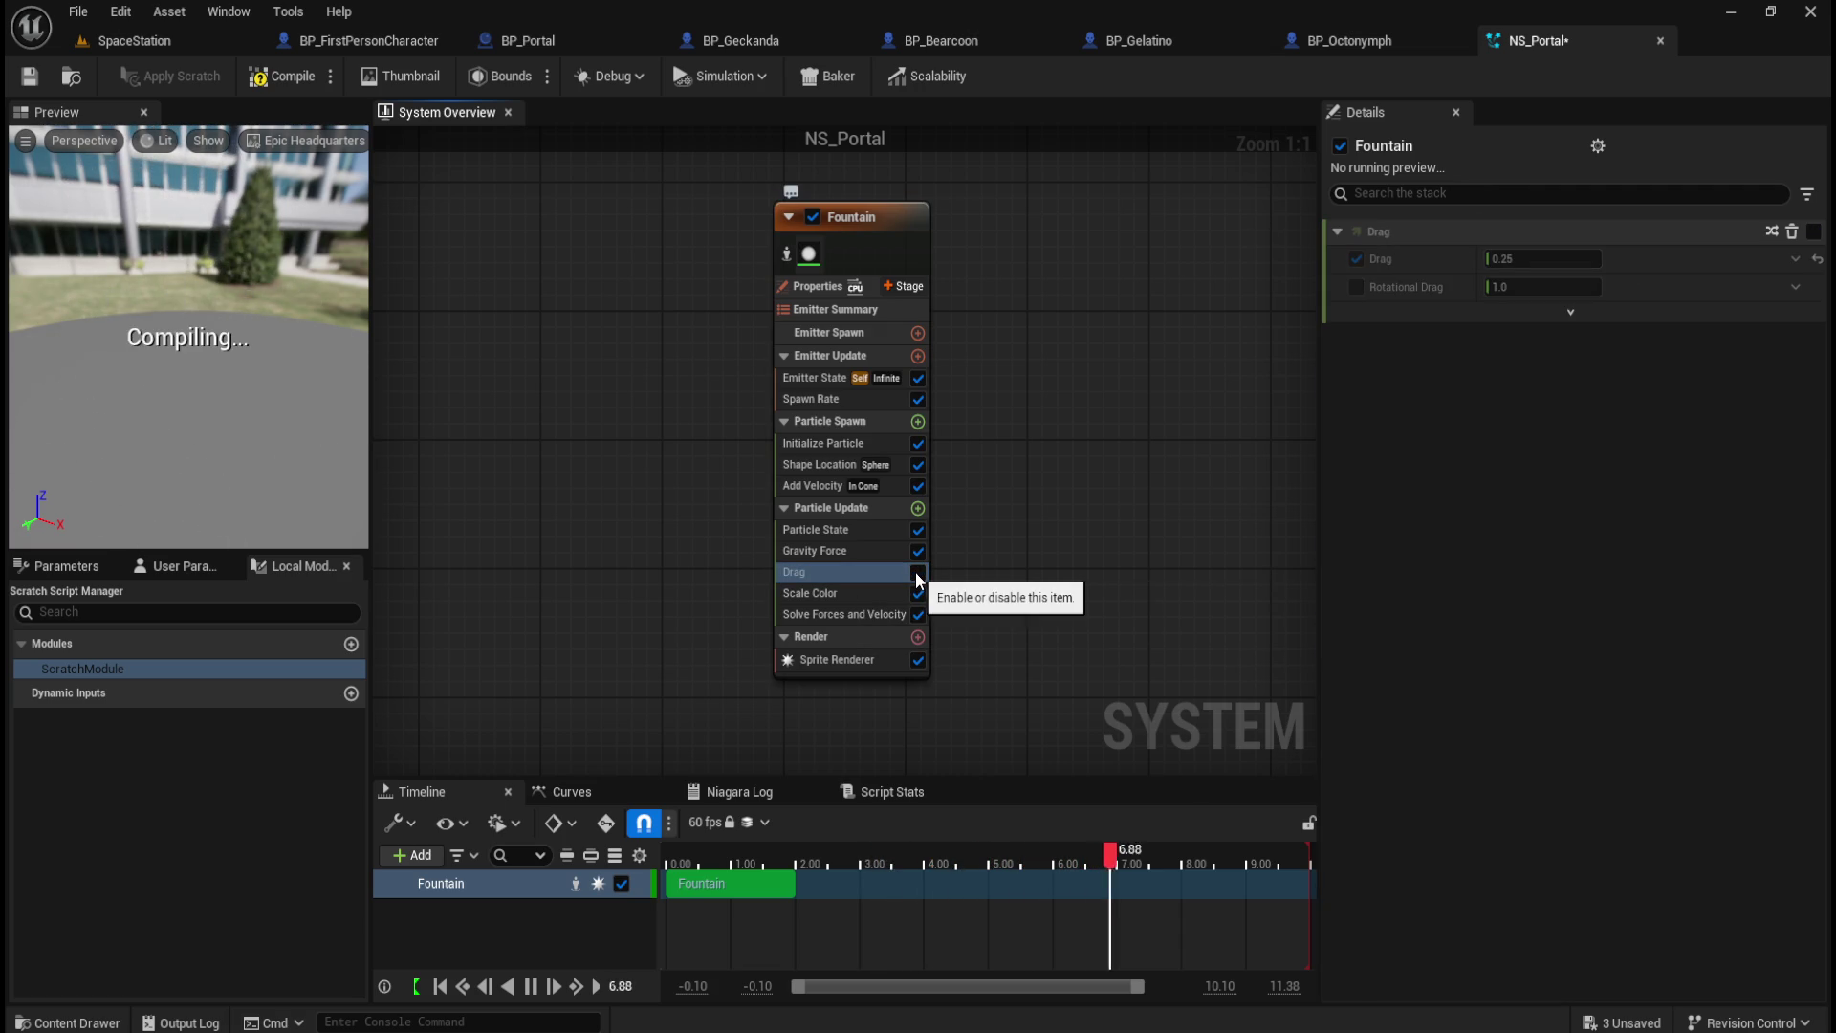
left_click(918, 572)
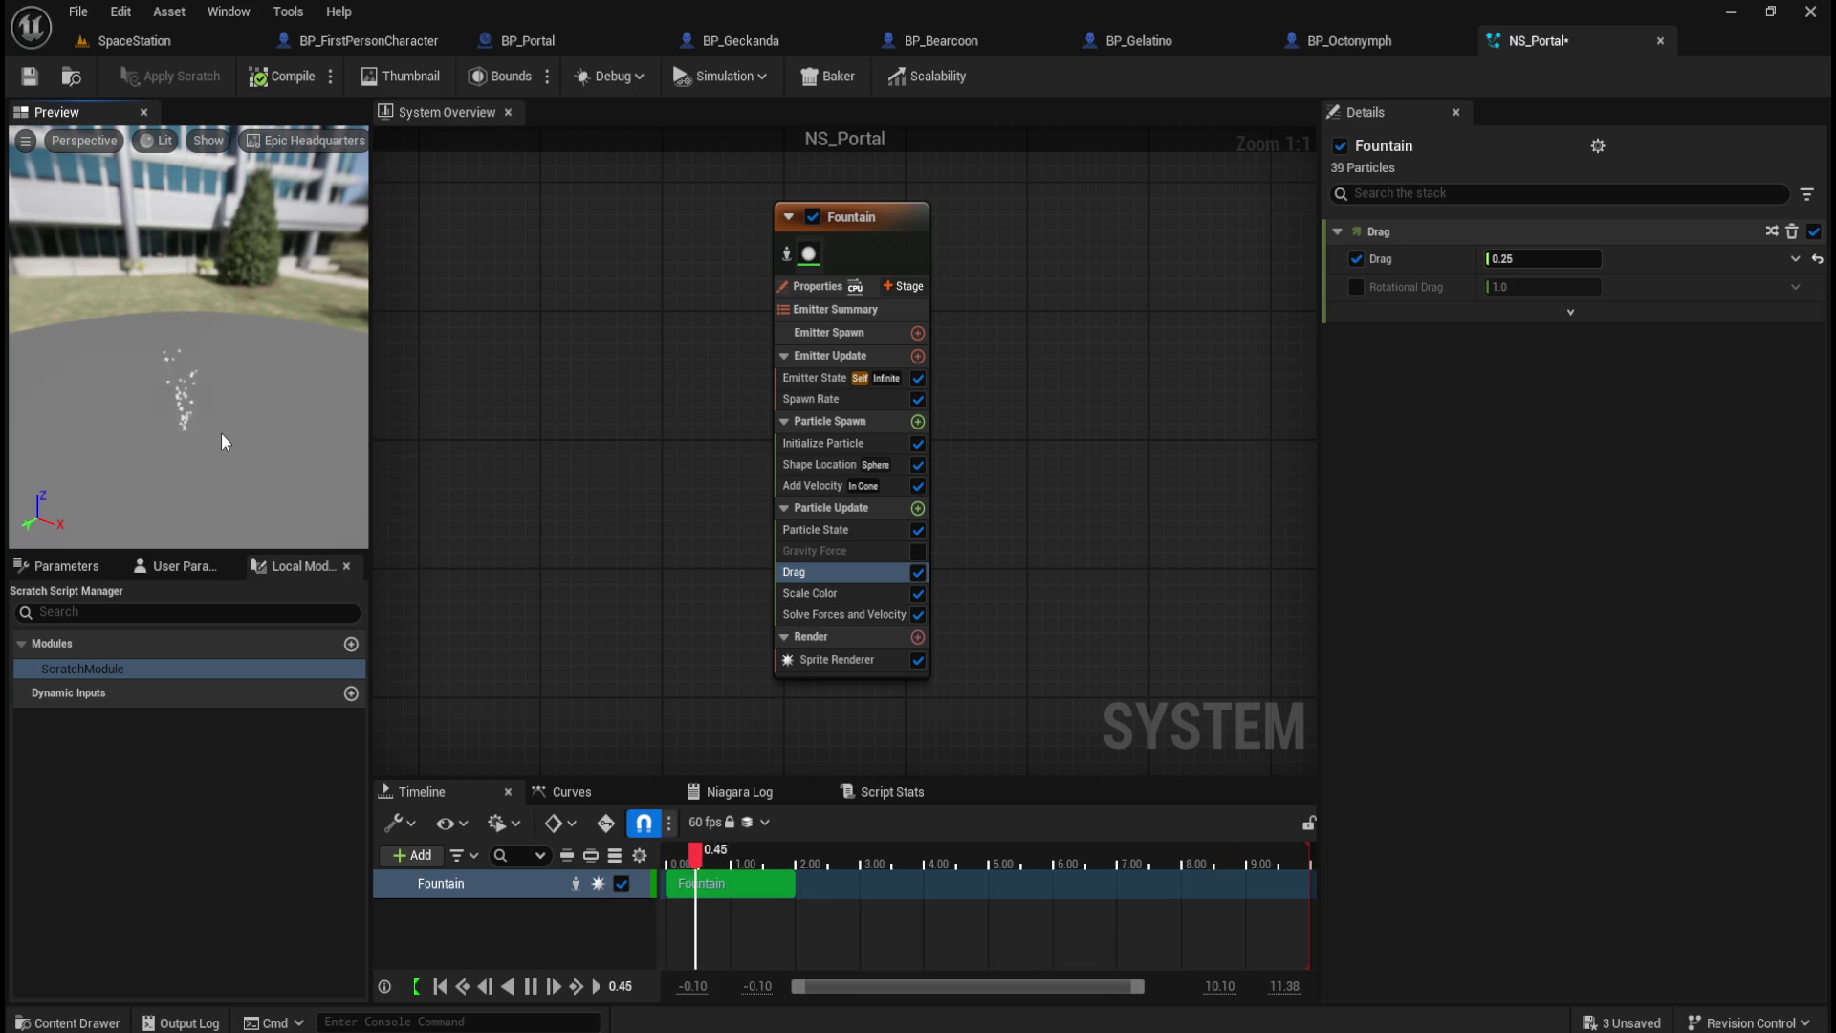
left_click(807, 397)
Step: Review the Fountain's Emitter State, Spawn Rate and Initialize Particle modules
left_click(816, 380)
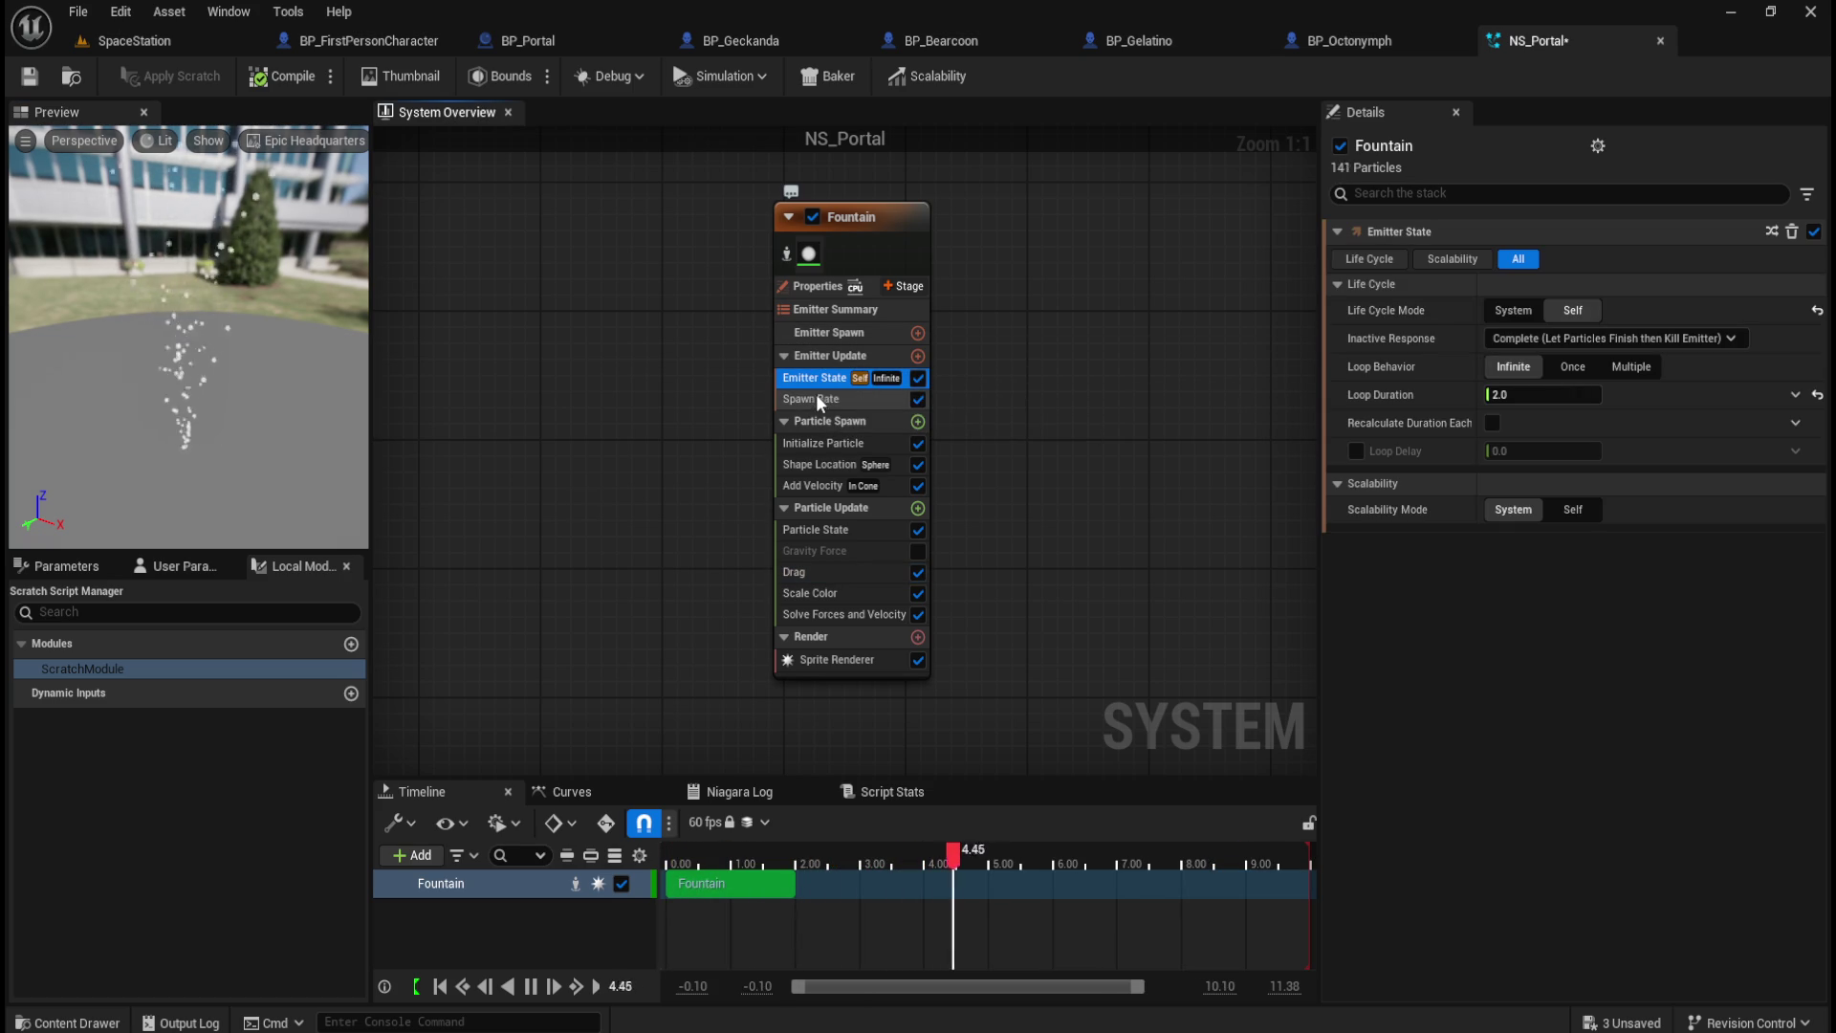
left_click(813, 398)
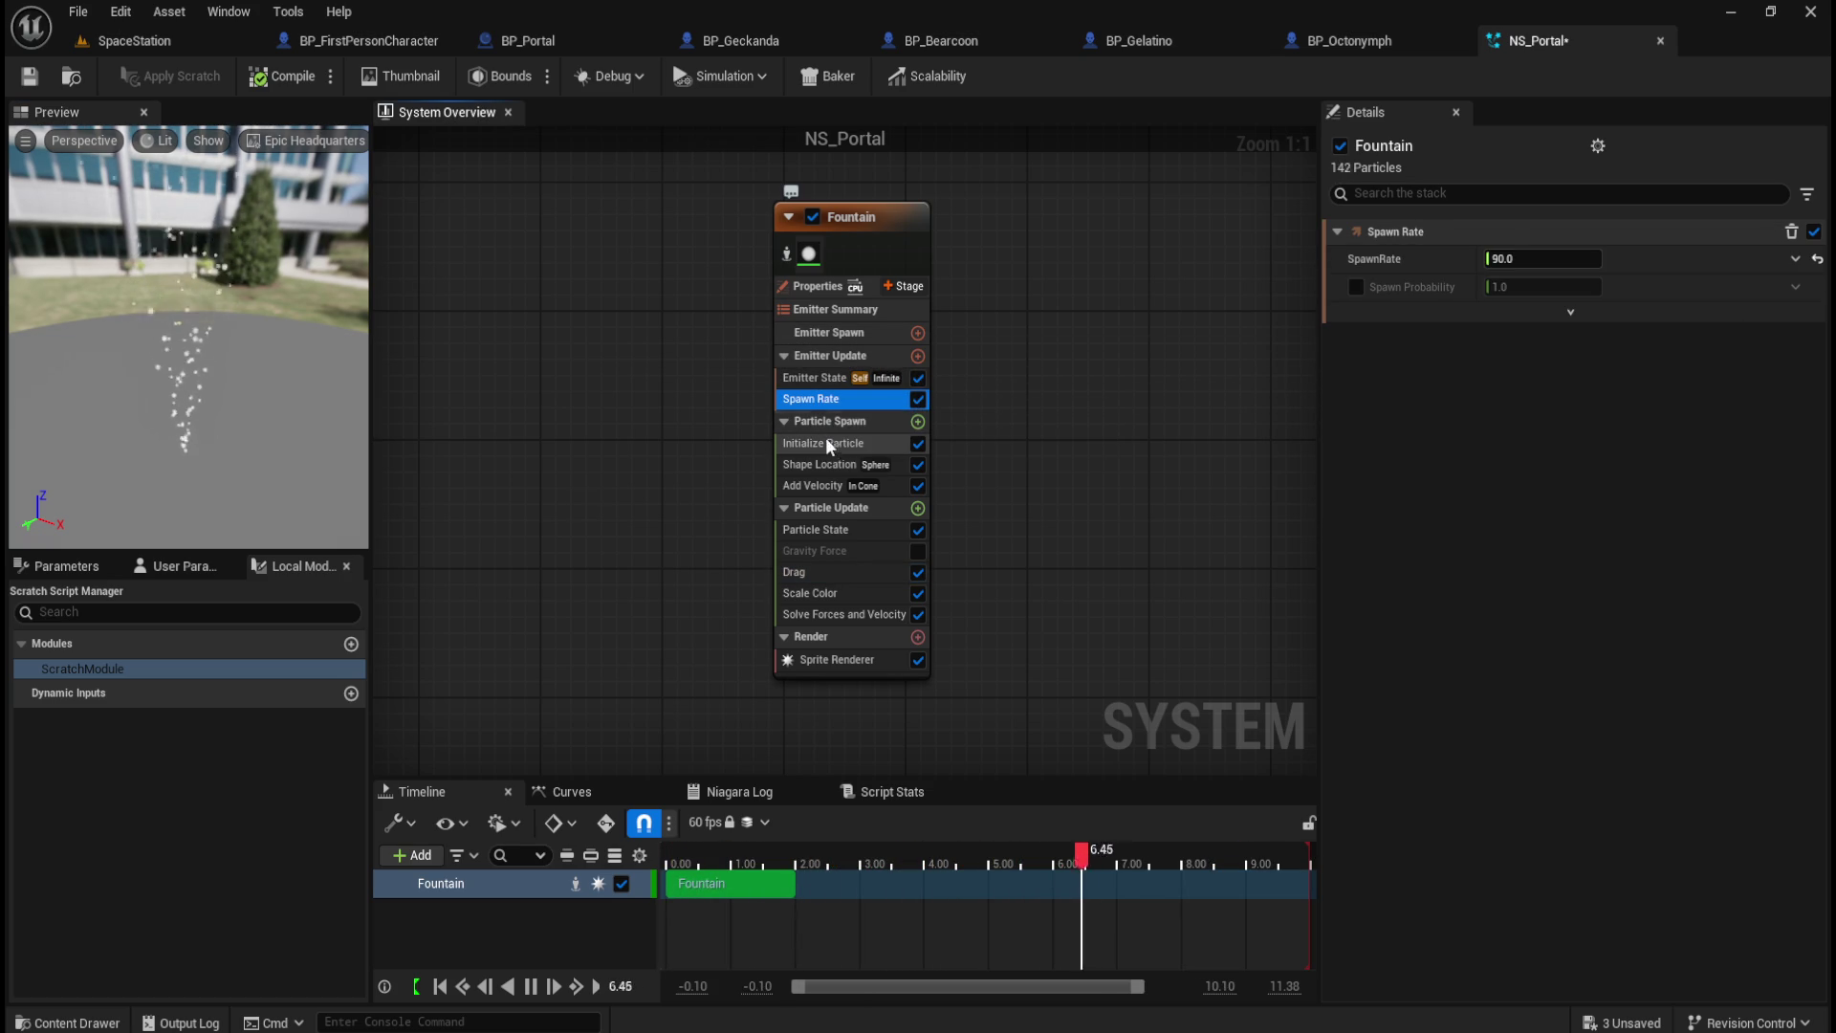
left_click(847, 445)
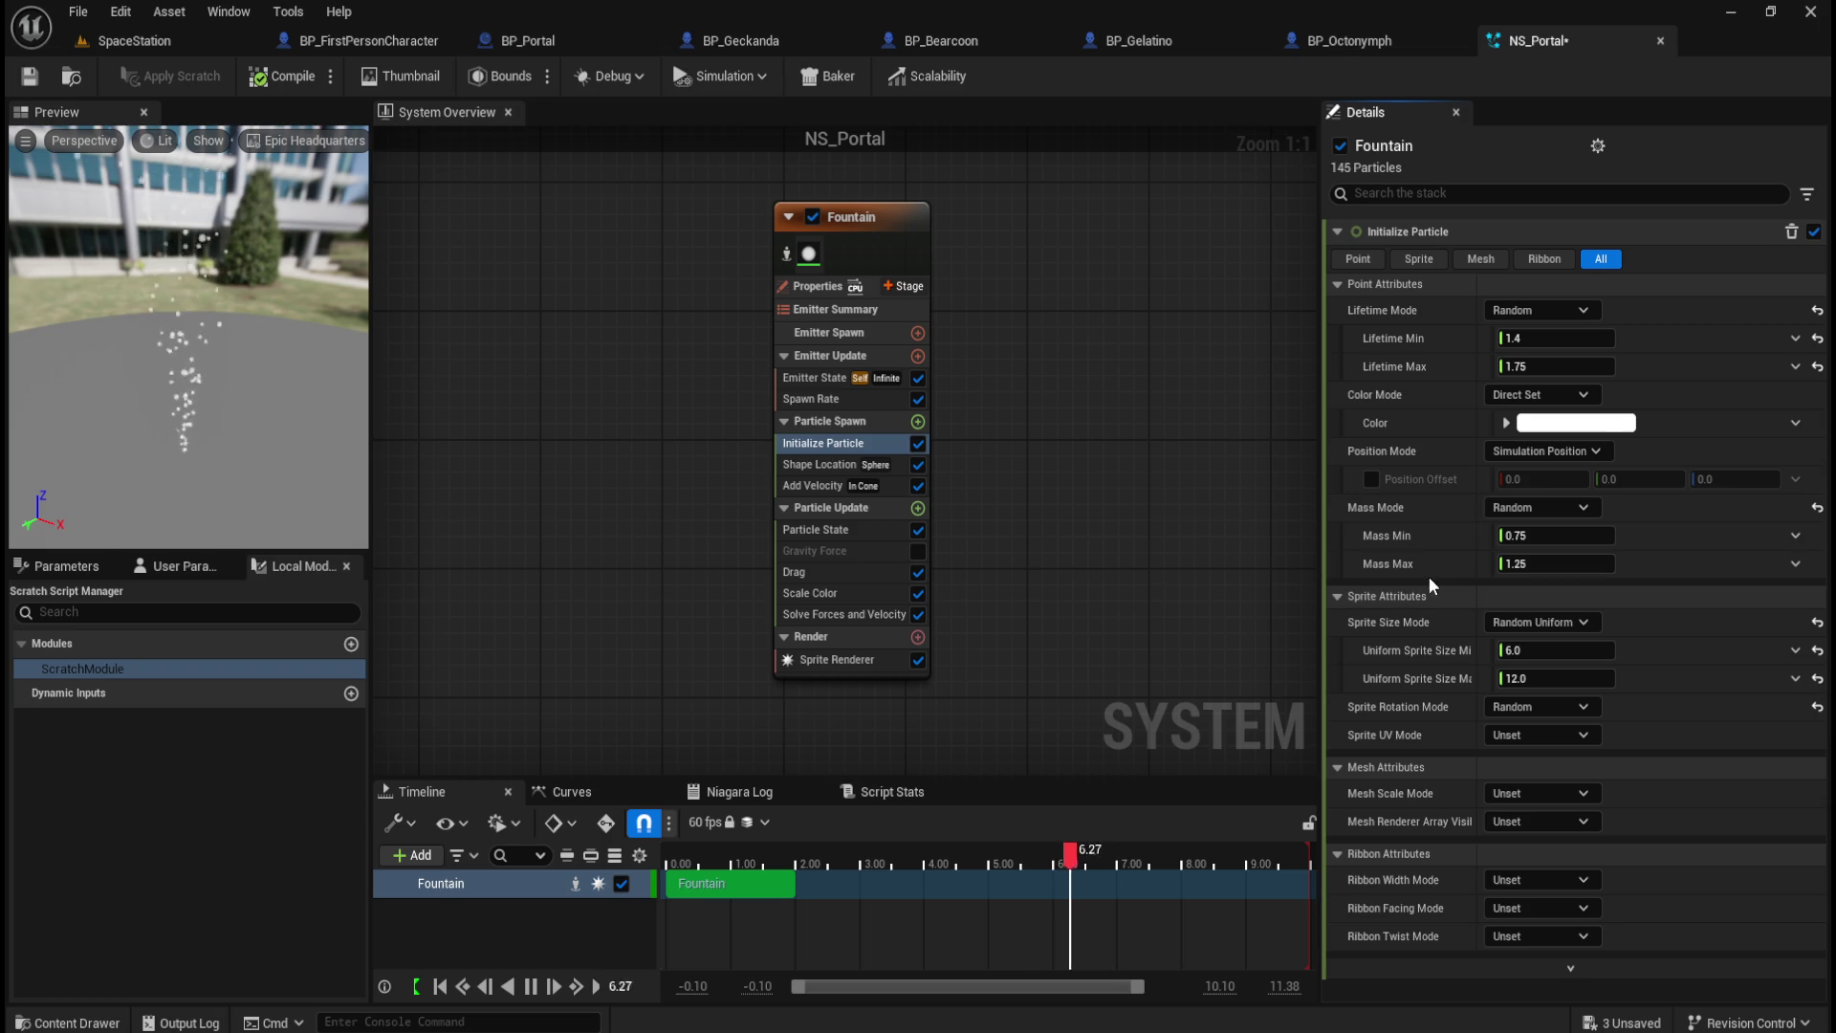
Step: Try an X Position Offset, reset it to 0 and disable it, then select Shape Location
left_click(1371, 479)
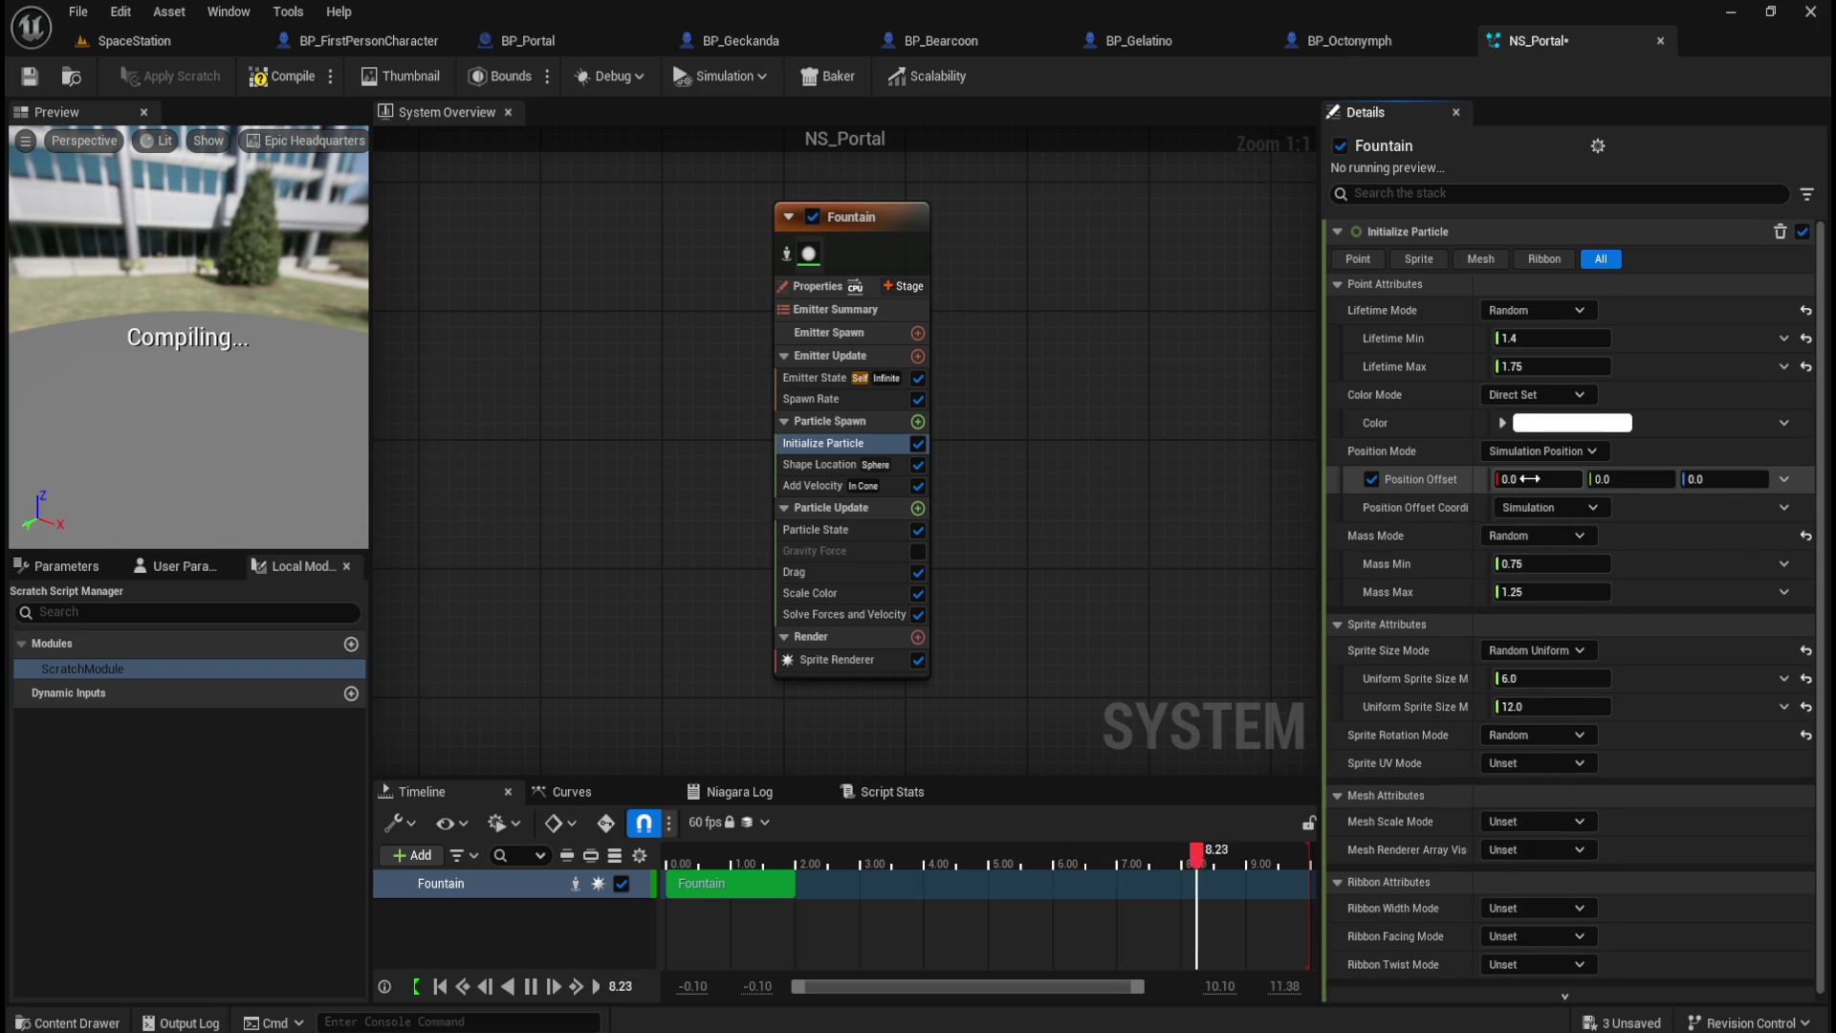
left_click(1526, 479)
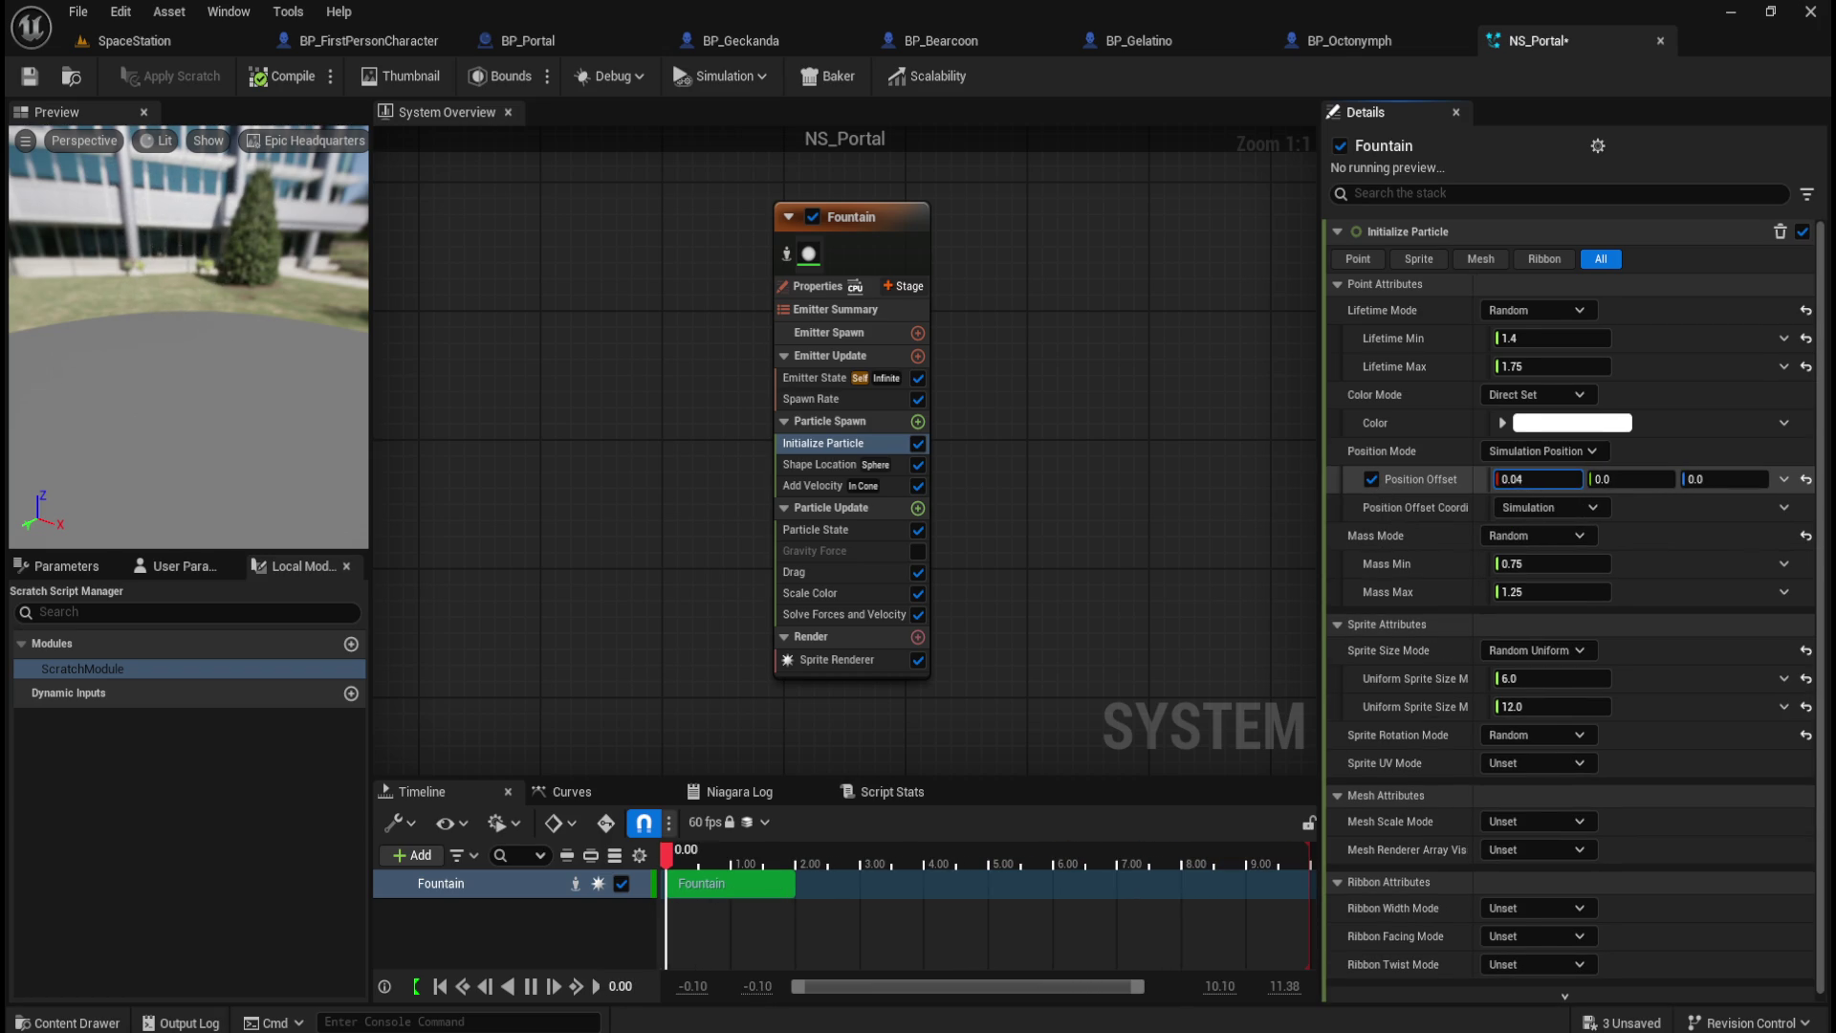
left_click_drag(1526, 480, 1578, 479)
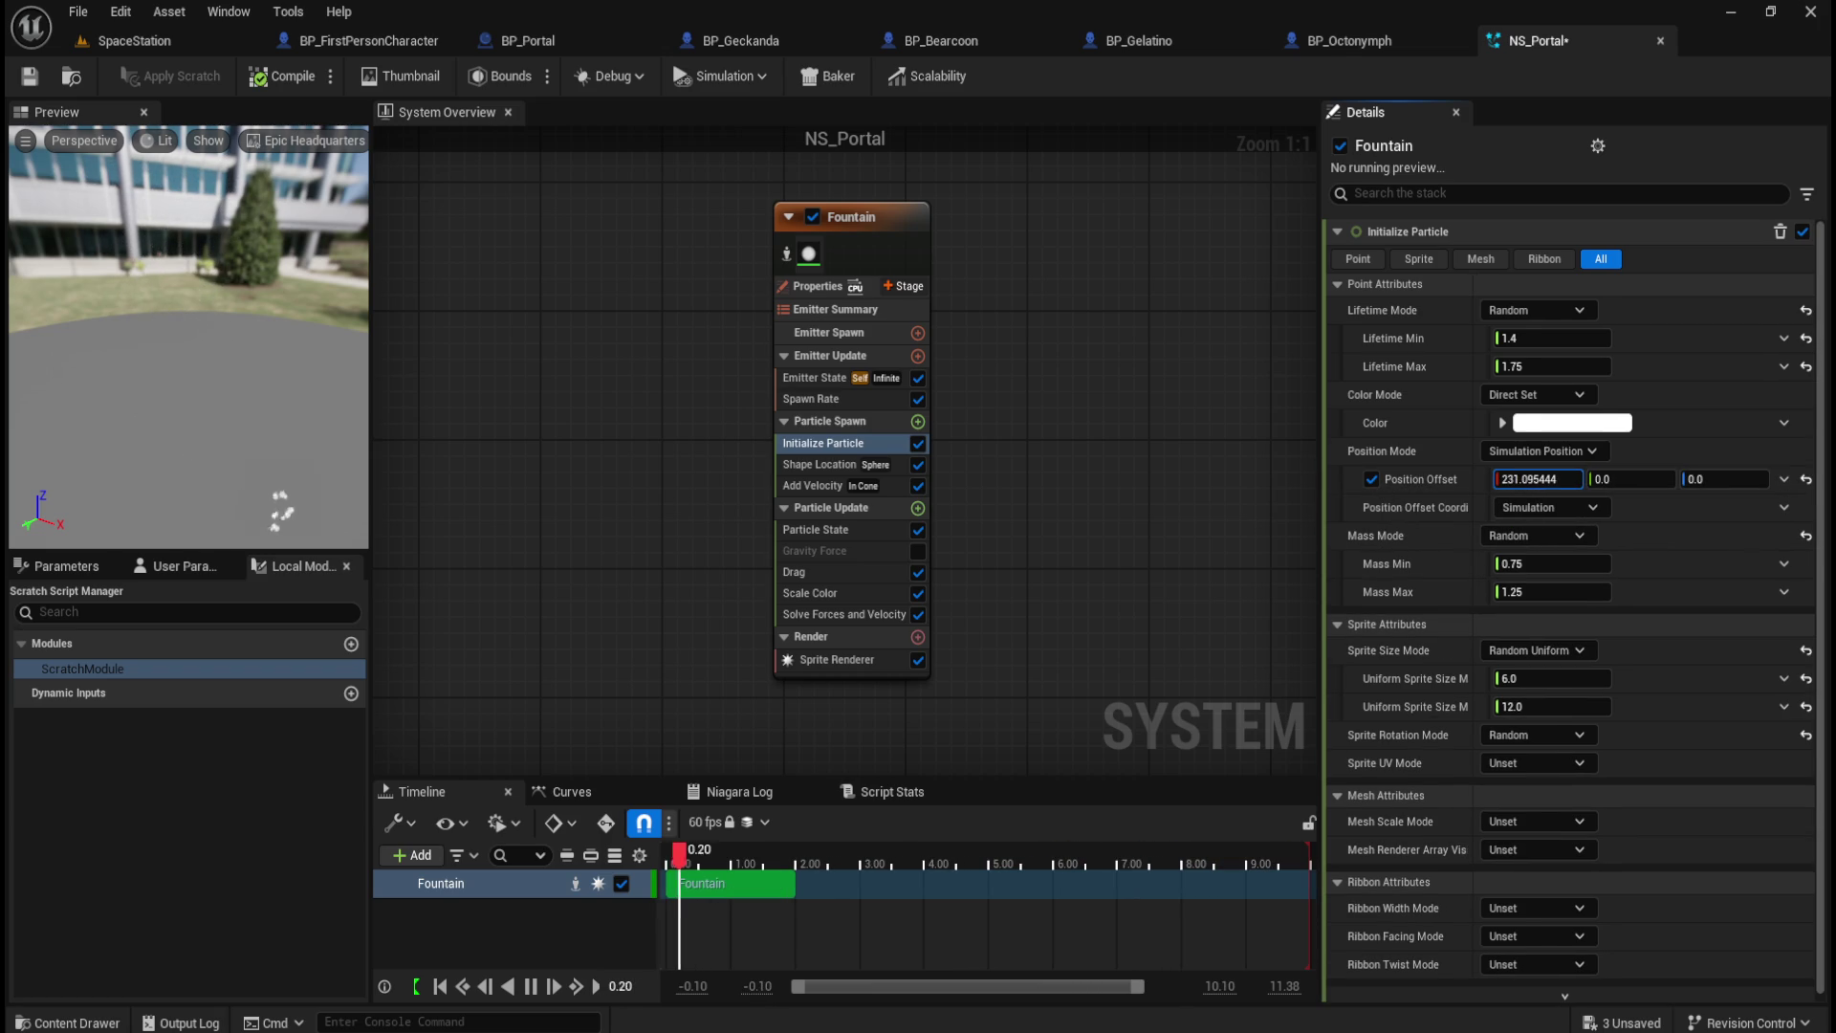
left_click(1805, 479)
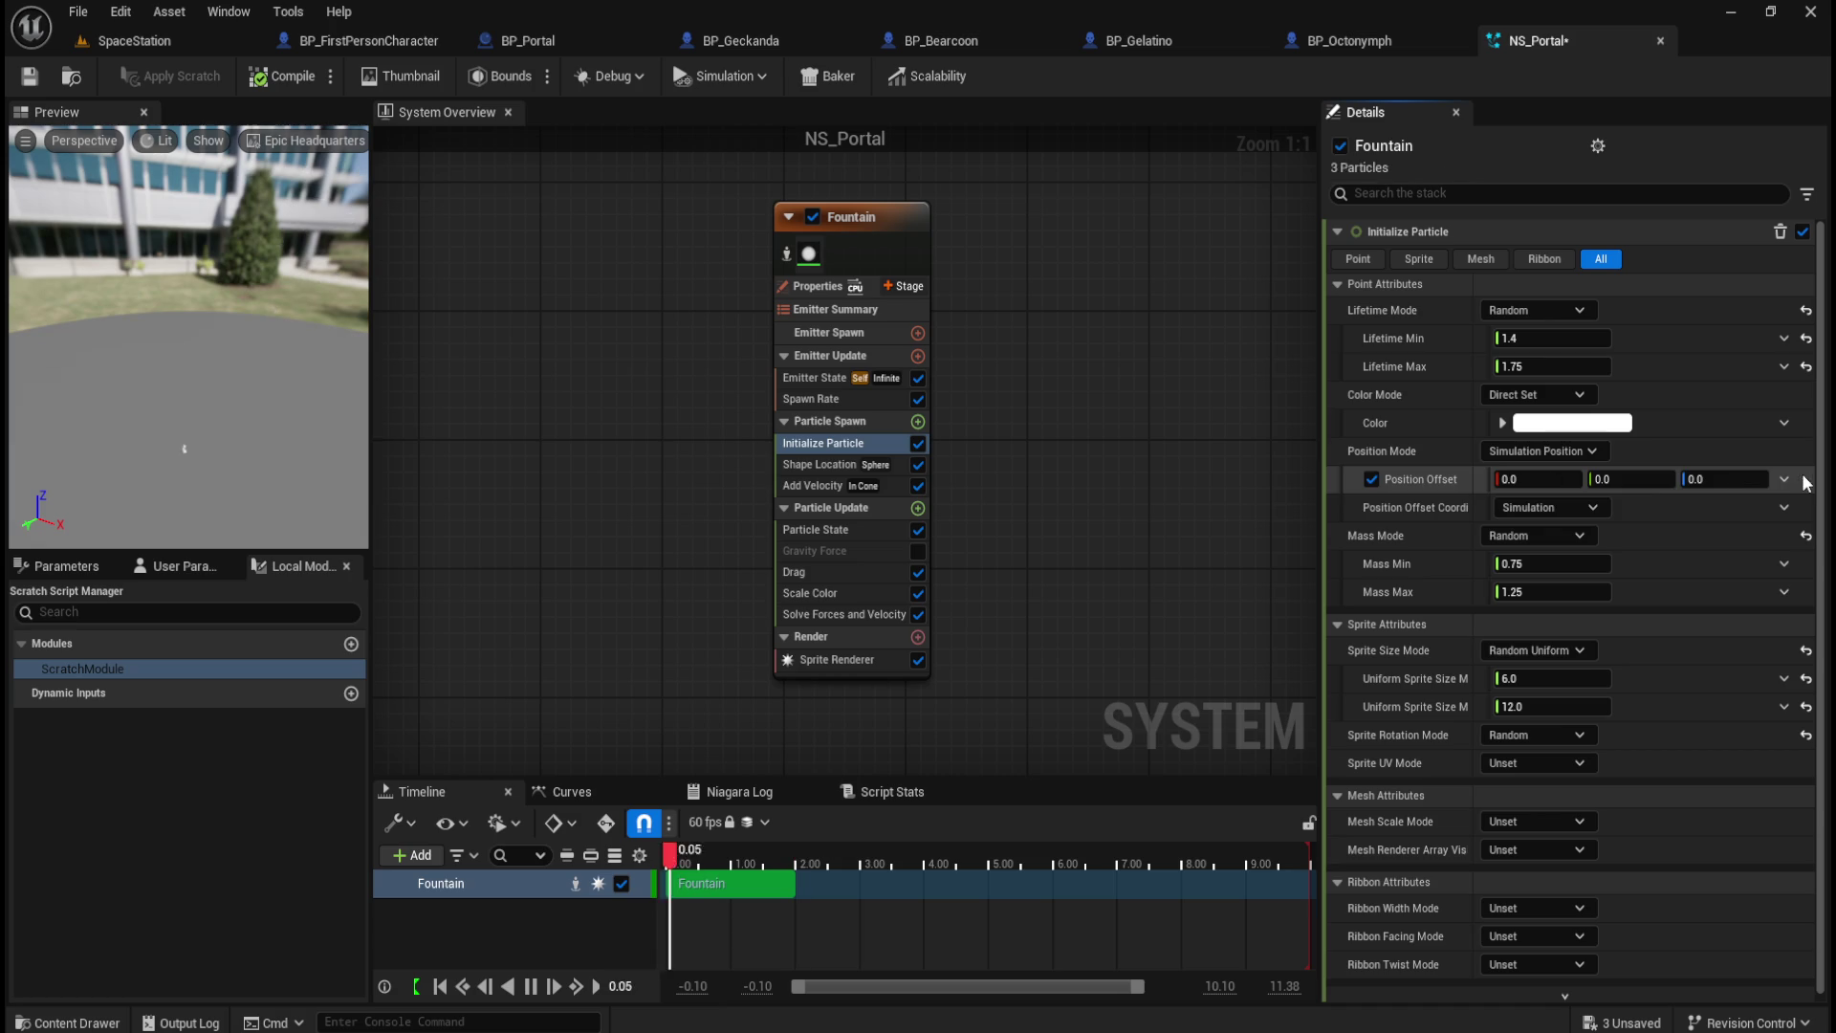
left_click(1372, 480)
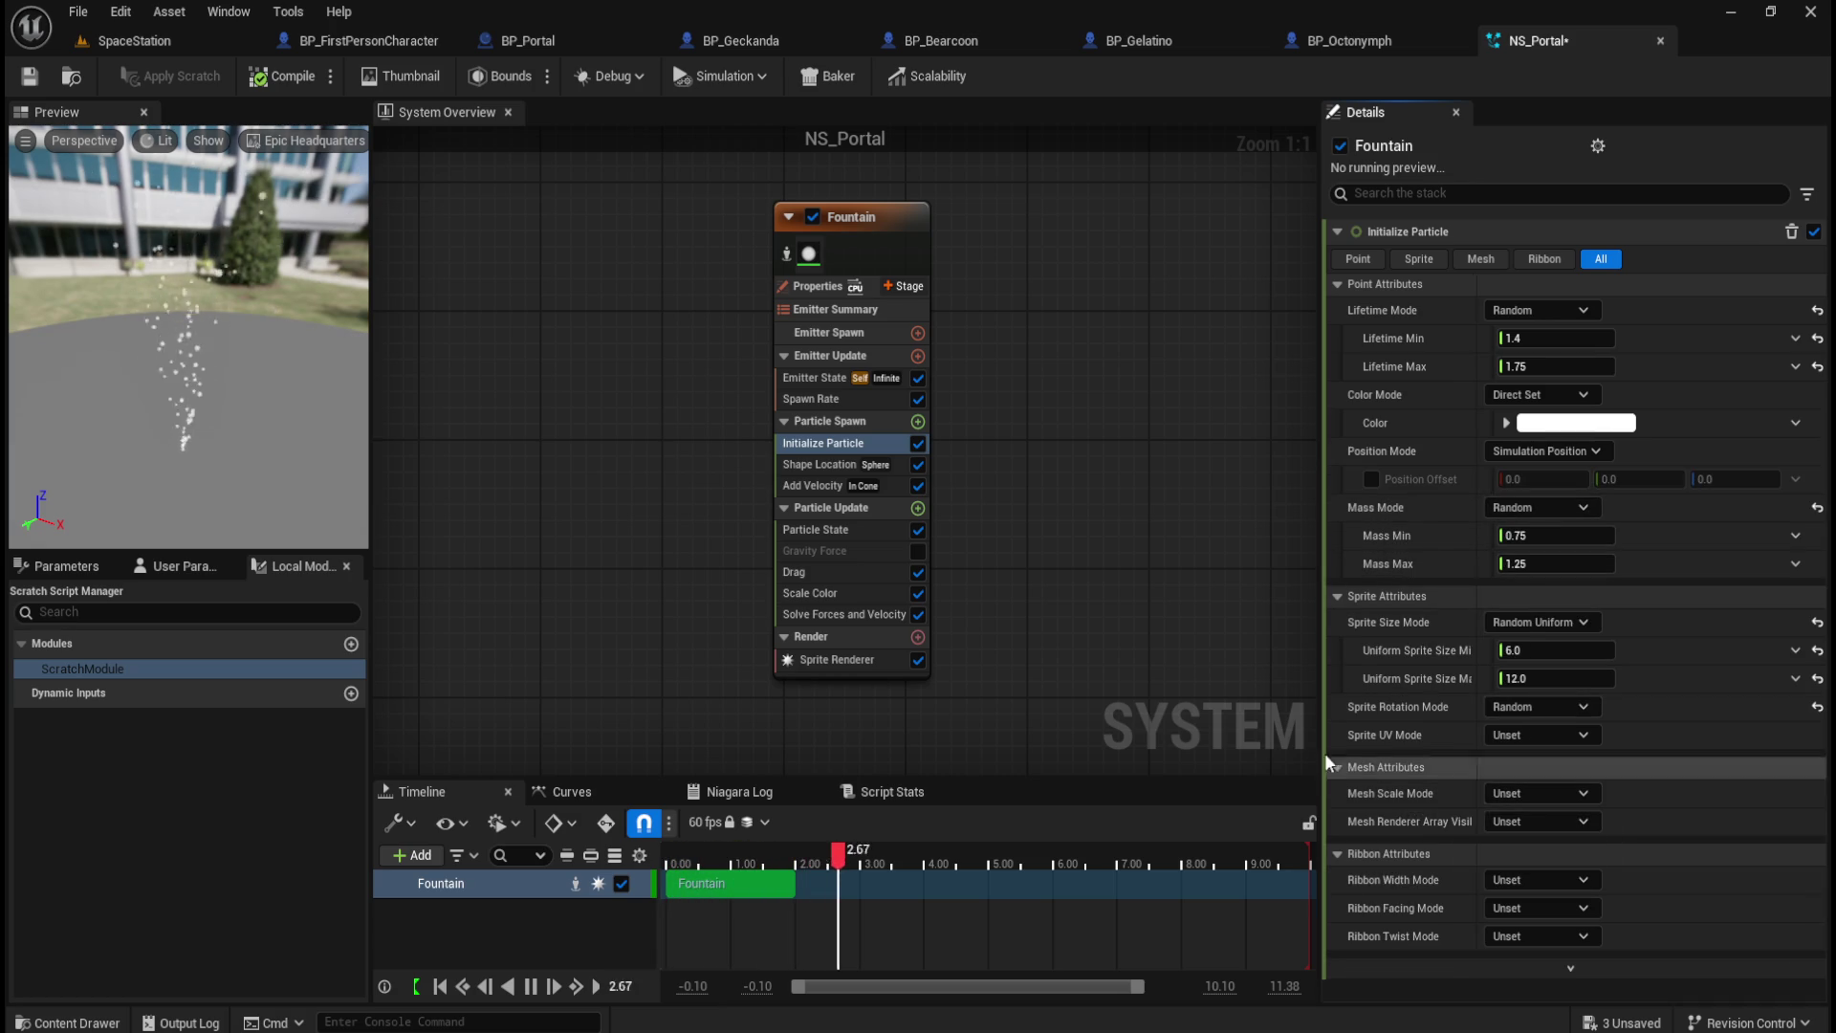
left_click(818, 466)
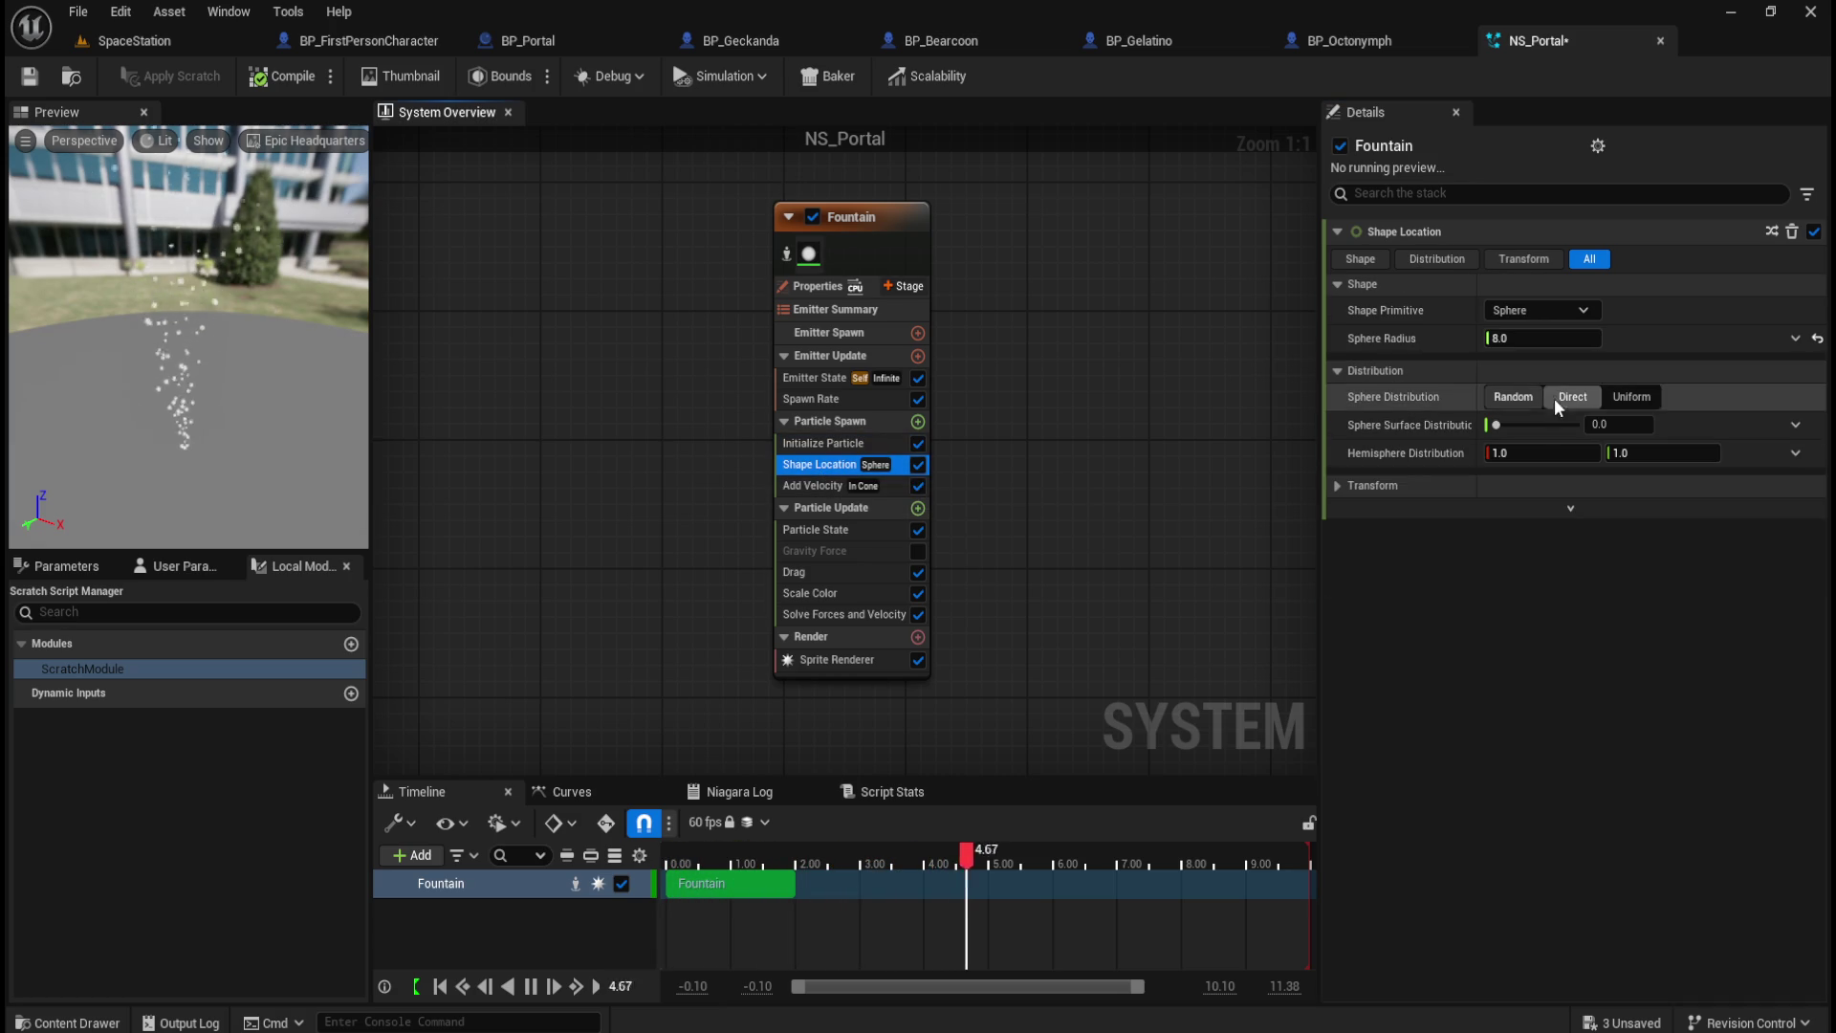
Step: Test and reset the hemisphere and surface distributions, then enlarge the spawn sphere radius to about 99.17
left_click_drag(1524, 457, 1654, 452)
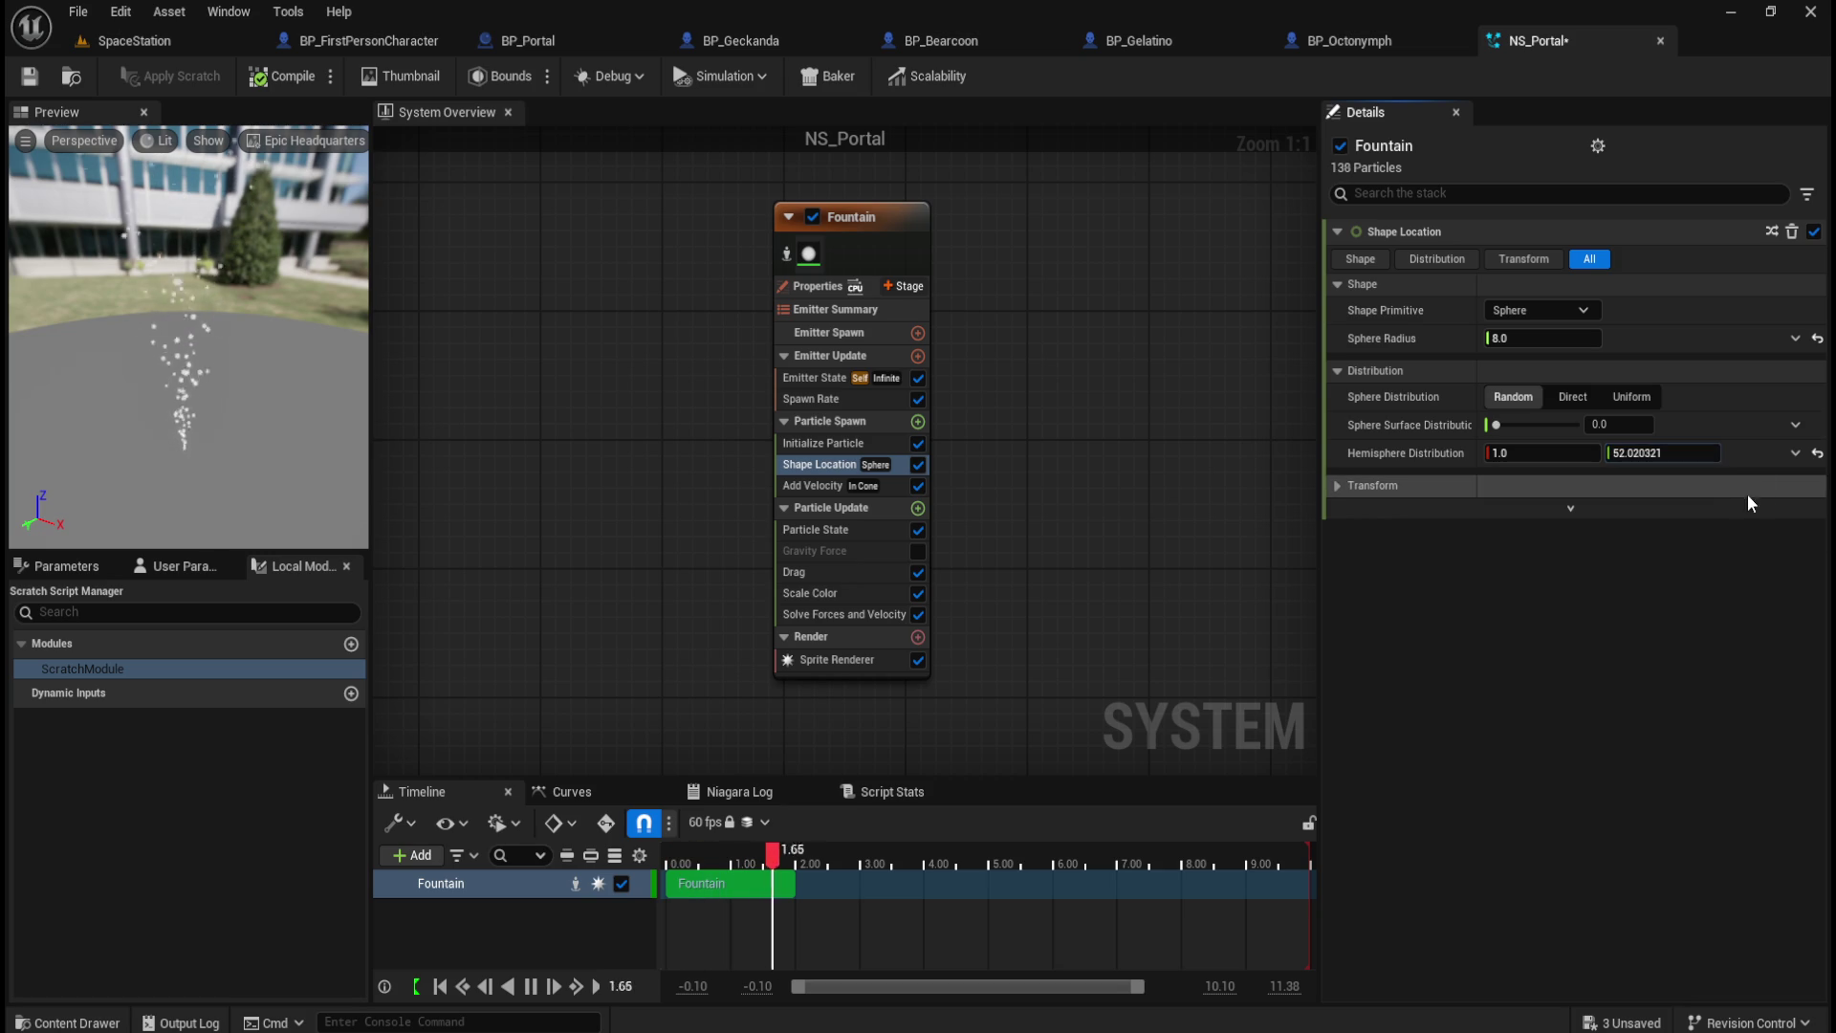
left_click(1818, 456)
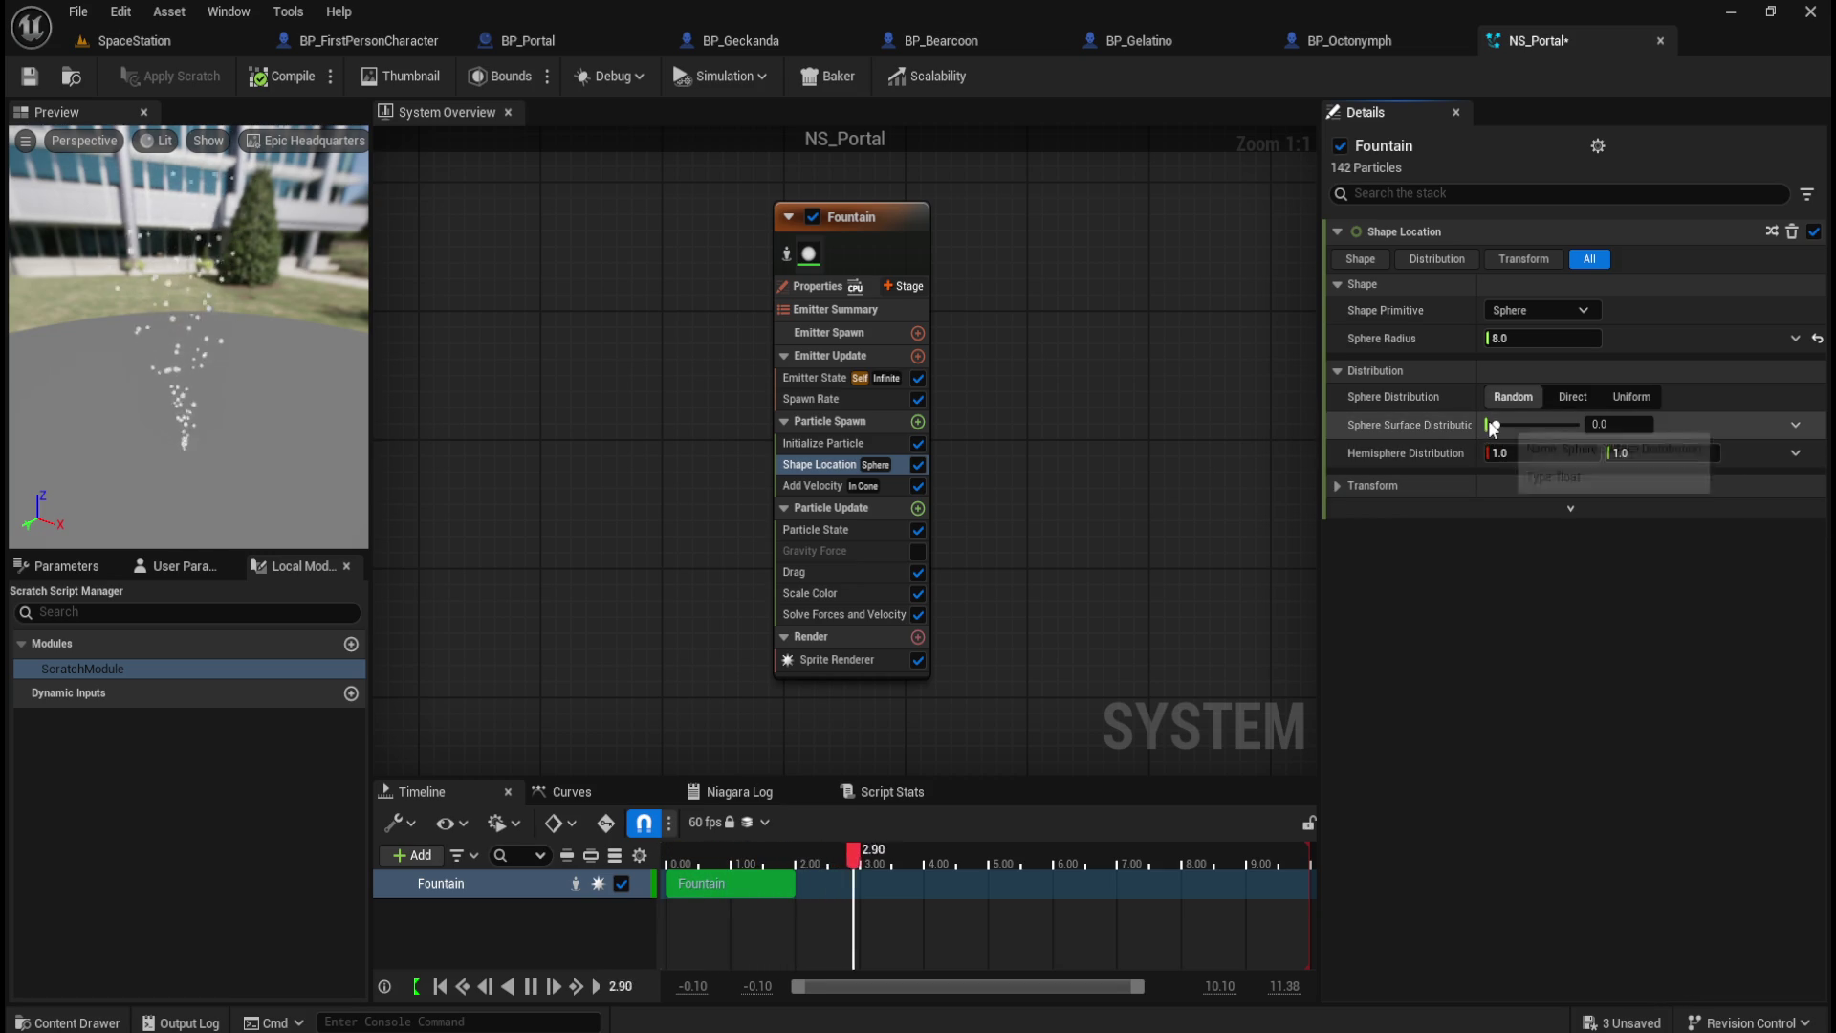
left_click_drag(1496, 425, 1536, 427)
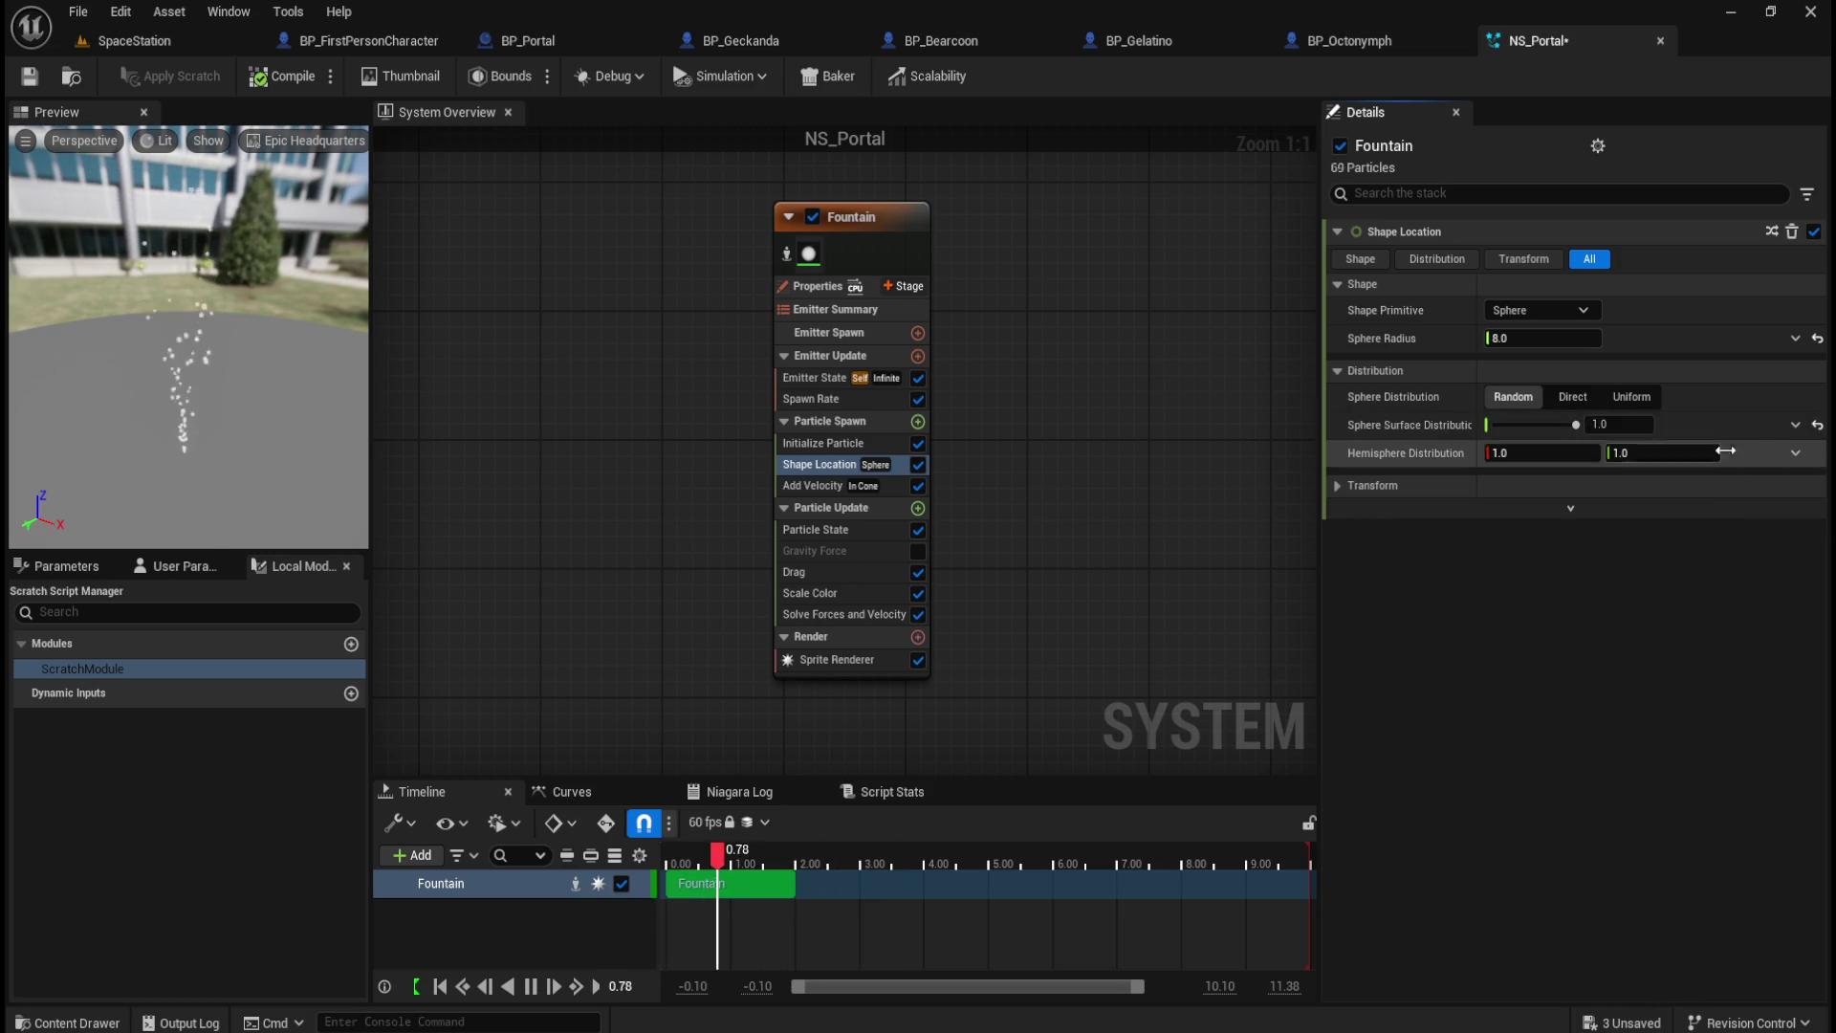
left_click(1818, 425)
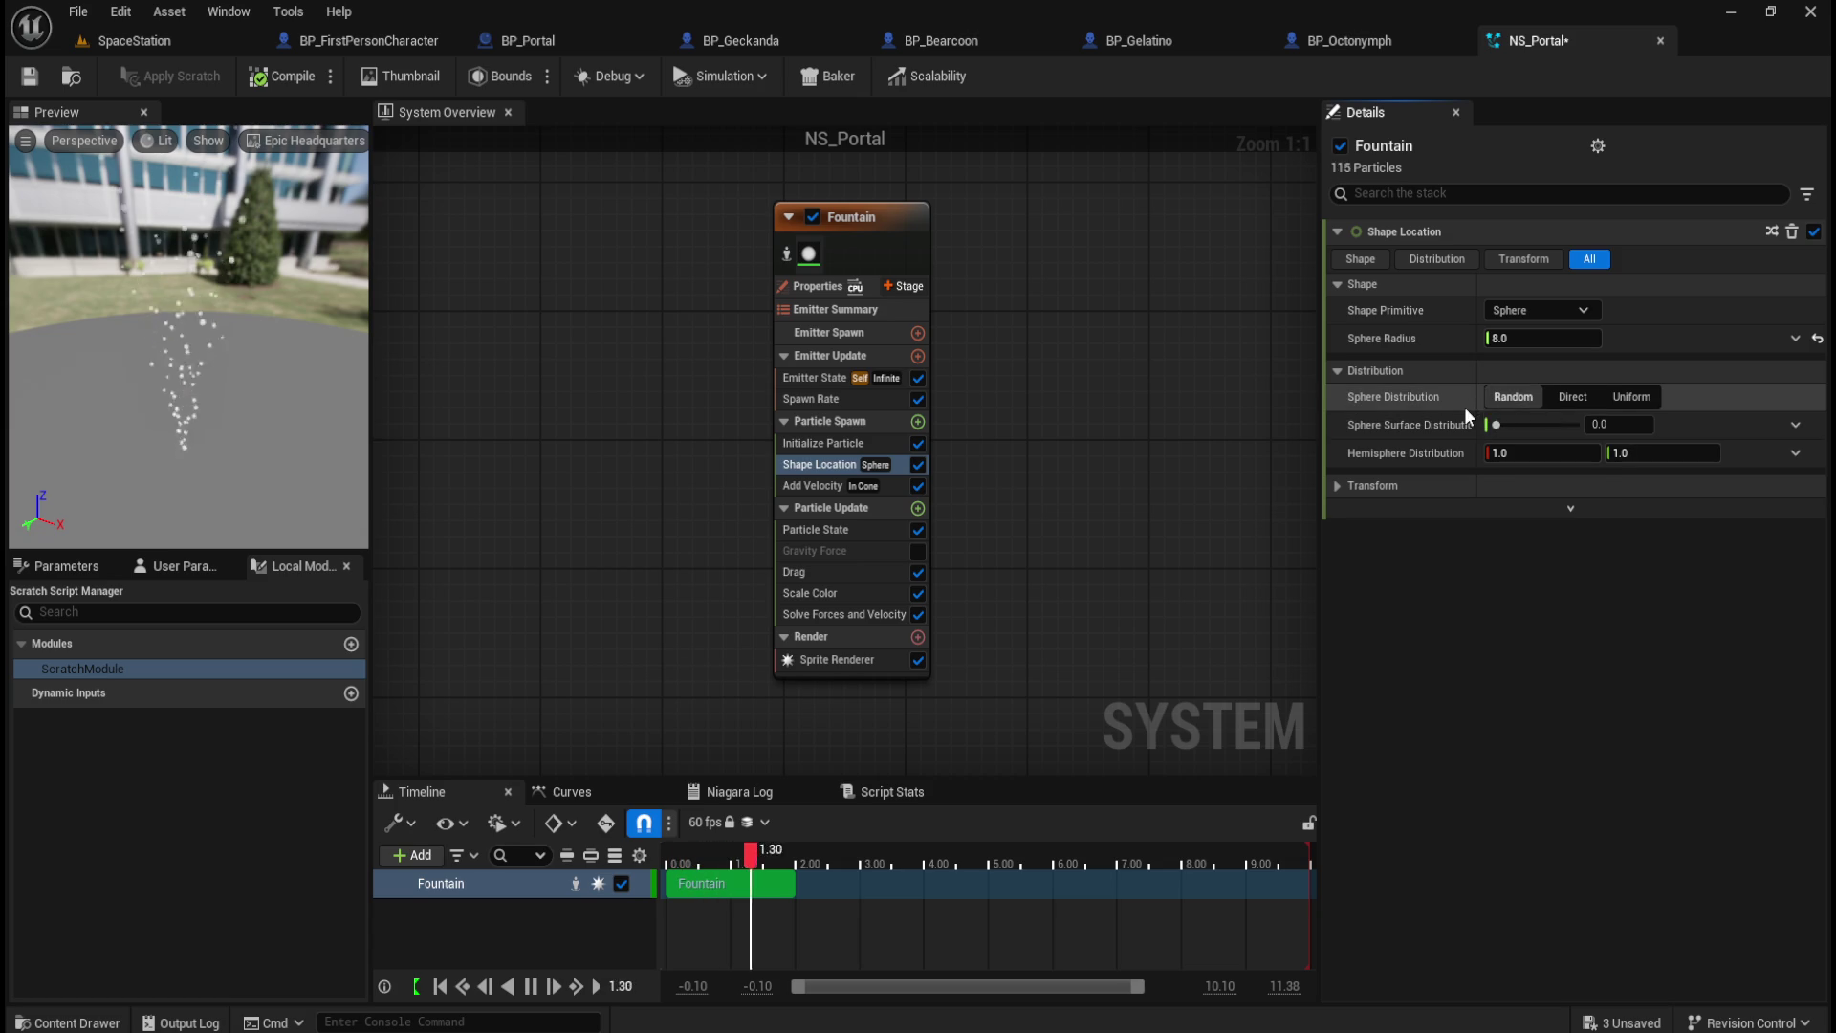
left_click_drag(1530, 338, 1616, 338)
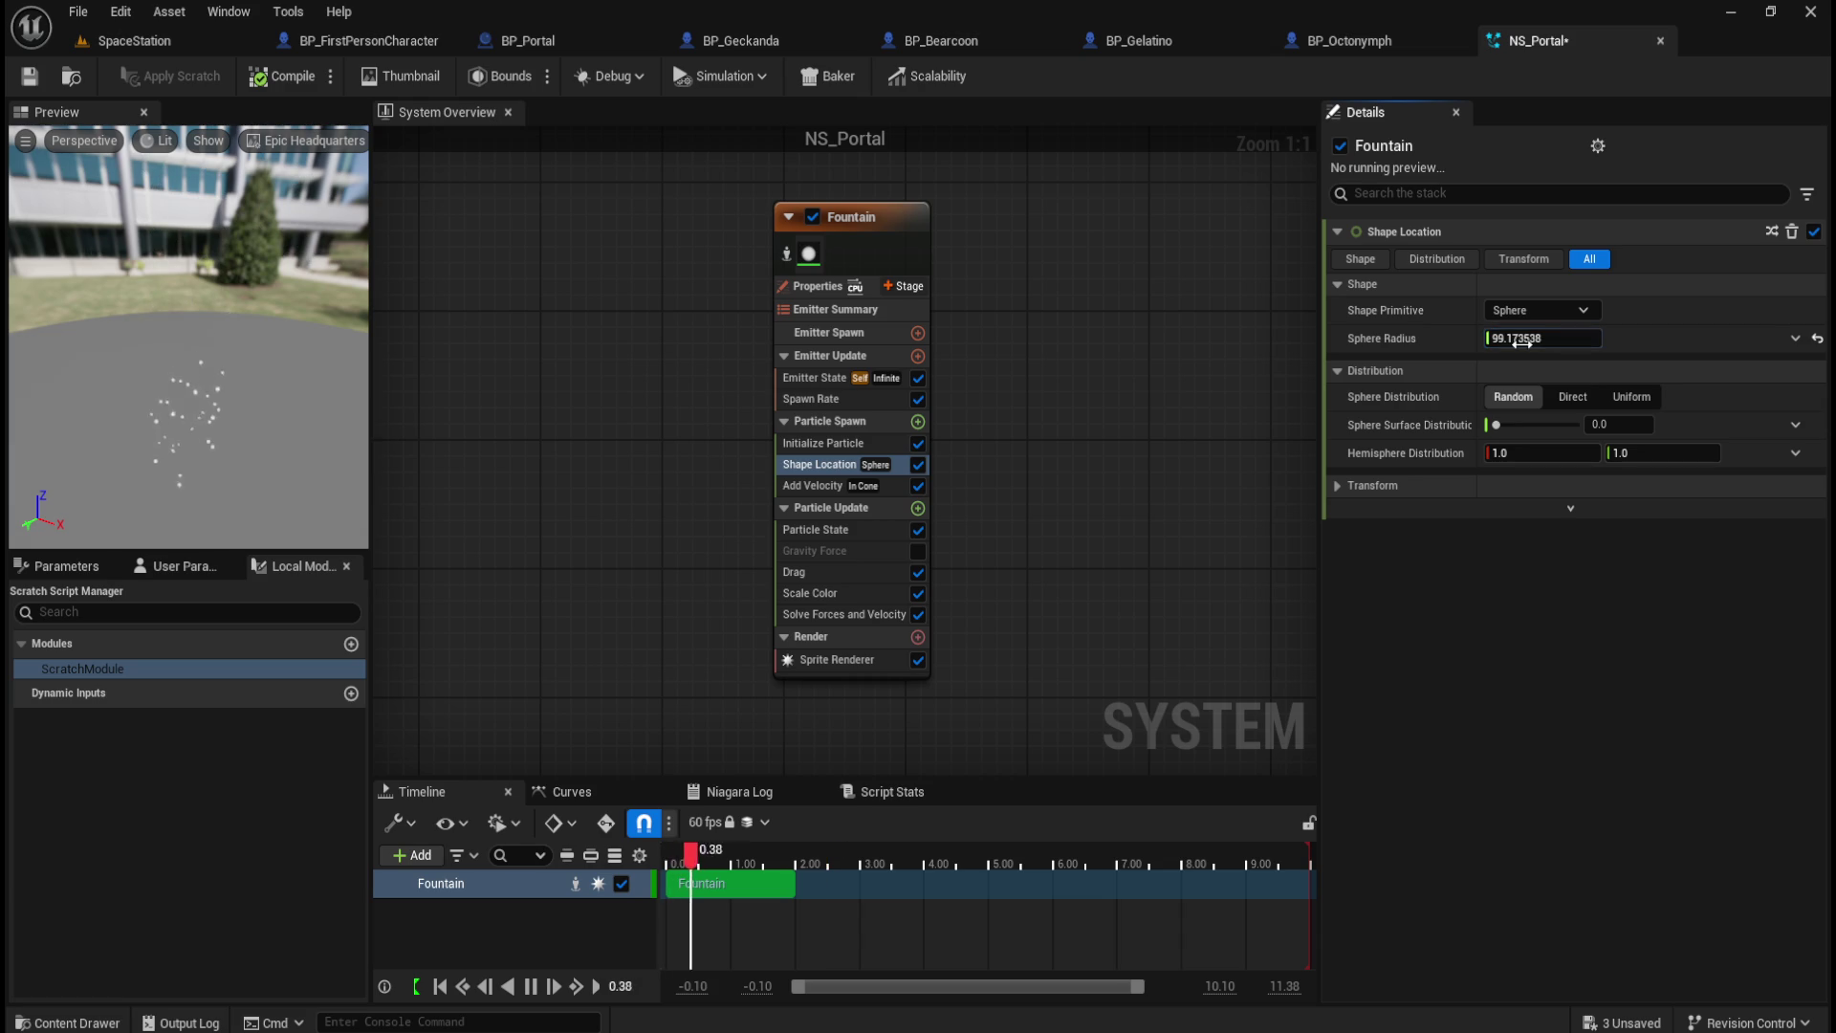
left_click(1549, 311)
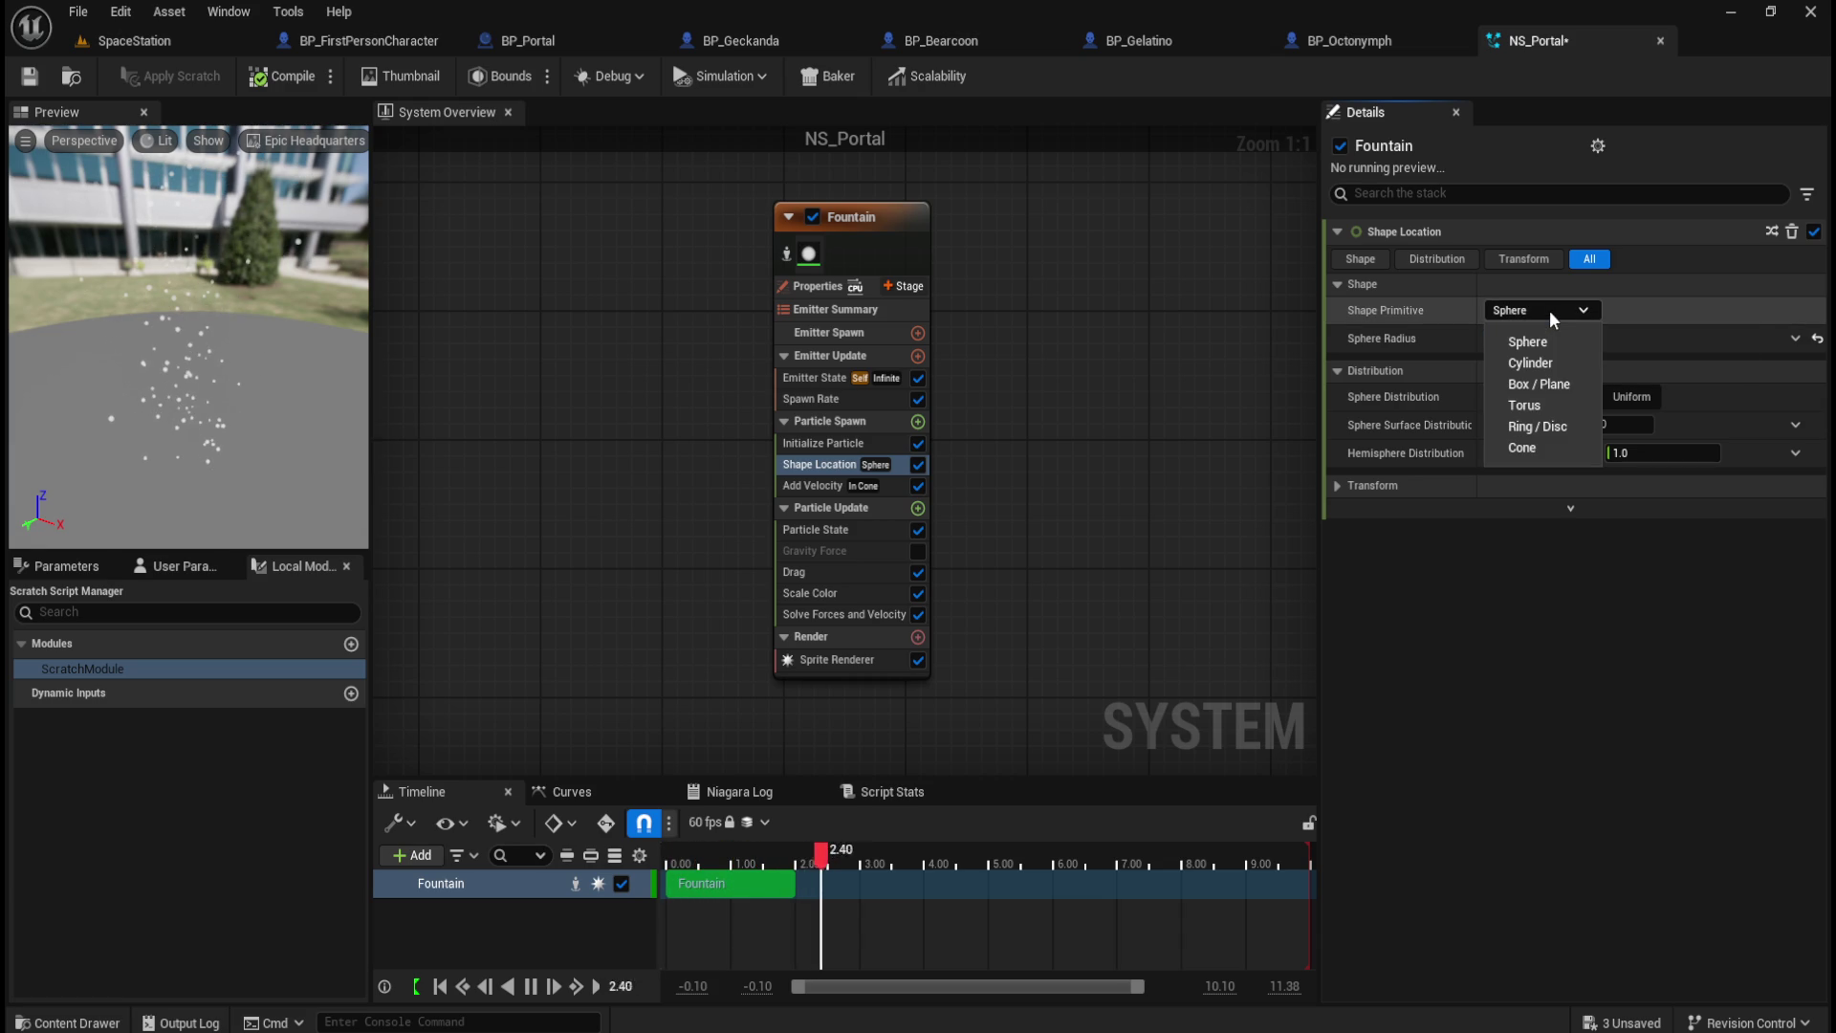
left_click(1534, 363)
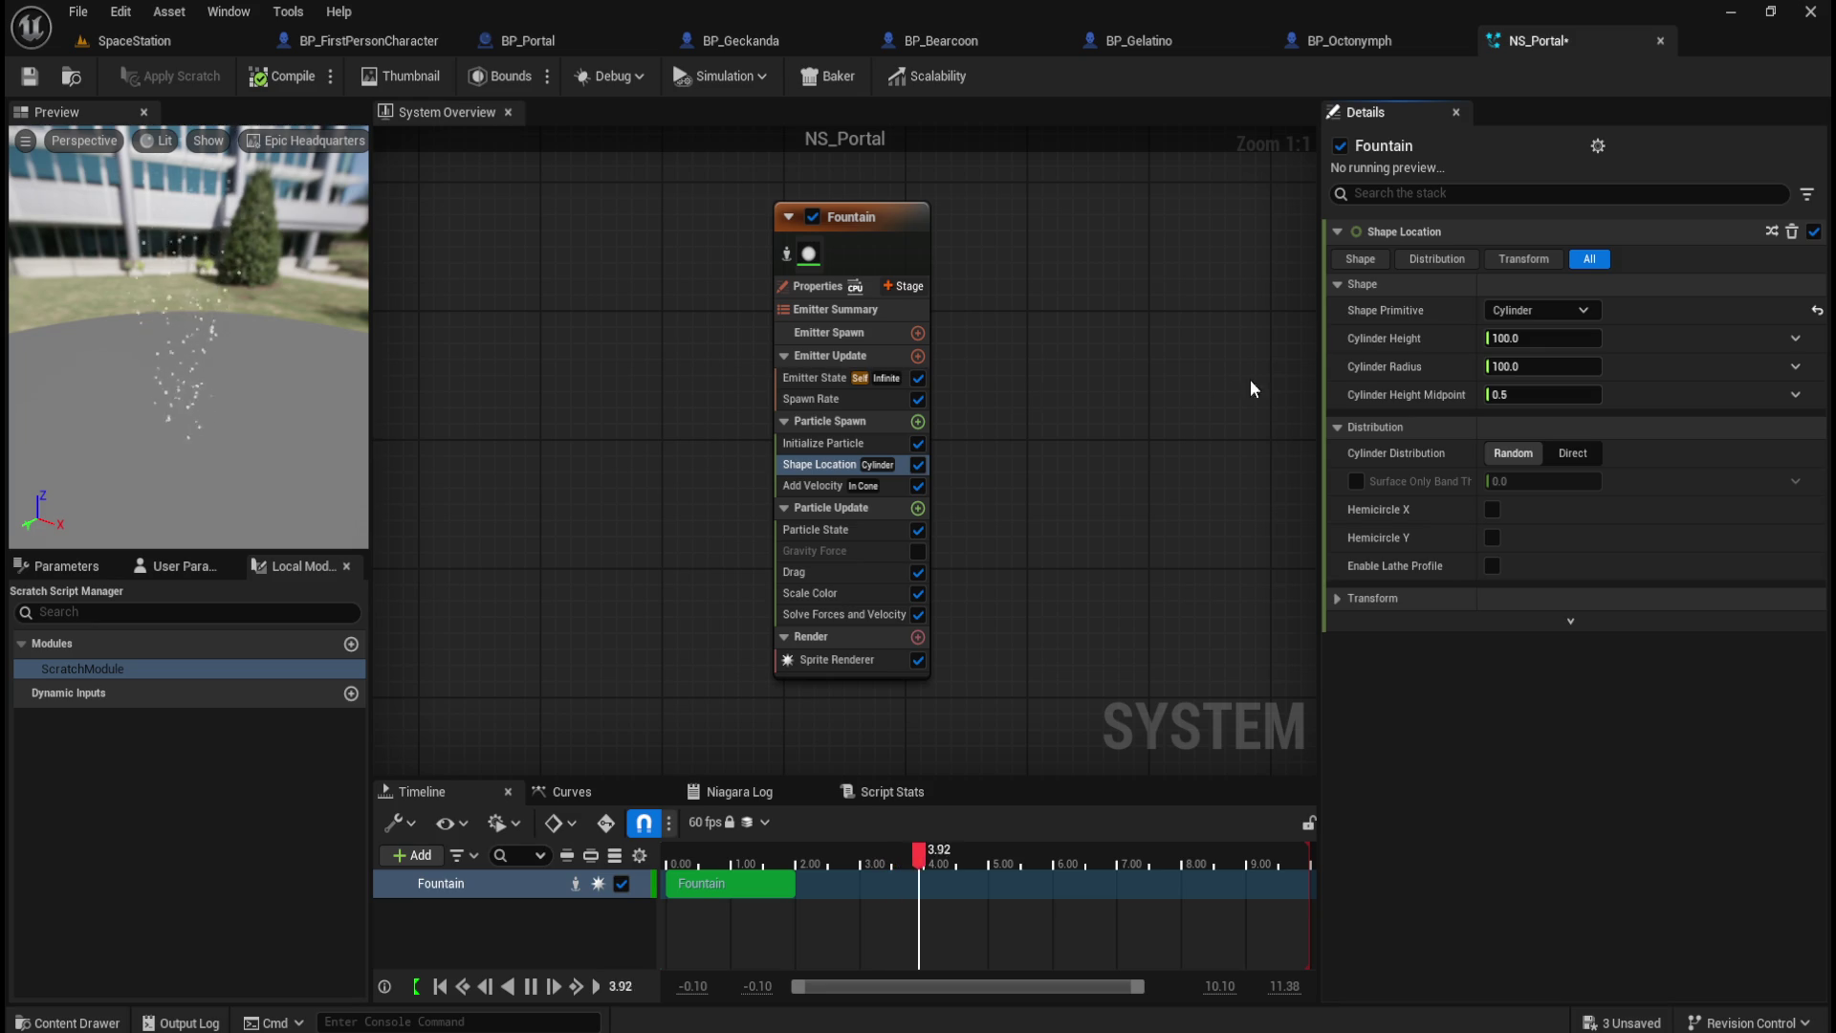
left_click(1582, 313)
left_click(1540, 379)
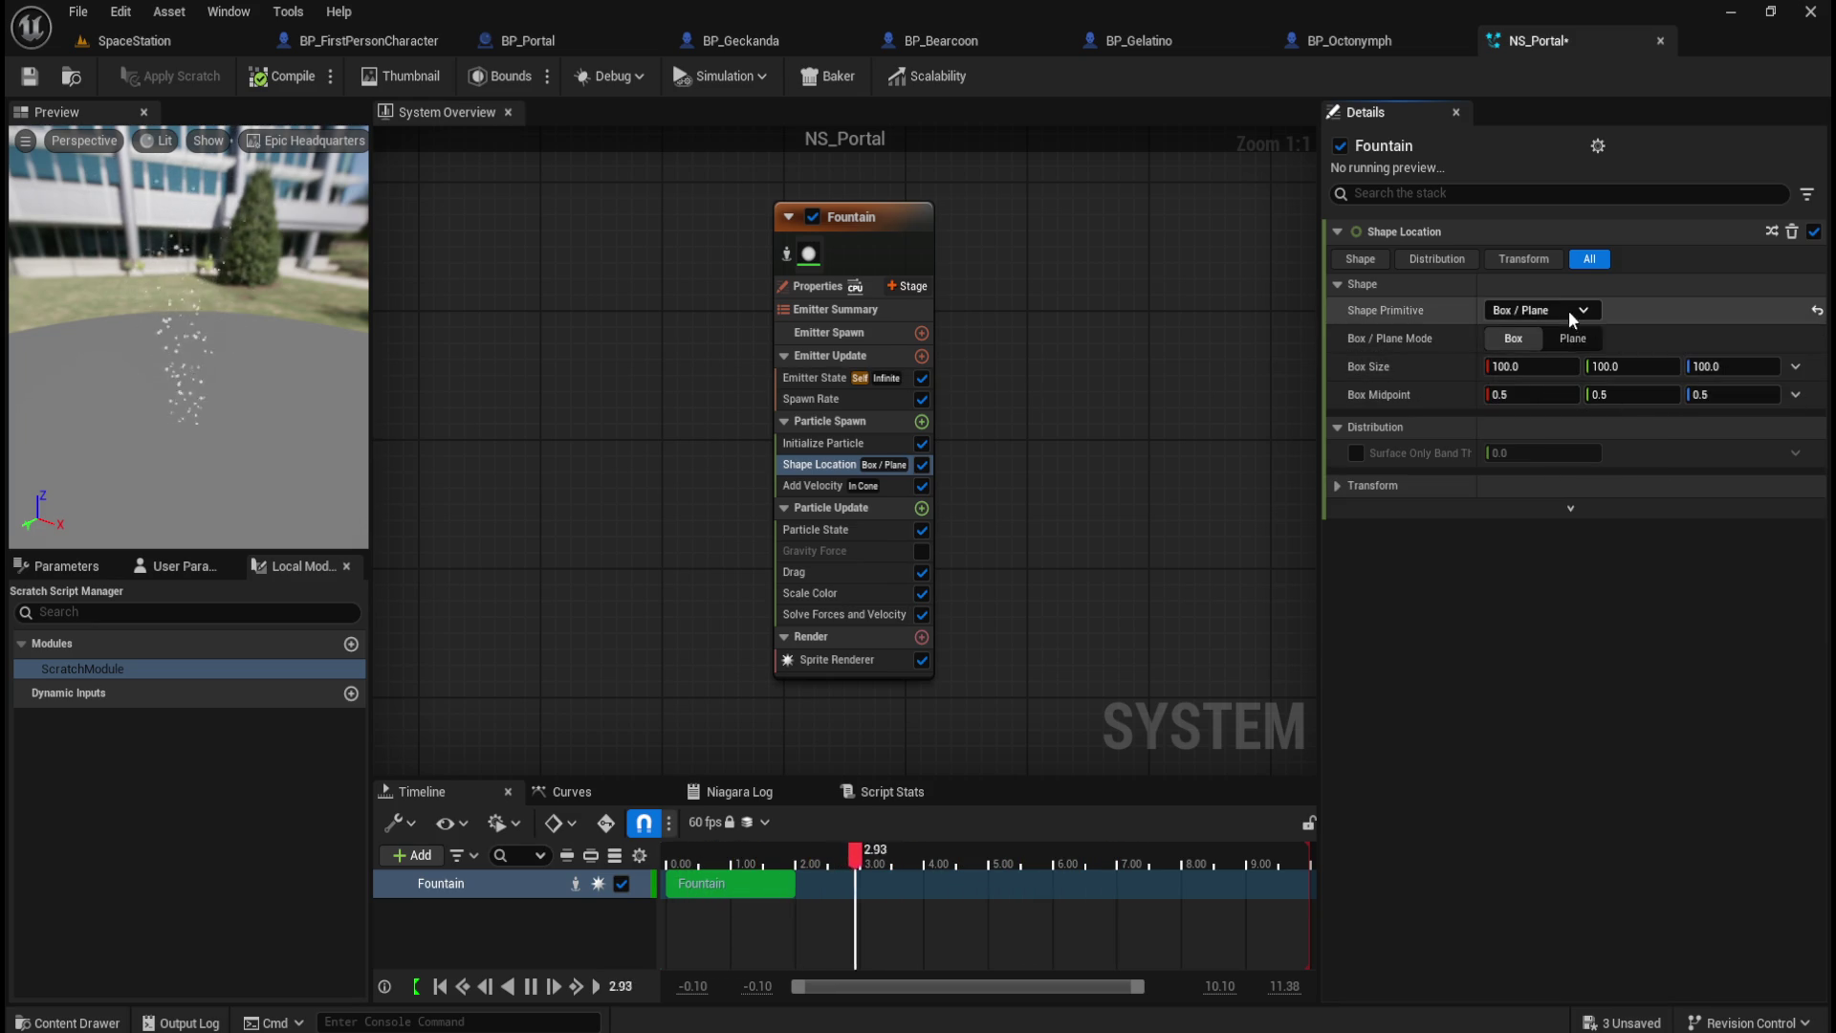
left_click(1574, 312)
left_click(1539, 402)
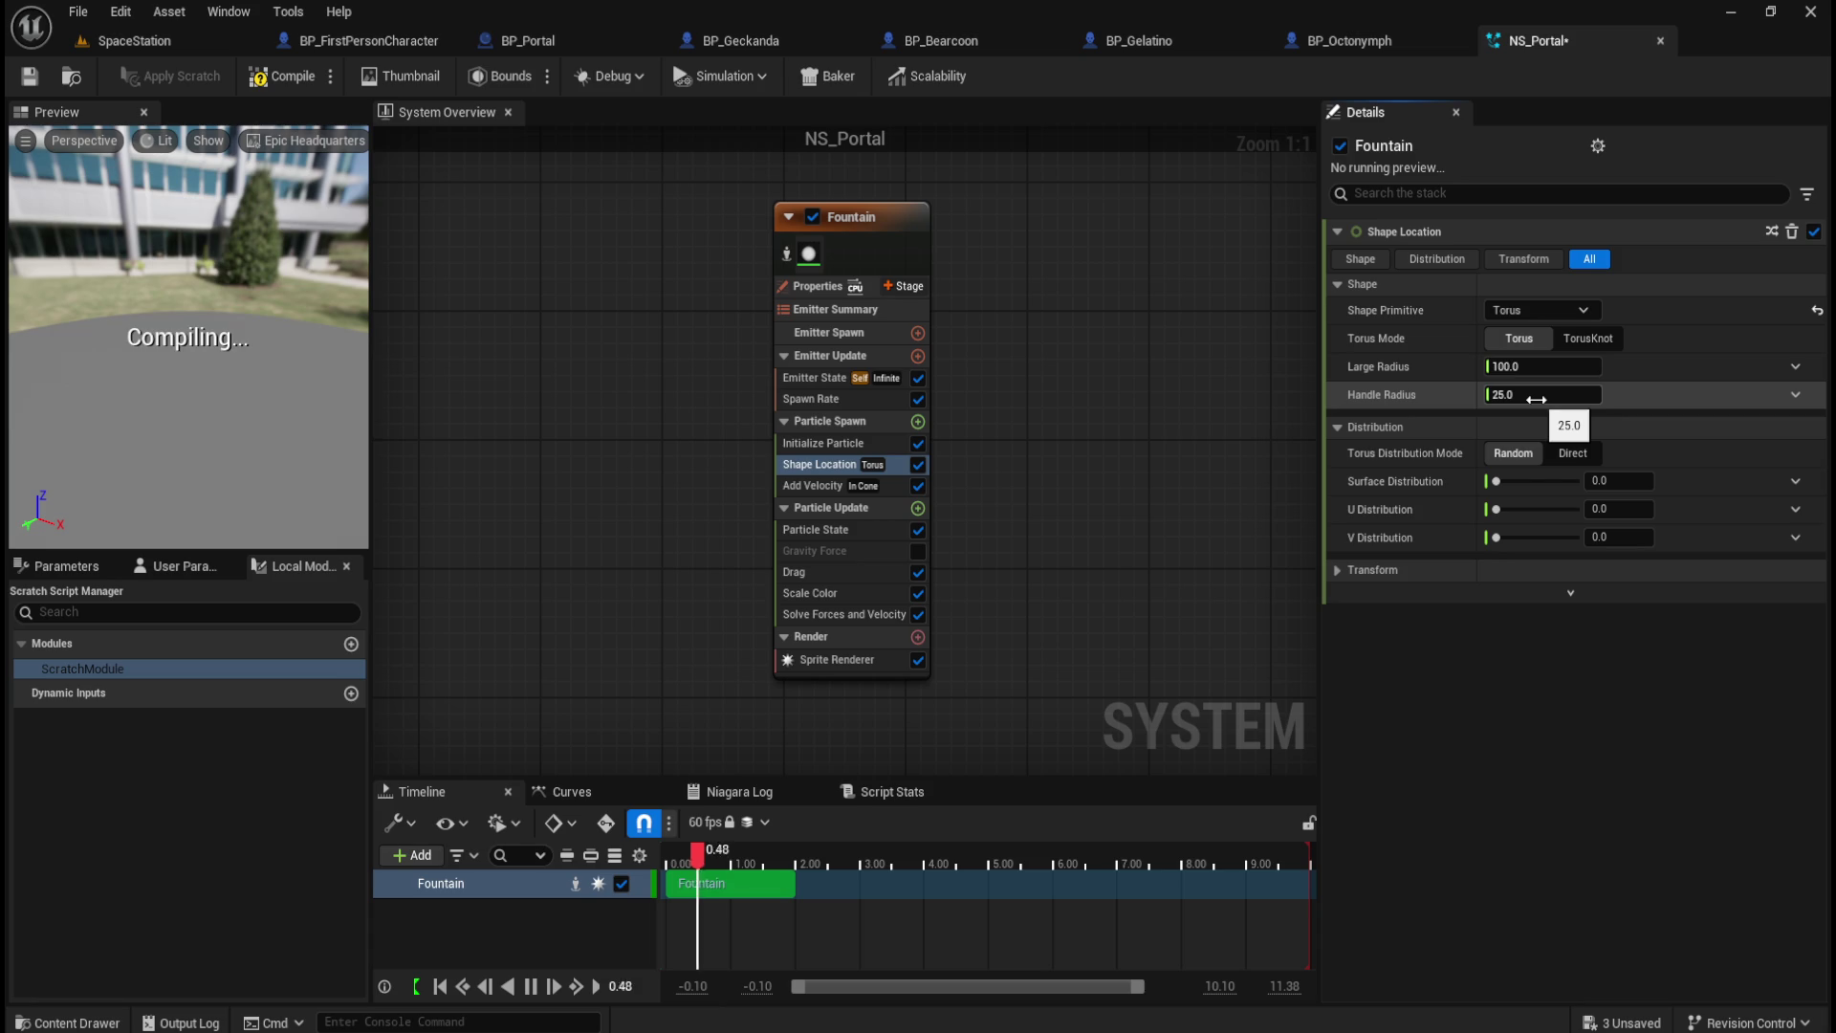
left_click(1586, 310)
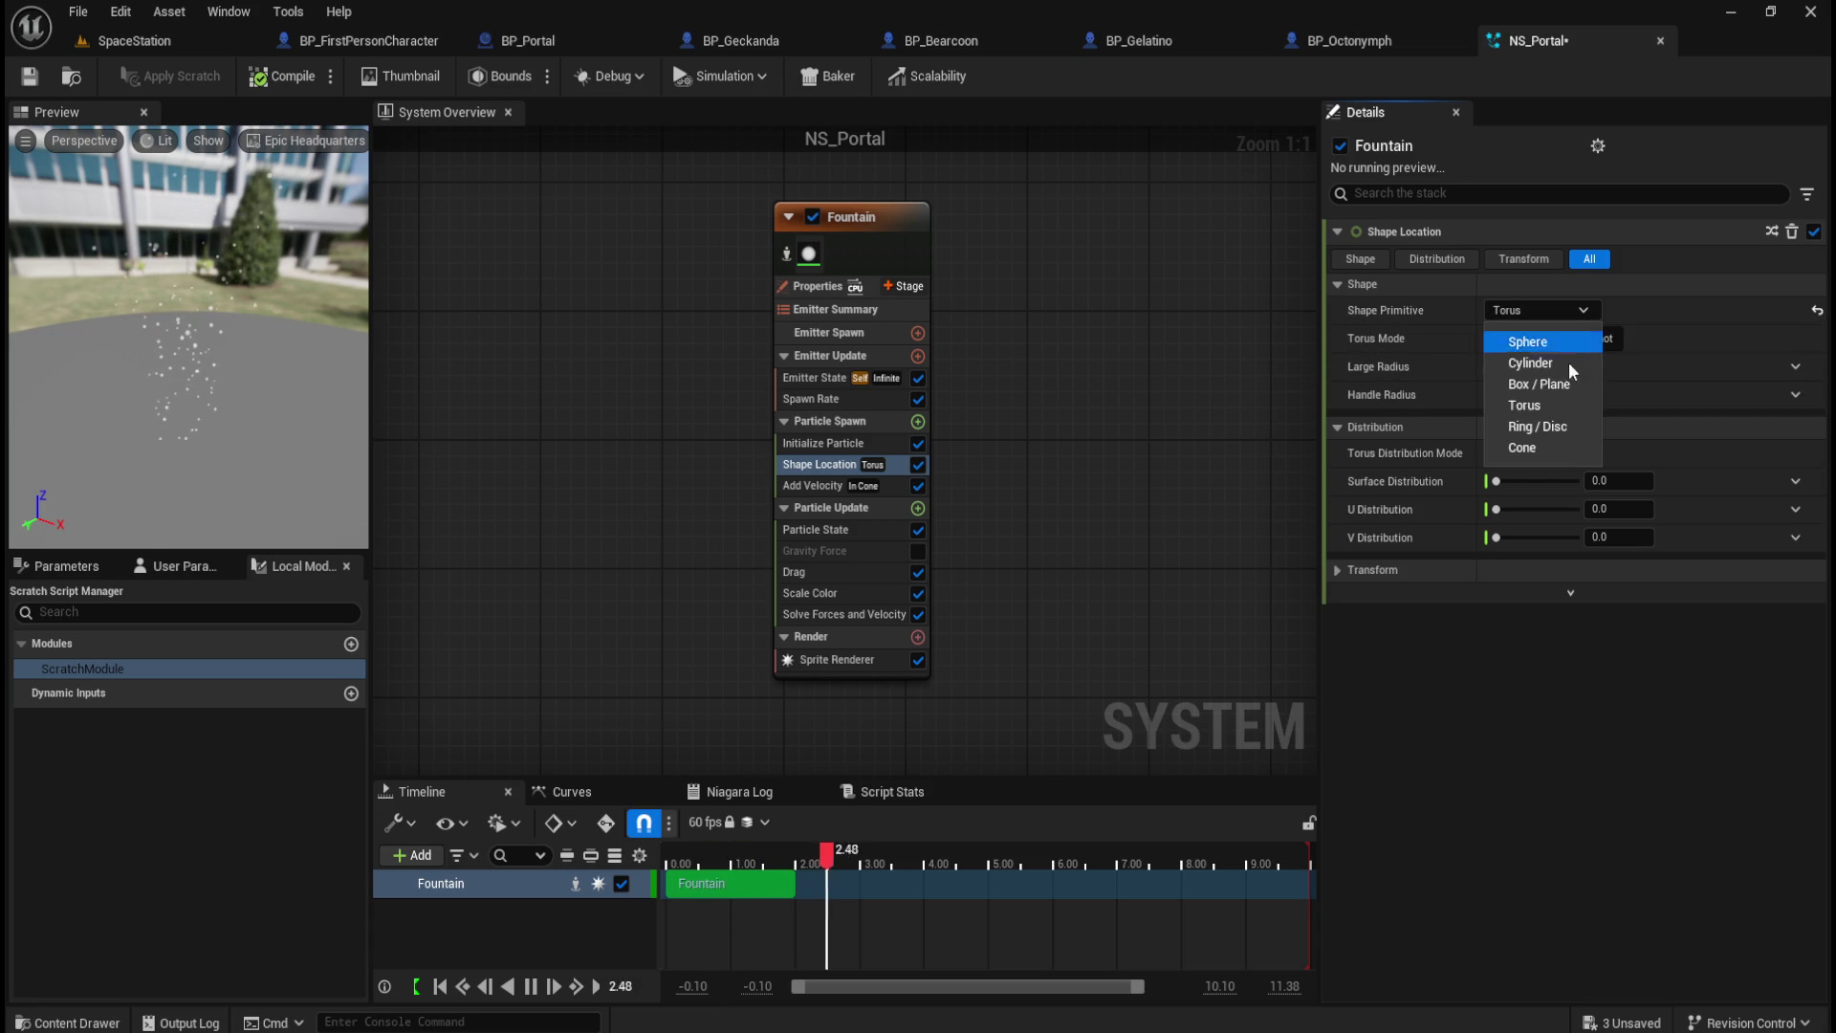
left_click(1542, 429)
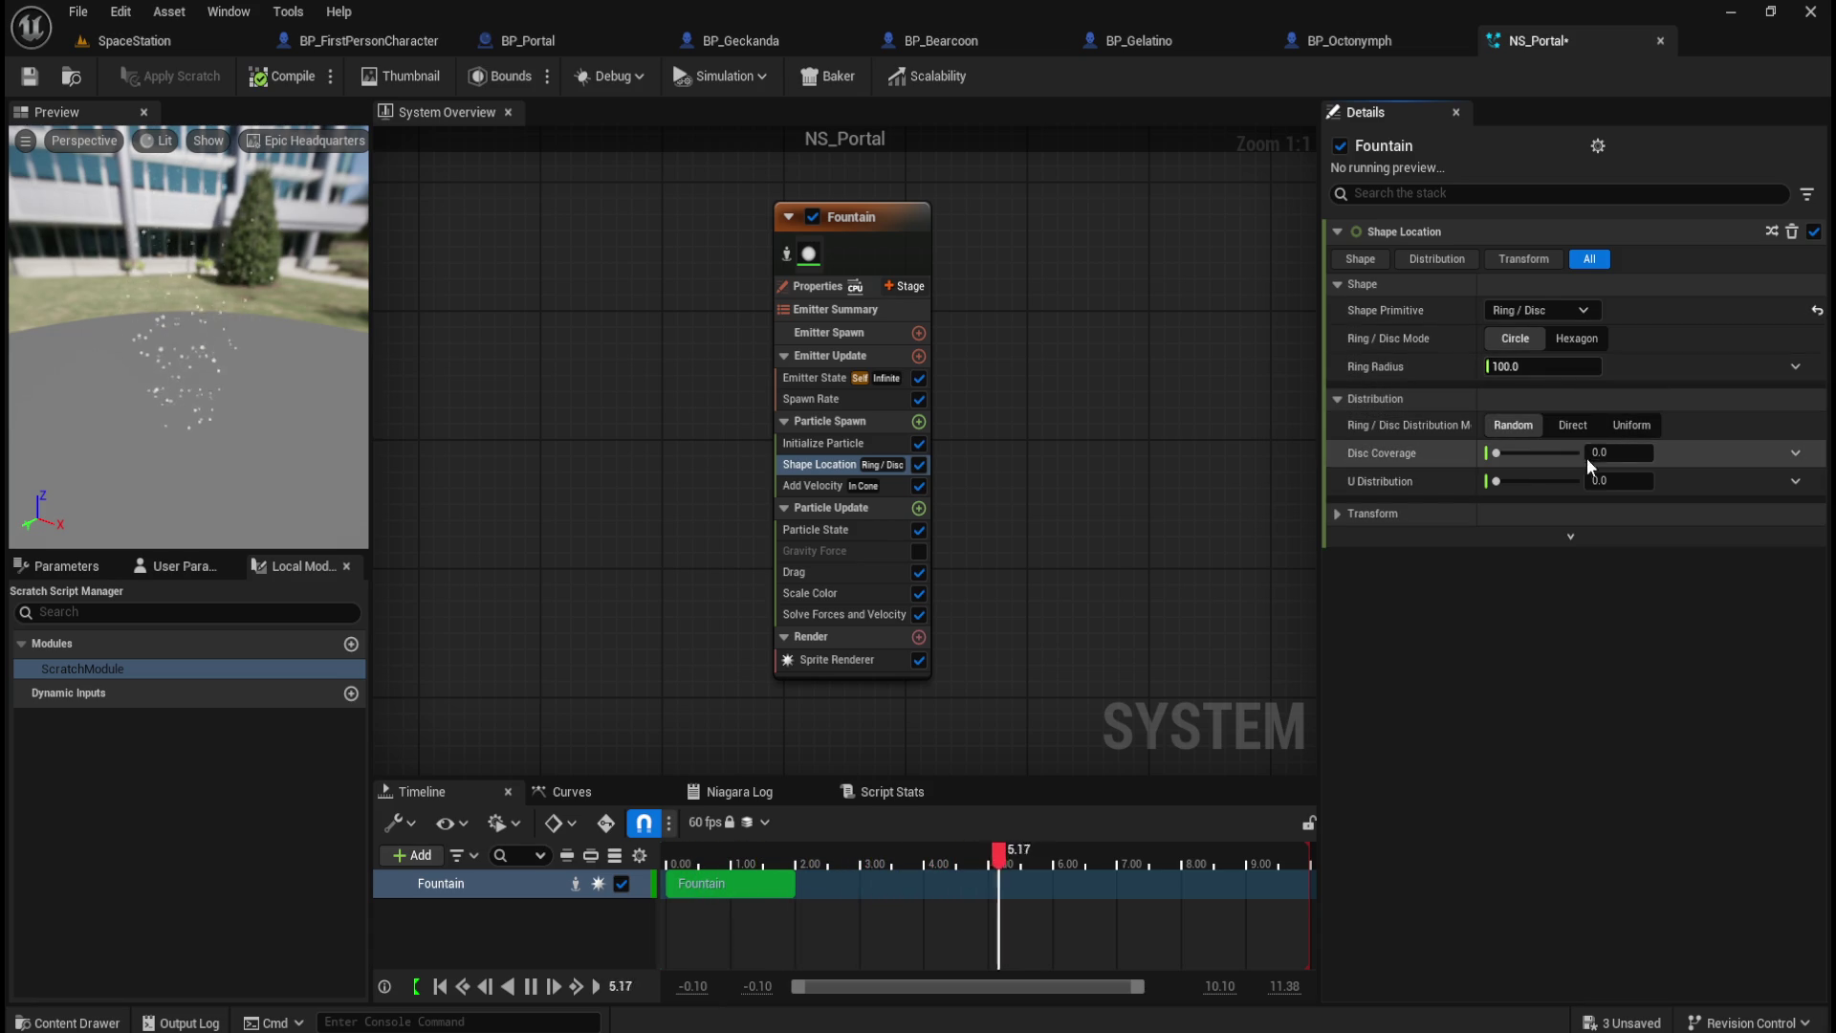
left_click_drag(1497, 454, 1578, 453)
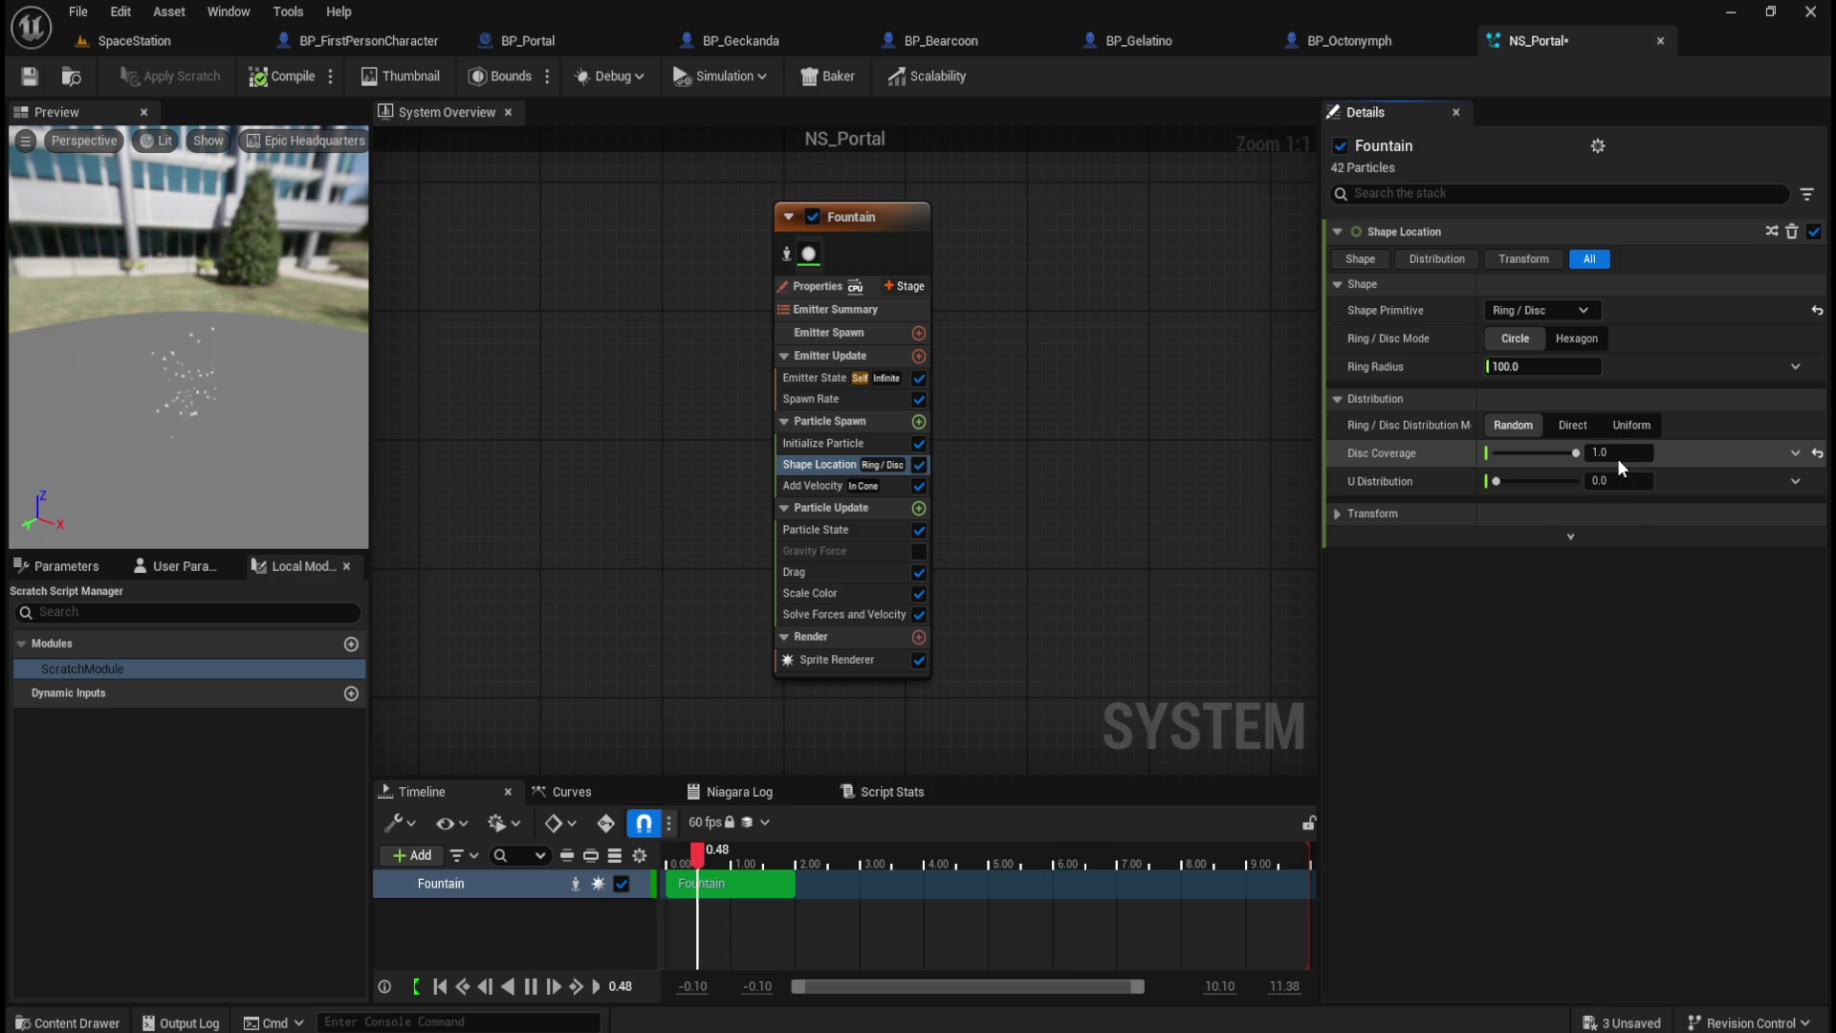
left_click(1817, 453)
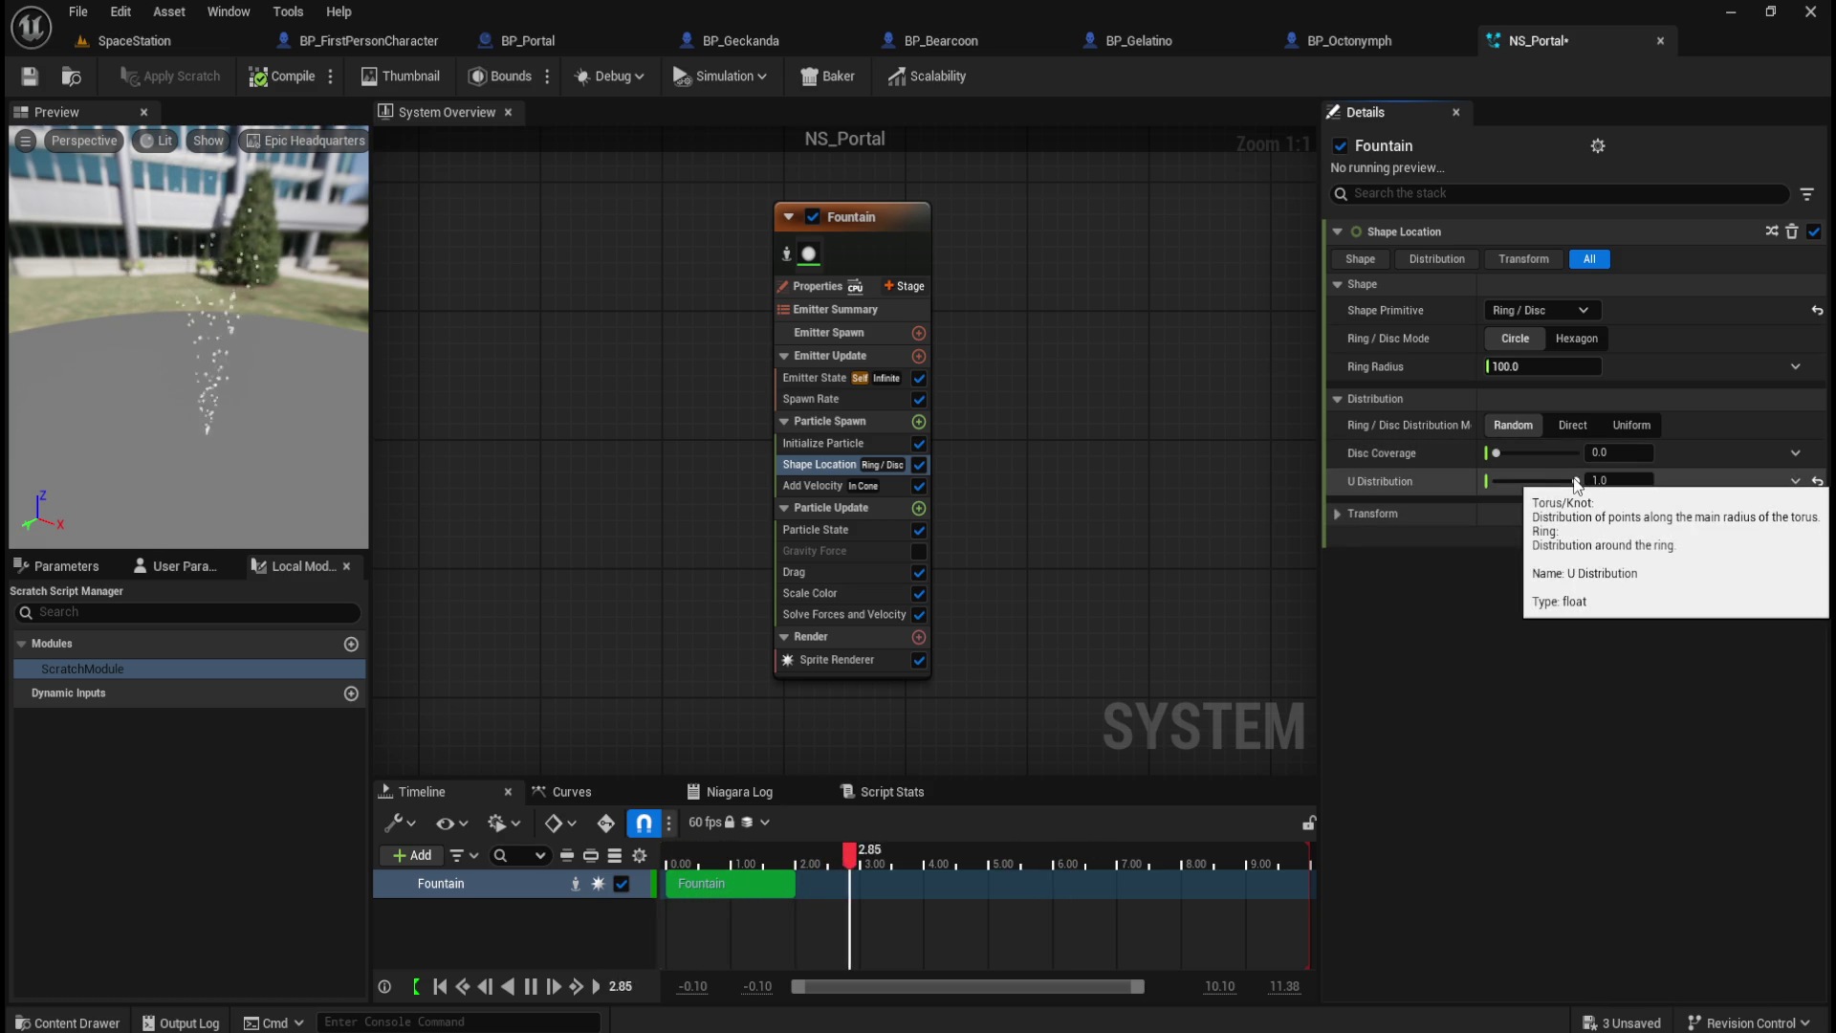
left_click_drag(1576, 480, 1427, 478)
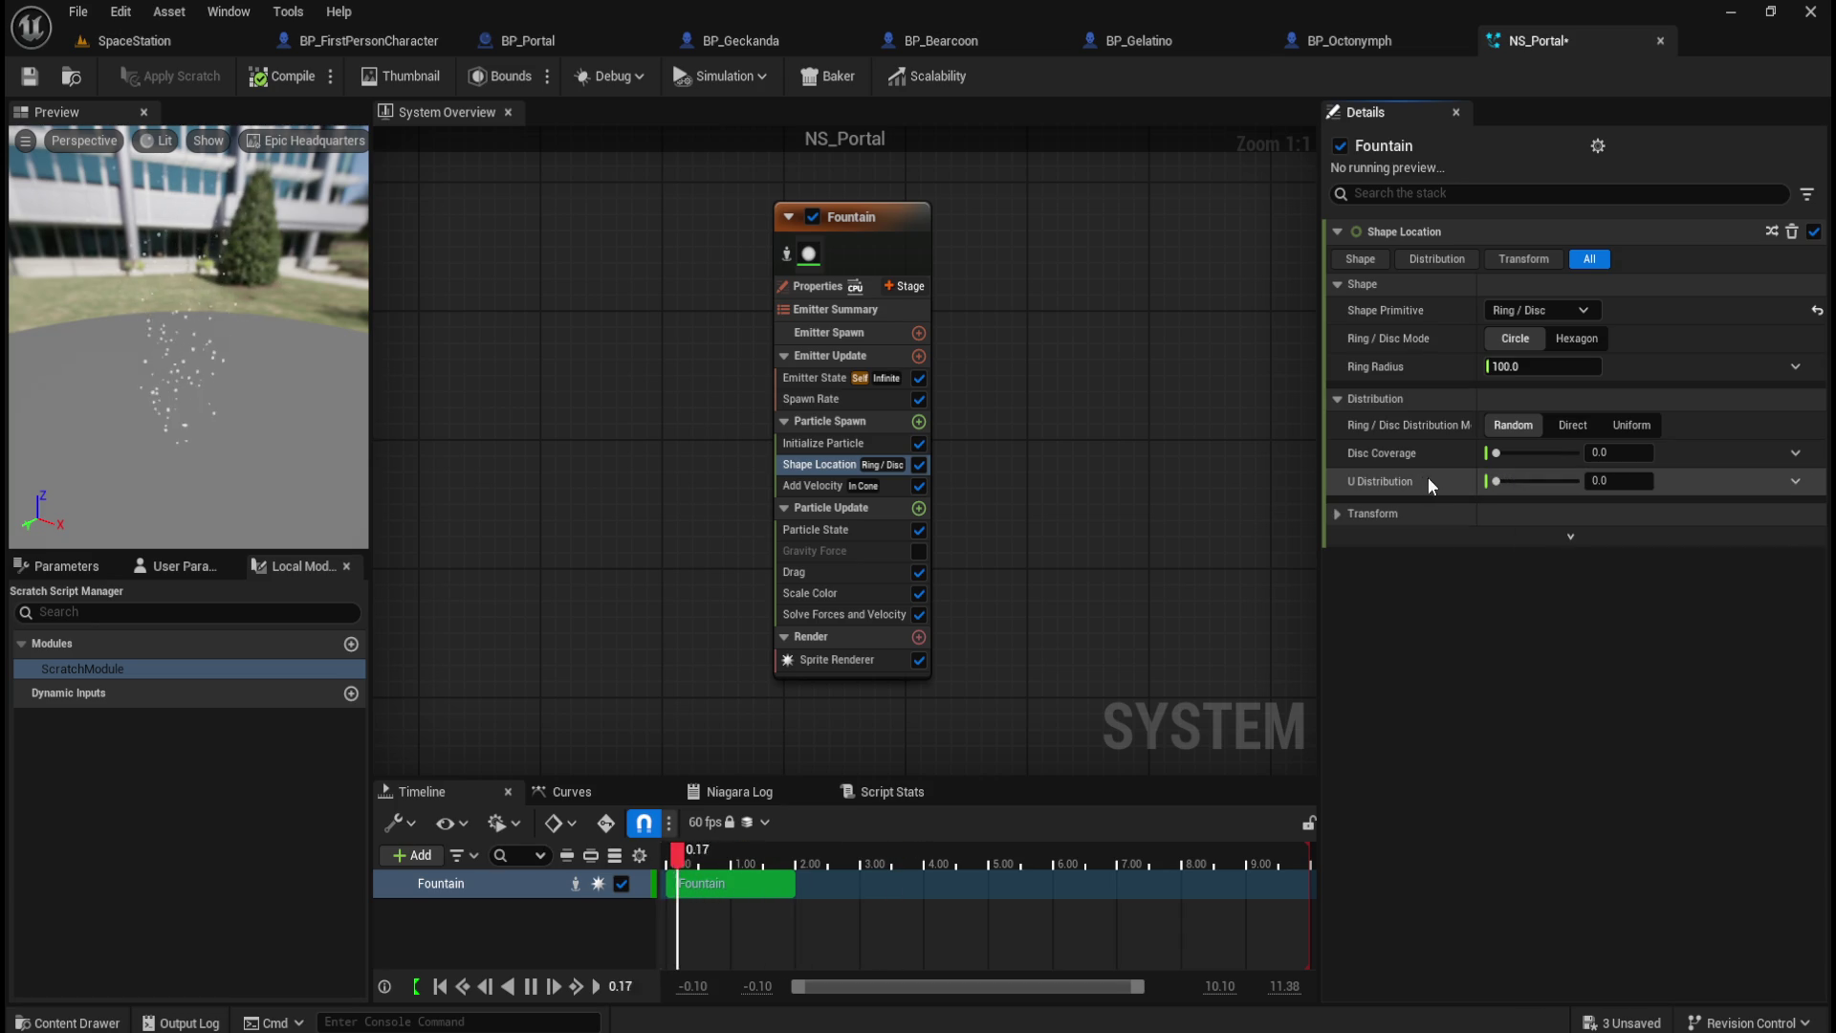
left_click(1337, 514)
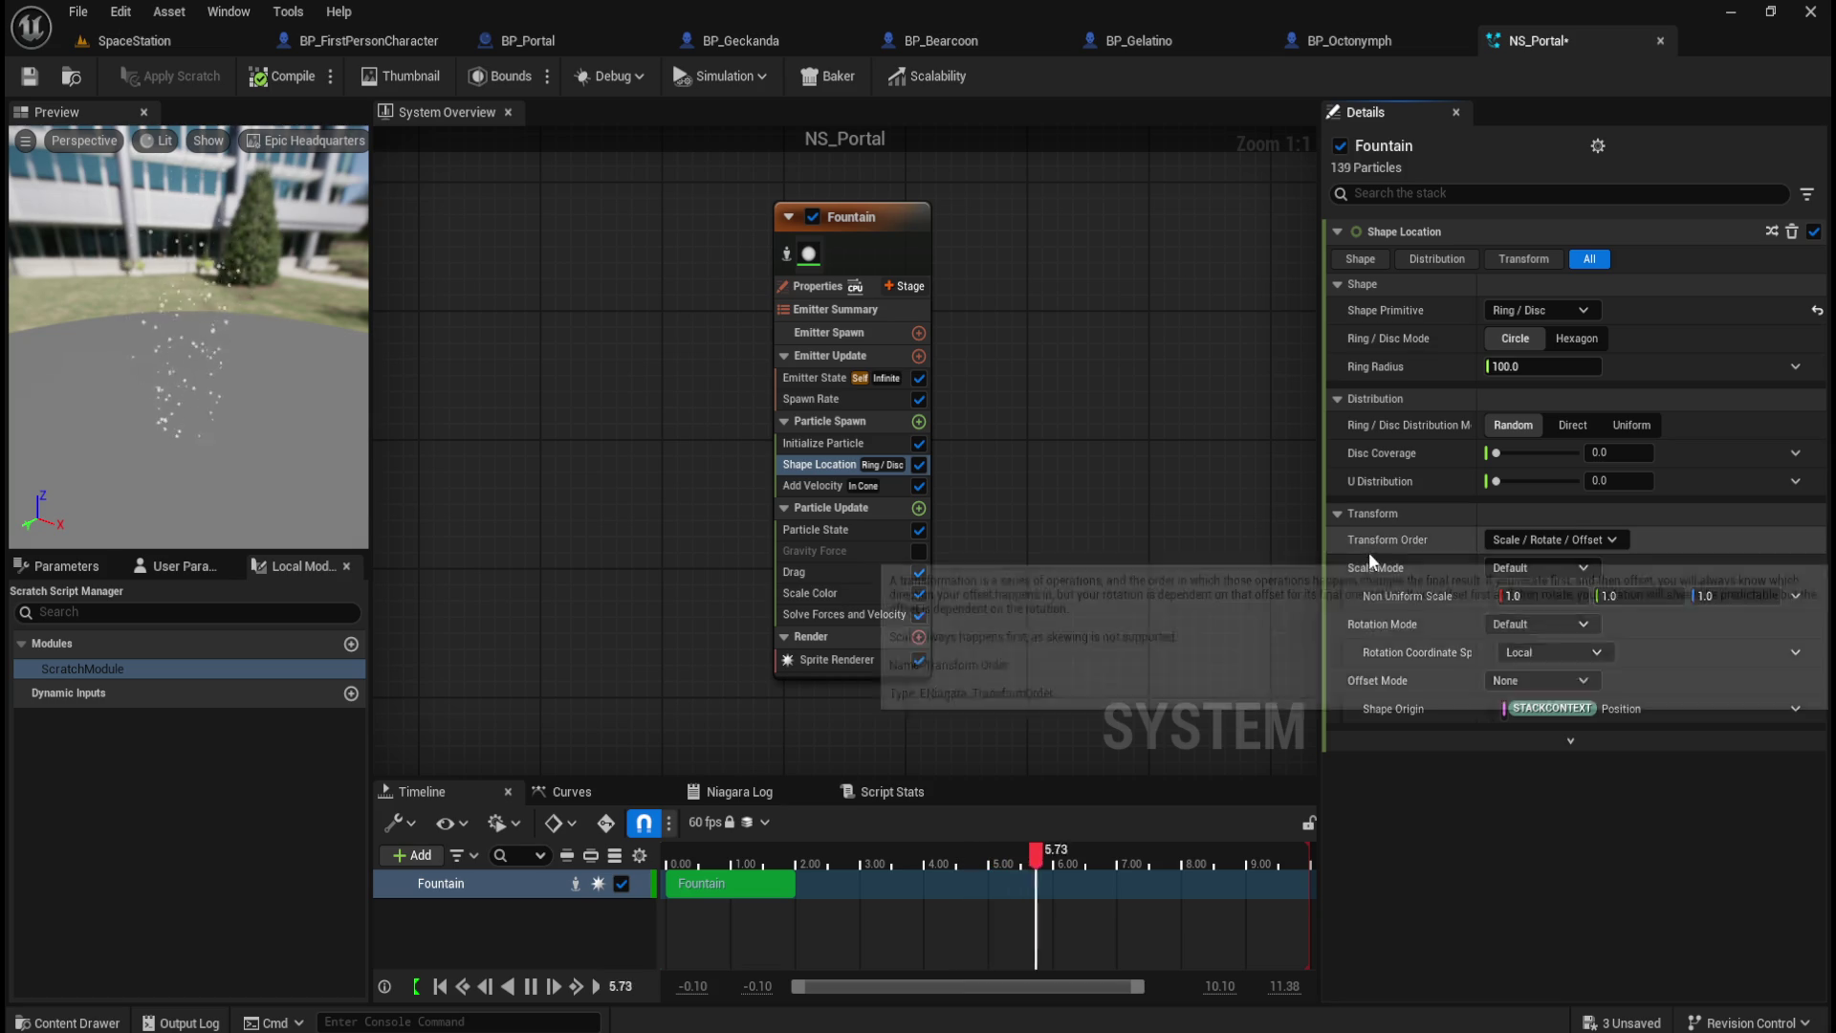
left_click(1336, 512)
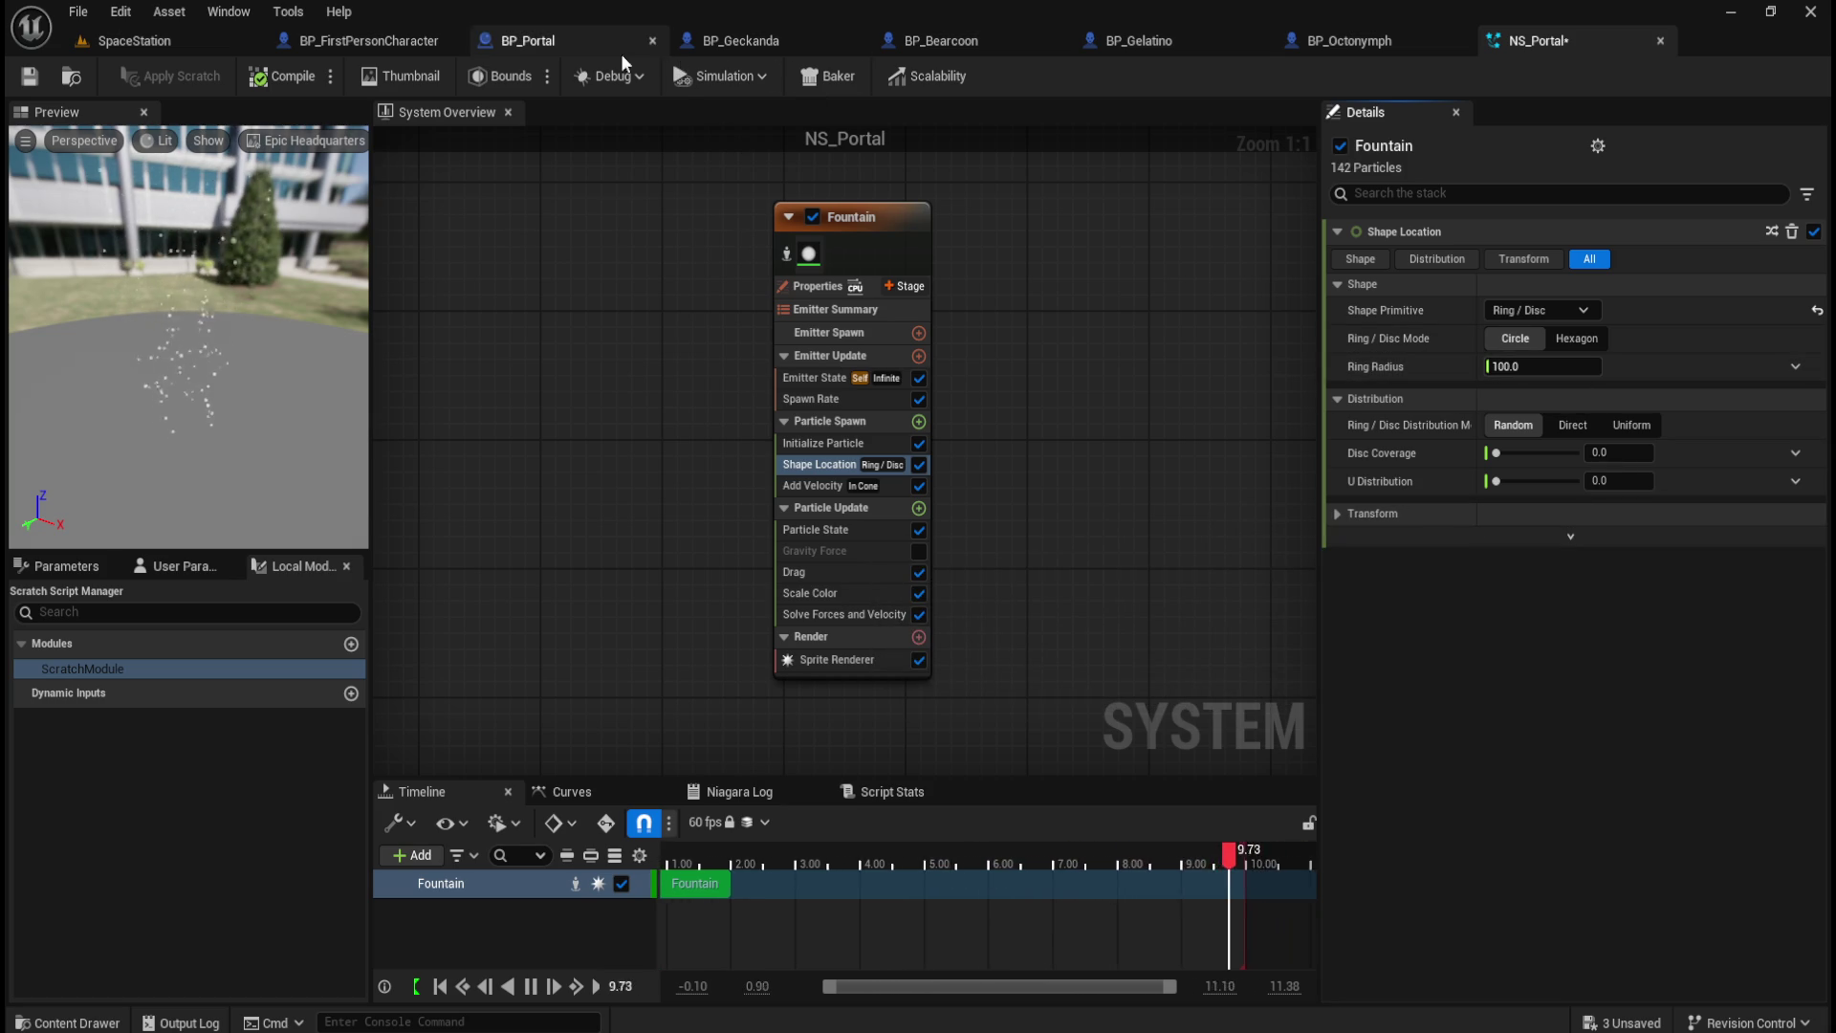
Step: Read the 80 Capsule Radius in BP_Portal, then enter 80 as the Fountain's Ring Radius
left_click(571, 44)
left_click(63, 225)
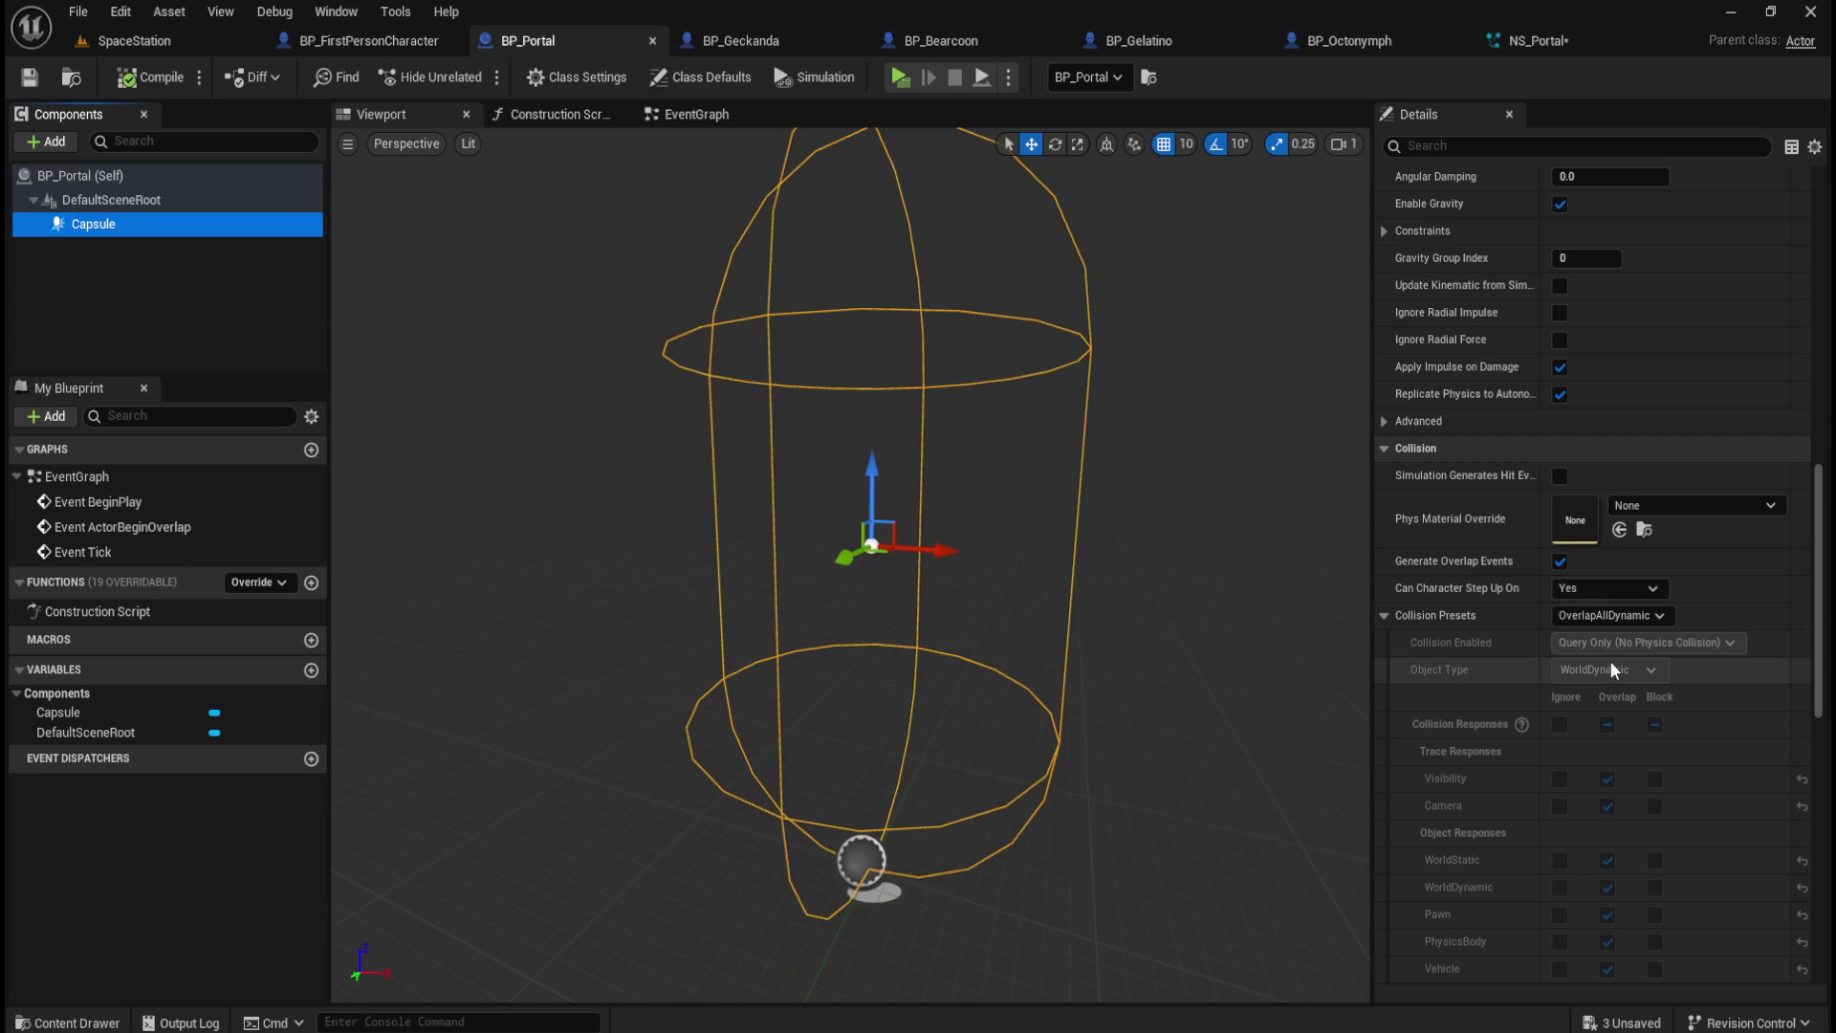
scroll(1689, 643, "up", 3)
scroll(1694, 662, "up", 10)
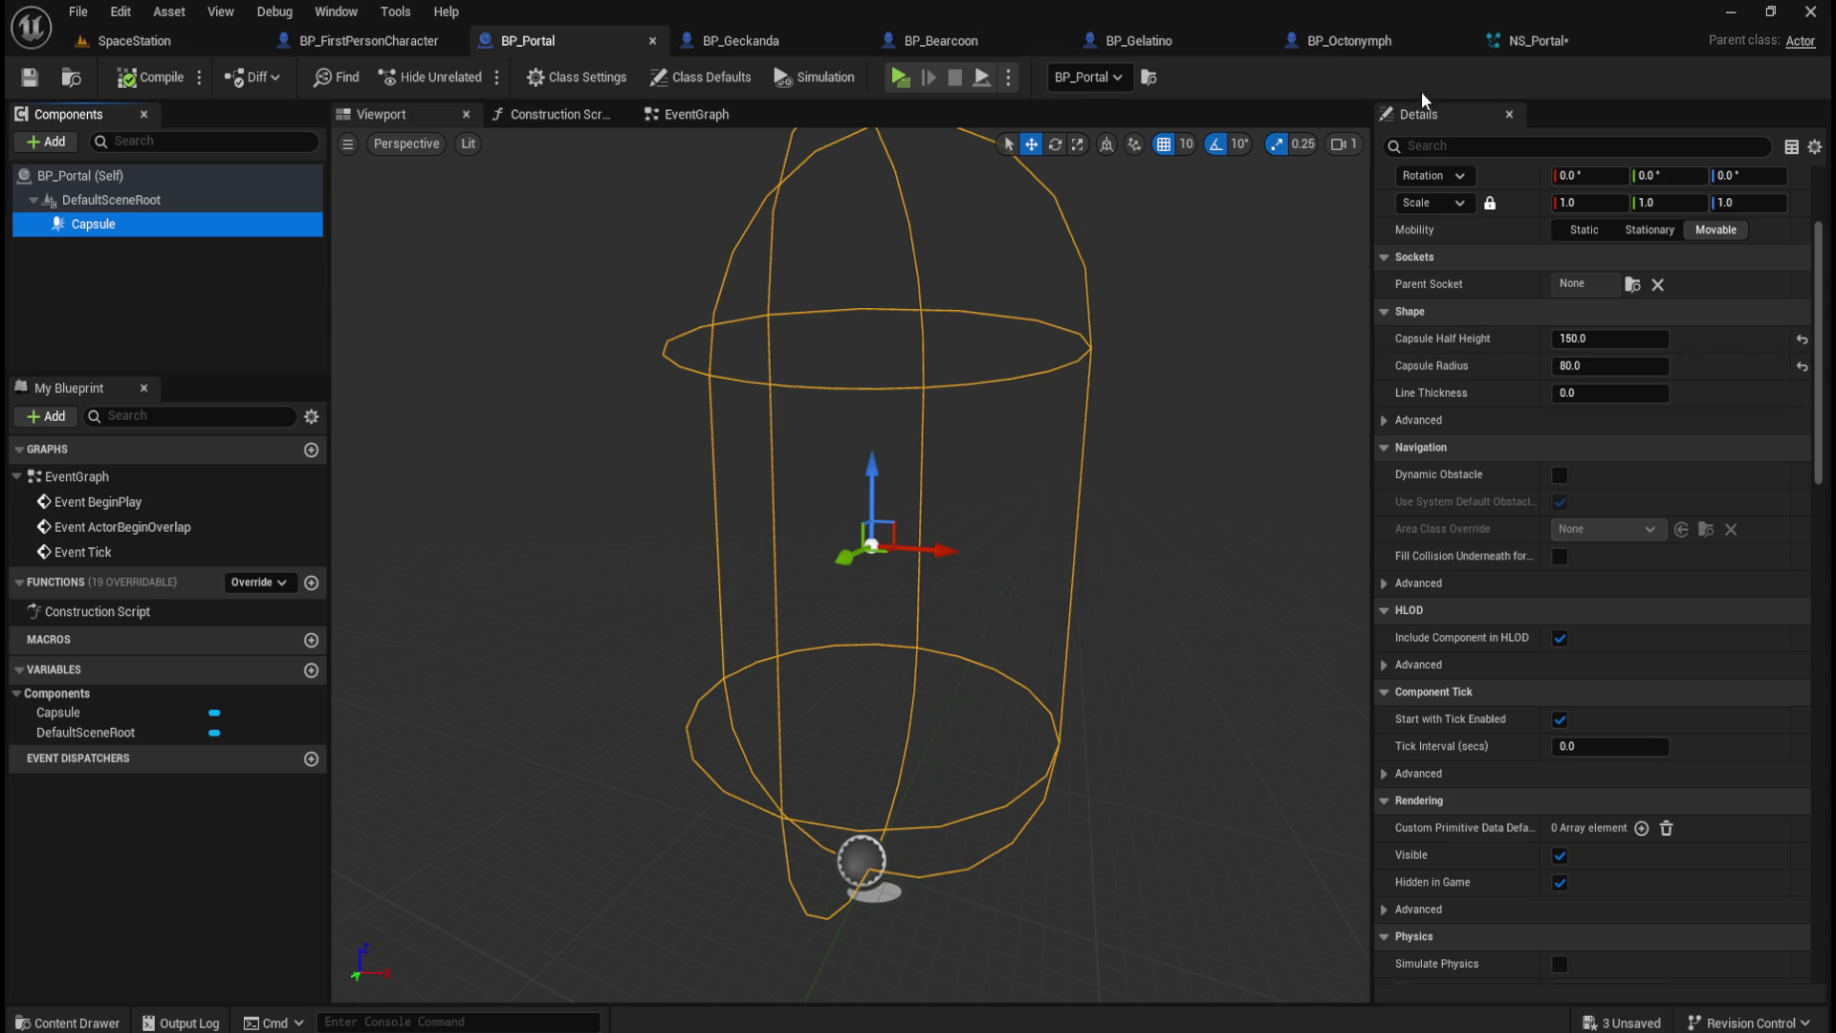
left_click(1535, 40)
left_click(1539, 367)
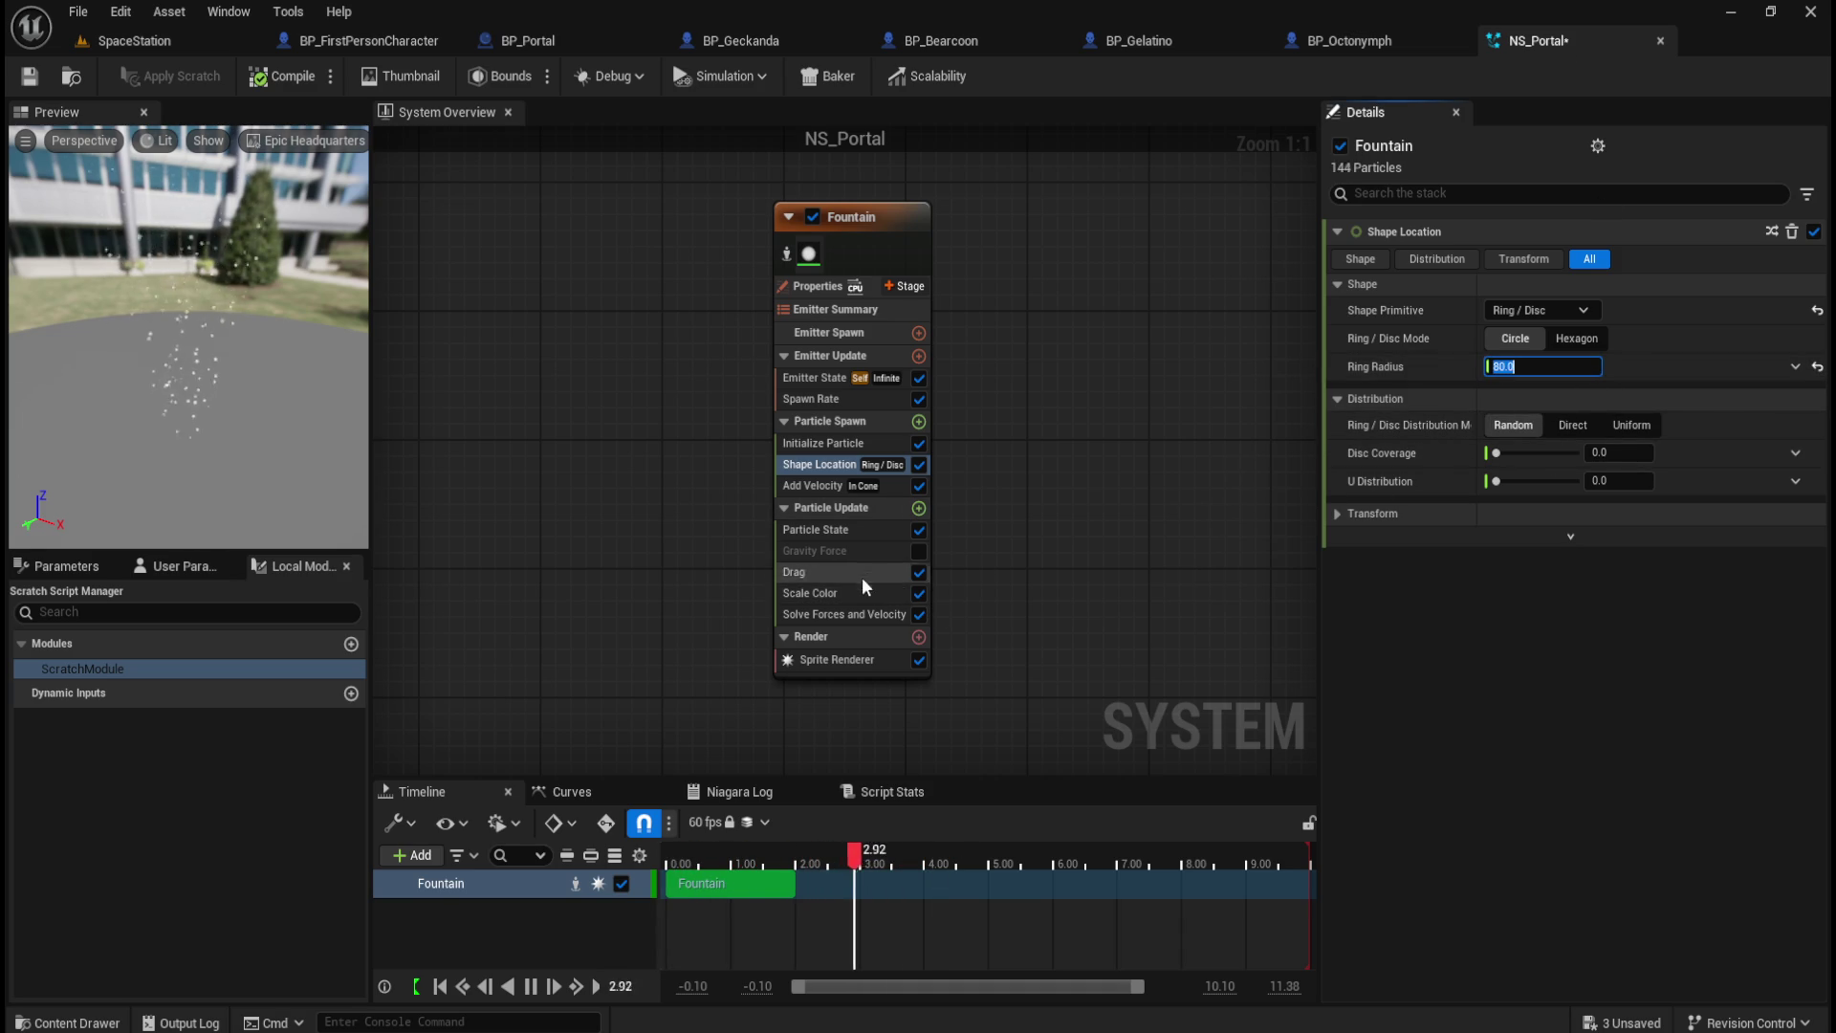
Step: Commit the 80 ring radius, toggle Drag off and on, and review Scale Color and Initialize Particle
left_click(919, 552)
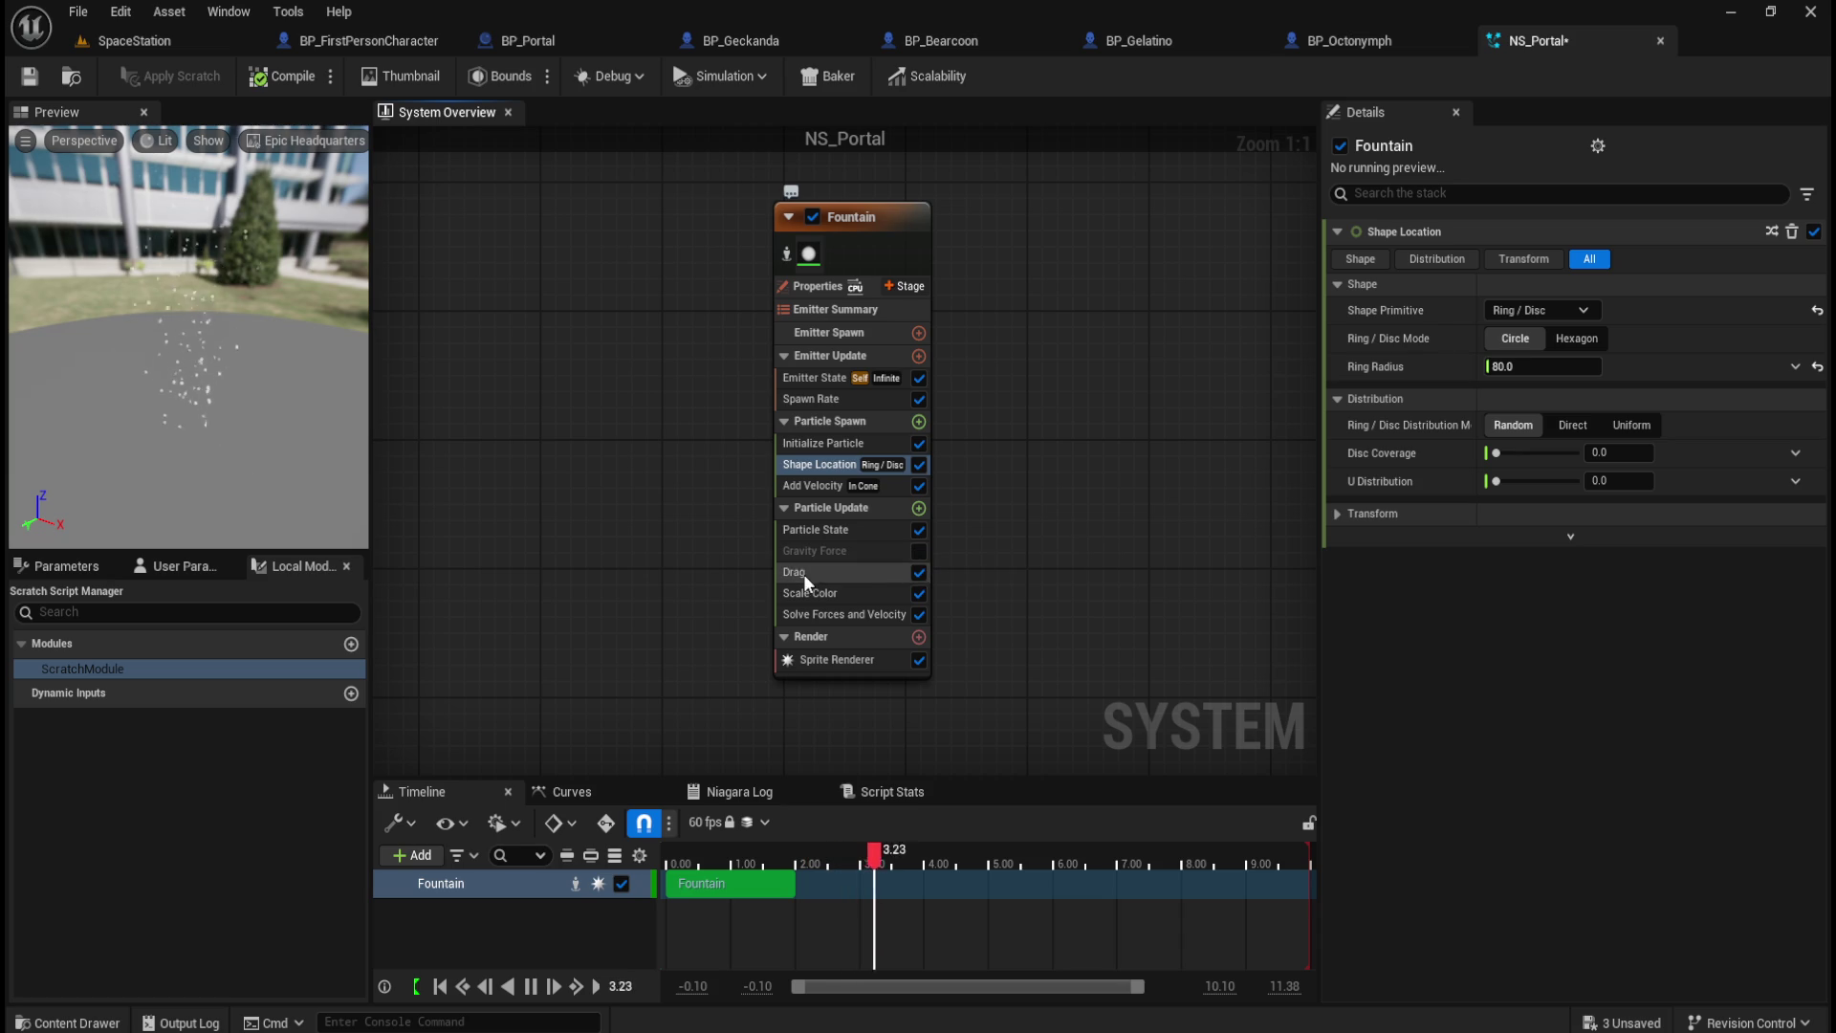
left_click(916, 577)
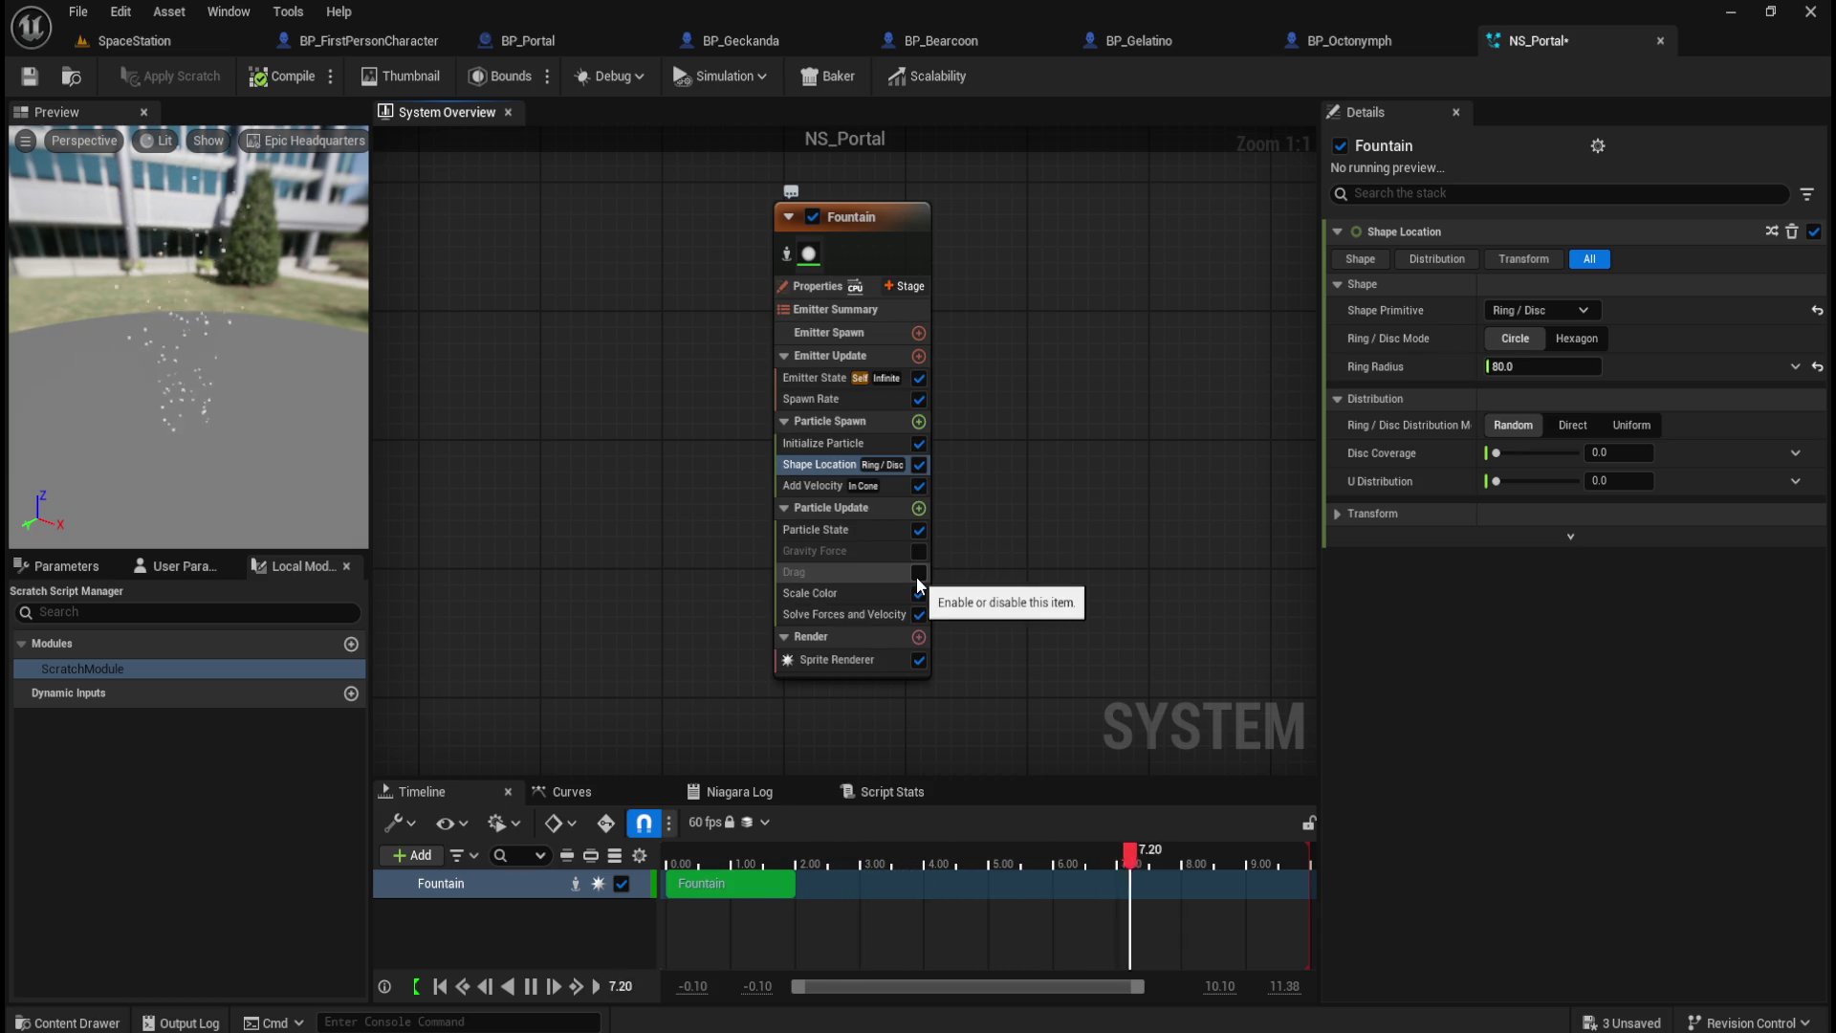
left_click(916, 577)
left_click(859, 578)
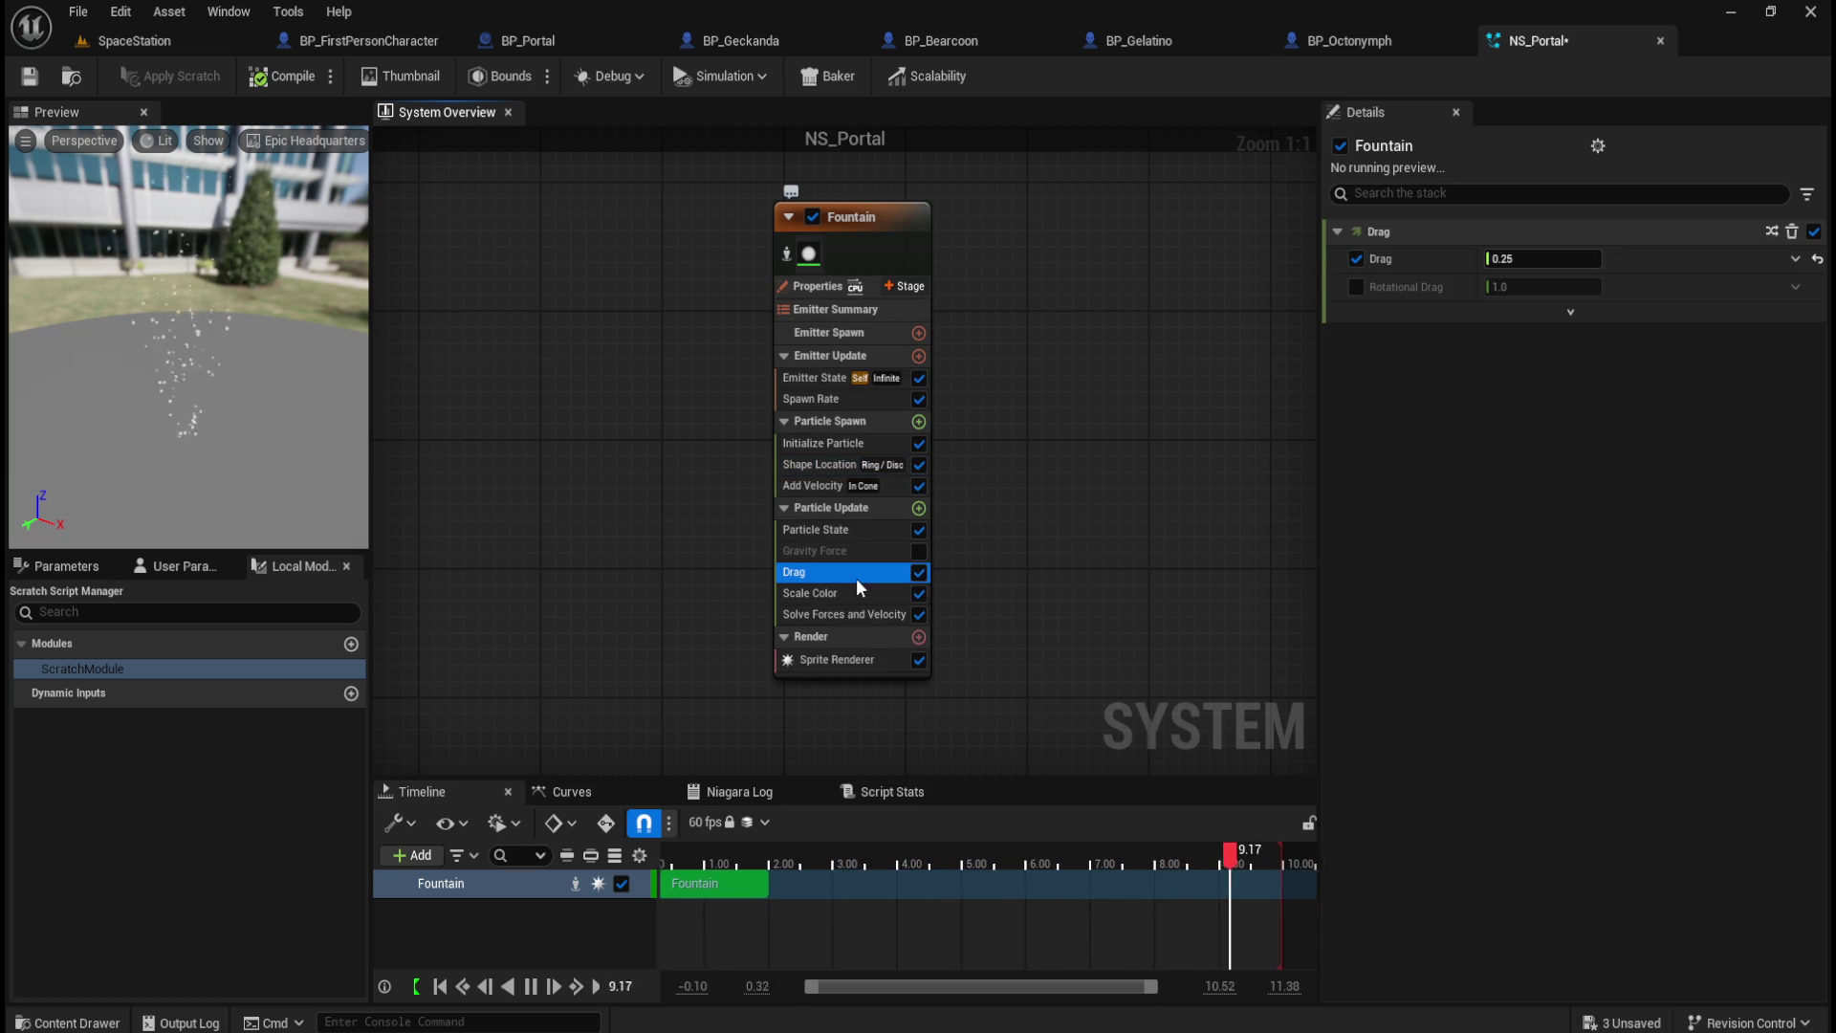
left_click(845, 593)
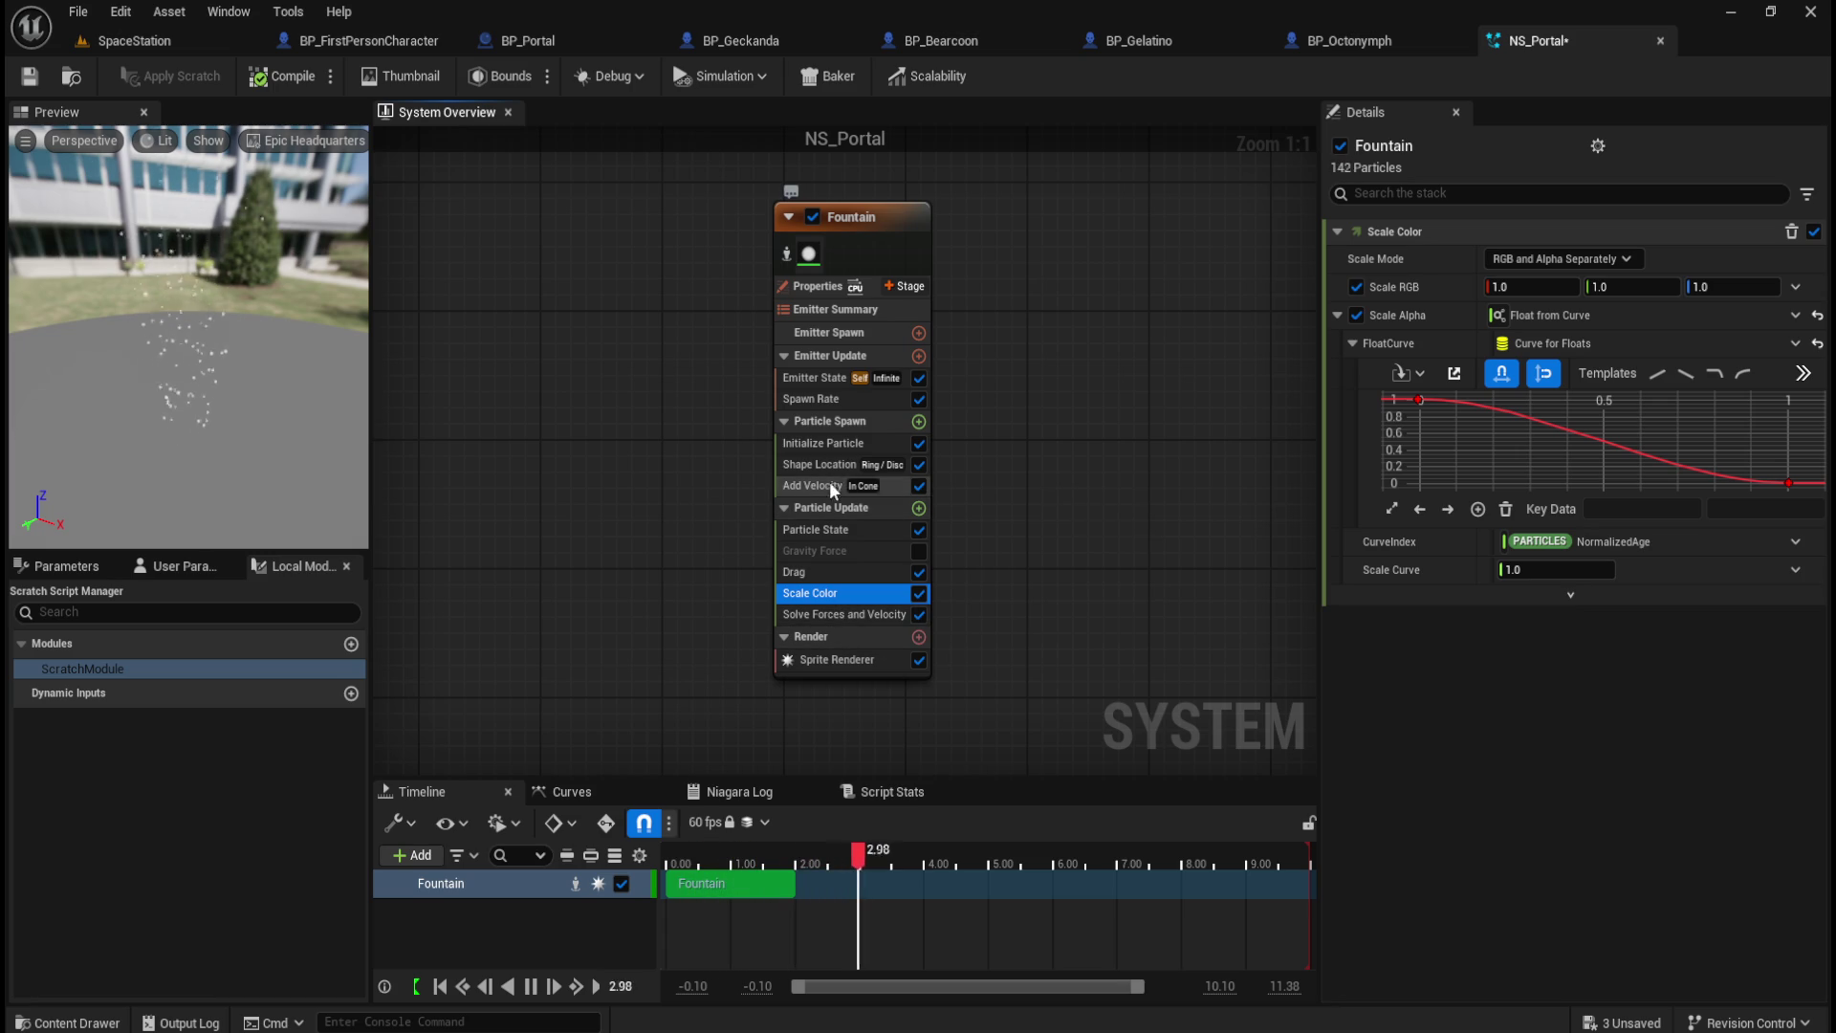
left_click(828, 447)
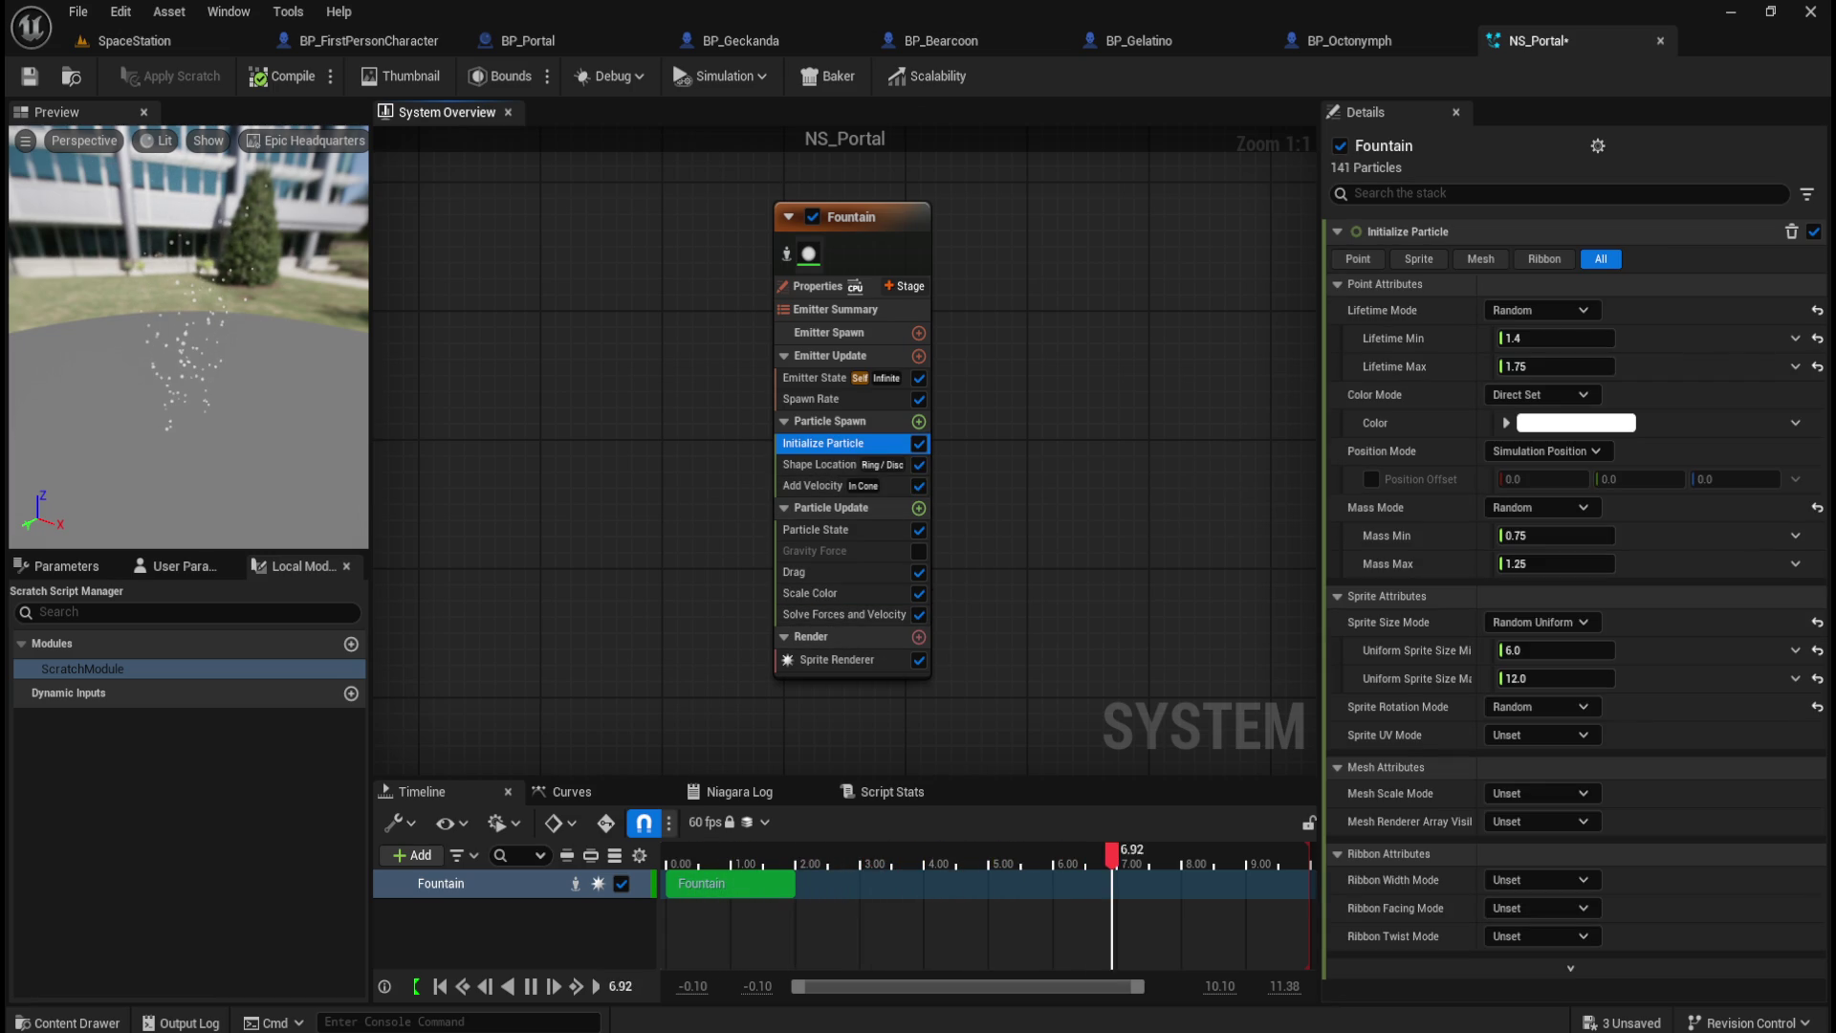
Step: Set the Initialize Particle colour to cyan, hex 86D2DAFF
left_click(1576, 423)
left_click(1512, 868)
type("86D2DAFF")
left_click(1419, 916)
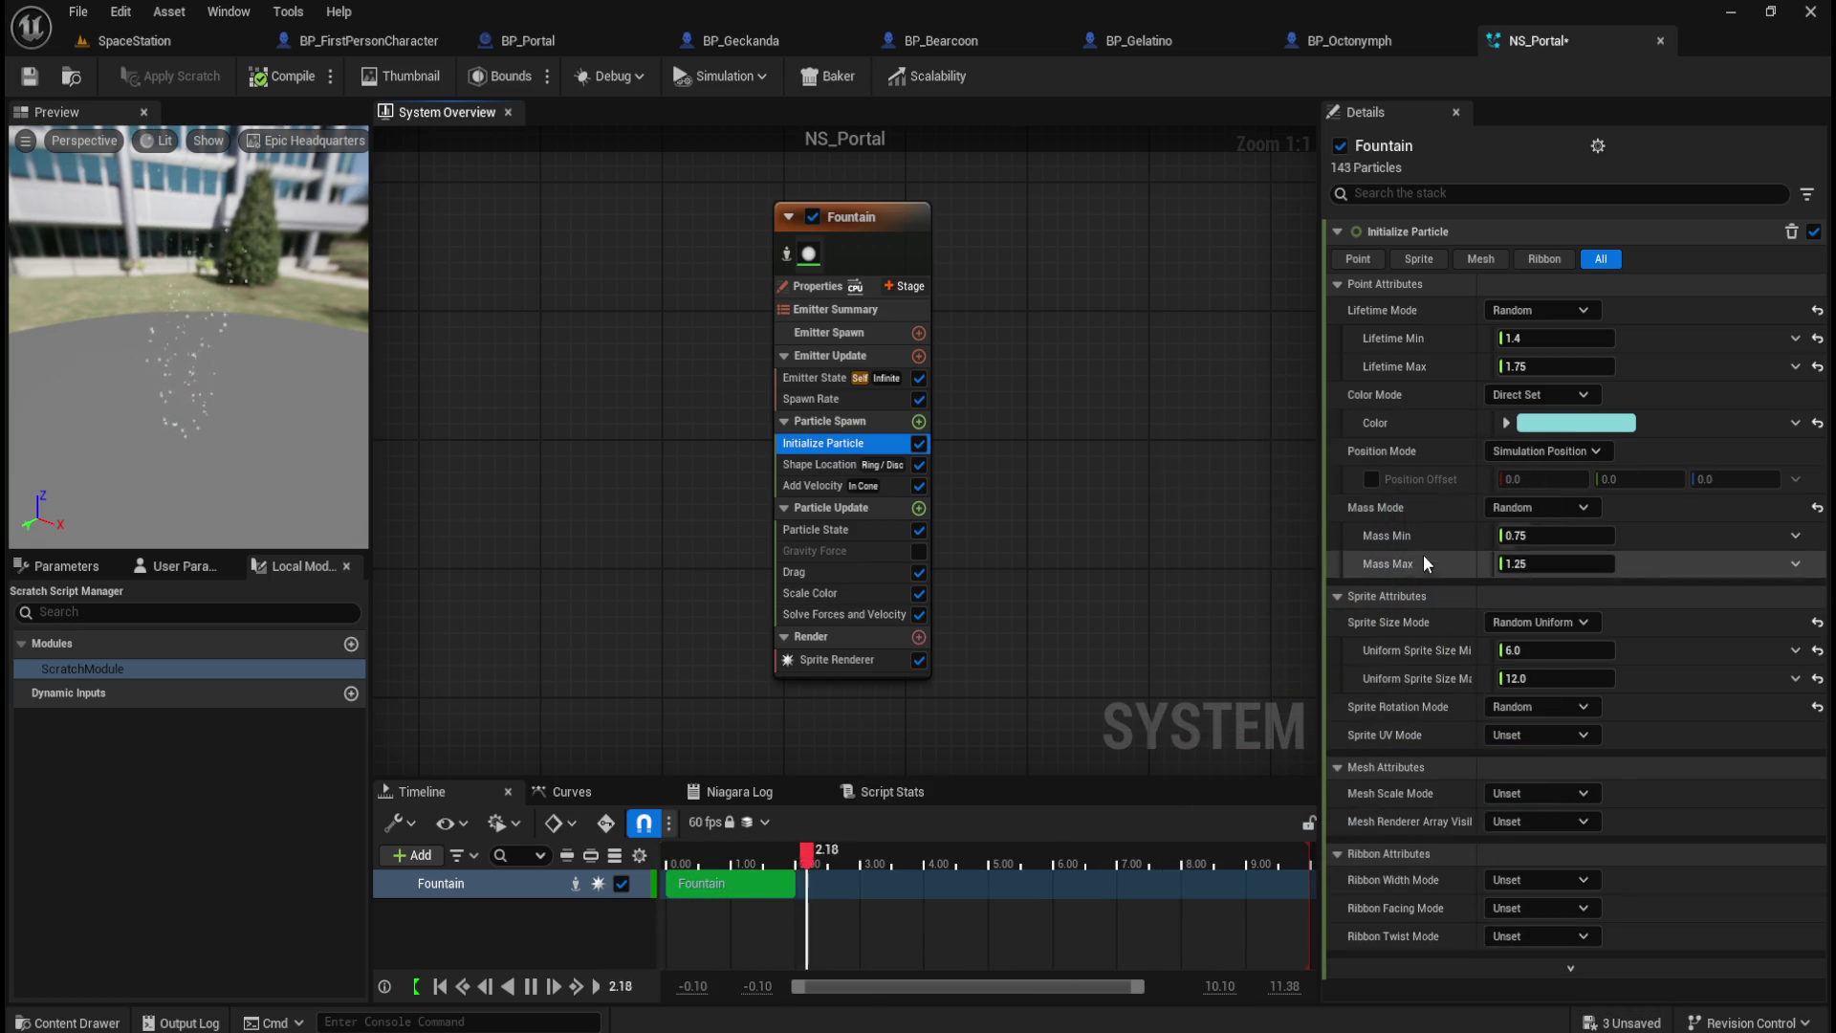
Step: Review the Solve Forces and Velocity, Sprite Renderer, Scale Color, Particle State and Add Velocity modules
left_click(871, 616)
left_click(851, 660)
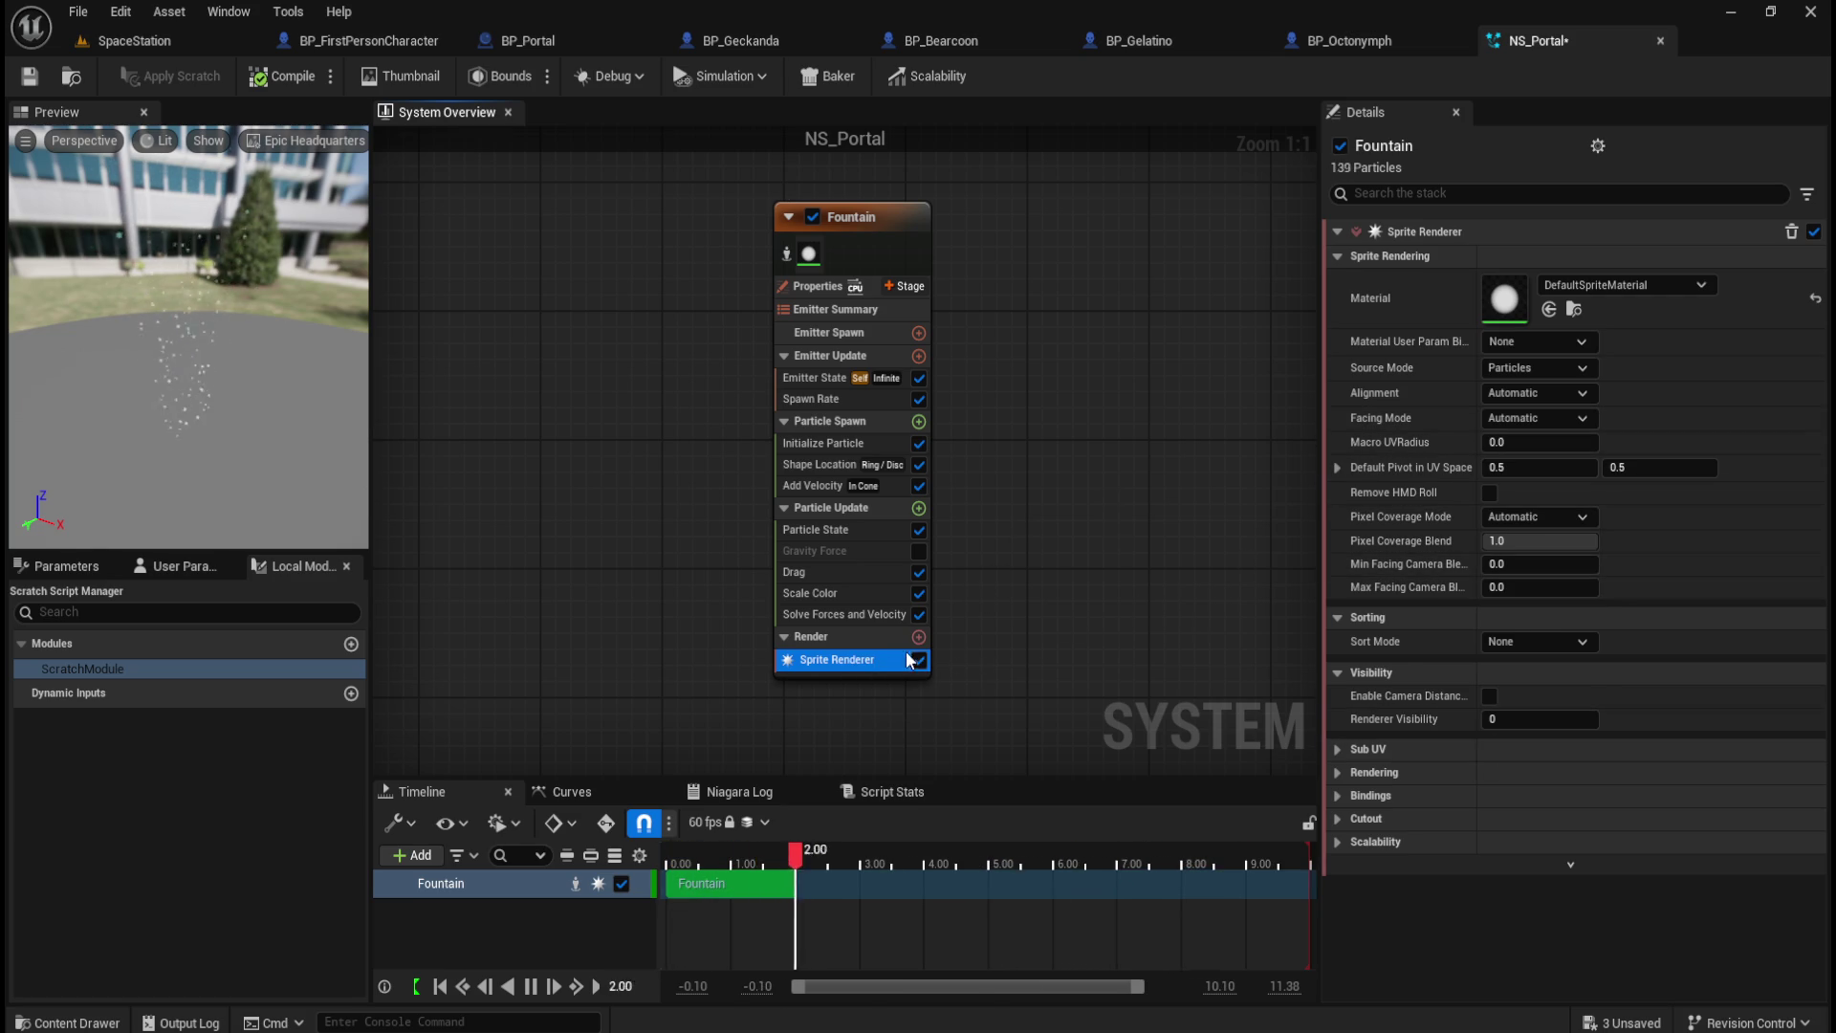
left_click(829, 616)
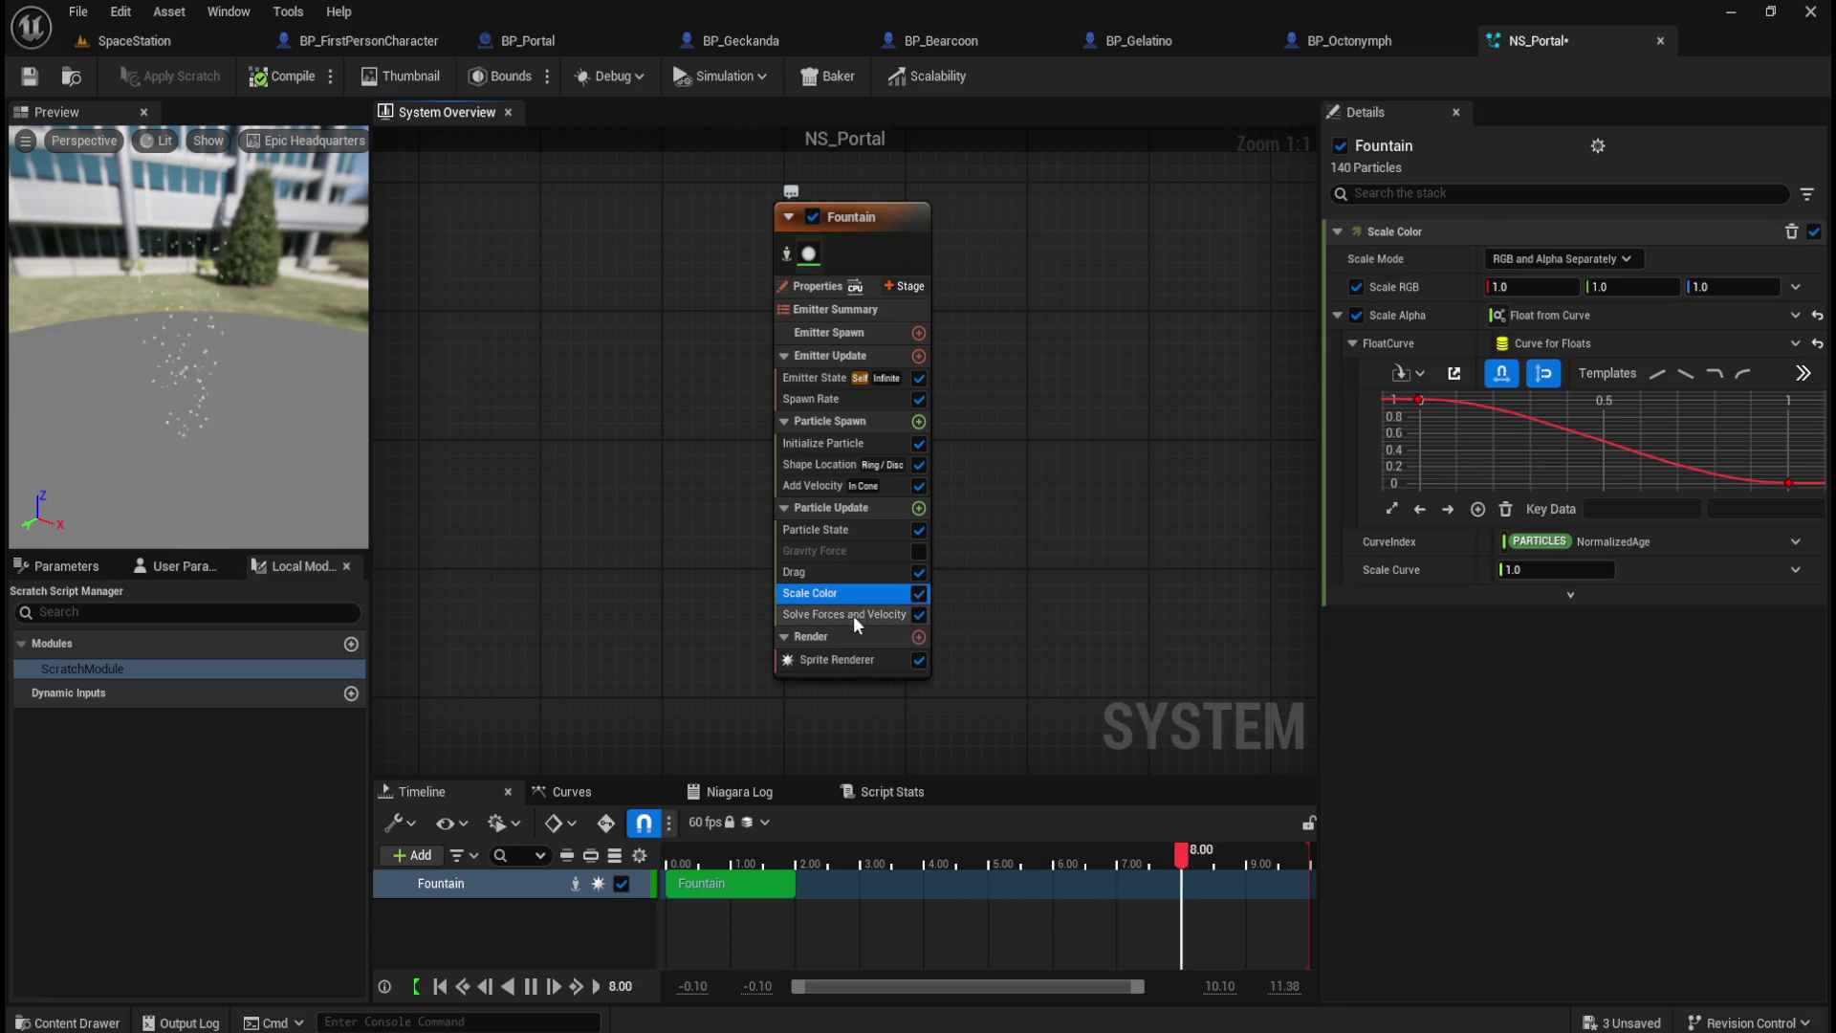
left_click(839, 534)
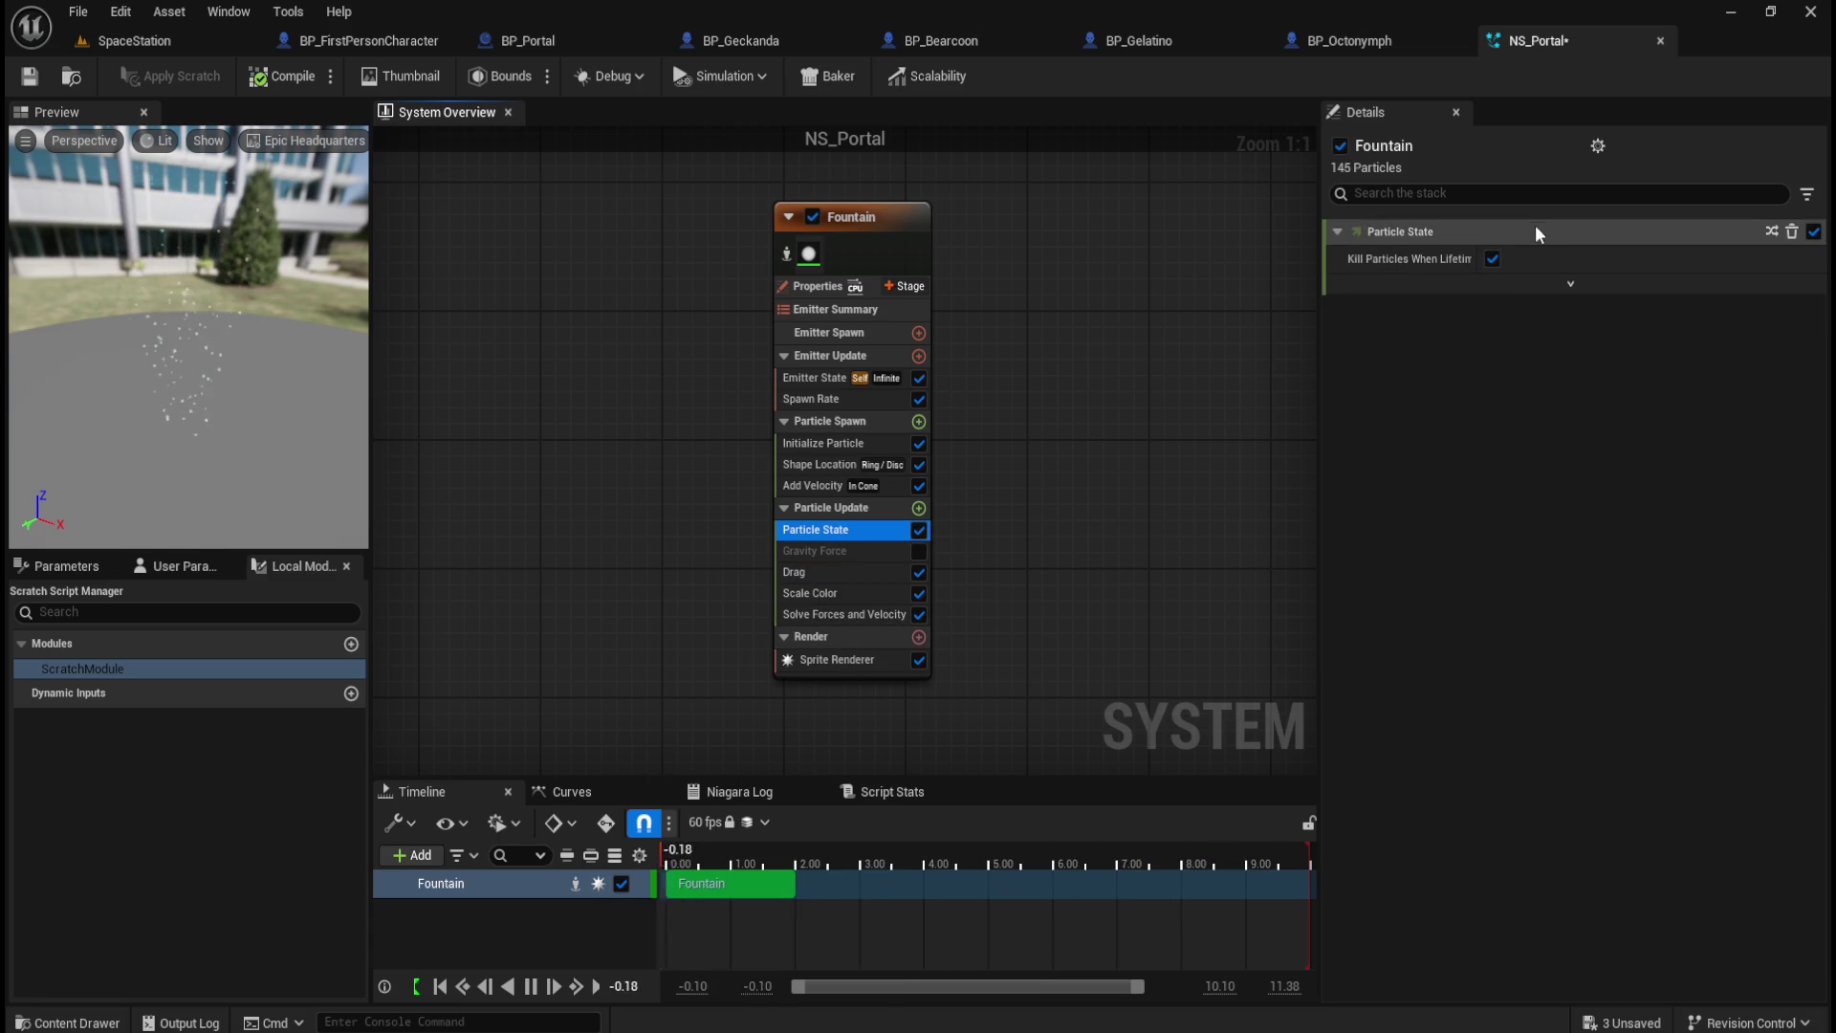
left_click(828, 486)
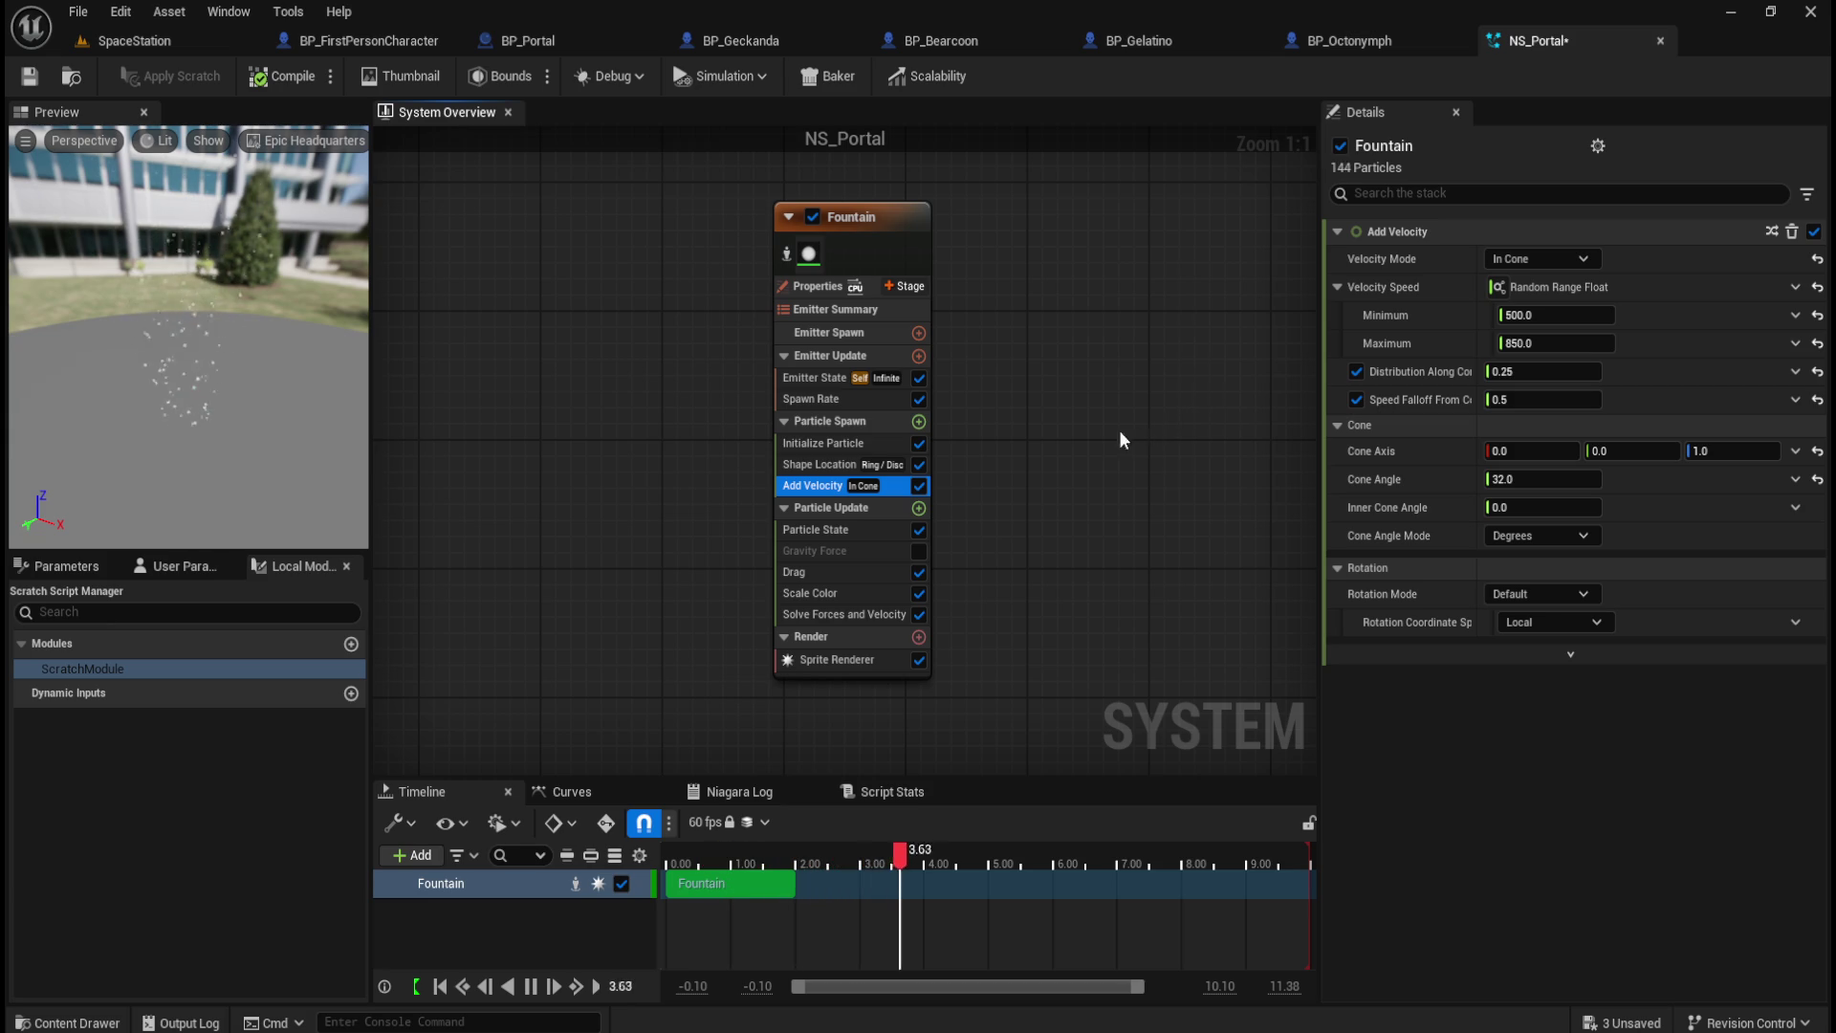
Step: Try Ribbon Twist Mode Direct Set with a twist of about 55, then reset it to default
left_click(807, 463)
left_click(811, 443)
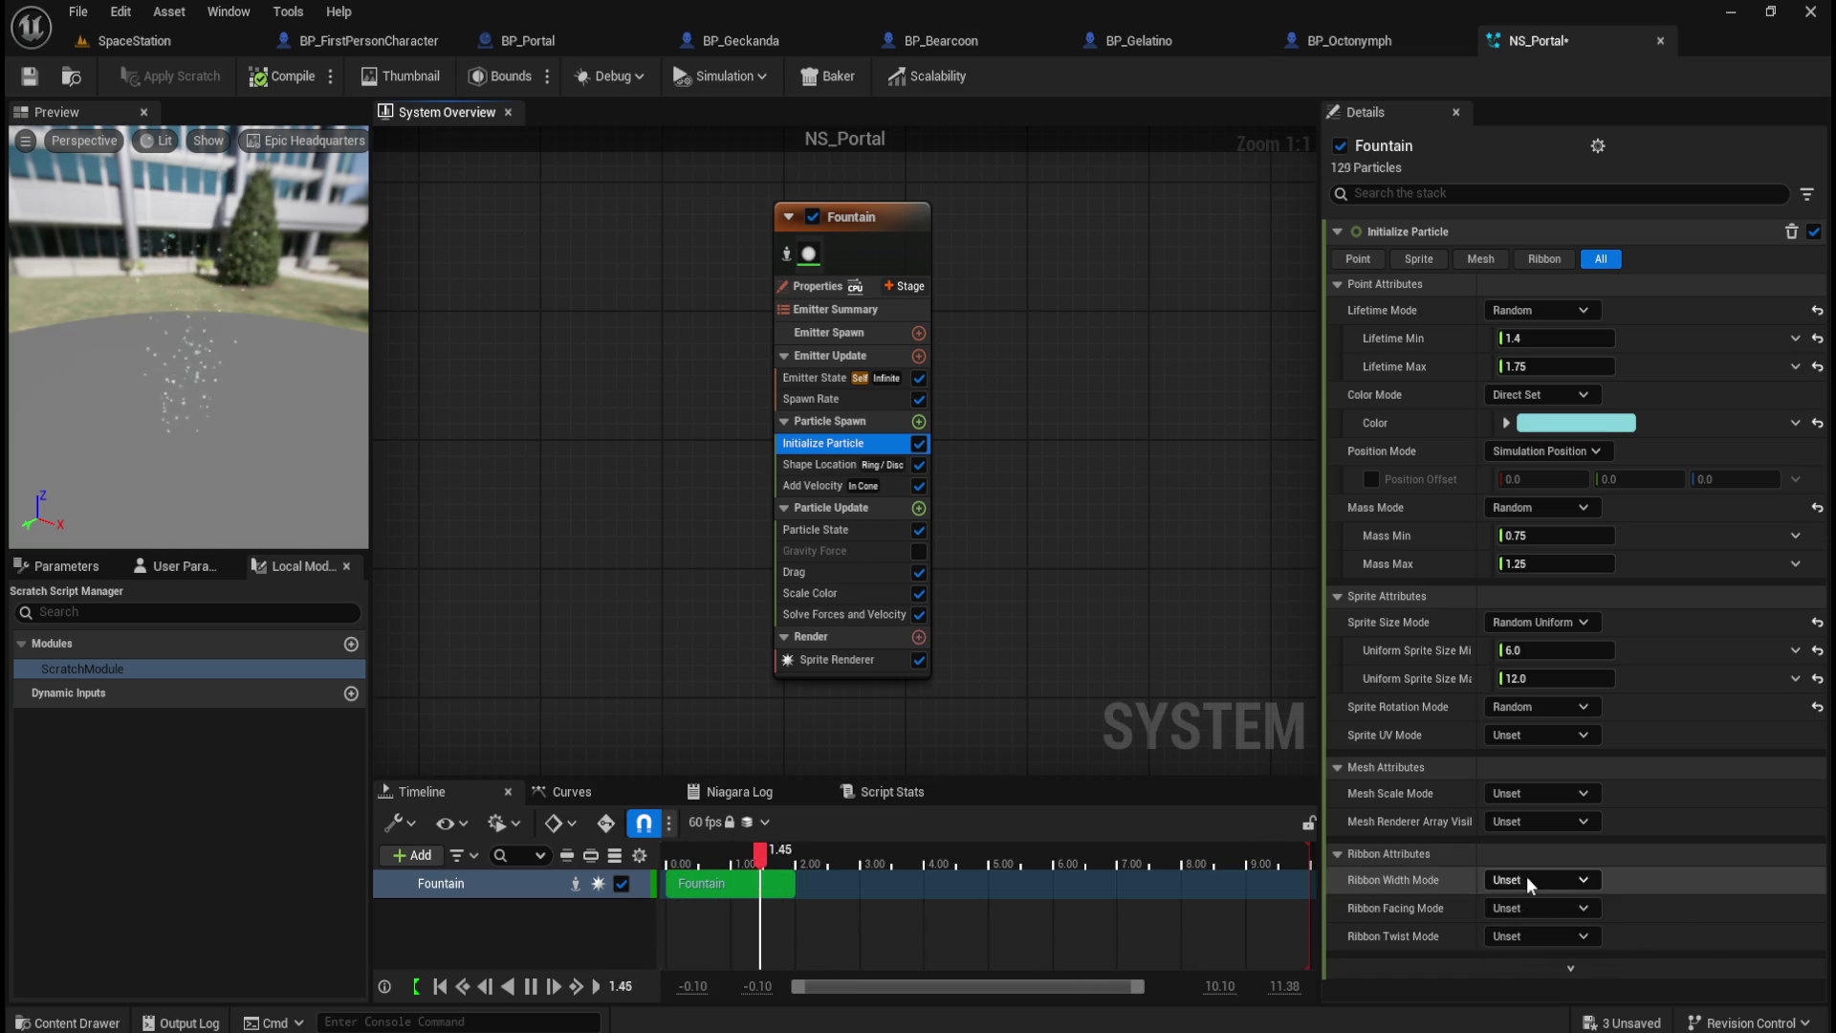
left_click(1545, 939)
left_click(1549, 991)
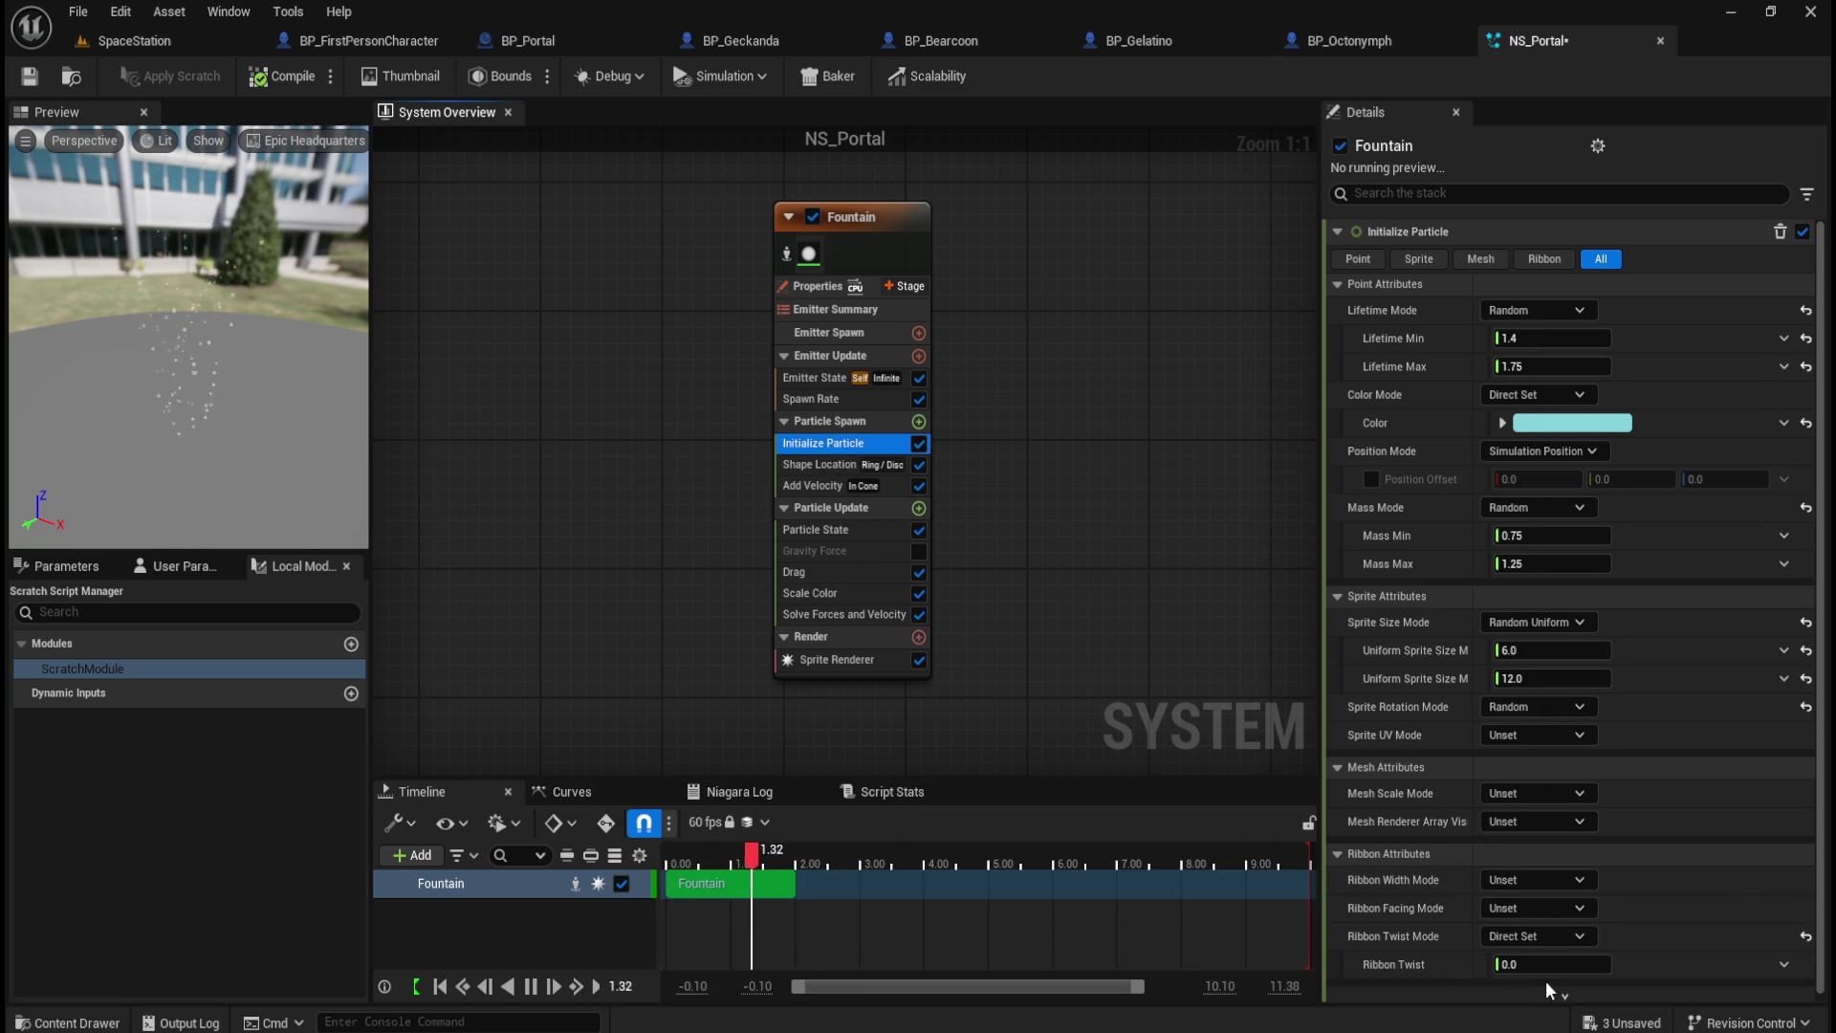
left_click_drag(1536, 959, 1607, 959)
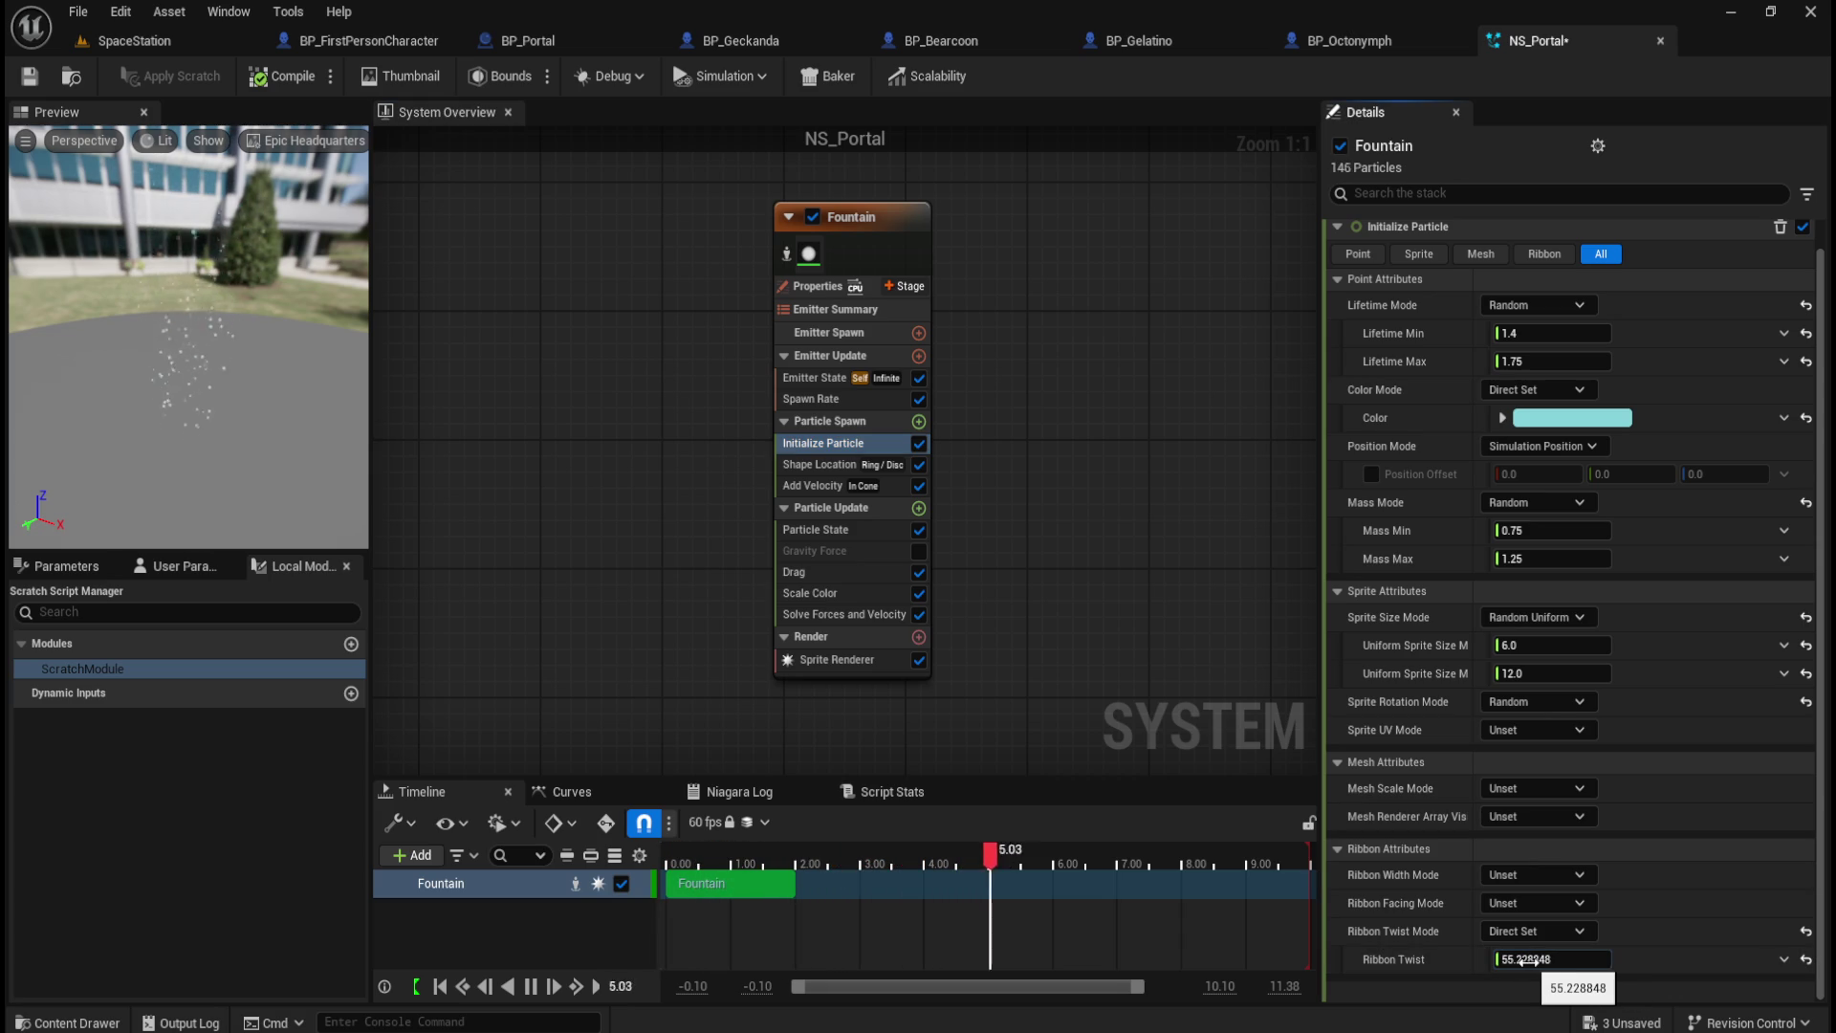
left_click(1805, 932)
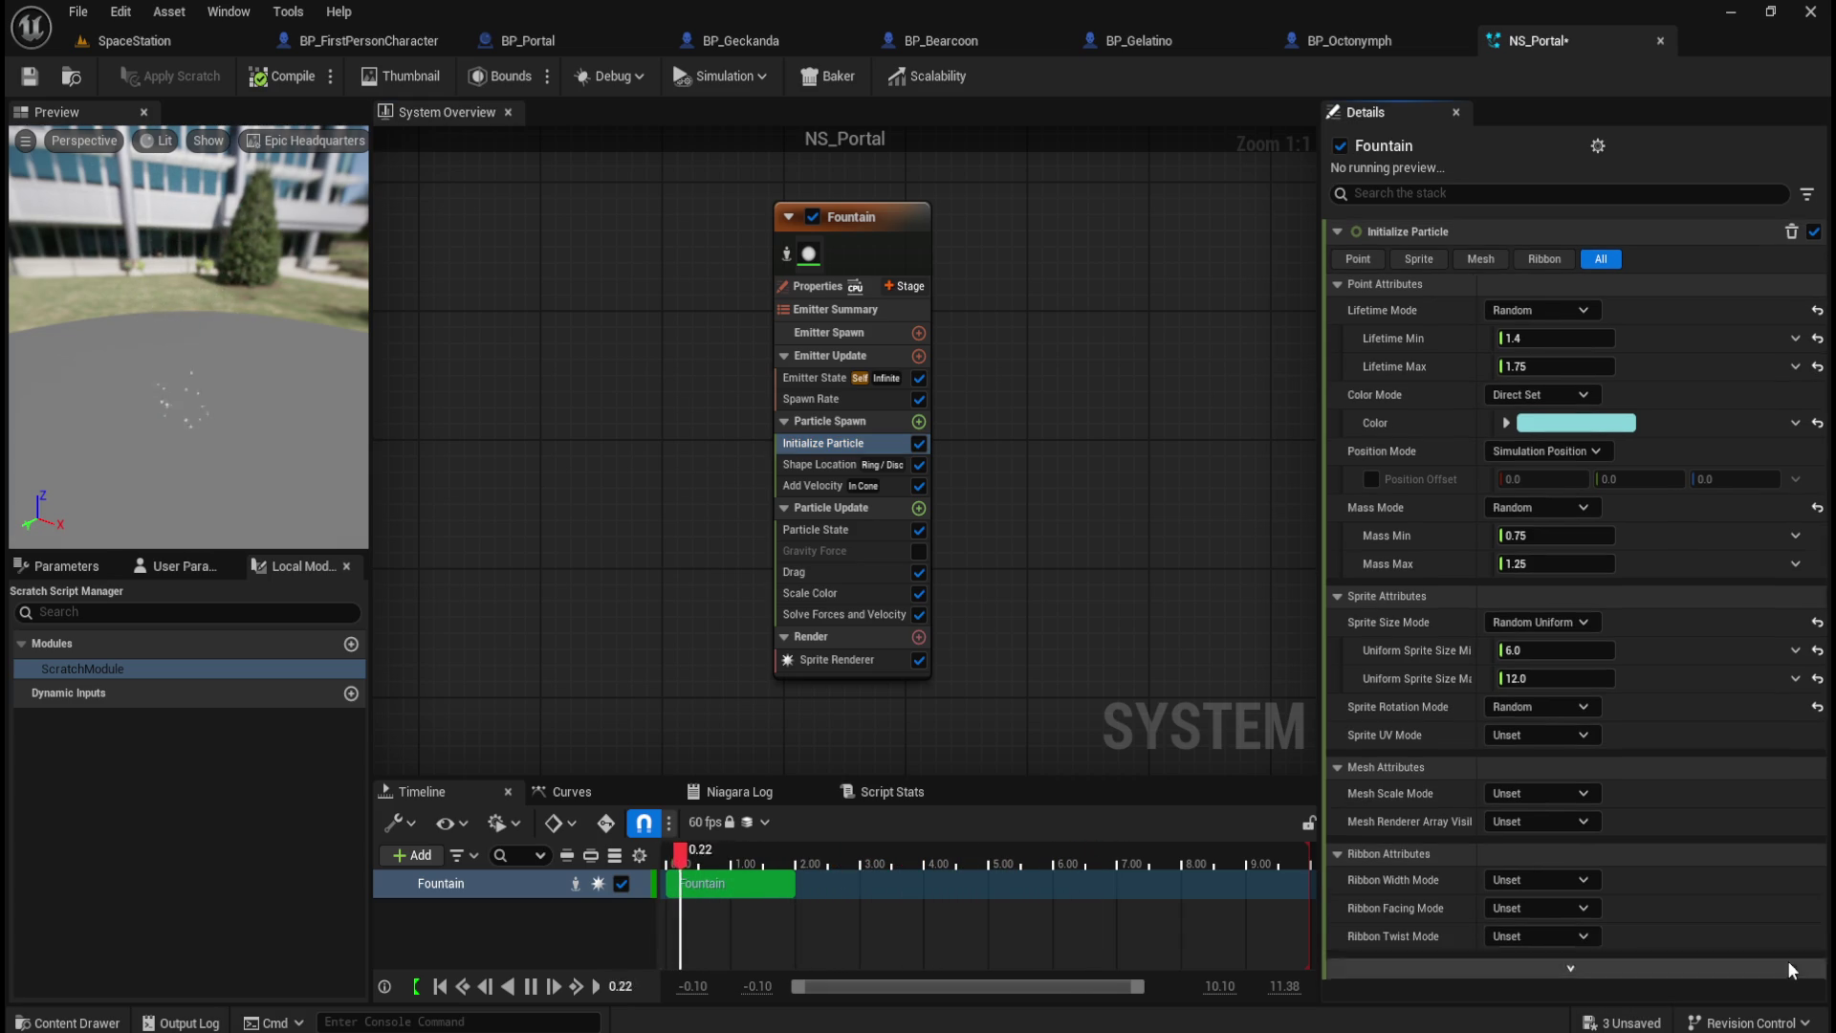
Step: Try Ribbon Width Mode Direct Set with a width of about 227, then reset it to default
left_click(1524, 878)
left_click(1521, 932)
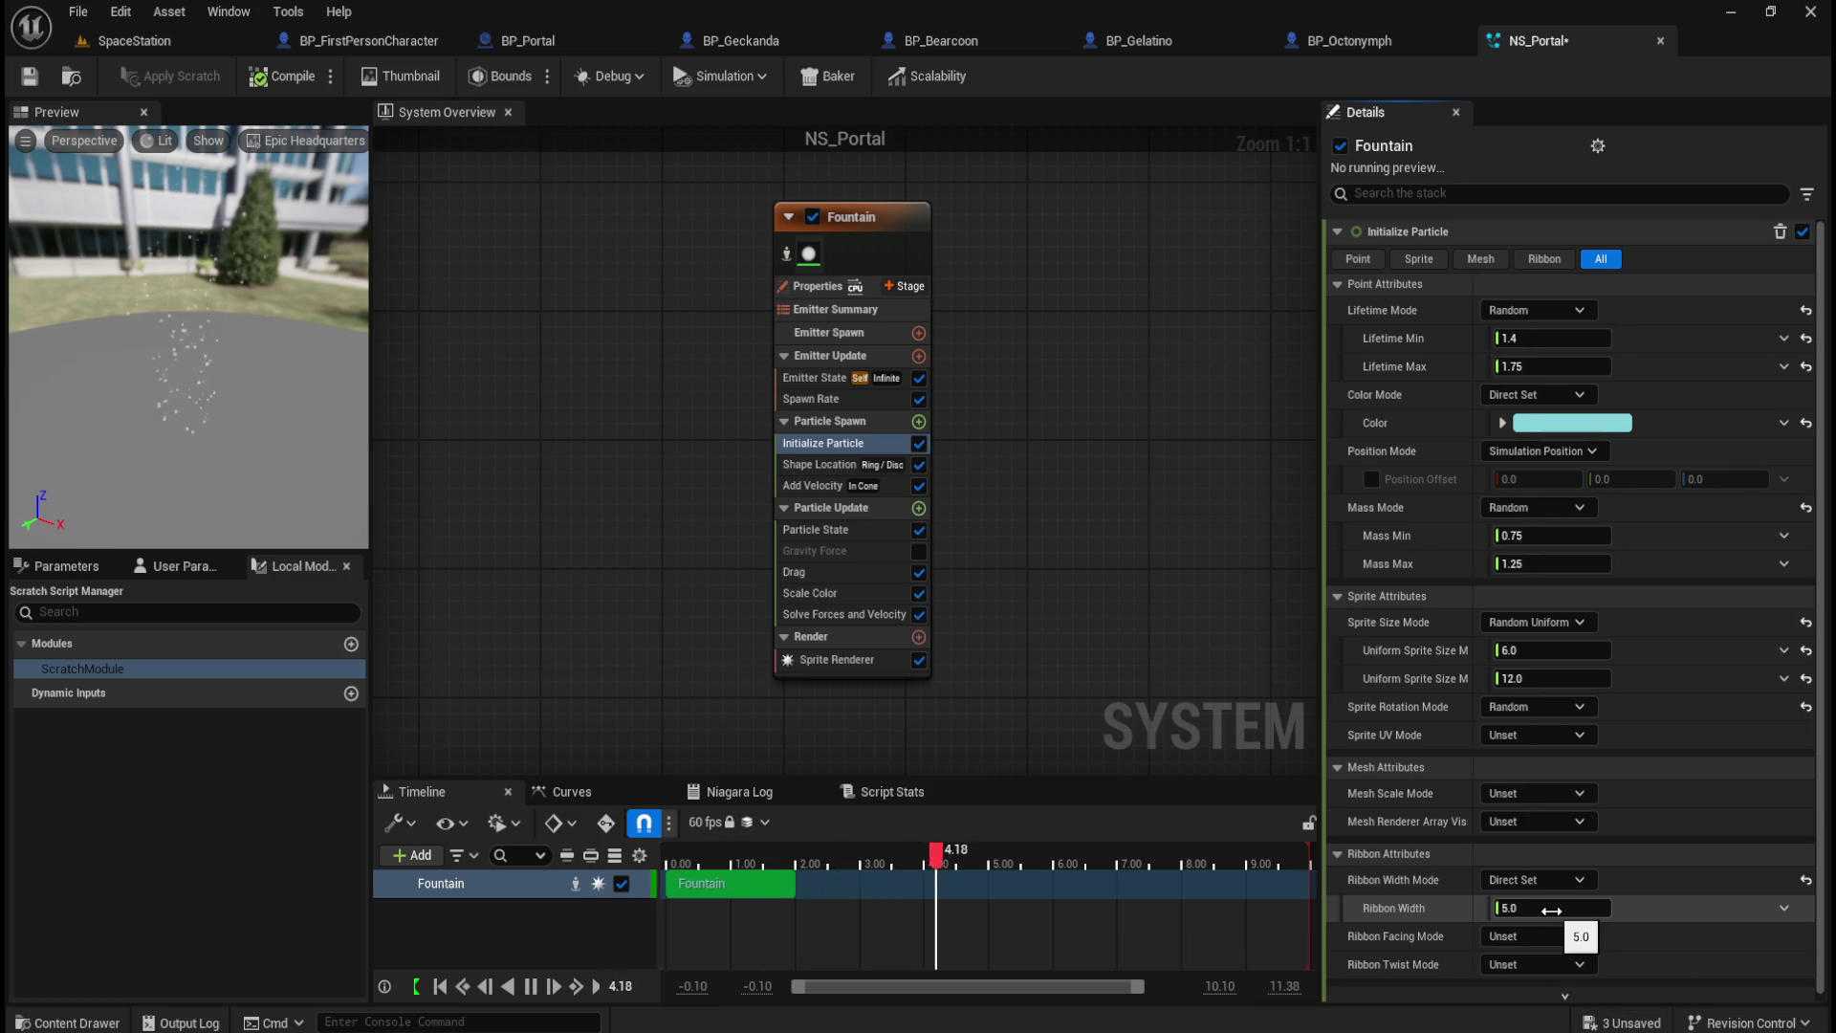
left_click_drag(1554, 907, 1560, 920)
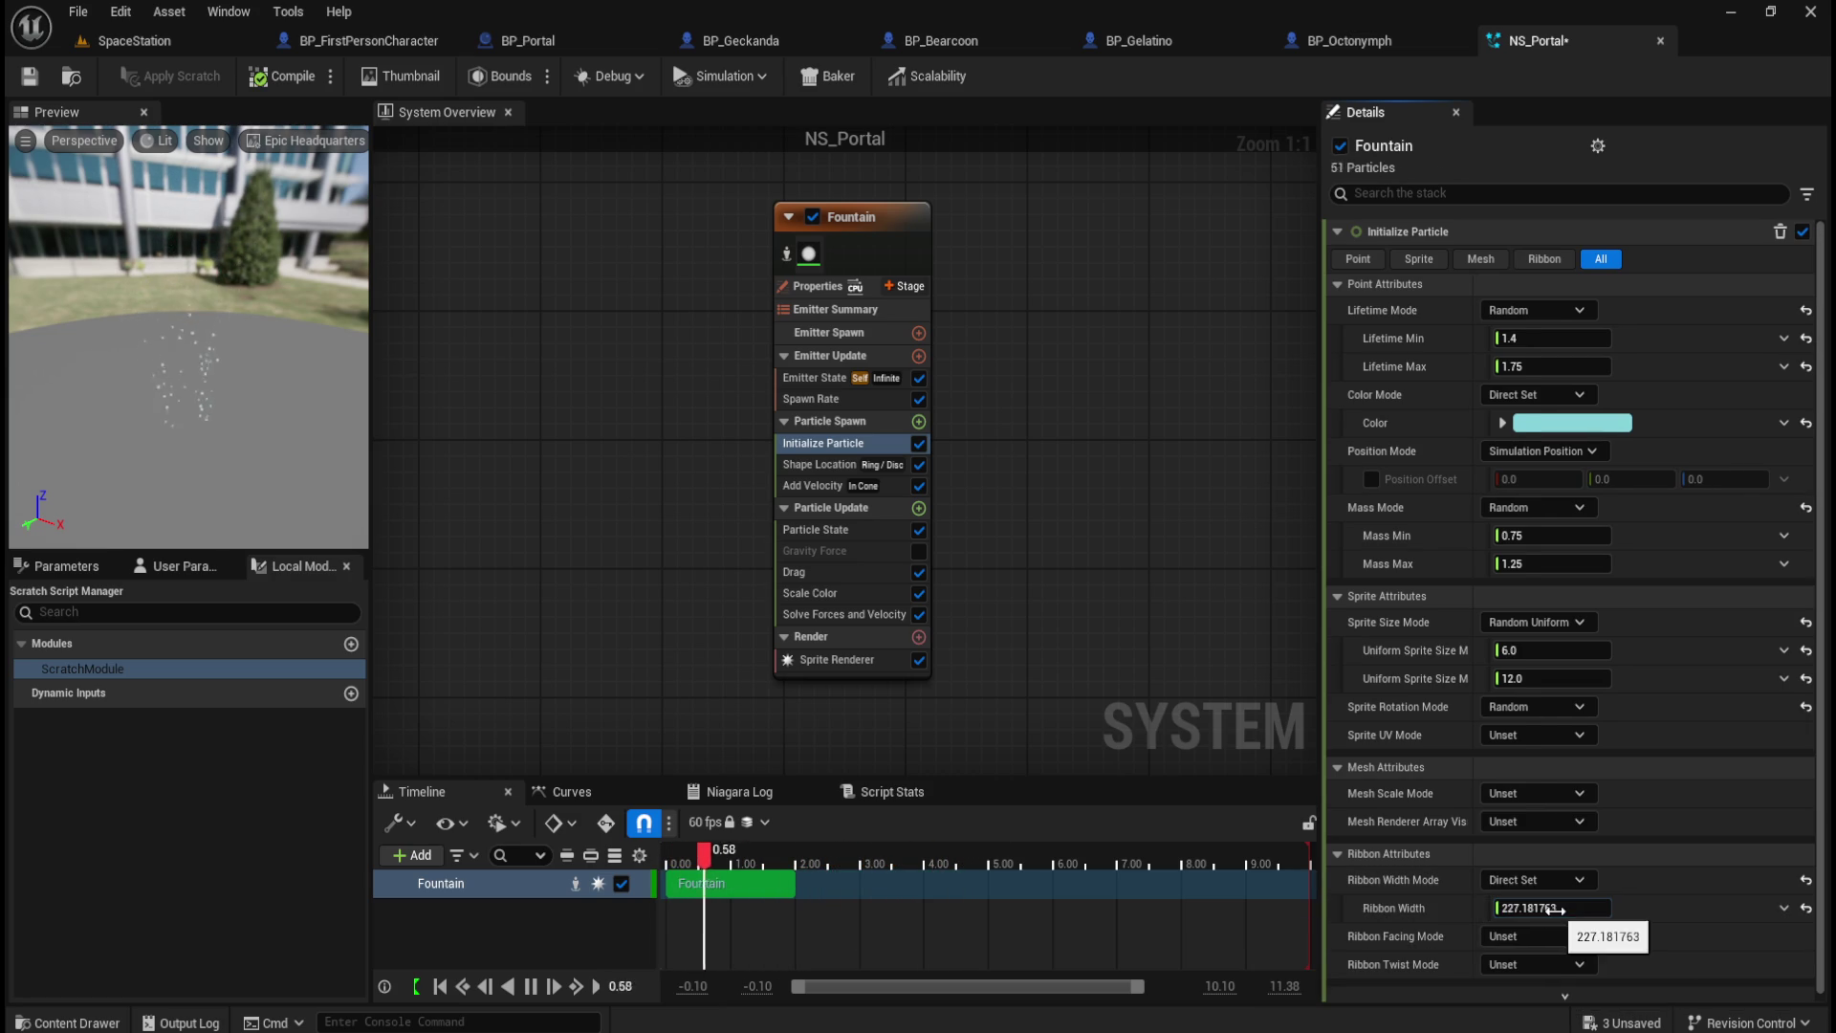
left_click(1806, 879)
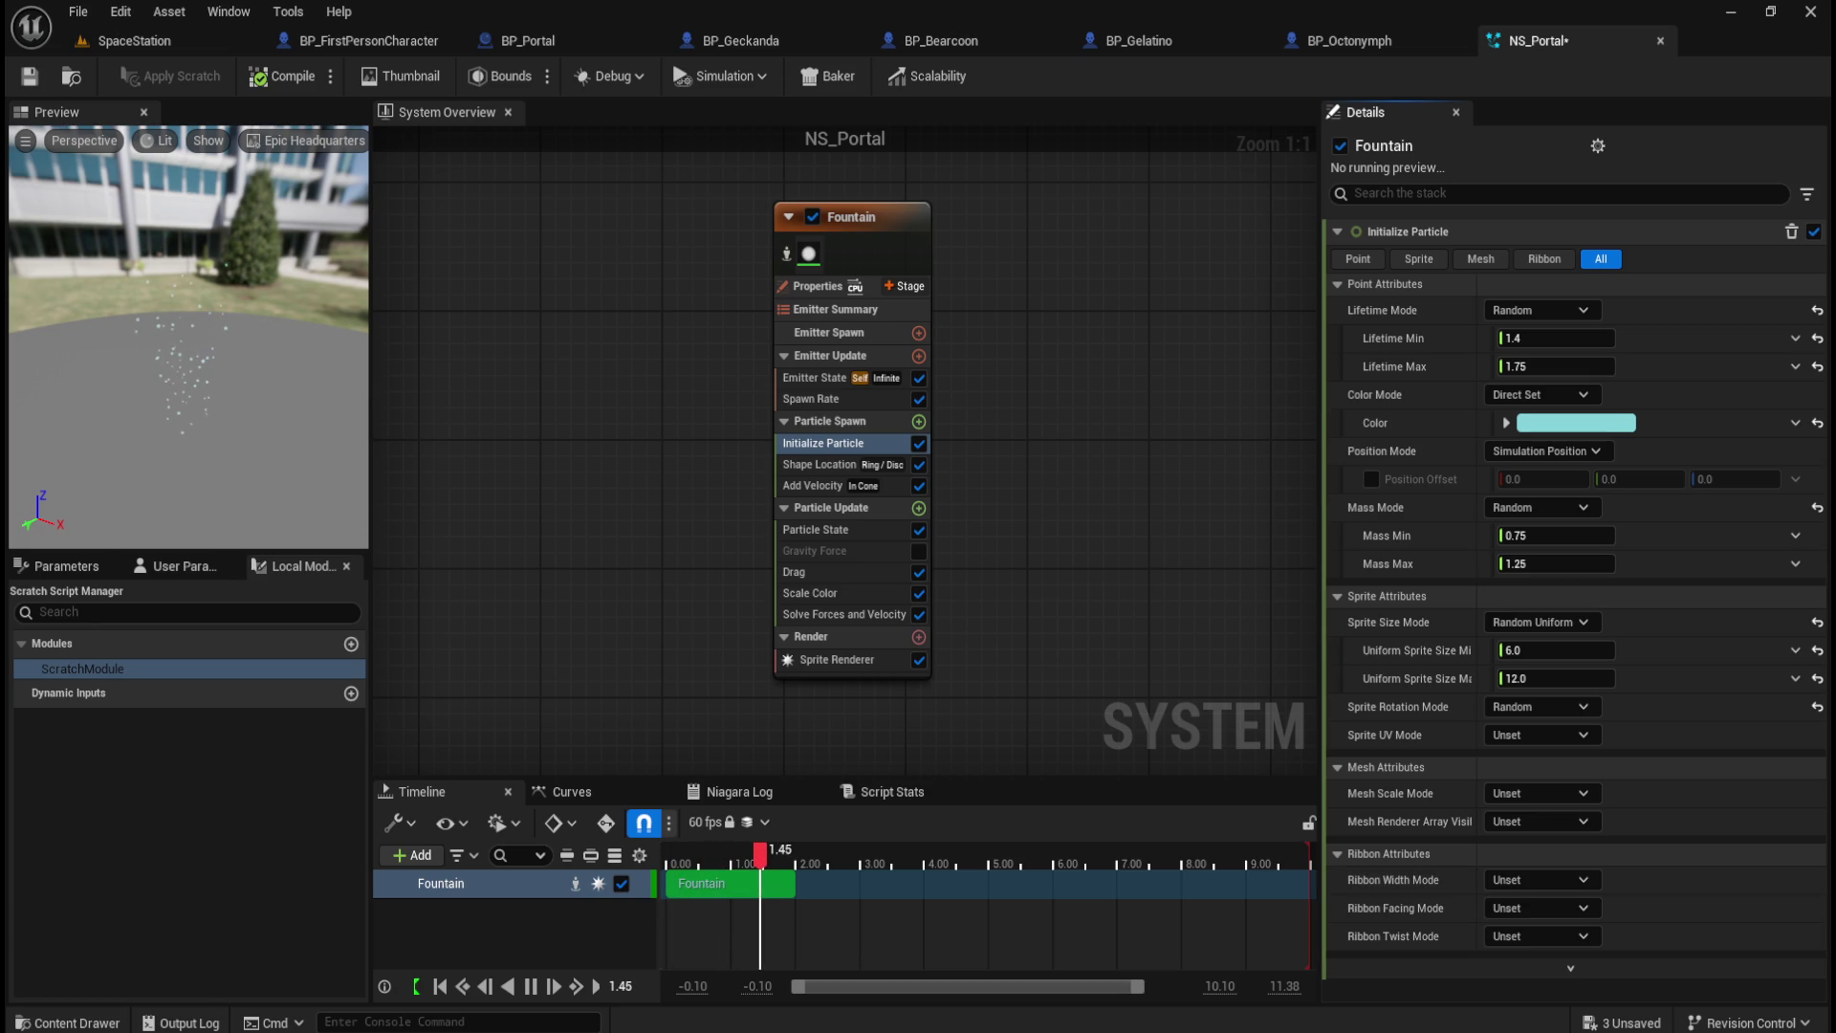
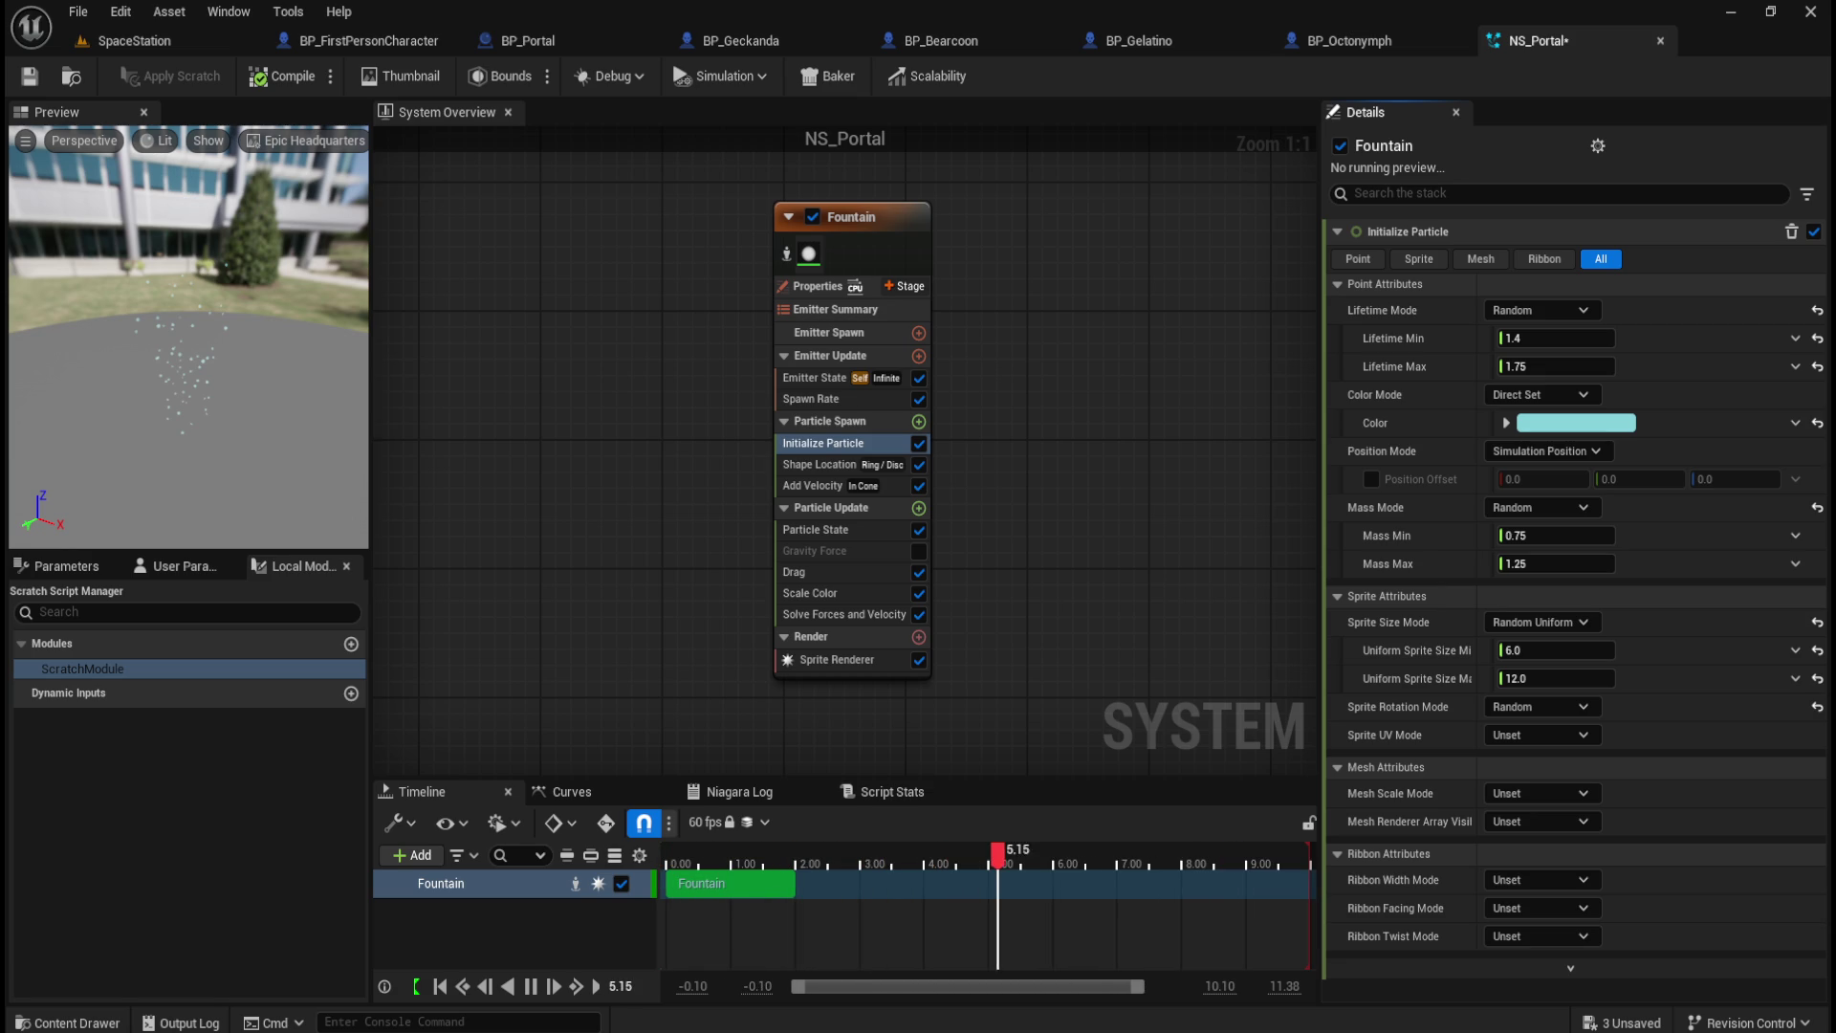
Step: Select the Fountain emitter and browse the Emitter Spawn module categories, adding nothing
left_click(904, 218)
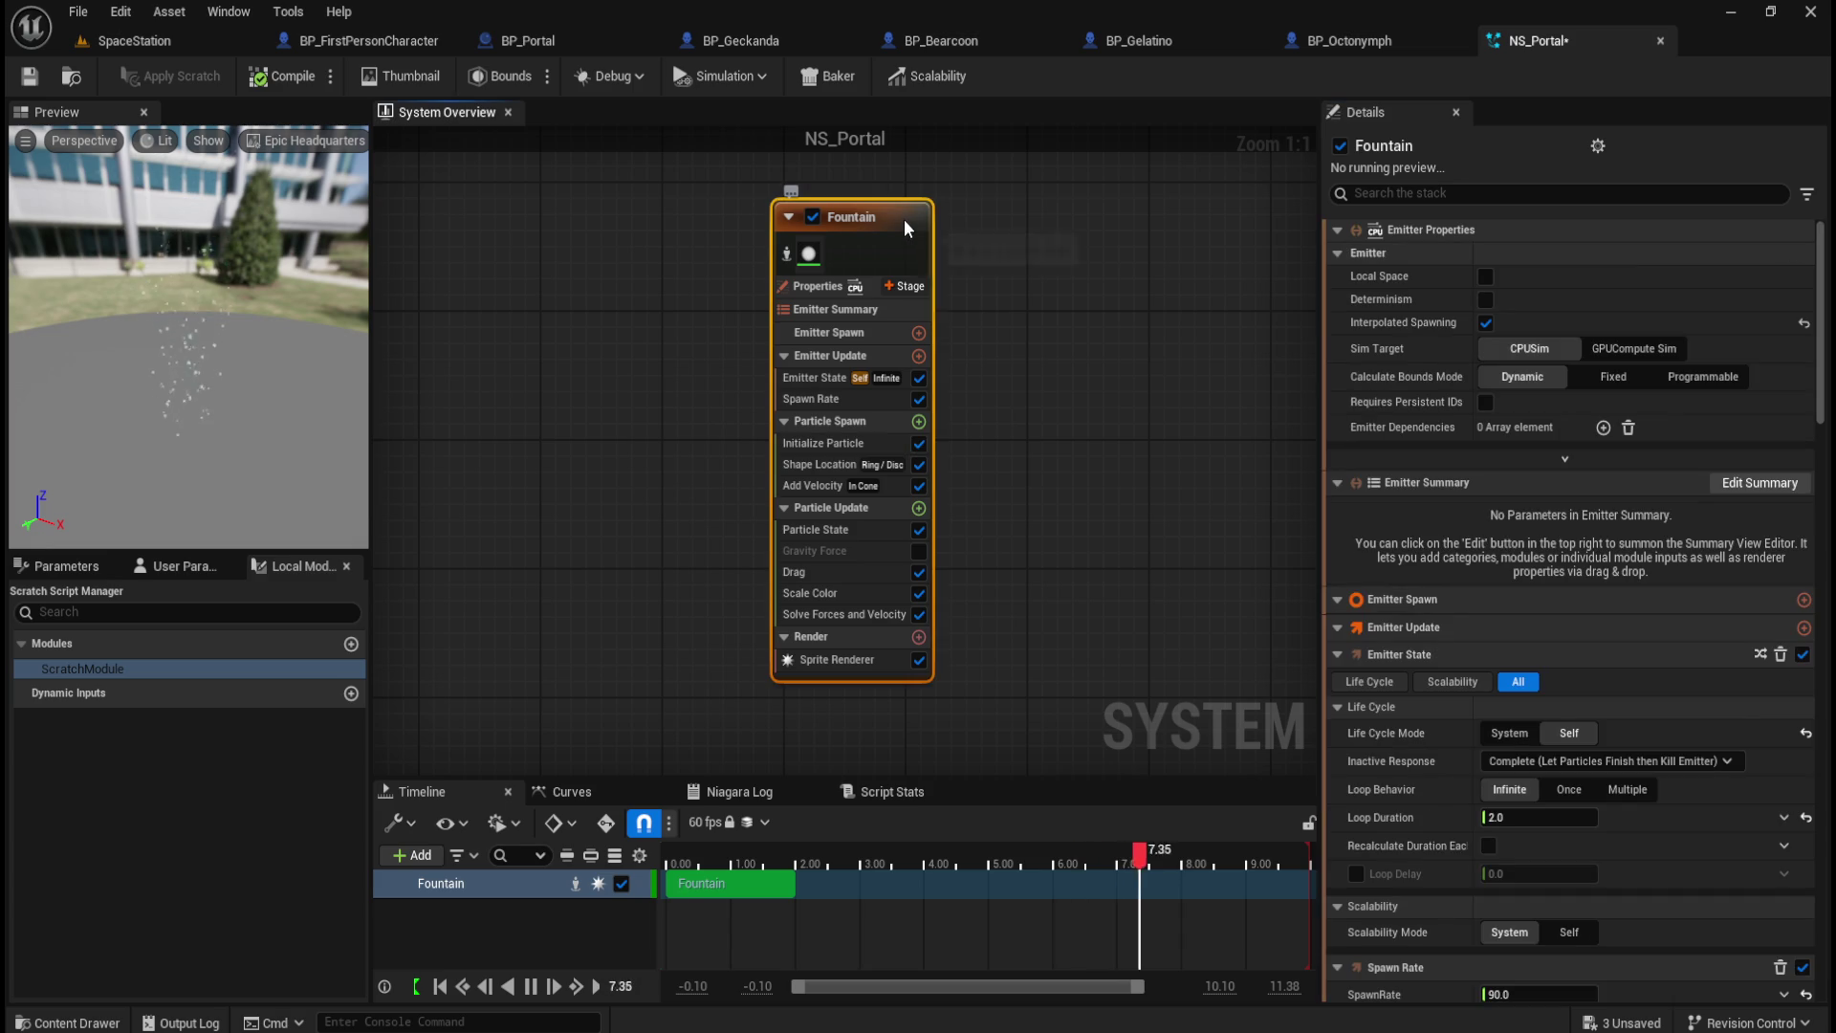
left_click(918, 333)
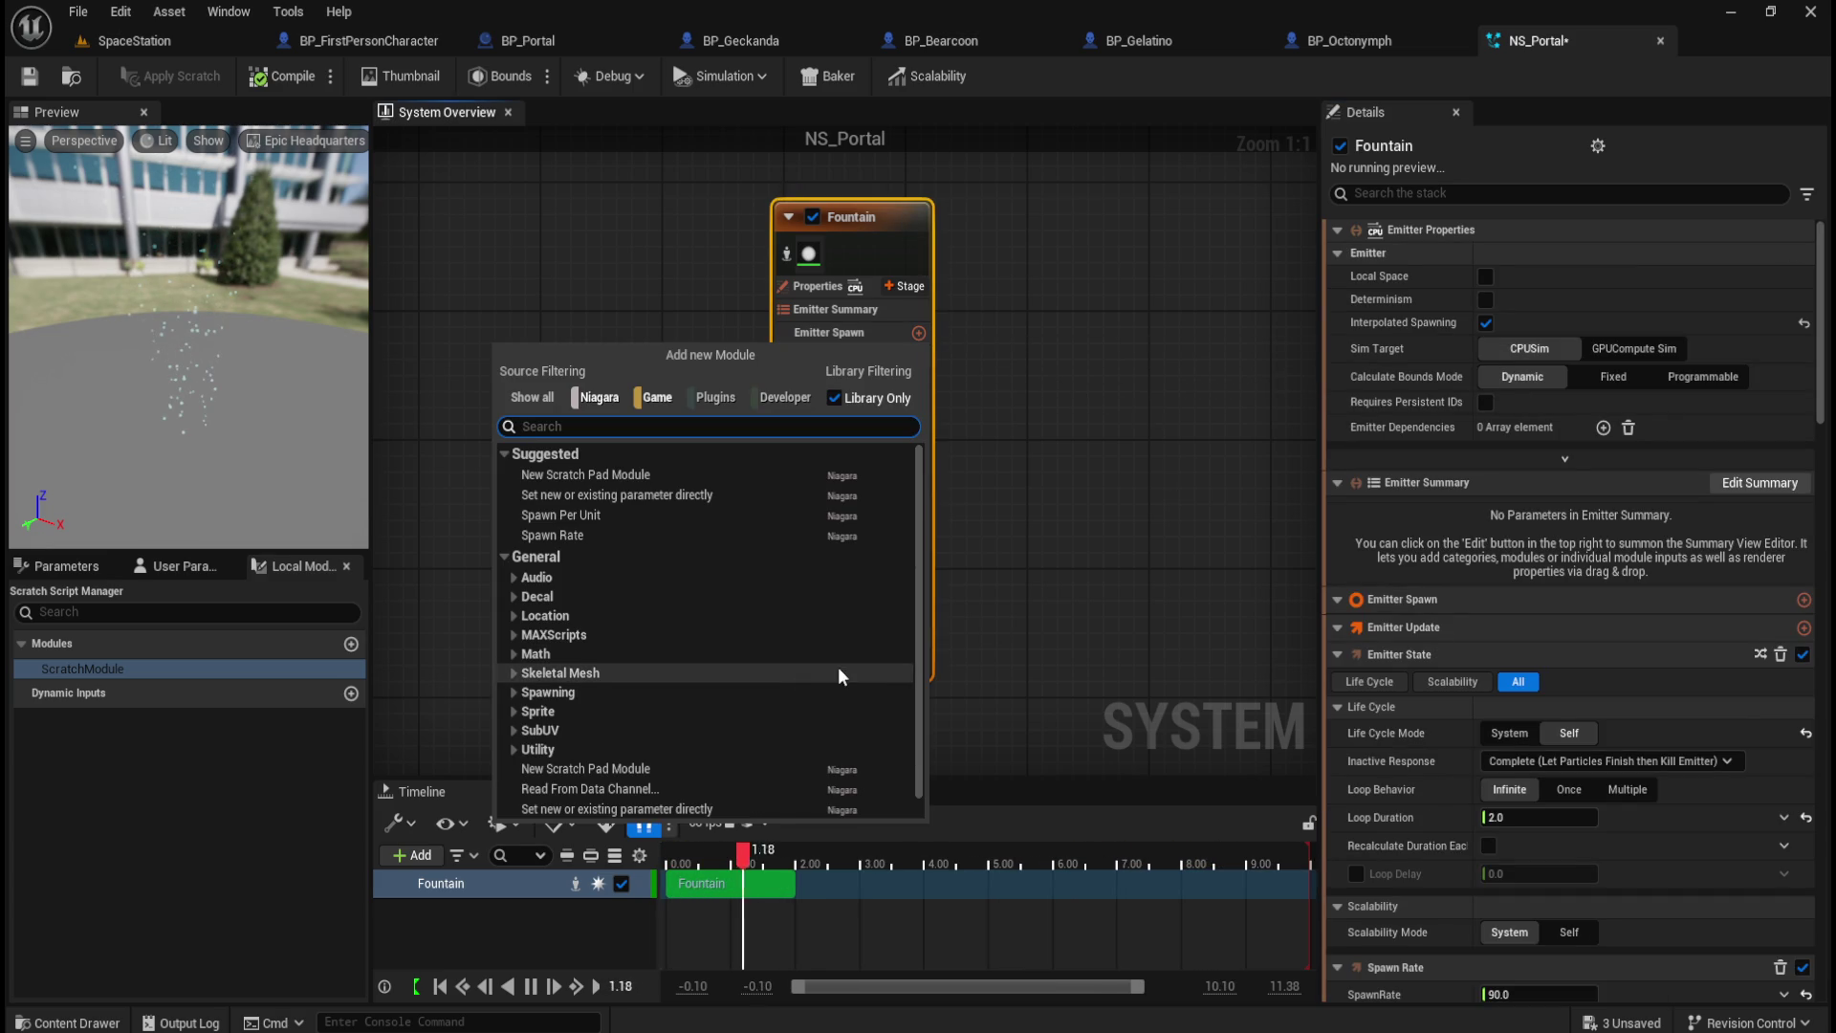
scroll(659, 706, "down", 1)
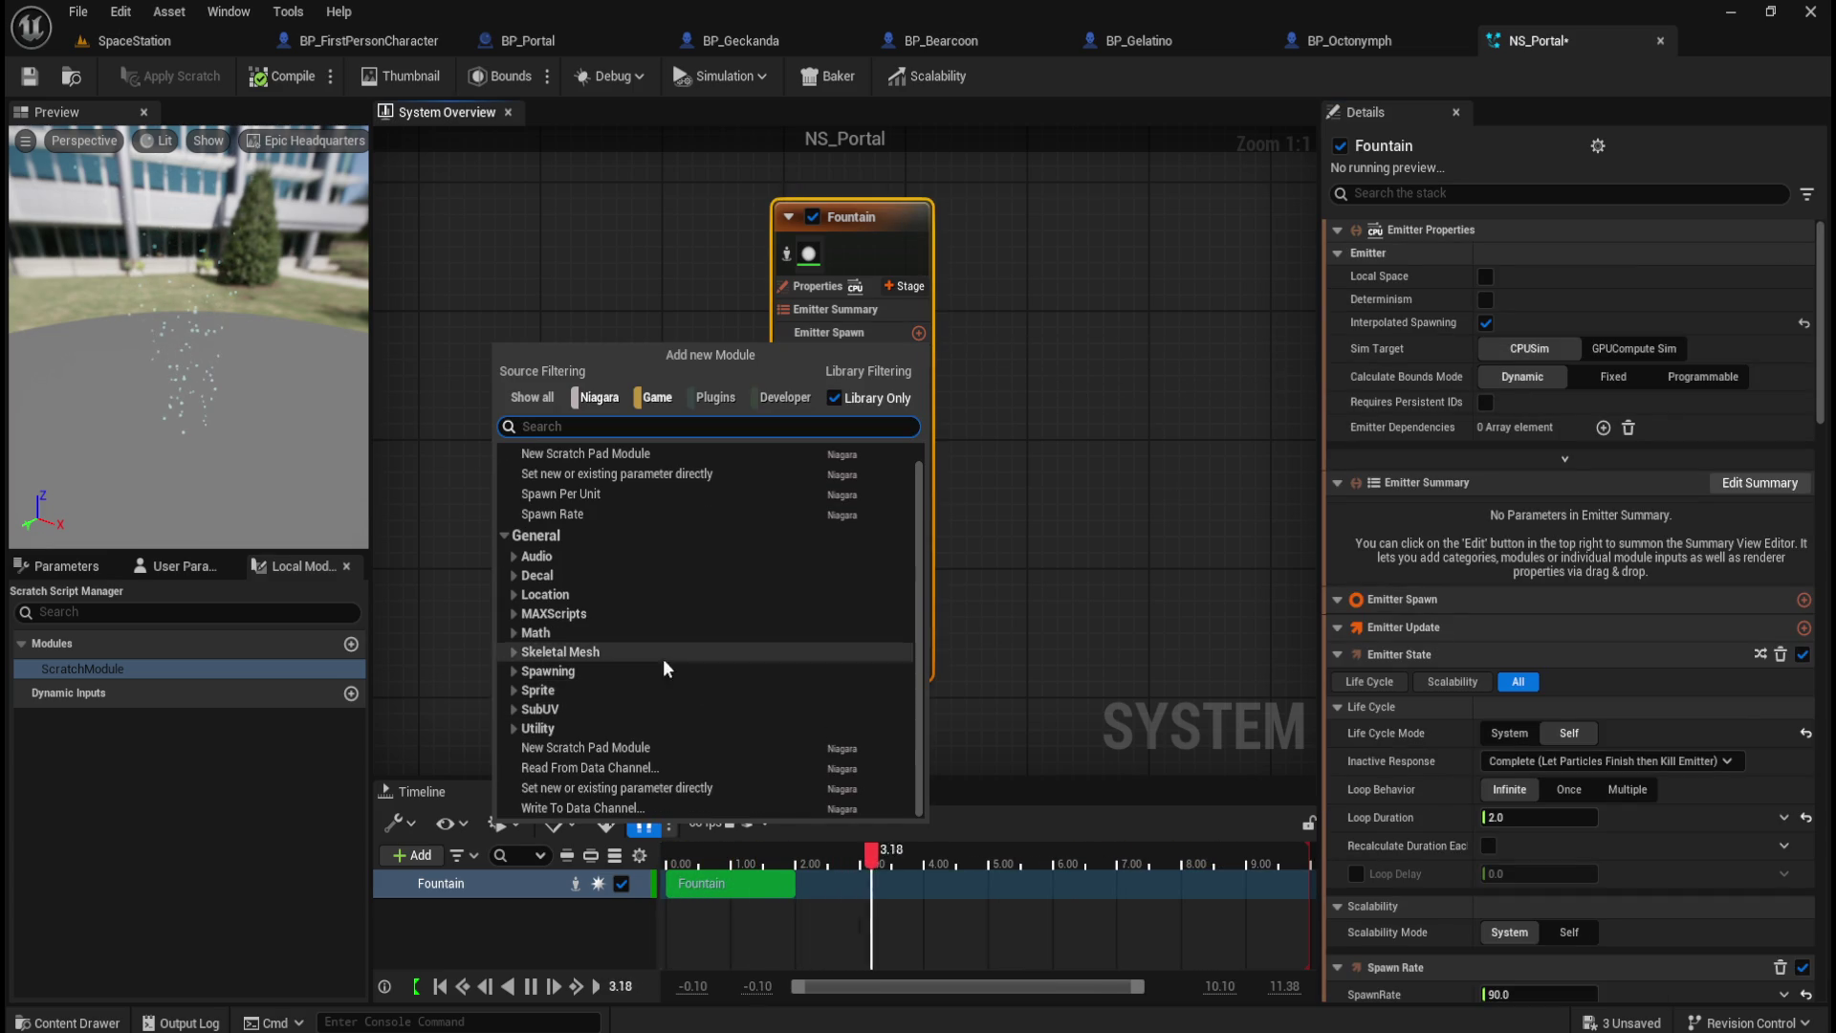
left_click(514, 690)
left_click(513, 692)
left_click(512, 669)
left_click(513, 669)
left_click(512, 652)
left_click(510, 650)
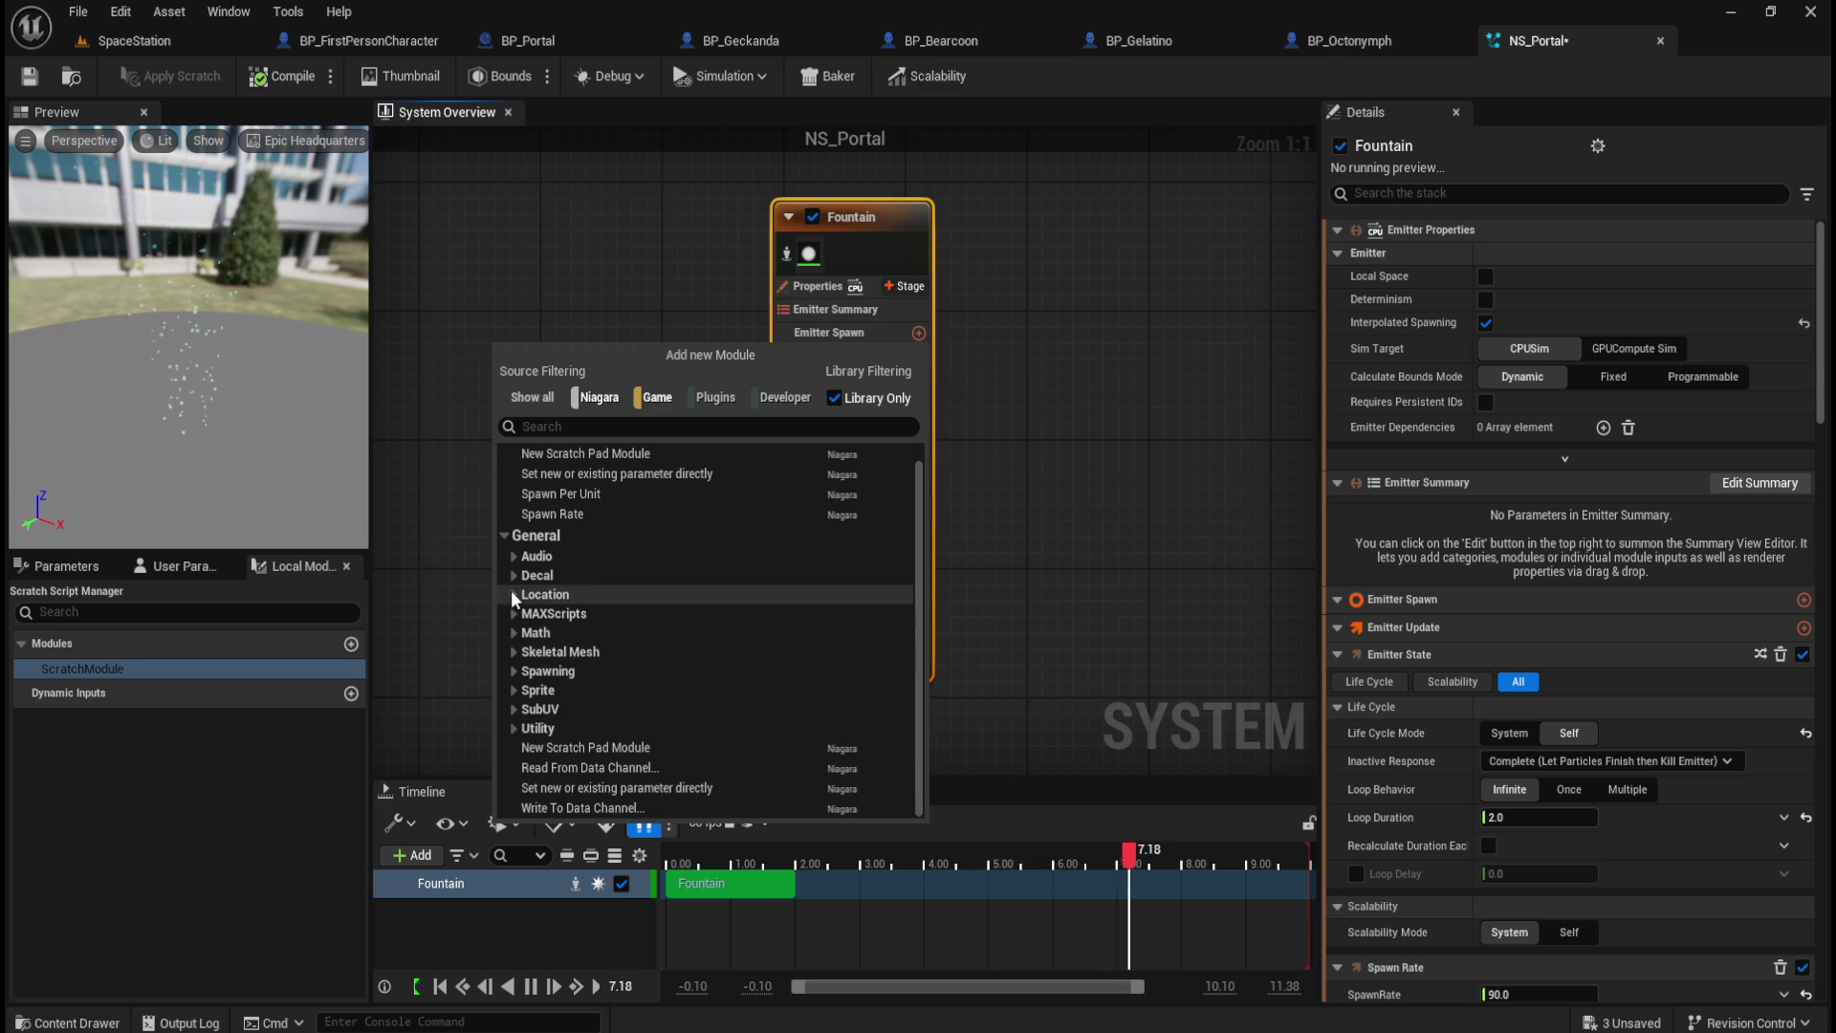
left_click(509, 572)
left_click(509, 572)
left_click(1106, 514)
Step: Look through the Particle Update and Particle Spawn module lists without adding modules
left_click(919, 508)
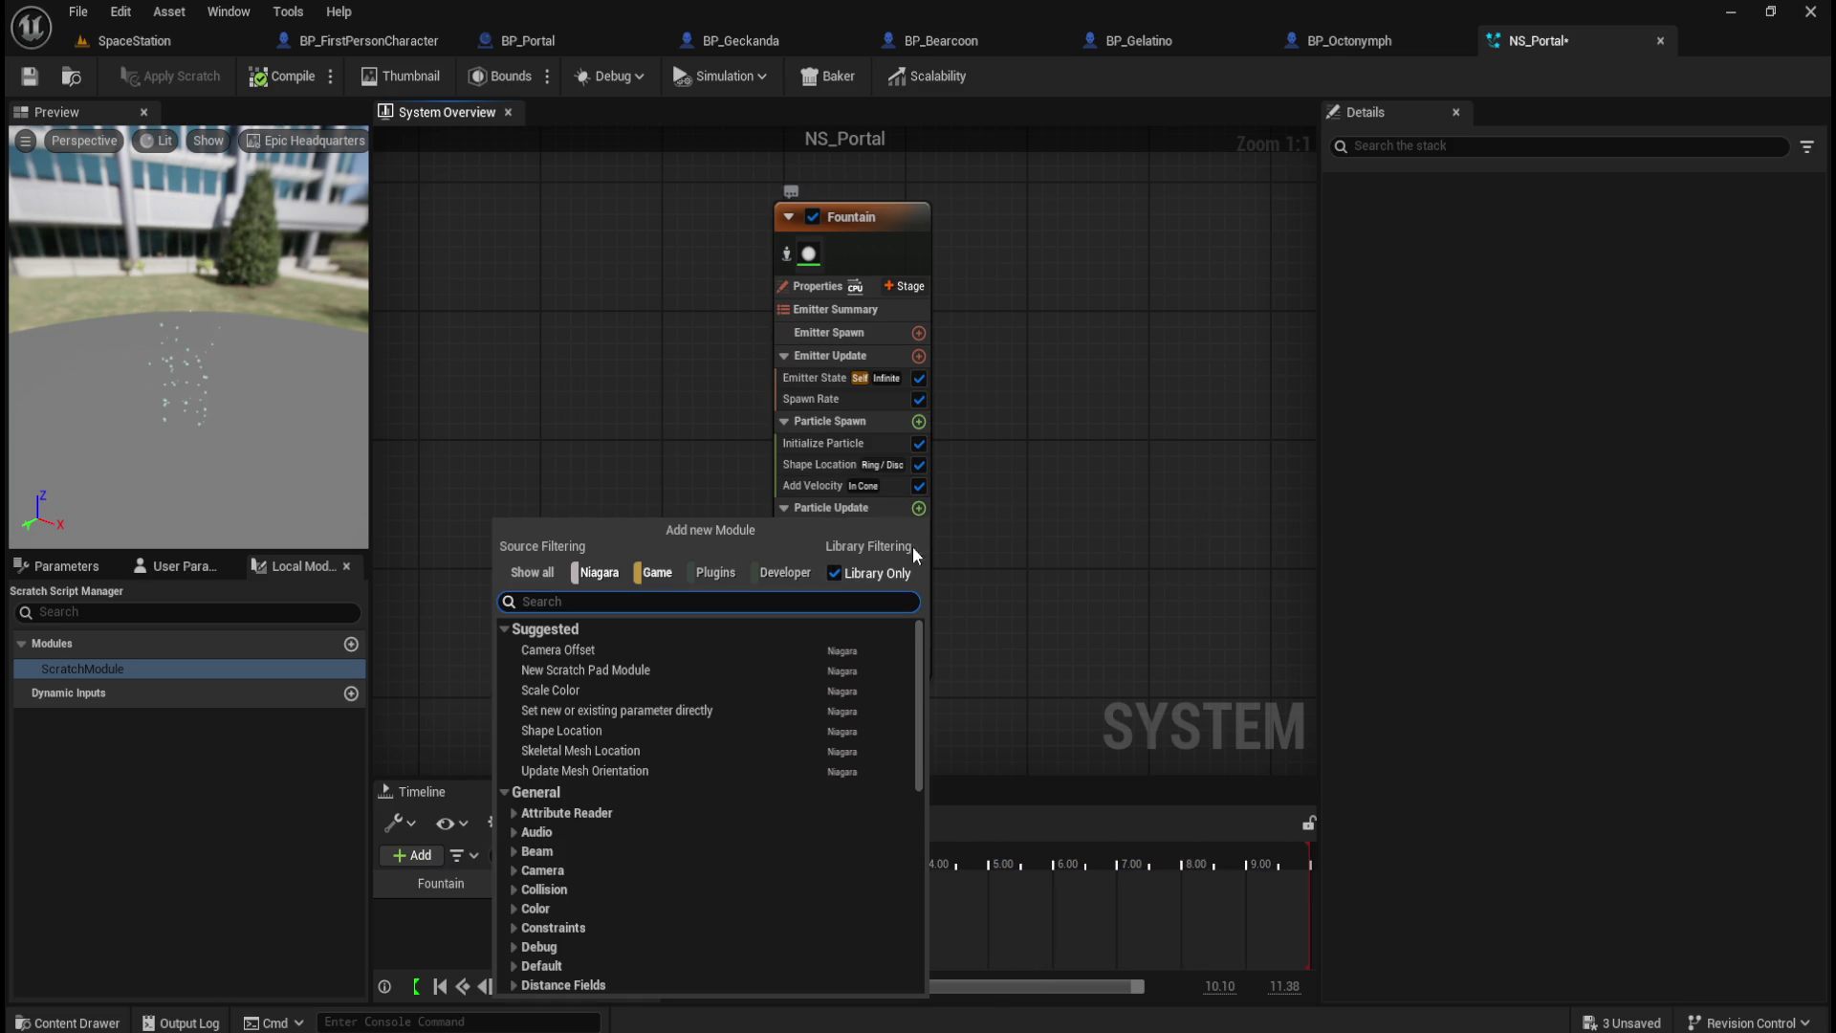
left_click(1072, 629)
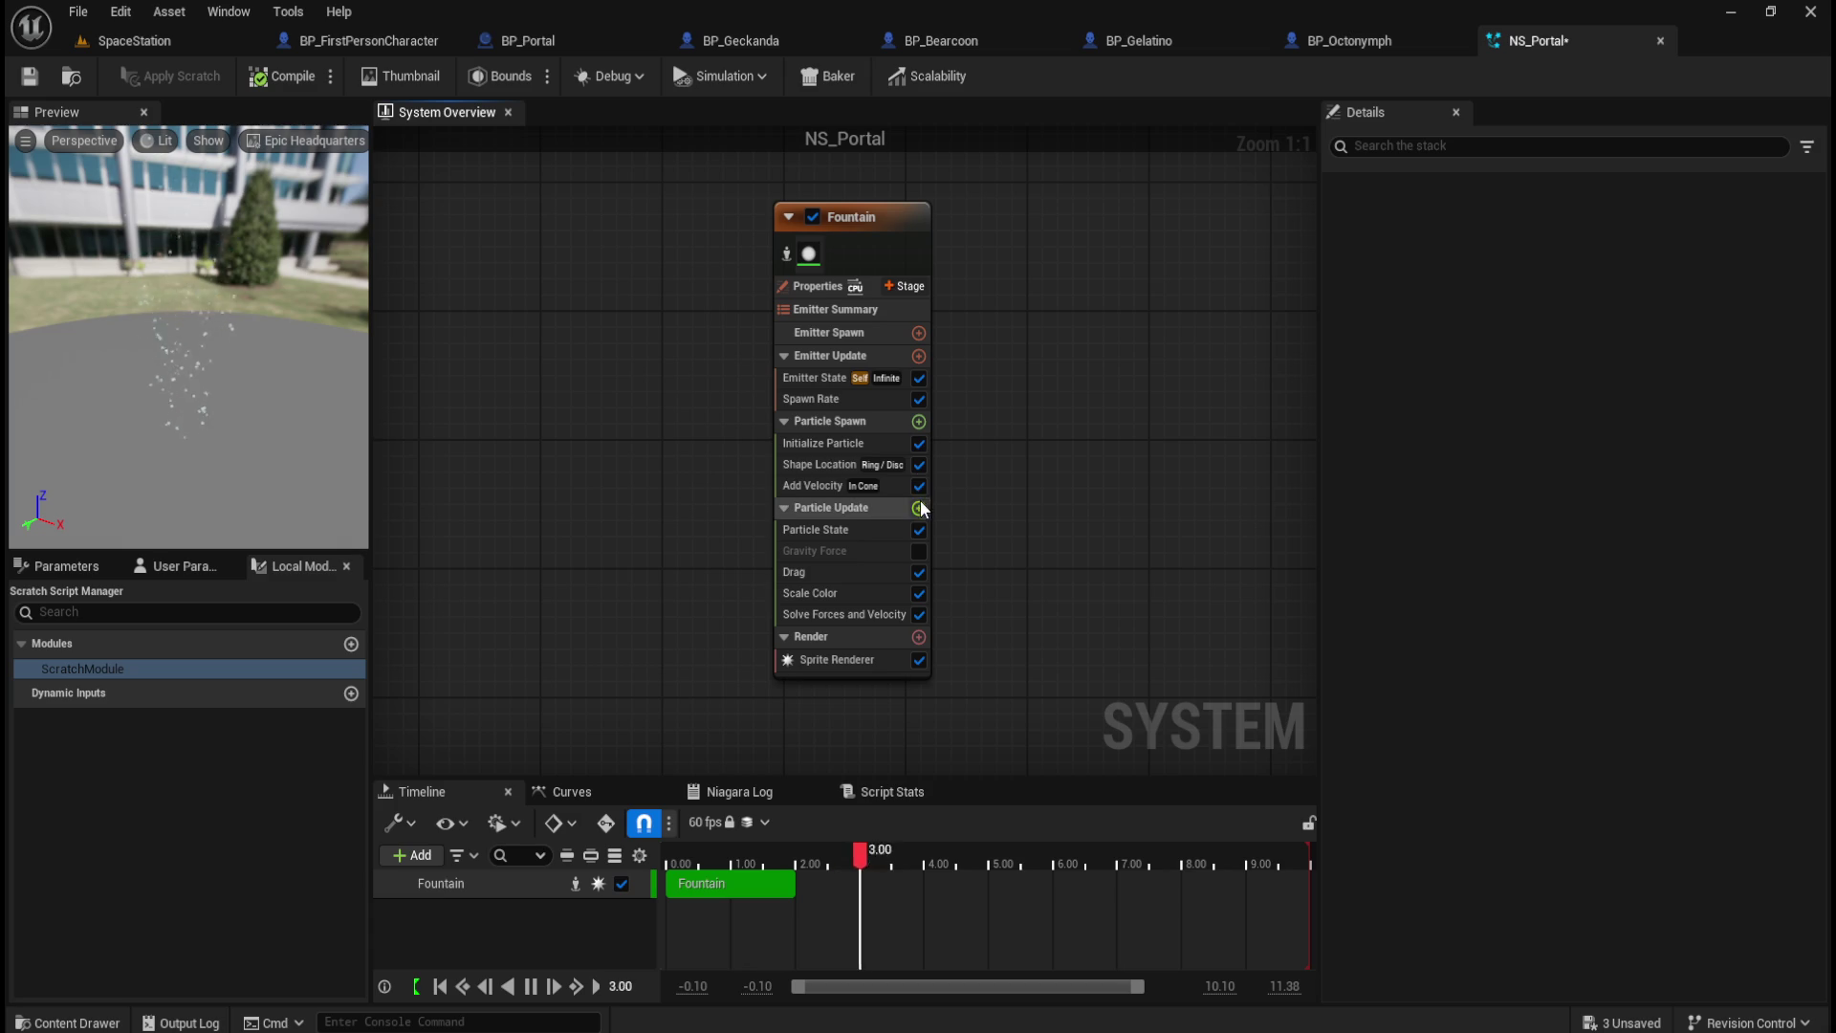
left_click(919, 422)
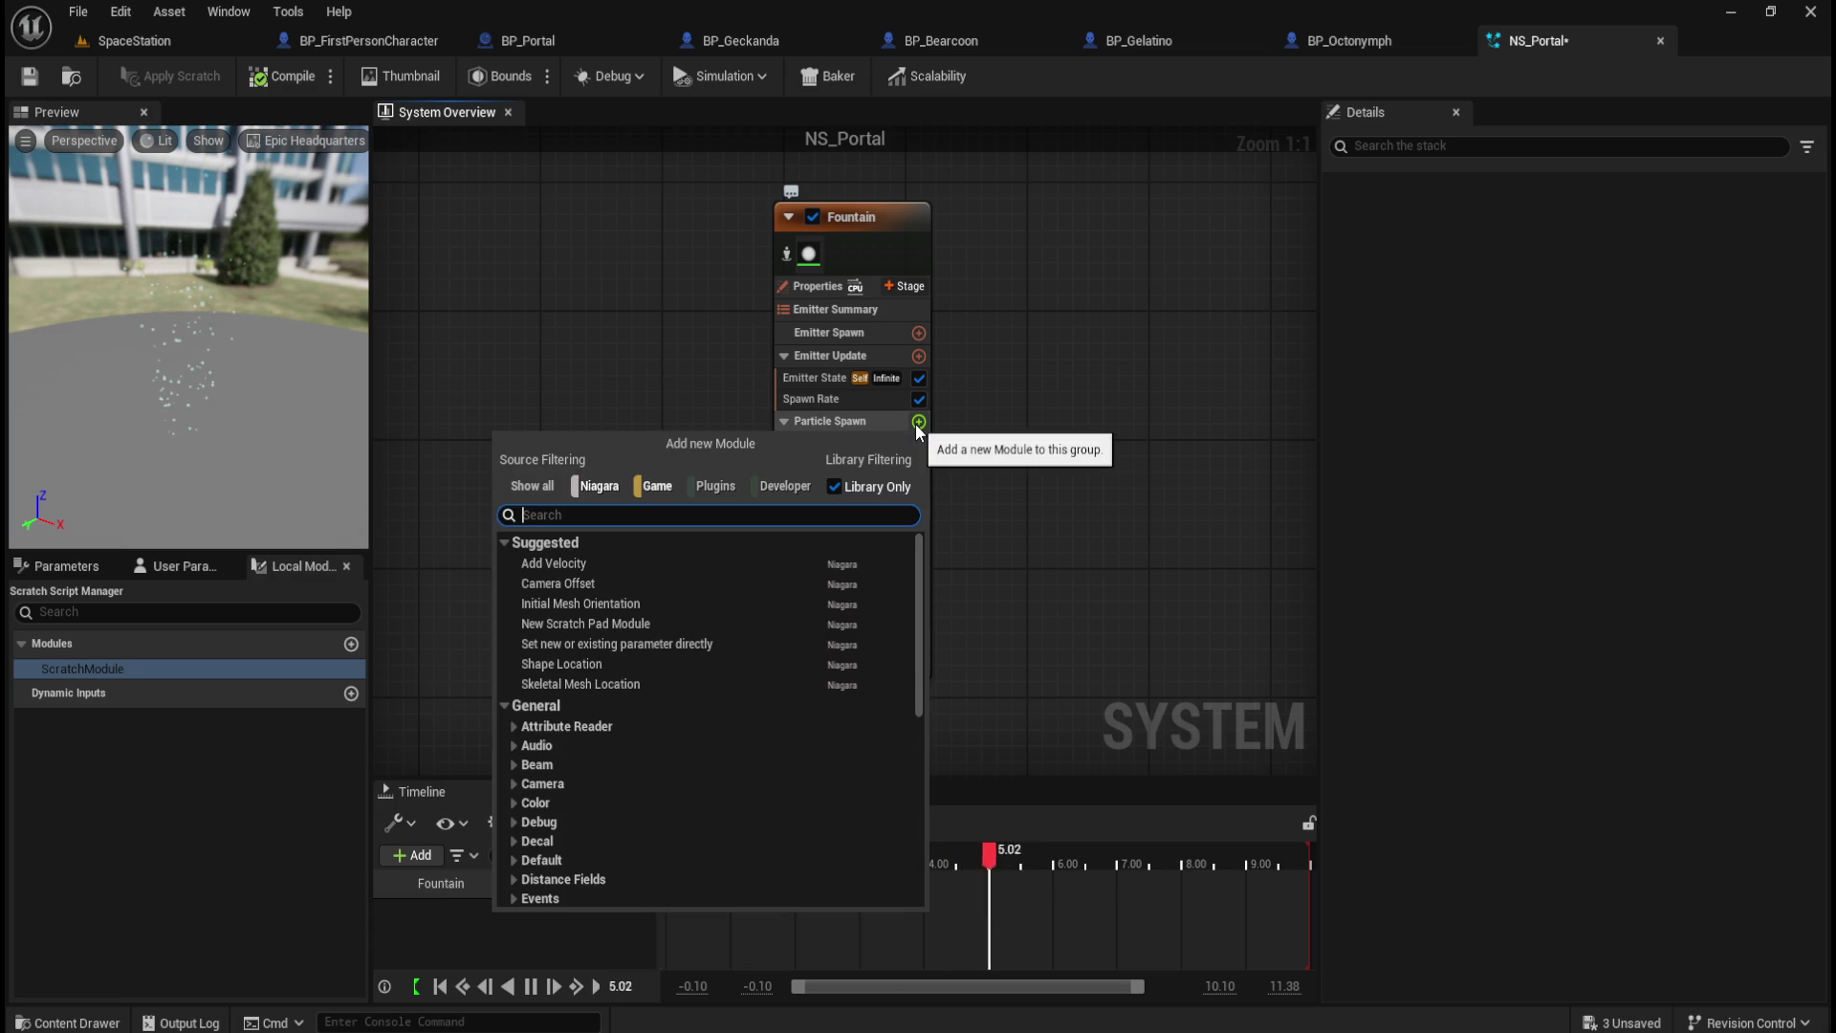
scroll(715, 721, "down", 5)
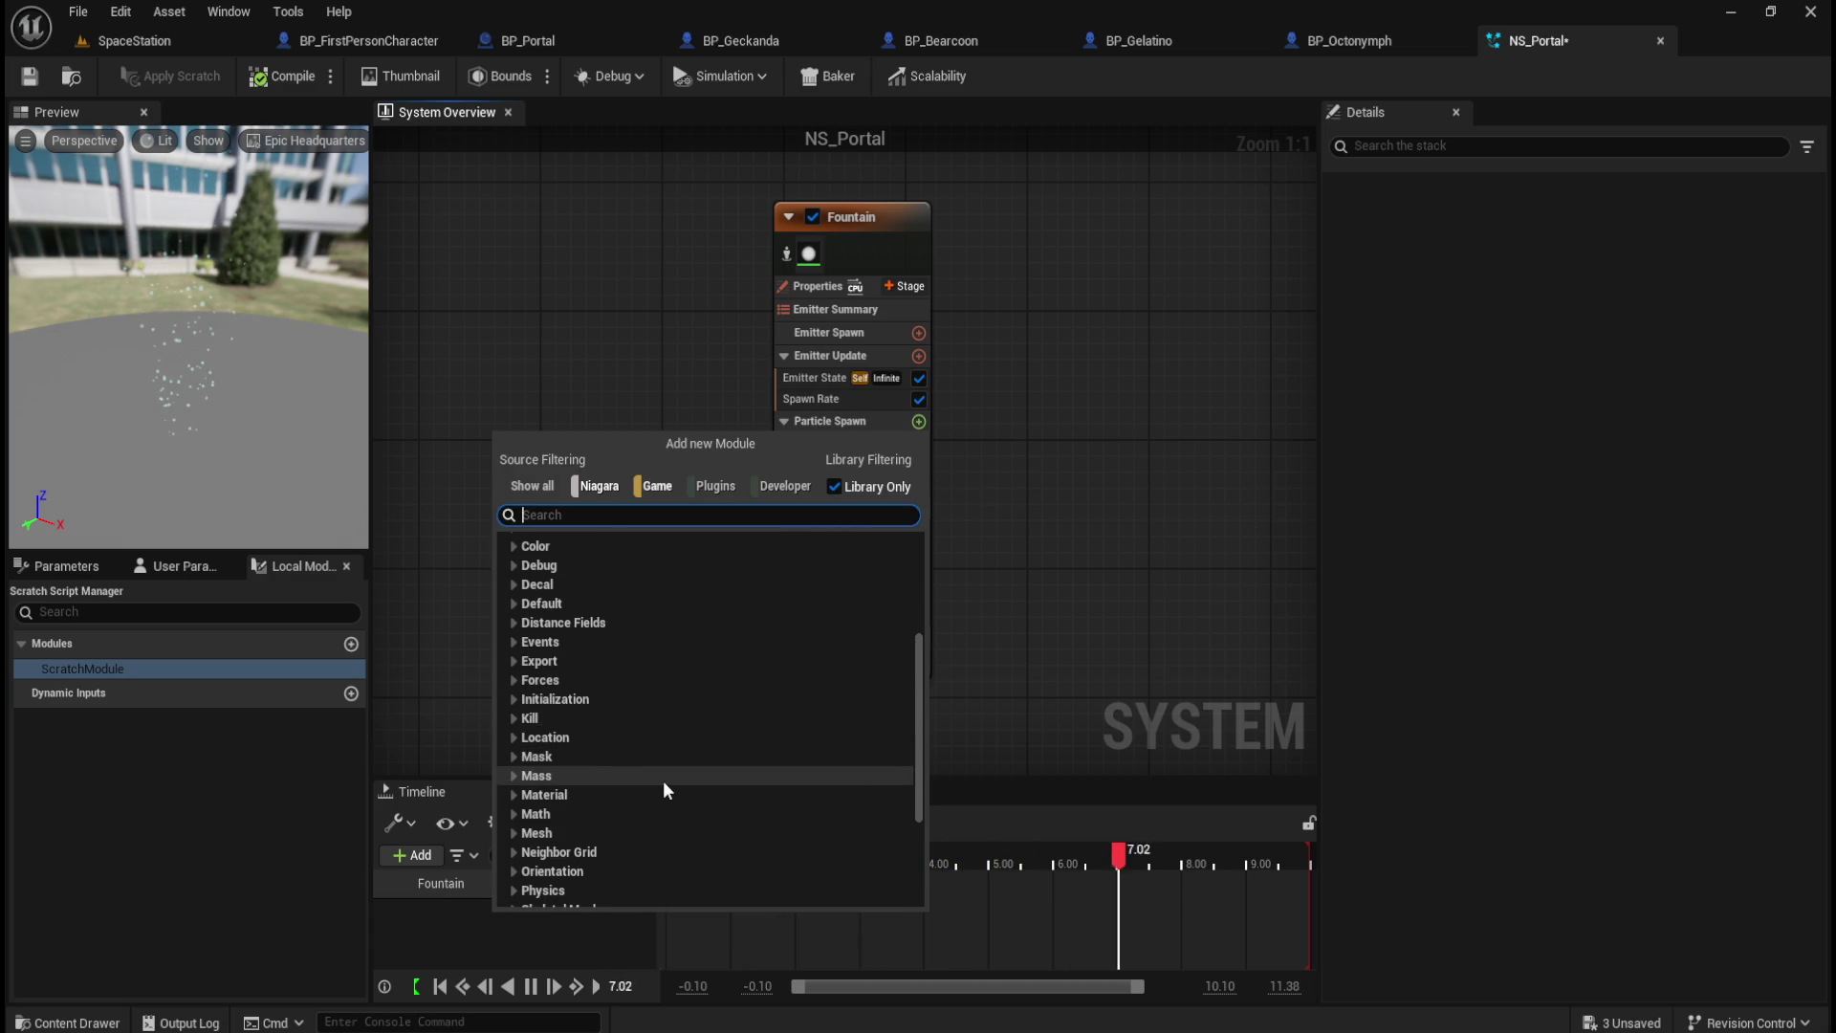
scroll(674, 777, "down", 3)
scroll(654, 782, "down", 3)
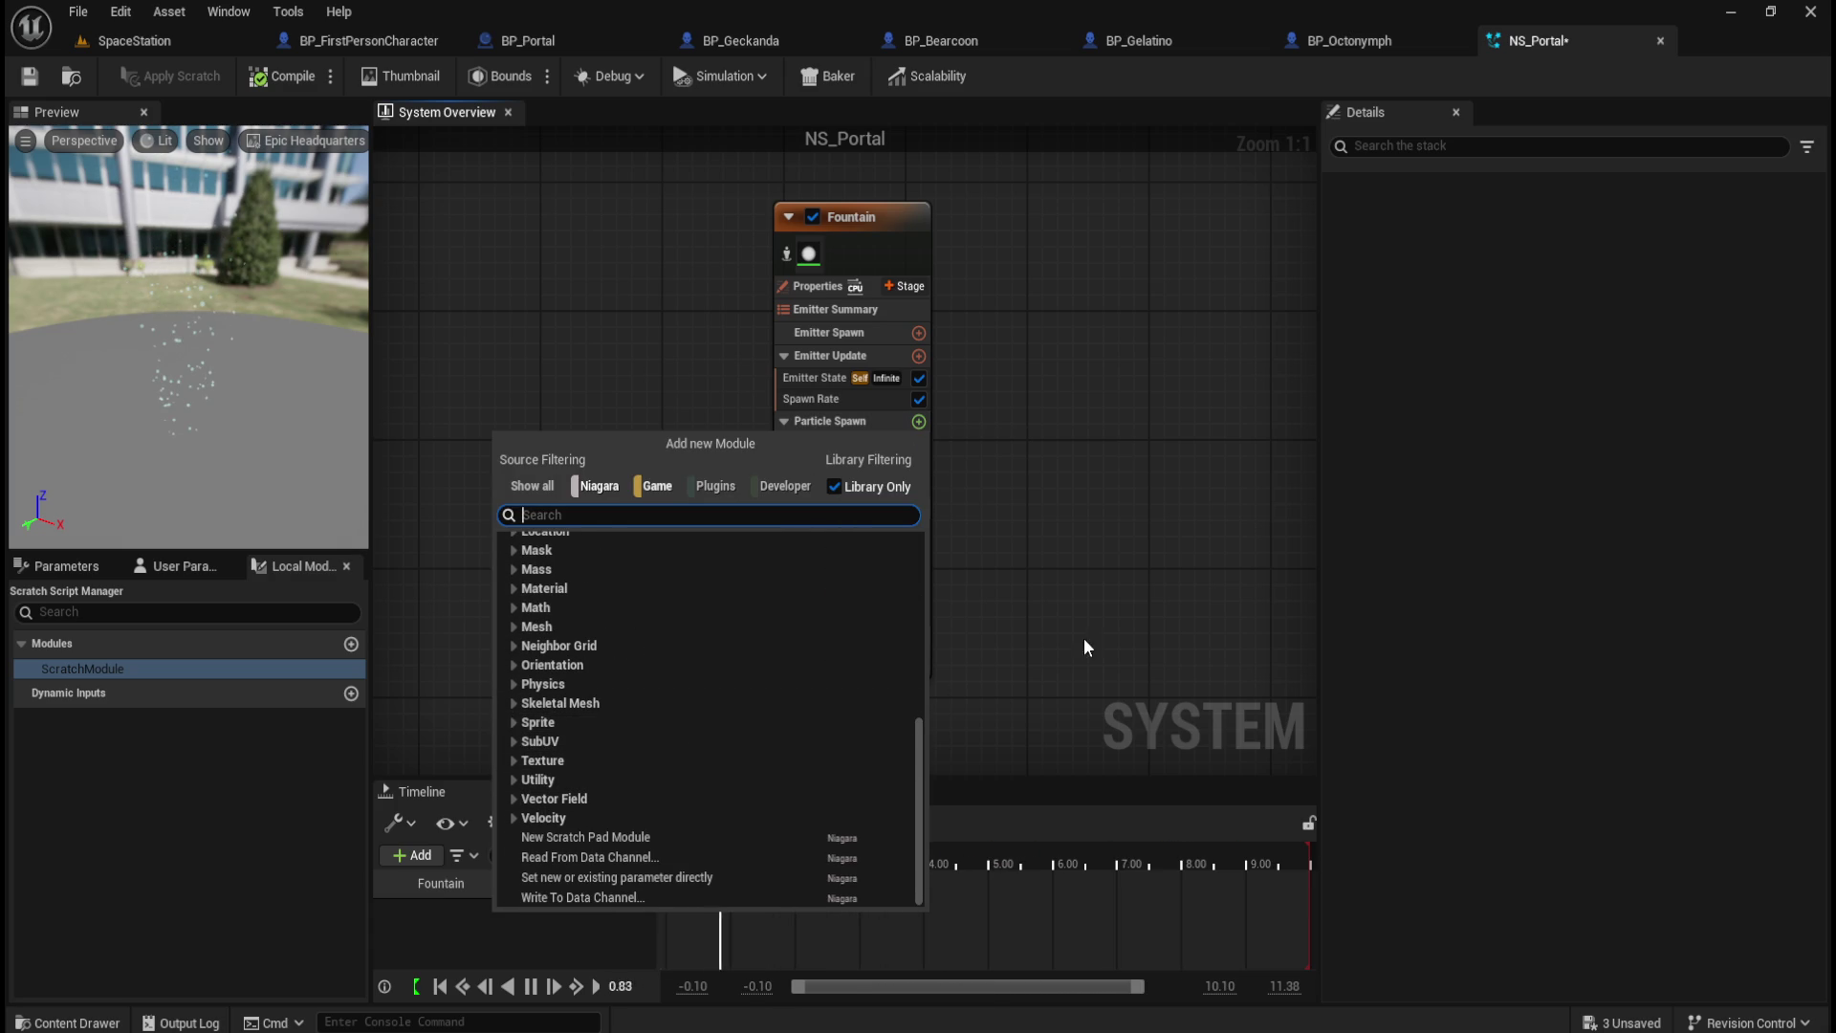
left_click(1149, 607)
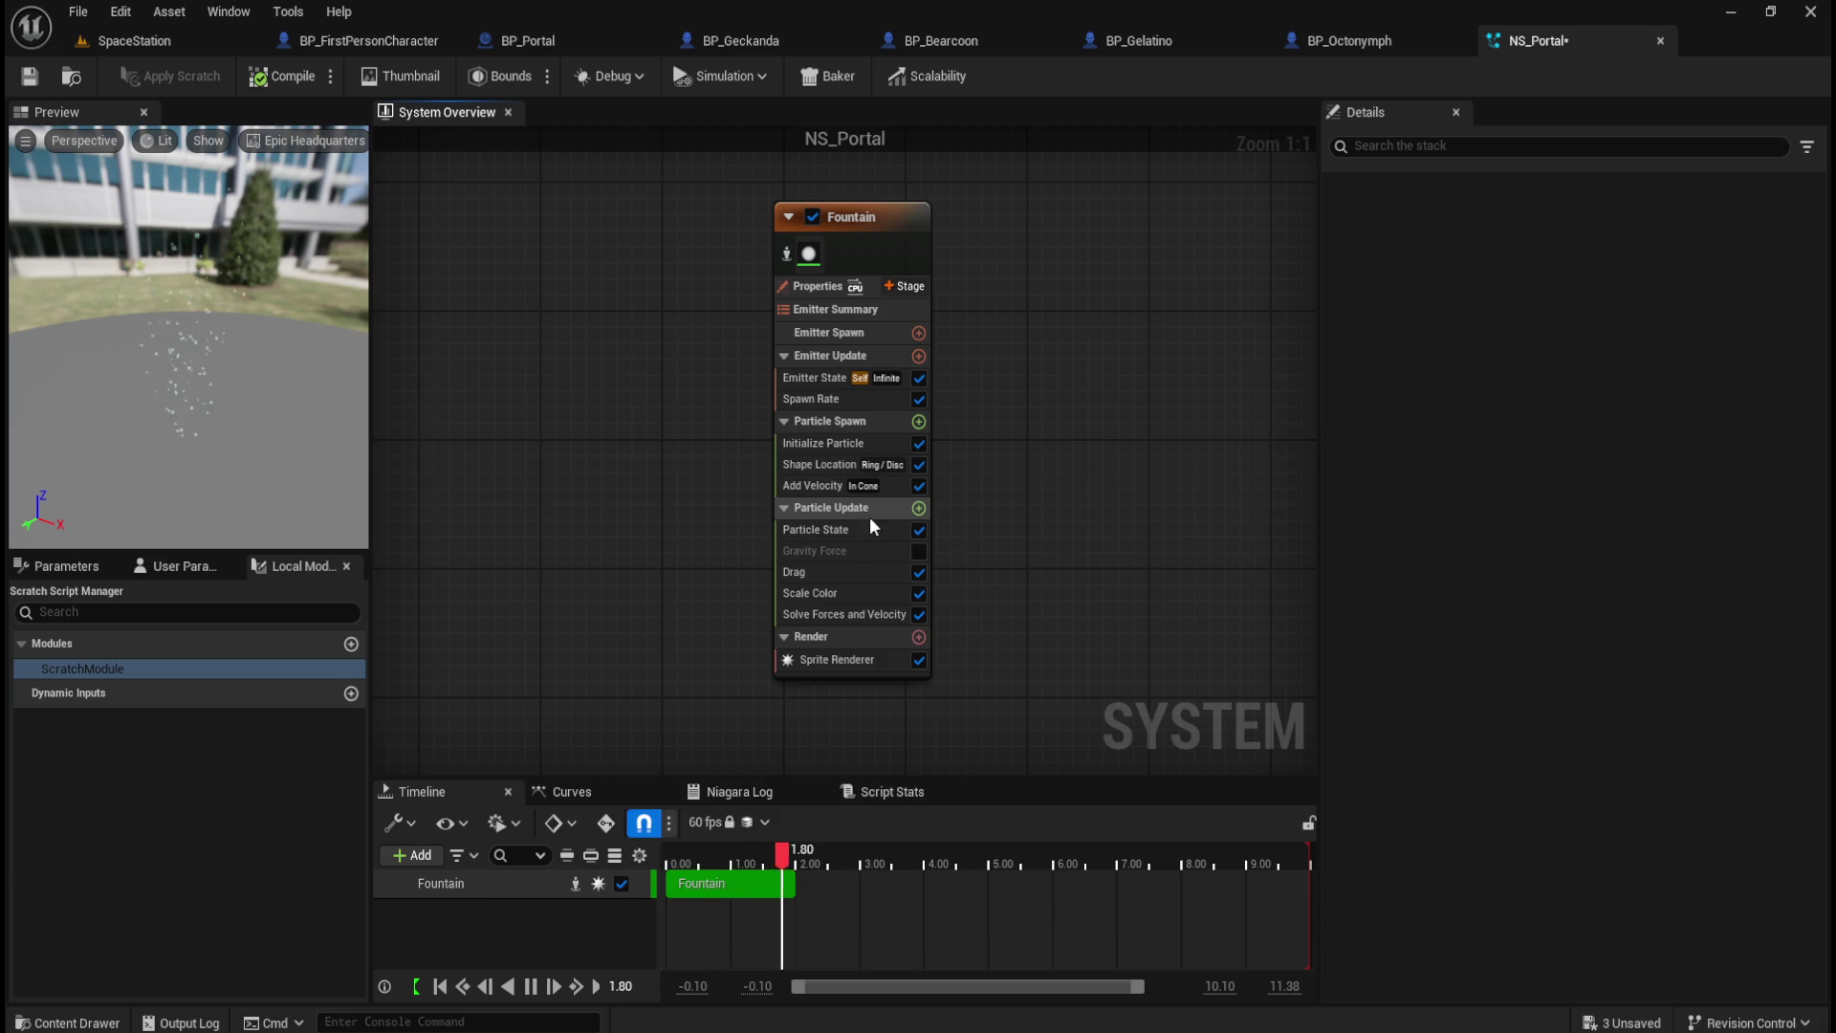
Step: Search each stage's module list for 'ribbo' modules, adding nothing
left_click(919, 510)
type("ribbo")
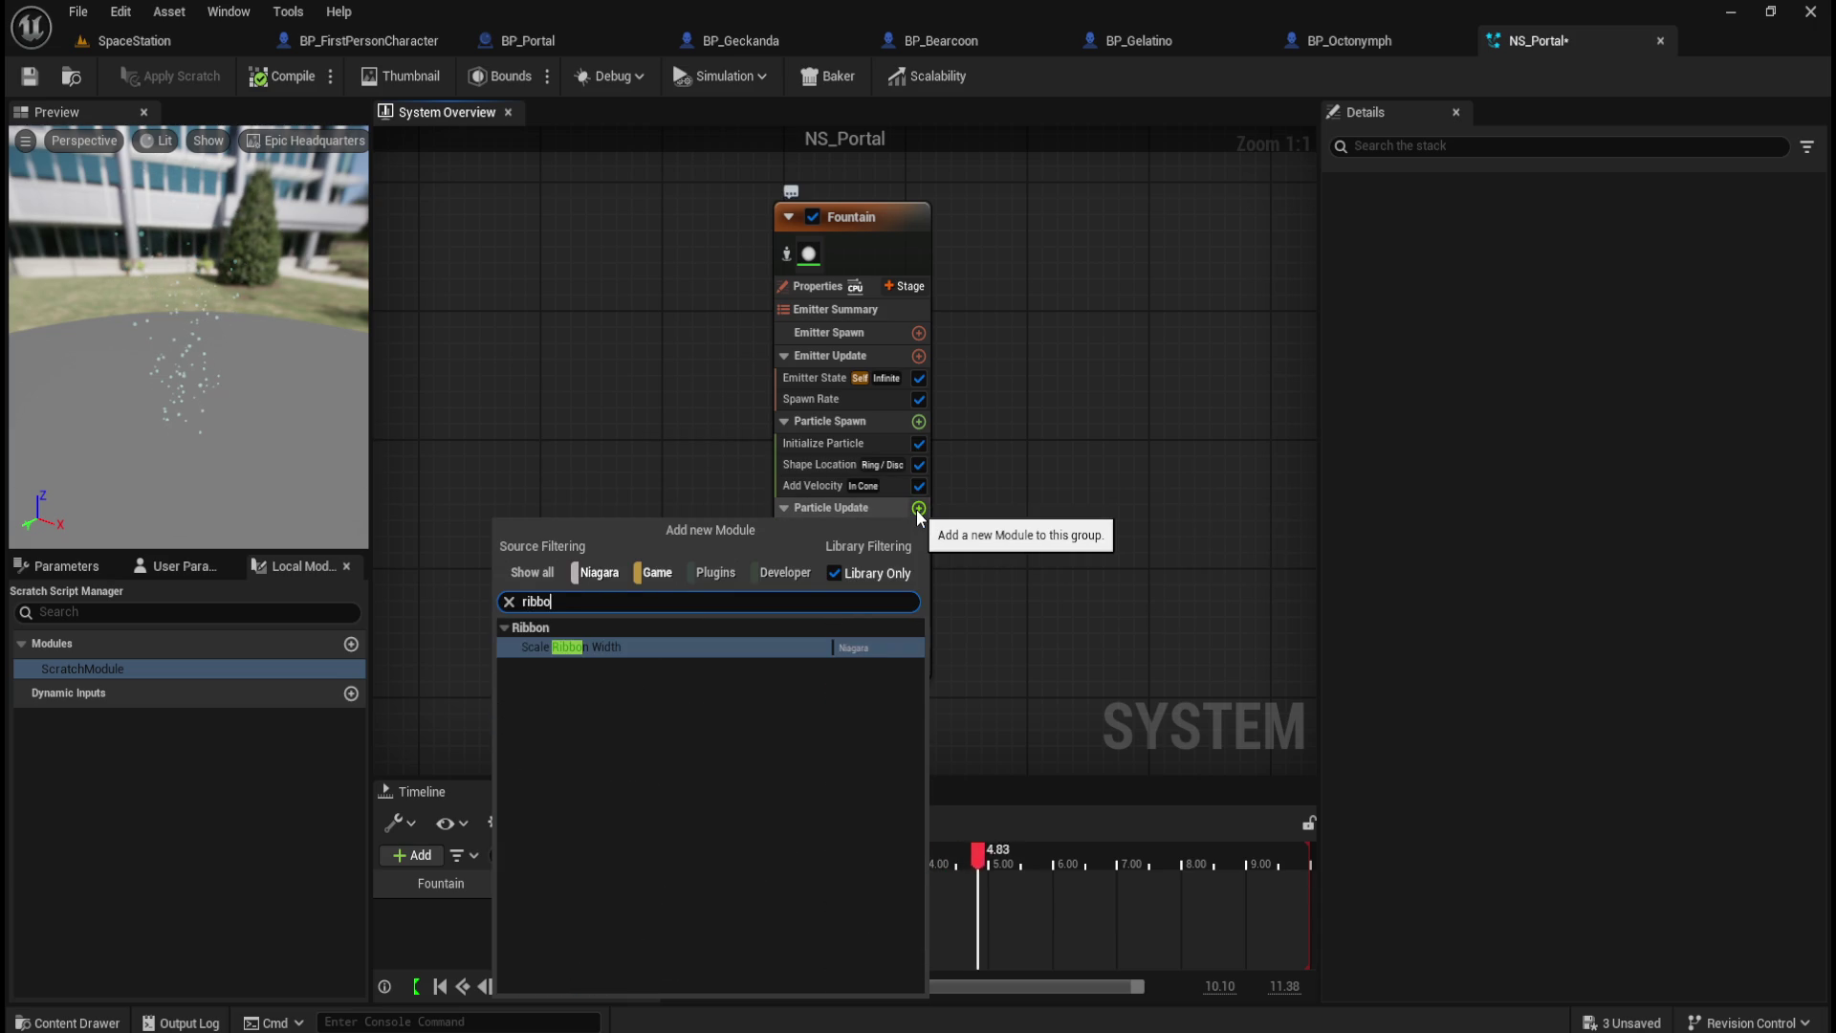
left_click(919, 421)
left_click(919, 422)
type("ribb")
key("Escape")
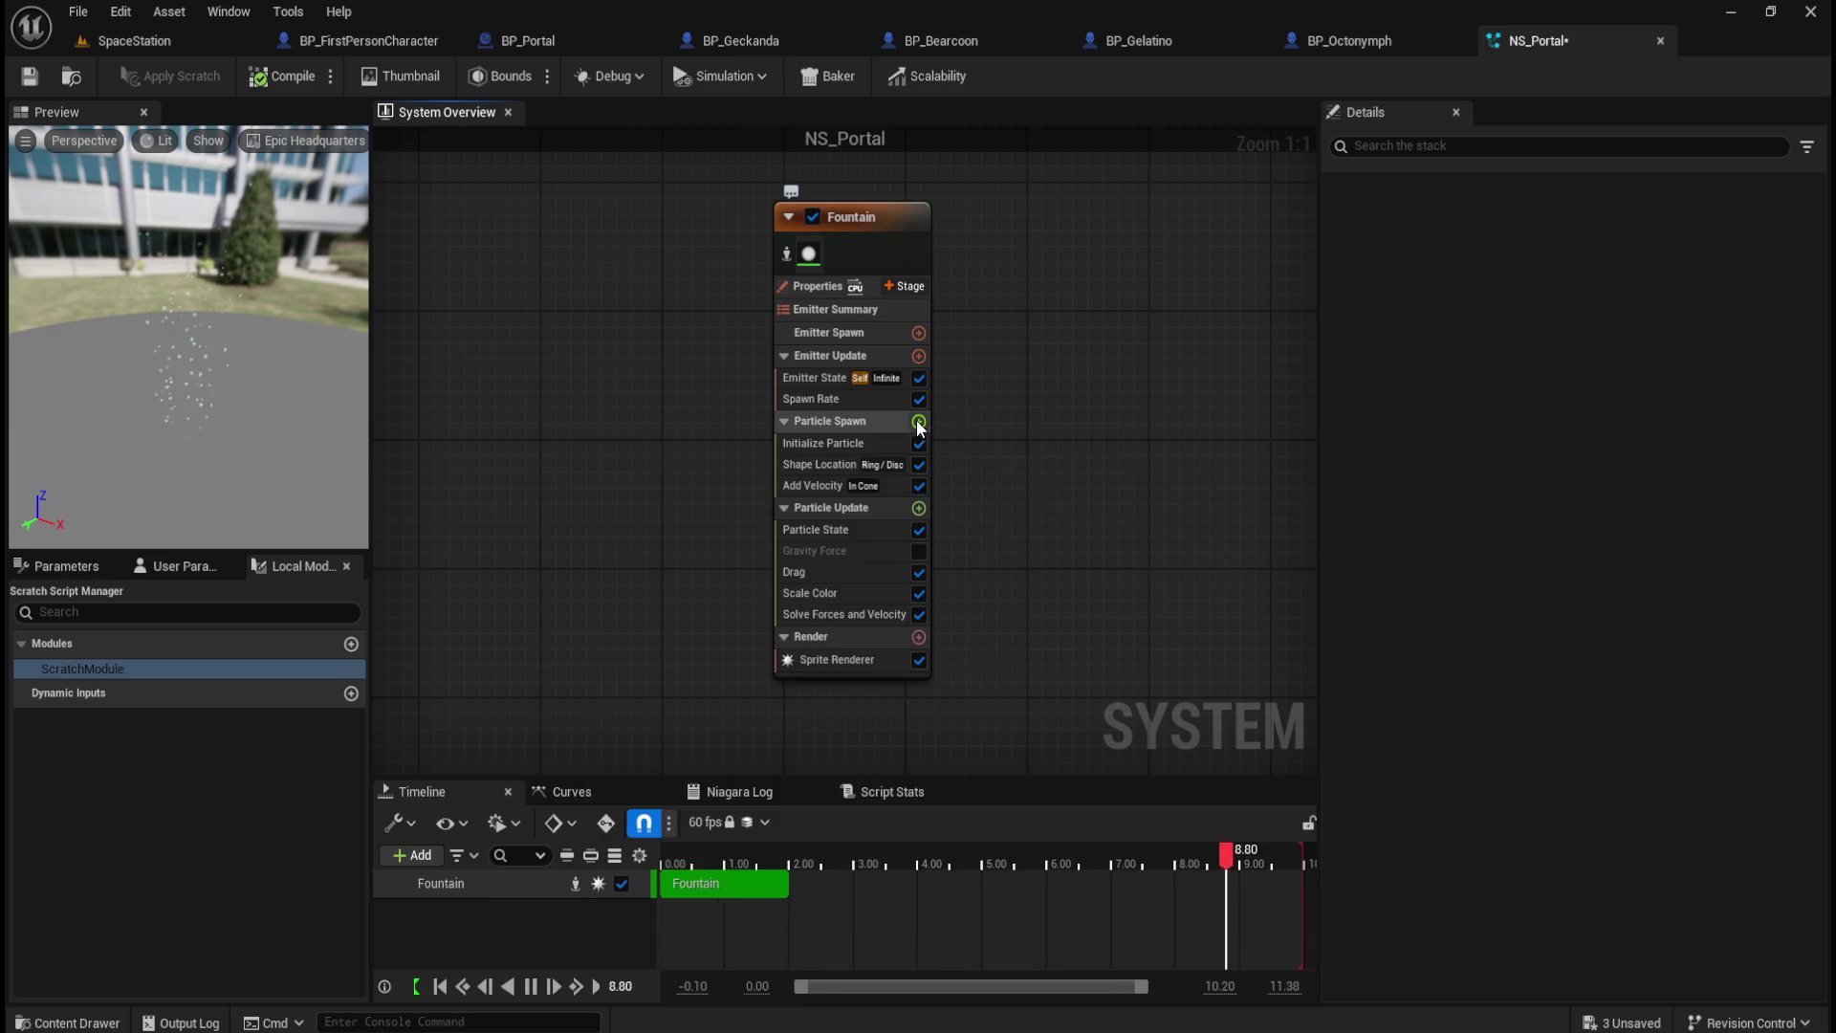
left_click(918, 333)
type("ribbo")
key("Escape")
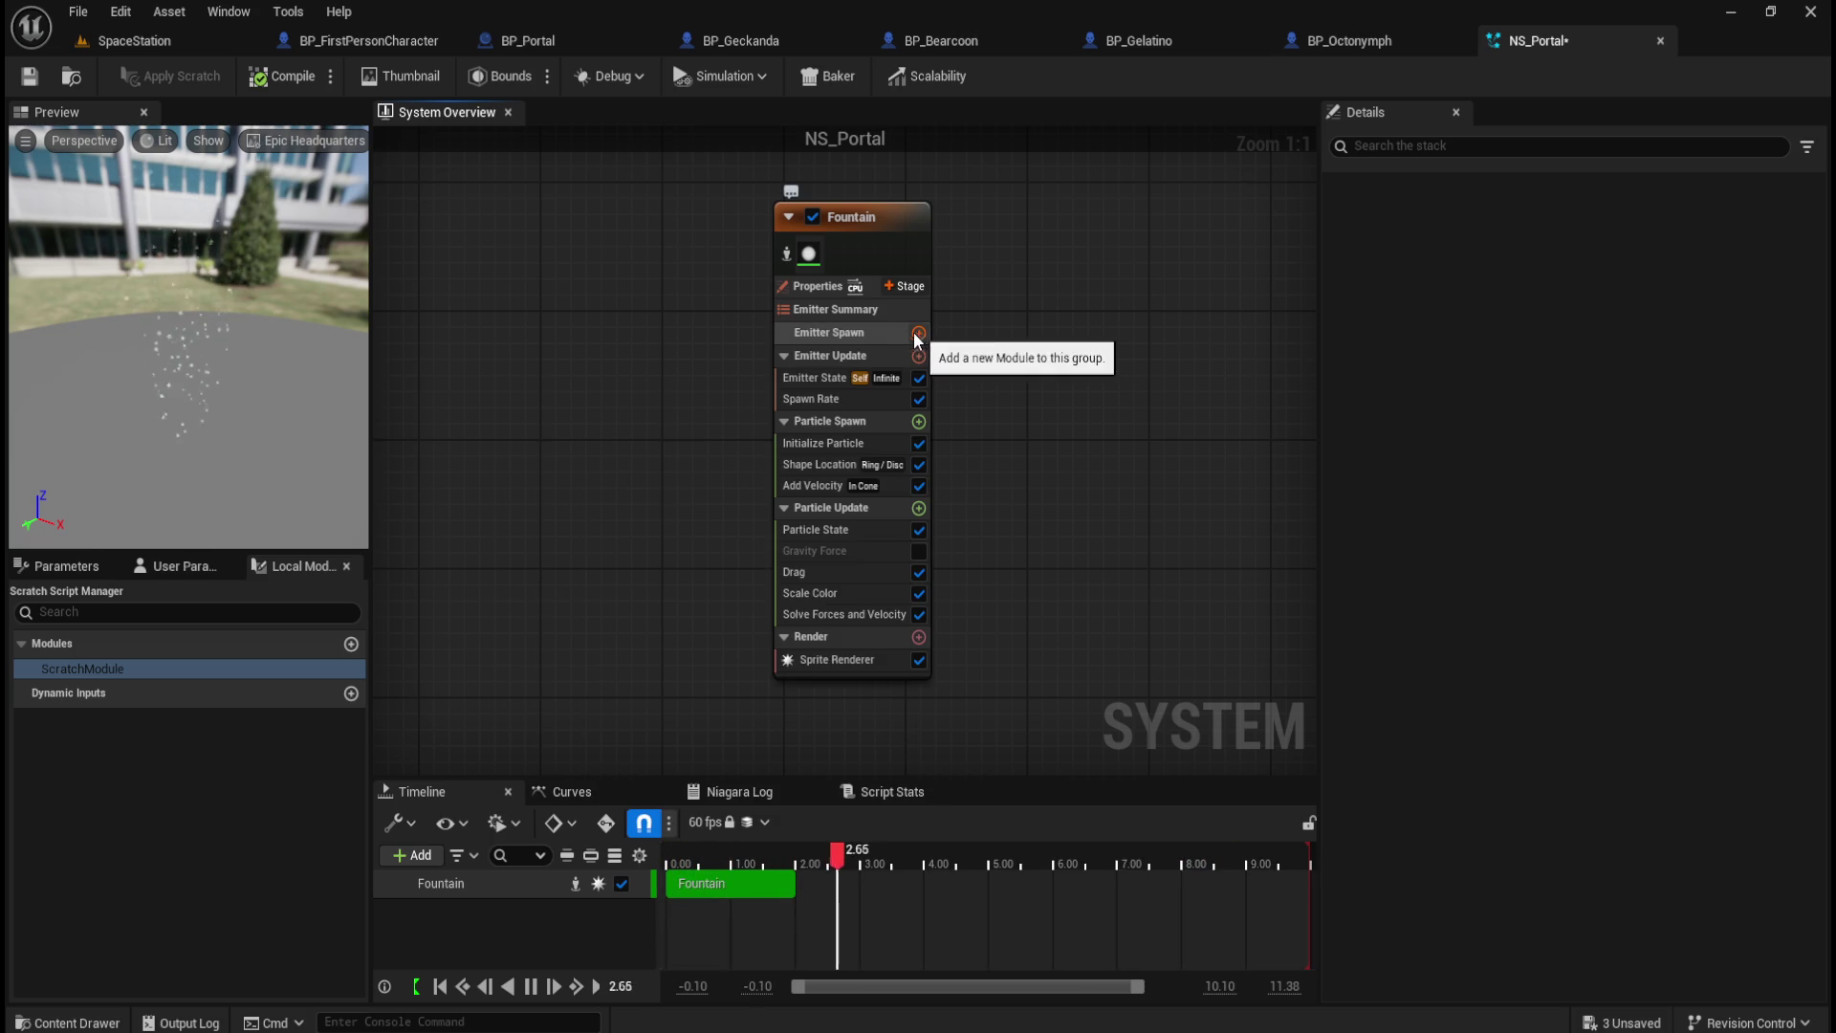
left_click(918, 355)
type("ribbo")
key("Escape")
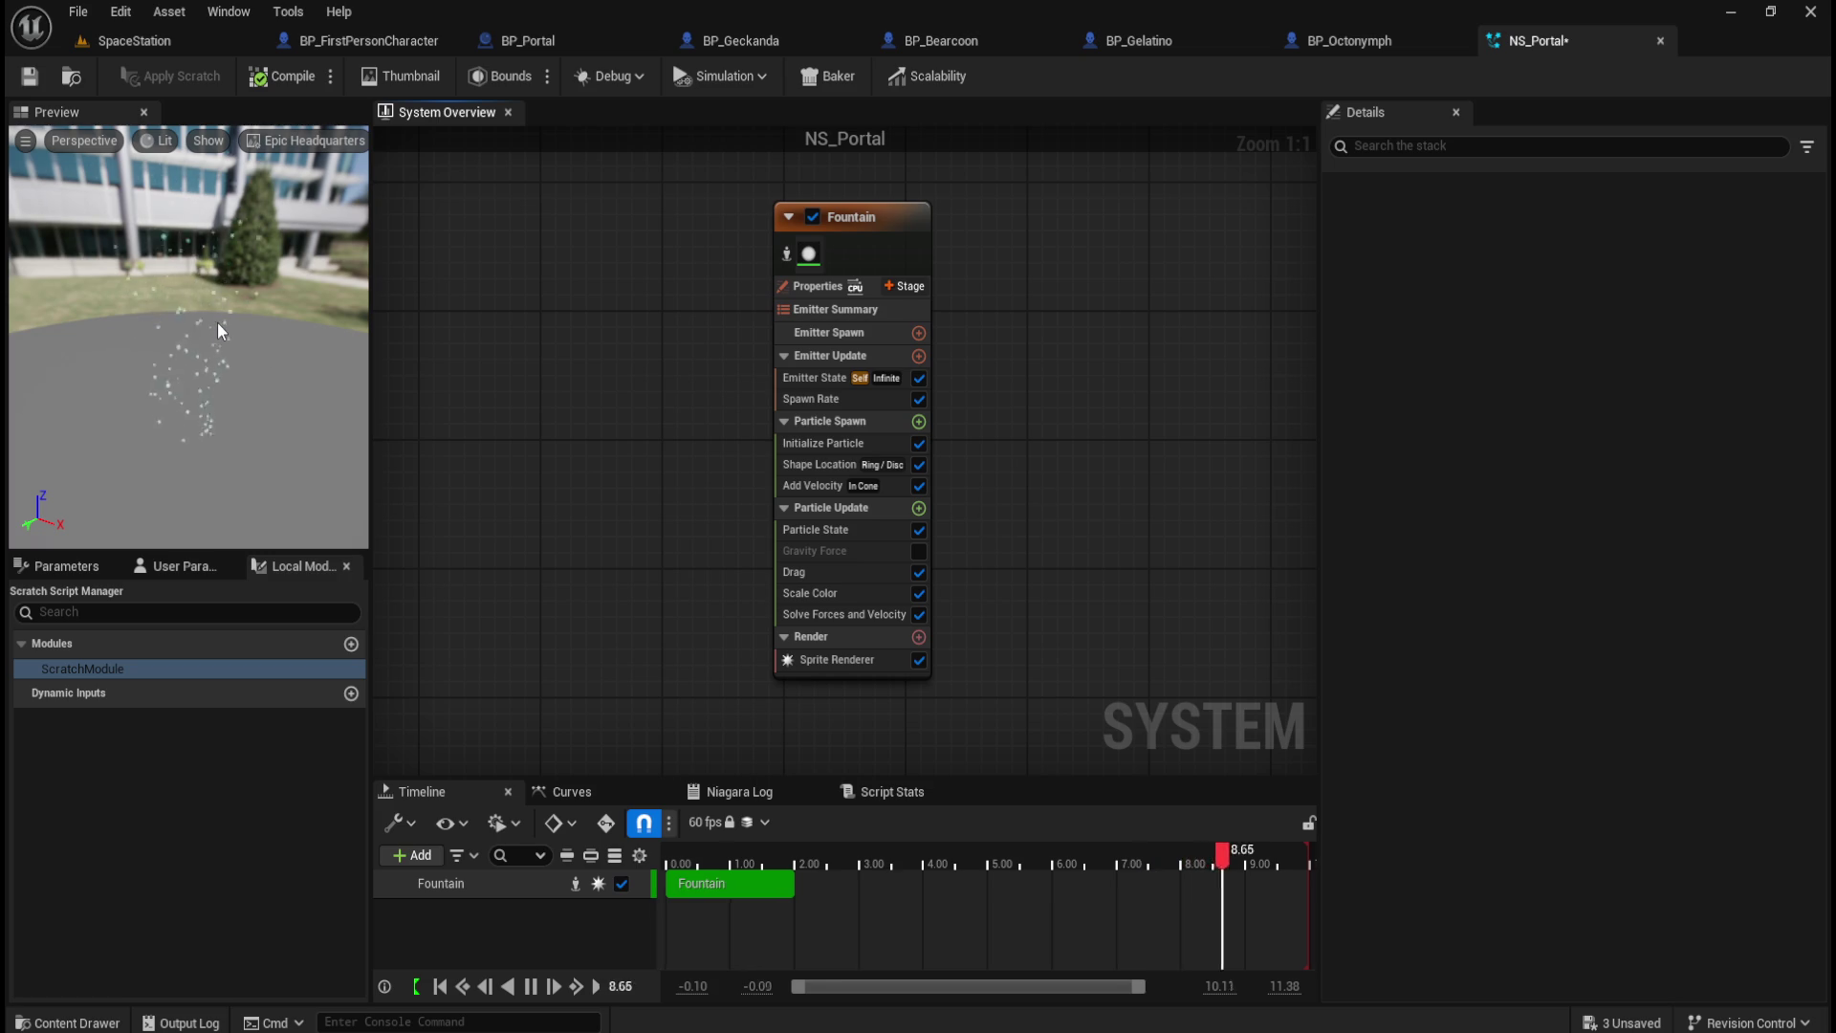
Step: Open Initialize Particle and try larger sprite size min/max values, undoing each change
left_click(892, 212)
left_click(829, 381)
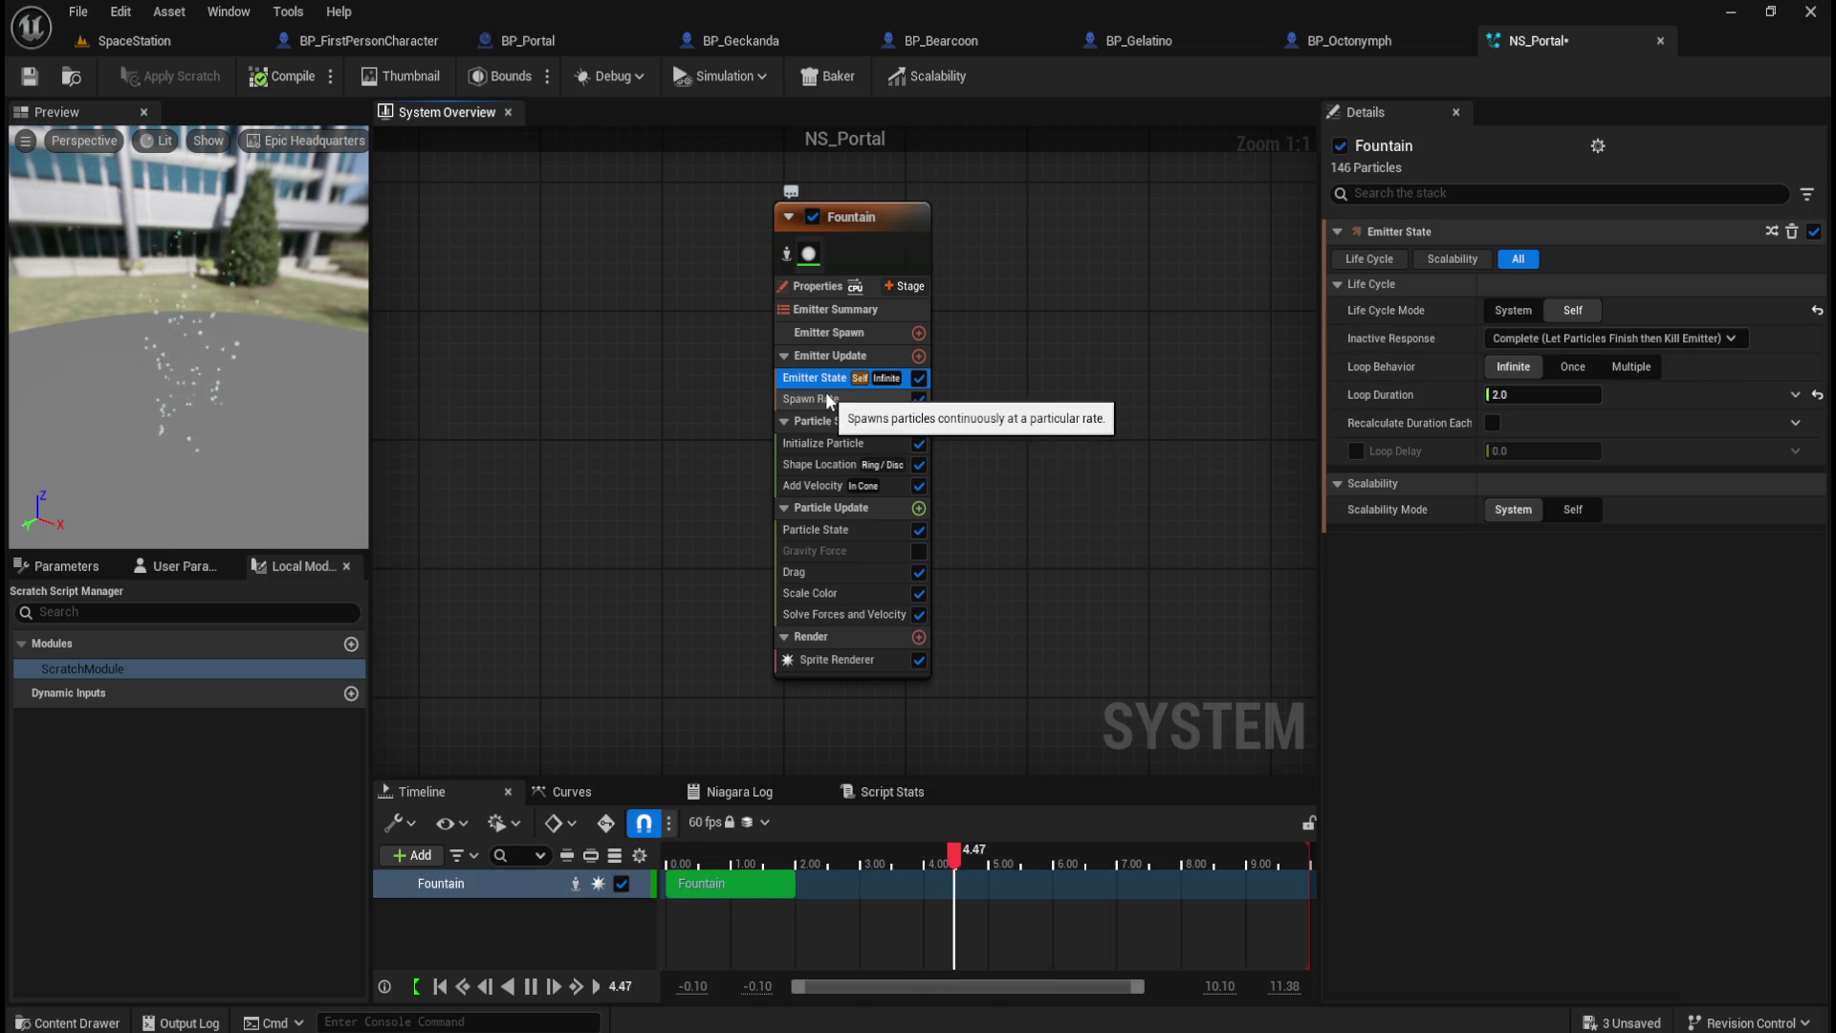
left_click(828, 397)
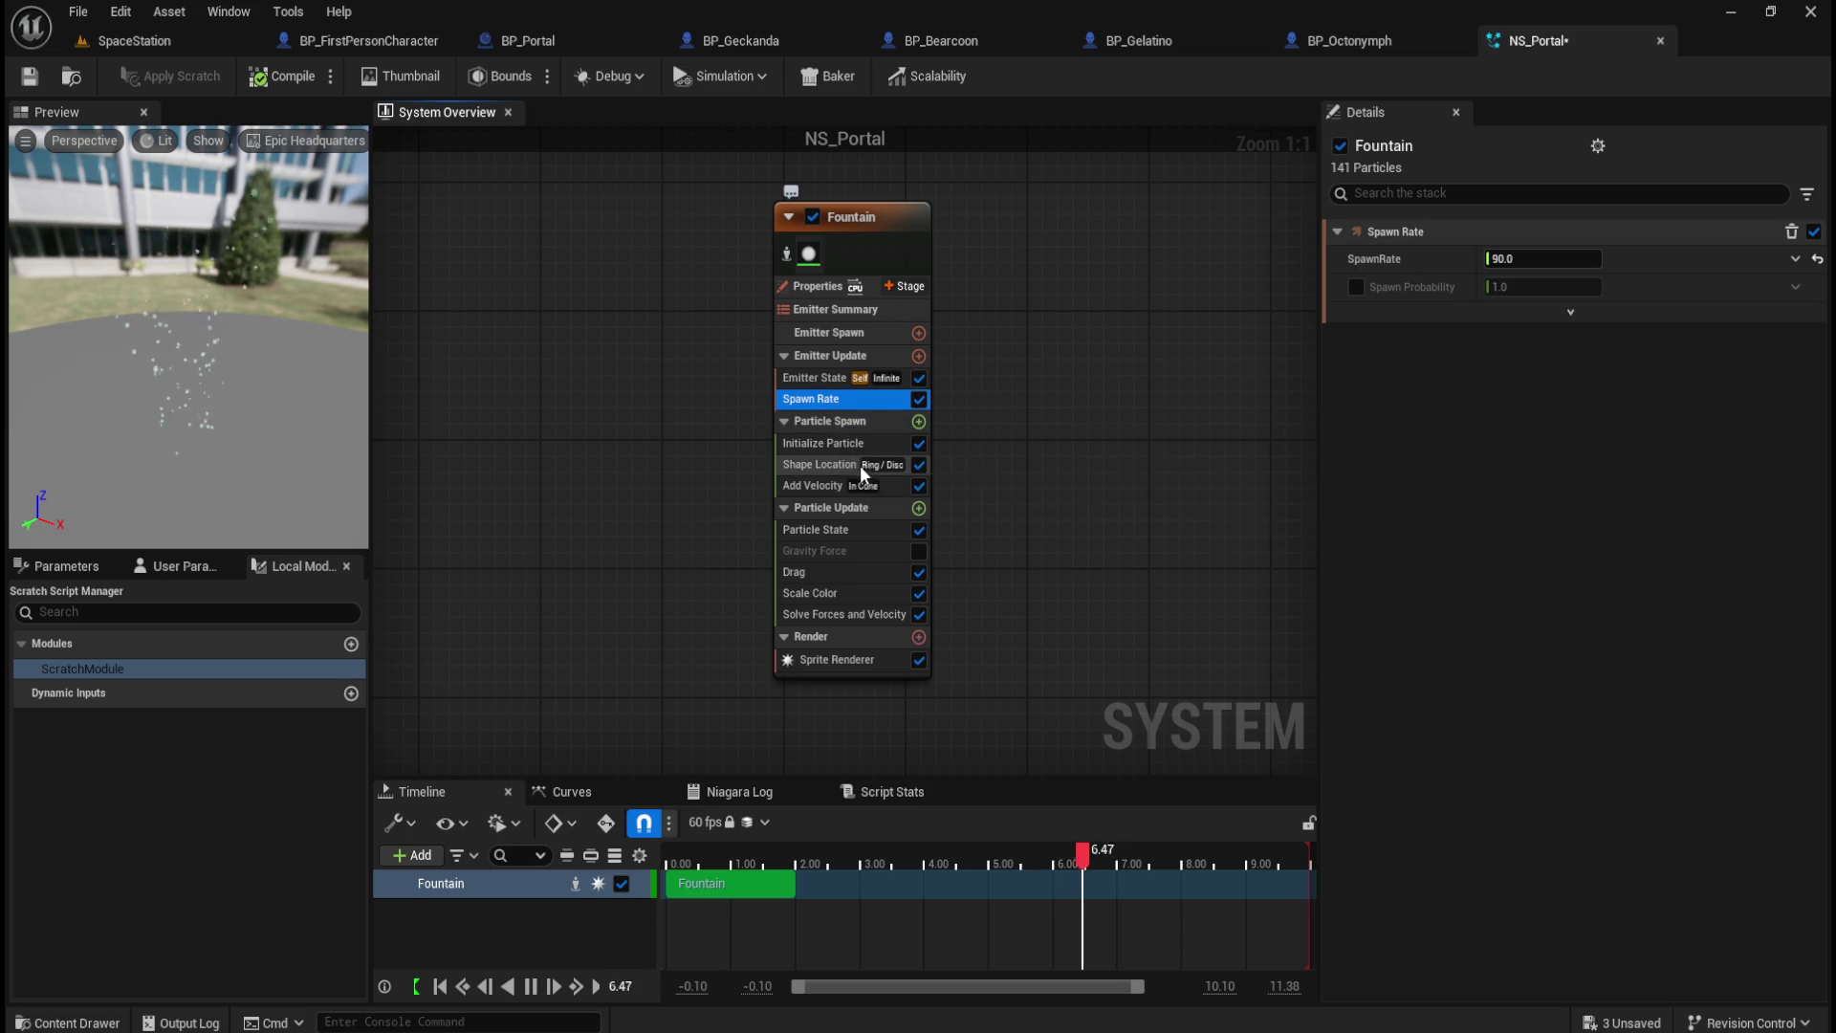
left_click(831, 442)
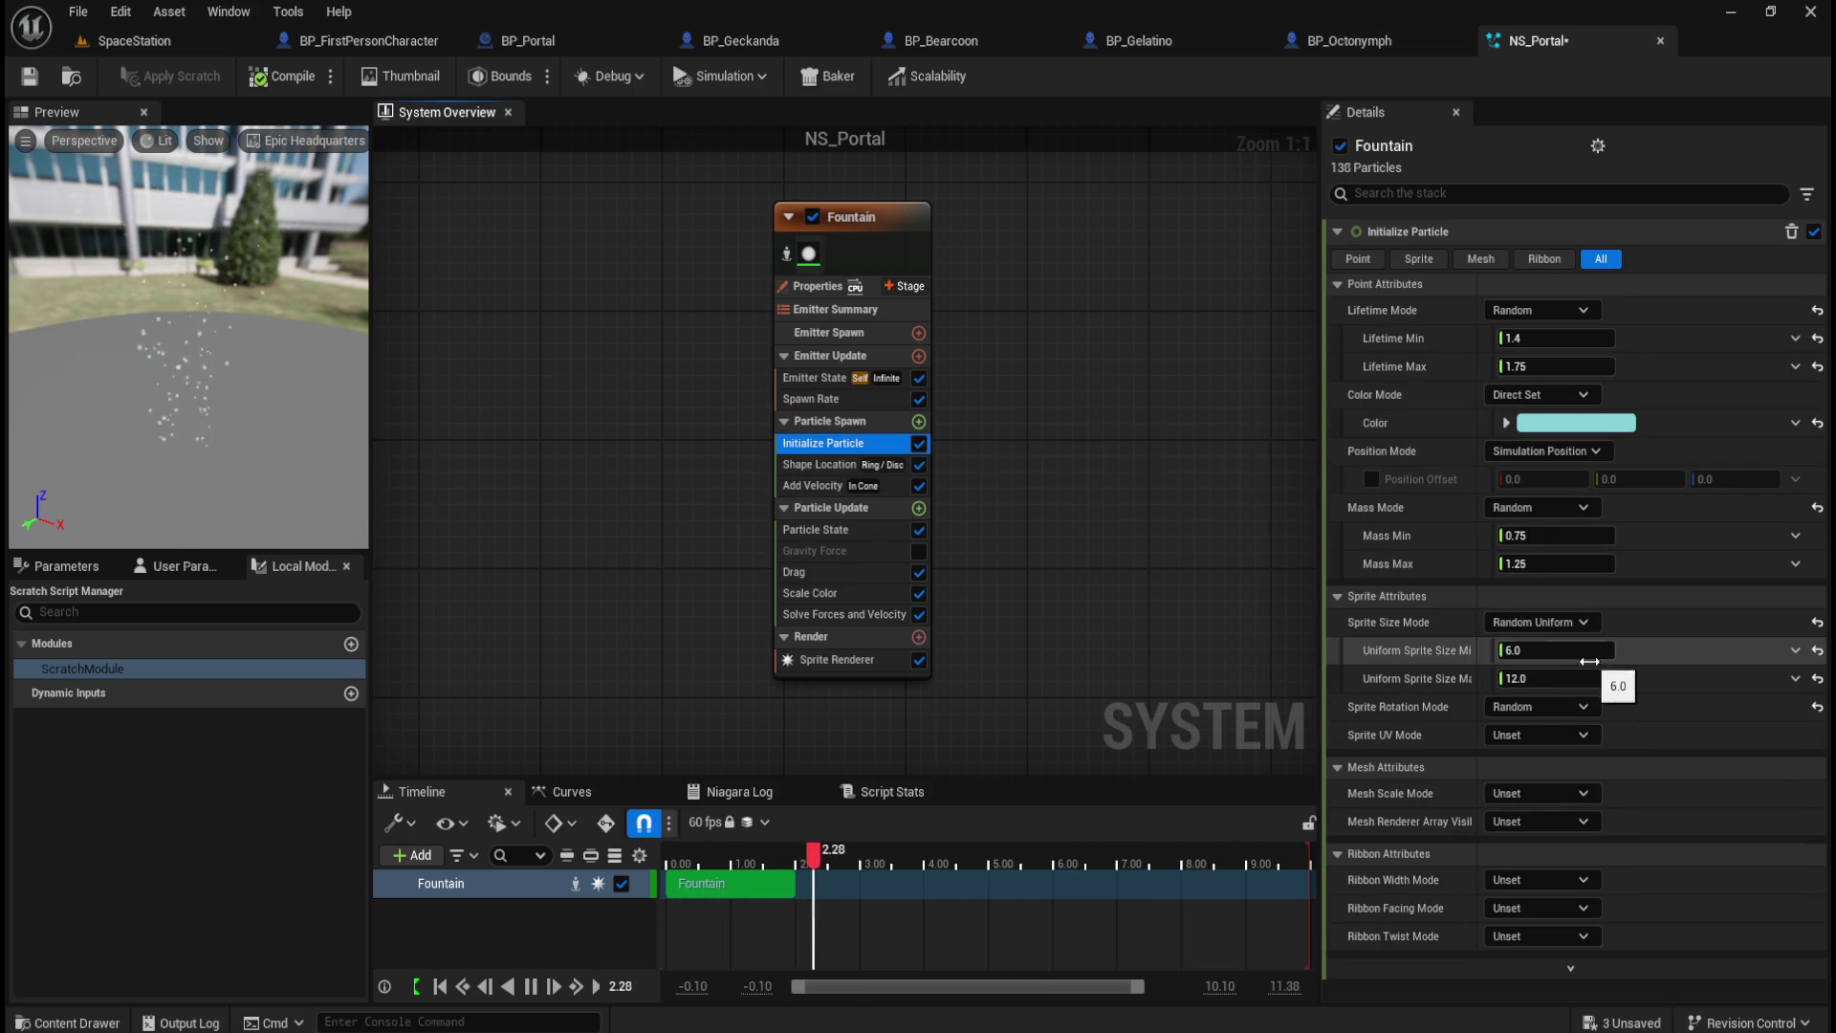
left_click_drag(1568, 678, 1654, 678)
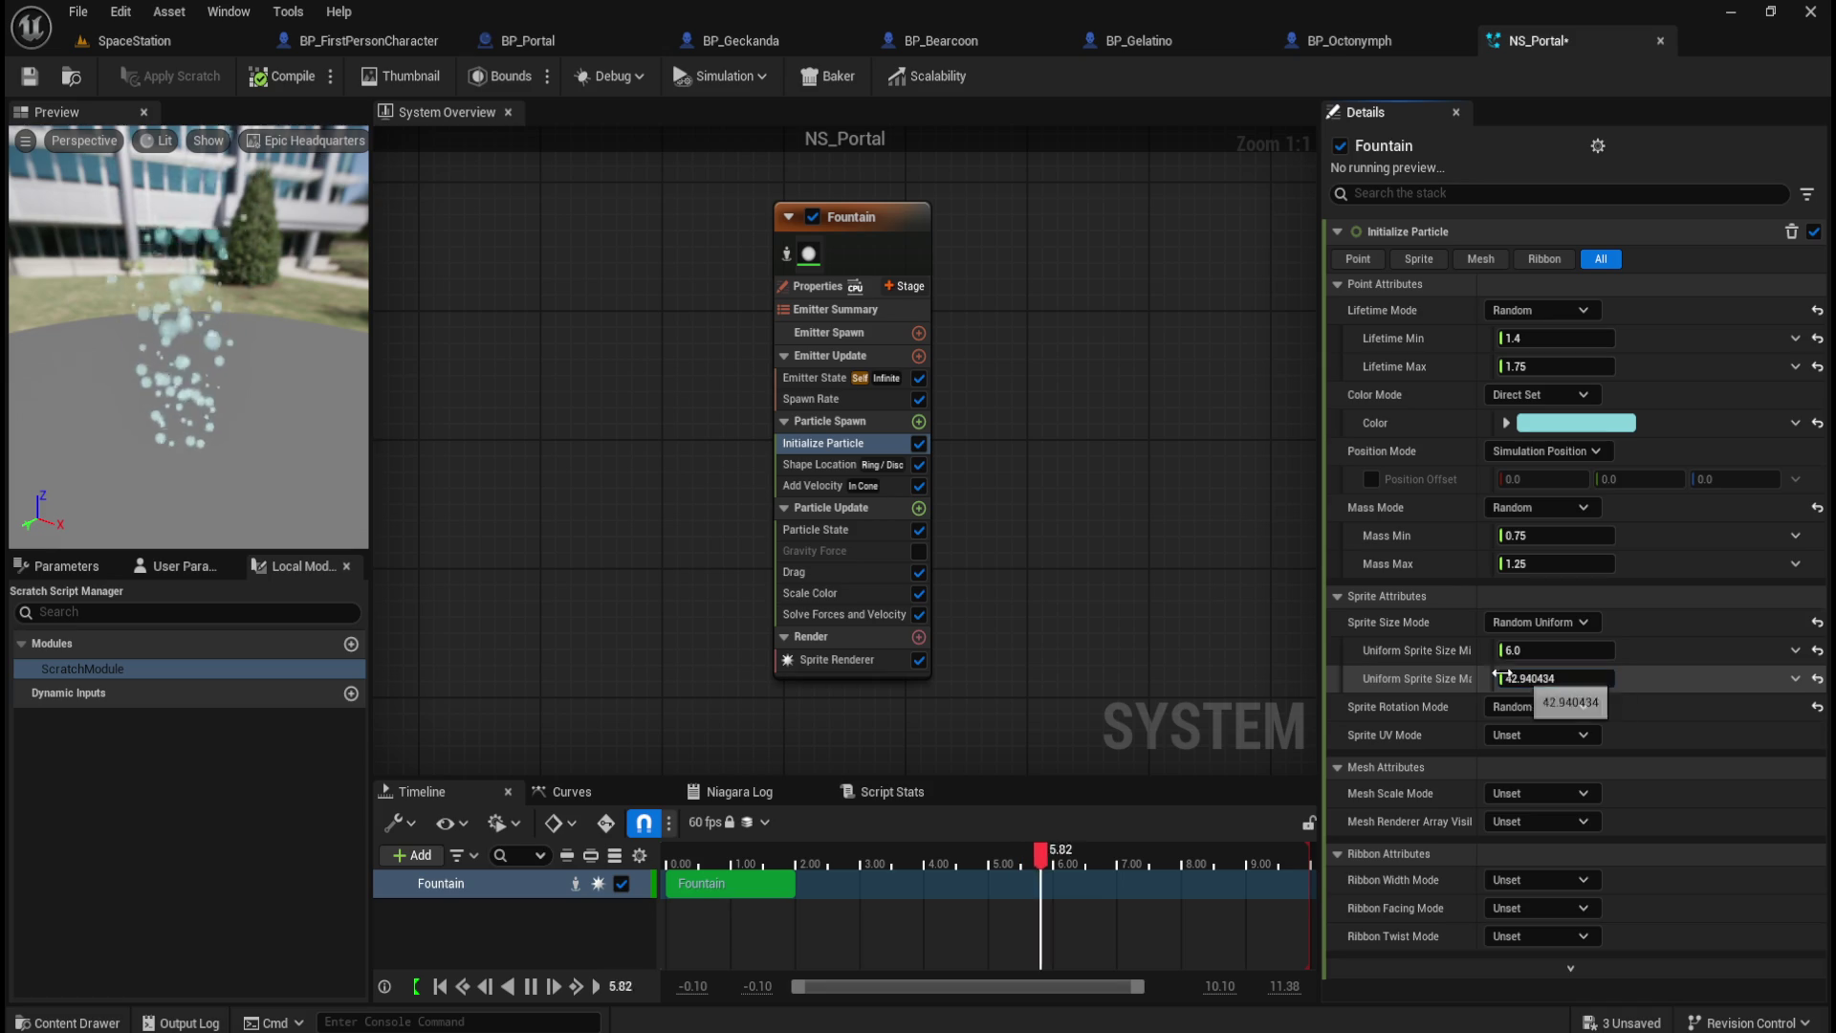
key("ctrl+z")
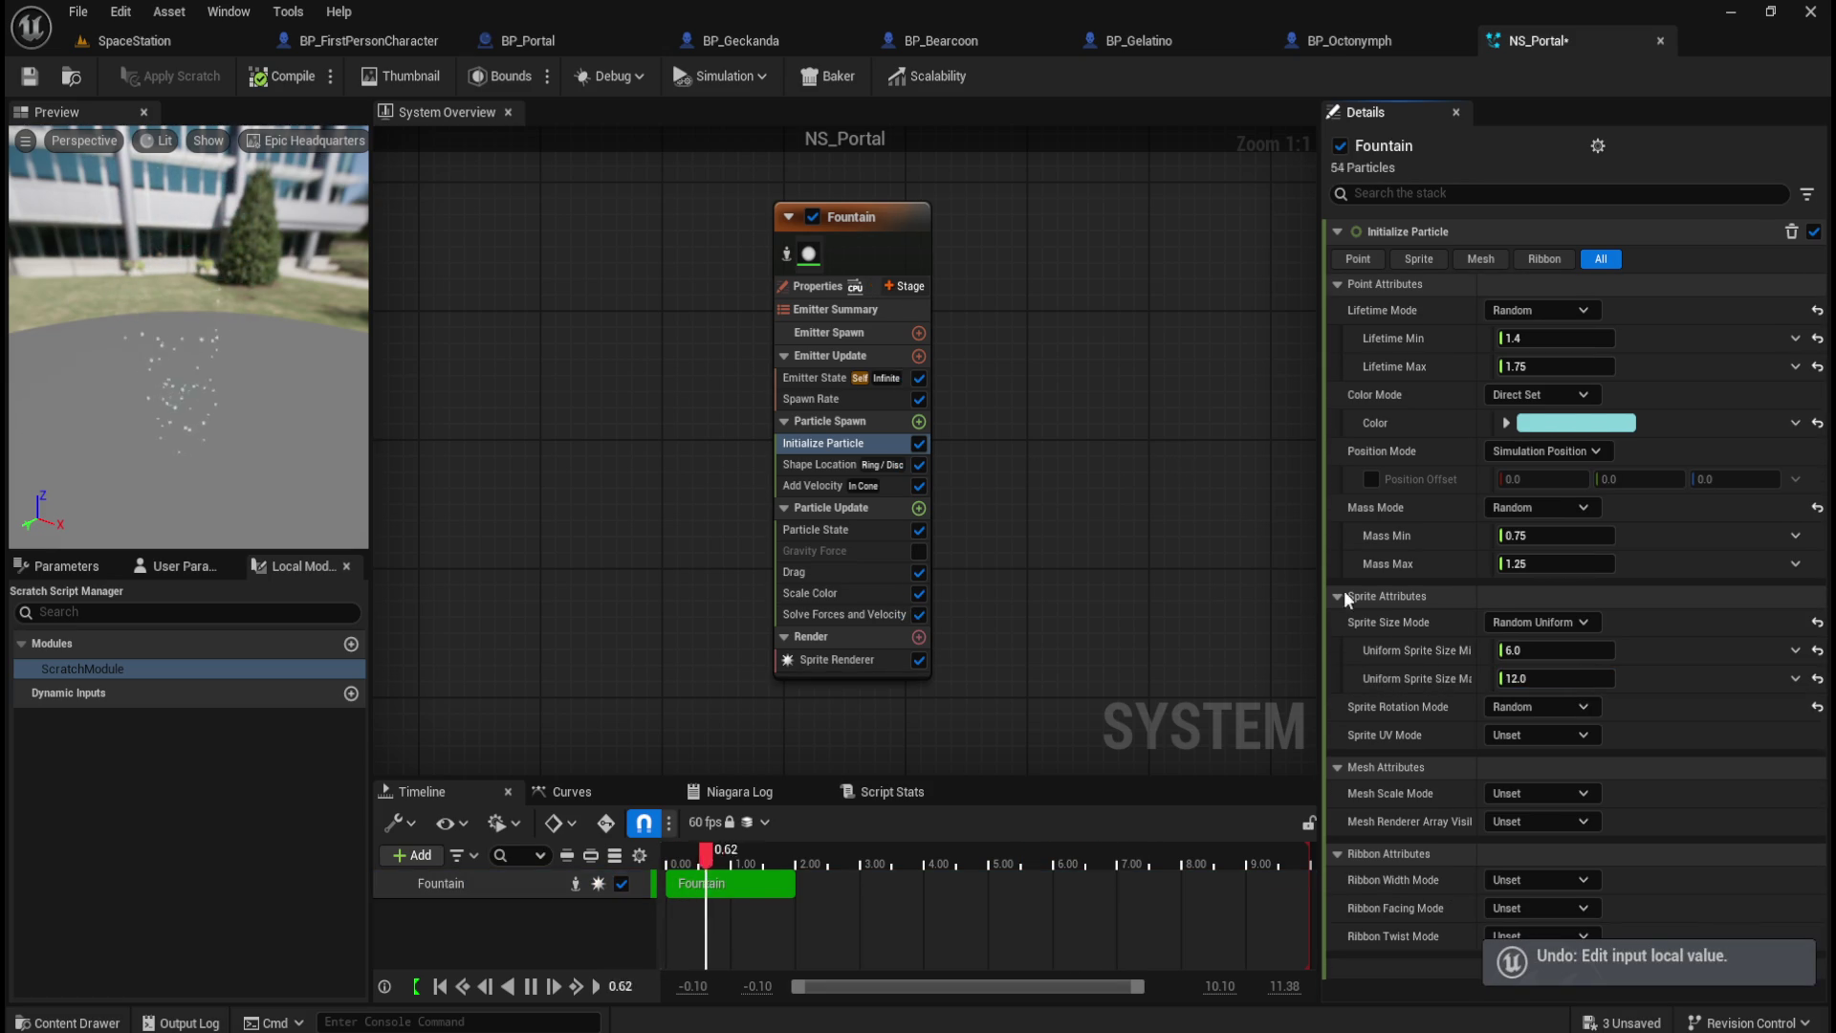
left_click_drag(1547, 650, 1664, 649)
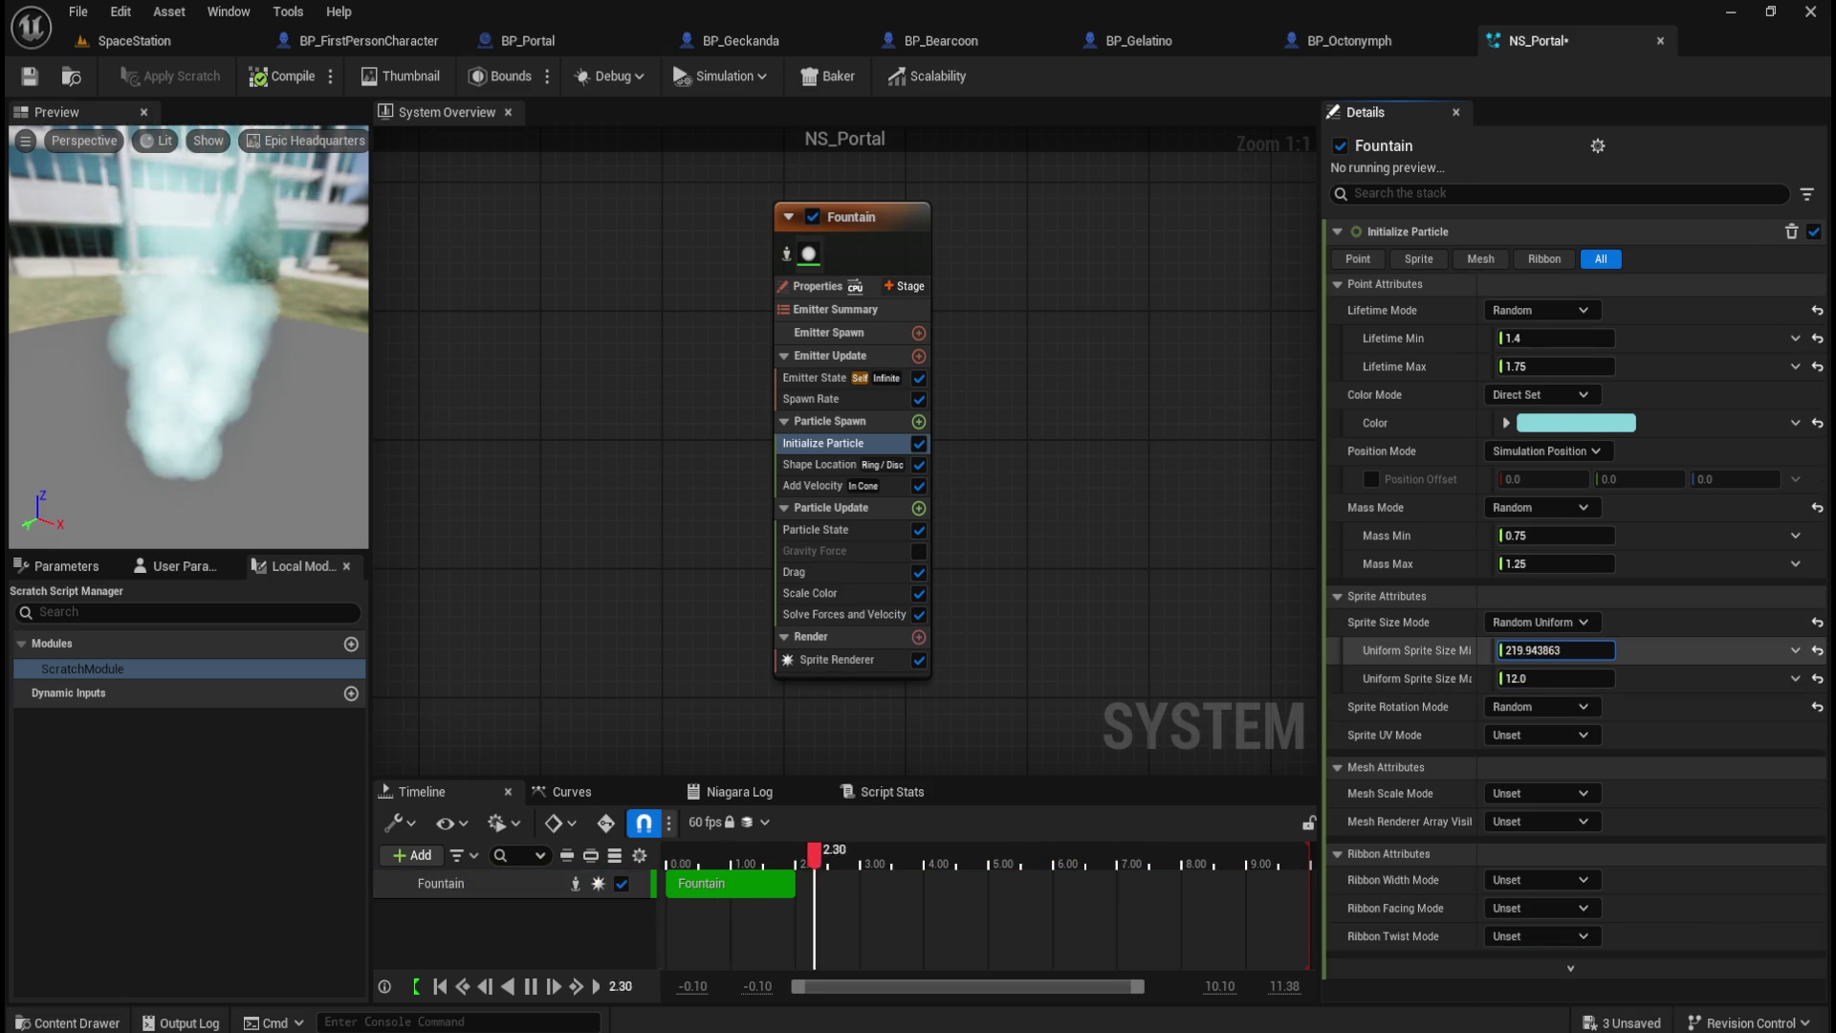
left_click_drag(1664, 649, 1645, 649)
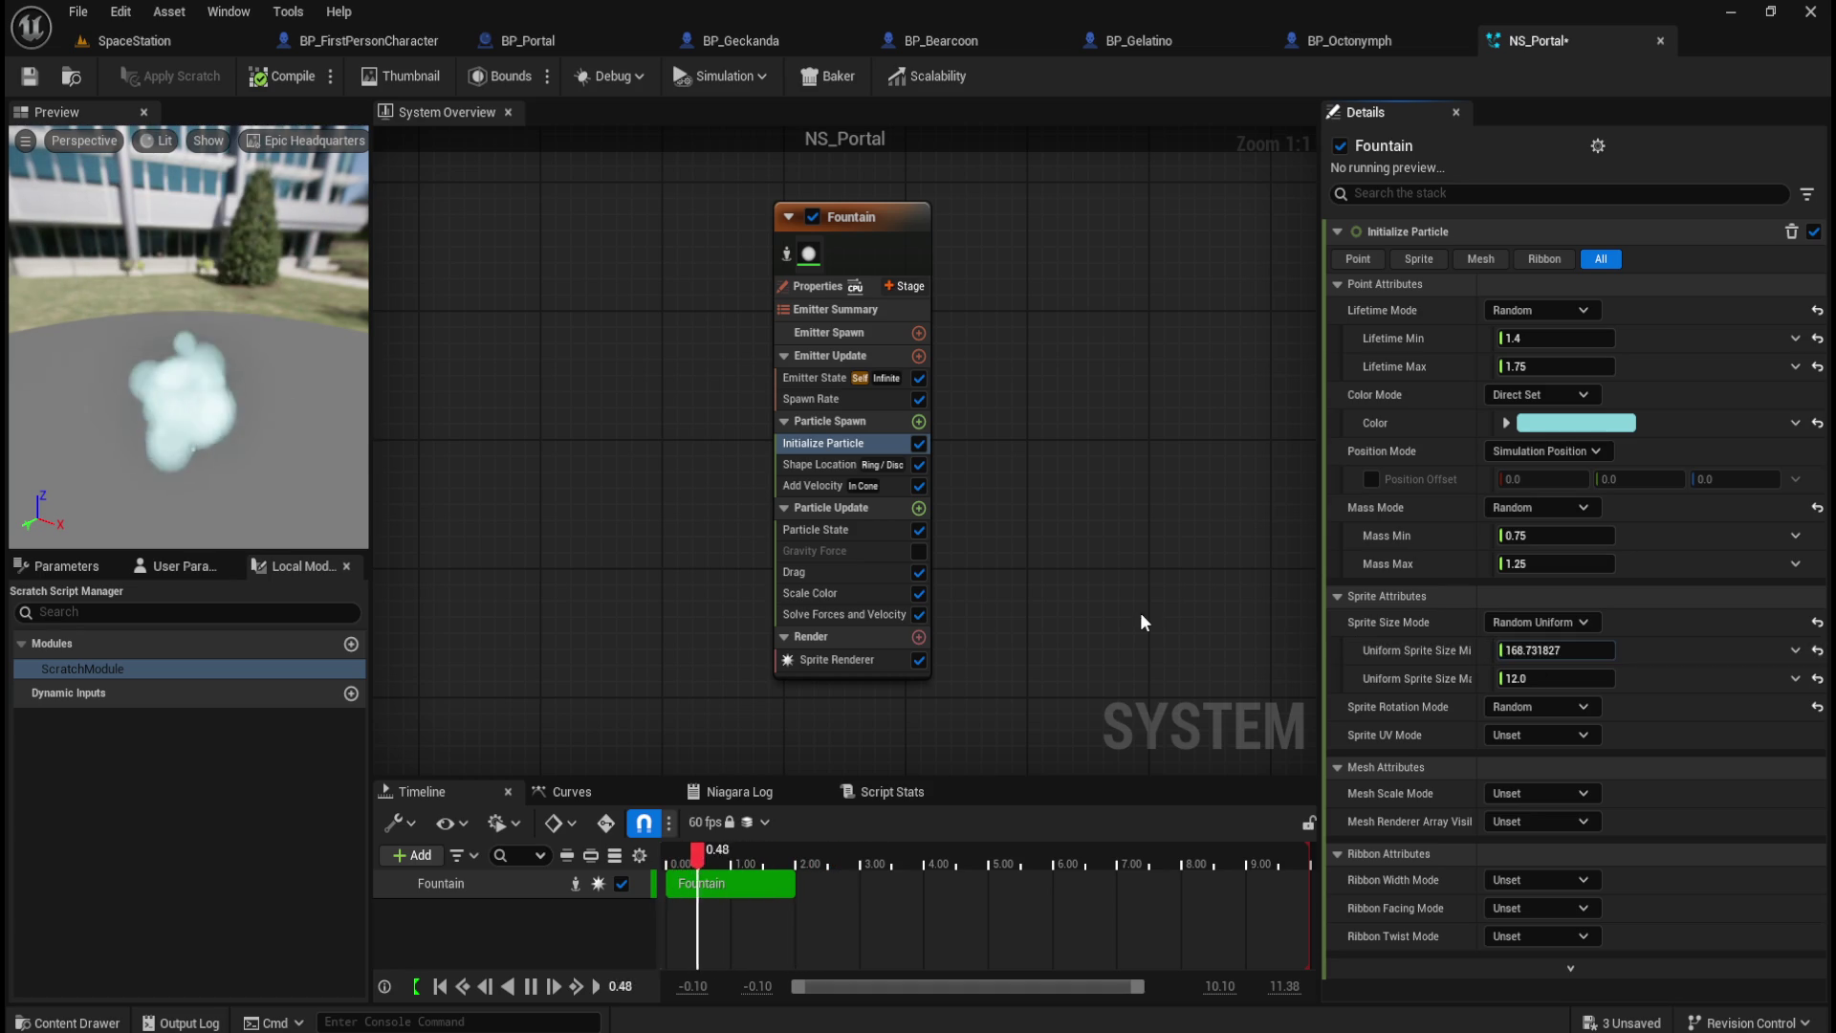
key("ctrl+z")
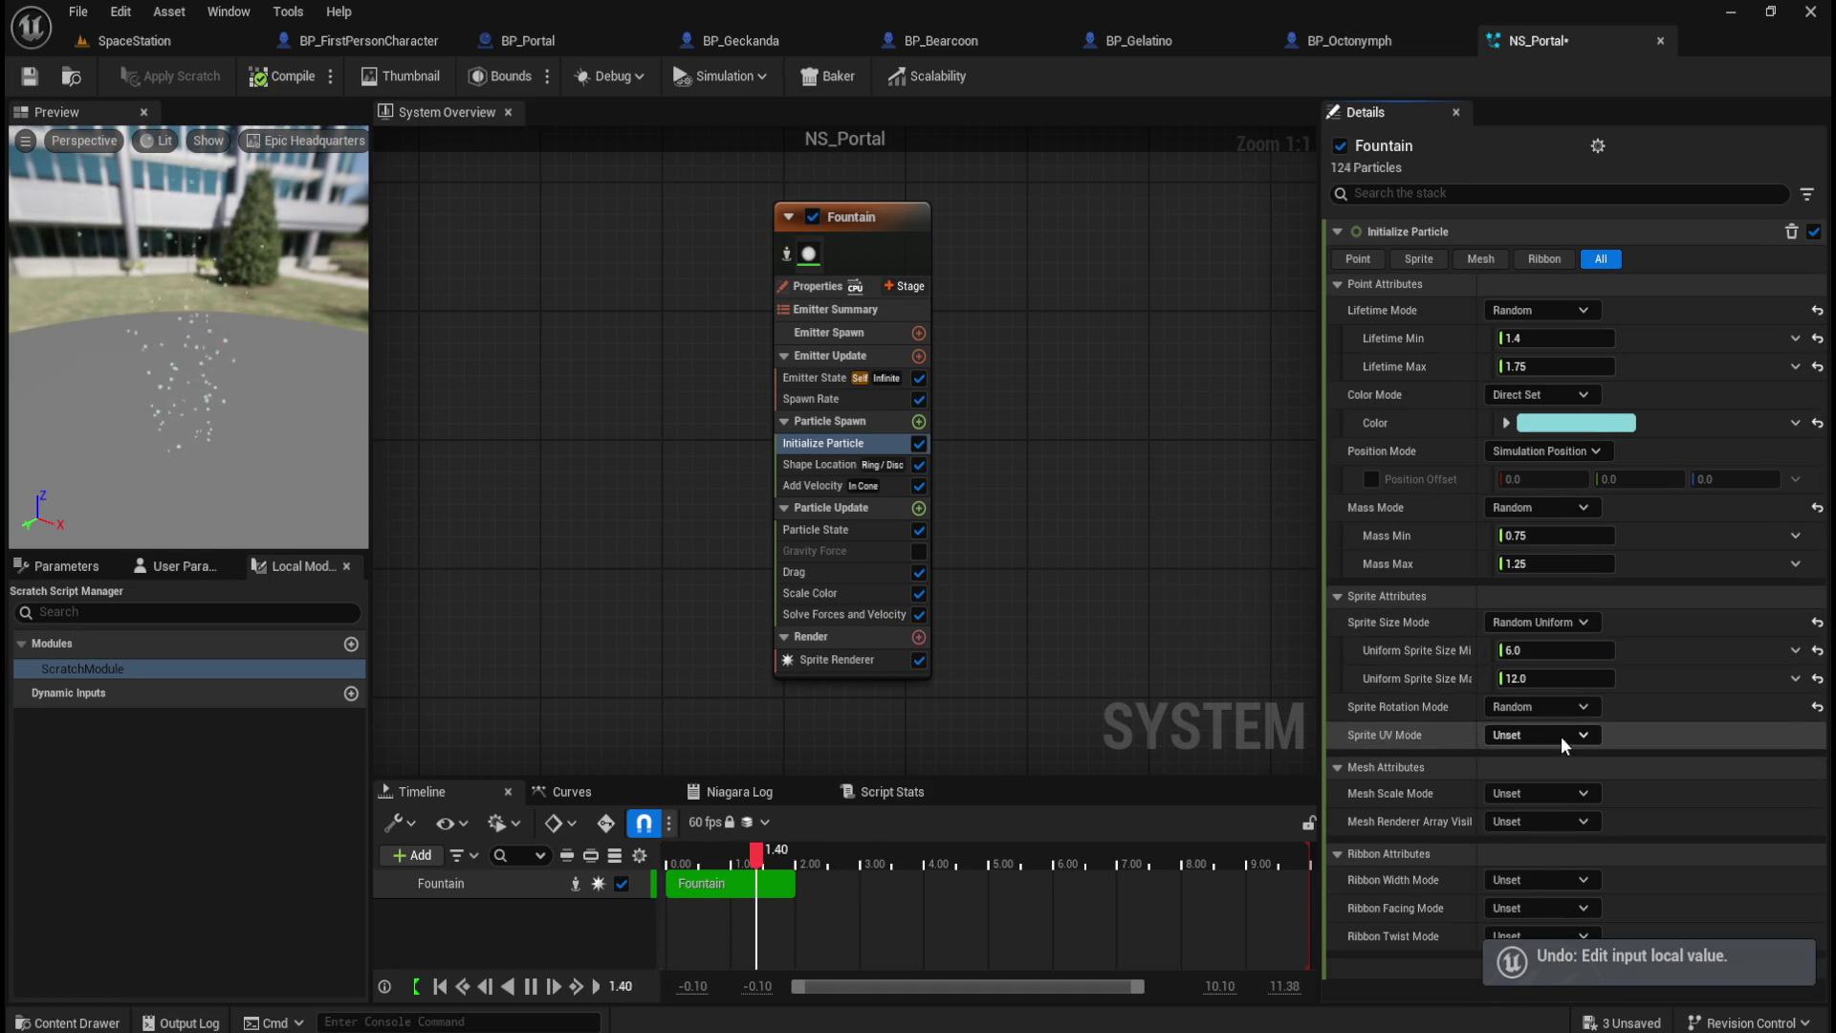
Step: Keep the sprite size mode at Random Uniform and view Particle State settings
left_click(1546, 622)
left_click(1576, 626)
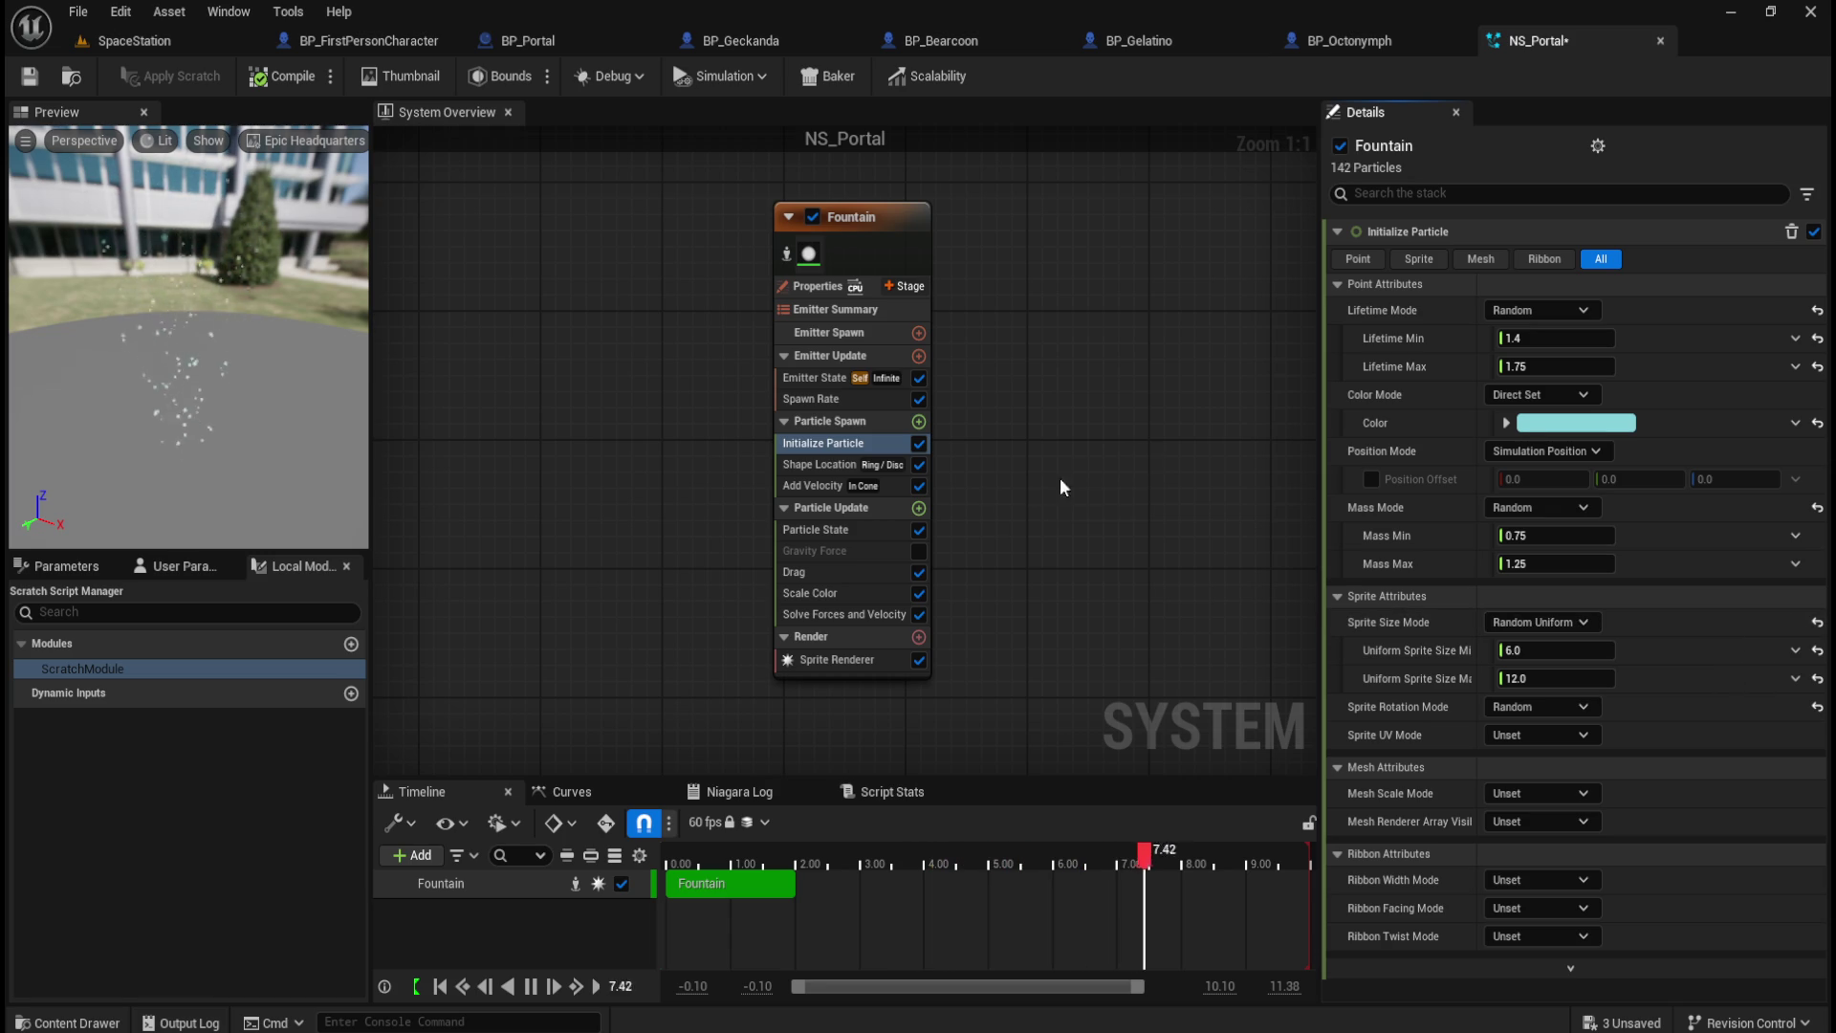
left_click(845, 534)
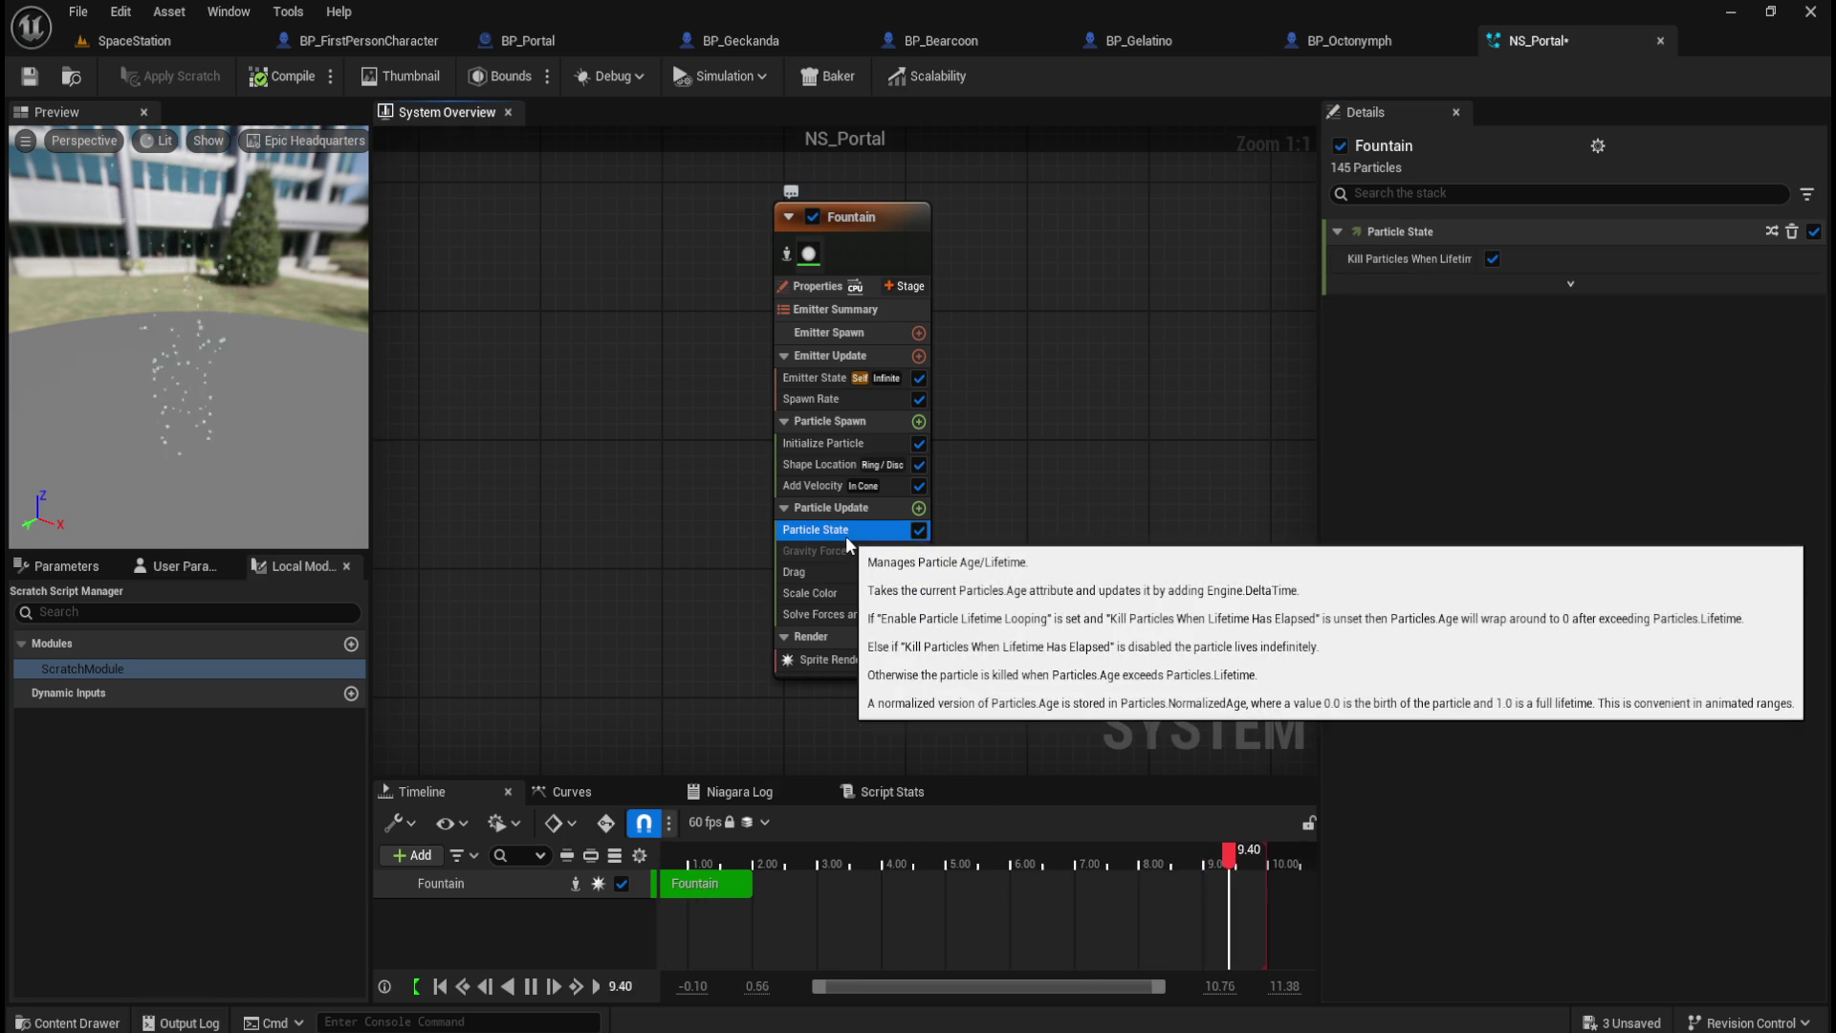
Step: Inspect Shape Location, Solve Forces, Scale Color and Drag, leaving drag at 0.25
left_click(832, 466)
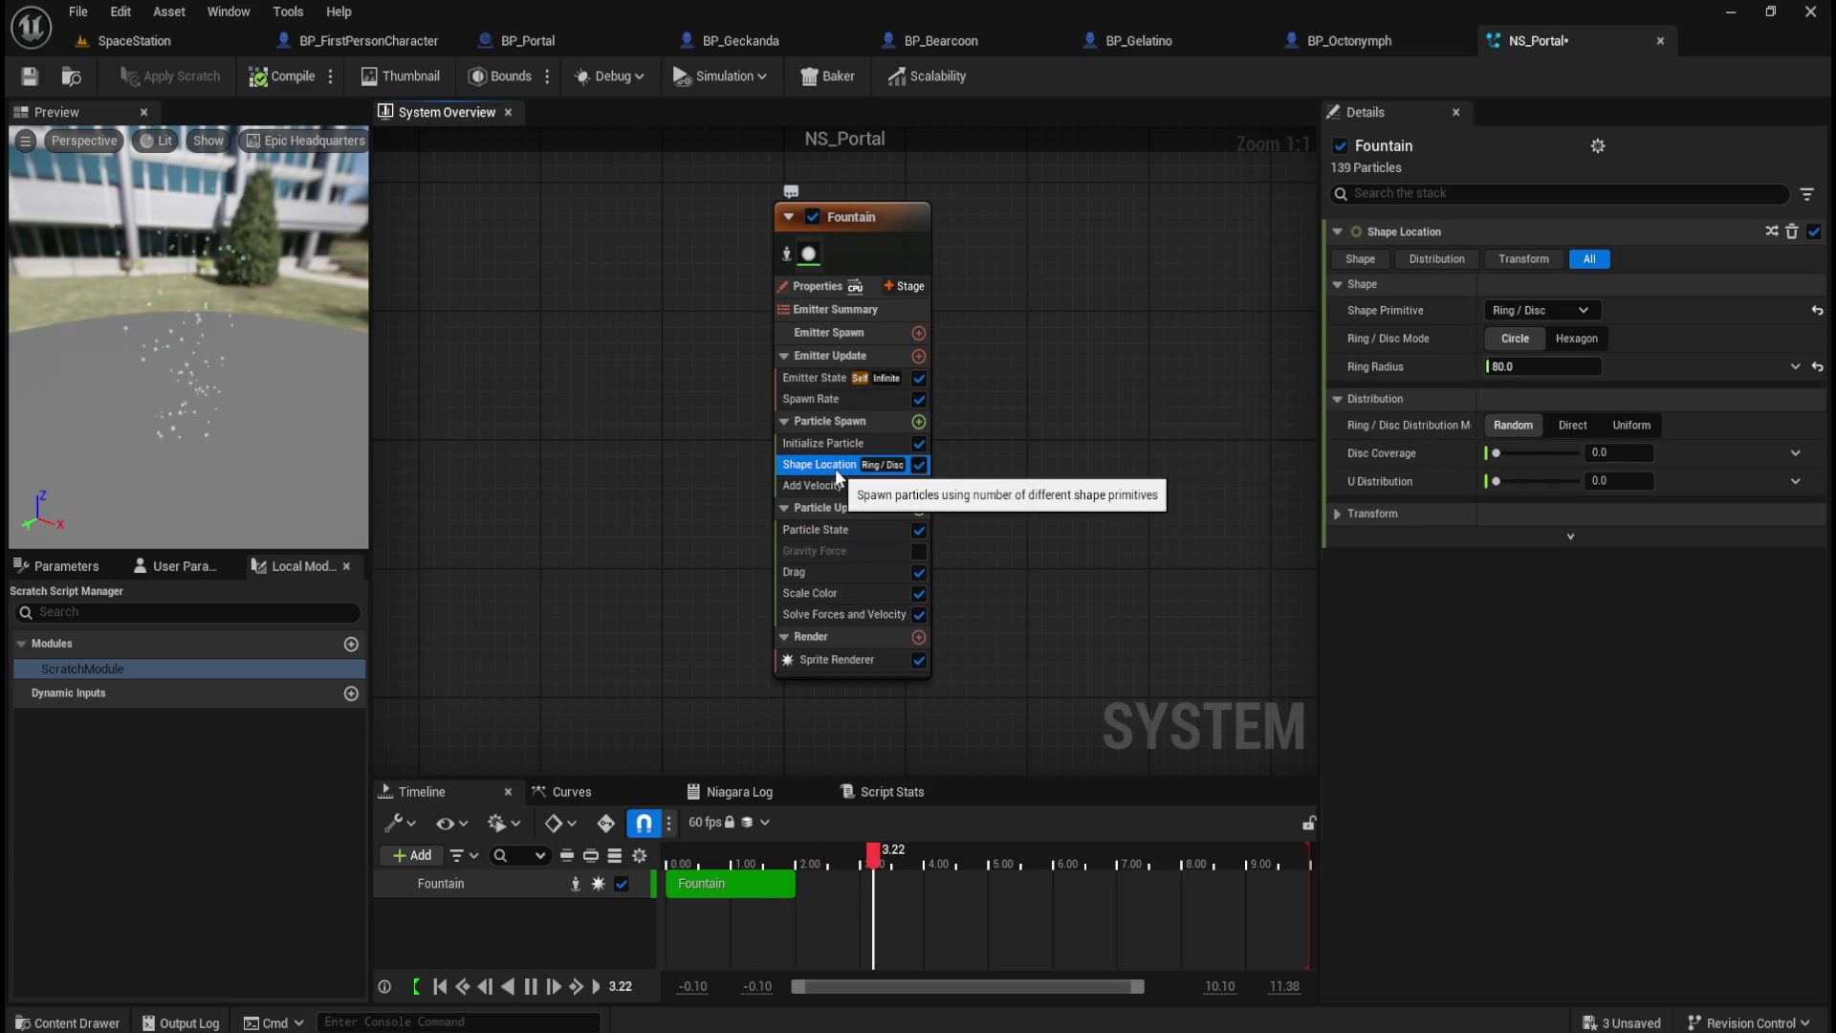
left_click(817, 617)
left_click(840, 596)
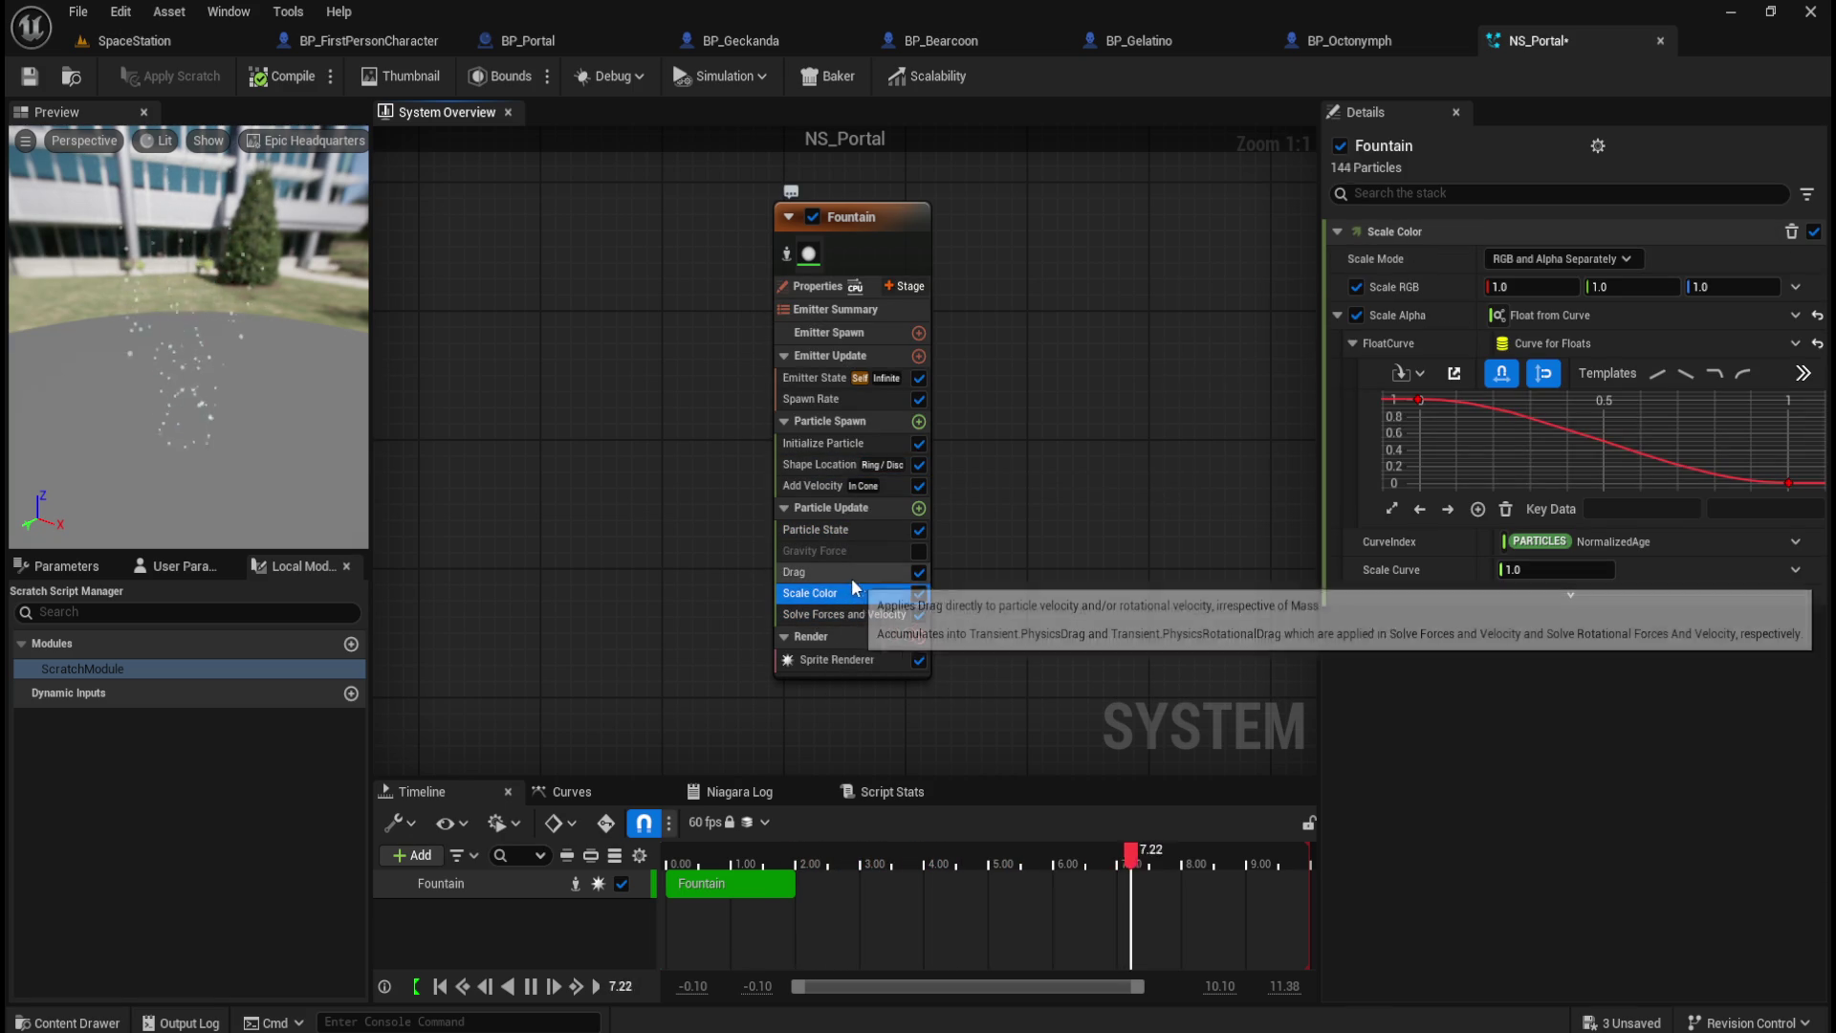
left_click(857, 574)
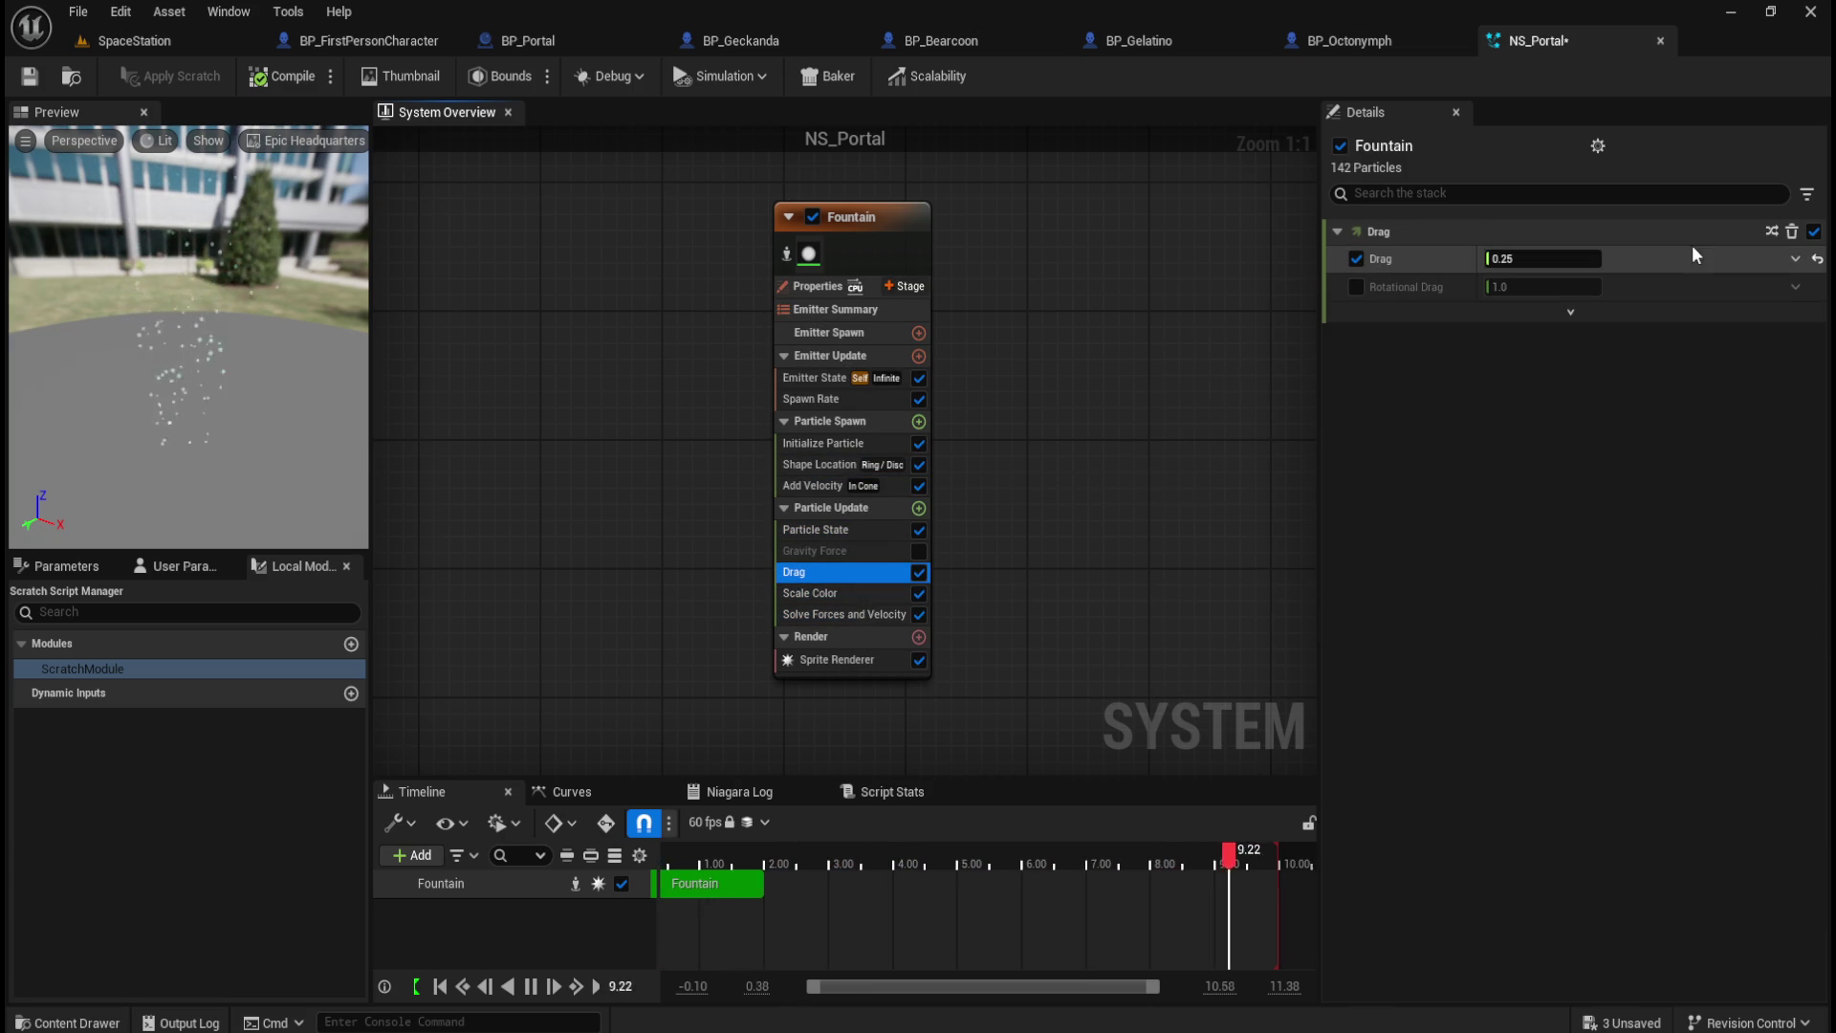
left_click_drag(1542, 258, 1626, 258)
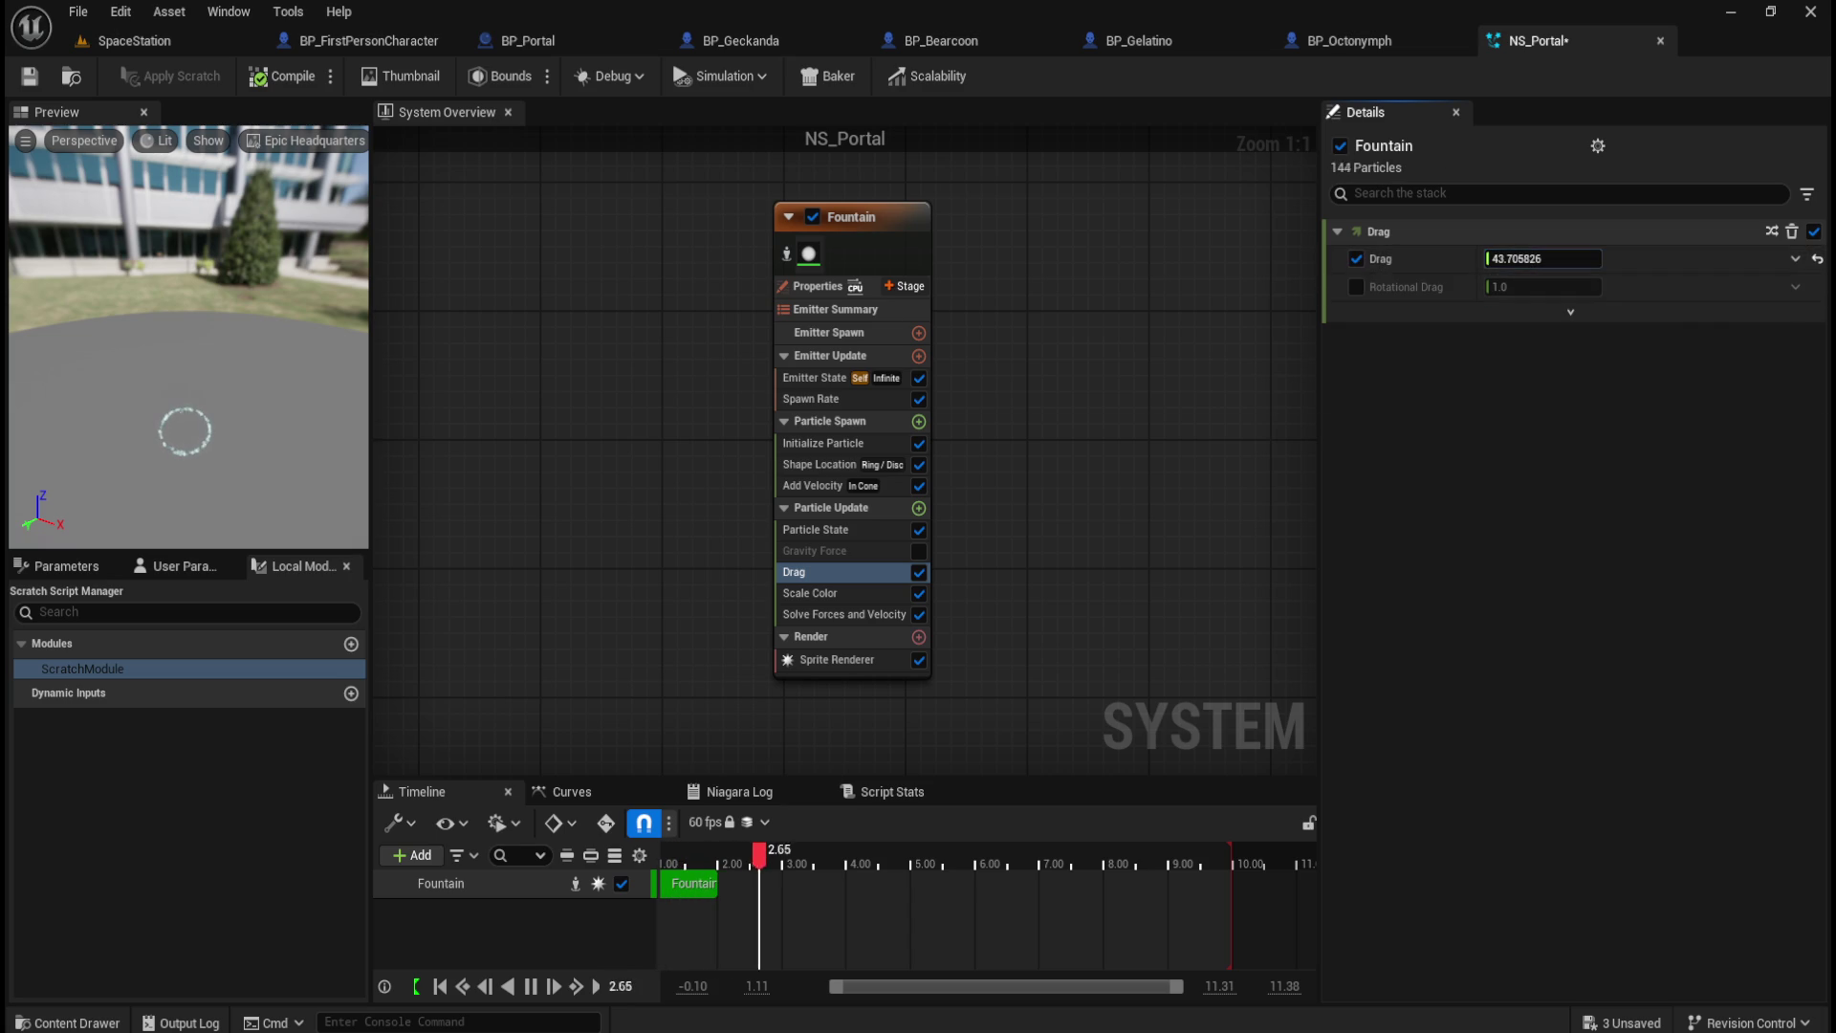
left_click(1817, 258)
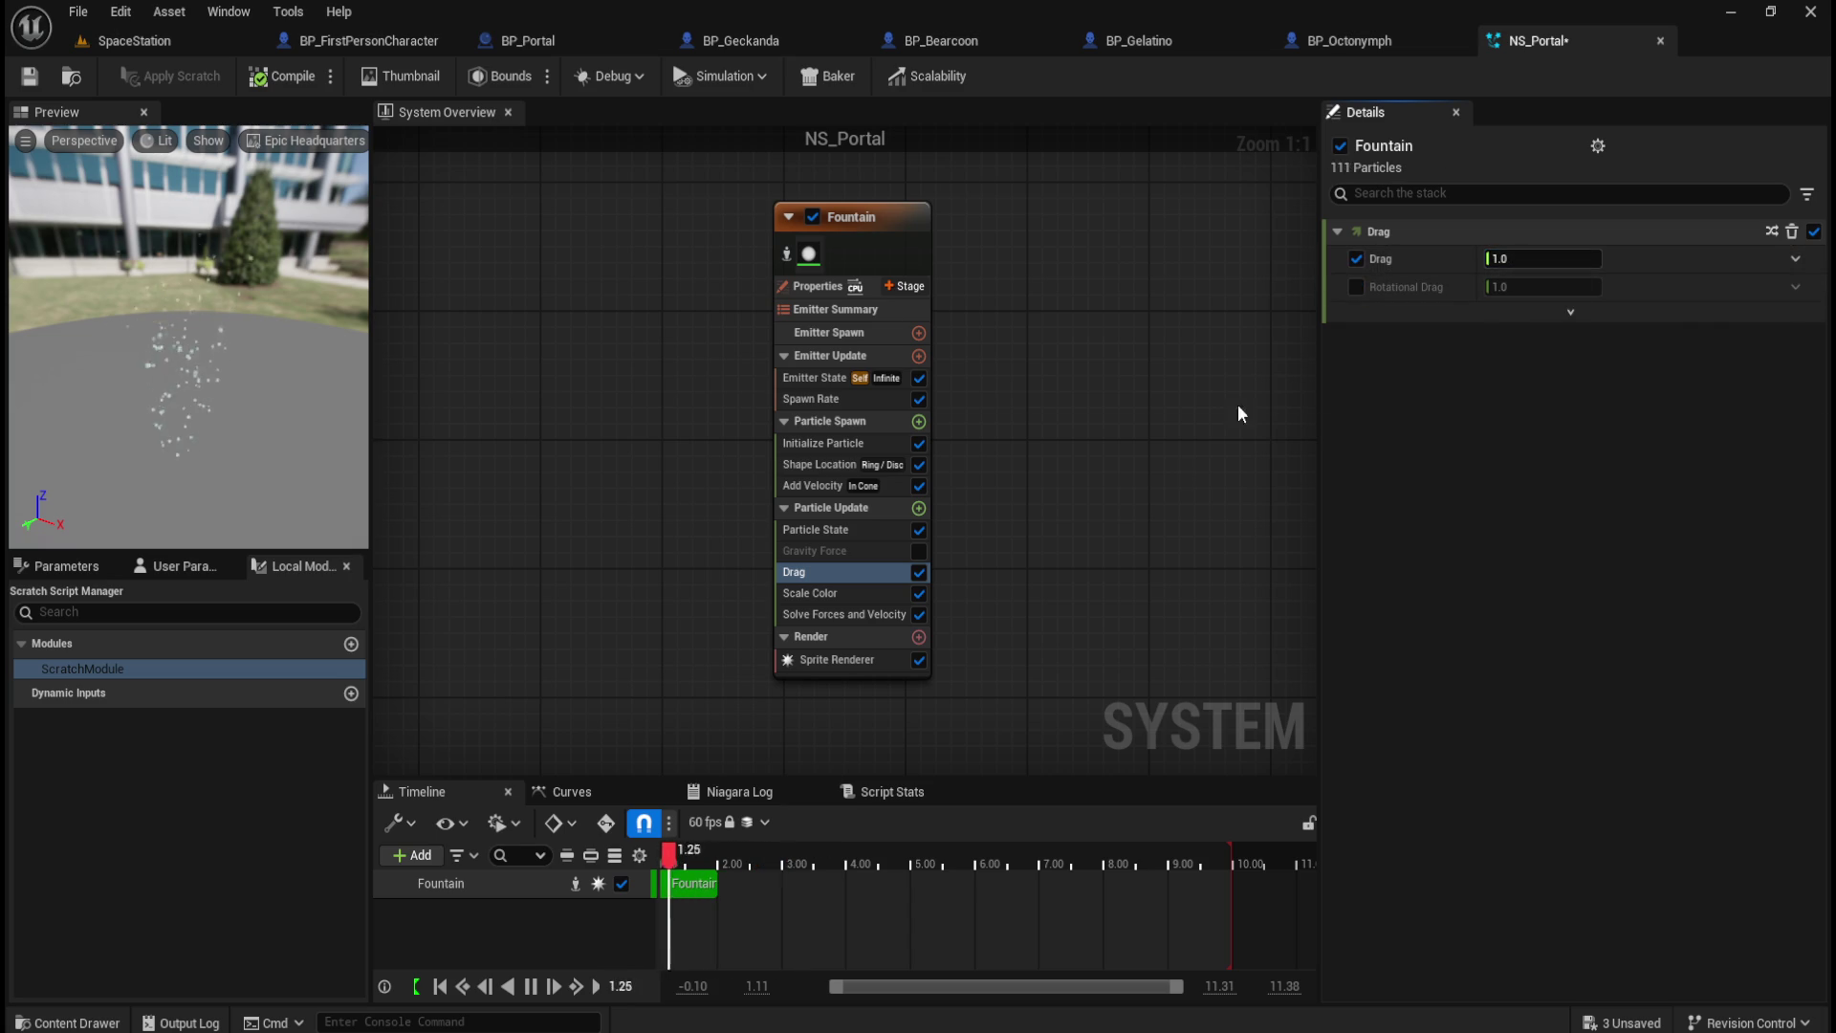
key("ctrl+z")
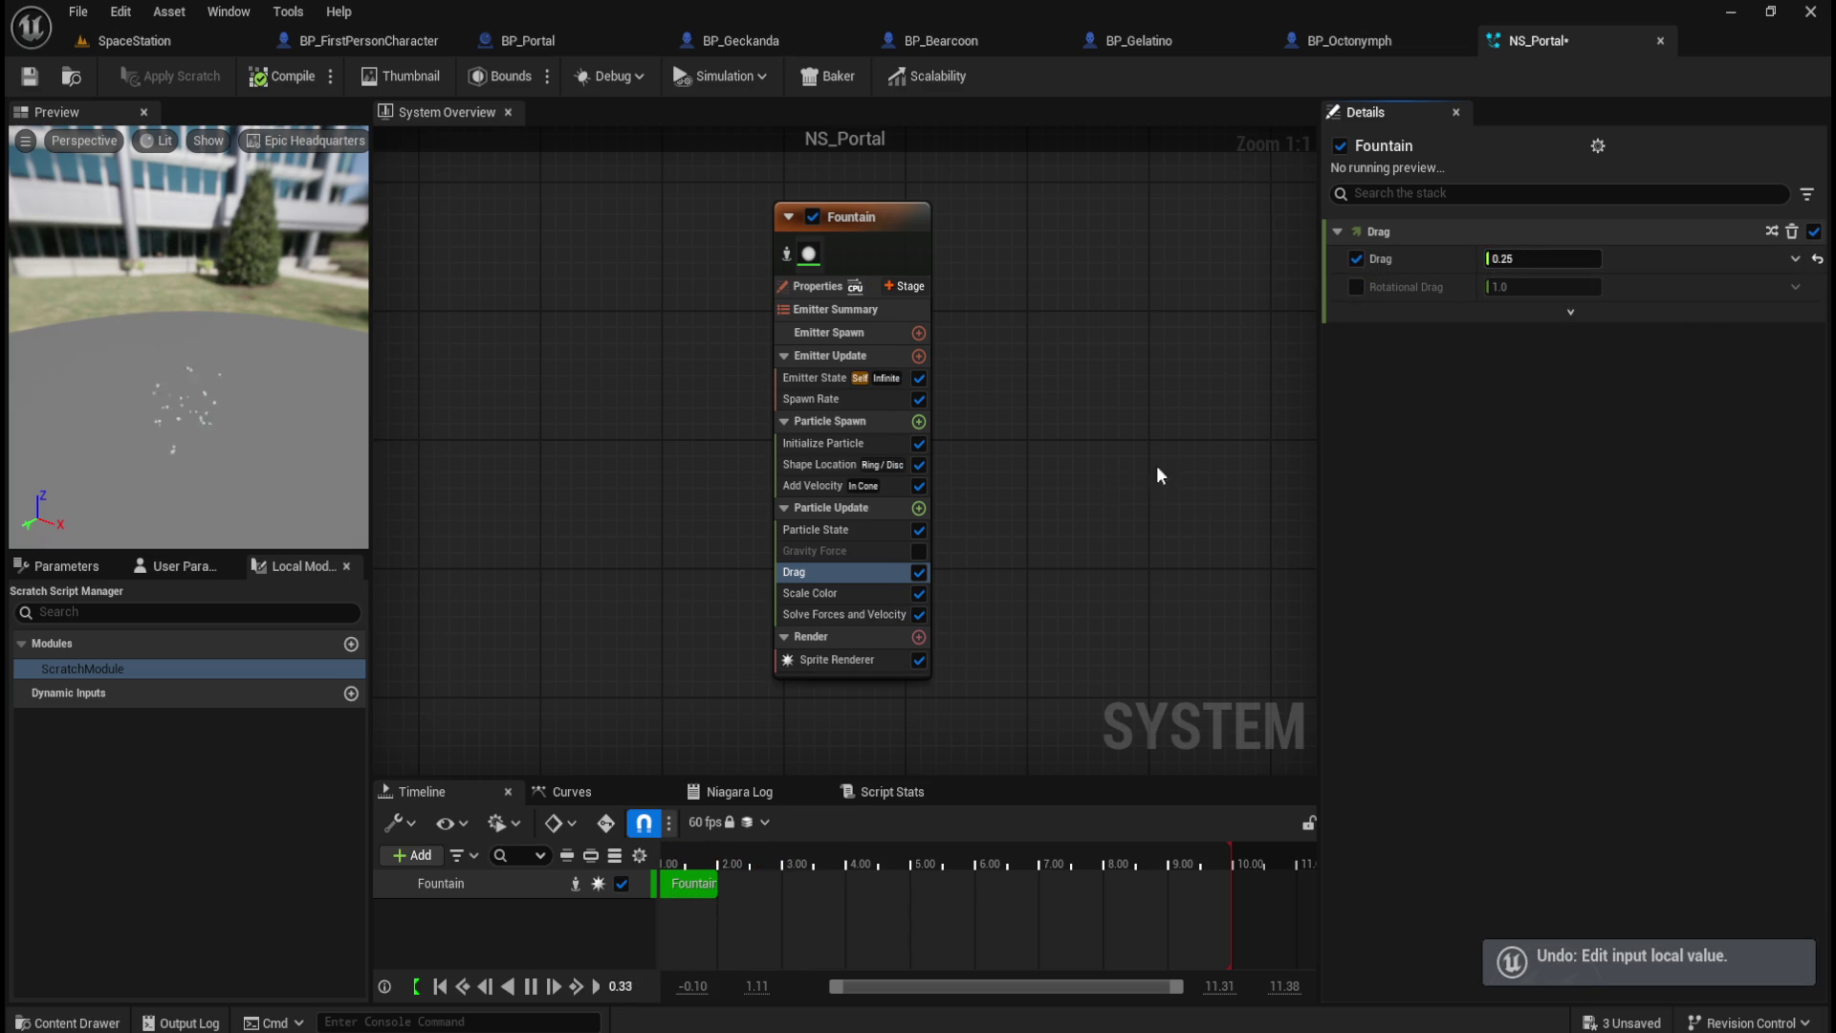
Step: Enable and test rotational drag, then restore it to 1.0 and collapse Drag
left_click(1357, 286)
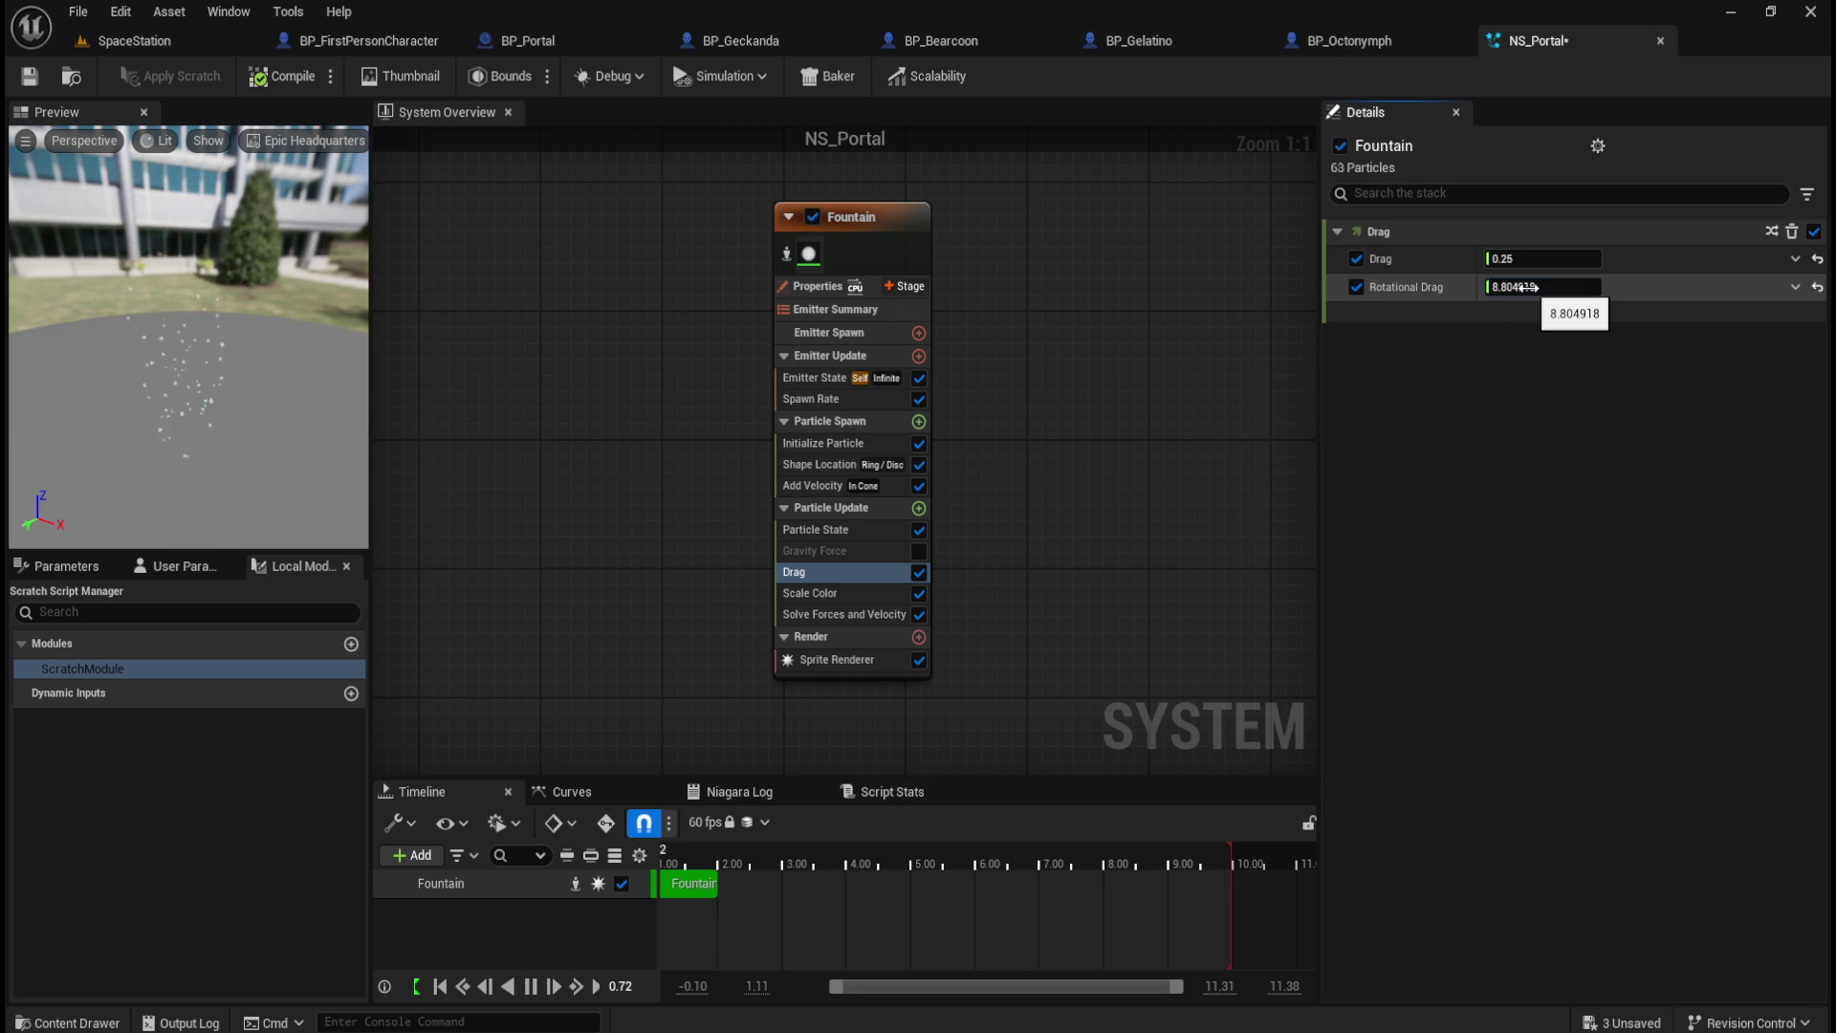
left_click_drag(1520, 287, 1504, 289)
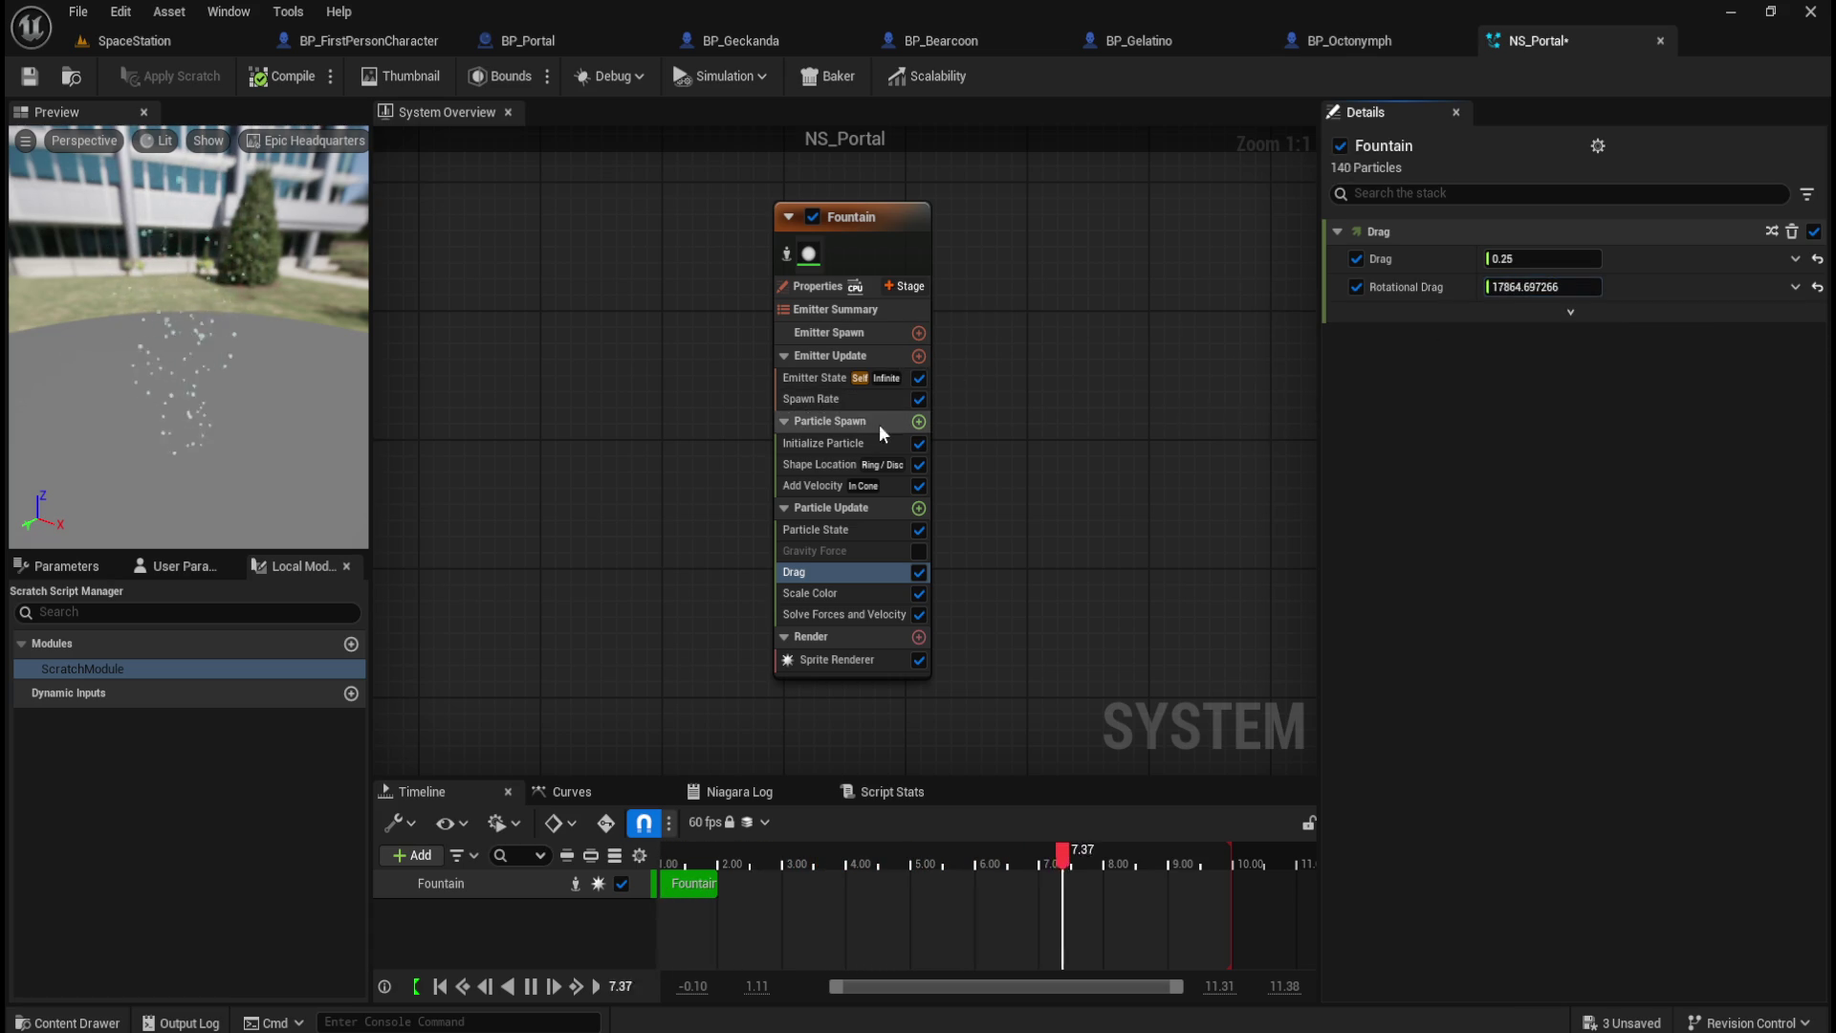
key("ctrl+z")
key("ctrl+z")
left_click(1569, 314)
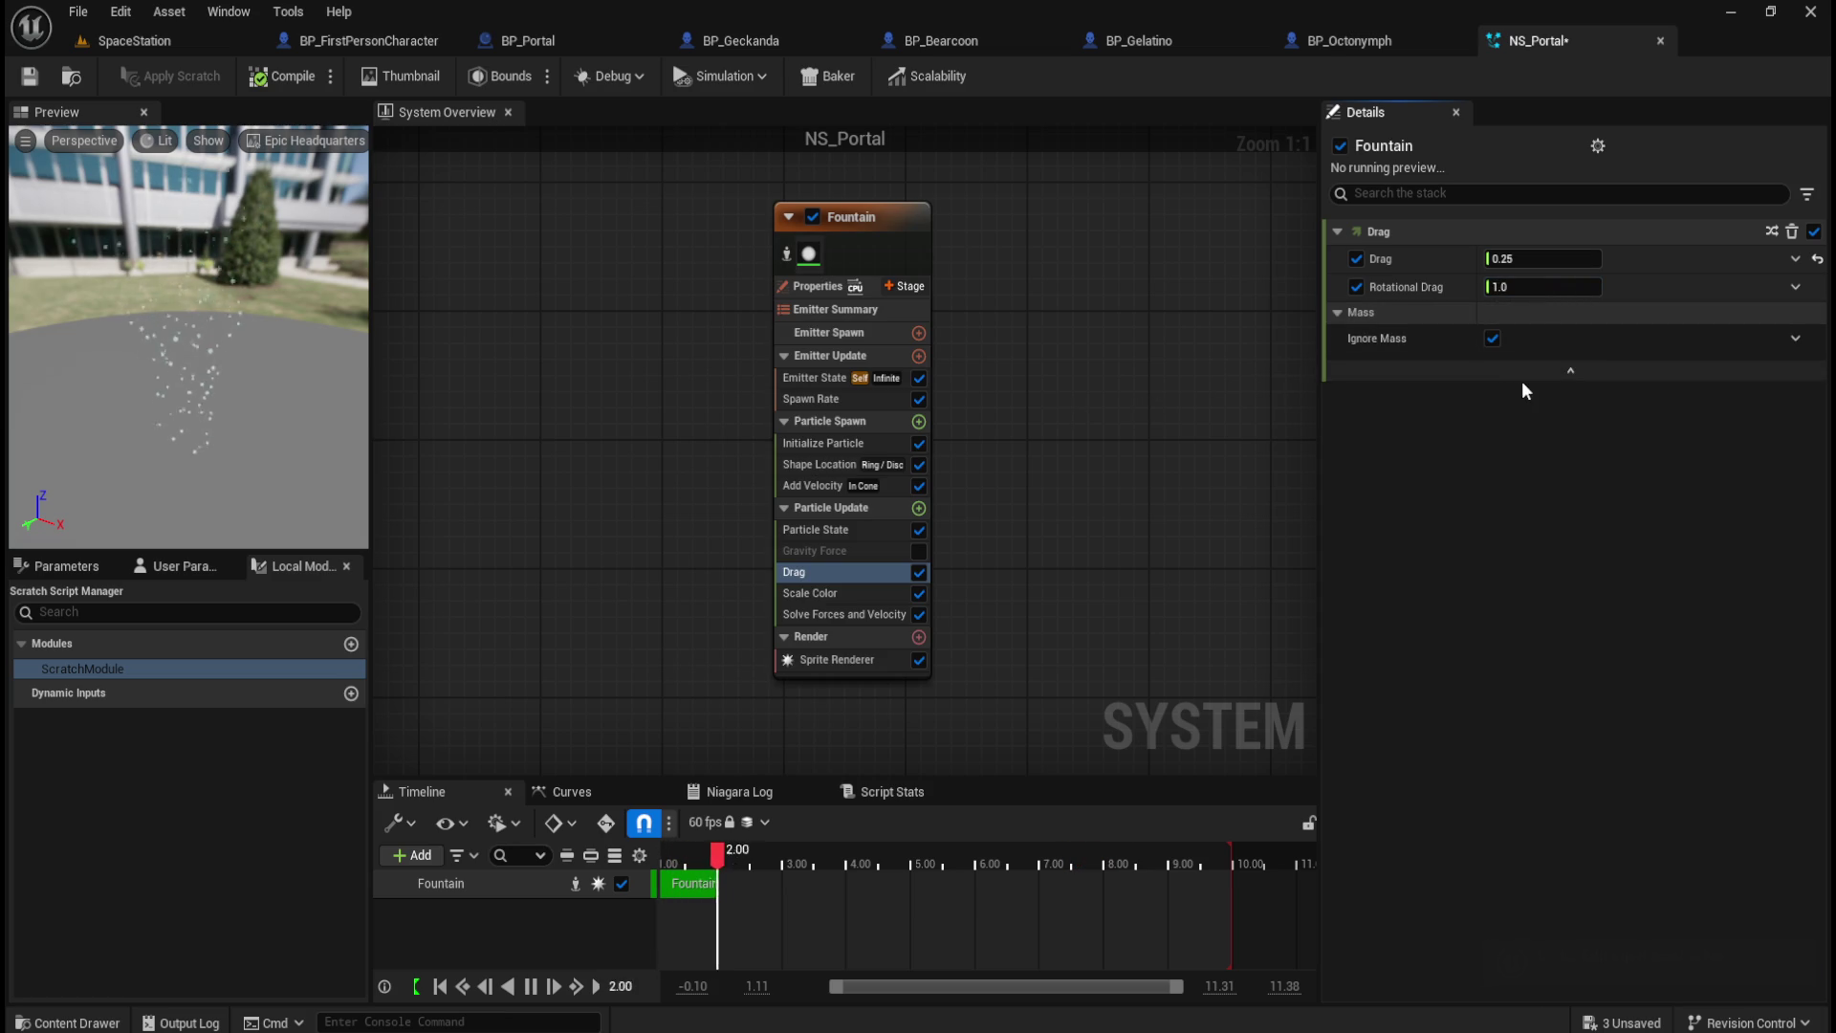
left_click(1554, 374)
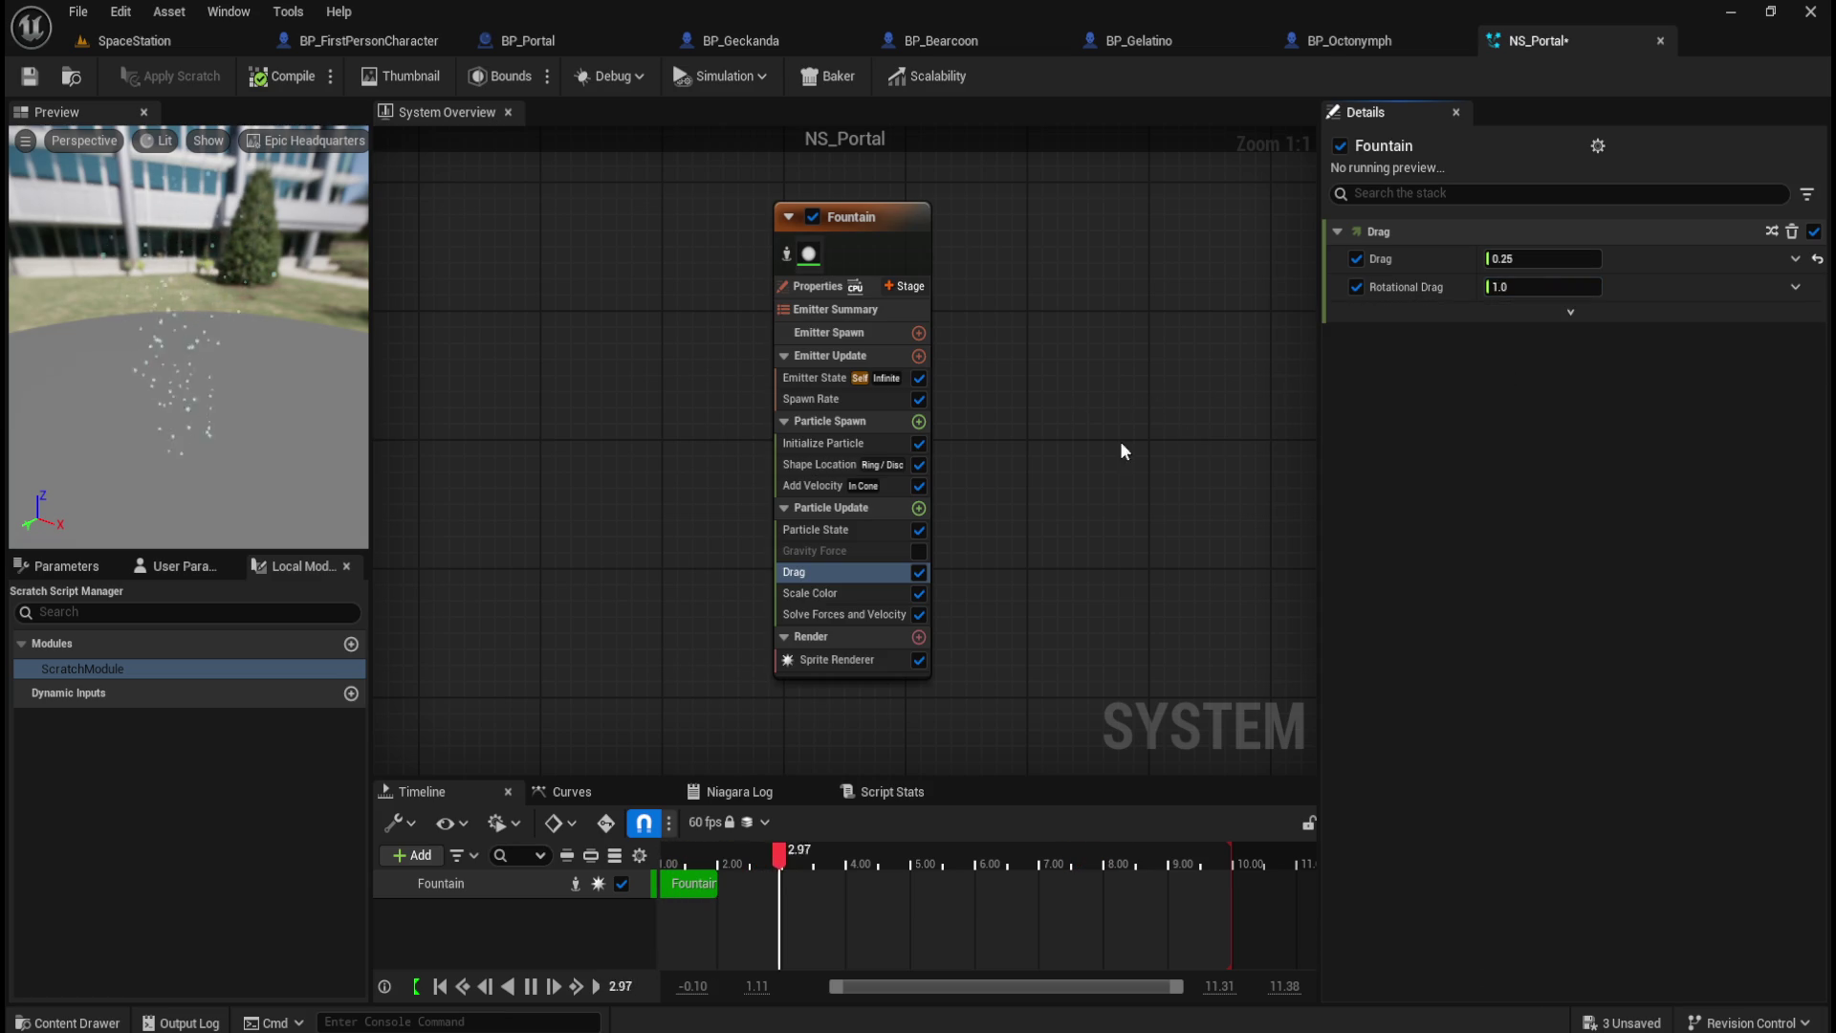
left_click(849, 535)
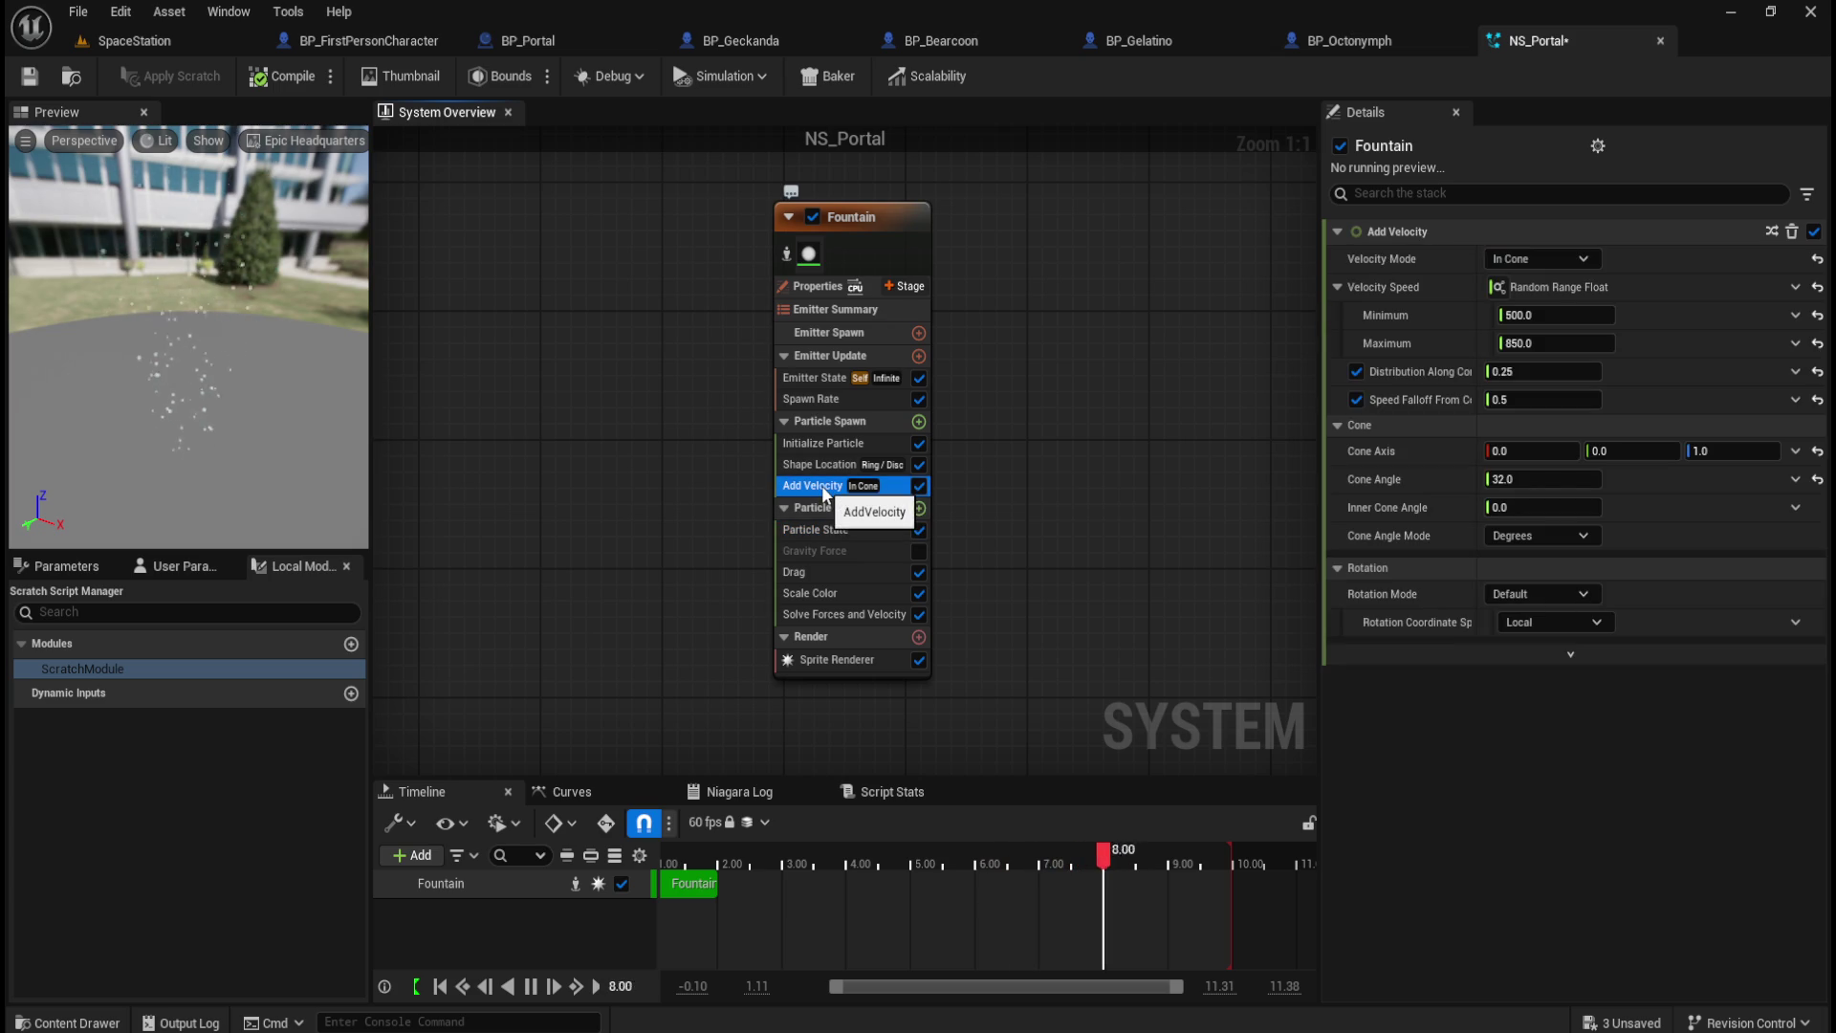
Step: Browse Add Velocity rotation modes, trying Axis Angle, keeping Local space and Default mode
left_click(1569, 595)
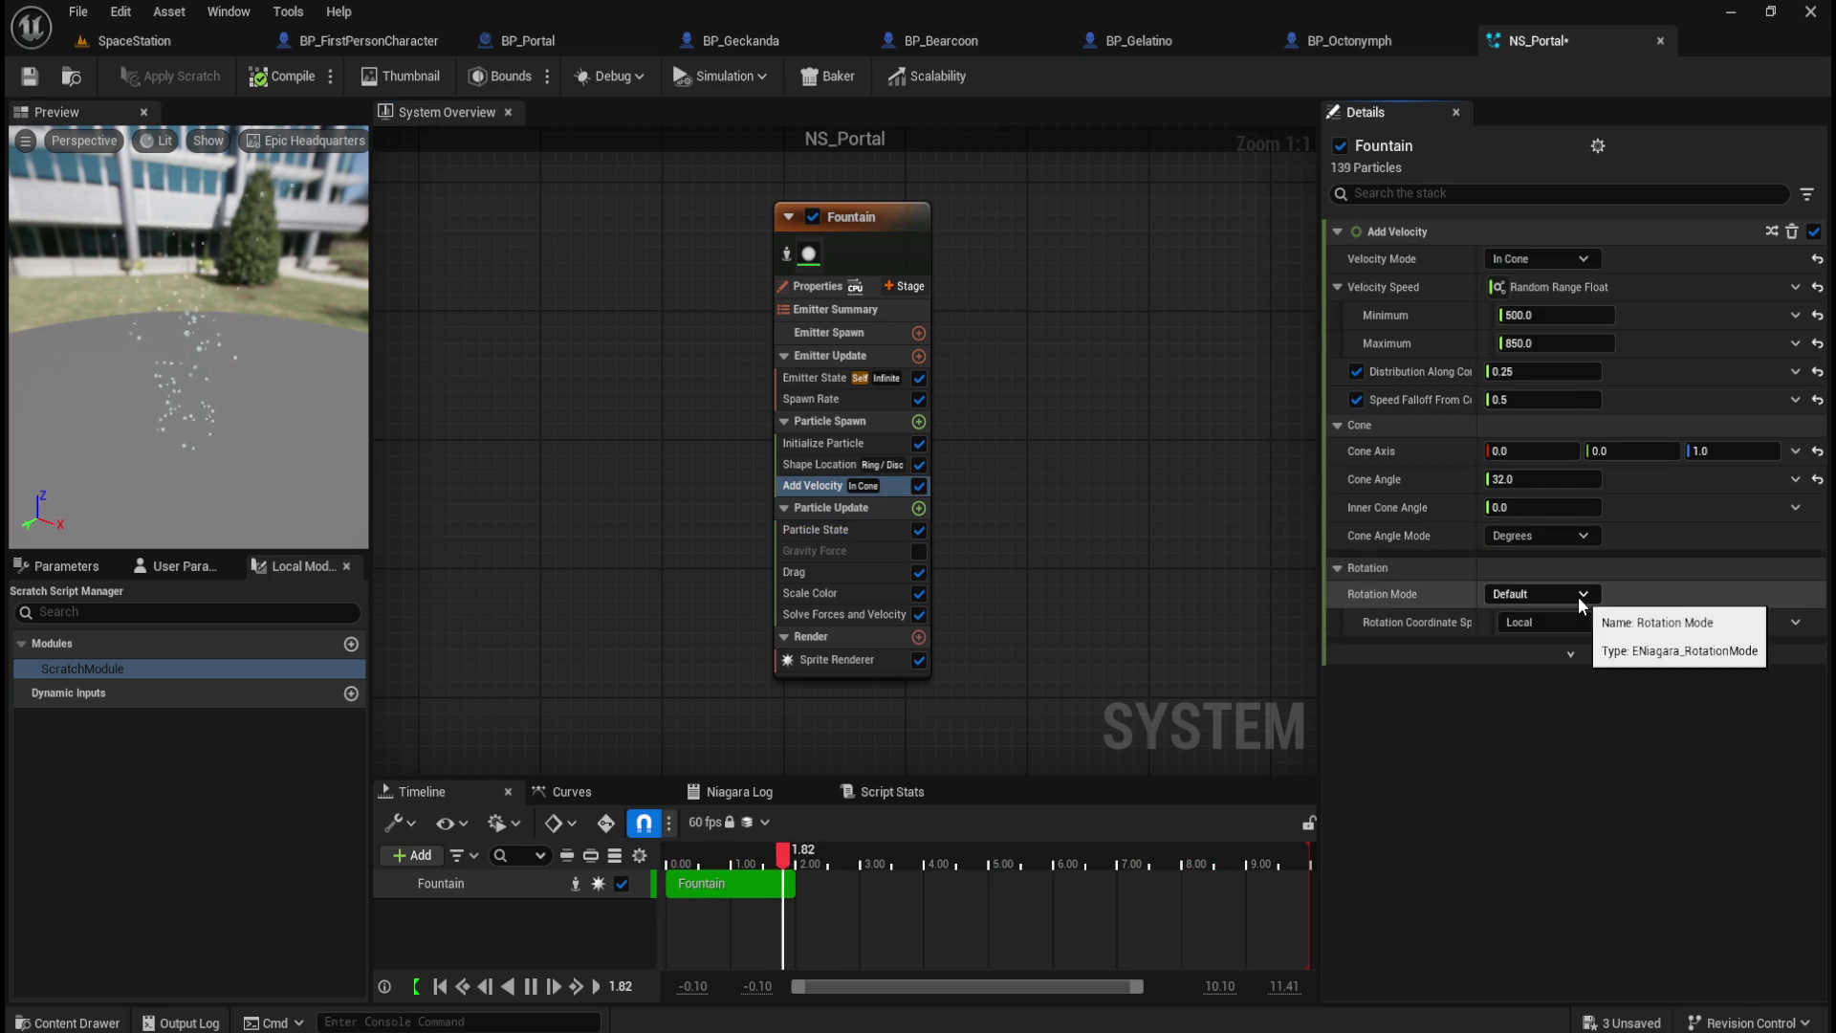
left_click(1578, 595)
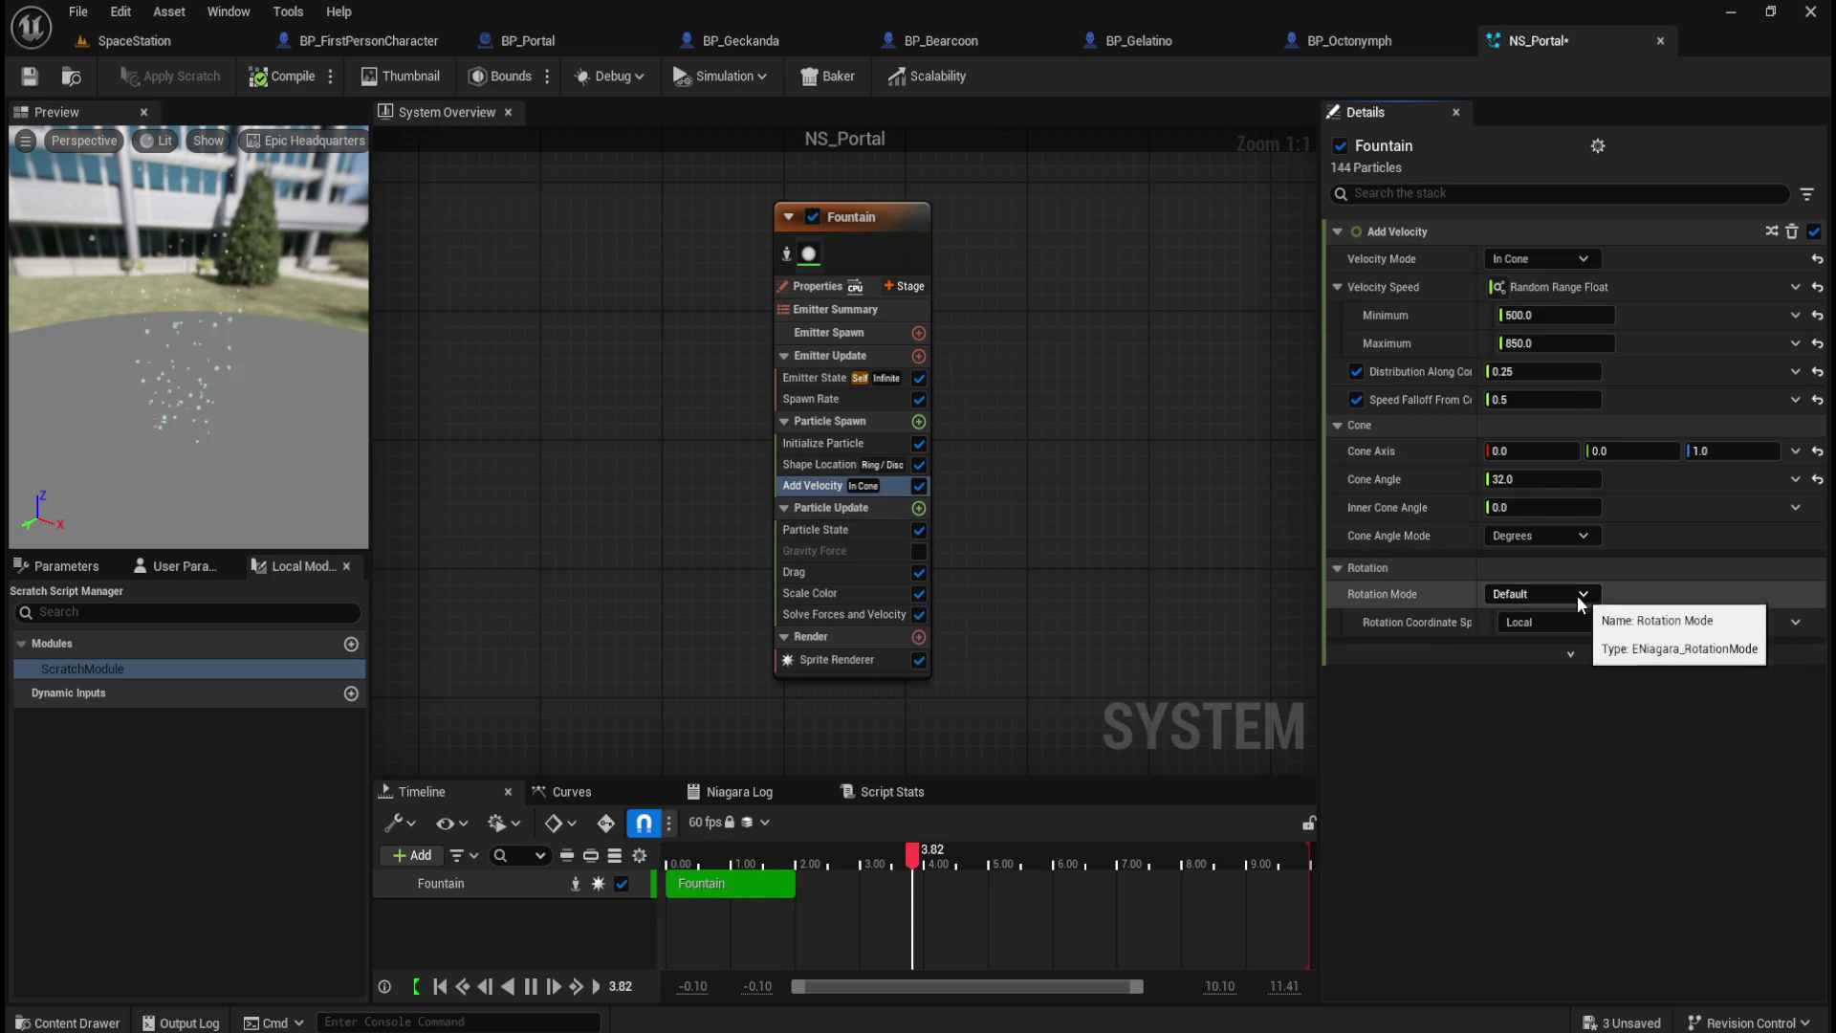
left_click(1555, 622)
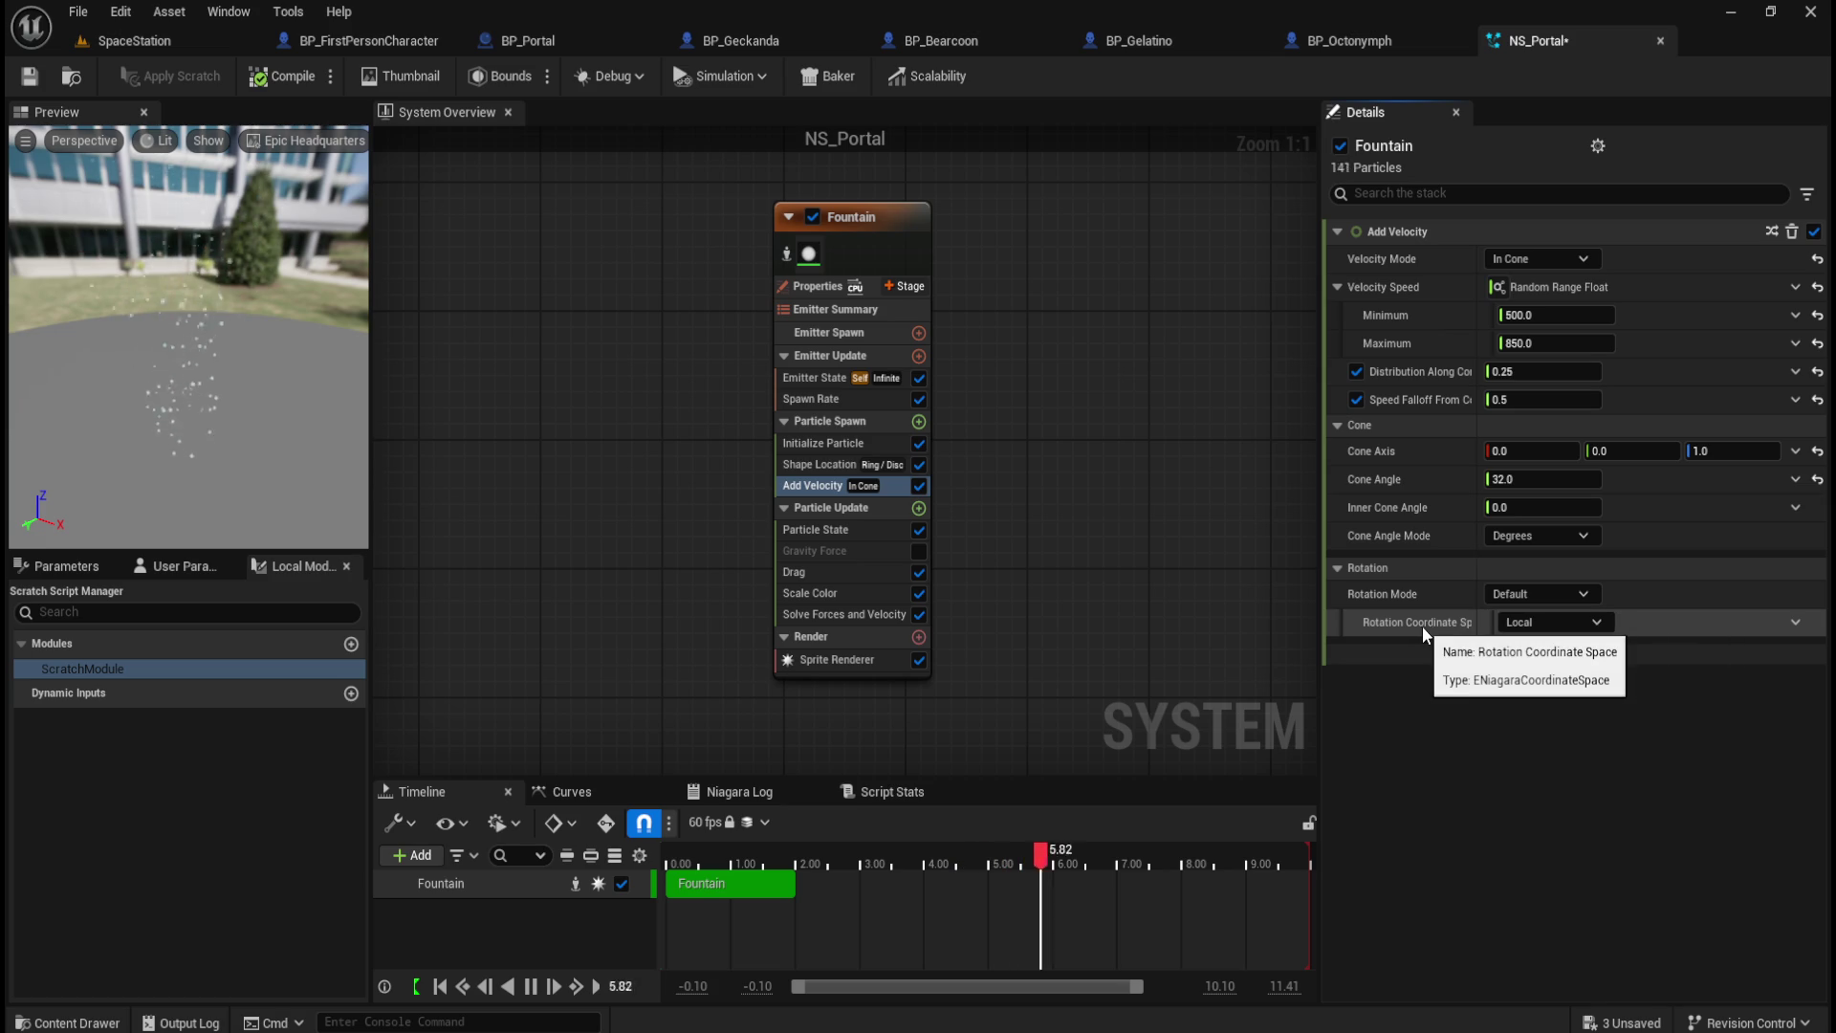
left_click(1544, 621)
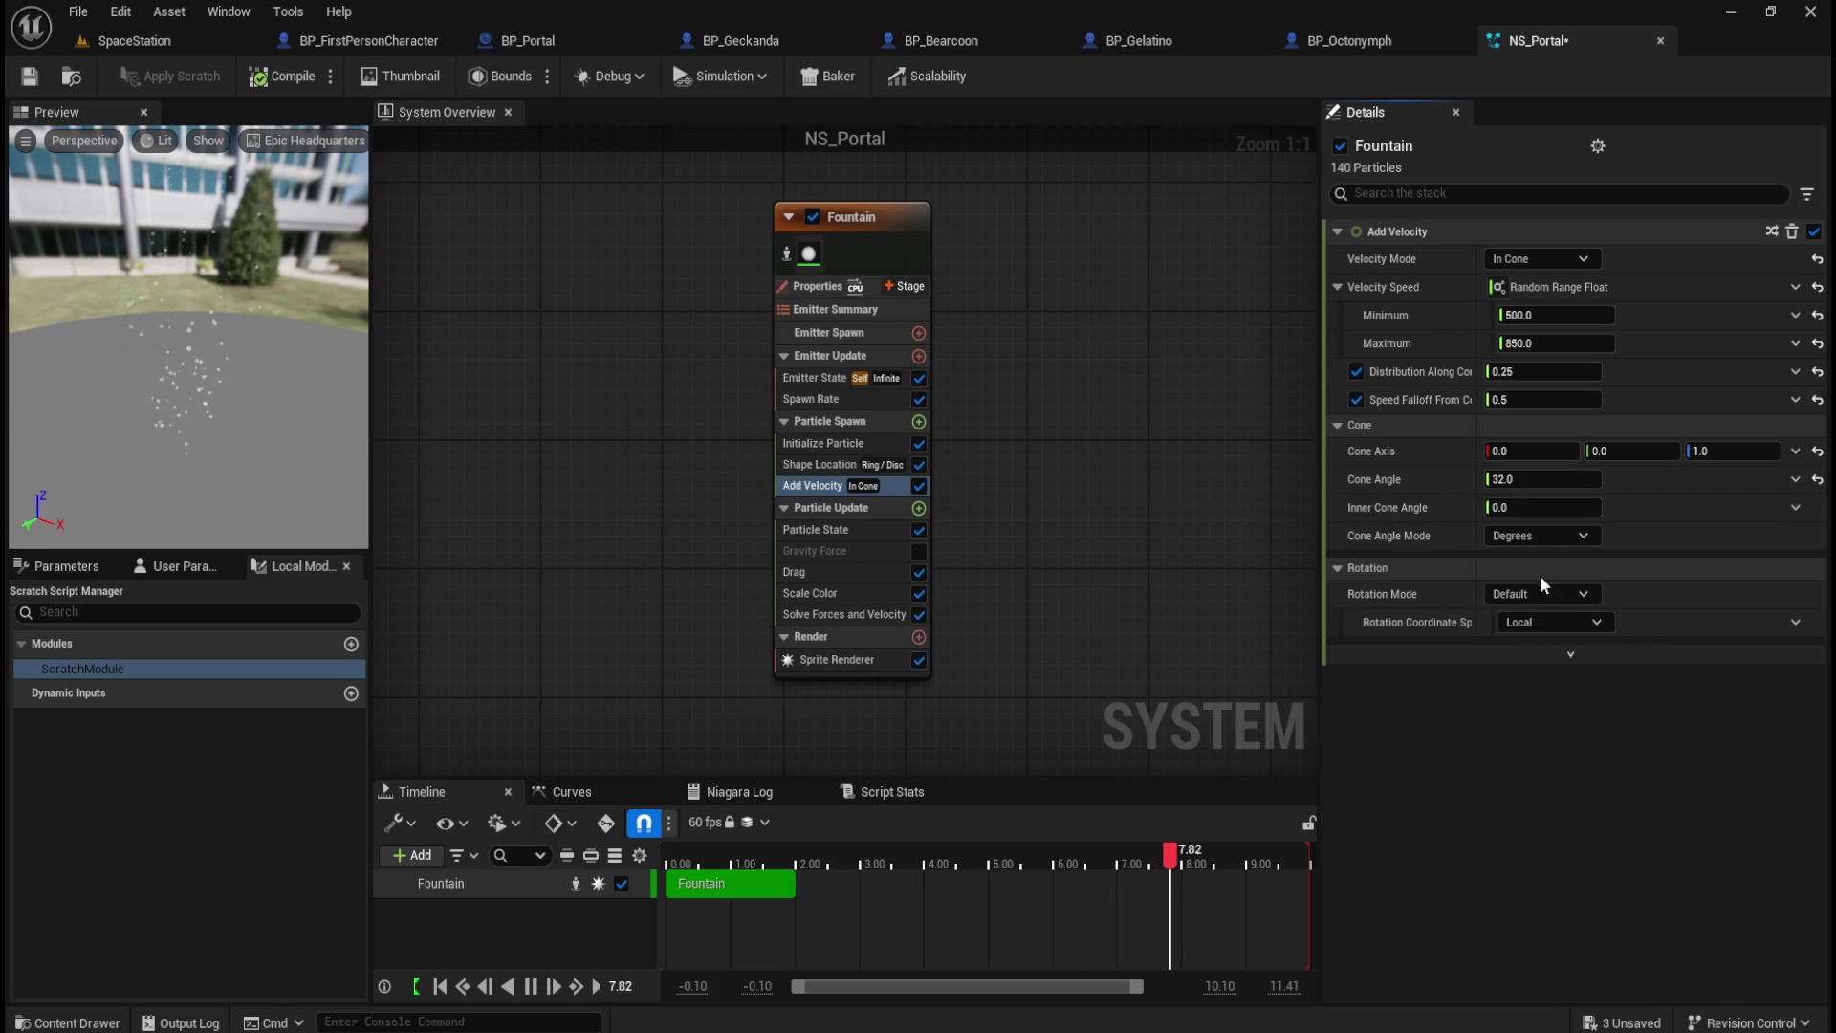
left_click(1559, 597)
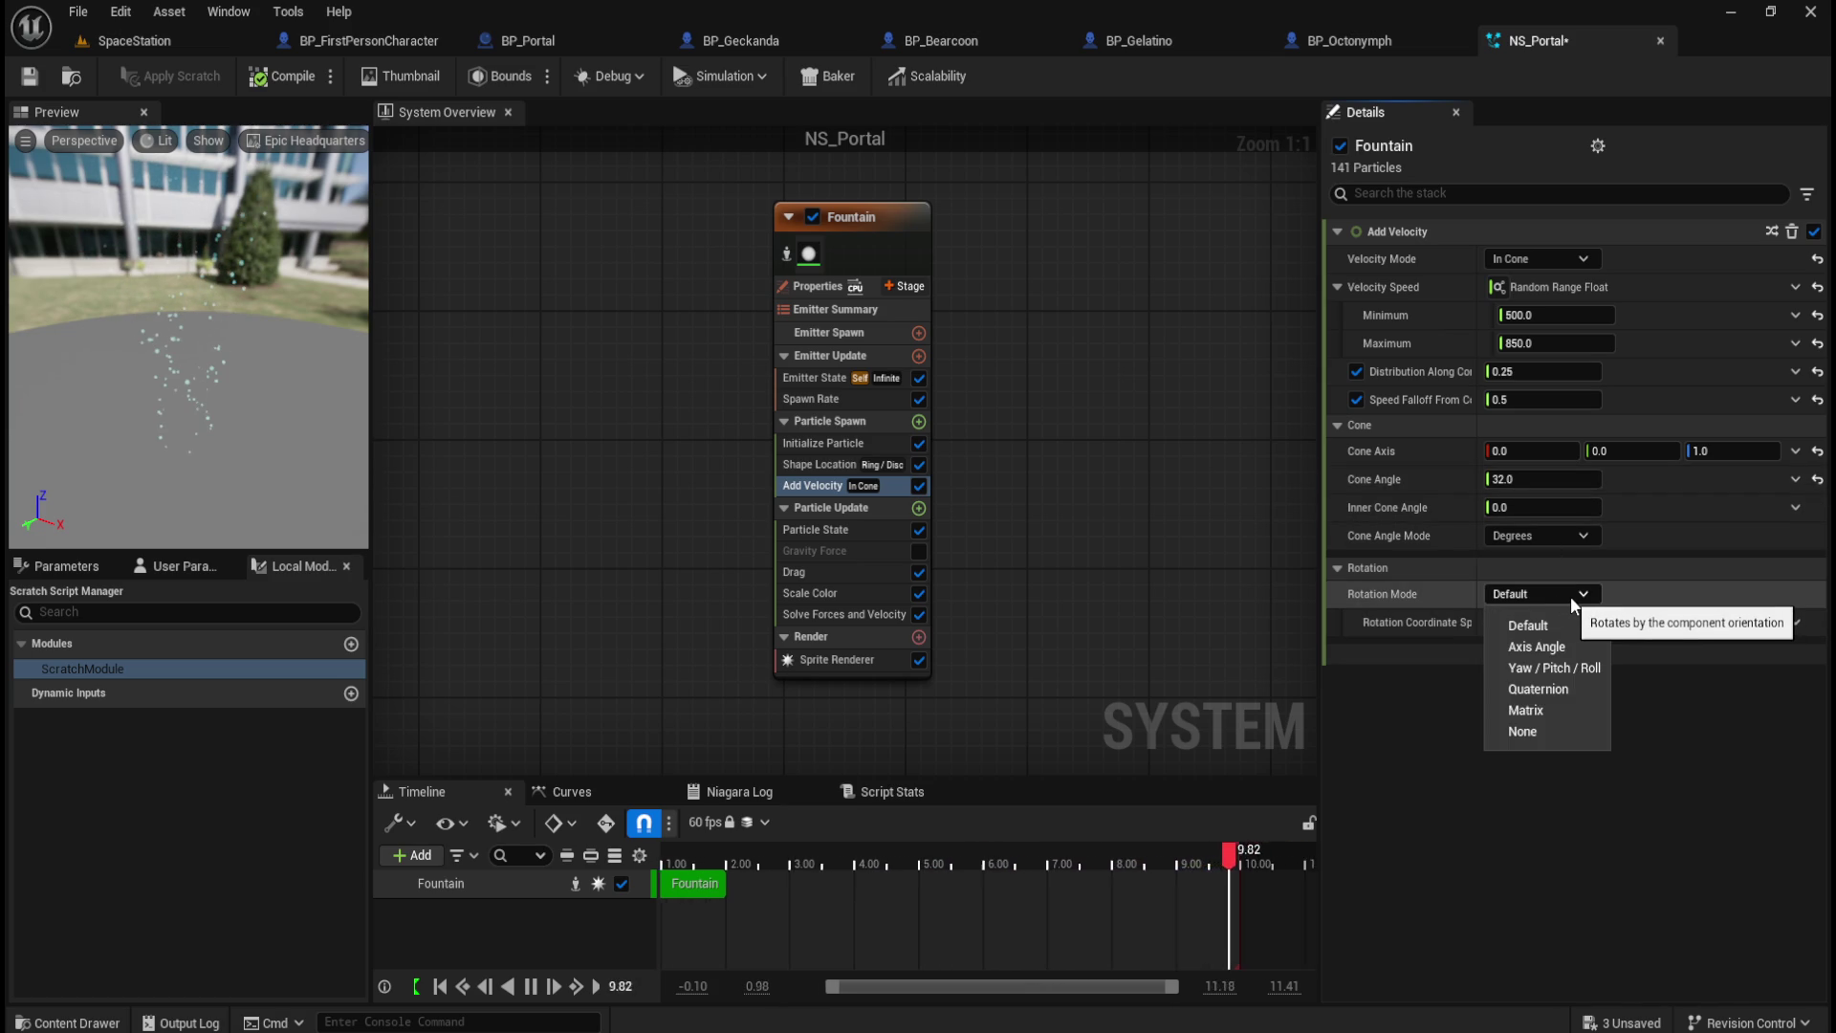
left_click(1563, 593)
left_click(1564, 592)
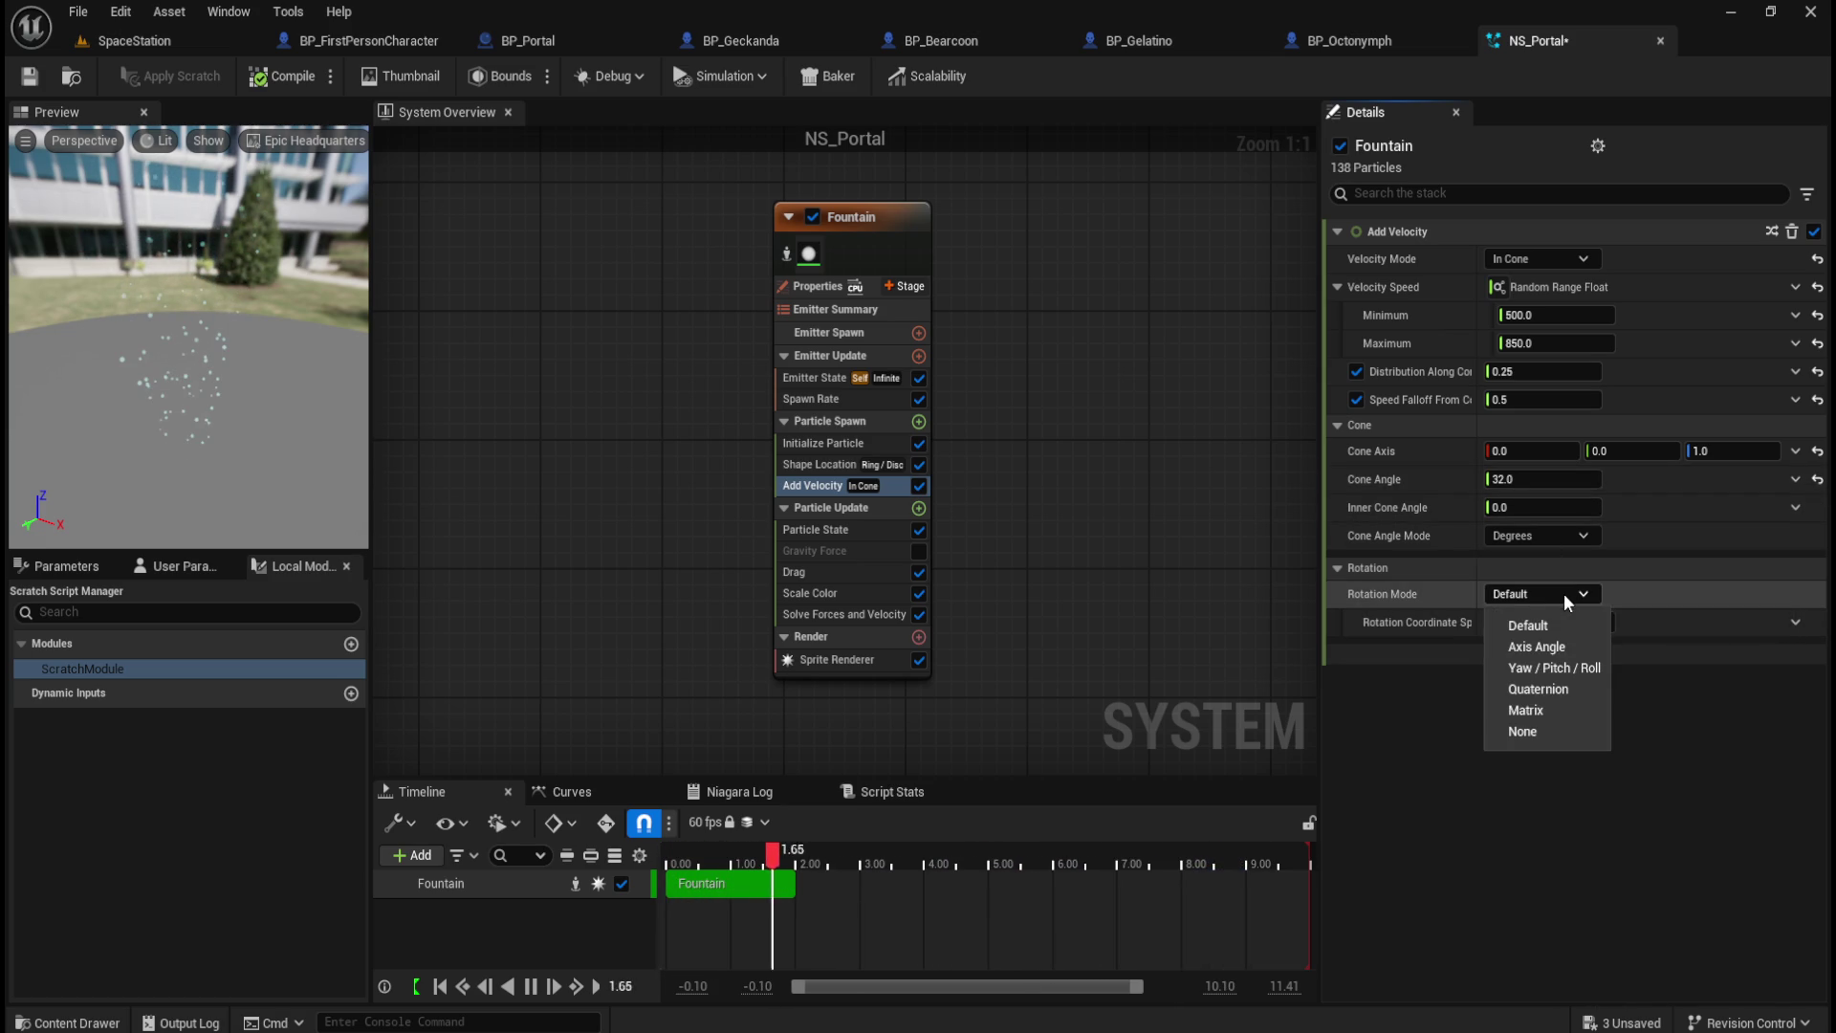
left_click(1551, 645)
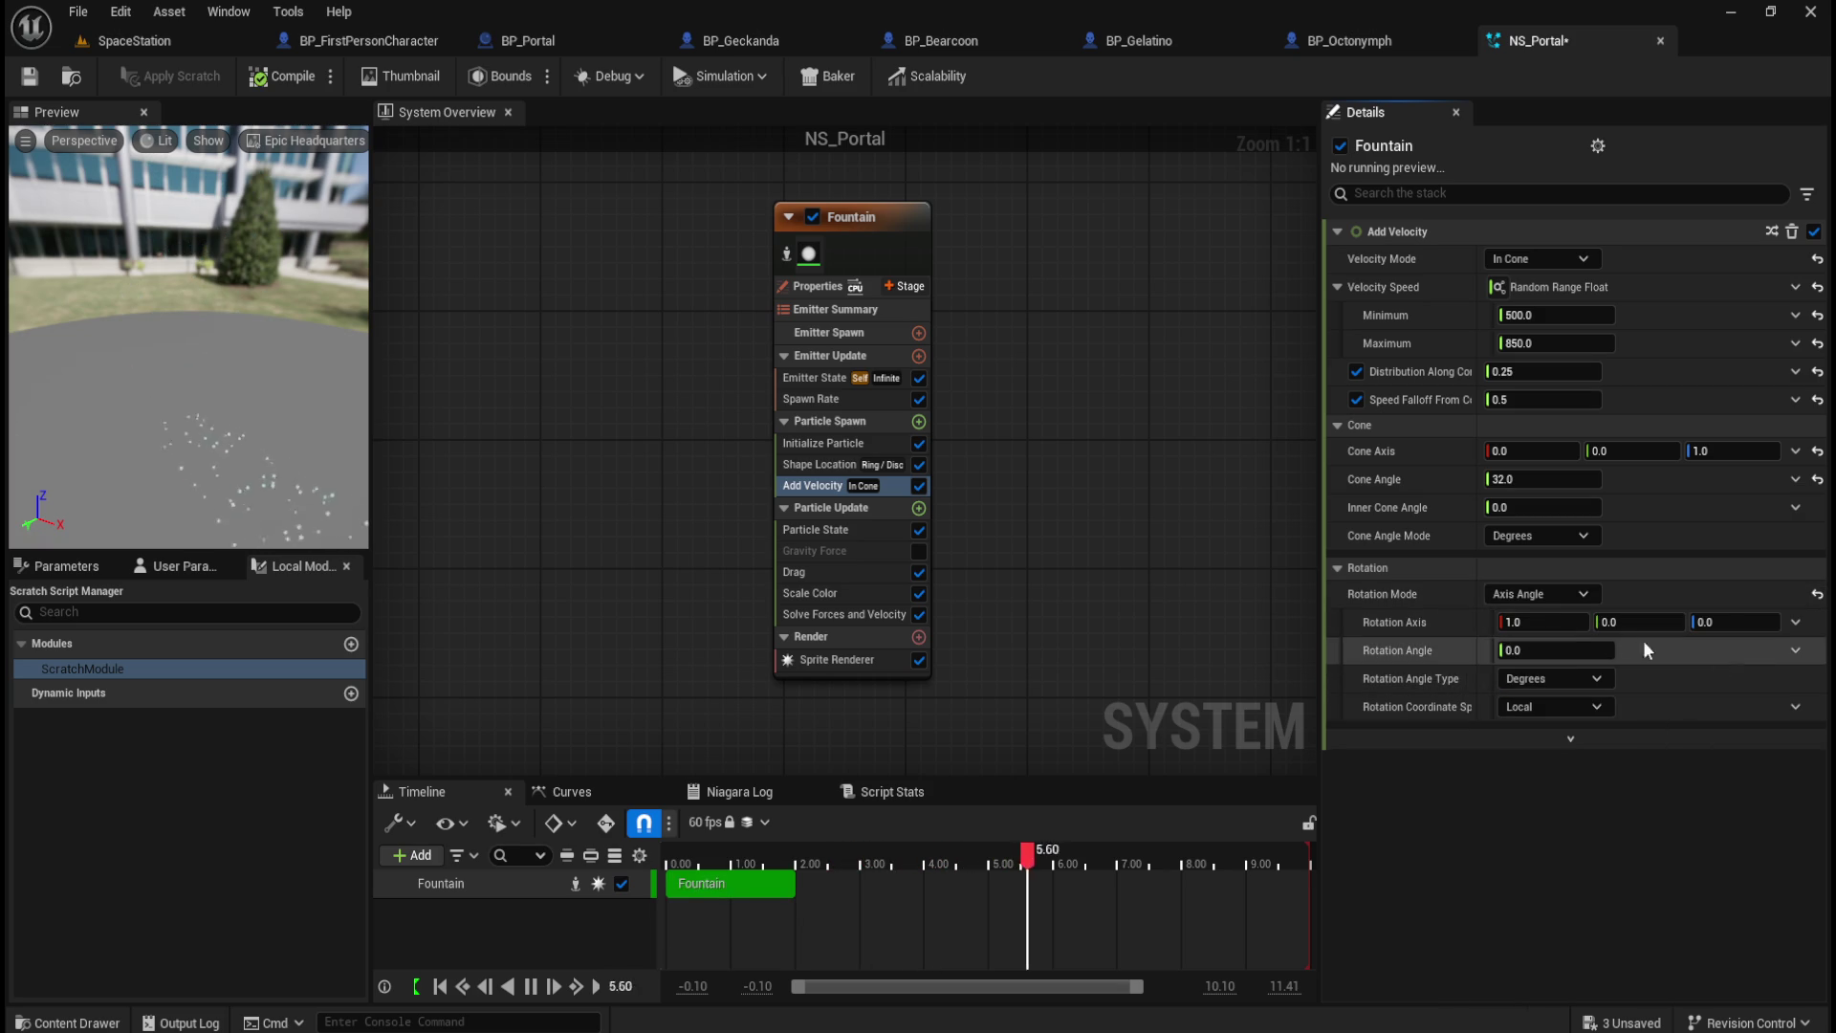
left_click(1573, 601)
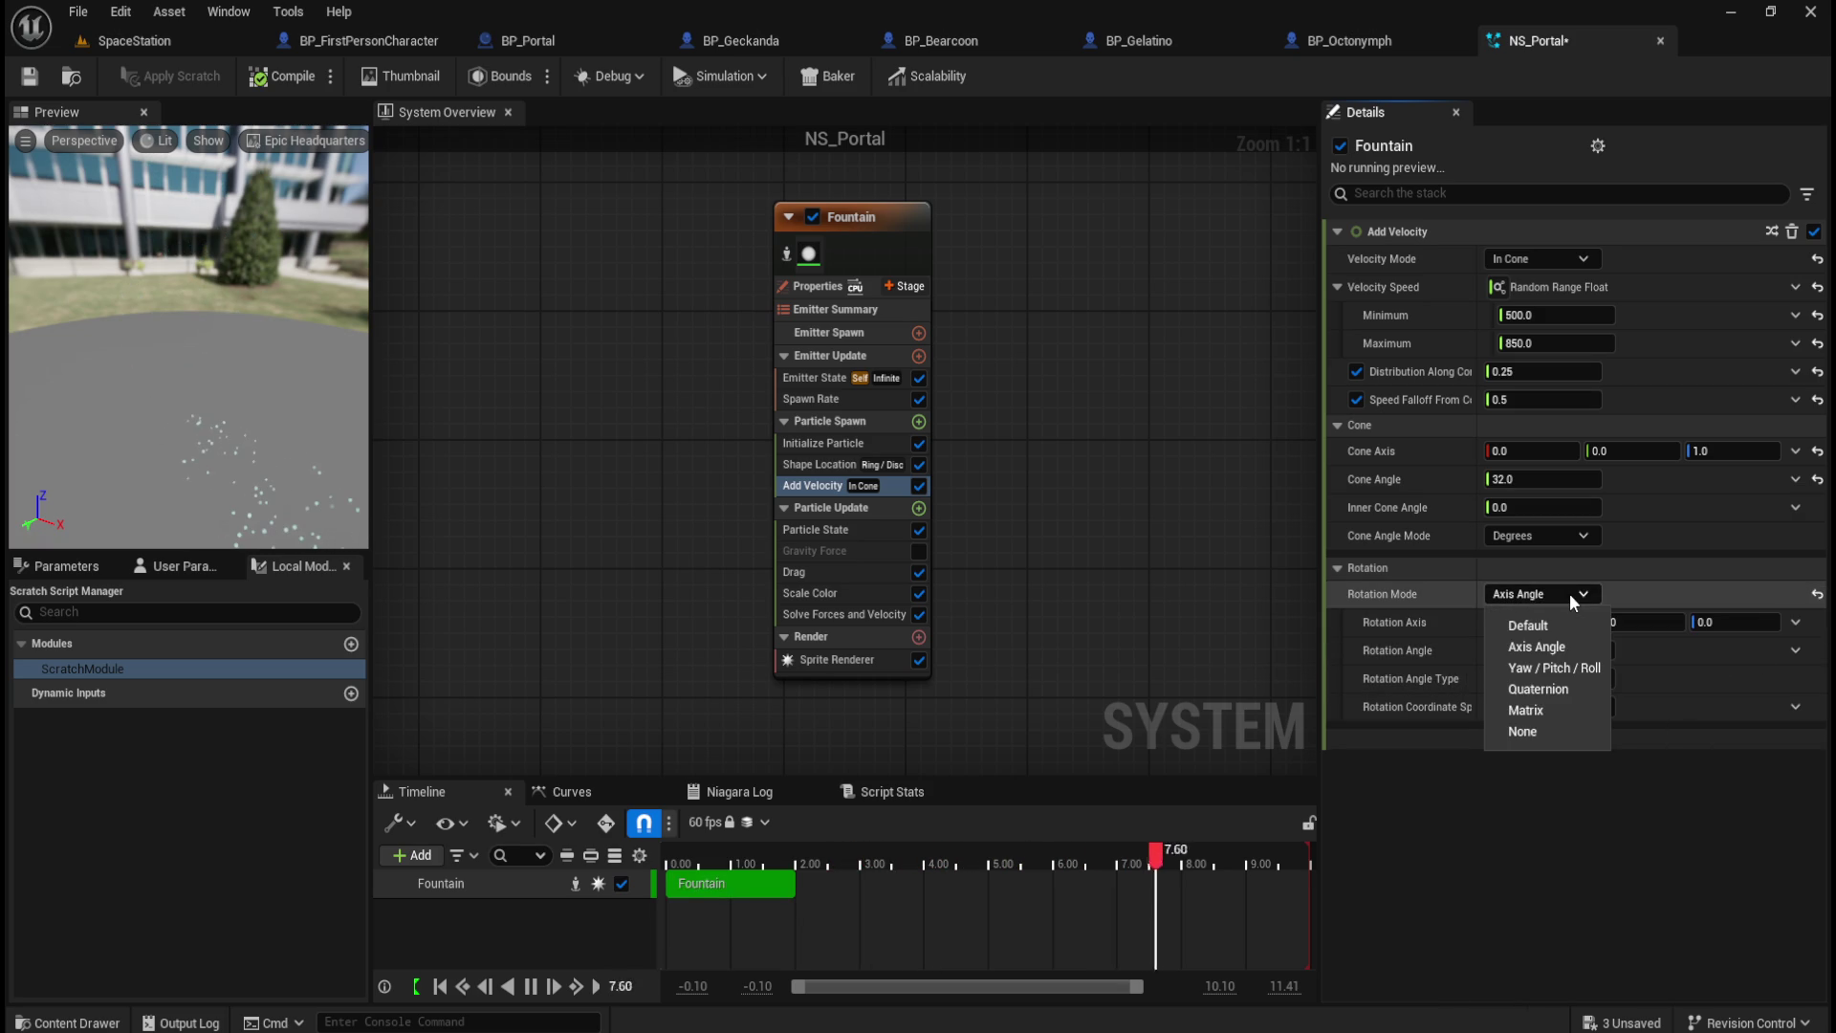
left_click(1557, 625)
left_click(1557, 594)
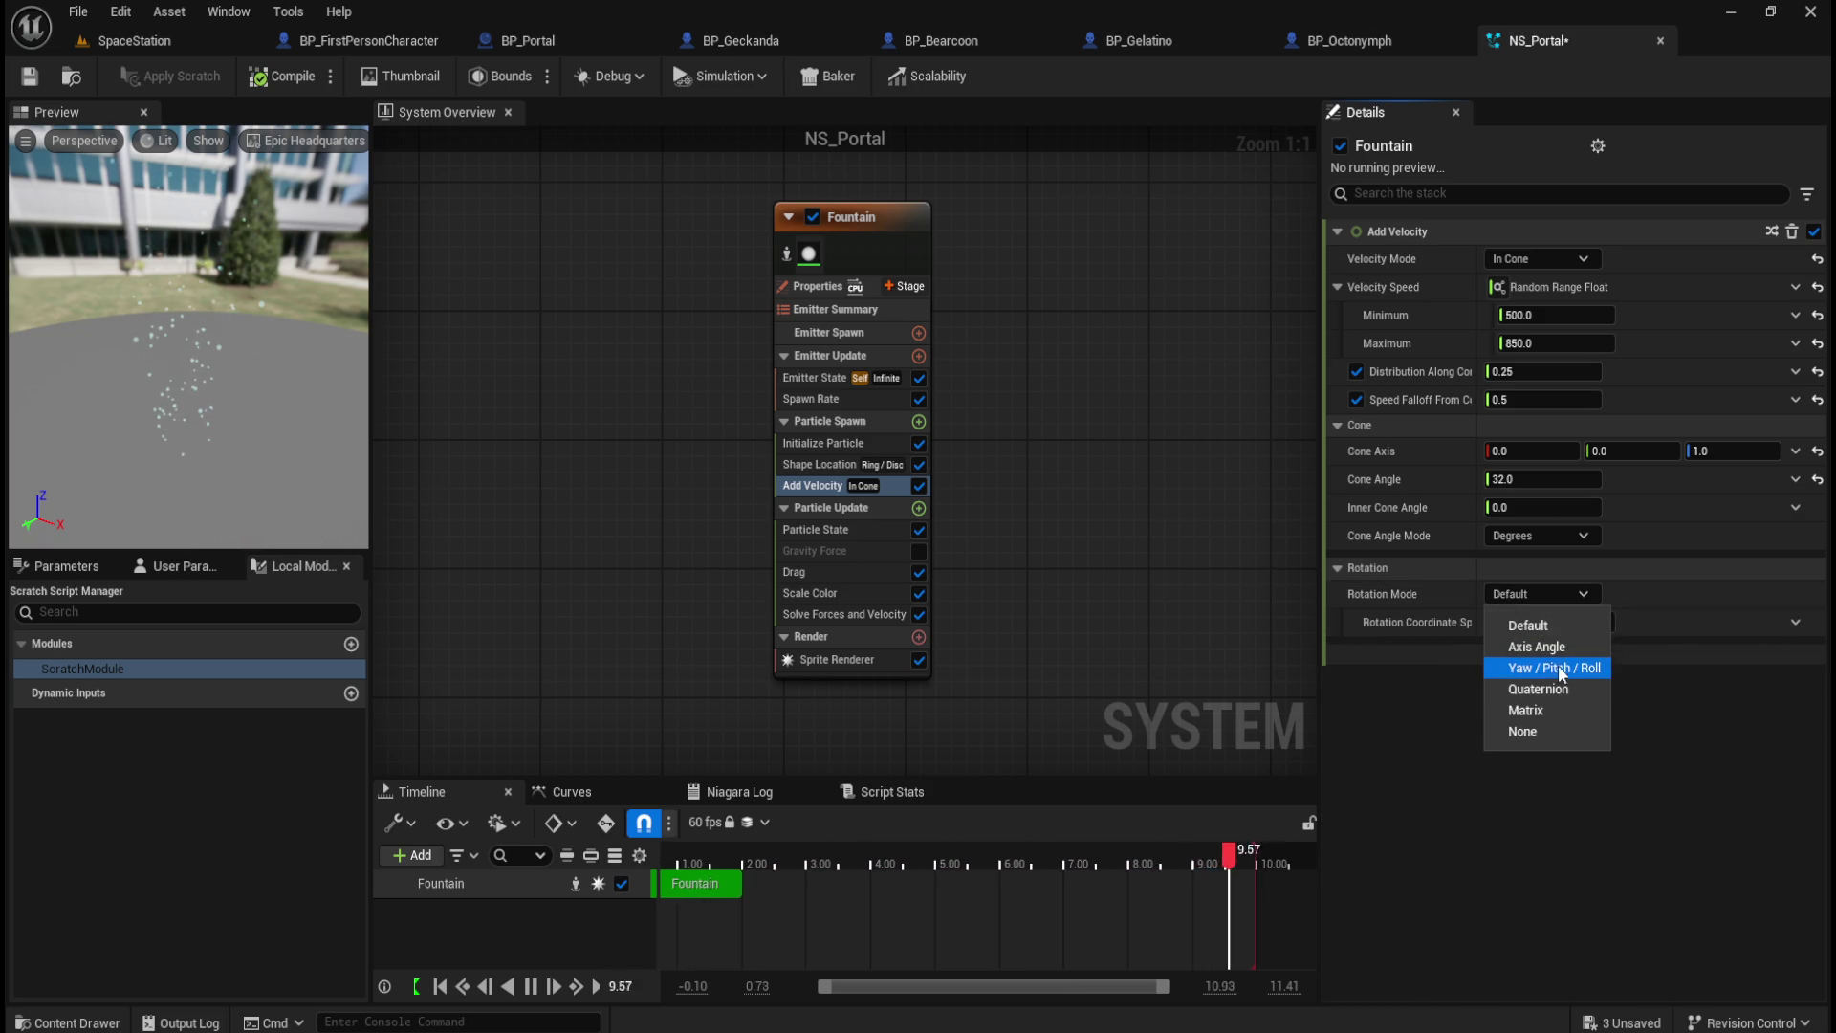
Step: Switch rotation to Yaw / Pitch / Roll, test the angles, and use Normalized Angle (0-1)
left_click(1564, 669)
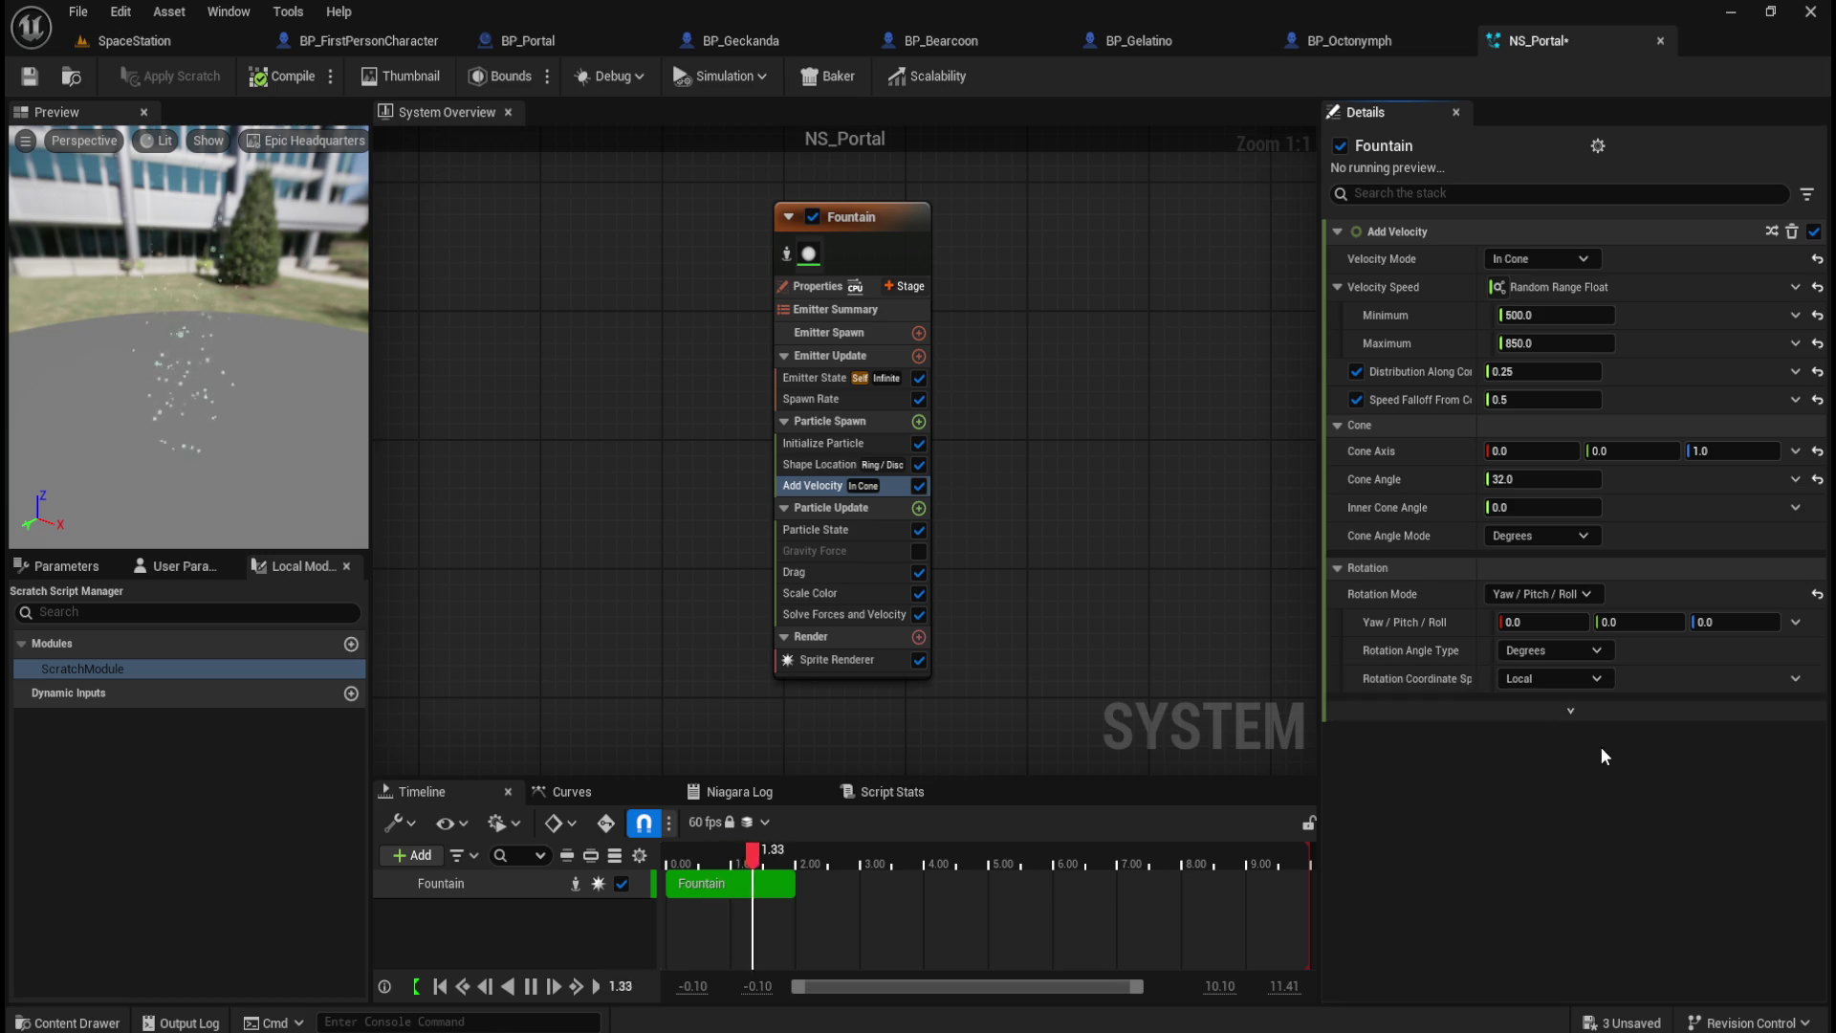
mouse_move(1706, 624)
left_mouse_down()
mouse_move(1741, 647)
mouse_move(1721, 644)
left_mouse_up()
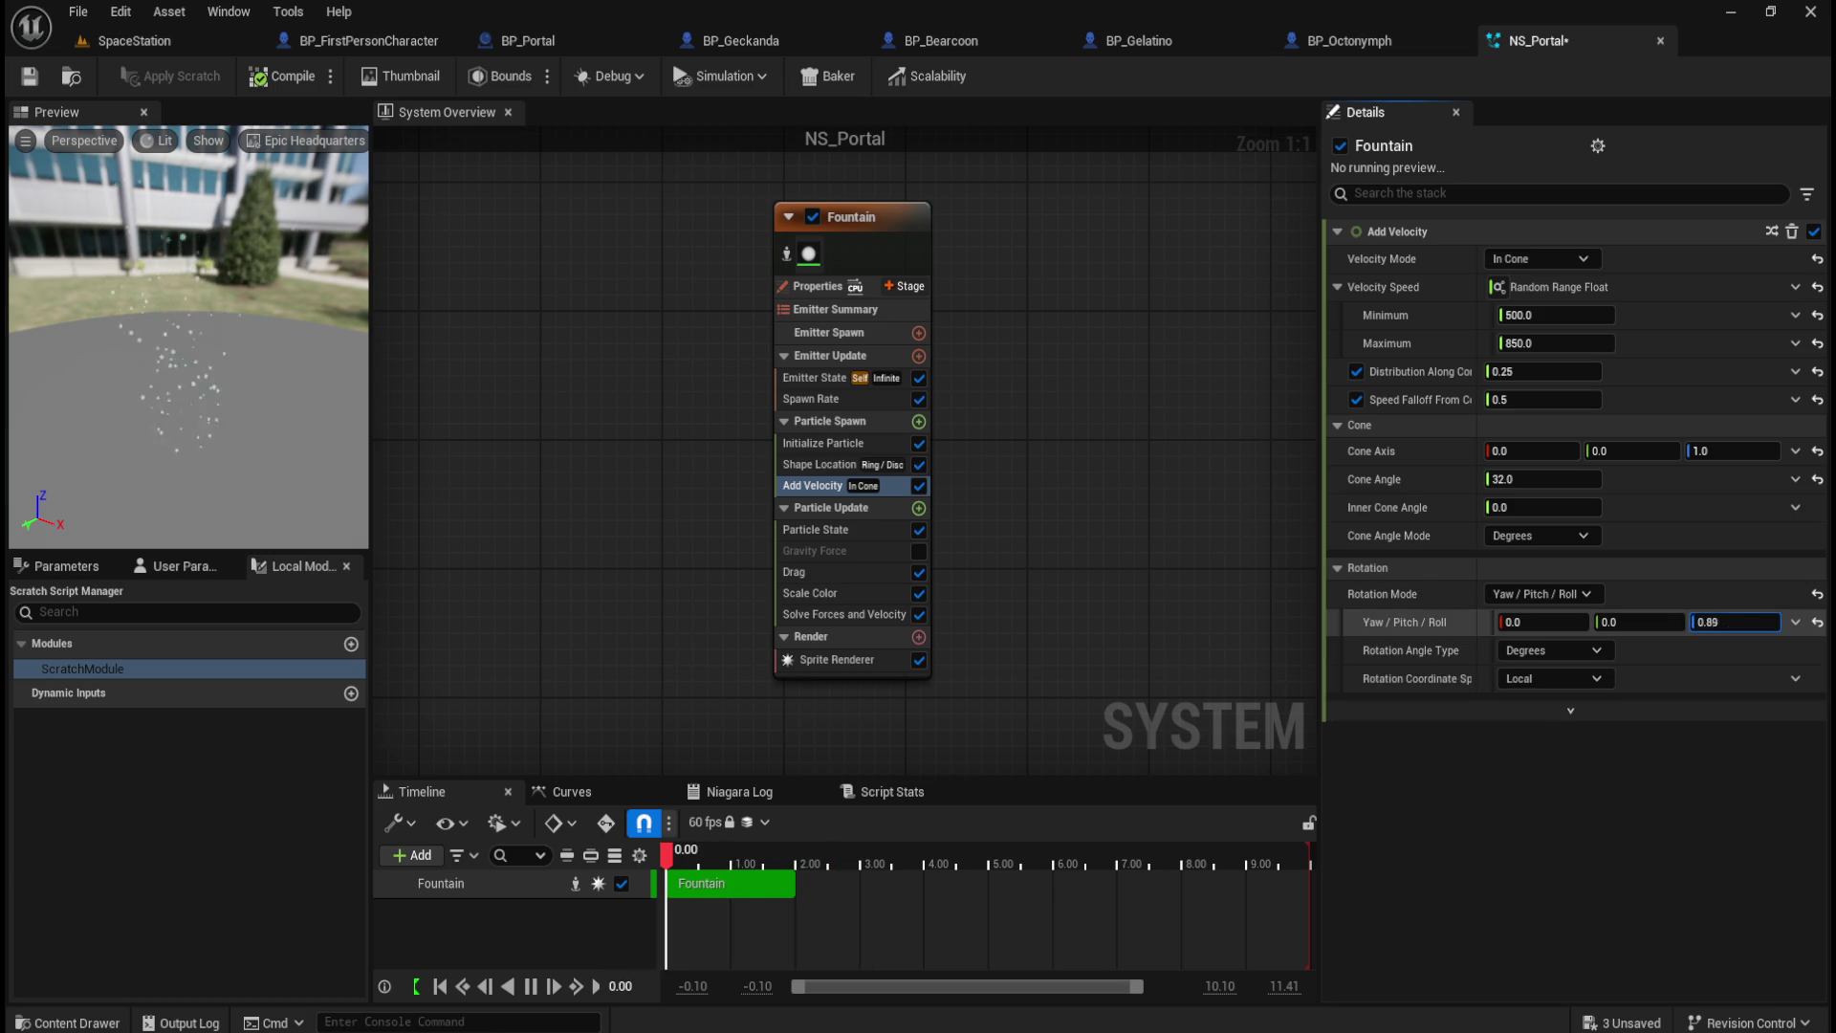
left_click(1817, 622)
left_click_drag(1610, 621, 1627, 621)
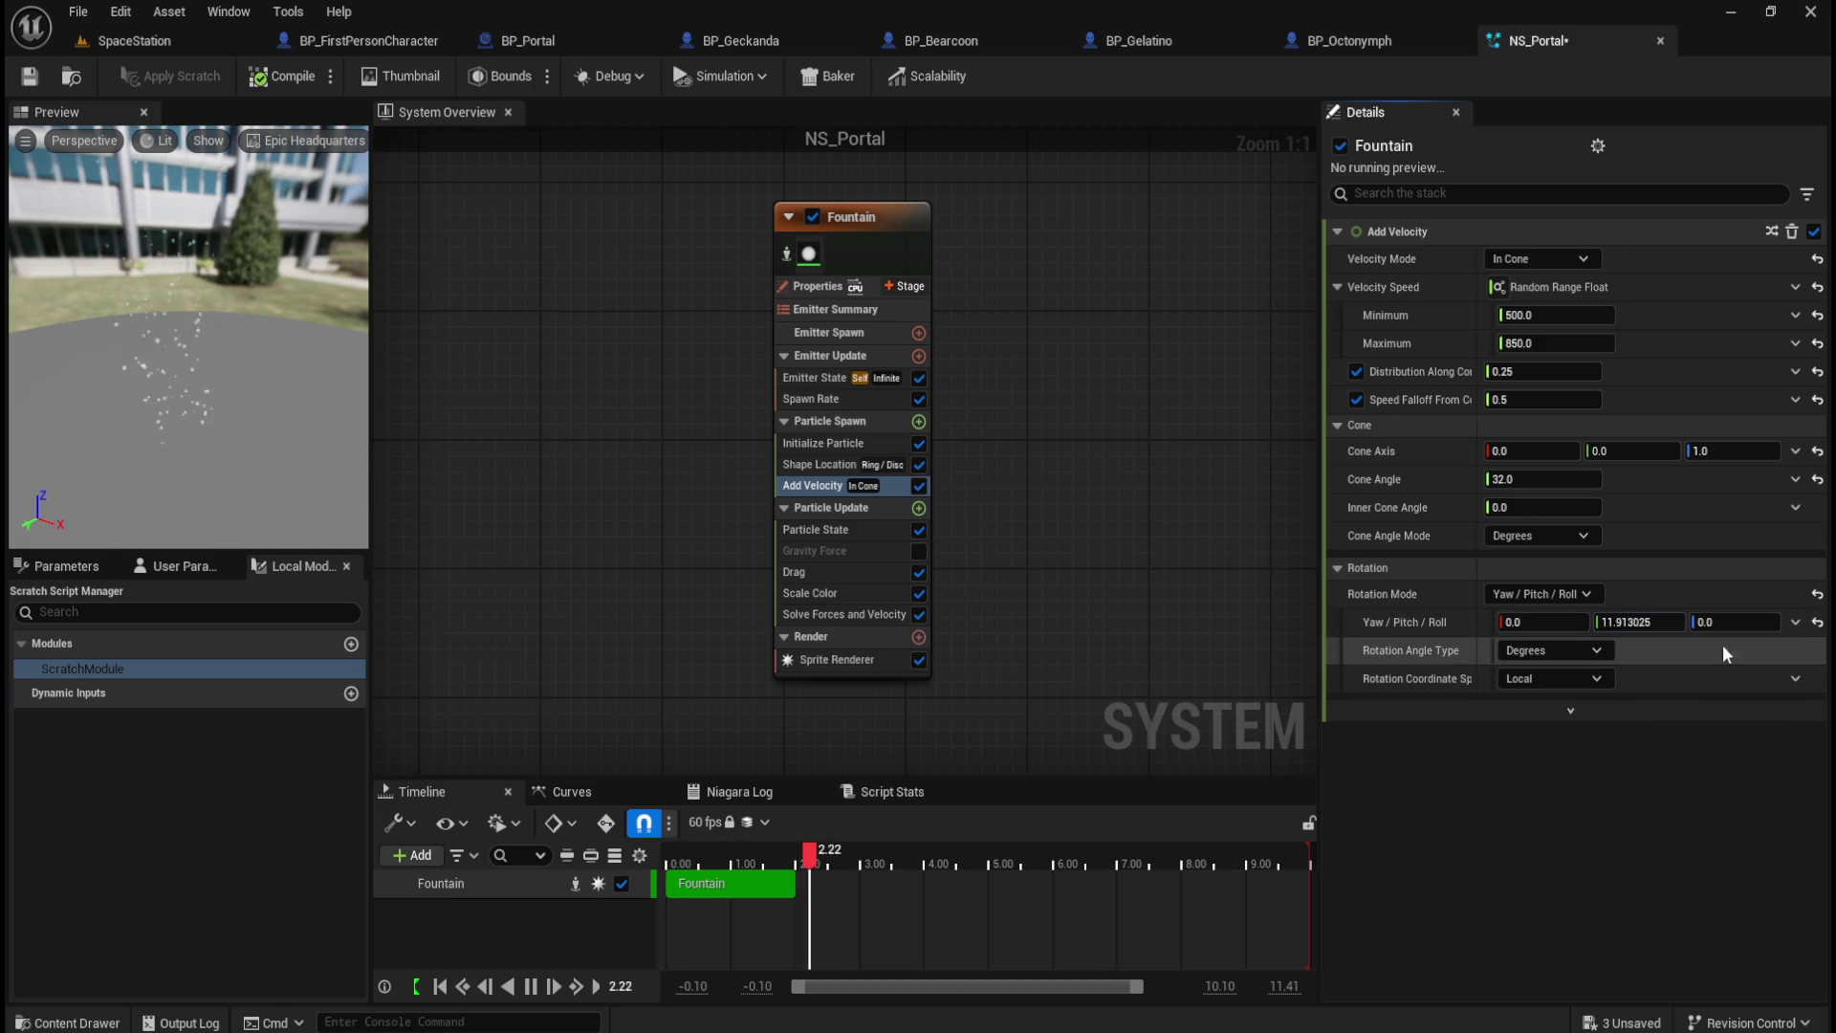
left_click(1817, 622)
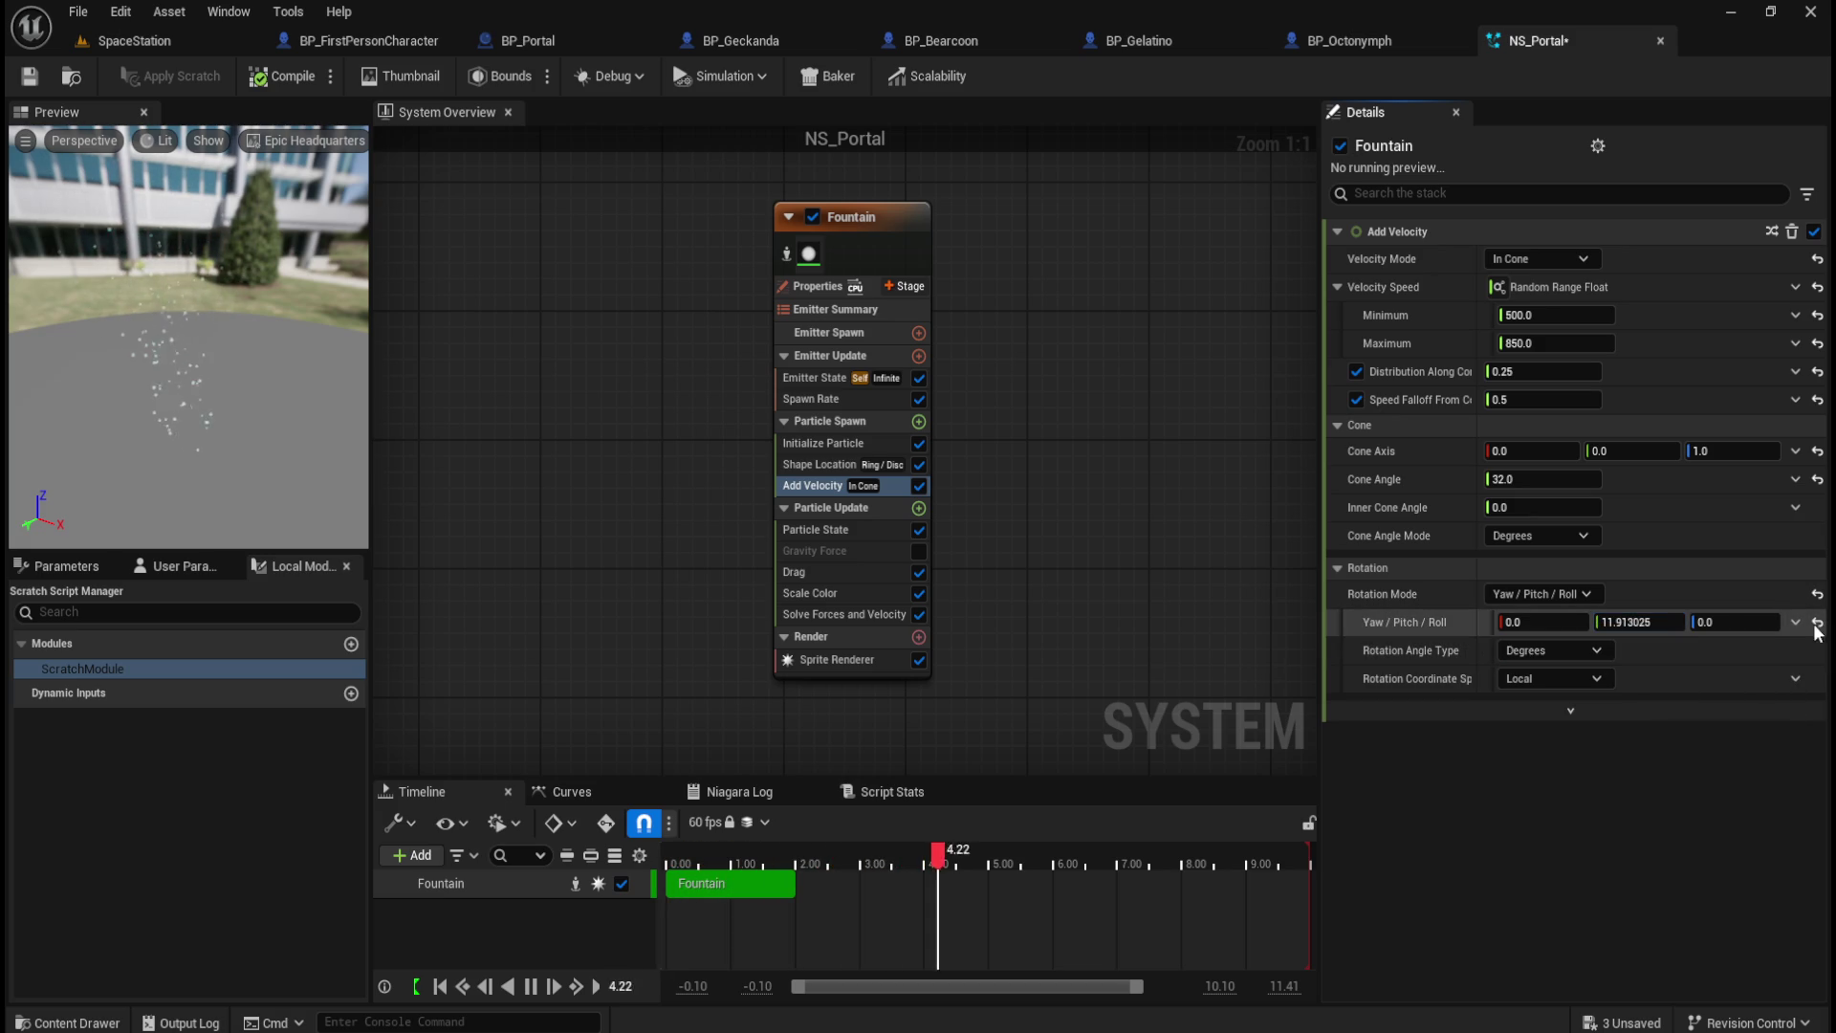
left_click_drag(1544, 621, 1563, 620)
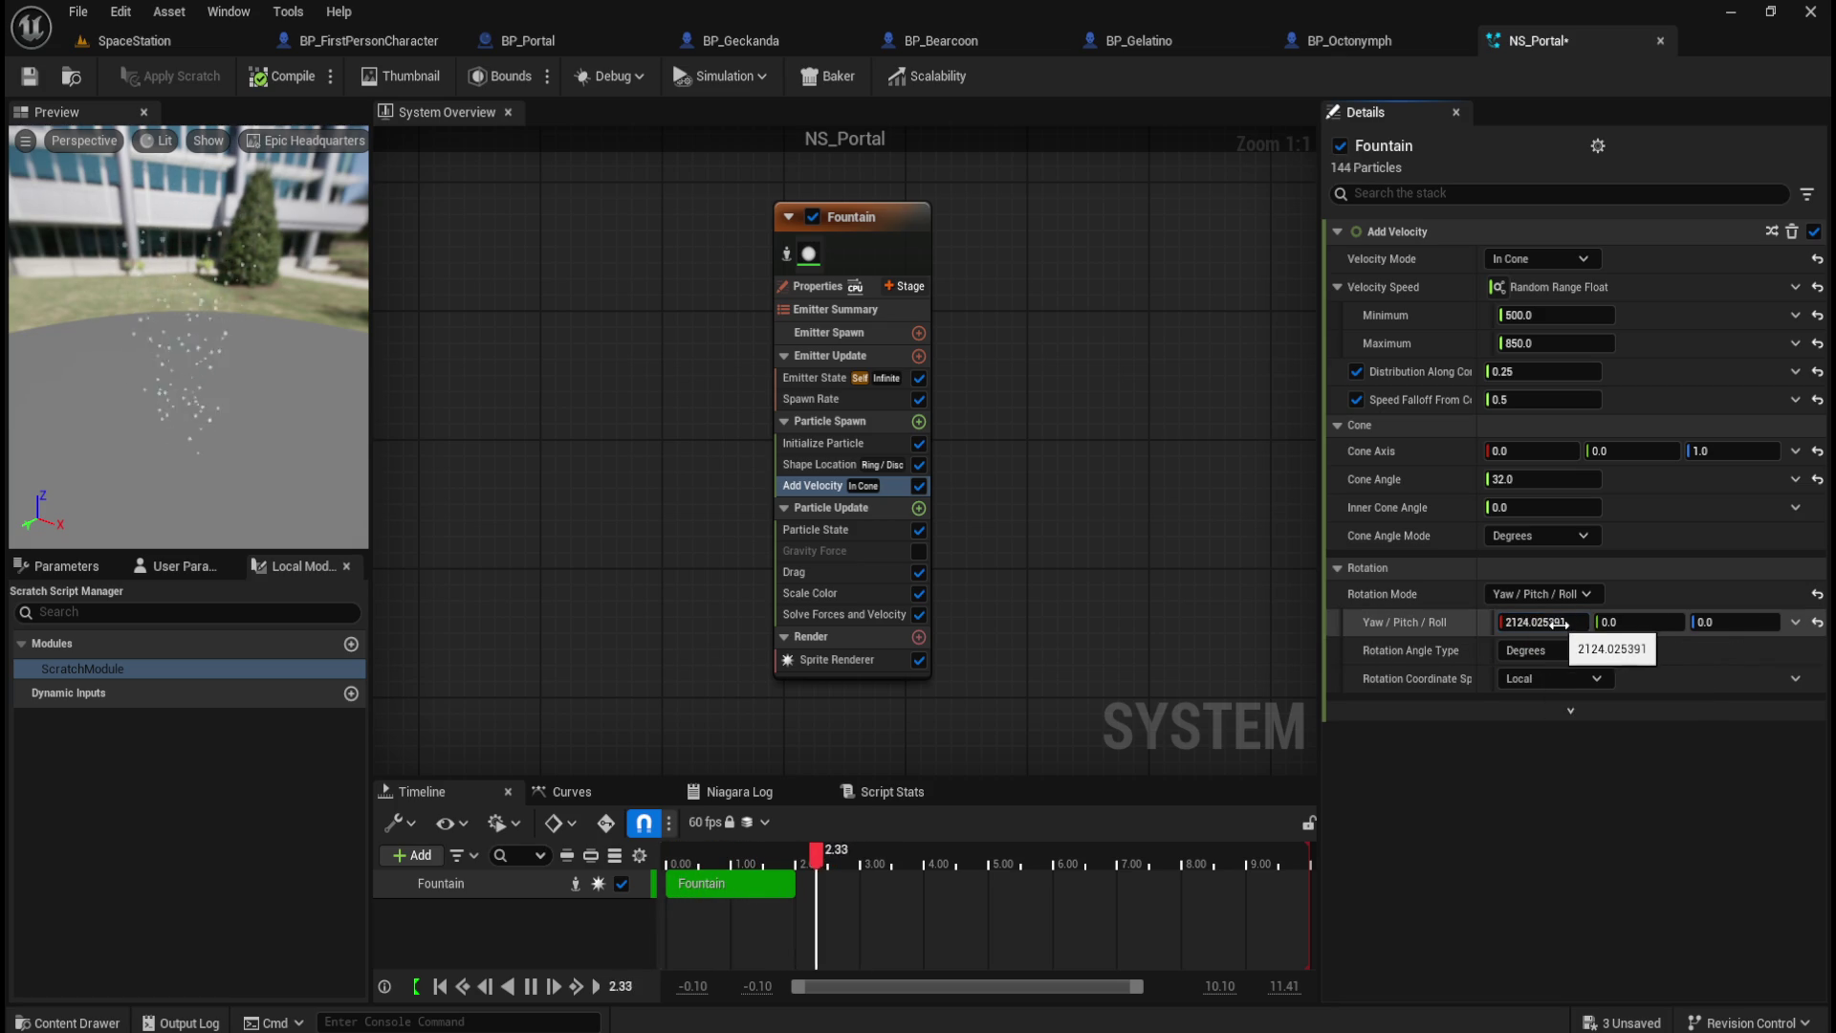
left_click(1553, 651)
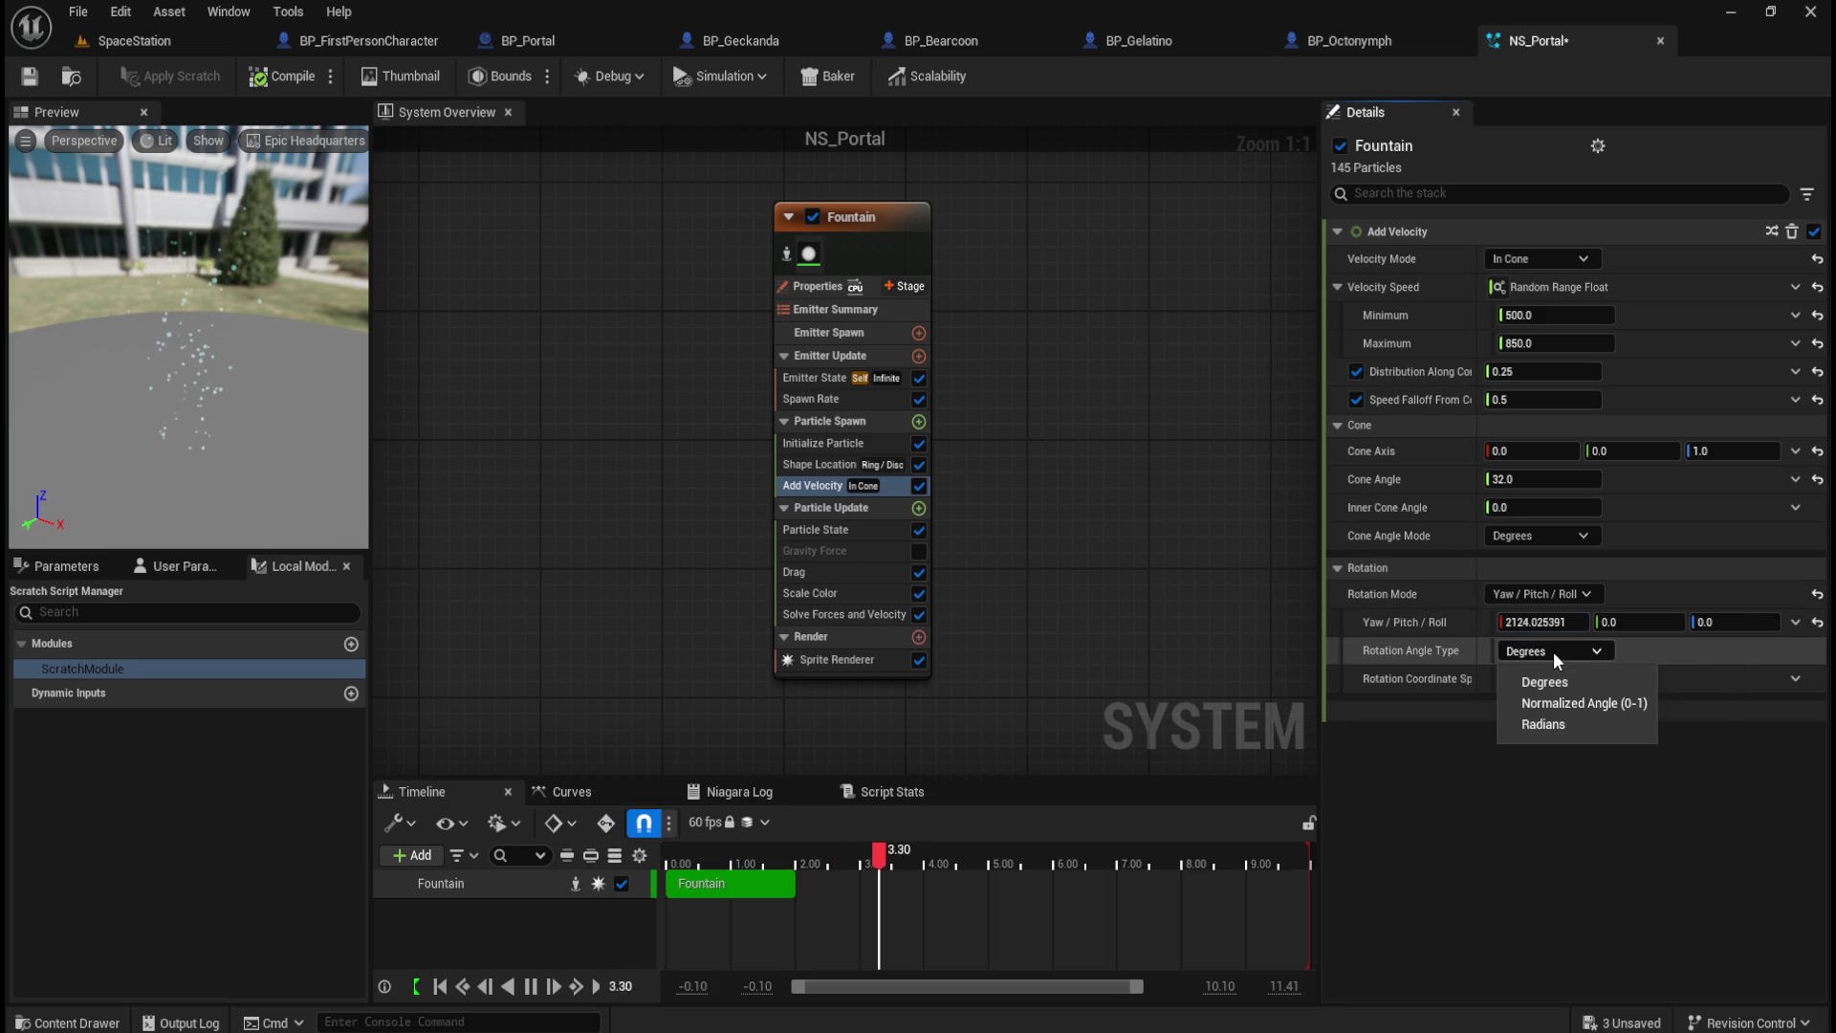
left_click(1561, 703)
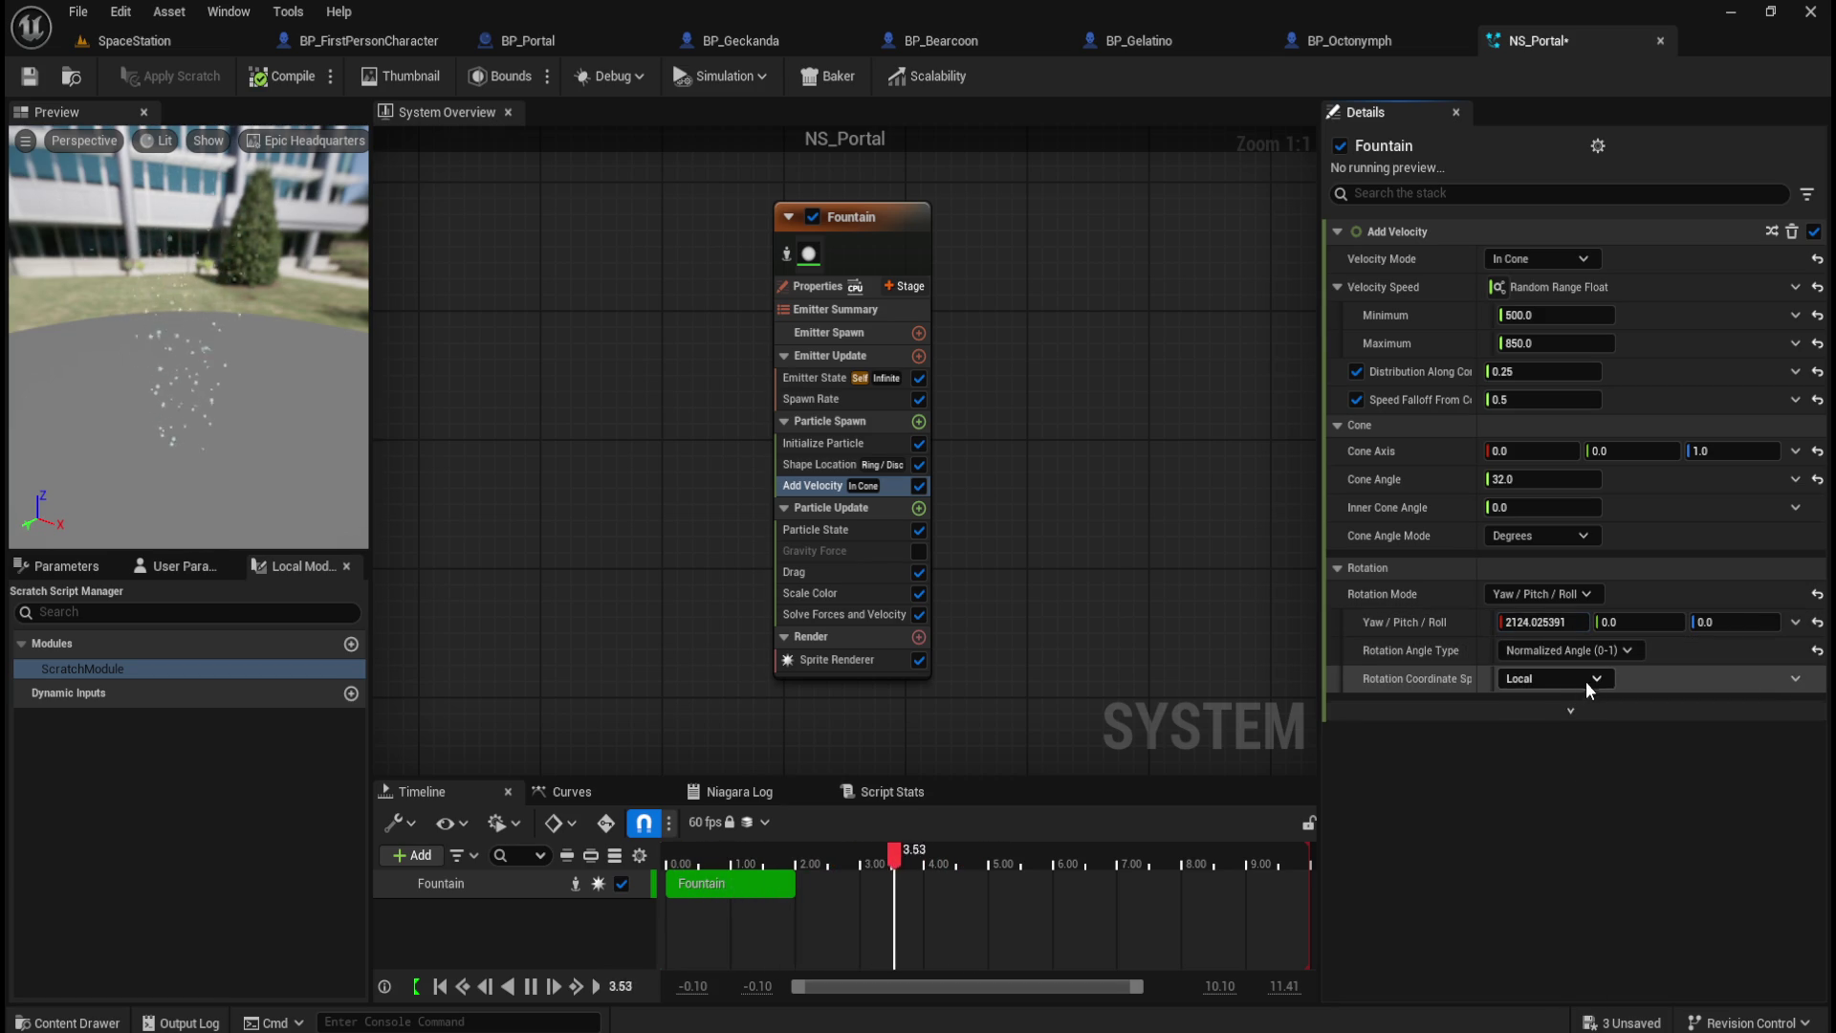
Step: Enter 360 for yaw, pitch and roll, then change the rotation mode to Quaternion
left_click(1583, 627)
type("360")
key("Return")
left_click(1649, 623)
type("360")
key("Return")
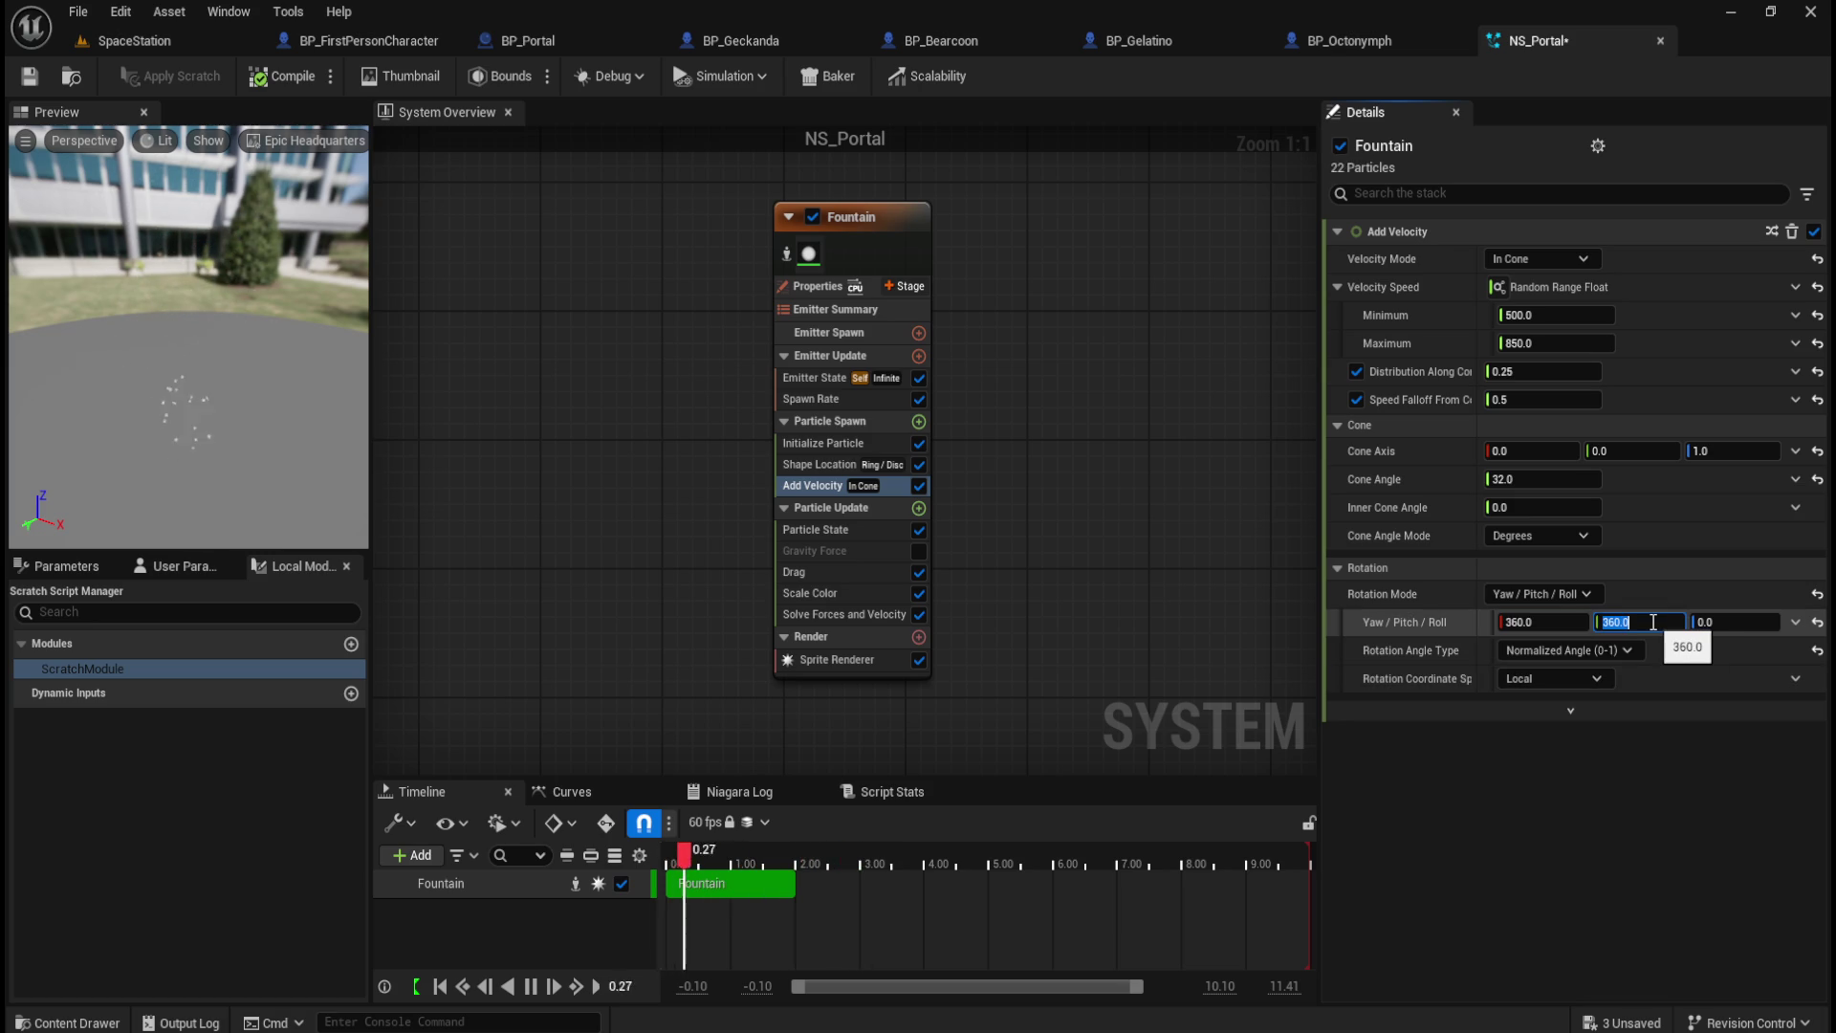
left_click(1734, 621)
type("36")
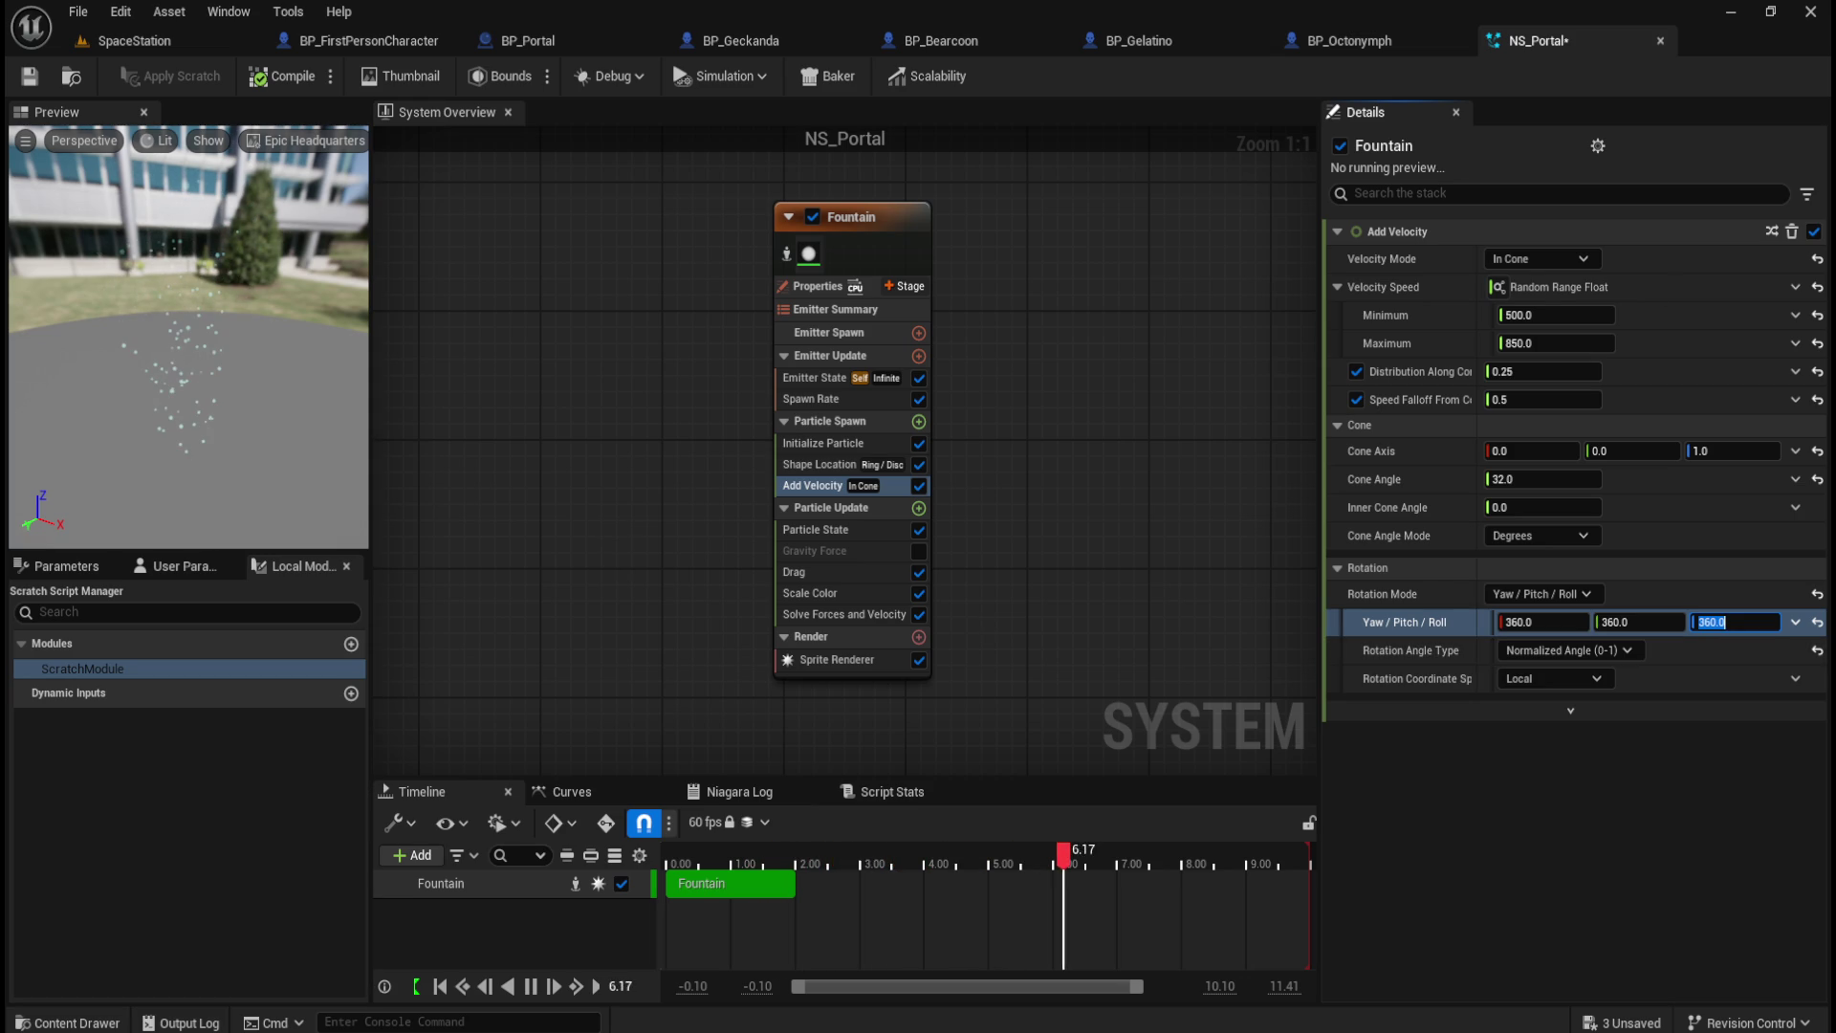
key("Return")
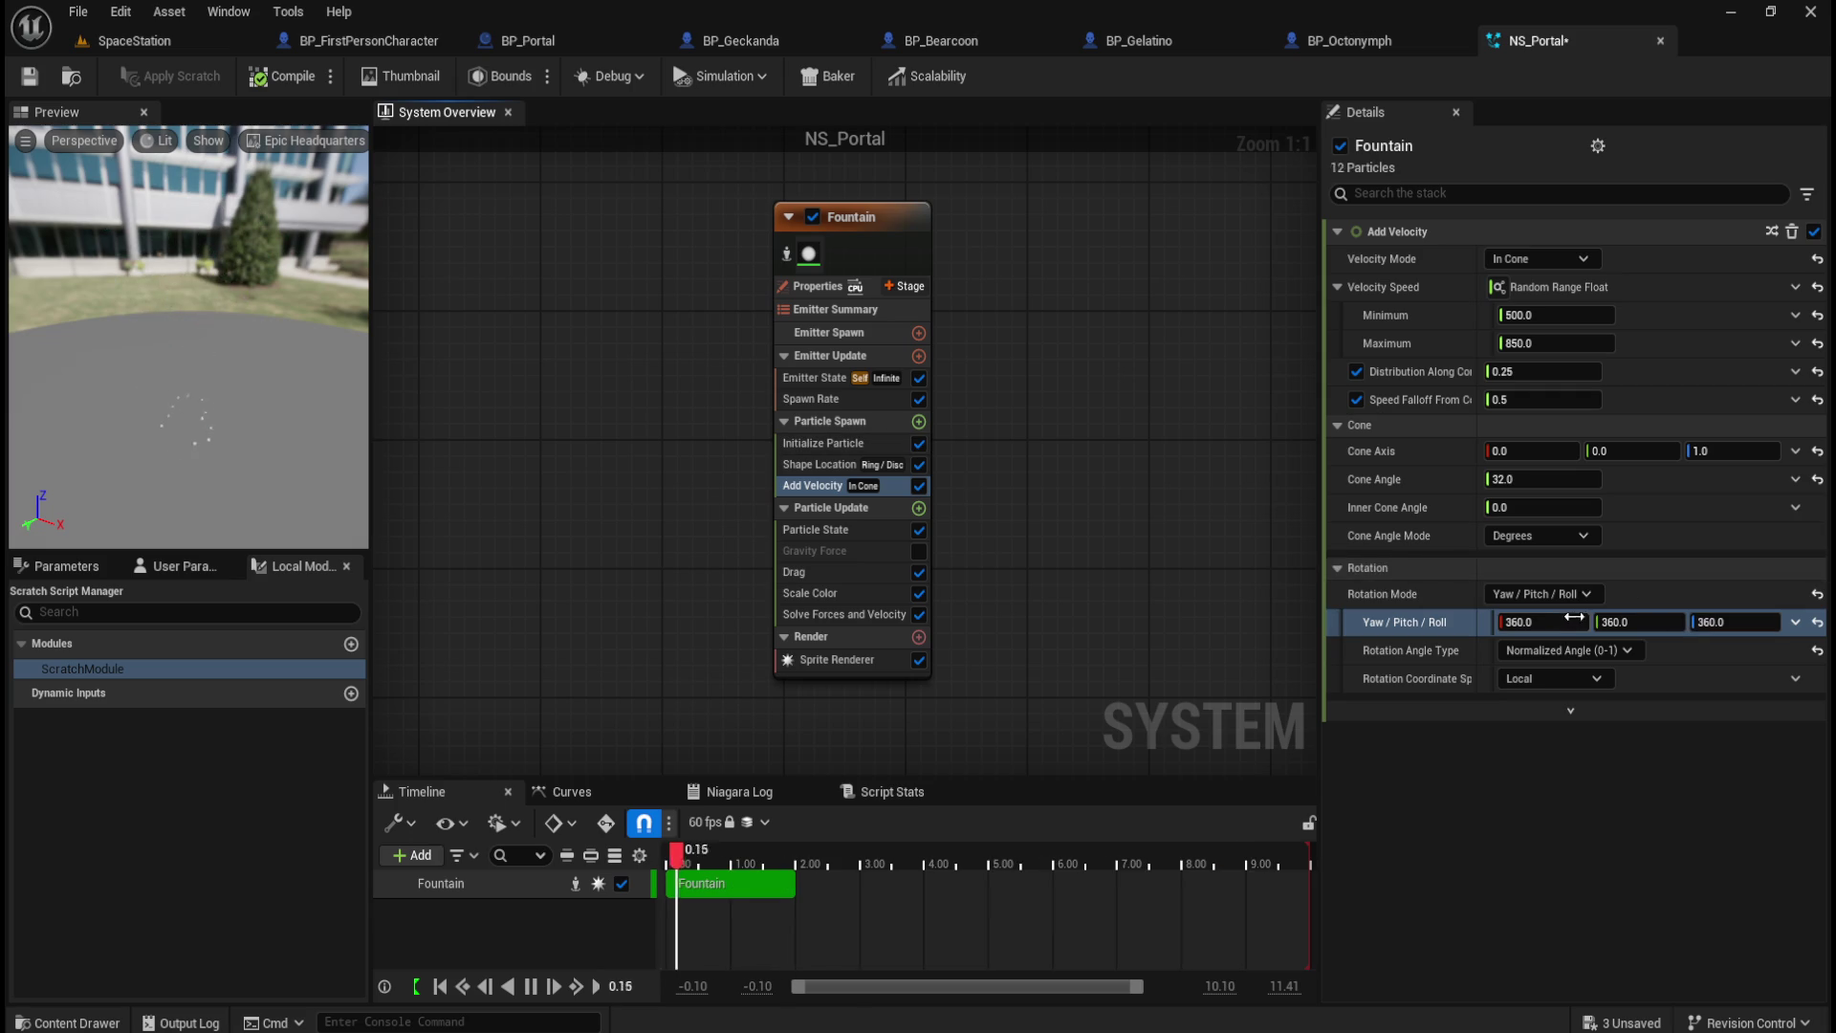
left_click(1582, 594)
left_click(1540, 691)
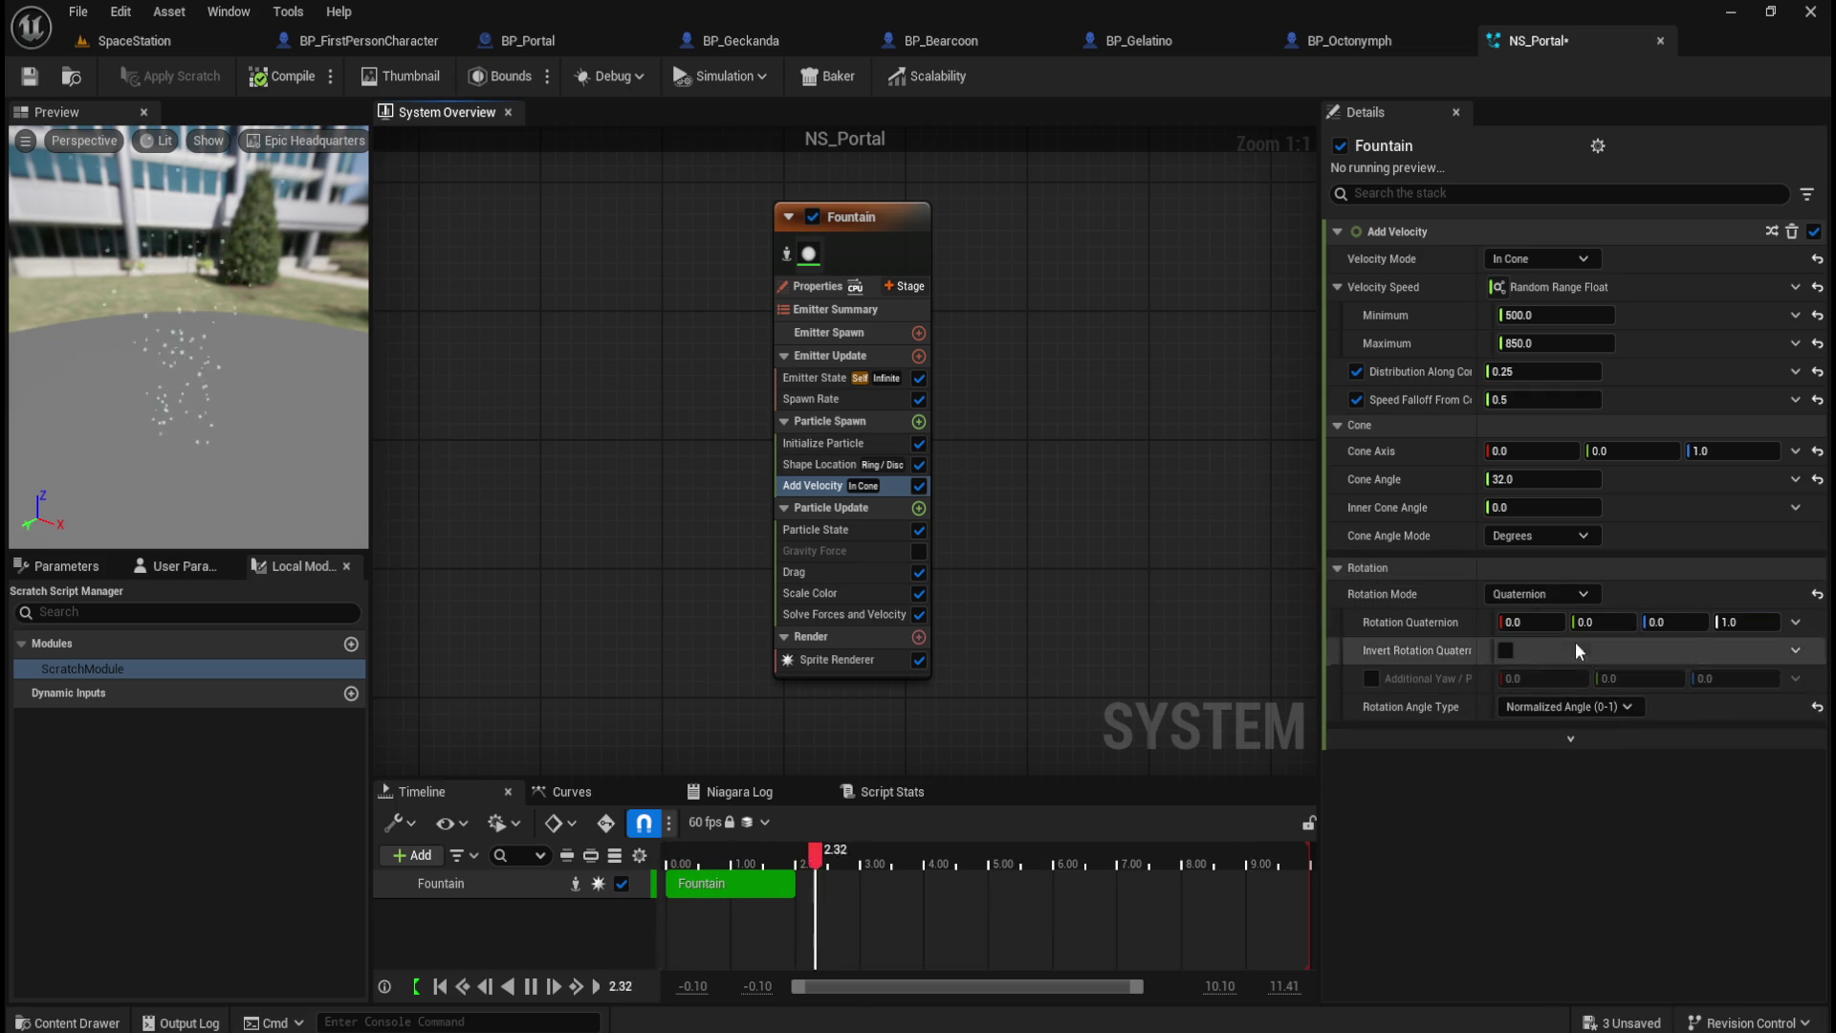
Step: Test and reset the quaternion W, Y and X components, then raise Z
left_click_drag(1750, 621, 1797, 622)
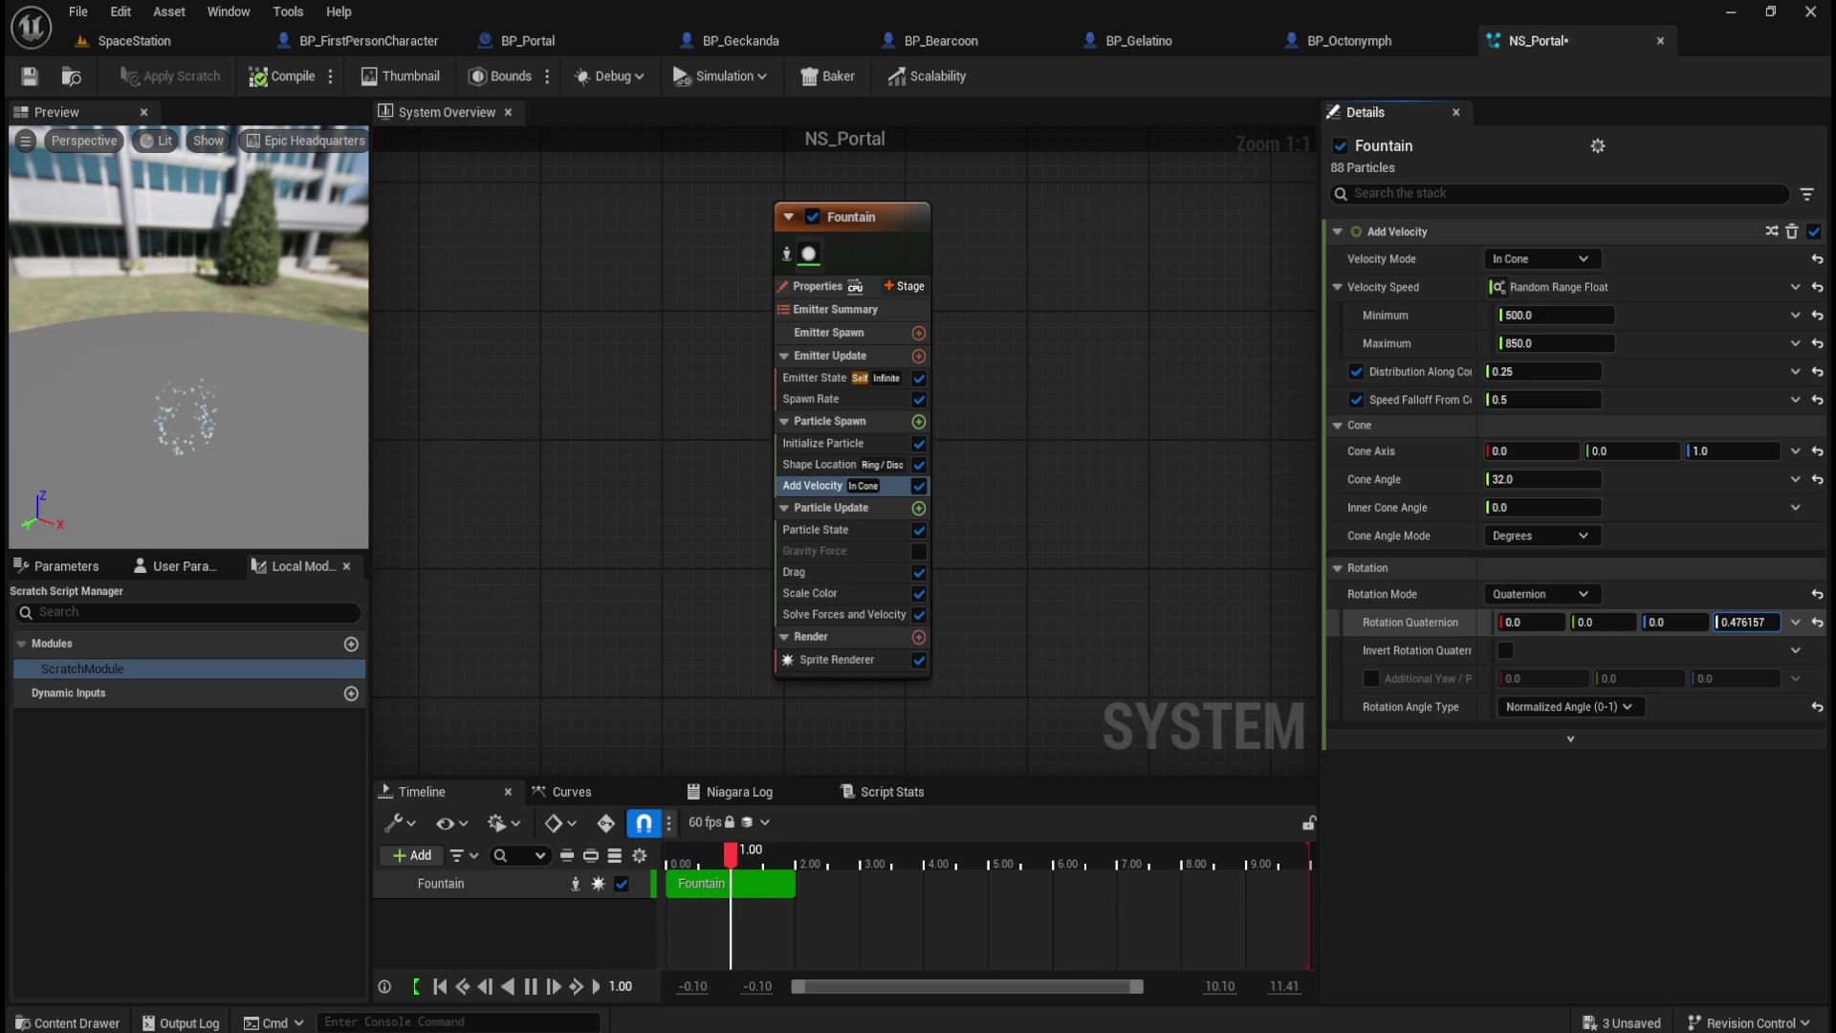
left_click(1817, 623)
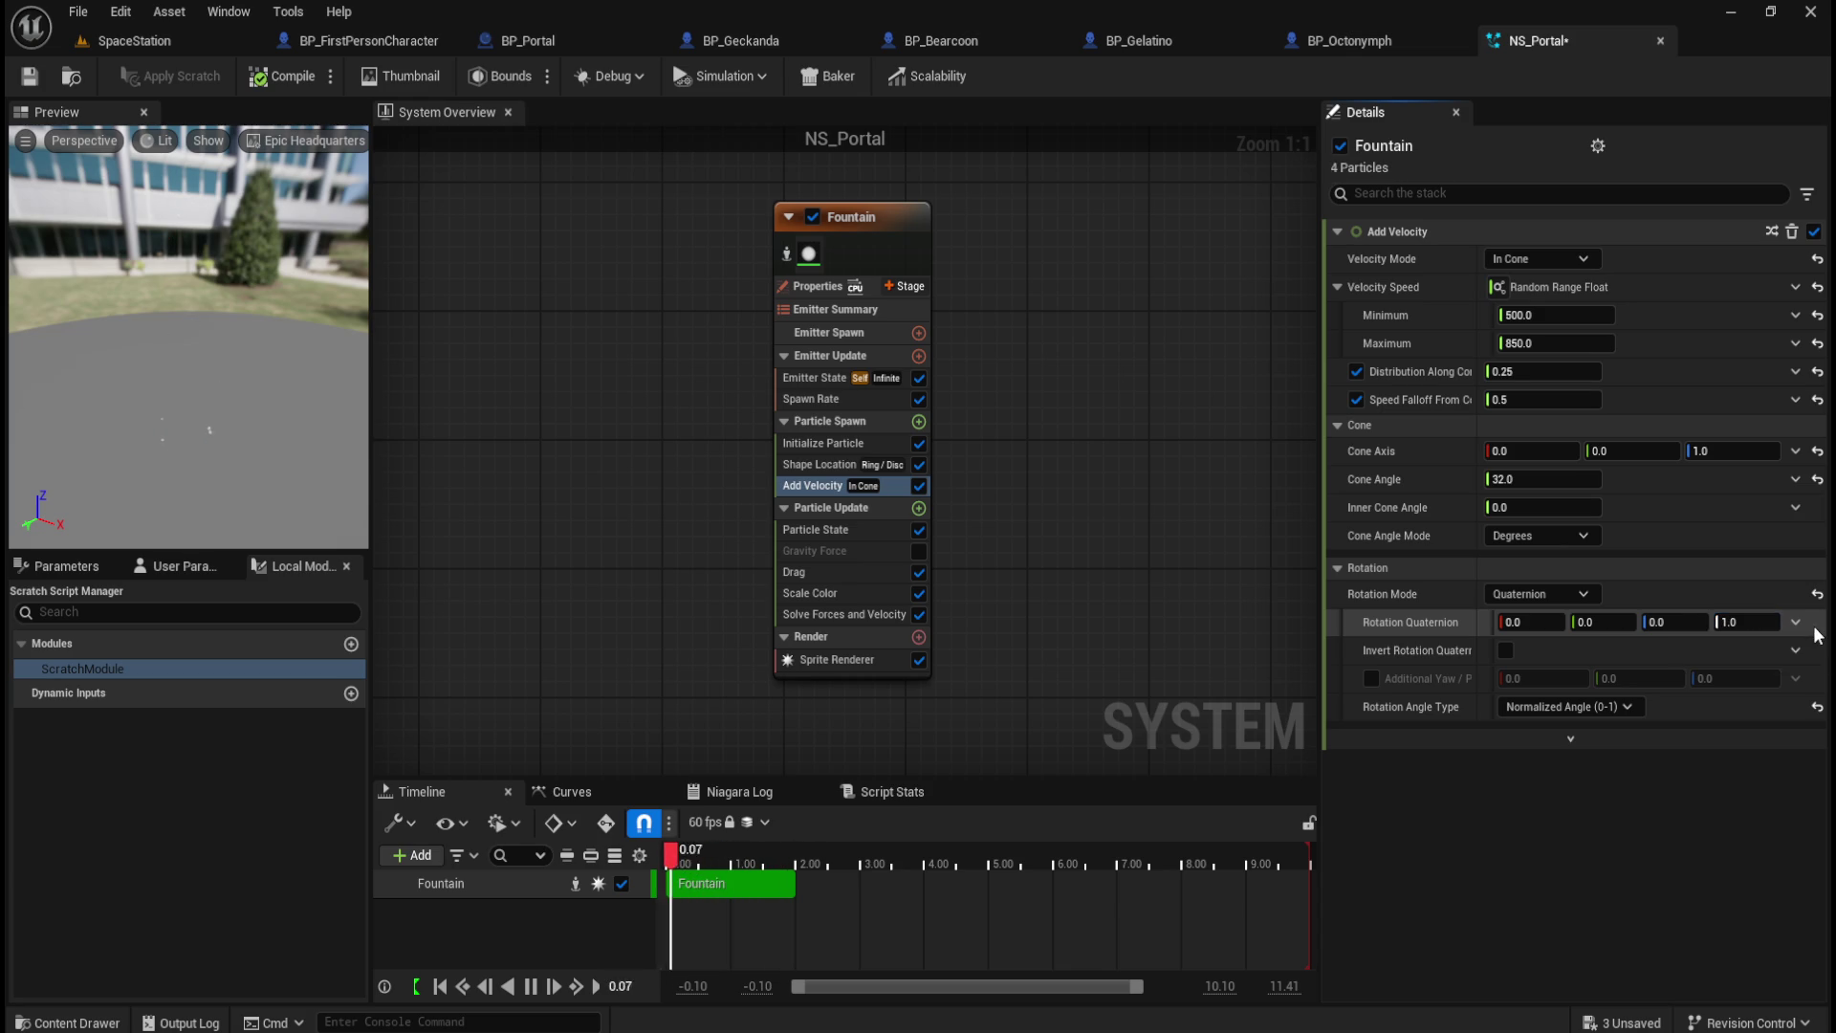
left_click(1595, 712)
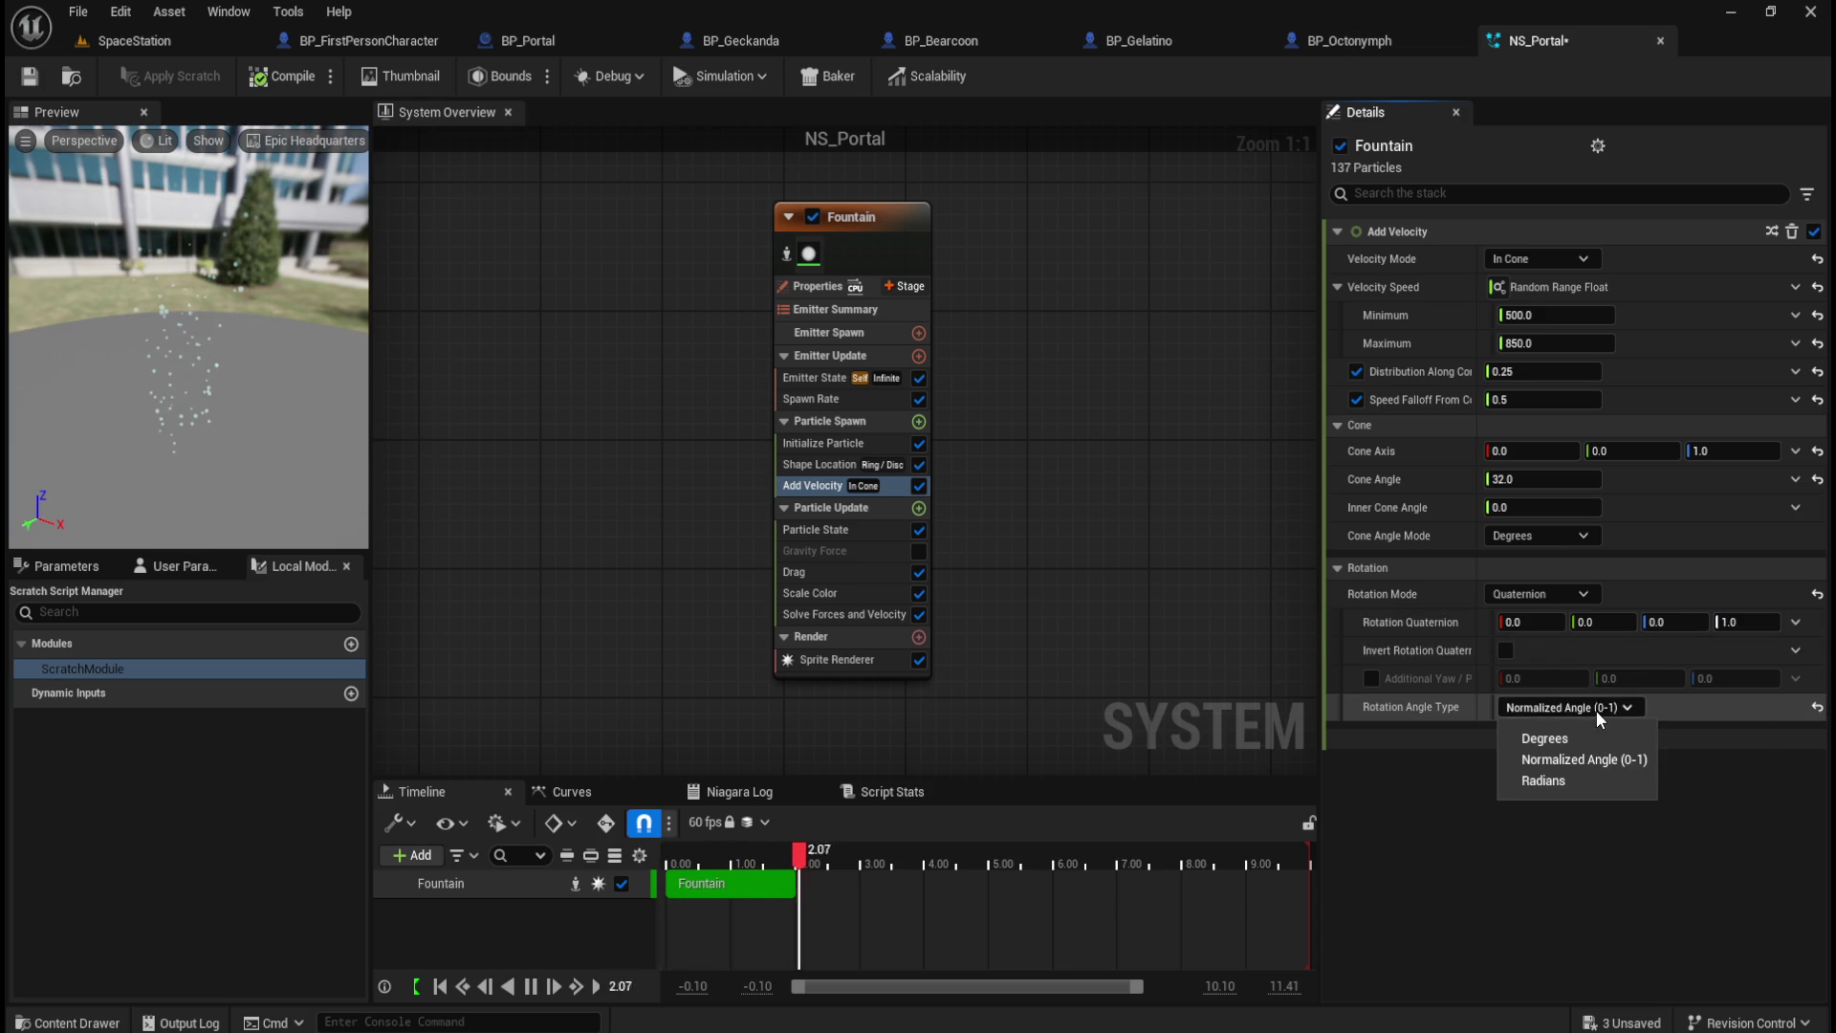
mouse_move(1626, 623)
left_mouse_down()
mouse_move(1650, 623)
mouse_move(1595, 623)
left_mouse_up()
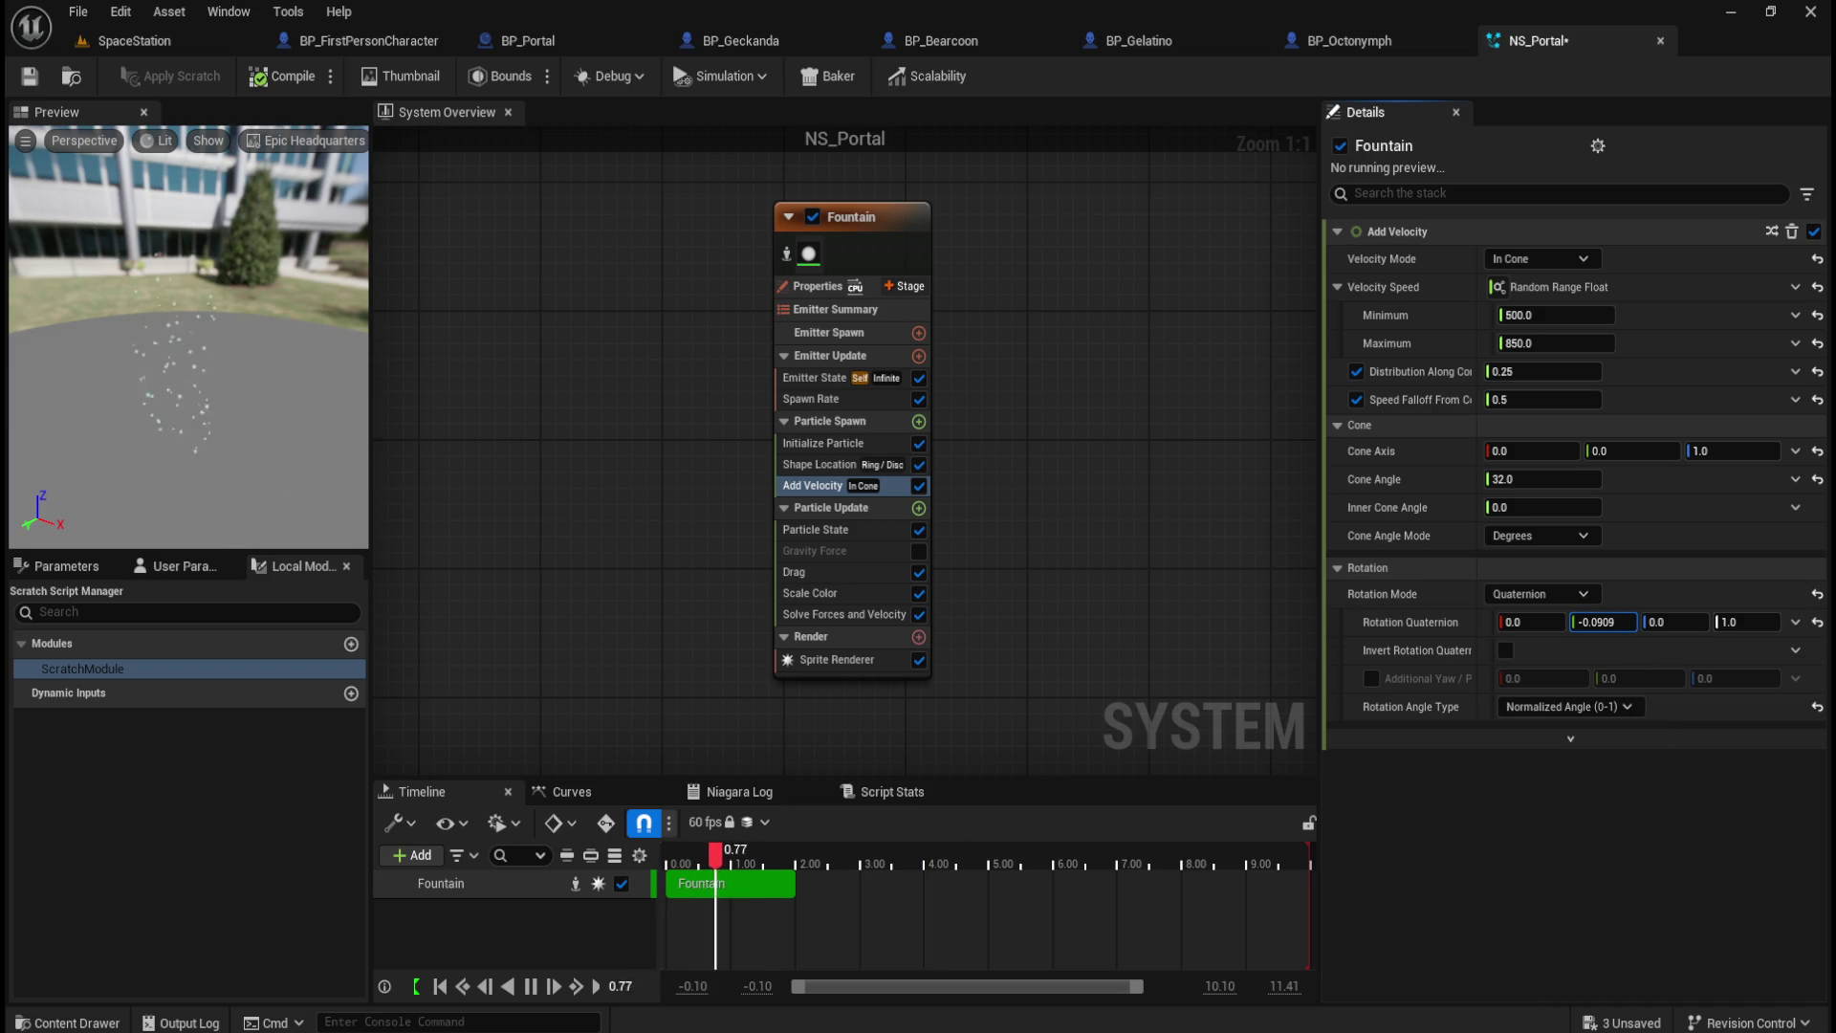
left_click(1816, 622)
left_click_drag(1530, 623, 1557, 623)
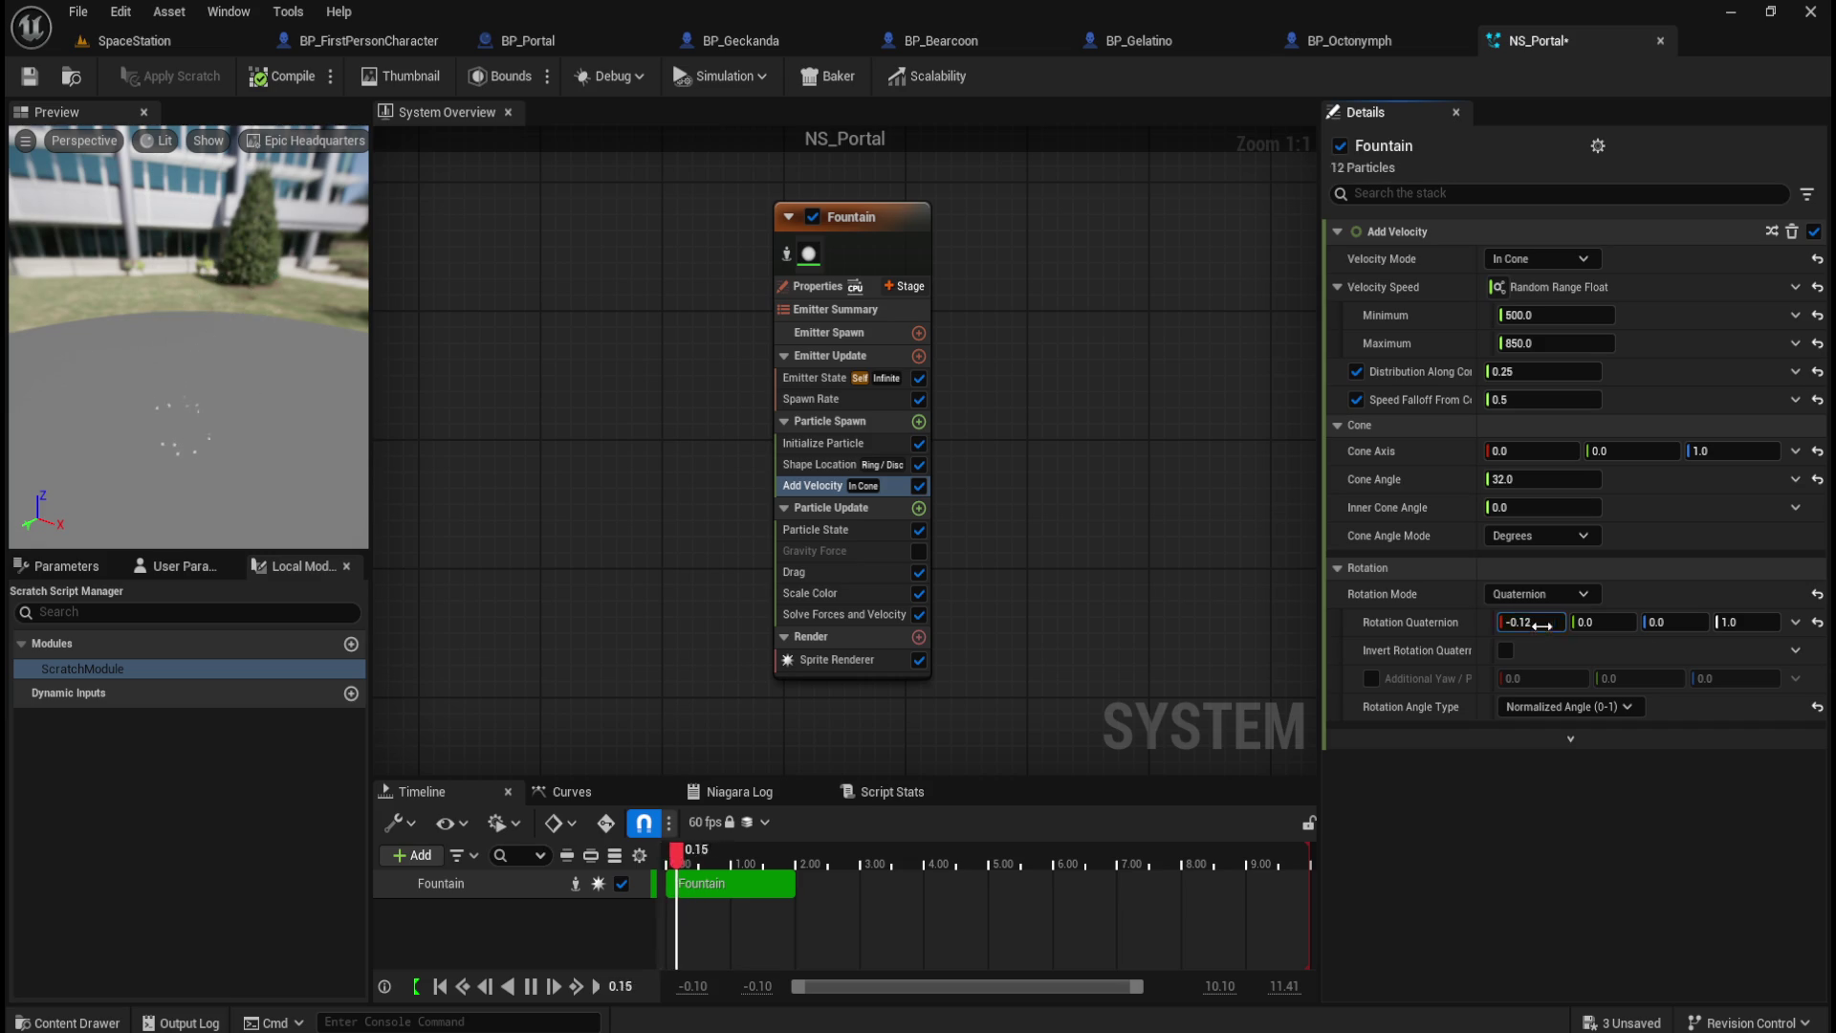
left_click(1816, 623)
mouse_move(1672, 626)
left_mouse_down()
mouse_move(1750, 626)
mouse_move(1625, 623)
left_mouse_up()
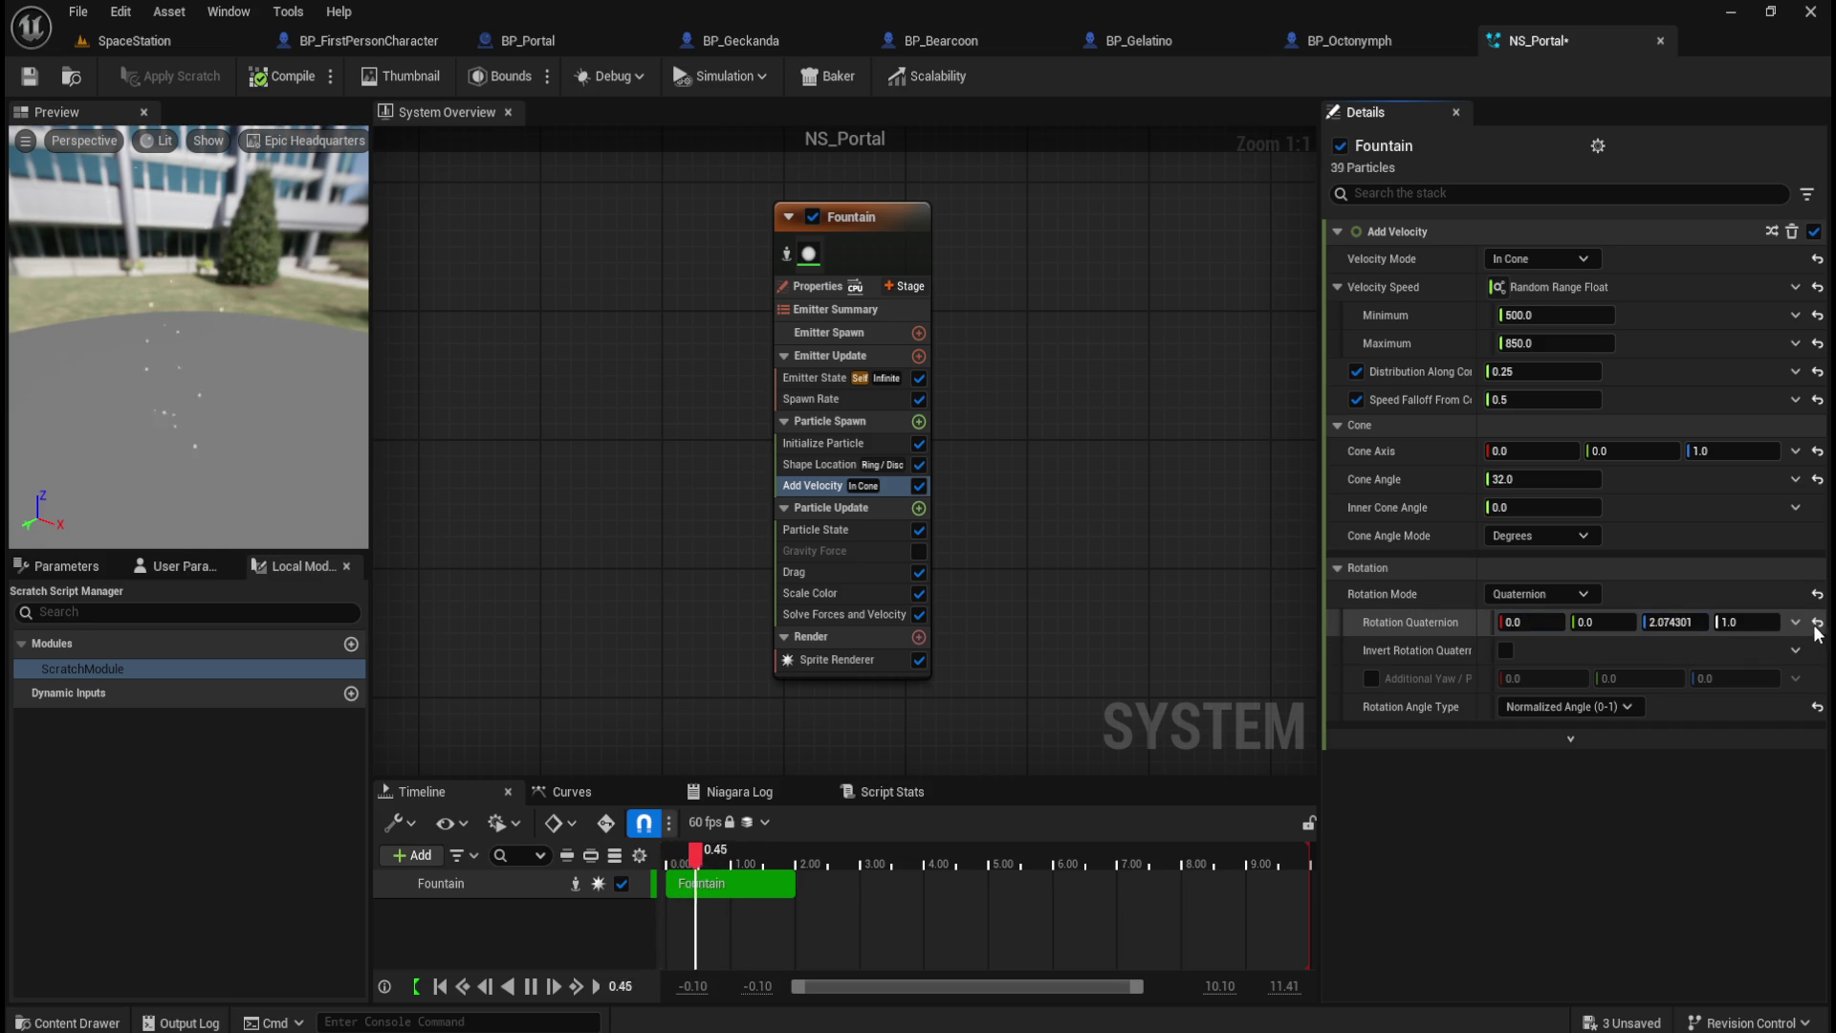
left_click(1565, 600)
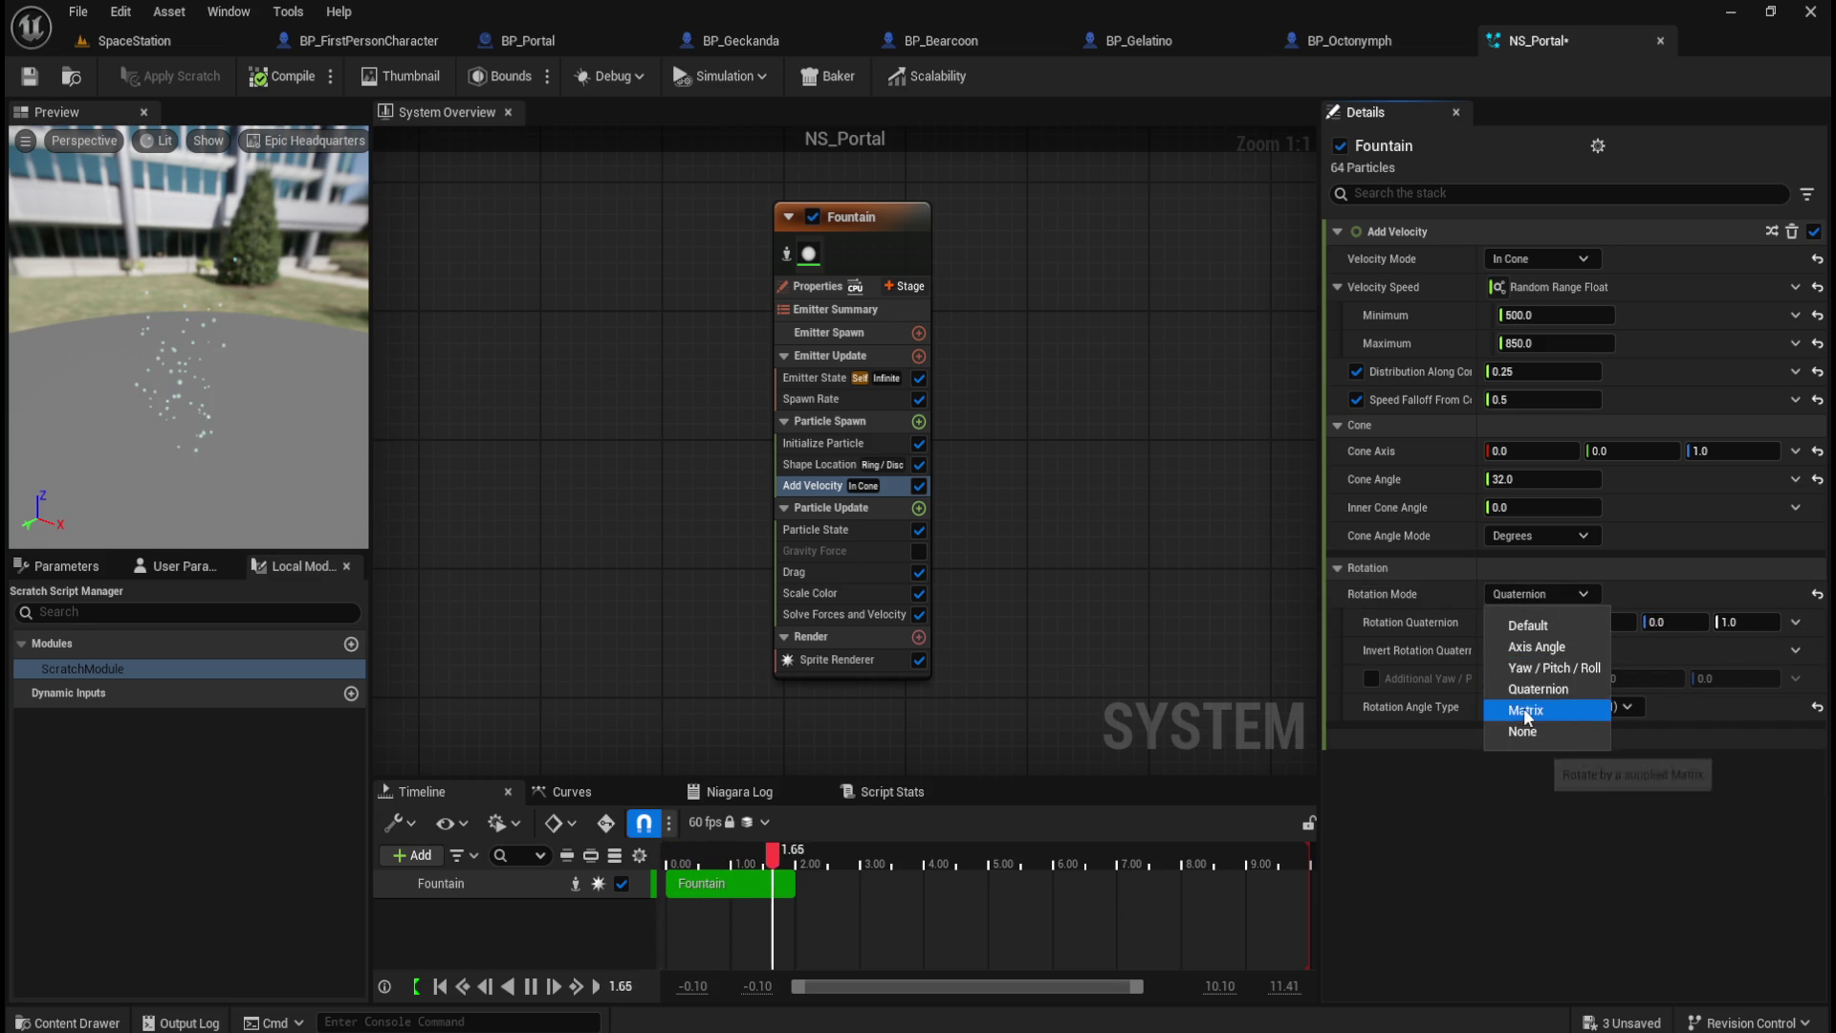
left_click(1522, 709)
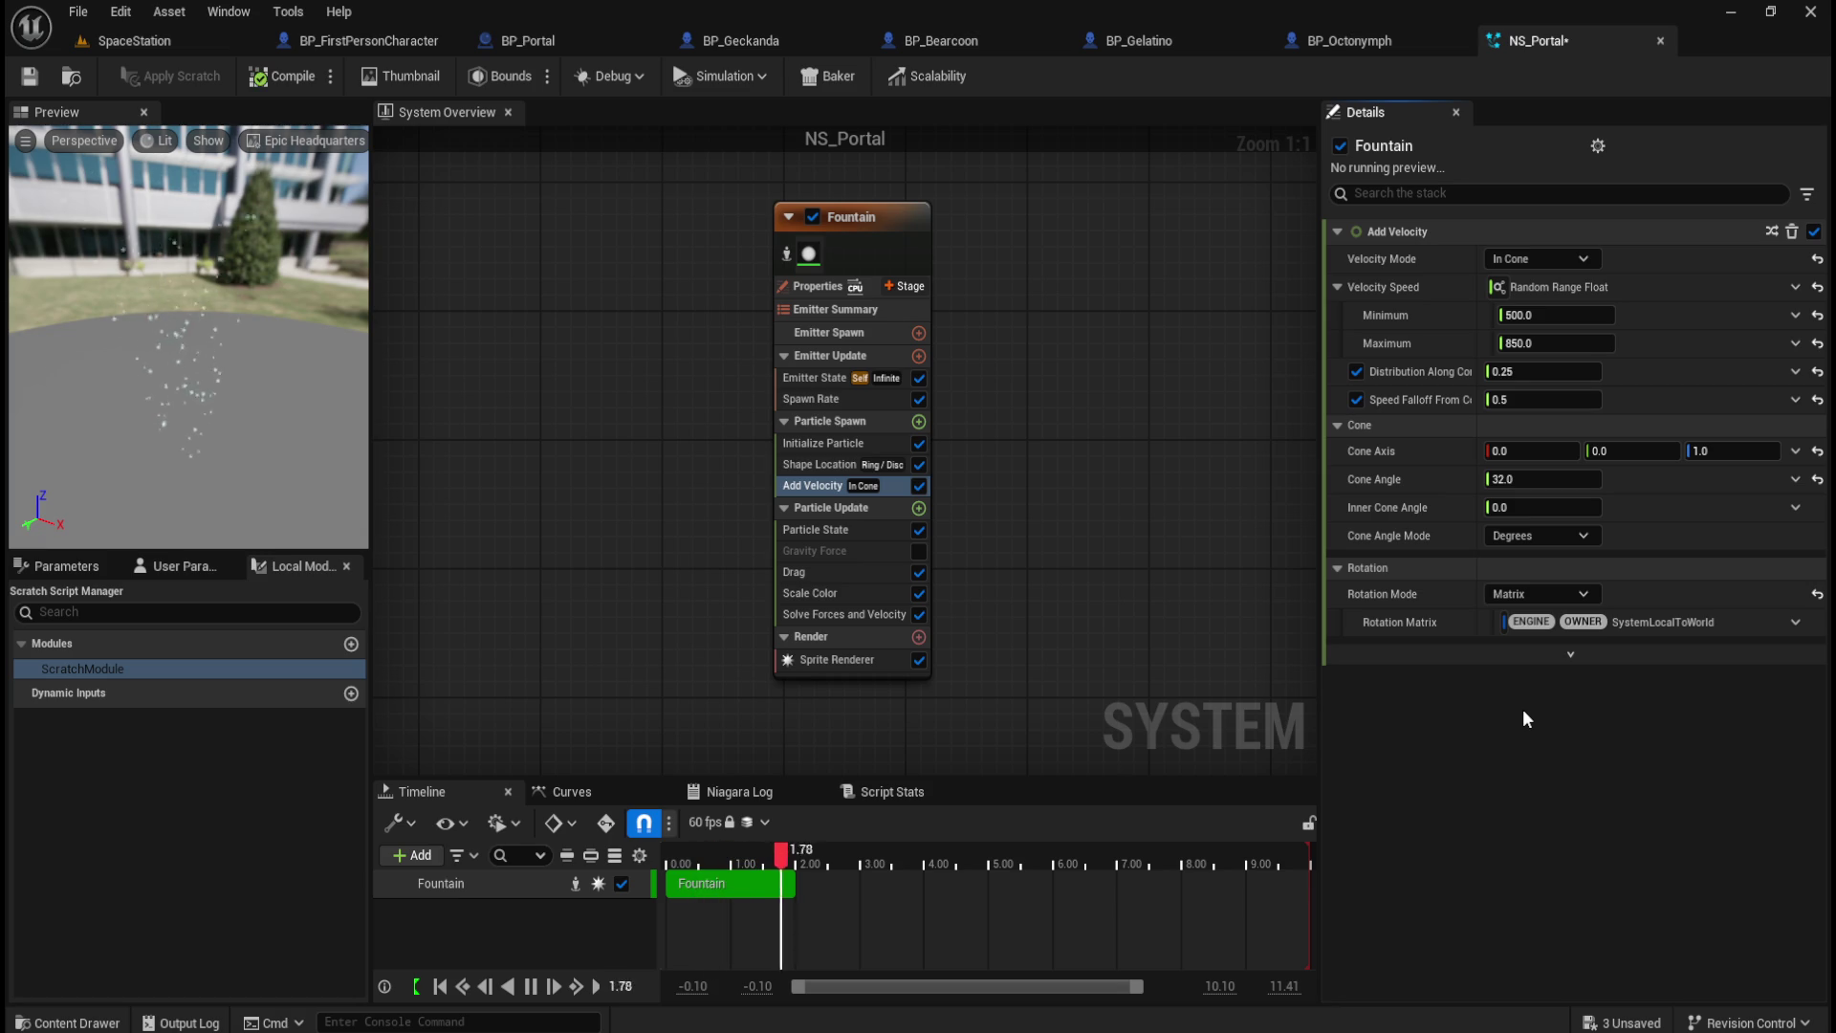
left_click(1553, 594)
left_click(1541, 624)
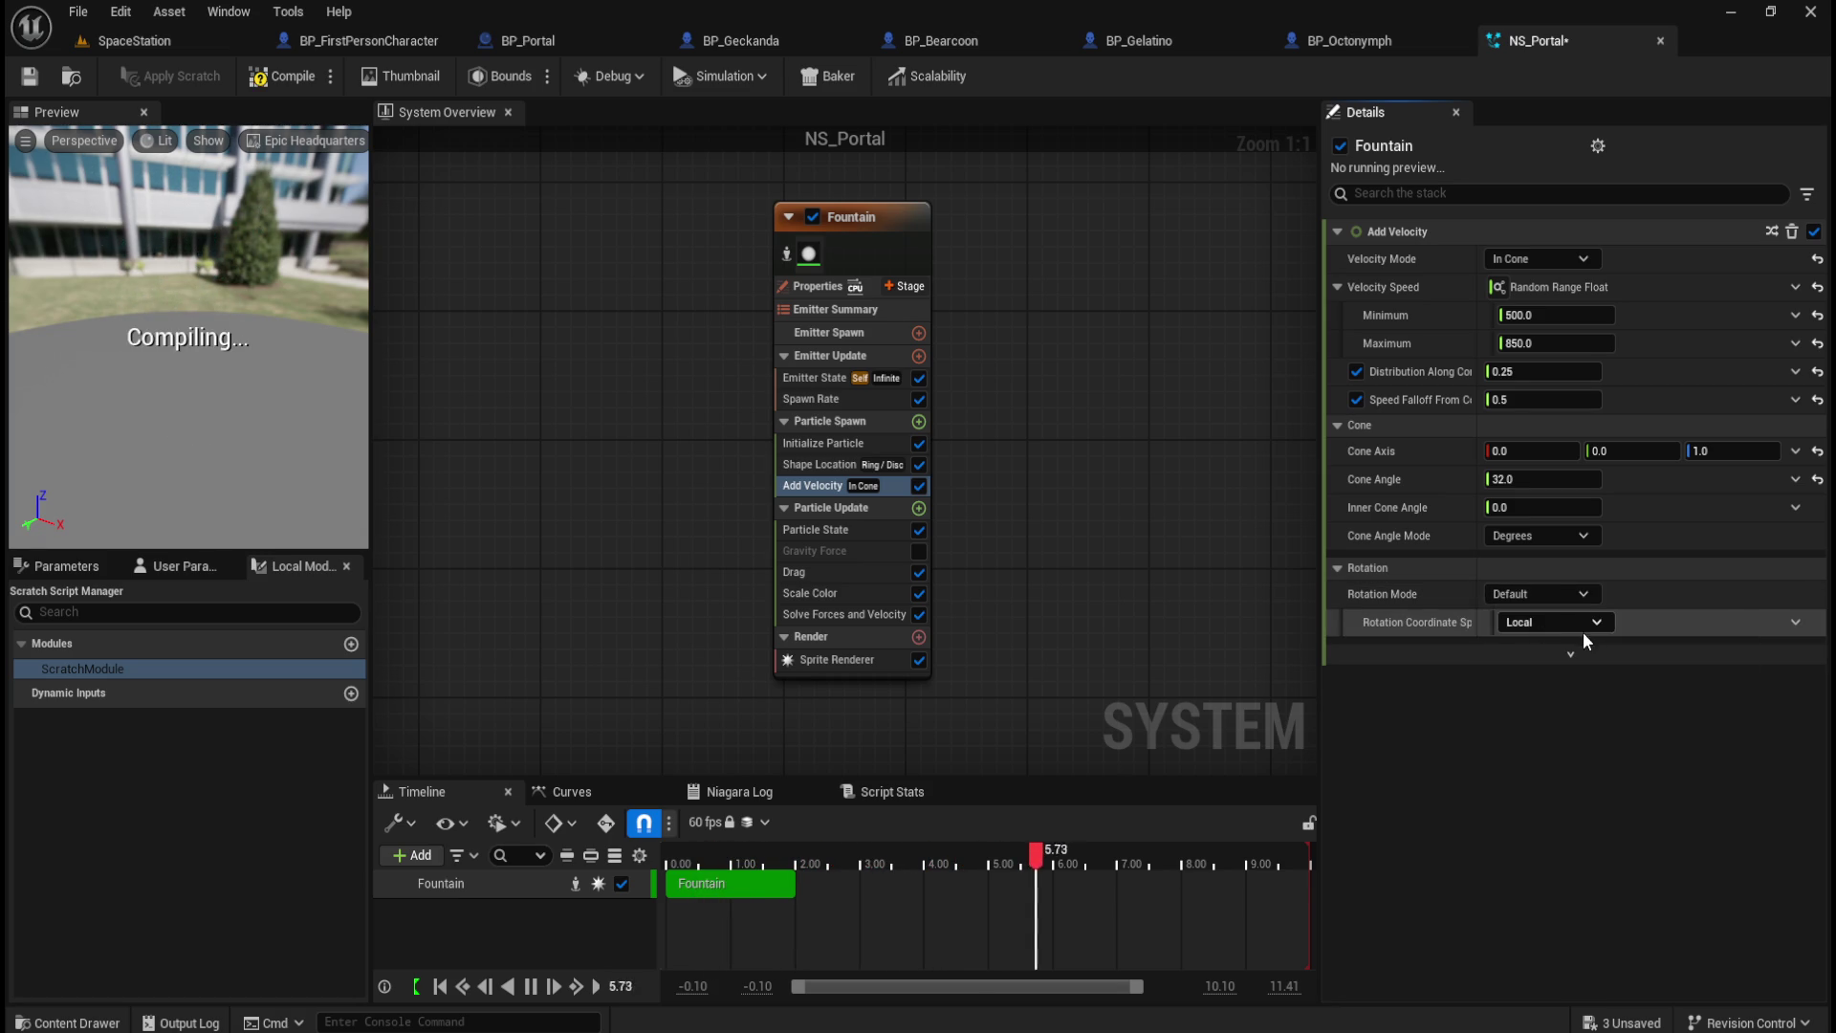
left_click(1581, 624)
left_click(1564, 674)
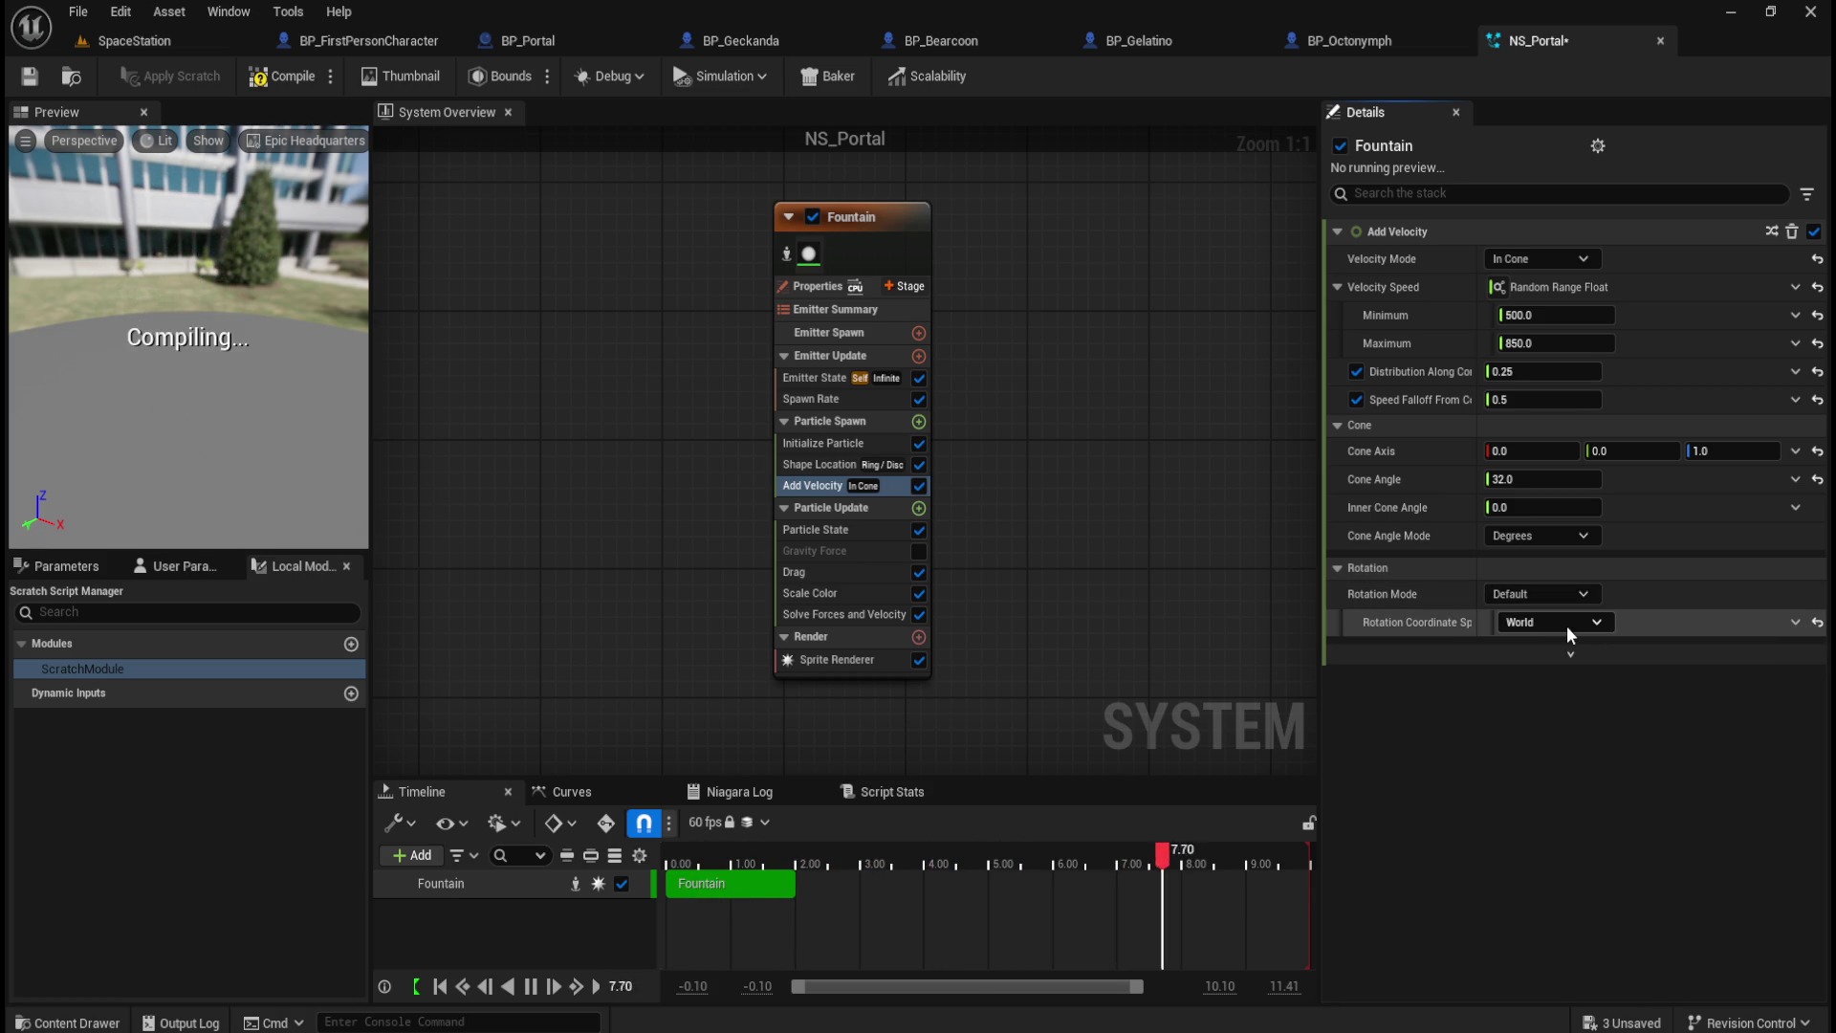
left_click(1569, 626)
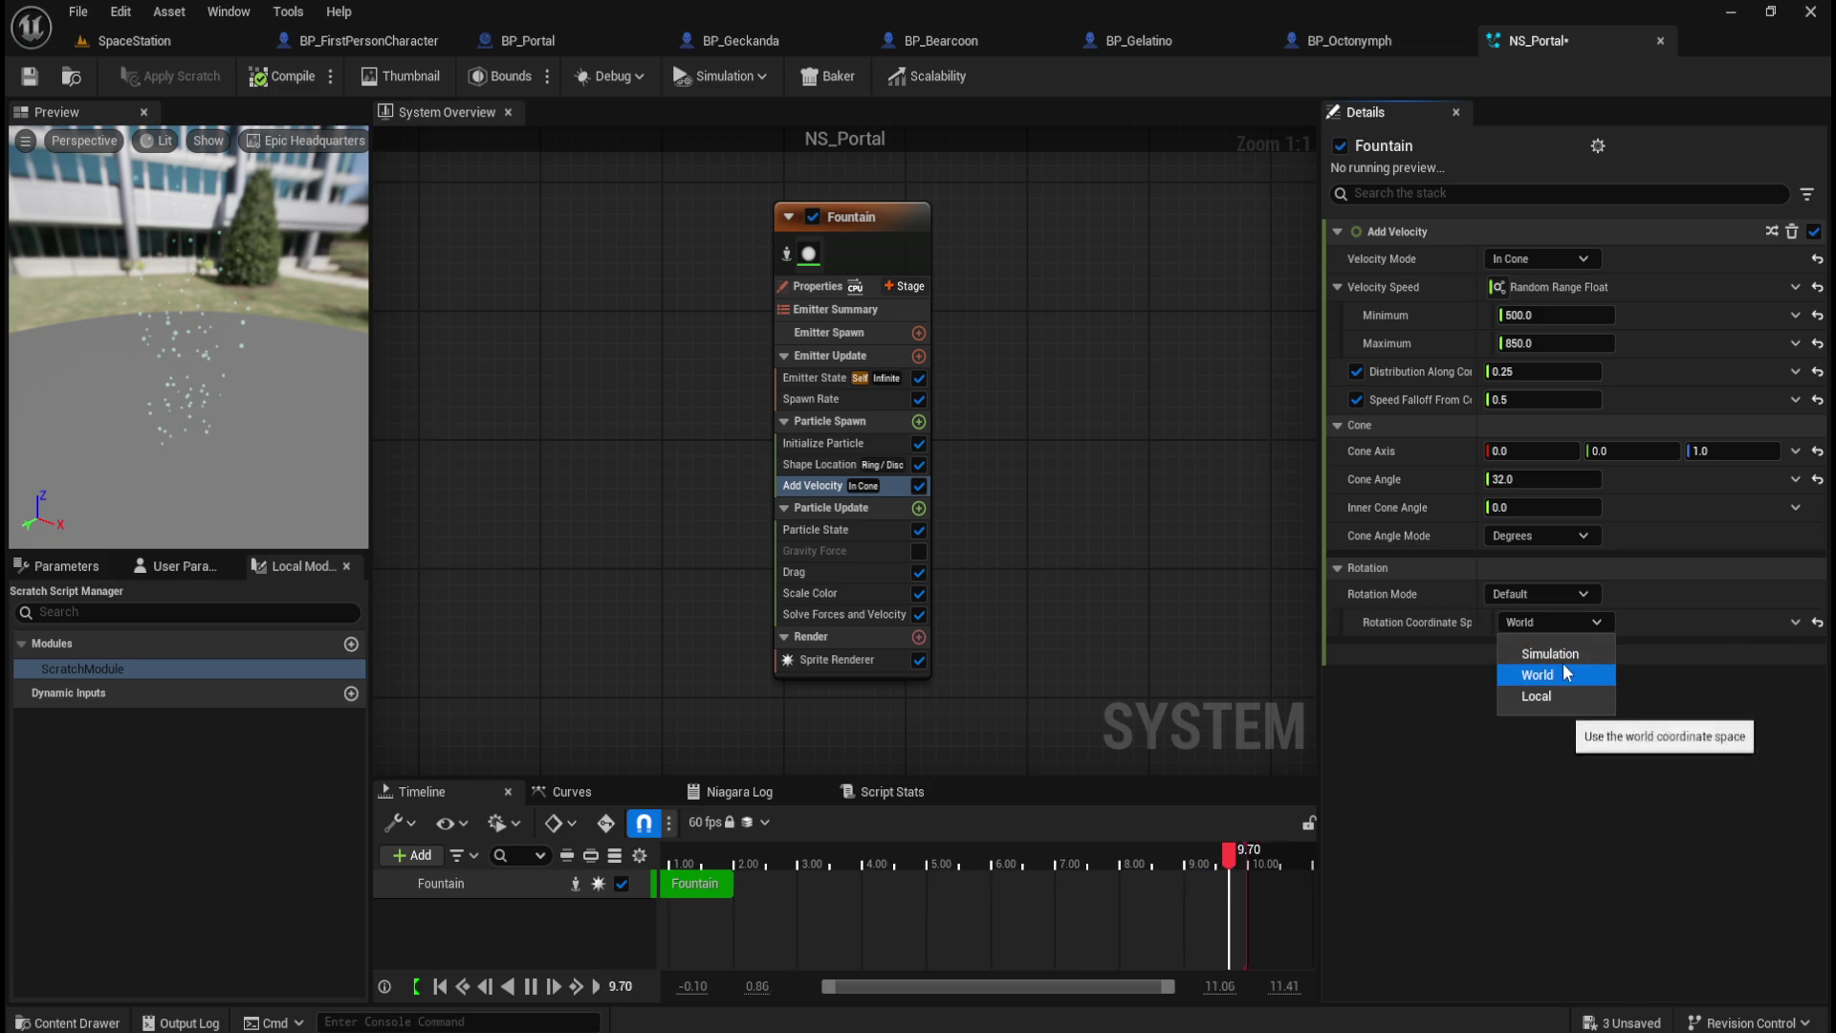
left_click(1559, 652)
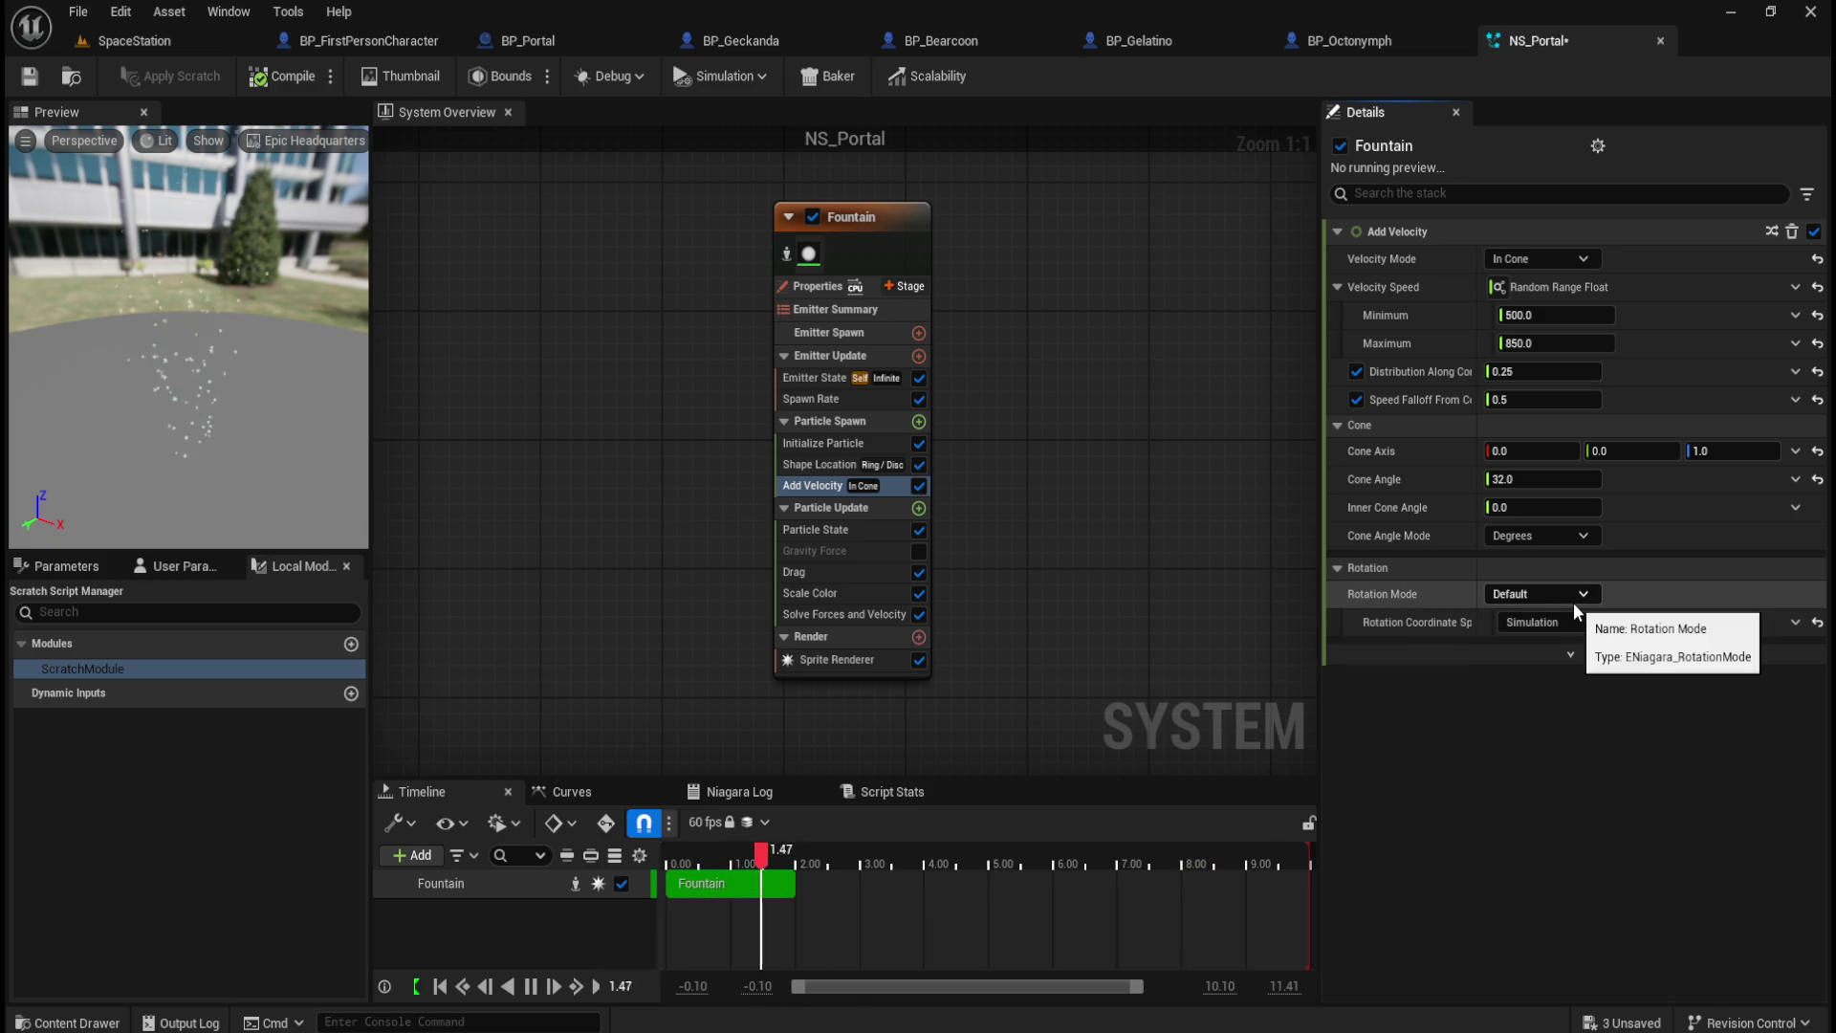
left_click(1817, 622)
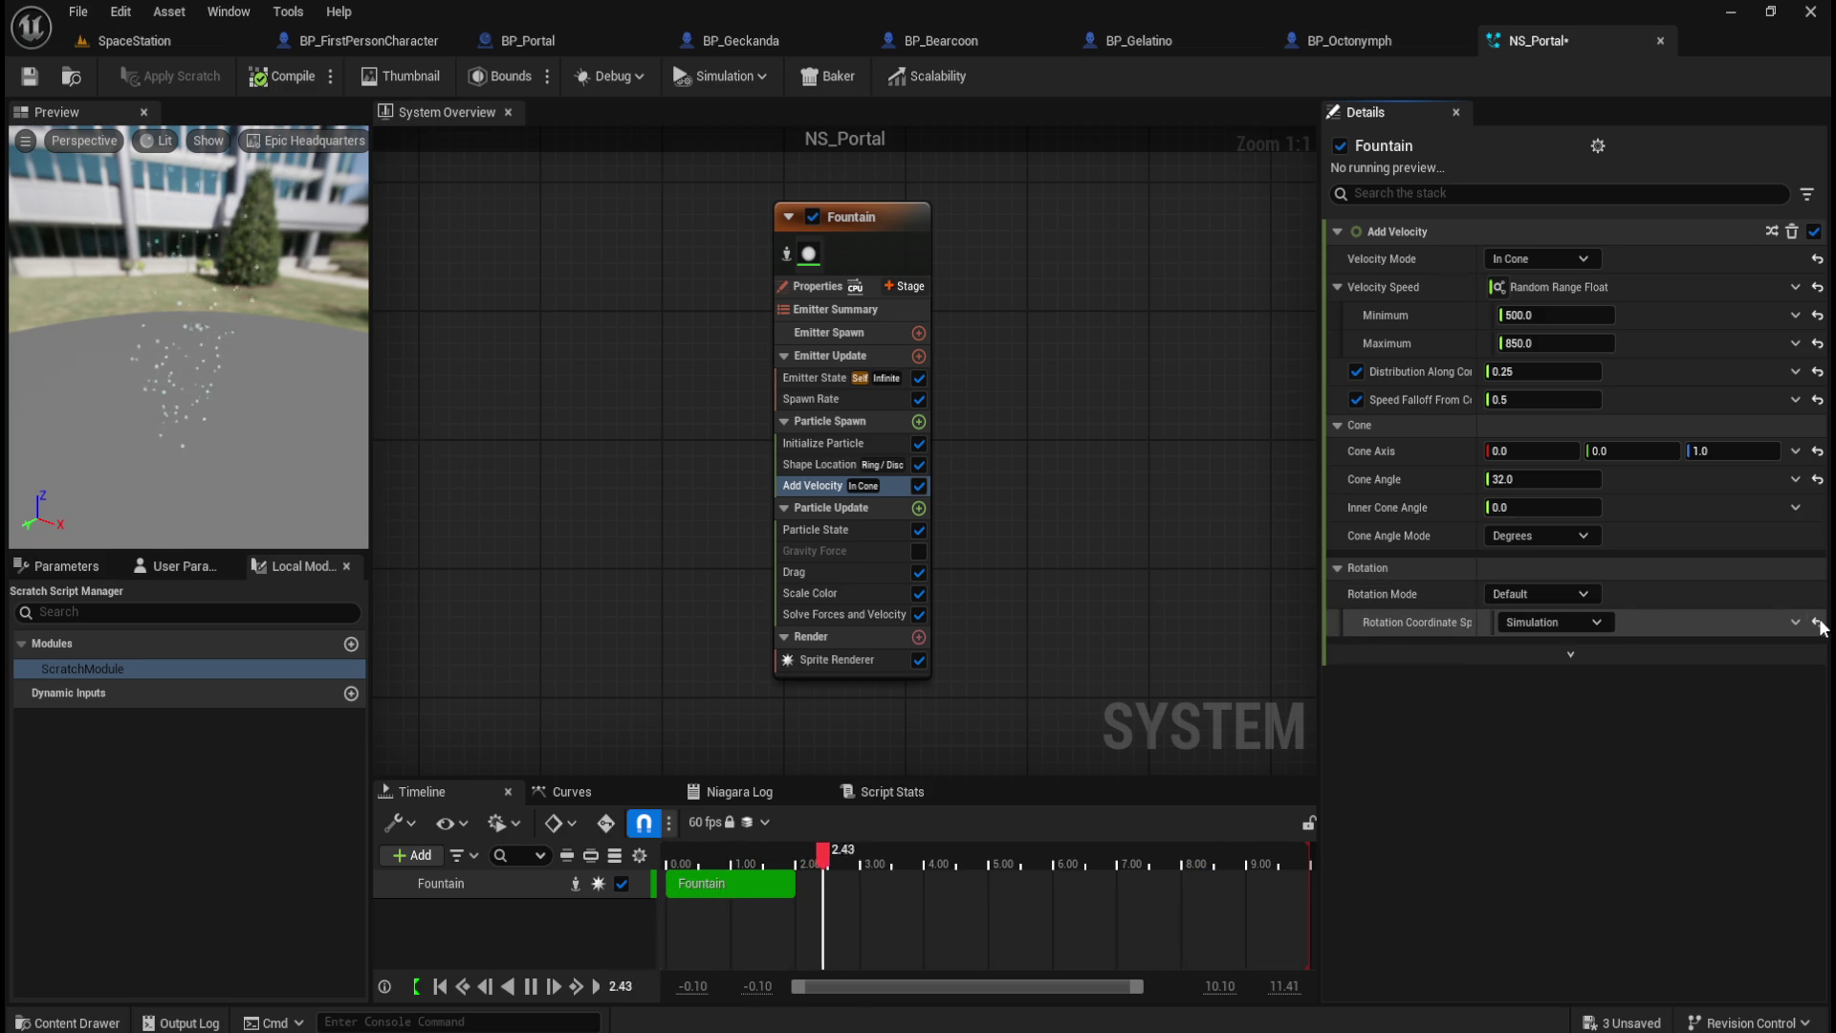
left_click(1572, 598)
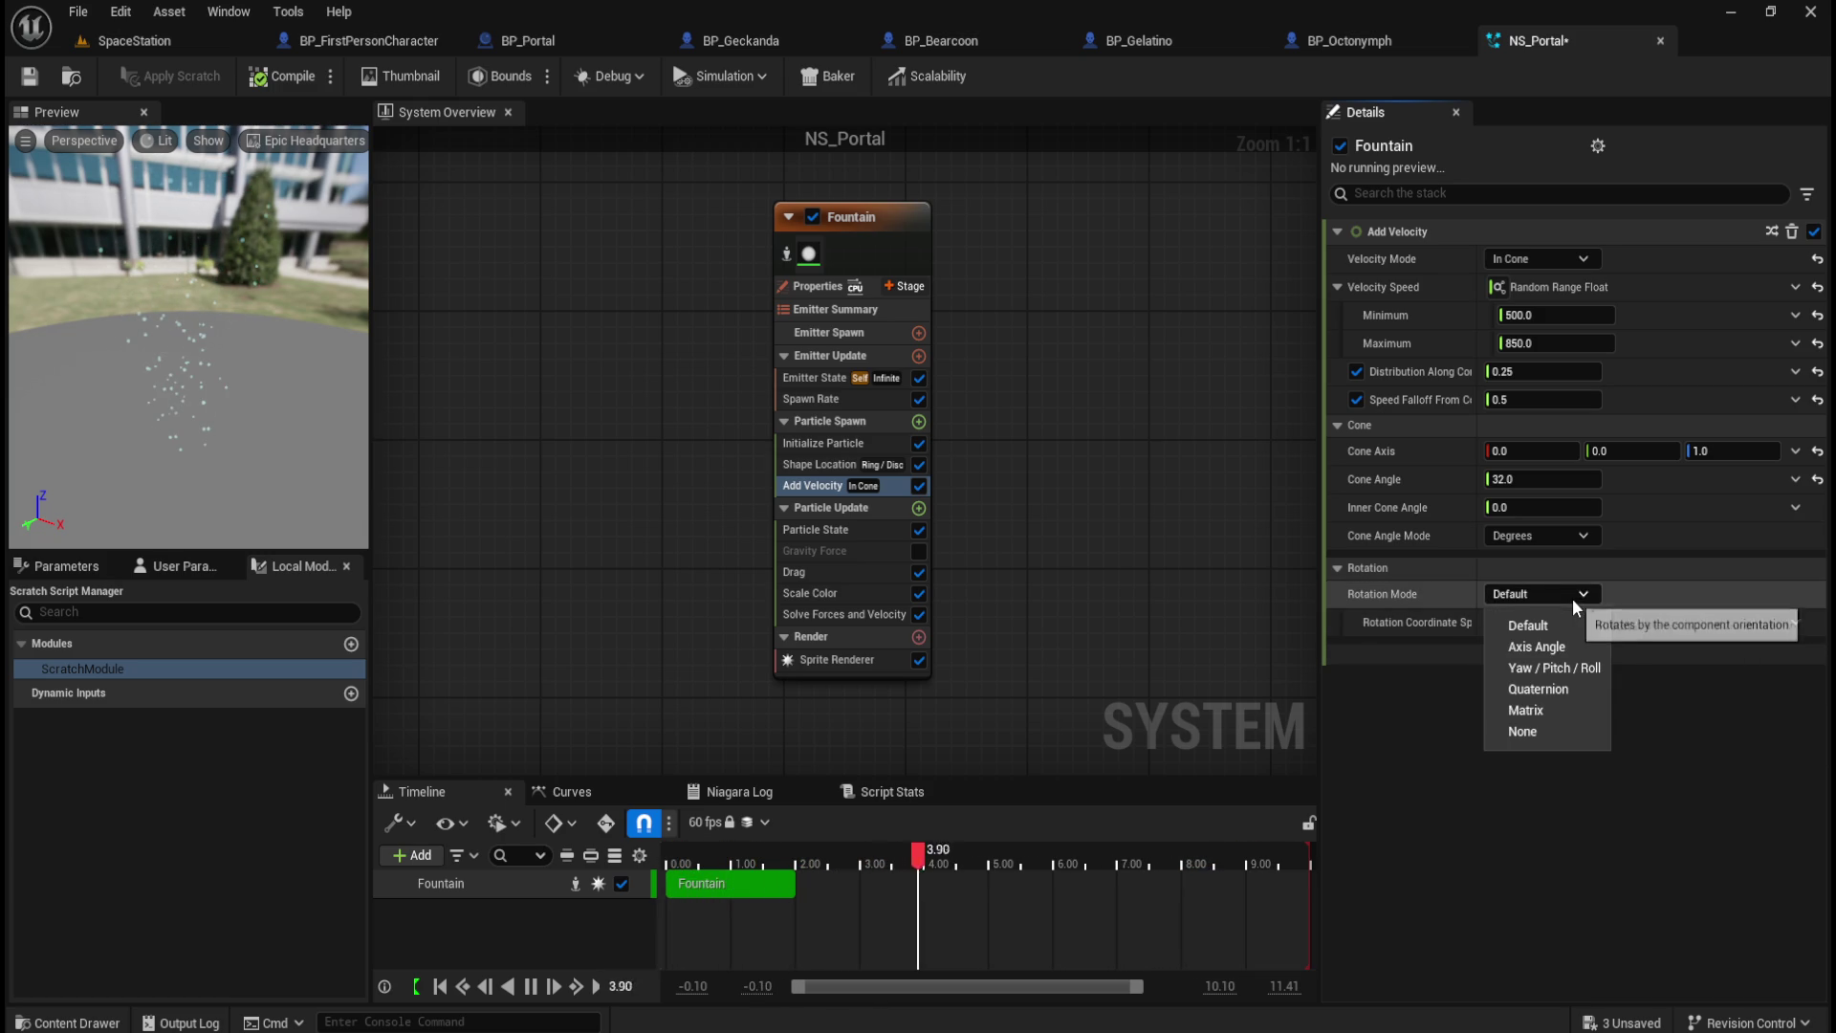
left_click(1561, 654)
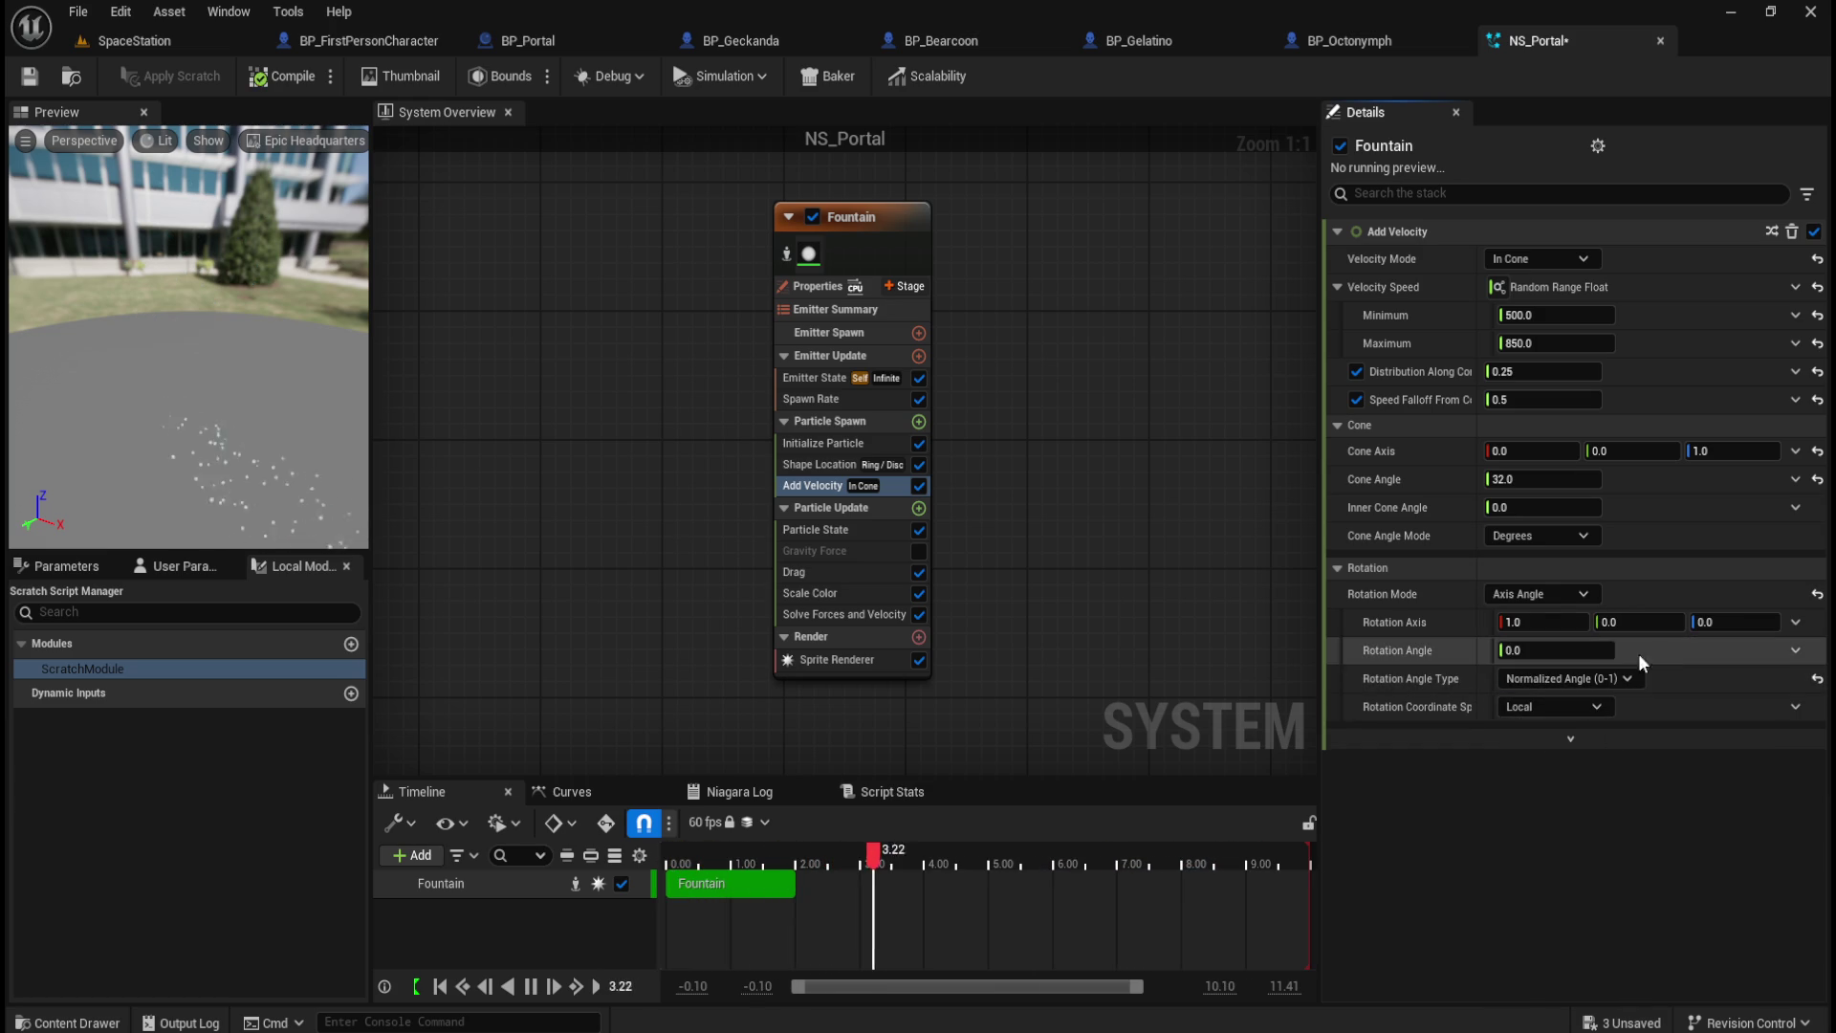
Step: Set angle type to Degrees, adjust and reset the rotation axis, then choose Yaw / Pitch / Roll
left_click(1603, 676)
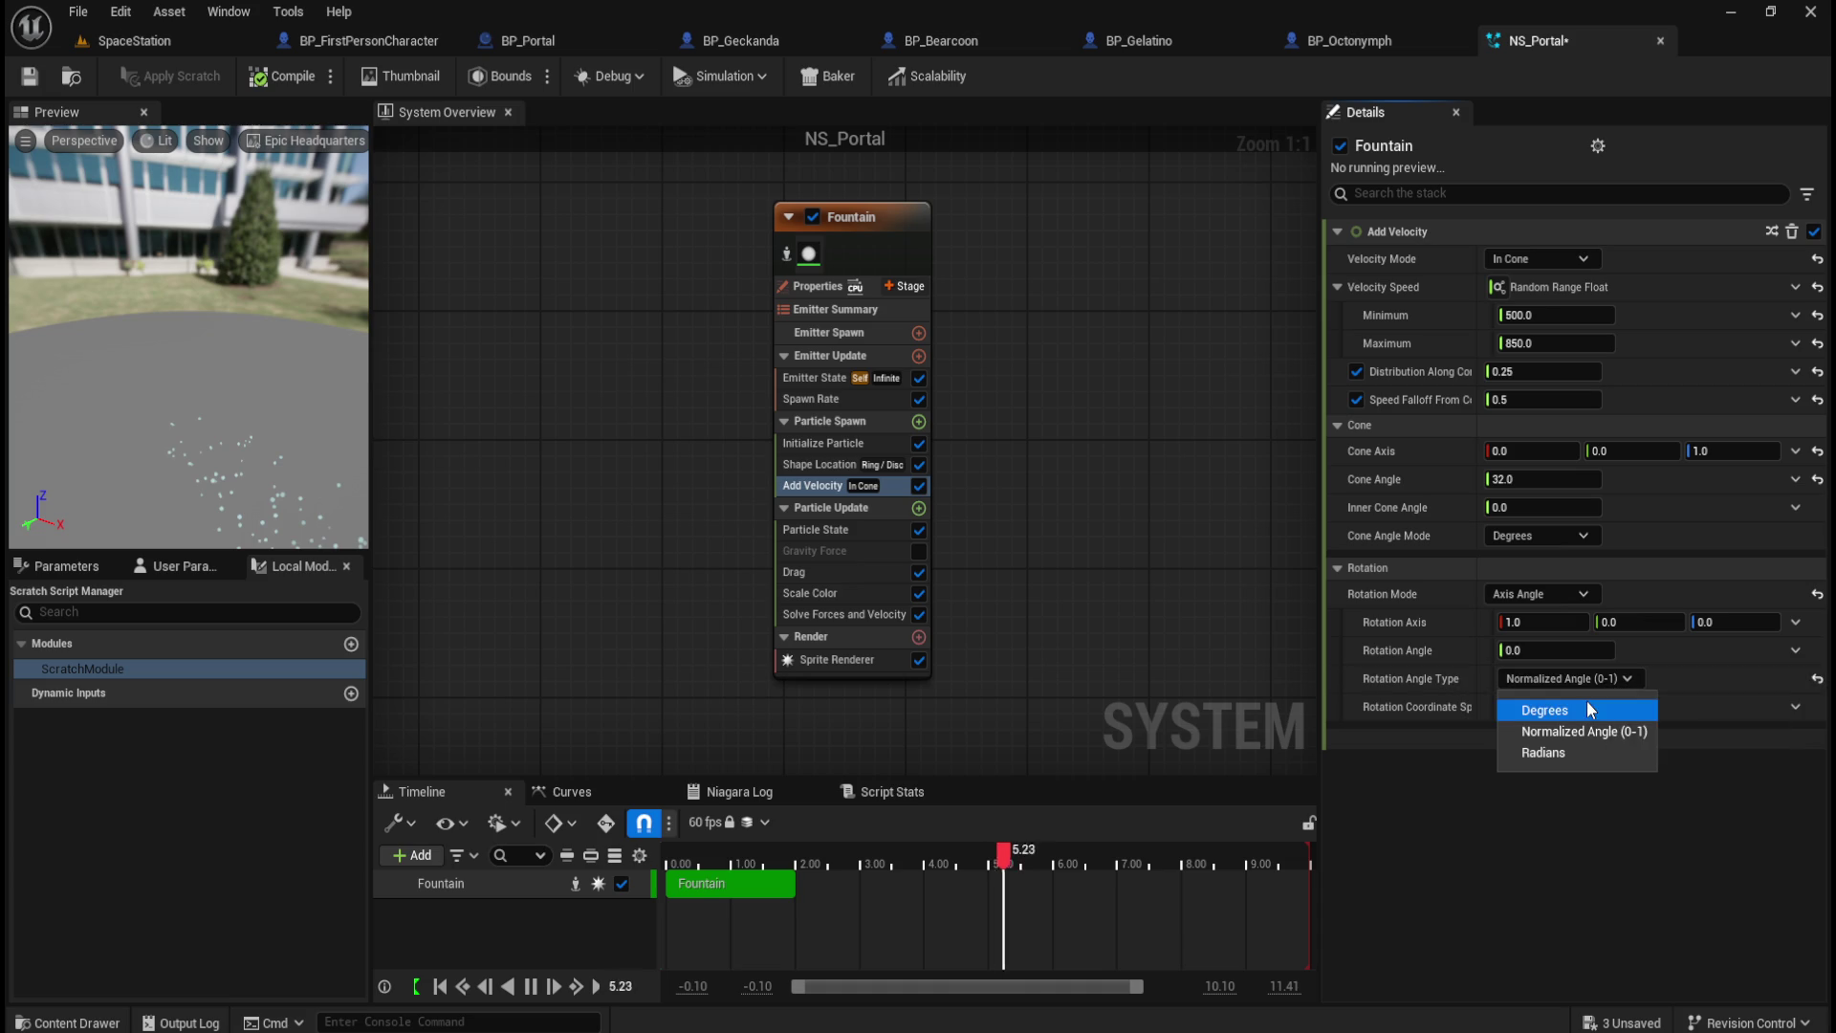
left_click(1586, 702)
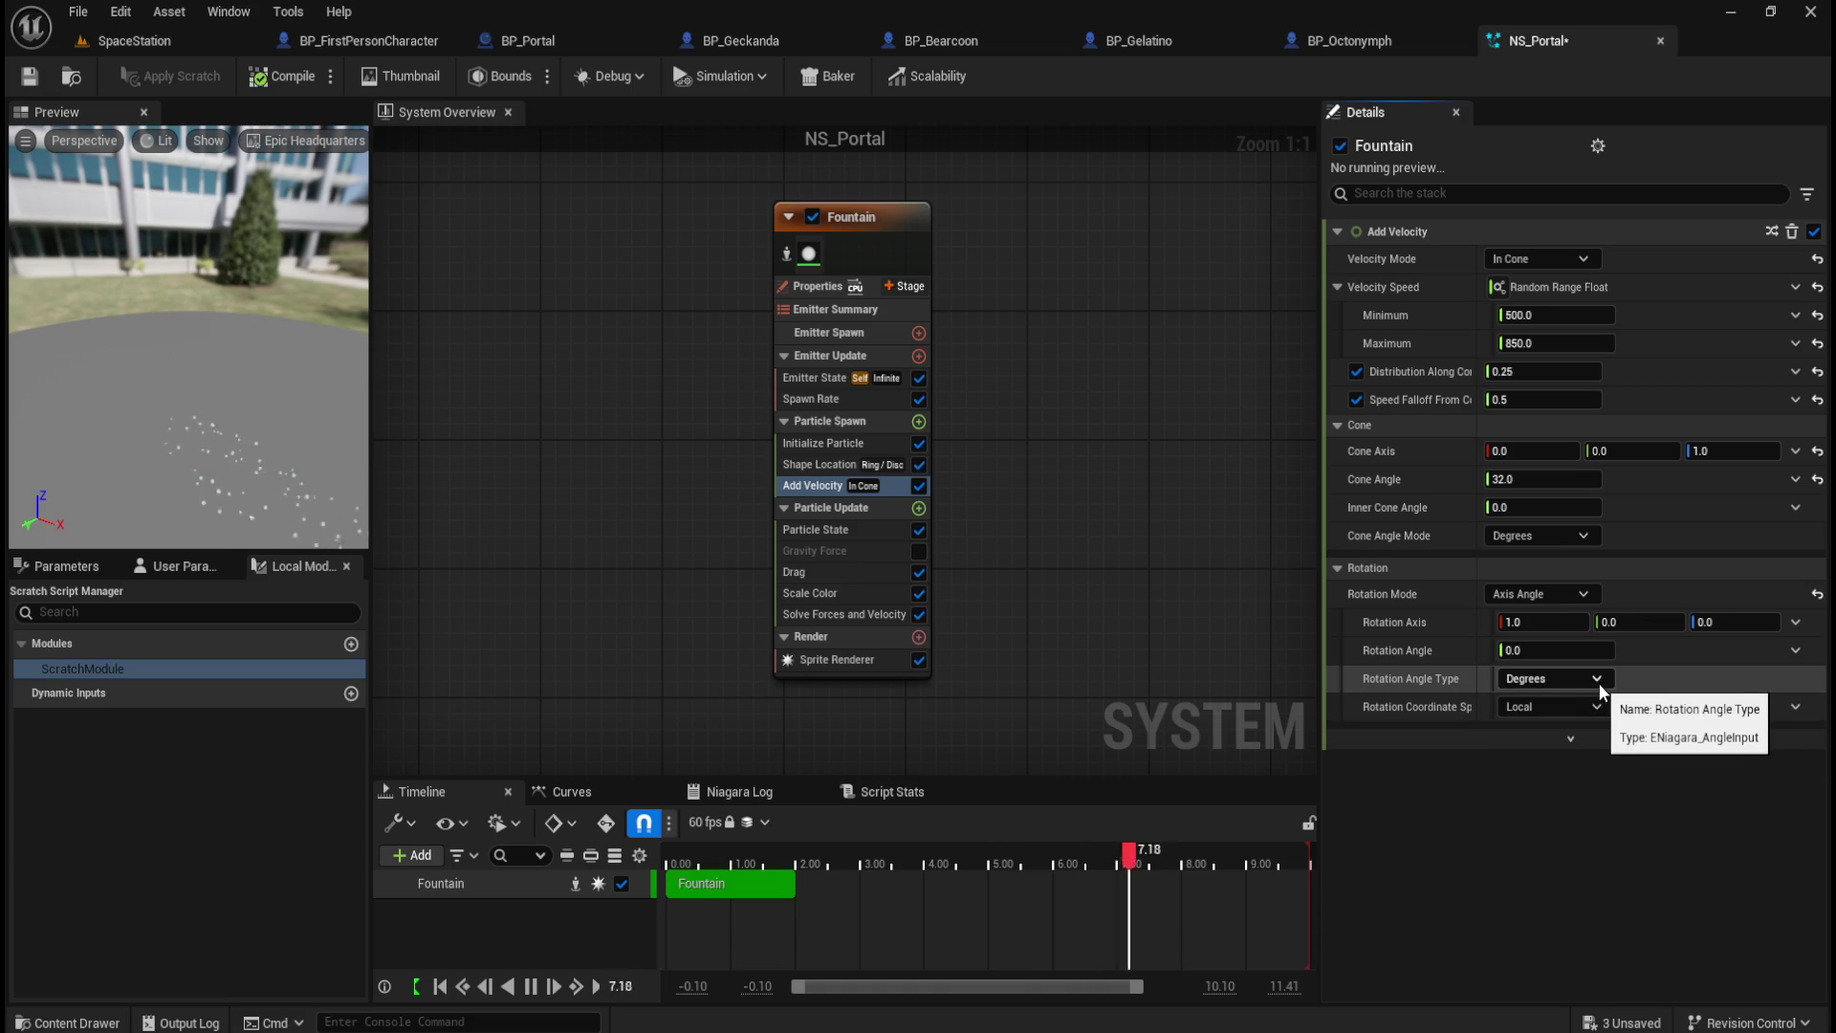
left_click_drag(1557, 633, 1520, 633)
left_click(1818, 628)
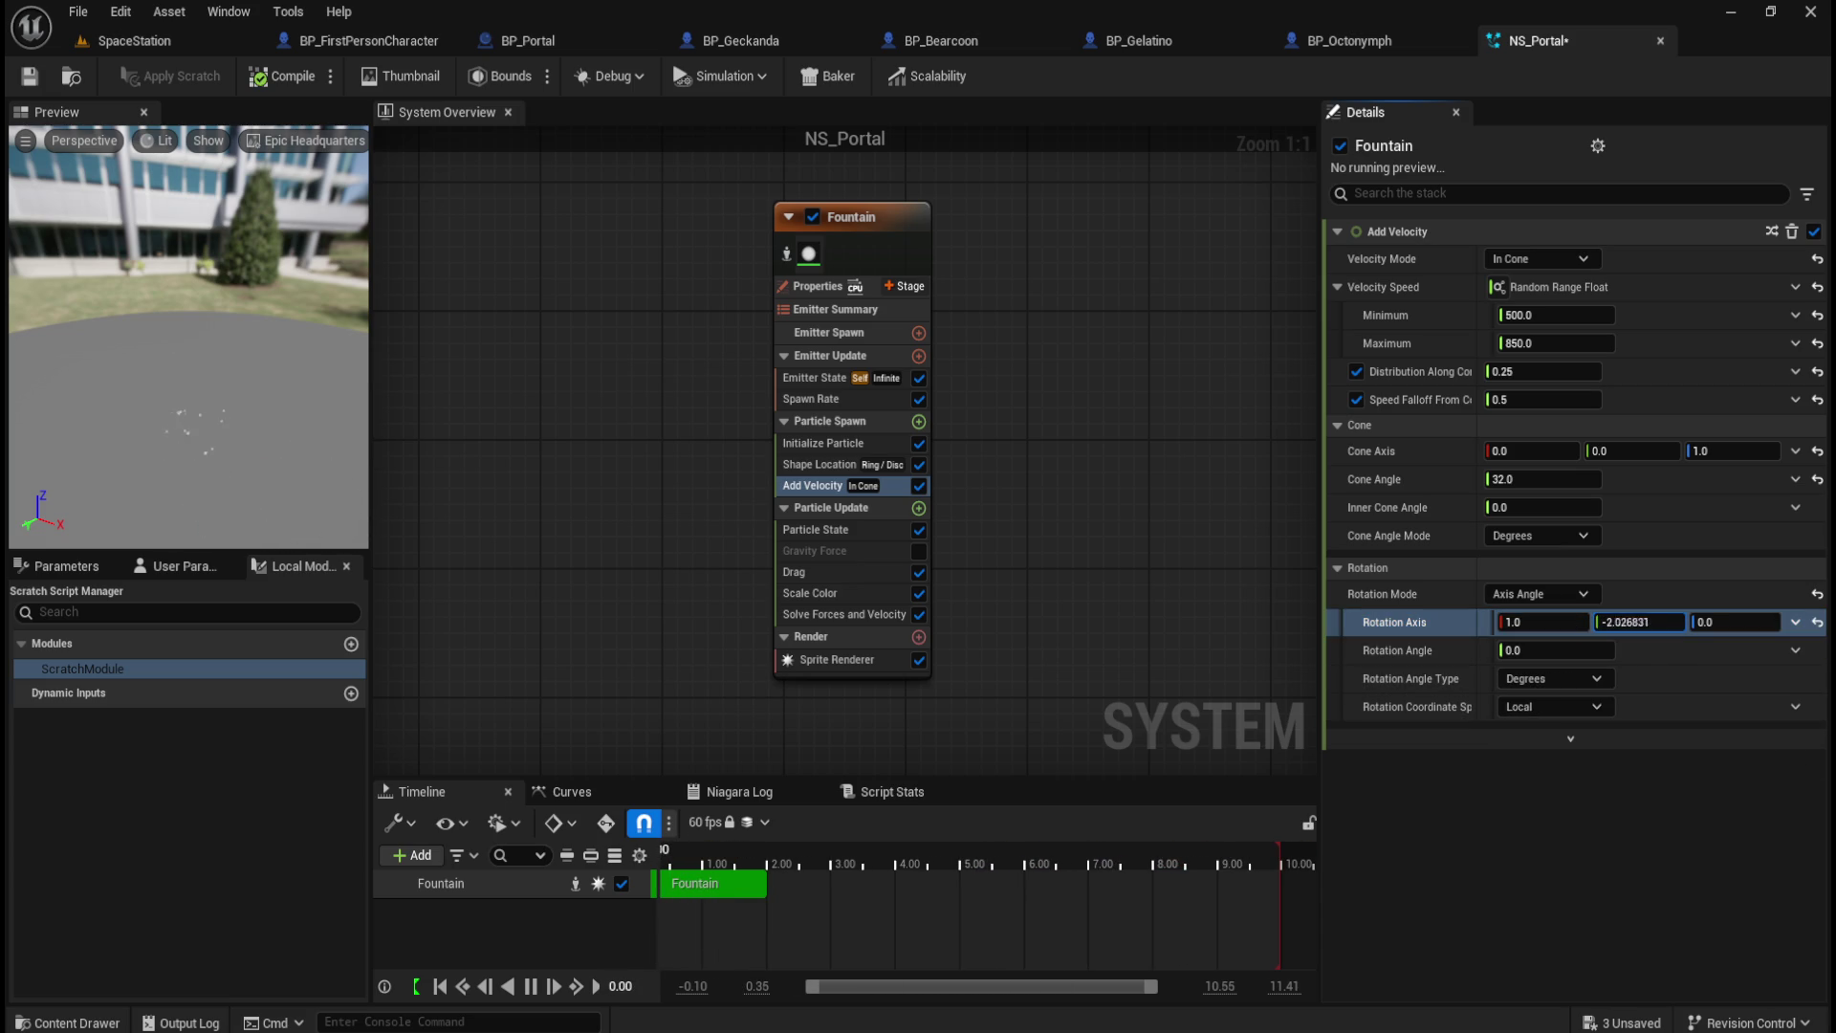
left_click_drag(1639, 621, 1630, 622)
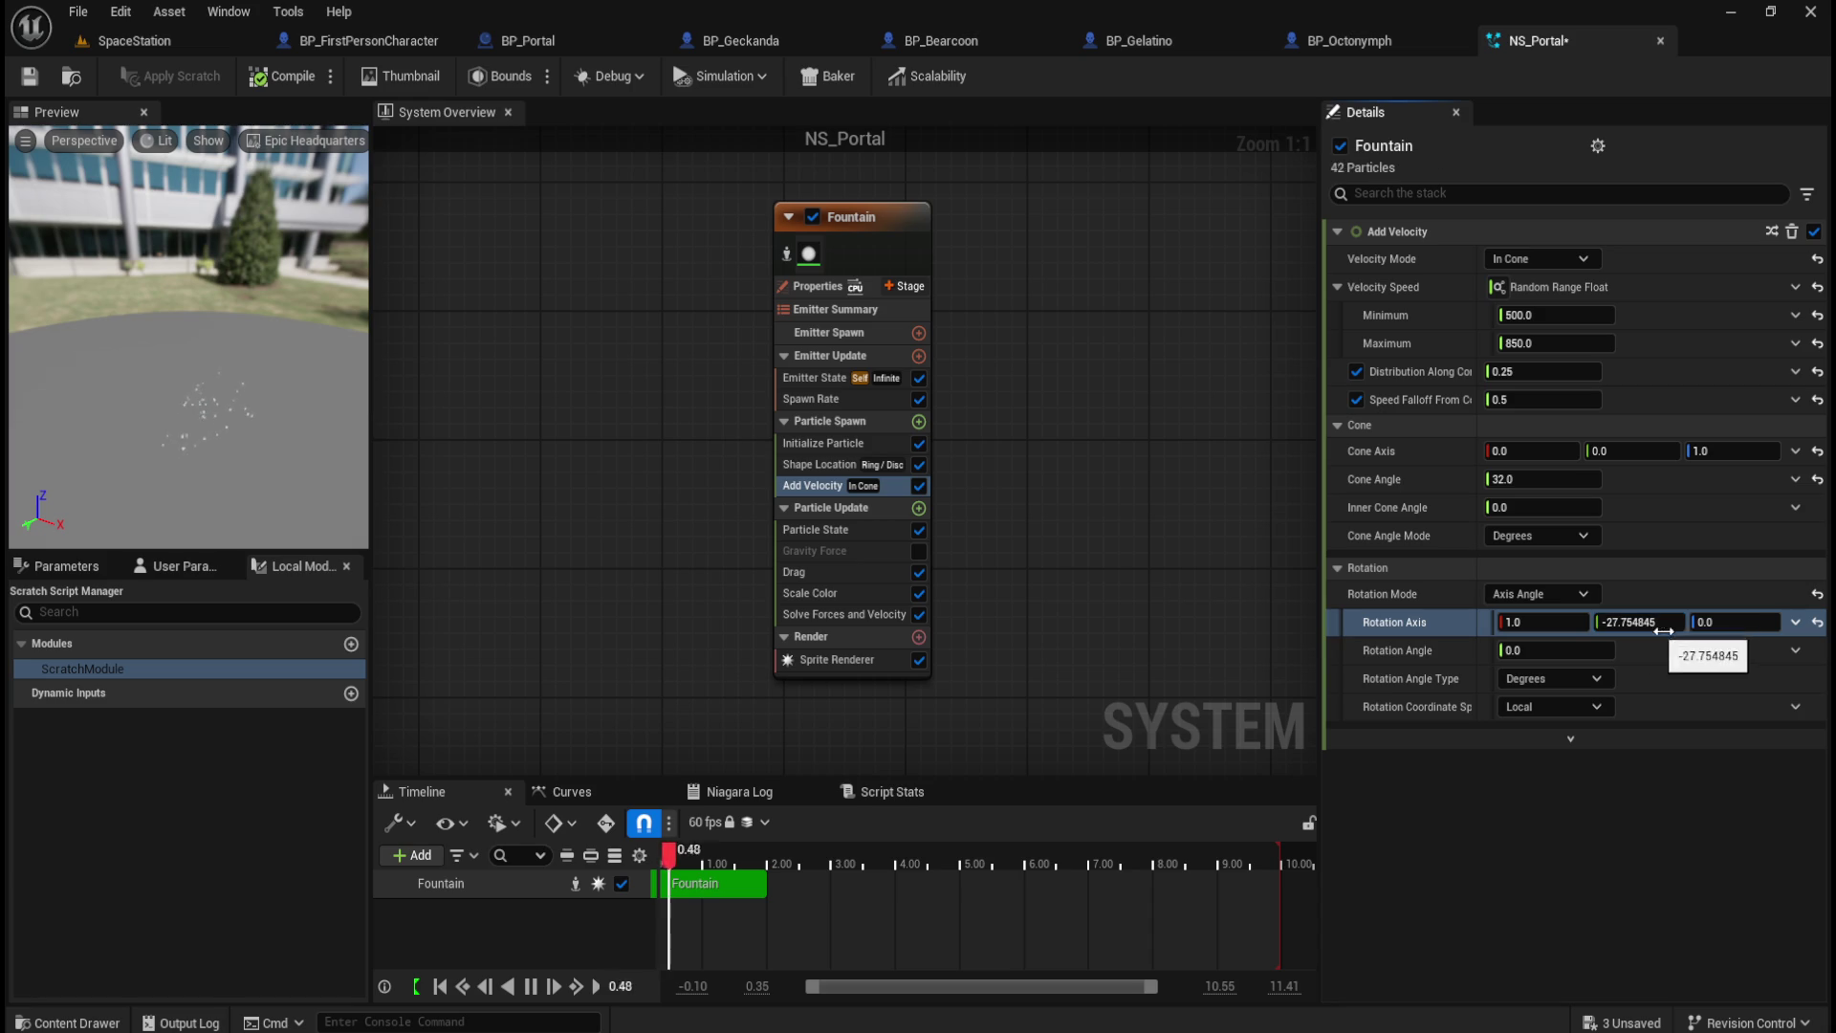
left_click(1821, 633)
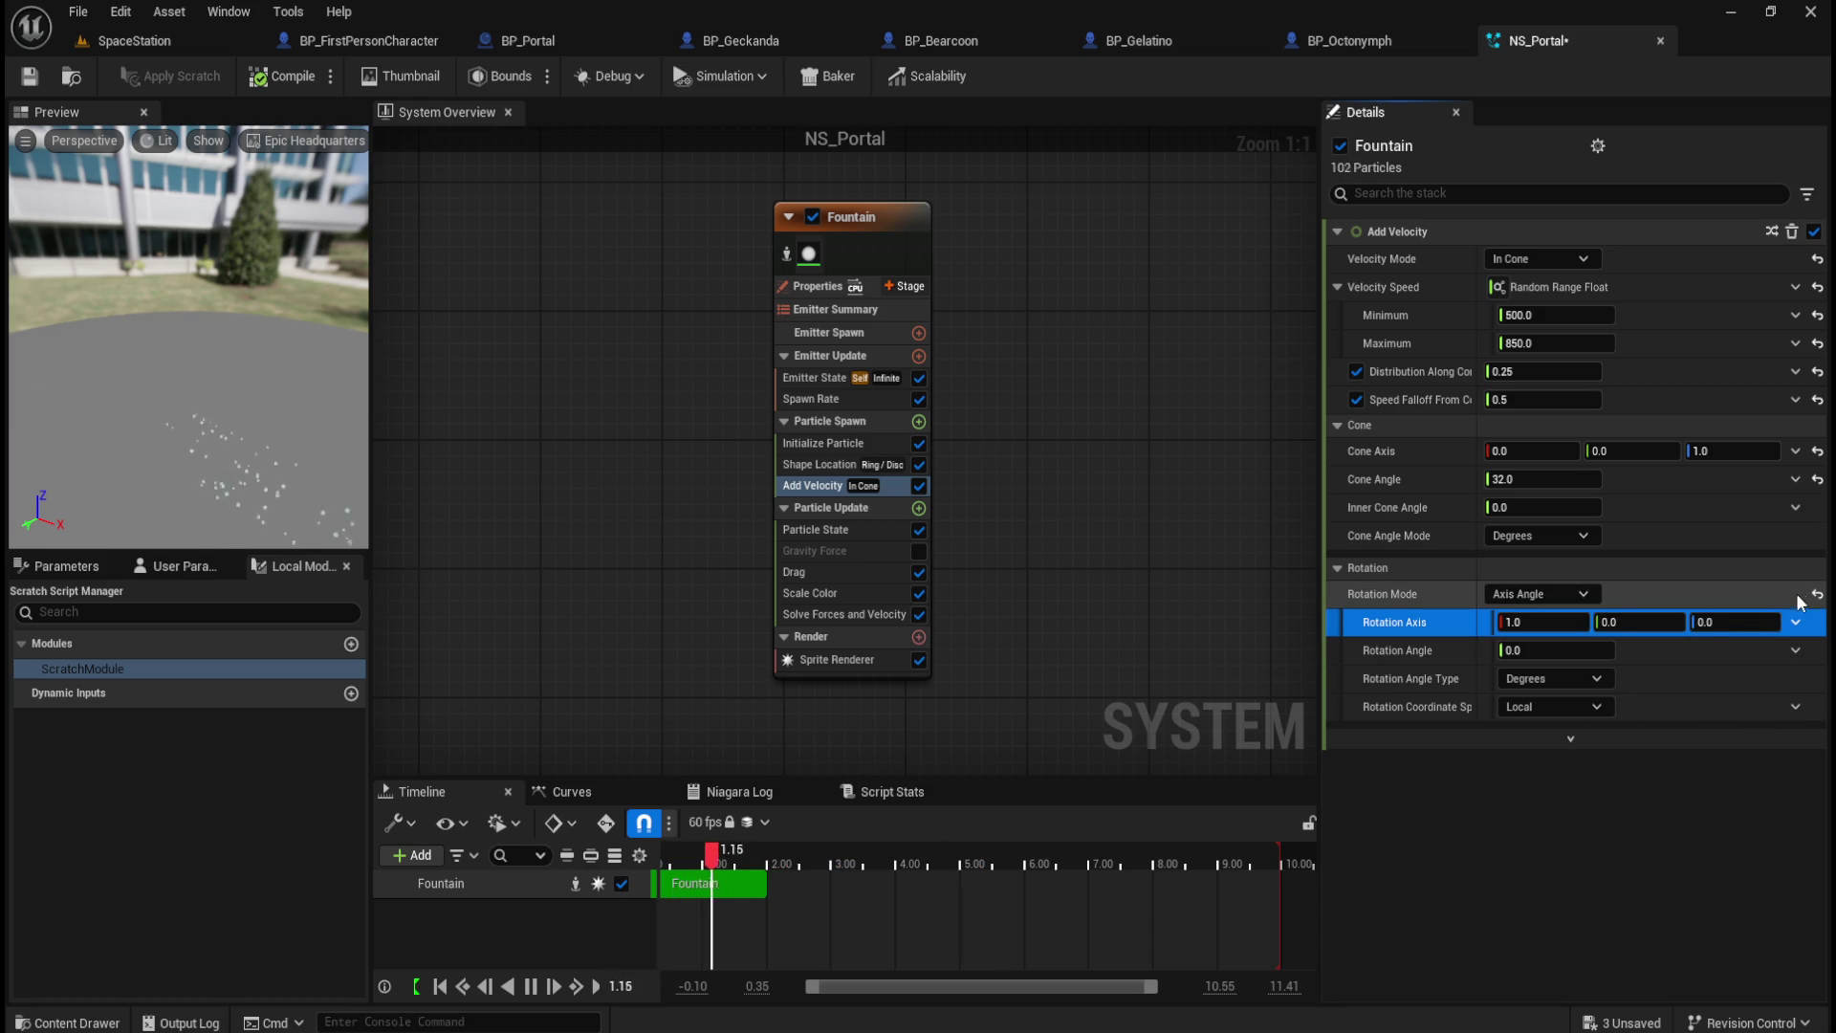
left_click(1580, 589)
left_click(1565, 670)
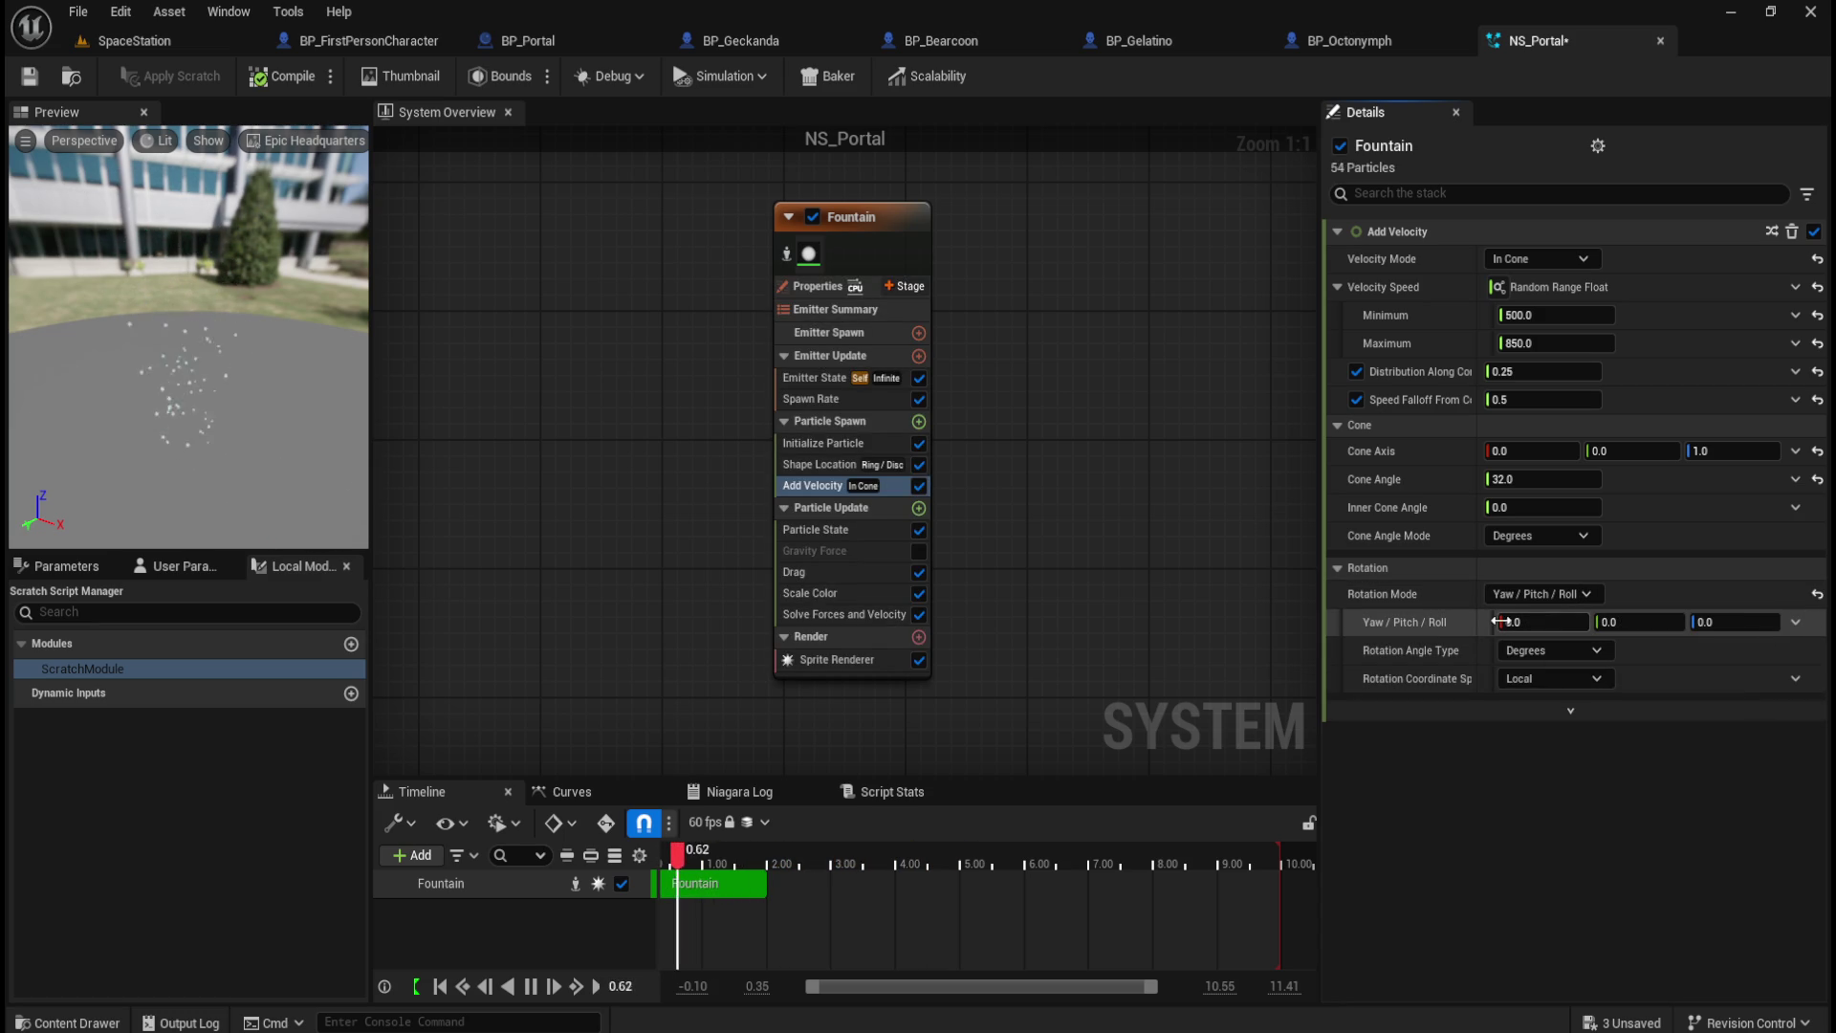
Step: Scrub the yaw, pitch and roll fields to test rotation, resetting yaw and pitch to 0
left_click_drag(1541, 621, 1554, 621)
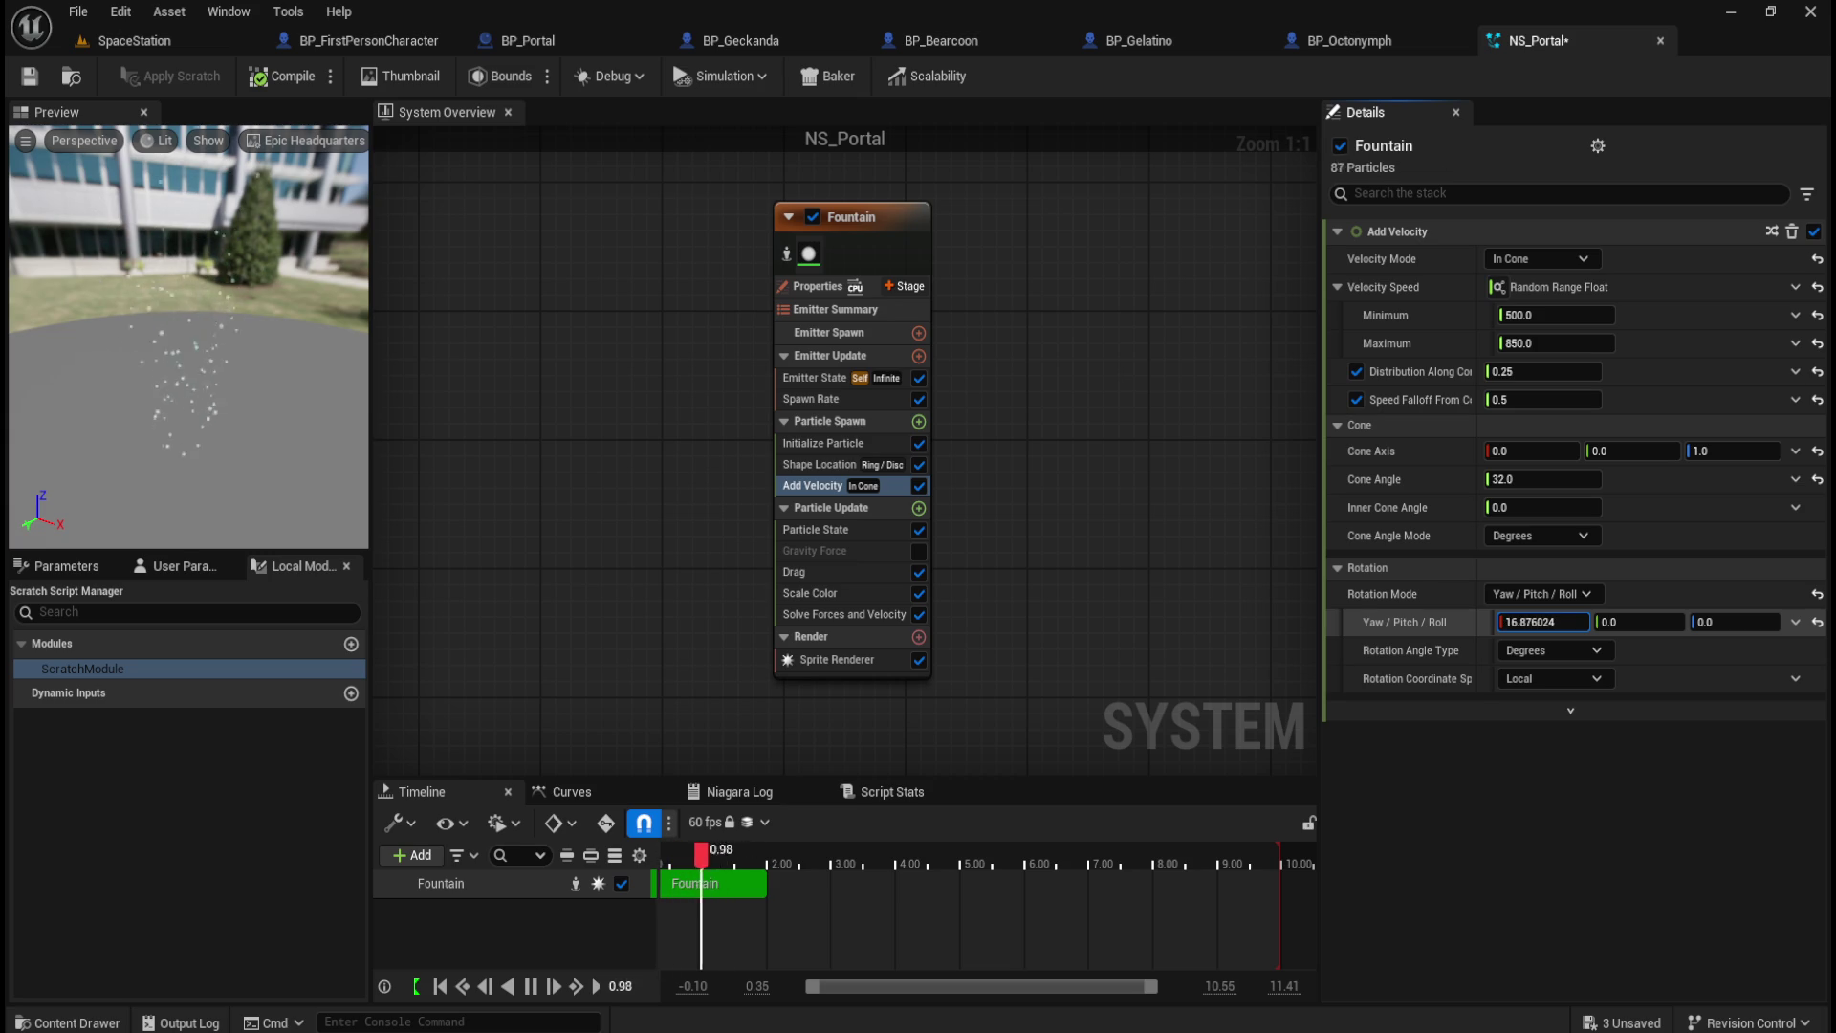
left_click(1816, 626)
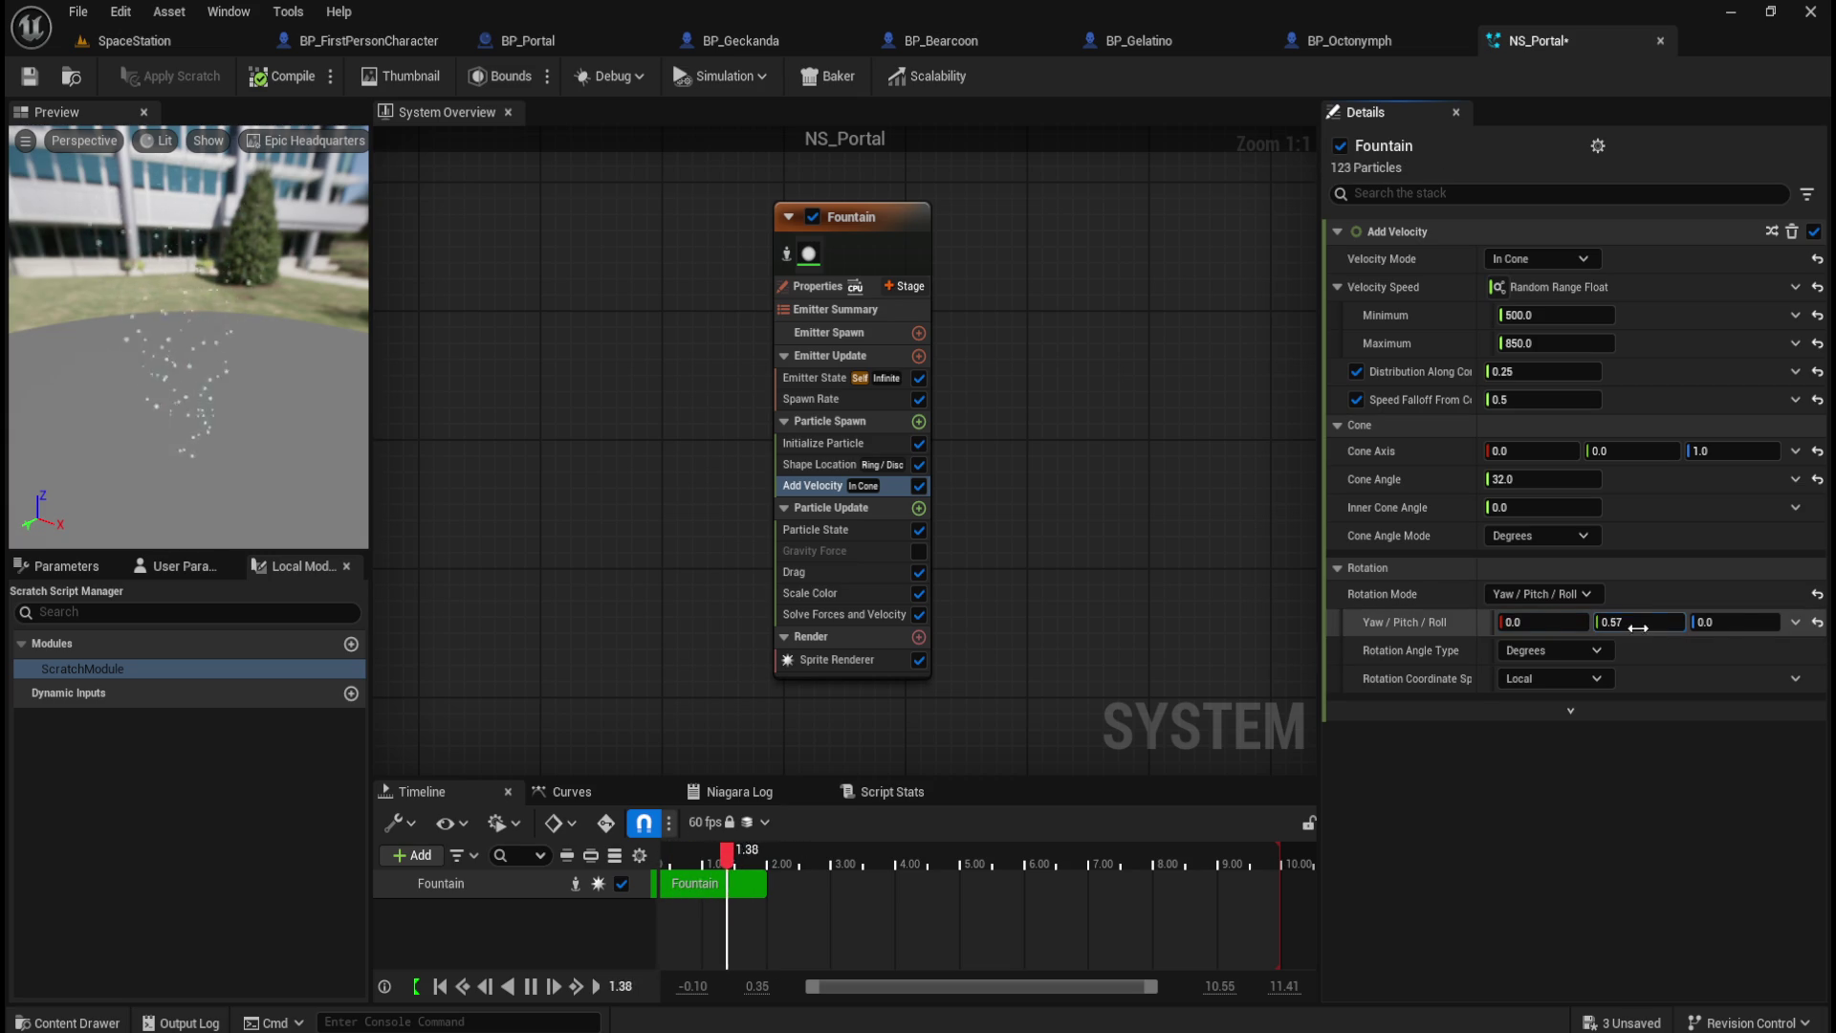
mouse_move(1639, 622)
left_mouse_down()
mouse_move(1712, 623)
mouse_move(1679, 612)
left_mouse_up()
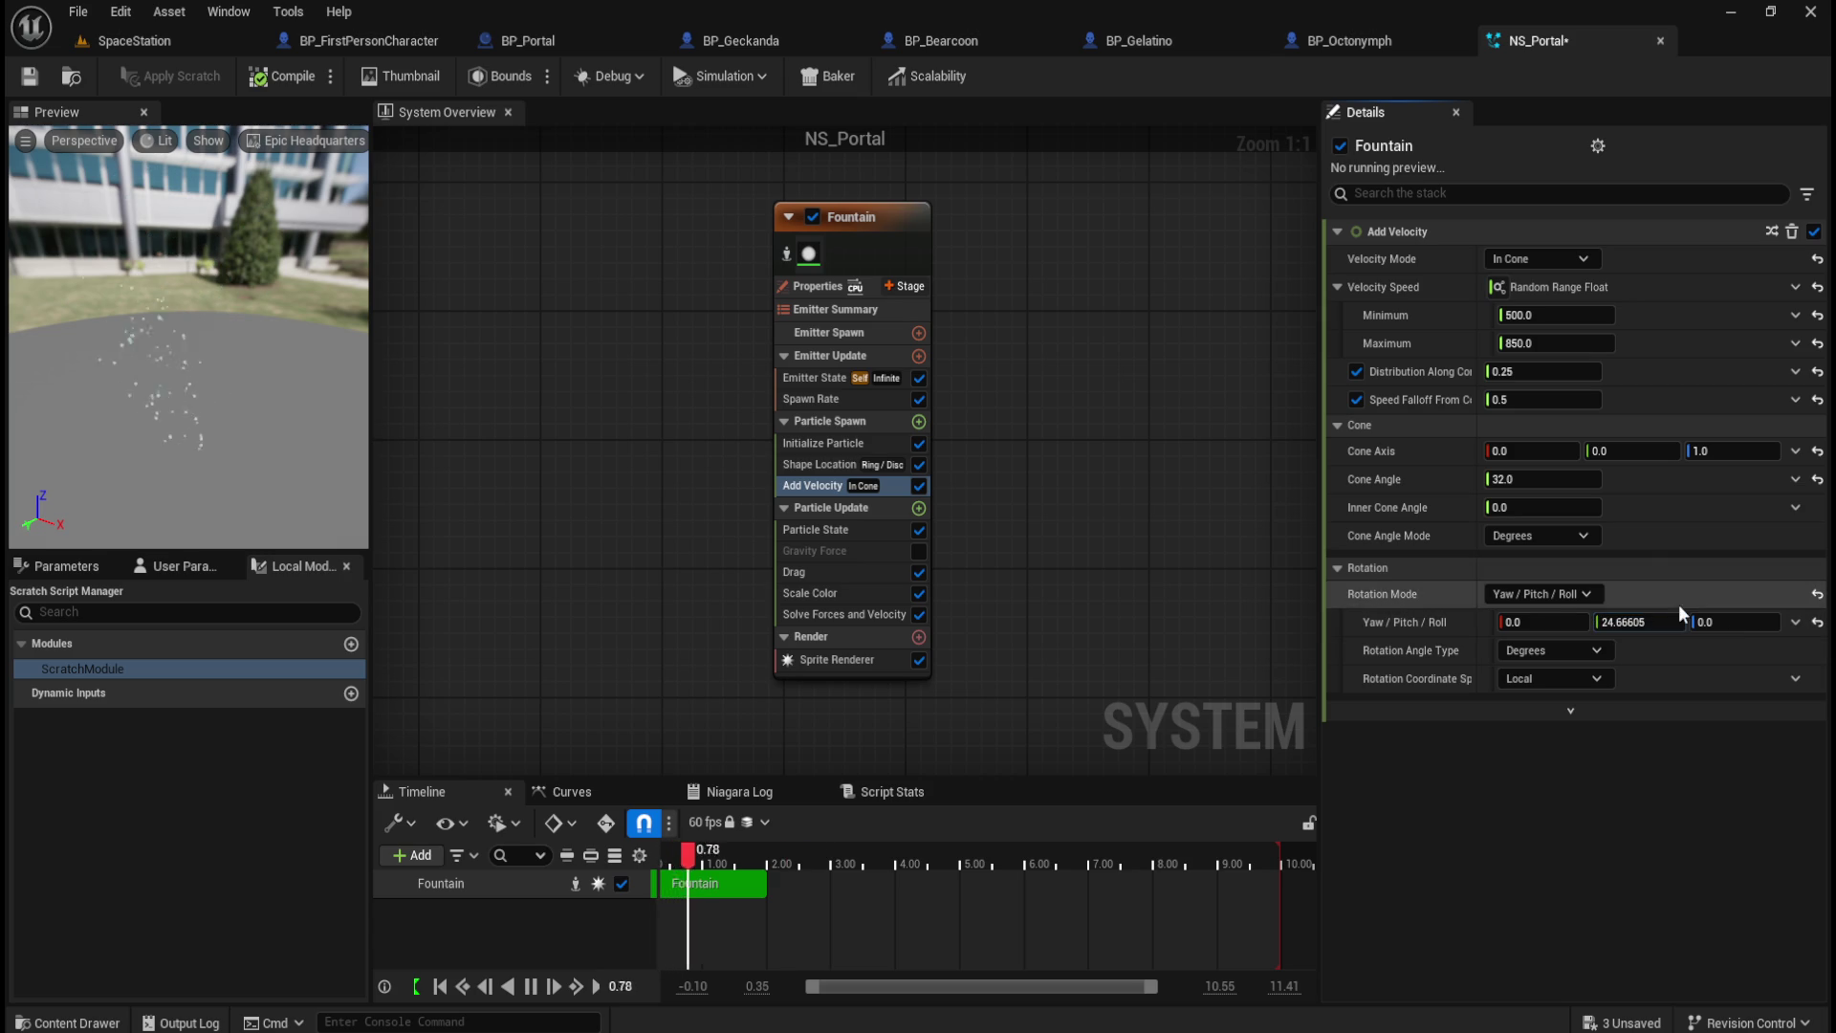
left_click(1816, 622)
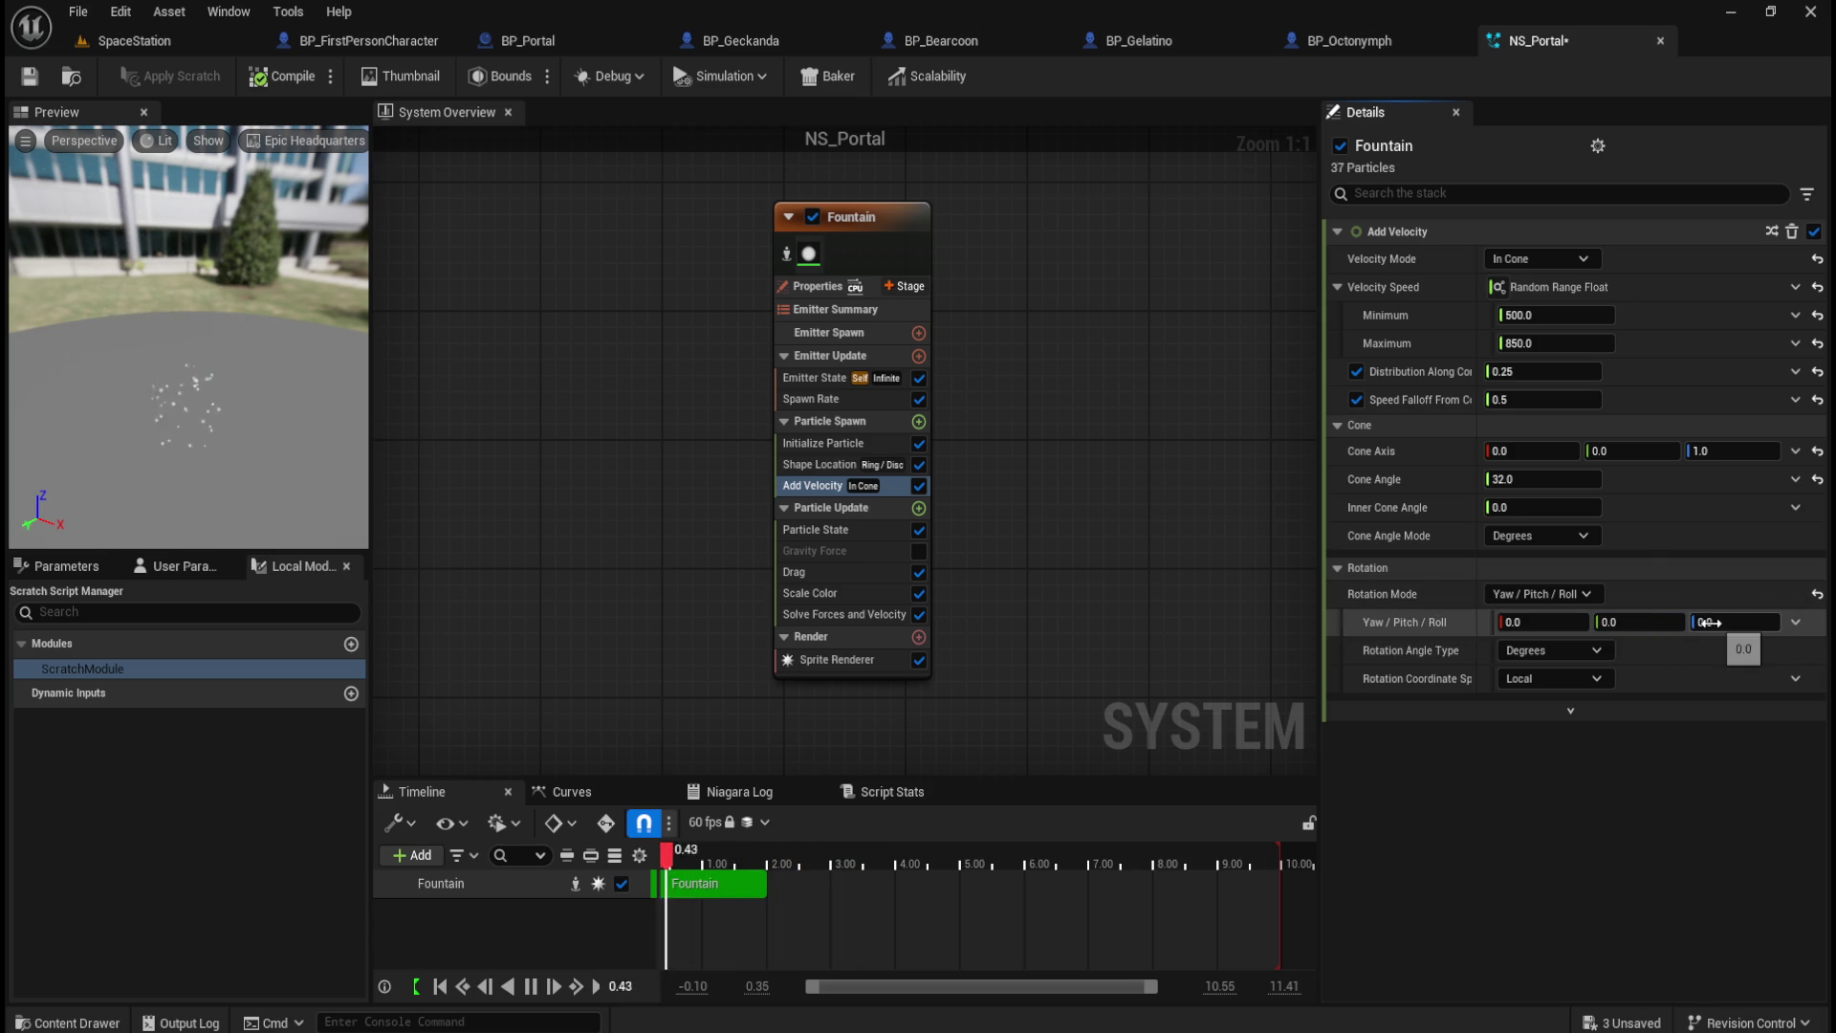
left_click_drag(1709, 623, 1715, 623)
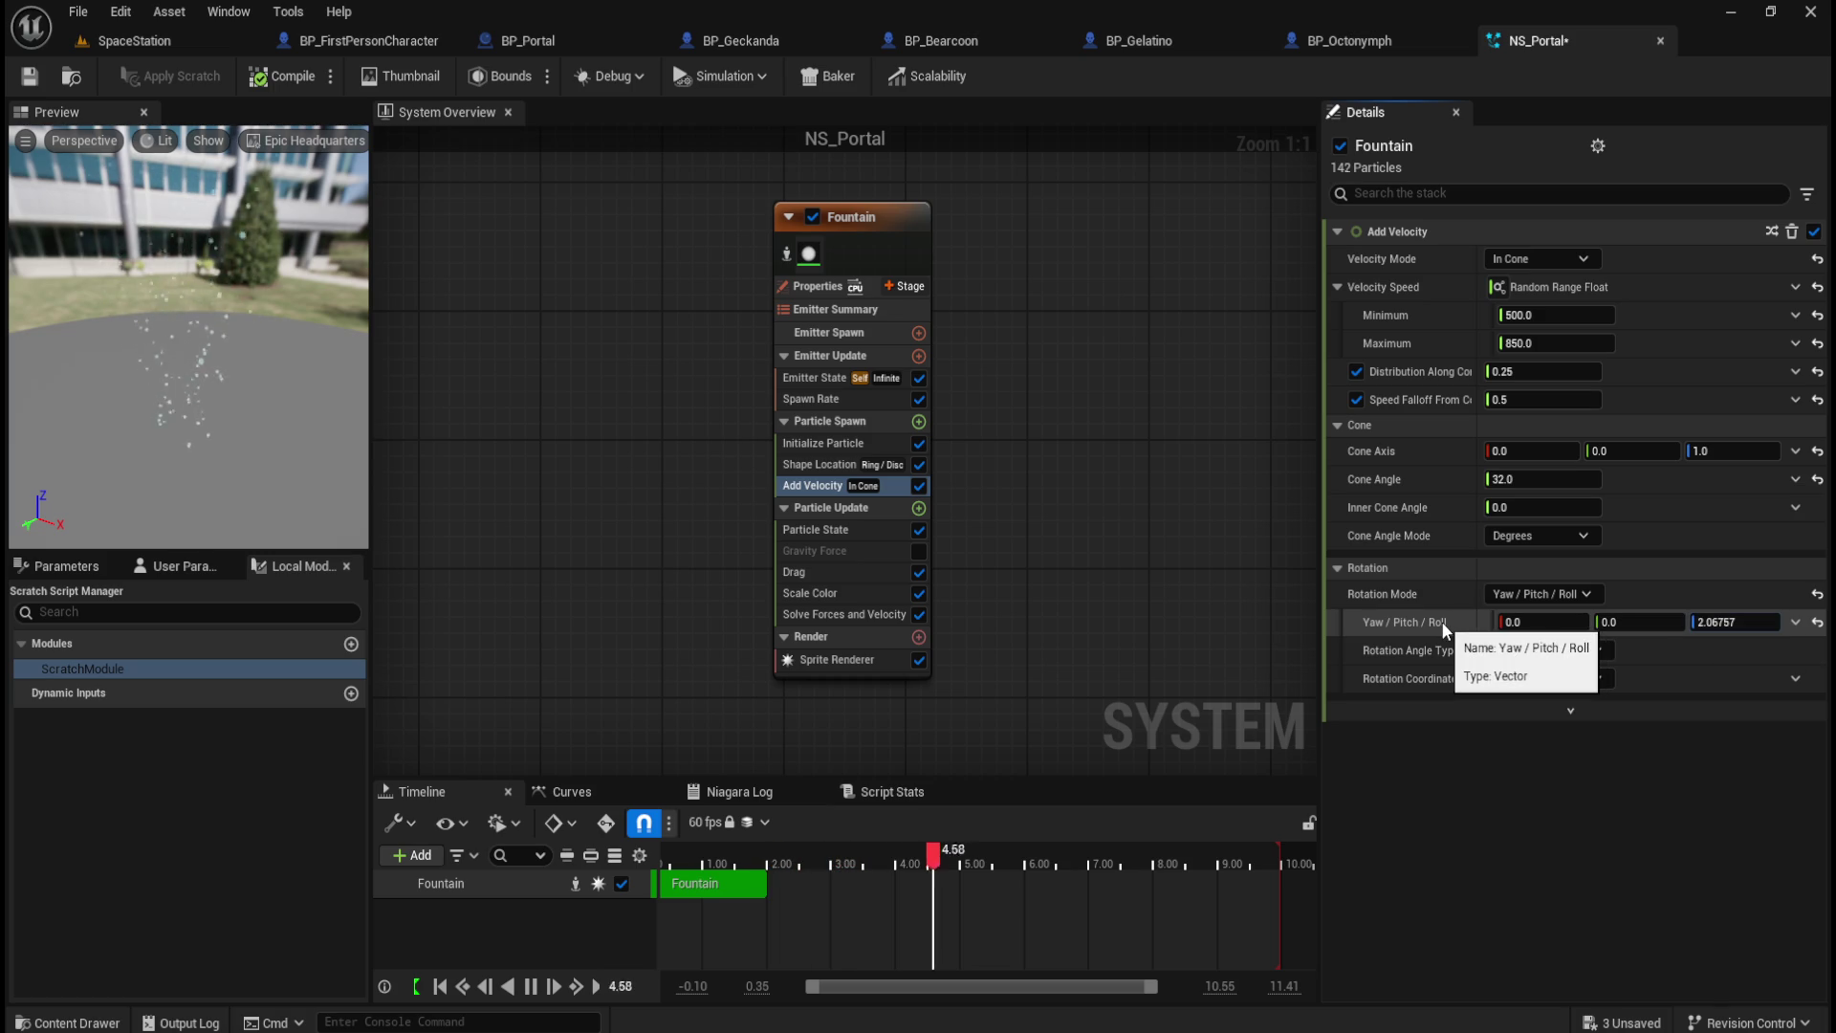
left_click_drag(1722, 623, 1750, 622)
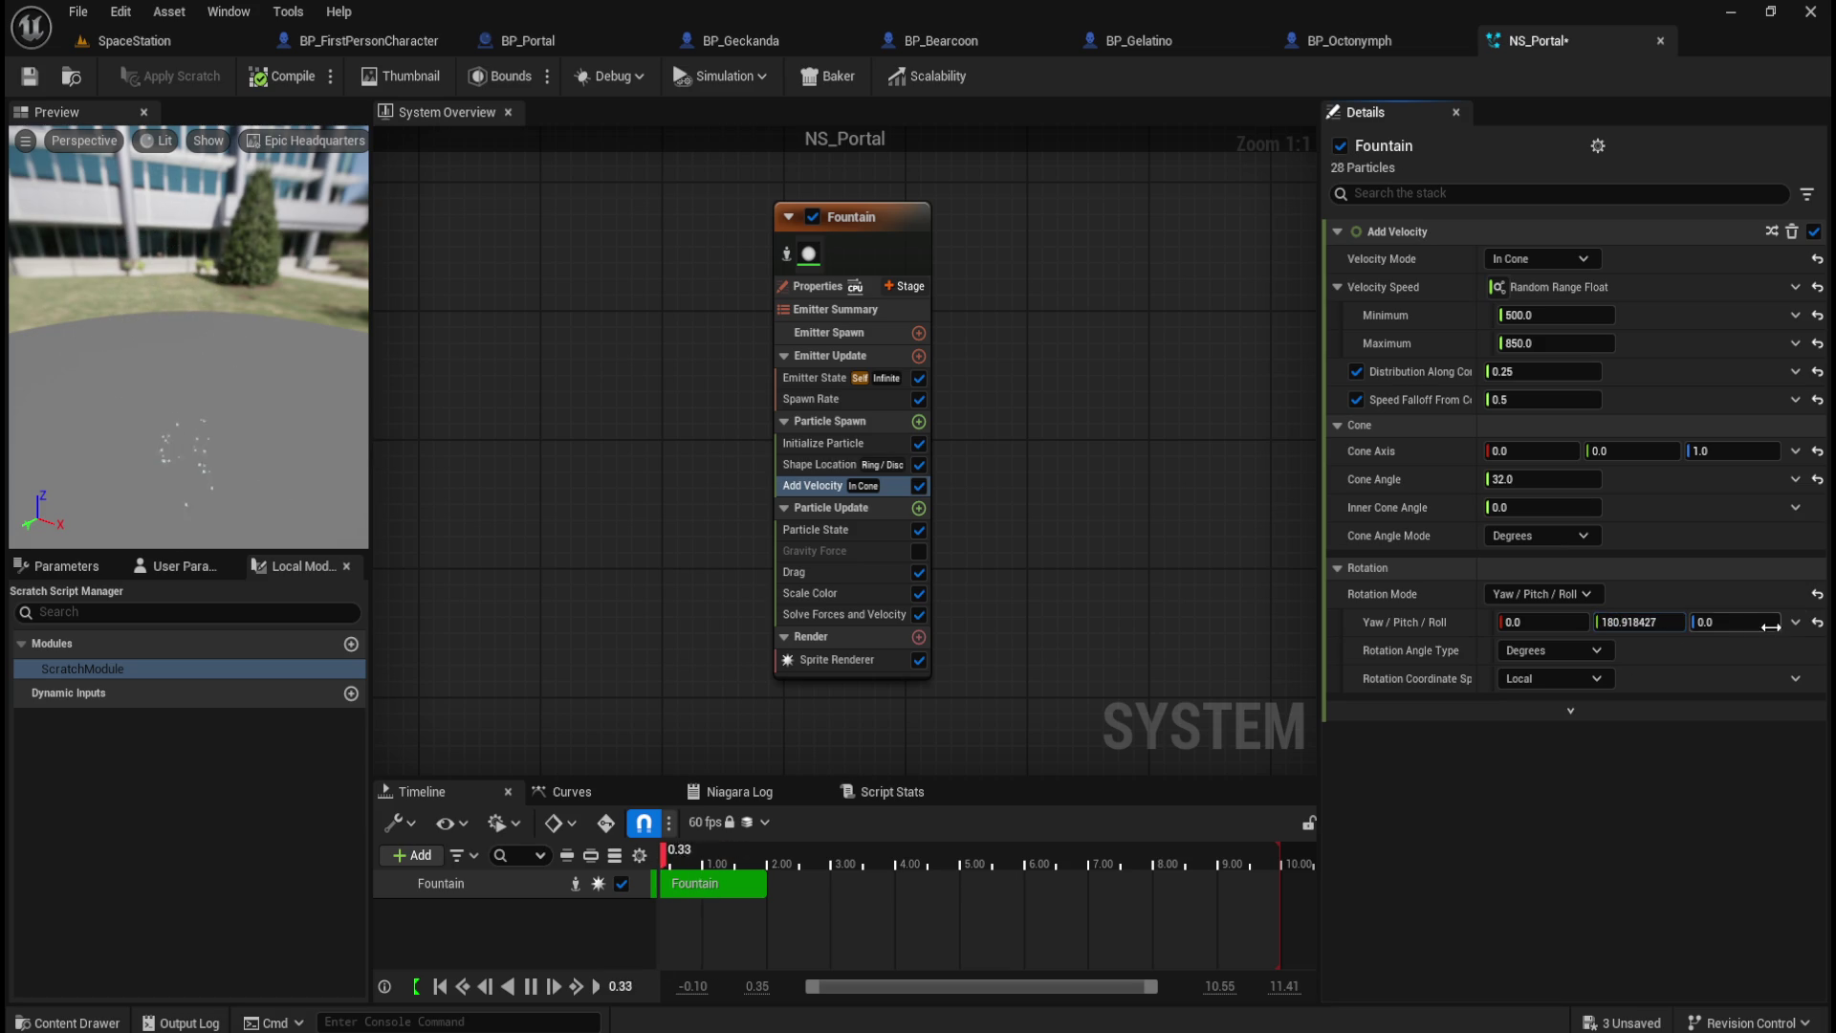
Step: Enter yaw 360 and keep angles in Degrees after briefly trying Radians
left_click_drag(1558, 622, 1568, 623)
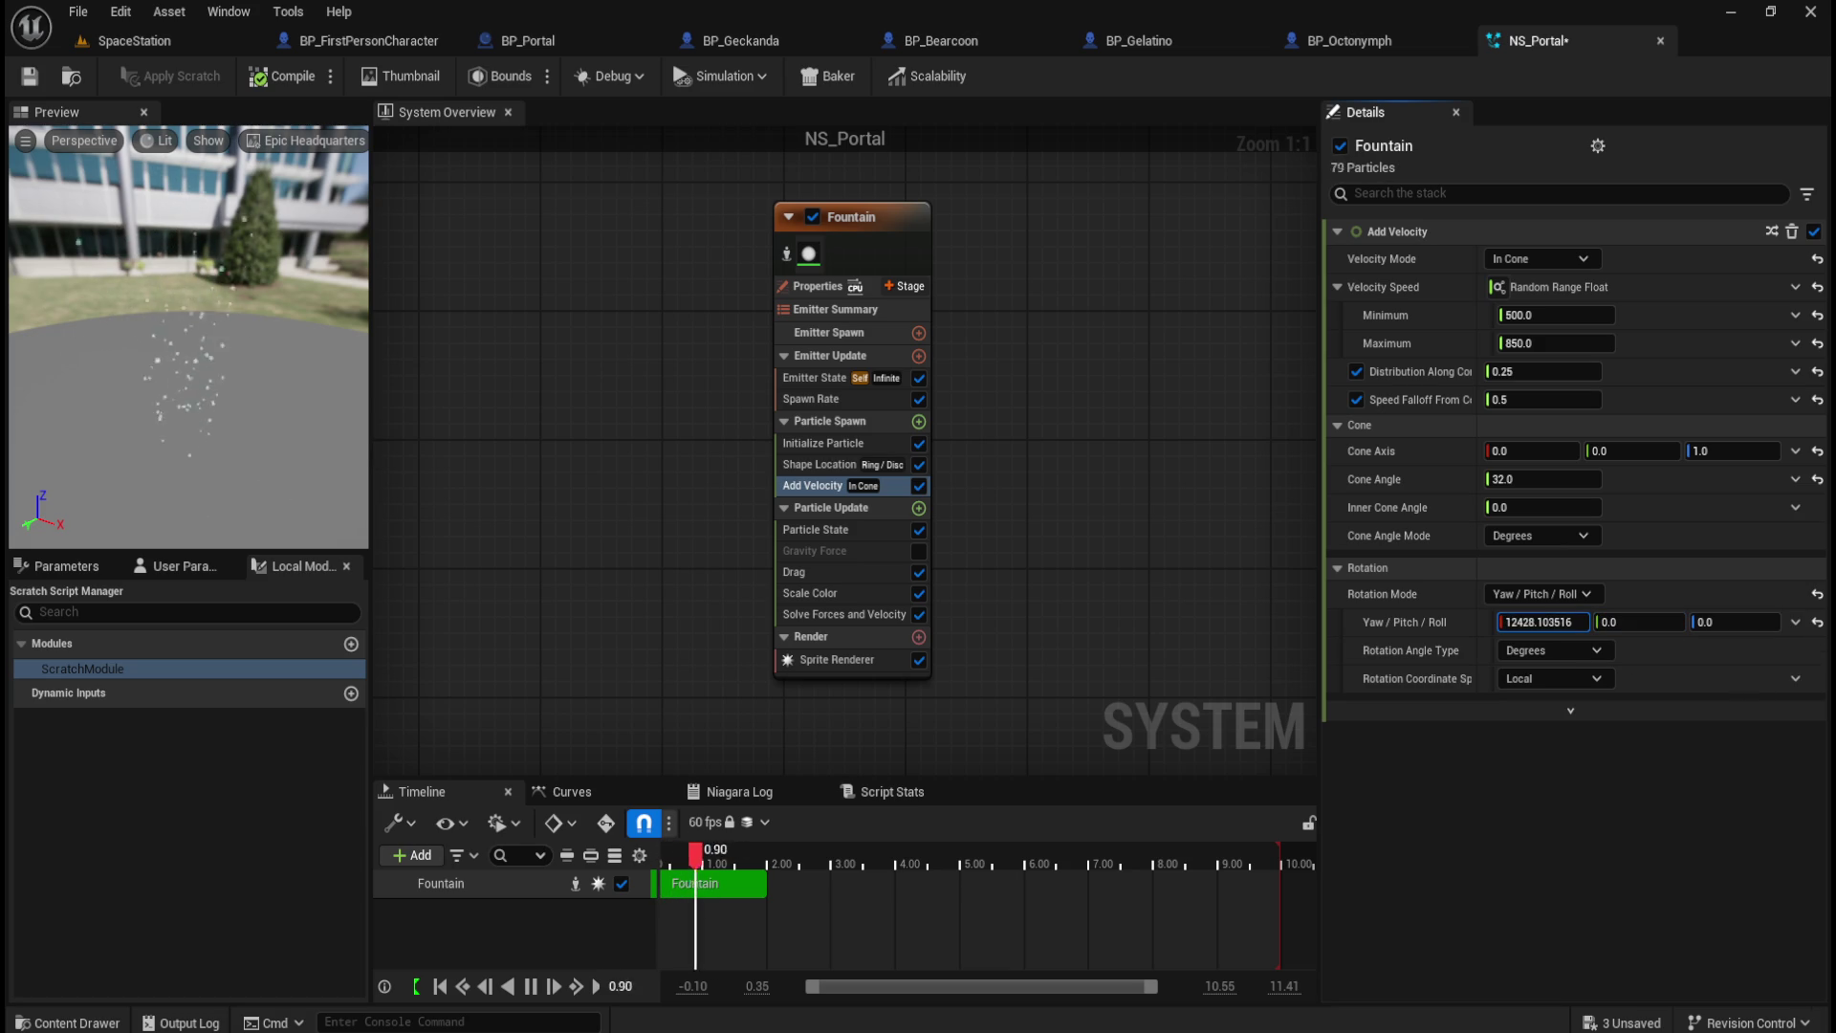
left_click_drag(1546, 623, 1530, 622)
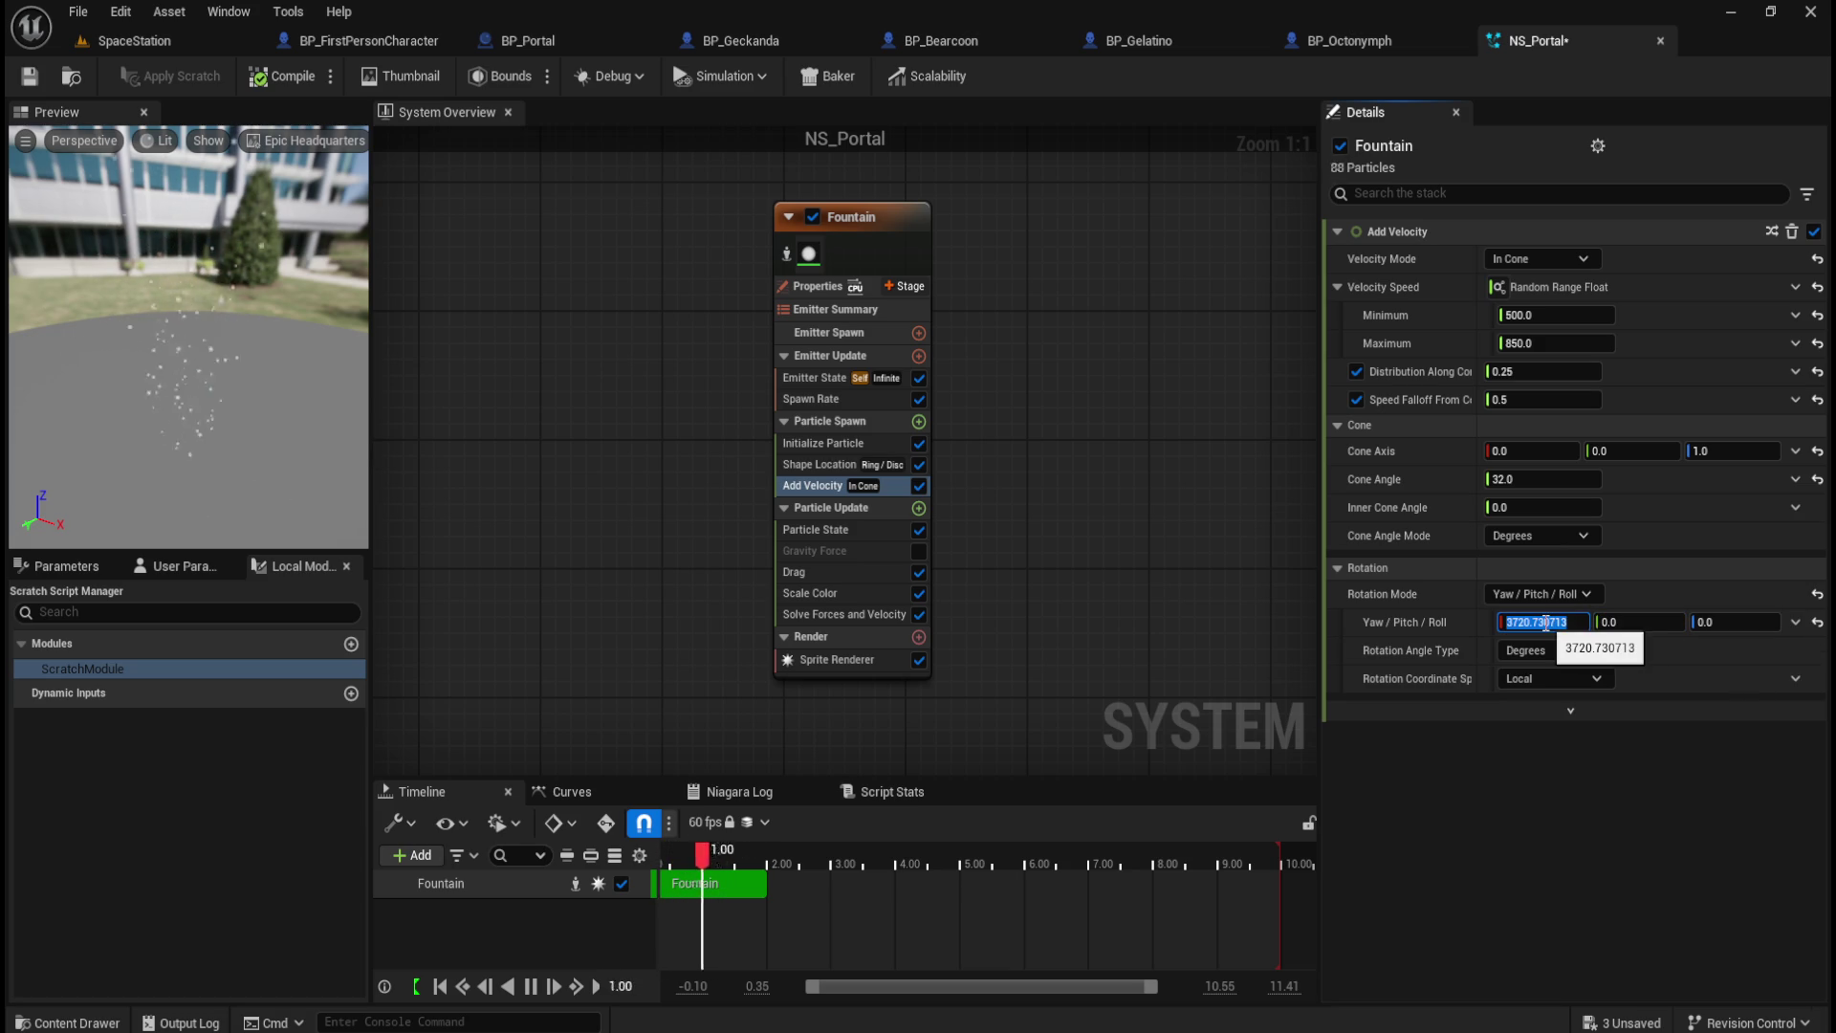
type("360")
key("Return")
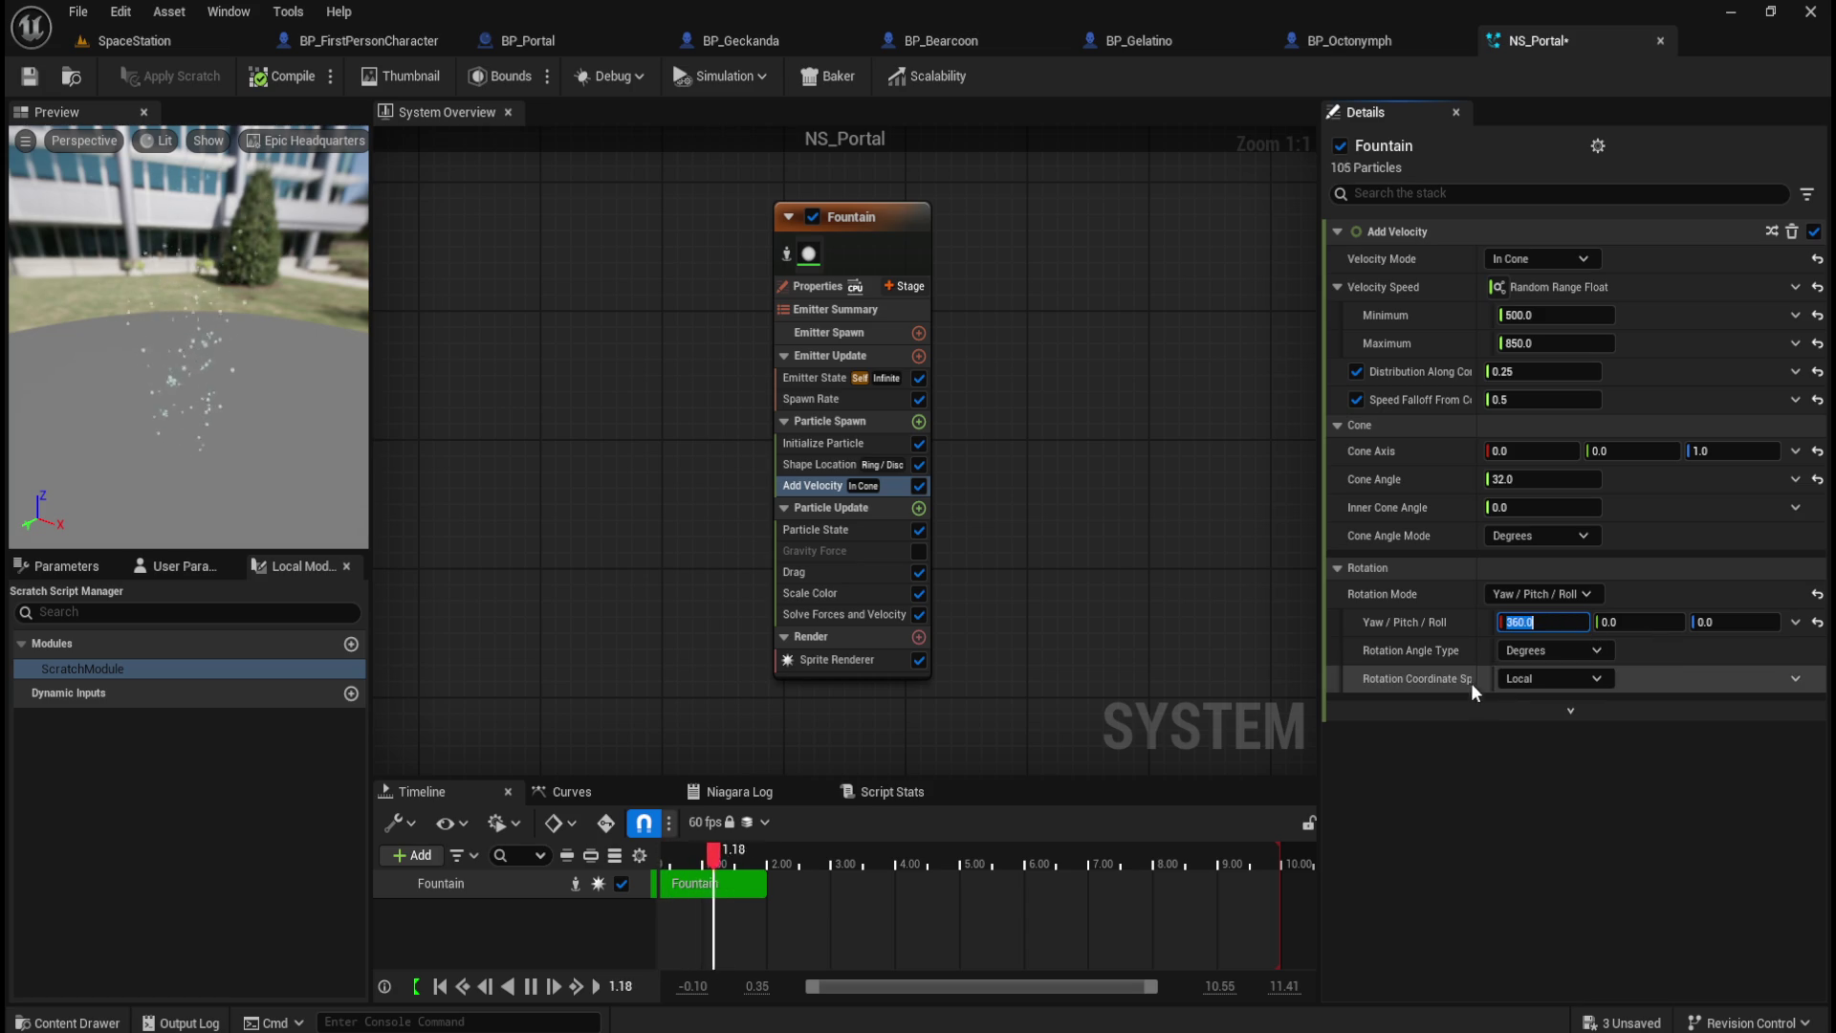
left_click(1513, 648)
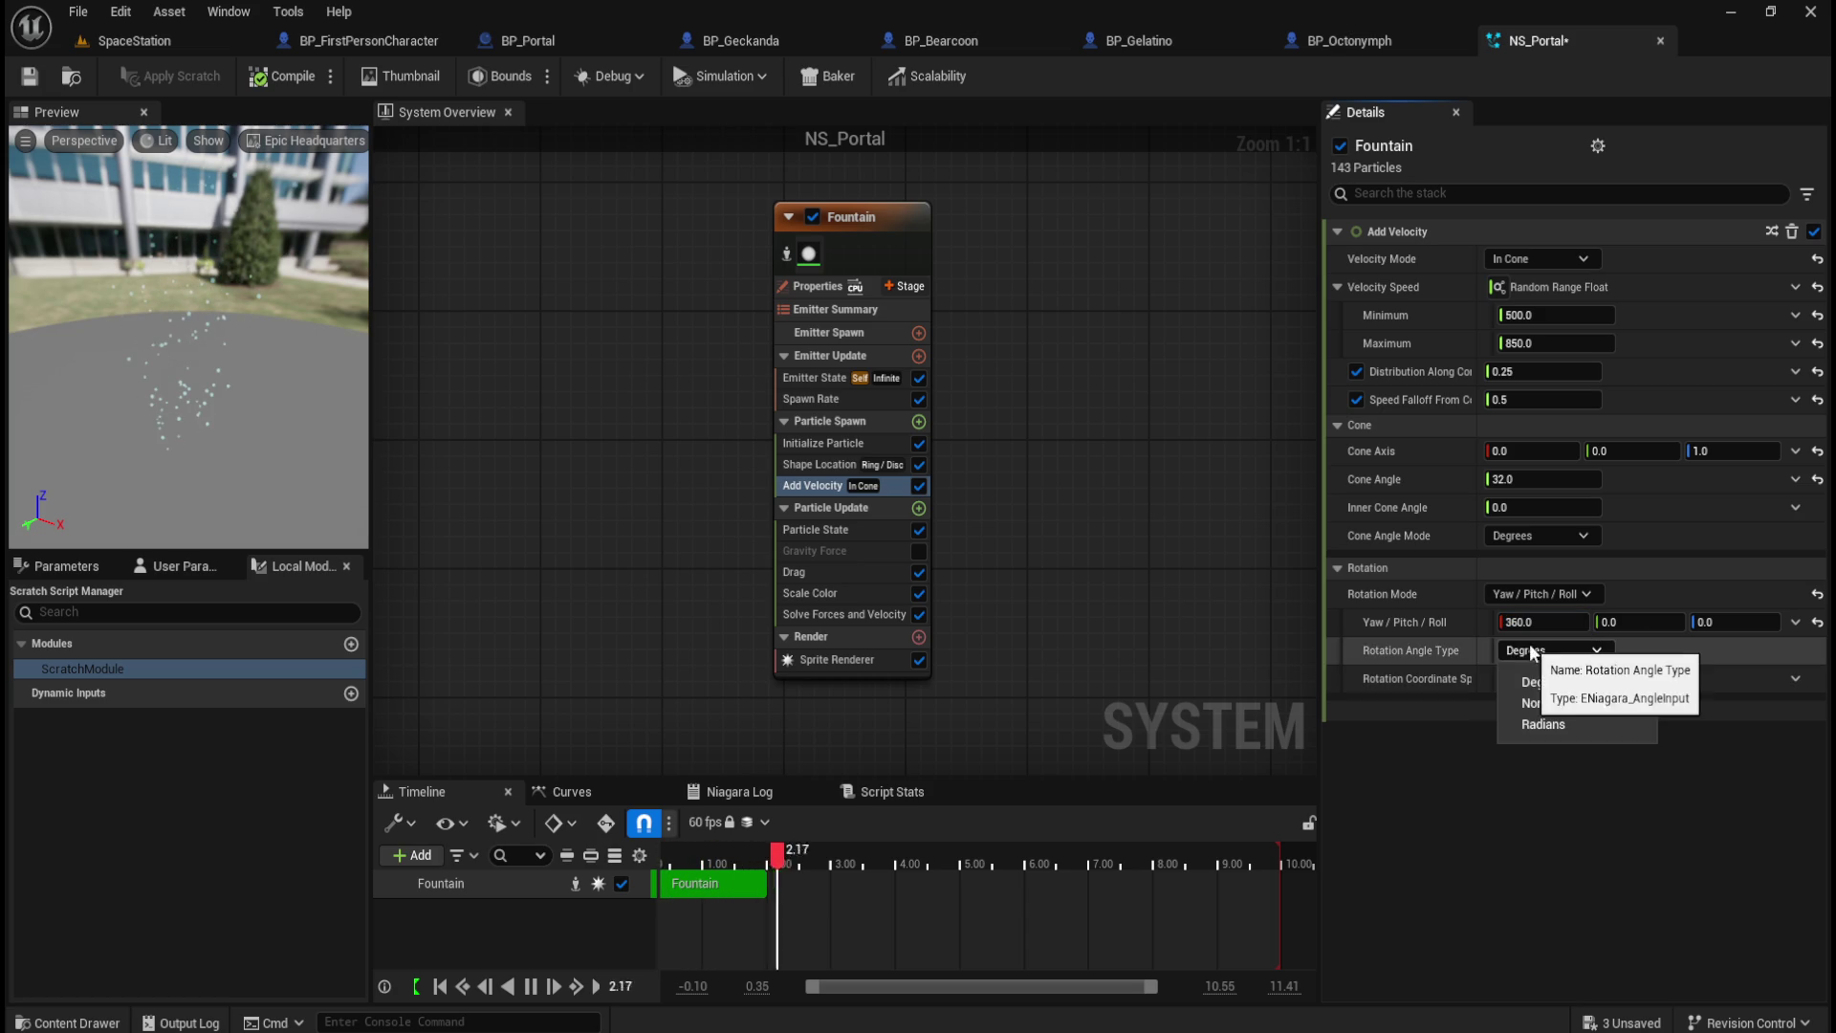
left_click(1541, 724)
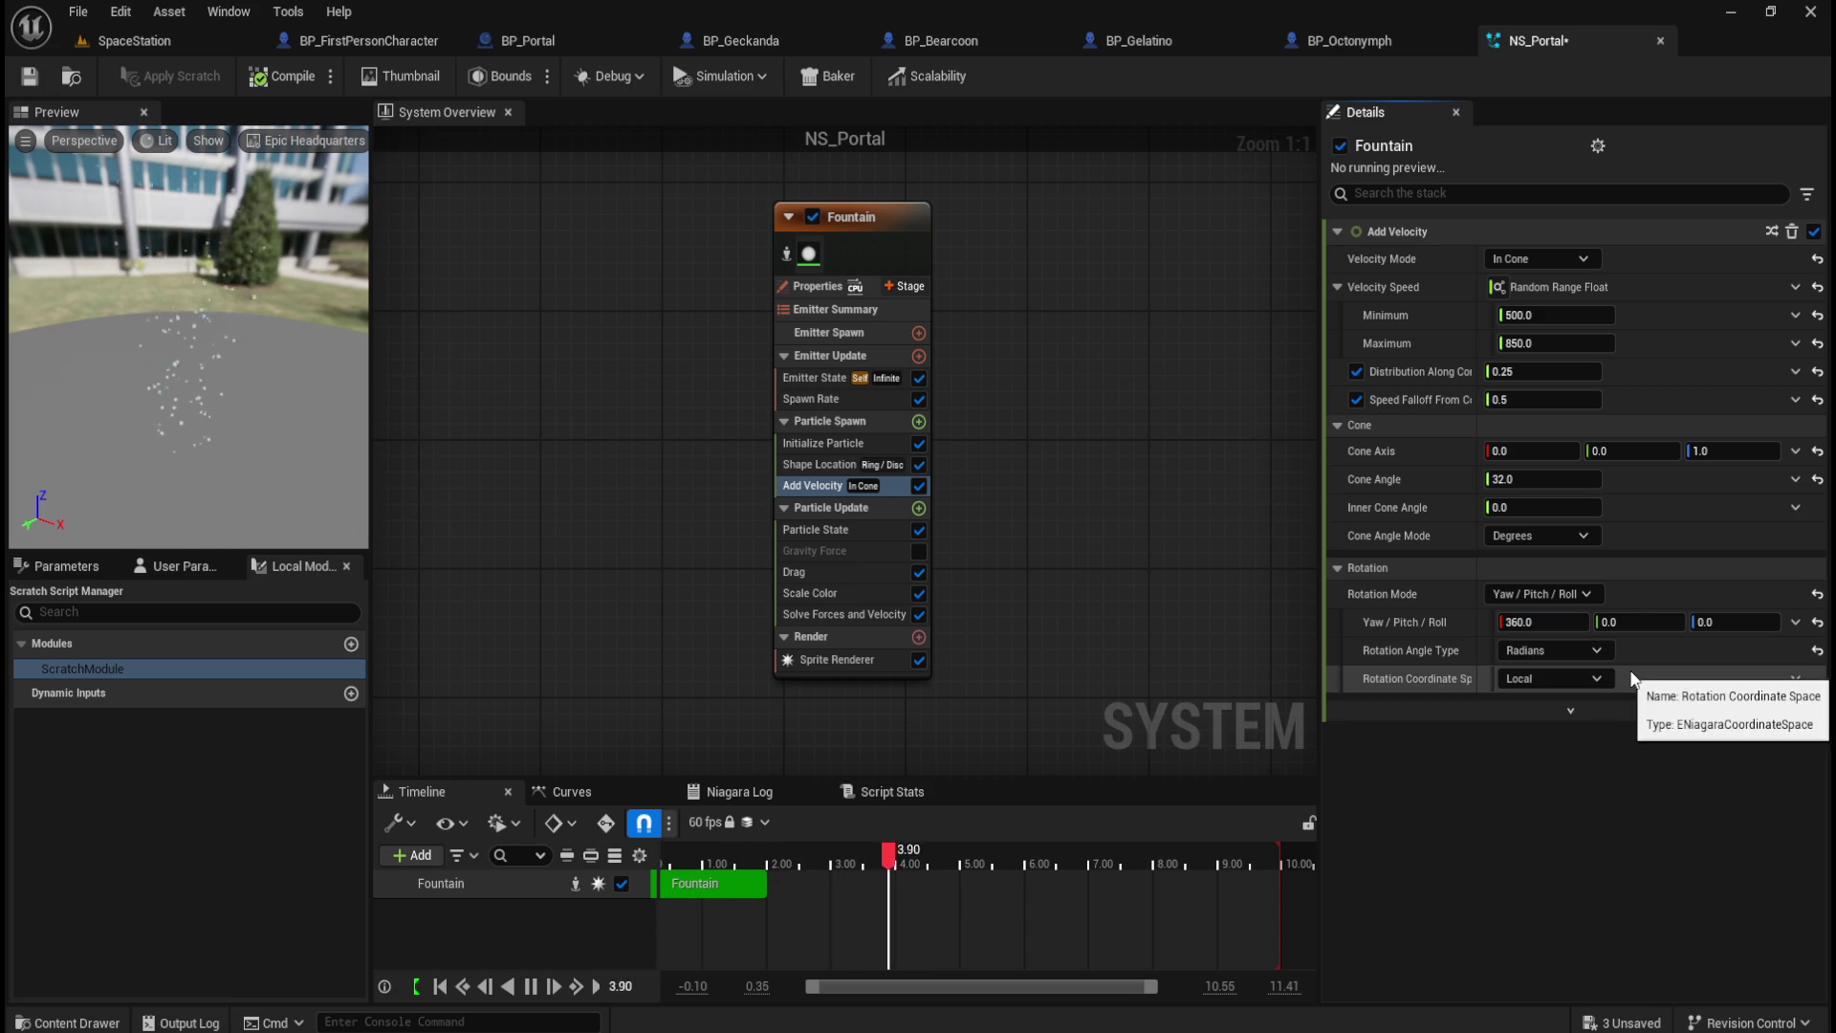
left_click(1534, 651)
left_click(1537, 683)
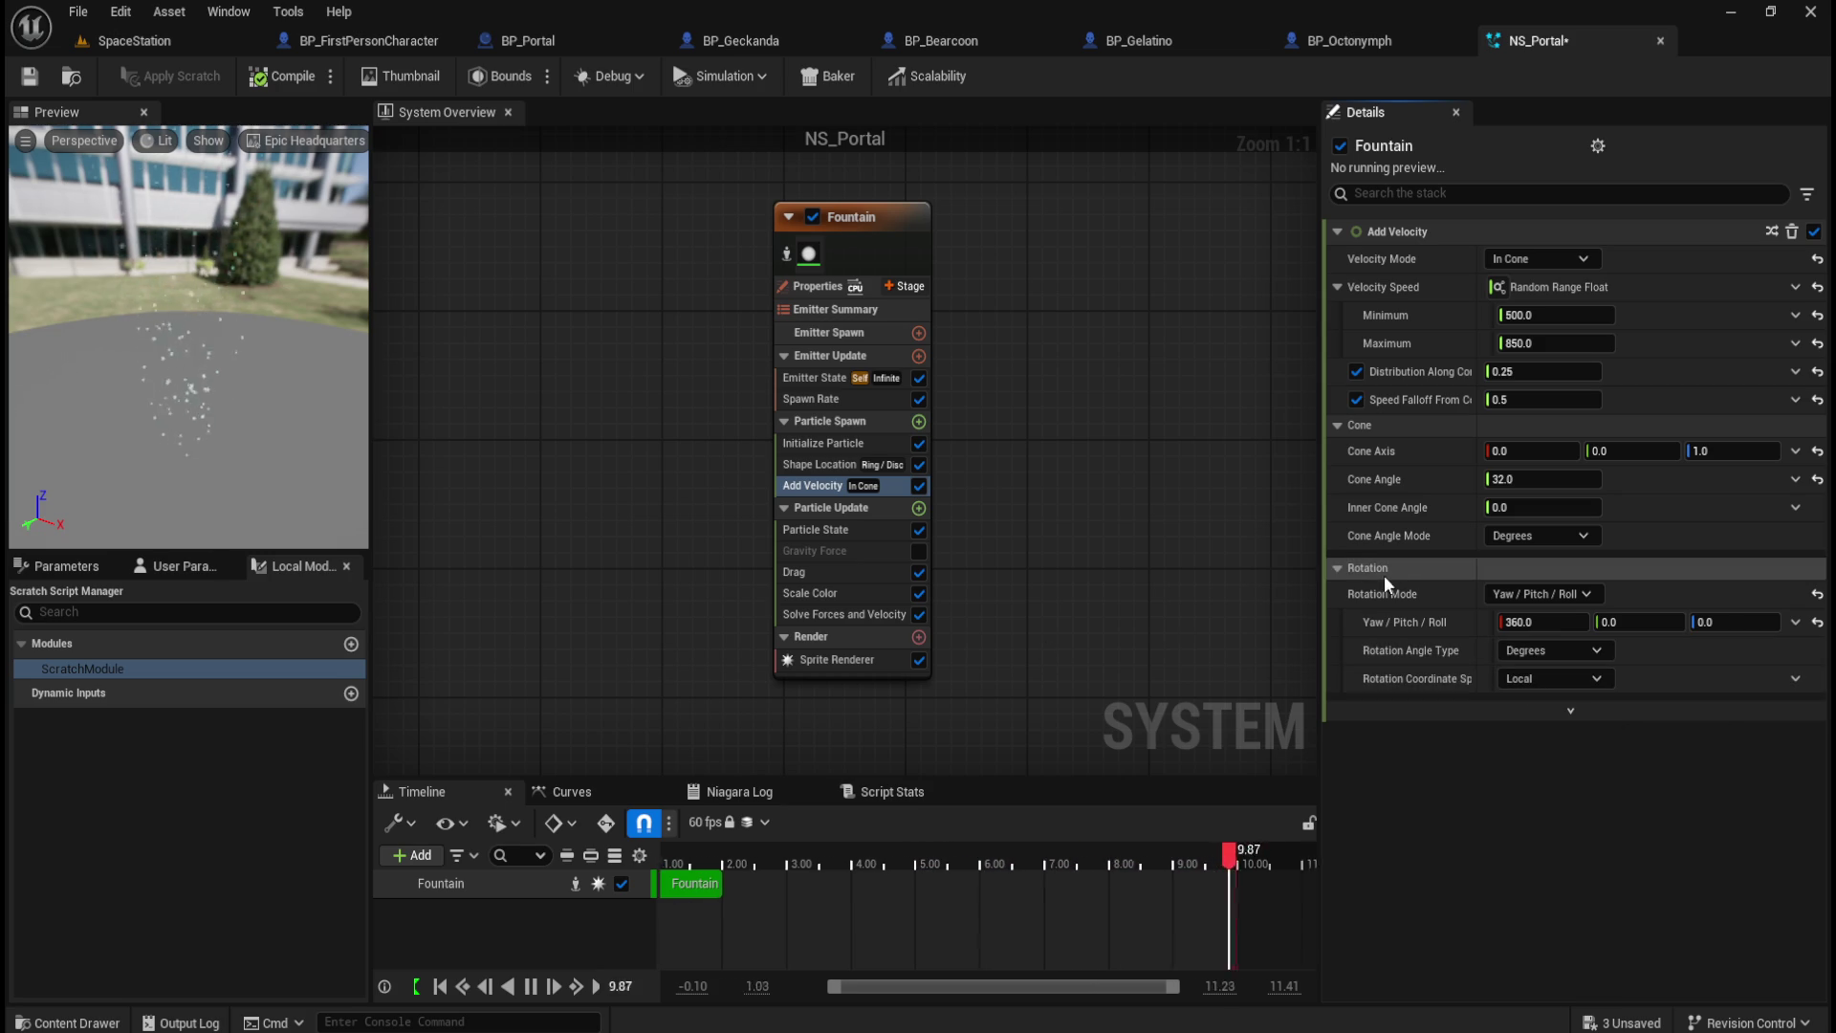
Step: Keep cone angle in Degrees, set cone axis X to 0 with Z 1.0, and test inner cone angles
left_click(1551, 541)
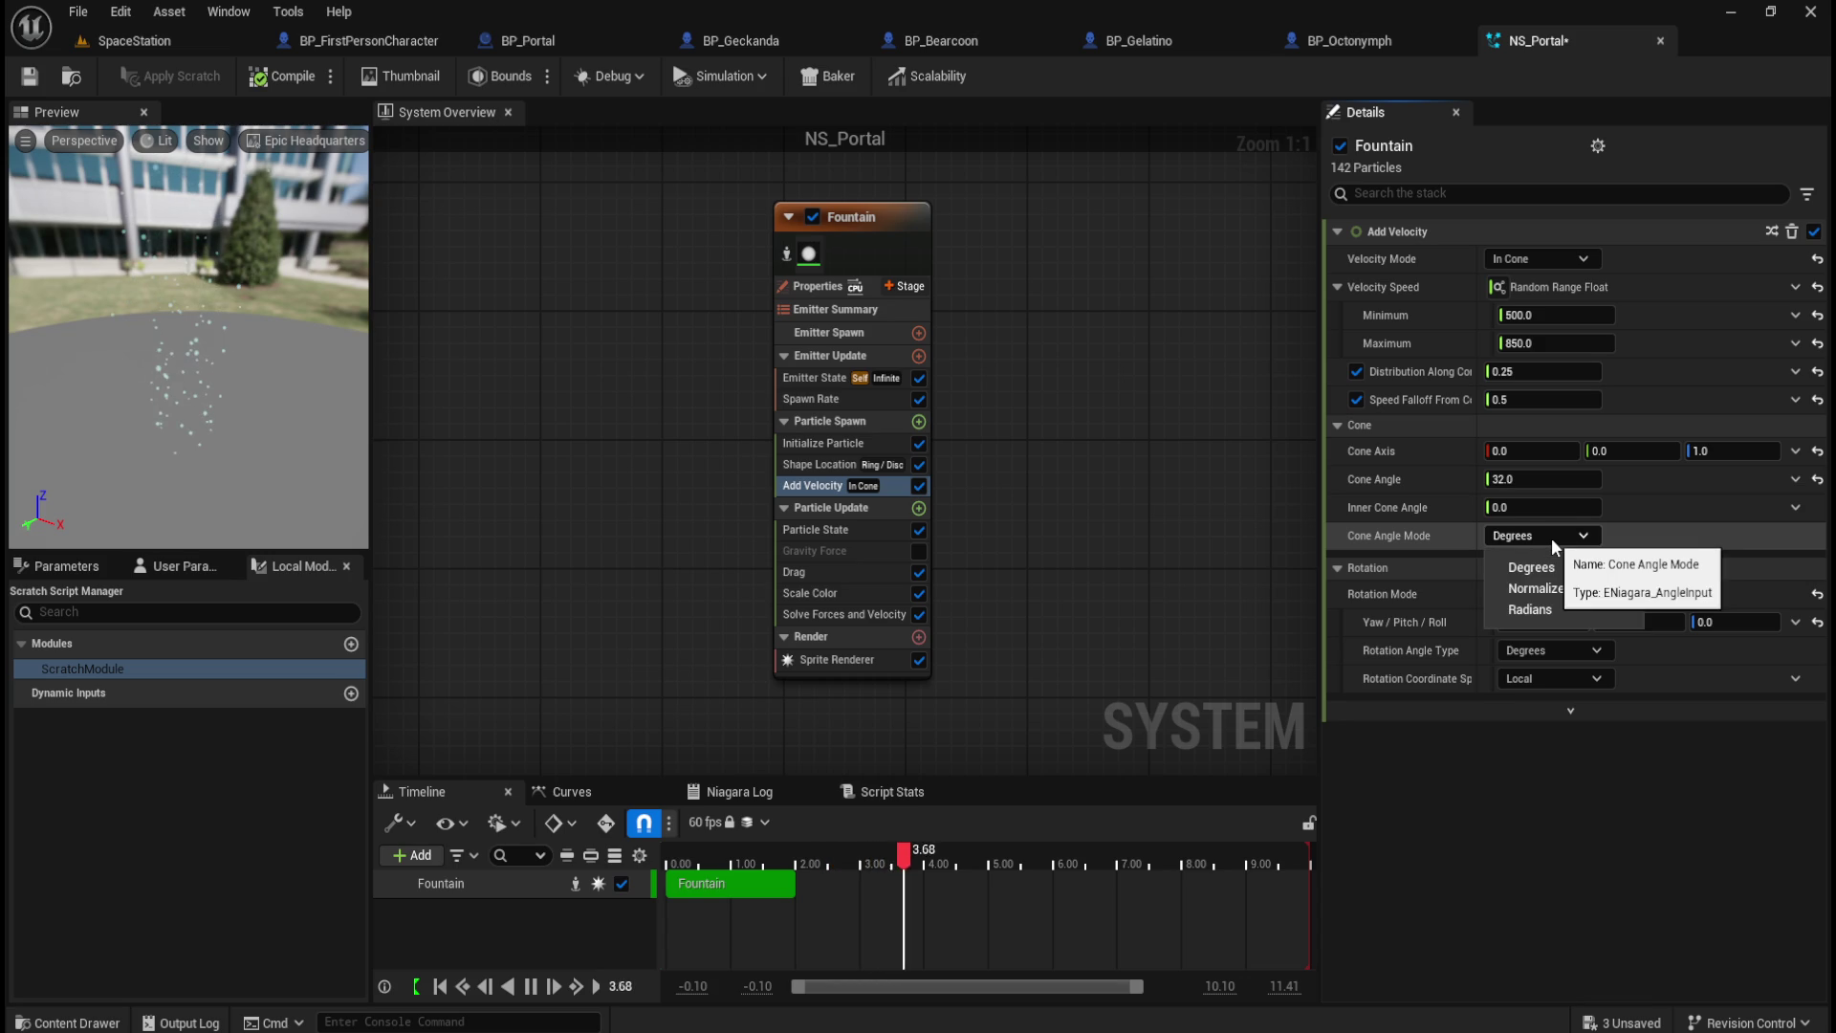
left_click(1569, 536)
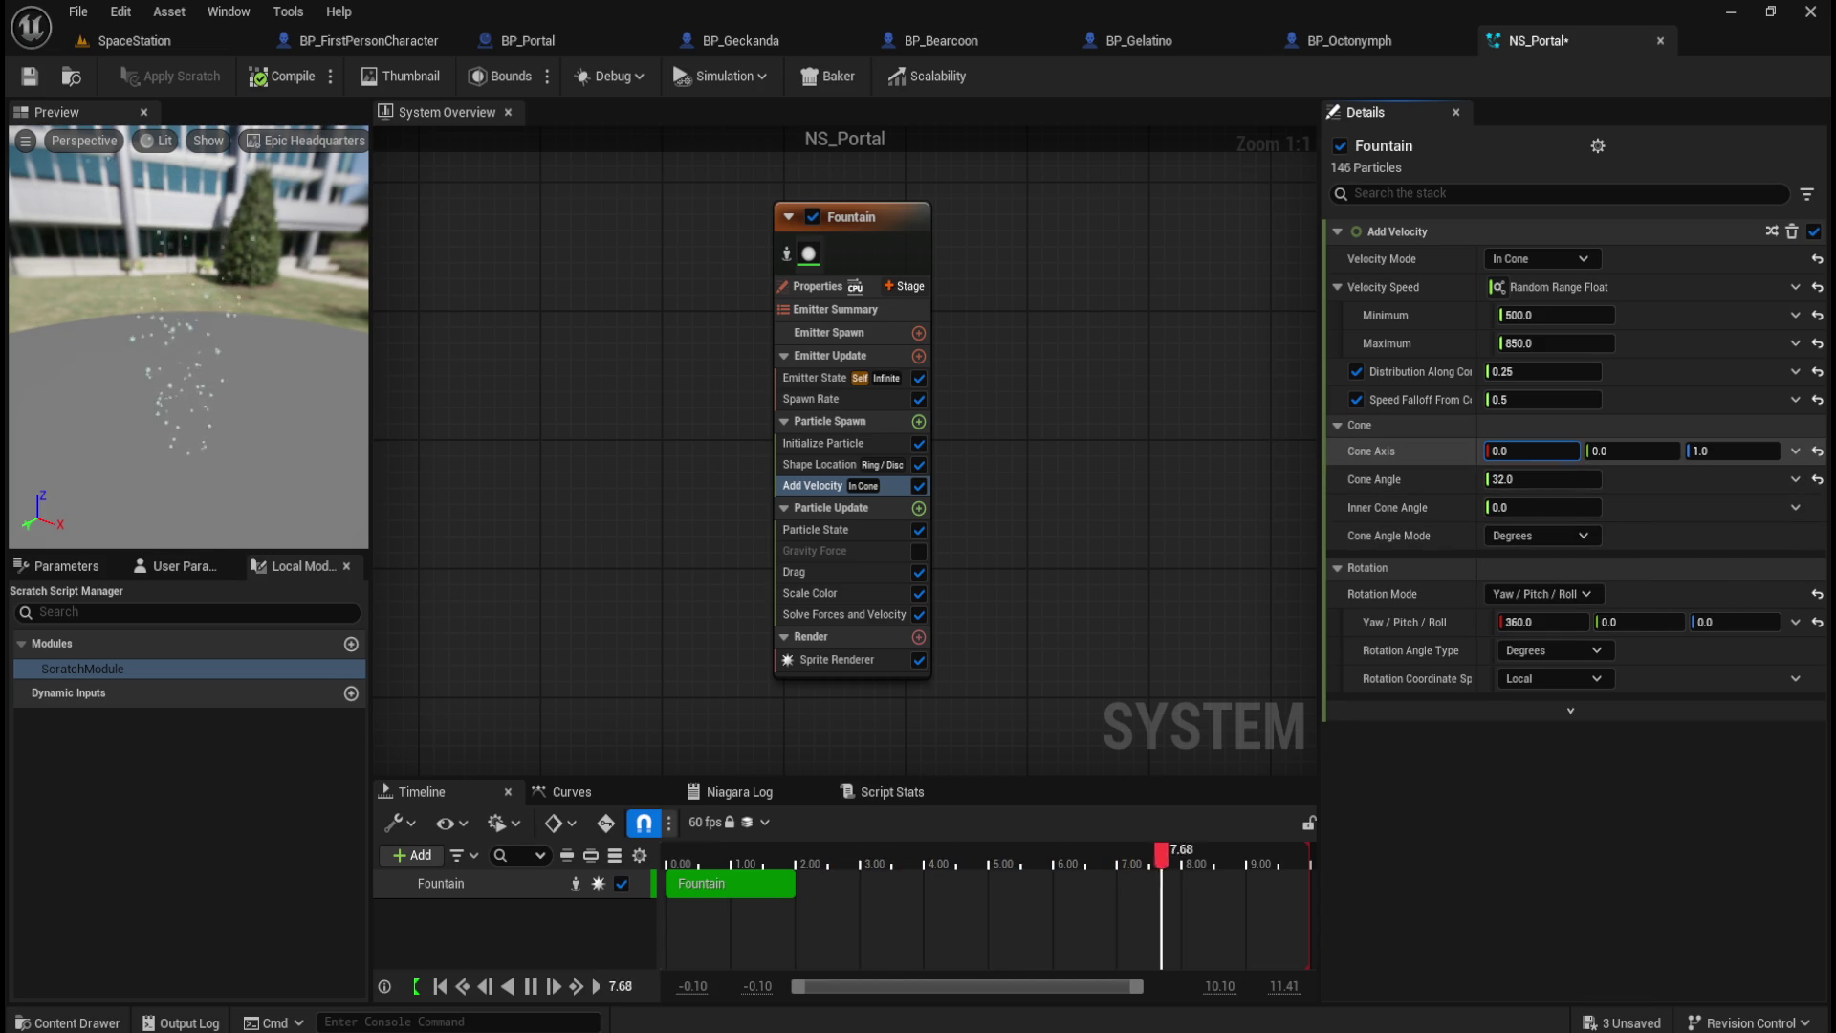
left_click_drag(1531, 450, 1492, 451)
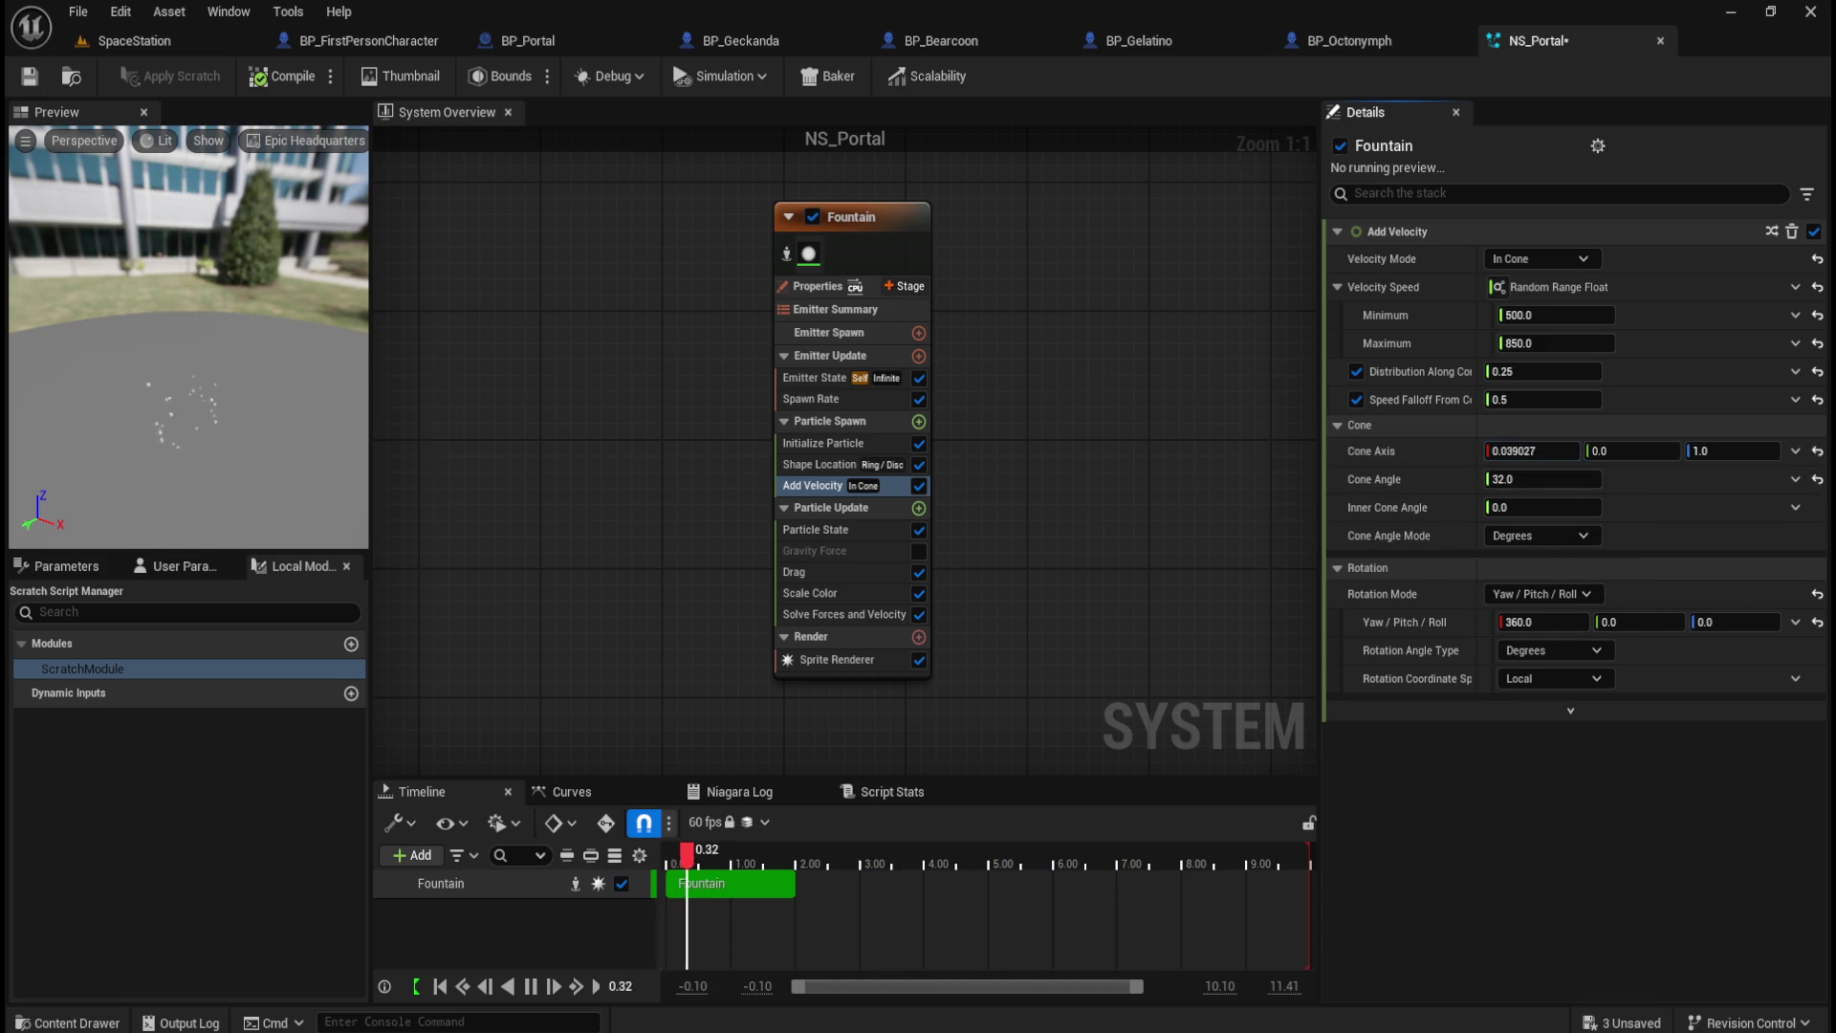
left_click(1524, 452)
type("0")
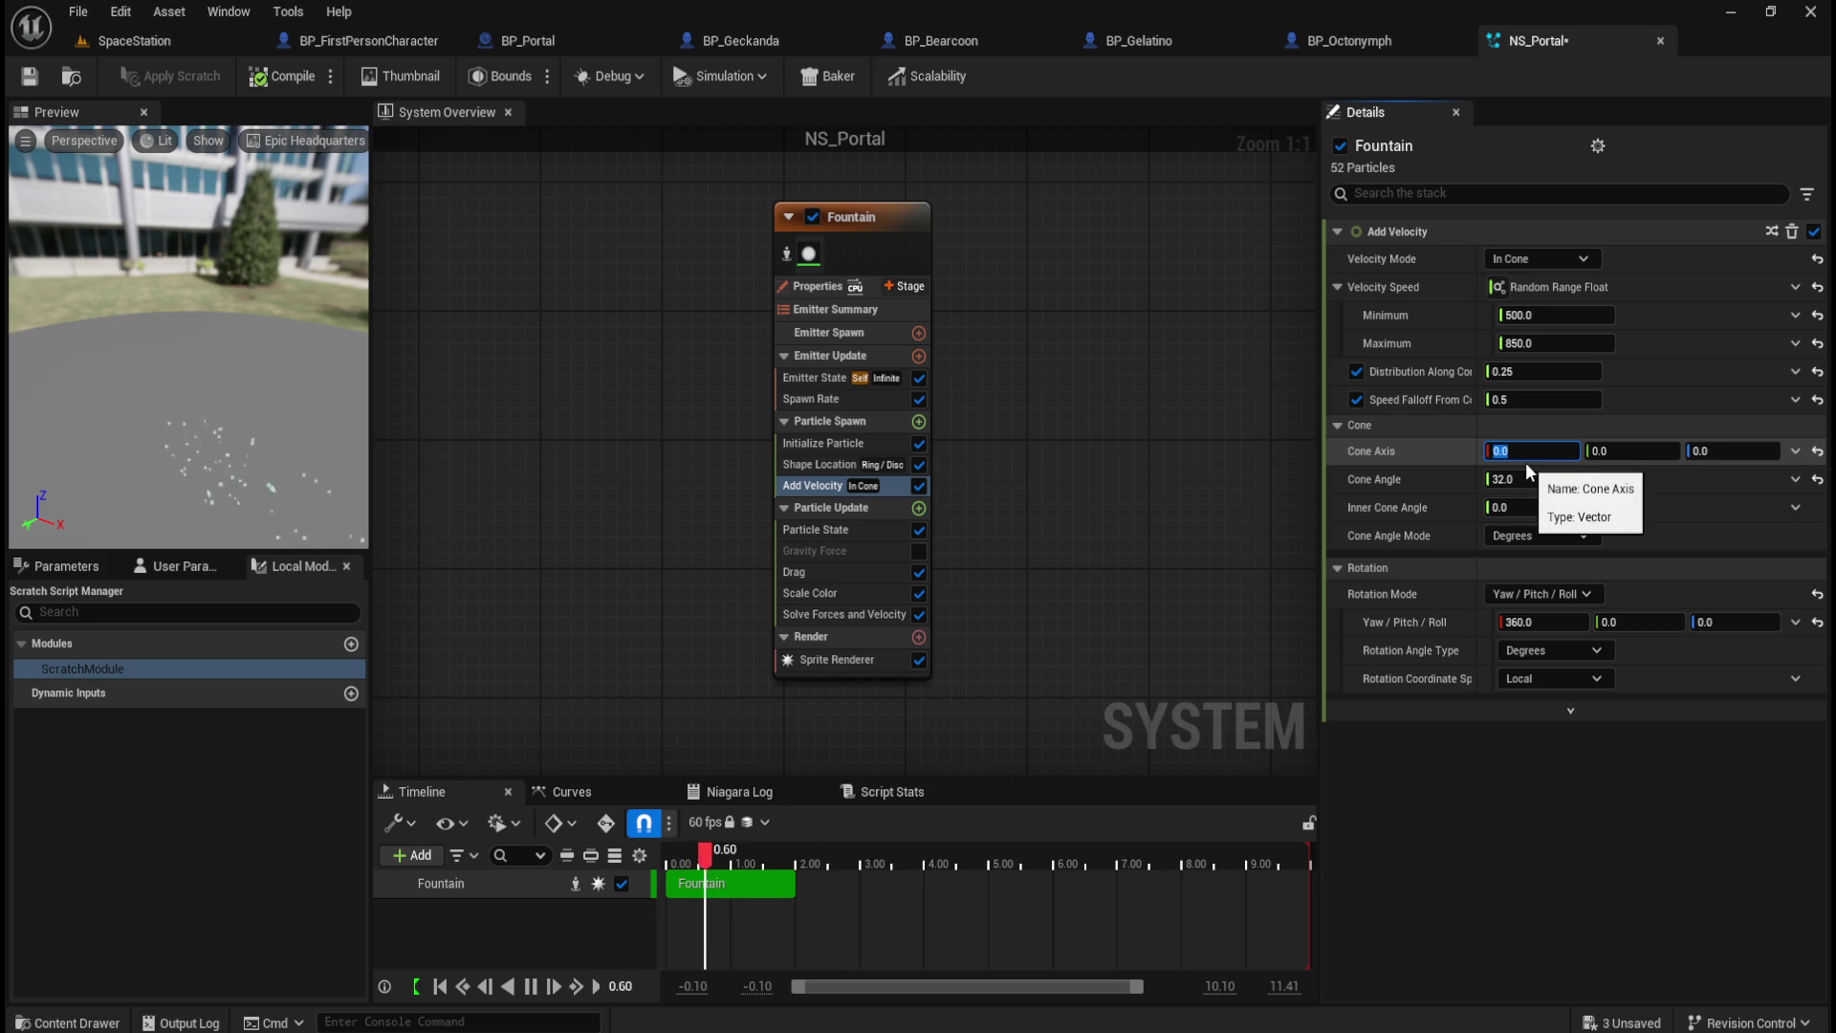
left_click(1736, 458)
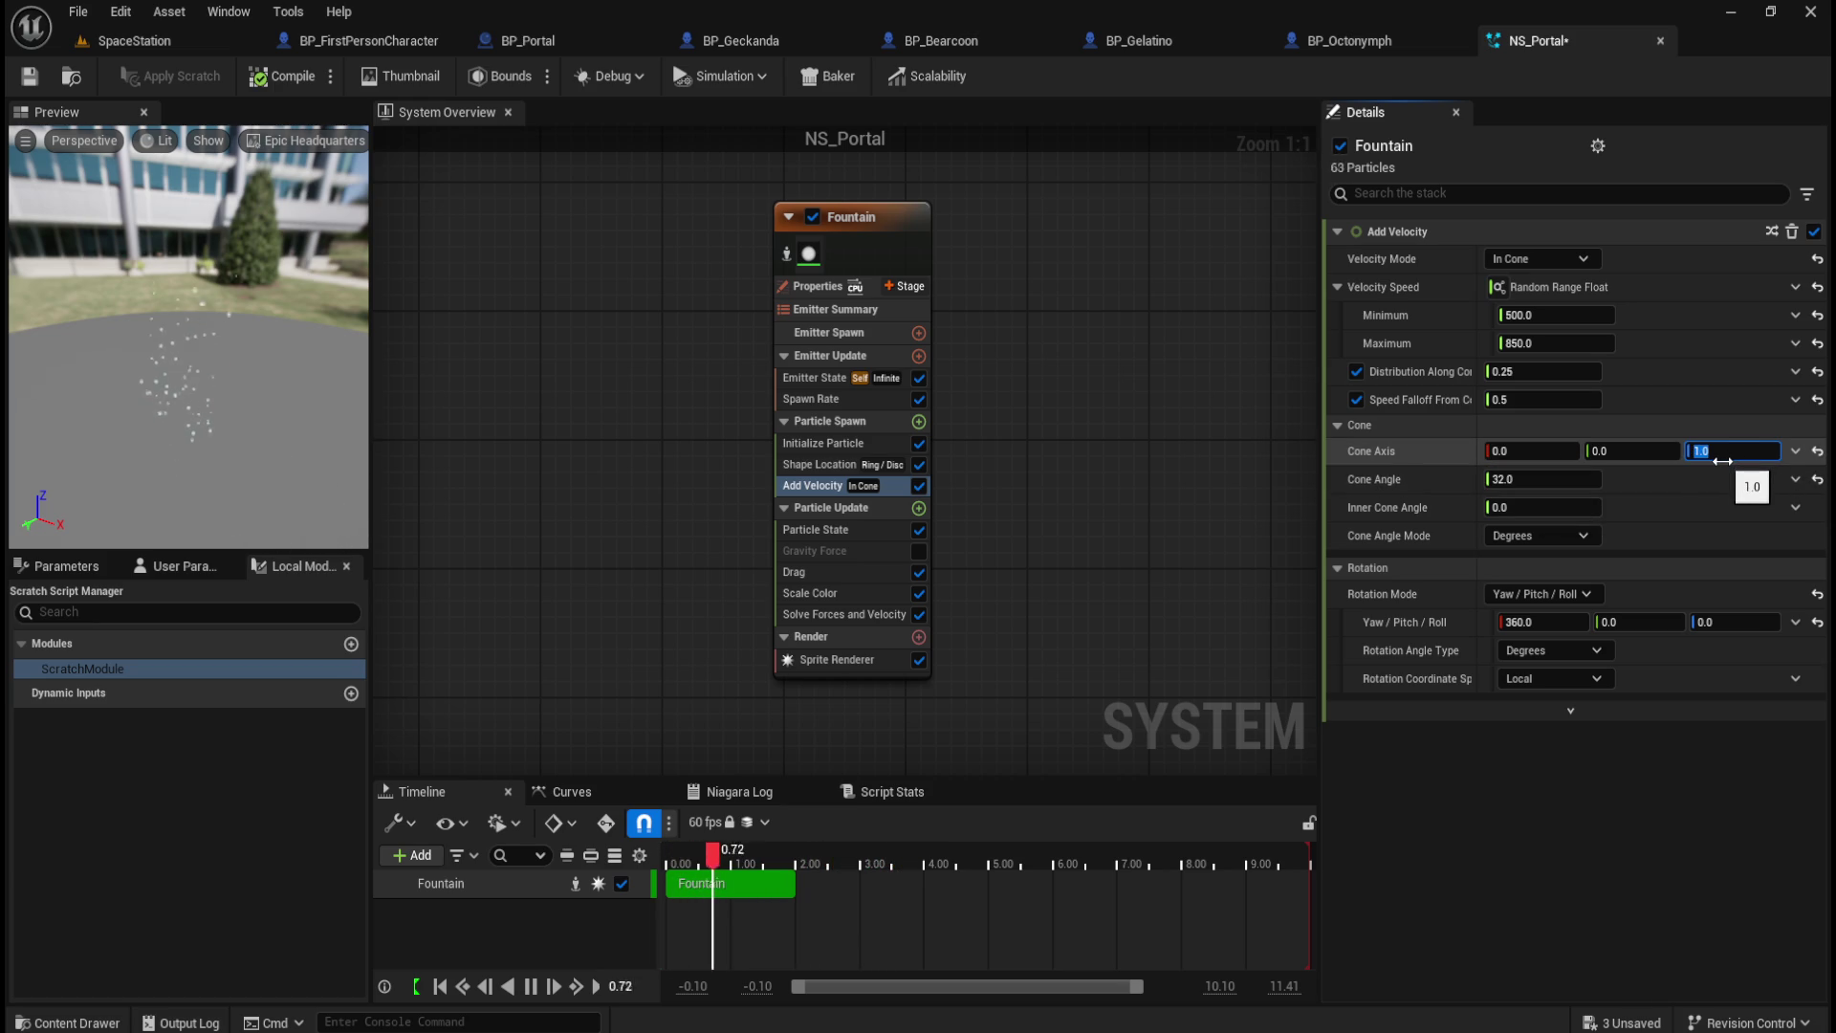
key("Return")
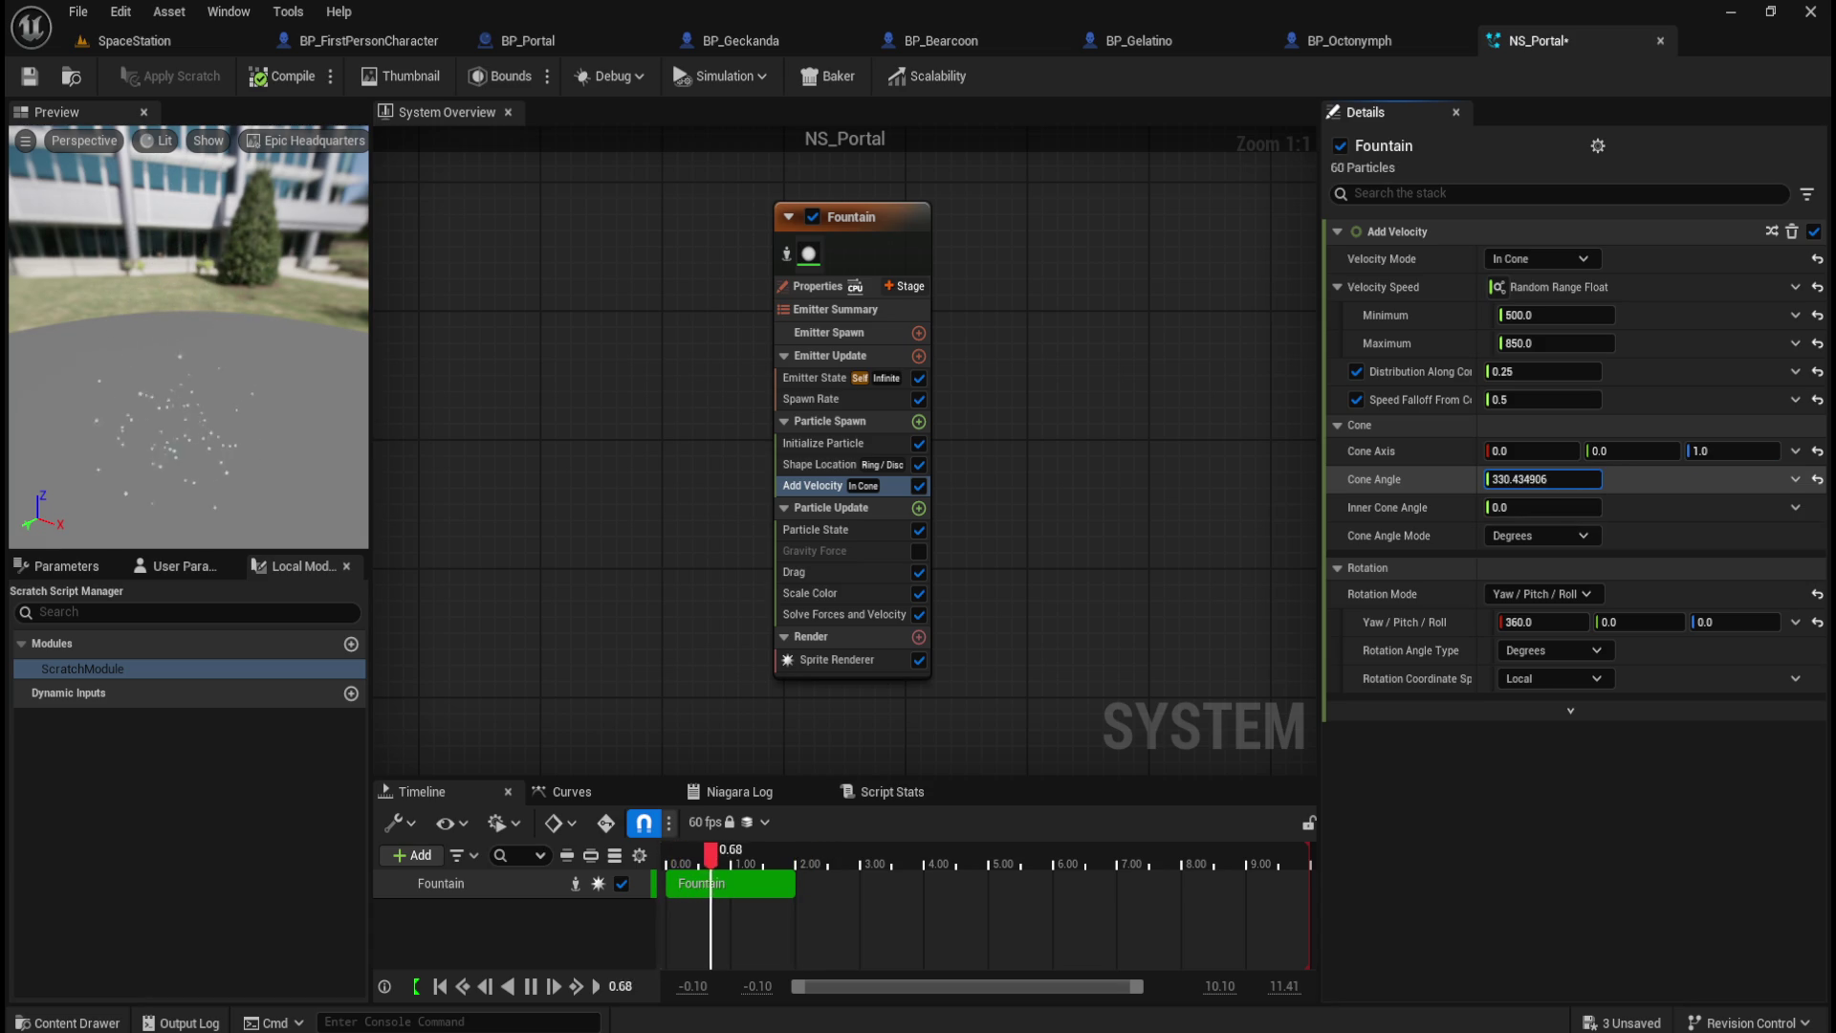
type("32.0")
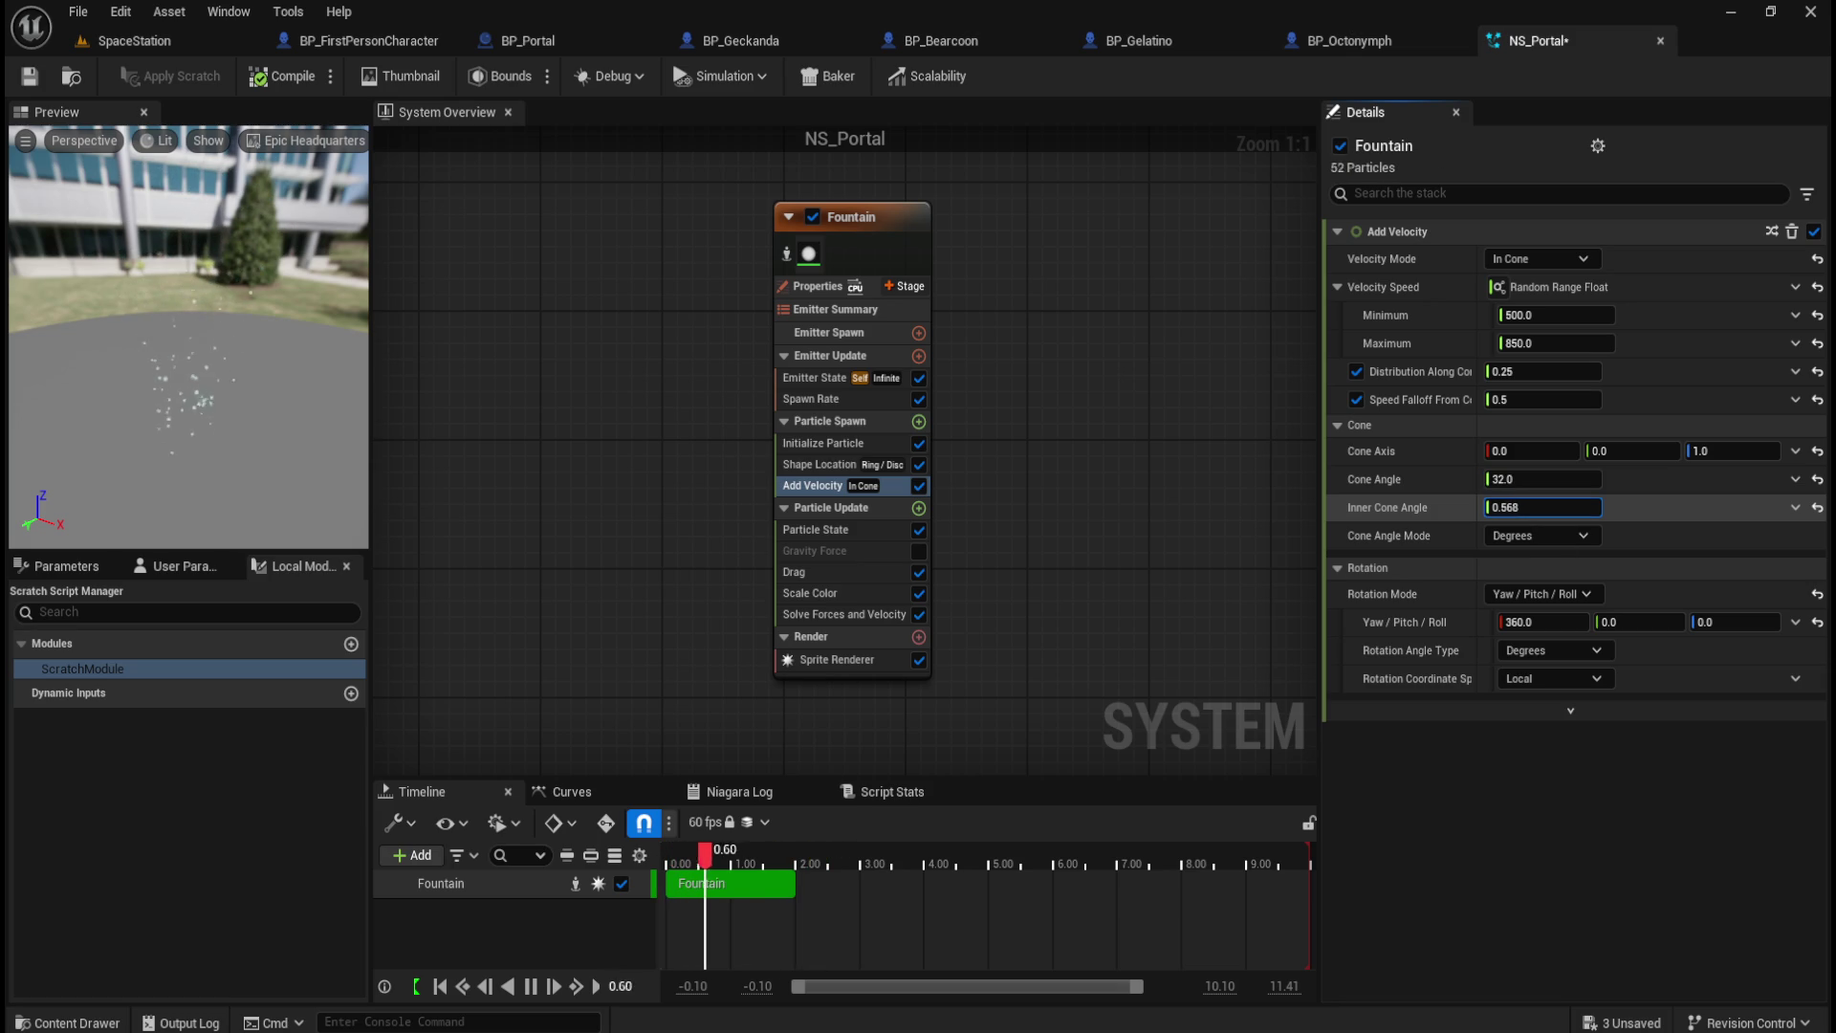
left_click_drag(1542, 507, 1568, 506)
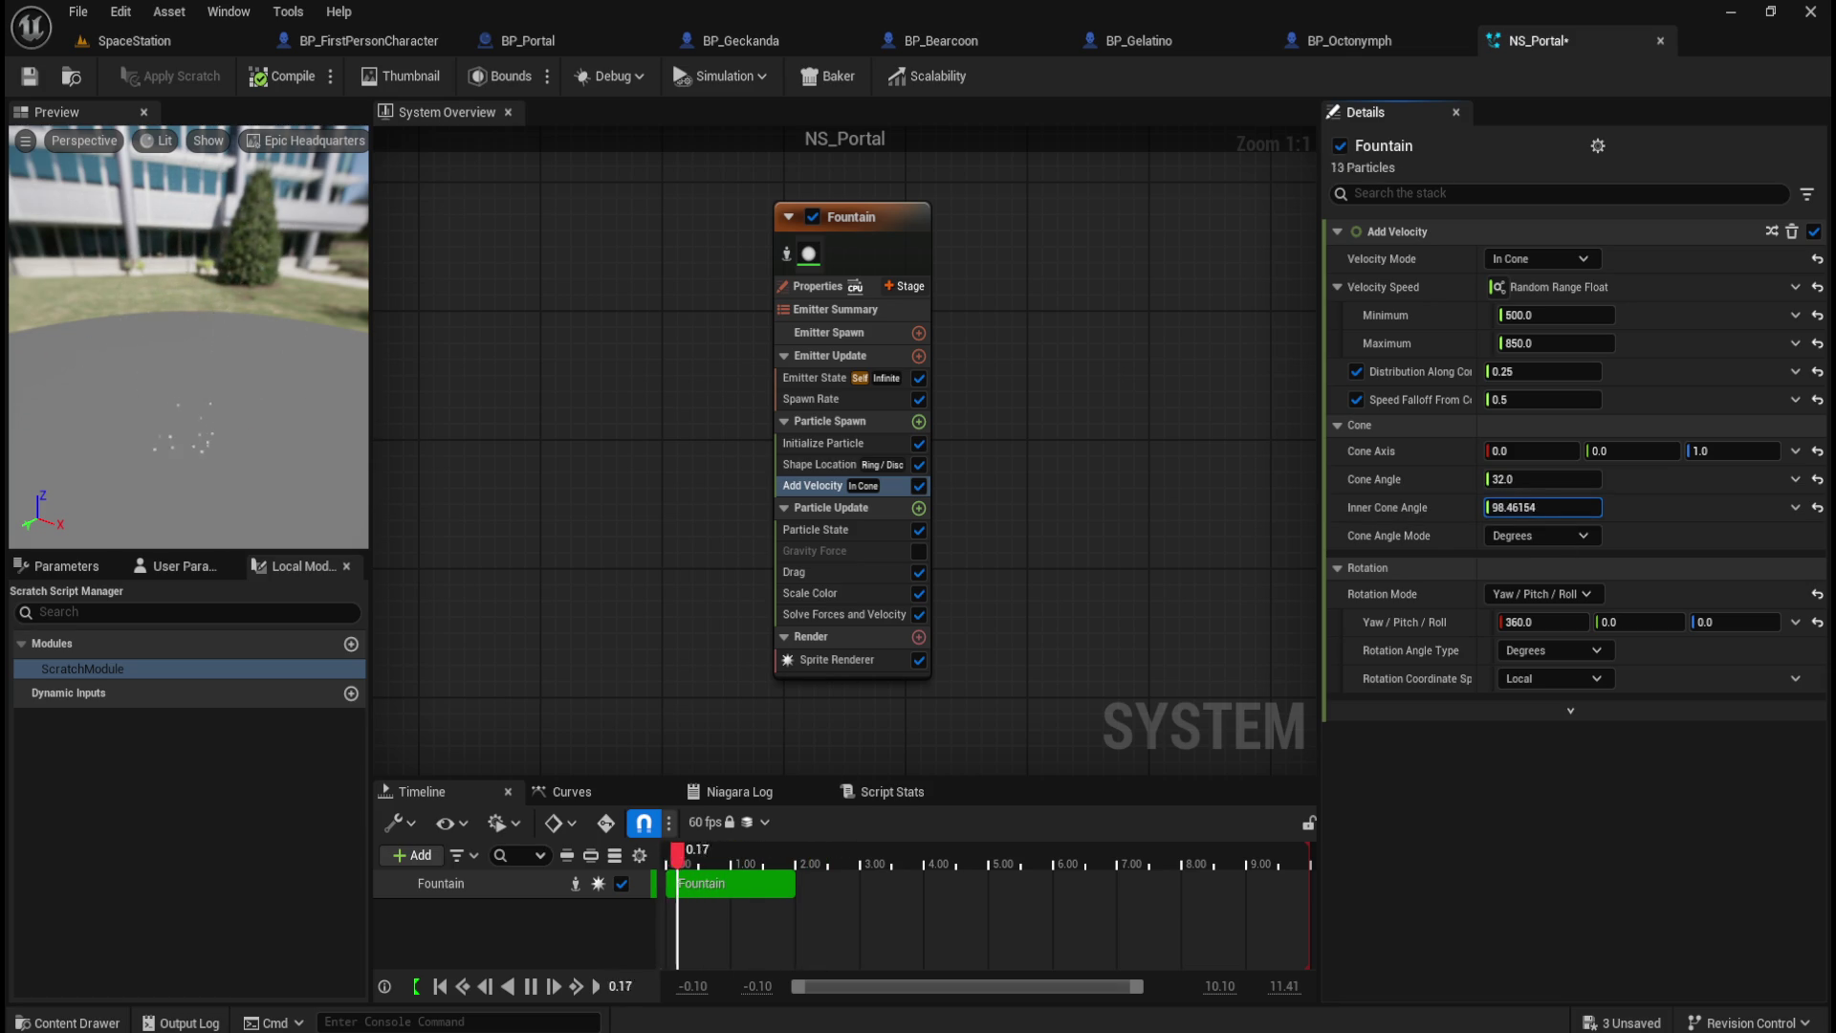
left_click_drag(1520, 507, 1528, 509)
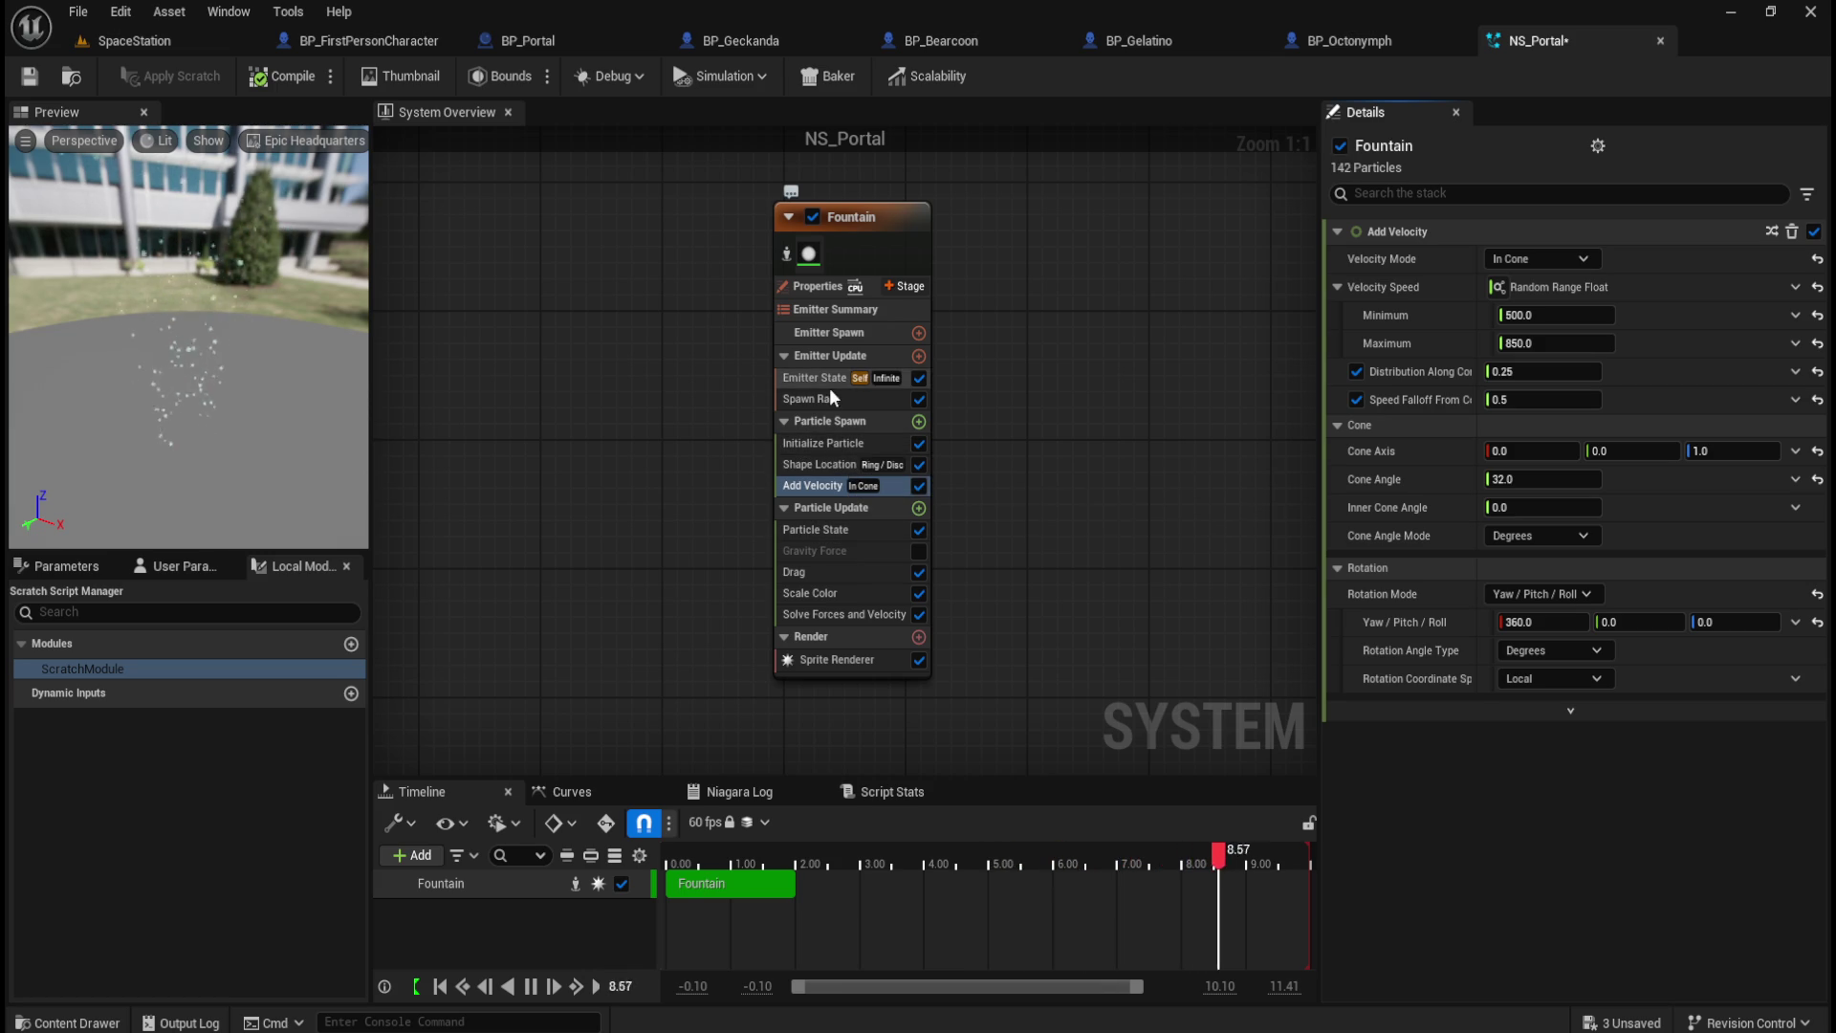
Step: Review Initialize Particle, keeping Random sprite rotation, and peek at Particle State advanced options
left_click(829, 396)
left_click(853, 445)
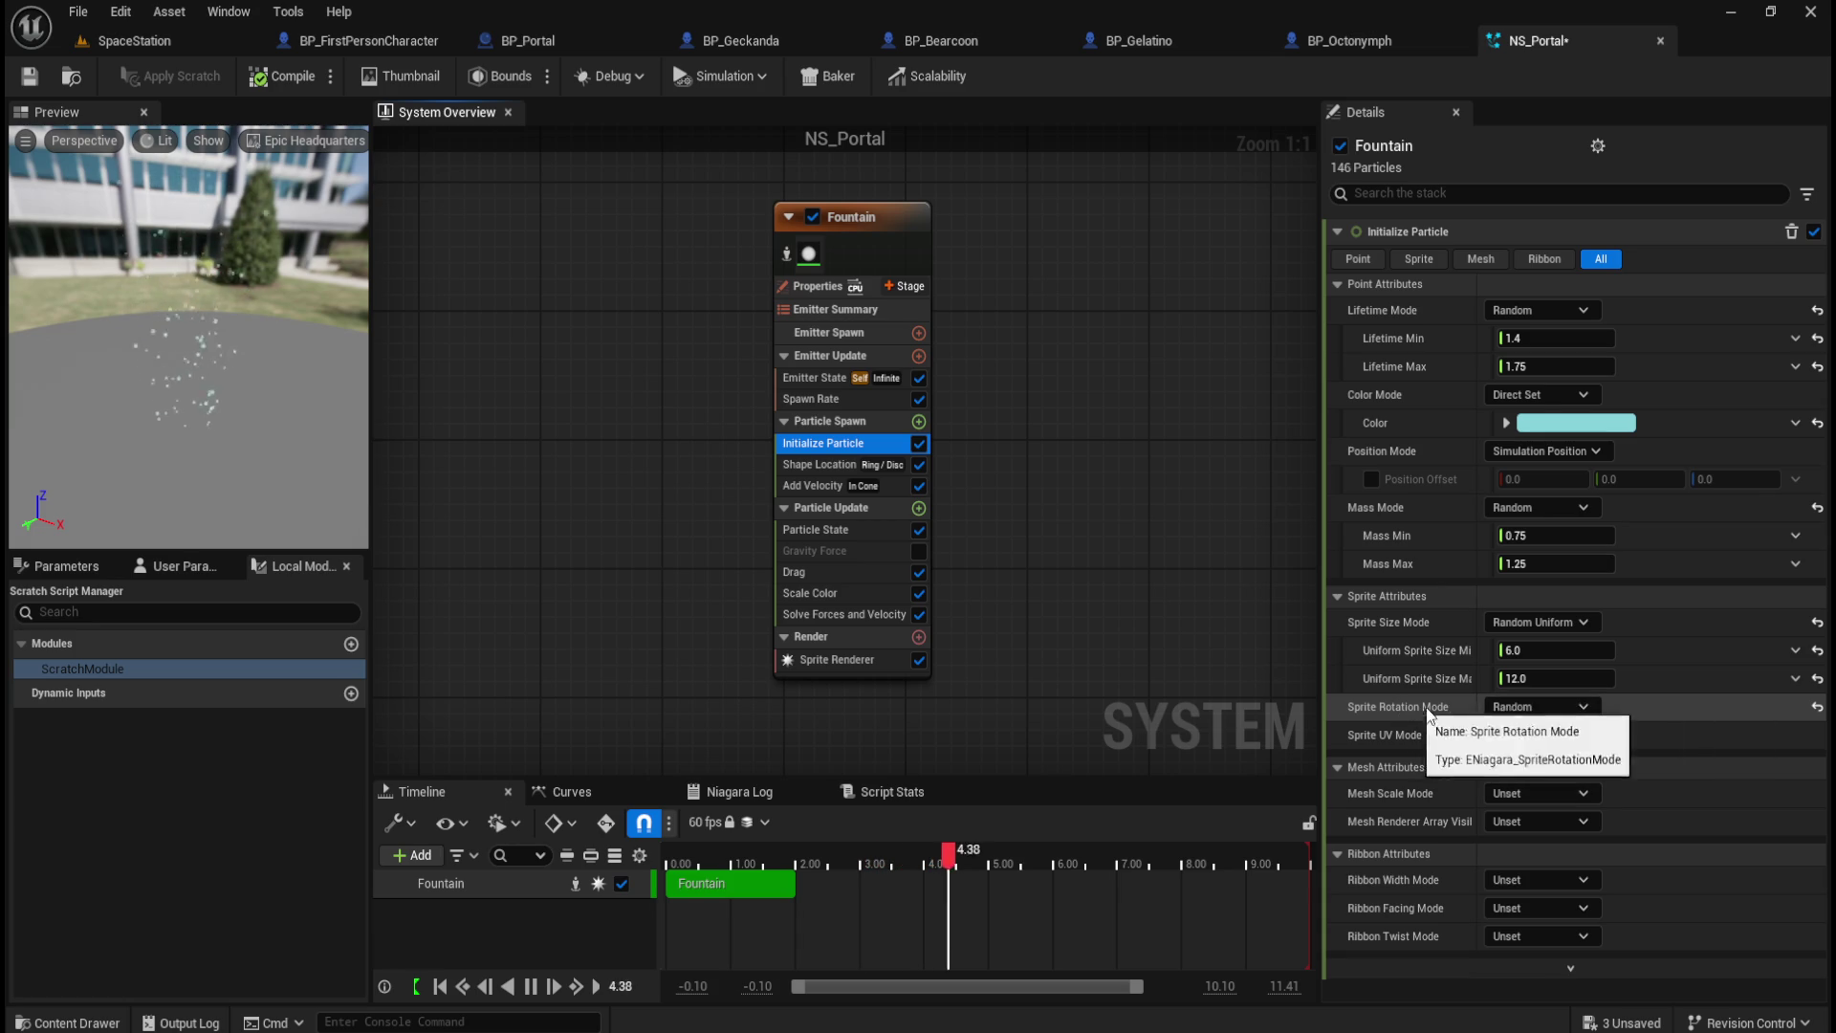
left_click(1540, 708)
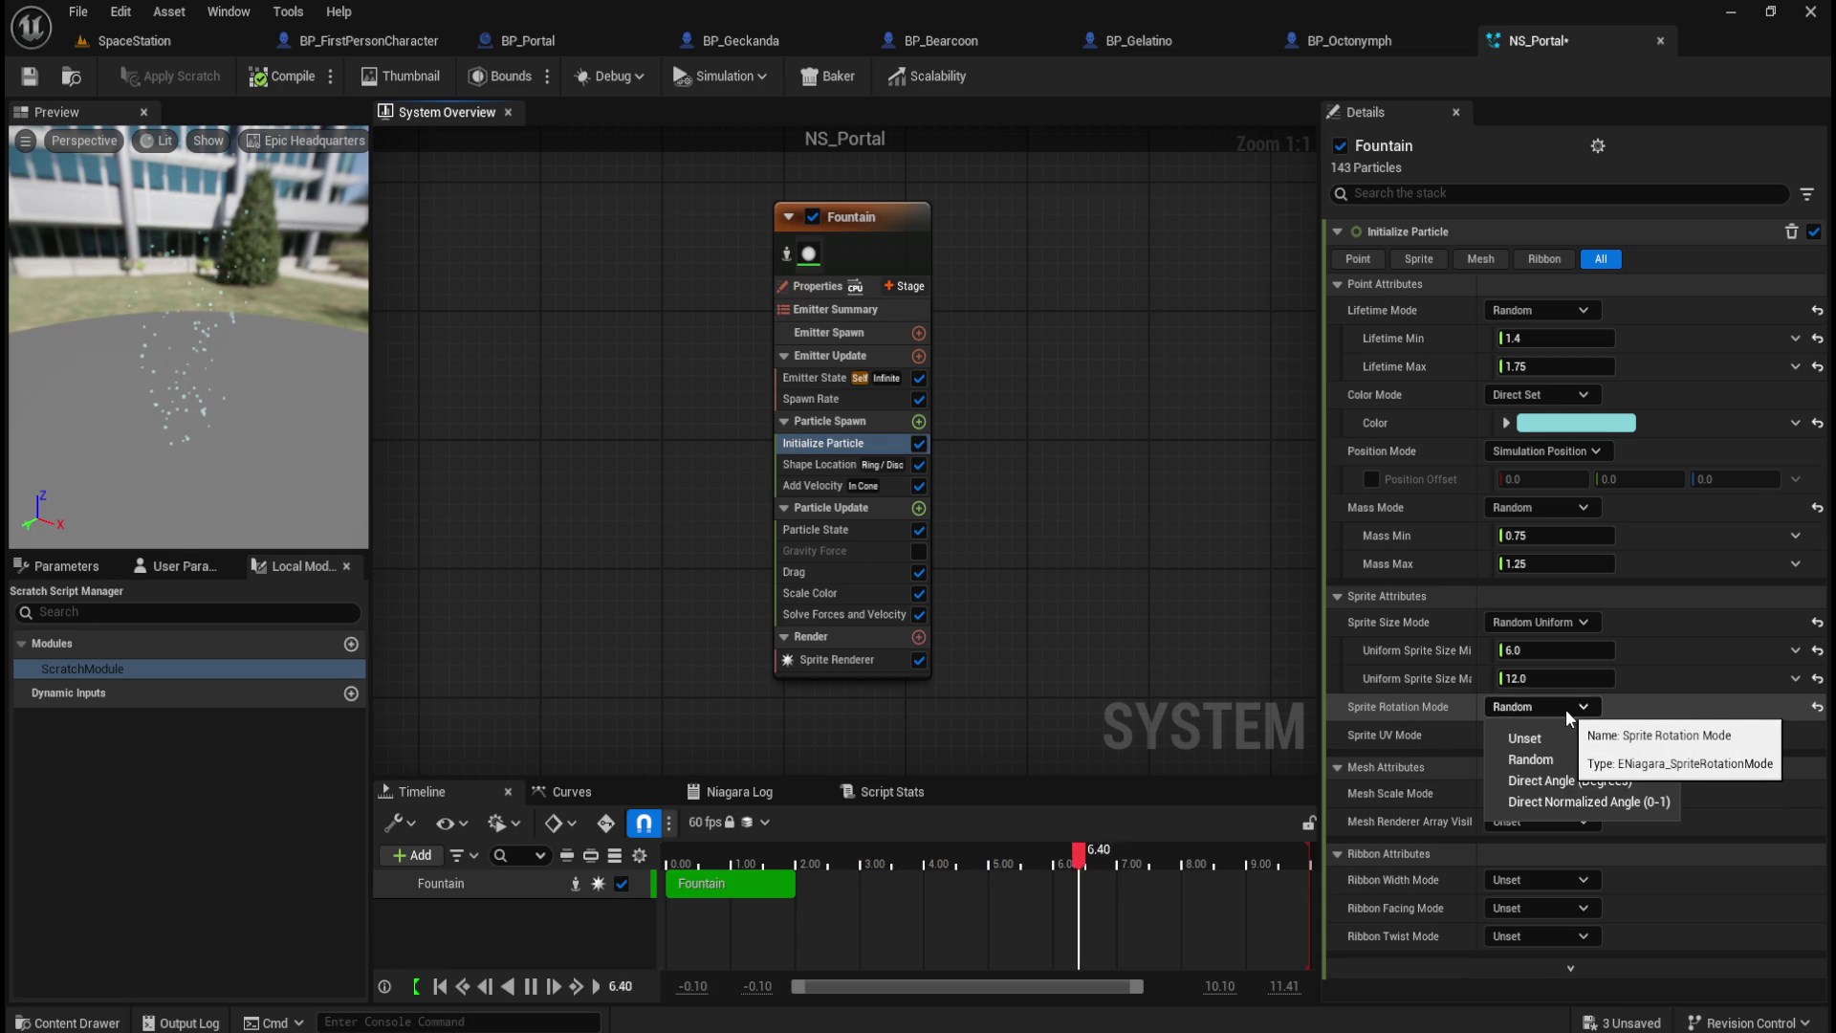
left_click(1564, 708)
left_click(1564, 707)
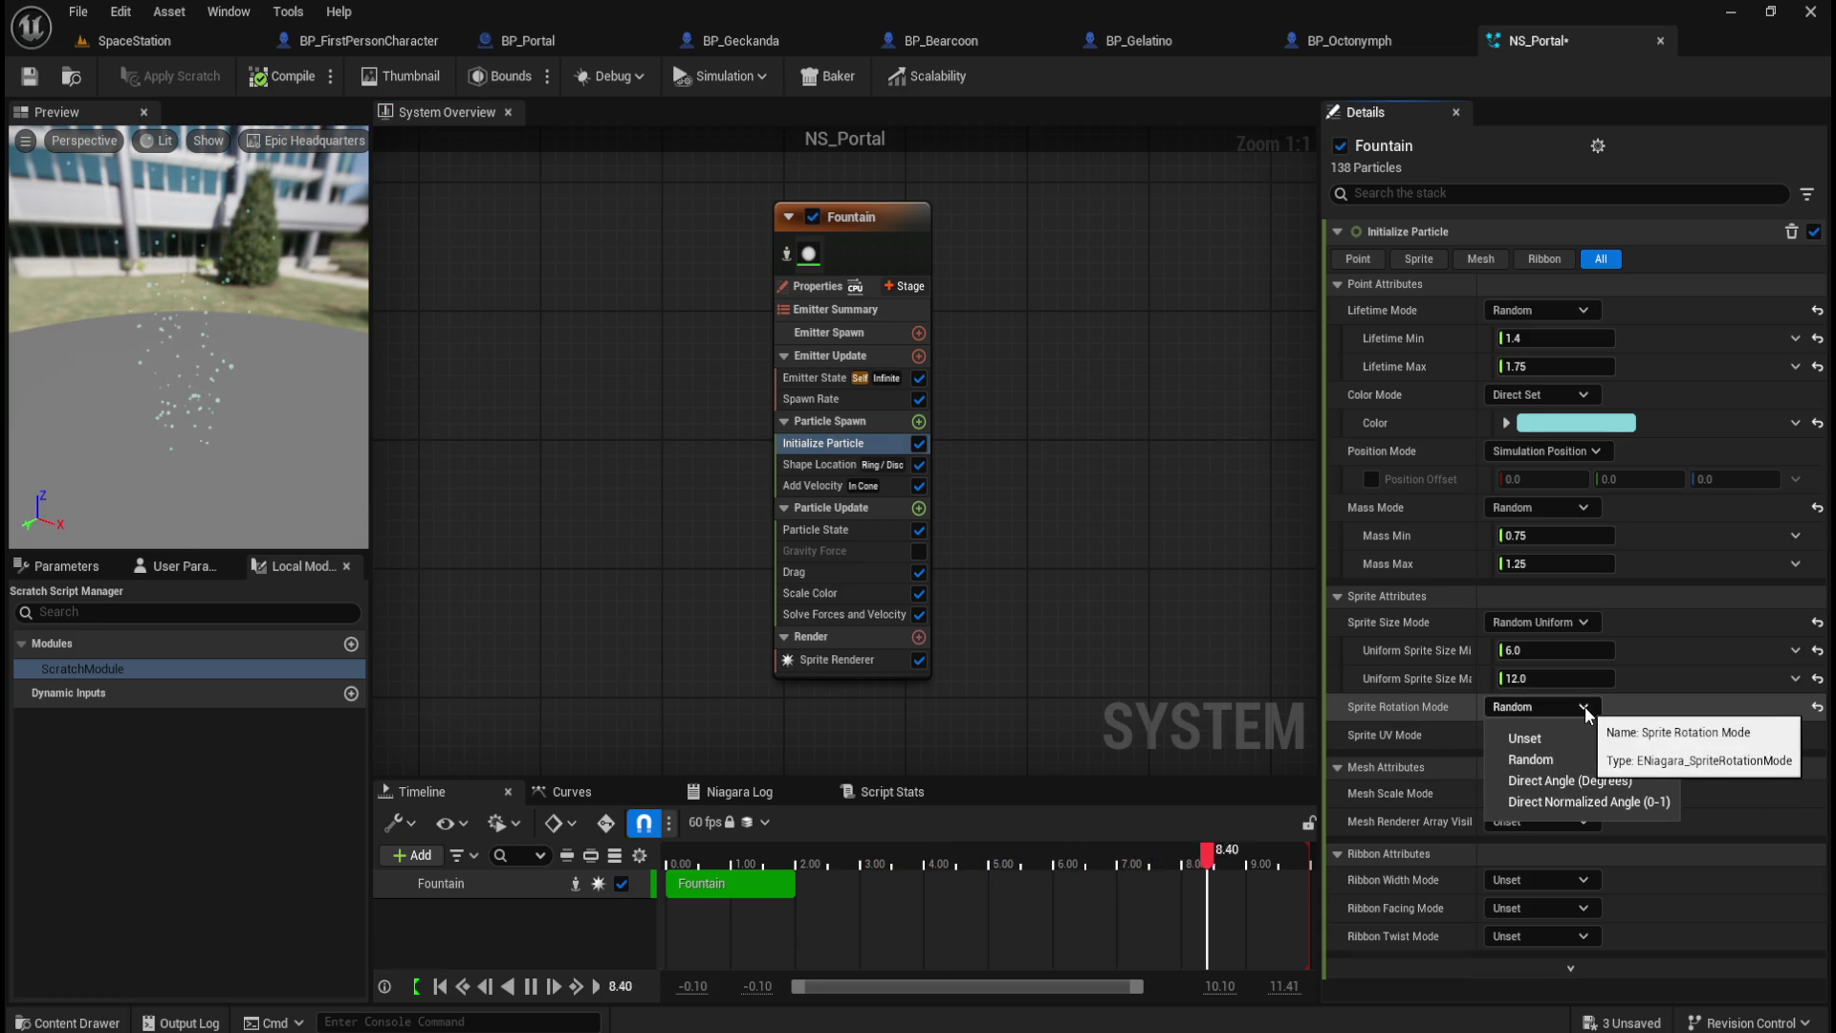
left_click(1582, 708)
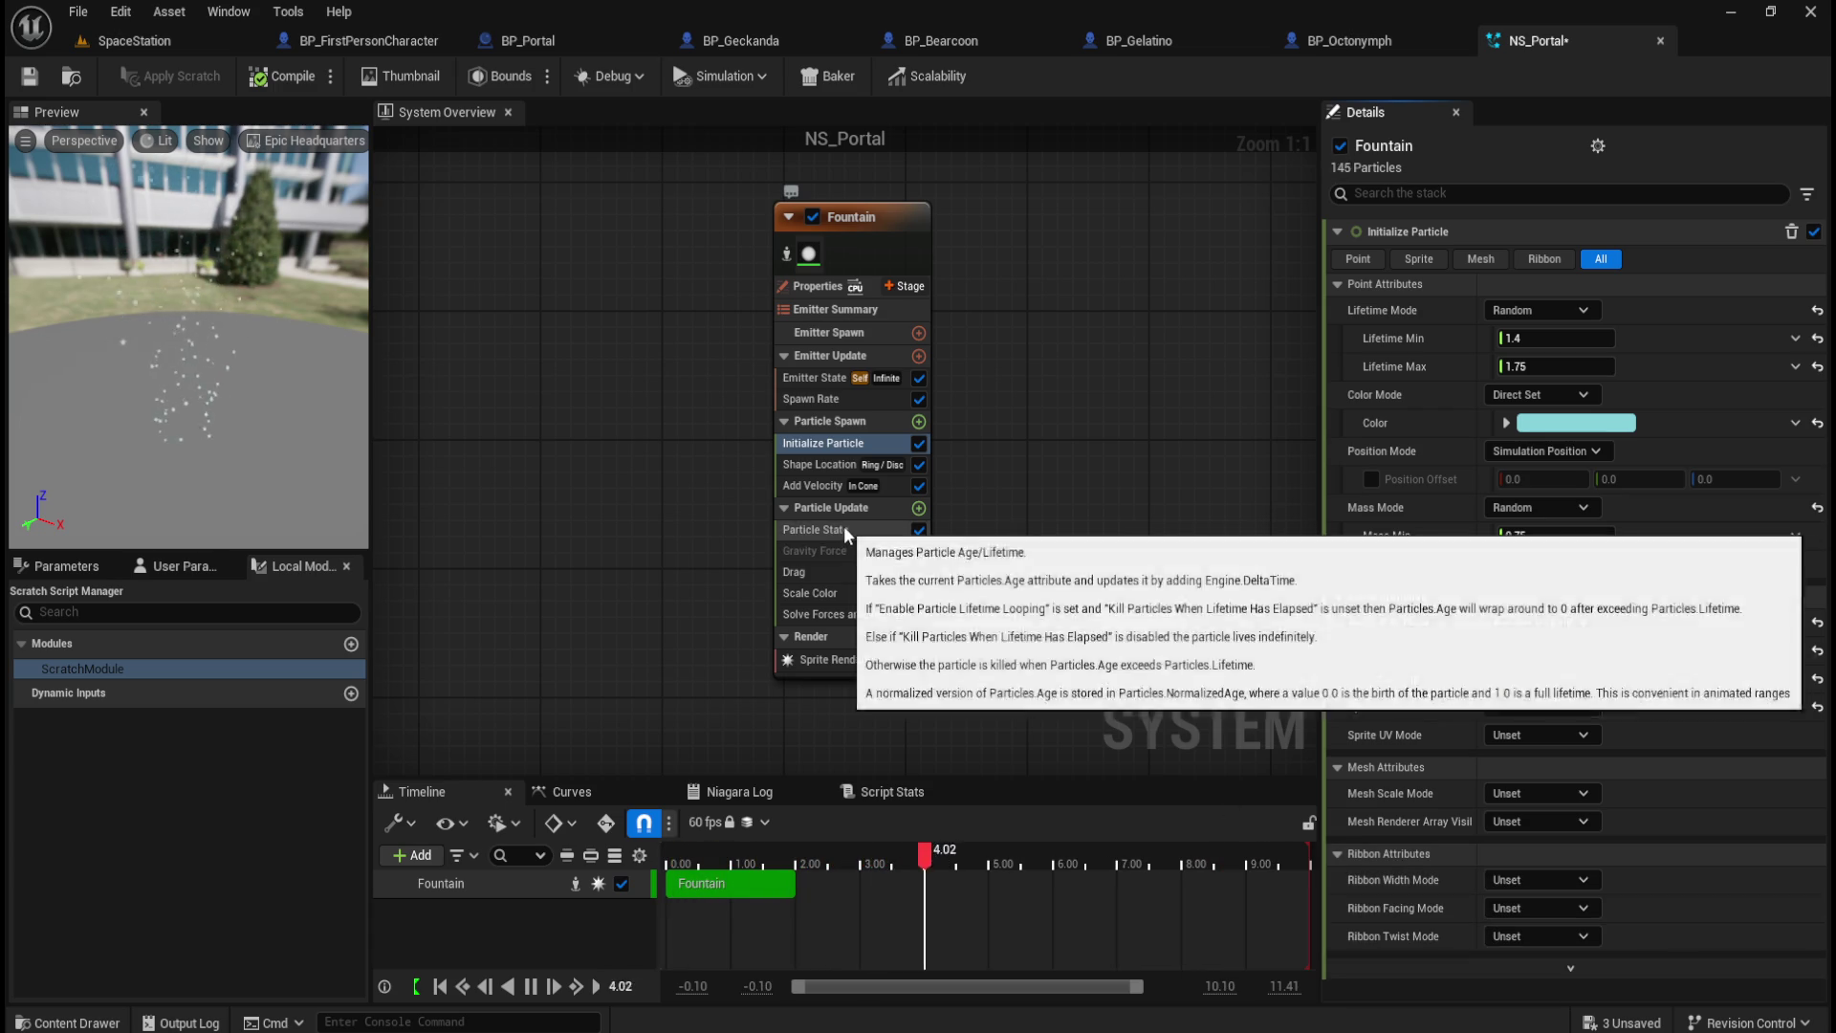
left_click(852, 529)
left_click(1595, 286)
left_click(1585, 340)
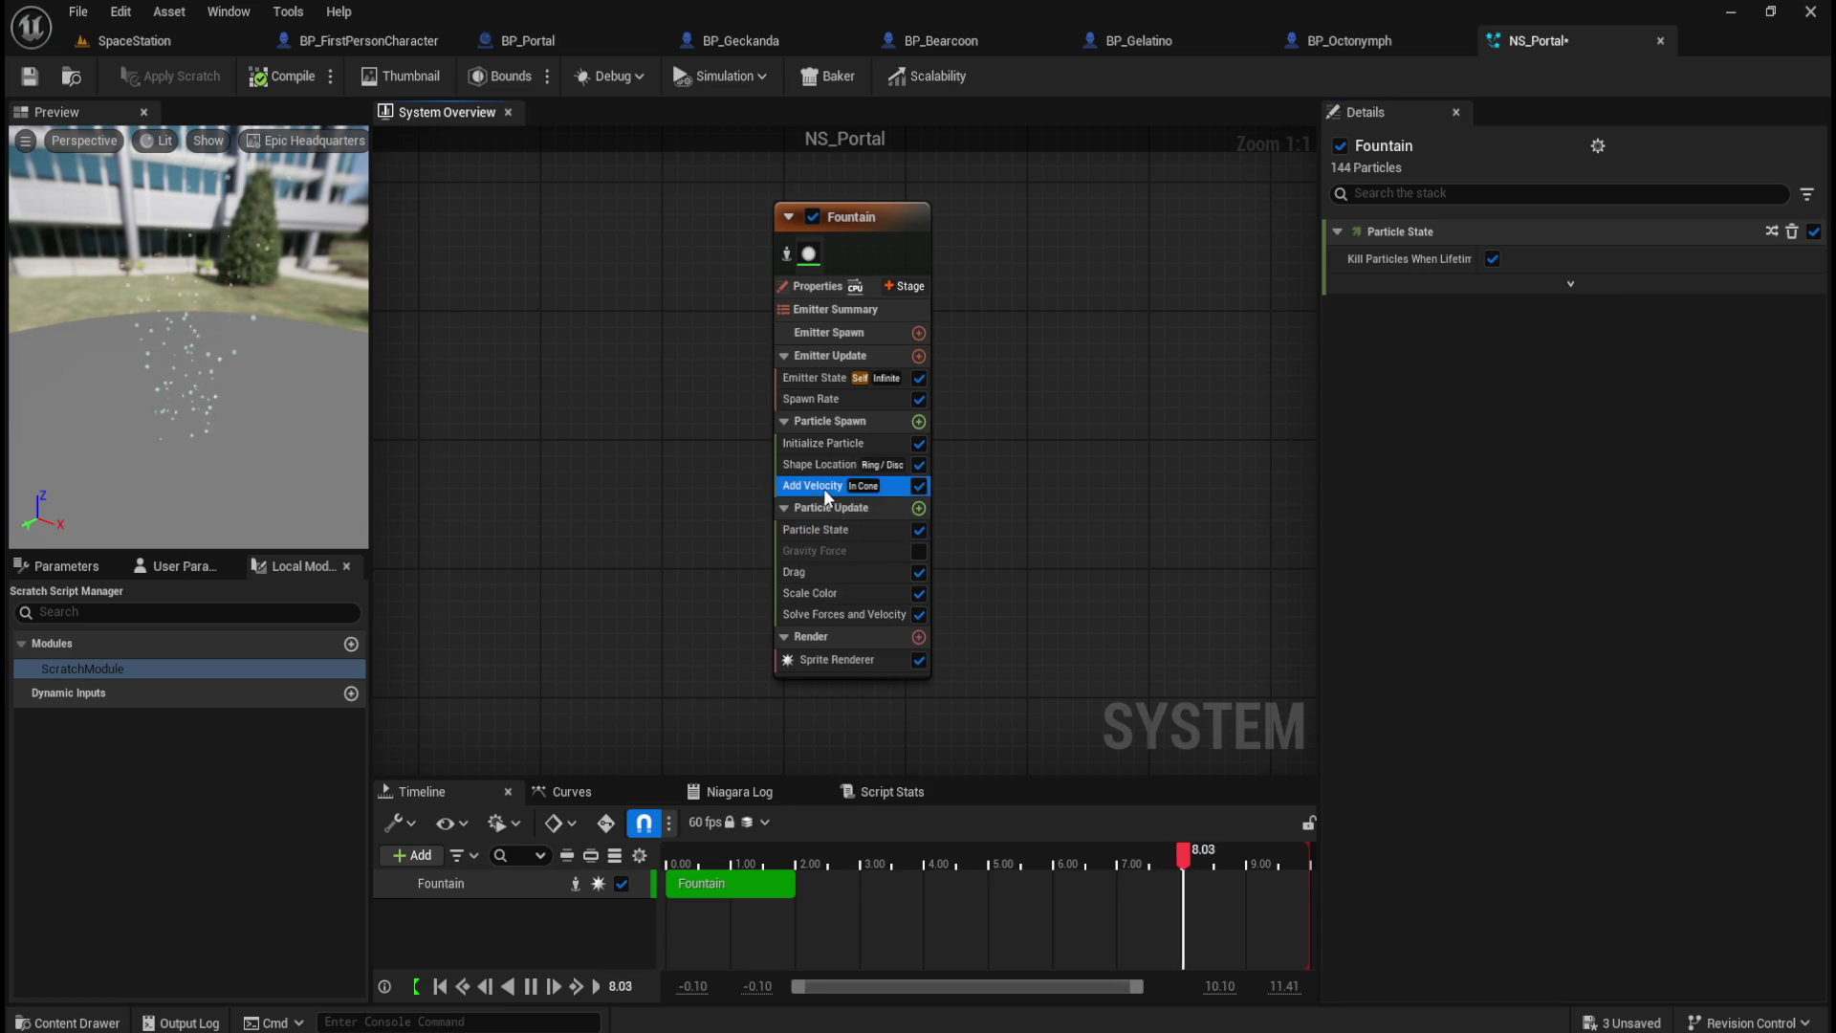
Step: Reset the Add Velocity rotation mode to Default, then return to Initialize Particle
left_click(824, 488)
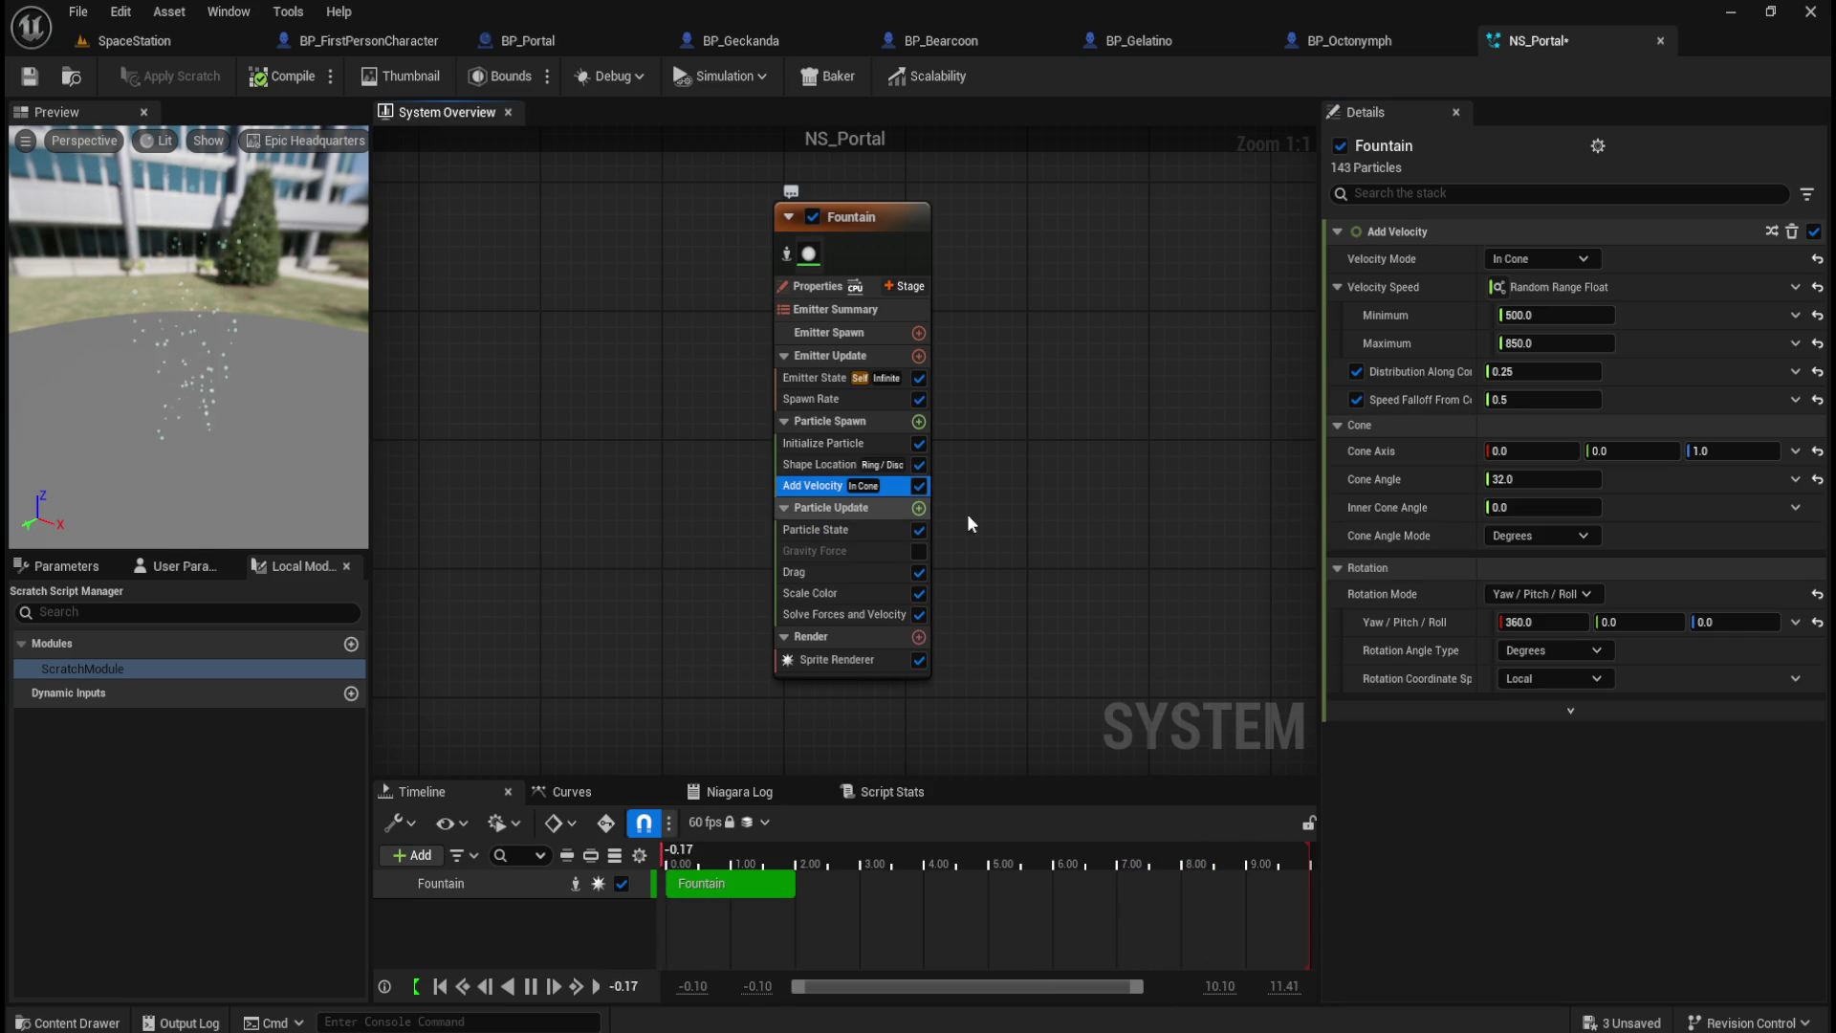
left_click(1817, 594)
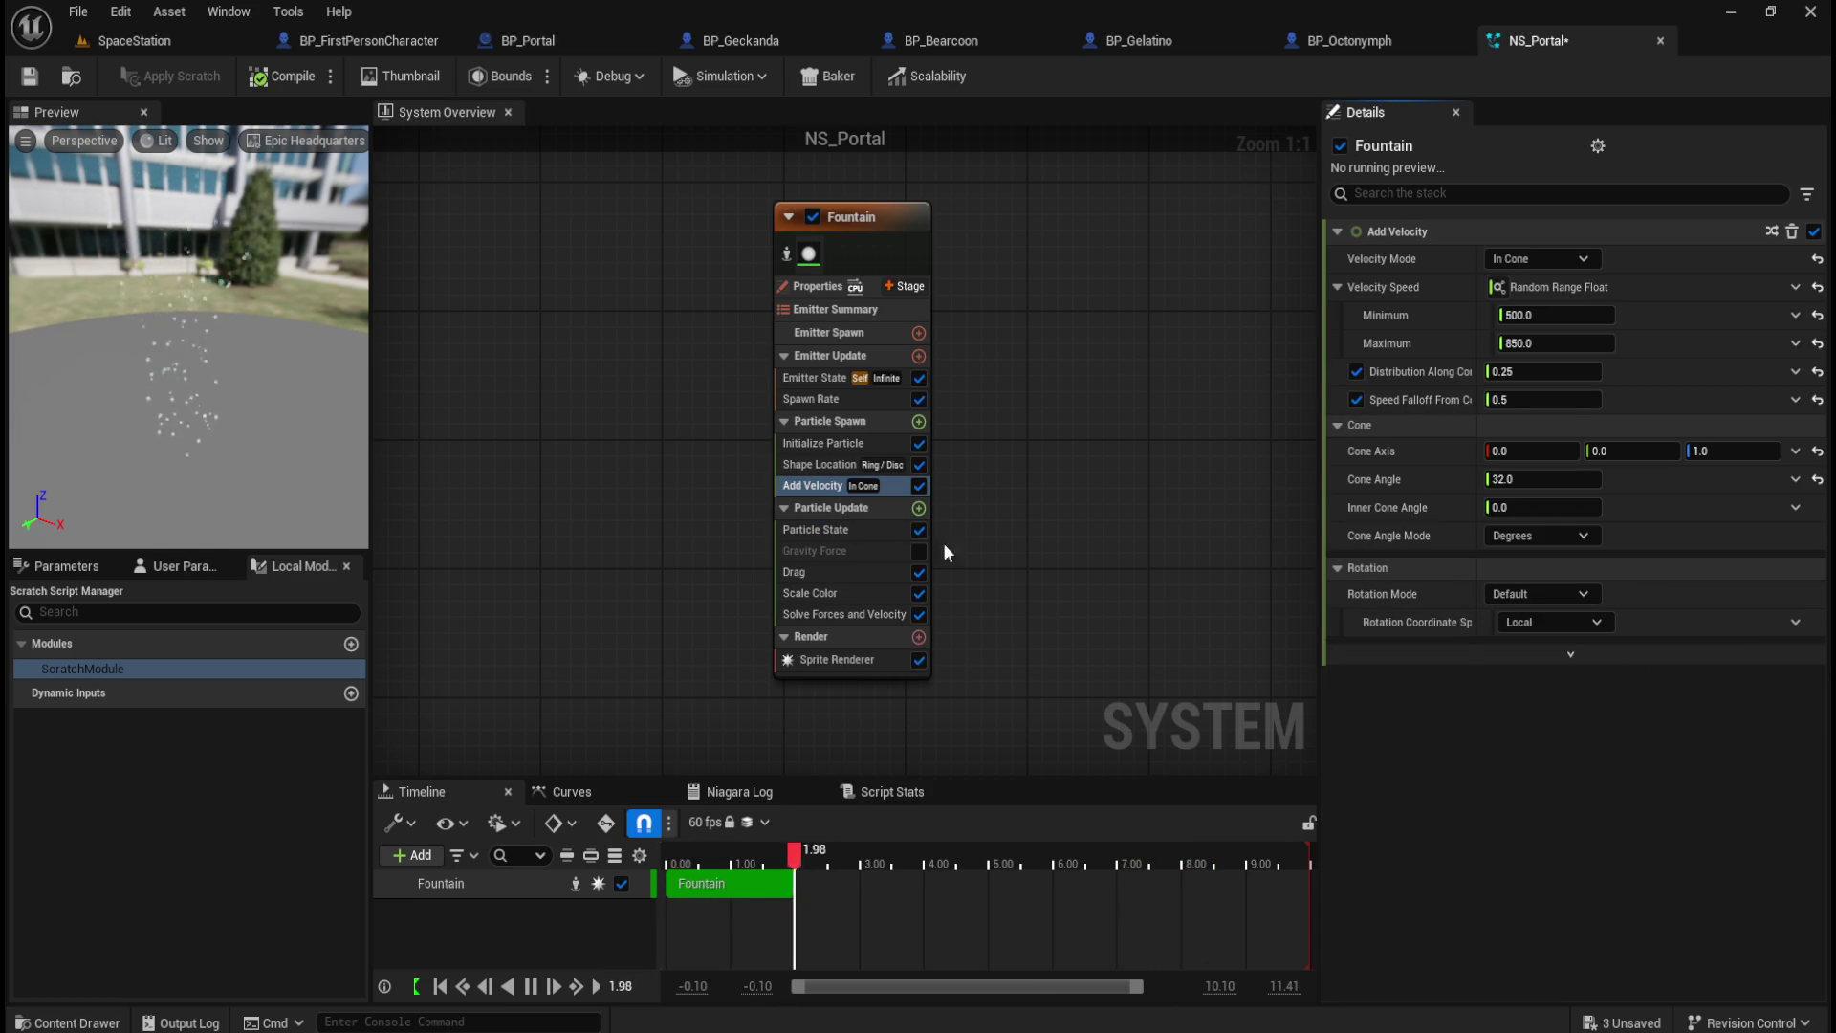
left_click(839, 406)
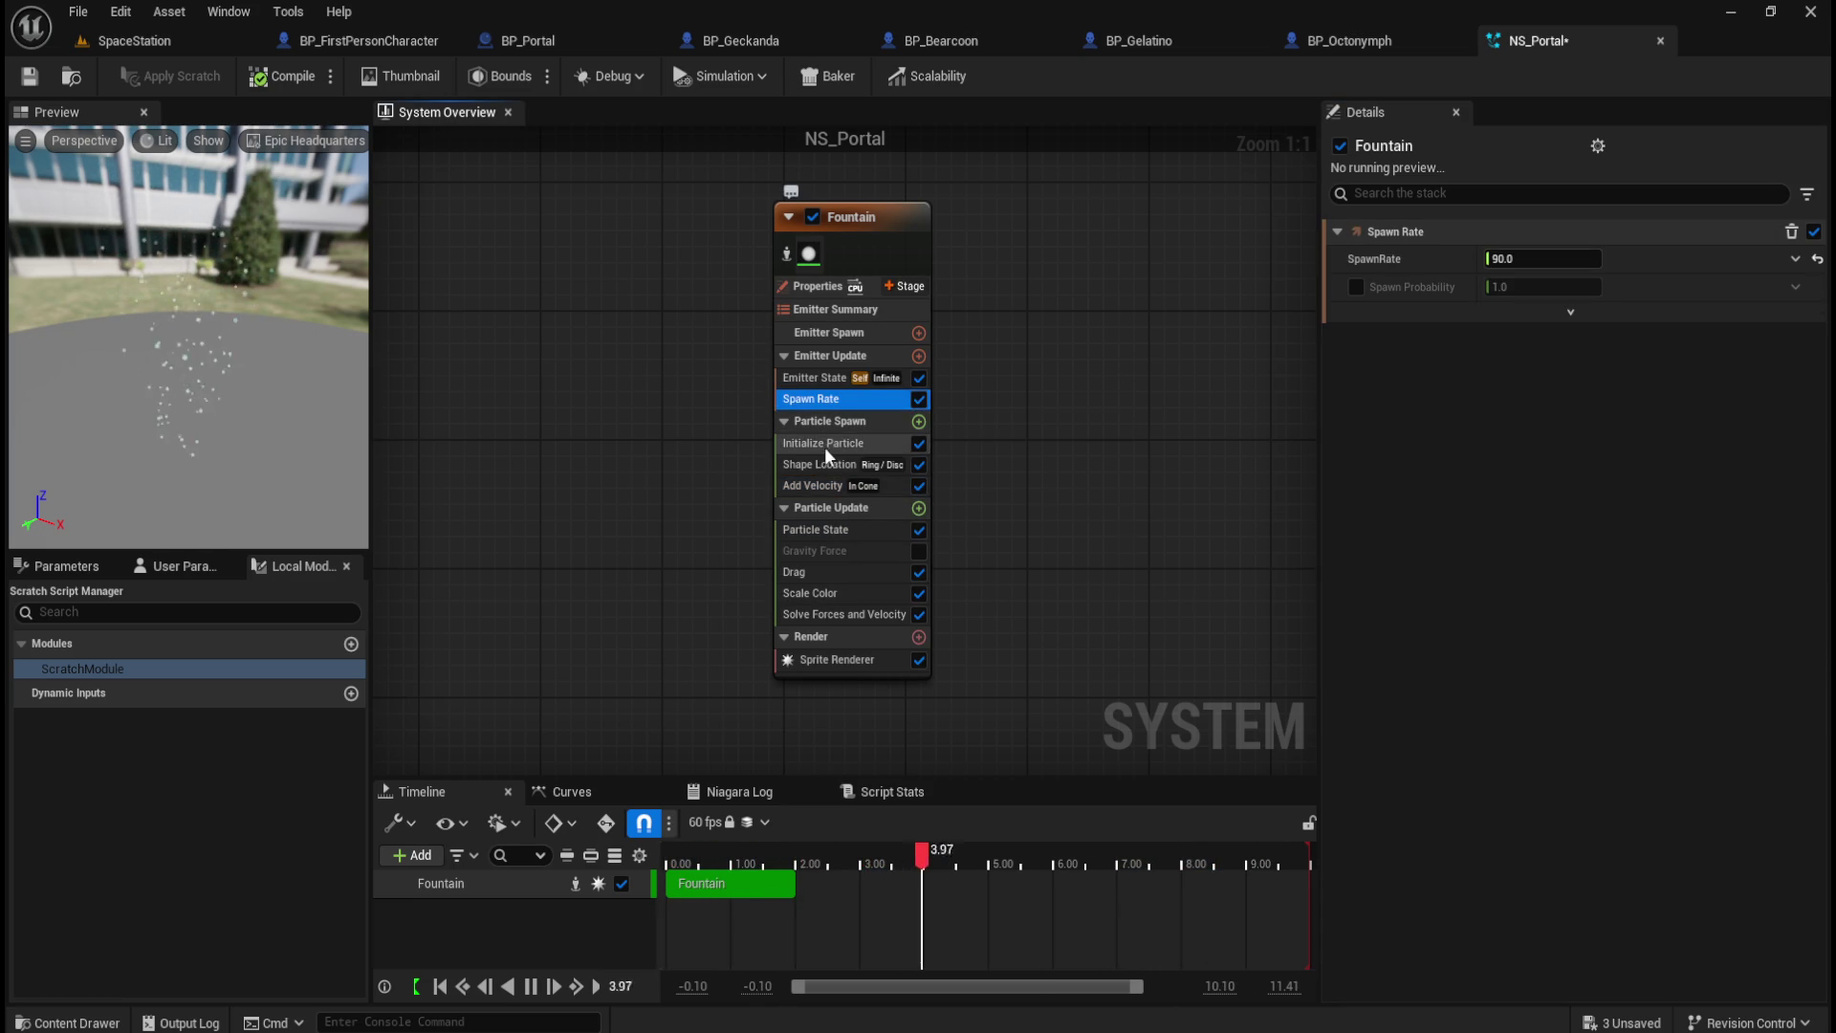
left_click(824, 446)
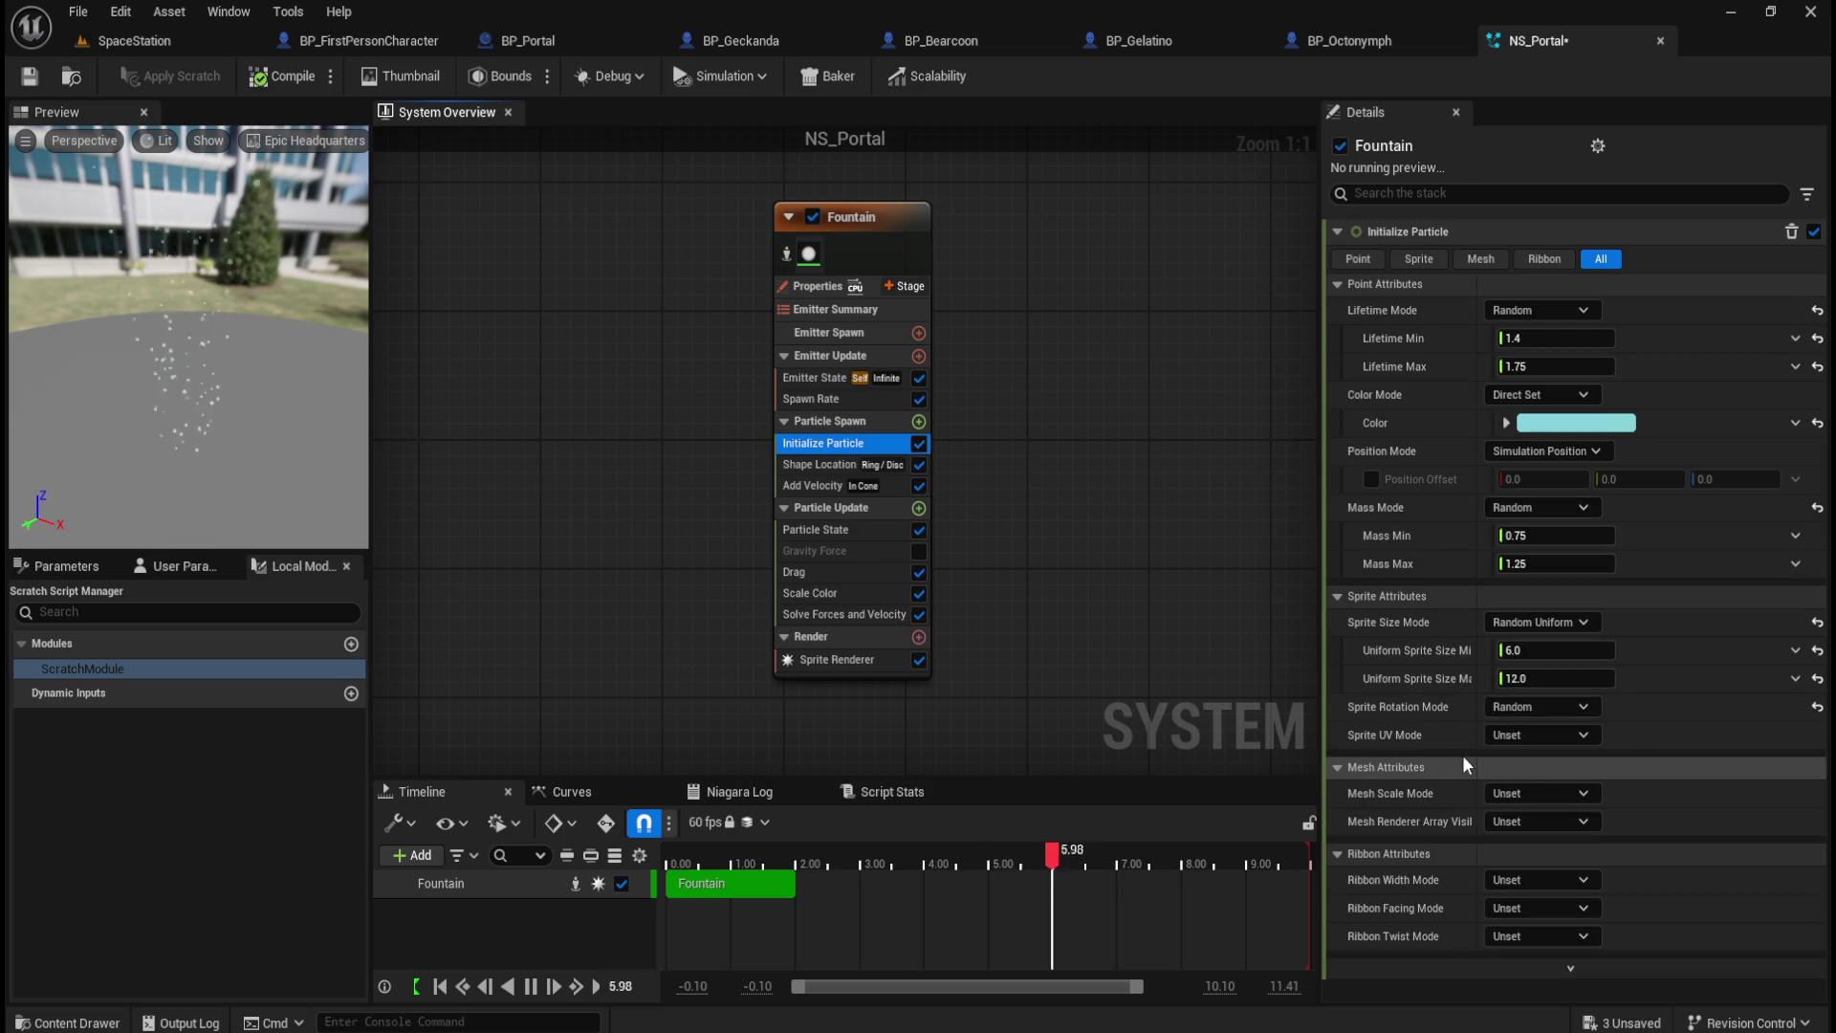
Step: Try Unset, then Direct Angle (Degrees) sprite rotation with the angle raised to about 94
left_click(1541, 704)
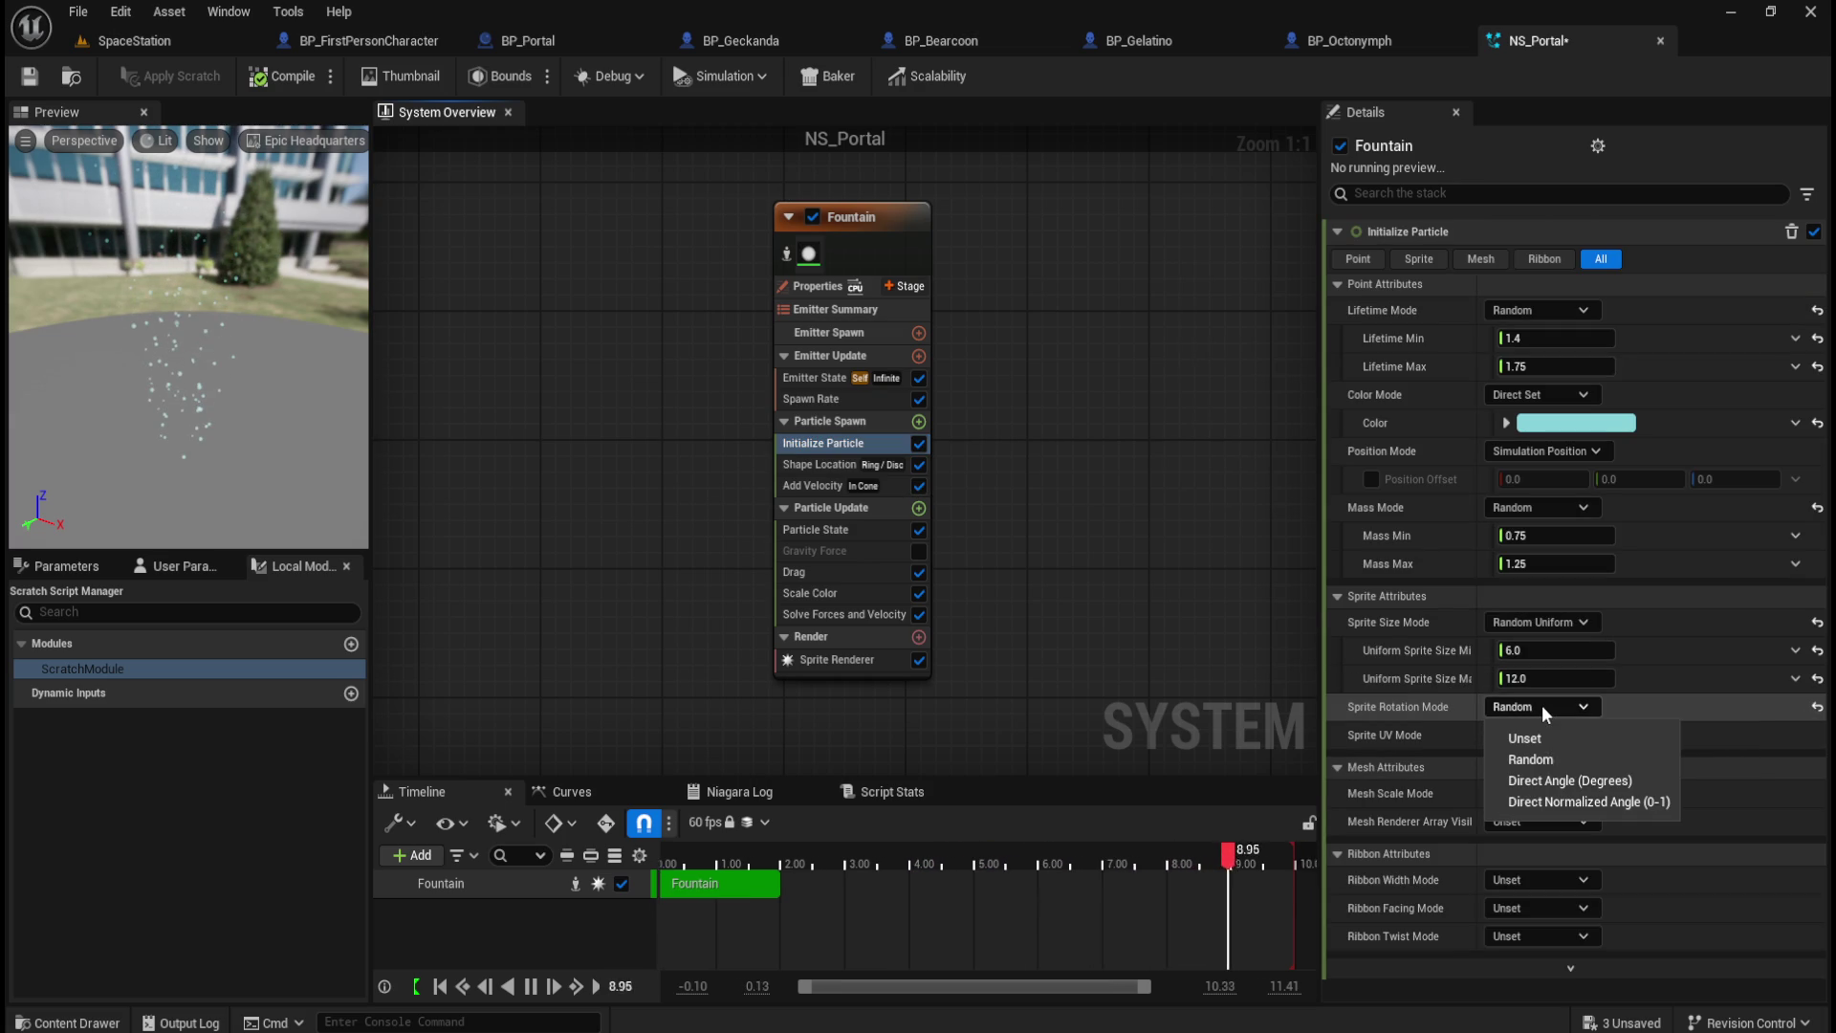
left_click(1578, 740)
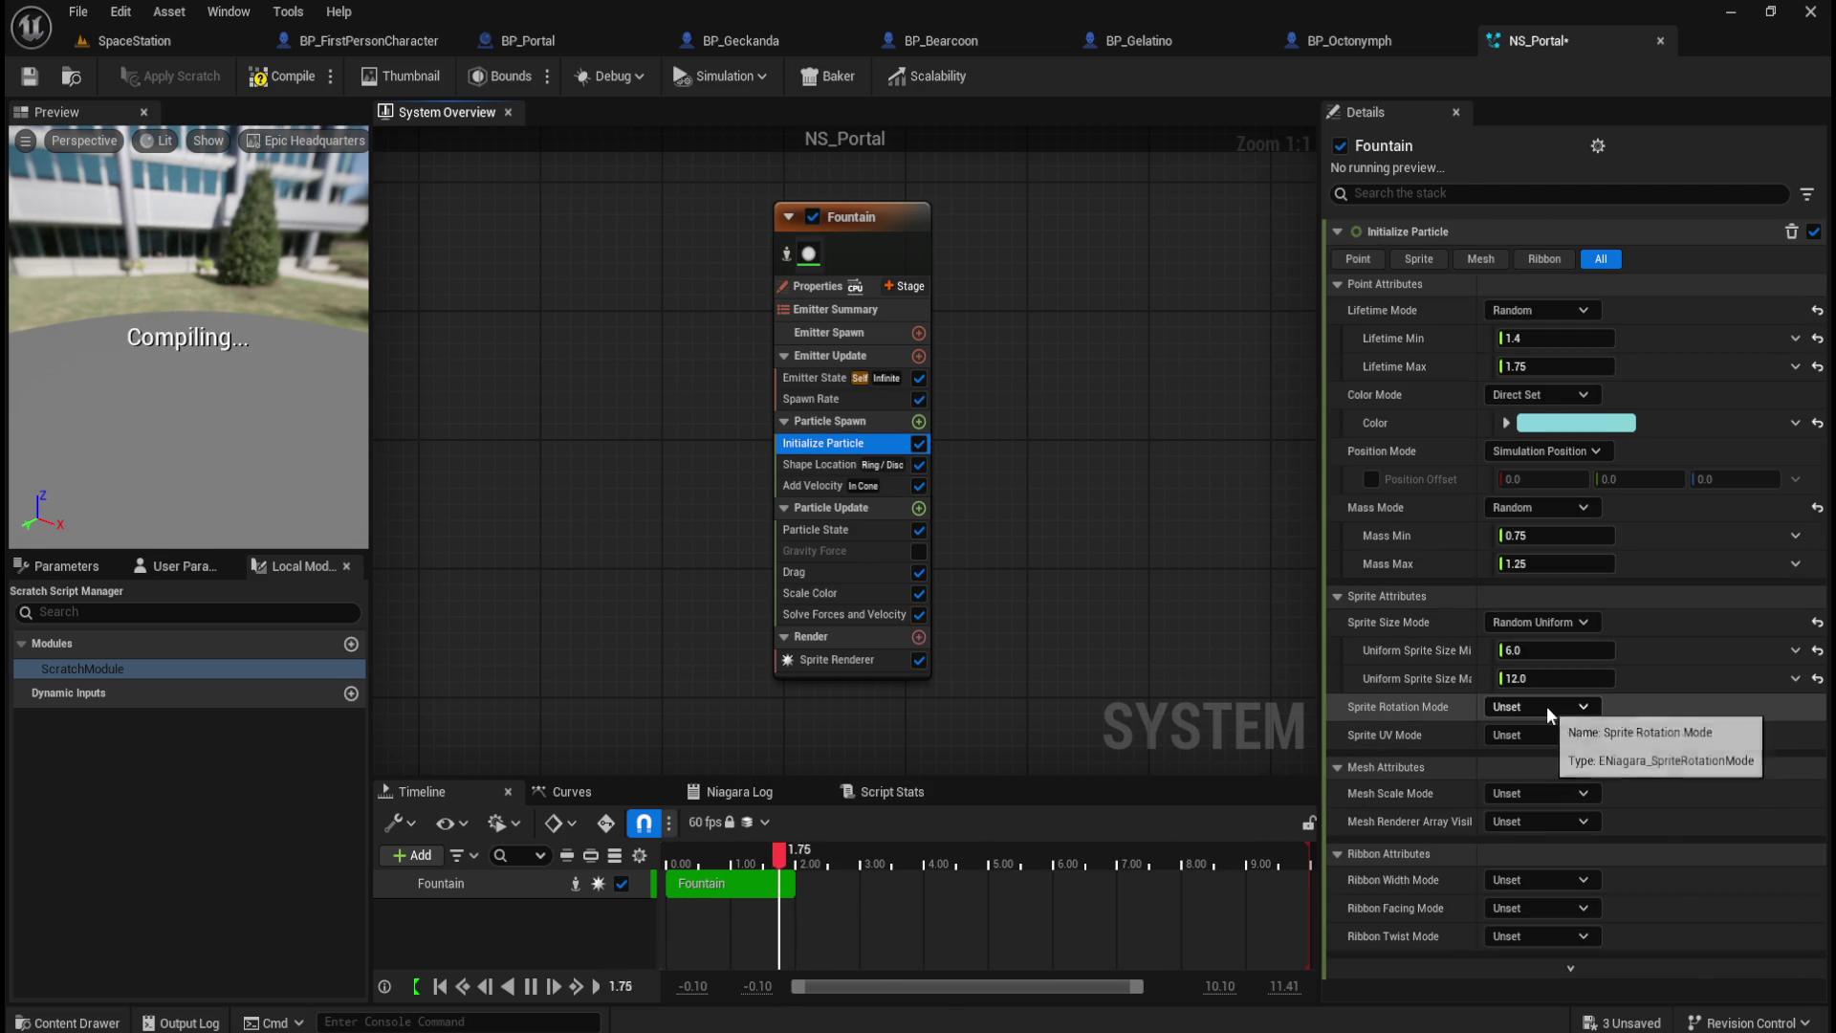
left_click(1547, 706)
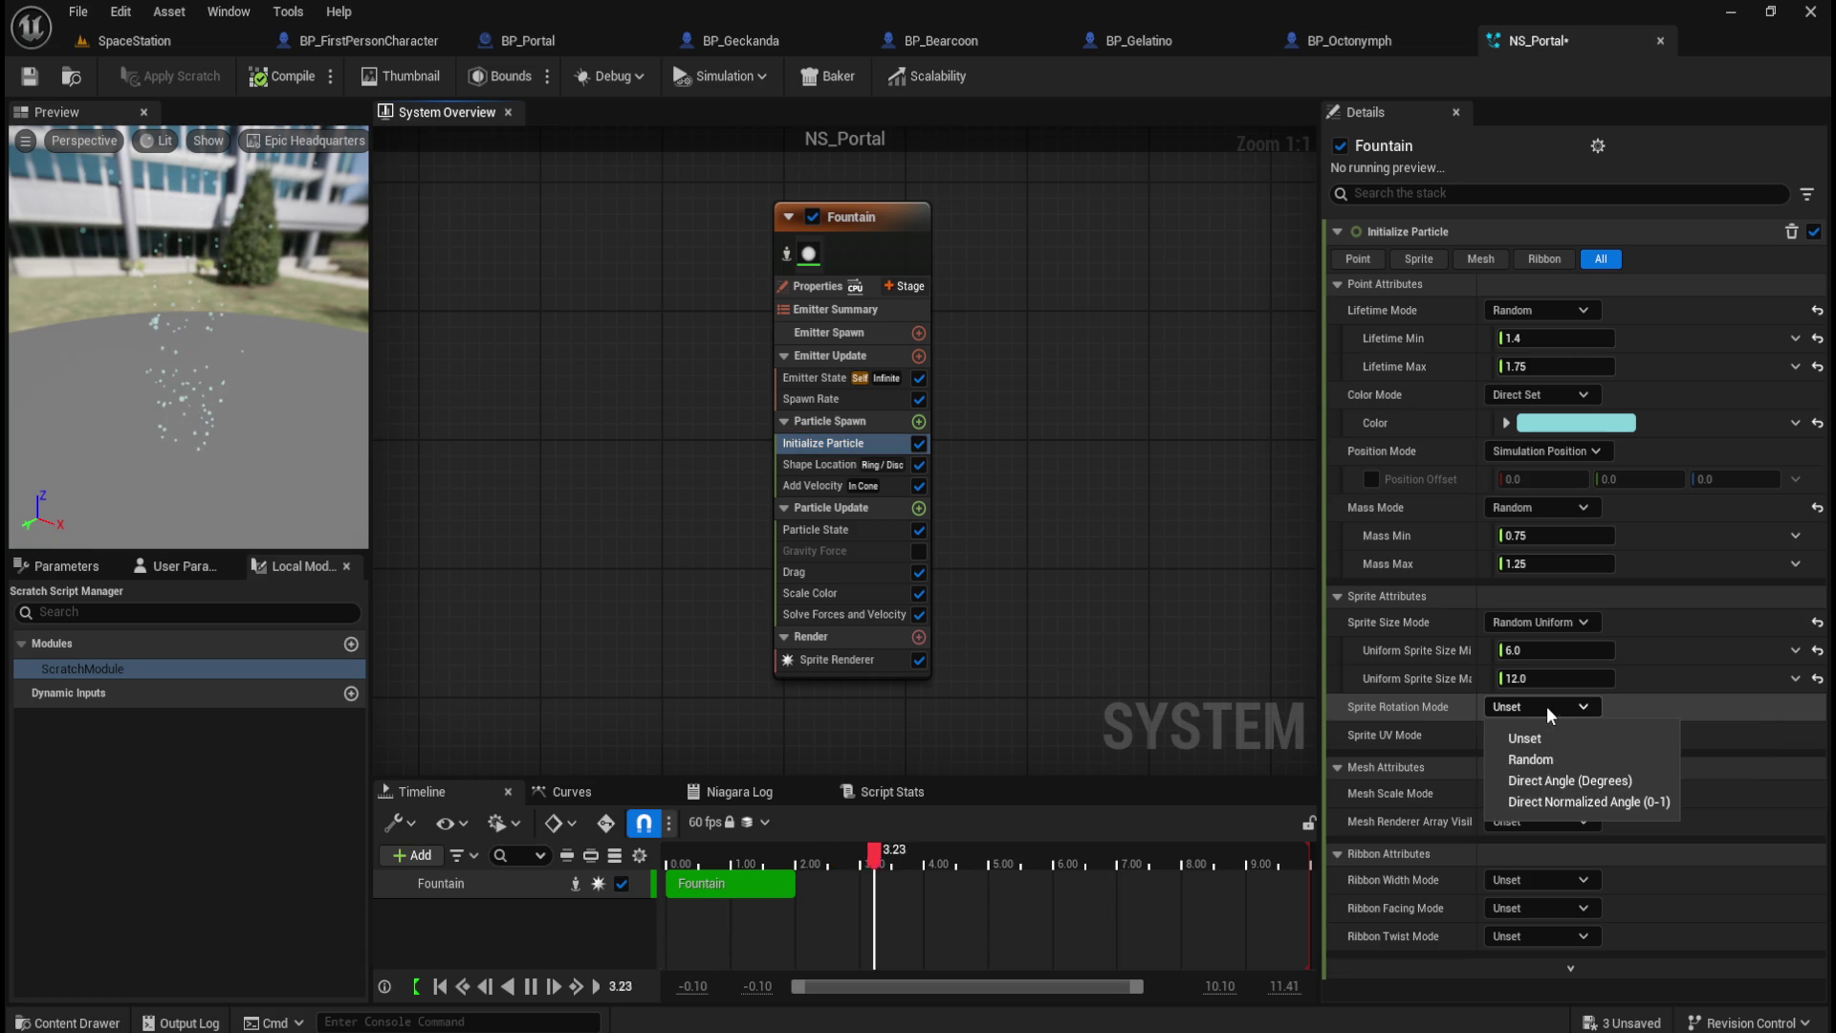
left_click(1584, 783)
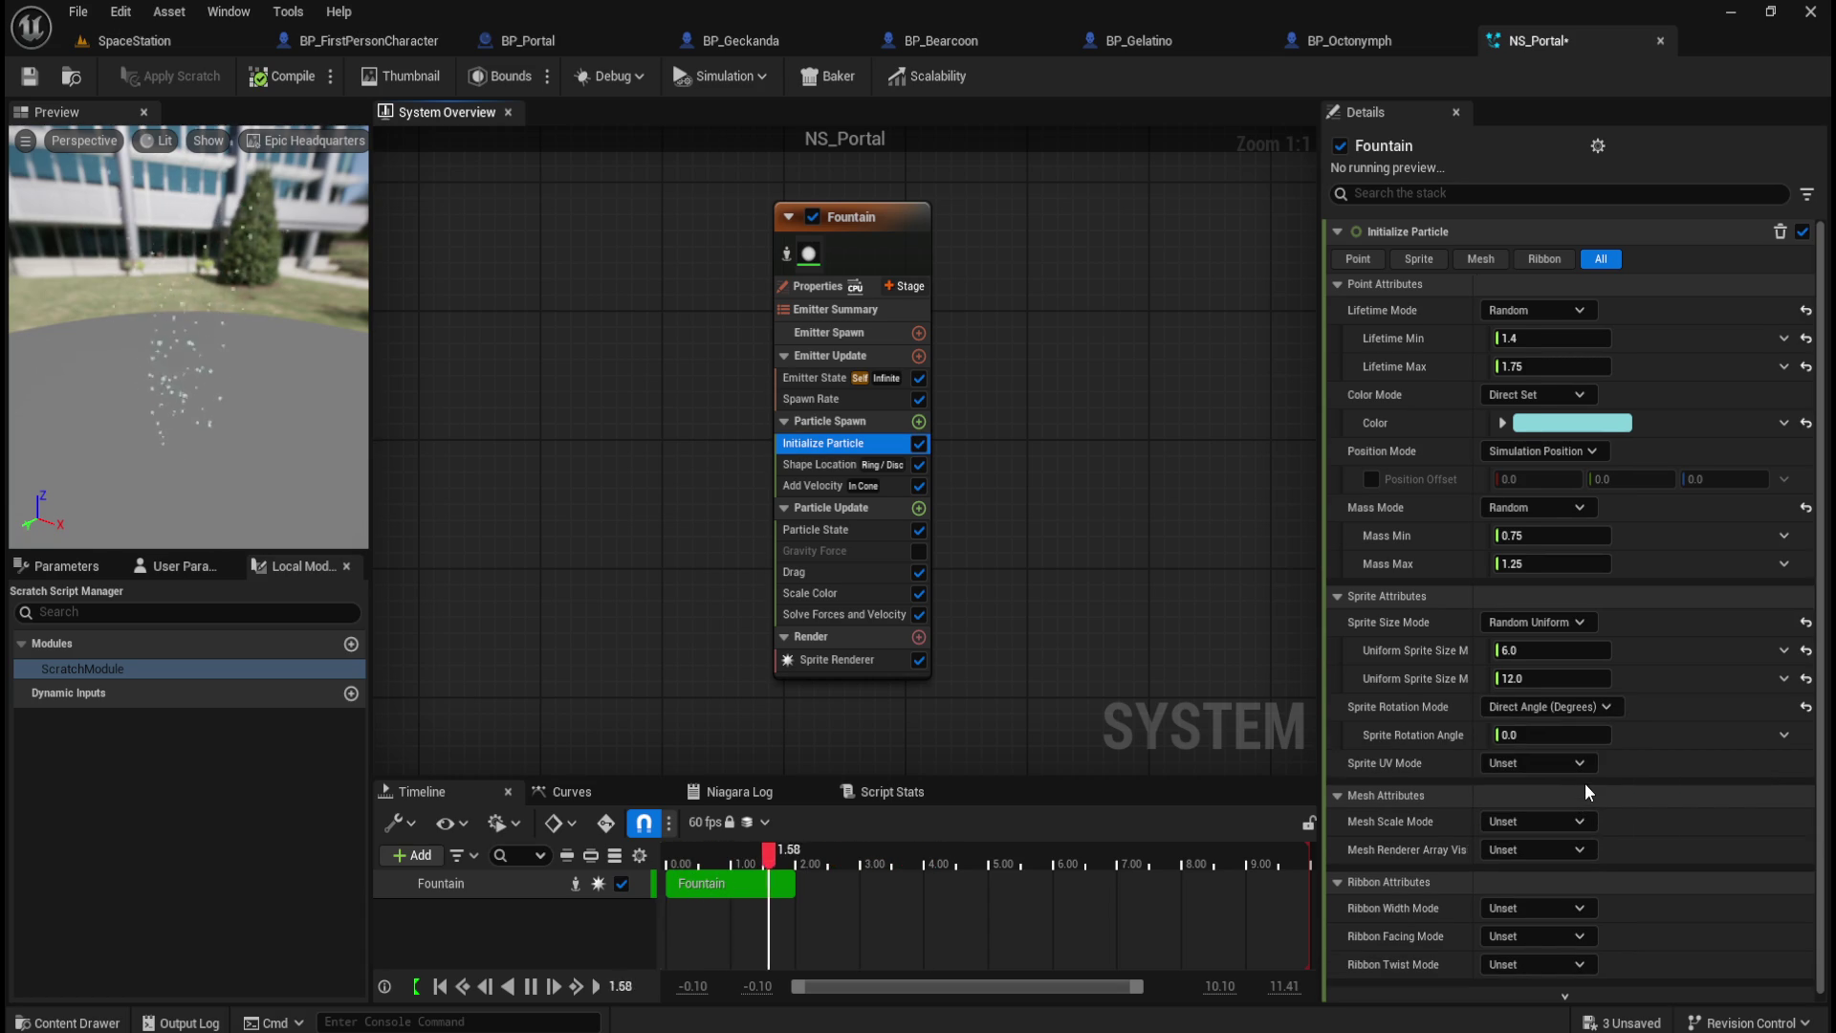
left_click_drag(1521, 733, 1524, 733)
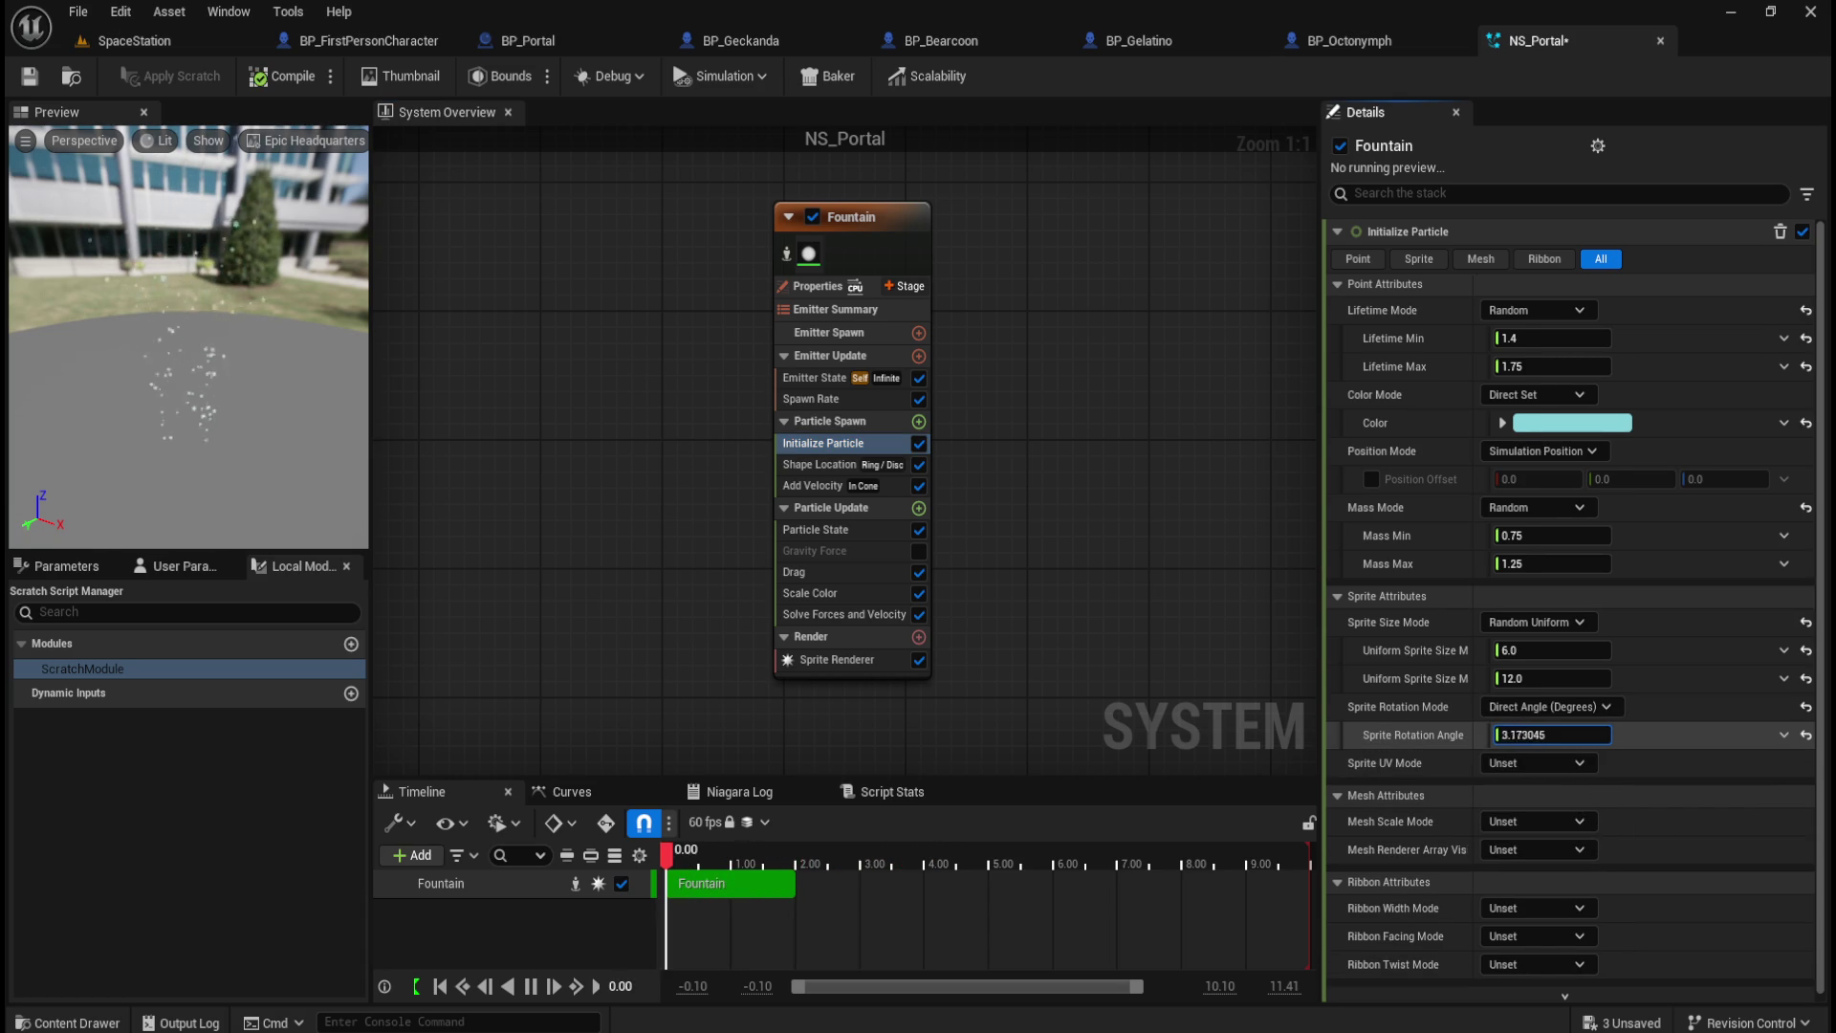
left_click_drag(1523, 733, 1607, 733)
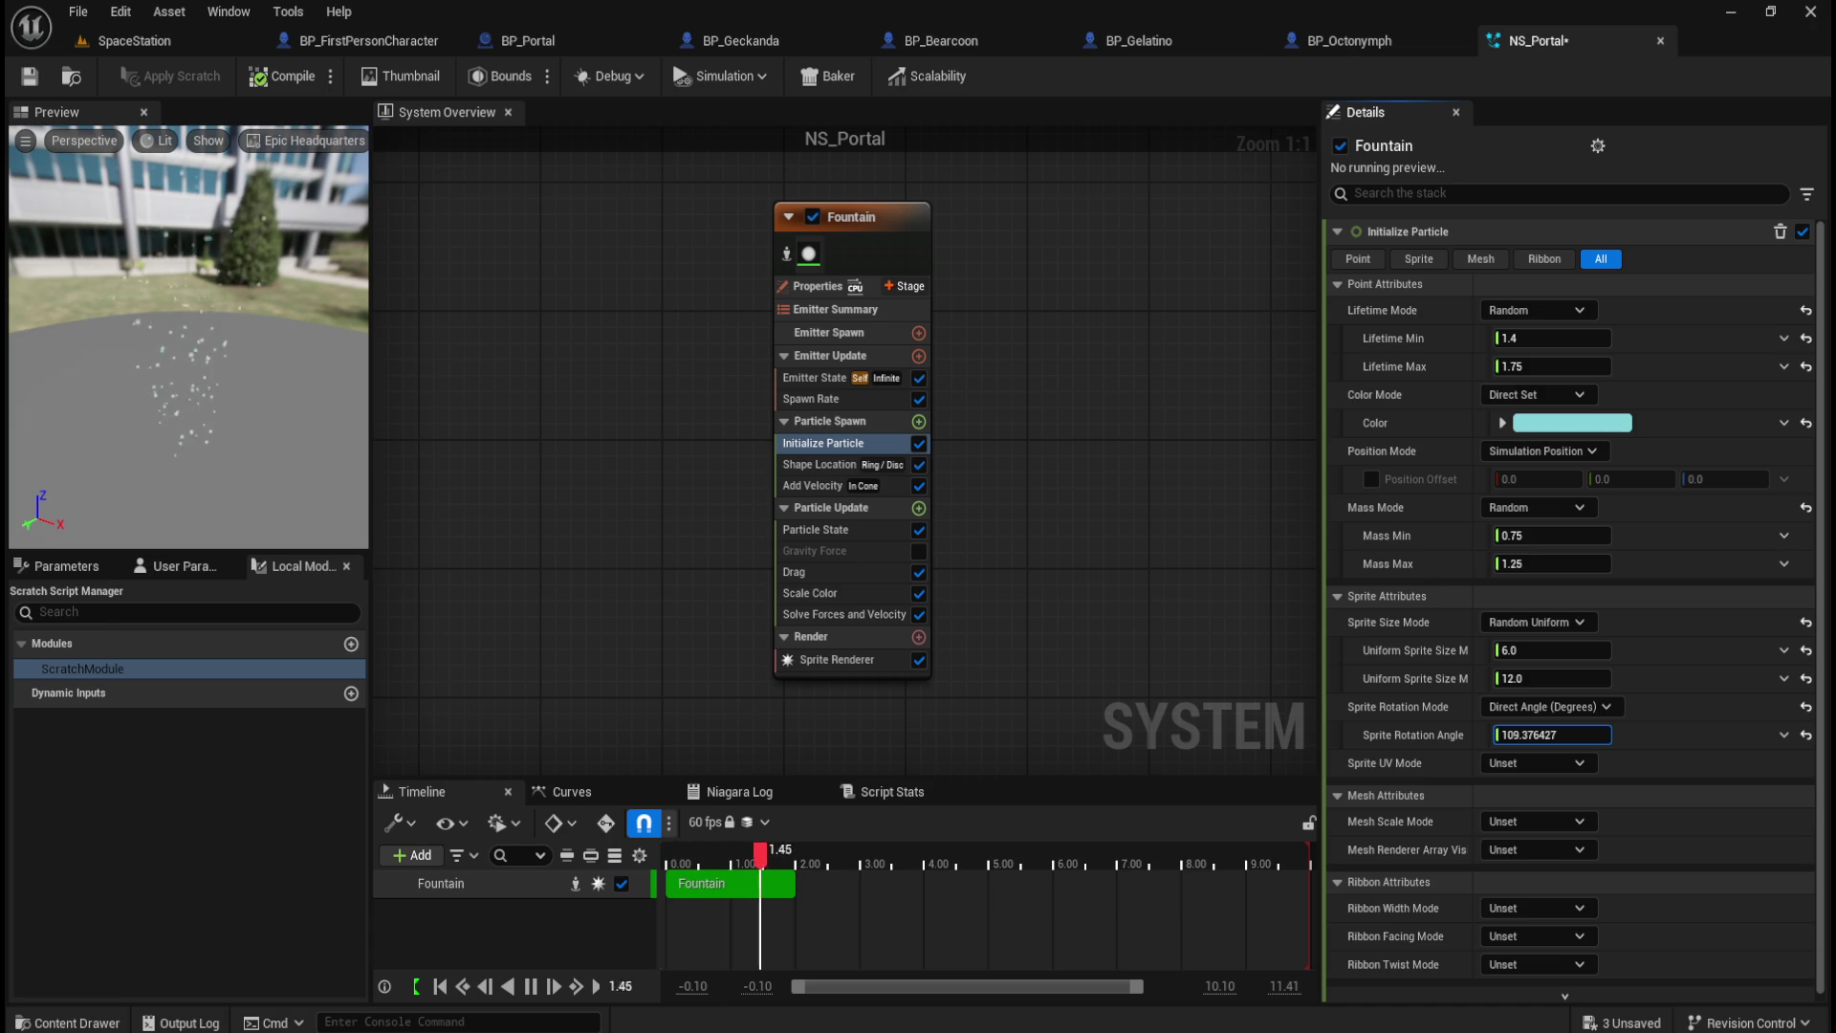
Step: Try Direct Normalized Angle (0-1), then settle on Unset as the sprite rotation mode
left_click(1805, 707)
left_click(1566, 706)
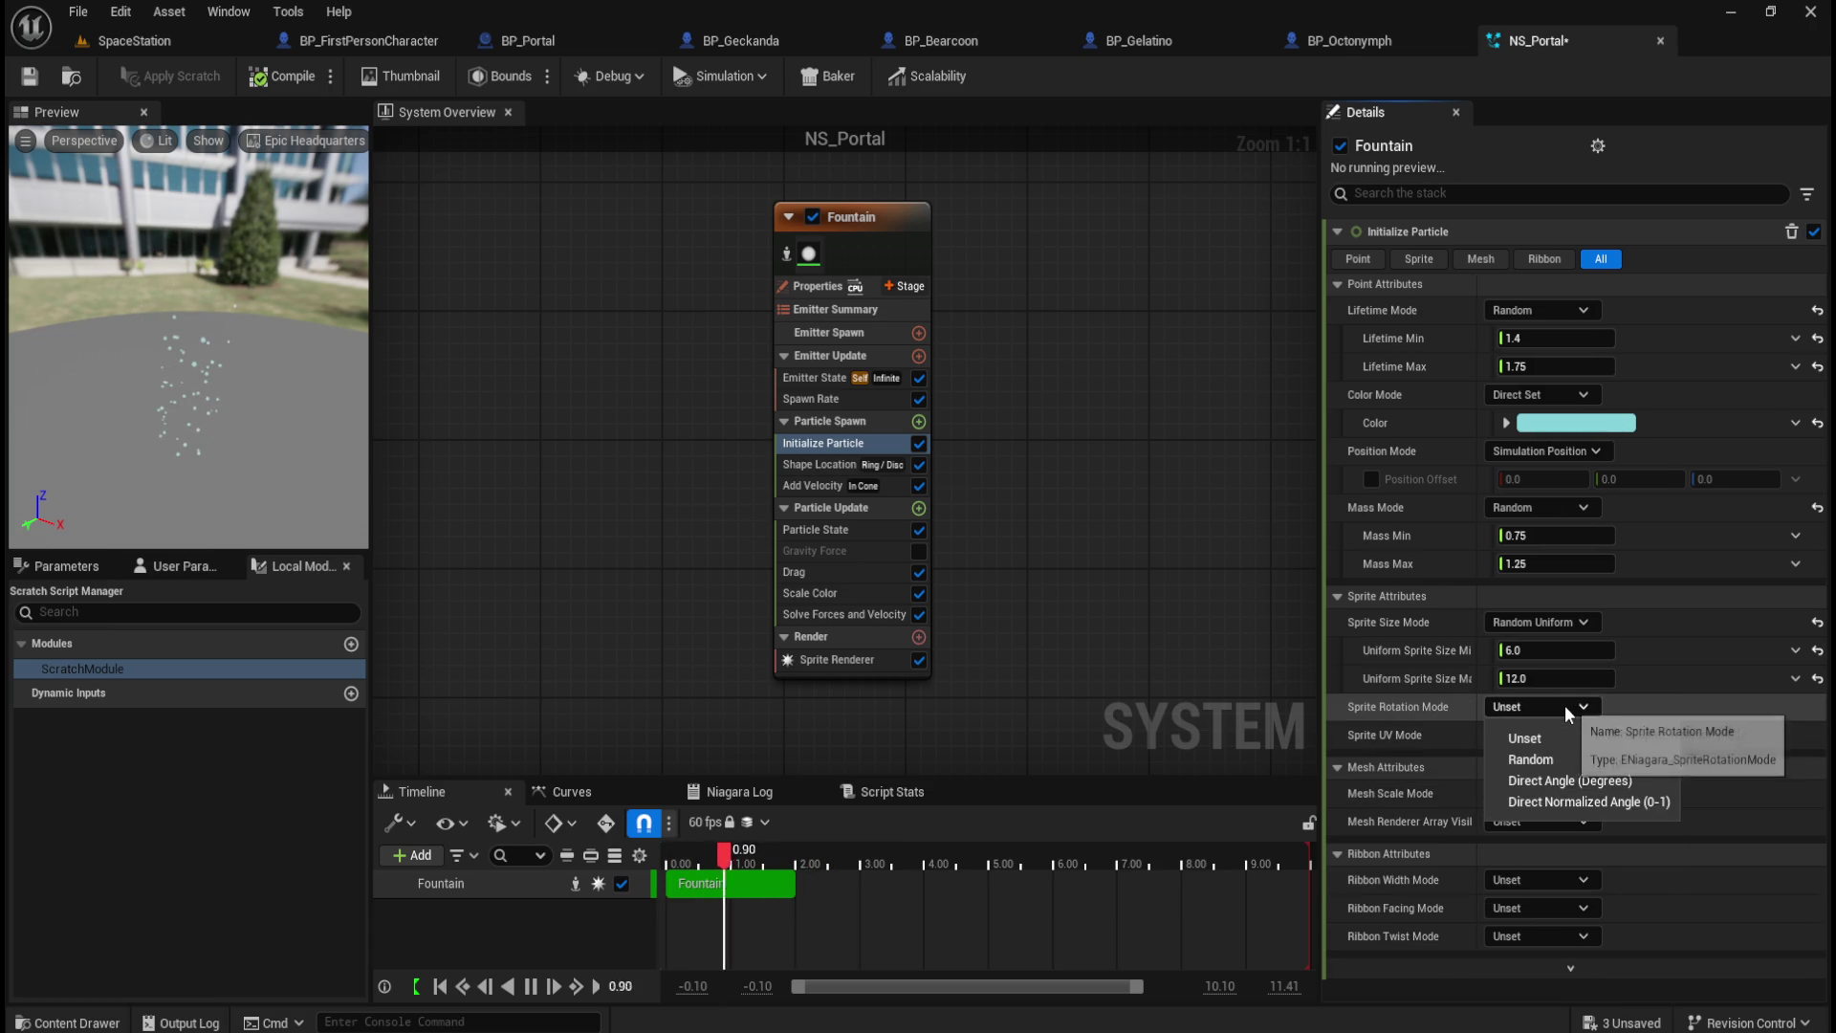
left_click(1547, 801)
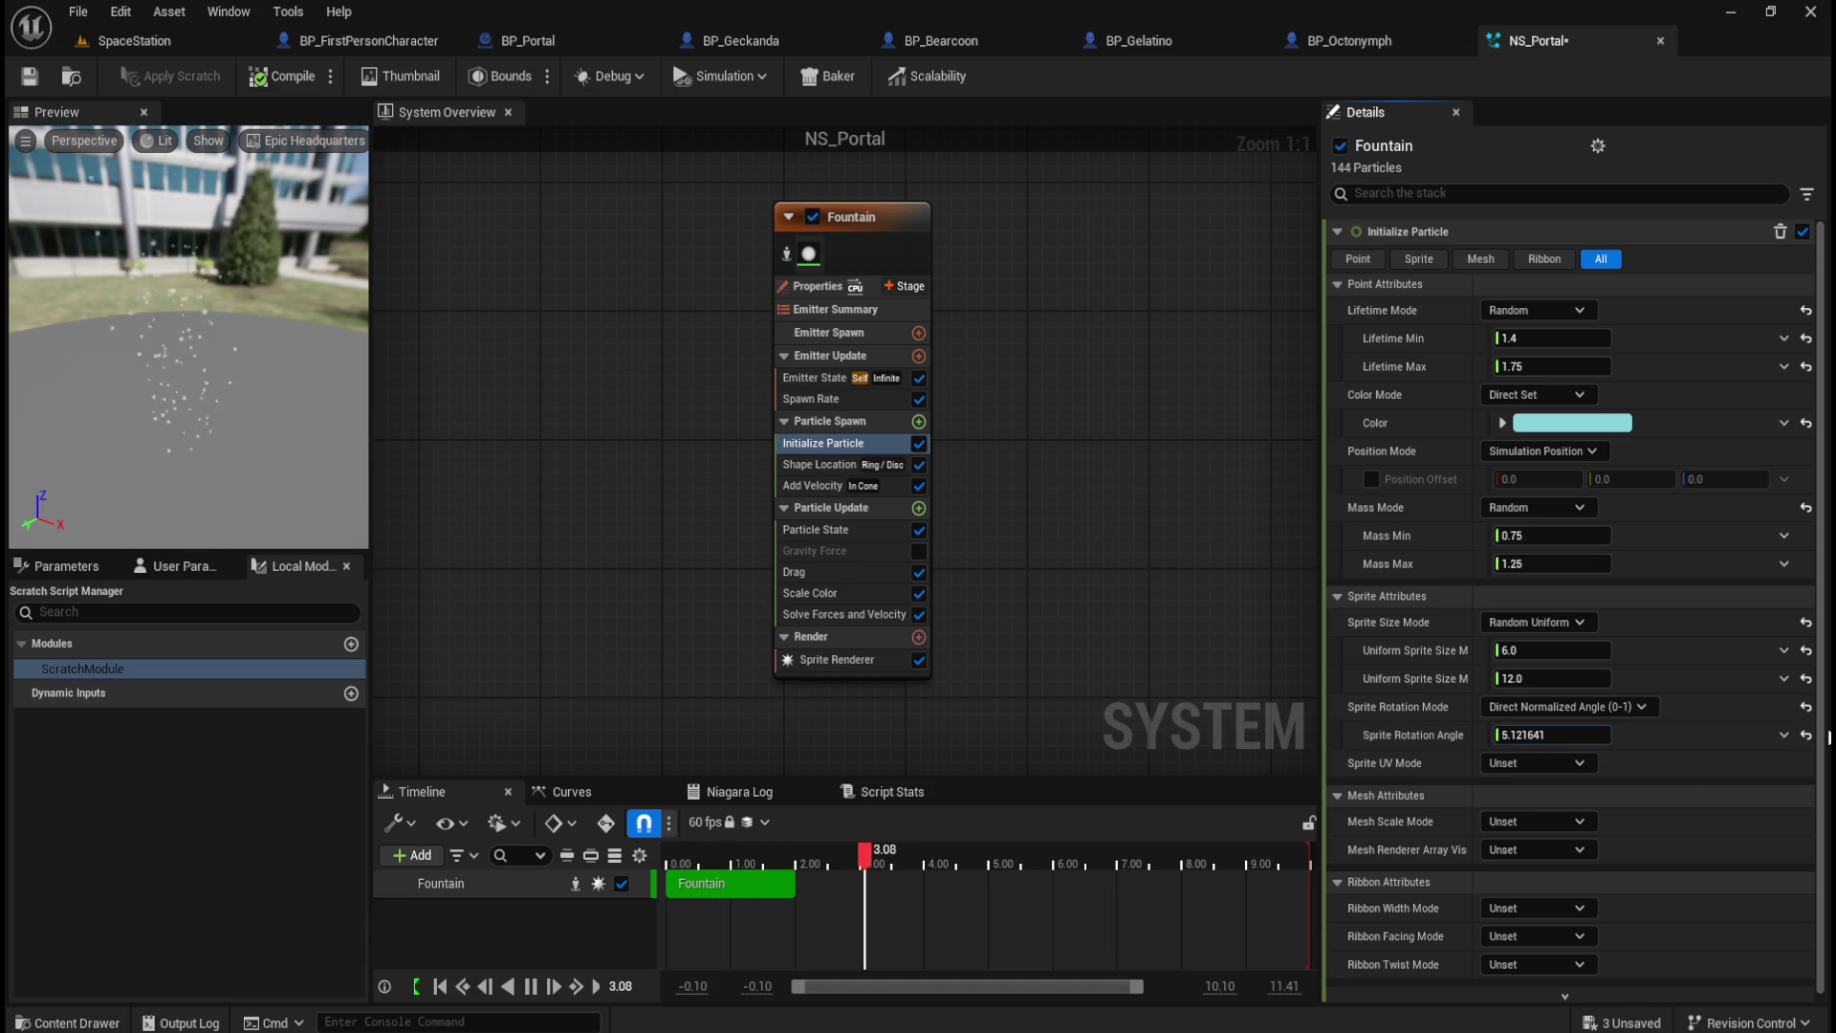
left_click(1806, 707)
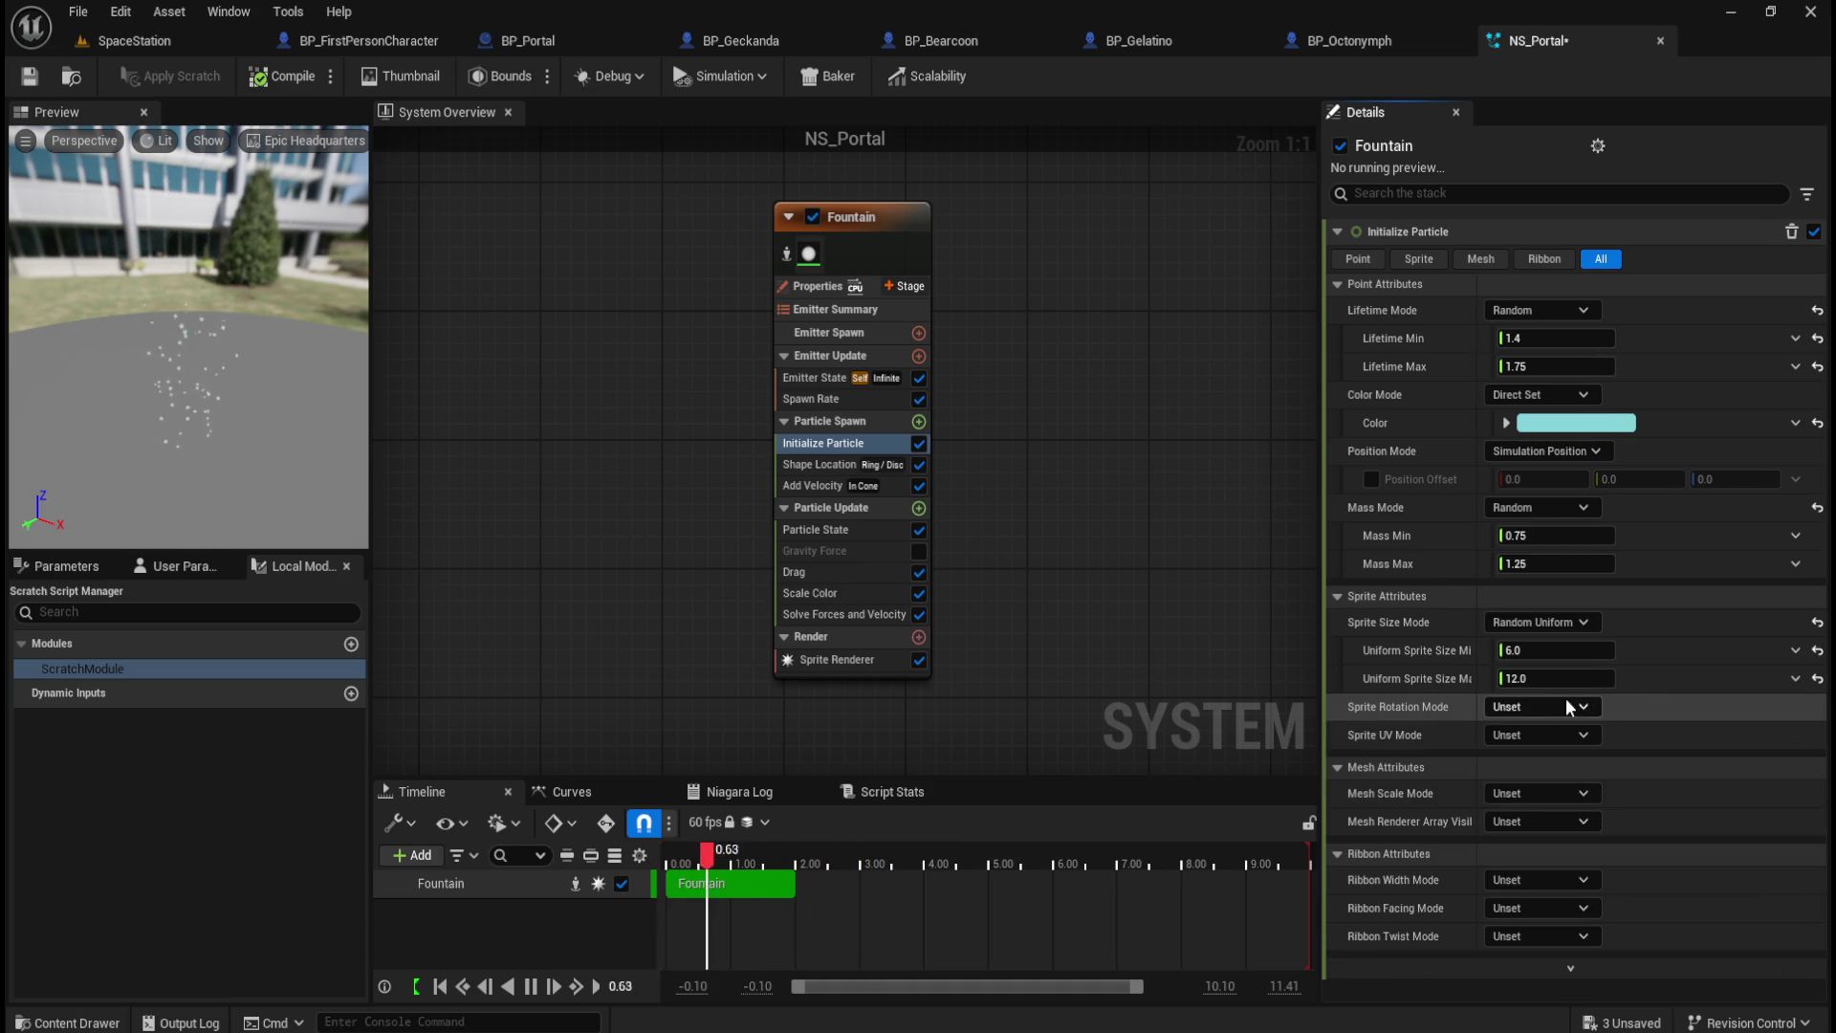
left_click(1535, 734)
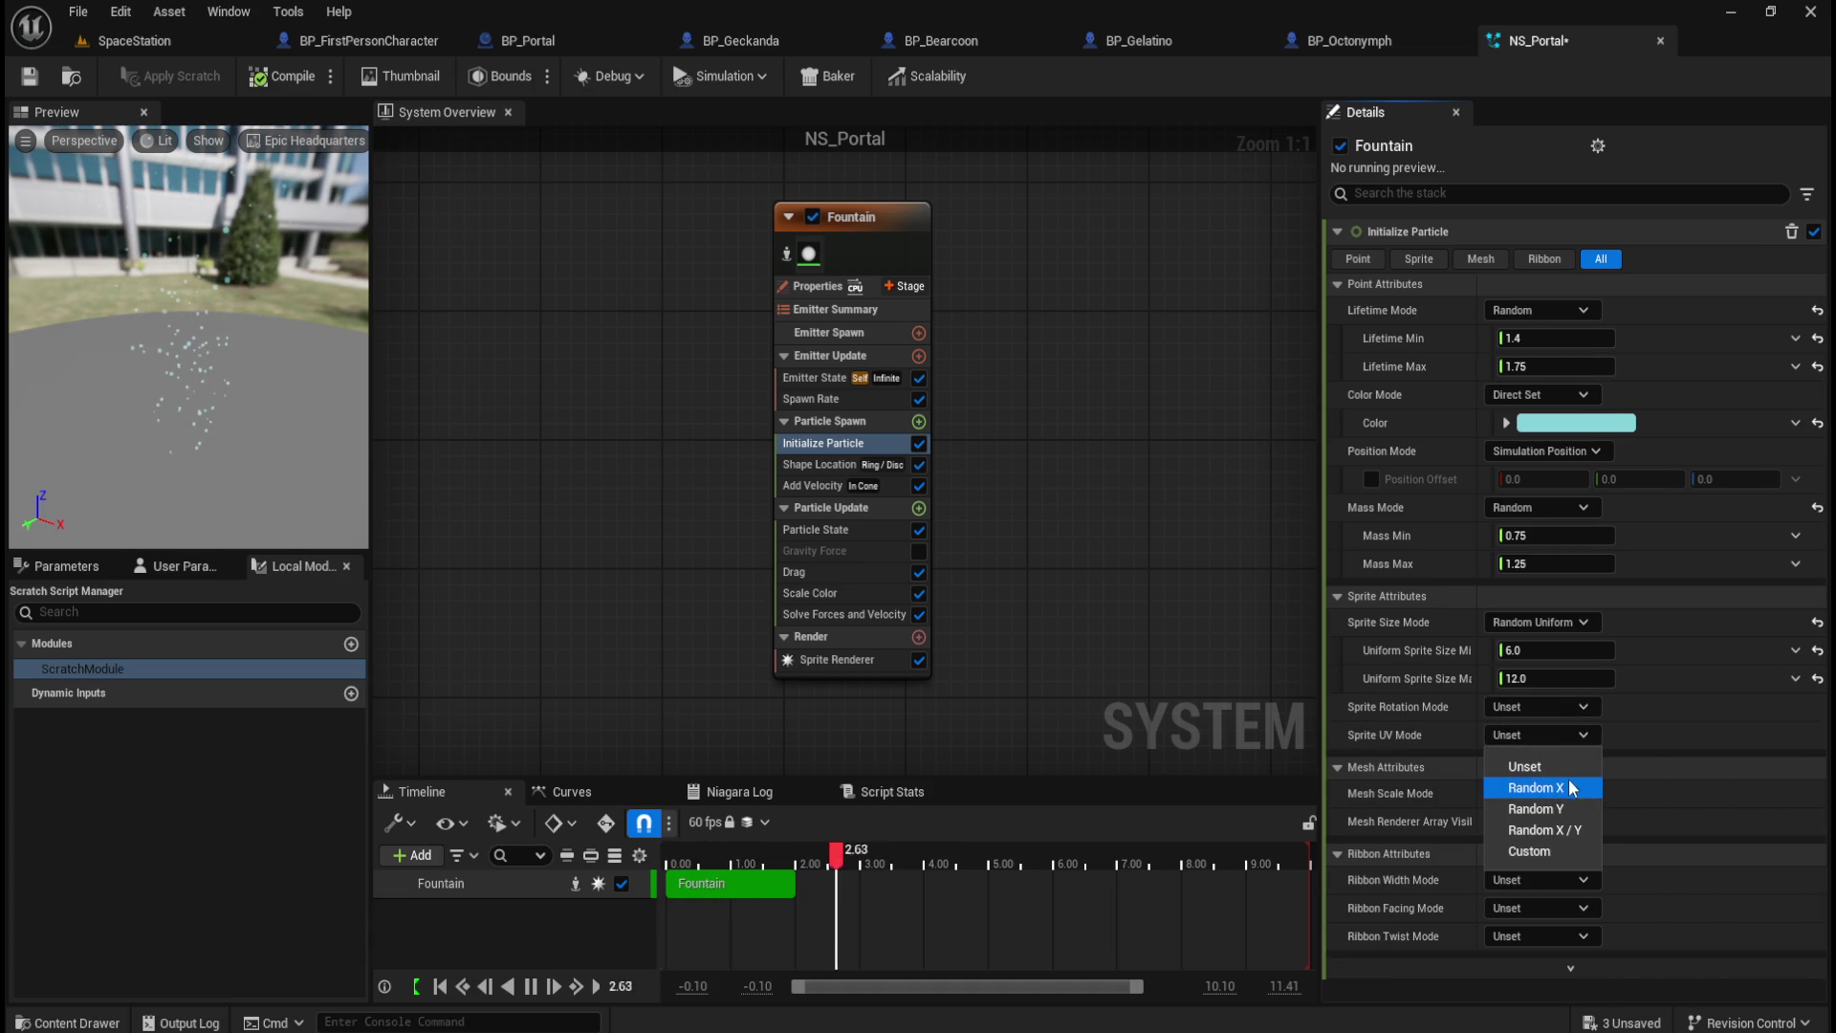
left_click(1539, 808)
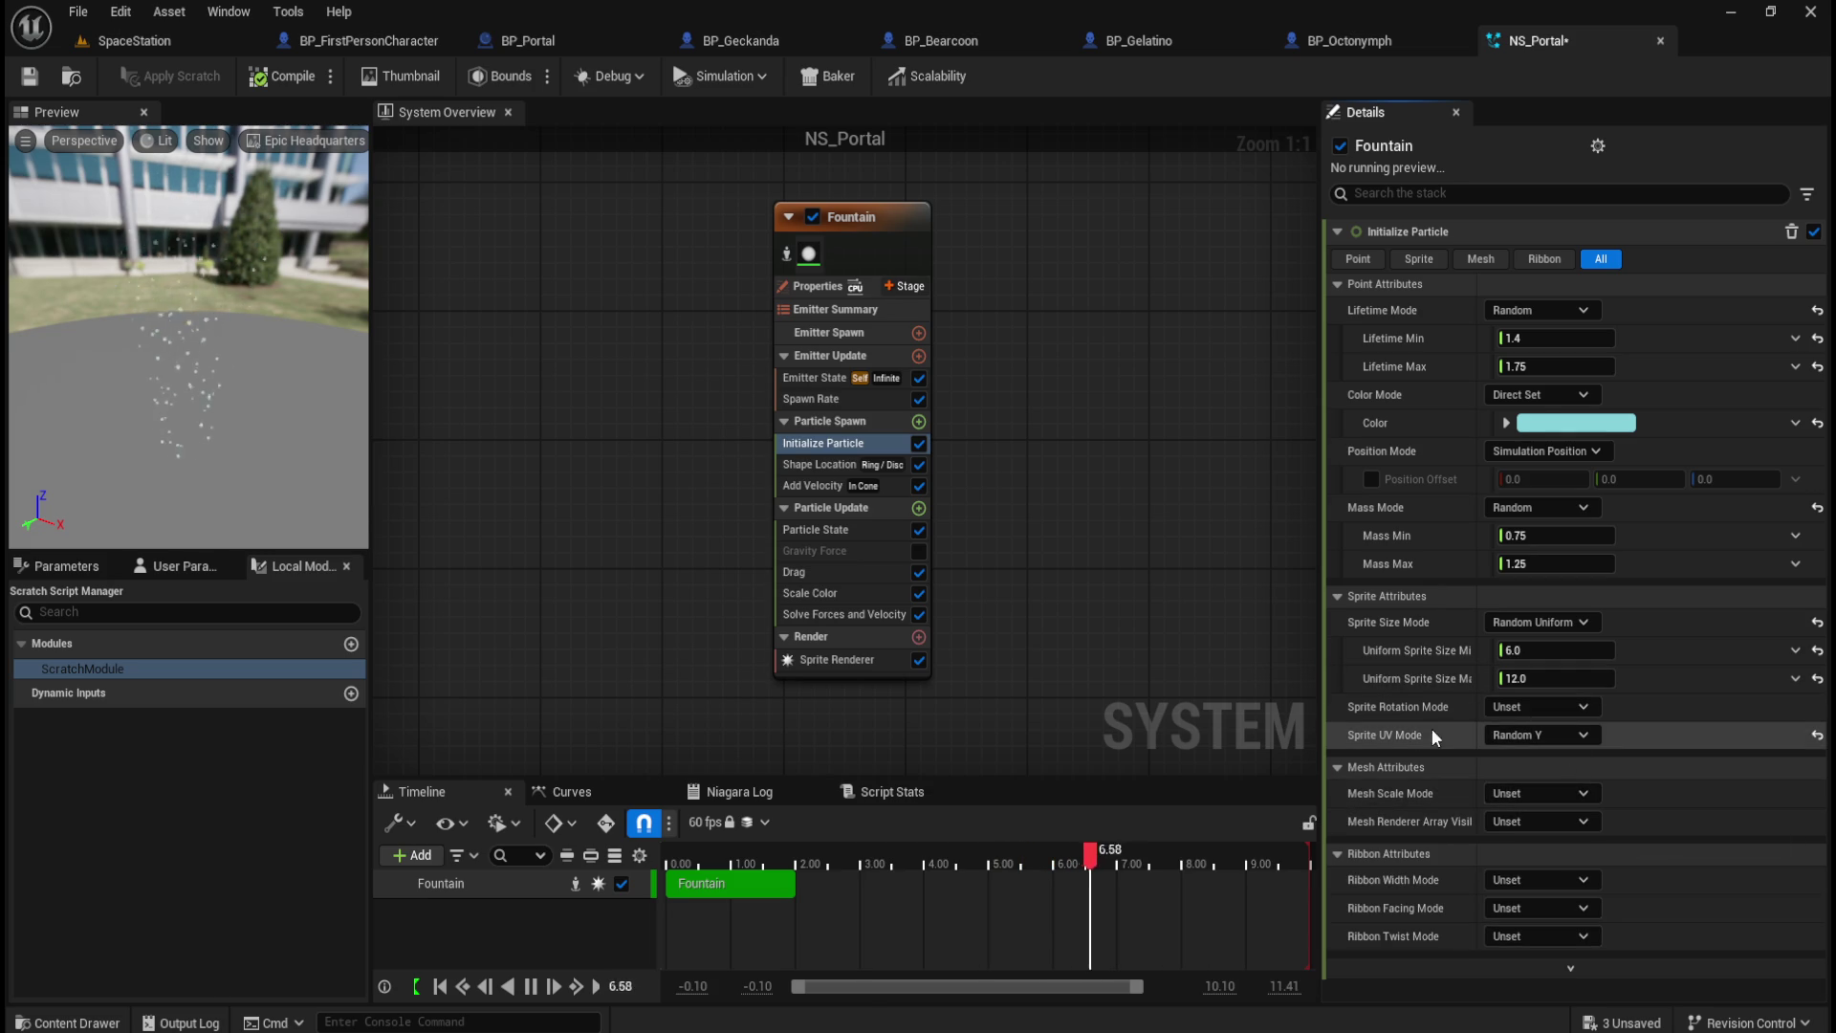
left_click(1548, 735)
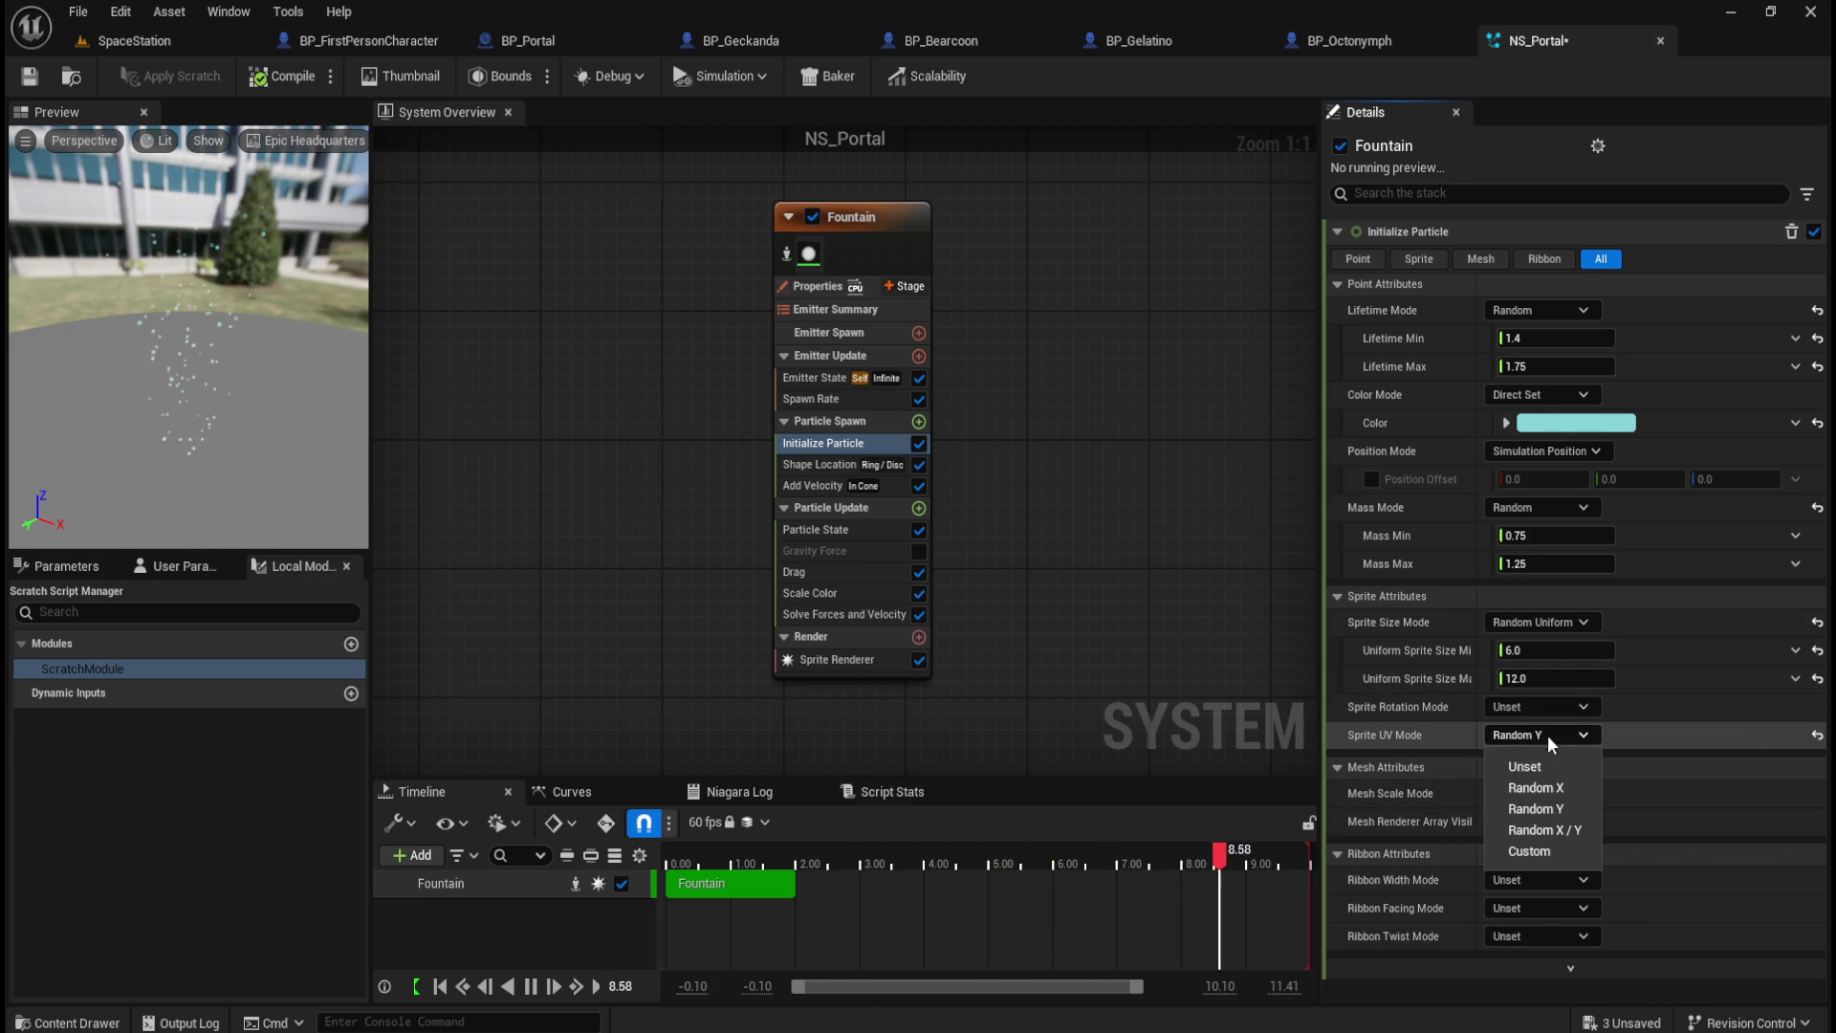
left_click(1548, 787)
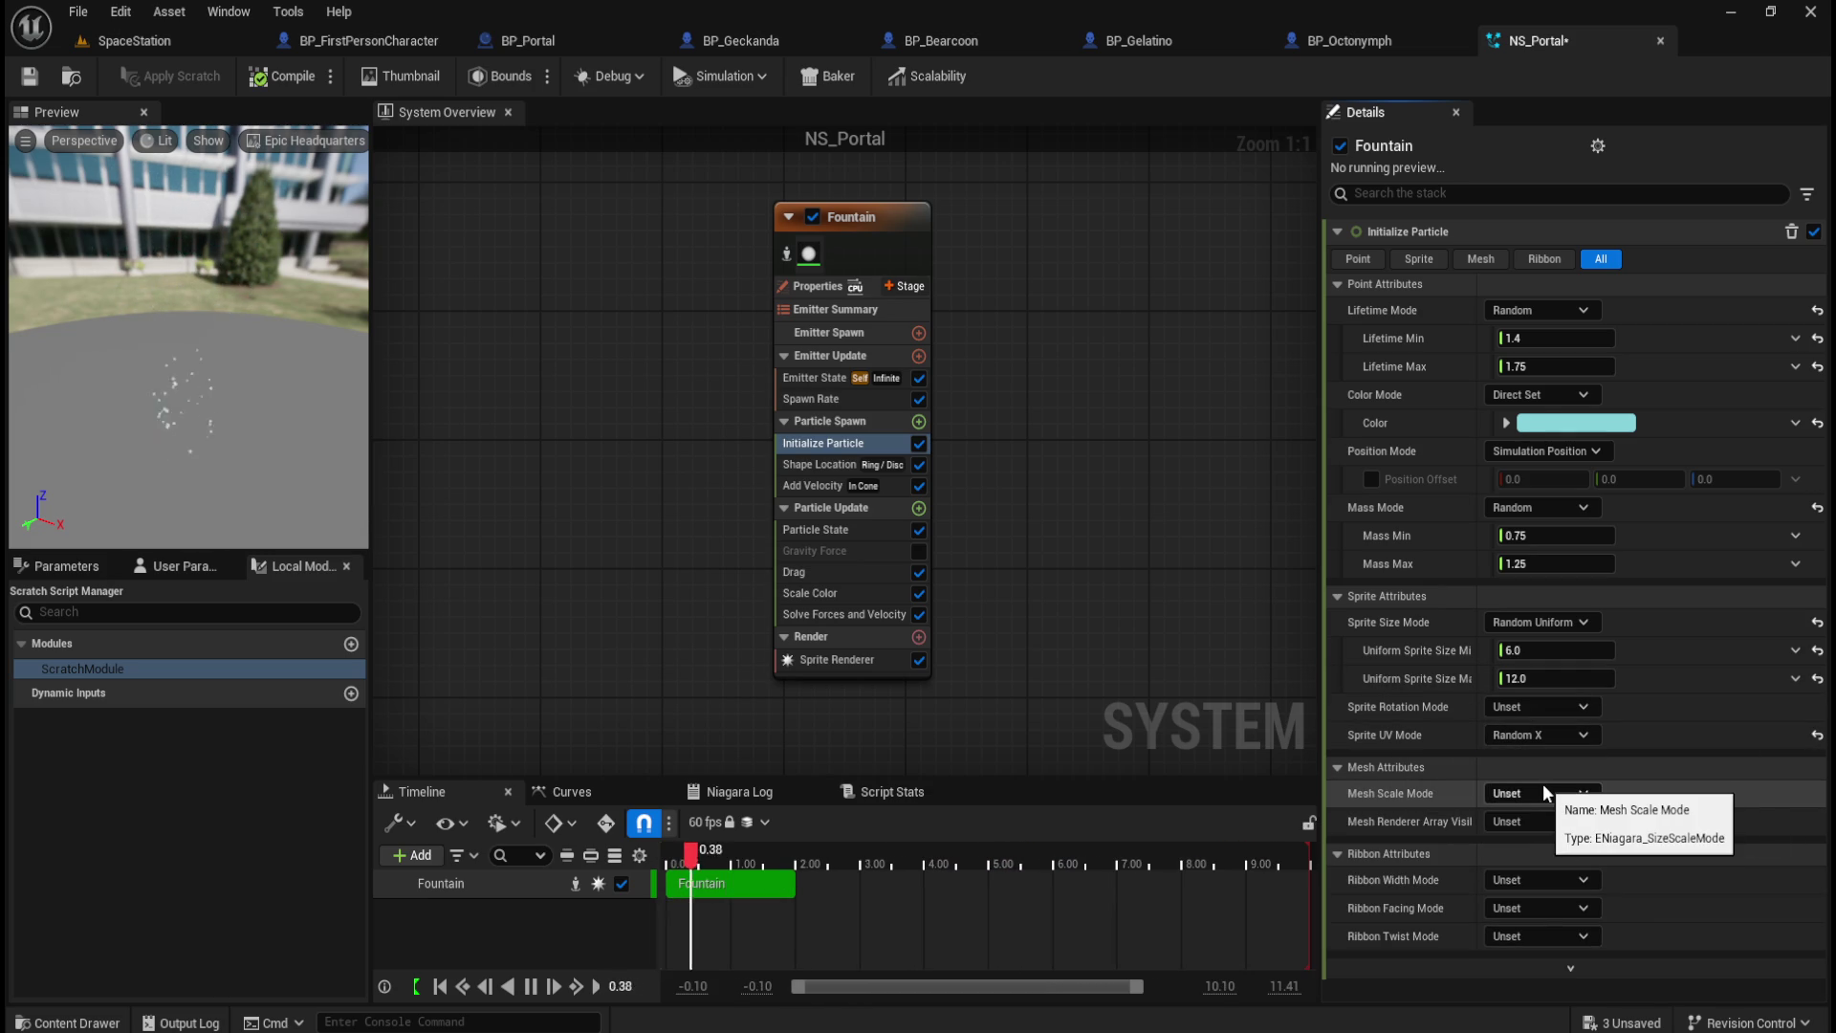
left_click(1574, 735)
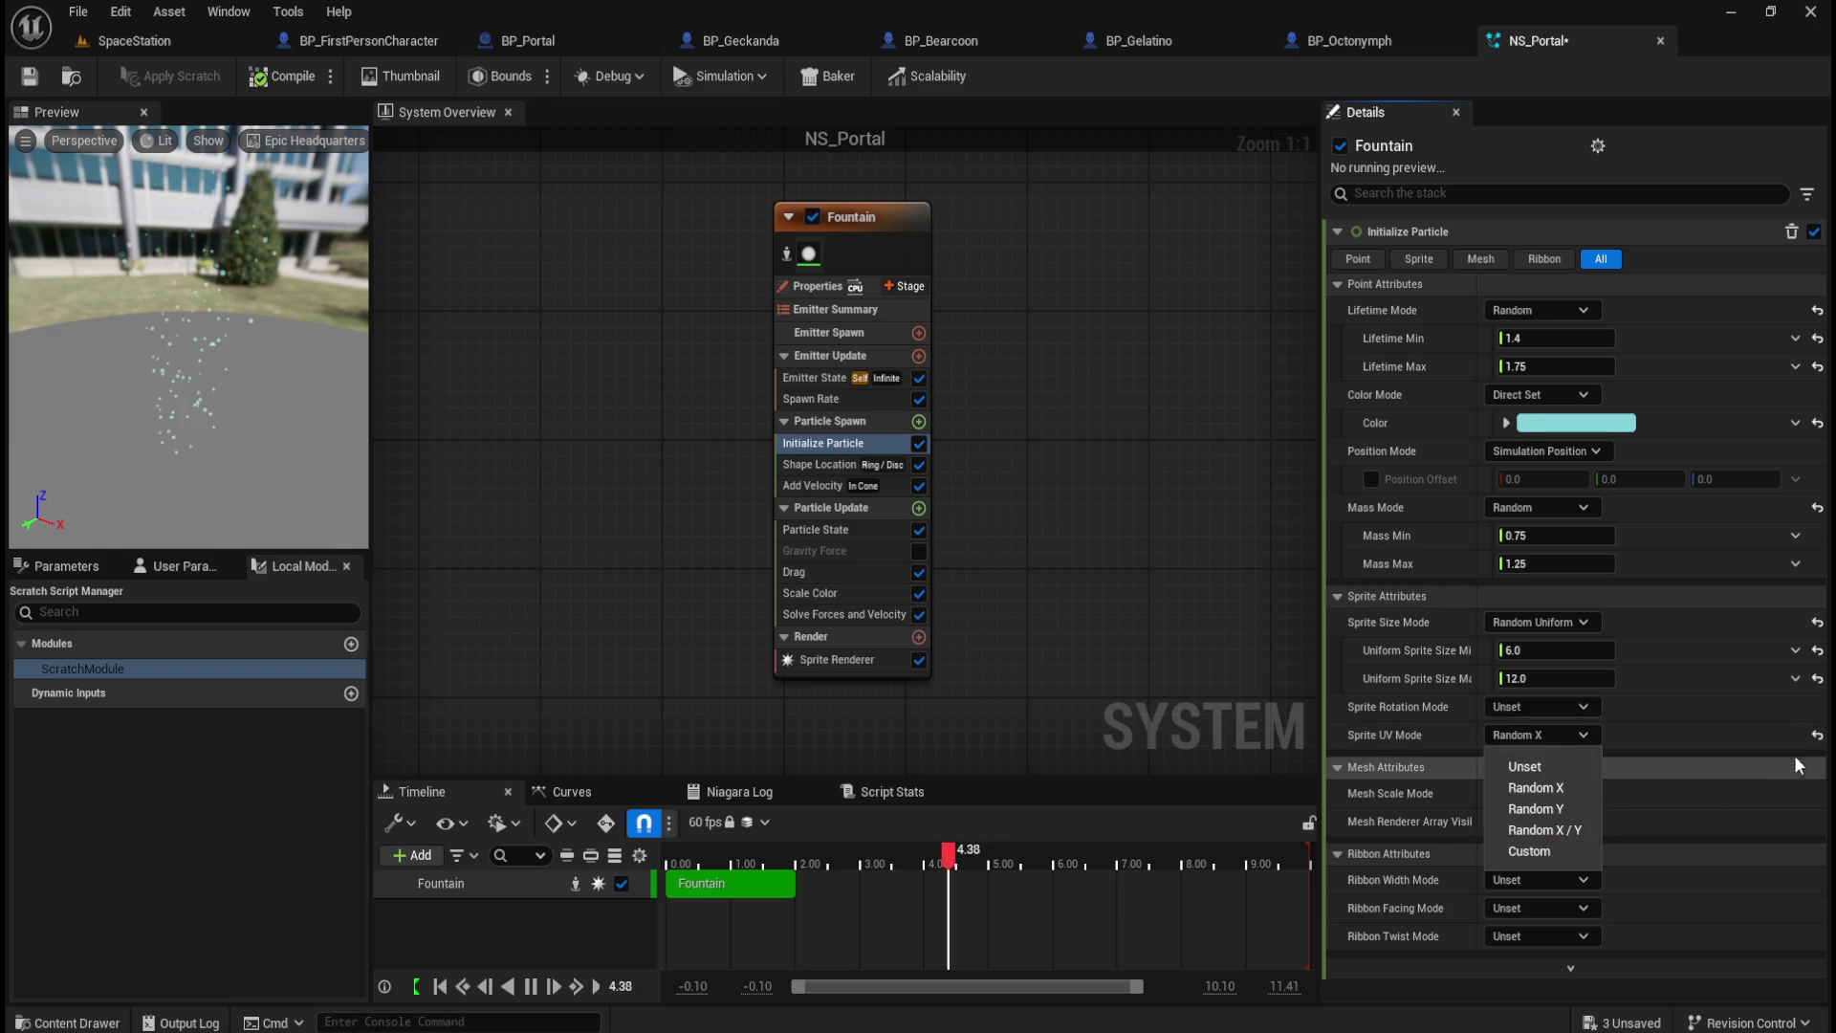
left_click(1526, 766)
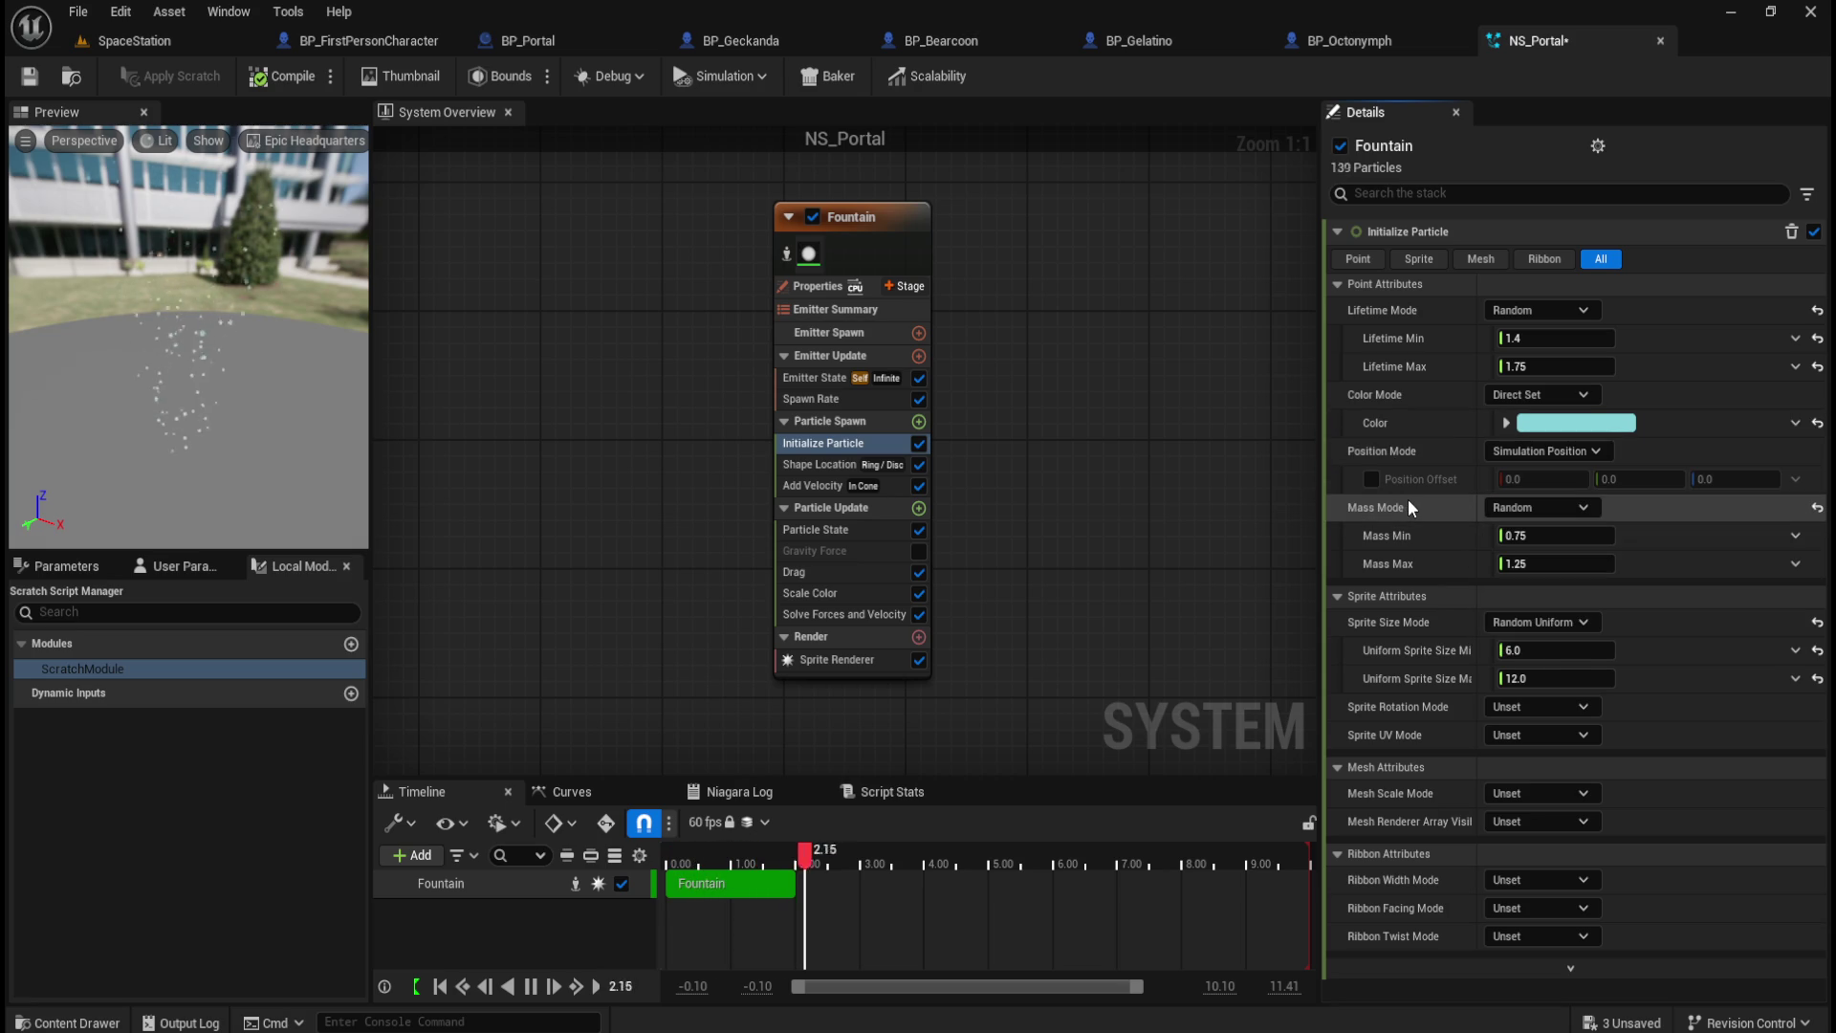
left_click(819, 469)
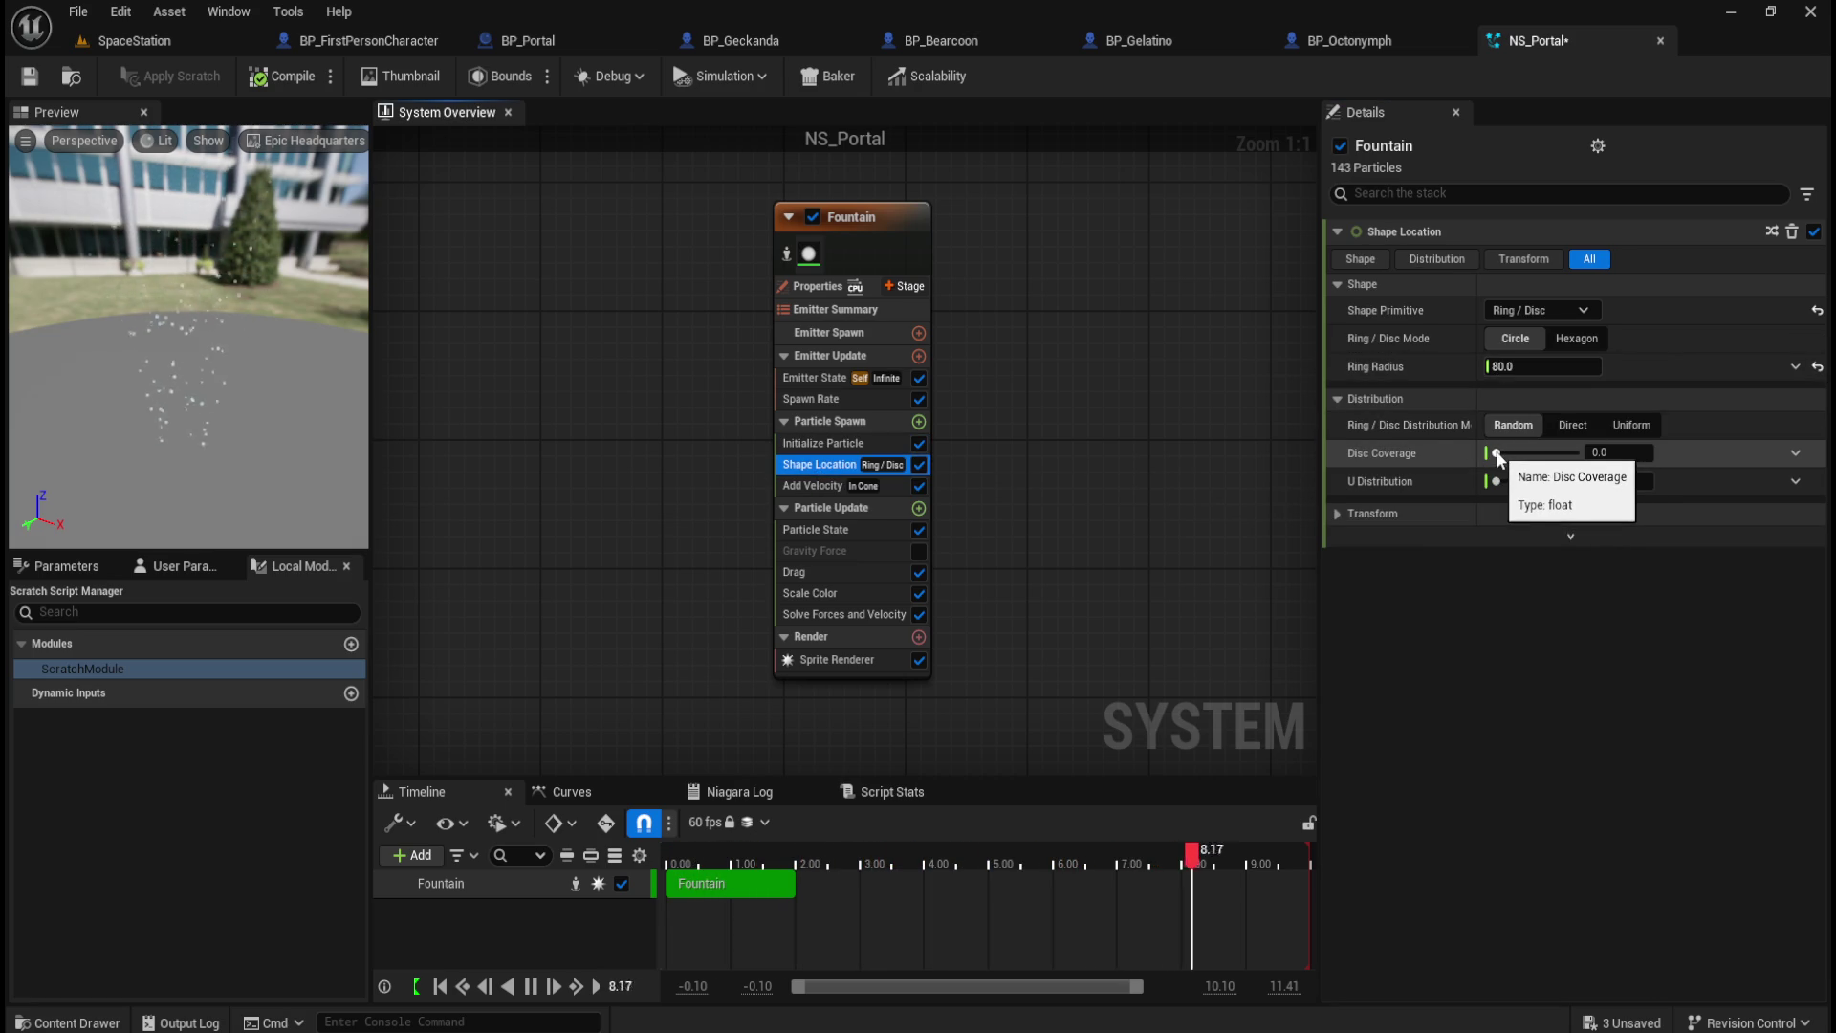
Step: Leave disc coverage at 0 and turn off Speed Limit in Solve Forces and Velocity
left_click_drag(1497, 453, 1504, 453)
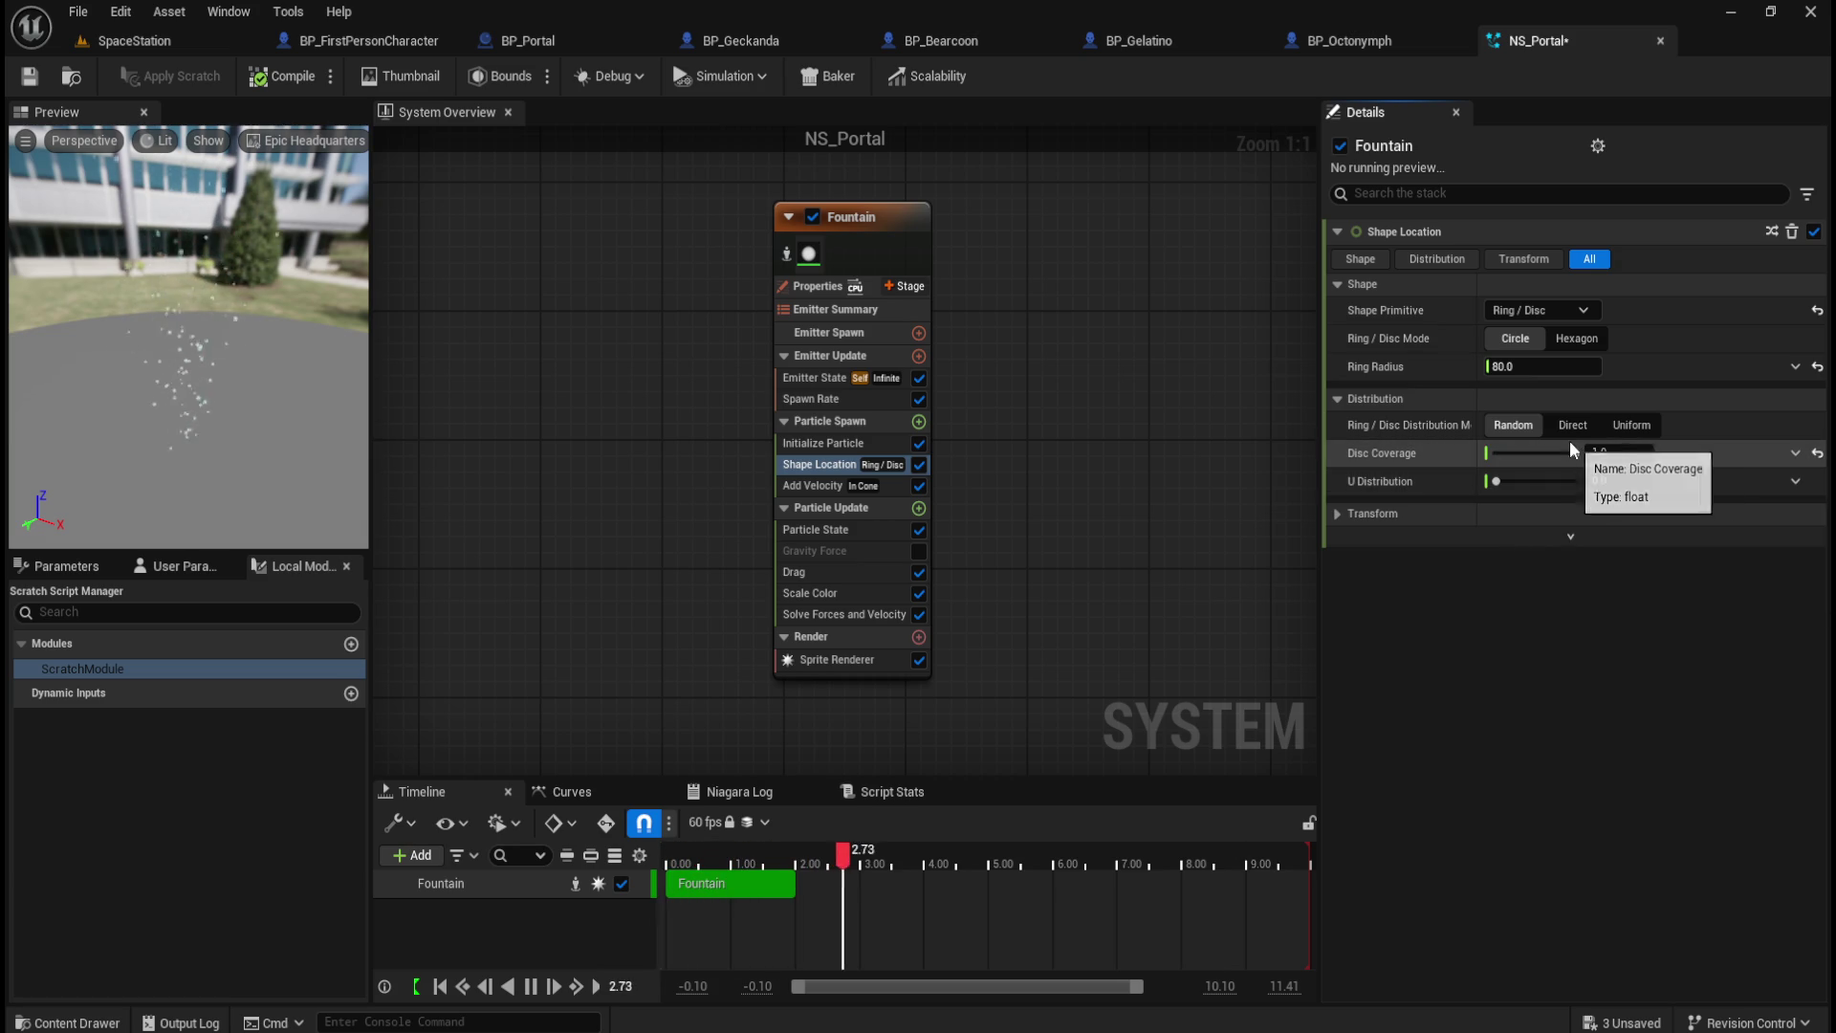
left_click_drag(1577, 453, 1376, 436)
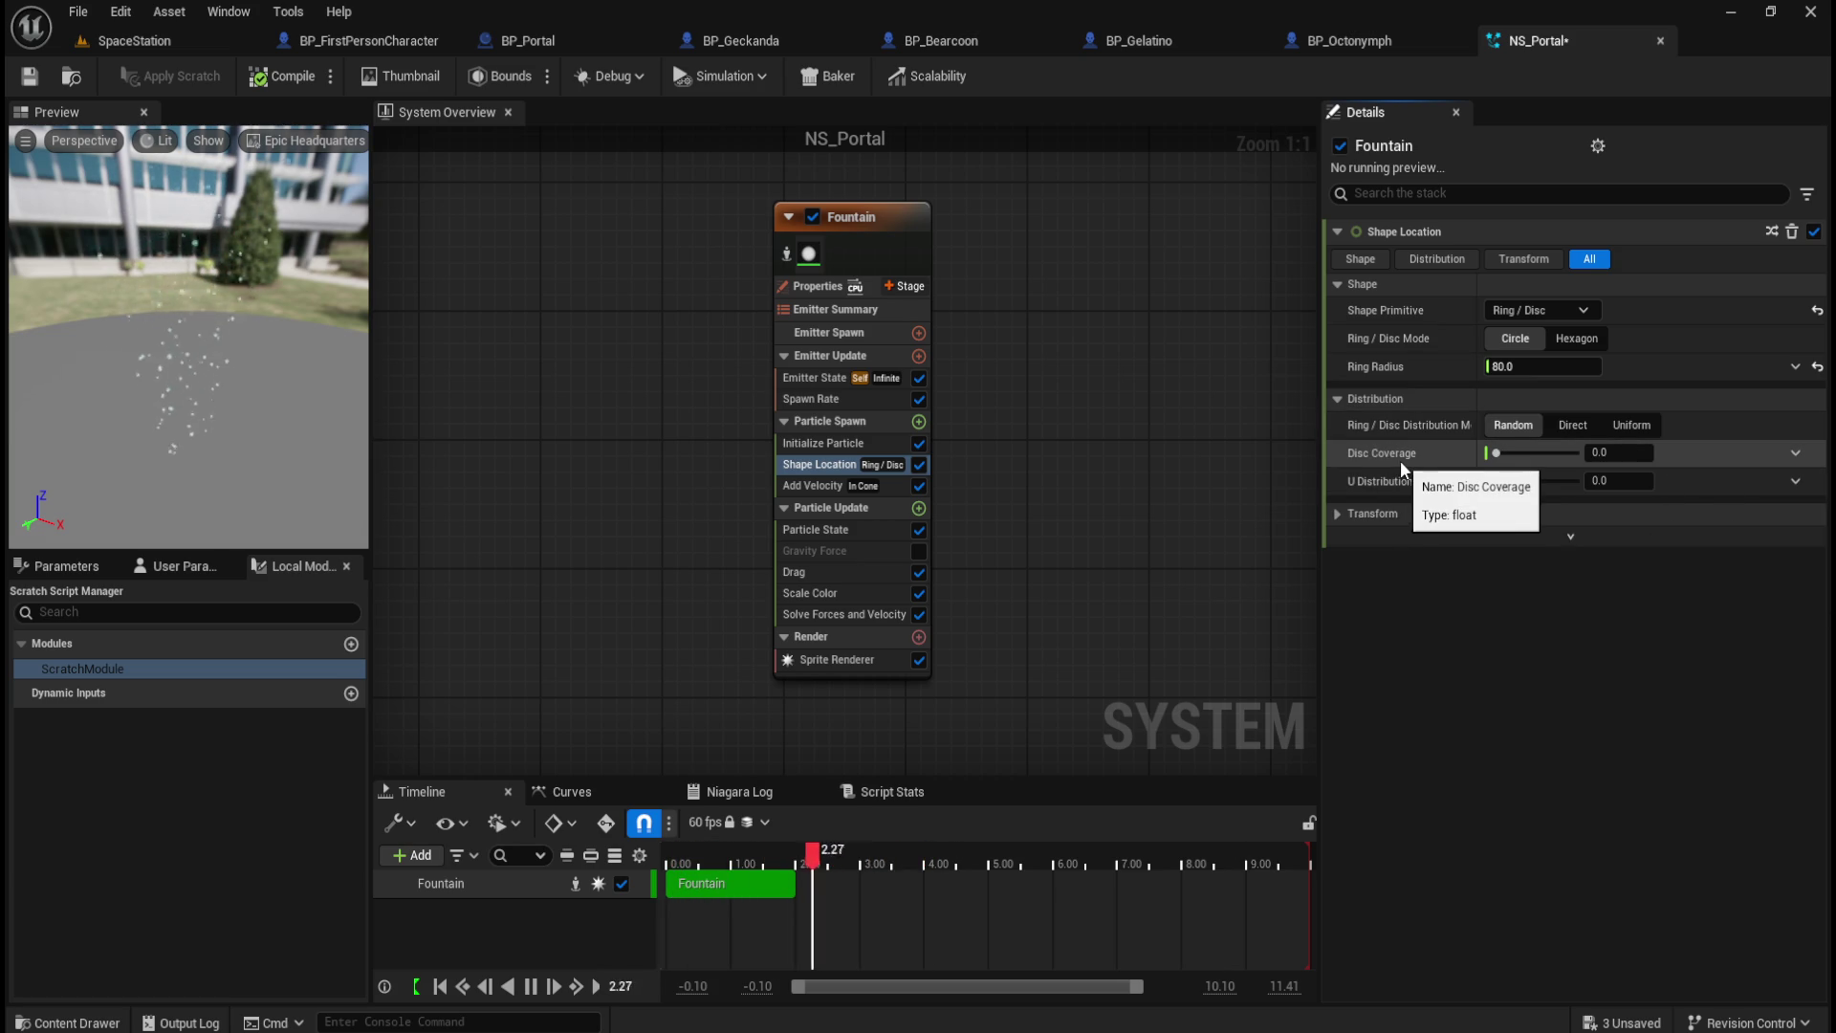
mouse_move(854, 617)
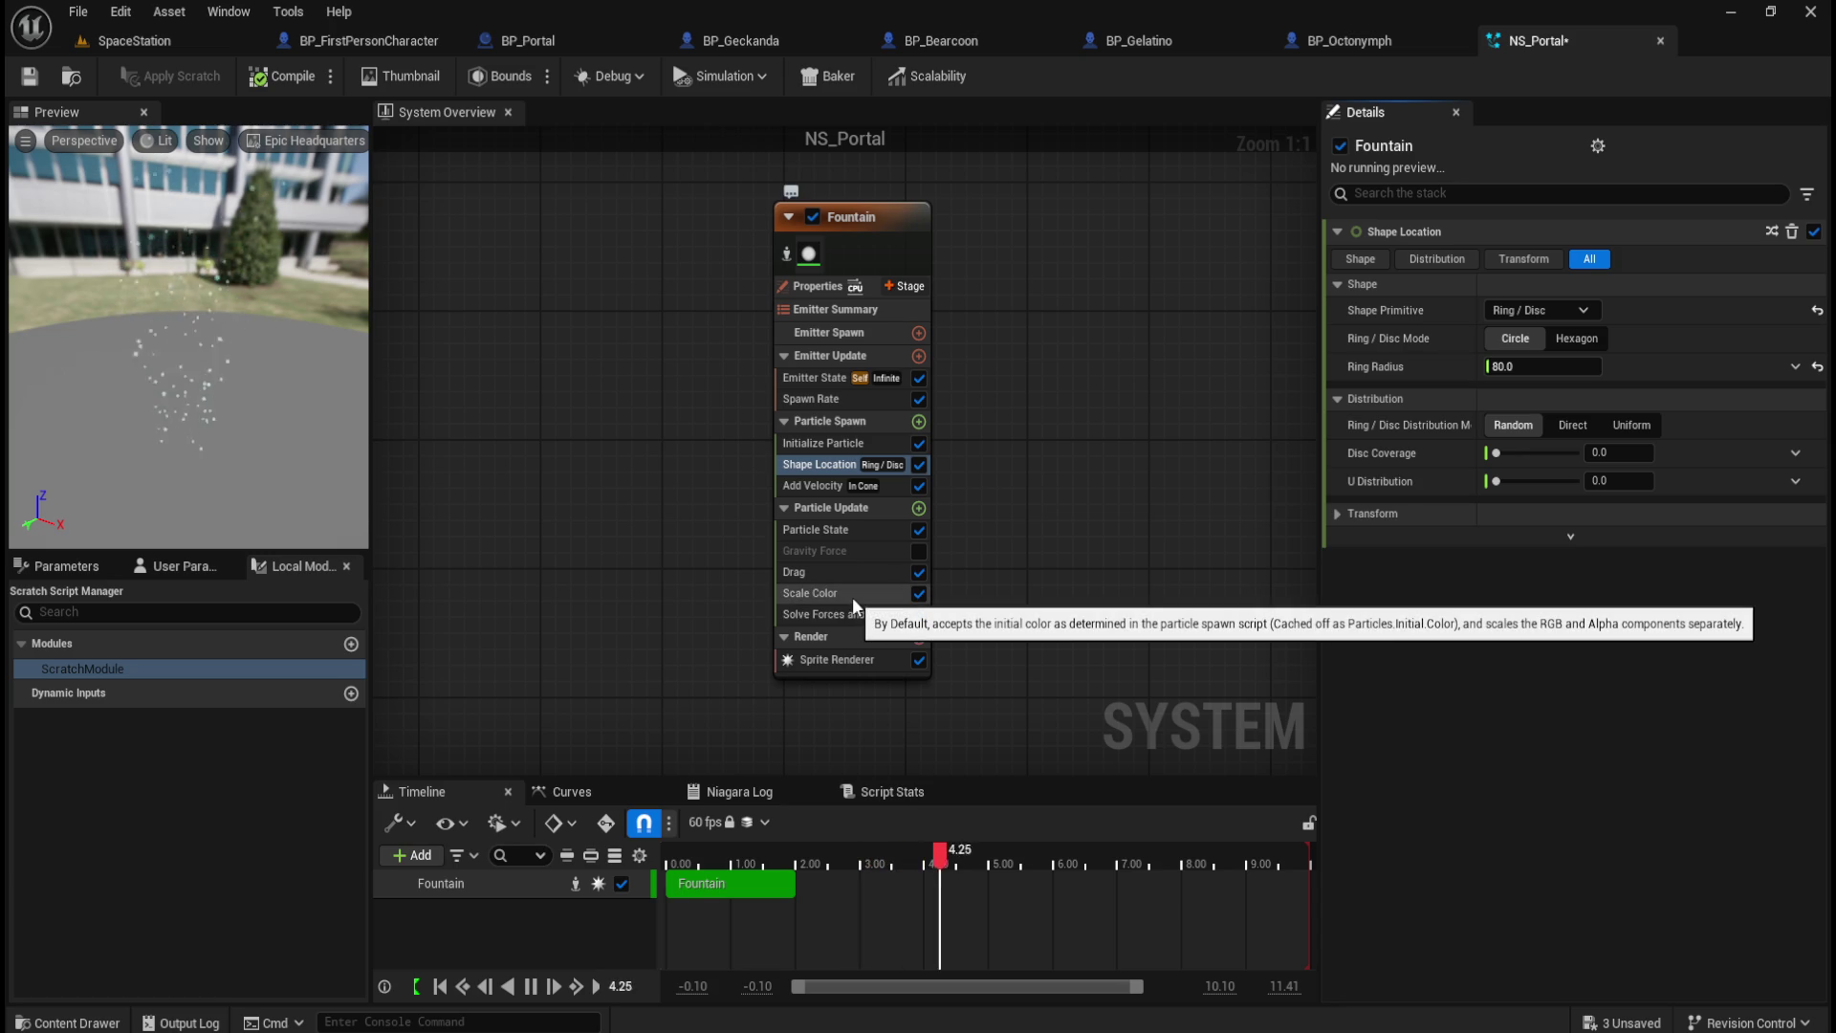
left_click(854, 615)
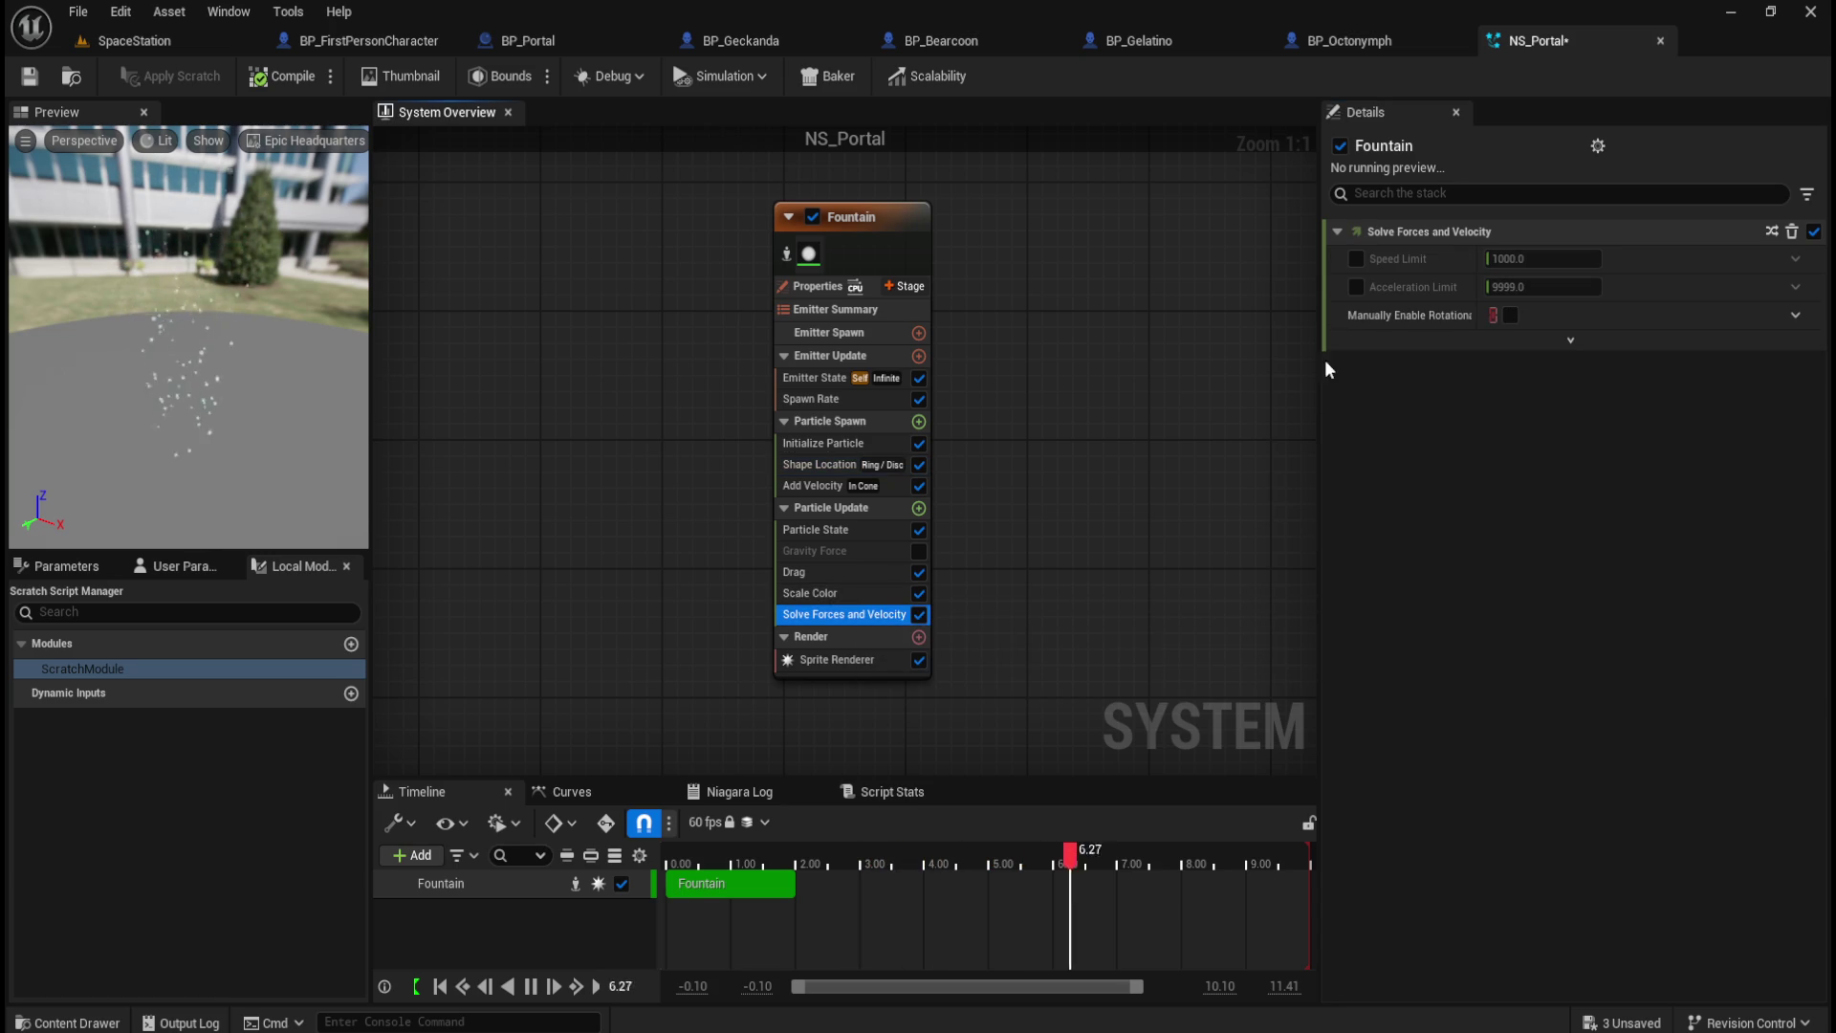
left_click(1357, 260)
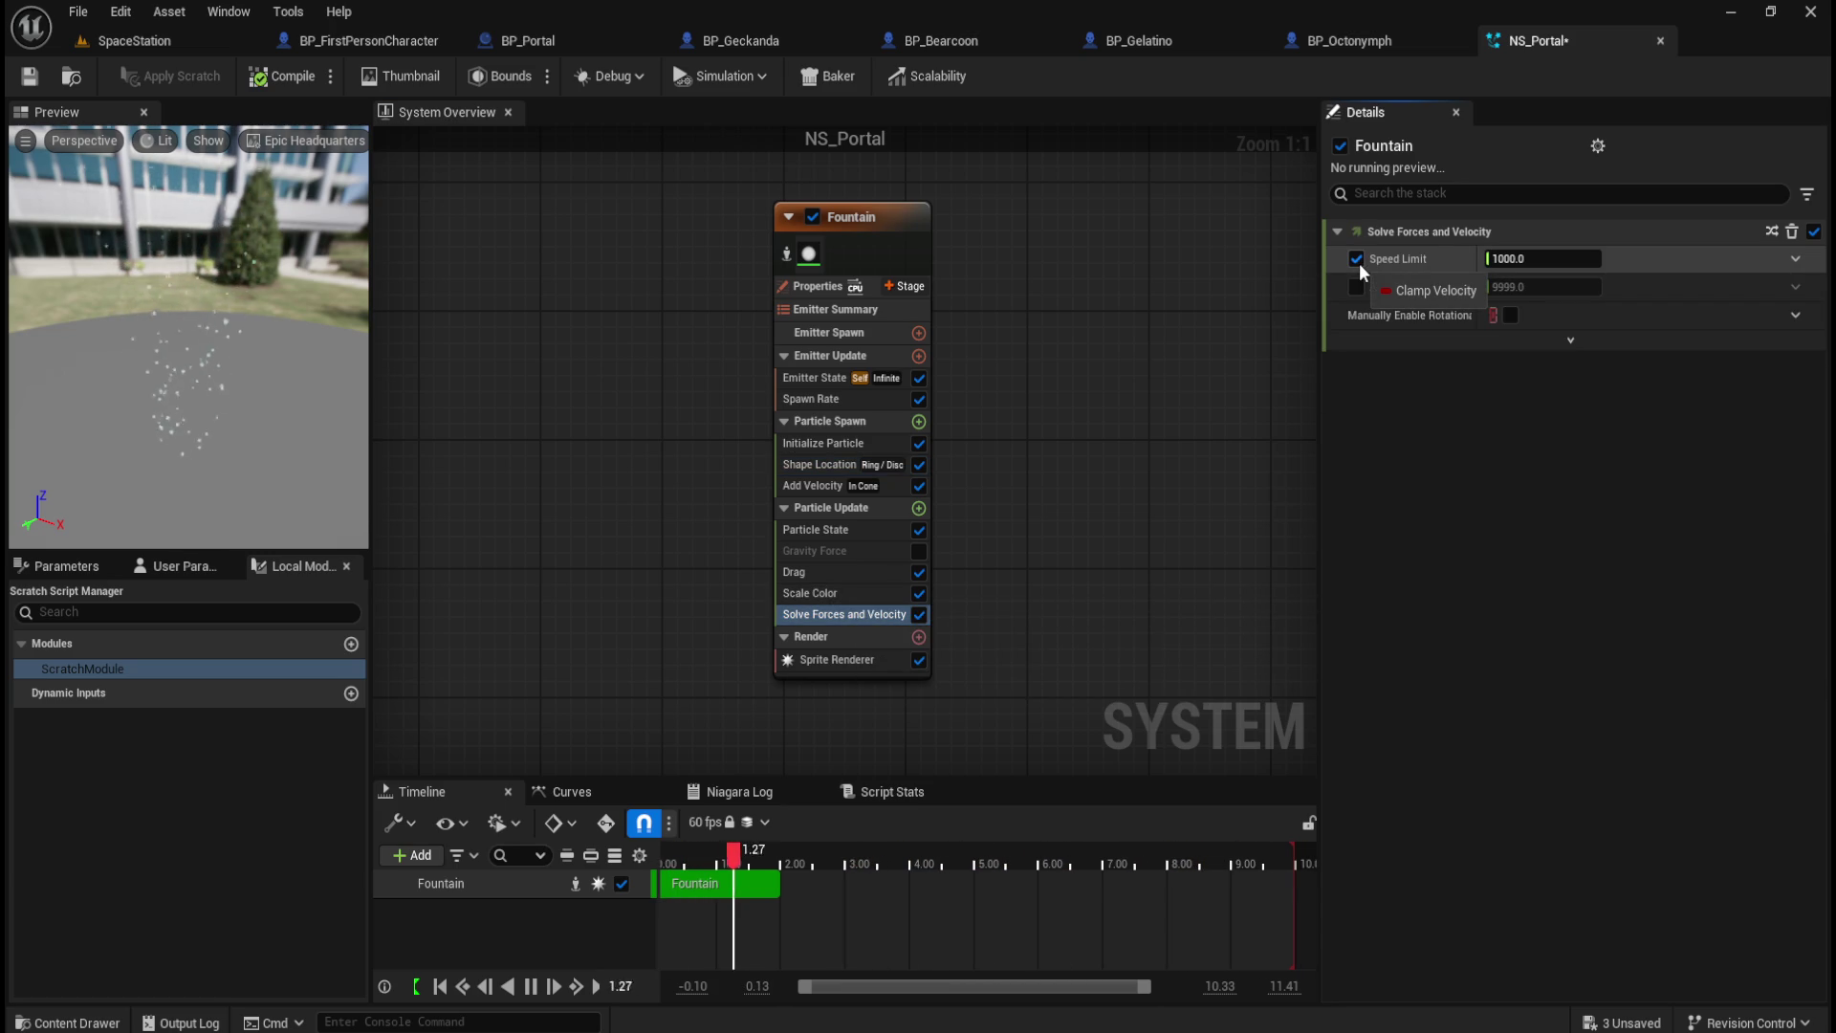
left_click(1358, 260)
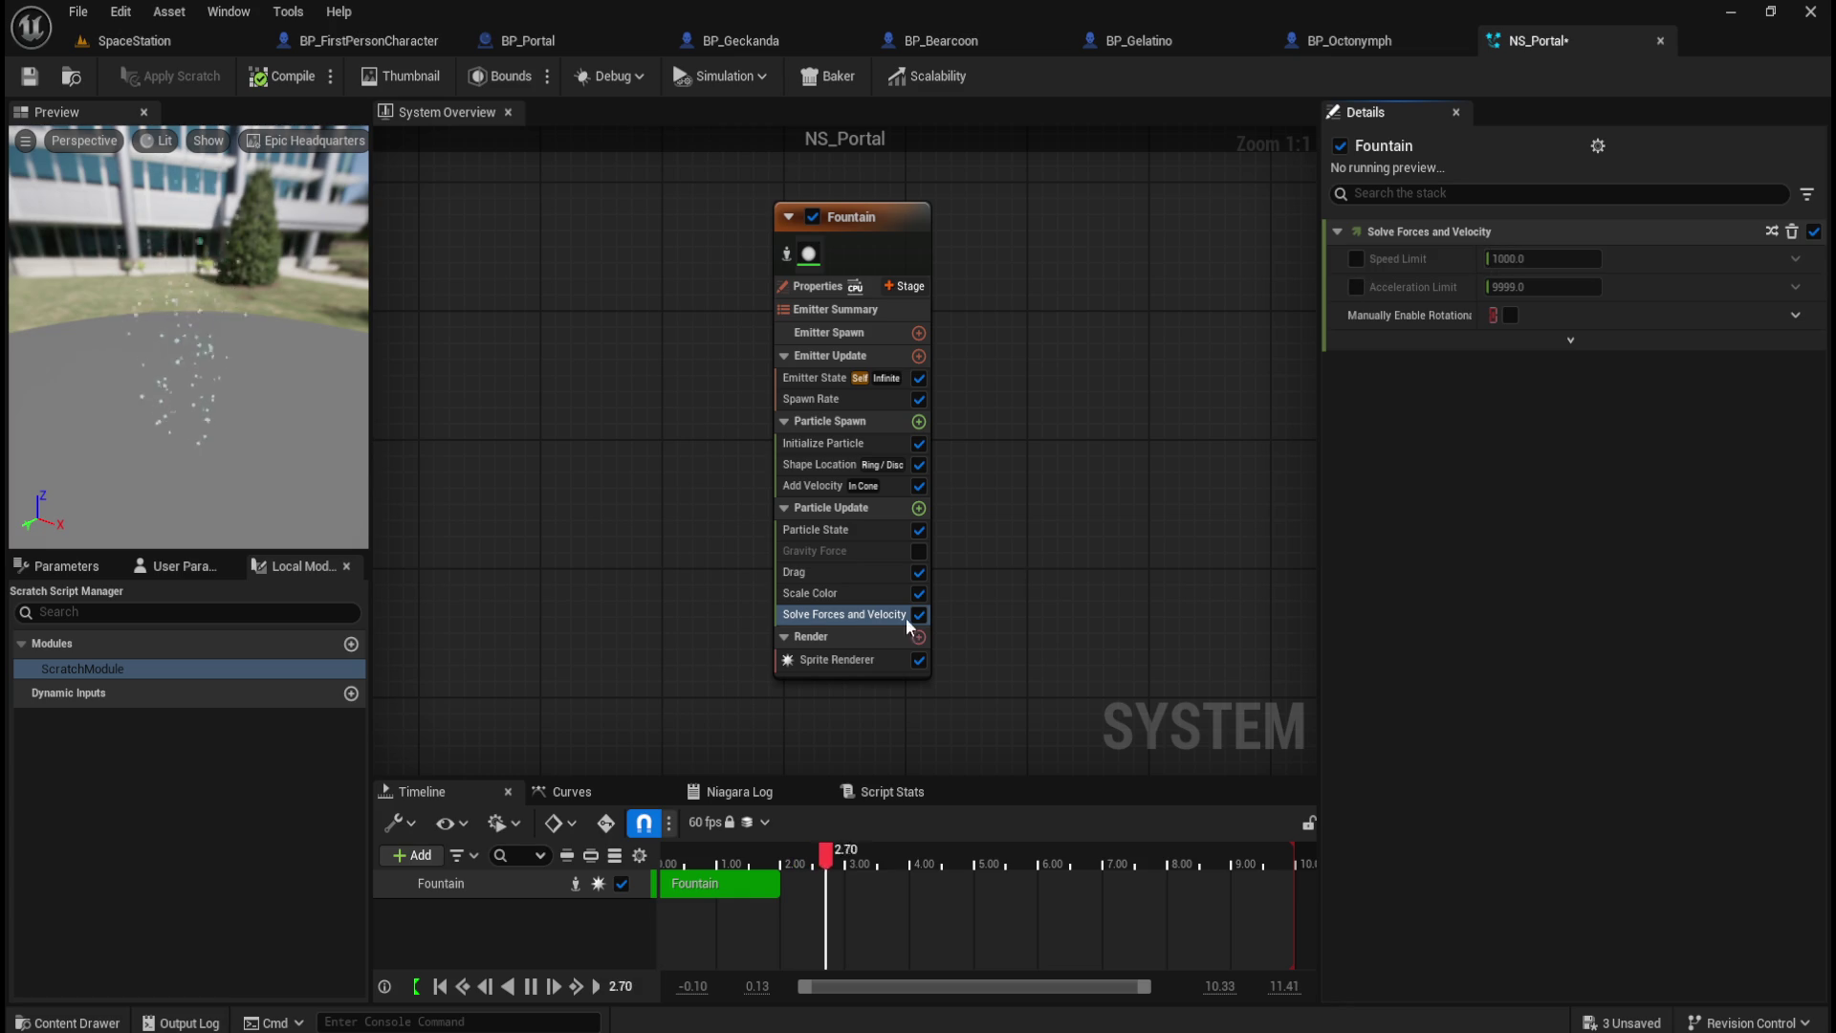
Step: Review the Scale Color, Particle State and Add Velocity modules of the Fountain
left_click(824, 587)
left_click(849, 531)
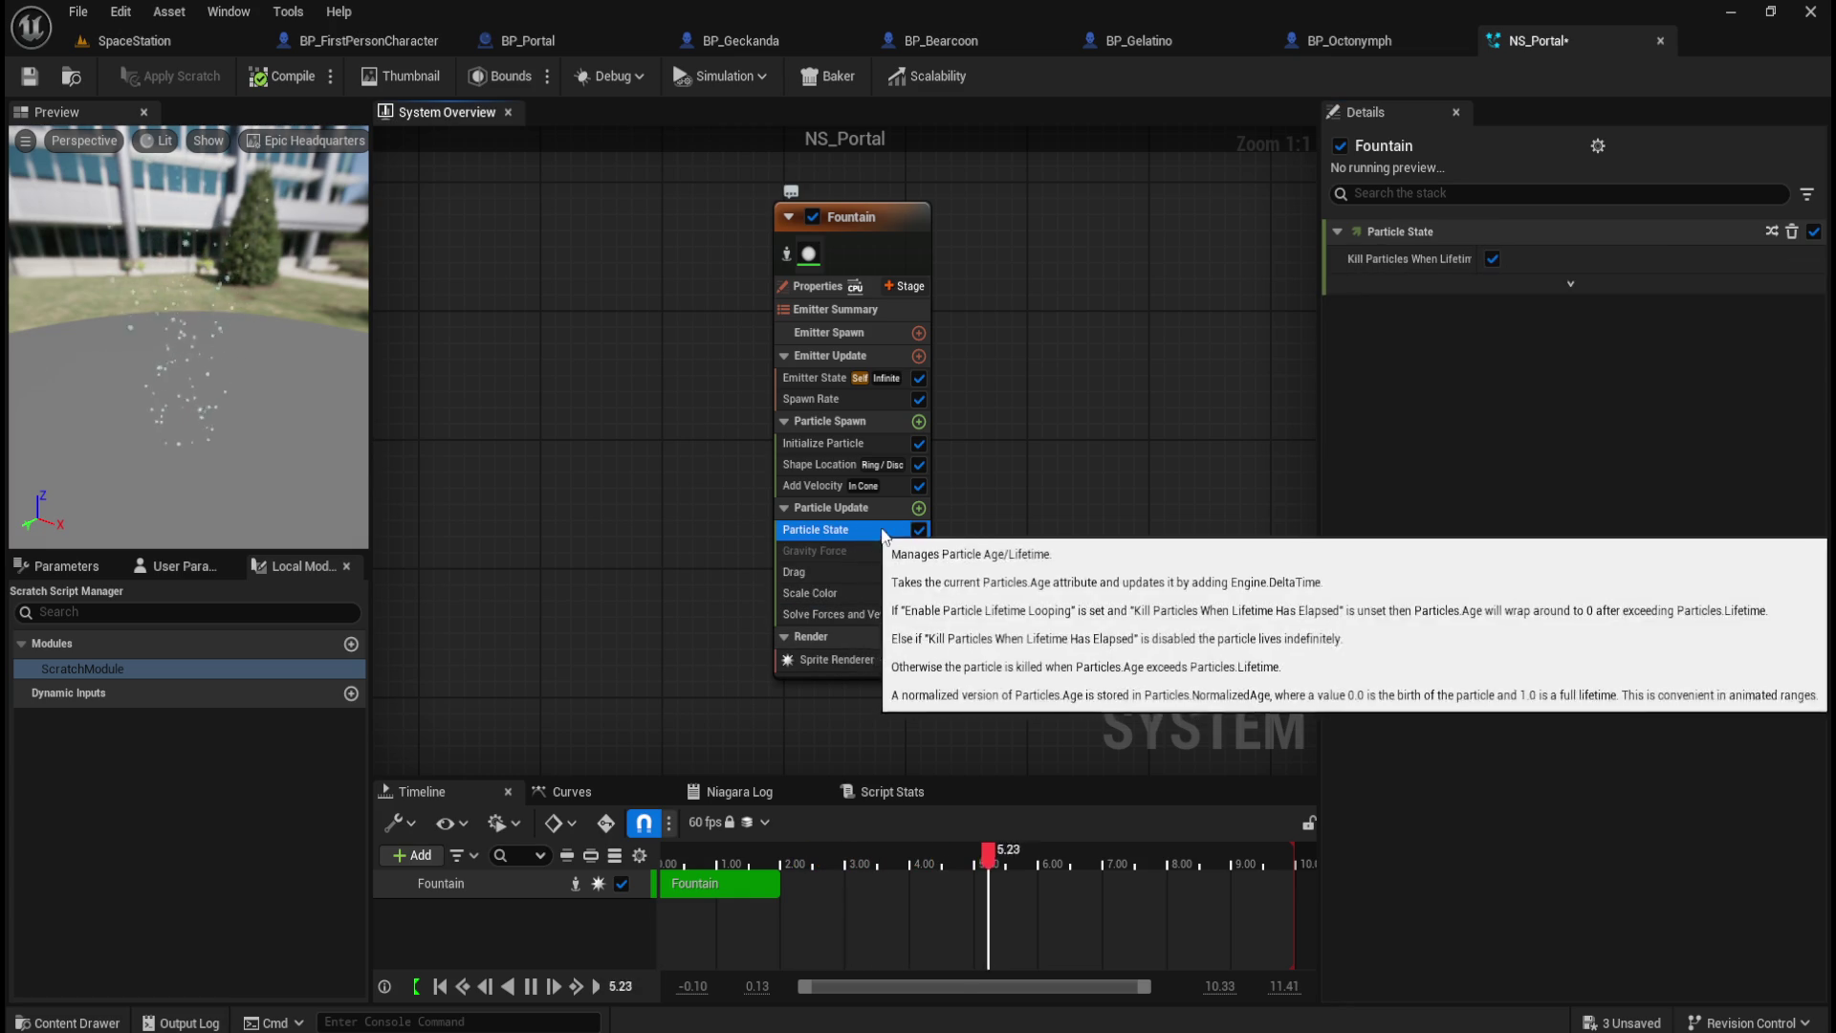
left_click(803, 484)
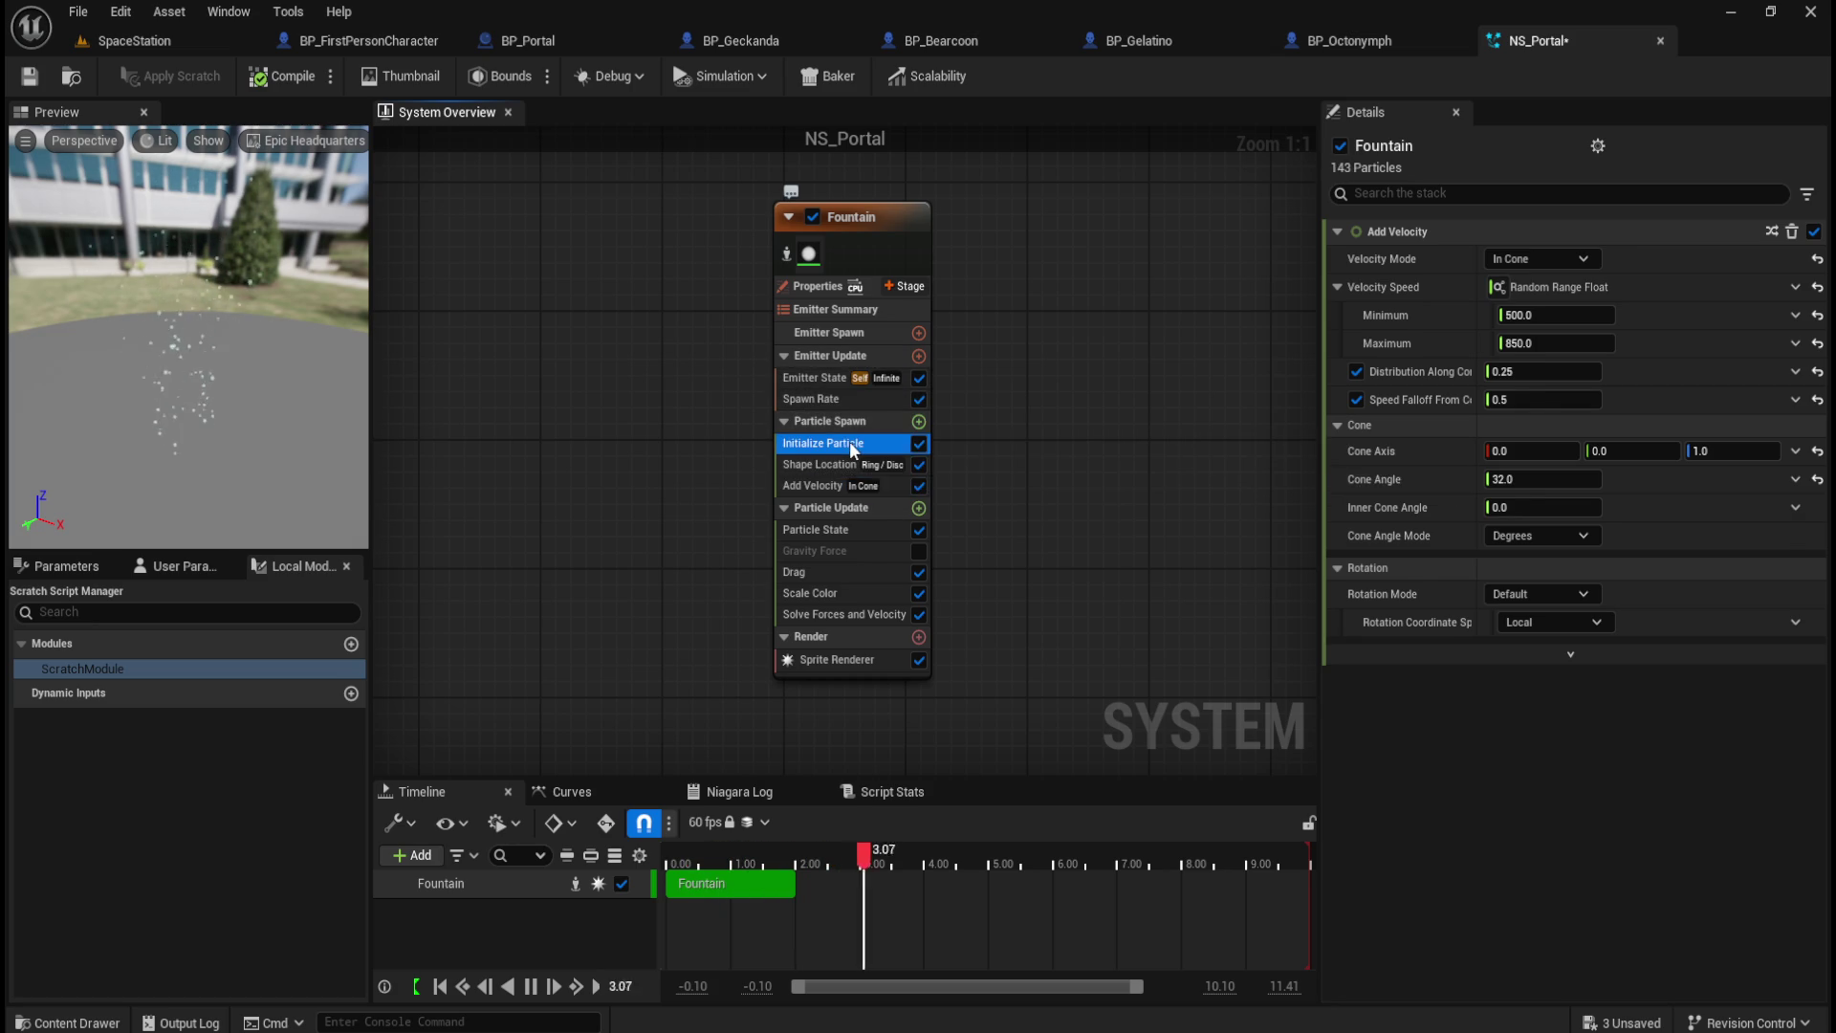
Step: Inspect Initialize Particle, checking the position mode options without changing them
left_click(849, 445)
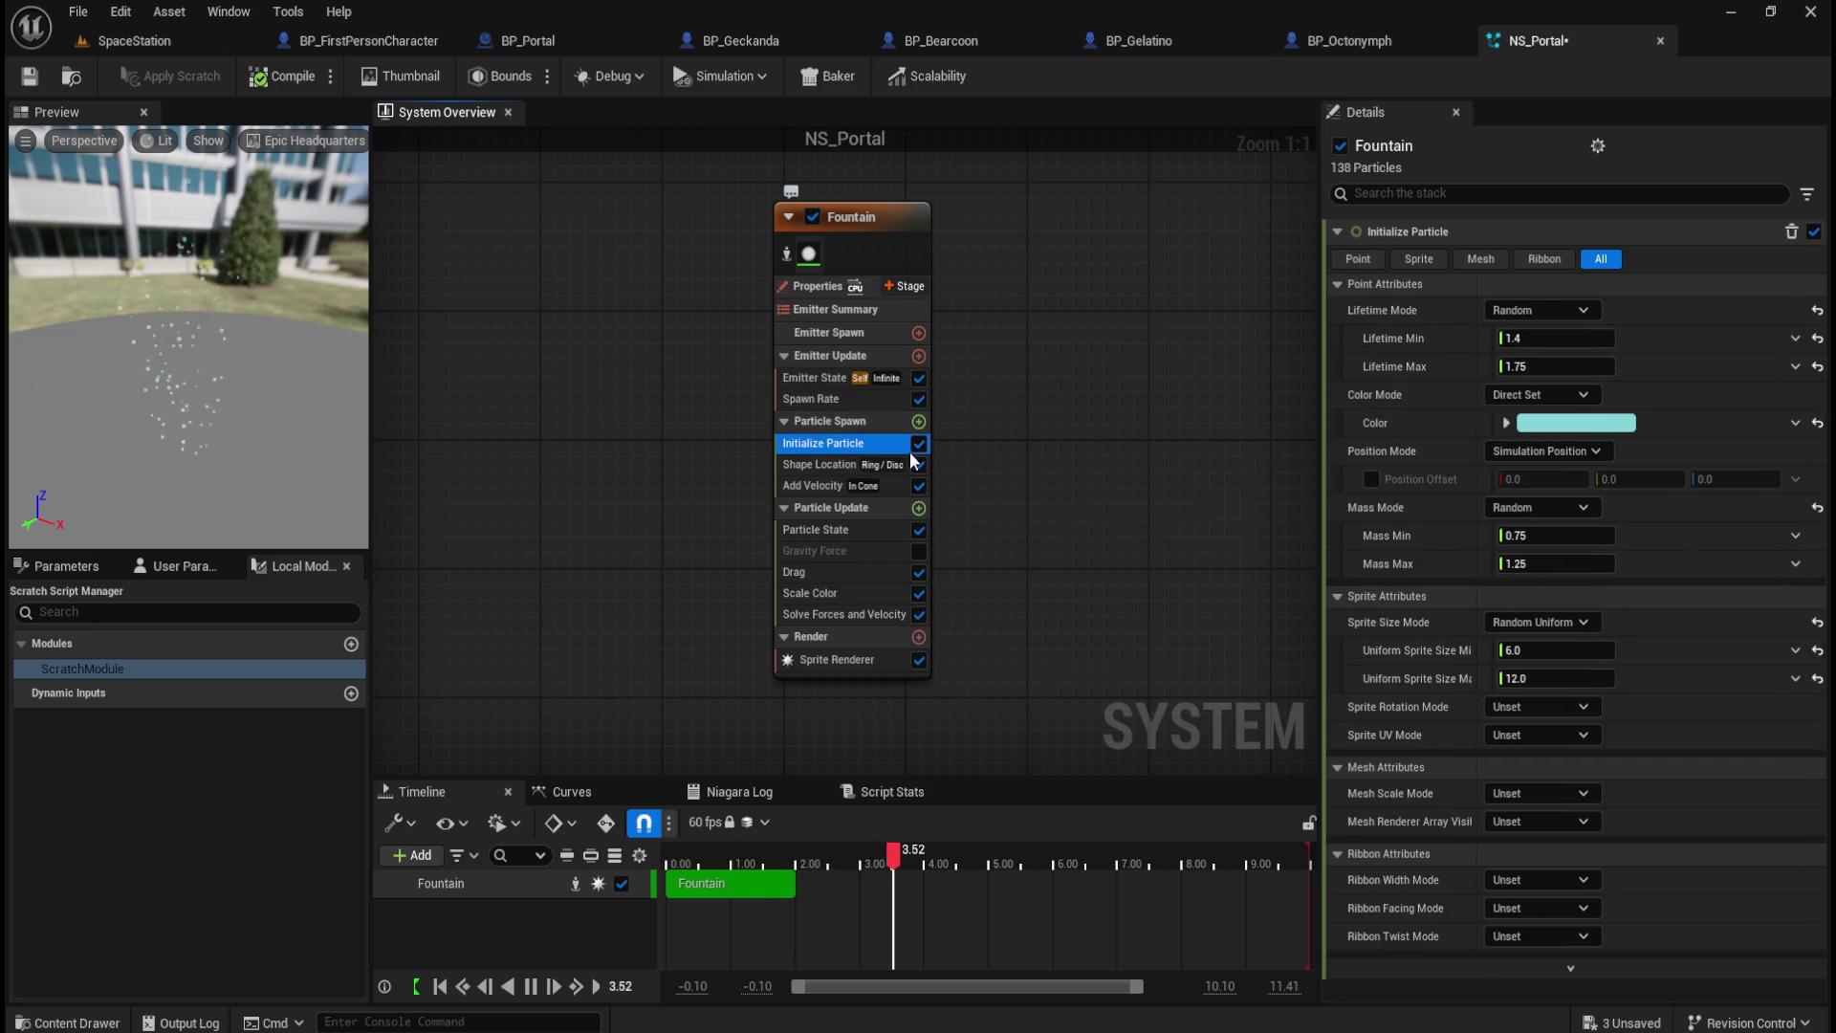
left_click(1587, 451)
left_click(1603, 459)
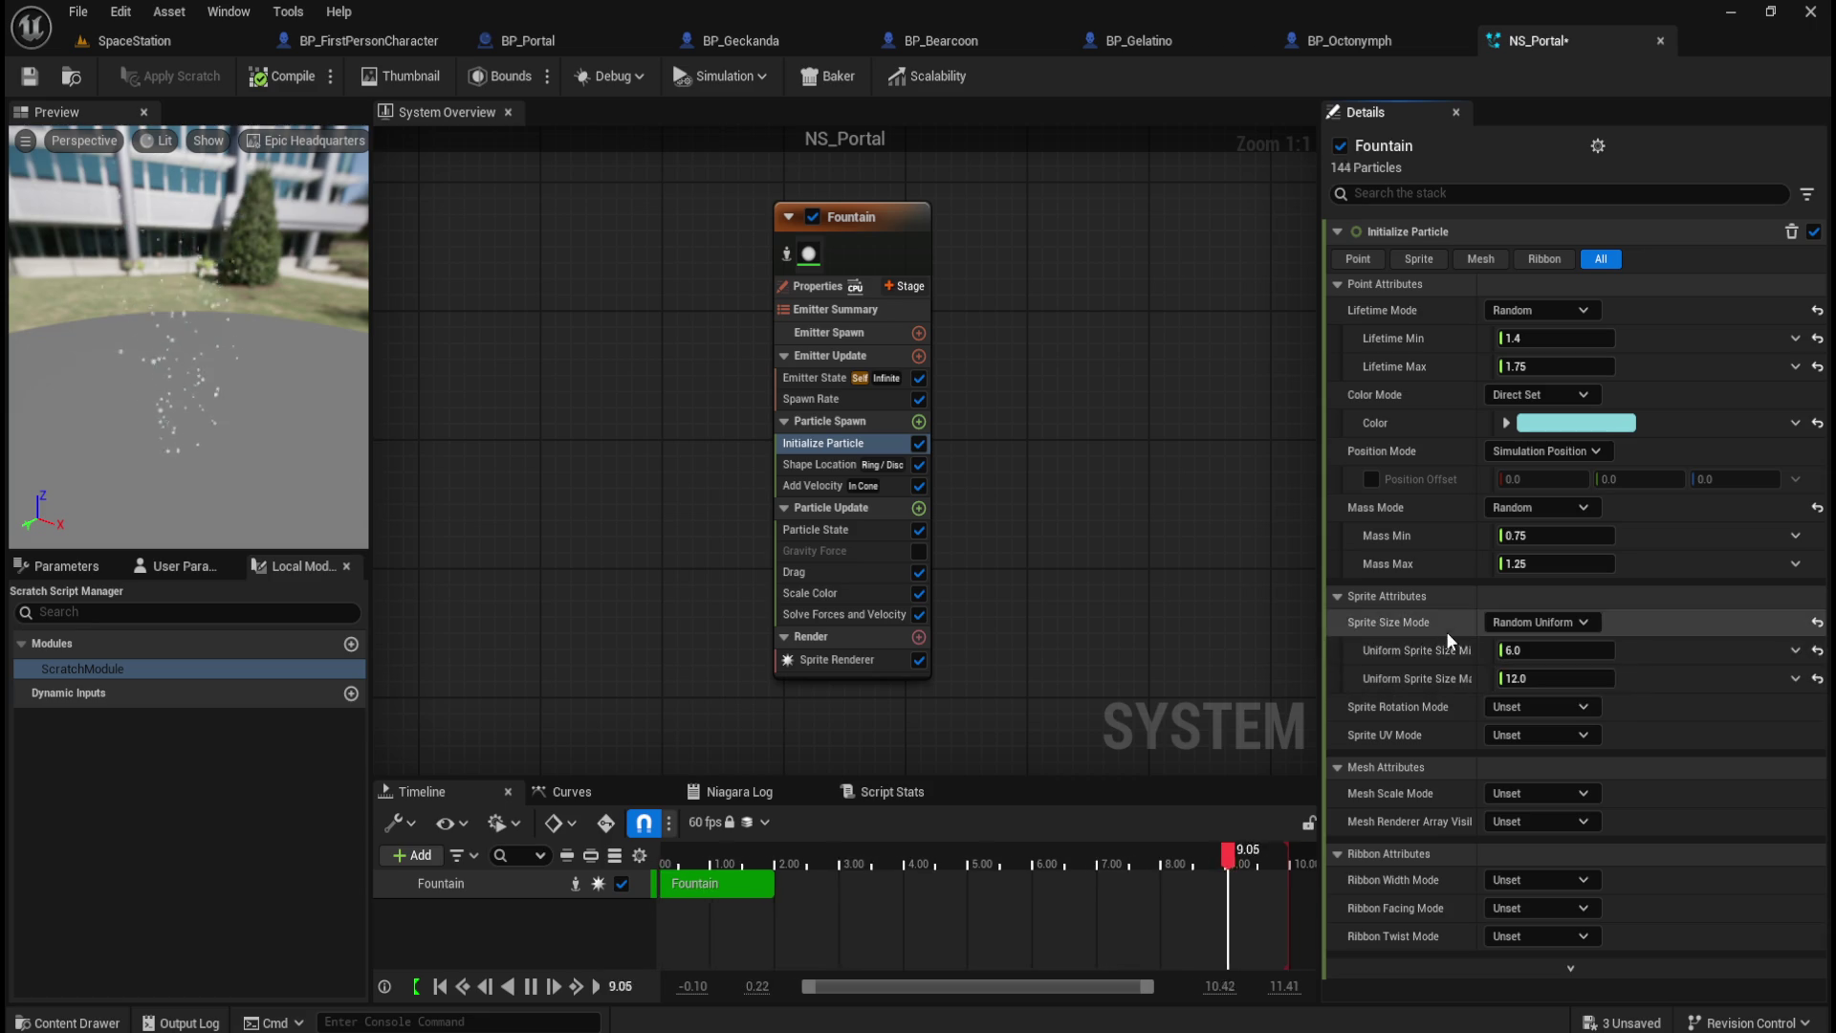
Step: Review Sprite Renderer and the Scale Color alpha curve, then return to Initialize Particle
left_click(824, 659)
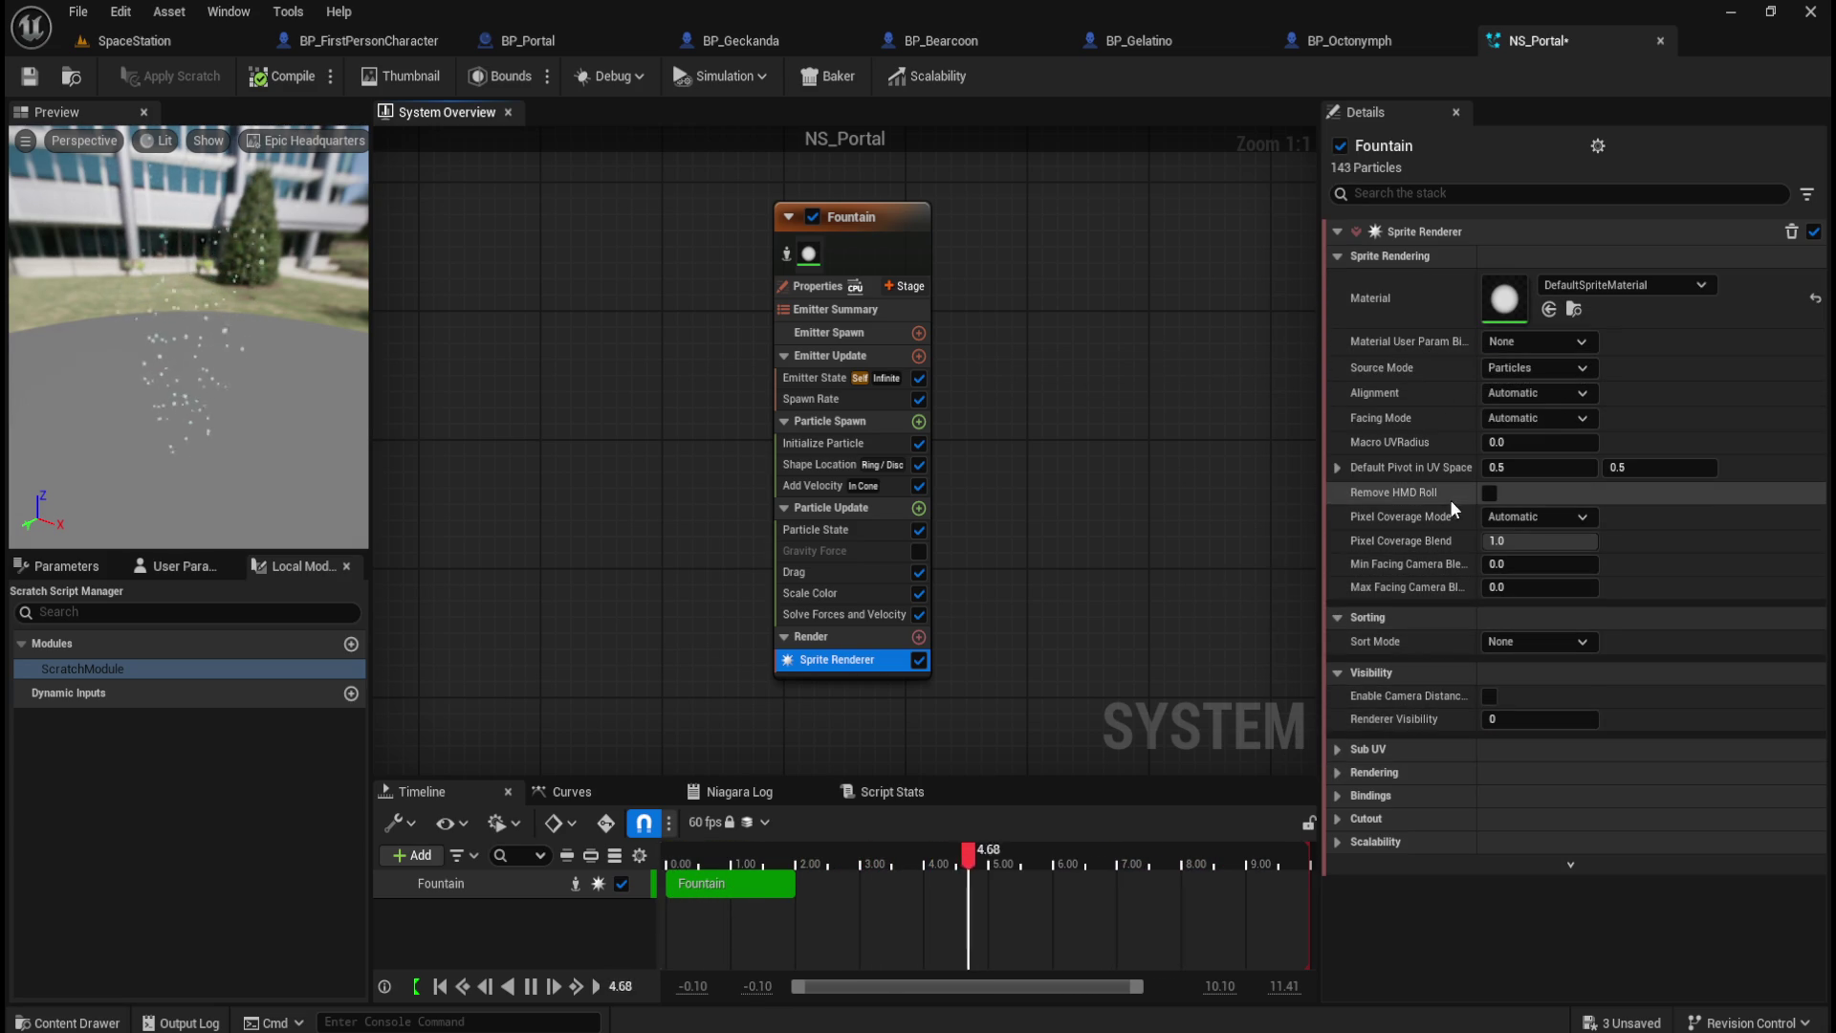
left_click(828, 633)
left_click(860, 593)
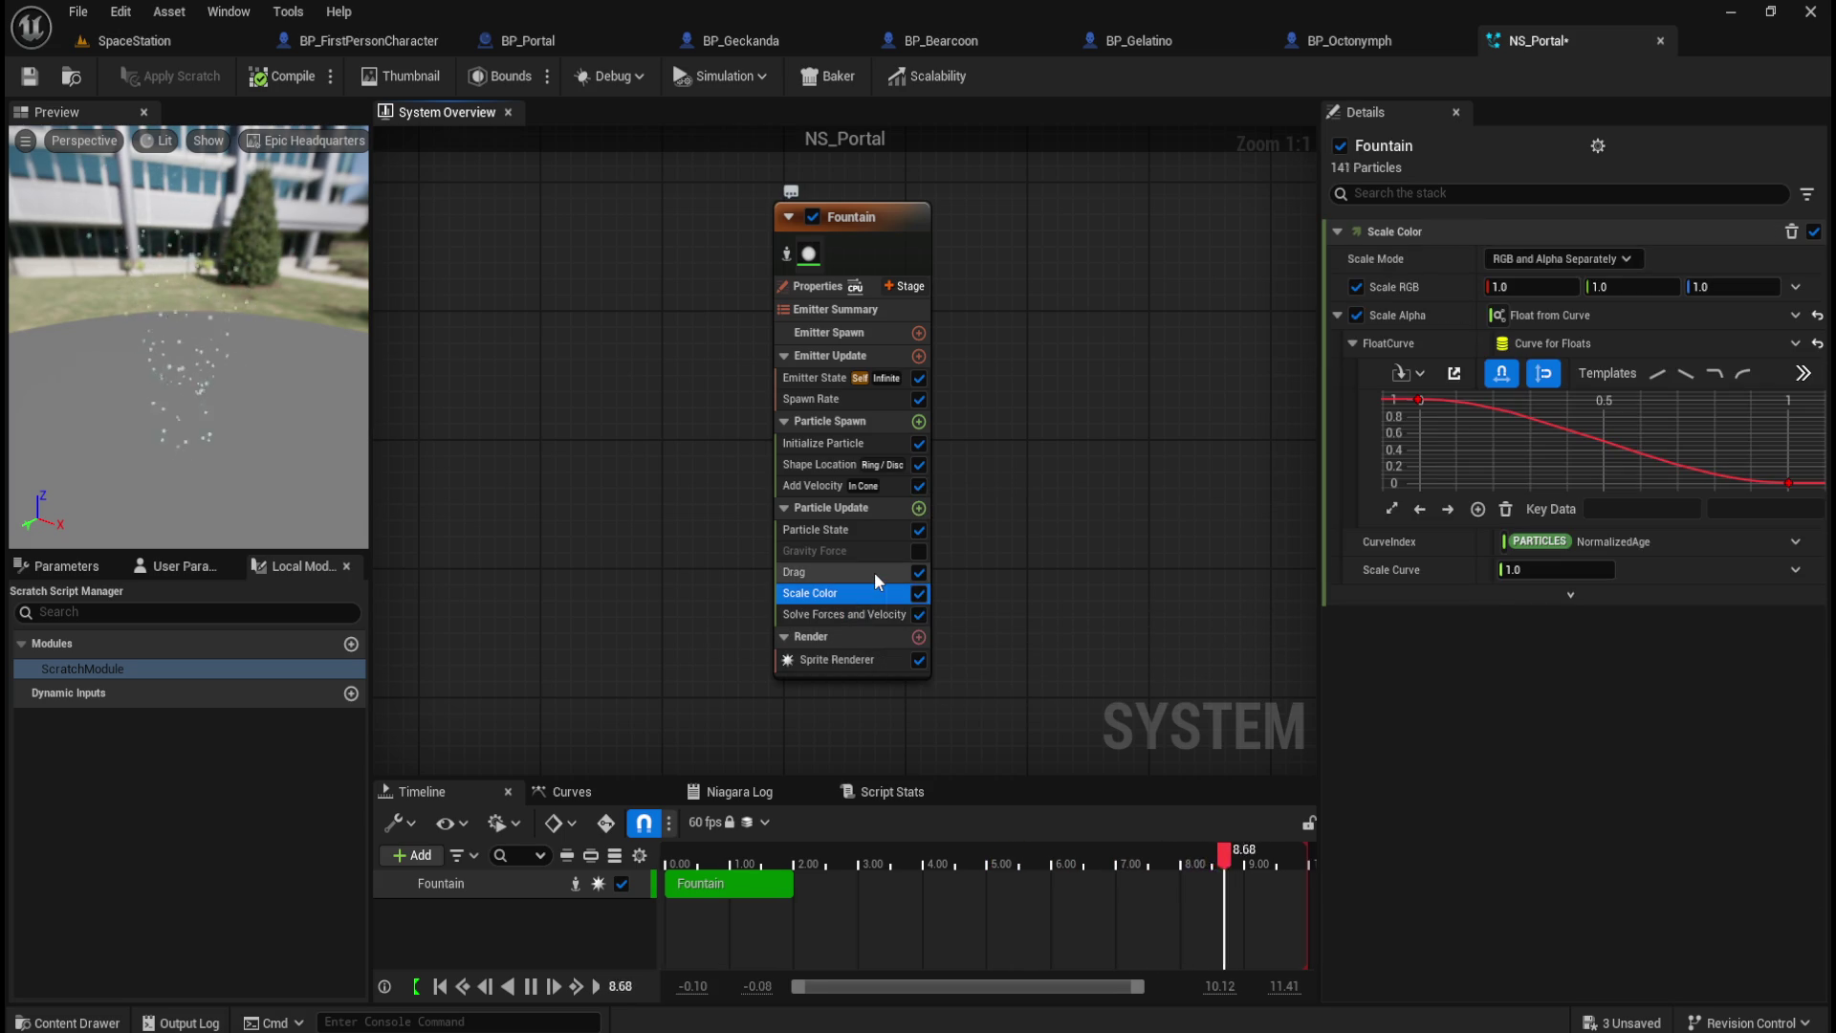
left_click(837, 446)
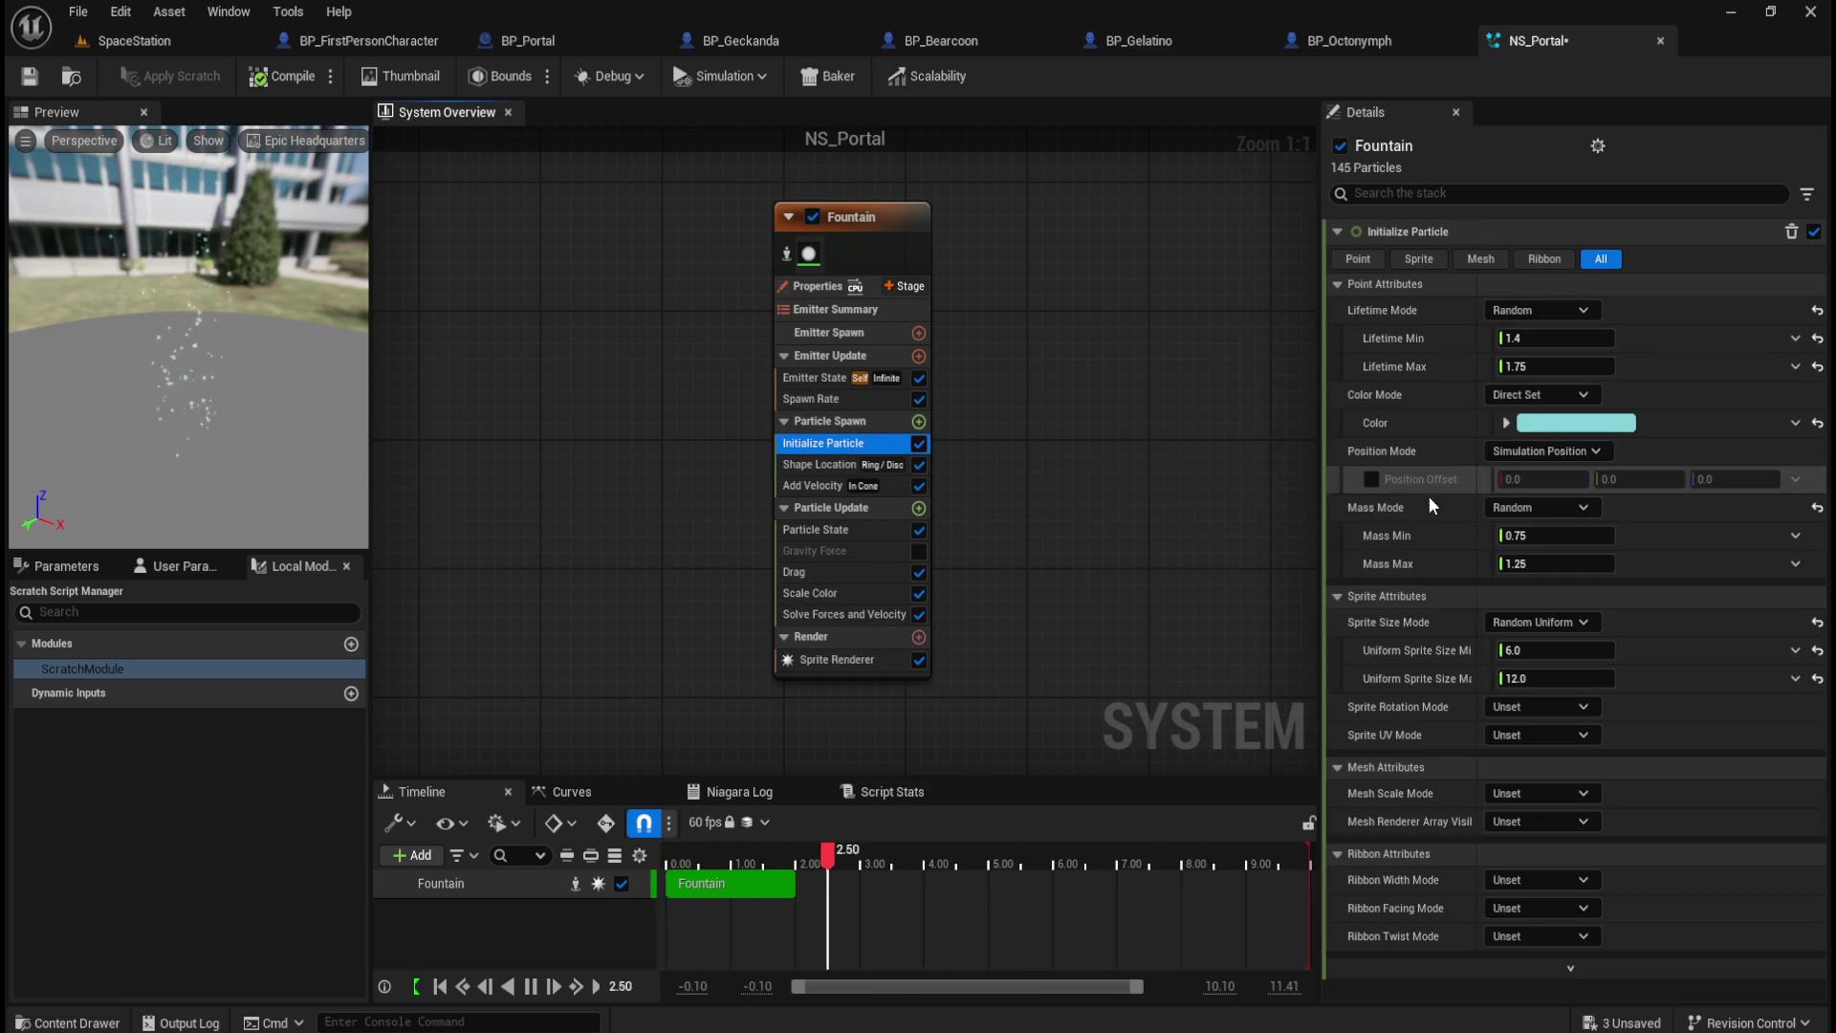
left_click(1543, 261)
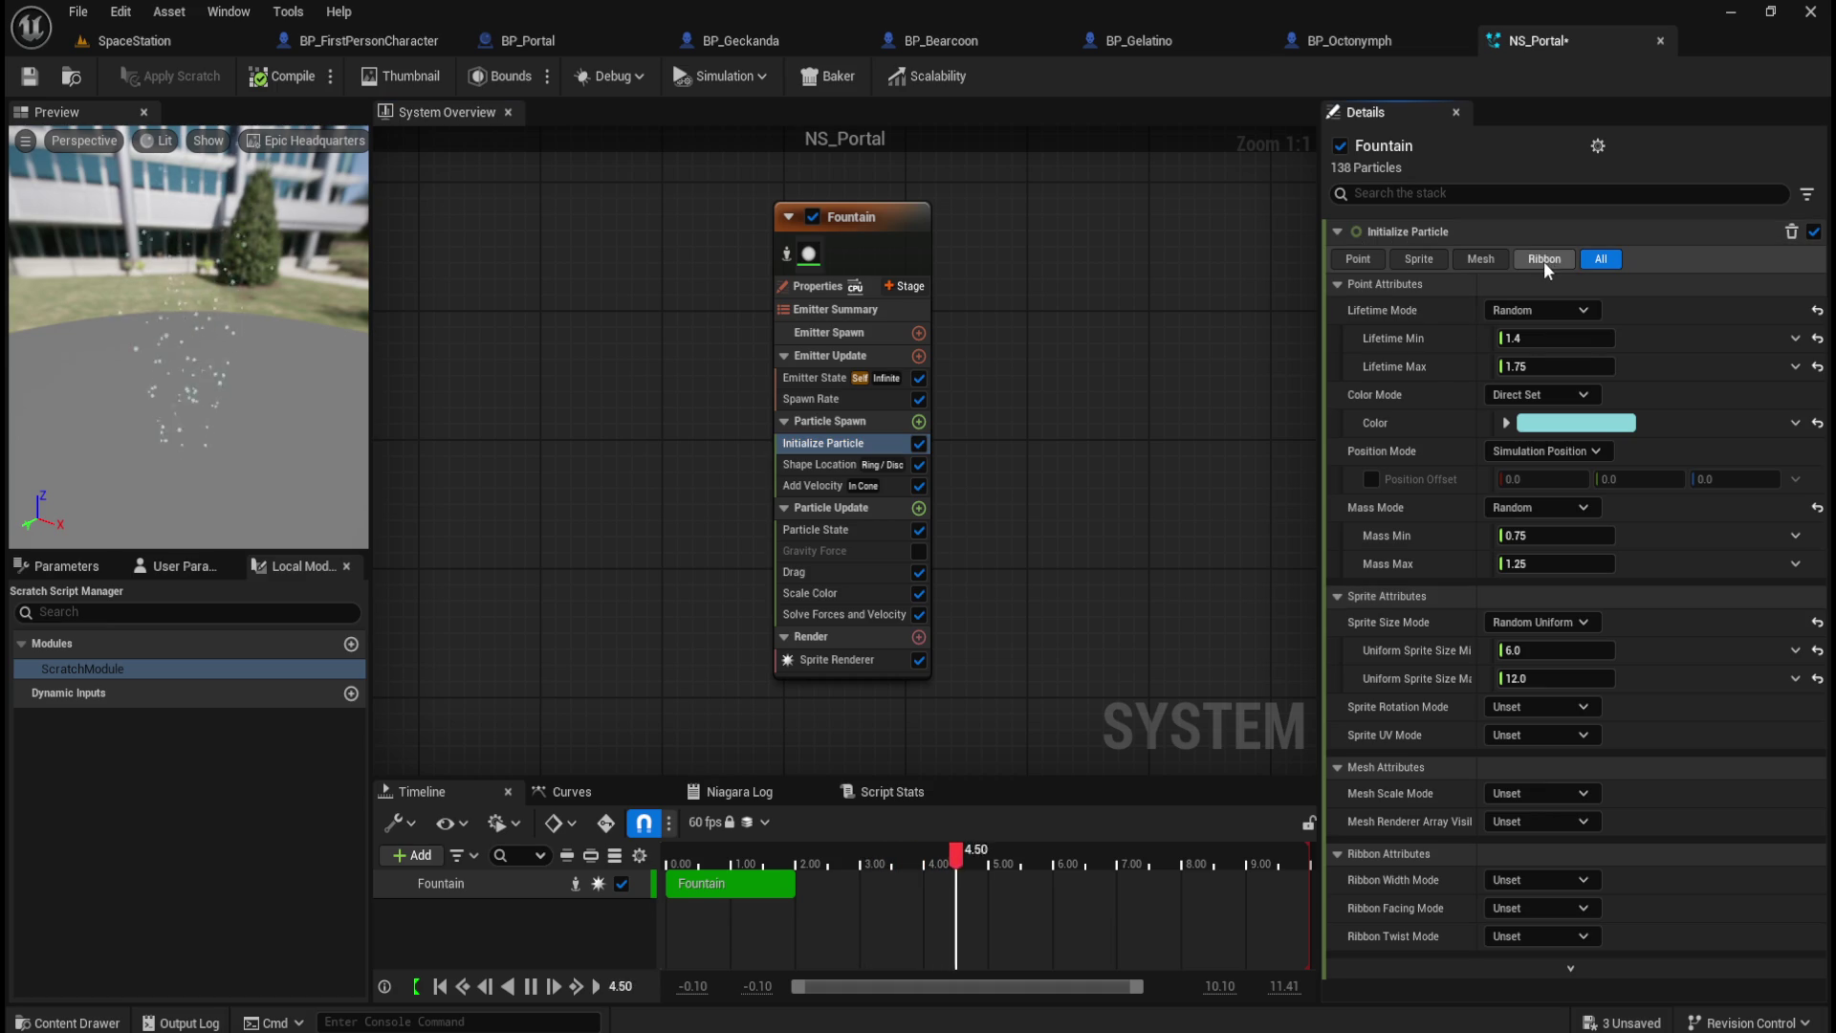
left_click(1543, 261)
left_click(1606, 256)
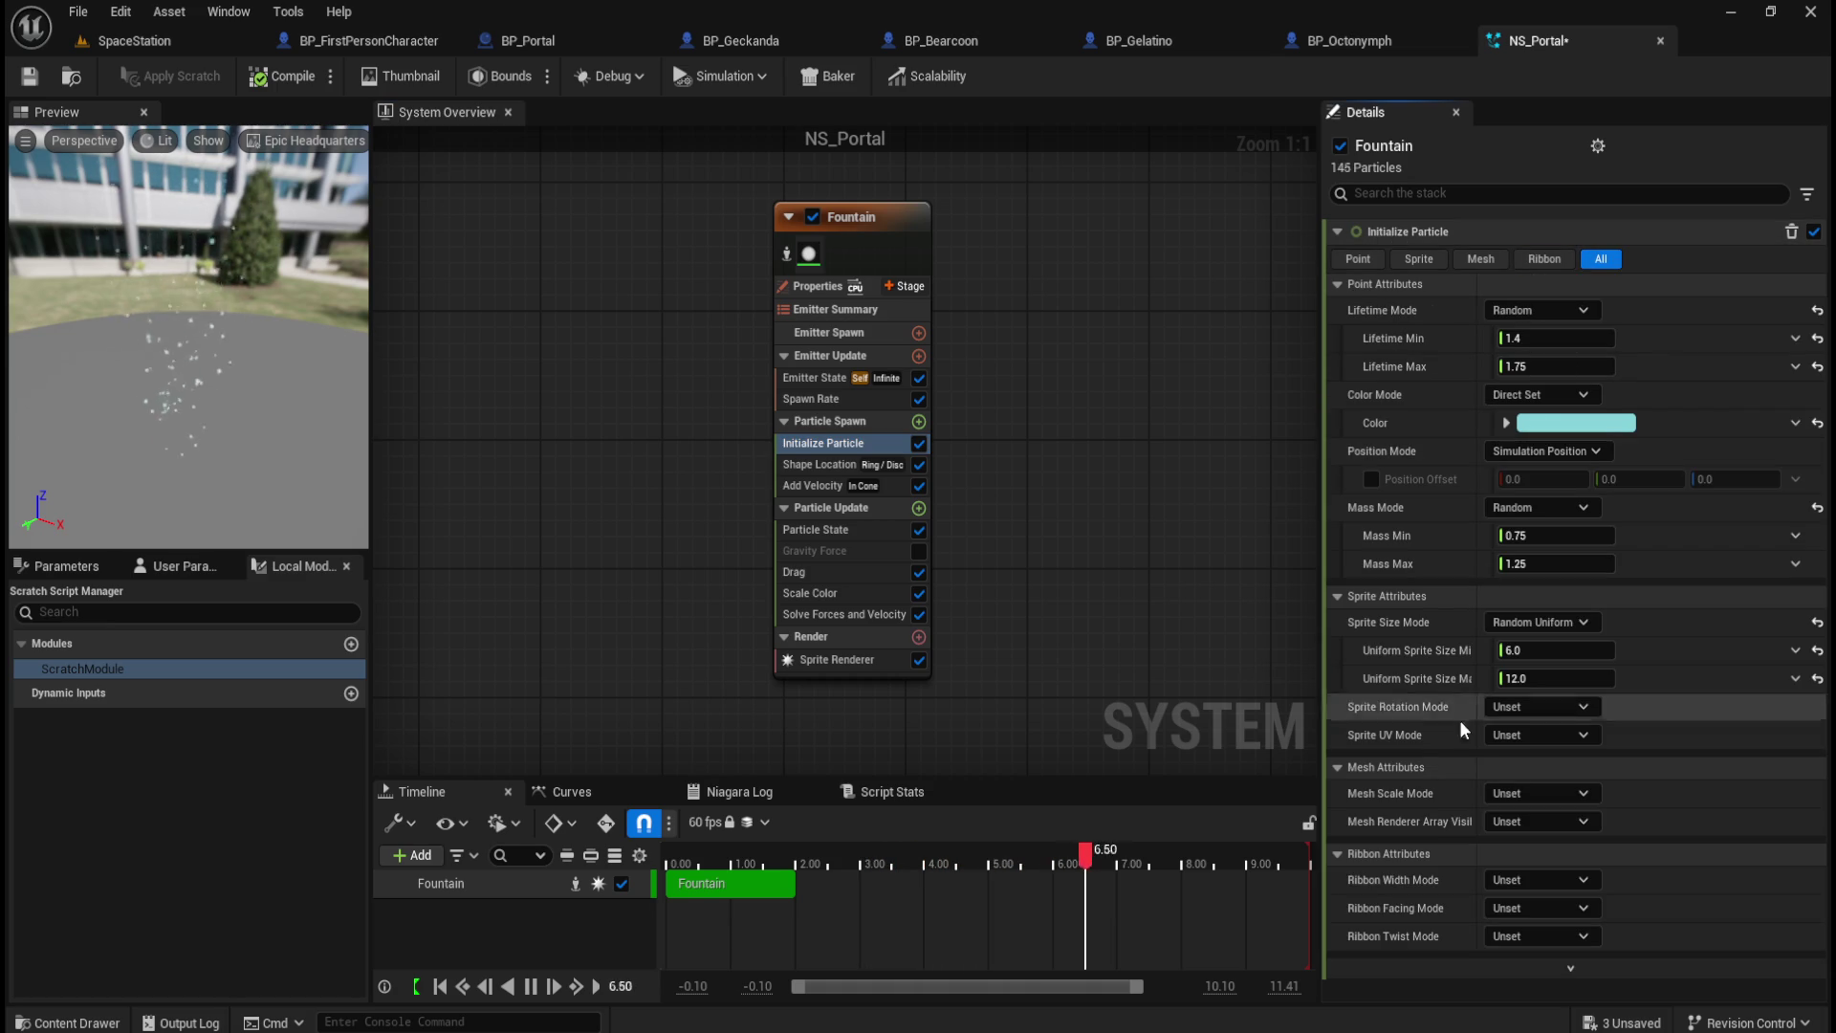
left_click(1562, 883)
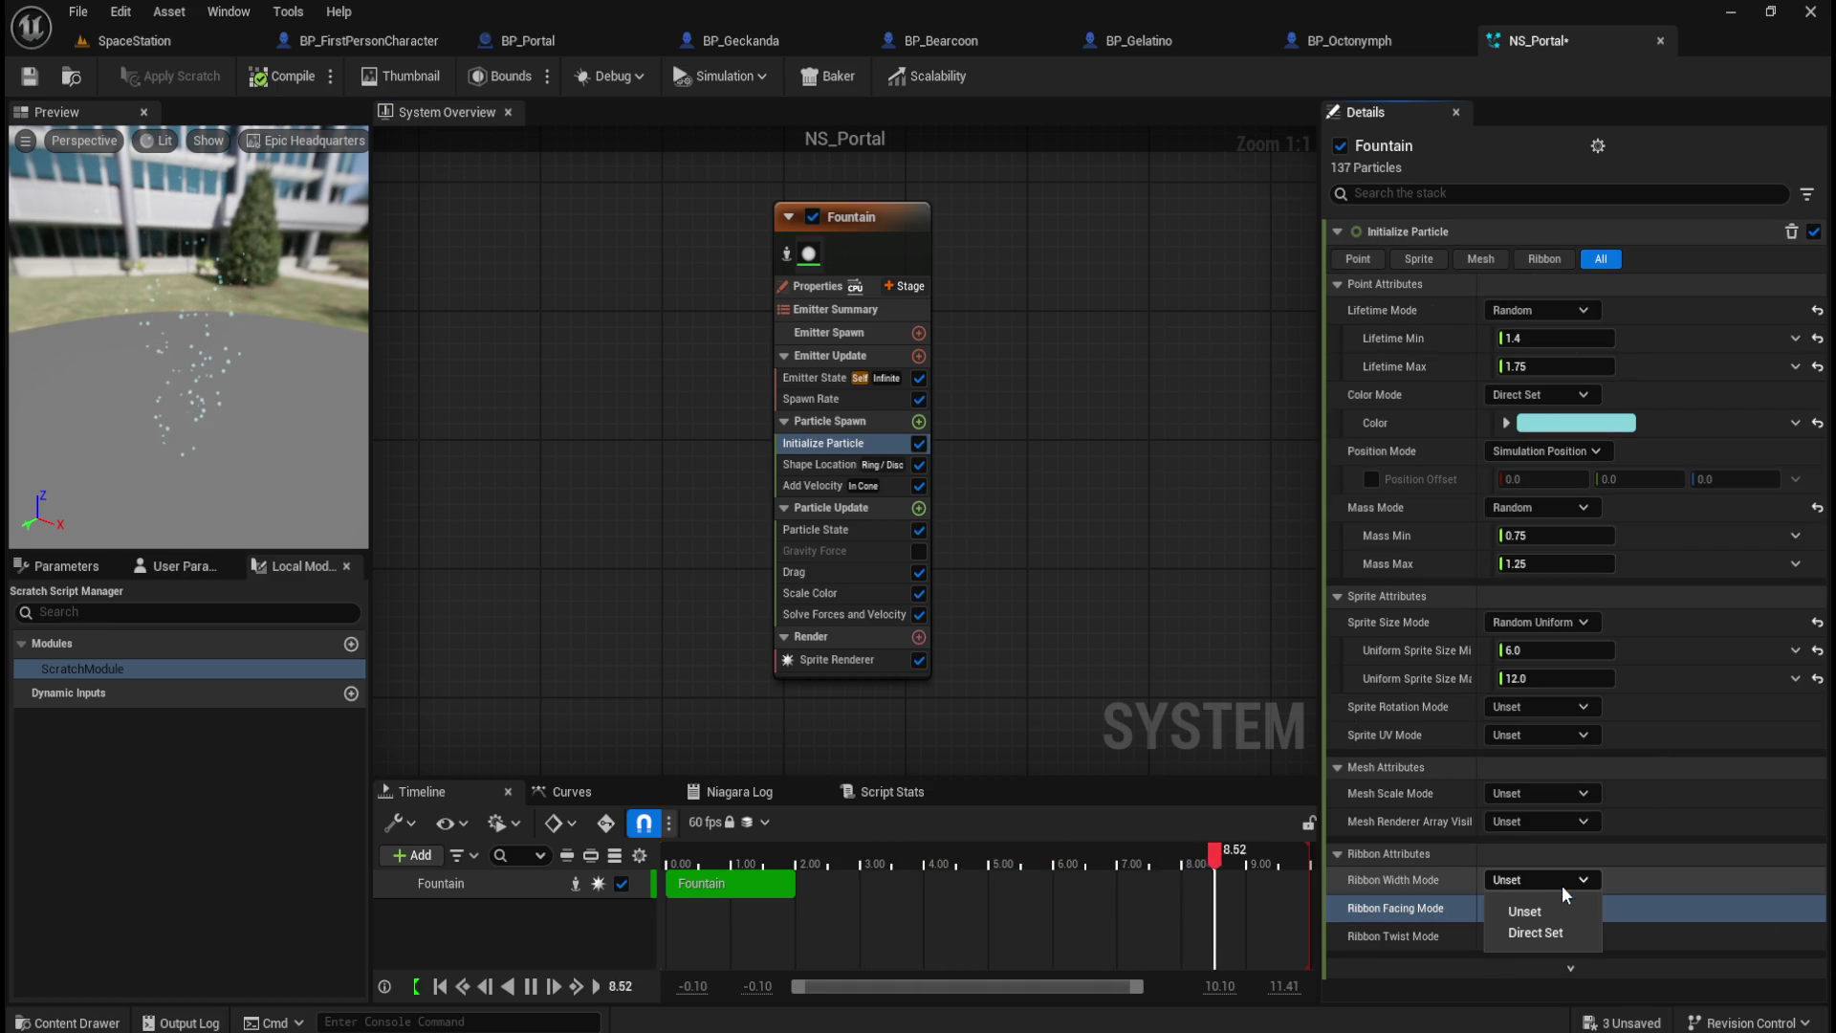
left_click(1536, 932)
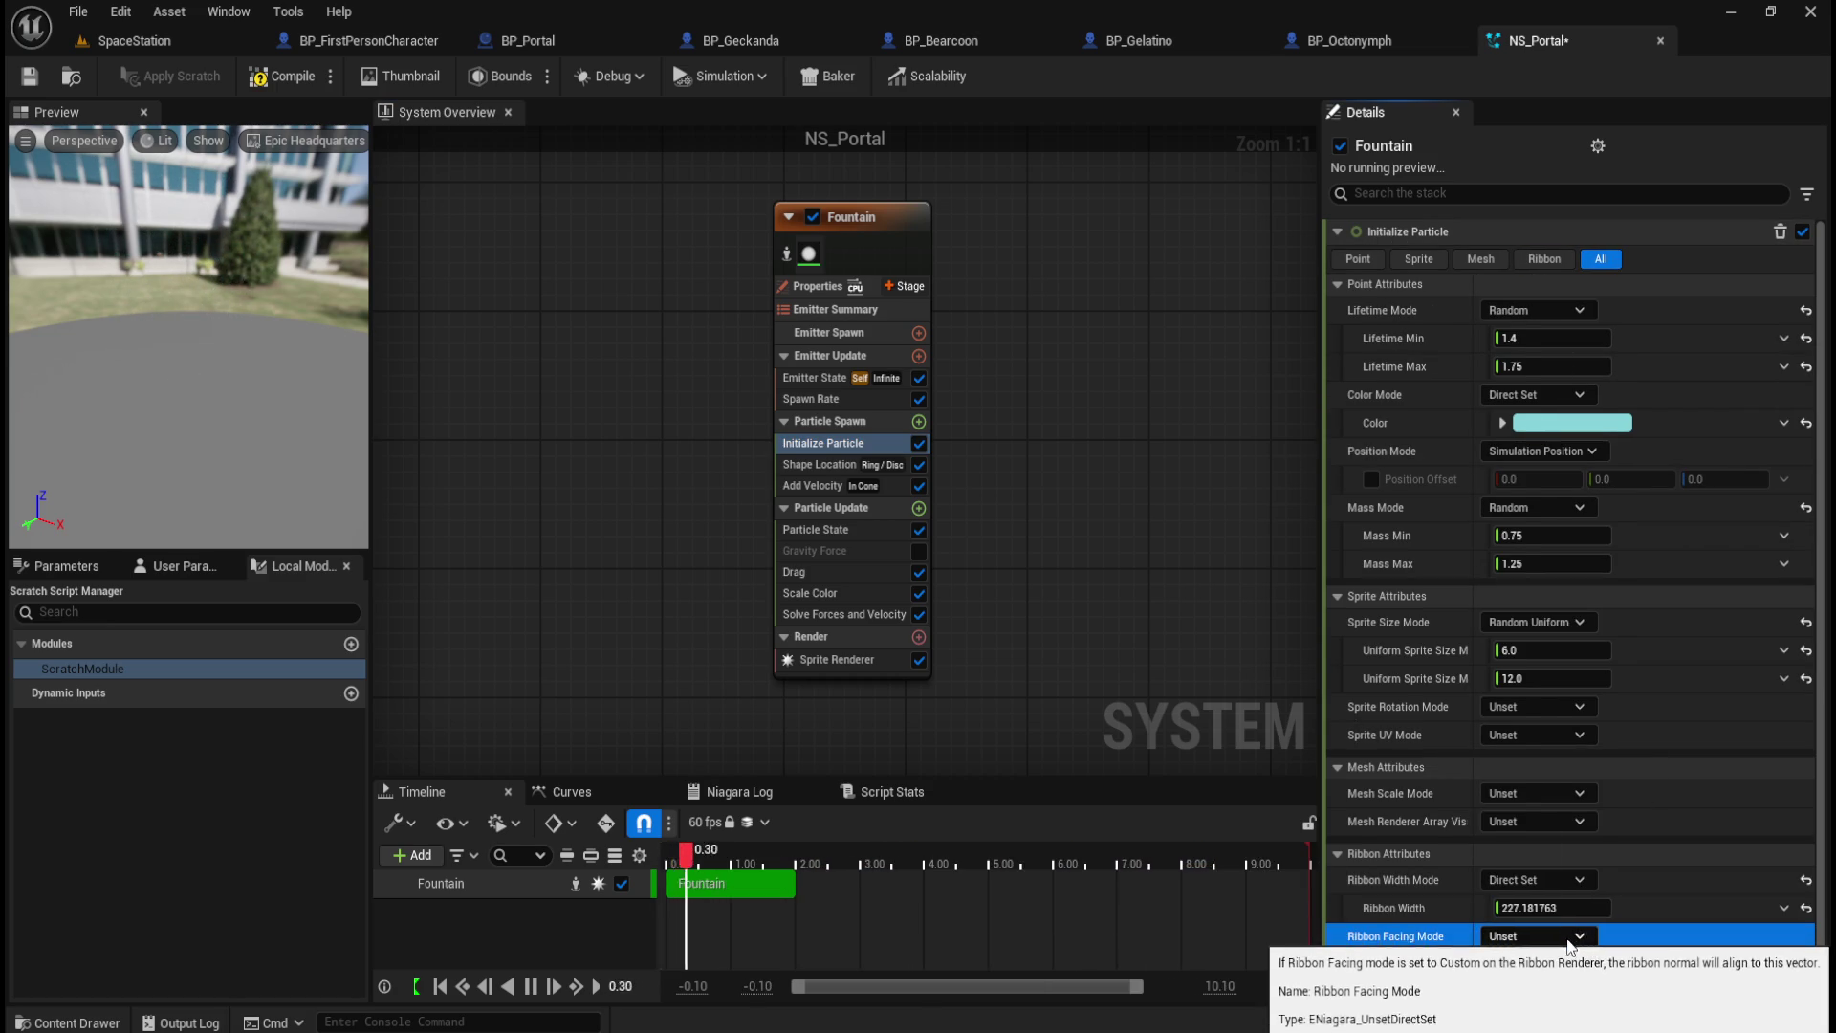
left_click(1569, 942)
left_click(1521, 989)
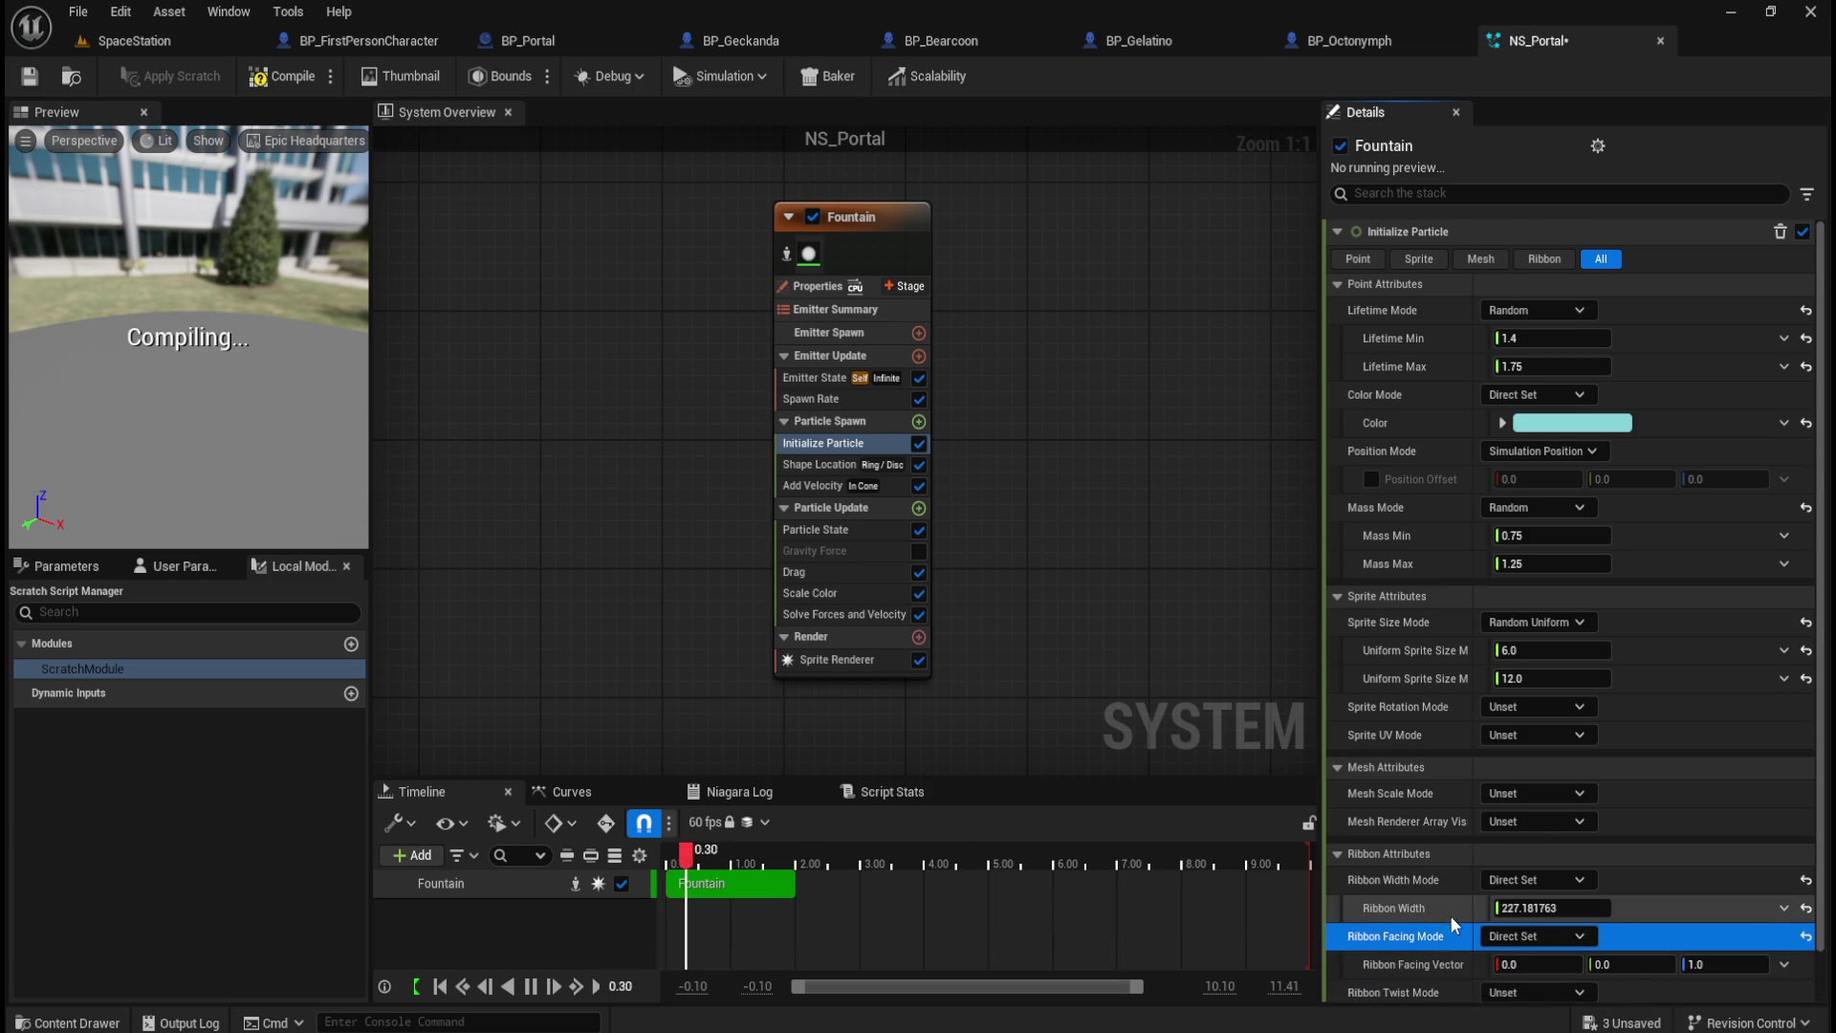
scroll(1456, 918, "down", 1)
left_click(1558, 966)
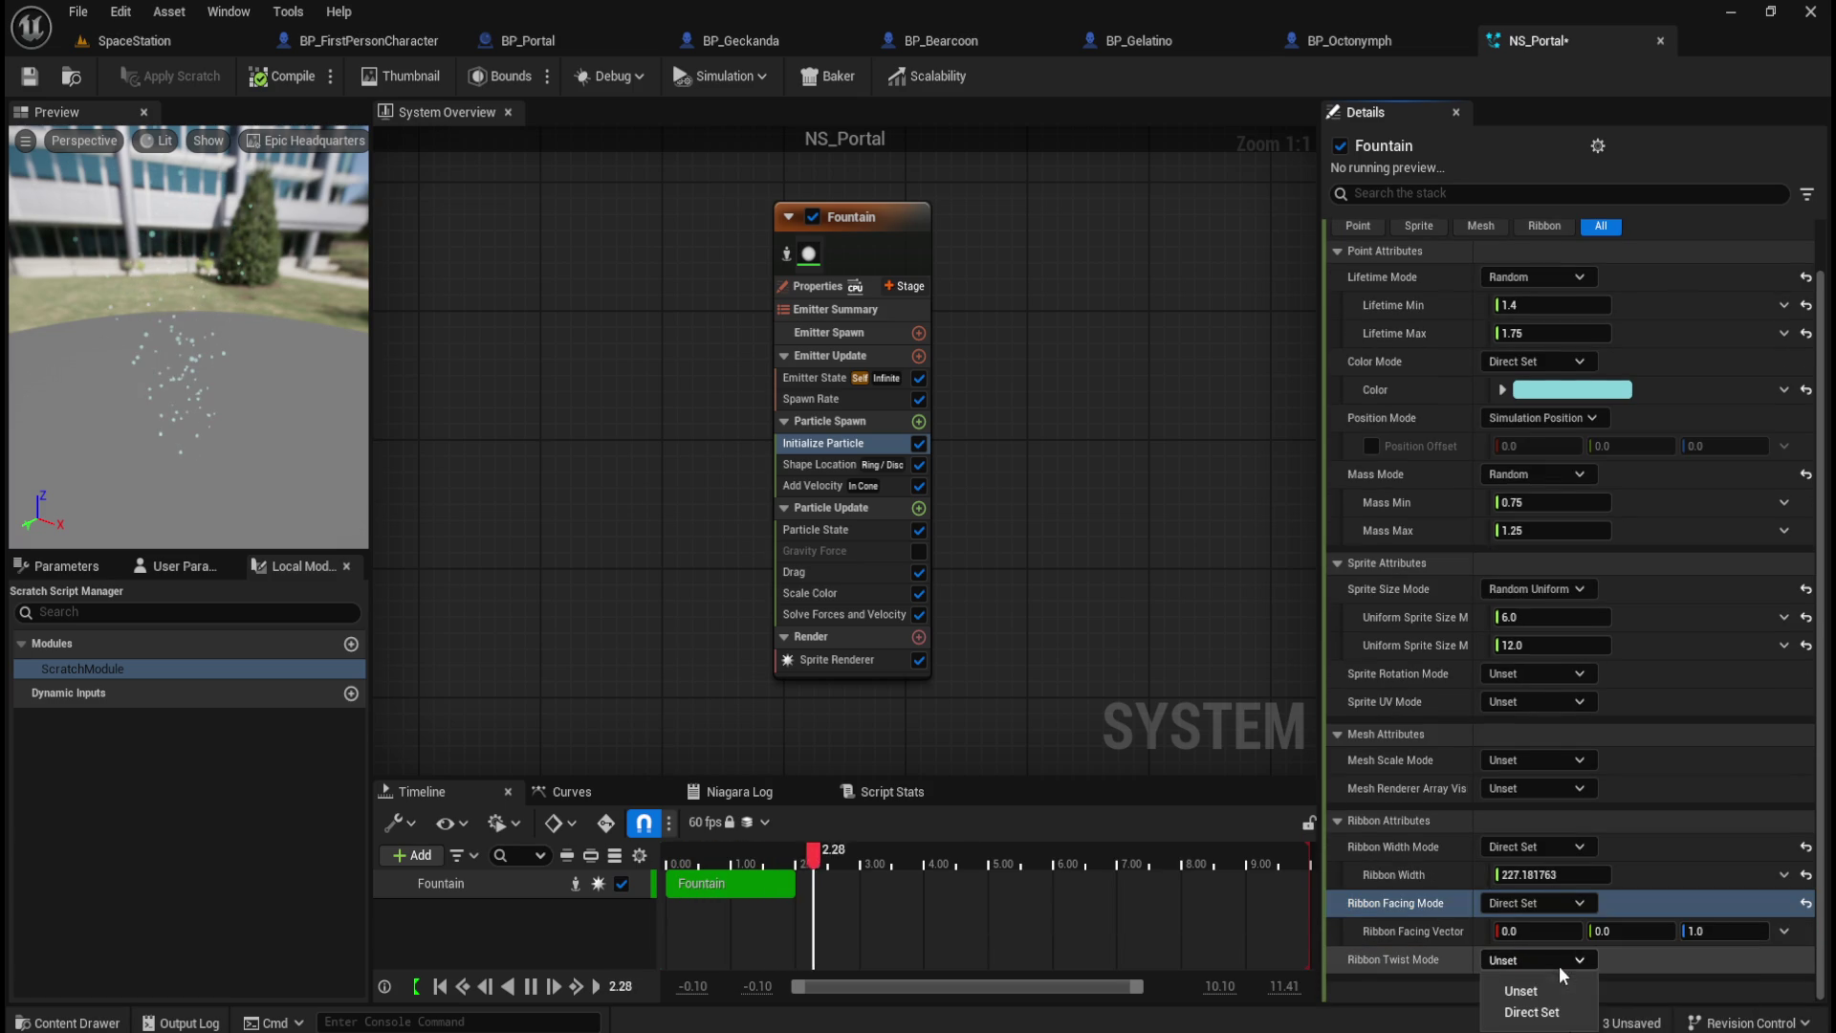
left_click(1531, 1012)
scroll(1434, 910, "down", 1)
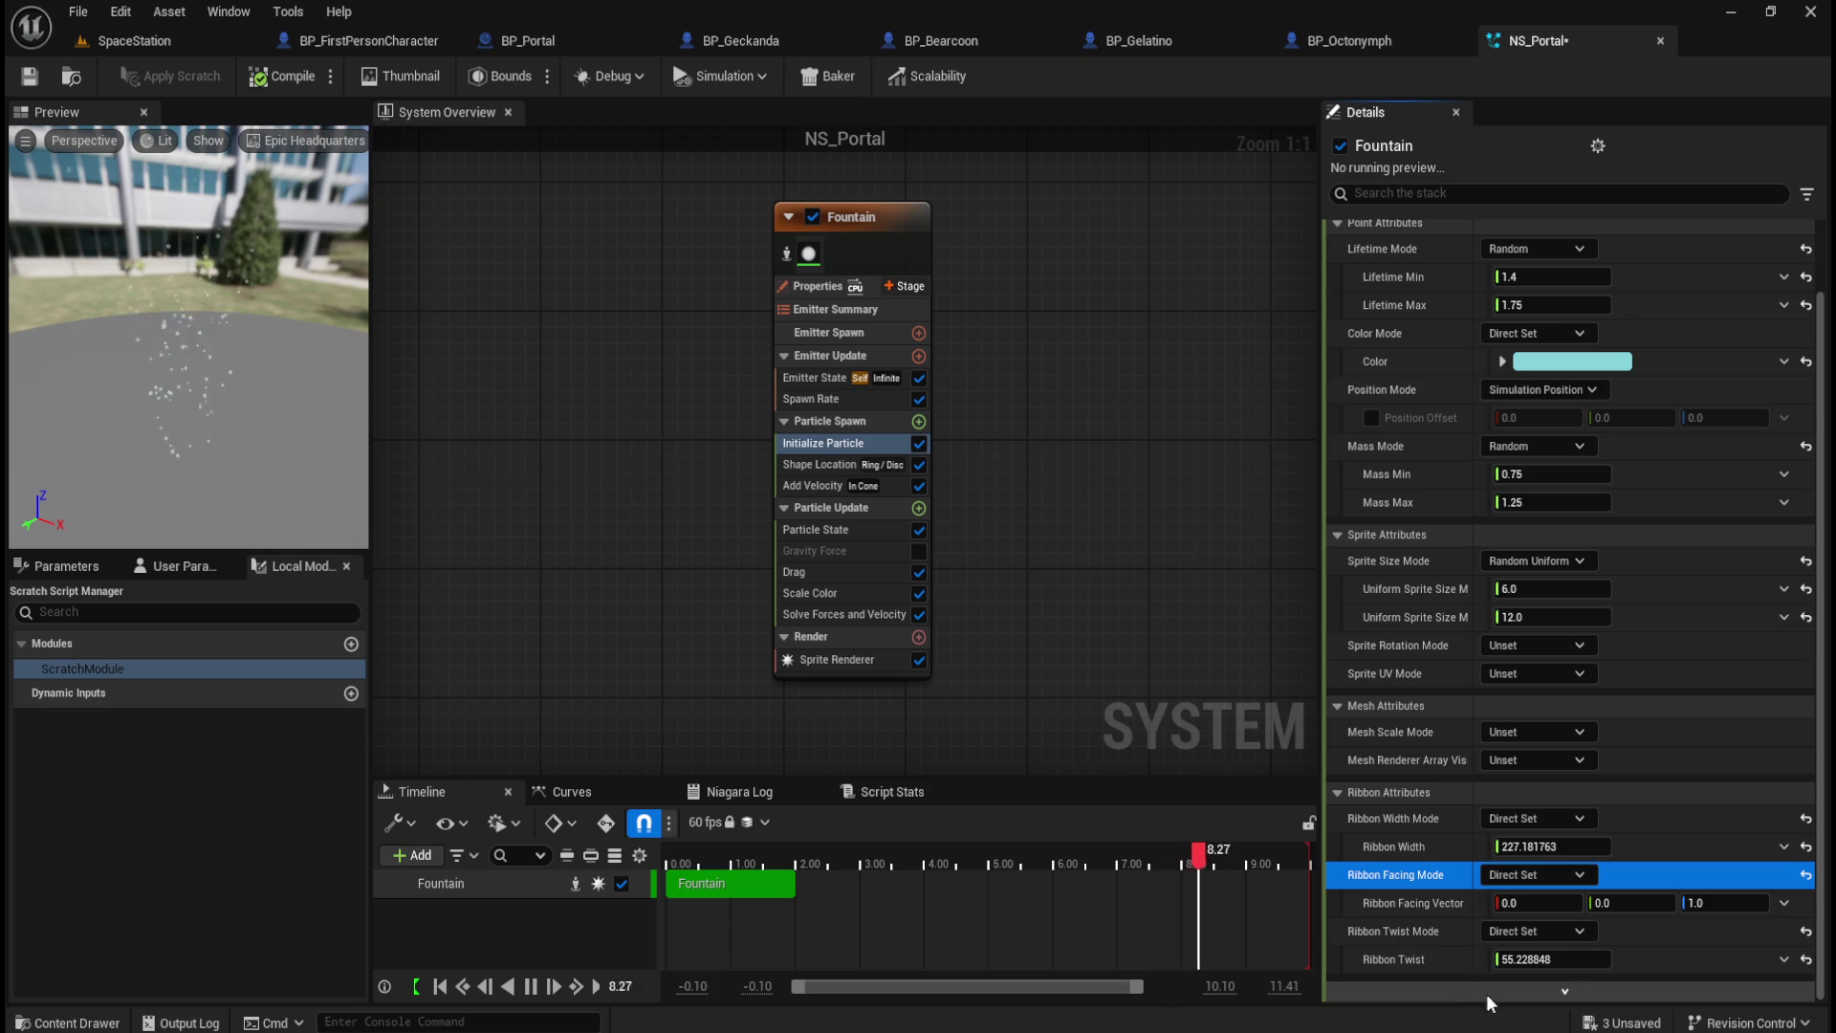
left_click_drag(1554, 950, 1626, 949)
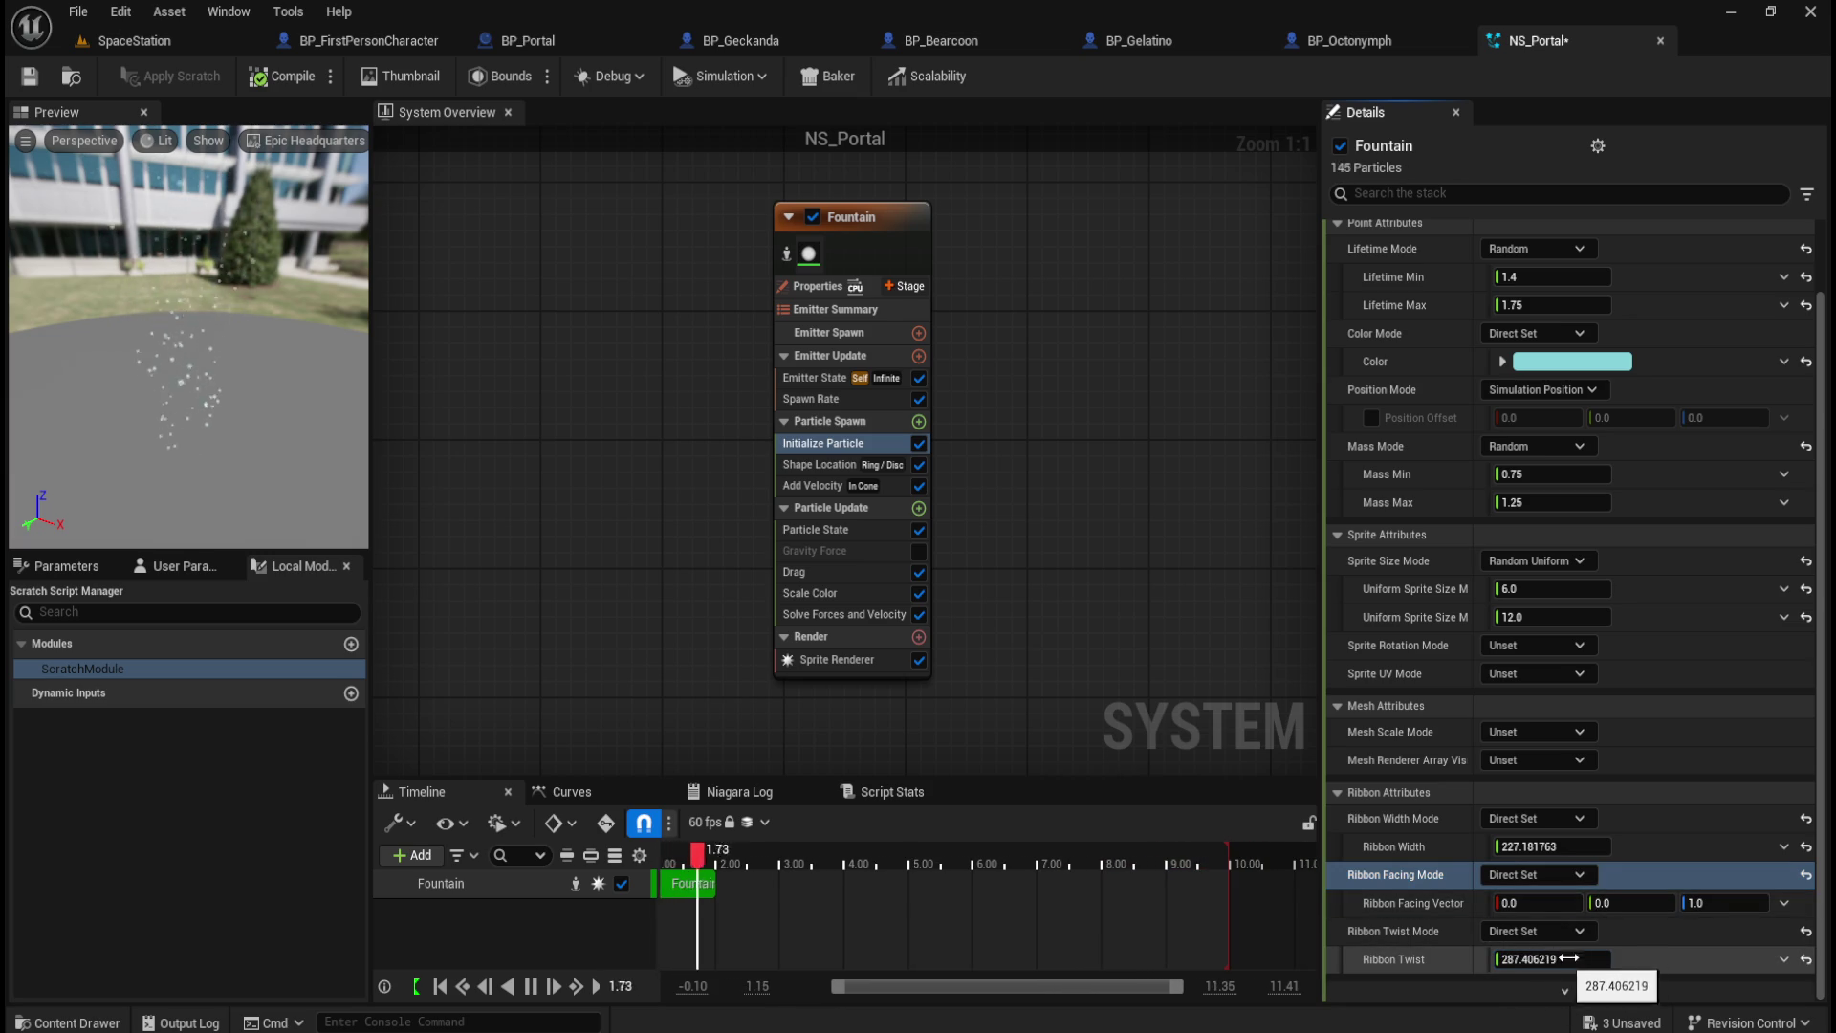
left_click_drag(1528, 847, 1568, 846)
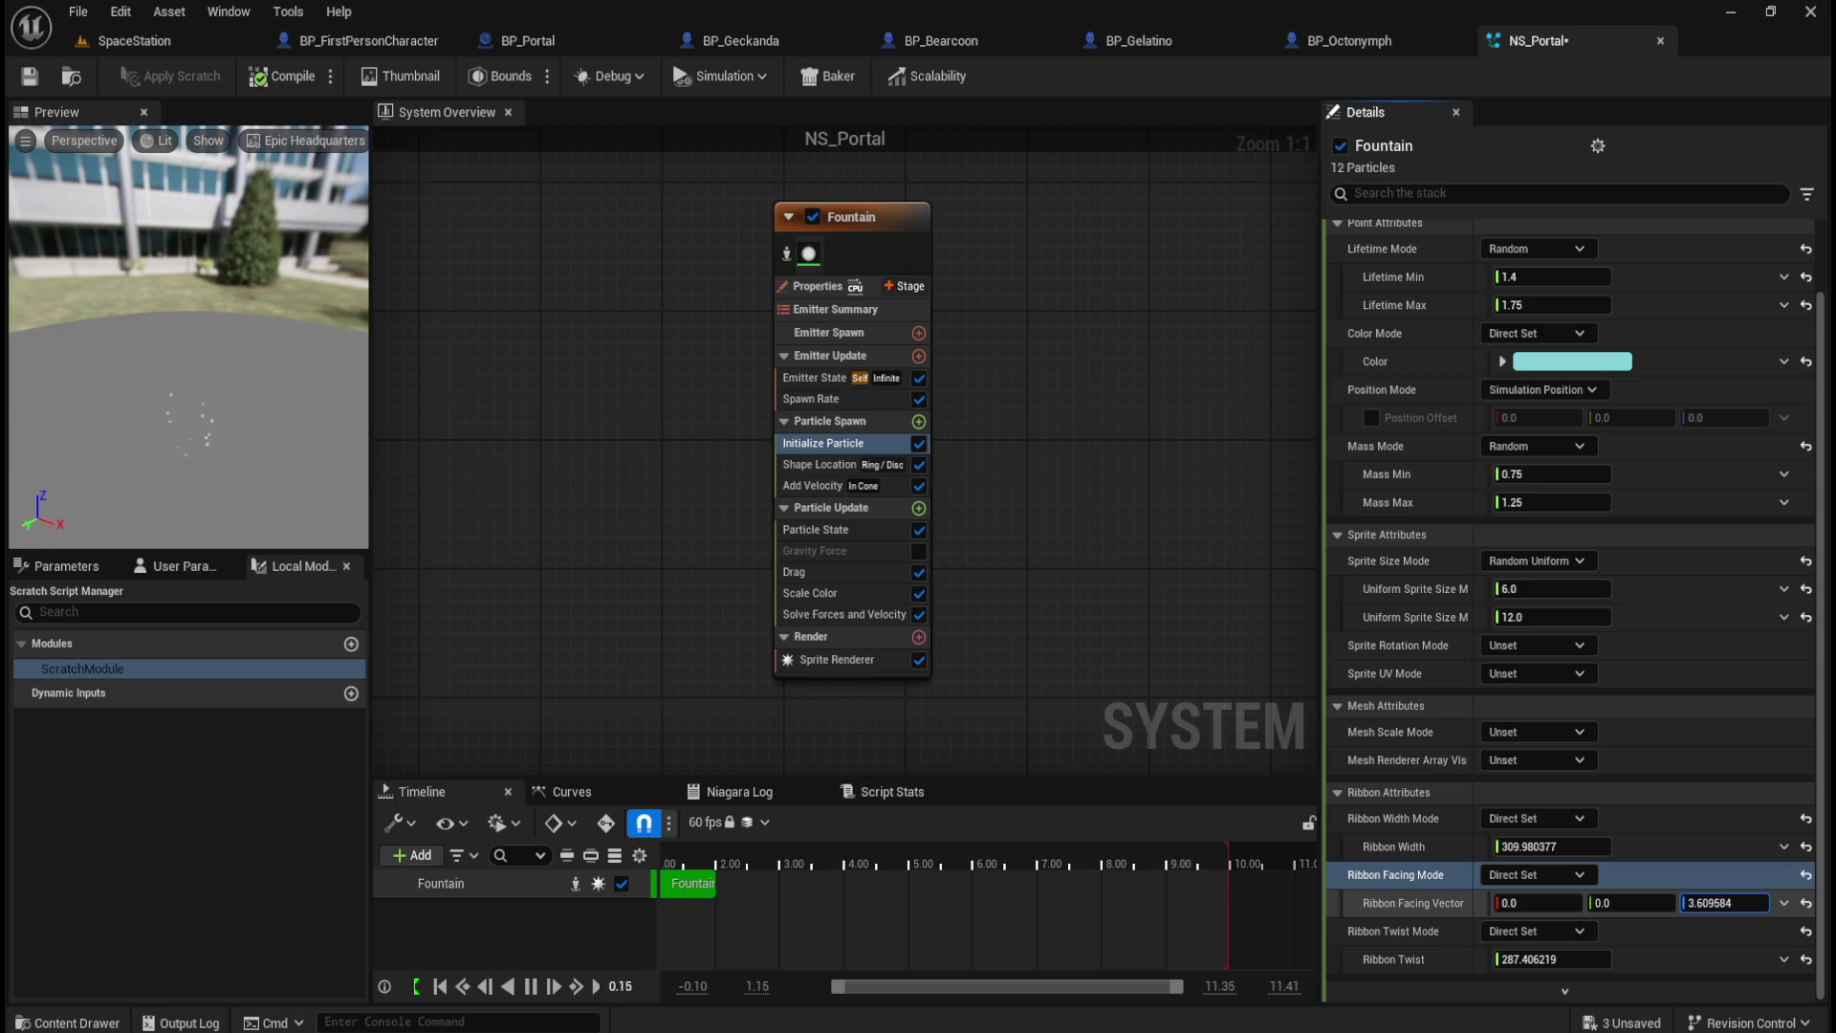
left_click(1805, 820)
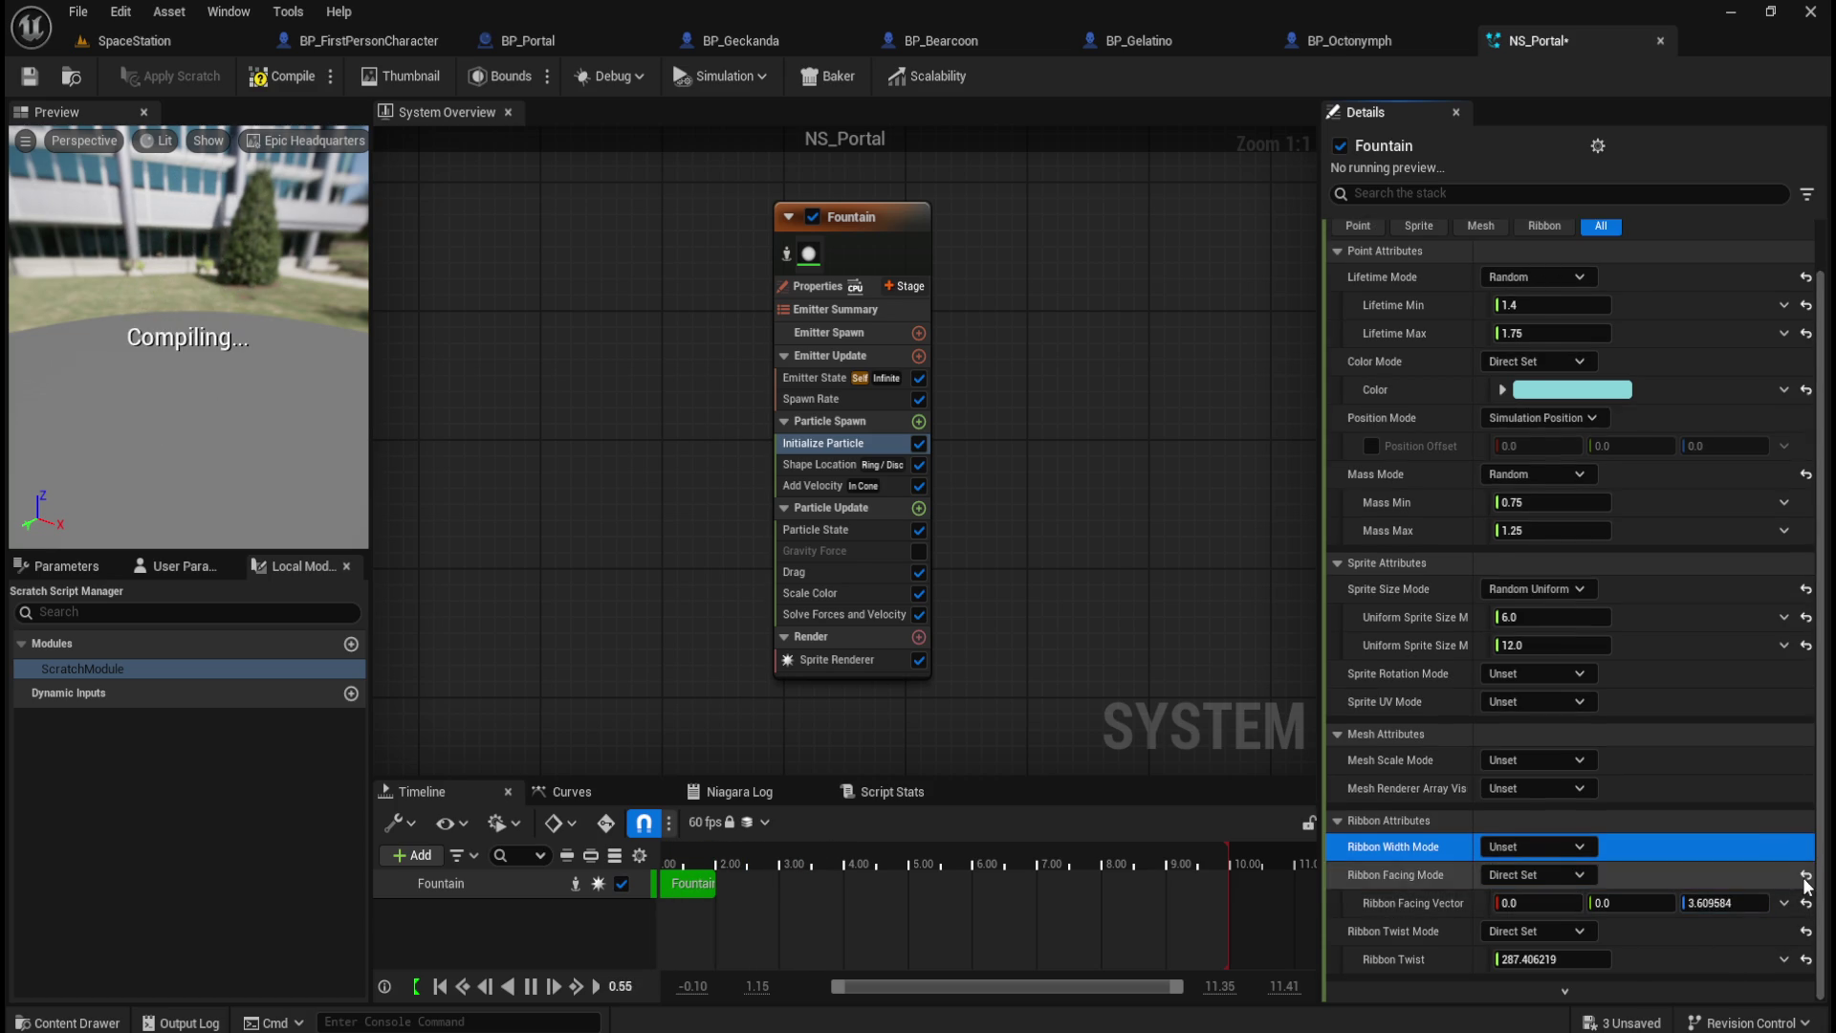
left_click(1806, 904)
left_click(1805, 930)
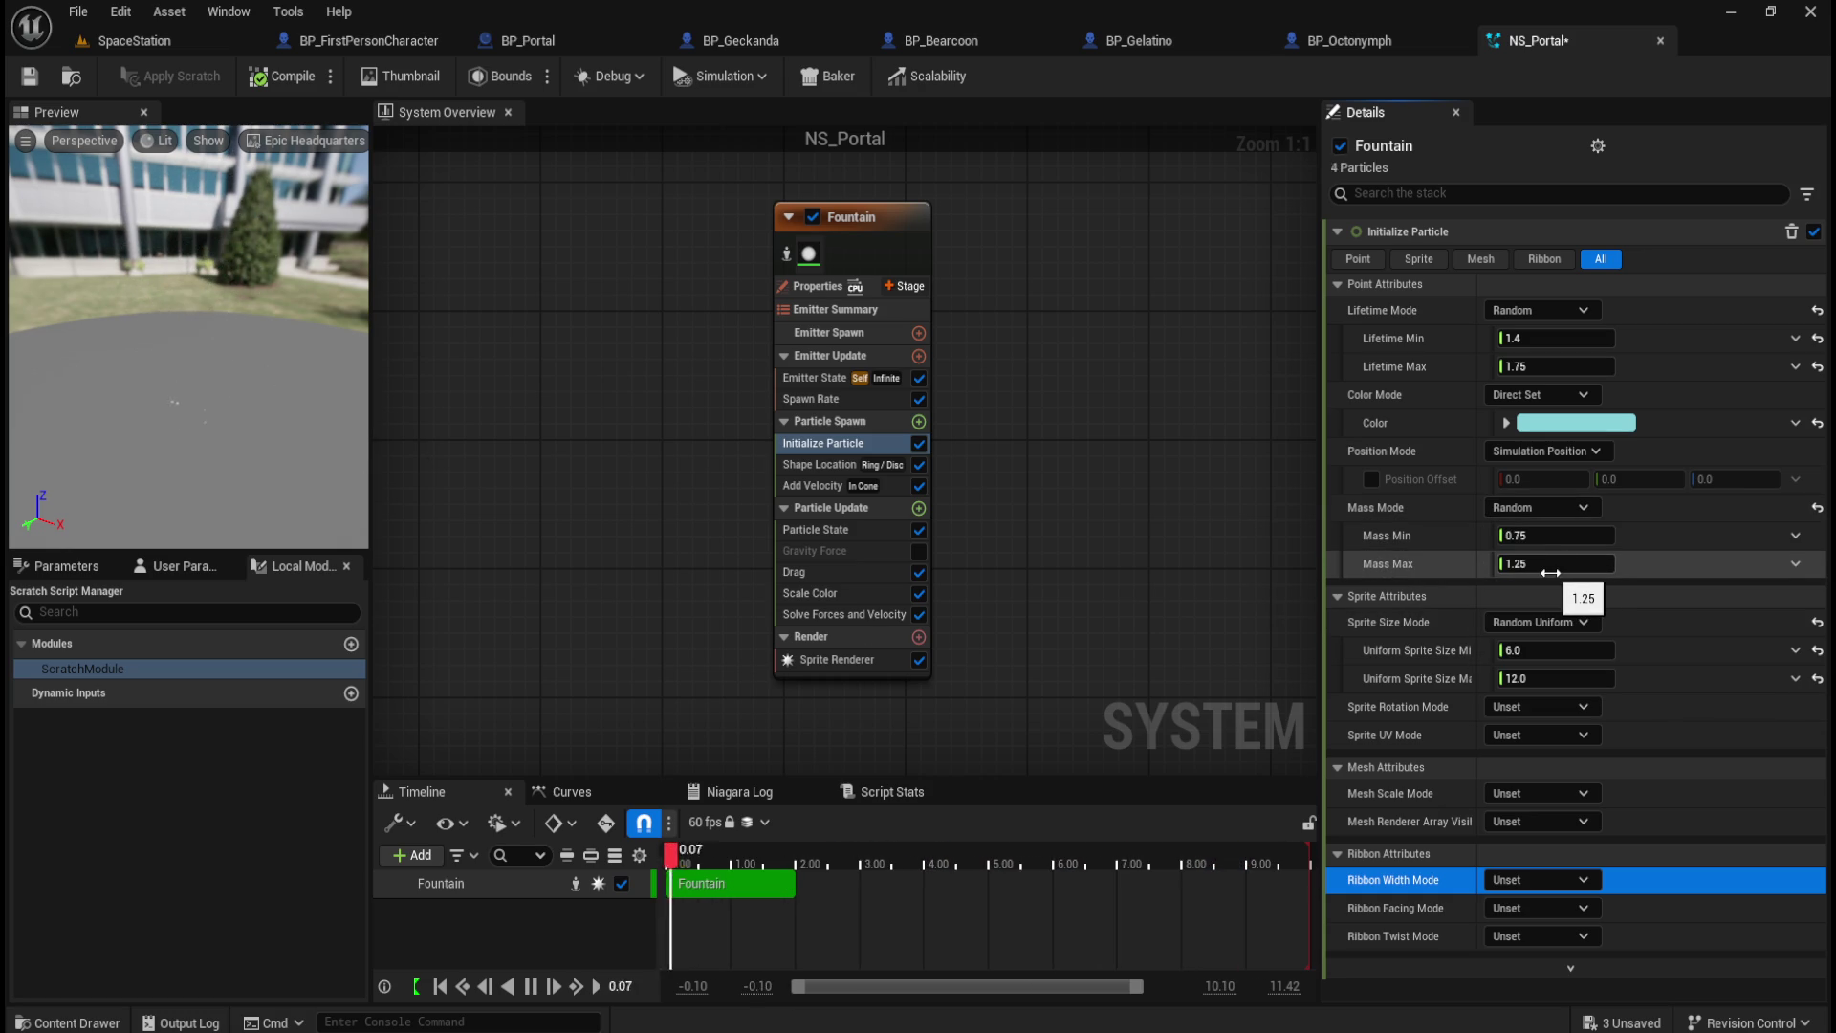
Step: Experiment with Mass Max, then restore it to its default 1.25
left_click_drag(1551, 572, 1702, 563)
left_click_drag(1555, 563, 1556, 563)
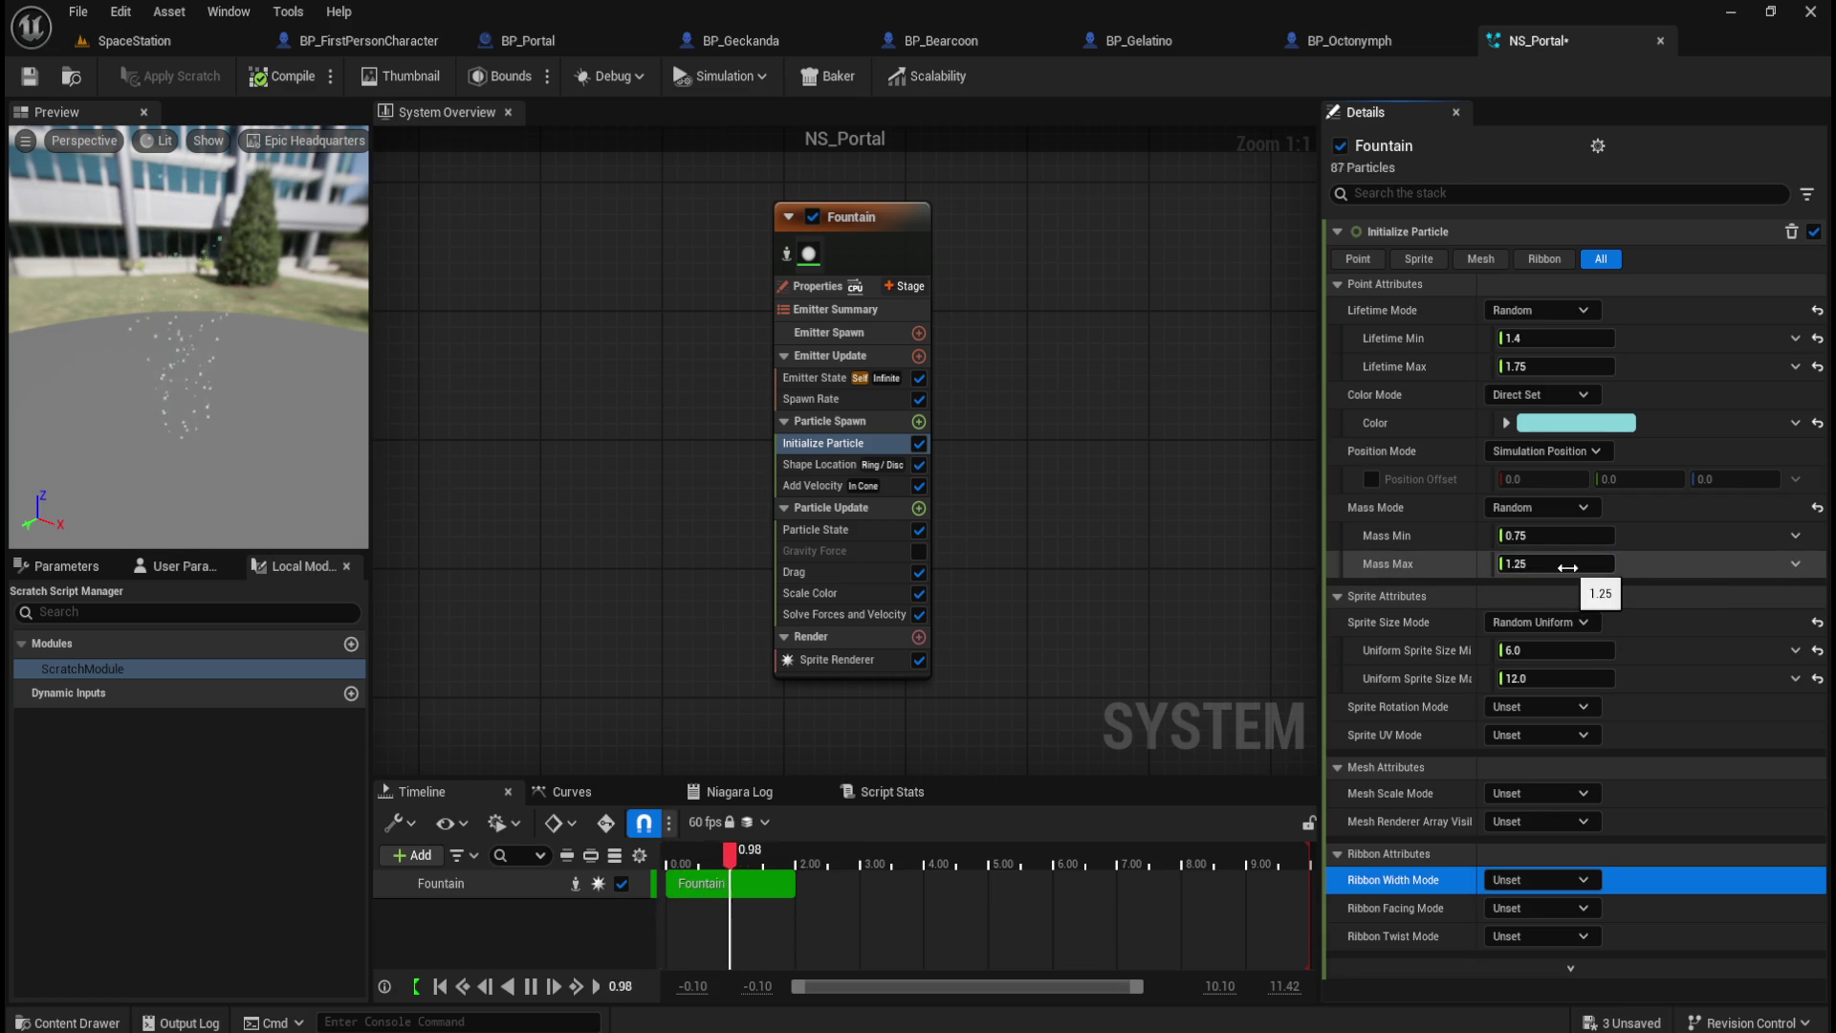
left_click(1818, 564)
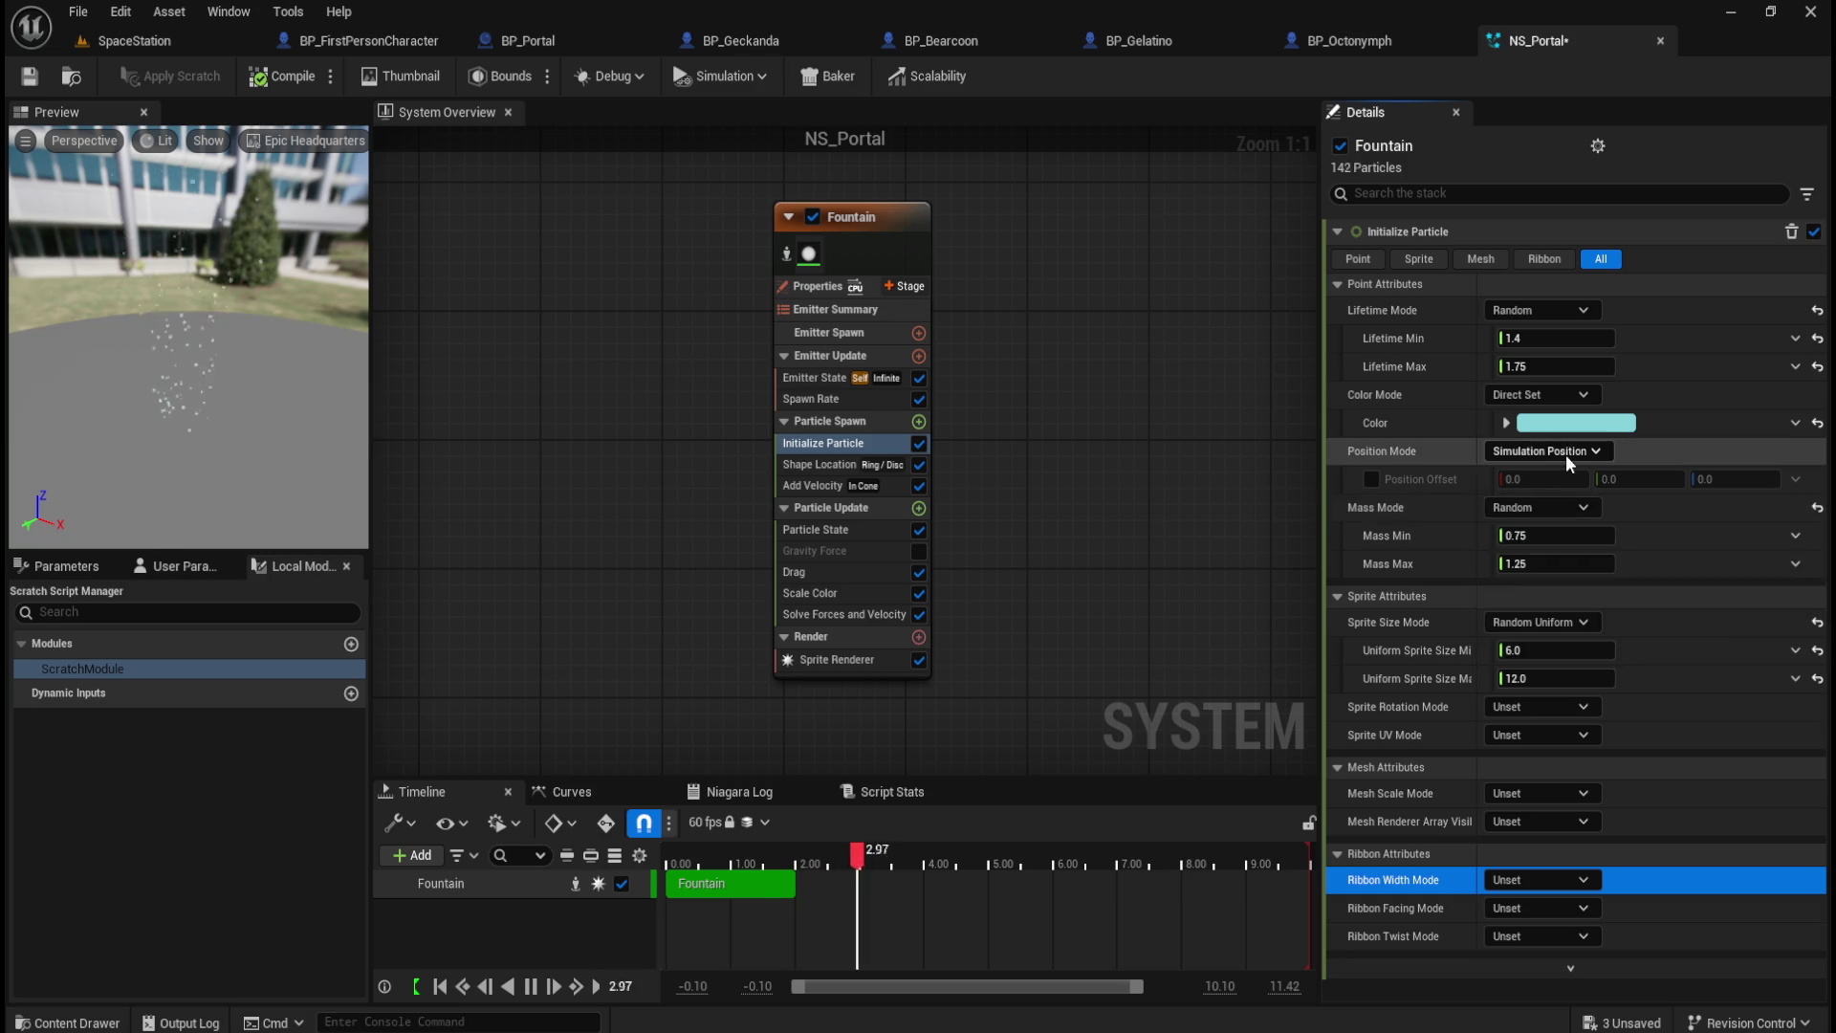
Step: Check the Color Mode options unchanged, then show the Sprite Renderer settings
mouse_move(1566, 457)
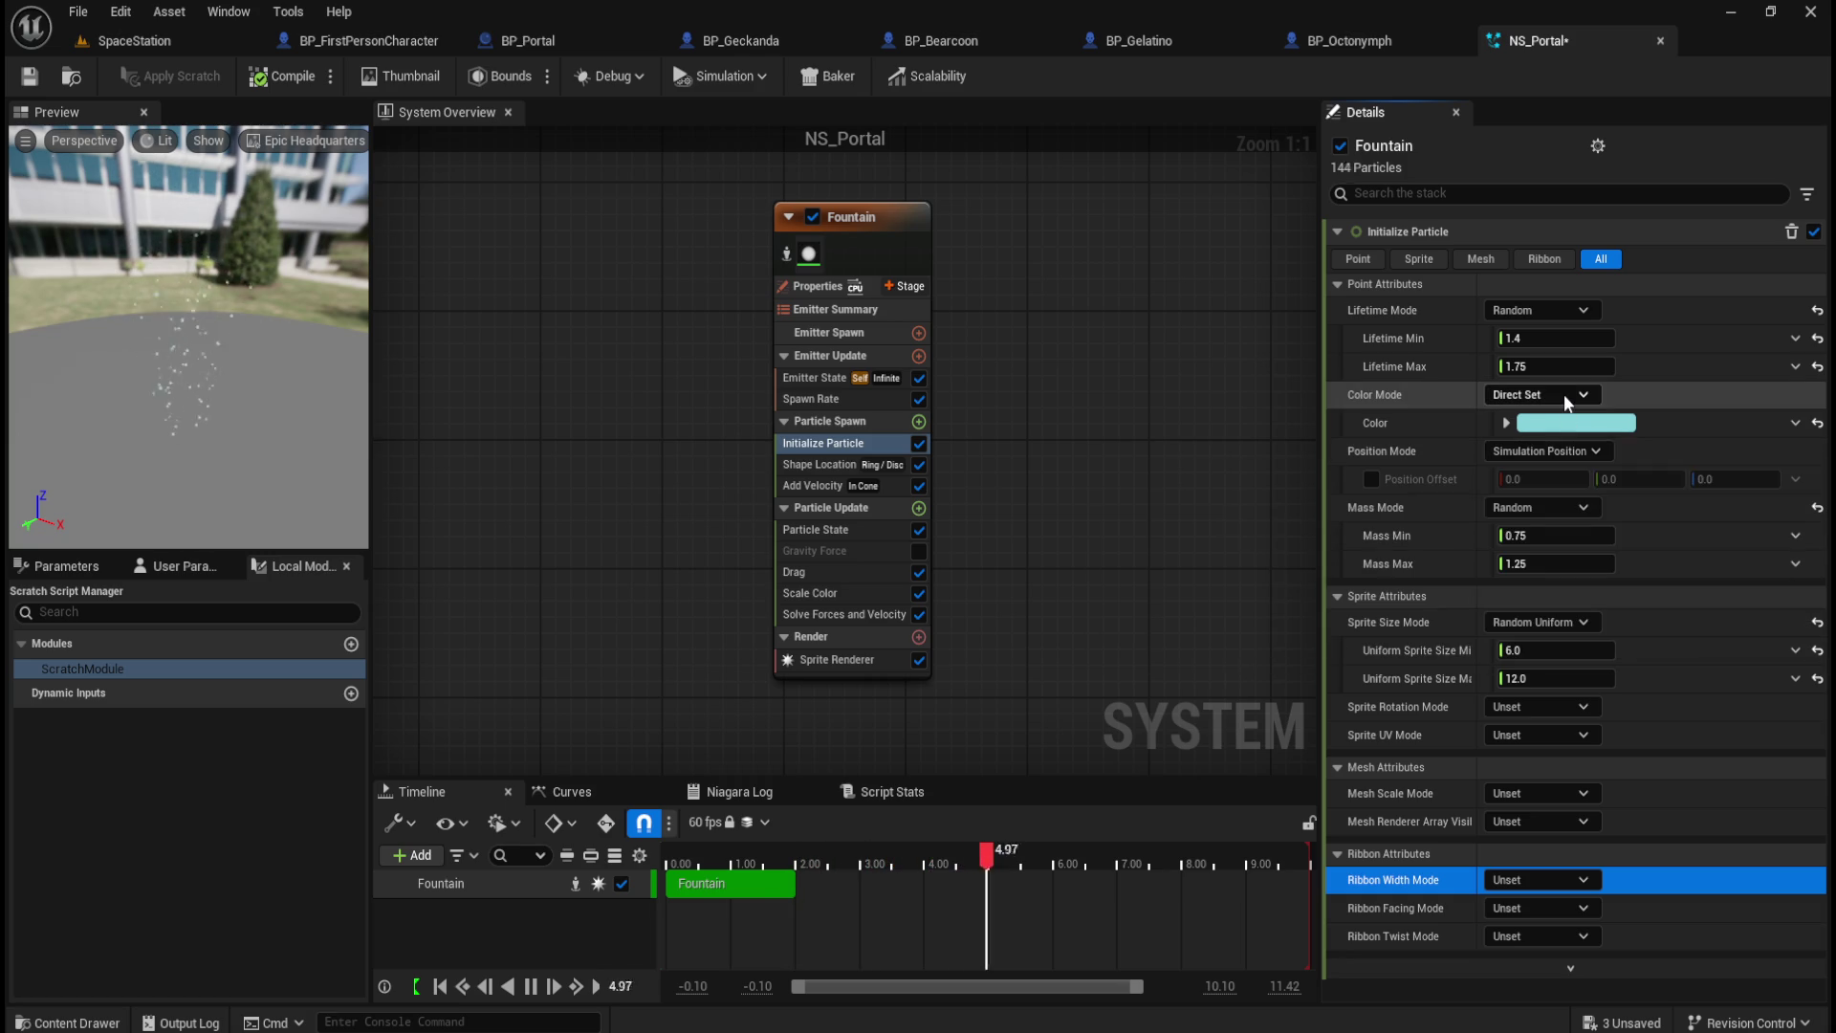
left_click(1570, 396)
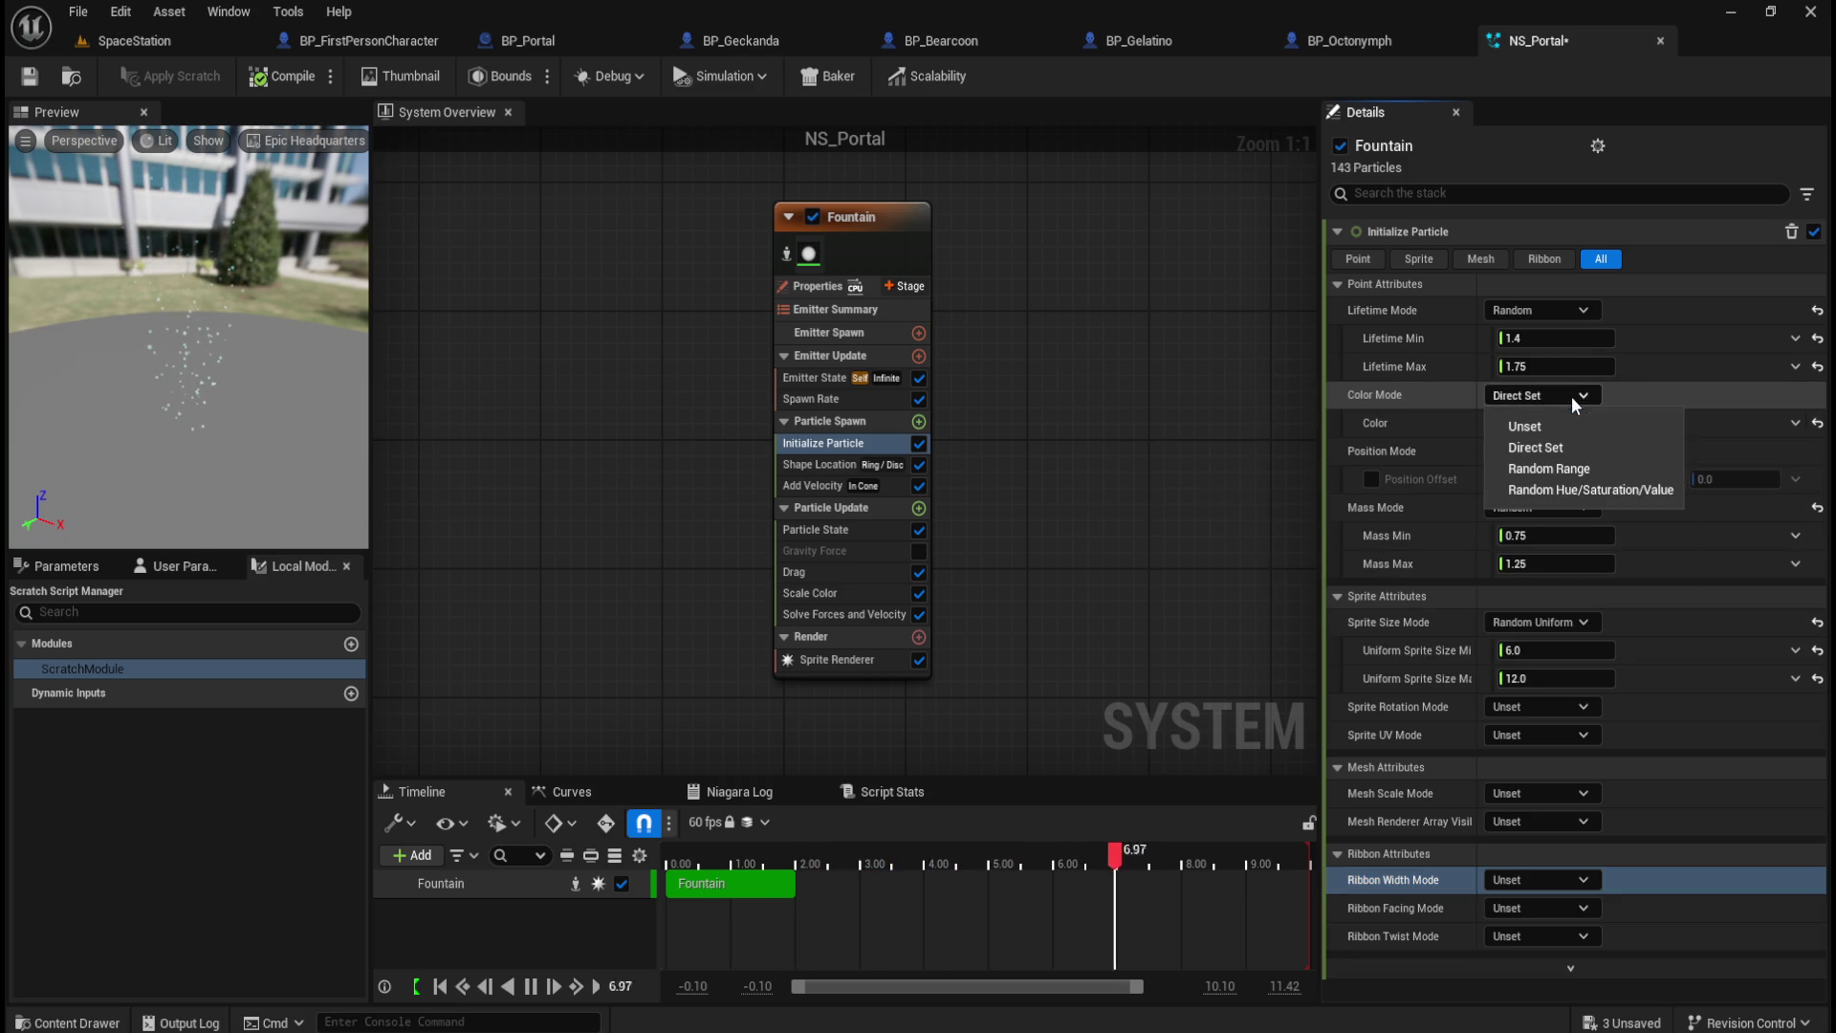
left_click(1576, 390)
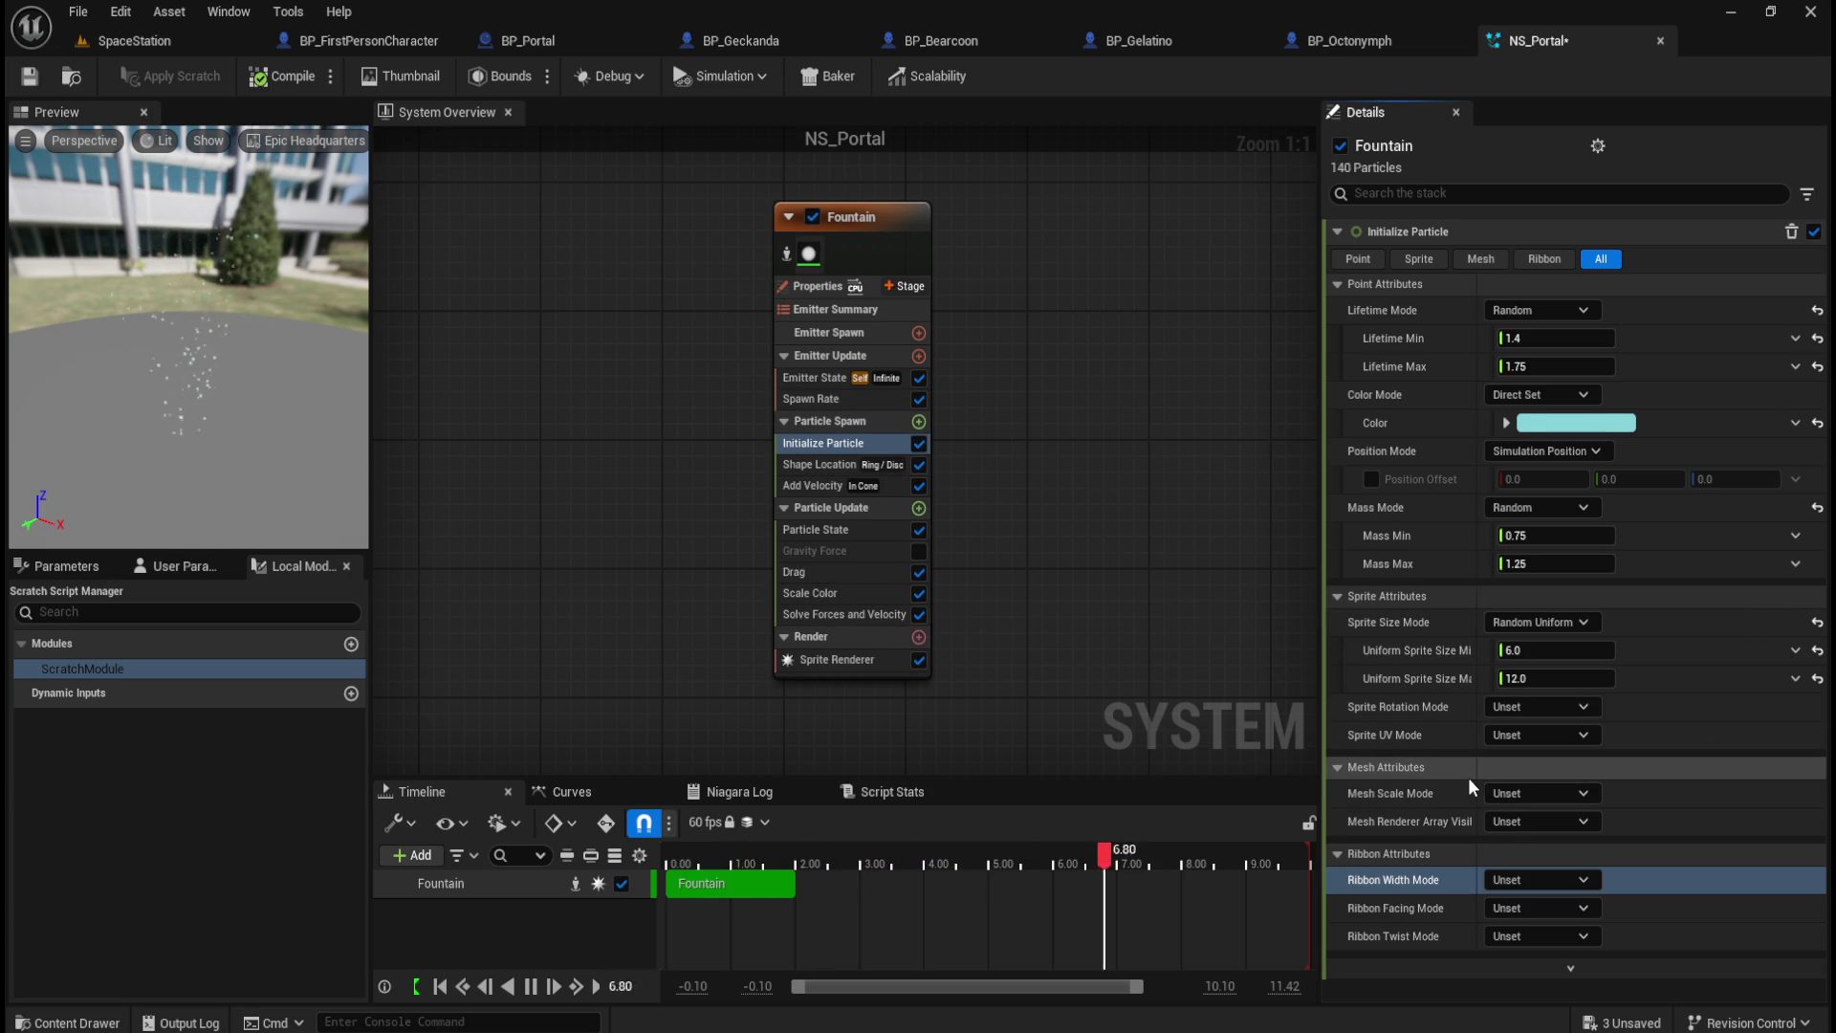
left_click(822, 660)
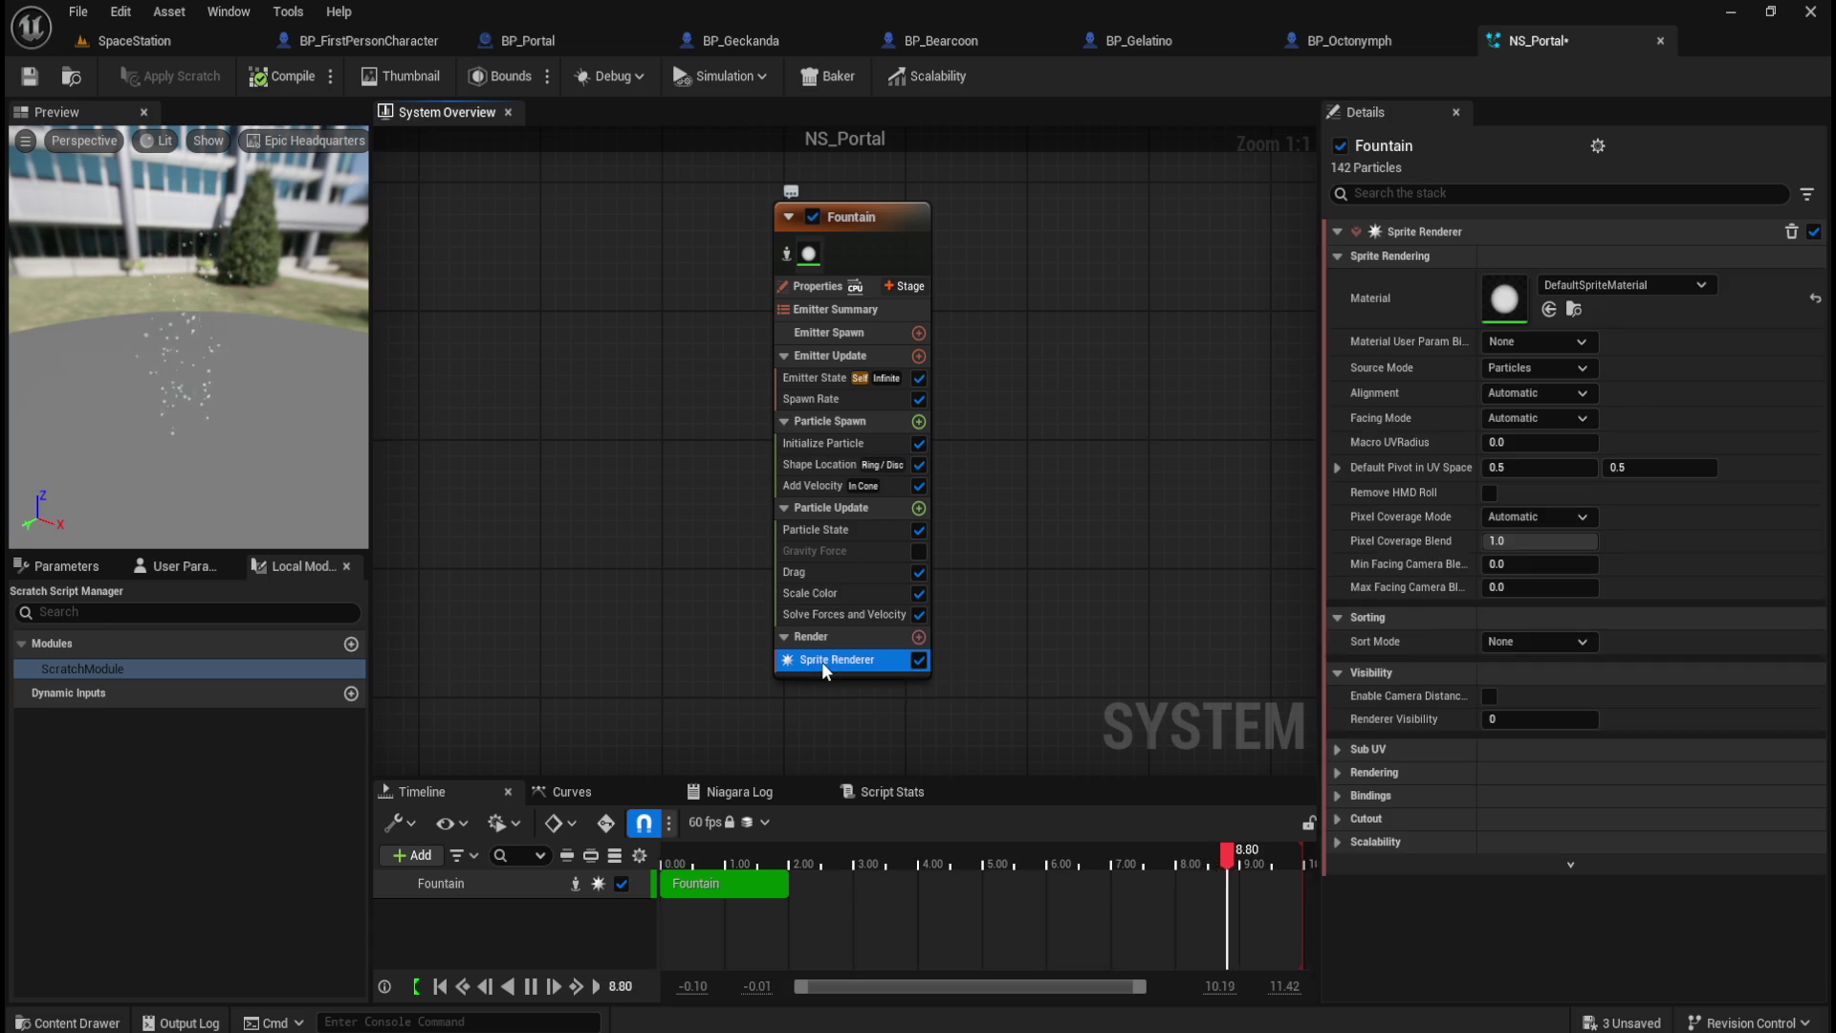
Step: Check sprite alignment options and keep DefaultSpriteMaterial as the sprite material
left_click(1513, 393)
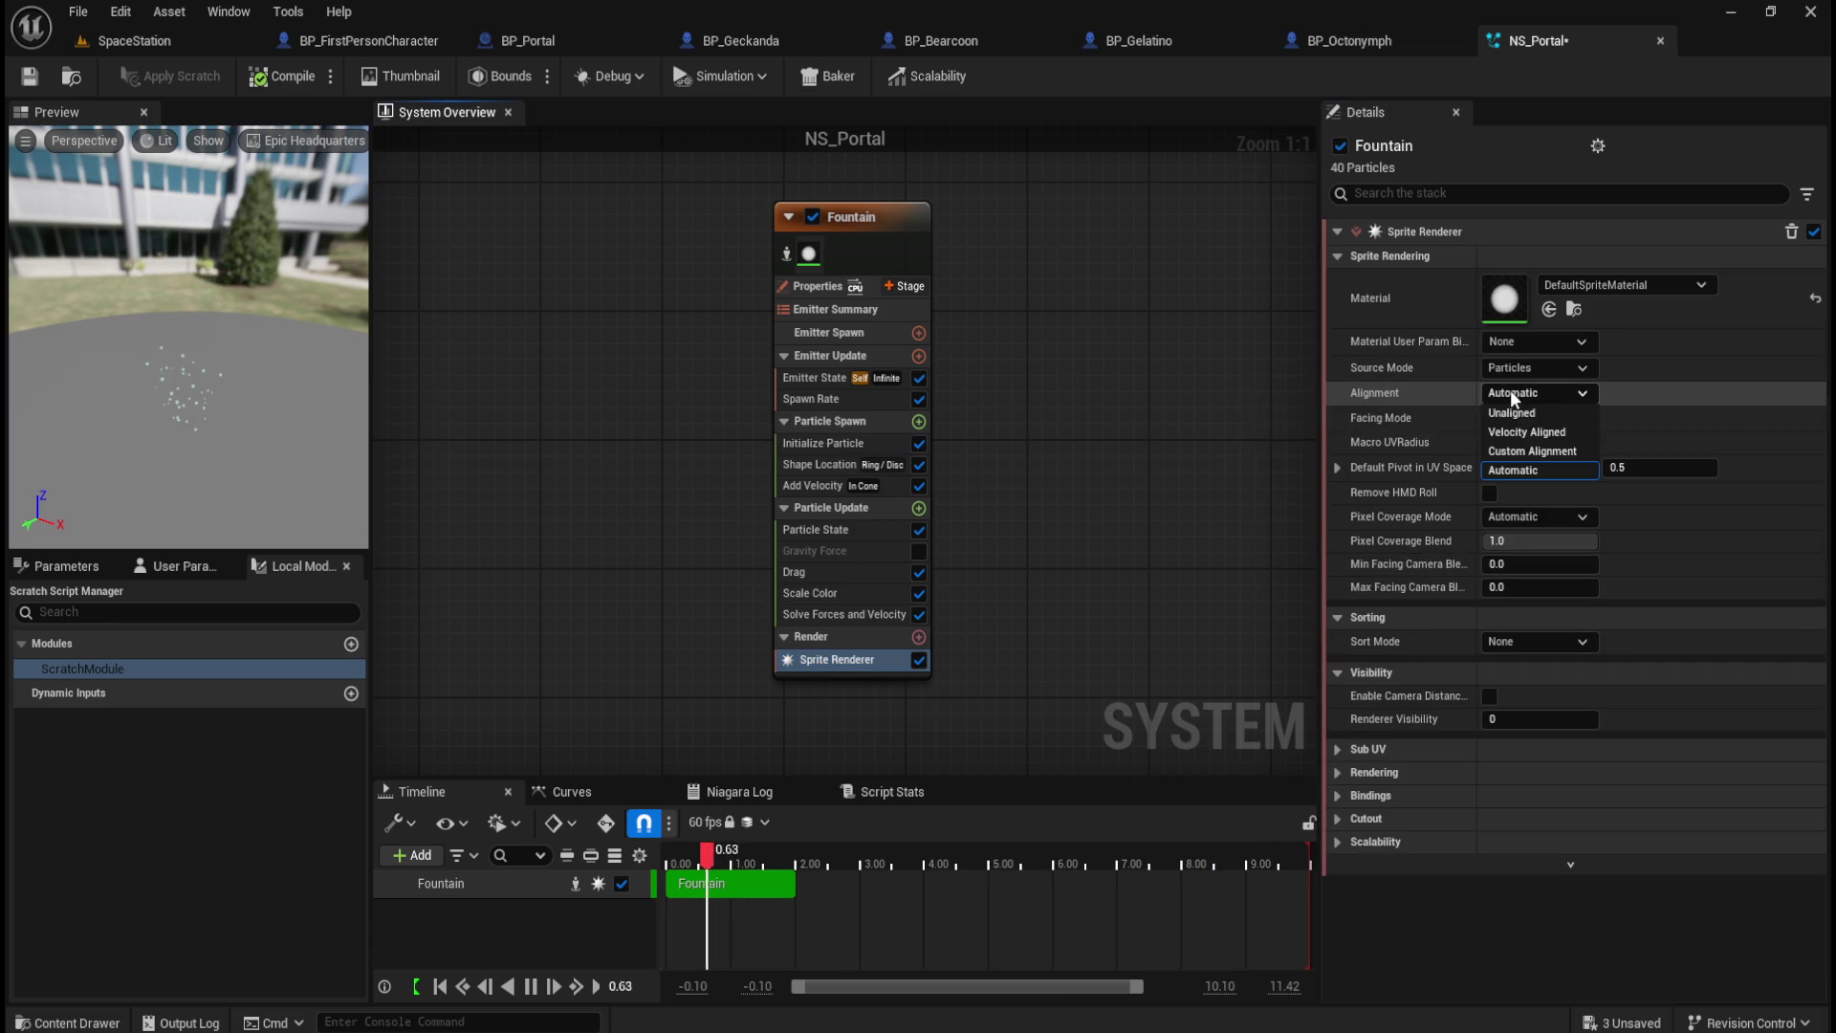
left_click(1550, 398)
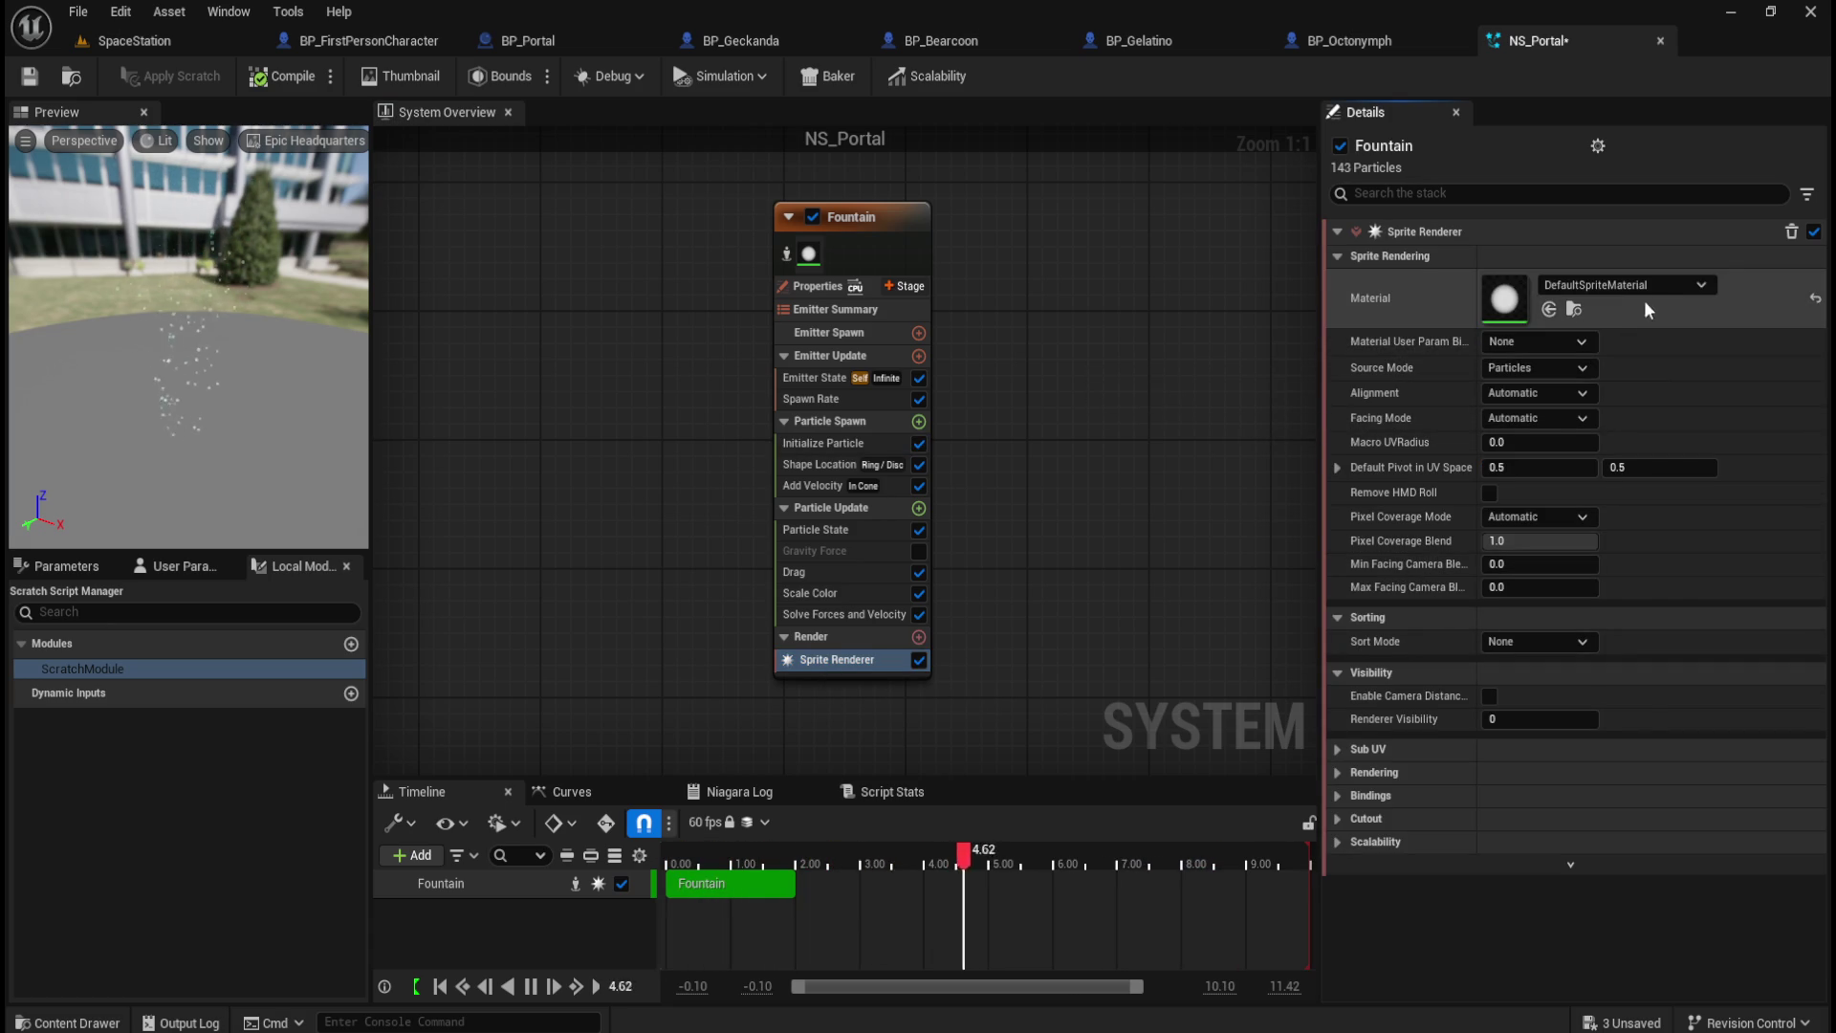
left_click(1701, 285)
left_click(1705, 285)
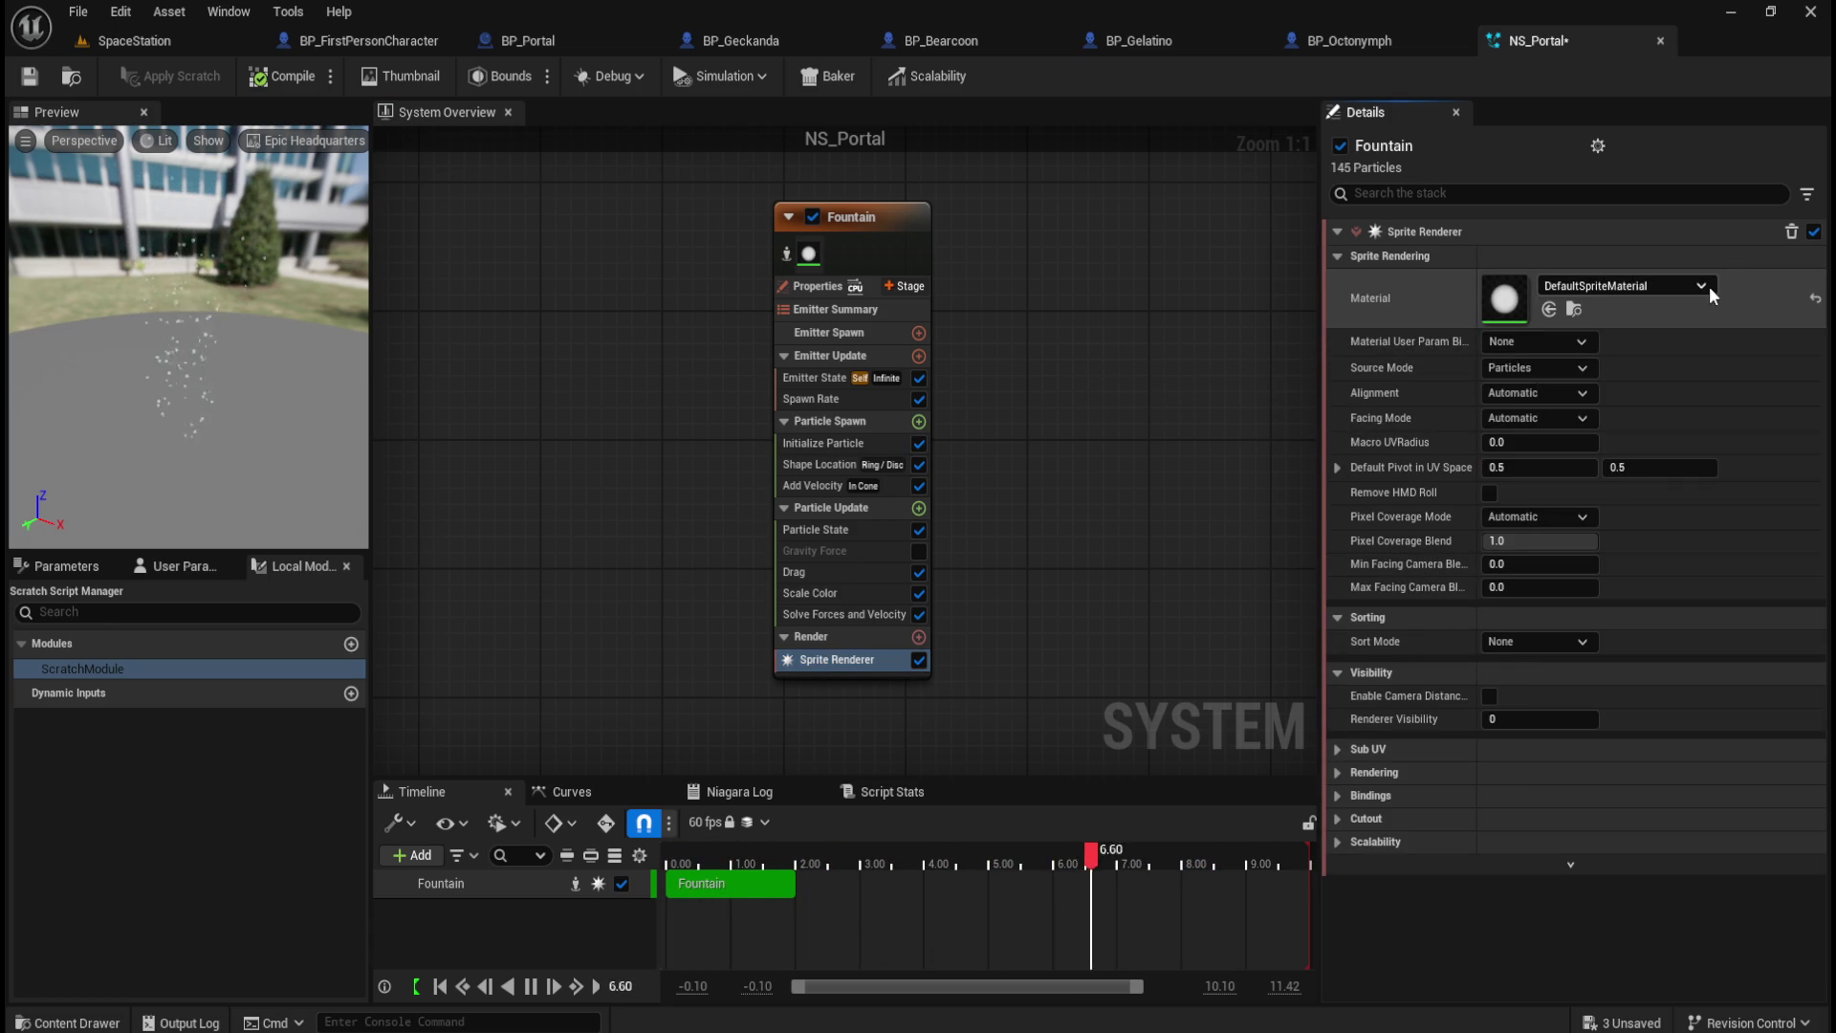
Step: Browse the Scalability, Cutout, Bindings, Rendering and Sub UV sections of the Sprite Renderer
left_click(1335, 841)
left_click(1335, 840)
left_click(1335, 816)
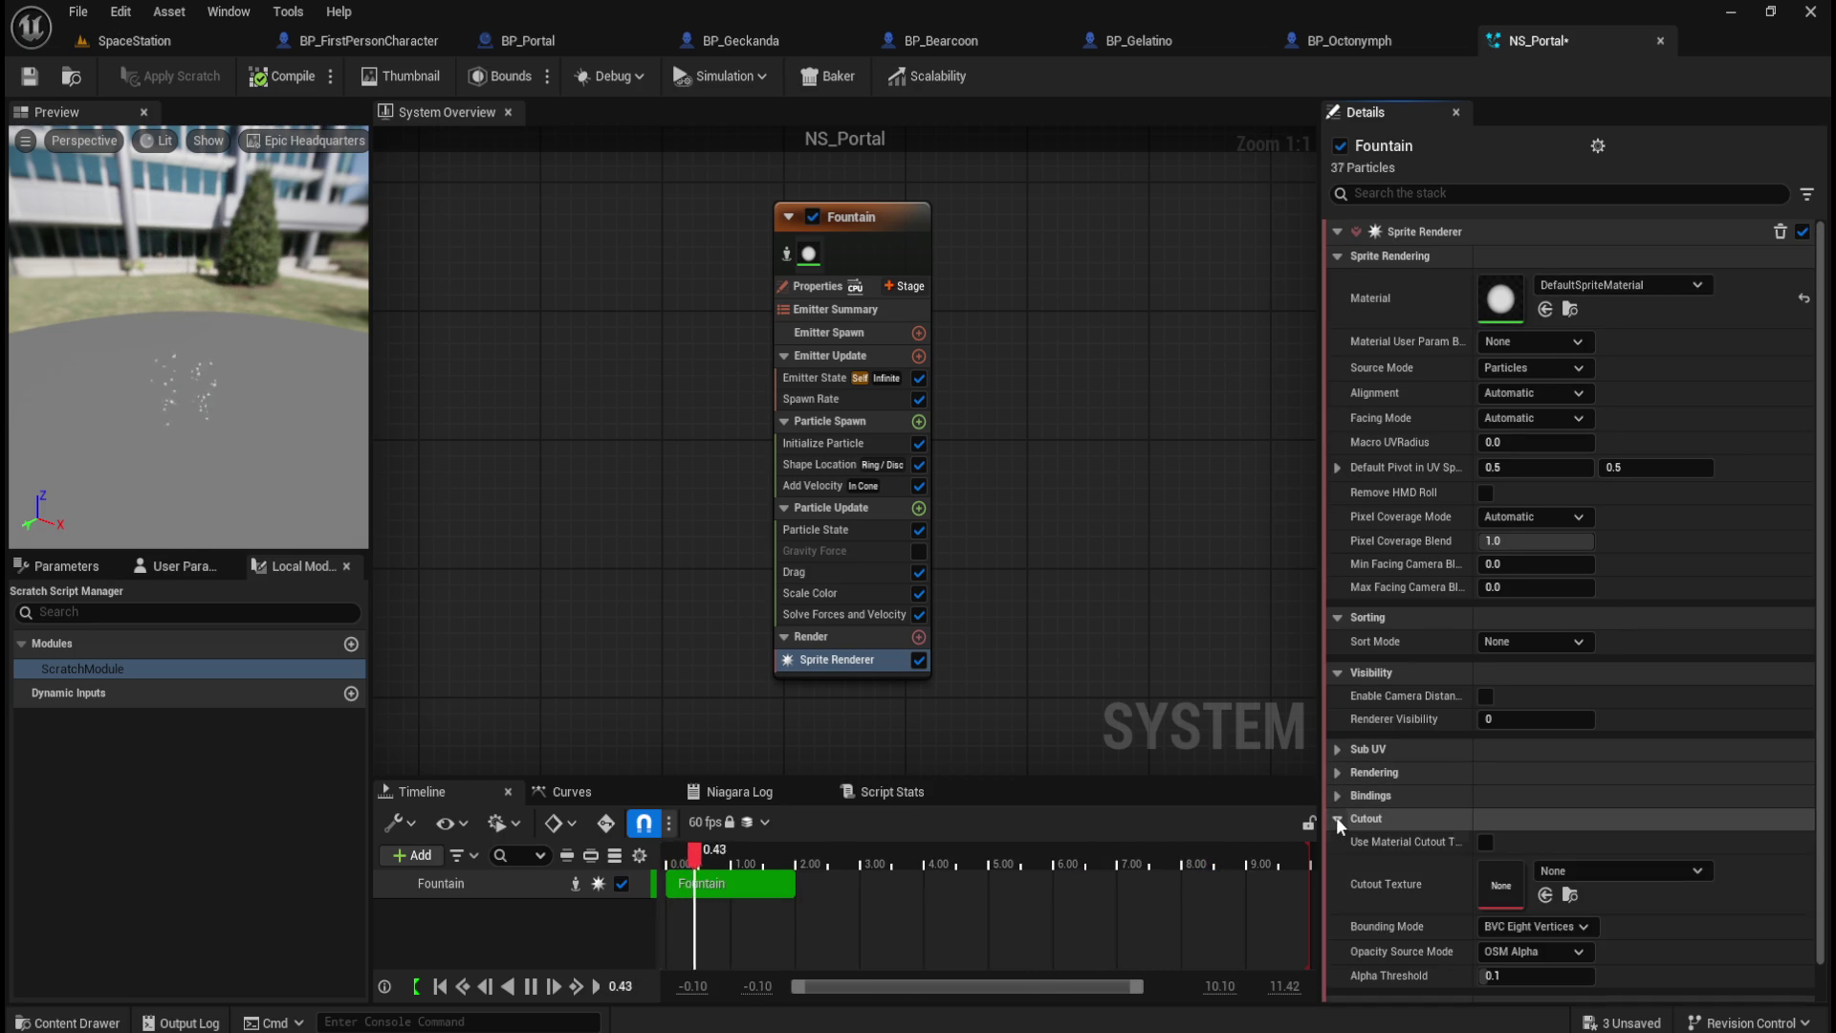
left_click(1335, 817)
left_click(1340, 795)
left_click(1339, 796)
left_click(1335, 772)
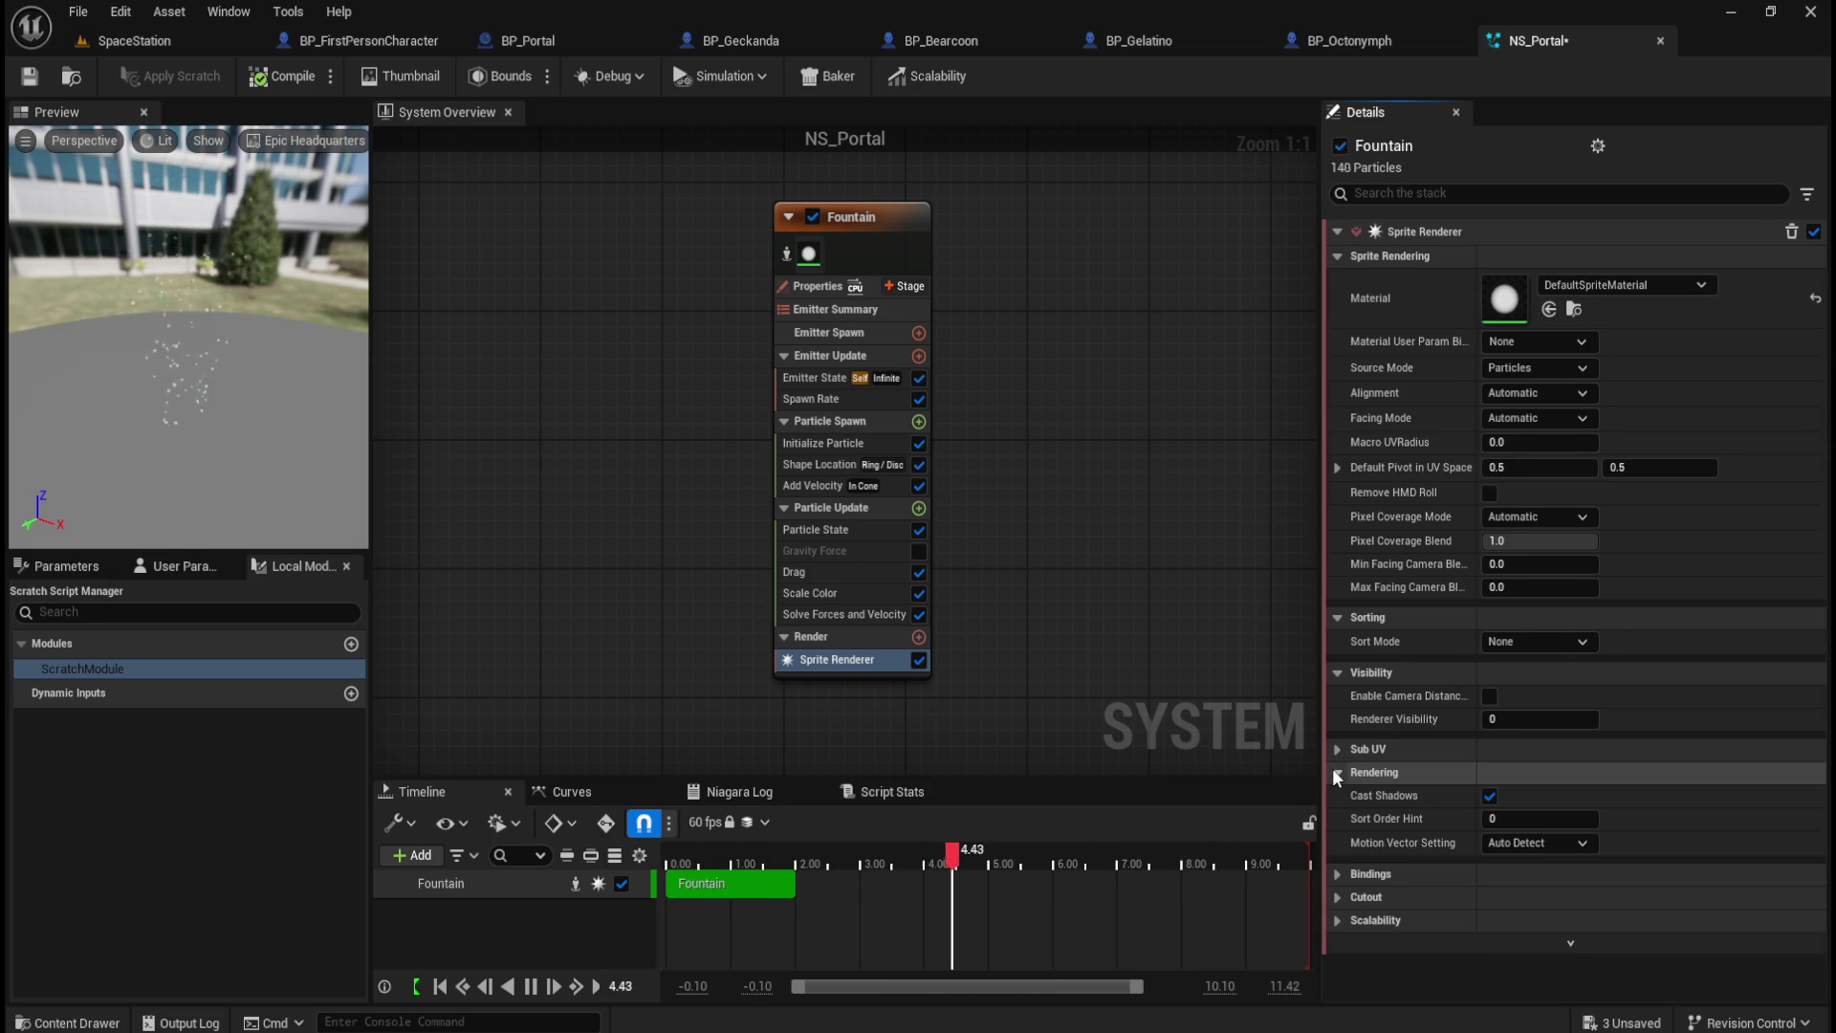
mouse_move(1388, 806)
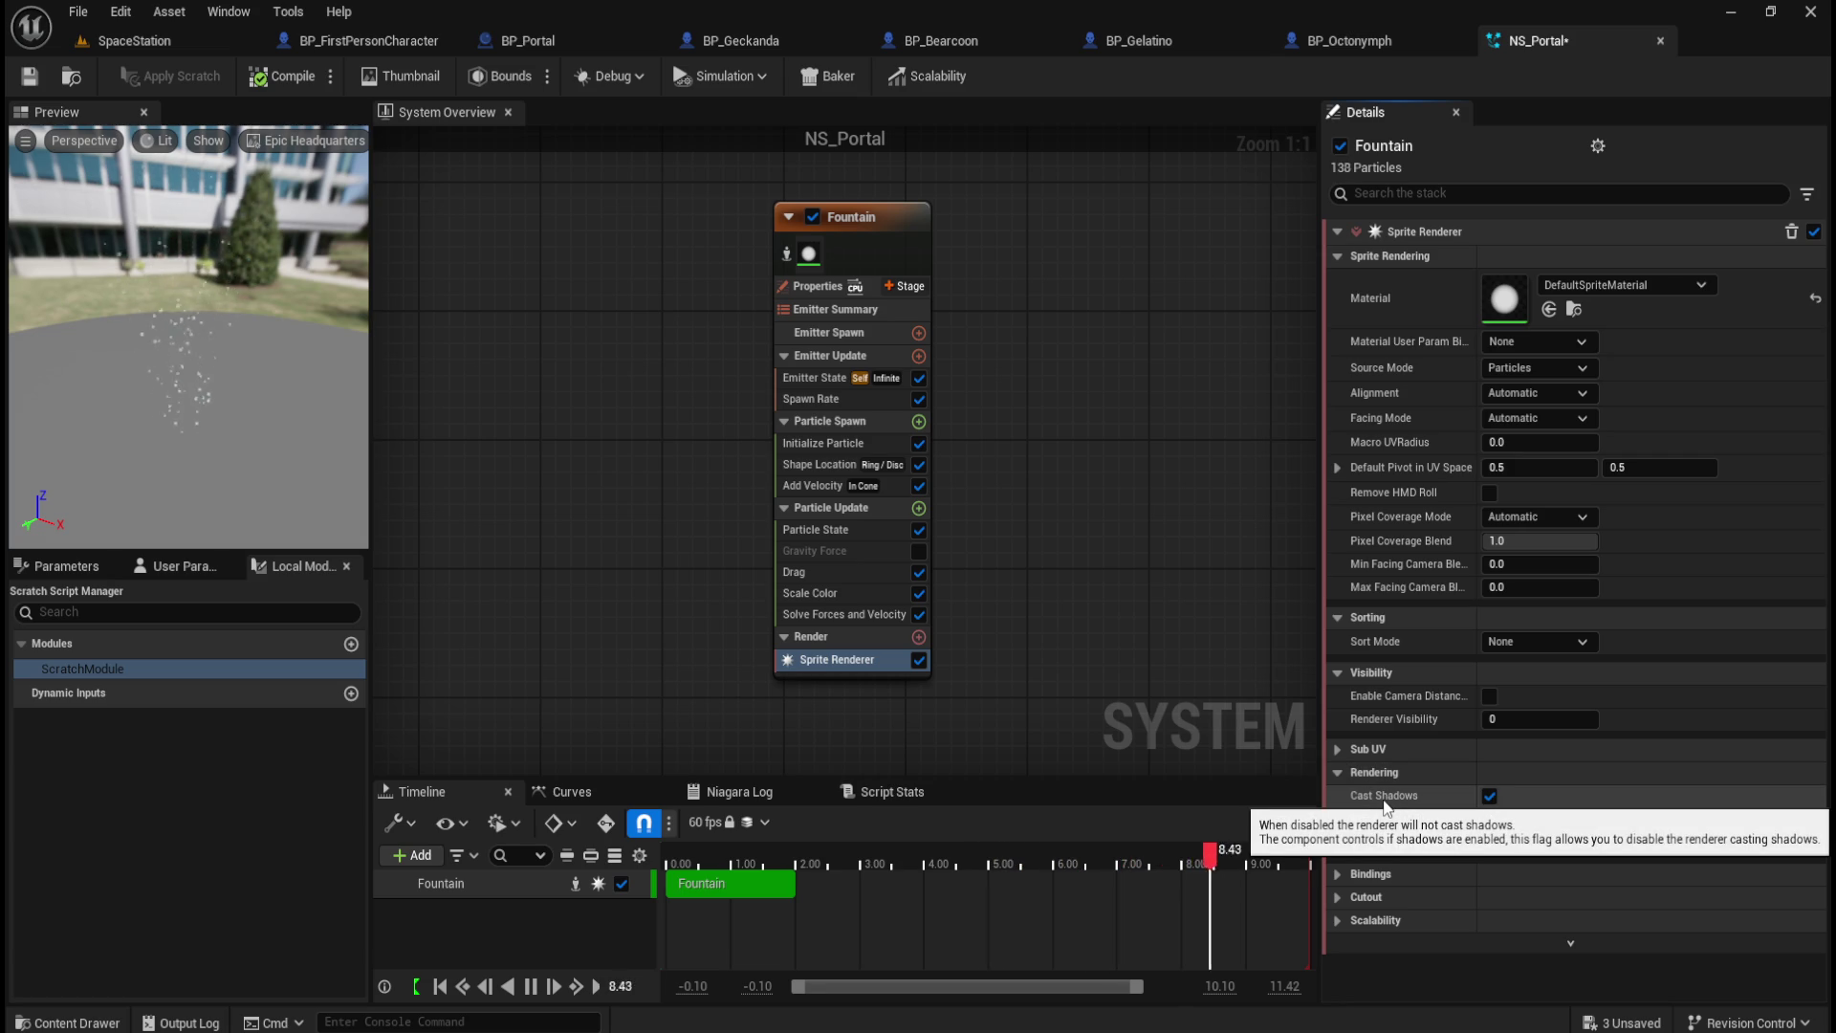
left_click(1335, 772)
left_click(1335, 748)
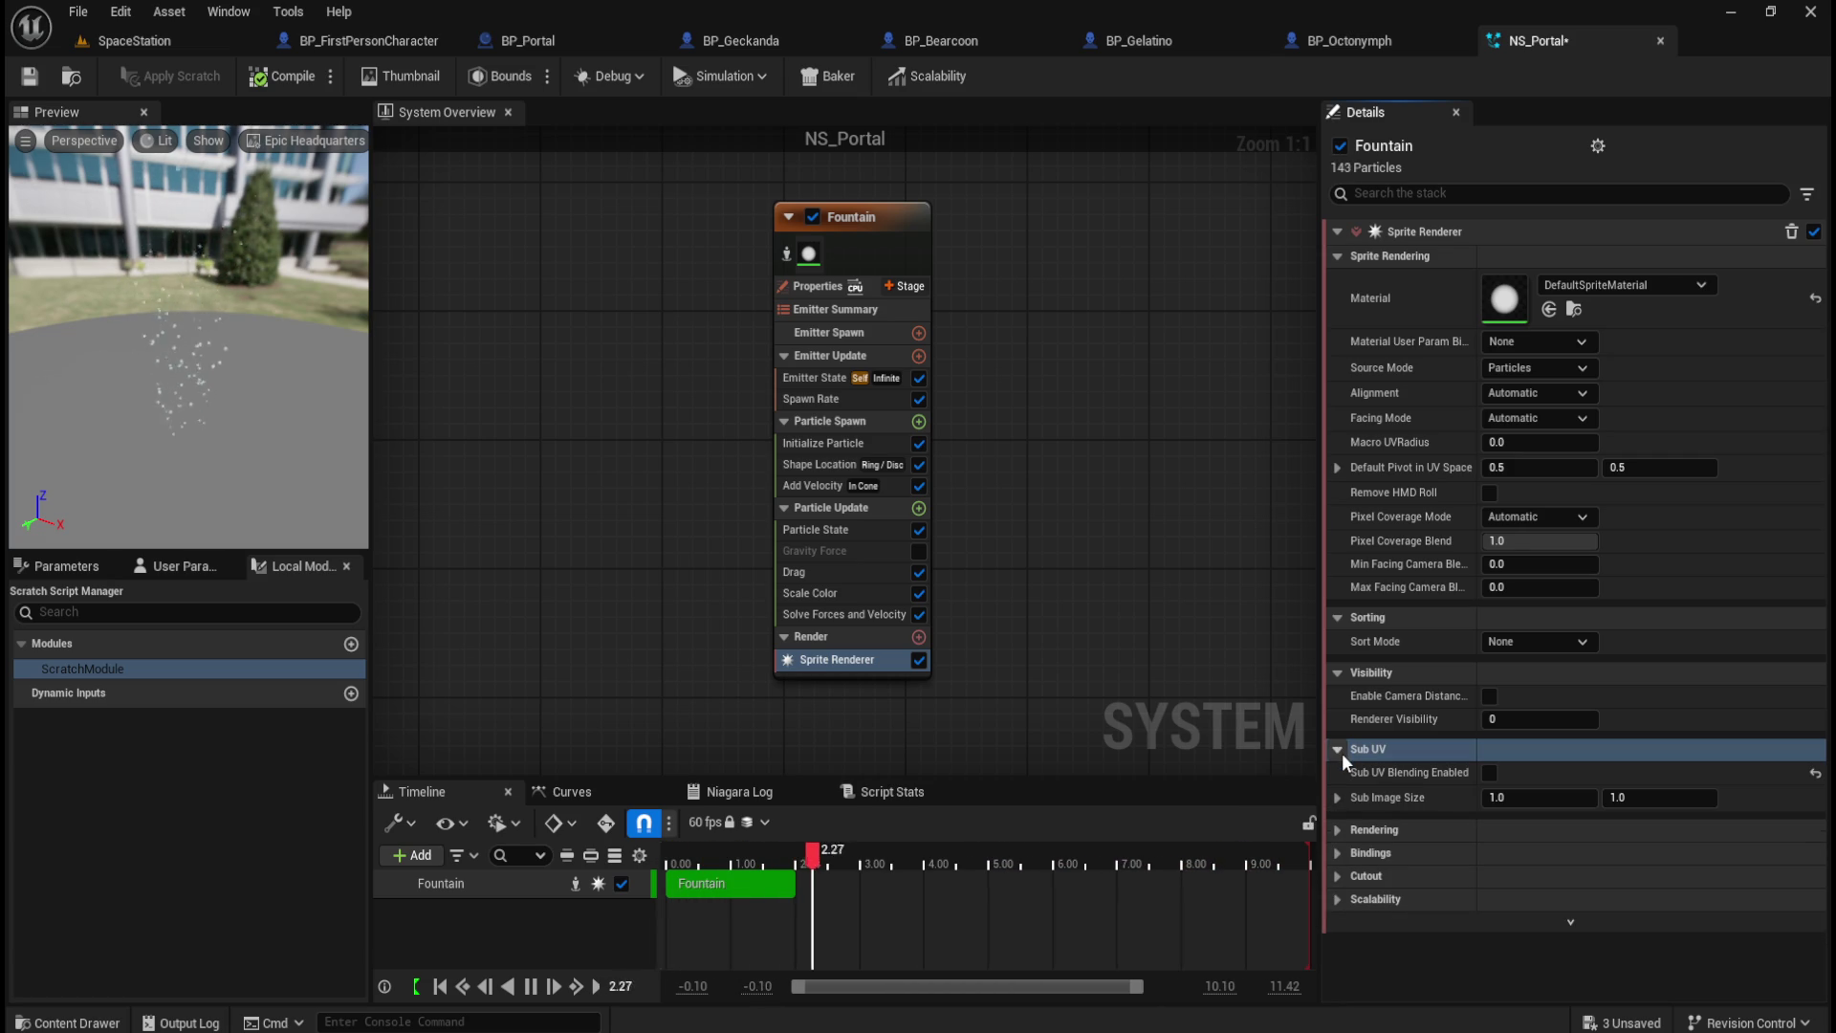
left_click(1338, 750)
left_click(1339, 773)
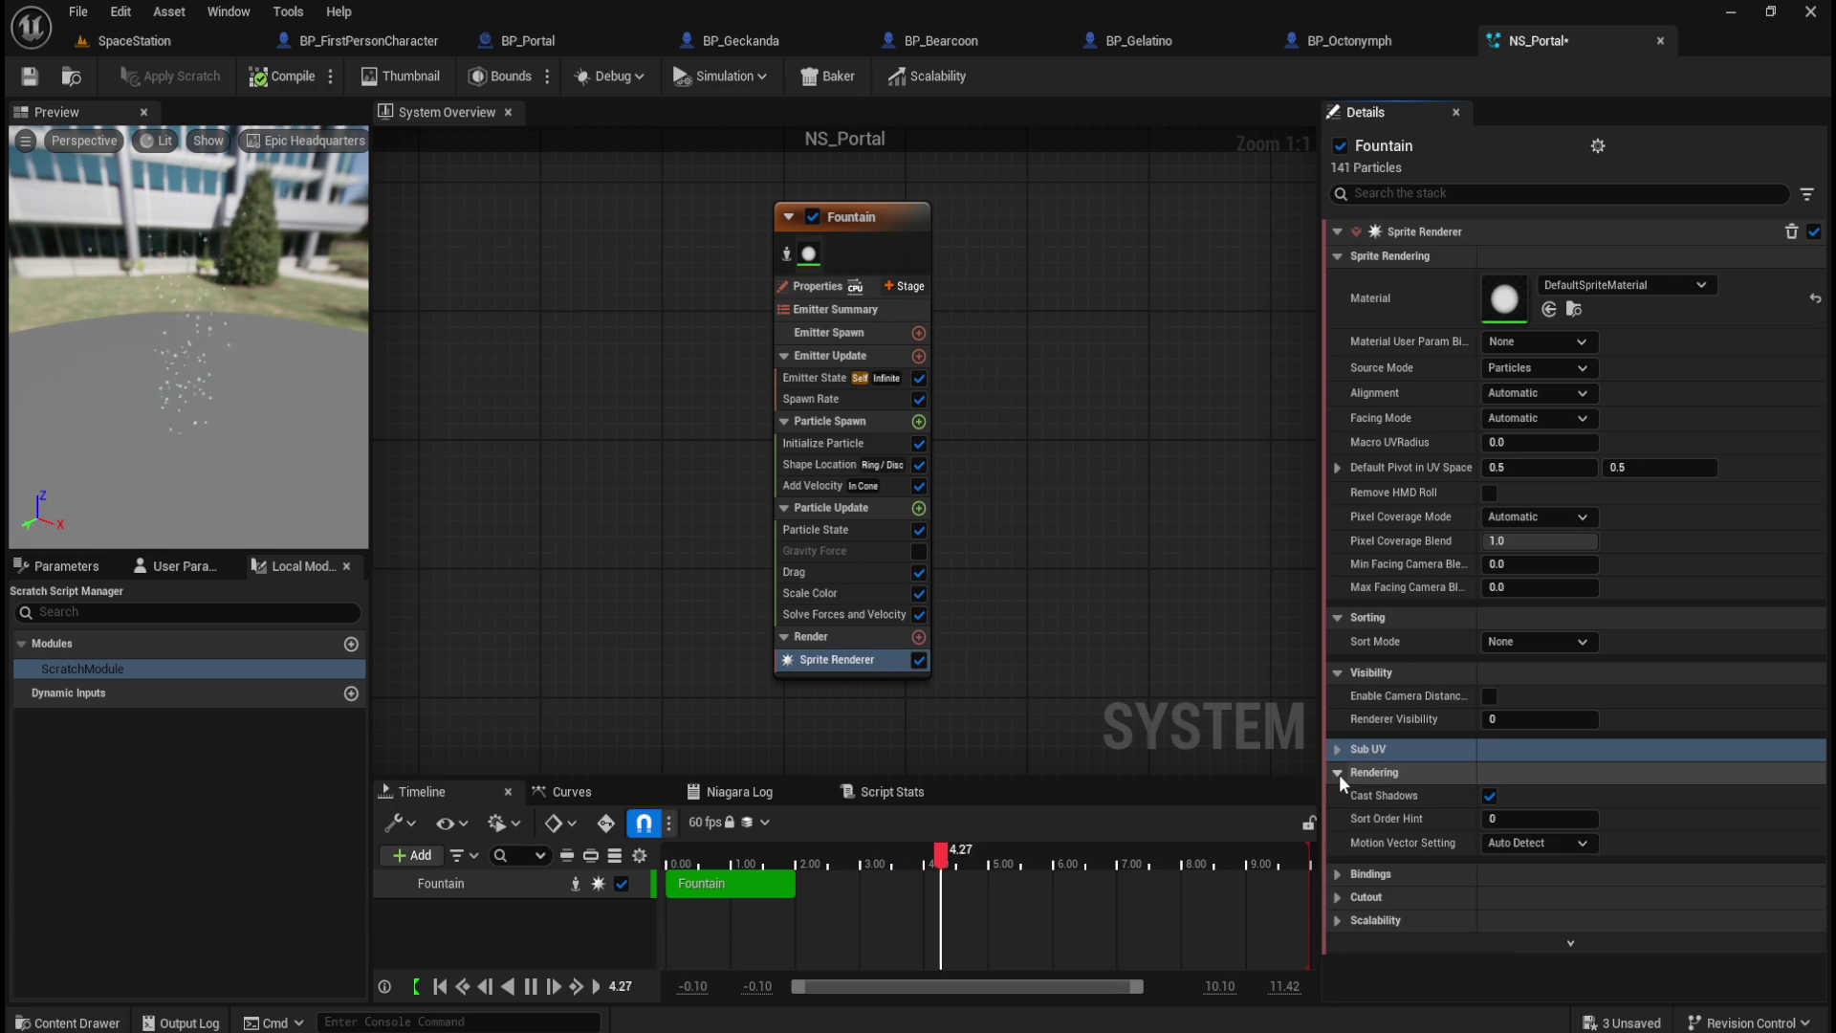
left_click(1339, 772)
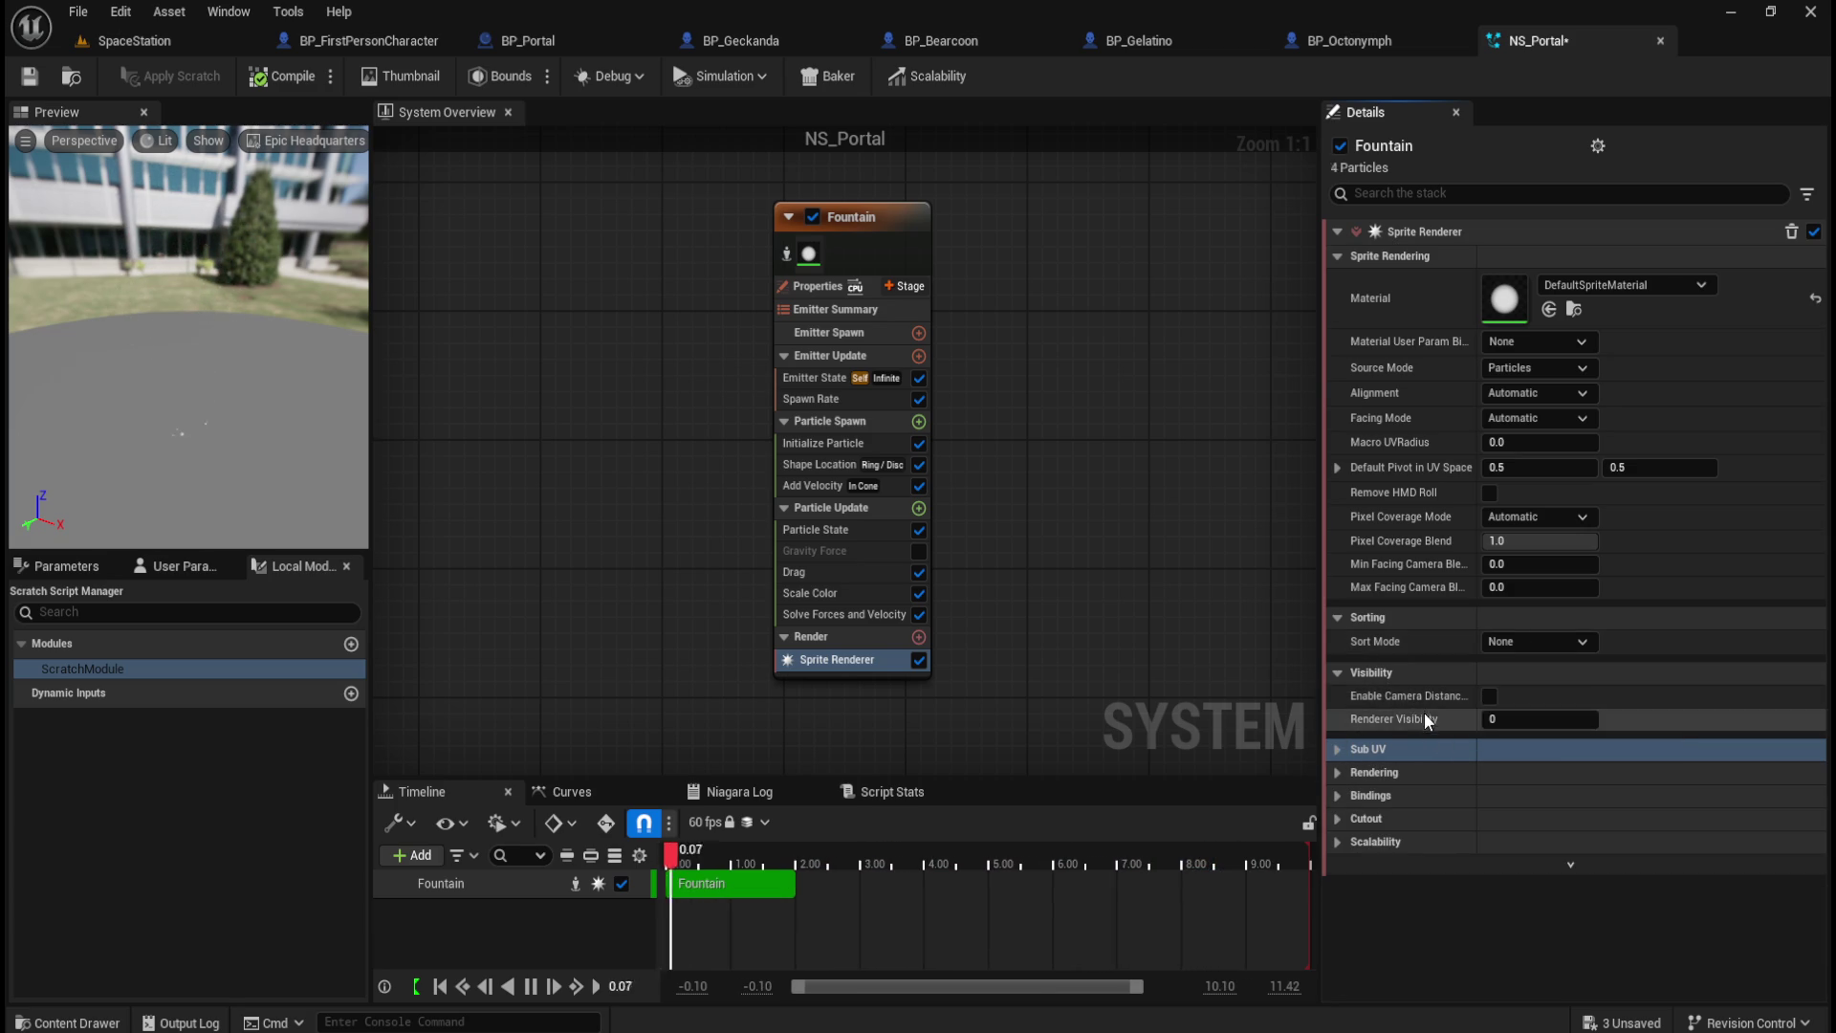
Step: Enable Camera Distance Culling, then review Solve Forces, Scale Color, Drag and Particle State
left_click(1489, 695)
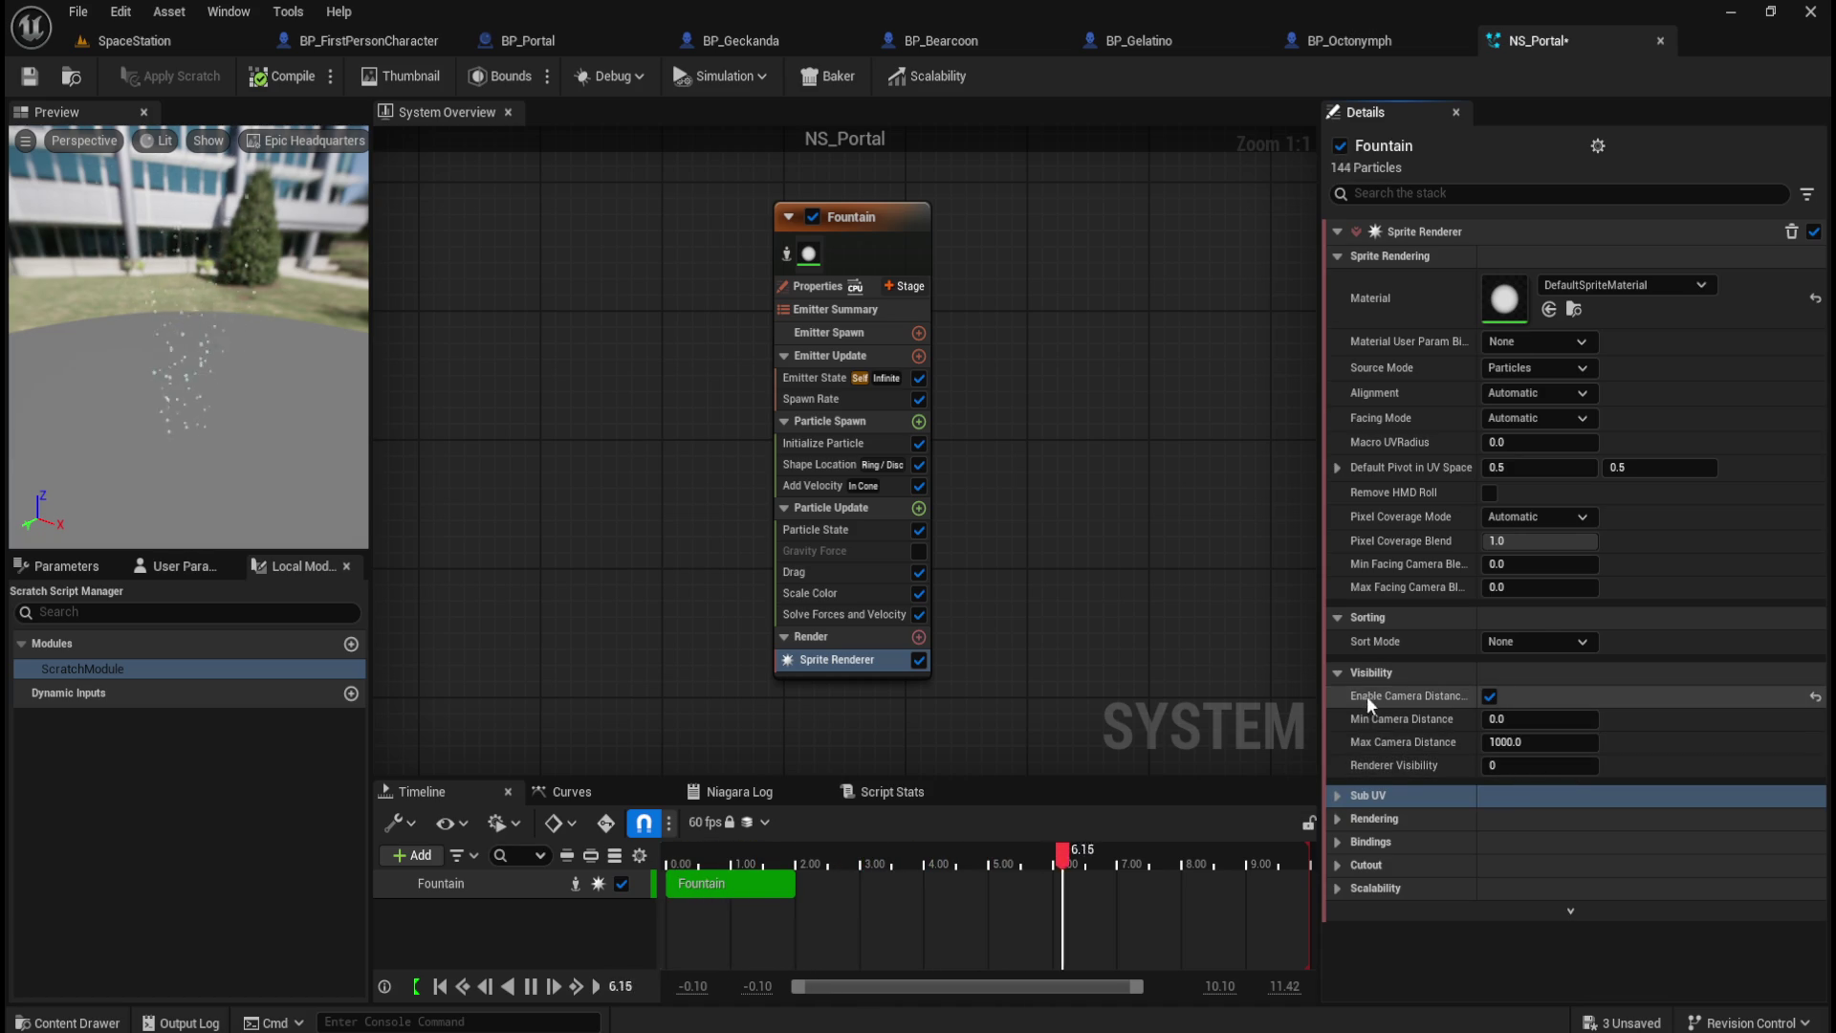
left_click(859, 617)
left_click(875, 599)
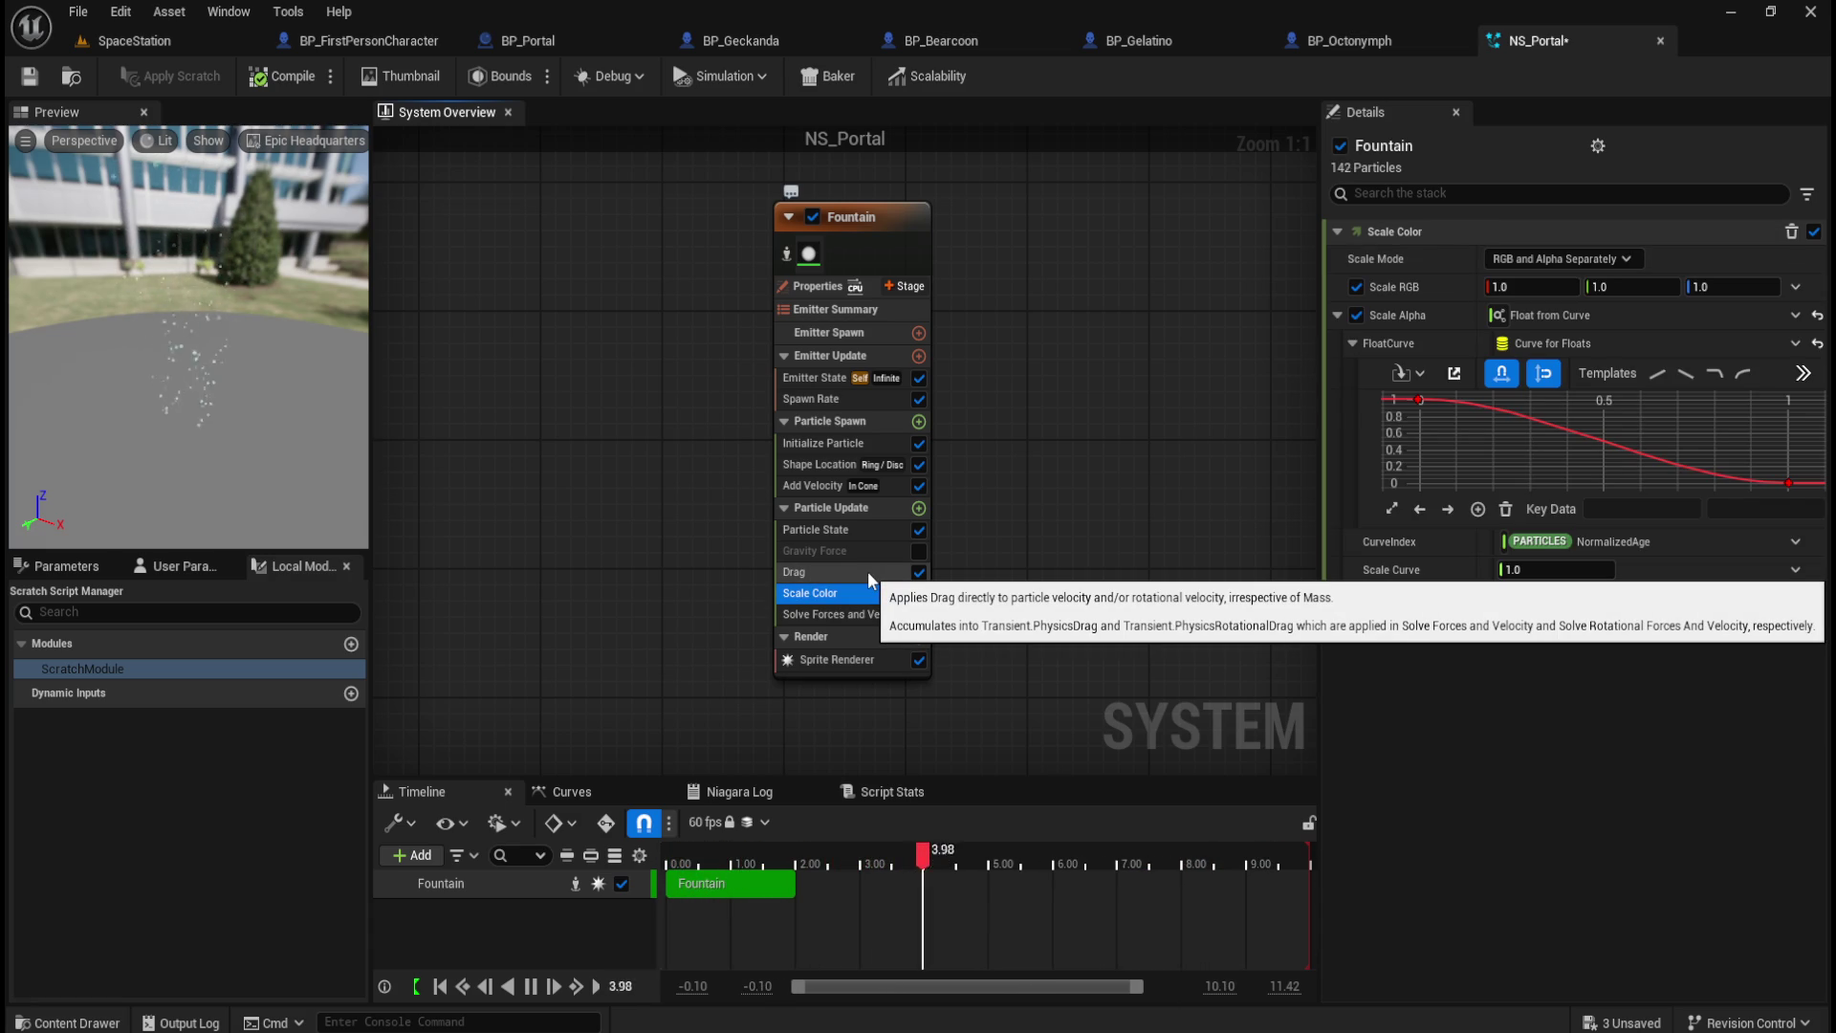
left_click(869, 571)
left_click(850, 528)
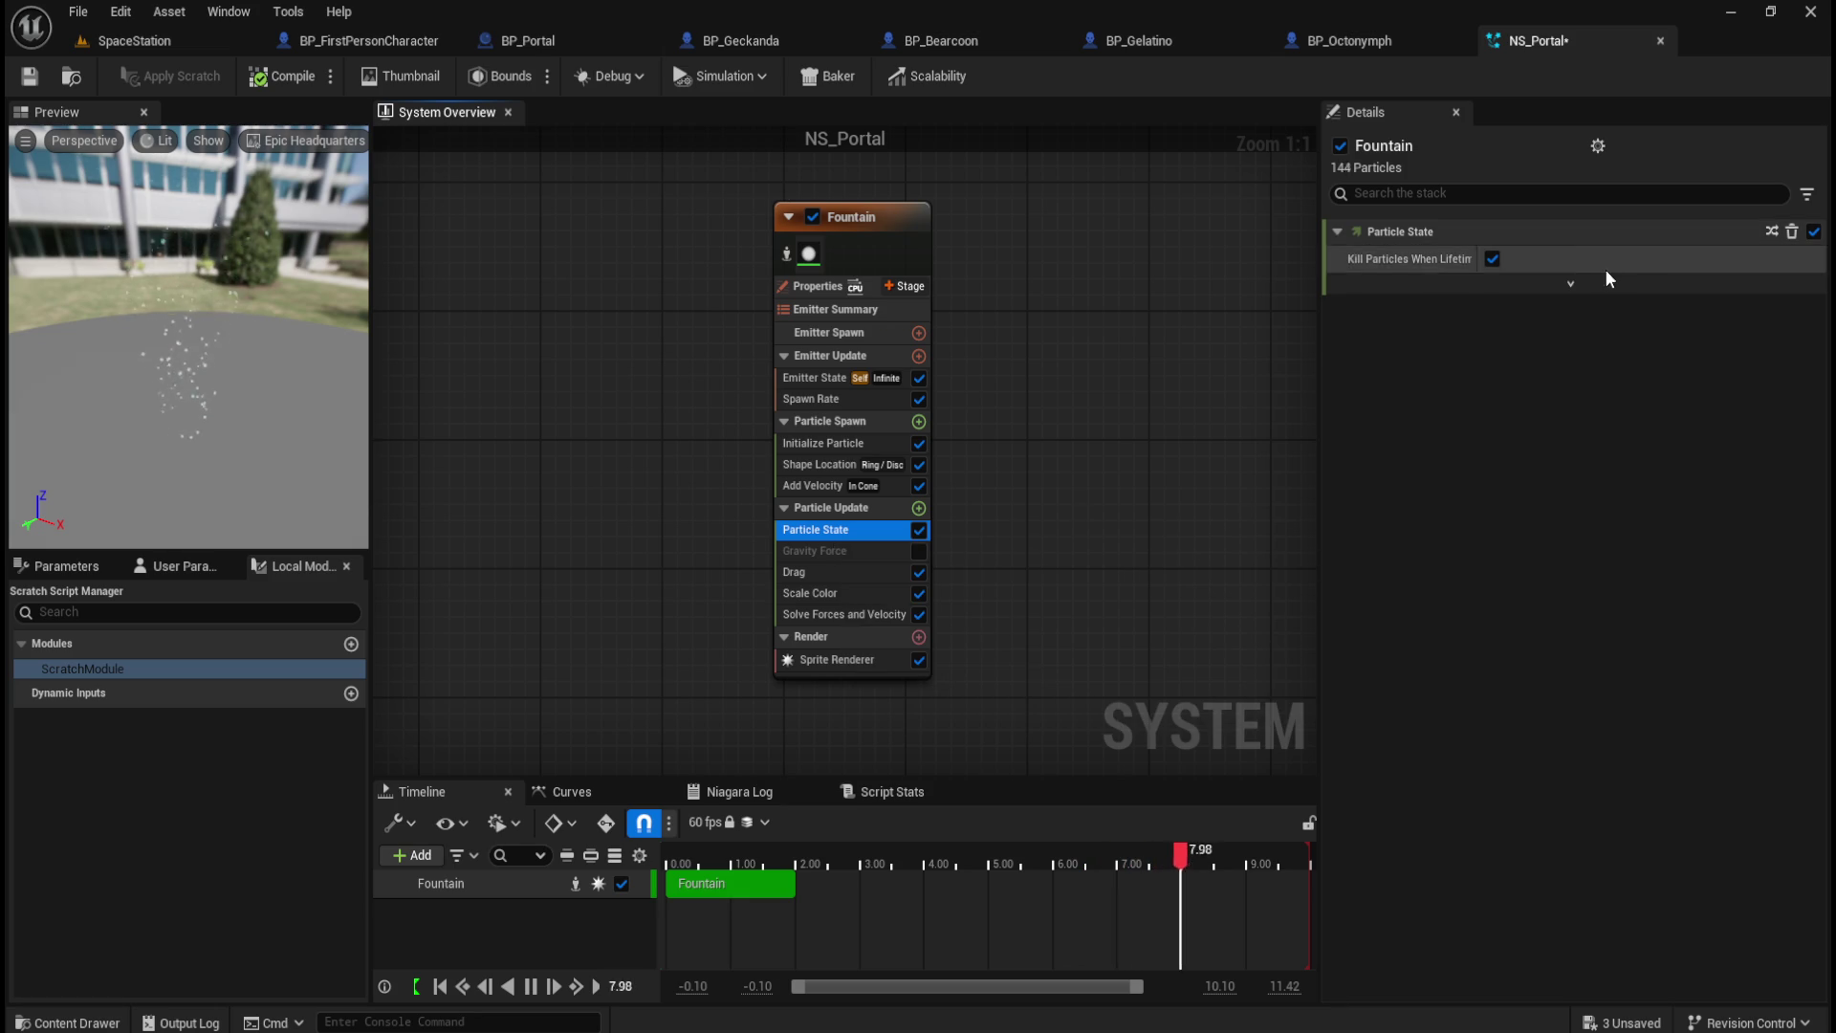
Step: Open Add Velocity in a wider details panel, leaving the maximum speed at default
left_click(1571, 283)
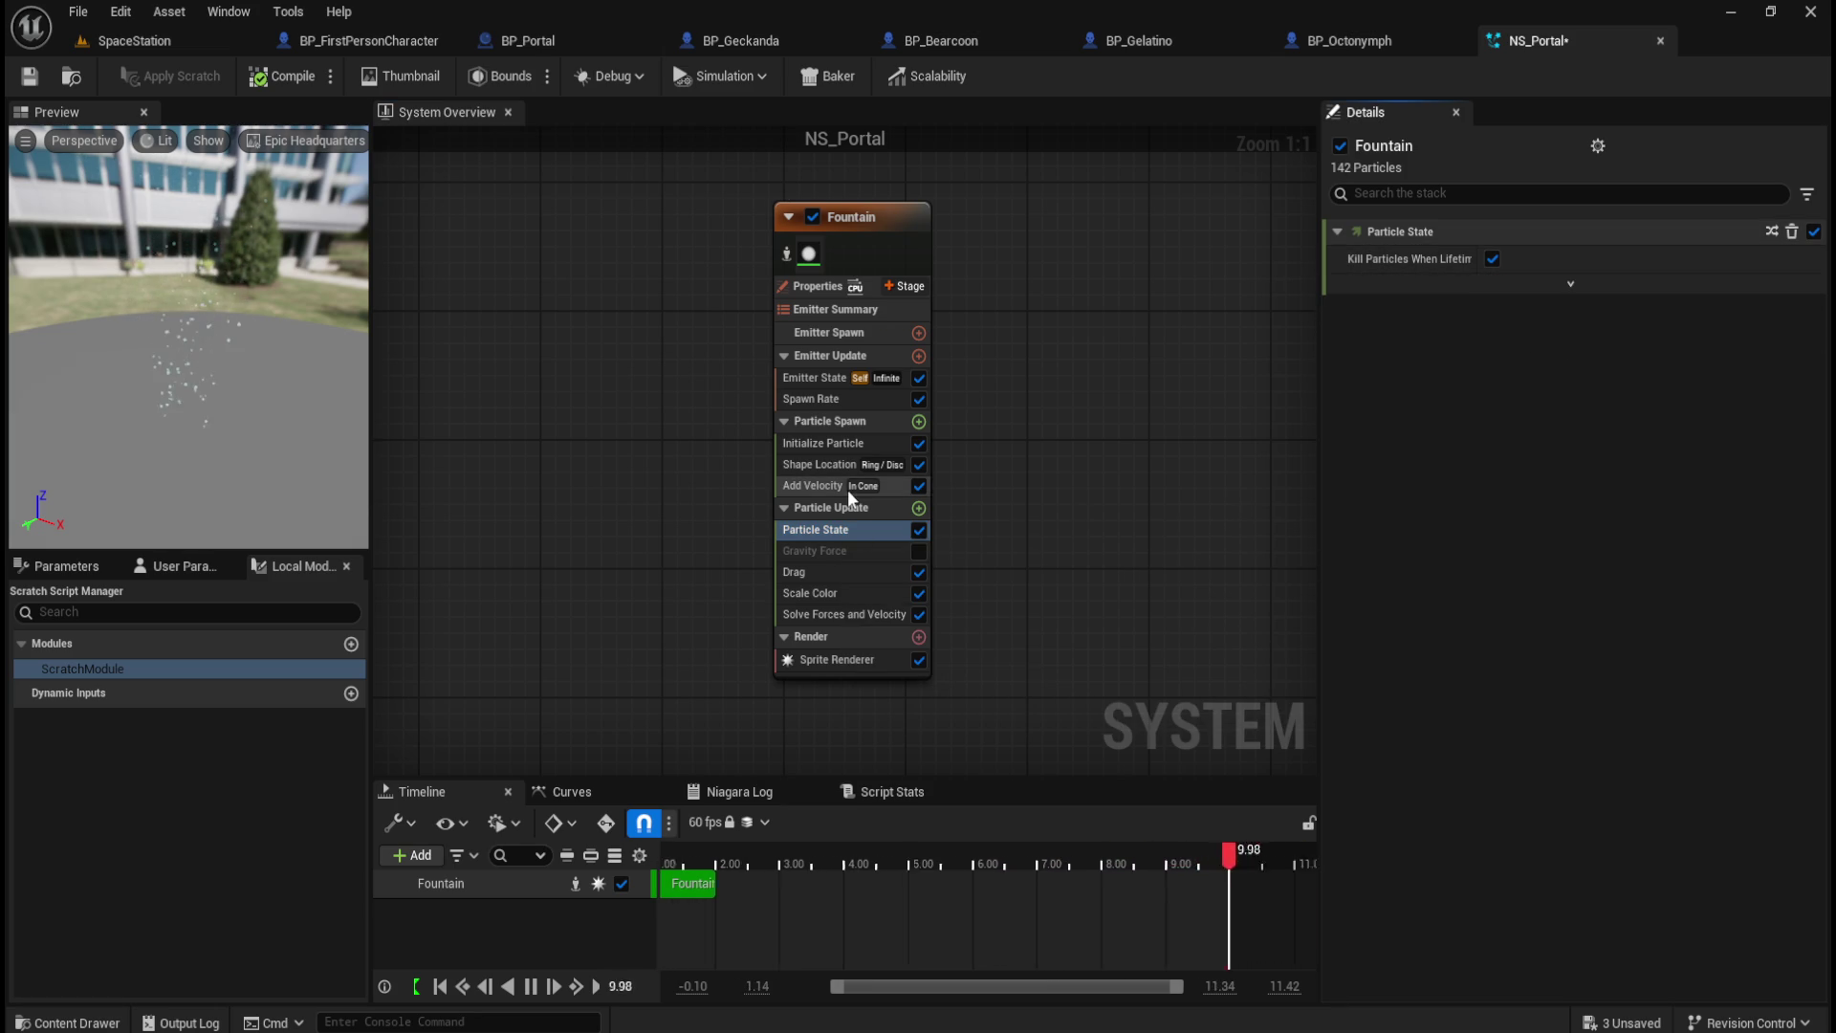
left_click(820, 485)
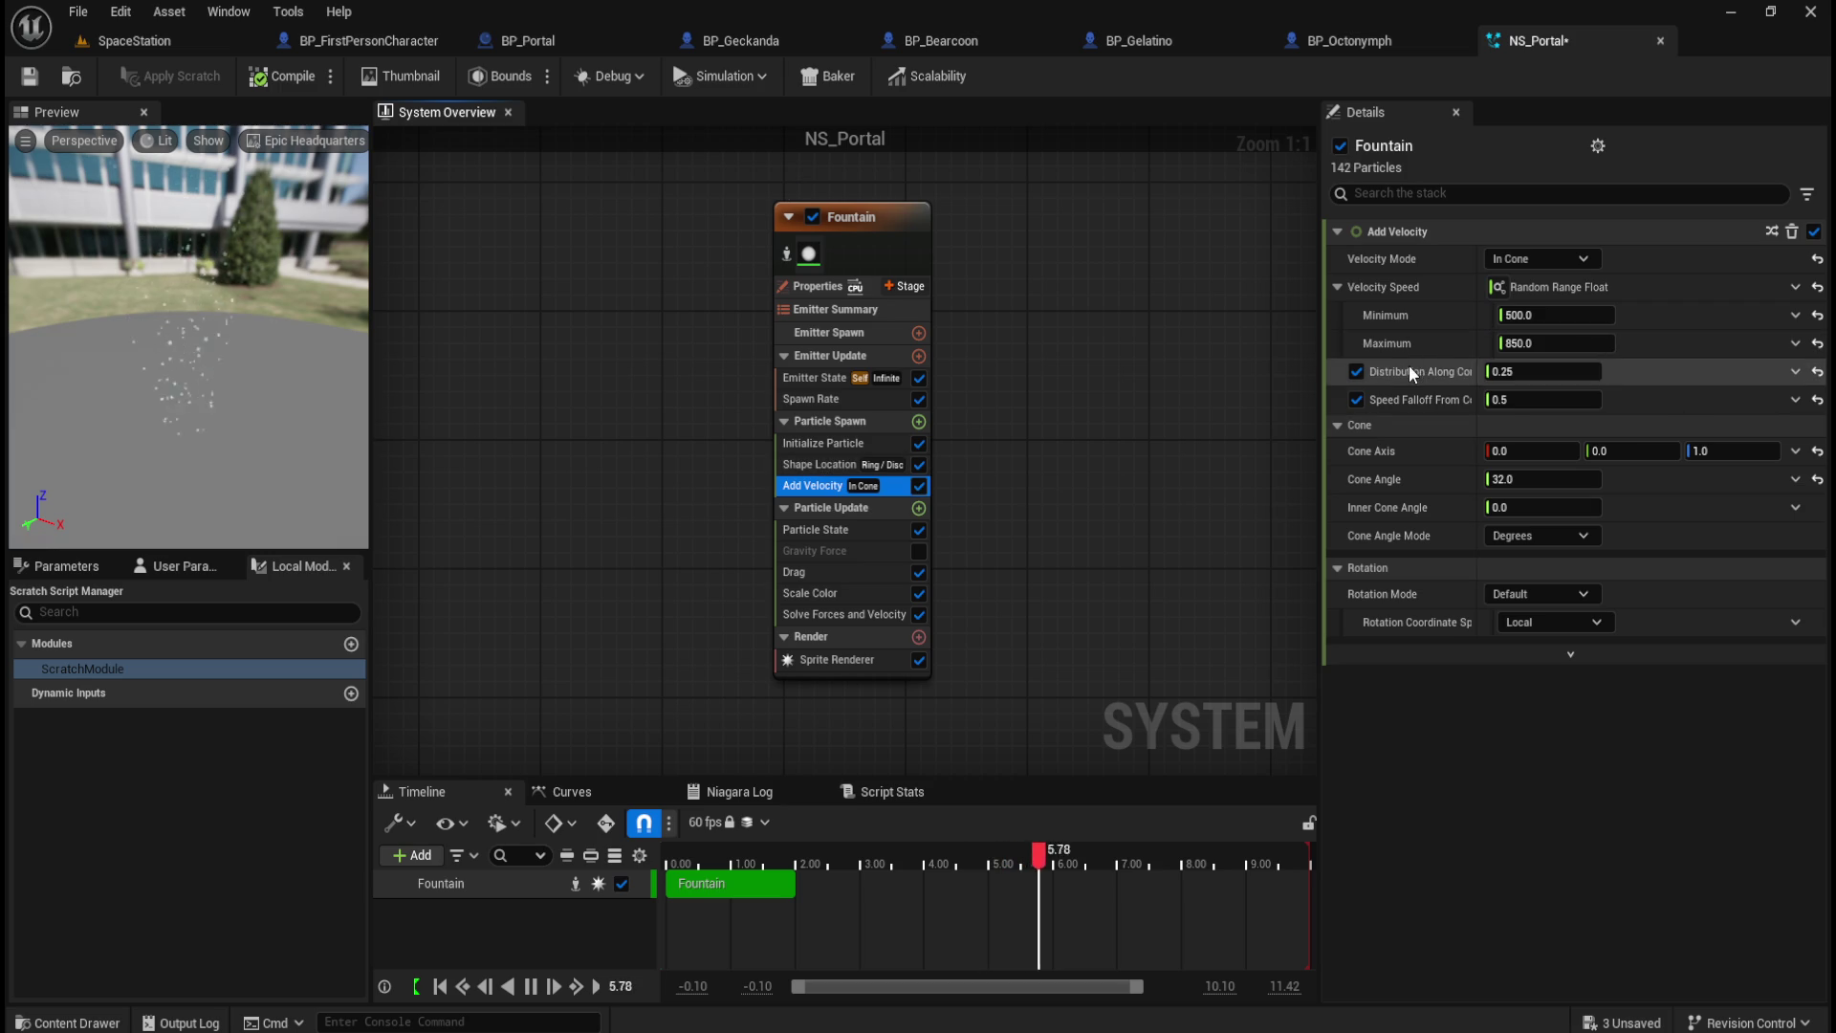
mouse_move(1413, 379)
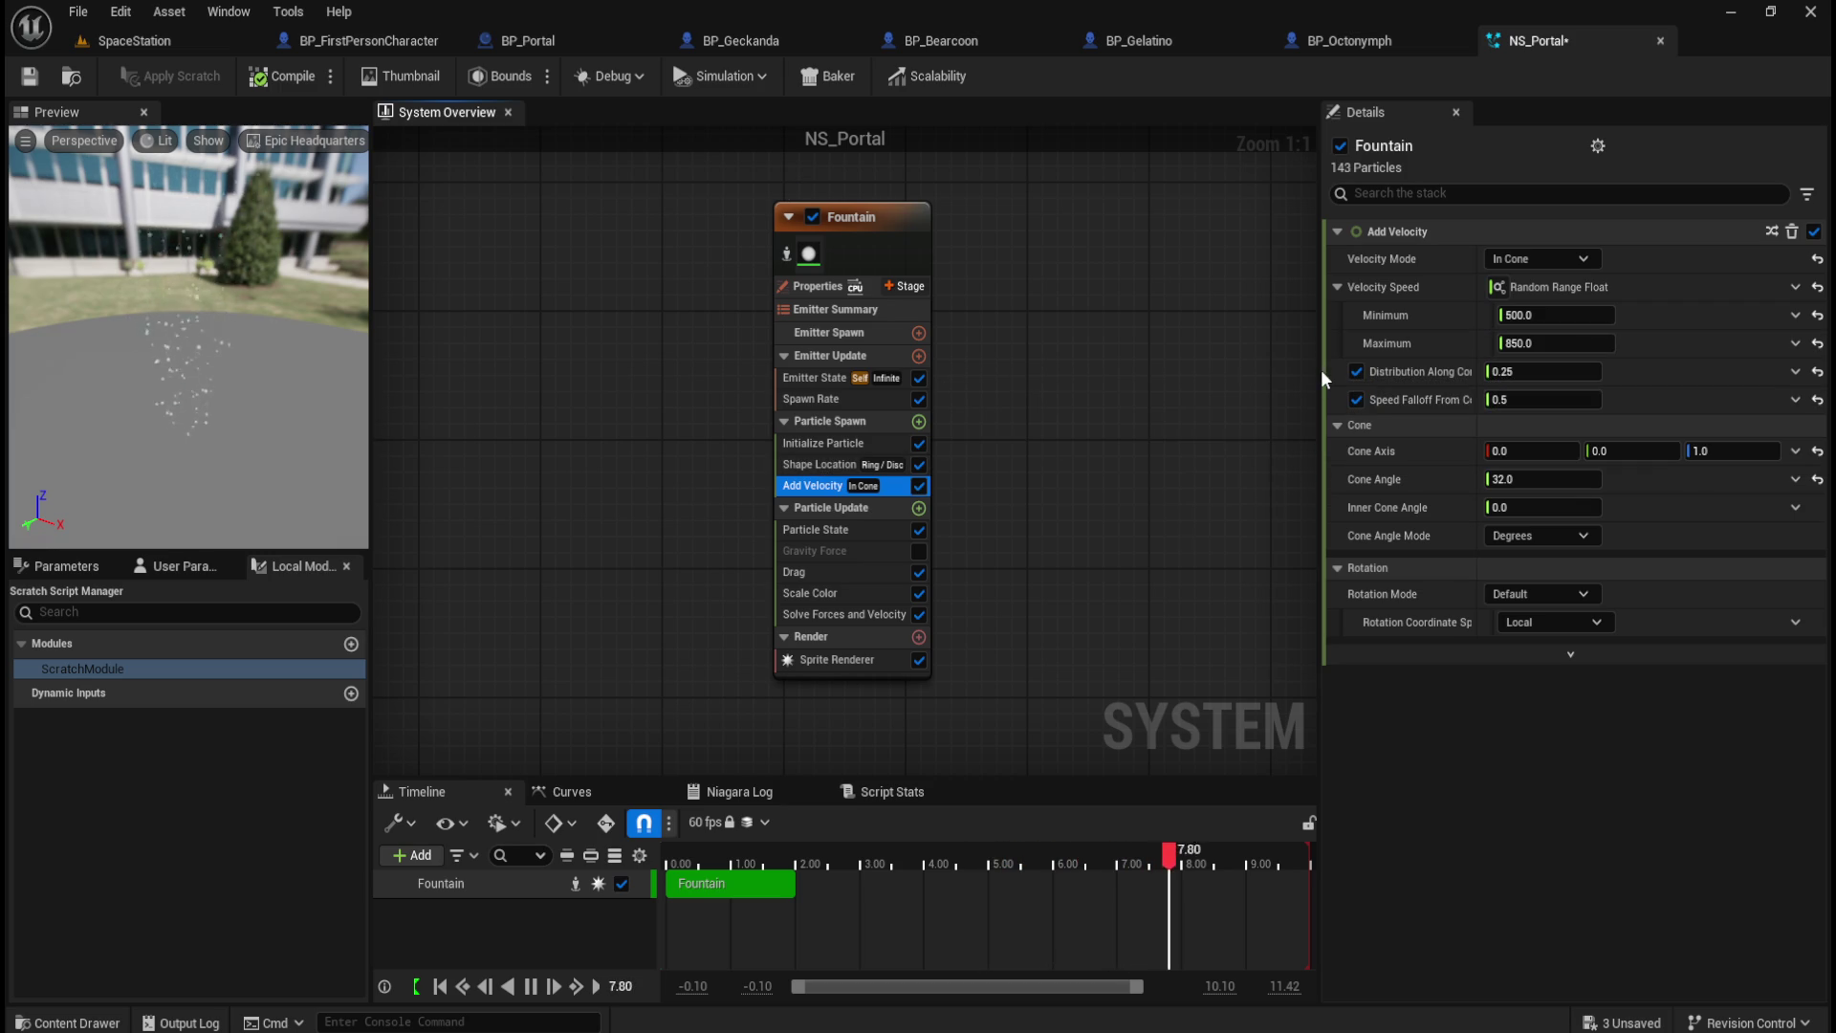
mouse_move(1321, 373)
left_mouse_down()
mouse_move(1201, 398)
mouse_move(1377, 398)
mouse_move(1321, 398)
left_mouse_up()
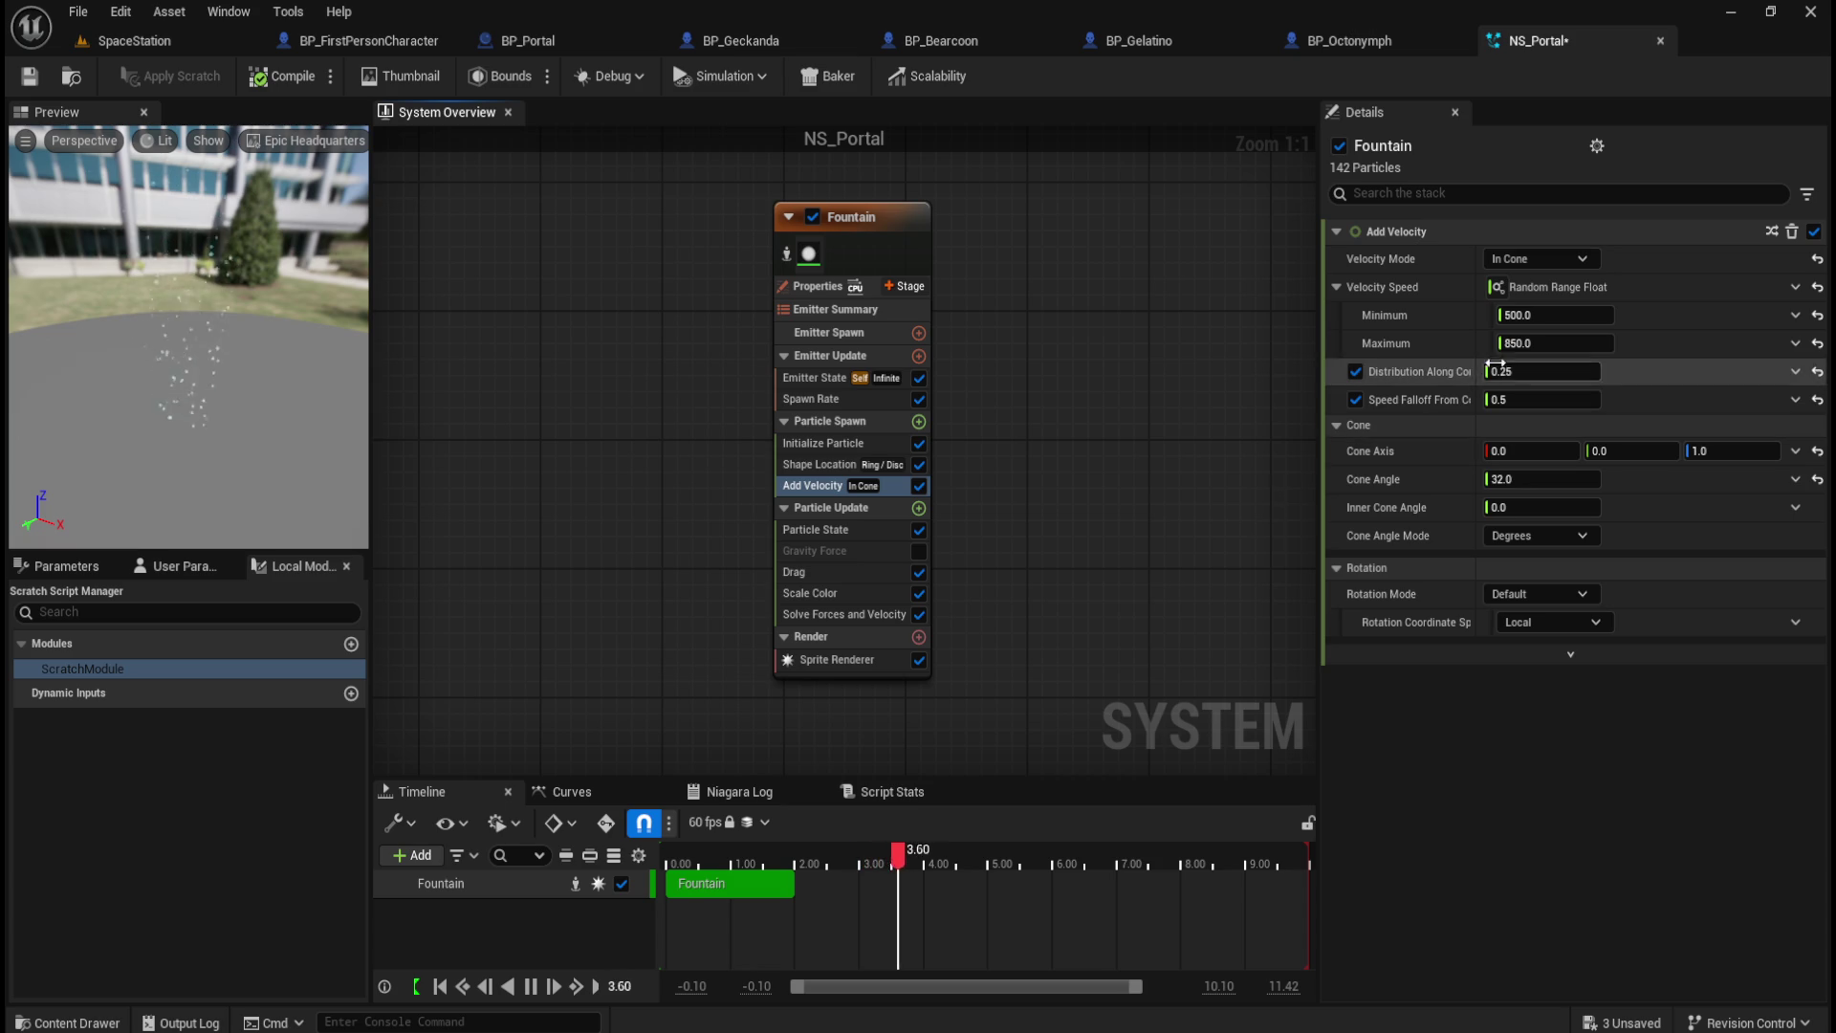
mouse_move(1555, 348)
left_mouse_down()
mouse_move(1645, 348)
mouse_move(1561, 346)
left_mouse_up()
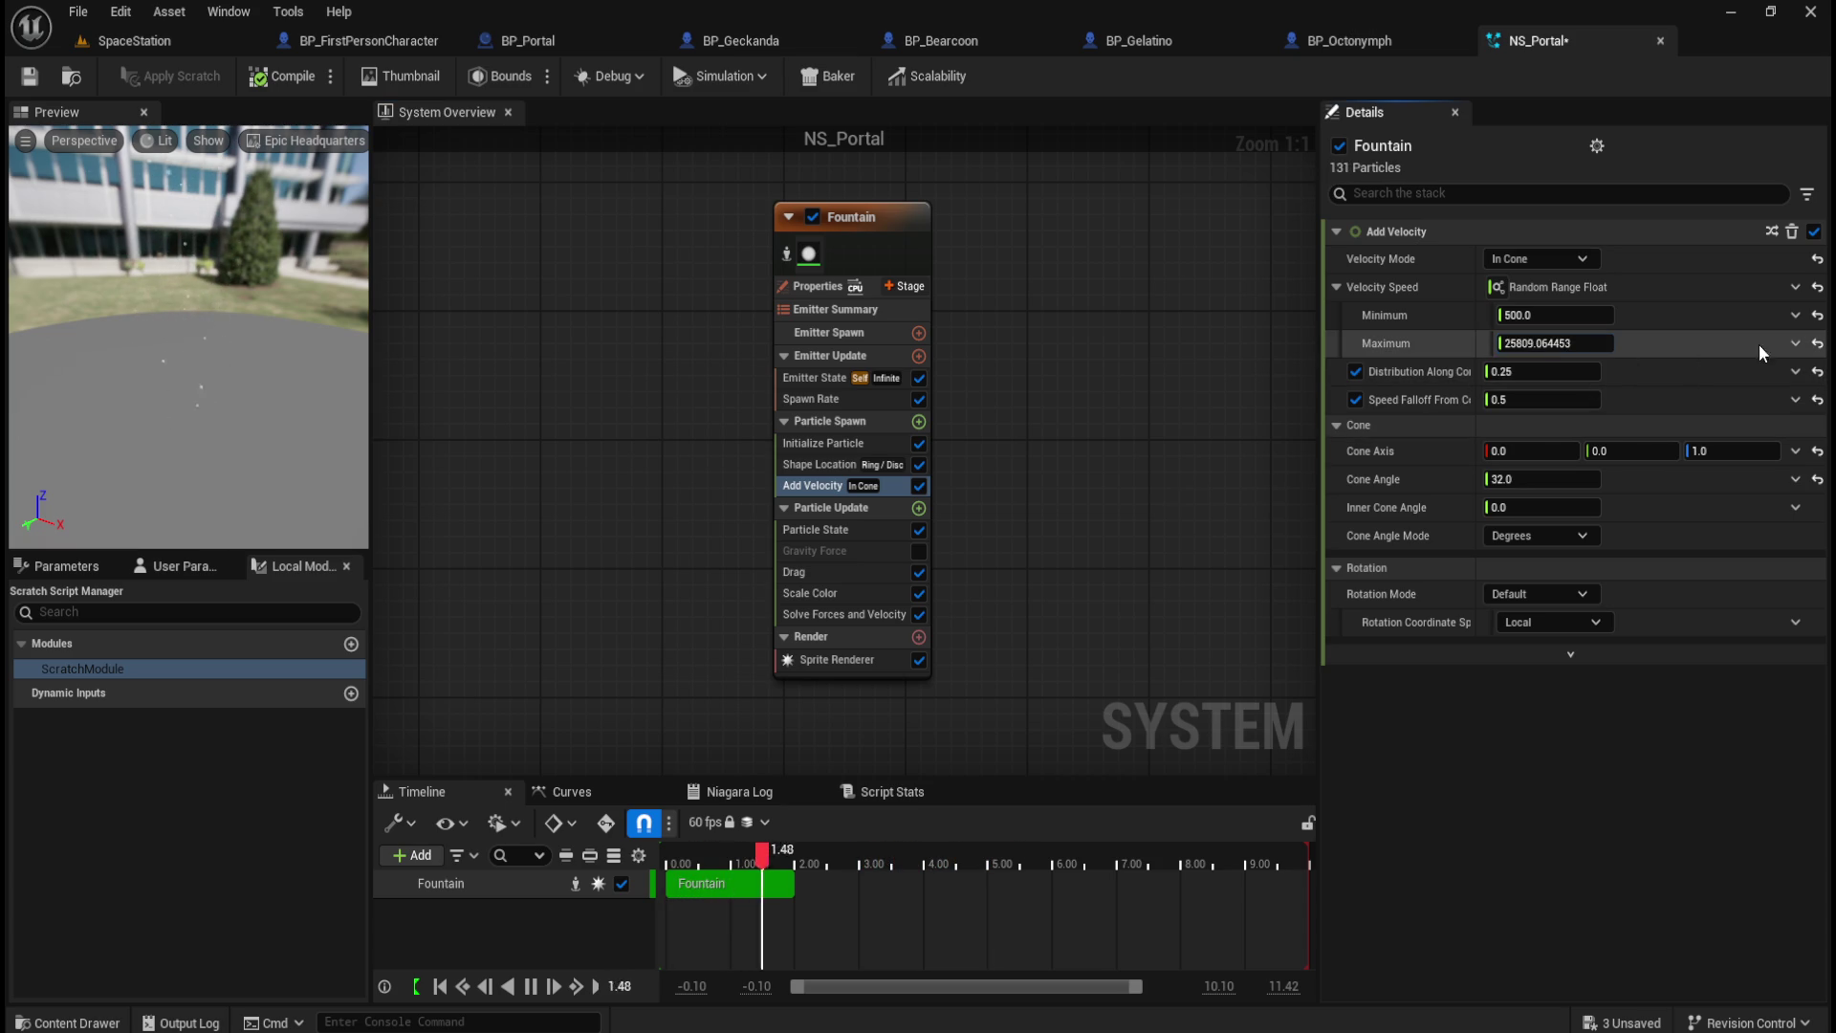
left_click(1820, 348)
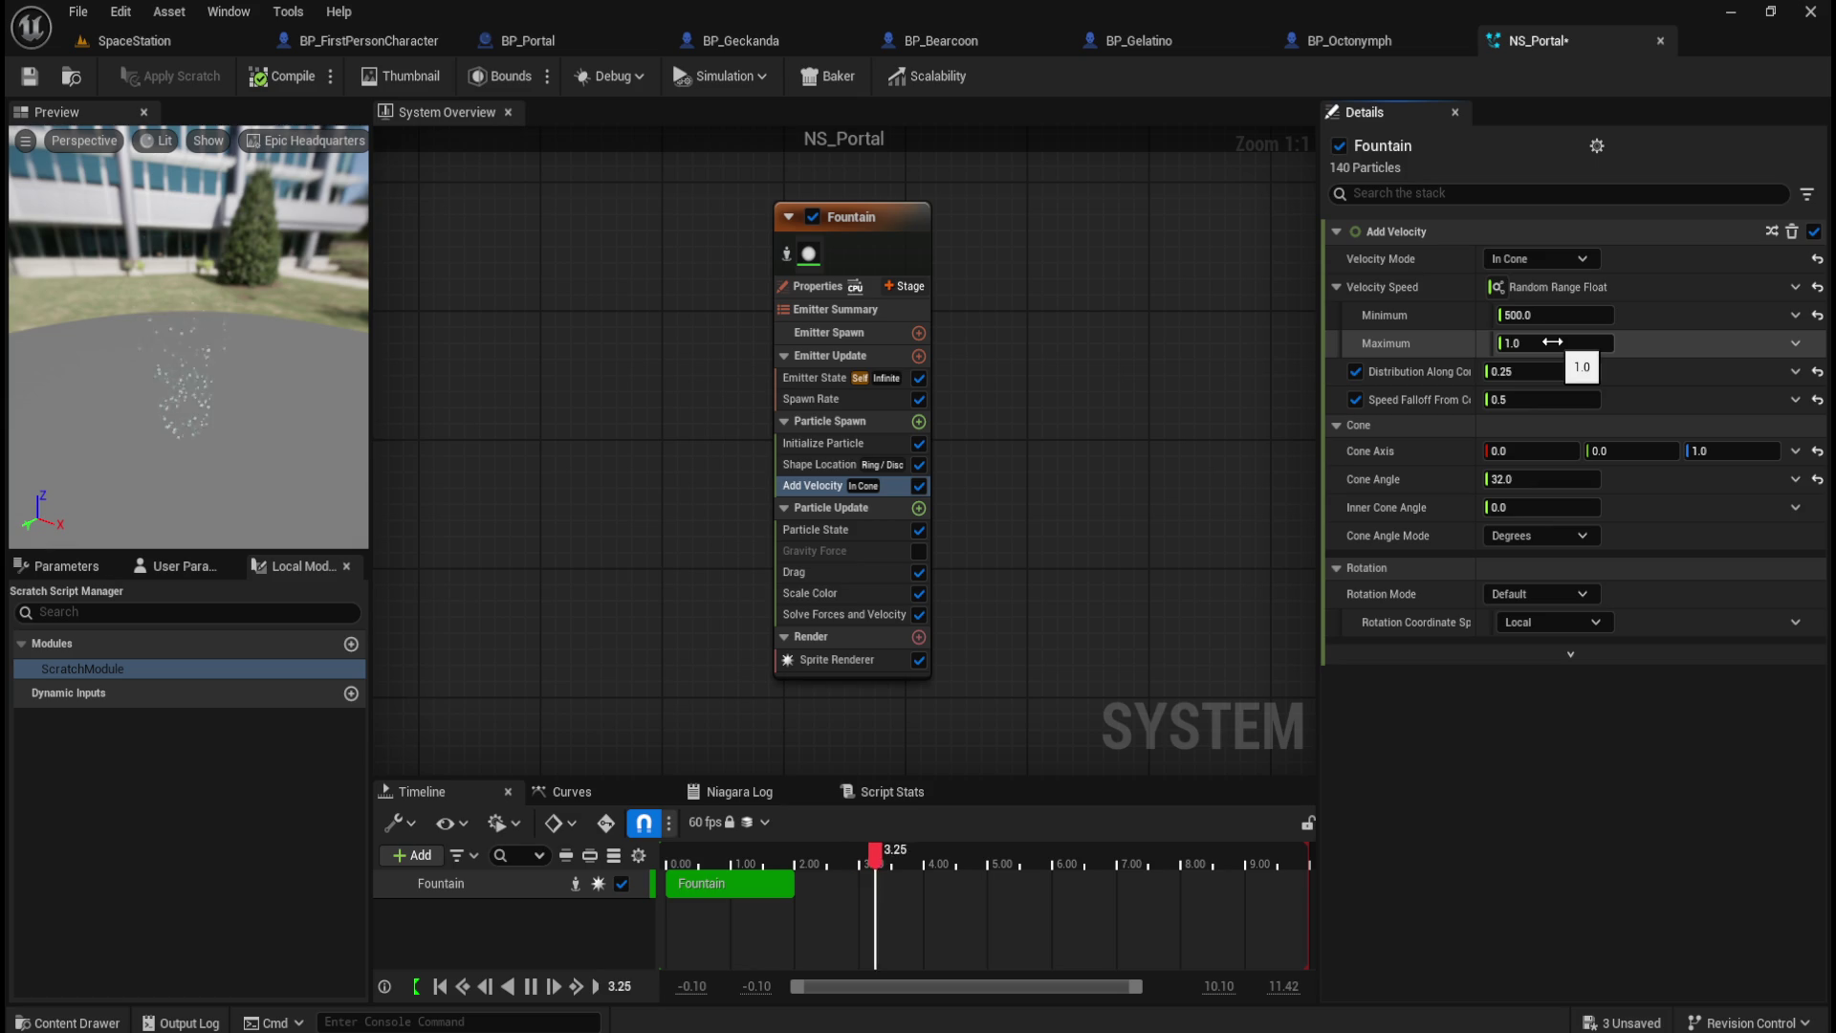
Step: Set Velocity Speed Maximum to 650, restoring the minimum to 500 with Ctrl+Z
left_click(244, 417)
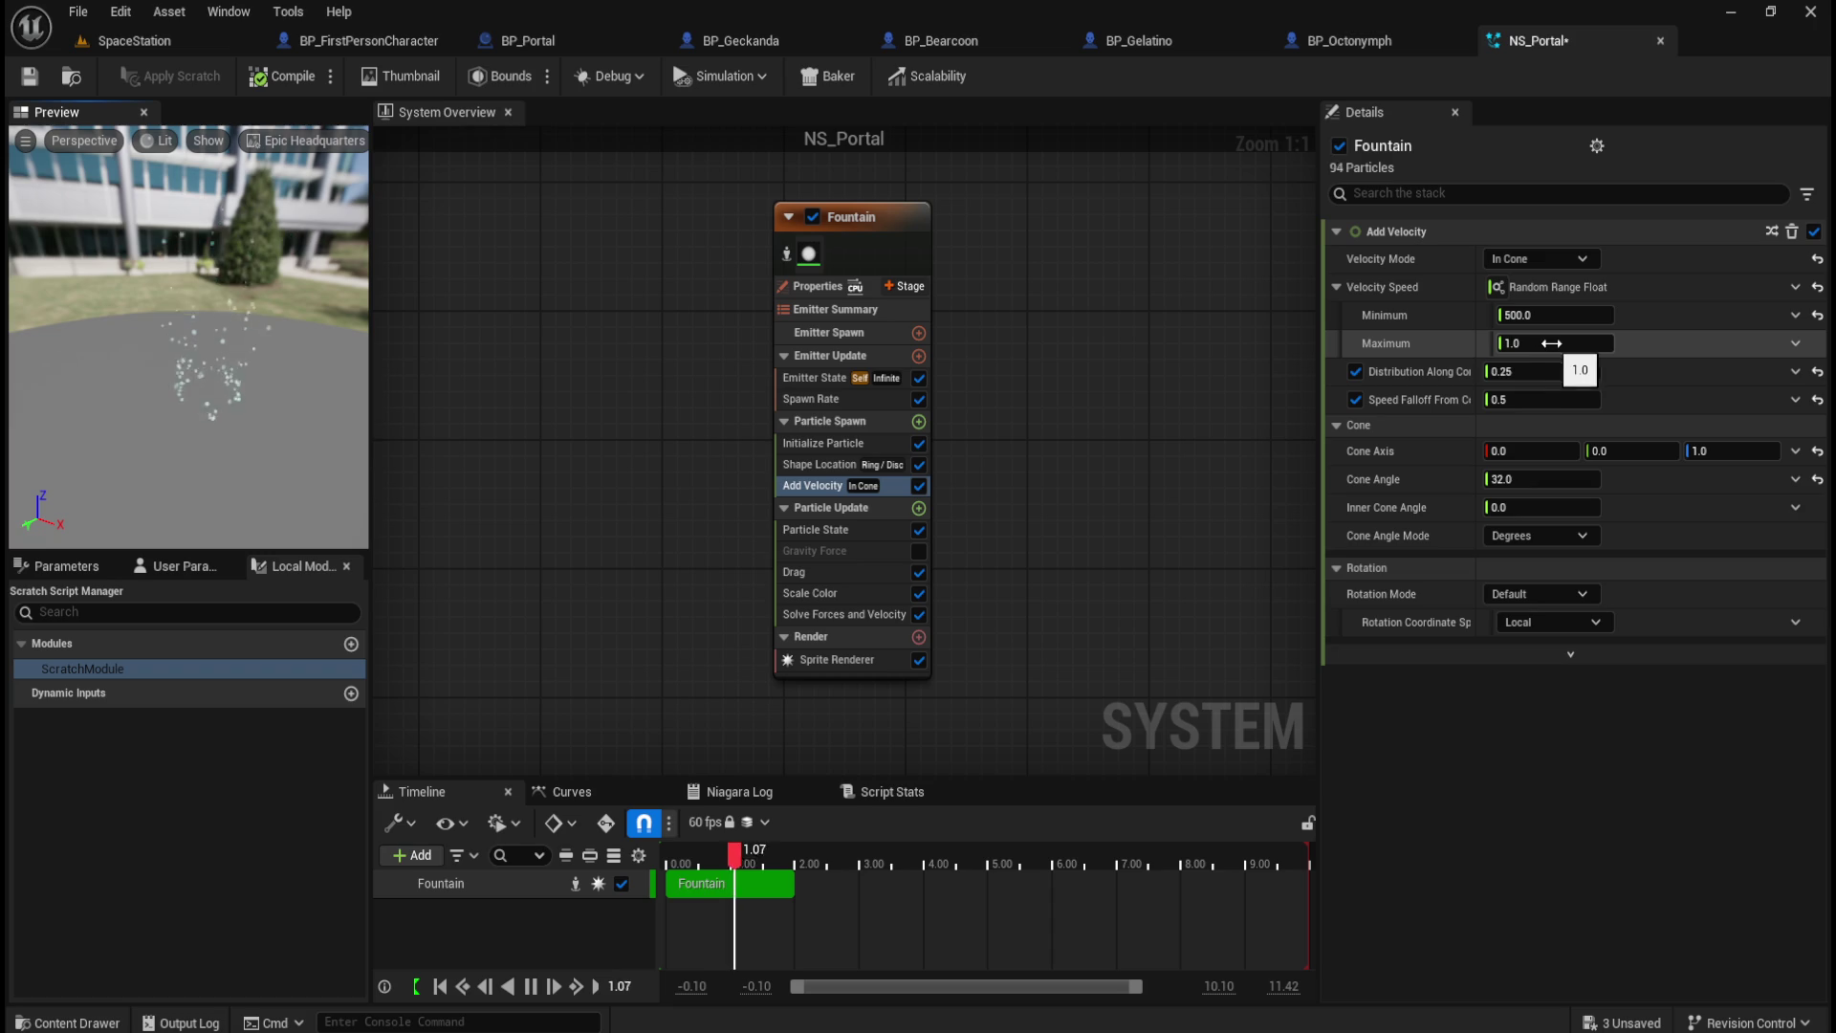
left_click_drag(1540, 342, 1551, 343)
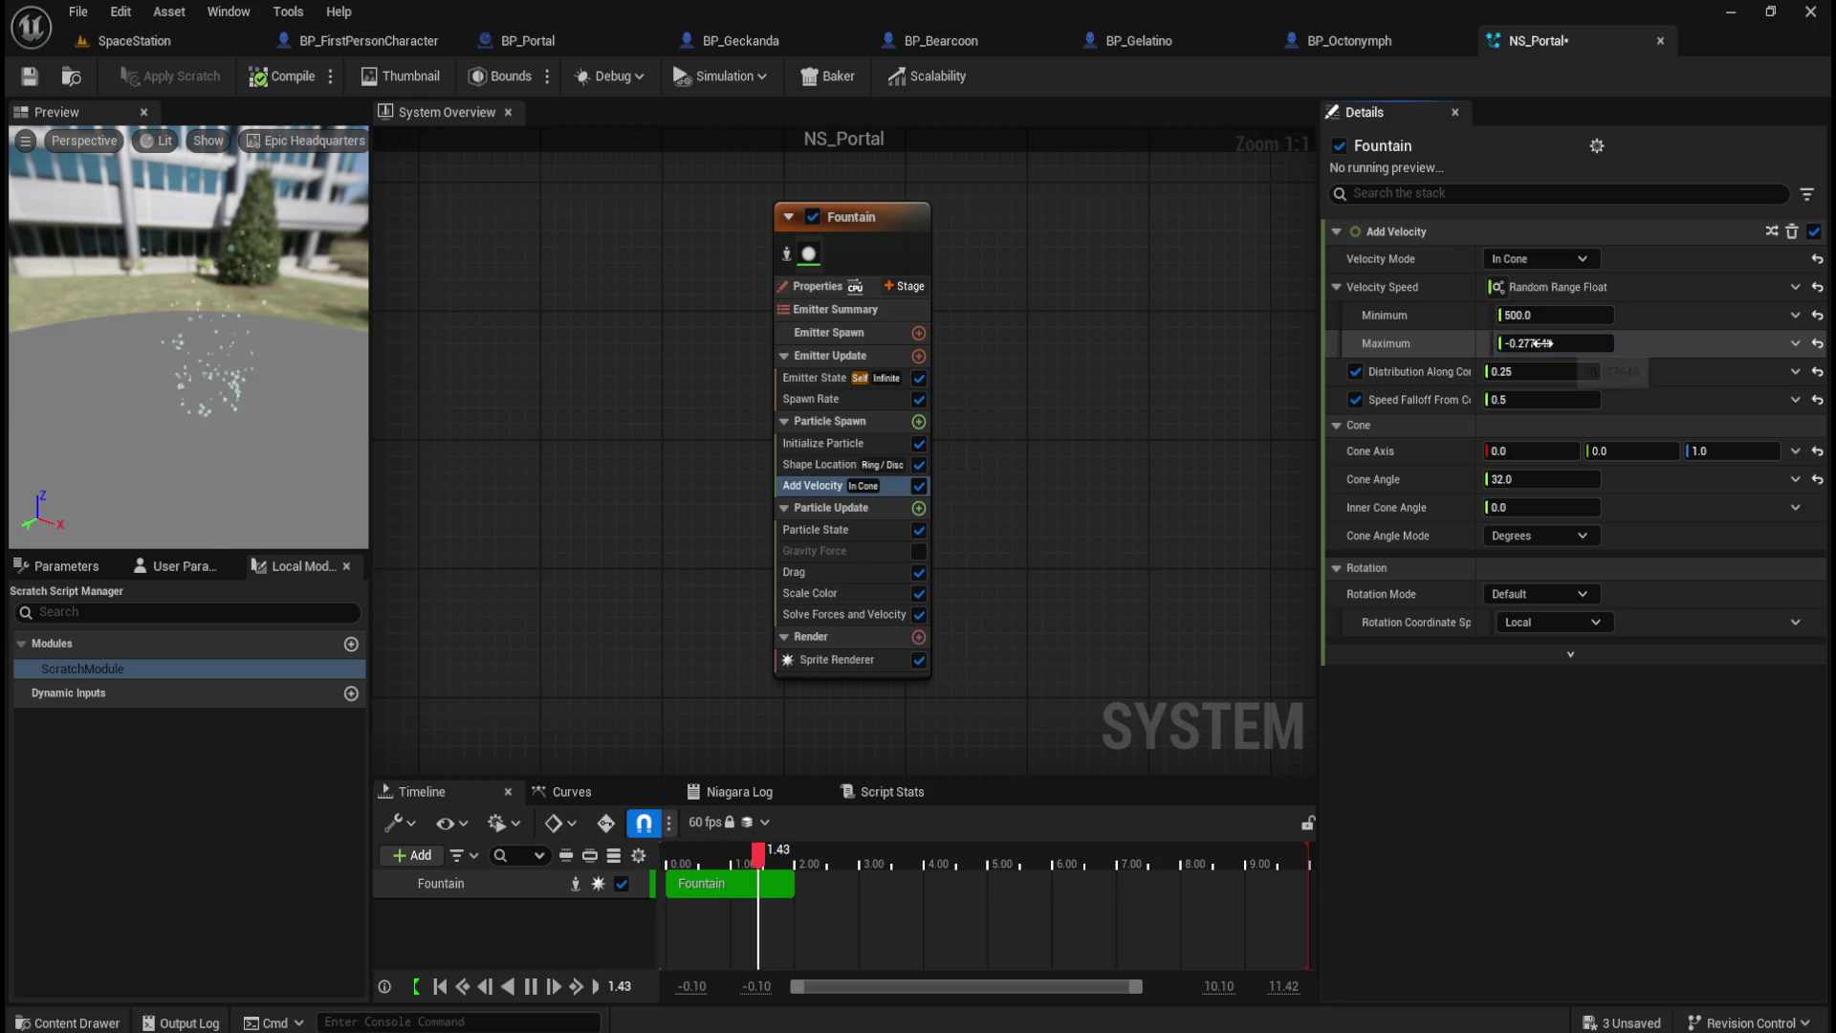
left_click(1567, 346)
type("650")
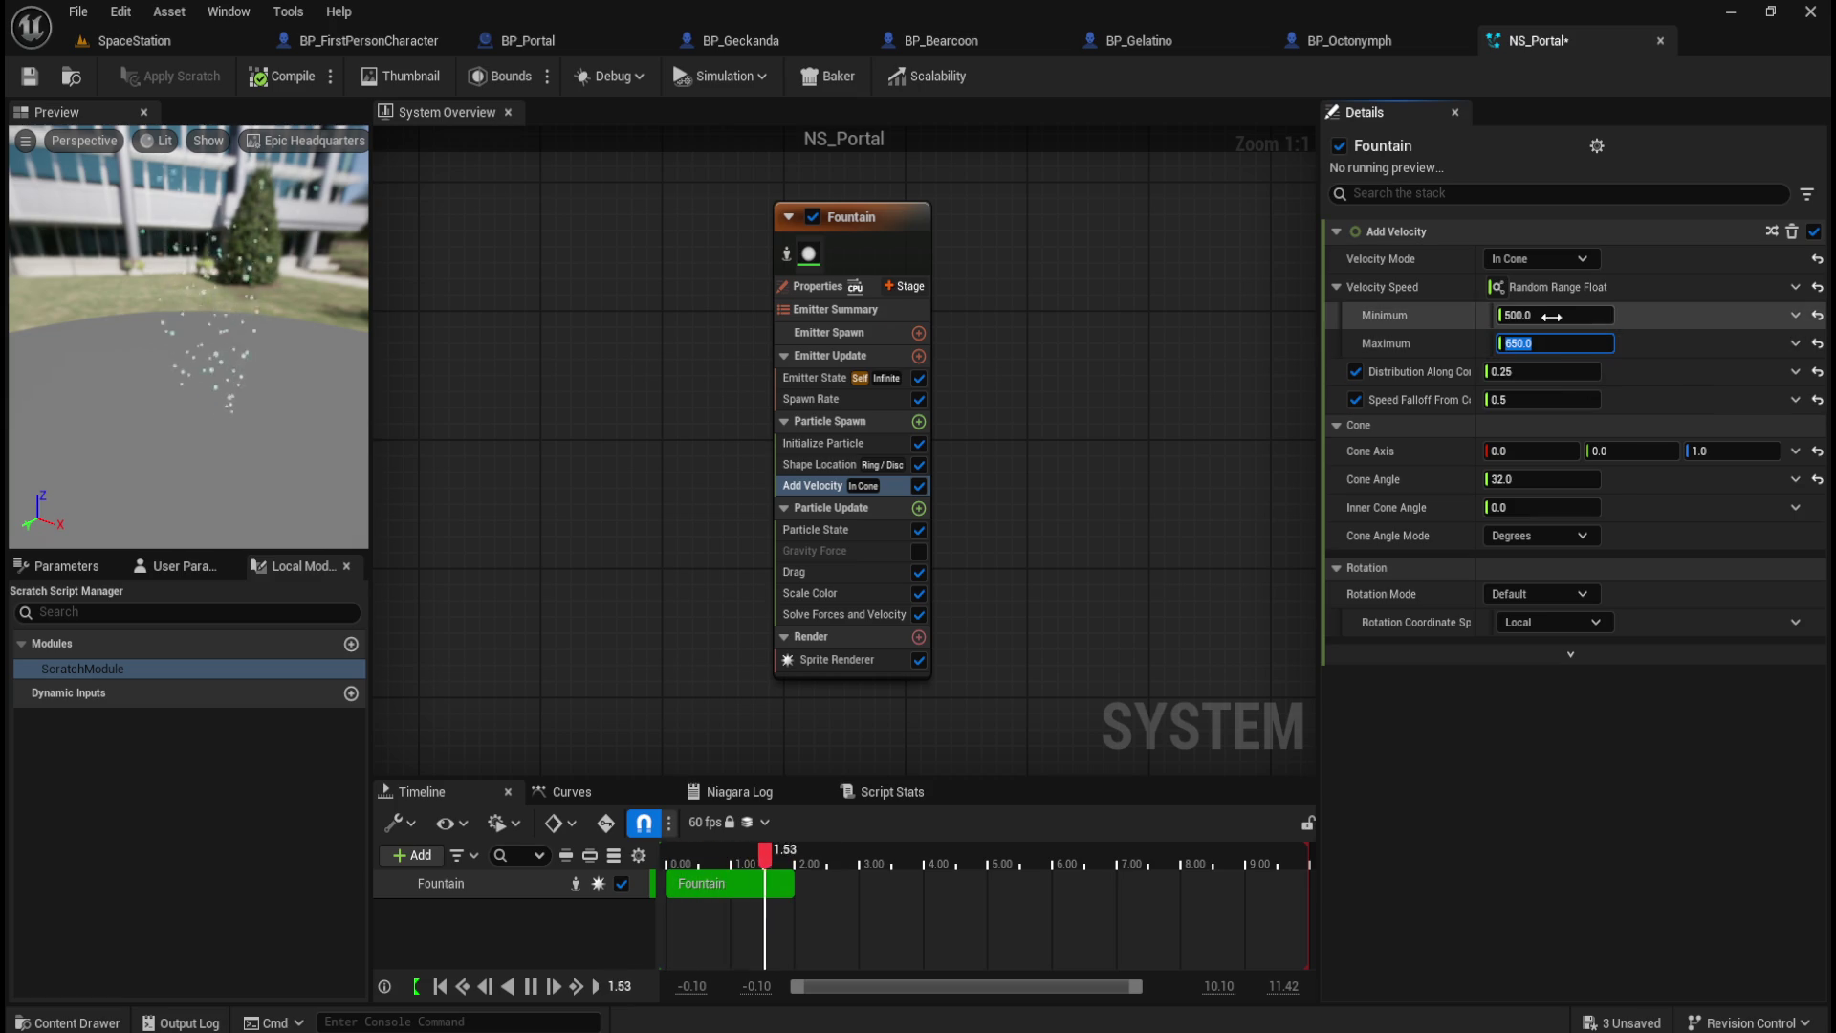
left_click_drag(1568, 314, 1477, 314)
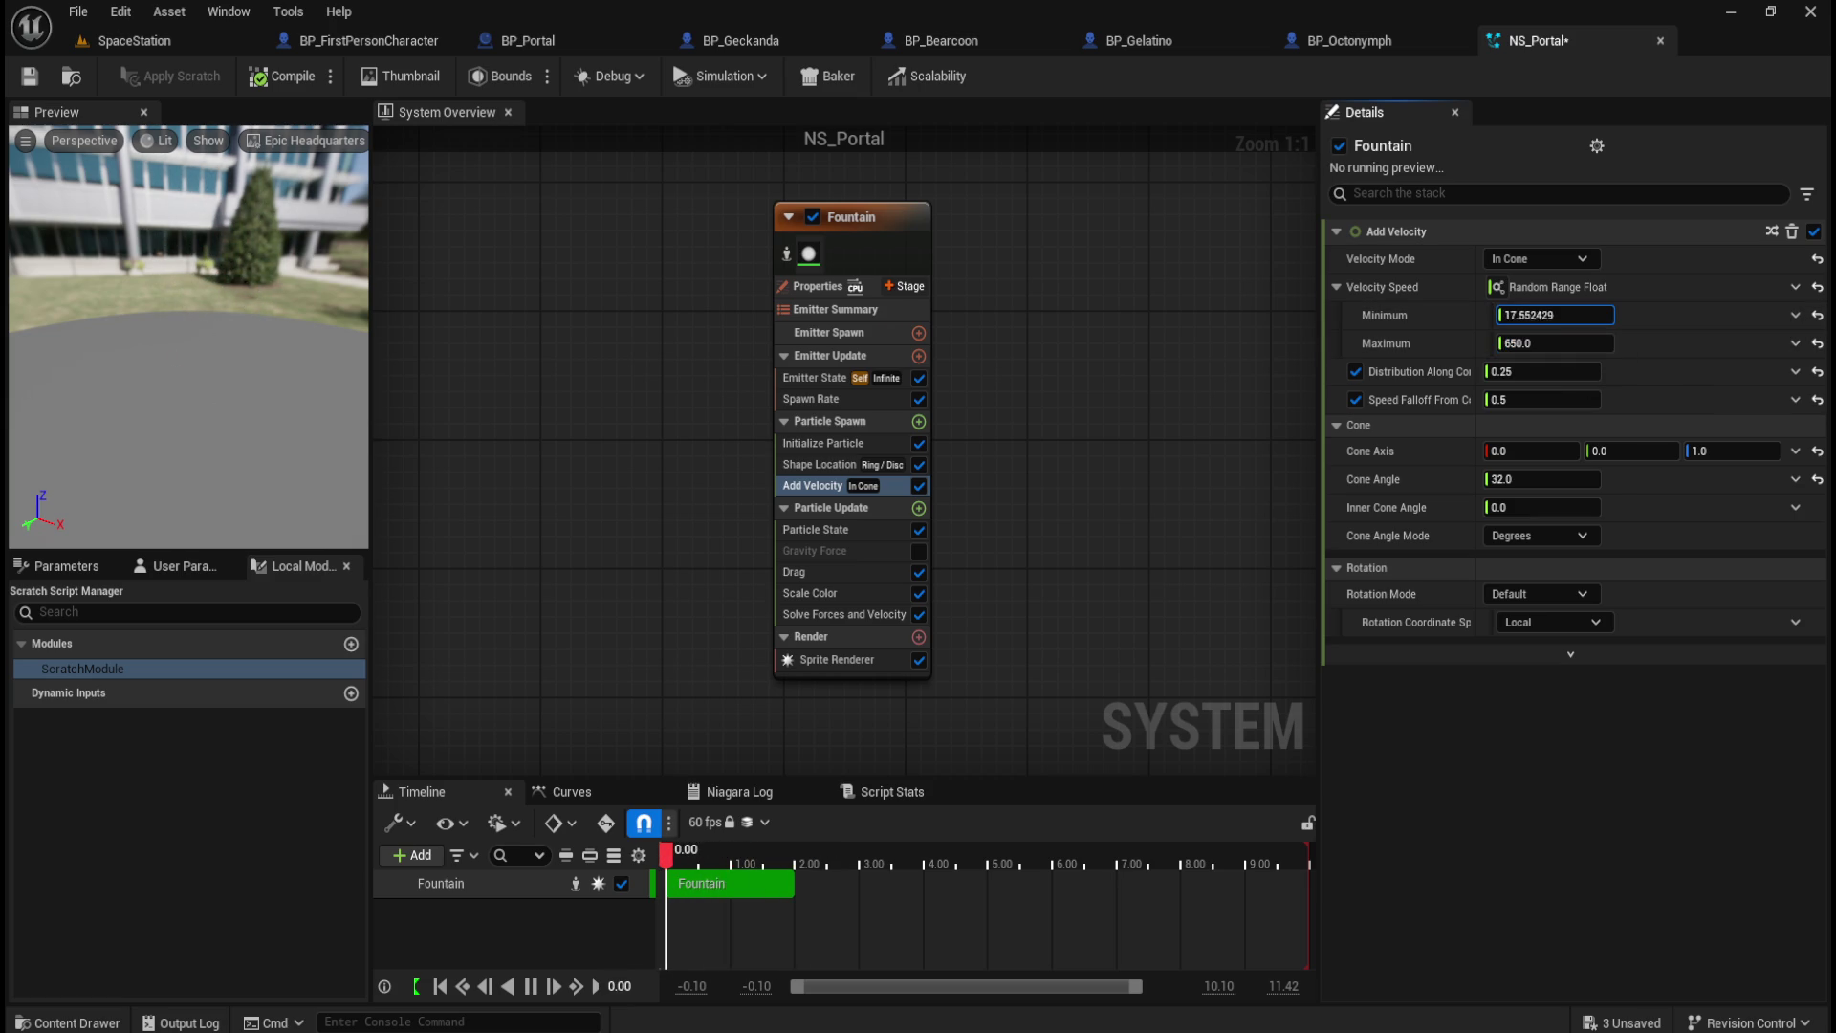
key("Return")
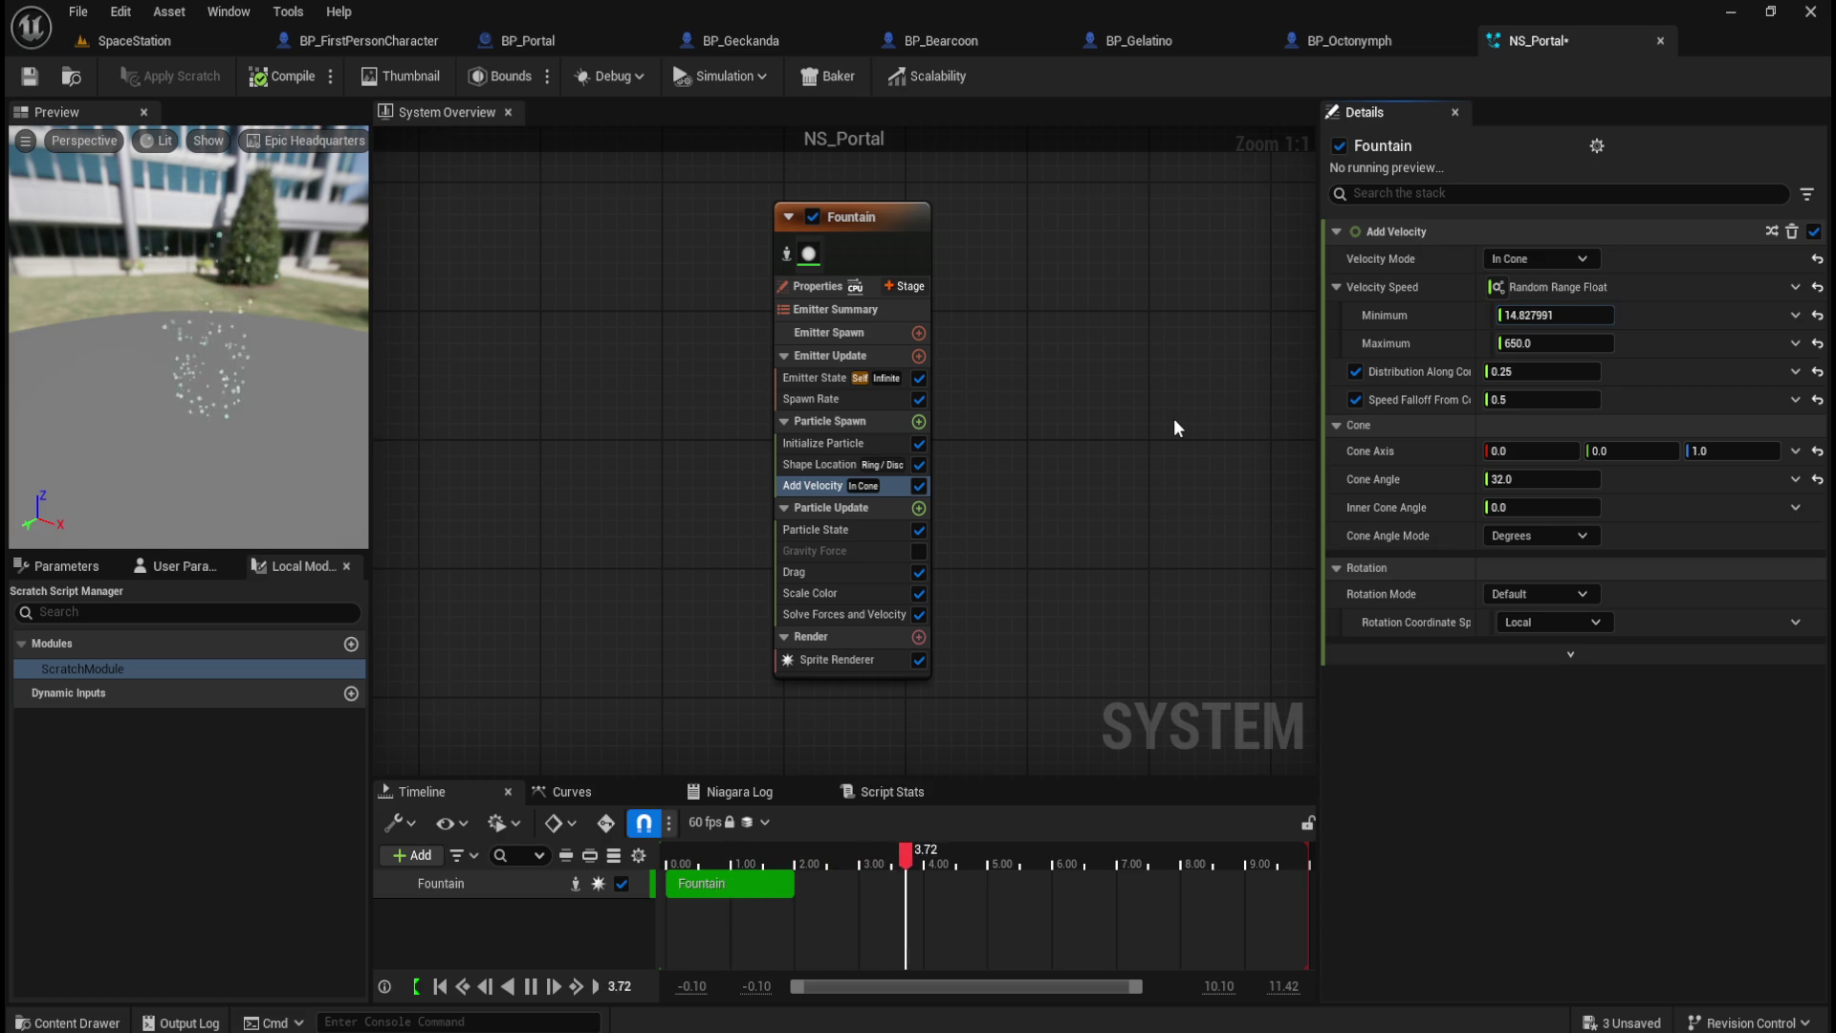
key("ctrl+z")
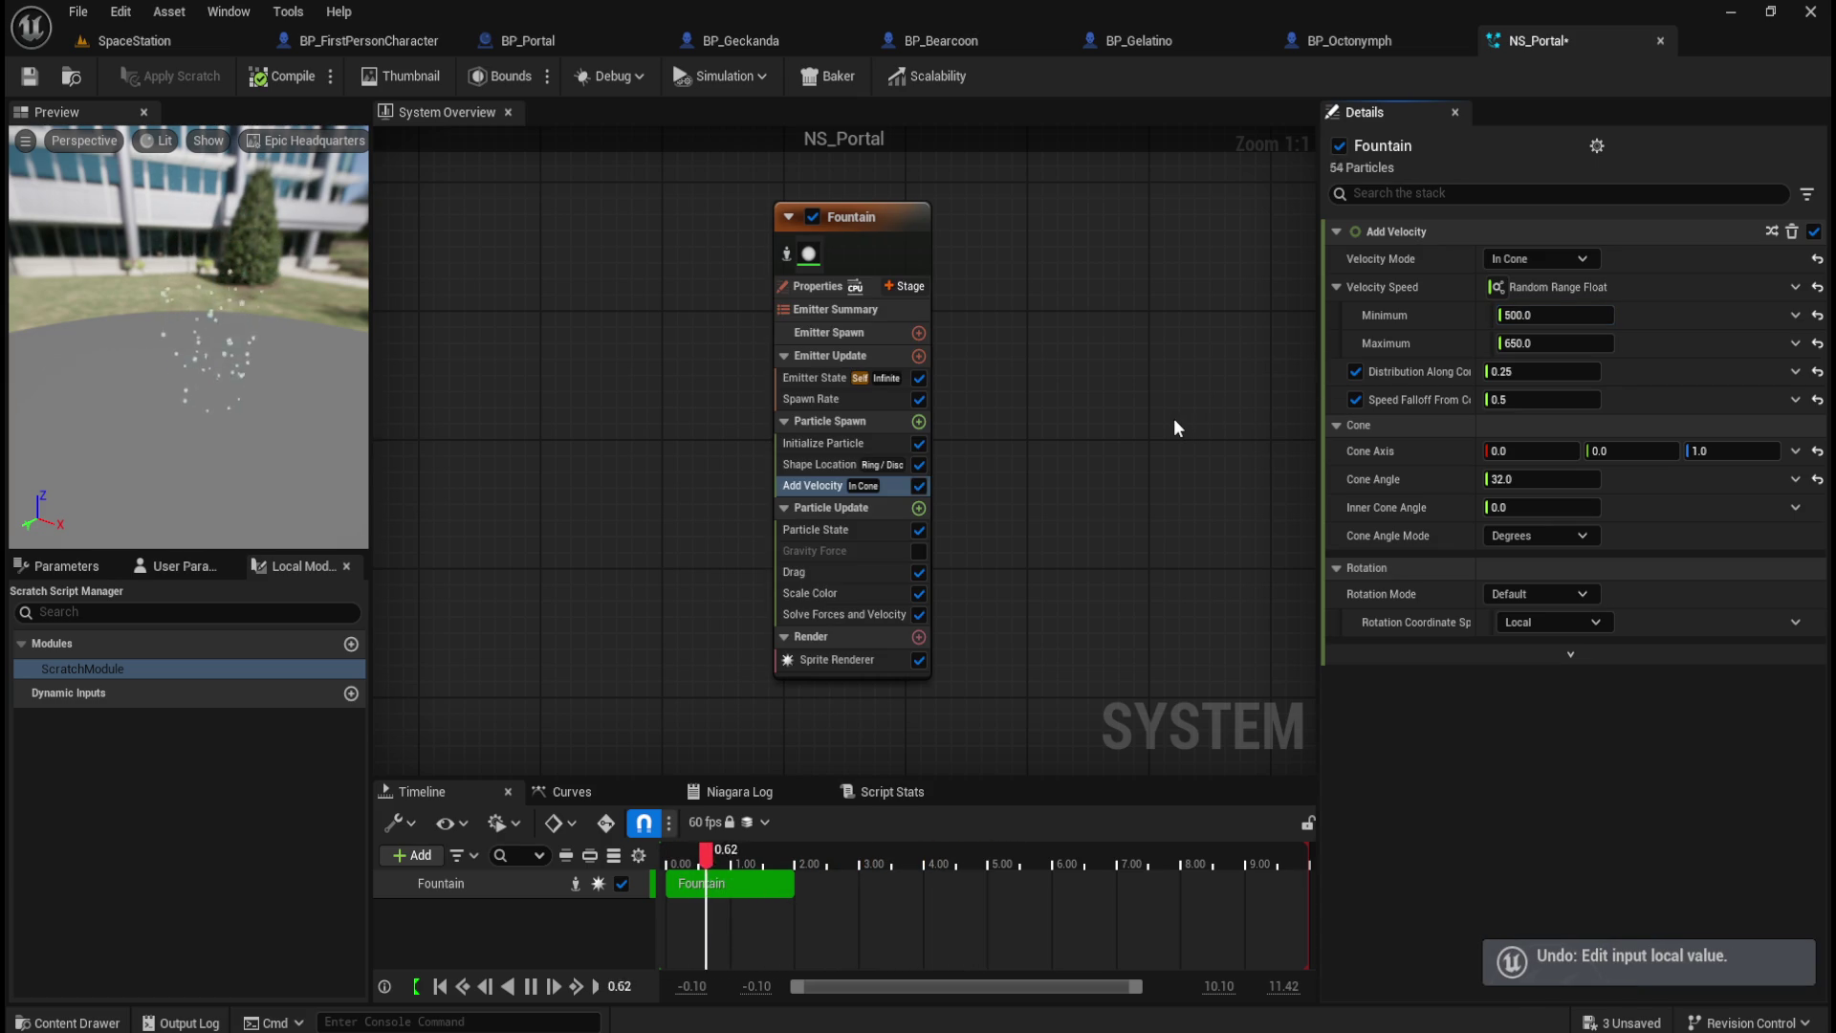
left_click(1567, 259)
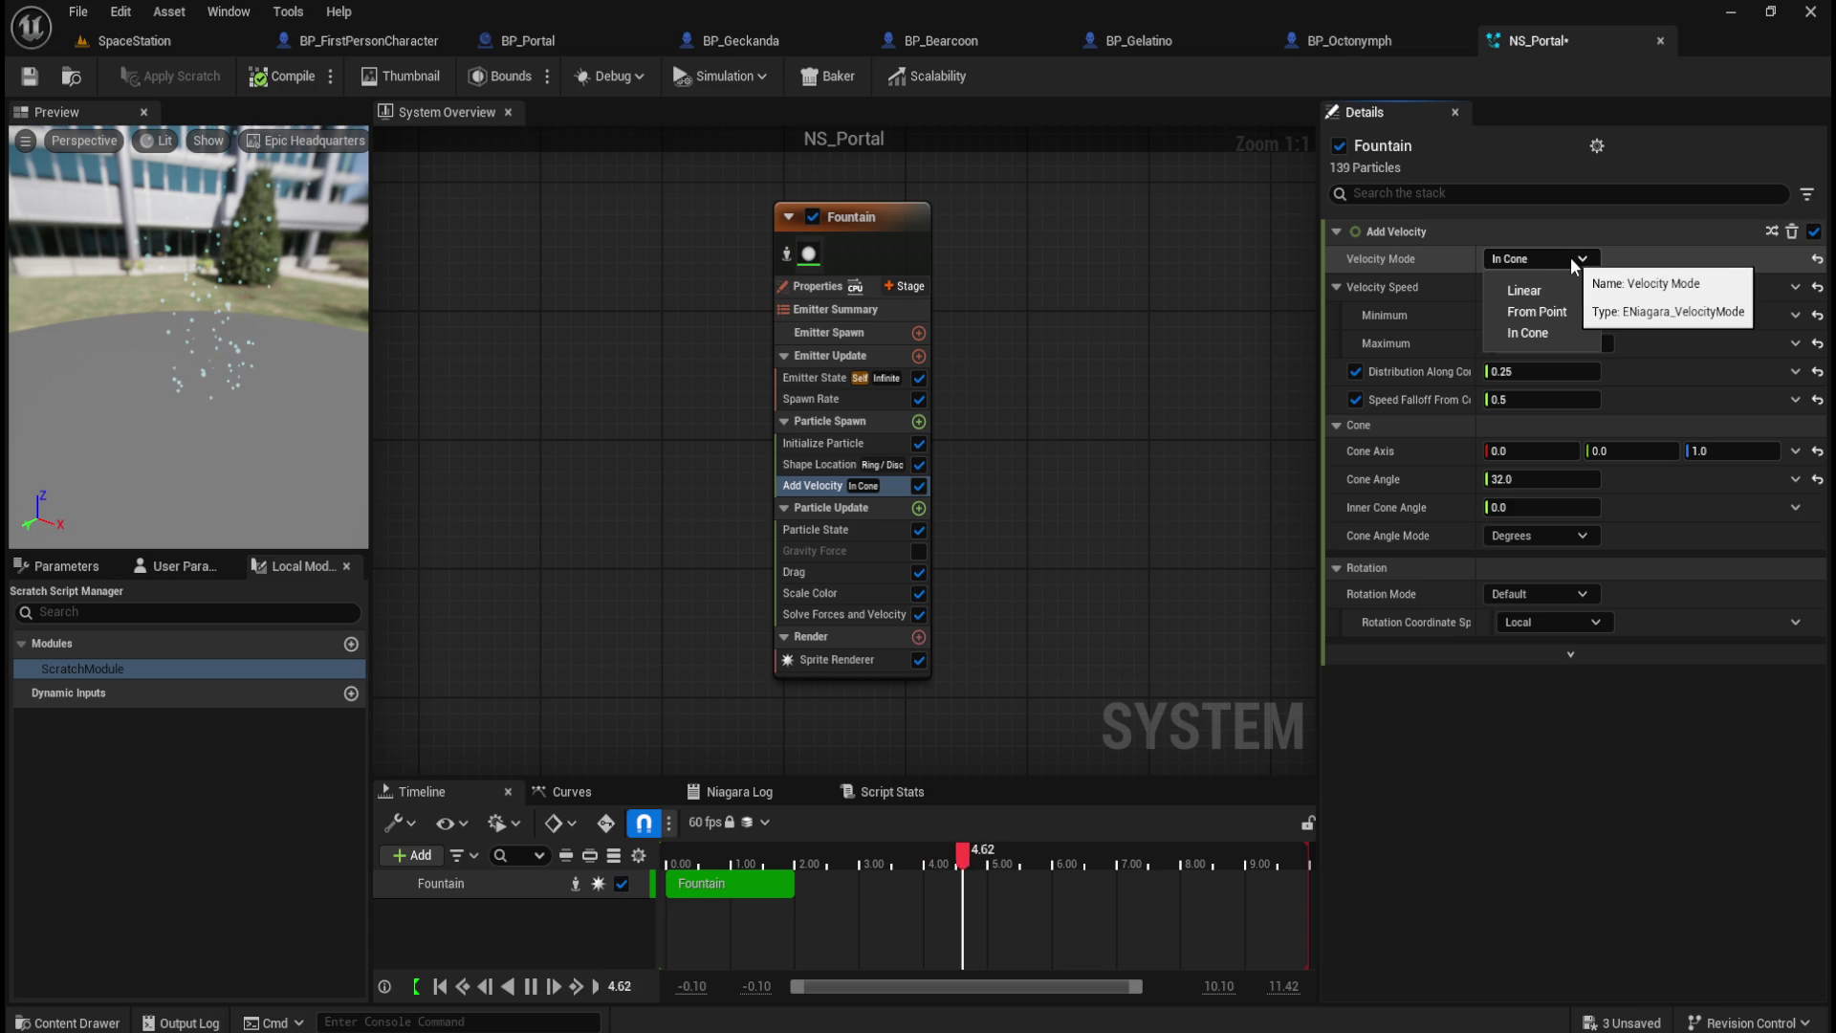
Step: Switch Velocity Mode from Cone to Linear, briefly trying From Point
left_click(1580, 263)
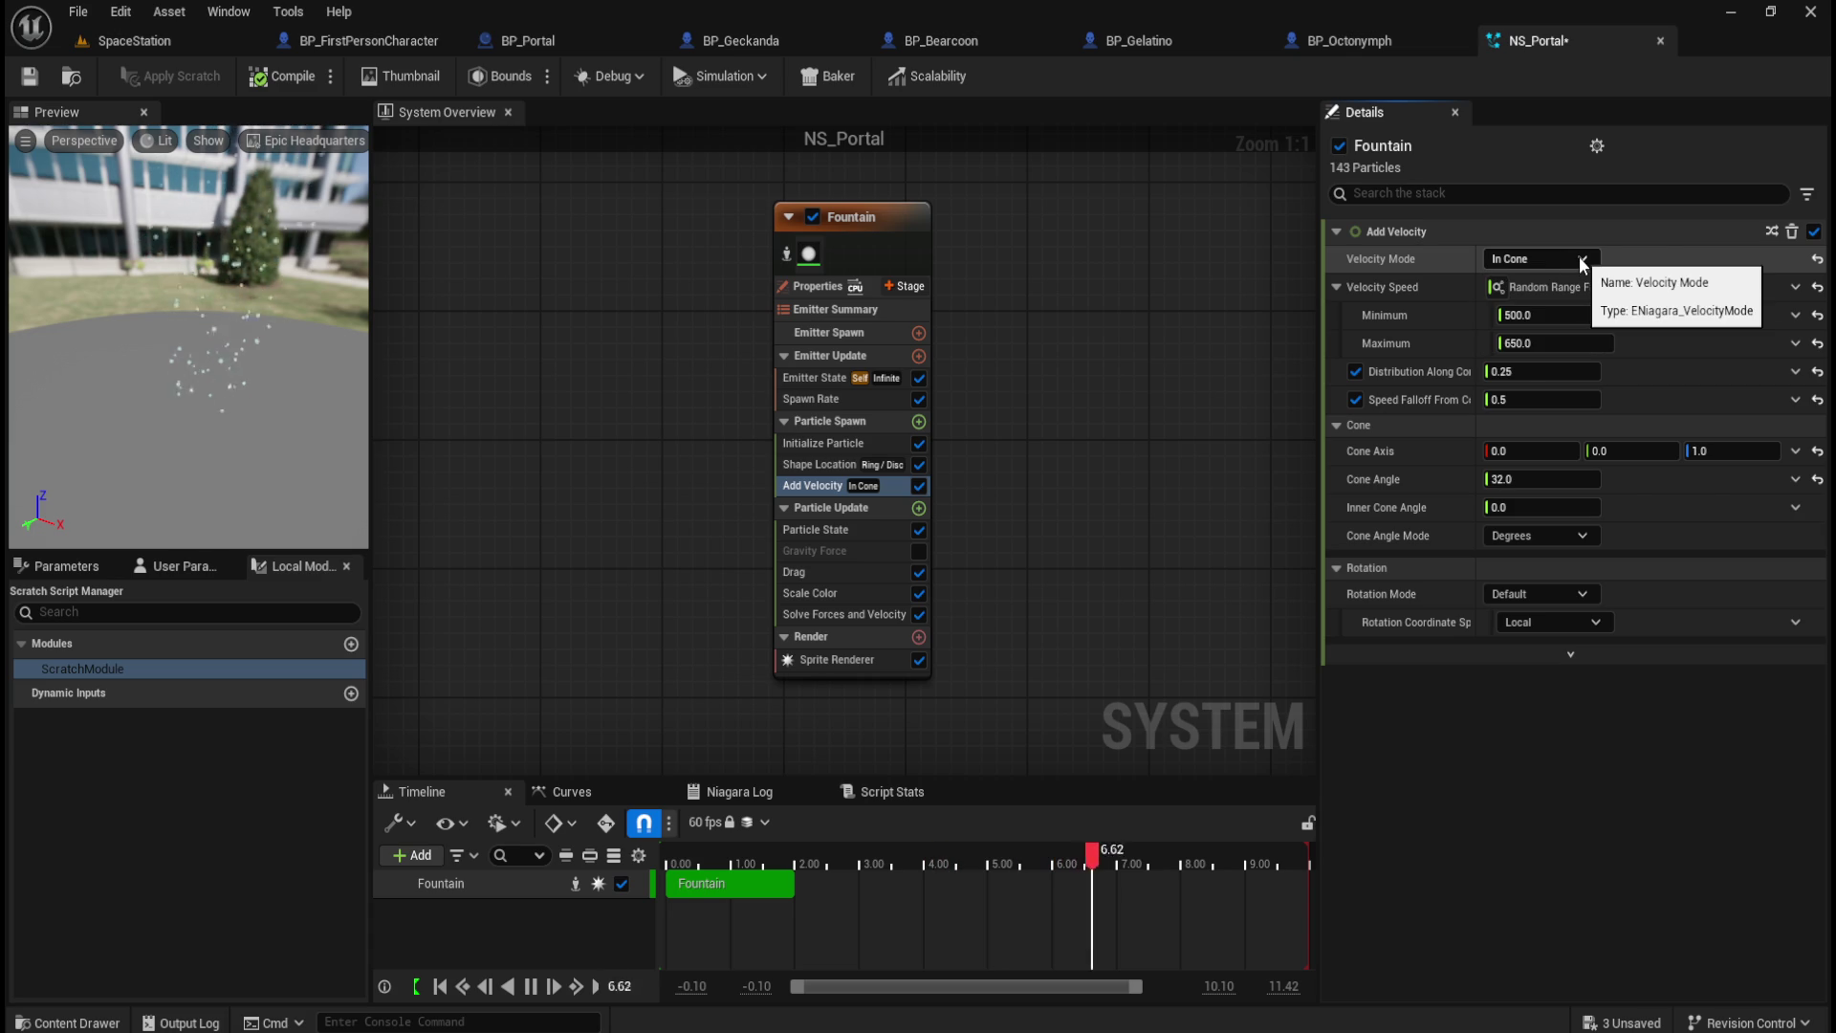
left_click(1581, 261)
left_click(1539, 312)
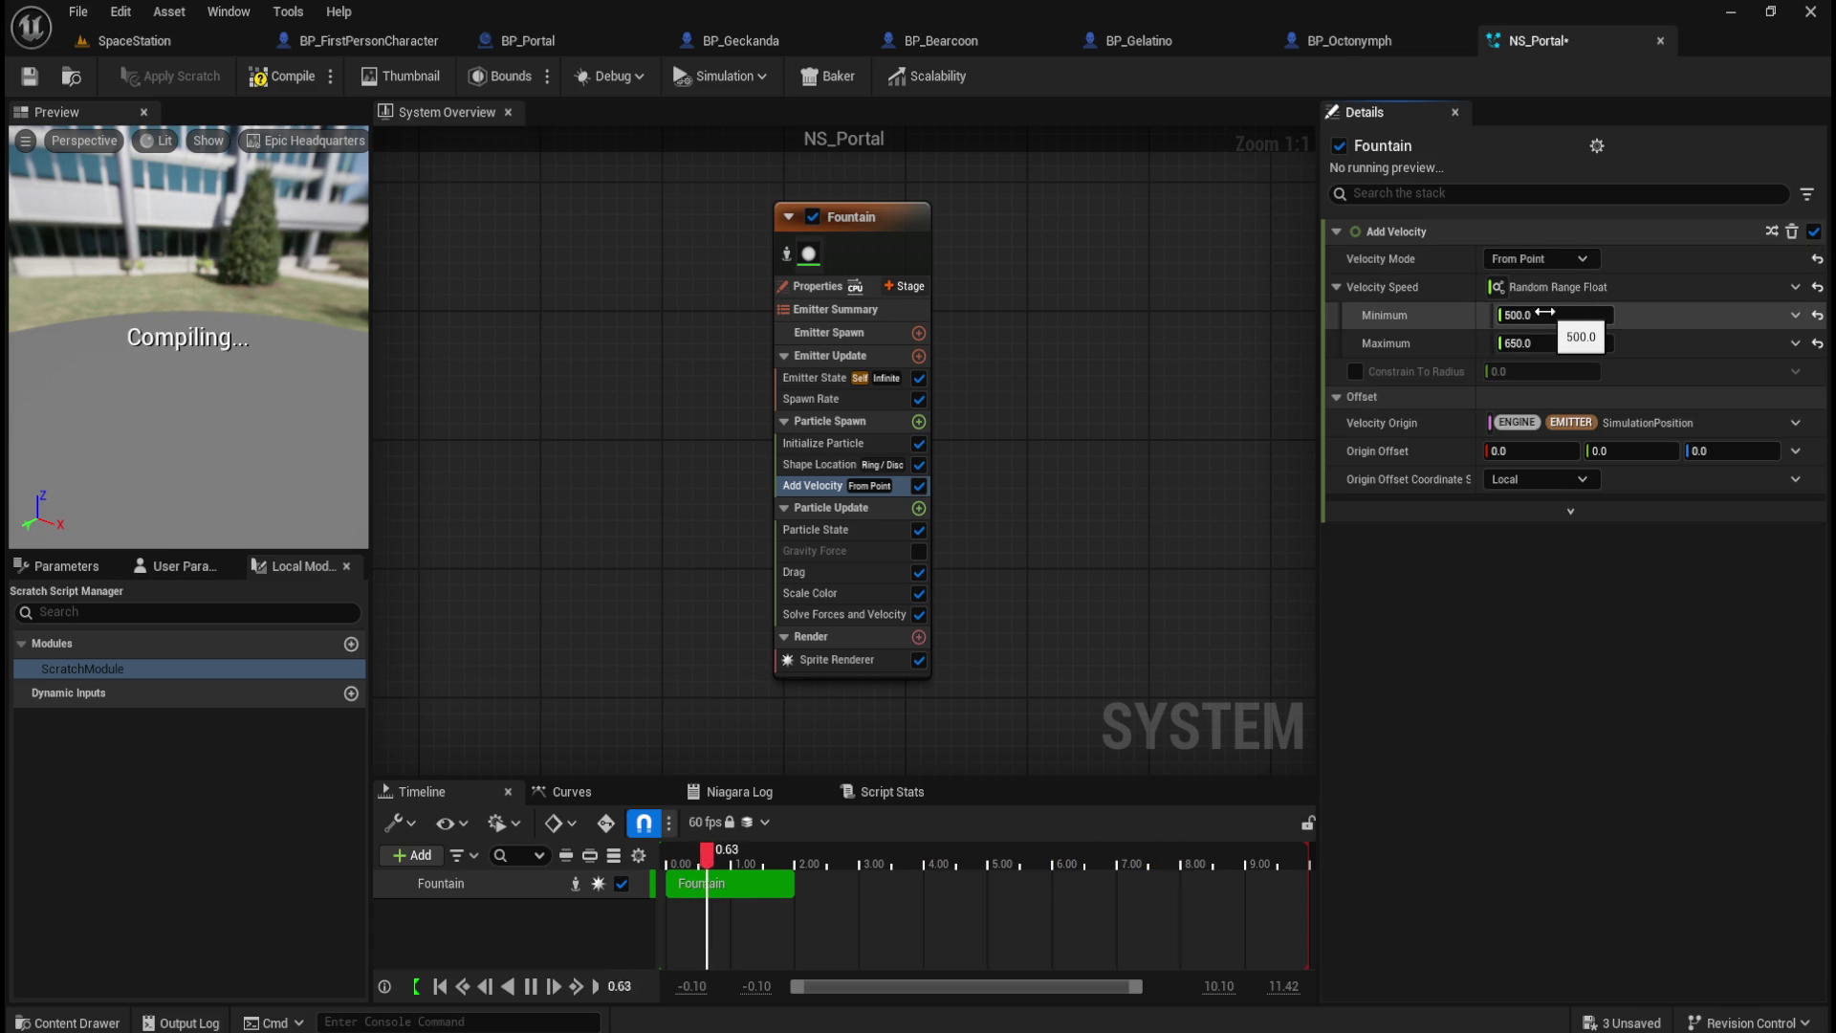
left_click(1573, 259)
left_click(1565, 292)
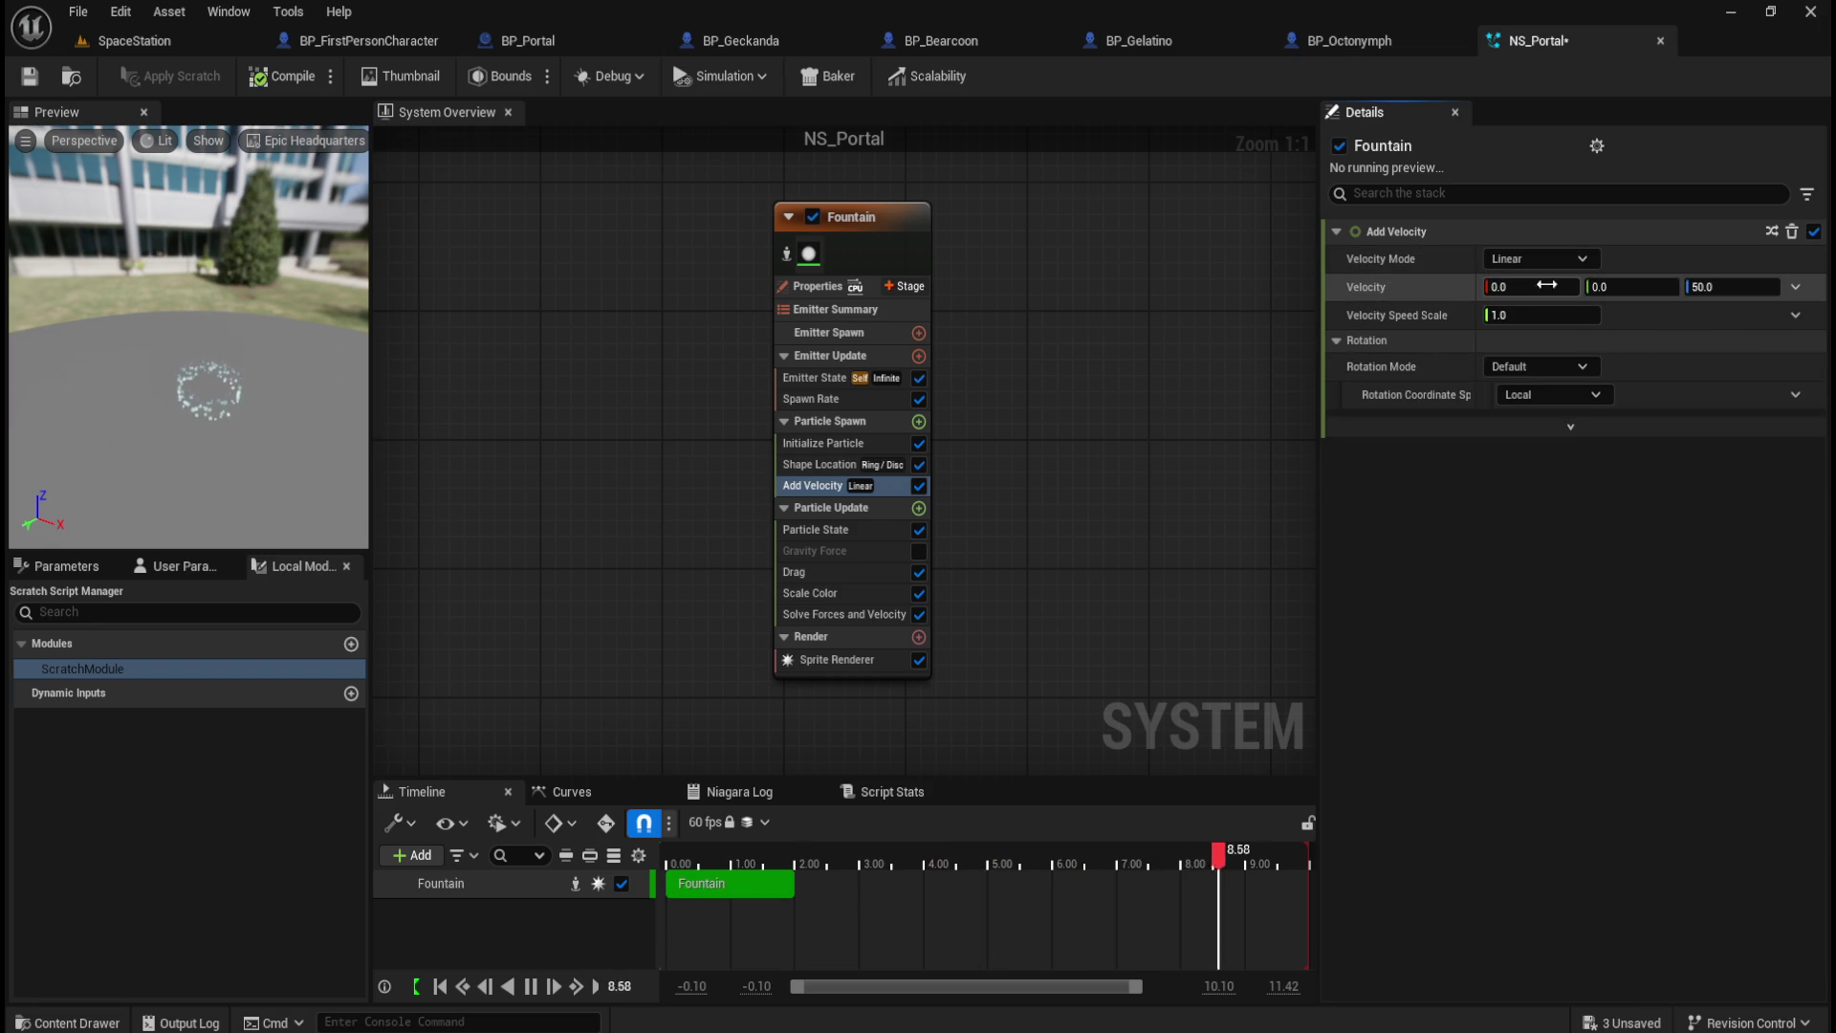
Step: Set the linear Velocity Z to 600
mouse_move(1727, 286)
left_mouse_down()
mouse_move(1808, 287)
mouse_move(1736, 287)
left_mouse_up()
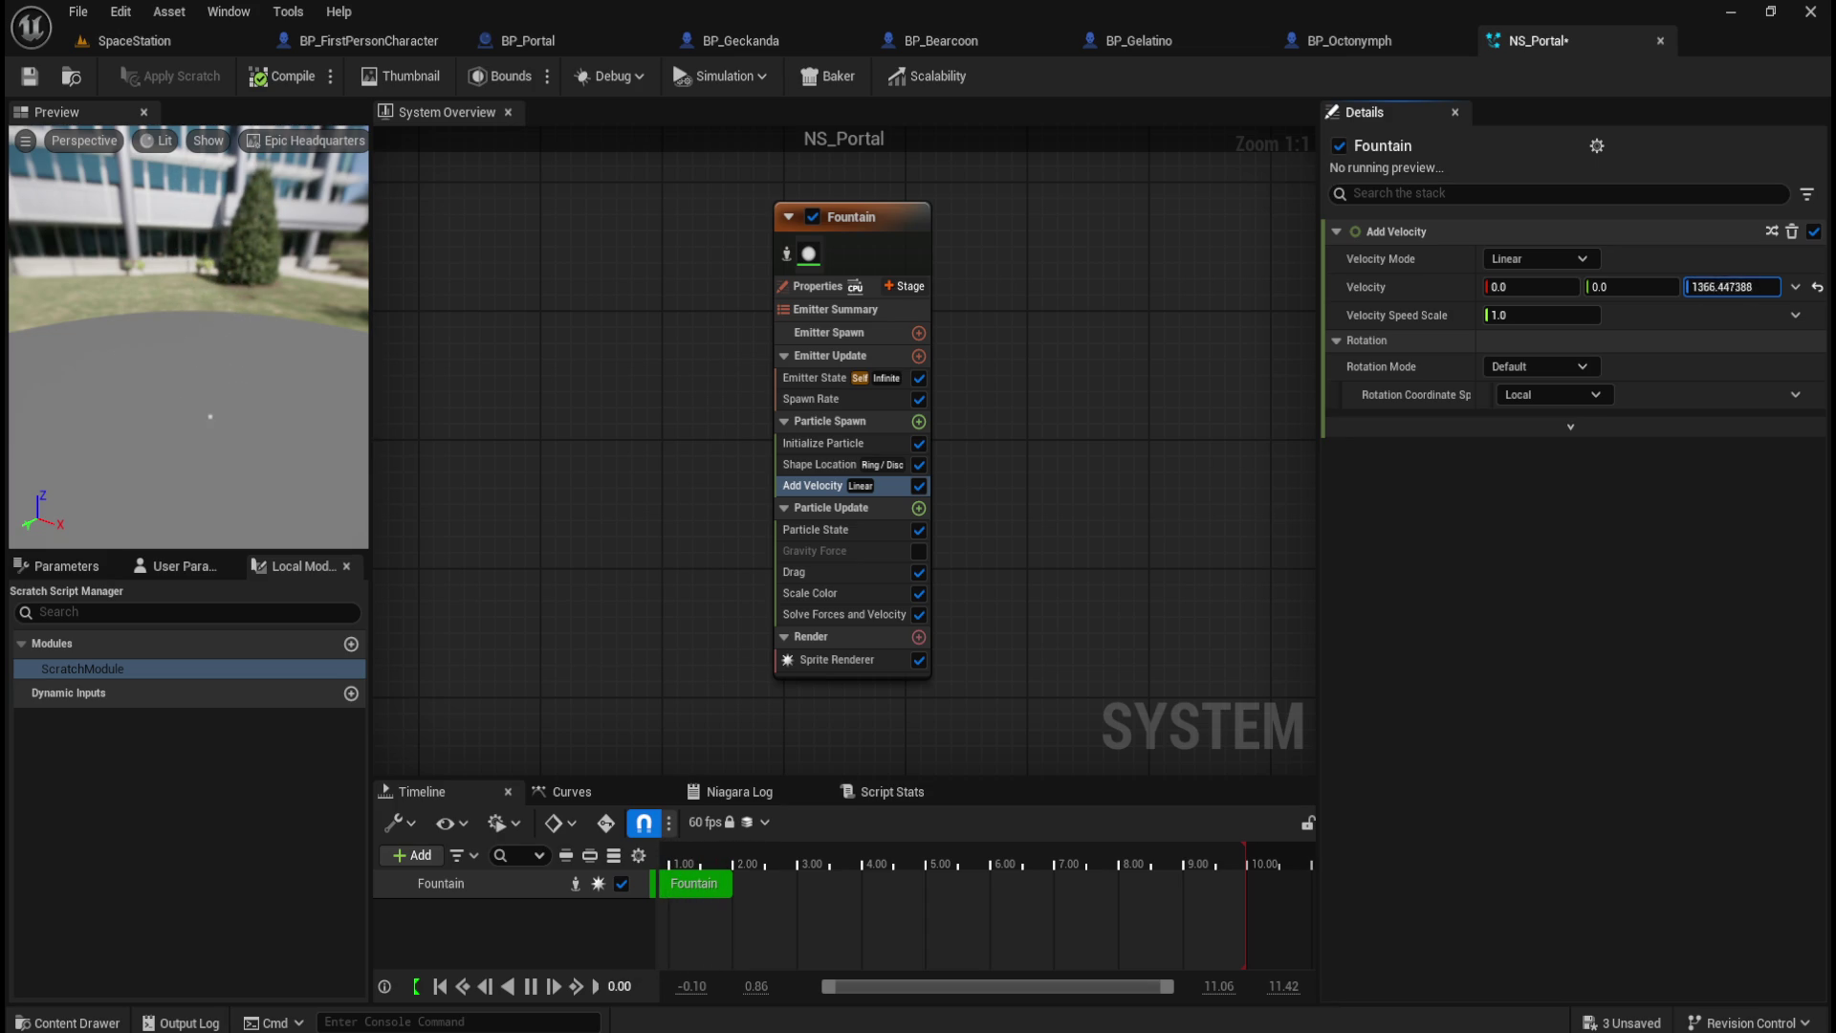
left_click_drag(1731, 287, 1721, 287)
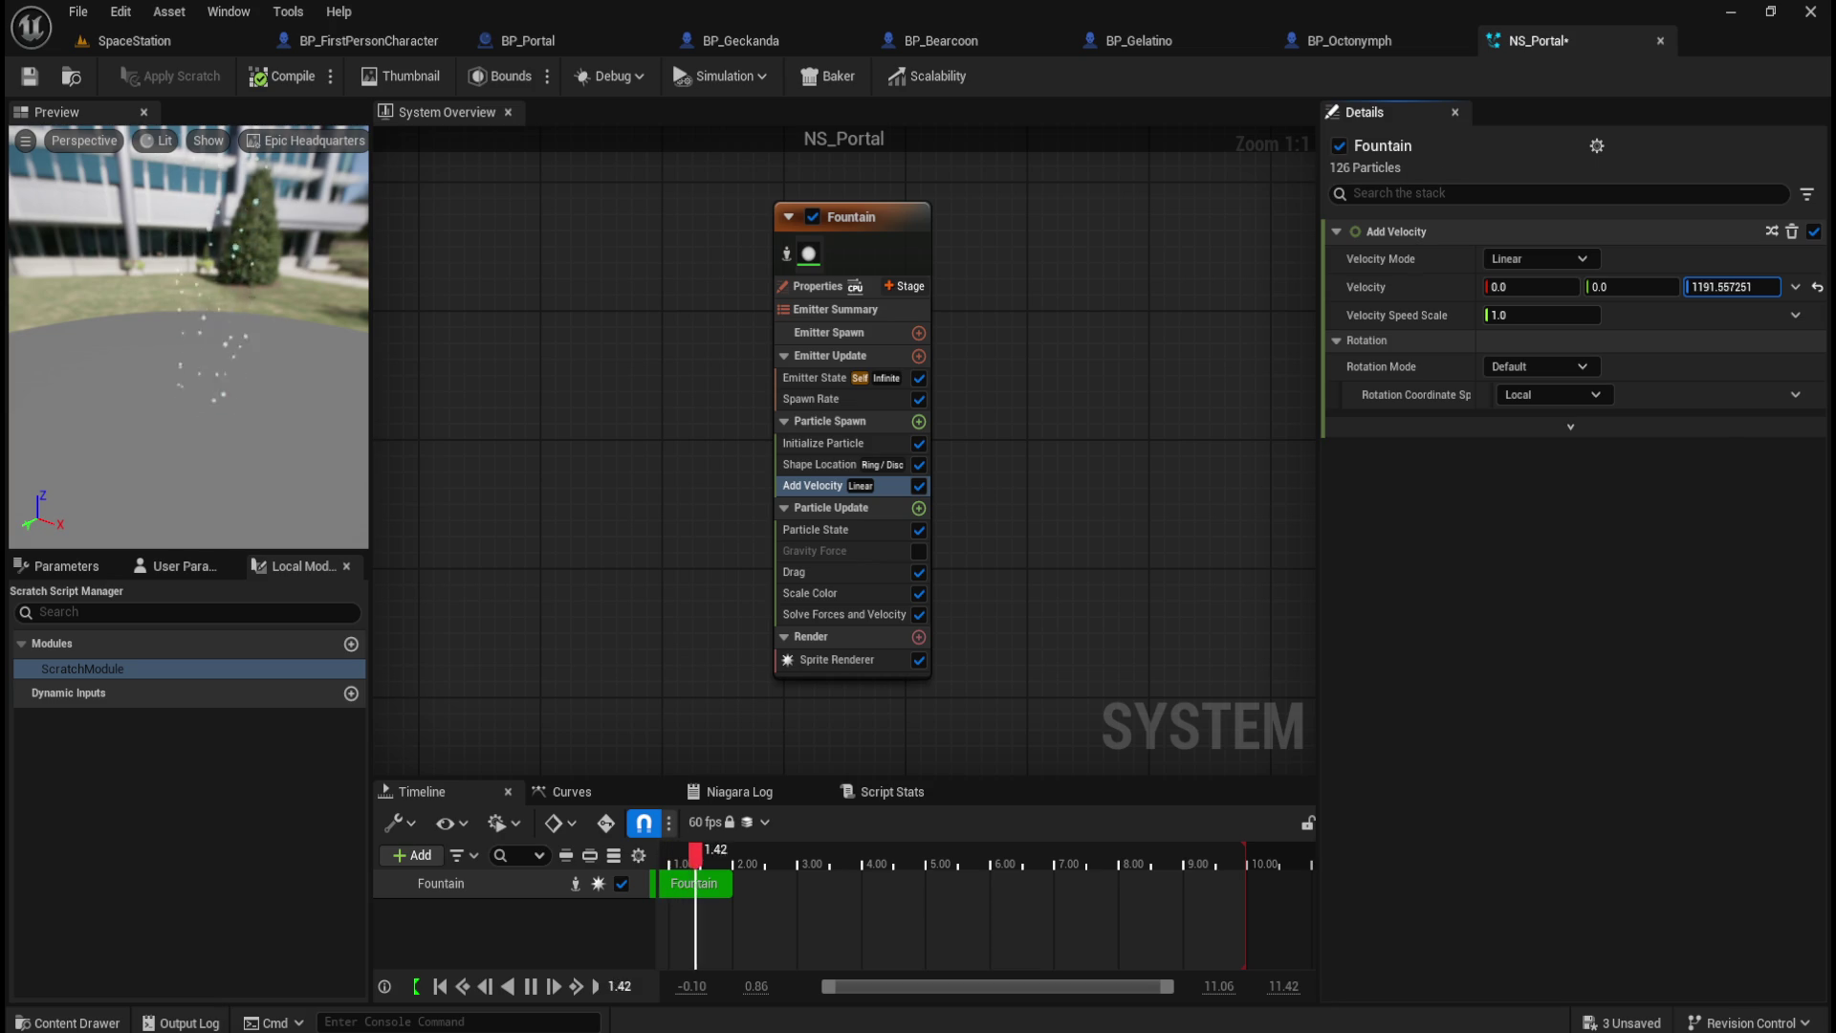
left_click_drag(1731, 287, 1718, 289)
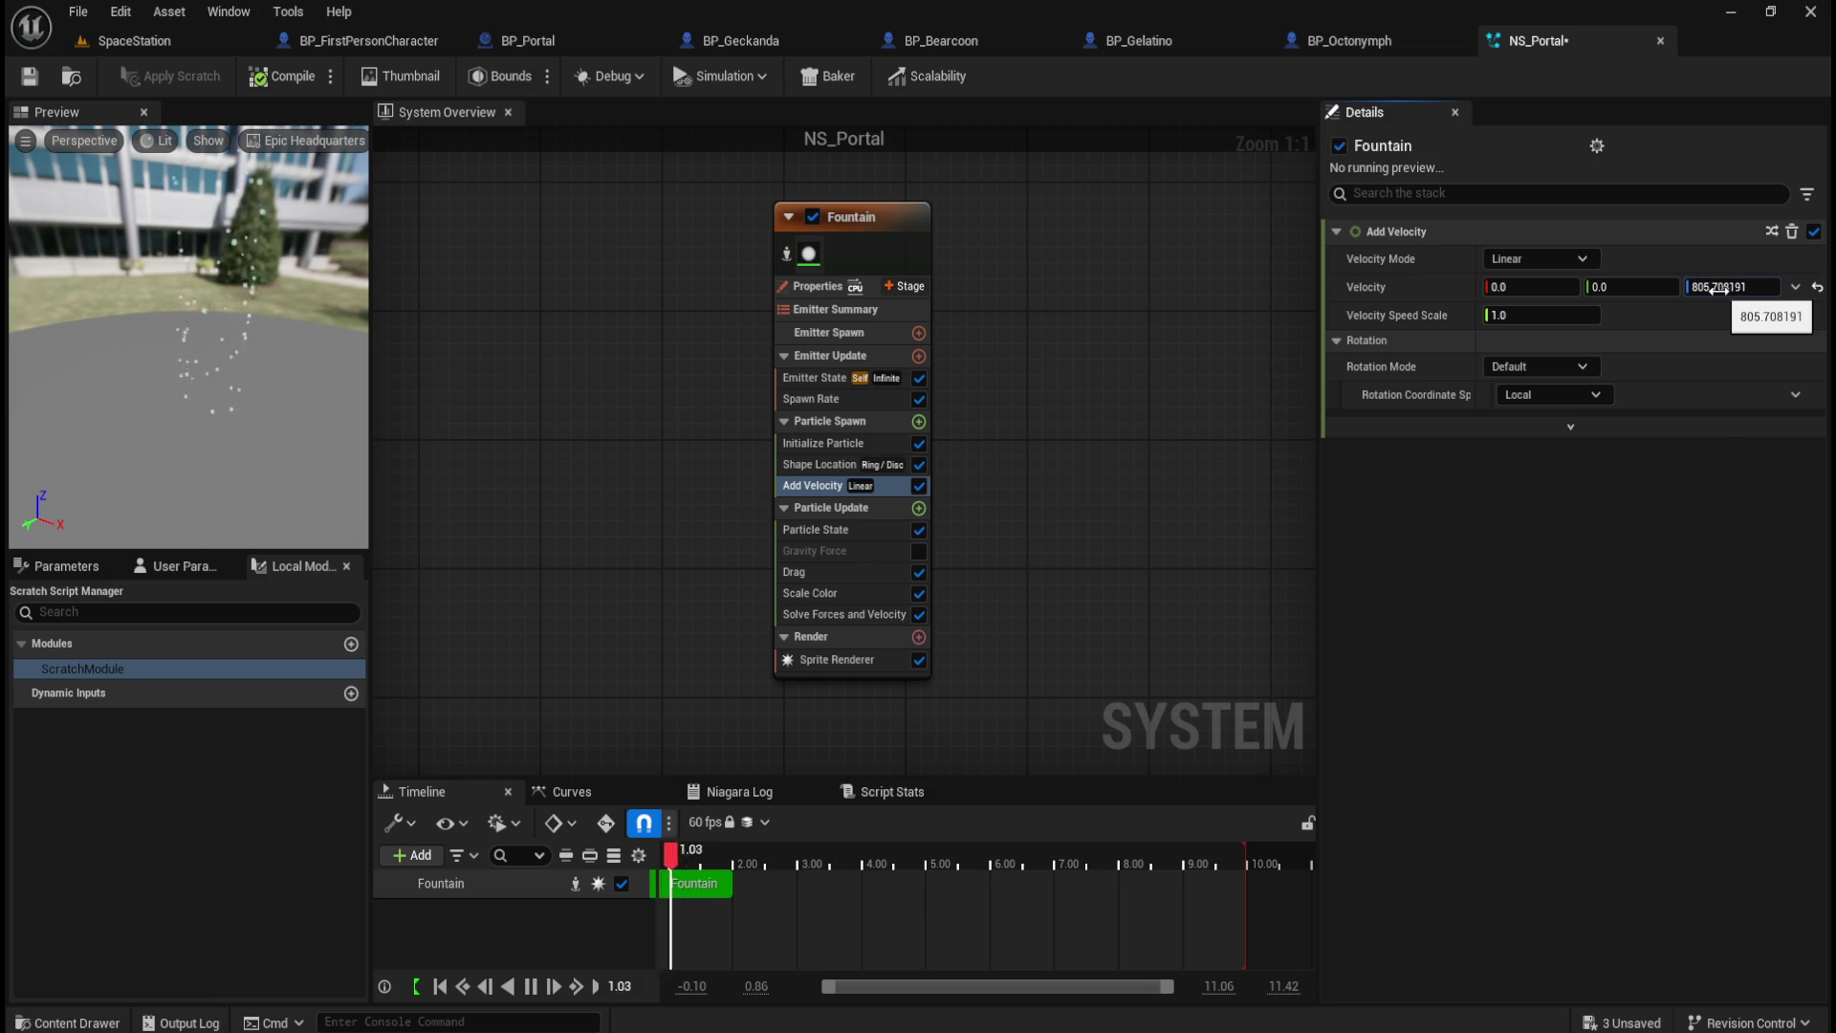
left_click(1718, 289)
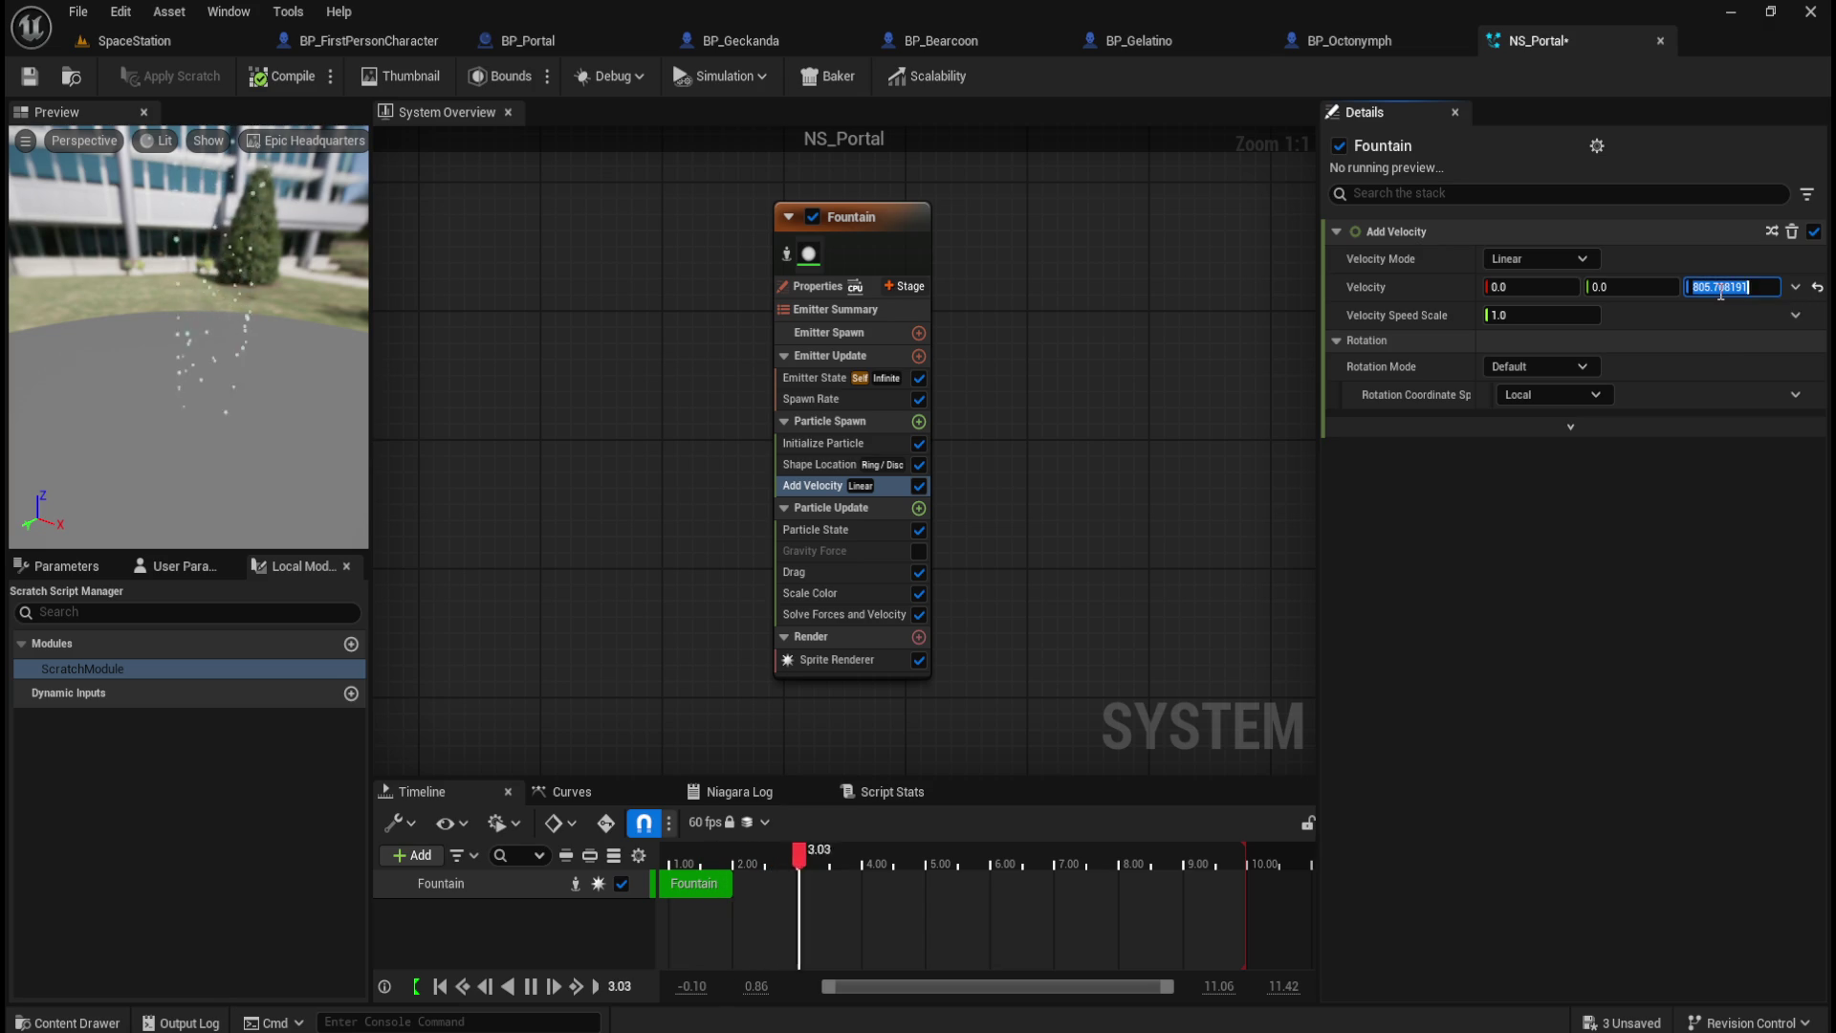
type("600")
key("Return")
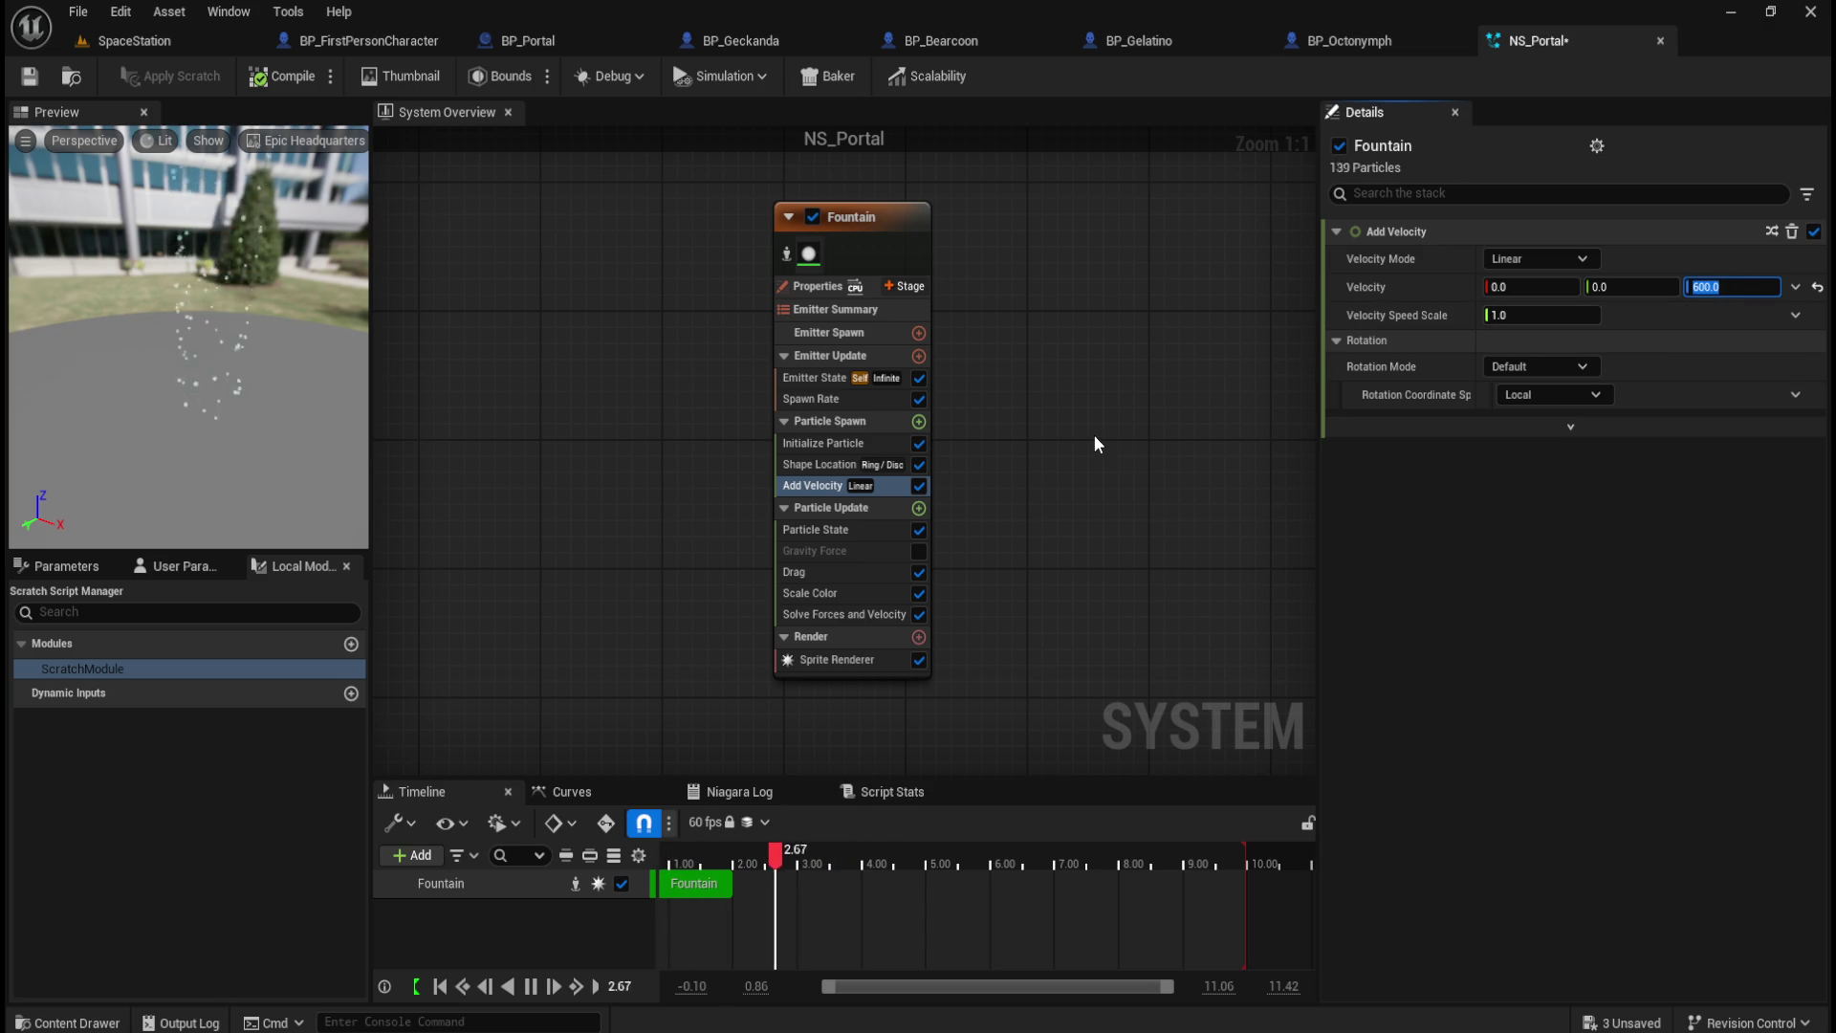
Step: Keep Velocity X and Y at 0 after testing sideways velocity
left_click_drag(1551, 289, 1645, 289)
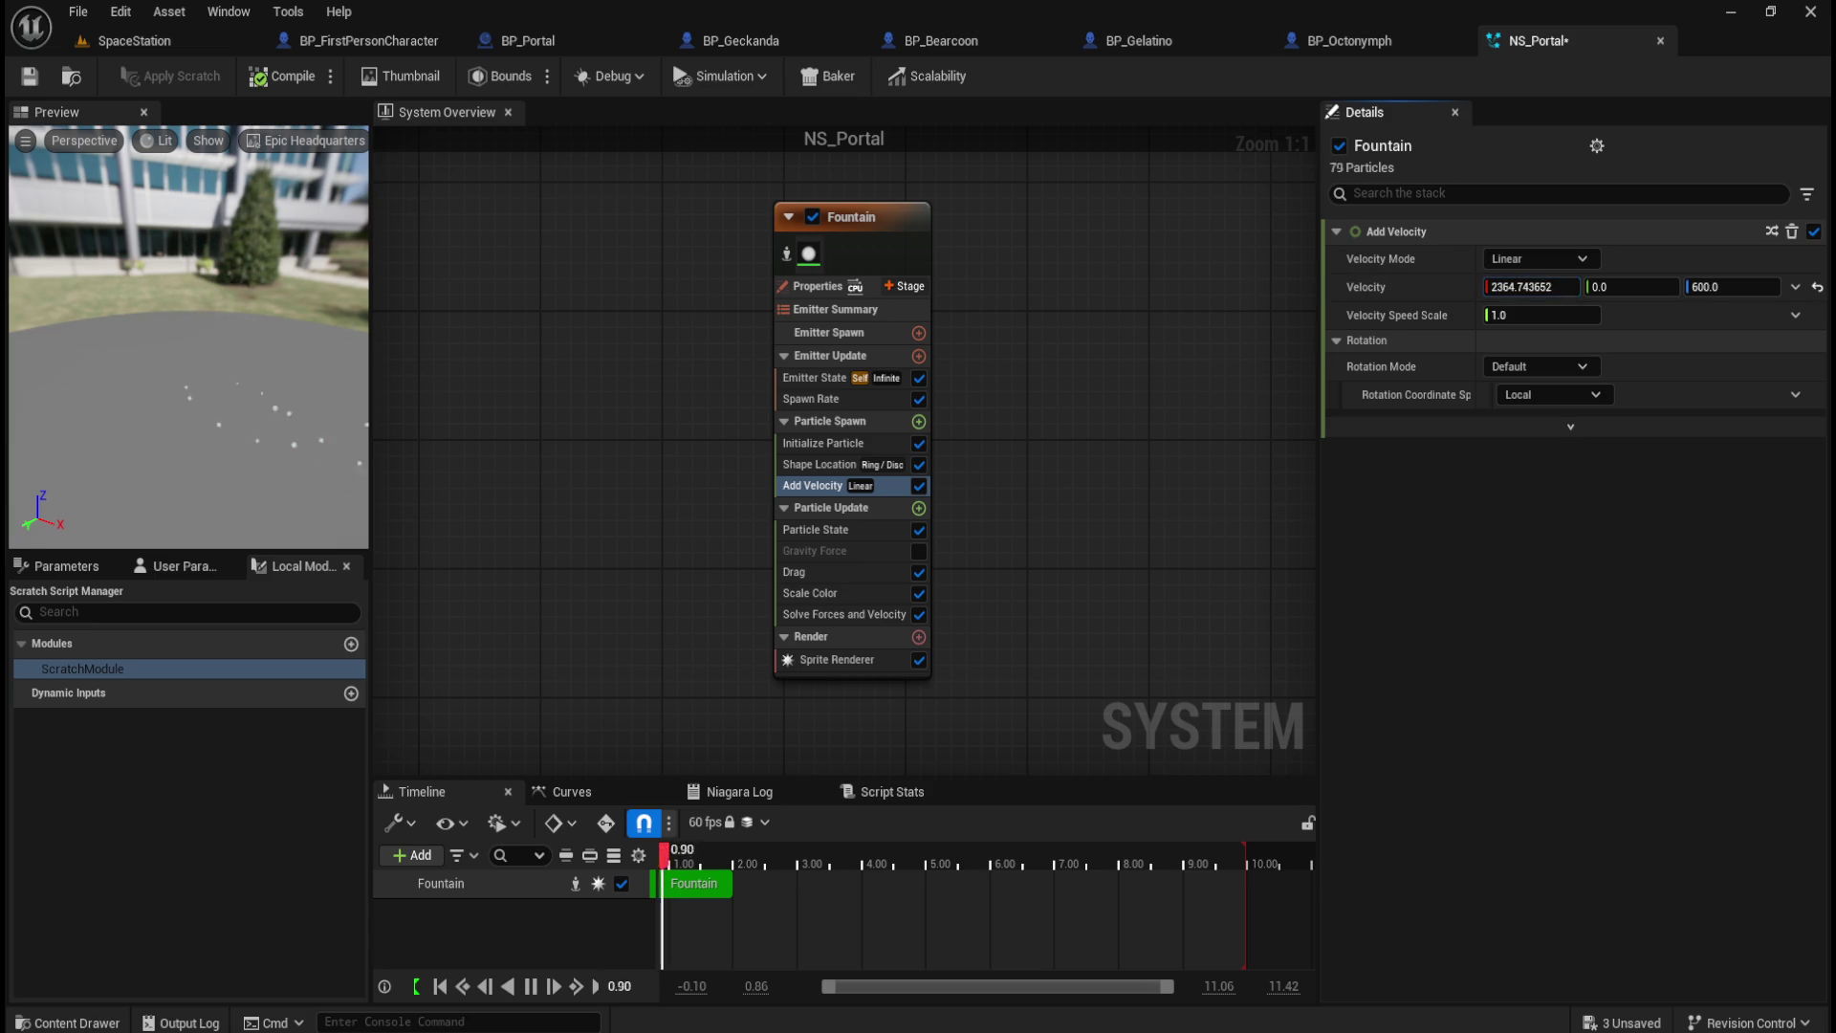
left_click(1510, 291)
type("0")
key("Return")
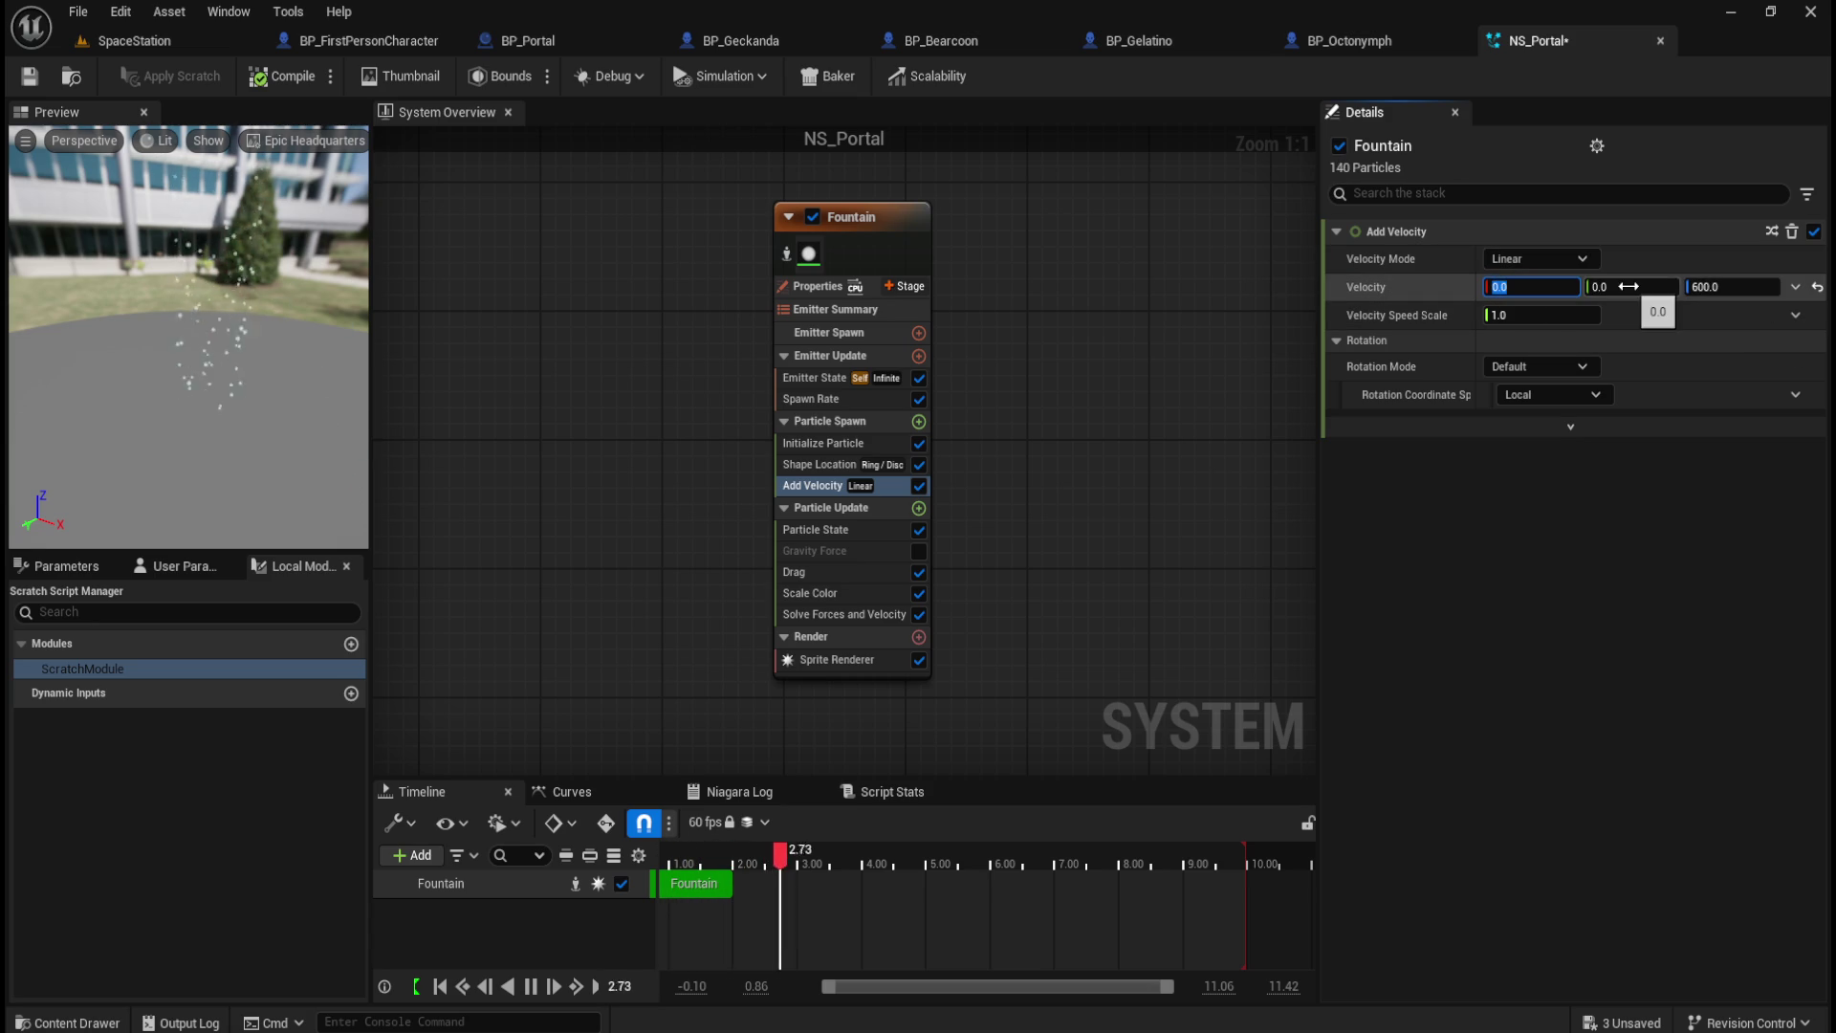
left_click_drag(1629, 287, 1668, 287)
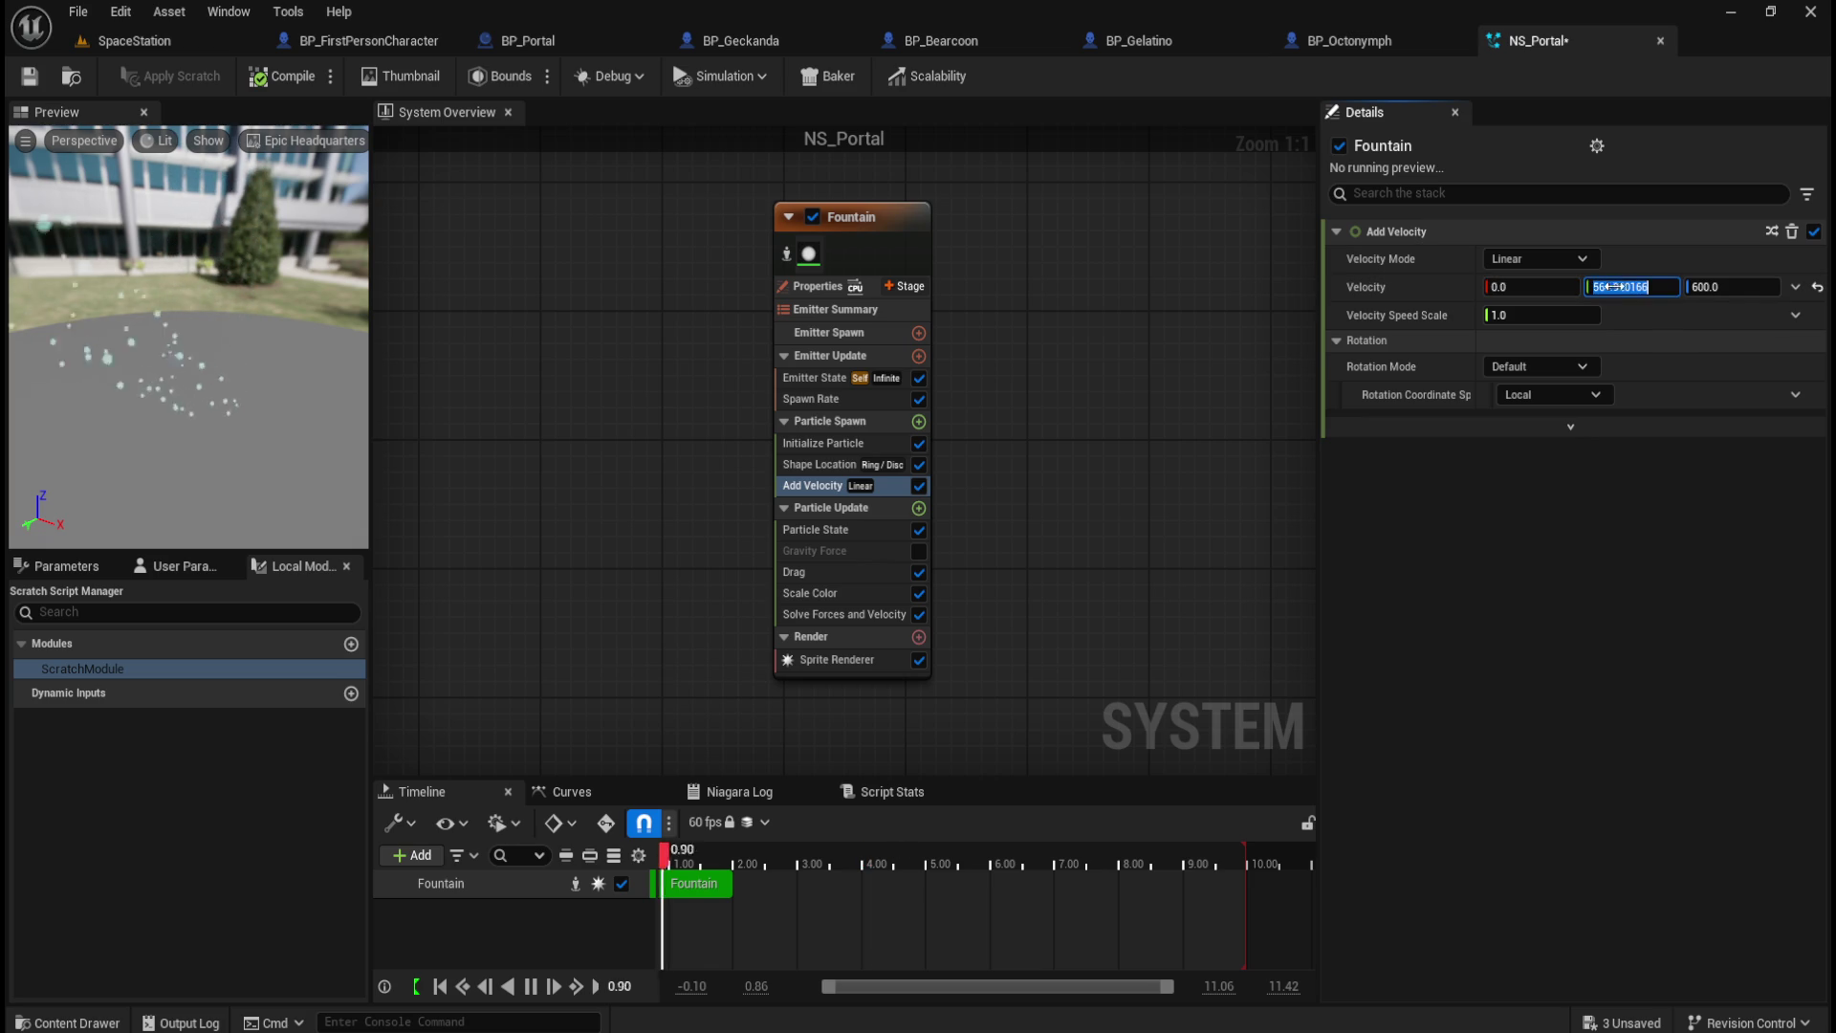
key("ctrl+z")
Step: Undo the Velocity Speed Scale change to keep 1.0, and save NS_Portal
left_click_drag(1530, 315, 1666, 342)
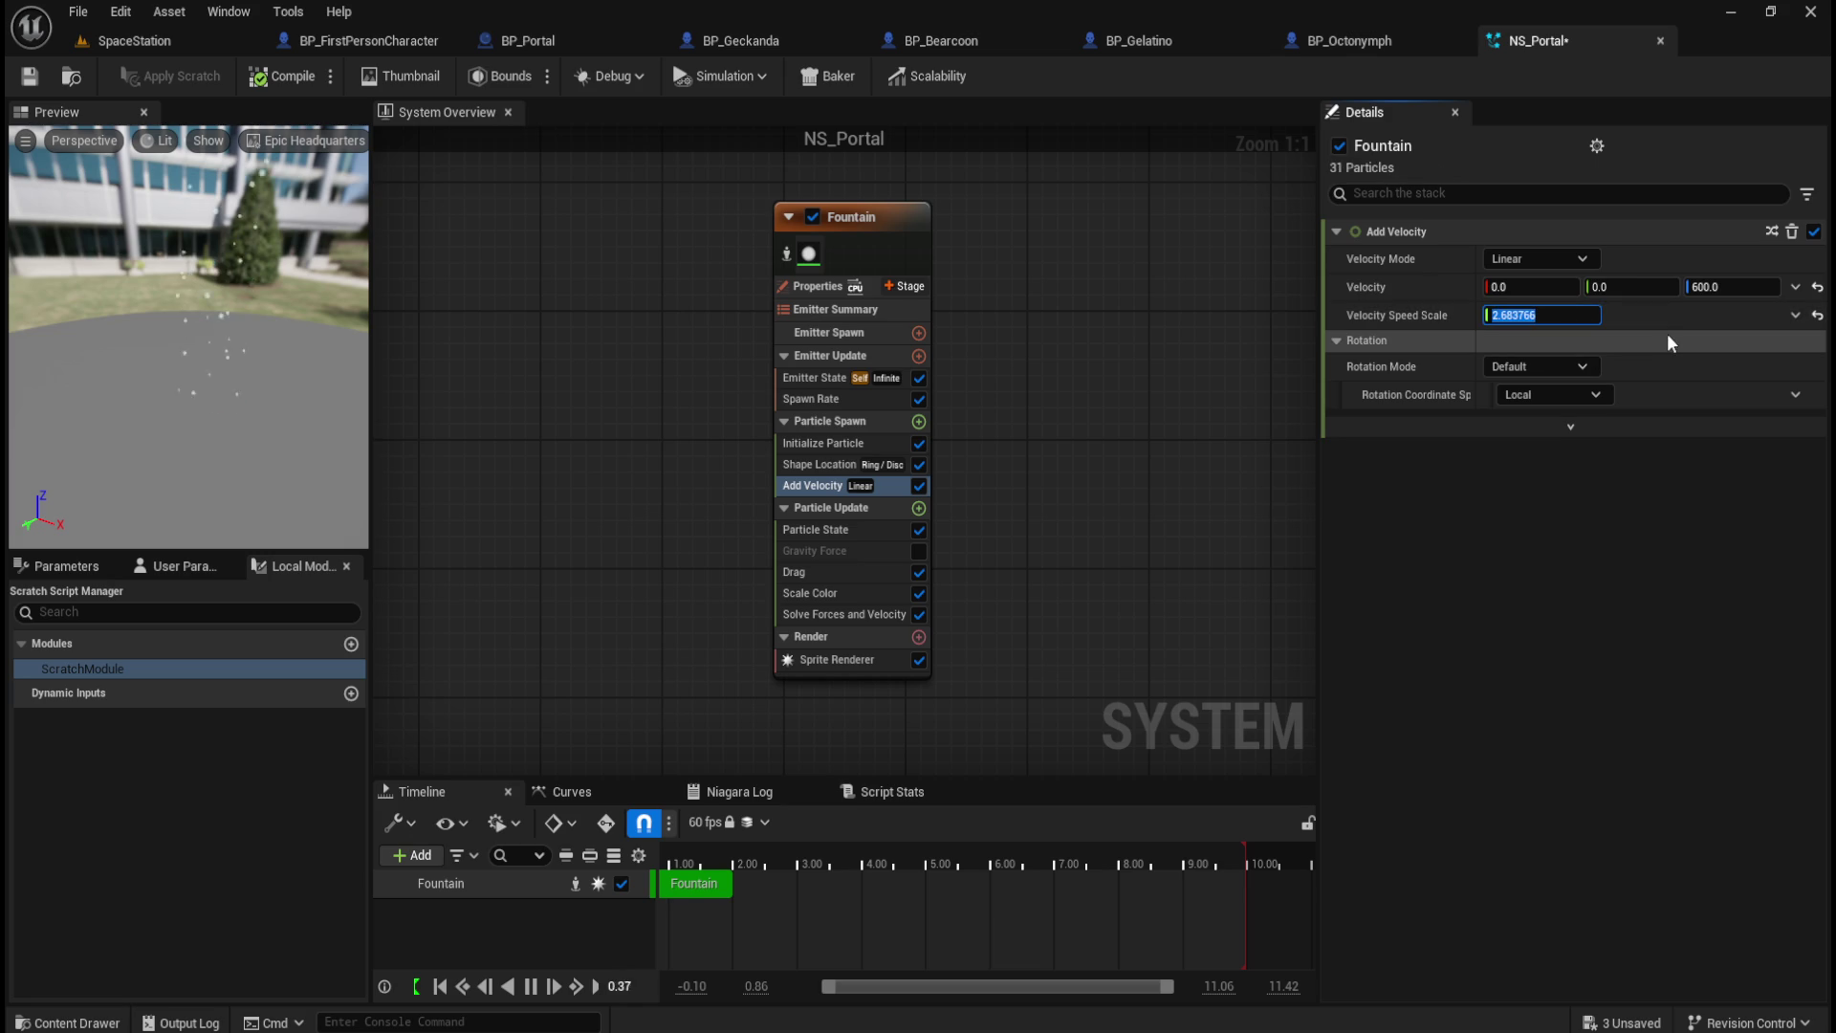
key("ctrl+z")
key("ctrl+z")
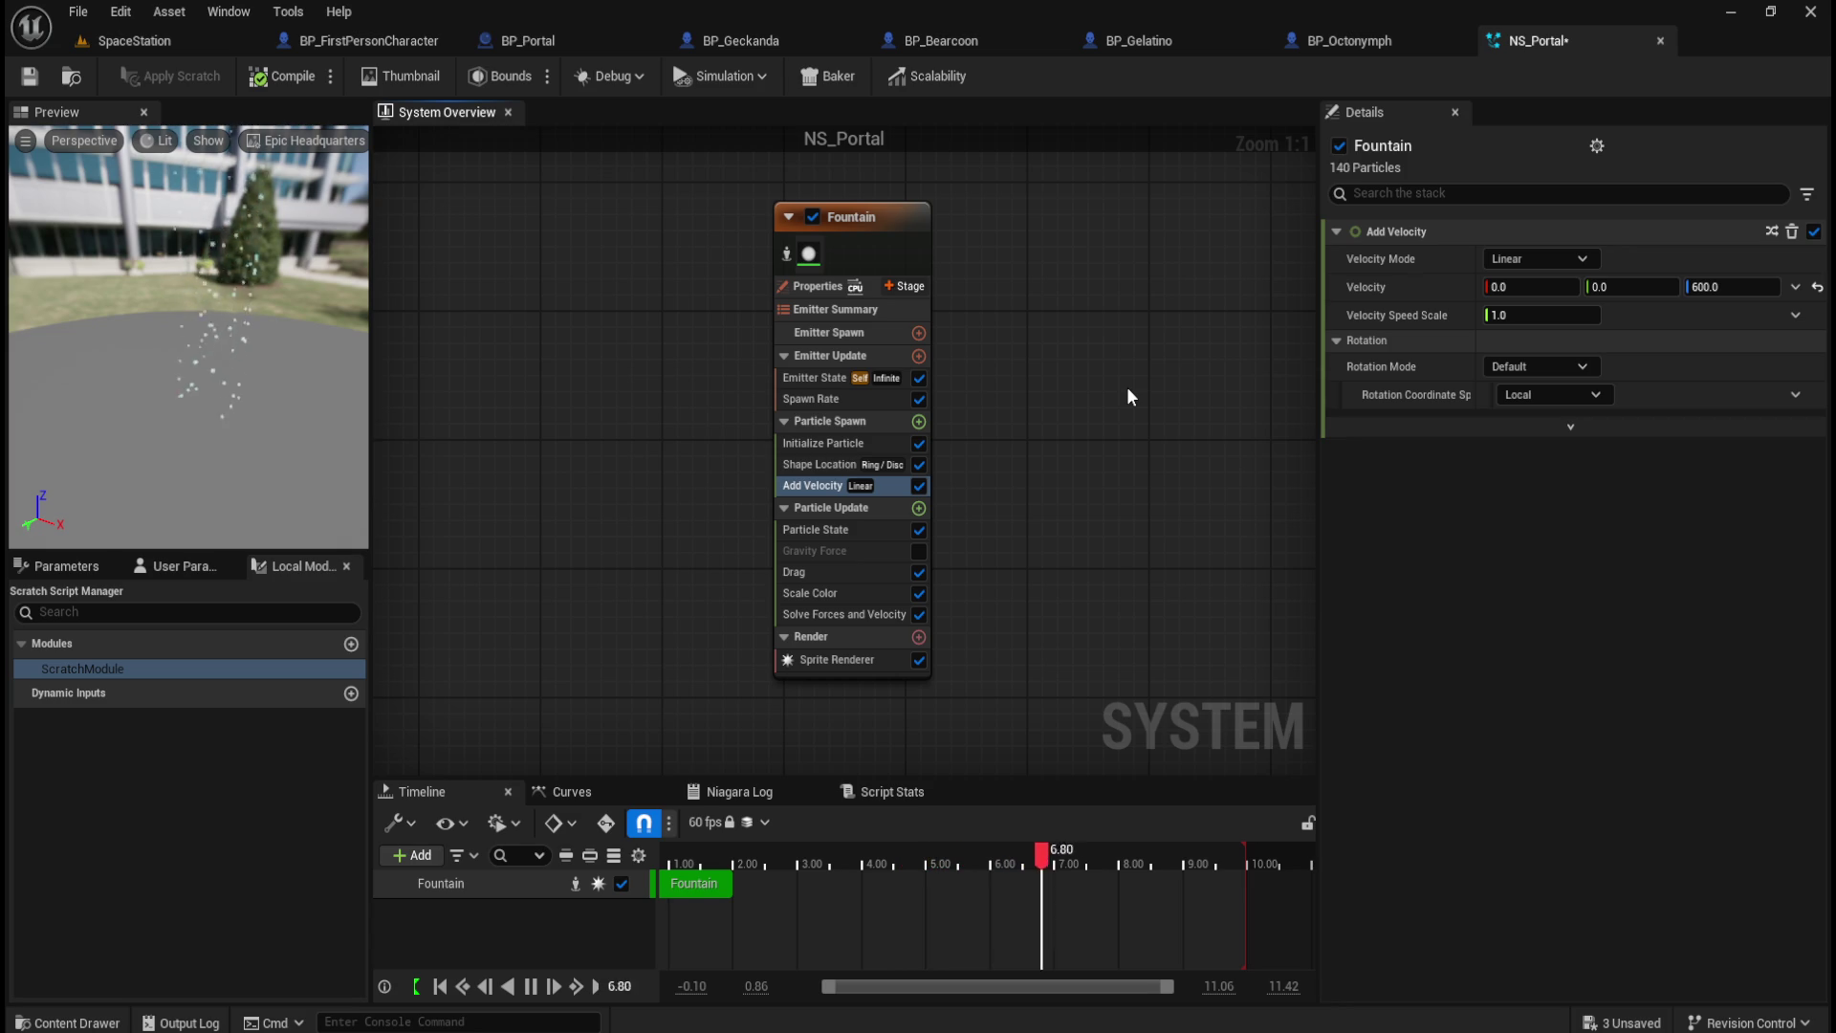
left_click(28, 76)
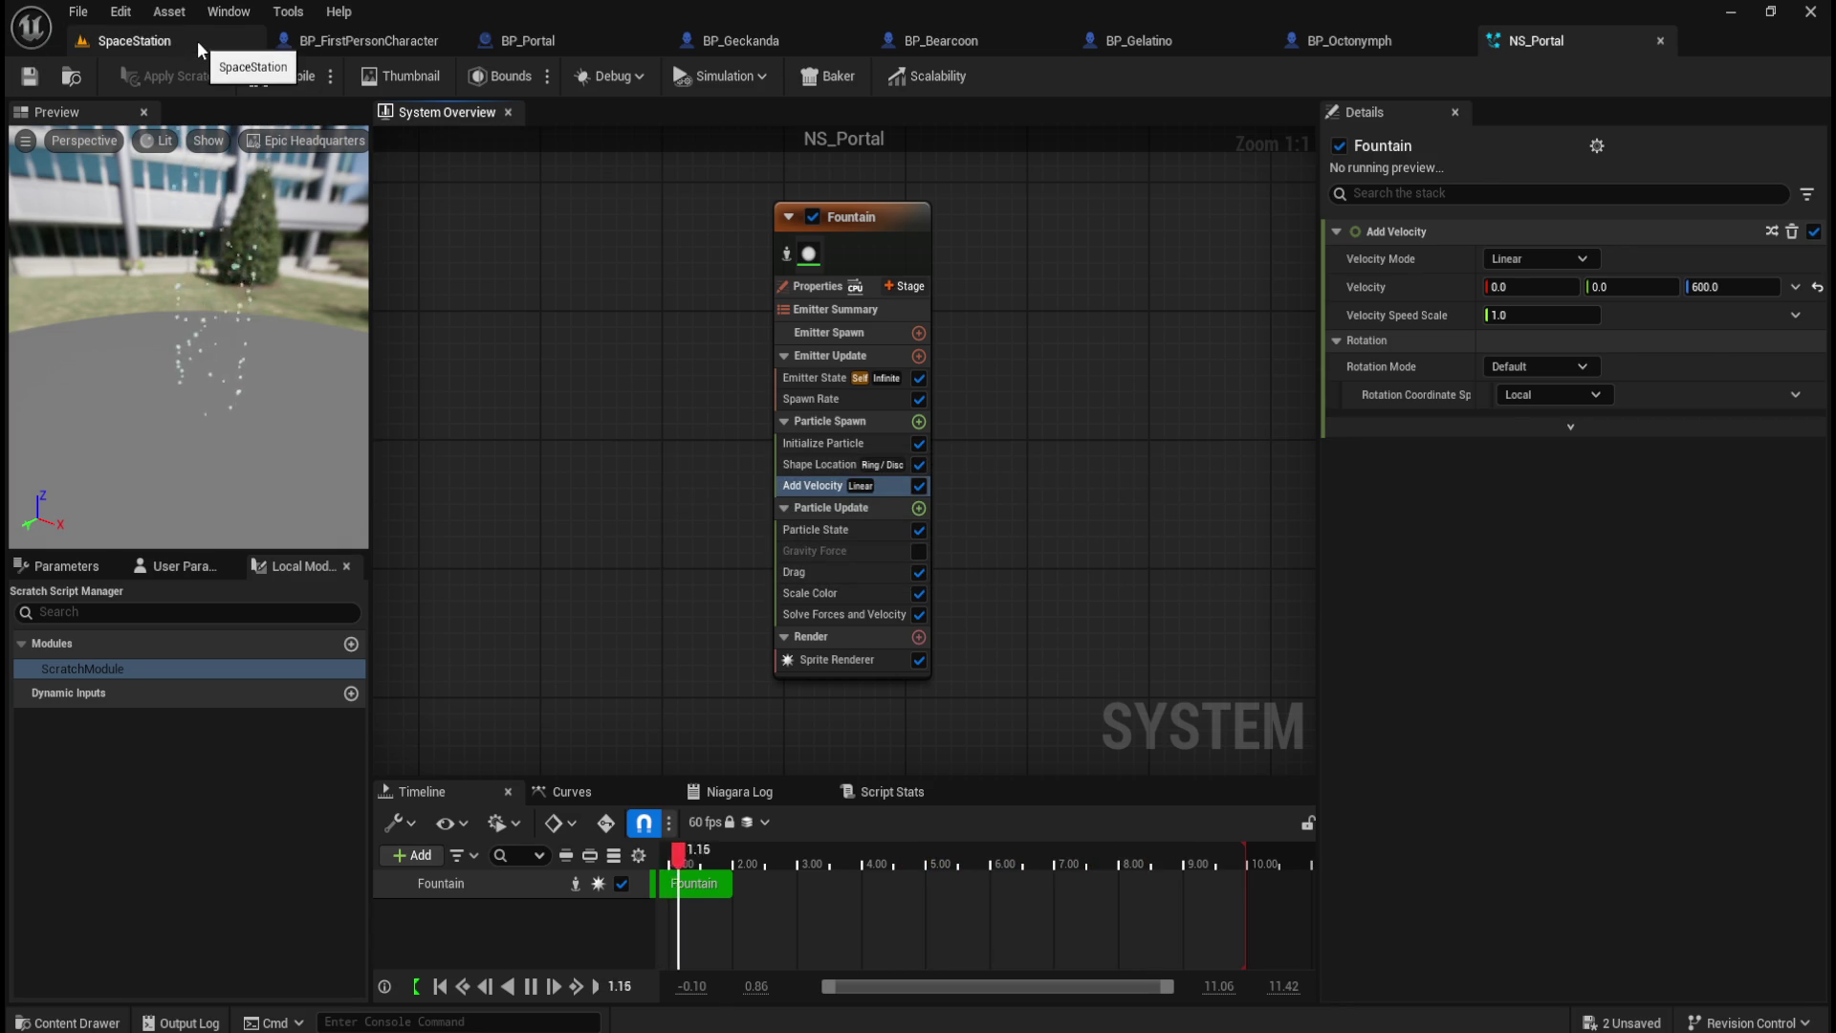
Step: Add NS_Portal from the VFX folder as a component of the BP_Portal blueprint
left_click(197, 40)
key("ctrl+space")
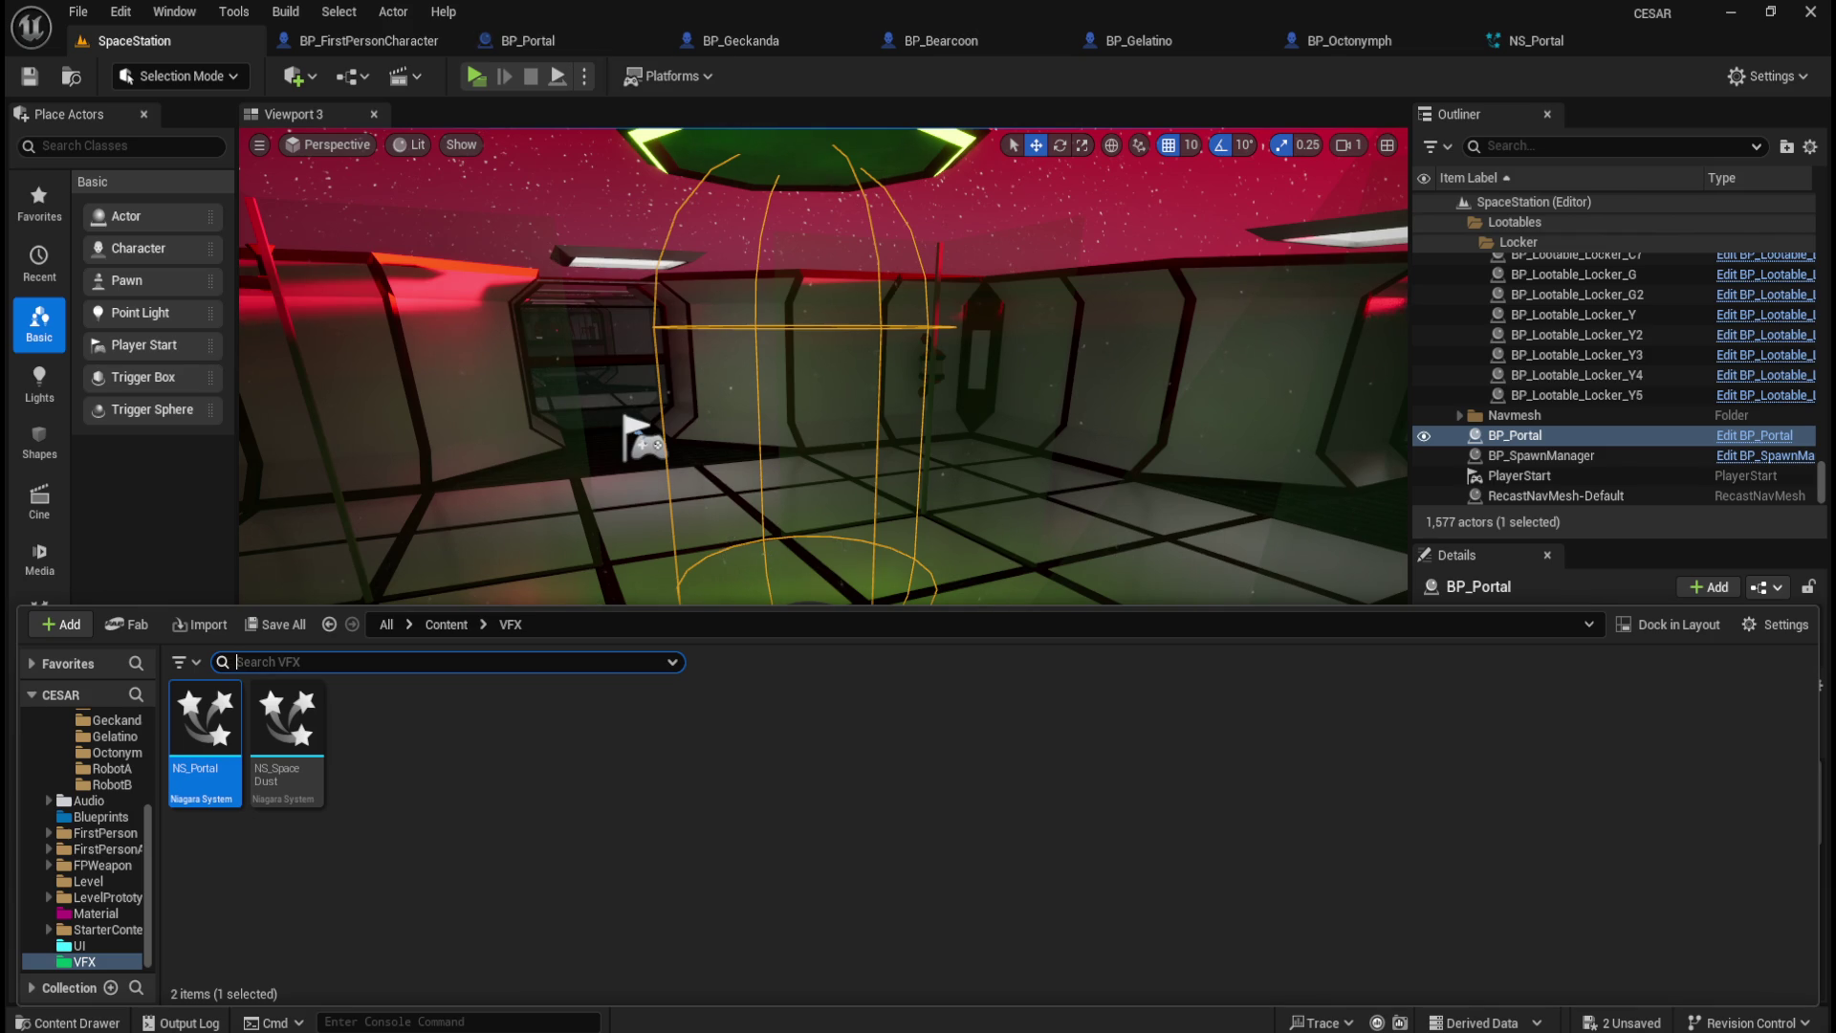
left_click(566, 37)
mouse_move(205, 814)
left_mouse_down()
mouse_move(218, 770)
mouse_move(121, 182)
left_mouse_up()
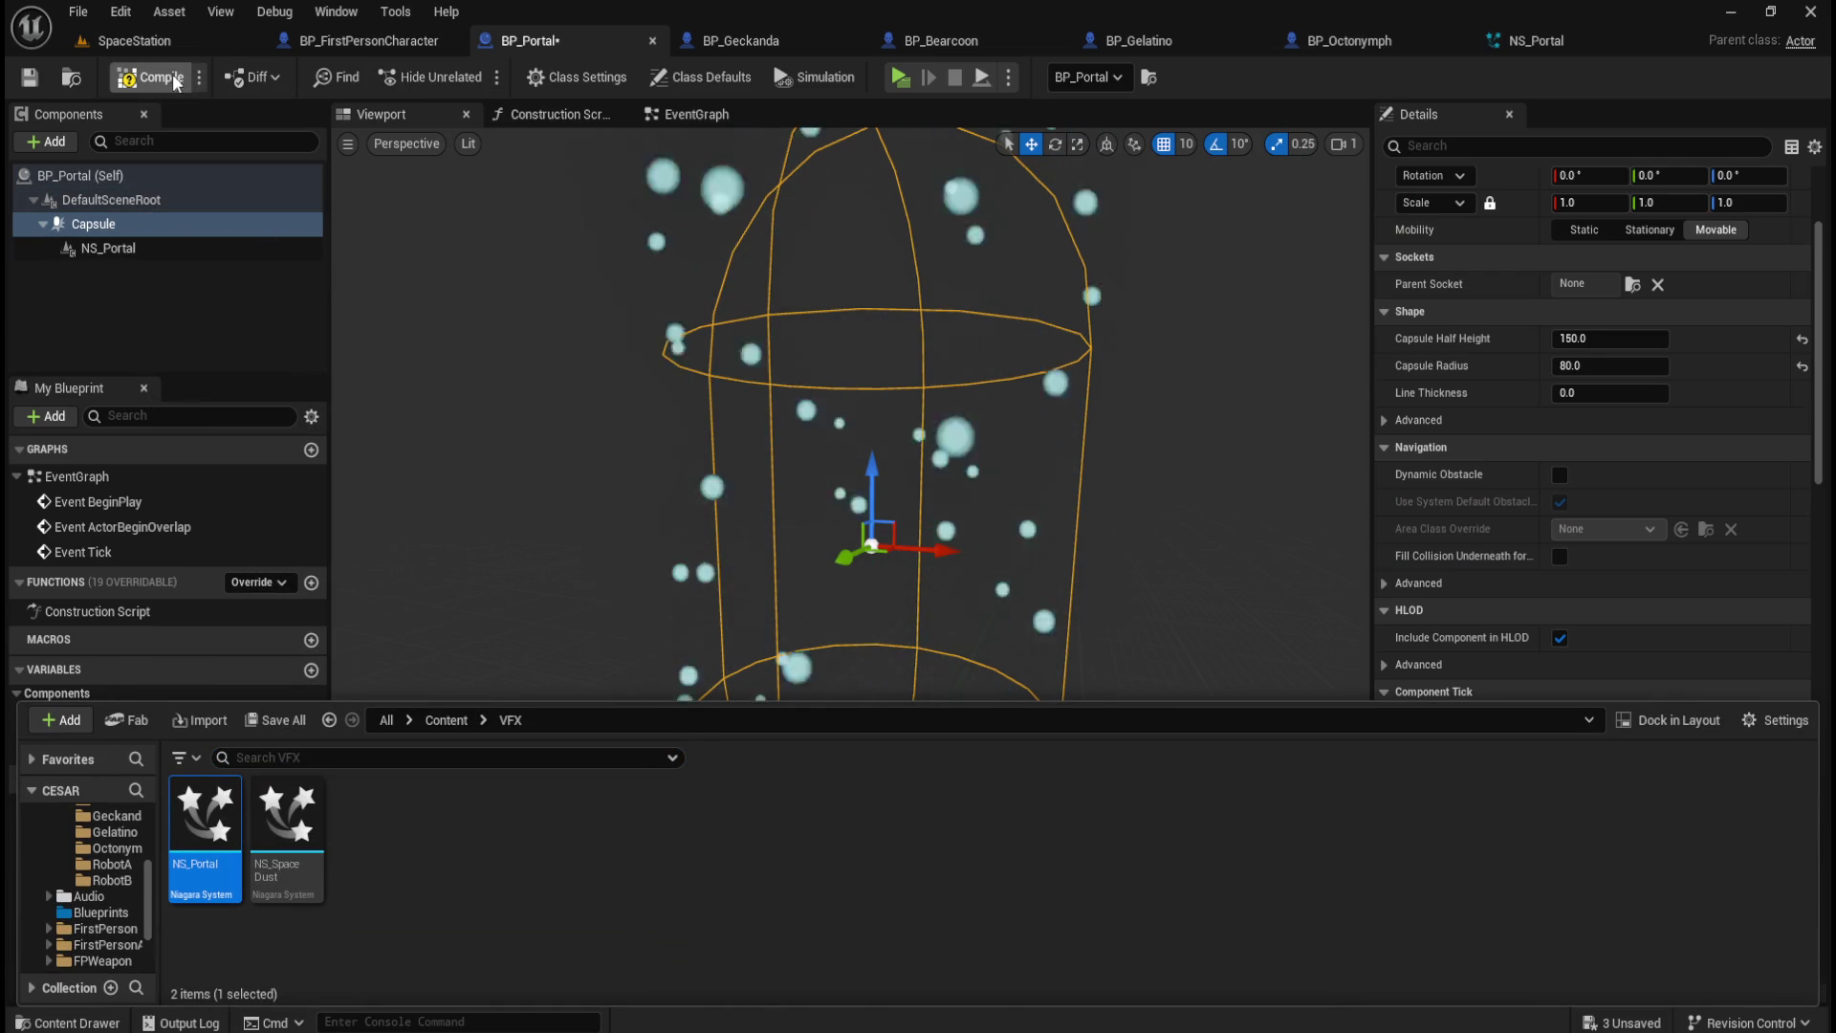
Step: Compile and save BP_Portal, then return to the SpaceStation level
left_click(150, 77)
left_click(29, 81)
left_click(134, 41)
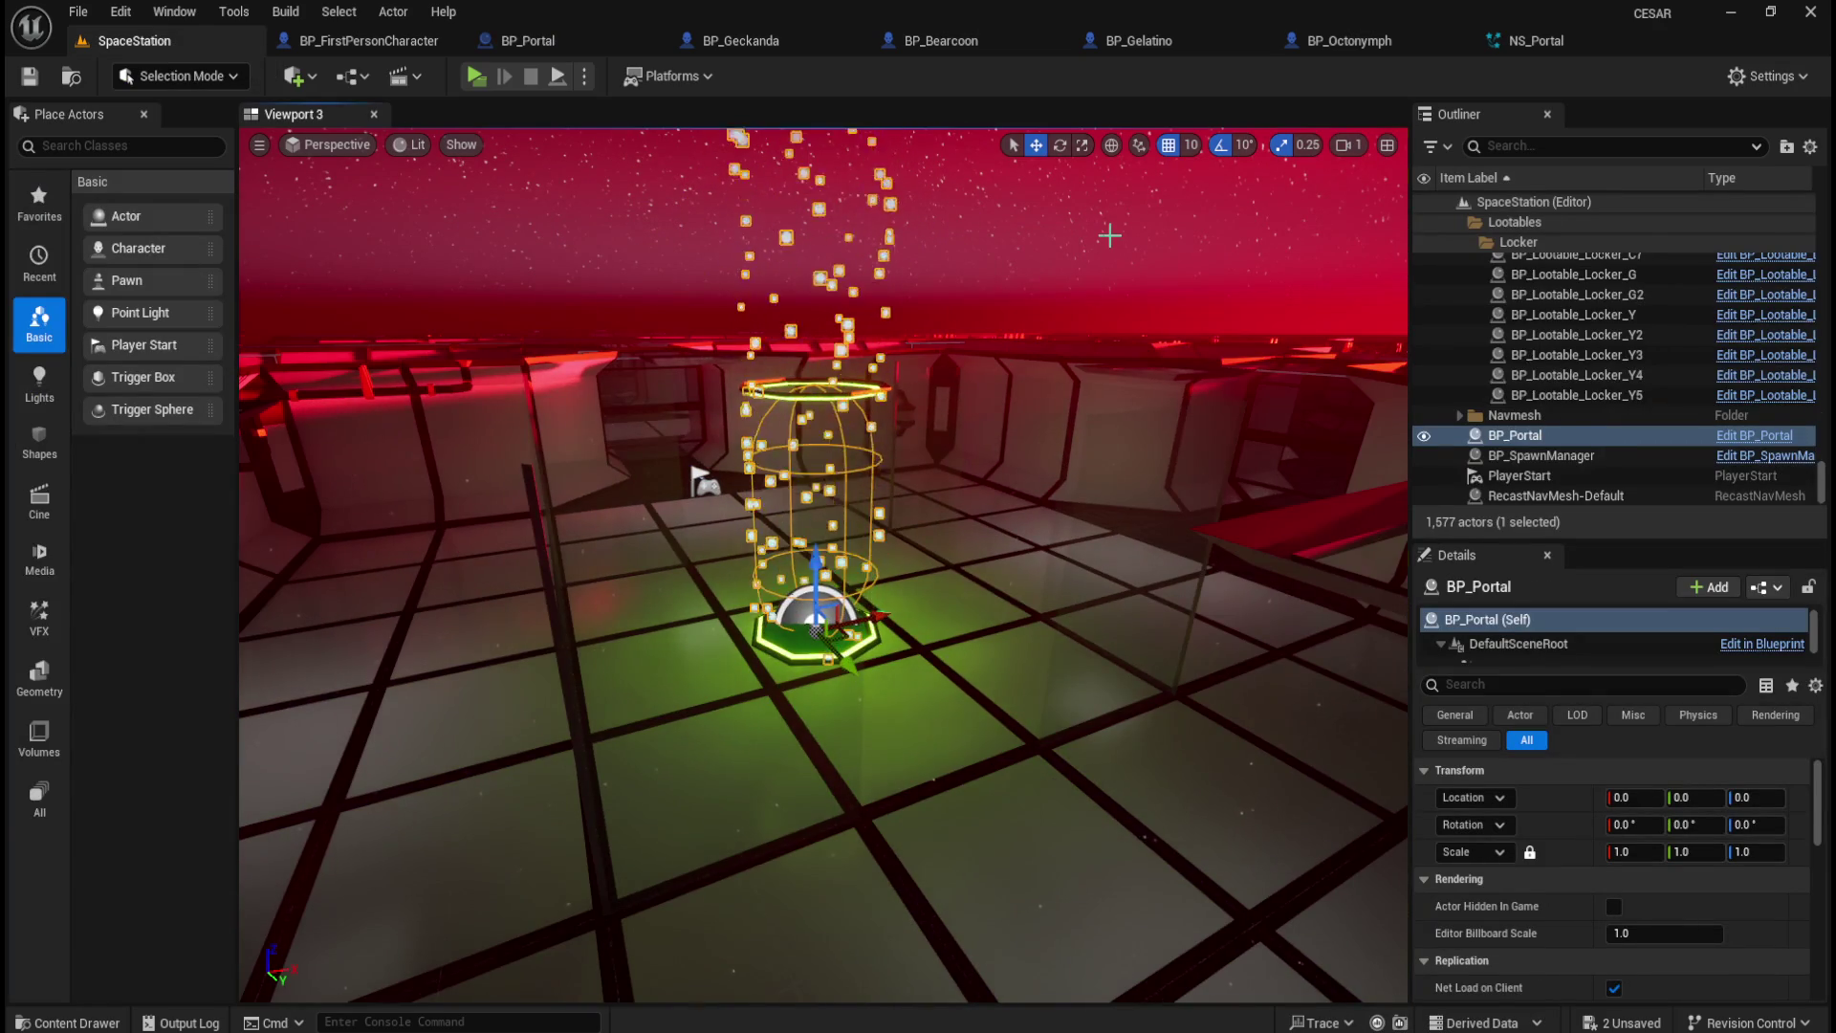
left_click(1032, 279)
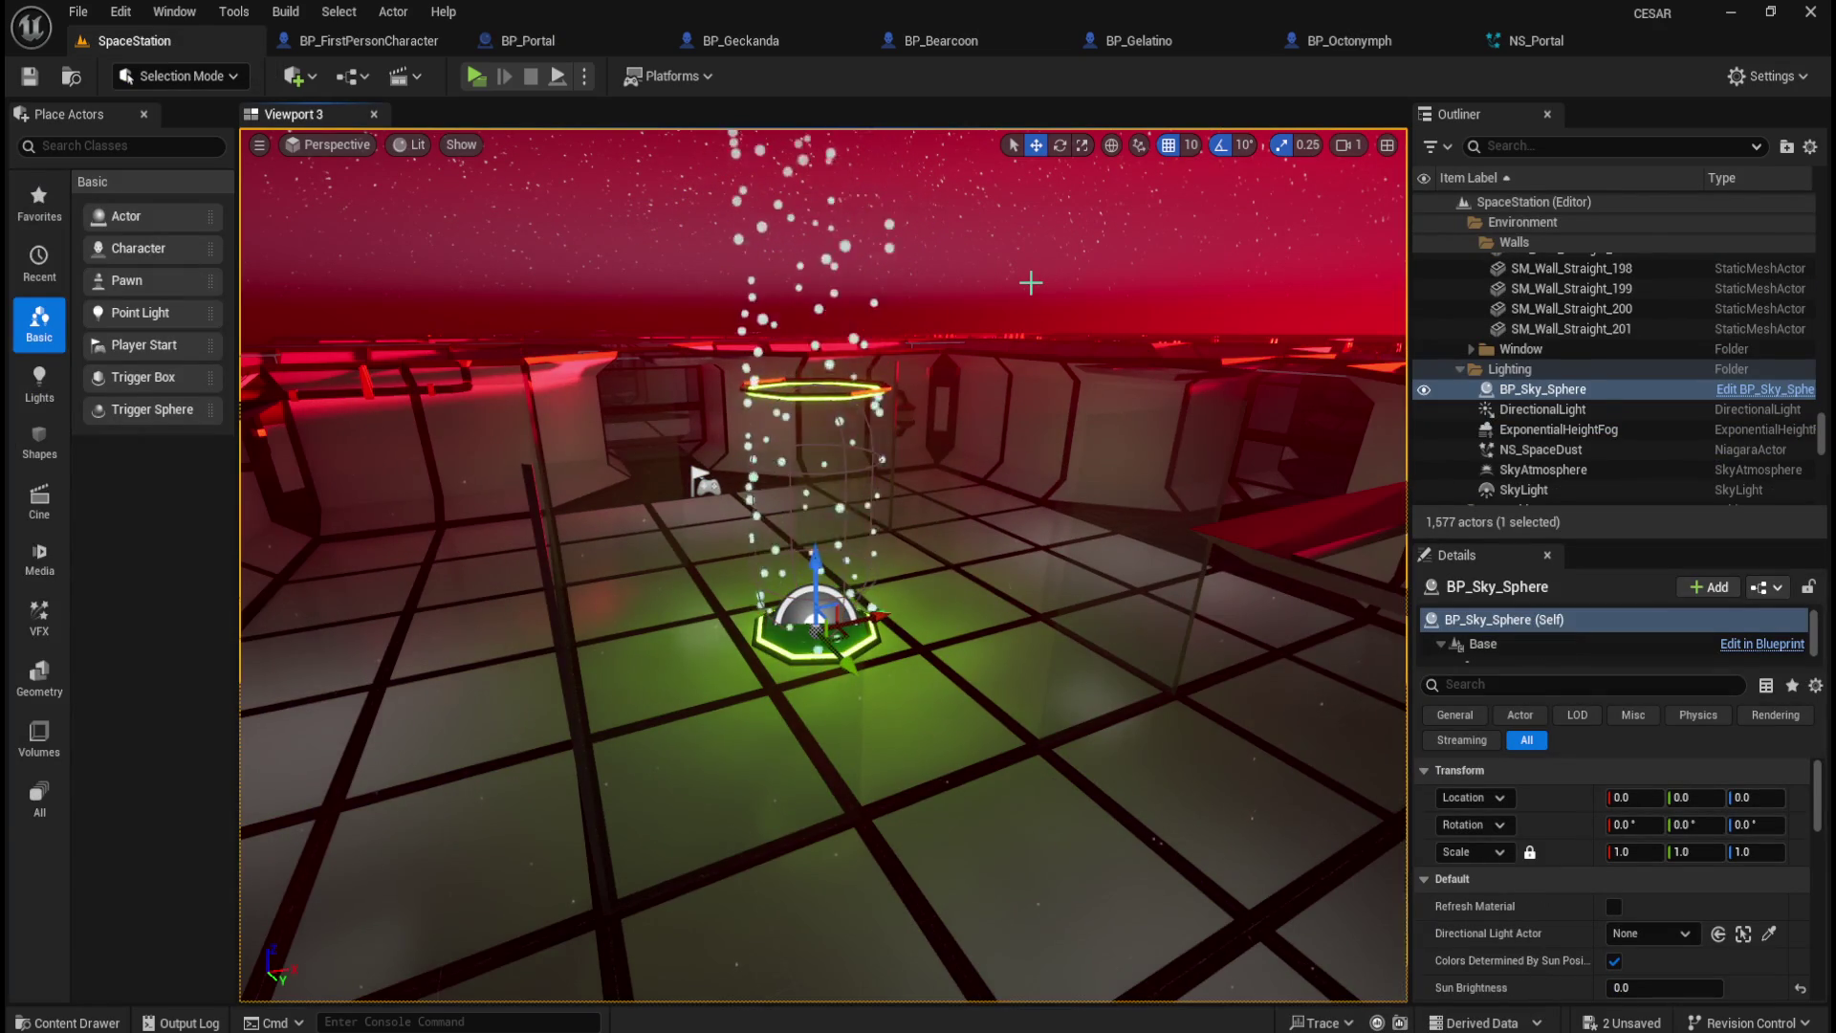
scroll(1031, 282, "down", 5)
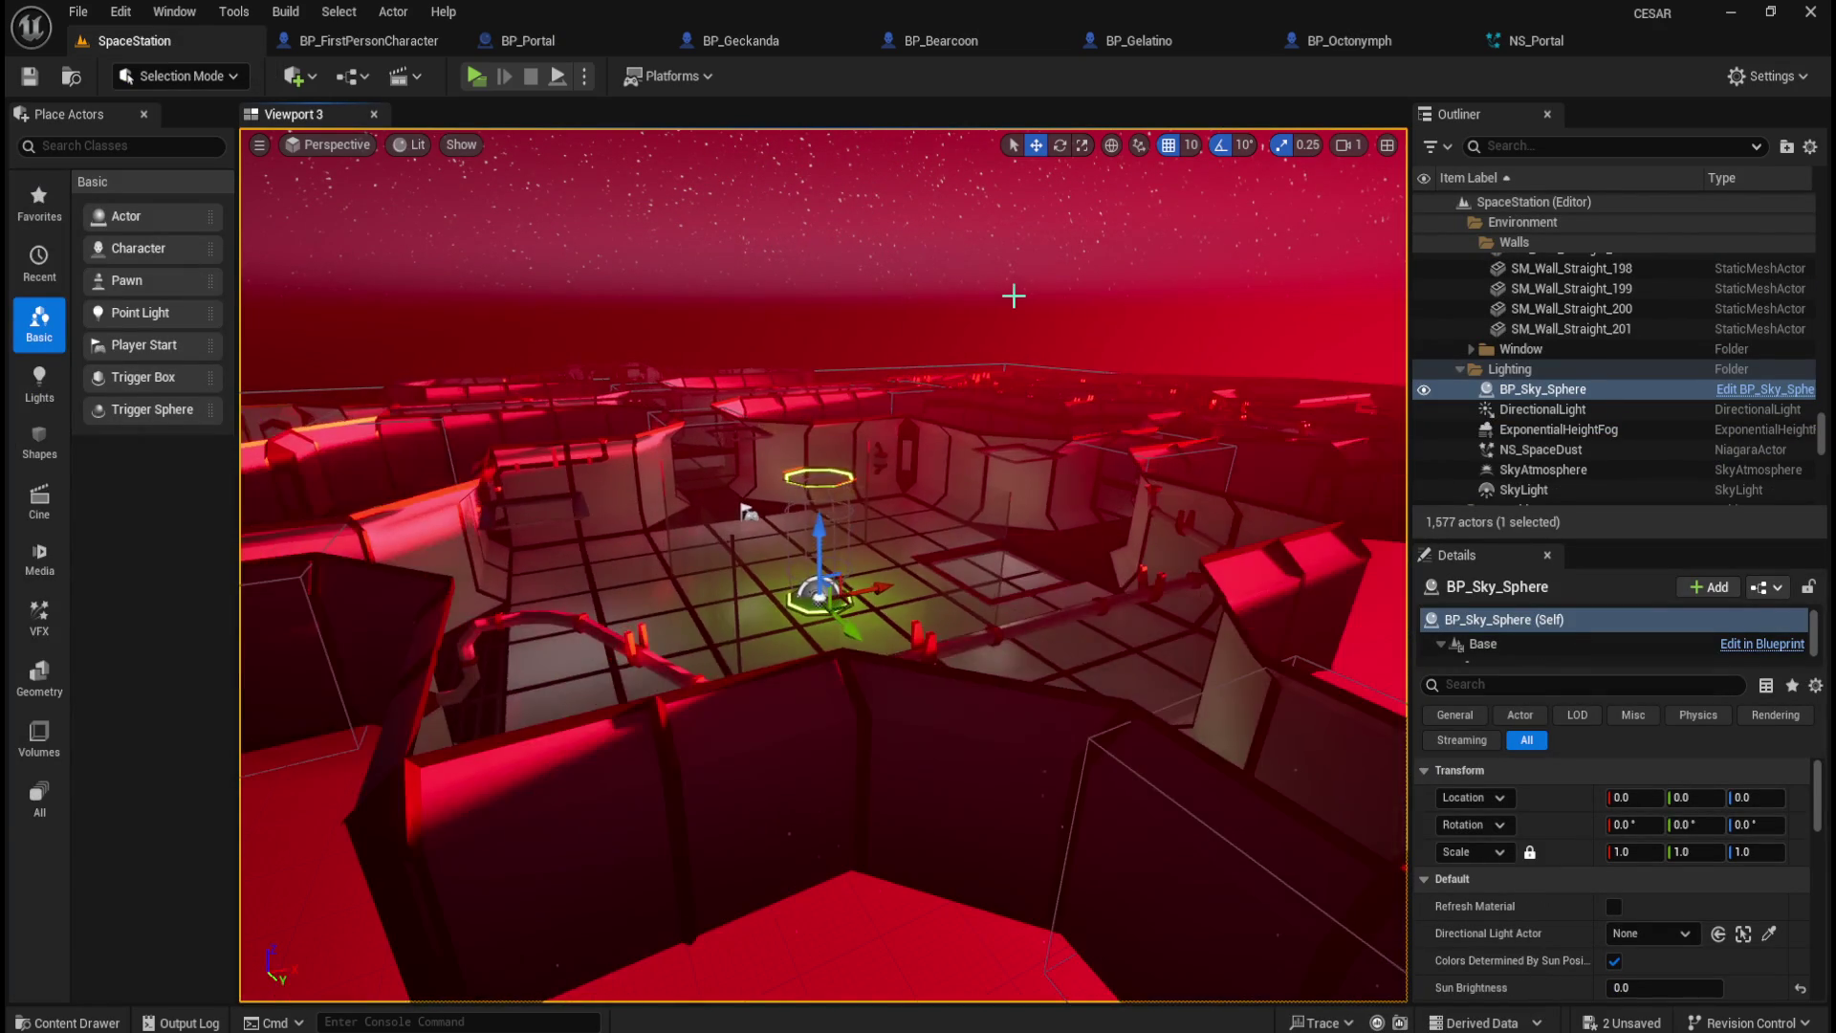
scroll(1007, 315, "down", 4)
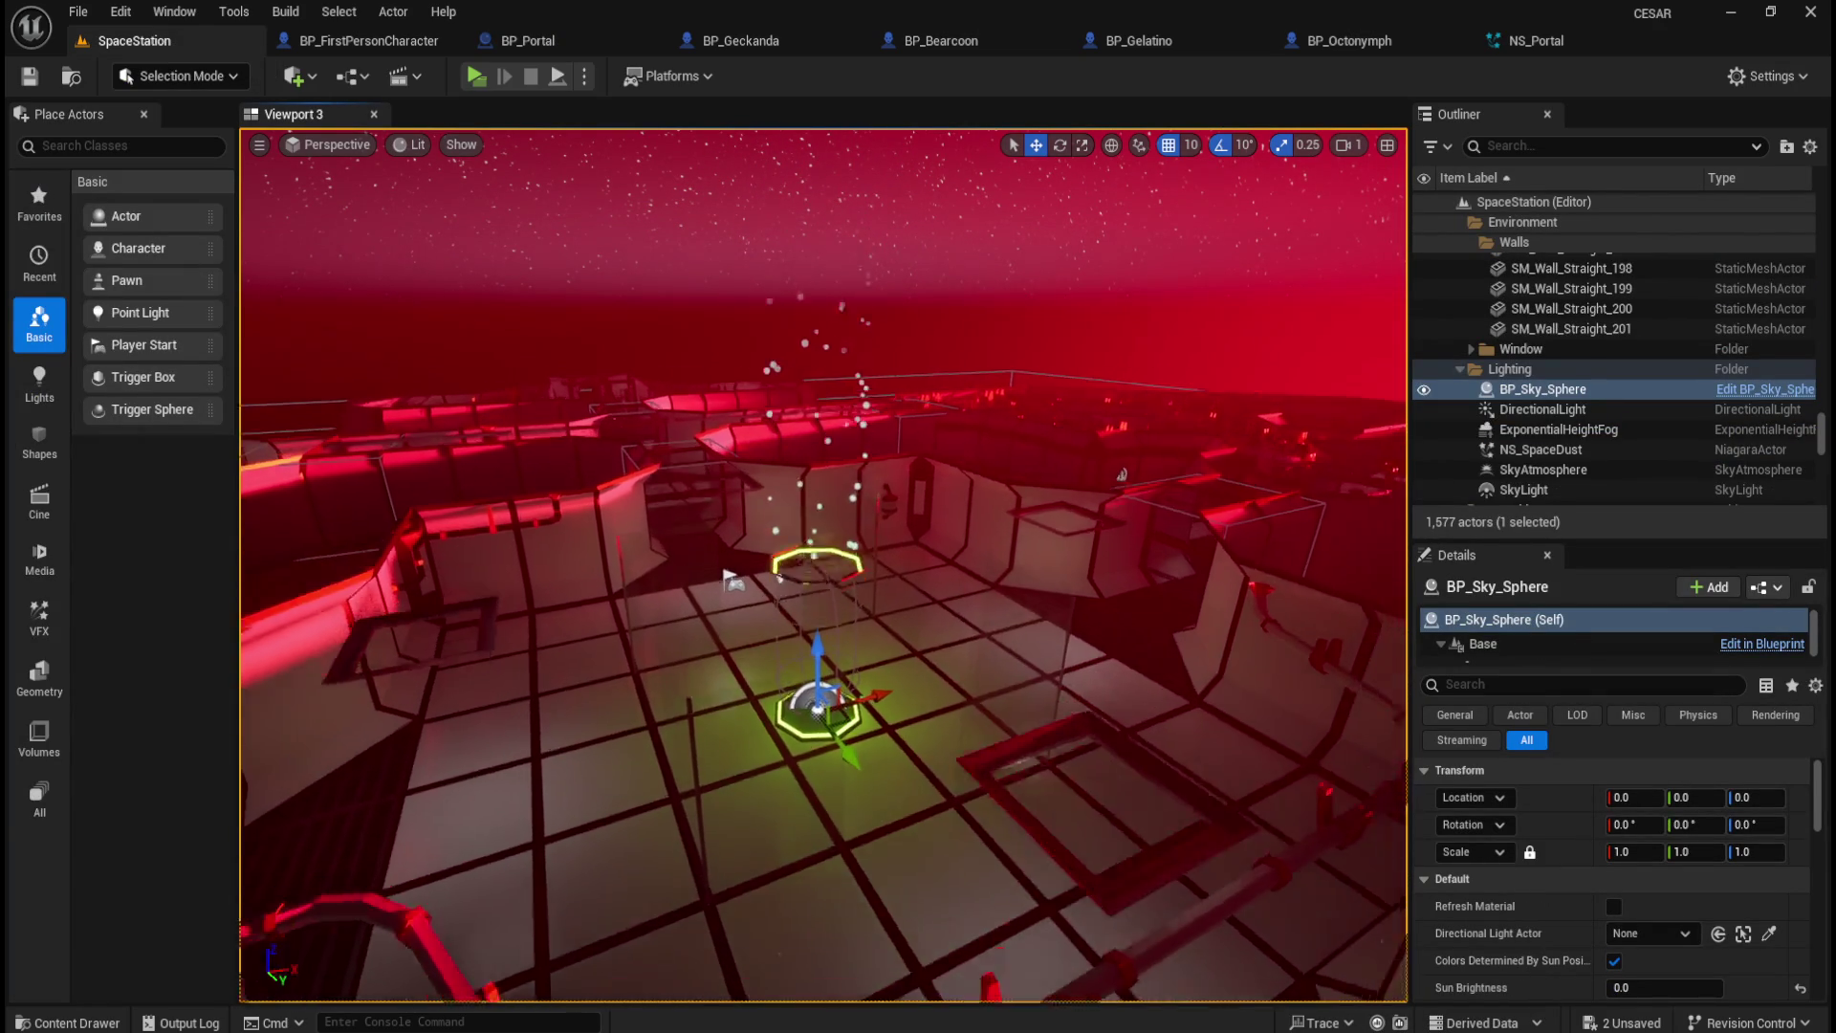
scroll(957, 455, "up", 5)
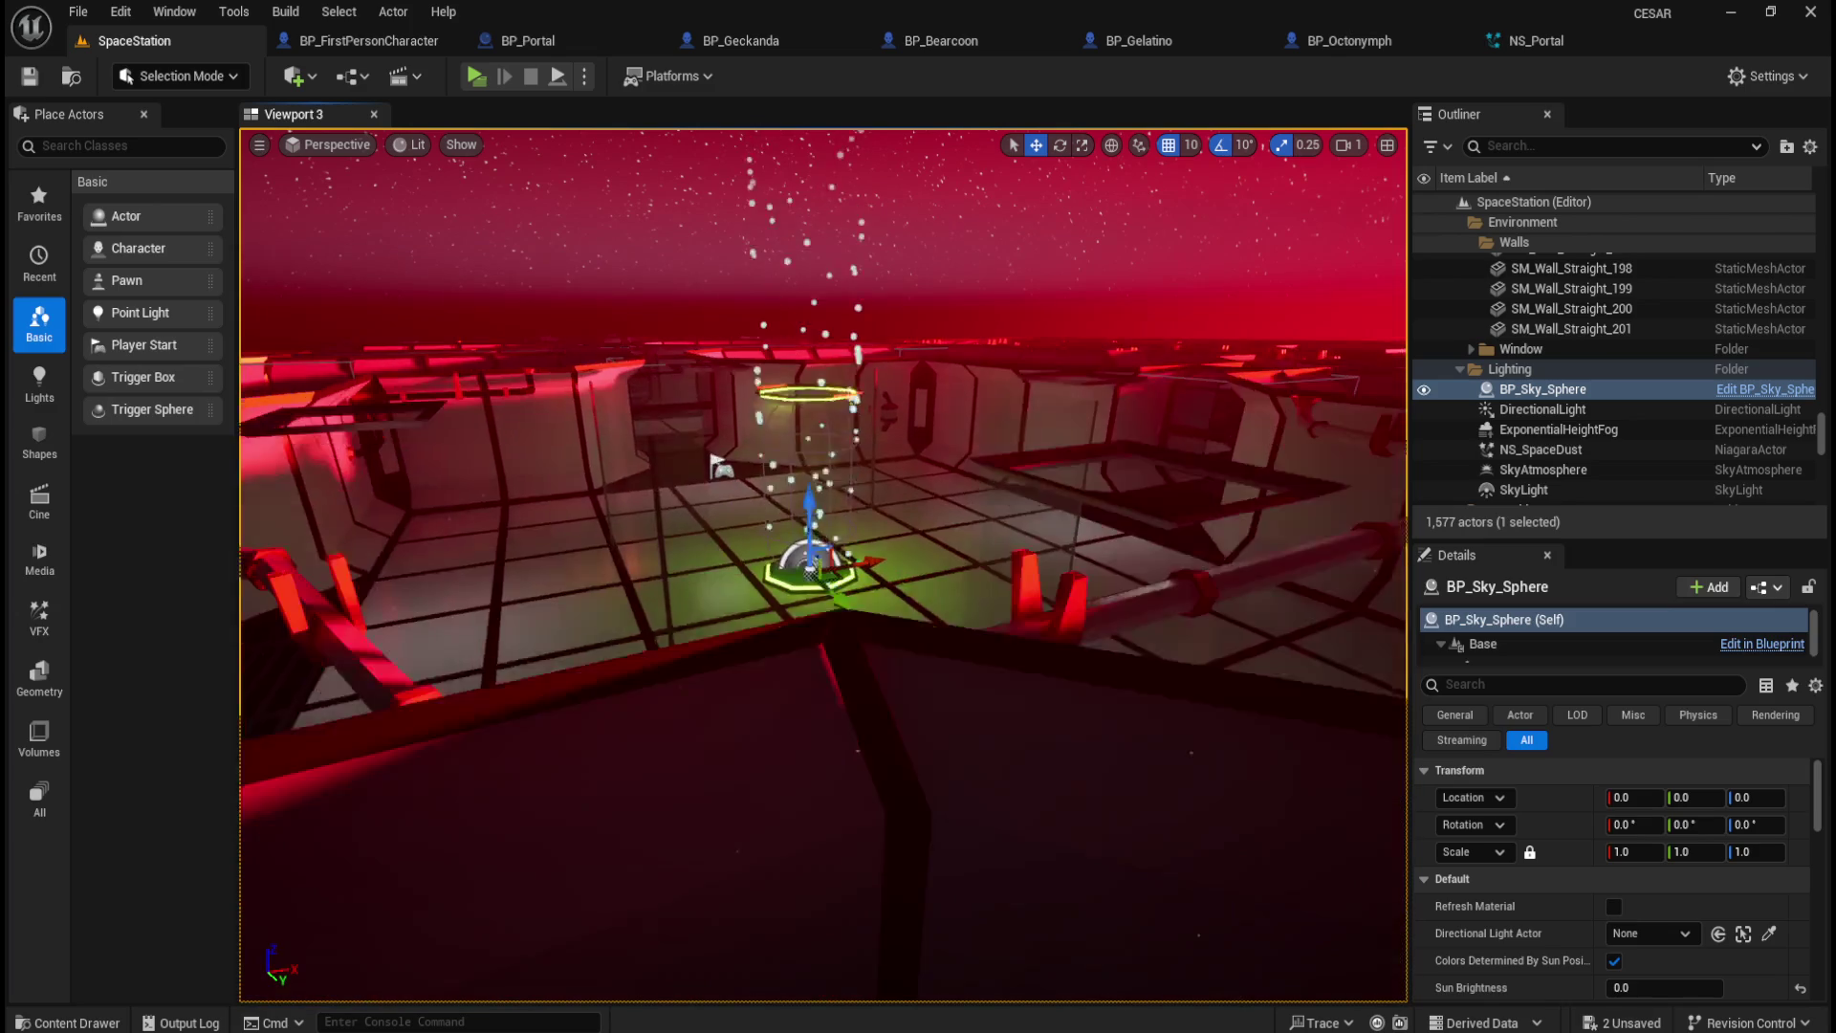
scroll(823, 565, "down", 3)
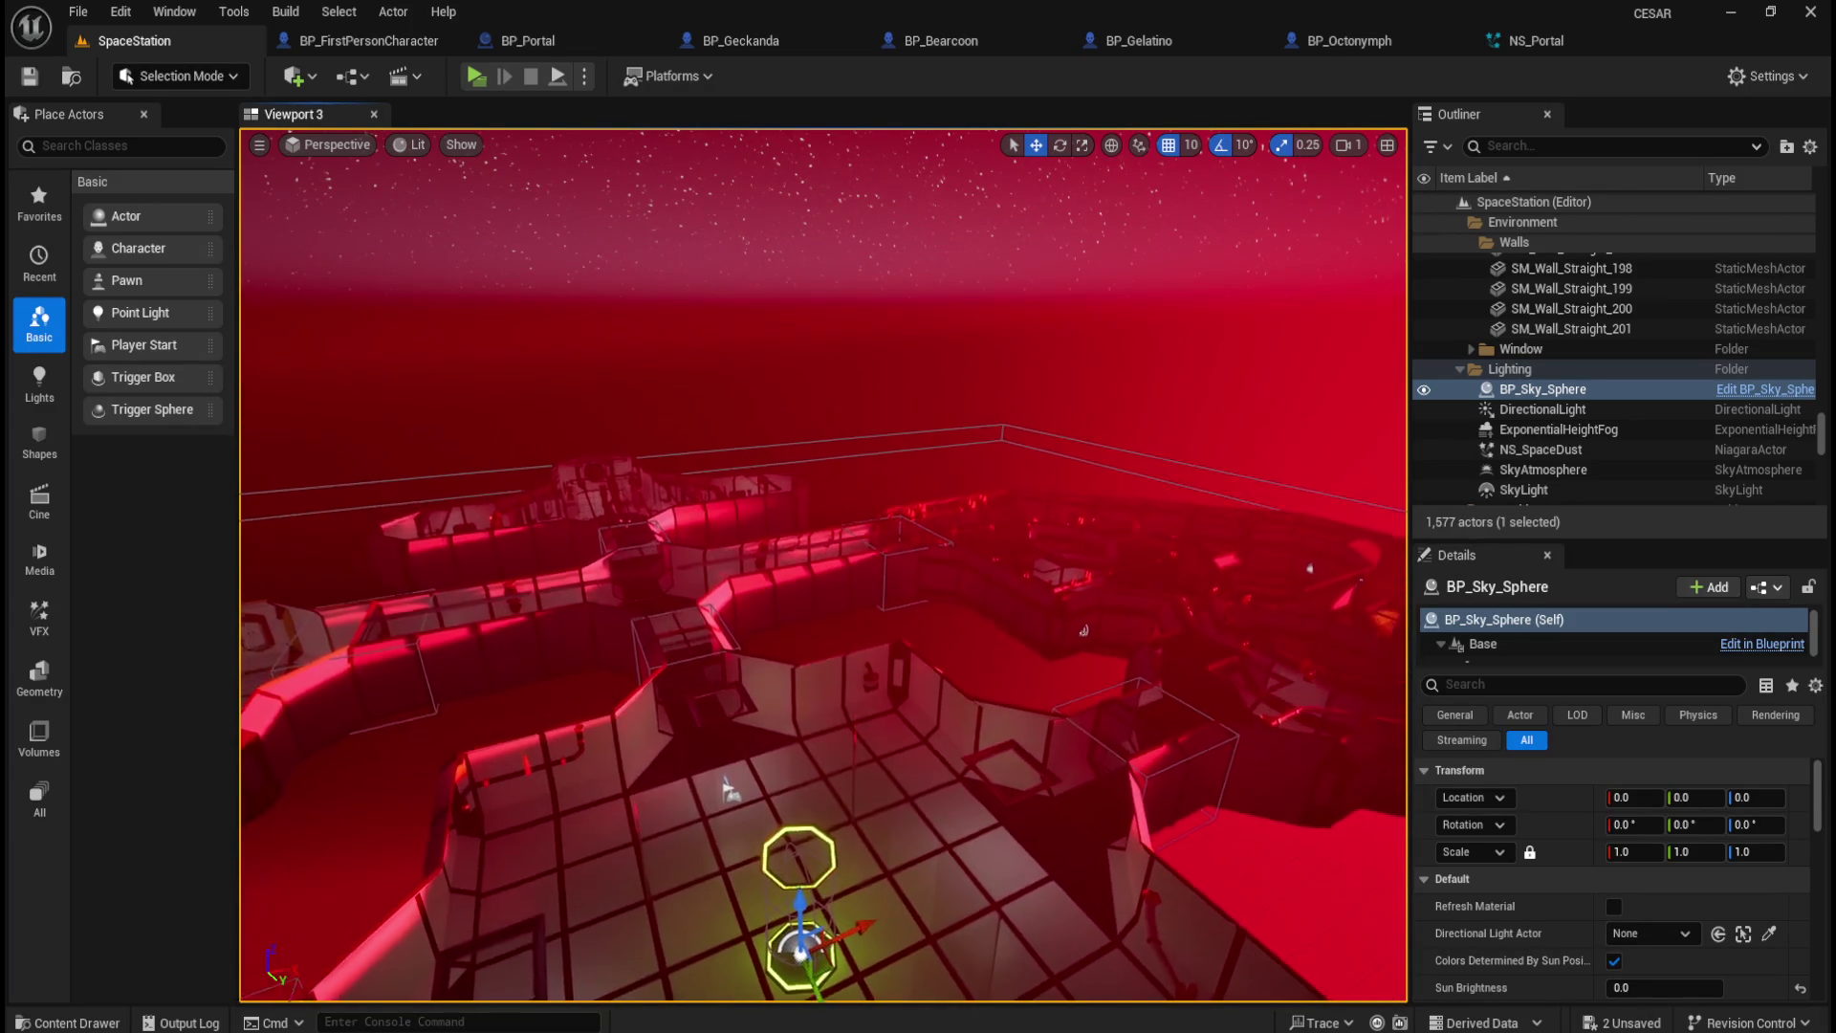
scroll(822, 564, "down", 3)
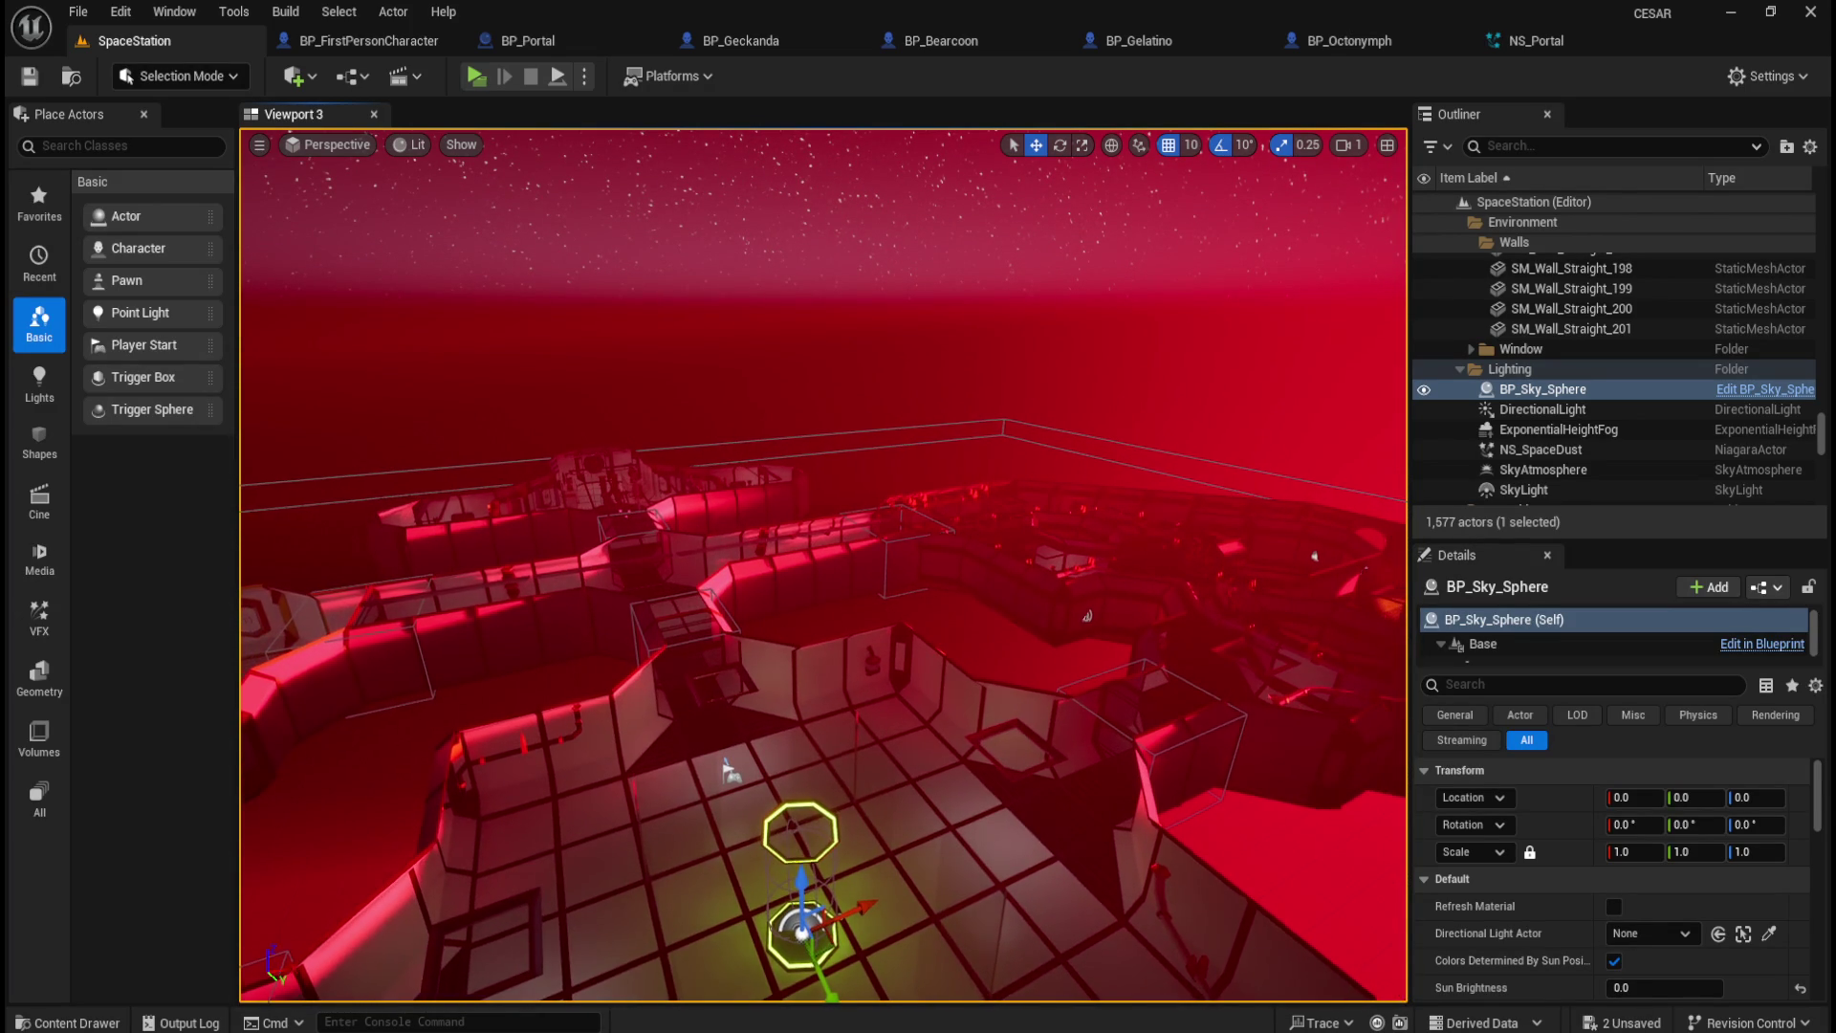
scroll(748, 535, "up", 3)
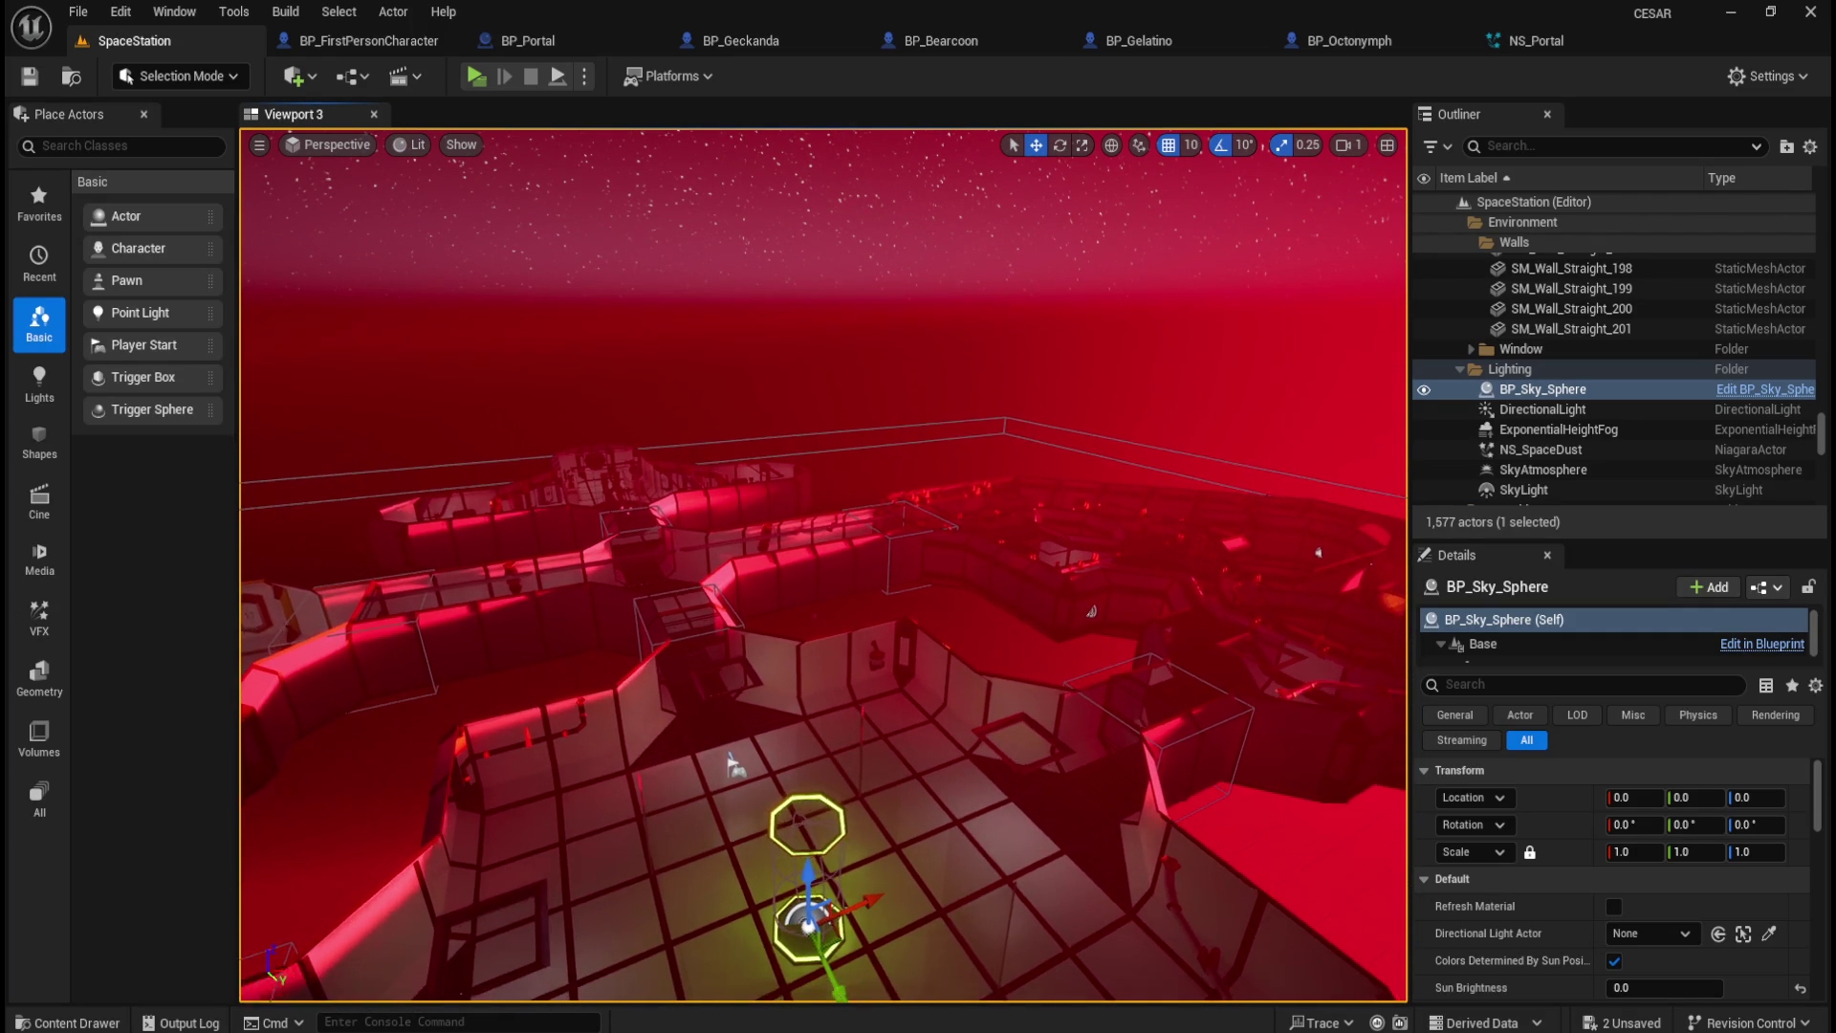
scroll(822, 564, "up", 5)
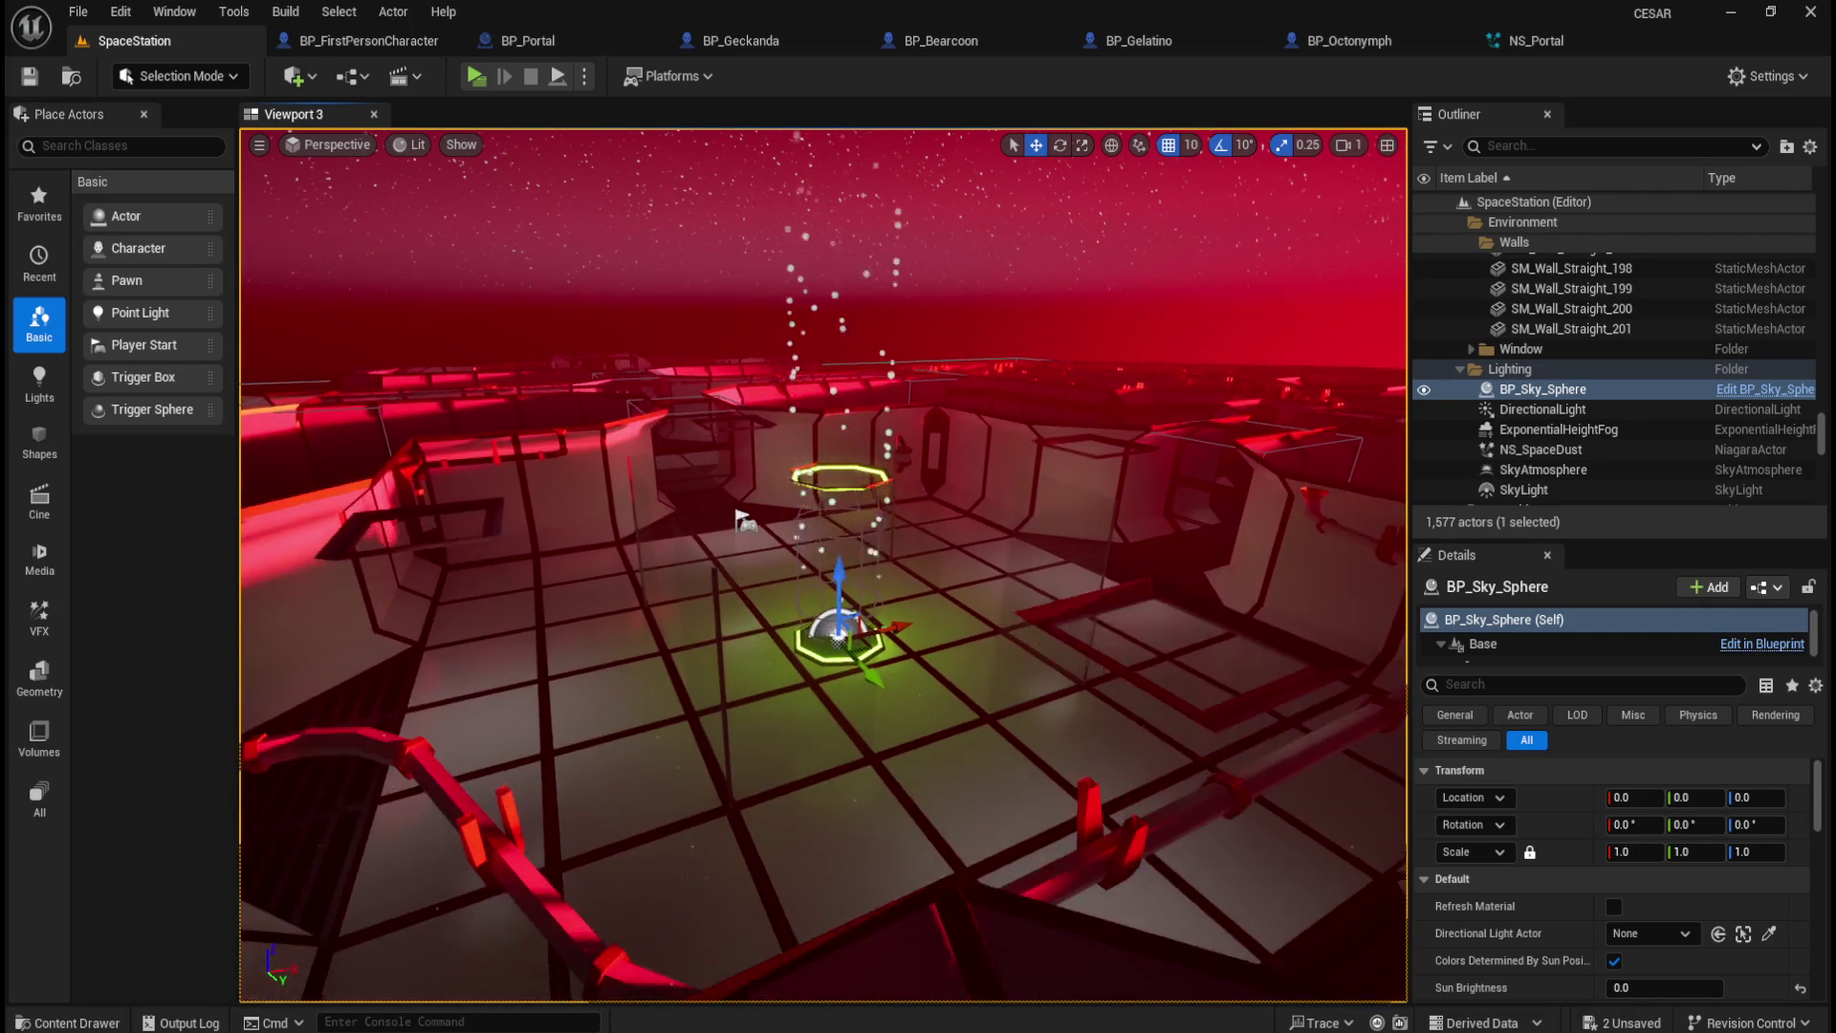
scroll(959, 475, "up", 5)
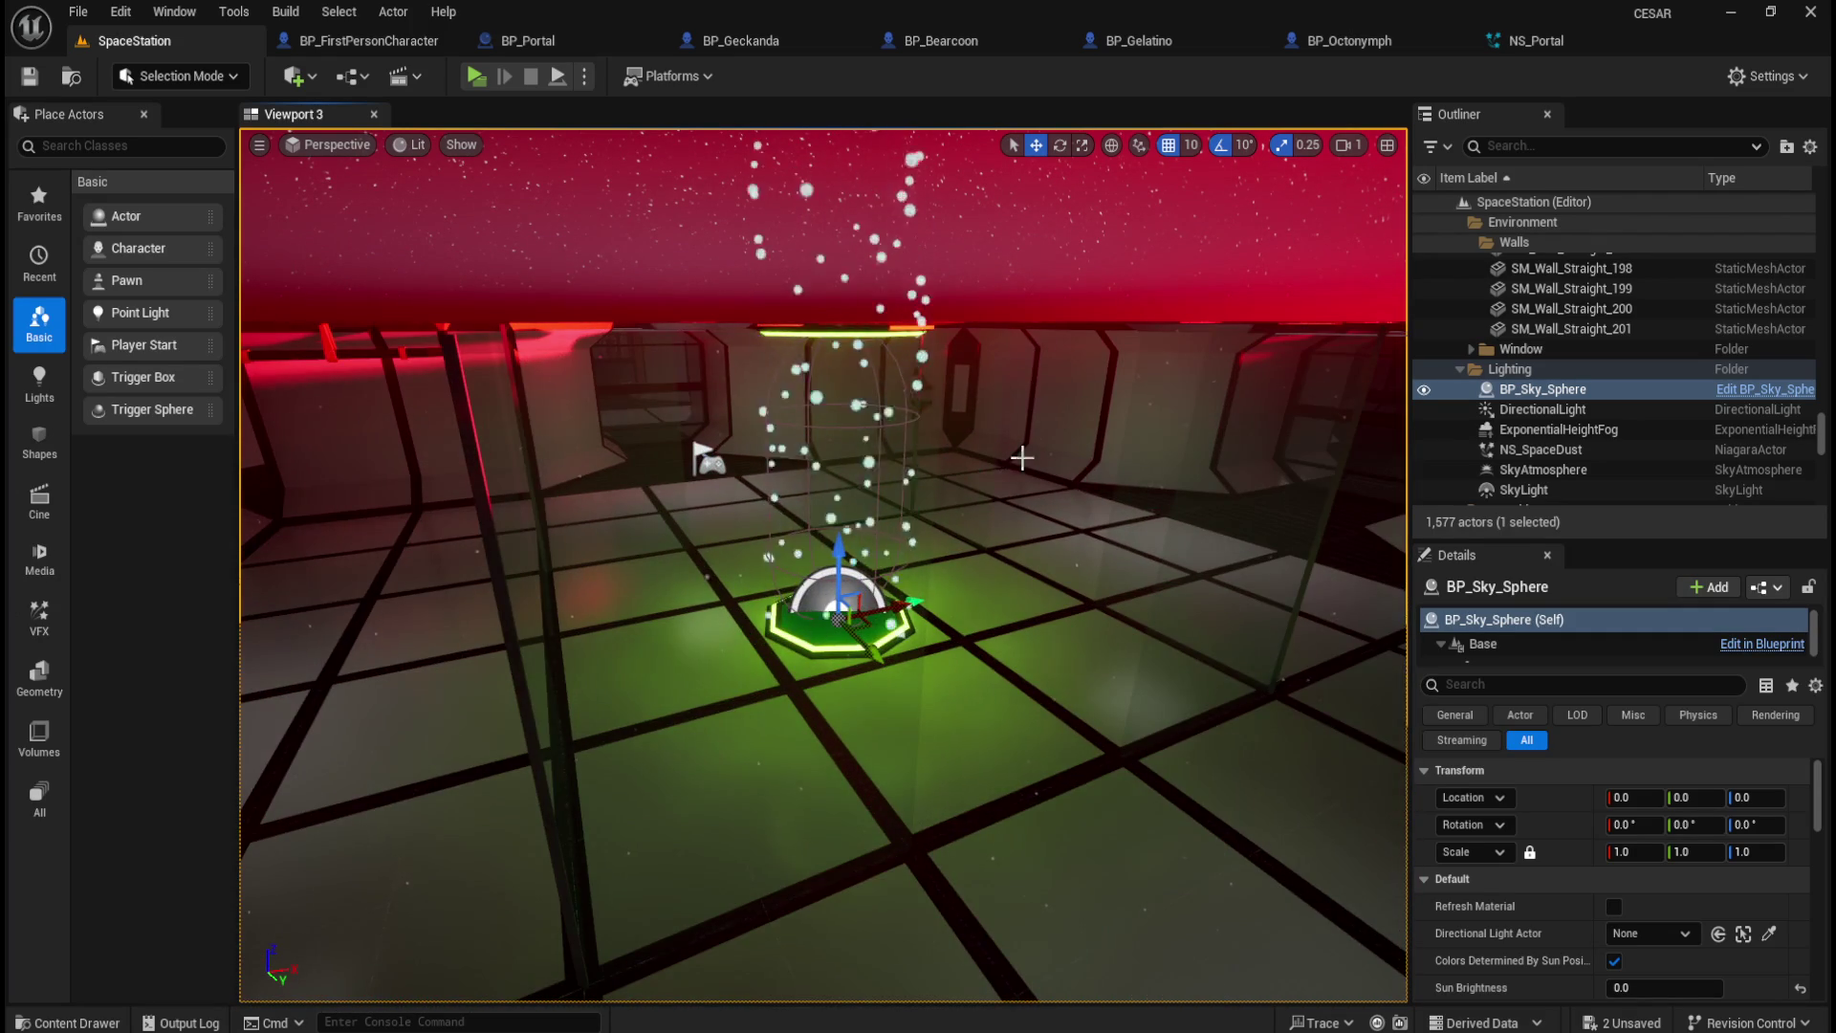
scroll(1022, 460, "down", 5)
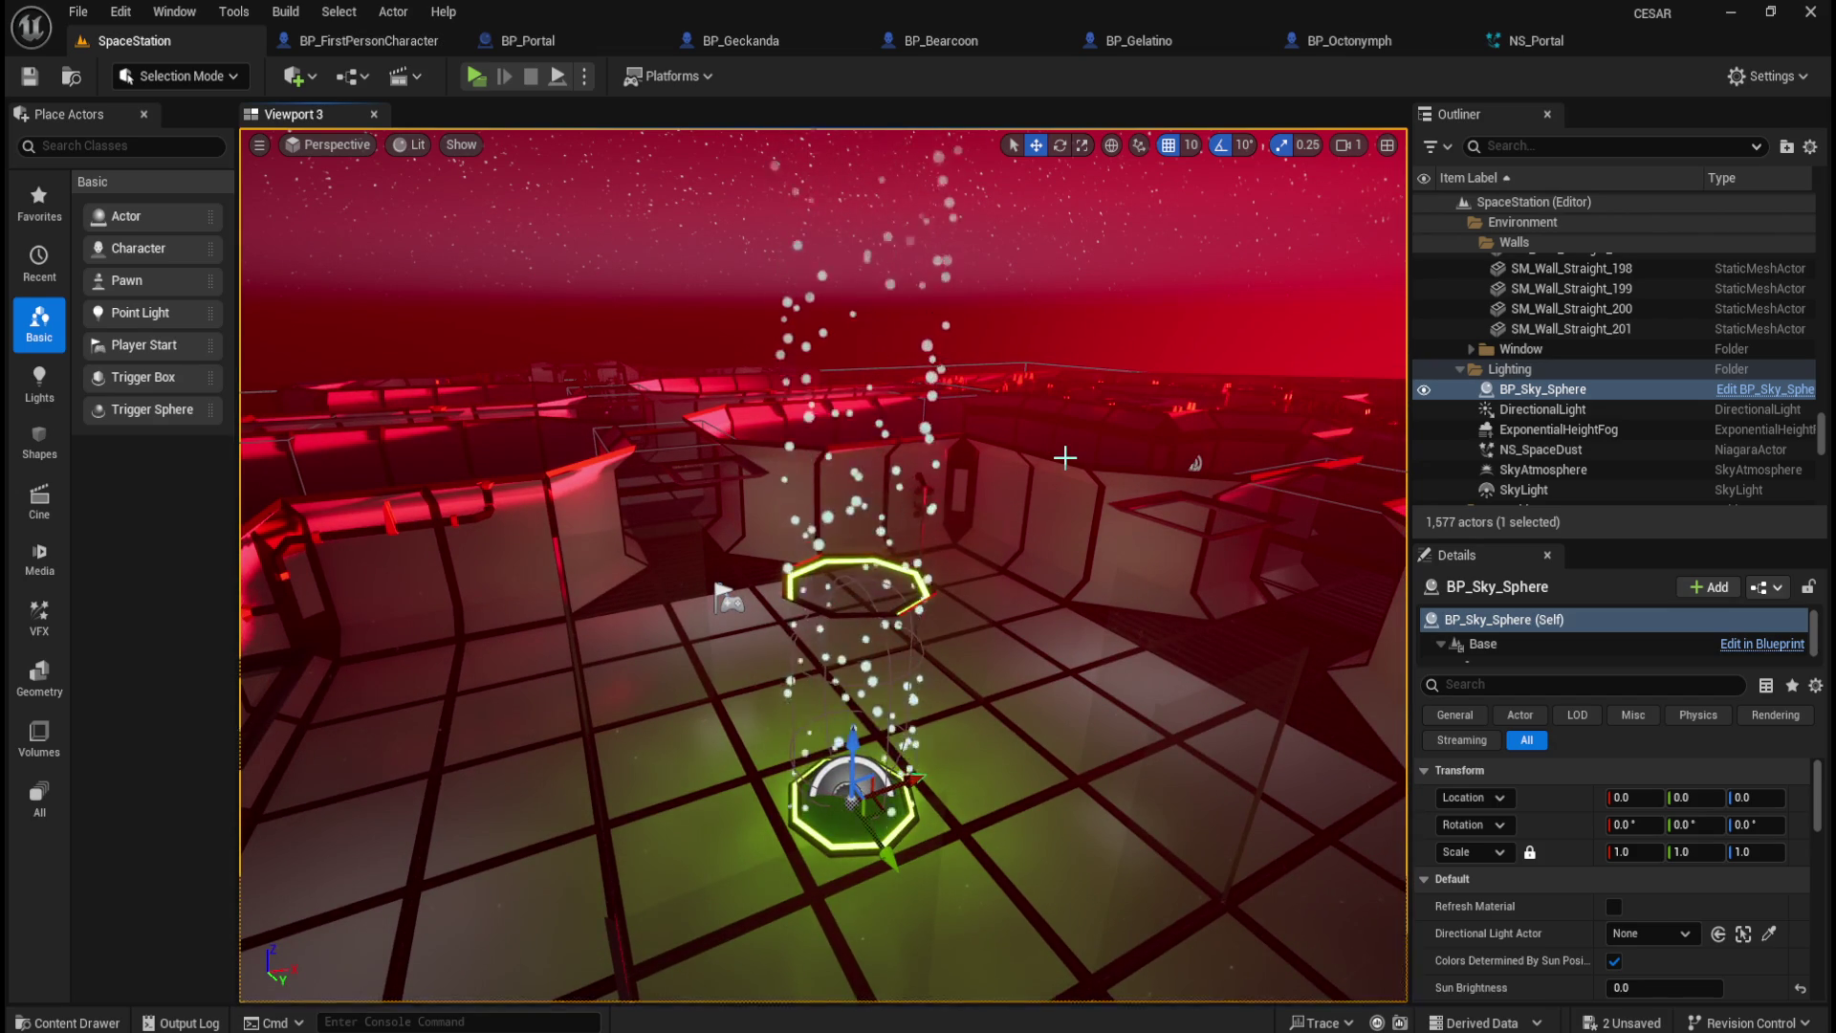
scroll(1057, 516, "up", 5)
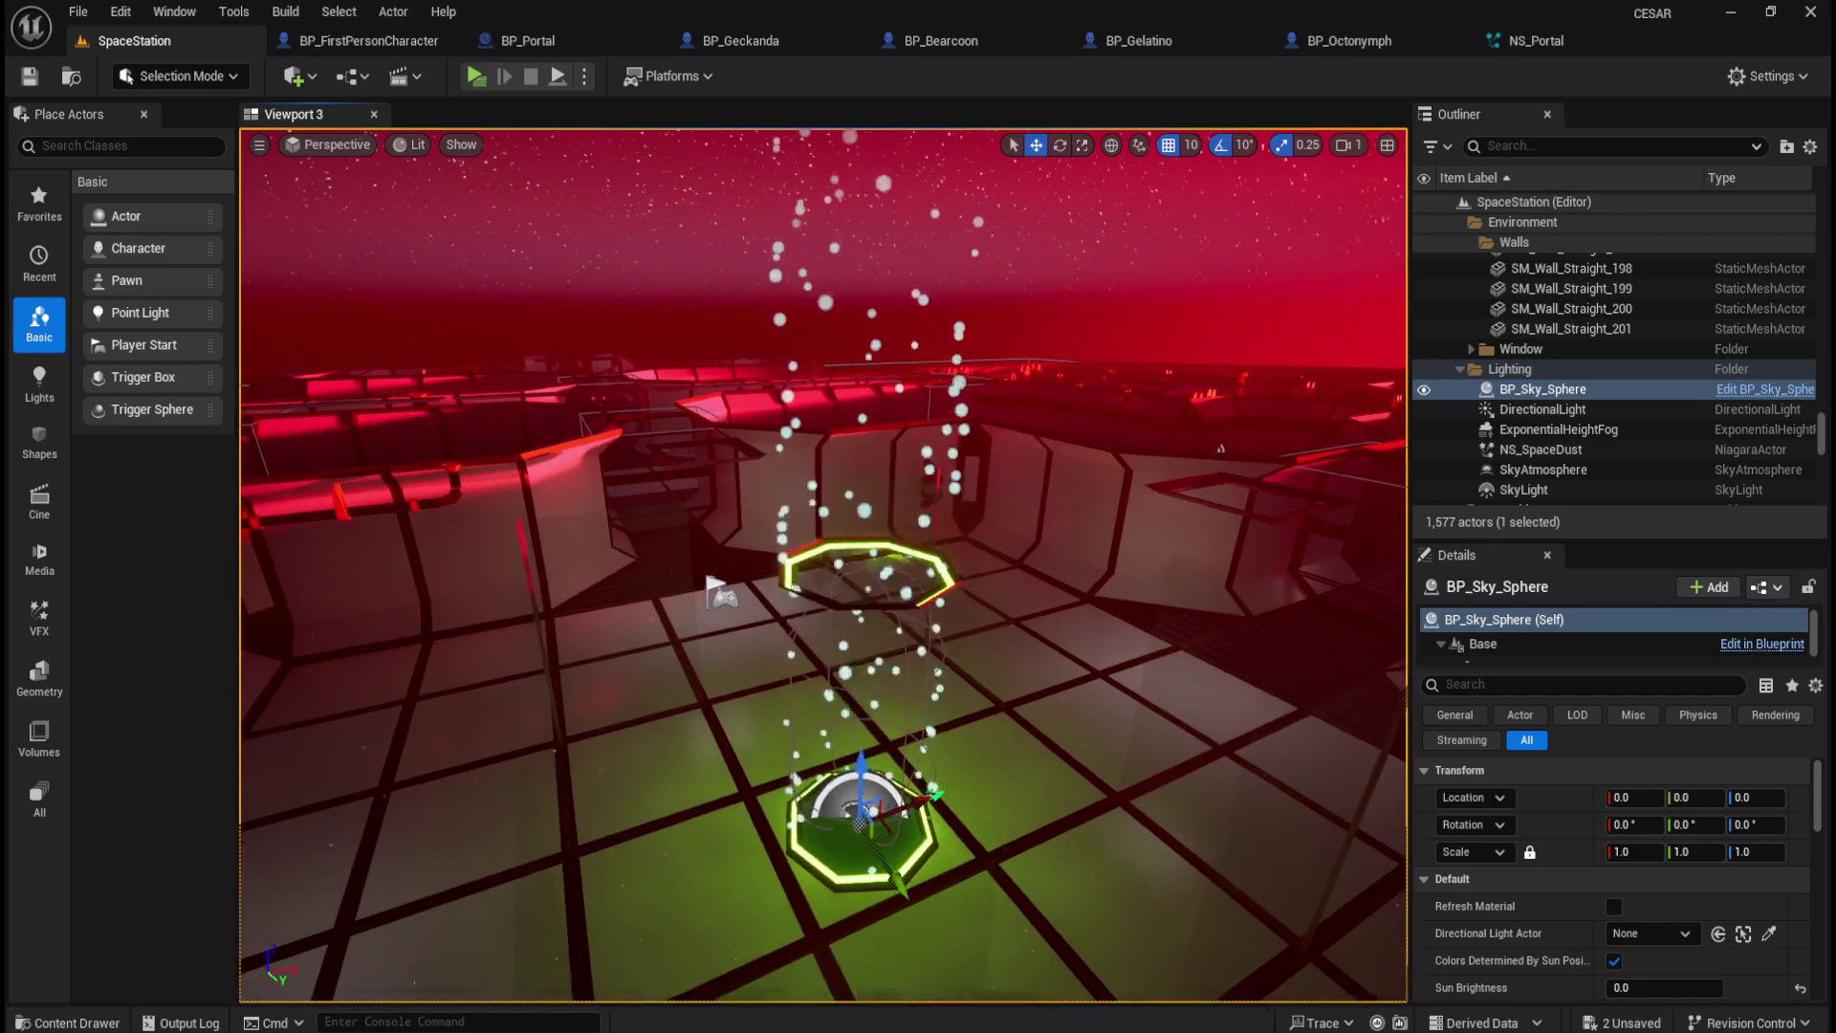
scroll(1073, 657, "up", 5)
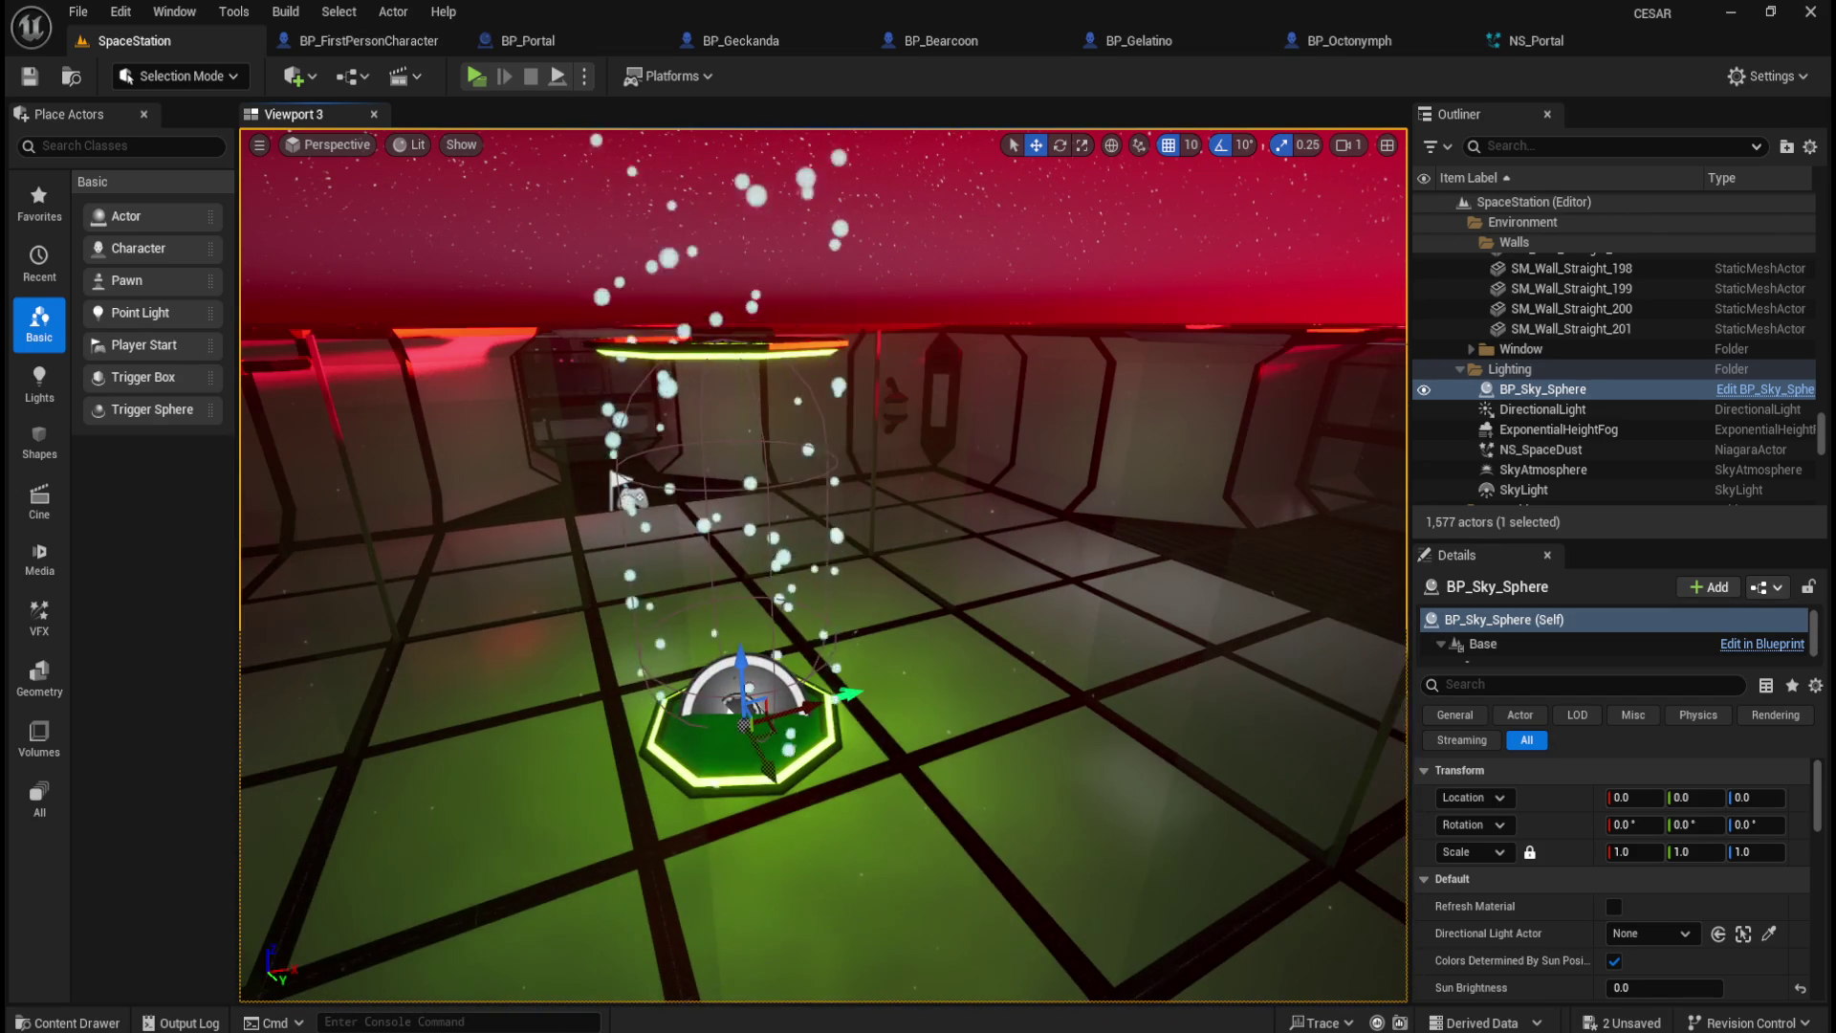
left_click_drag(1030, 644, 1003, 652)
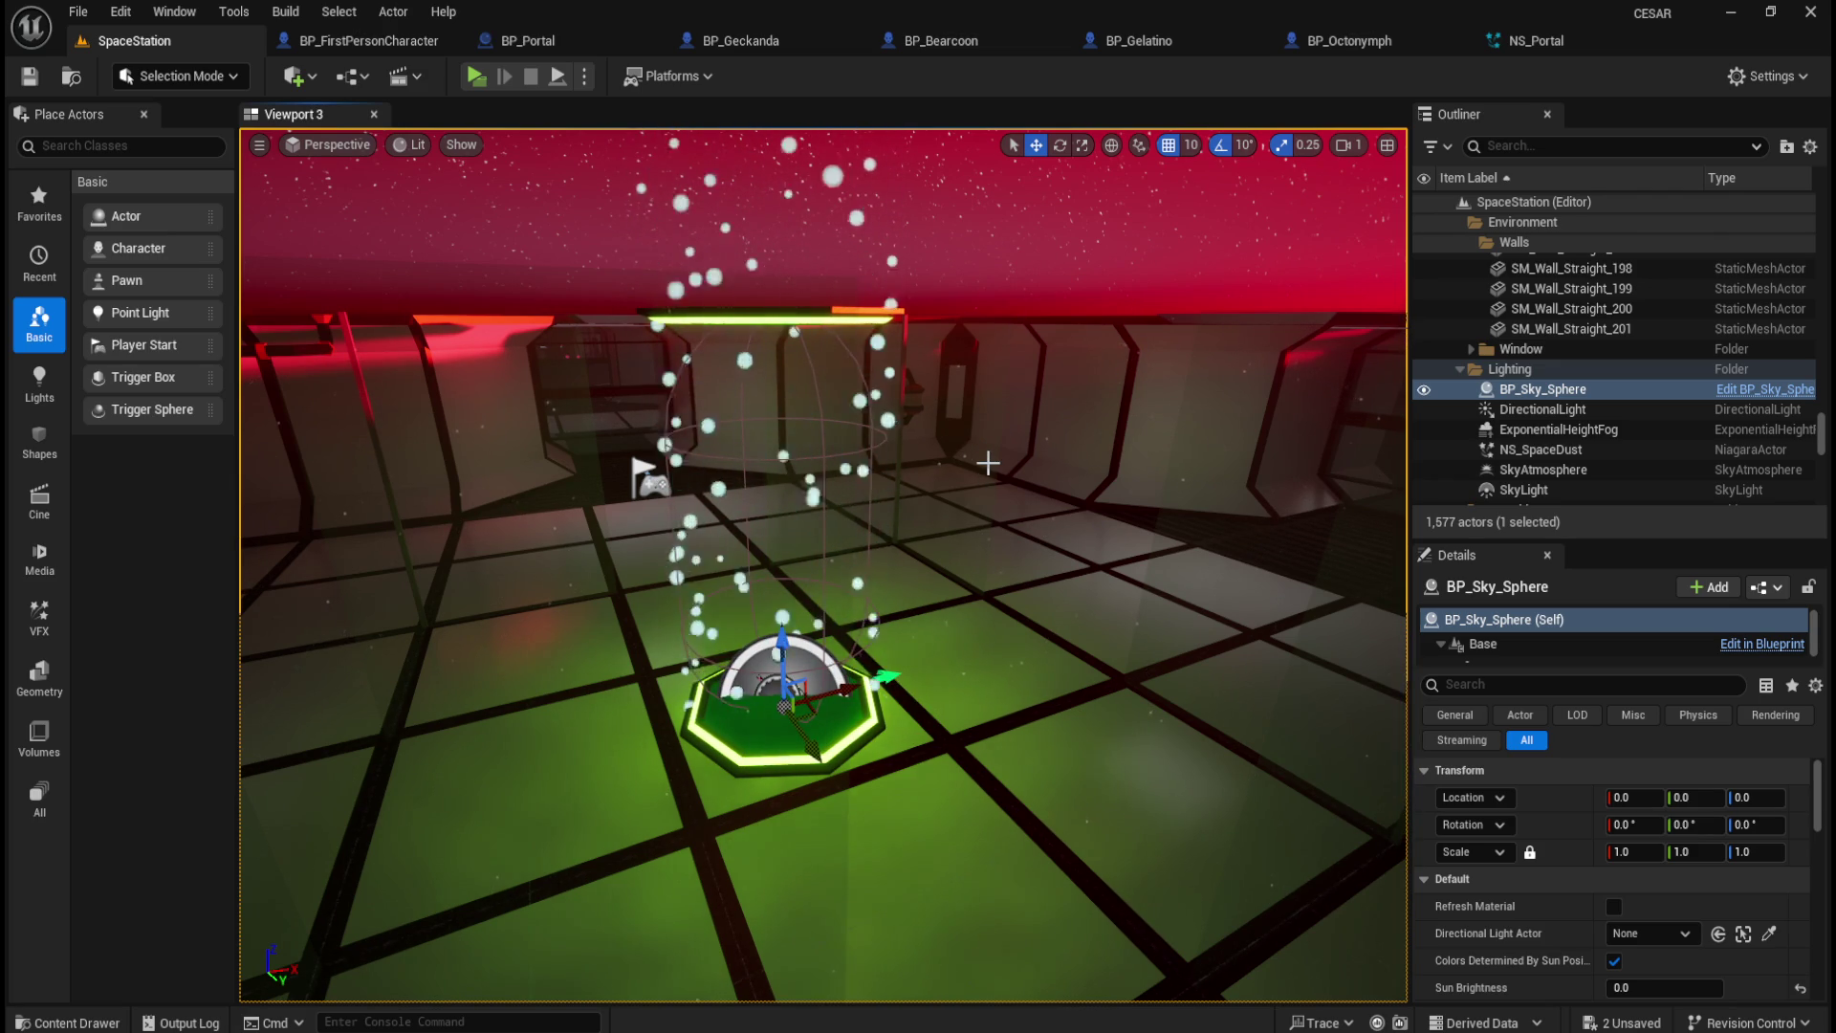
scroll(952, 484, "up", 2)
scroll(822, 565, "up", 5)
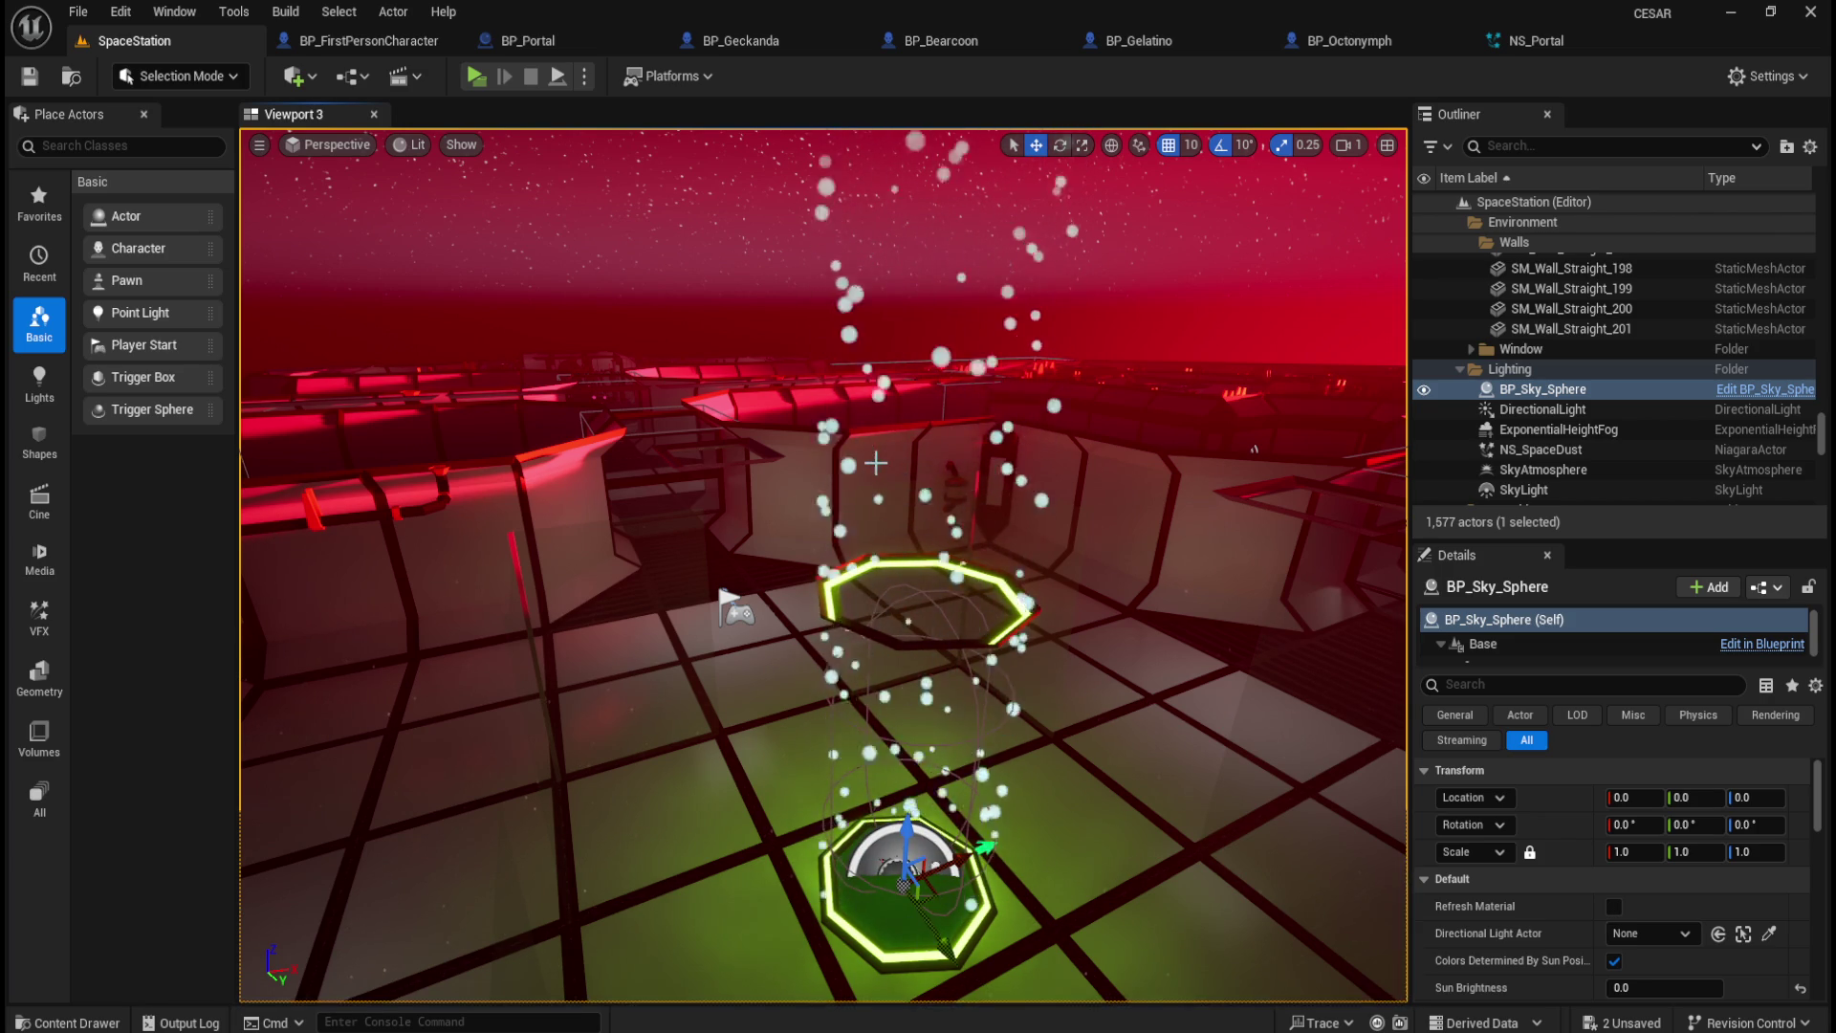
key("f")
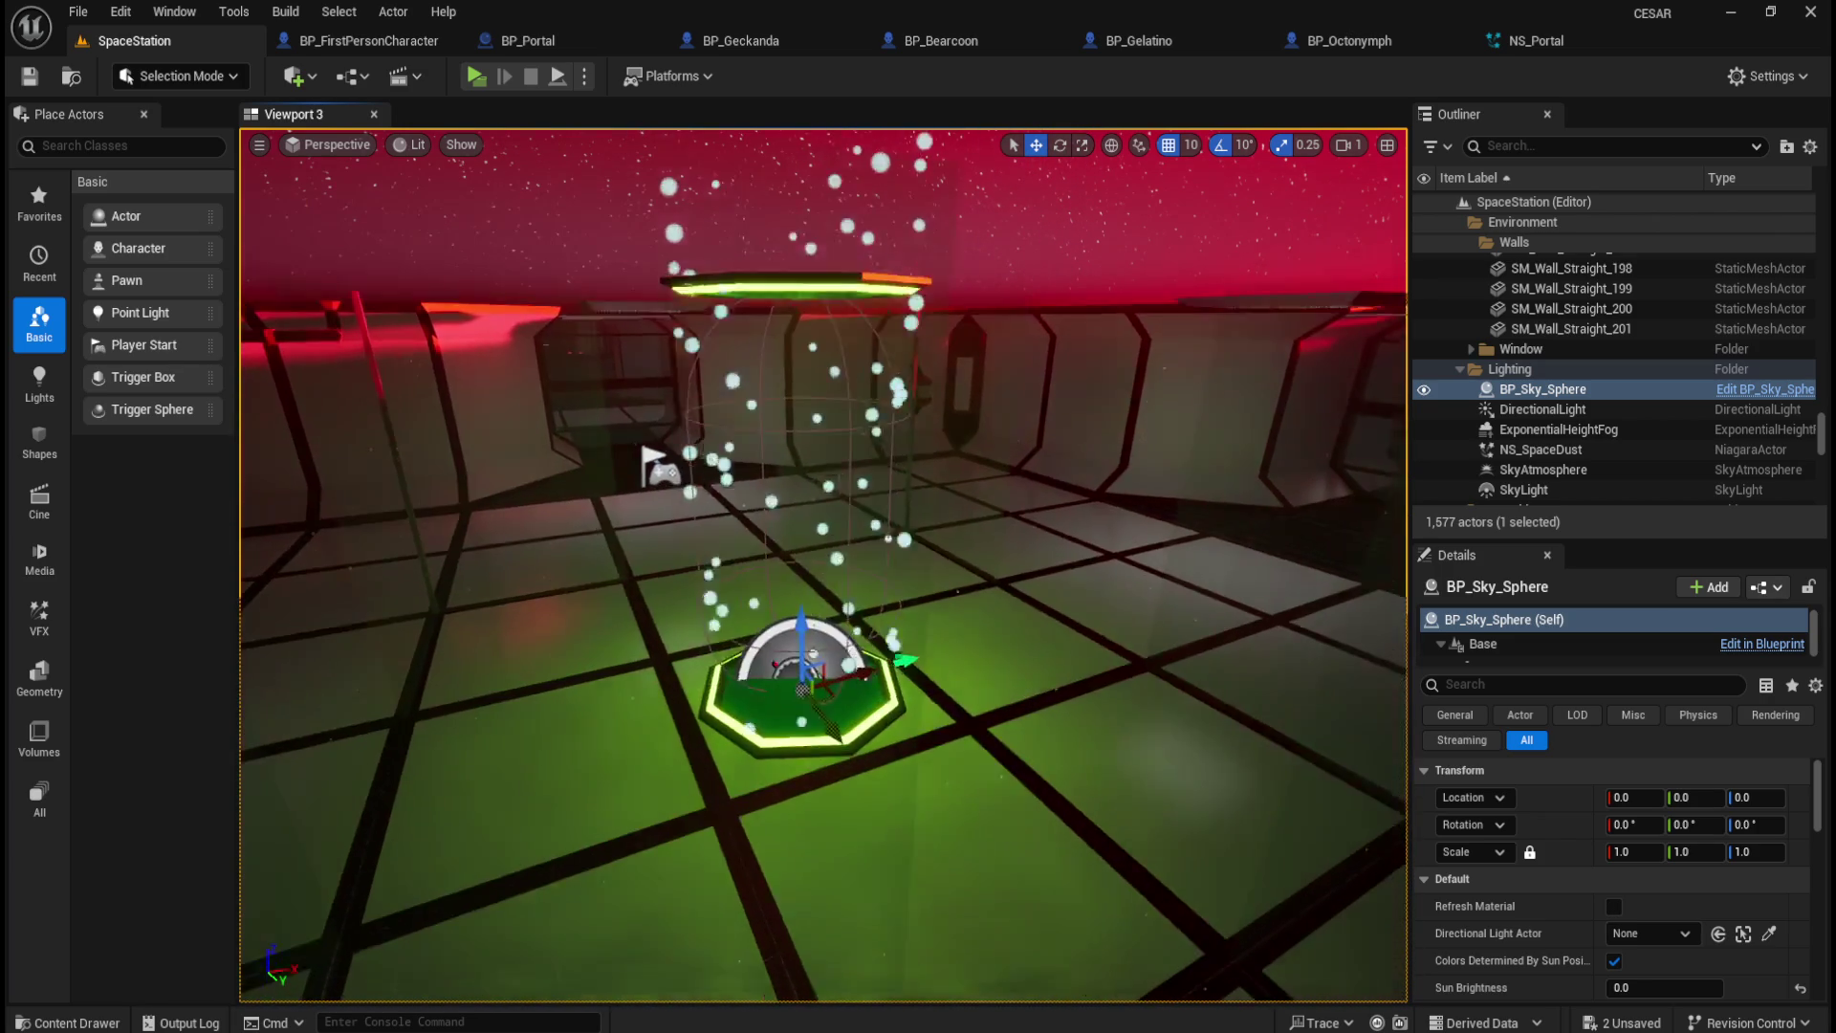
mouse_move(1013, 559)
left_mouse_down()
mouse_move(995, 574)
mouse_move(1033, 593)
mouse_move(1013, 612)
mouse_move(1109, 547)
left_mouse_up()
key("f")
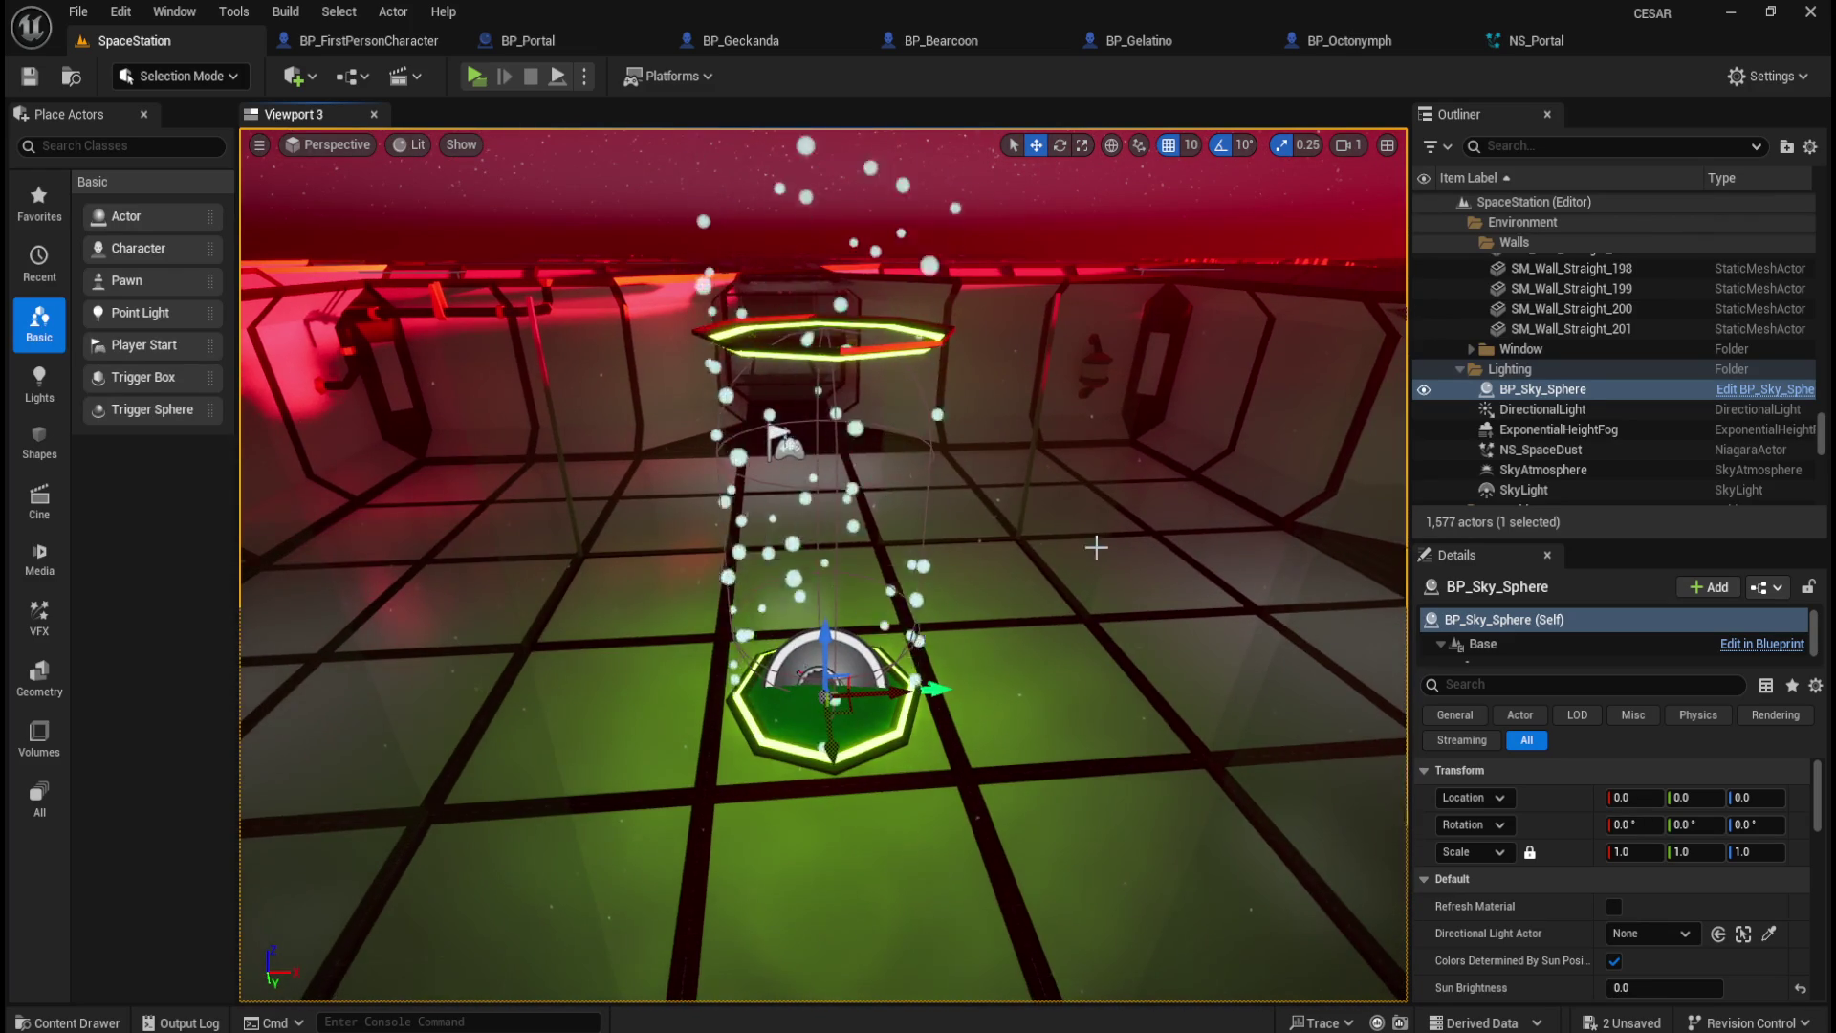
left_click_drag(991, 583, 991, 560)
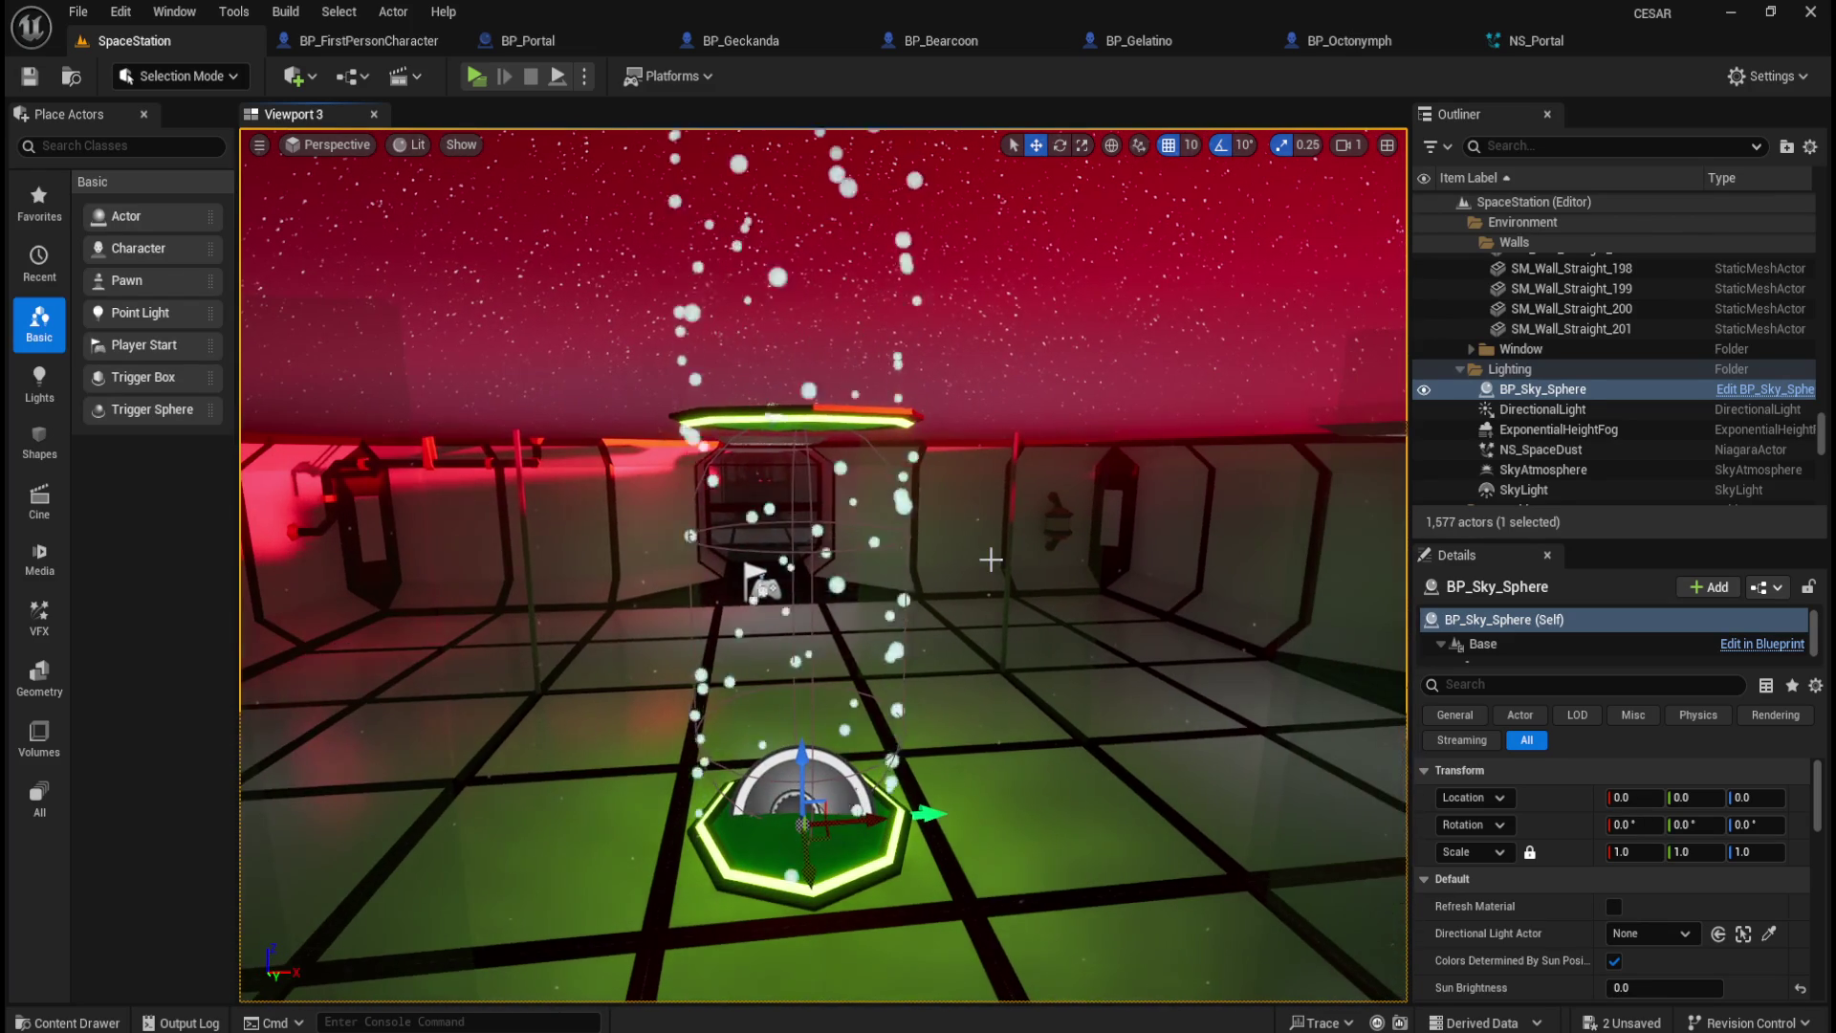
scroll(822, 564, "up", 3)
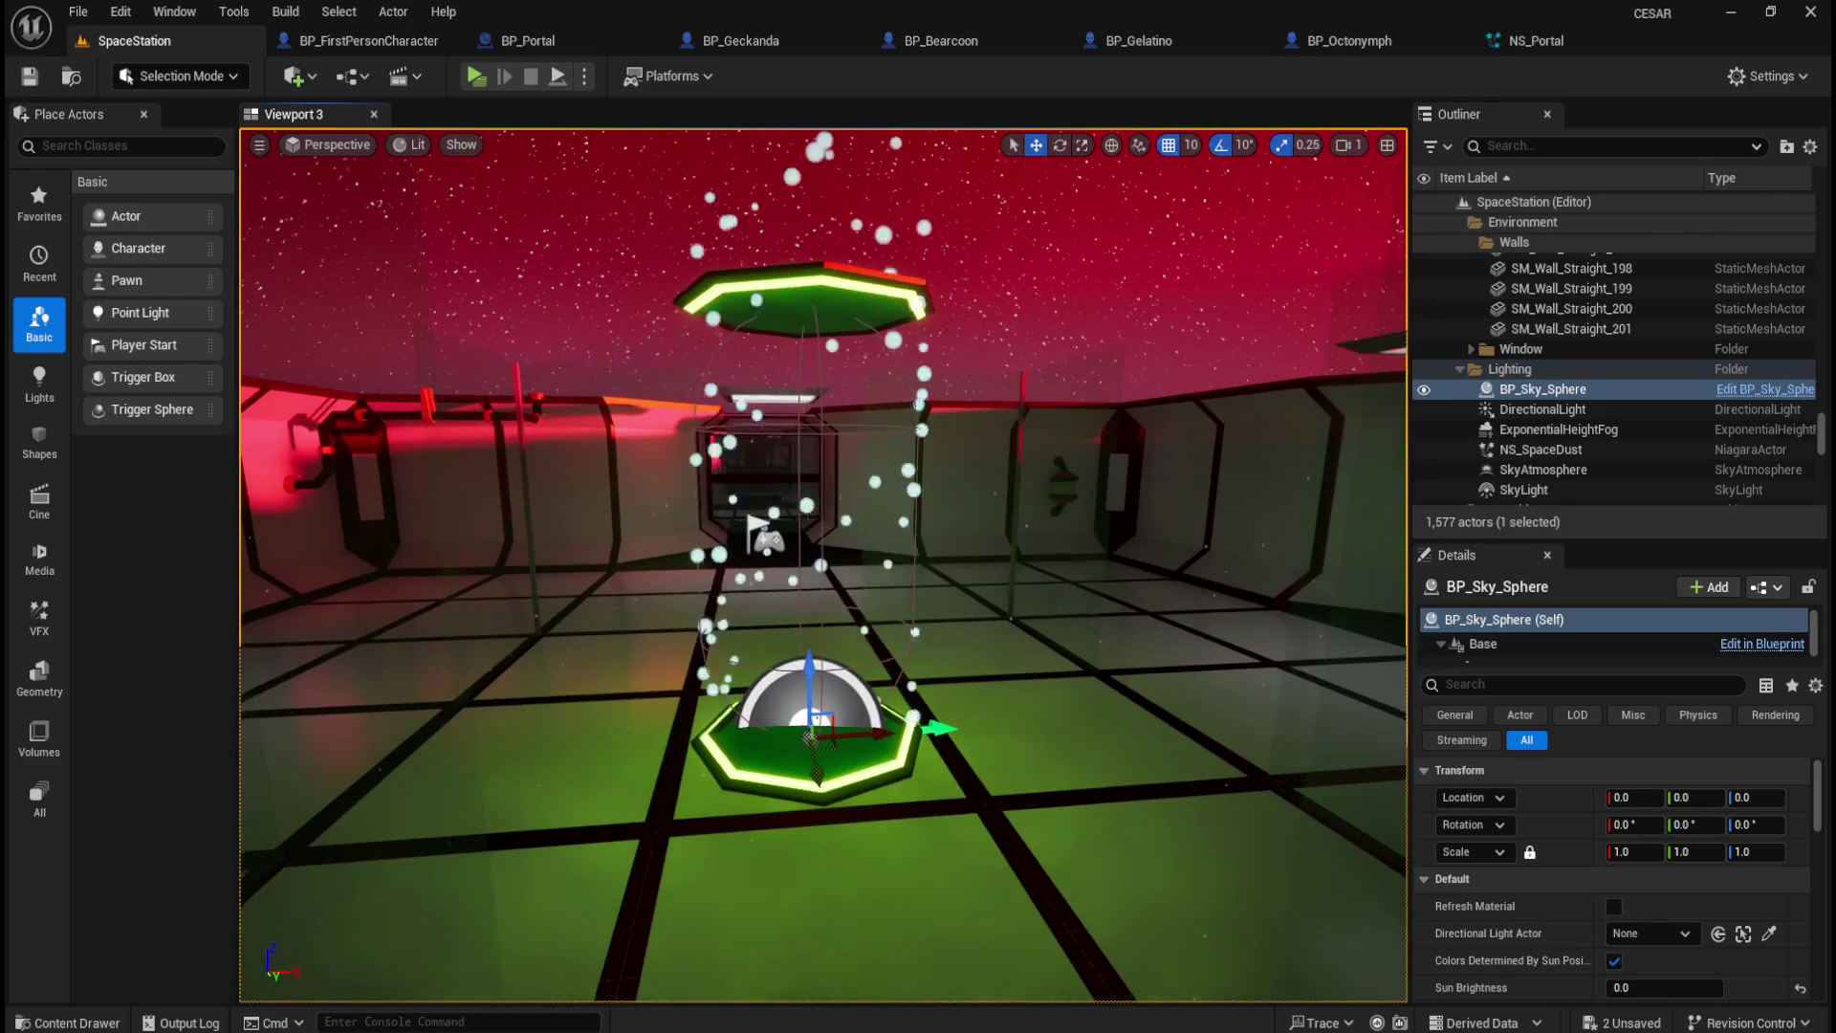
scroll(822, 564, "up", 2)
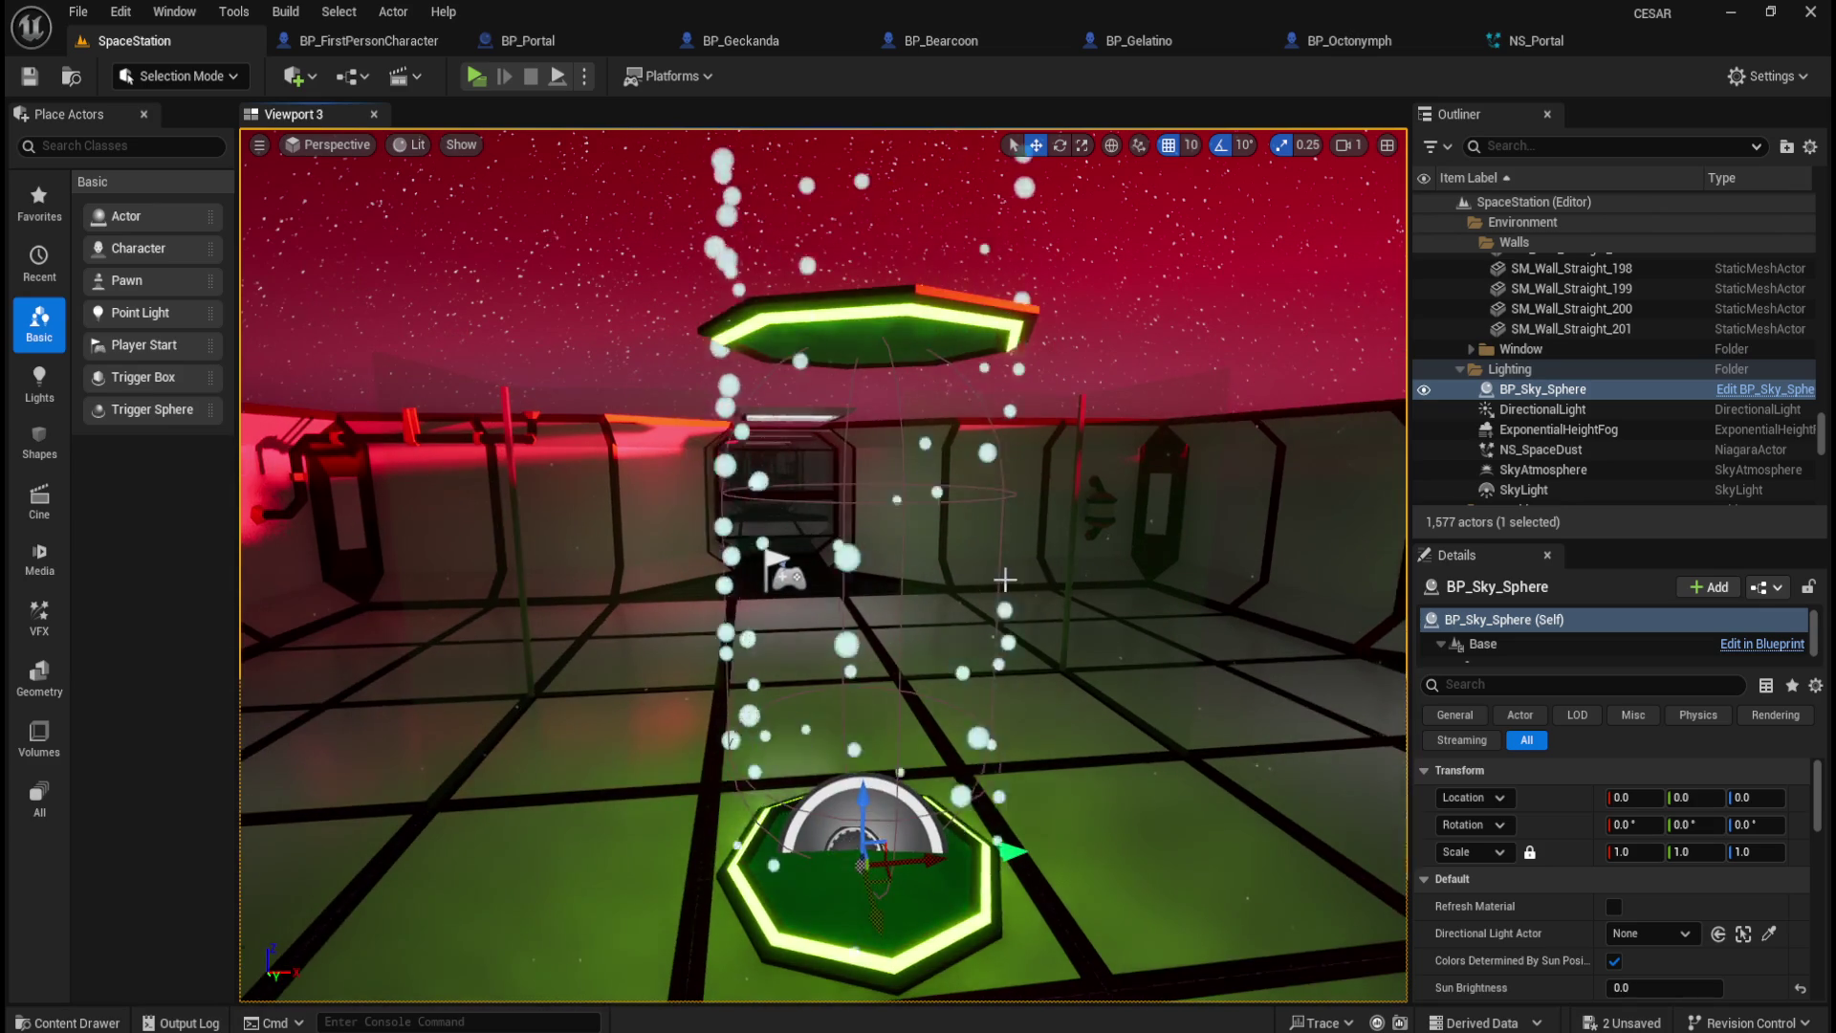
scroll(1052, 621, "down", 3)
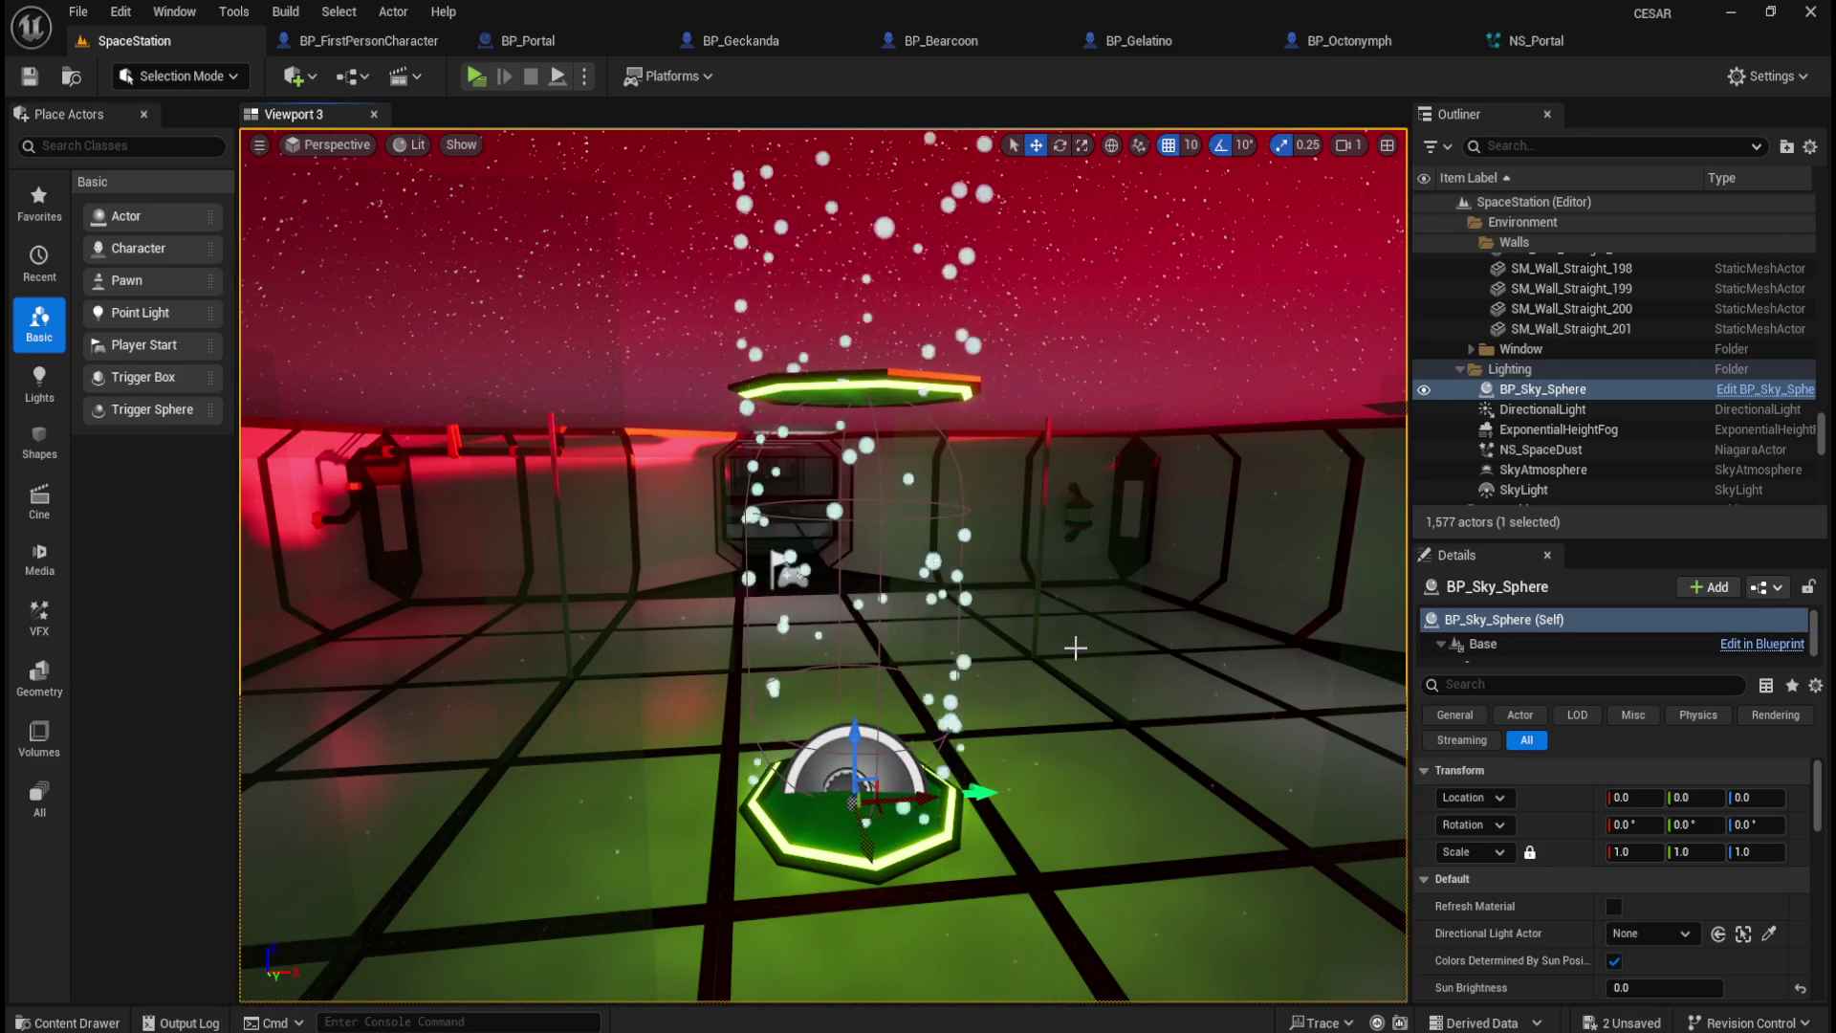
left_click(1530, 40)
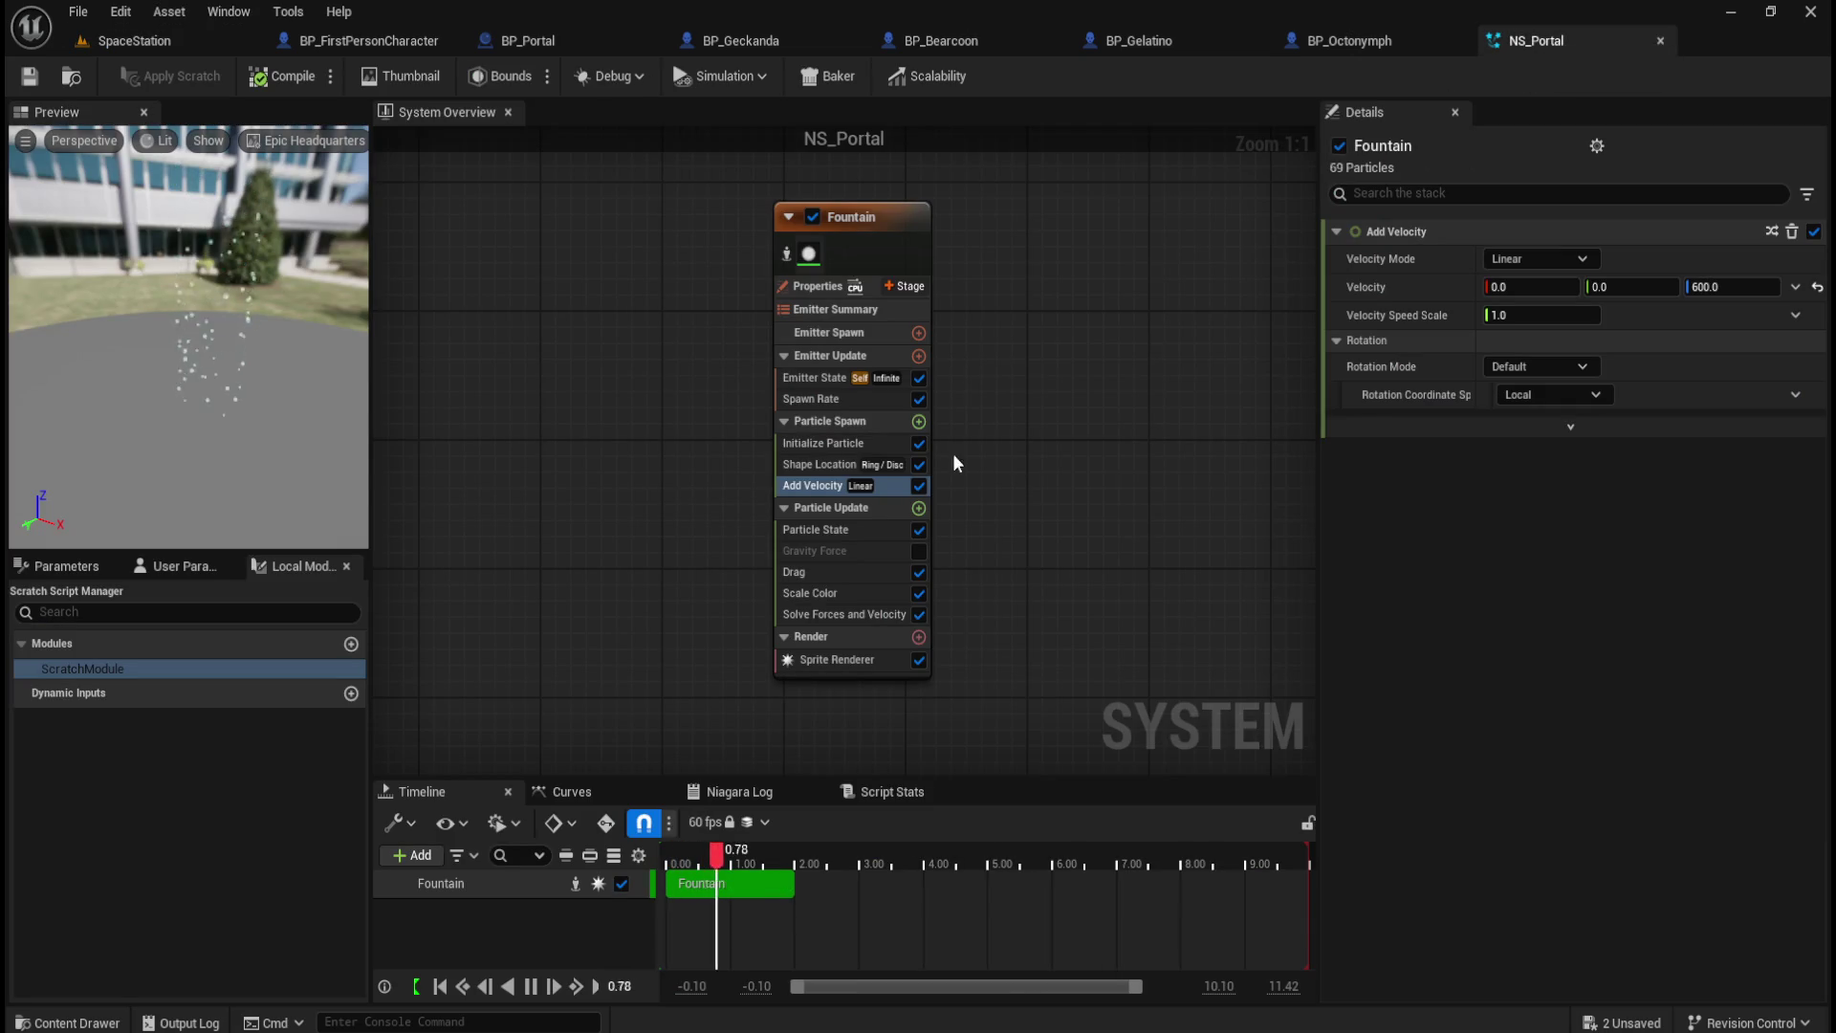
Step: Set Initialize Particle's Uniform Sprite Size to 2–8, save NS_Portal, and return to SpaceStation
left_click(847, 443)
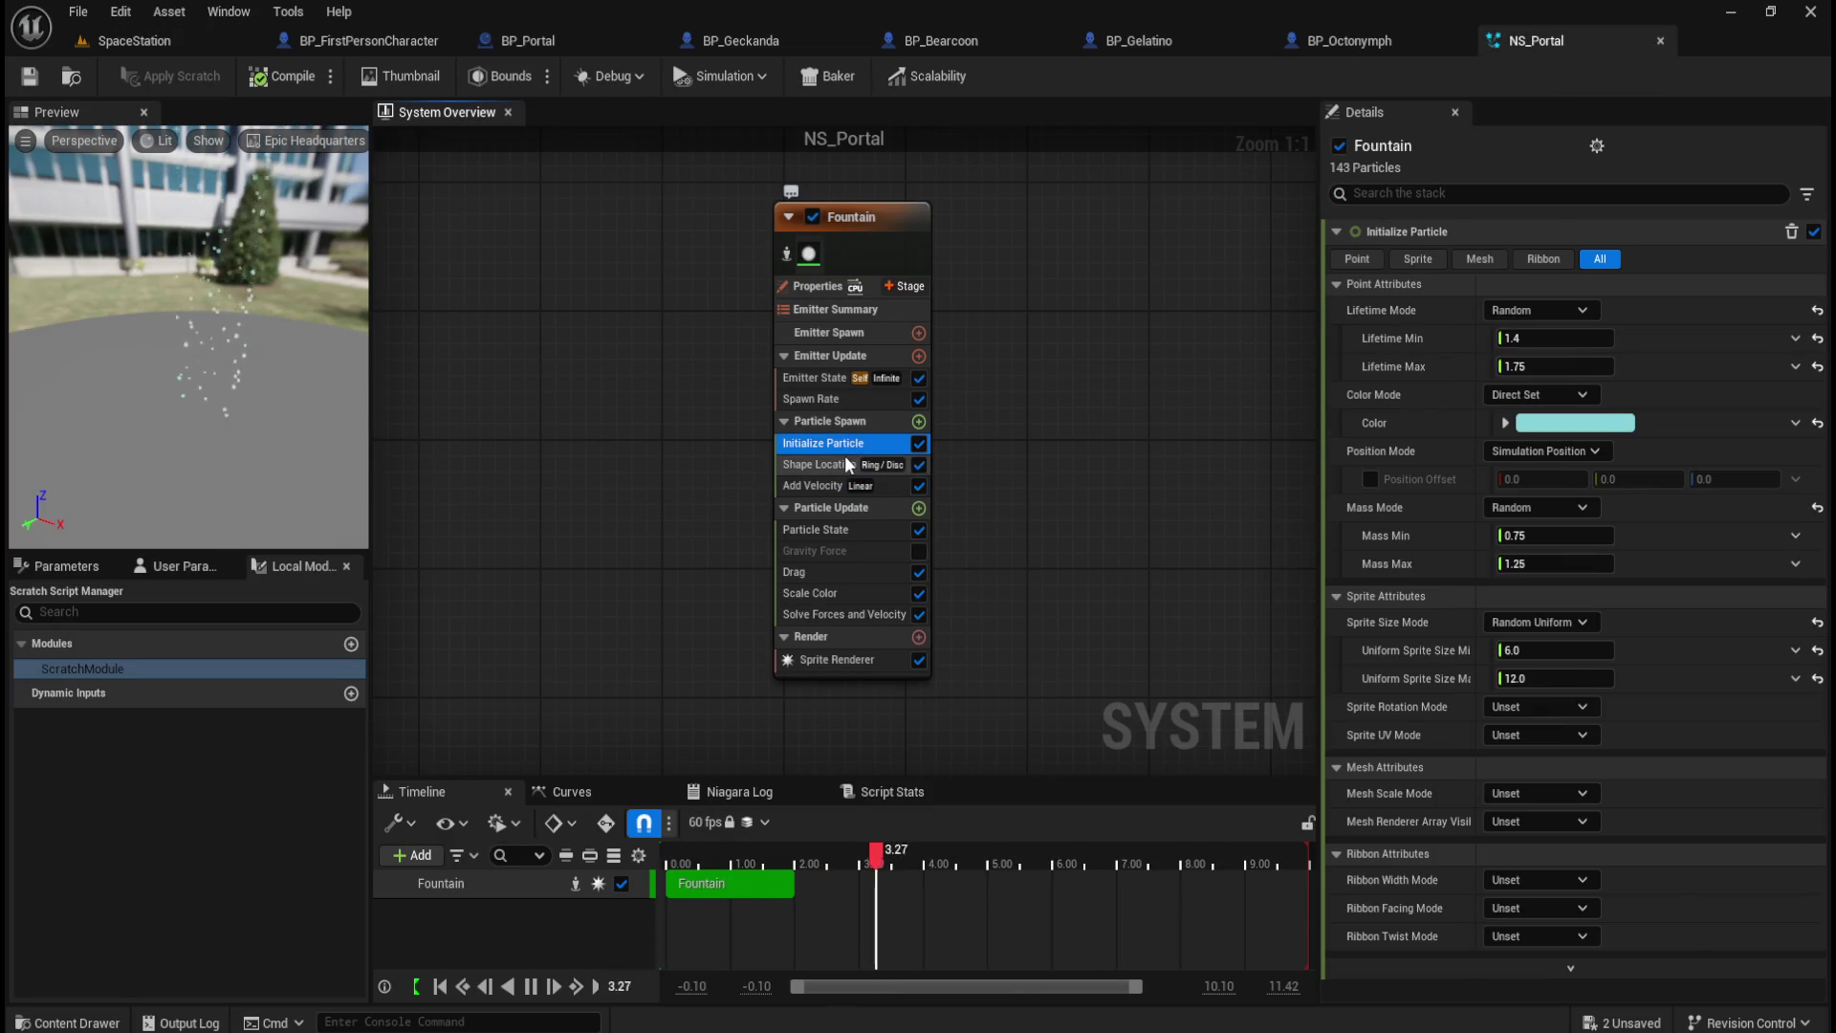
left_click(1548, 653)
type("2")
key("Tab")
type("8")
key("Return")
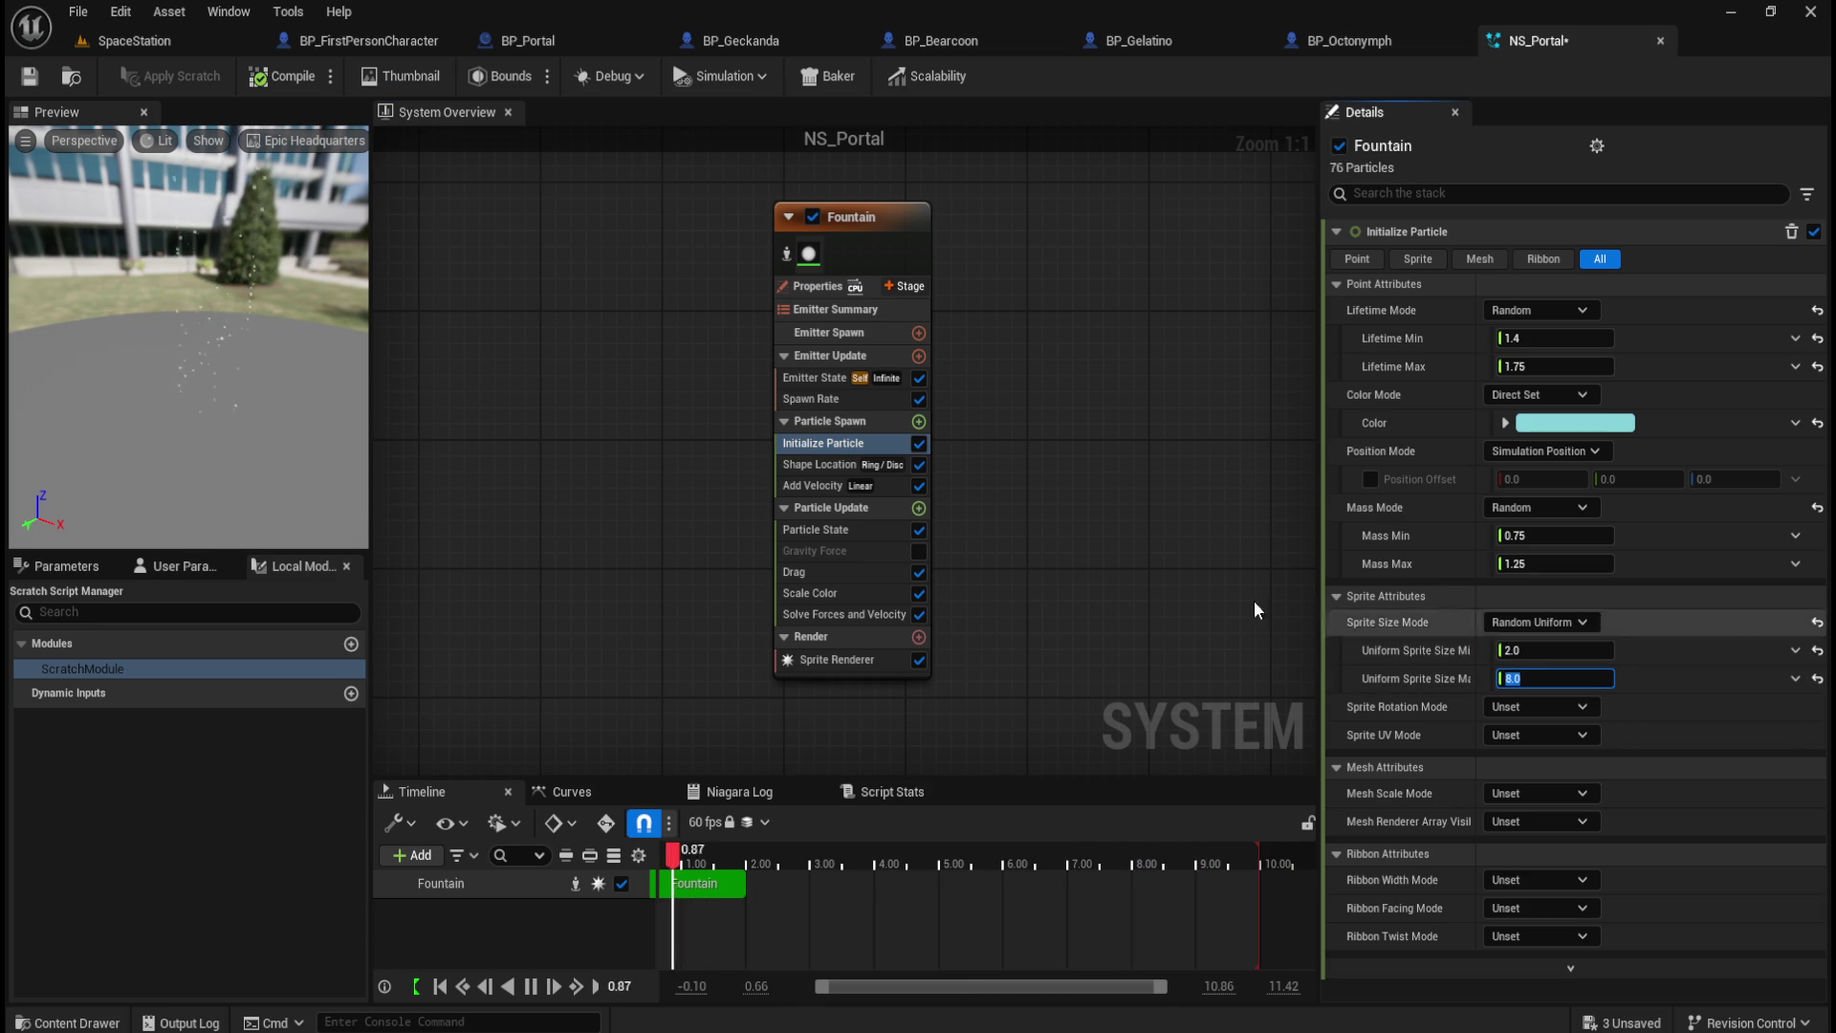
left_click(28, 81)
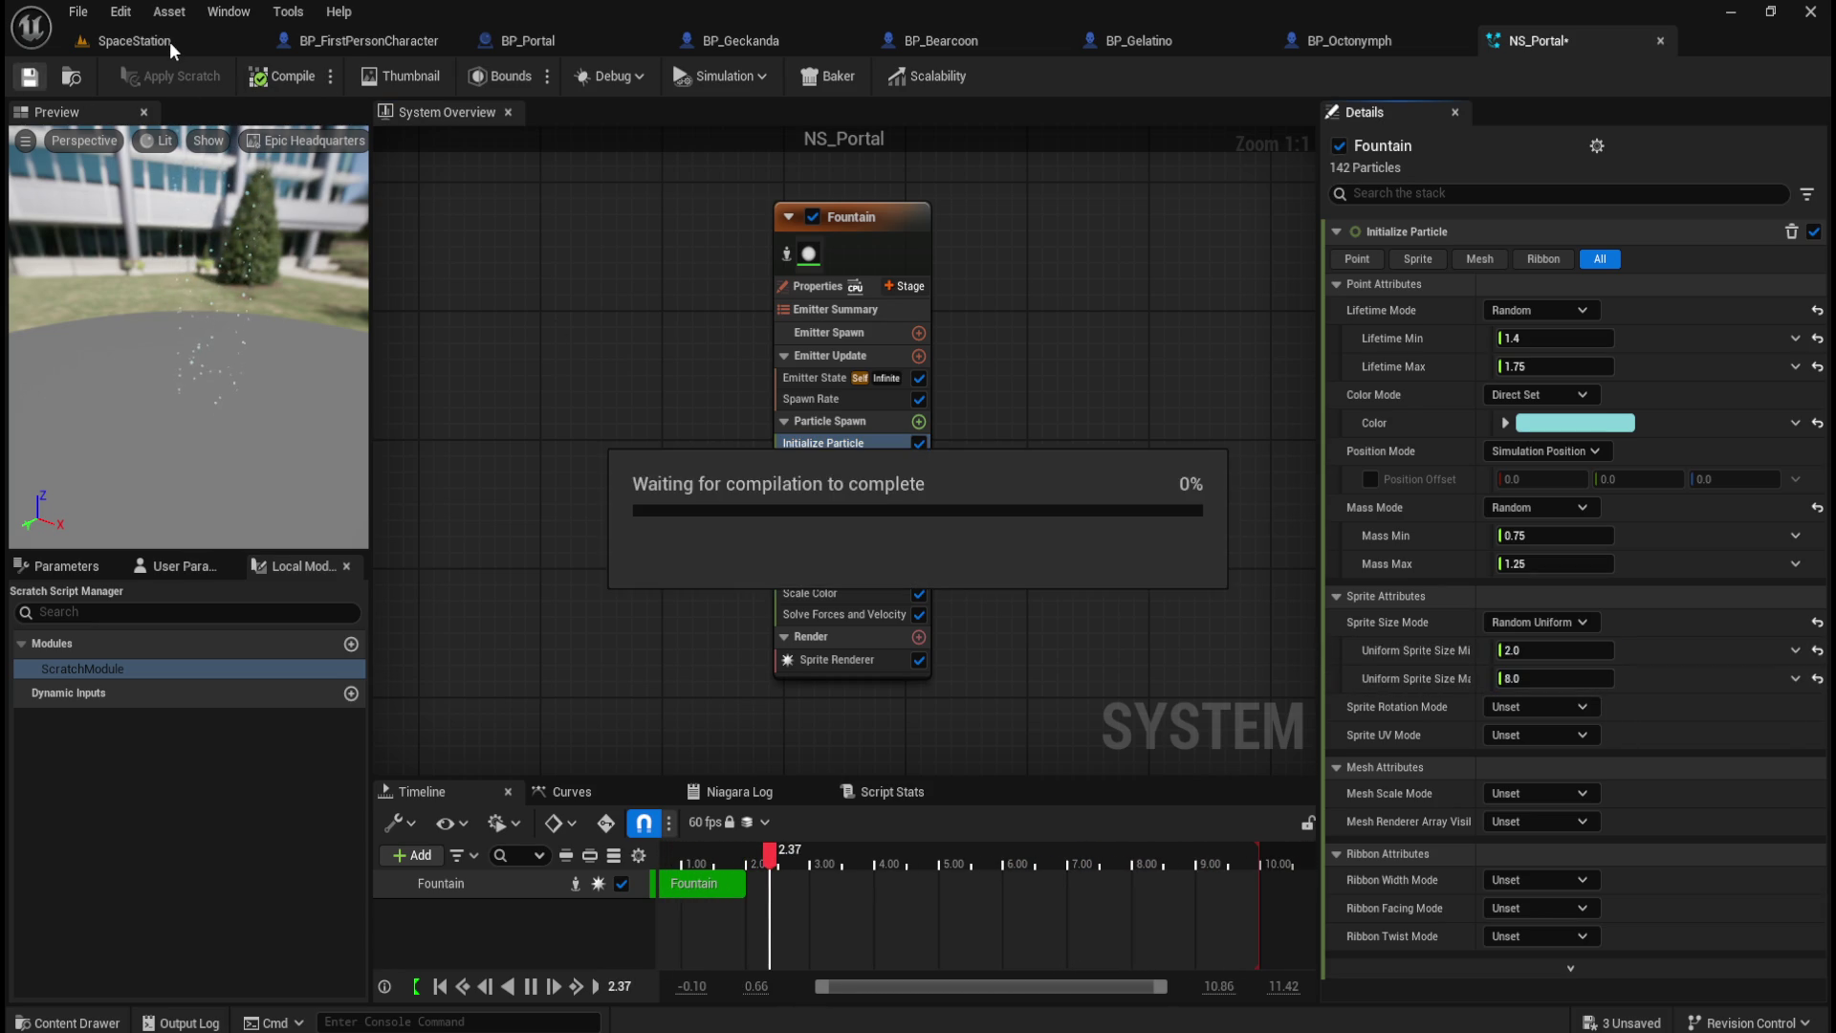
left_click(169, 42)
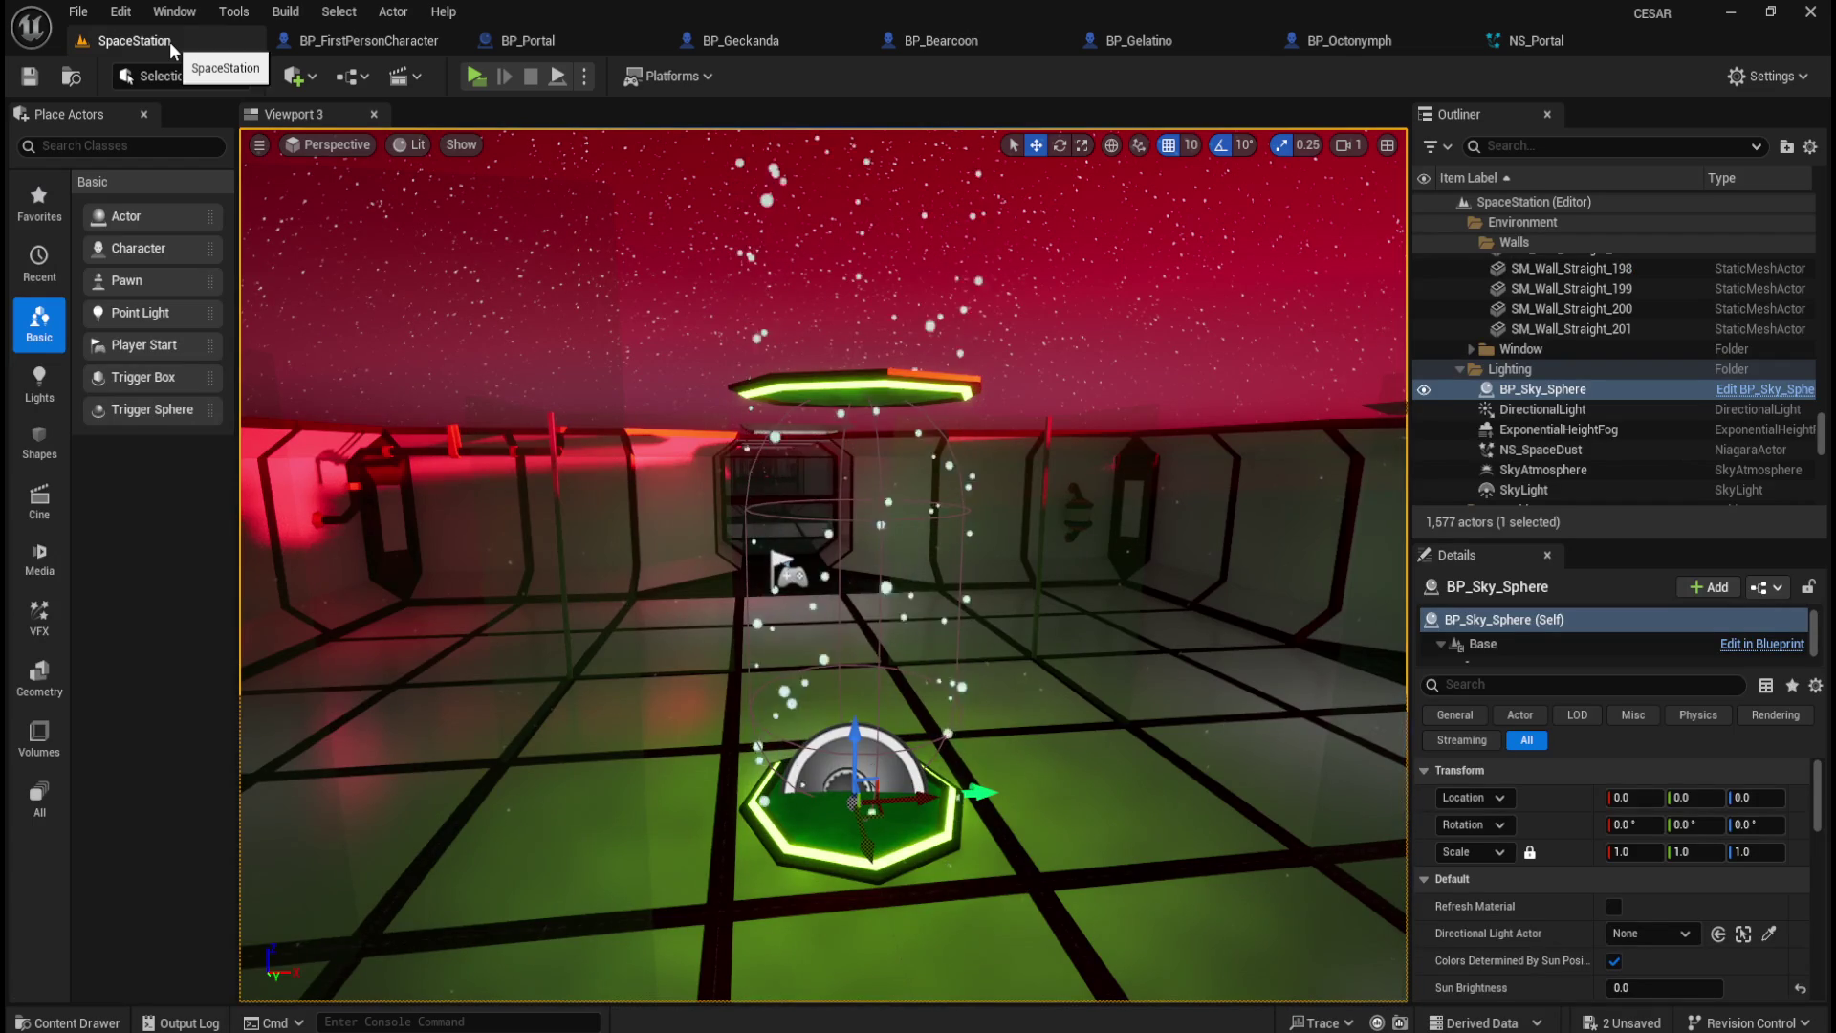
scroll(783, 659, "down", 3)
scroll(782, 659, "down", 5)
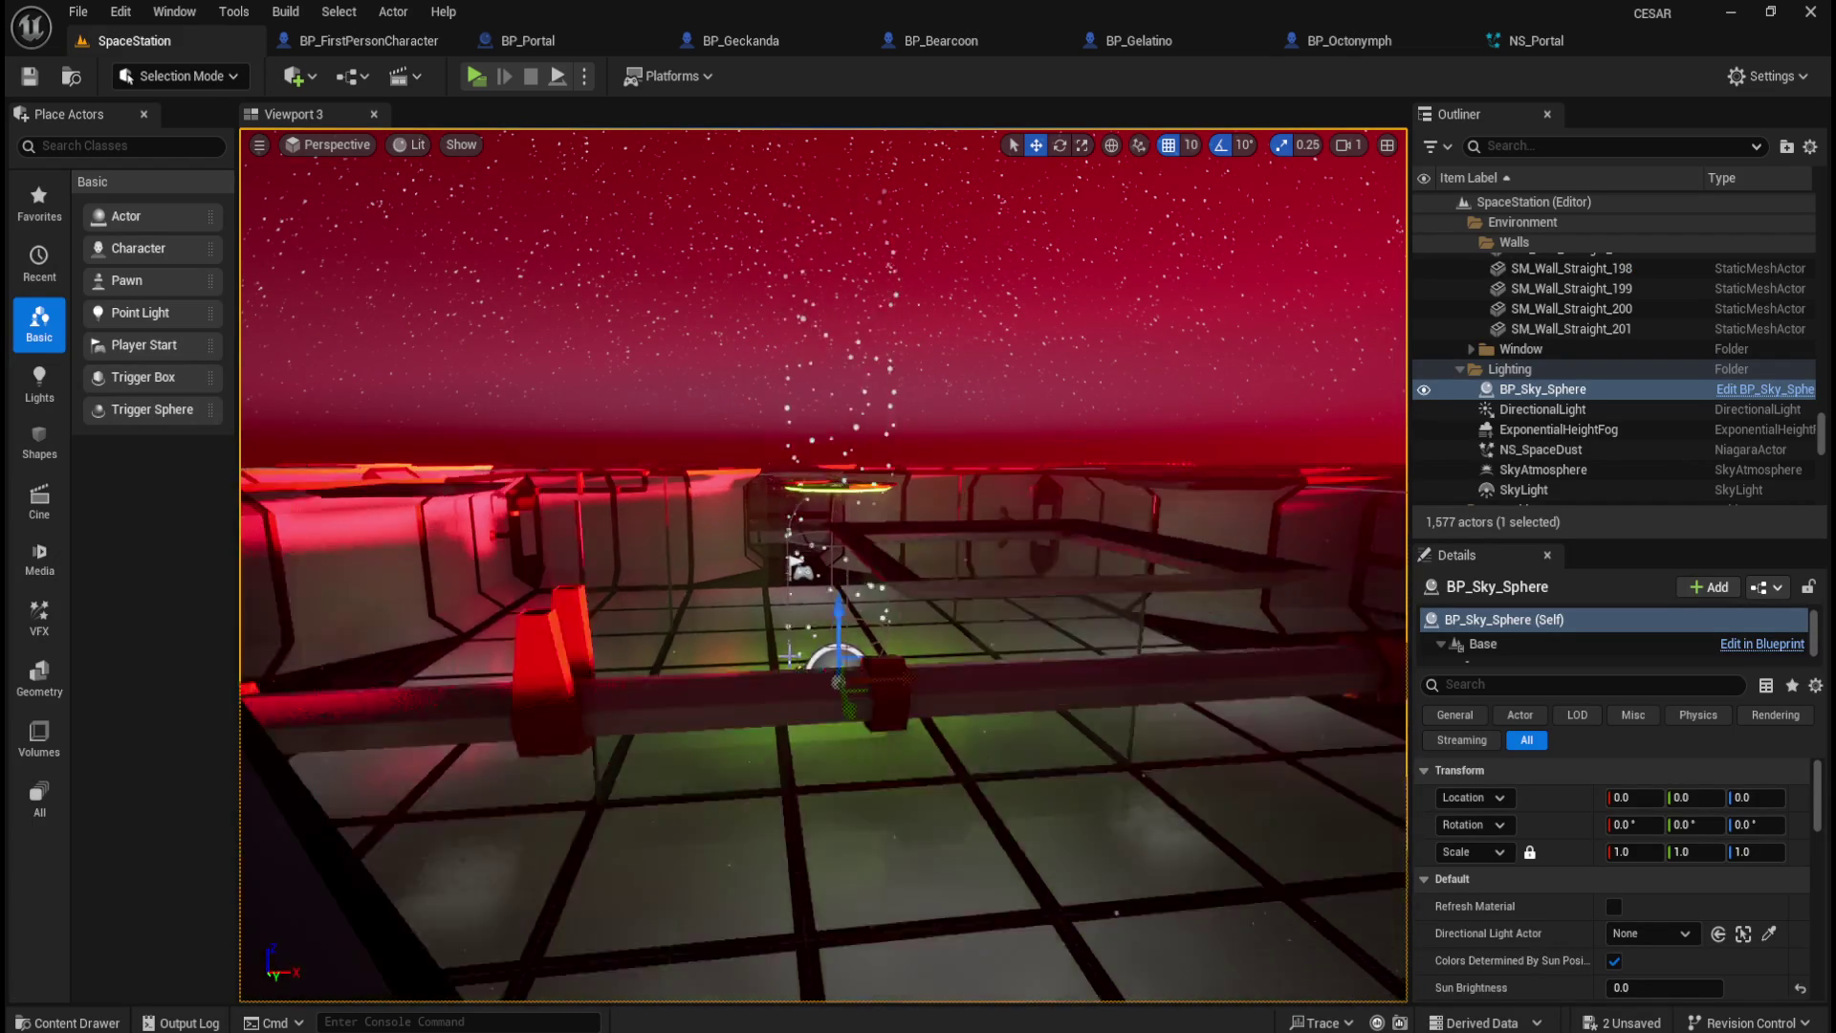
scroll(782, 659, "up", 2)
mouse_move(782, 658)
left_mouse_down()
mouse_move(1312, 677)
mouse_move(1314, 660)
left_mouse_up()
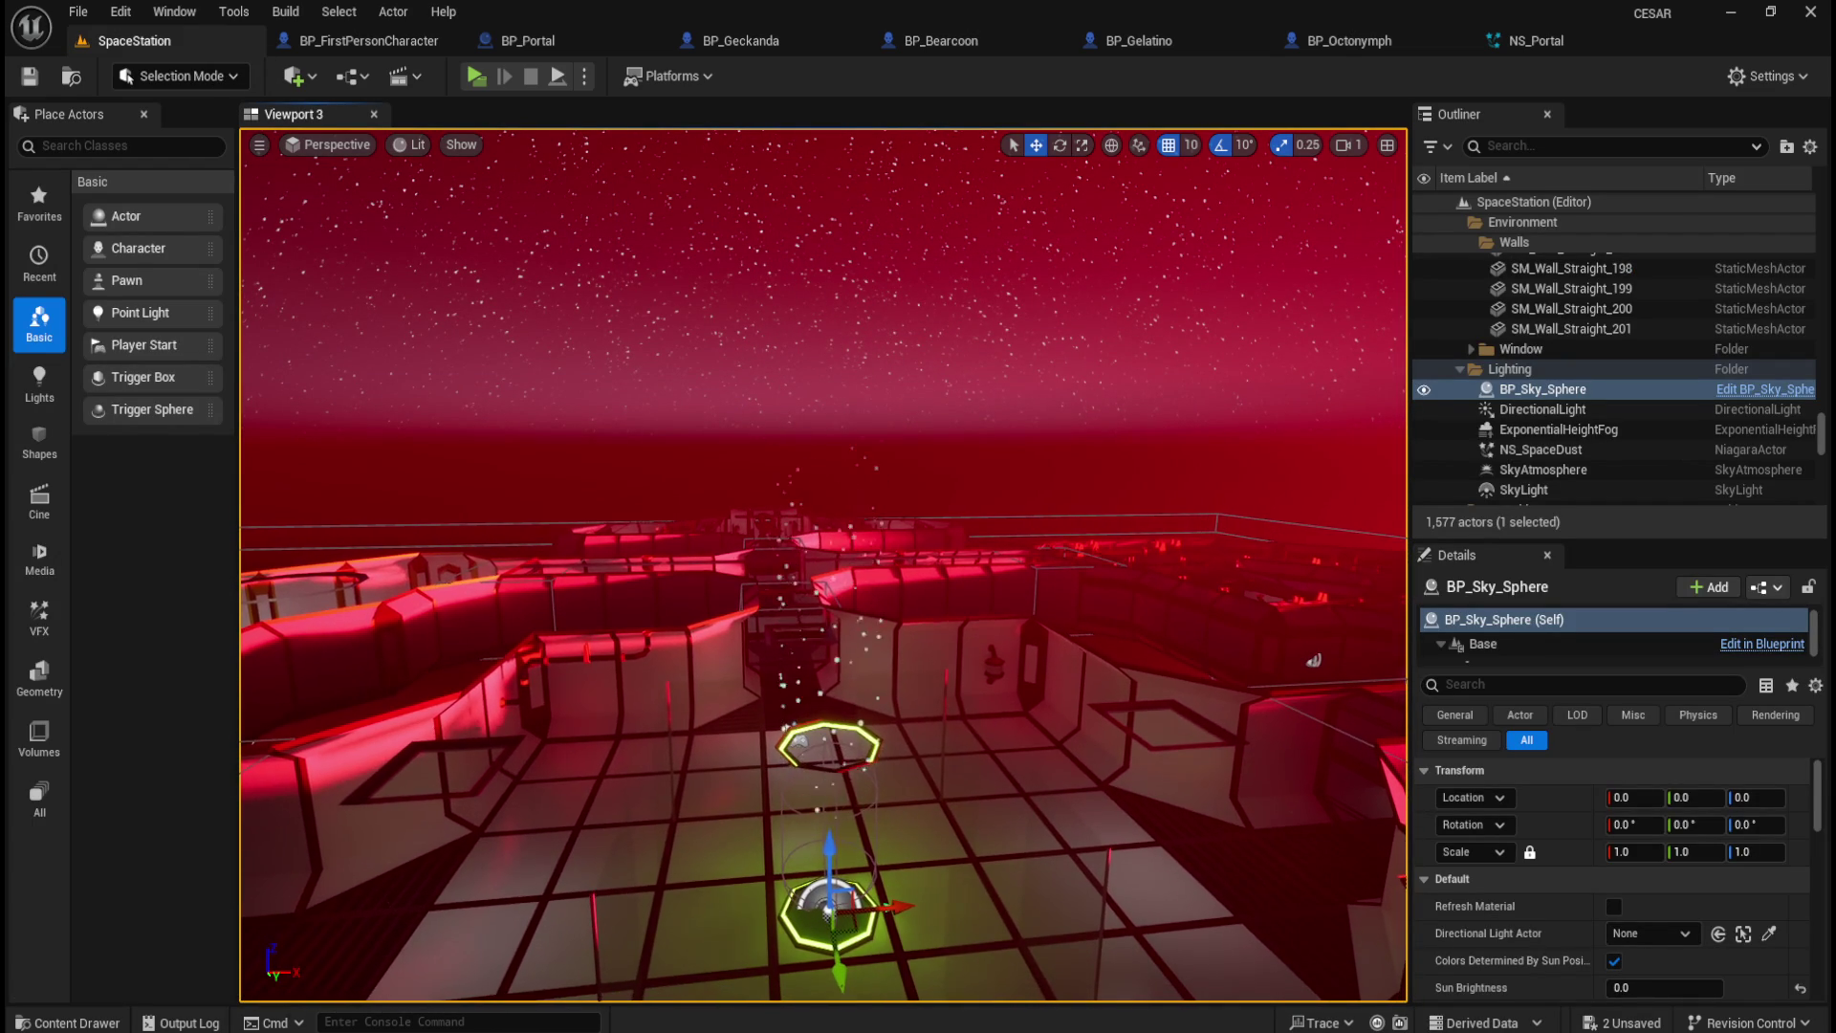
key("f")
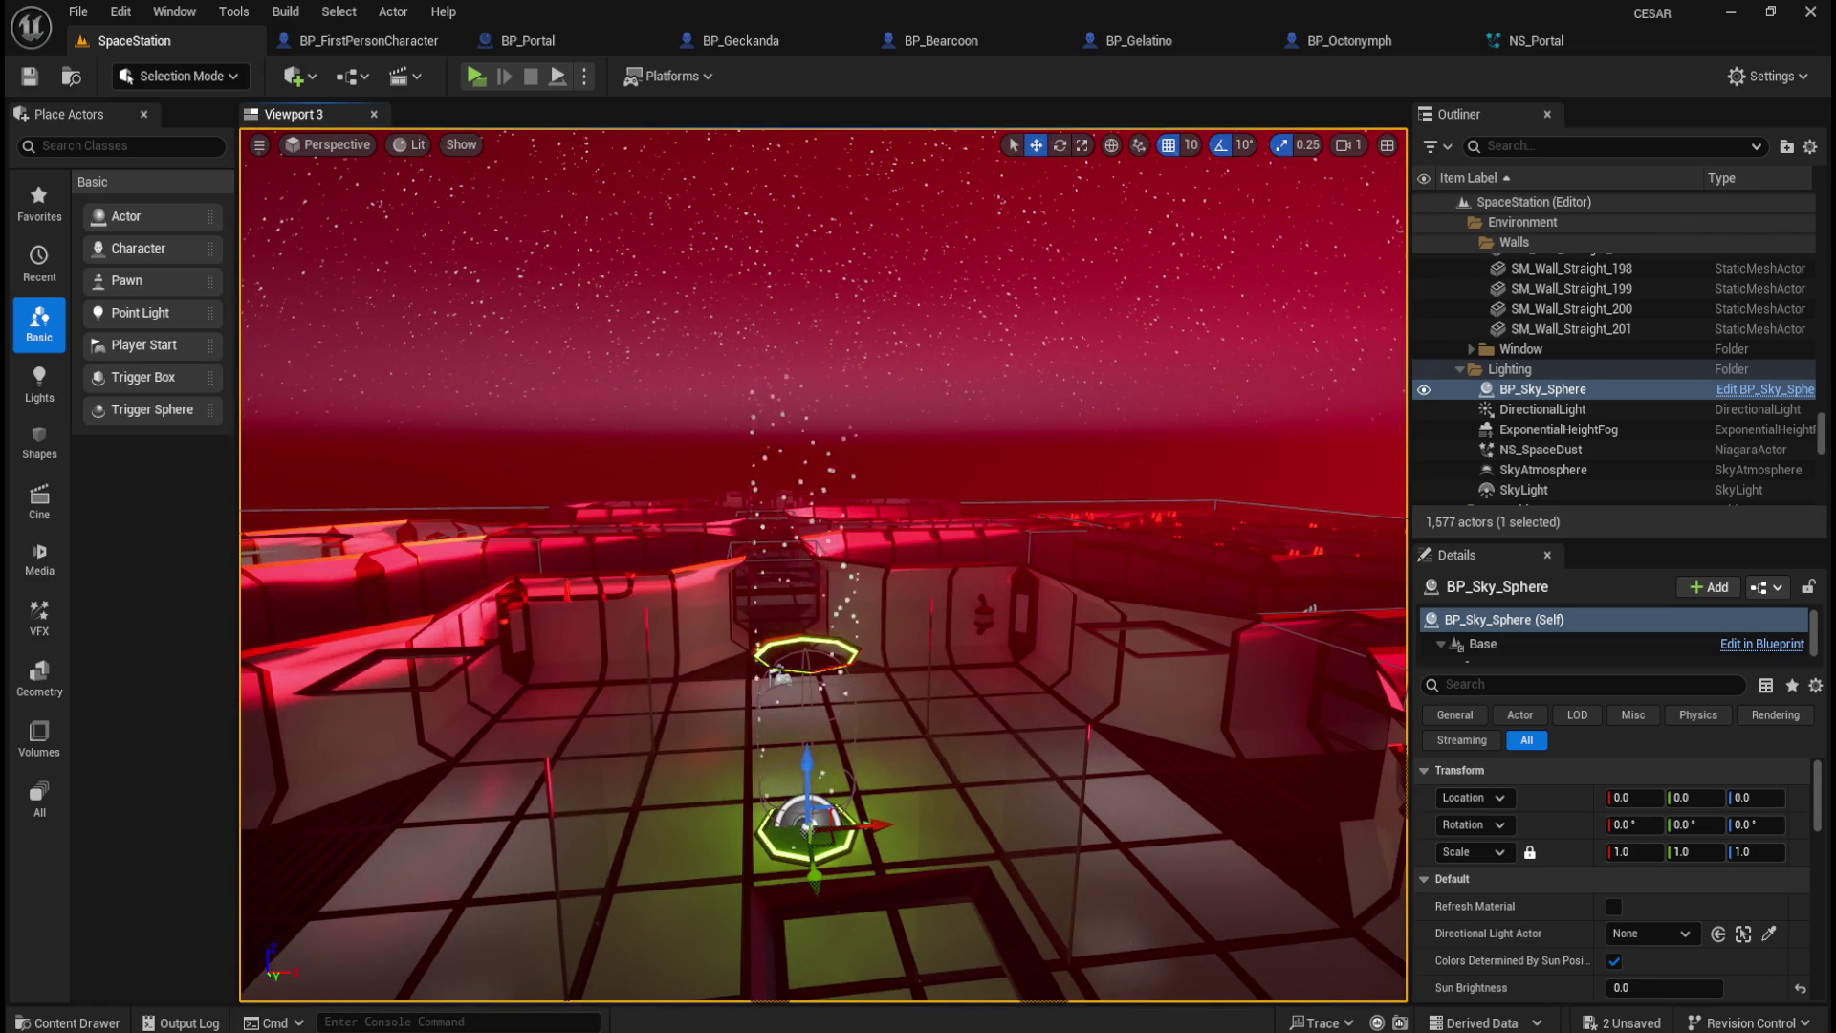
mouse_move(1312, 608)
left_mouse_down()
mouse_move(1312, 651)
mouse_move(1312, 621)
left_mouse_up()
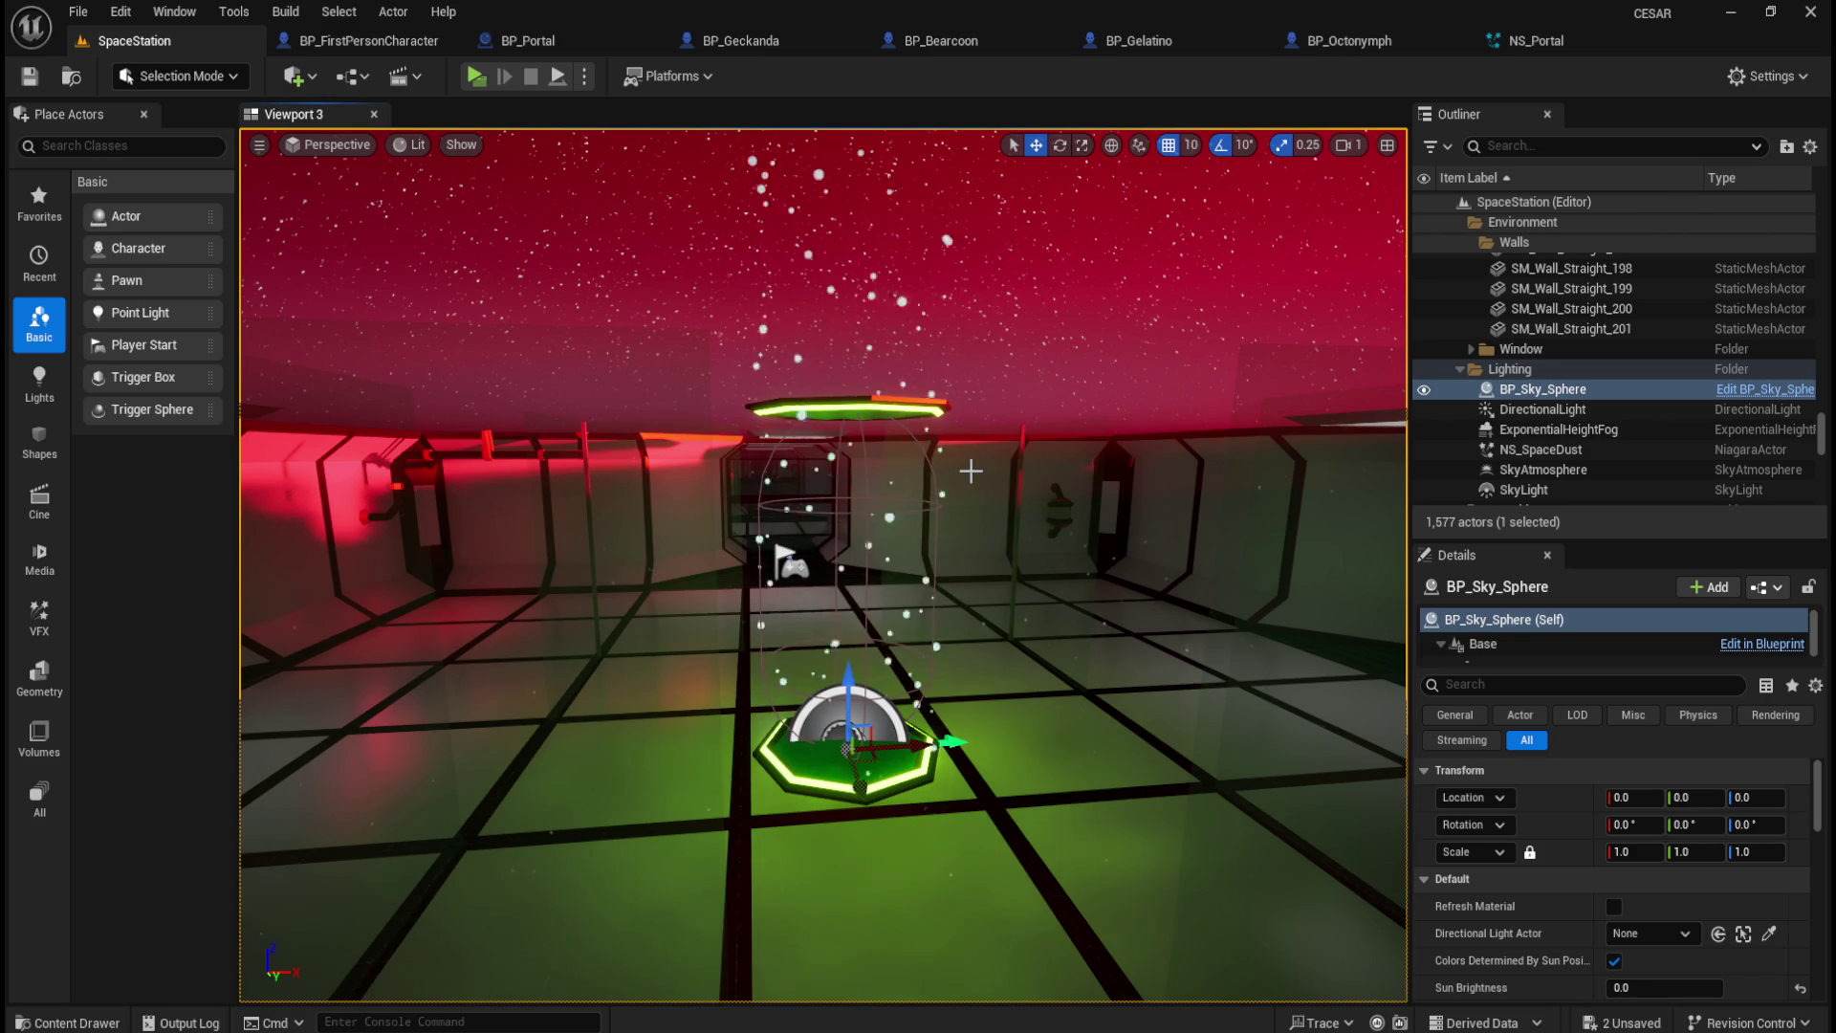
left_click(1515, 40)
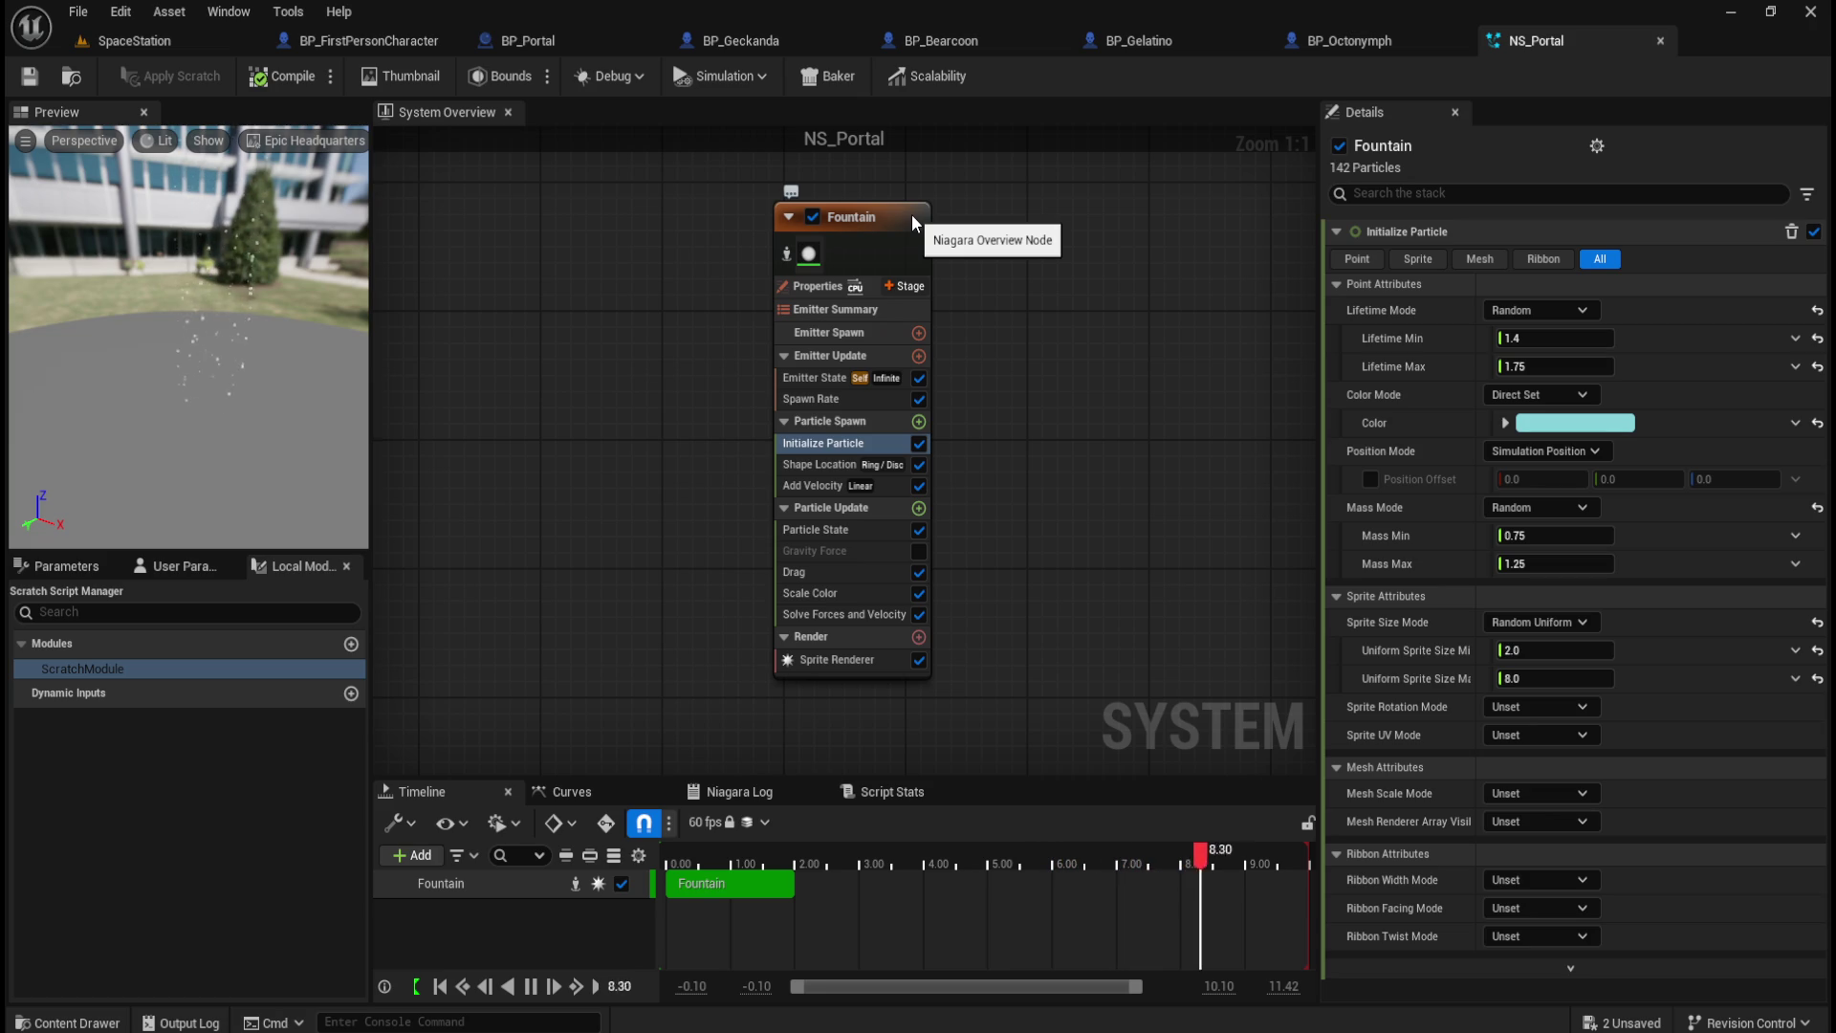
Step: Switch back to the SpaceStation level to see particles rising through the portal
left_click(158, 43)
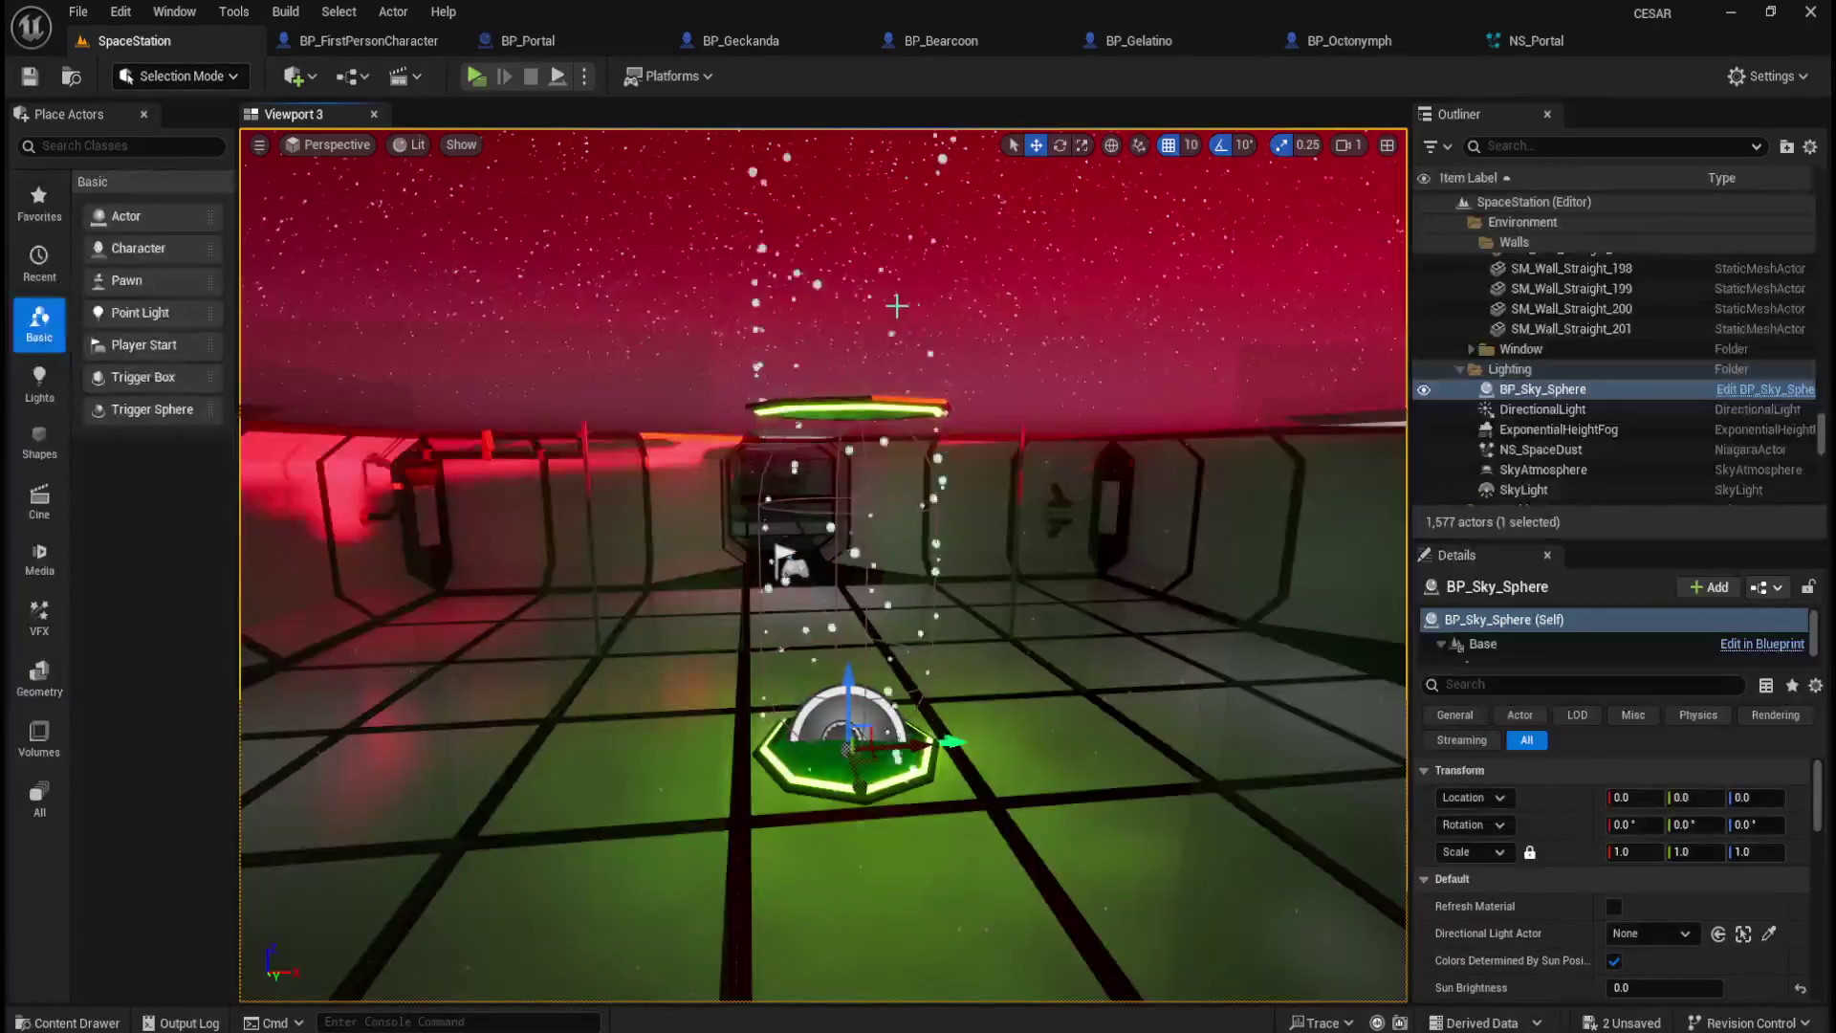
Step: Orbit the viewport to reframe the portal ring and dome
mouse_move(1000, 506)
left_mouse_down()
mouse_move(1004, 521)
mouse_move(1009, 483)
mouse_move(971, 629)
left_mouse_up()
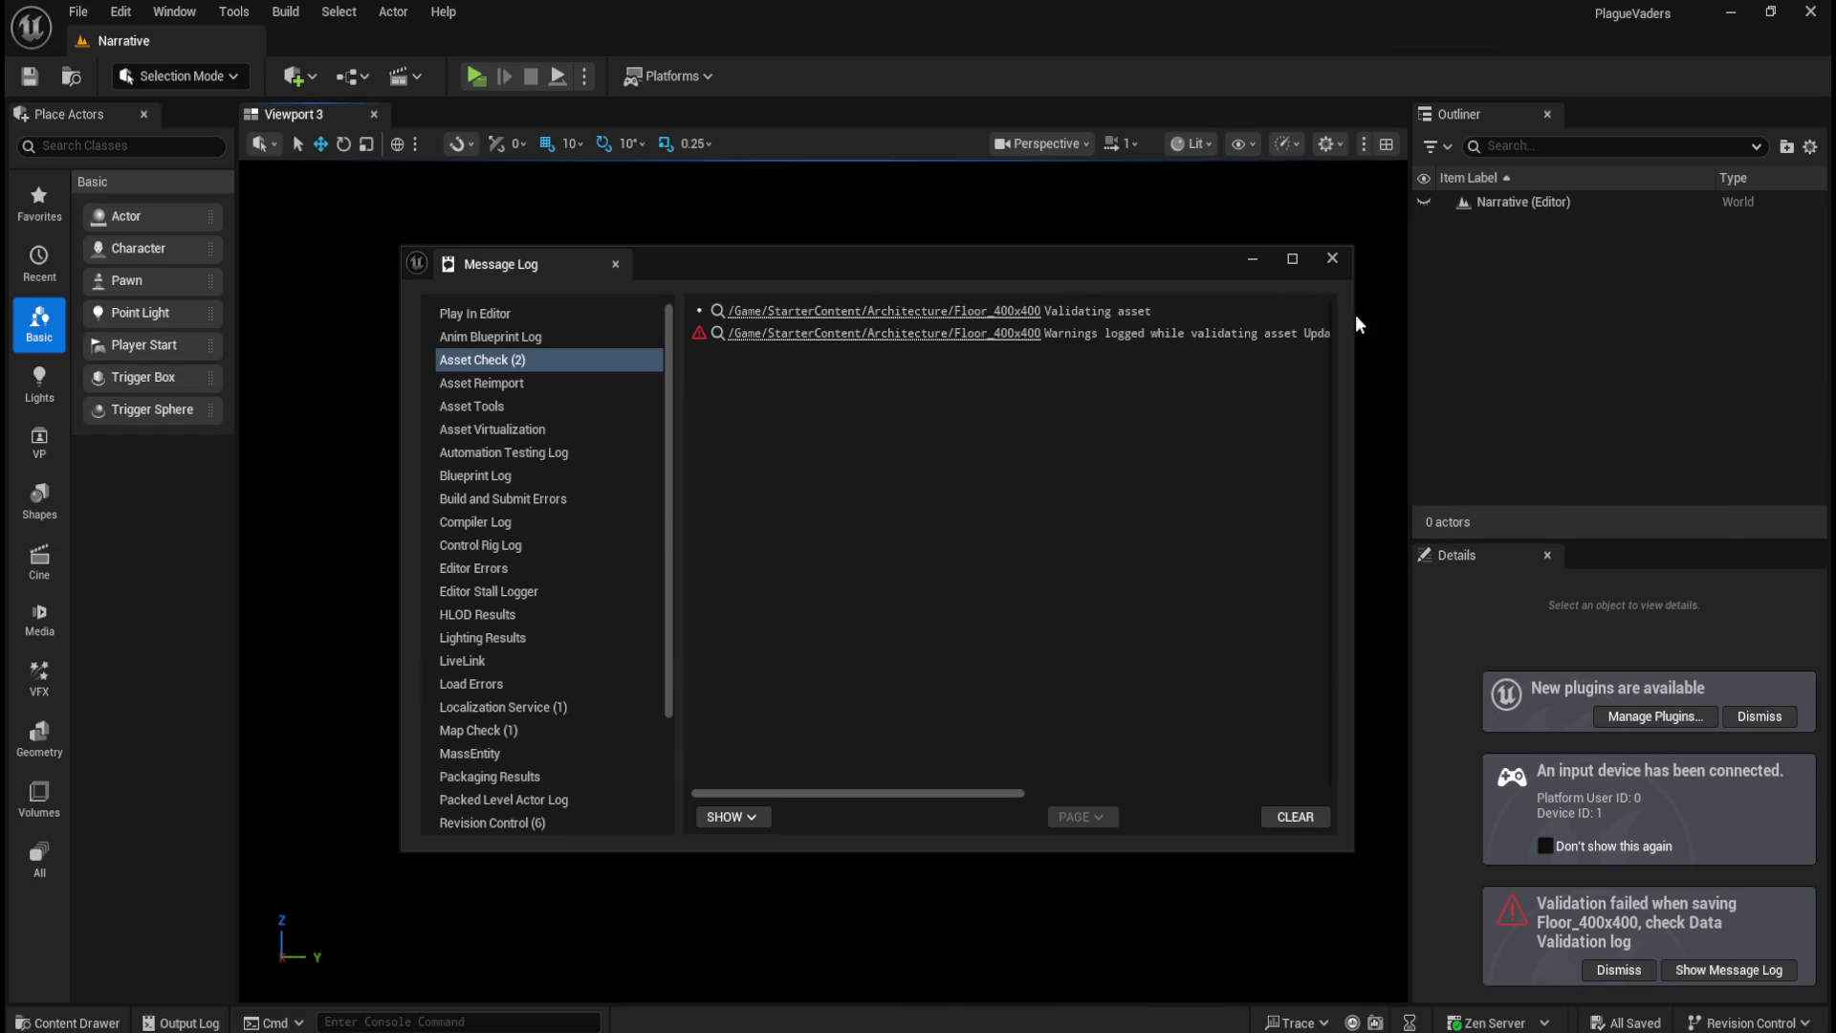
Step: Dismiss the validation log and load TopDownMap from the TopDown > Maps folder
left_click(1332, 258)
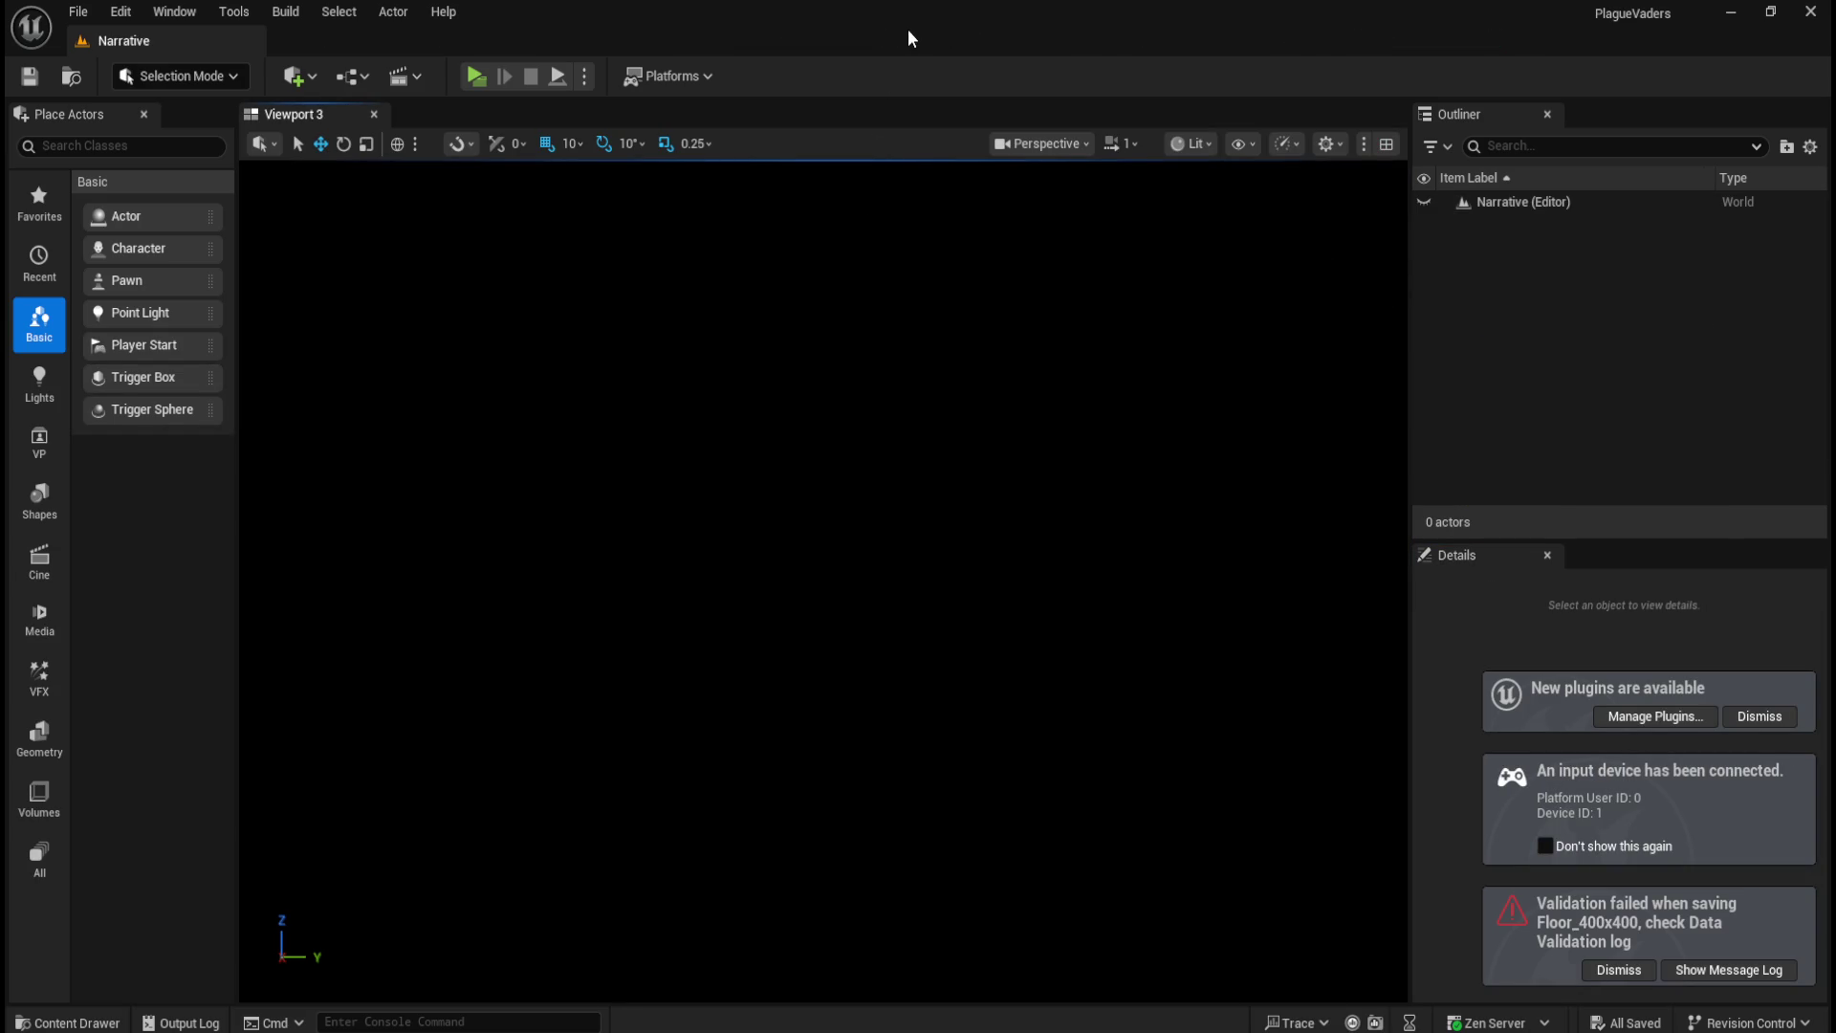
key("ctrl+space")
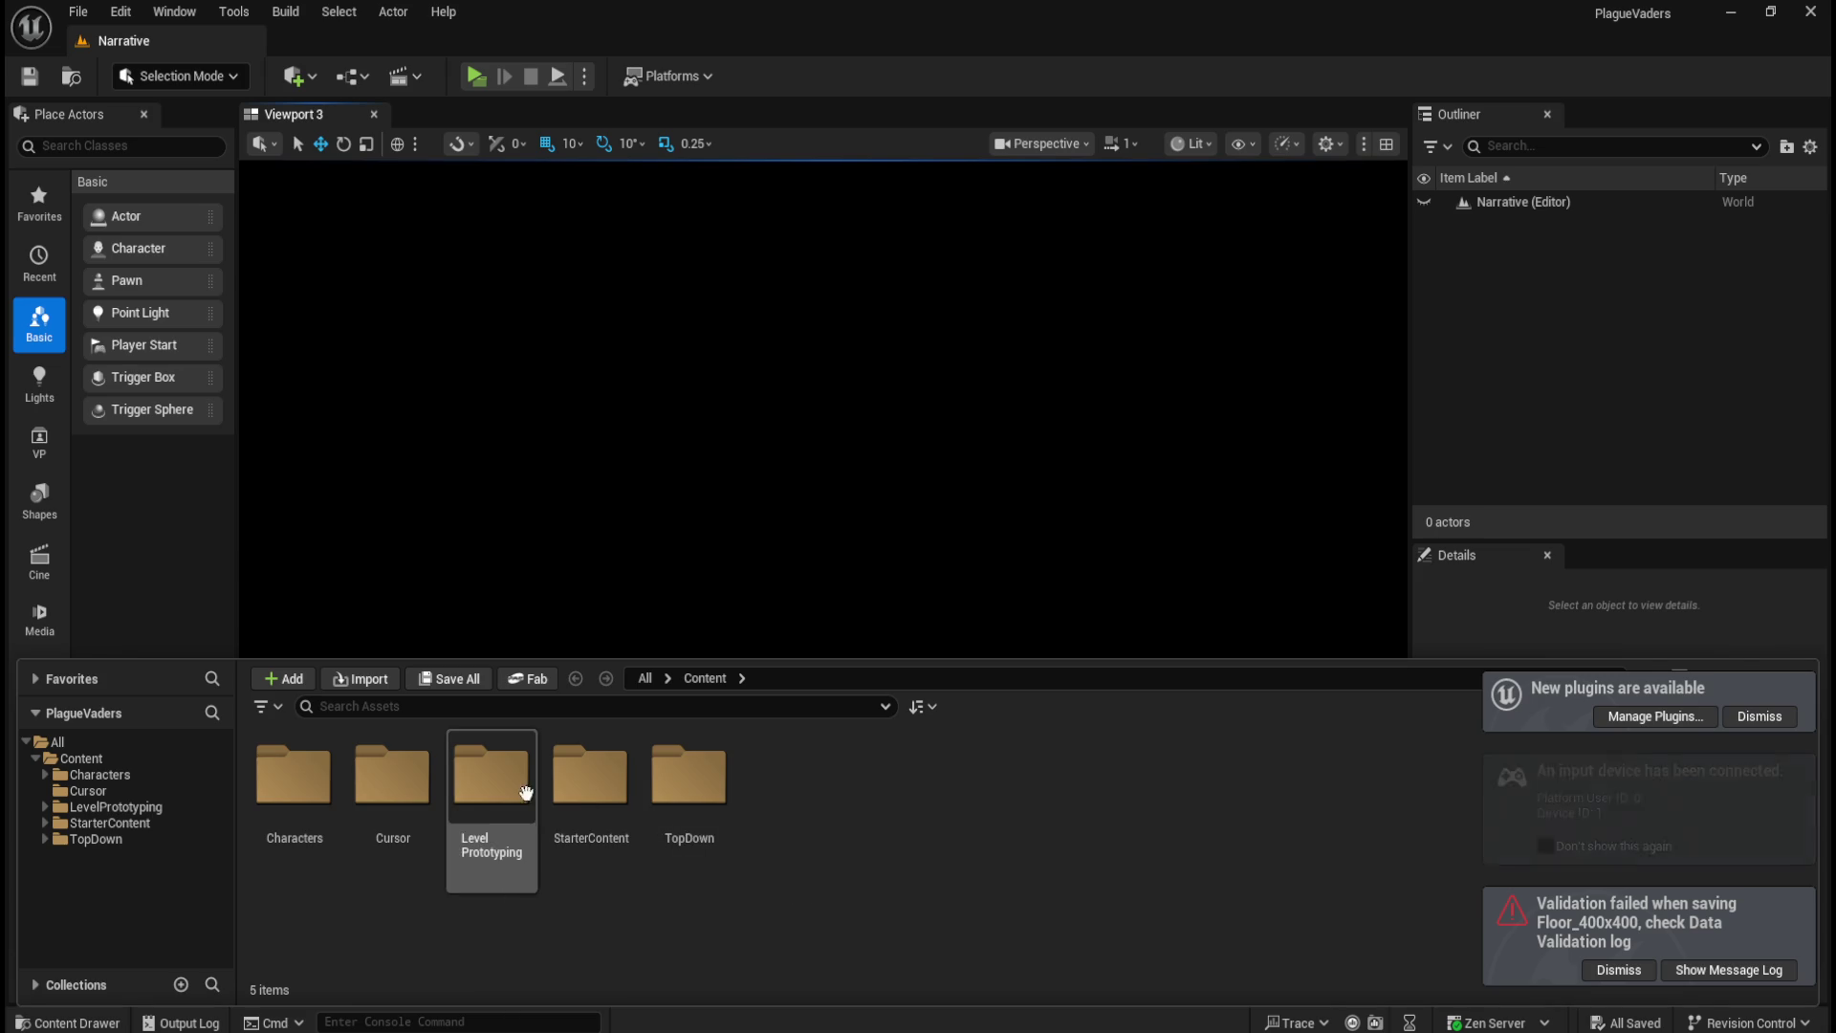
double_click(687, 812)
double_click(687, 794)
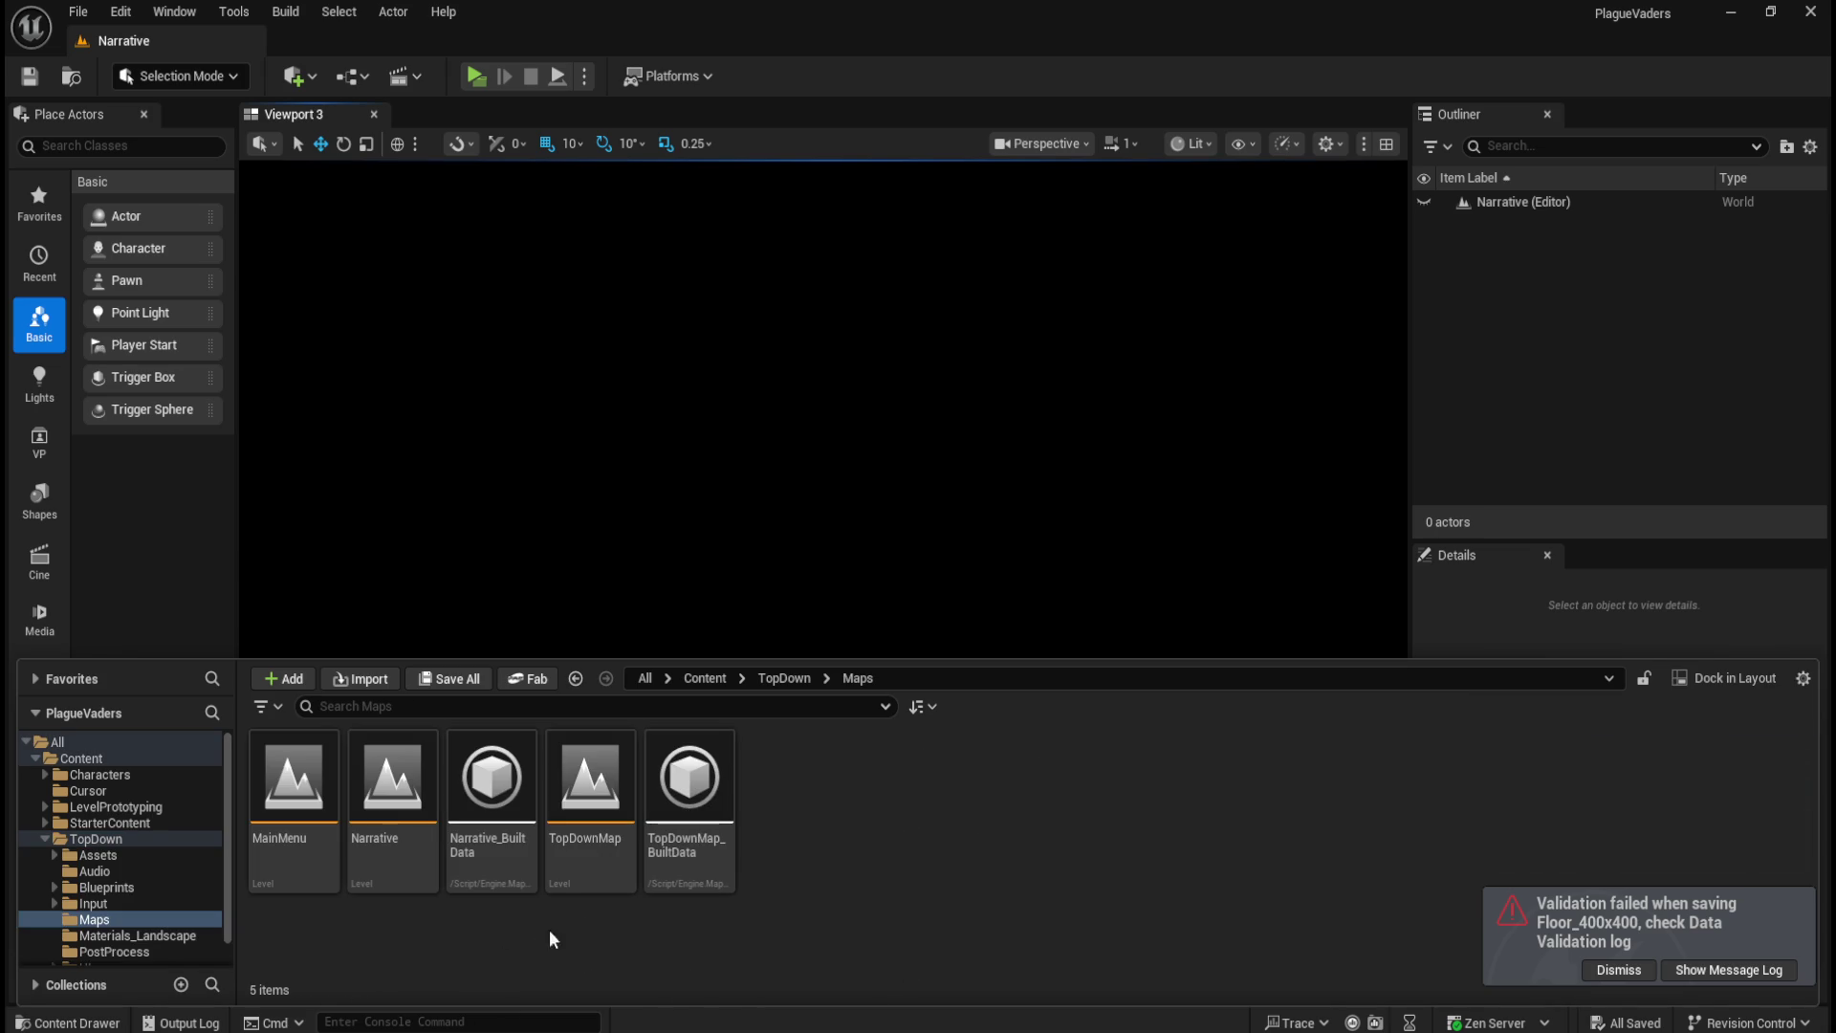
double_click(609, 837)
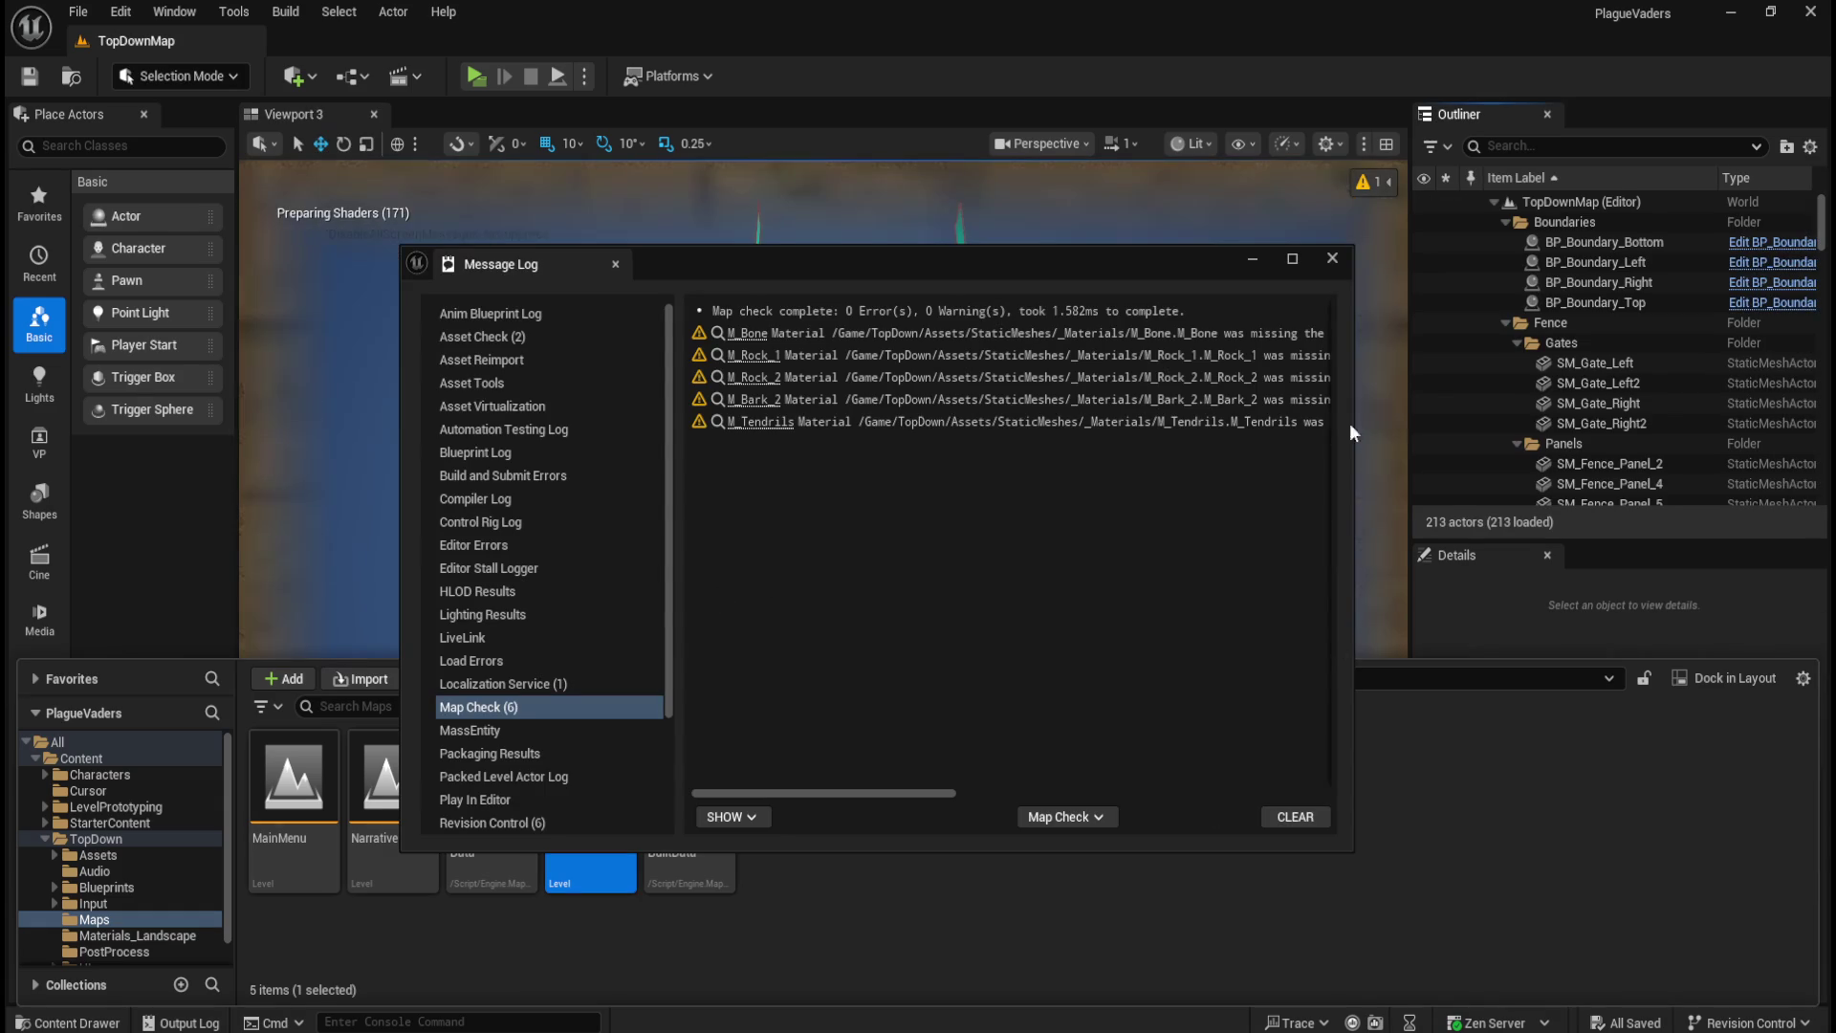
Step: Close the Map Check log and the Content Drawer to enlarge the map view
left_click(1332, 260)
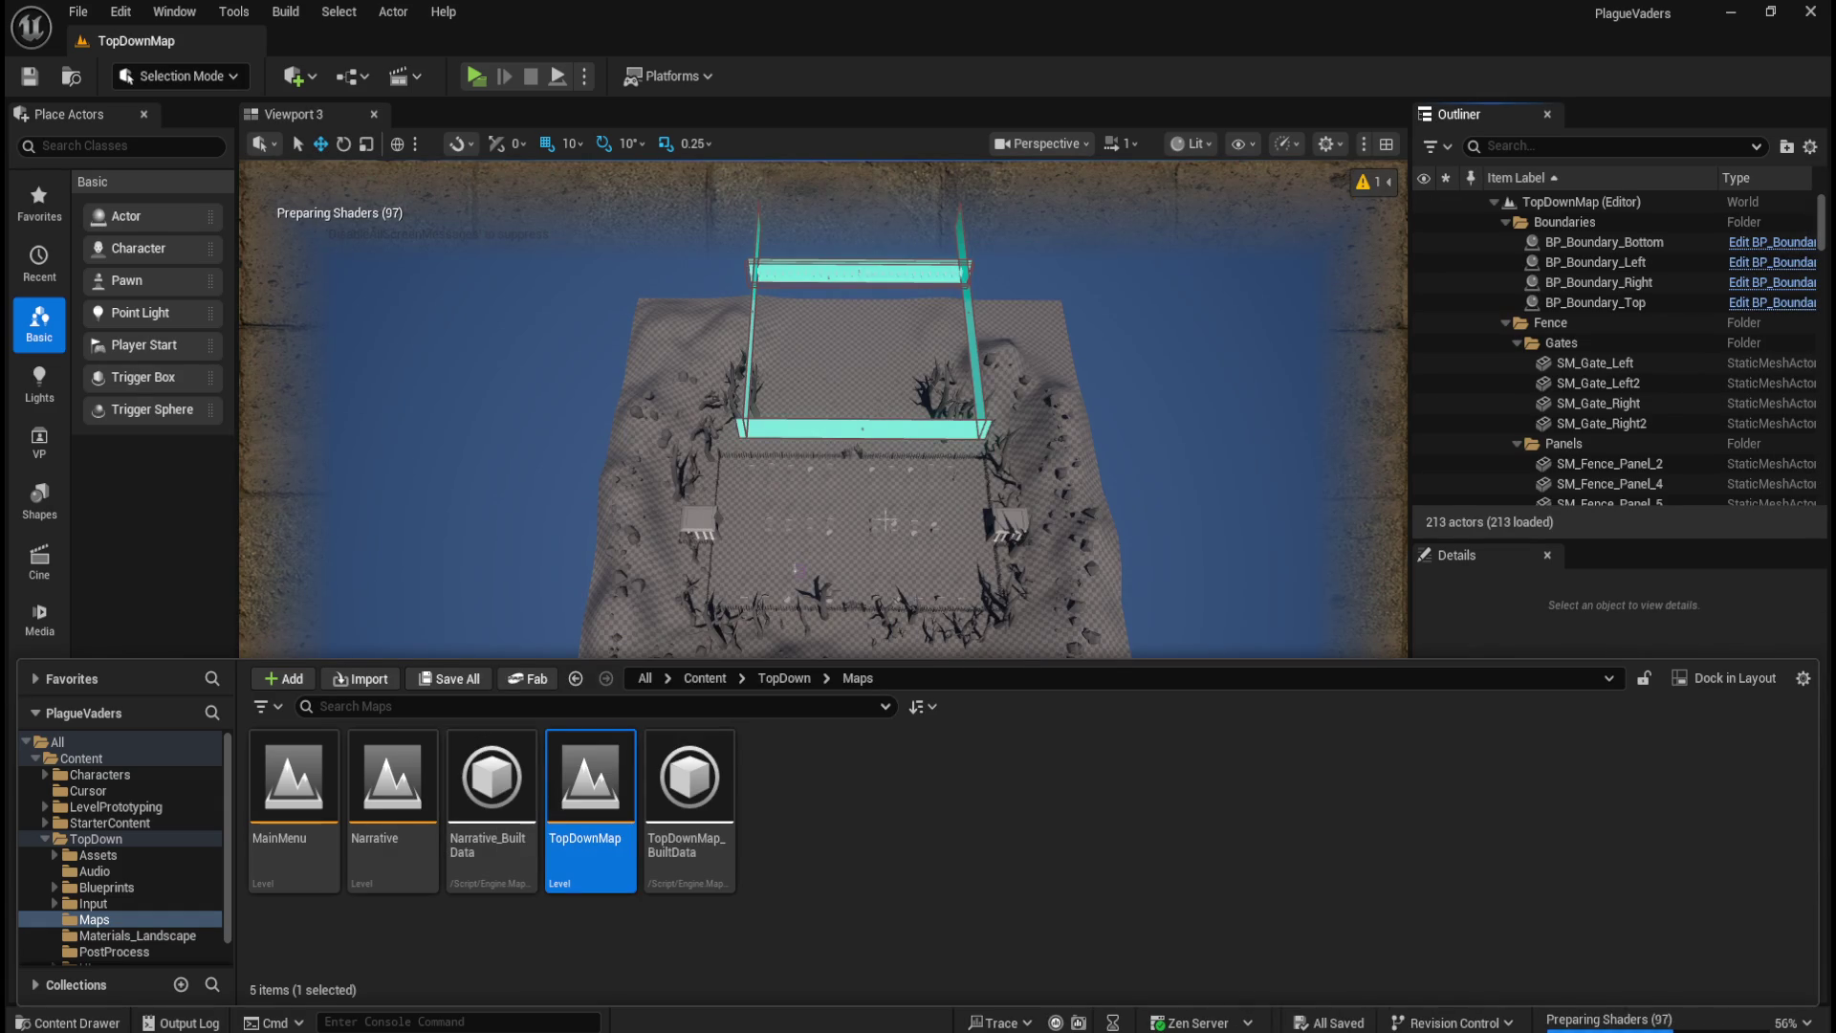
scroll(879, 580, "up", 5)
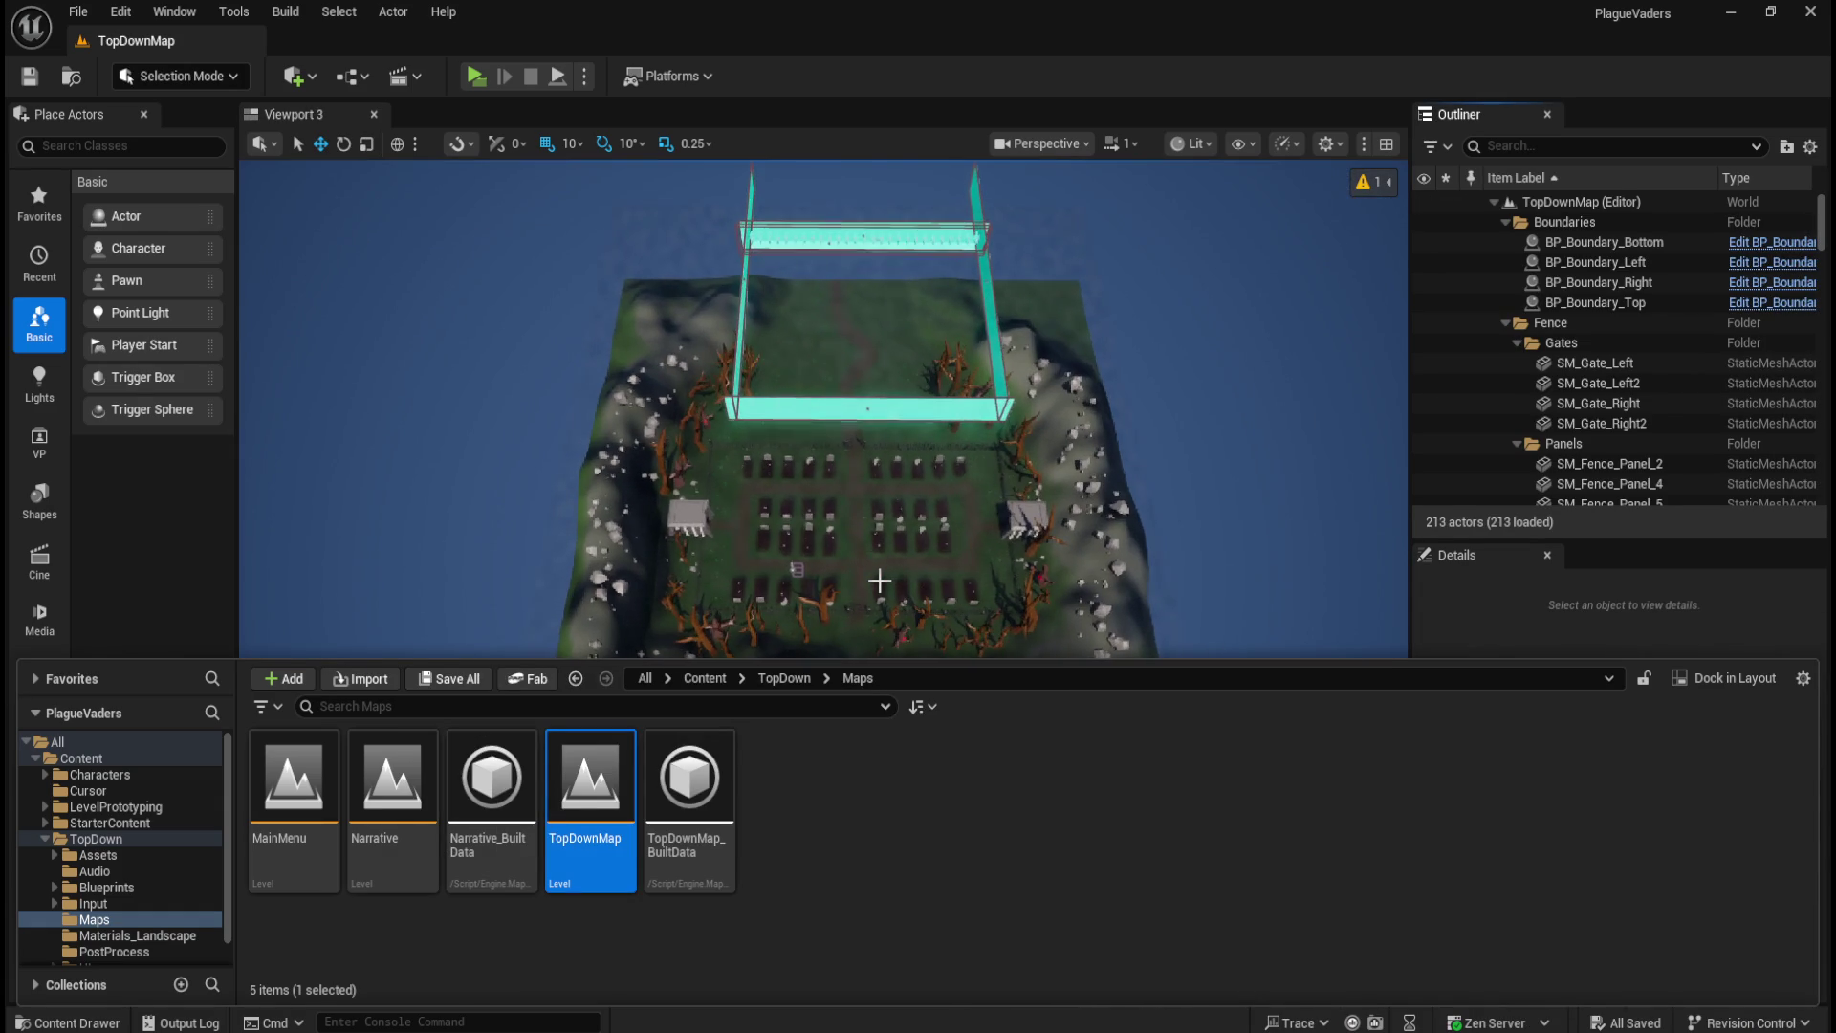
left_click(882, 552)
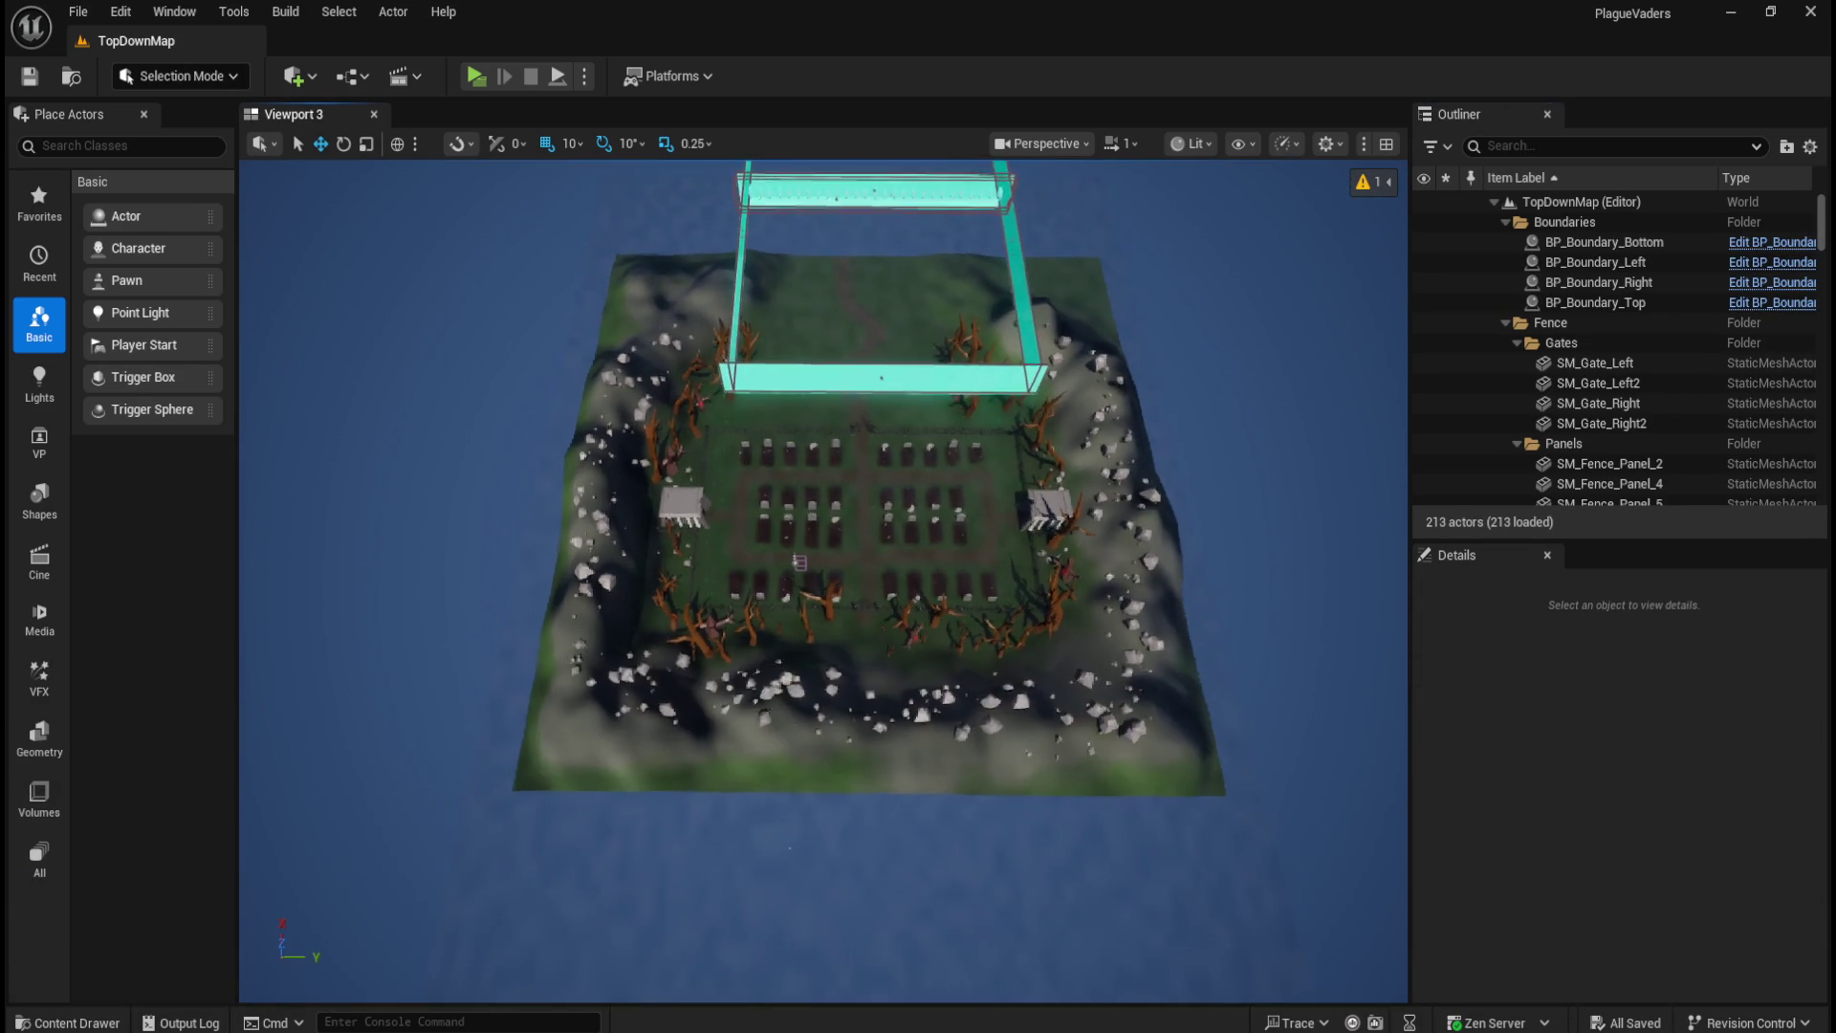
scroll(966, 468, "up", 5)
Step: Orbit to an oblique overview of the graveyard island and select the Fog Plane
left_click_drag(1051, 387, 936, 553)
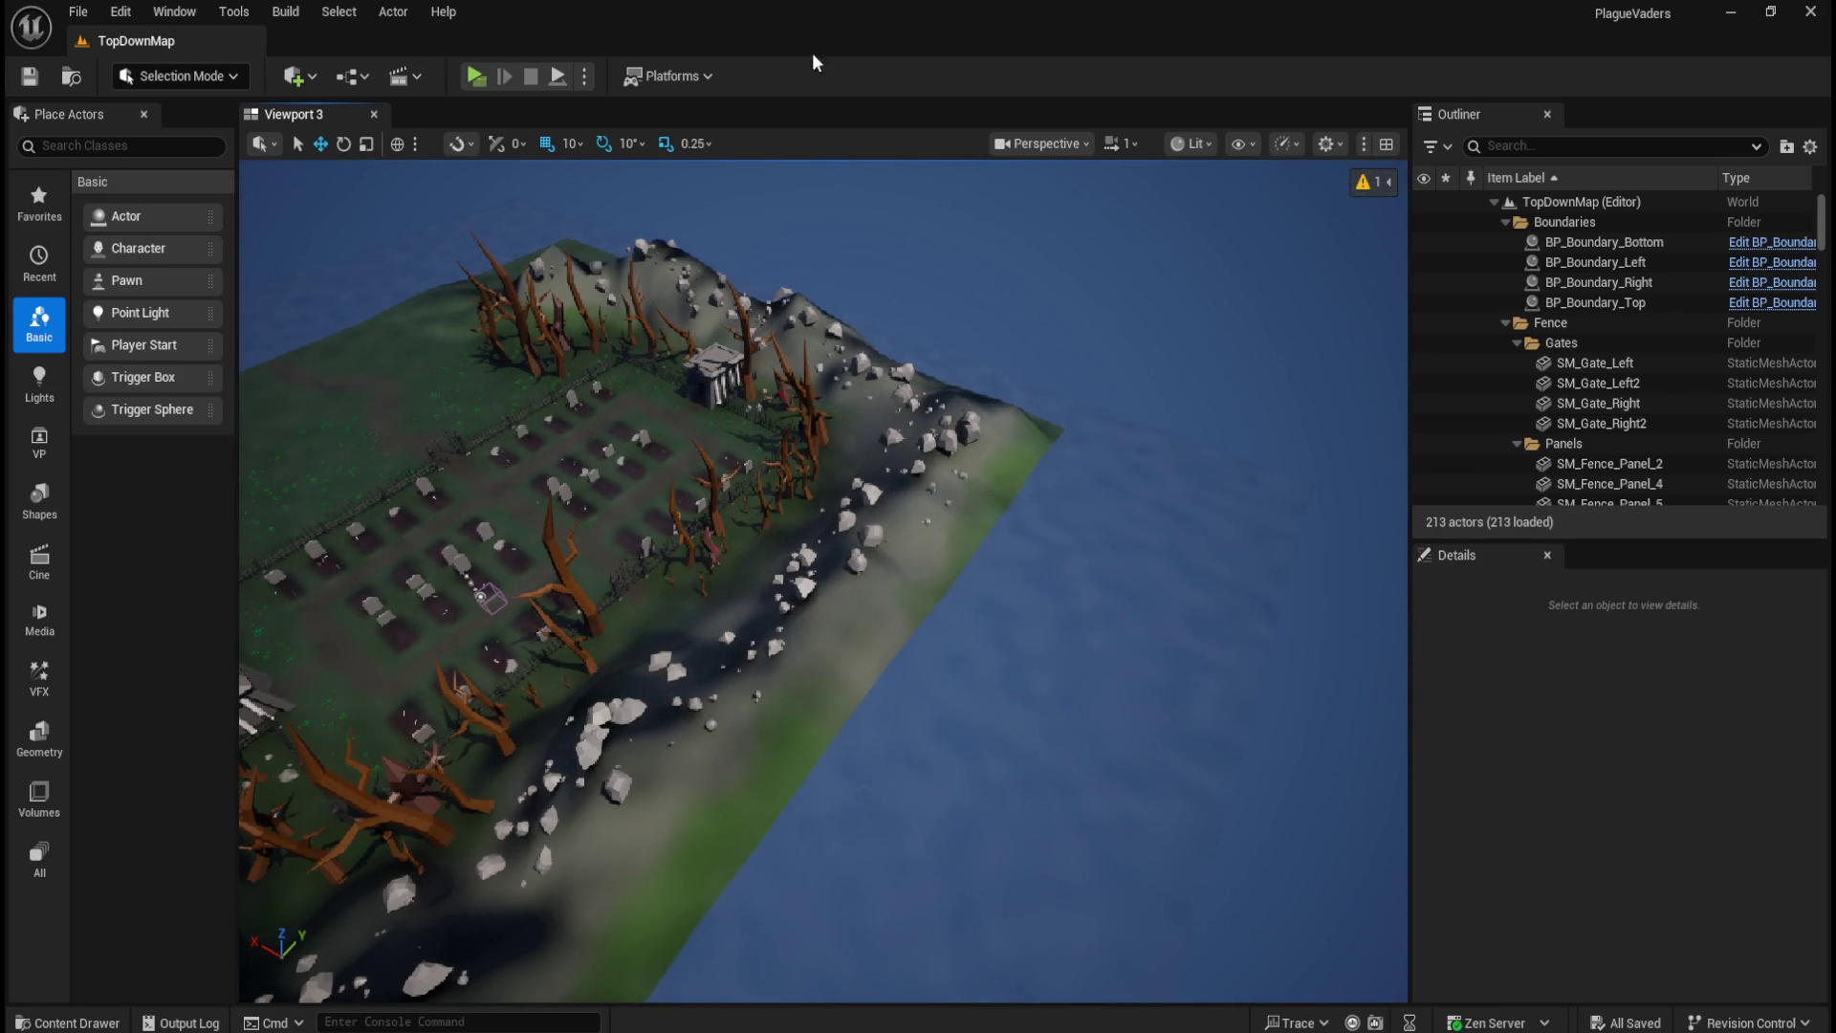
scroll(987, 466, "up", 2)
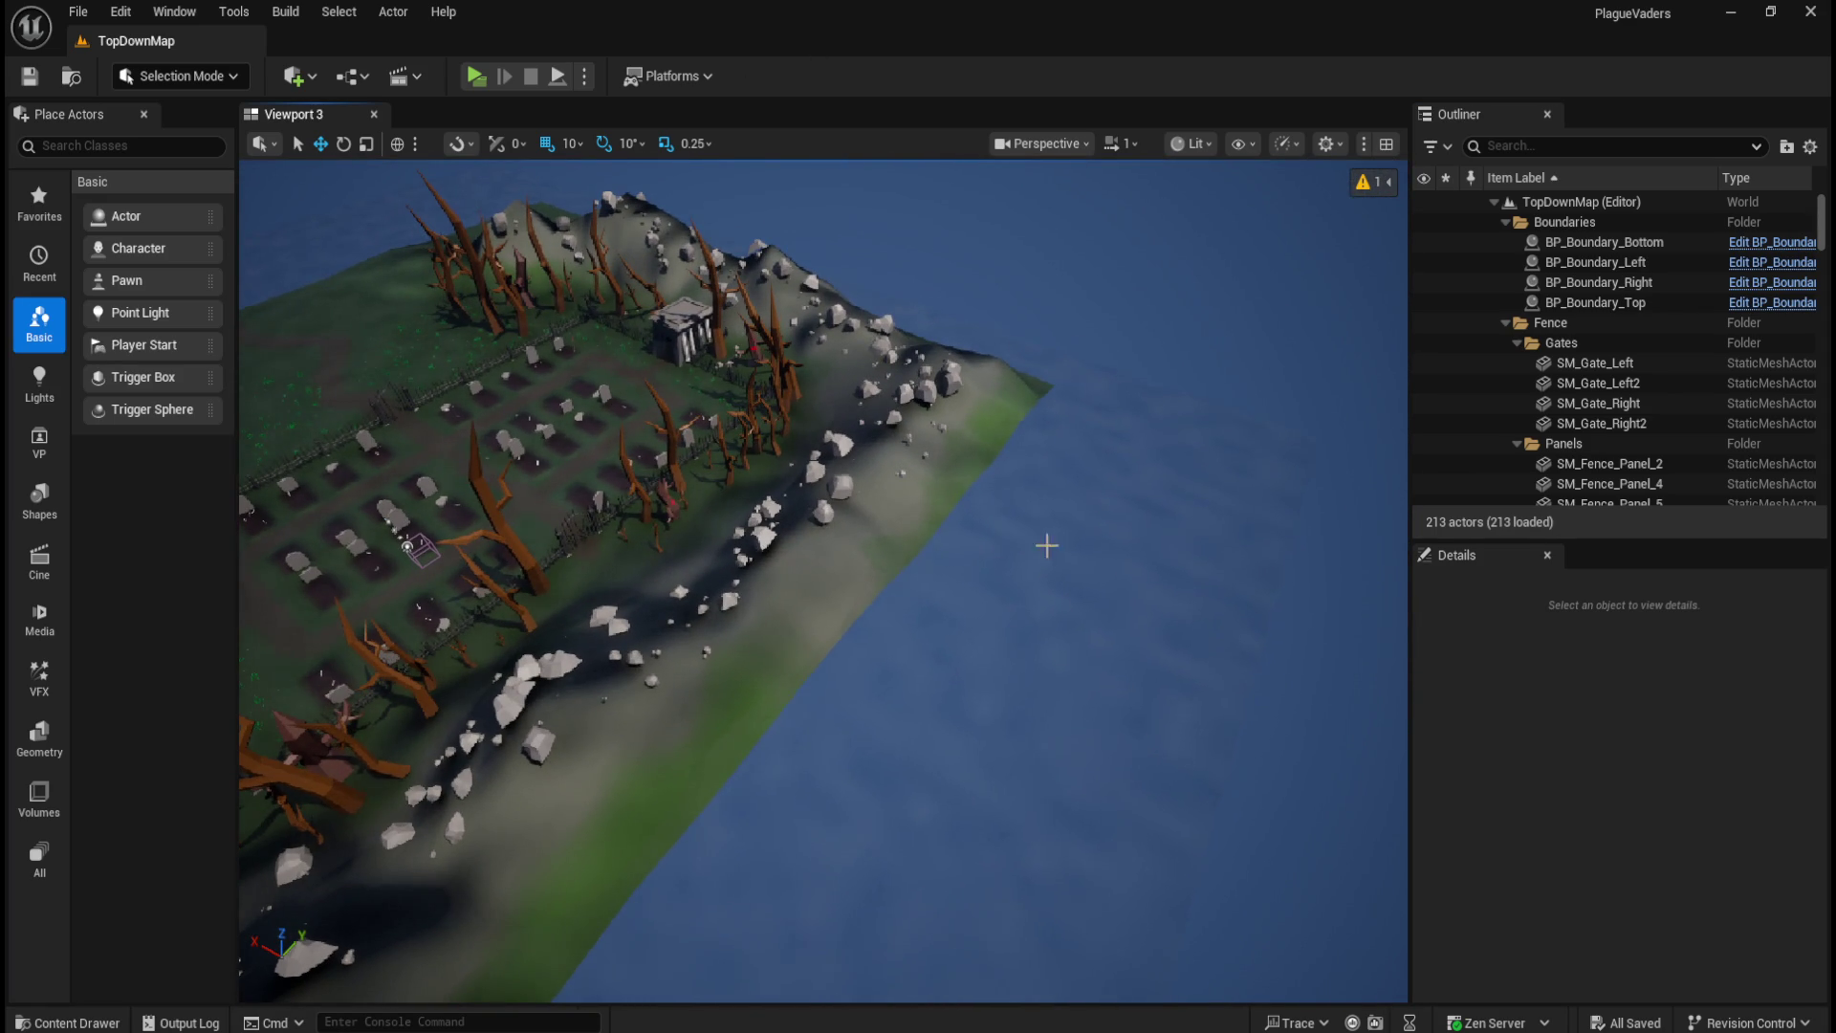
left_click_drag(1130, 539, 1100, 572)
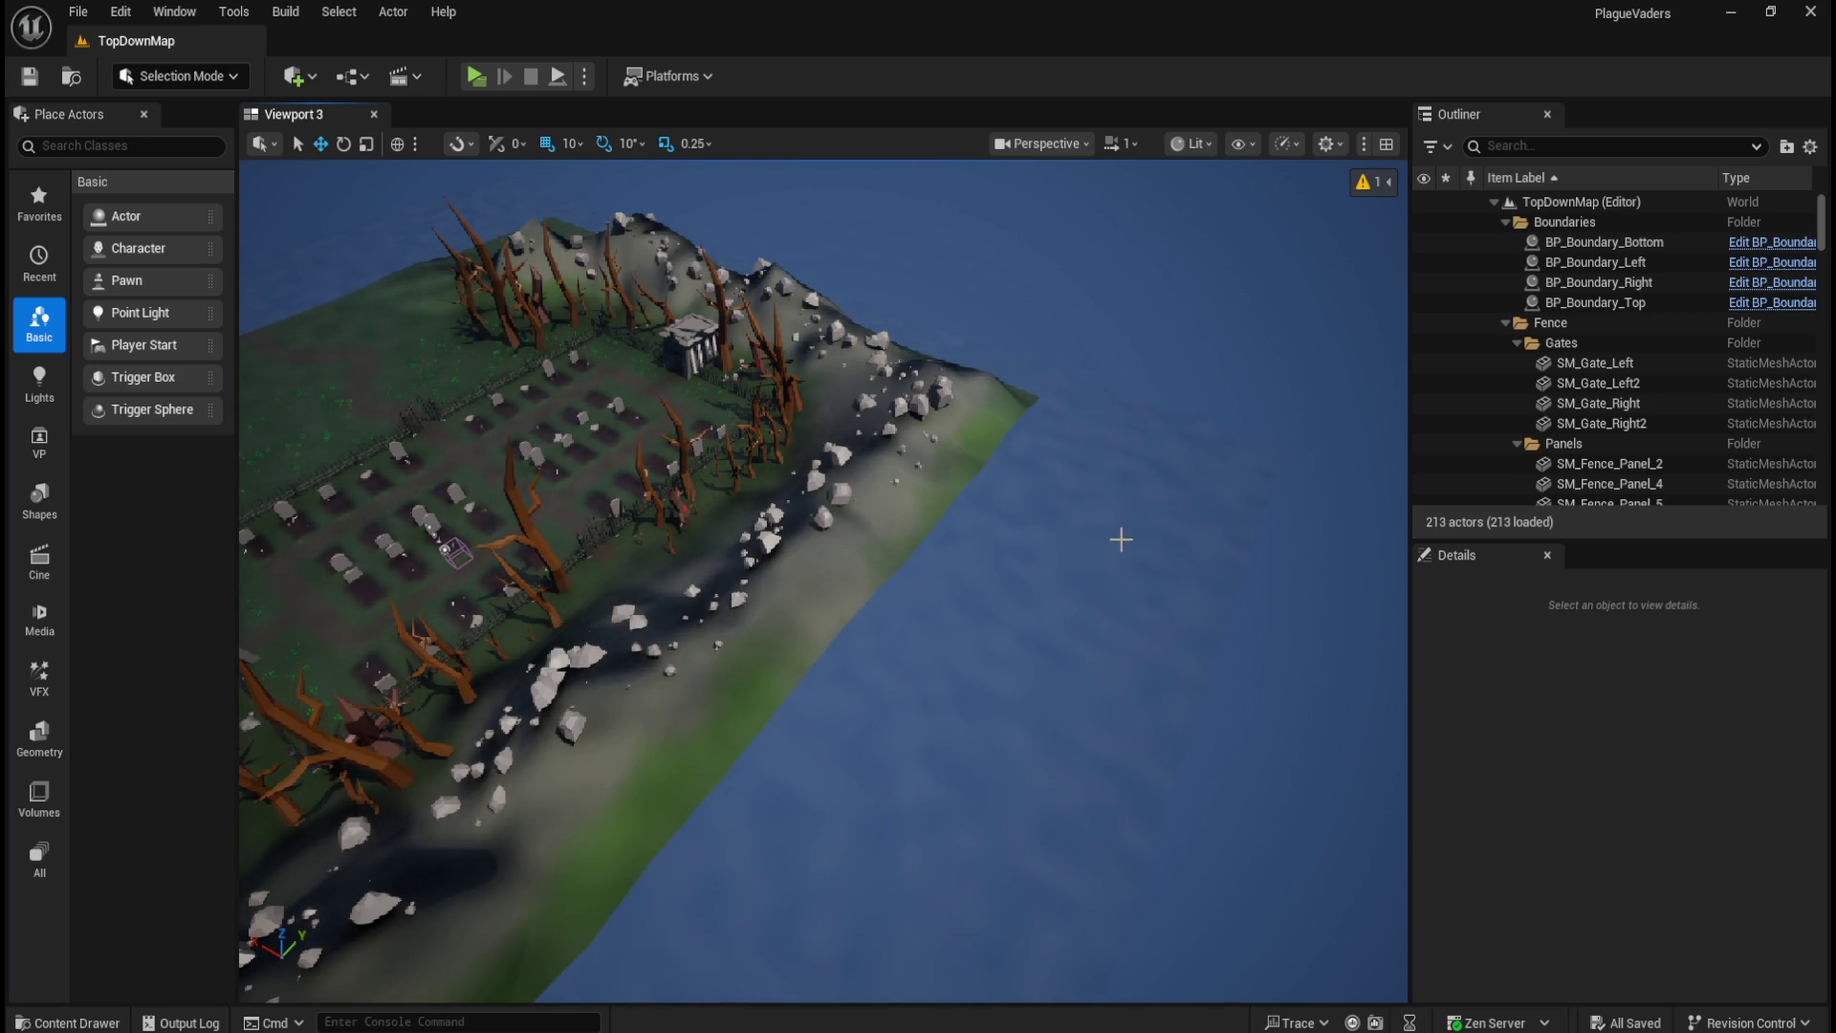
mouse_move(1112, 556)
left_mouse_down()
mouse_move(994, 593)
mouse_move(951, 545)
mouse_move(892, 554)
mouse_move(908, 557)
left_mouse_up()
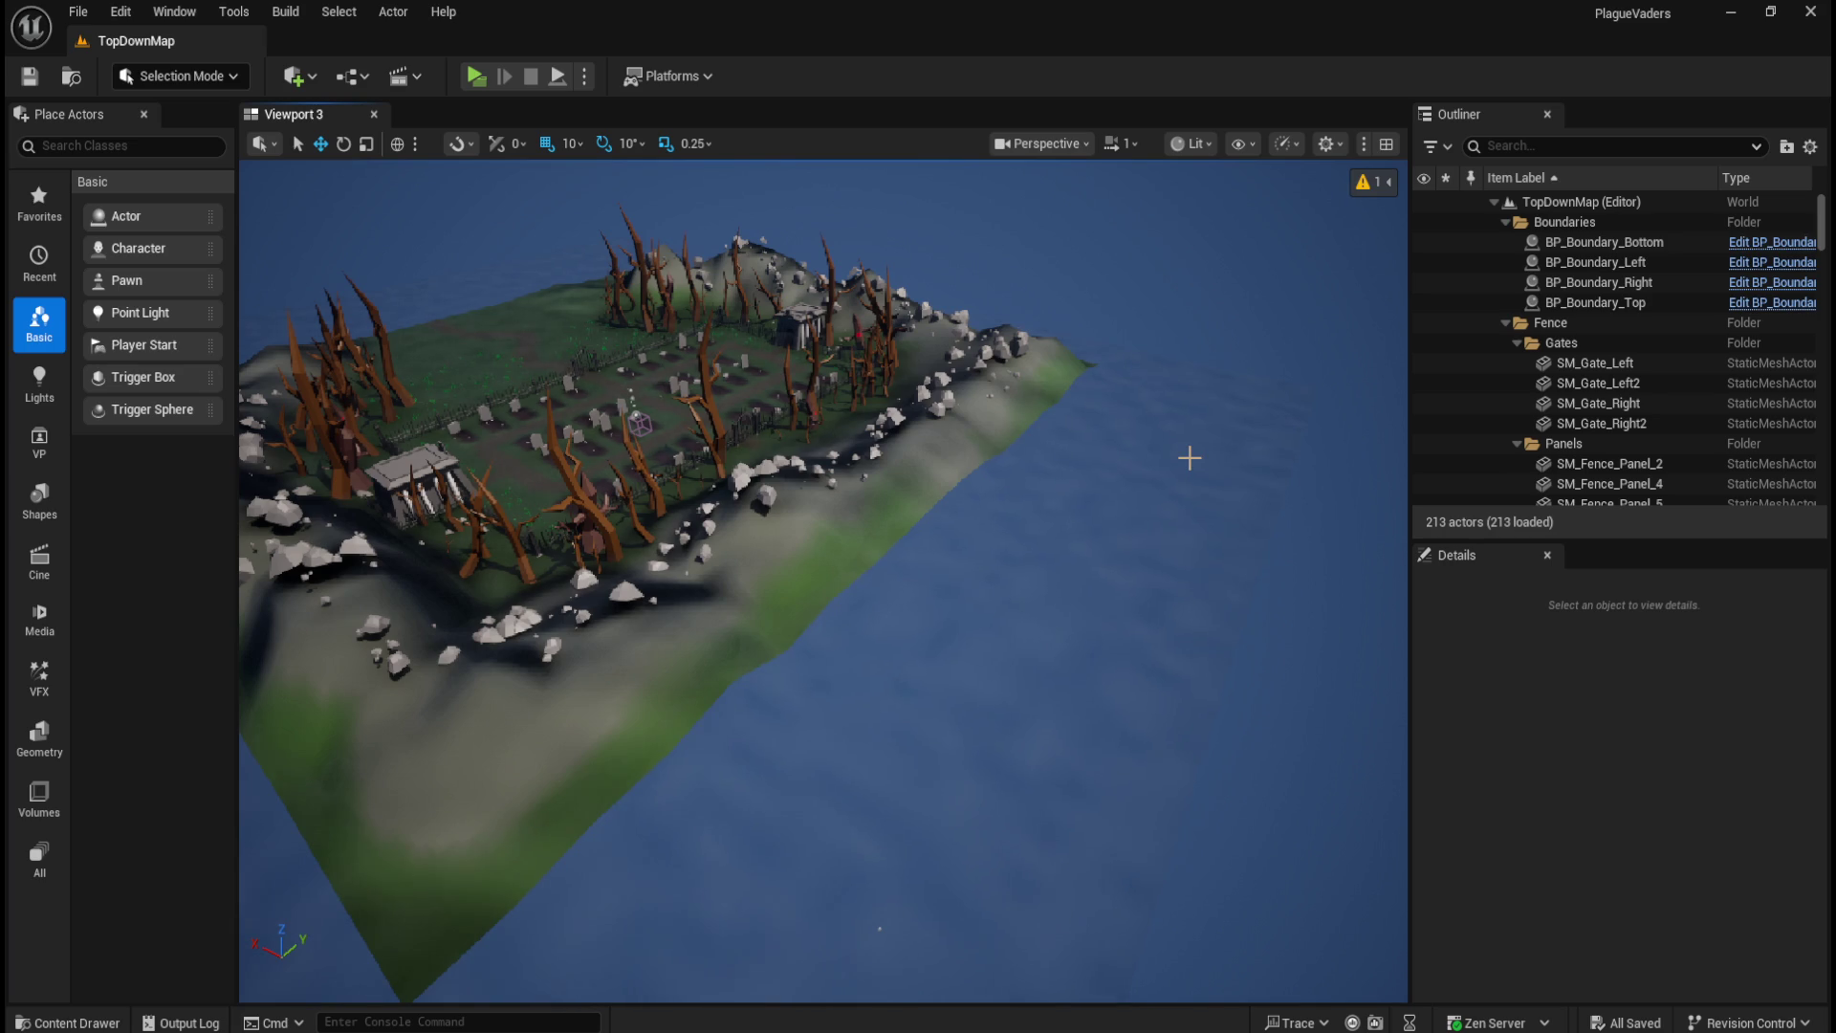
left_click(1147, 515)
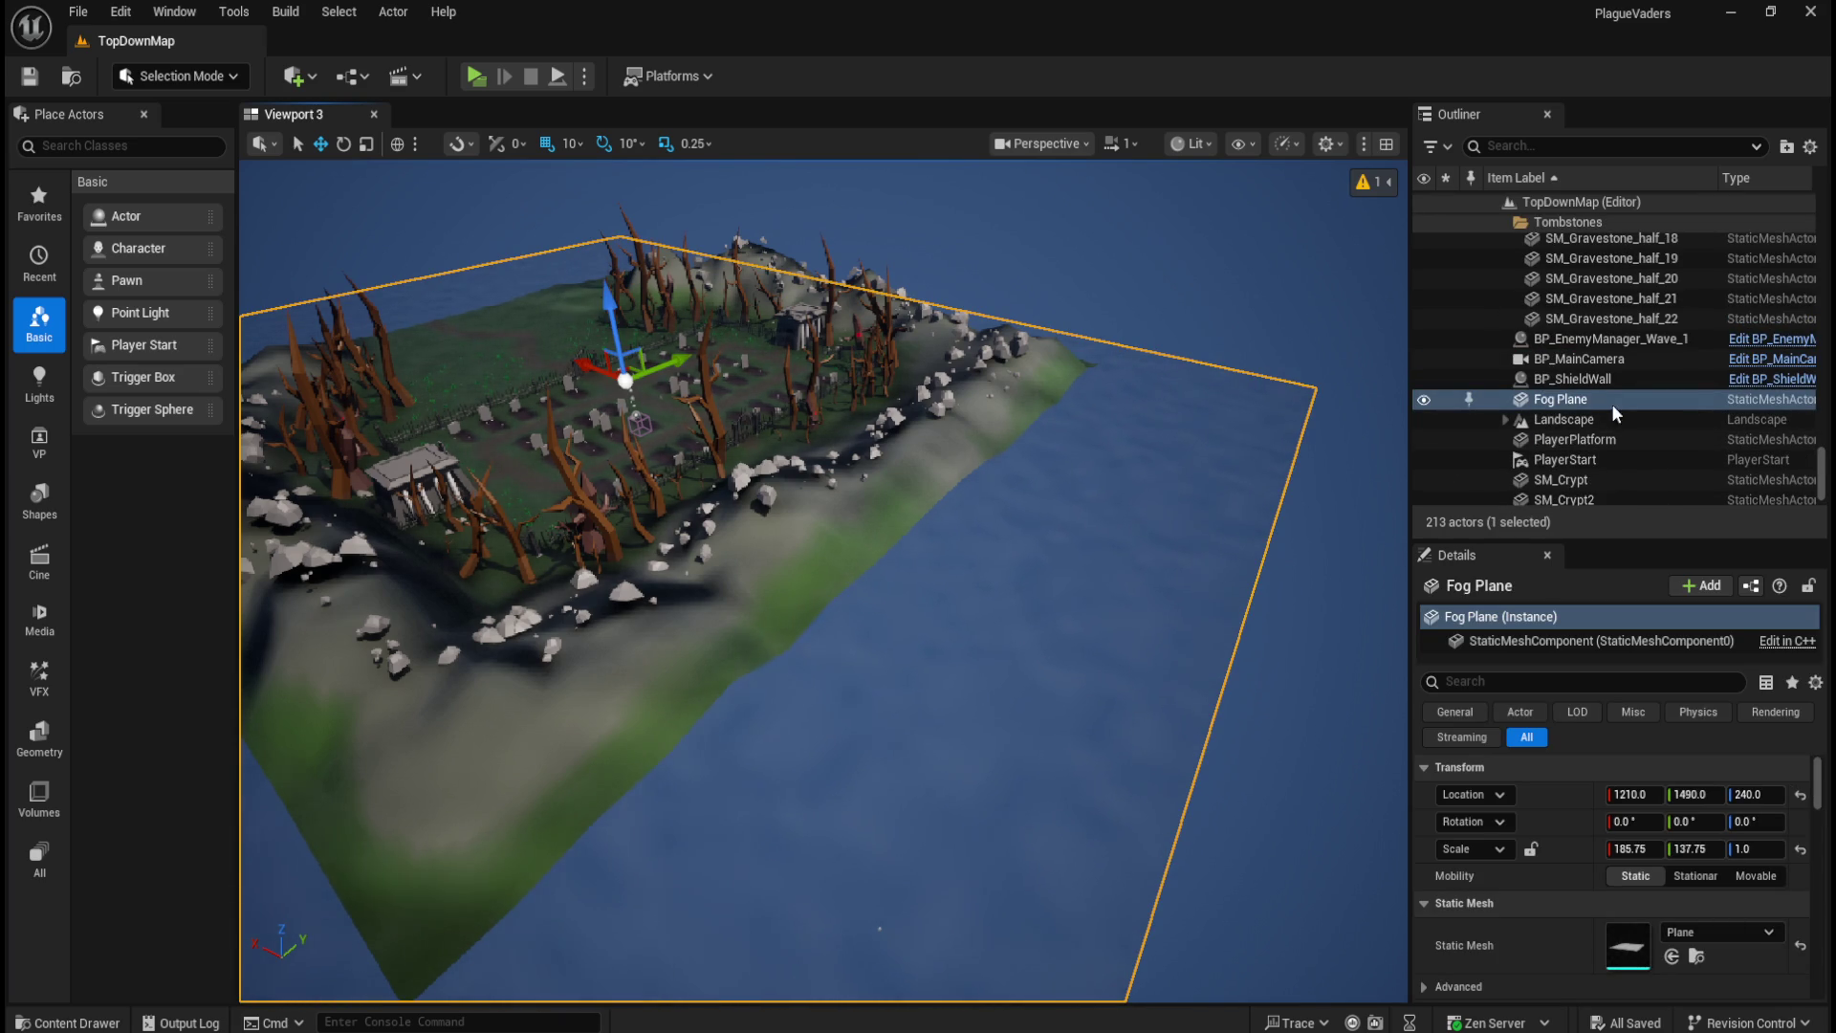
Step: Browse the Content Drawer to the TopDown/Materials_Landscape folder
key("ctrl+space")
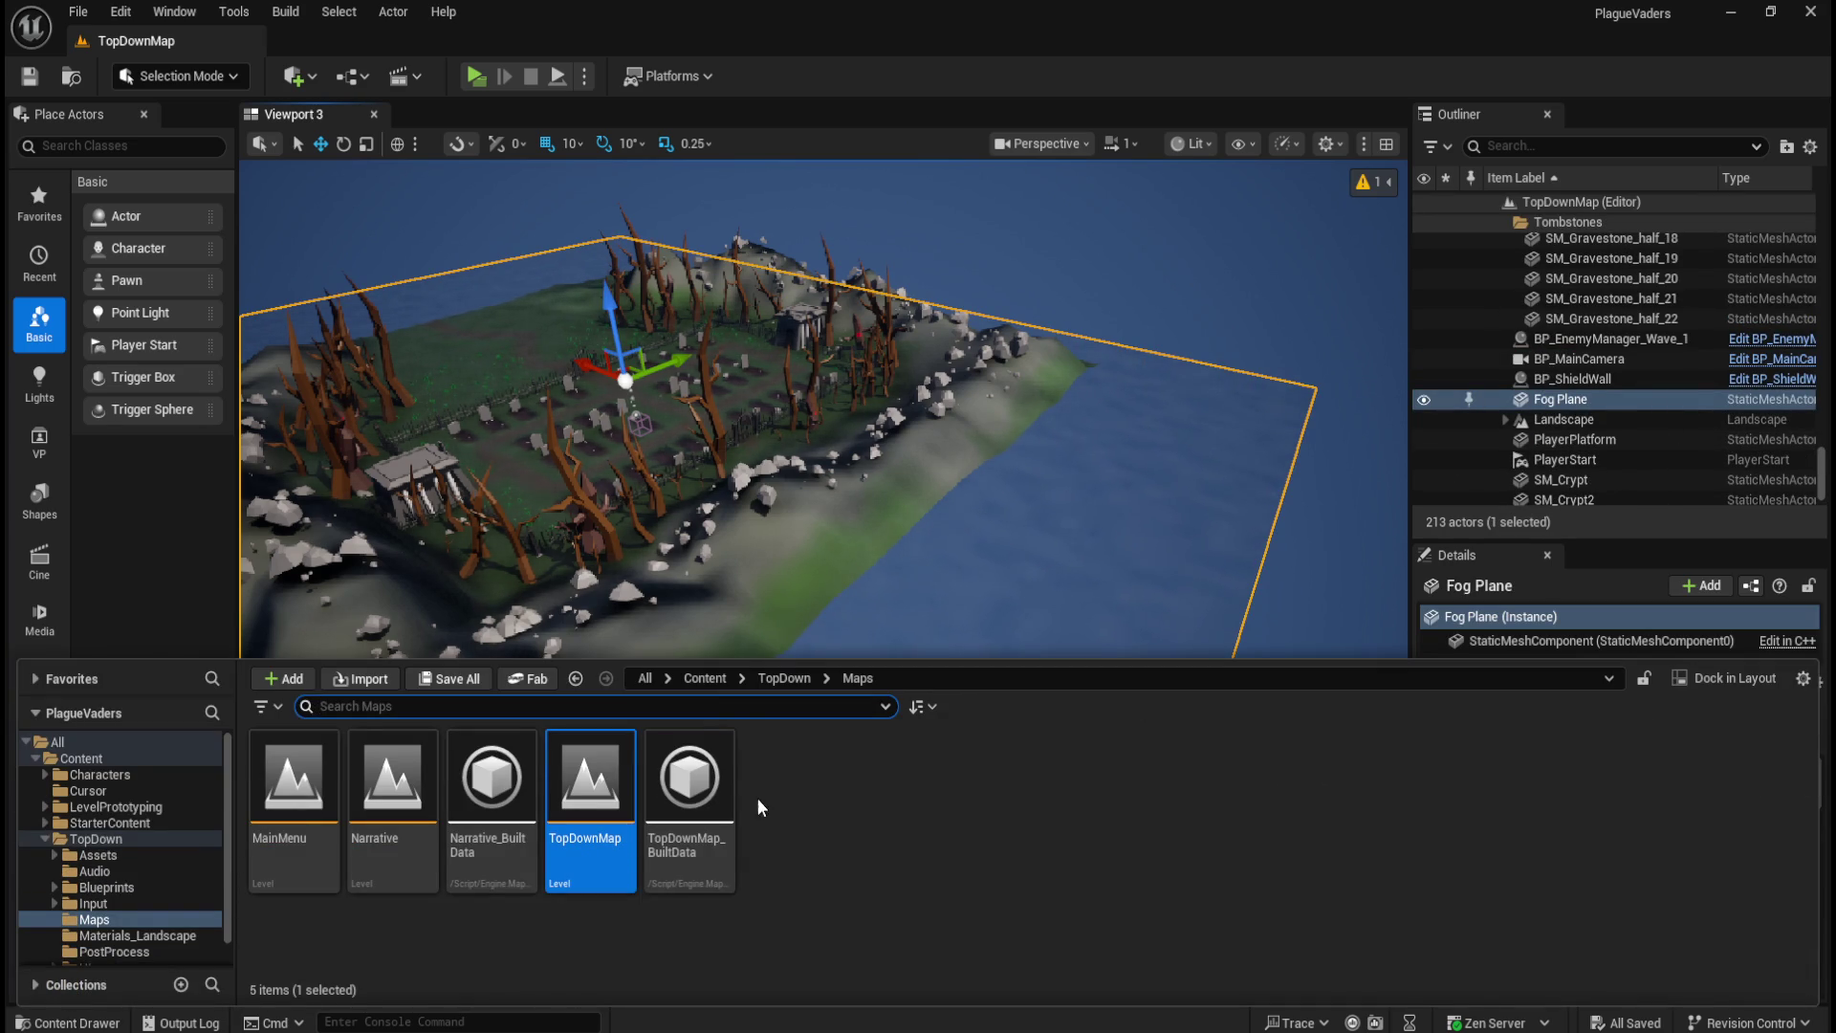
left_click(784, 678)
double_click(325, 802)
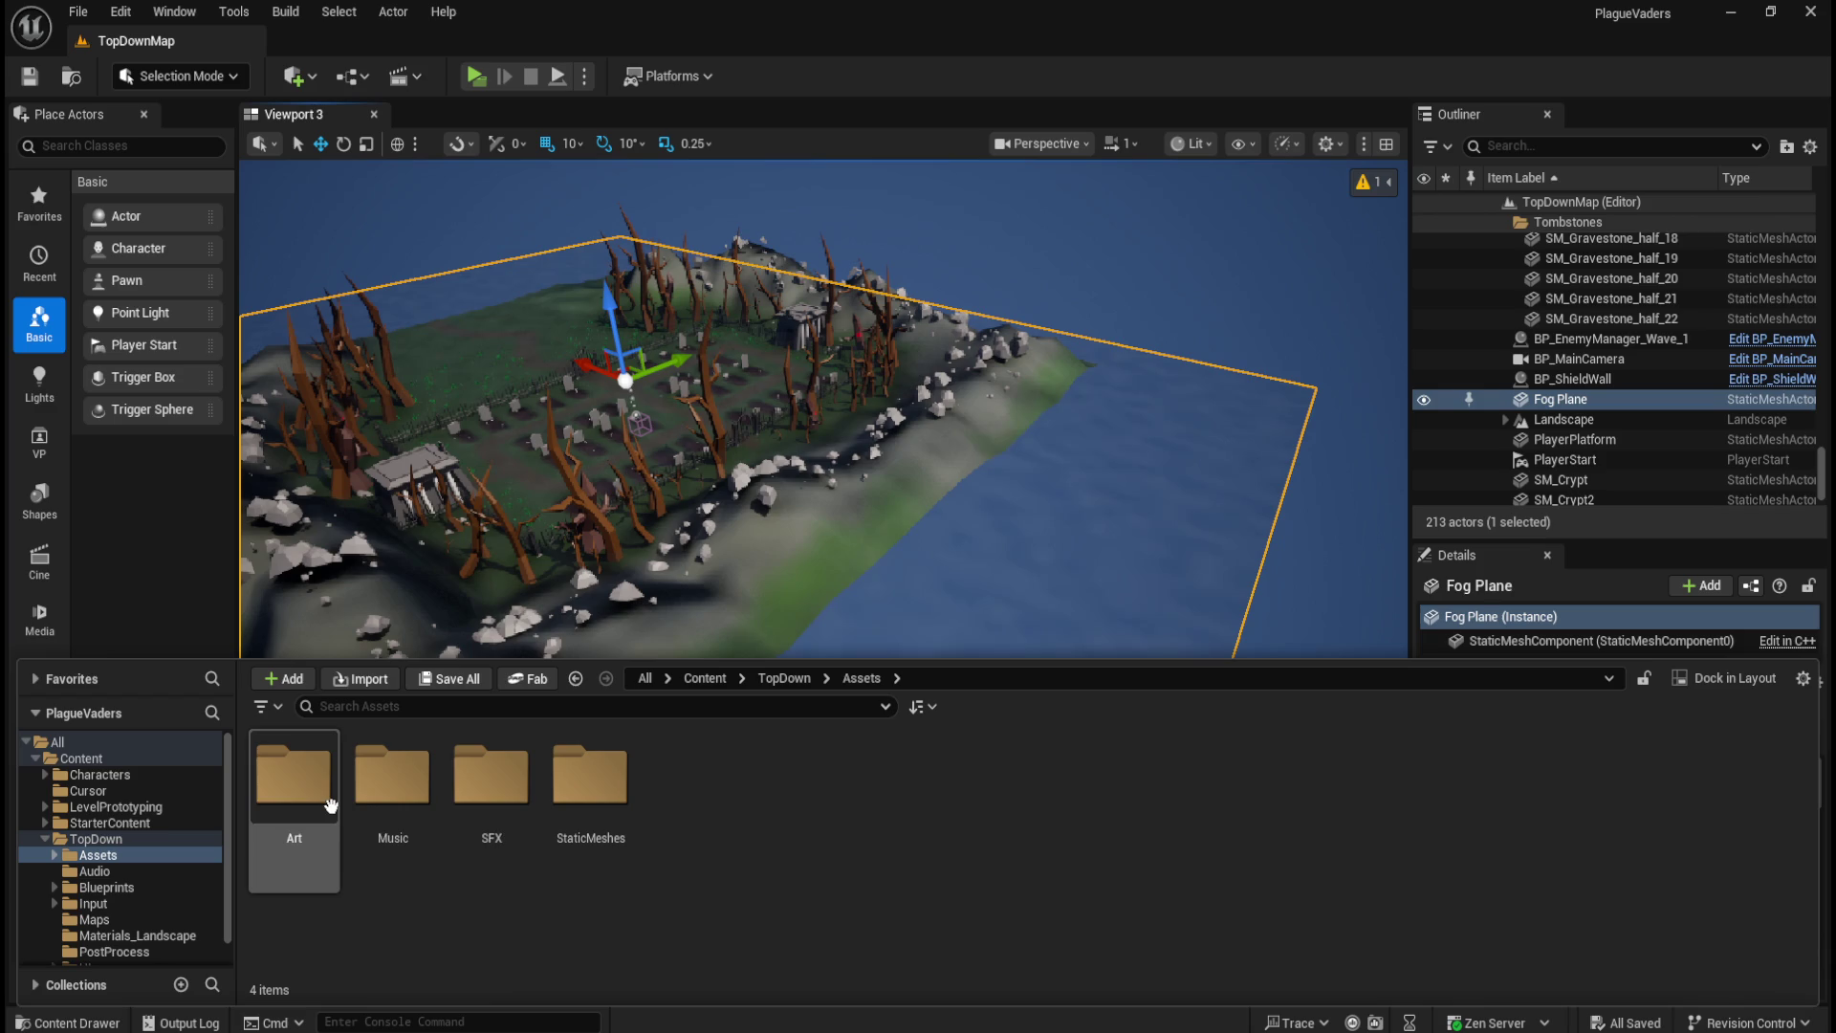
left_click(784, 678)
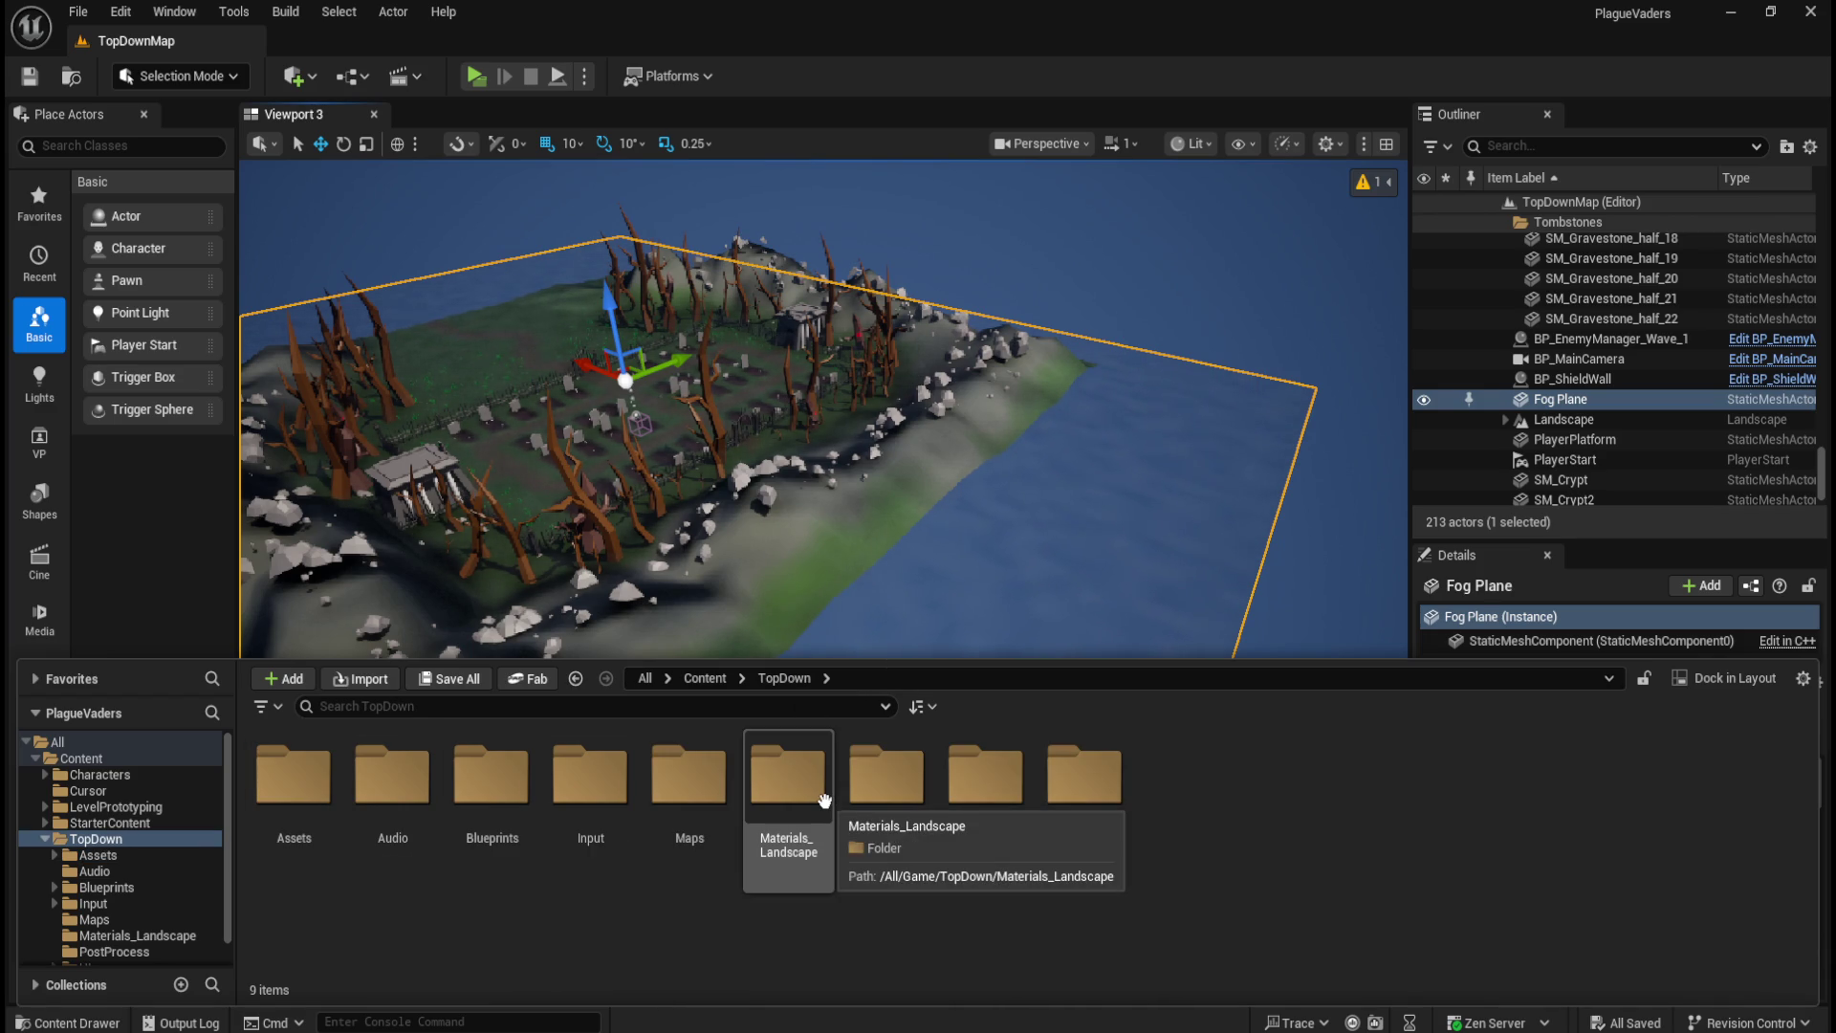
left_click(780, 790)
double_click(781, 789)
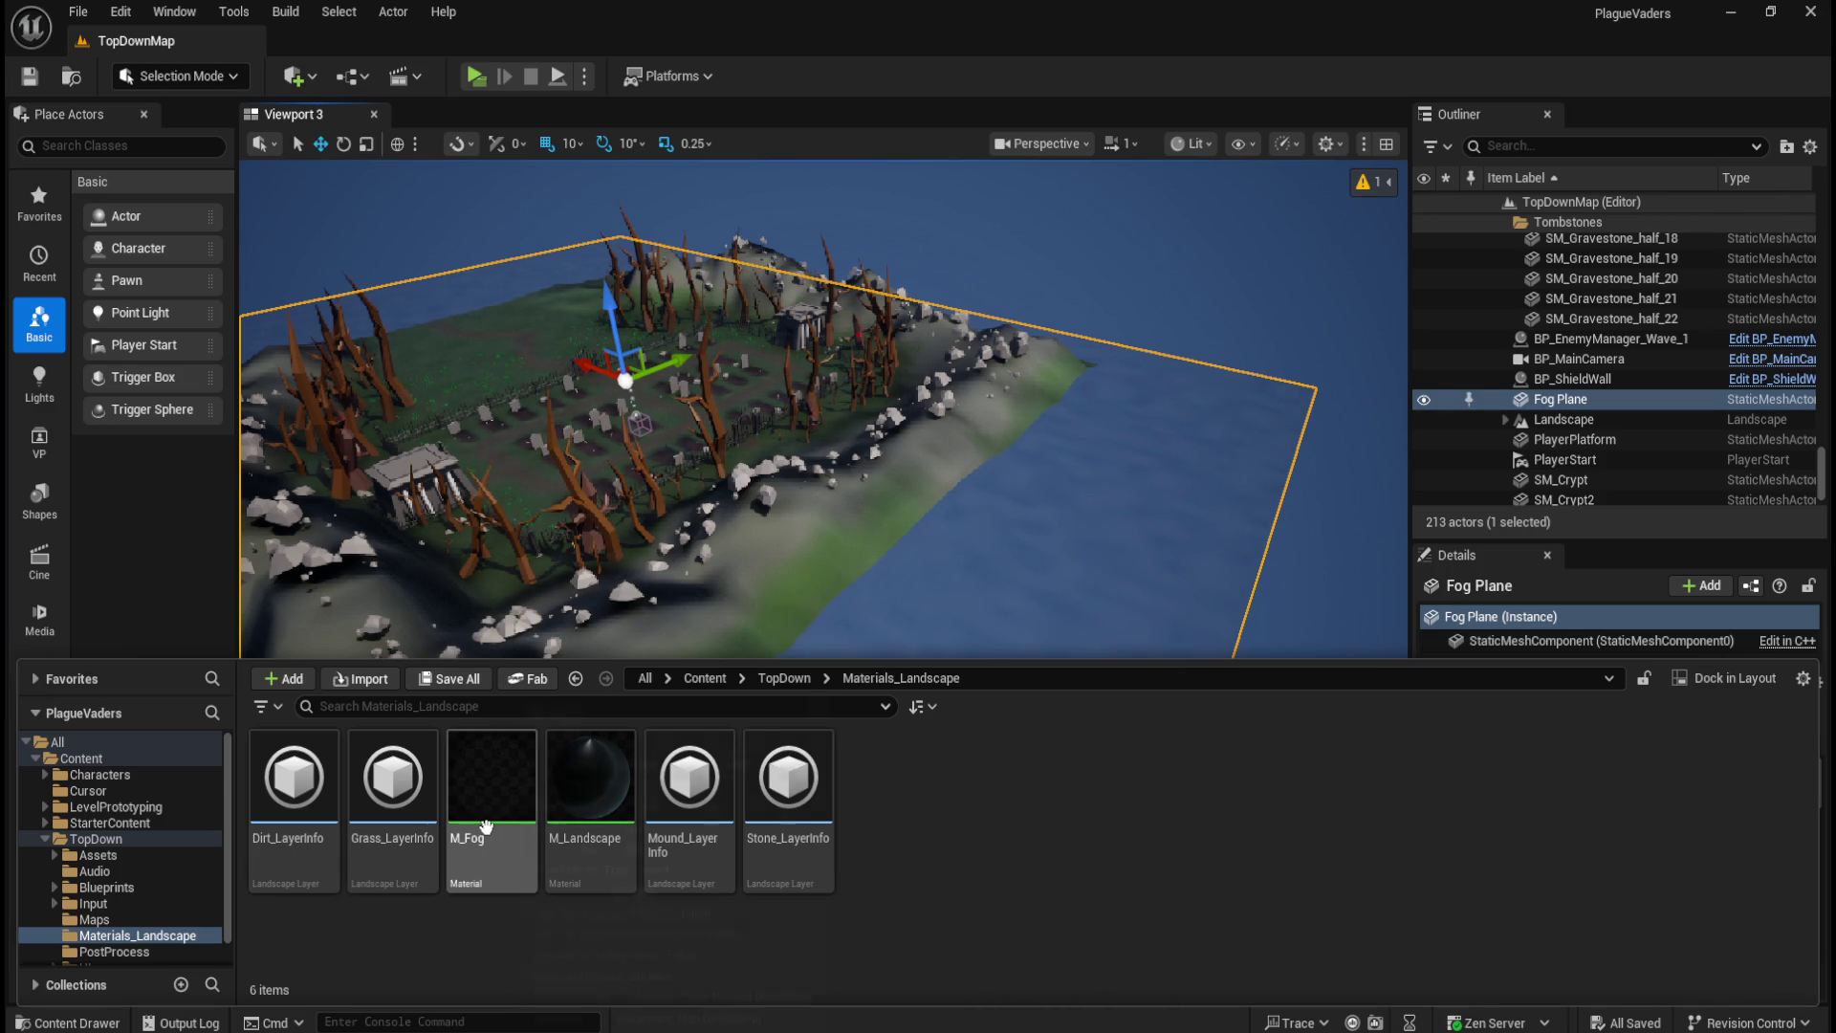
Step: Scroll the Fog Plane's Details to its Materials section, showing M_Fog
left_click(1585, 400)
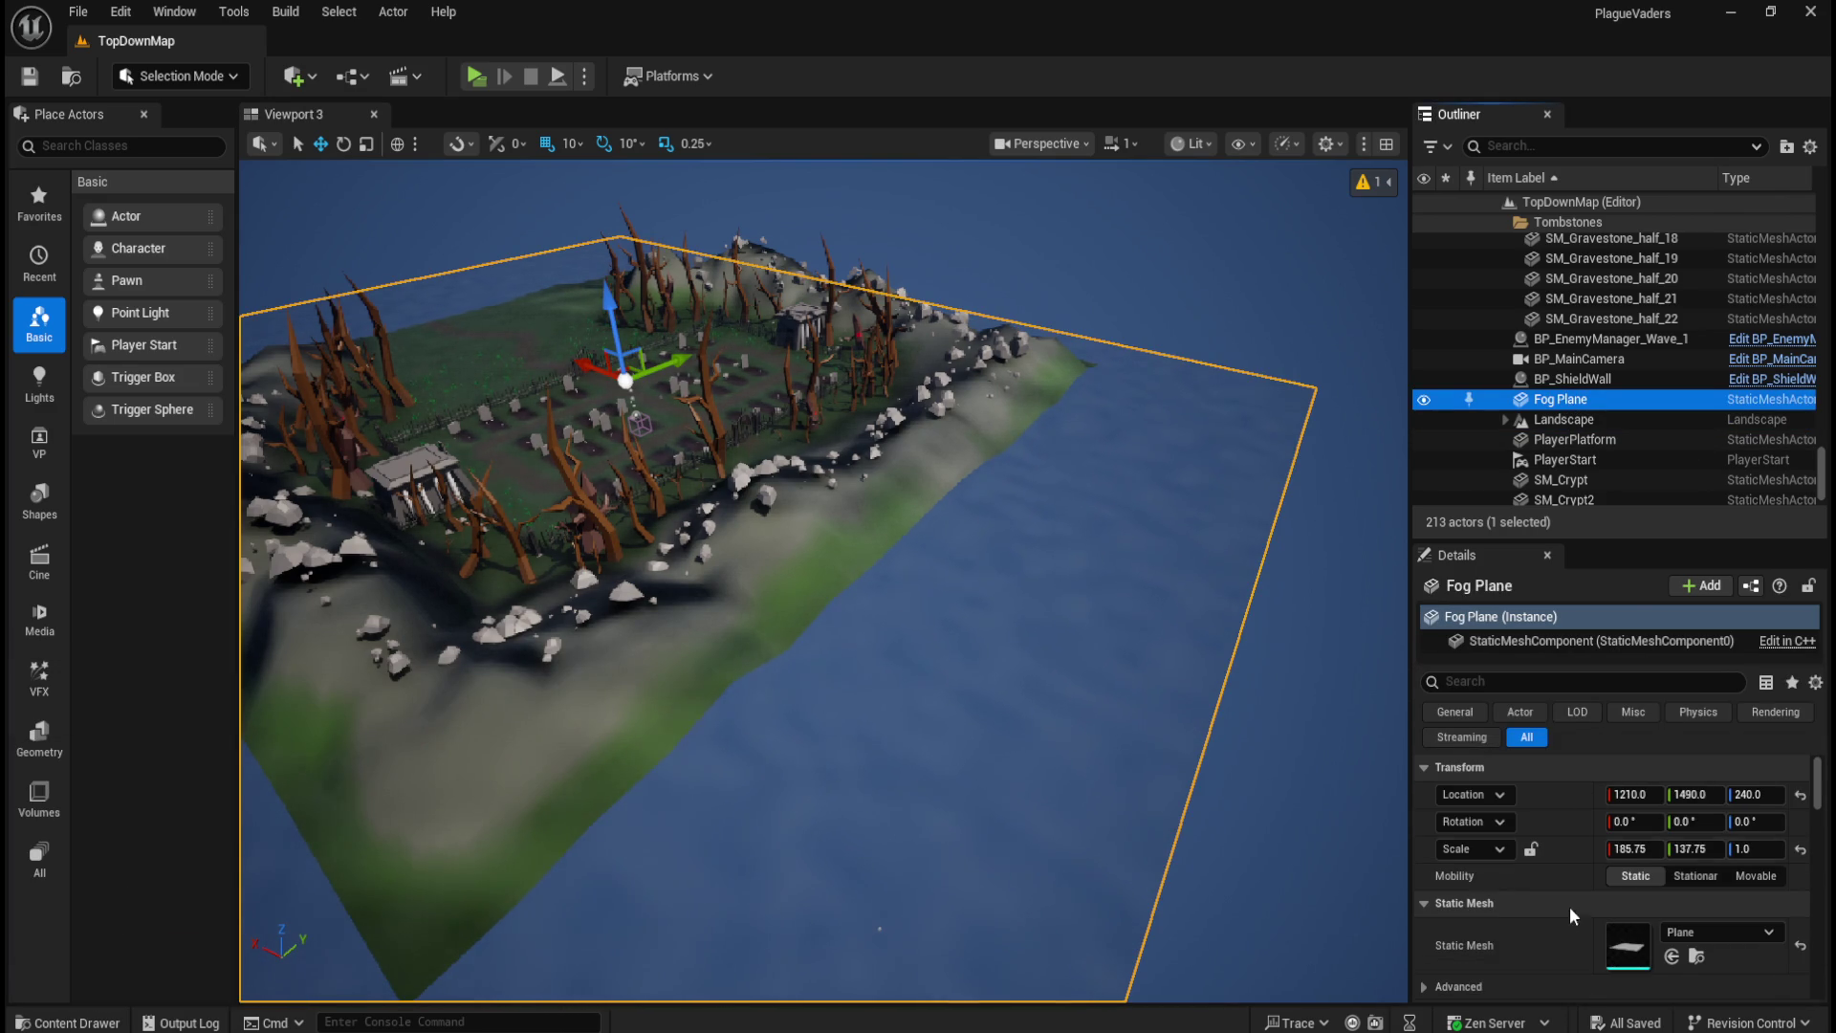
scroll(1530, 878, "down", 3)
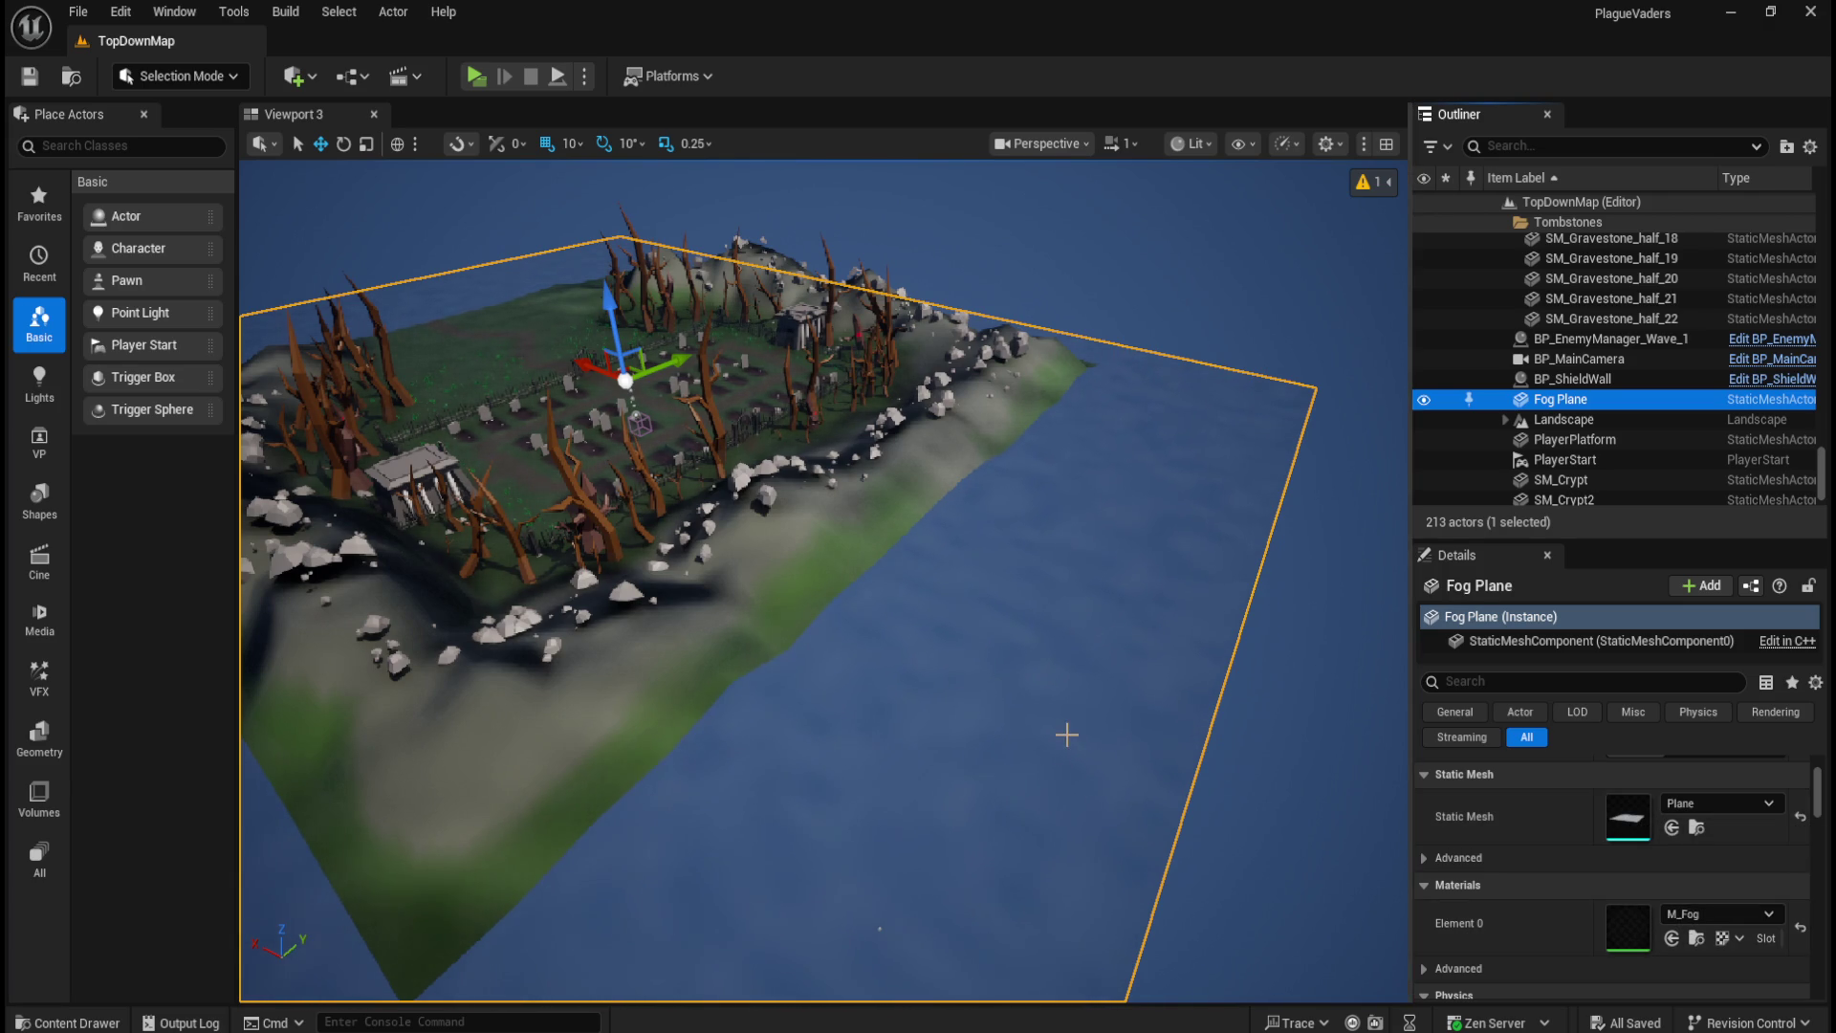
key("ctrl+space")
Step: Open M_Fog, dock its editor, and expand the Texture Sample node's extra options
double_click(483, 777)
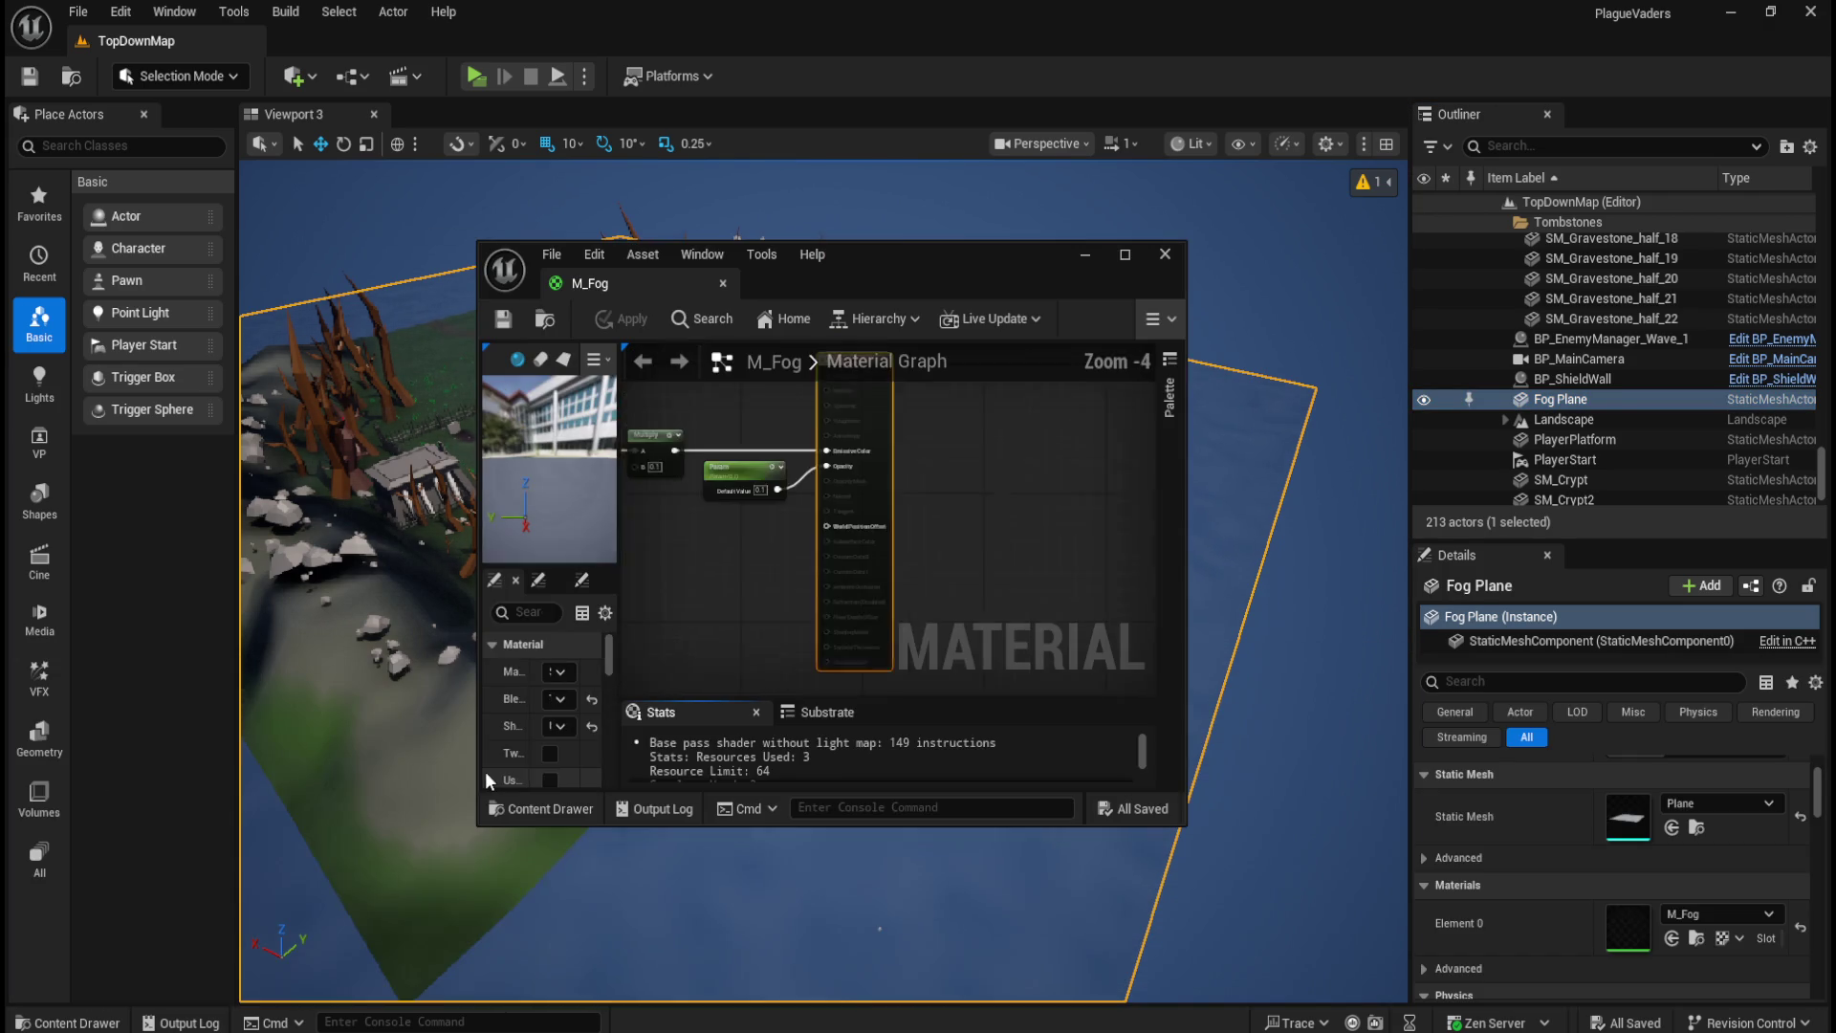
left_click_drag(650, 279, 376, 34)
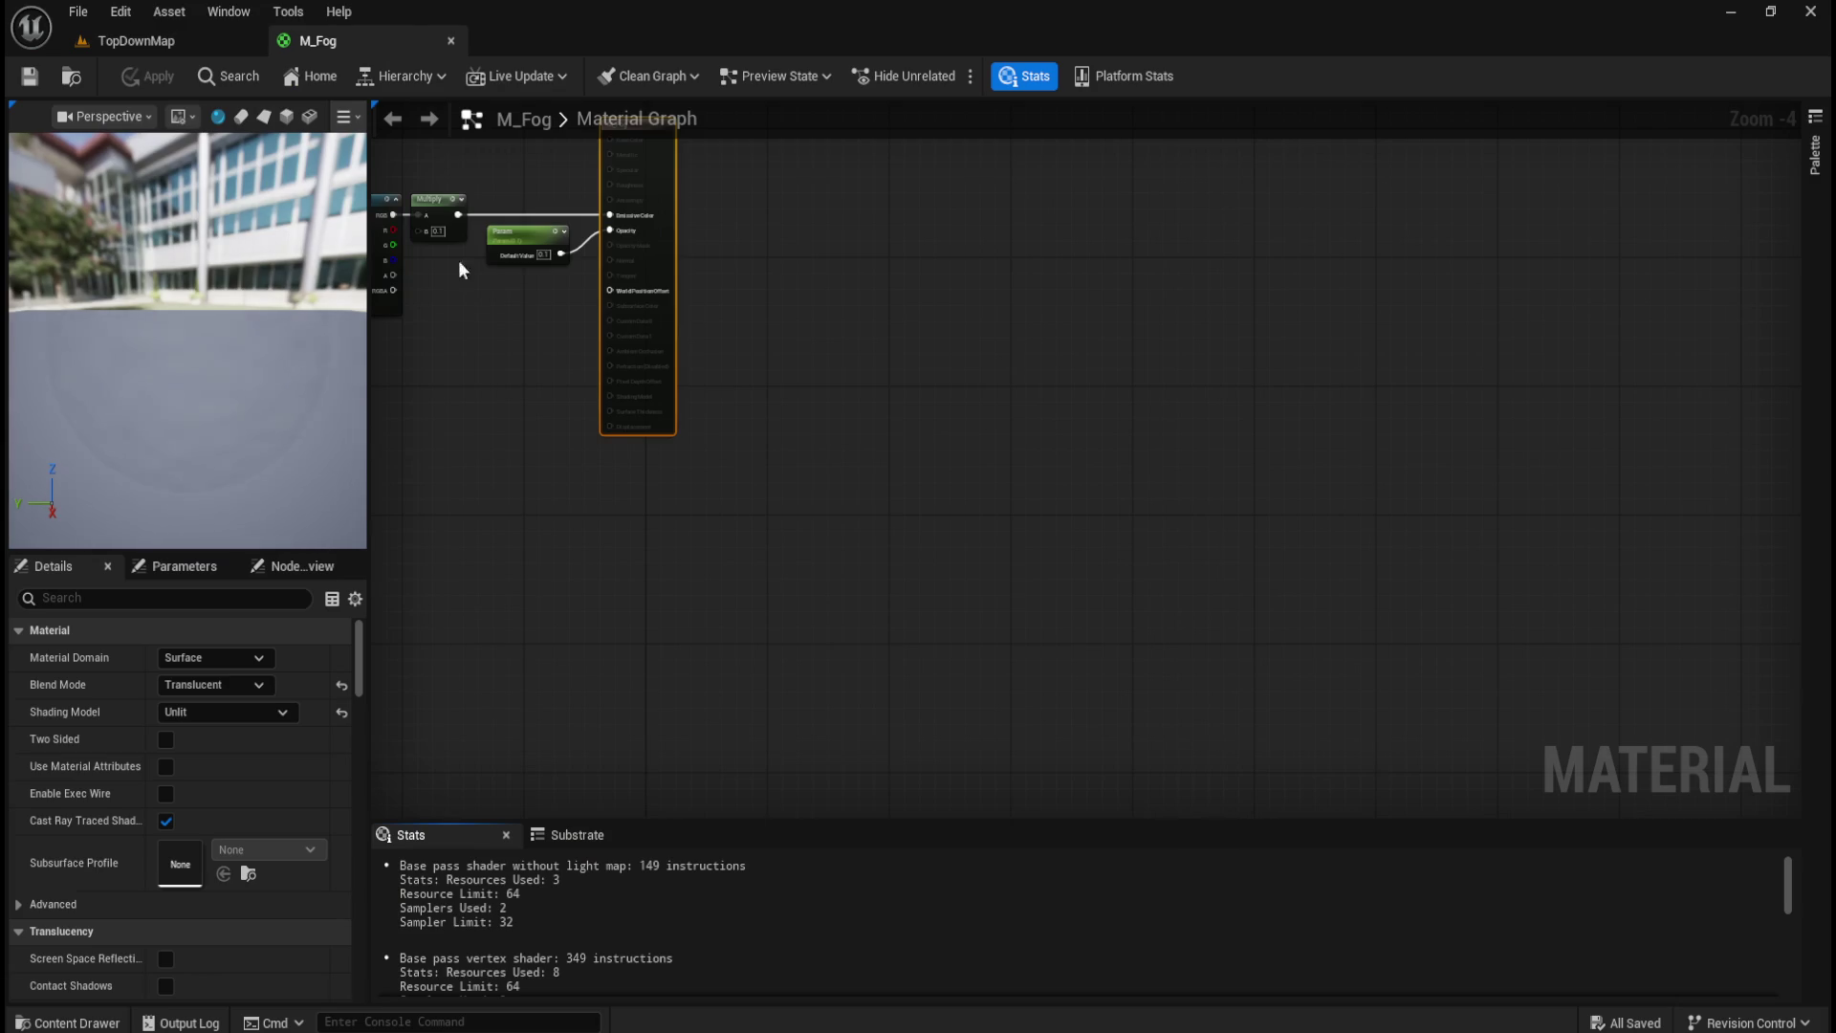
scroll(737, 644, "up", 5)
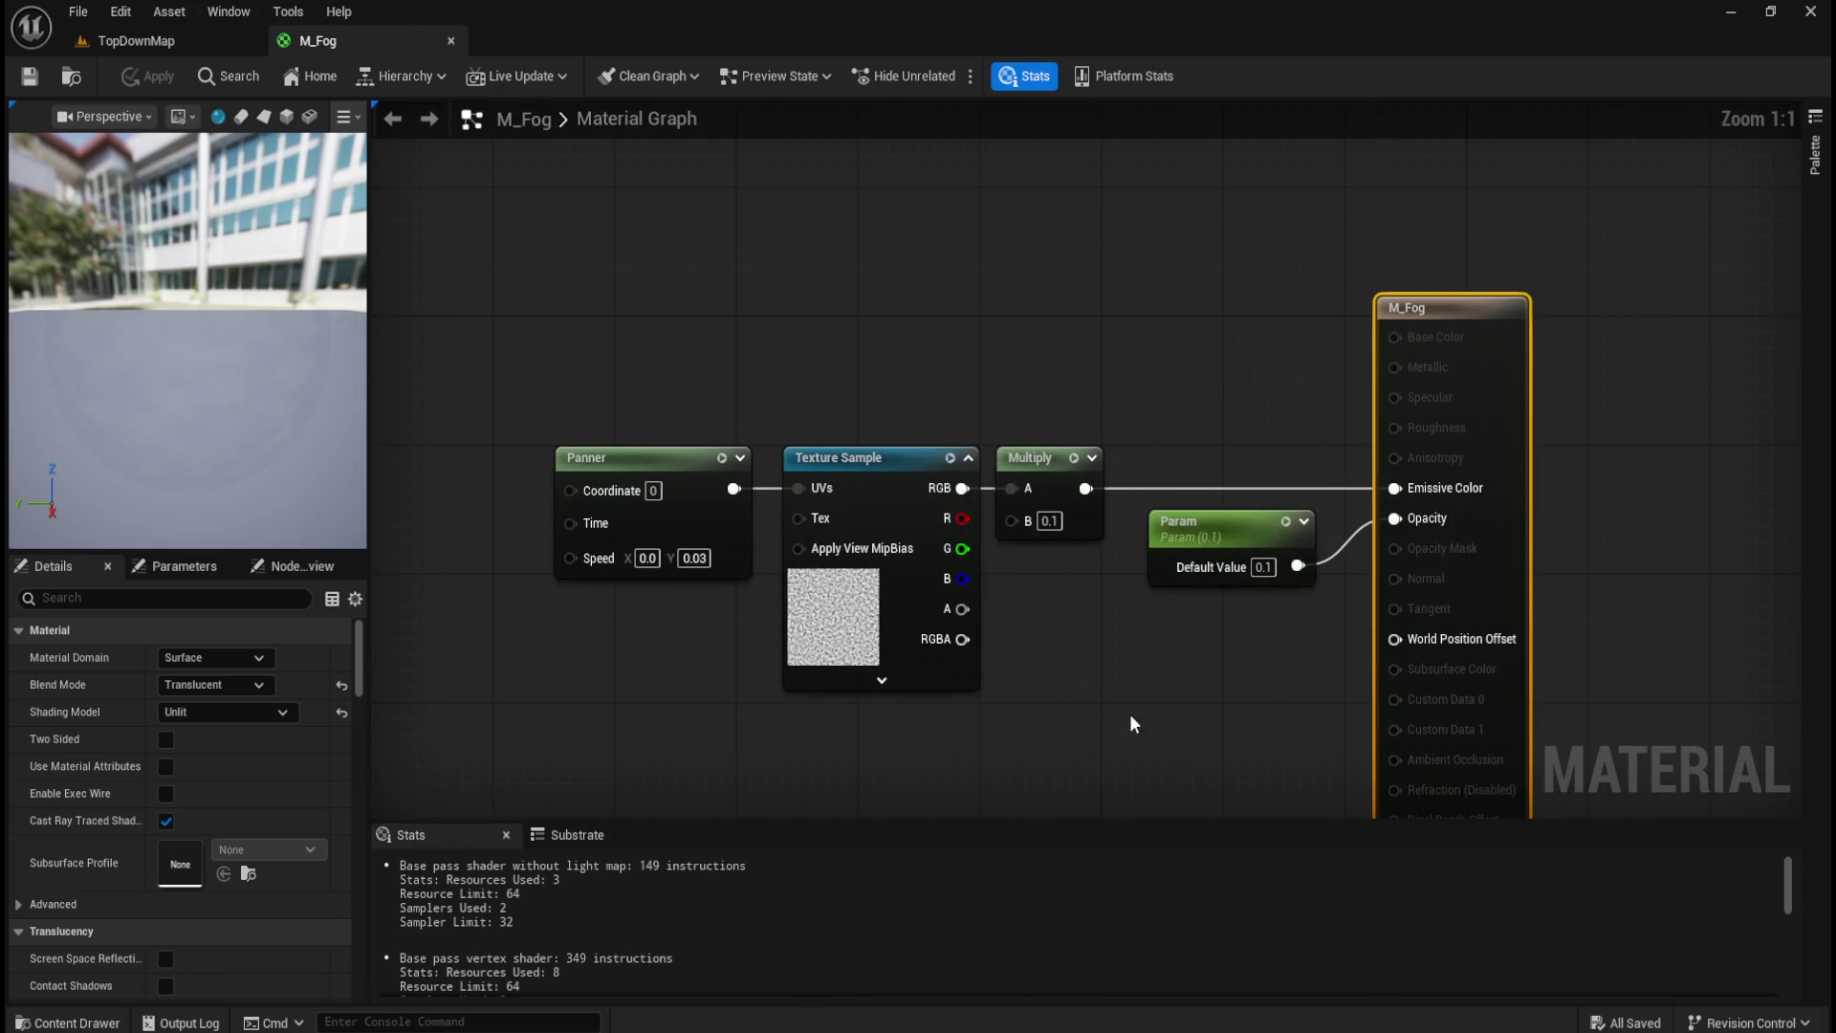
left_click_drag(1133, 724, 1139, 655)
left_click(887, 611)
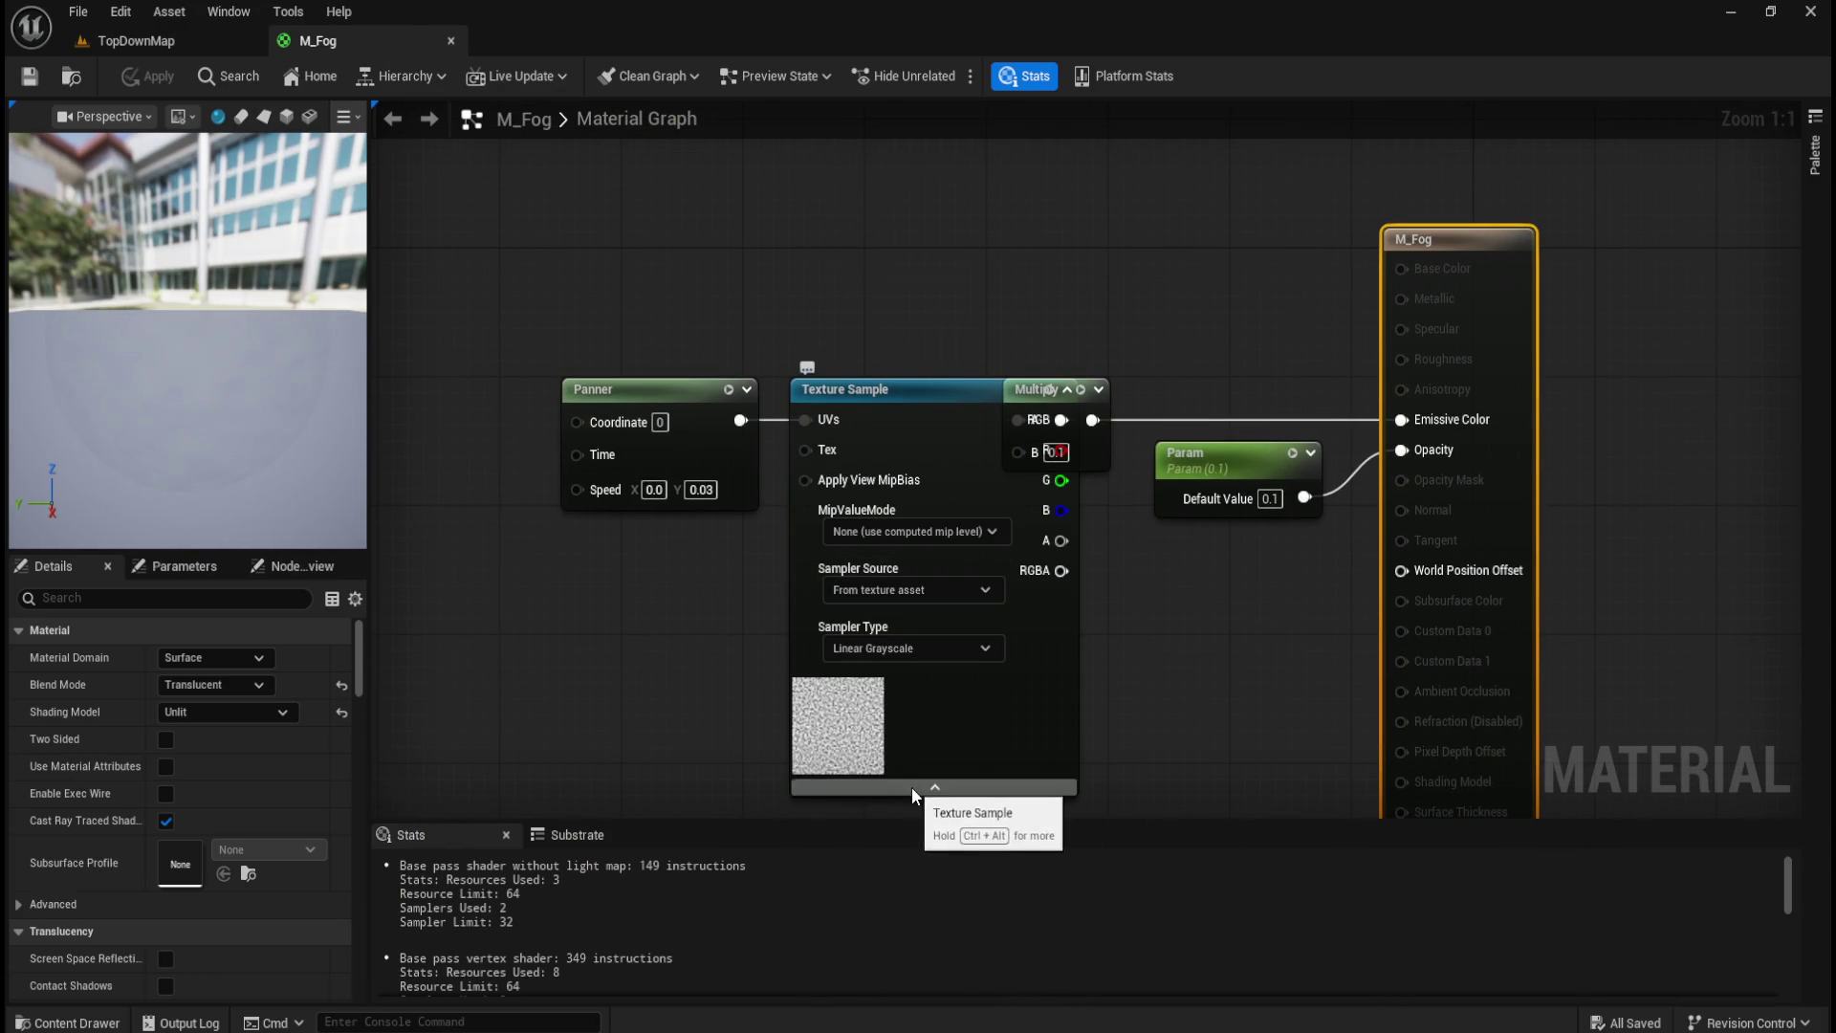
key("ctrl+space")
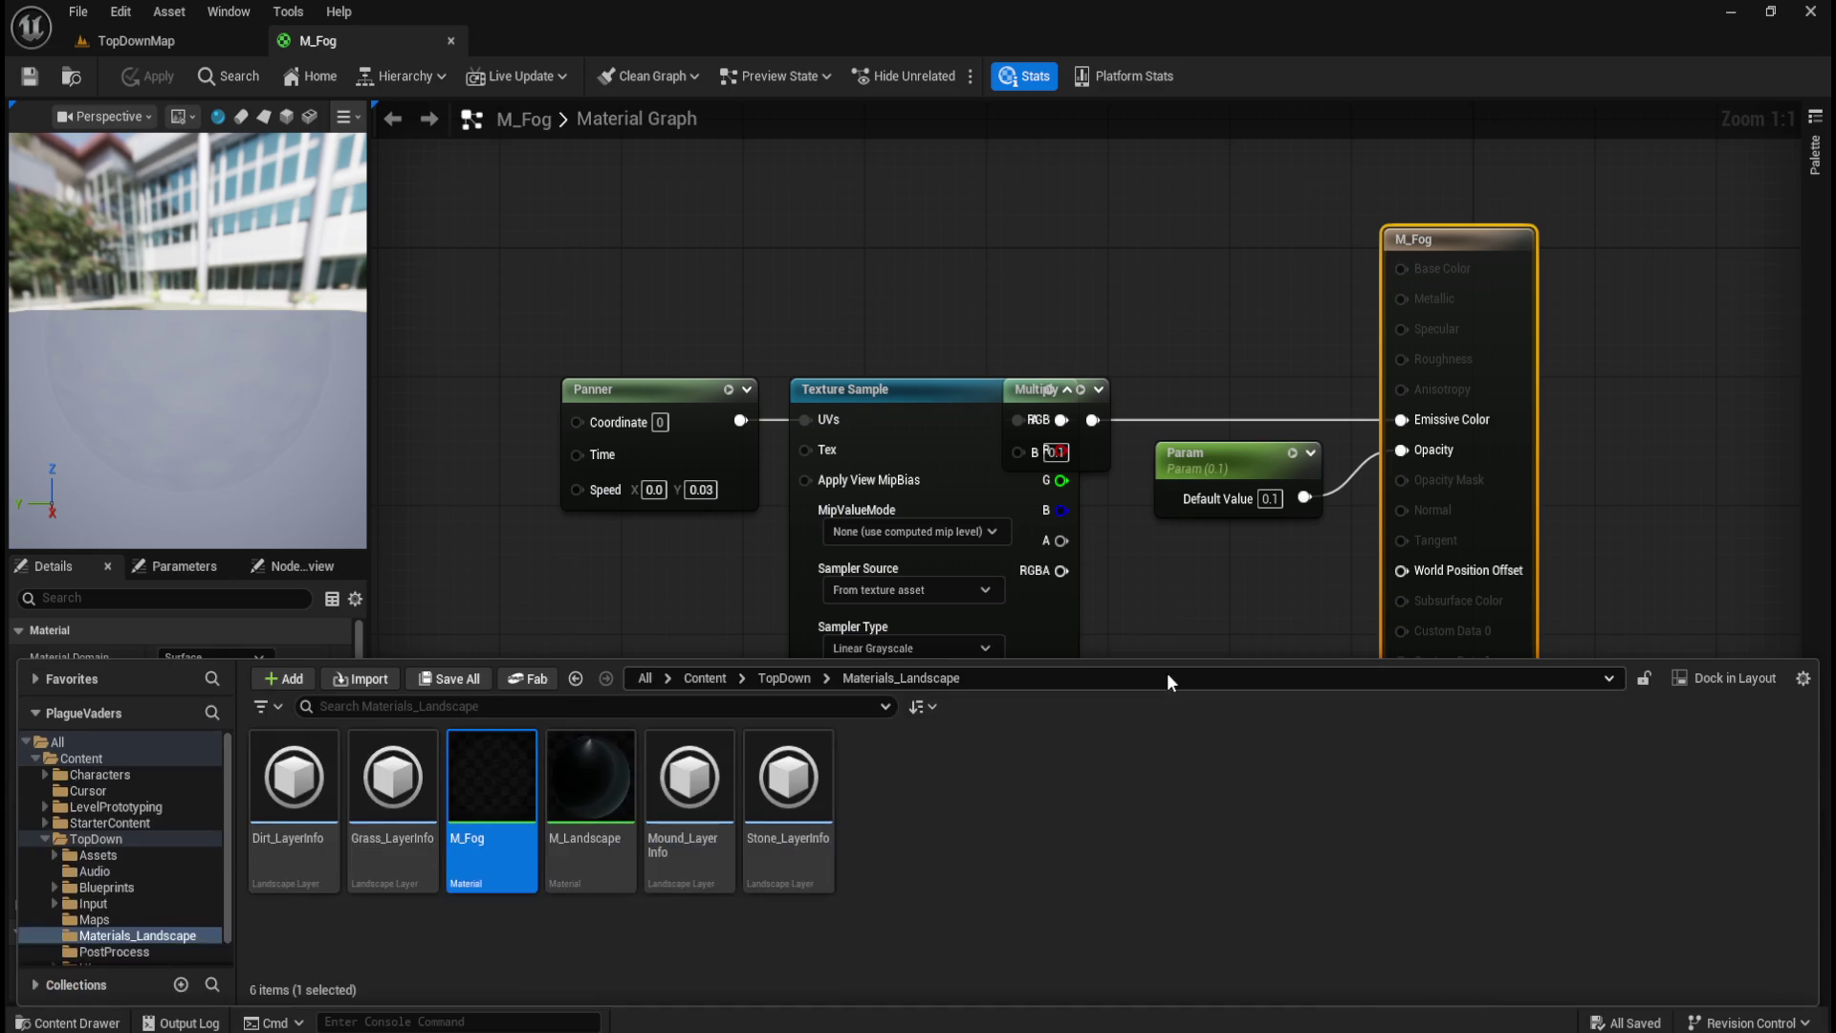
left_click(1183, 606)
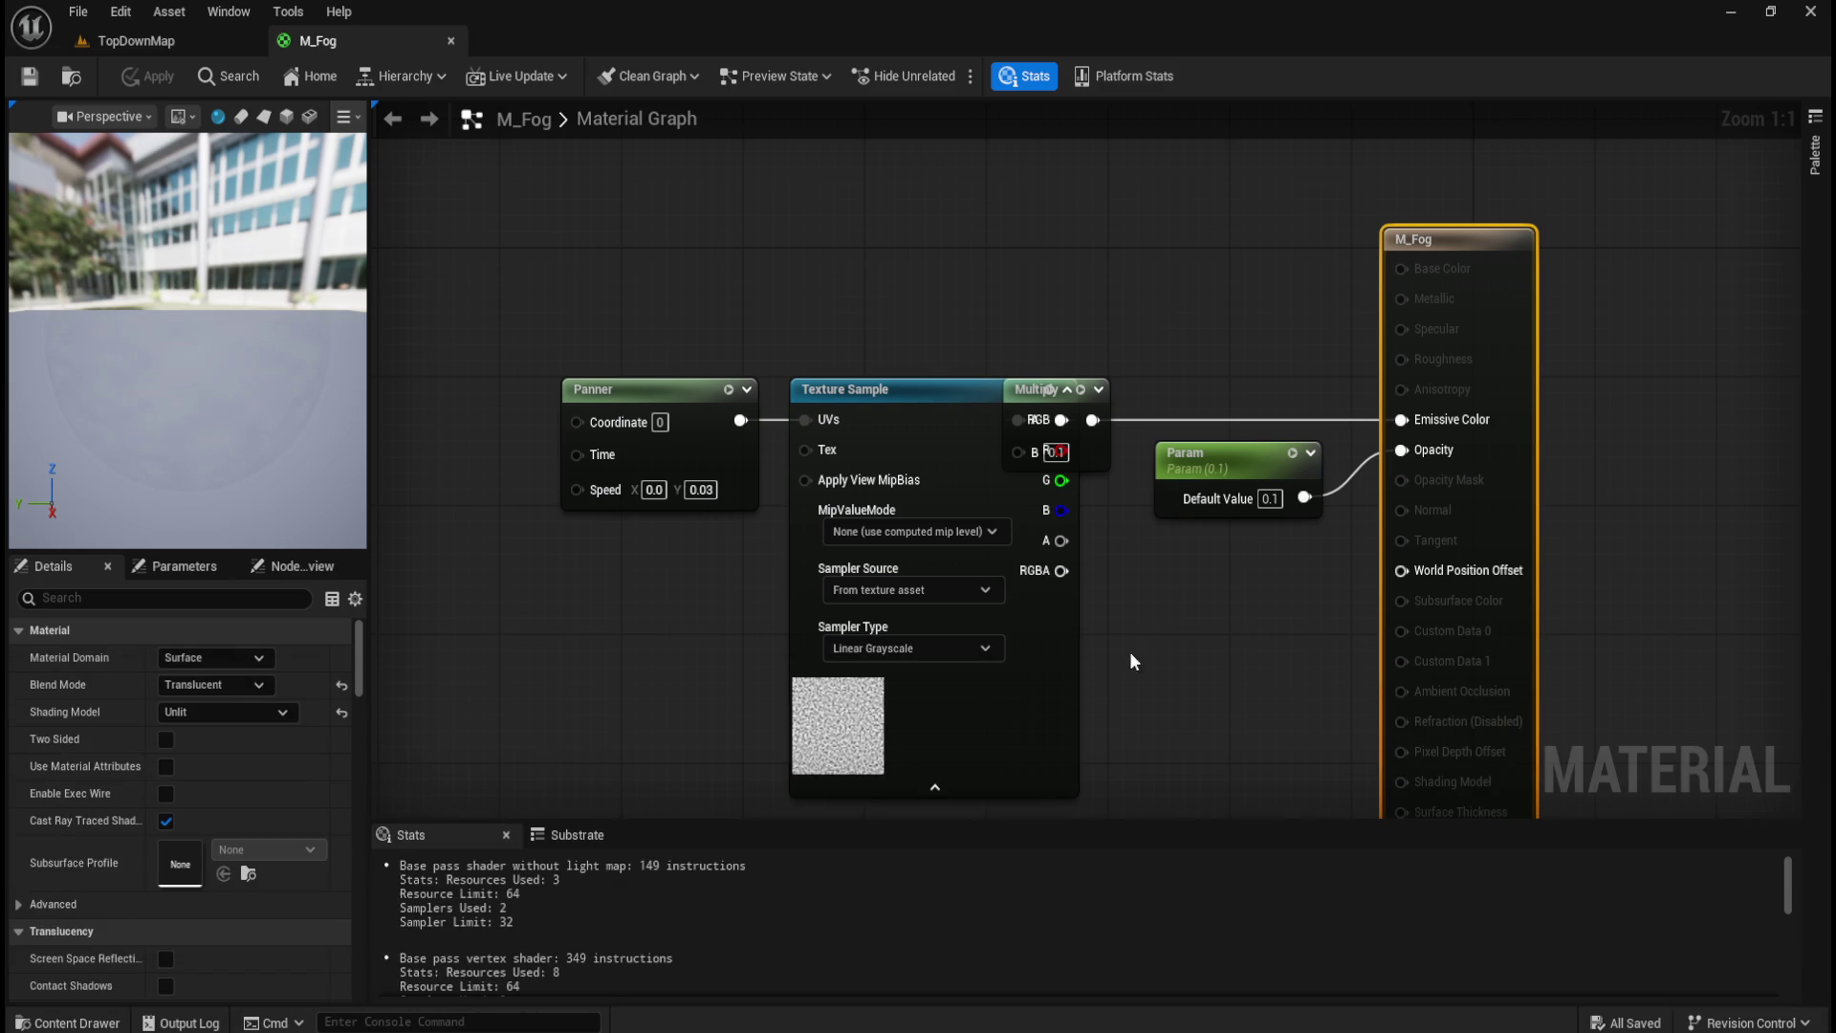
Step: Switch the Texture Sample's sampler type to Linear Color, then back to Linear Grayscale
left_click(985, 651)
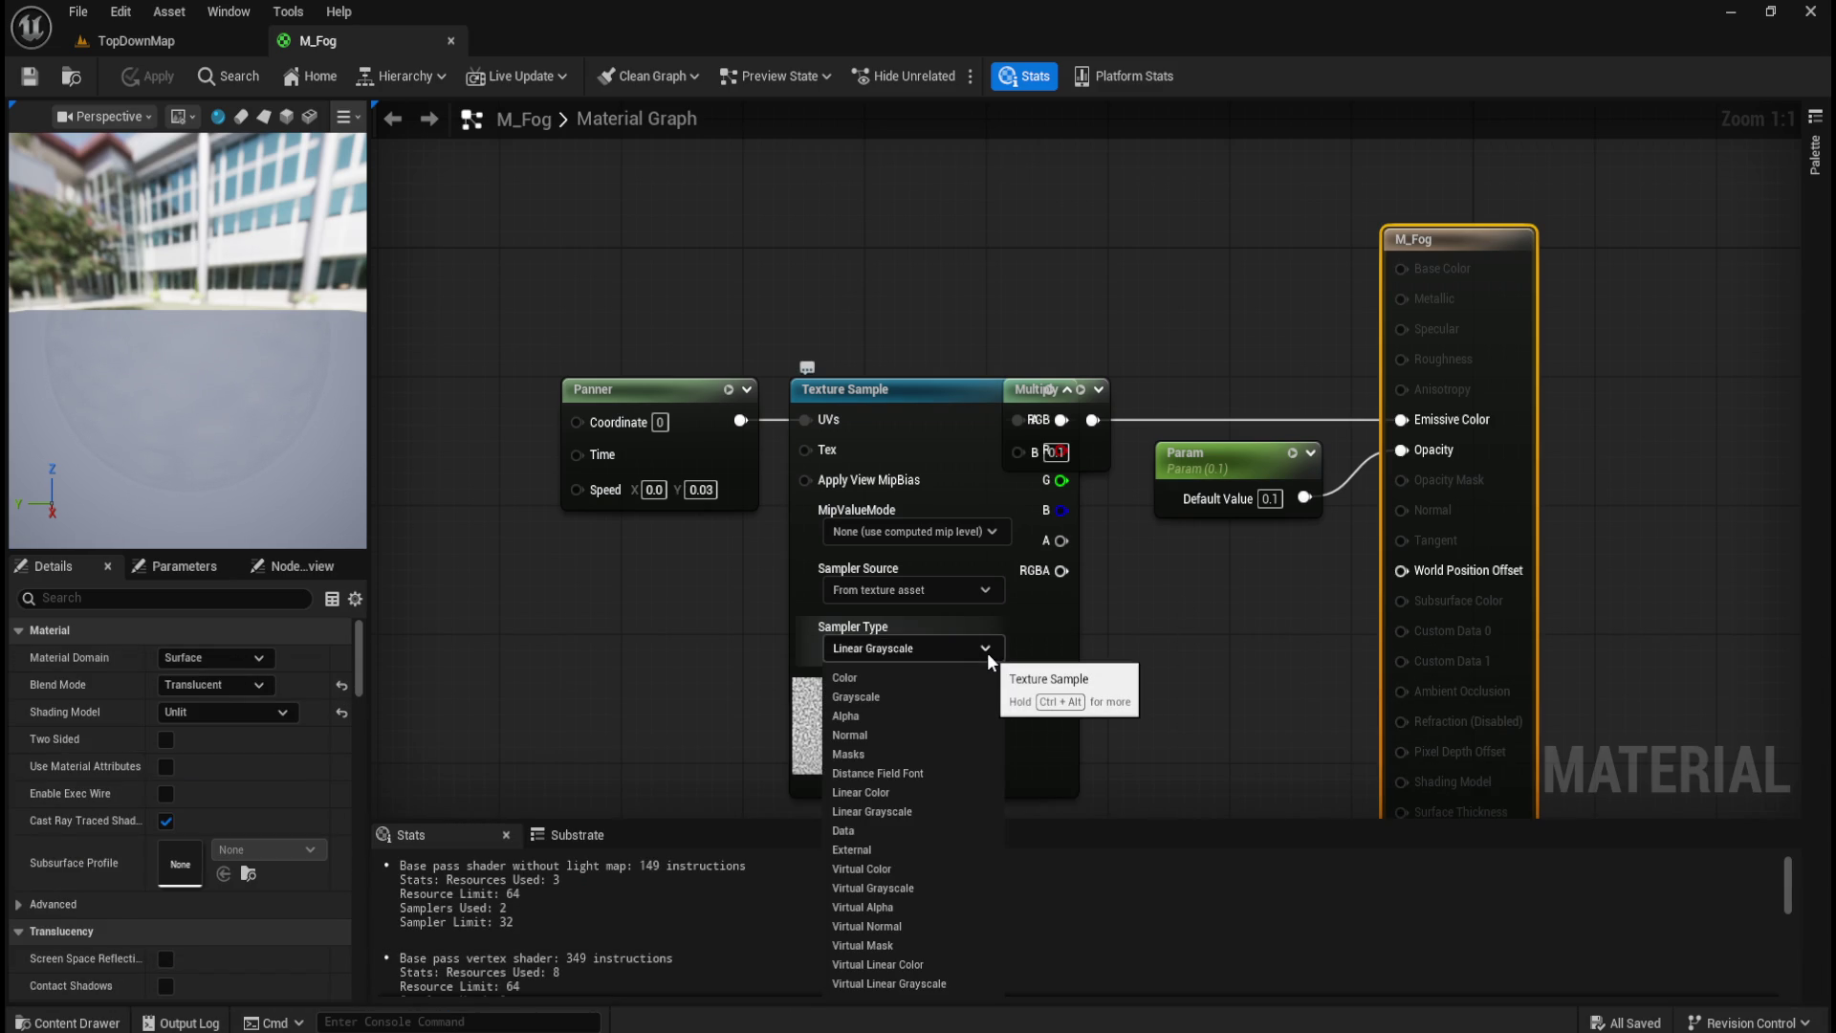
left_click(890, 790)
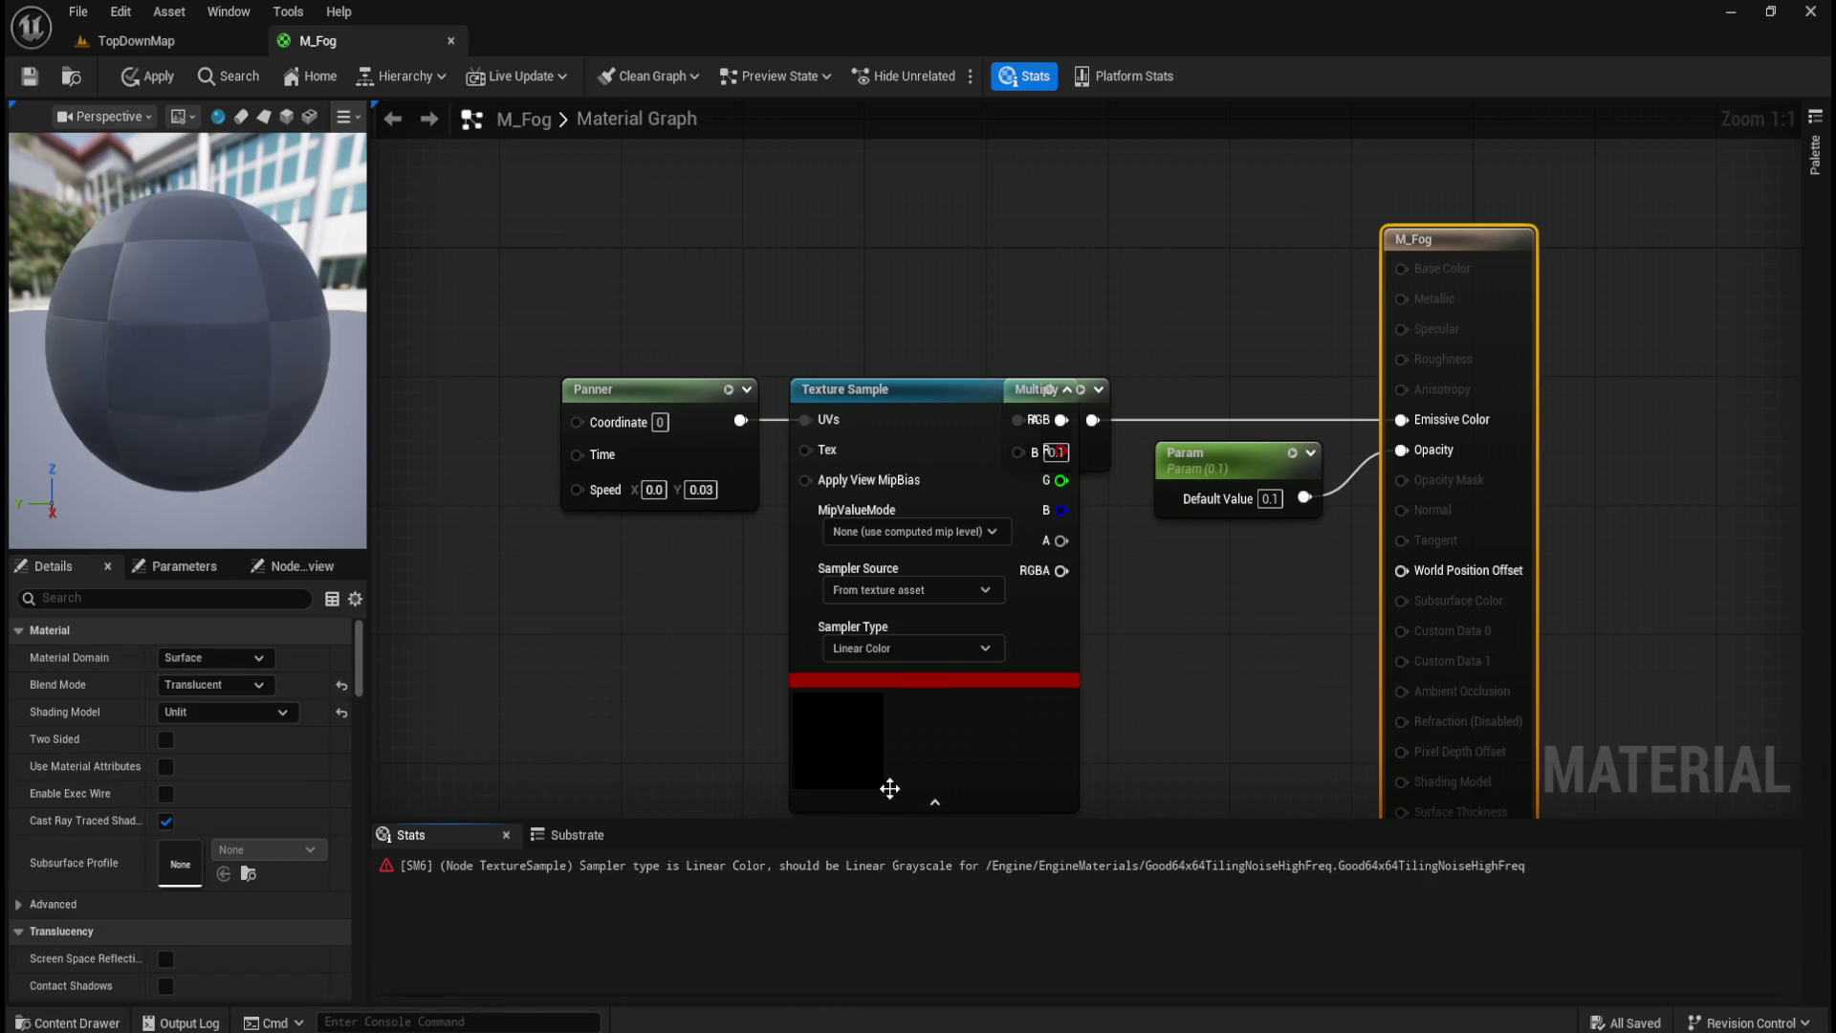
left_click(958, 652)
left_click(906, 811)
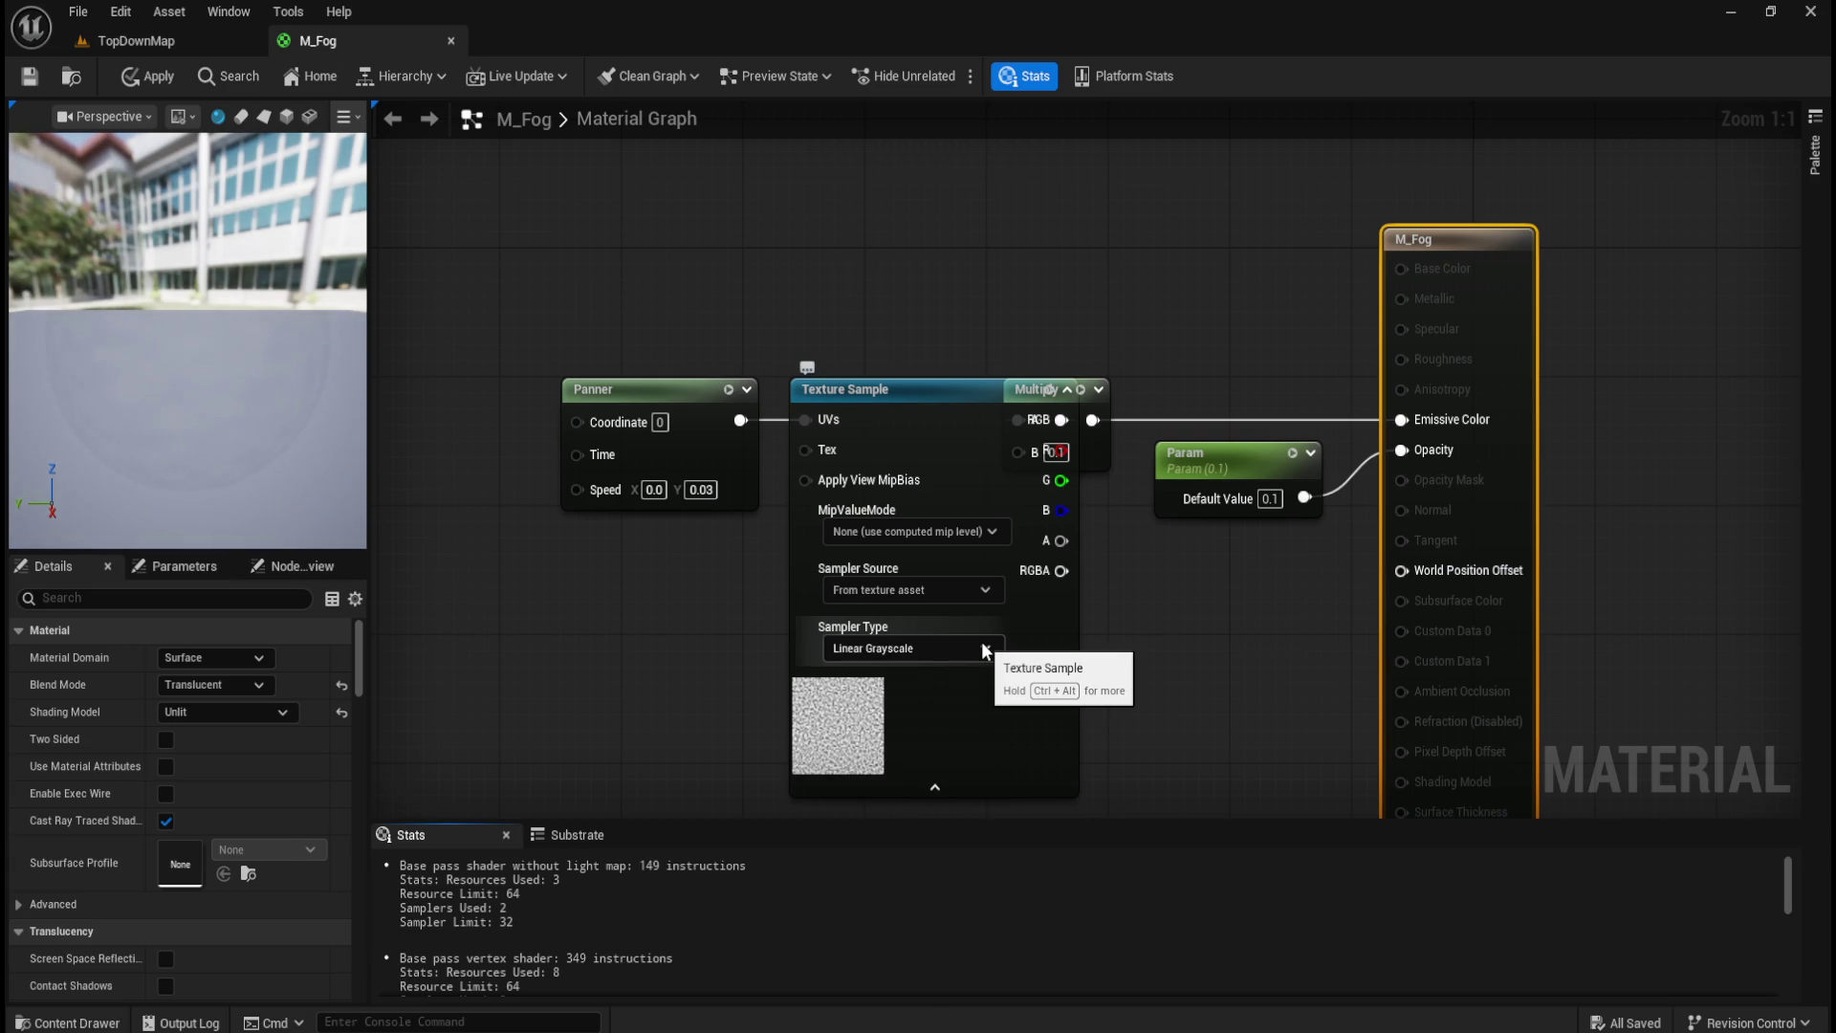
Step: Move the Panner and Texture Sample nodes further left in the graph
left_click_drag(793, 330, 707, 392)
left_click_drag(911, 389, 761, 392)
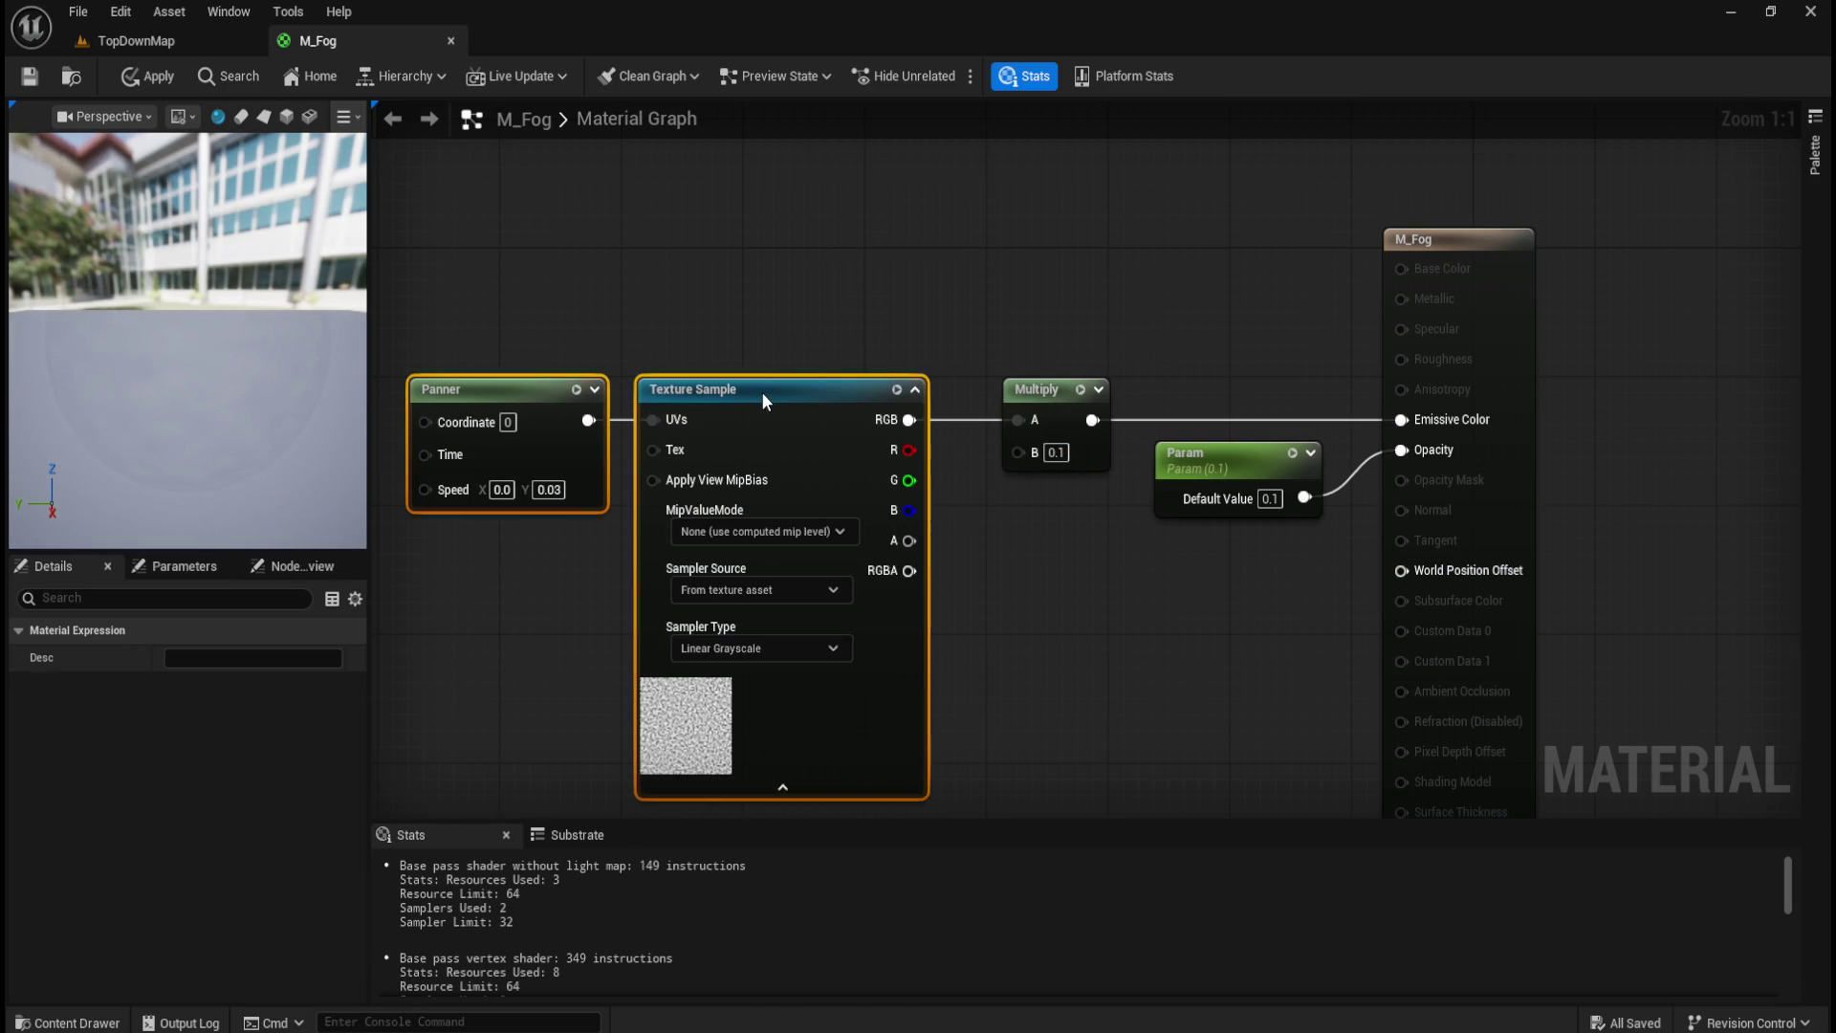
left_click(829, 282)
left_click_drag(854, 291, 916, 271)
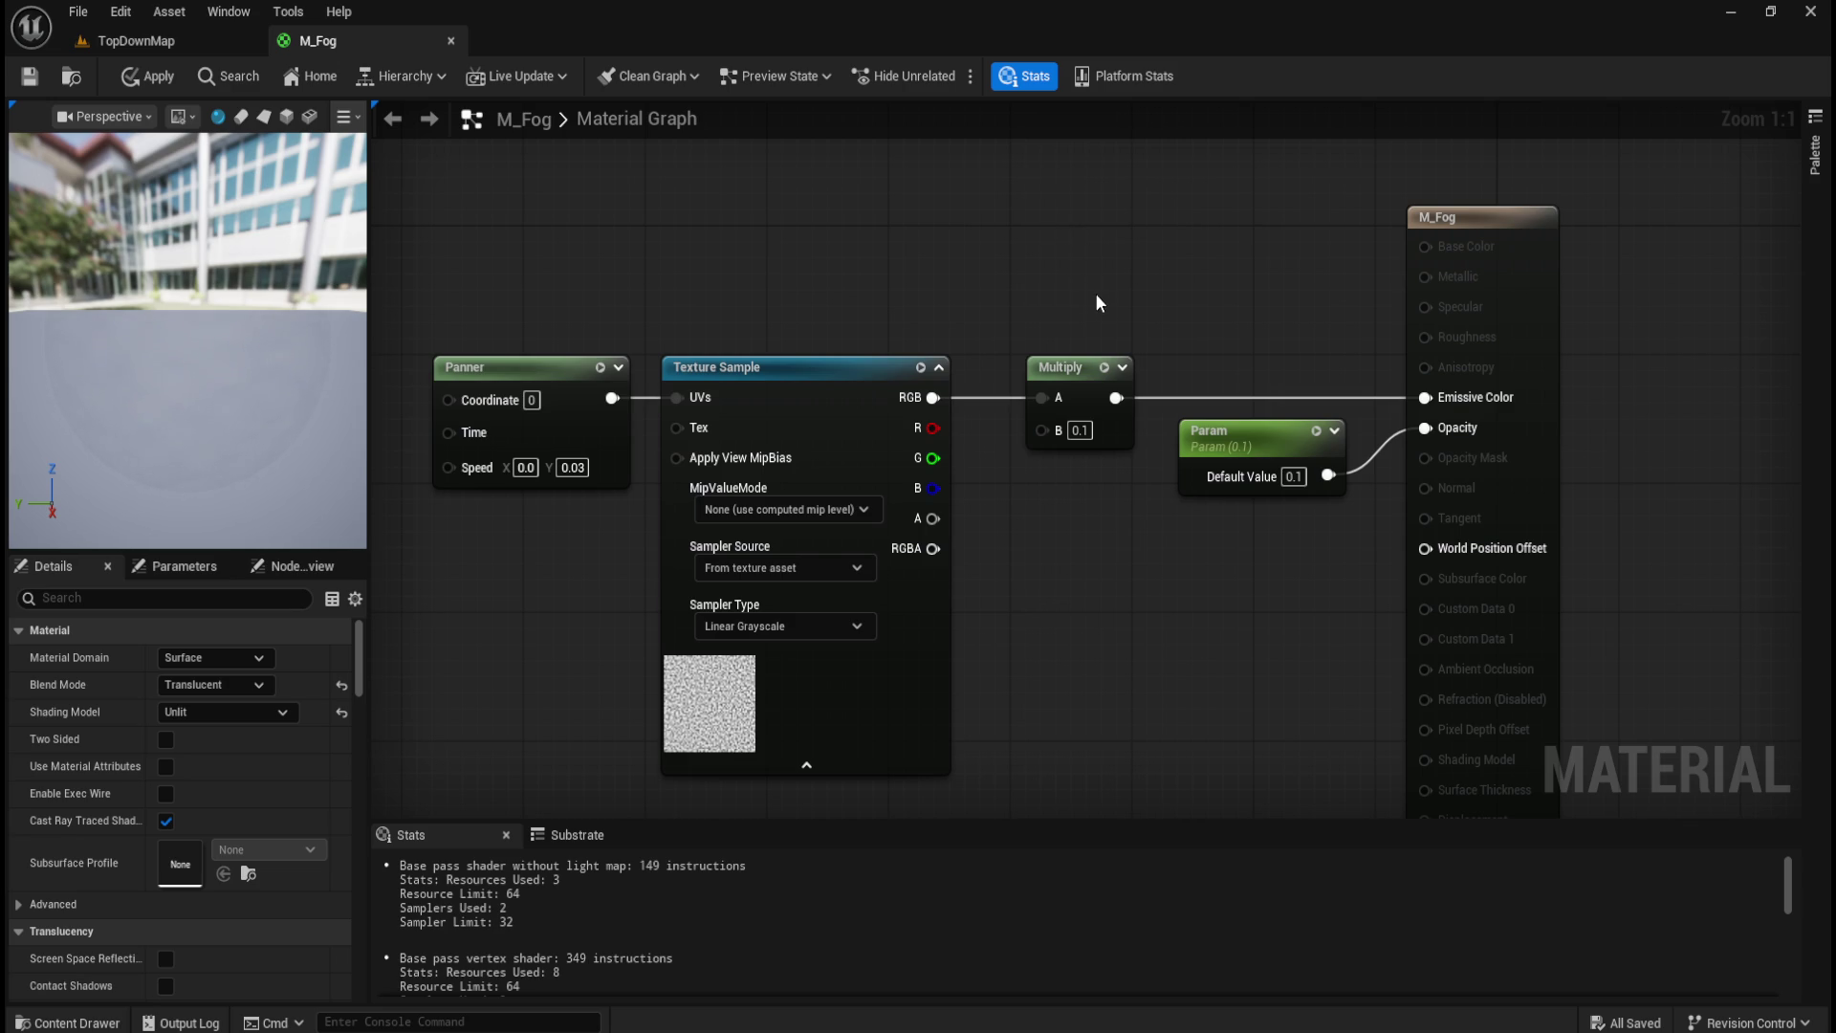
Step: Select the Texture Sample and Panner nodes, briefly checking the TopDownMap level
left_click(805, 356)
left_click(838, 269)
left_click(518, 357)
left_click(668, 251)
left_click(161, 43)
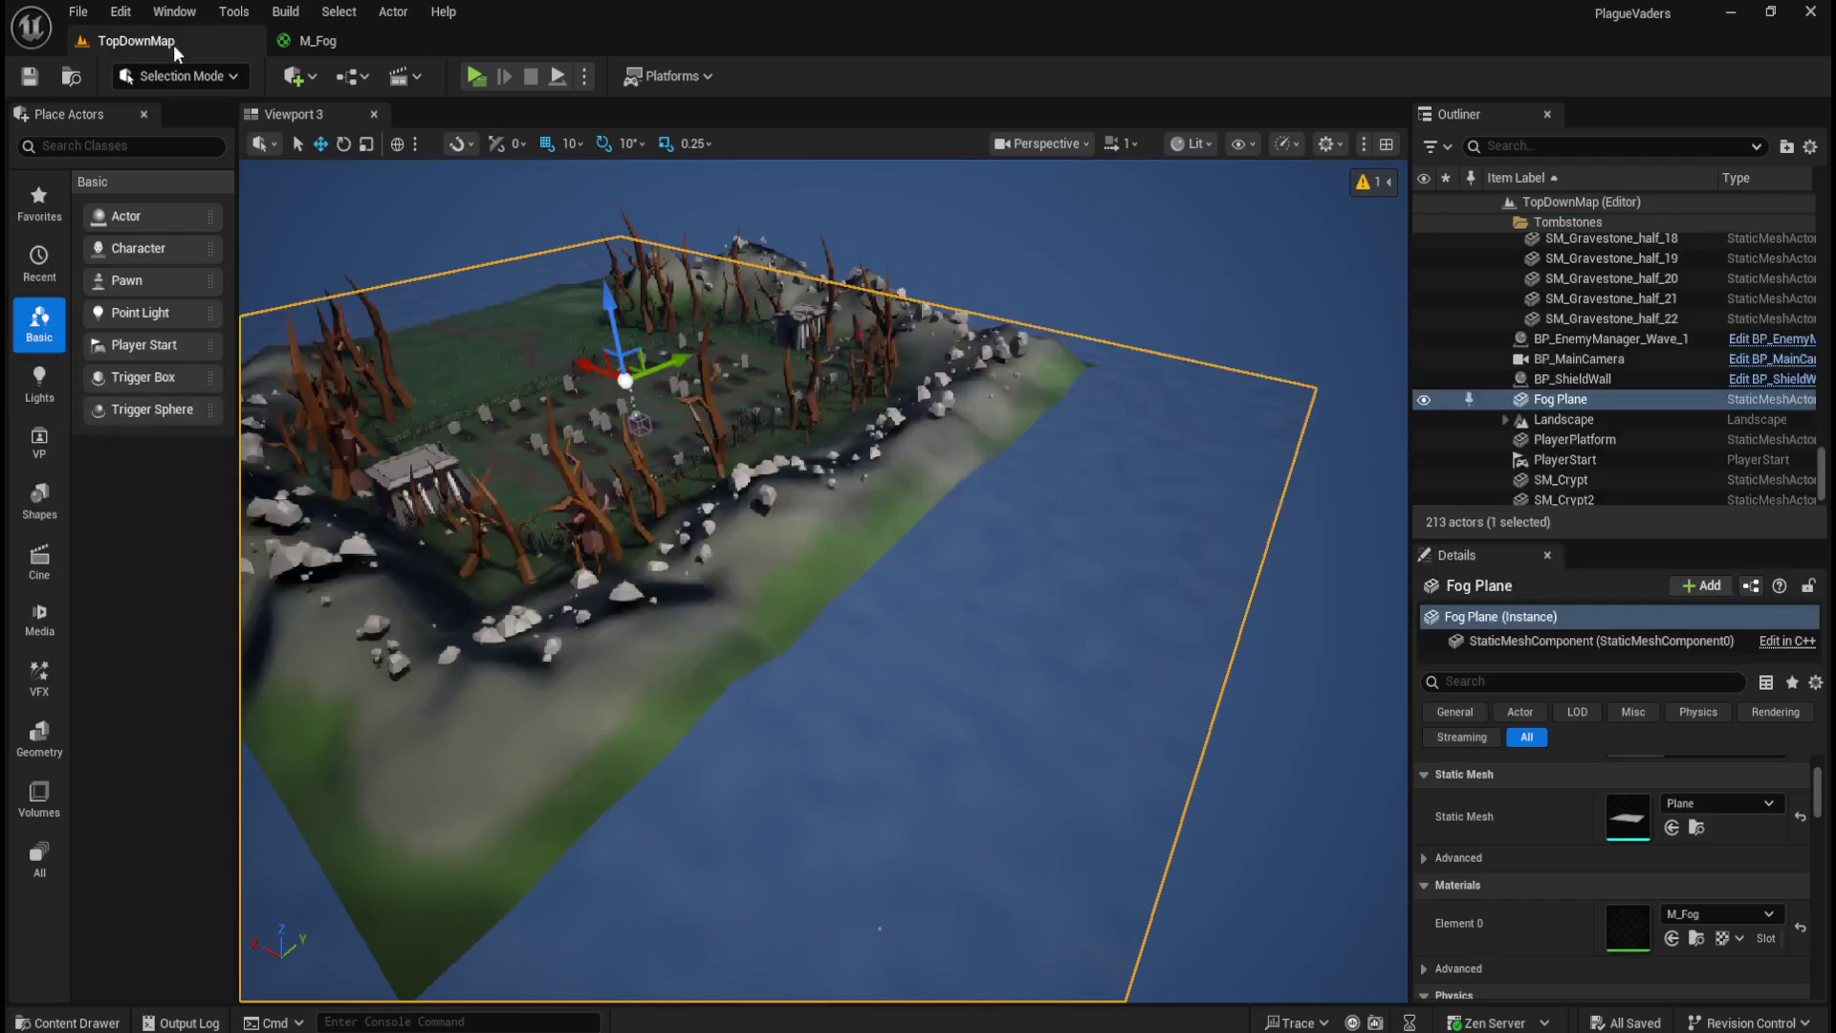
left_click(404, 44)
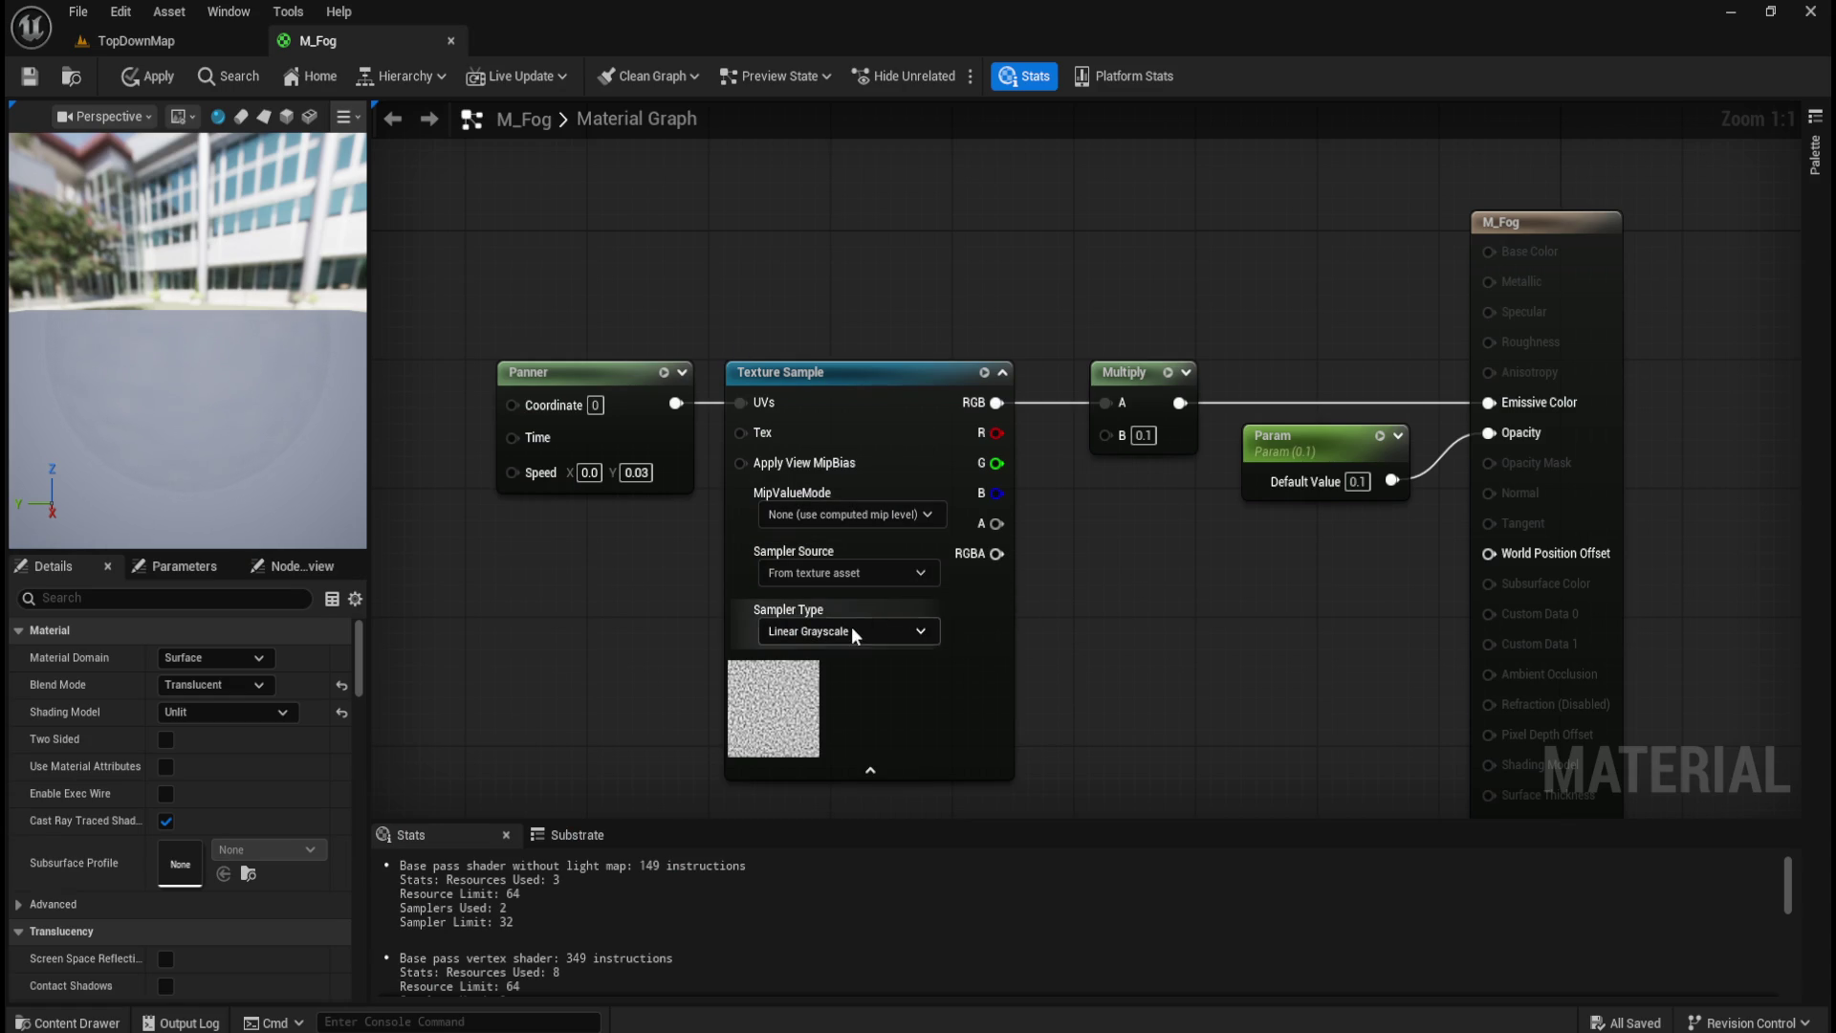
Step: Try Color sampling, revert to Linear Grayscale, and wire the texture's RGBA into Multiply A
left_click(854, 631)
left_click(851, 659)
mouse_move(874, 662)
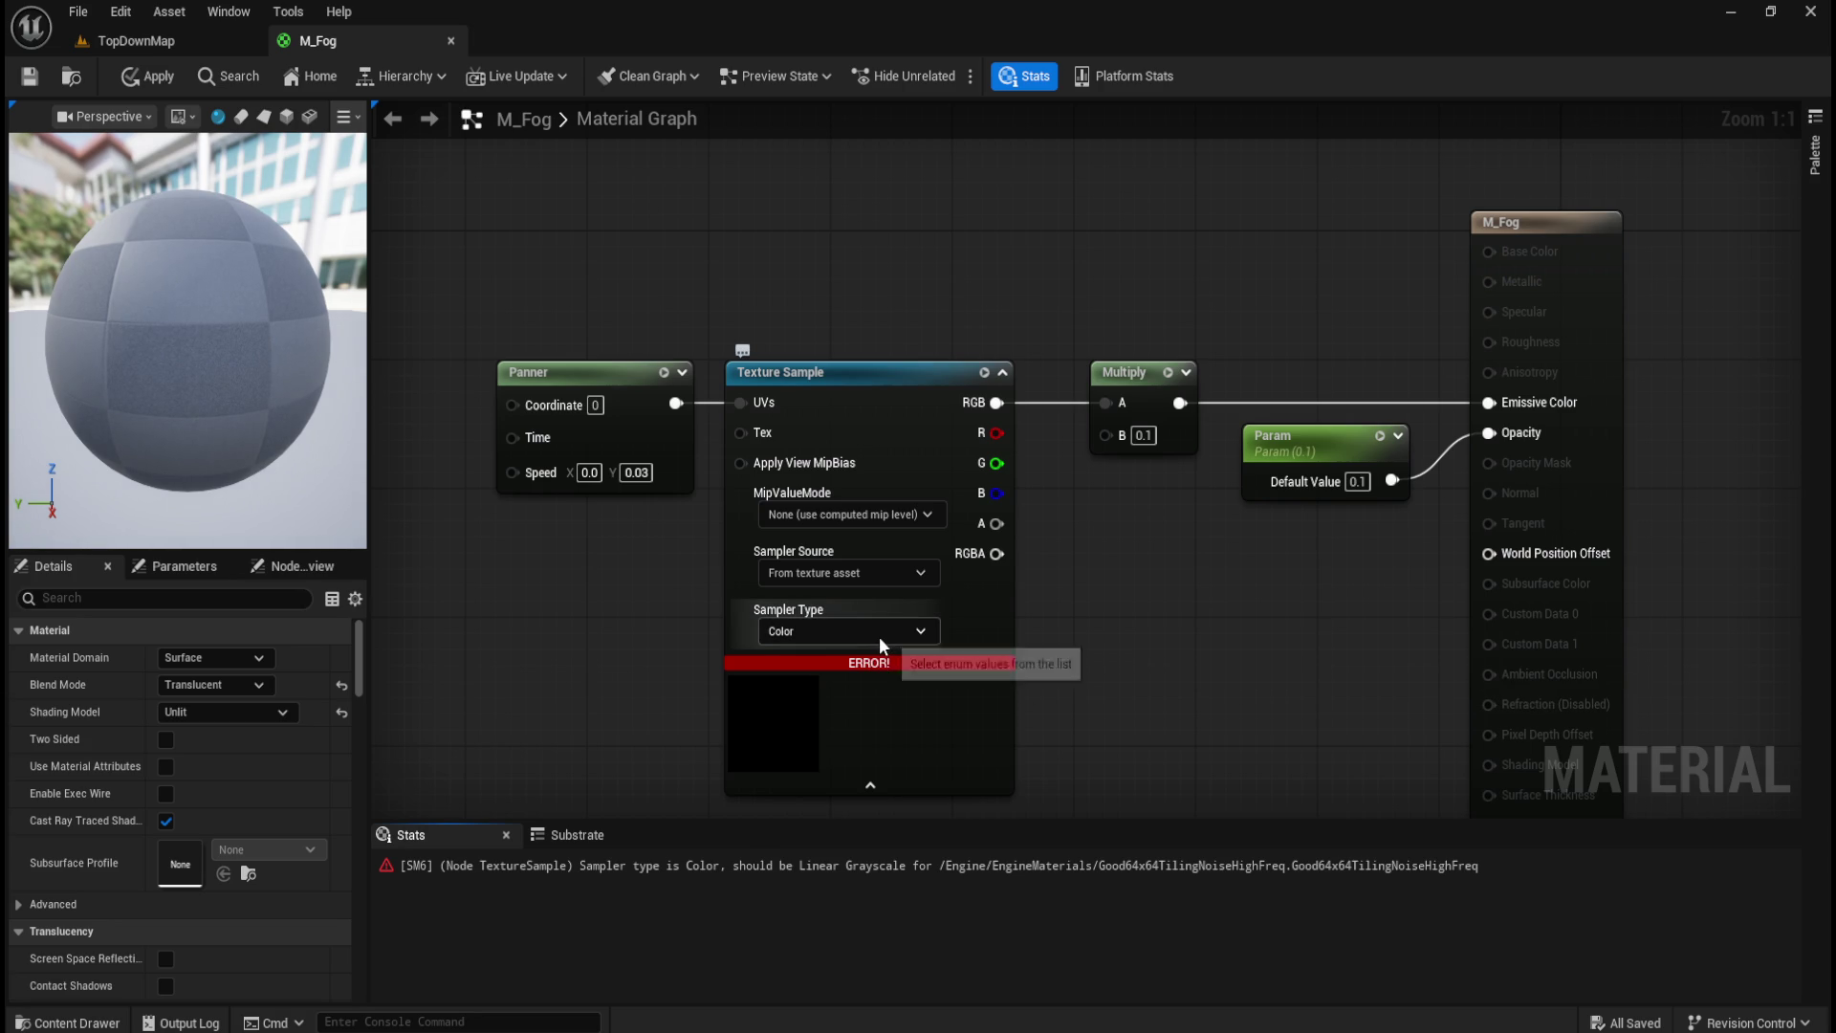
left_click(880, 635)
left_click(834, 796)
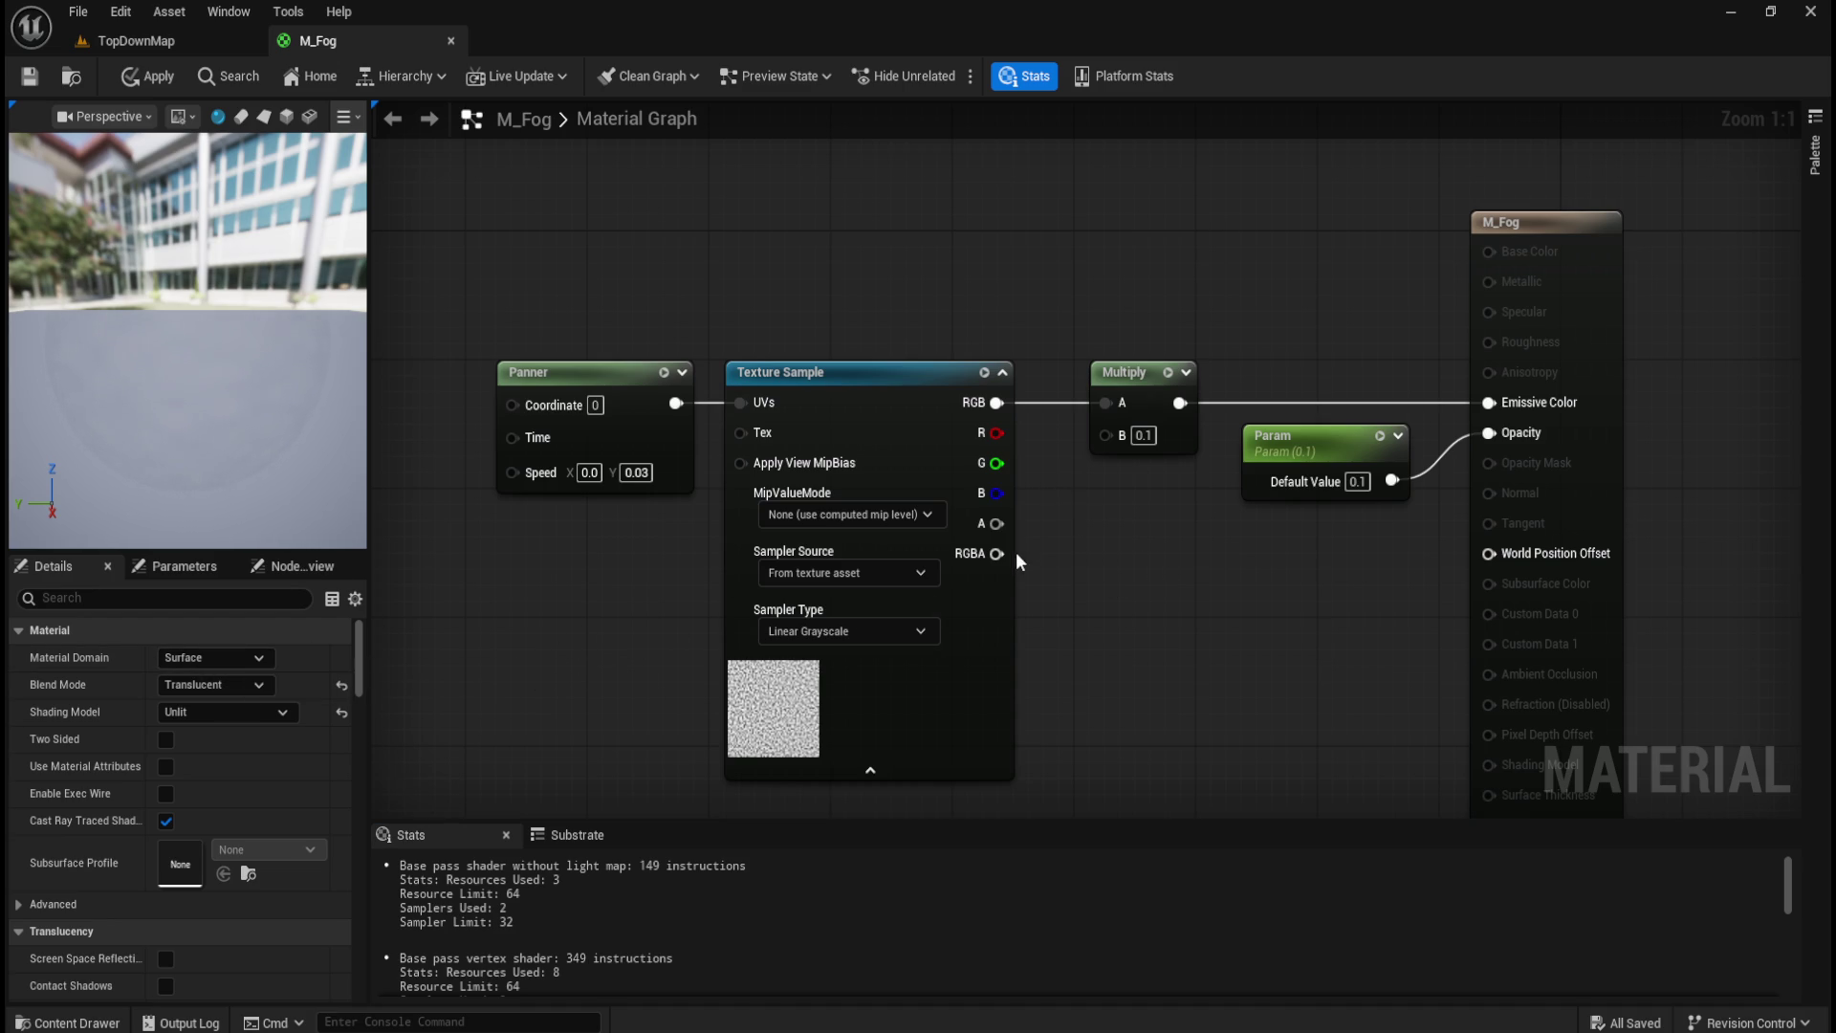
left_click_drag(999, 553, 1105, 402)
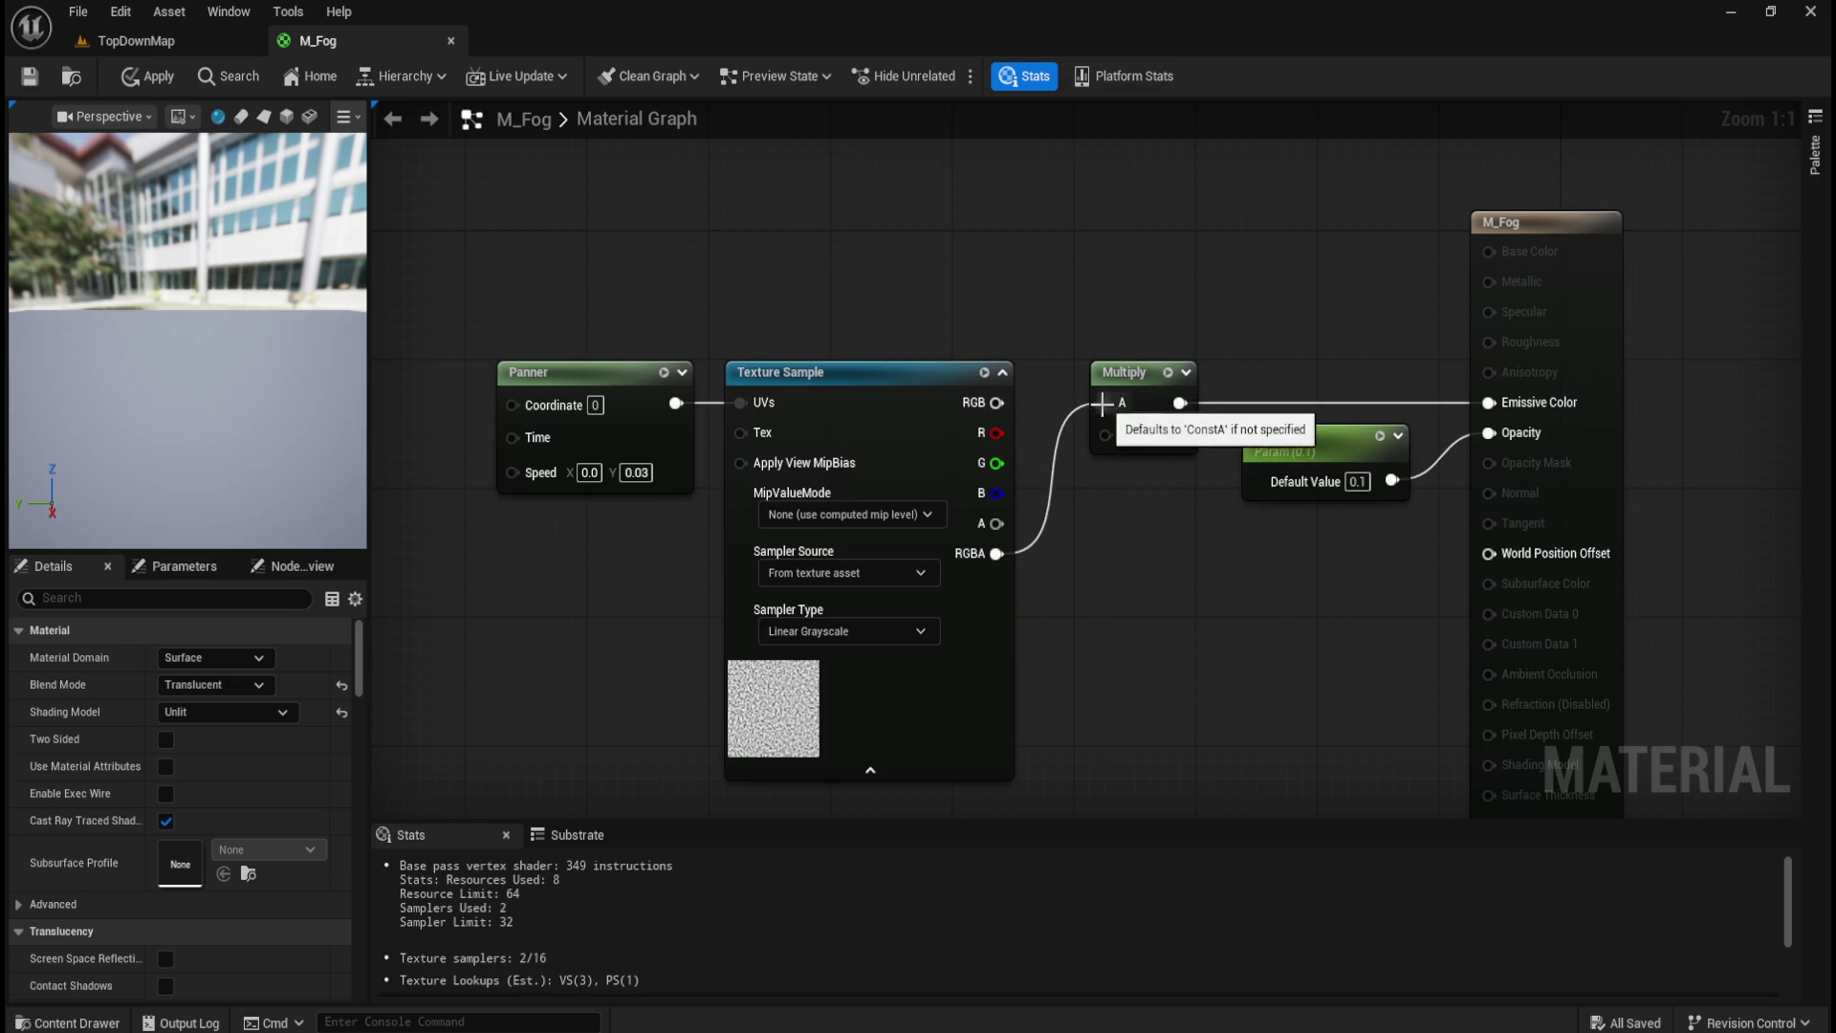
left_click(174, 40)
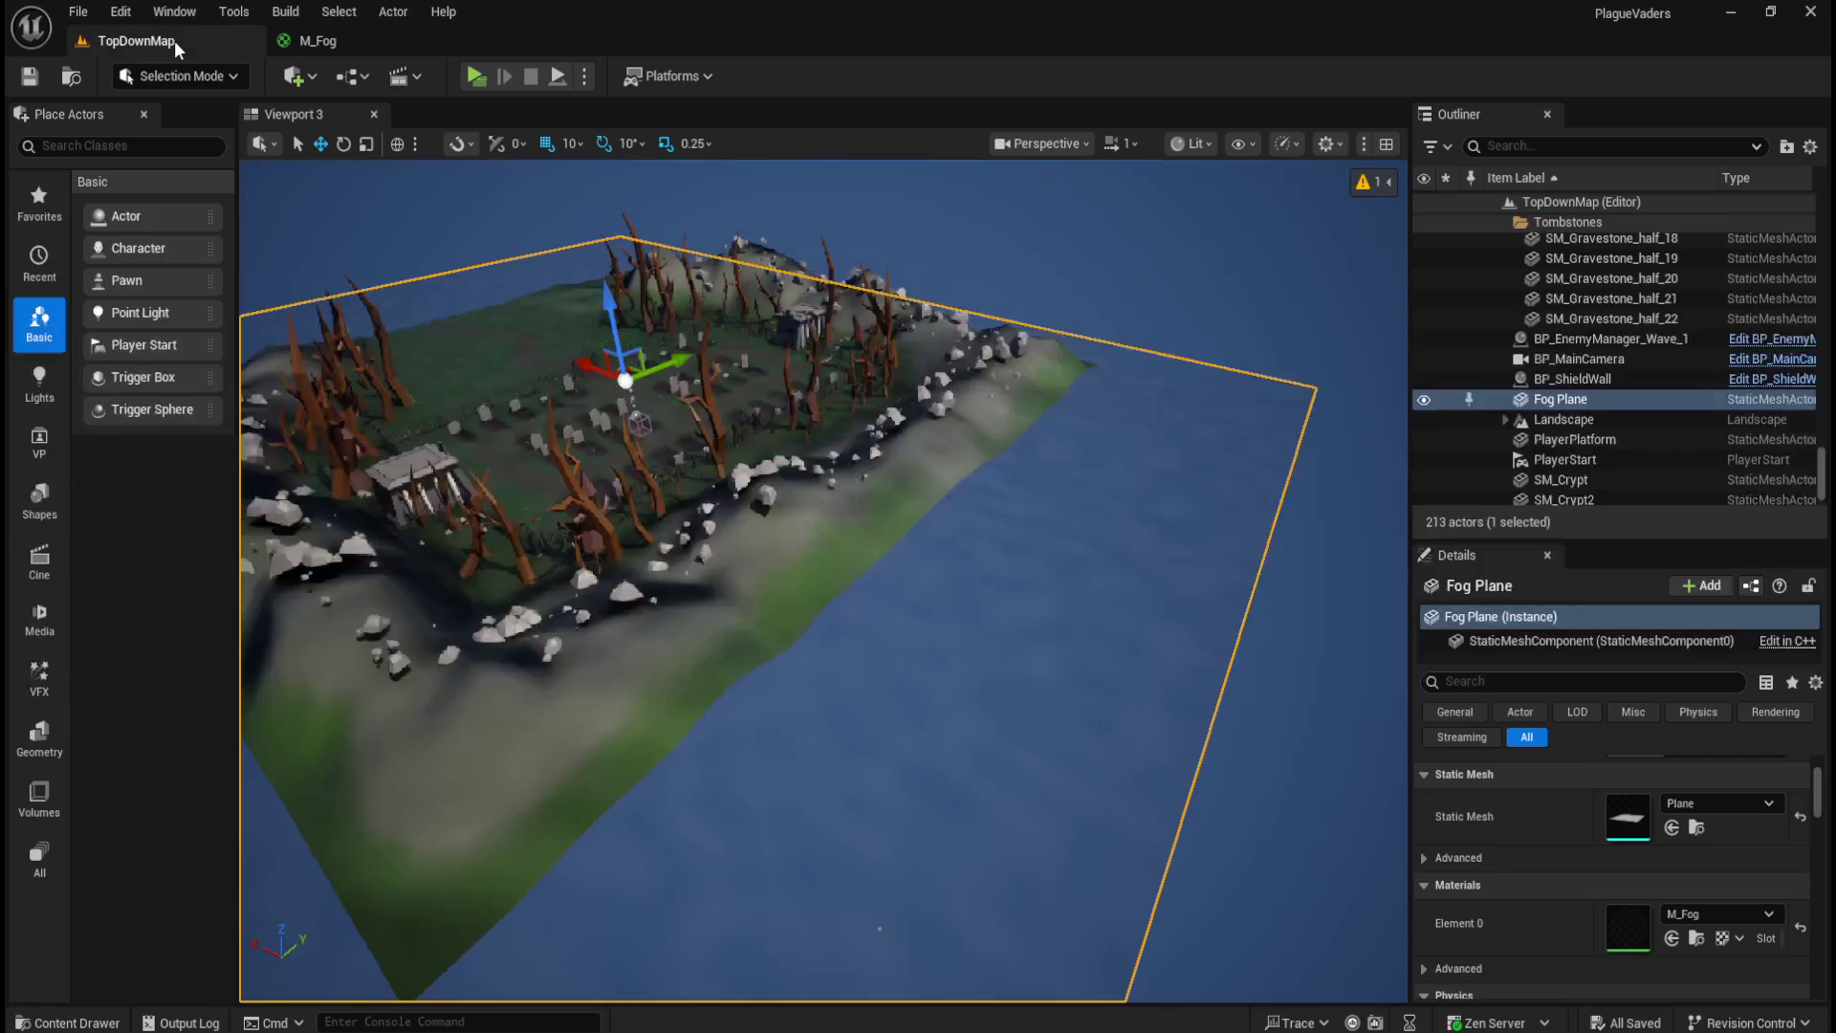
Step: Reconnect the Texture Sample's RGB output to Multiply A, then return to the level
left_click(334, 31)
left_click_drag(985, 411, 1115, 396)
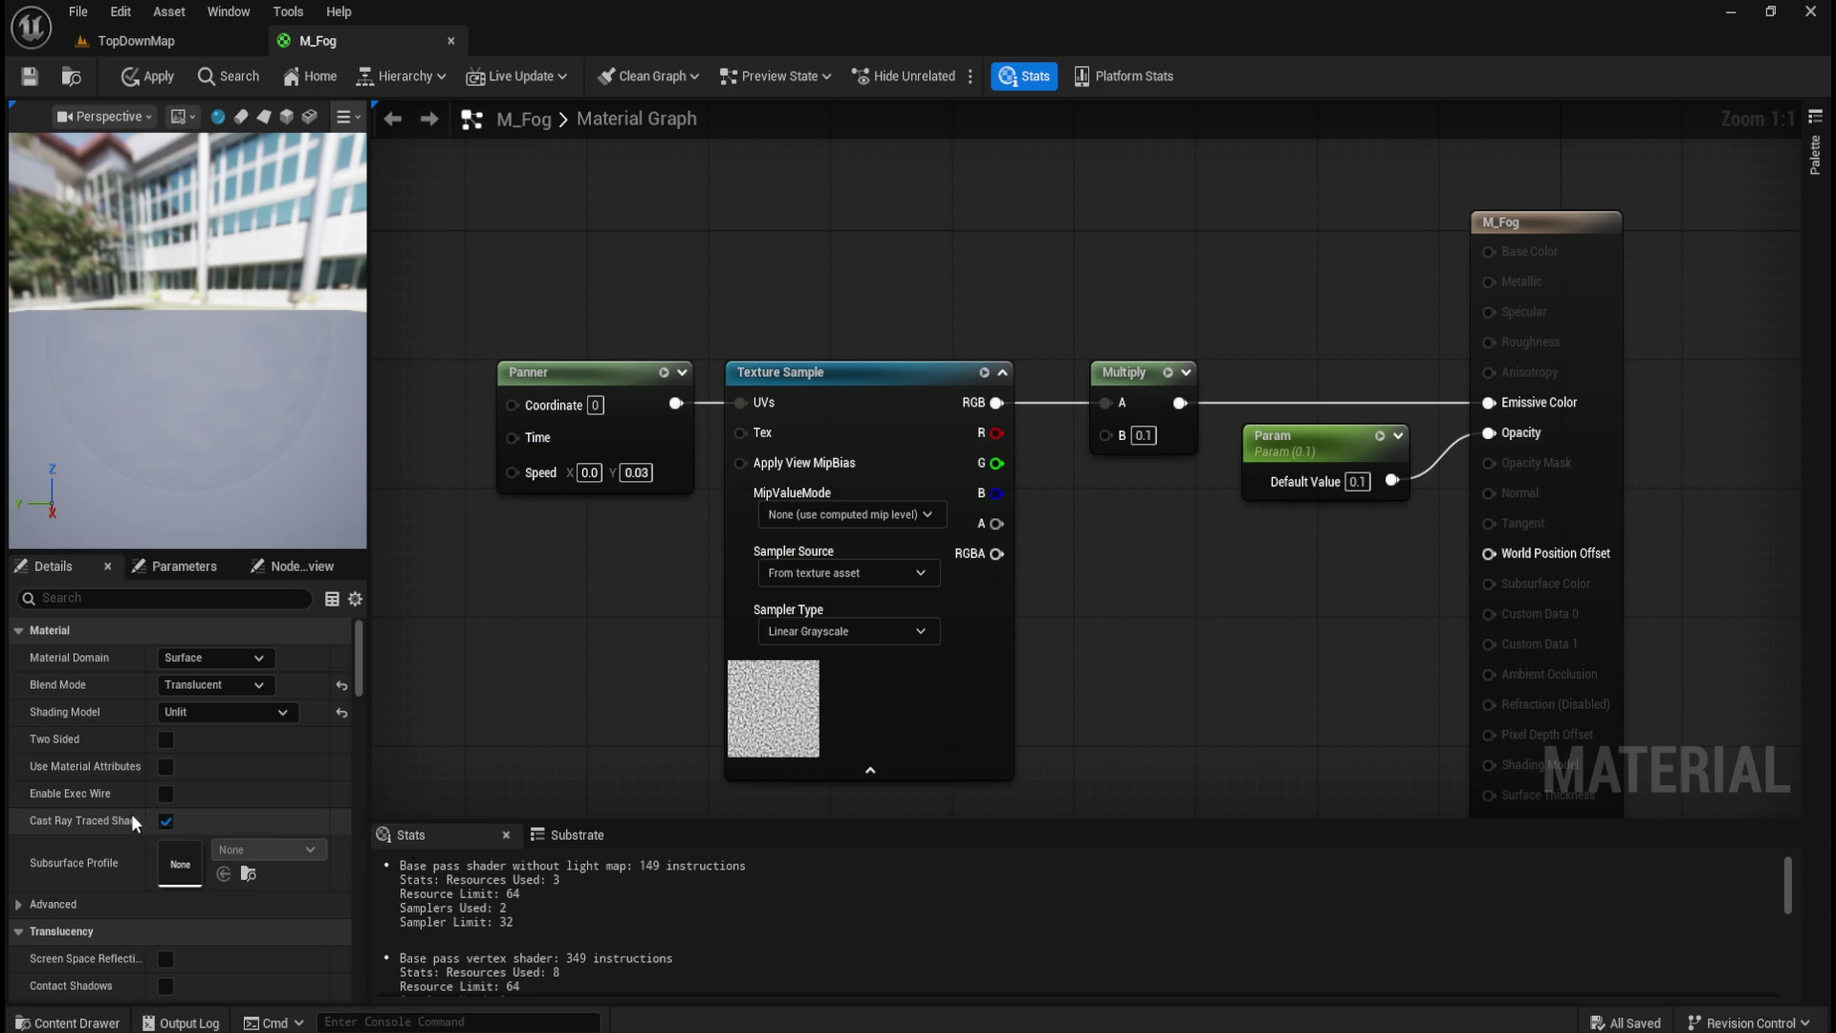
left_click(145, 42)
key("ctrl+space")
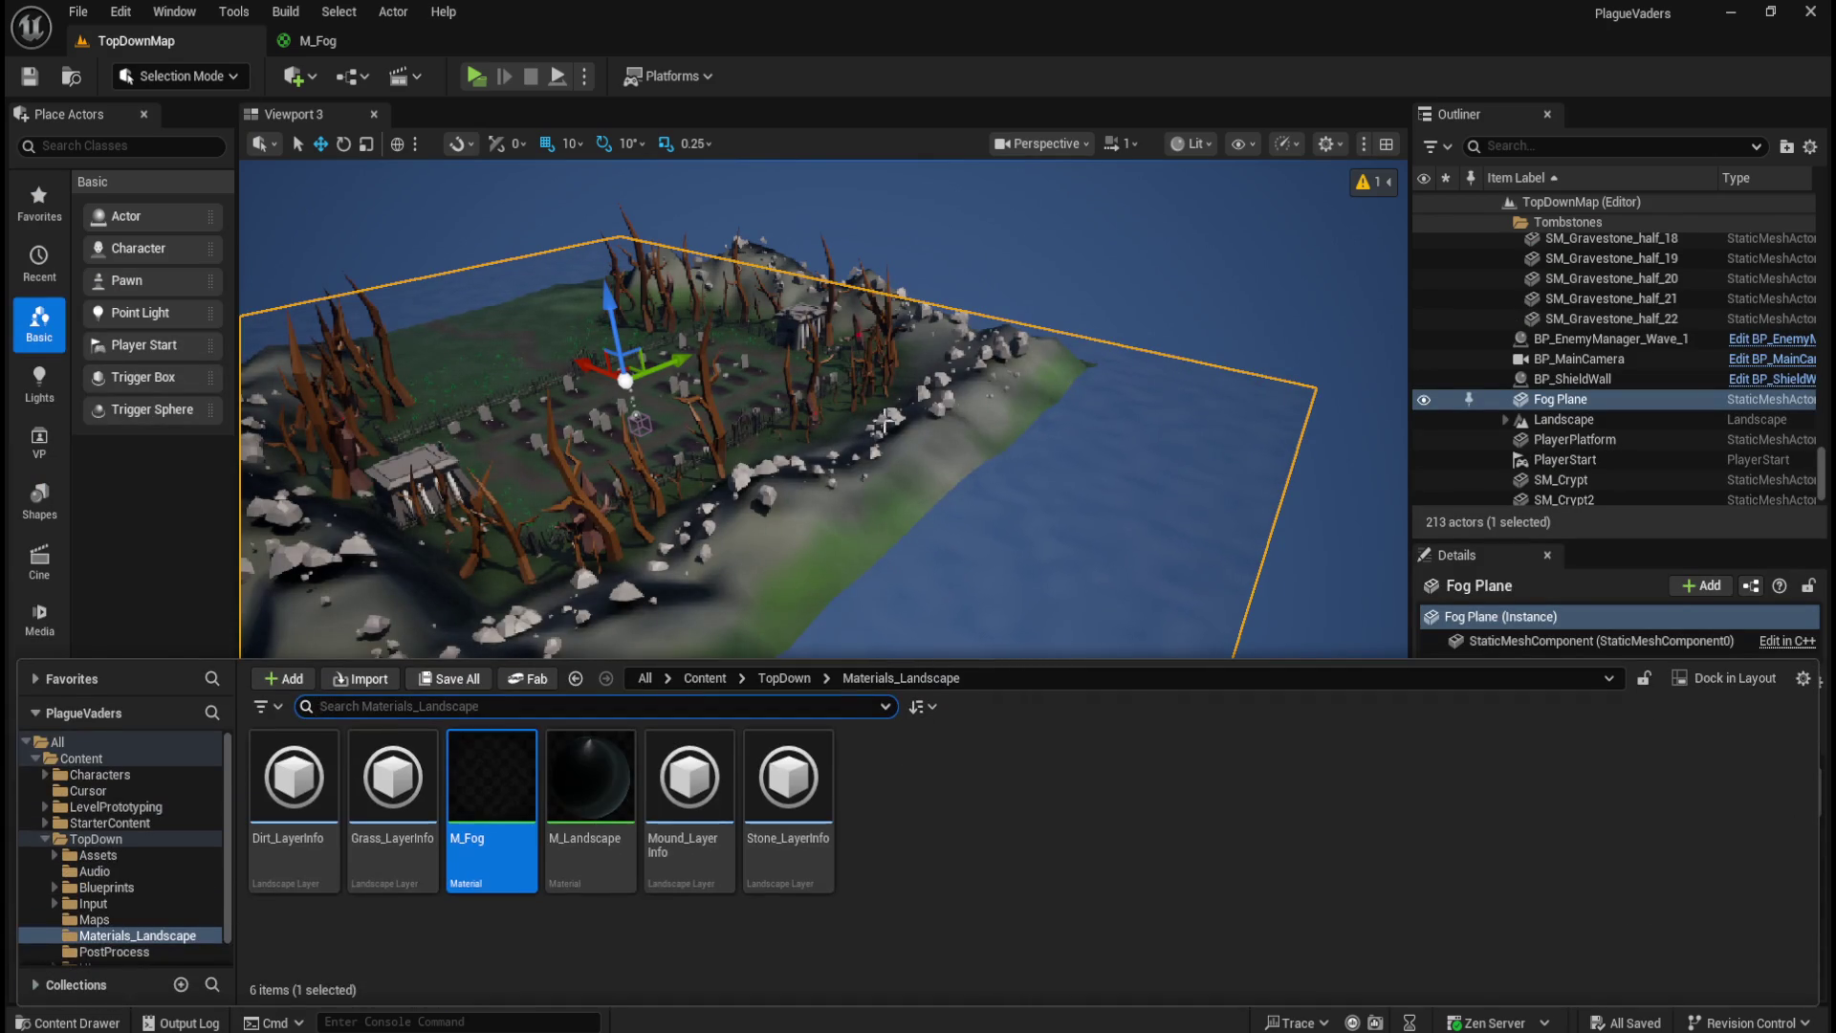
key("ctrl+space")
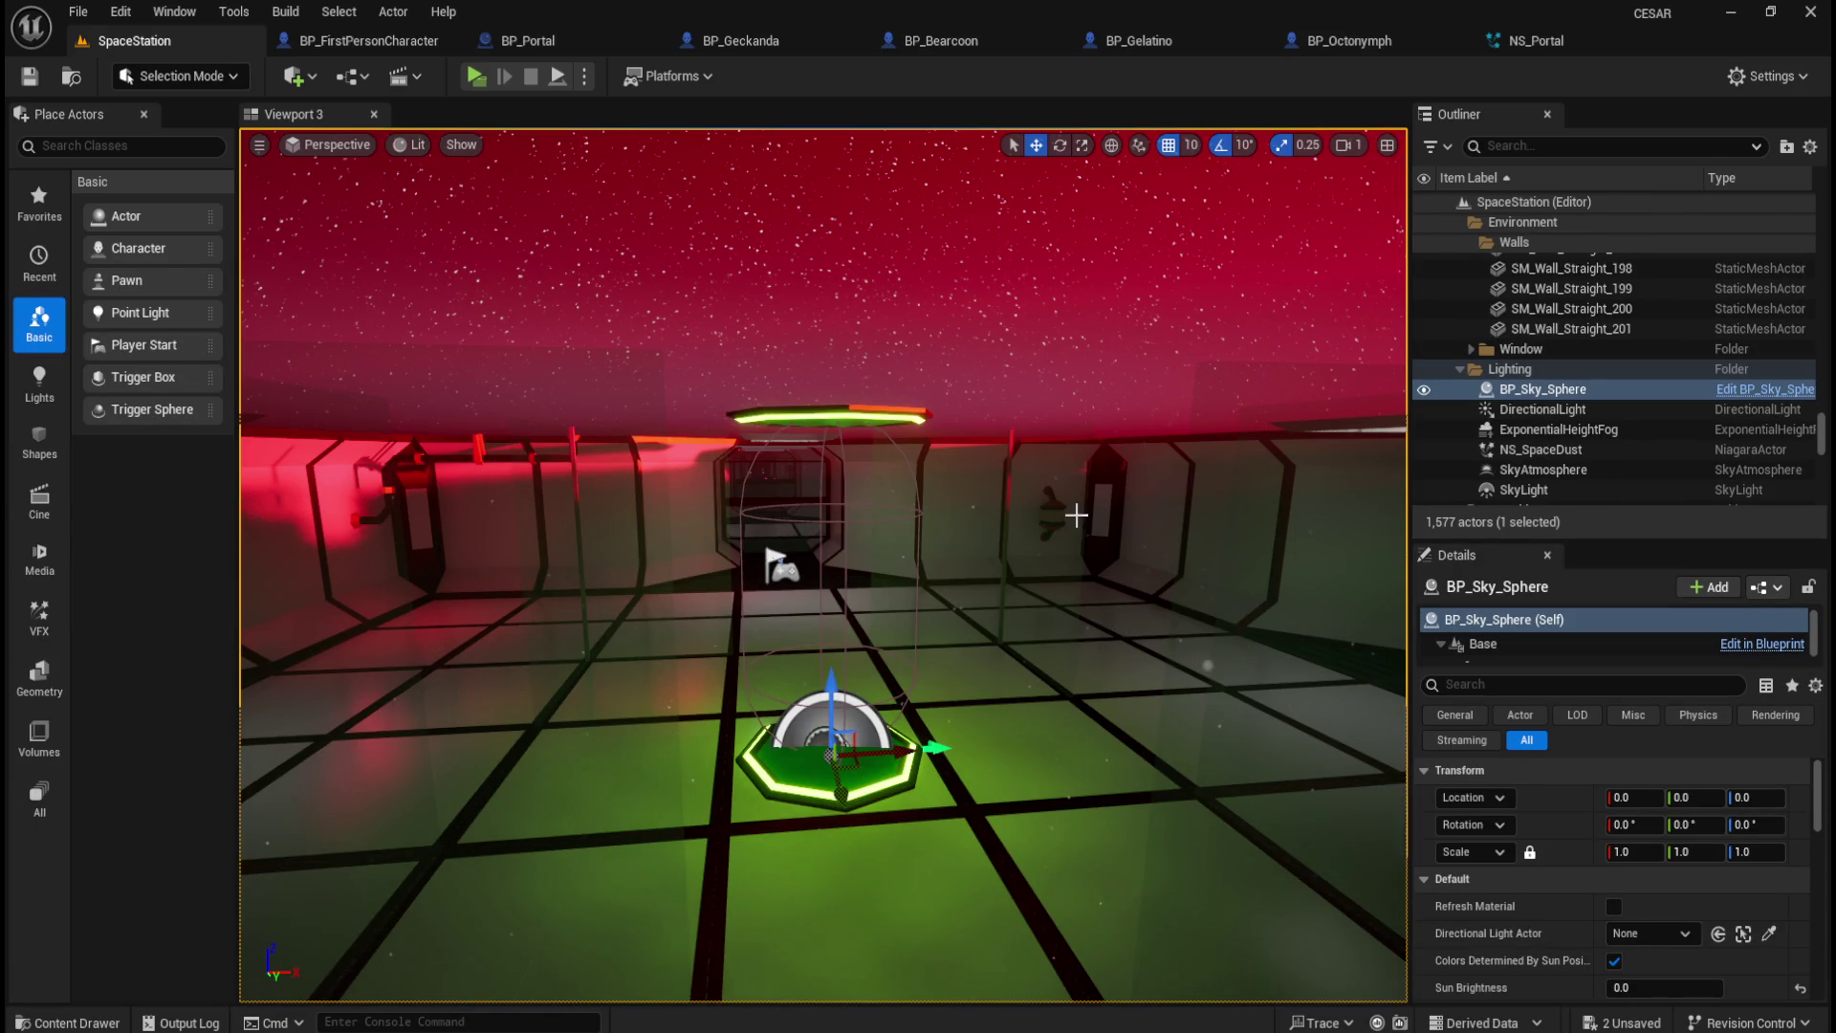
Step: Add a Cylinder static mesh component to BP_Portal through the +Add component search
left_click(574, 42)
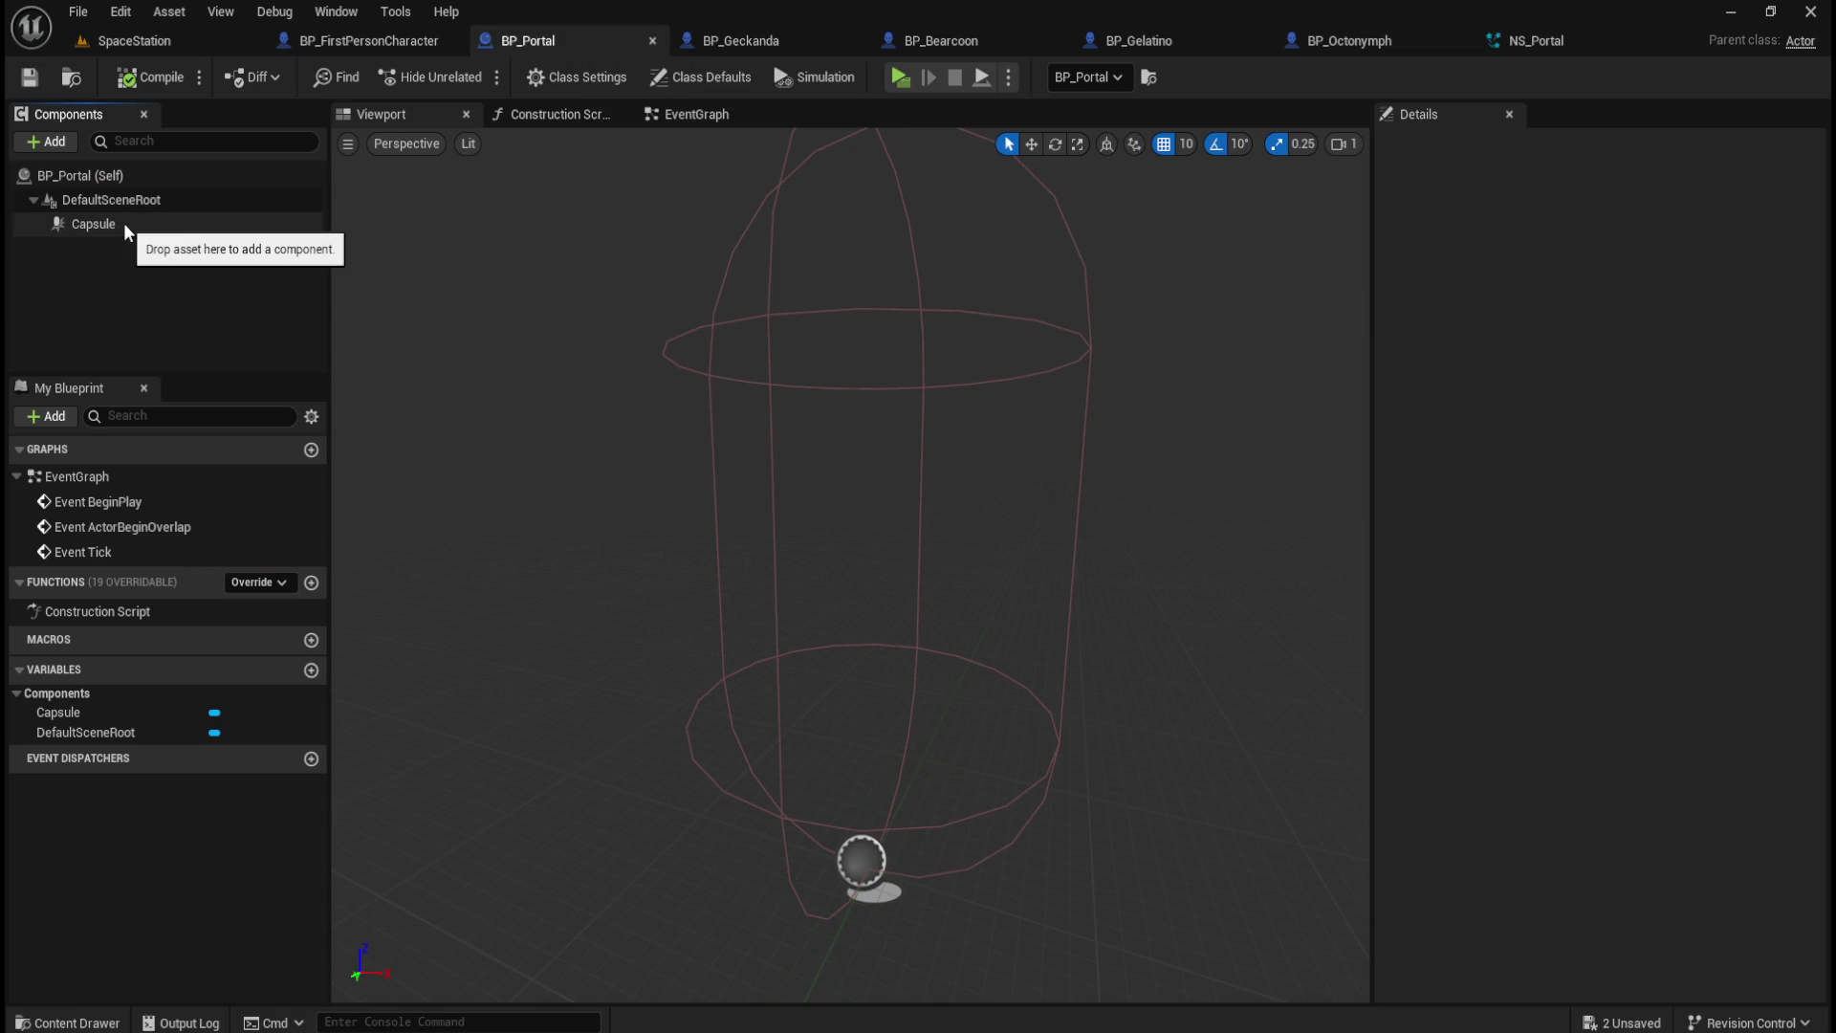
left_click(60, 174)
left_click(55, 144)
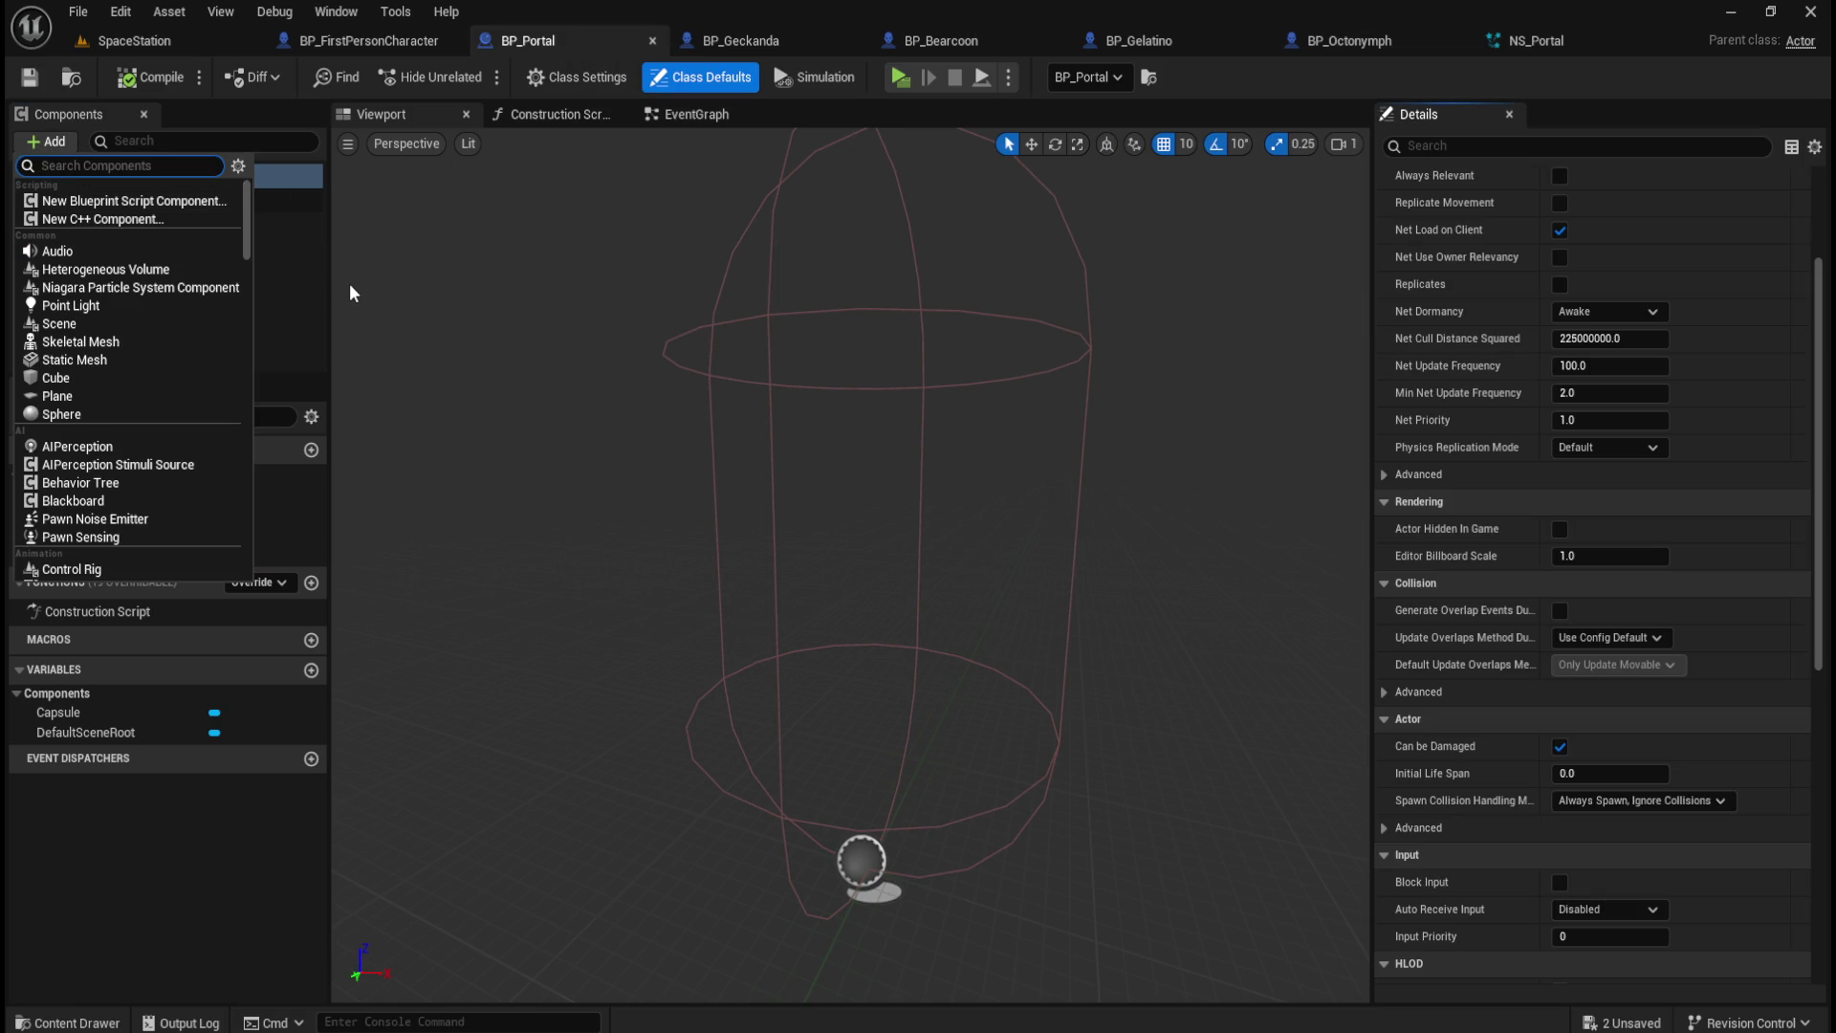
type("shape")
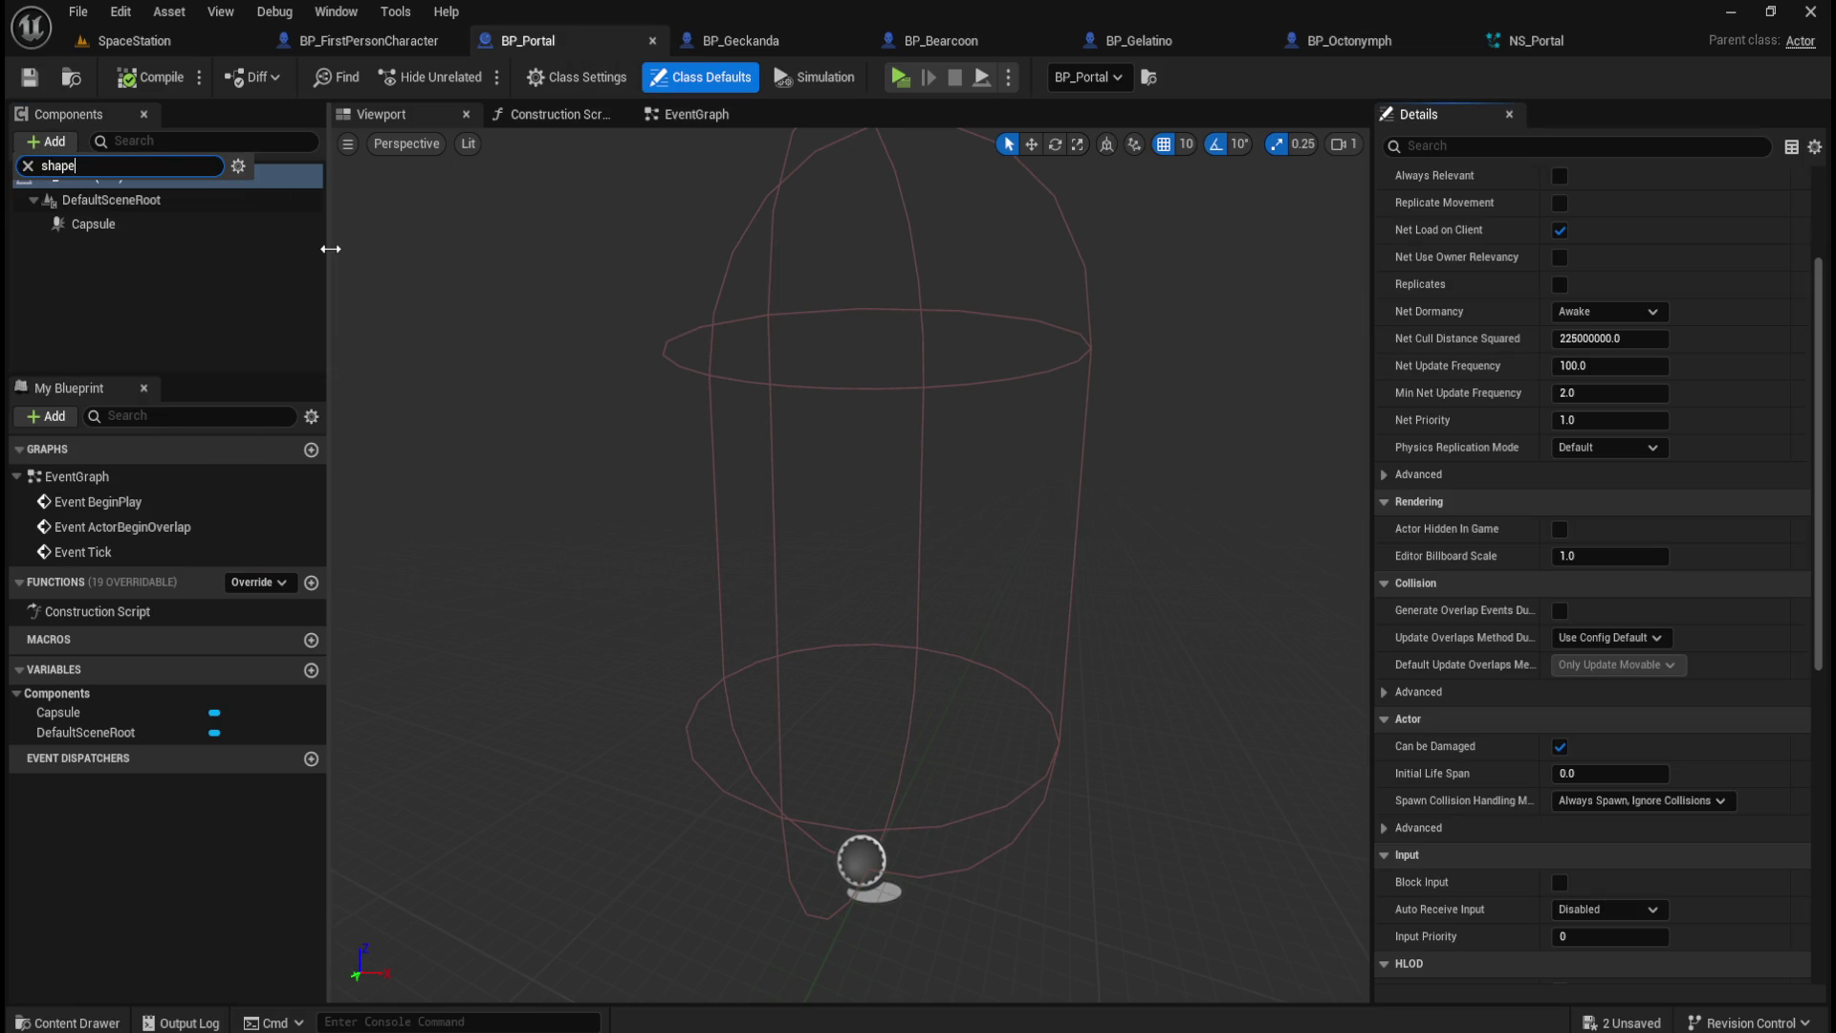
key("BackSpace")
key("BackSpace")
key("BackSpace")
type("cyc")
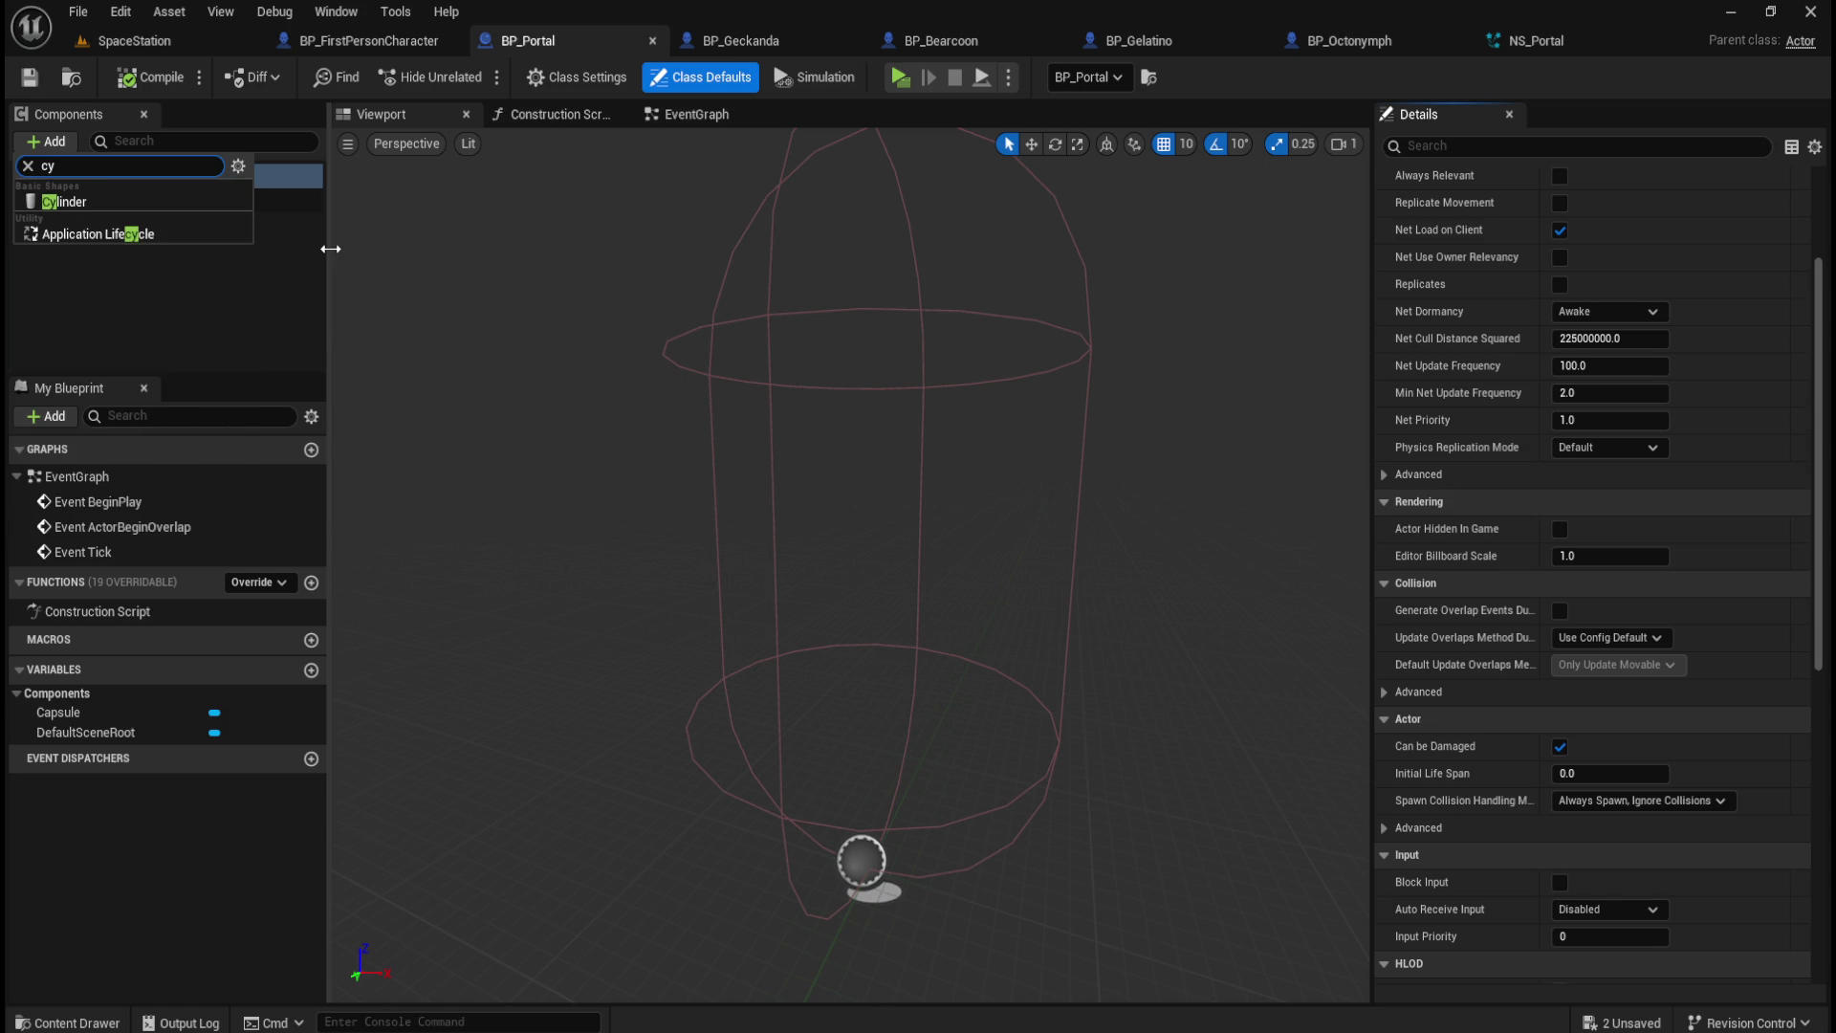
left_click(147, 204)
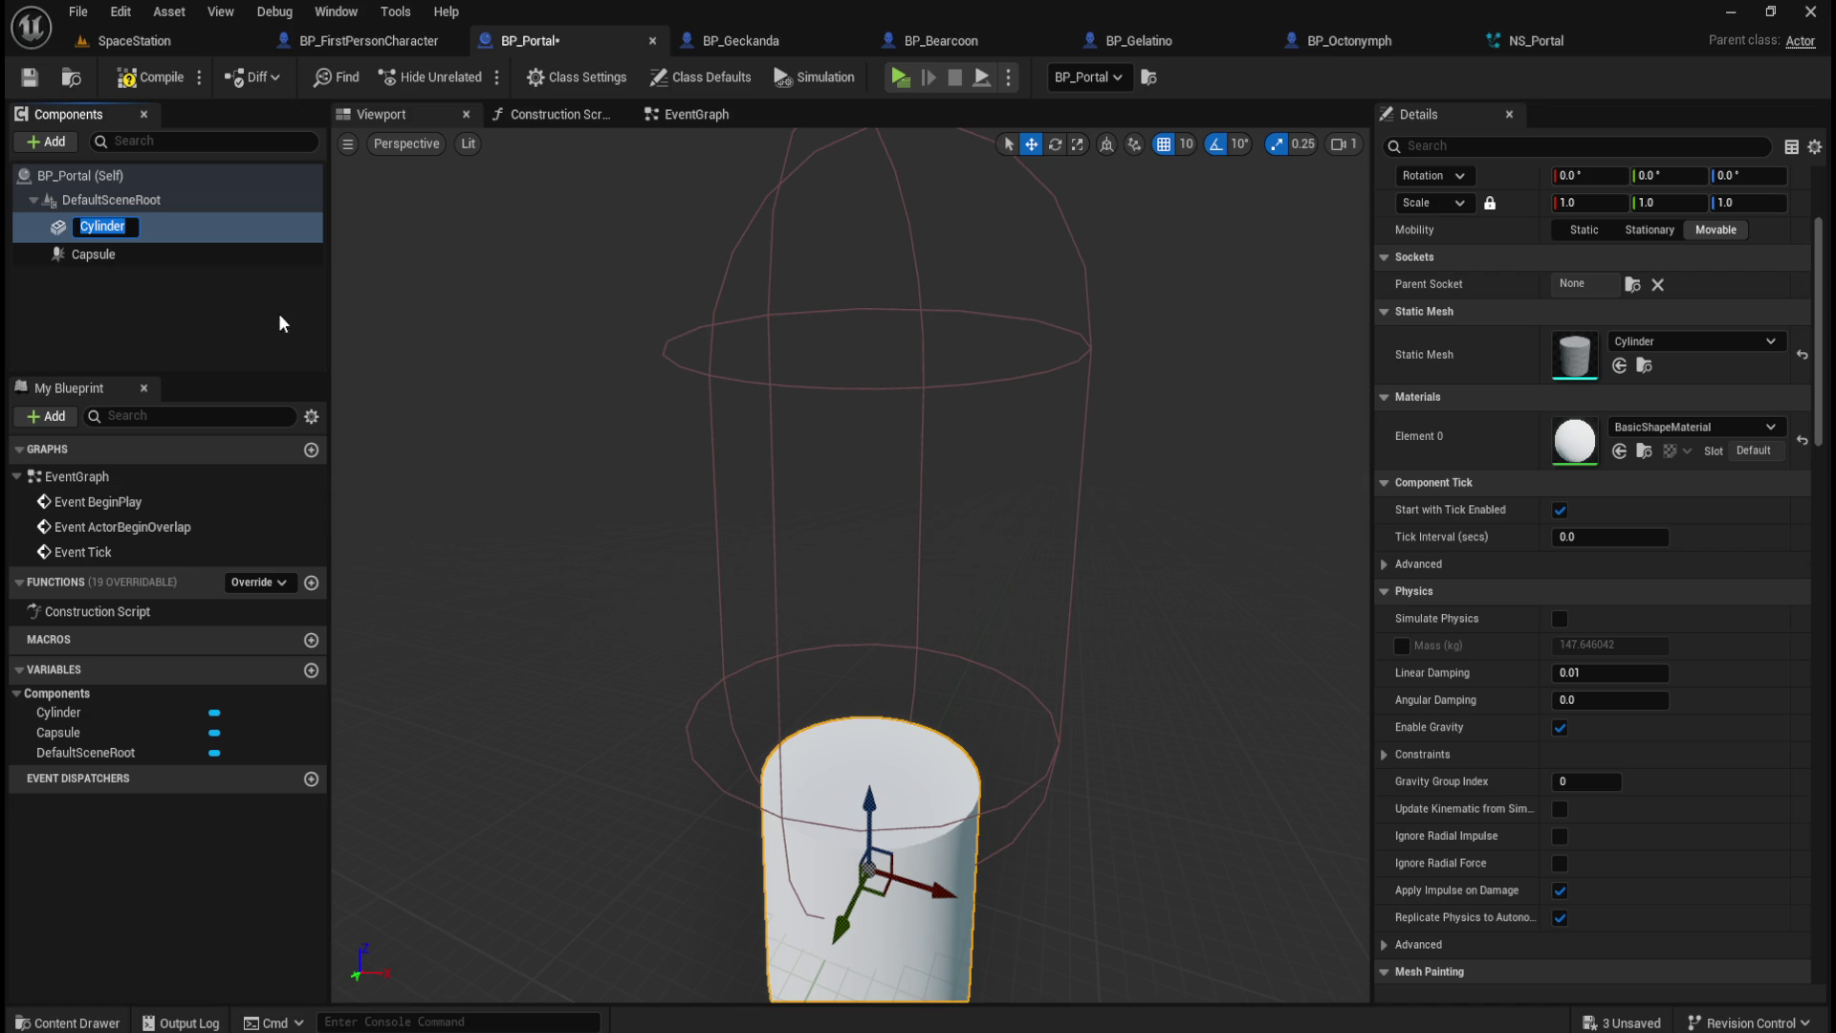
left_click(148, 258)
Step: Raise the Cylinder 90 units with the Z gizmo, then reset its Location Z to 0
left_click(147, 228)
left_click(117, 248)
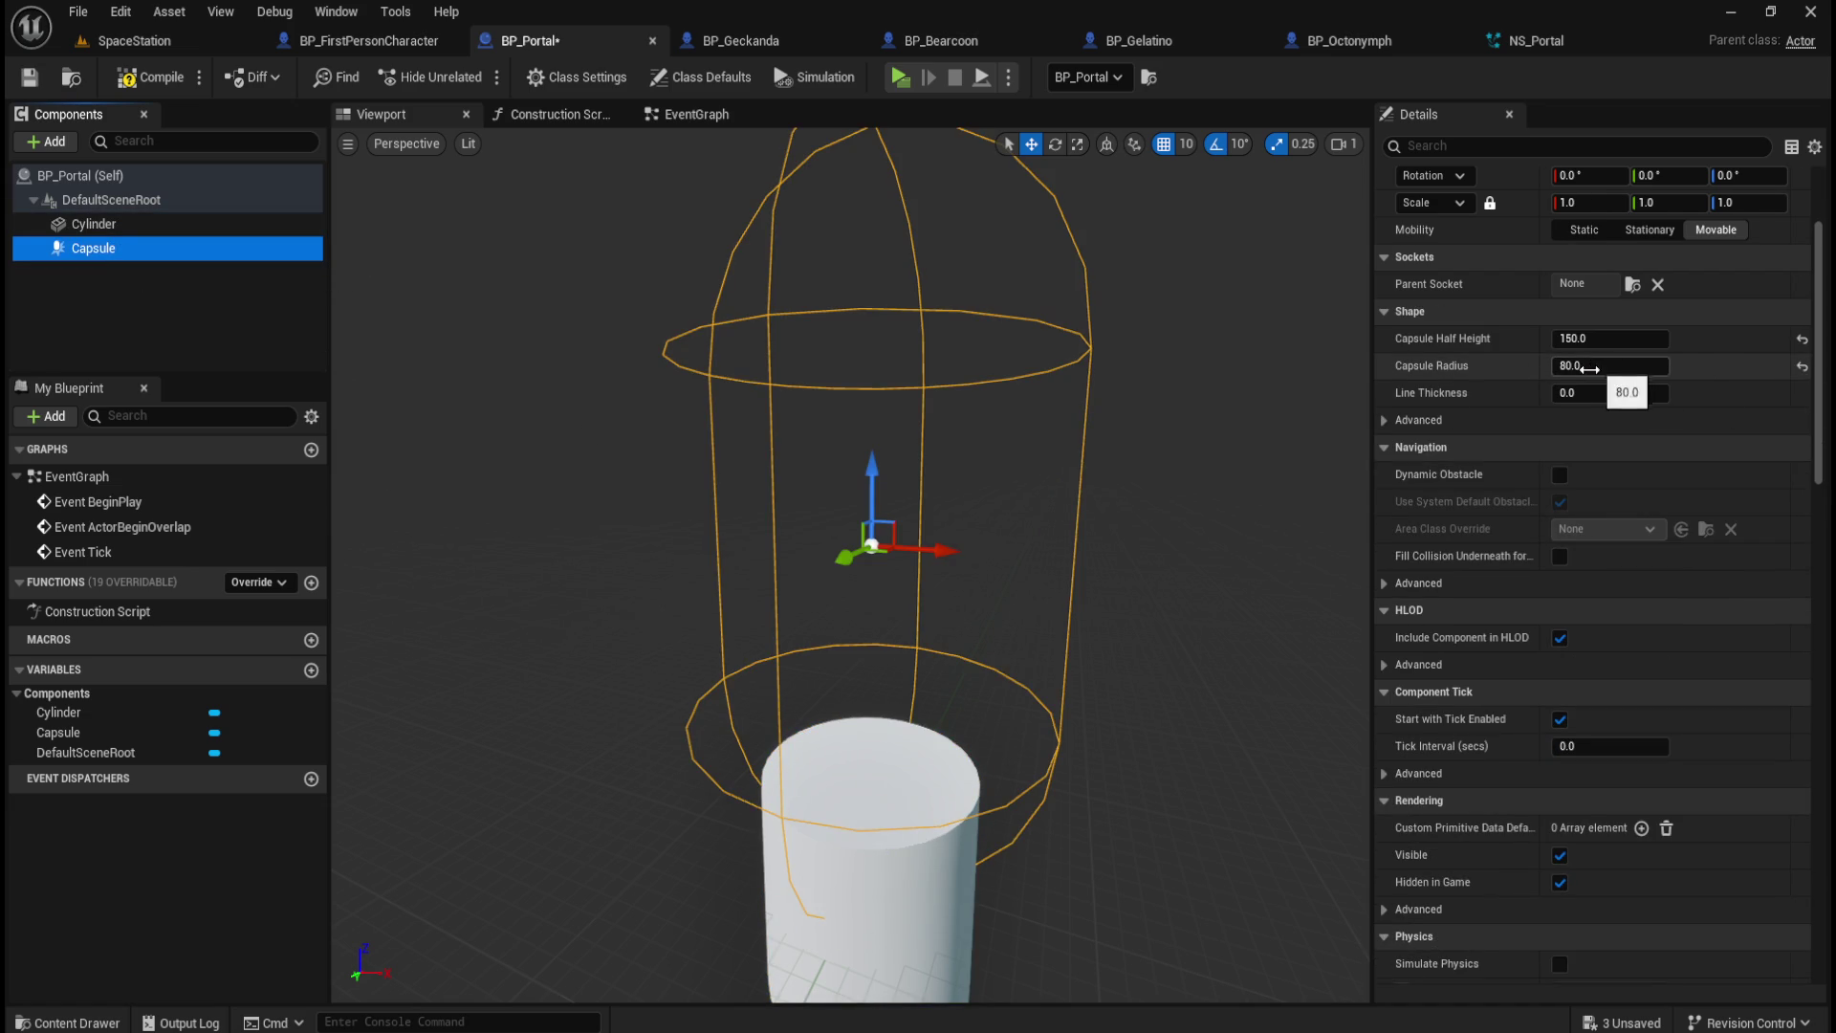
left_click(141, 228)
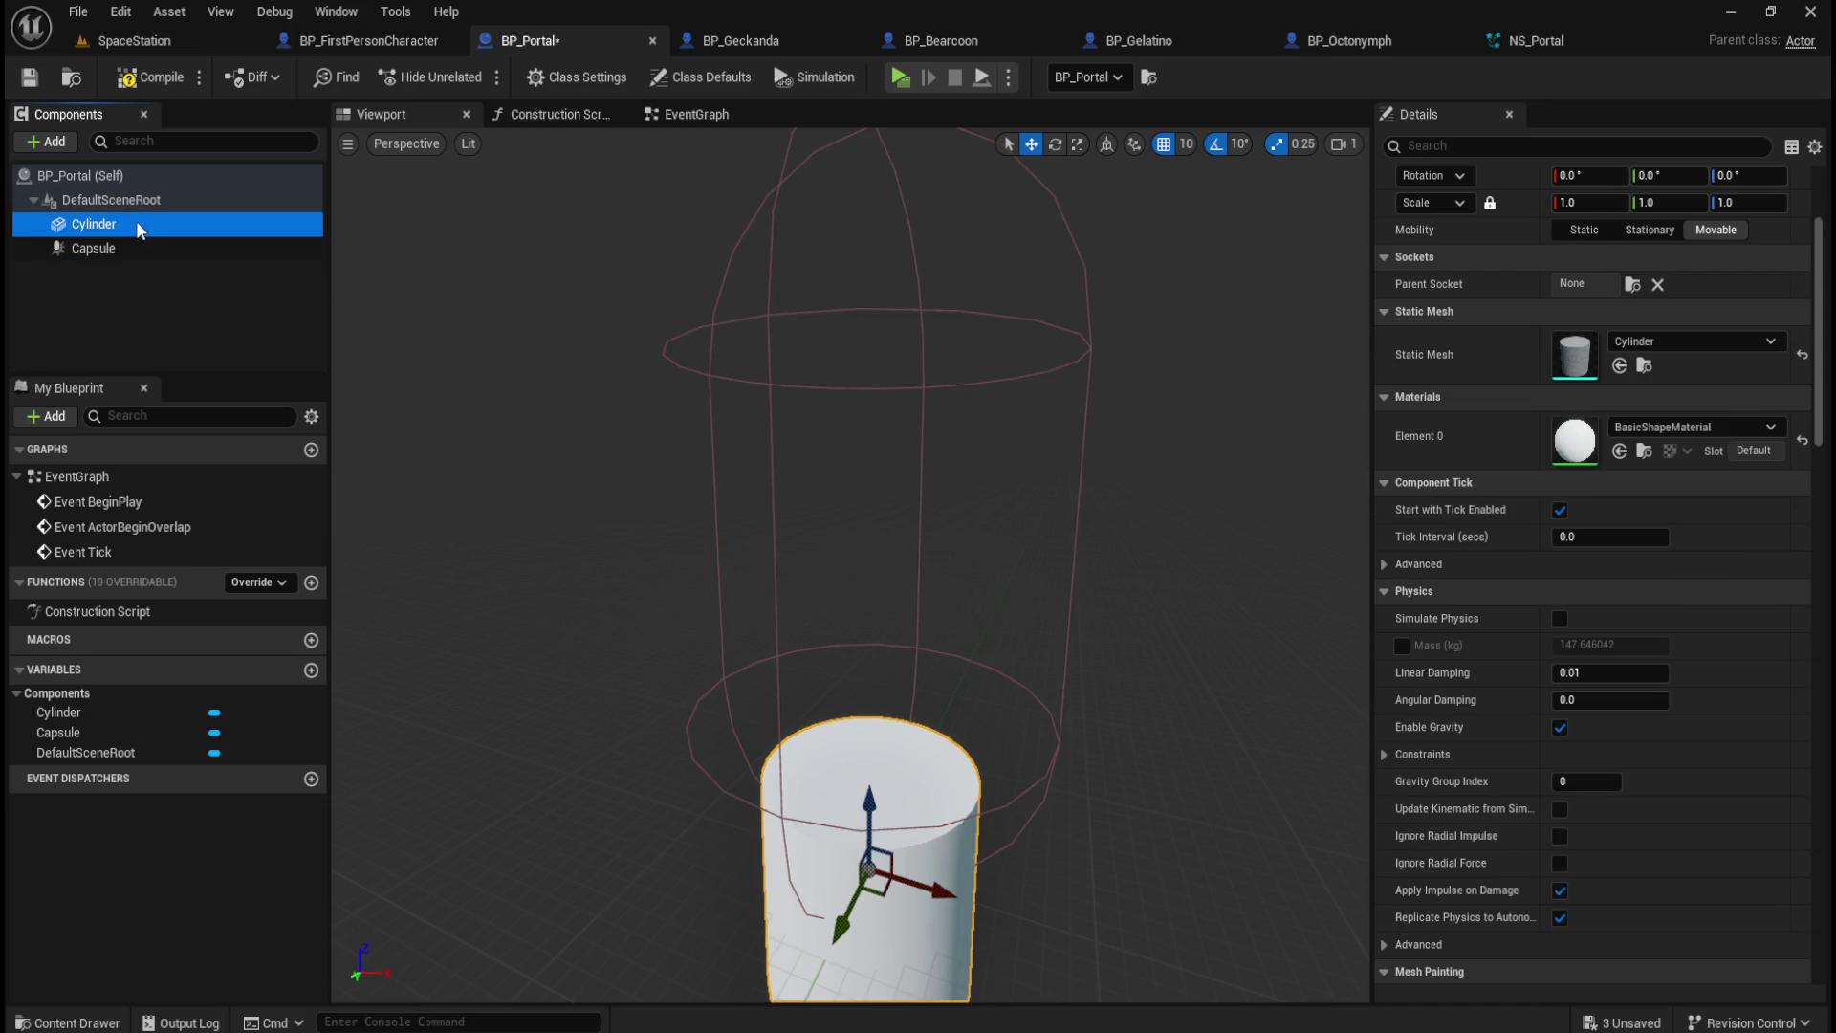
scroll(978, 674, "down", 3)
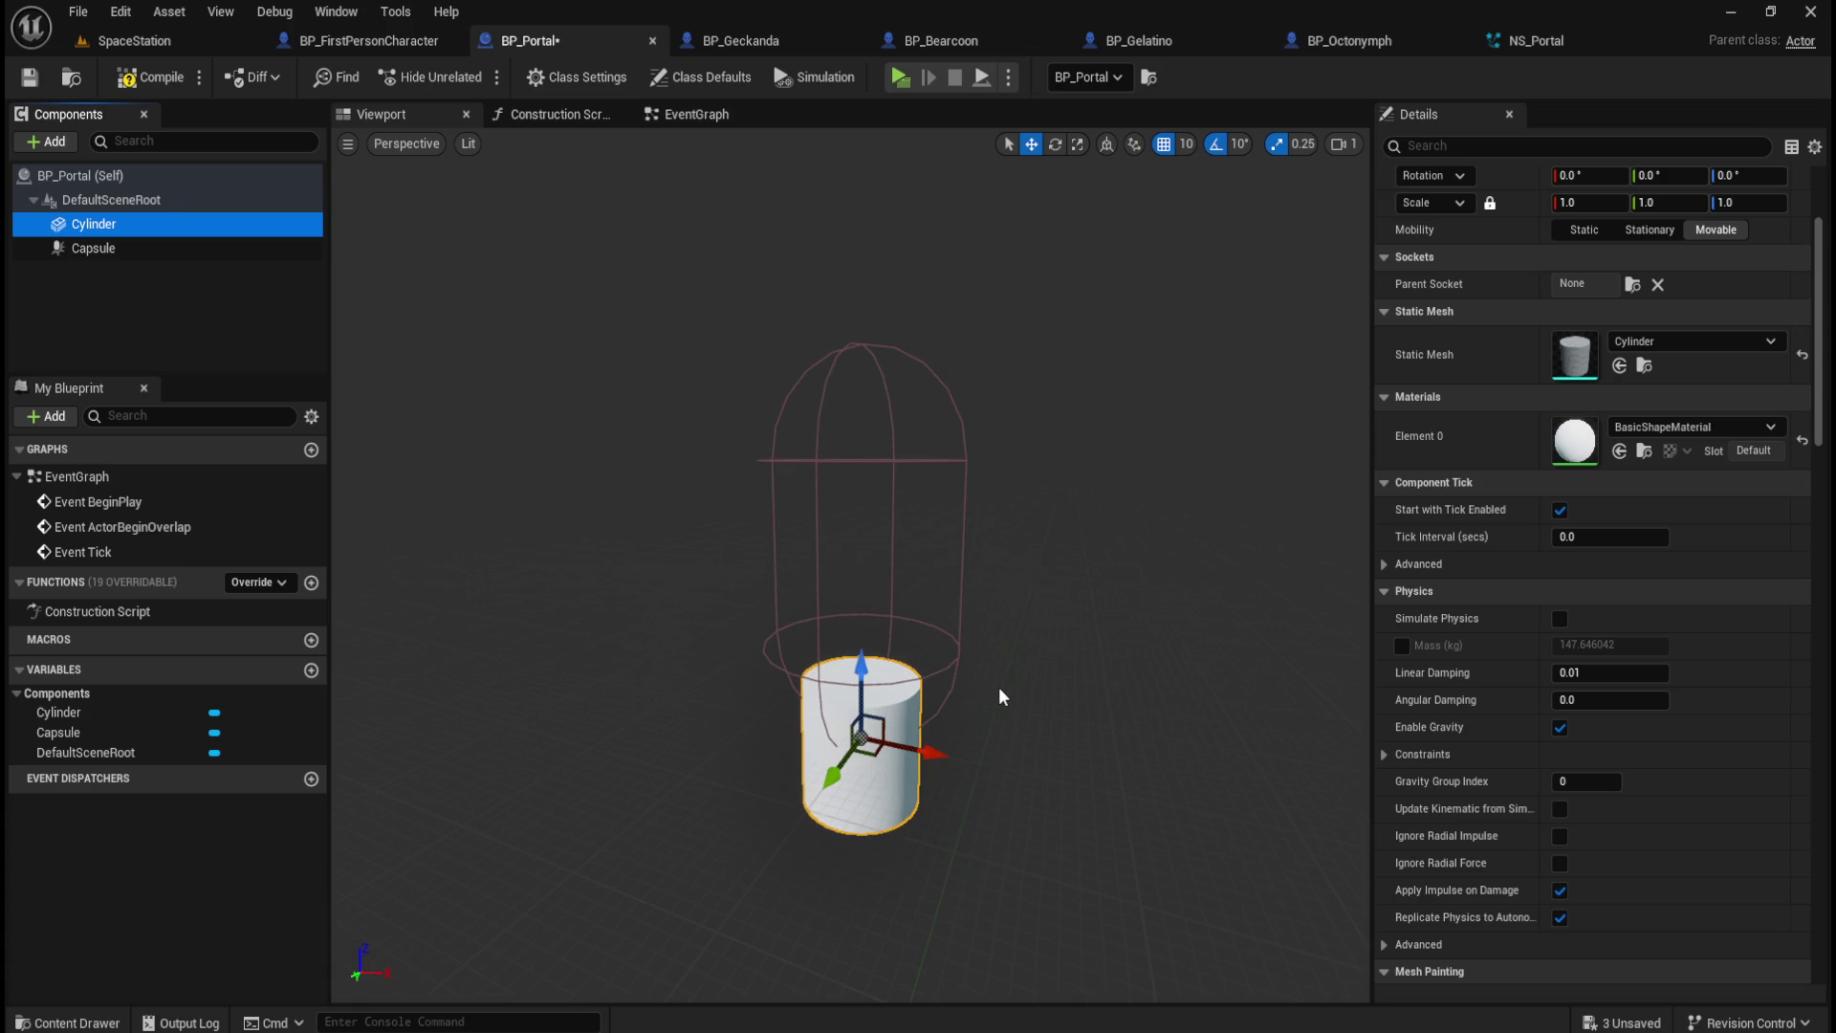
scroll(1450, 568, "up", 2)
scroll(1452, 575, "up", 1)
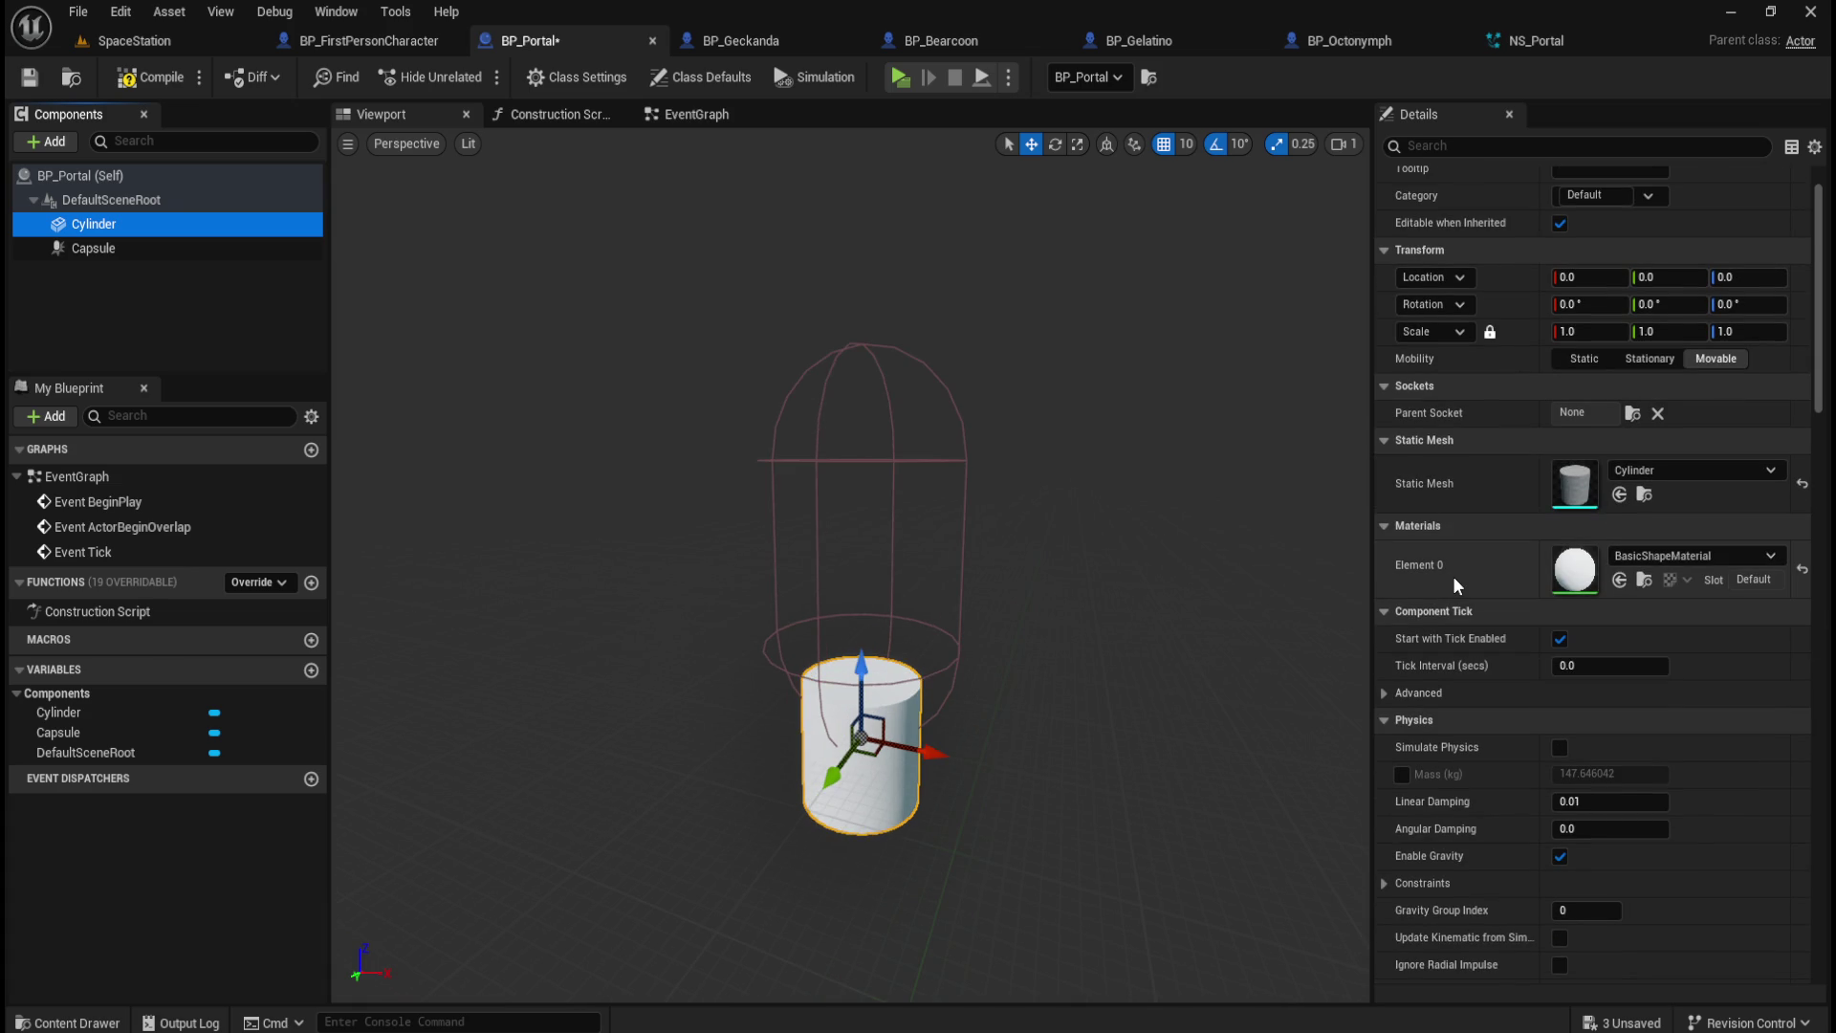
mouse_move(859, 661)
left_mouse_down()
mouse_move(875, 535)
mouse_move(899, 552)
left_mouse_up()
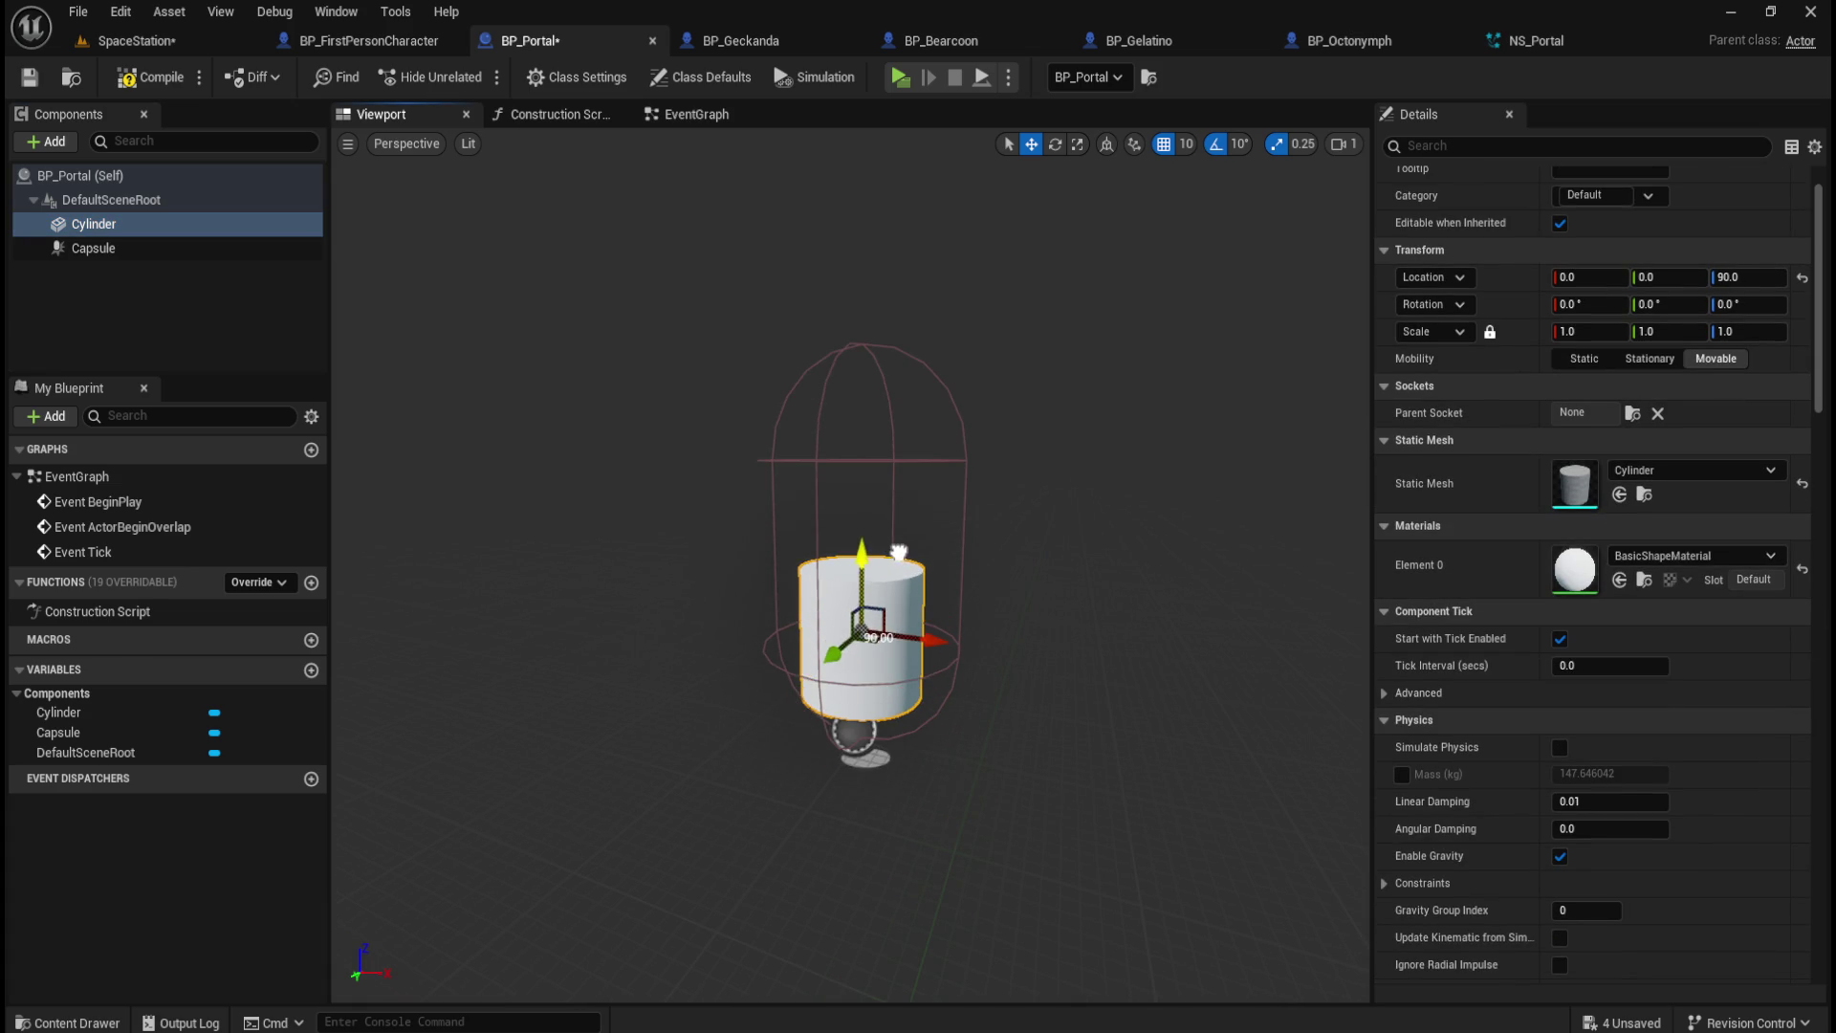
scroll(1025, 749, "up", 5)
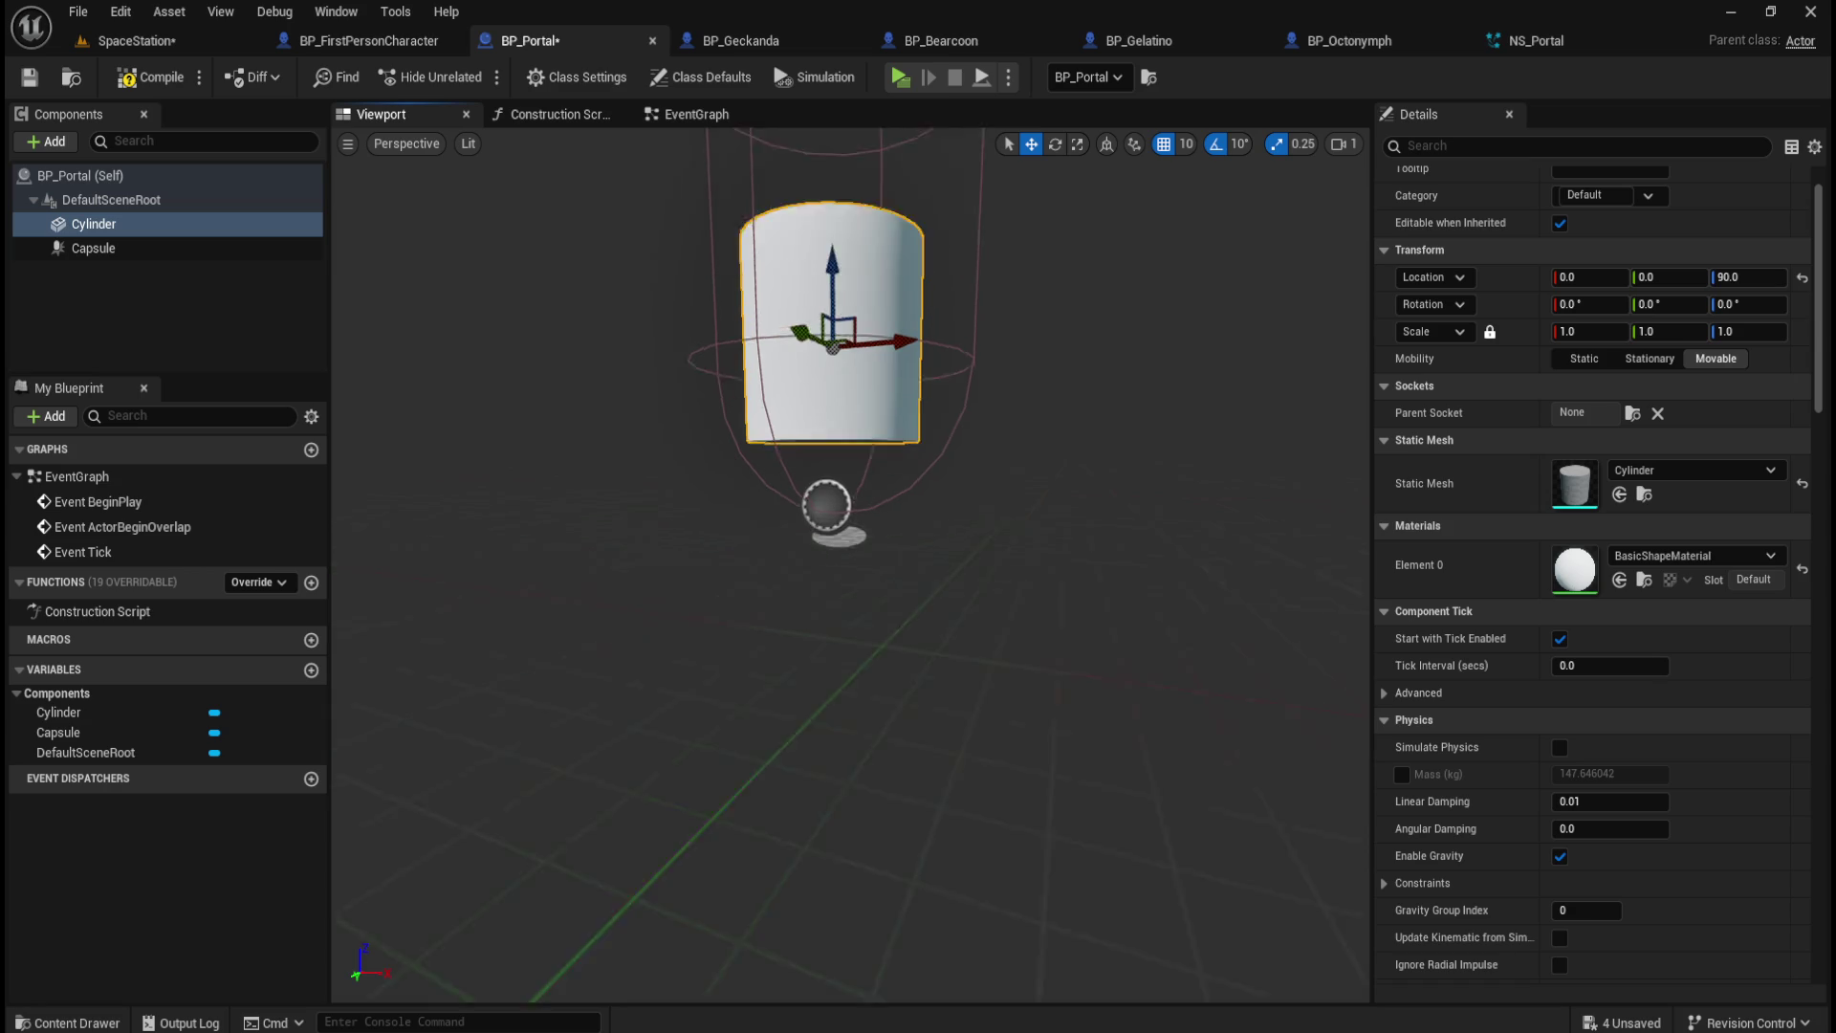
scroll(851, 564, "down", 3)
scroll(851, 564, "up", 5)
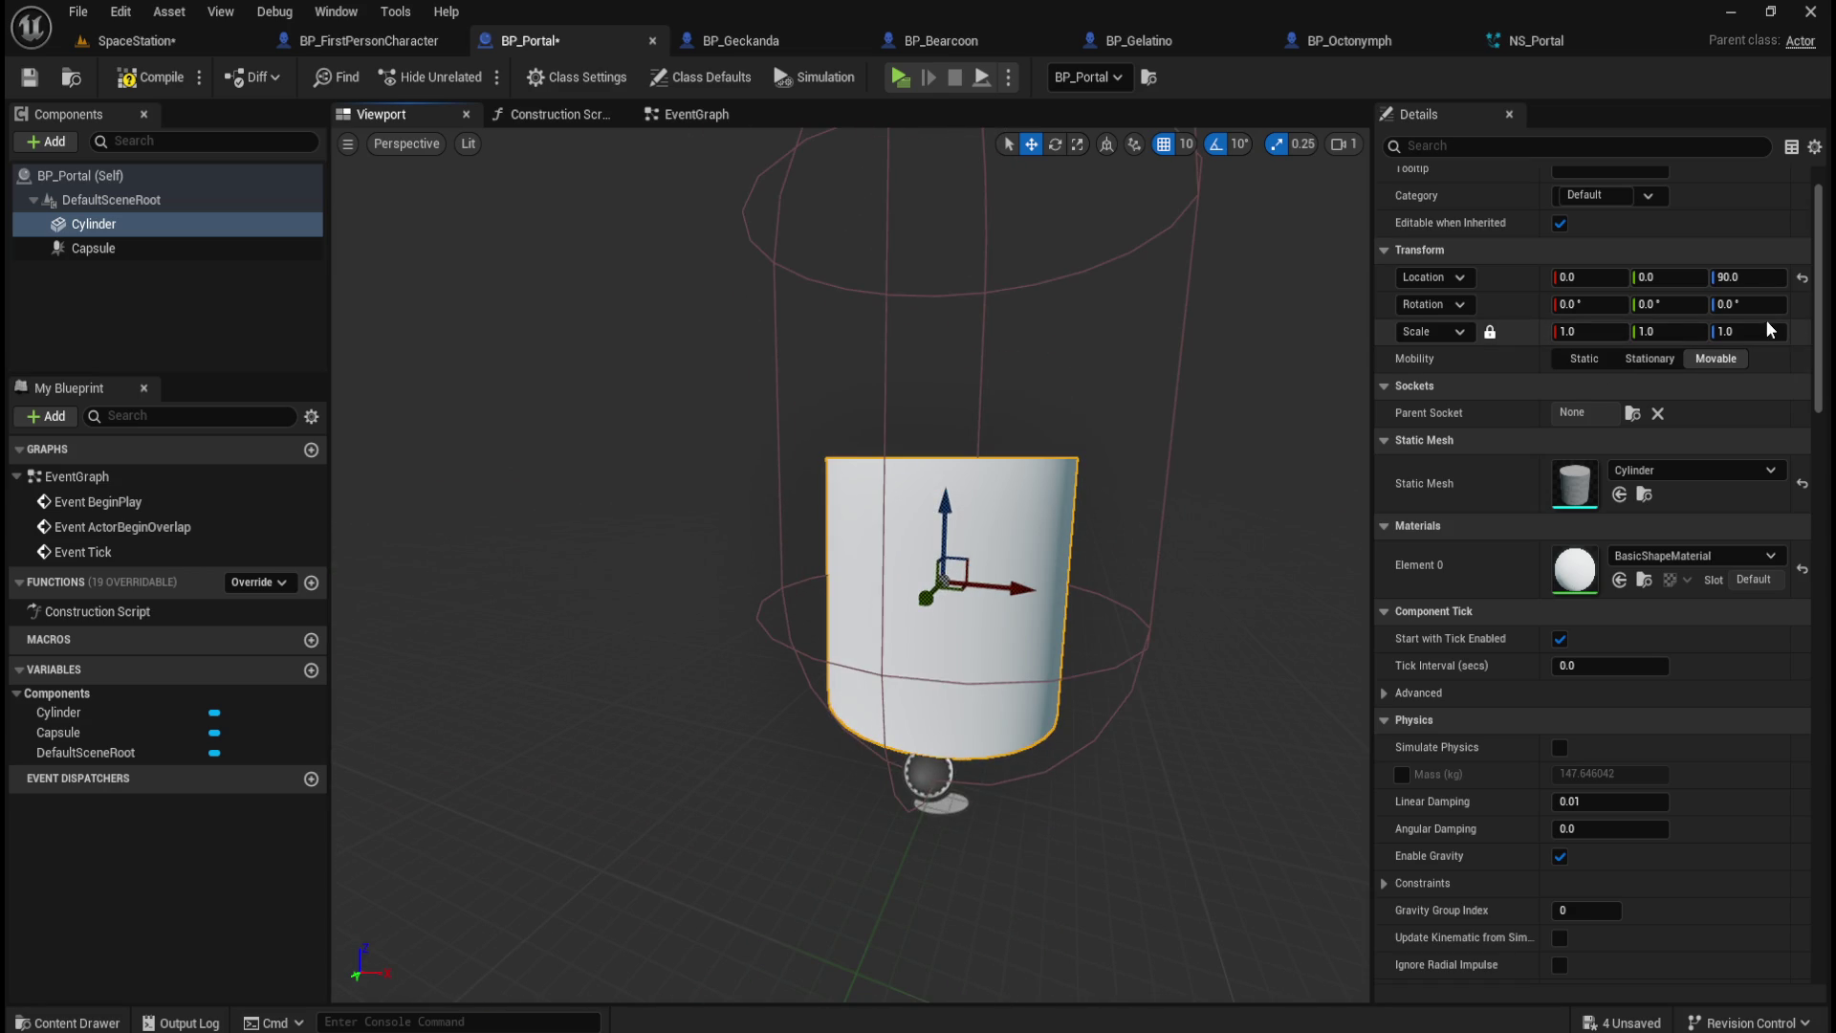
left_click(1802, 278)
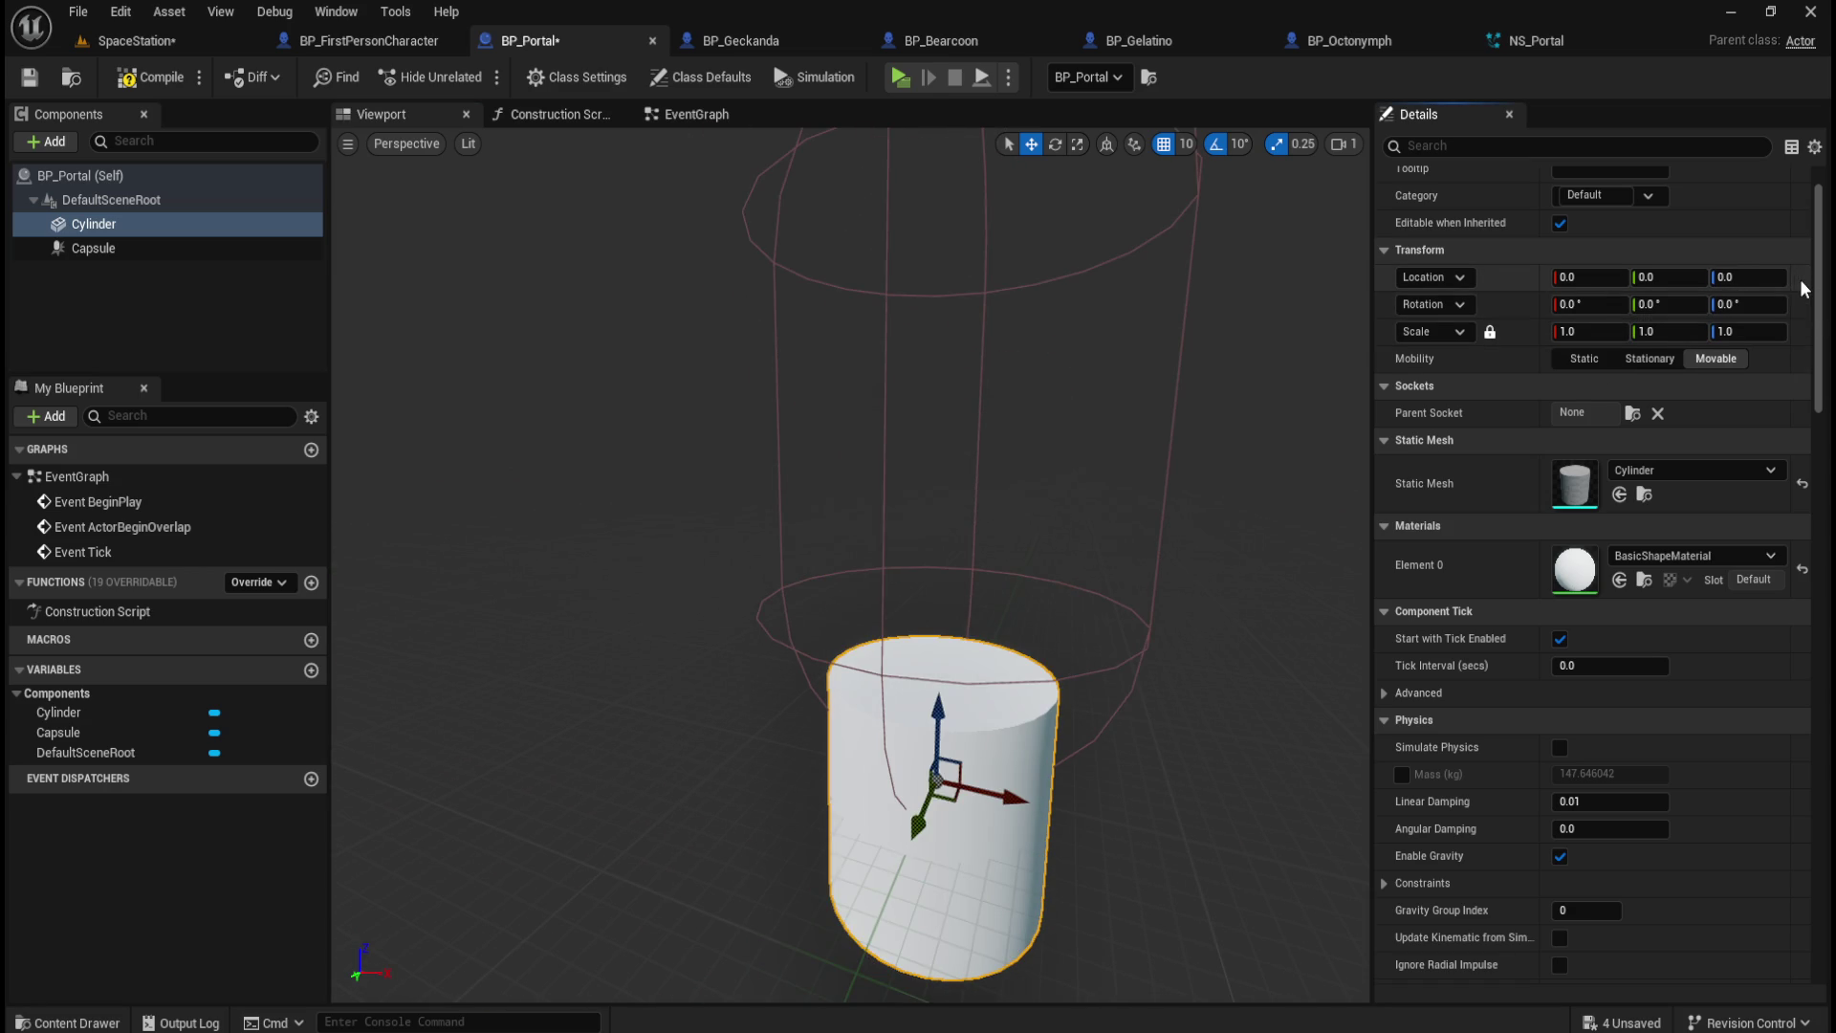
Step: Orbit around the cylinder and switch back to the SpaceStation level
mouse_move(1058, 536)
left_mouse_down()
mouse_move(1014, 517)
mouse_move(956, 545)
mouse_move(1126, 561)
left_mouse_up()
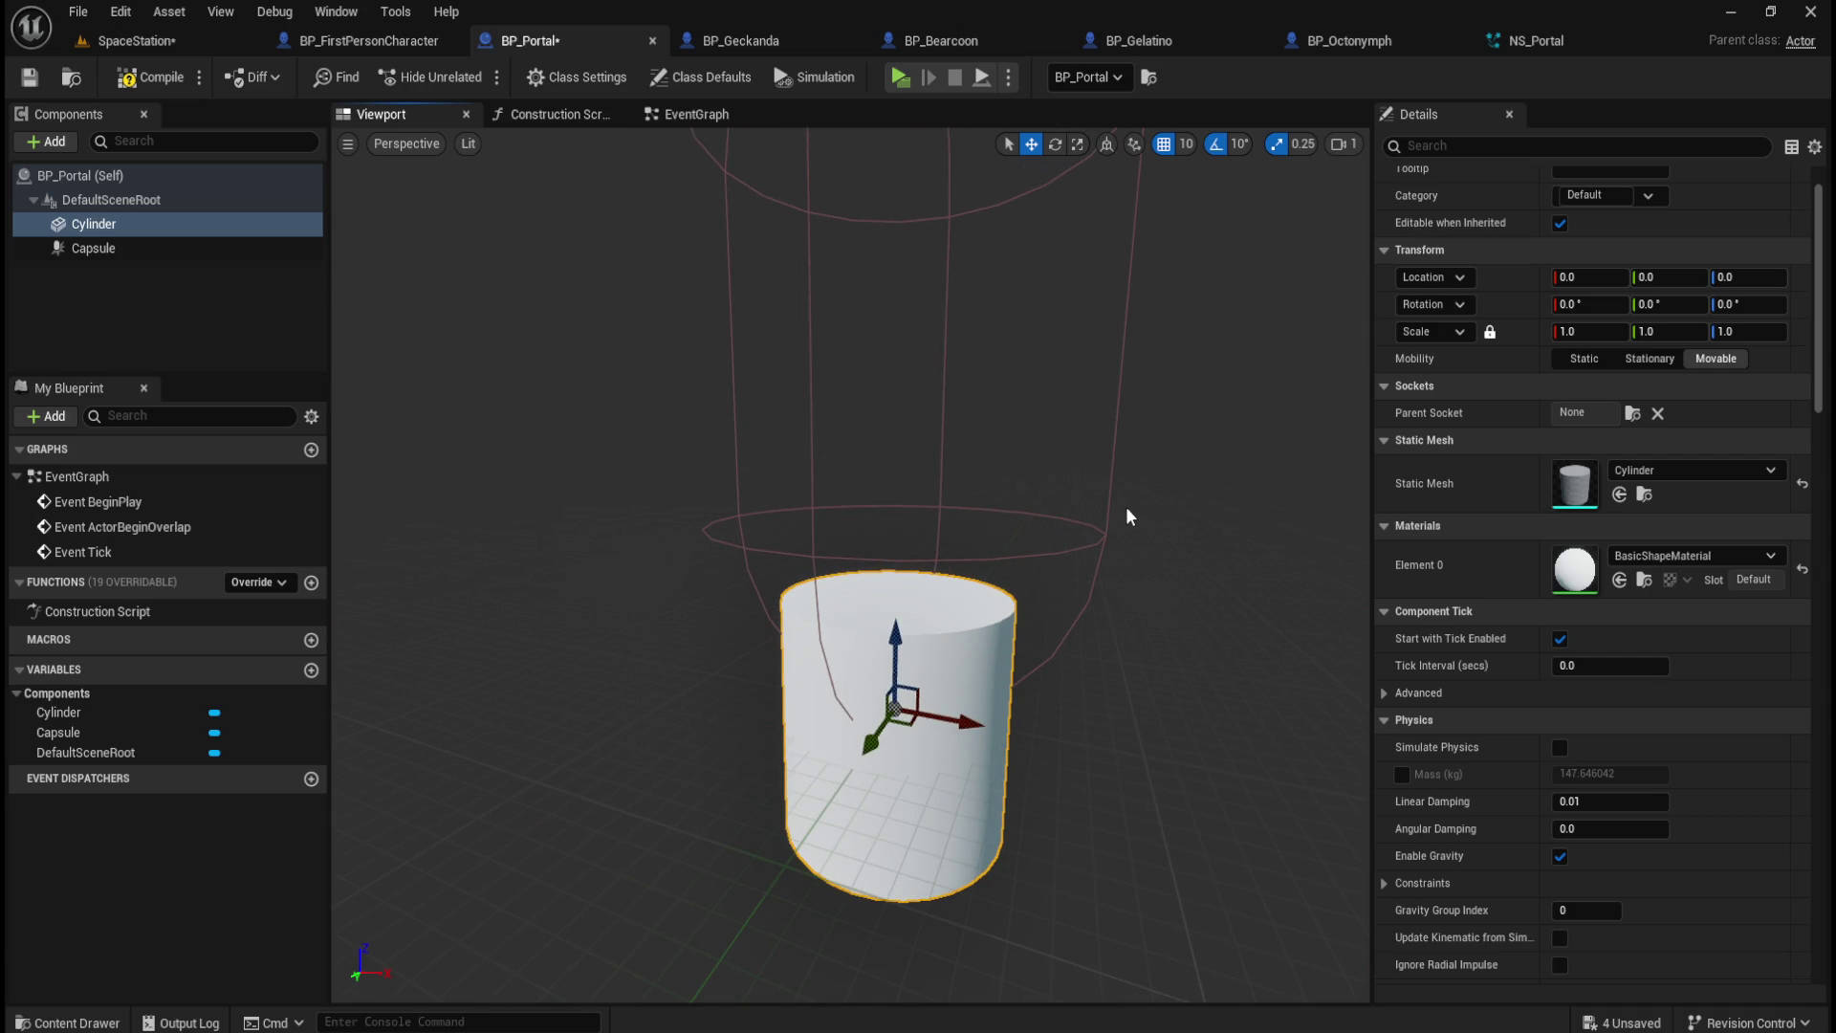
scroll(1125, 523, "down", 5)
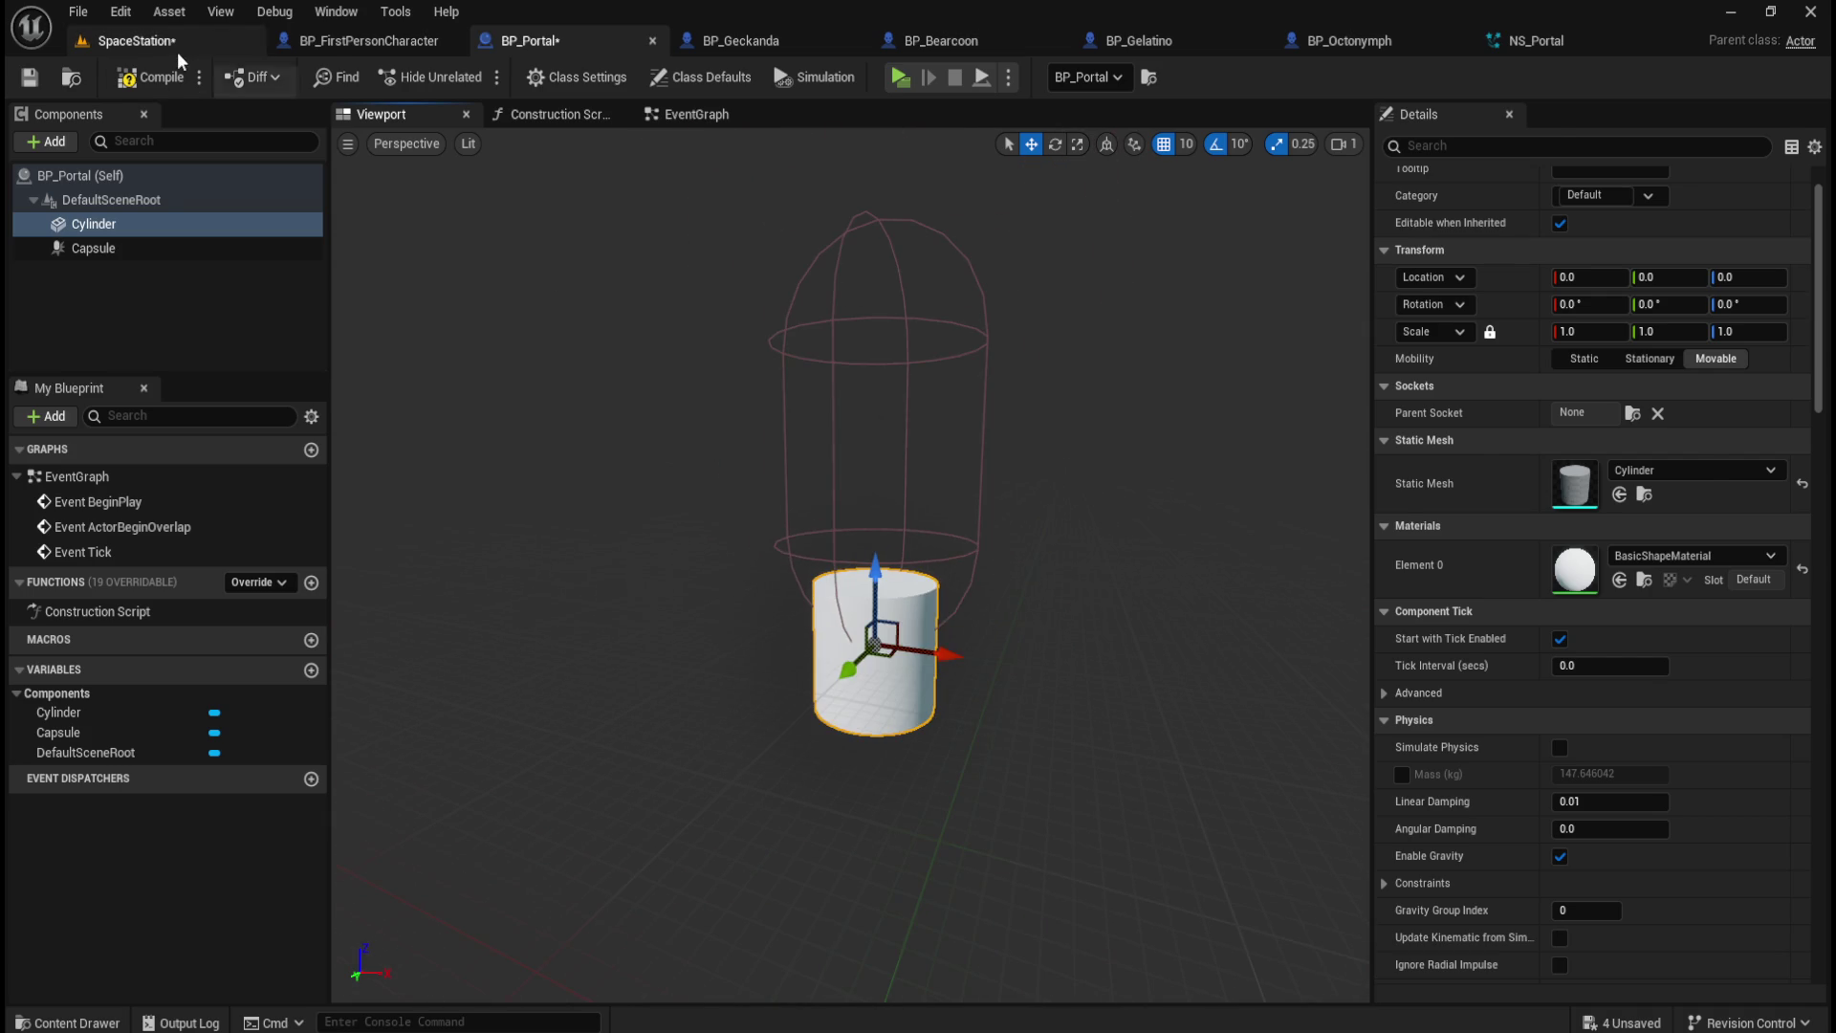
left_click(134, 40)
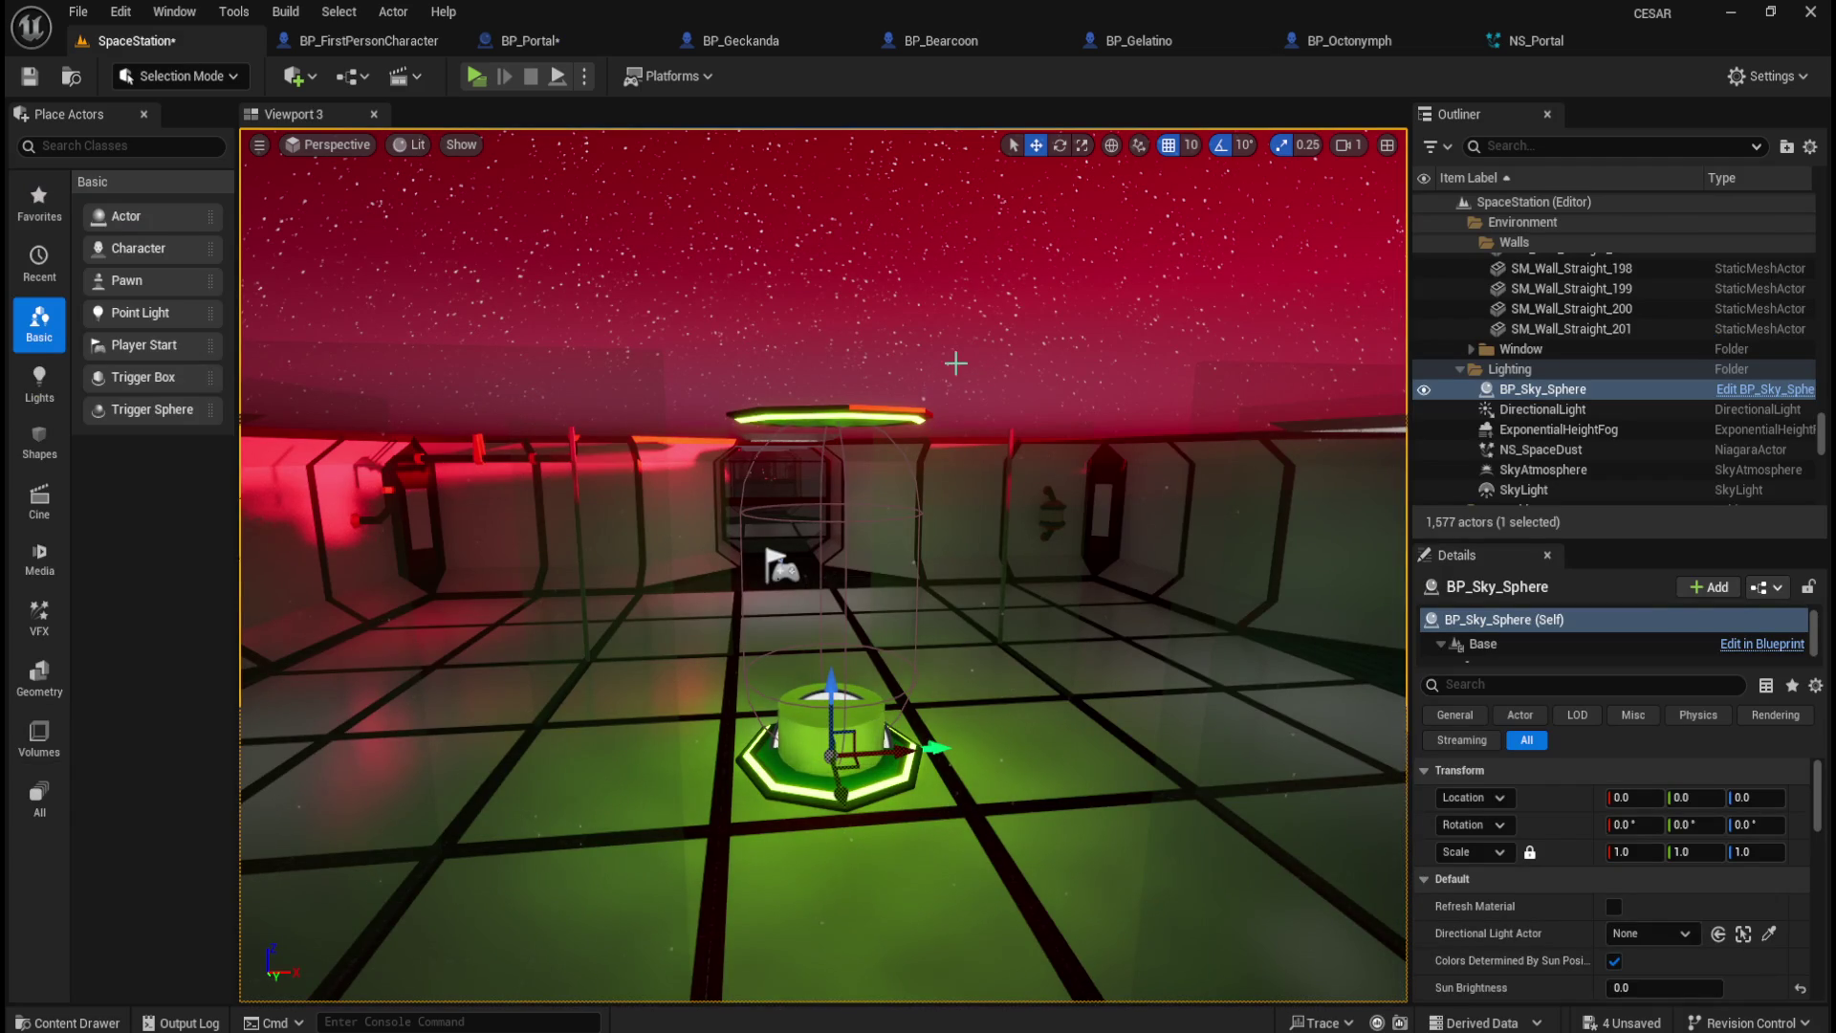